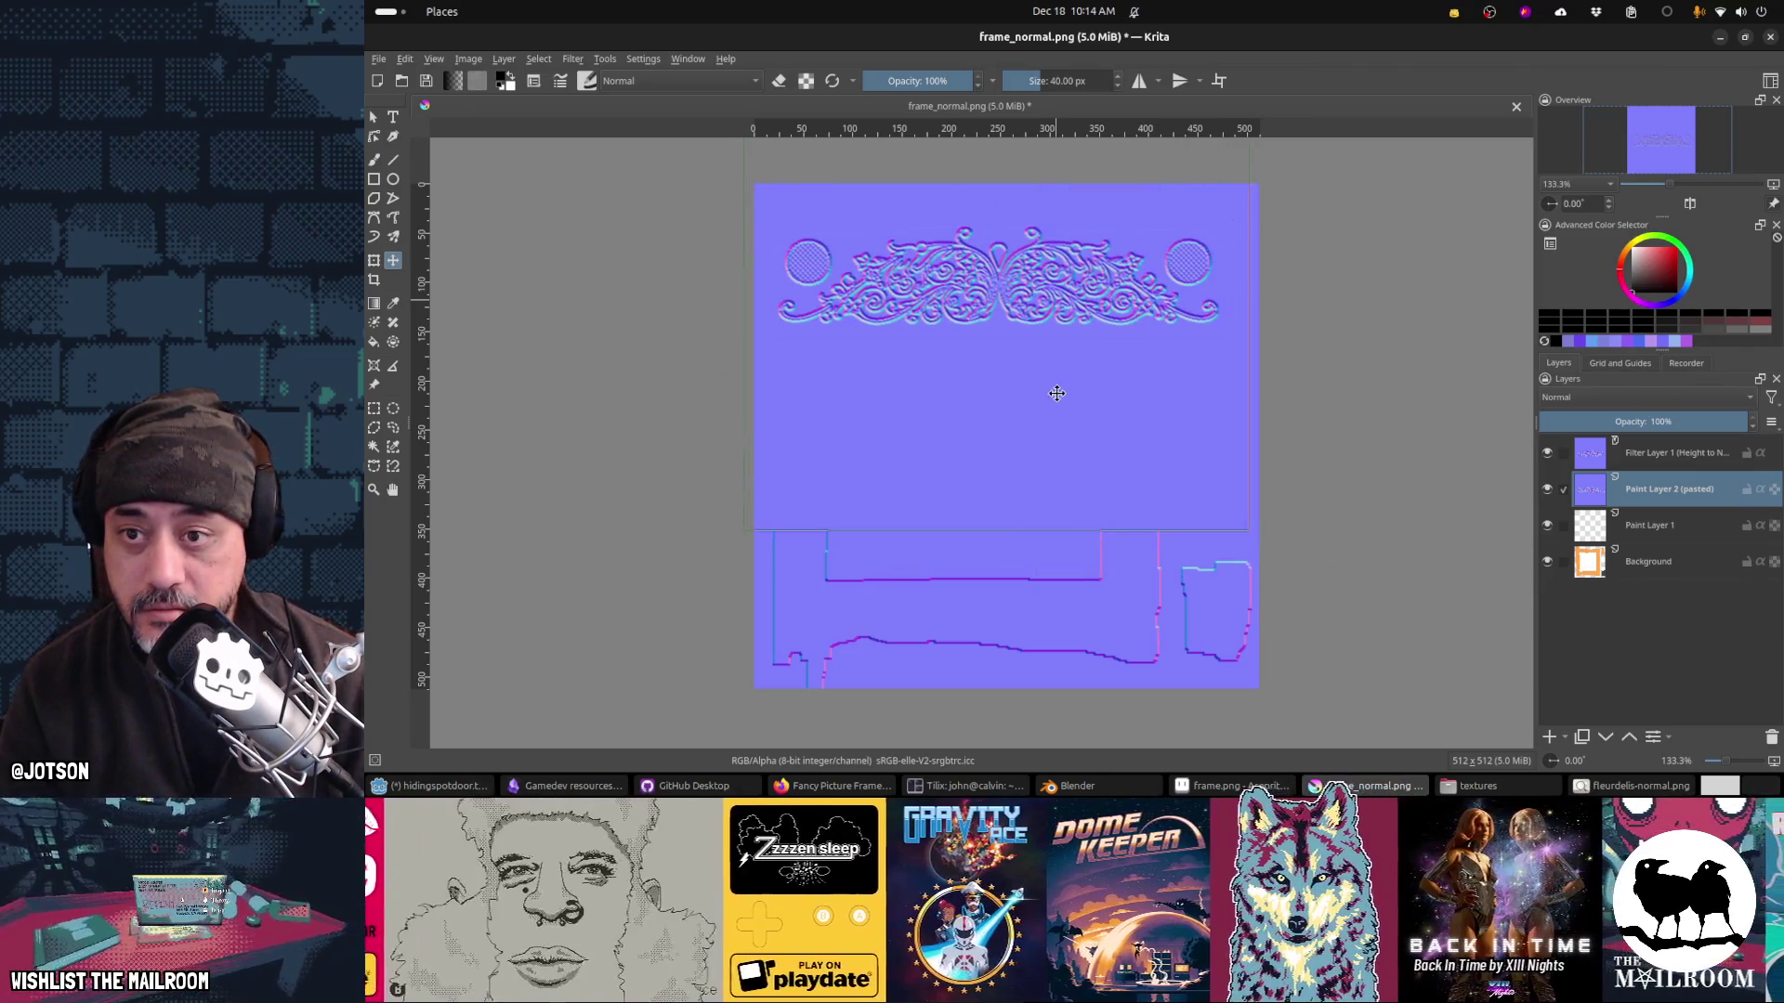
Step: Undo the trial shrink of the pasted ornament strip, then discard the paste entirely
key("ctrl+t")
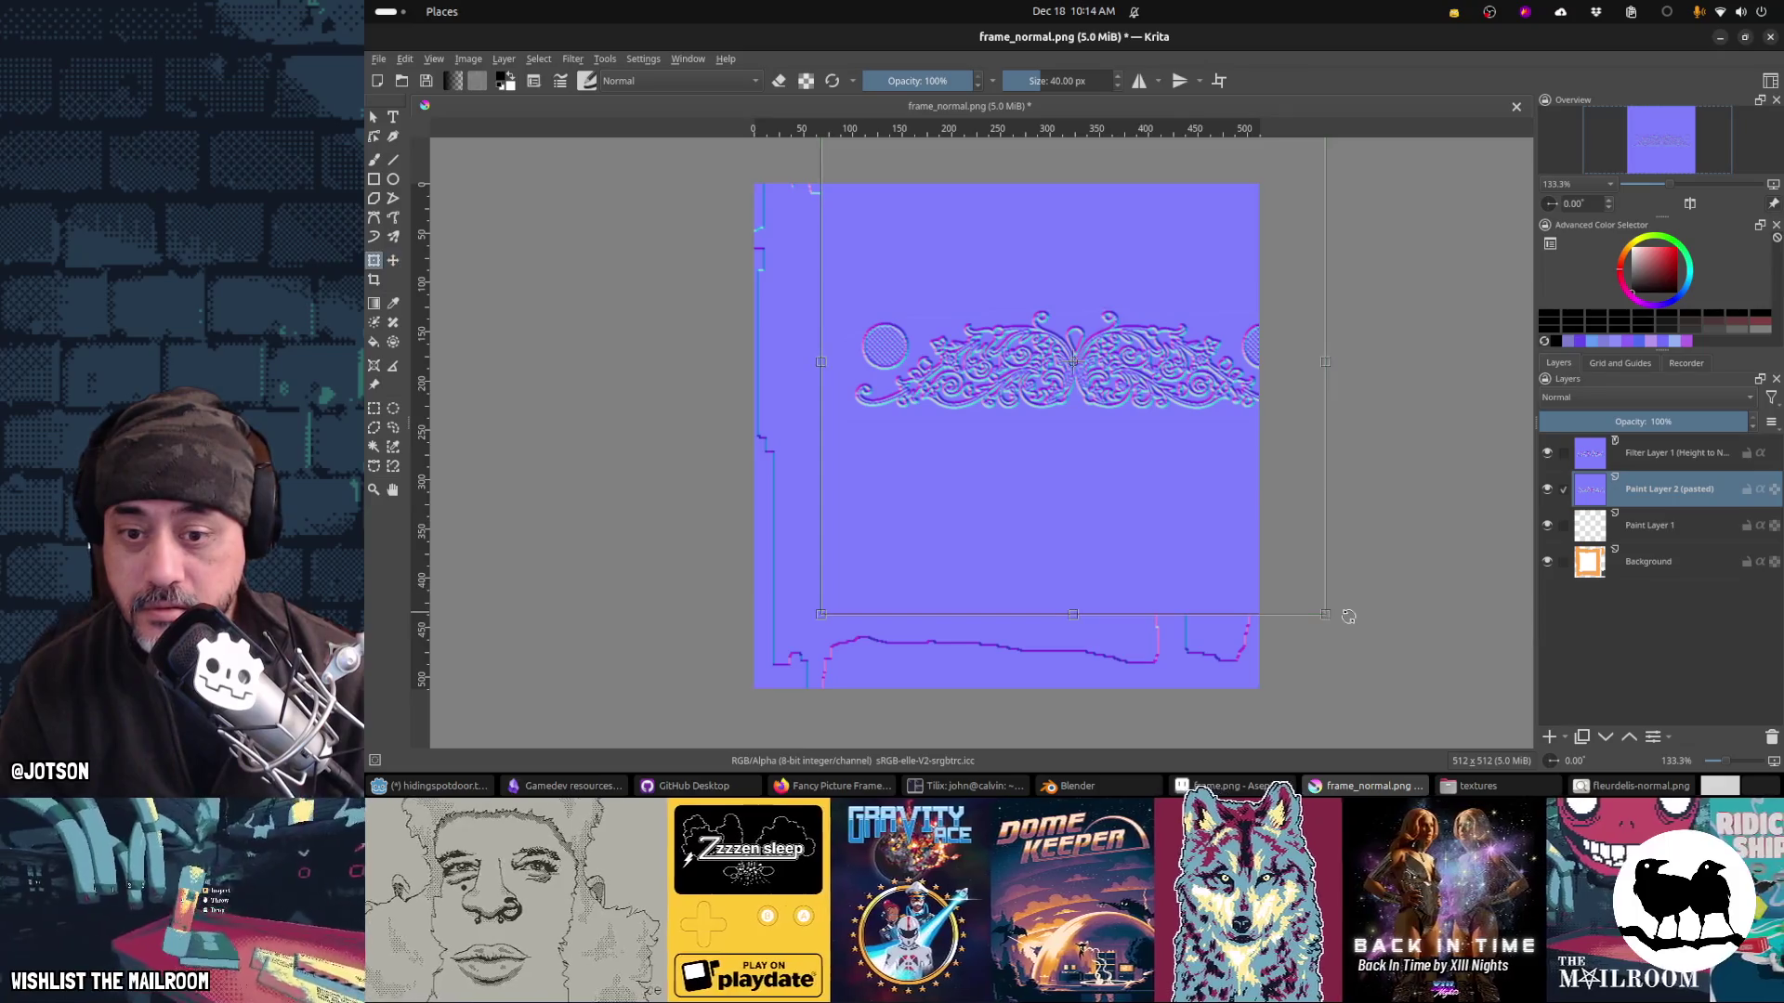
mouse_move(1329, 616)
left_mouse_down()
mouse_move(1129, 424)
mouse_move(1167, 362)
mouse_move(1134, 335)
mouse_move(1007, 319)
mouse_move(1028, 306)
mouse_move(1112, 338)
mouse_move(1061, 340)
left_mouse_up()
key("ctrl+z")
key("ctrl+z")
key("ctrl+z")
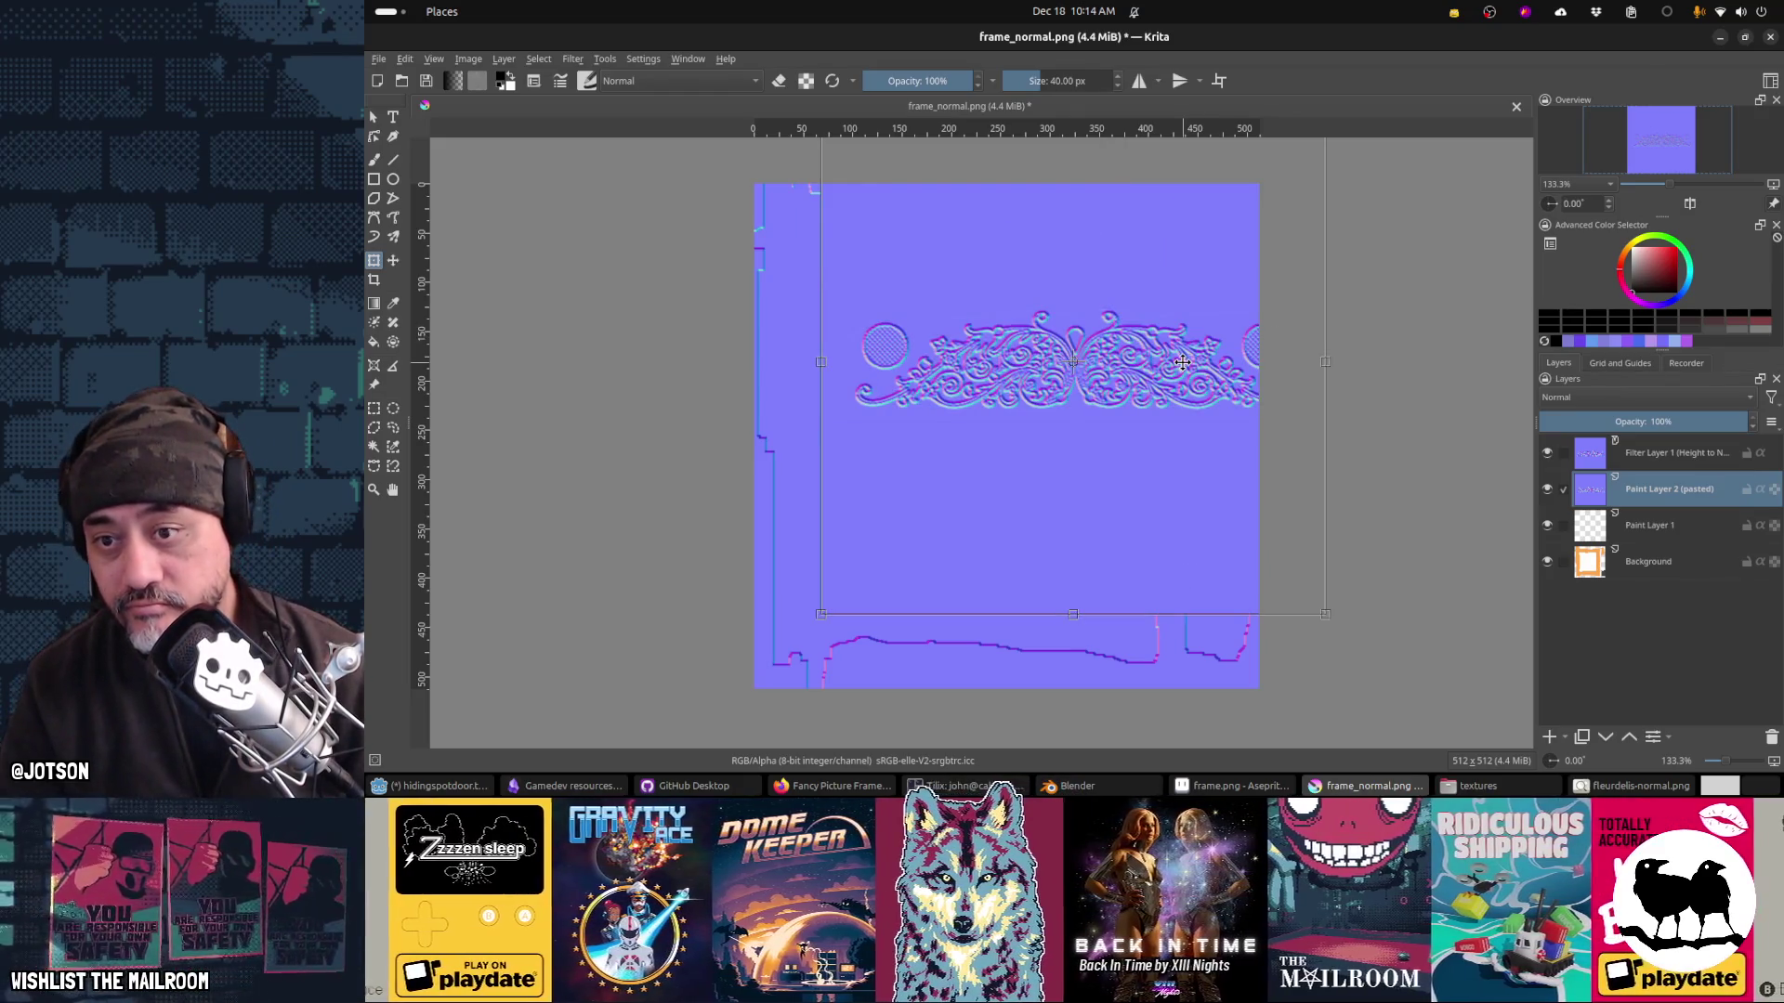
key("ctrl+z")
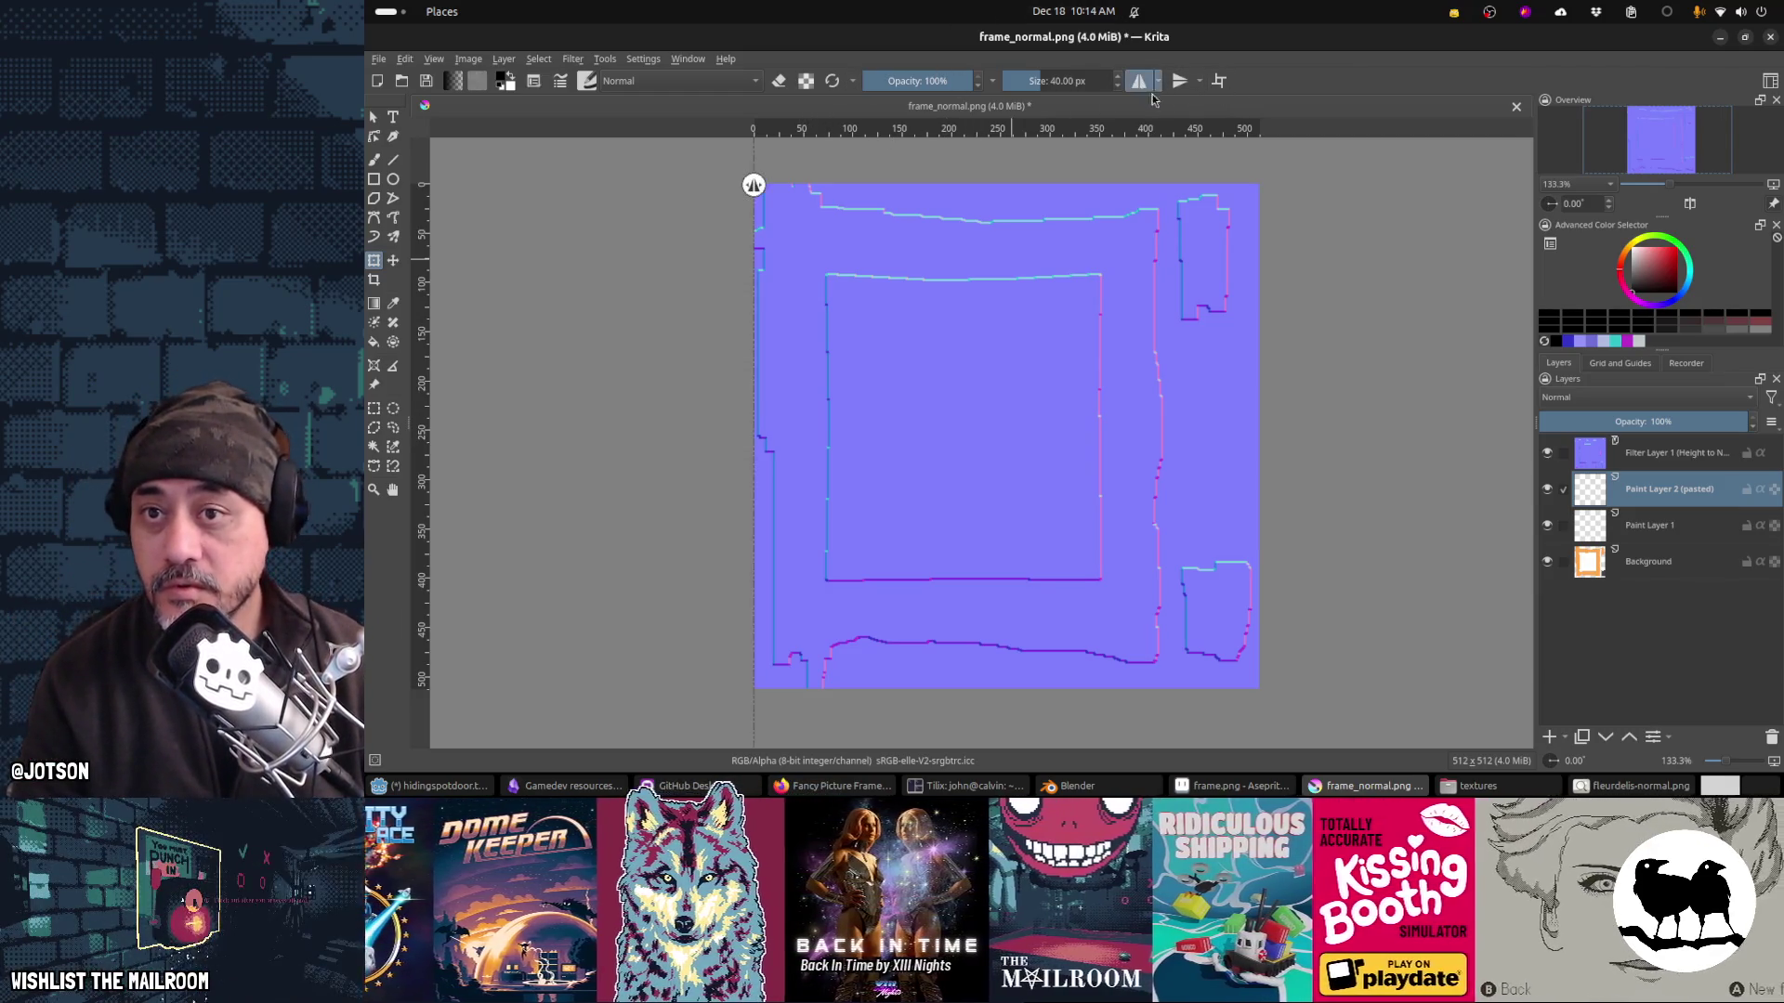
Step: Enable horizontal and vertical mirroring and centre both mirror axes on the frame
left_click(1180, 81)
mouse_move(754, 185)
left_mouse_down()
mouse_move(988, 195)
mouse_move(965, 200)
left_mouse_up()
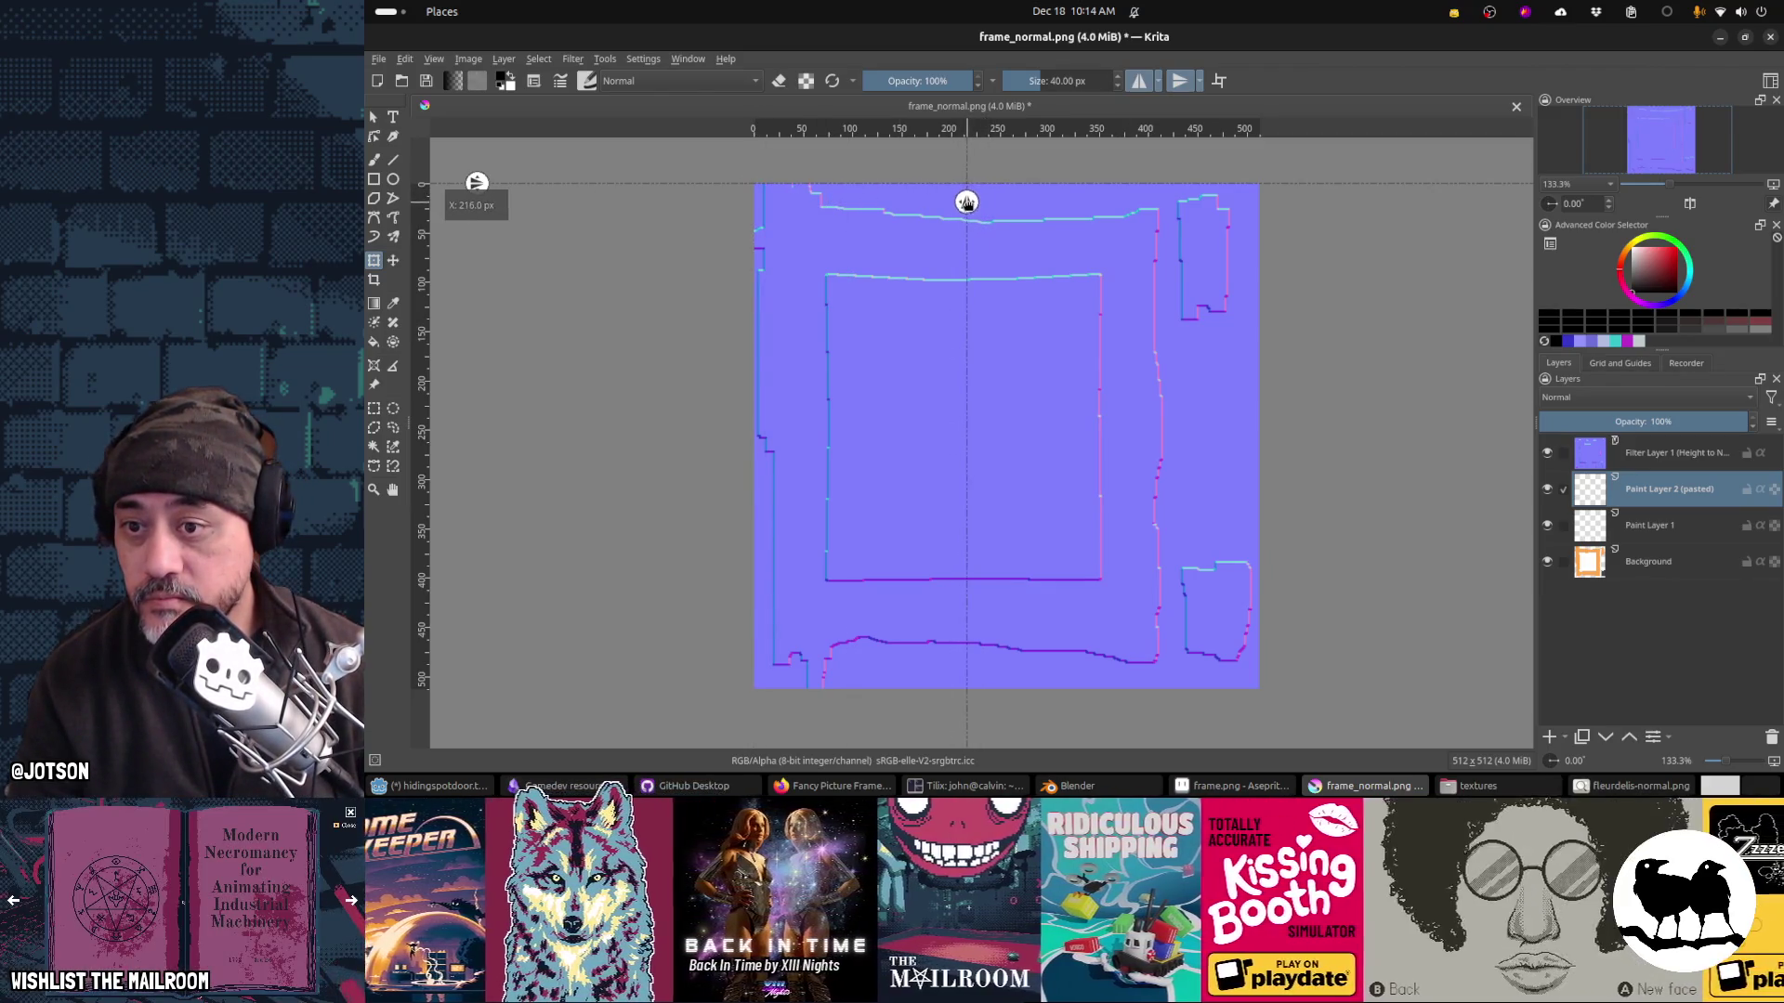
left_click_drag(478, 183, 502, 419)
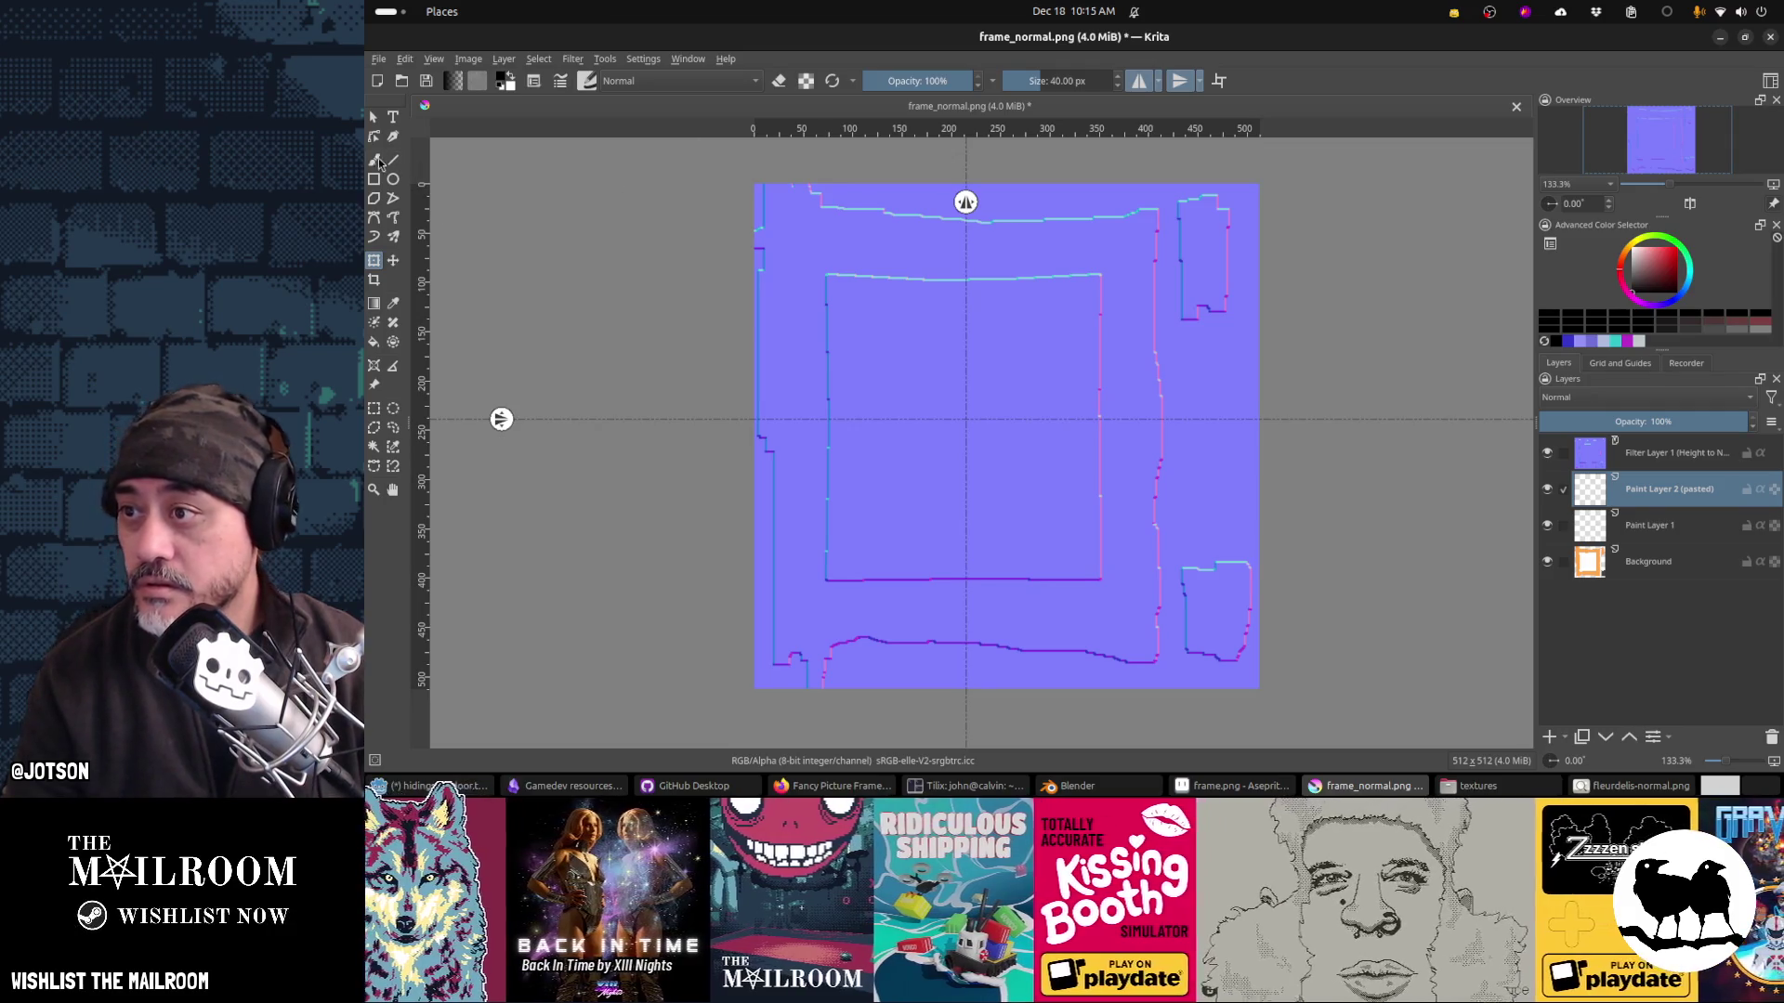
left_click(586, 83)
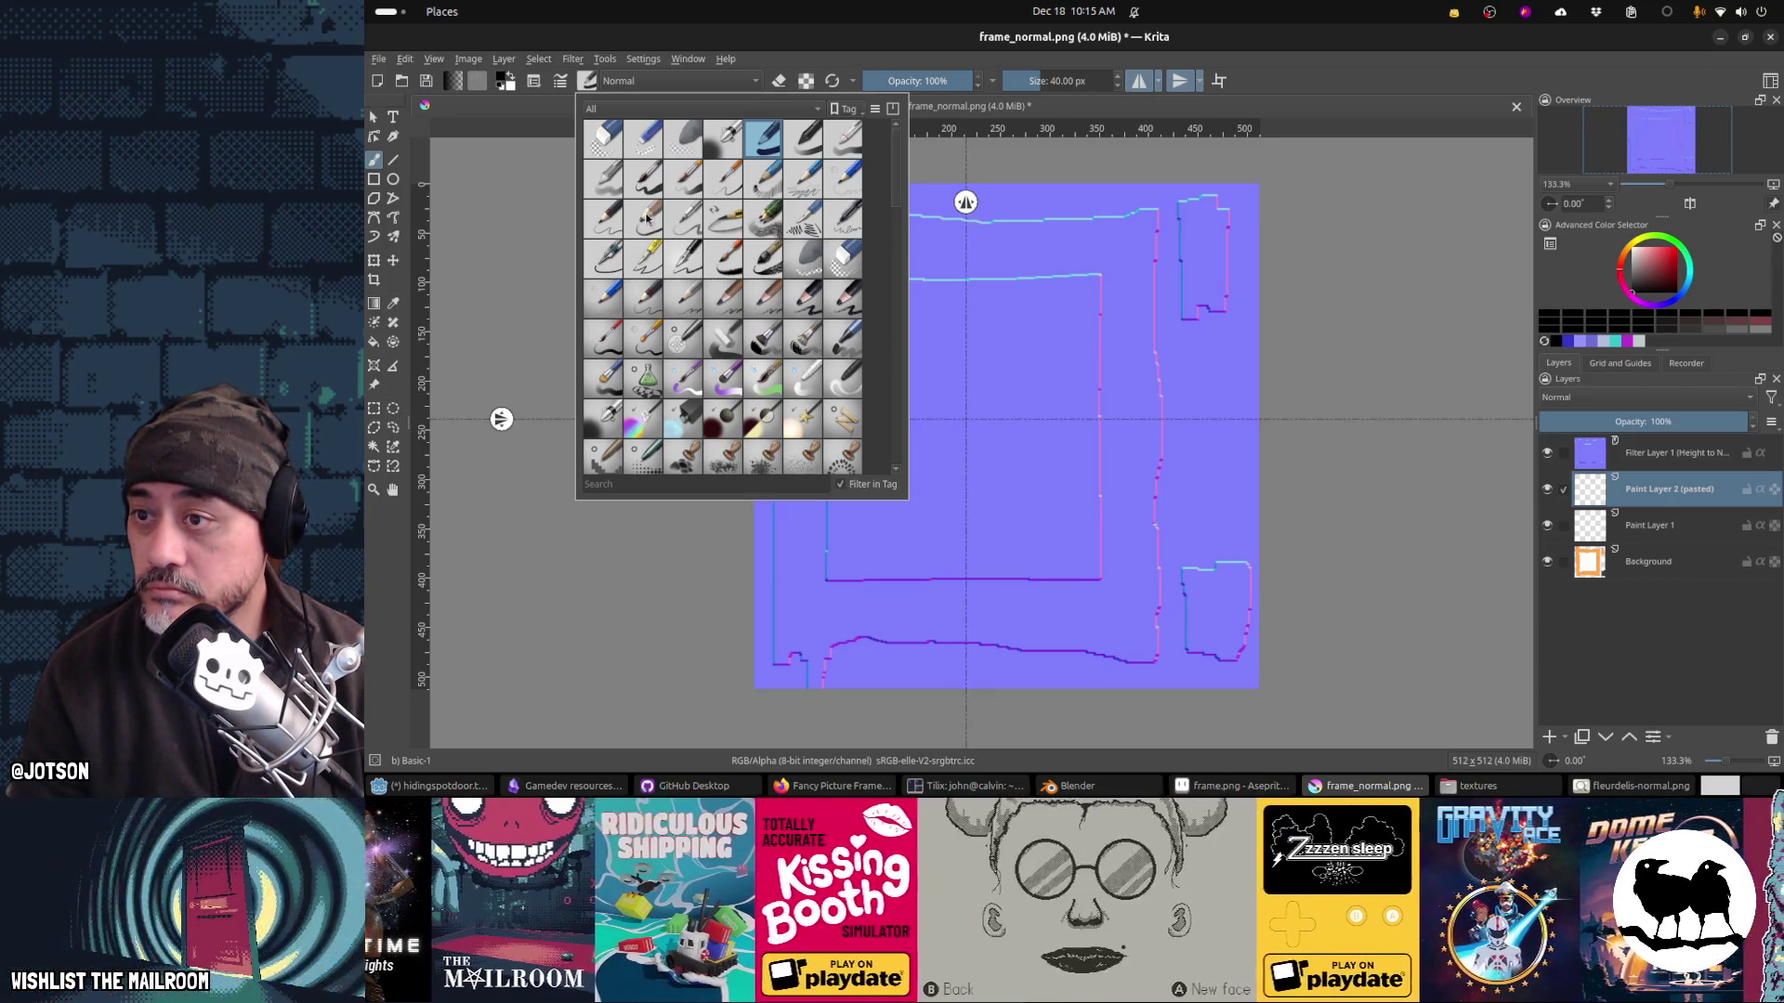
Step: Choose the Basic-5 Size brush preset and set snapping to whole pixels
key("slash")
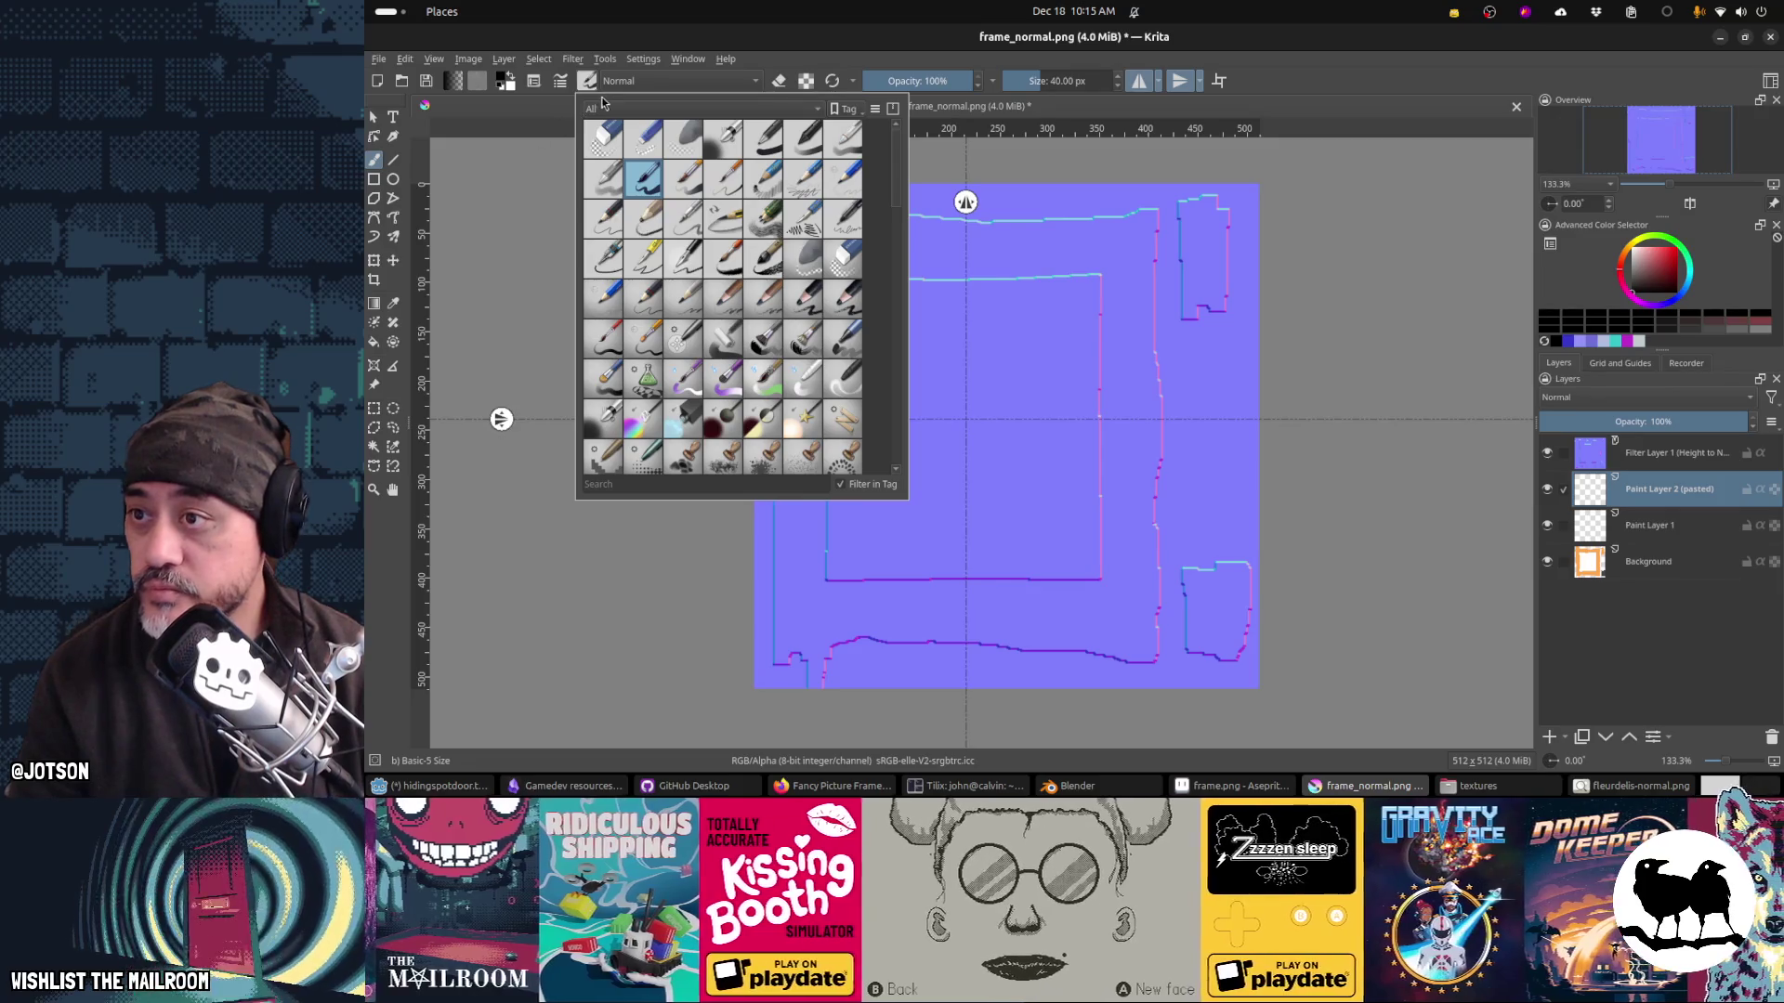
left_click(587, 84)
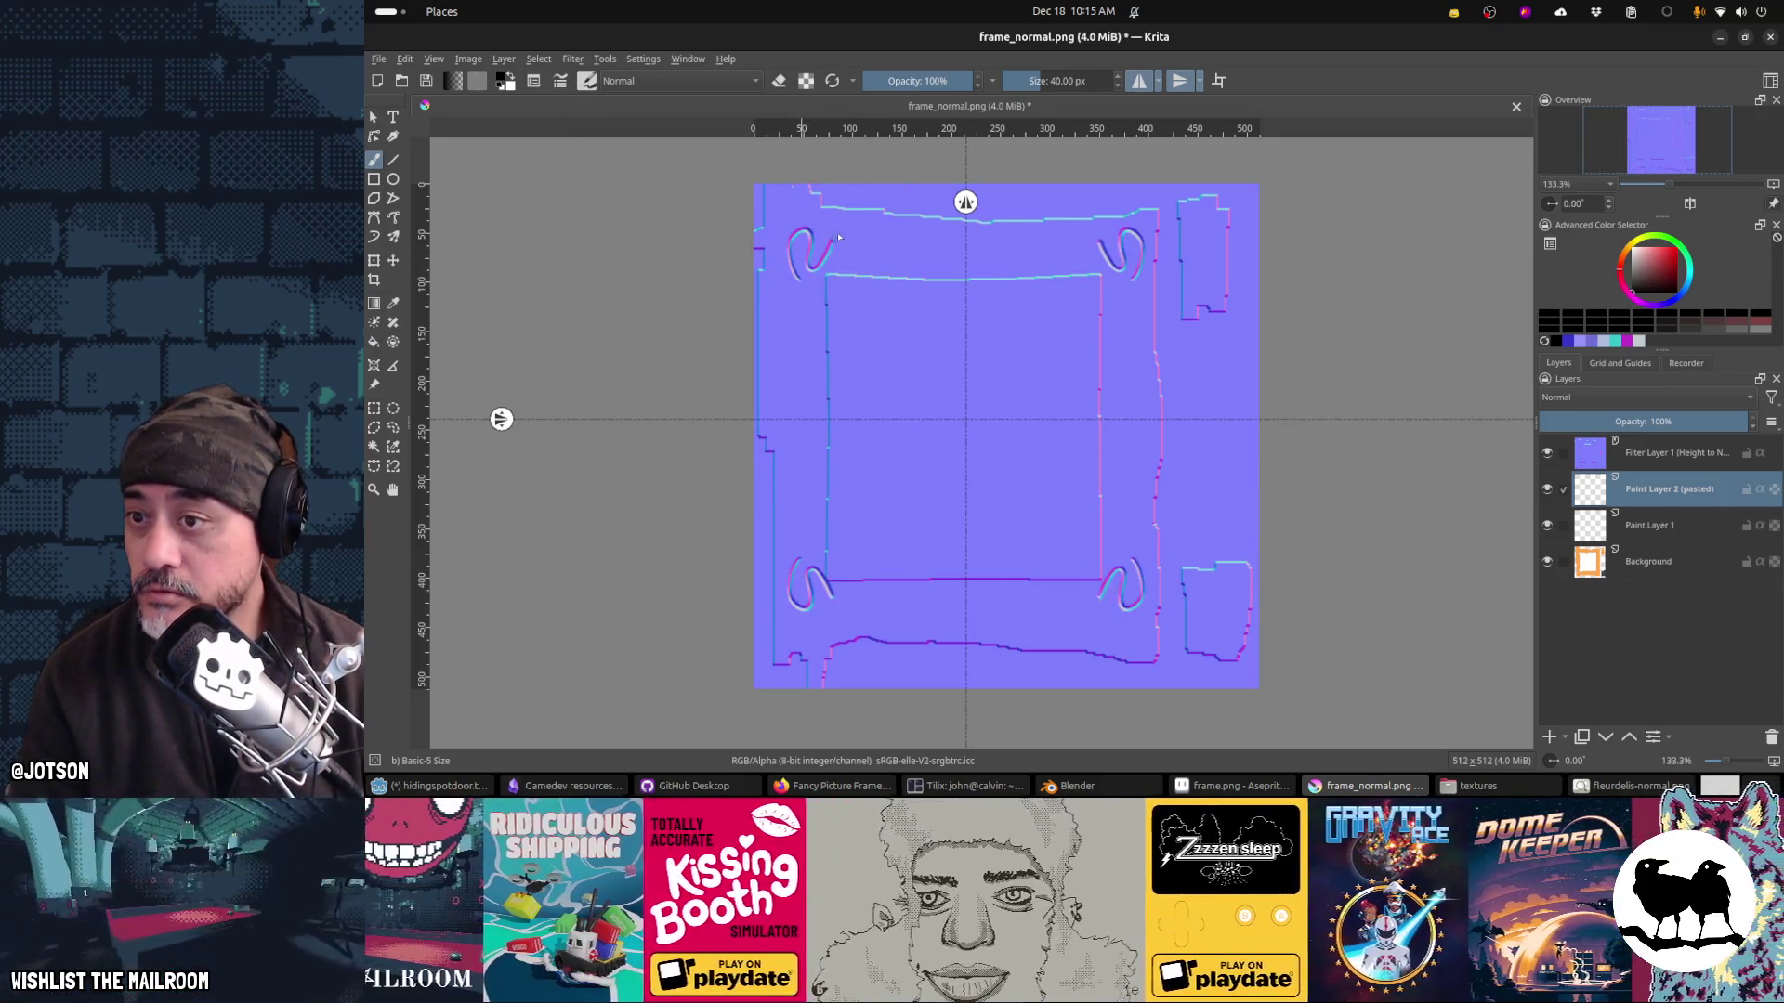
key("shift+s")
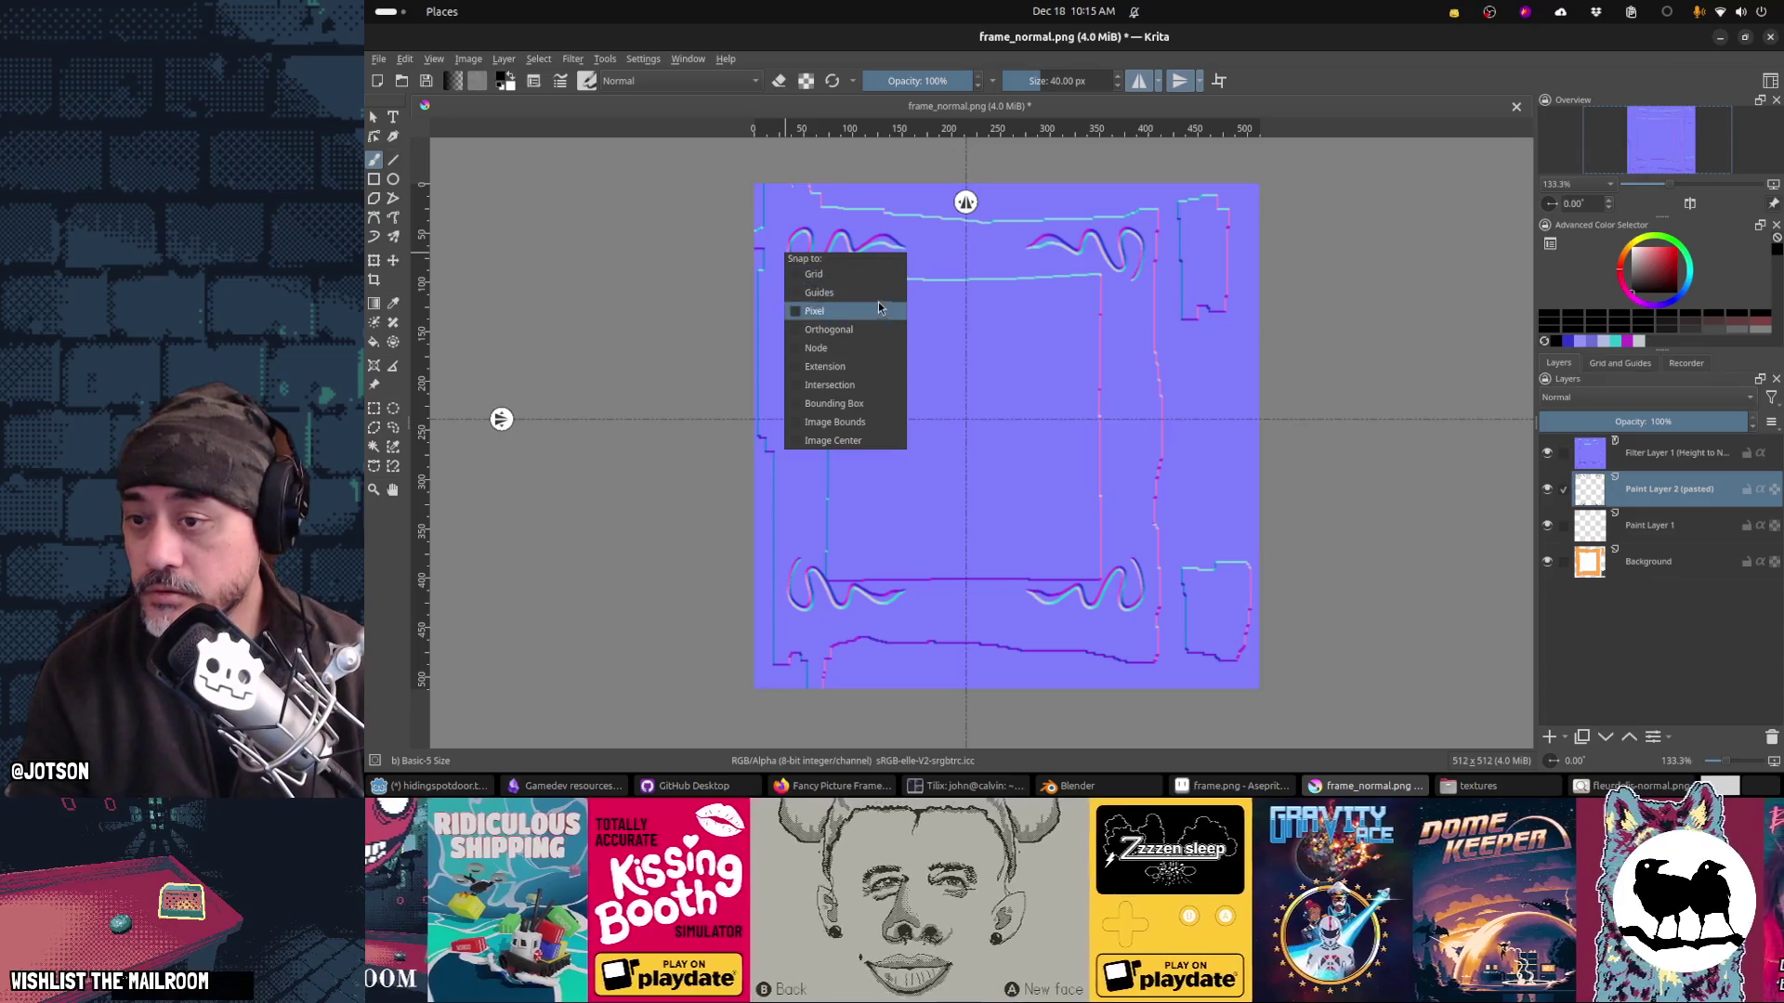
left_click(878, 309)
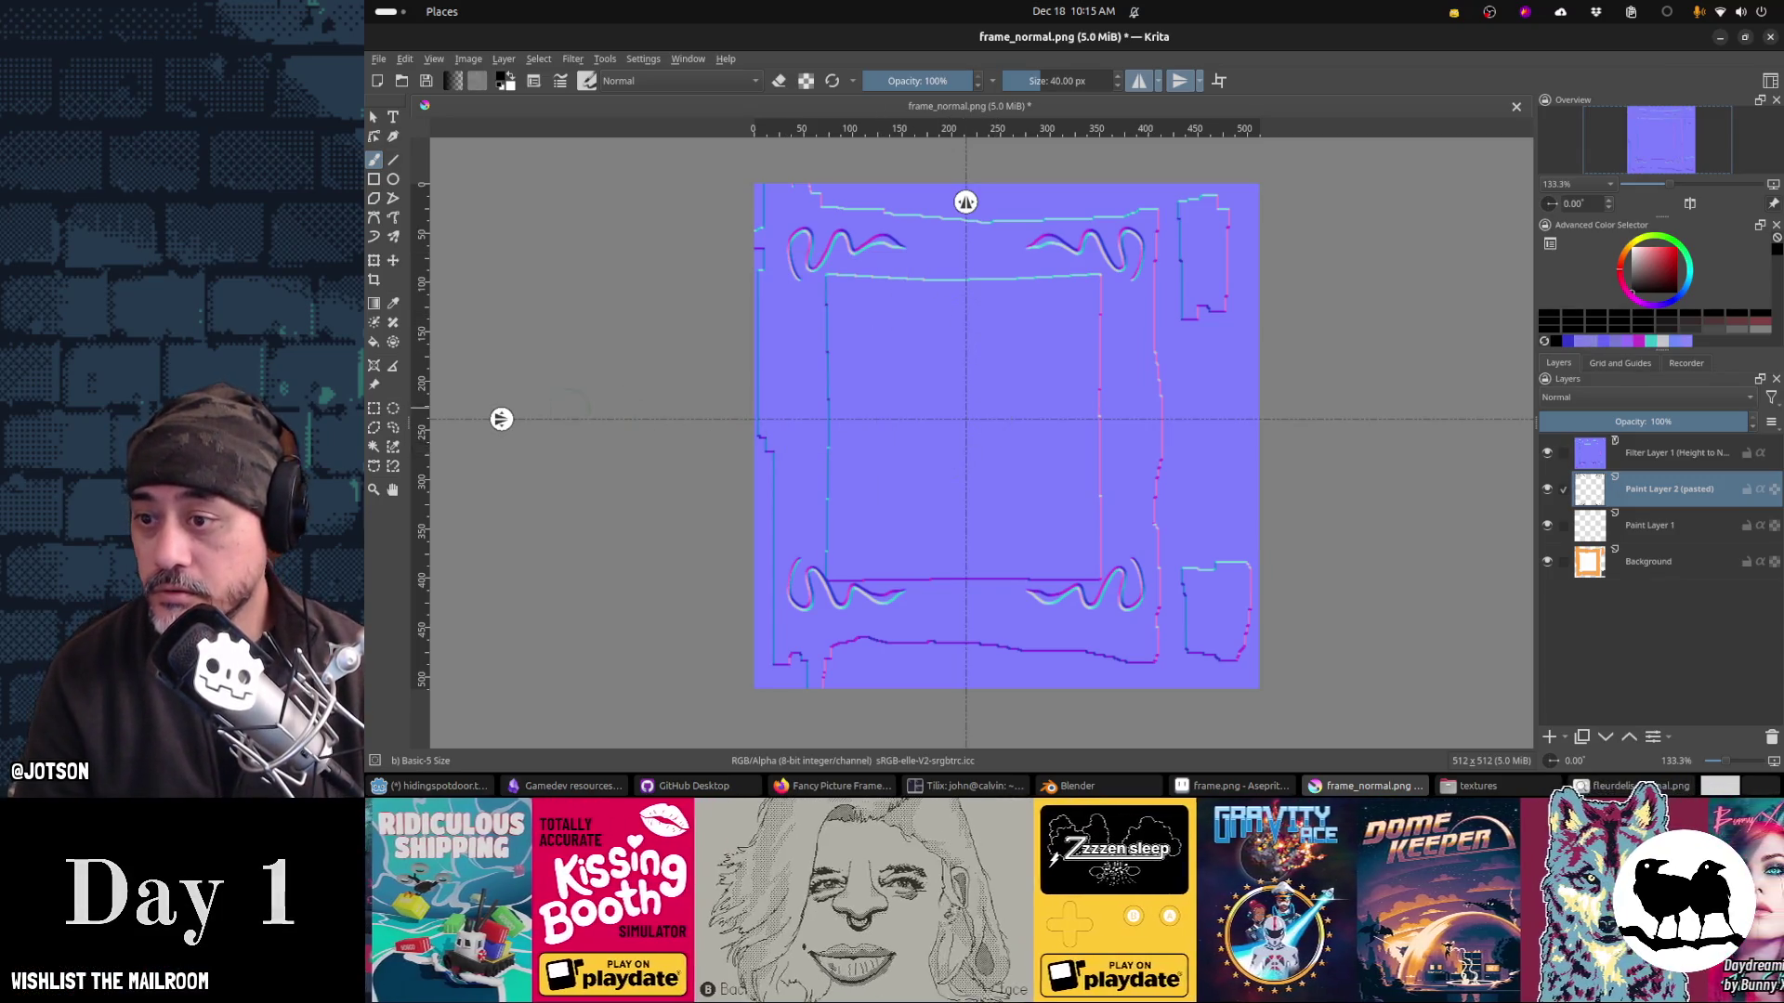
Step: Undo the test swirl and wavy strokes and lower the horizontal mirror axis slightly
left_click(576, 411, "ctrl")
key("ctrl+z")
left_click_drag(502, 420, 505, 425)
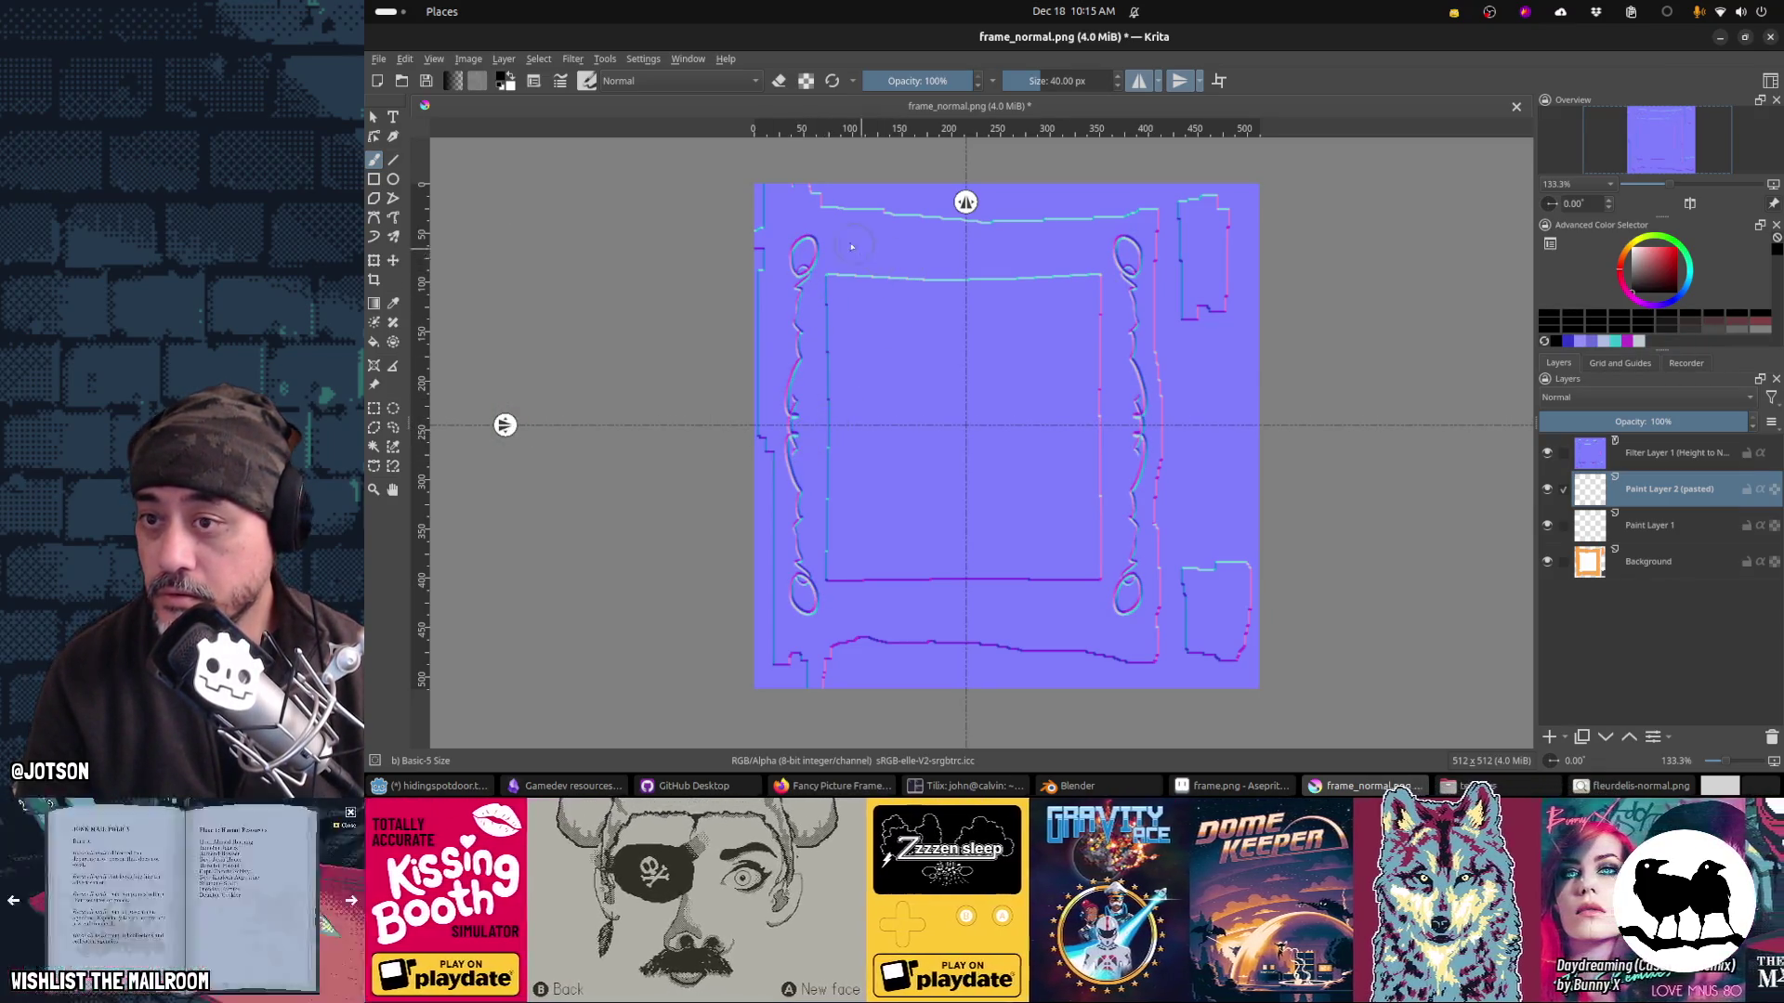
left_click_drag(836, 249, 1008, 262)
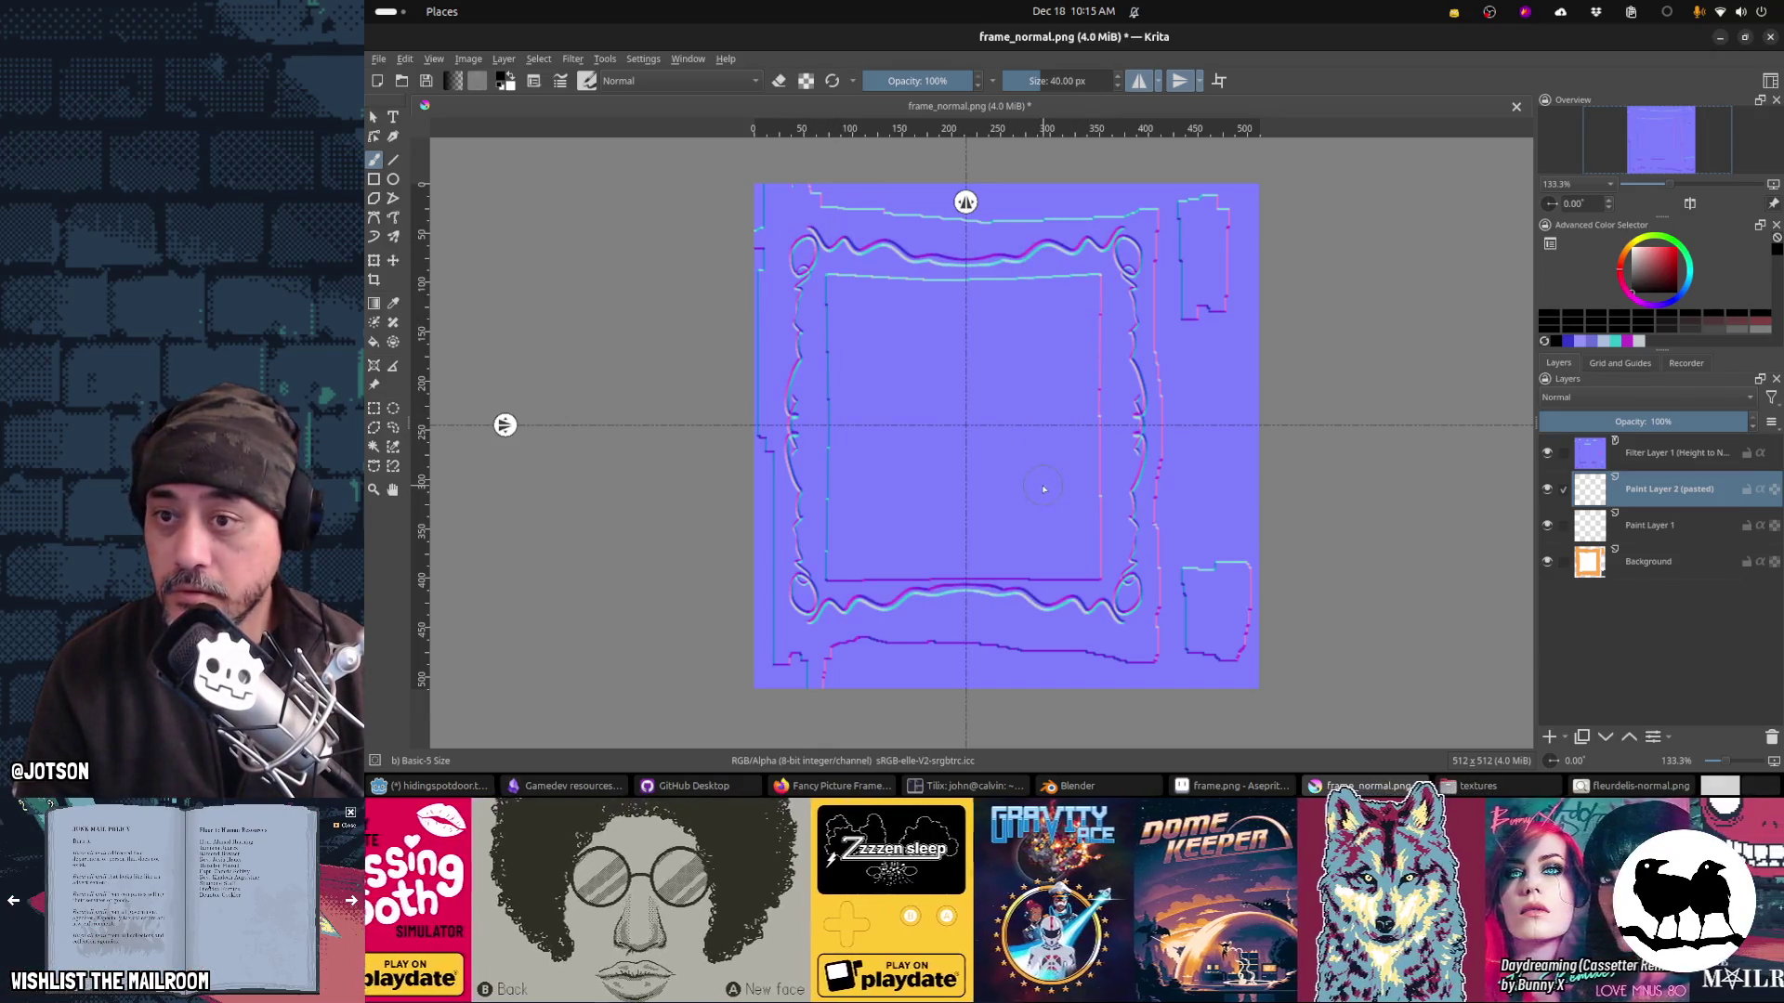
key("ctrl+z")
key("ctrl+z")
left_click_drag(505, 426, 504, 429)
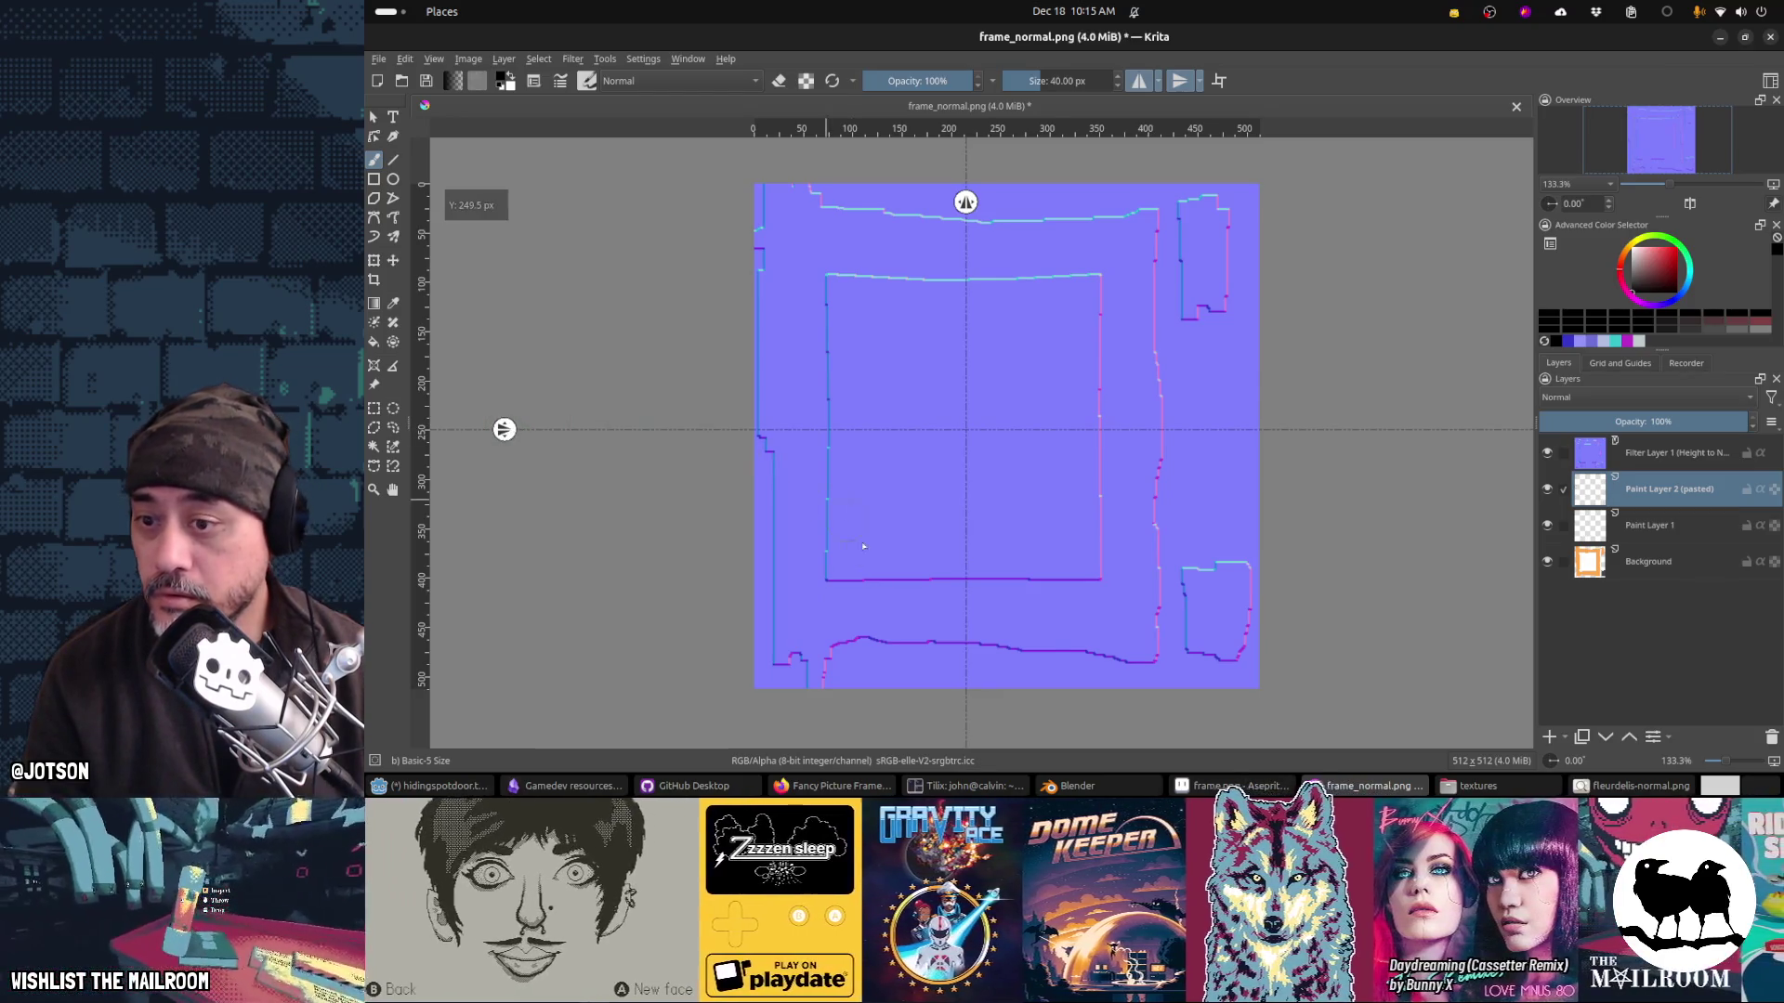
Step: Paint mirrored arcs at top and bottom centre, side marks, and diagonal strokes
left_click_drag(955, 595, 978, 594)
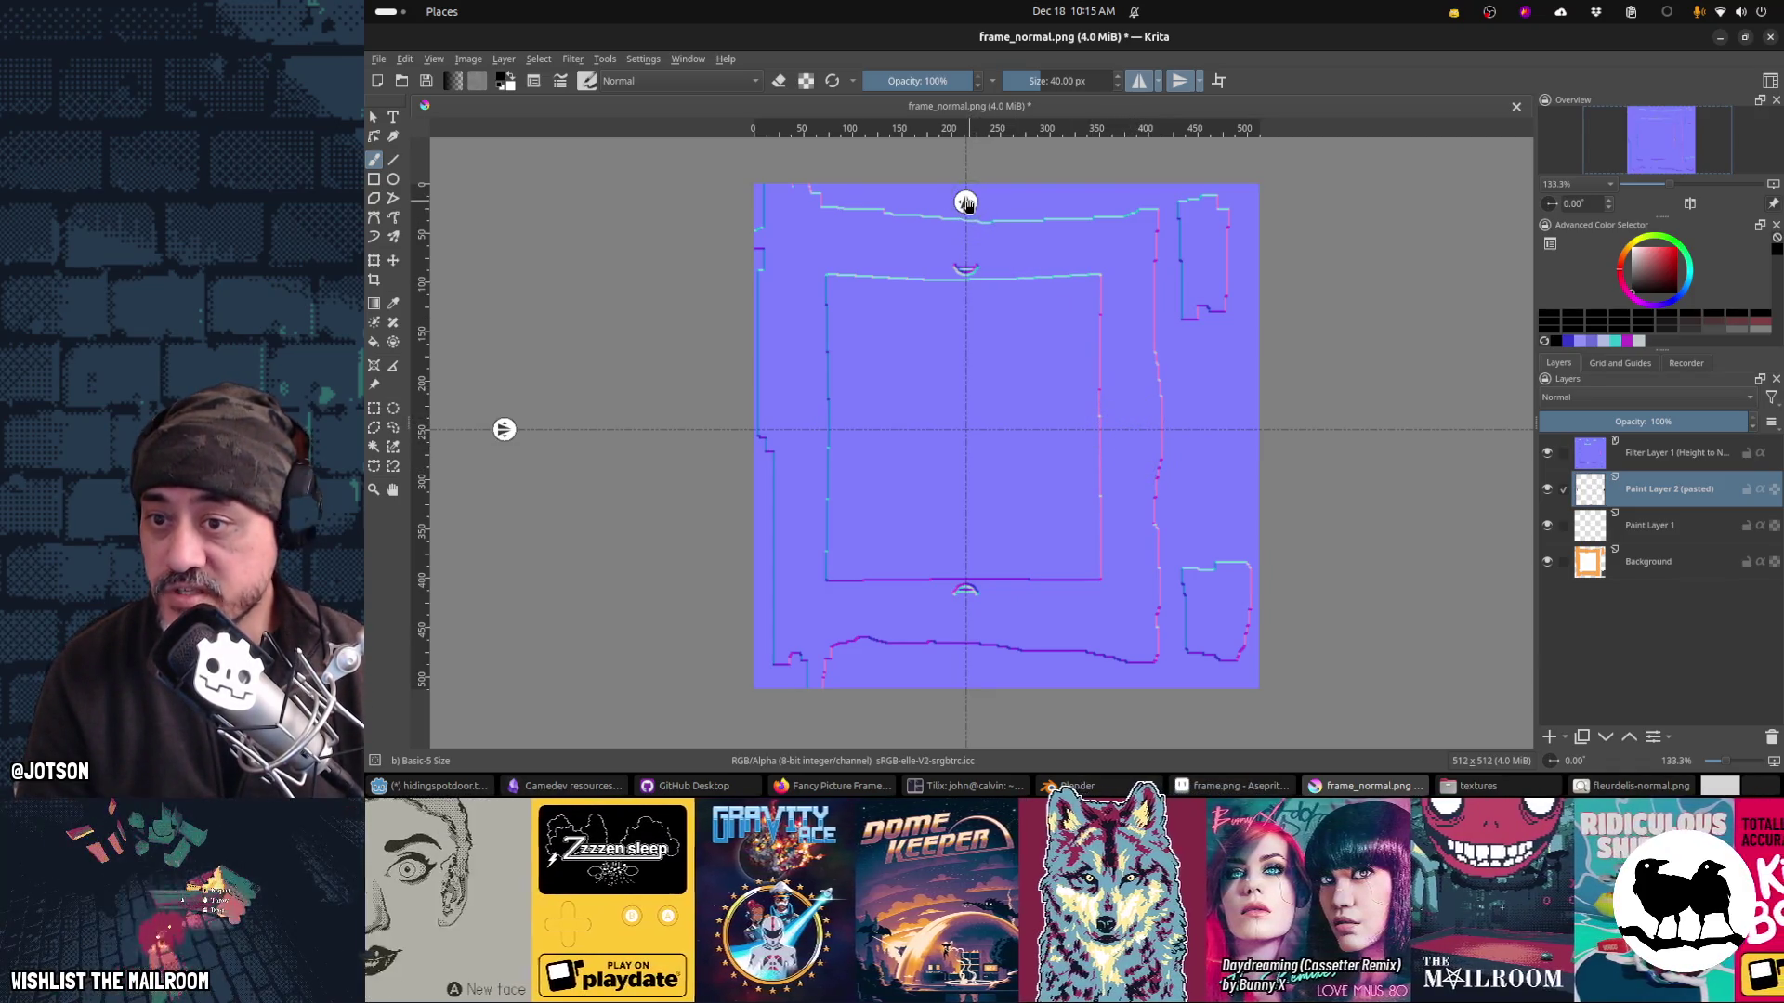
left_click_drag(966, 201, 966, 199)
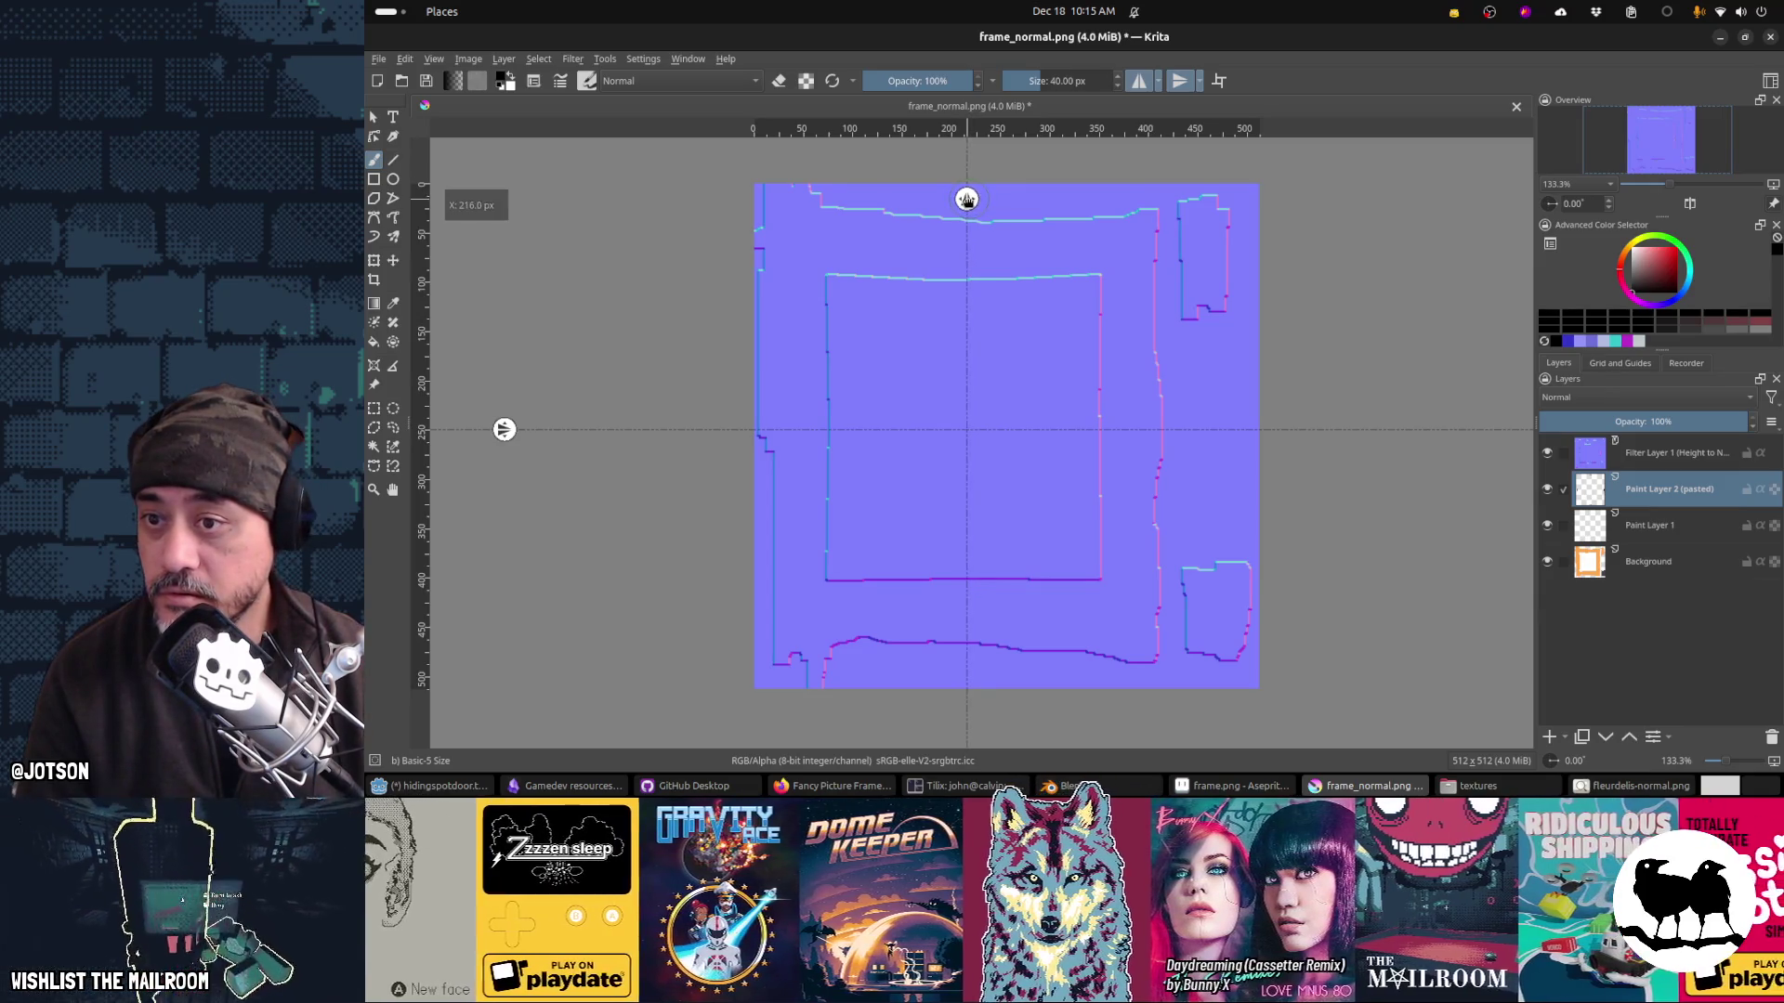
left_click_drag(817, 452, 815, 408)
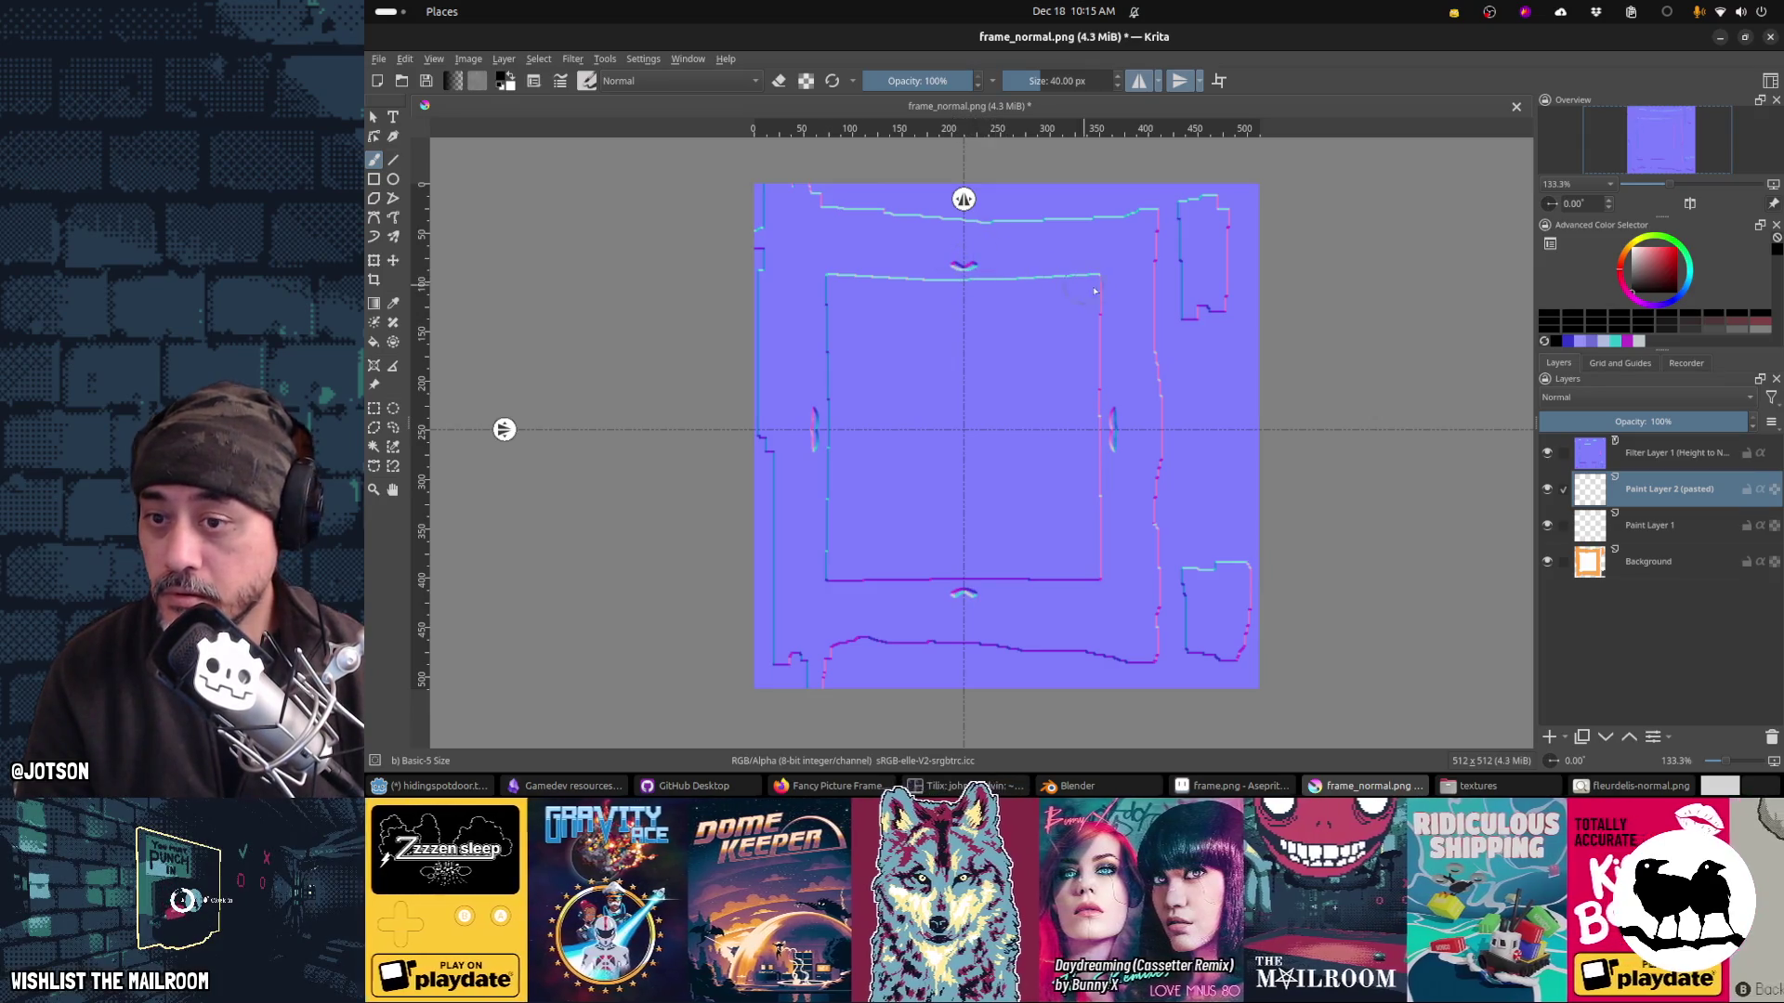
left_click_drag(988, 266, 1022, 250)
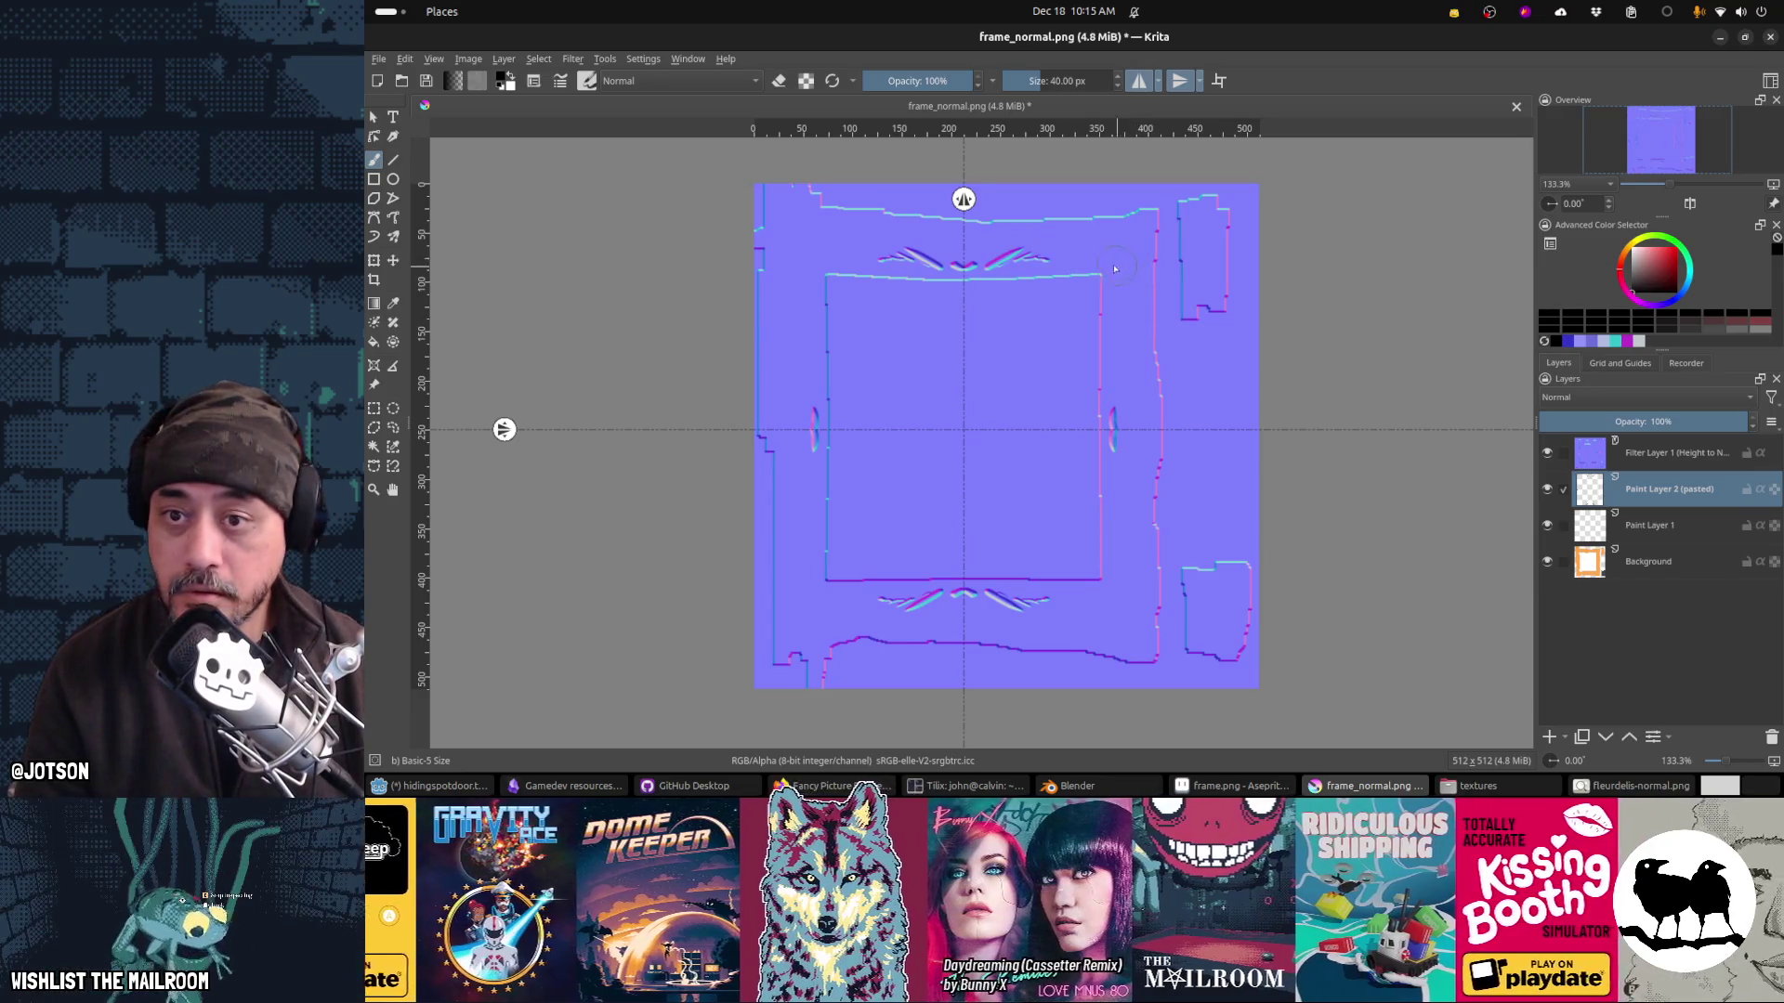
Step: Paint spiral roses in all four corners and add mirrored curls to the top and bottom ornaments
mouse_move(1131, 258)
left_mouse_down()
mouse_move(1135, 243)
mouse_move(1110, 251)
mouse_move(1127, 270)
left_mouse_up()
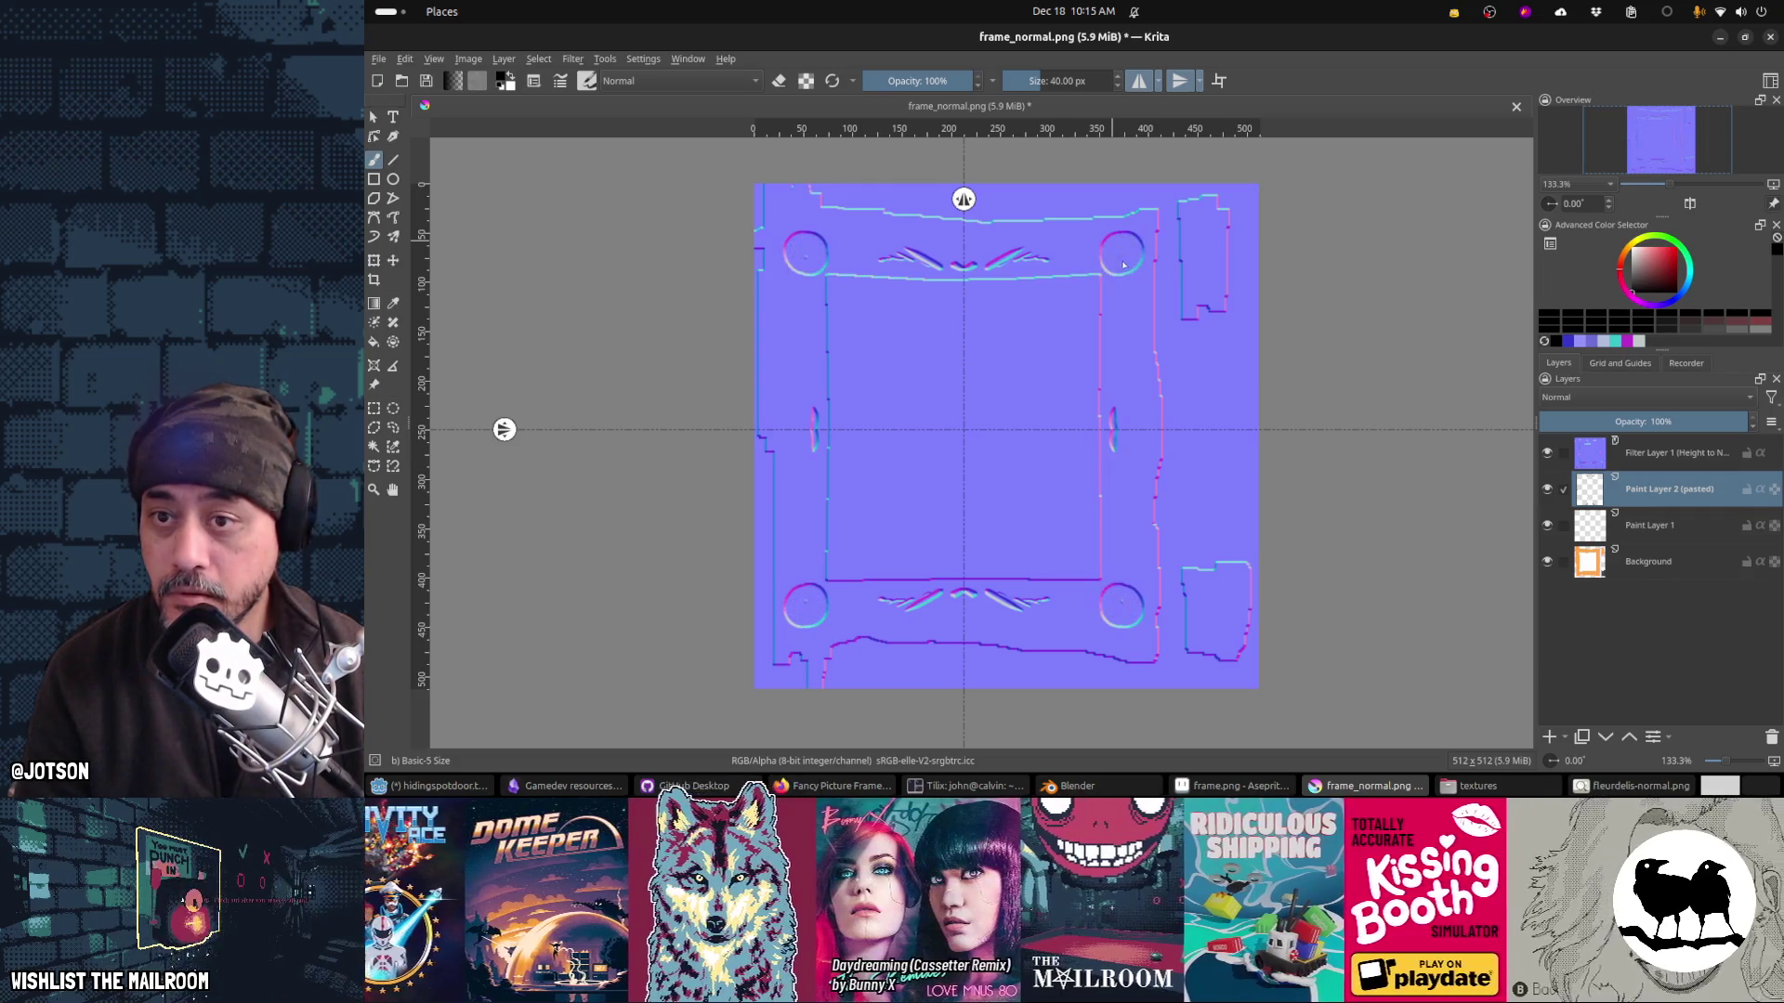
key("ctrl+z")
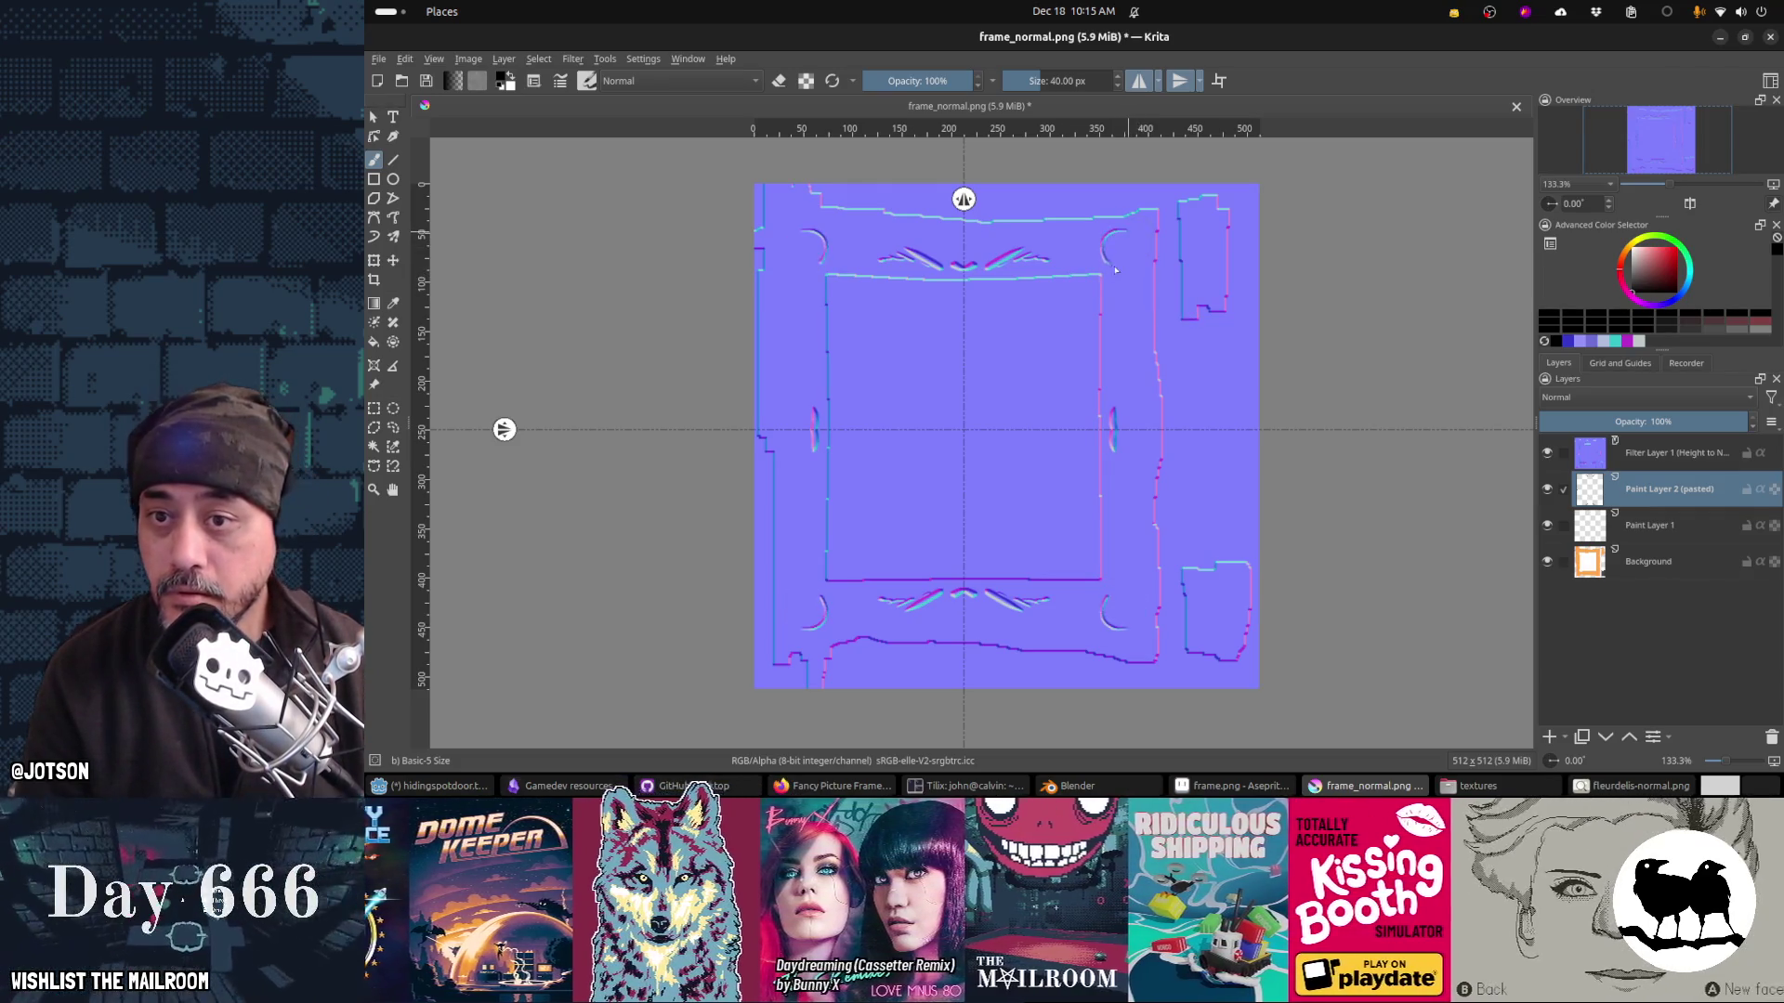
key("ctrl+z")
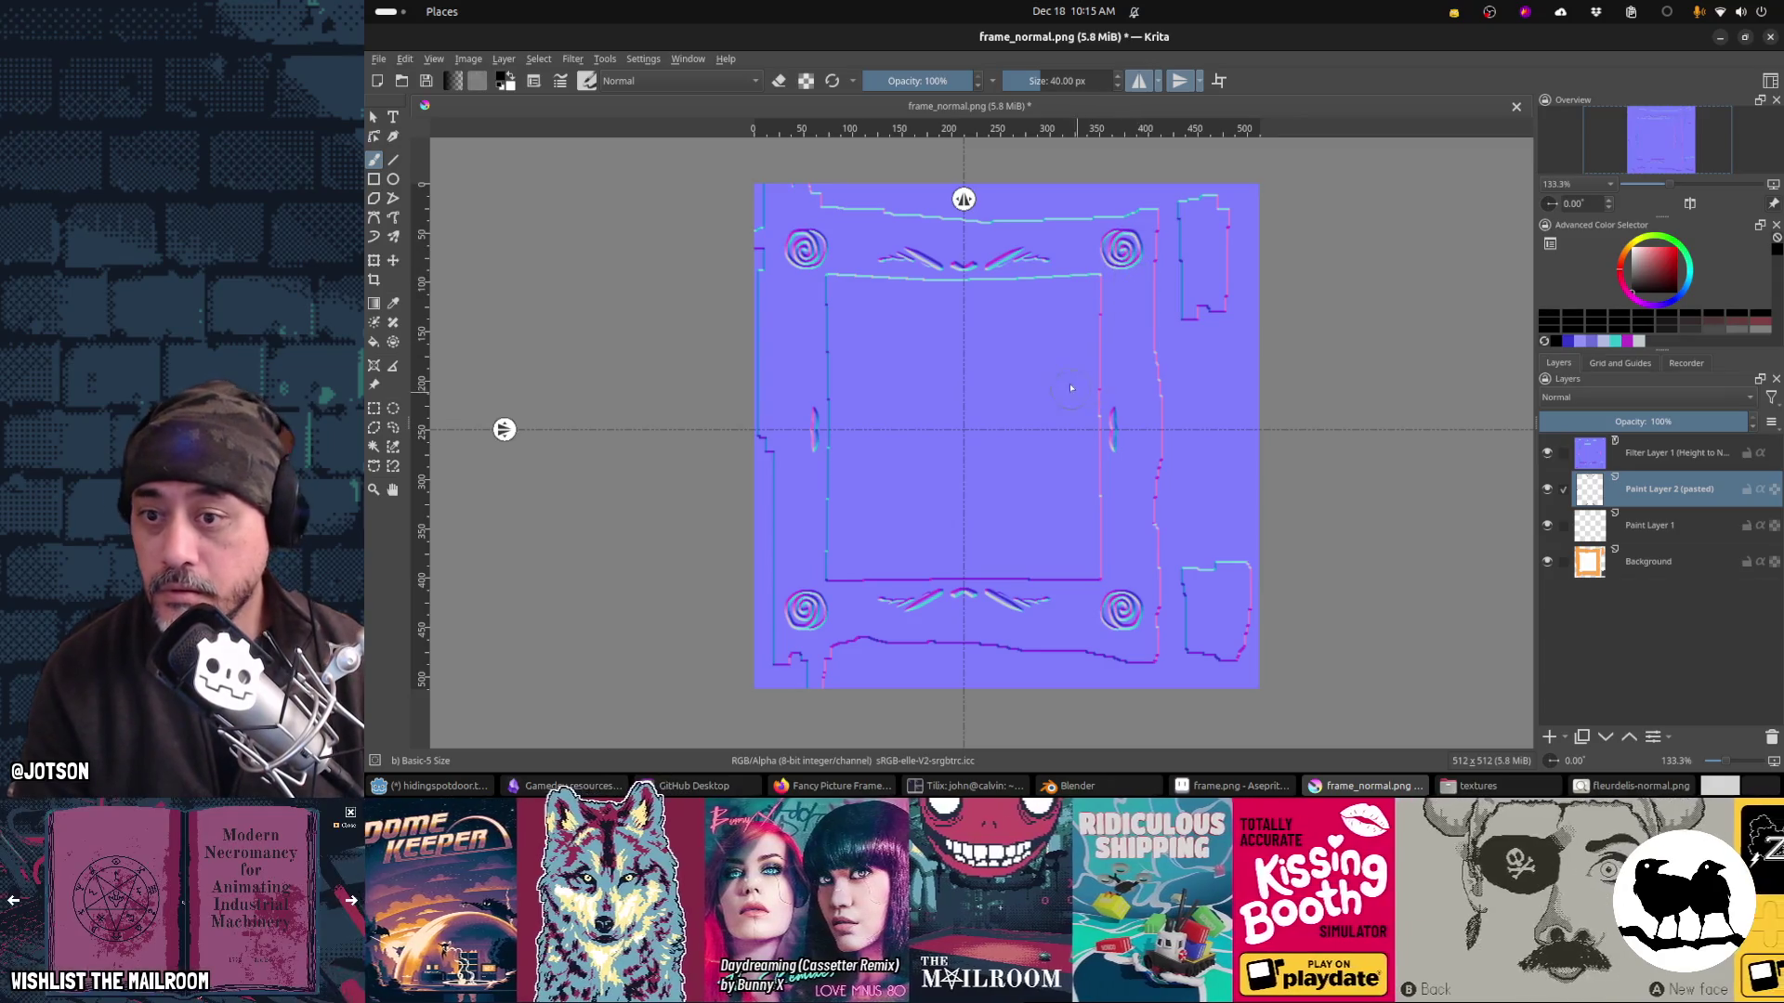
key("ctrl+z")
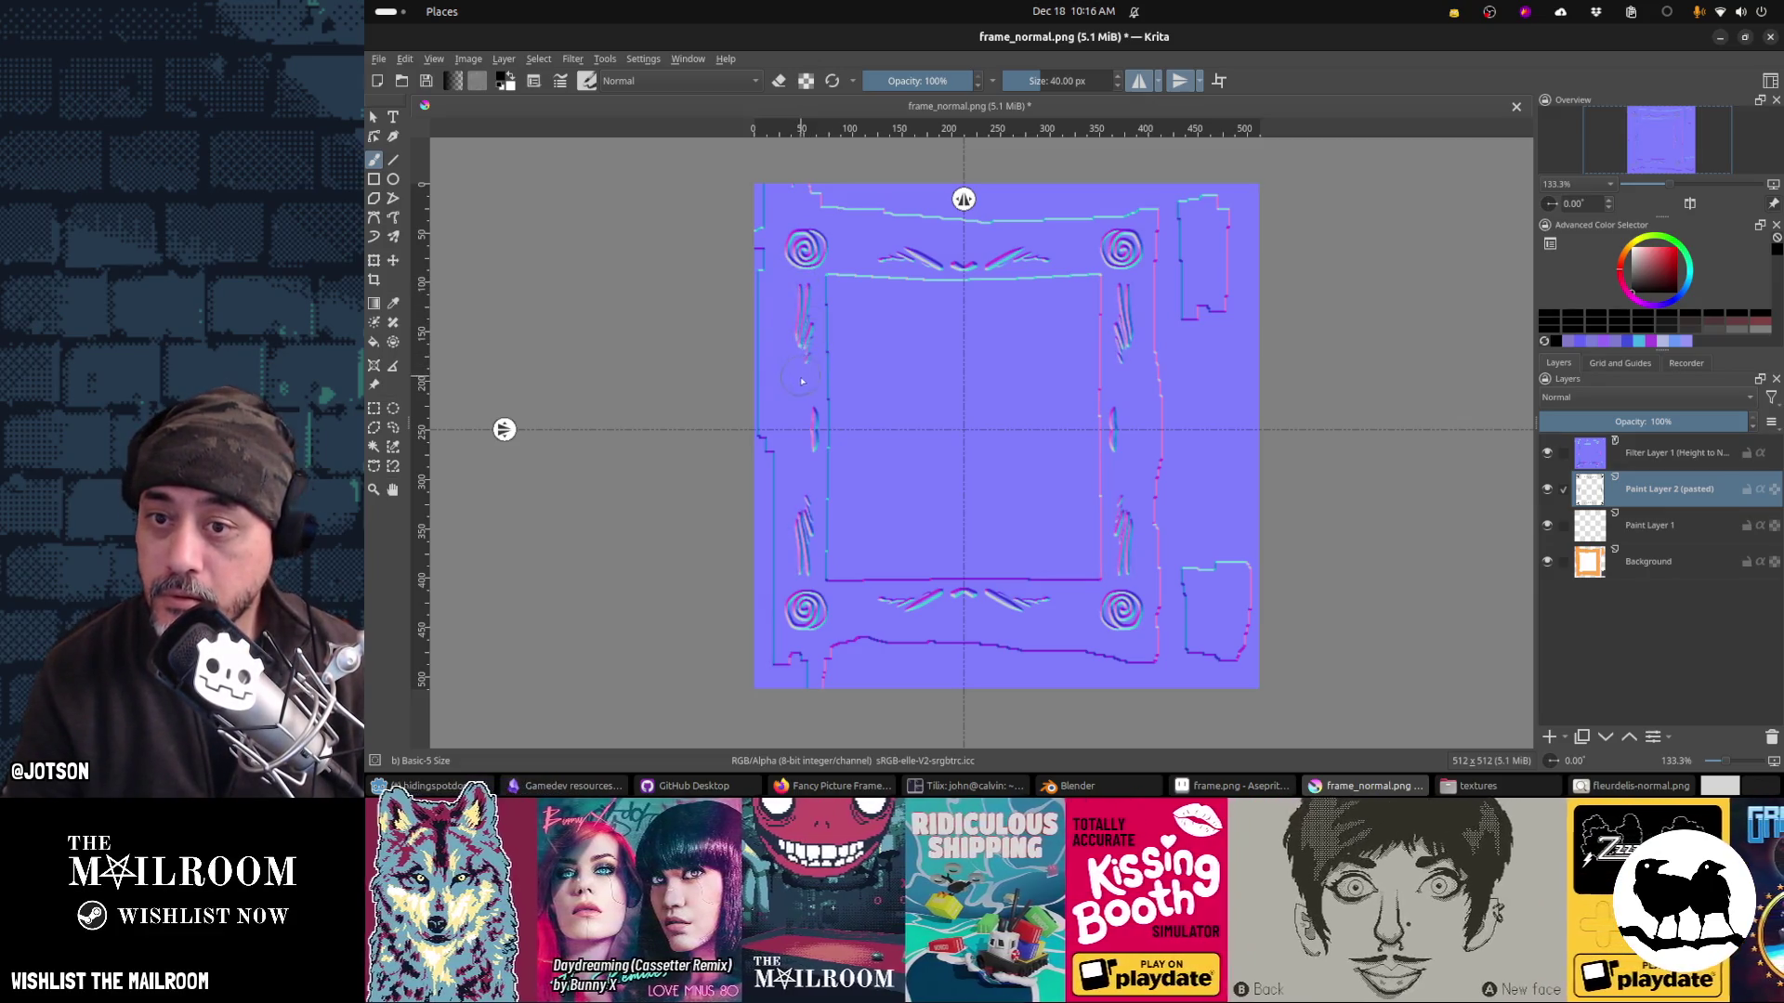
left_click_drag(810, 365, 812, 409)
key("ctrl+z")
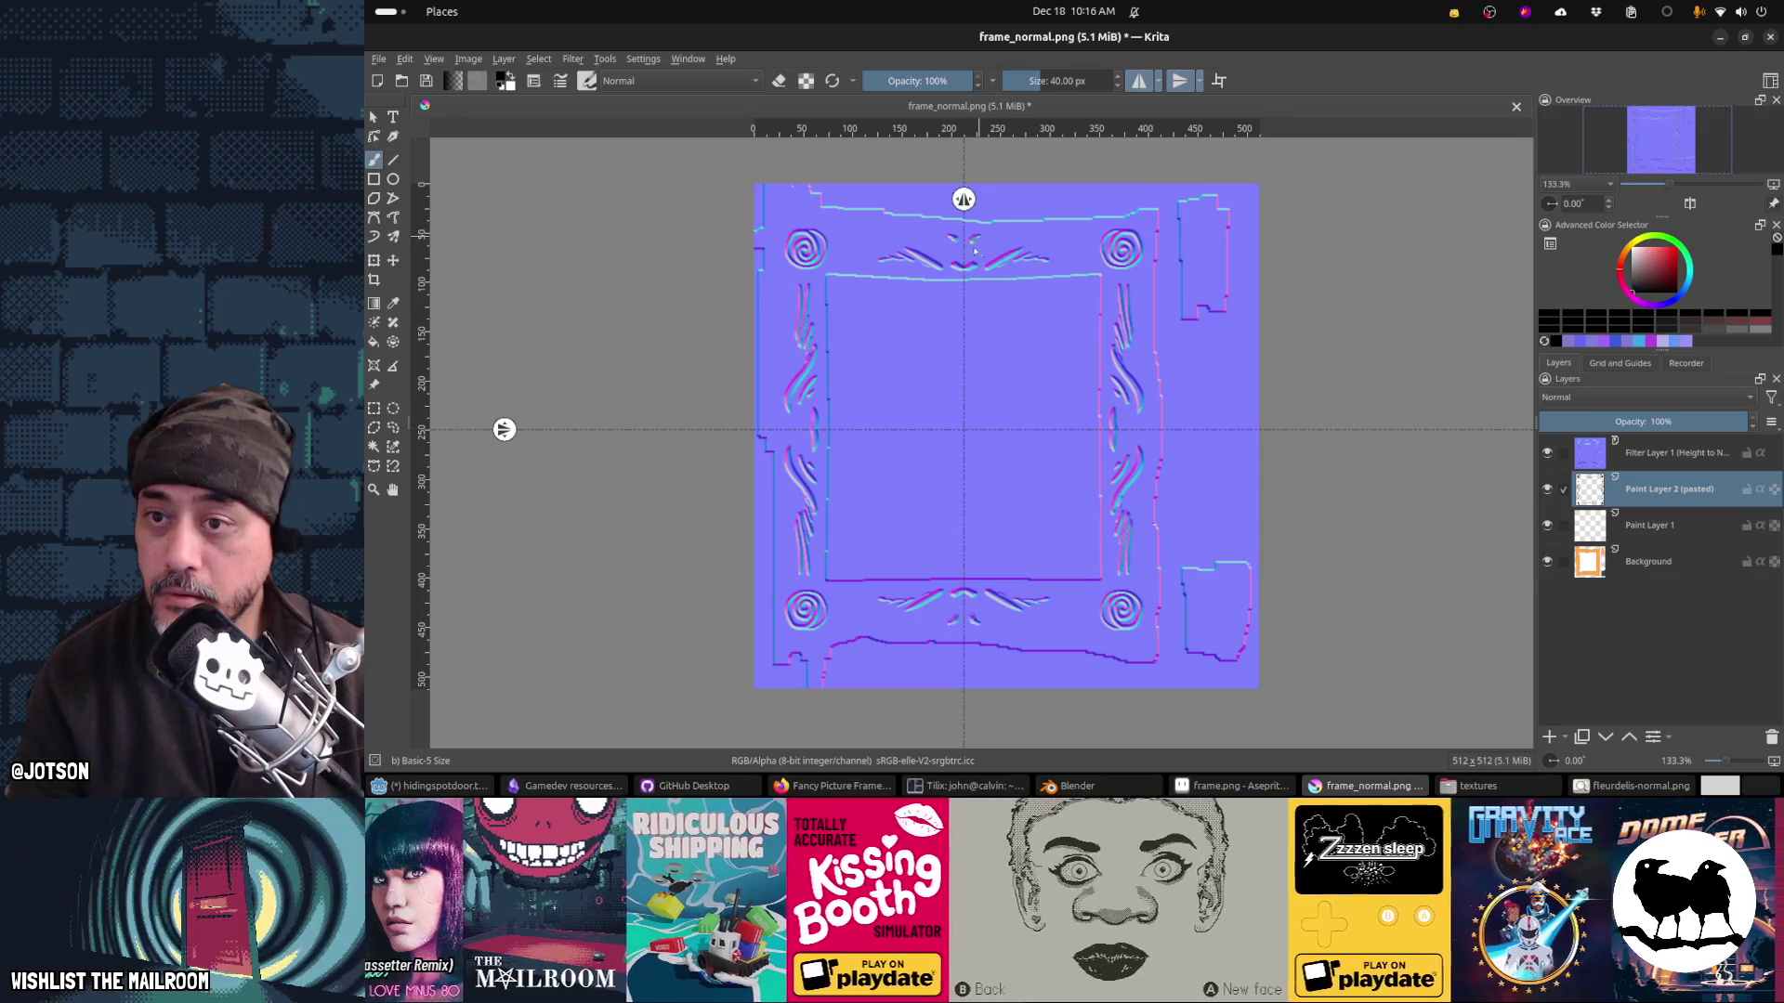
left_click_drag(994, 252, 1075, 263)
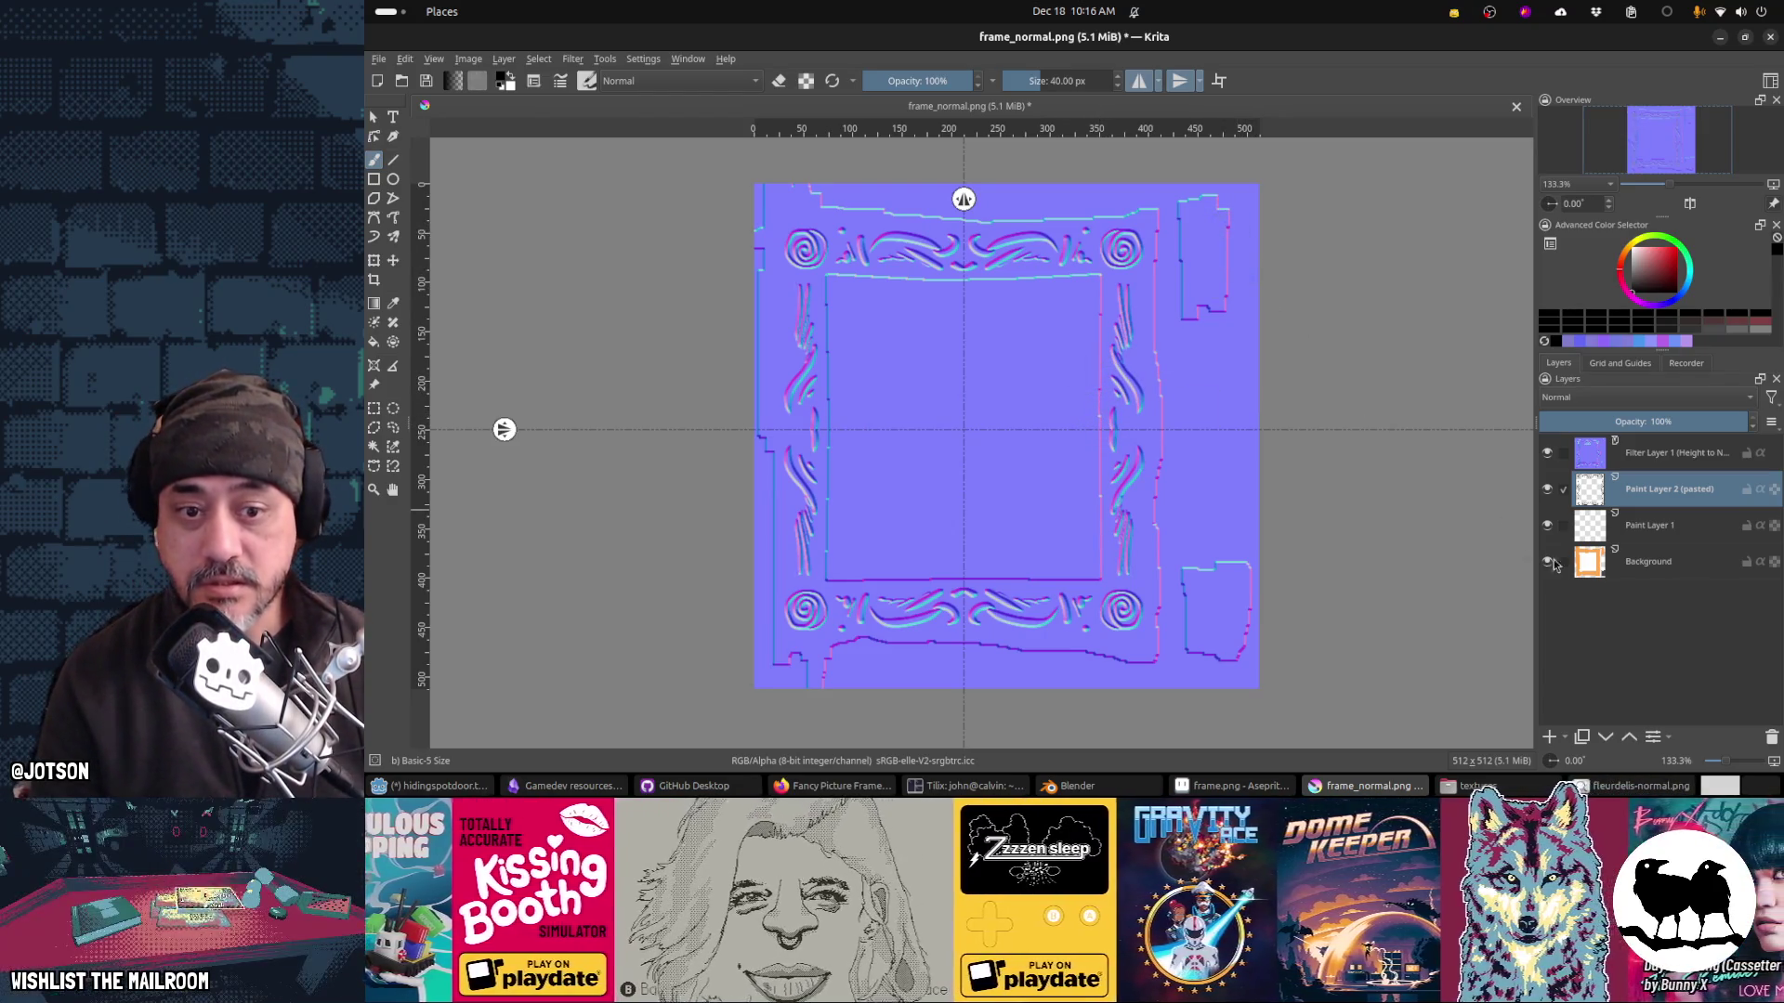
Step: Clear the frame outline from the Background layer and undo a stray magenta curve
left_click(1661, 565)
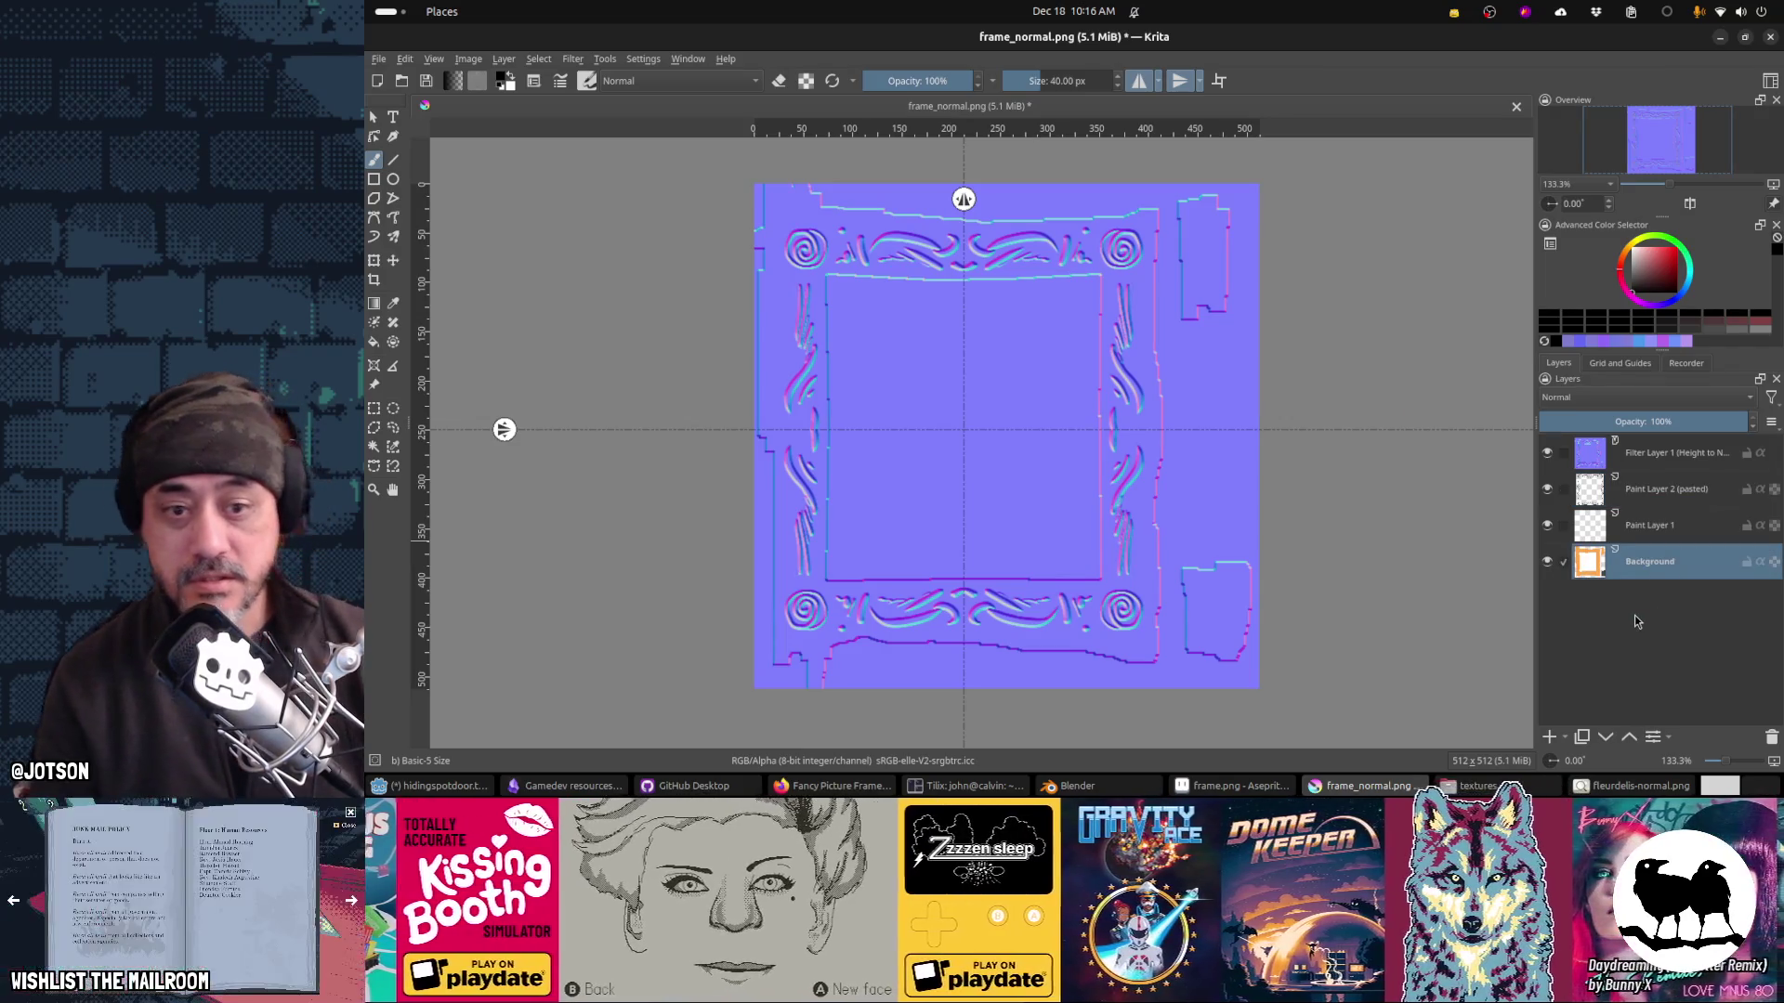
key("Delete")
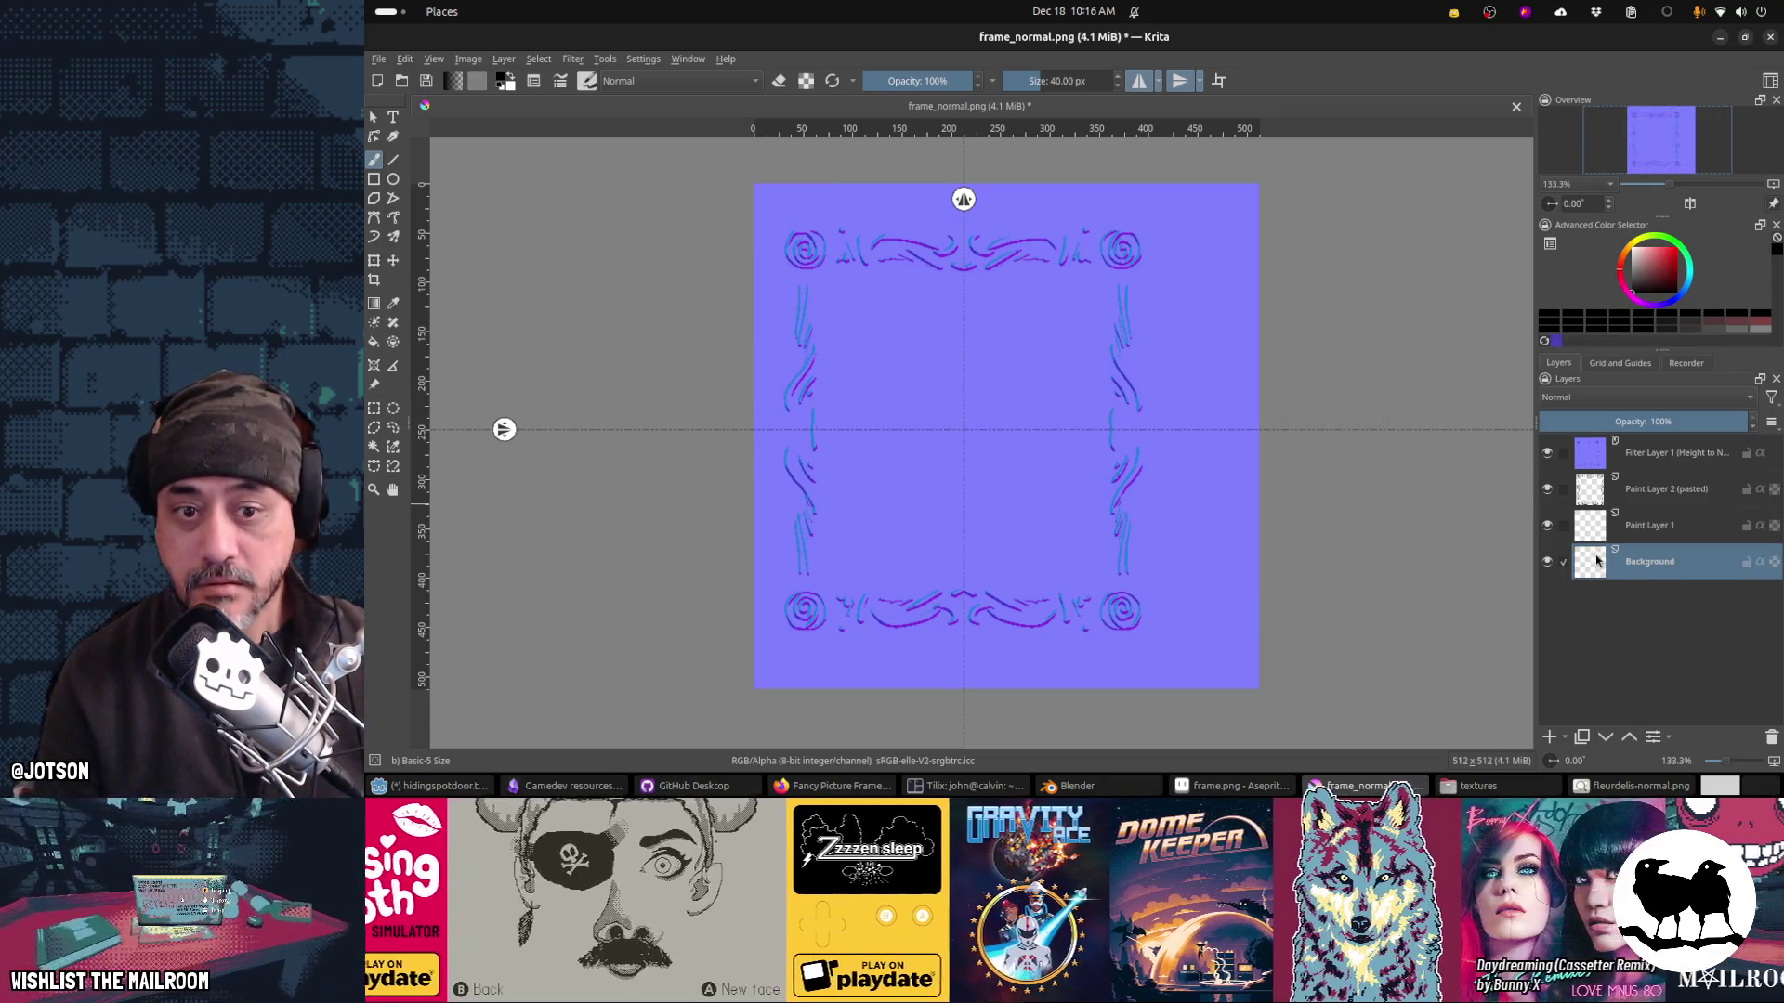
left_click(1661, 534)
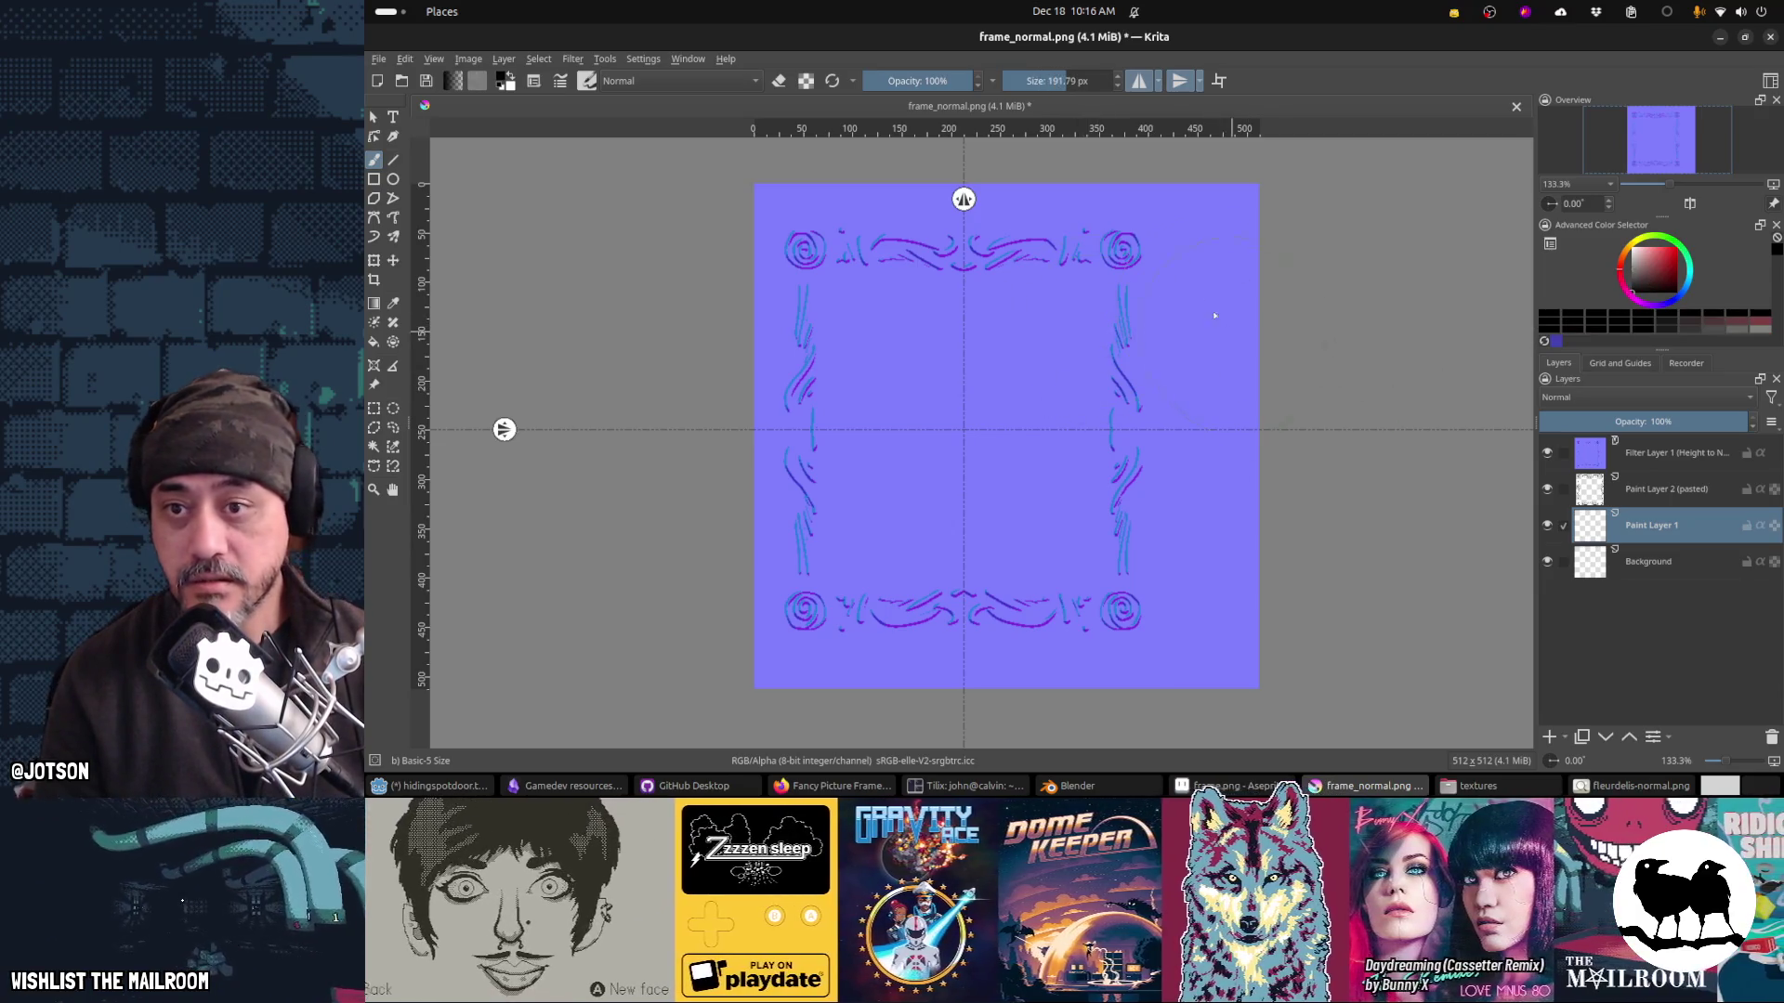
key("e")
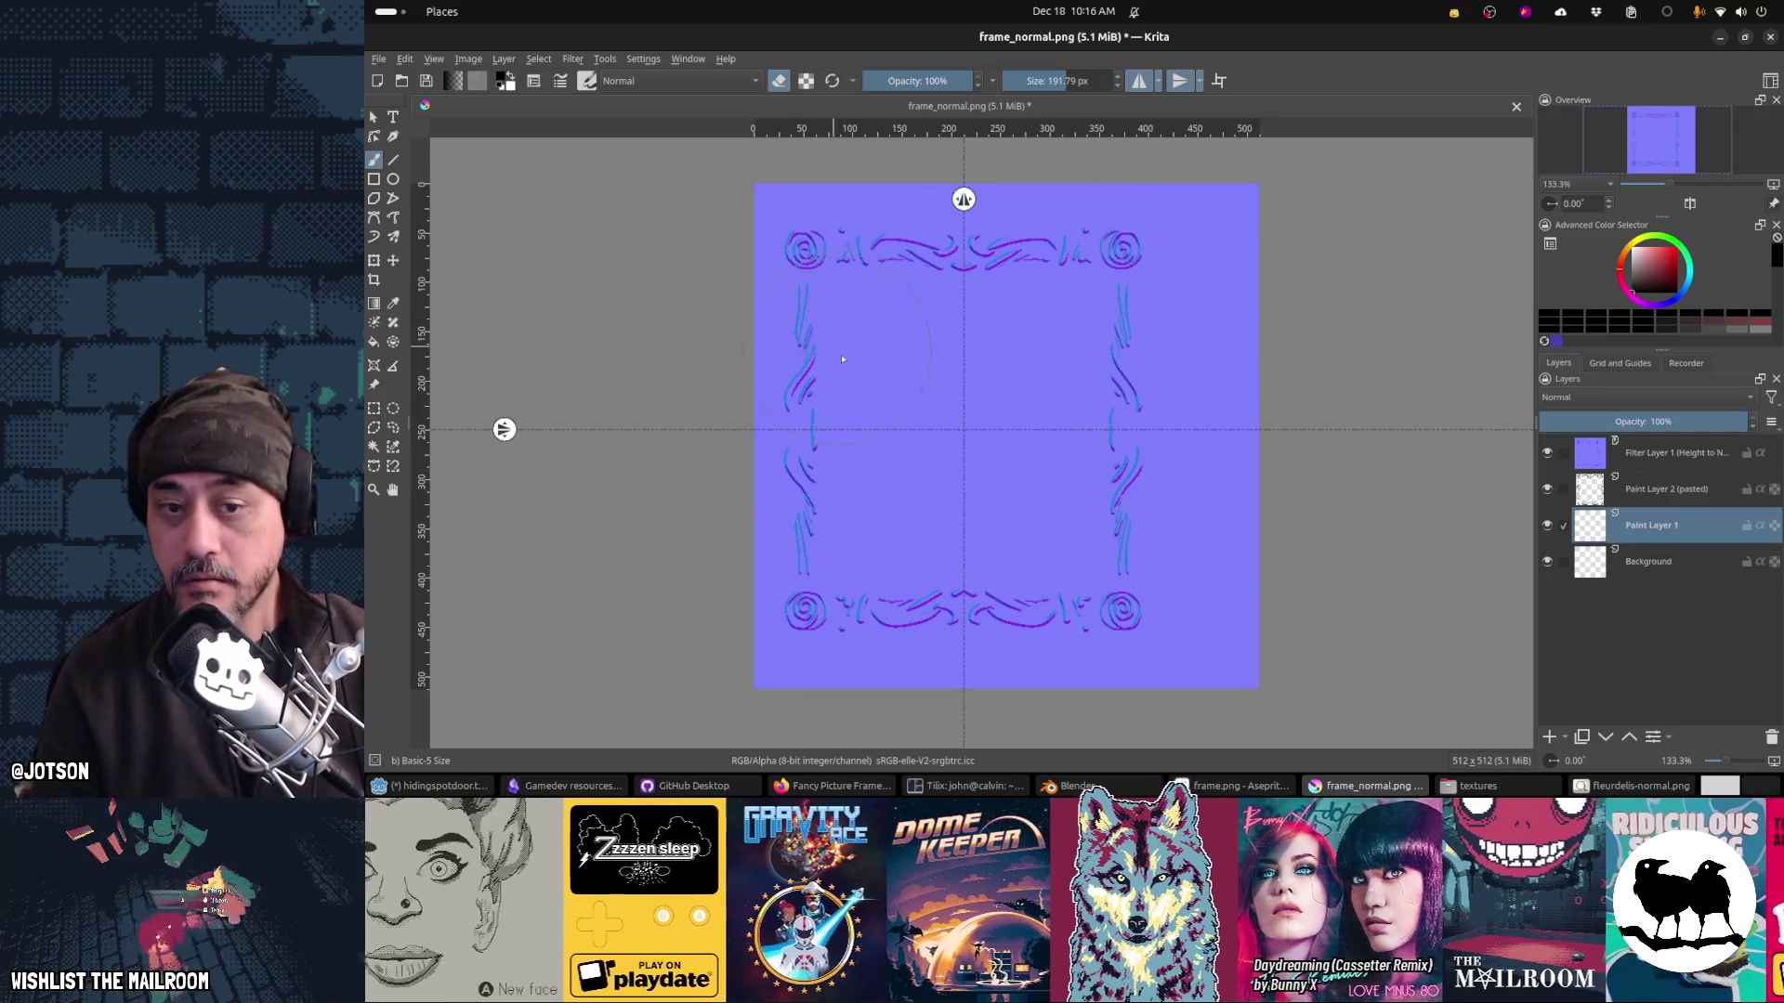
key("e")
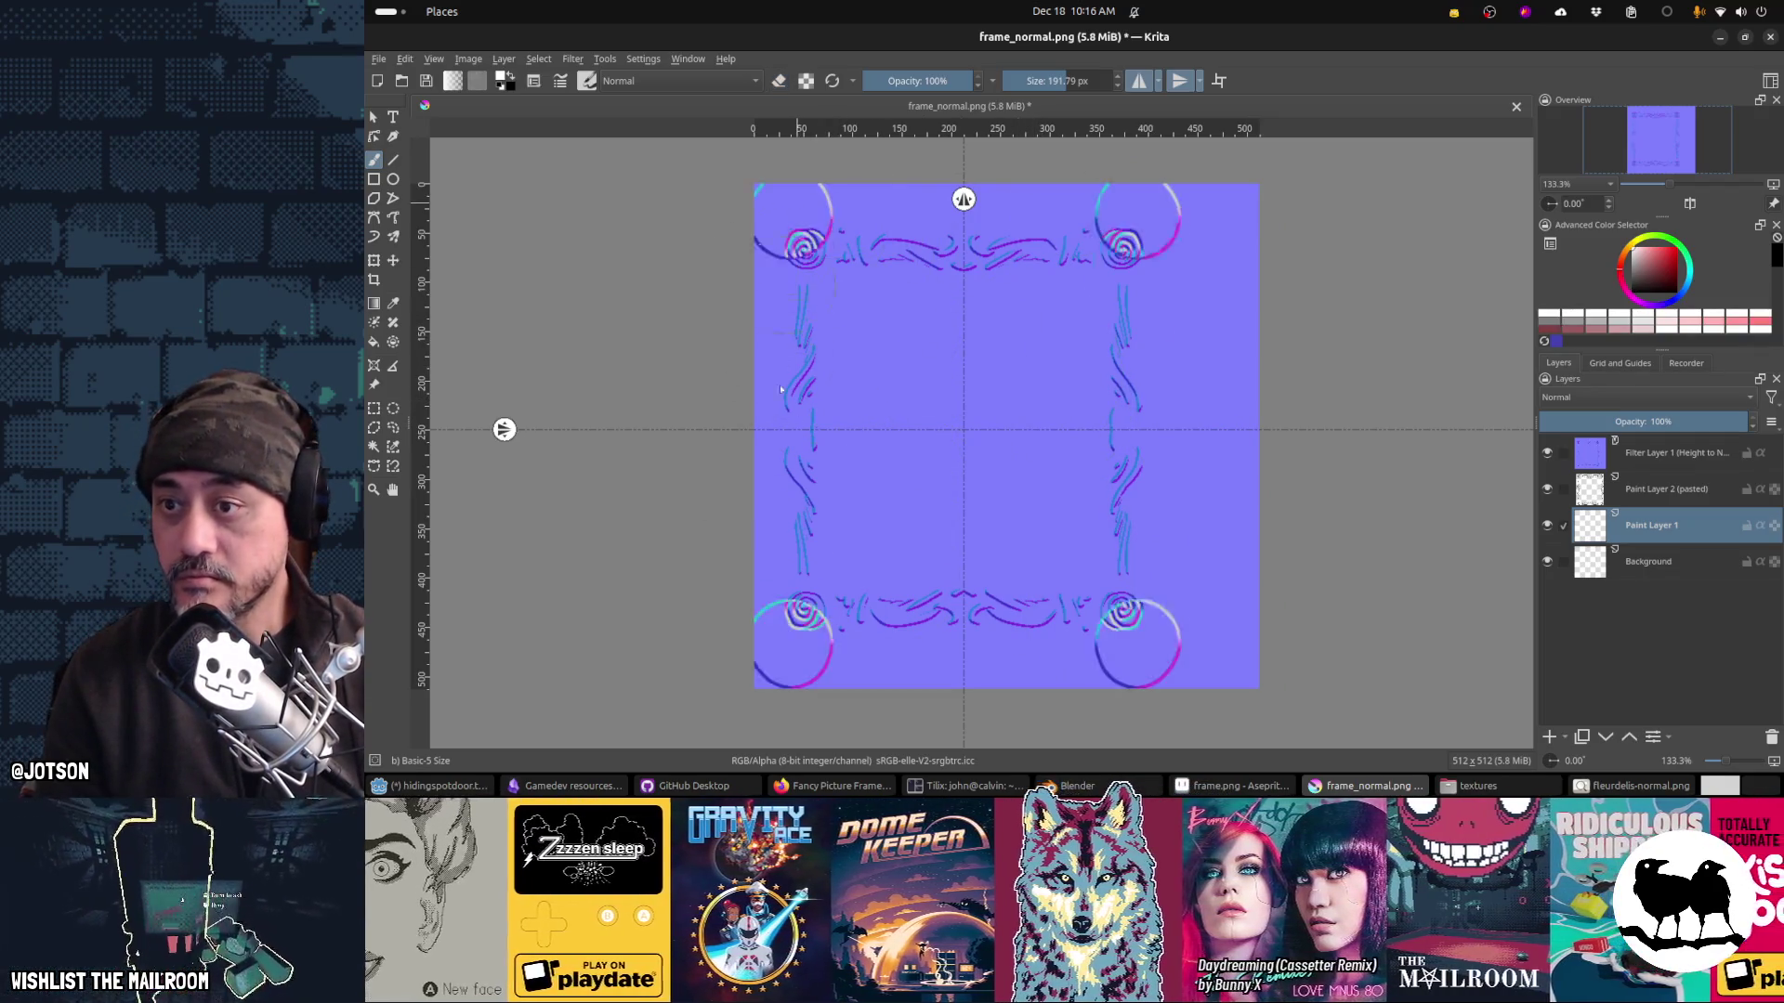
key("ctrl+z")
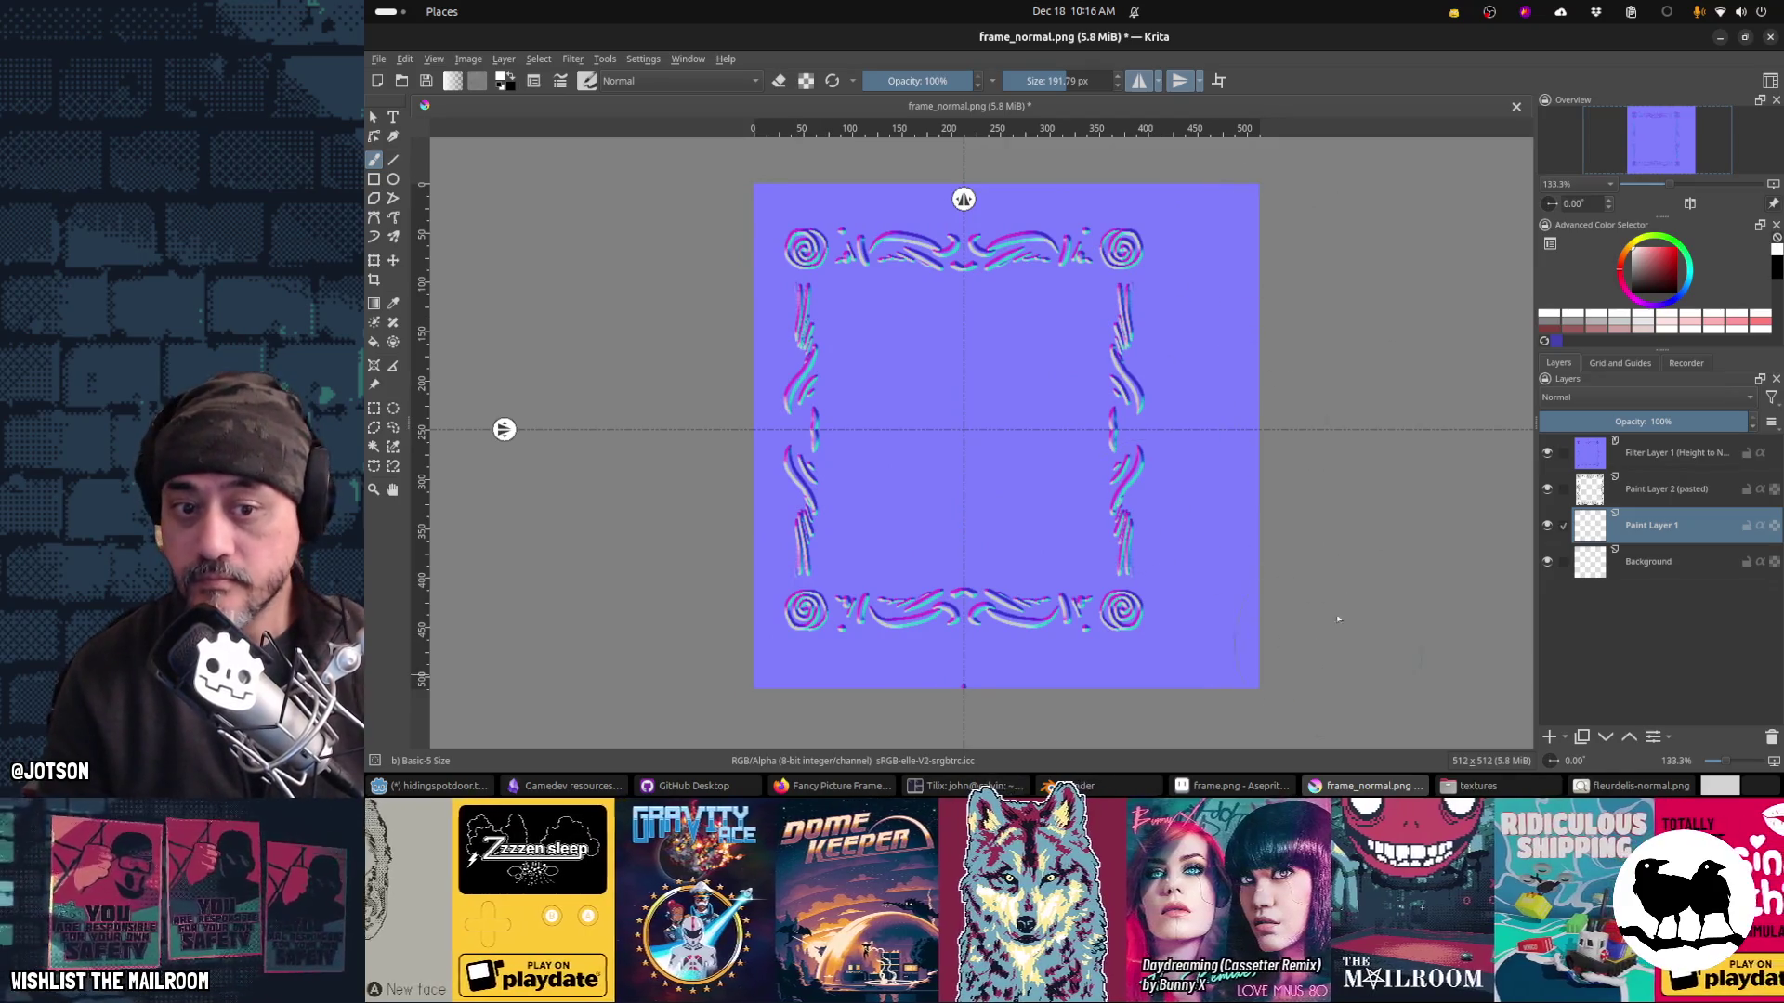
Step: Delete the Background layer and save the ornamented normal map as frame_normal.png
left_click(1645, 556)
mouse_move(1645, 557)
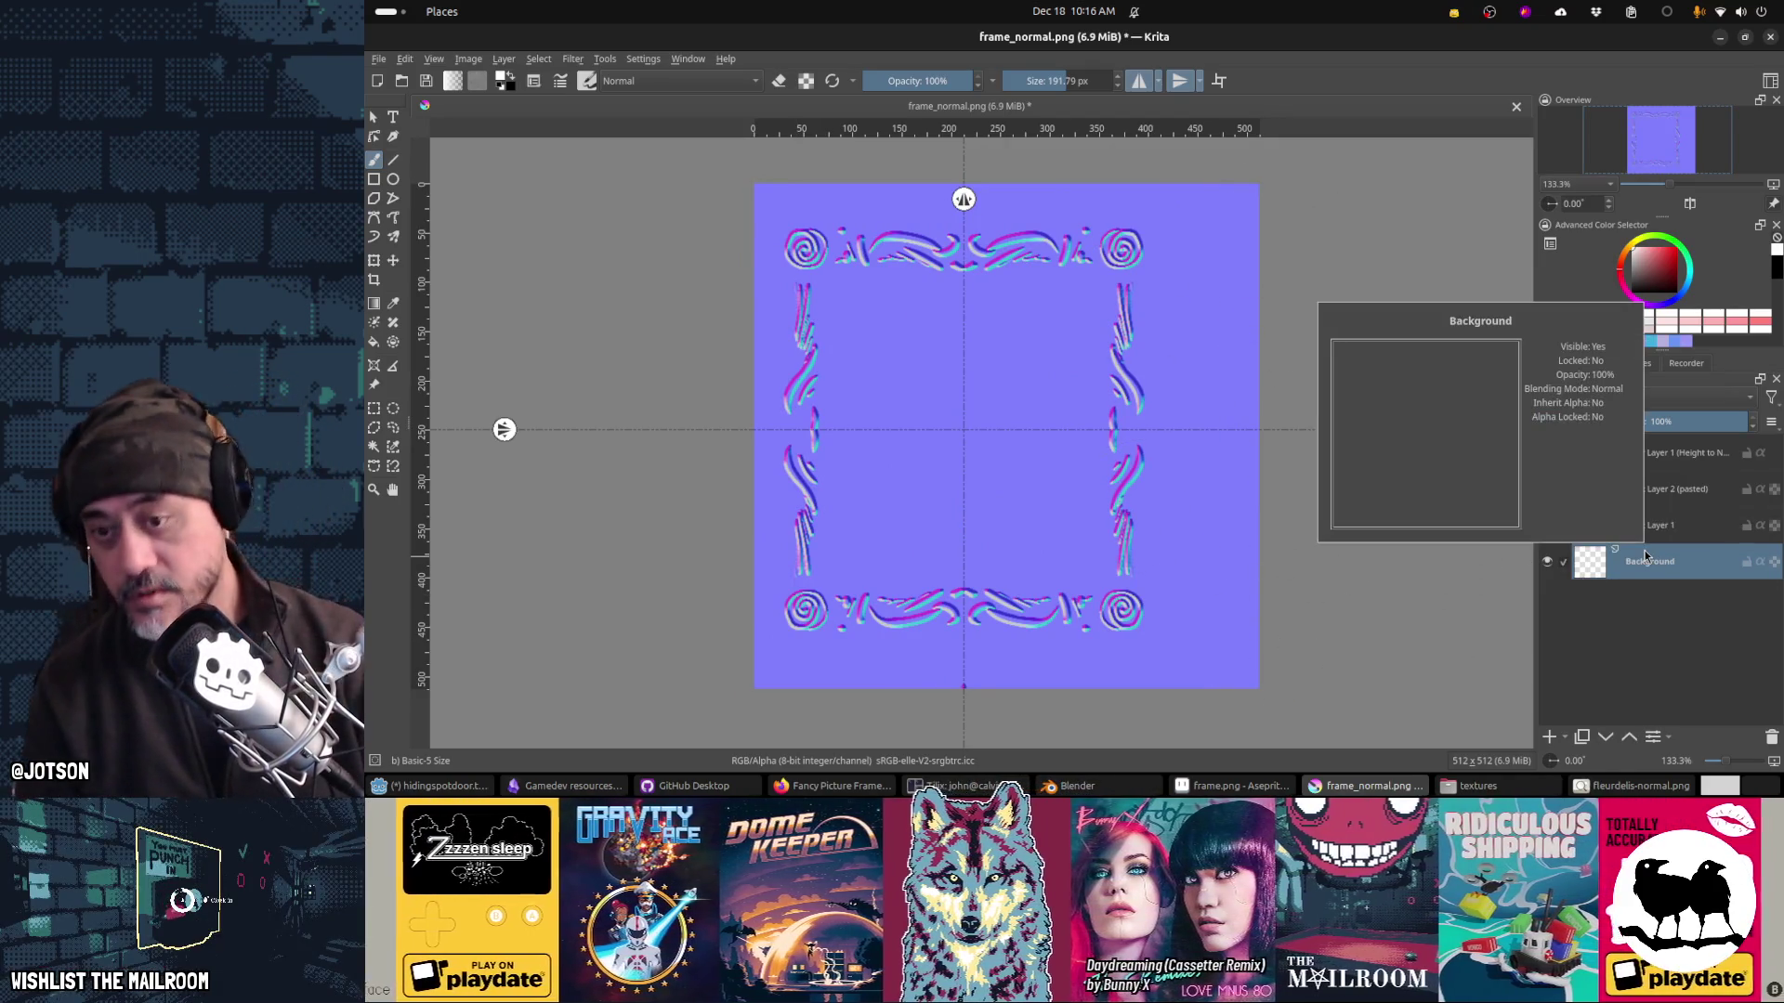
key("shift+Delete")
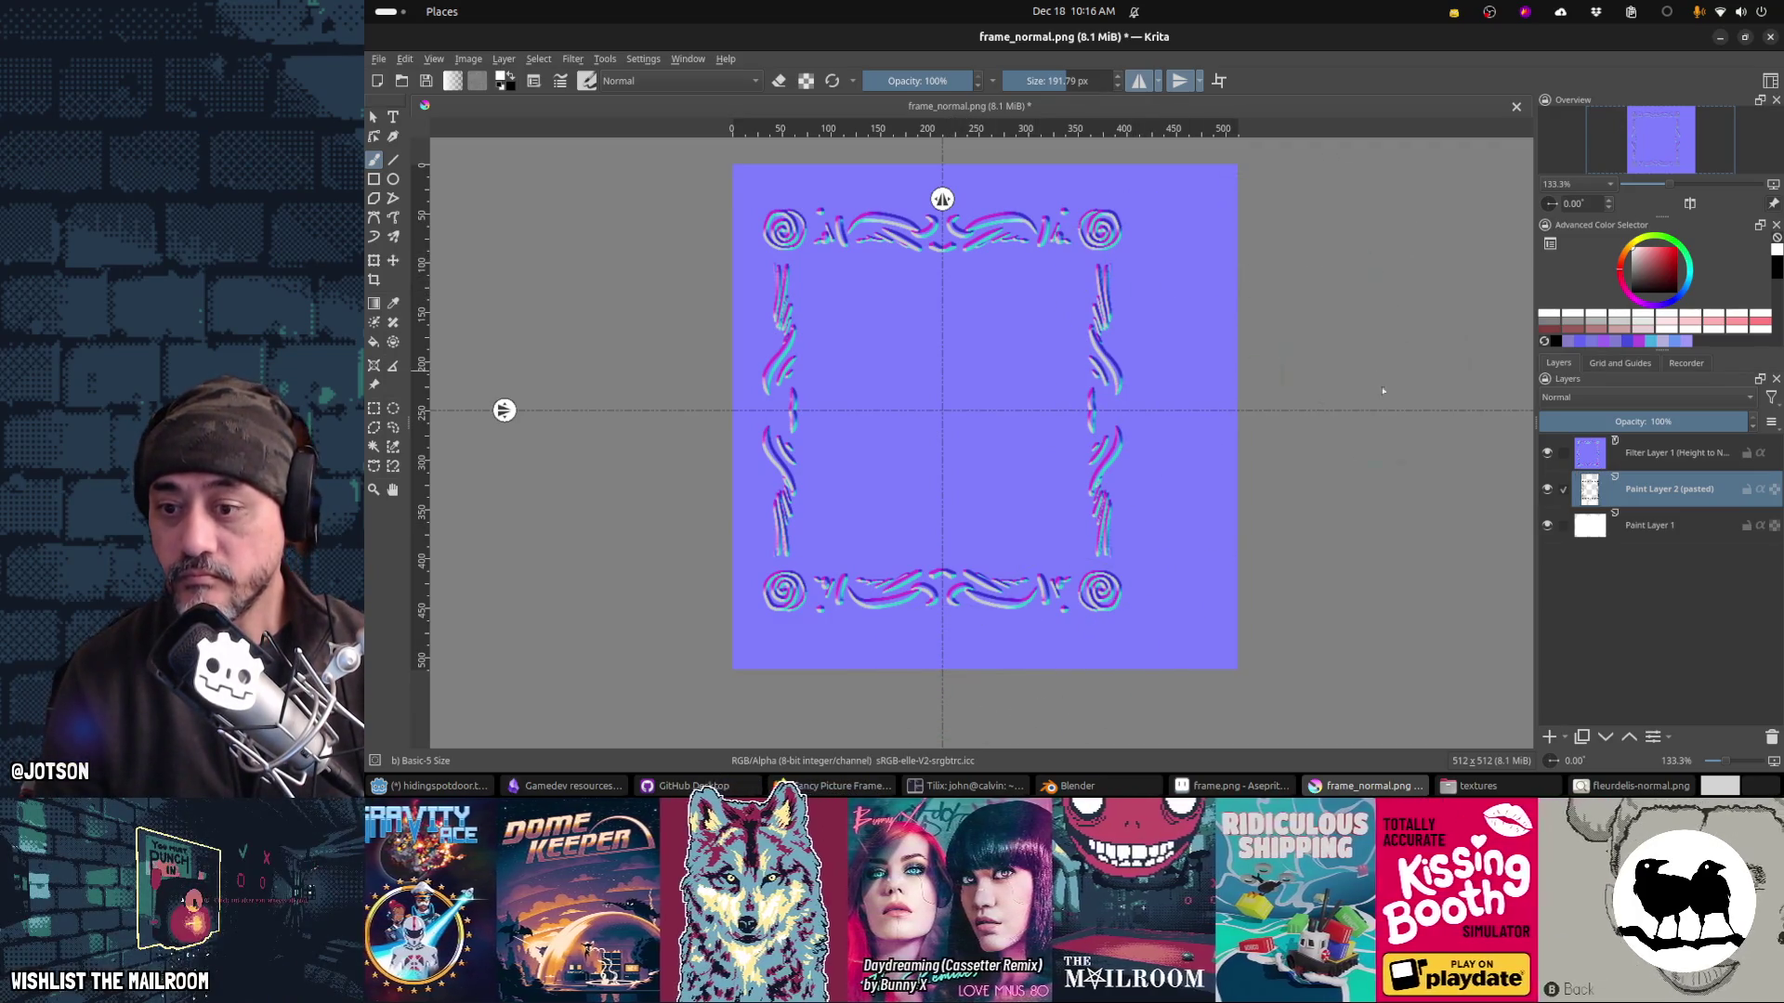
key("ctrl+s")
key("Return")
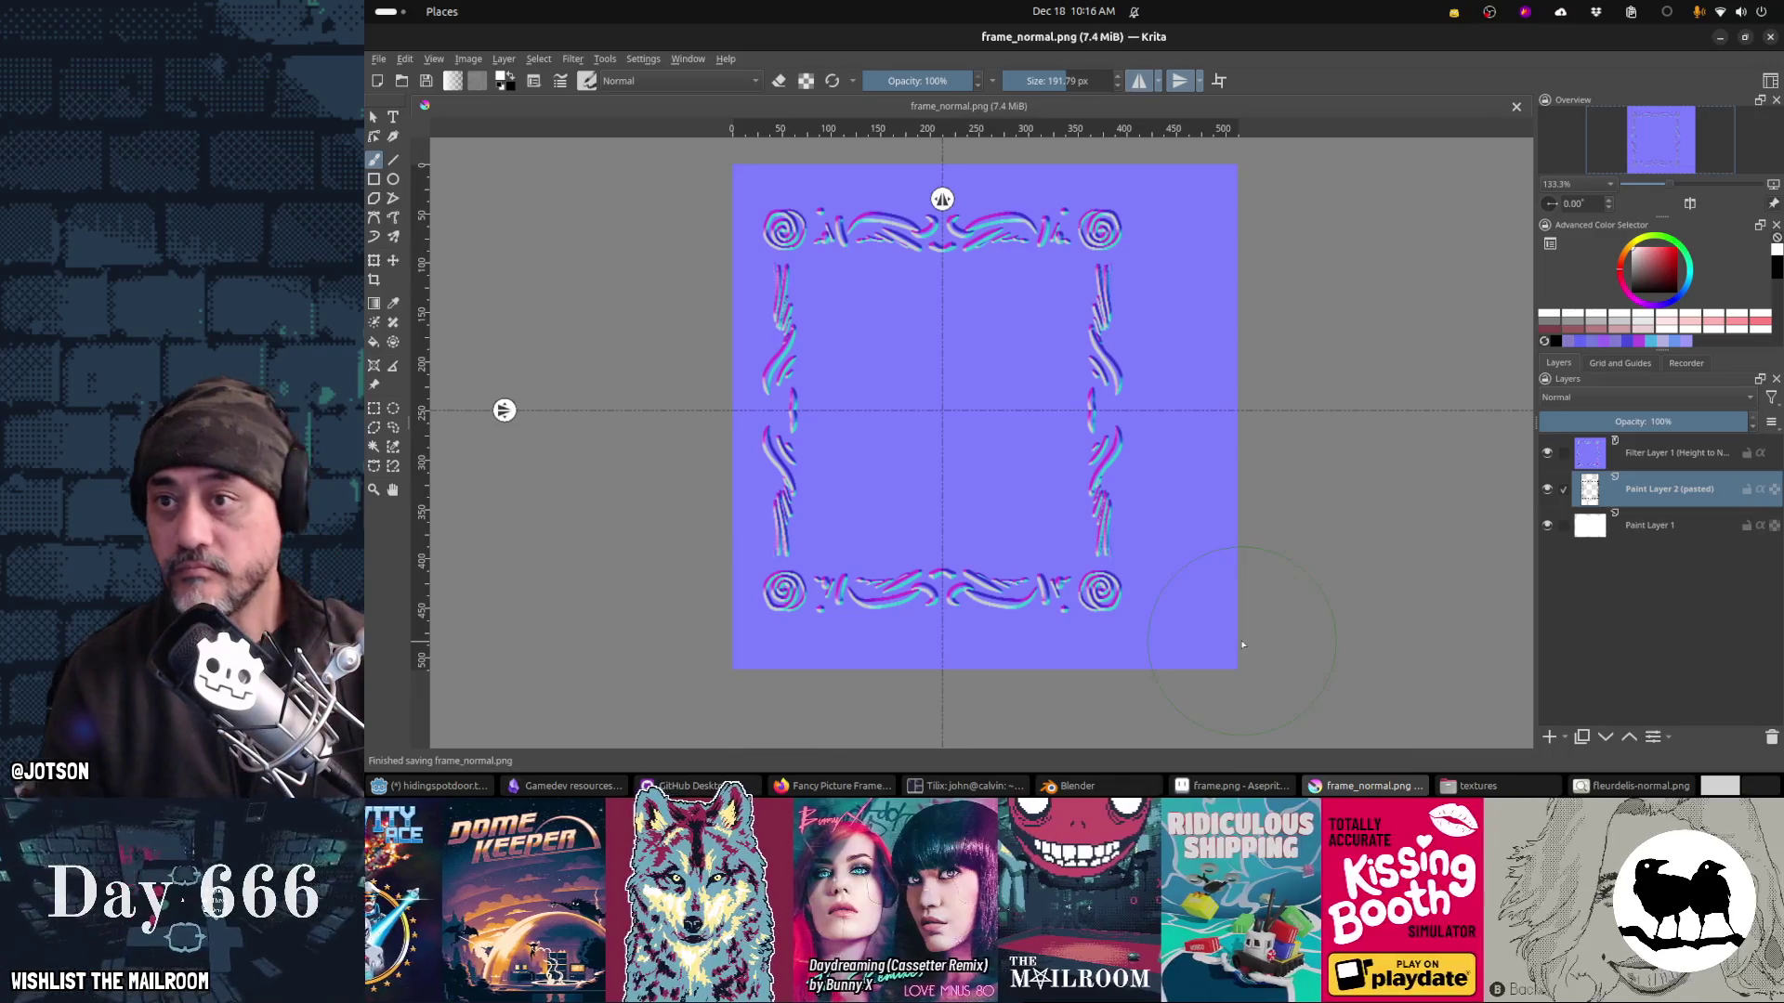
Step: In Blender, dismiss the Vector link menu and open the normal-map Image Texture's image browser
key("alt+Tab")
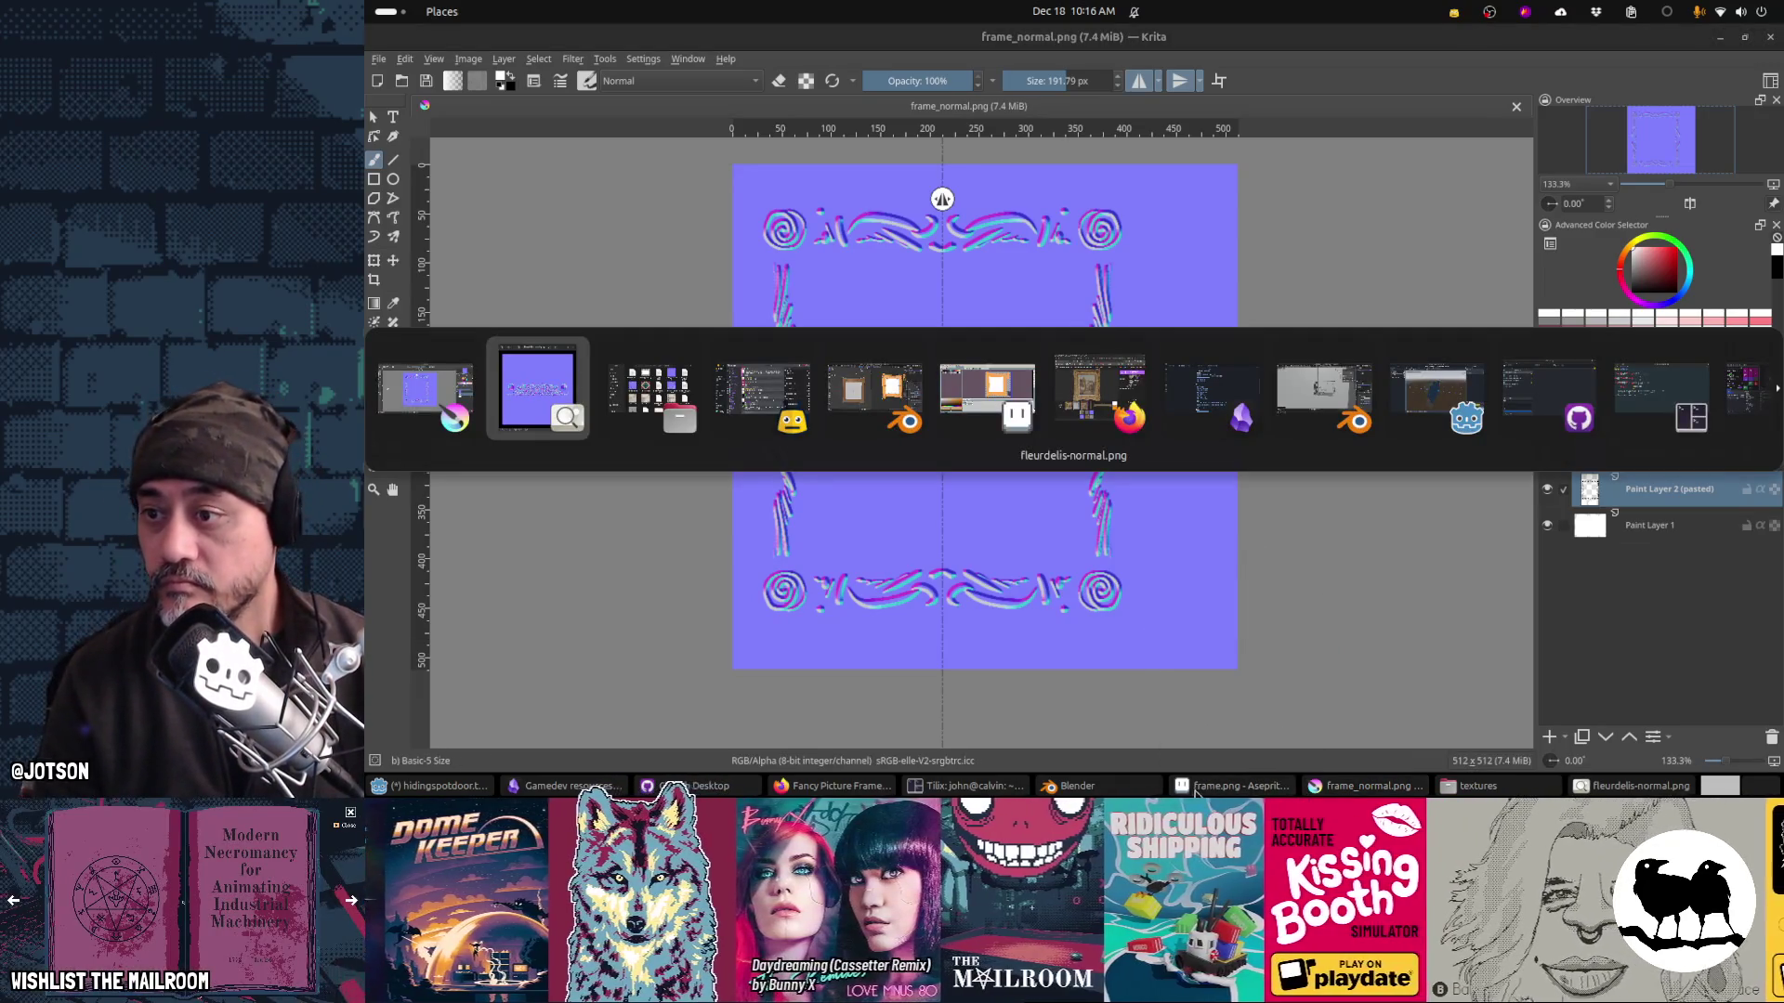
key("alt+Tab")
key("alt+Tab")
key("alt+Tab")
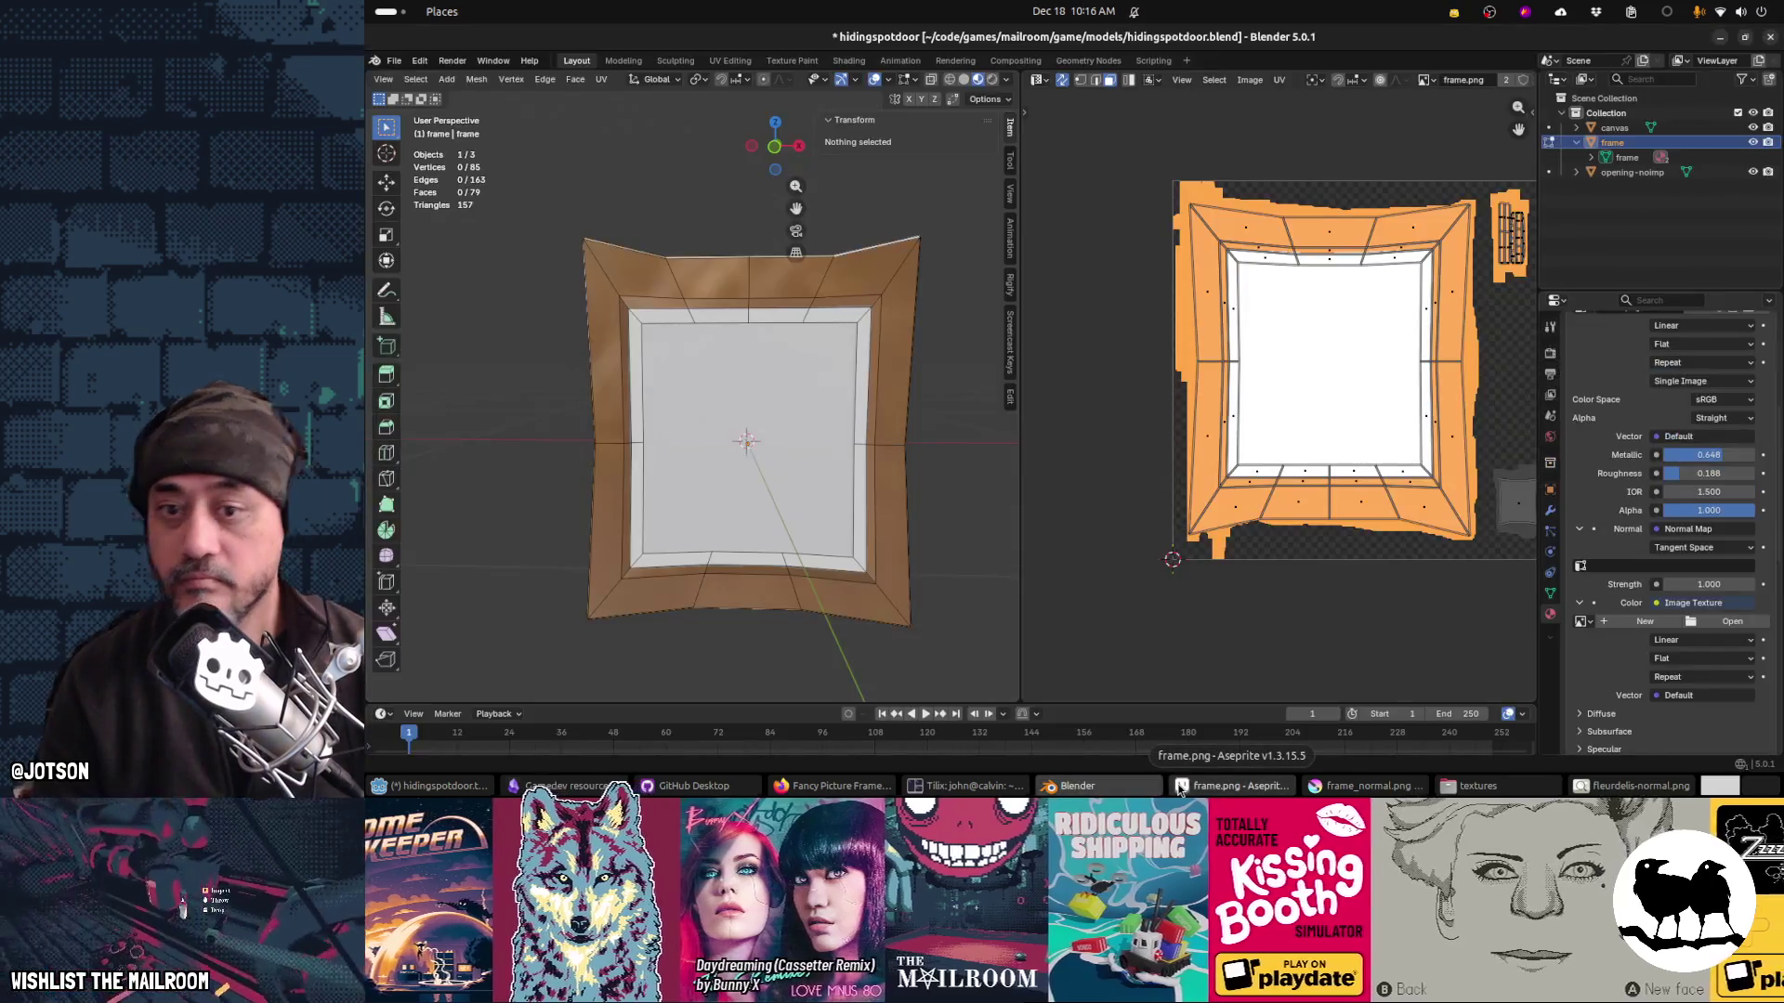
left_click(1681, 695)
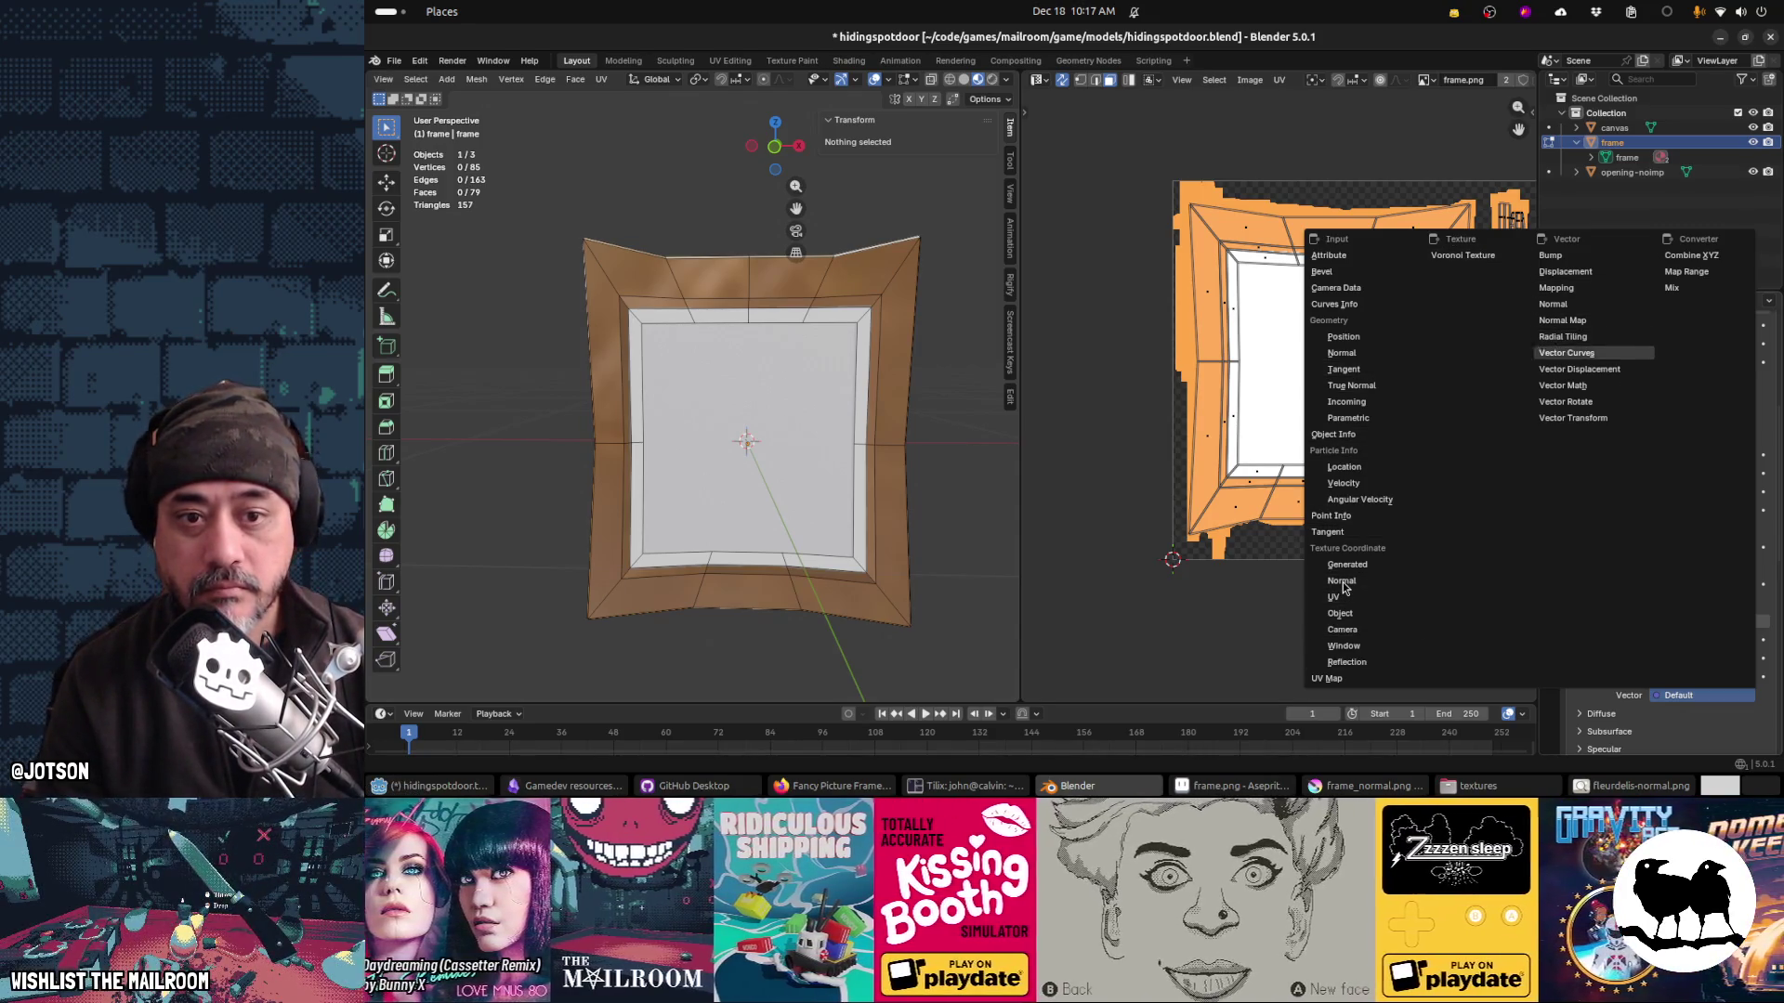
key("Escape")
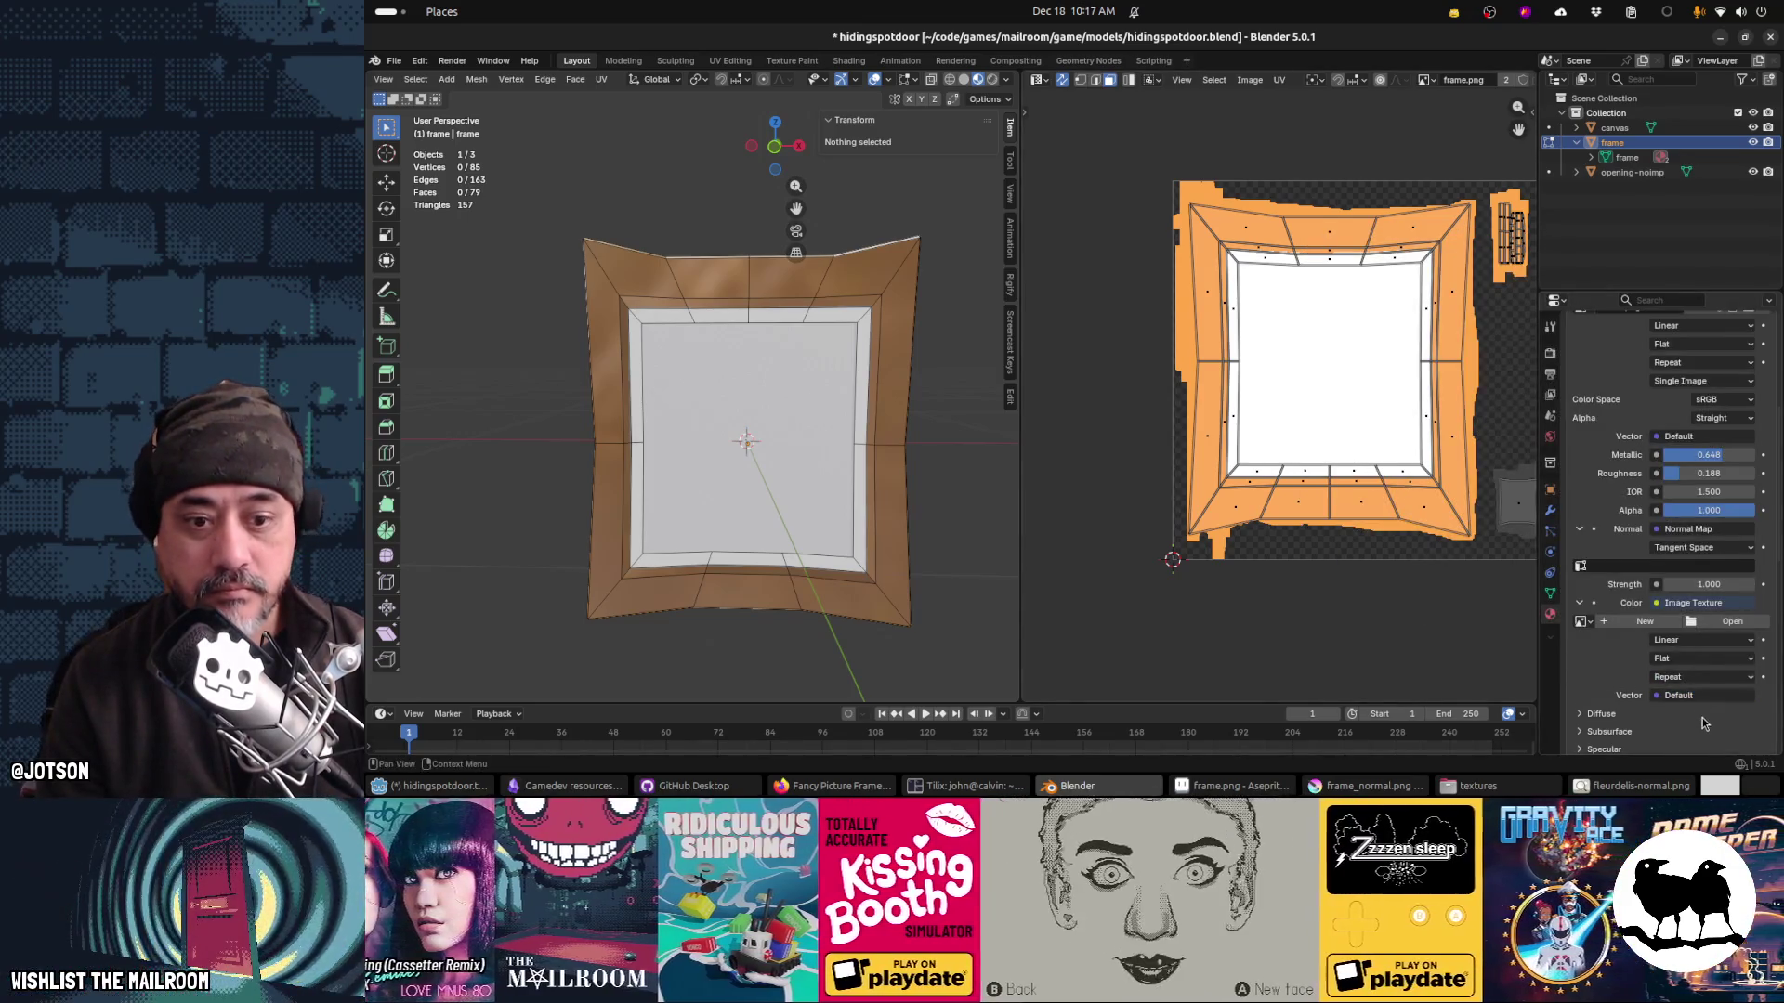
left_click(1721, 621)
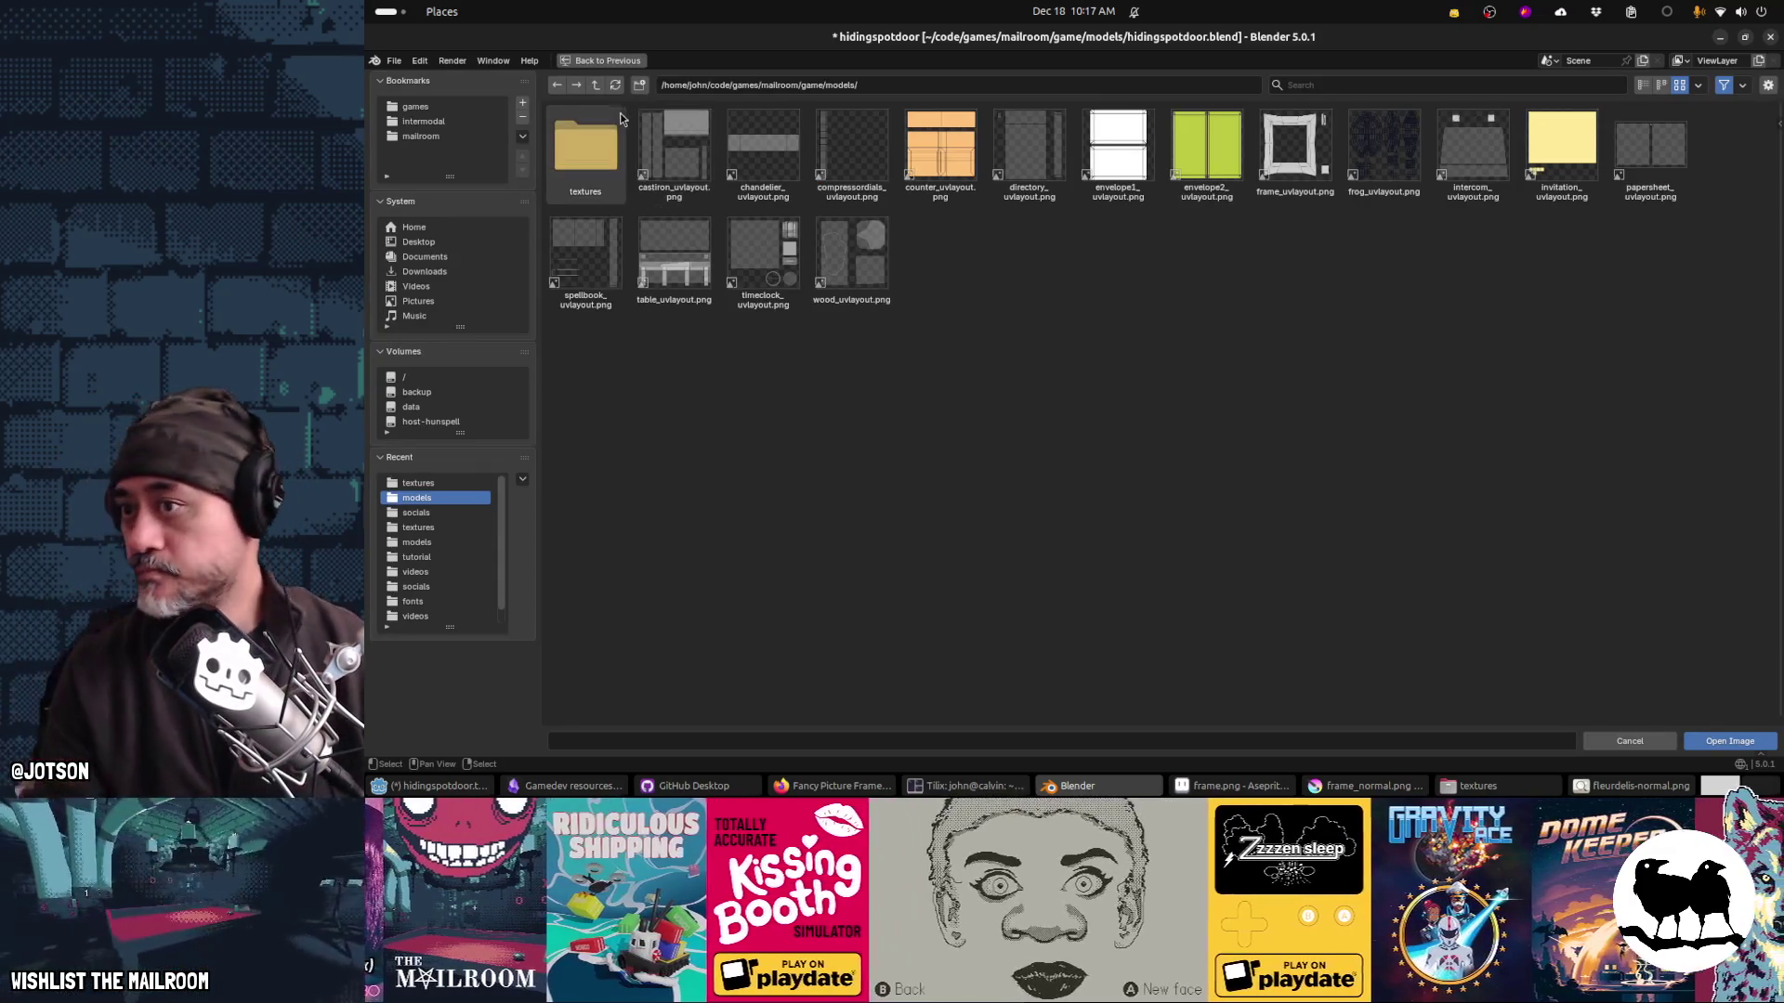
Step: Load game/textures/frame_normal.png into the normal-map texture and orbit to see the relief
left_click(595, 86)
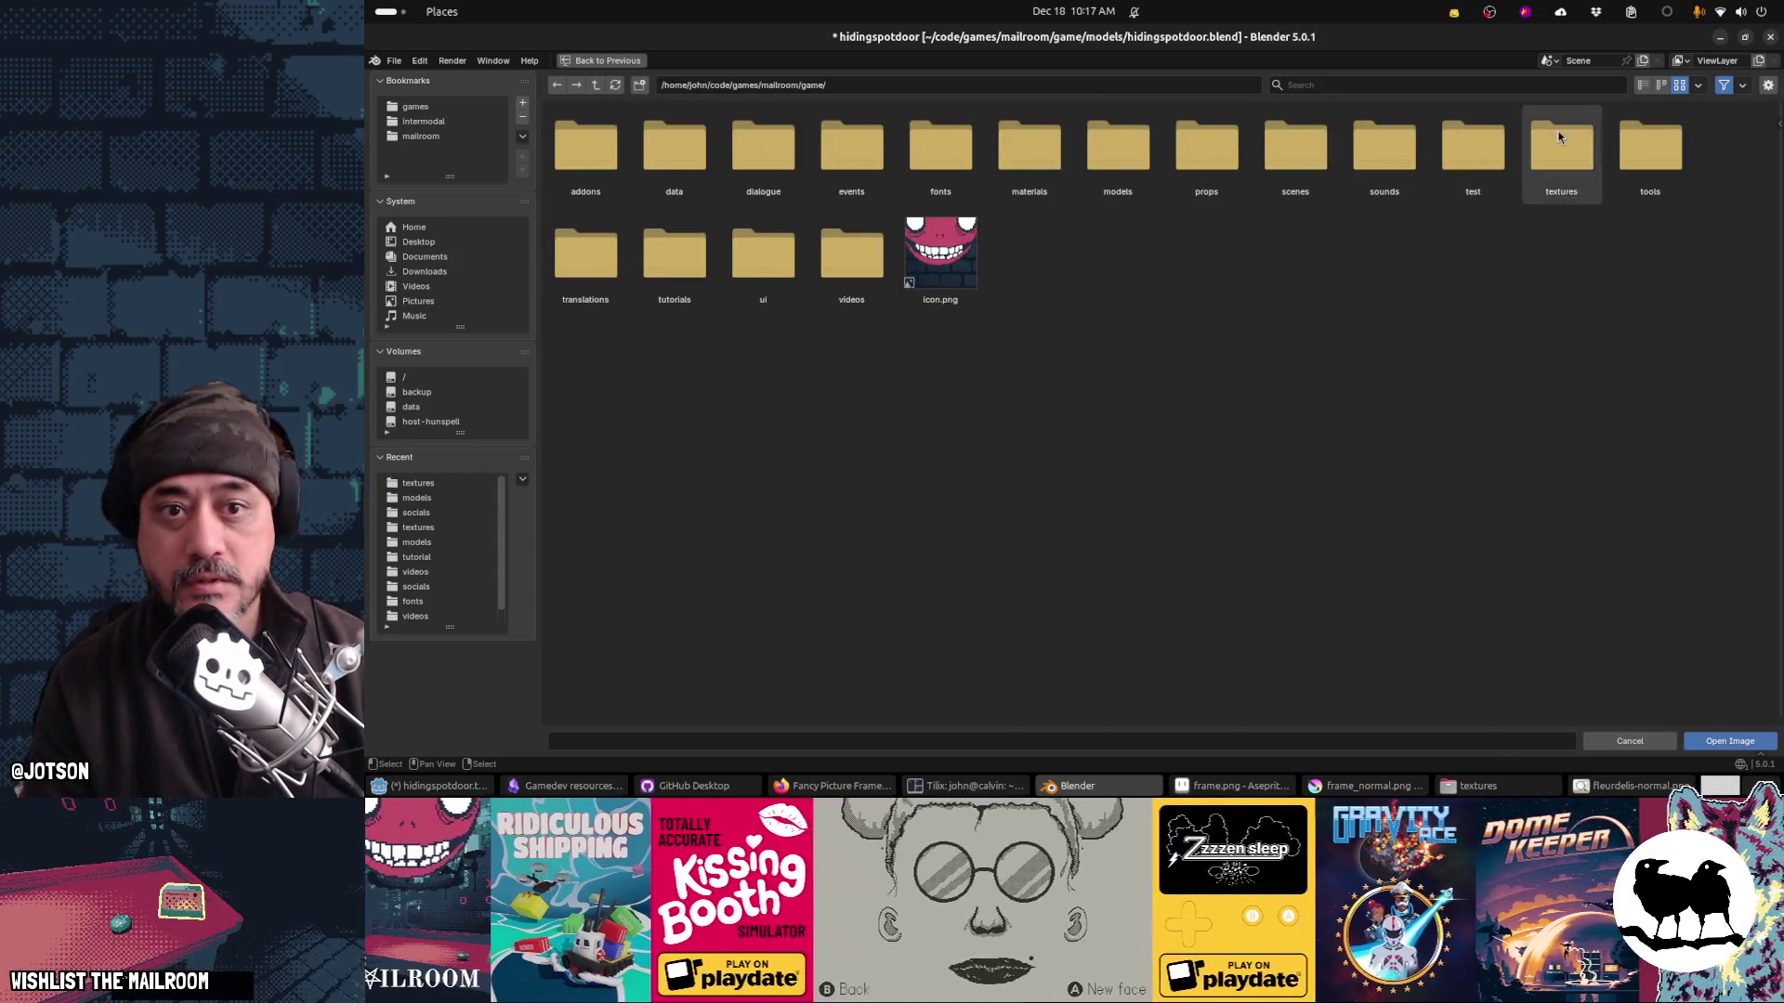
left_click(1560, 137)
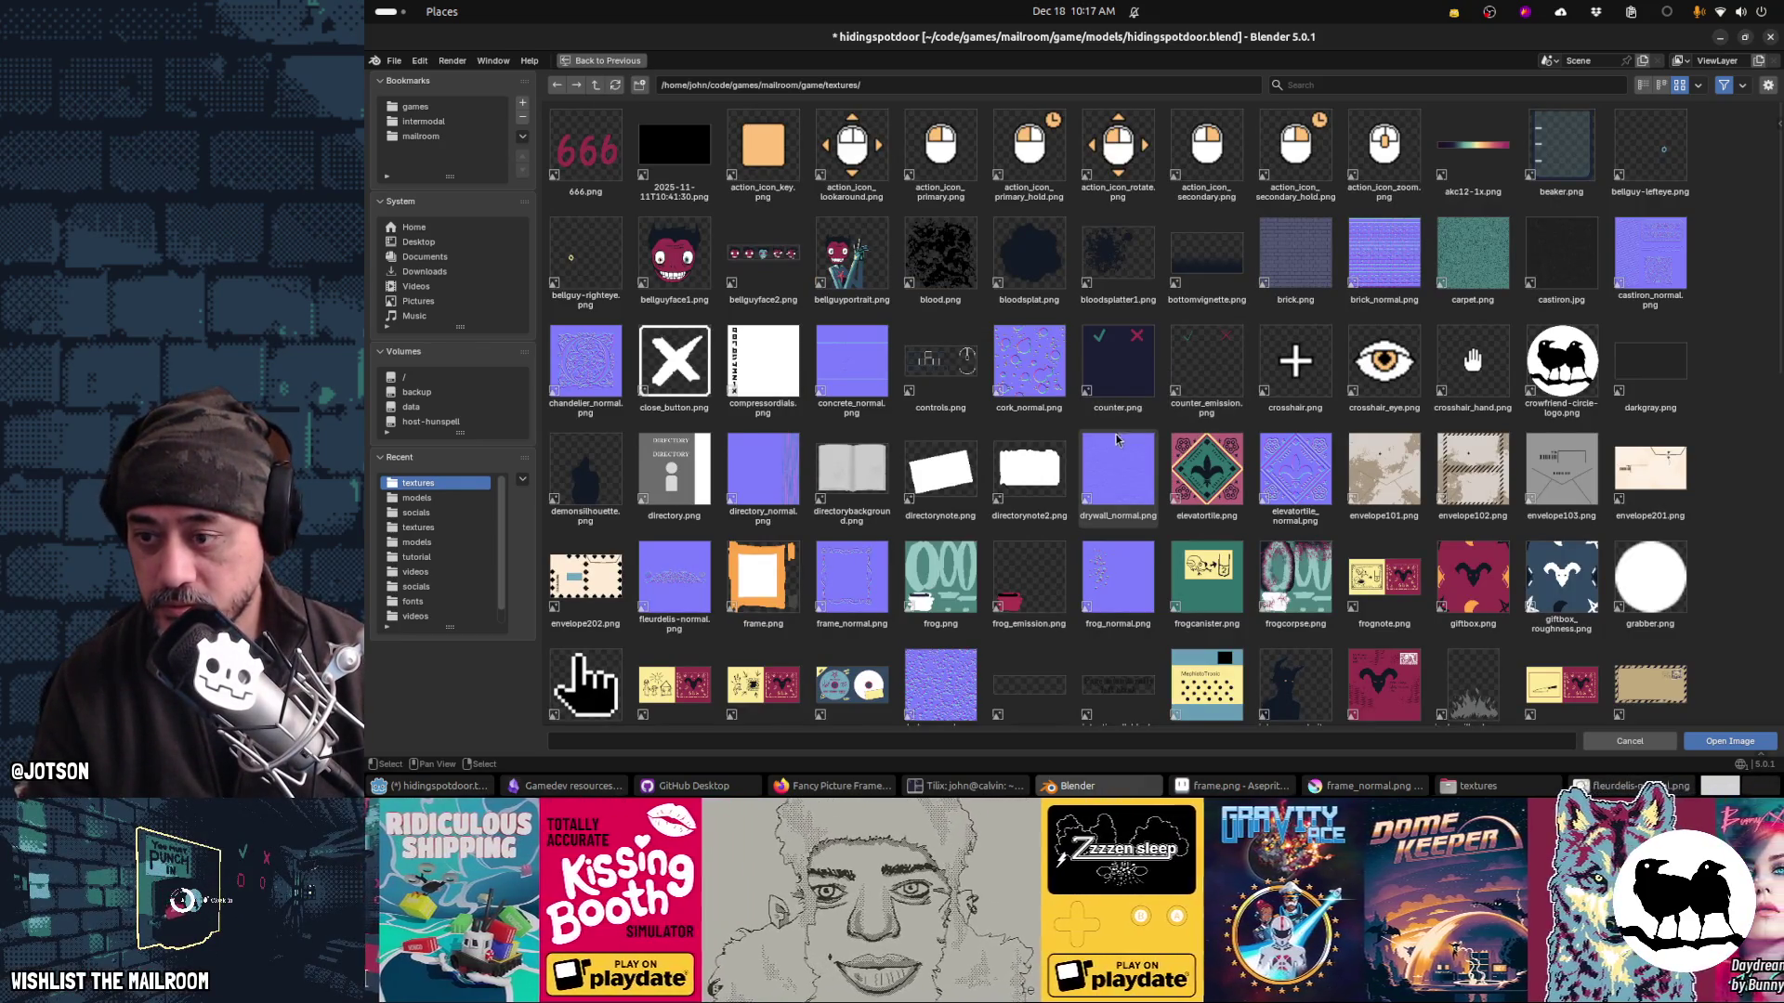
double_click(852, 576)
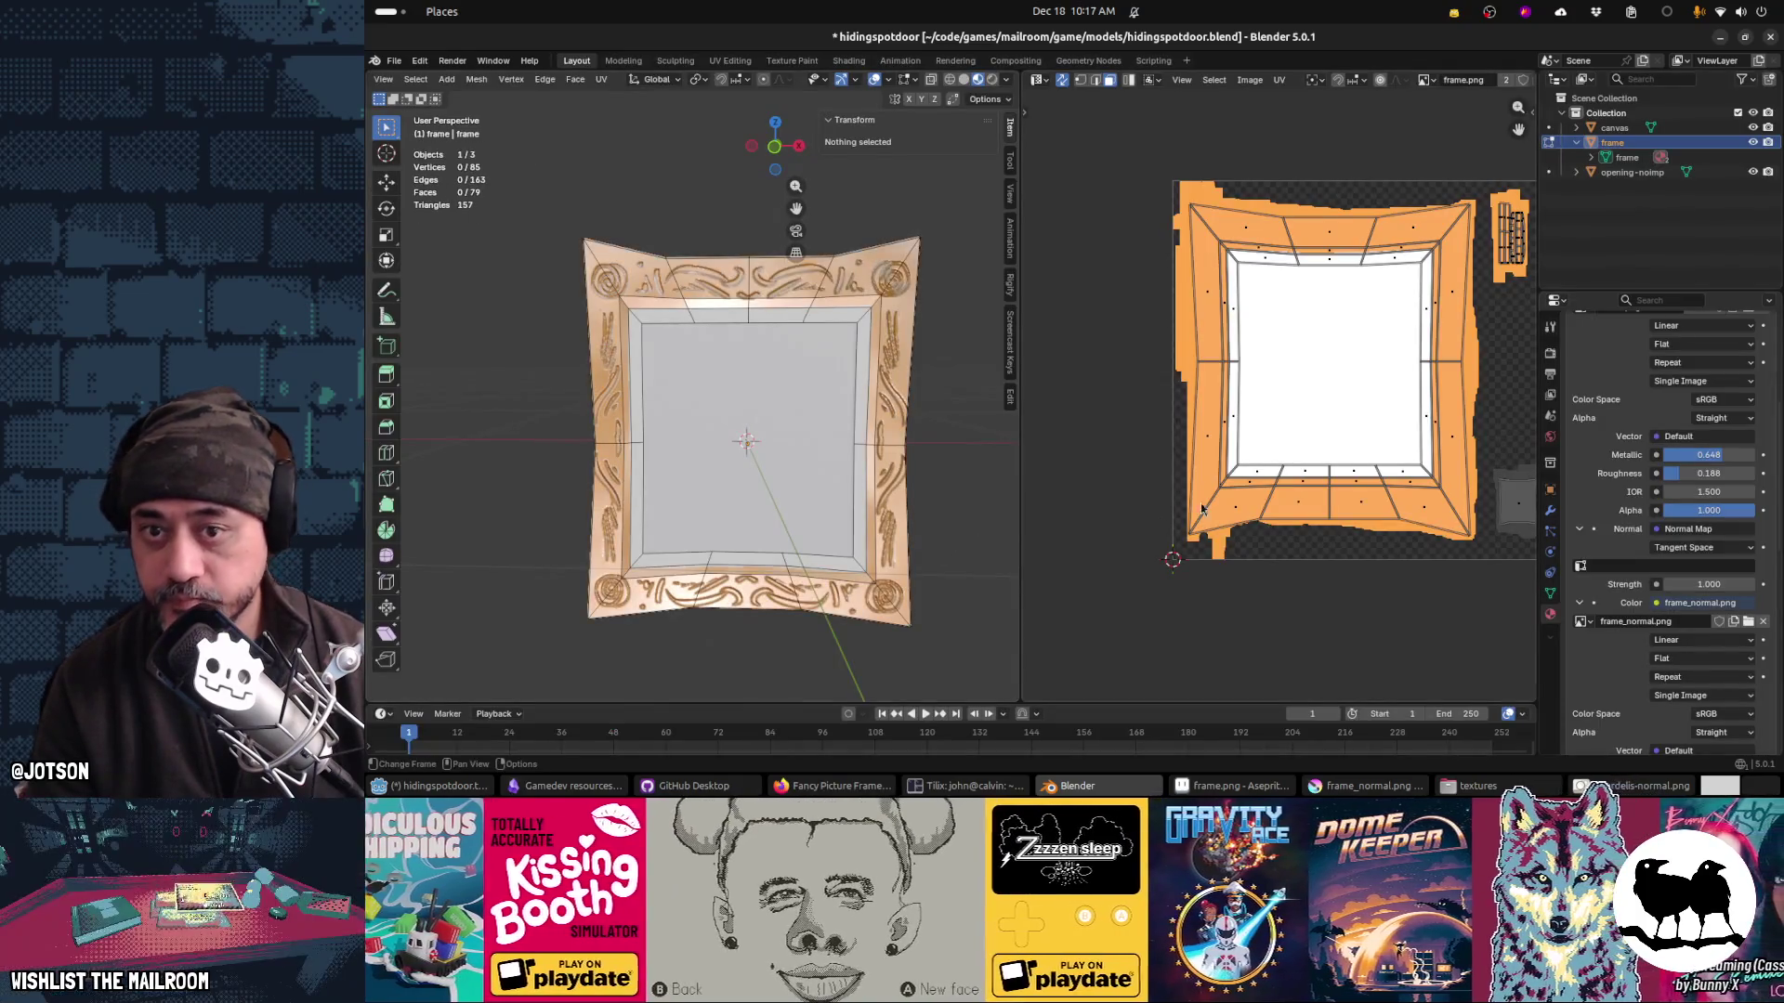
mouse_move(751, 527)
left_mouse_down()
mouse_move(822, 483)
mouse_move(775, 470)
mouse_move(630, 494)
mouse_move(866, 574)
mouse_move(710, 512)
mouse_move(1000, 406)
left_mouse_up()
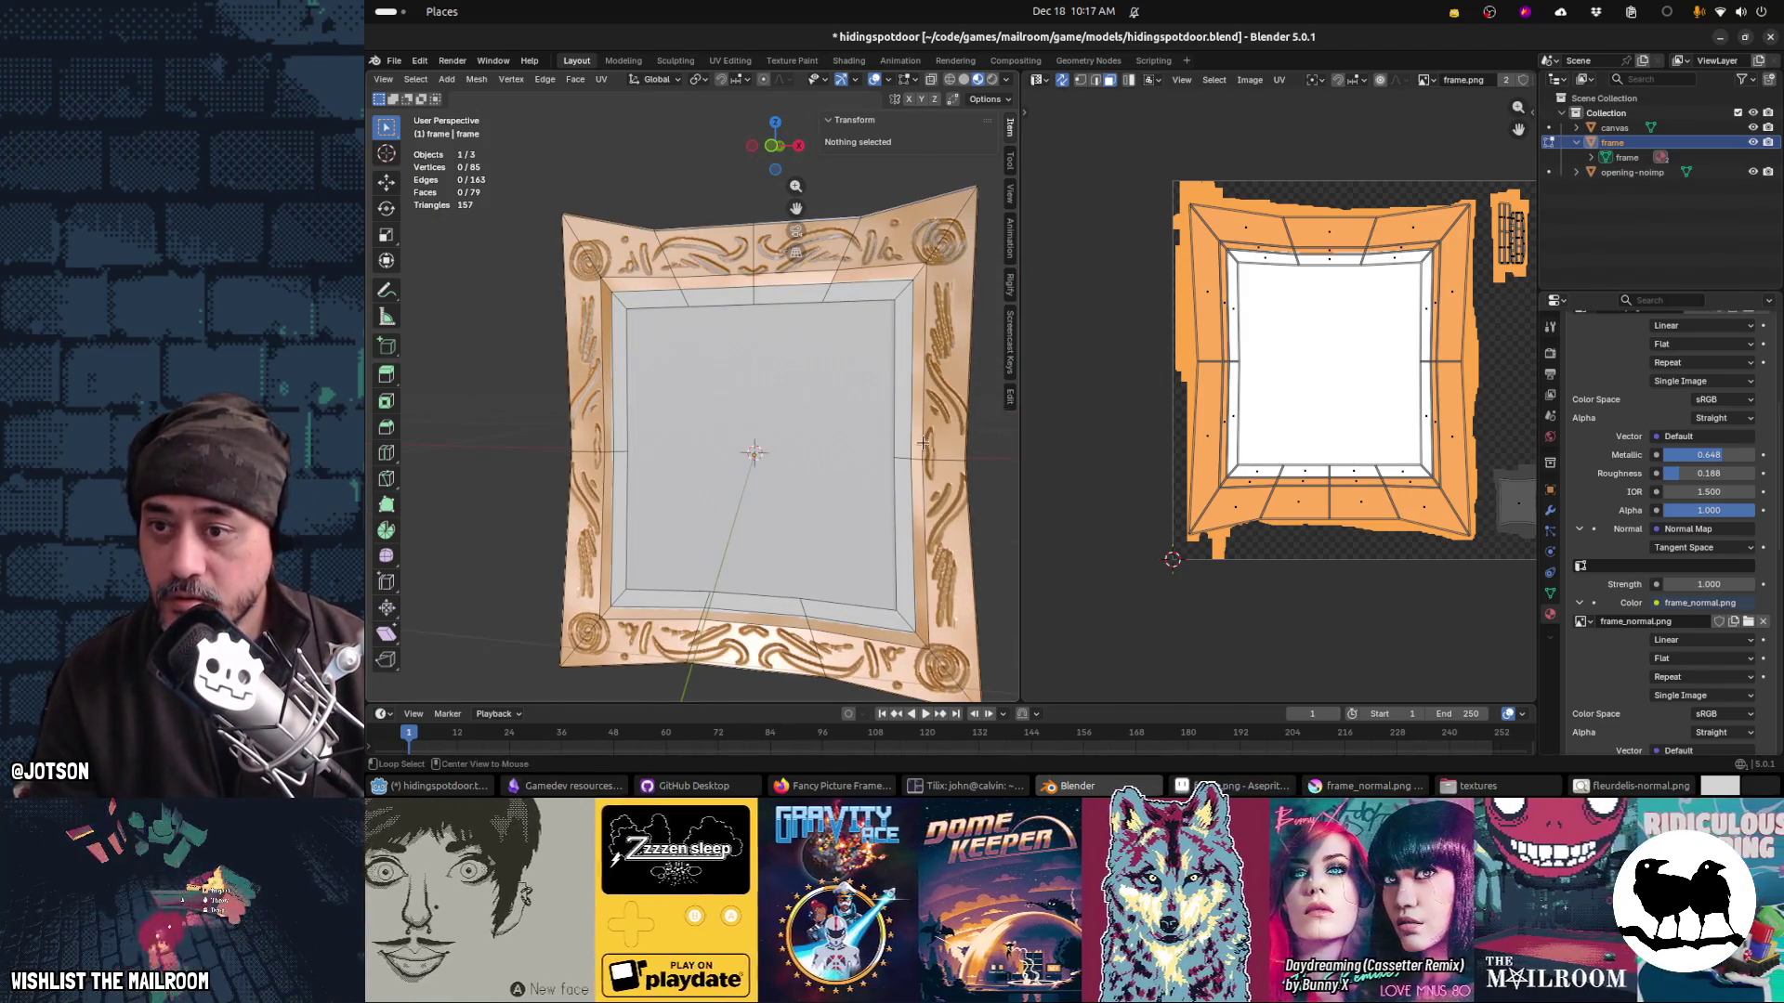
key("alt+Tab")
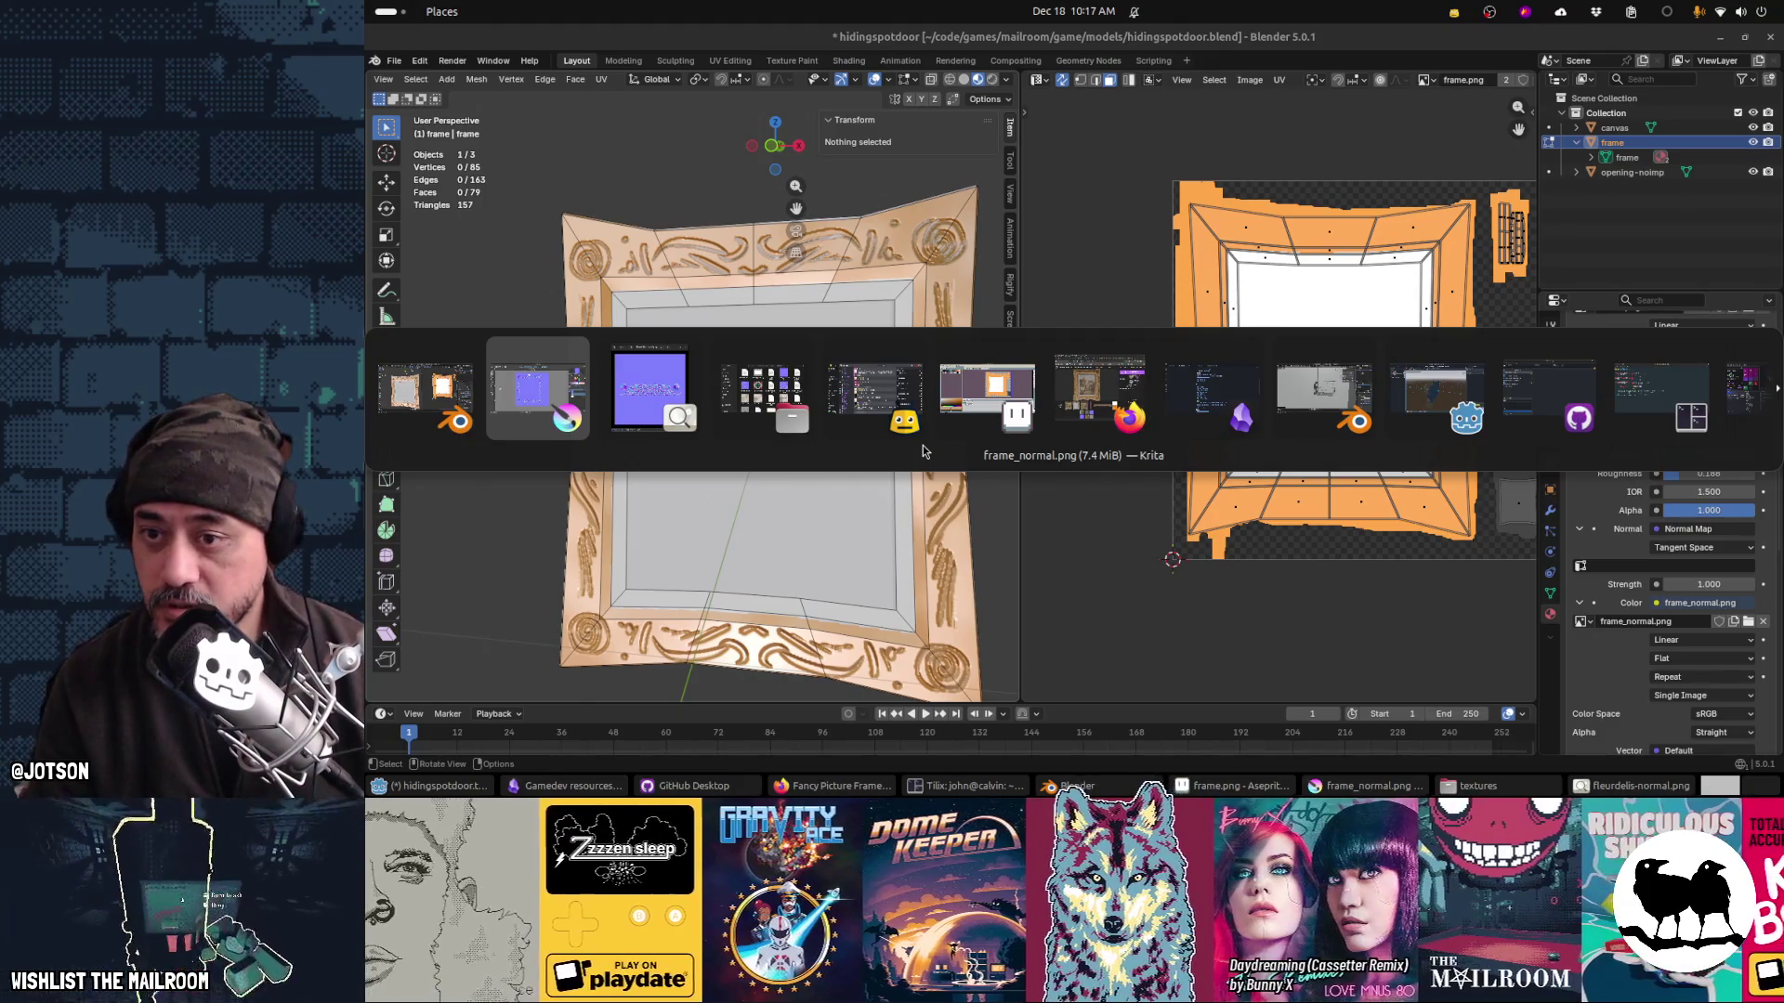
Step: Review the Fancy Picture Frame 02 reference, then return to Krita and shrink the brush to 11.50 px
key("Tab")
key("Tab")
key("Tab")
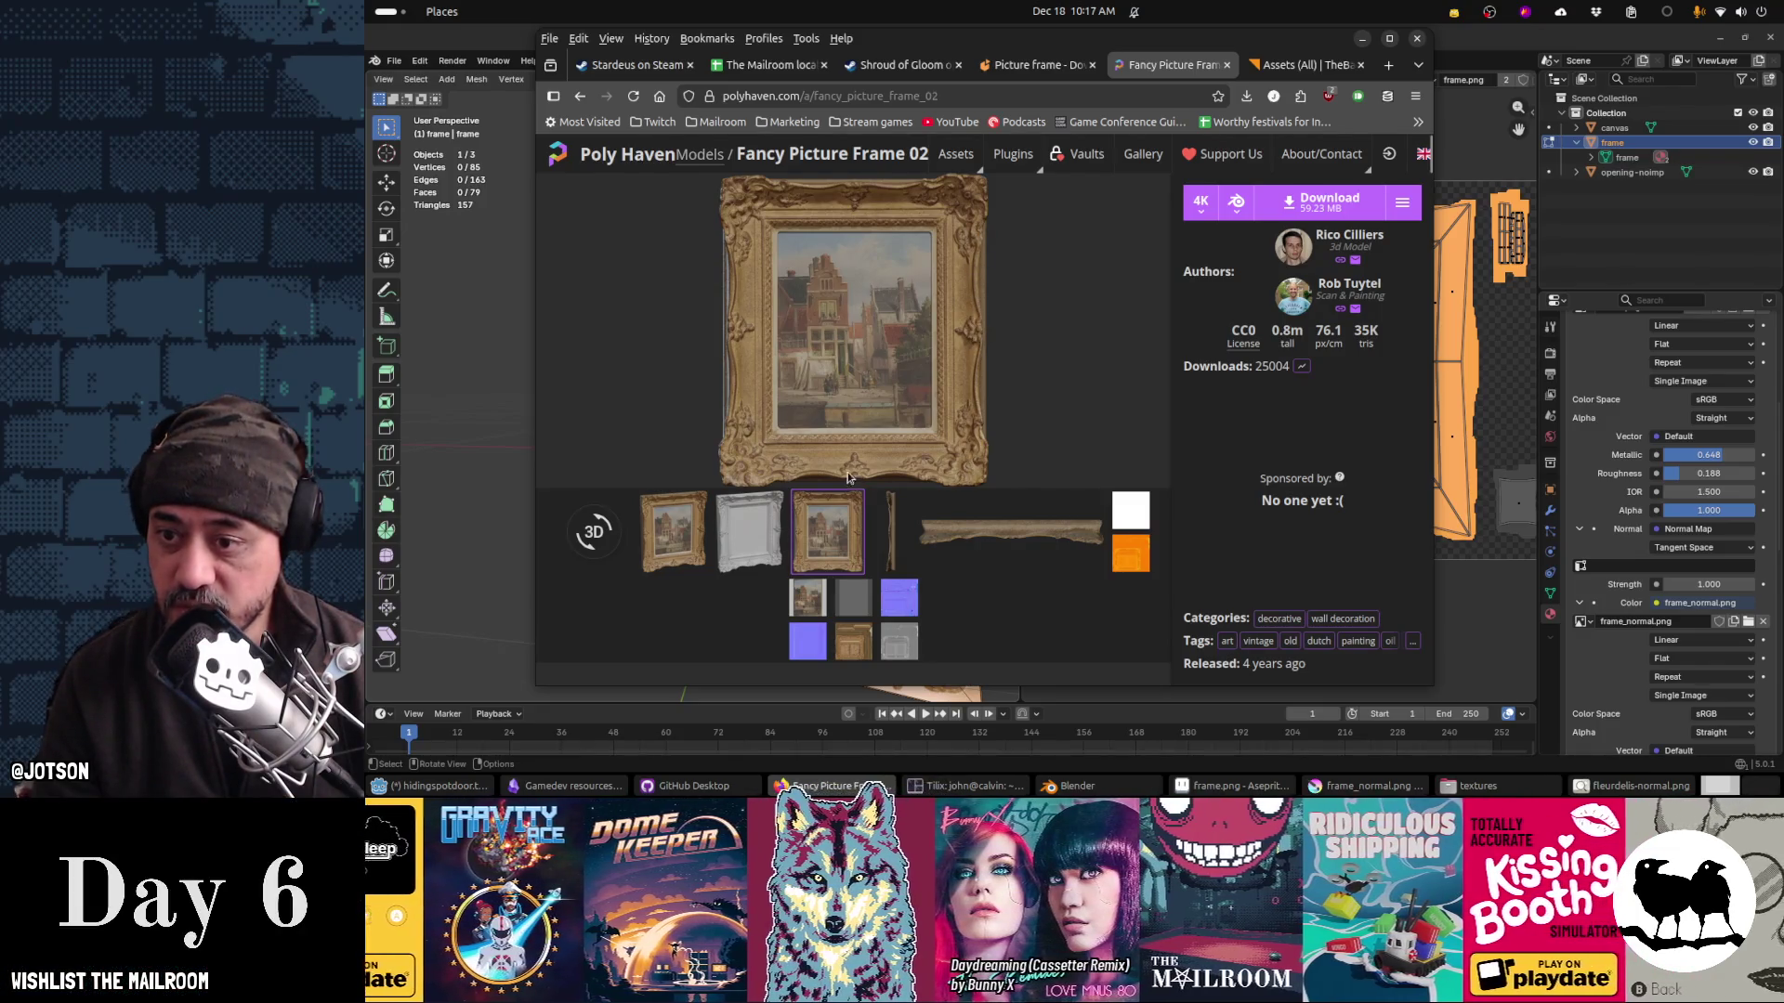
key("alt+Tab")
key("alt+Tab")
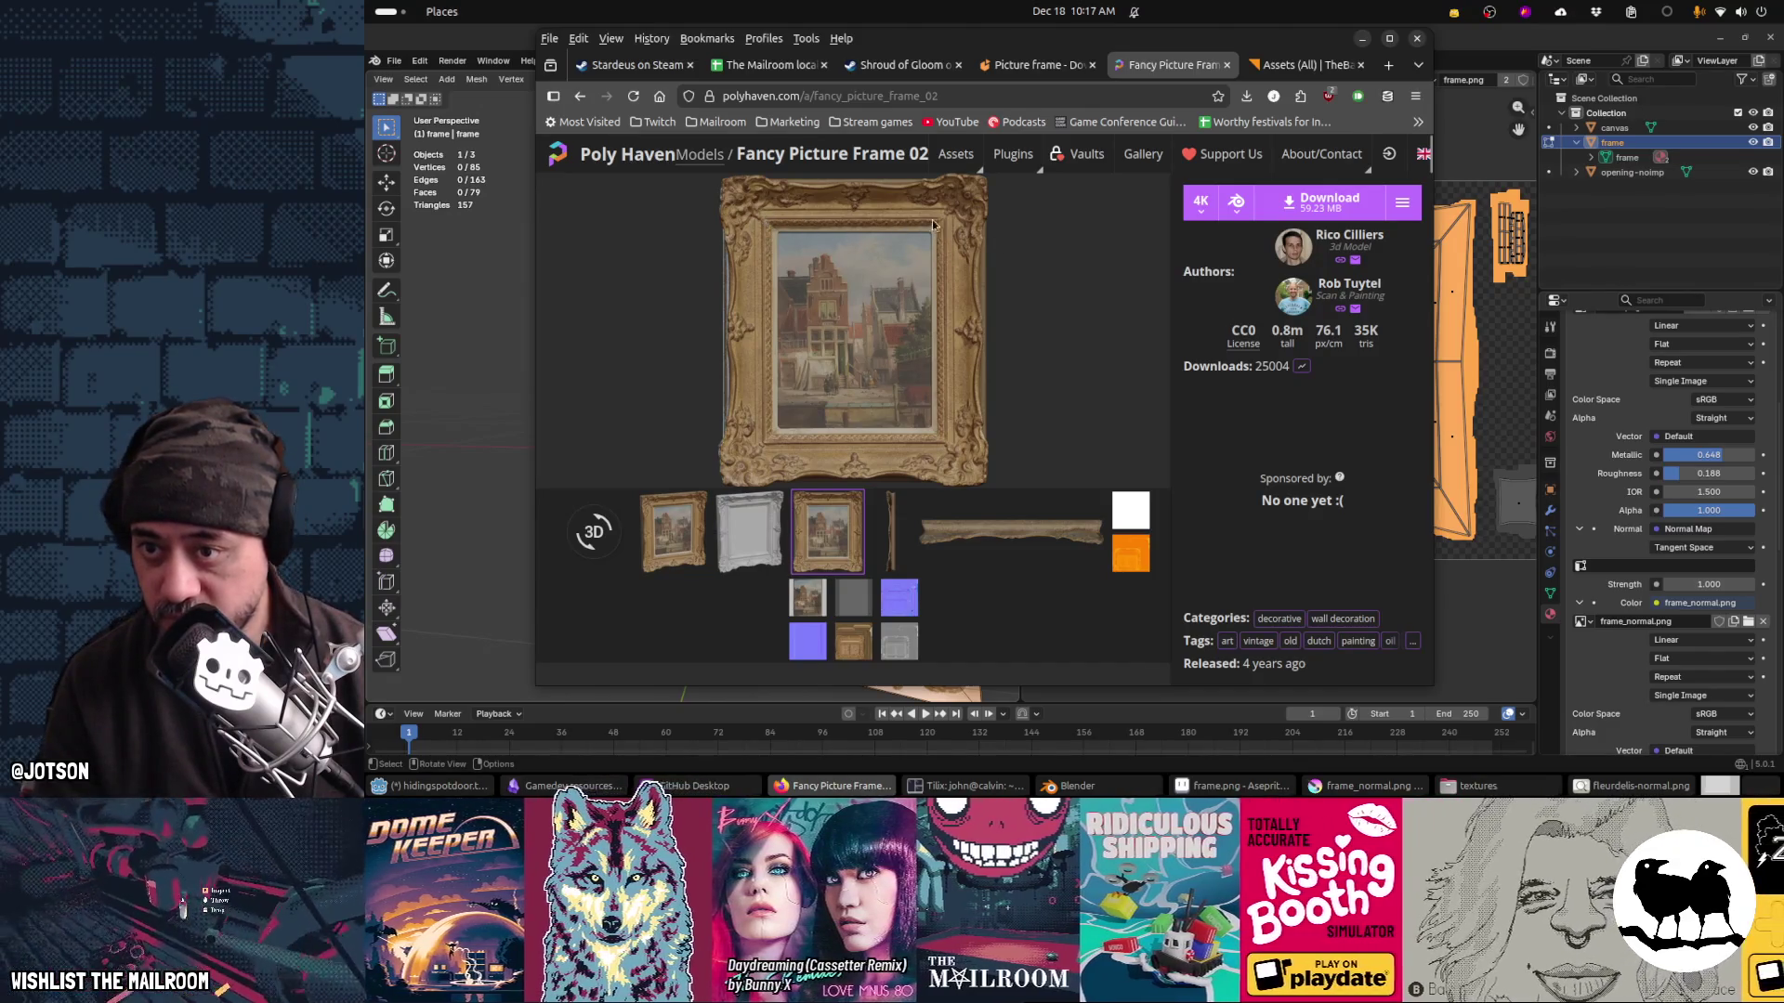
key("alt+Tab")
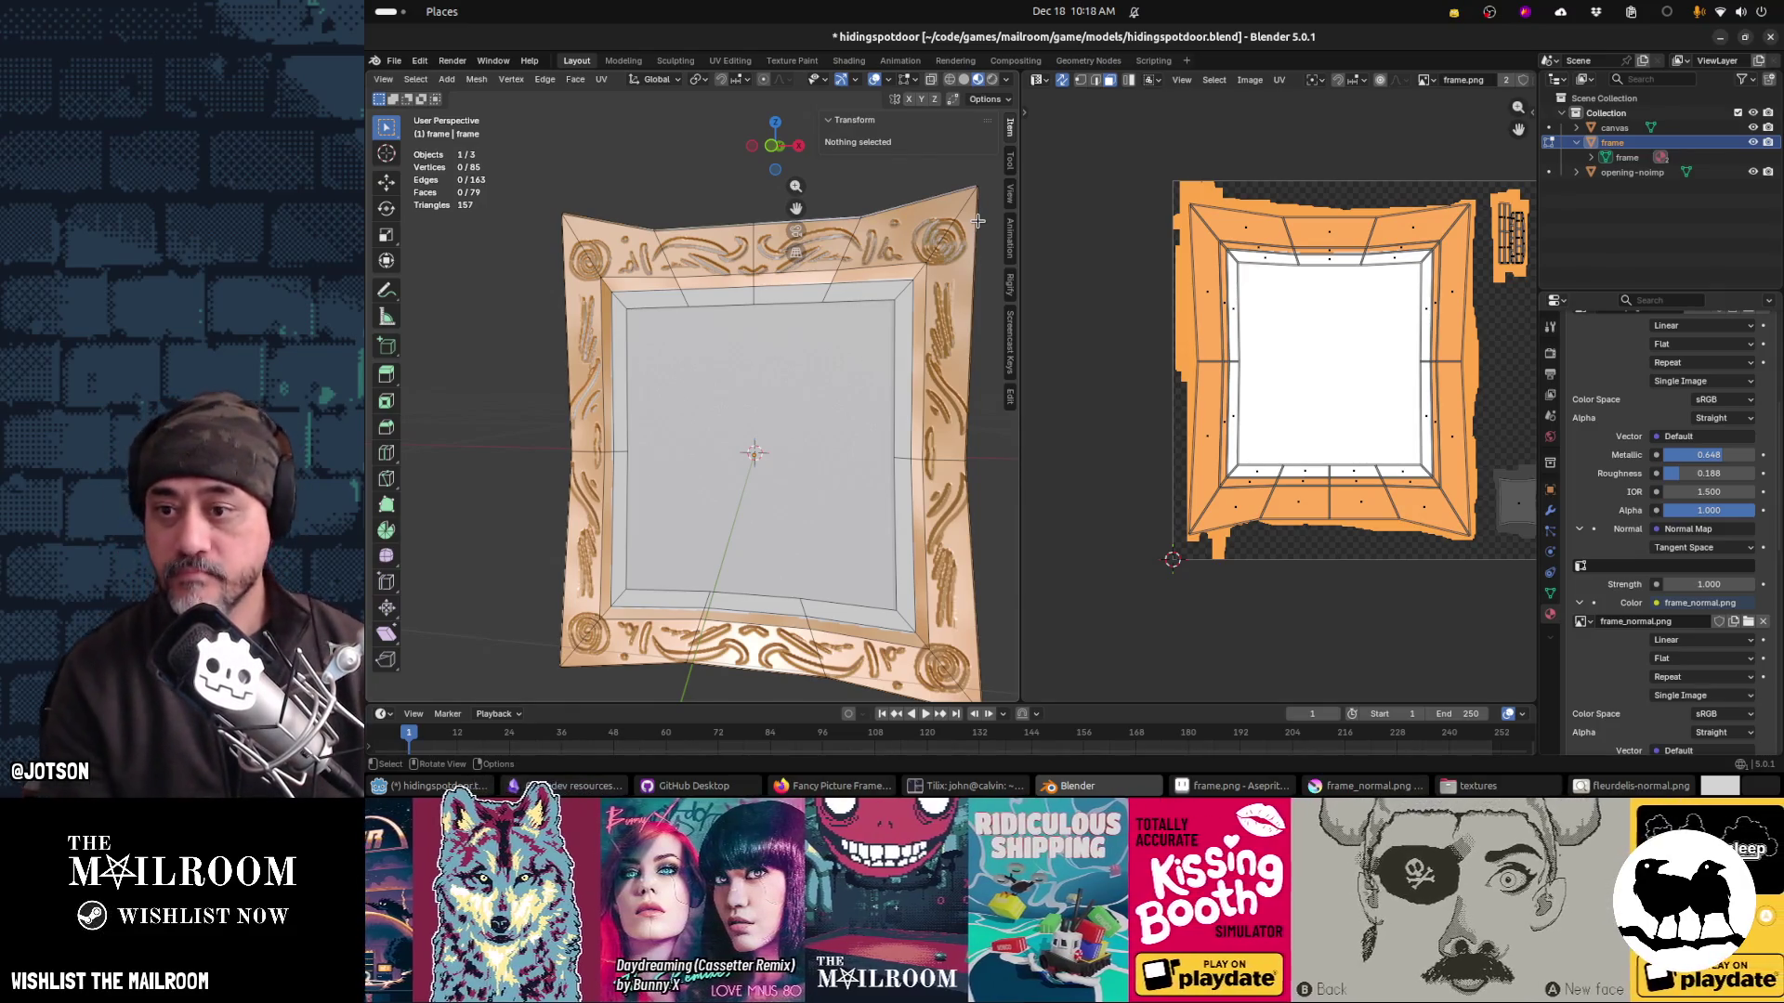
key("alt+Tab")
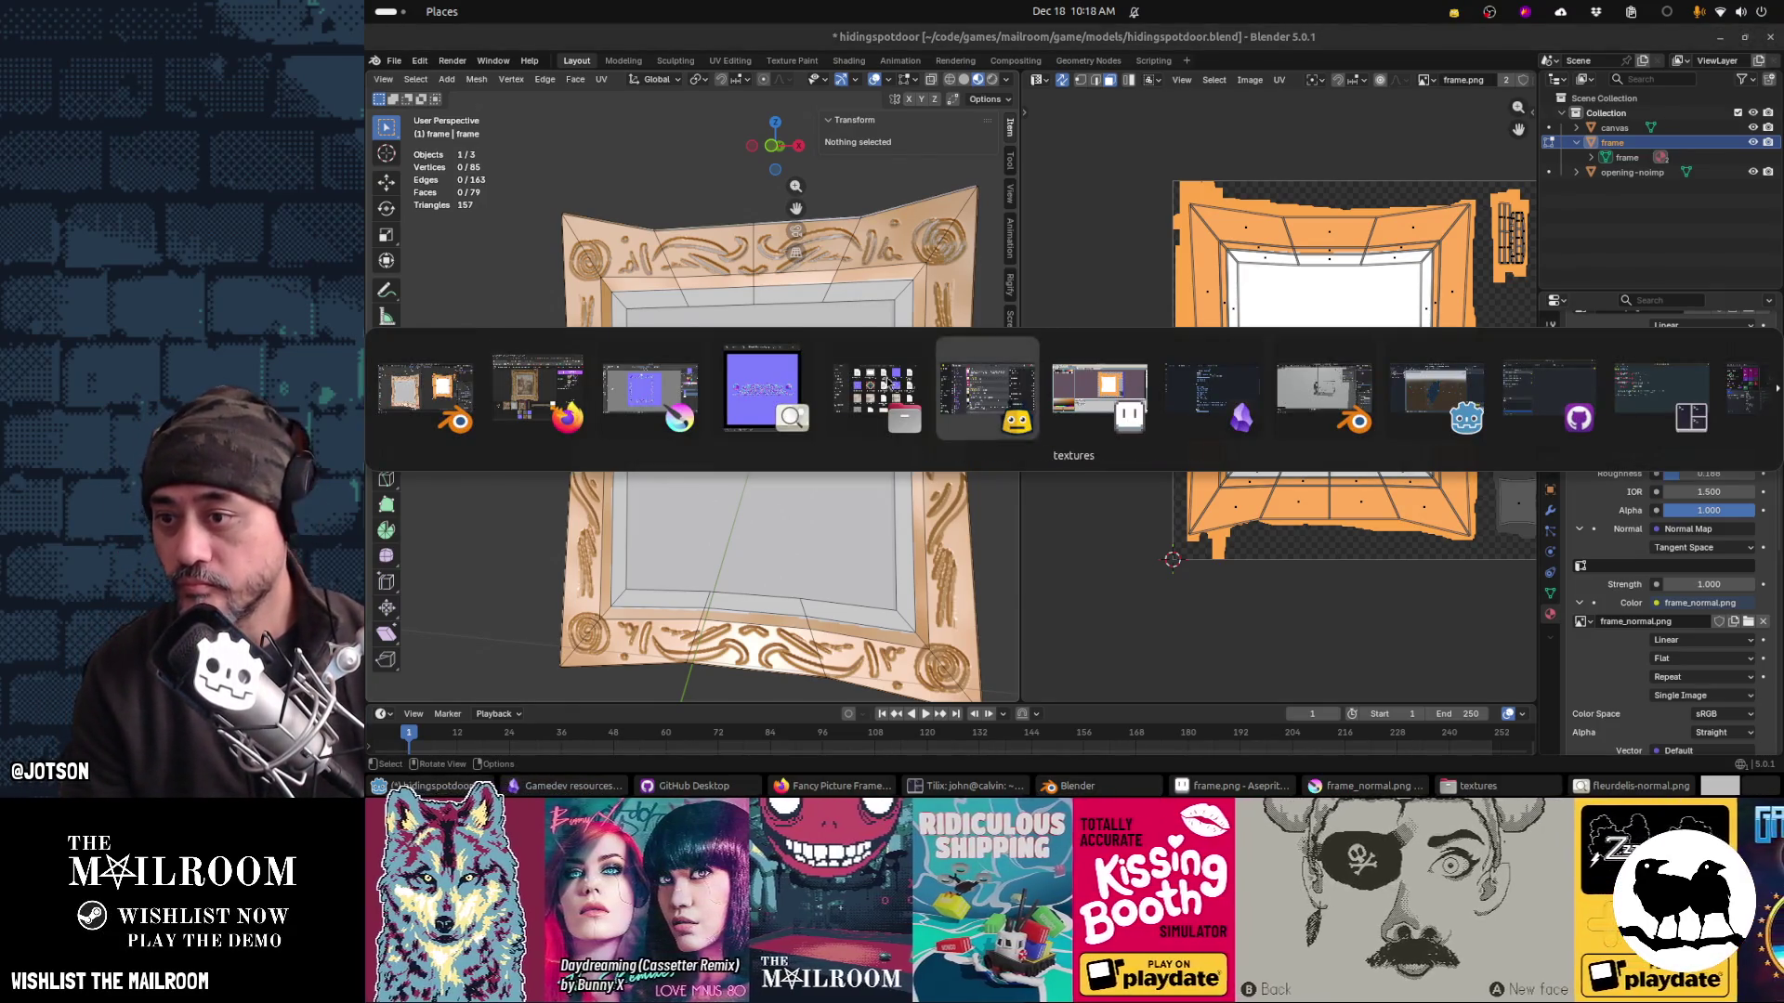
left_click(650, 391)
left_click_drag(862, 298, 832, 283)
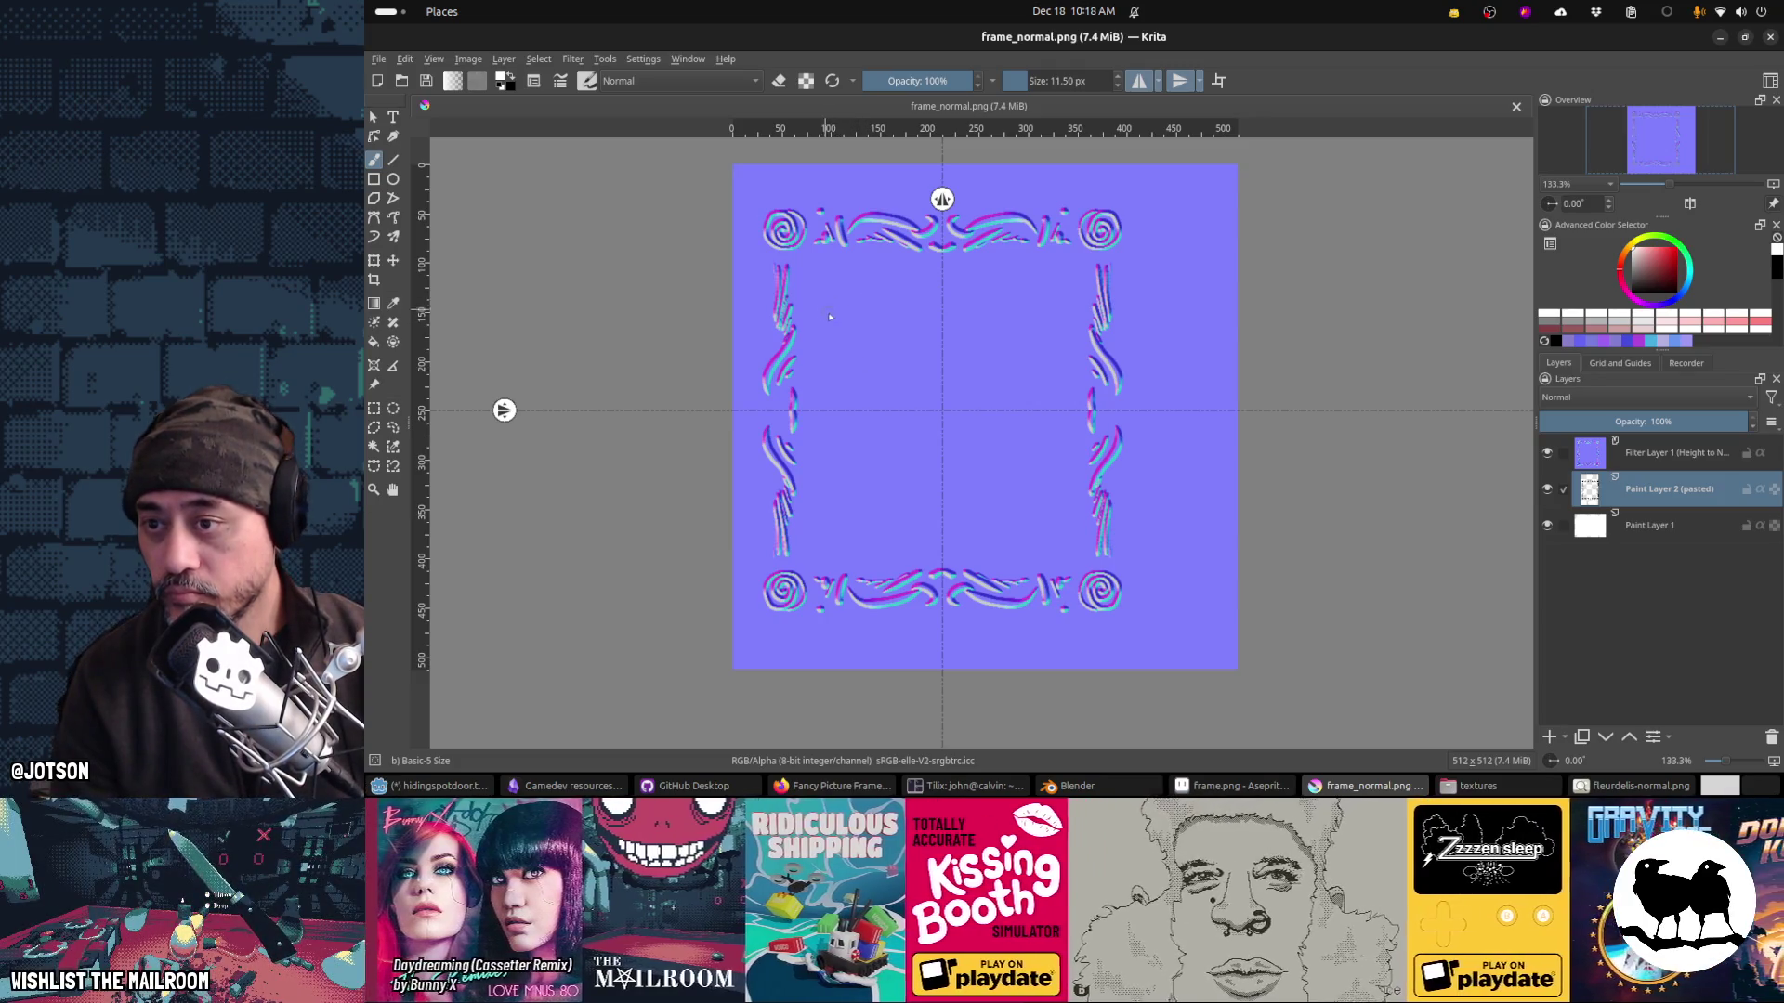
Step: Erase all flourishes and corner spirals with a 53.63 px eraser
mouse_move(836, 369)
left_mouse_down()
mouse_move(799, 318)
mouse_move(785, 552)
mouse_move(786, 387)
mouse_move(782, 450)
left_mouse_up()
key("e")
left_click_drag(785, 227, 941, 251)
key("alt+Tab")
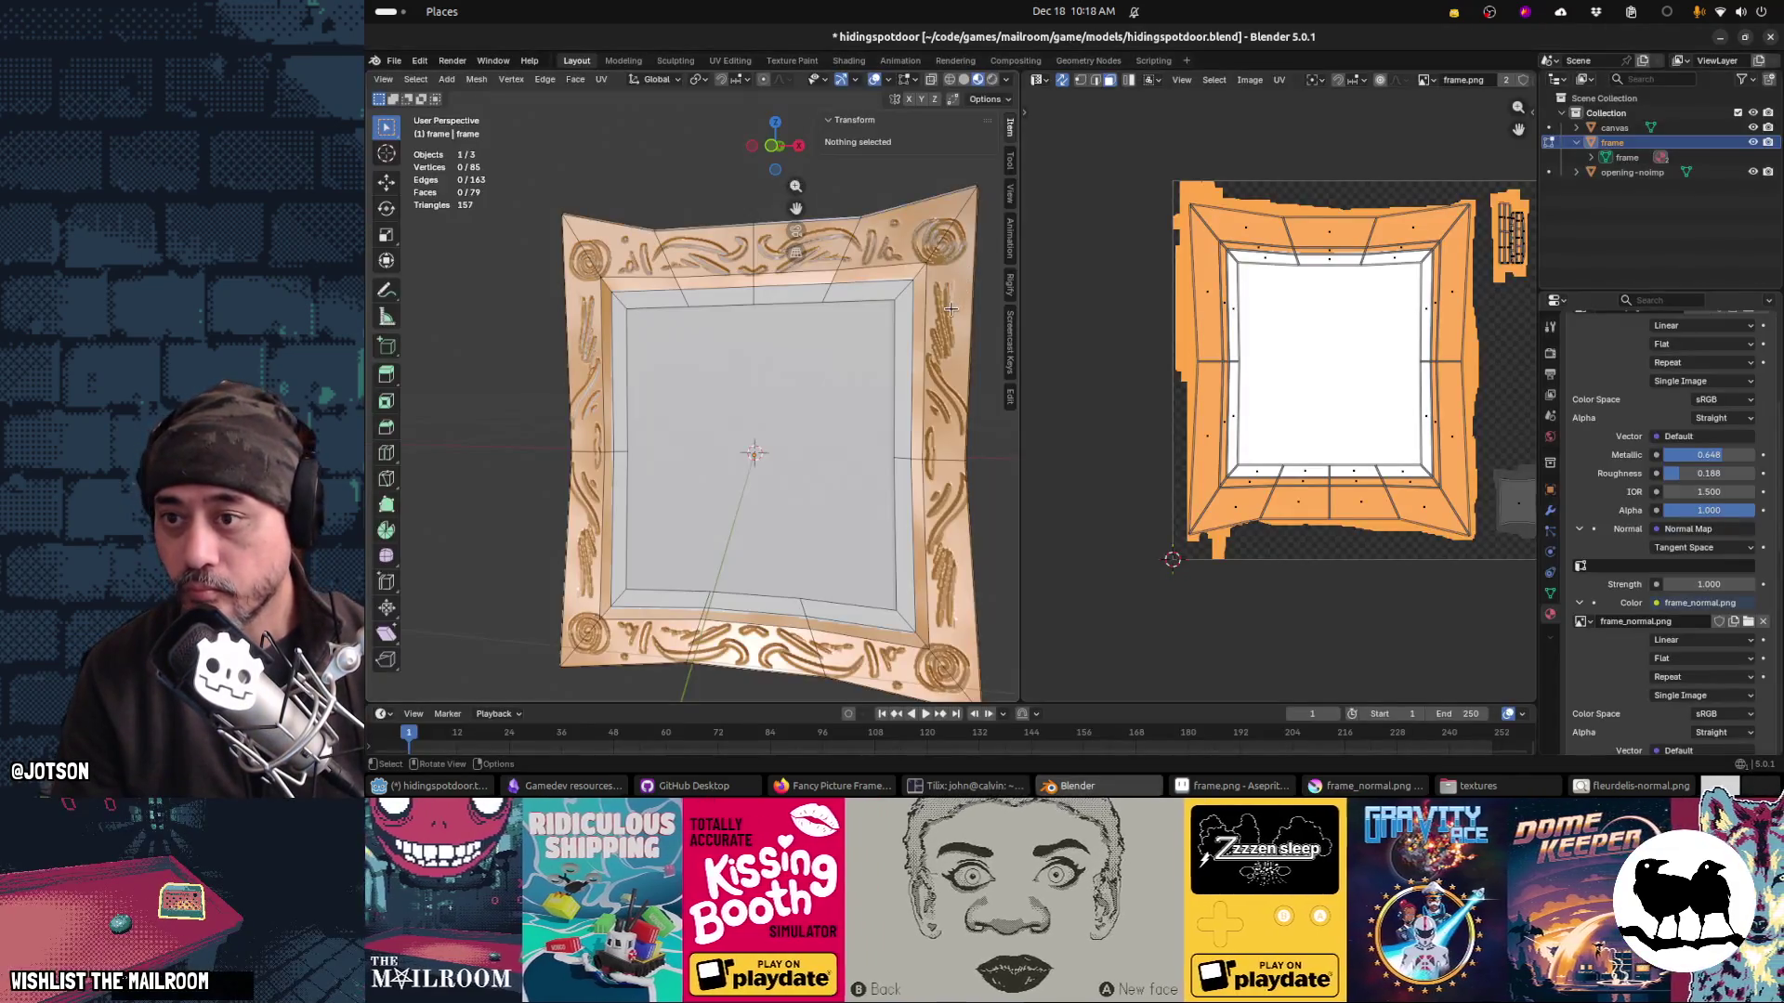
scroll(934, 319, "left", 5)
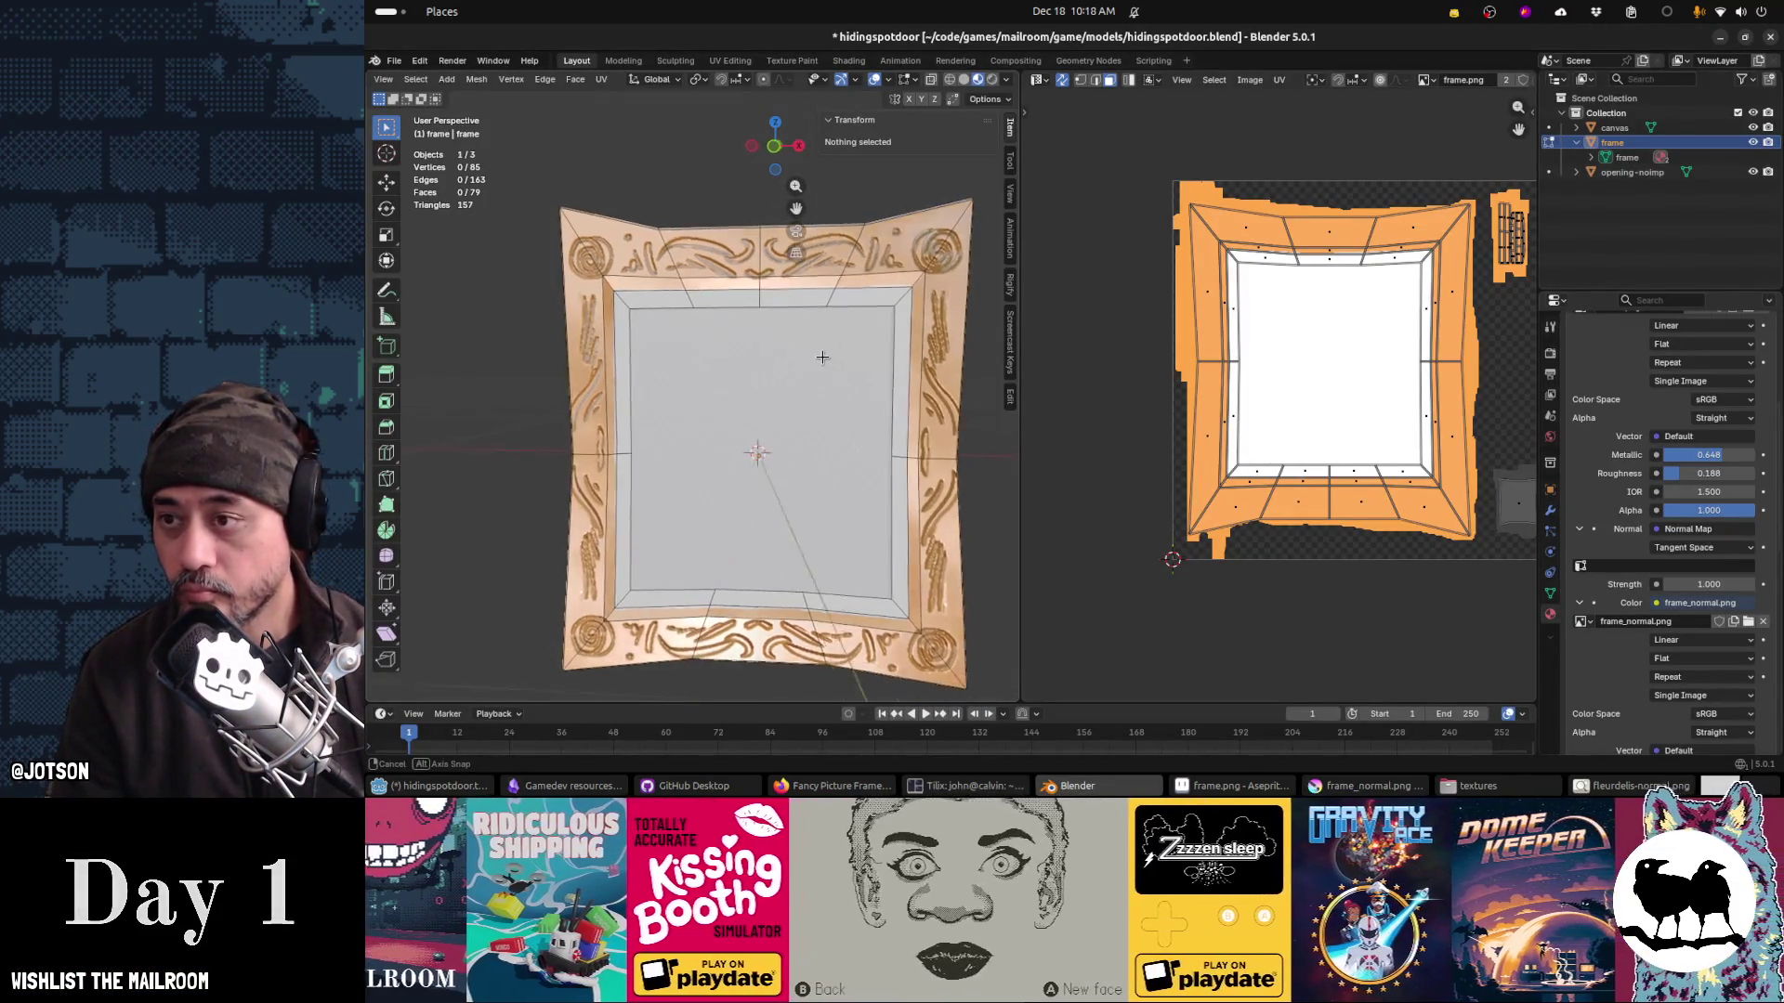
key("alt+Tab")
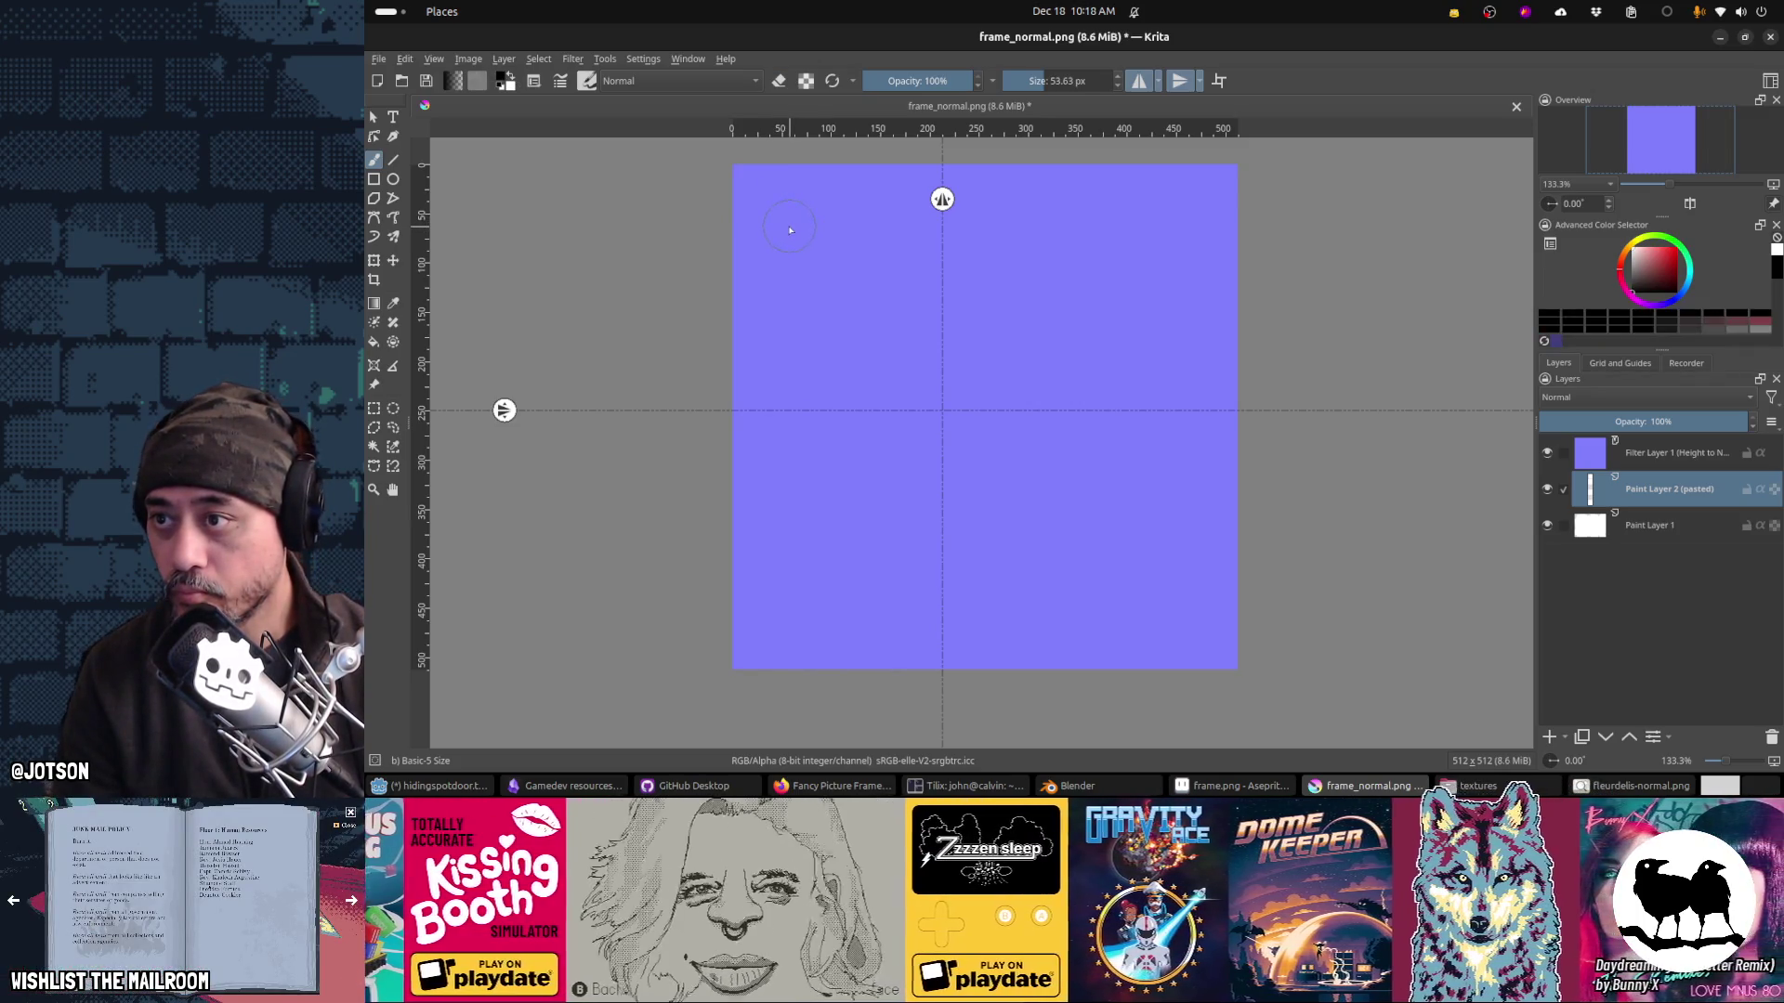
Step: Paint a small mirrored mark at top and bottom centre and save frame_normal.png
left_click_drag(779, 205, 779, 204)
key("ctrl+z")
left_click_drag(940, 216, 957, 221)
key("ctrl+s")
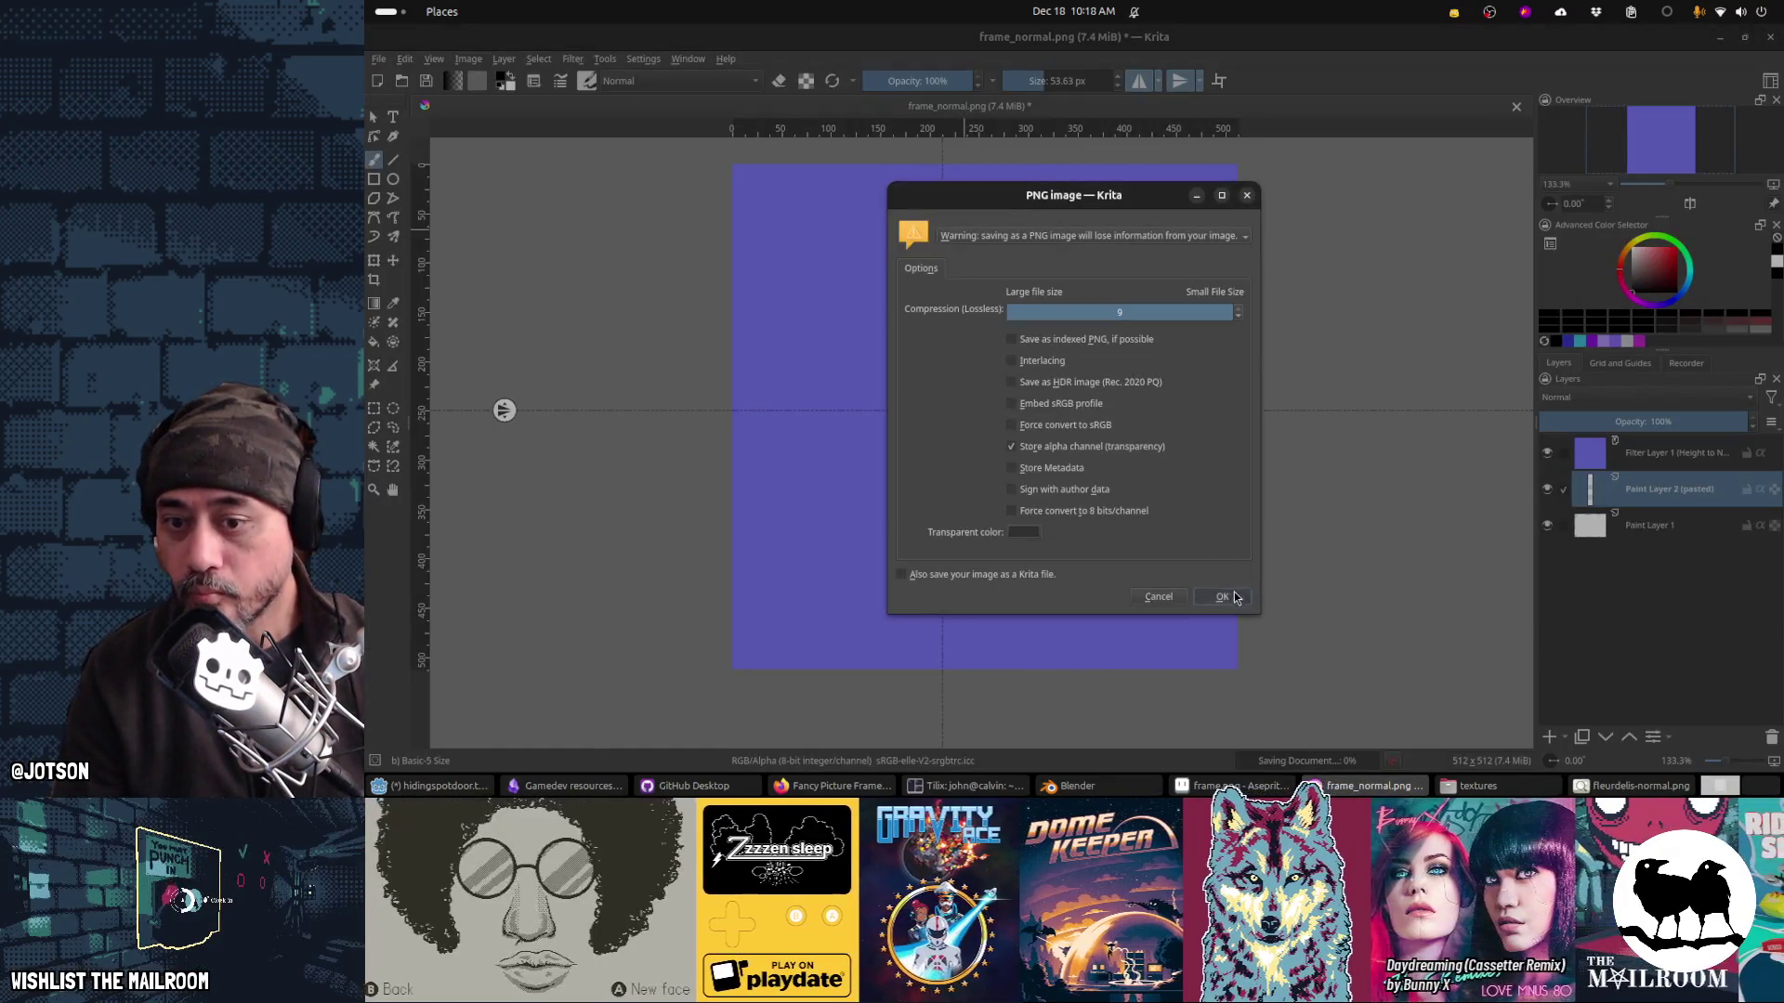
left_click(1235, 597)
Step: Display frame_normal.png in Blender's UV editor, then return to Krita
key("alt+Tab")
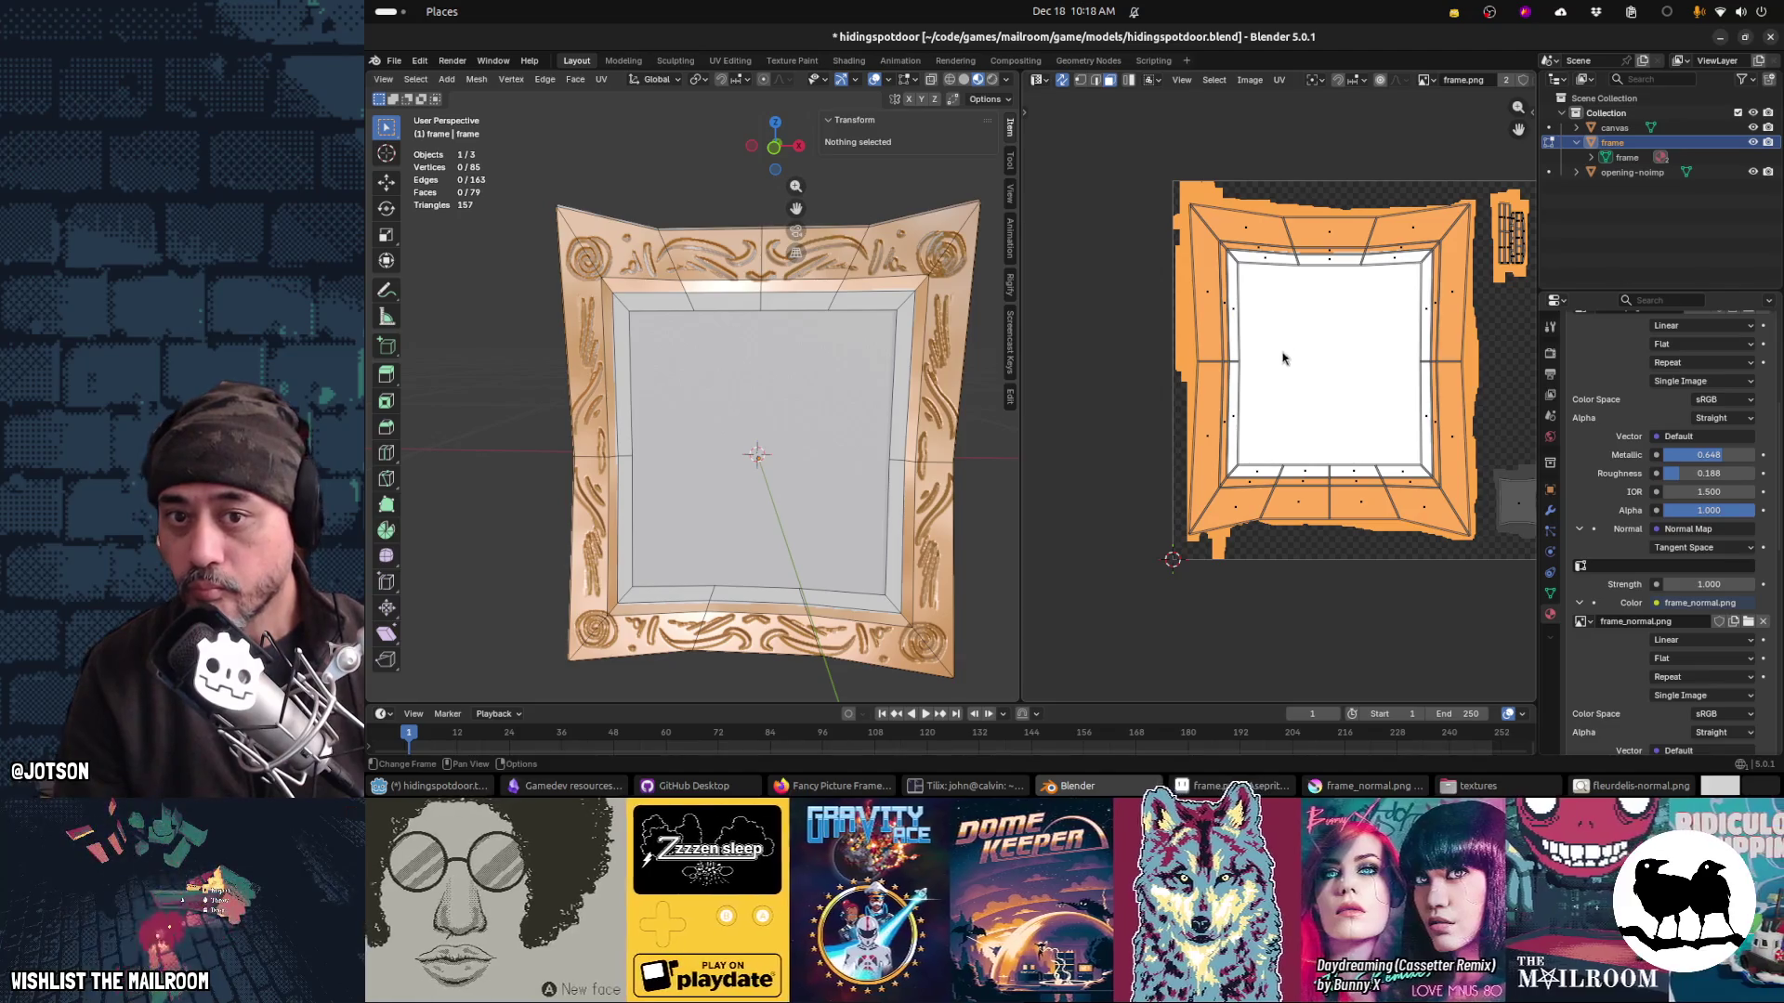
key("alt+Tab")
key("alt+Tab")
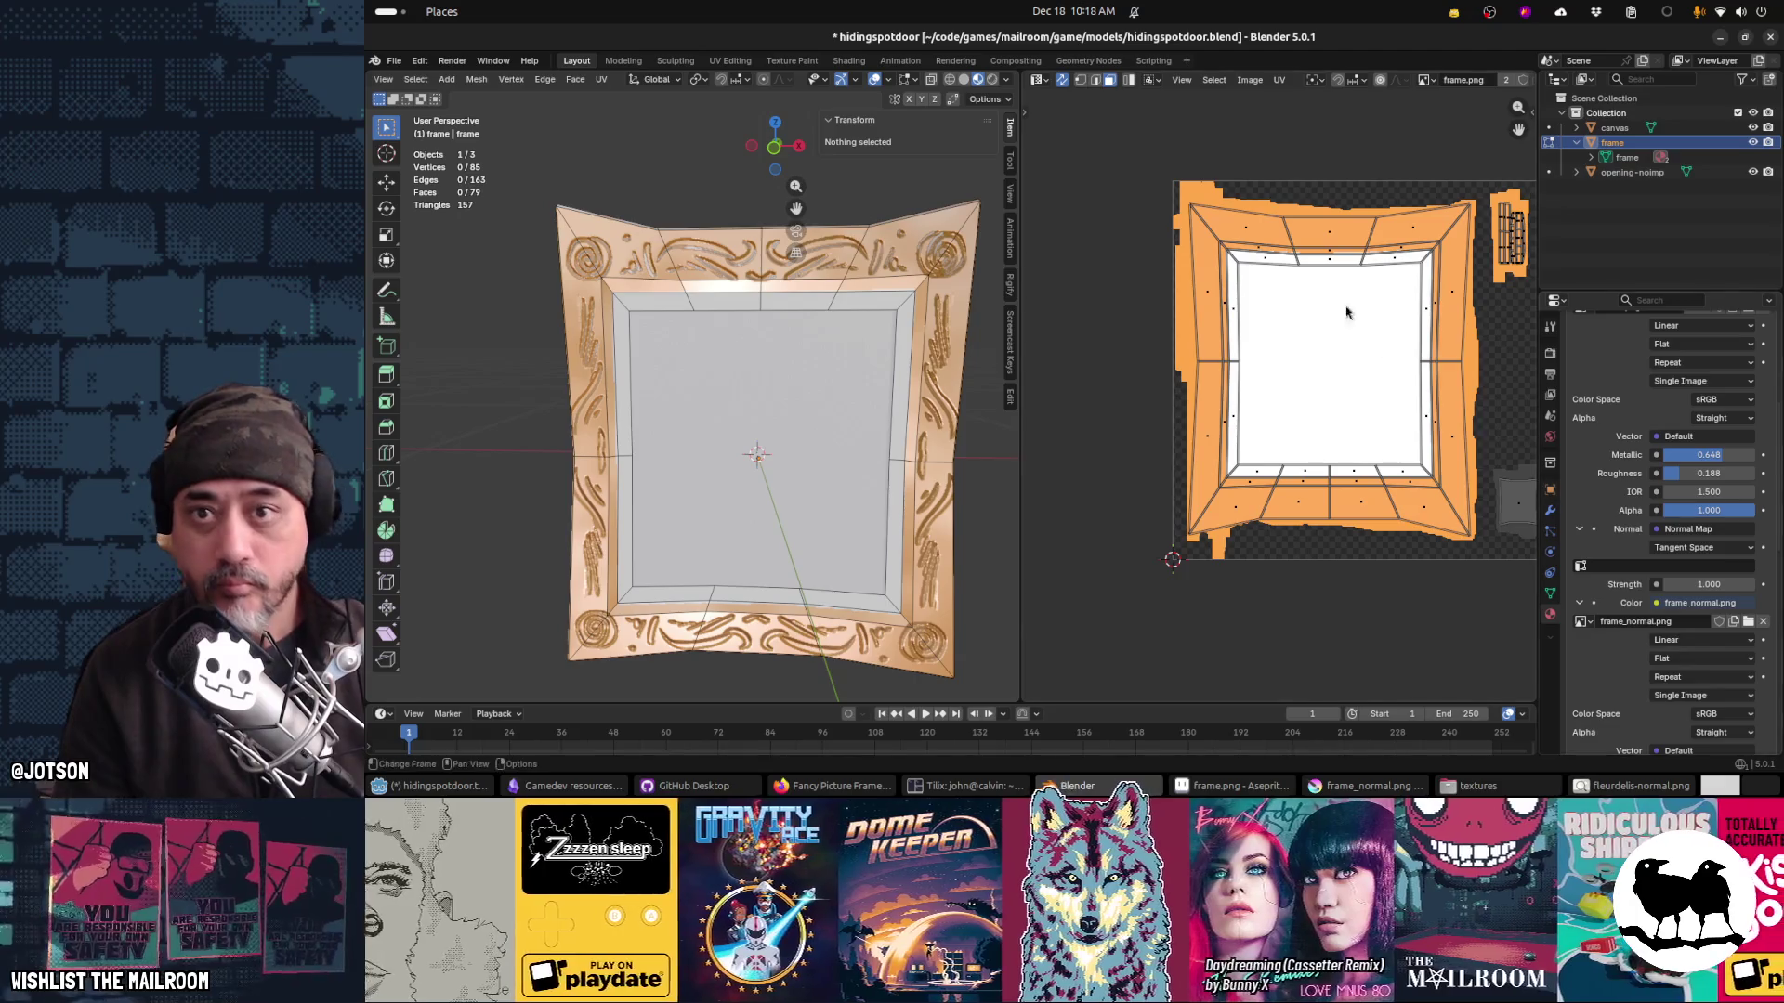
left_click(1428, 82)
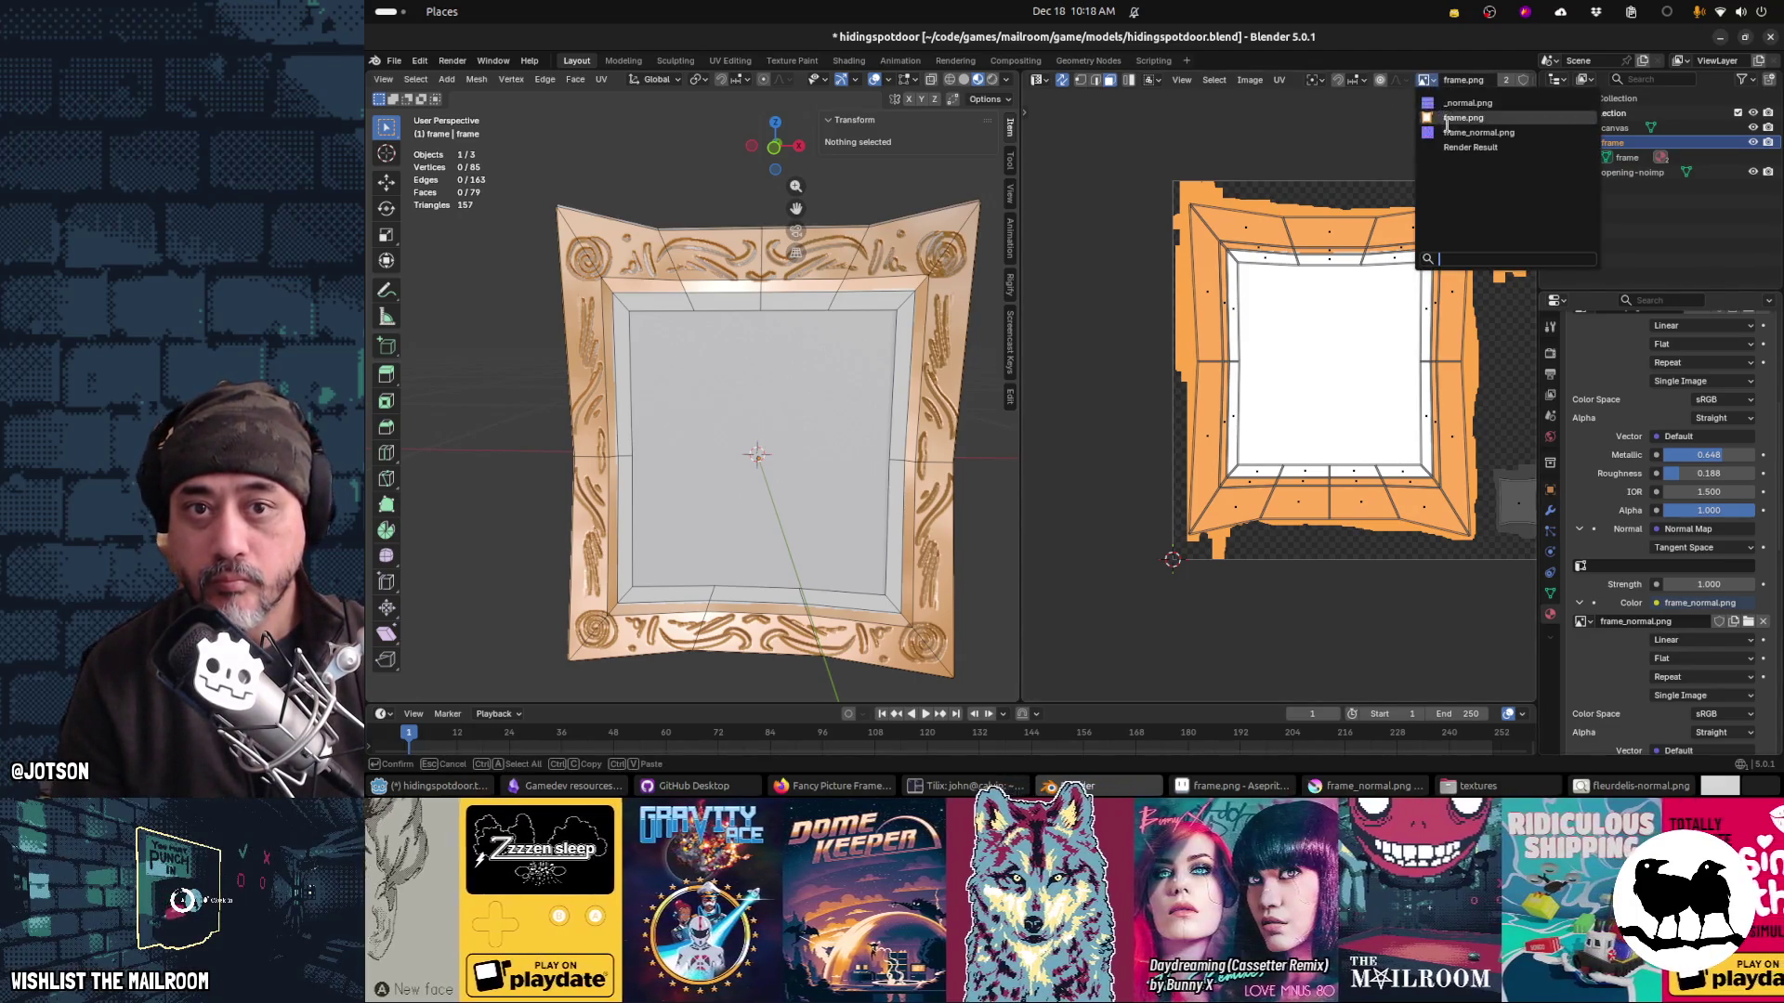
left_click(1445, 133)
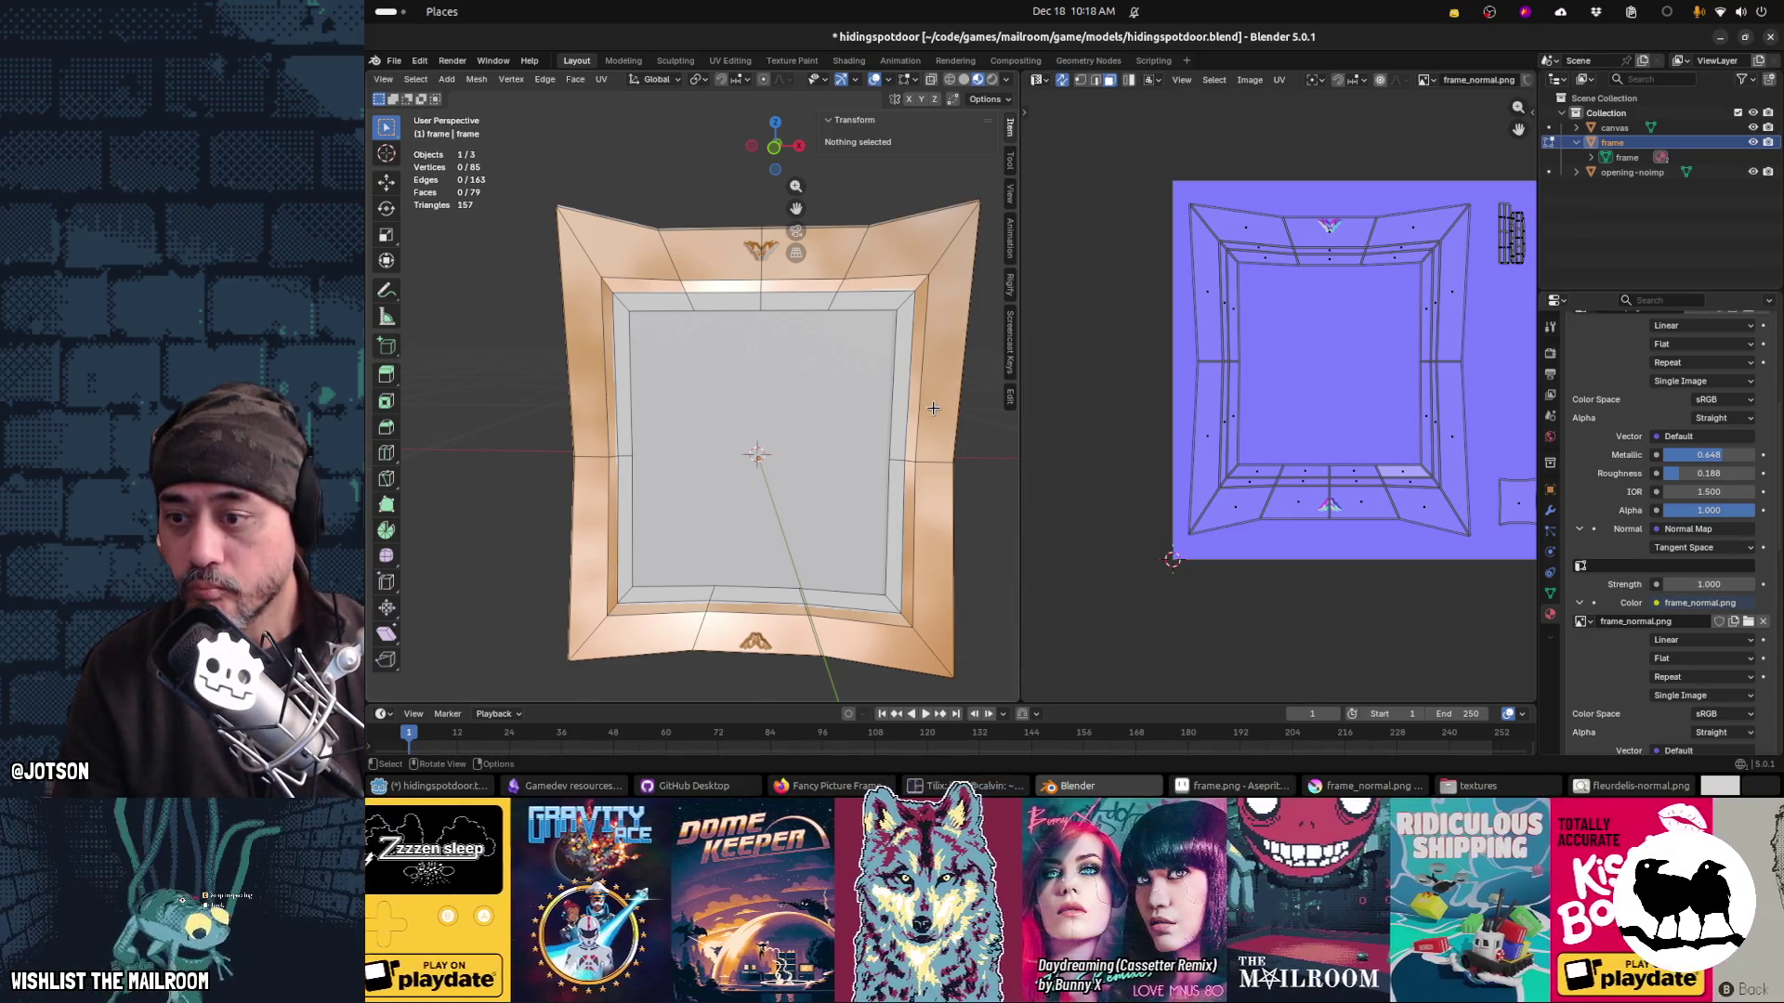
key("alt+Tab")
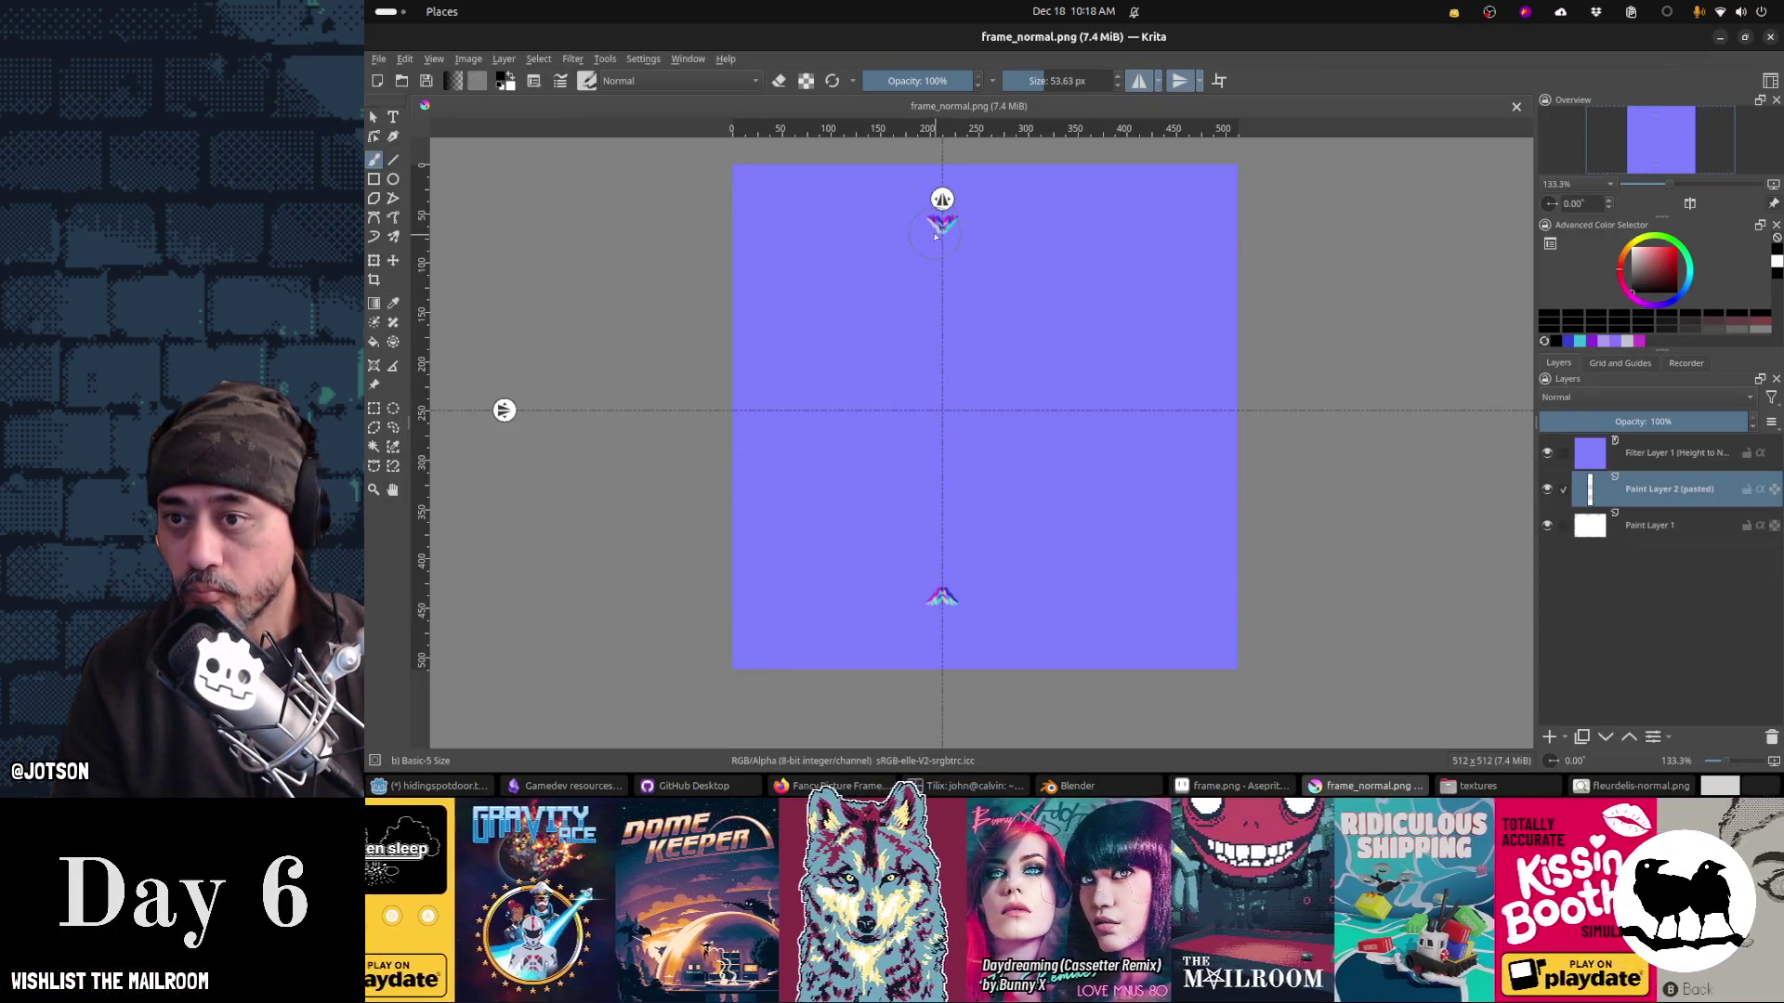
Step: Thicken the top chevron and its mirrored bottom copy, save frame_normal.png, and check it in Blender
left_click_drag(936, 236, 946, 244)
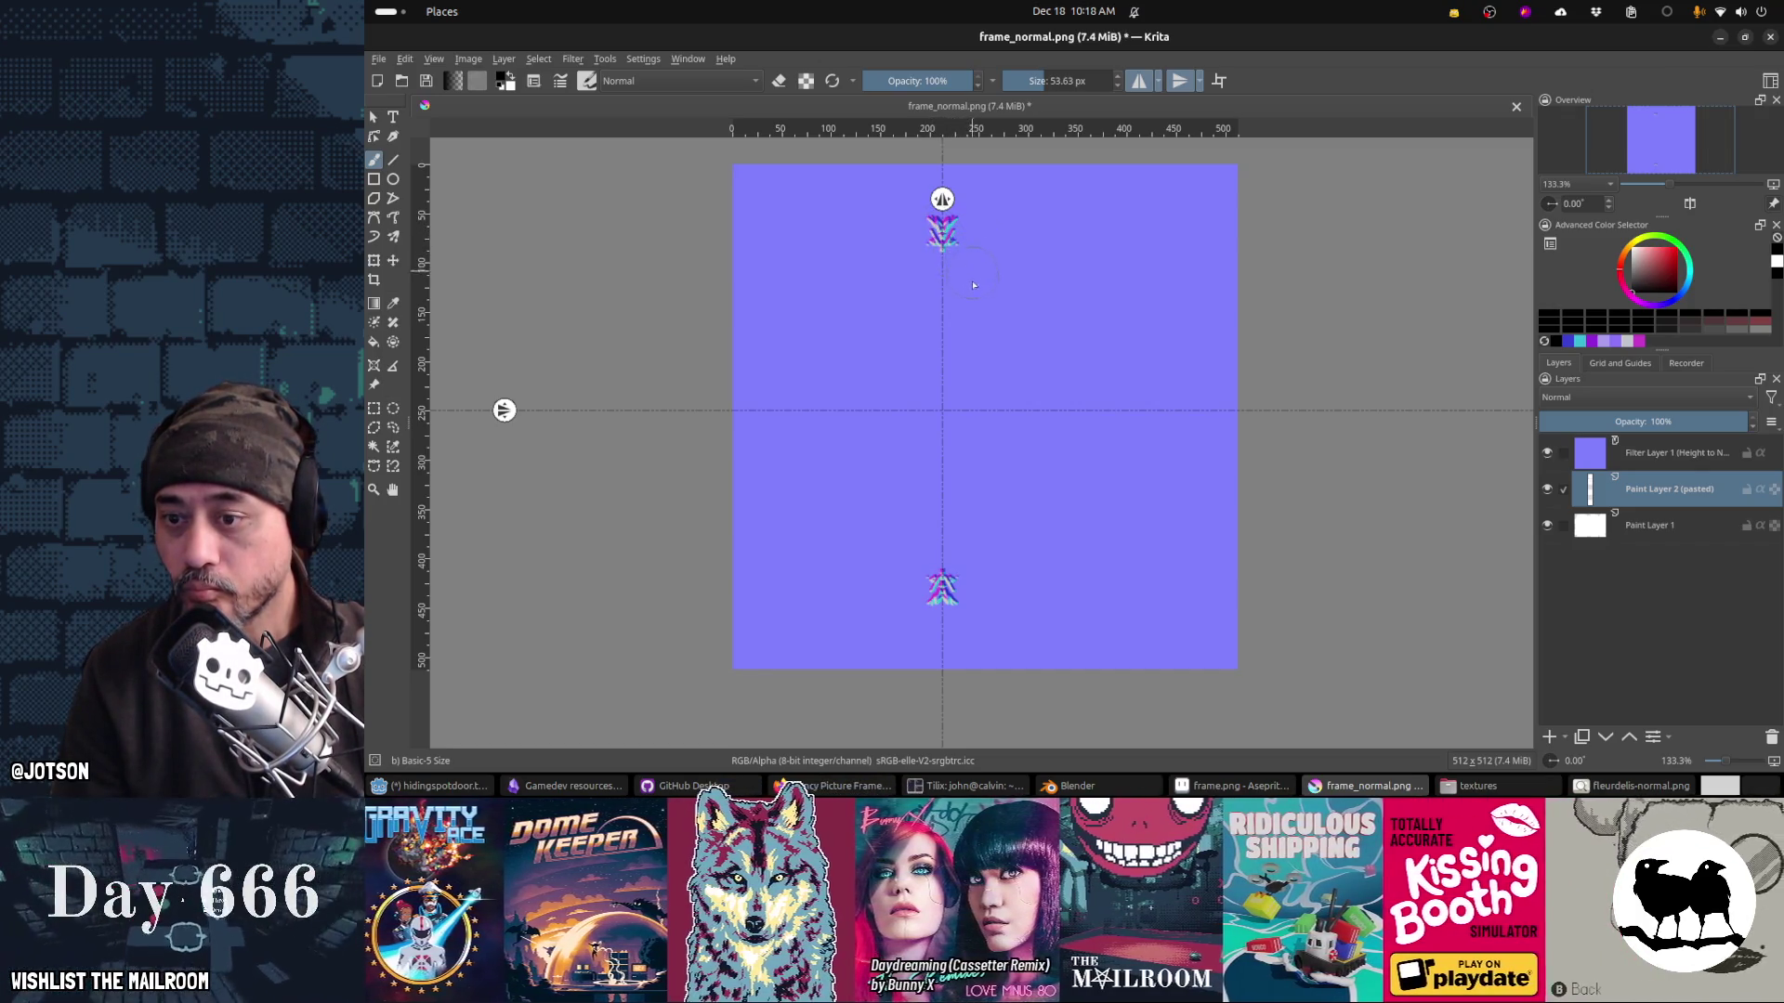
key("ctrl+s")
key("Return")
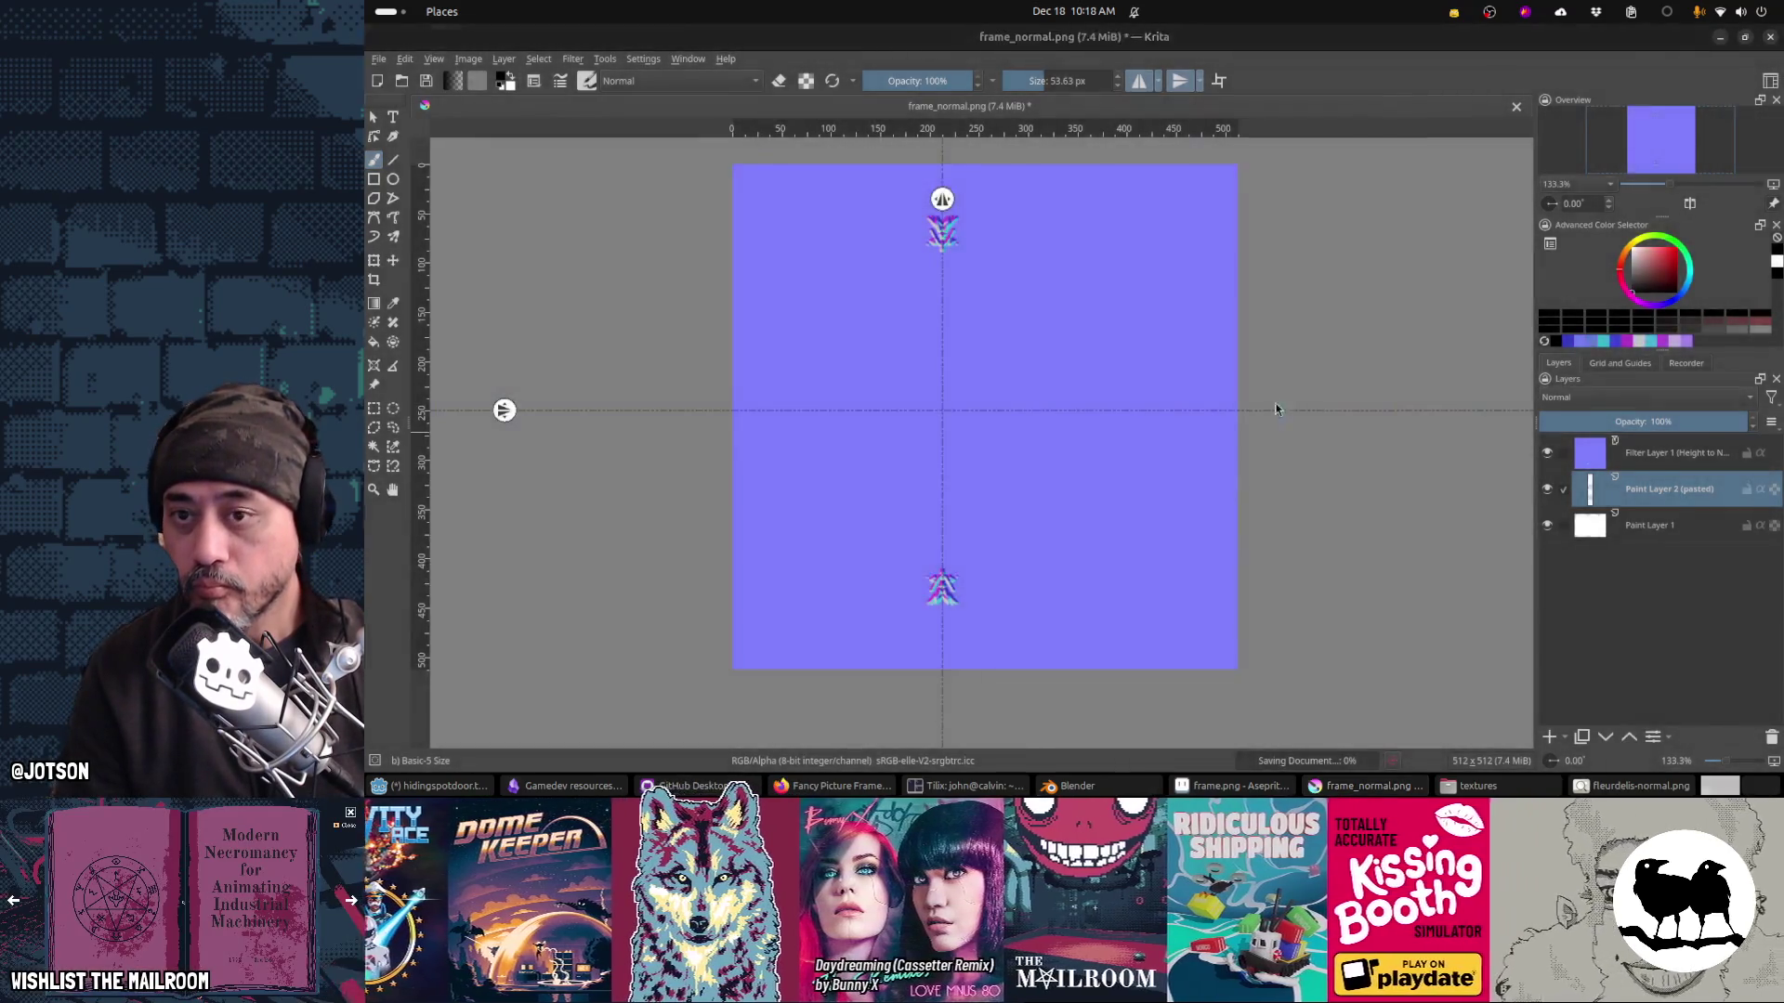
key("alt+Tab")
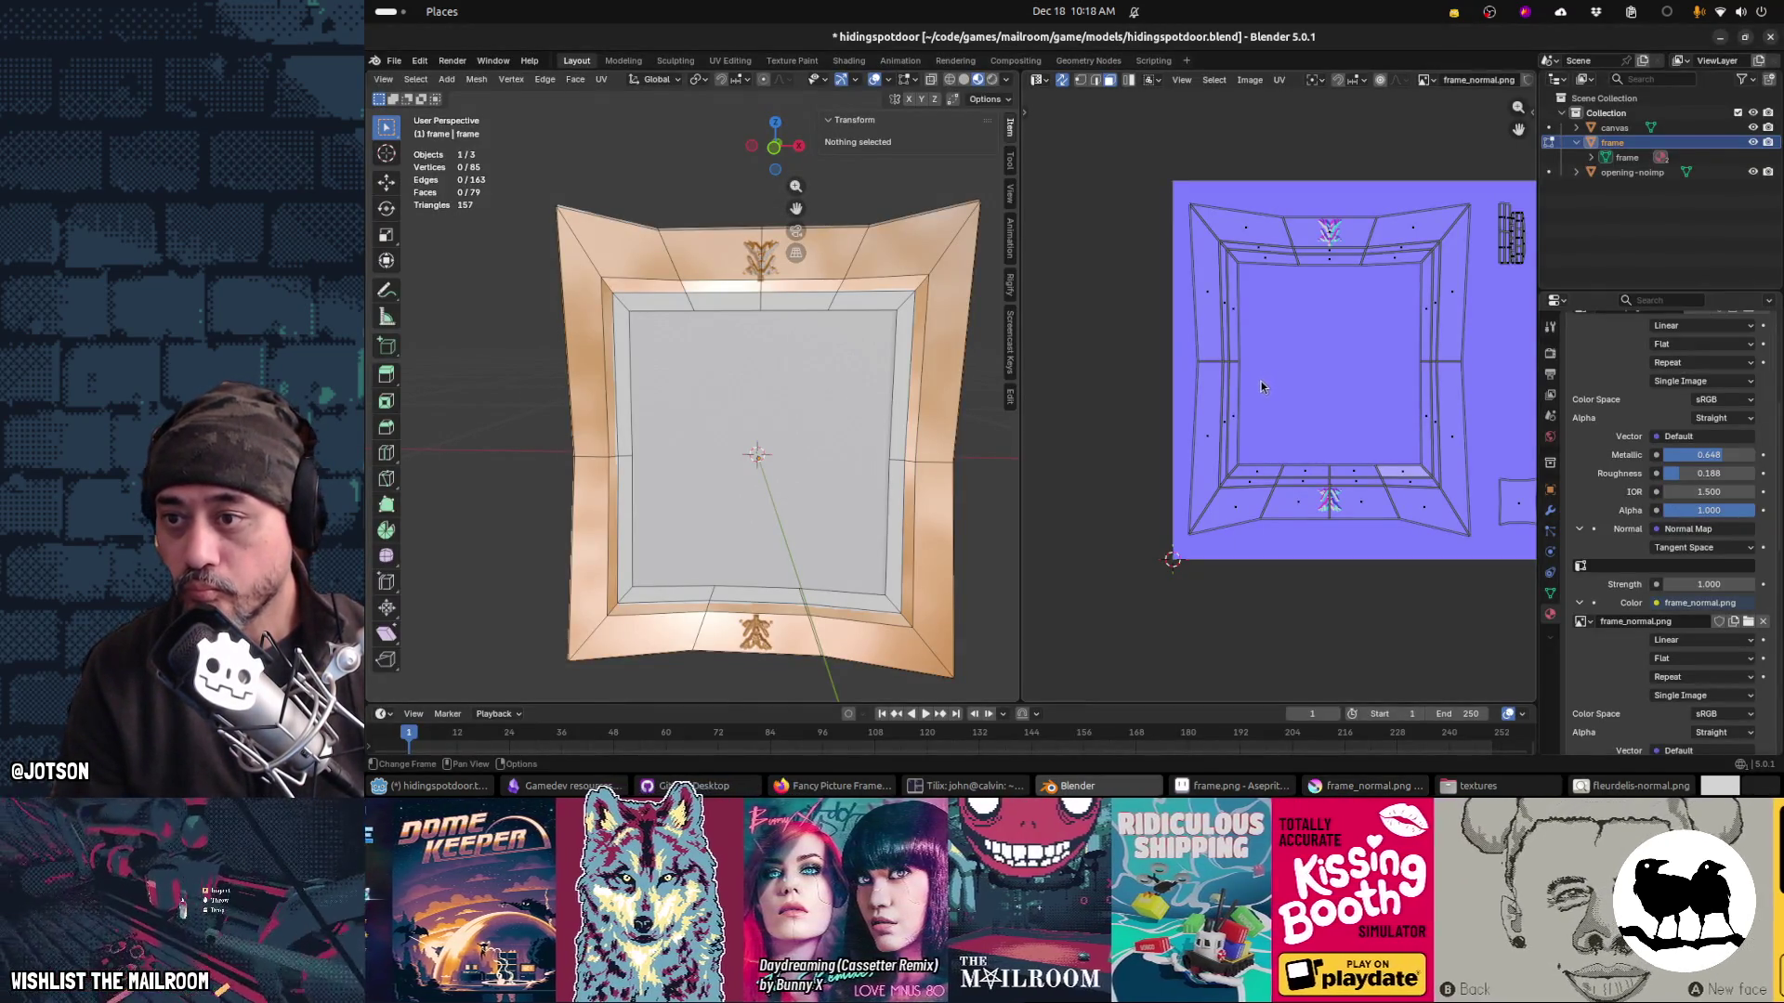
key("alt+Tab")
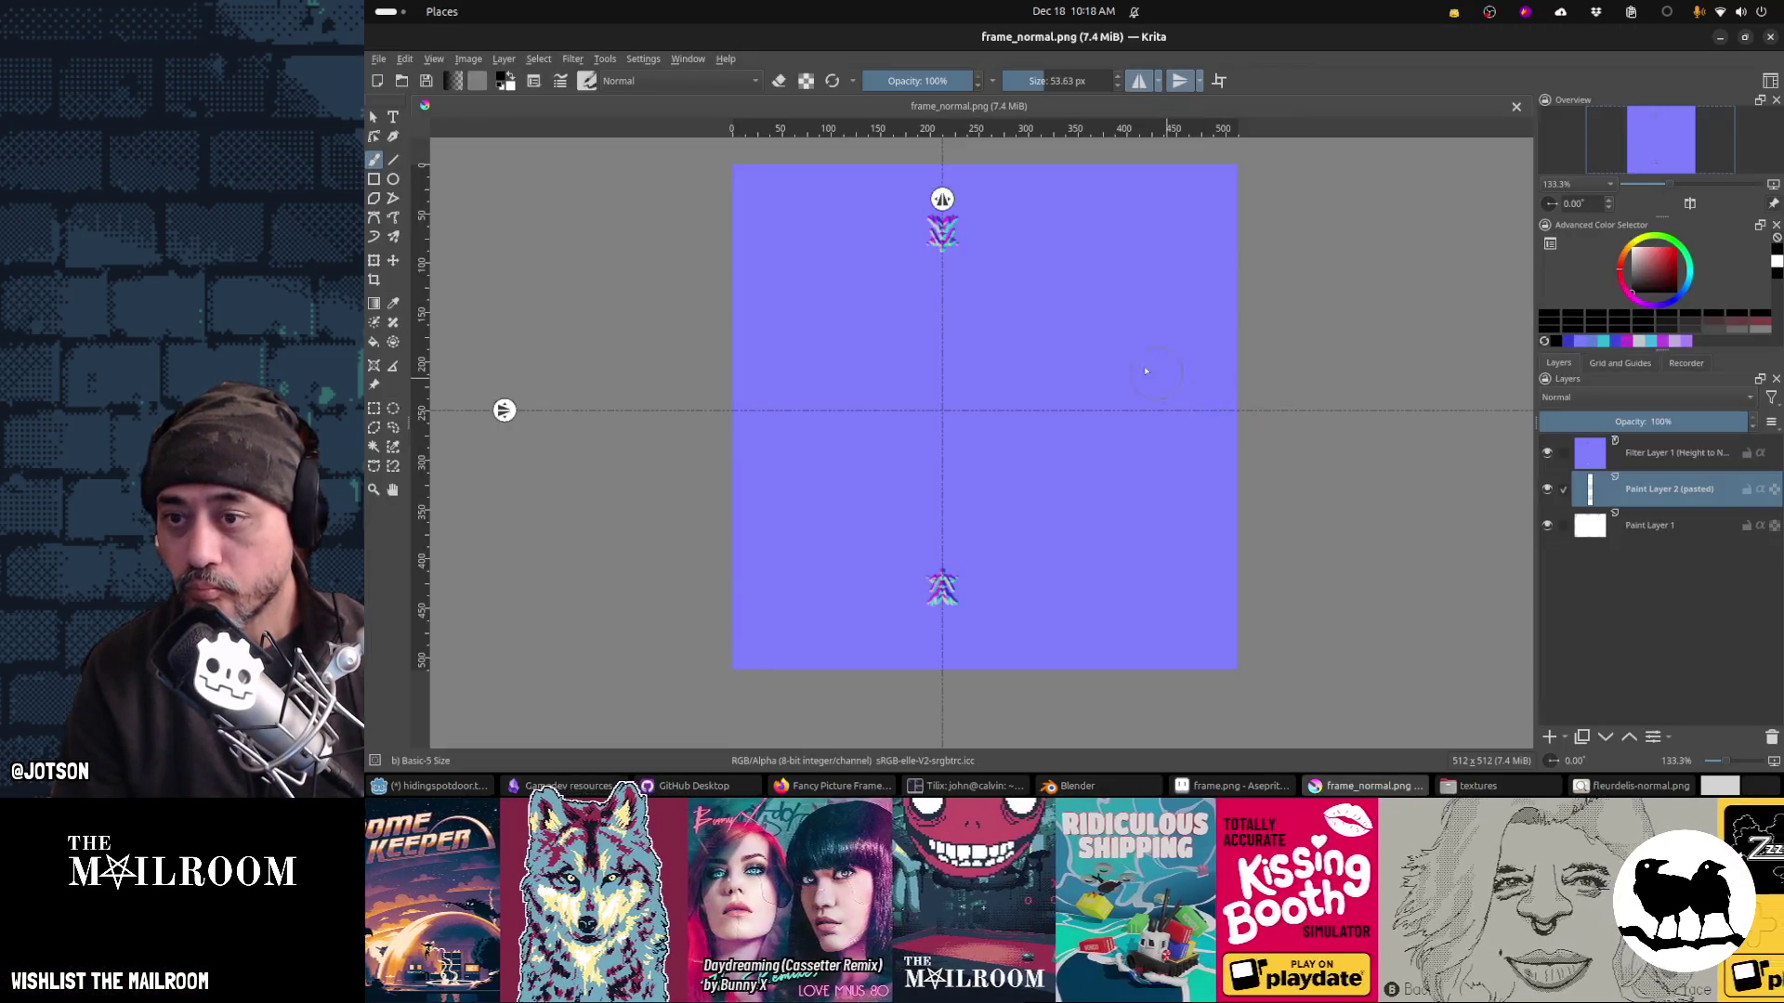
Step: Zoom and rotate the canvas view for a closer look at the top-centre mark
scroll(942, 260, "up", 3)
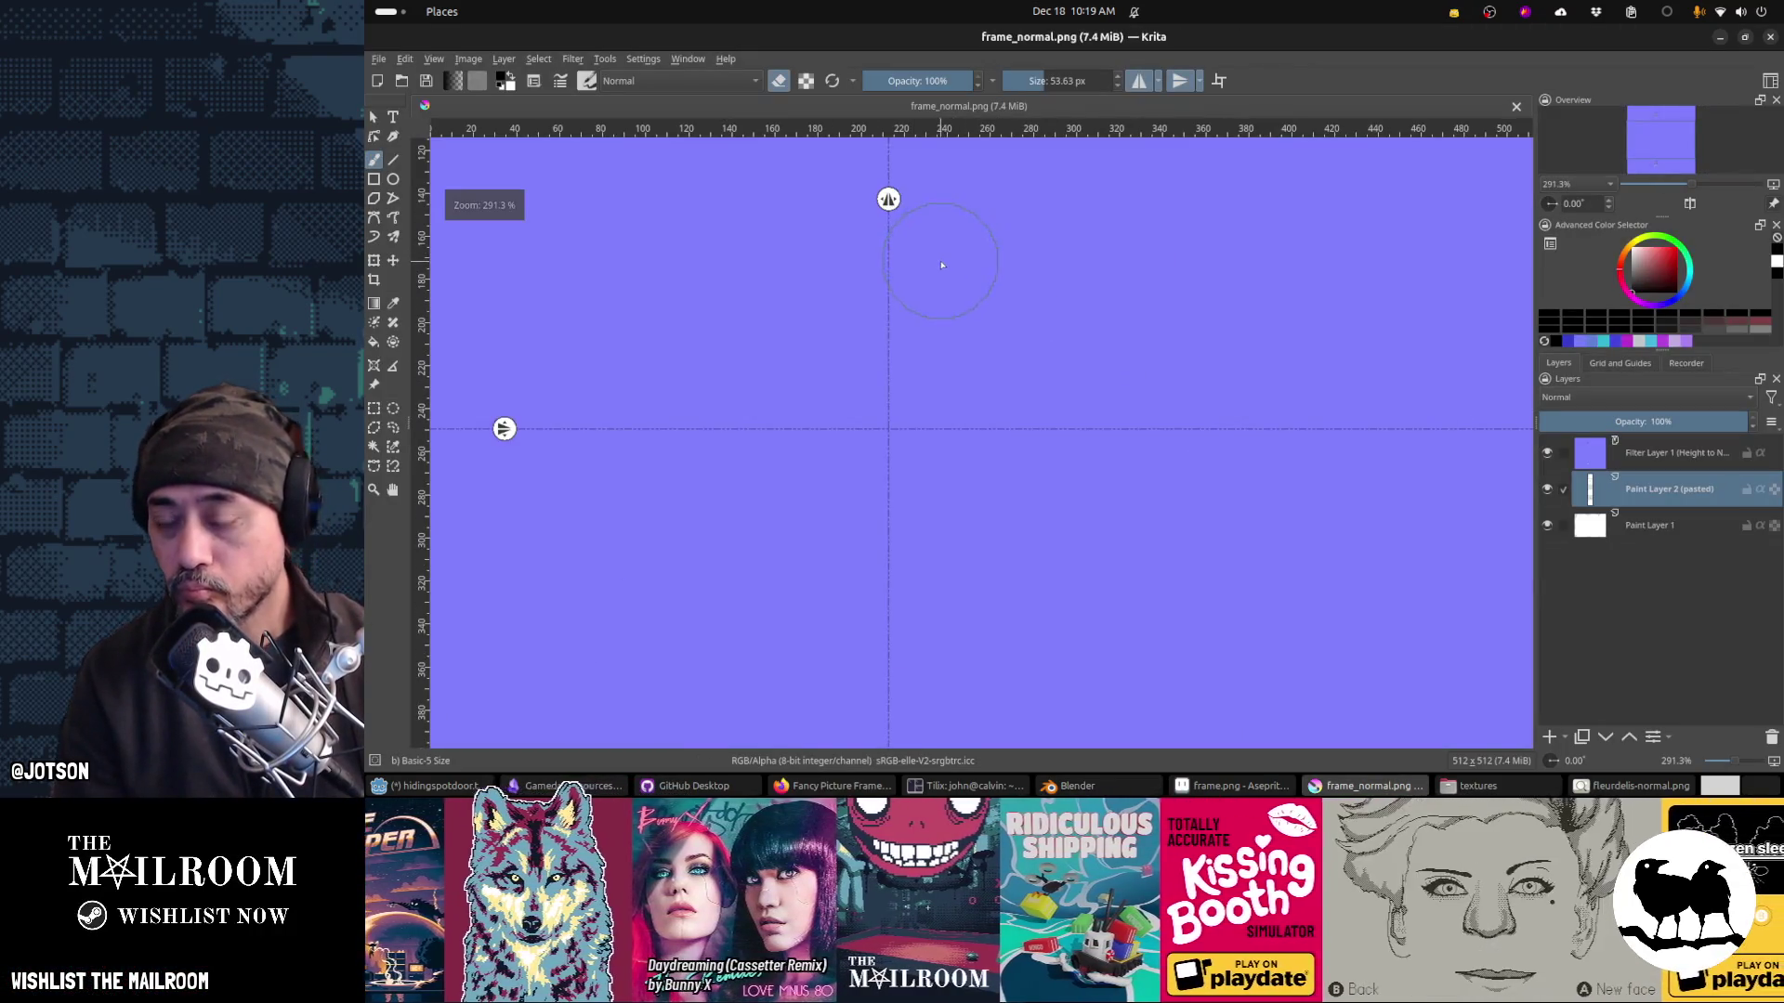
scroll(945, 263, "down", 5)
scroll(948, 266, "up", 2)
scroll(945, 275, "down", 2)
mouse_move(945, 275)
left_mouse_down()
mouse_move(1007, 330)
mouse_move(1047, 298)
mouse_move(1027, 307)
mouse_move(1022, 279)
mouse_move(1043, 232)
mouse_move(999, 267)
mouse_move(1113, 330)
left_mouse_up()
scroll(1112, 331, "up", 3)
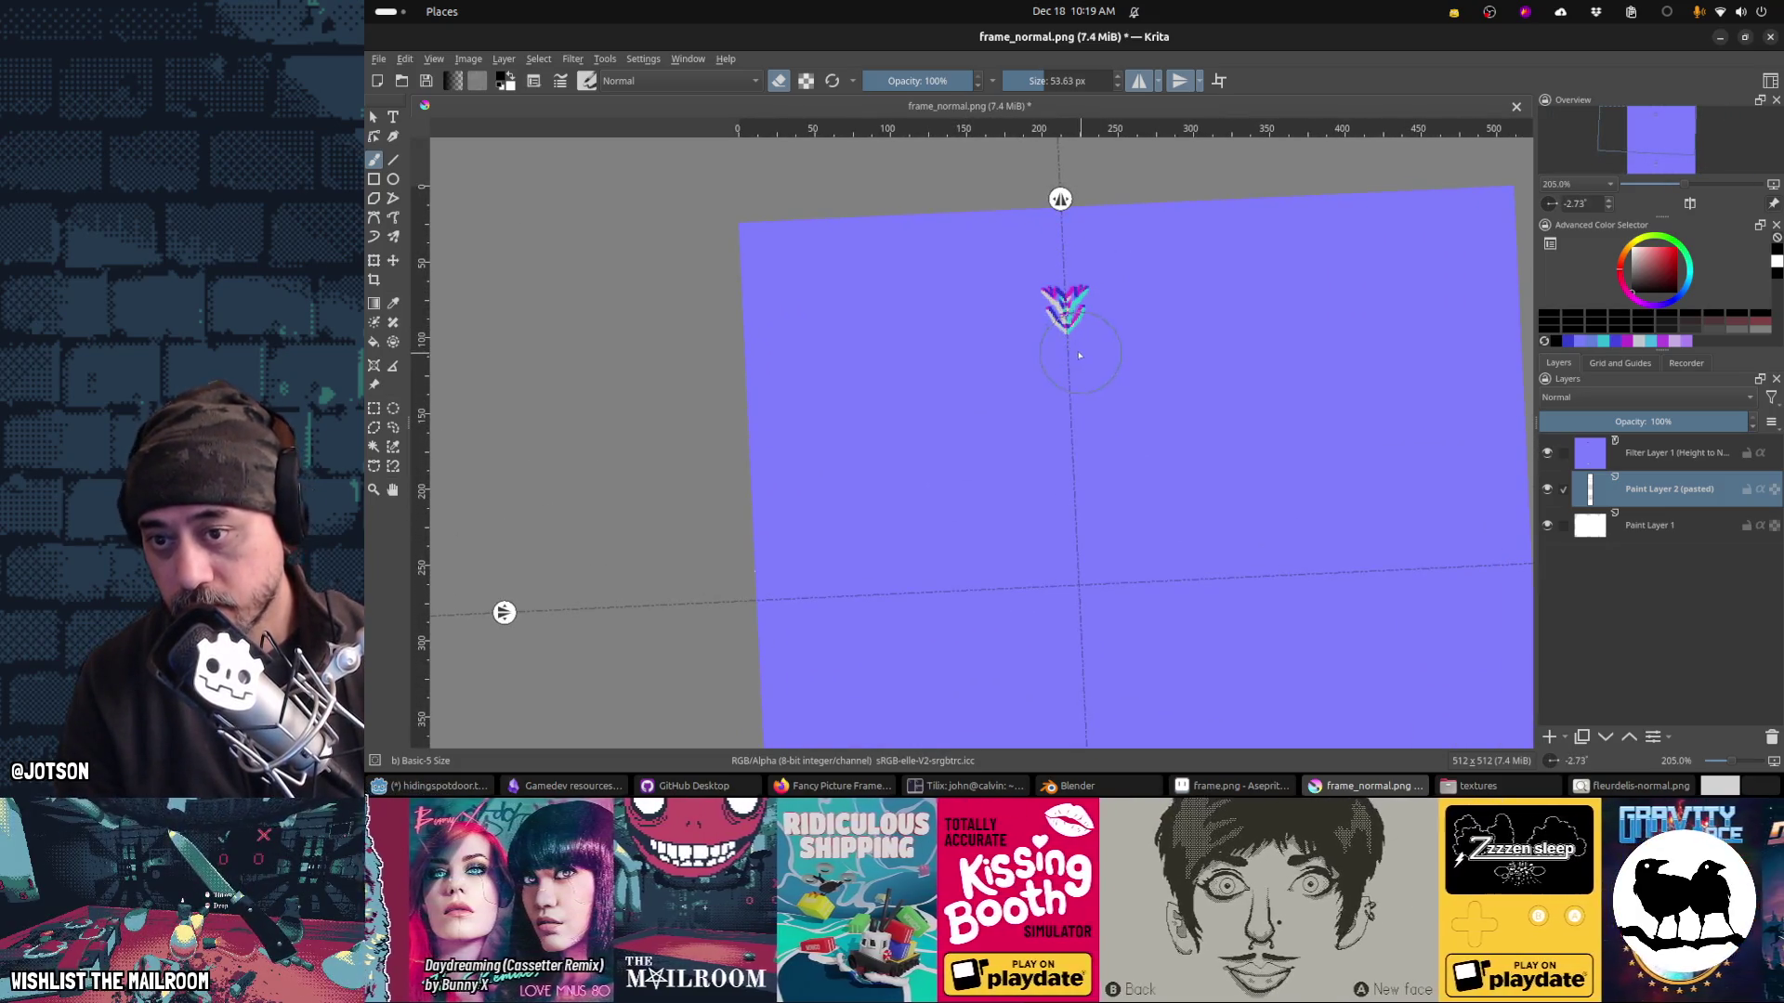
Step: Save frame_normal.png as PNG and preview it on the Blender frame
key("ctrl+s")
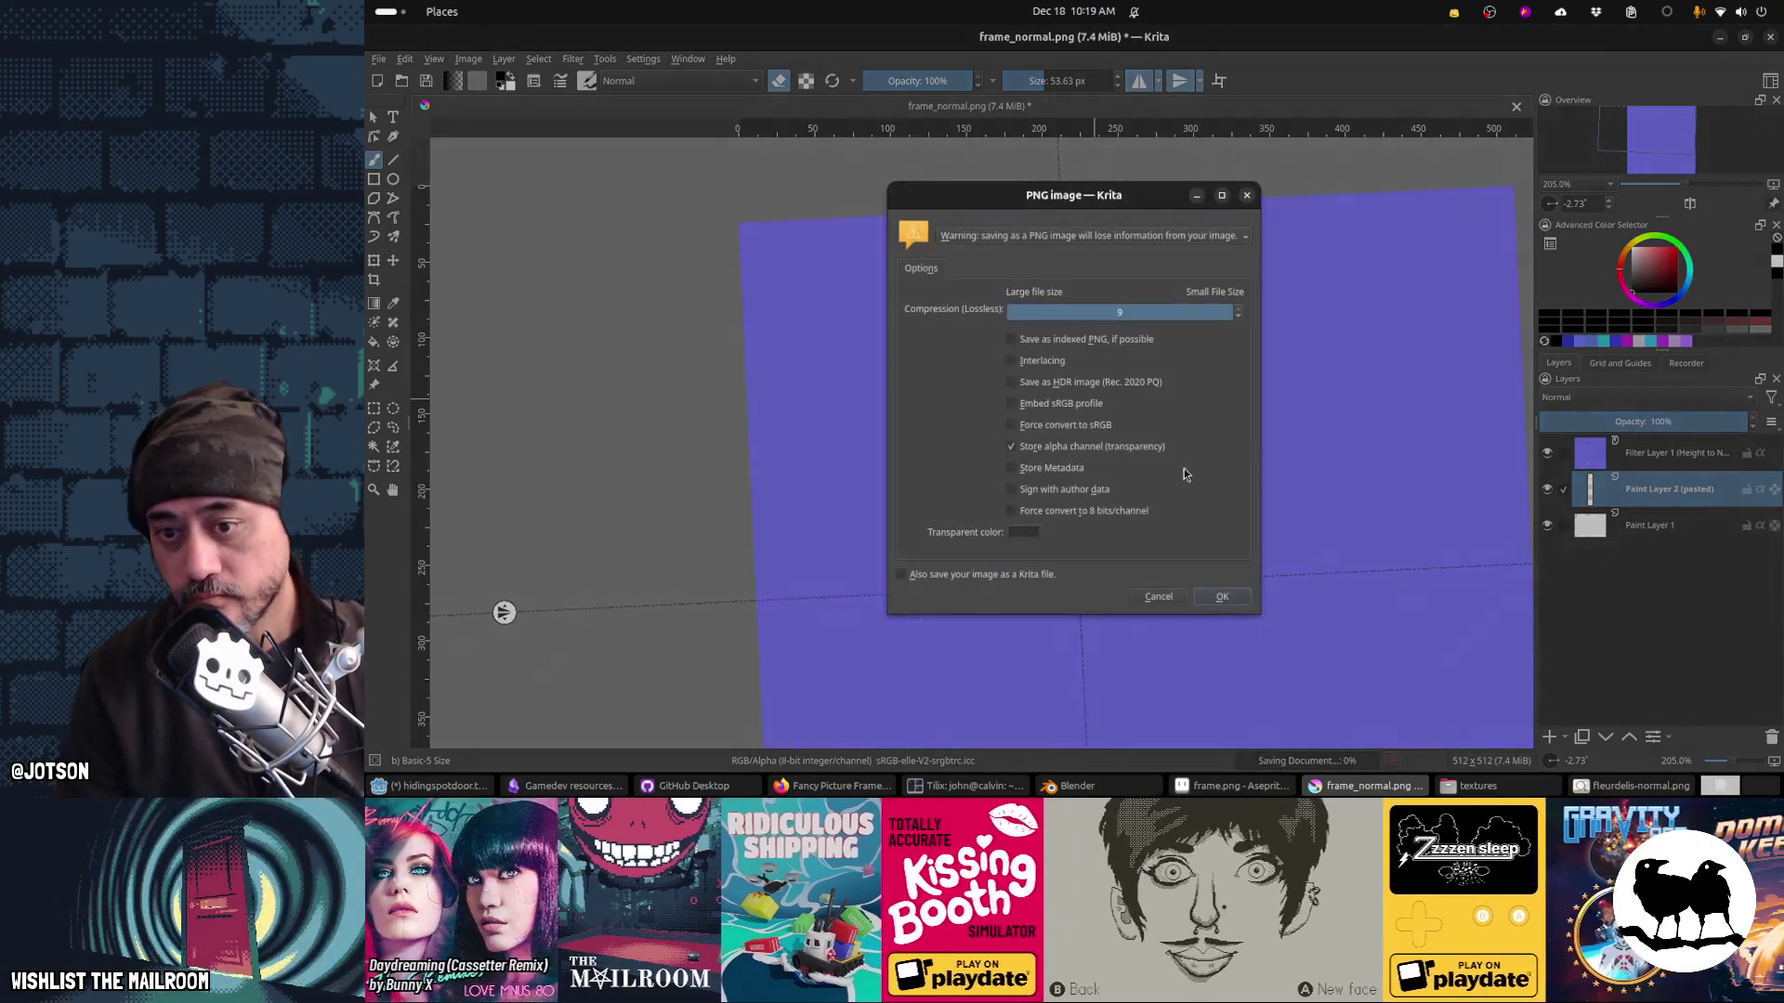
key("Return")
key("alt+Tab")
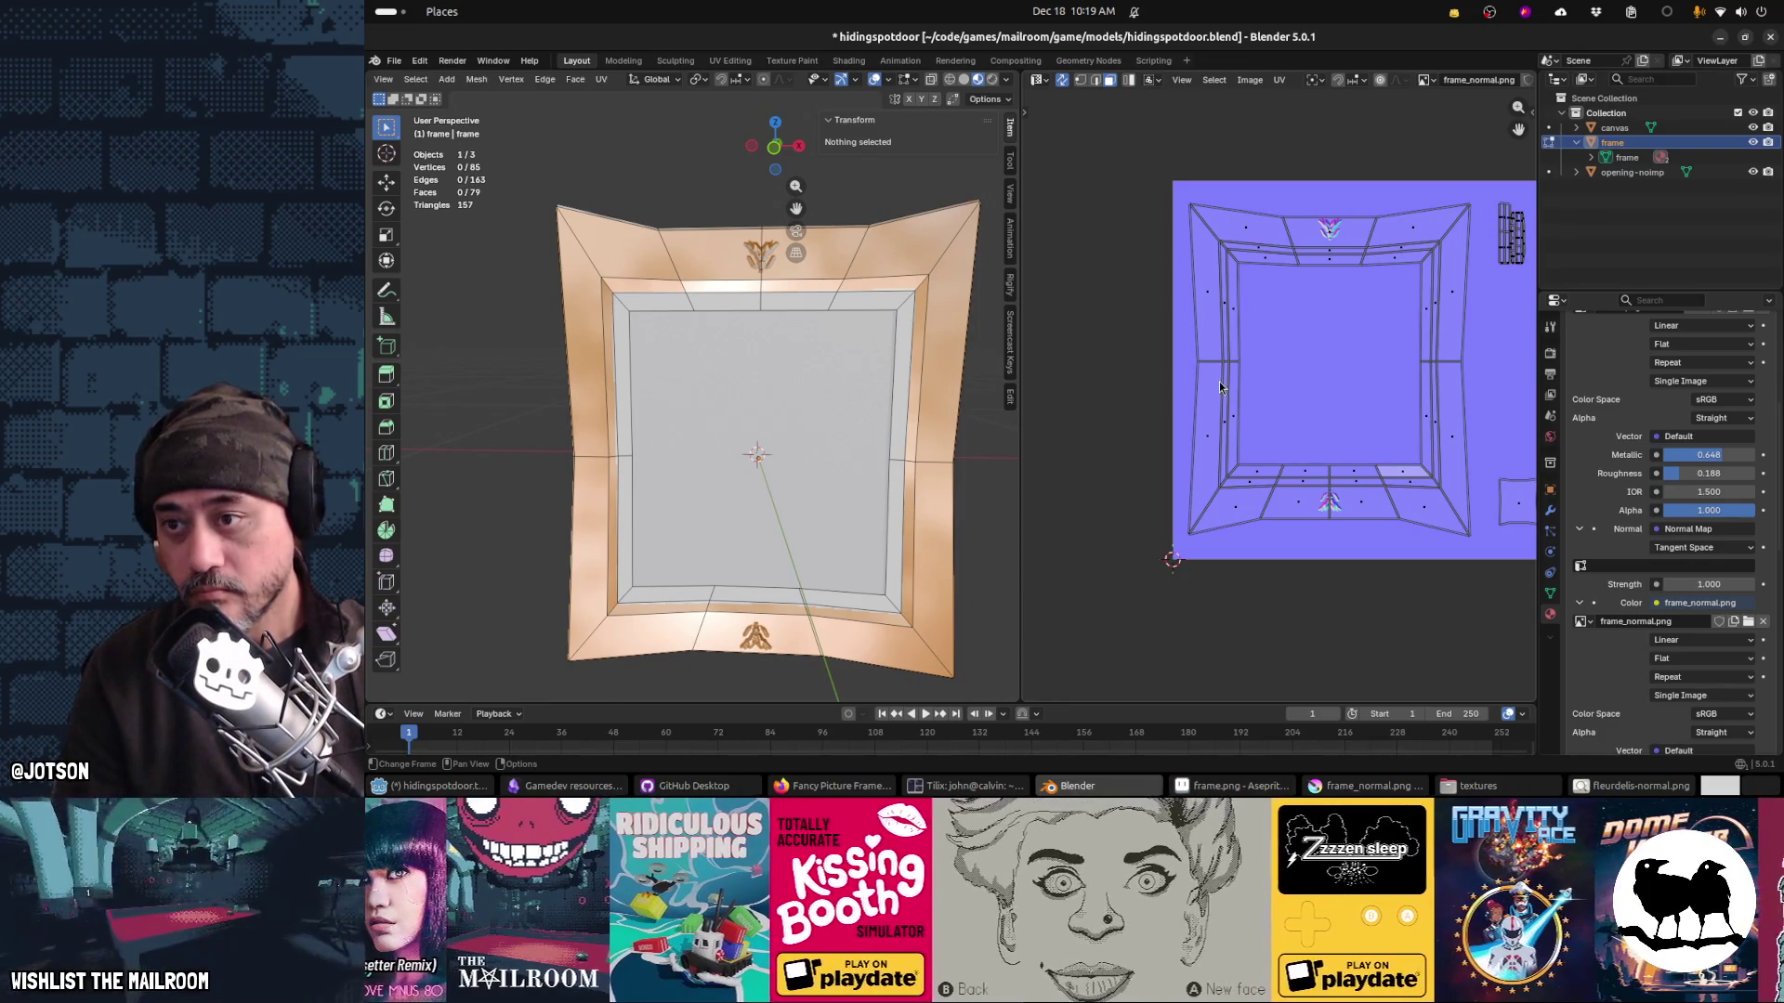
key("alt+Tab")
Step: Stamp mirrored marks on the left and right sides, save, and orbit the Blender frame to inspect them
left_click(838, 600)
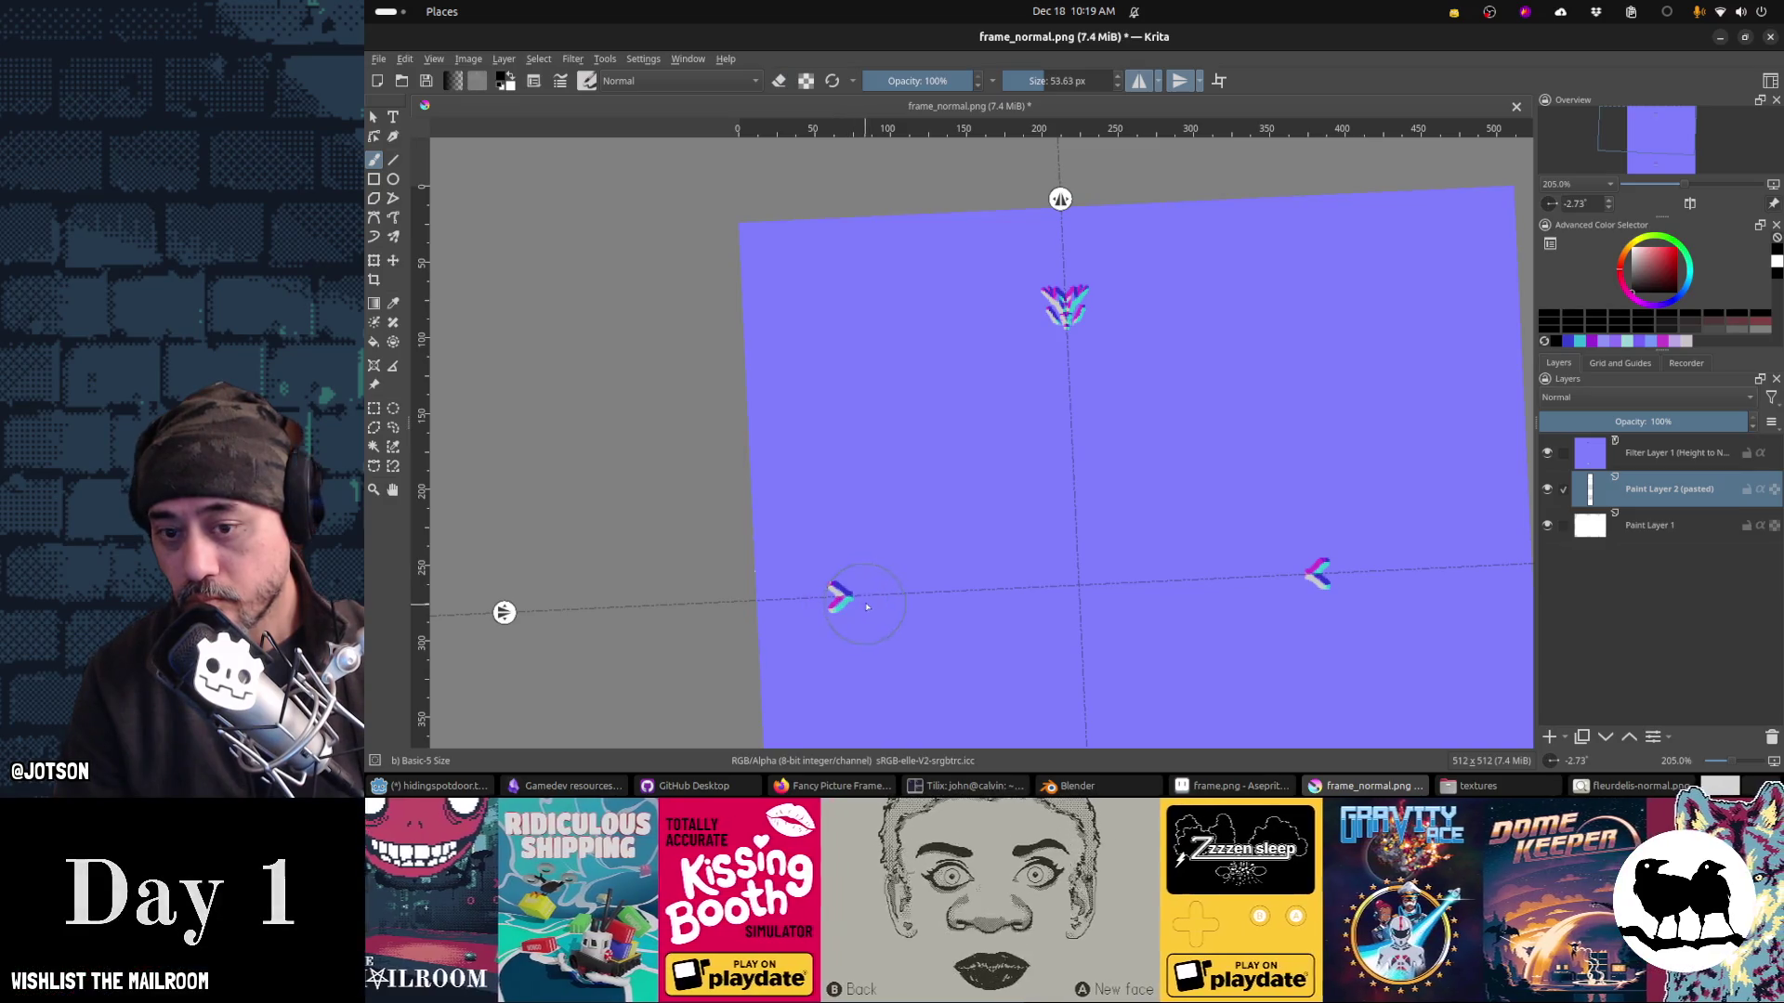
key("ctrl+s")
key("Return")
key("alt+Tab")
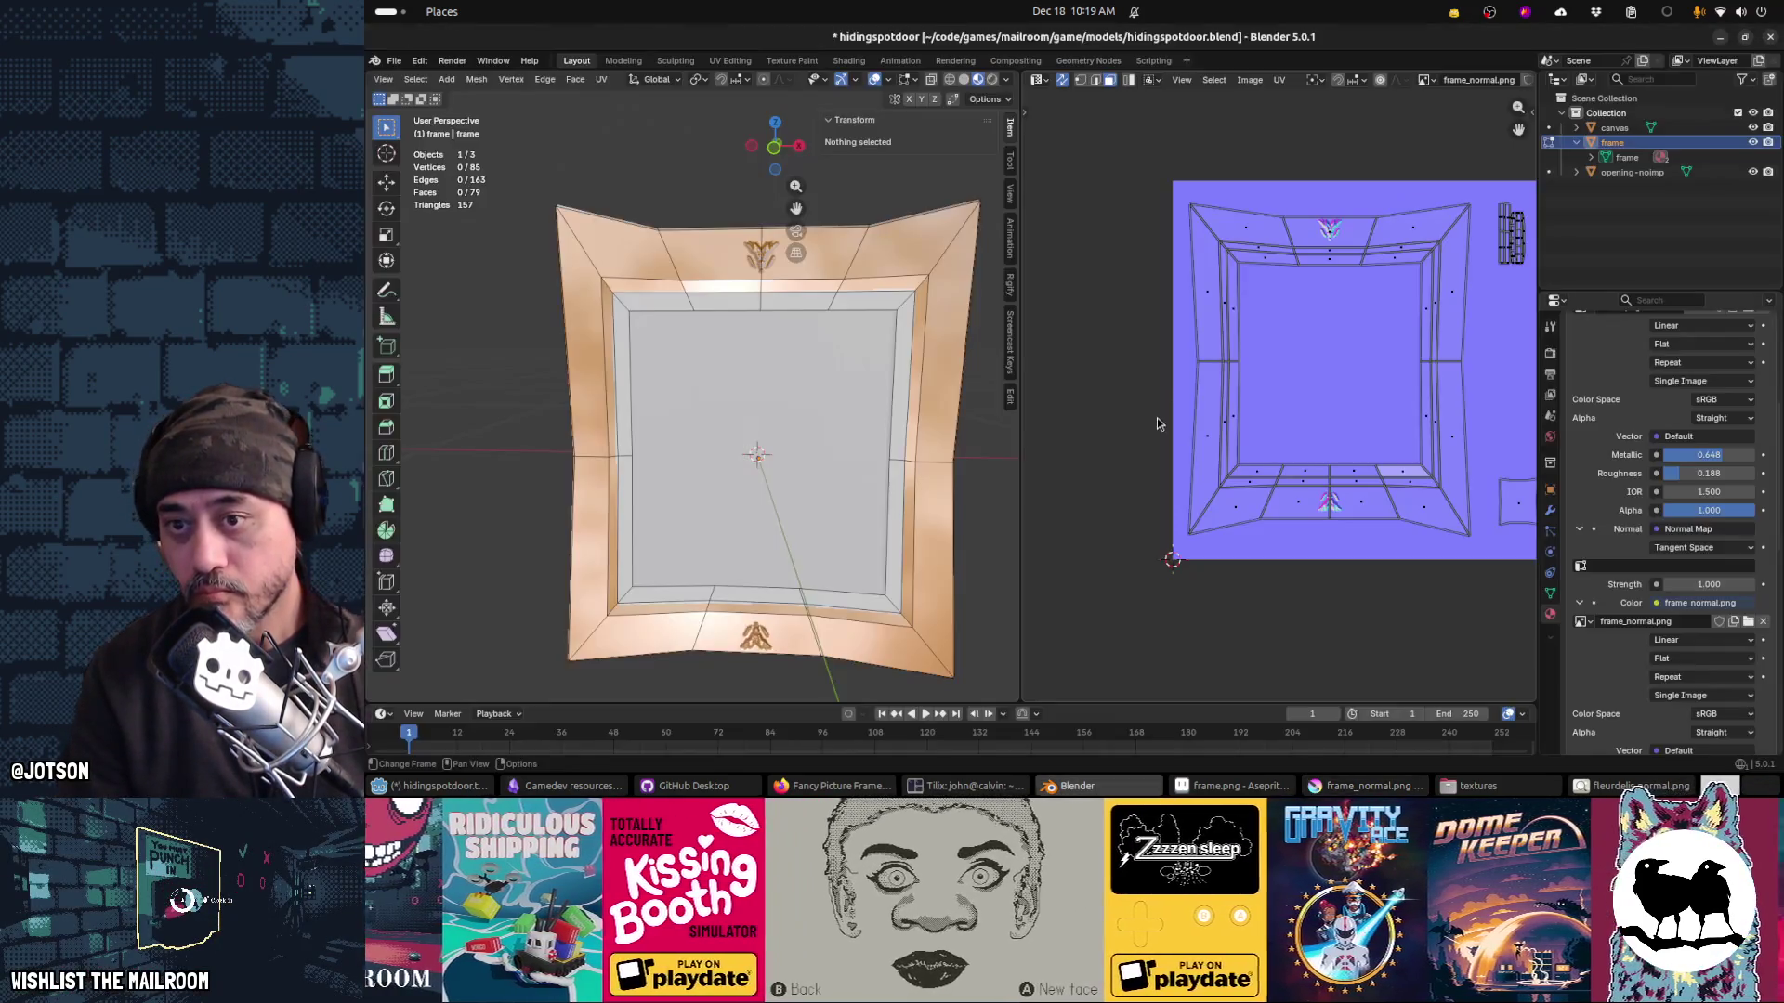
left_click_drag(962, 463, 957, 473)
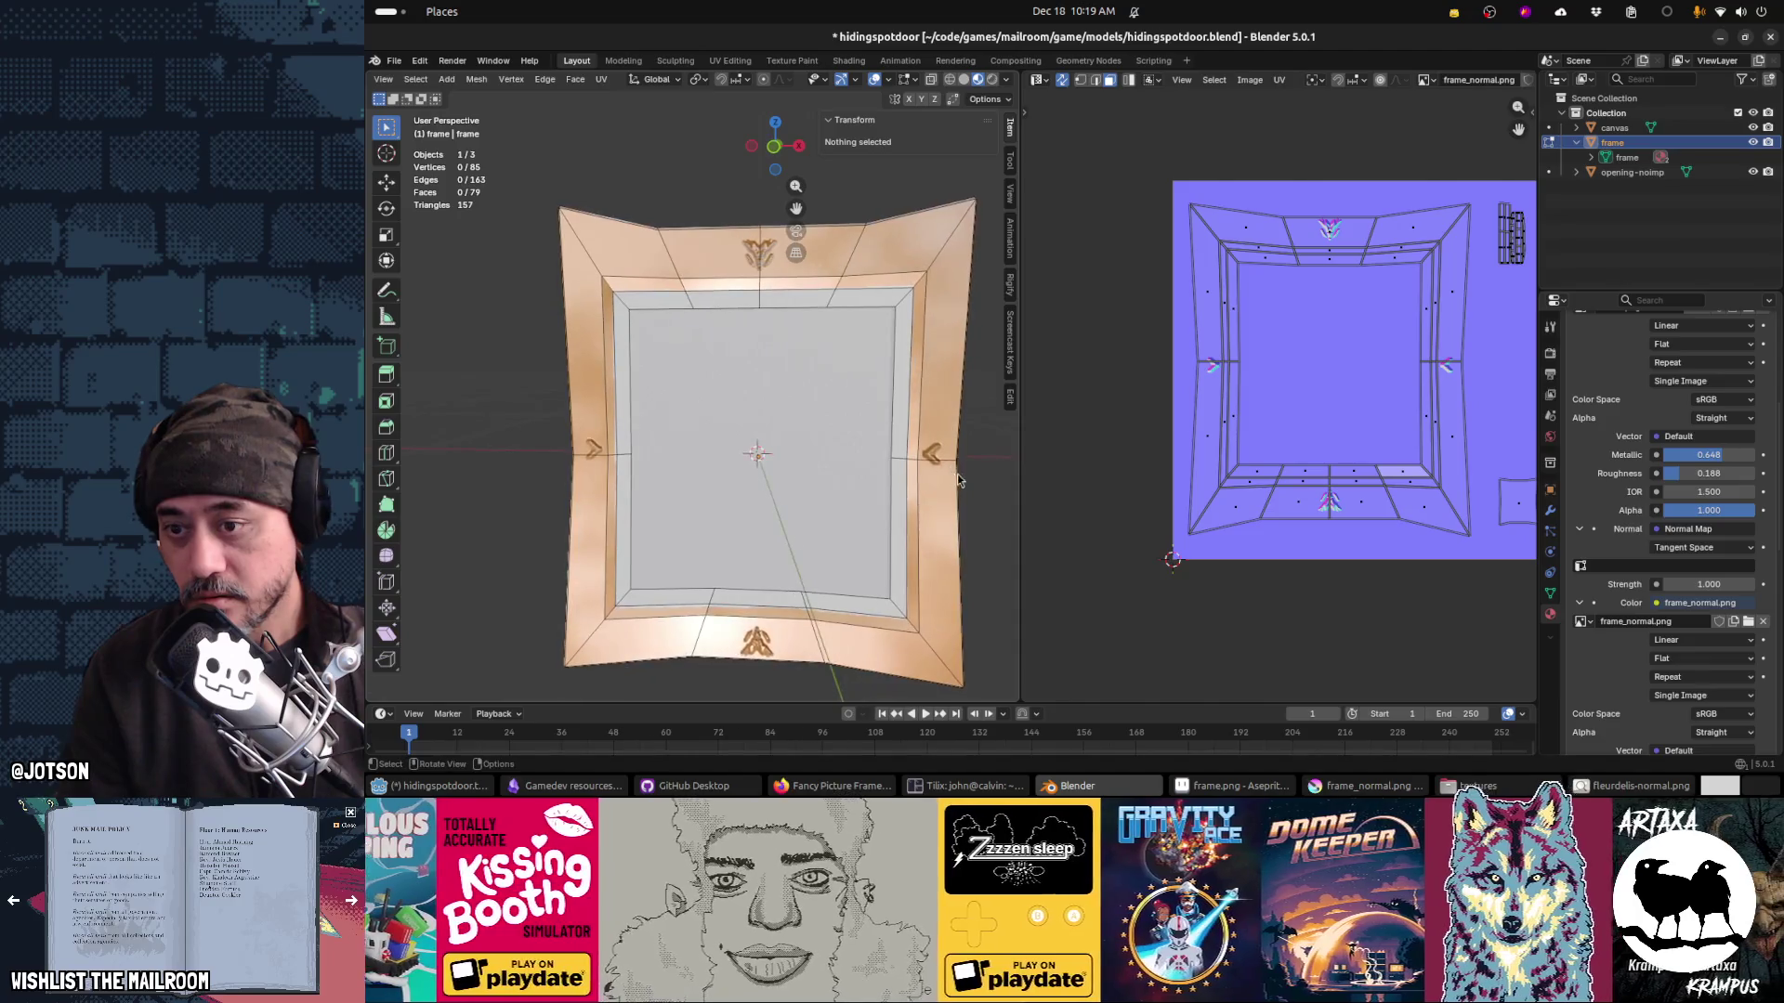
key("alt+Tab")
Step: Thicken both side arrow marks, add small mirrored dots around them, save, and check in Blender
left_click_drag(831, 596, 839, 590)
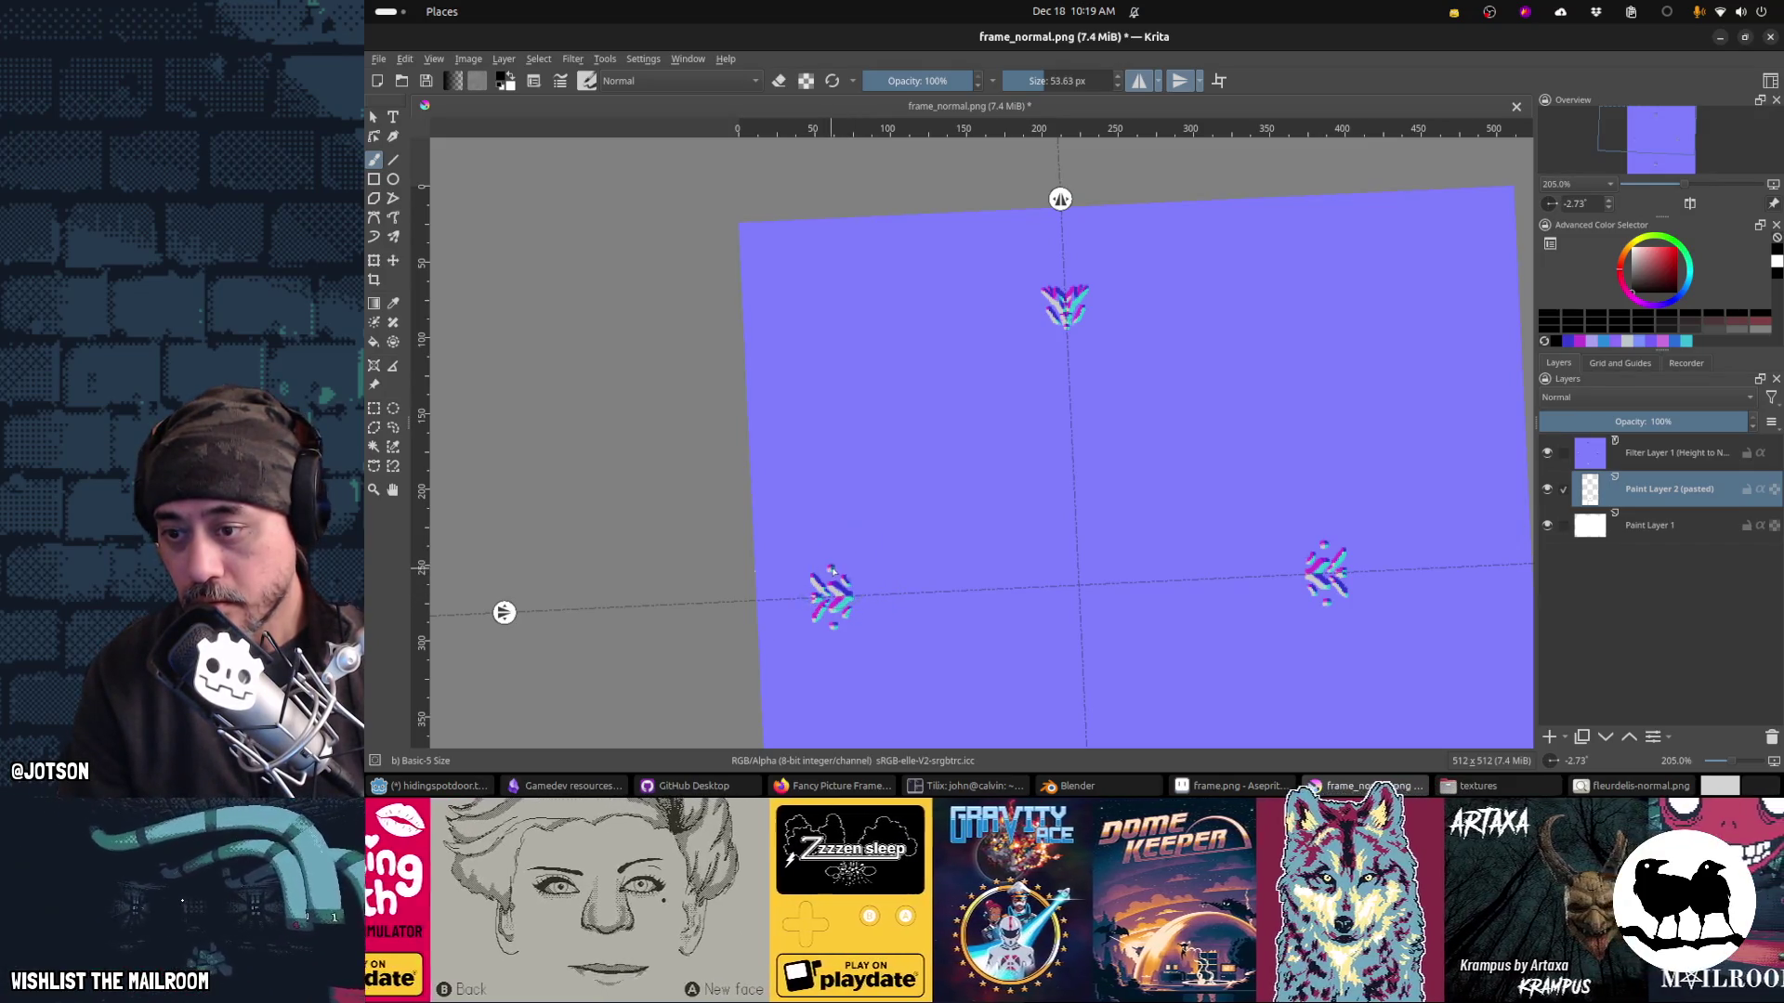
left_click(830, 566)
left_click(810, 558)
left_click(826, 551)
key("ctrl+s")
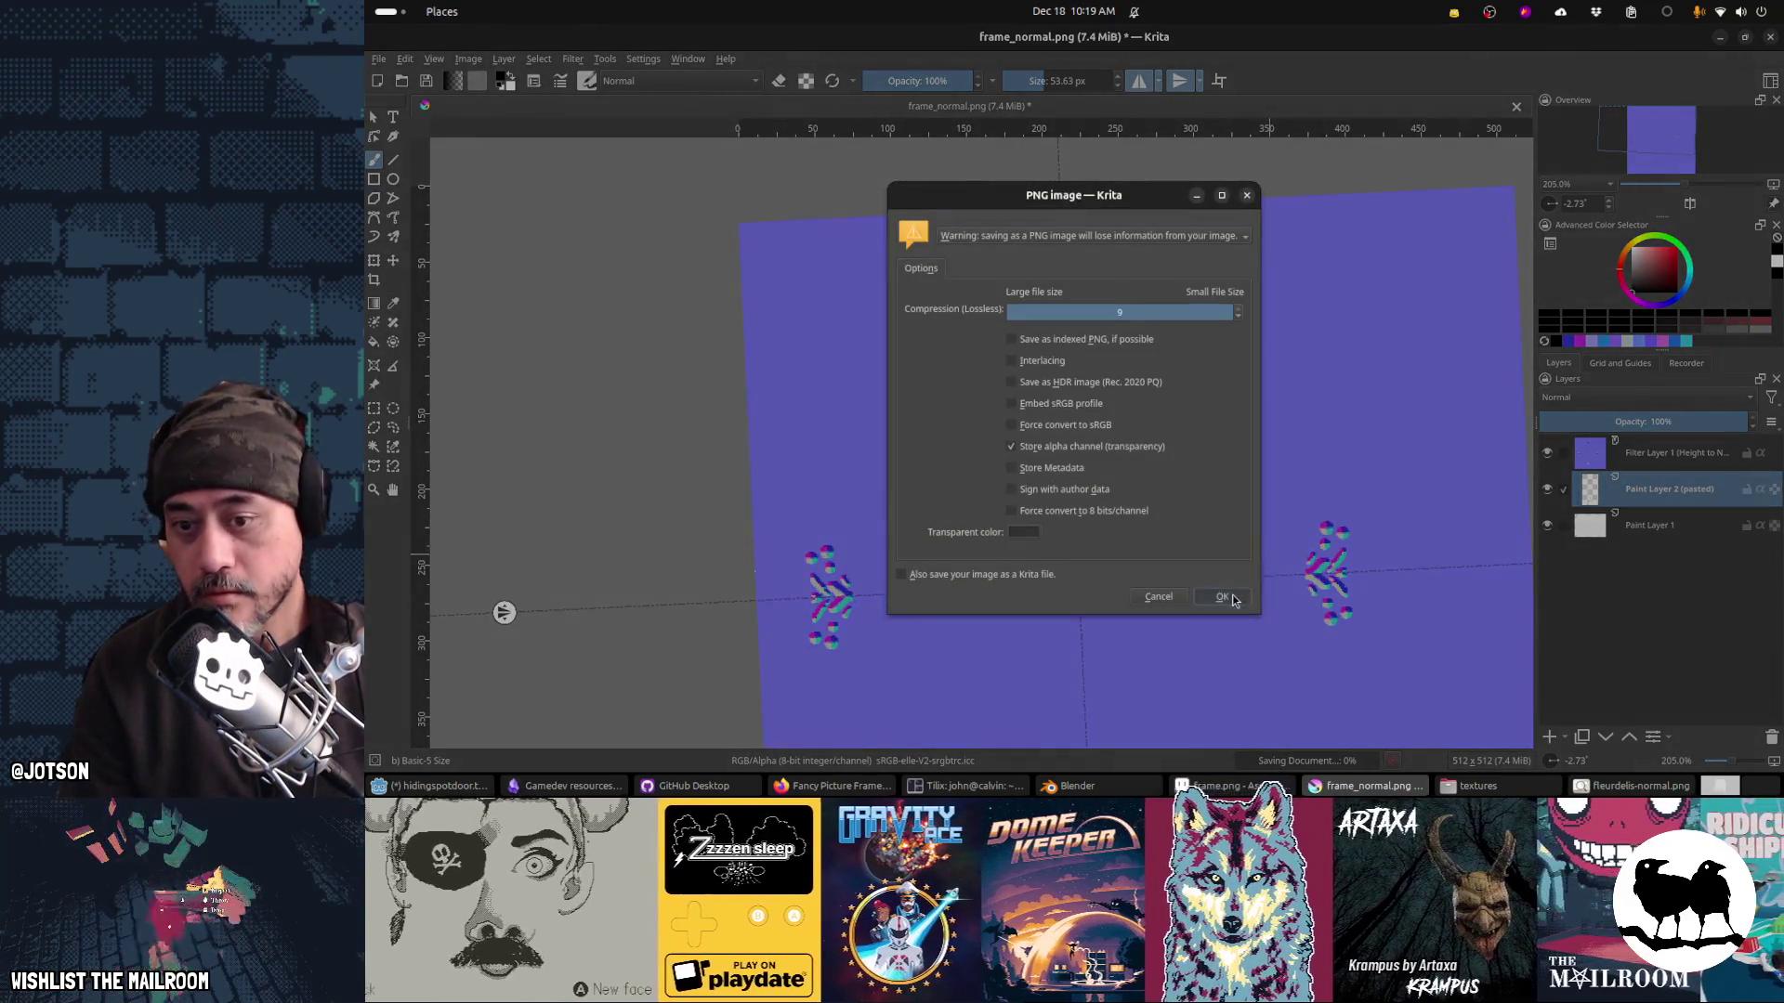
left_click(1222, 598)
key("alt+Tab")
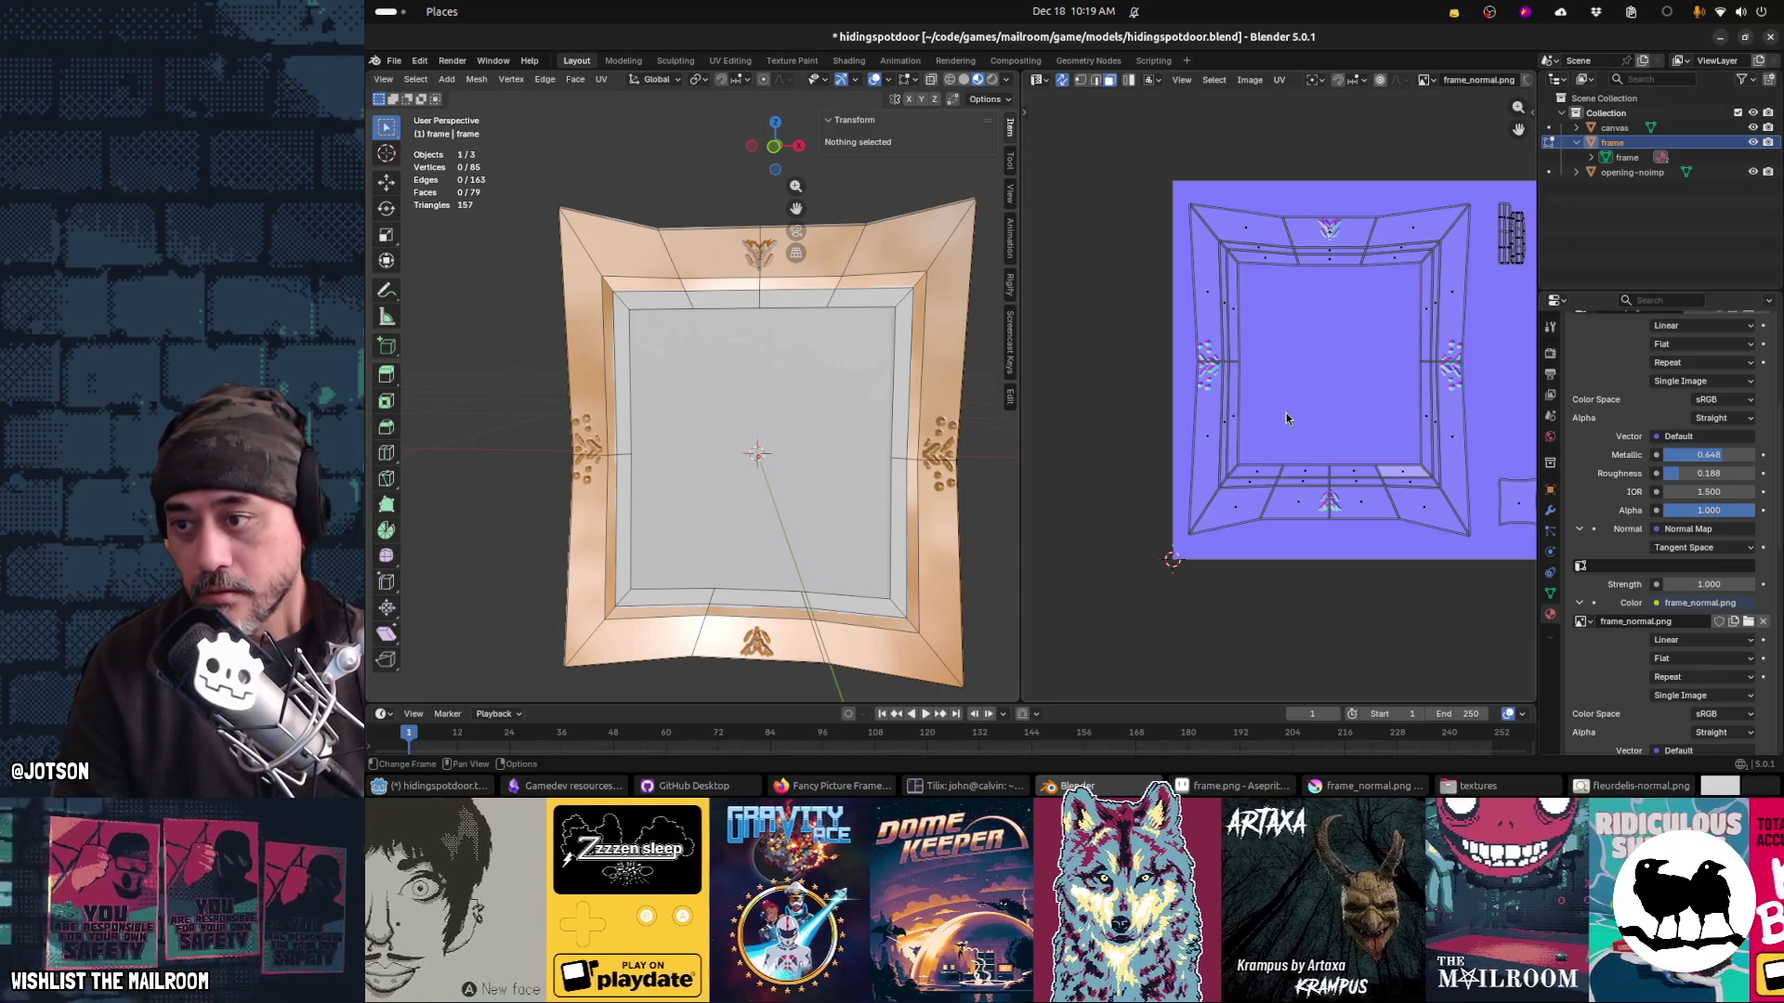
key("alt+Tab")
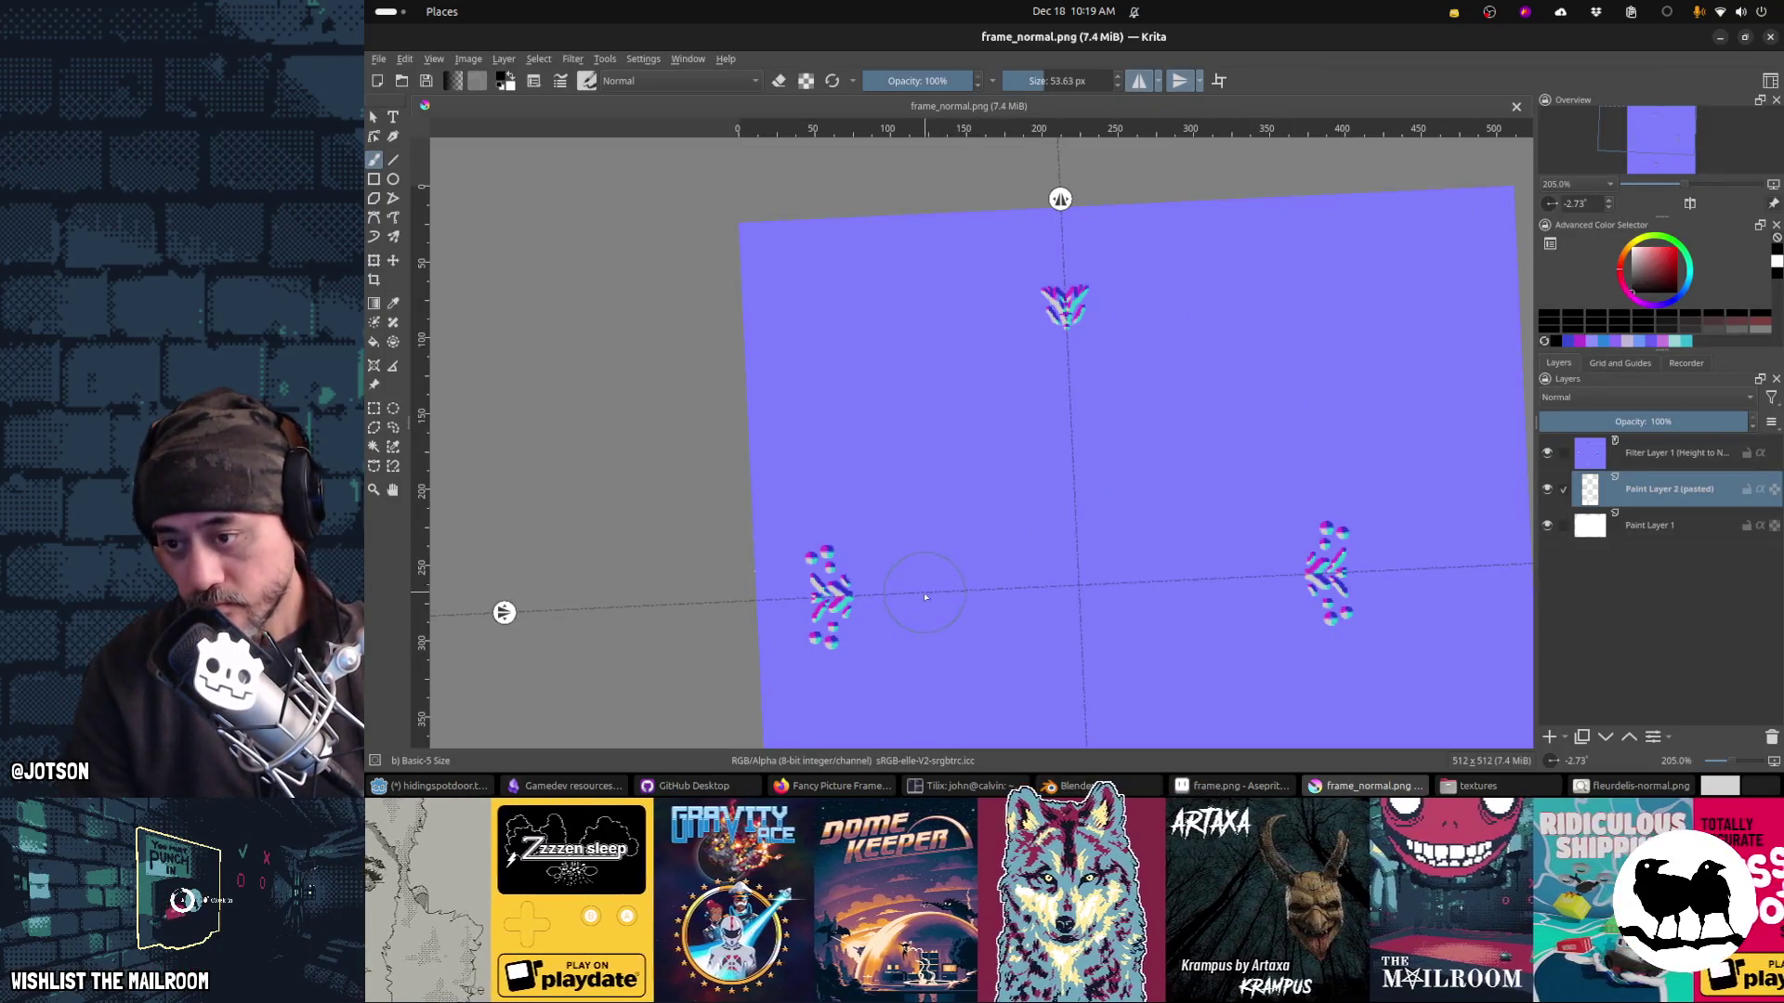
Step: Flip the canvas view horizontally and back, and briefly box-select the left side ornament
key("m")
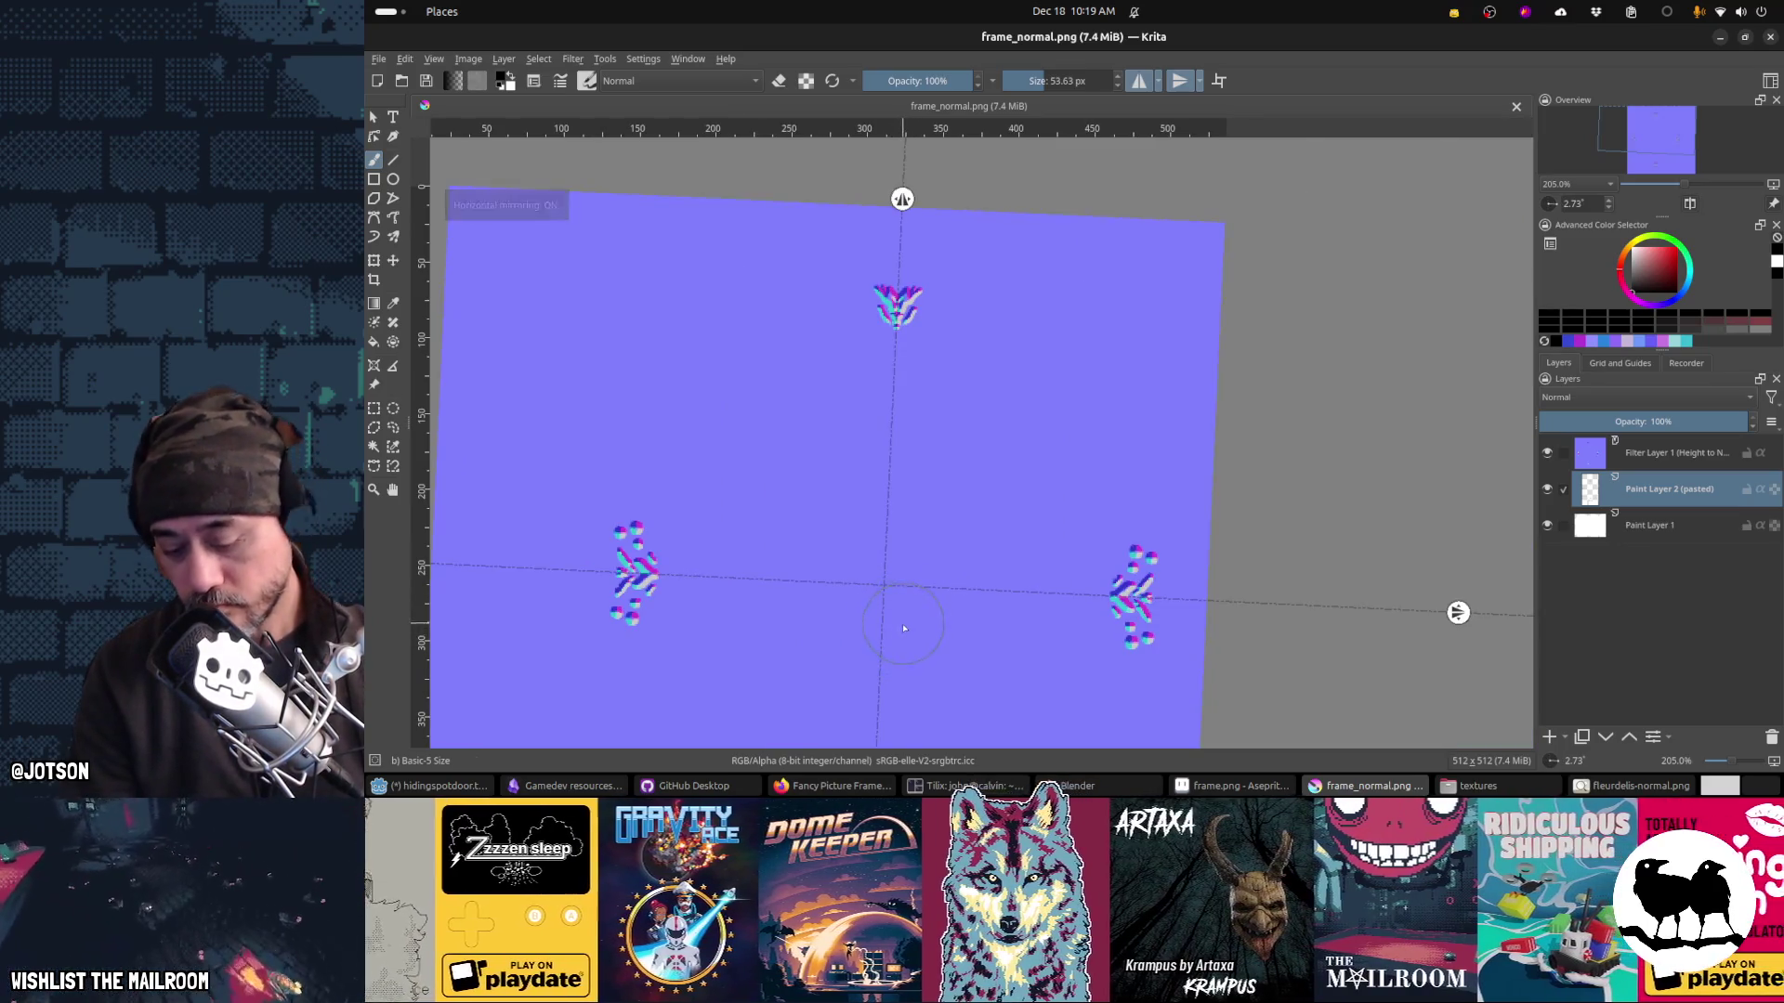
key("m")
key("ctrl+r")
left_click_drag(783, 535, 879, 663)
key("ctrl+shift+a")
key("b")
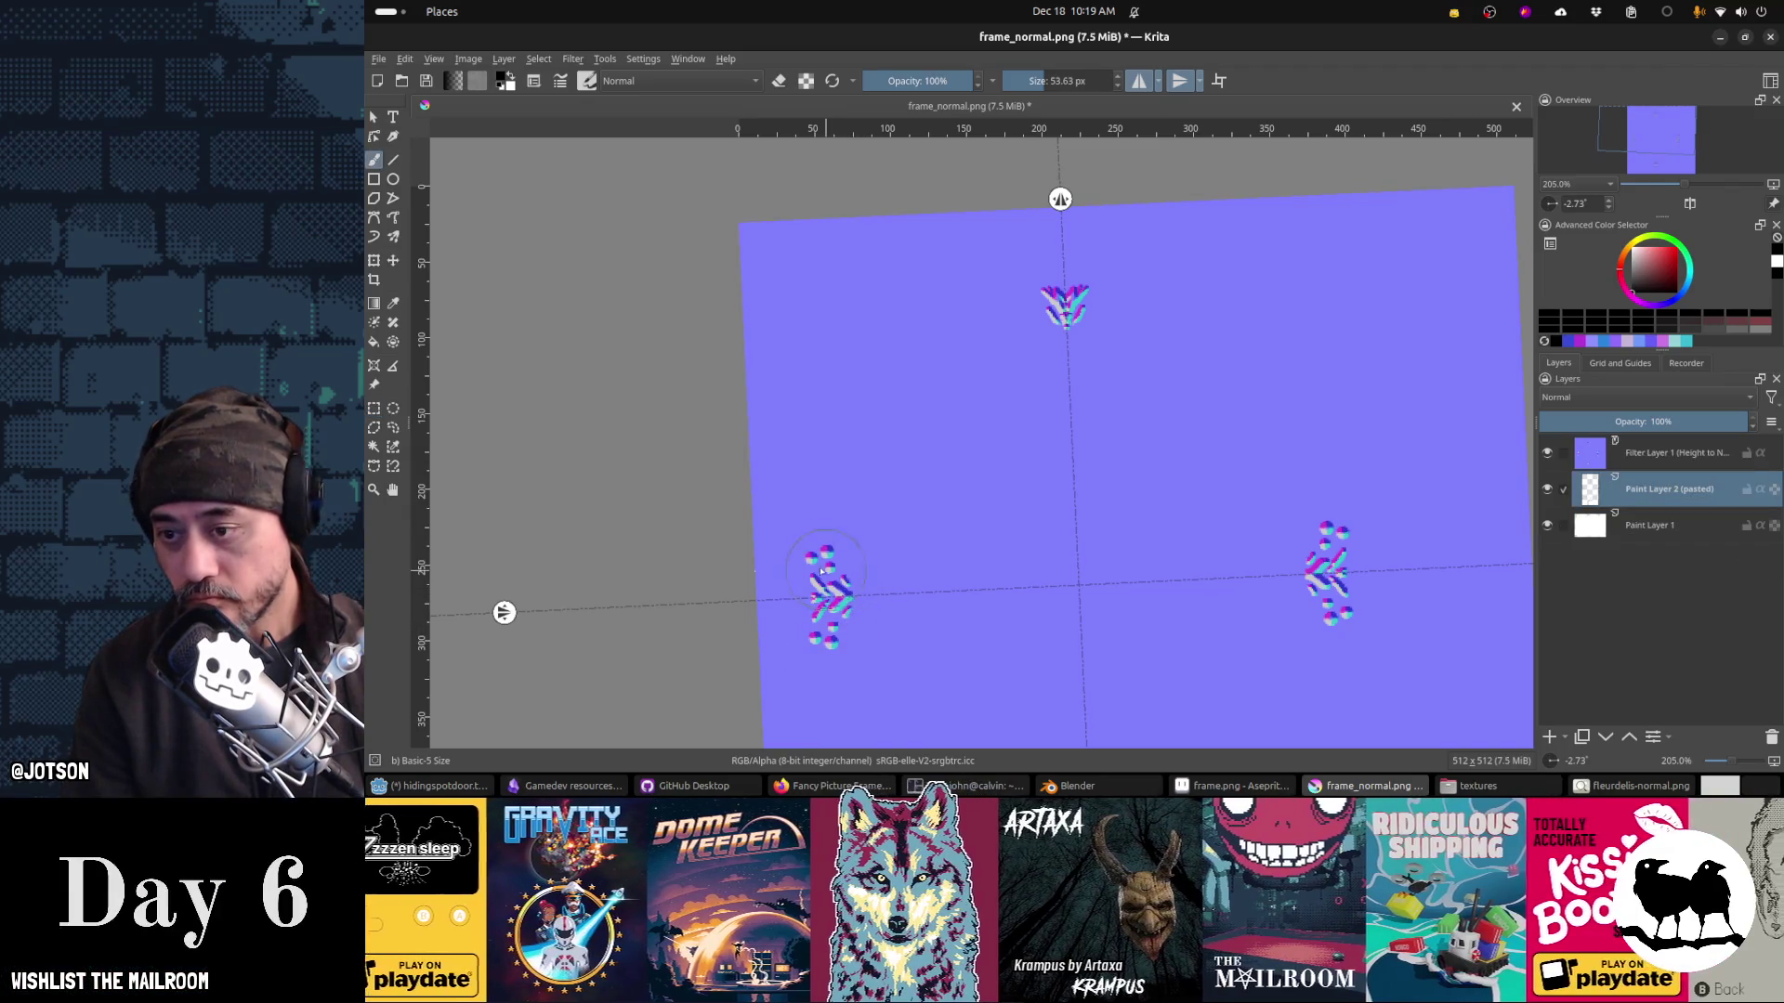
Step: Switch the brush to eraser and remove the outer dots from both mirrored side ornaments
key("e")
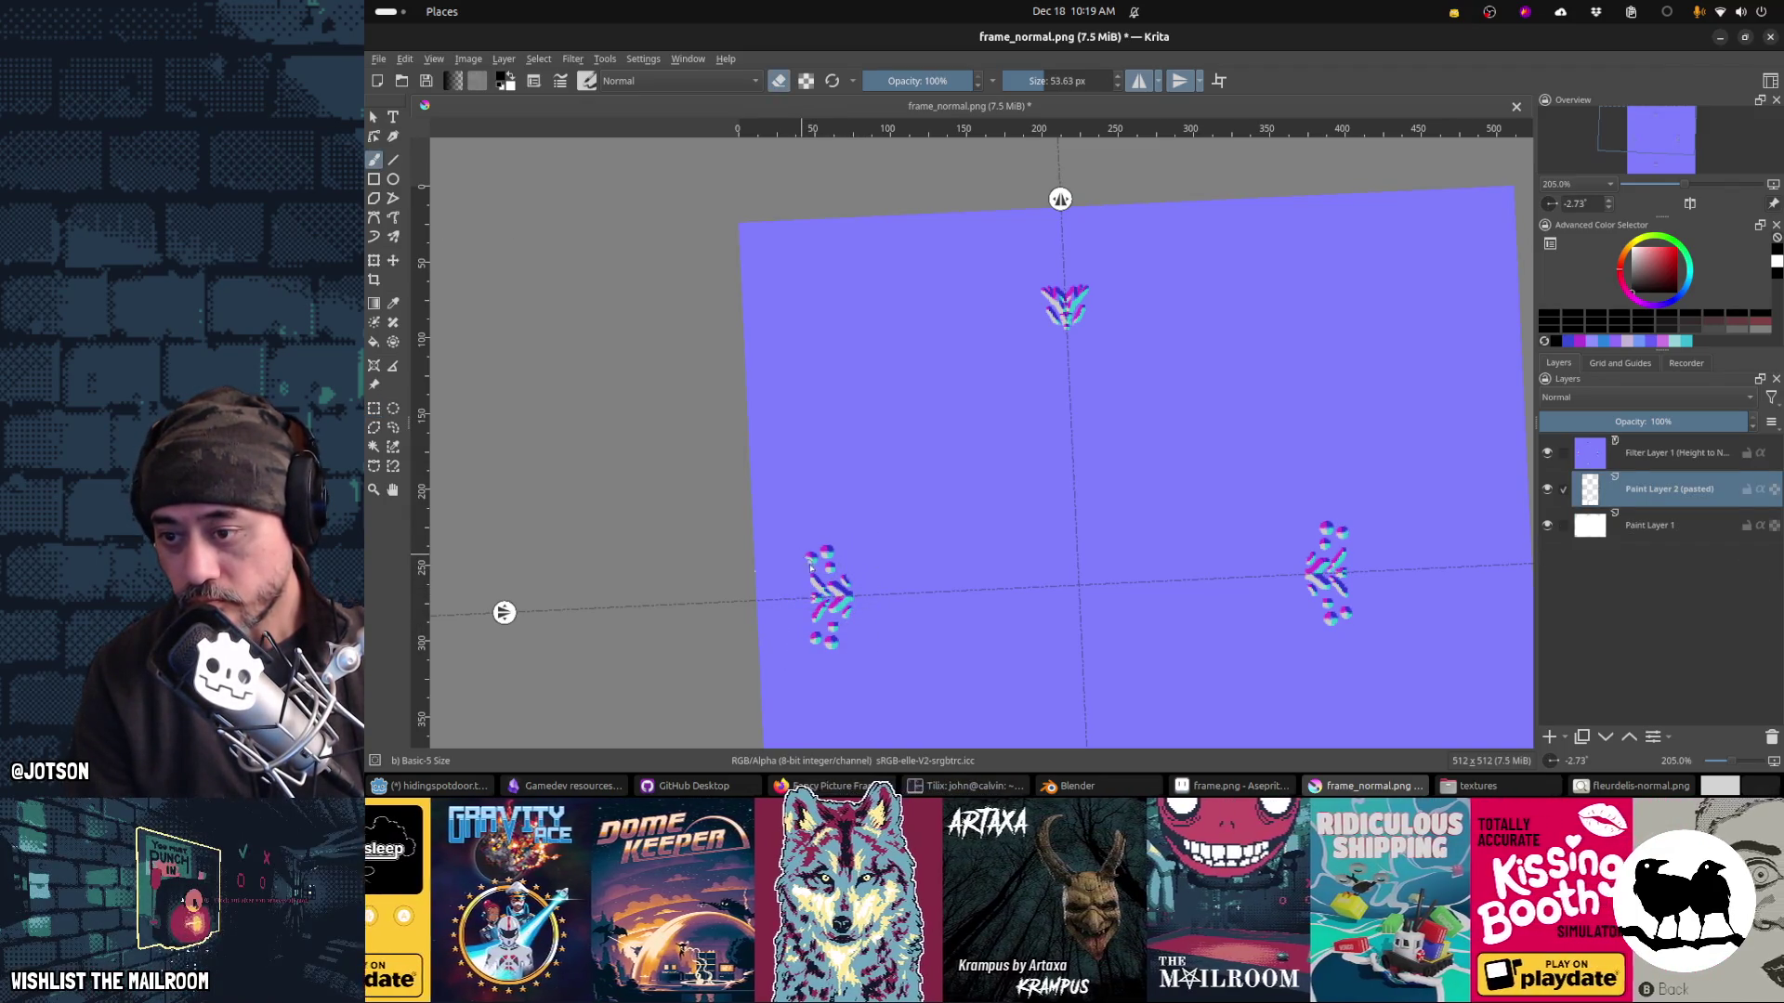
left_click(810, 567)
left_click(816, 639)
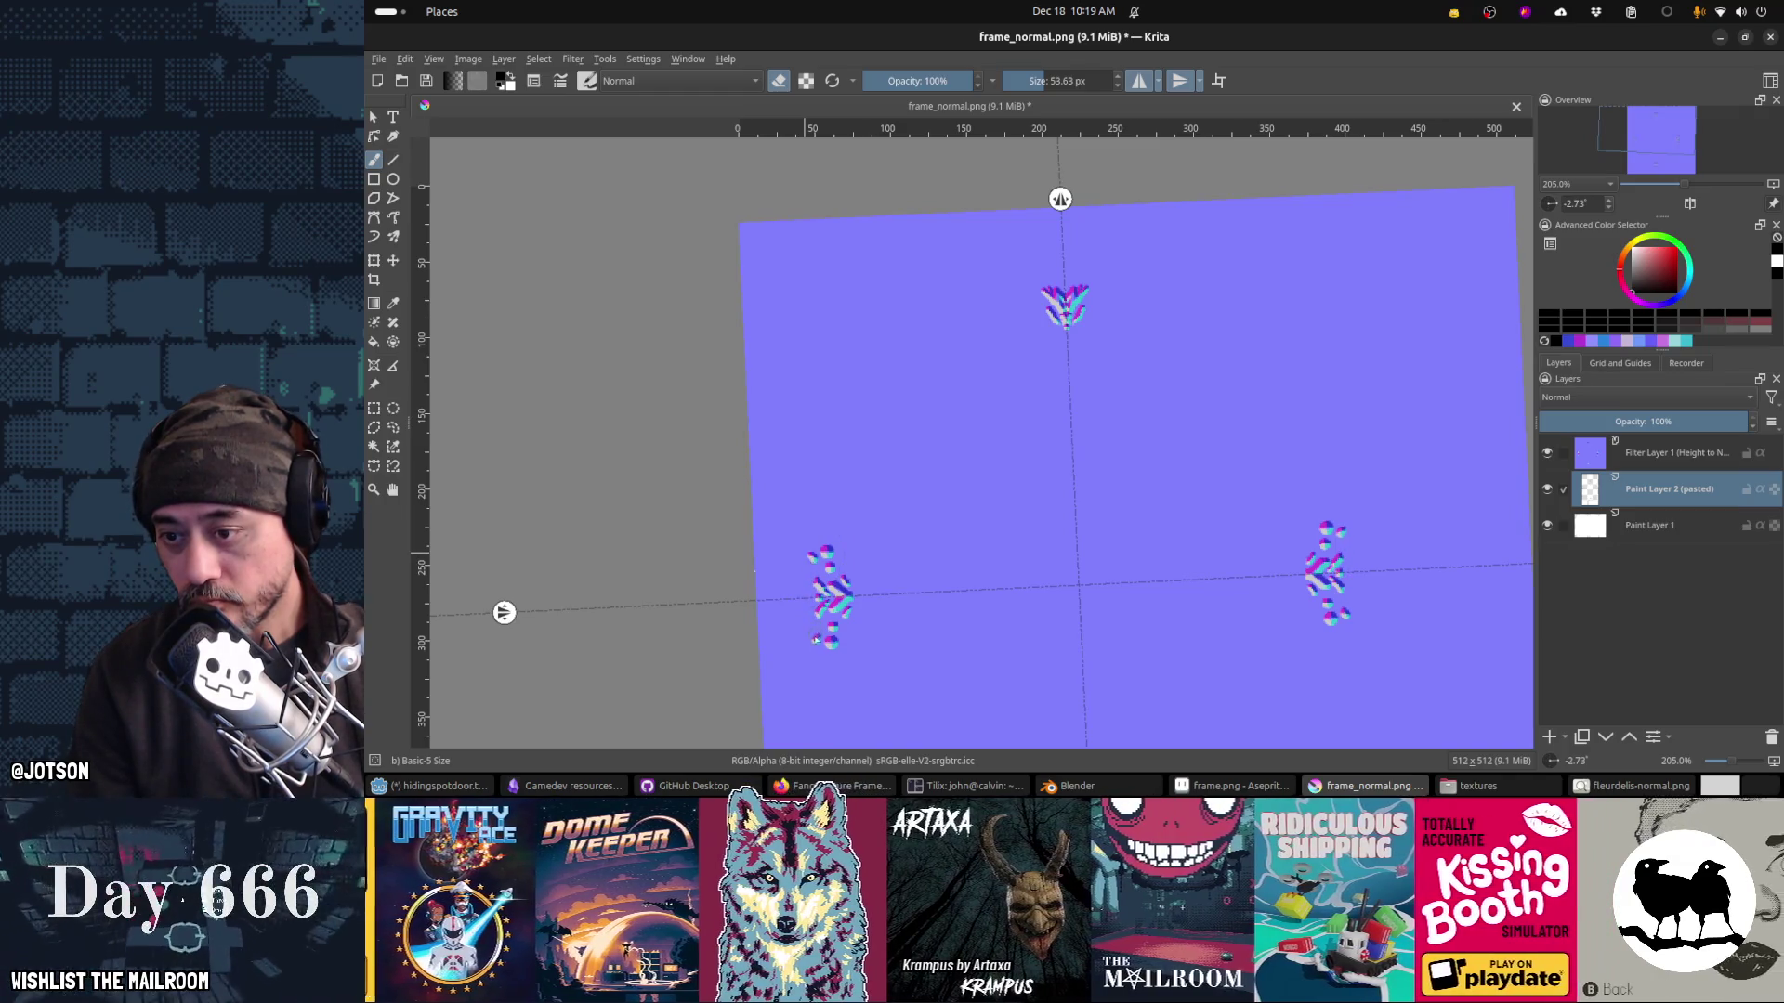
mouse_move(814, 555)
left_mouse_down()
mouse_move(841, 654)
mouse_move(864, 604)
left_mouse_up()
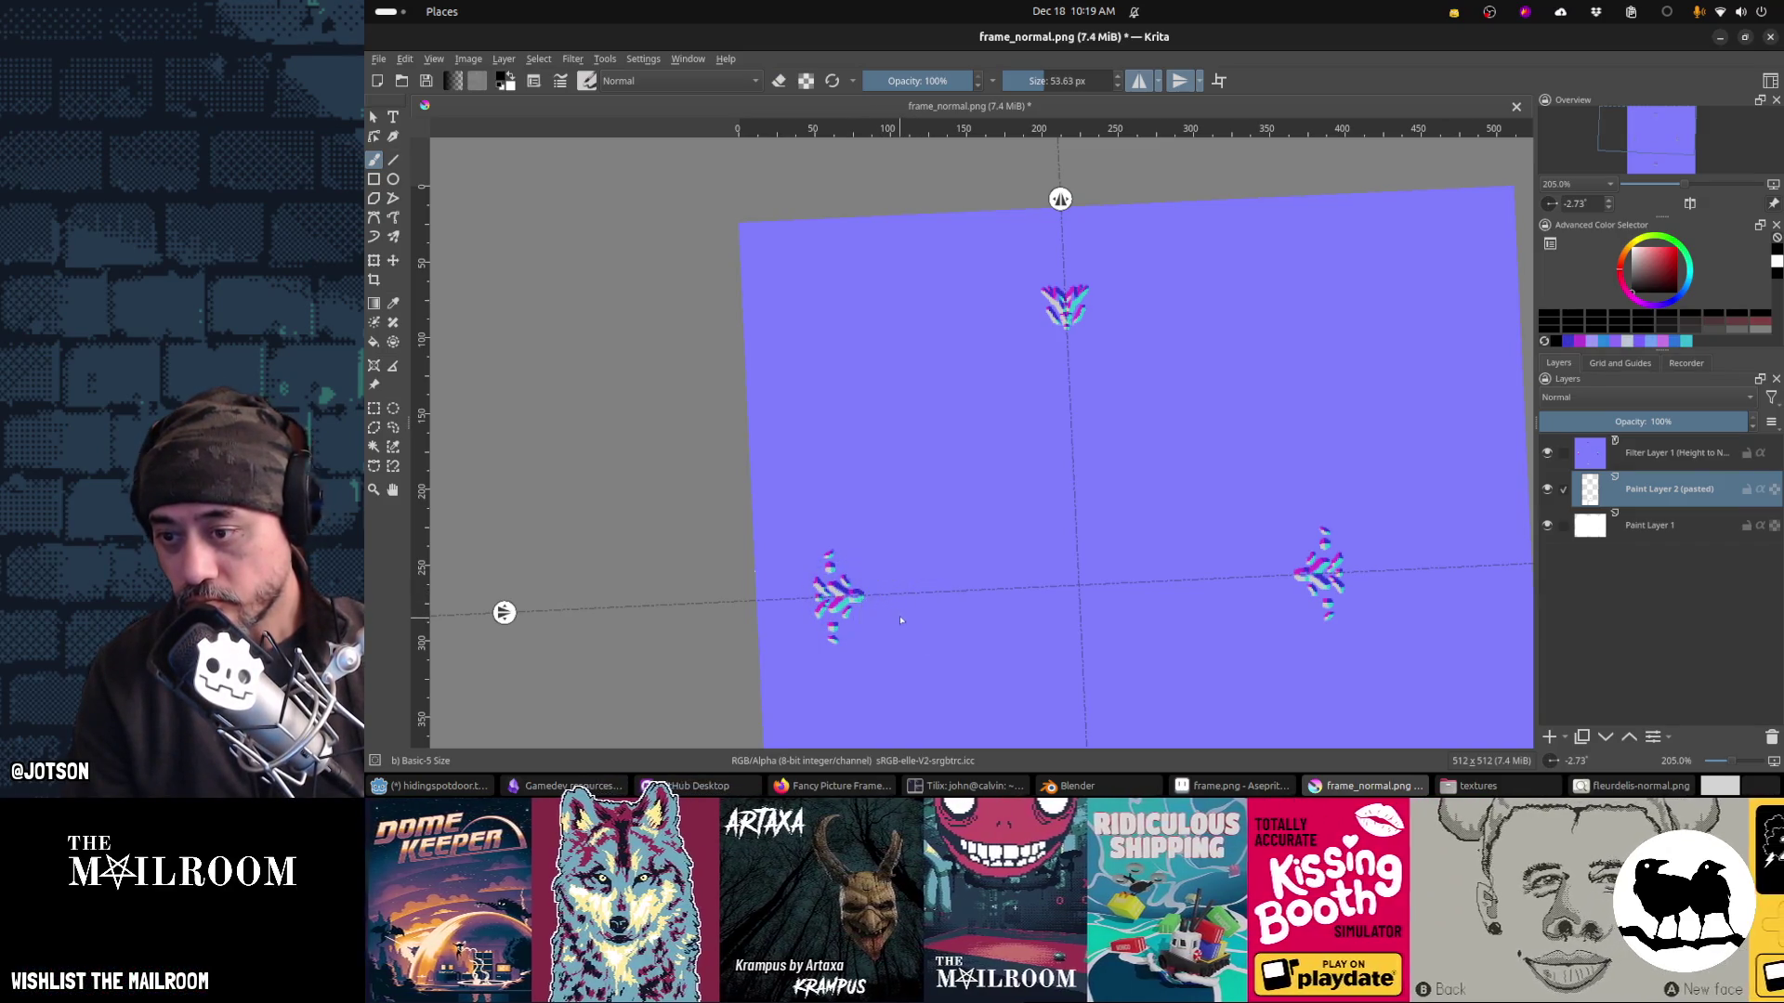
Step: Save the slimmer side ornaments and refresh and orbit the frame in Blender to check them
key("ctrl+s")
left_click(1209, 602)
key("alt+Tab")
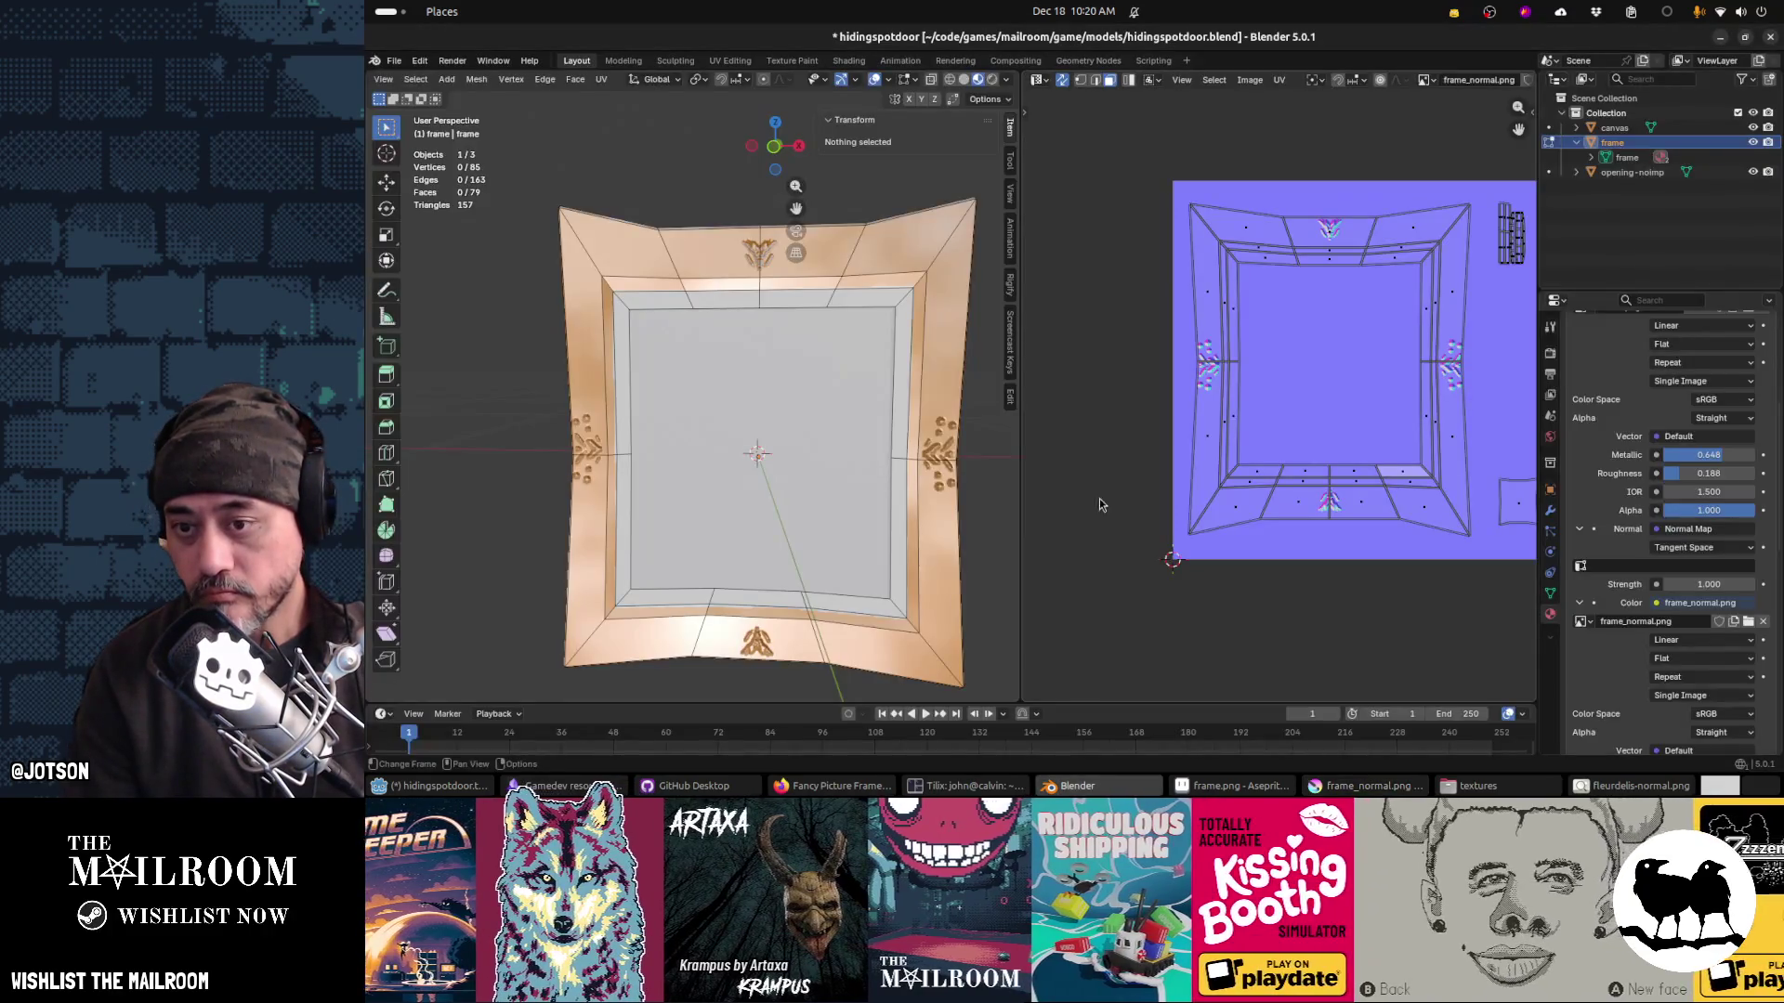
key("alt+r")
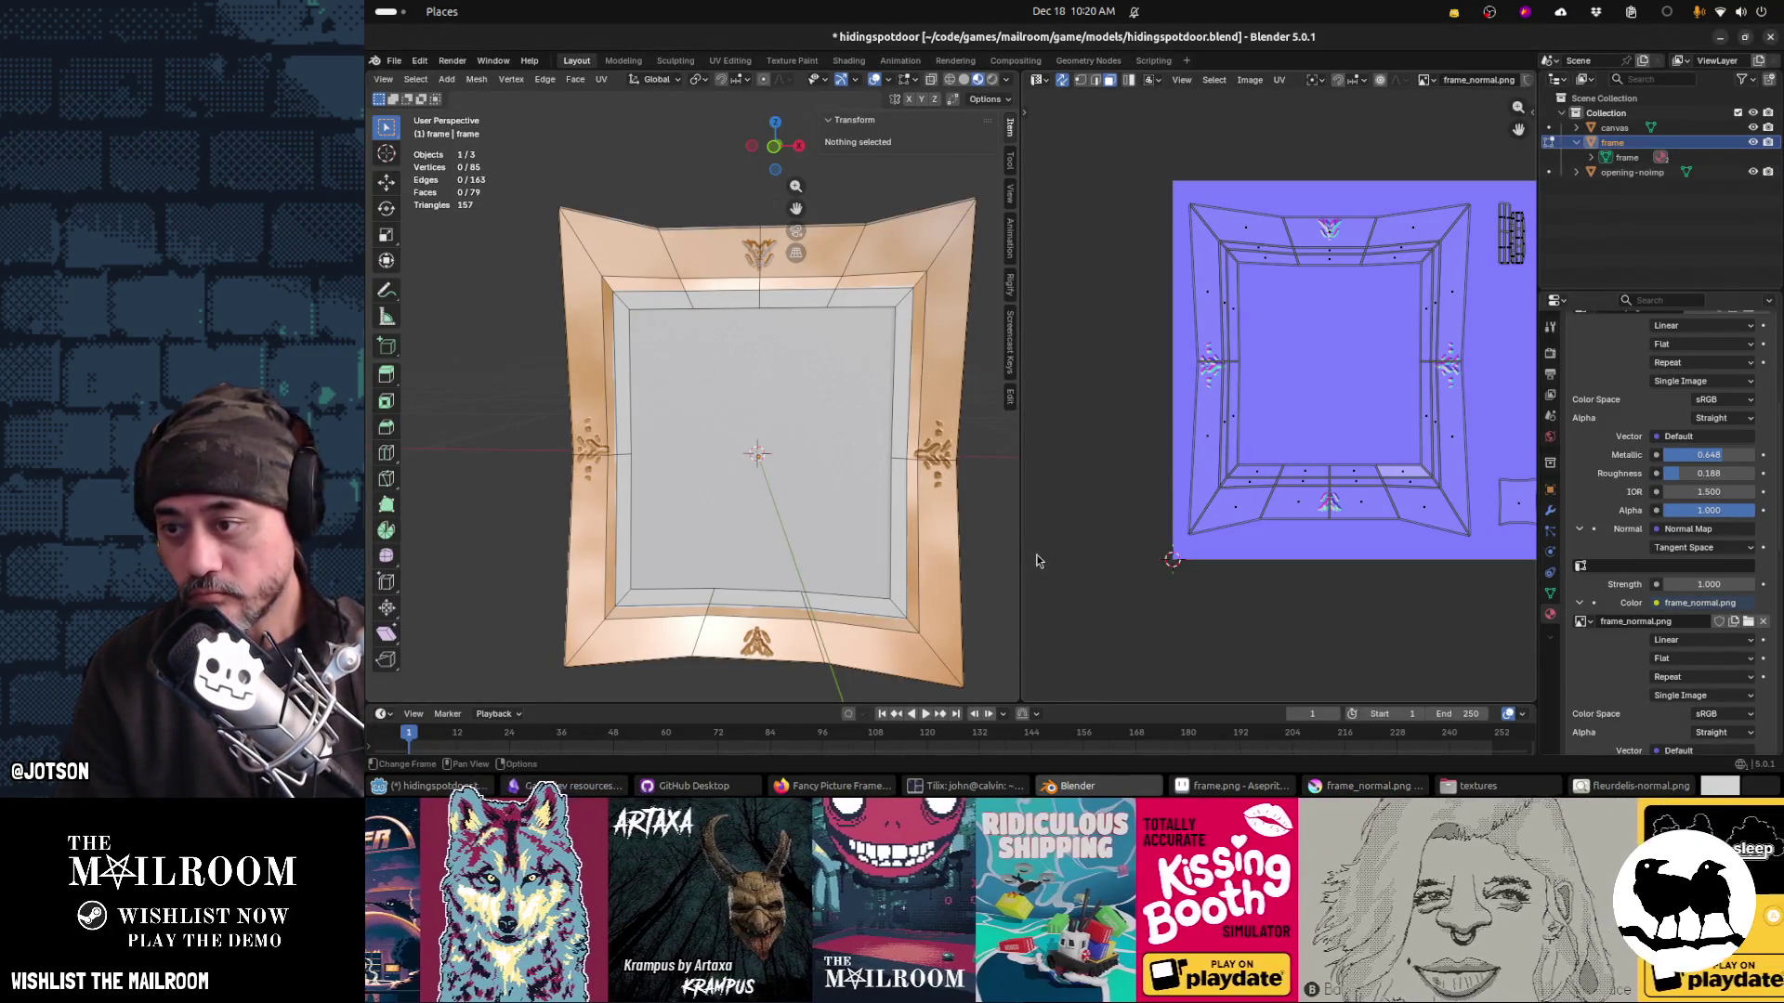
left_click_drag(942, 494, 850, 457)
key("alt+Tab")
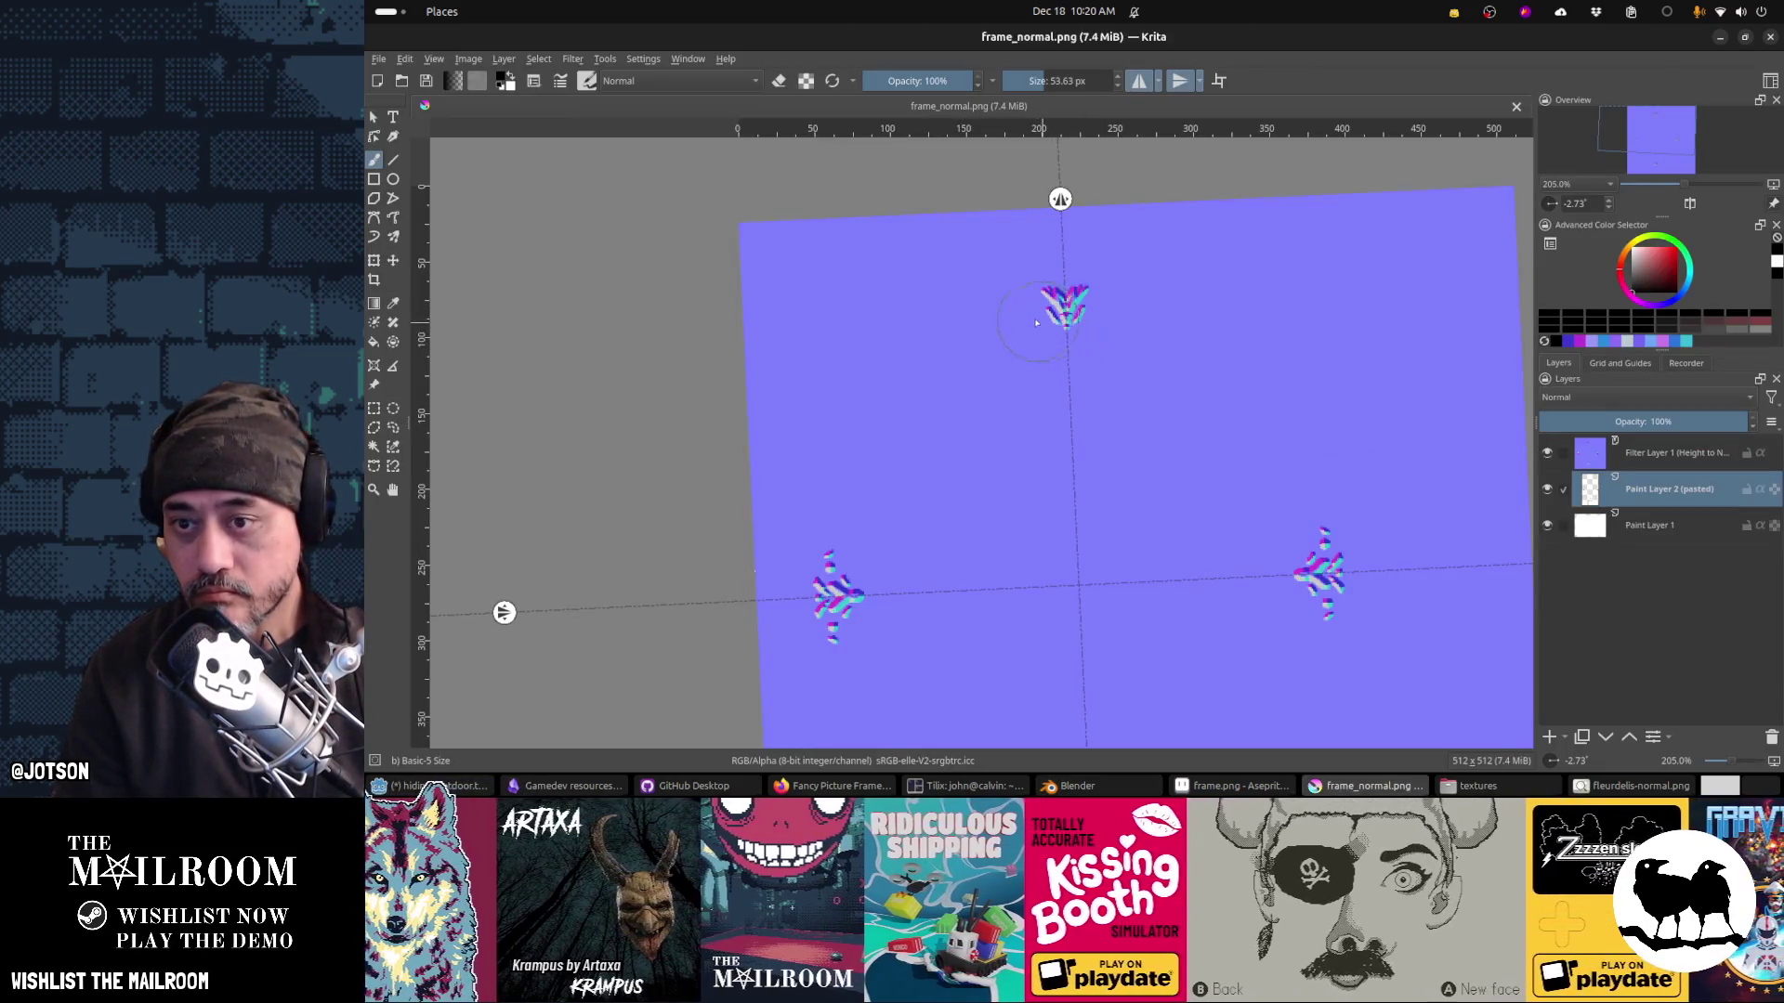
Step: Paint three mirrored dot pairs flanking the top ornament, save, and check in Blender
left_click(1028, 304)
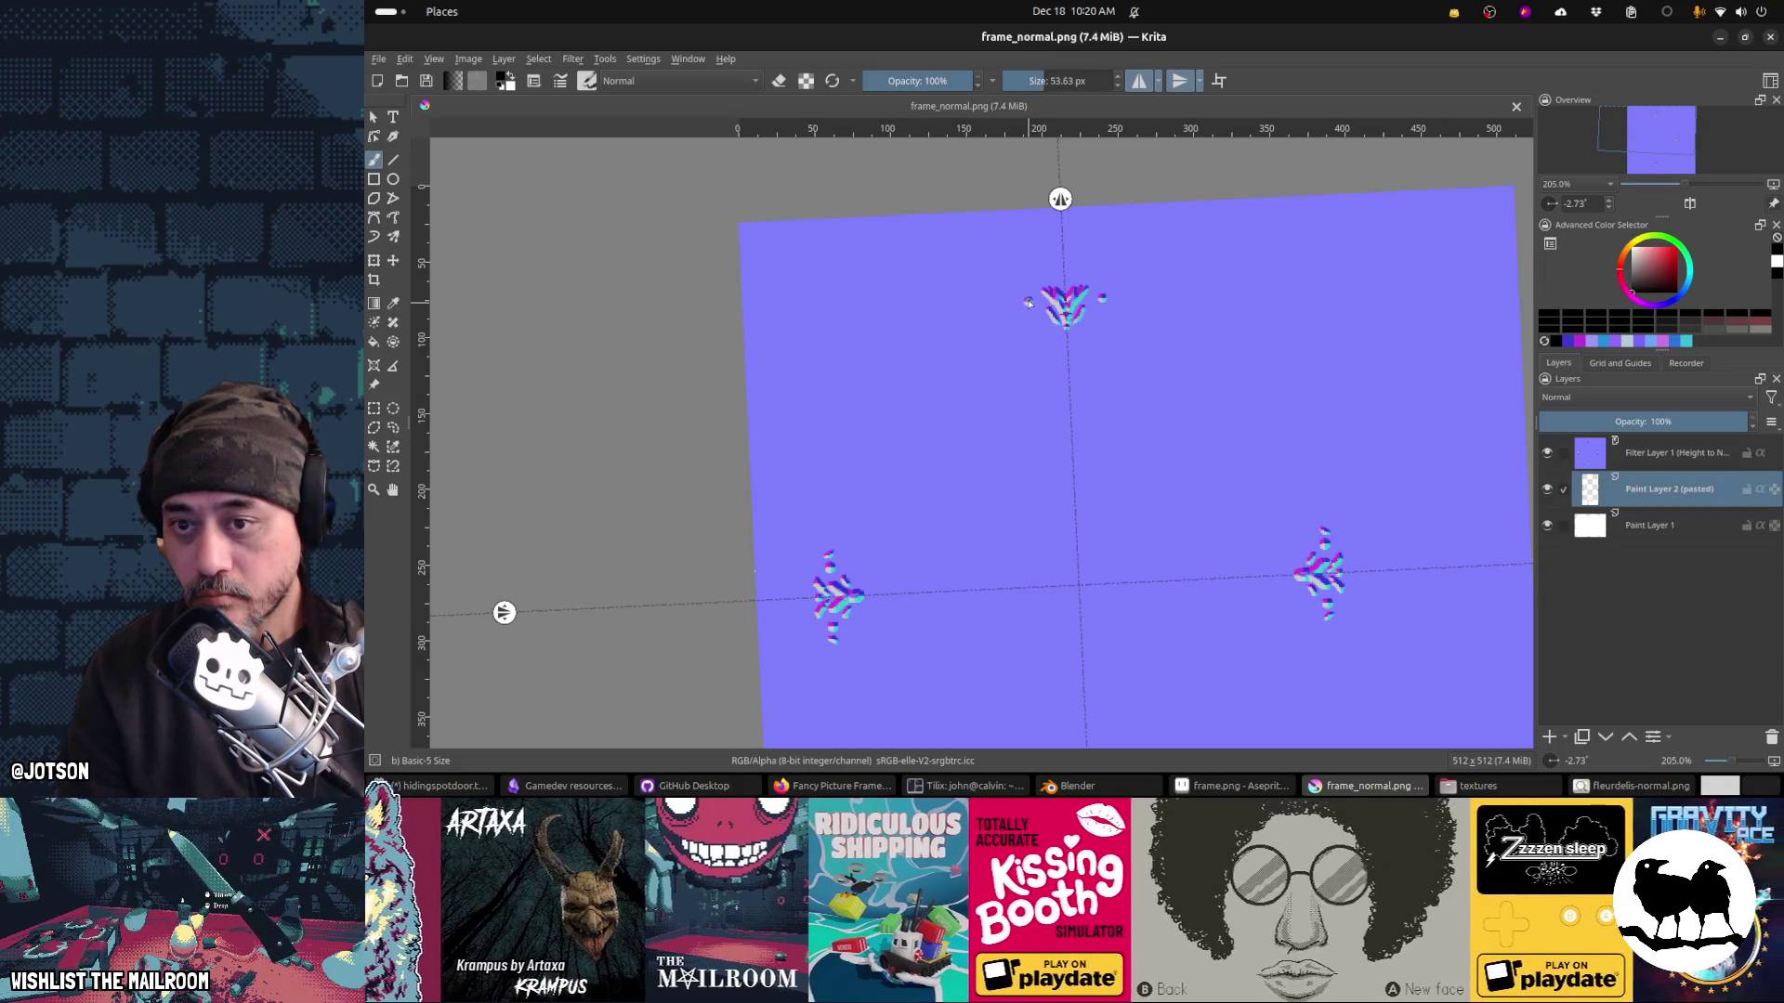
left_click(1008, 288)
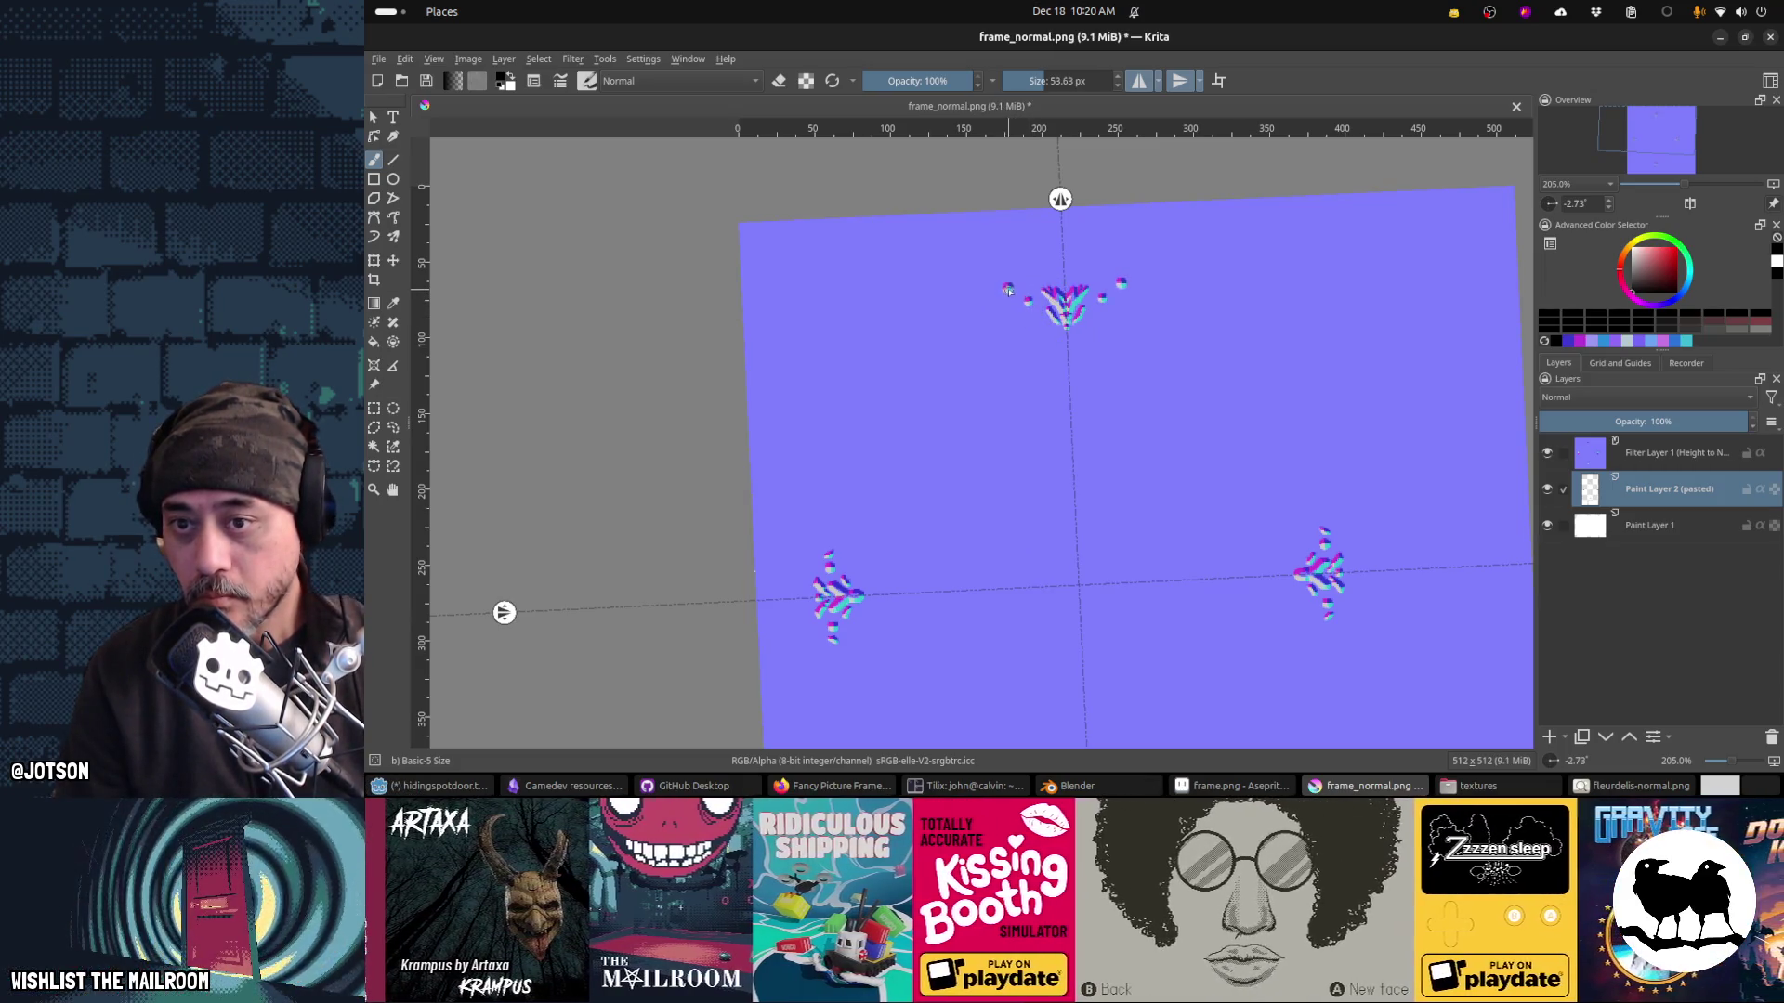
left_click(1026, 280)
key("ctrl+s")
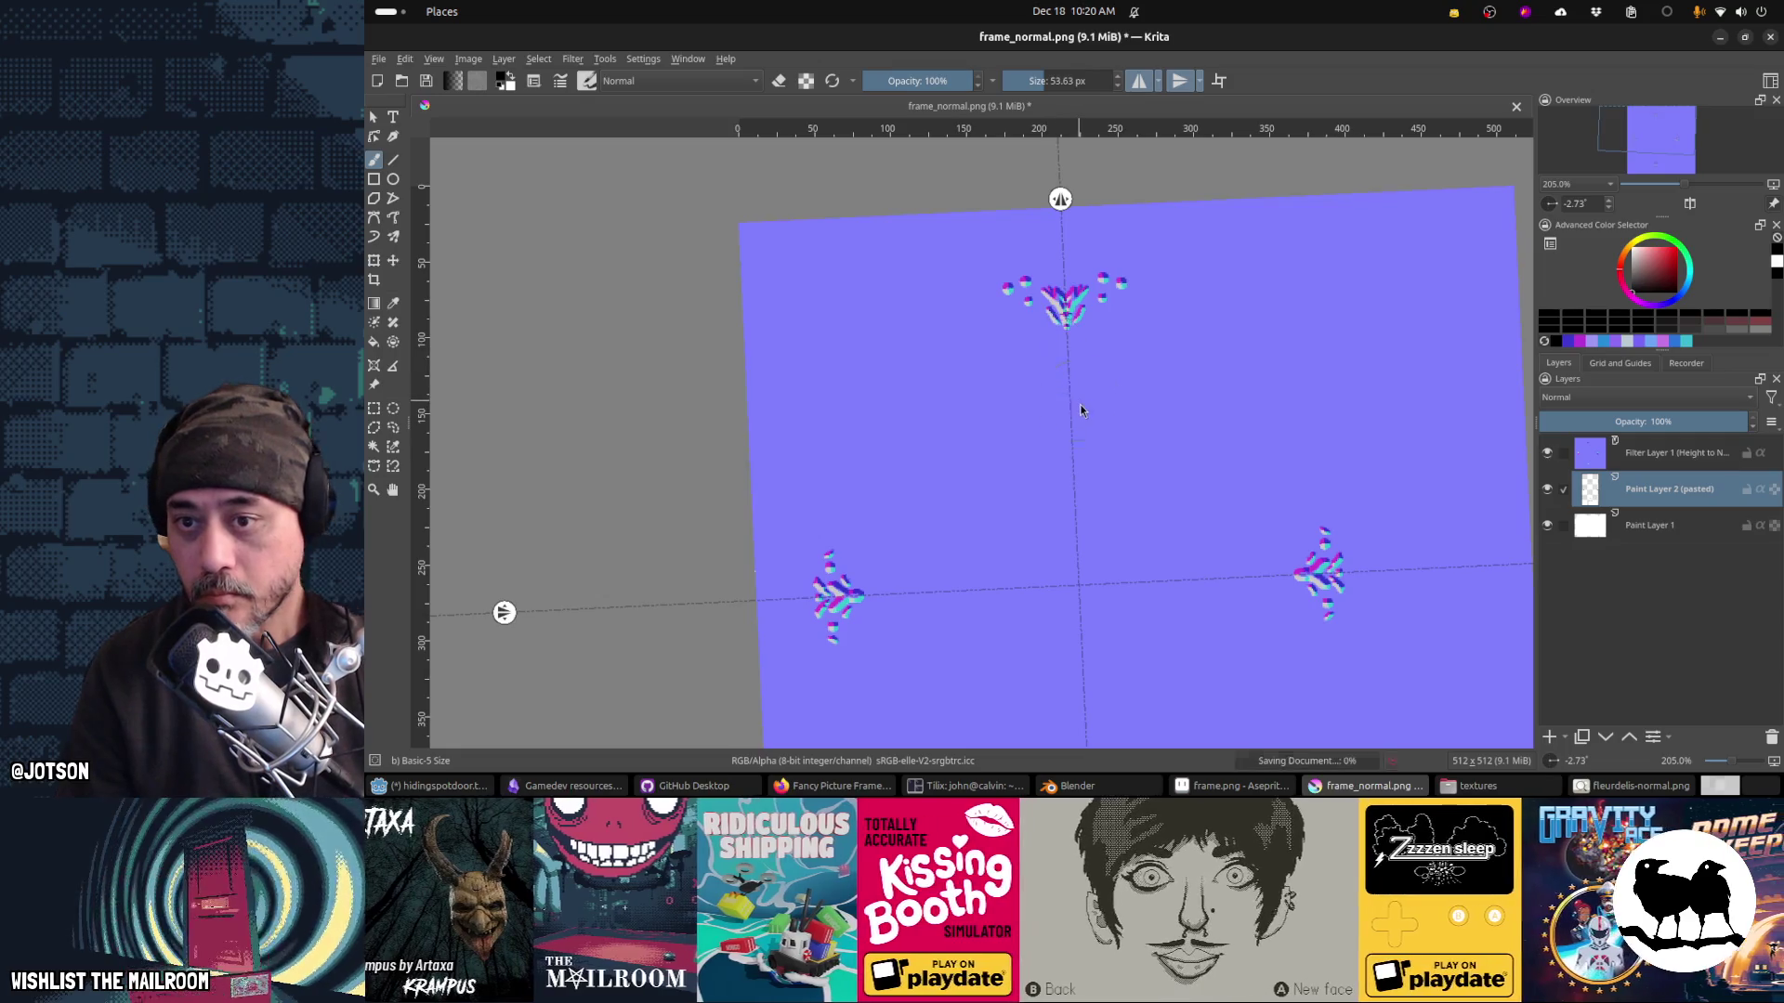
key("Return")
key("alt+Tab")
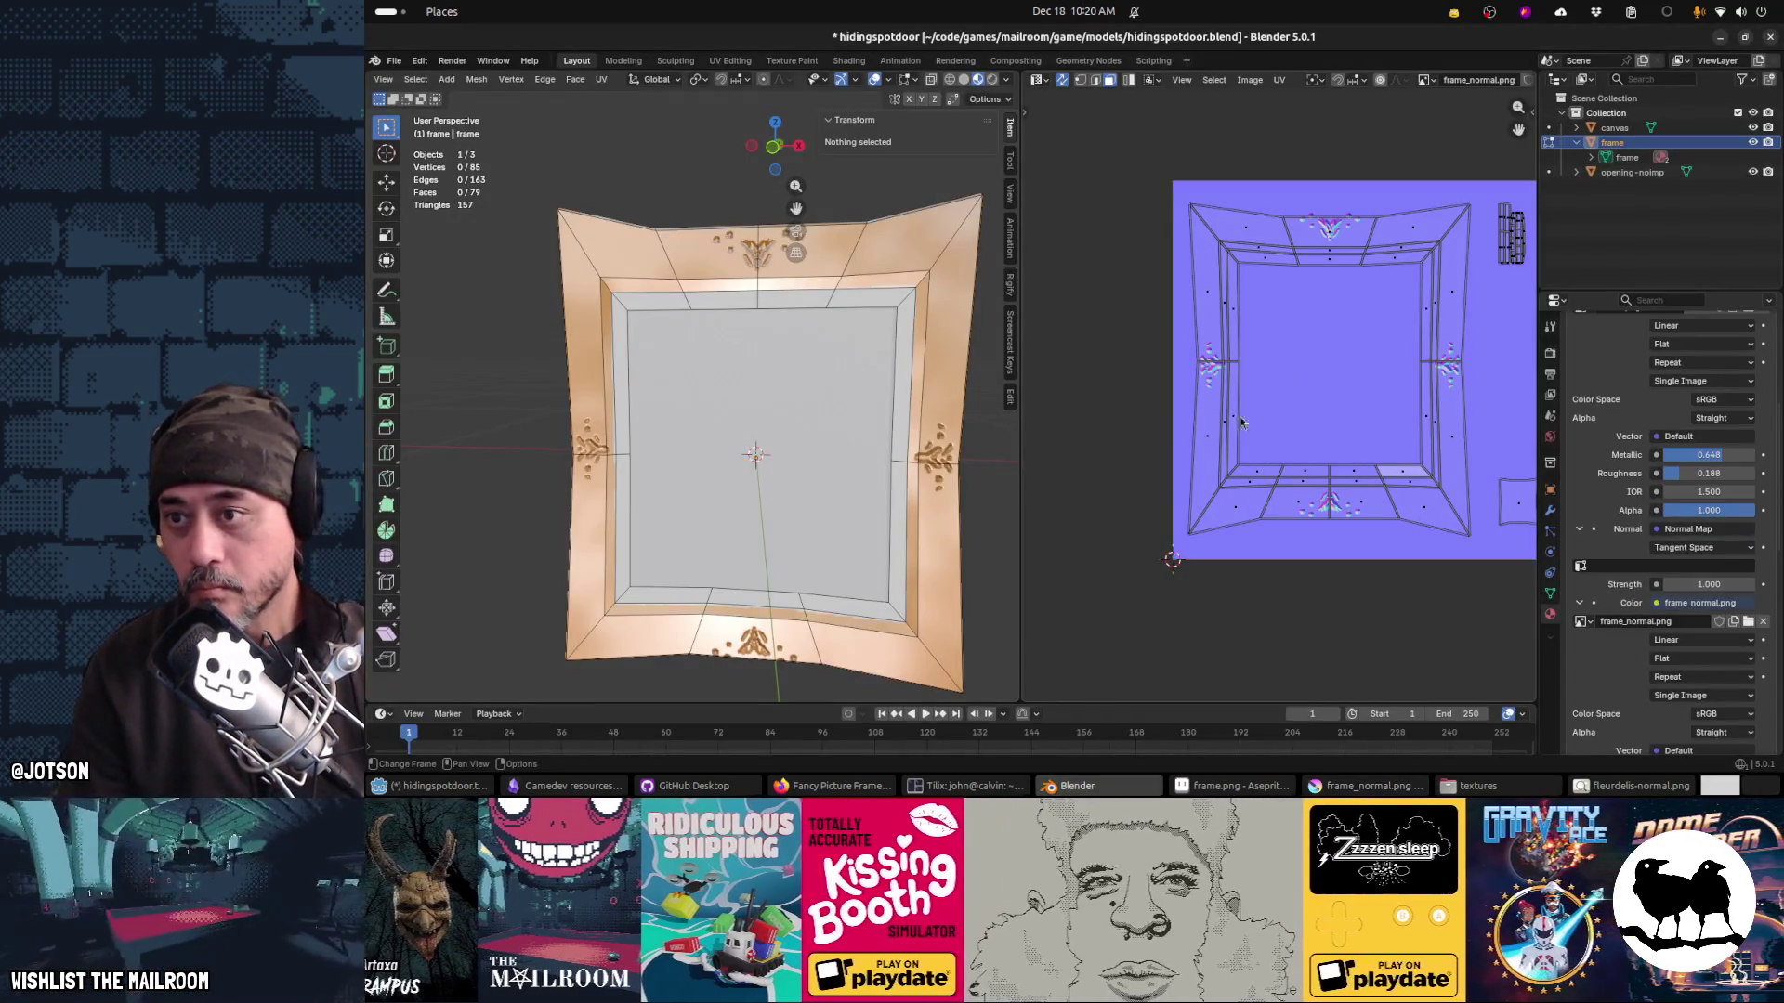
key("alt+Tab")
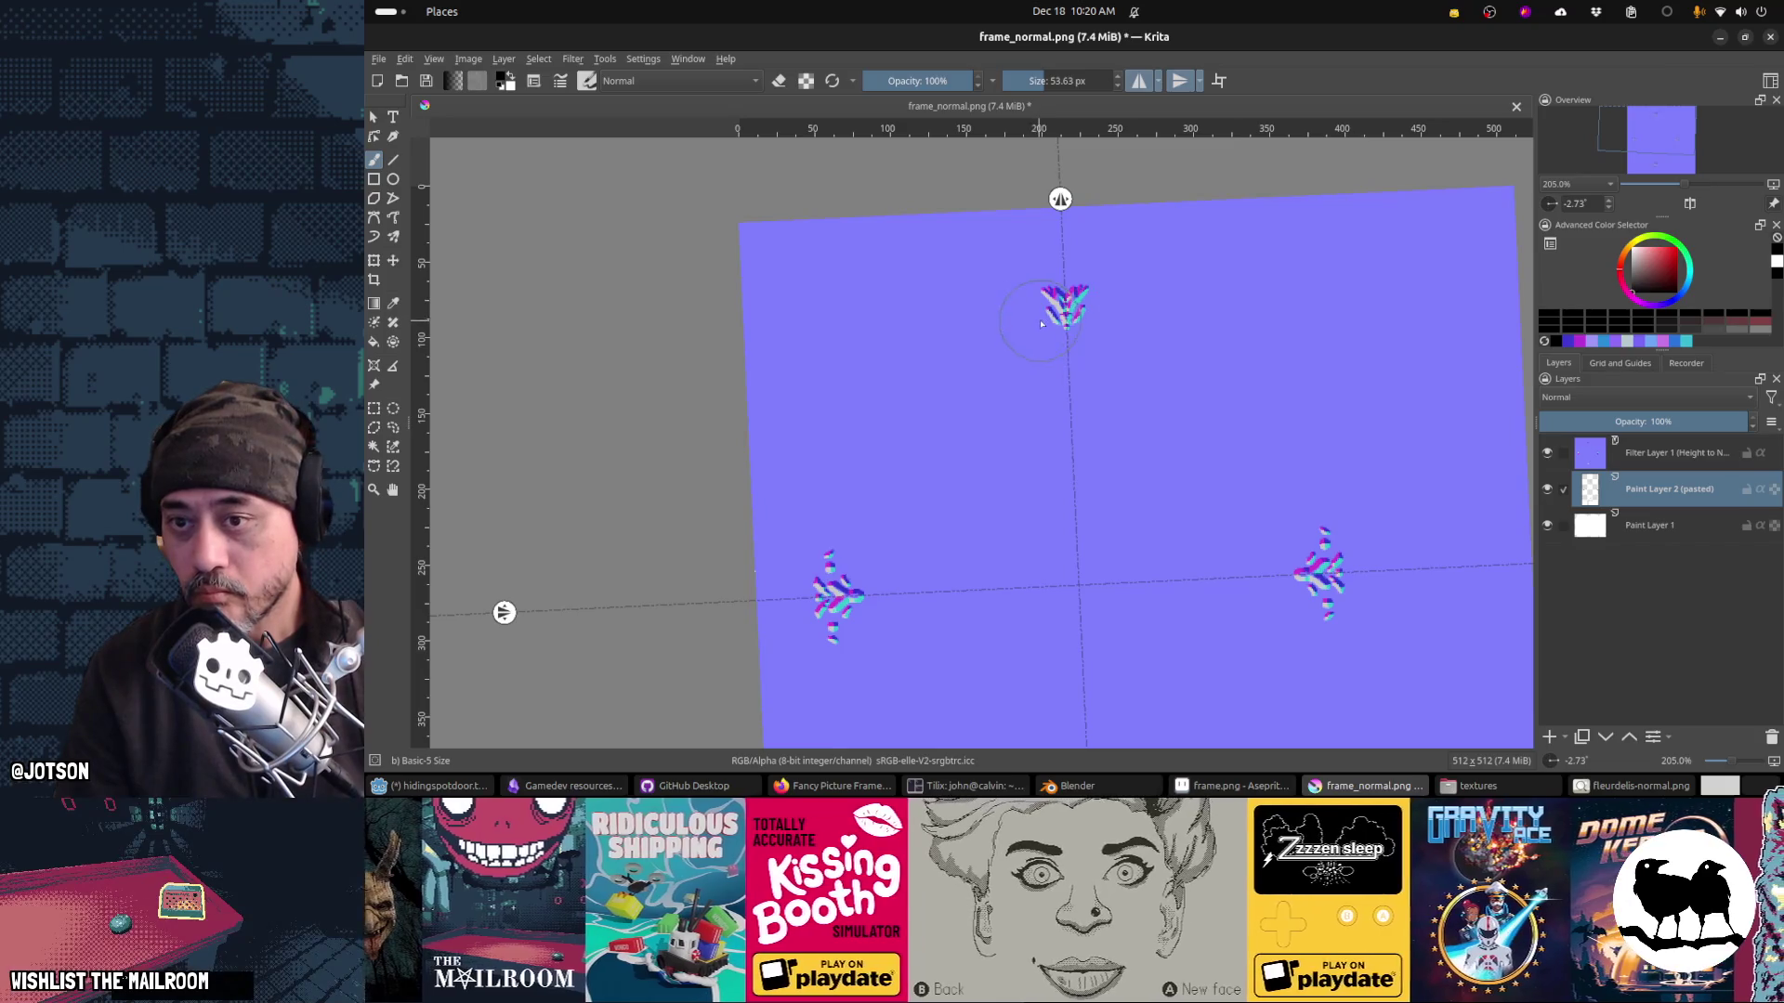
Step: Add one more small mirrored dot to the top ornament, save, and preview in Blender
left_click(1030, 330)
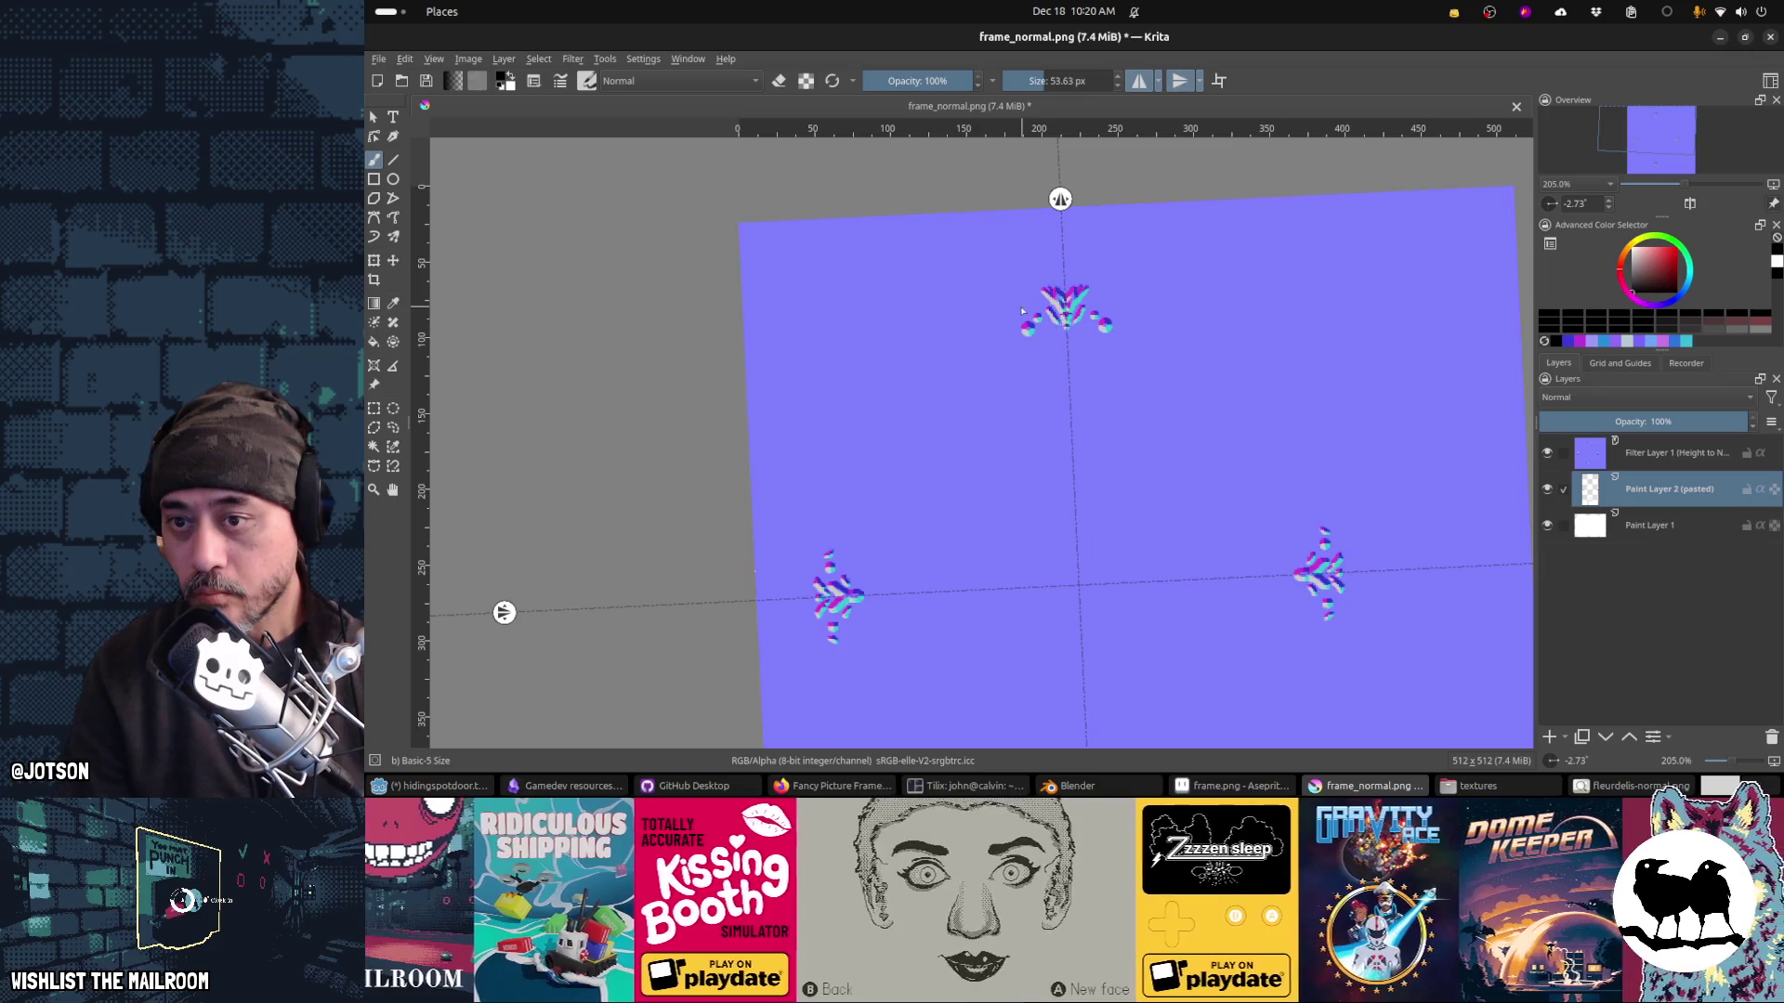
key("ctrl+s")
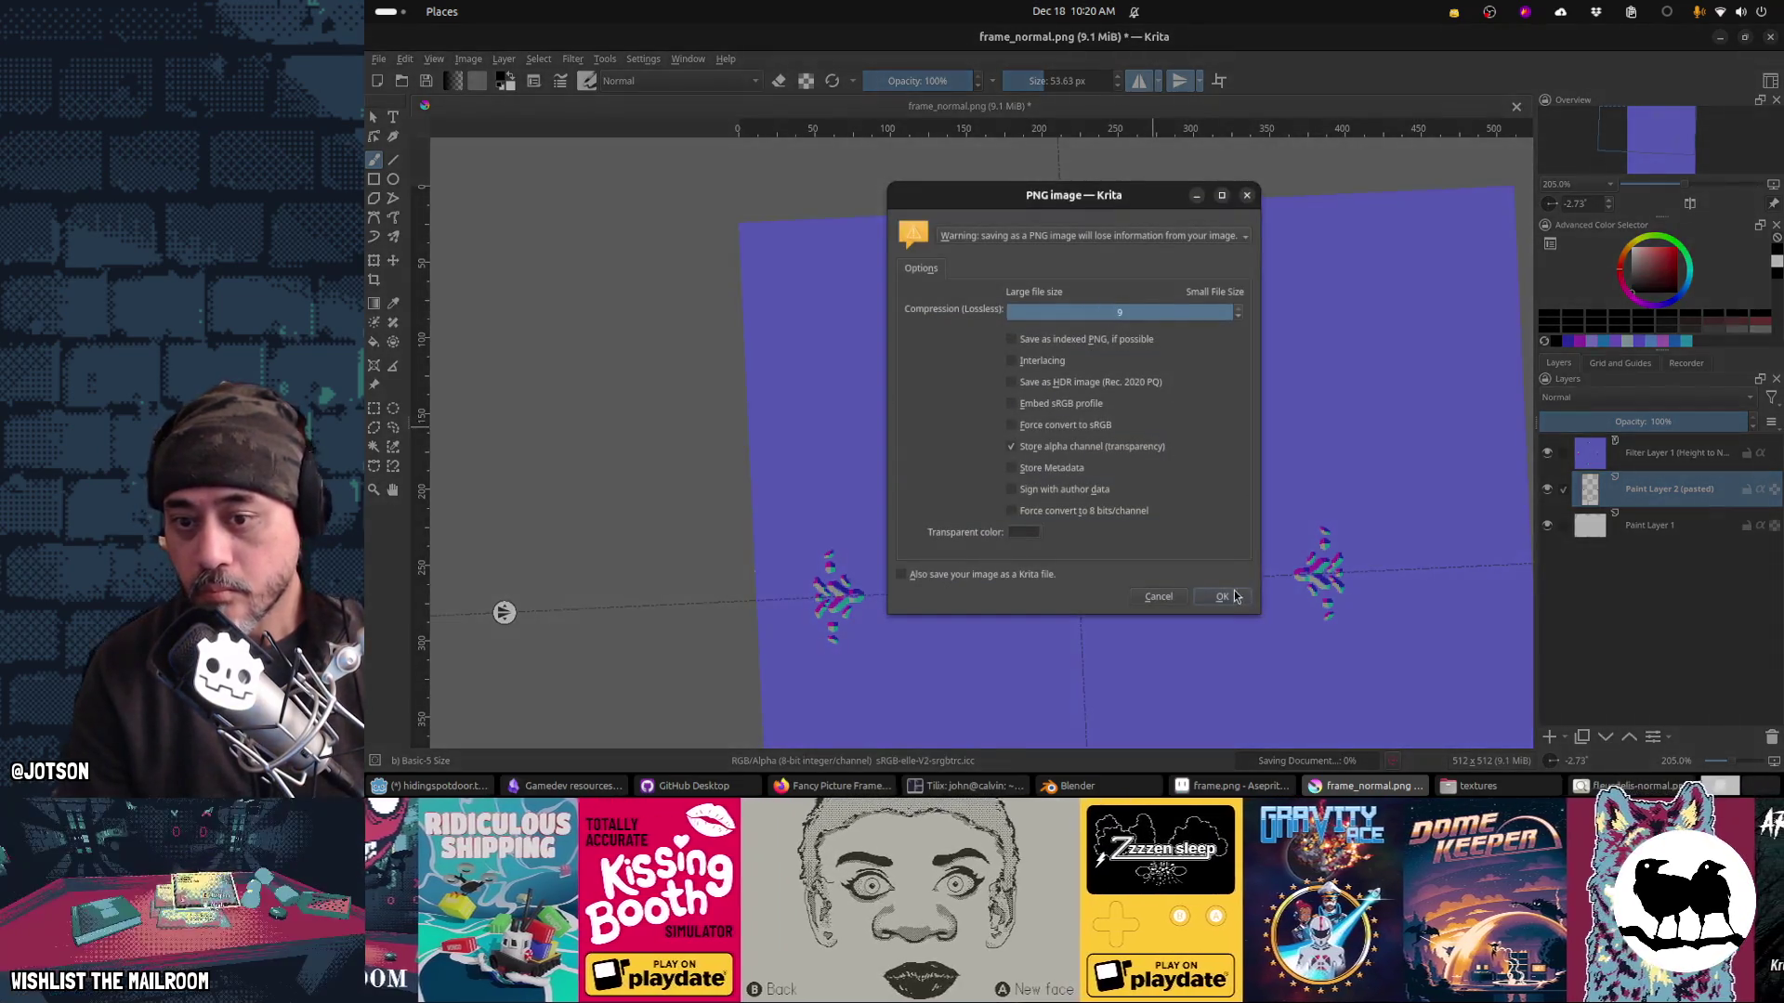
key("Return")
key("alt+Tab")
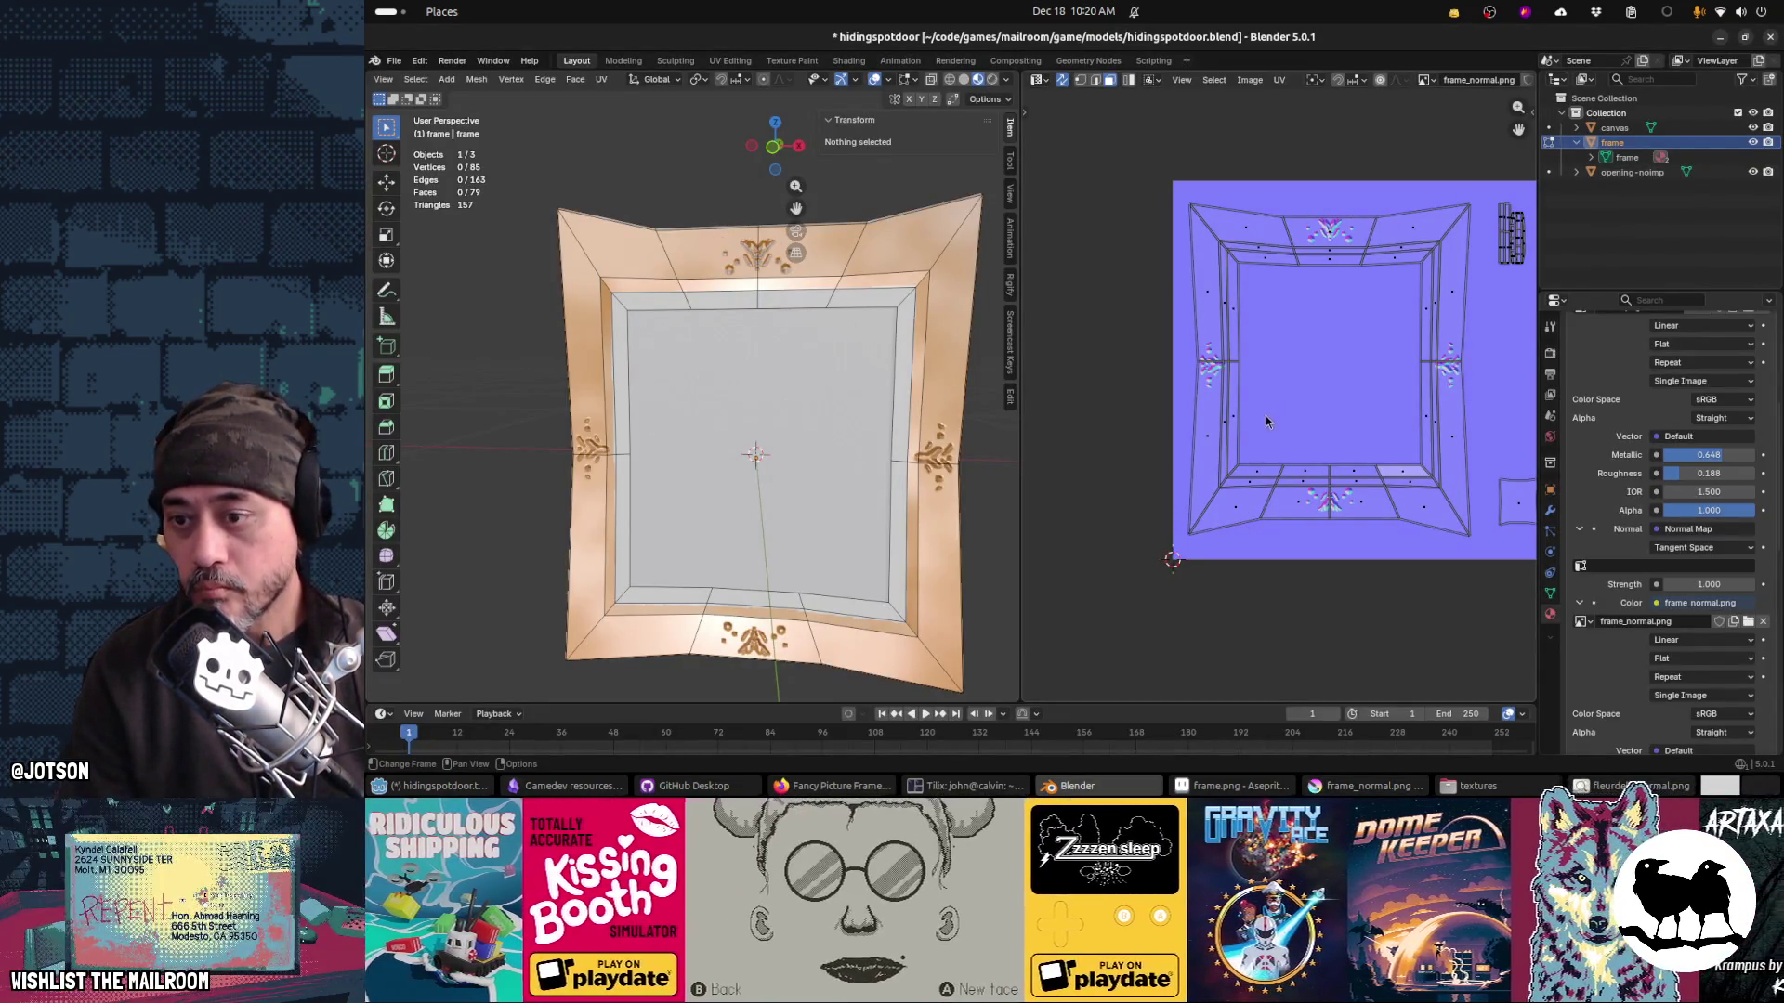
key("alt+Tab")
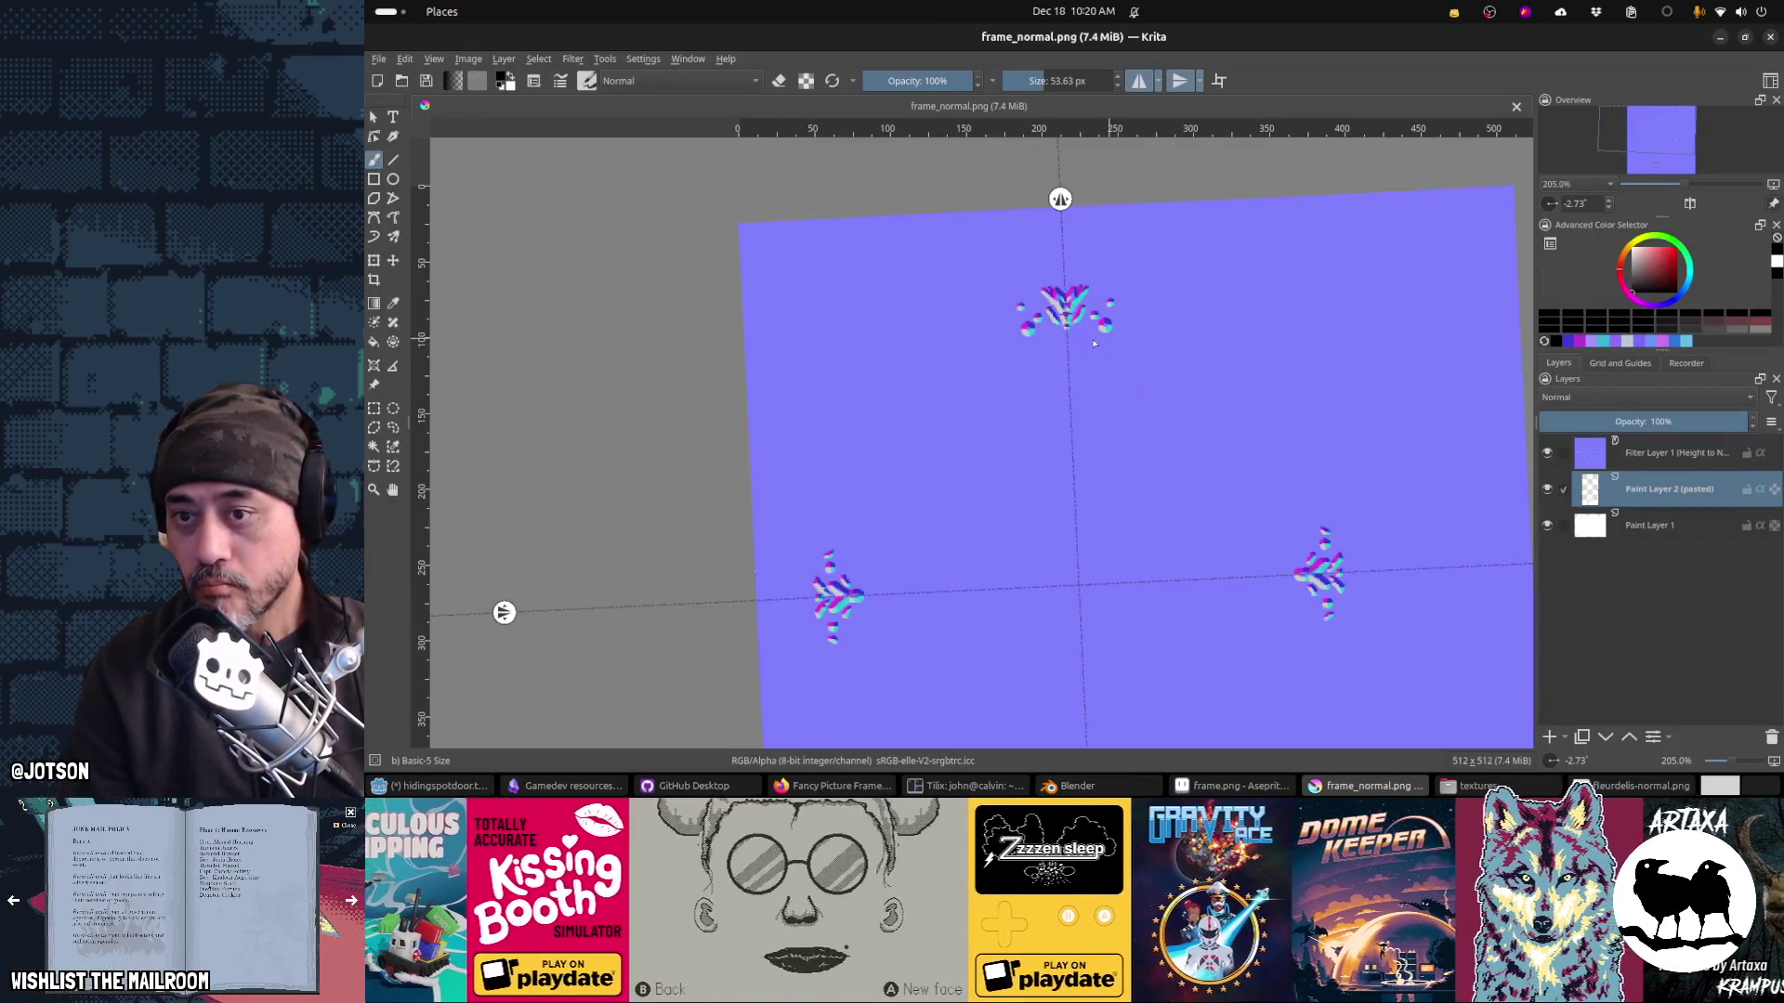
Step: Try erasing the dots beside the top ornament, undo it, and resave the map
left_click(1095, 344)
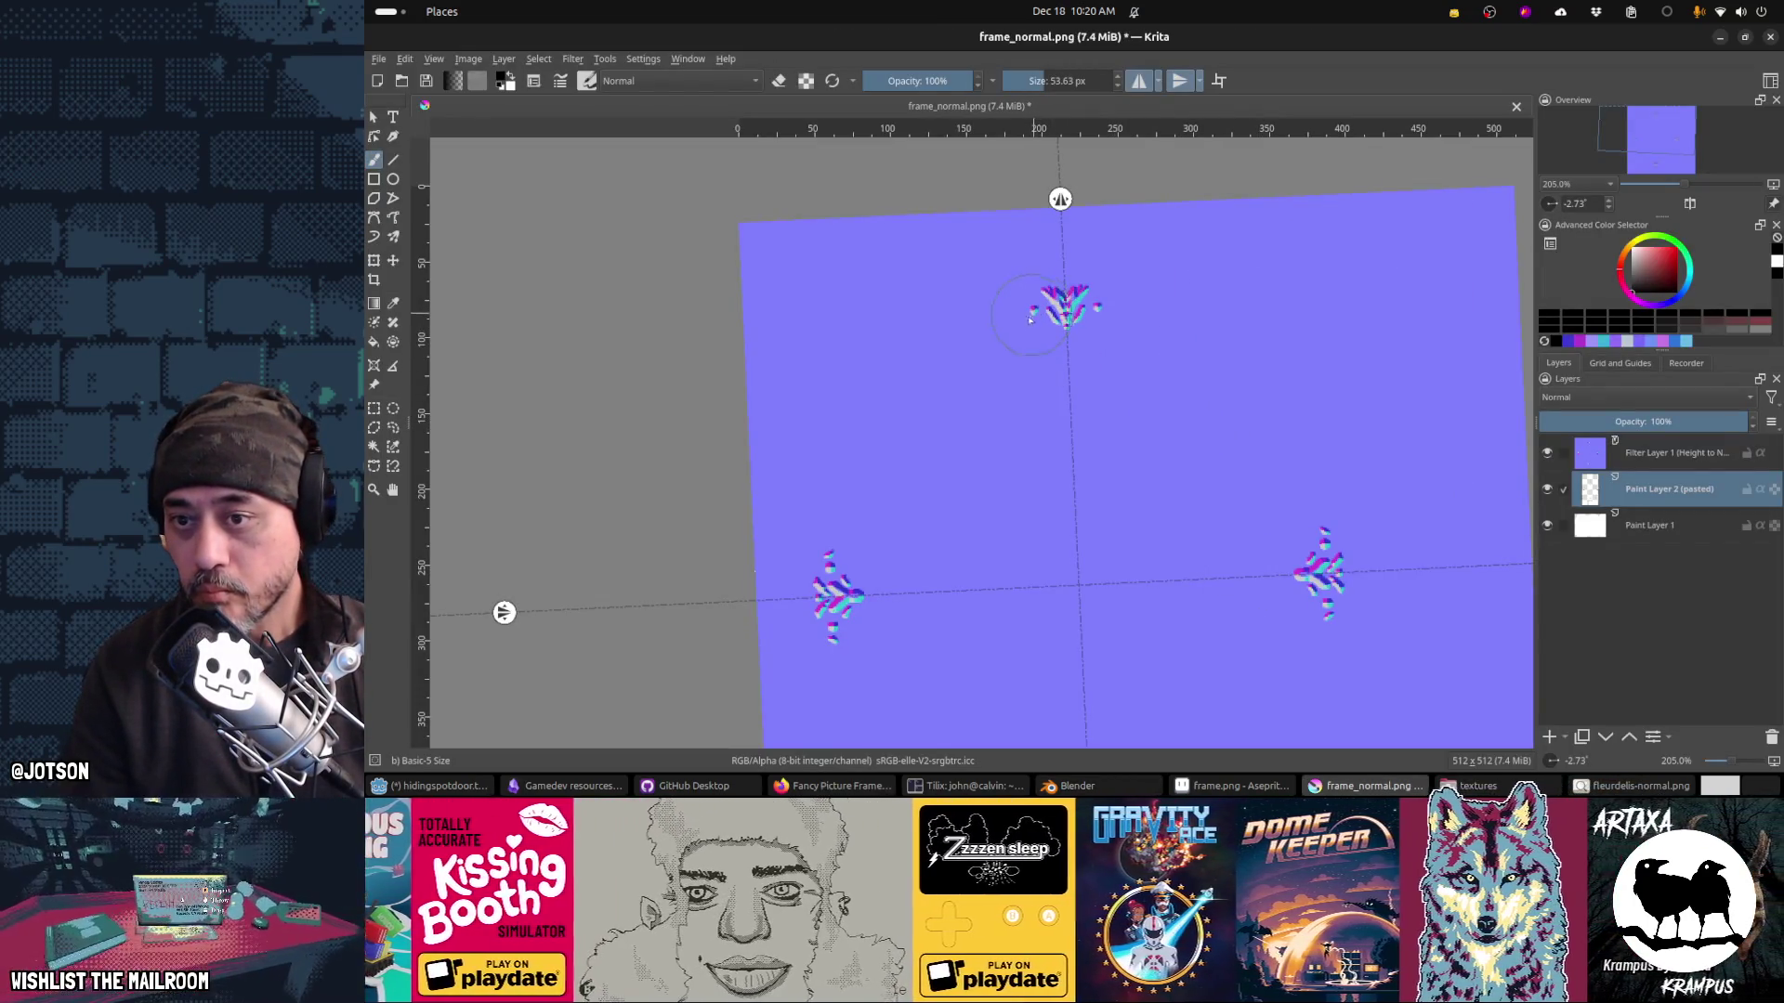
key("ctrl+z")
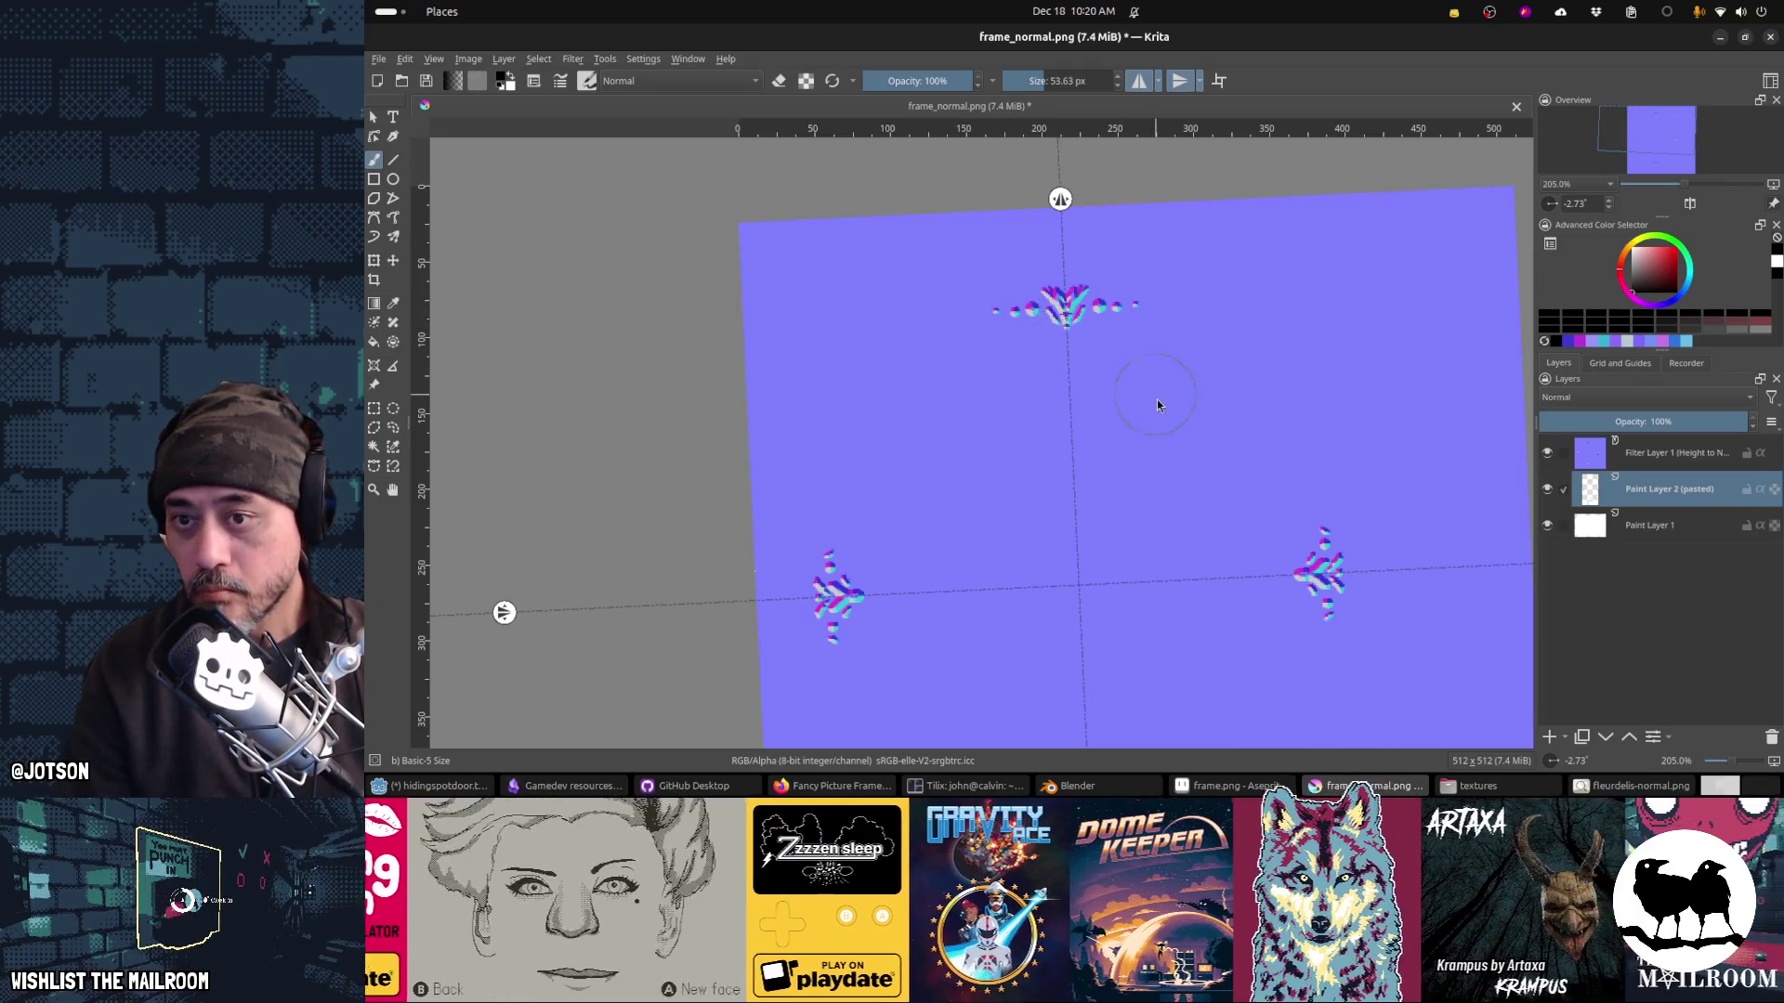
key("ctrl+s")
key("Return")
key("alt+Tab")
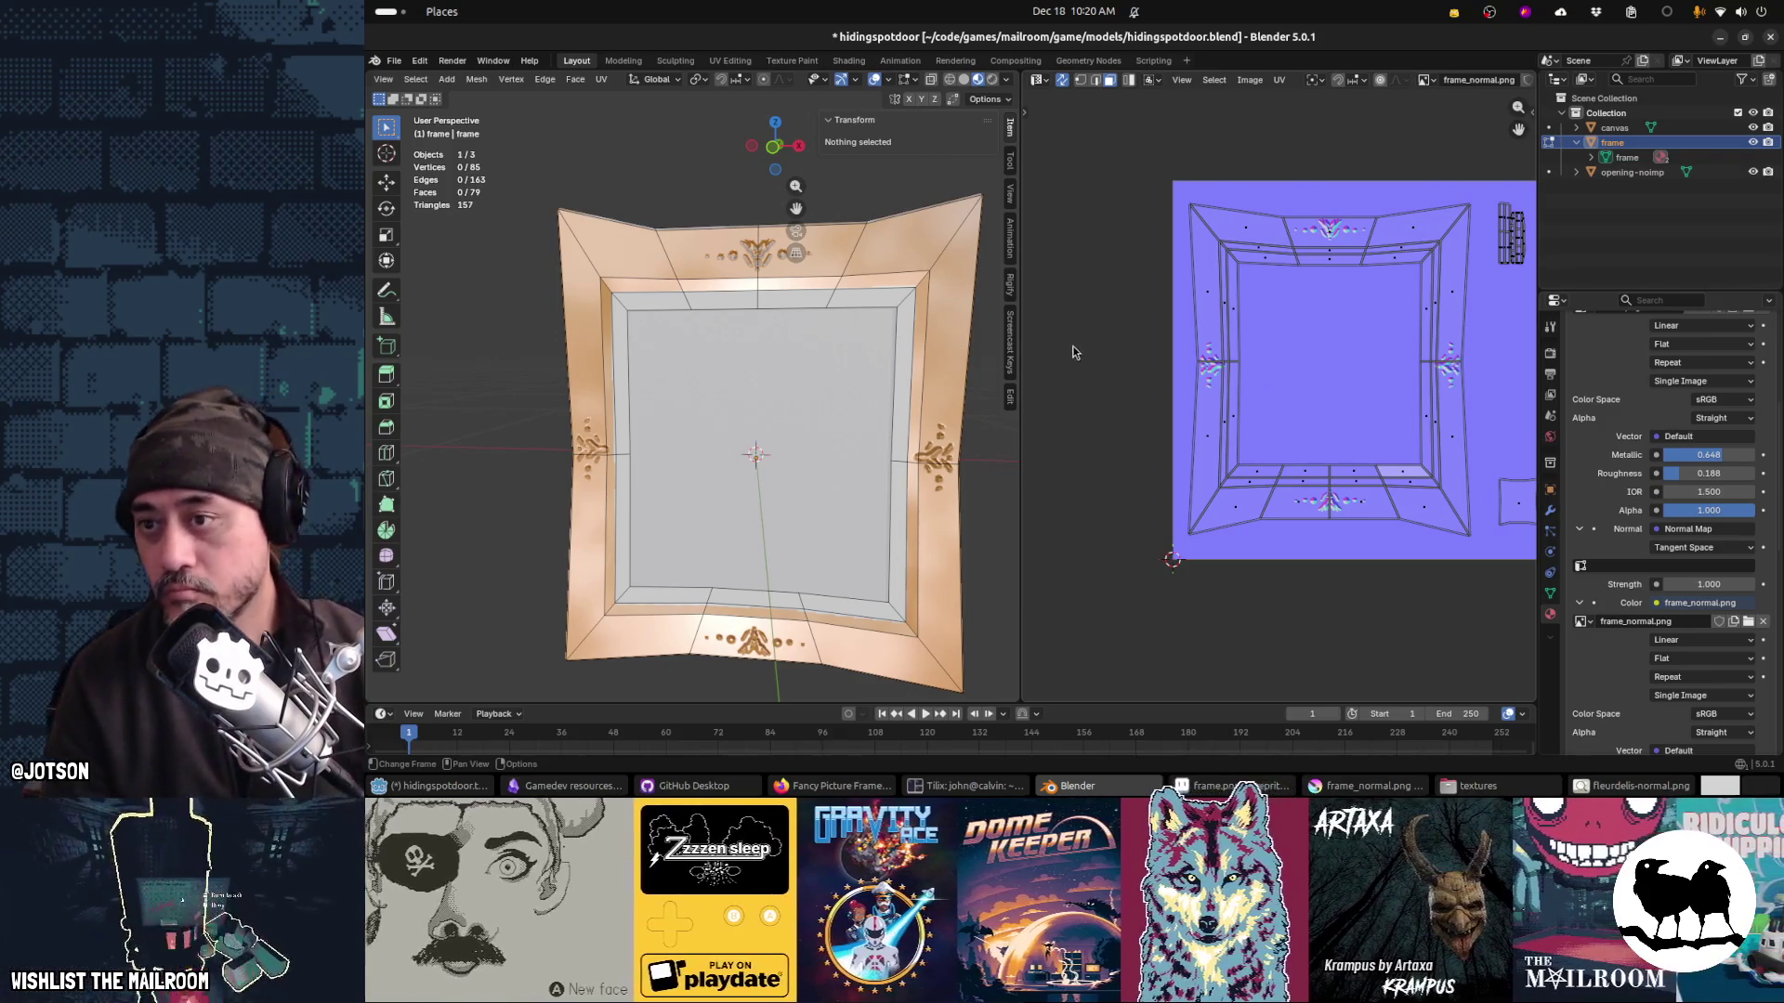
key("alt+Tab")
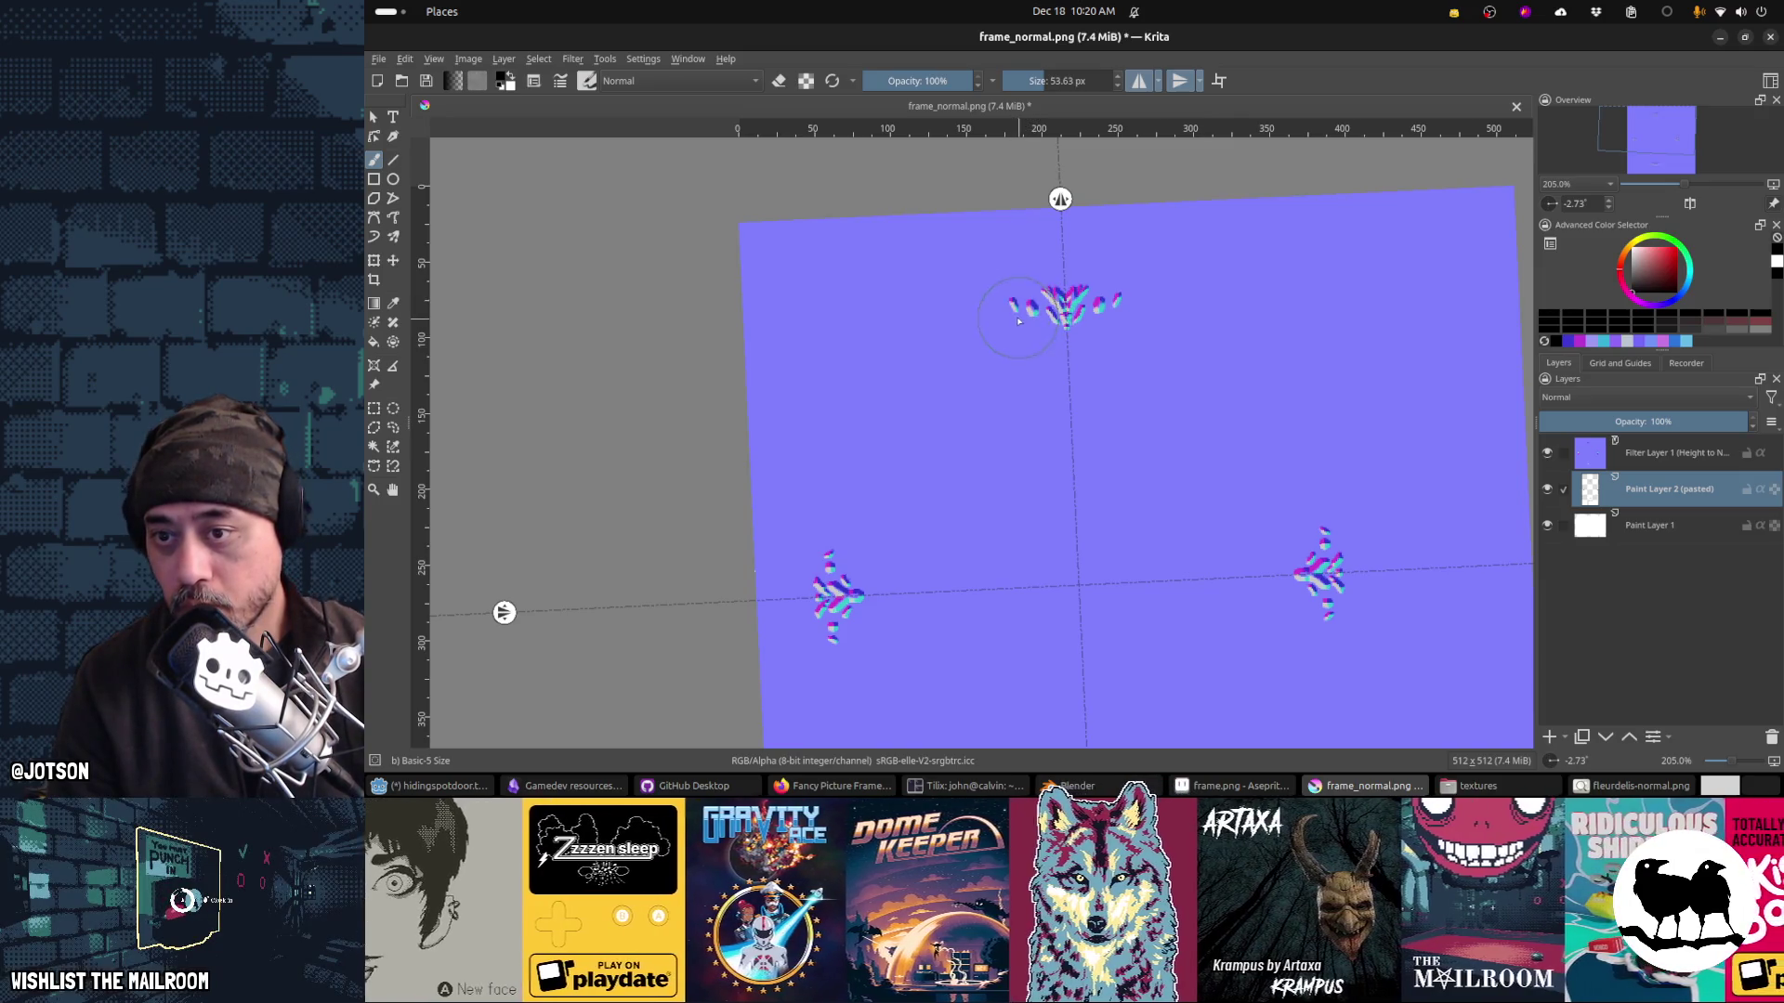
Step: Erase stray fragments on both sides of the top ornament, save, and check in Blender
left_click_drag(1010, 316, 1033, 317)
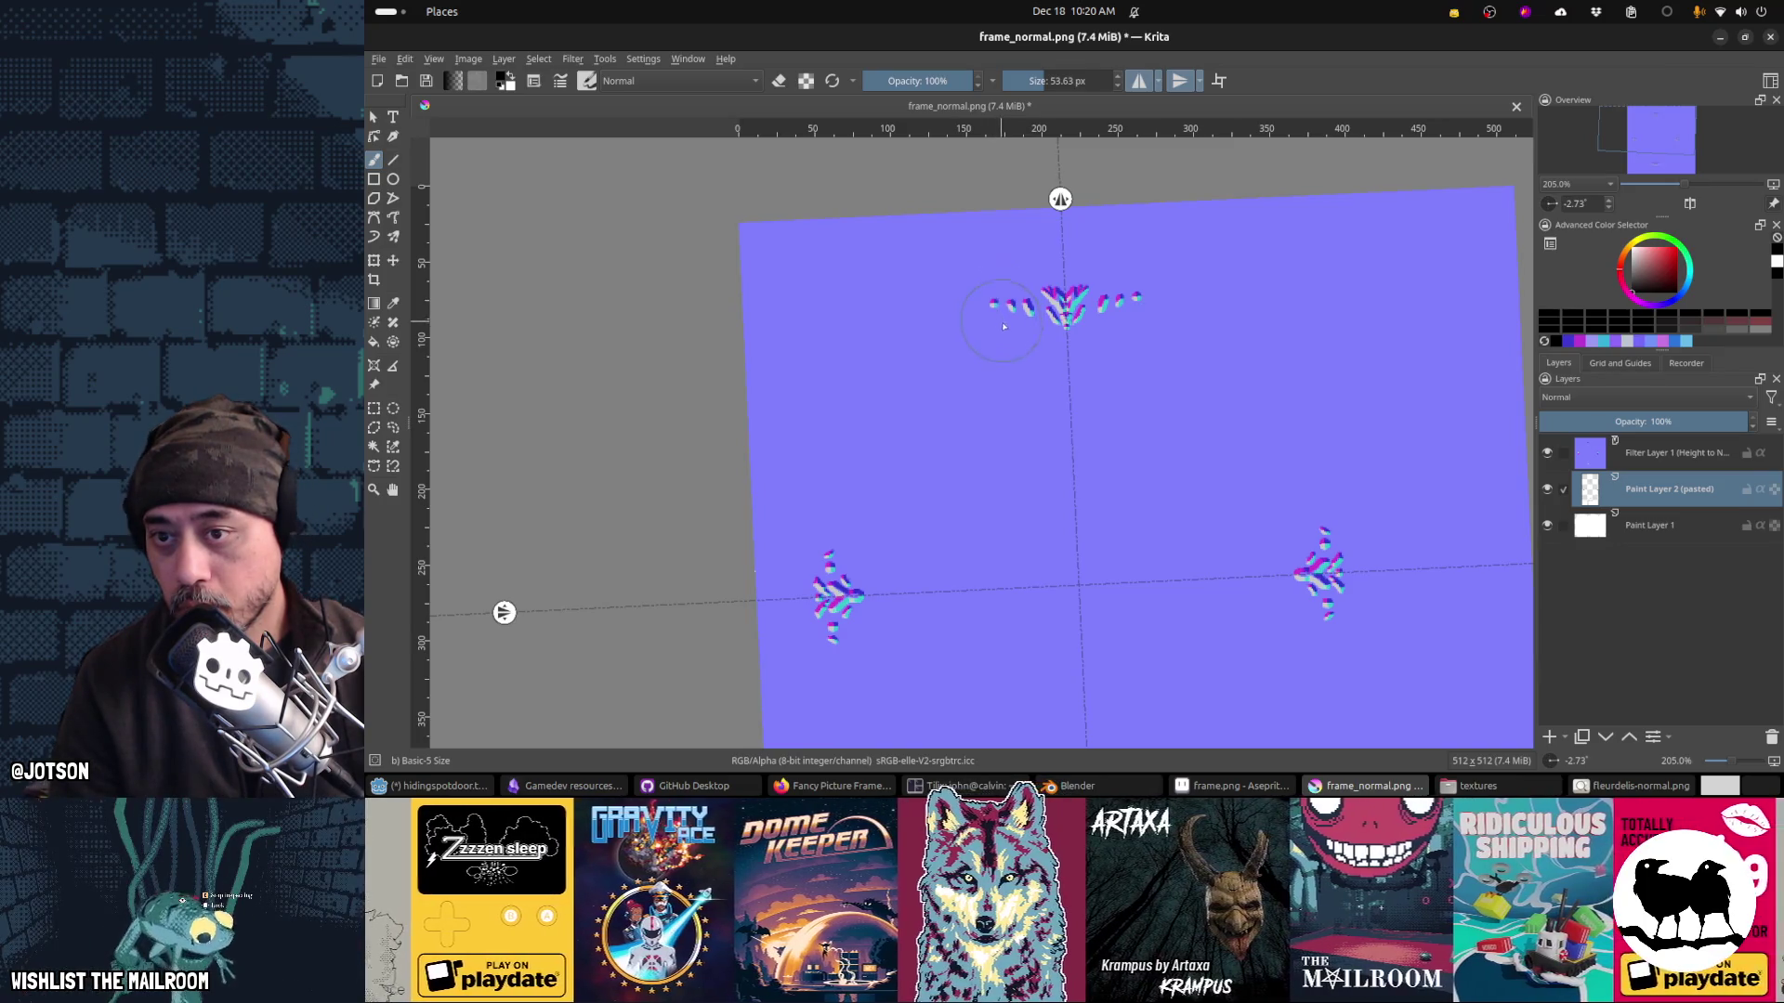
key("ctrl+s")
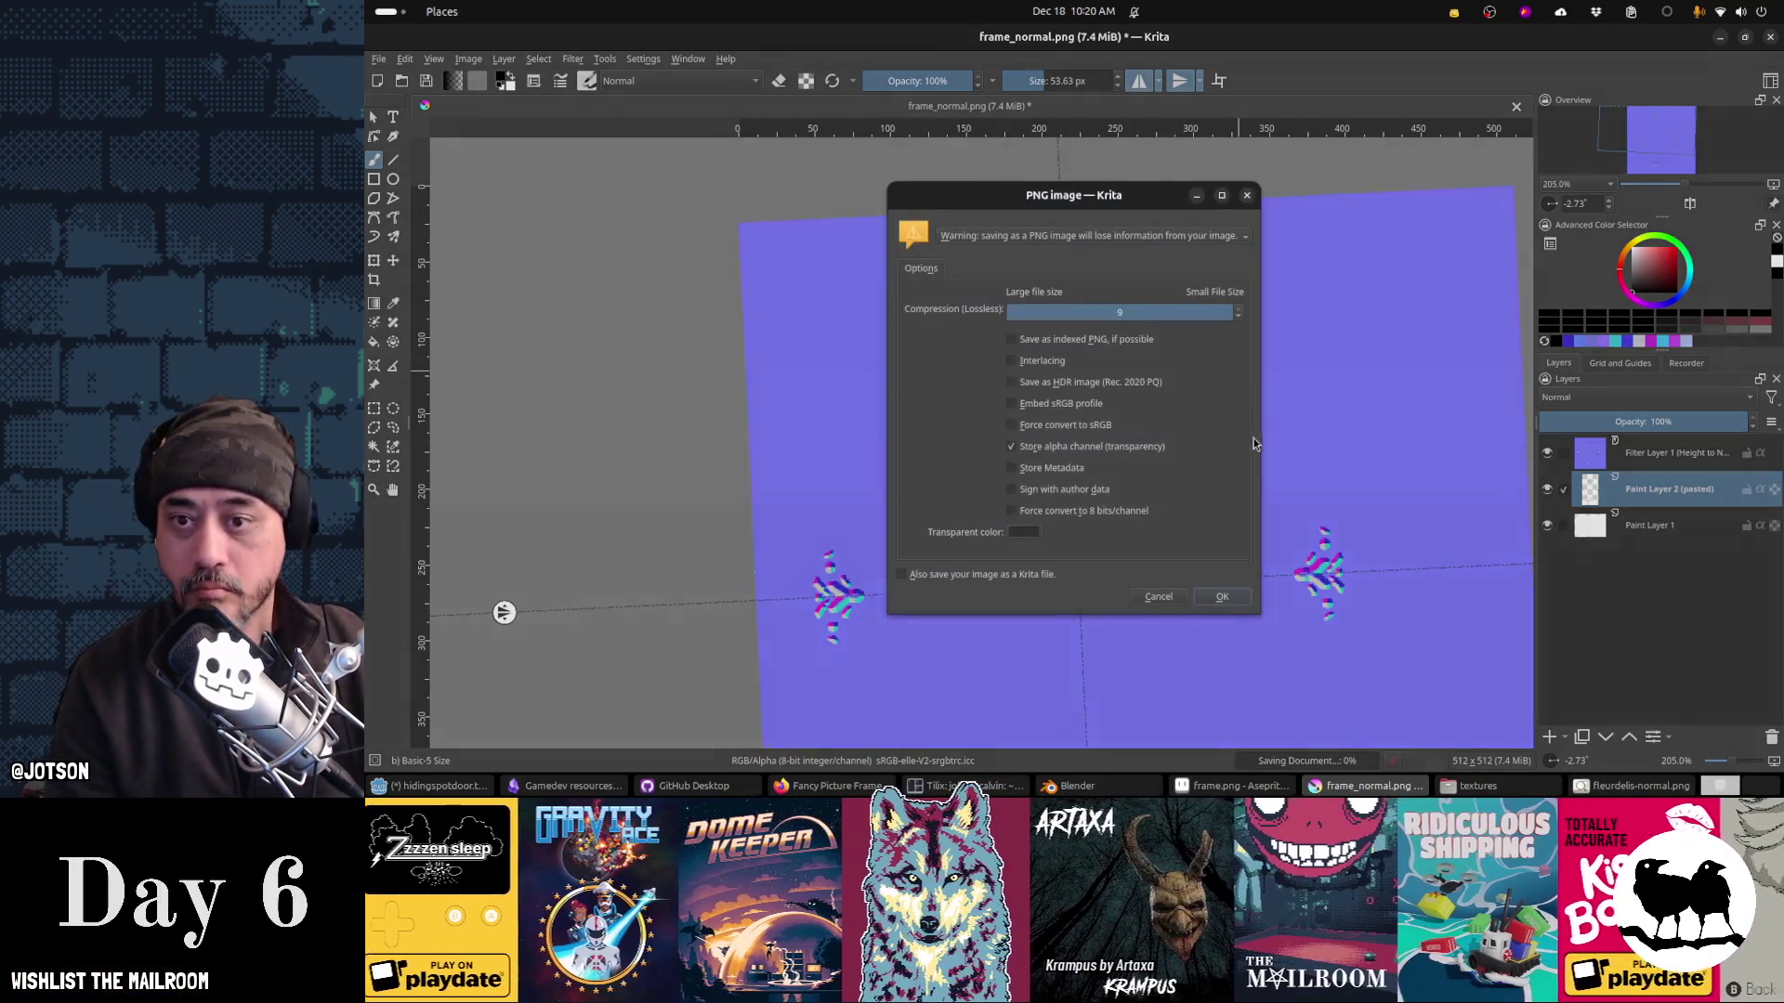
left_click(1244, 601)
key("alt+Tab")
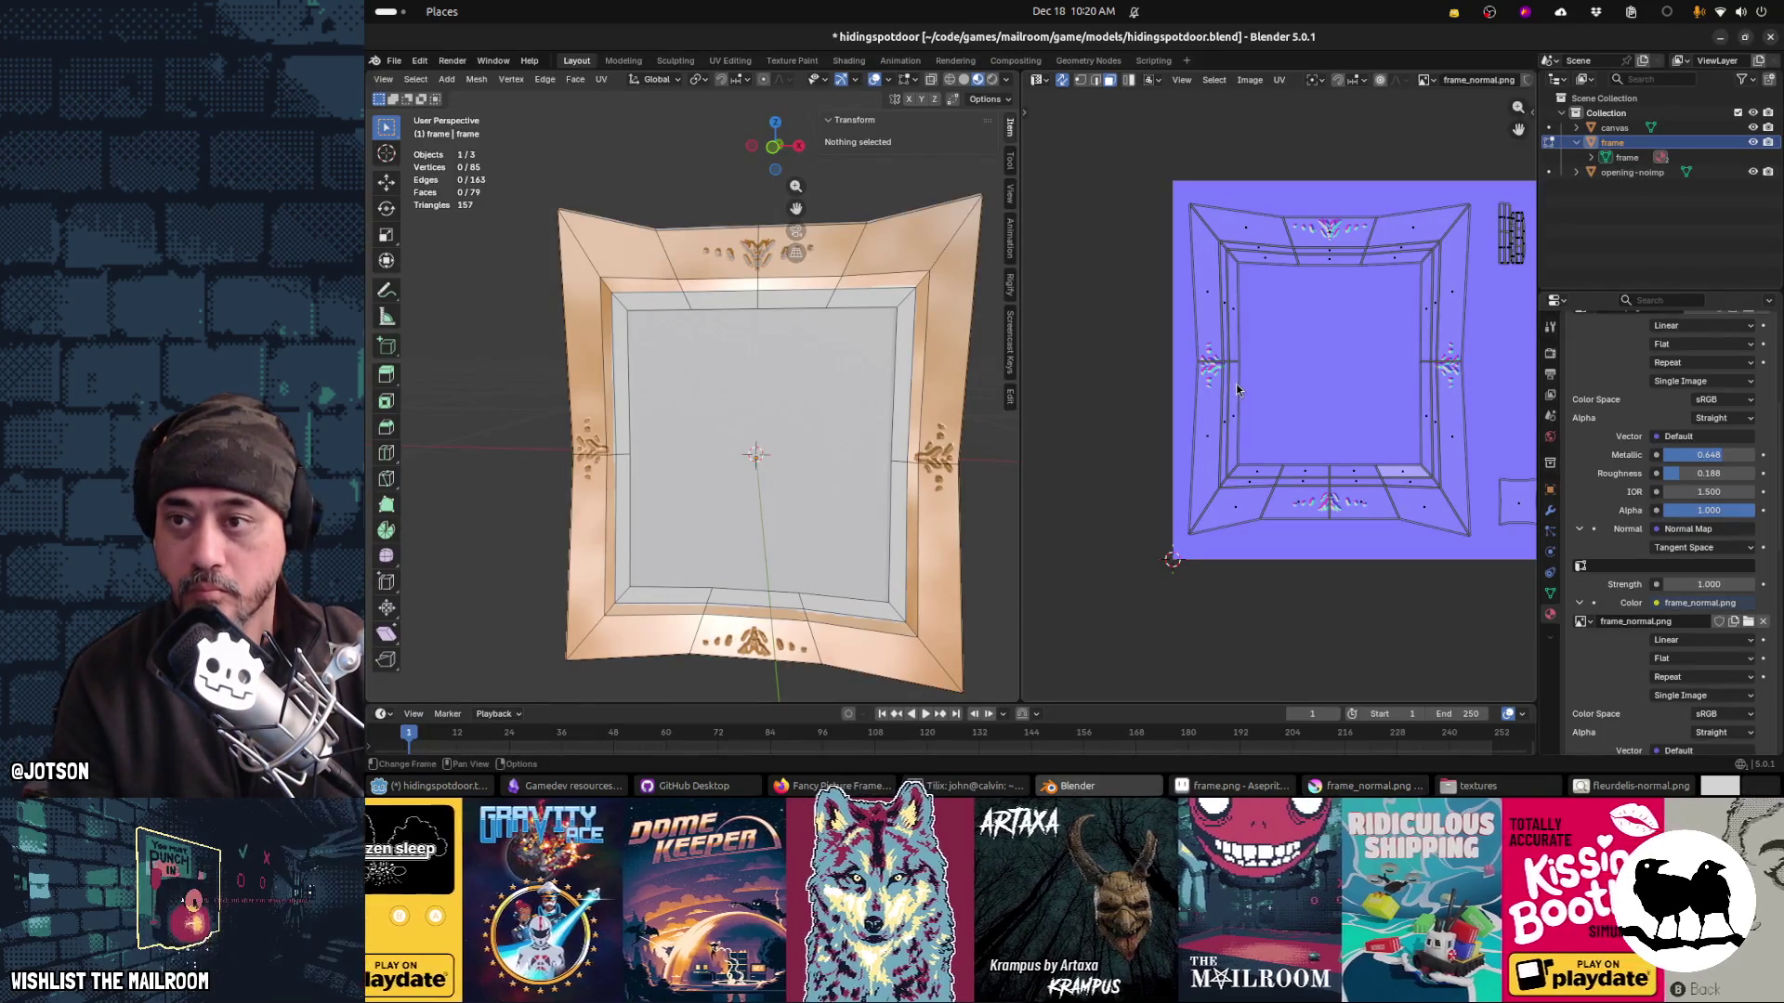
key("alt+Tab")
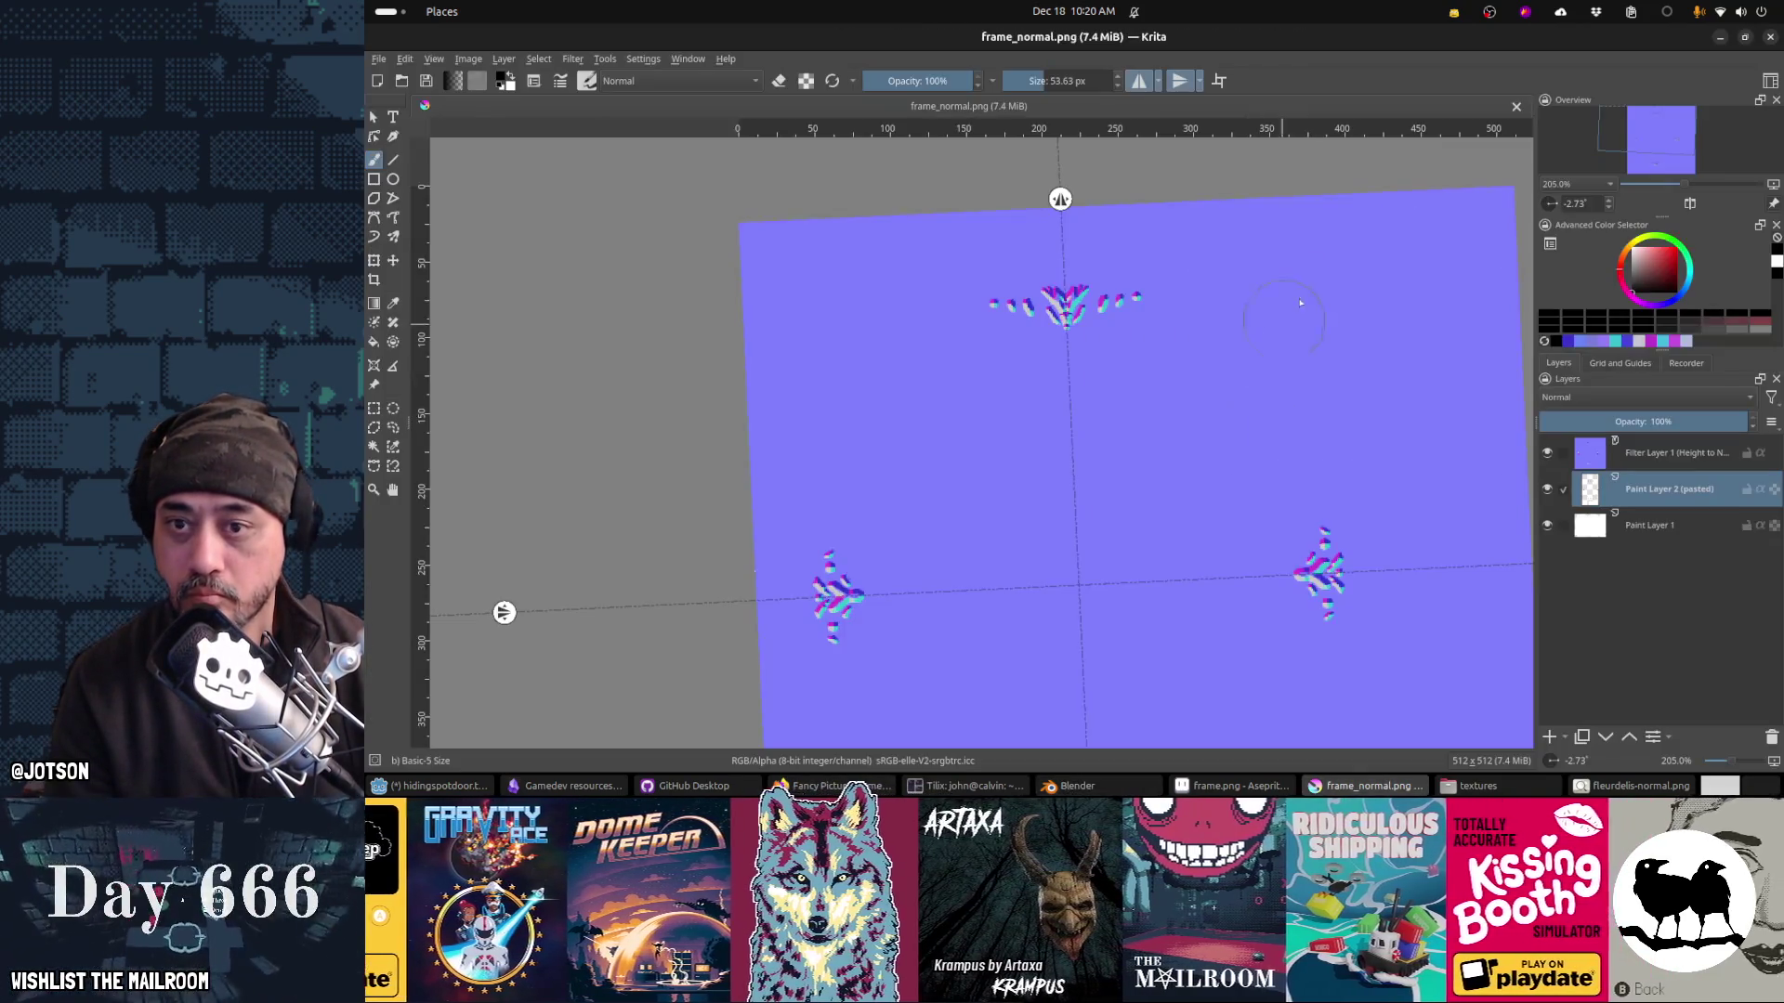
Step: Paint a mirrored wavy scroll along the top, redoing the stroke once, save, and reload it in Blender
left_click_drag(1143, 316, 1398, 249)
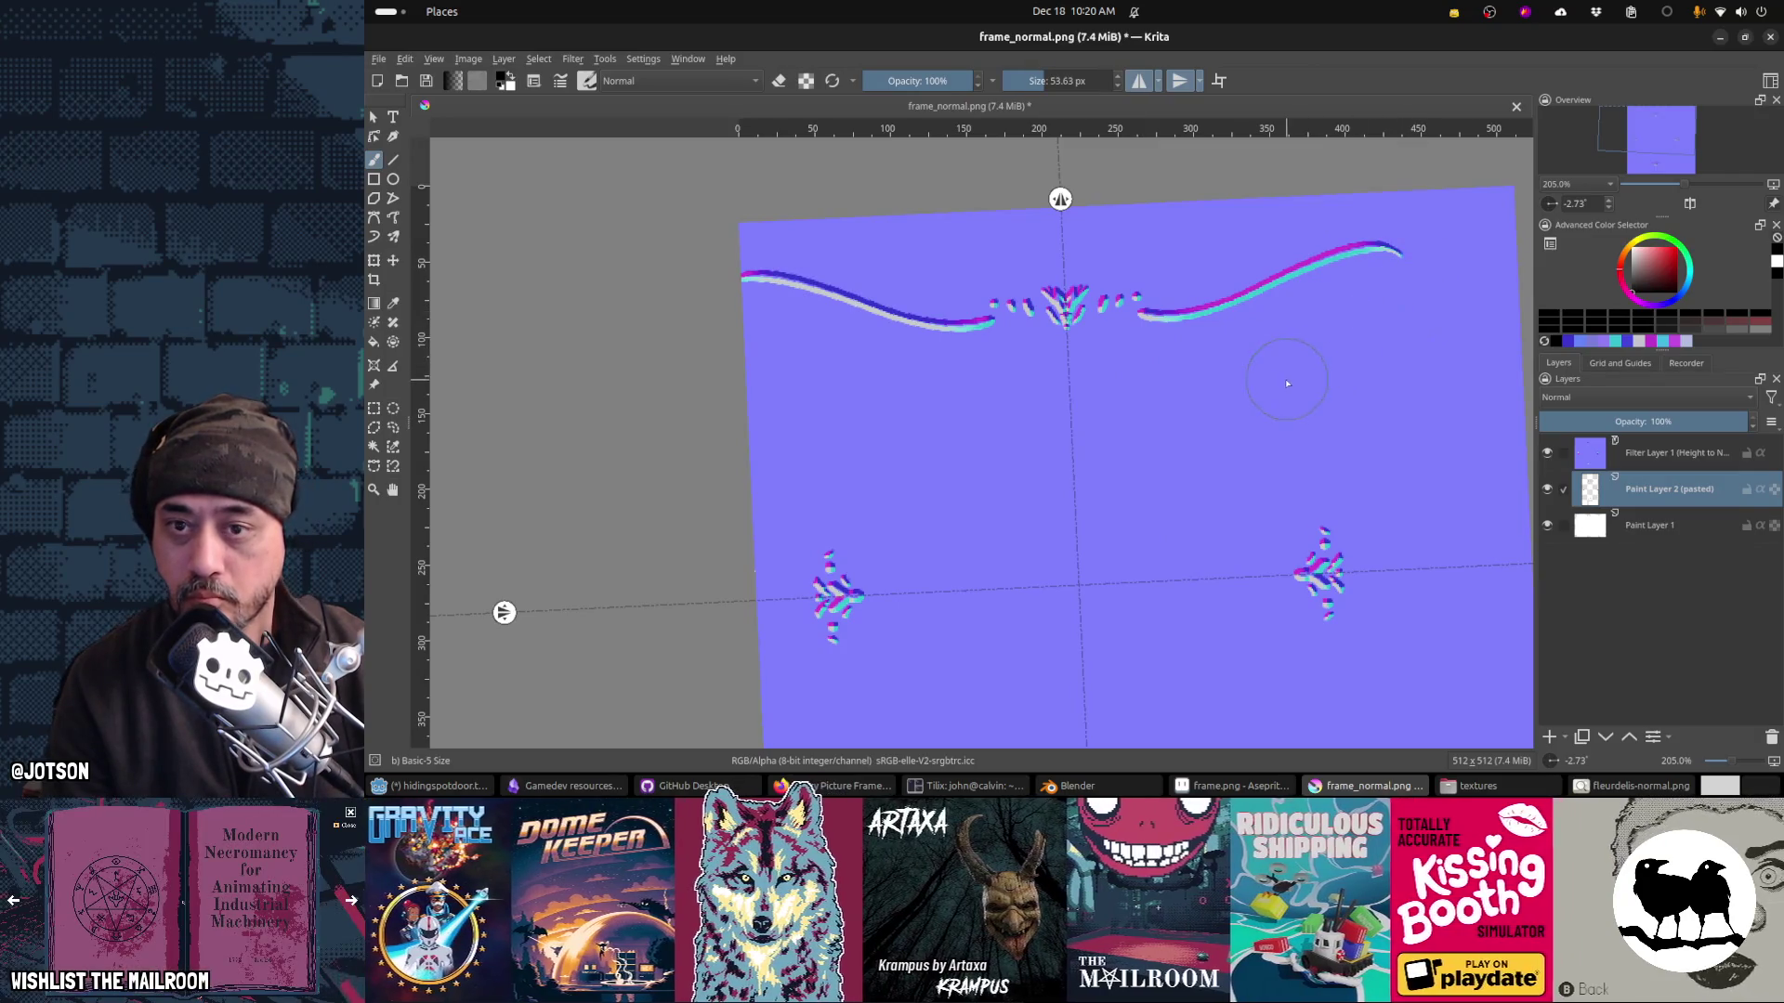
key("ctrl+z")
left_click_drag(1153, 319, 1310, 274)
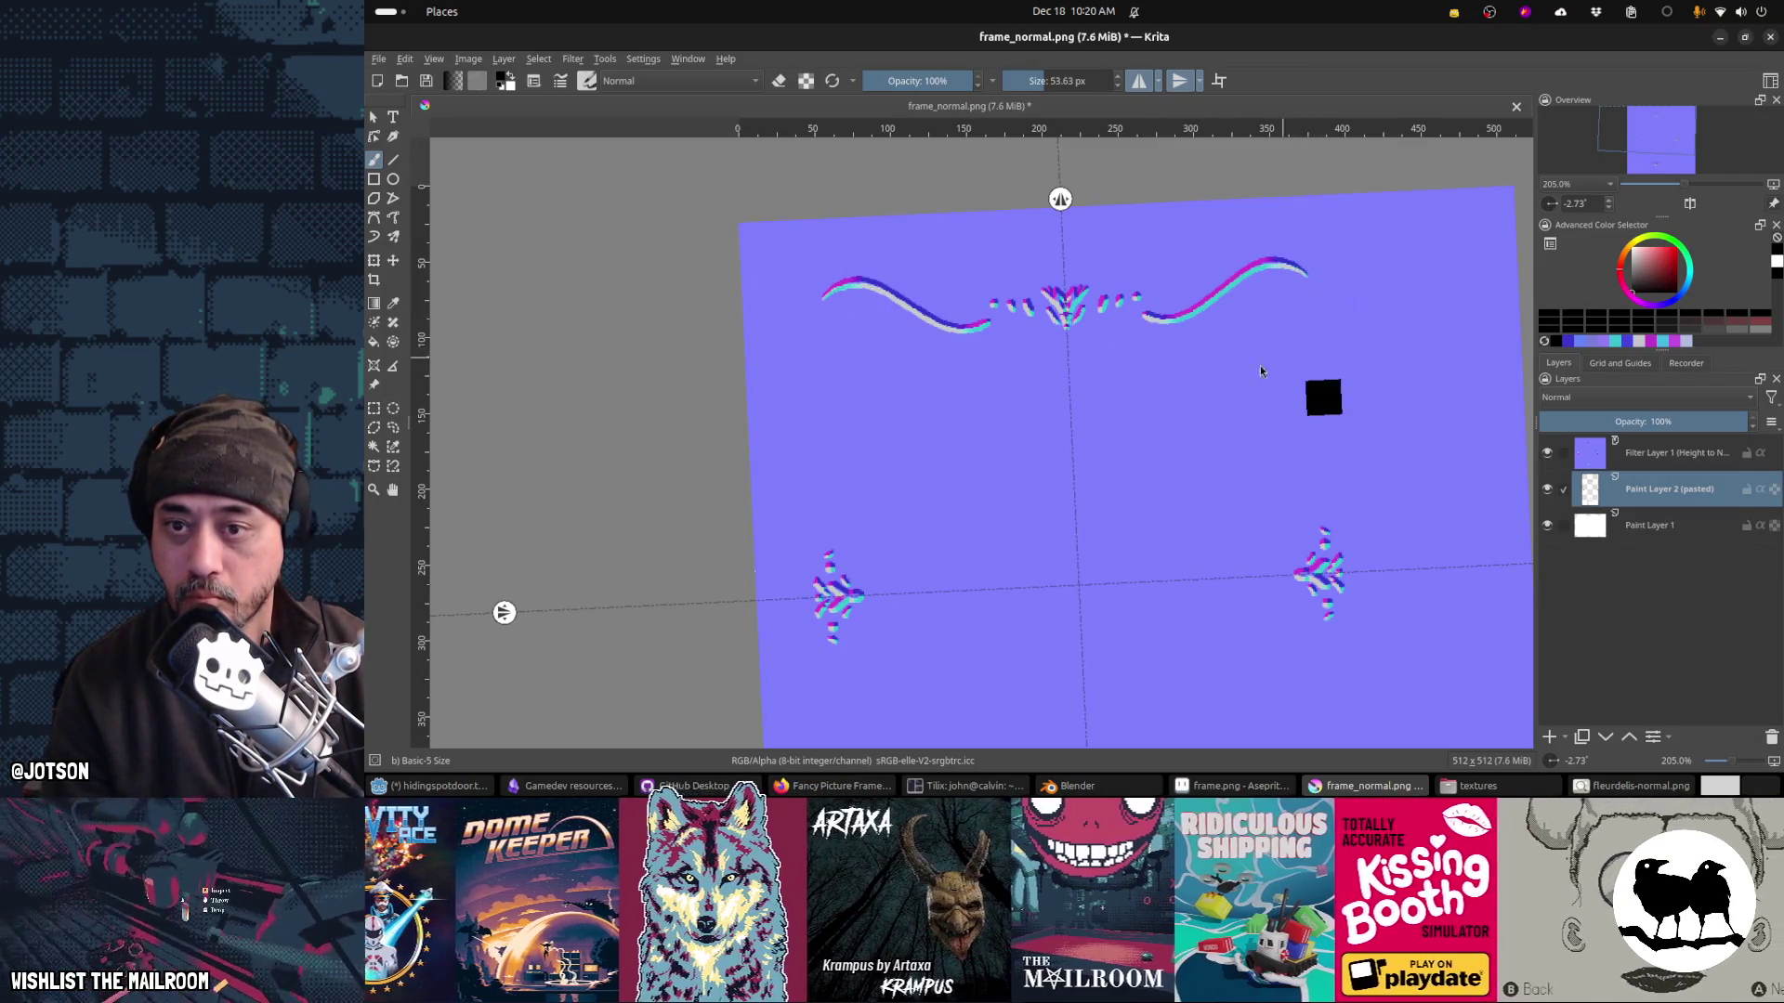
key("ctrl+s")
left_click(1221, 598)
key("alt+Tab")
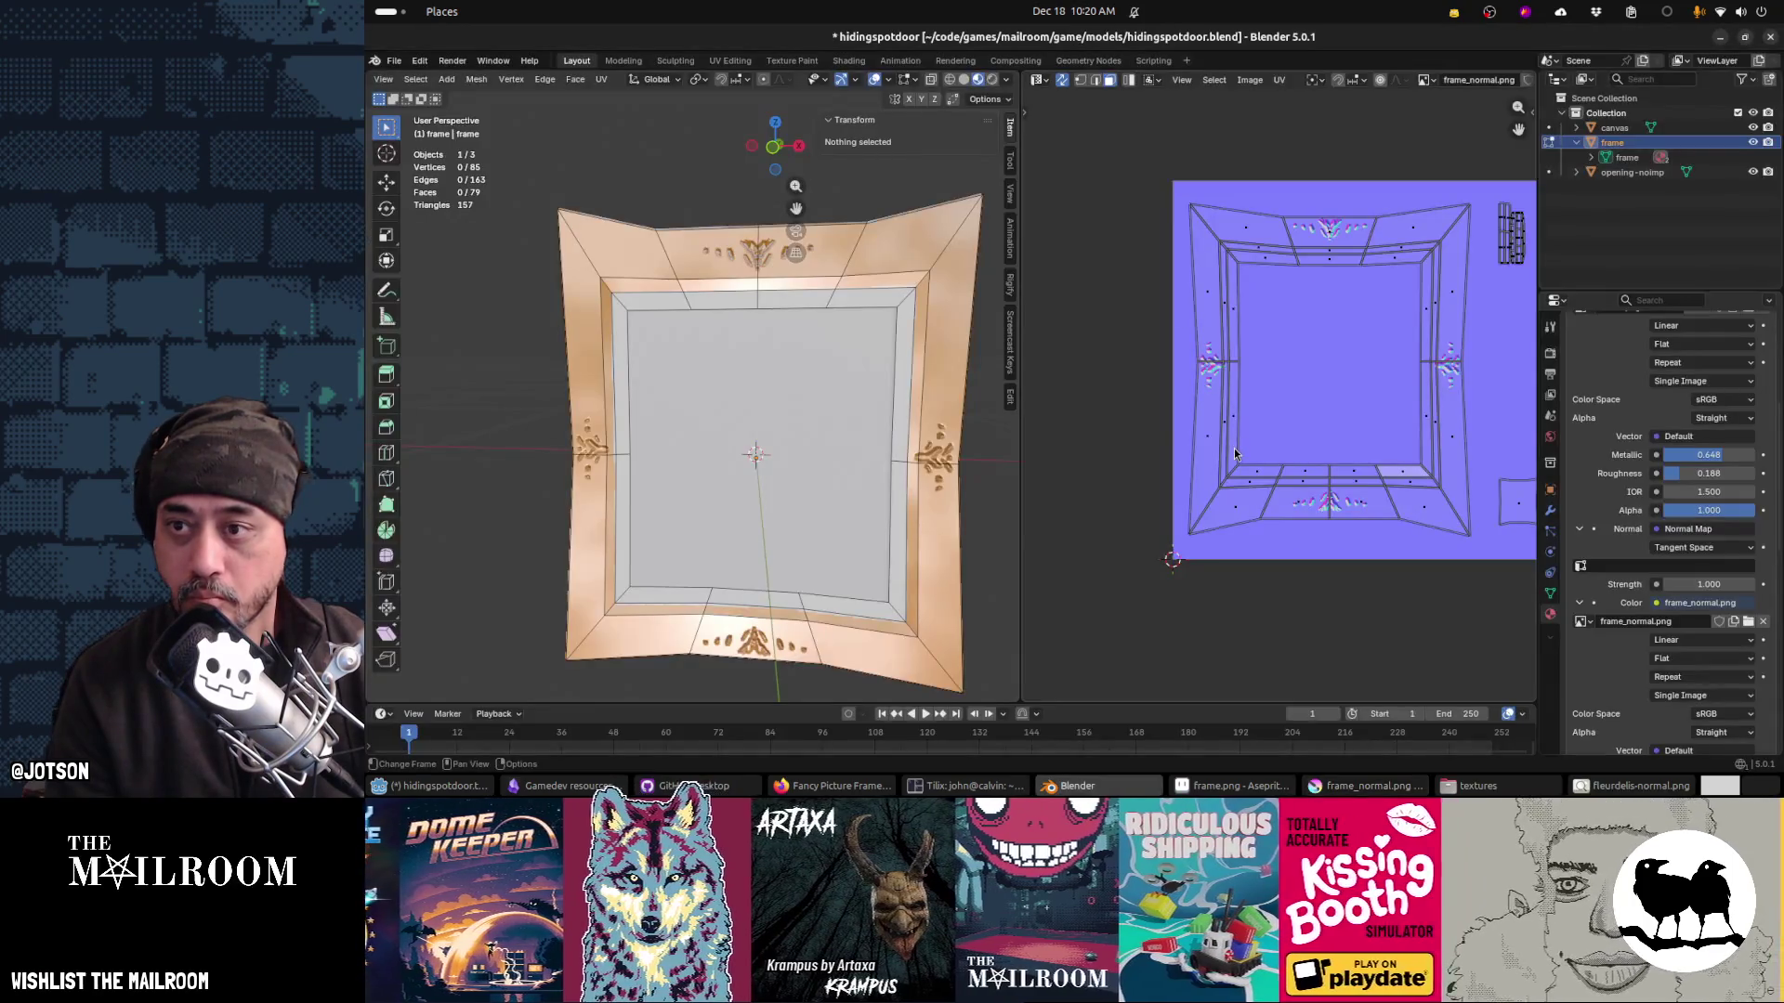
key("alt+r")
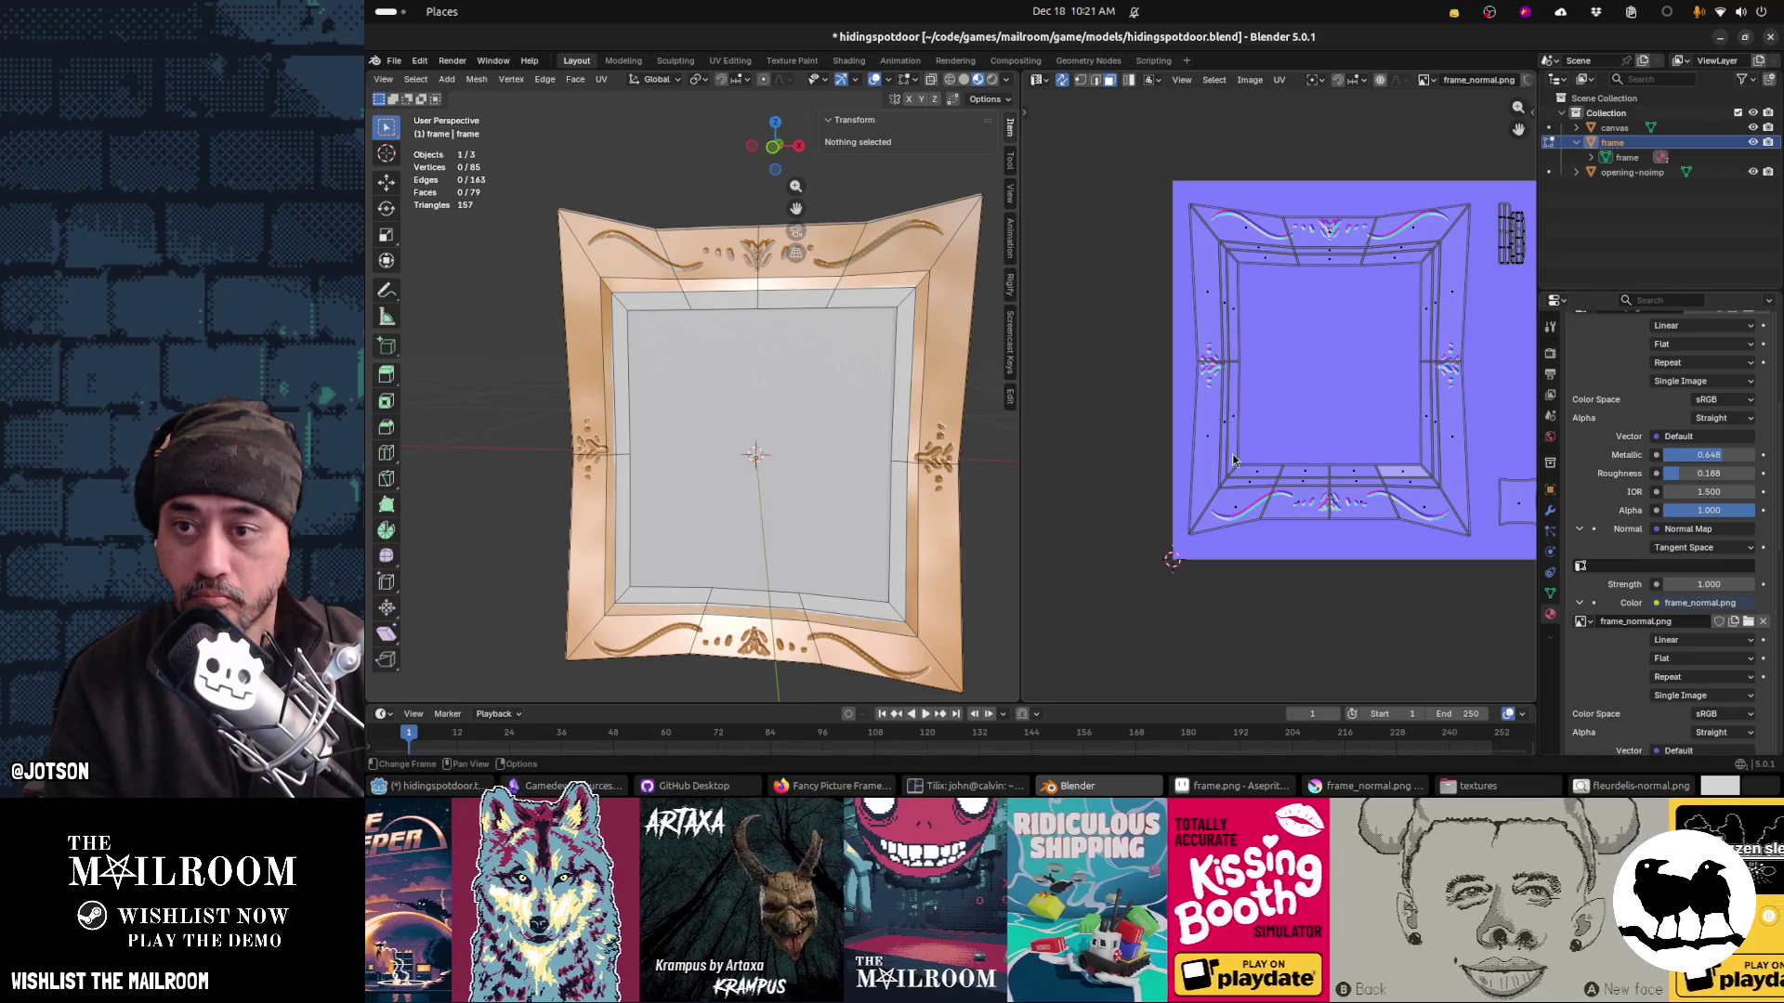
key("alt+Tab")
key("alt+Tab")
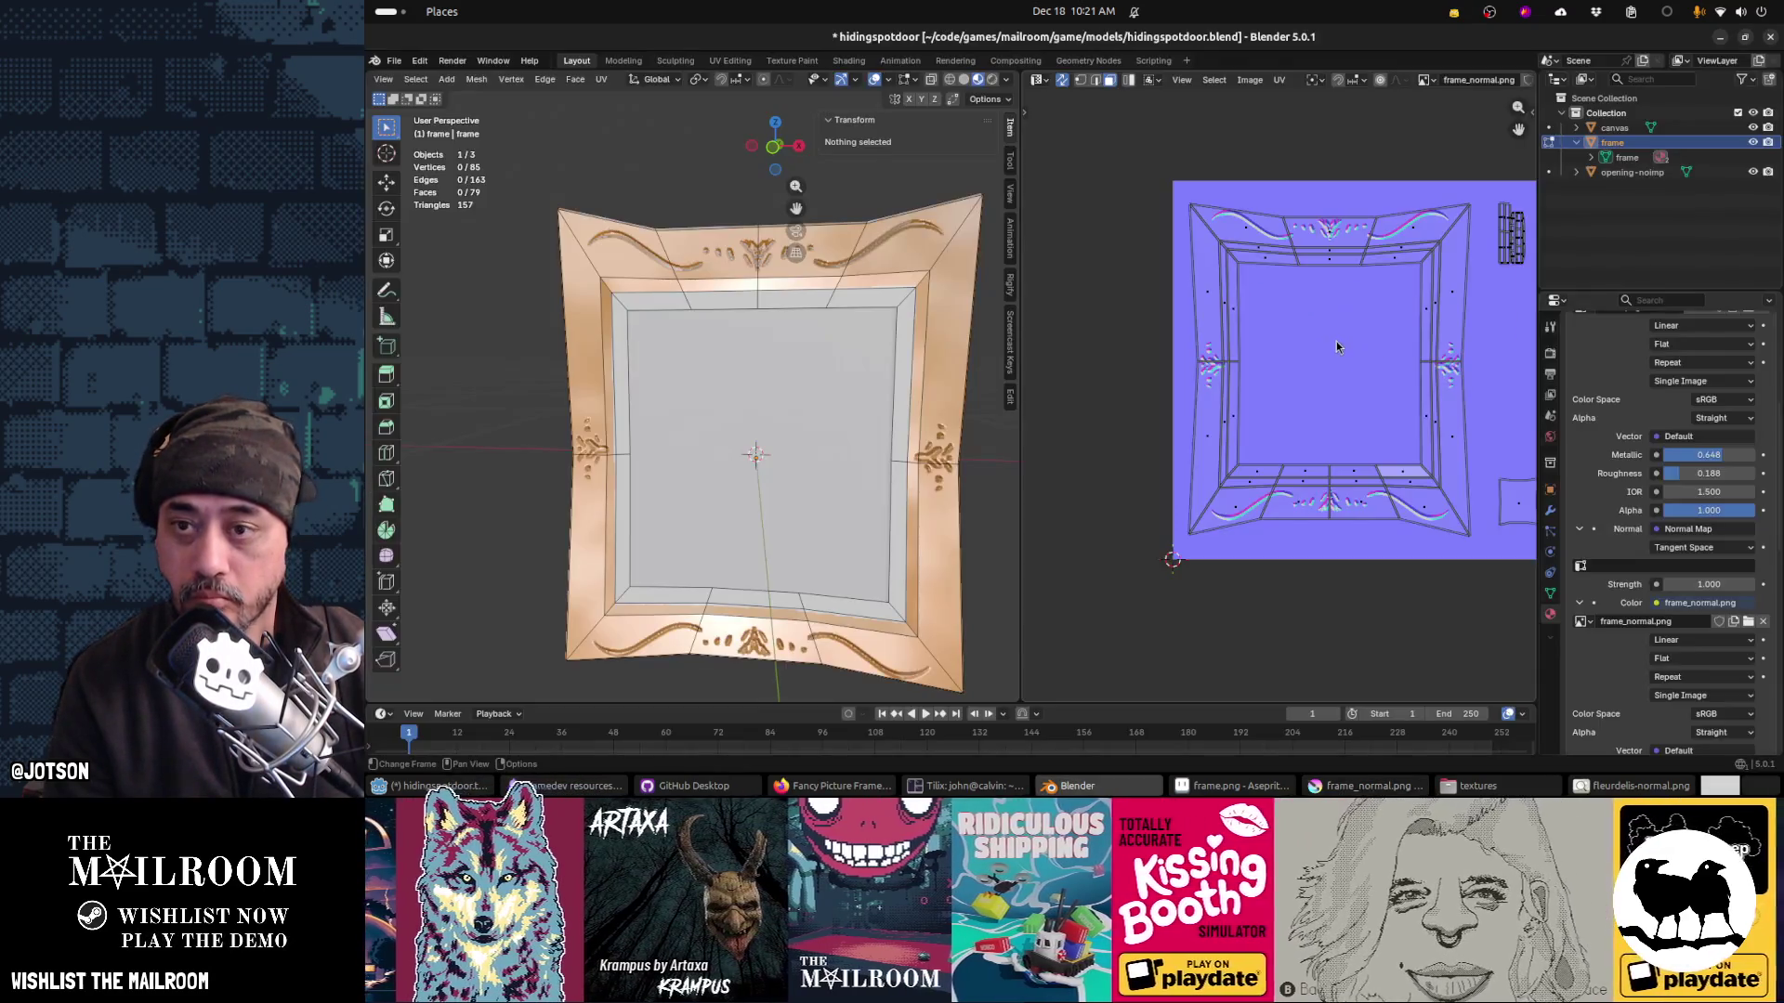
key("alt+Tab")
Step: Draw mirrored vertical curves down the frame sides, save, and check them in Blender
mouse_move(1349, 291)
left_mouse_down()
mouse_move(1362, 447)
mouse_move(1337, 509)
left_mouse_up()
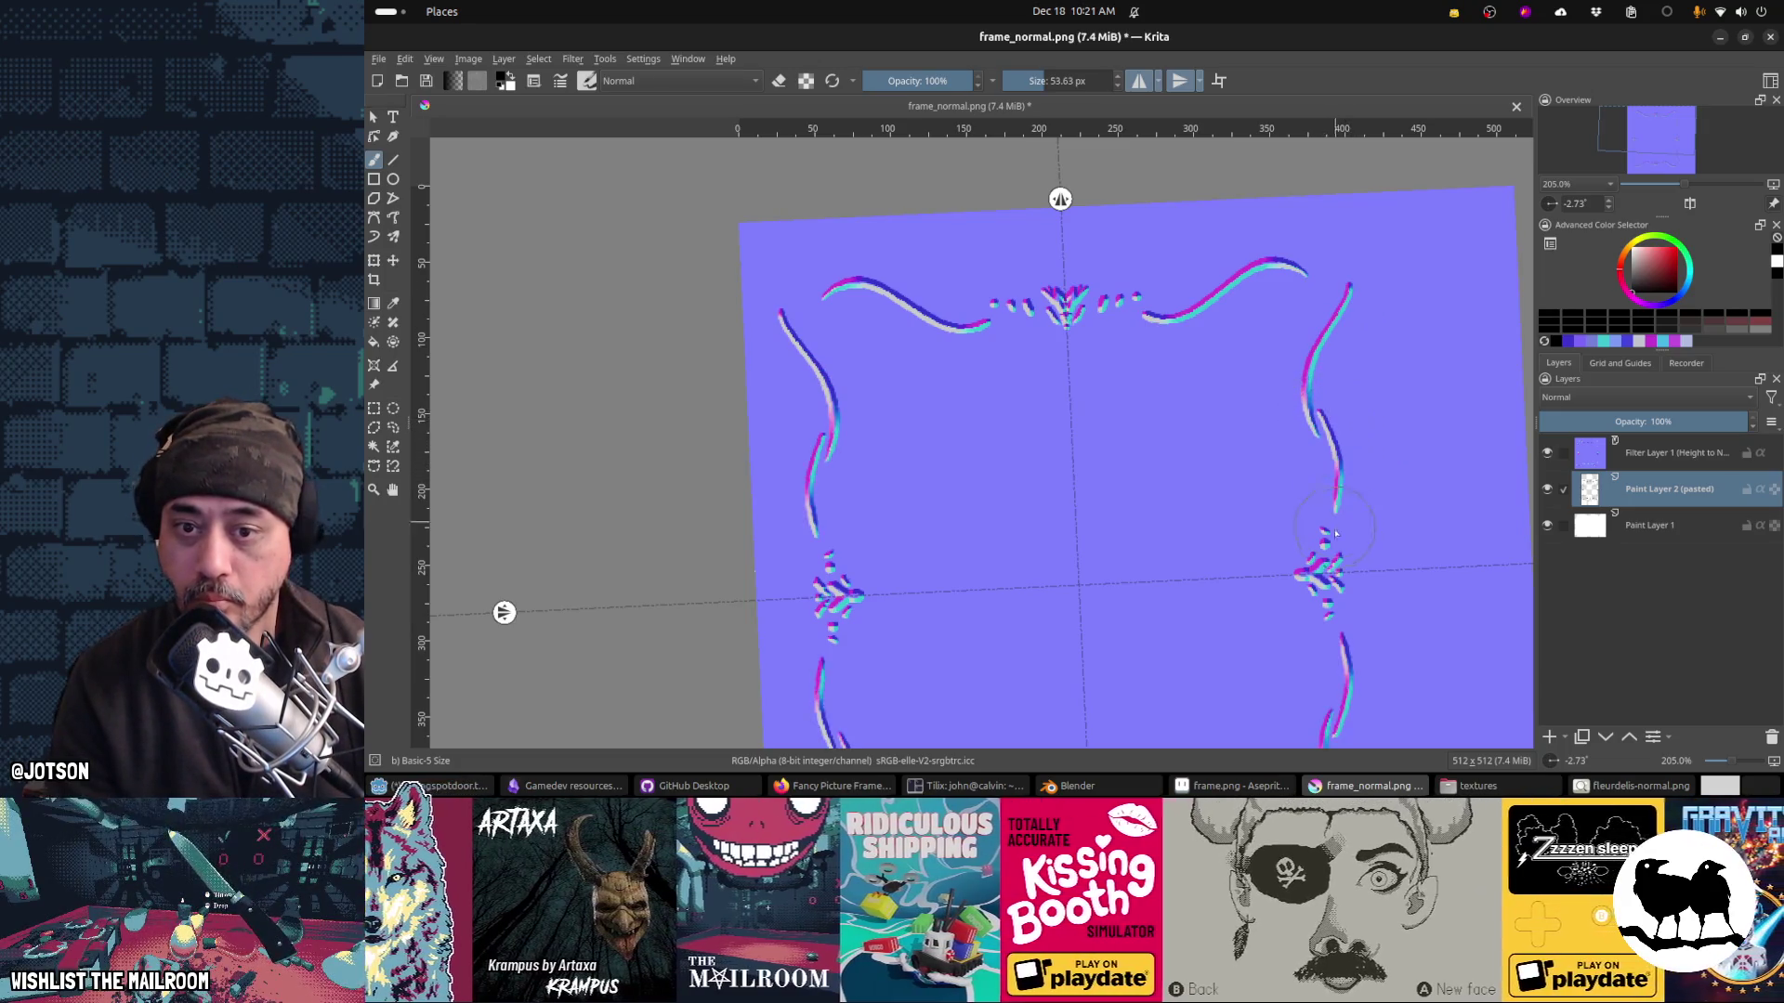
key("ctrl+s")
key("Return")
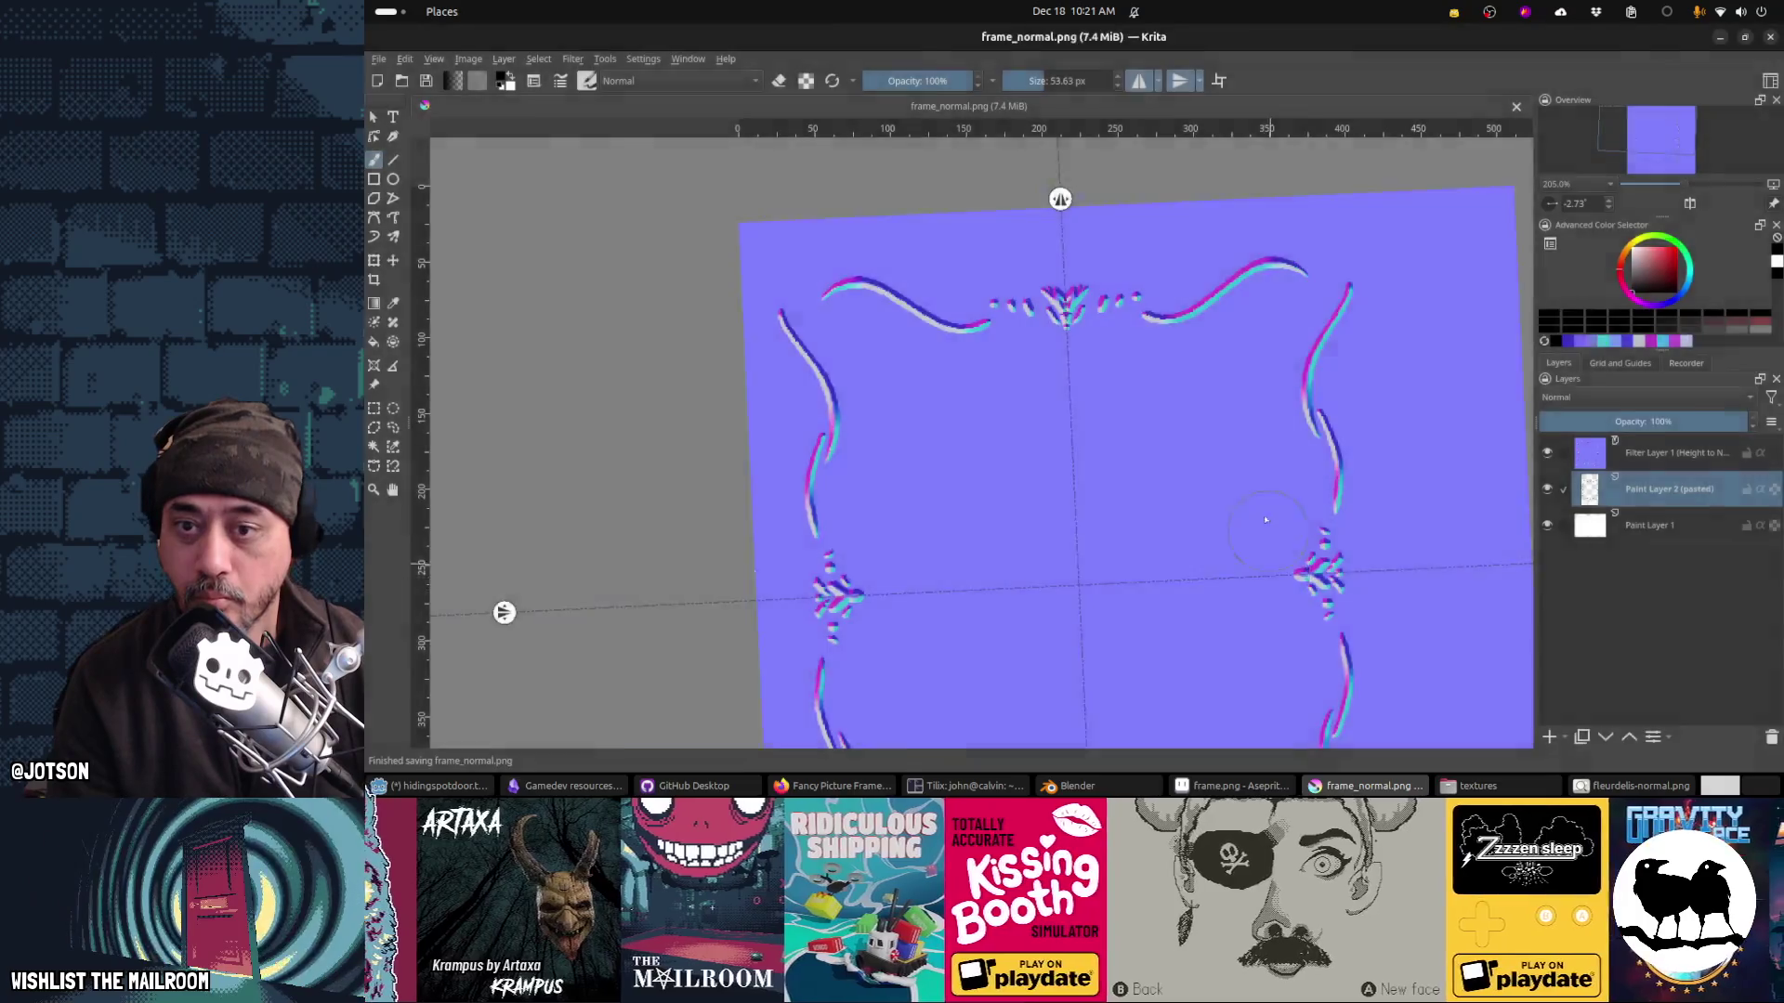
key("alt+Tab")
key("alt+Tab")
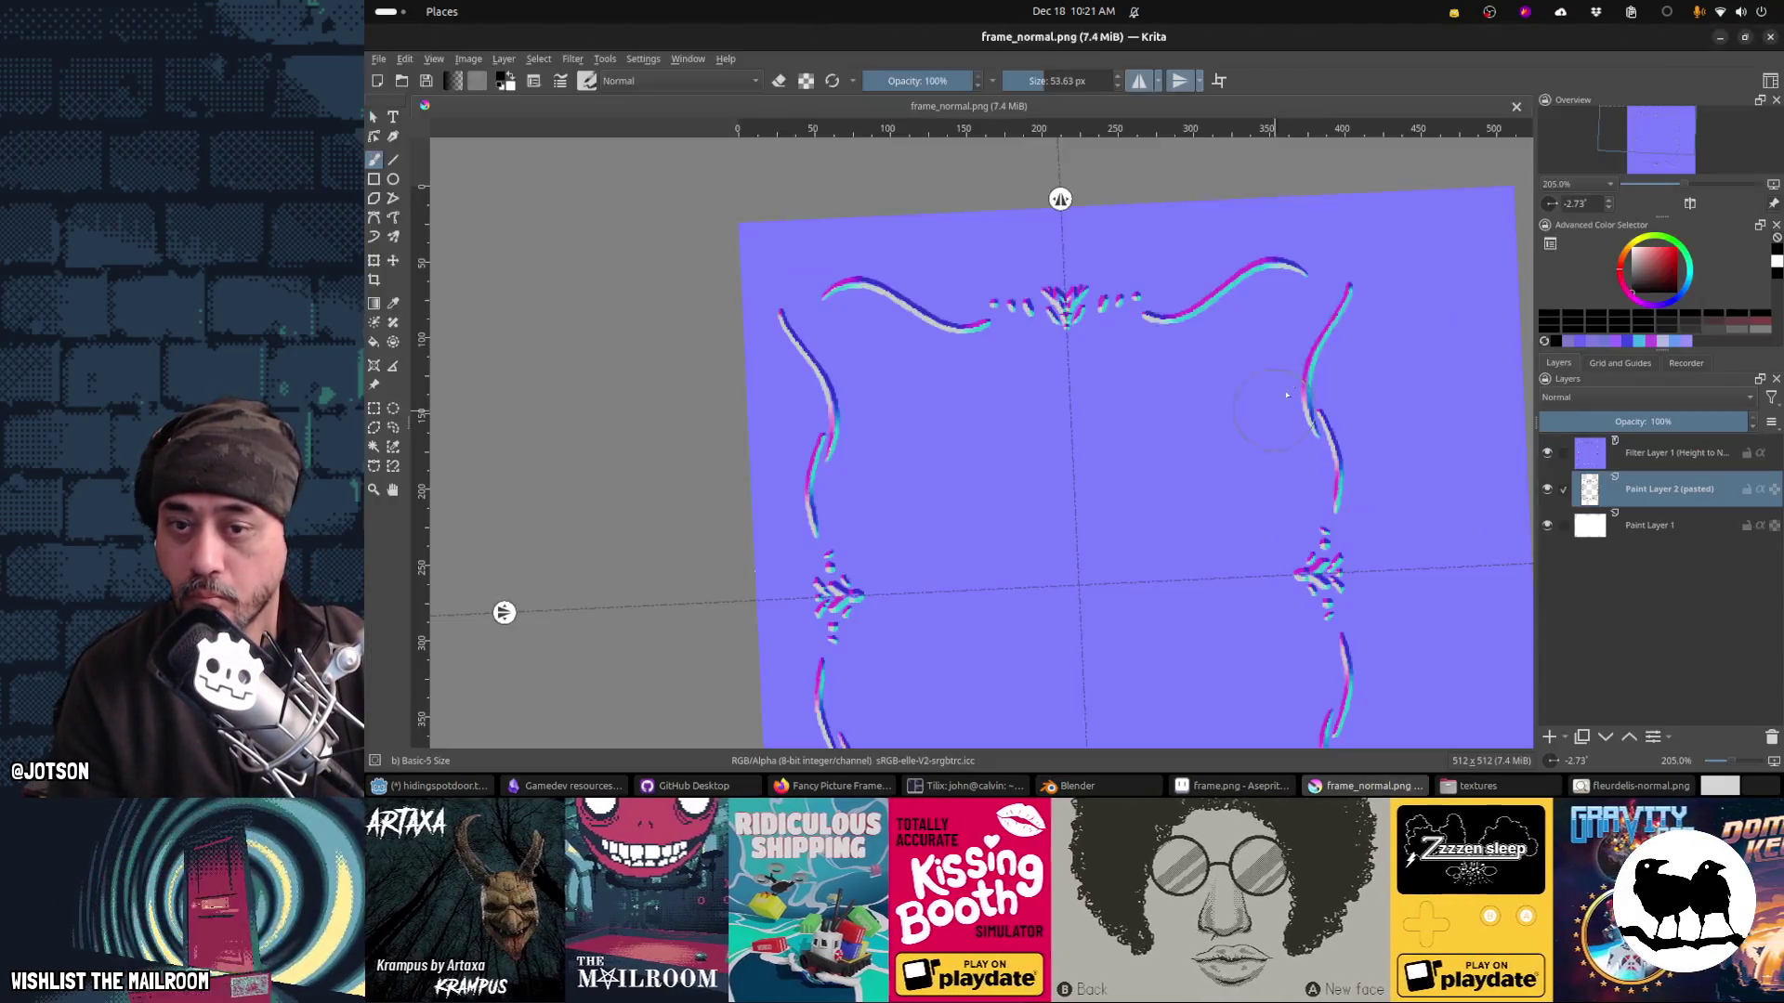
Step: Erase the tops of the side curves, save, and preview the frame in Blender
left_click_drag(1354, 281, 1338, 311)
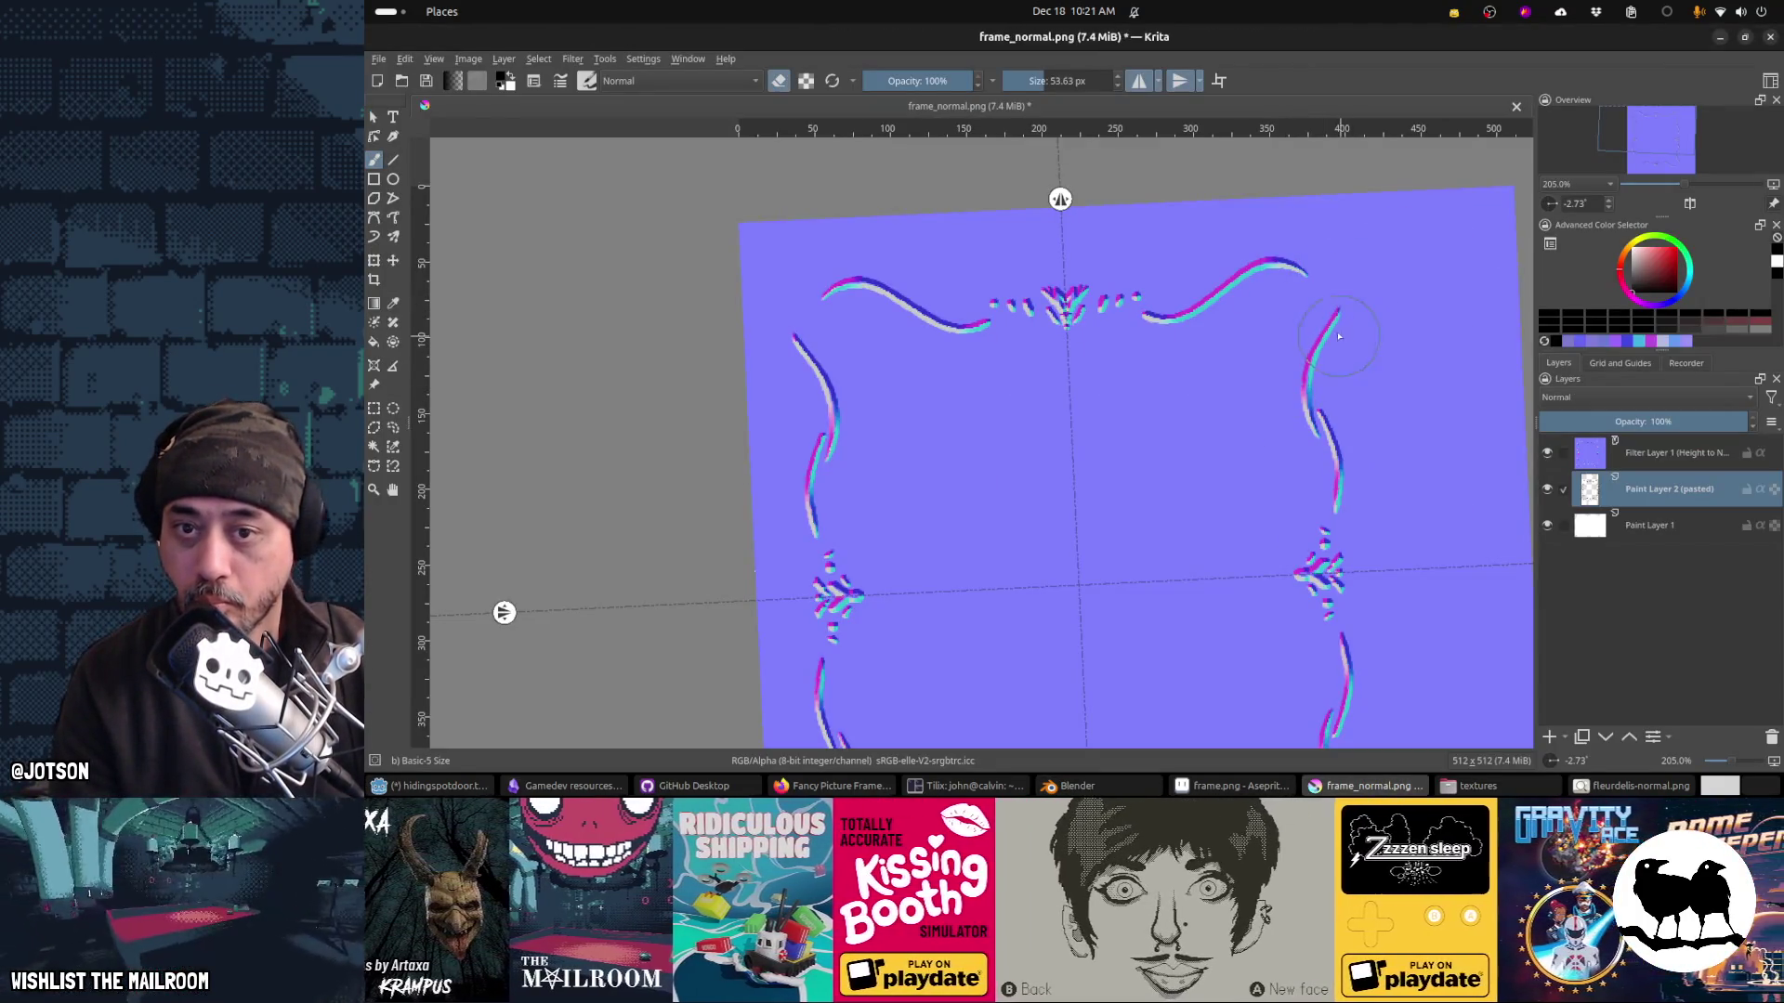
key("ctrl+s")
key("Return")
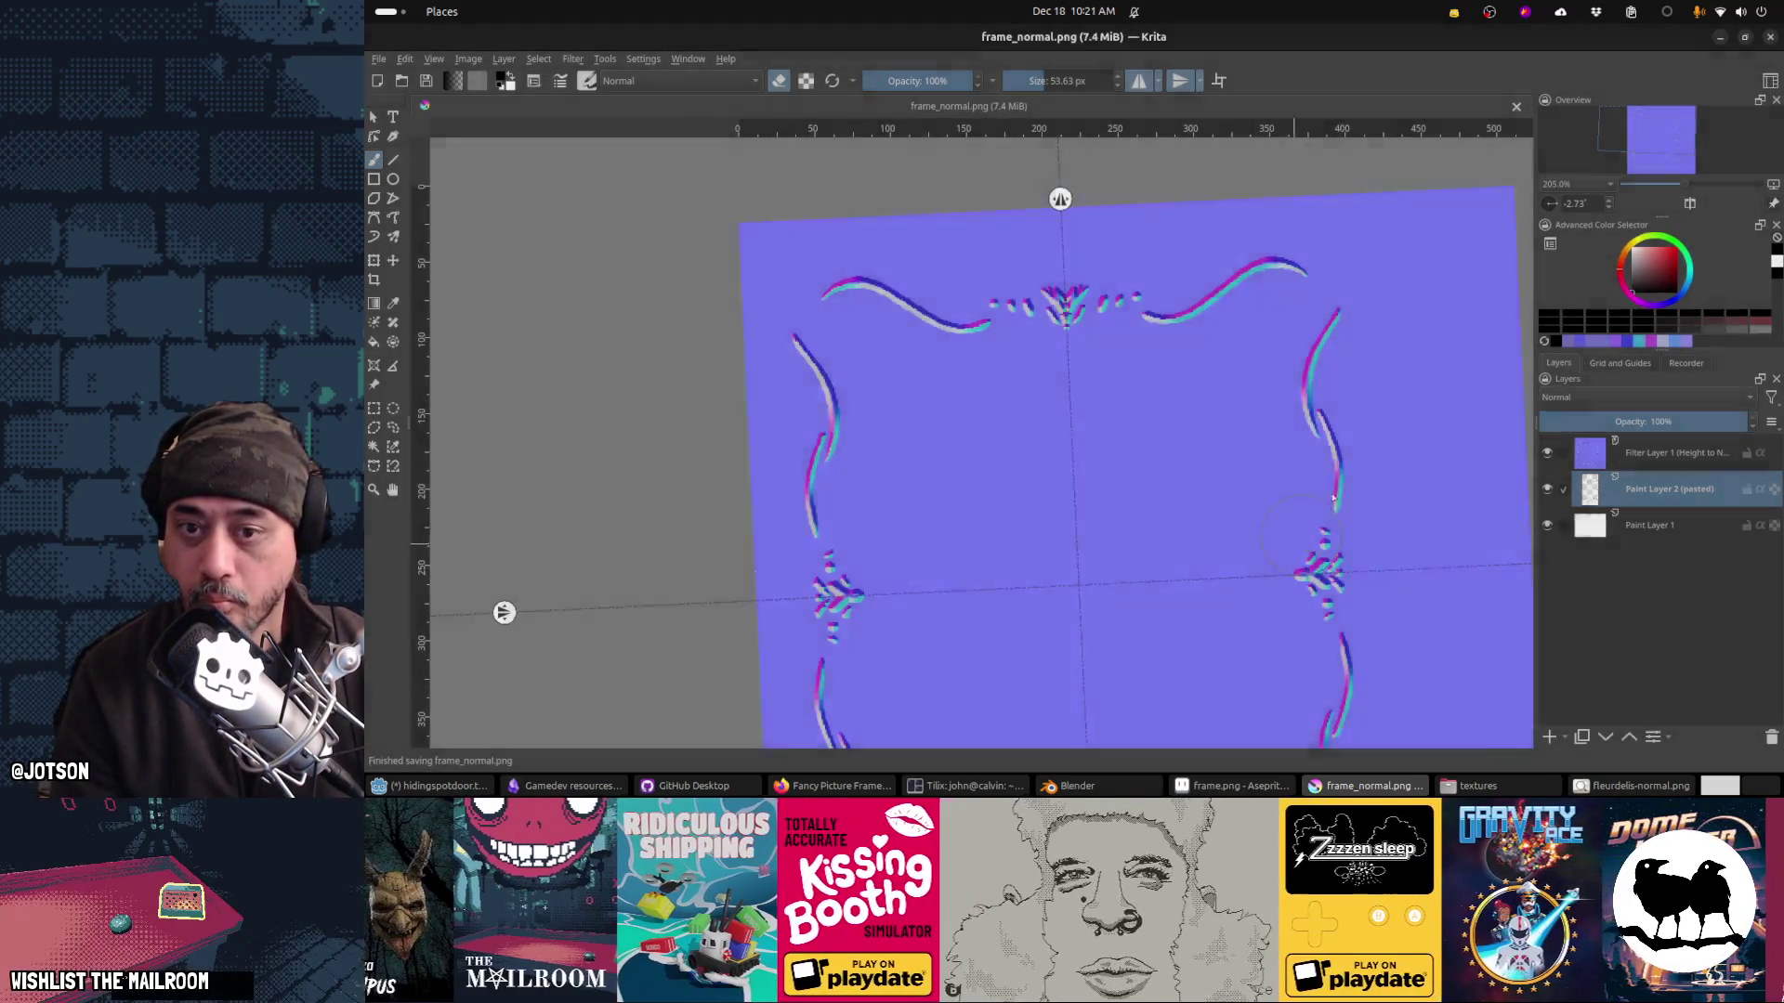
key("alt+Tab")
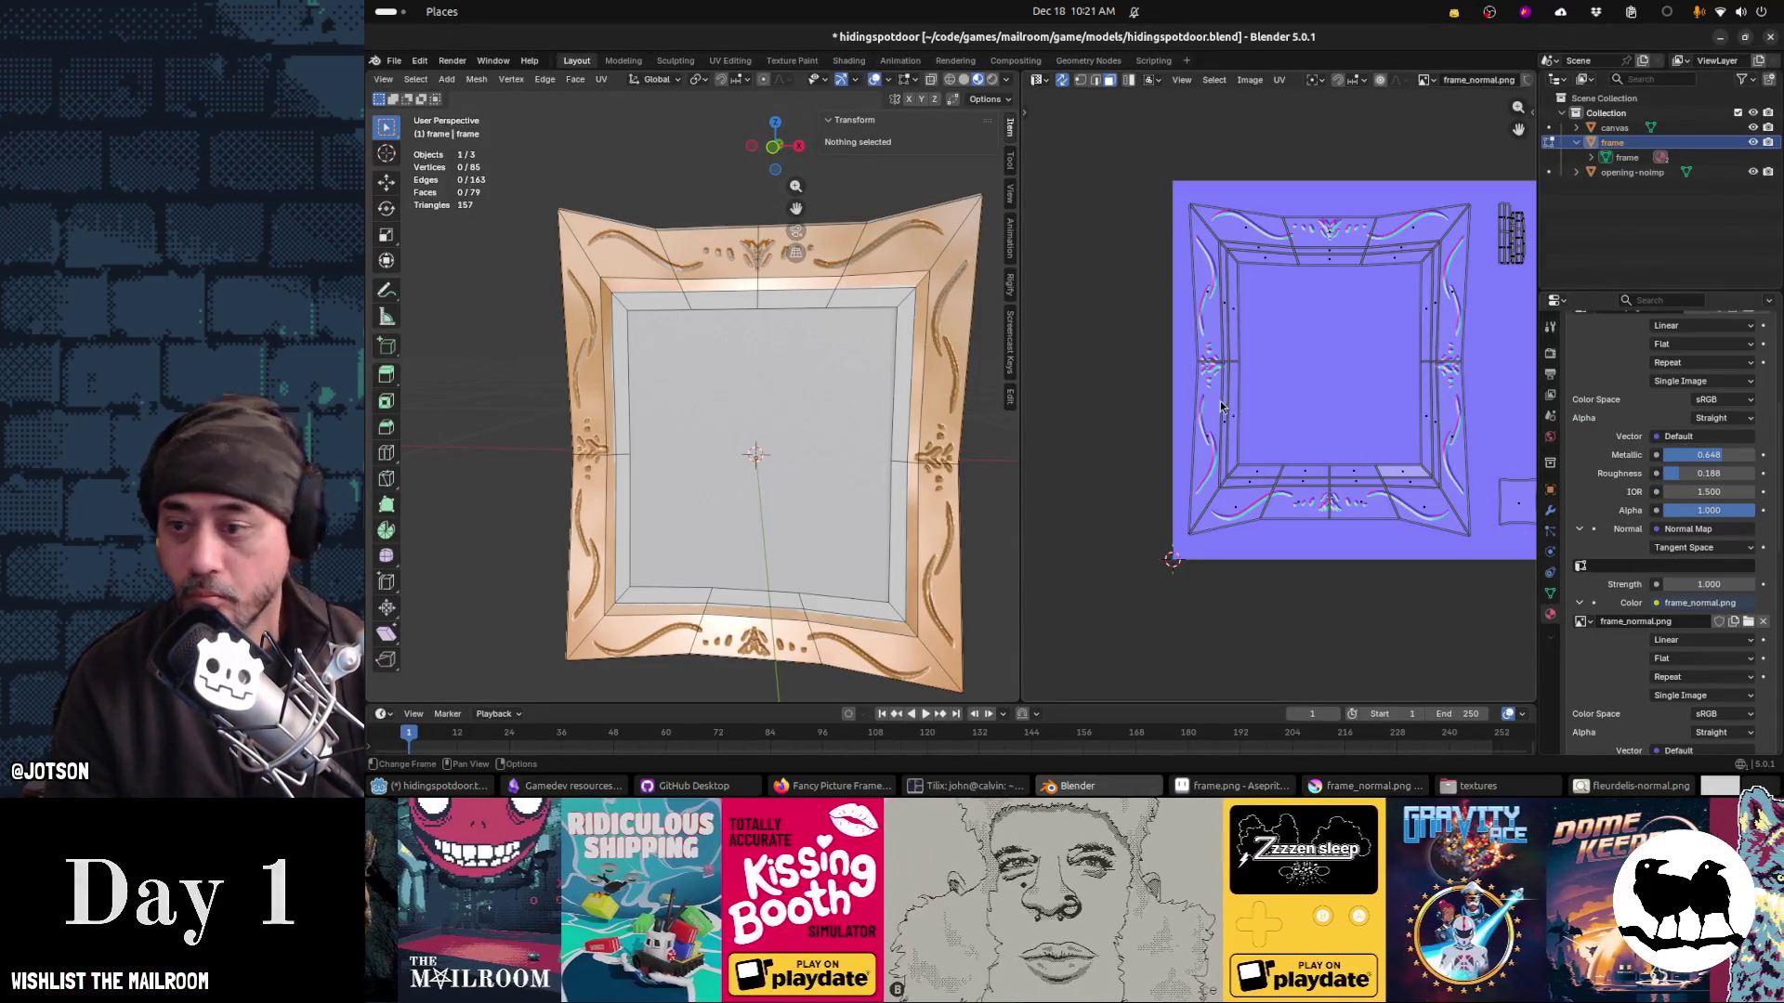
key("alt+Tab")
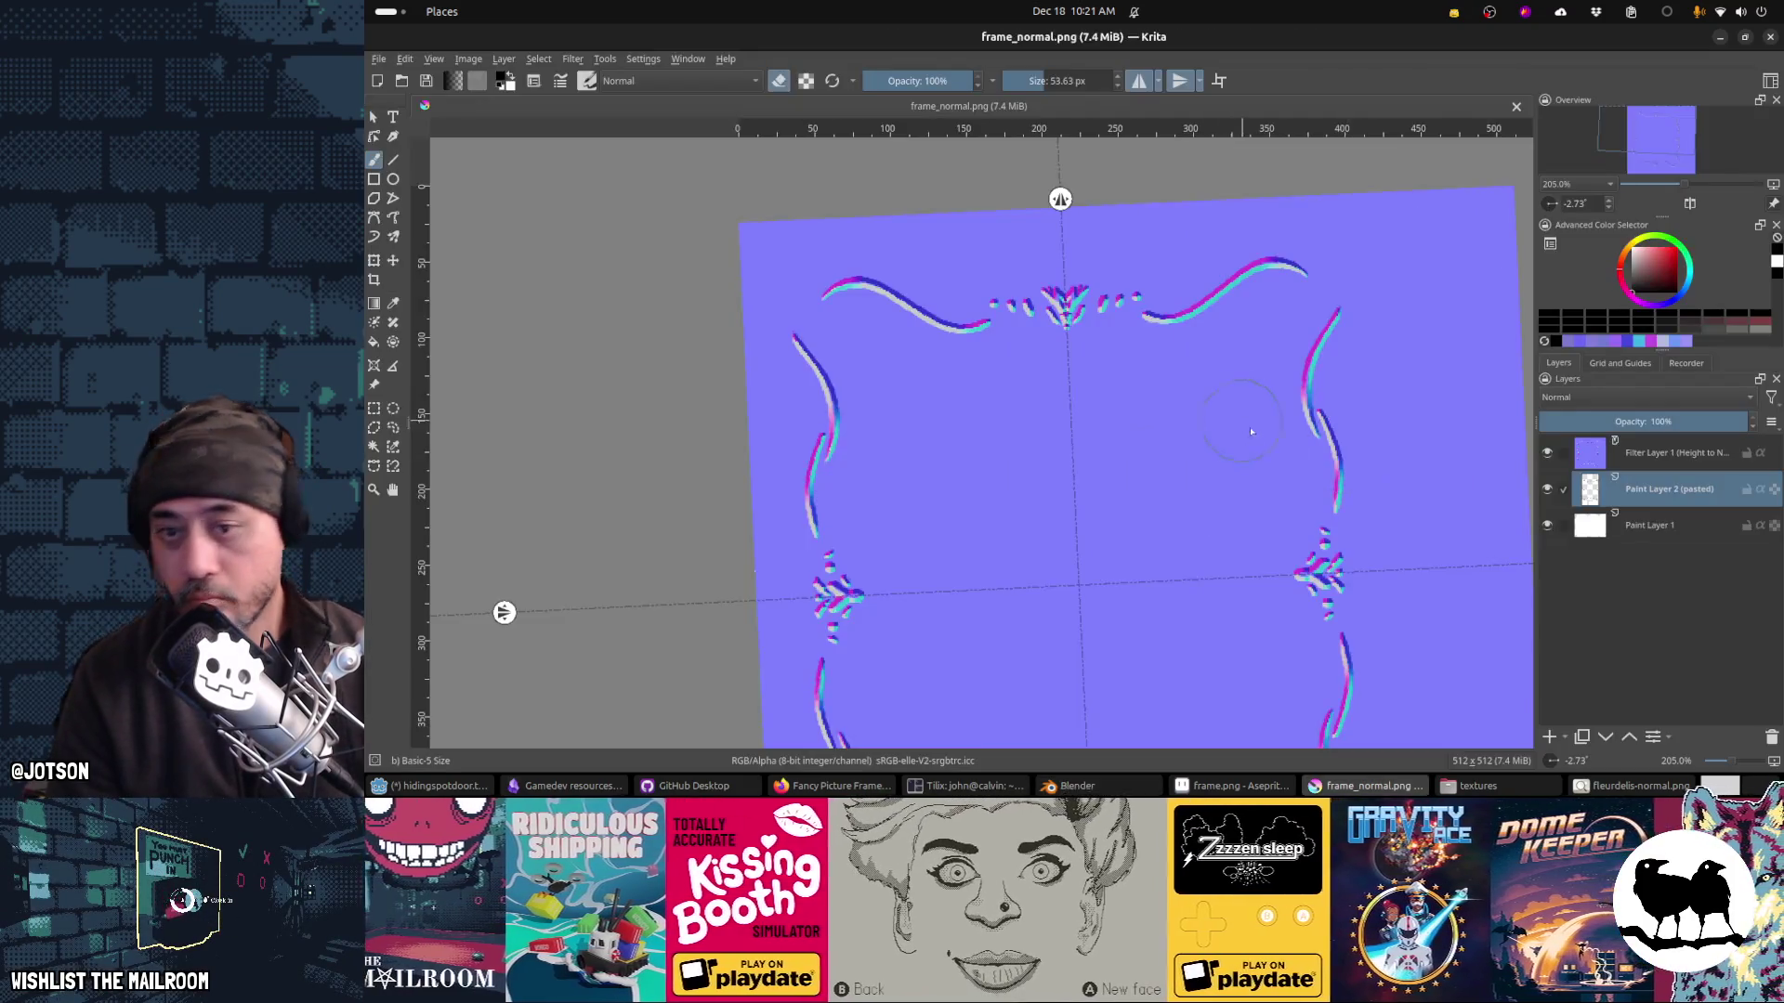
Step: Retrace and repaint the right side curve and its mirrored left copy
mouse_move(1336, 316)
left_mouse_down()
mouse_move(1306, 413)
mouse_move(1329, 444)
left_mouse_up()
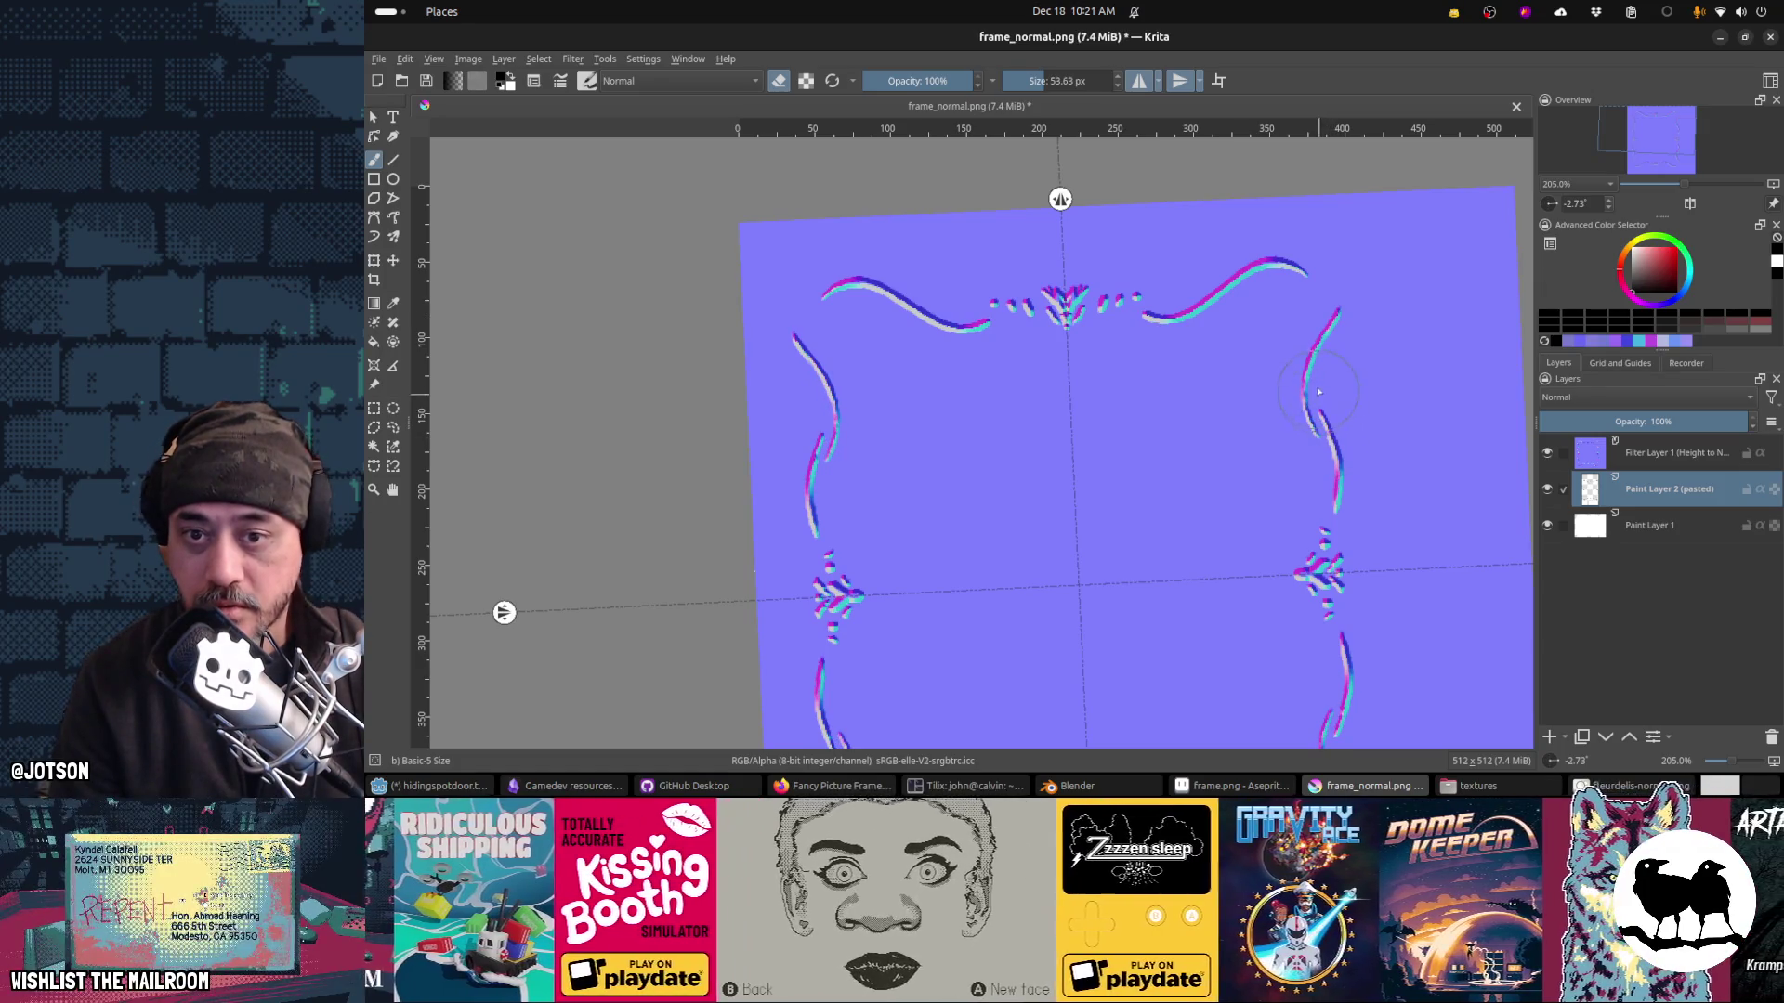
key("e")
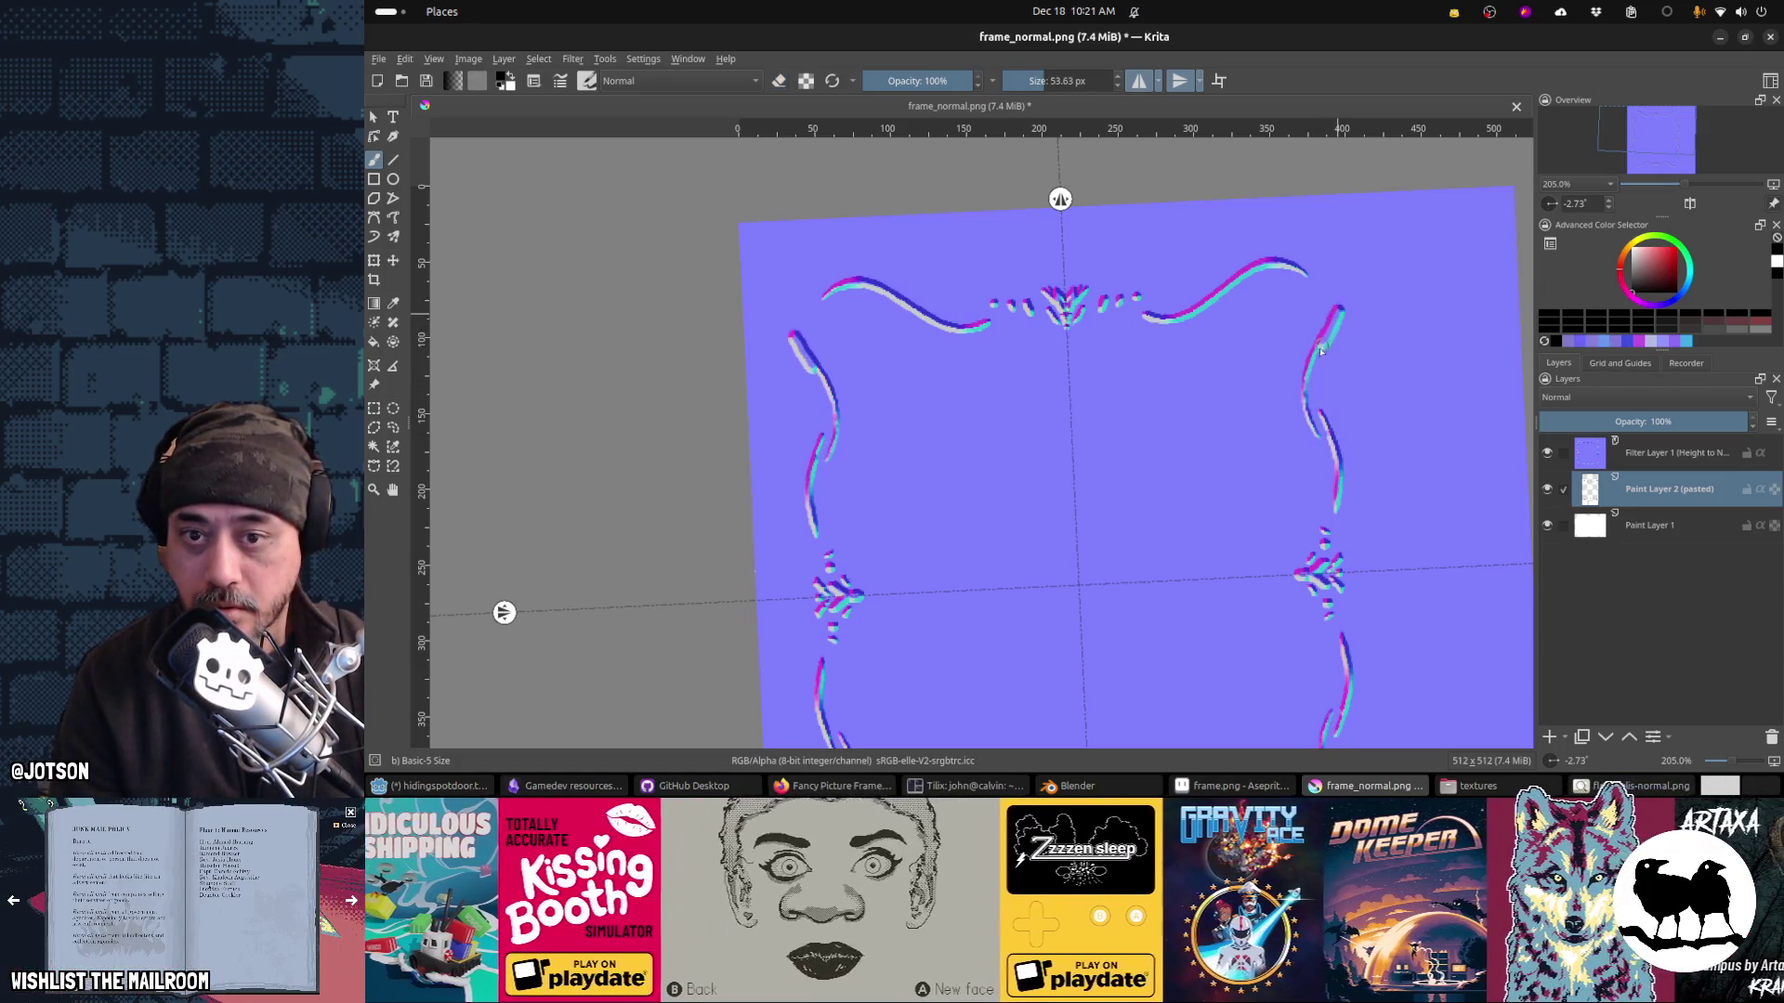
mouse_move(1316, 361)
left_mouse_down()
mouse_move(1336, 469)
mouse_move(1297, 380)
left_mouse_up()
key("e")
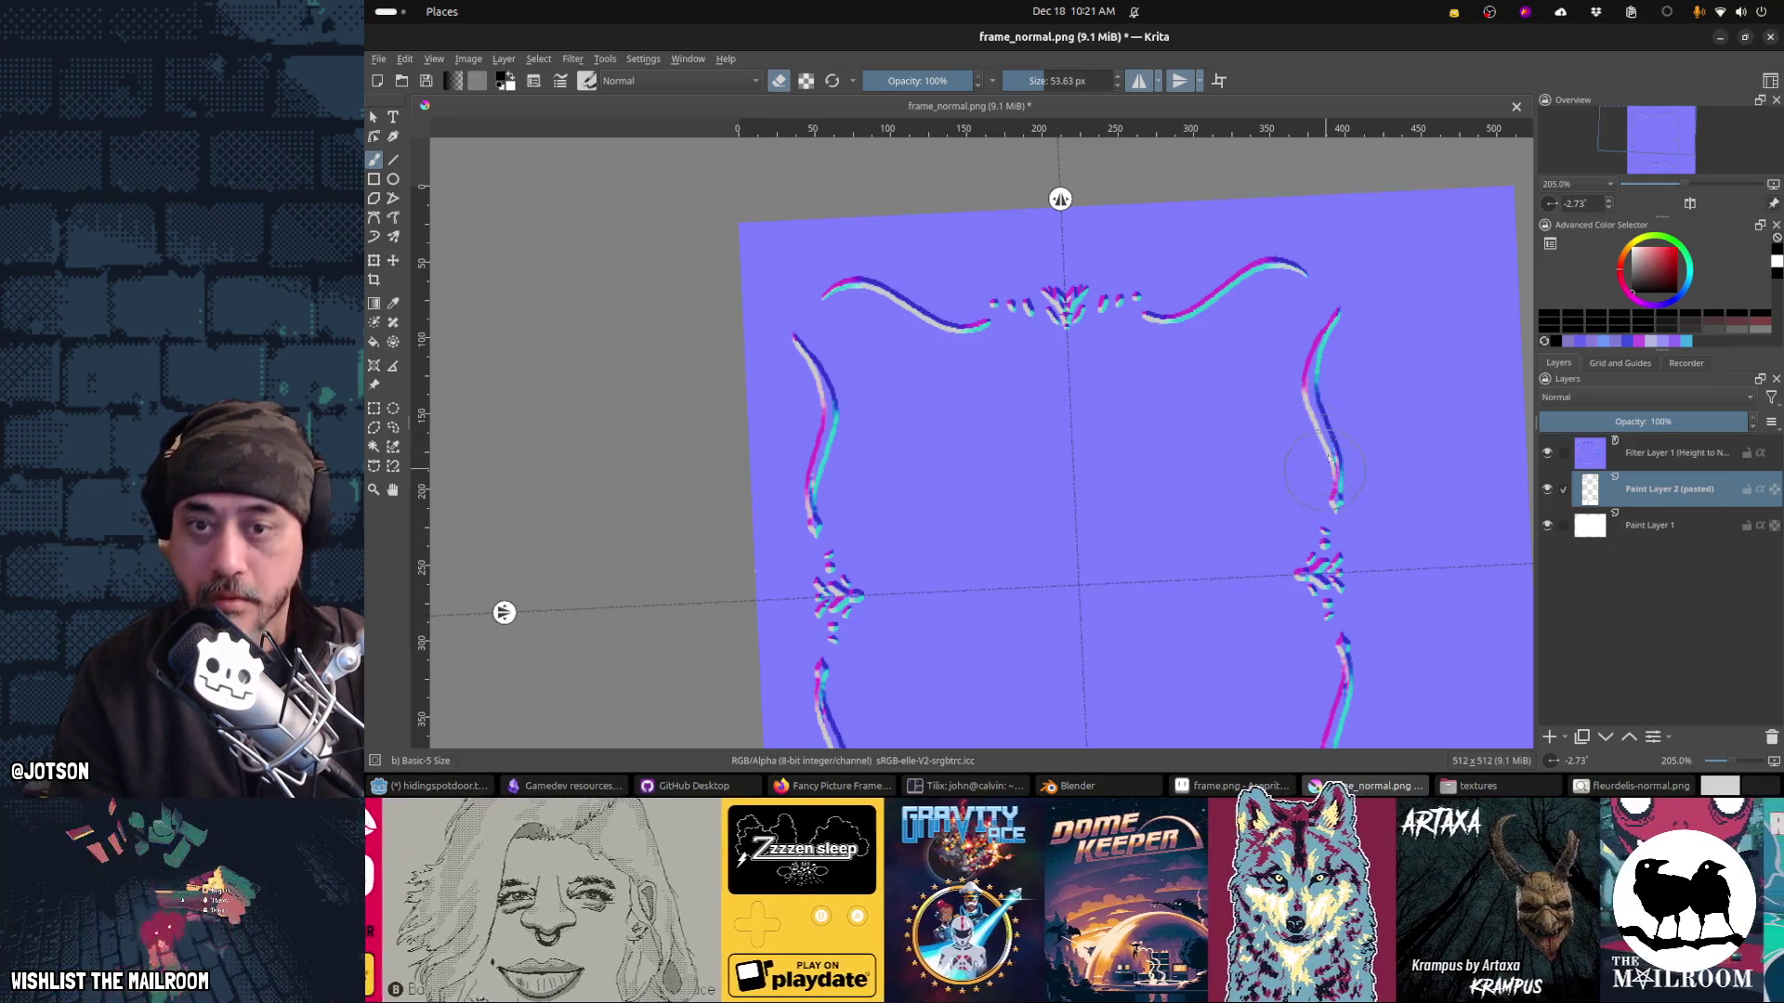
key("e")
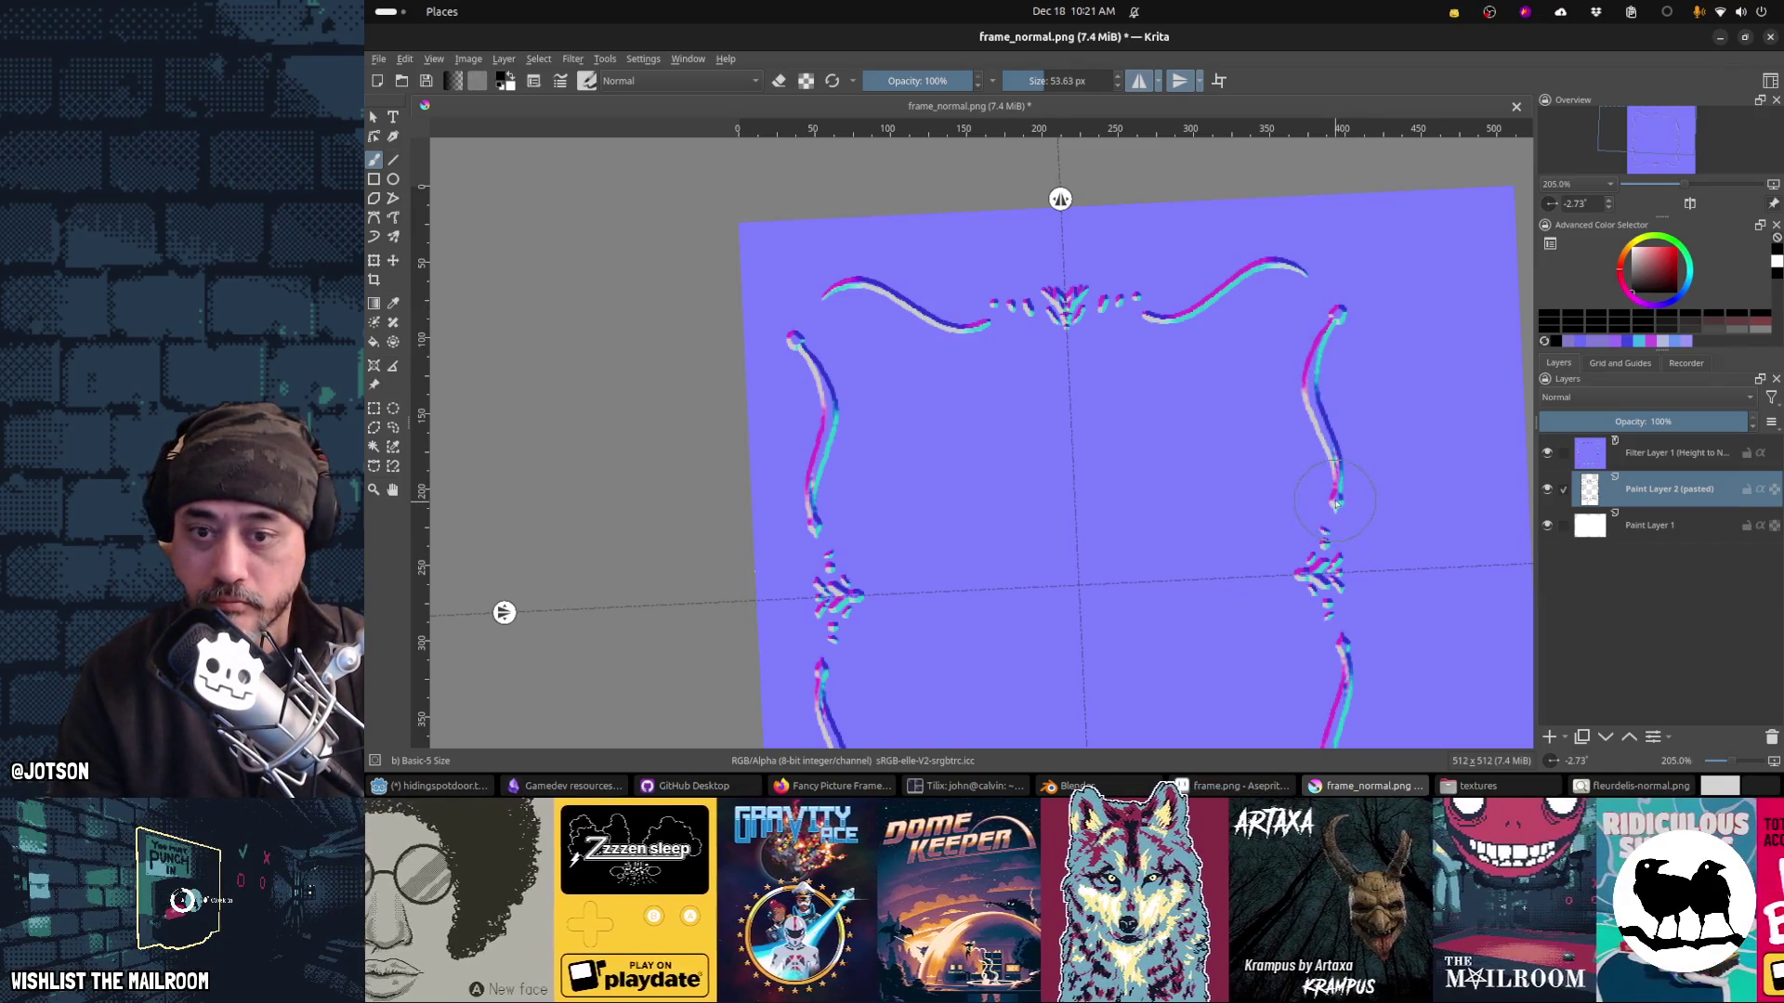
Step: Extend the curled tips of the side curves, save, and check the frame in Blender
left_click_drag(1335, 507, 1338, 509)
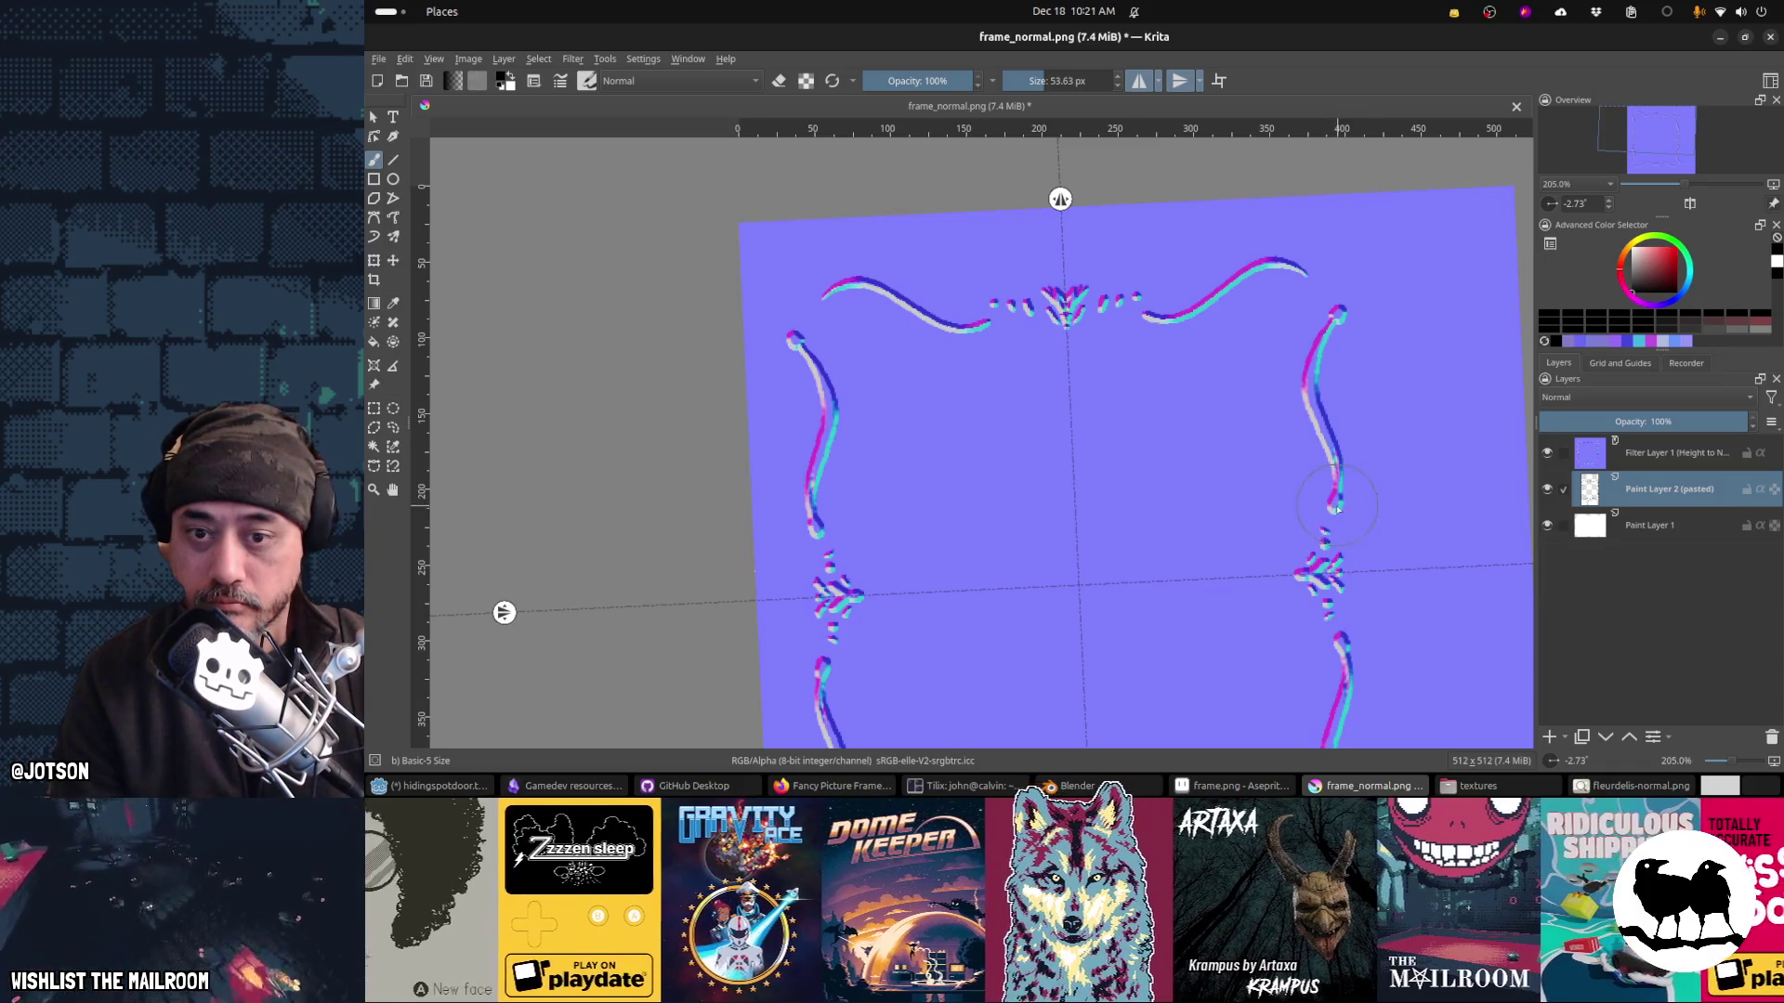
key("ctrl+s")
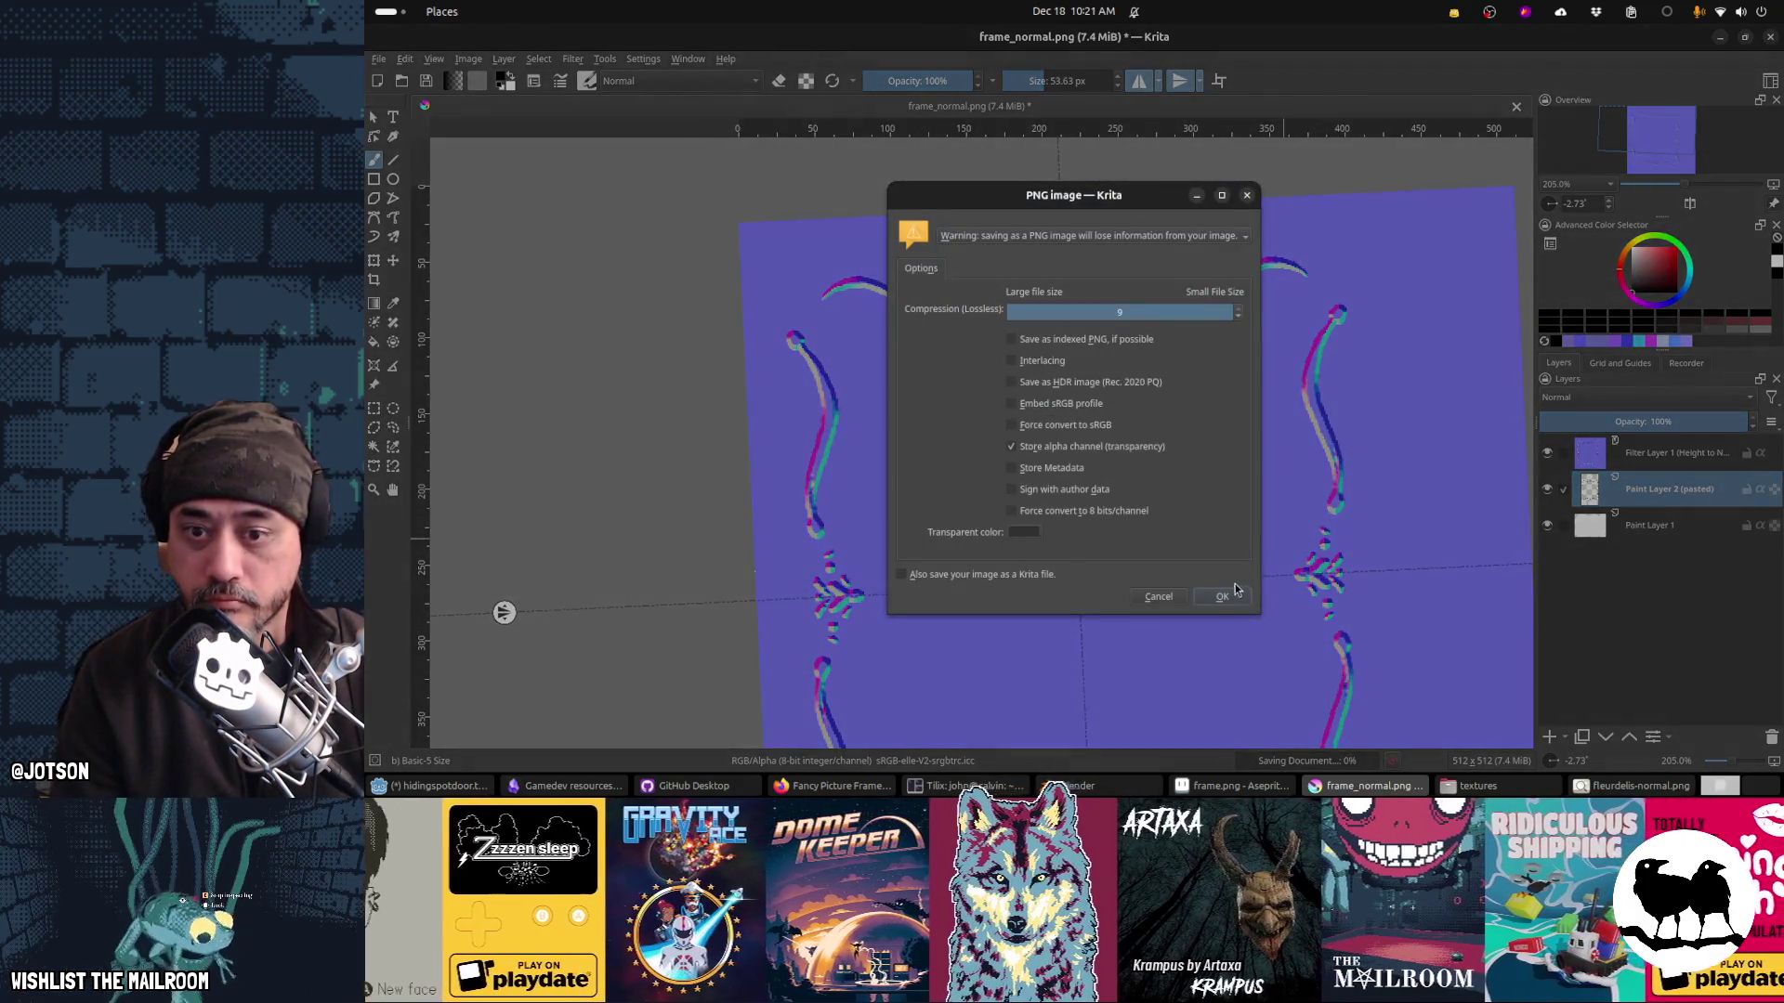
key("Return")
key("alt+Tab")
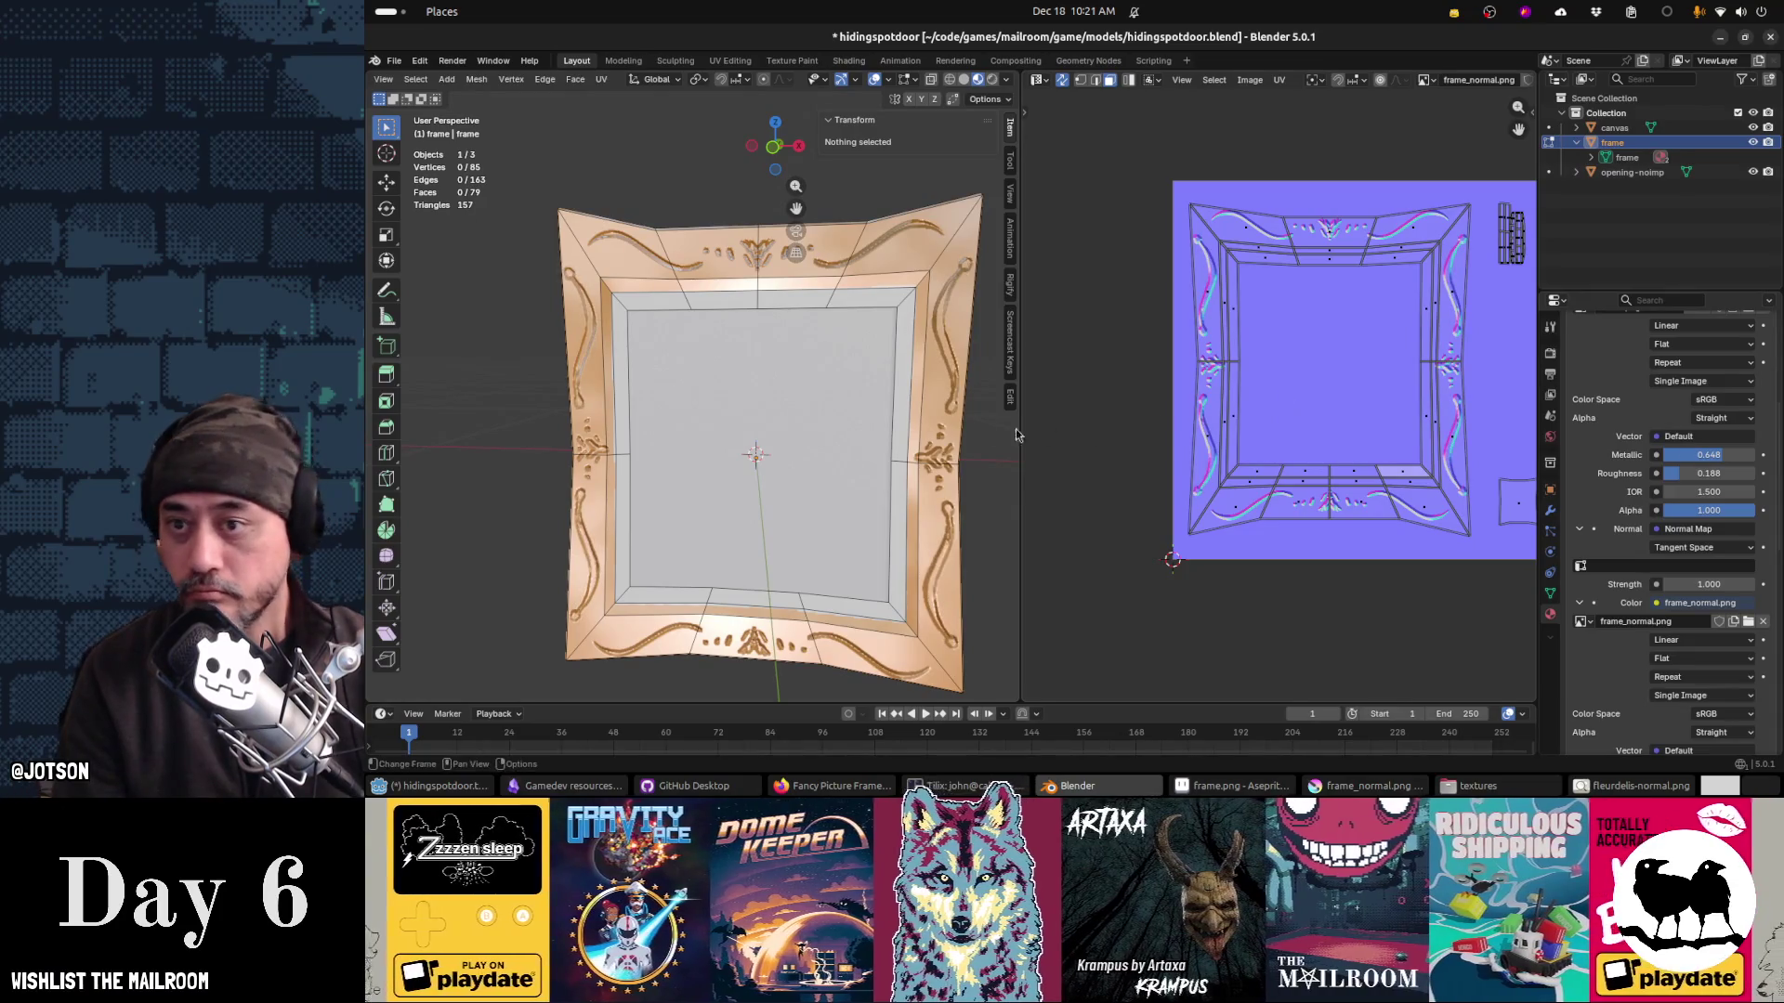
key("alt+Tab")
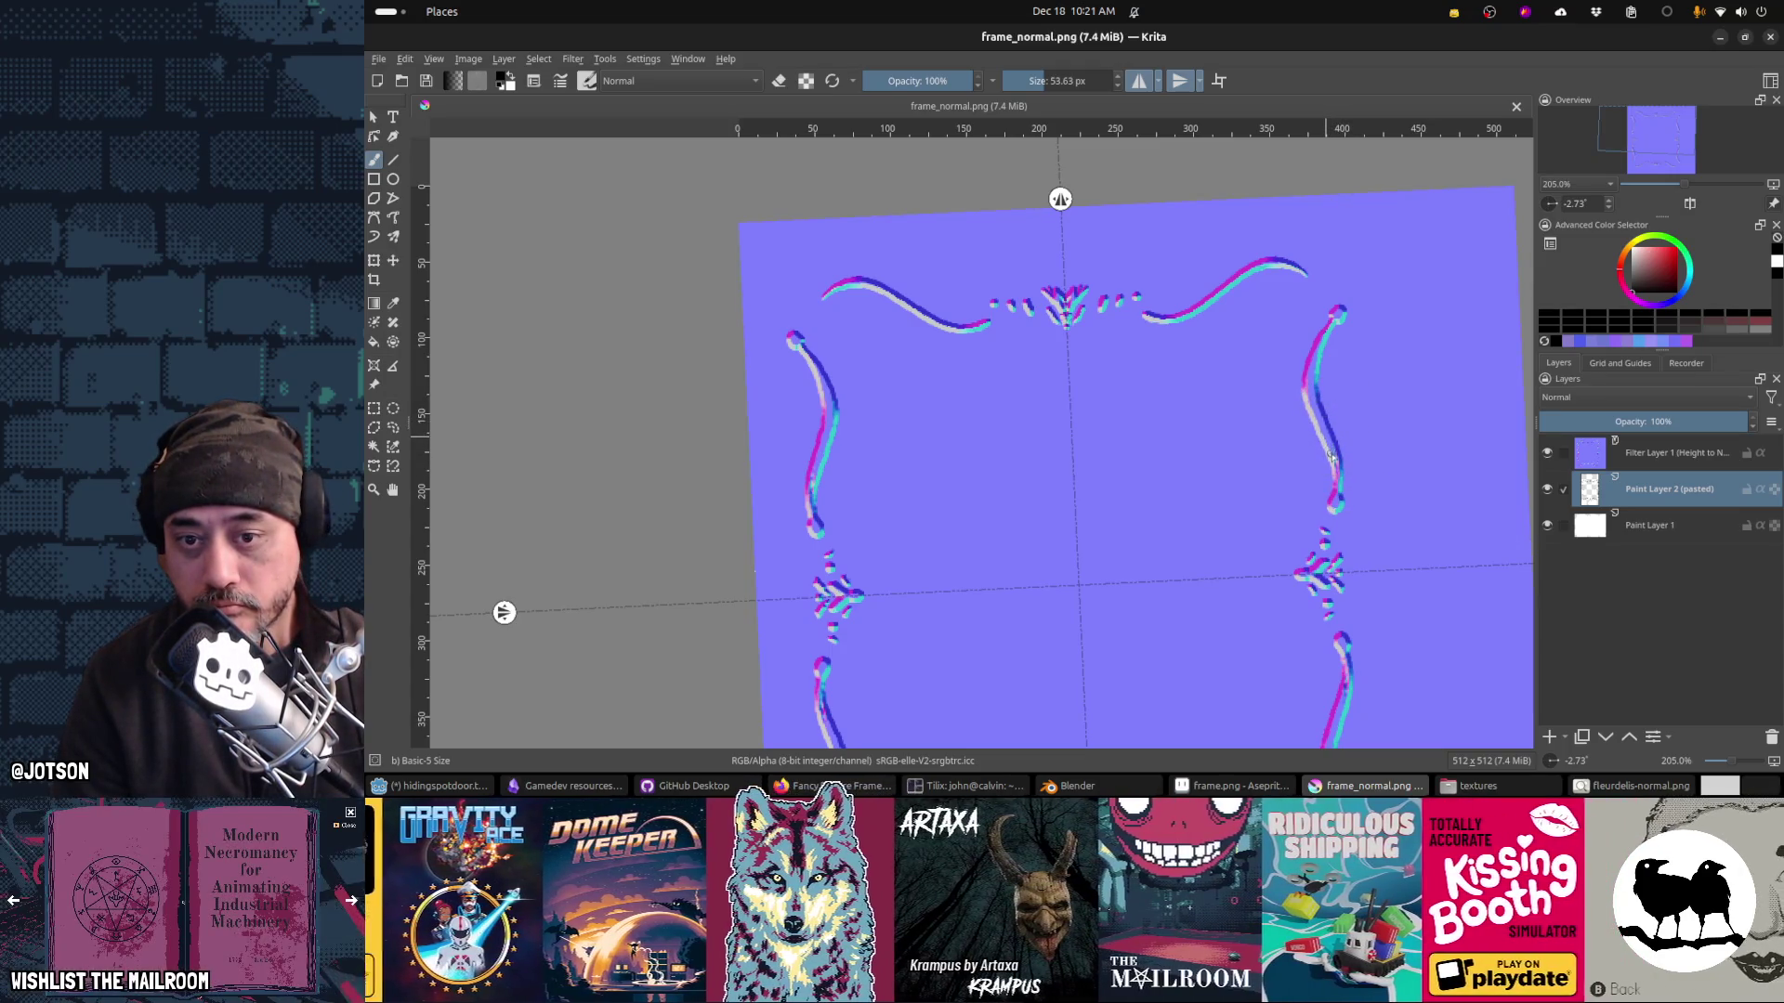
Step: Repaint and lighten the lower right side curve and its mirror, save, and check in Blender
left_click_drag(1333, 464, 1334, 454)
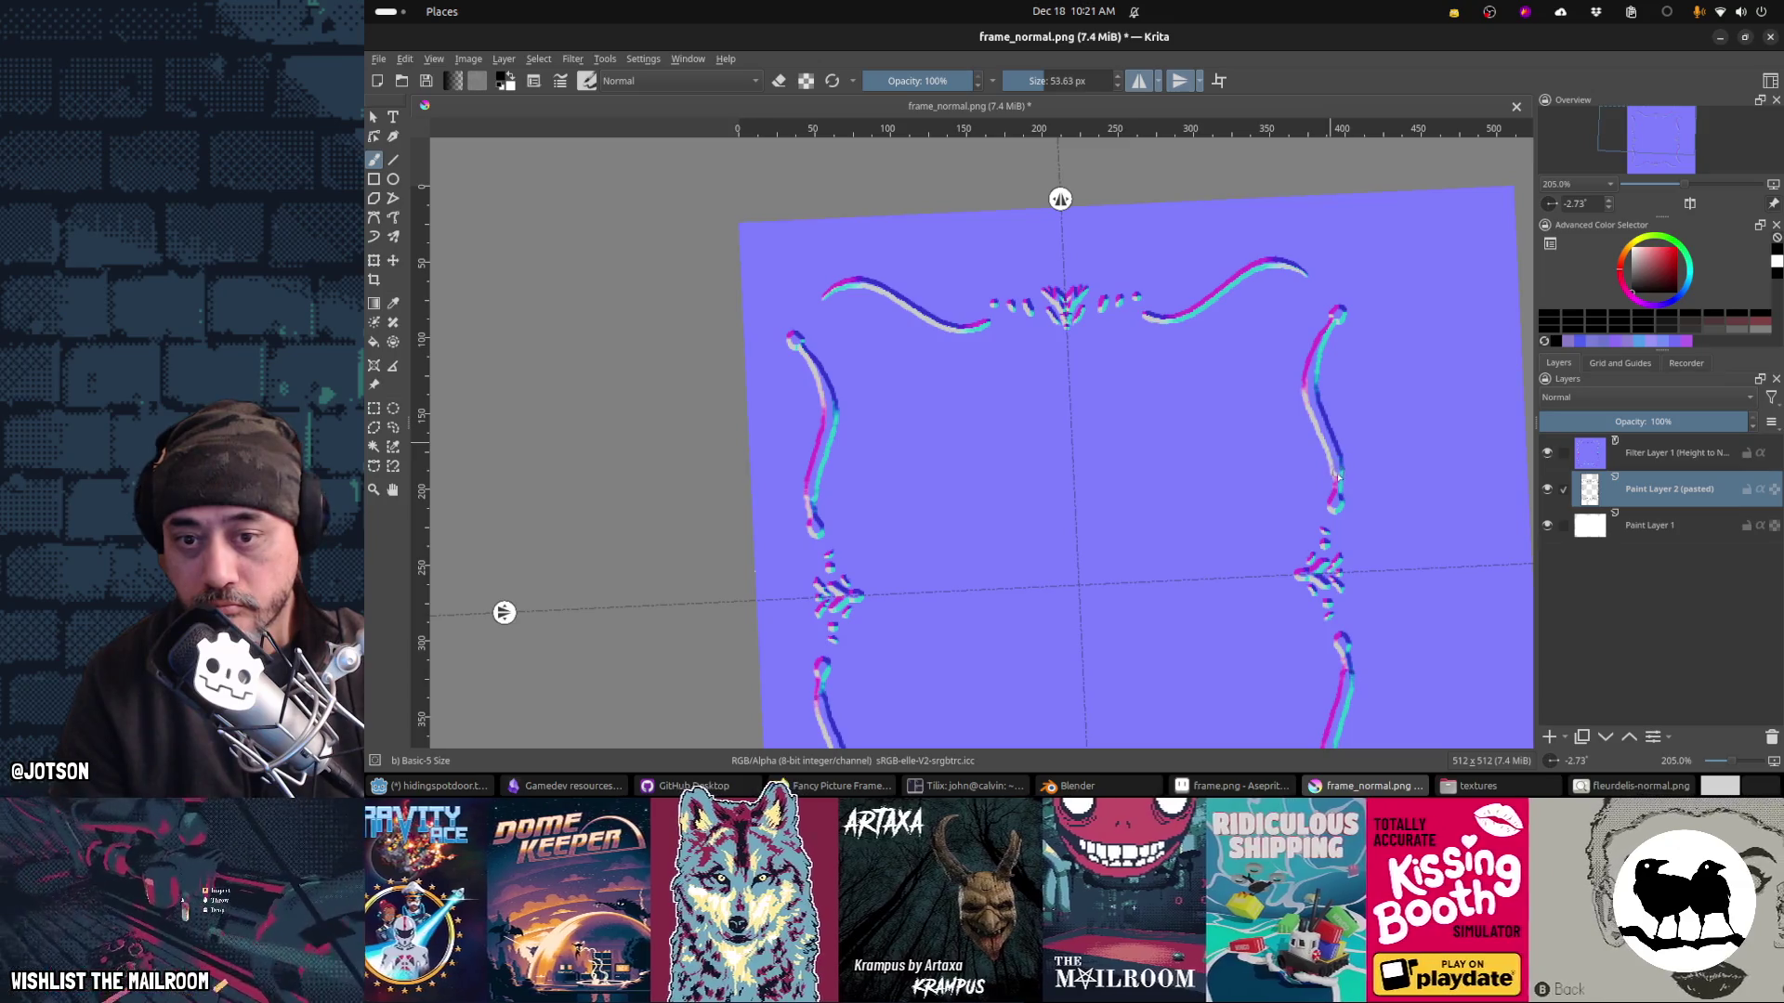
mouse_move(1340, 467)
left_mouse_down()
mouse_move(1333, 453)
mouse_move(1336, 500)
left_mouse_up()
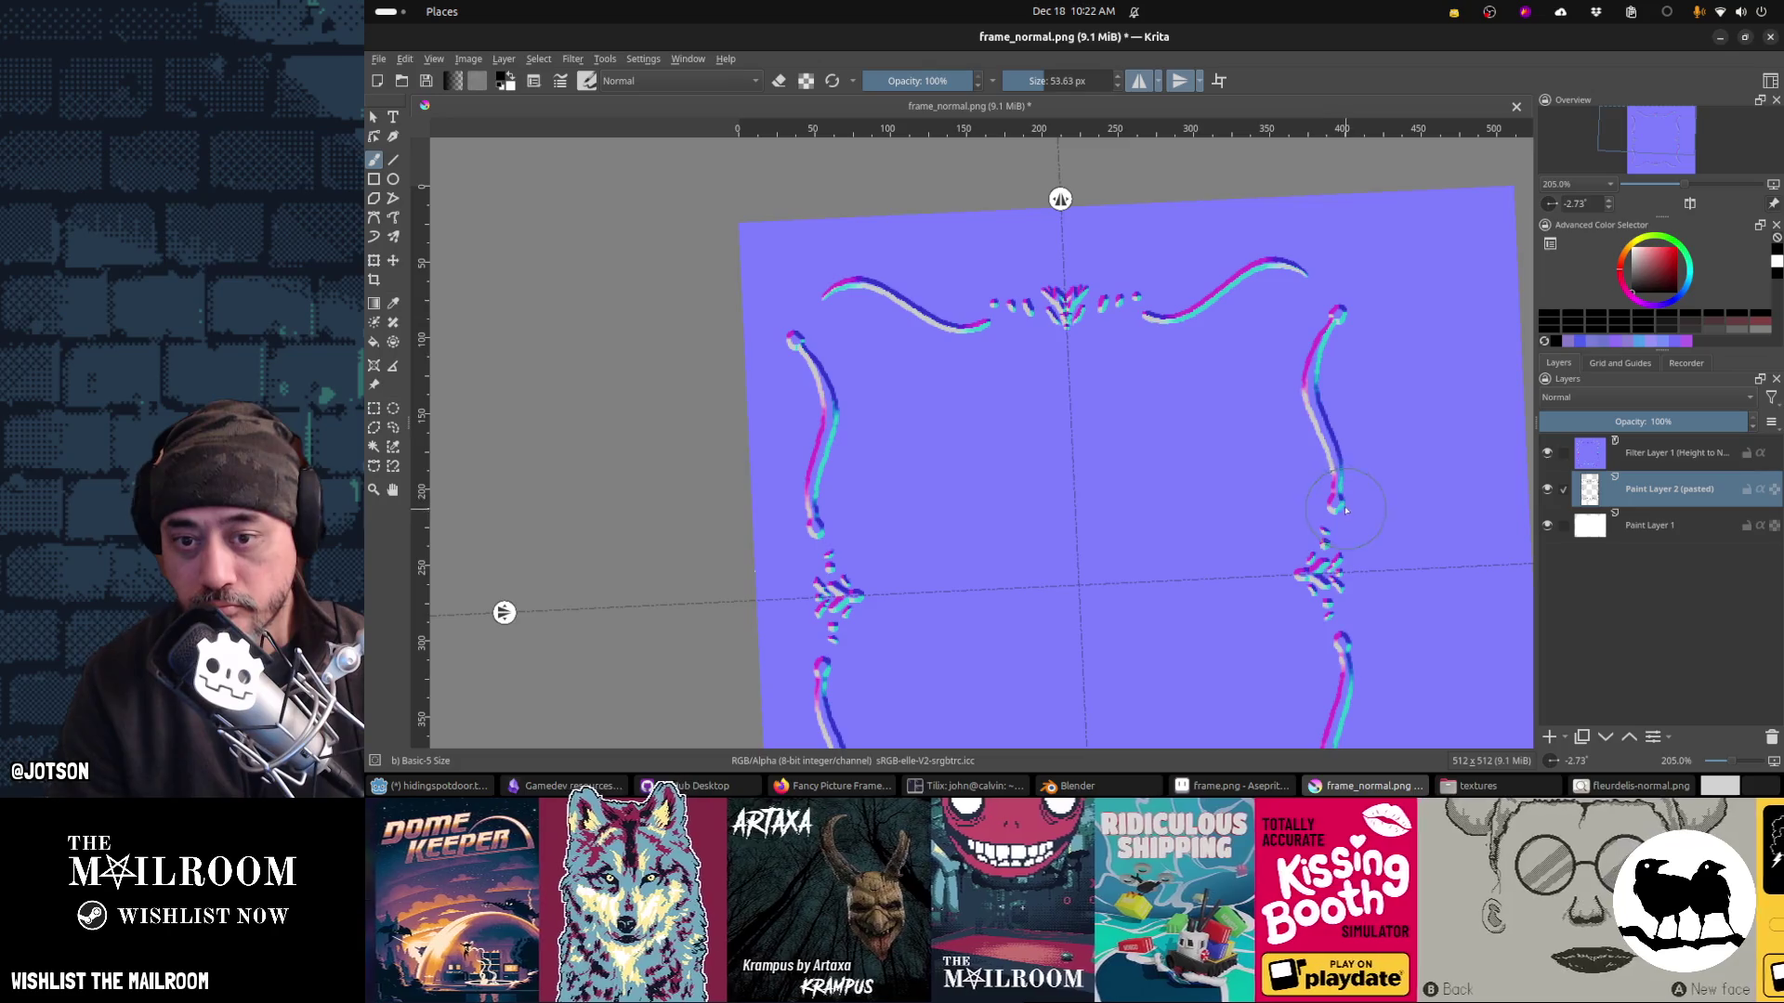
key("ctrl+s")
key("Return")
key("alt+Tab")
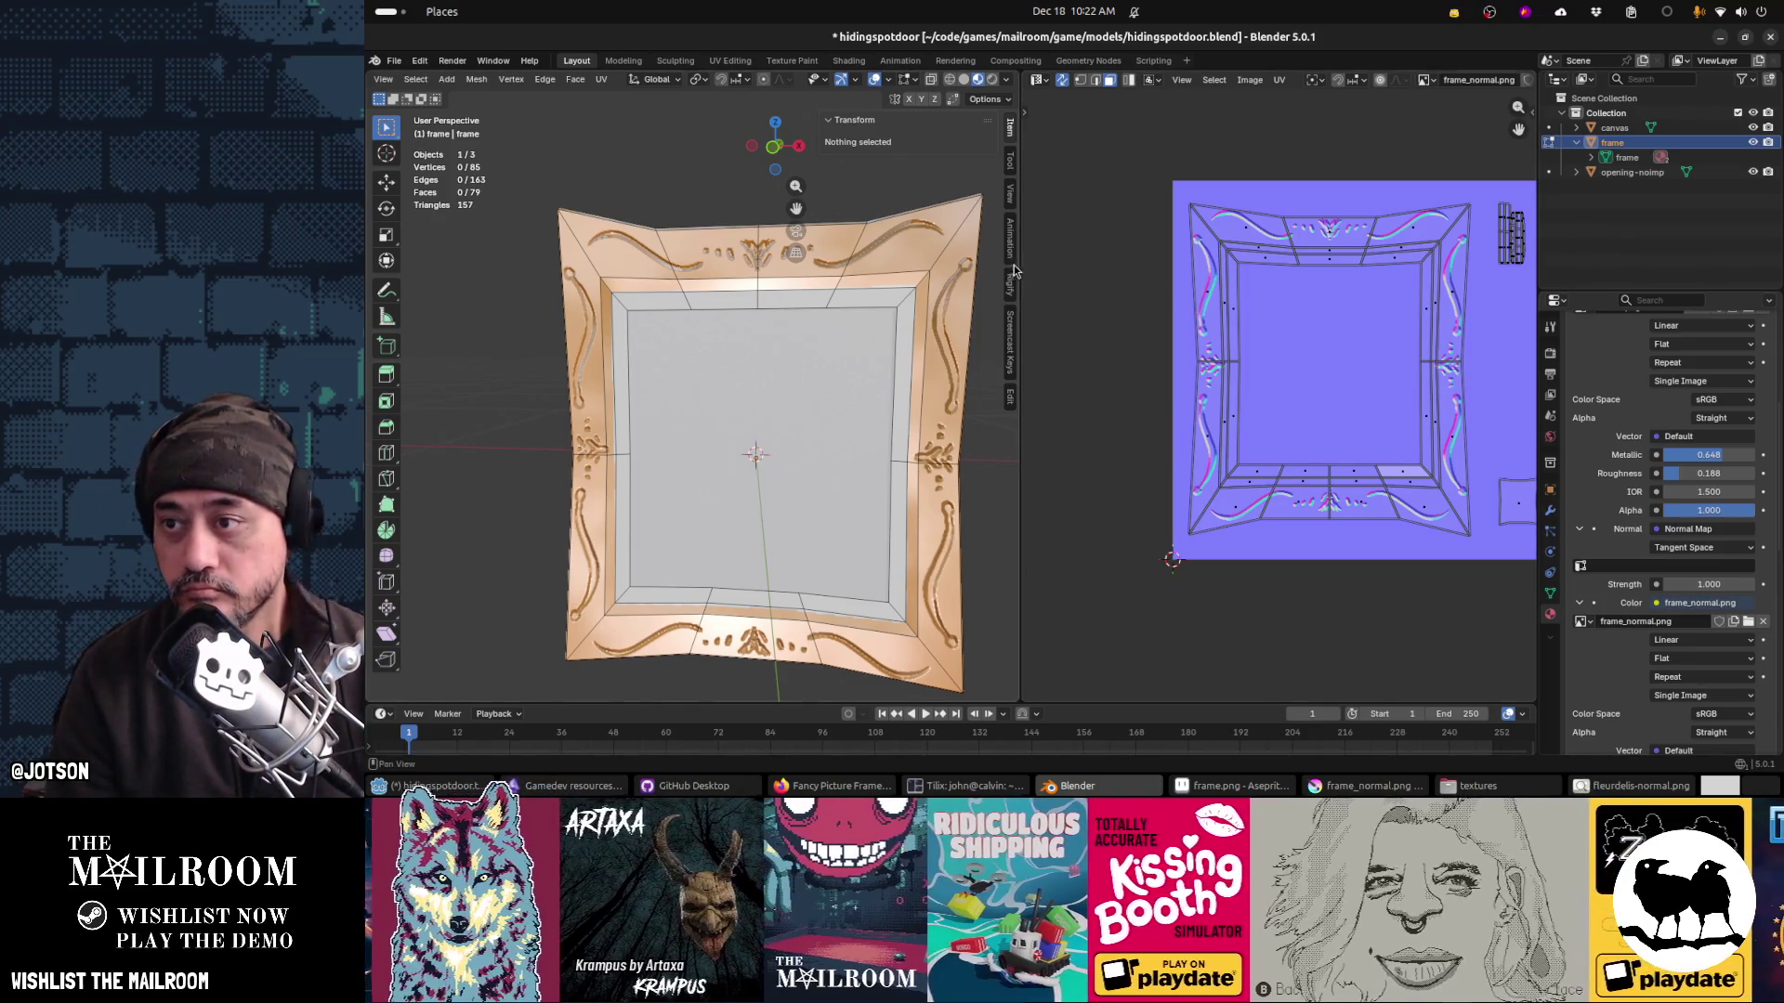
key("alt+Tab")
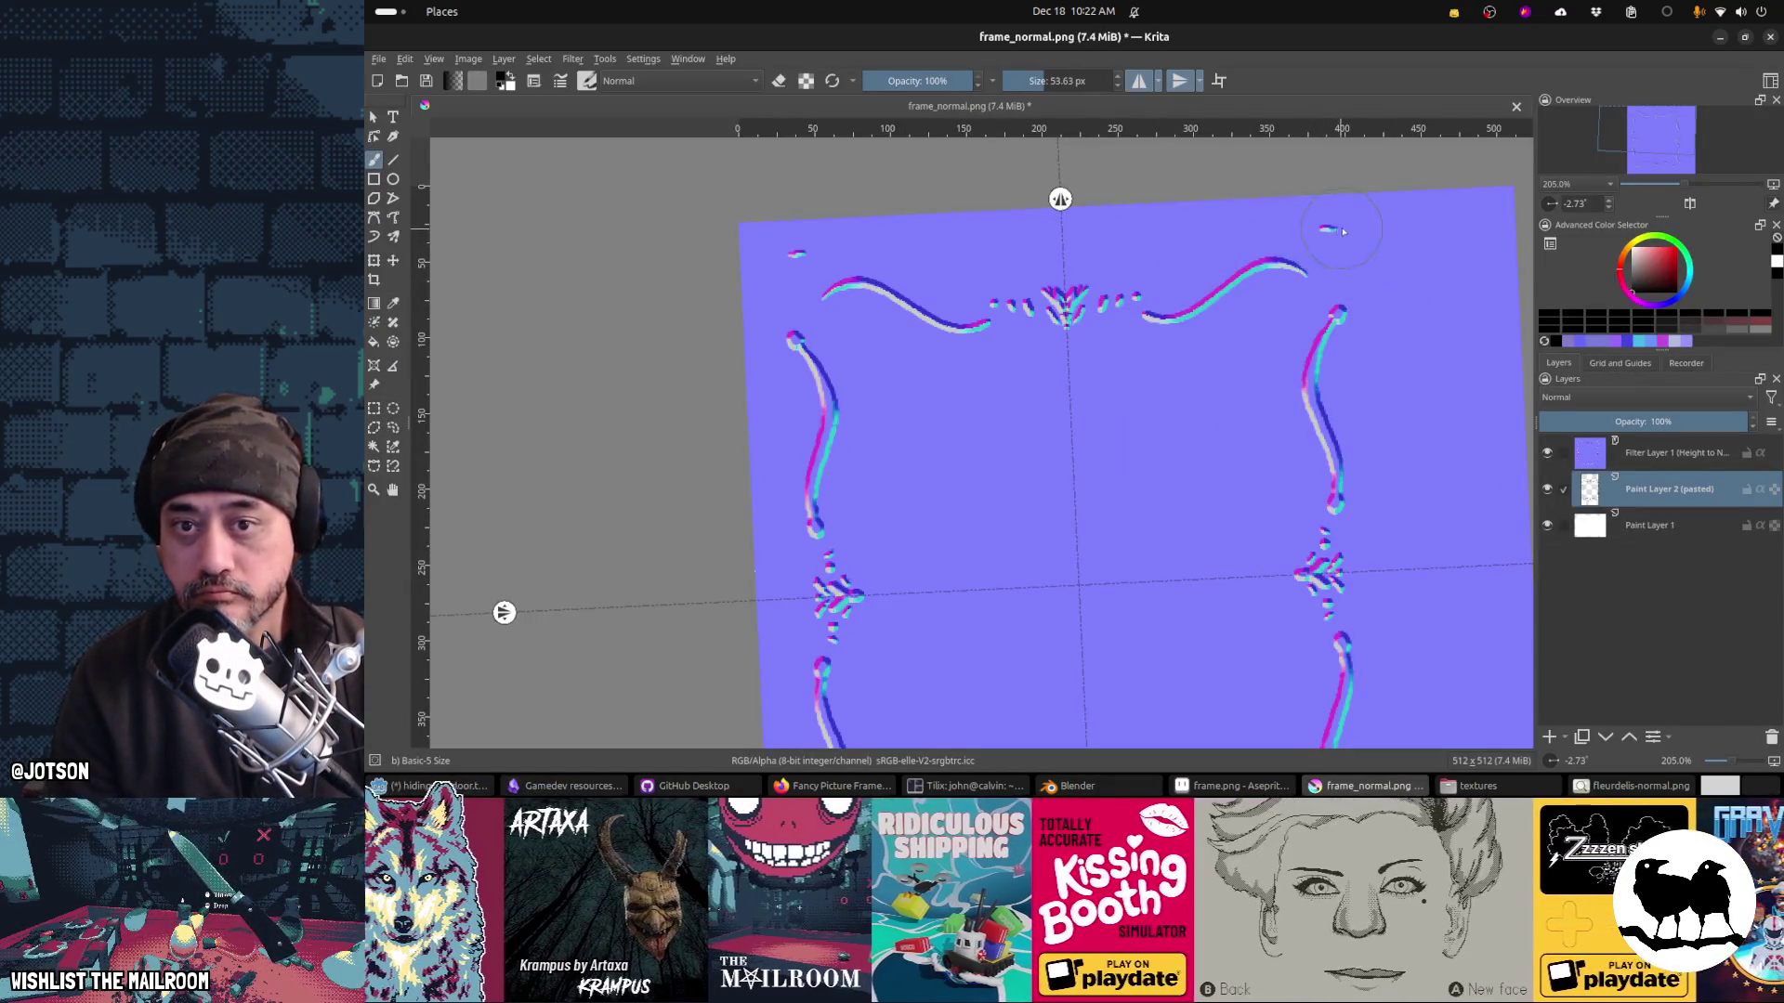
Step: Save frame_normal.png and view the corner marks on the Blender frame
key("ctrl+s")
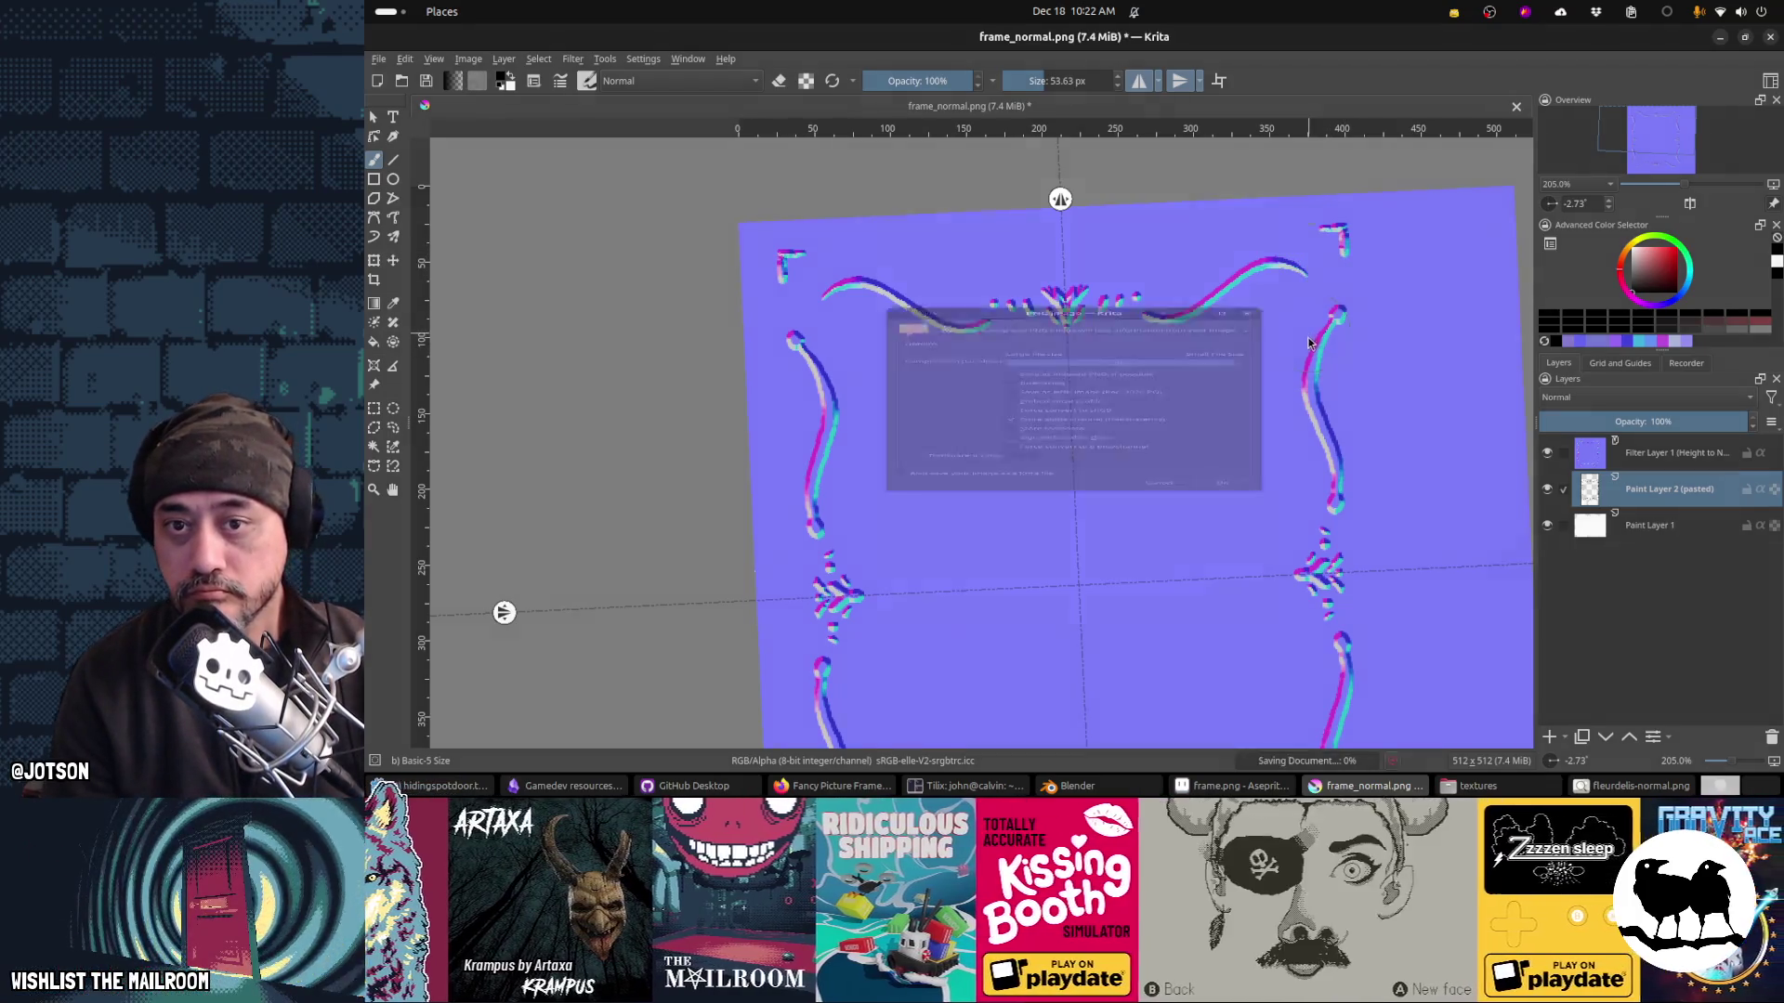
key("Return")
key("alt+Tab")
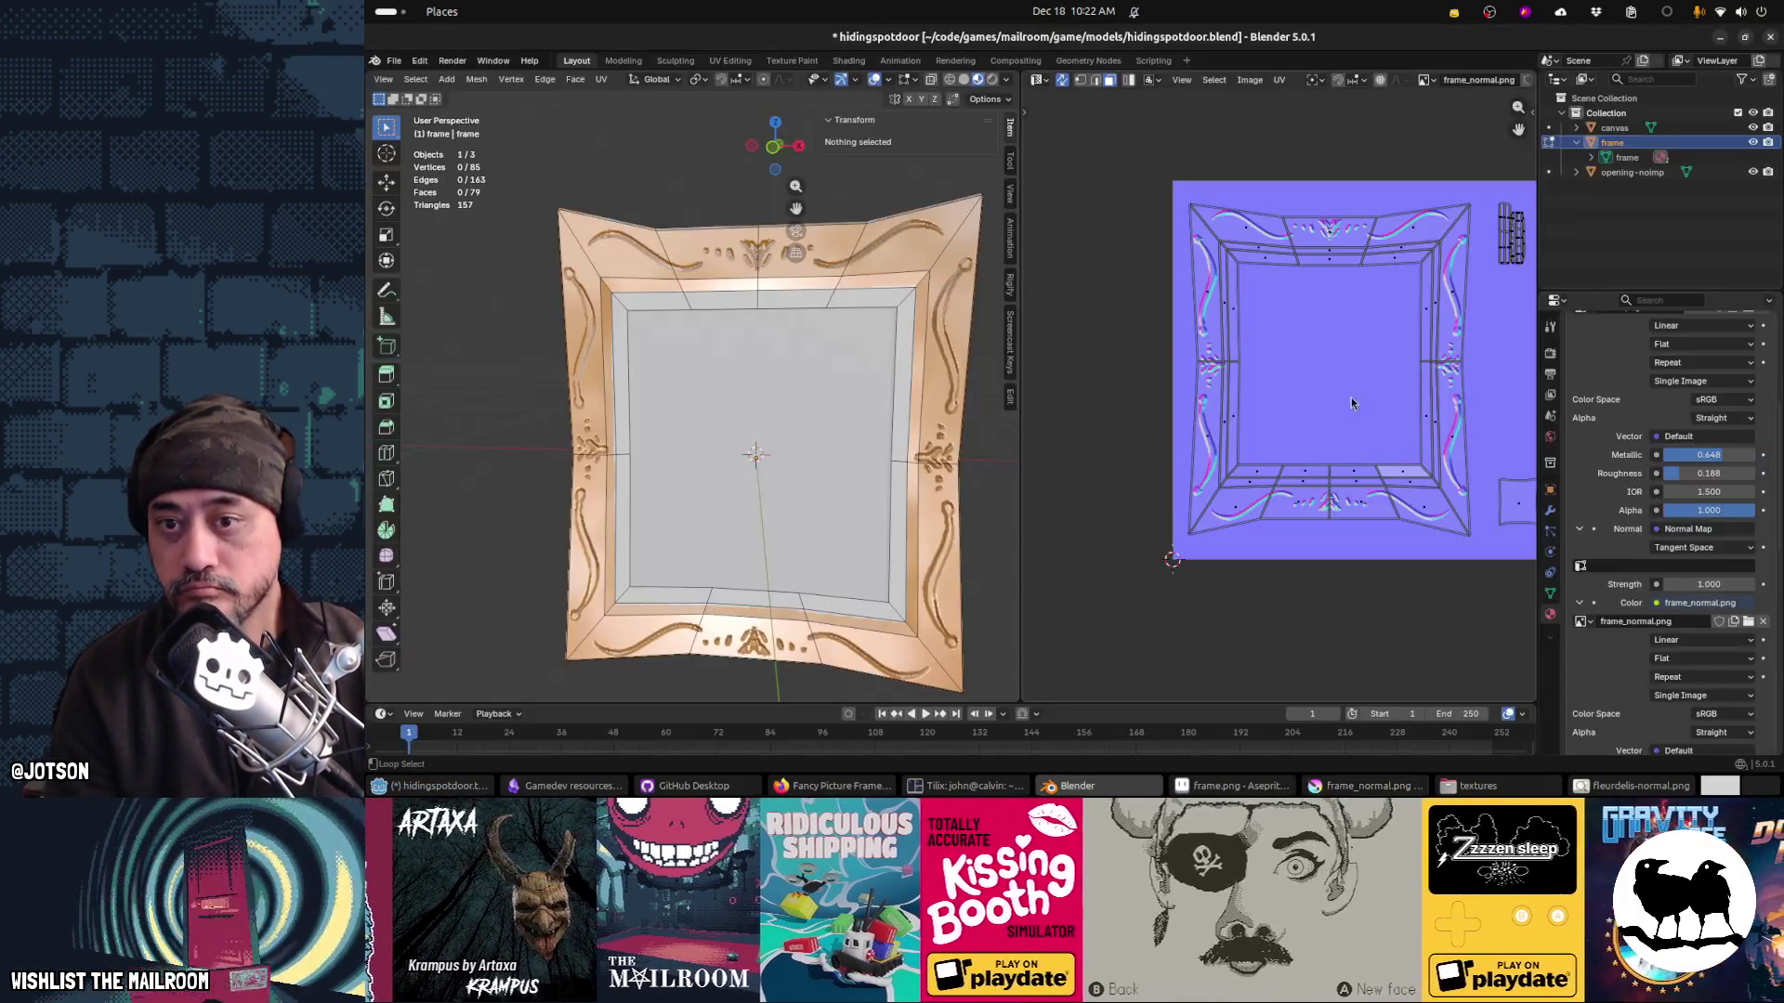
key("alt+Tab")
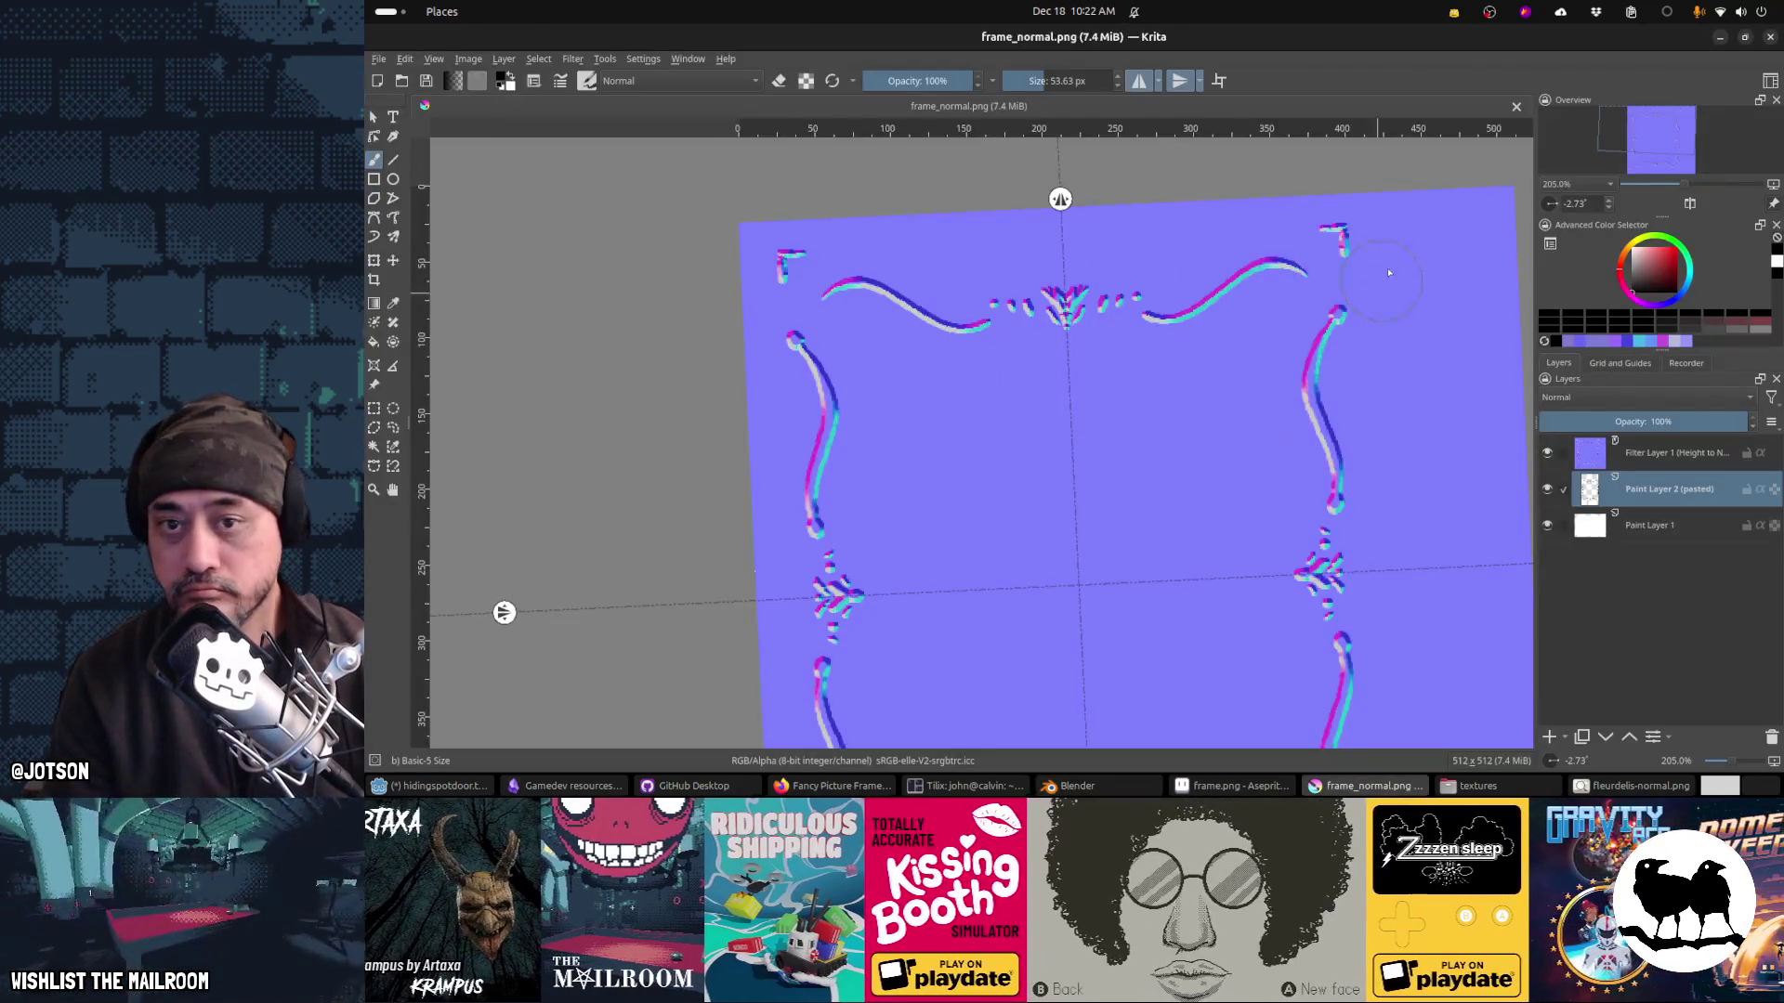
Step: Erase to reshape the mirrored top-corner ornaments, save, check in Blender, then trim the top-right one
key("e")
left_click_drag(1334, 243, 1312, 234)
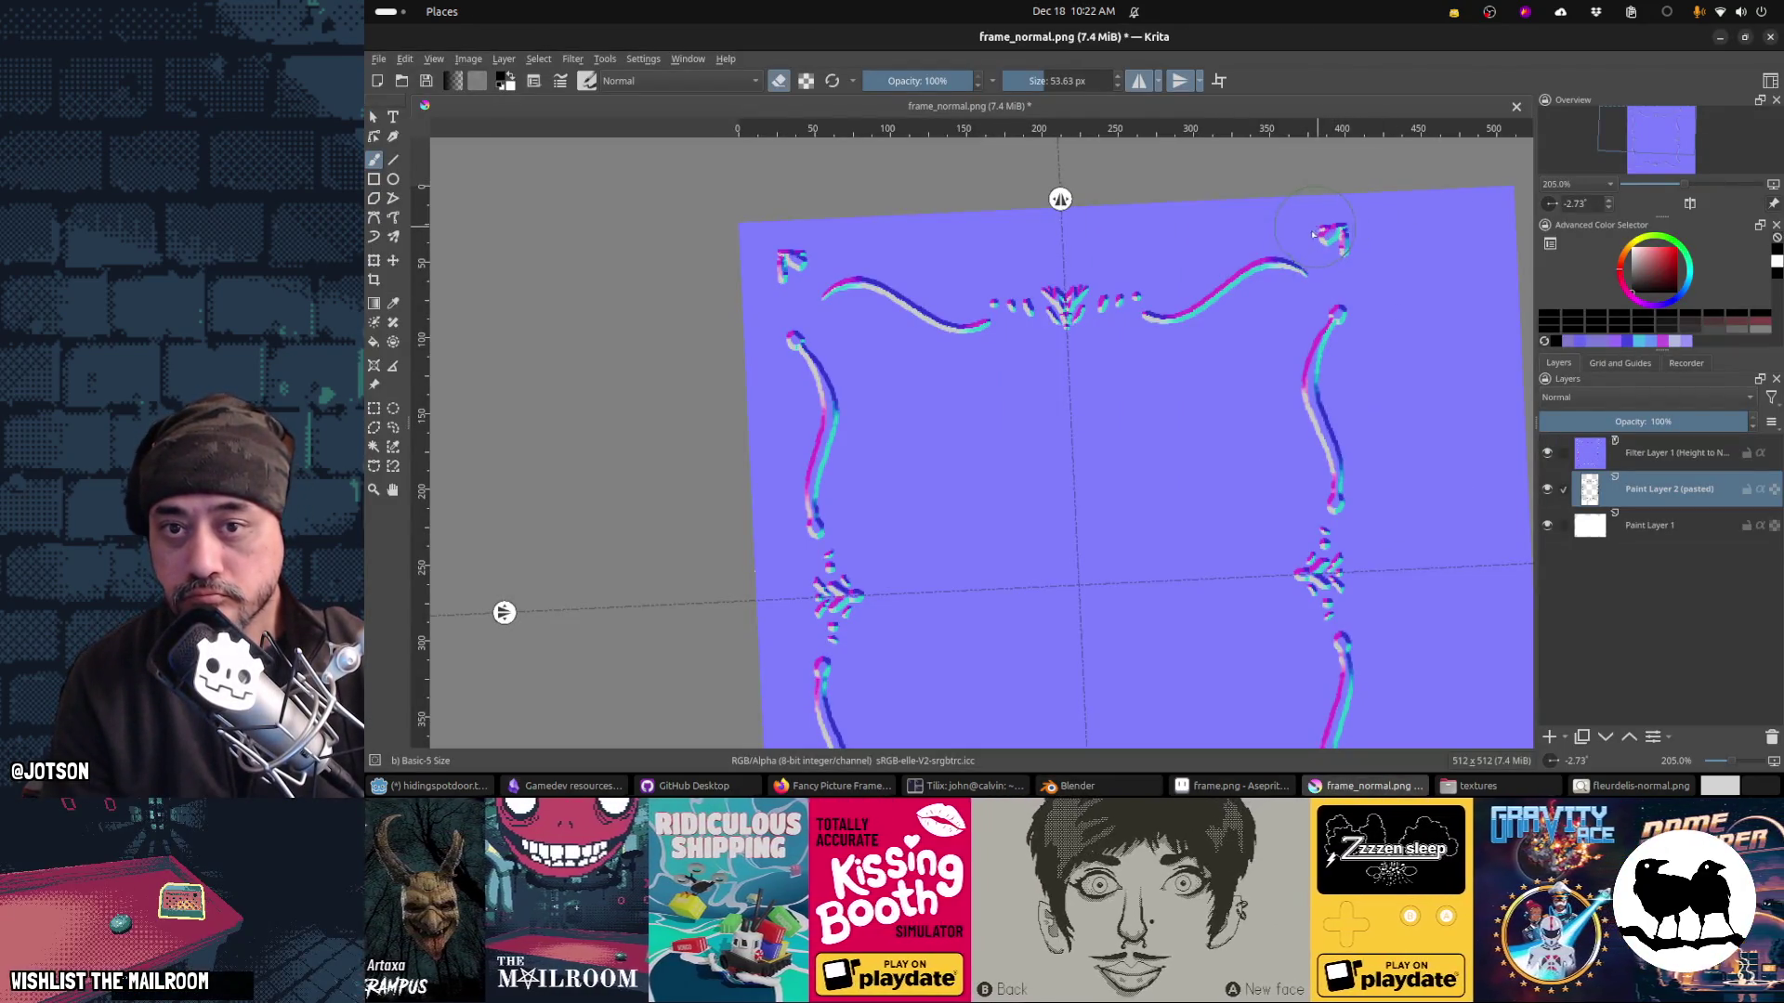
key("ctrl+s")
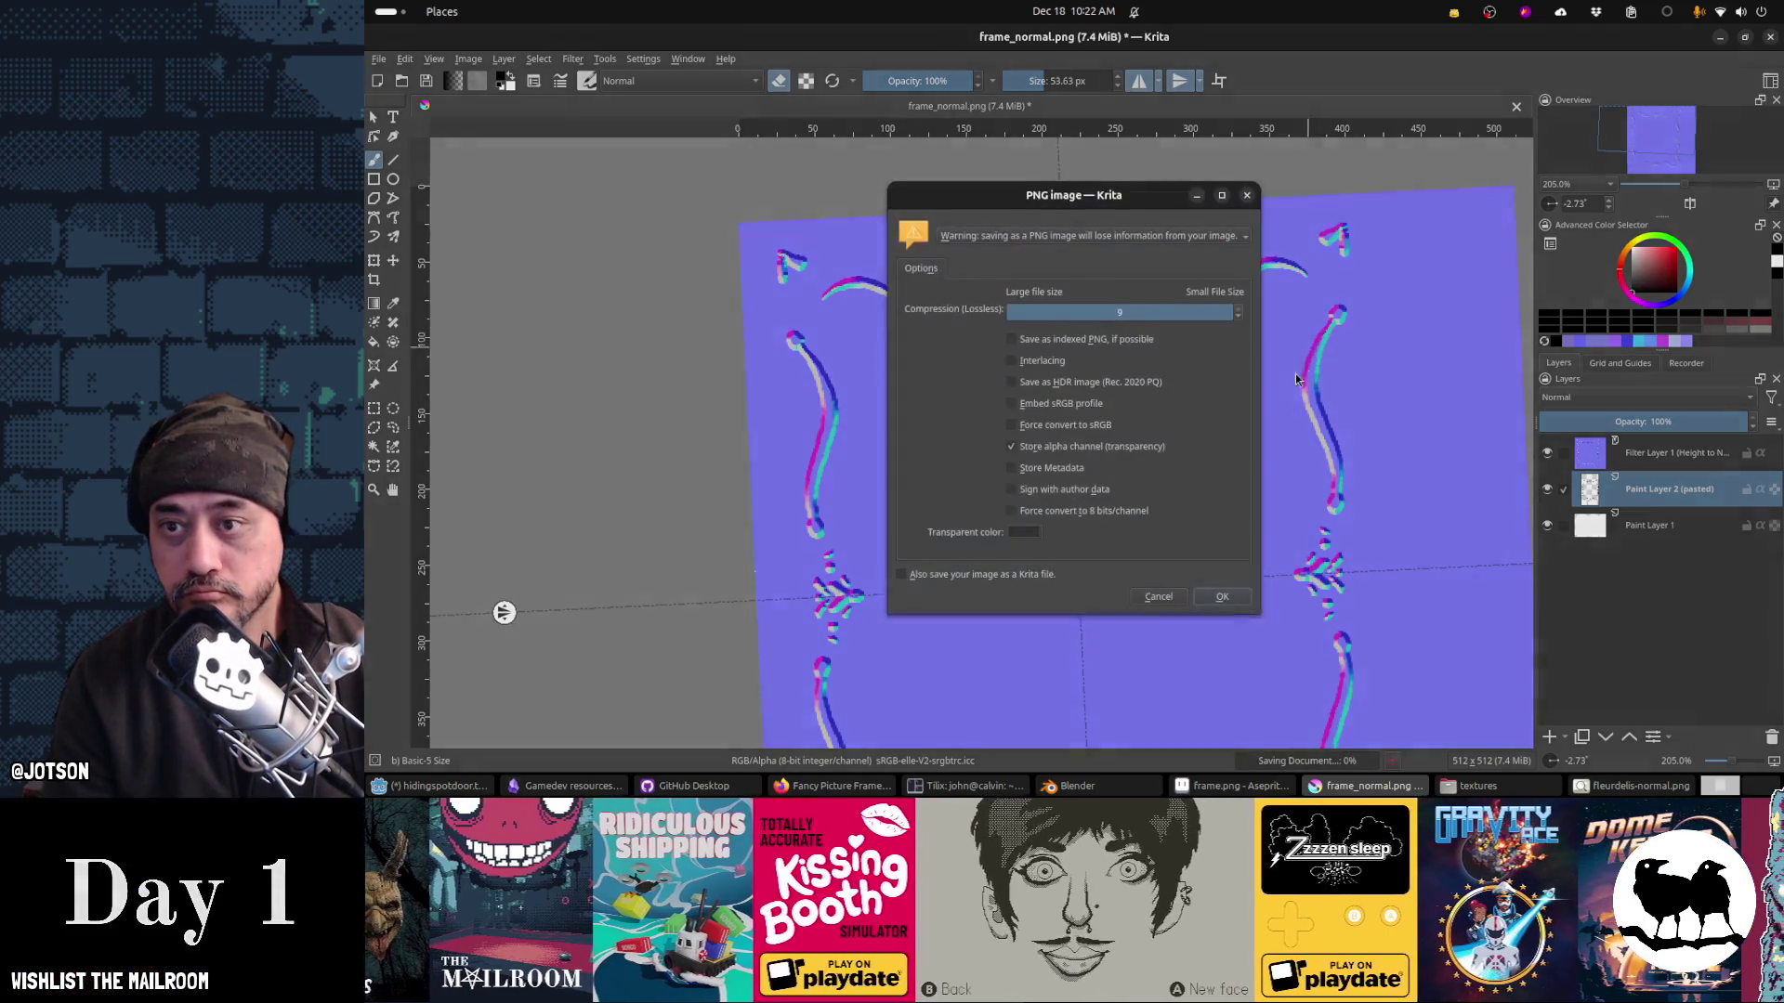
key("Return")
key("alt+Tab")
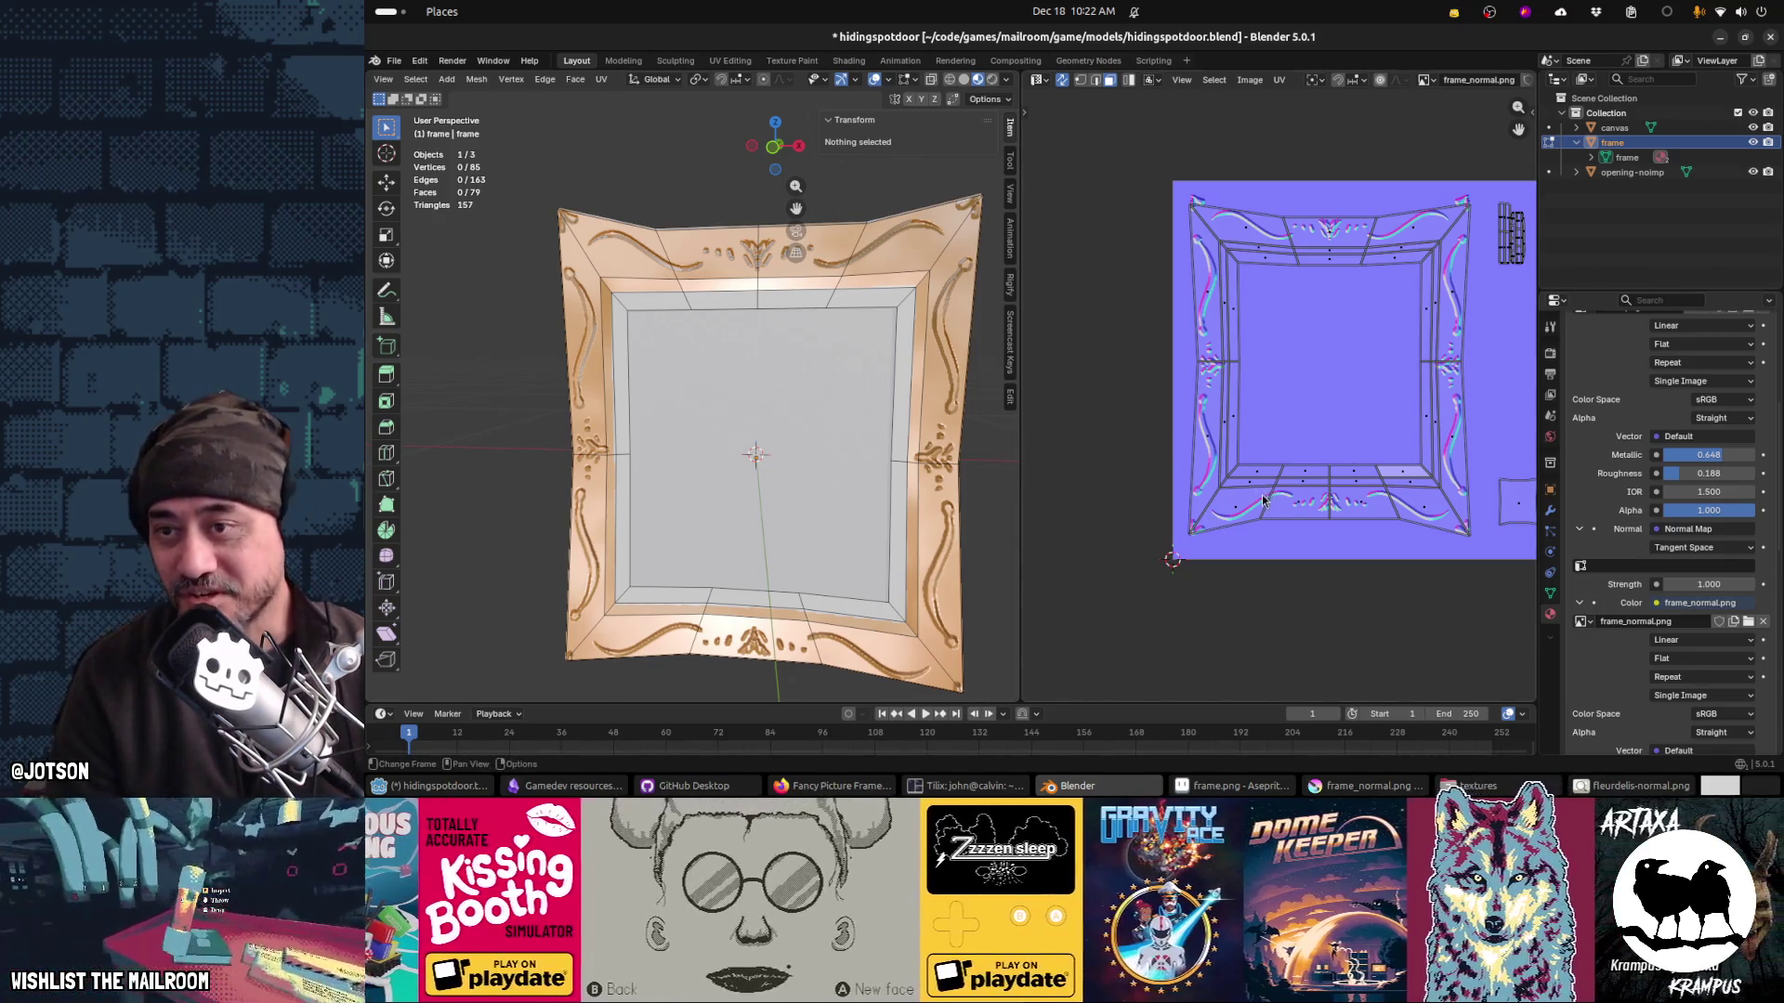
key("alt+Tab")
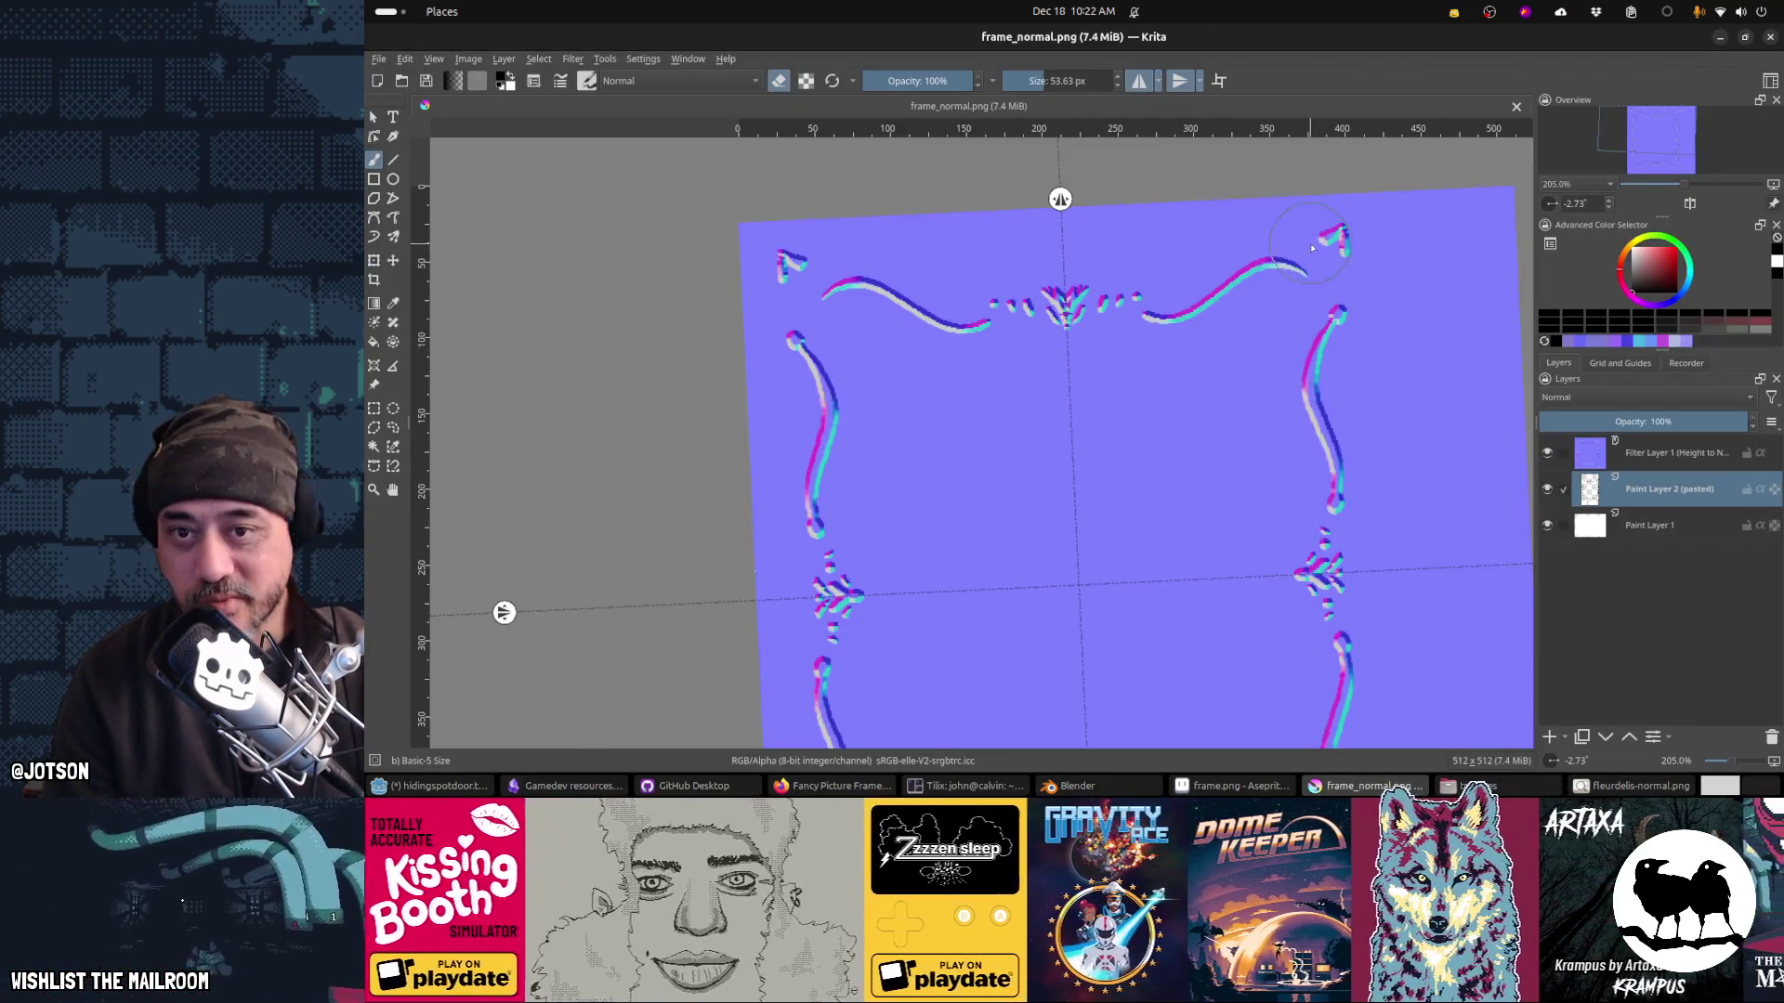
left_click(1320, 242)
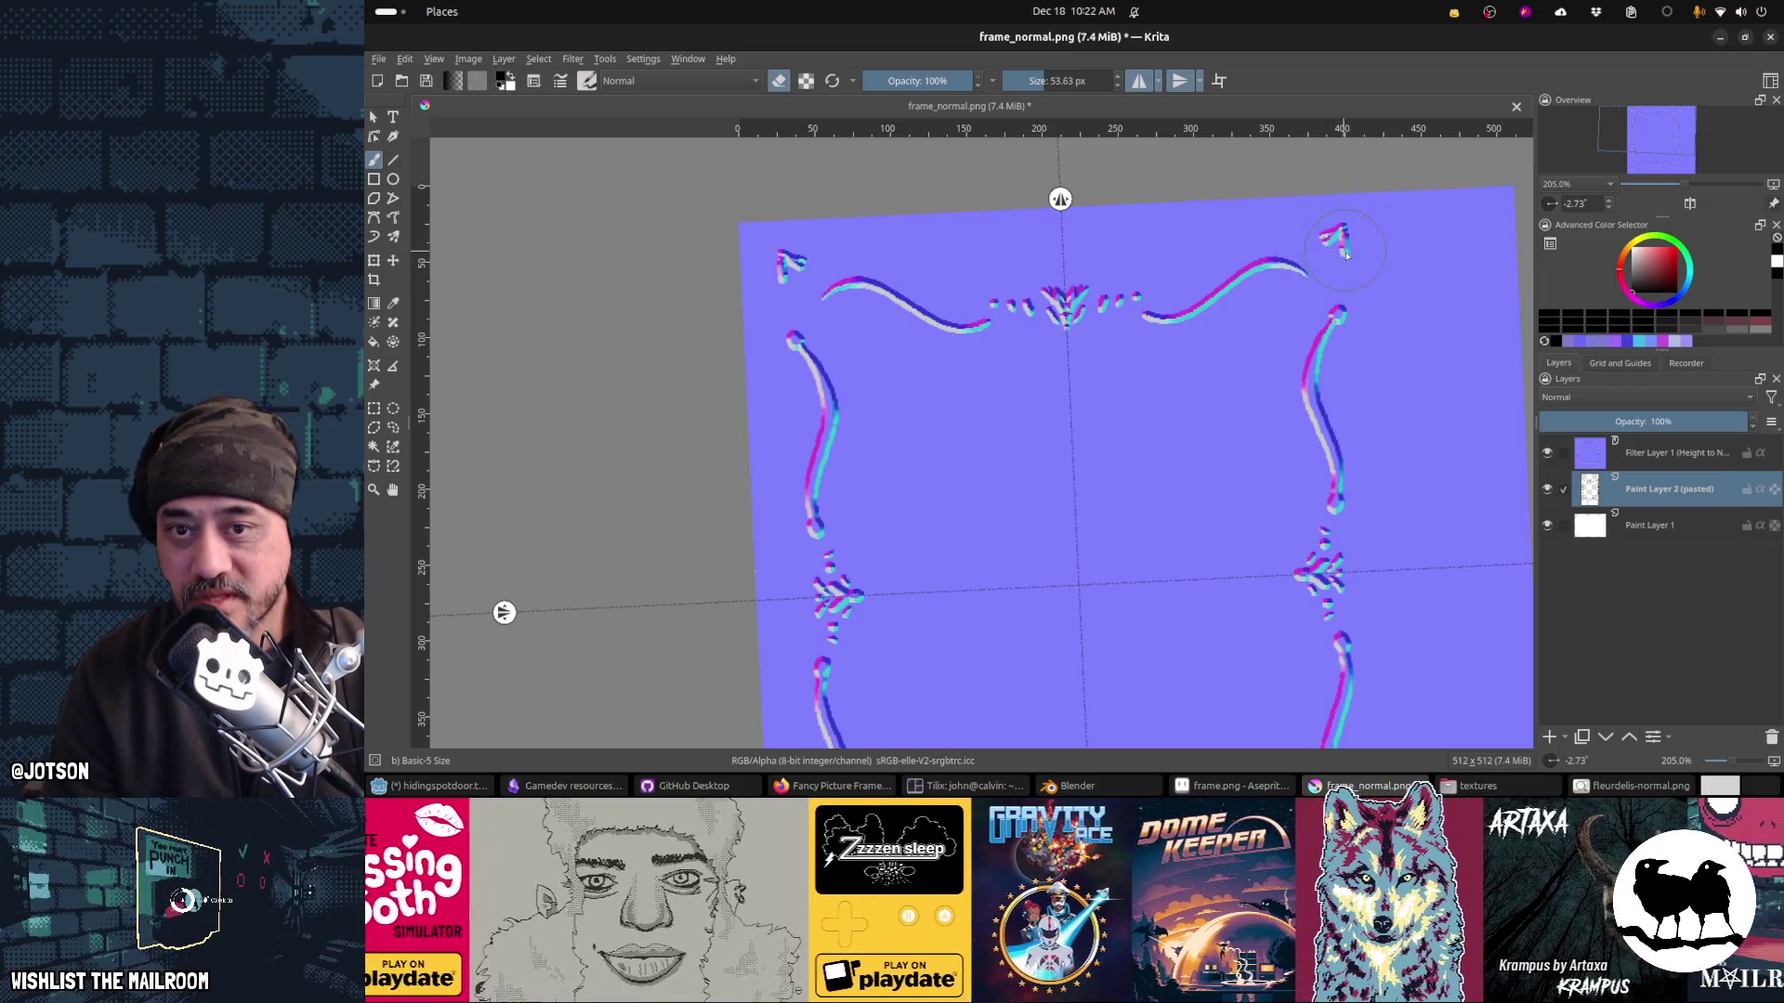
Step: Repaint both top-corner ornaments as mirrored loops with an extra dab, save, and check in Blender
key("e")
mouse_move(1342, 239)
left_mouse_down()
mouse_move(1344, 263)
mouse_move(1343, 225)
left_mouse_up()
key("e")
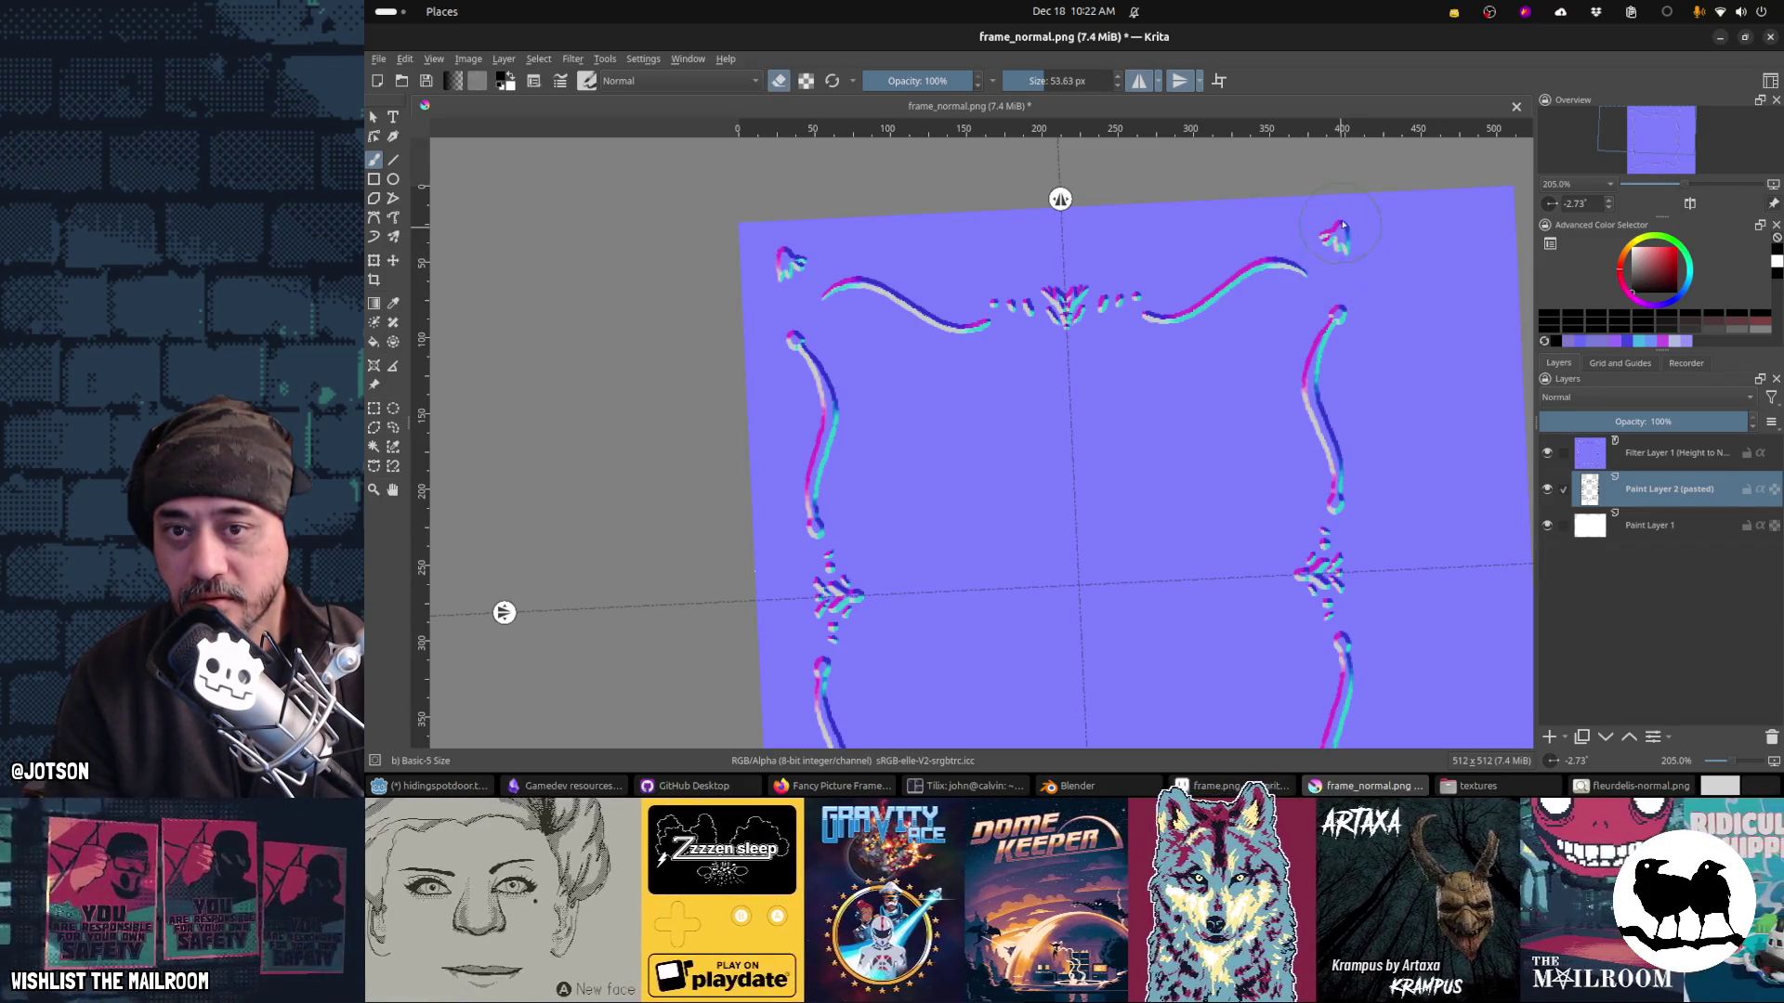
key("e")
left_click(1305, 243)
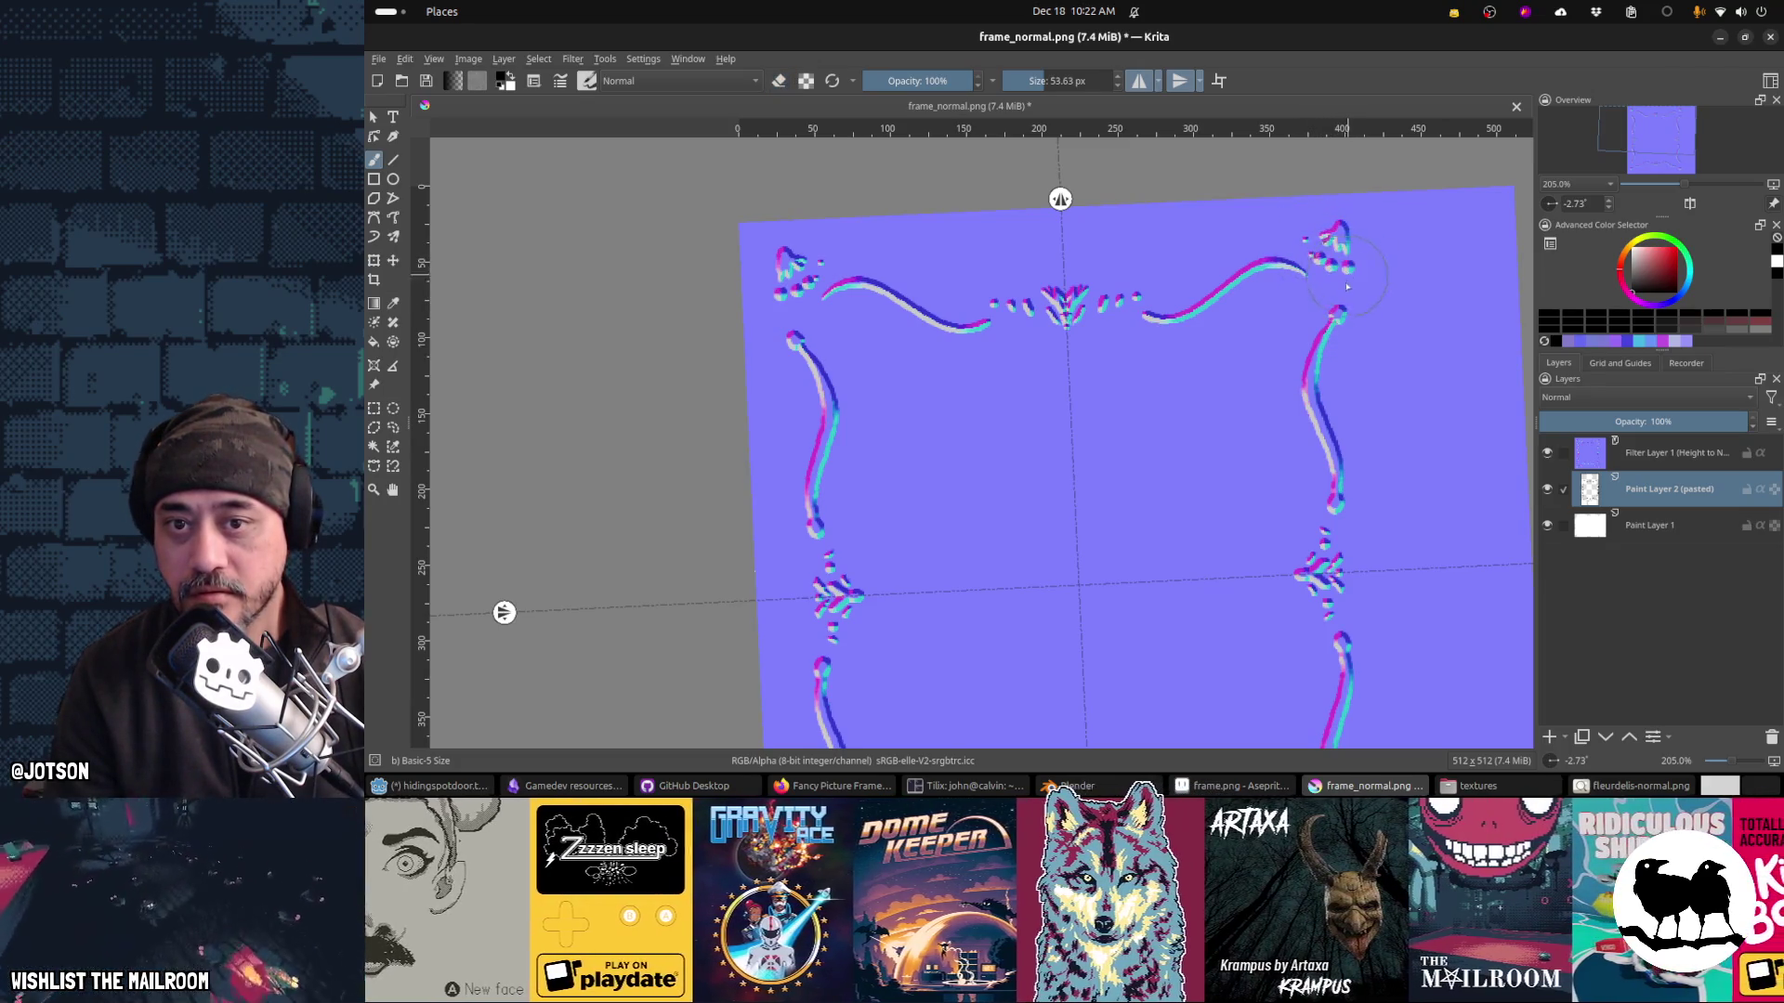
key("ctrl+s")
left_click(1187, 603)
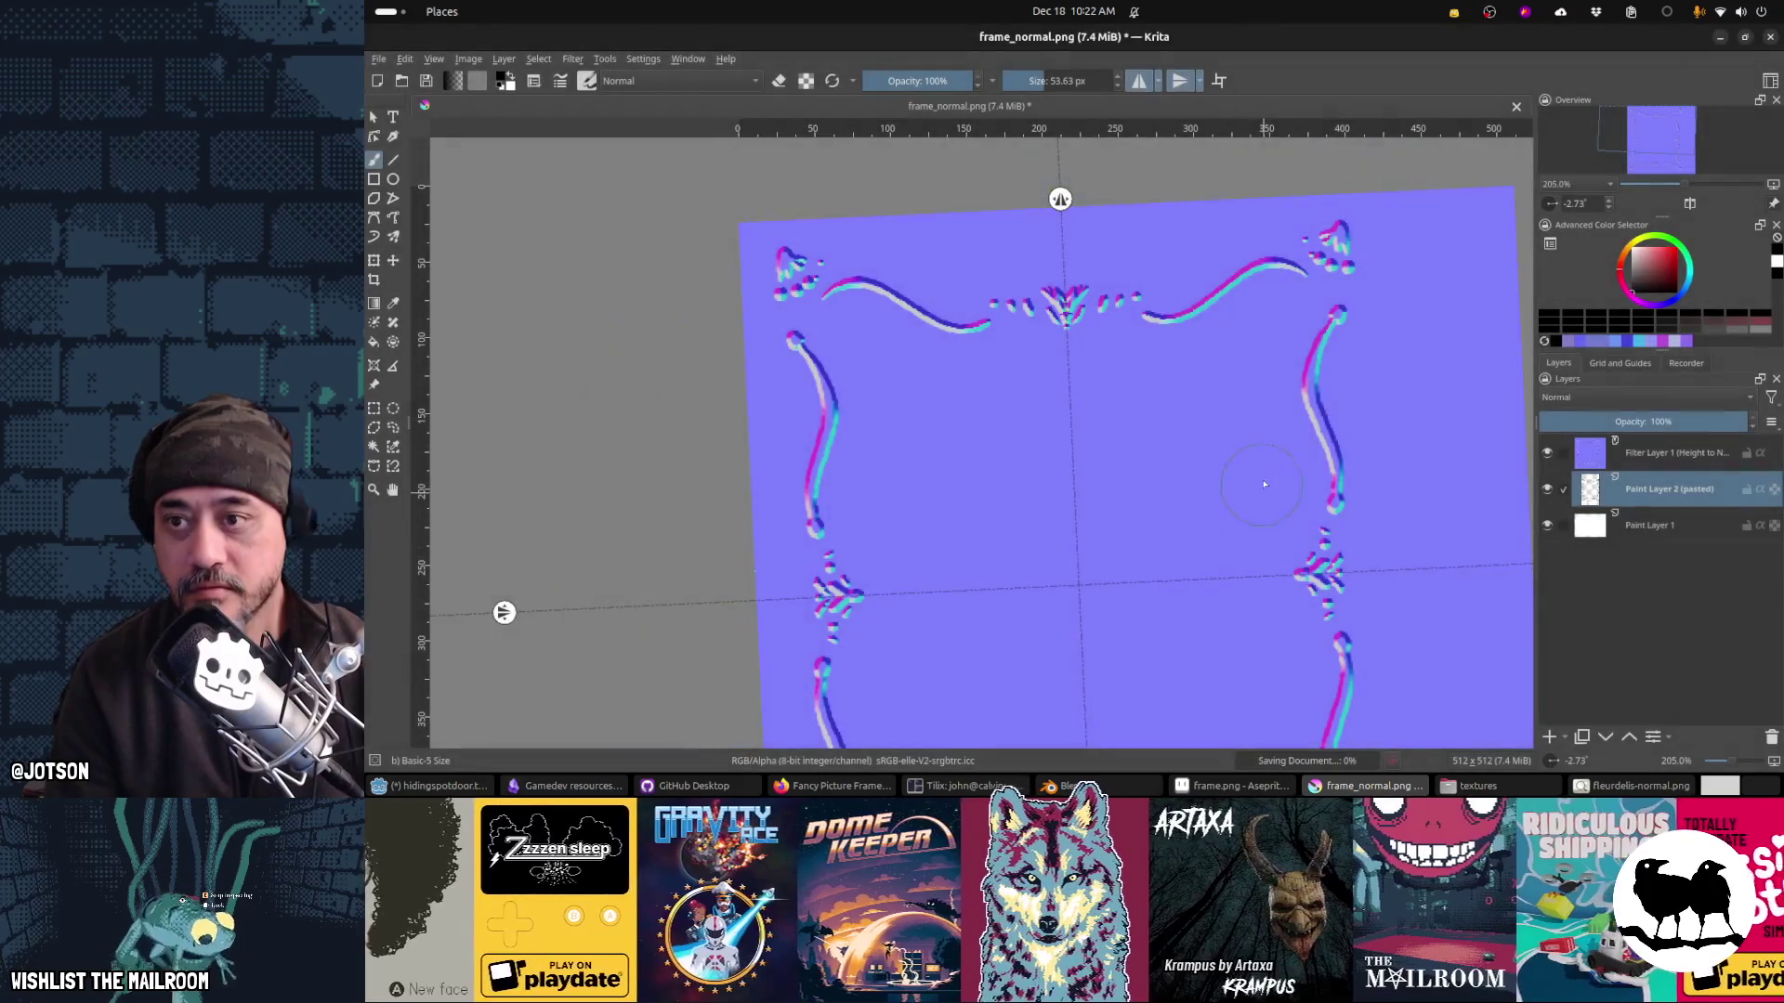
key("alt+Tab")
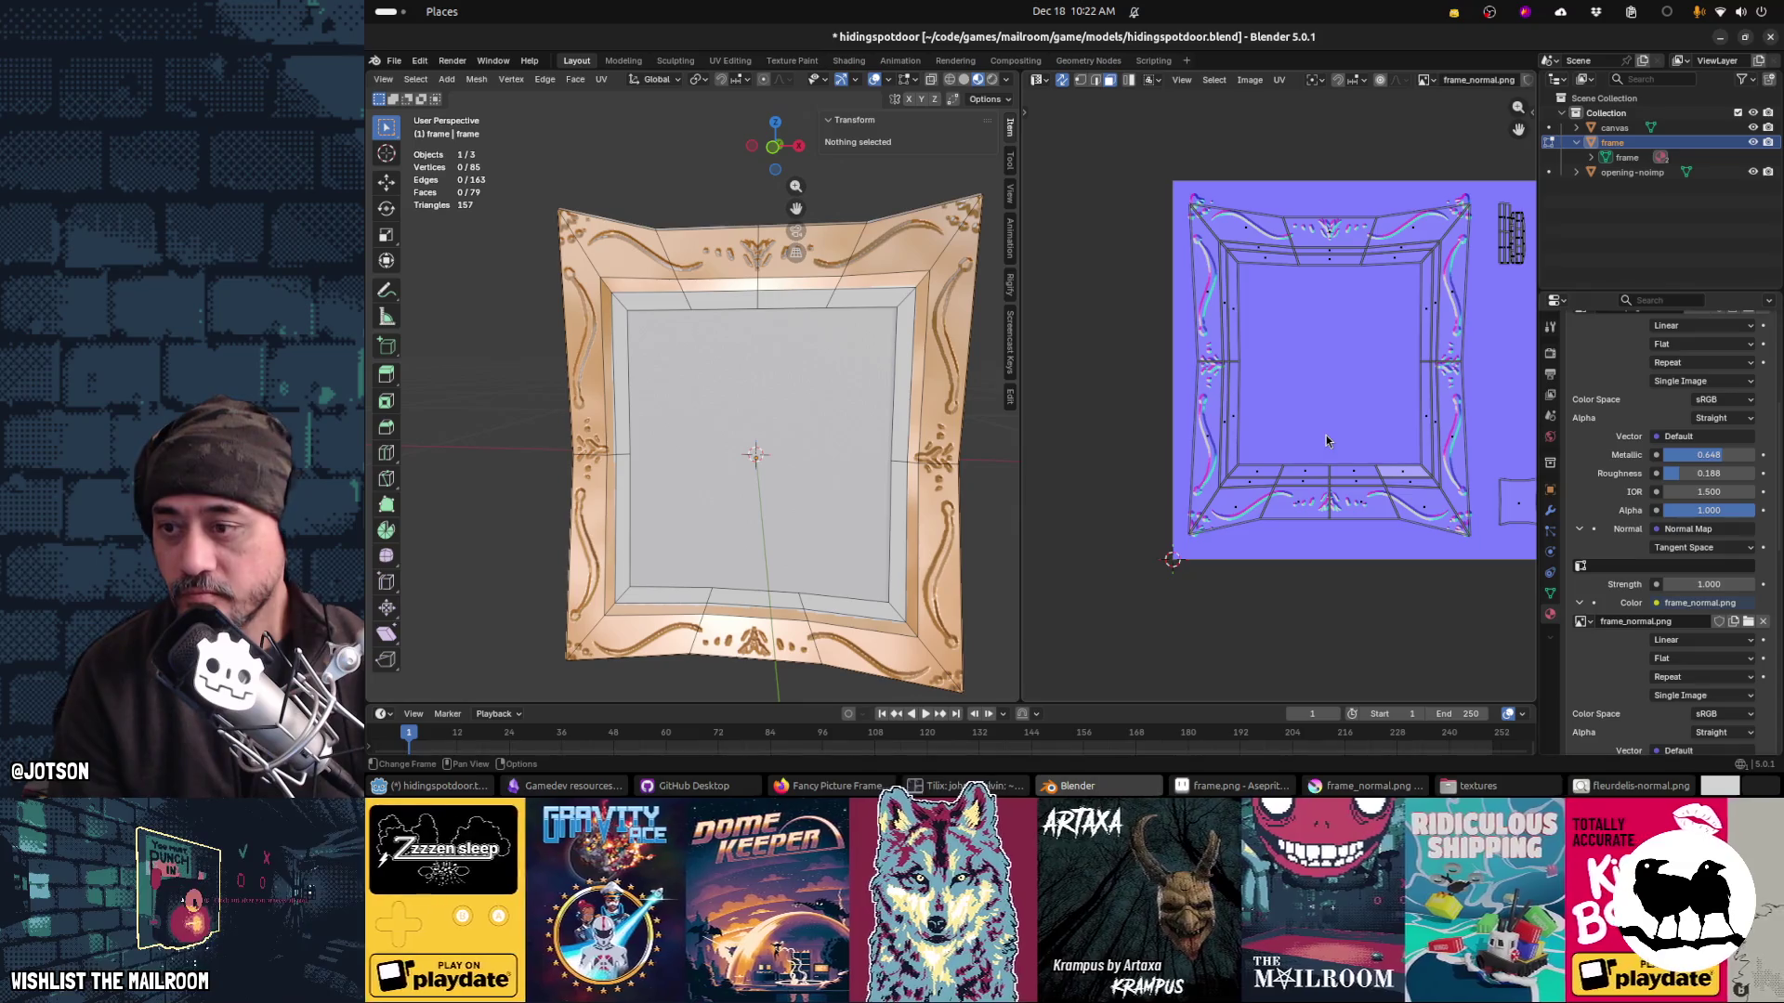
key("alt+Tab")
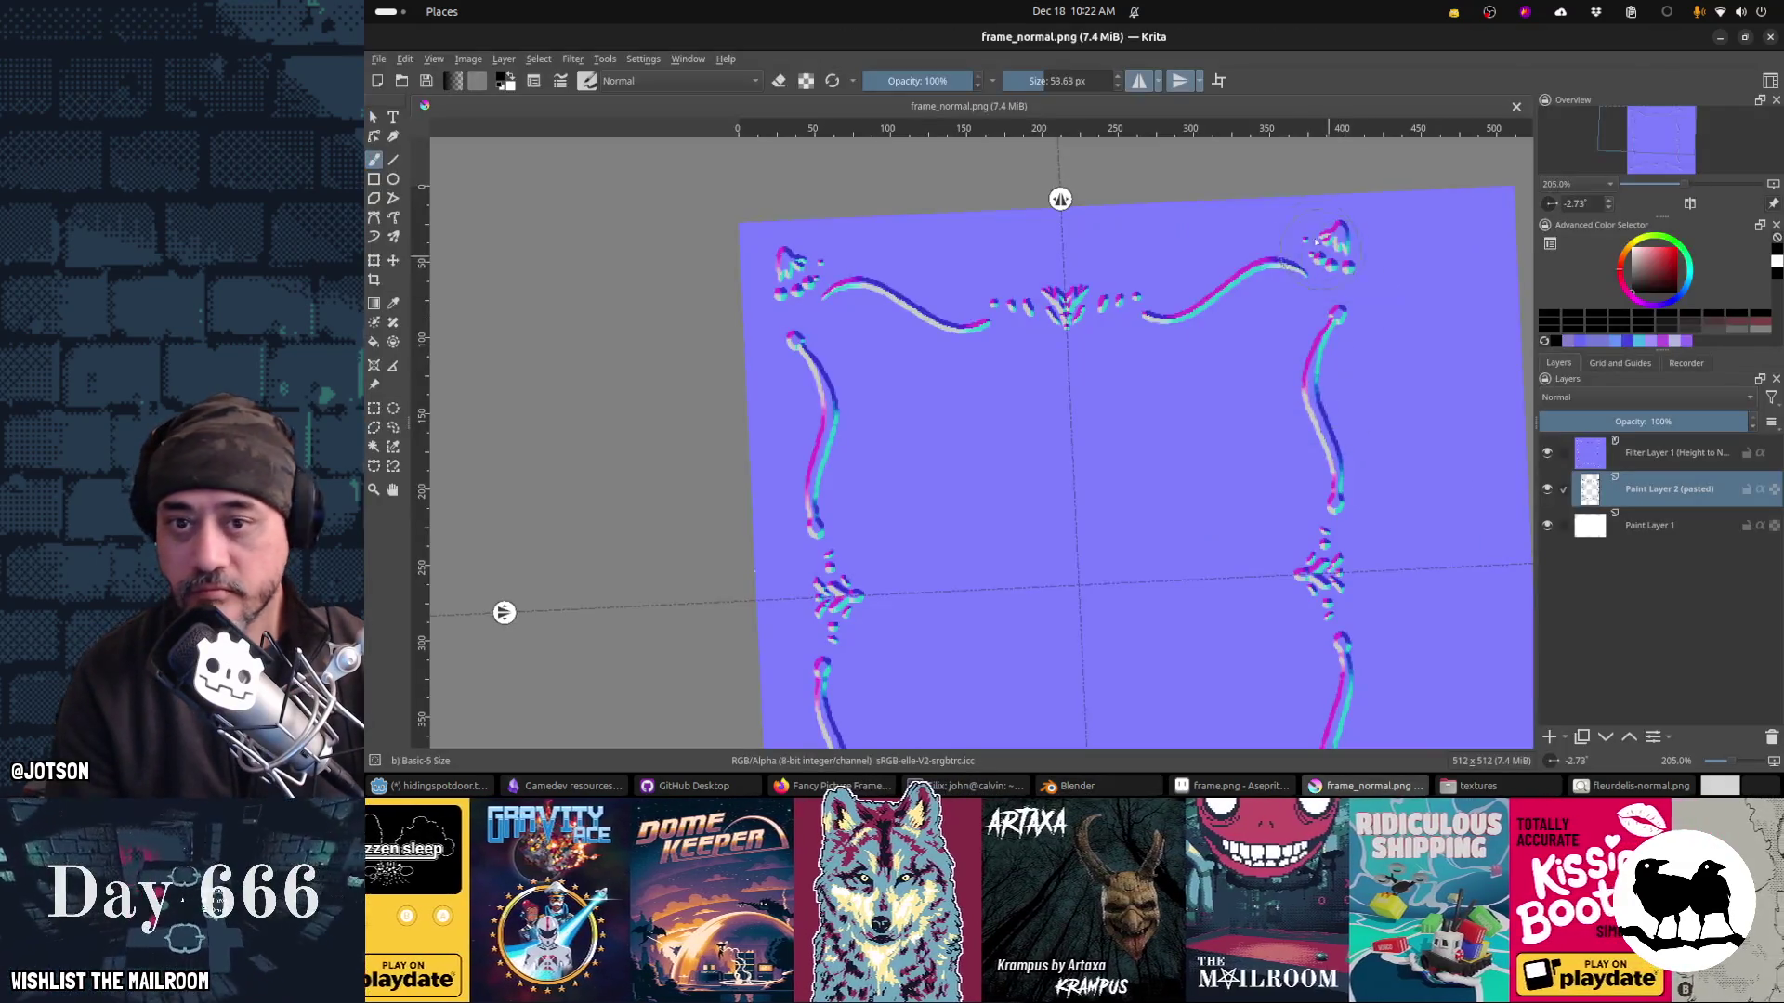
Step: Touch up the top-right ornament and erase the mirrored heart ornaments in the top corners
left_click(1323, 253)
left_click_drag(1338, 228, 1329, 244)
key("e")
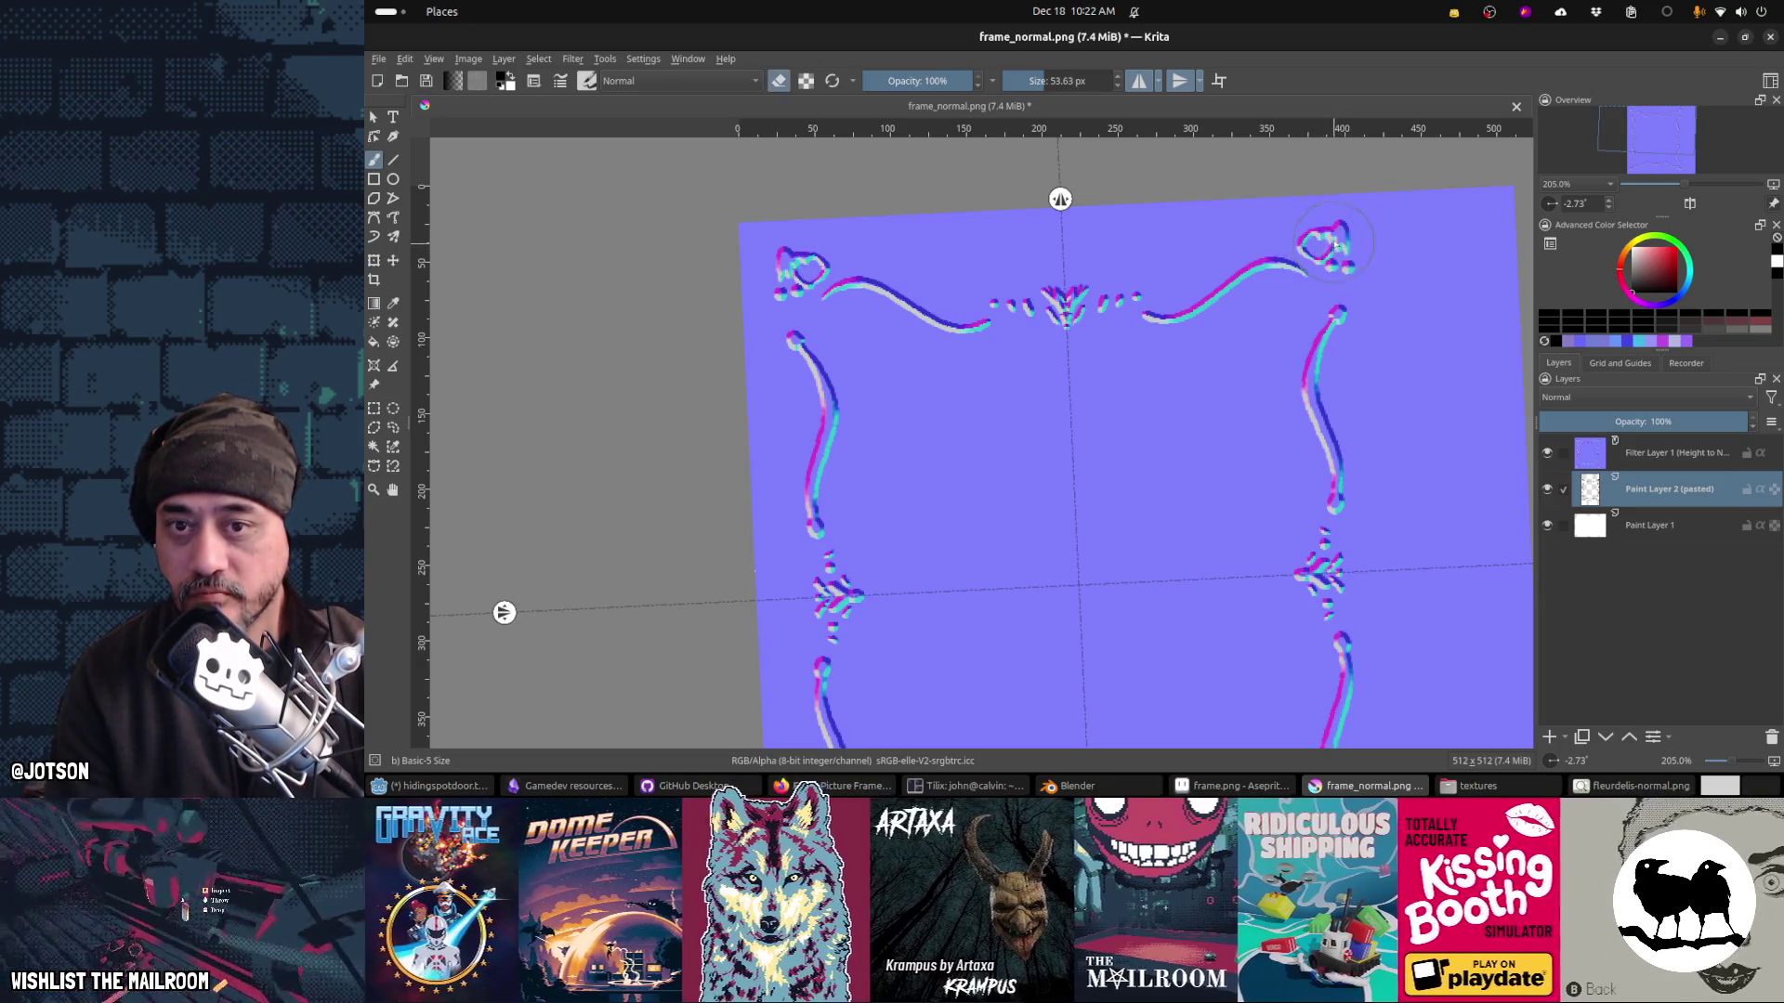
left_click(1349, 269)
mouse_move(1310, 249)
left_mouse_down()
mouse_move(1338, 233)
mouse_move(1318, 236)
mouse_move(1337, 244)
mouse_move(1320, 261)
mouse_move(1309, 230)
left_mouse_up()
key("e")
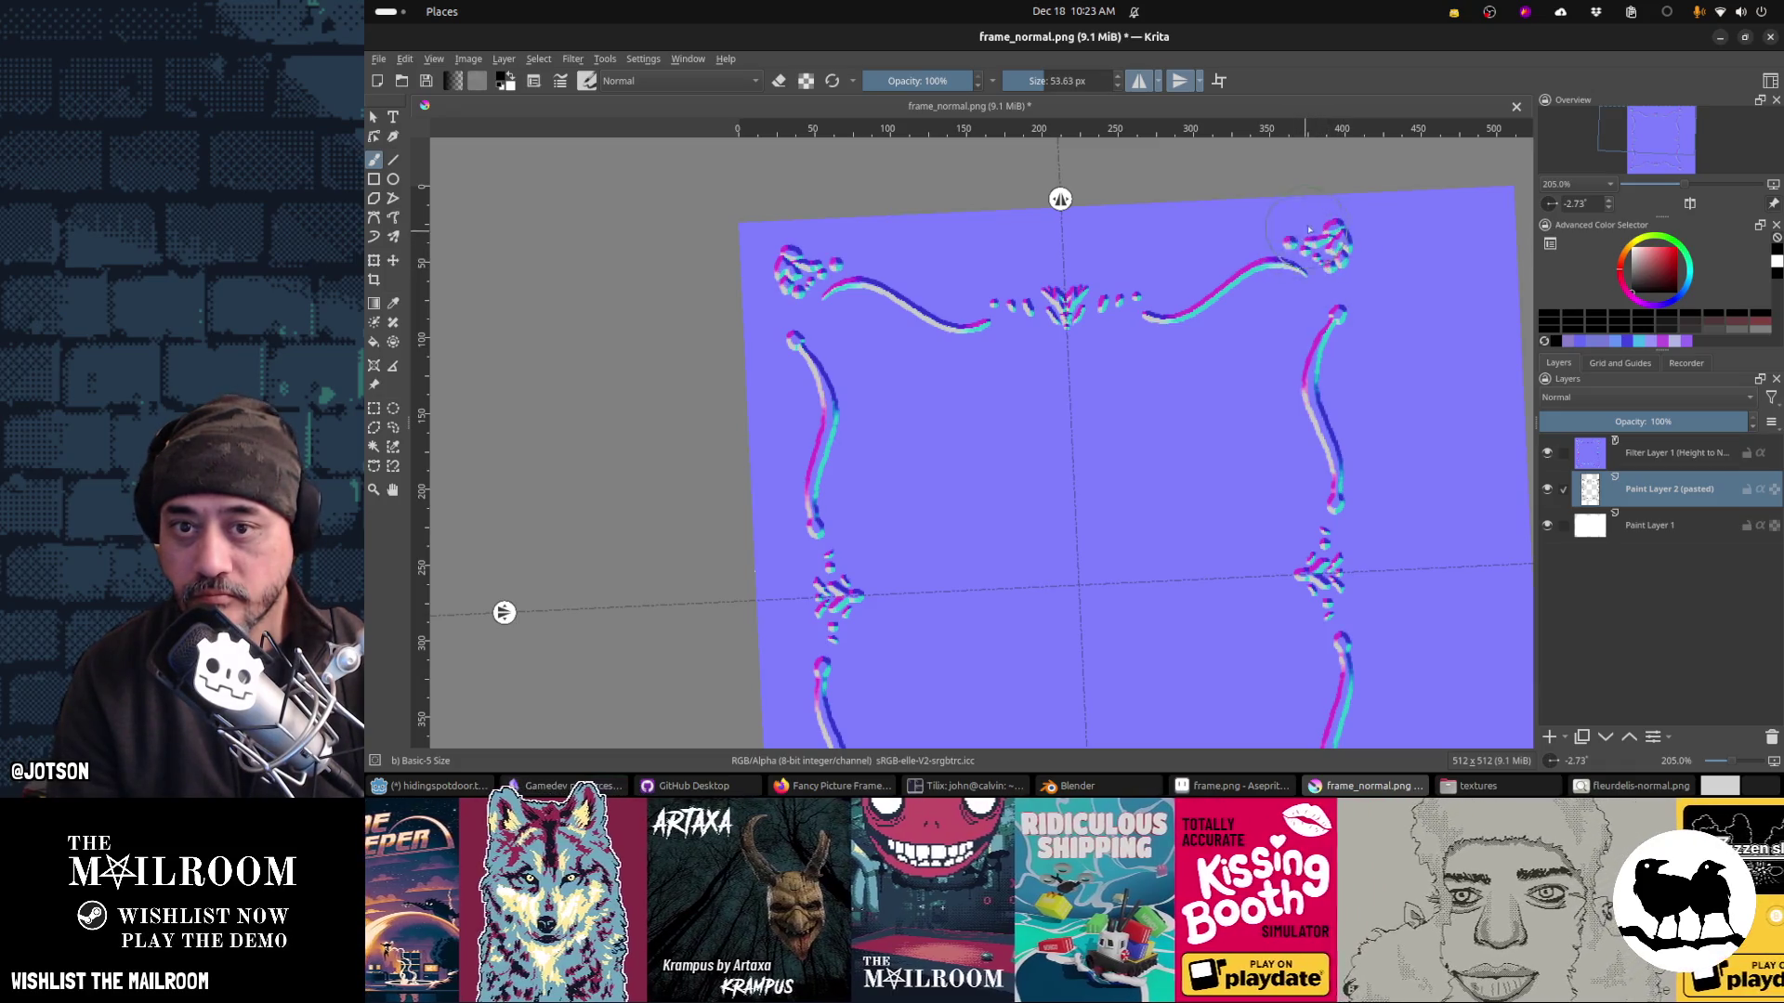
key("e")
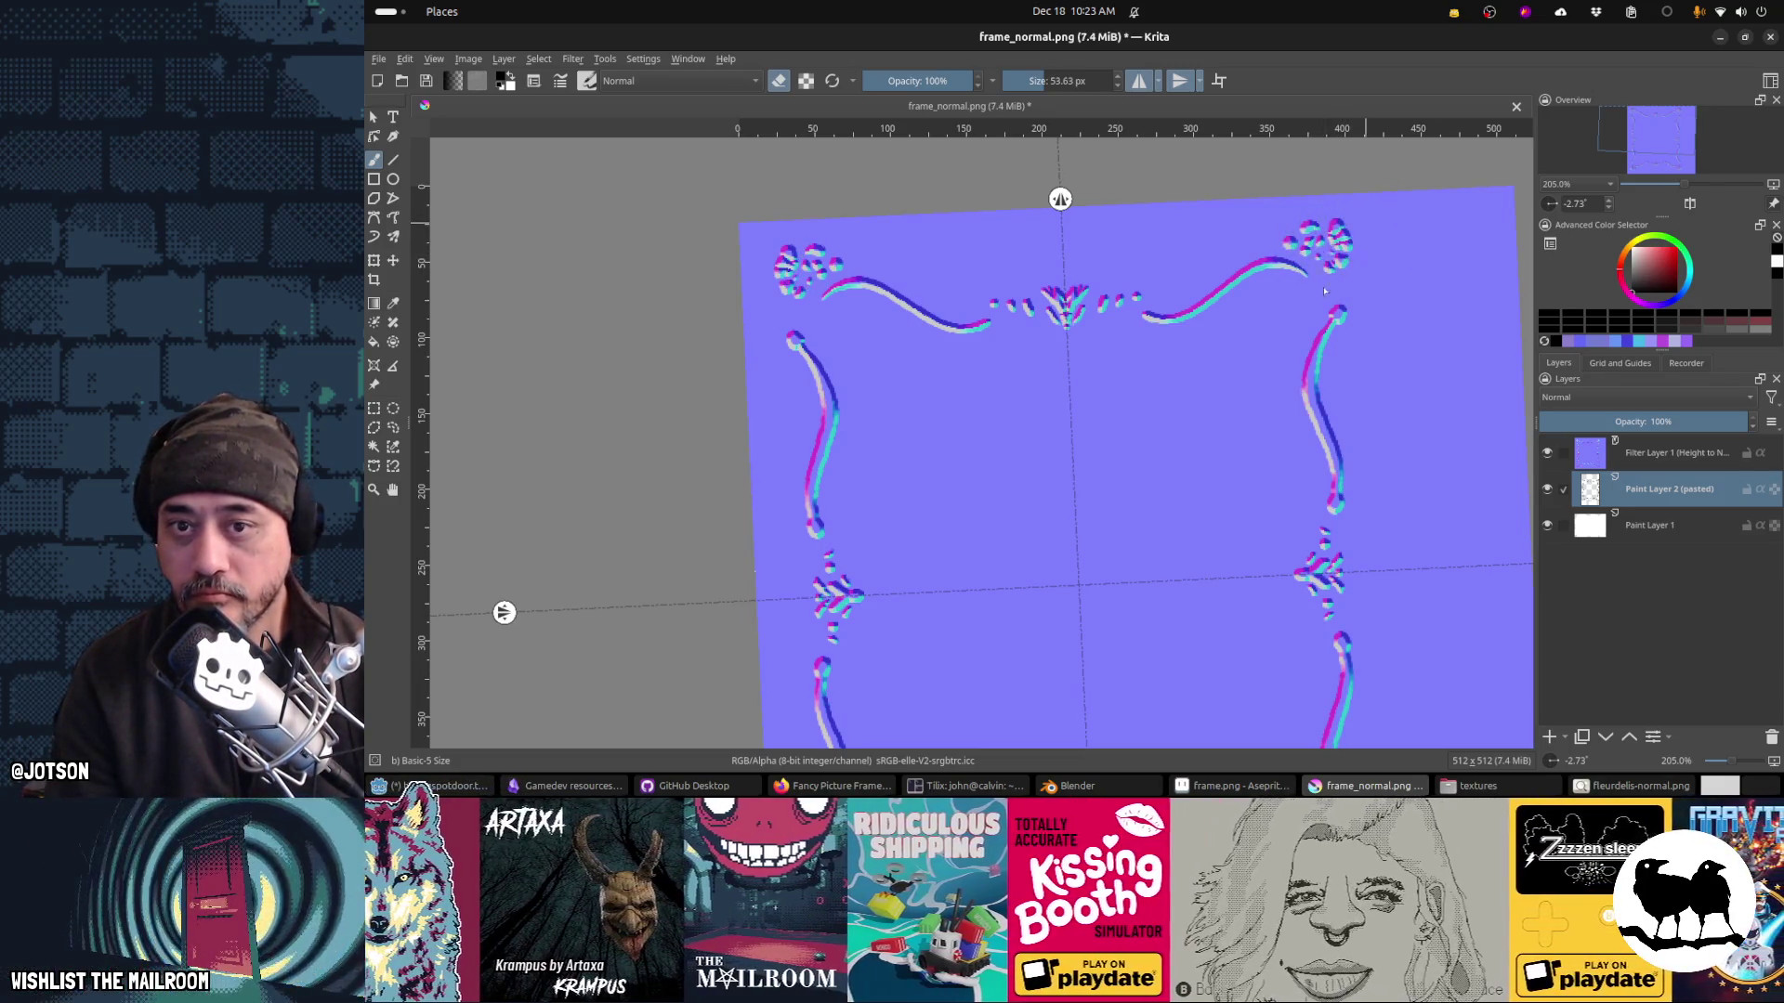
Step: Save frame_normal.png as PNG and preview it in Blender
key("ctrl+s")
left_click(1221, 596)
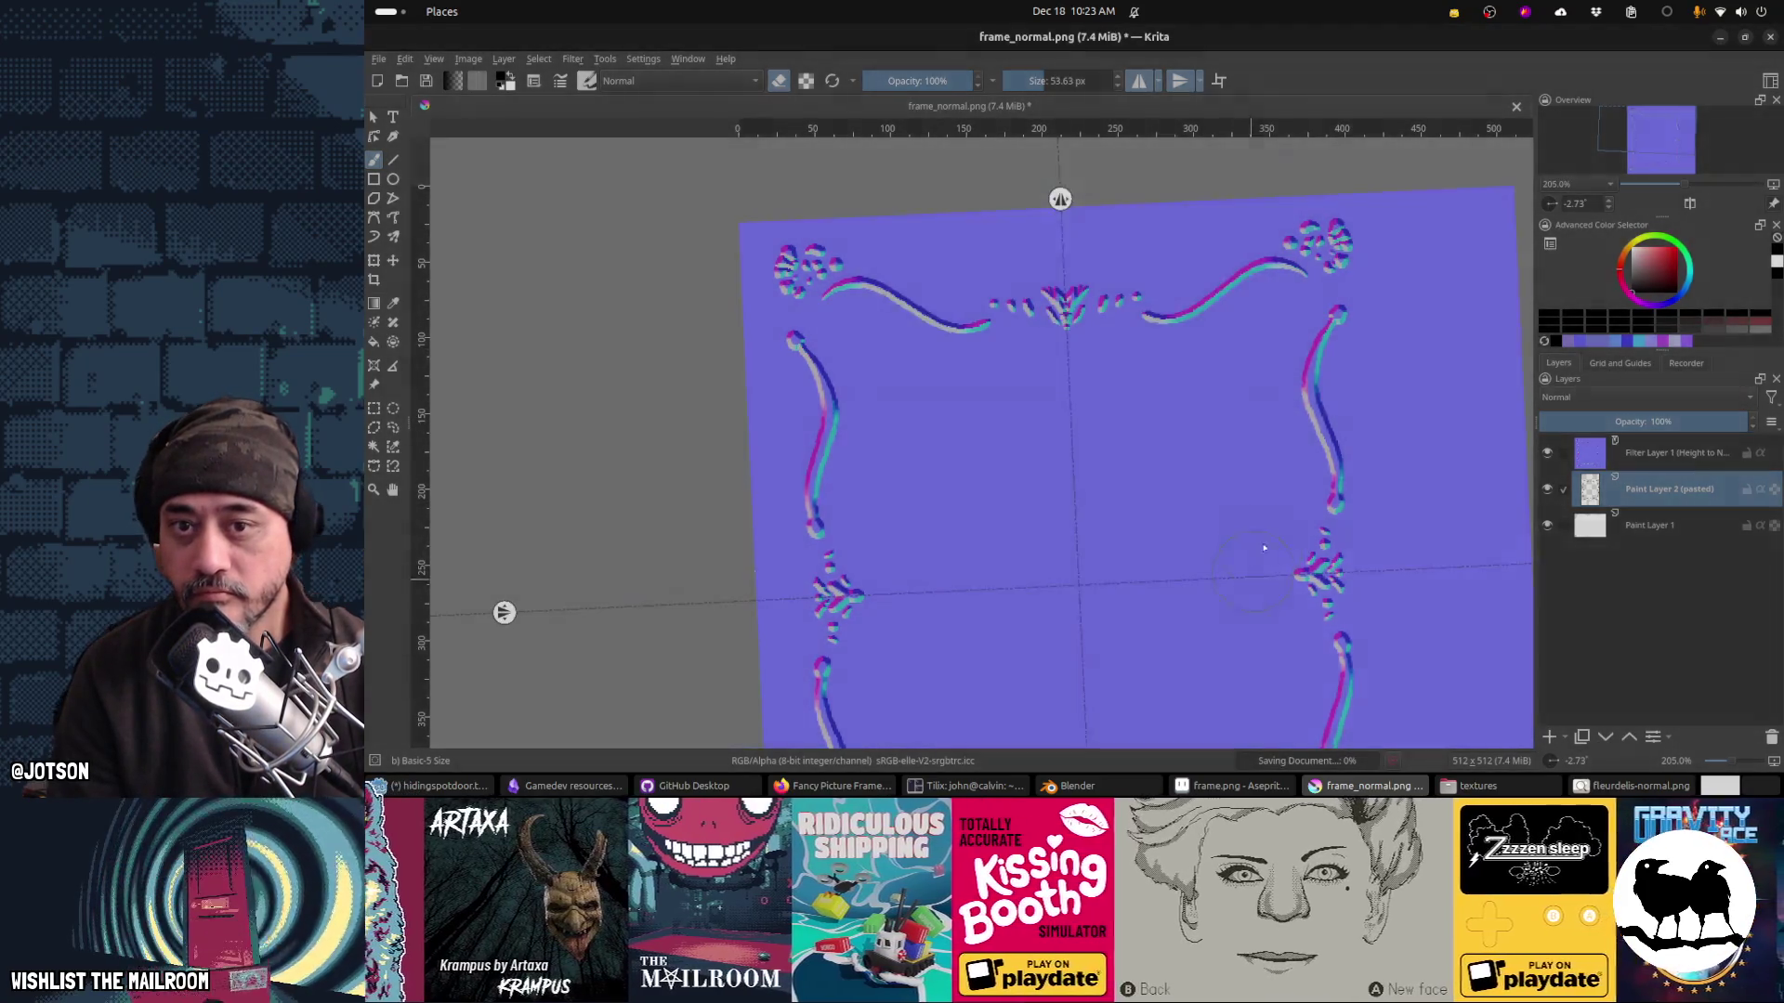
key("alt+Tab")
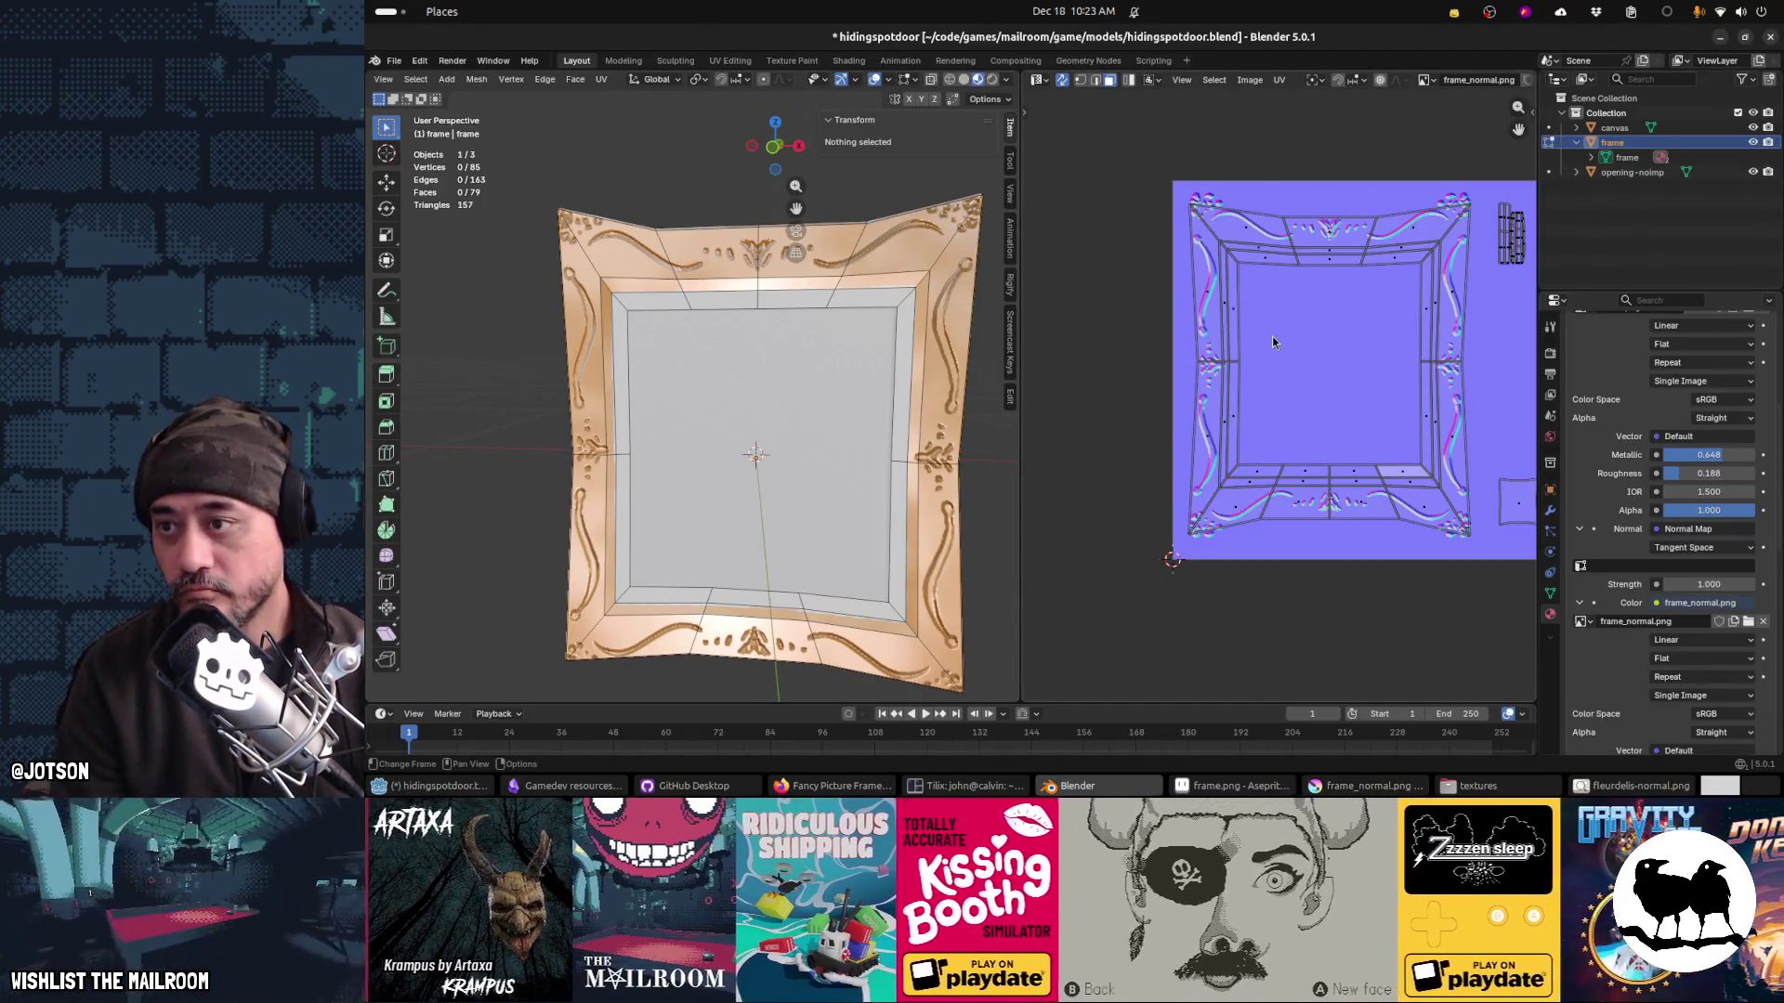
key("alt+Tab")
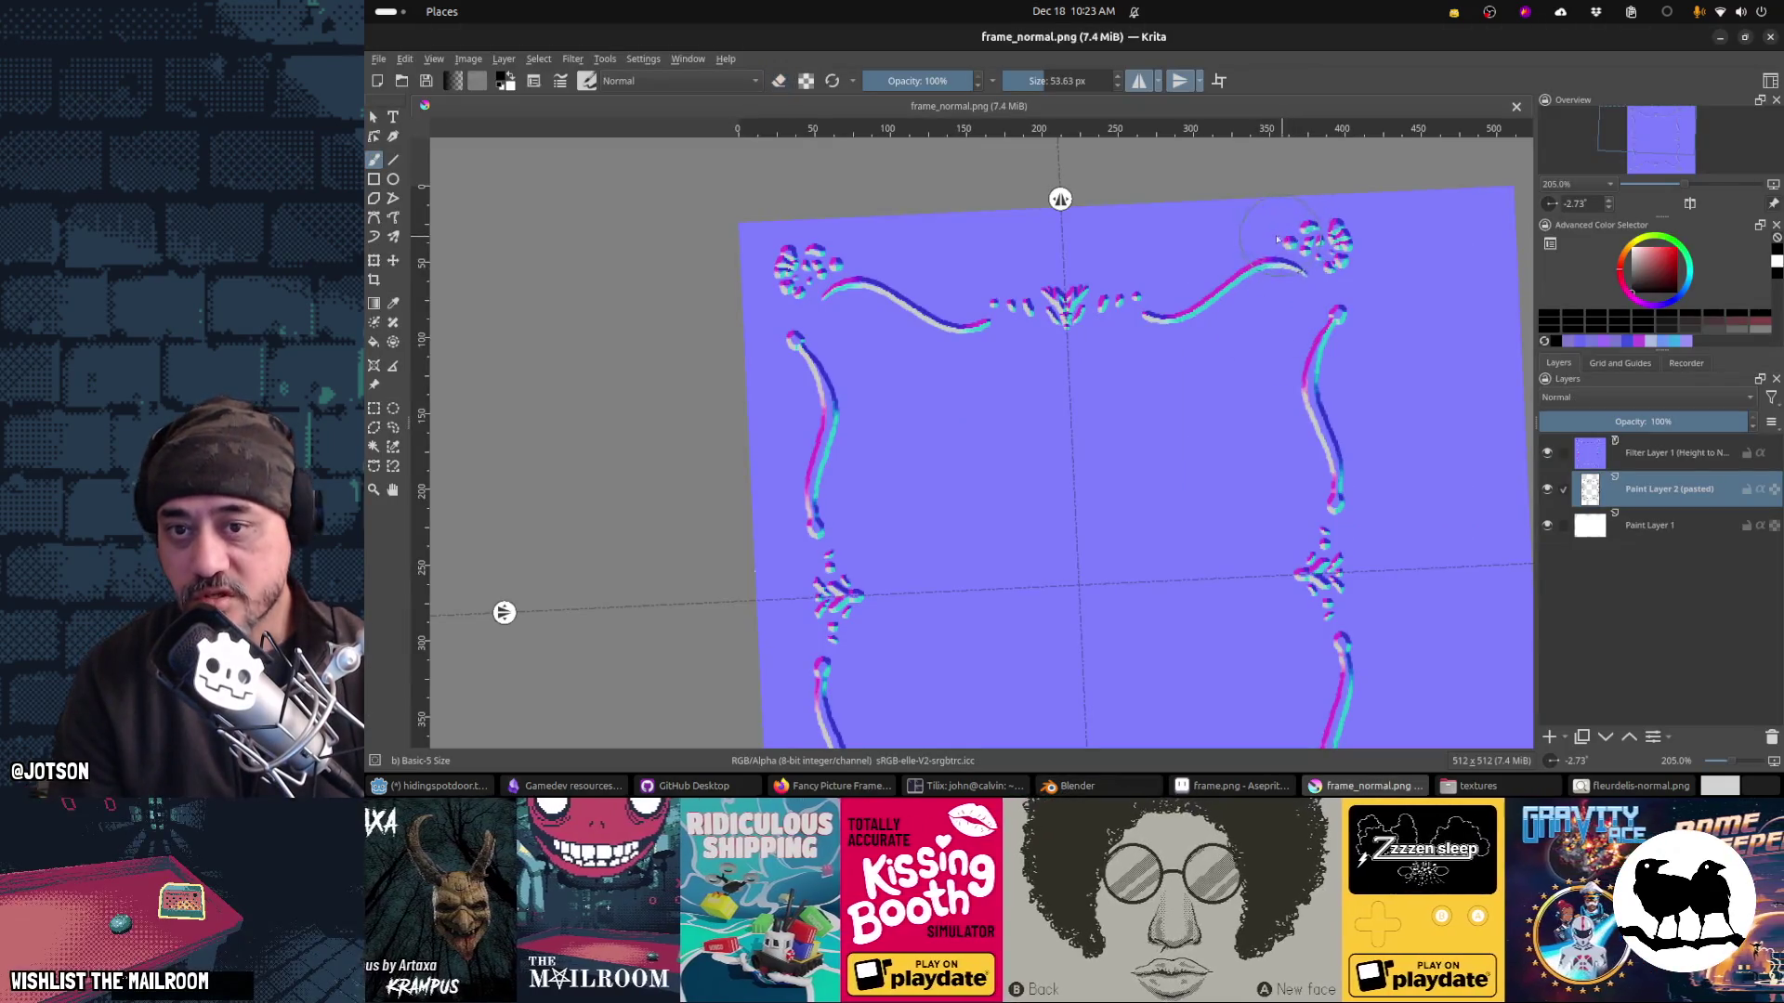
Step: Erase both top-corner ornaments and paint a mirrored spiral rose in their place
key("e")
mouse_move(1305, 249)
left_mouse_down()
mouse_move(1336, 243)
mouse_move(1331, 279)
mouse_move(1340, 267)
left_mouse_up()
key("e")
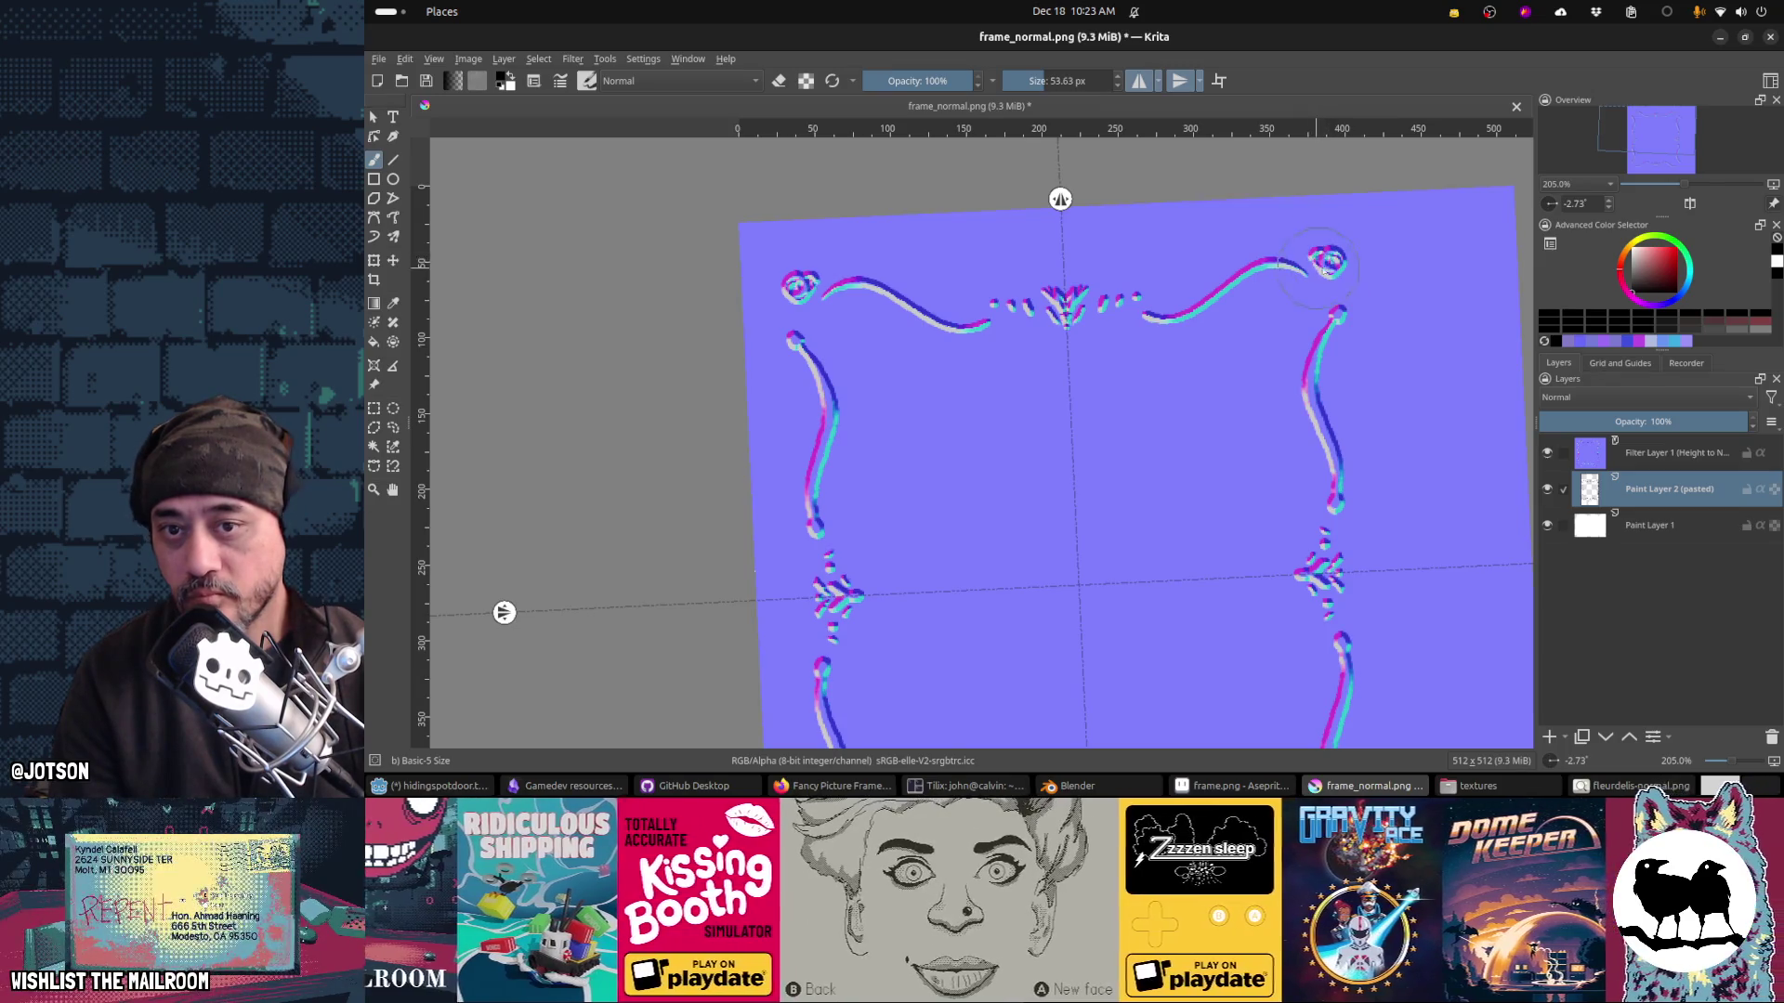
mouse_move(1352, 253)
left_mouse_down()
mouse_move(1336, 277)
mouse_move(1345, 232)
left_mouse_up()
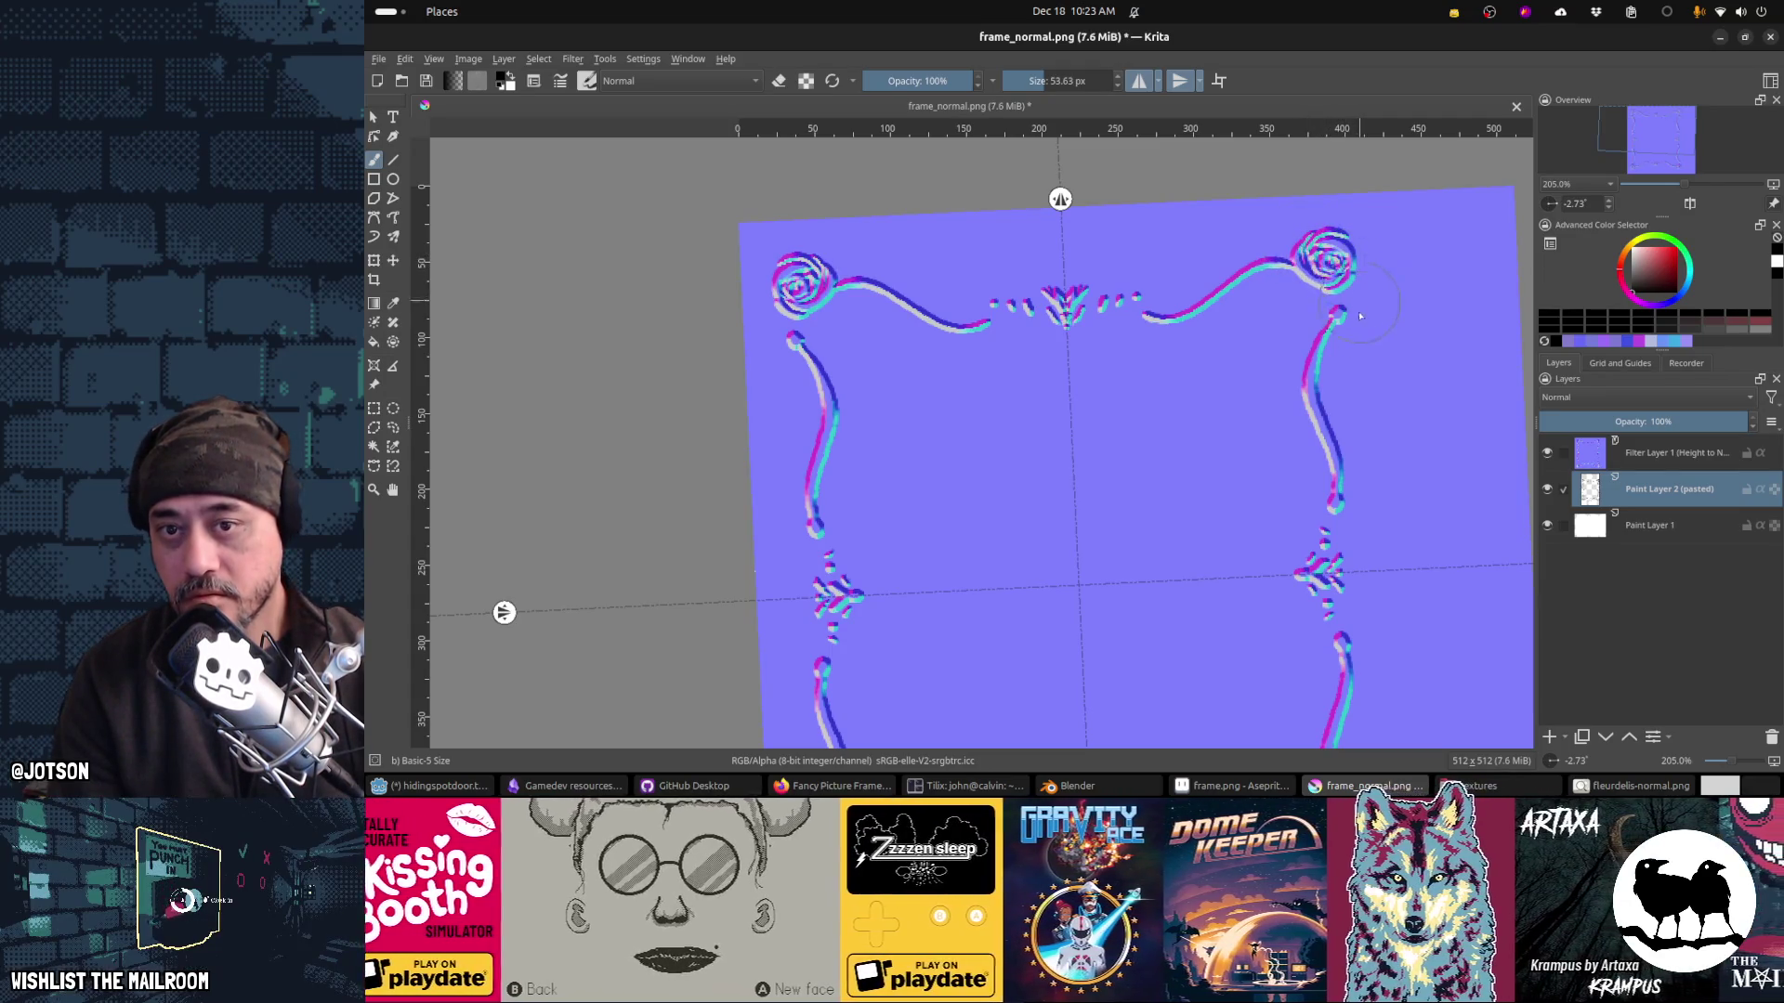
Step: Resave the PNG and reload the texture in Blender to check the roses
key("ctrl+s")
key("Return")
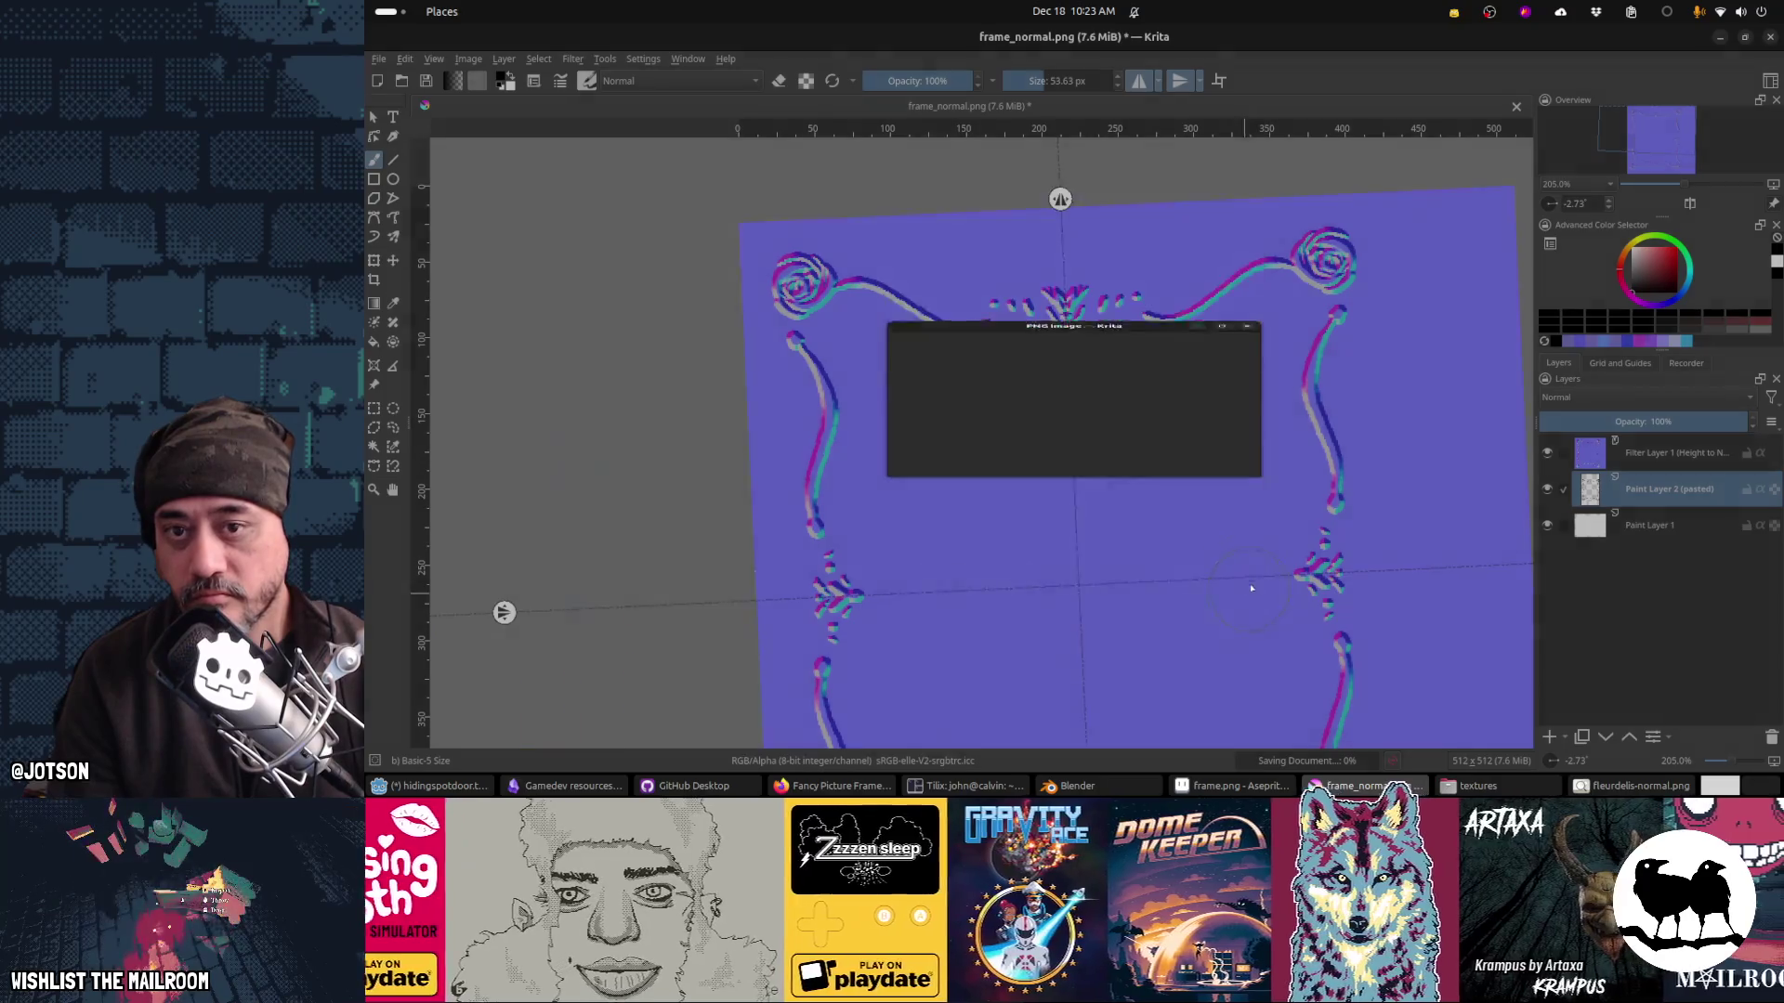
key("alt+Tab")
key("alt+r")
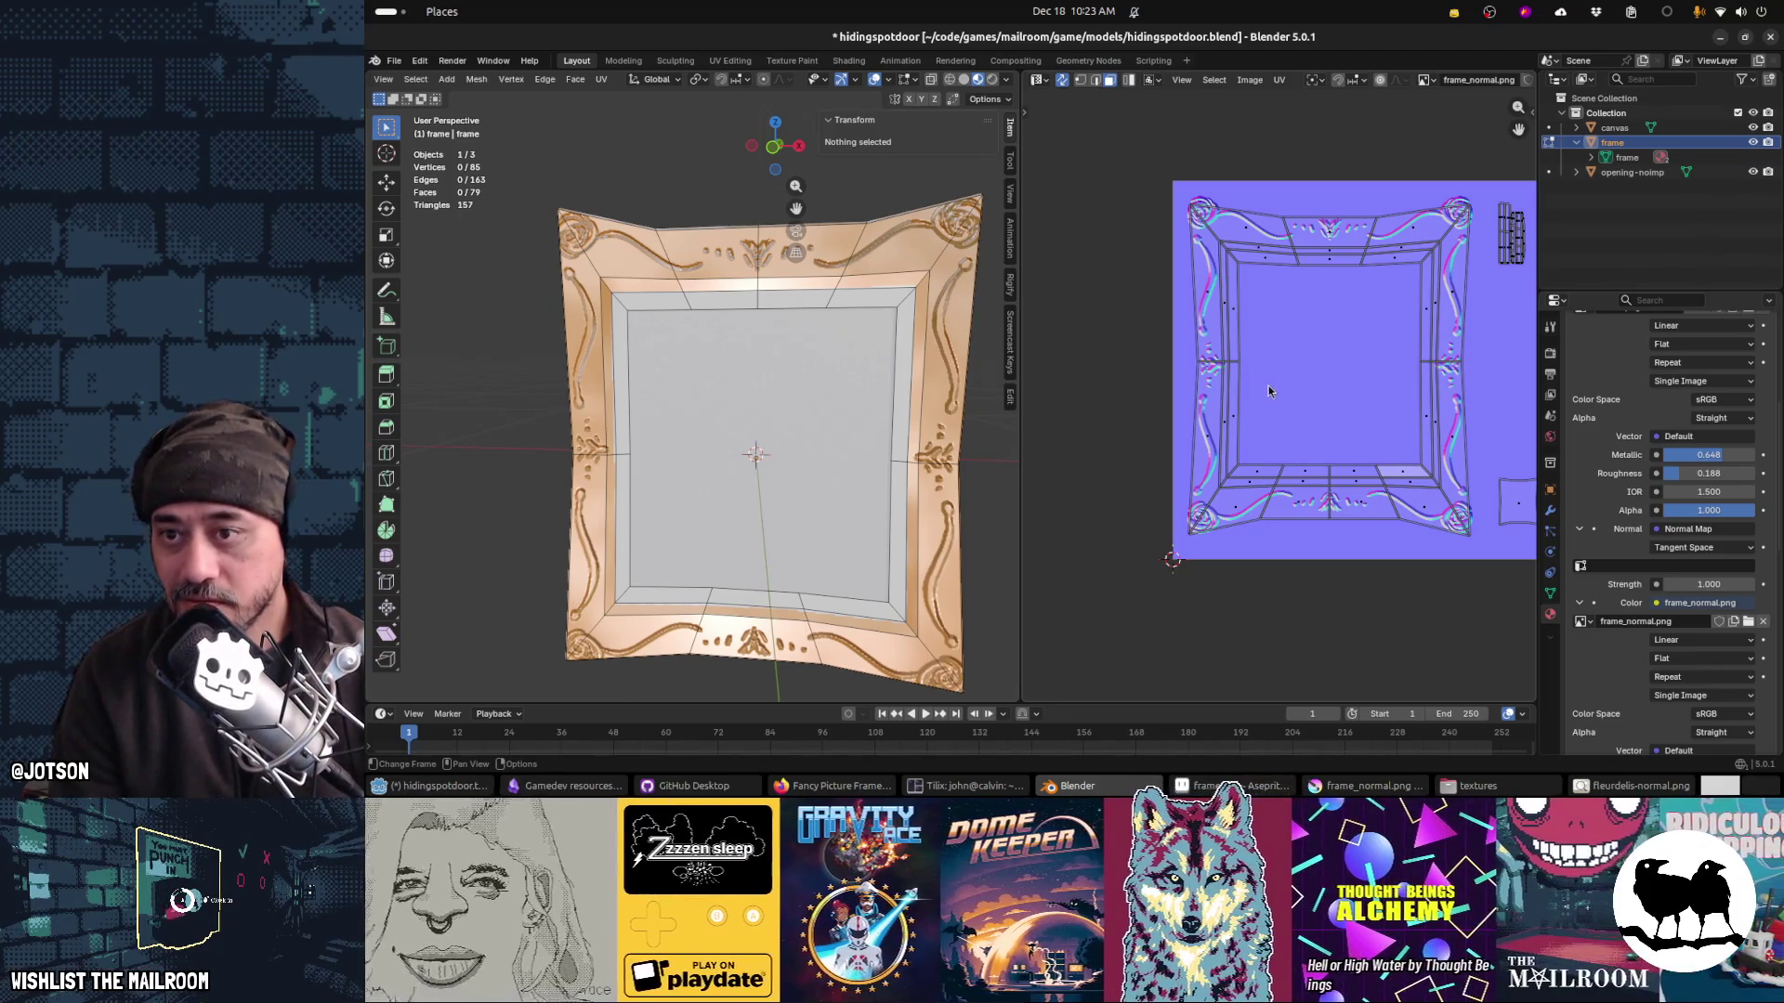
key("alt+Tab")
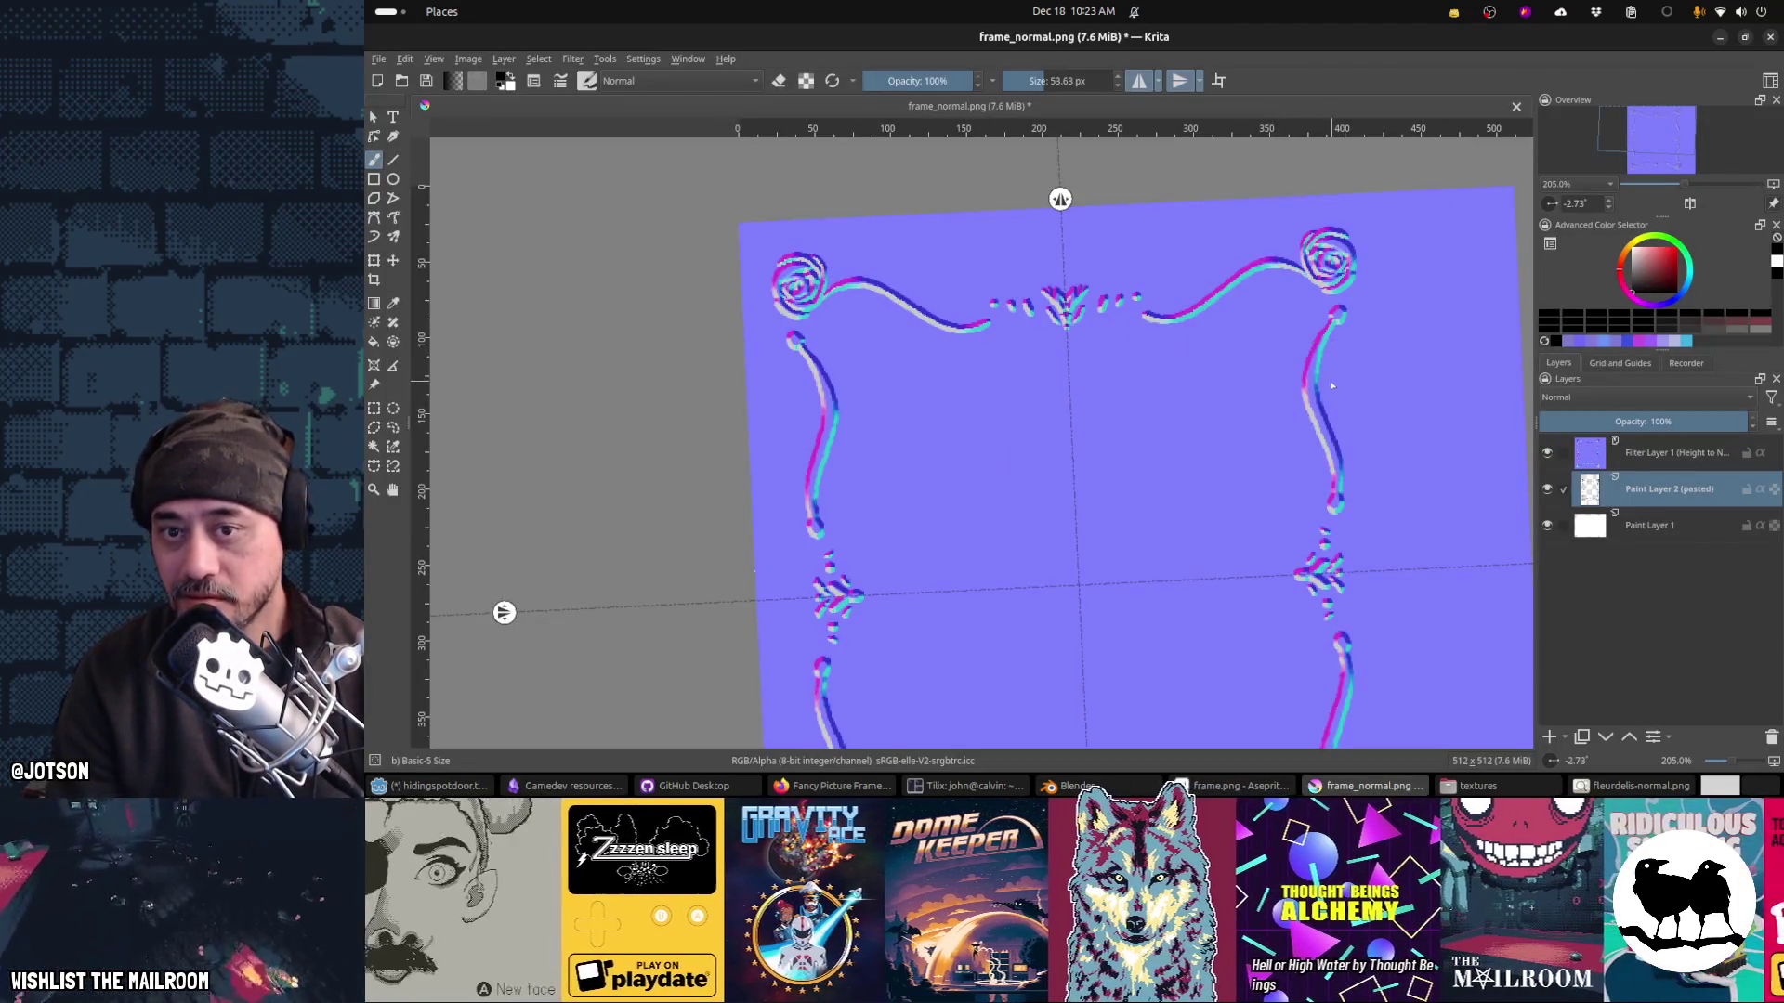
mouse_move(1370, 423)
left_mouse_down()
mouse_move(1274, 347)
mouse_move(1292, 381)
mouse_move(1389, 409)
left_mouse_up()
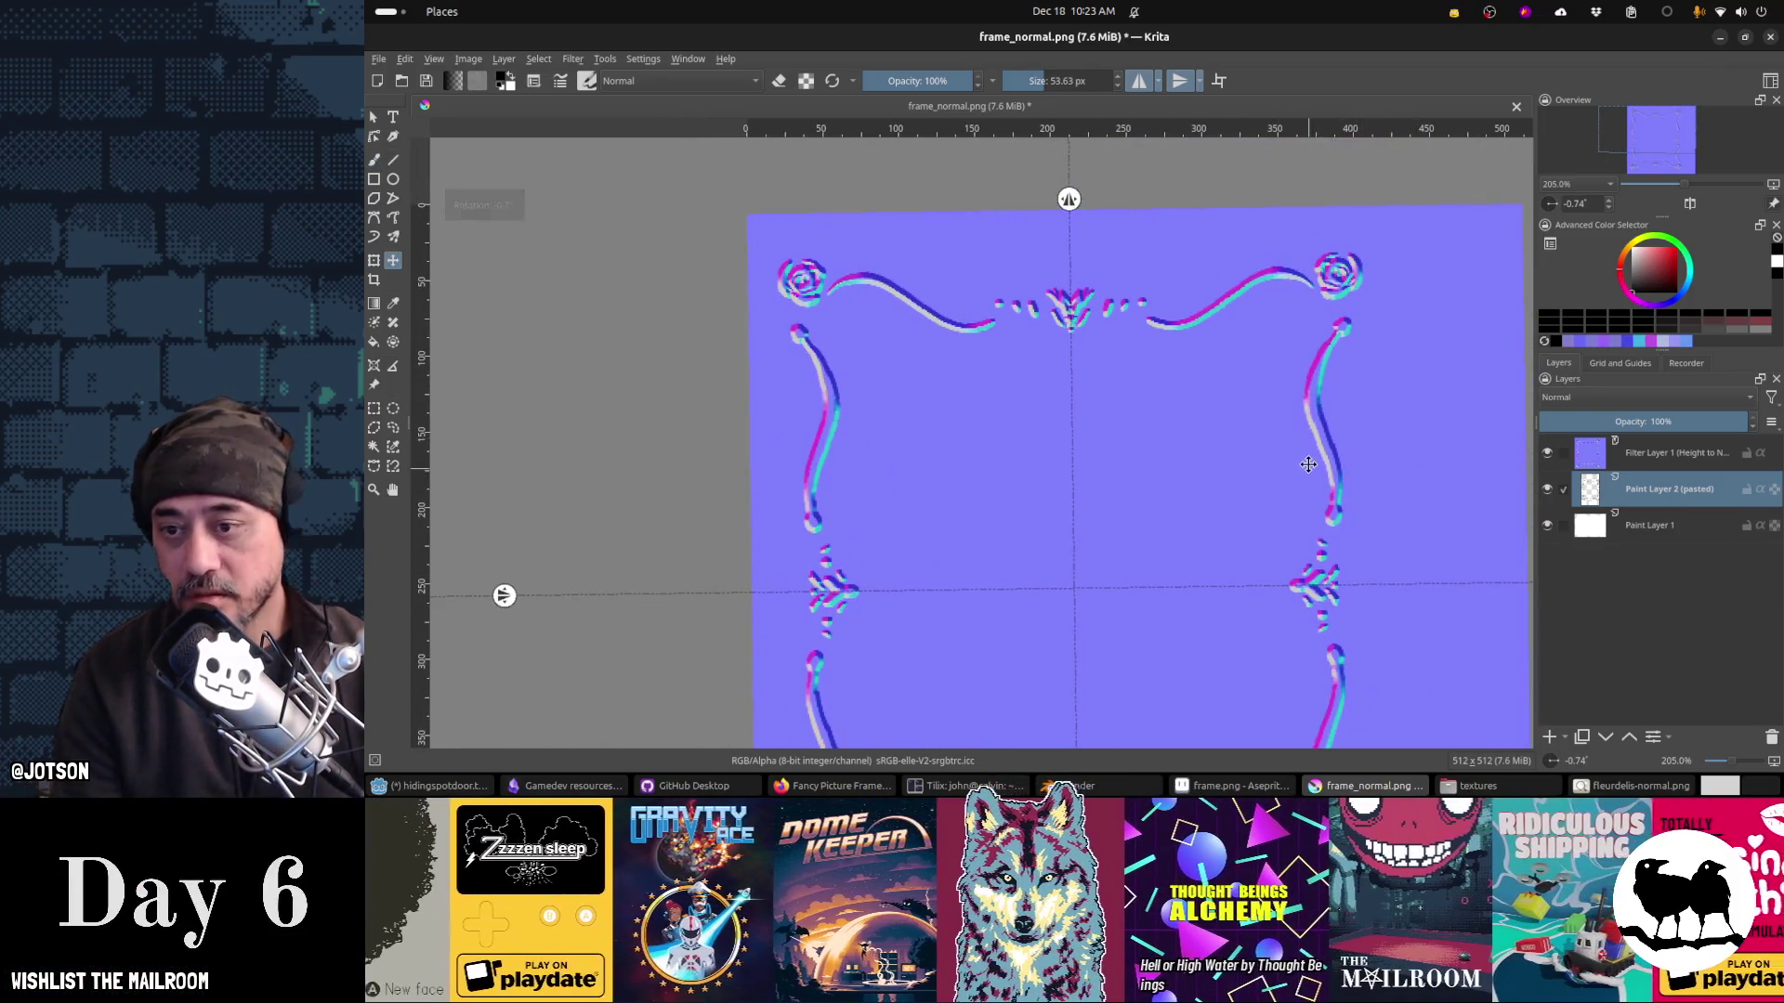
key("t")
mouse_move(1286, 470)
left_mouse_down()
mouse_move(1230, 521)
mouse_move(1190, 486)
mouse_move(1218, 517)
mouse_move(1115, 386)
mouse_move(1104, 322)
left_mouse_up()
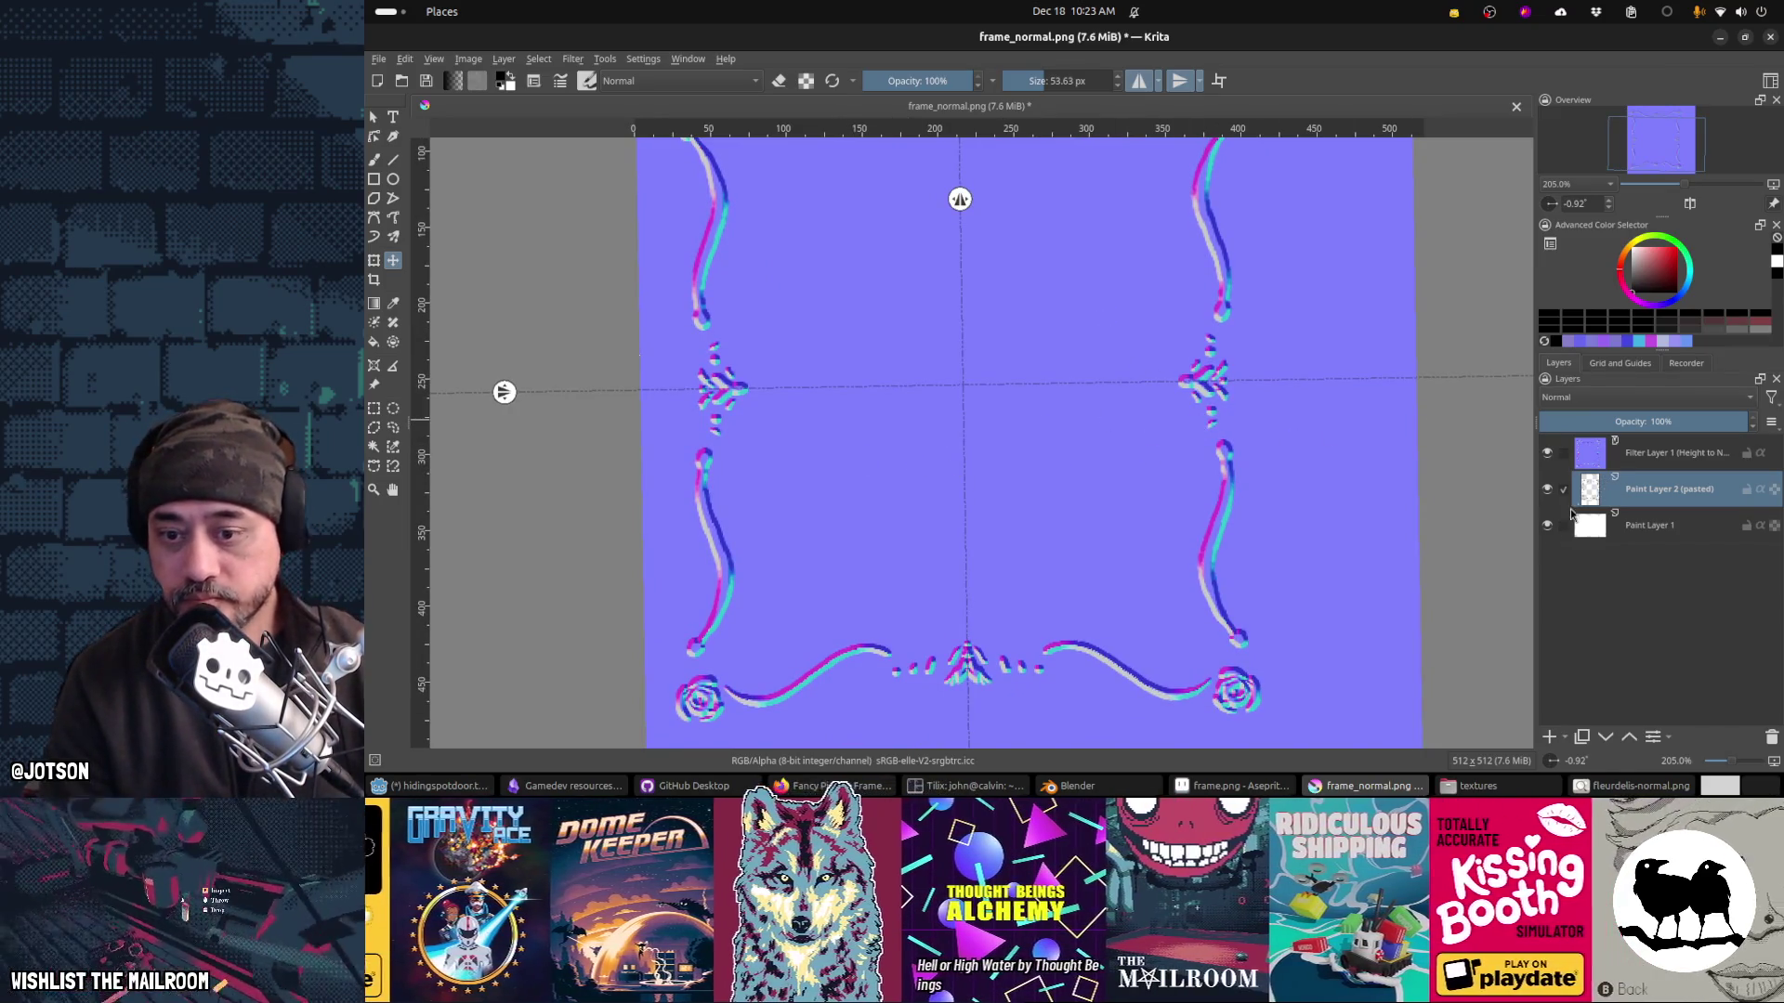
mouse_move(1188, 267)
left_mouse_down()
mouse_move(1219, 458)
mouse_move(1162, 247)
left_mouse_up()
left_click_drag(1177, 335, 1201, 343)
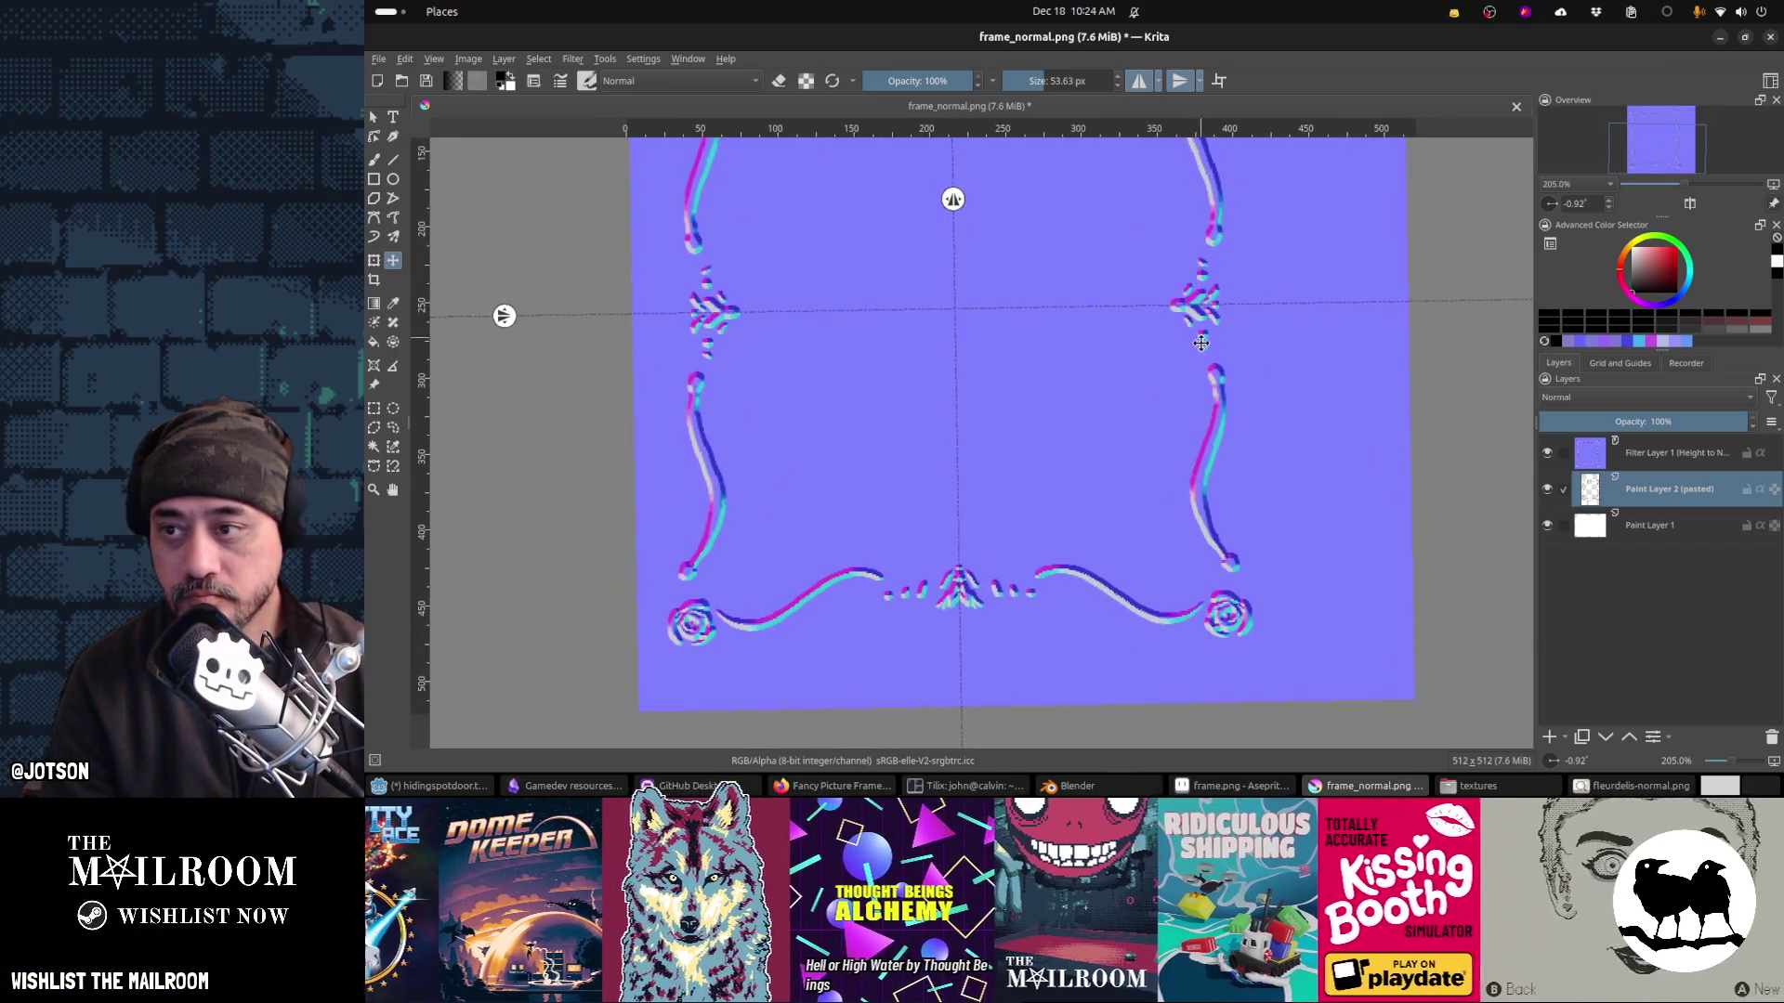
key("alt+Tab")
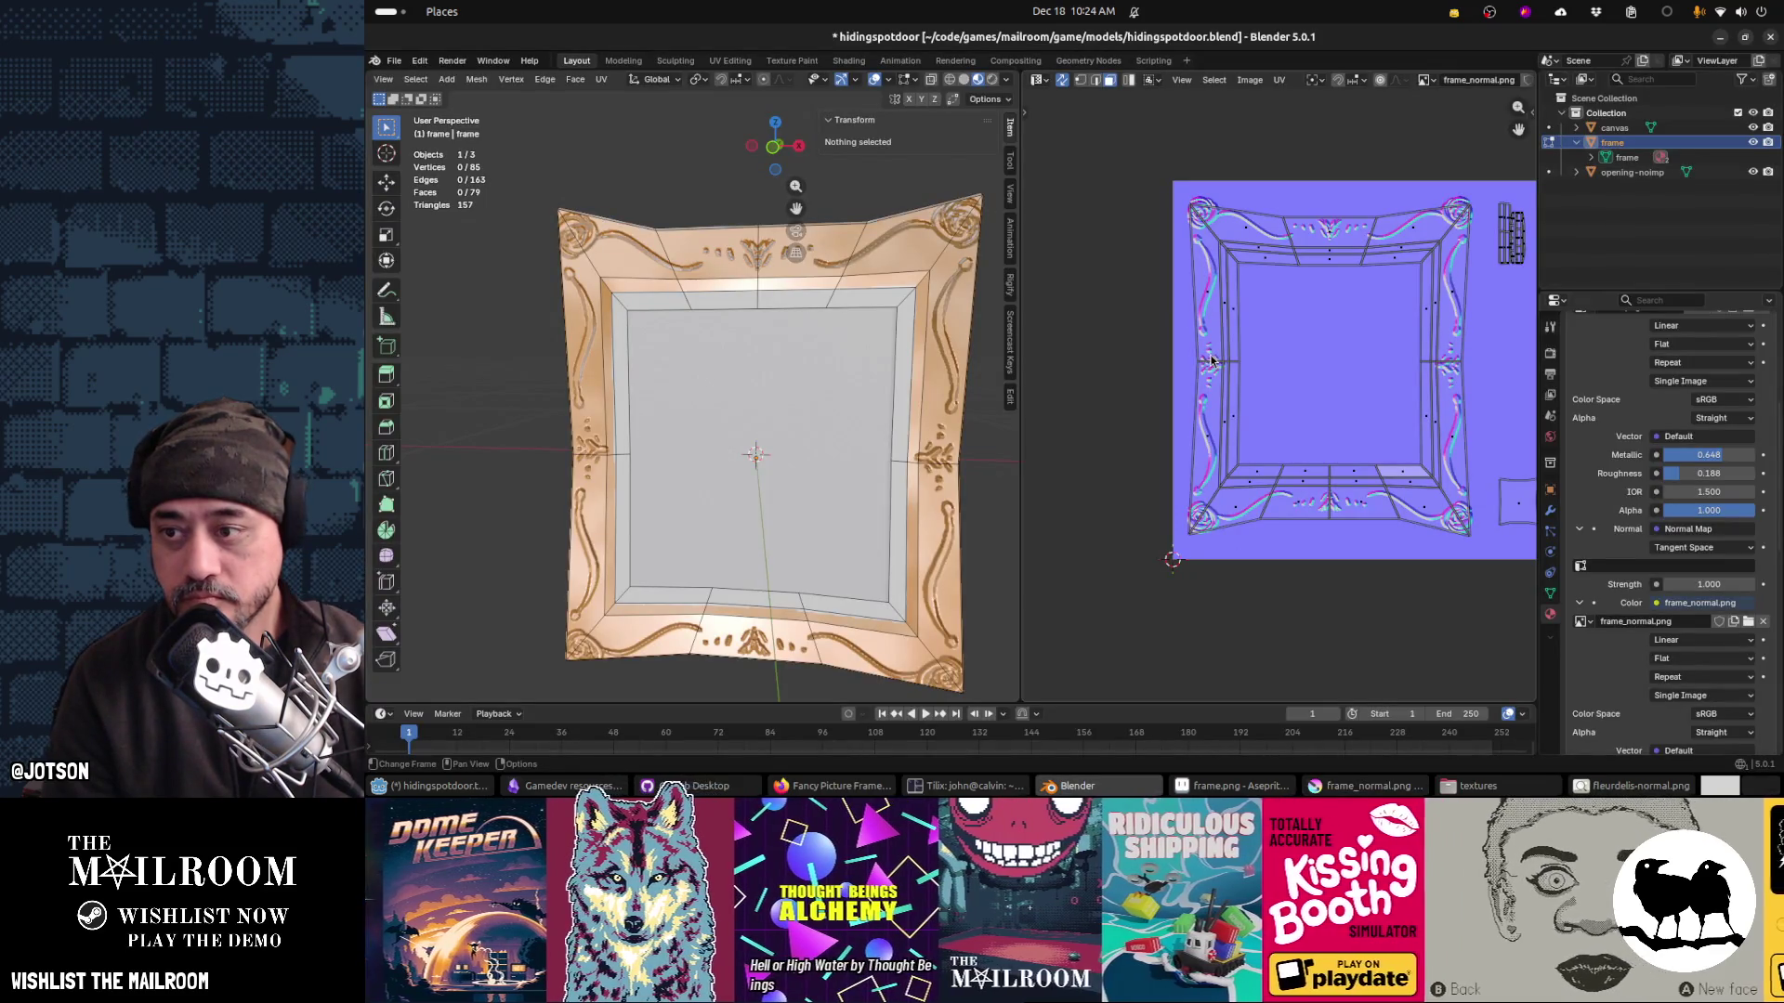
key("alt+r")
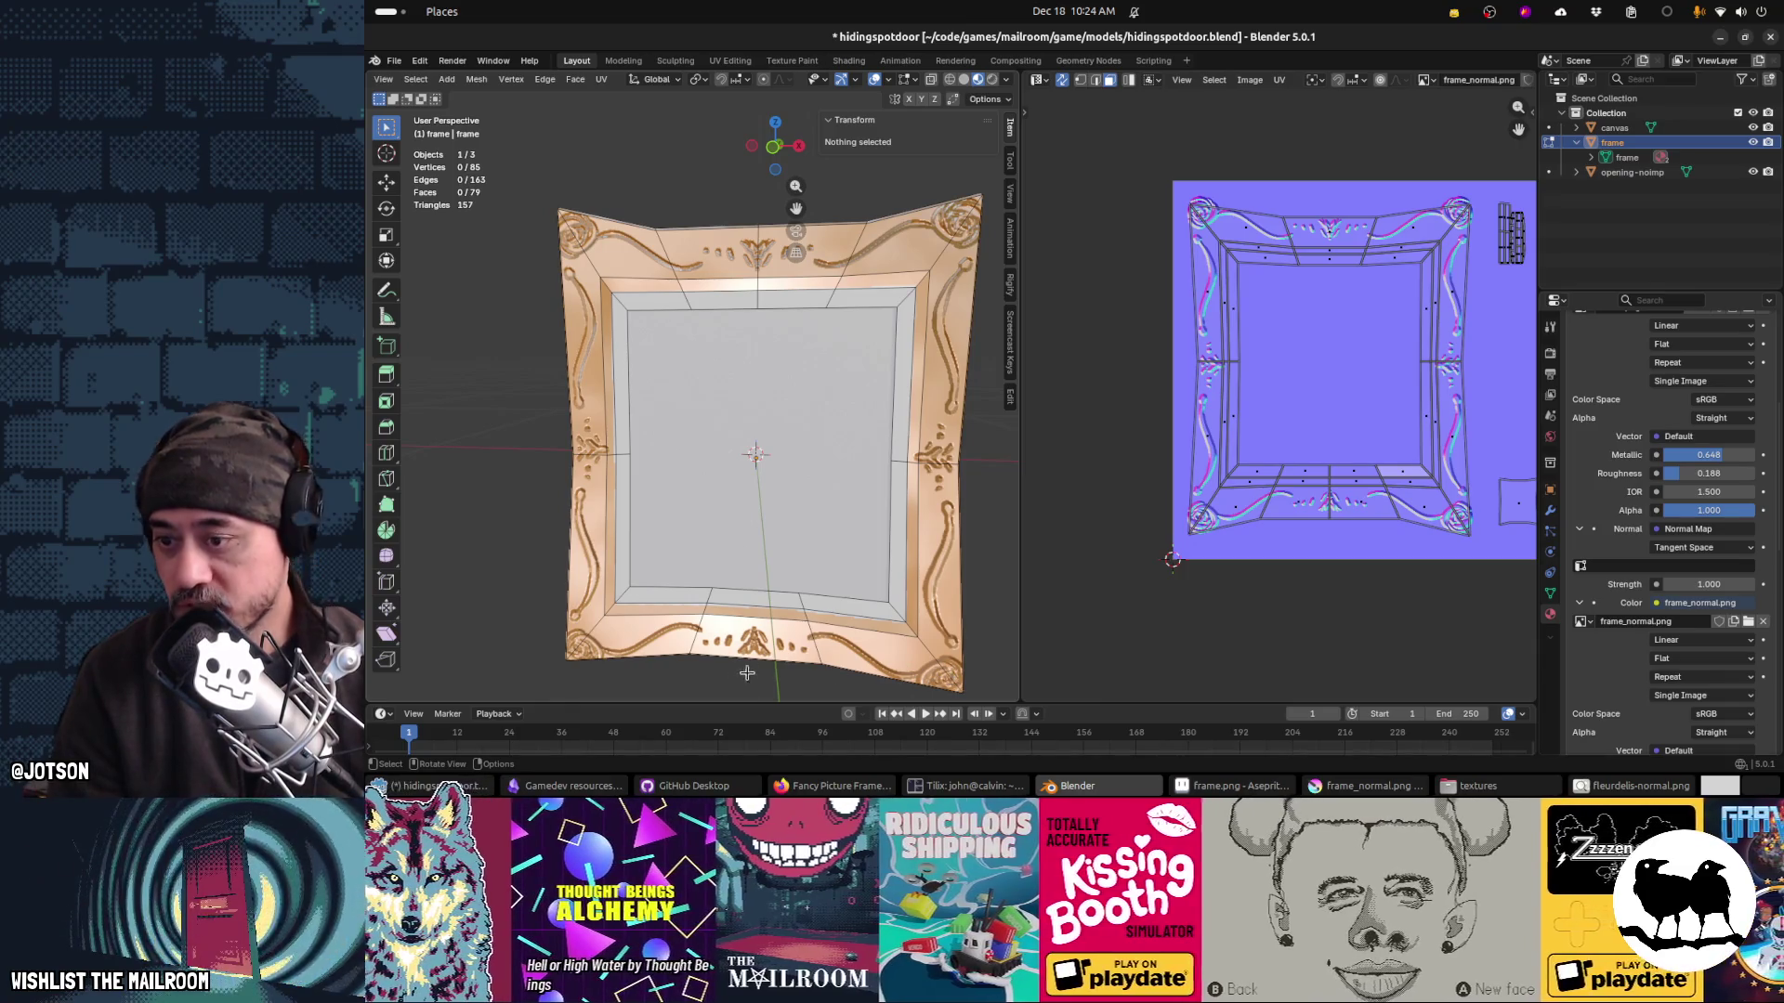
key("alt+Tab")
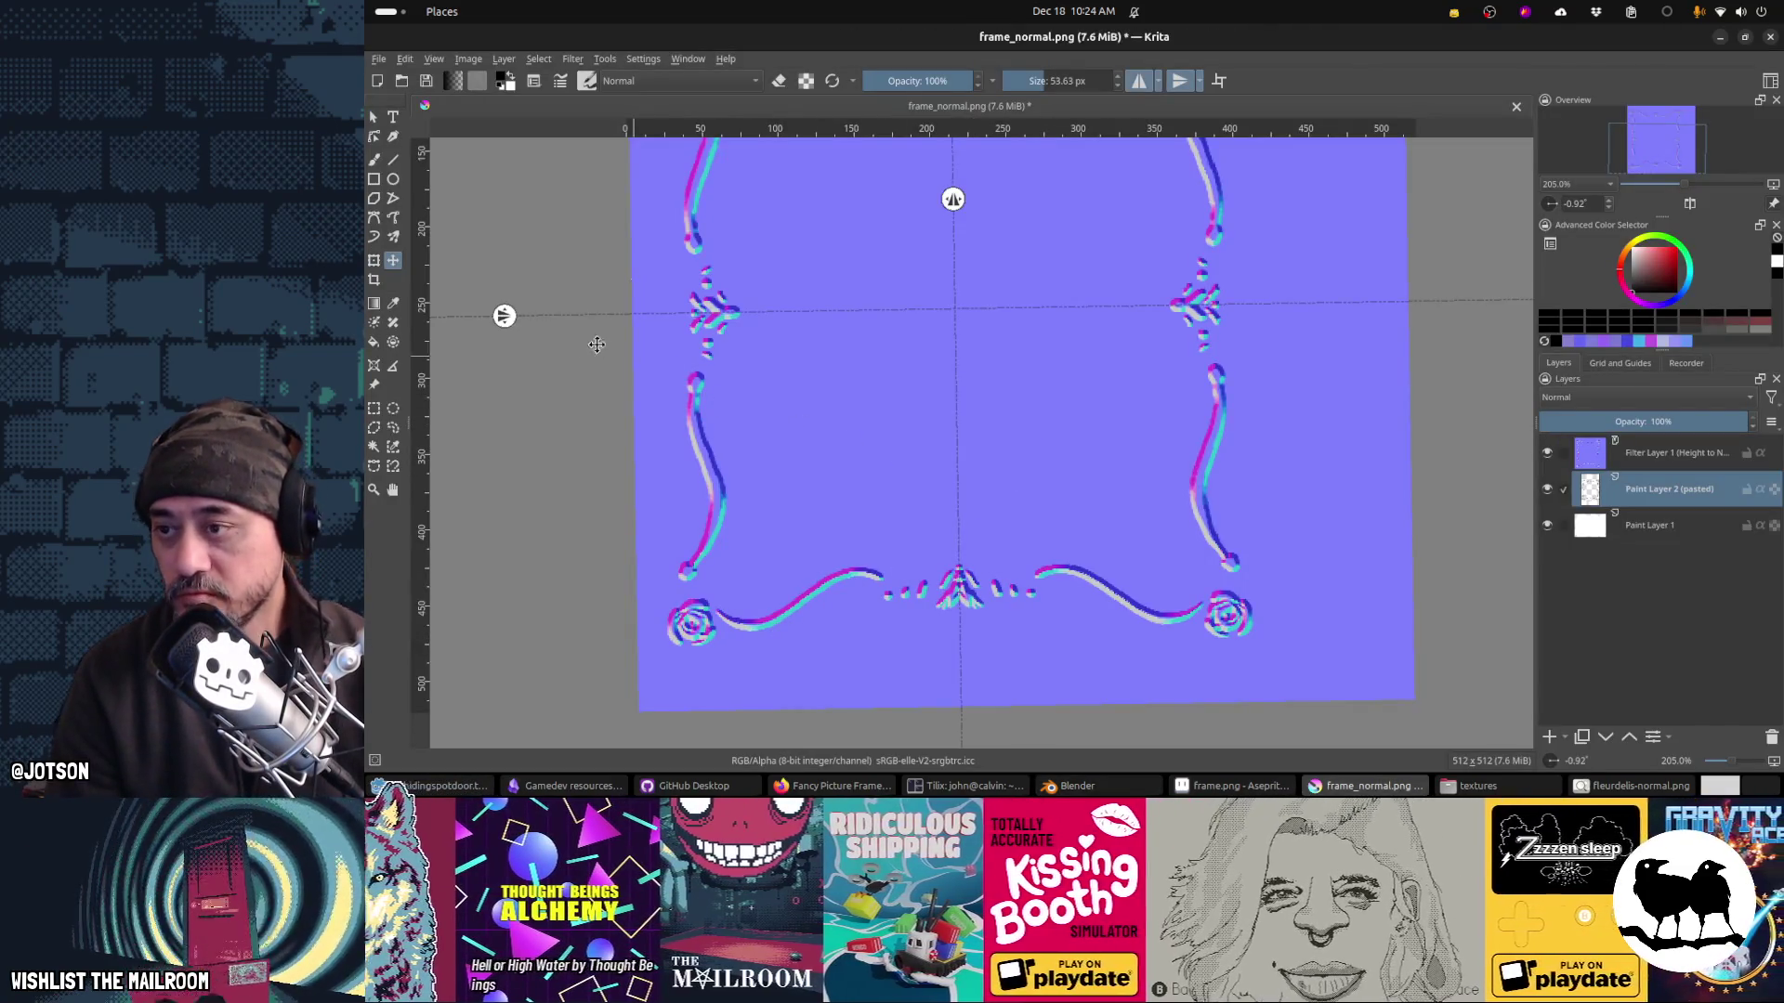
Step: Turn off vertical mirroring, then select the lower border and nudge it slightly
left_click_drag(503, 316, 504, 304)
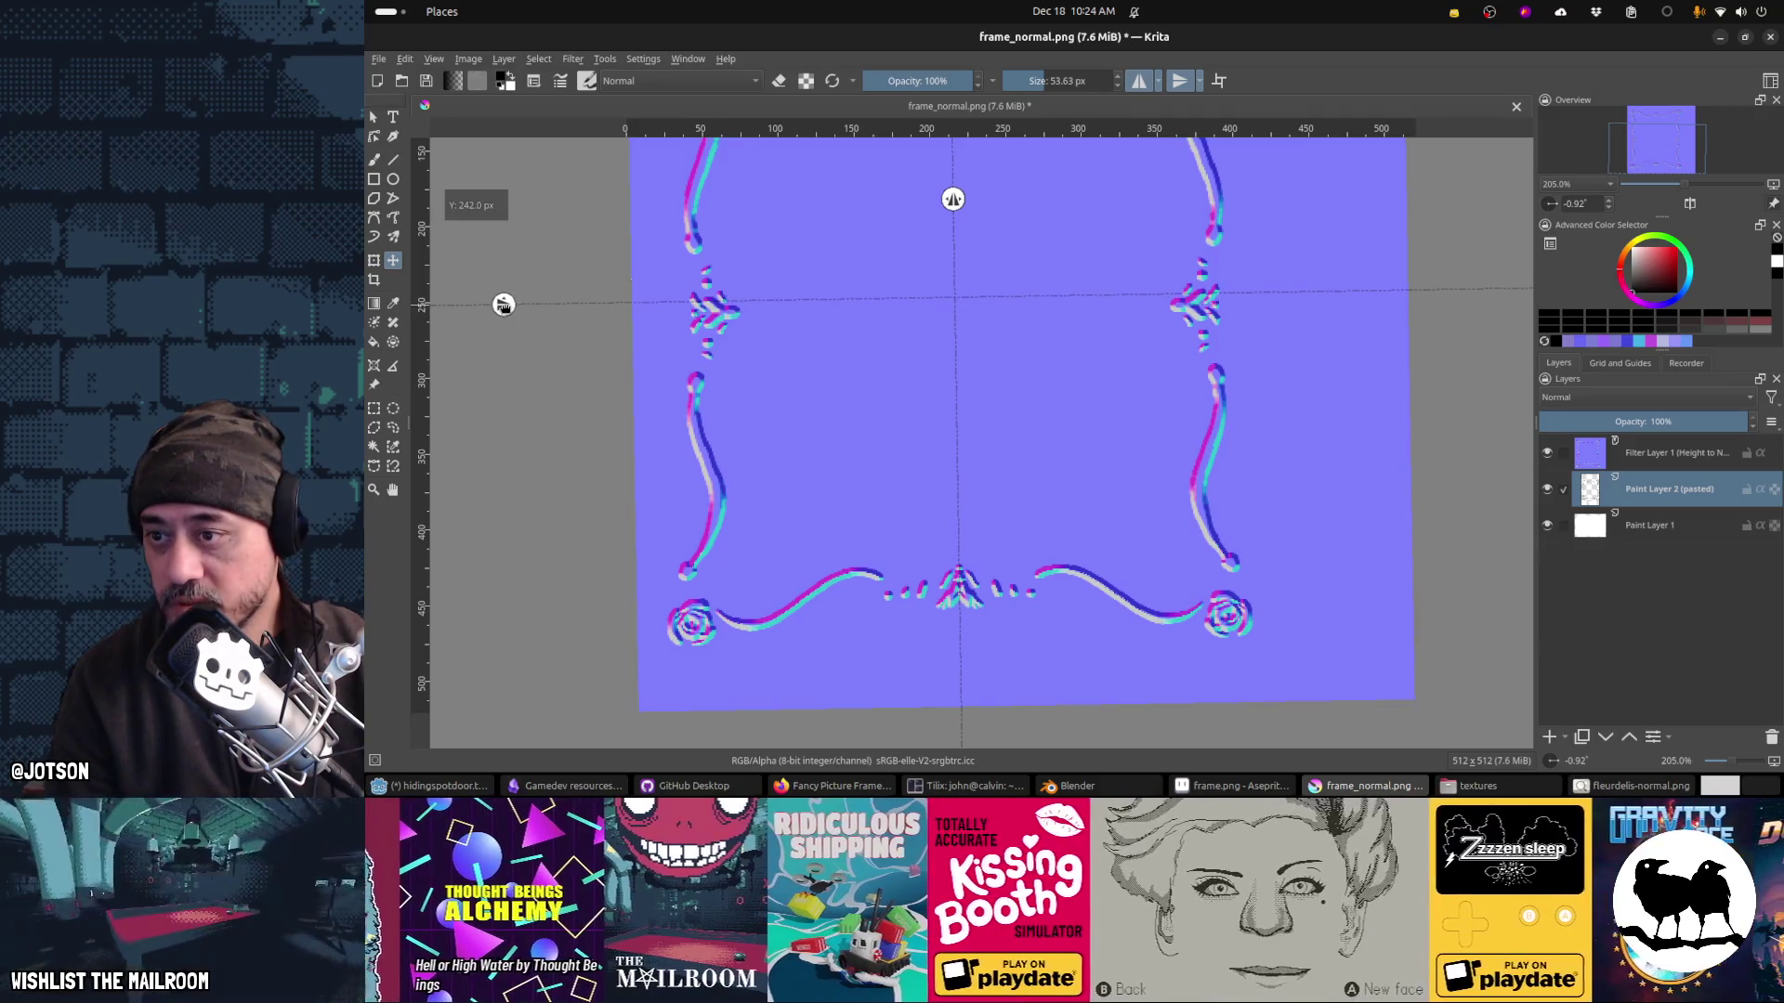
left_click(1179, 82)
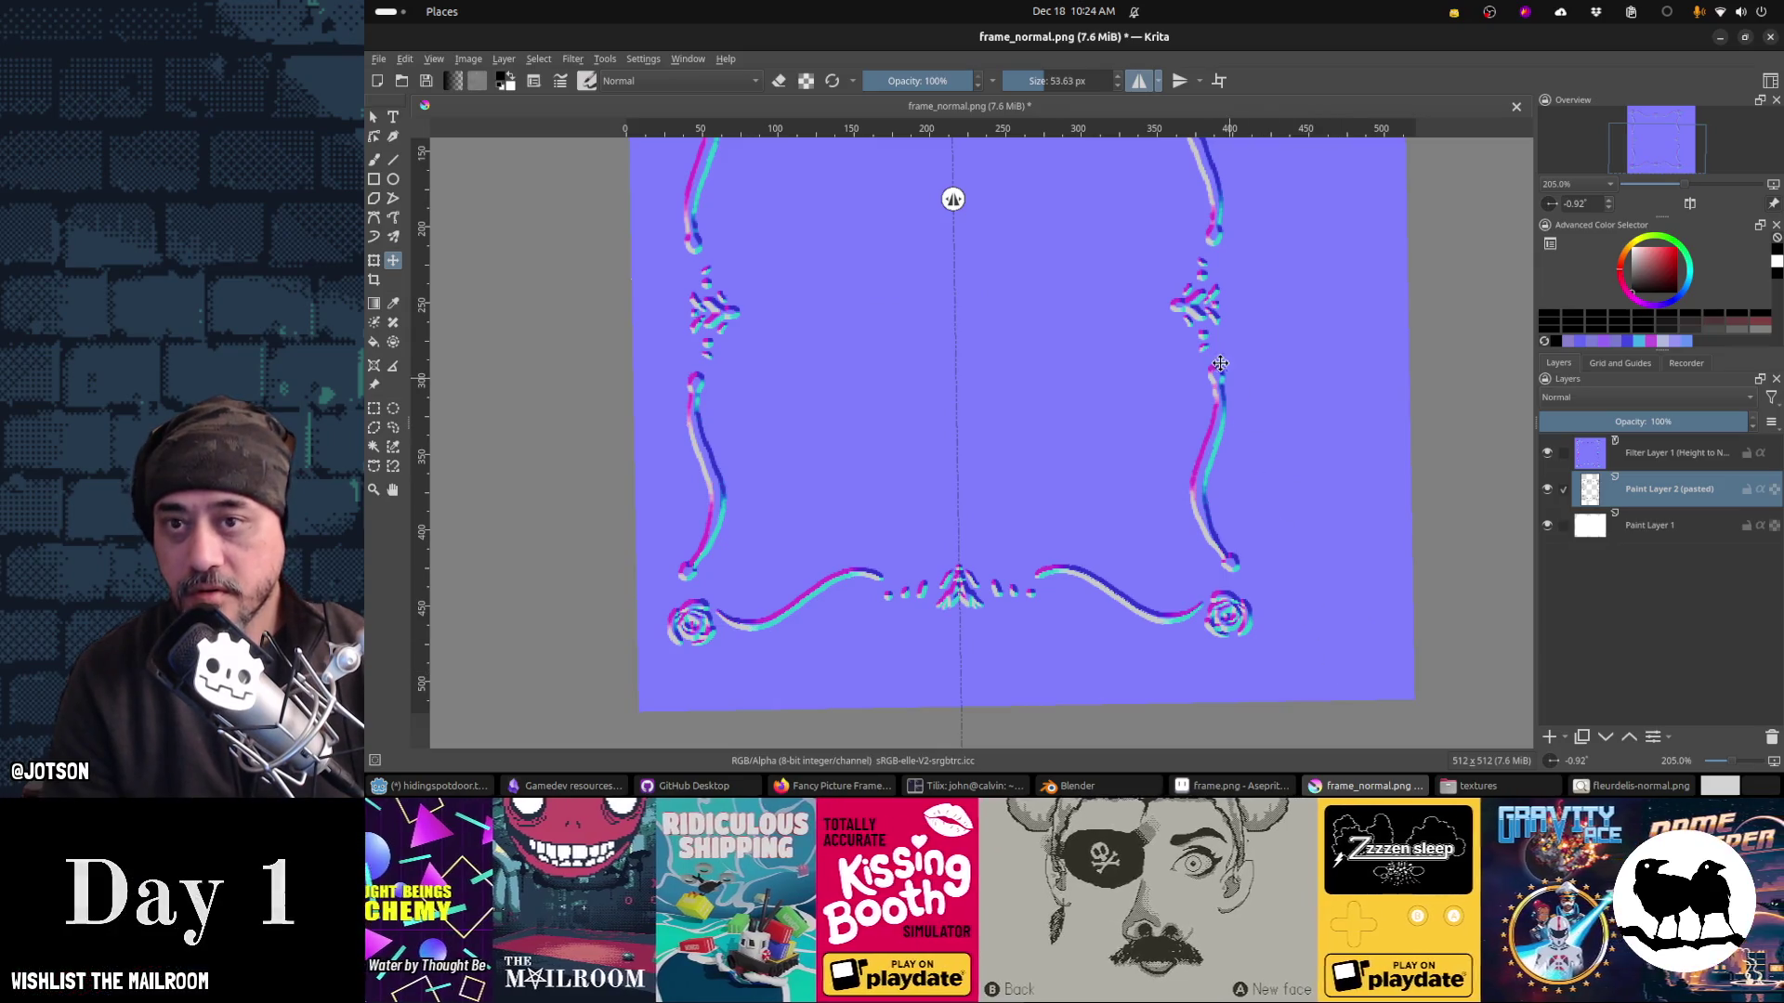
key("ctrl+r")
mouse_move(1300, 661)
left_mouse_down()
mouse_move(614, 418)
mouse_move(537, 338)
left_mouse_up()
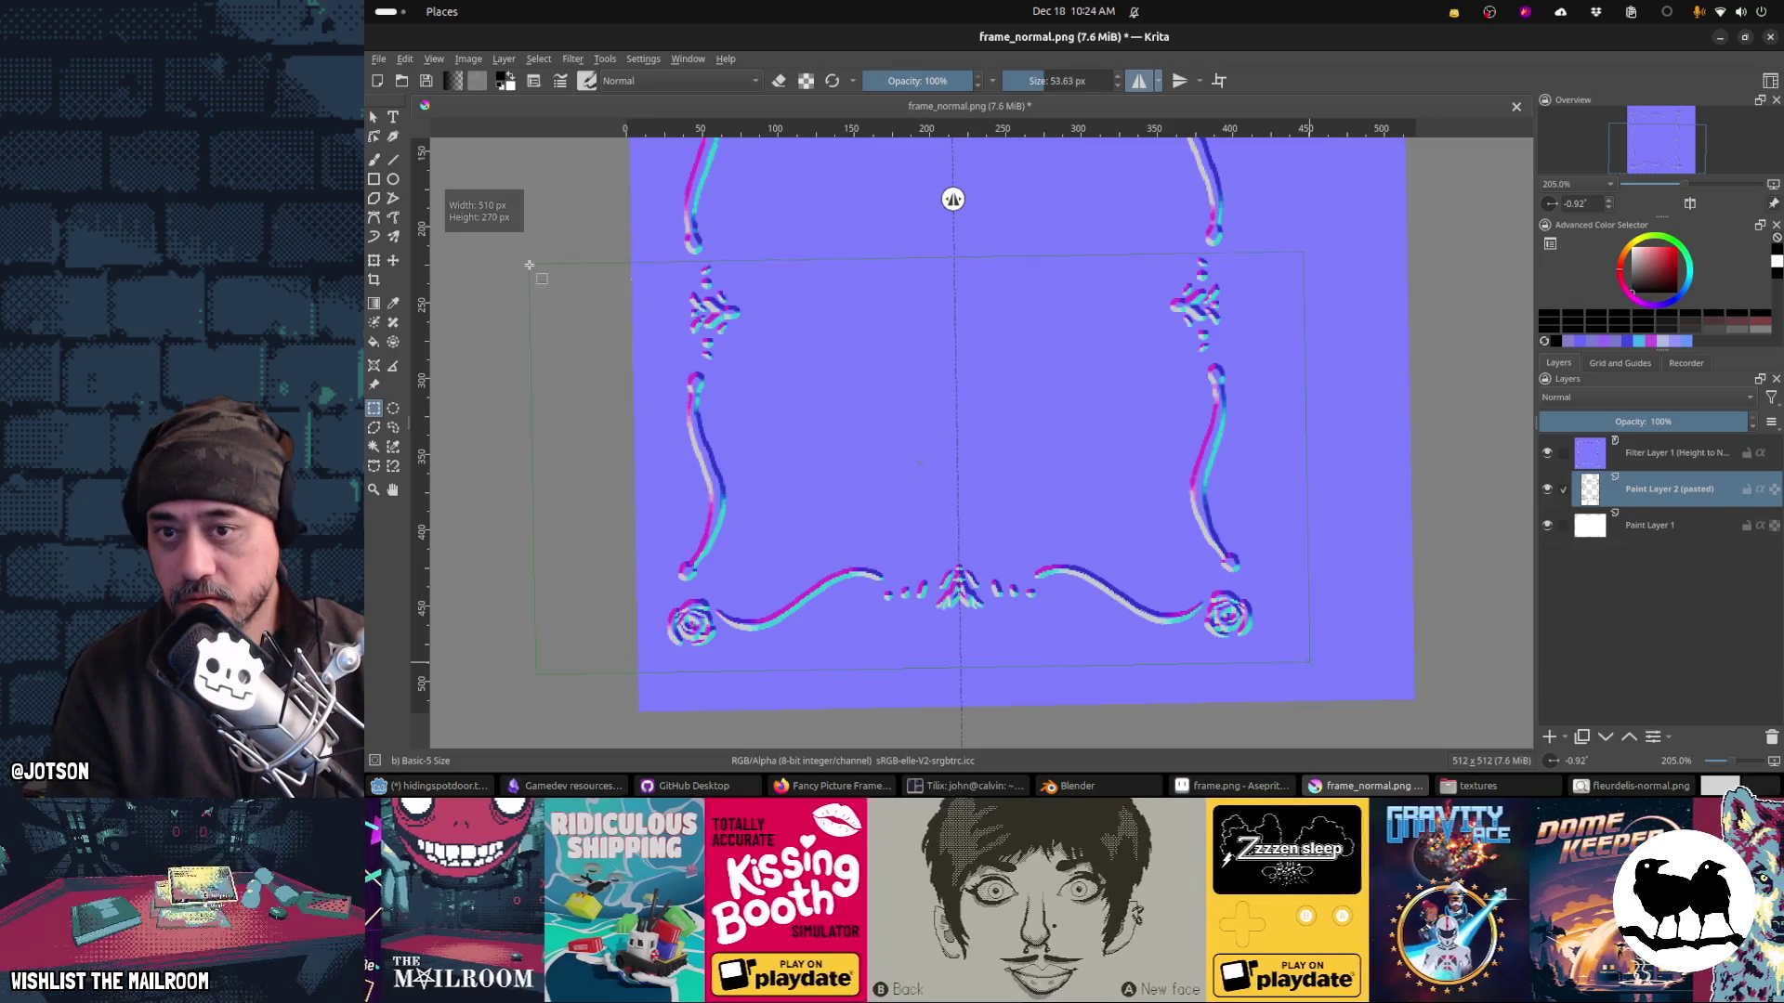
left_click_drag(528, 265, 530, 265)
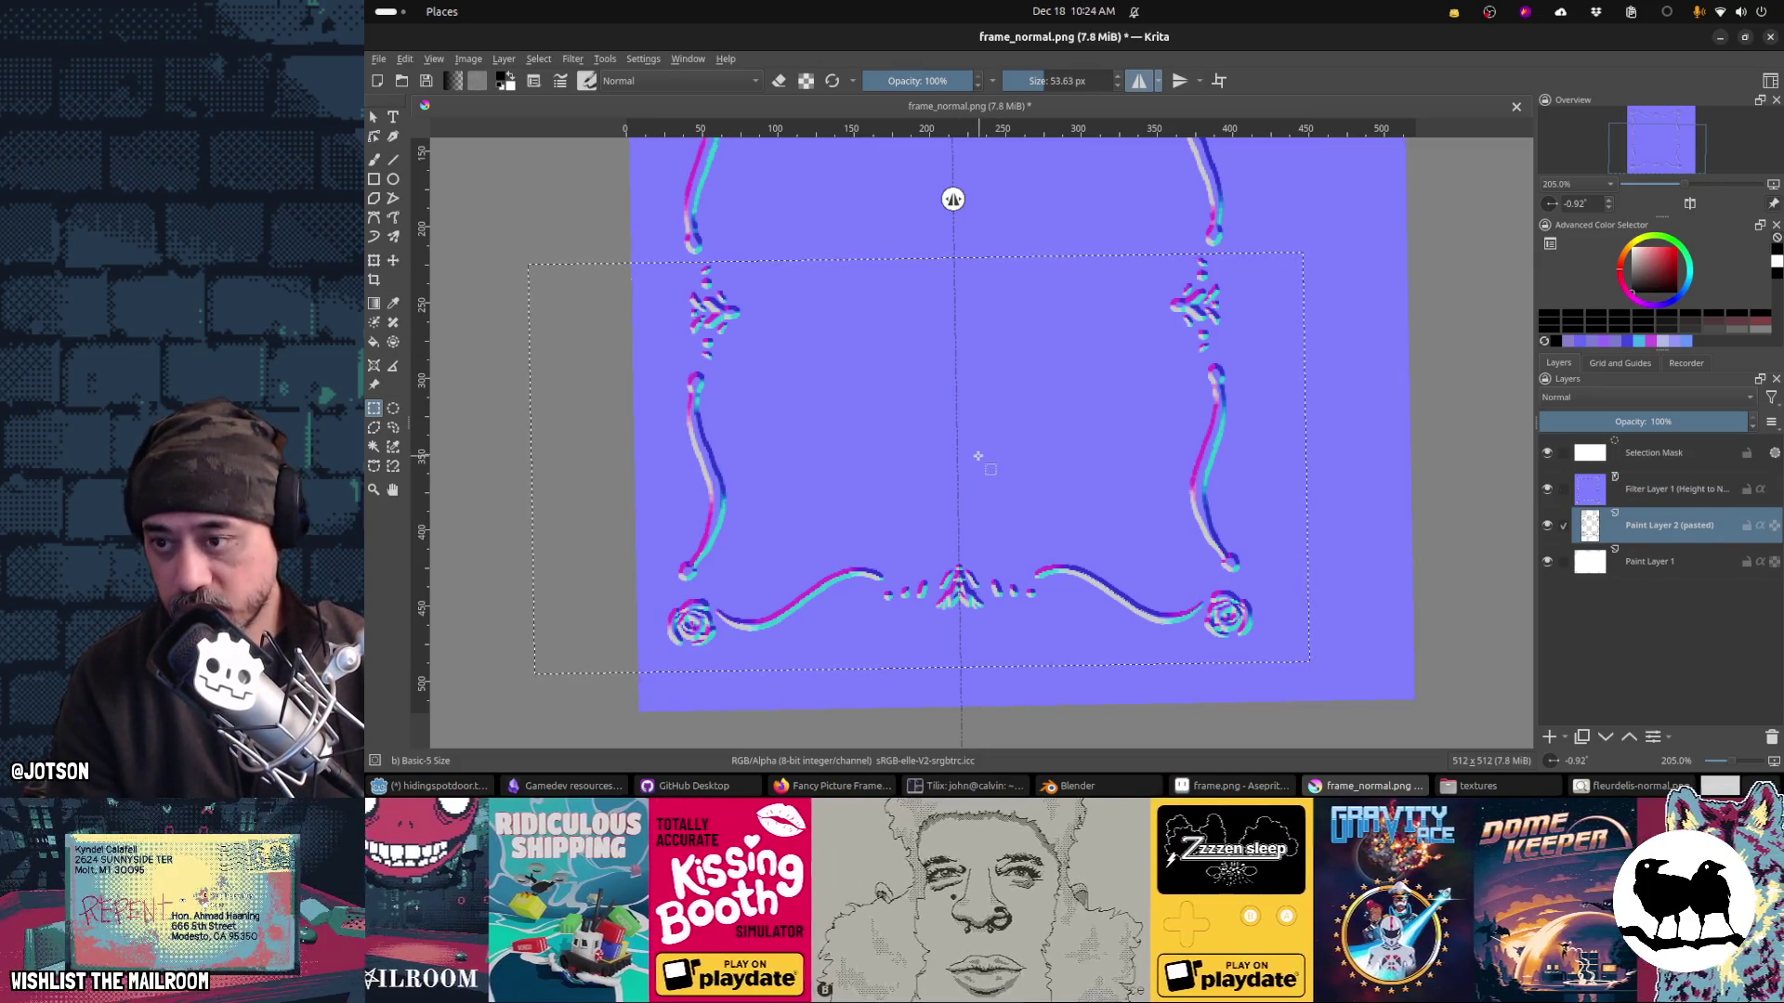
key("t")
left_click_drag(978, 454, 977, 444)
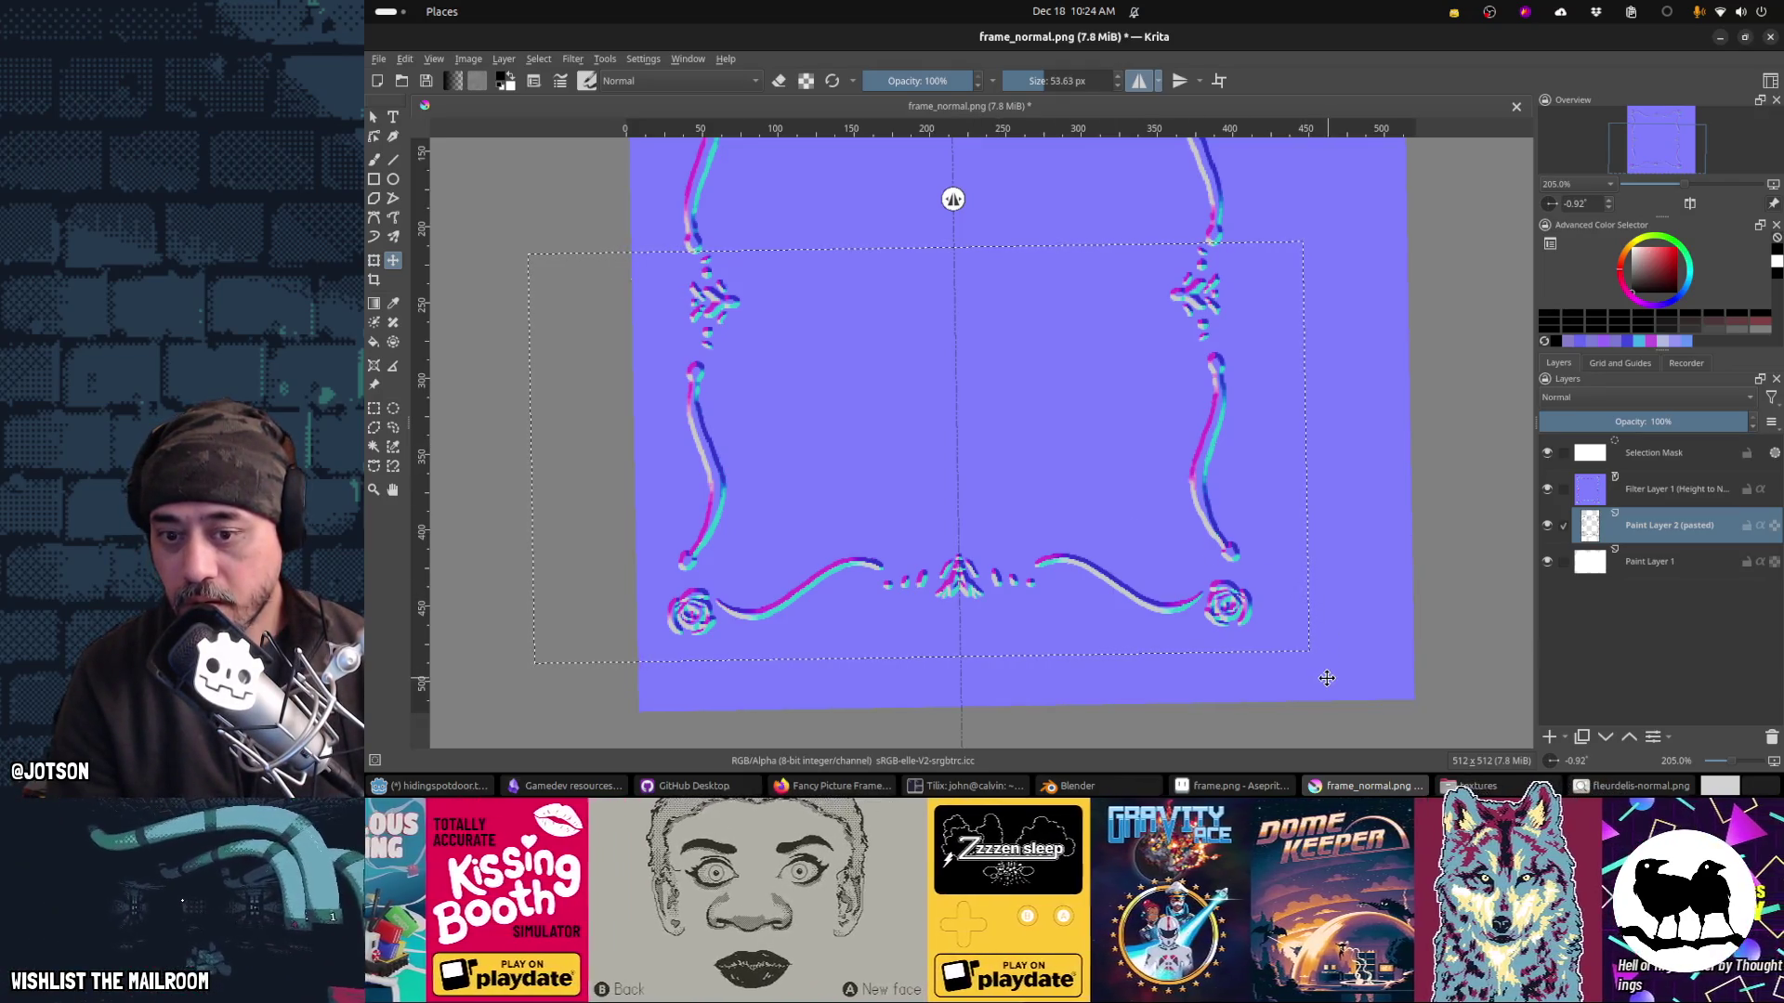
key("ctrl+shift+a")
Step: Reselect just the bottom border with its roses and nudge it up a few pixels
key("ctrl+r")
mouse_move(1326, 679)
left_mouse_down()
mouse_move(984, 637)
mouse_move(655, 507)
left_mouse_up()
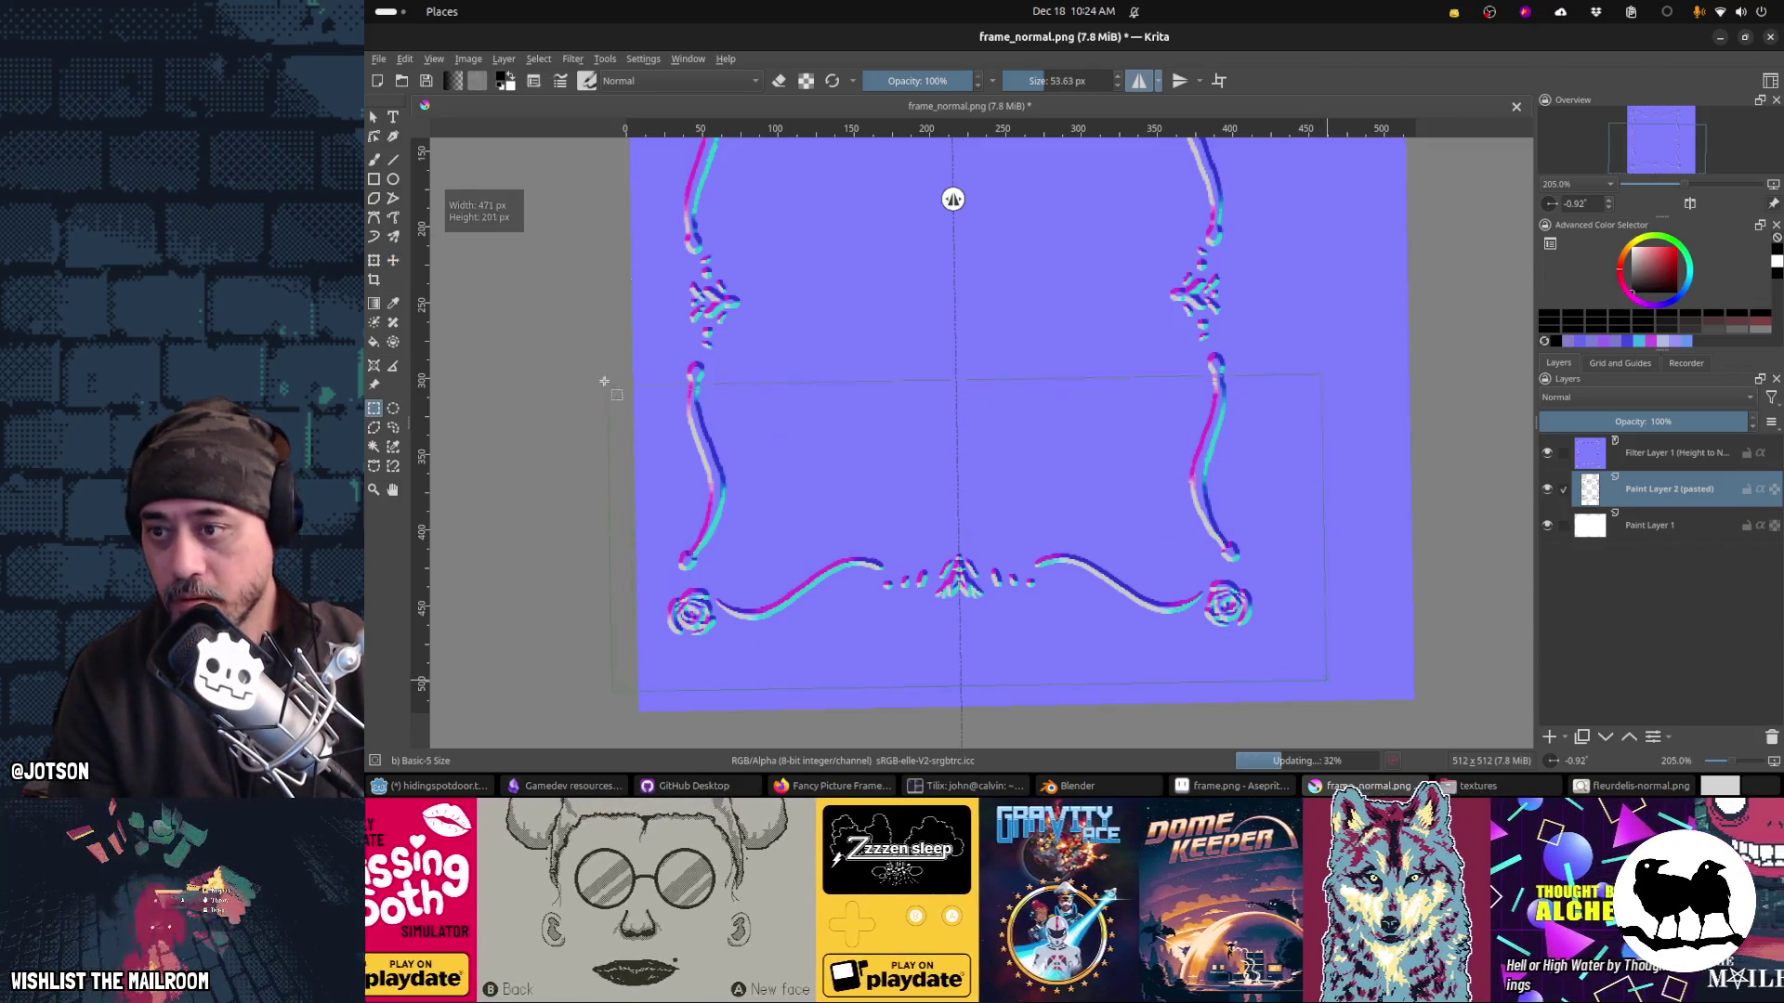
left_click_drag(595, 358, 595, 361)
mouse_move(679, 507)
left_mouse_down()
mouse_move(929, 595)
mouse_move(1296, 644)
left_mouse_up()
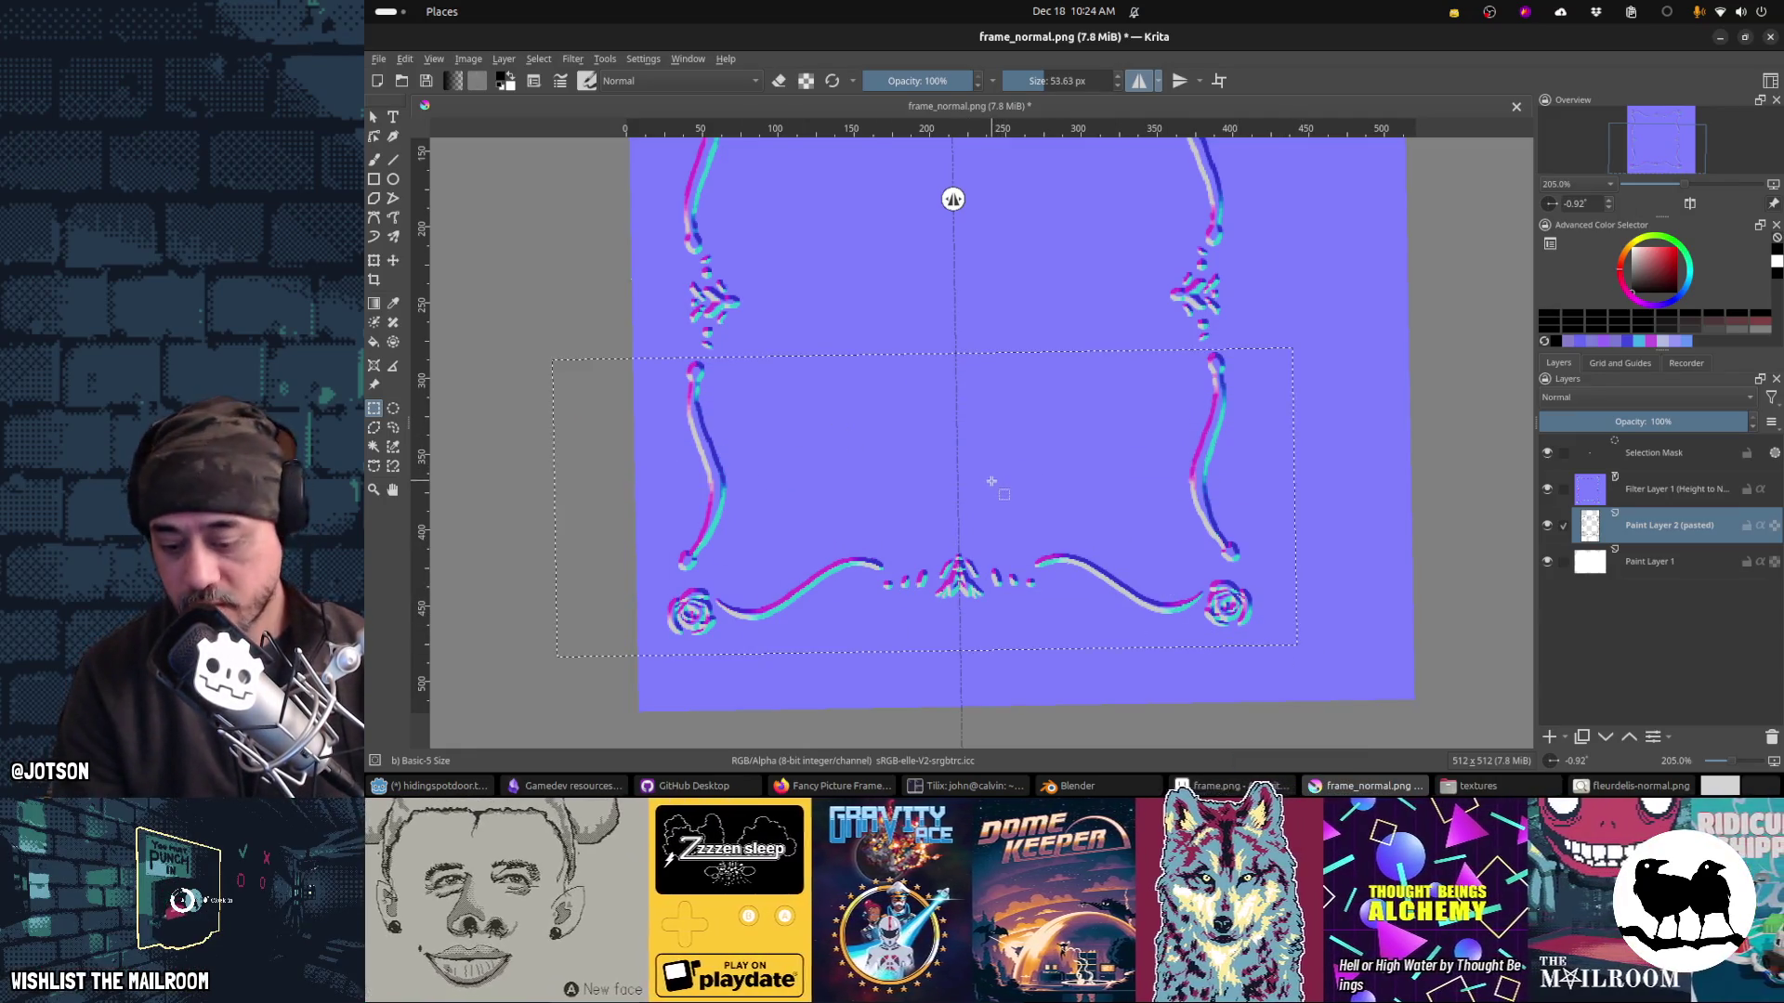
key("t")
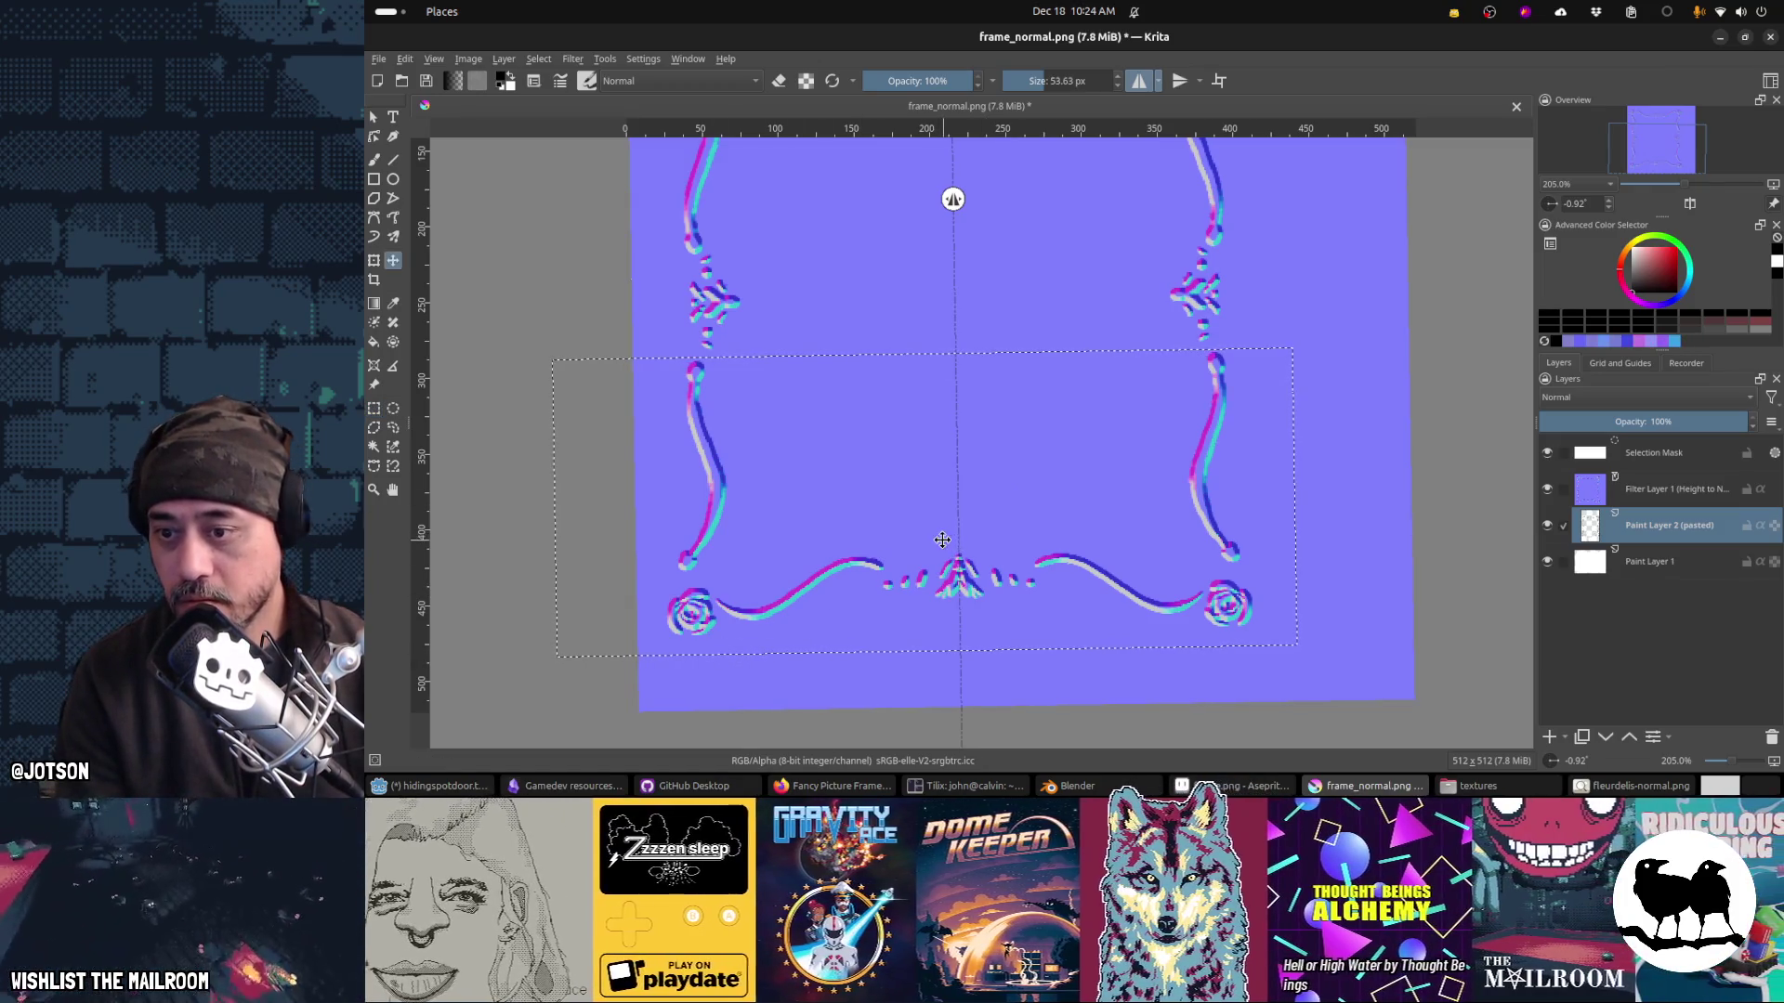
key("Up")
key("Up")
key("Up")
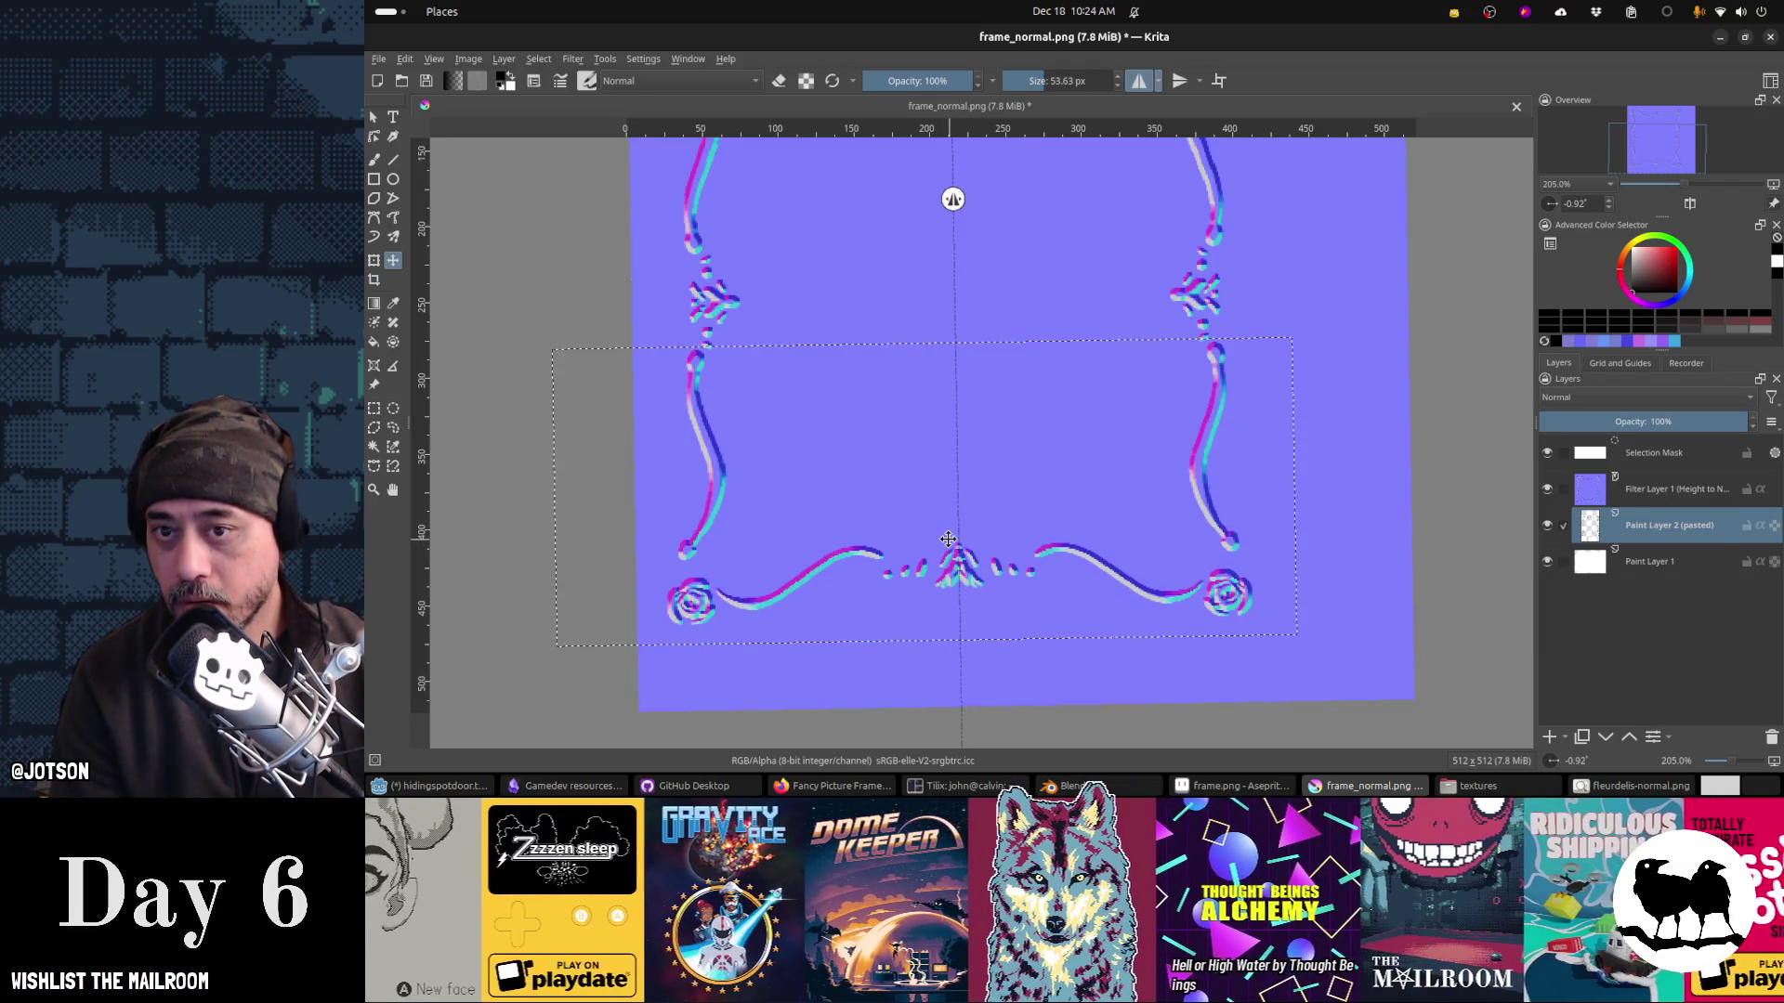
Step: Enable horizontal-axis mirroring at about Y 242 px and clear the selection
left_click(1179, 81)
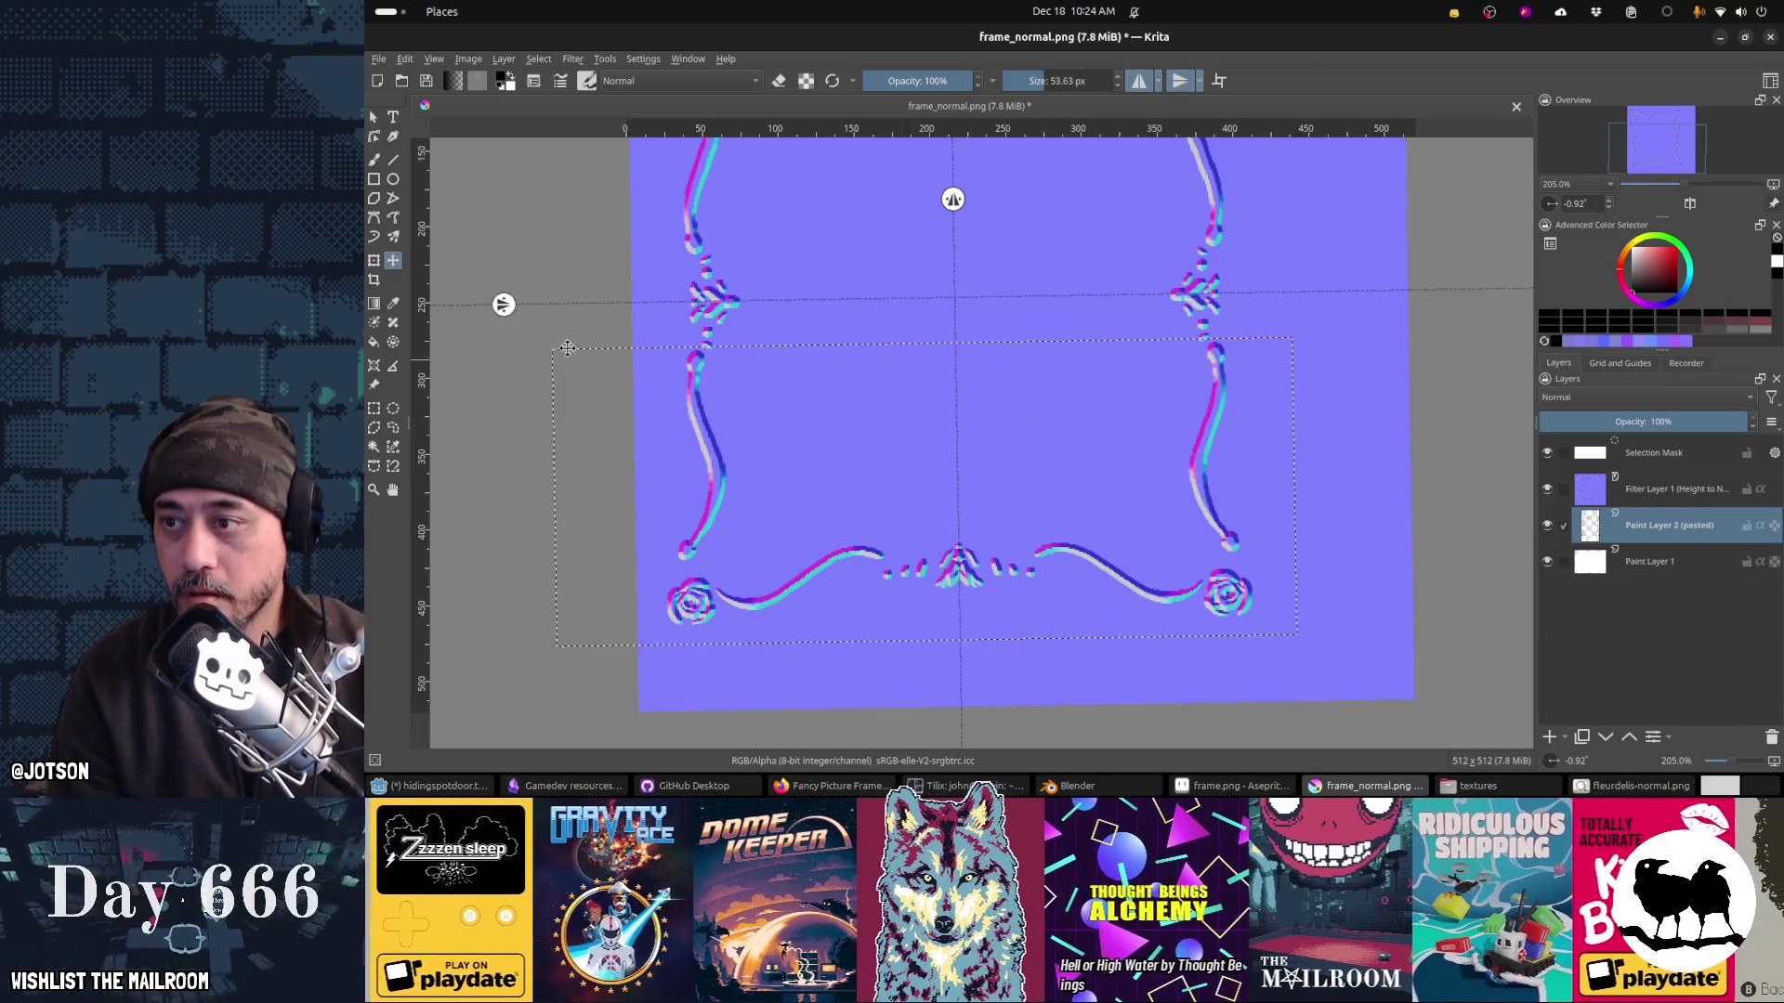
mouse_move(502, 304)
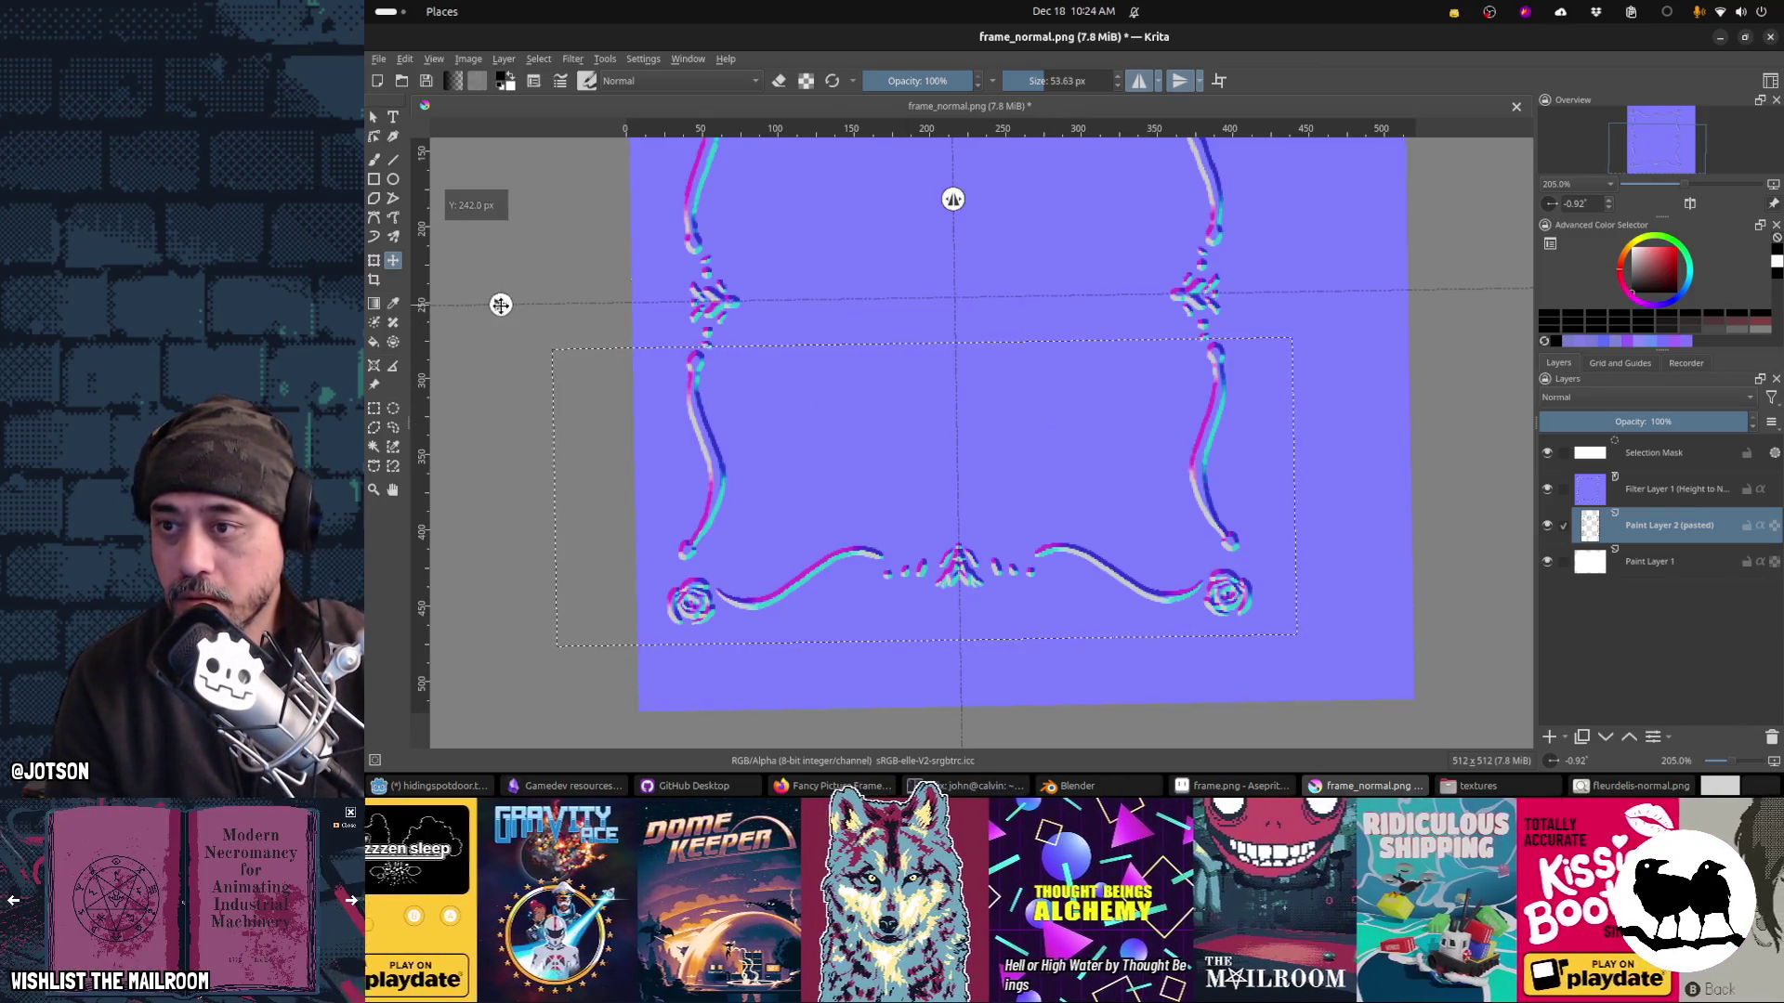
left_click_drag(502, 307, 505, 305)
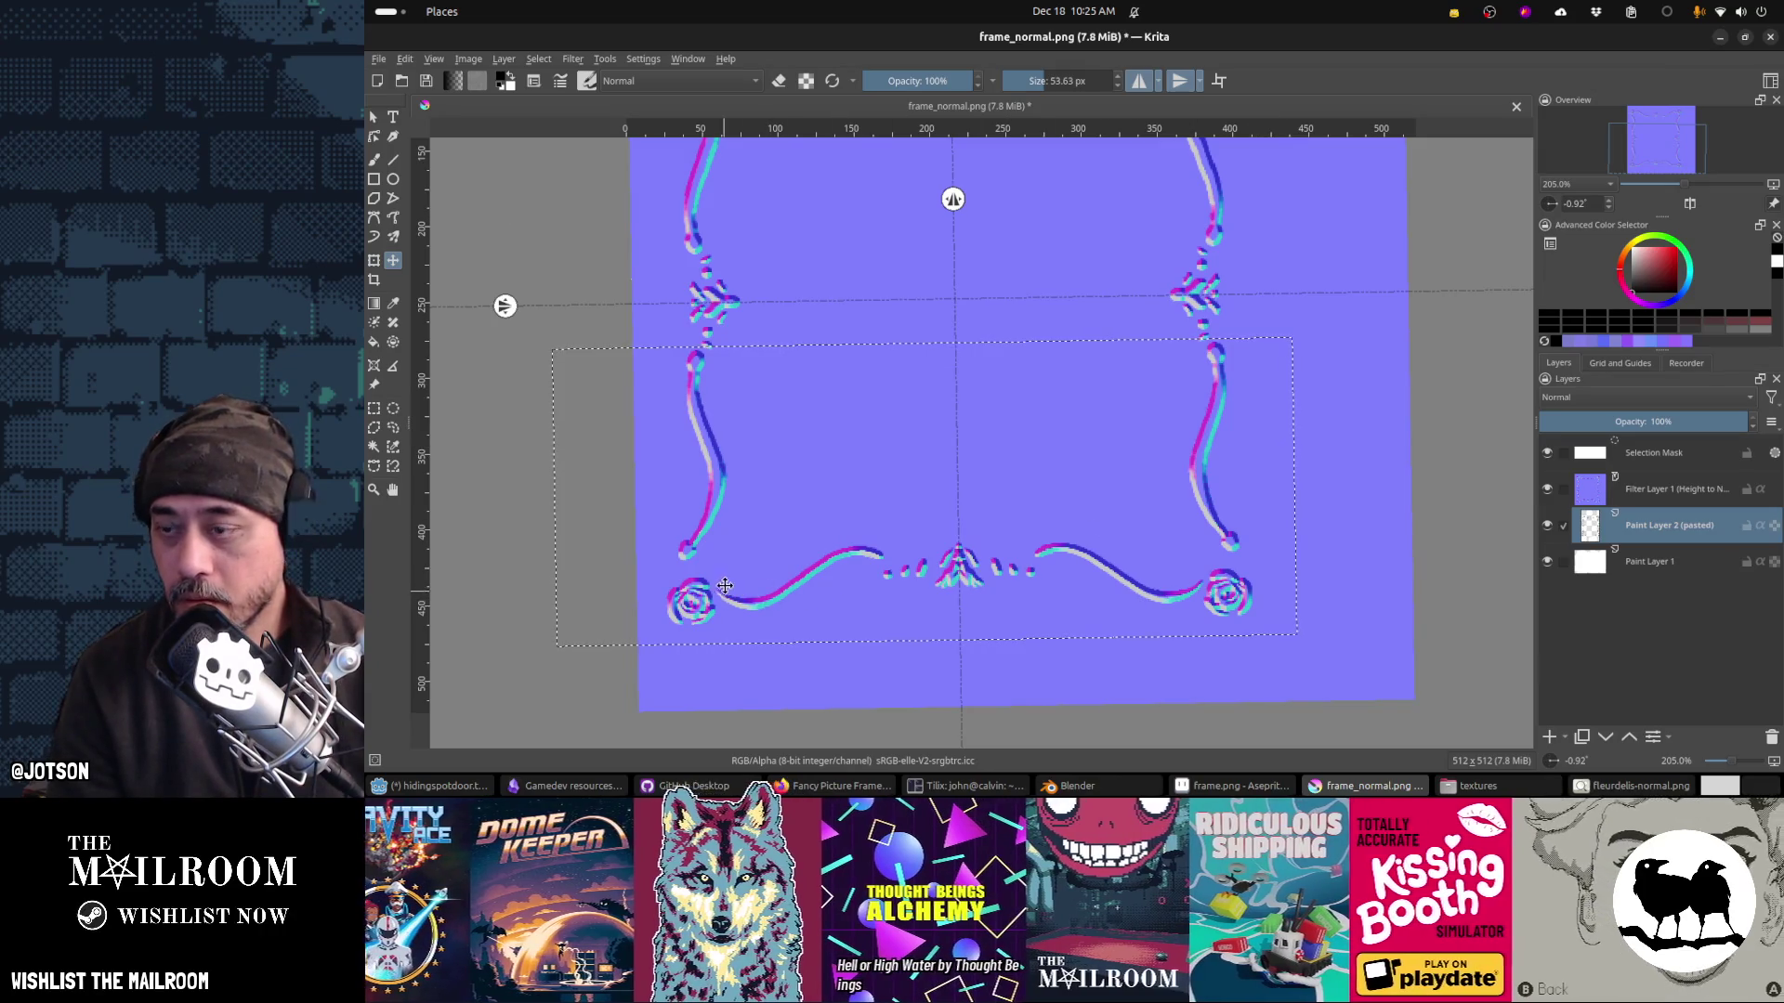
key("ctrl+shift+a")
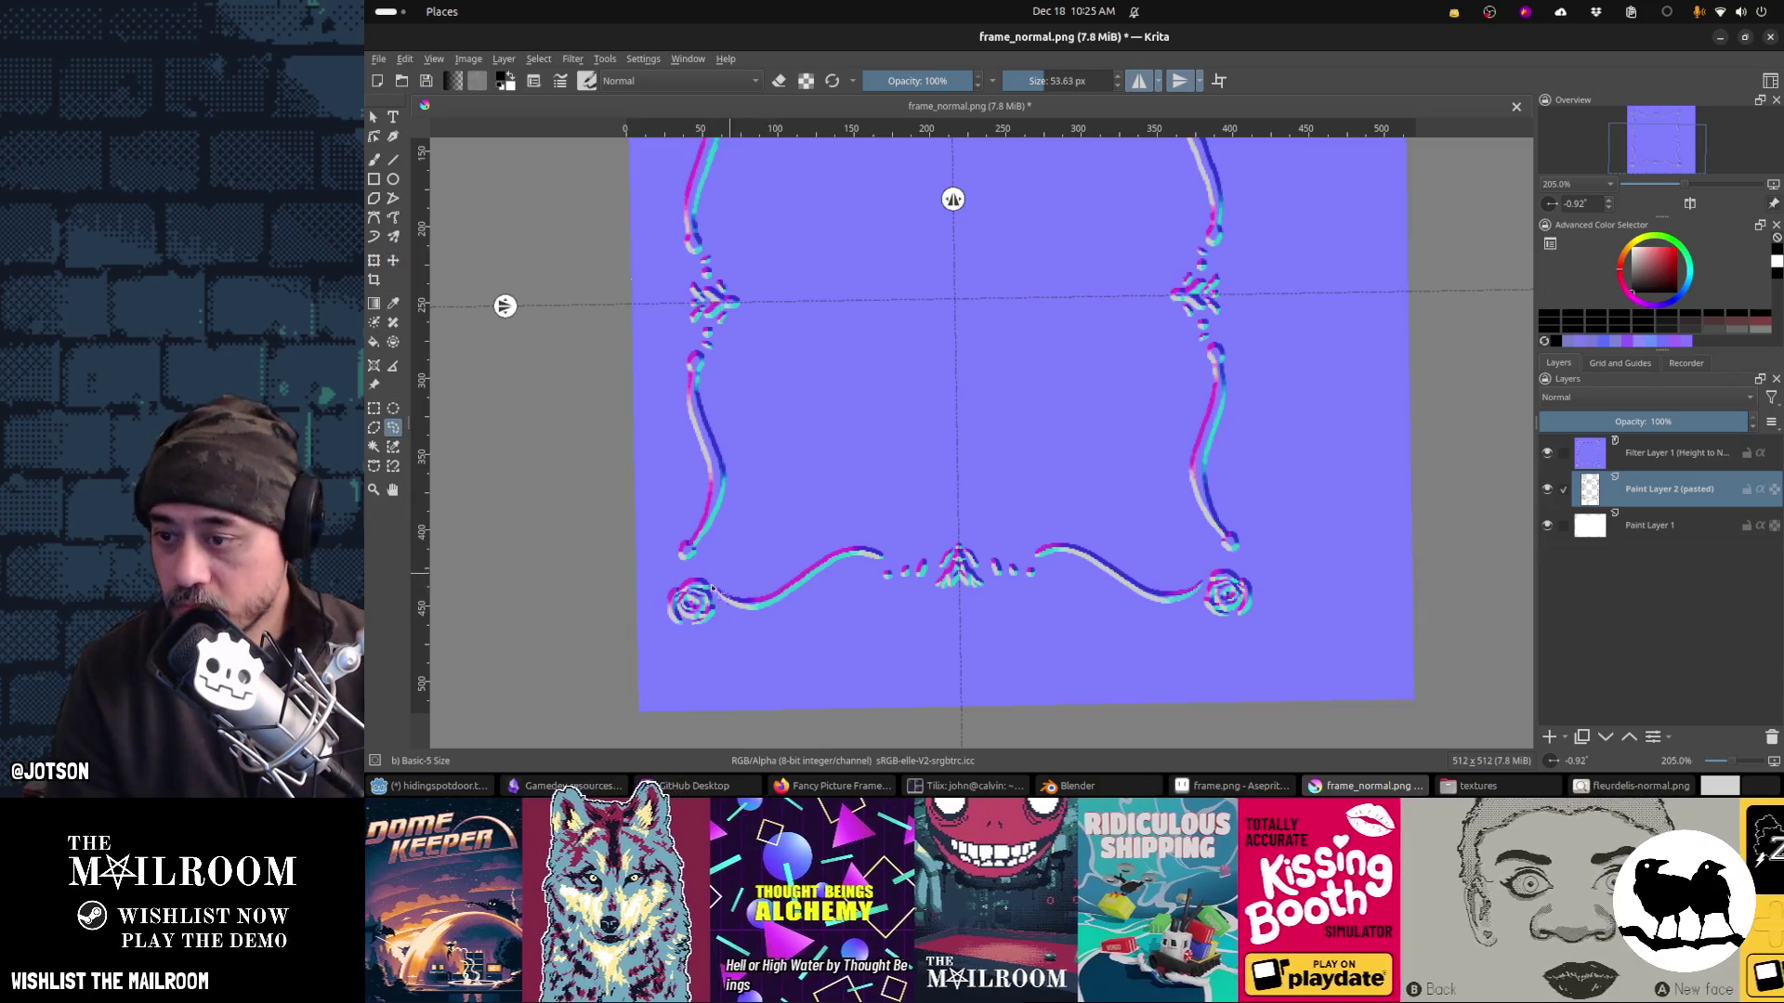
Step: Save frame_normal.png as PNG and check the frame in Blender
mouse_move(863, 386)
left_mouse_down()
mouse_move(940, 518)
mouse_move(910, 273)
left_mouse_up()
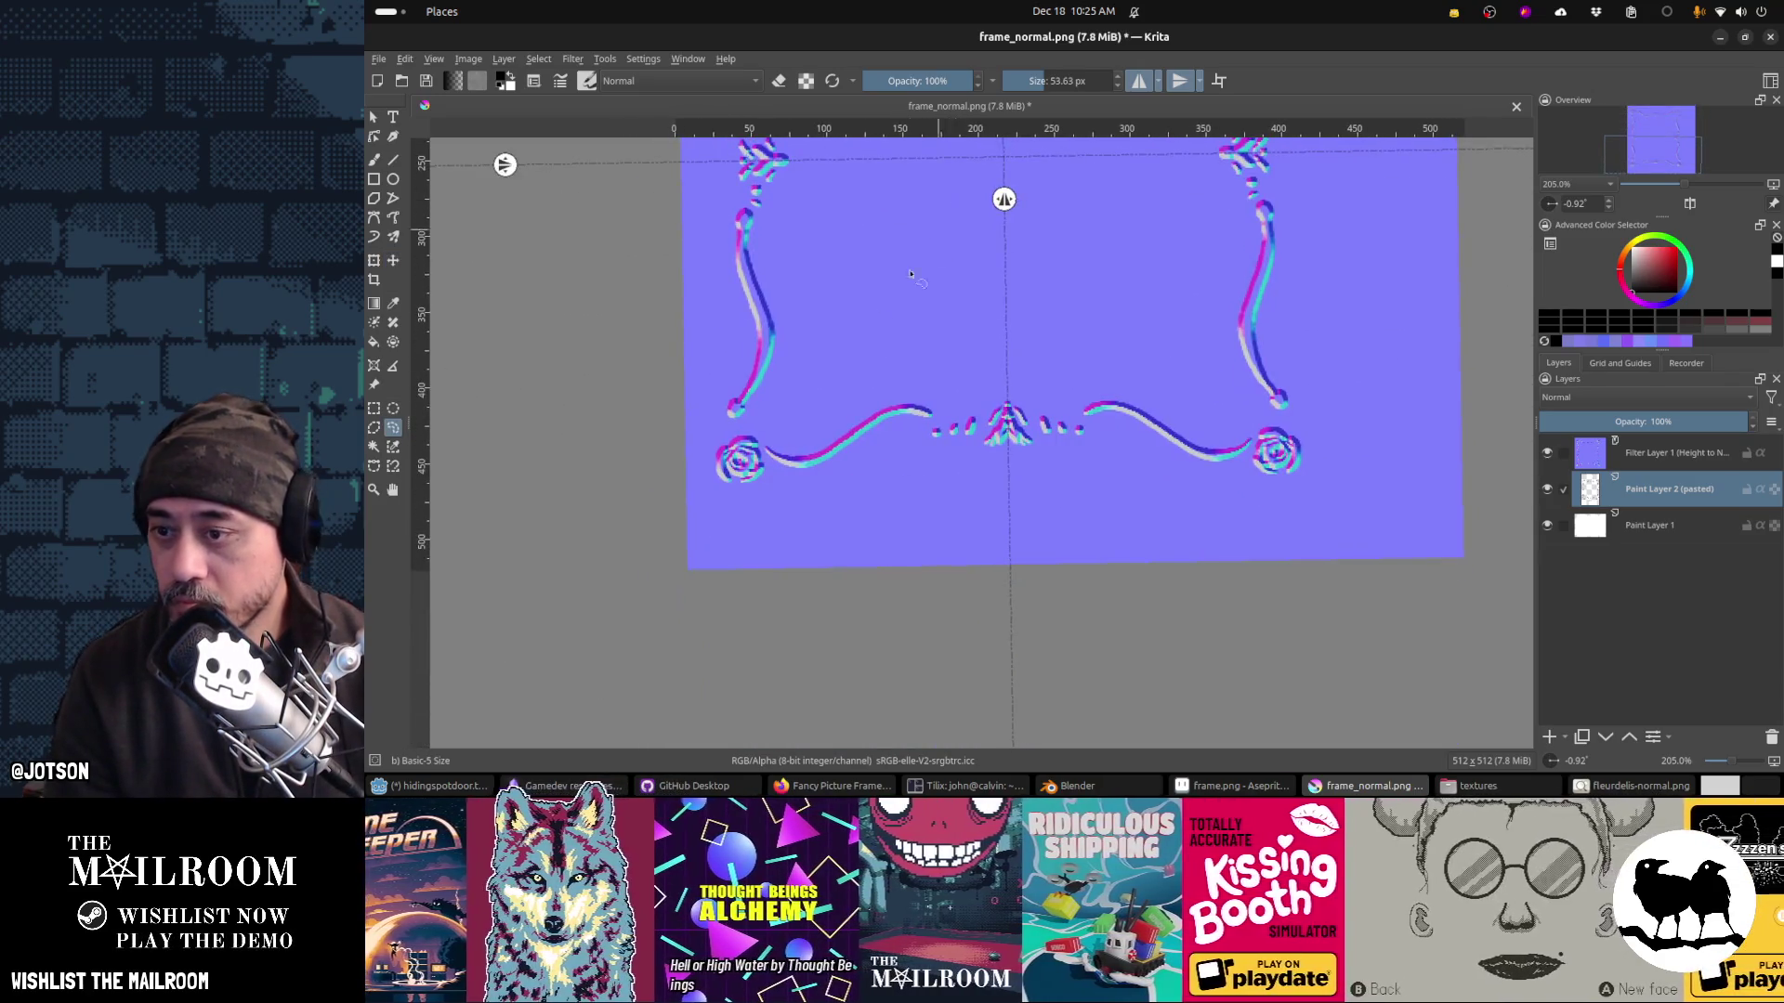
mouse_move(782, 419)
left_mouse_down()
mouse_move(892, 422)
mouse_move(944, 570)
mouse_move(912, 234)
left_mouse_up()
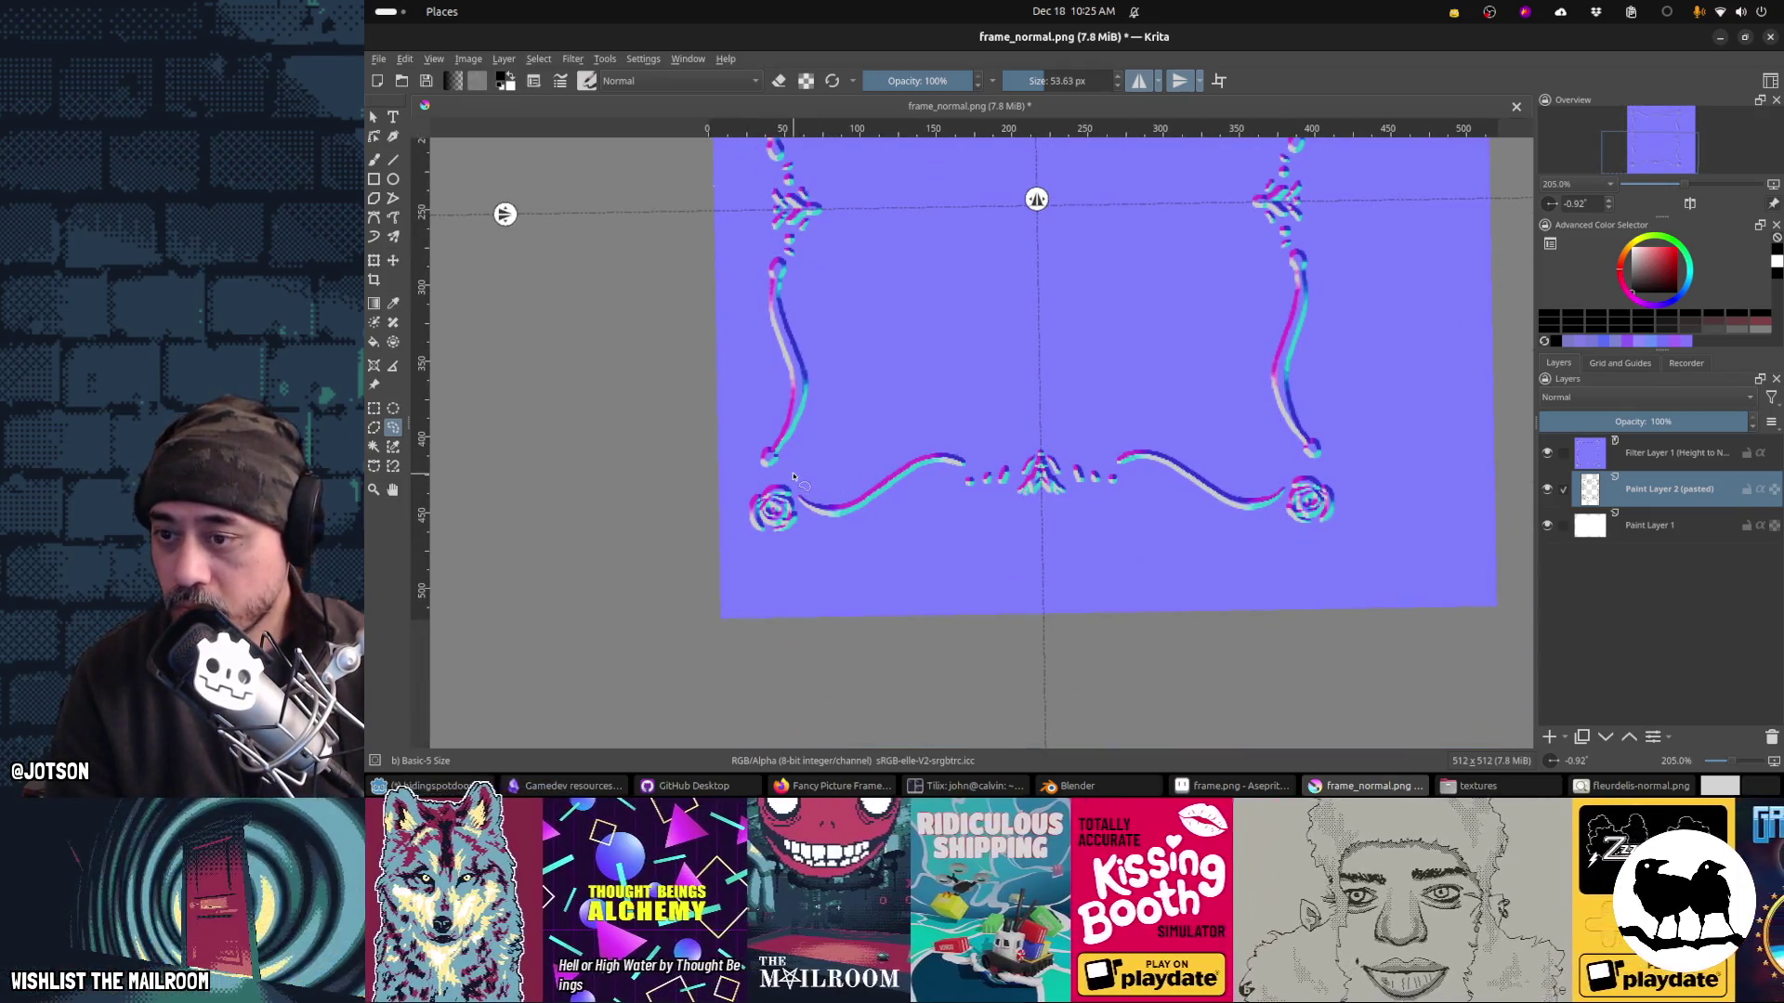
left_click_drag(995, 350, 956, 478)
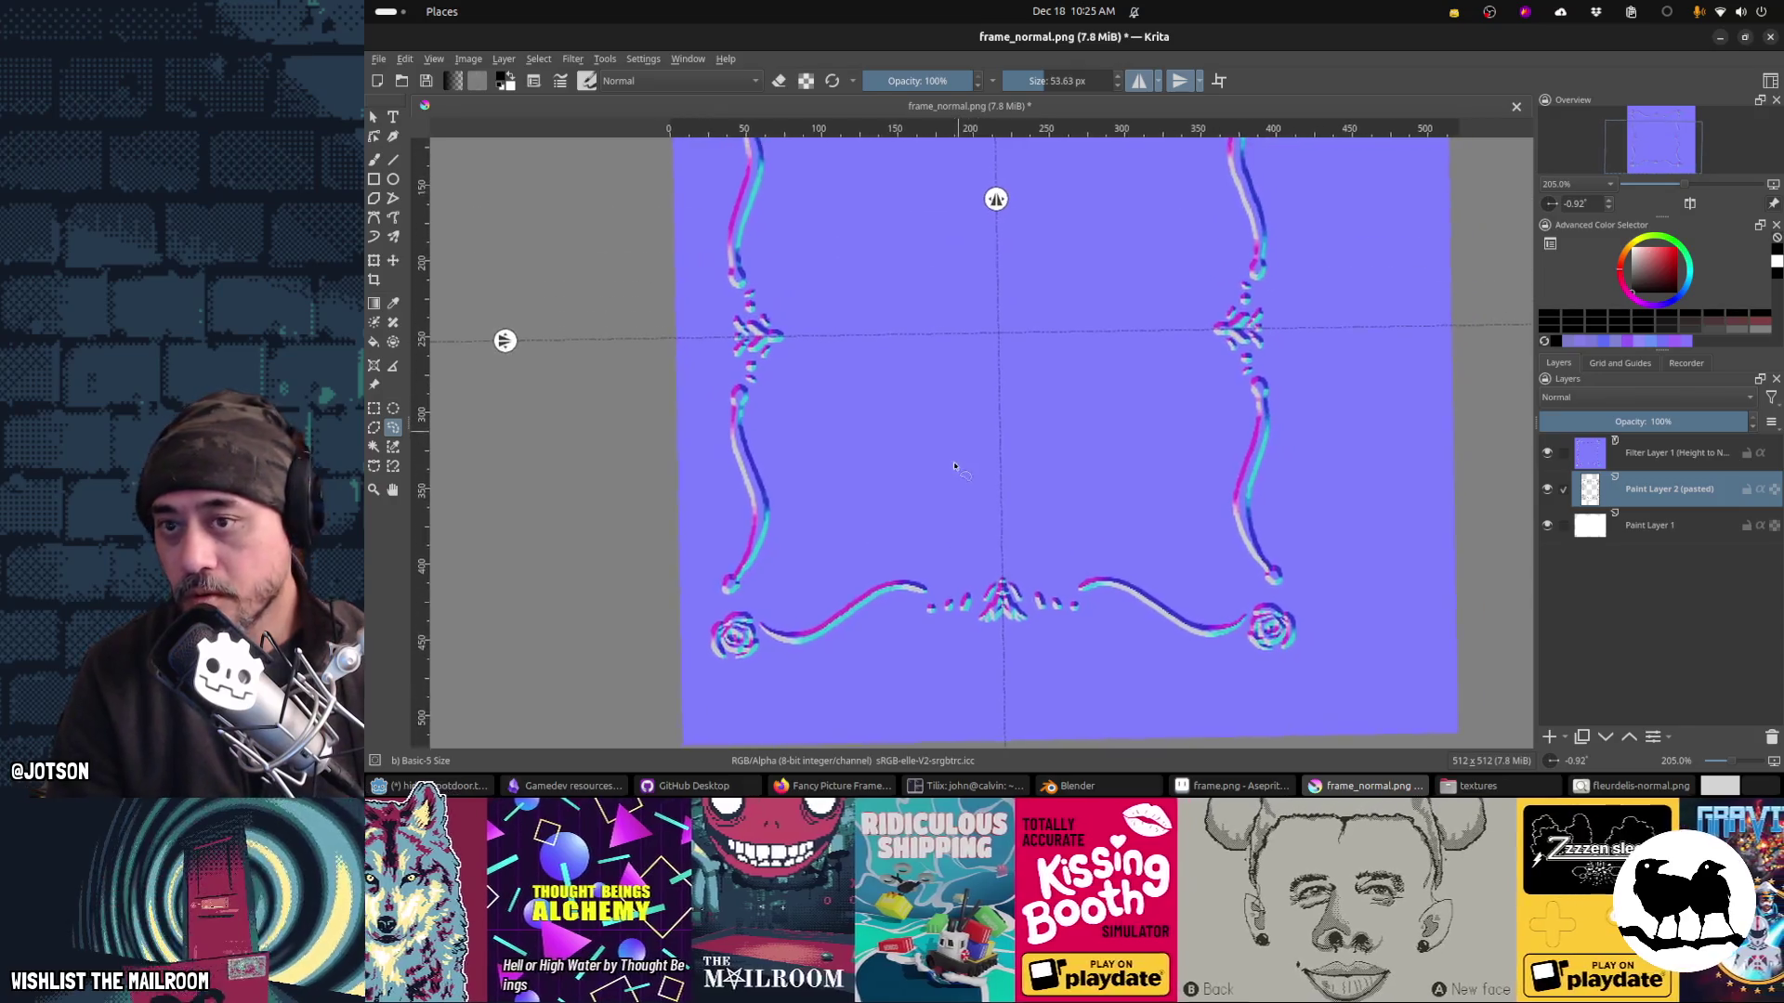
key("ctrl+s")
key("Return")
key("alt+Tab")
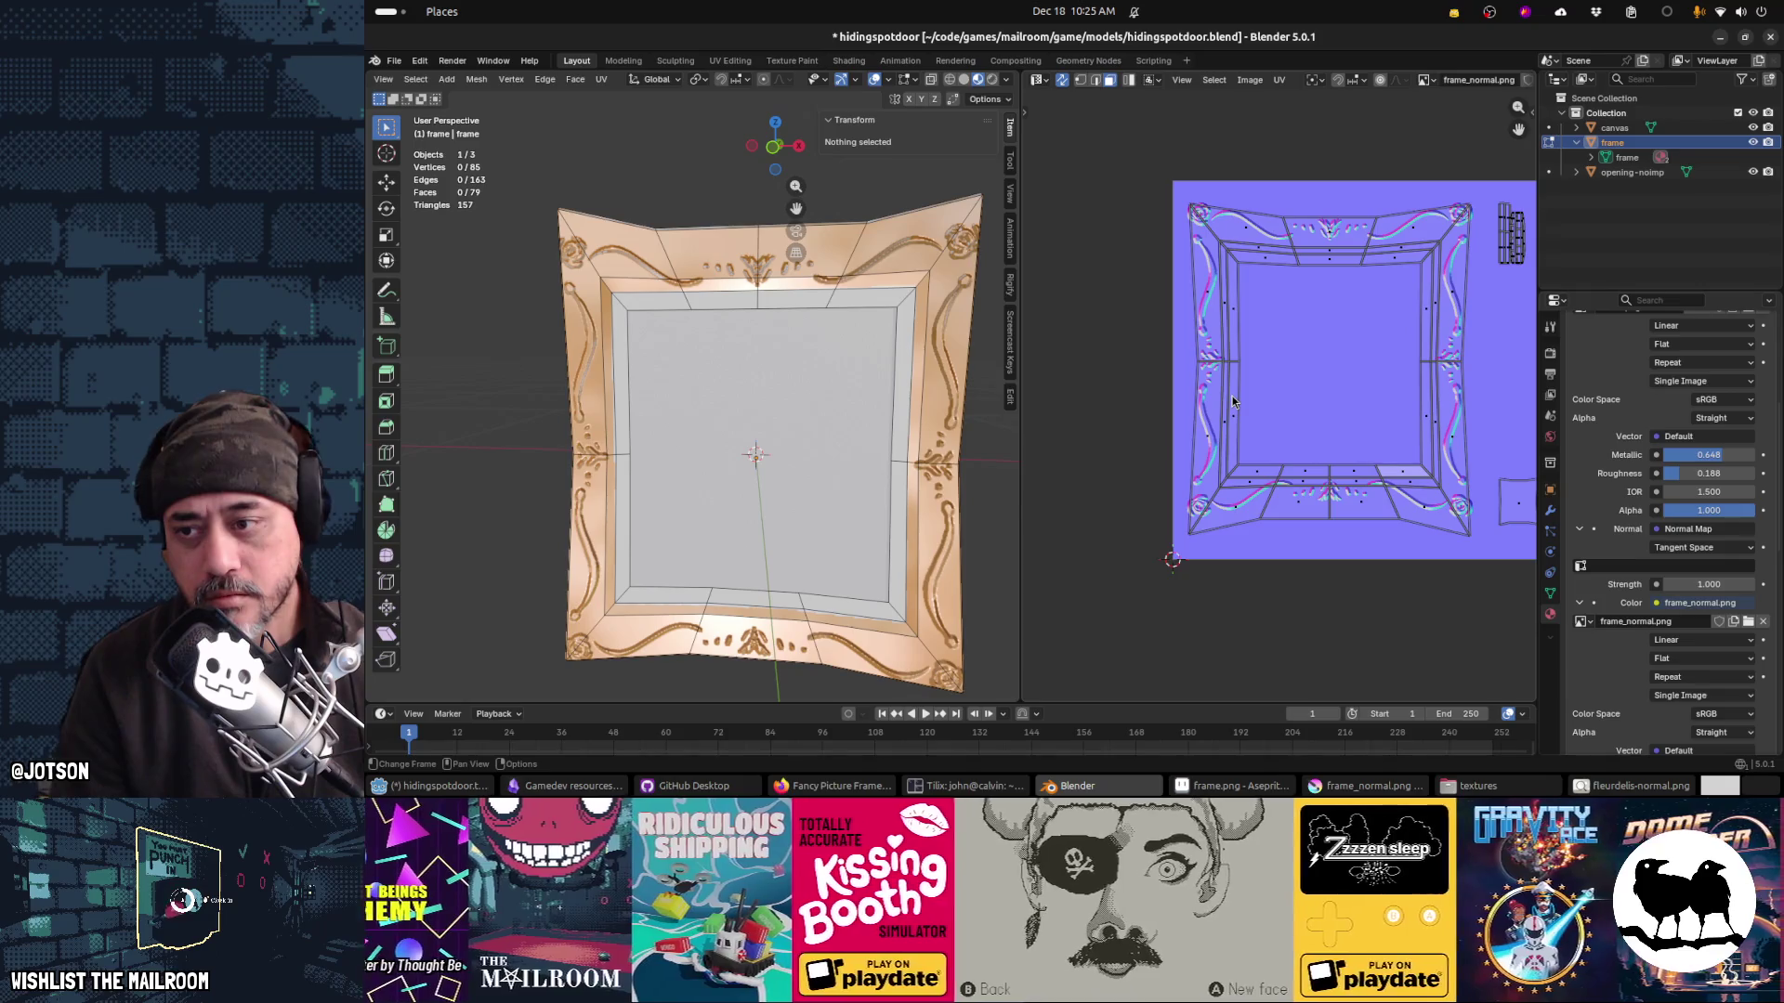
Step: Box-select the frame's UV island, rotate it 90 degrees, and save the .blend file
key("a")
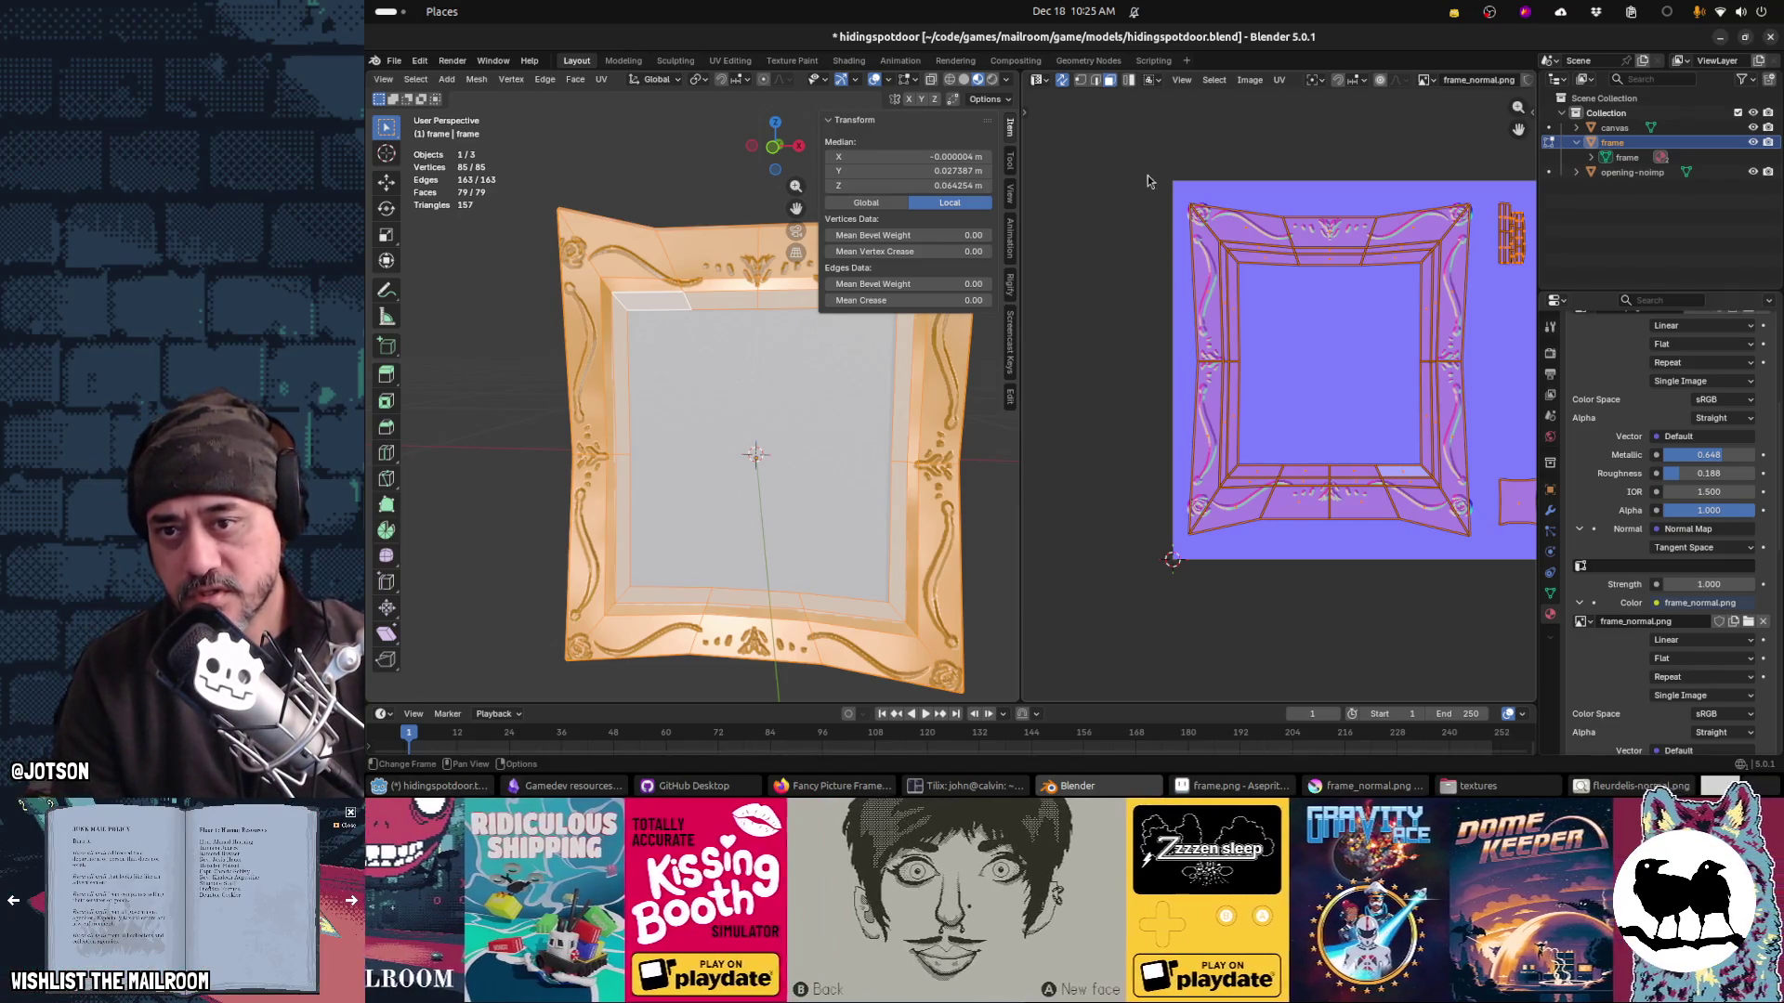
left_click_drag(1245, 303, 1488, 576)
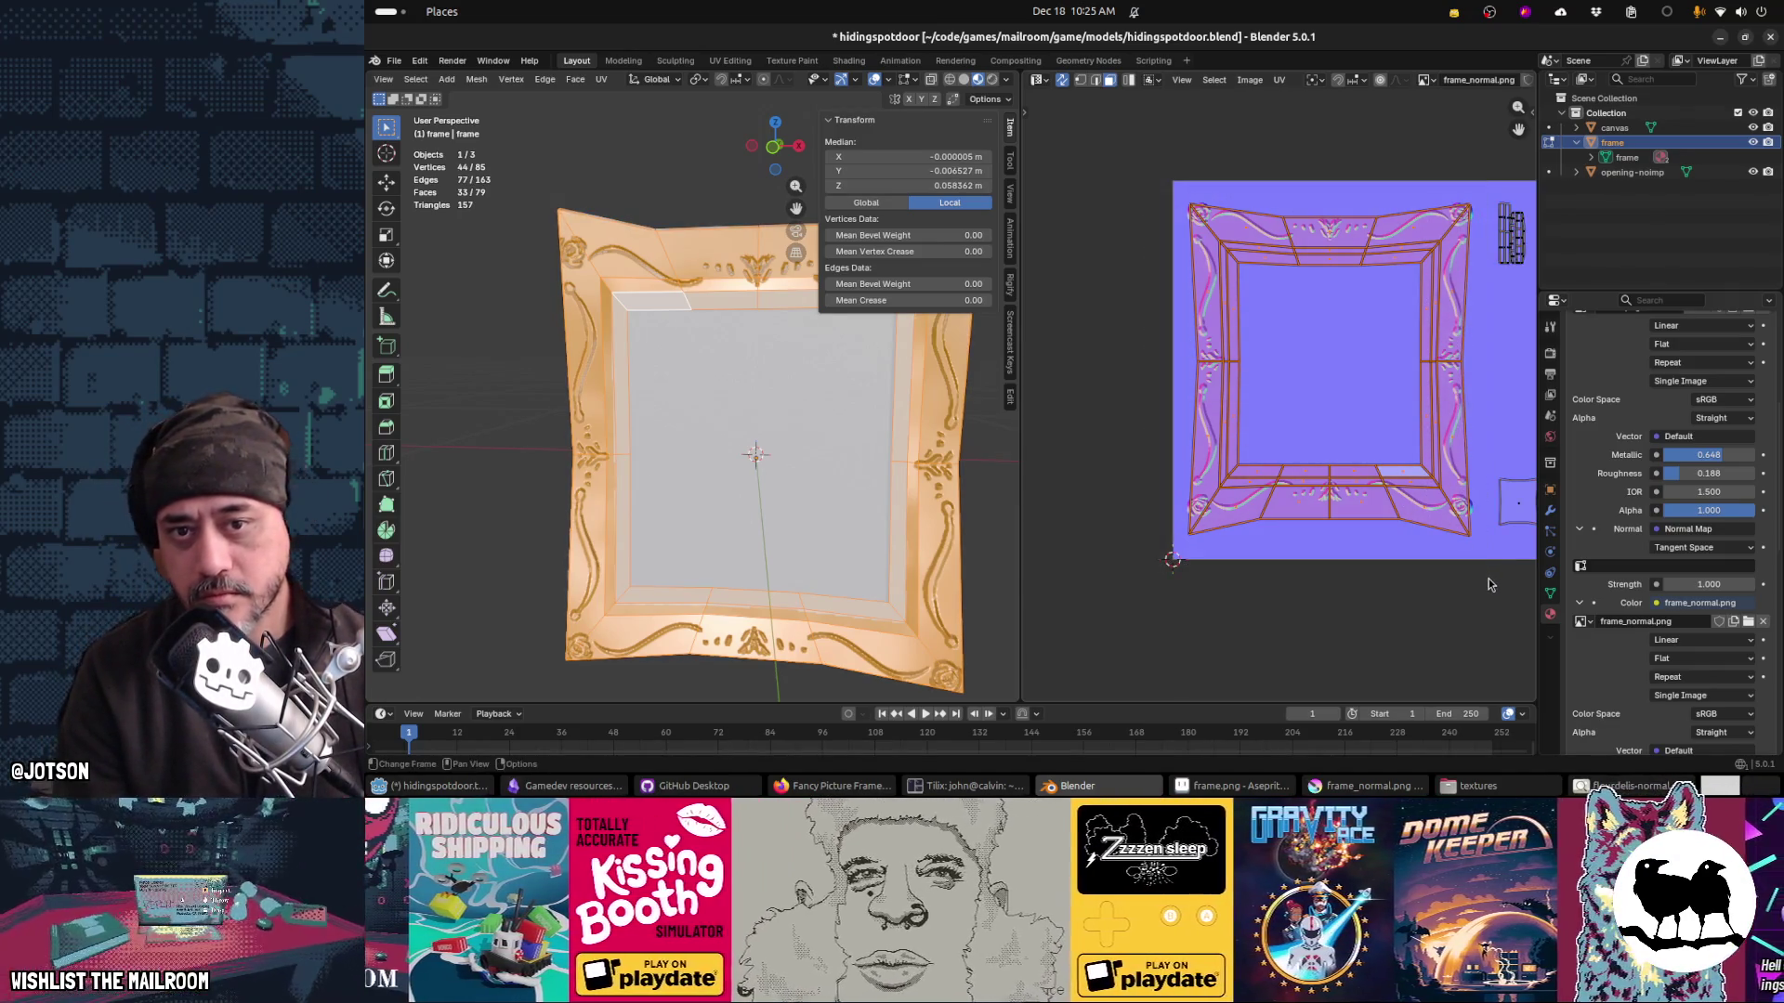
type("r90")
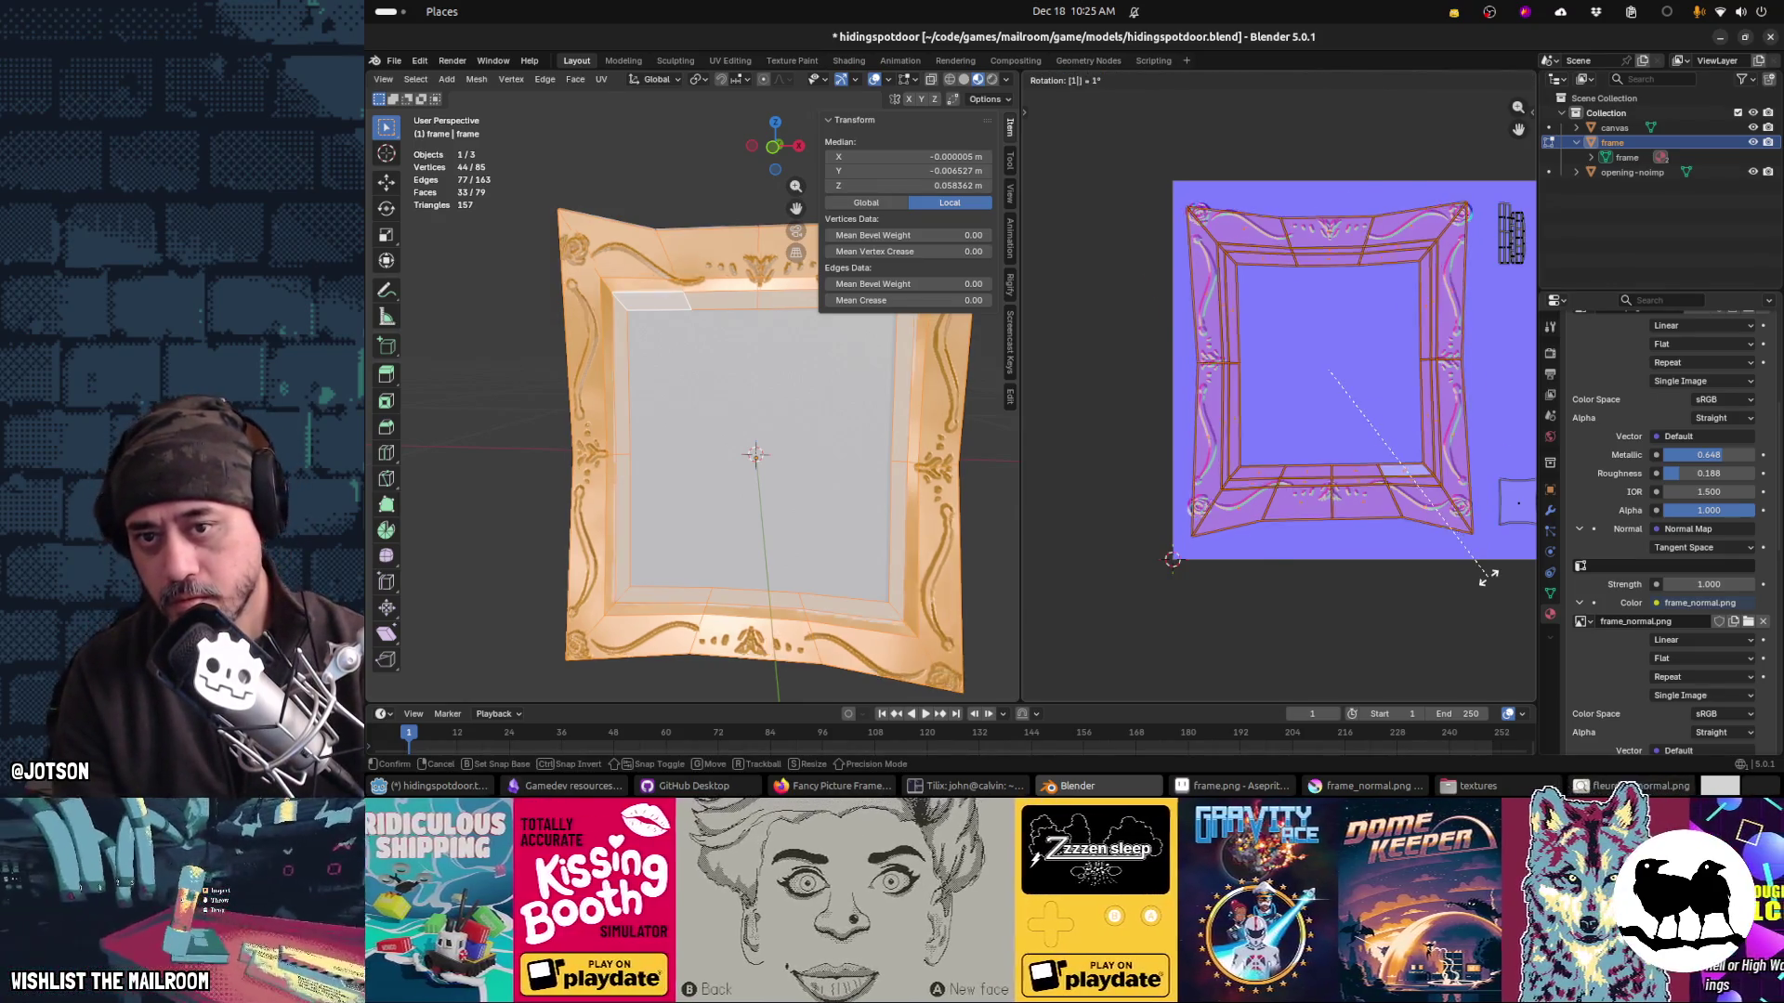
key("Return")
key("ctrl+s")
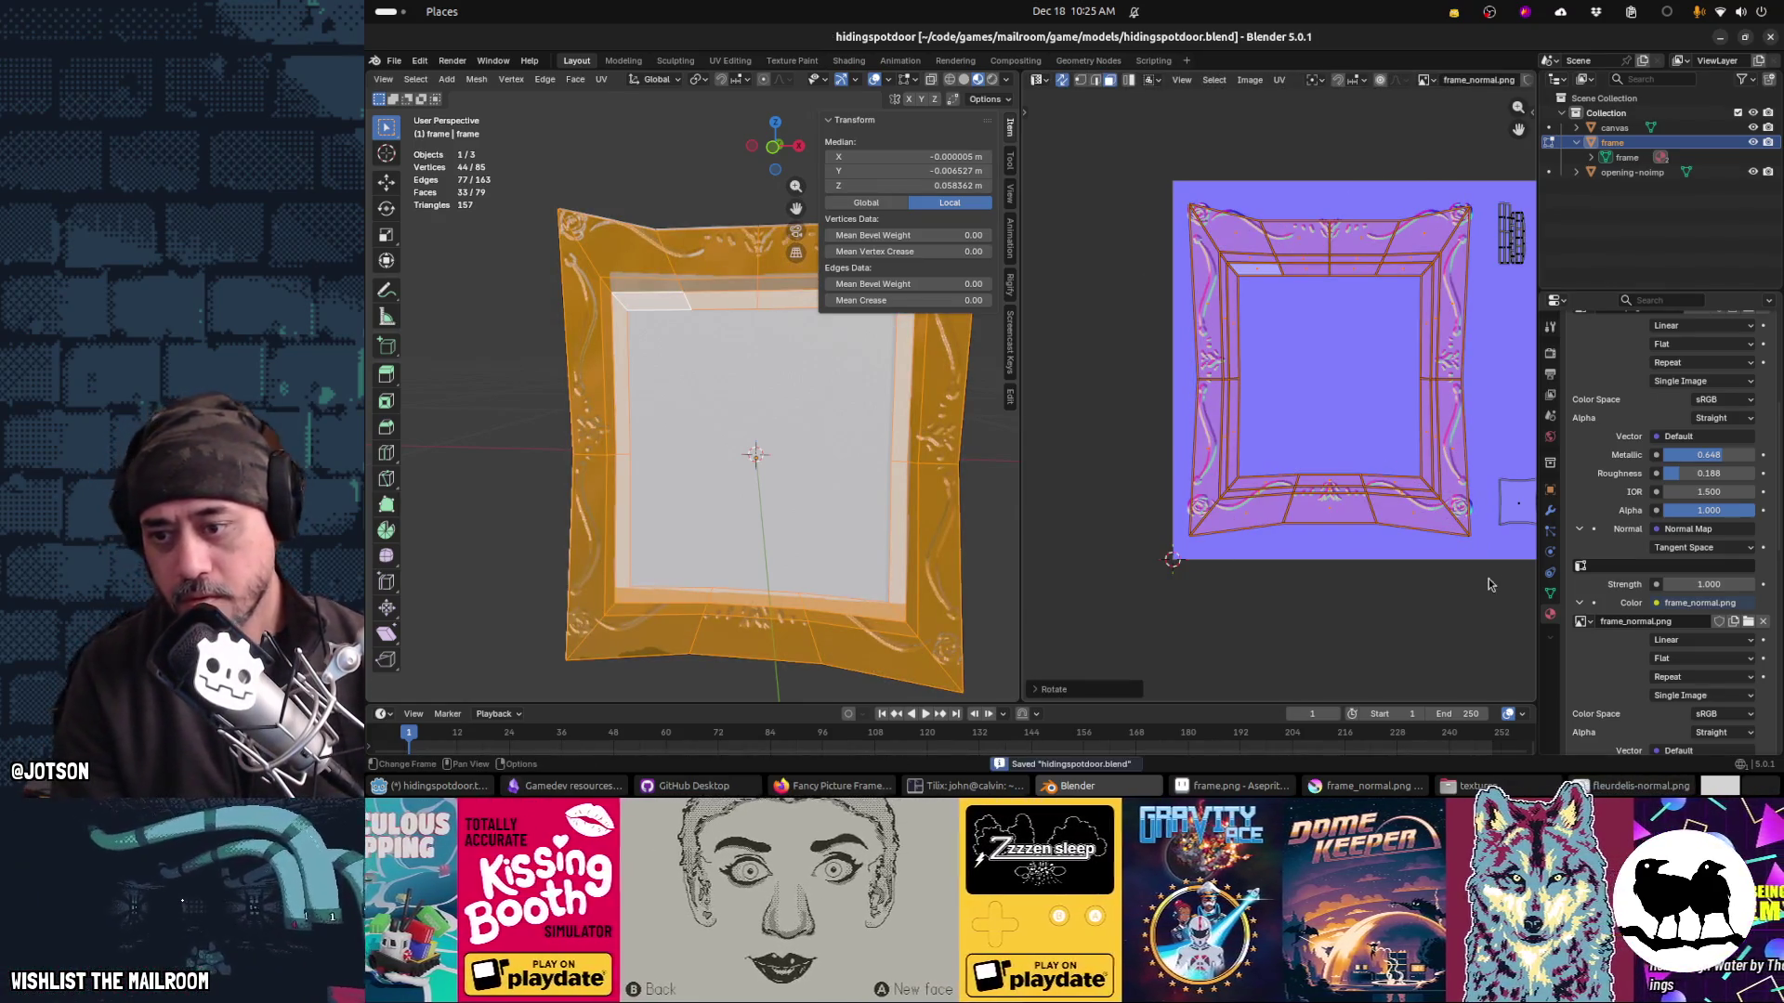
Step: Compare with Krita, then reset Krita's view to show the whole normal map
key("alt+Tab")
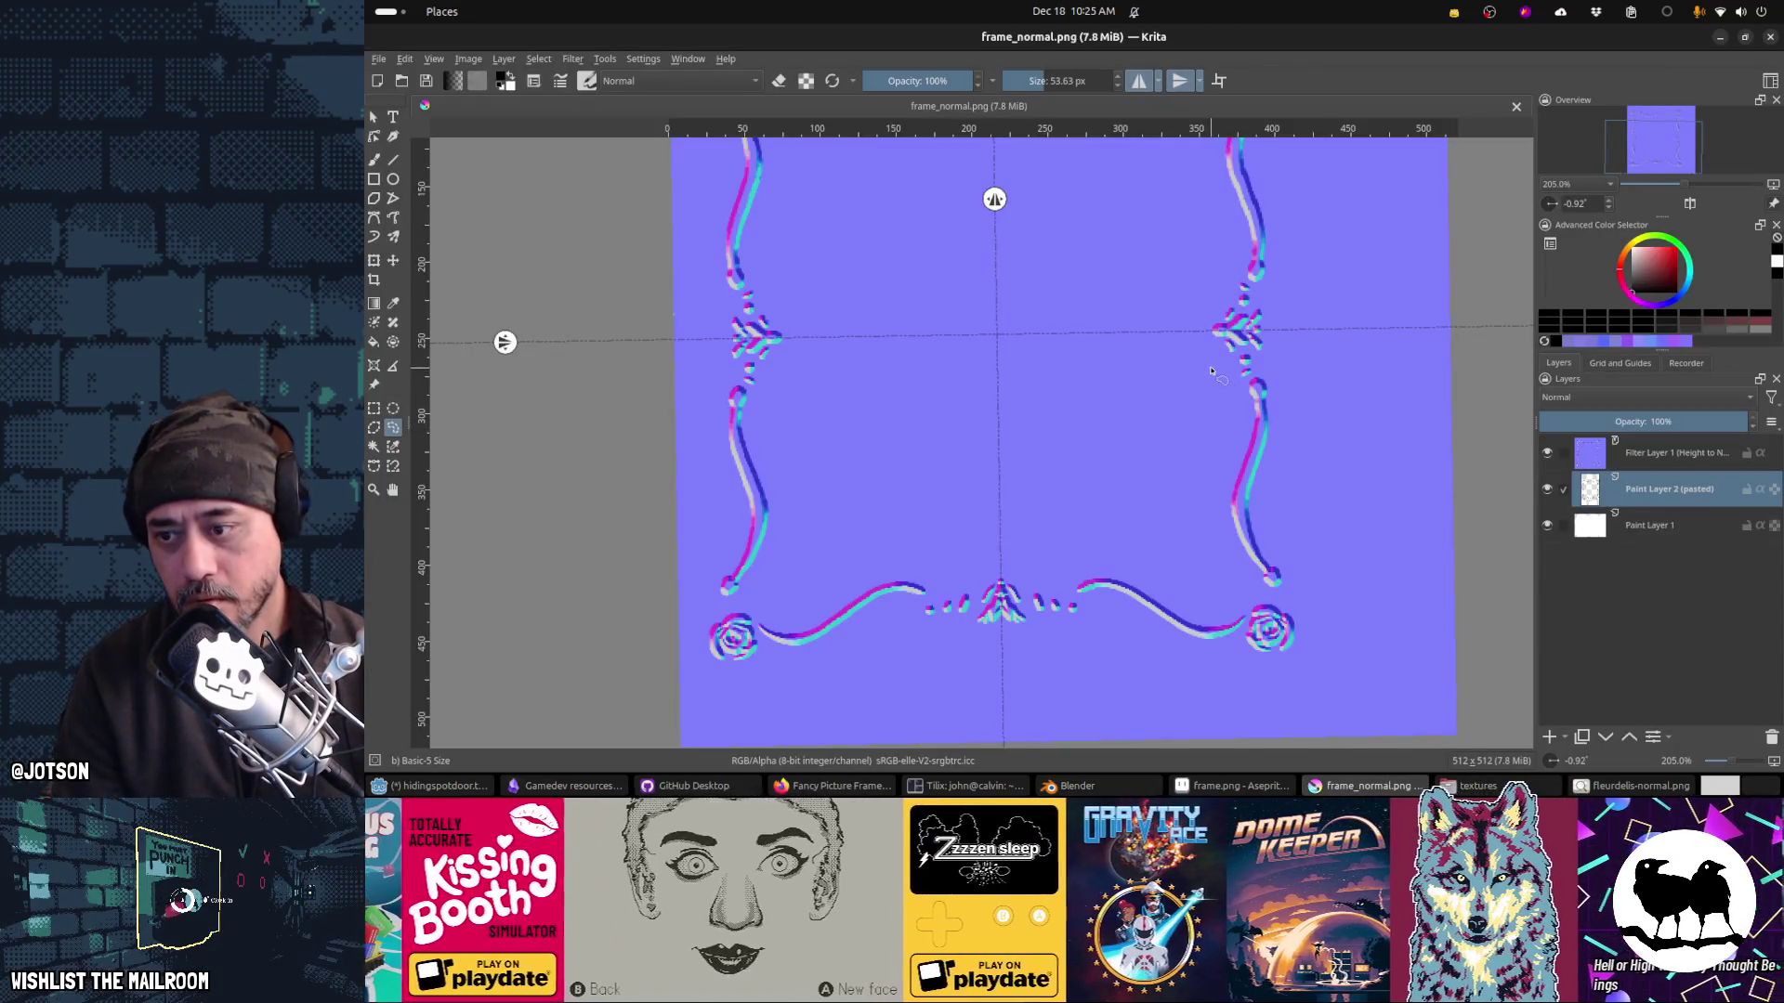
key("alt+Tab")
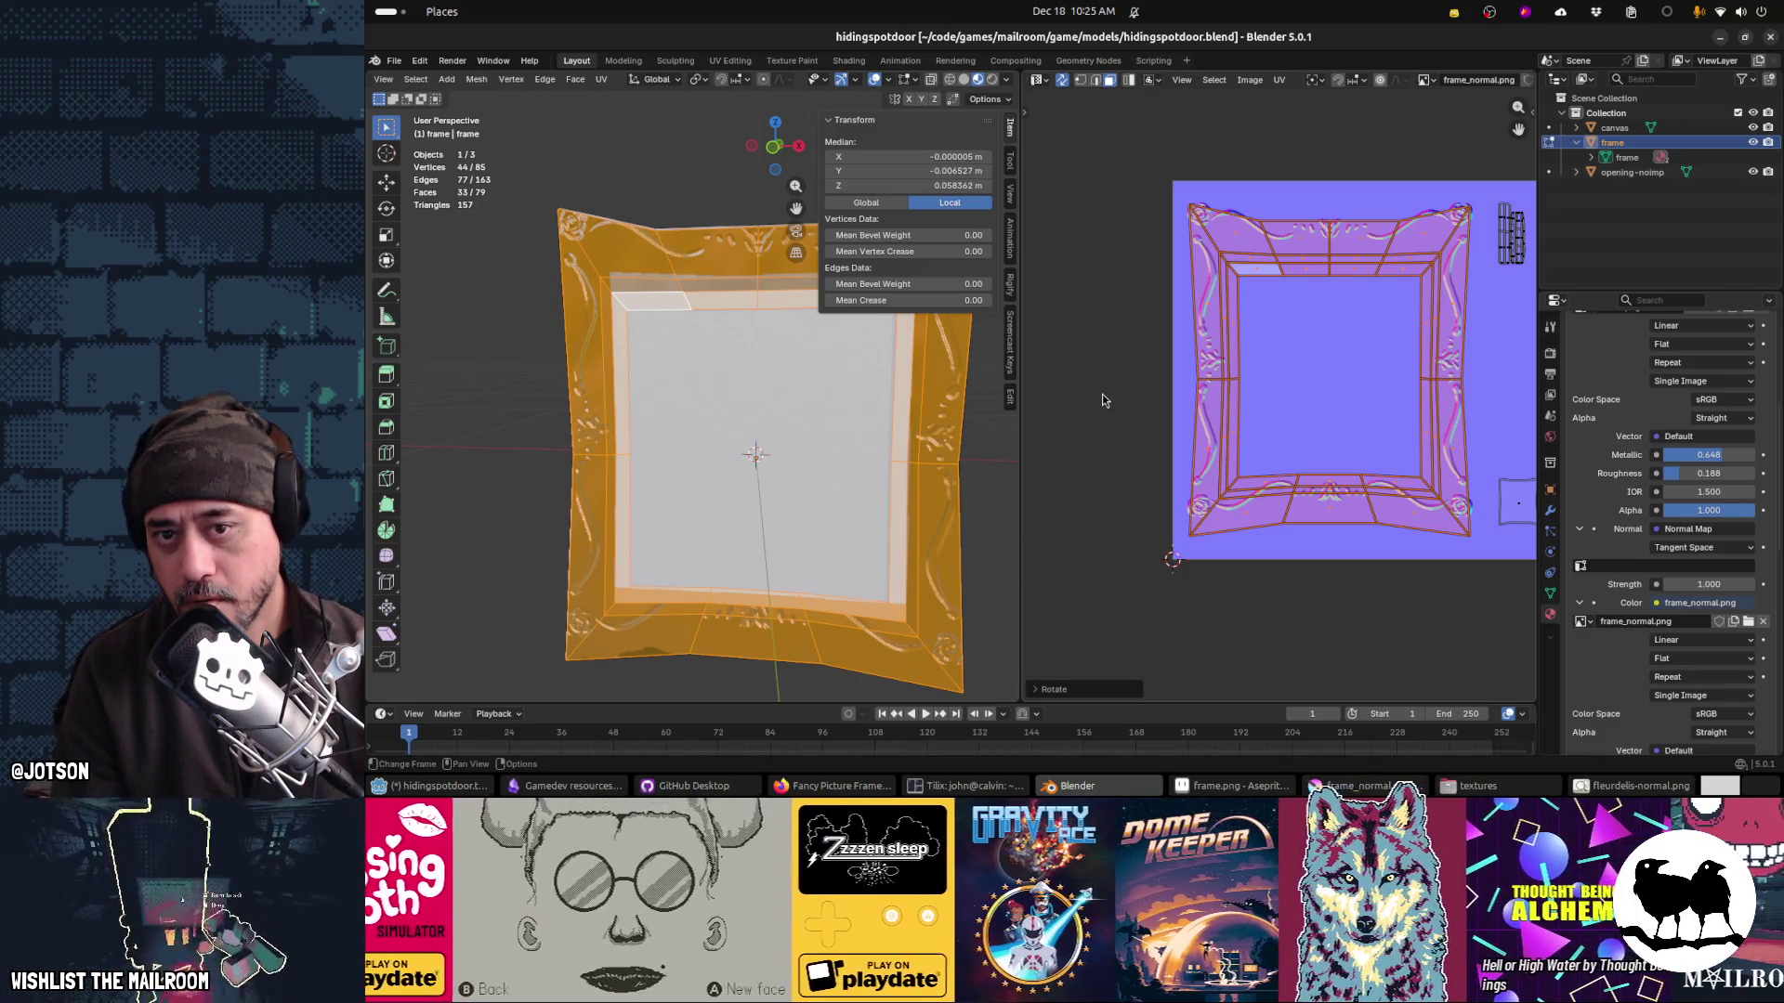
key("alt+Tab")
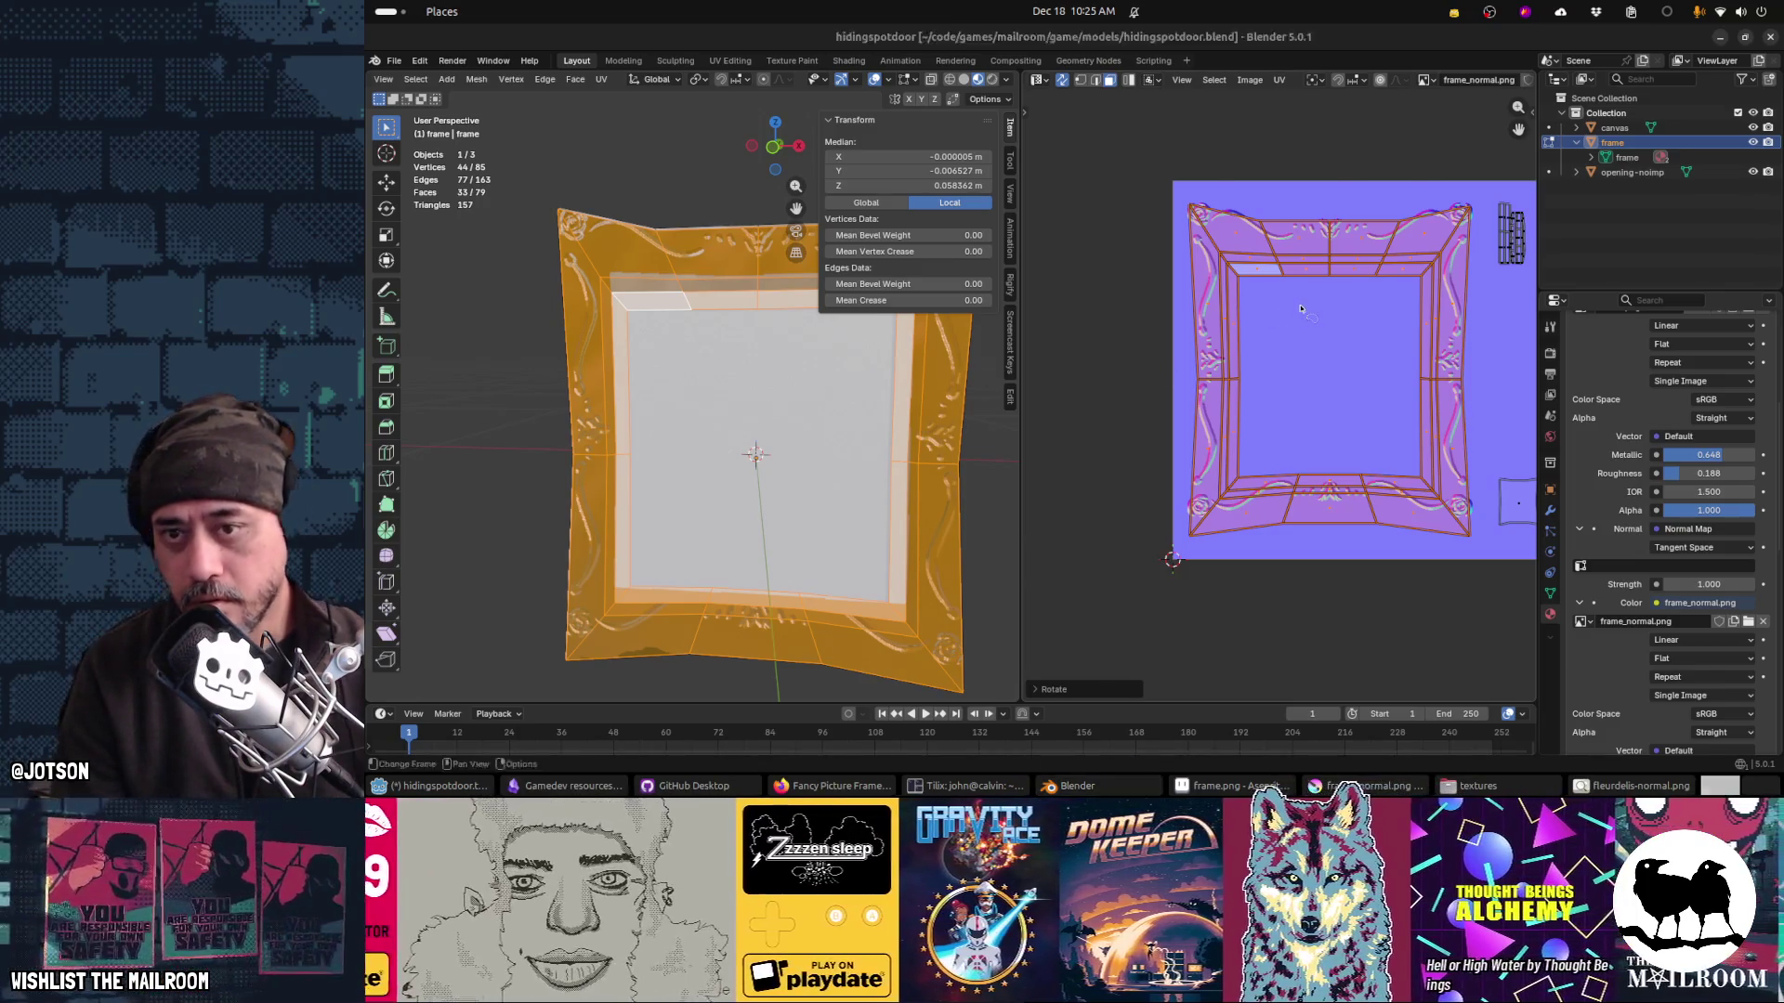
key("1")
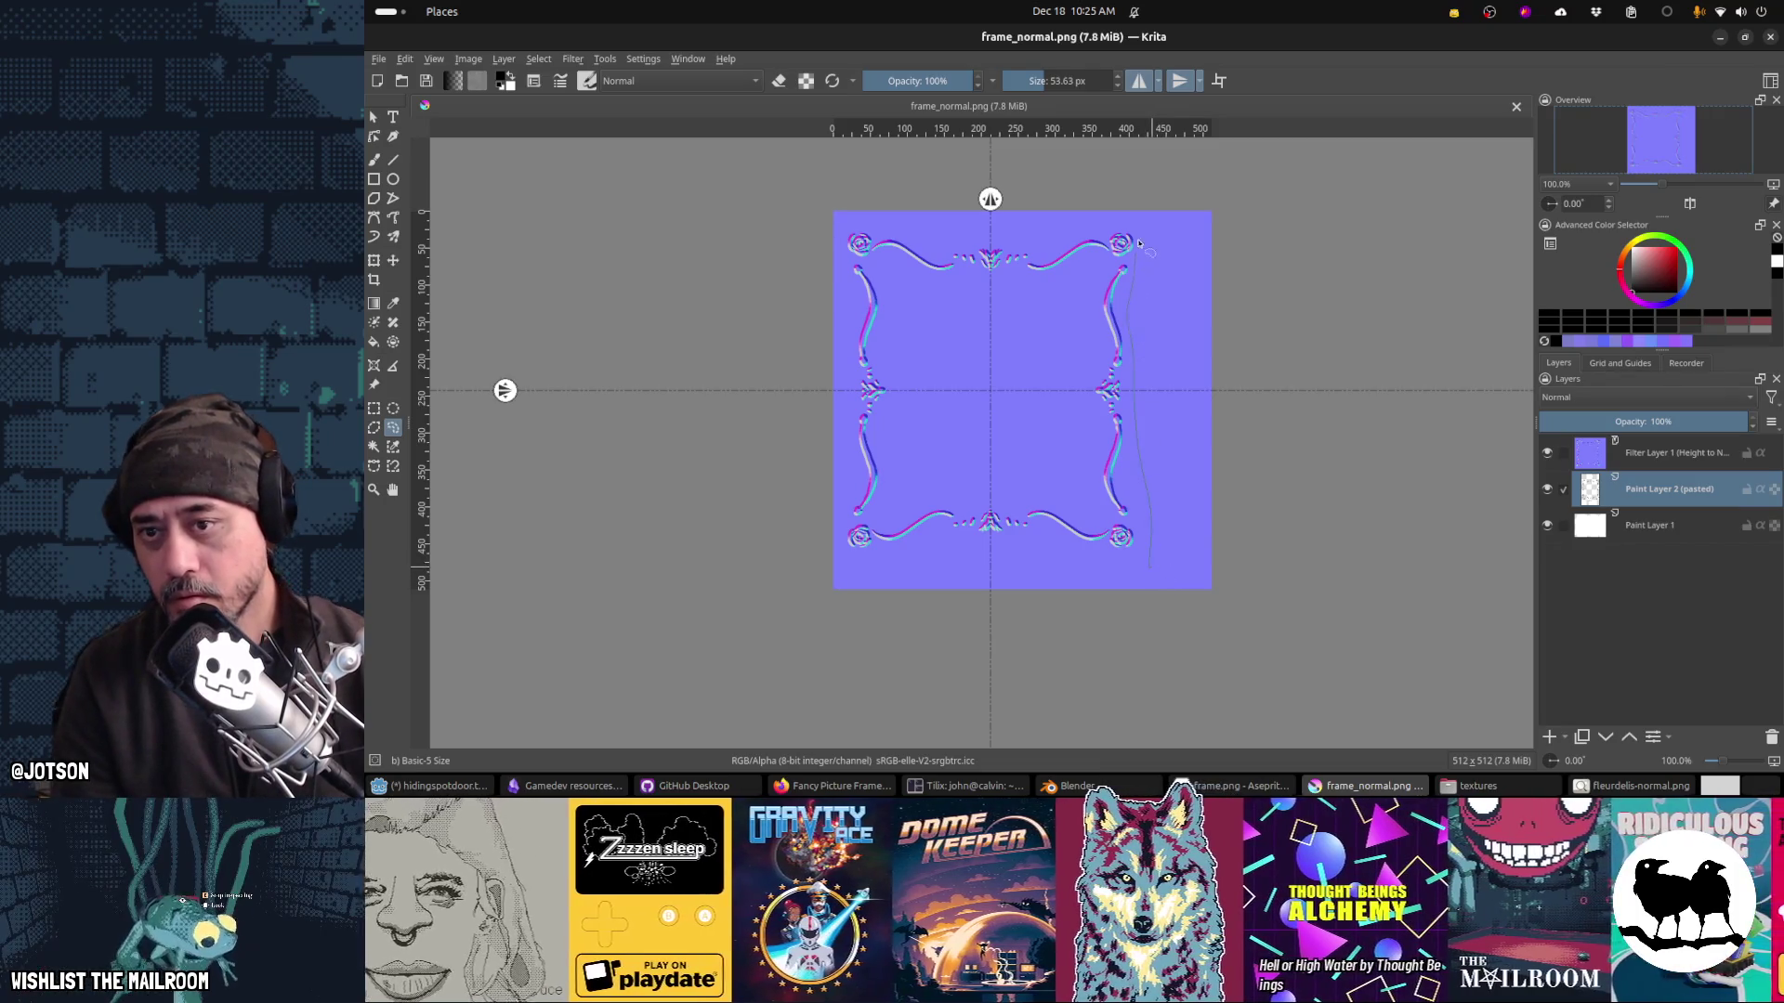
Step: Freehand-select the frame artwork and shift it down a few pixels
mouse_move(838, 219)
left_mouse_down()
mouse_move(847, 530)
mouse_move(929, 613)
left_mouse_up()
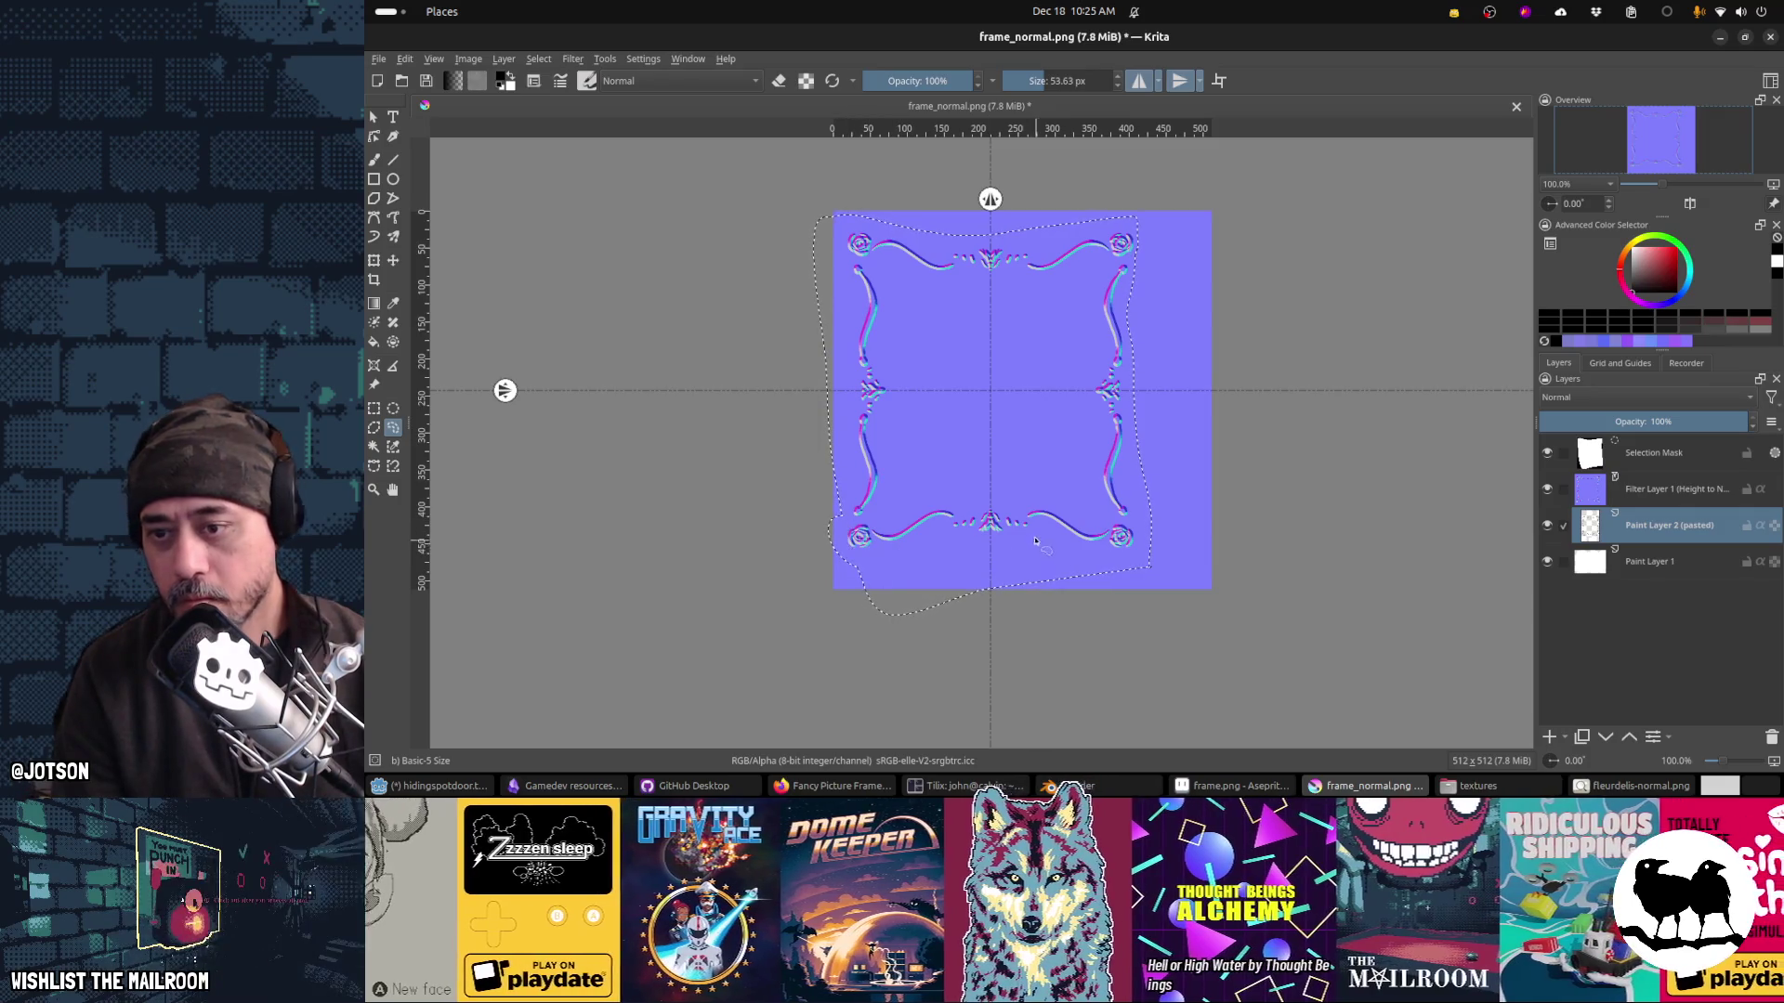
key("t")
left_click_drag(1014, 530, 998, 530)
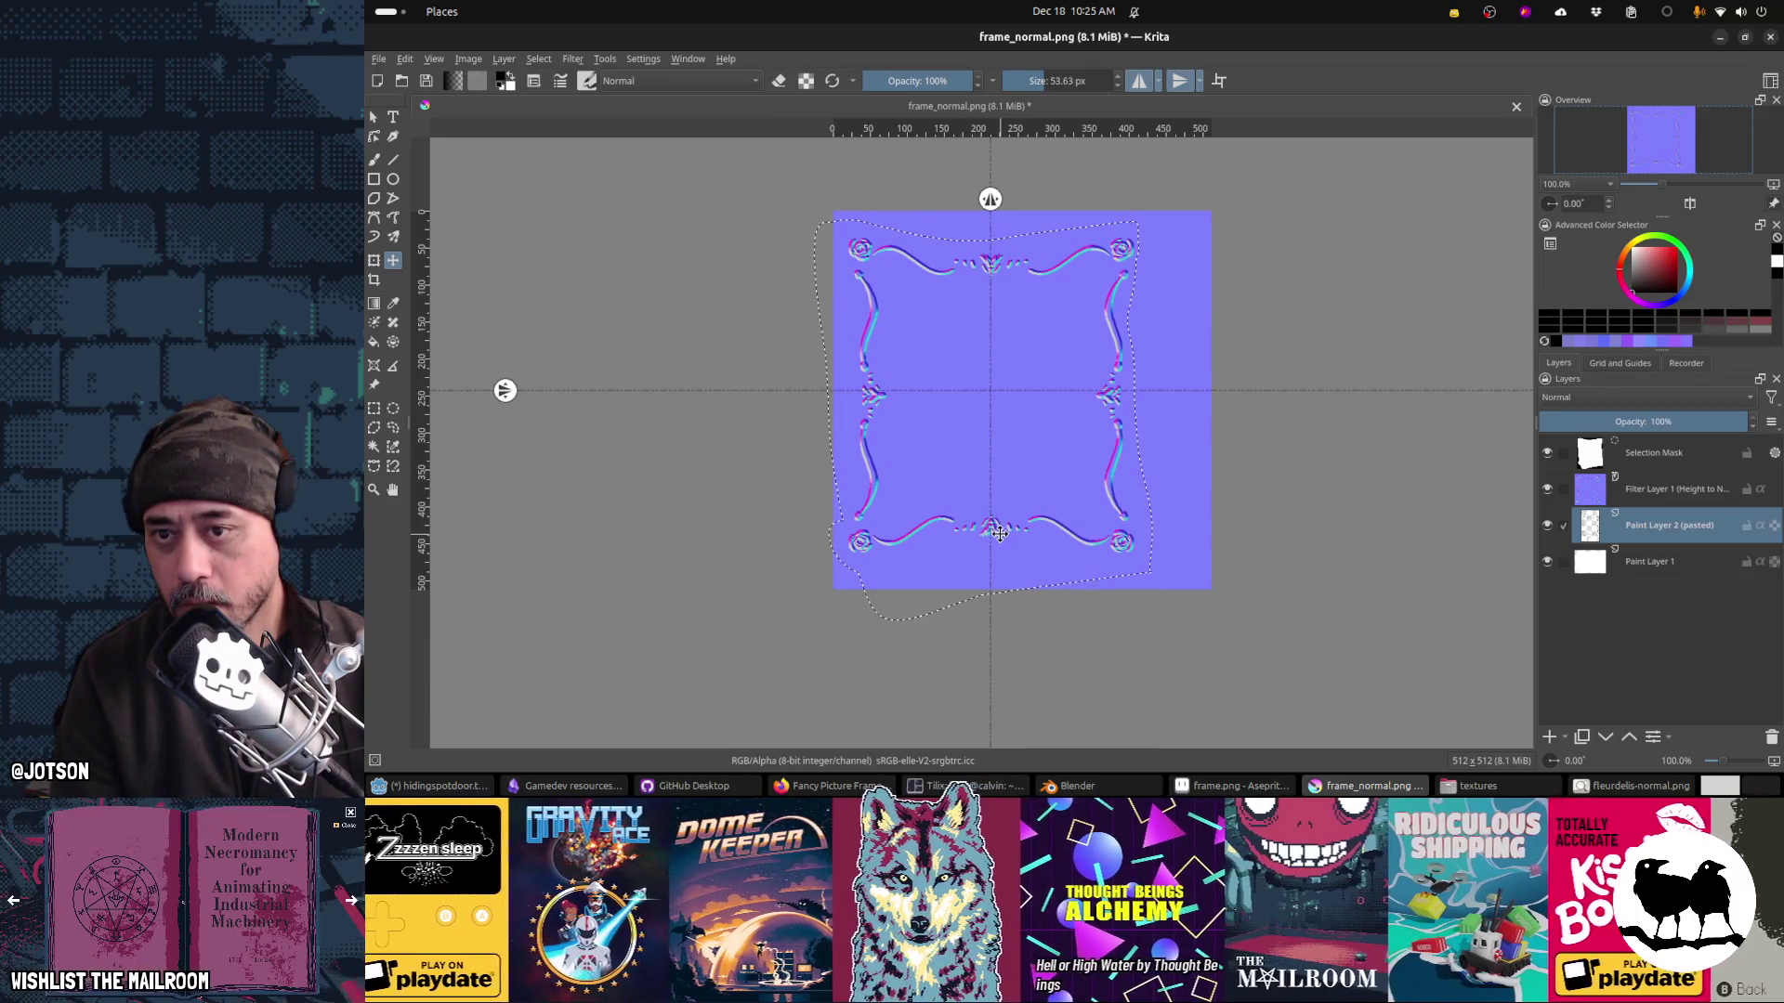
Step: Save frame_normal.png without waiting for the update, confirm the PNG options, and reload it in Blender
key("ctrl+s")
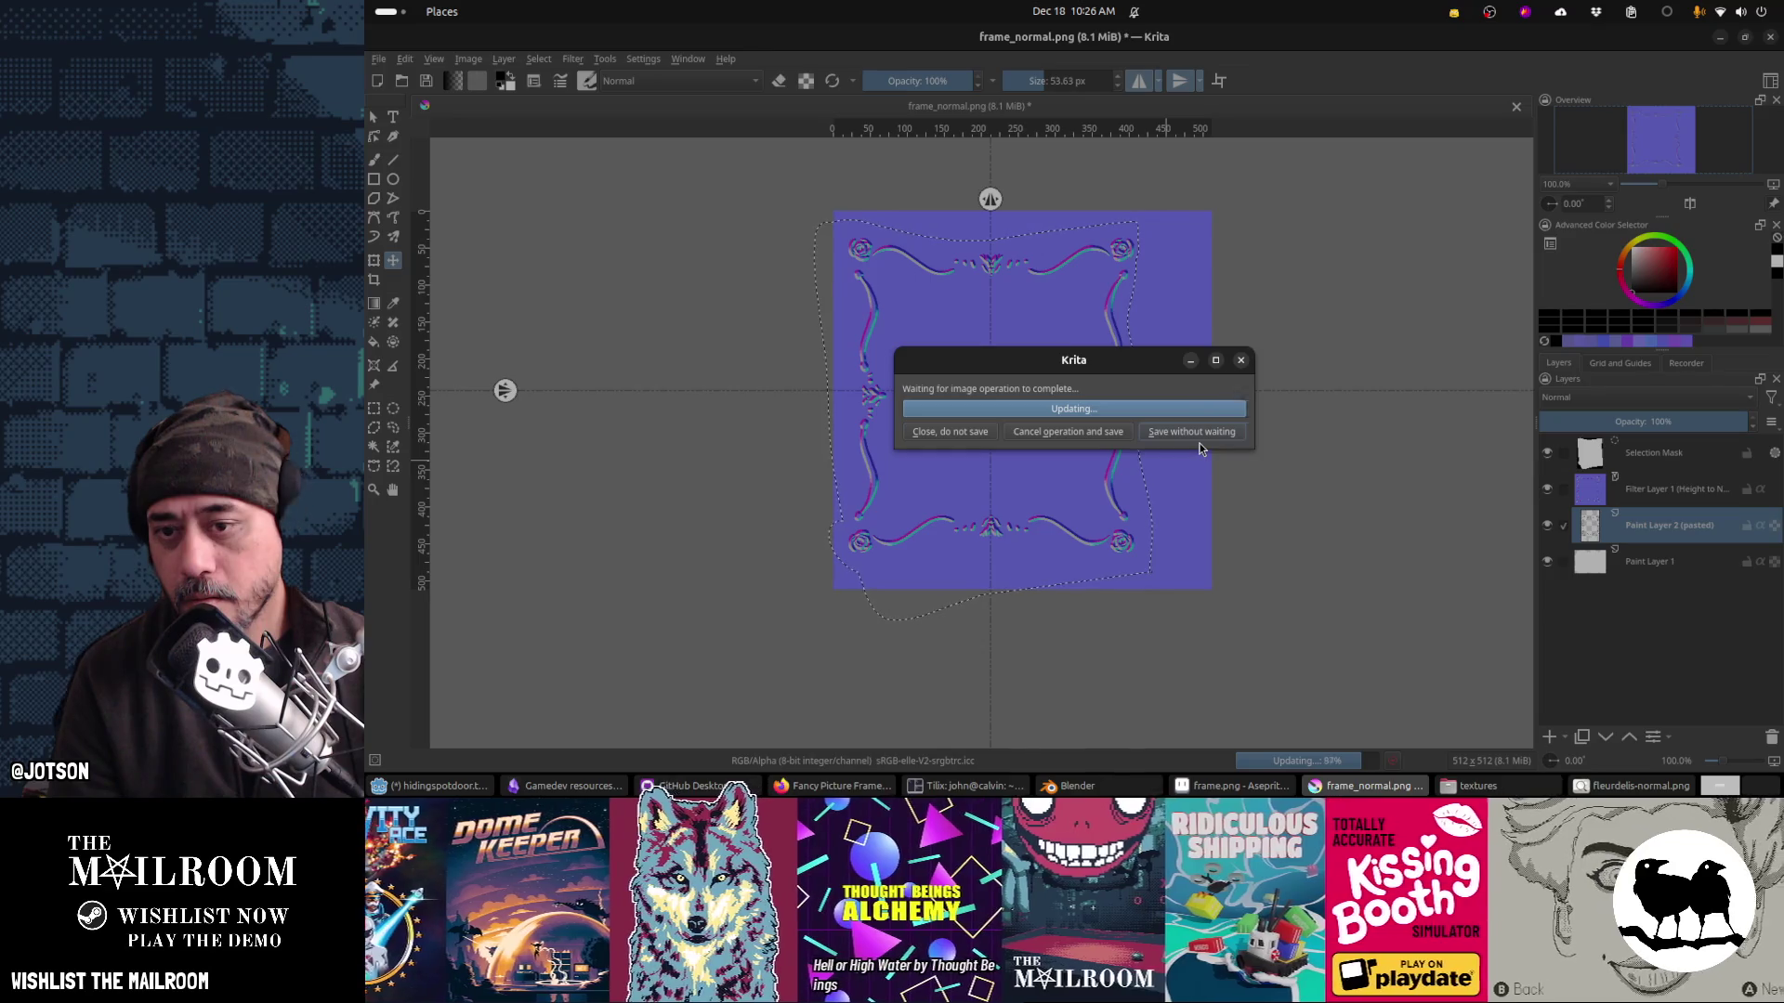
left_click(1199, 443)
left_click(1214, 554)
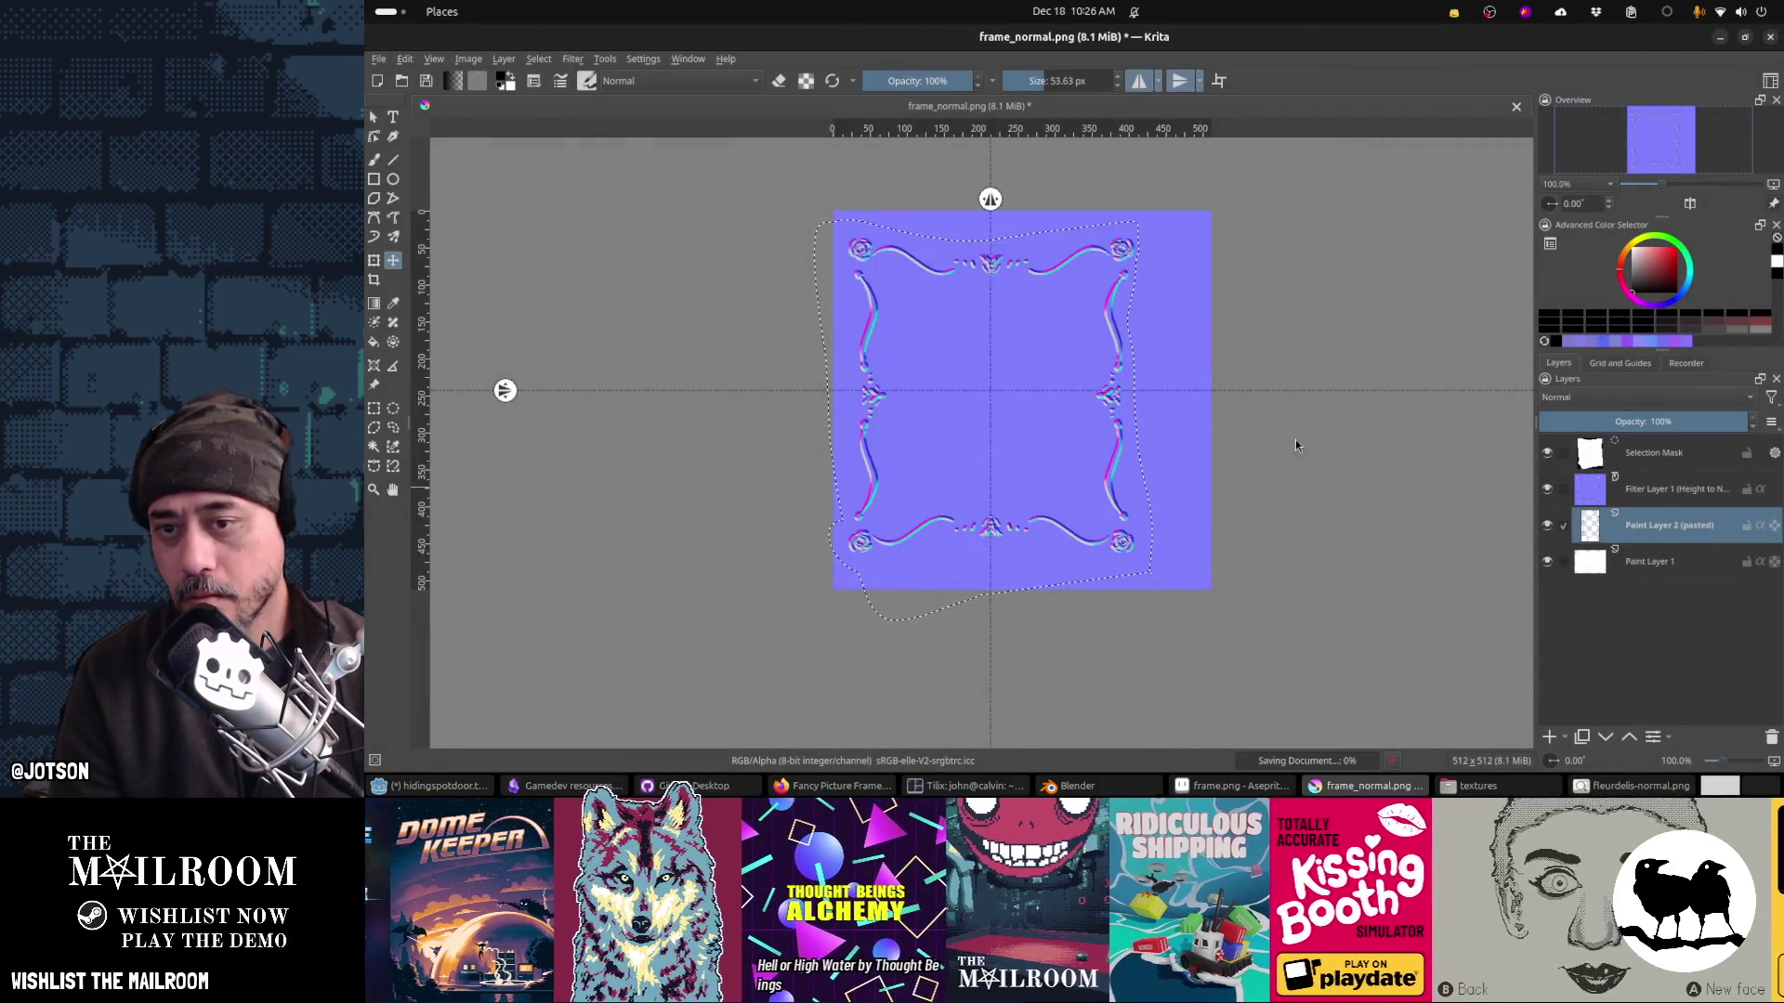
key("alt+Tab")
key("alt+r")
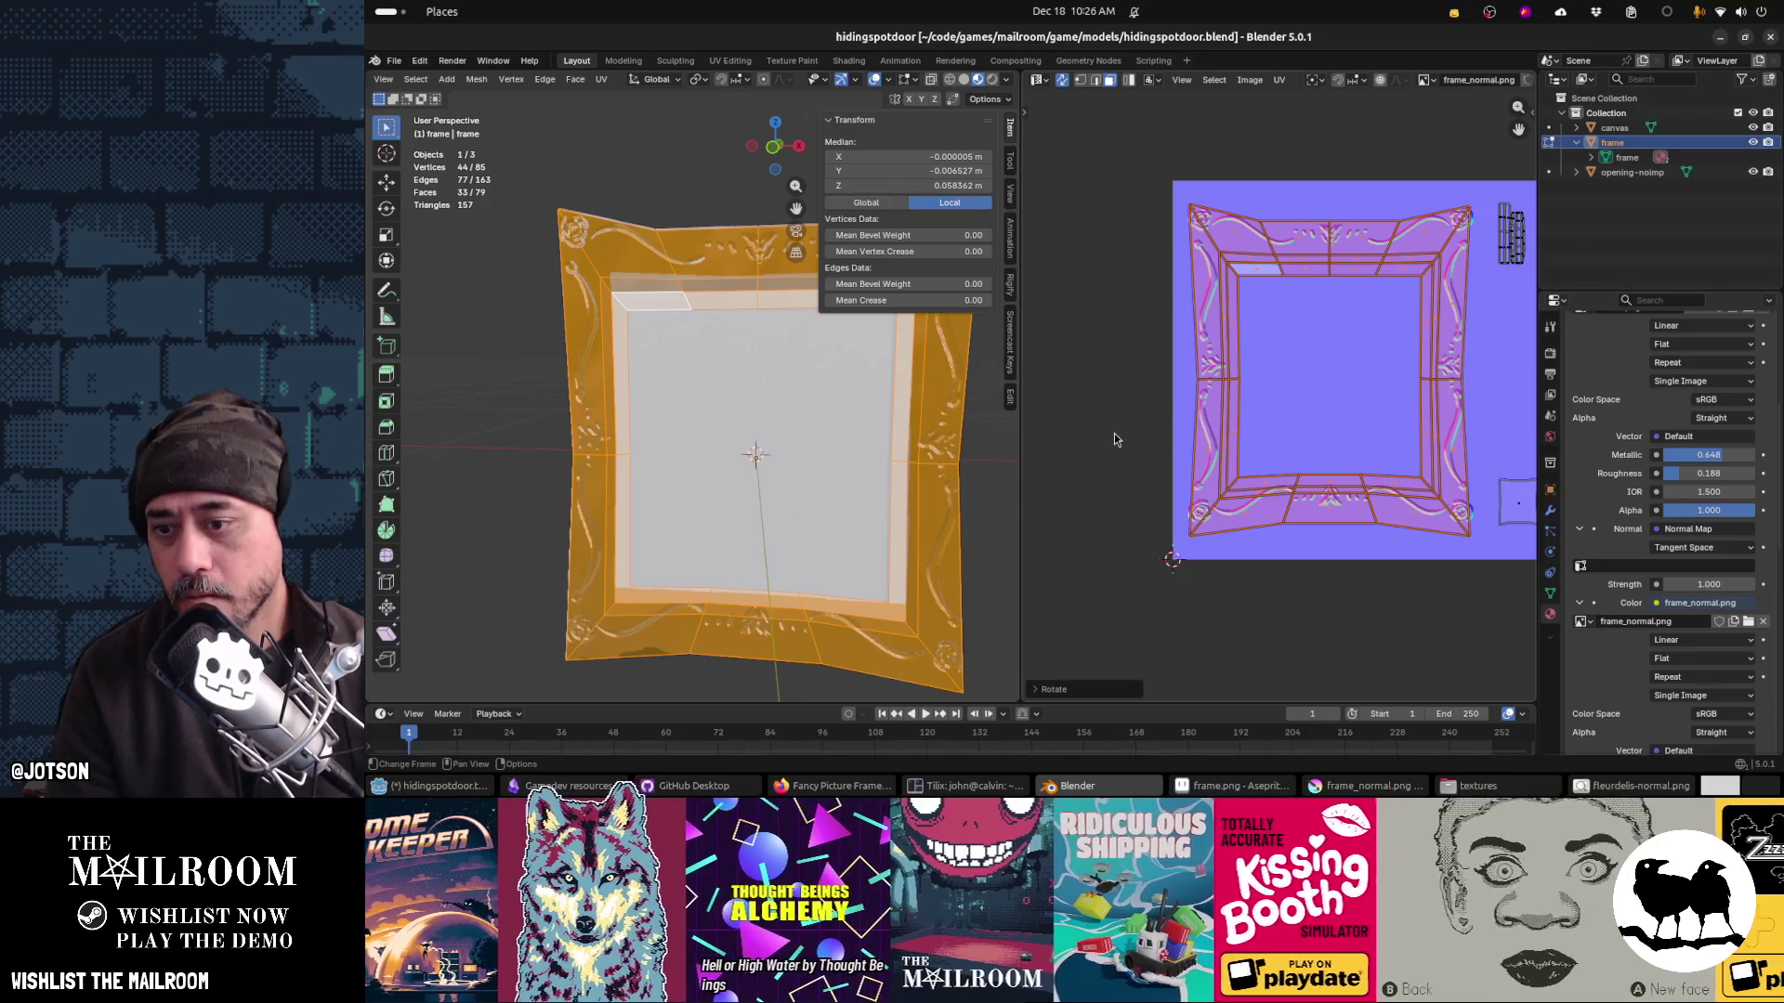
Step: Resave the normal map as PNG and glance at it in Blender
key("alt+Tab")
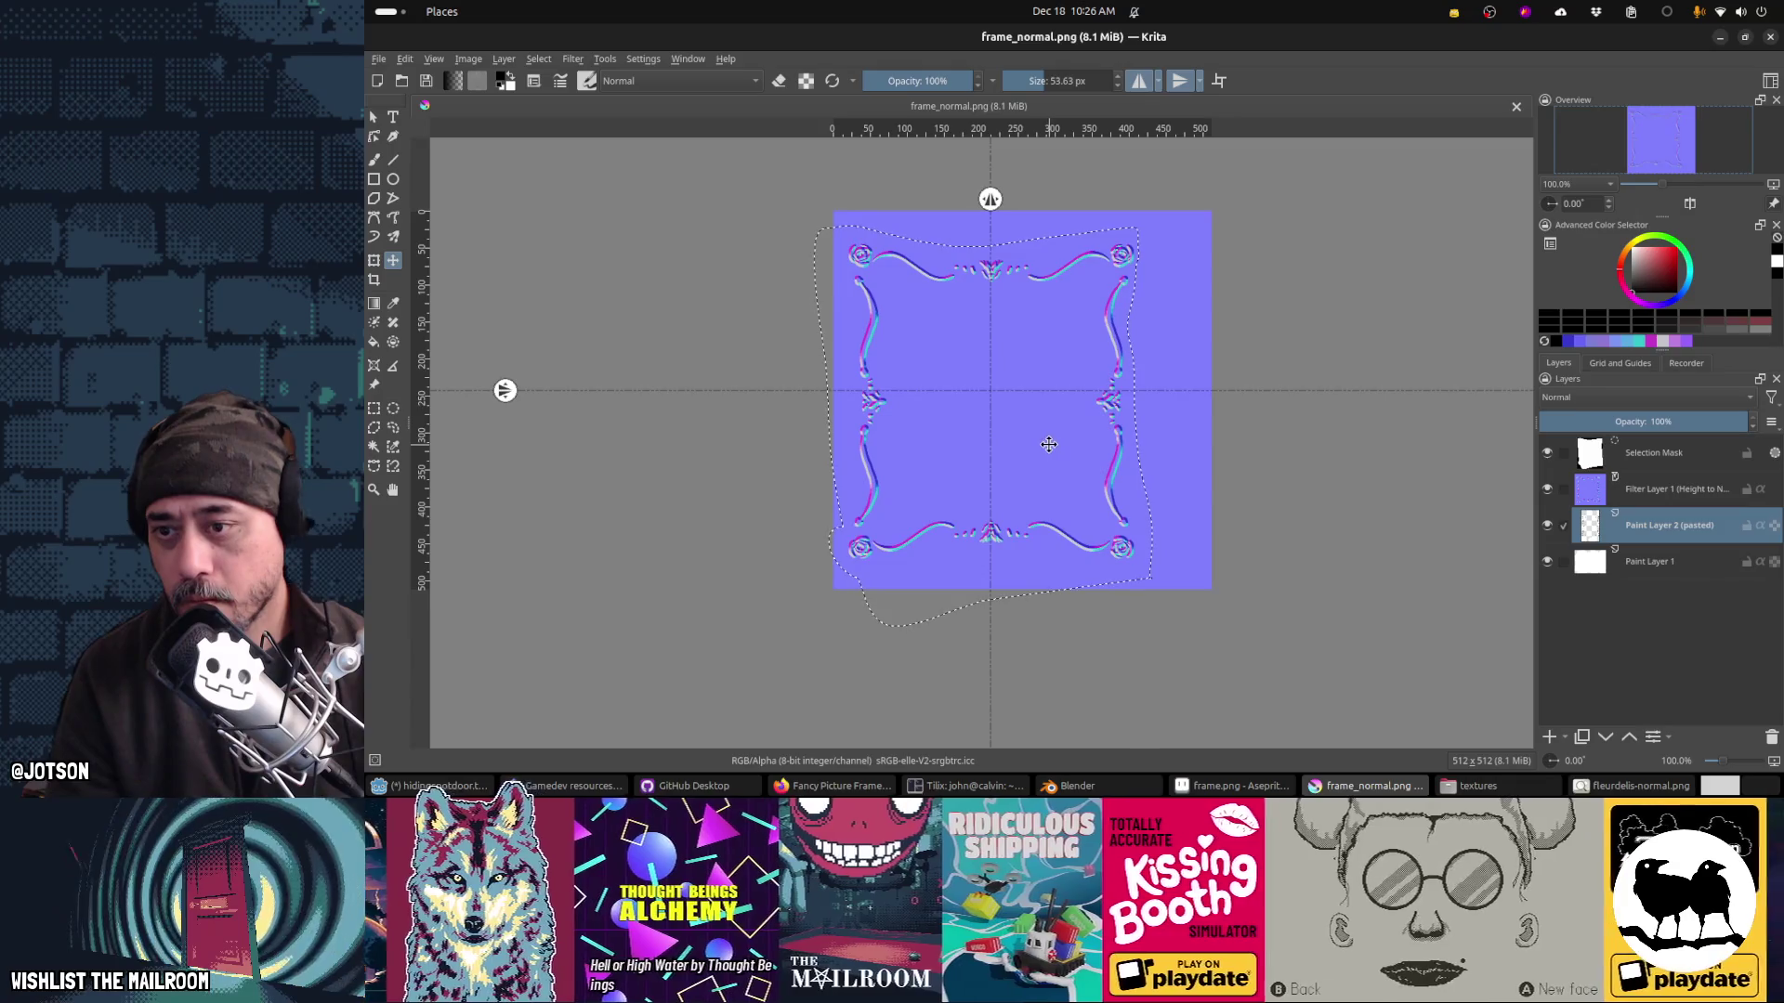
key("ctrl+z")
left_click(1217, 554)
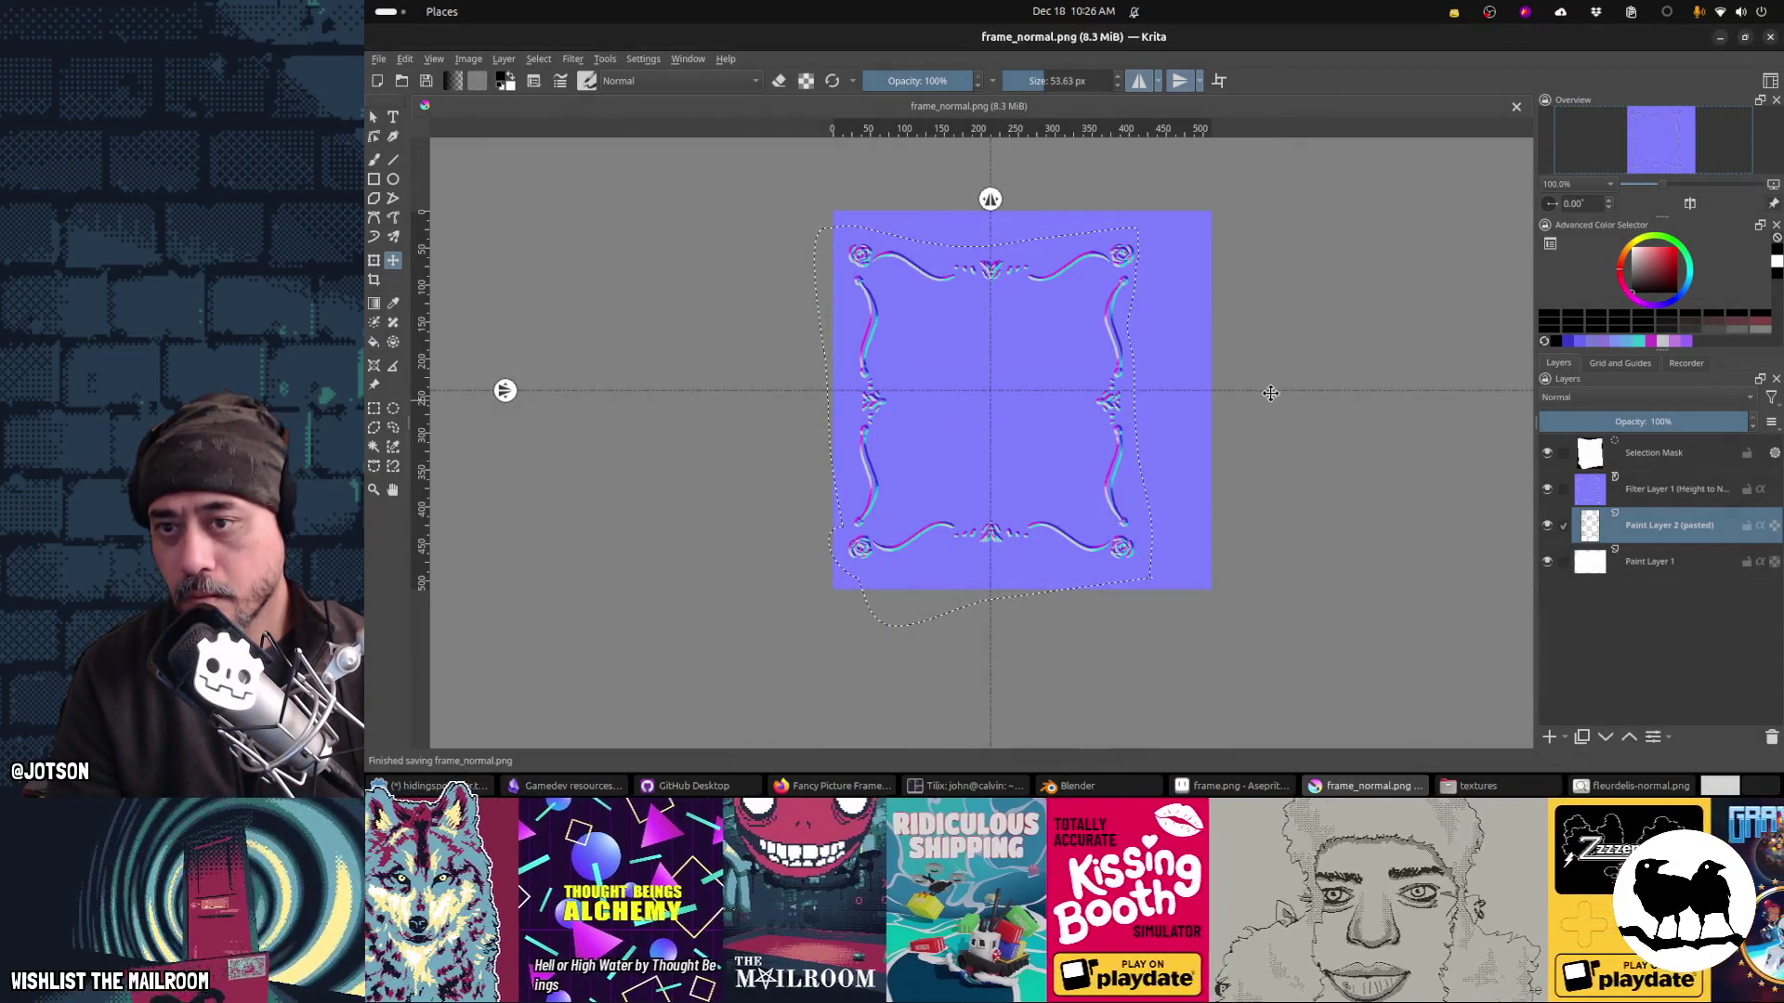
key("alt+Tab")
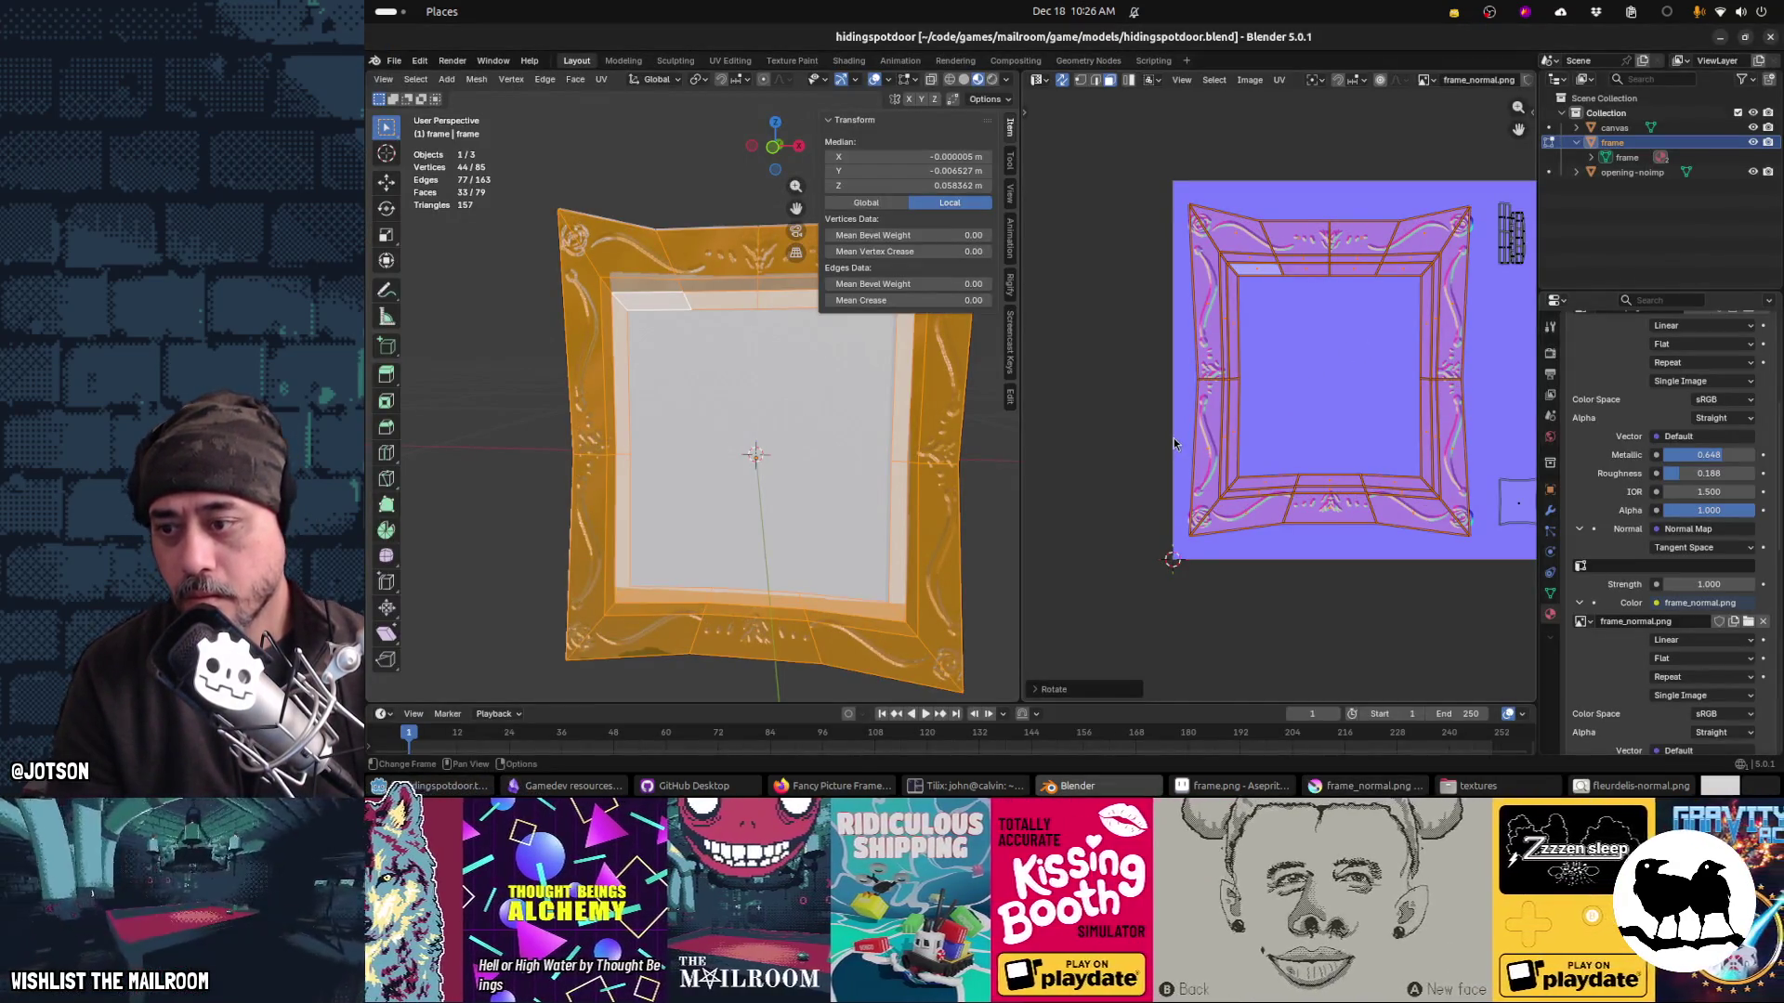
key("alt+Tab")
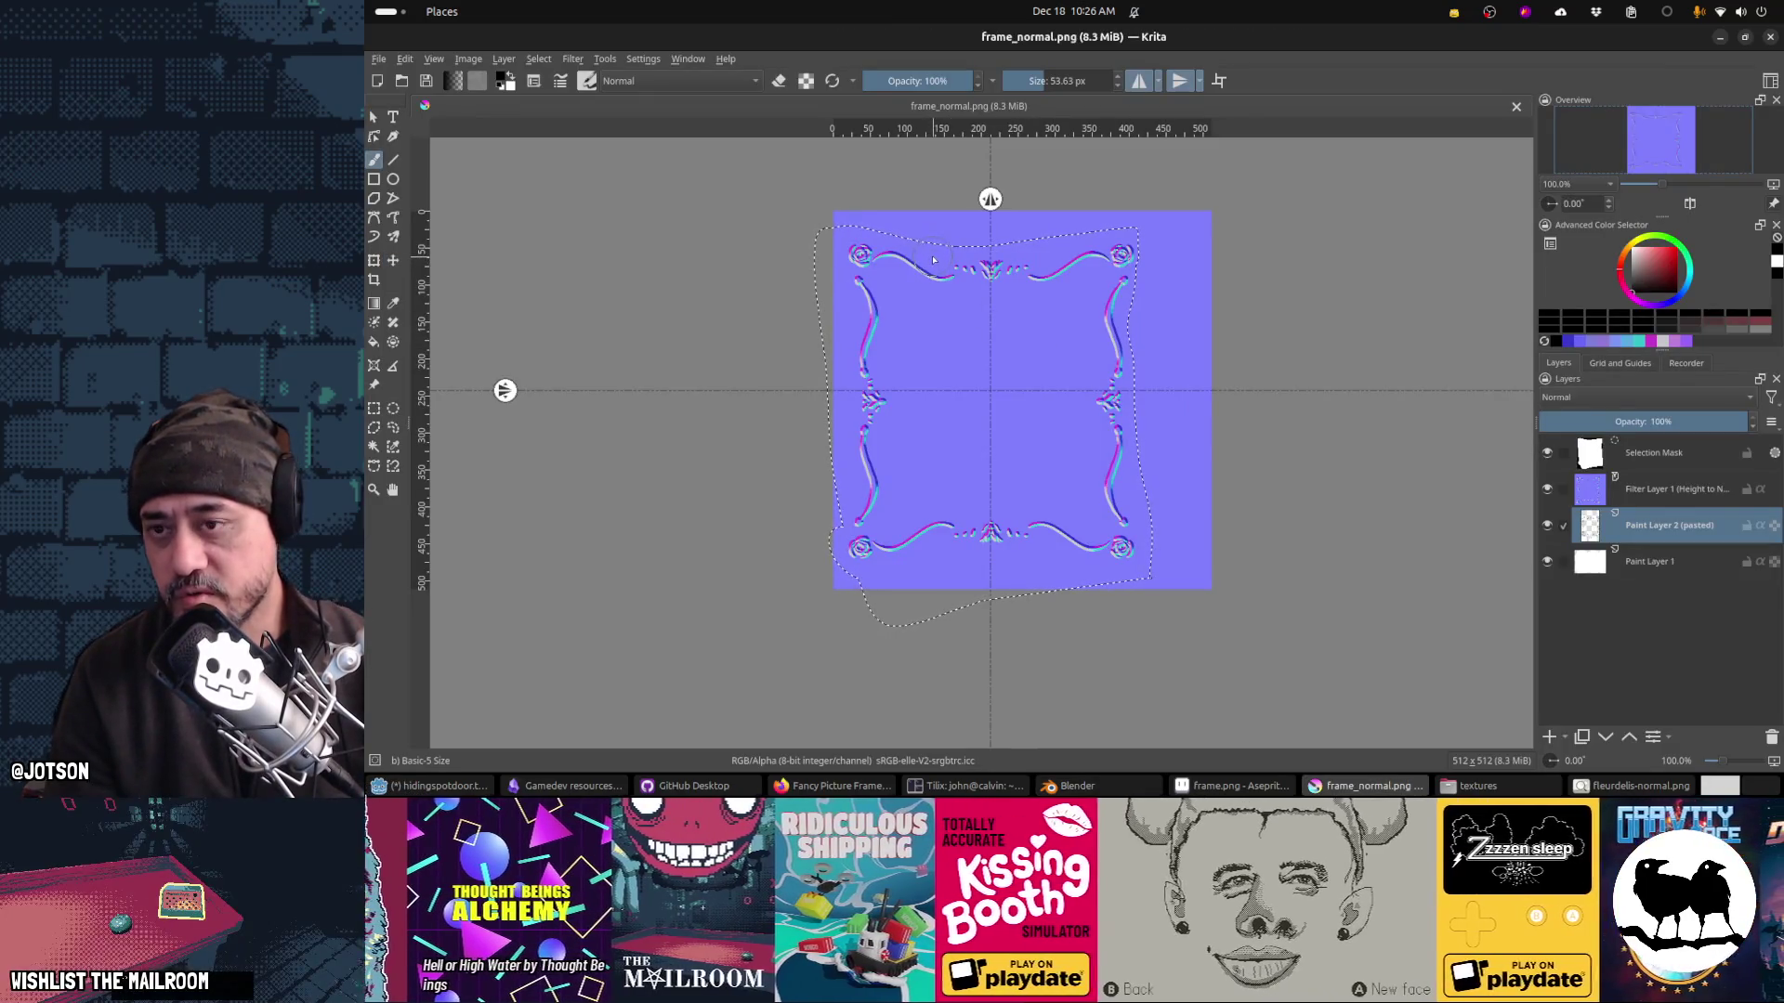
Step: Turn off vertical and horizontal mirroring, deselect, and resave the PNG for Blender
left_click(1139, 81)
left_click(1179, 81)
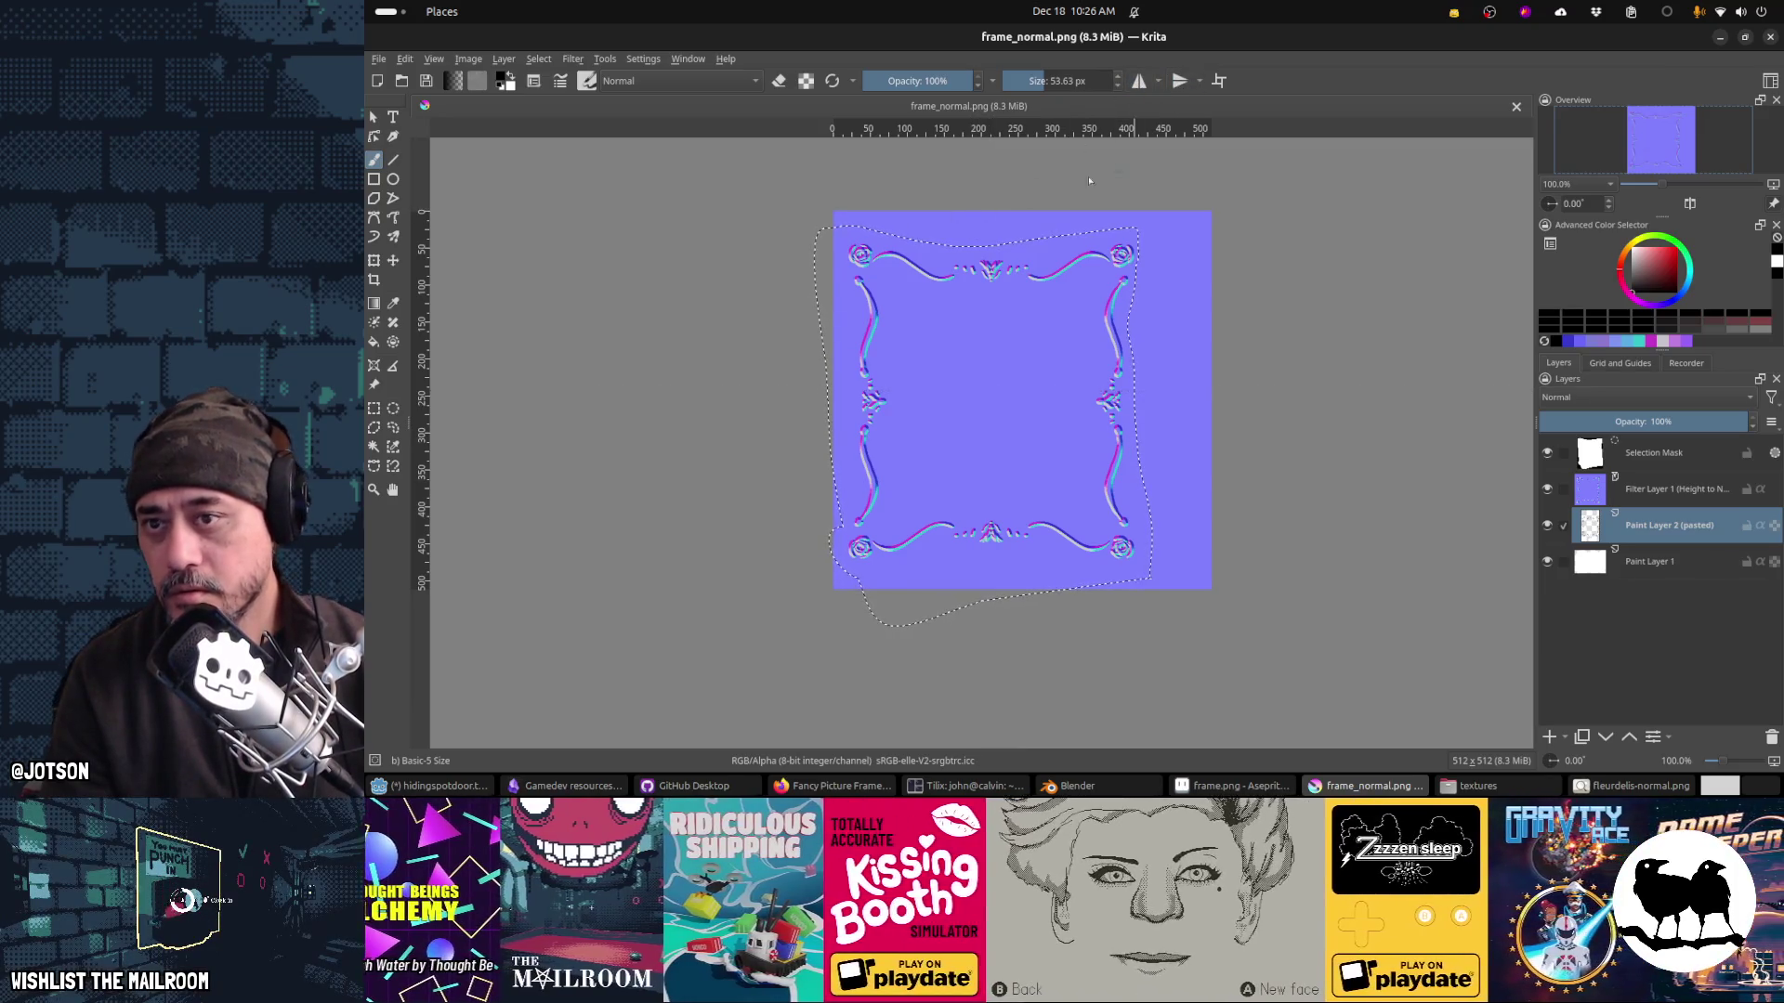
key("ctrl+shift+a")
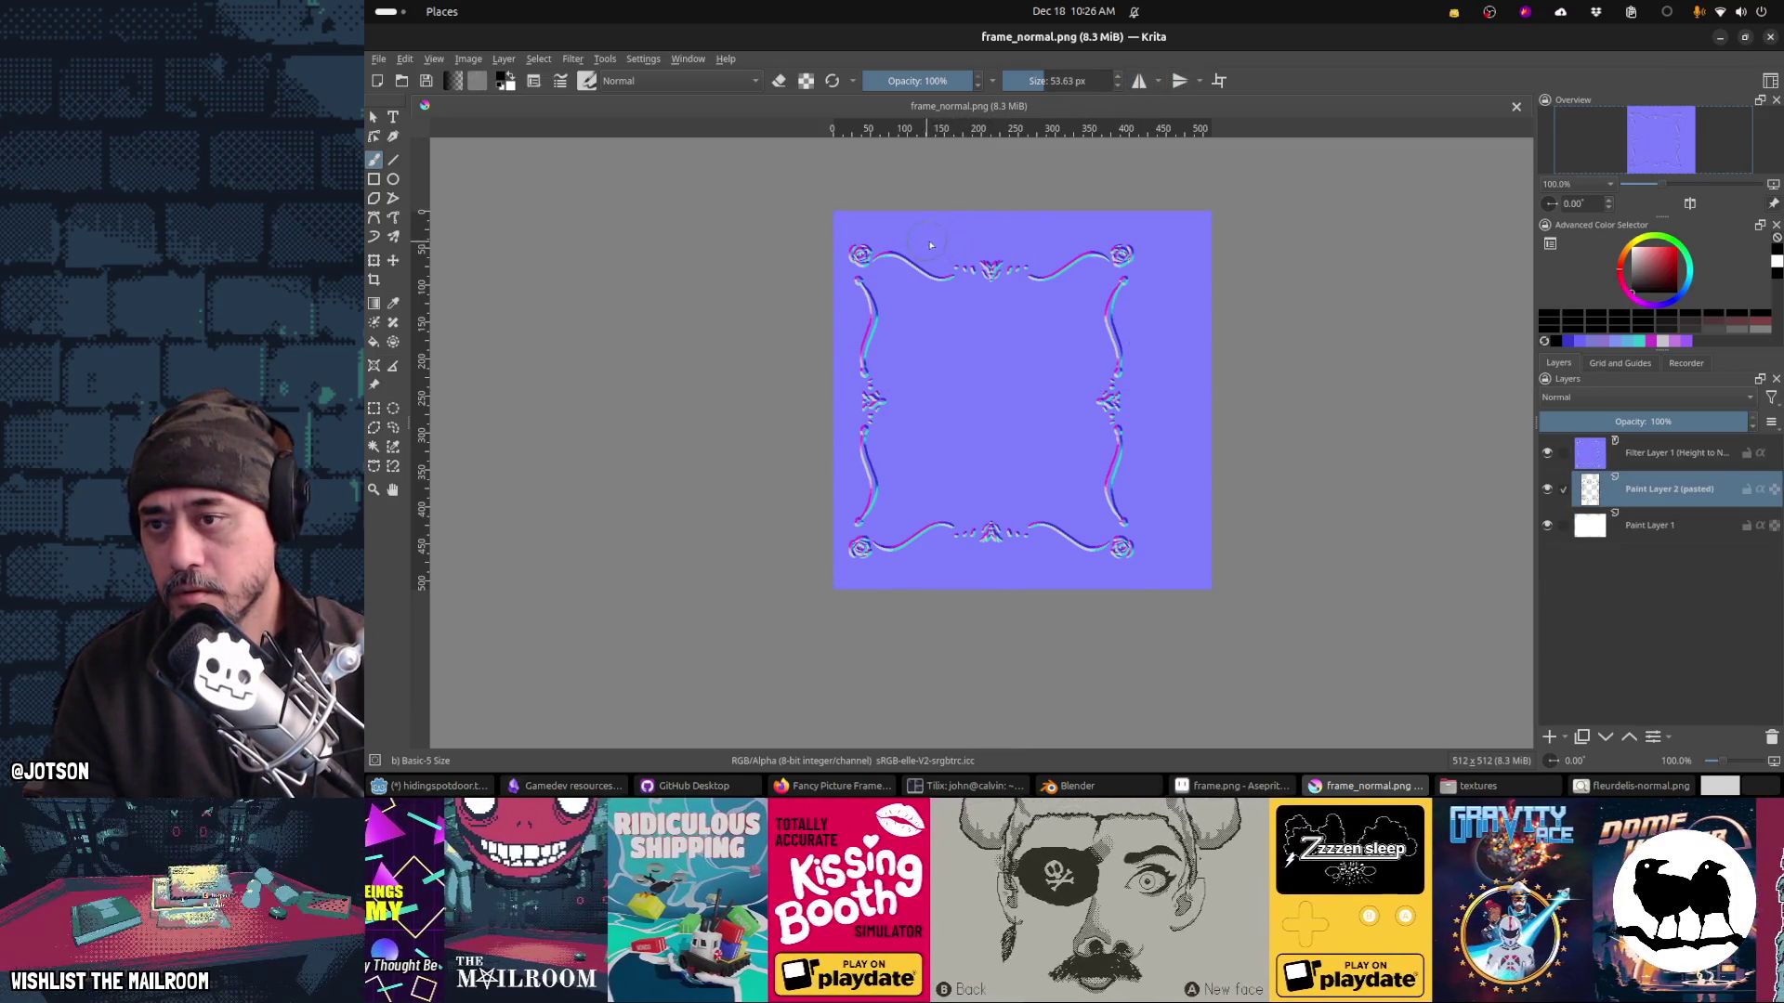
key("ctrl+s")
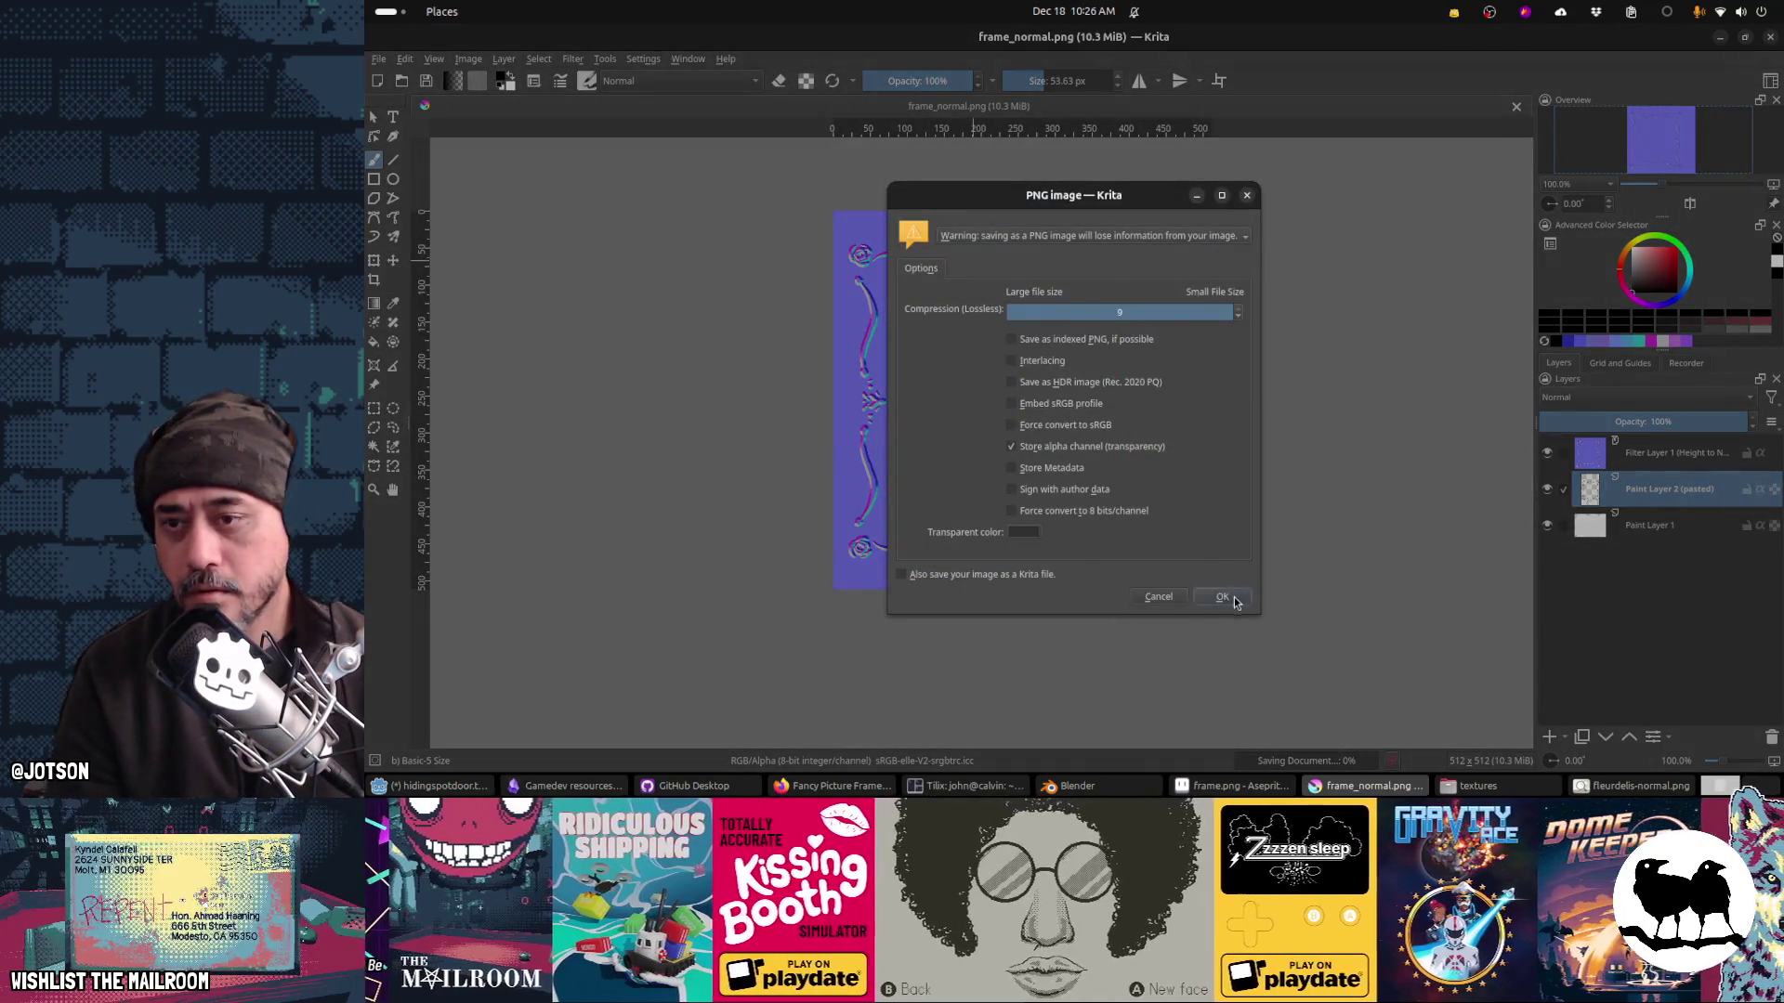
left_click(1234, 597)
key("alt+Tab")
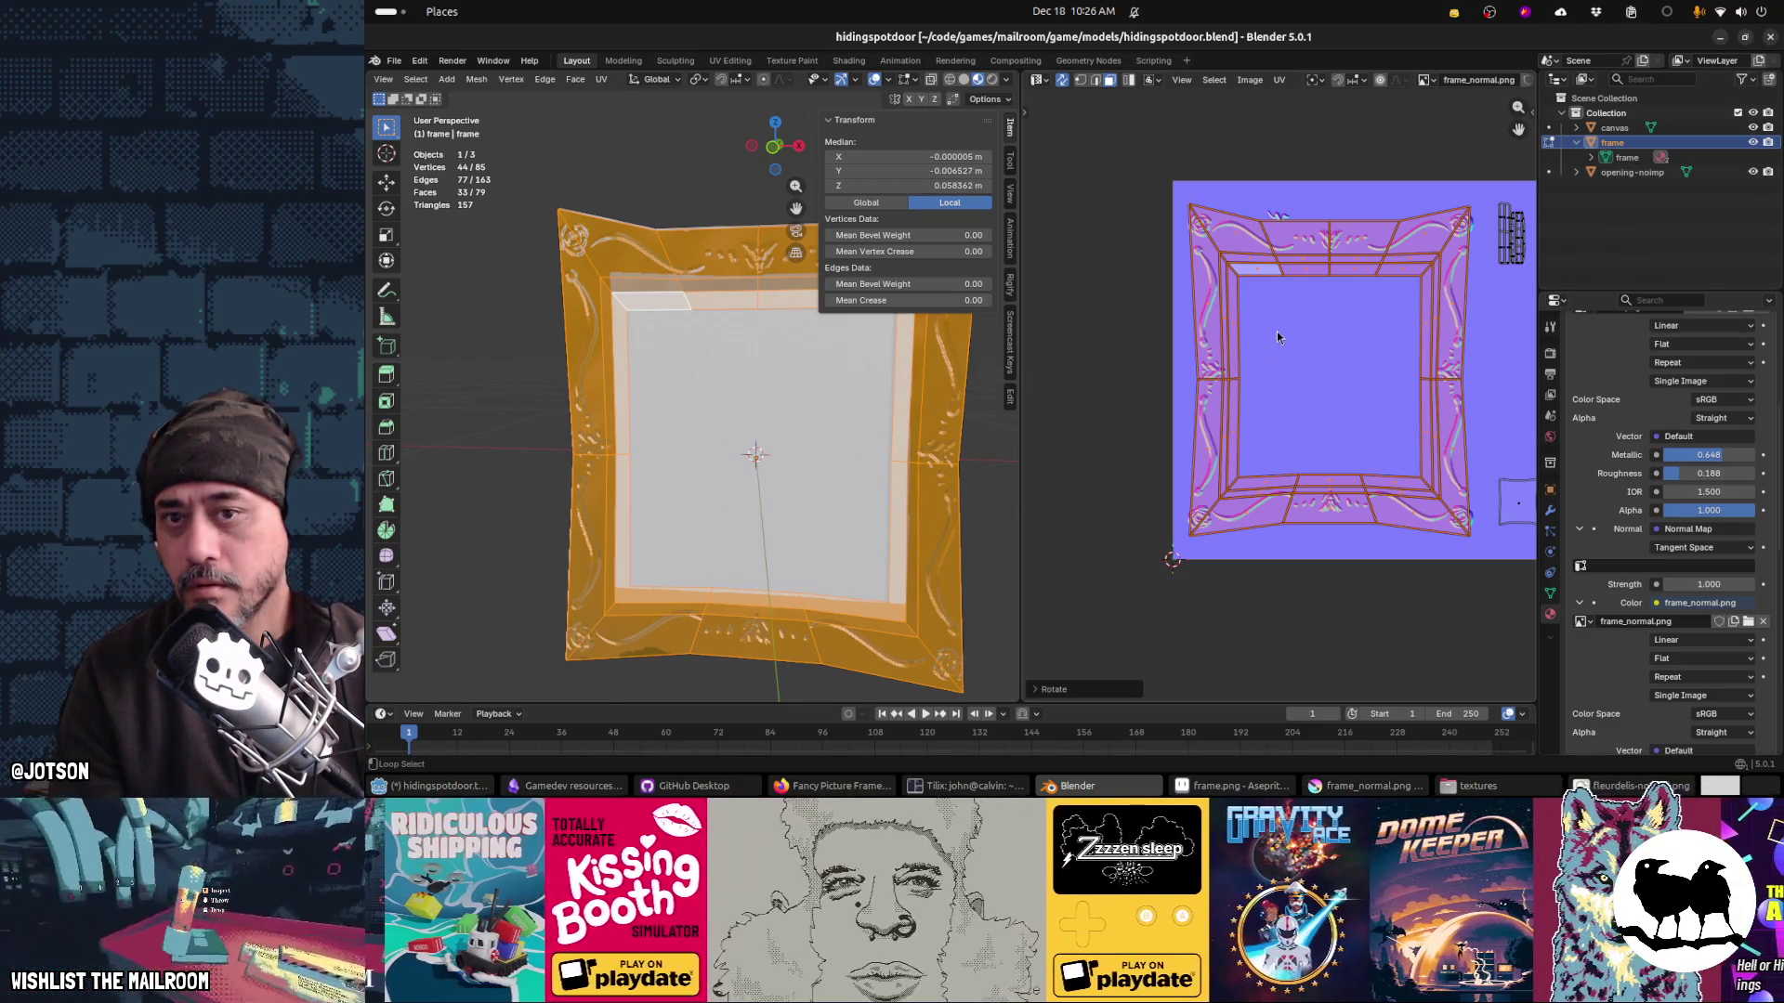
Step: Rotate the Blender view, then resave frame_normal.png from Krita
key("r")
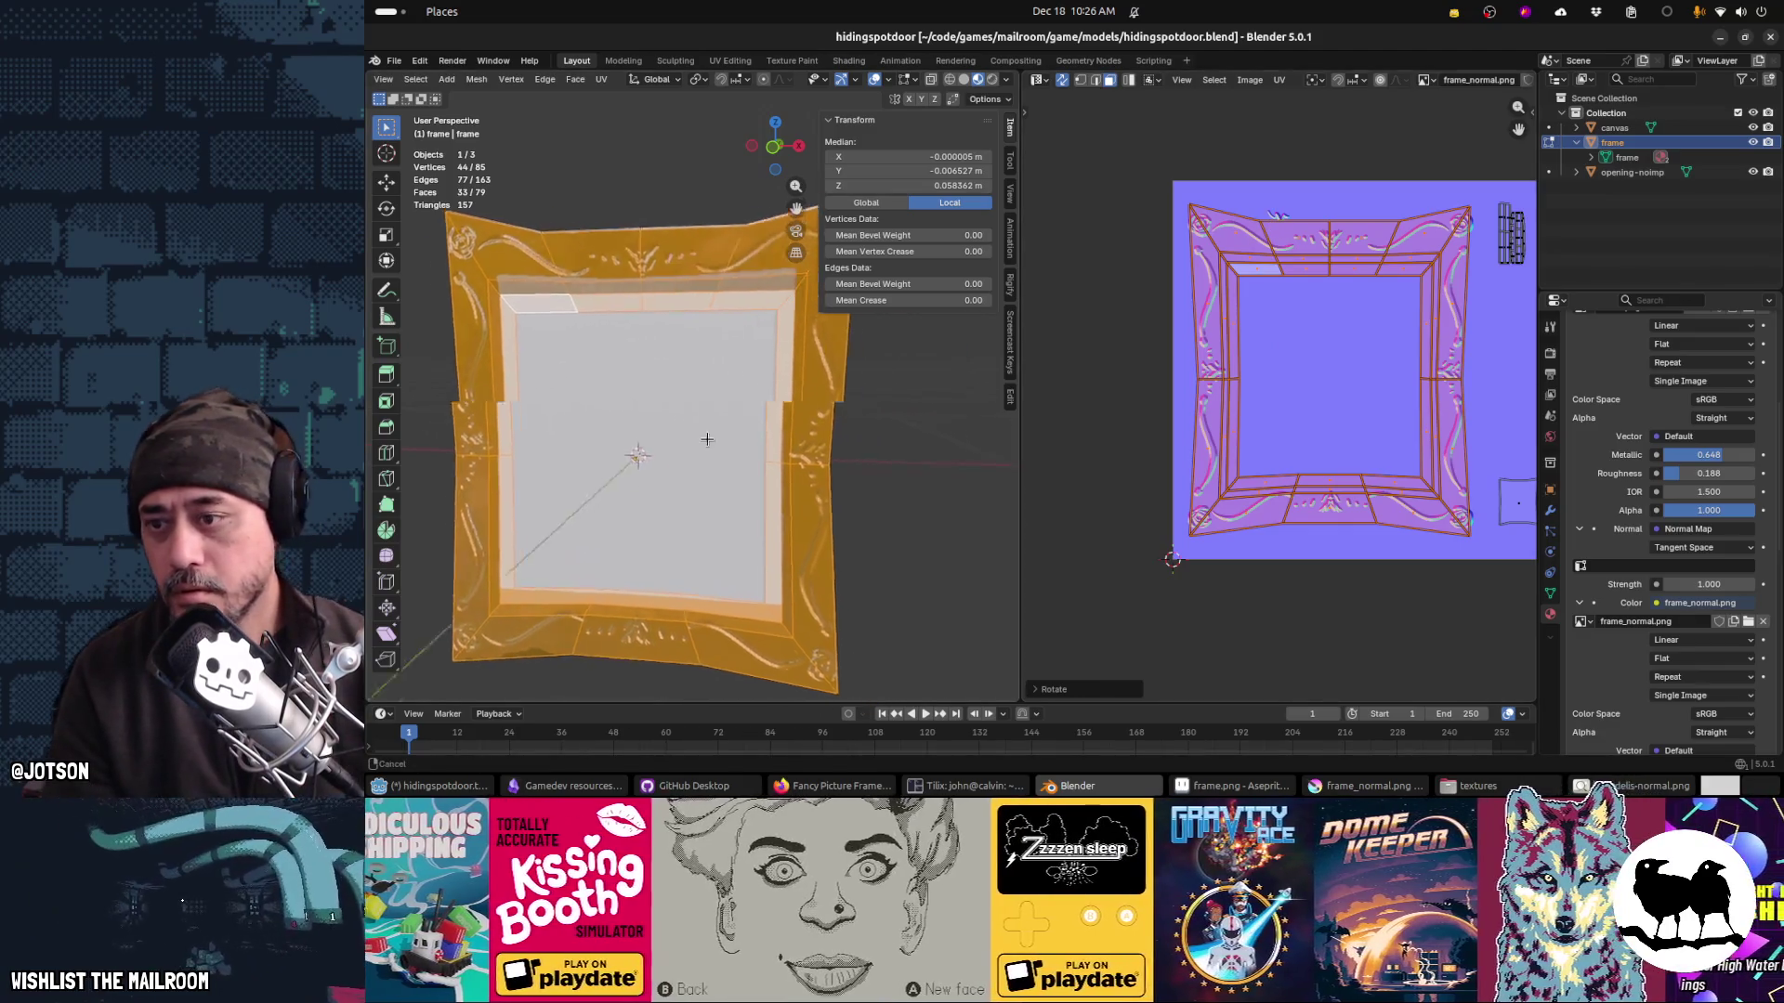
left_click(522, 197)
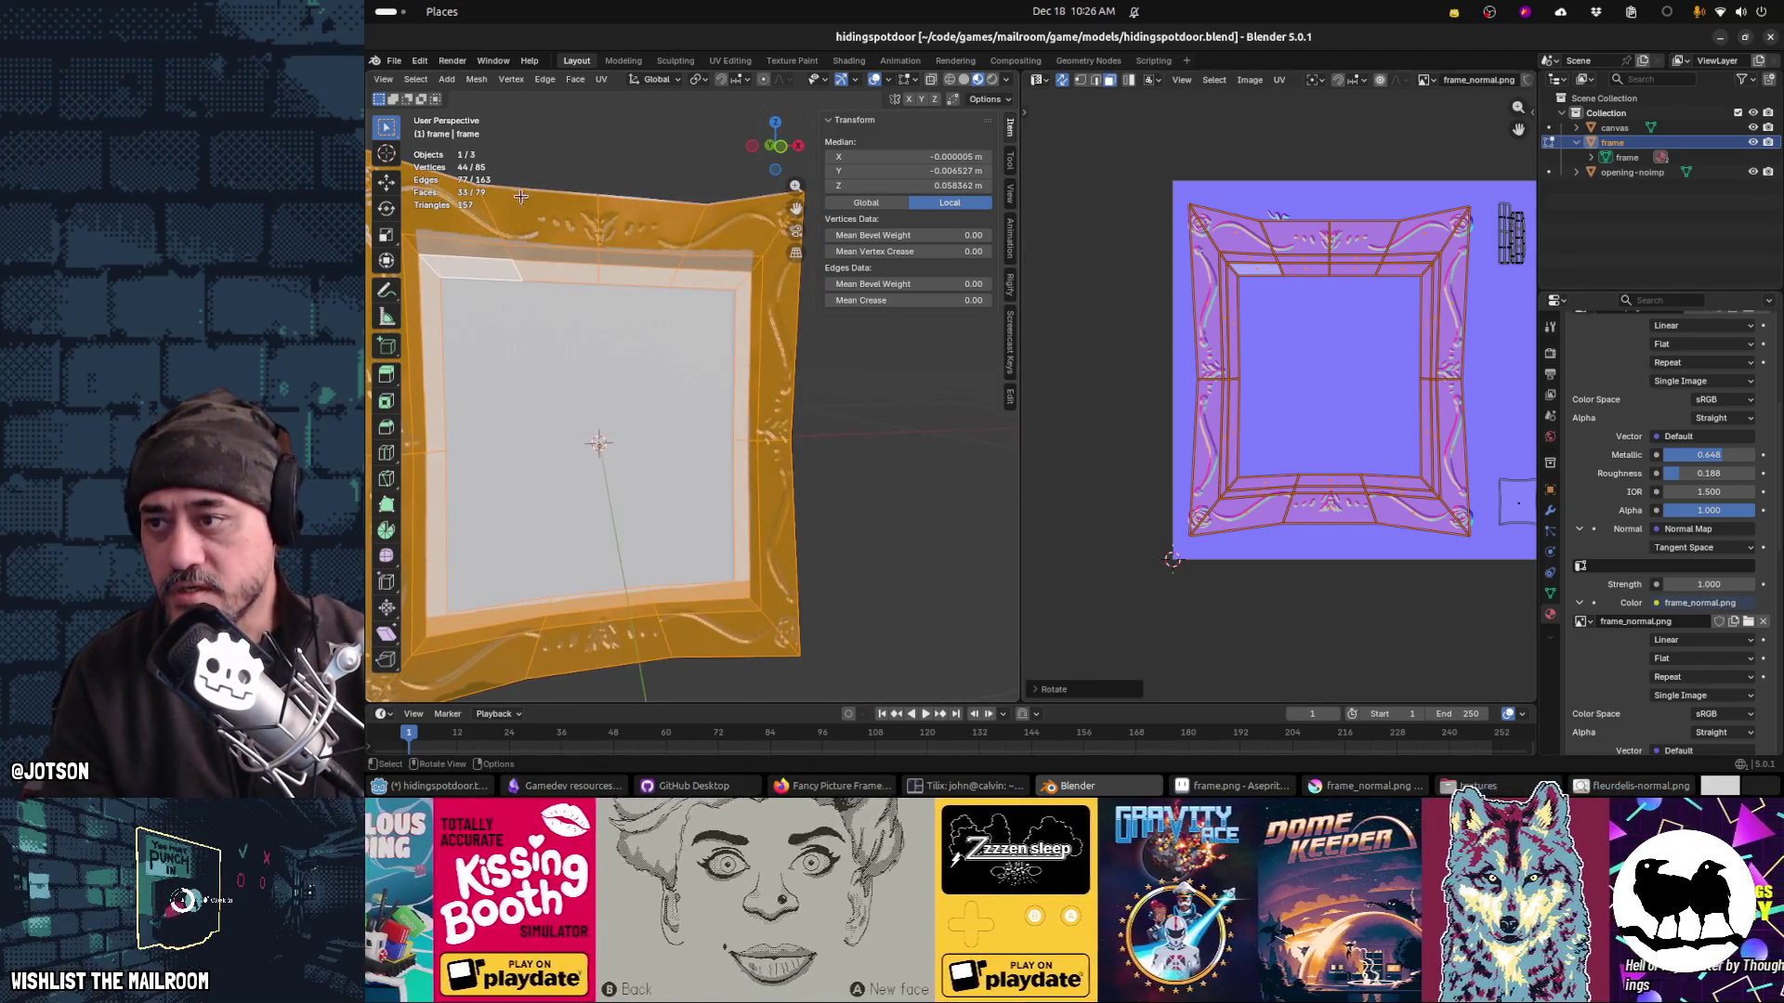
key("alt+Tab")
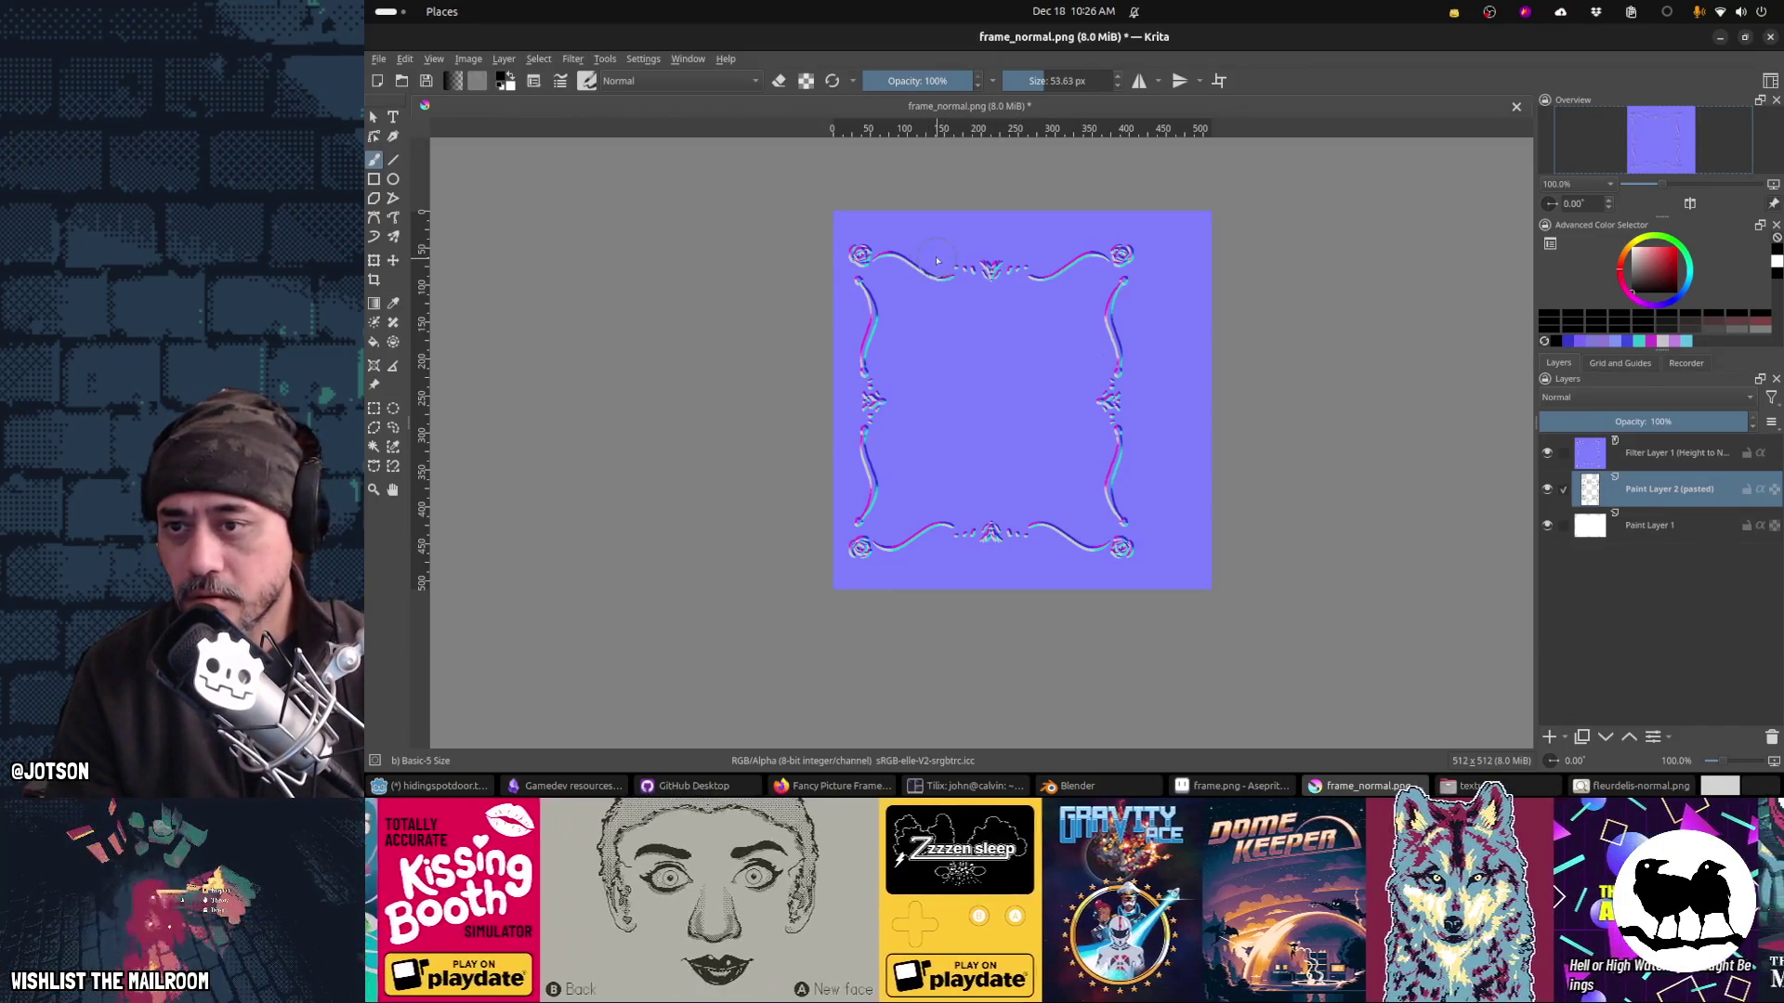
key("ctrl+s")
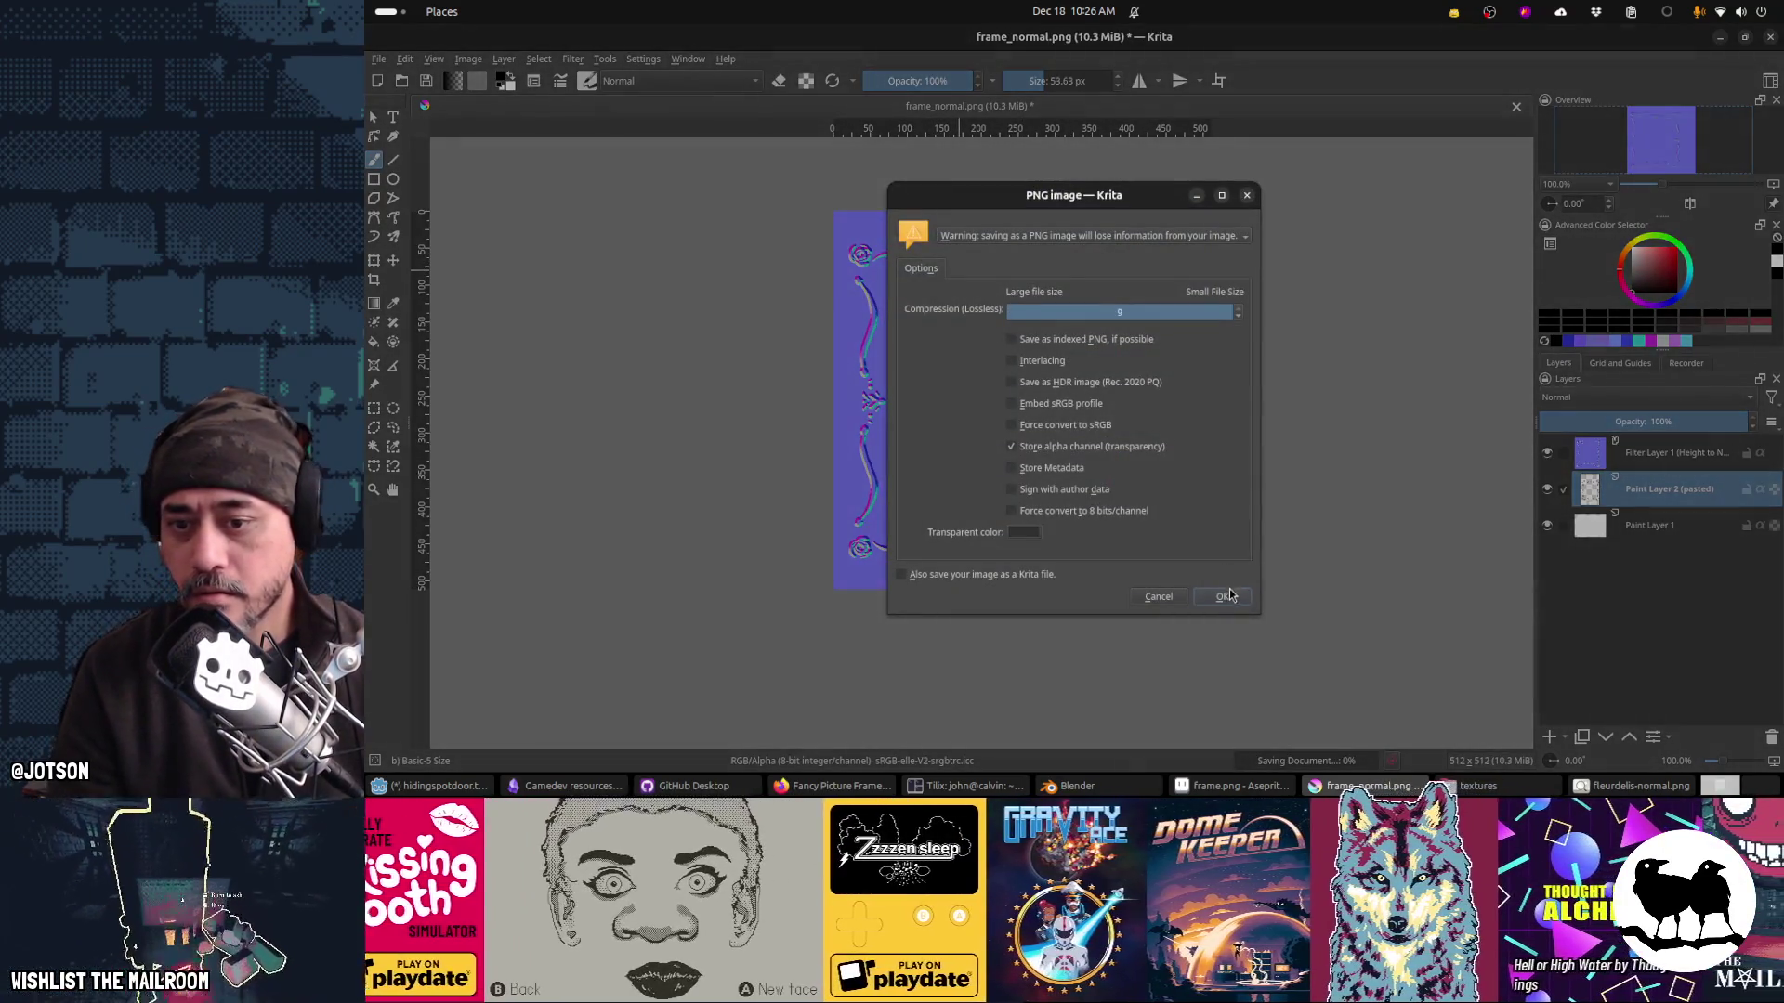
left_click(1232, 598)
key("alt+Tab")
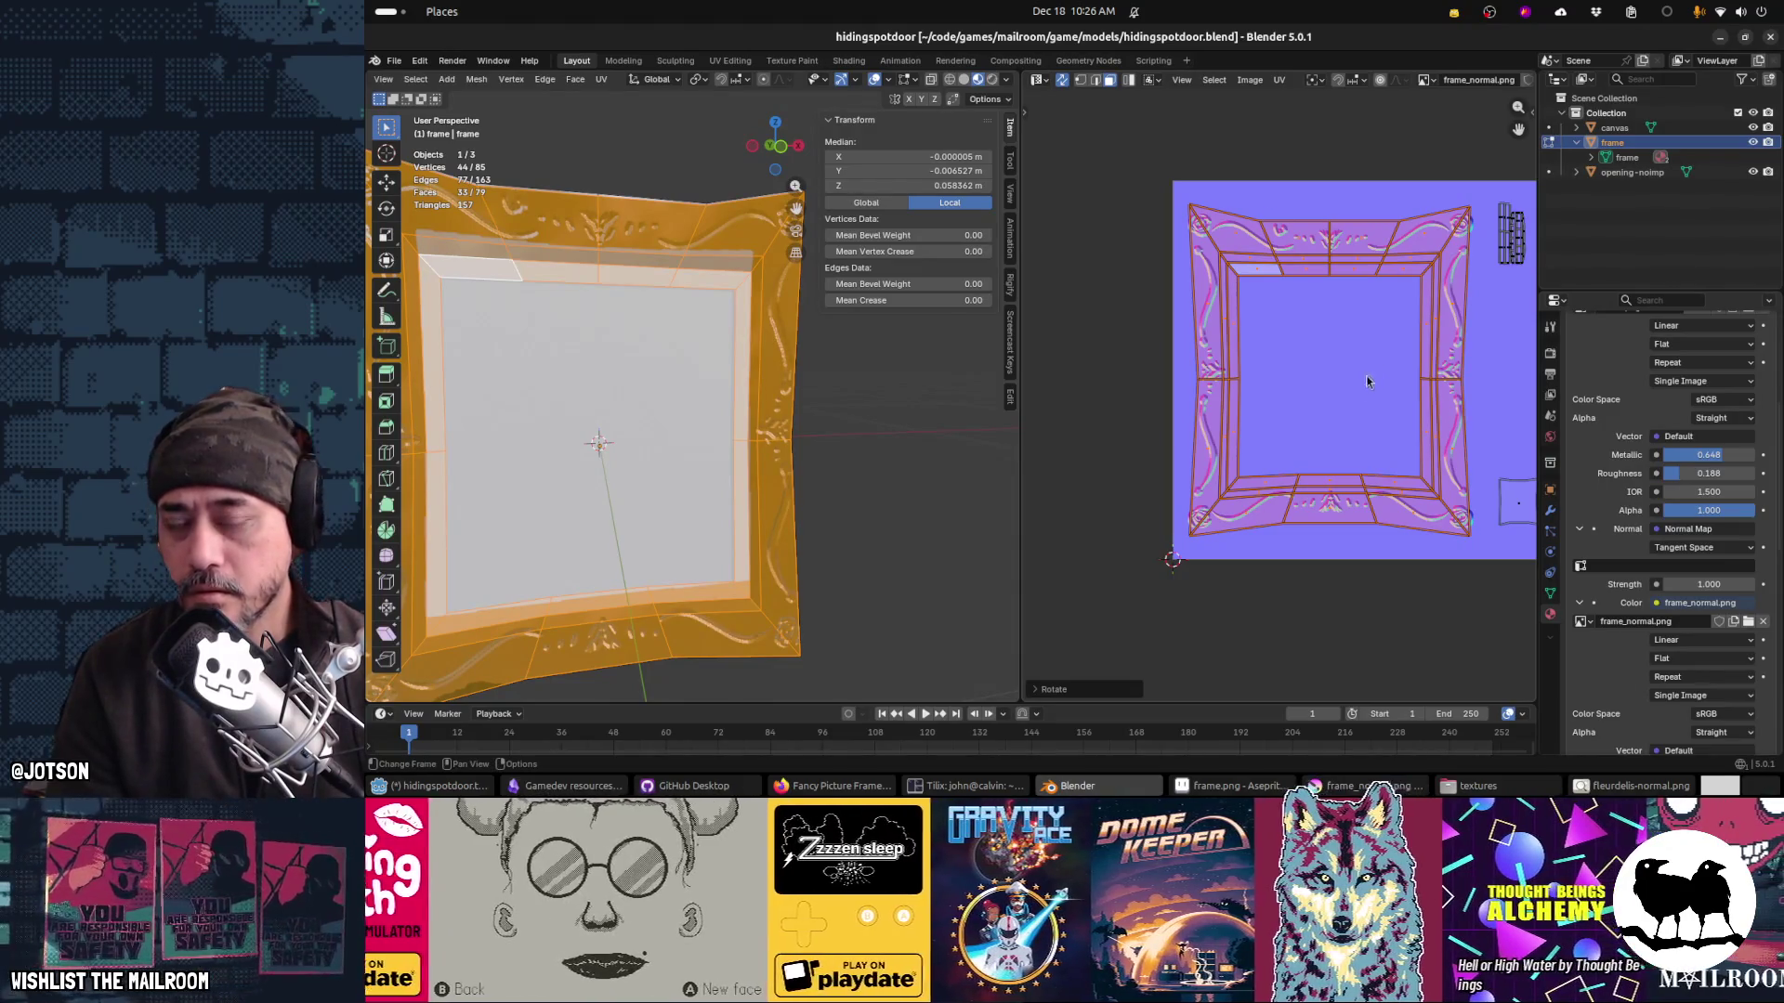
Step: Hide the viewport overlays and tilt the view to inspect the frame's relief
mouse_move(919, 421)
left_mouse_down()
mouse_move(822, 420)
mouse_move(858, 422)
left_mouse_up()
key("n")
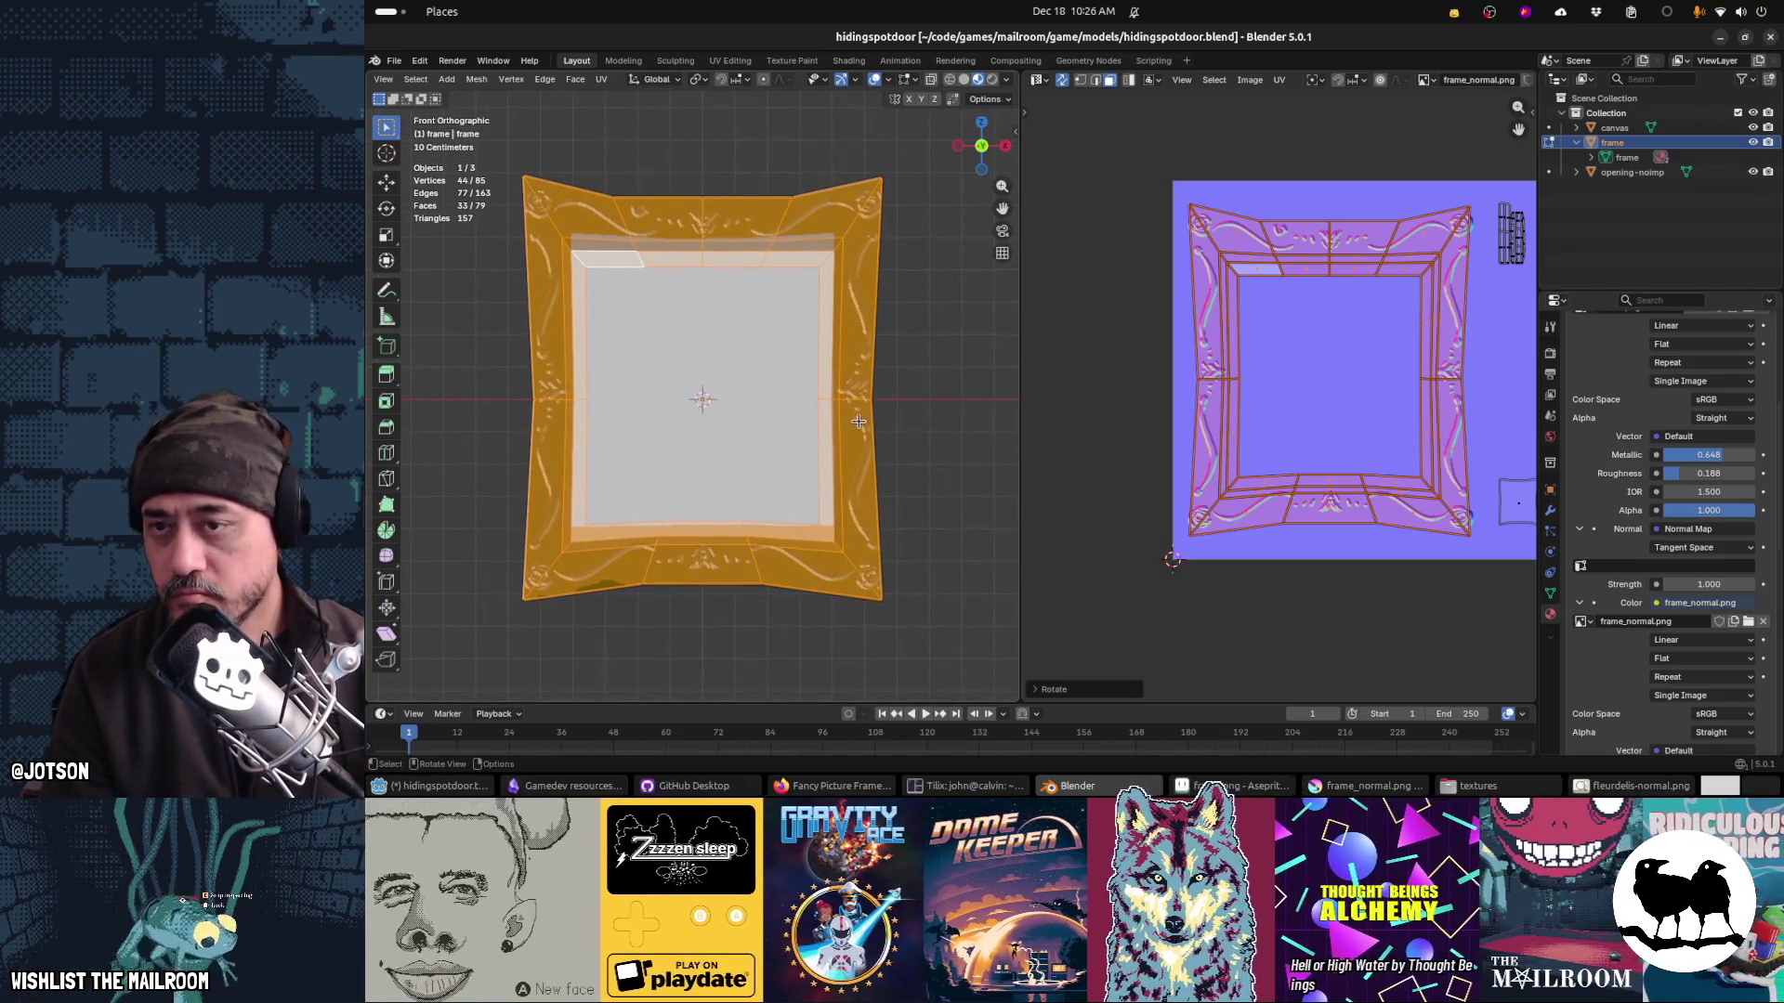
left_click(875, 80)
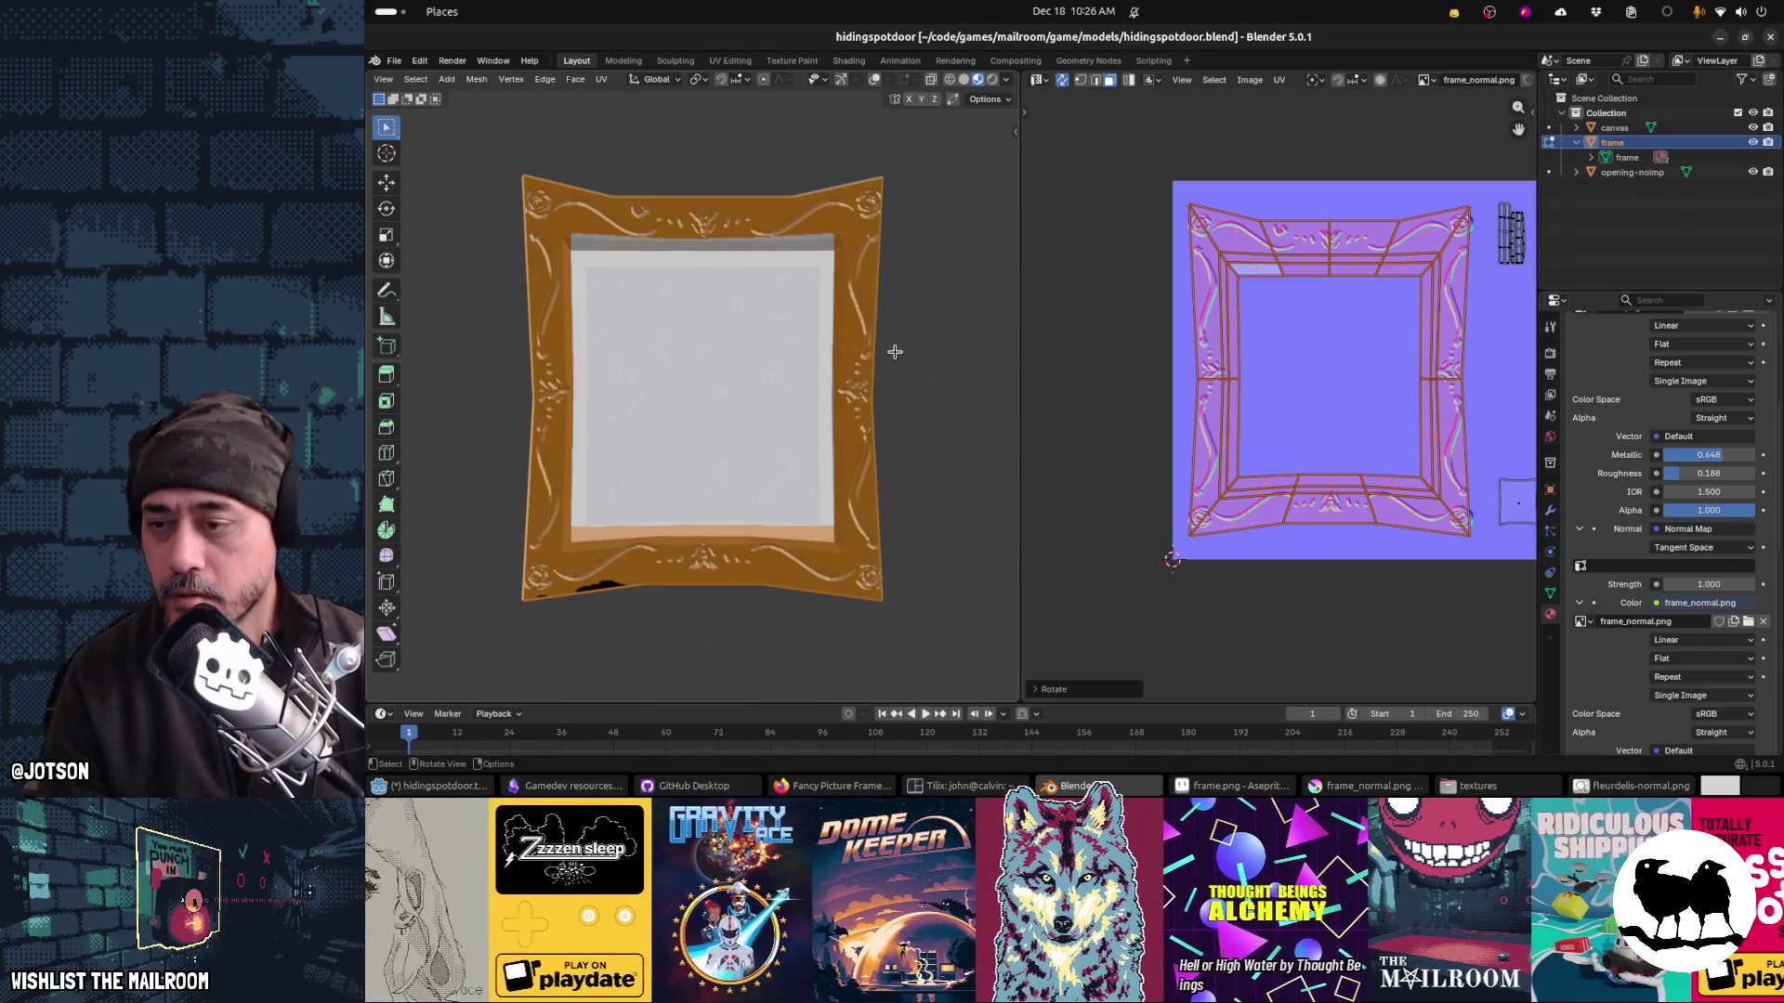
left_click_drag(864, 347, 902, 351)
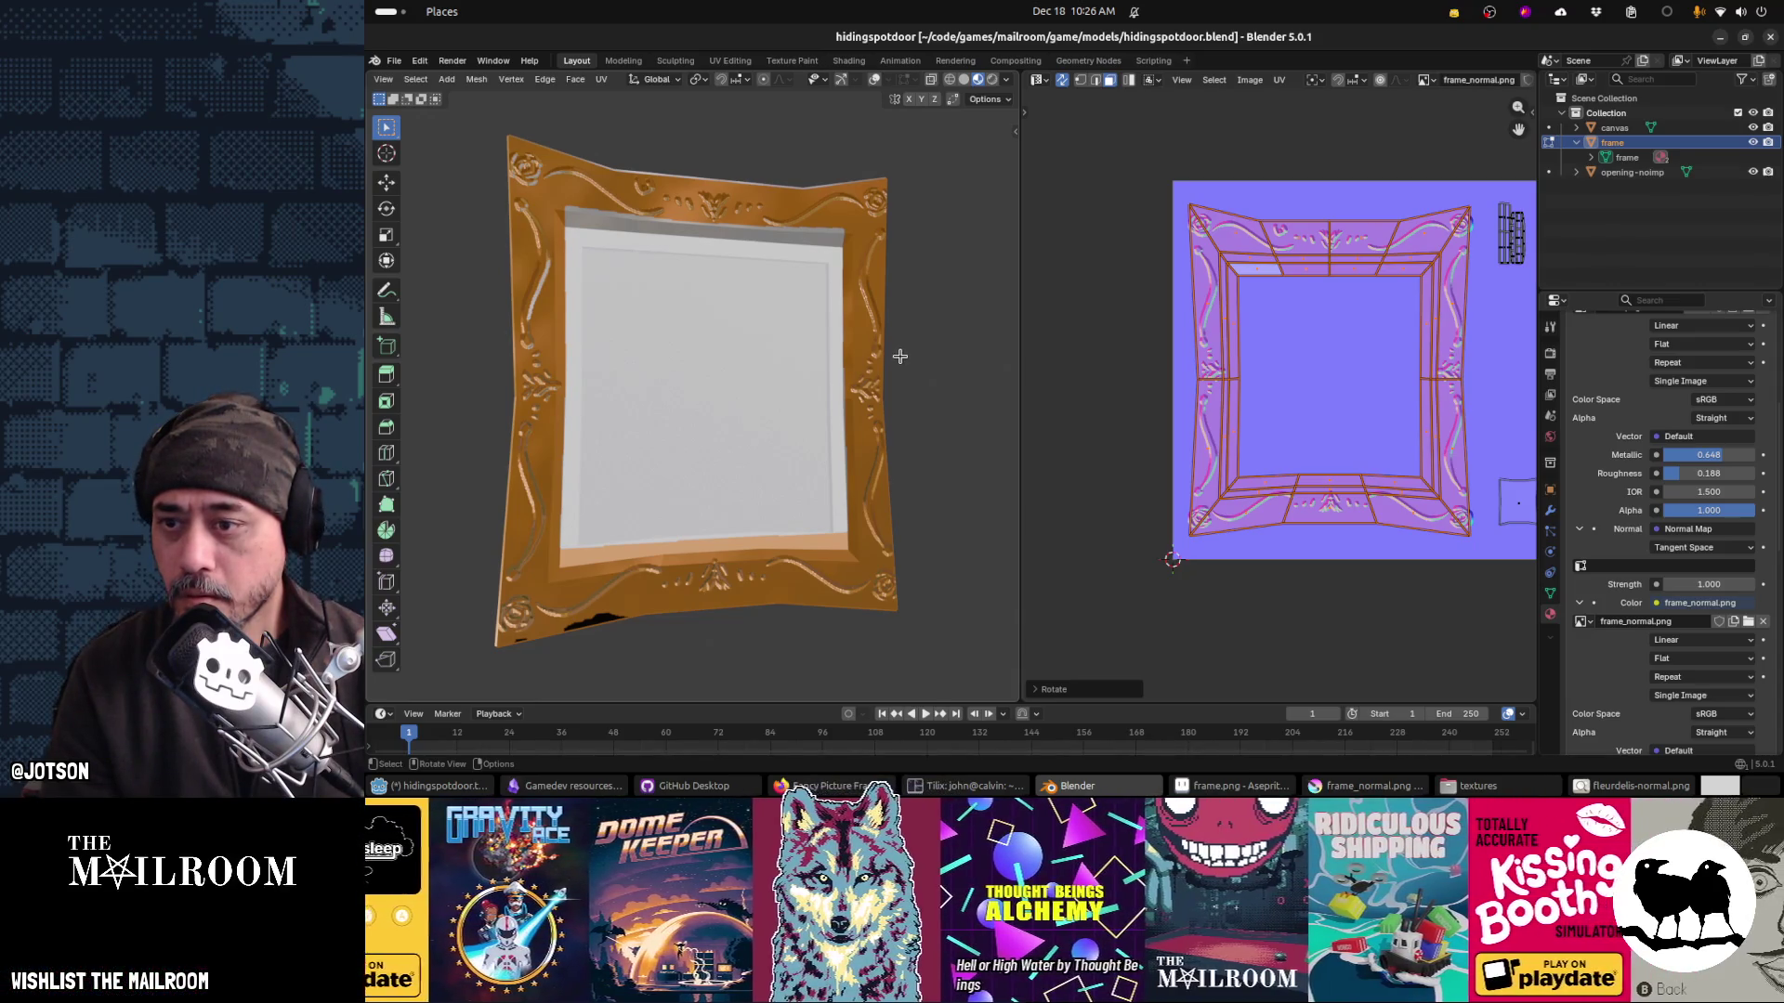
left_click_drag(897, 354, 894, 354)
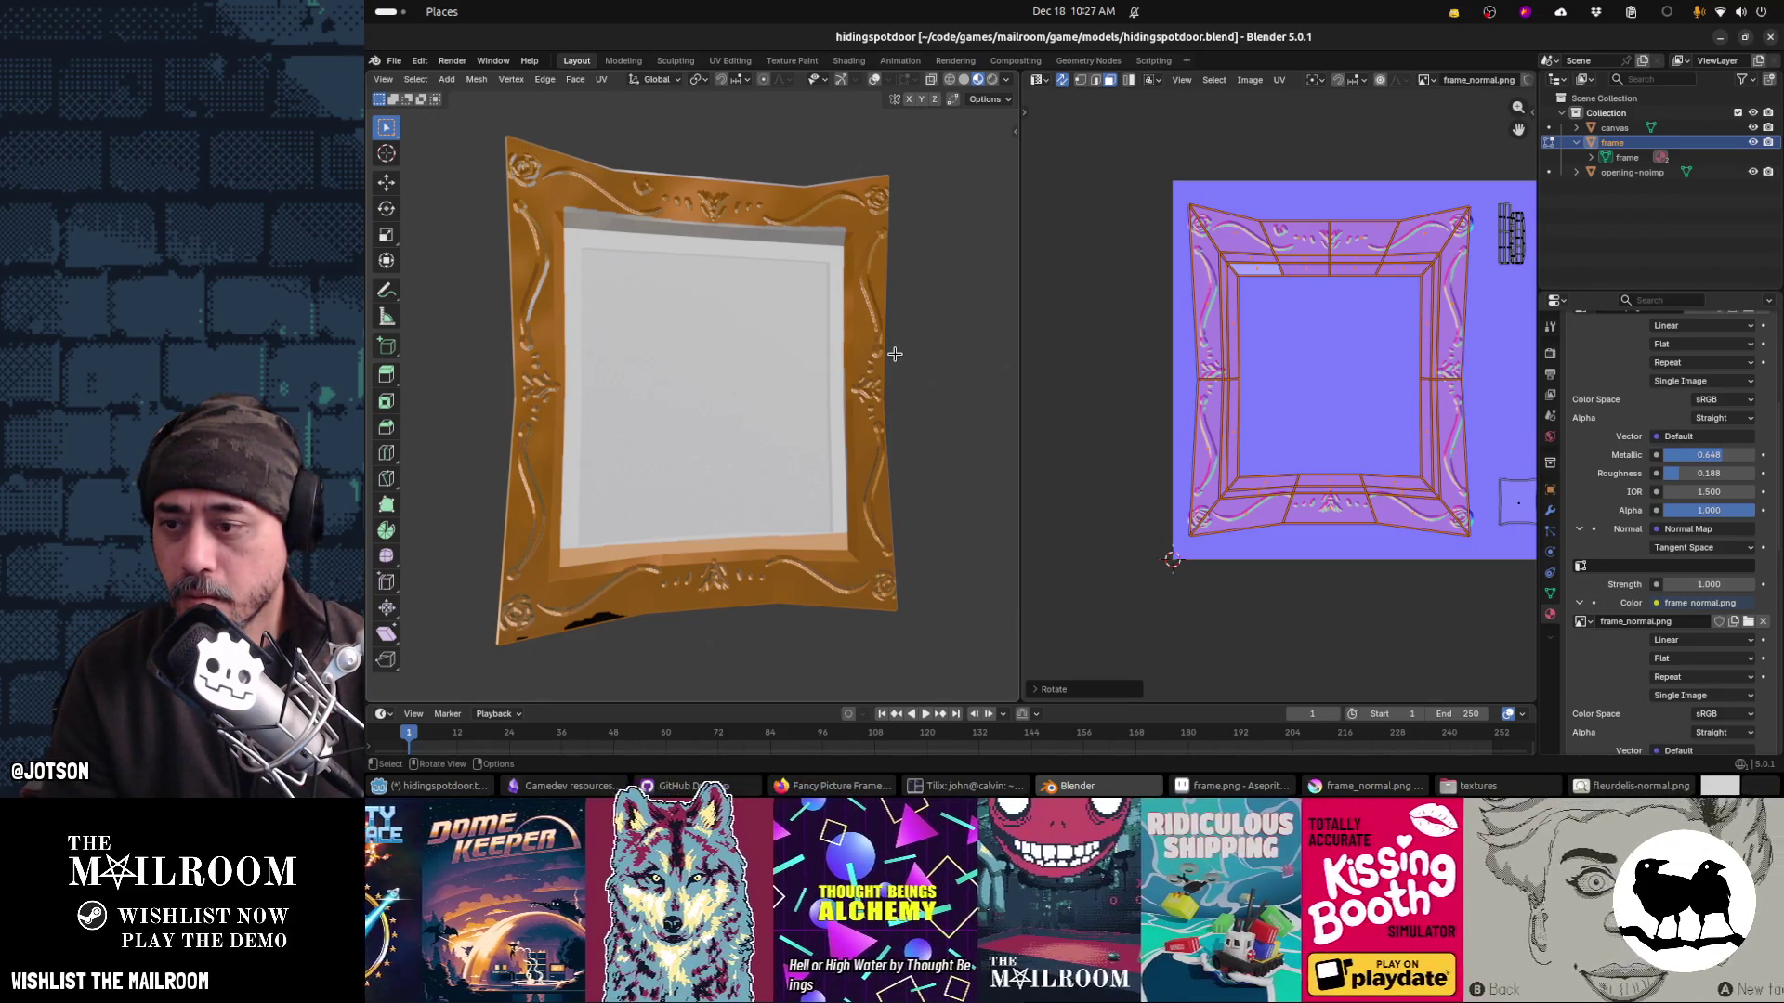
key("alt+Tab")
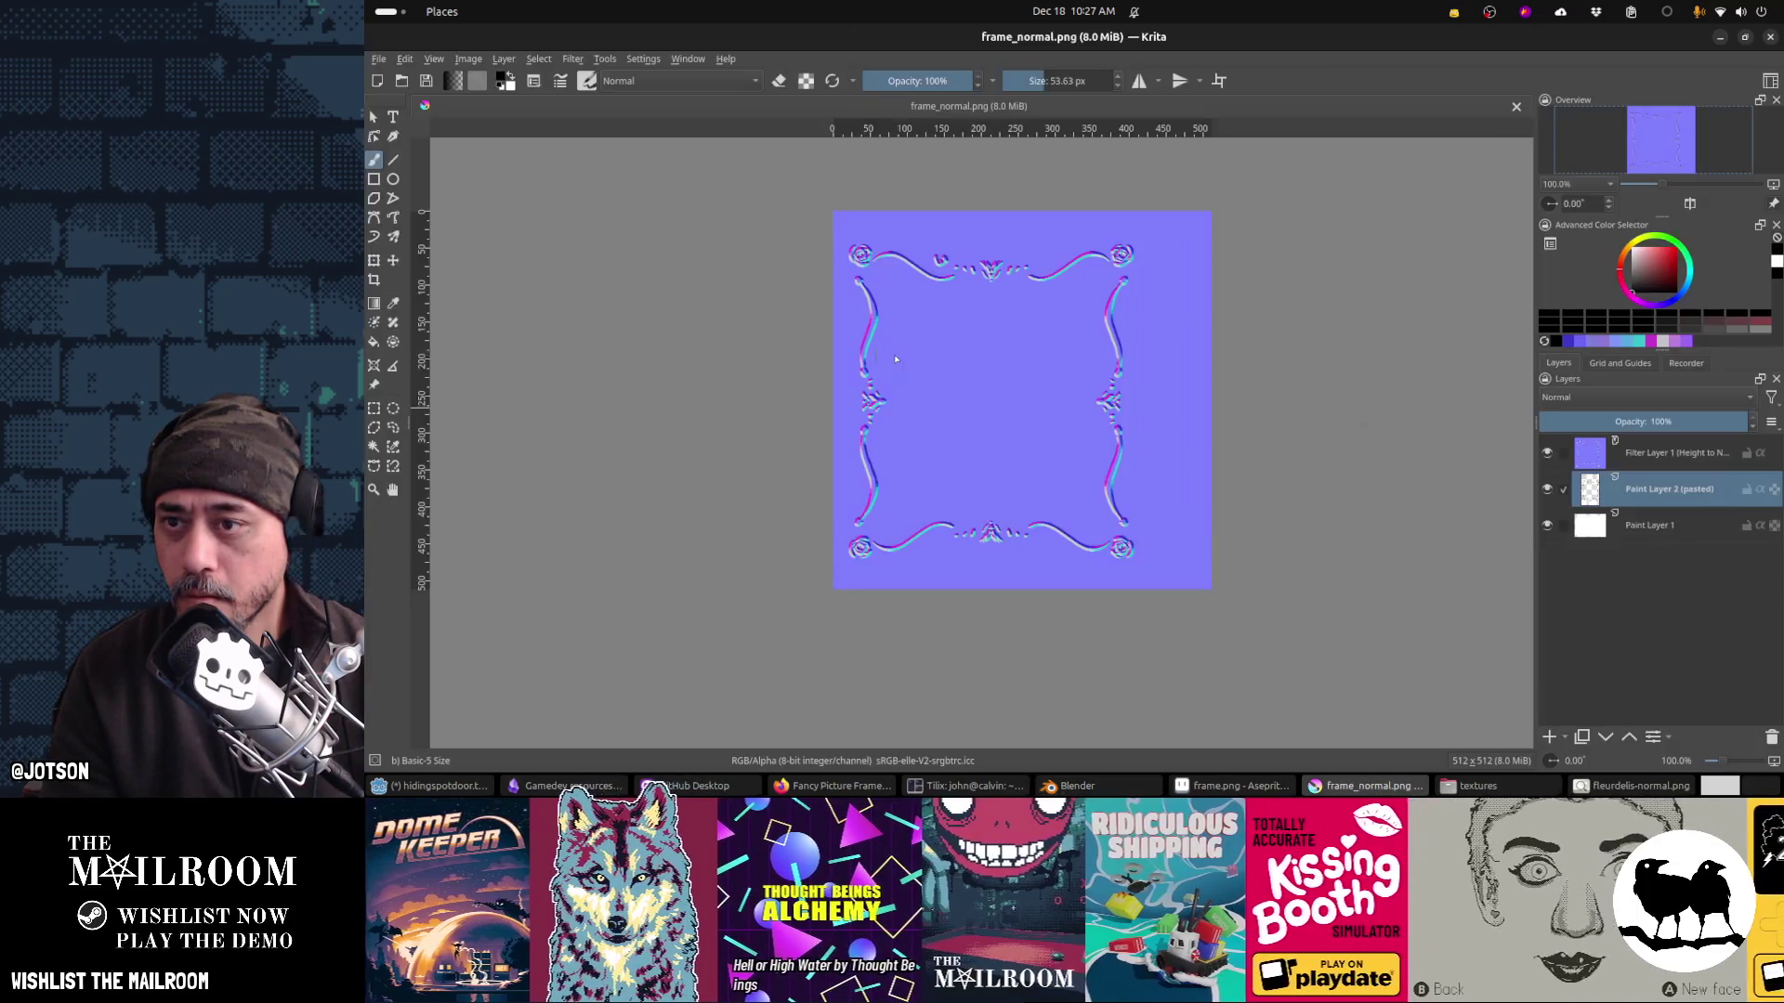
Step: Freehand-select the top border ornament and nudge it up about 5 px
left_click(393, 428)
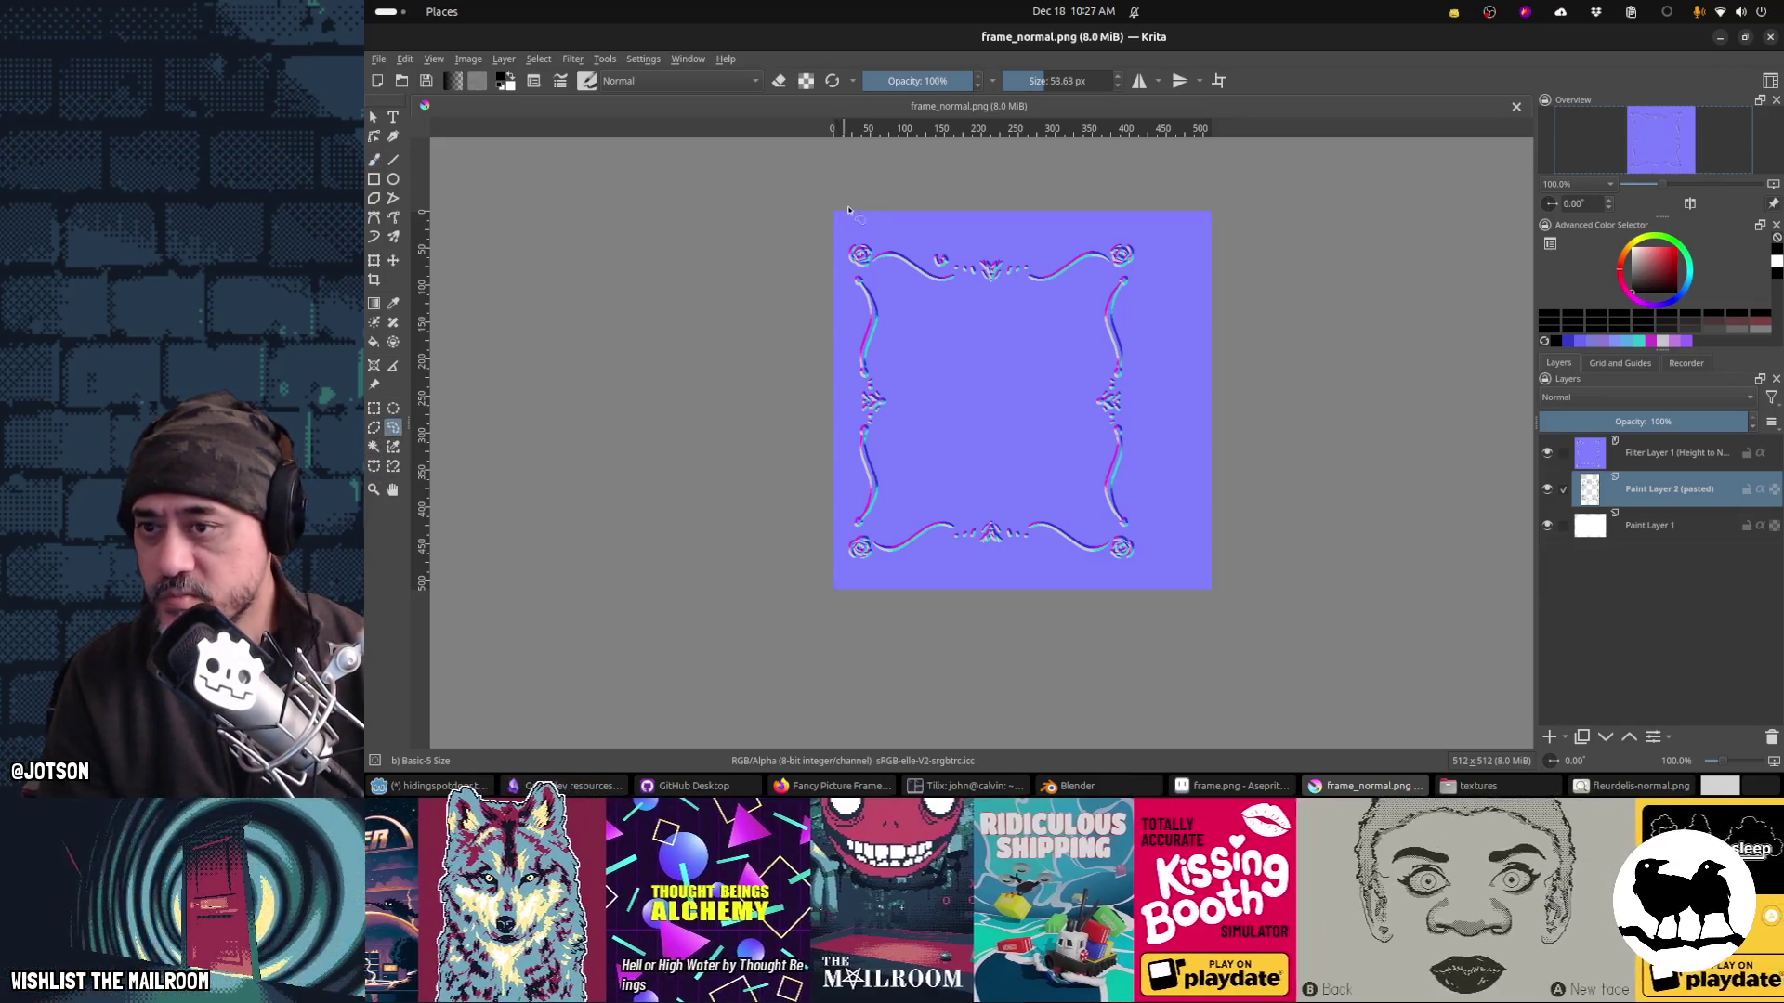
mouse_move(852, 223)
left_mouse_down()
mouse_move(866, 272)
mouse_move(866, 220)
mouse_move(837, 215)
mouse_move(835, 258)
mouse_move(986, 306)
left_mouse_up()
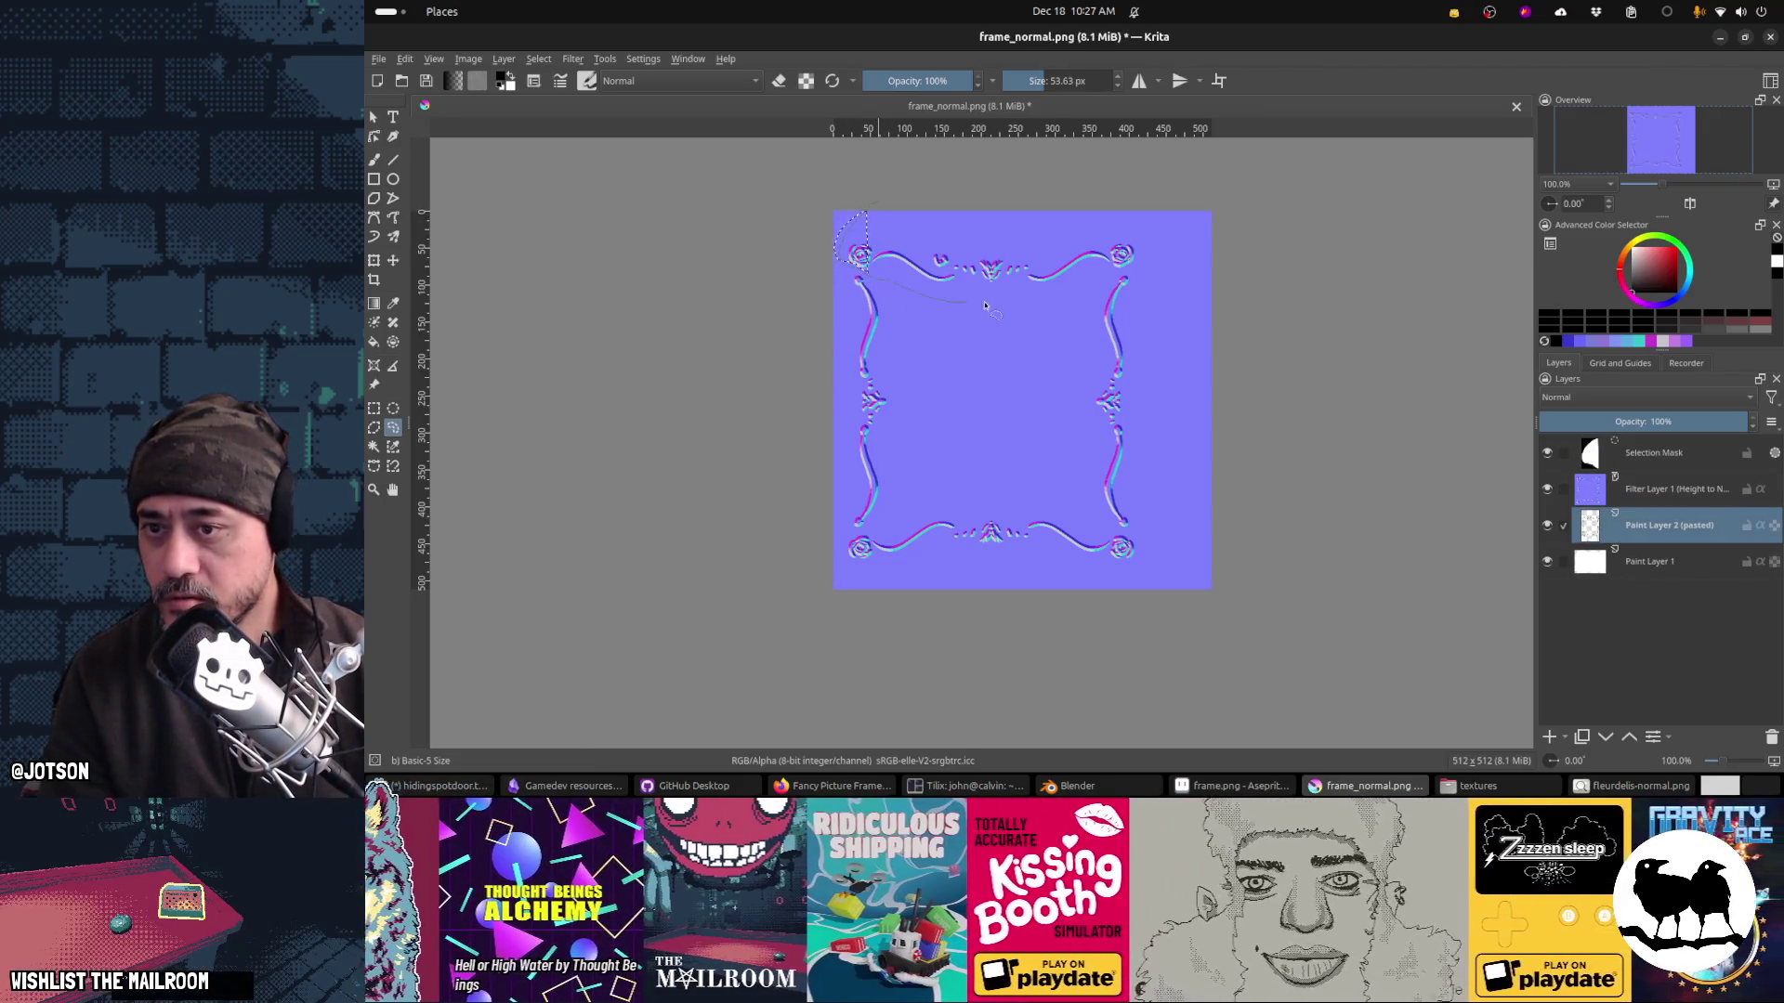
mouse_move(1149, 265)
left_mouse_down()
mouse_move(841, 232)
mouse_move(855, 269)
left_mouse_up()
key("t")
left_click_drag(992, 267, 987, 269)
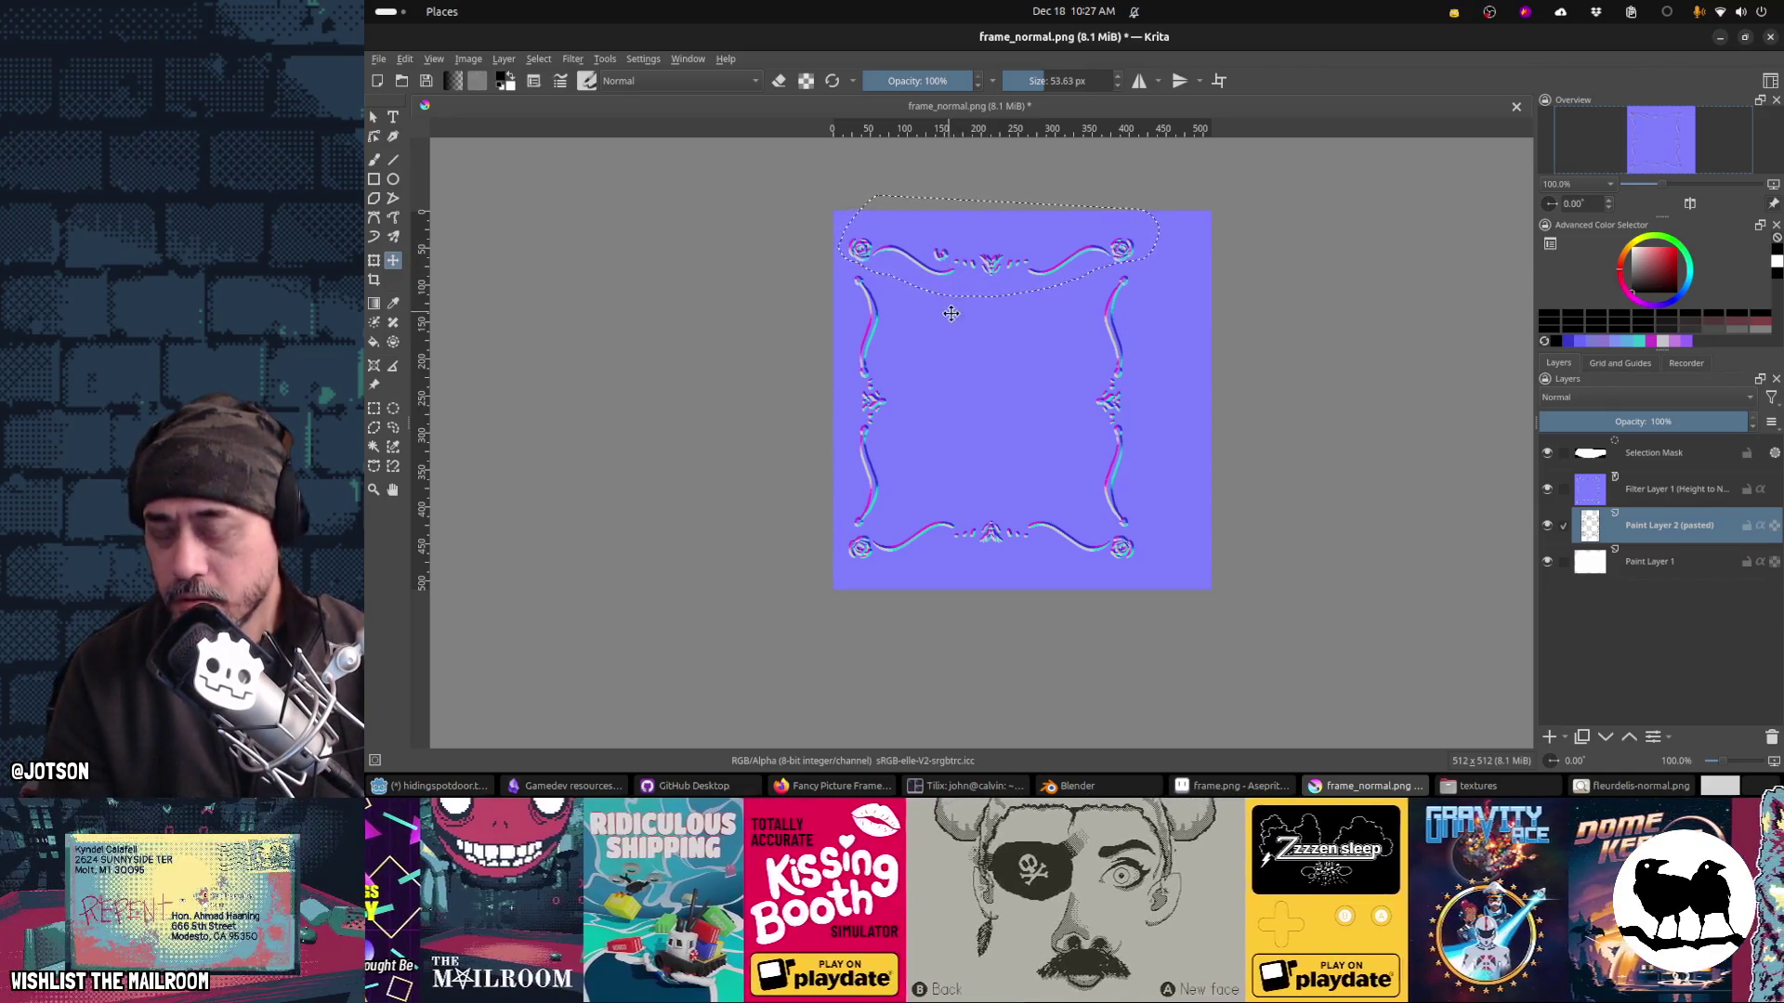
Step: Turn off horizontal mirroring and delete the lower half of the frame ornaments
key("m")
key("m")
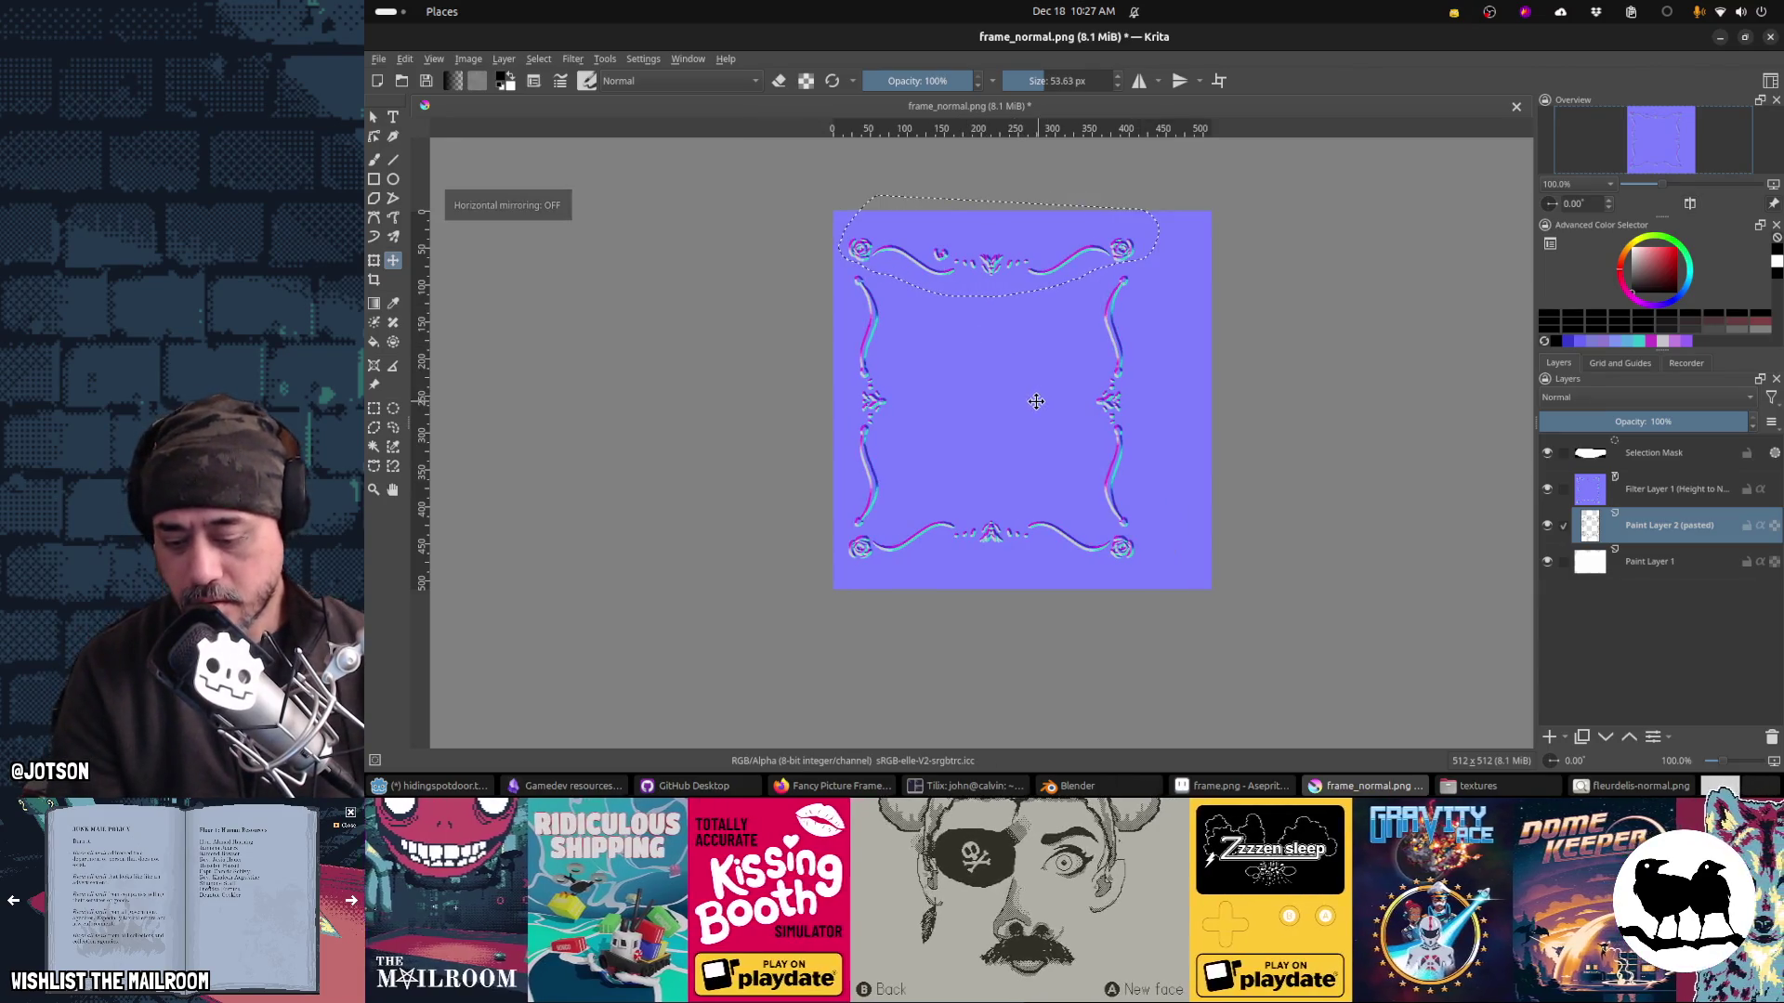
key("ctrl+r")
mouse_move(1264, 628)
left_mouse_down()
mouse_move(808, 518)
mouse_move(715, 402)
left_mouse_up()
key("Delete")
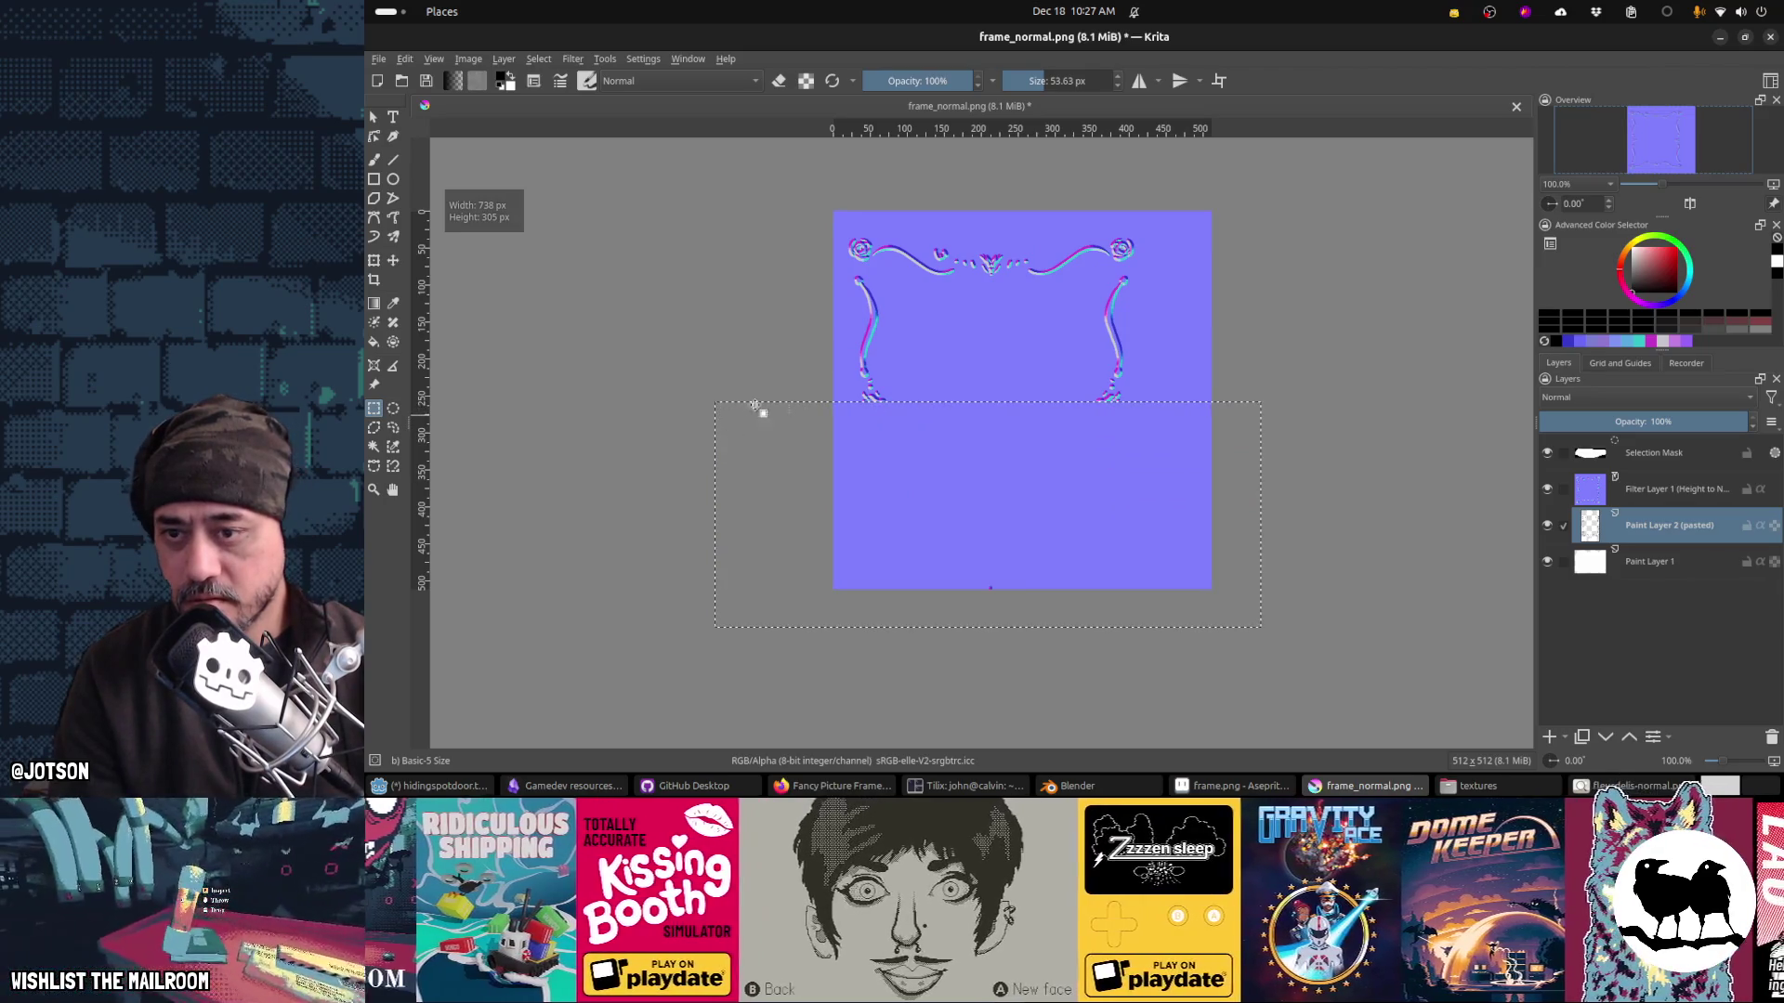
Step: Adjust the selection and make the pasted ornament layer active again
left_click_drag(807, 226, 1066, 338)
key("ctrl+a")
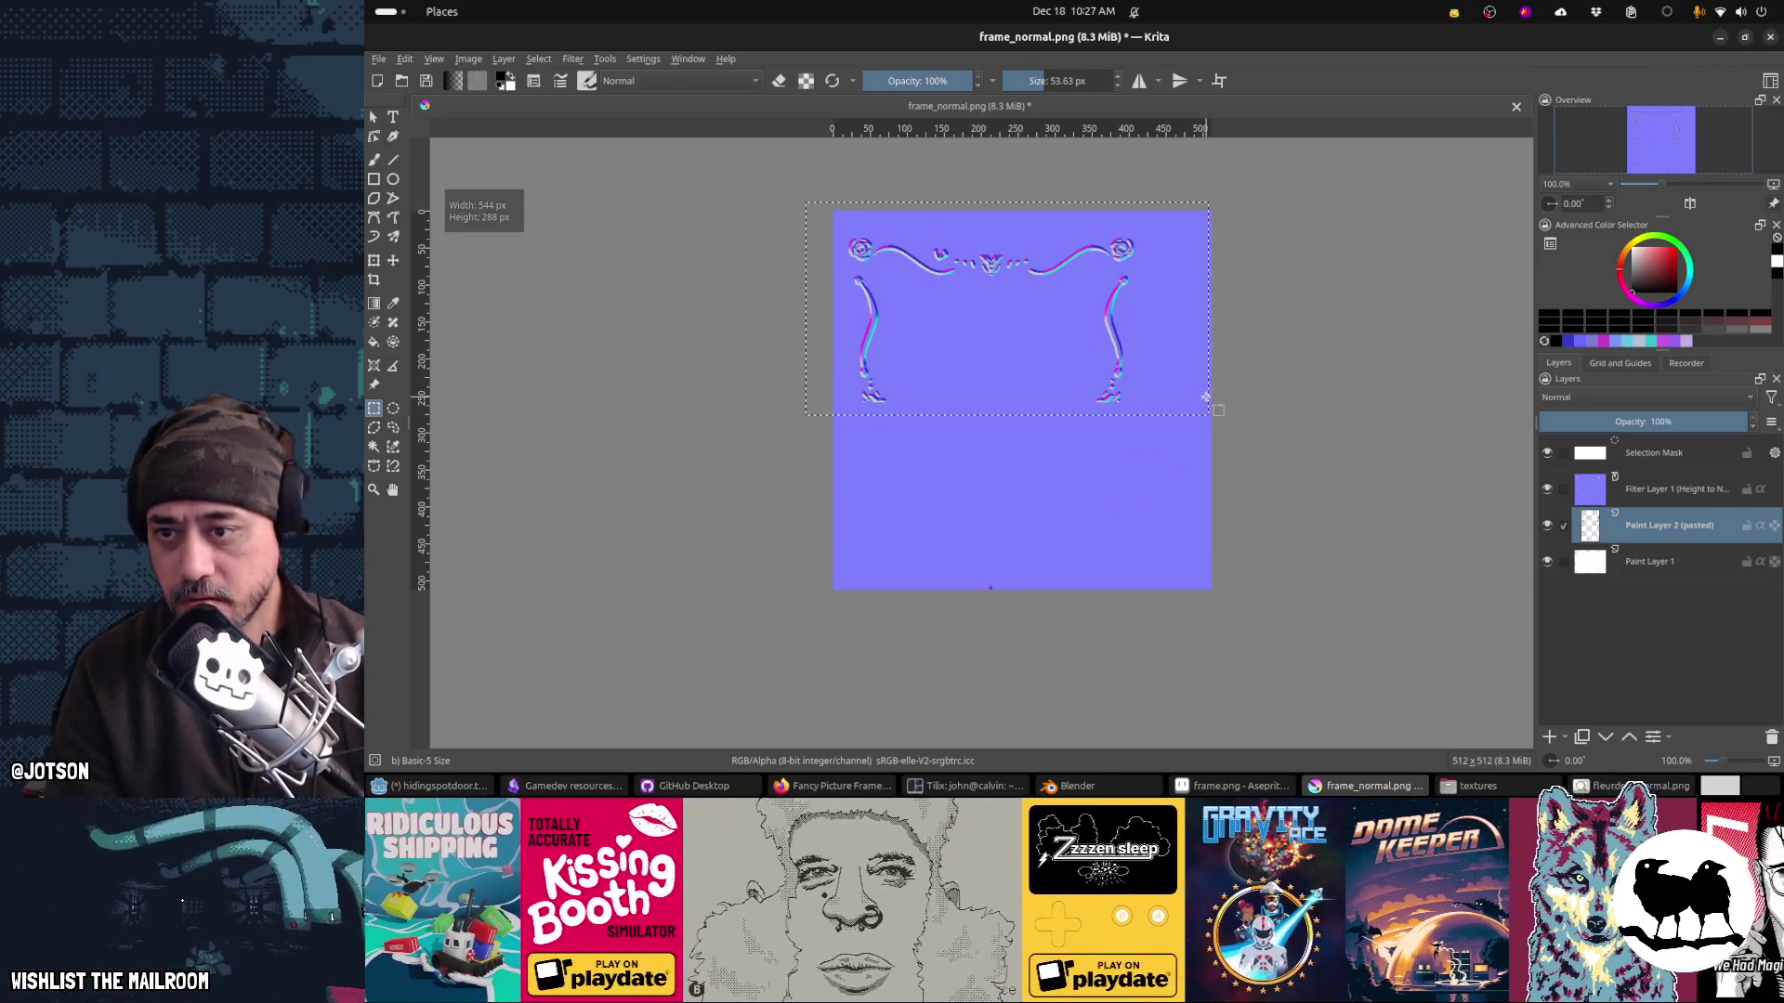
left_click_drag(1069, 632, 956, 573)
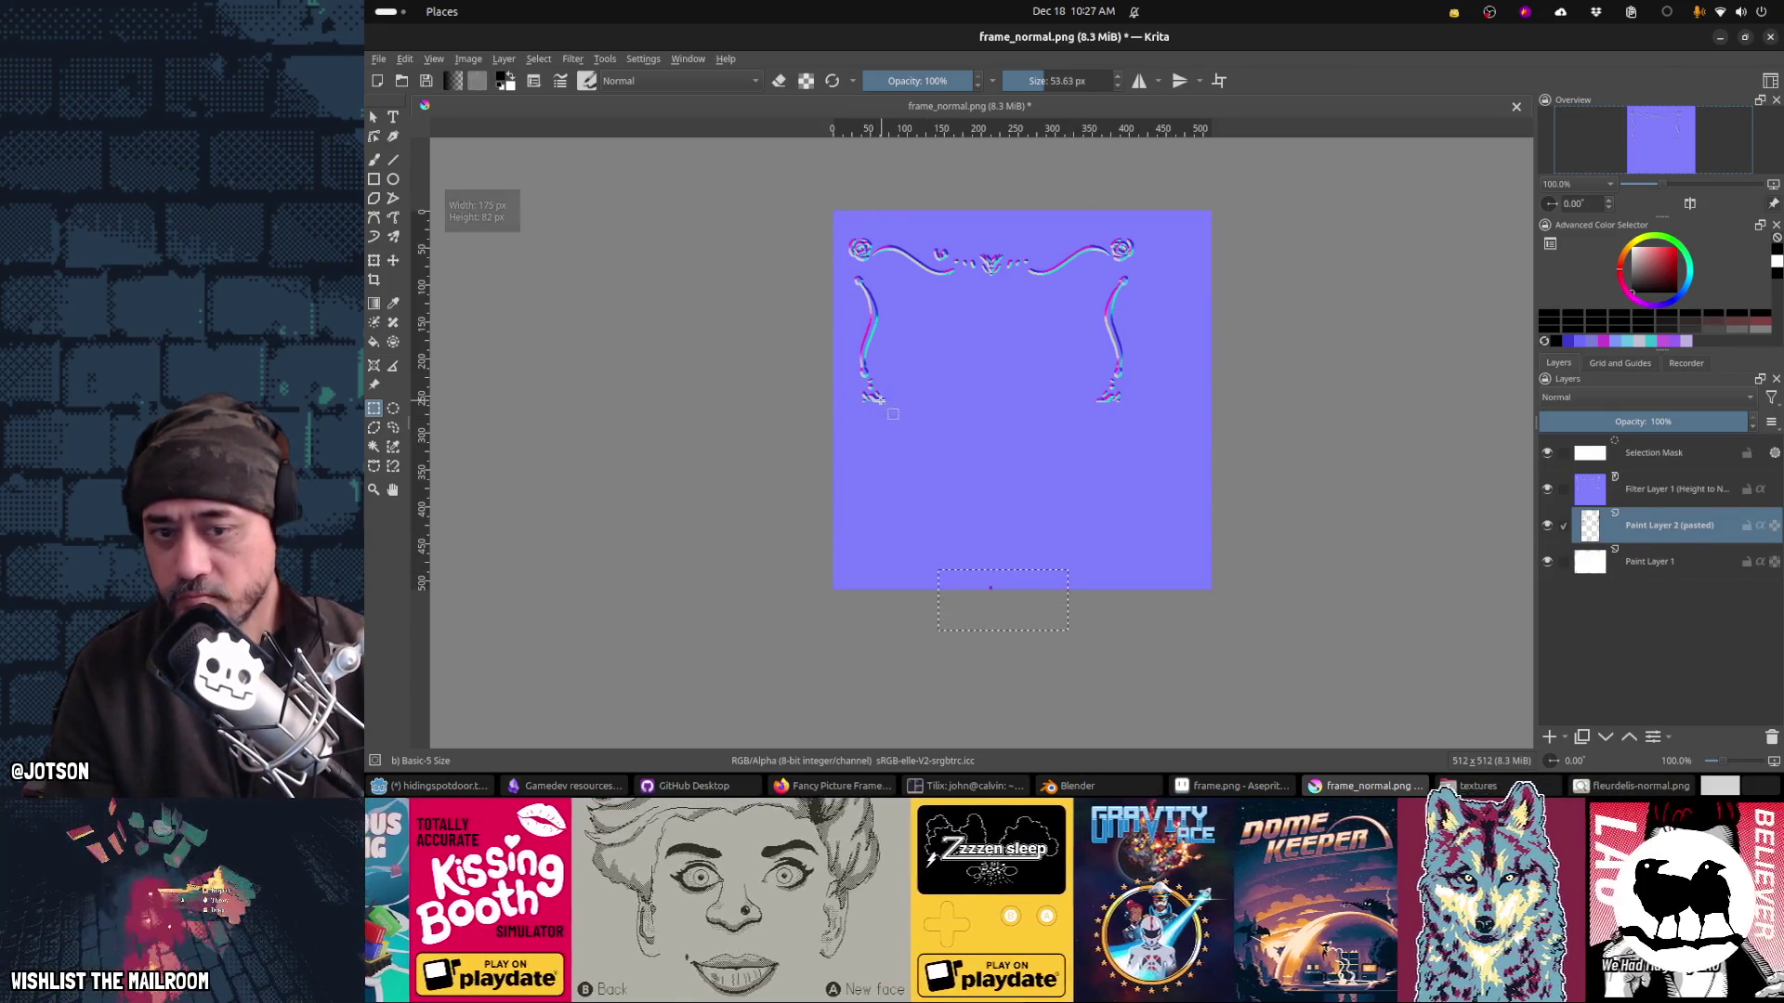
left_click(1653, 565)
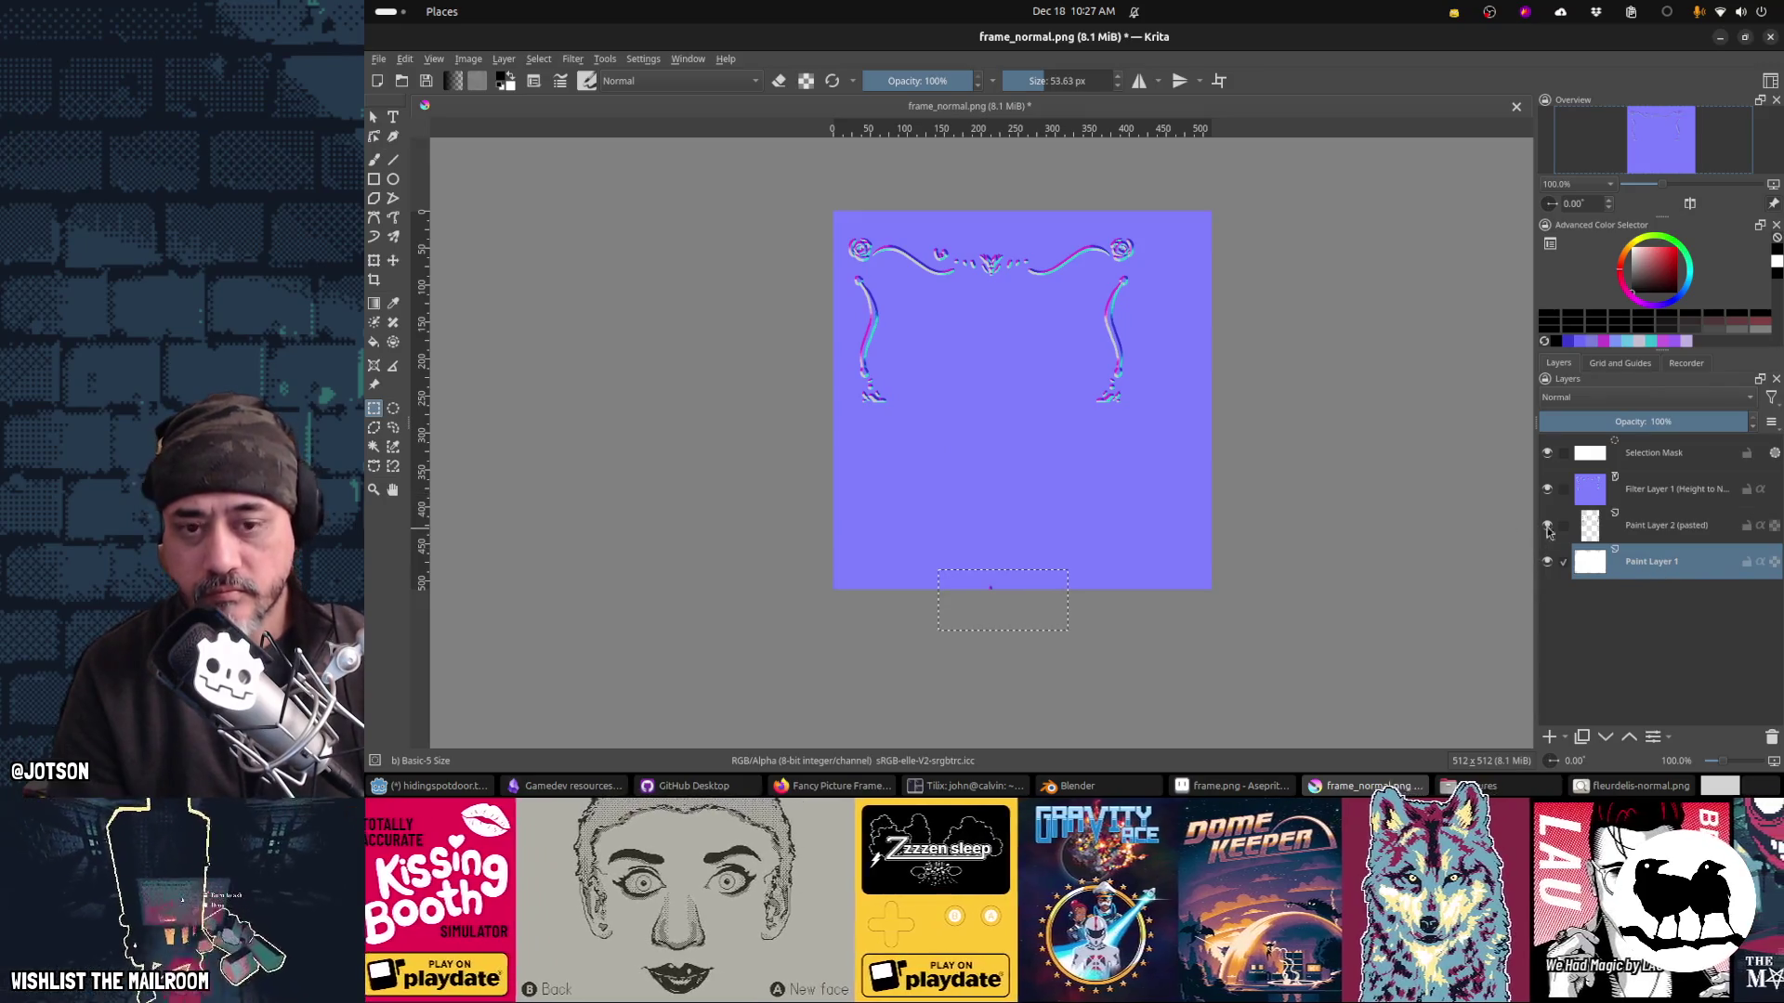
left_click(1663, 526)
Step: Copy the whole image and paste the top ornaments as new layers
key("ctrl+a")
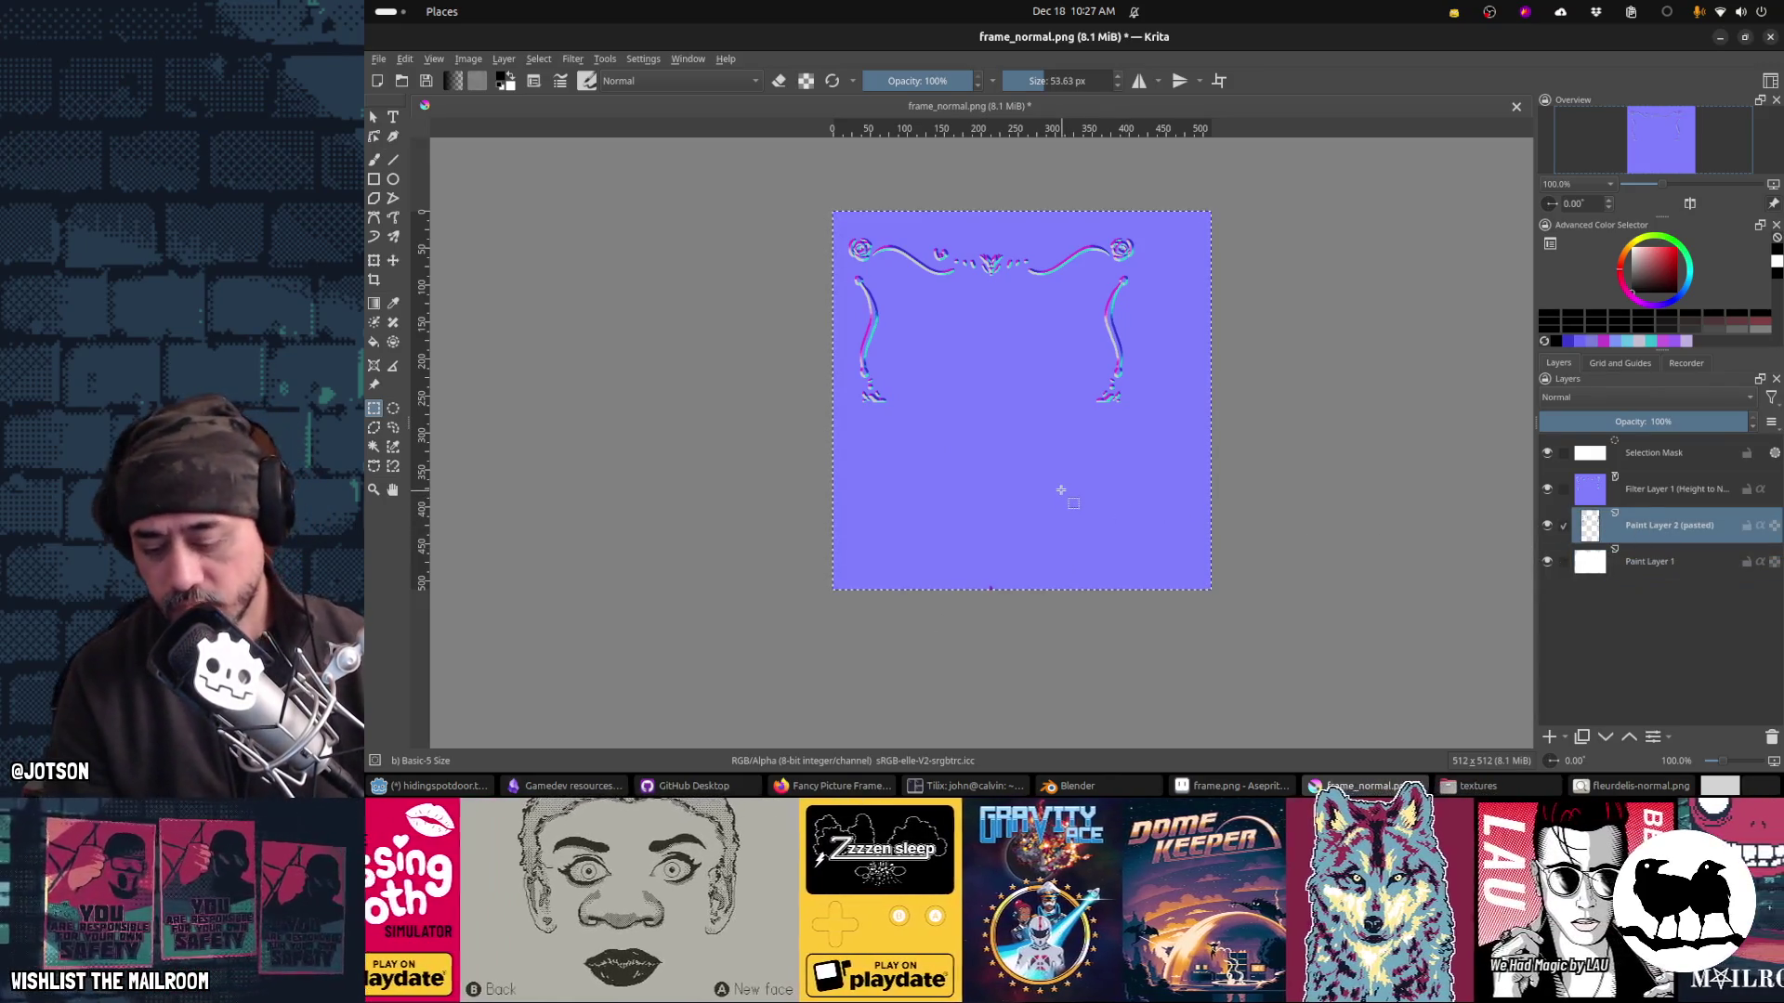
key("ctrl+c")
key("ctrl+v")
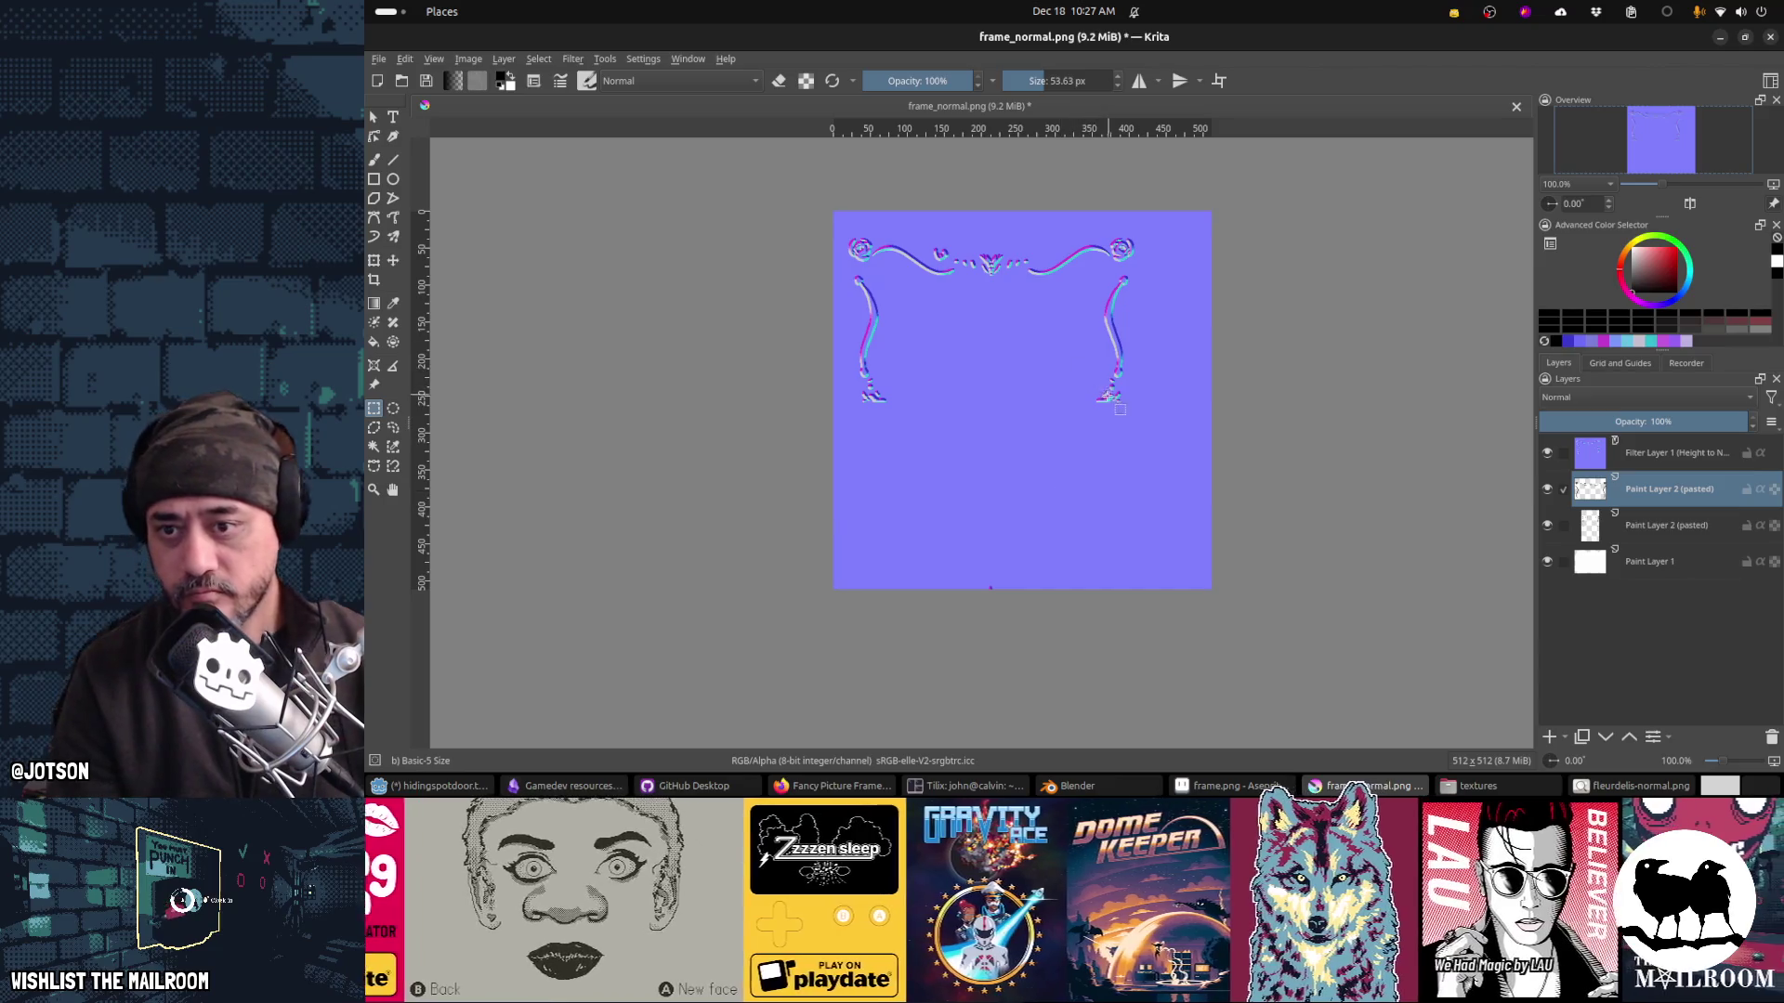
key("ctrl+a")
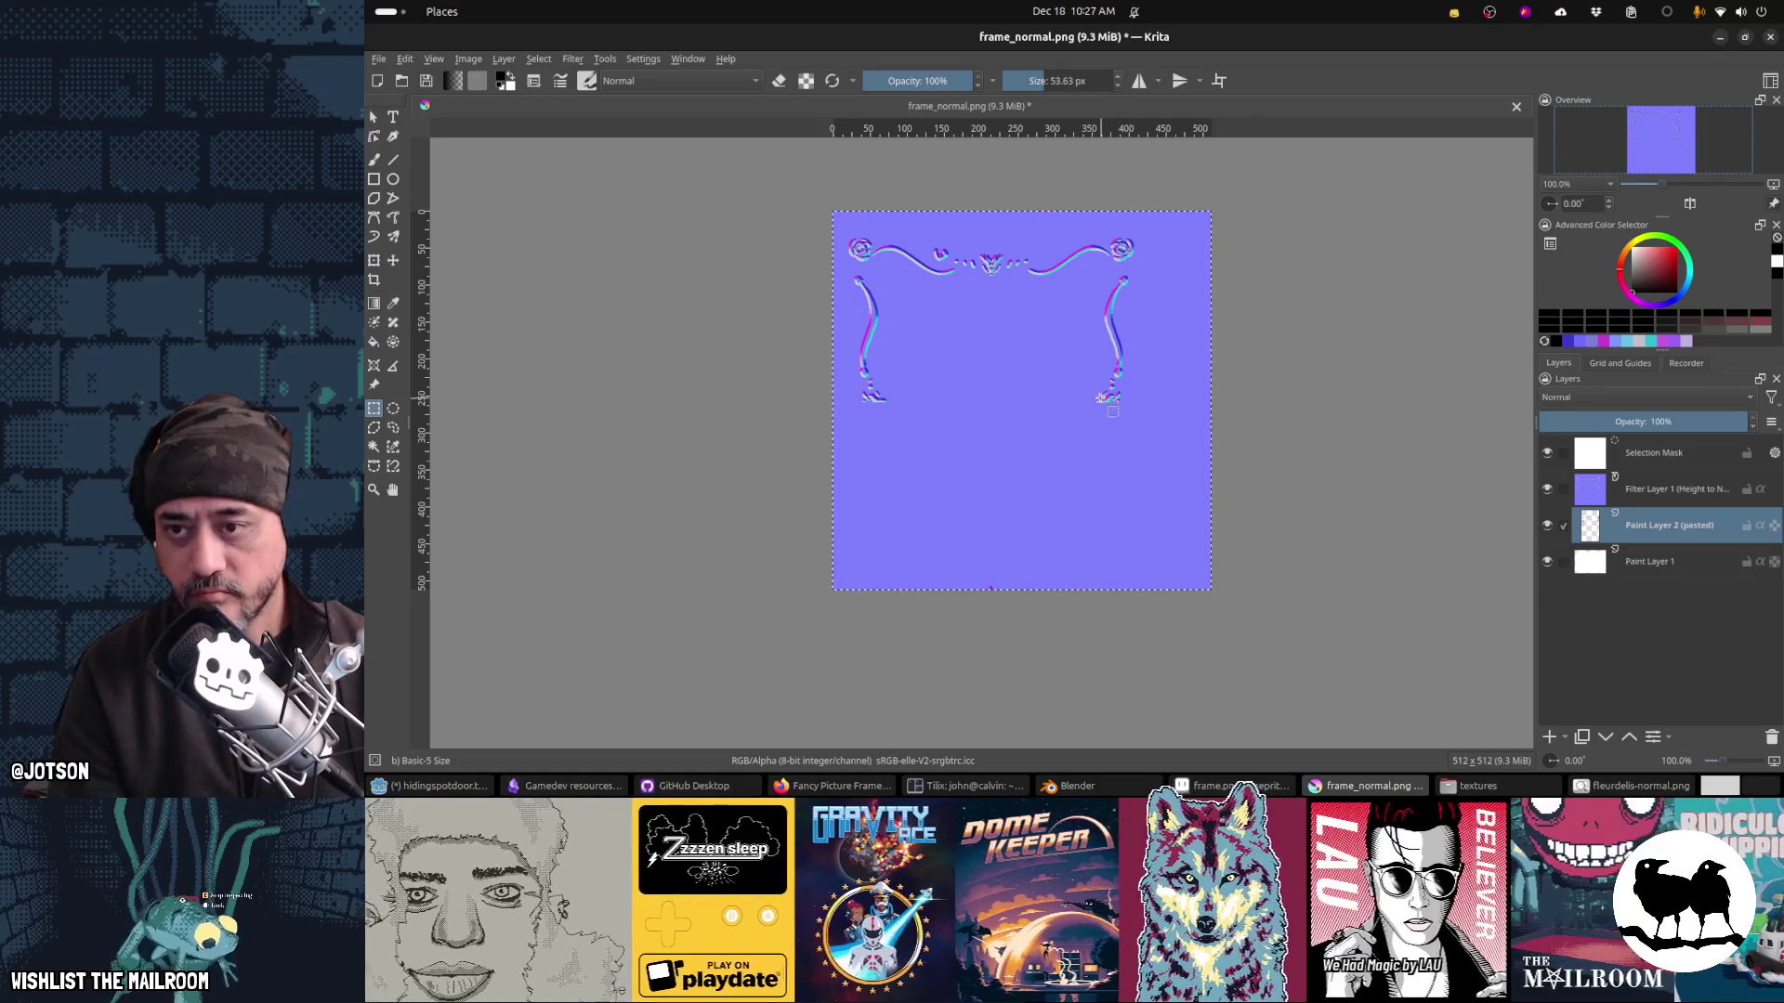
key("ctrl+c")
key("ctrl+v")
key("ctrl+t")
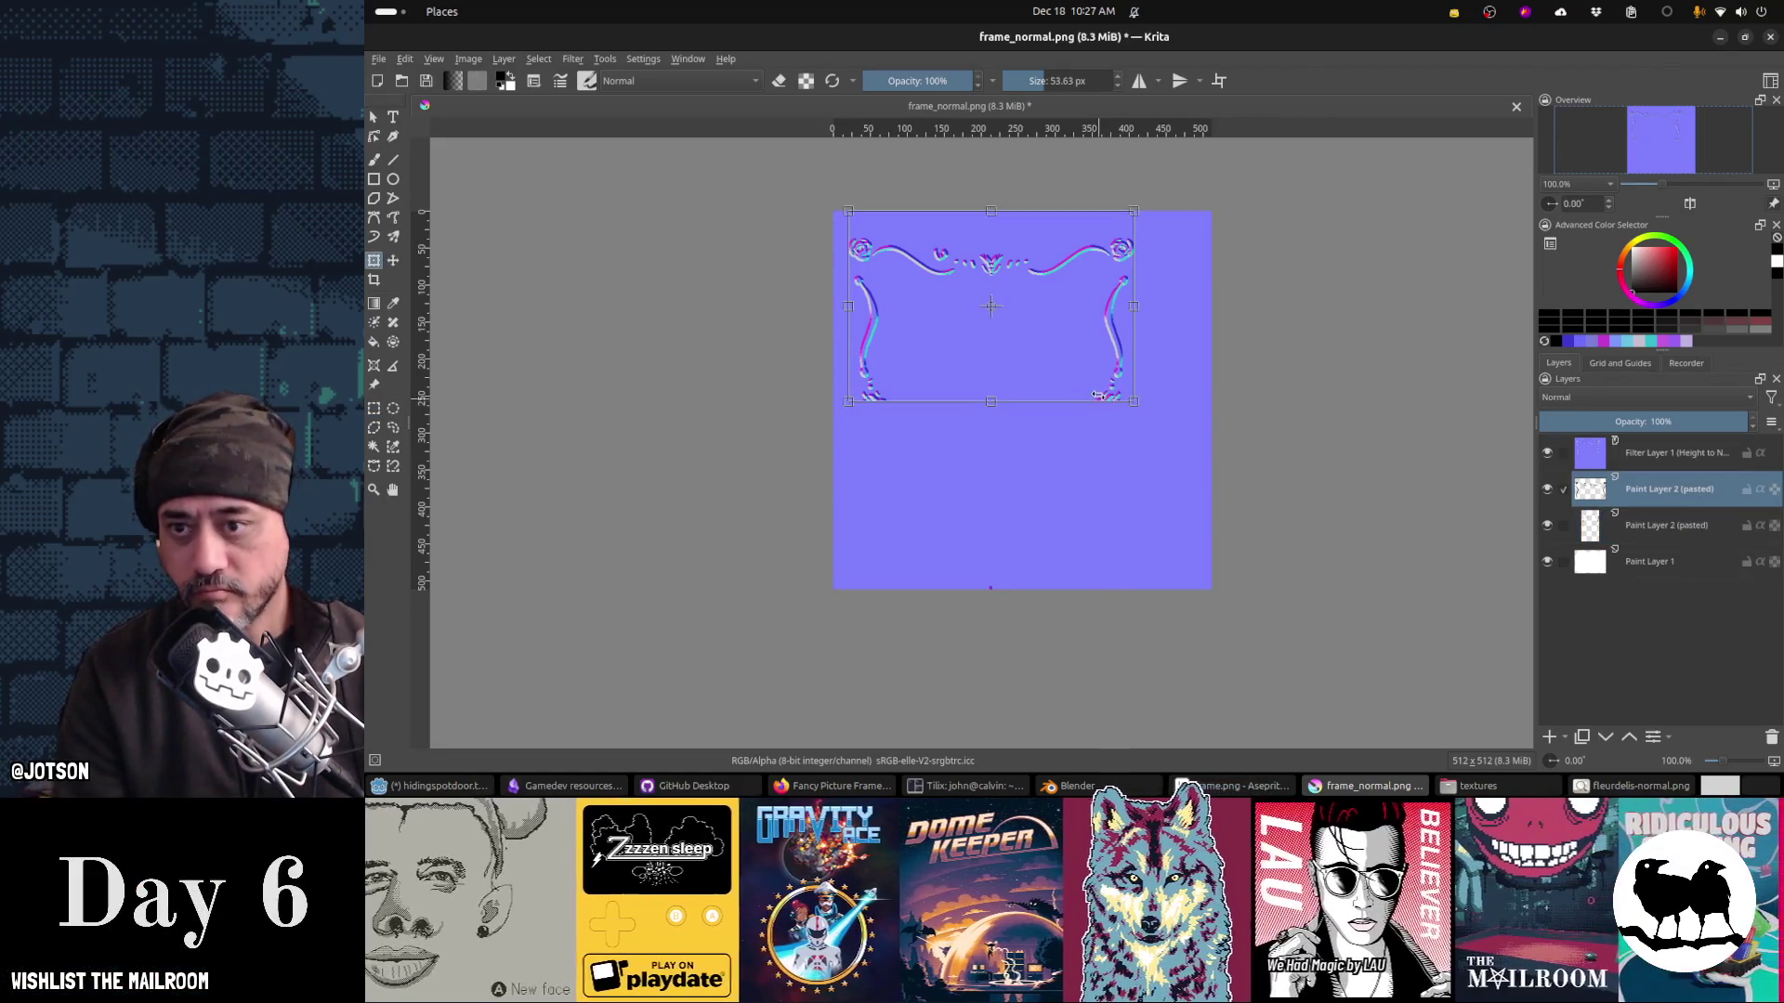
Step: Flip the pasted copy vertically and move it down to form the bottom border
key("Return")
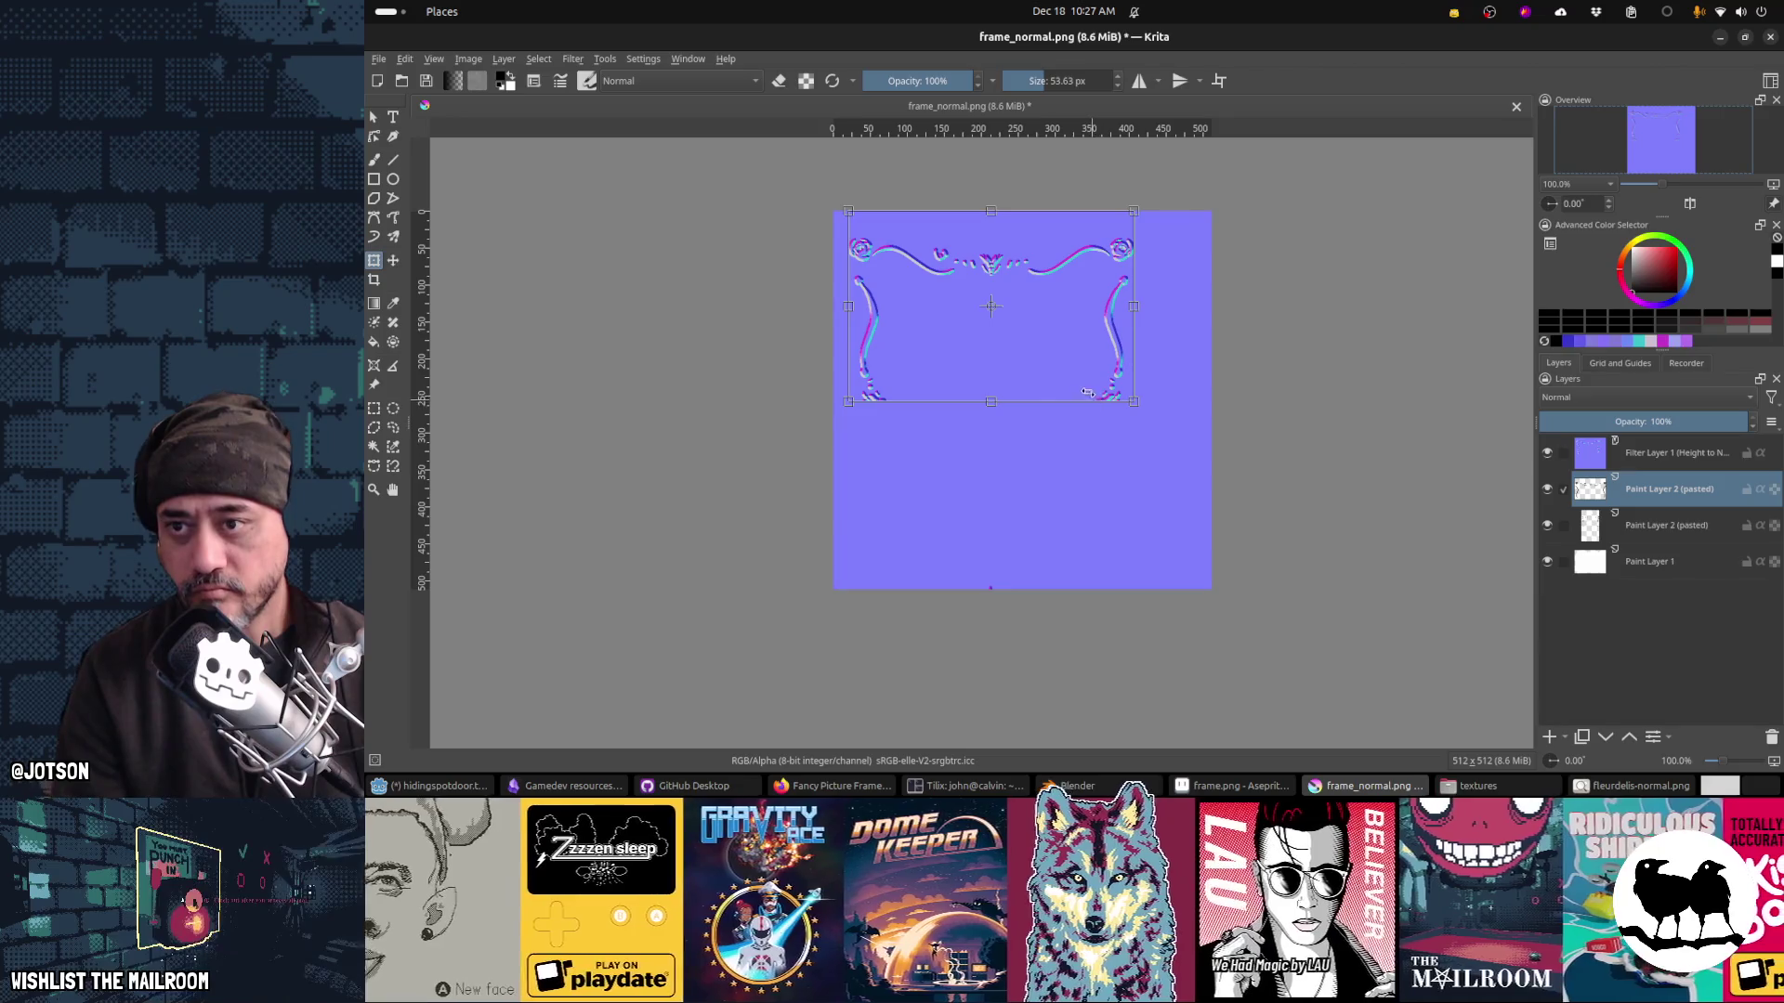
left_click_drag(1053, 384, 1072, 545)
key("ctrl+z")
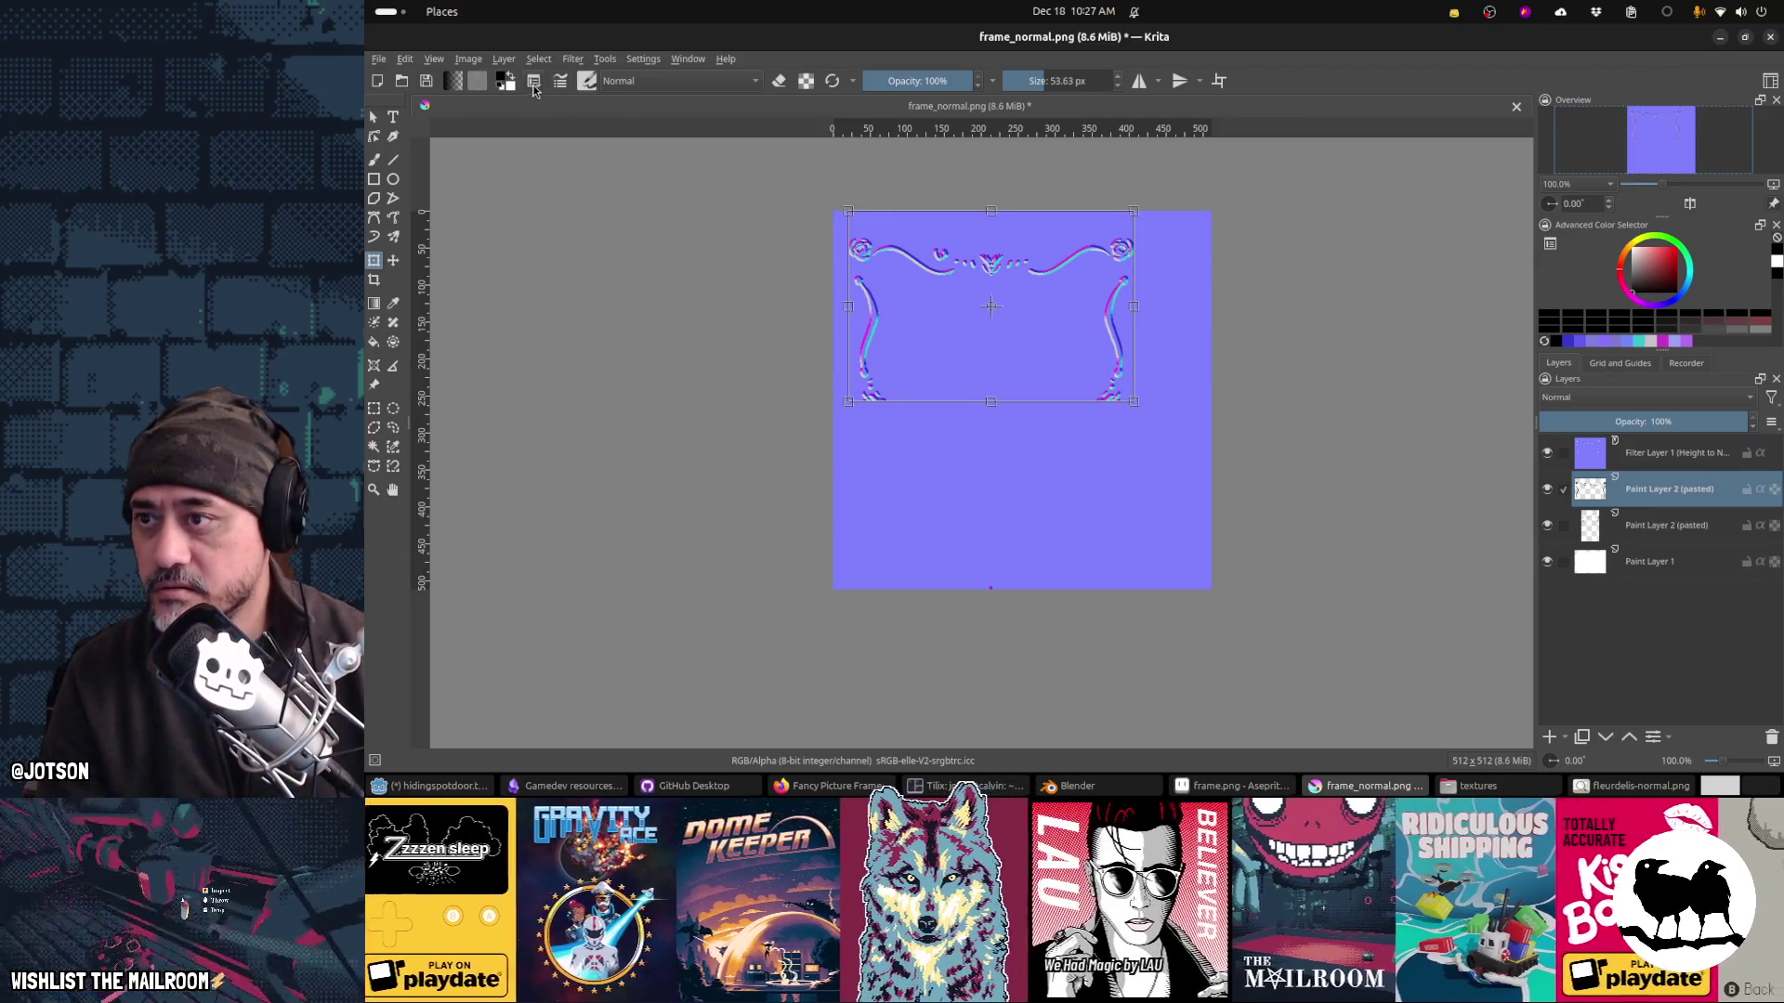
key("backslash")
left_click(966, 338)
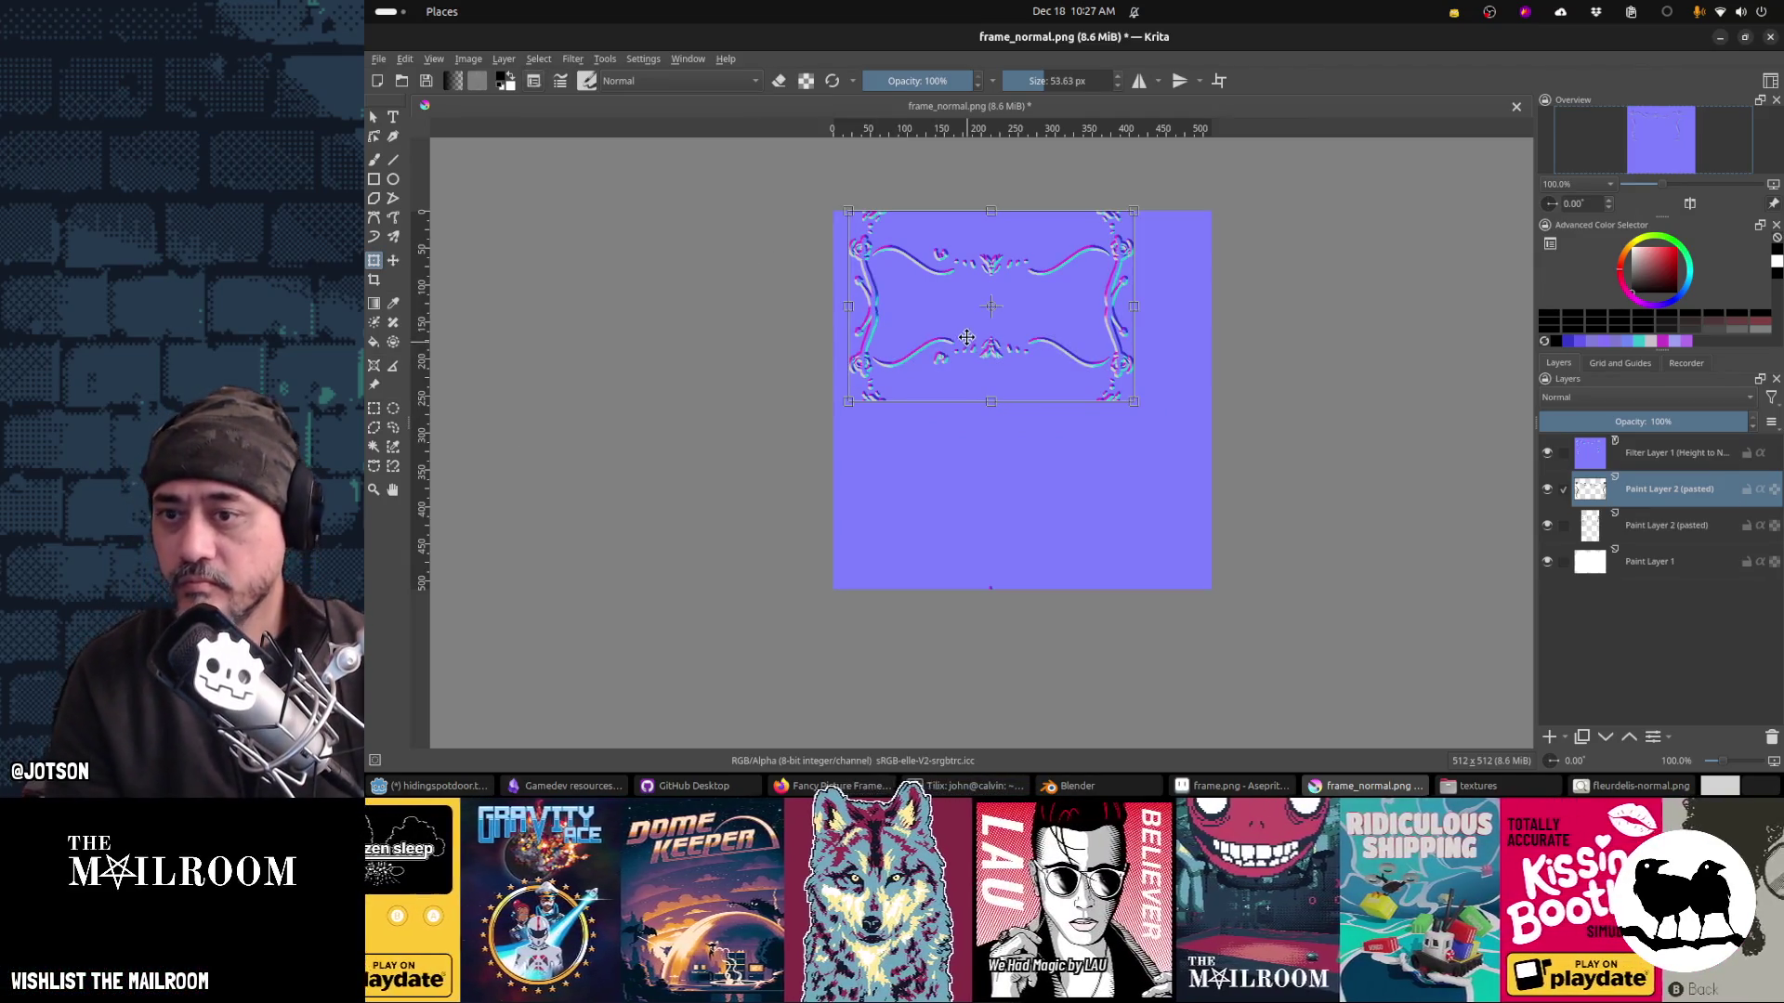
left_click_drag(1006, 352, 1013, 540)
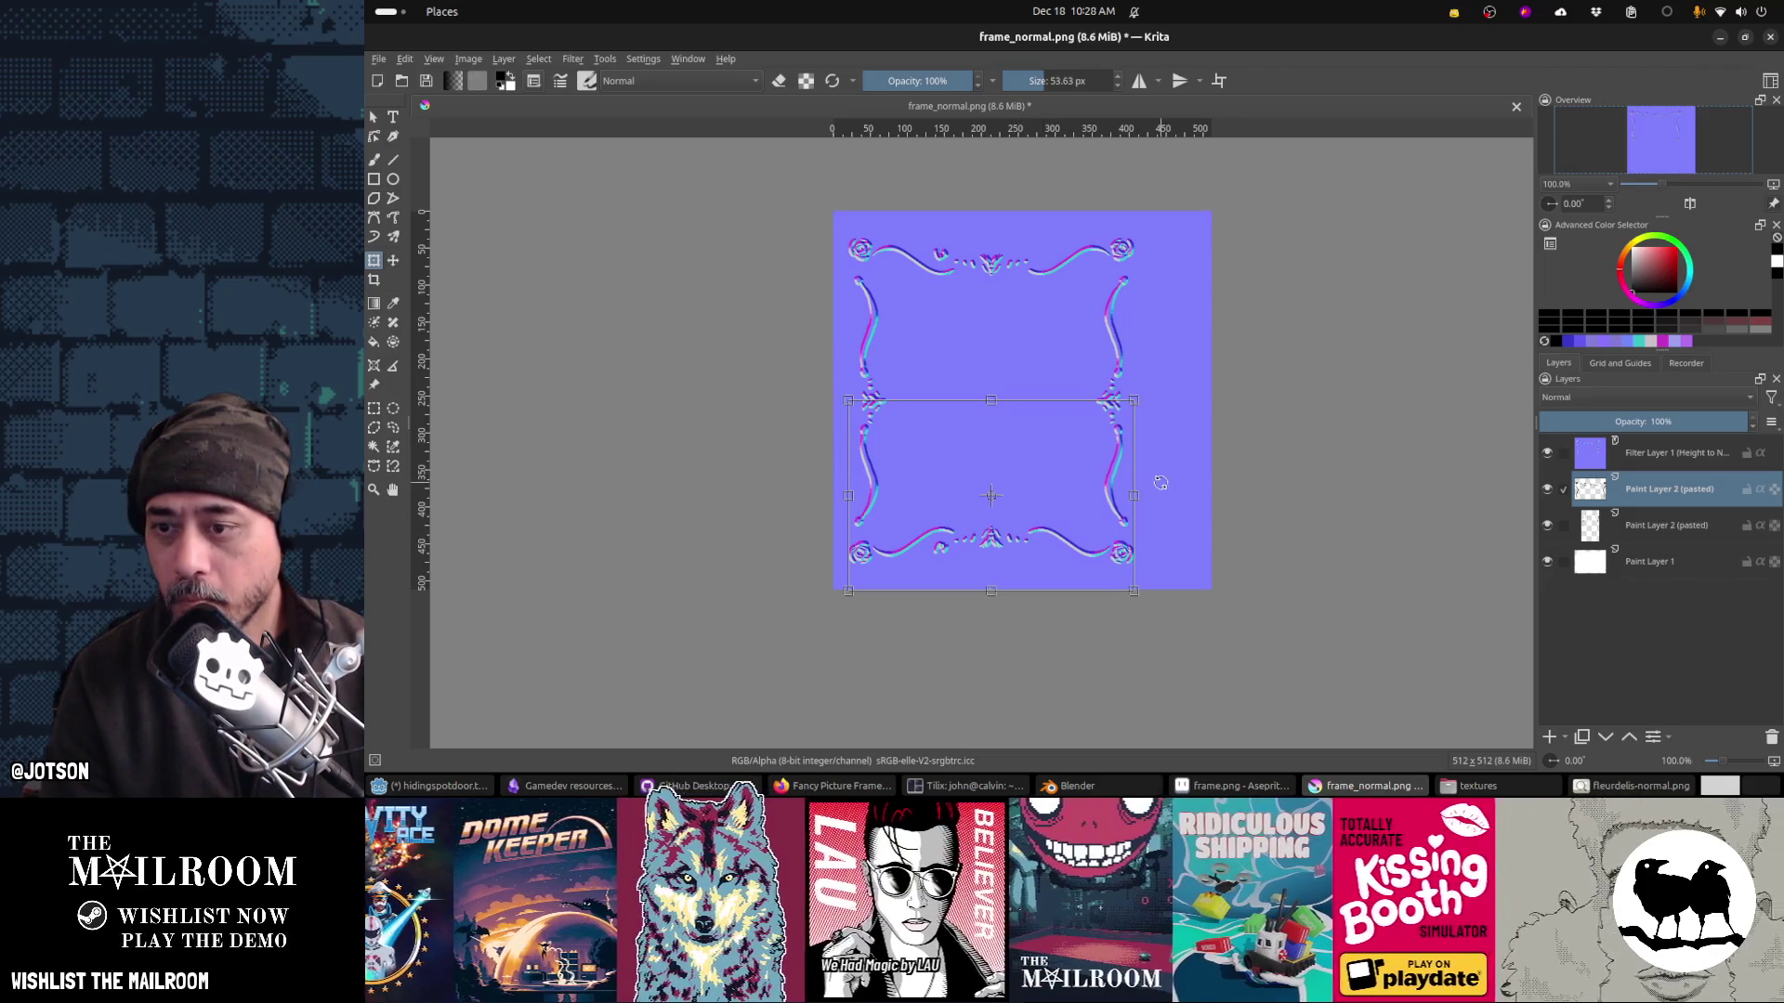
key("Return")
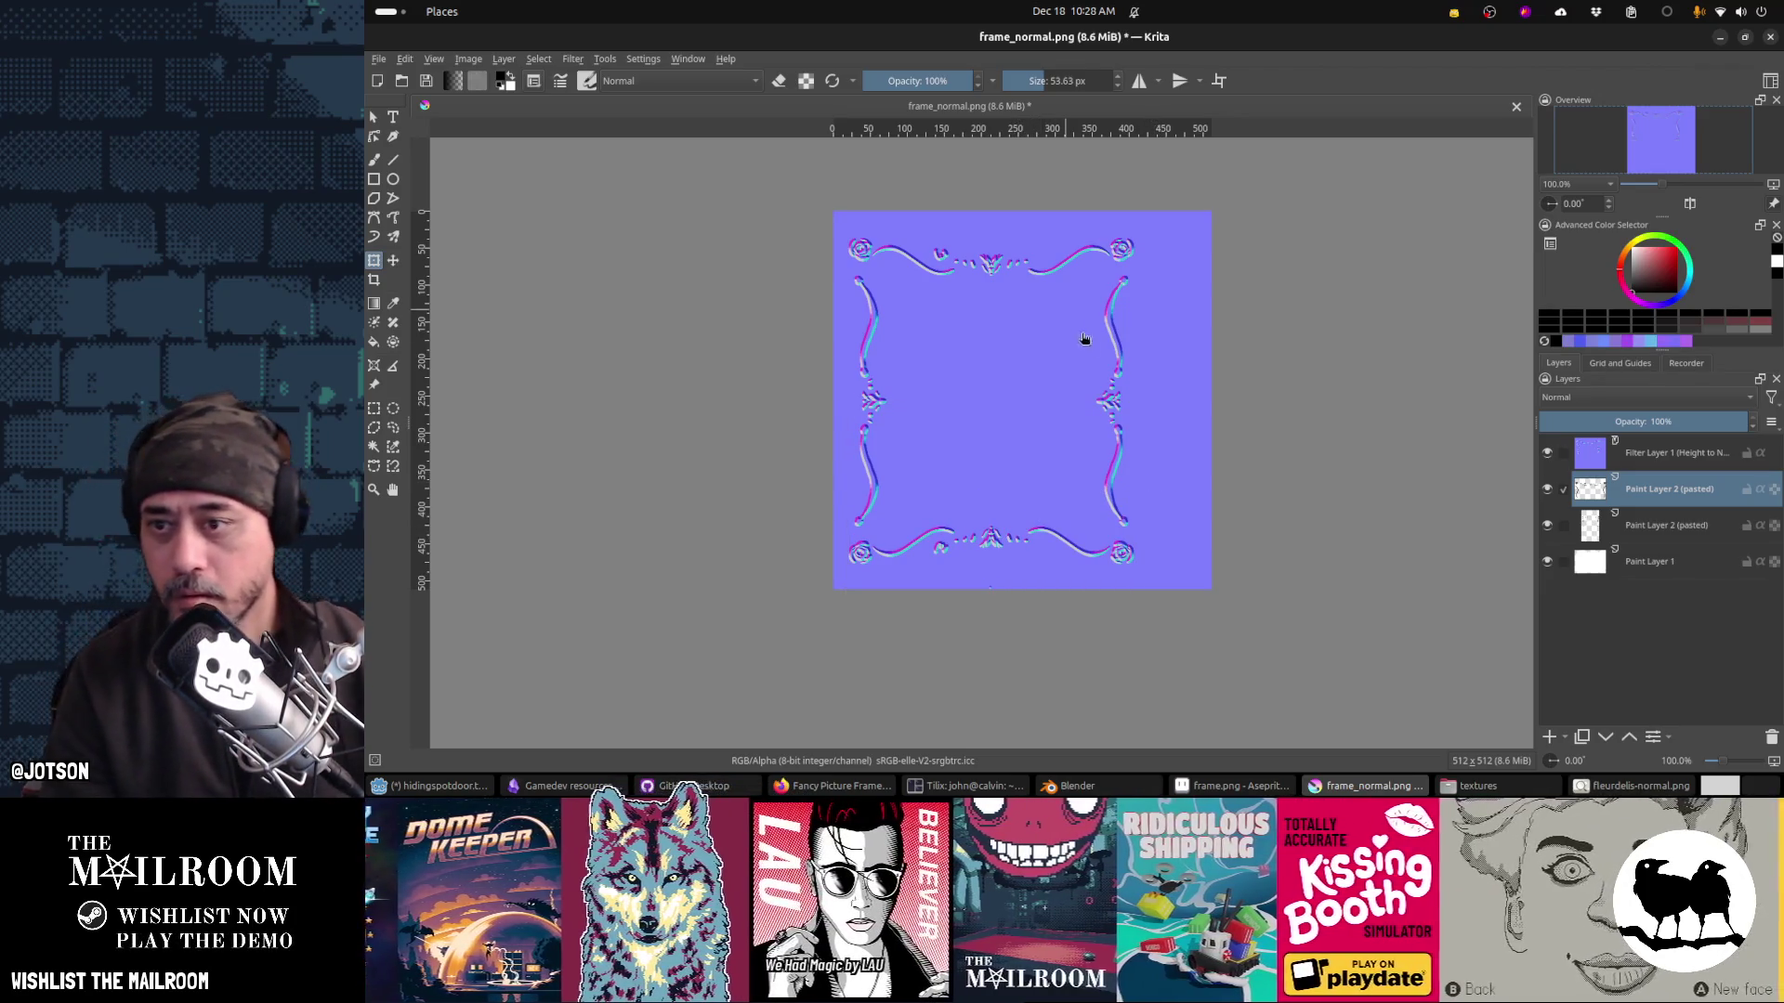
Step: Save frame_normal.png as PNG and check it in Blender
key("ctrl+s")
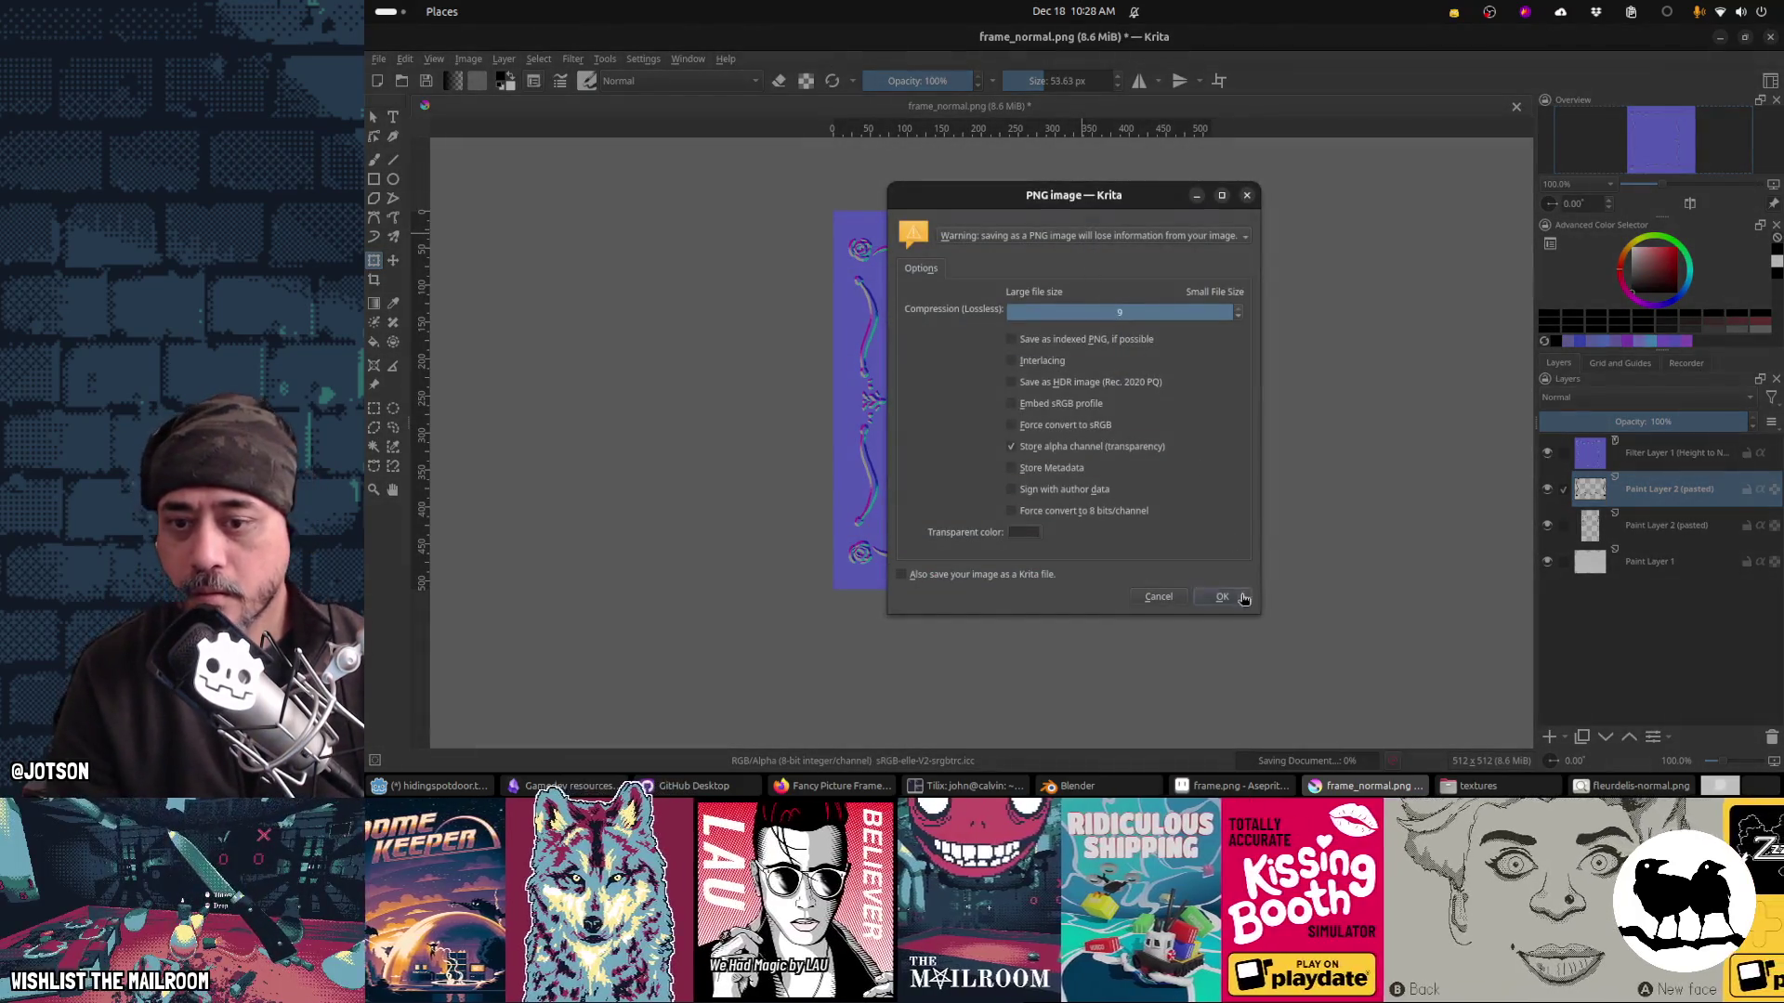
left_click(1244, 597)
key("alt+Tab")
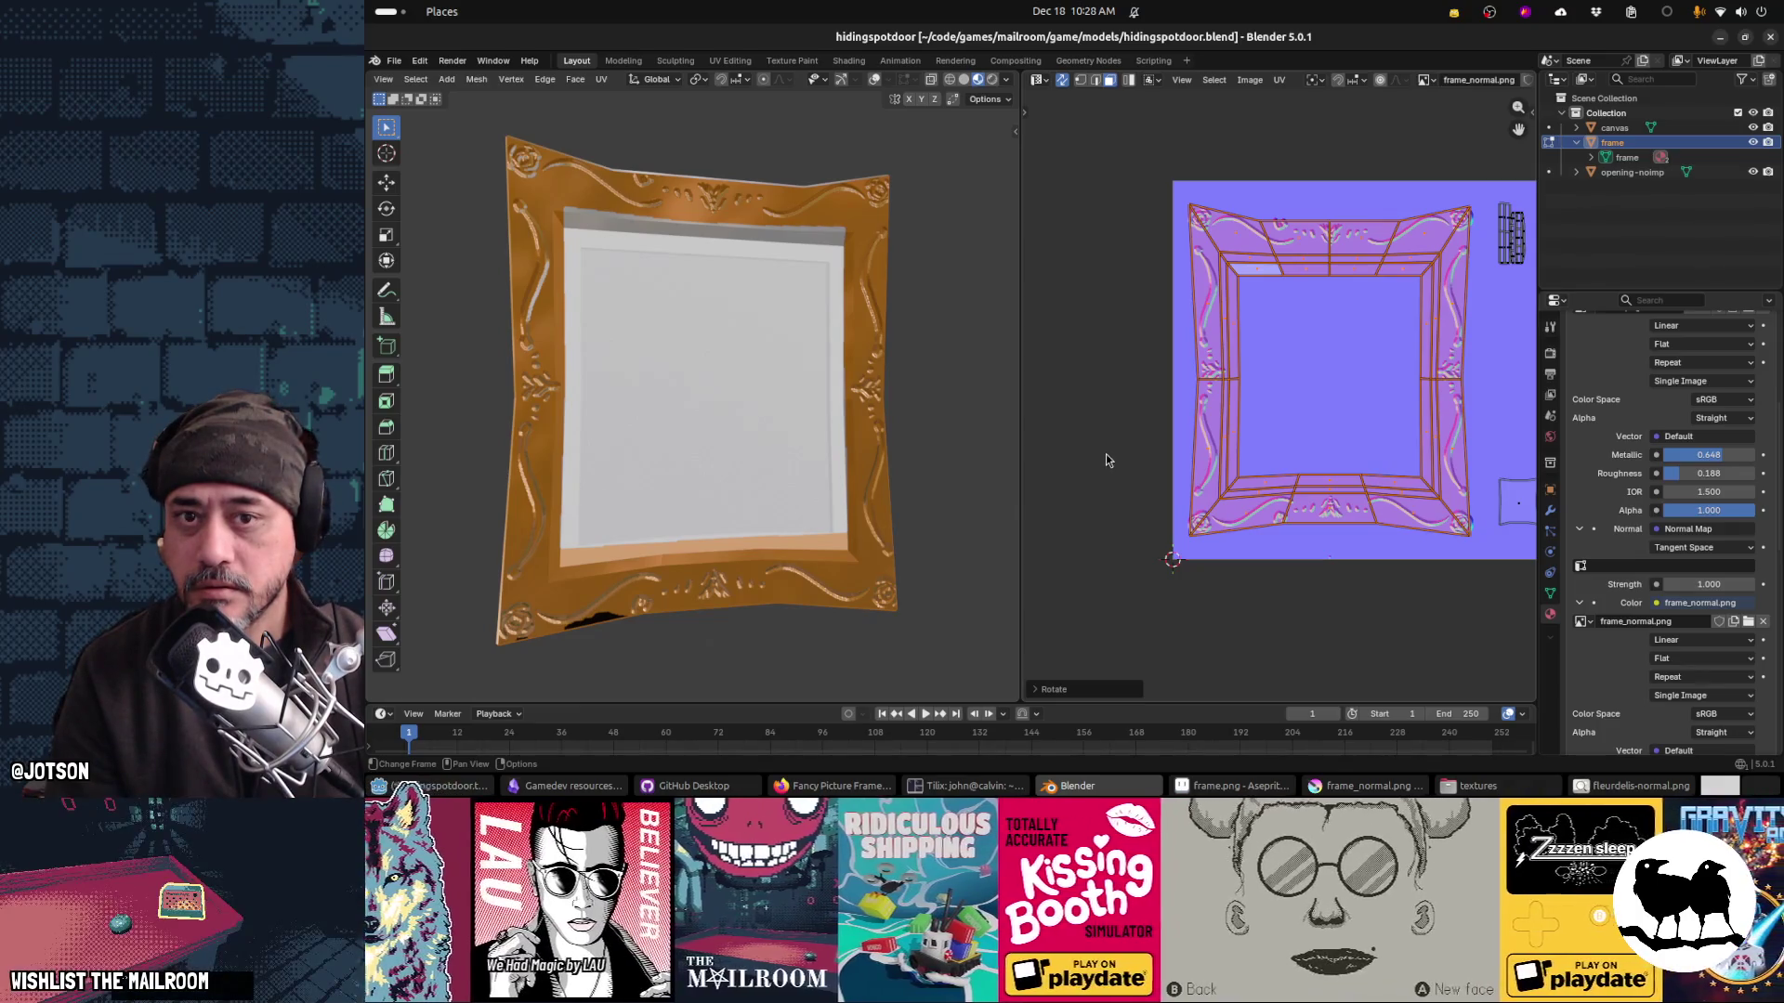
Step: Merge the duplicate pasted ornament layer down with Ctrl+E
key("alt+Tab")
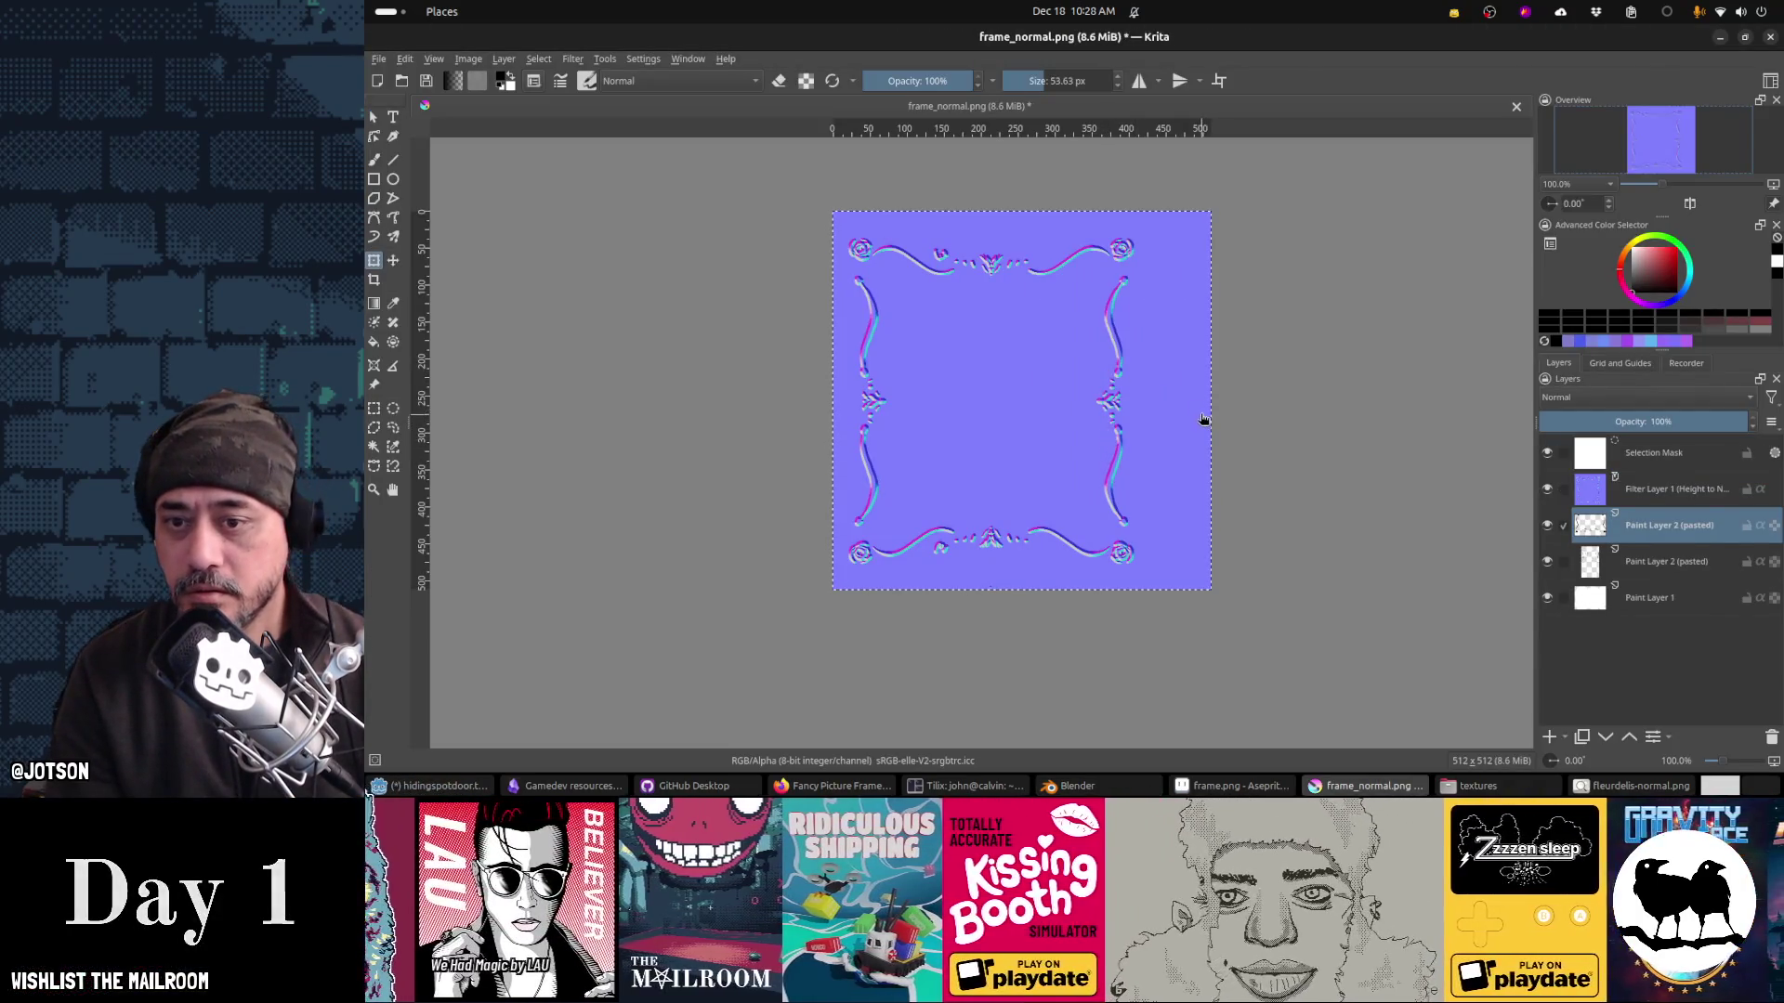
left_click(1205, 415)
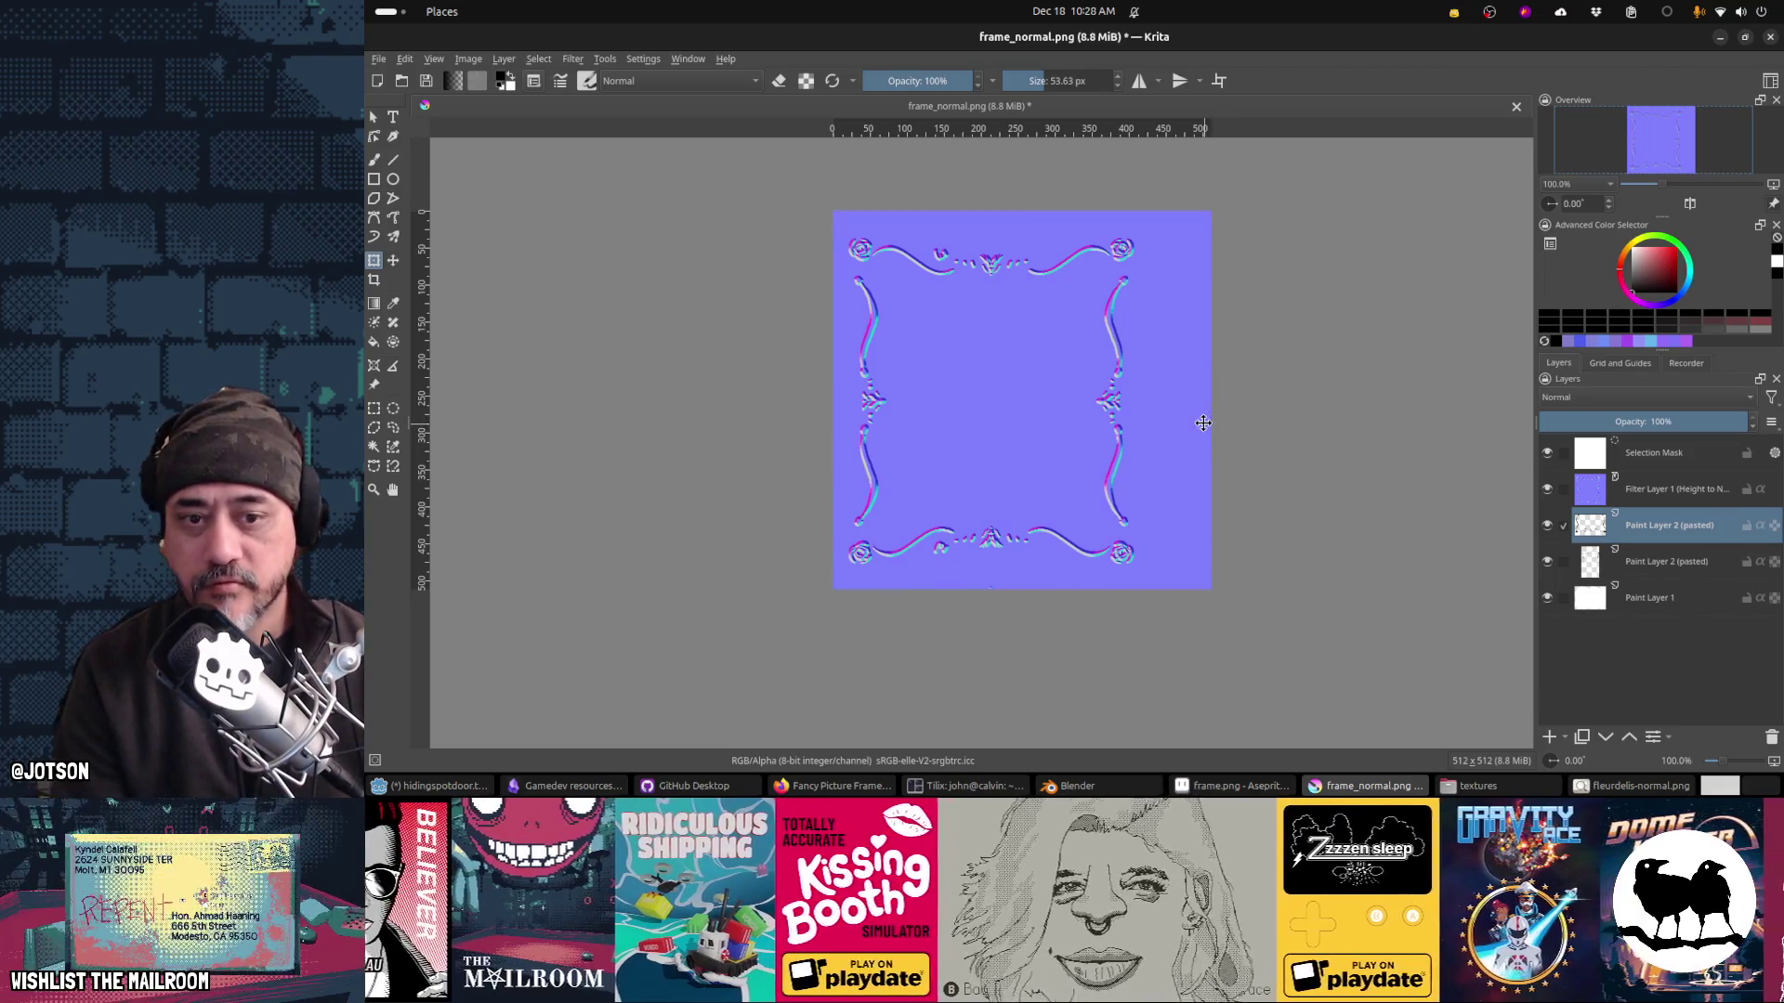
key("ctrl+e")
key("ctrl+r")
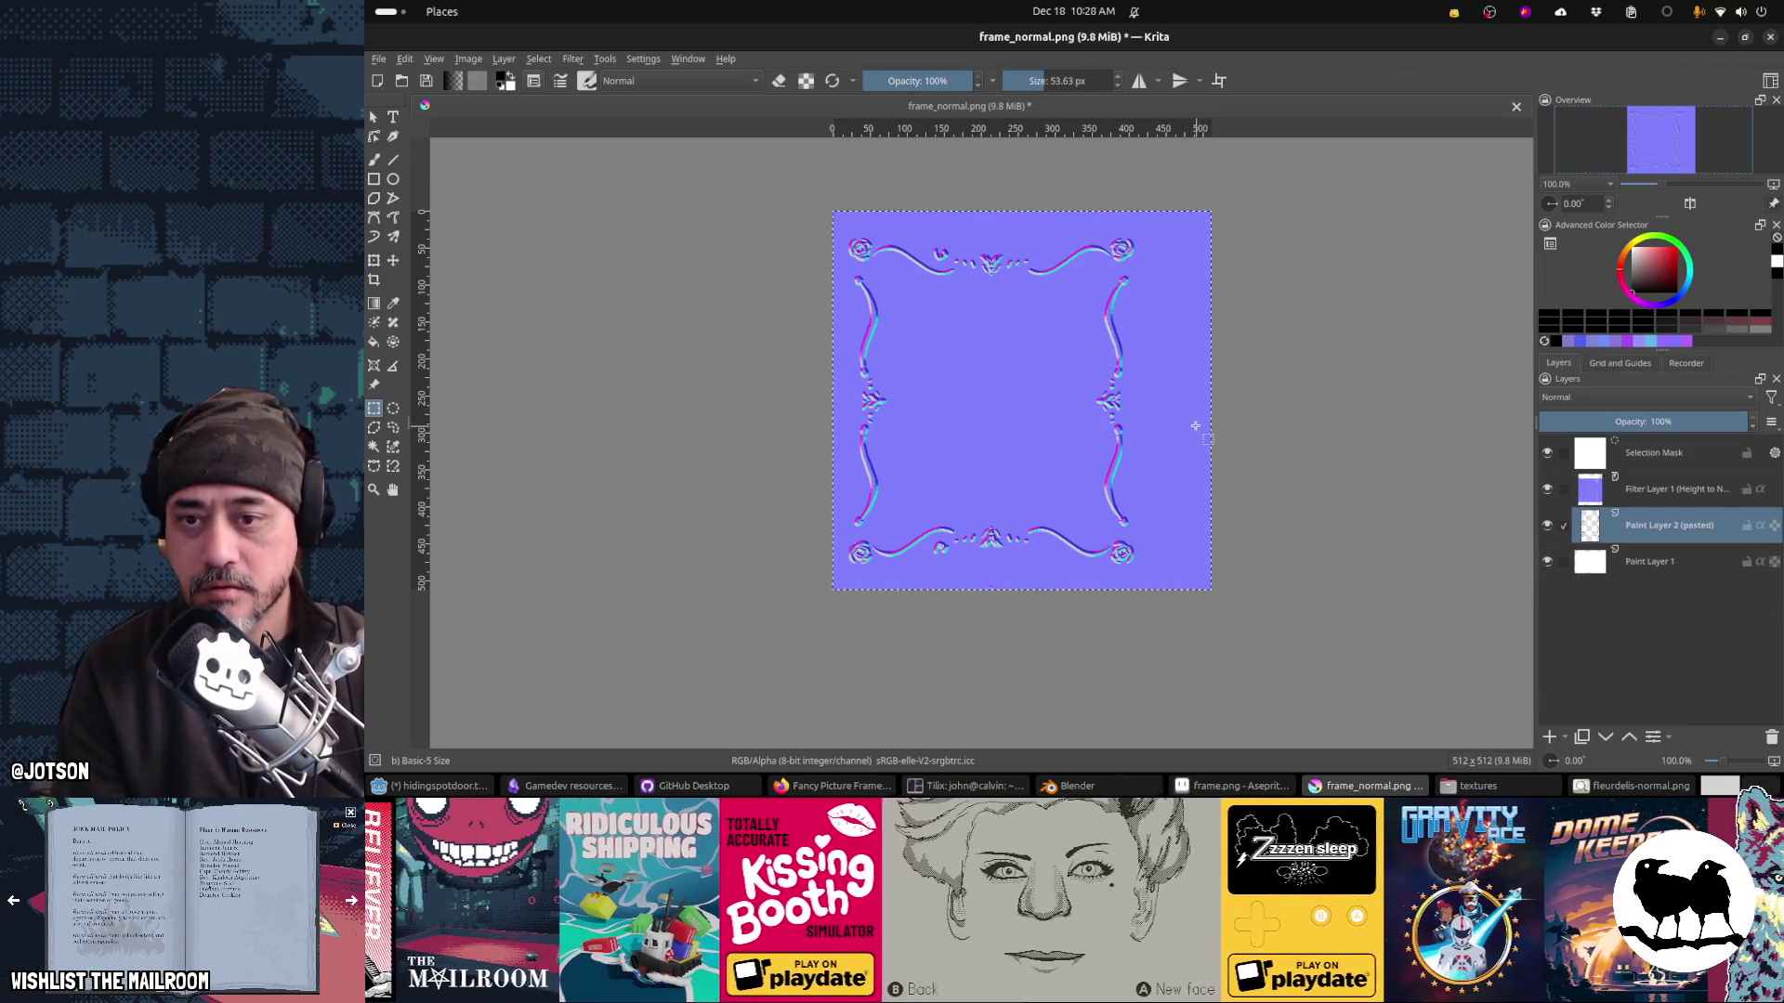
key("ctrl+t")
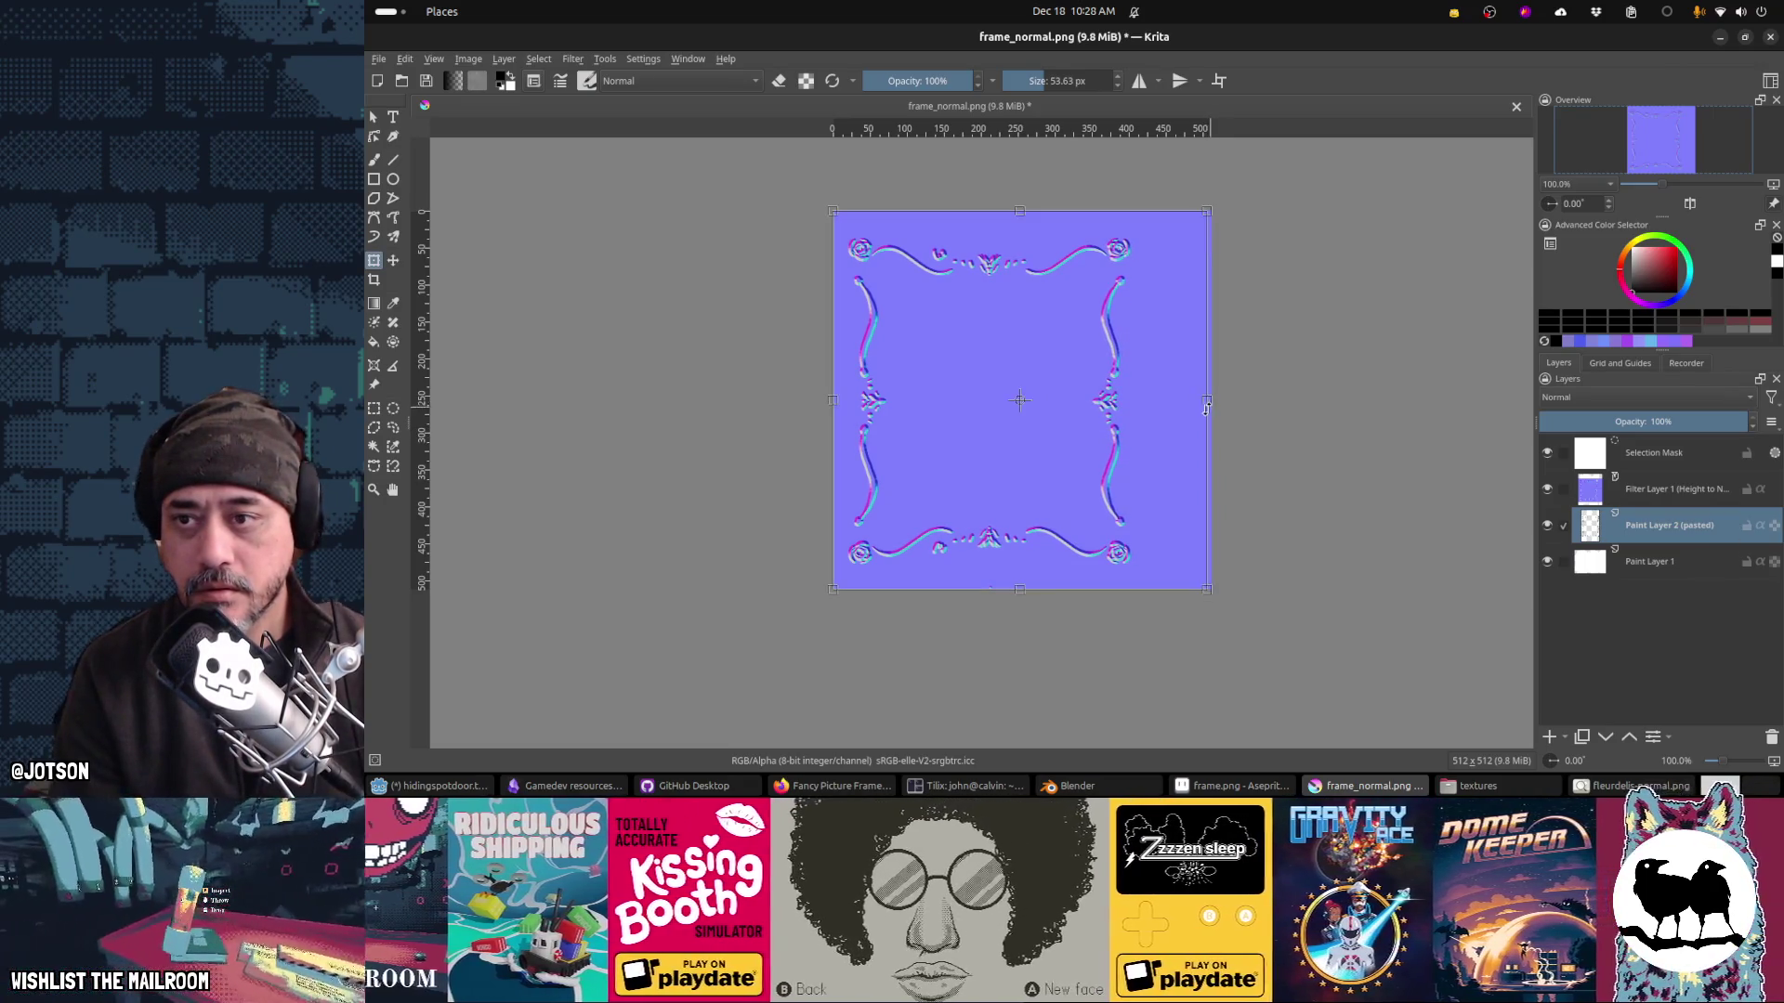
Step: Export frame_normal.png as PNG and reload the texture in Blender
key("ctrl+s")
left_click(1217, 542)
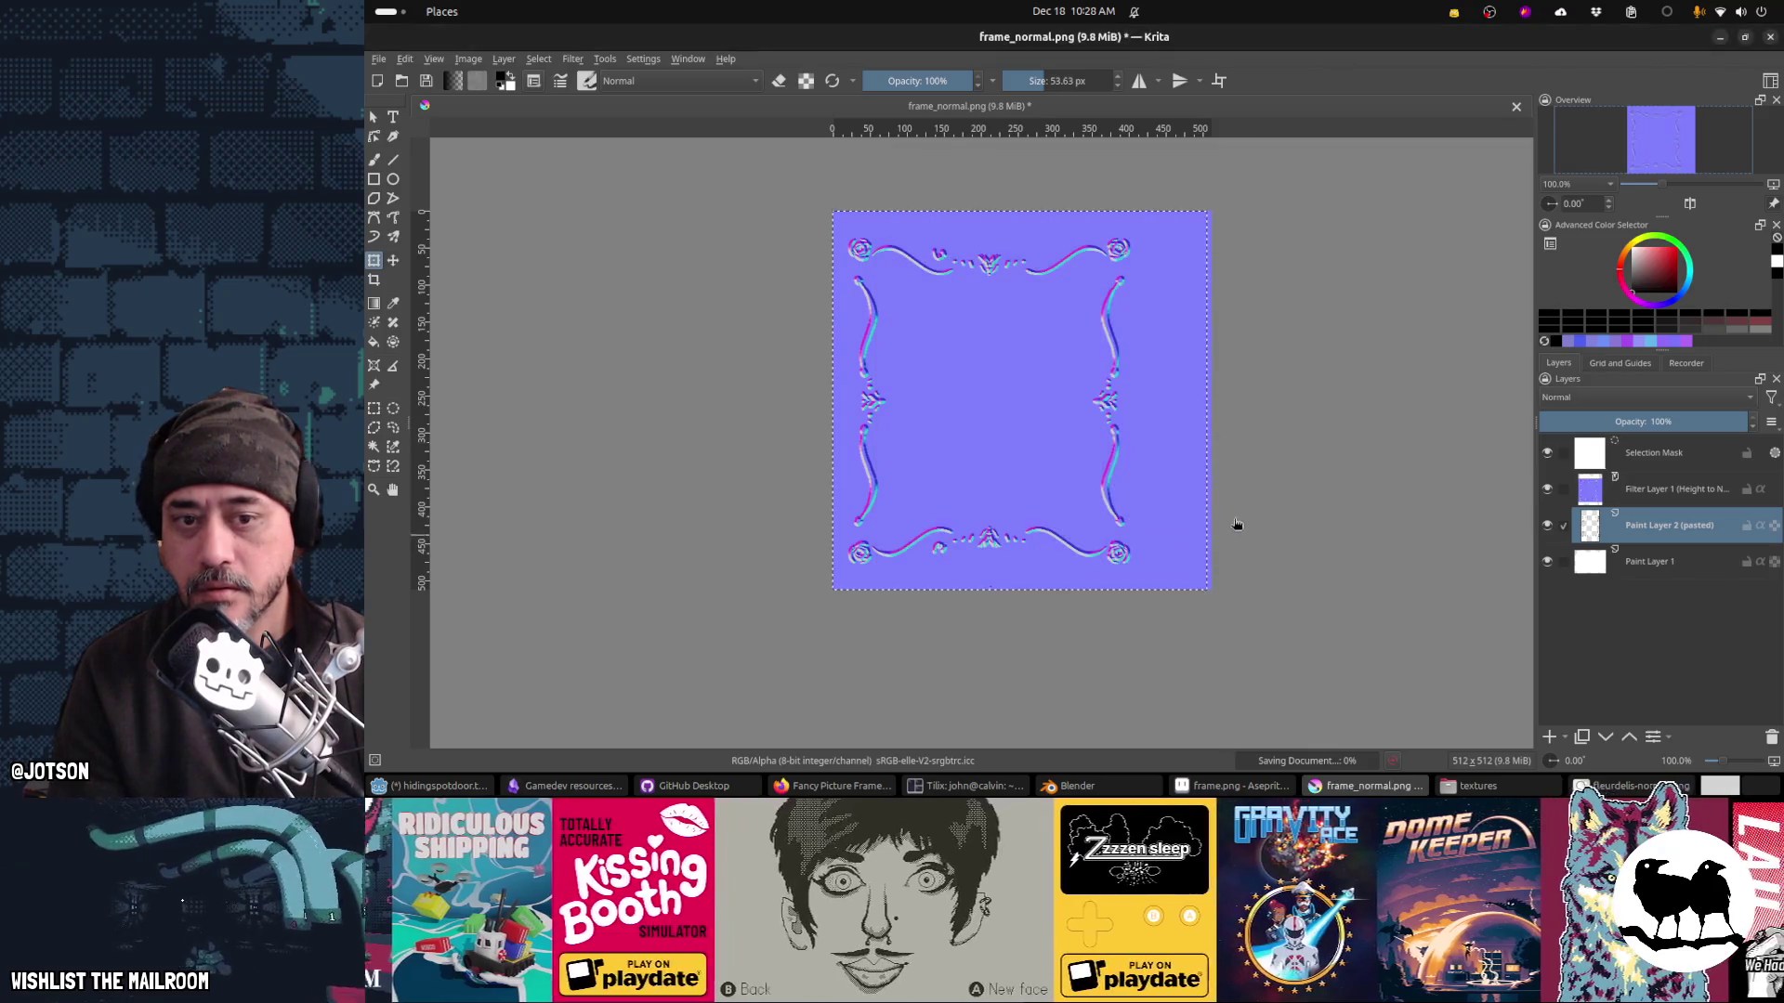
key("alt+Tab")
key("alt+r")
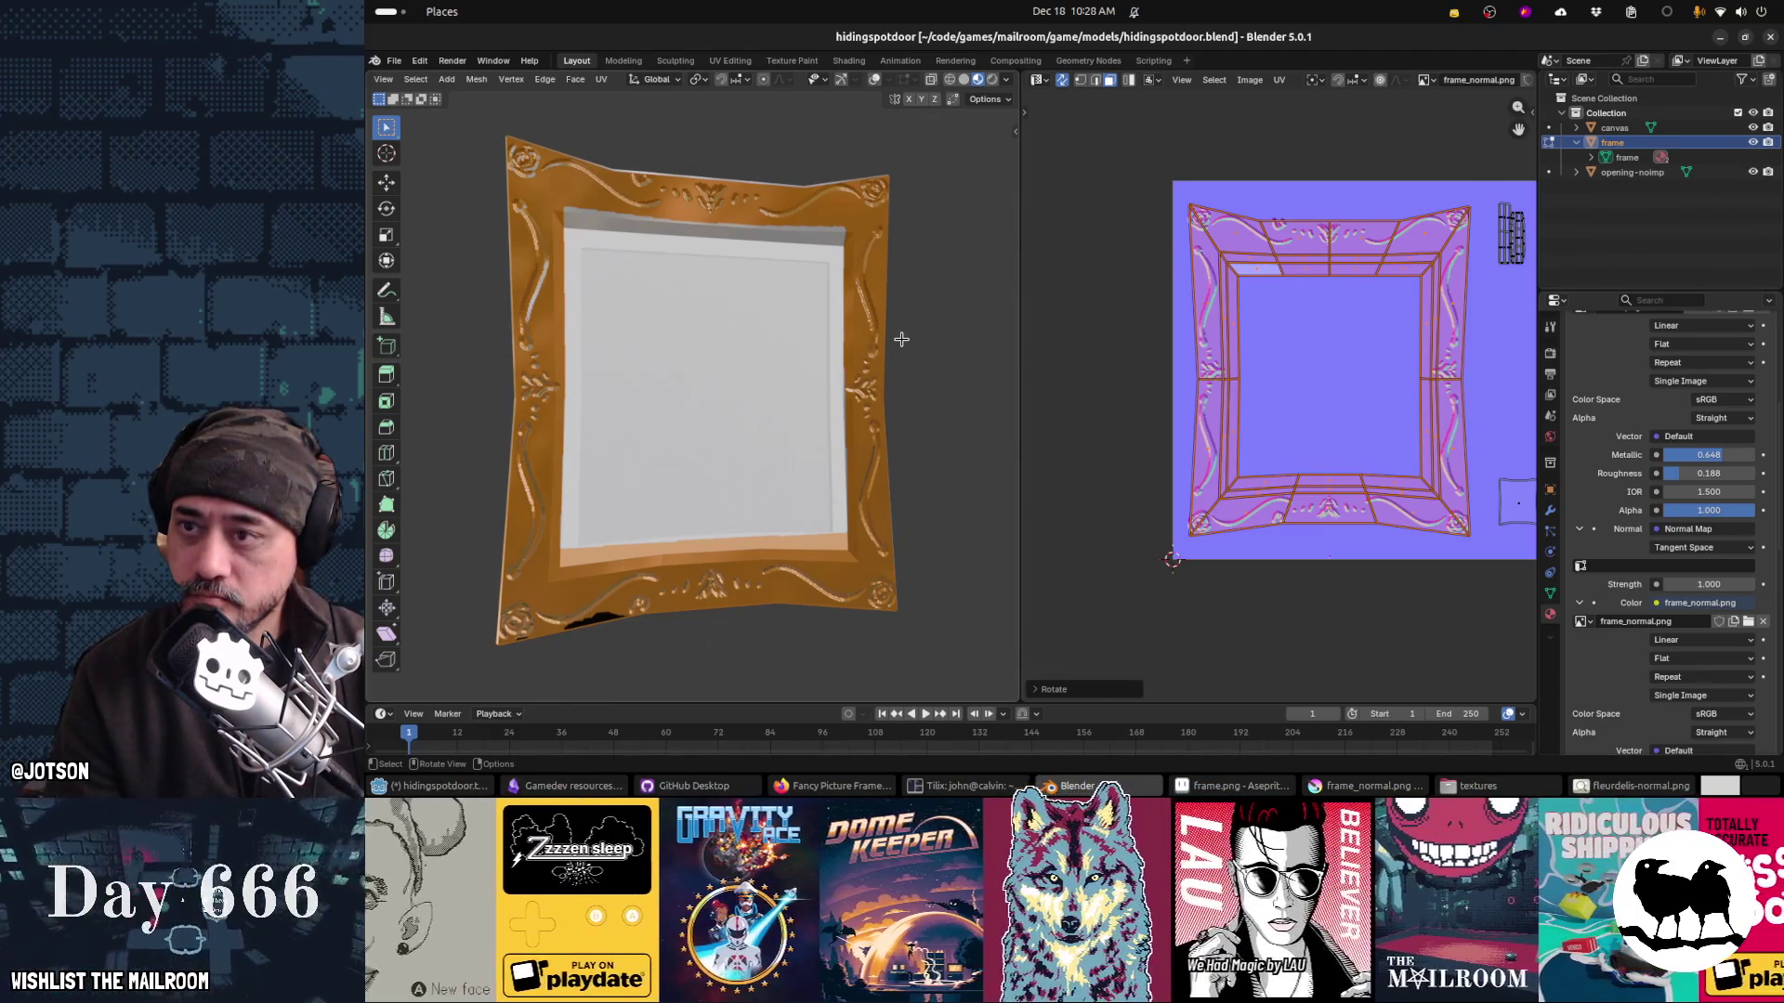
Step: Apply a small transform to the ornament layer and resave frame_normal.png for Blender
key("alt+Tab")
left_click(1023, 262)
key("Return")
key("ctrl+s")
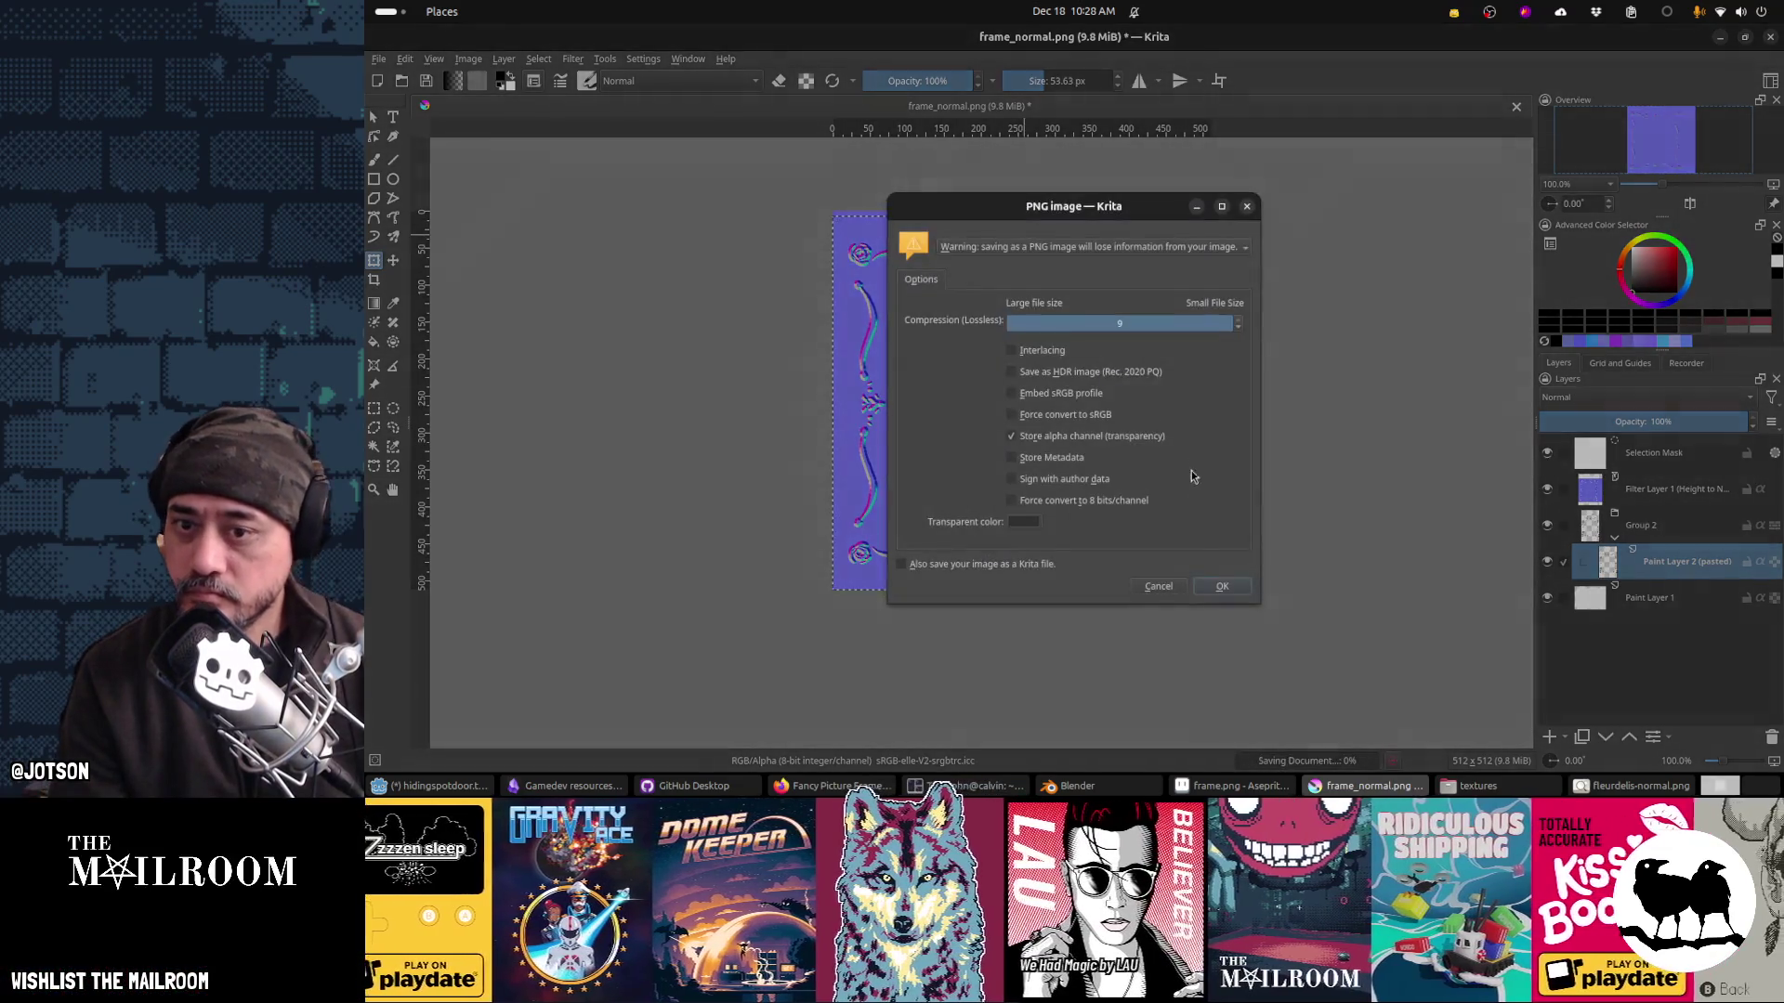
key("Return")
key("alt+Tab")
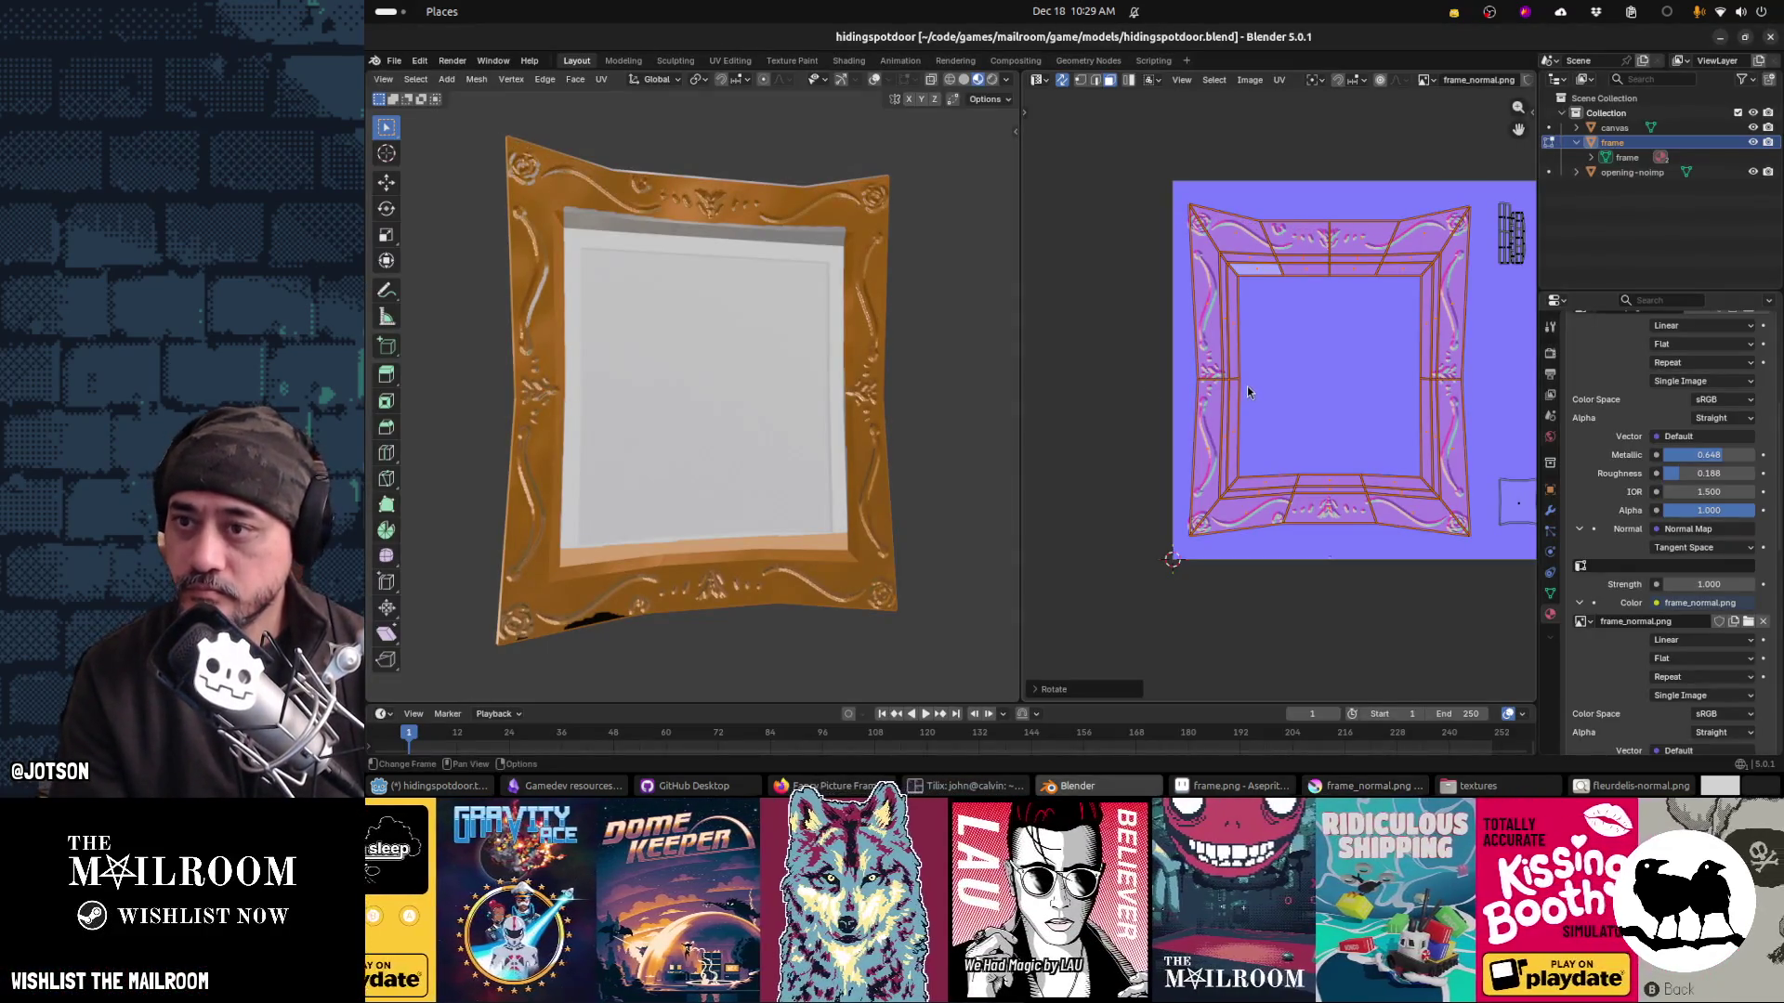
Step: Cancel the pending layer transform and compare the map against Blender's frame model
key("alt+Tab")
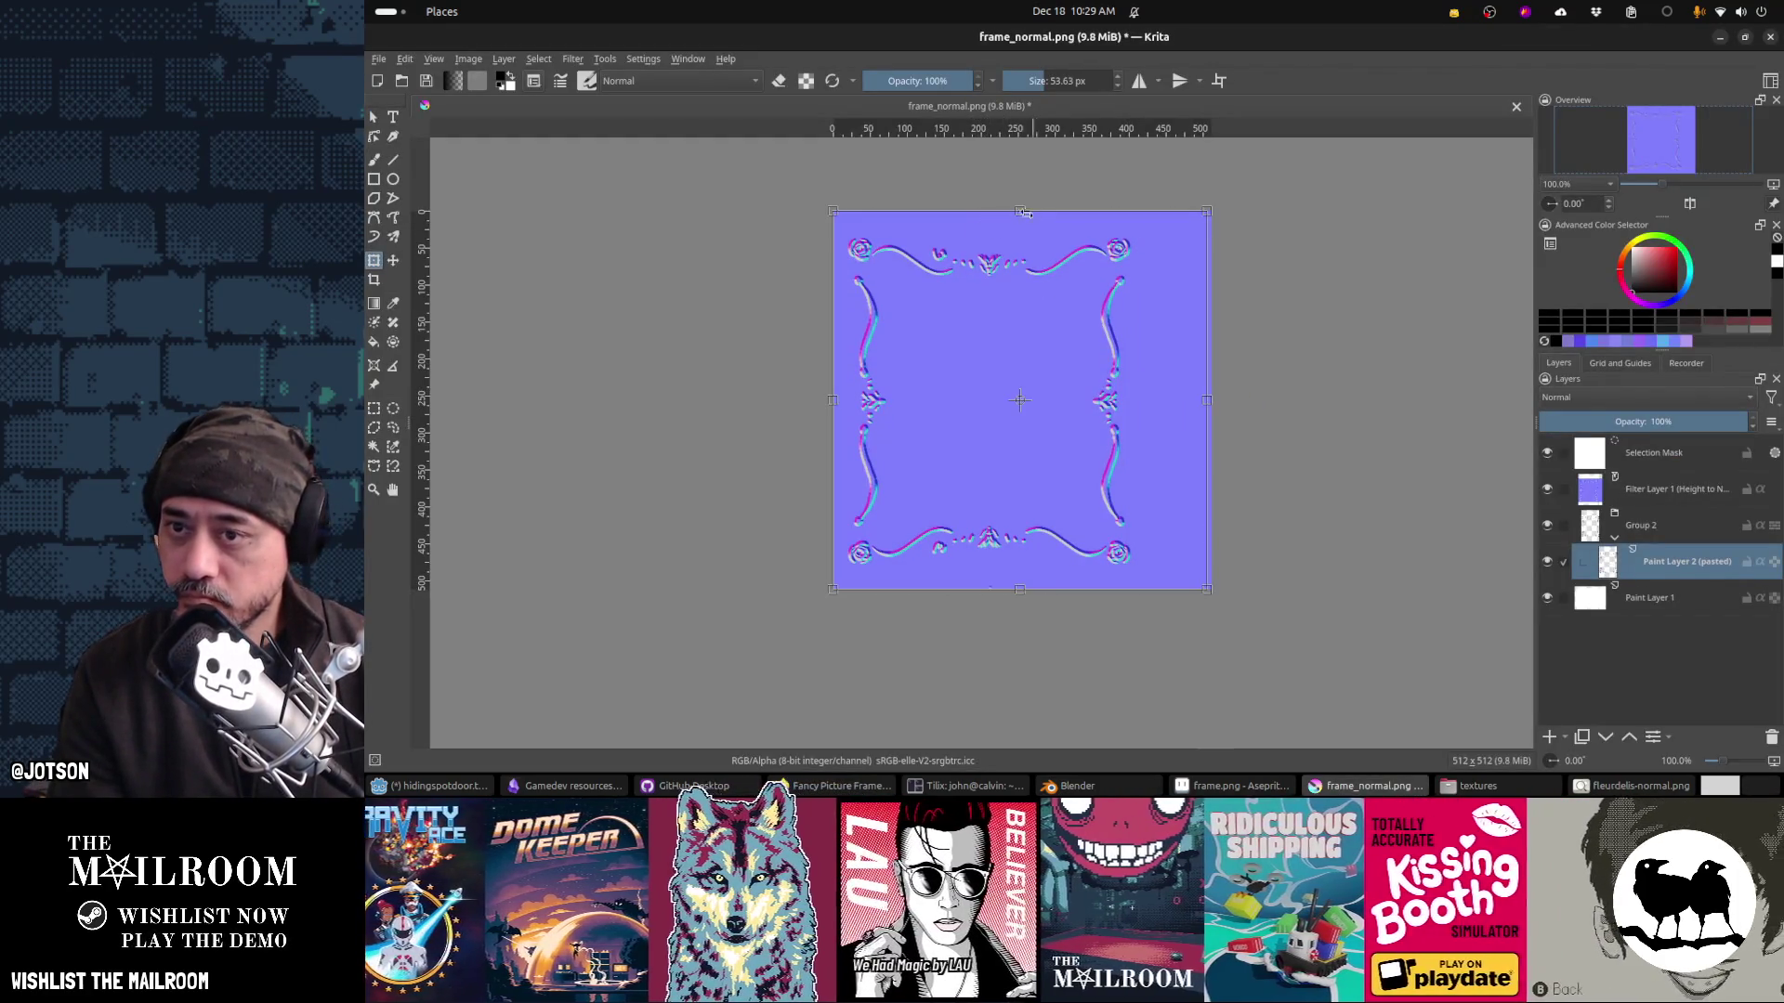
key("Escape")
key("alt+Tab")
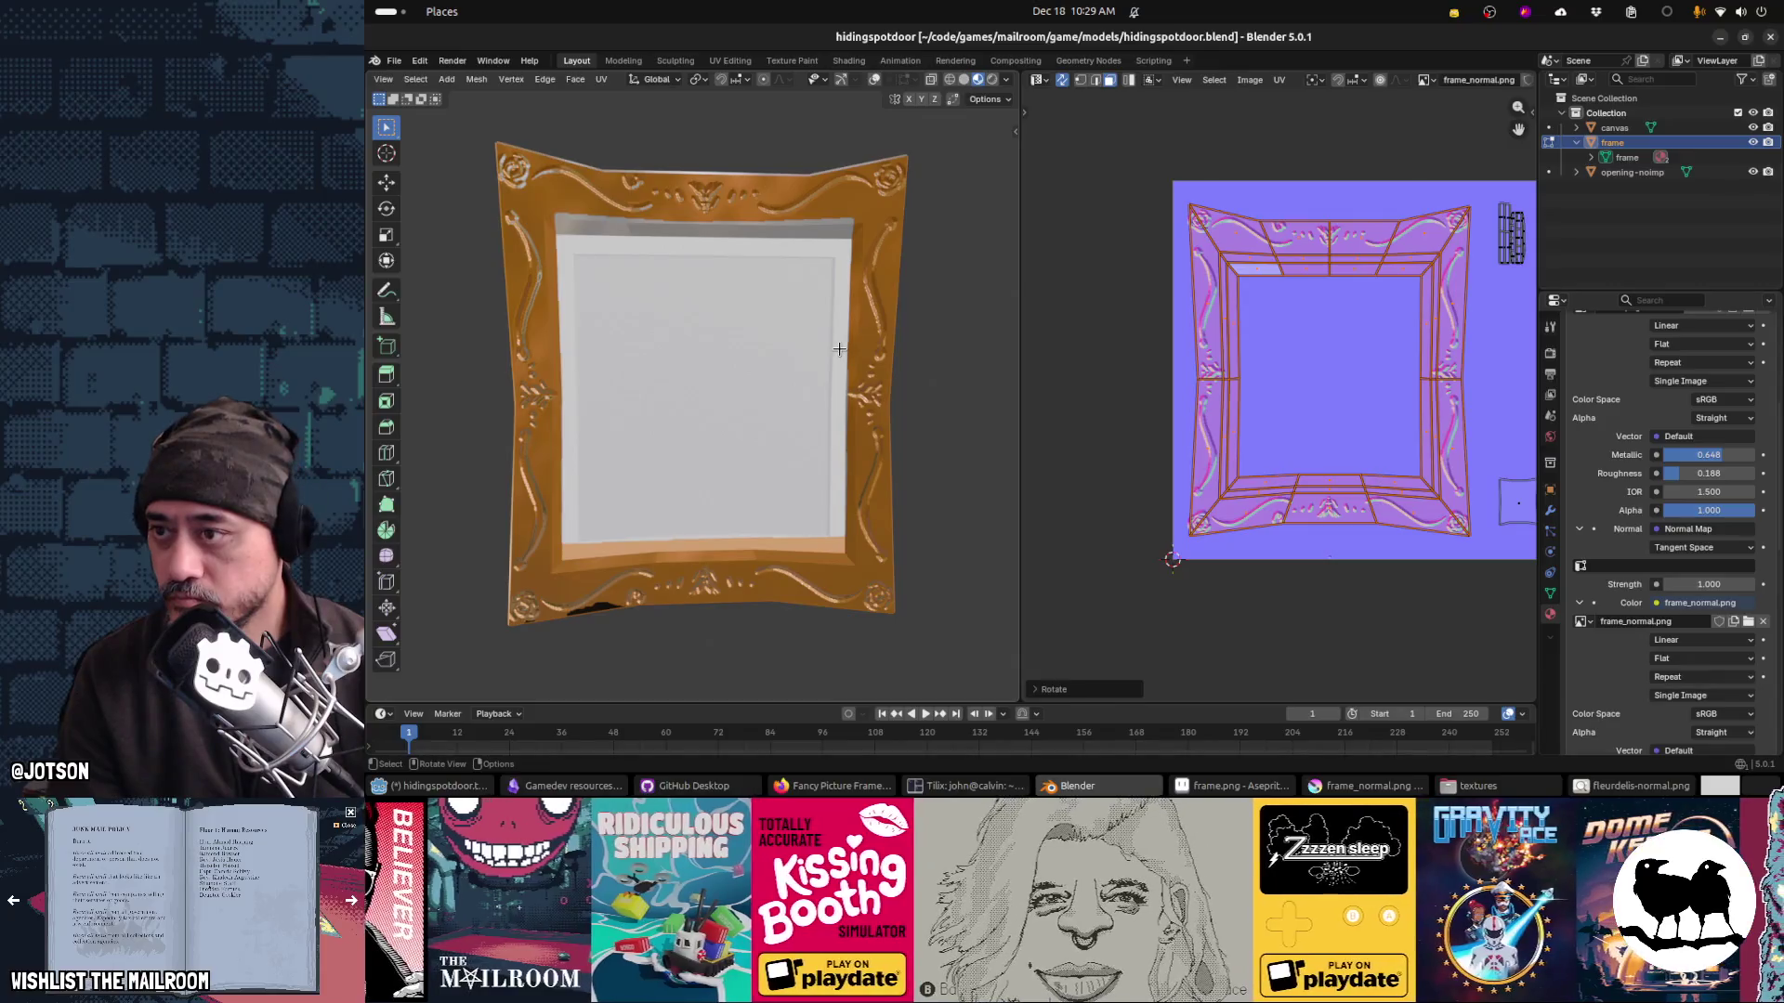
key("alt+Tab")
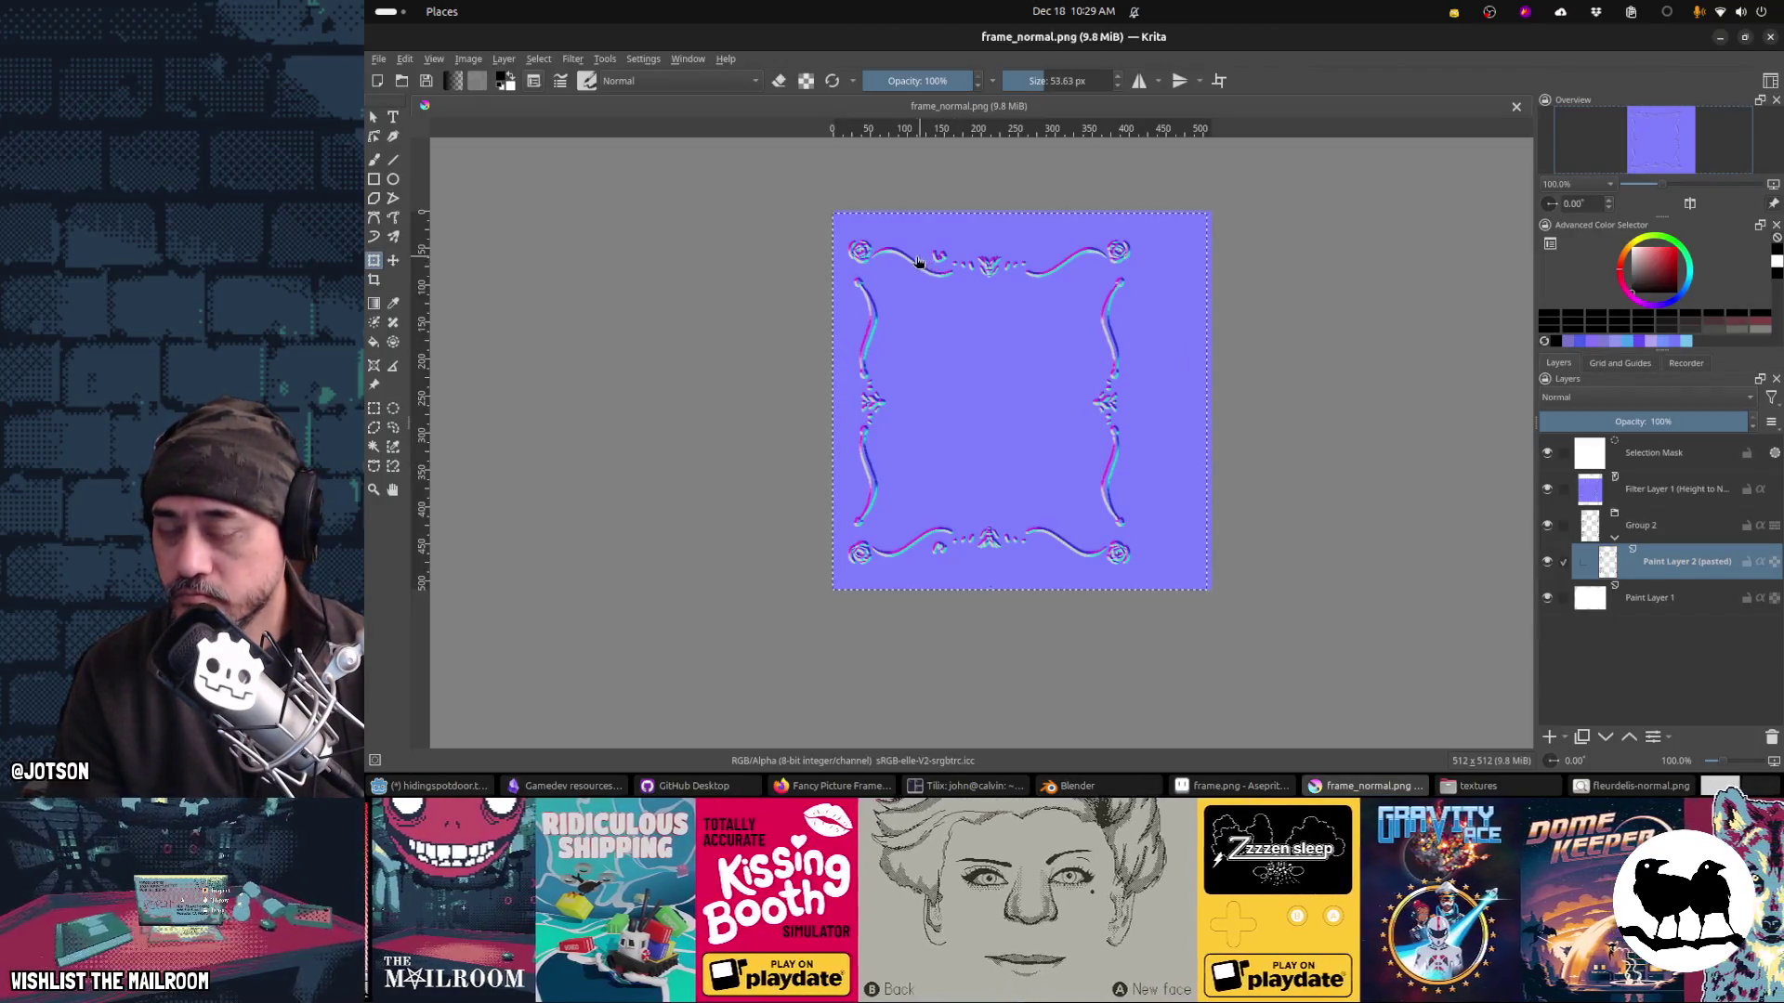
Step: Level the canvas view and test-erase the top-right corner rose, then undo it
scroll(1127, 226, "up", 5)
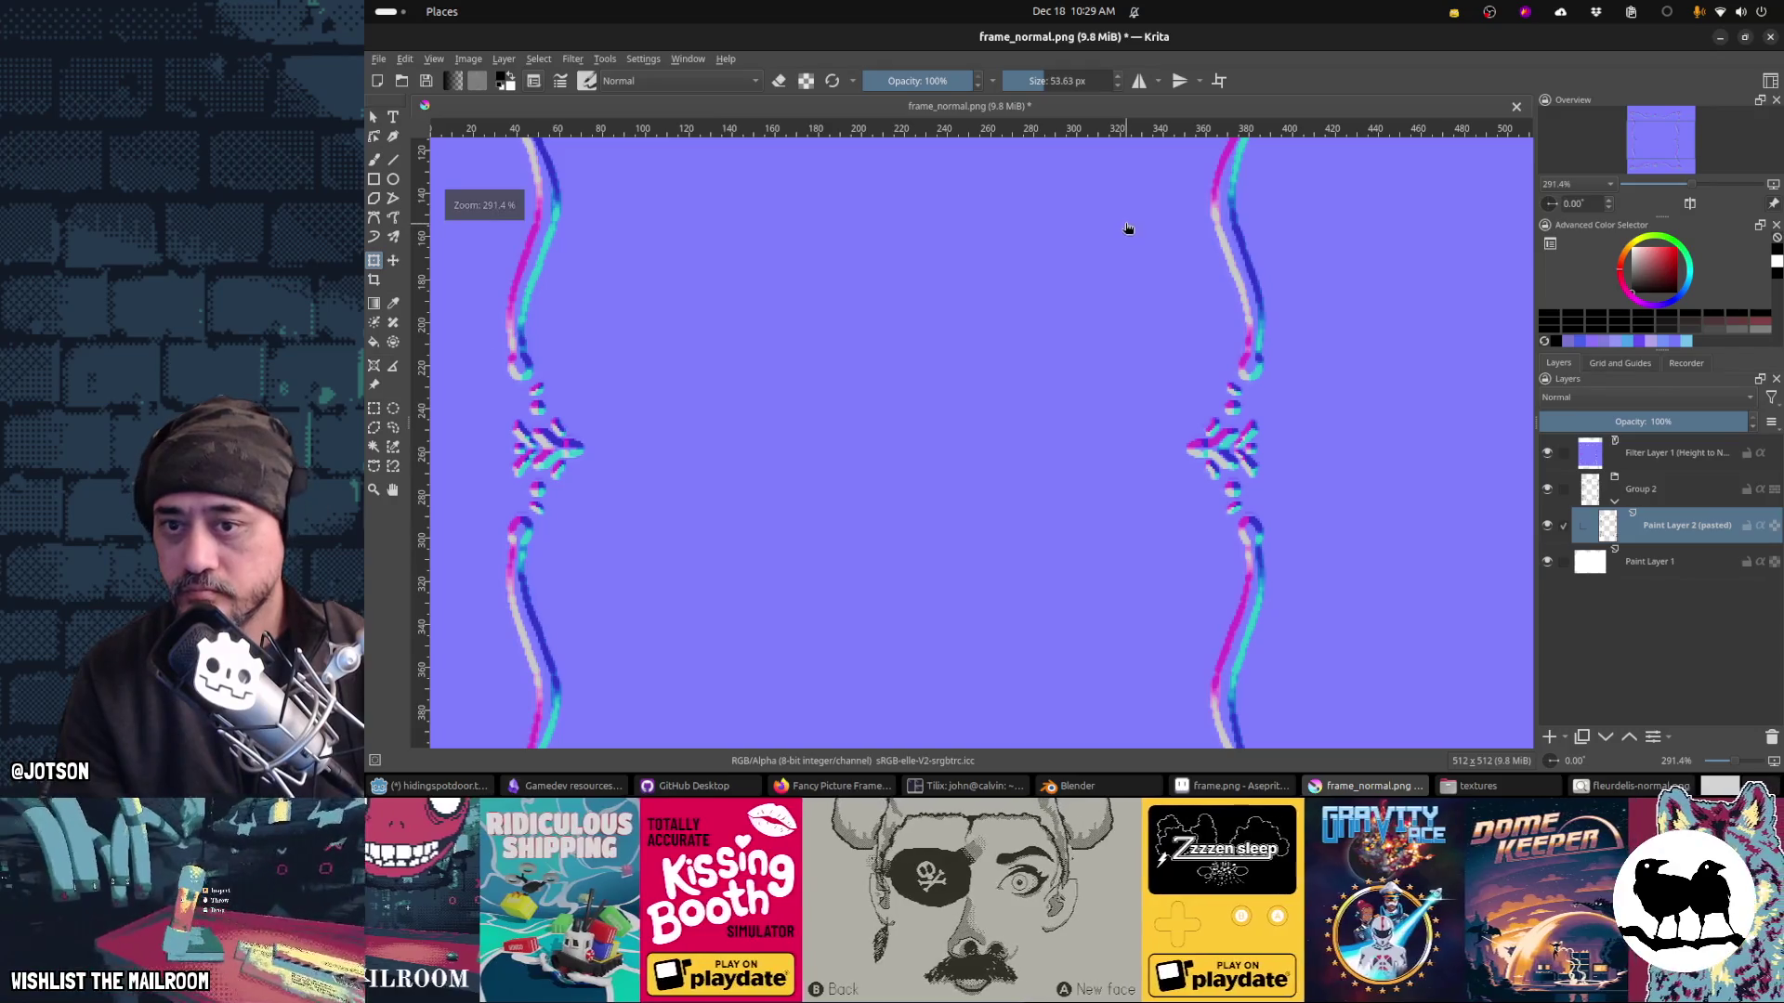
scroll(1127, 227, "down", 2)
mouse_move(1141, 221)
left_mouse_down()
mouse_move(1152, 260)
mouse_move(1071, 275)
mouse_move(1132, 282)
mouse_move(1166, 230)
left_mouse_up()
key("5")
key("b")
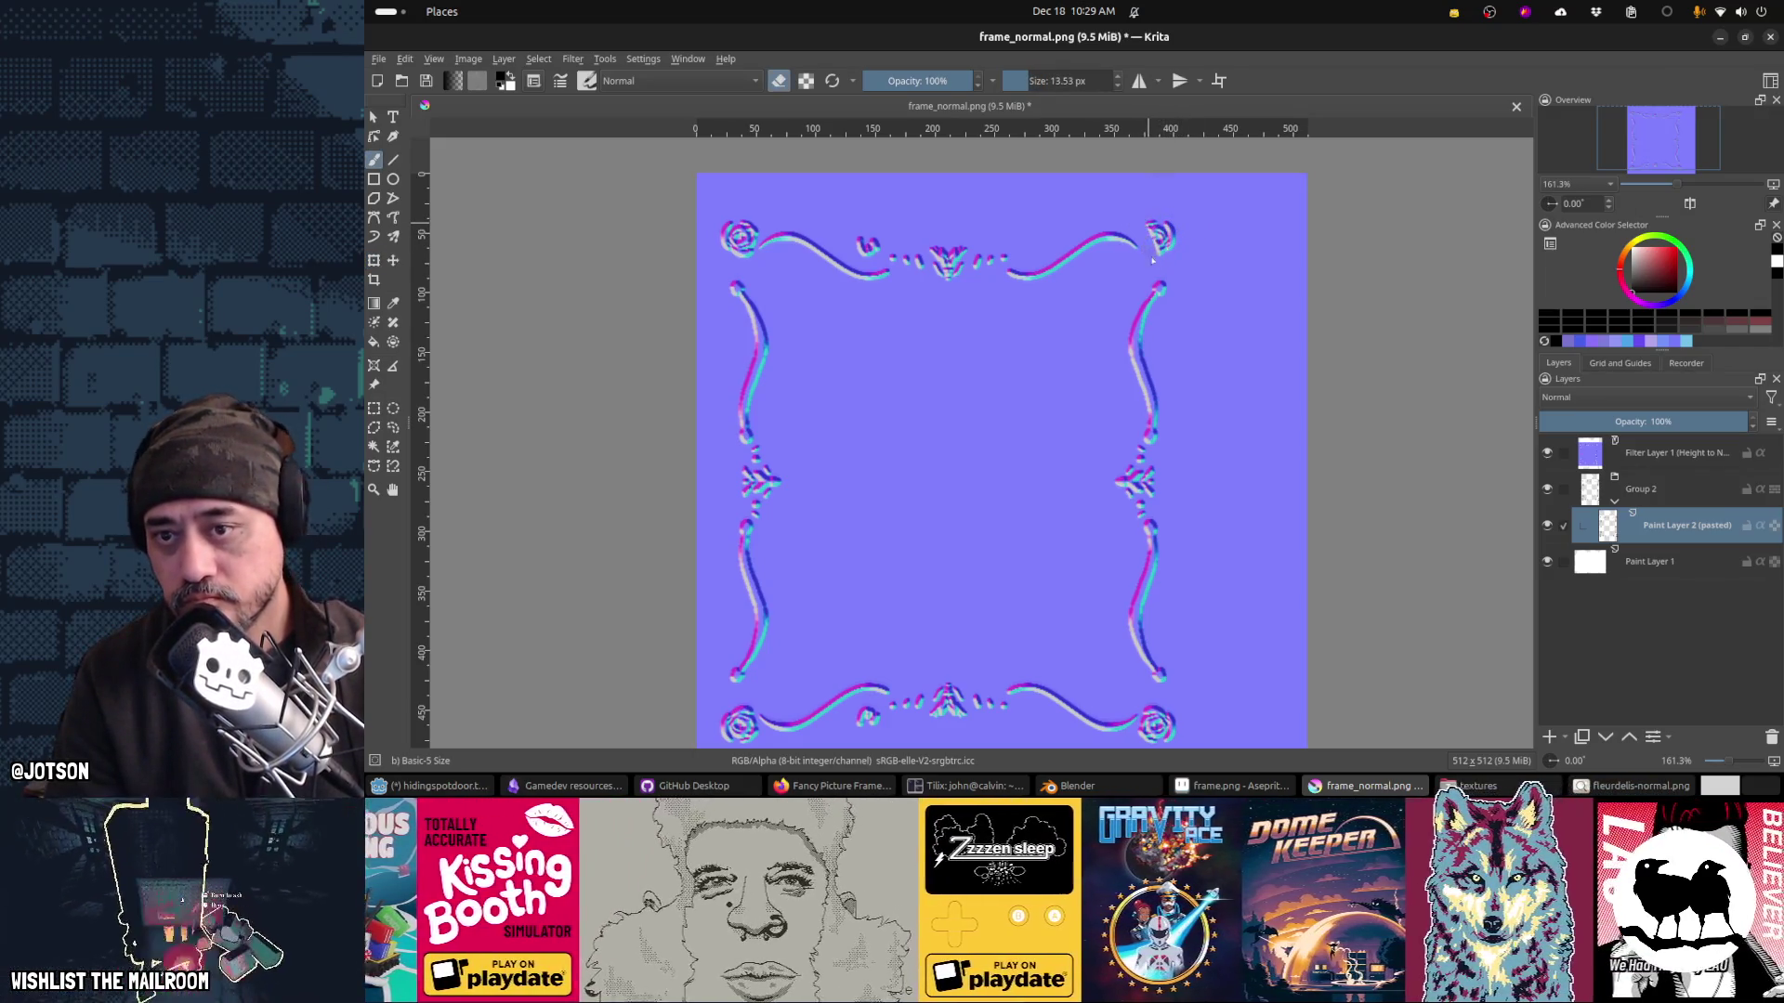
left_click_drag(1152, 261, 1169, 249)
key("ctrl+z")
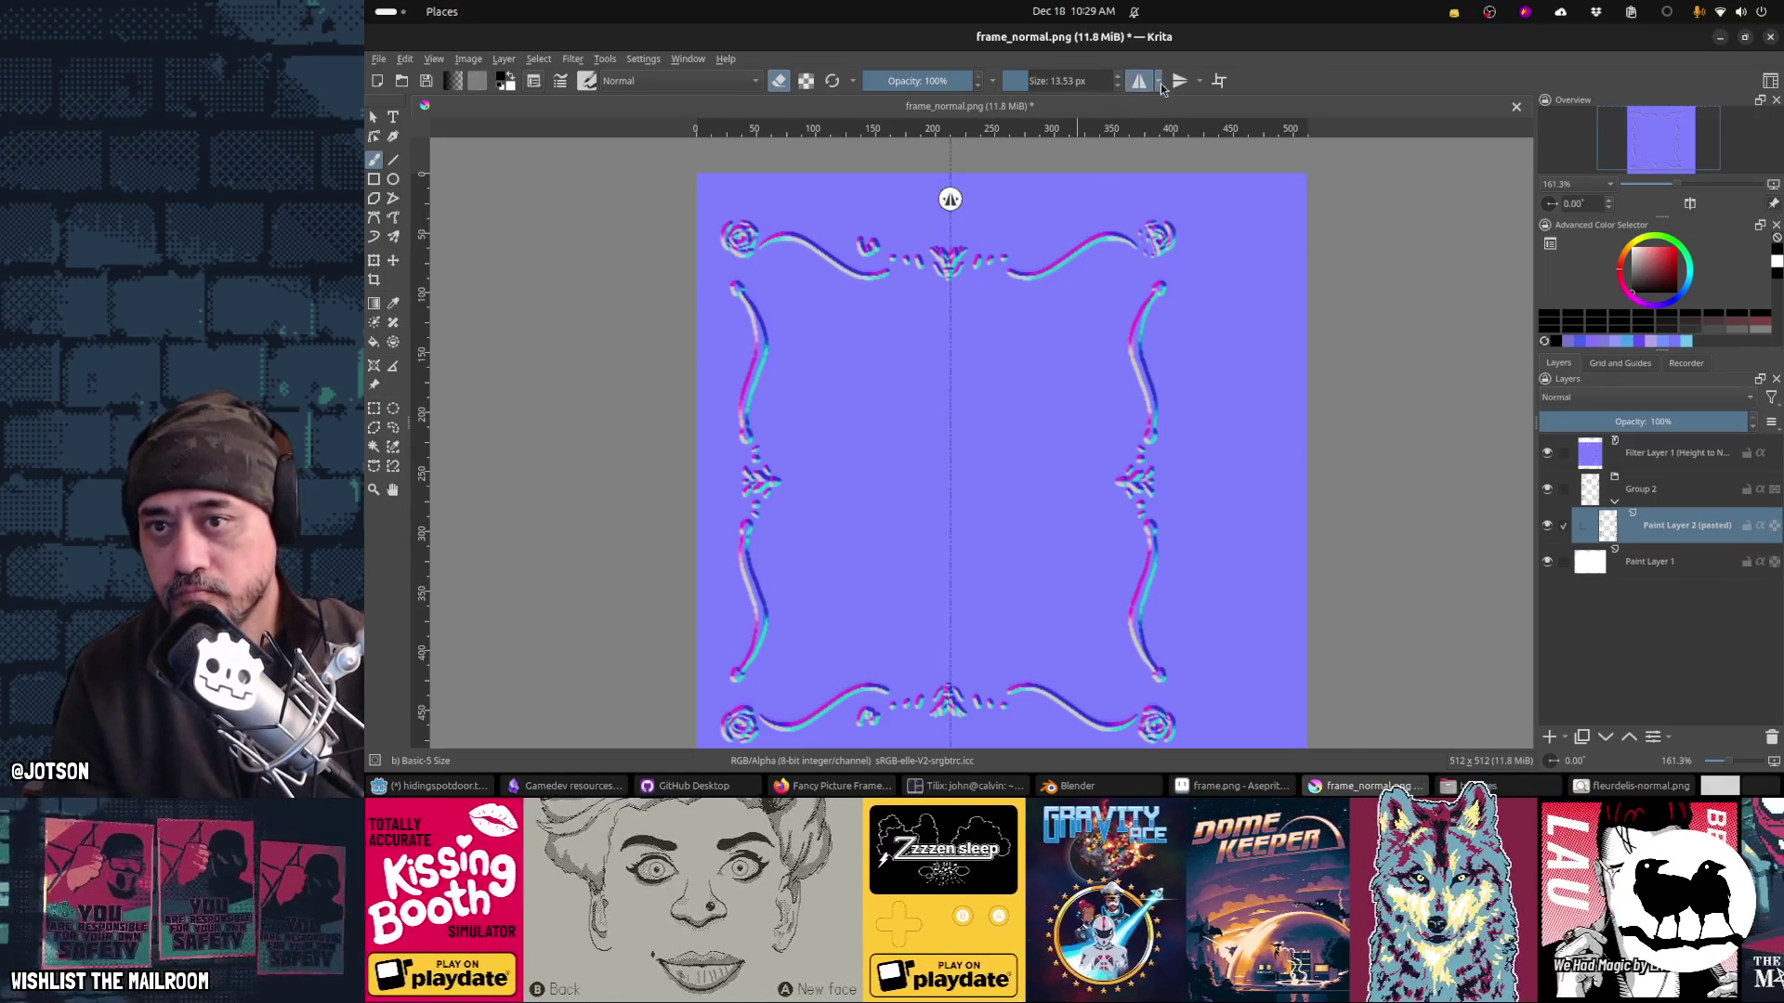
Step: Turn on mirror painting centred on the frame and erase all four corner roses
left_click(1179, 81)
left_click_drag(948, 201, 946, 201)
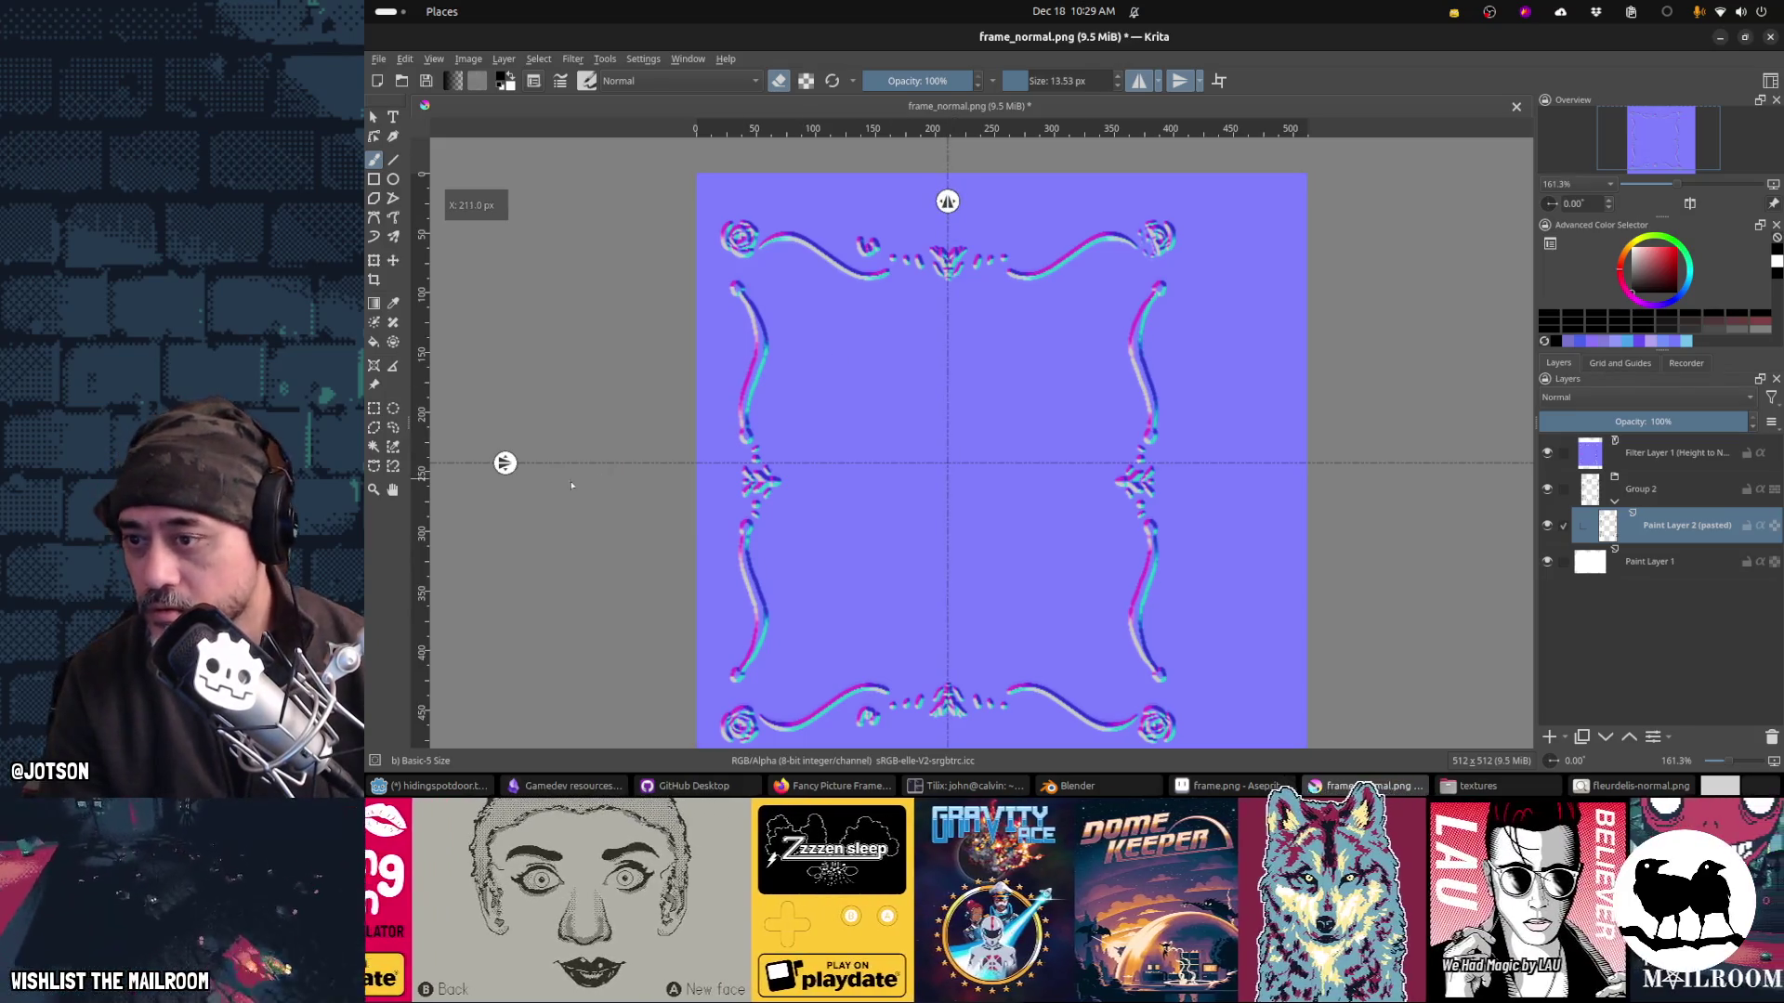
left_click_drag(504, 462, 523, 481)
mouse_move(724, 221)
left_mouse_down()
mouse_move(740, 243)
mouse_move(753, 226)
left_mouse_up()
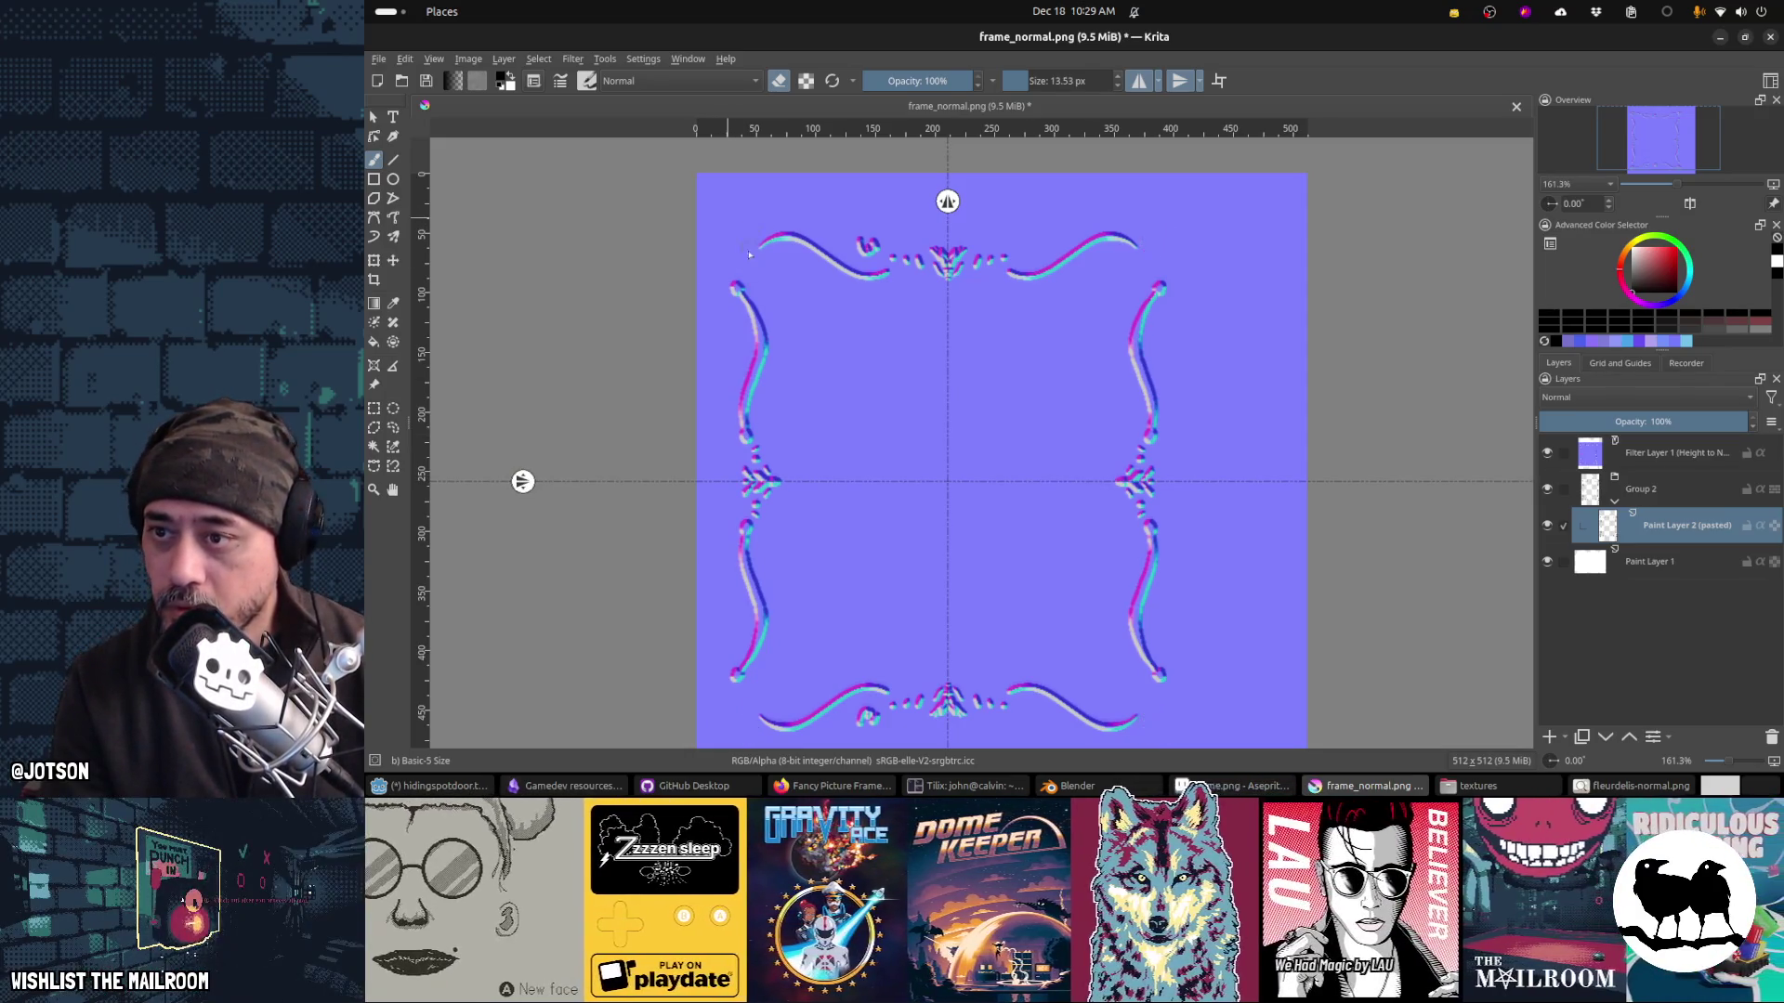
Step: Paint large mirrored spiral roses at the four corners and save frame_normal.png
key("e")
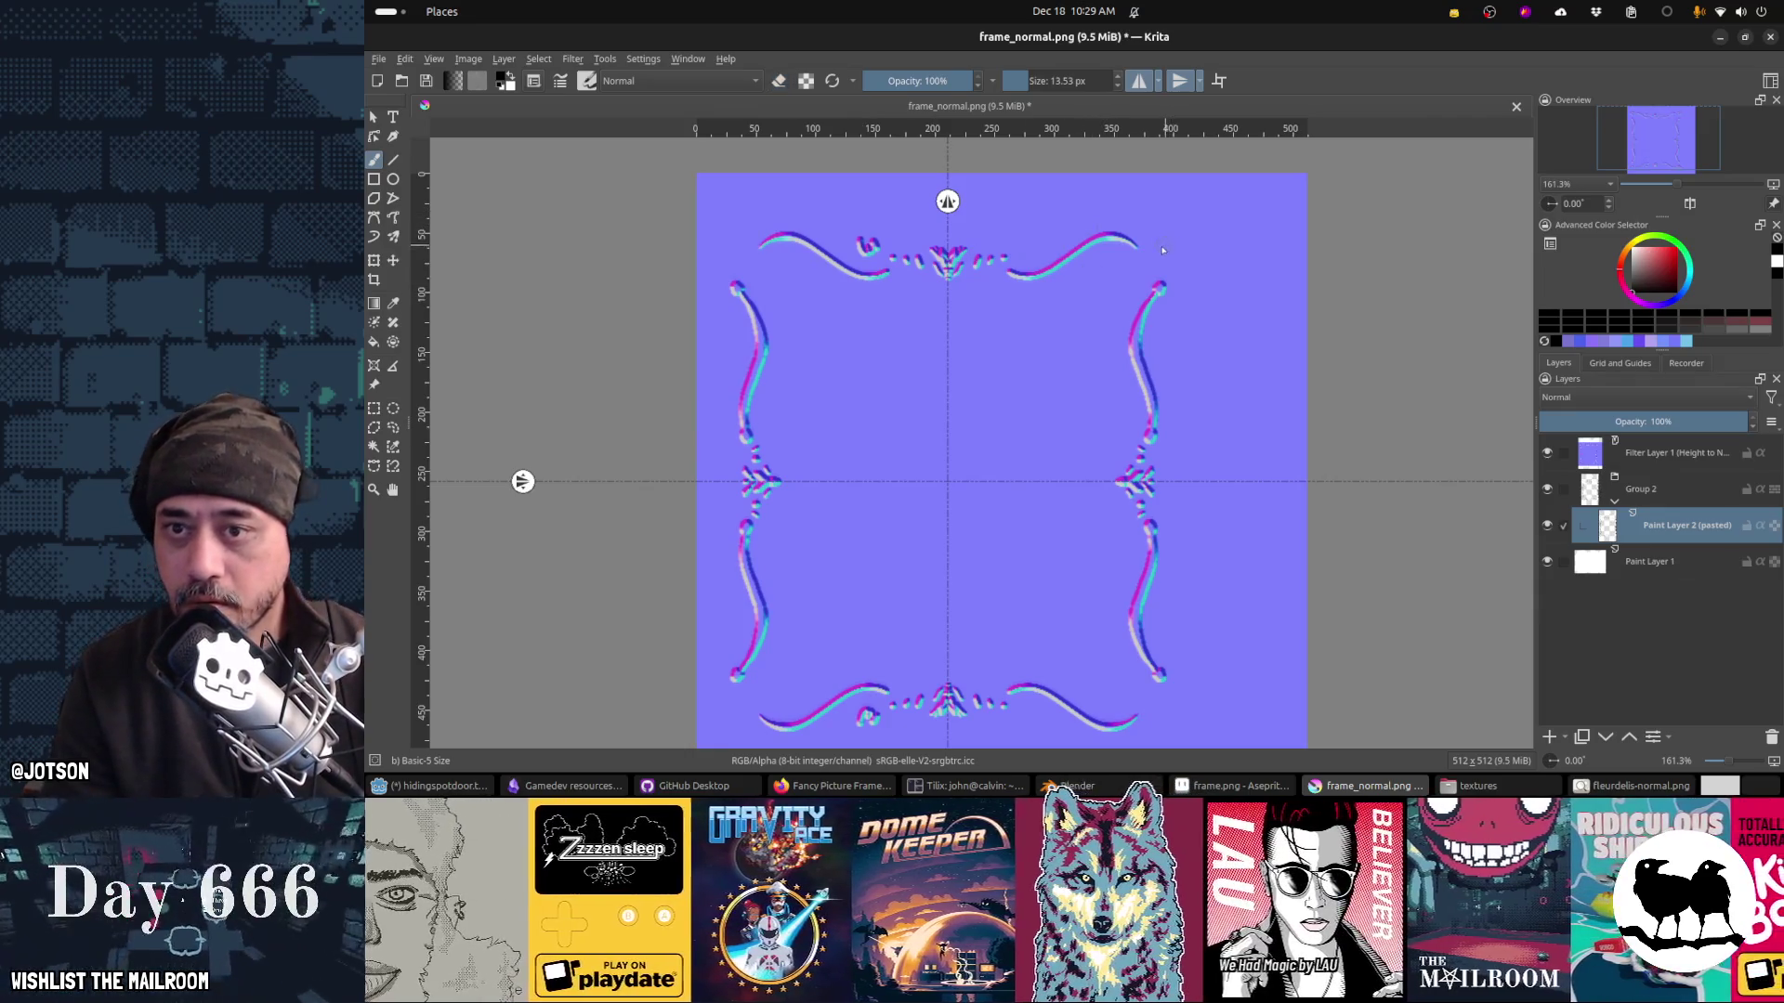
left_click_drag(1163, 250, 1161, 260)
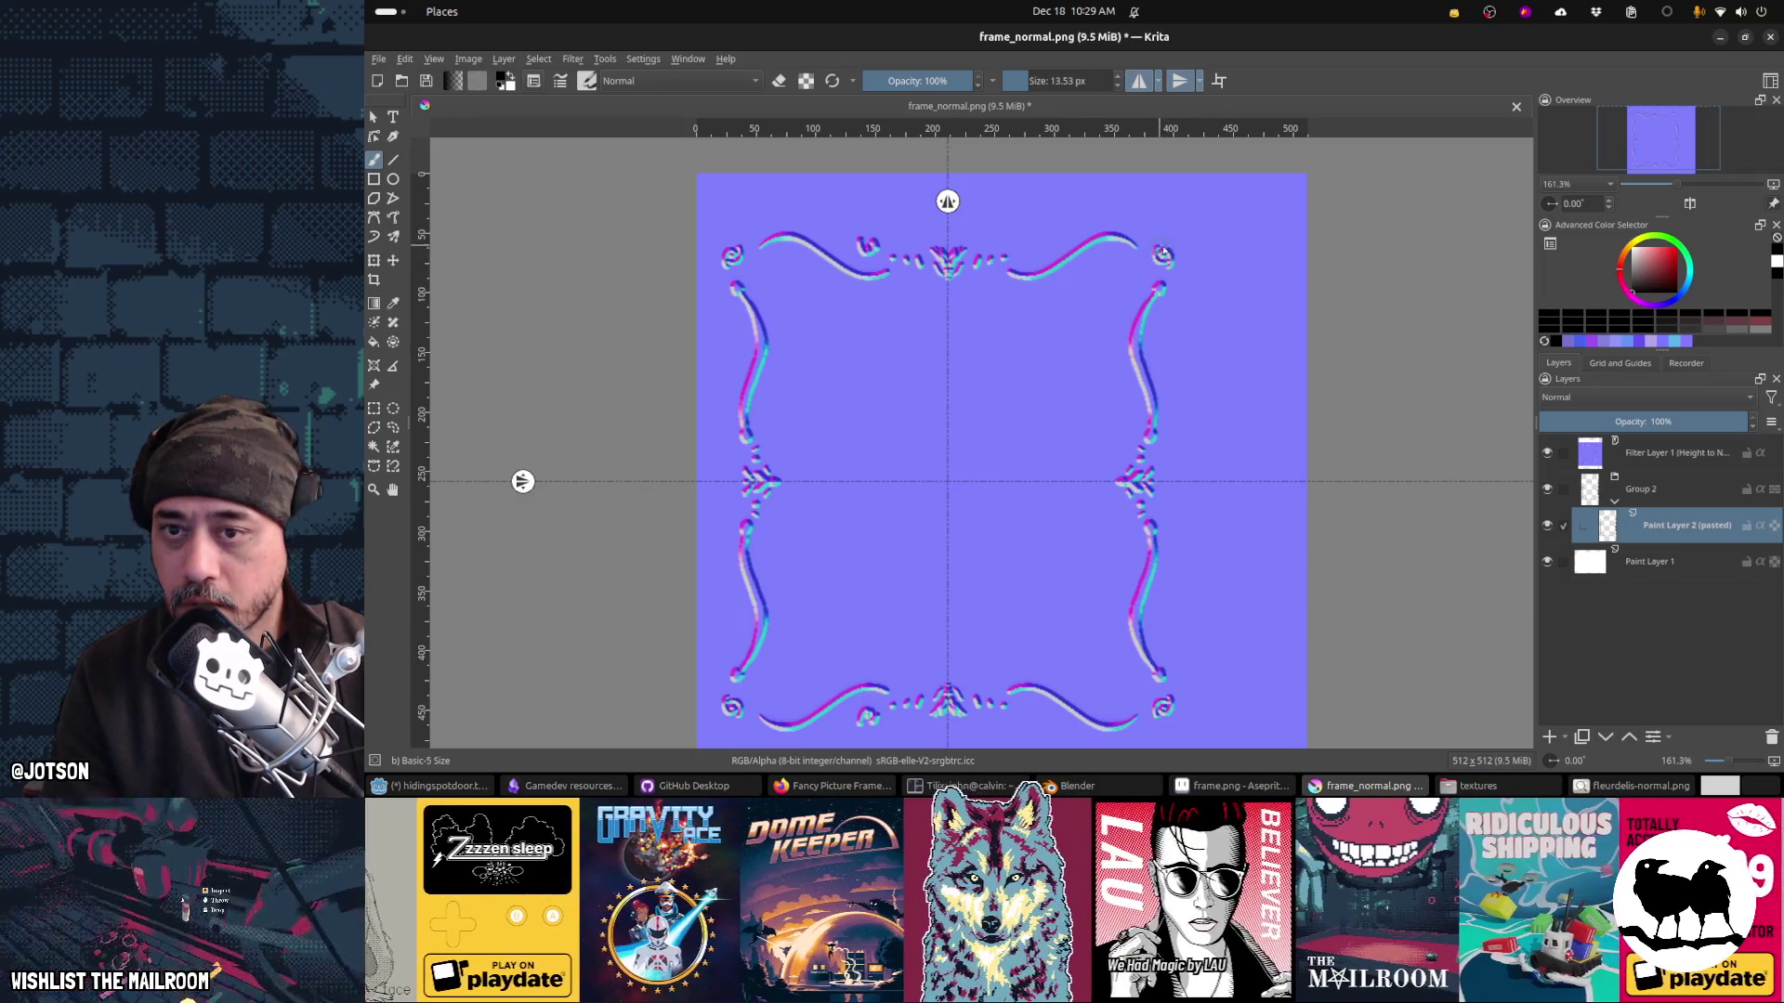
mouse_move(1163, 252)
left_mouse_down()
mouse_move(1186, 257)
mouse_move(1156, 269)
mouse_move(1173, 275)
mouse_move(1170, 234)
mouse_move(1158, 271)
left_mouse_up()
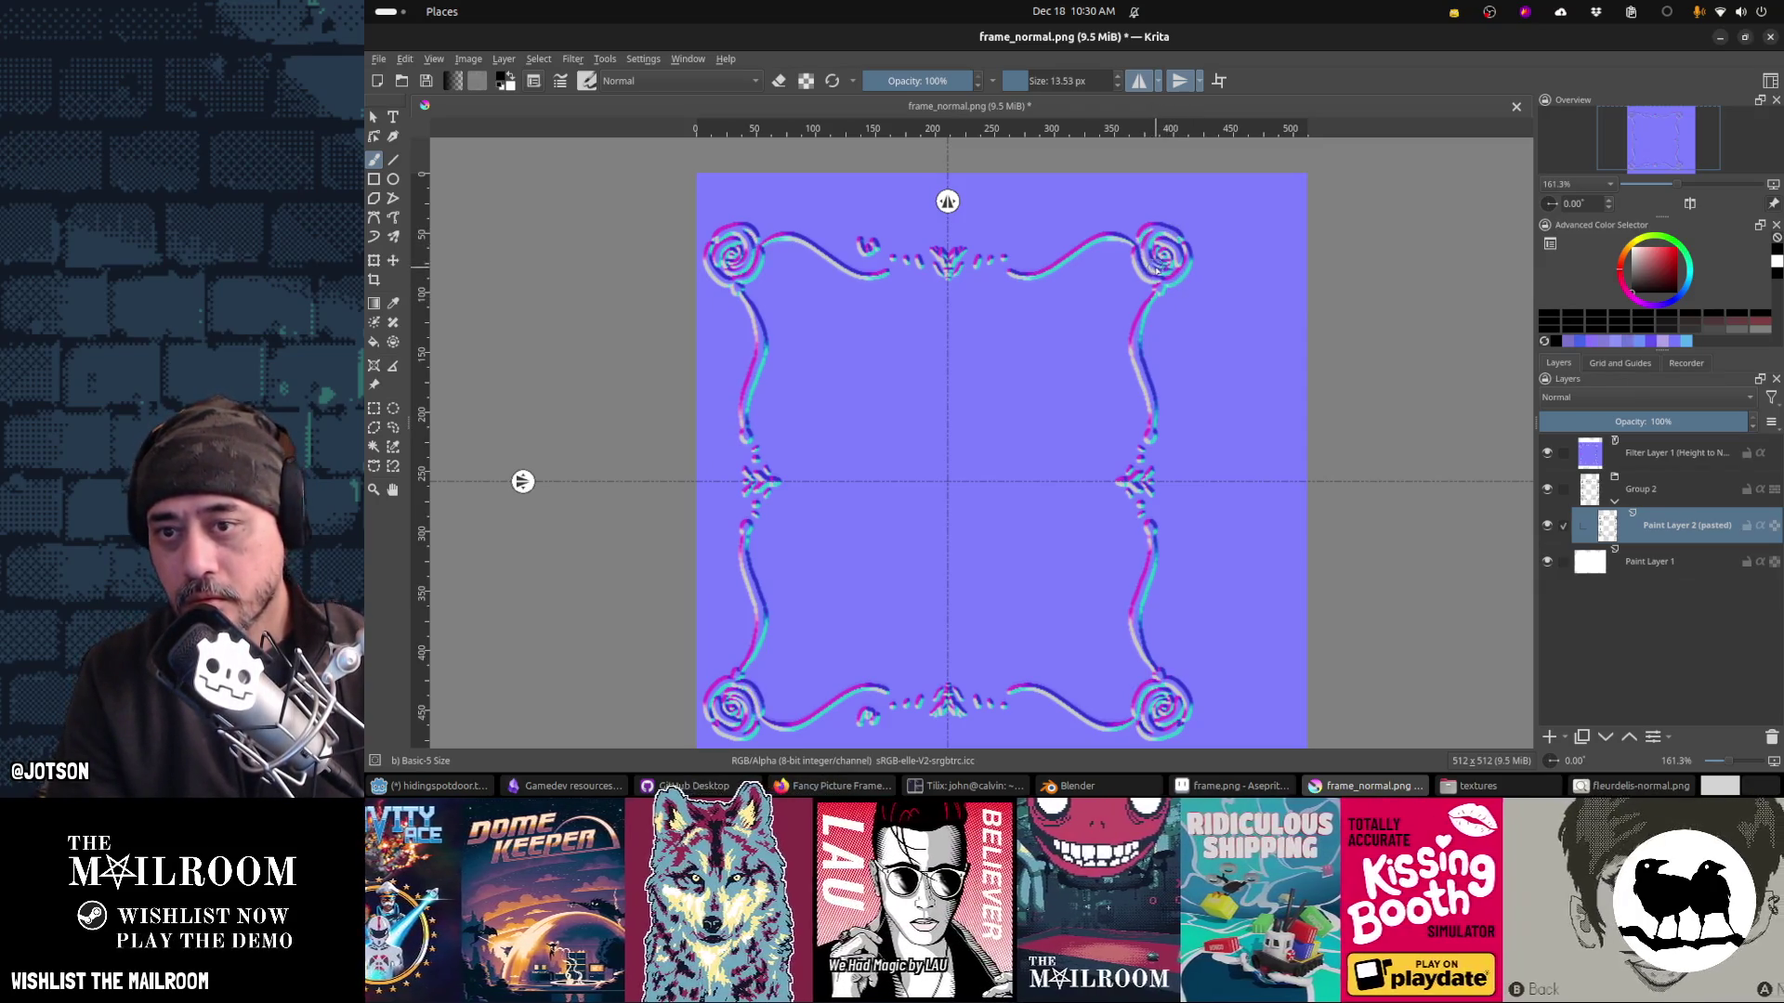
key("e")
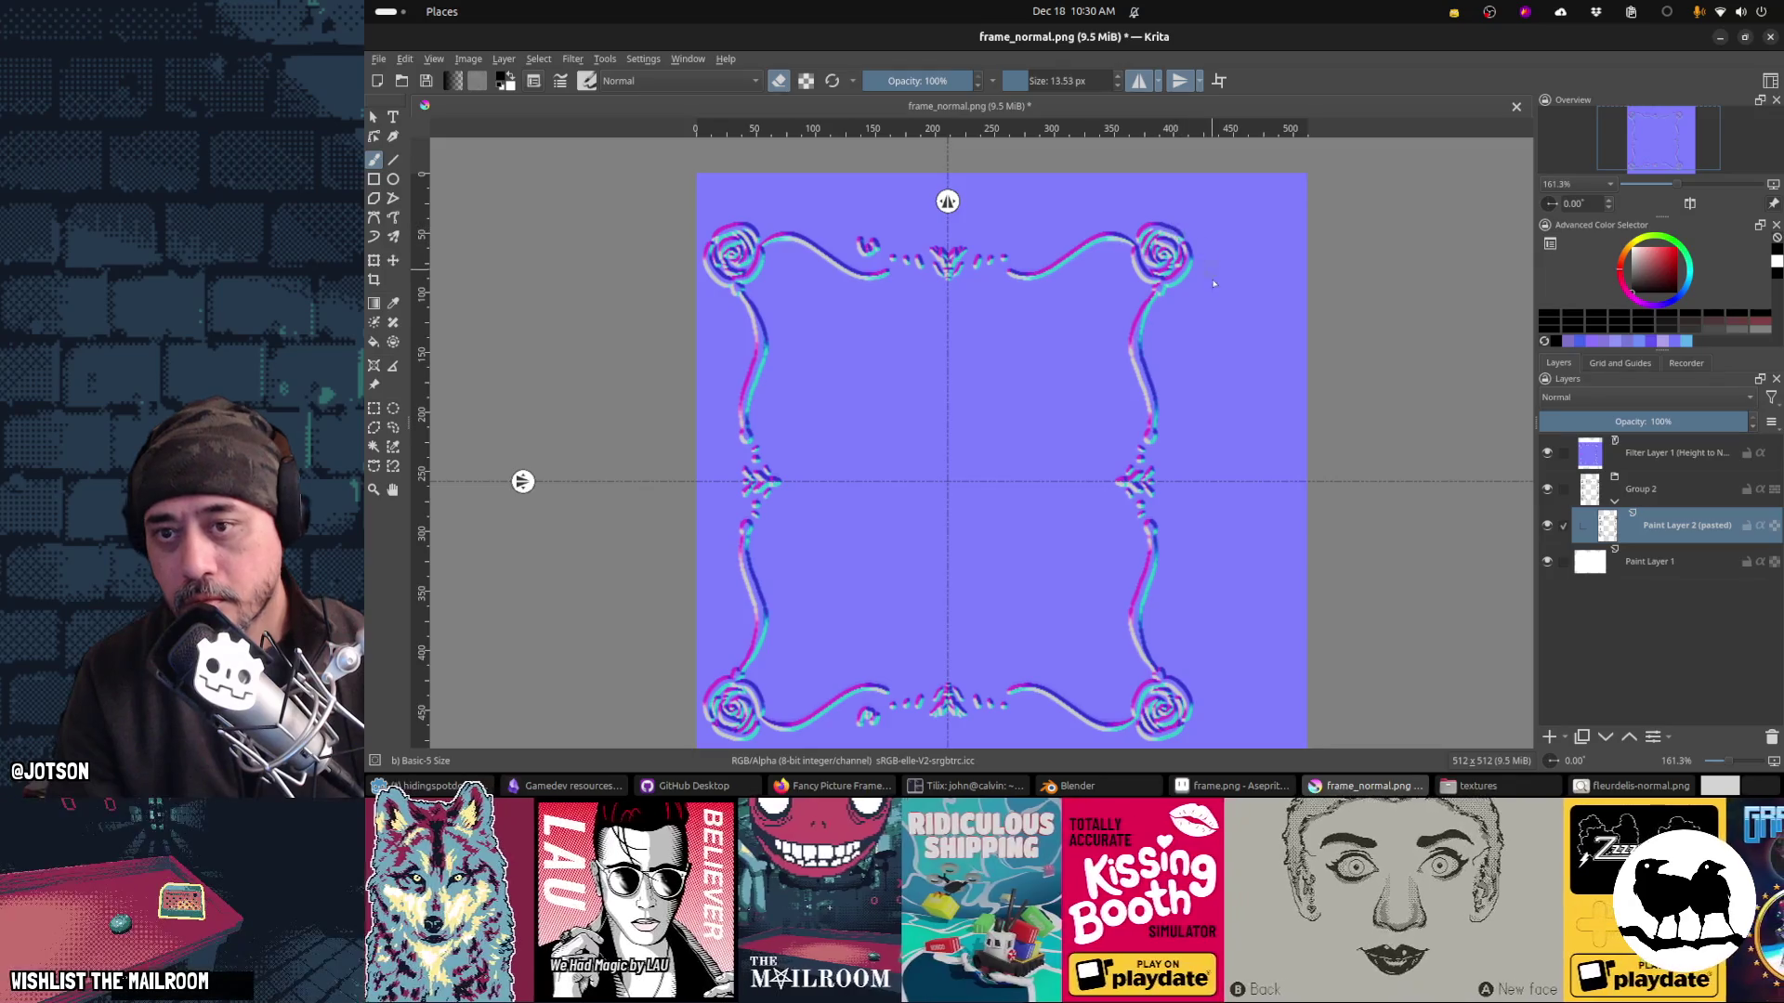
left_click(1172, 295, "ctrl")
key("ctrl+s")
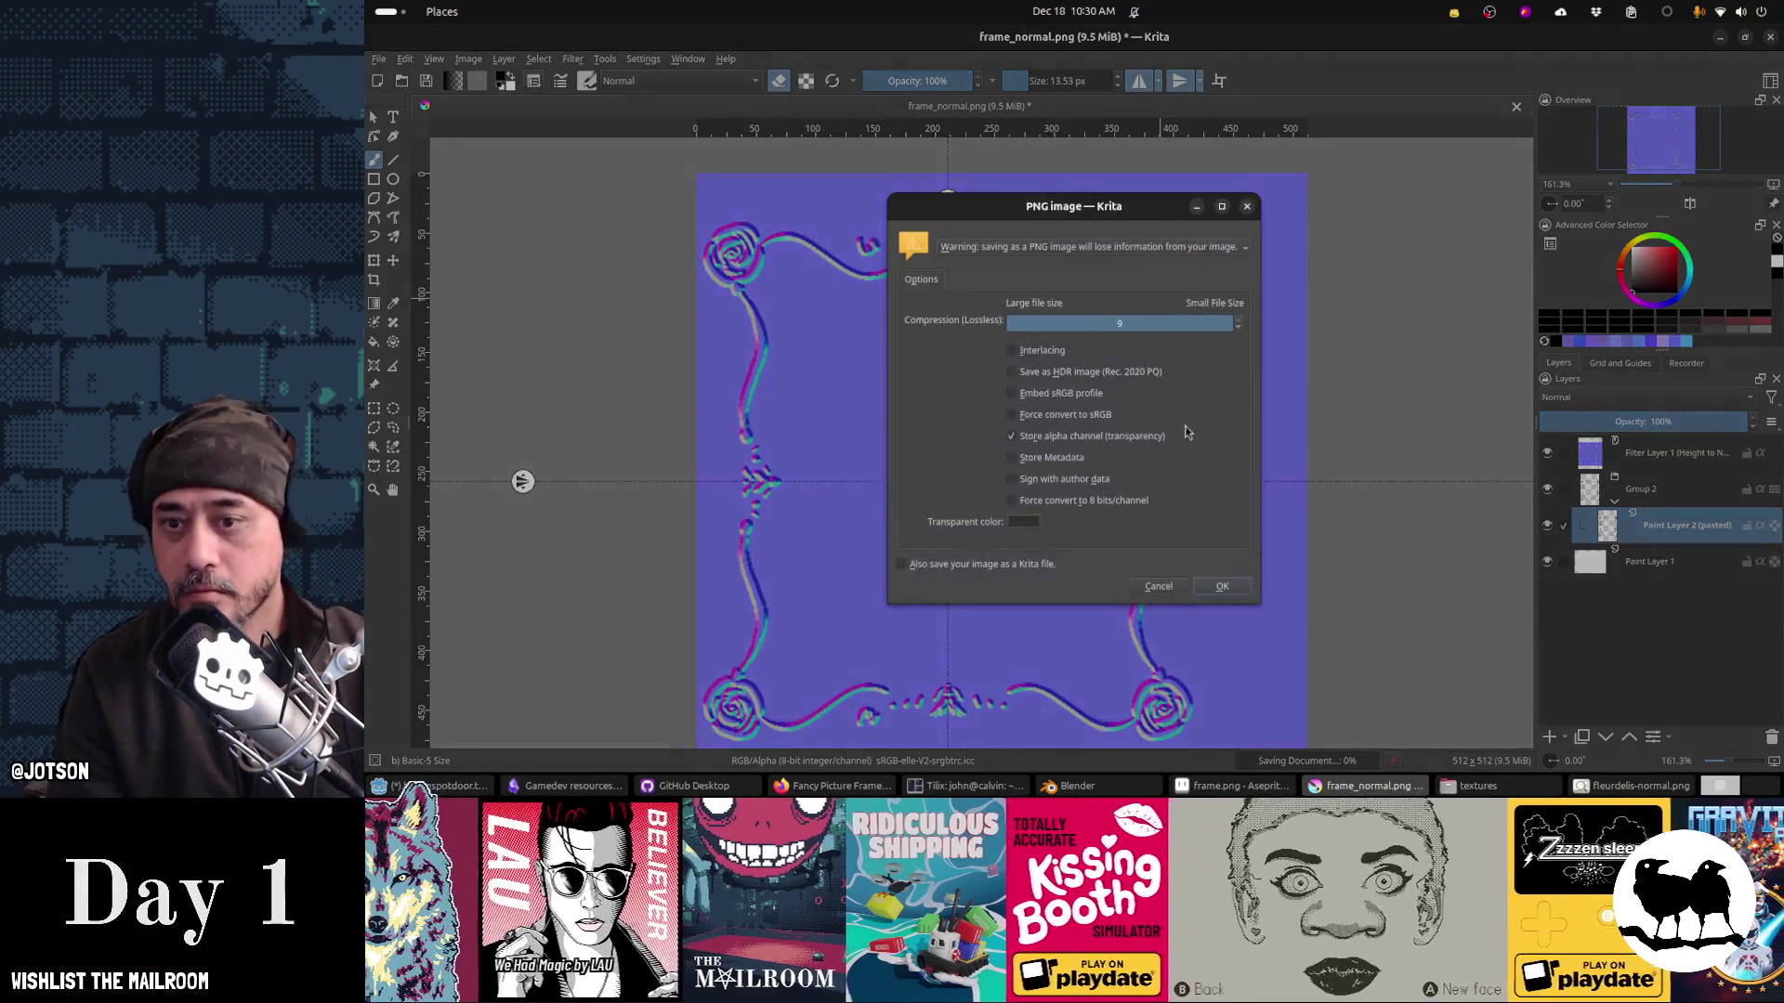
Step: Confirm the PNG export, check the large roses in Blender, then undo the last rose stroke
left_click(1161, 585)
key("alt+Tab")
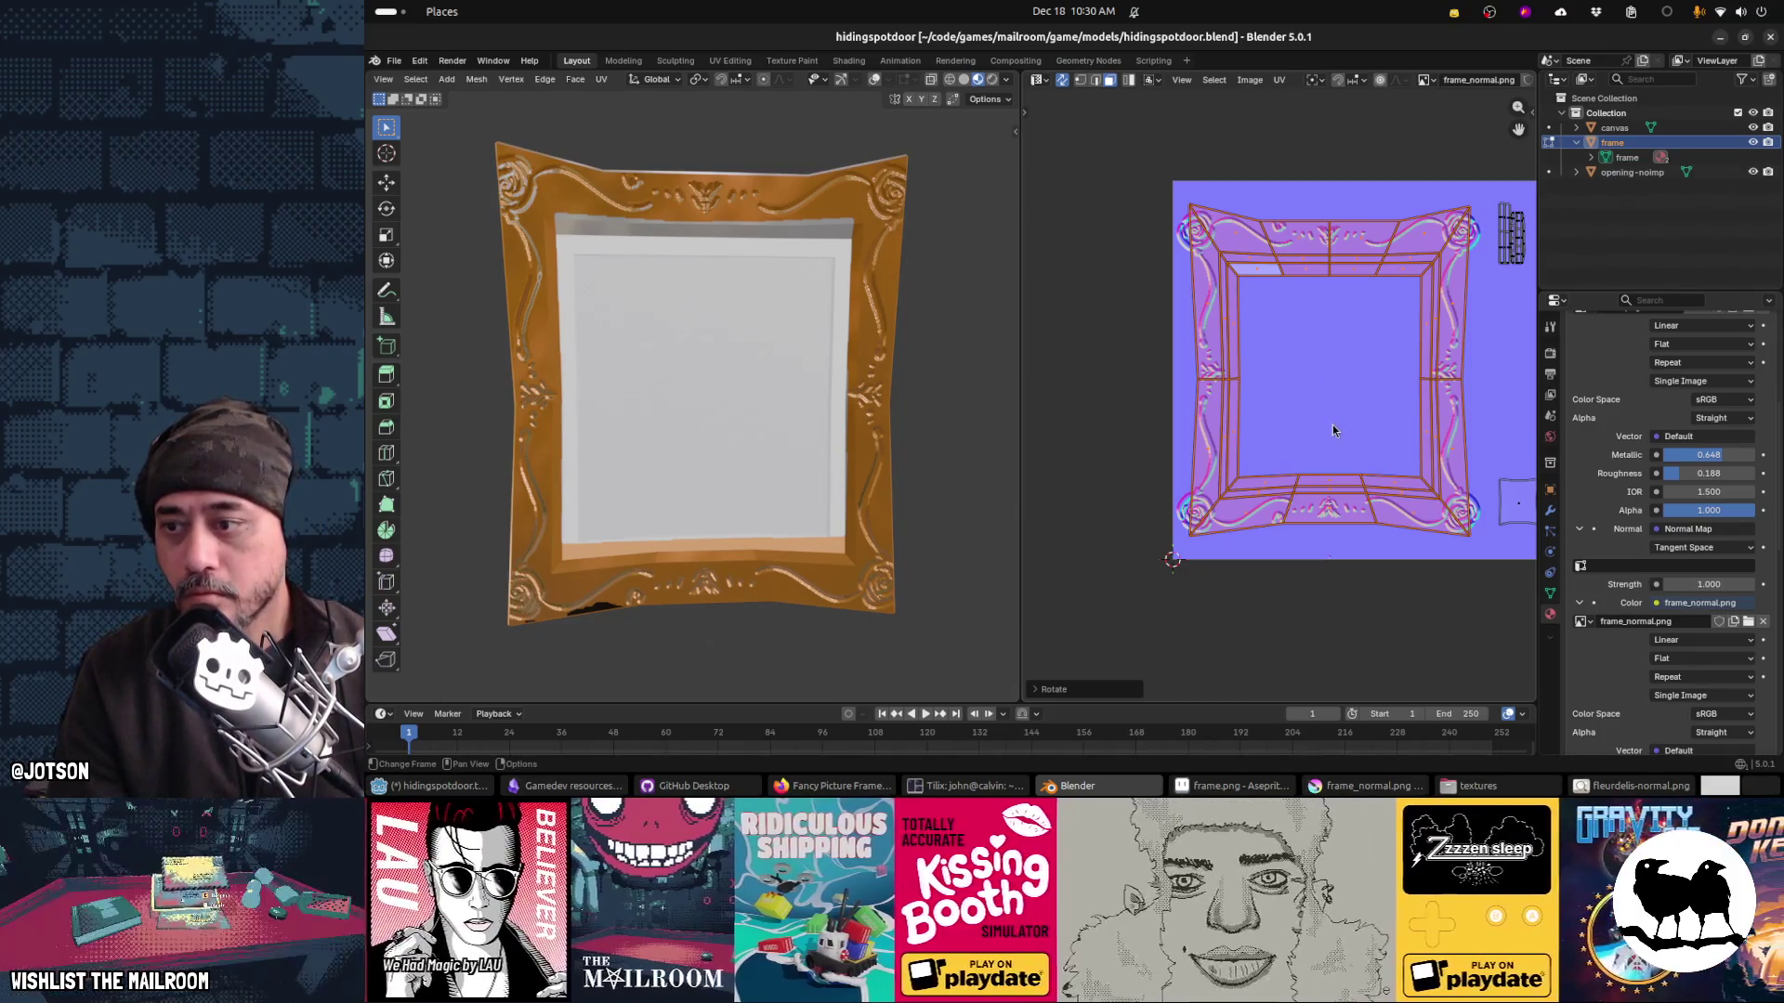
key("alt+Tab")
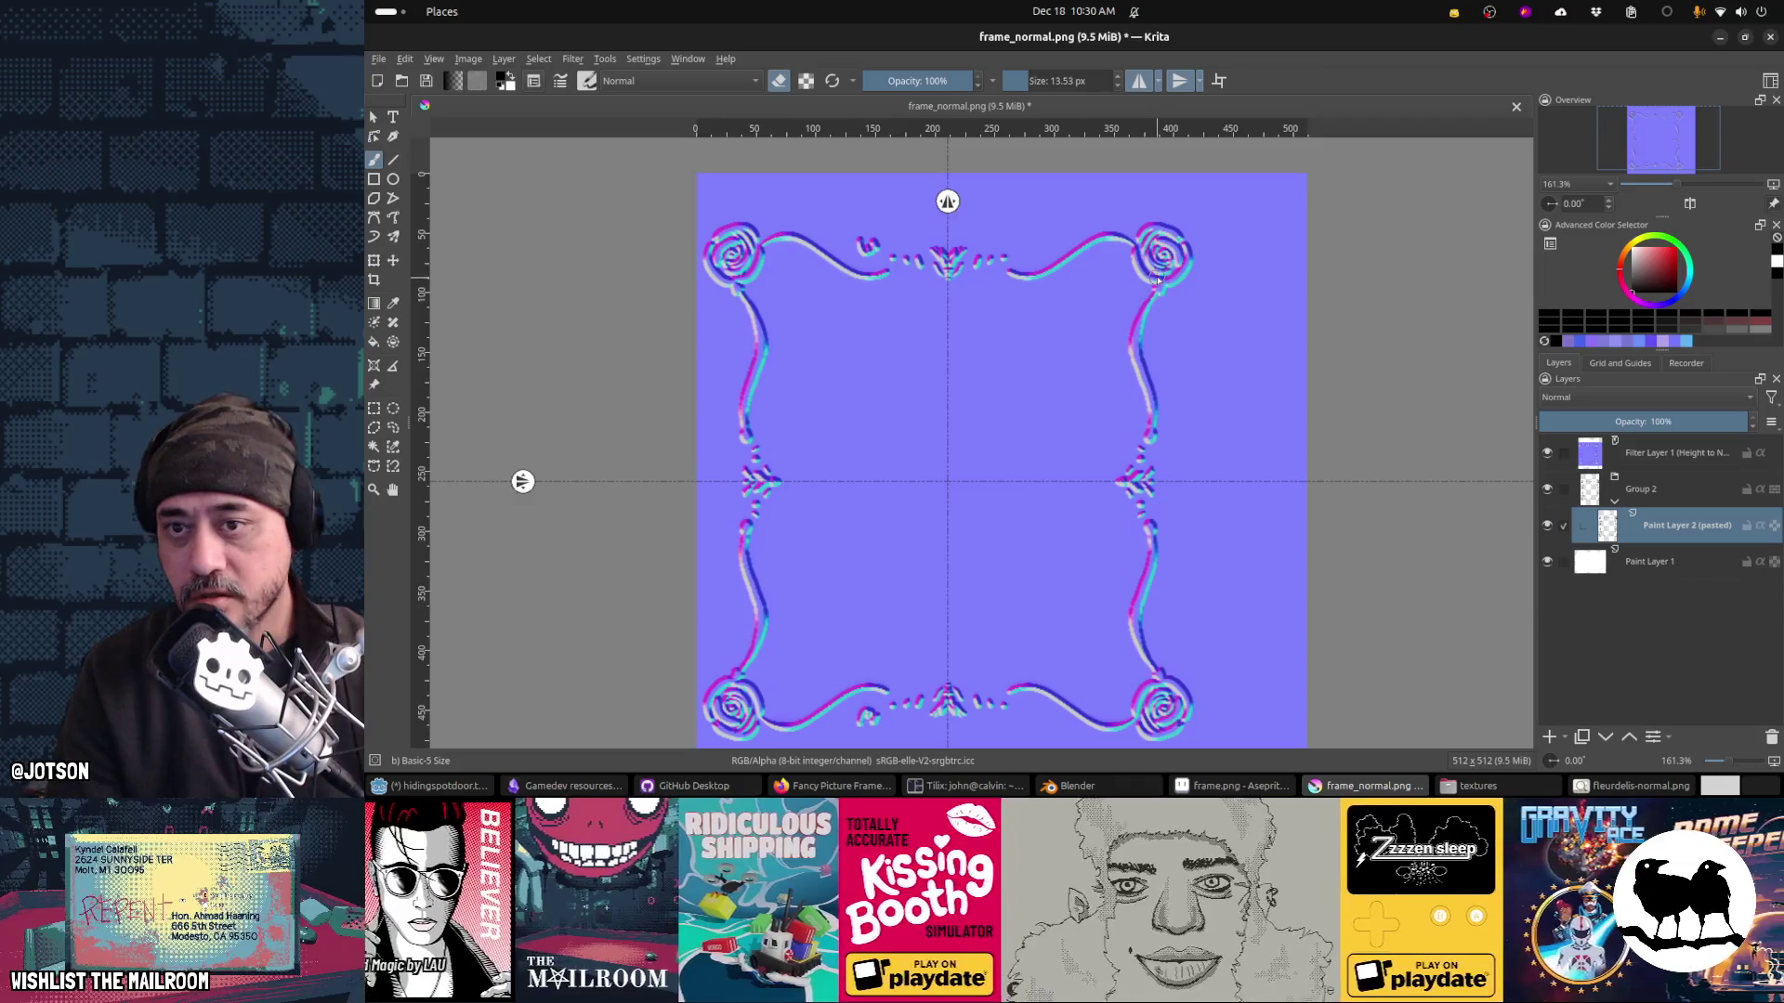
key("ctrl")
key("ctrl+z")
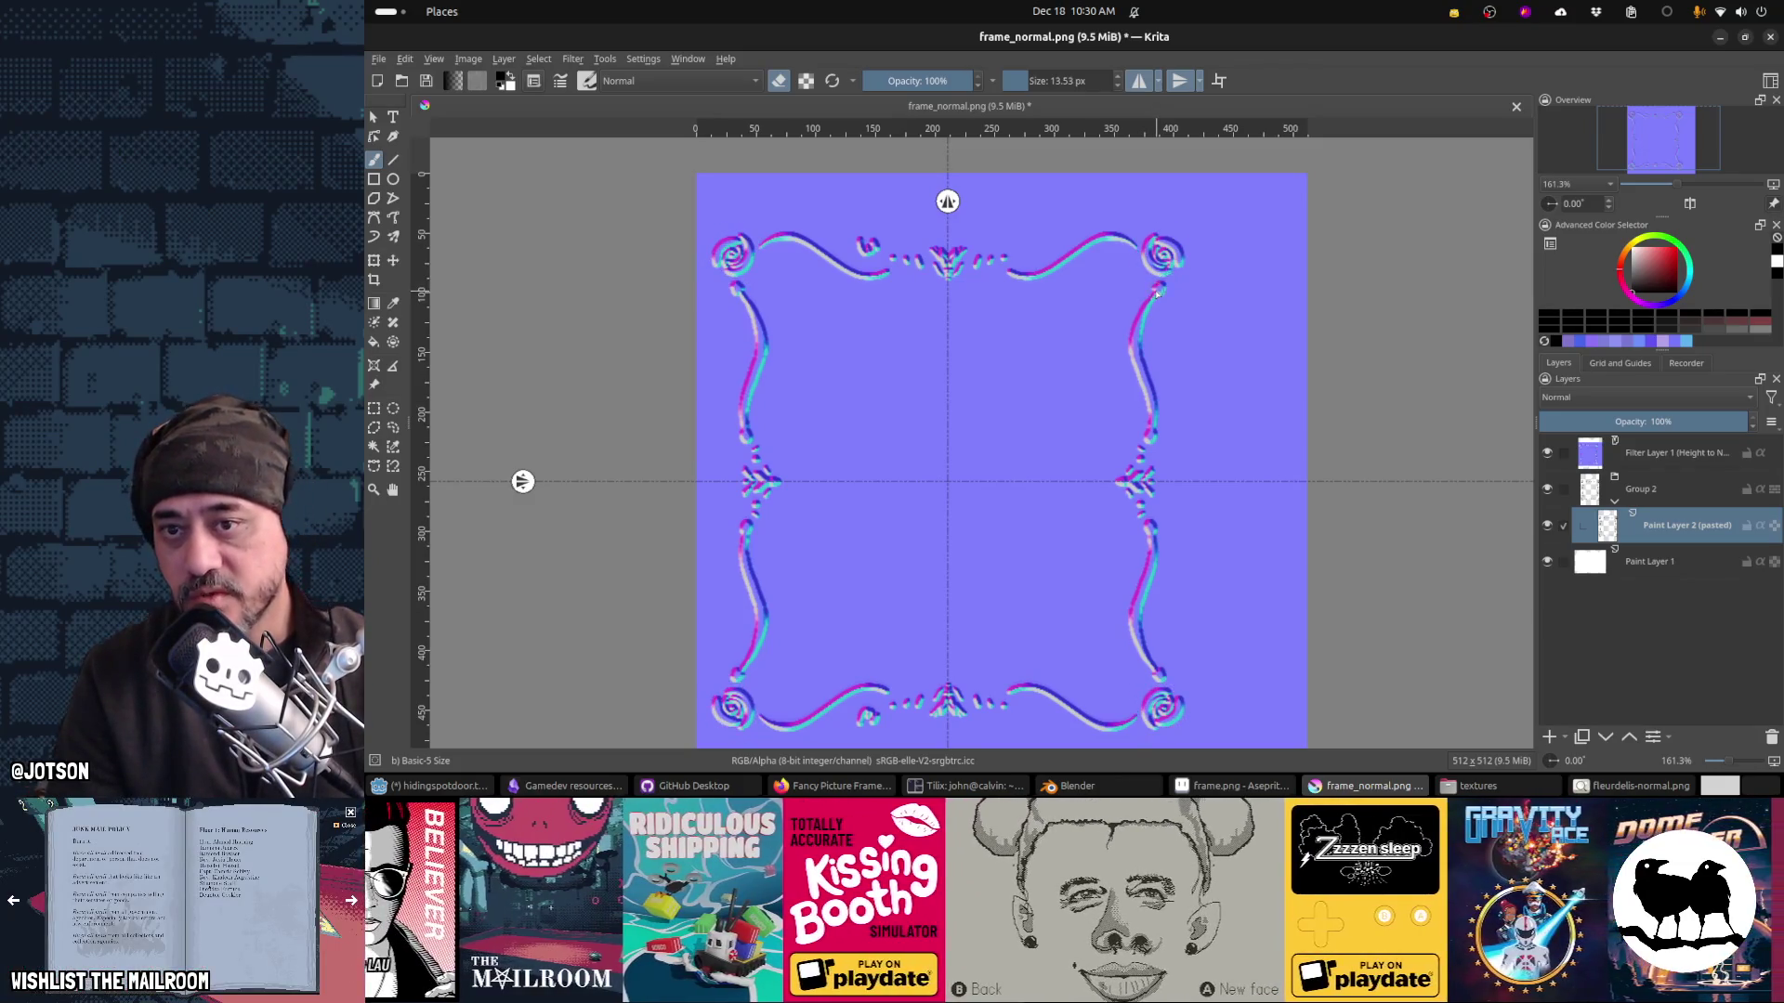
Step: Undo the remaining spirals, paint small mirrored rose rings at each corner, and save as PNG
key("ctrl+z")
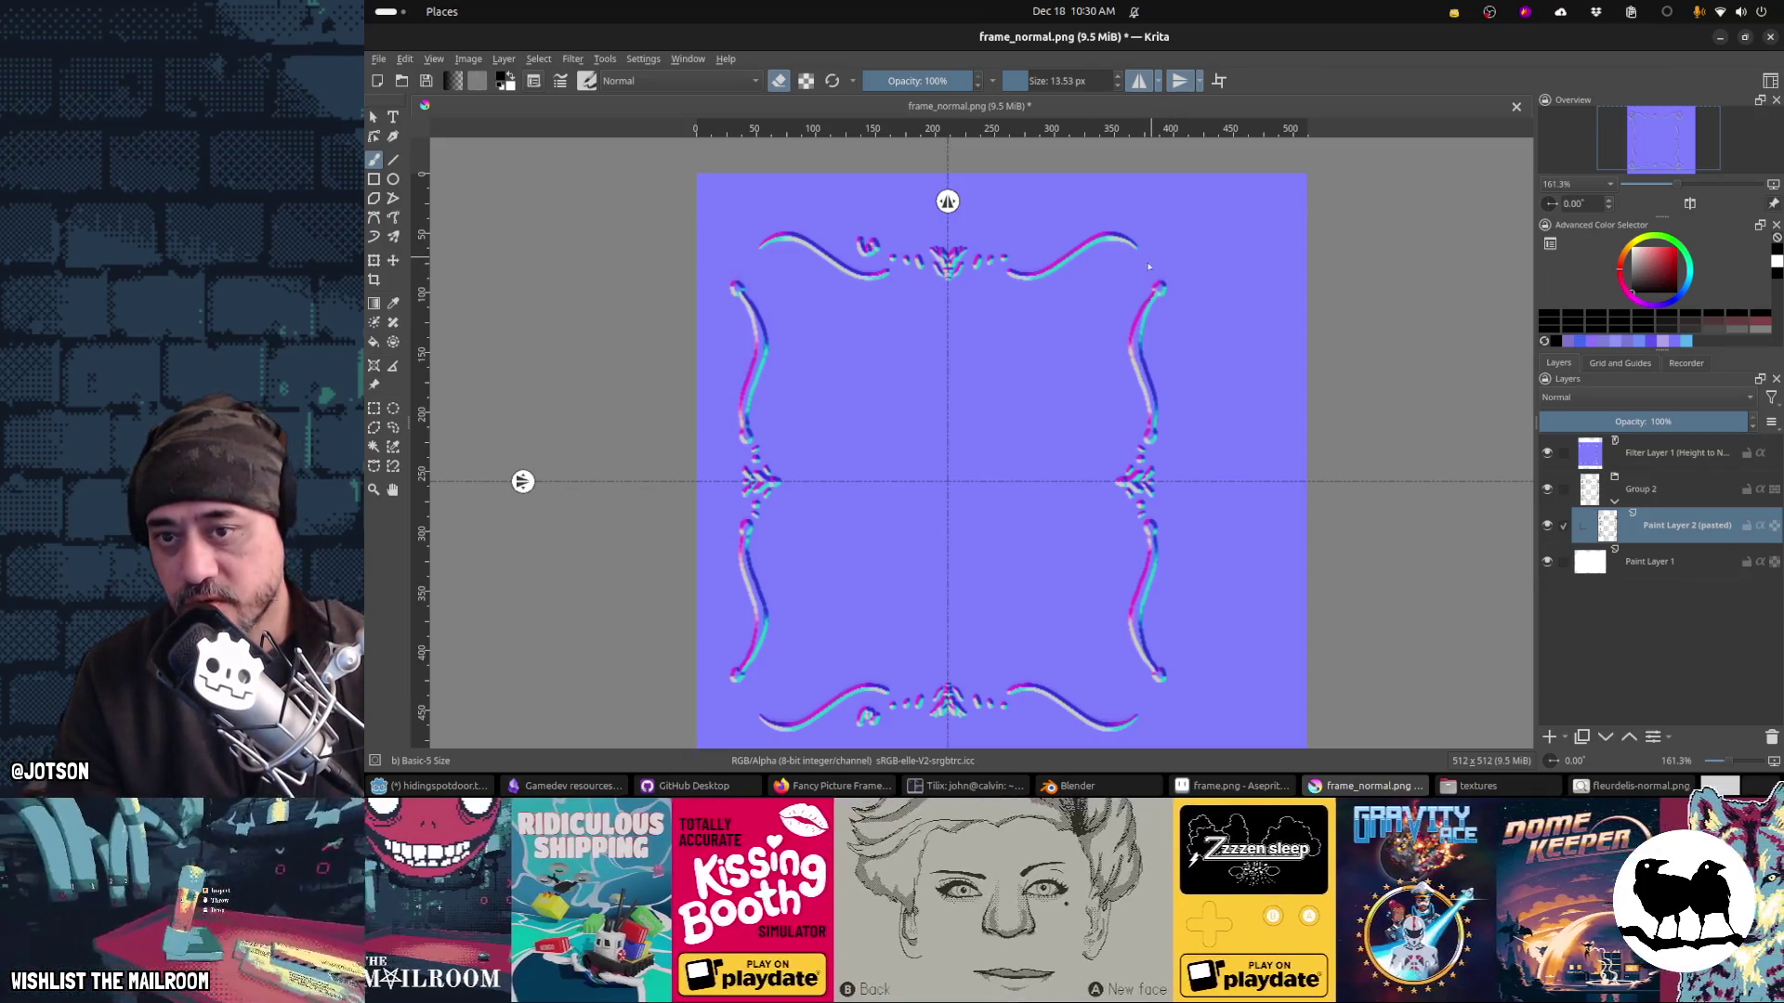
mouse_move(1160, 259)
left_mouse_down()
mouse_move(1149, 270)
mouse_move(1143, 249)
mouse_move(1161, 275)
mouse_move(1162, 260)
left_mouse_up()
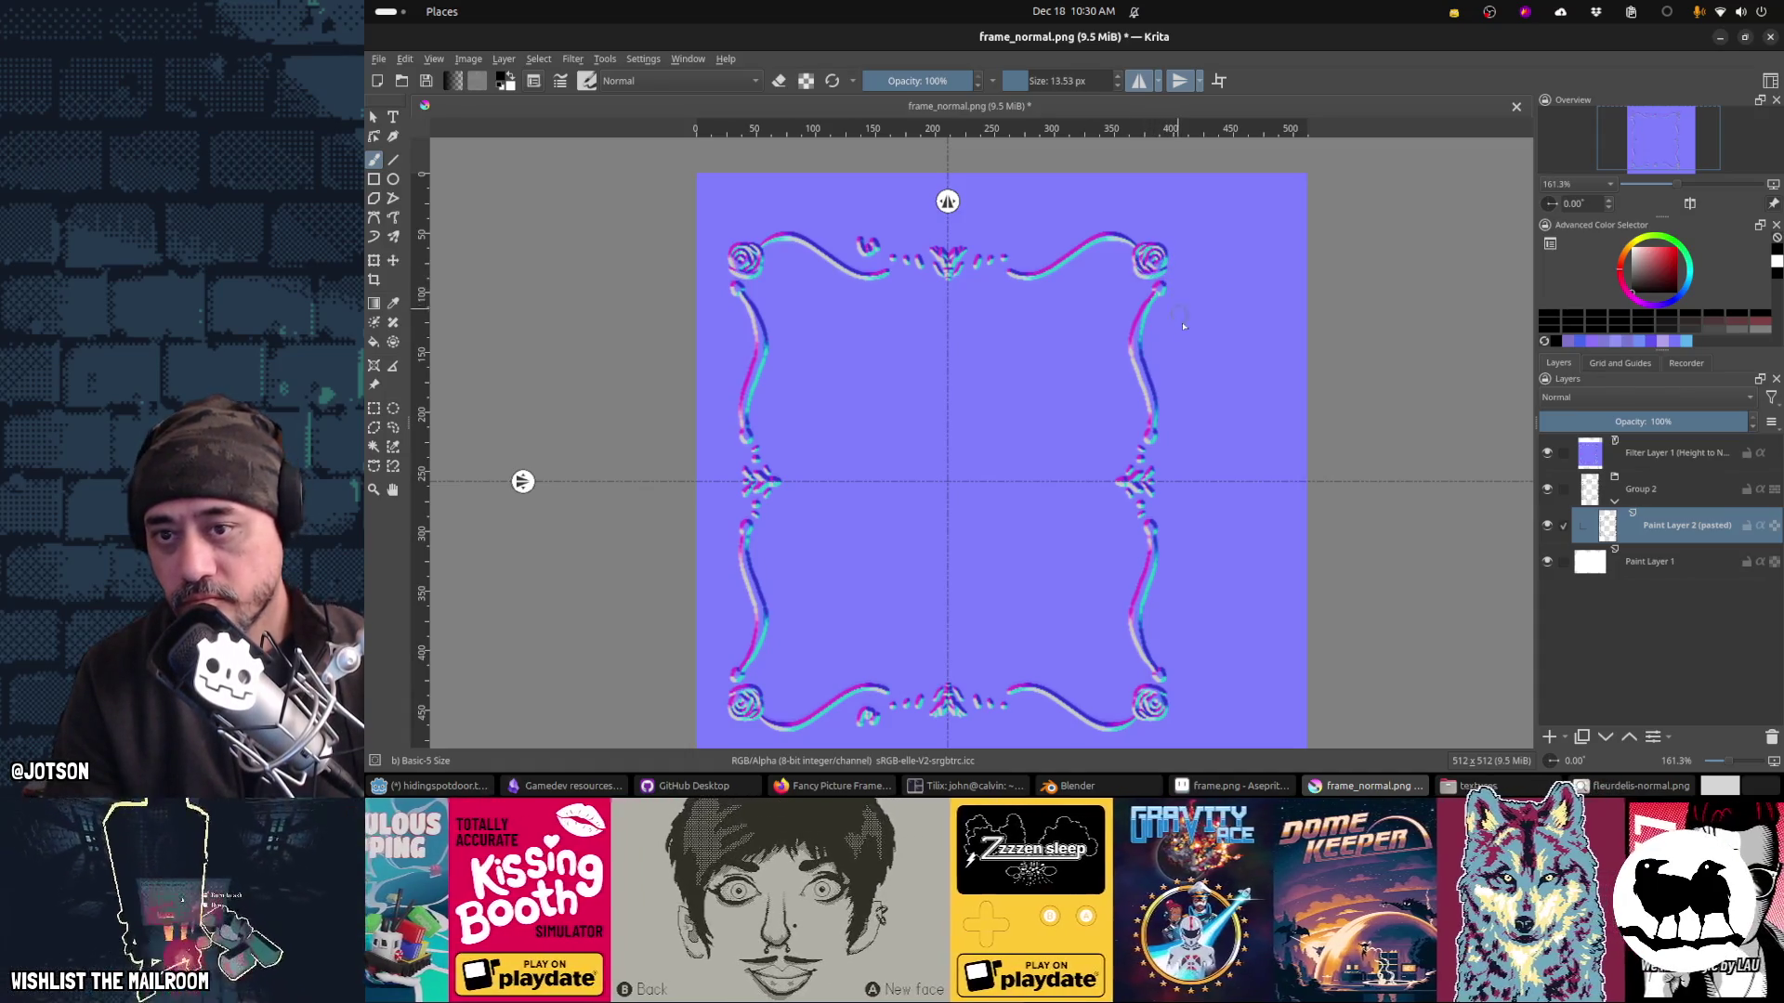
key("Escape")
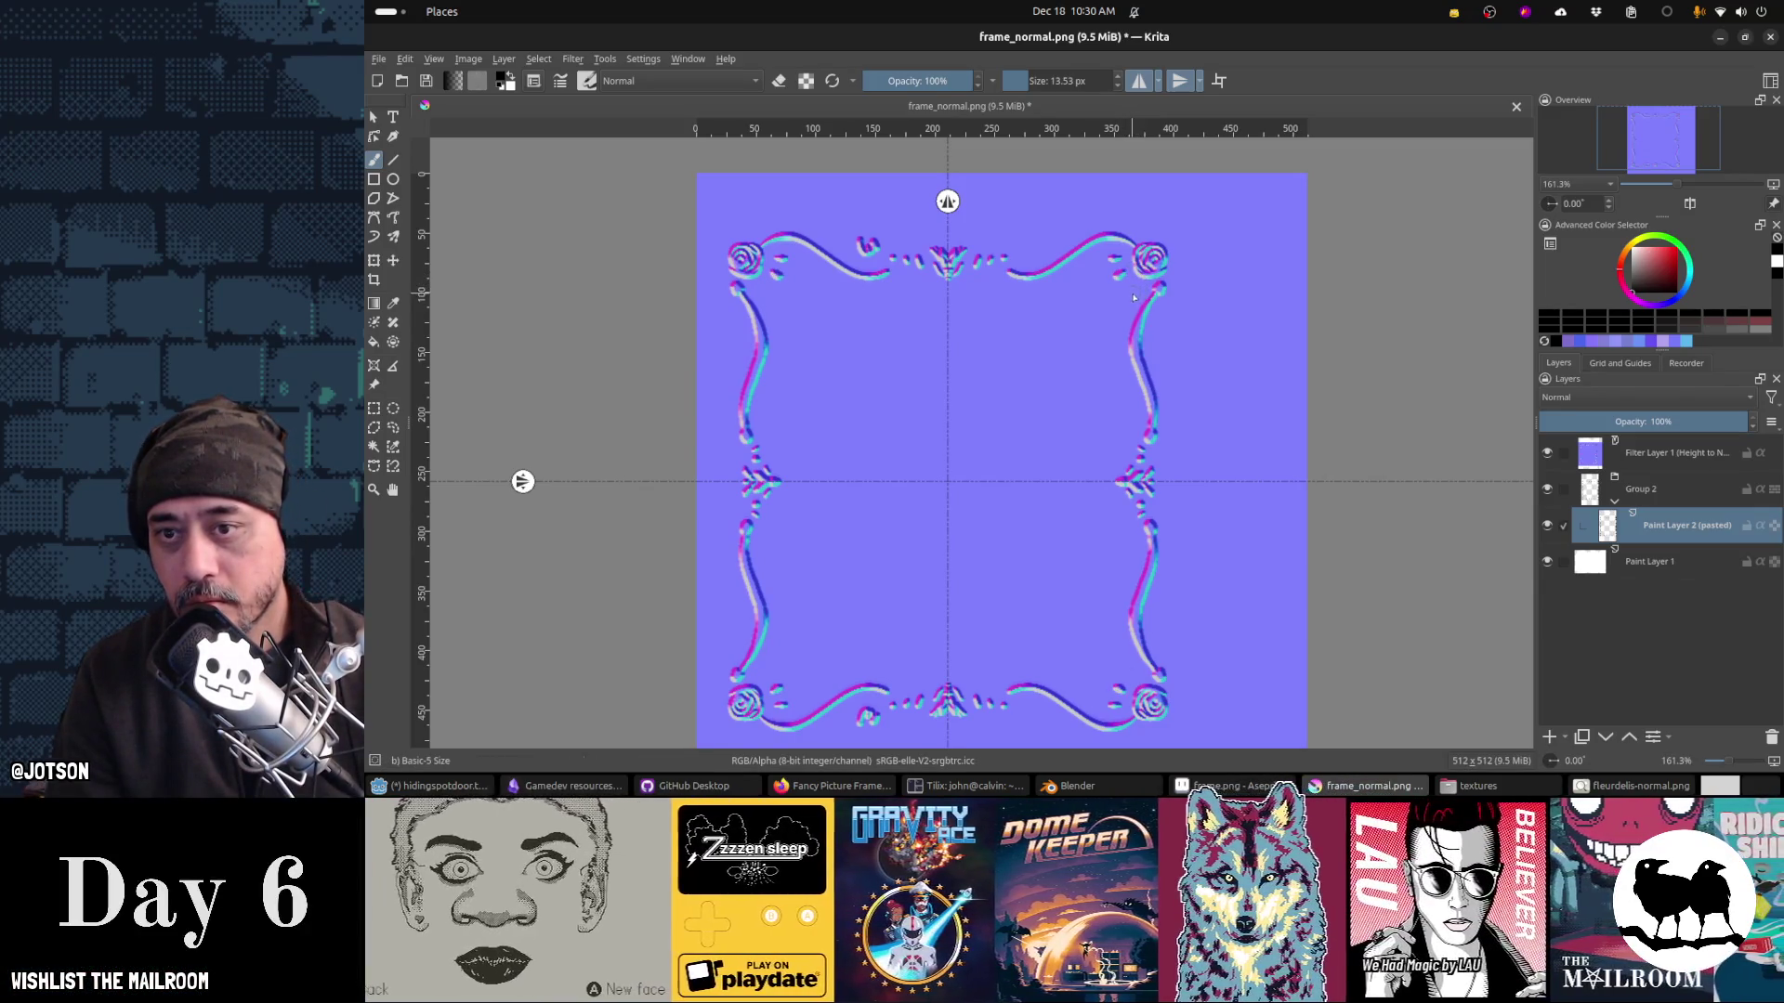
key("ctrl+s")
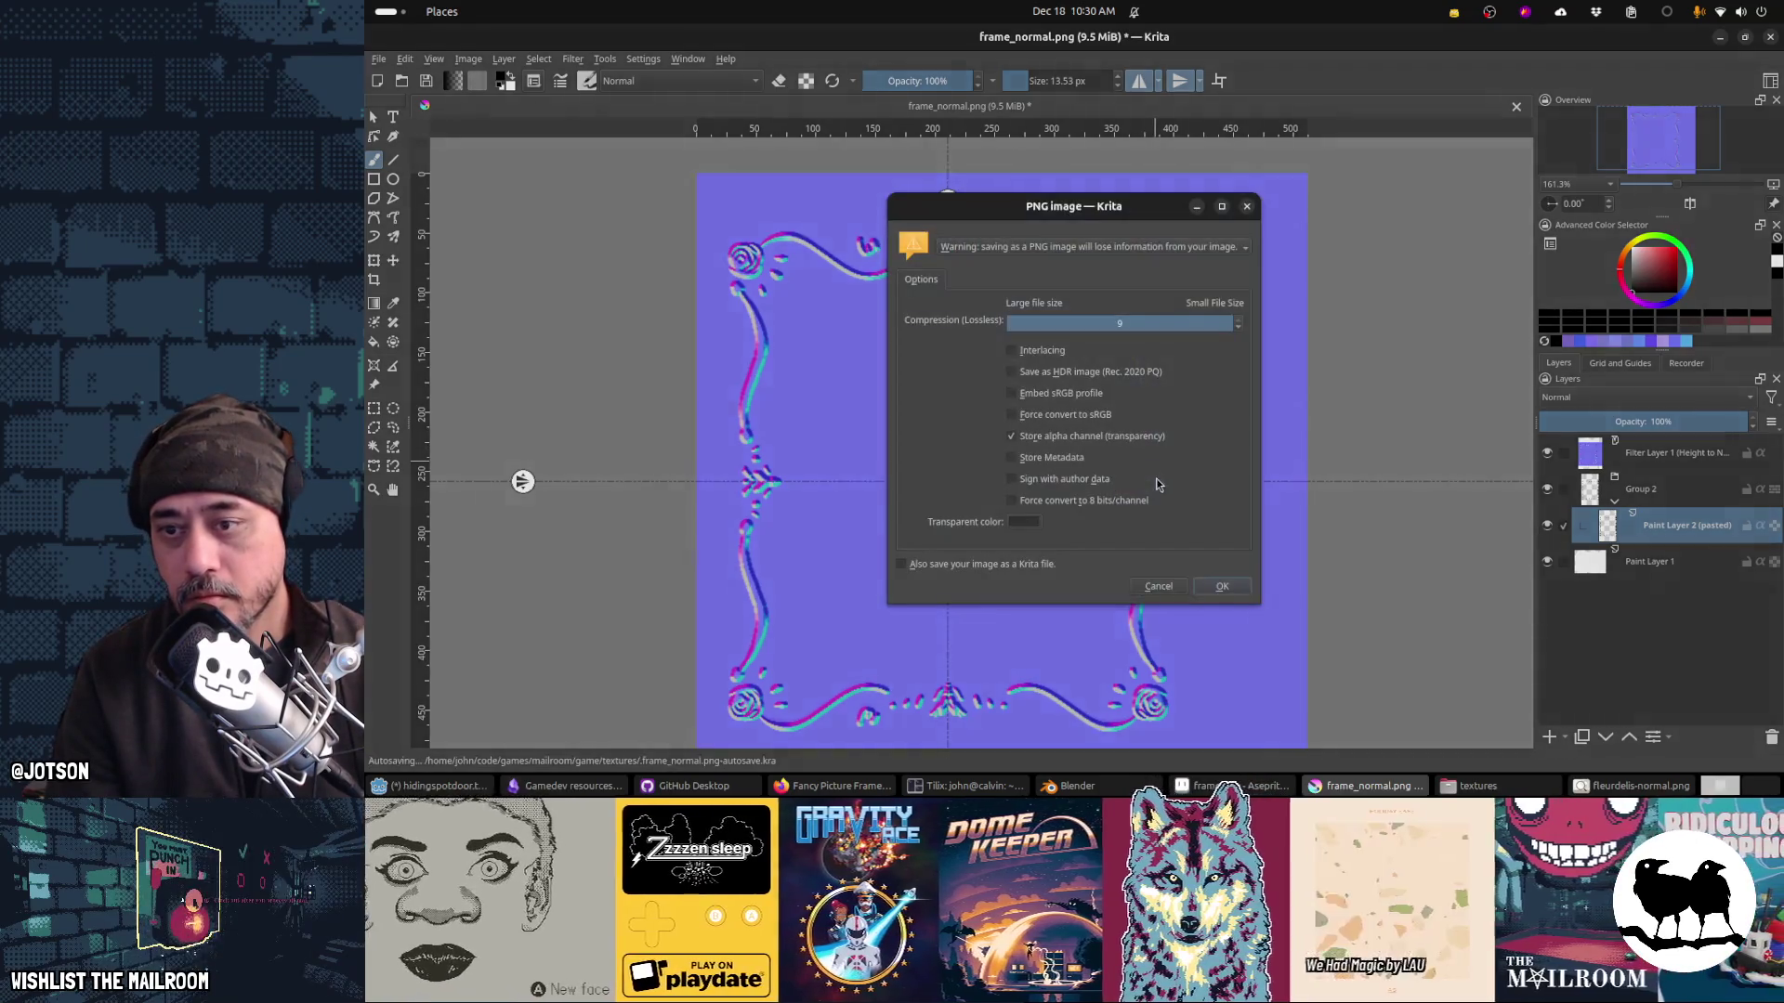
Step: Confirm the PNG export and reload the normal map in Blender with Alt+R to check the model
key("Return")
key("alt+Tab")
key("alt+r")
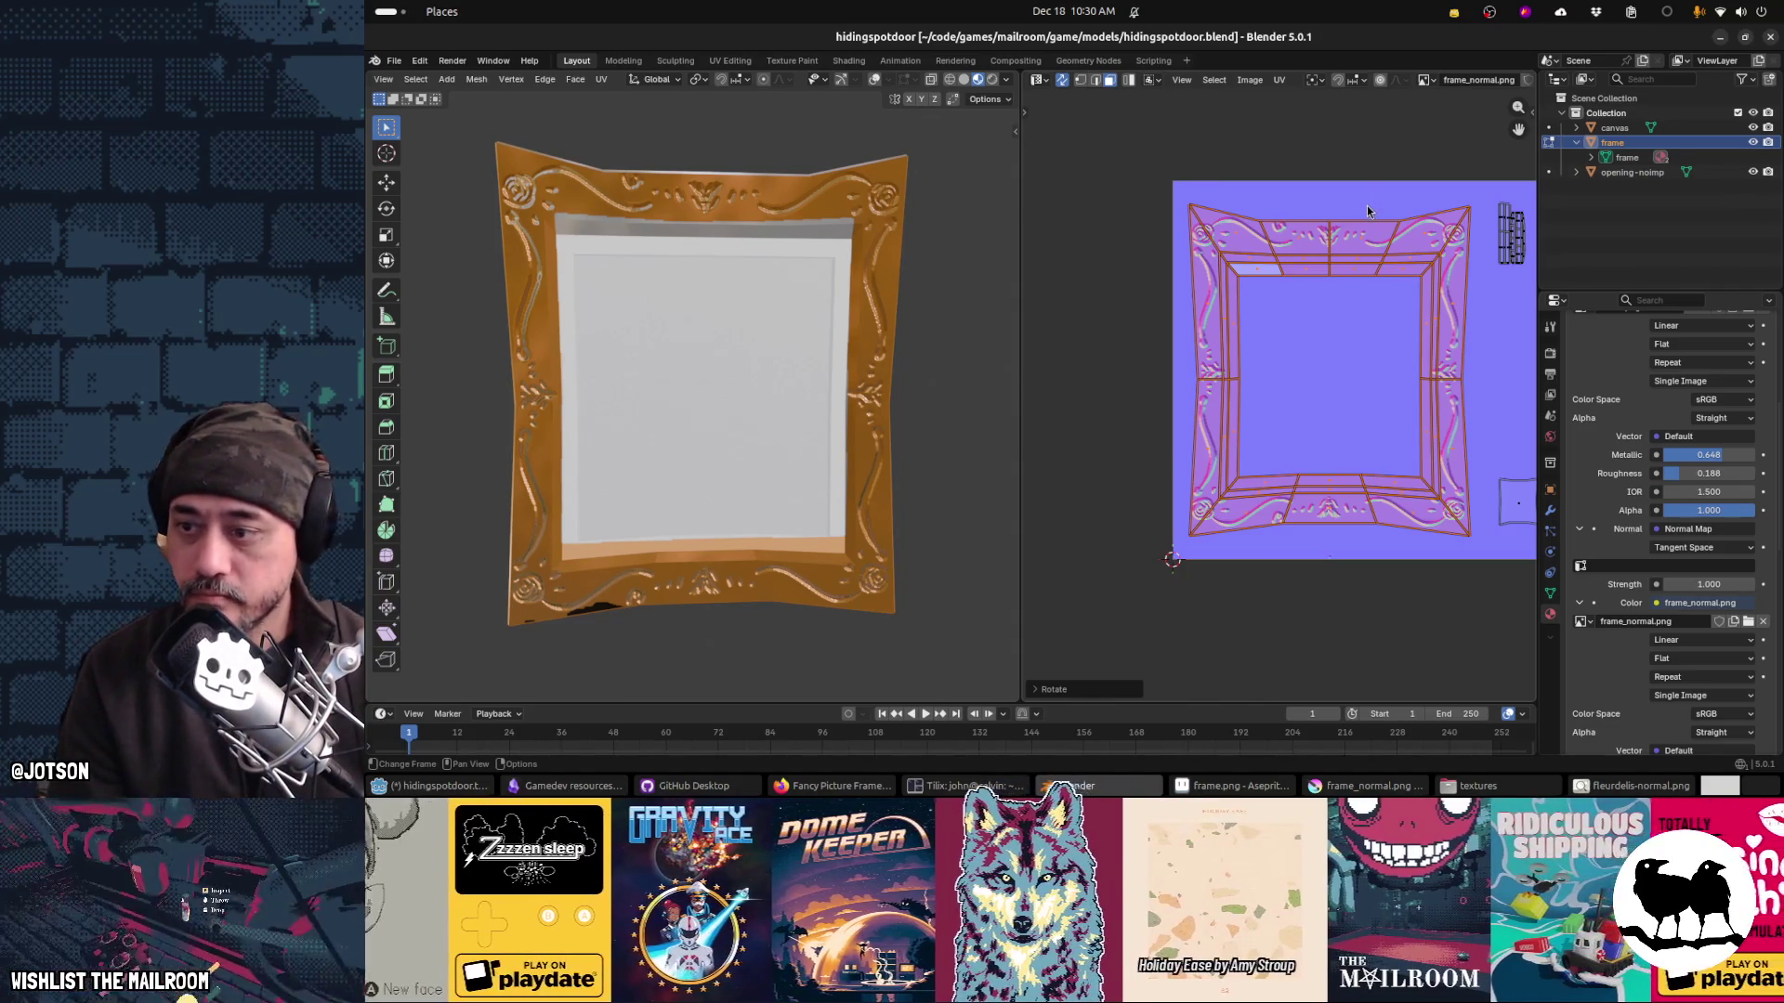
key("alt+Tab")
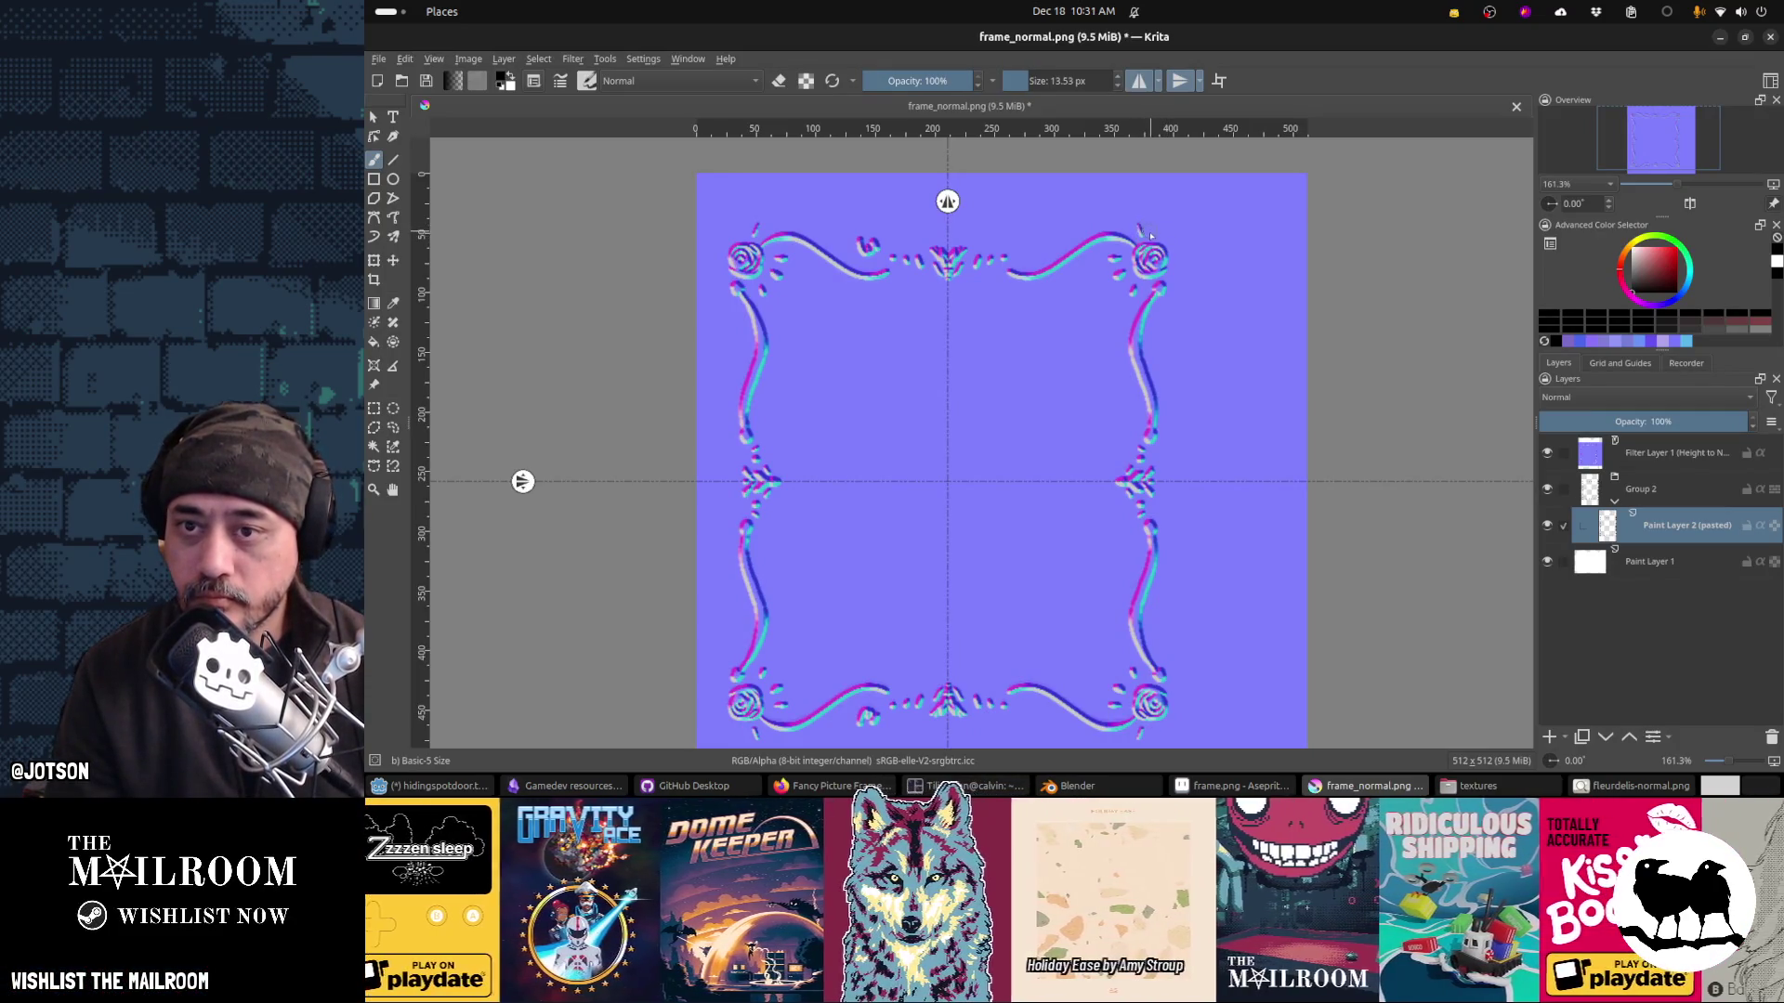
left_click(1141, 235)
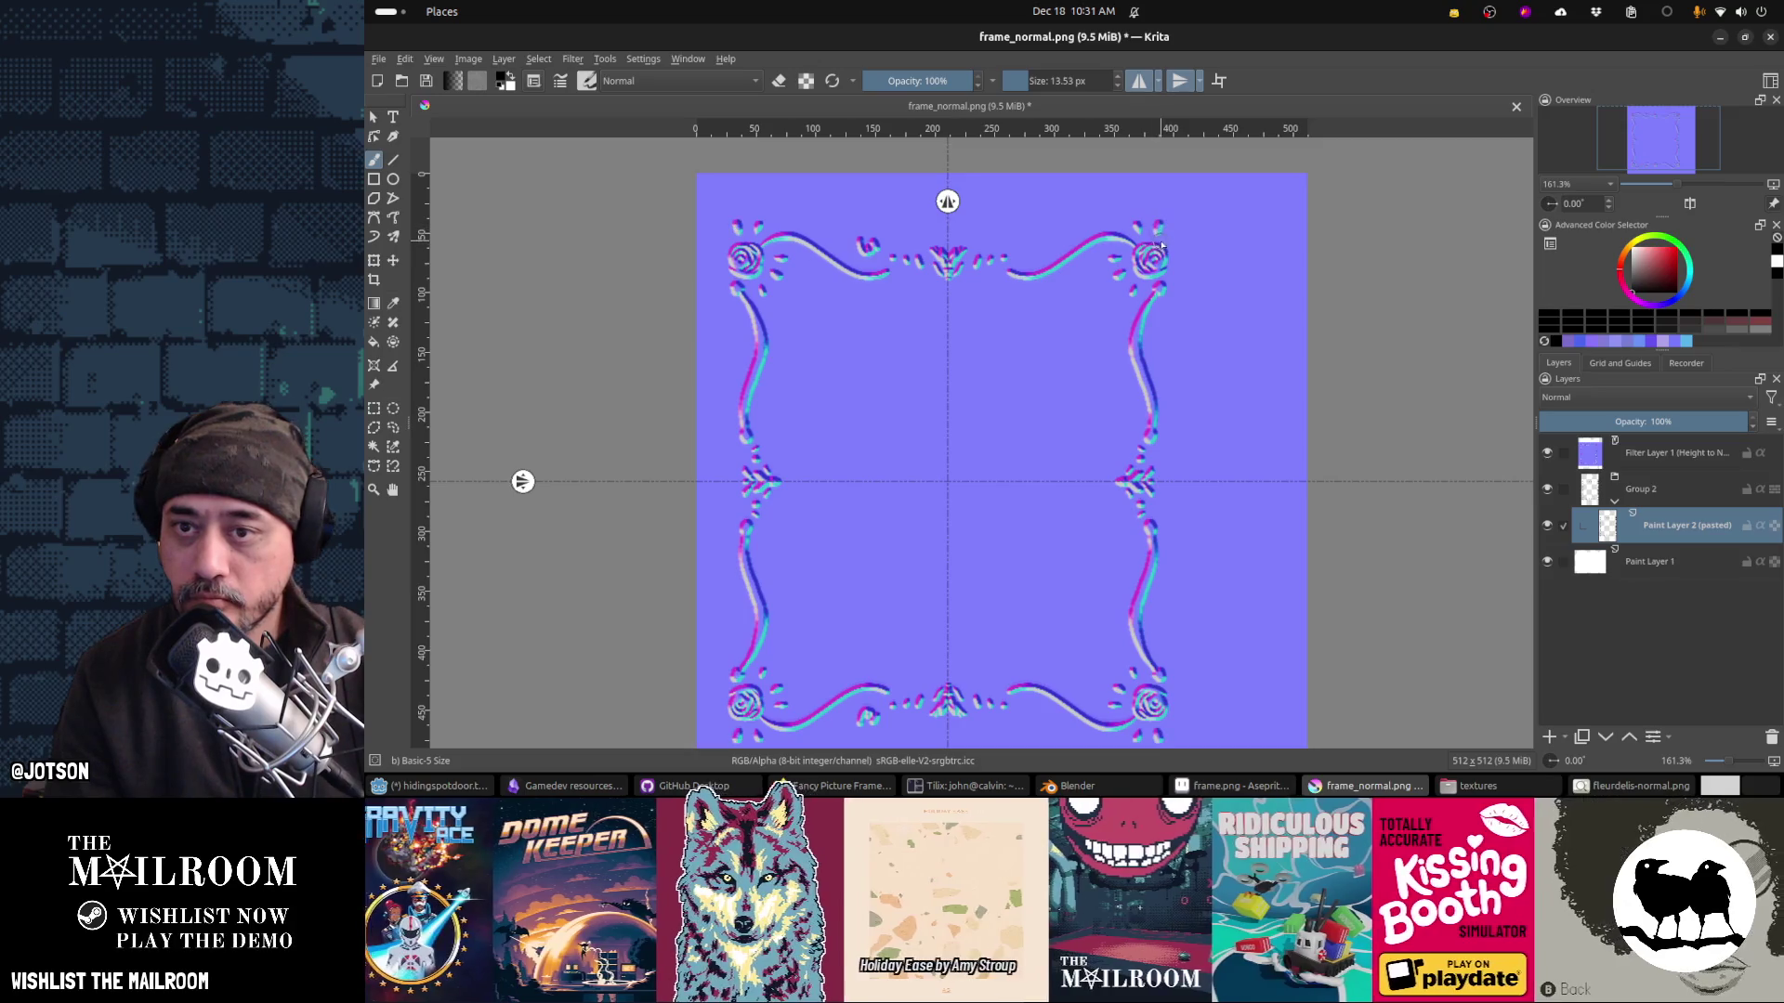
Step: Paint small mirrored spikes around the corner roses and resave frame_normal.png as PNG
left_click_drag(1158, 229, 1165, 250)
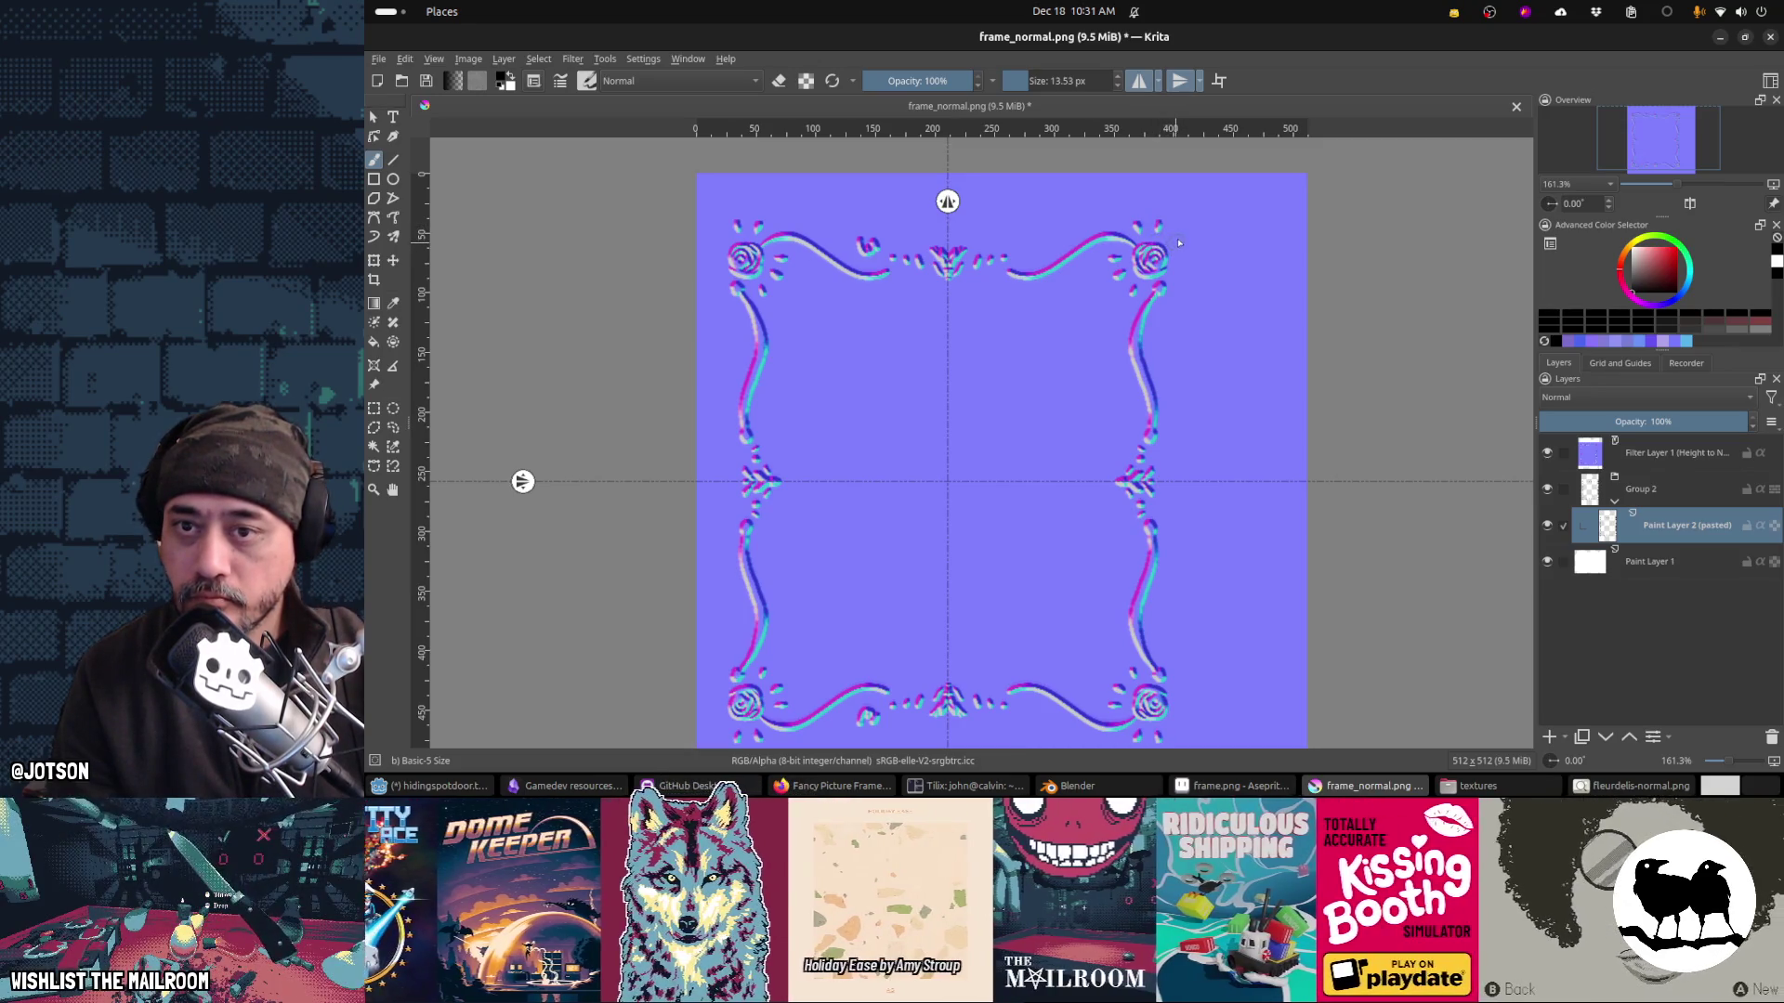
key("ctrl+s")
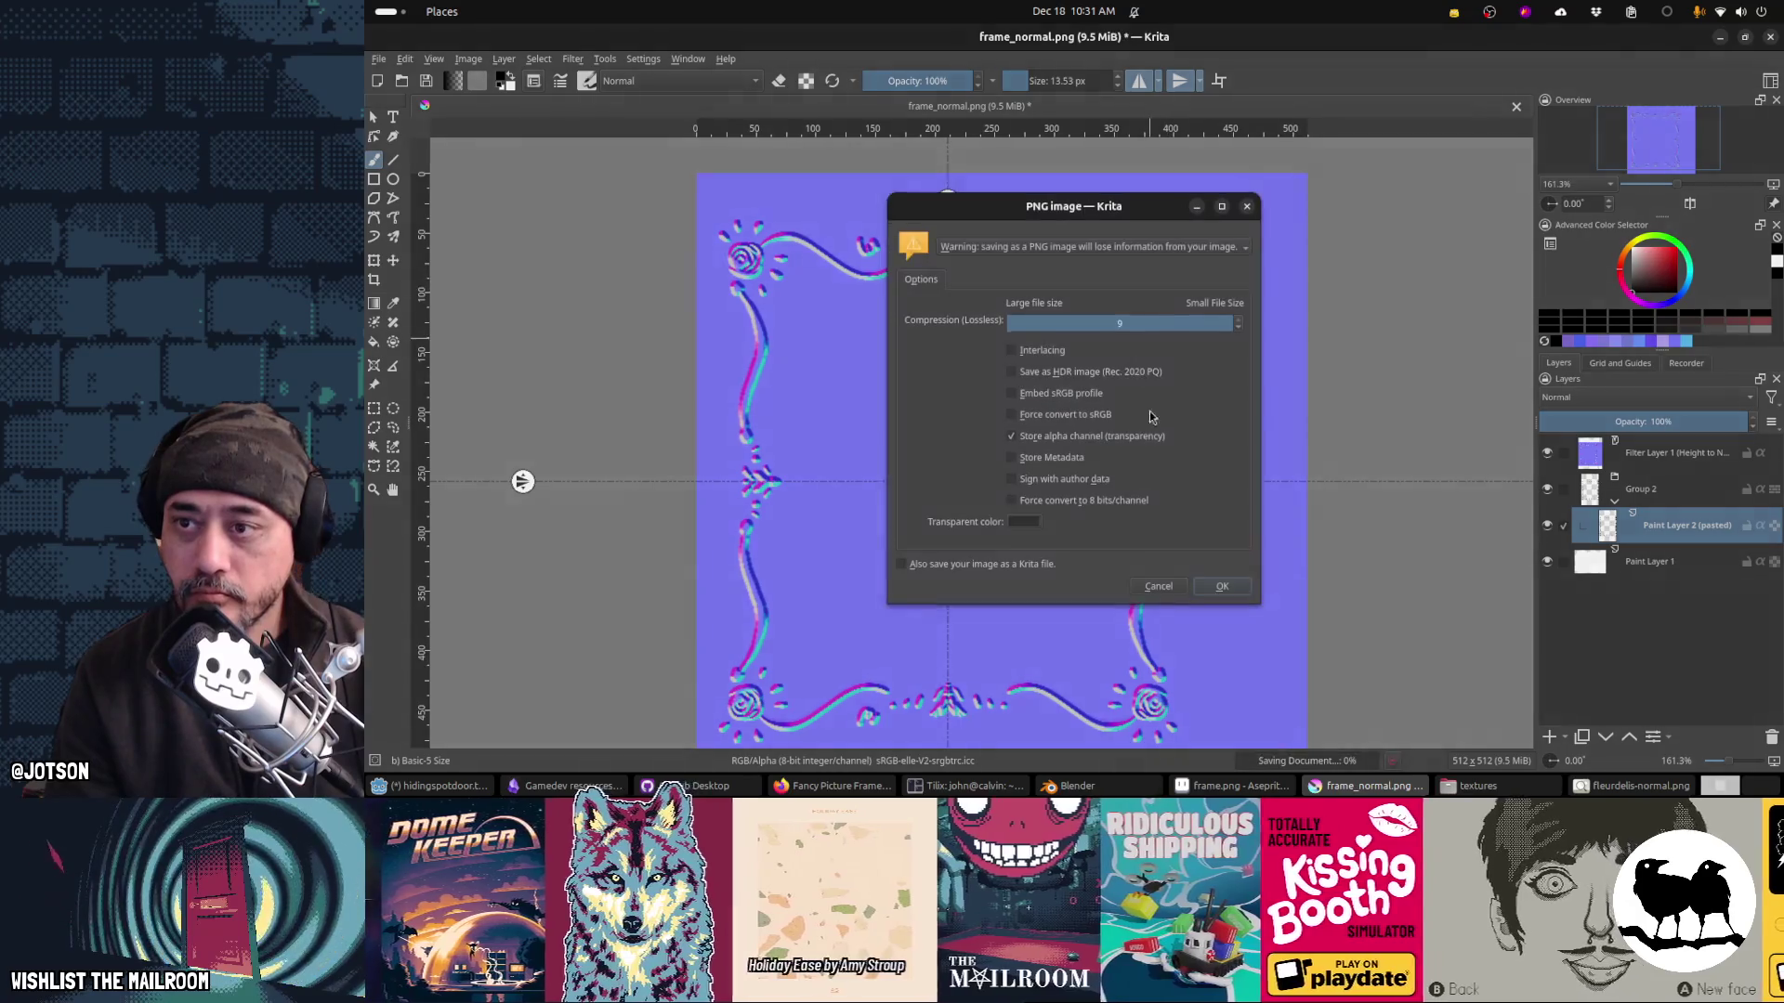
left_click(1236, 587)
key("alt+Tab")
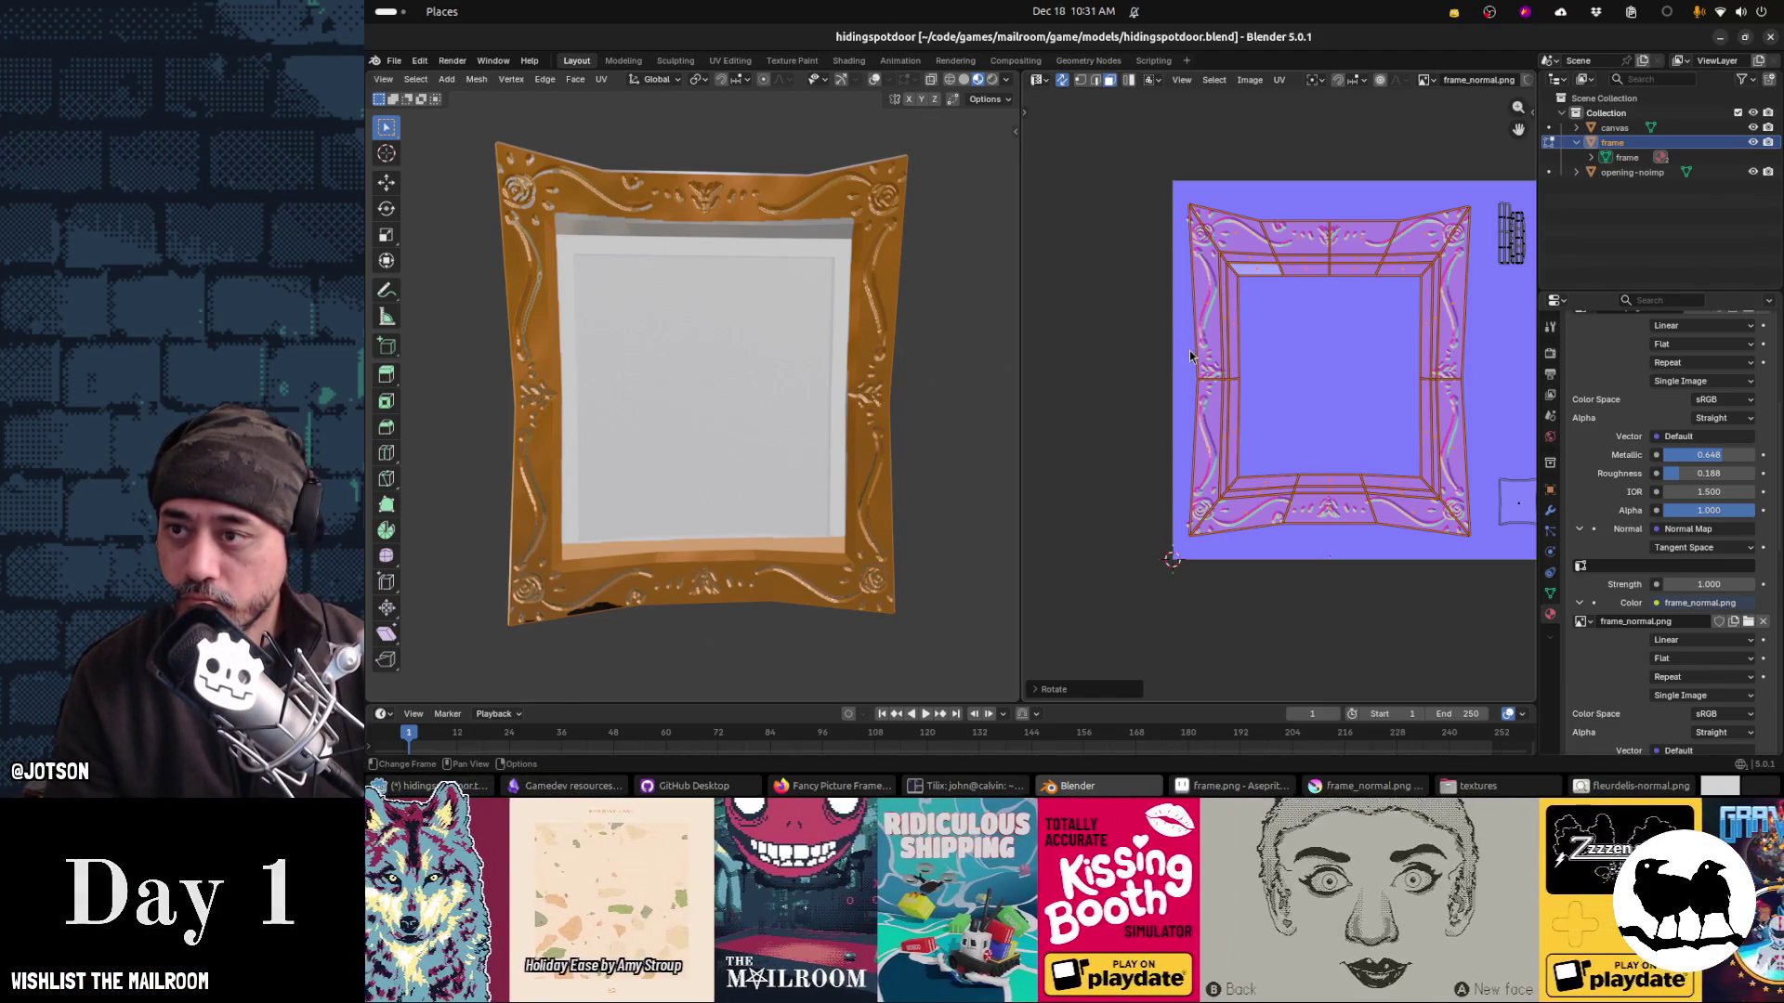
Step: Pencil over the gap in frame.png's bottom edge in Aseprite and save the texture
key("alt+Tab")
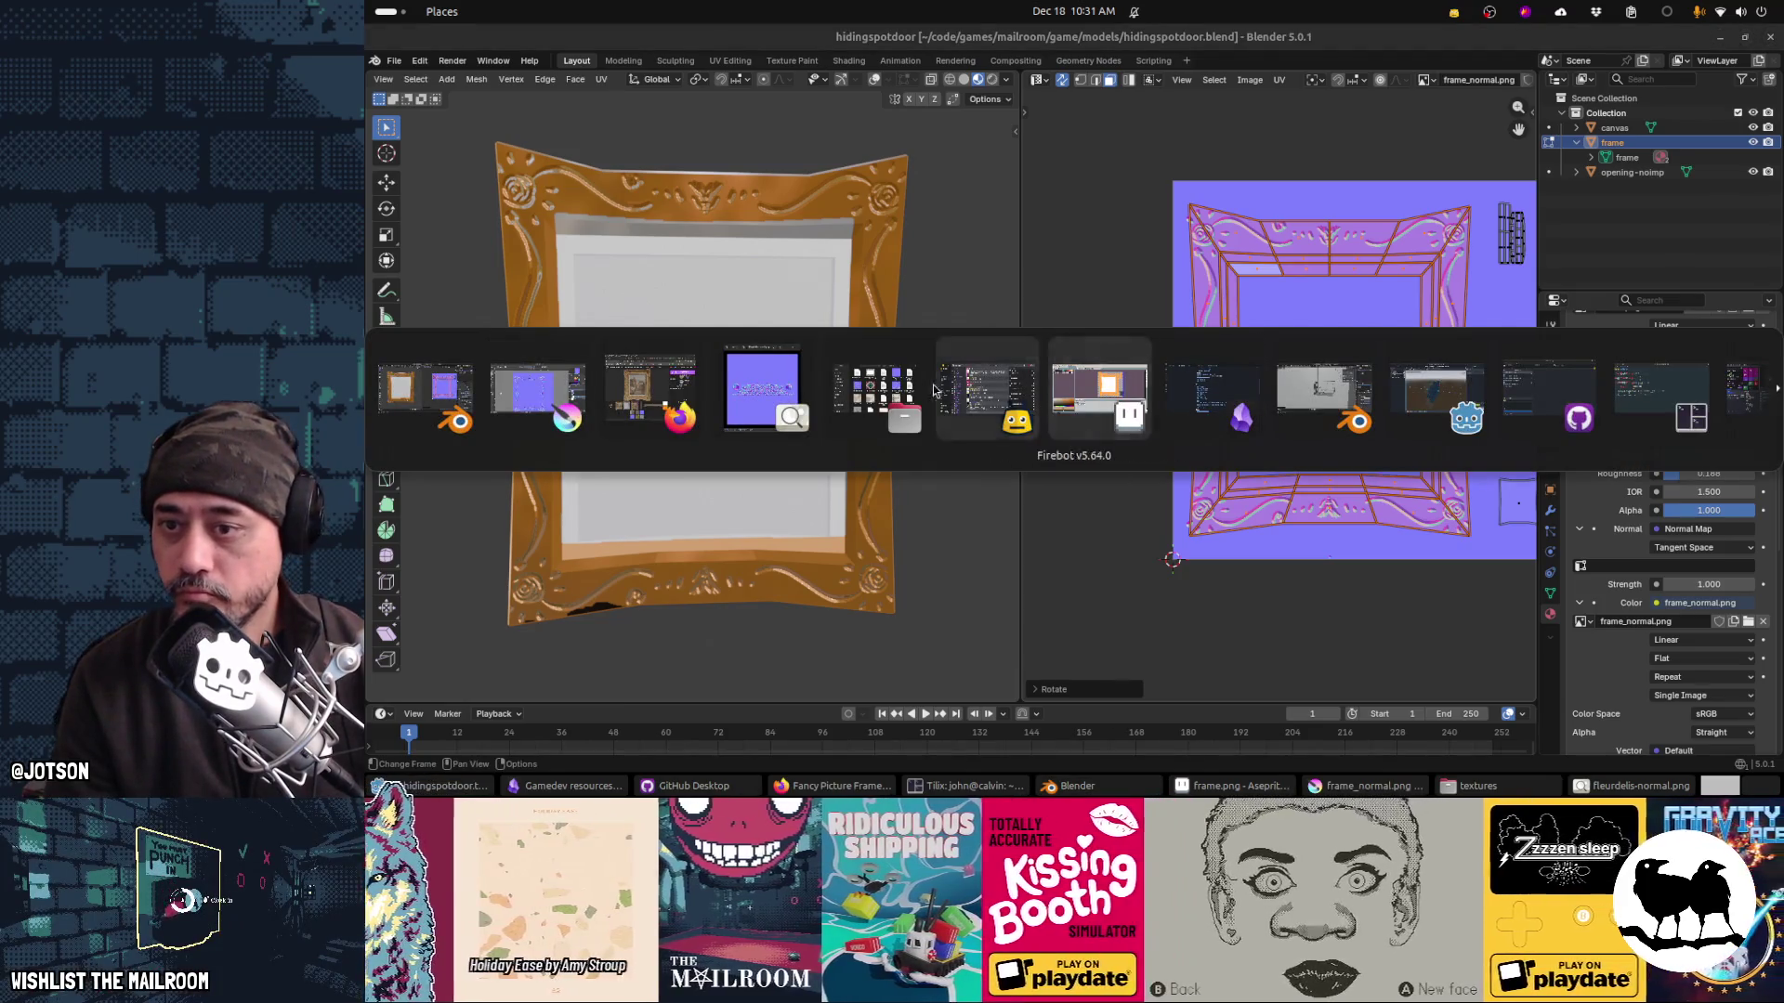
left_click(1142, 407)
key("b")
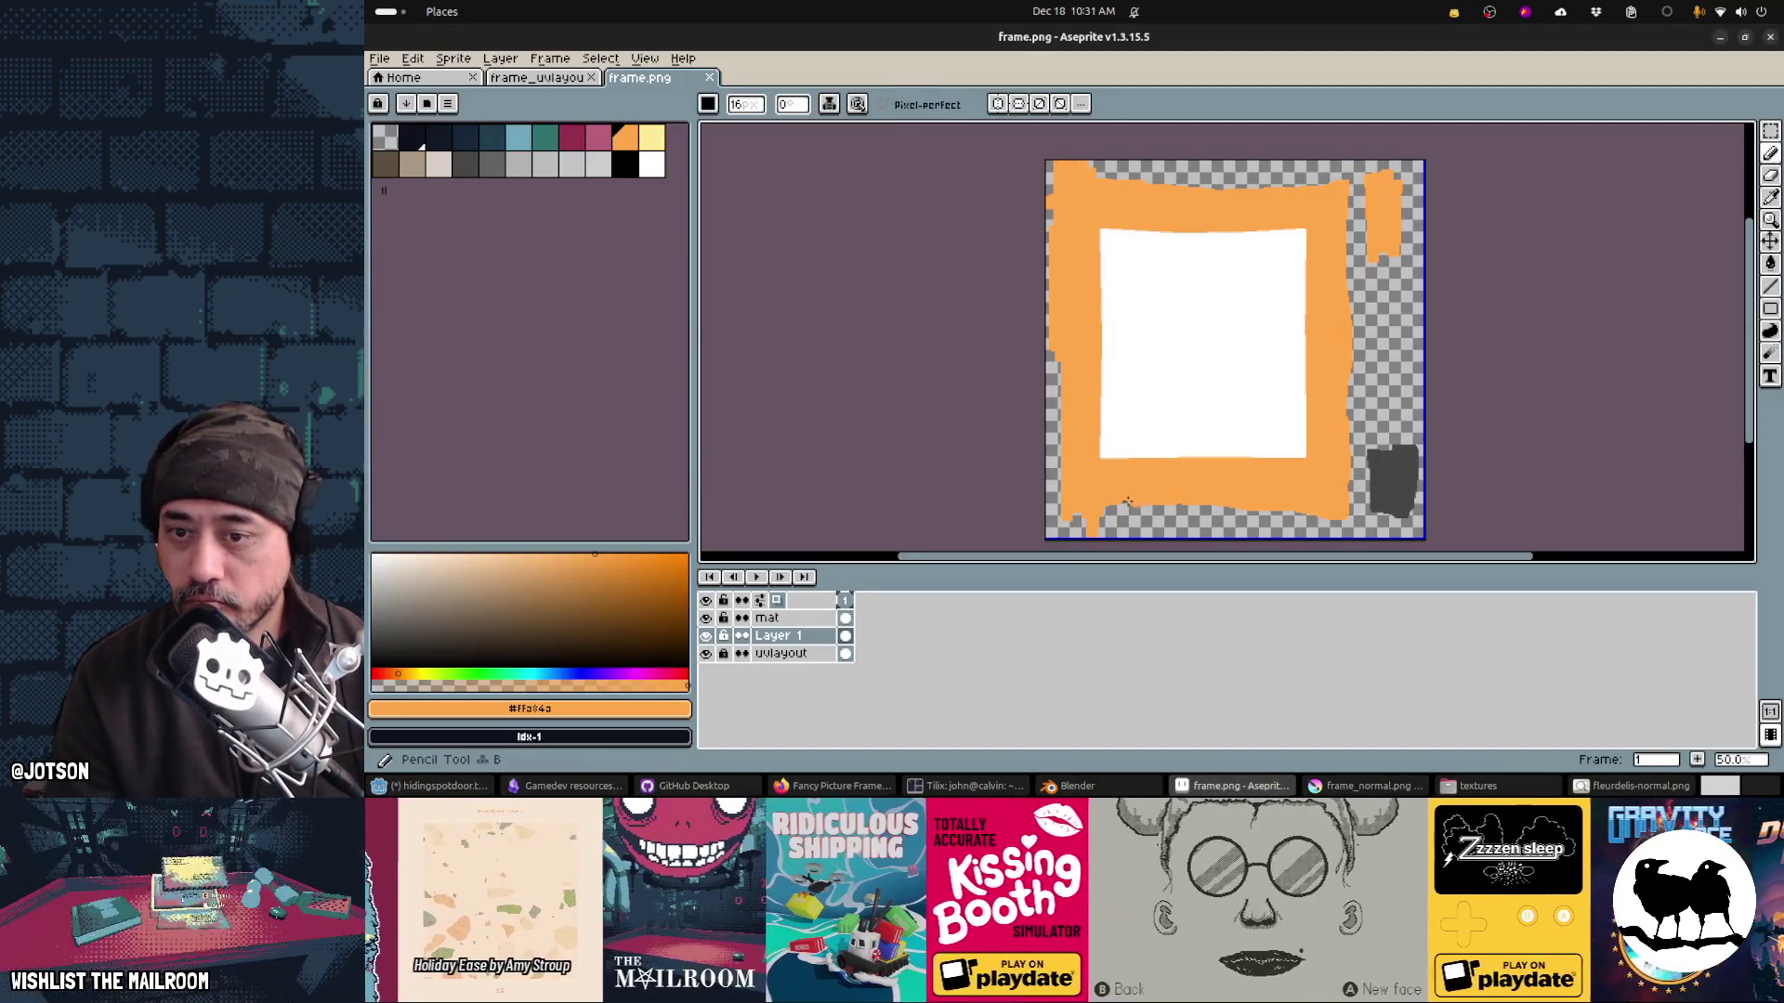
mouse_move(1147, 507)
left_mouse_down()
mouse_move(1264, 516)
mouse_move(1119, 530)
left_mouse_up()
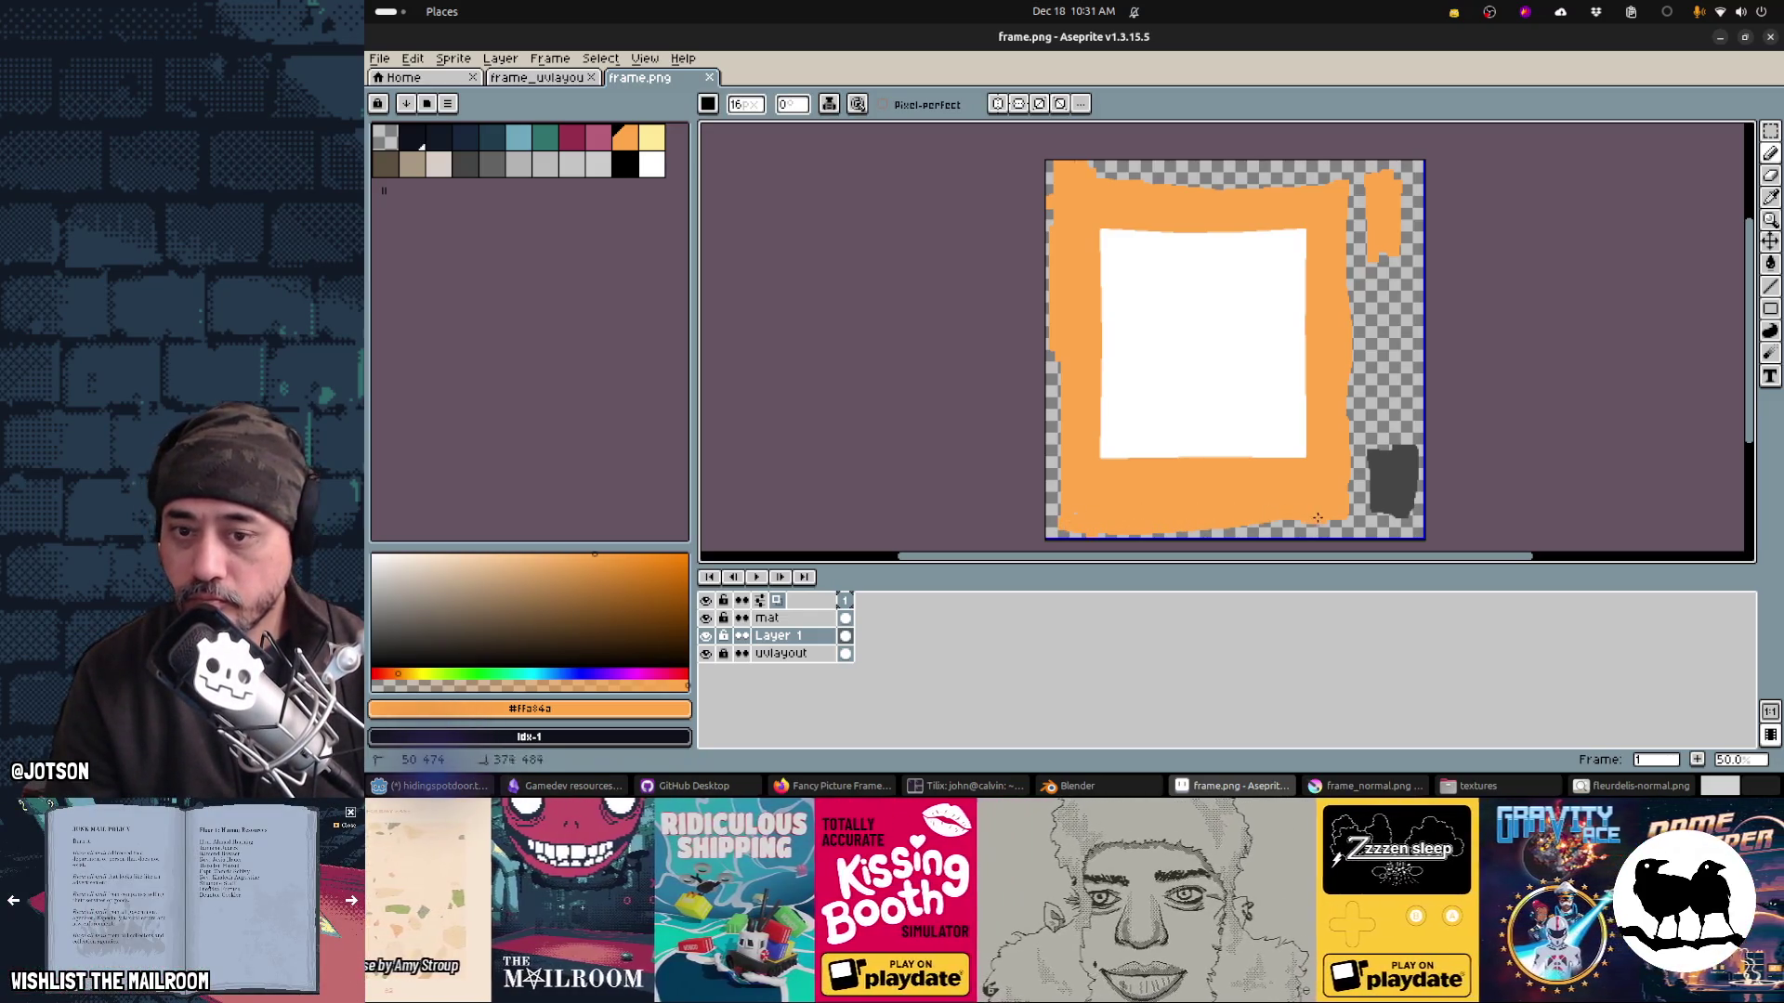
key("ctrl+s")
key("Return")
Step: Show frame.png in Blender's image editor and orbit the model to inspect the texture
key("alt+Tab")
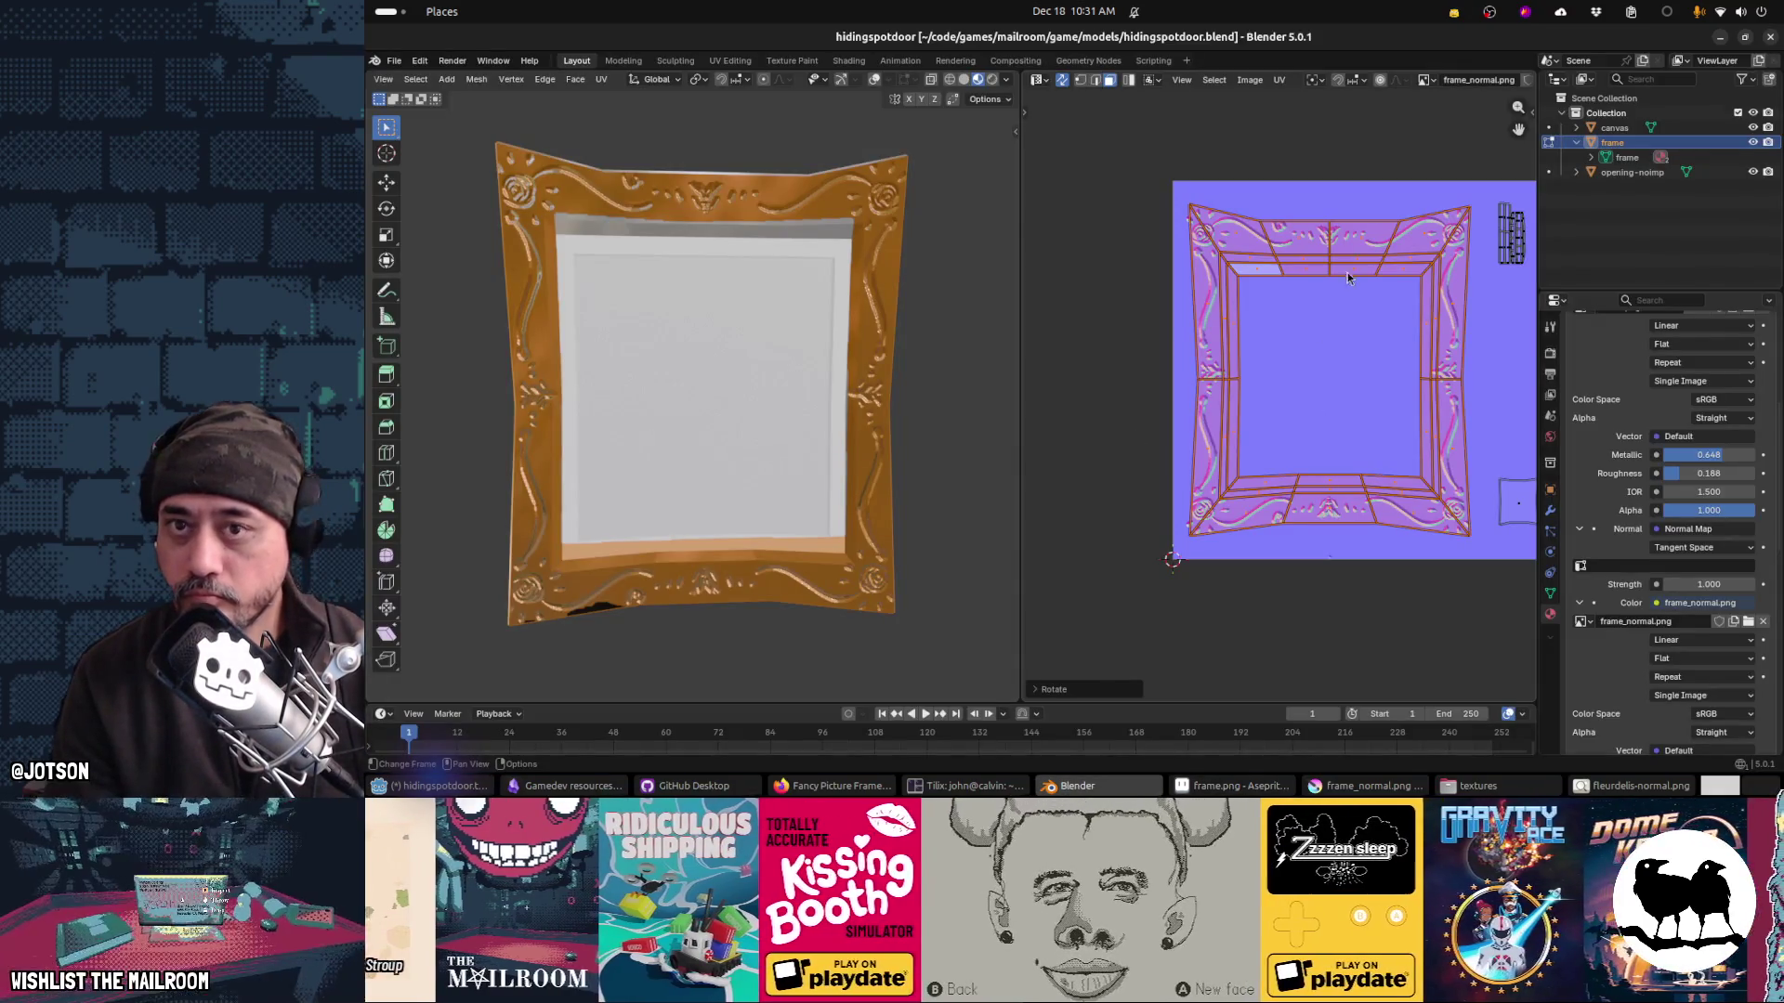
left_click(1427, 81)
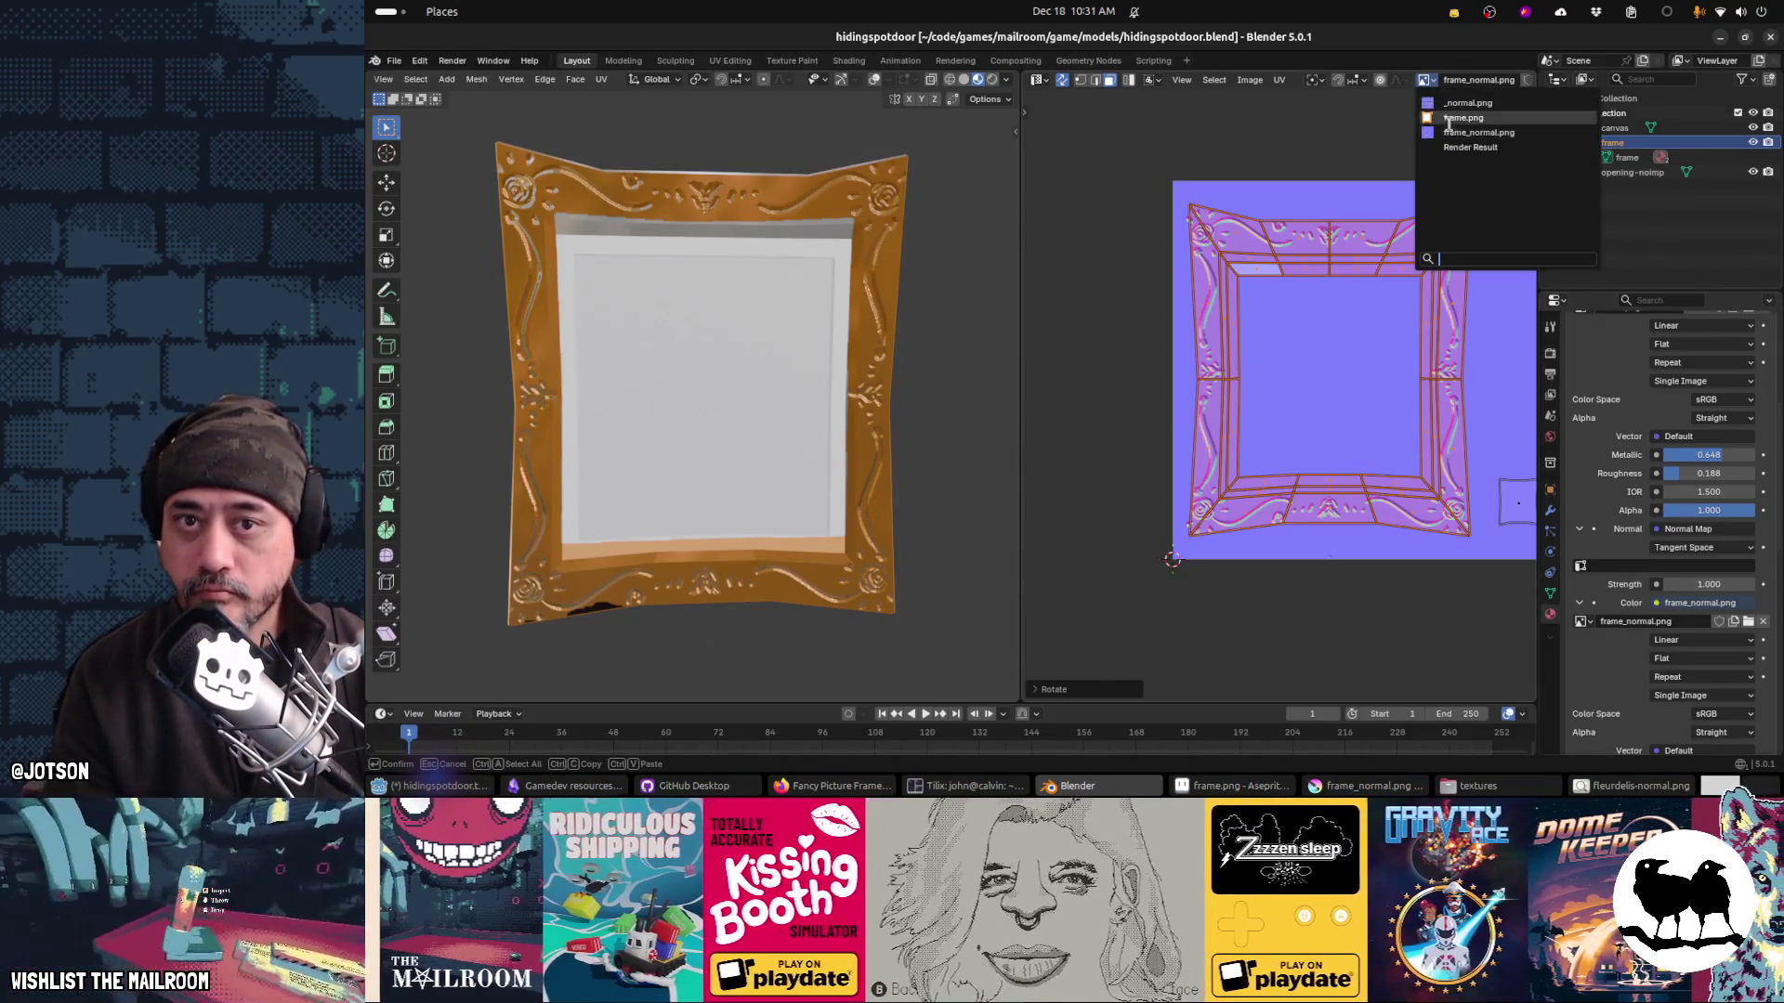
left_click(1455, 118)
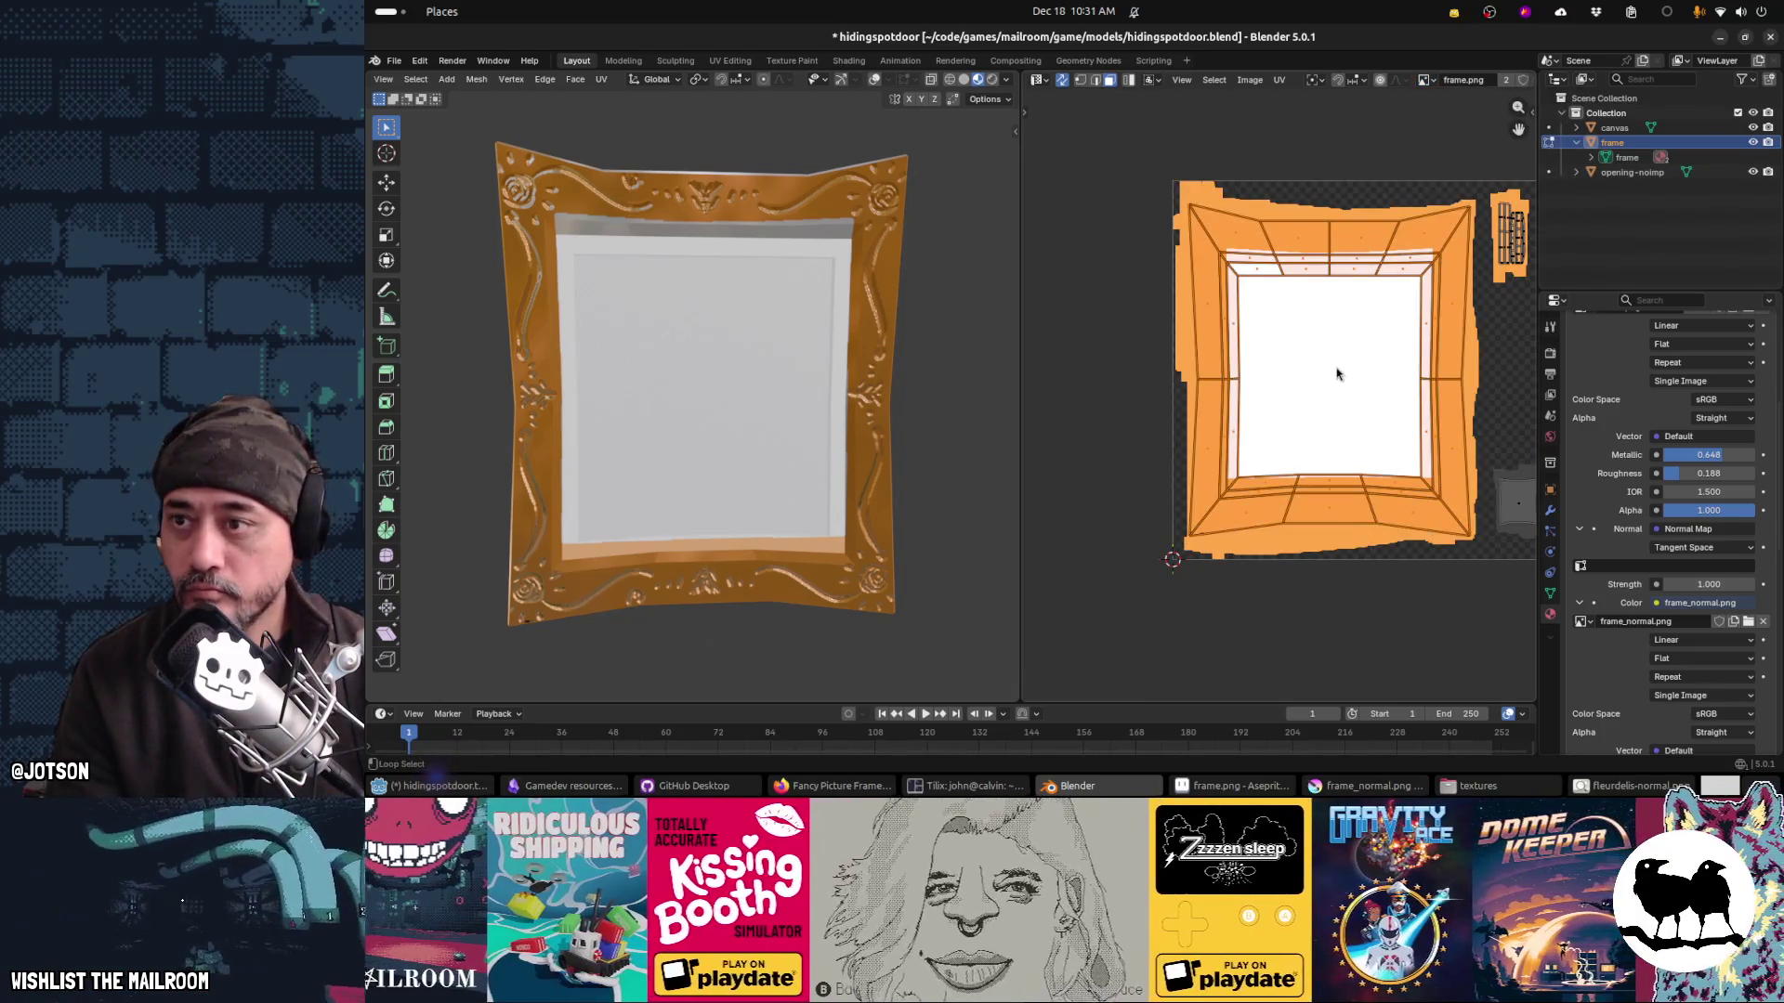
left_click_drag(959, 417, 897, 414)
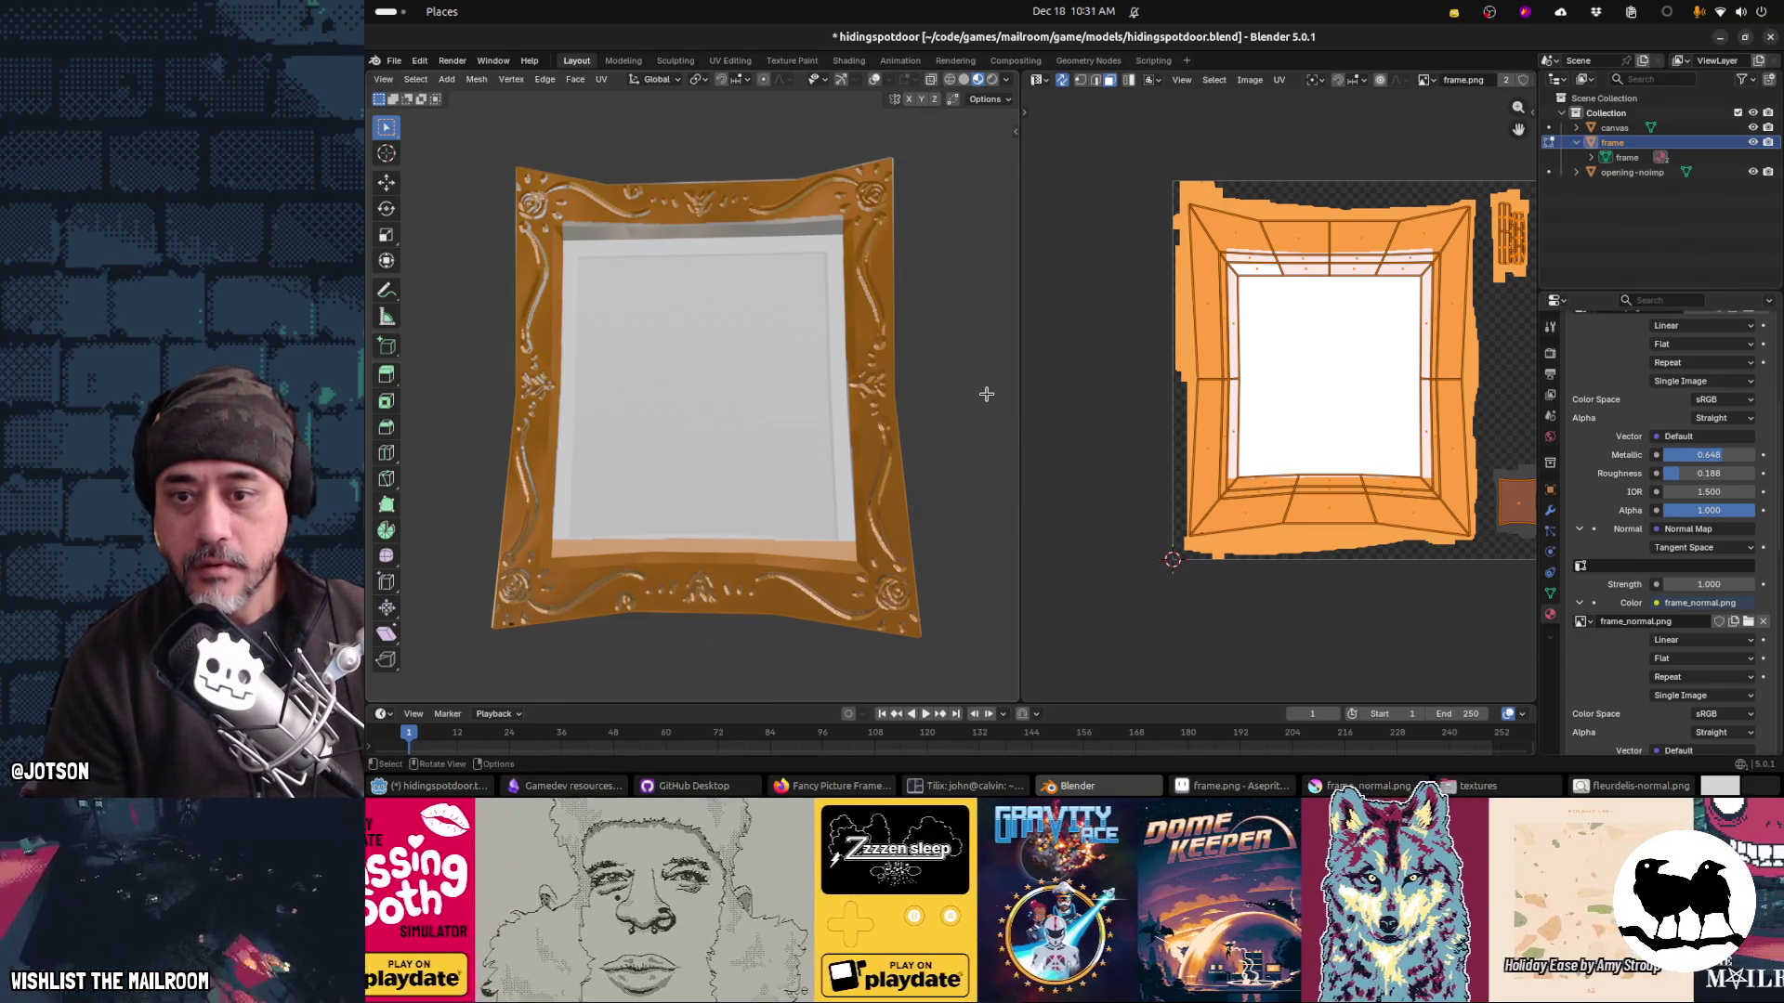
key("alt+Tab")
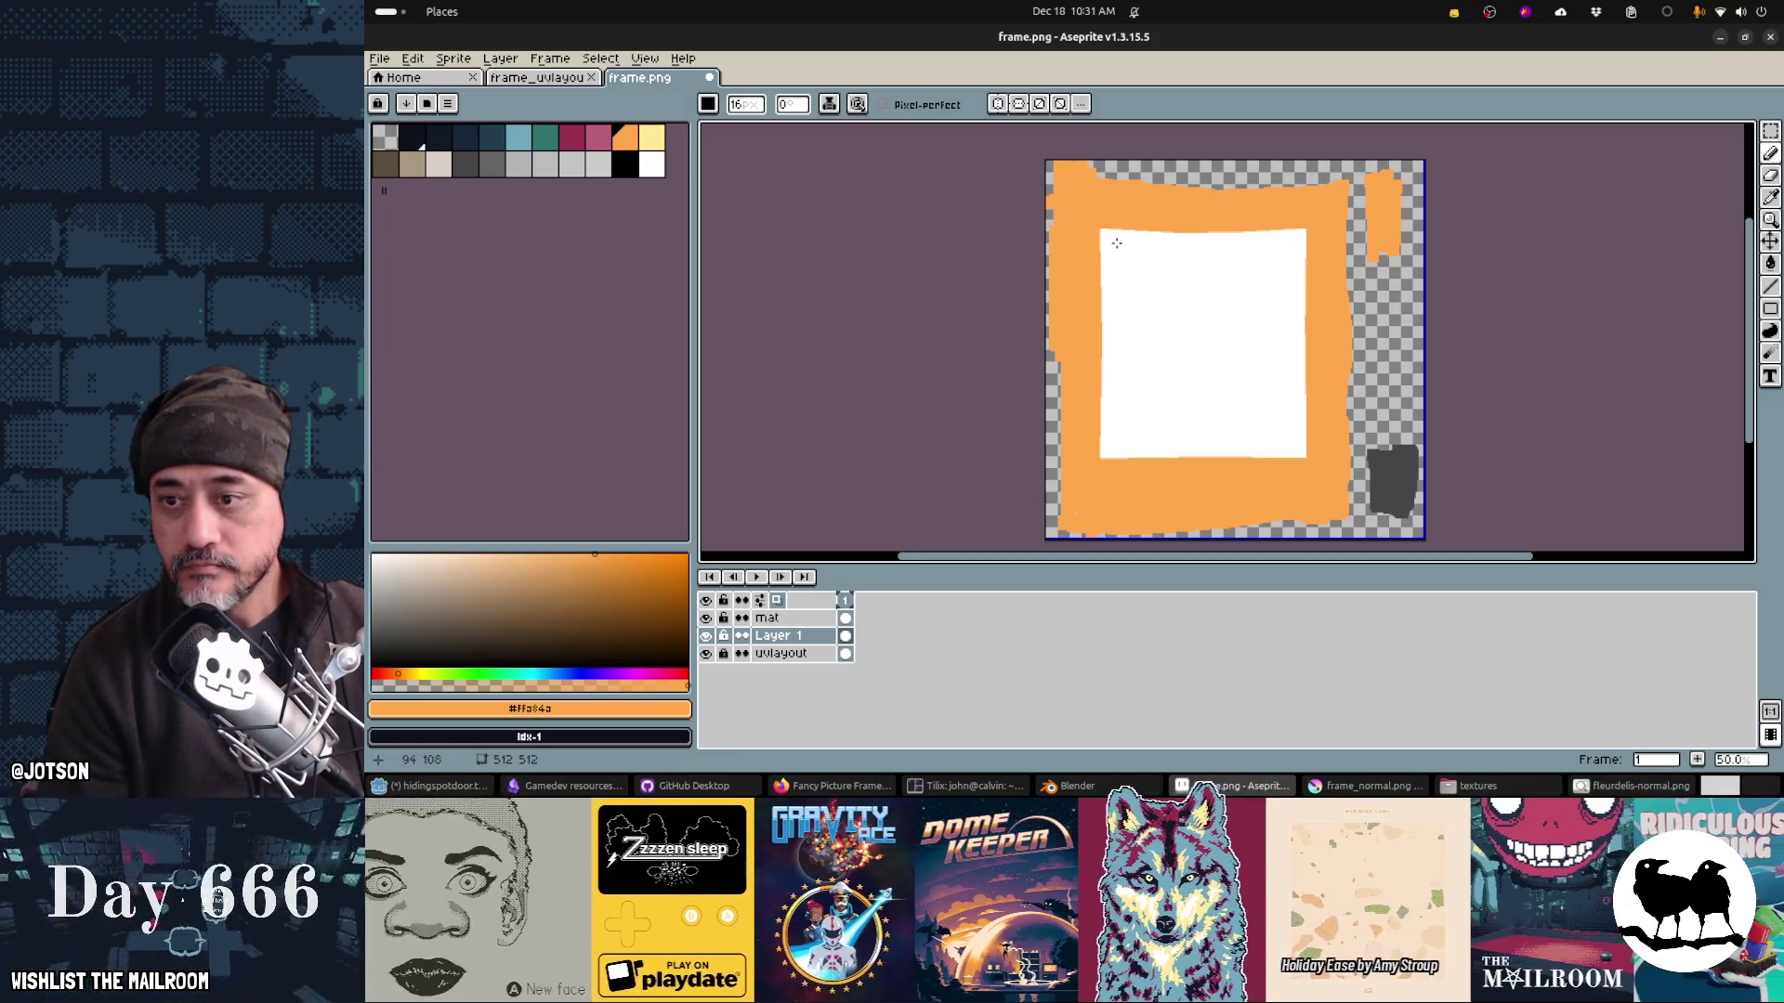
Step: On the mat layer, erase a straight line across the top of the white mat
key("b")
key("alt+Up")
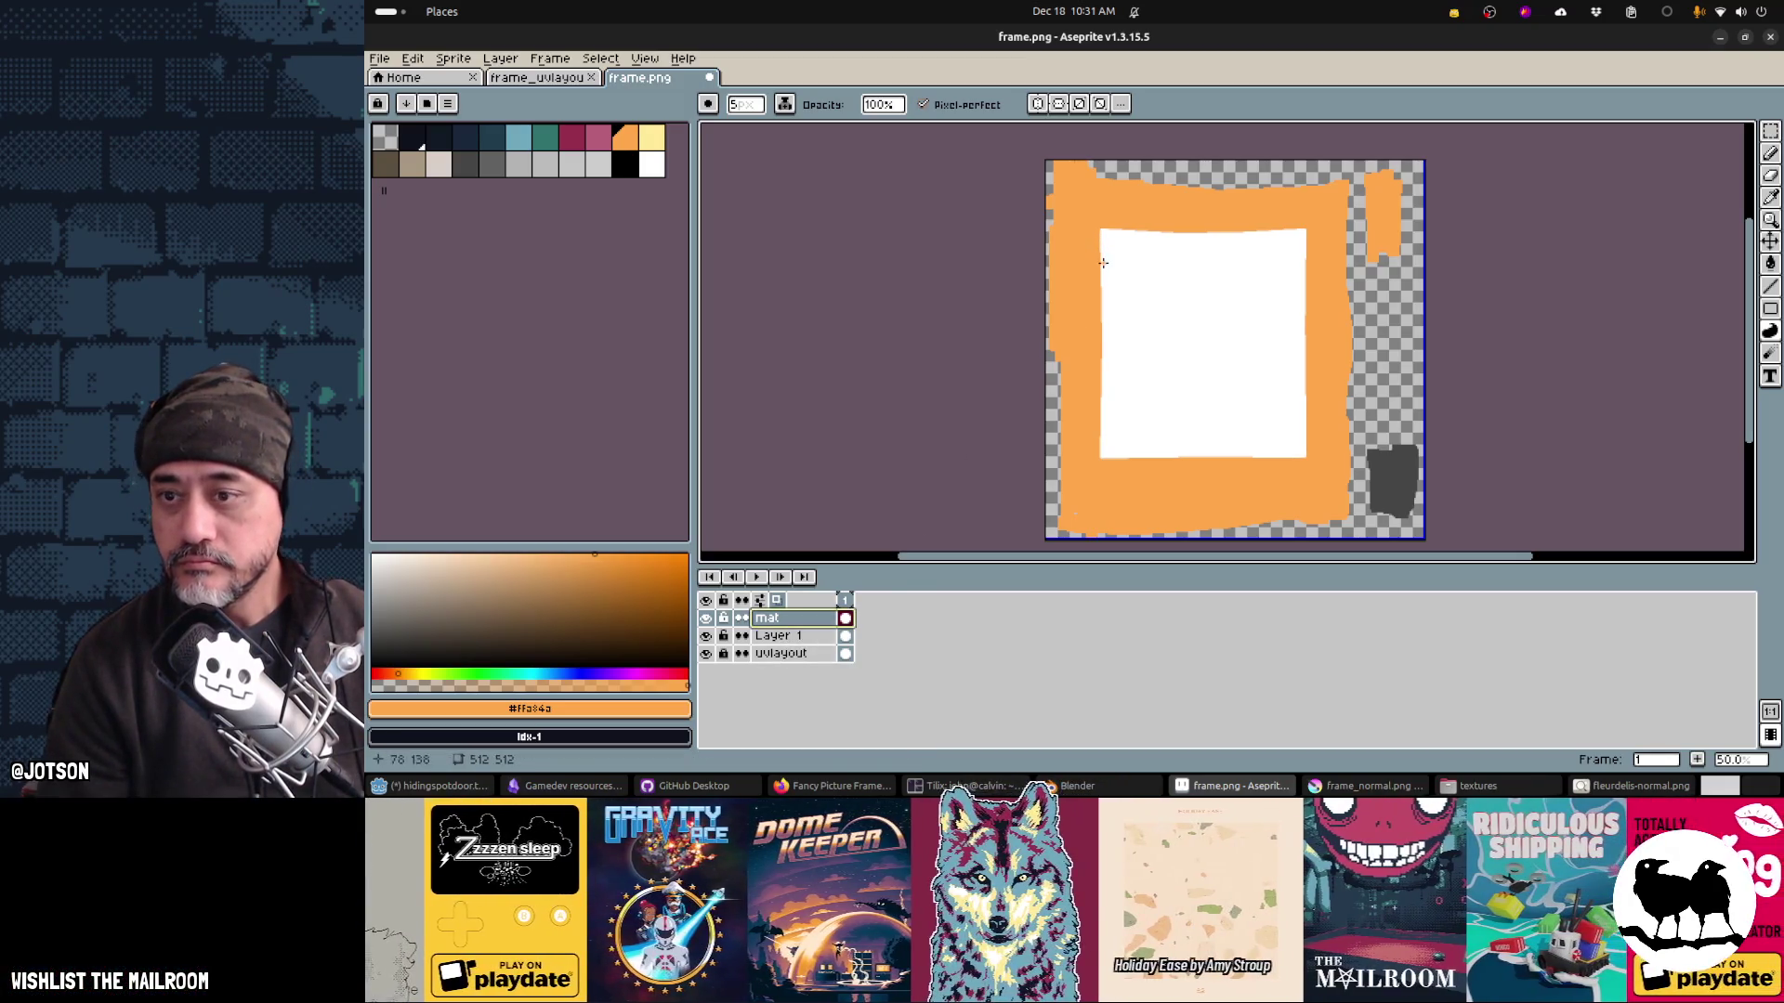
key("e")
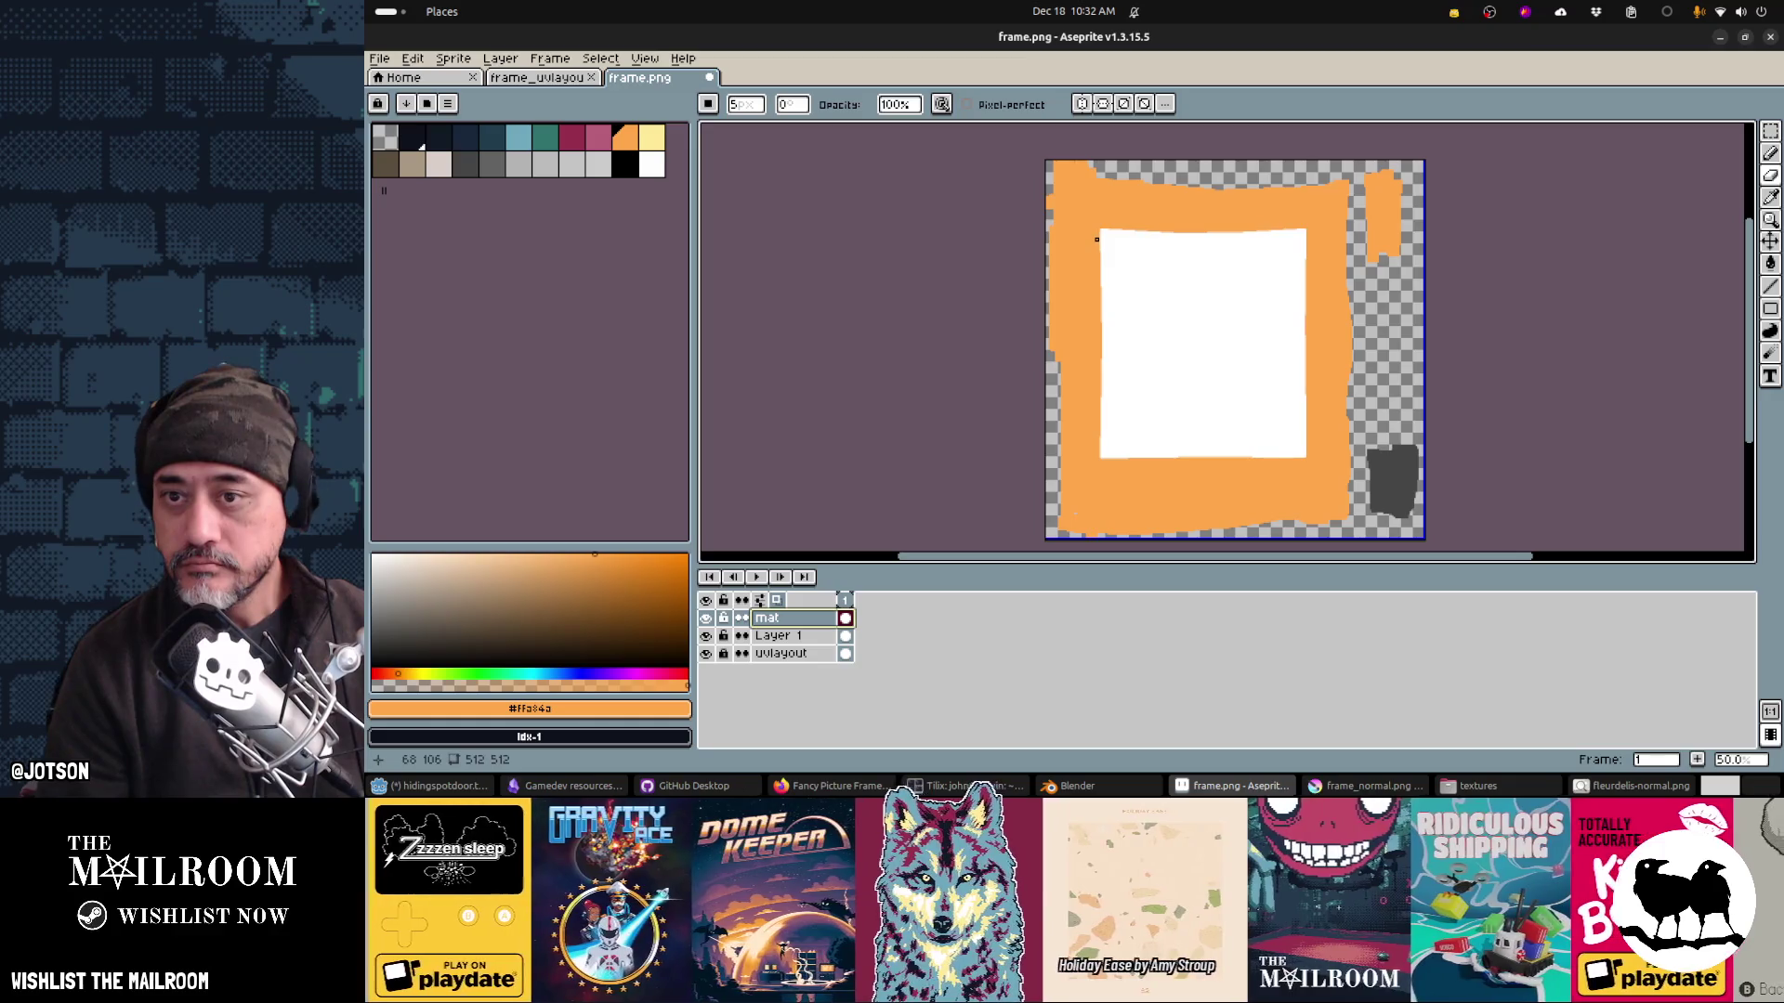
left_click_drag(1096, 240, 1168, 246)
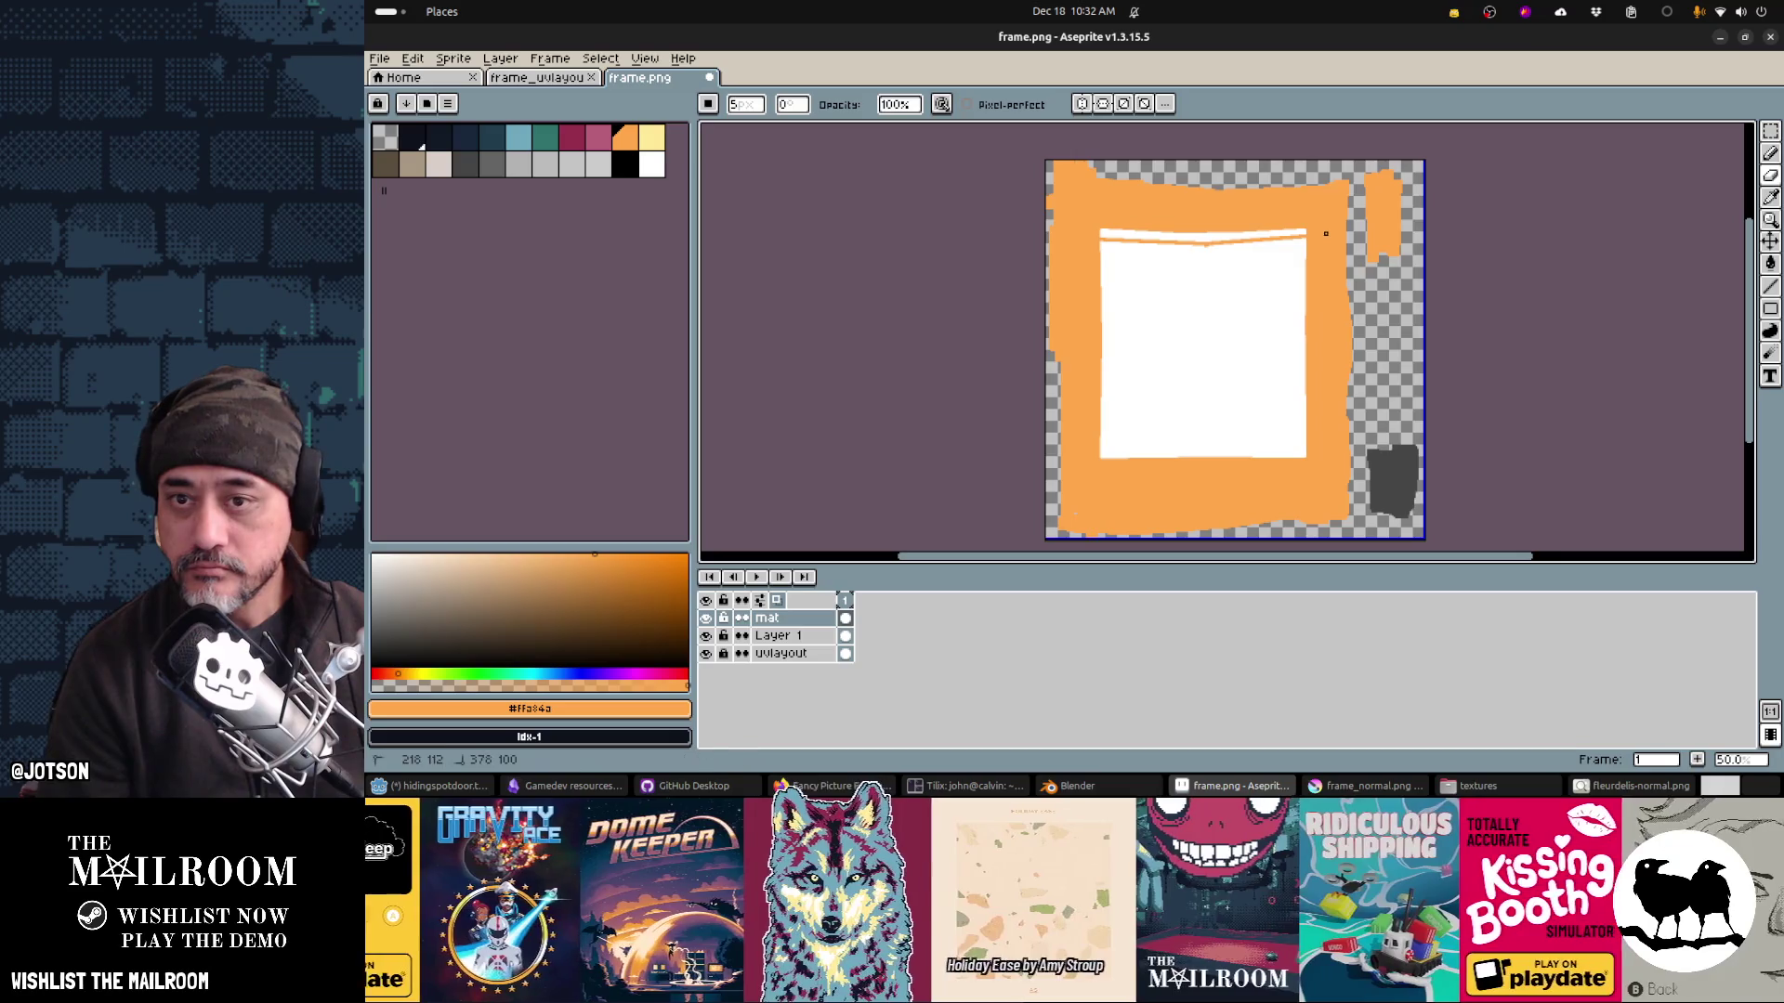
Step: Magic-wand and delete the ragged white strip above the line, deselect, and save frame.png
key("w")
left_click(1274, 232)
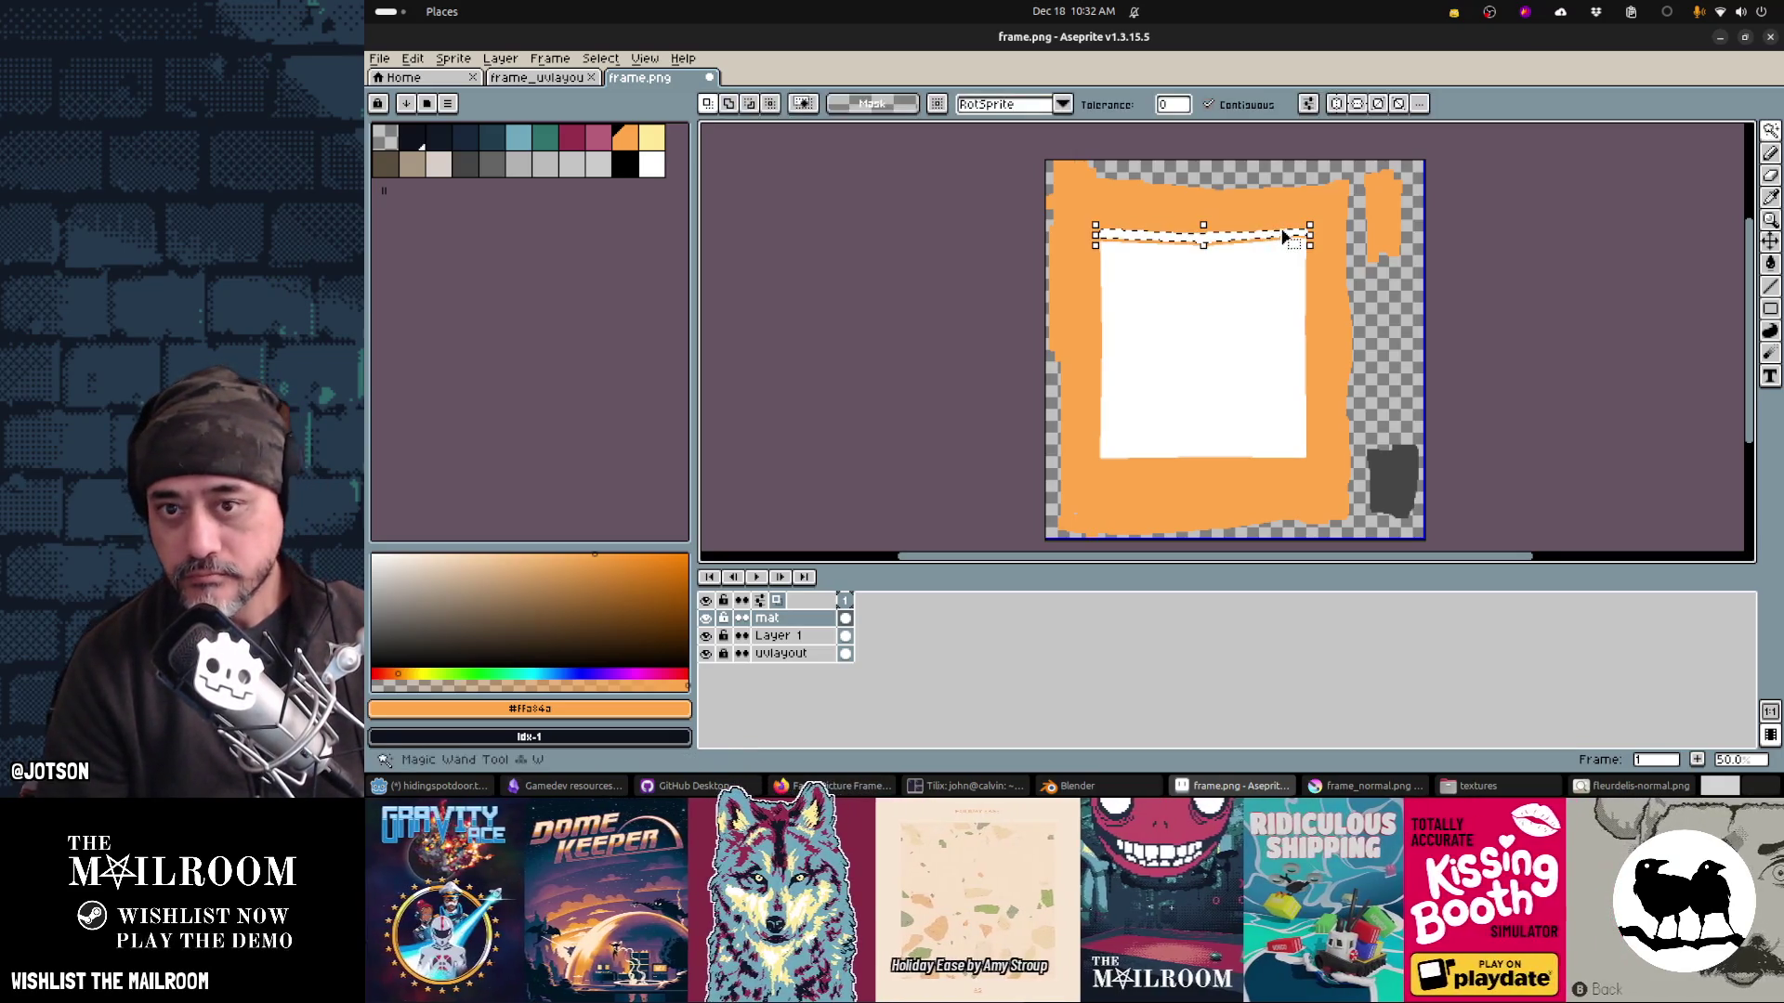
key("Delete")
key("ctrl+d")
key("v")
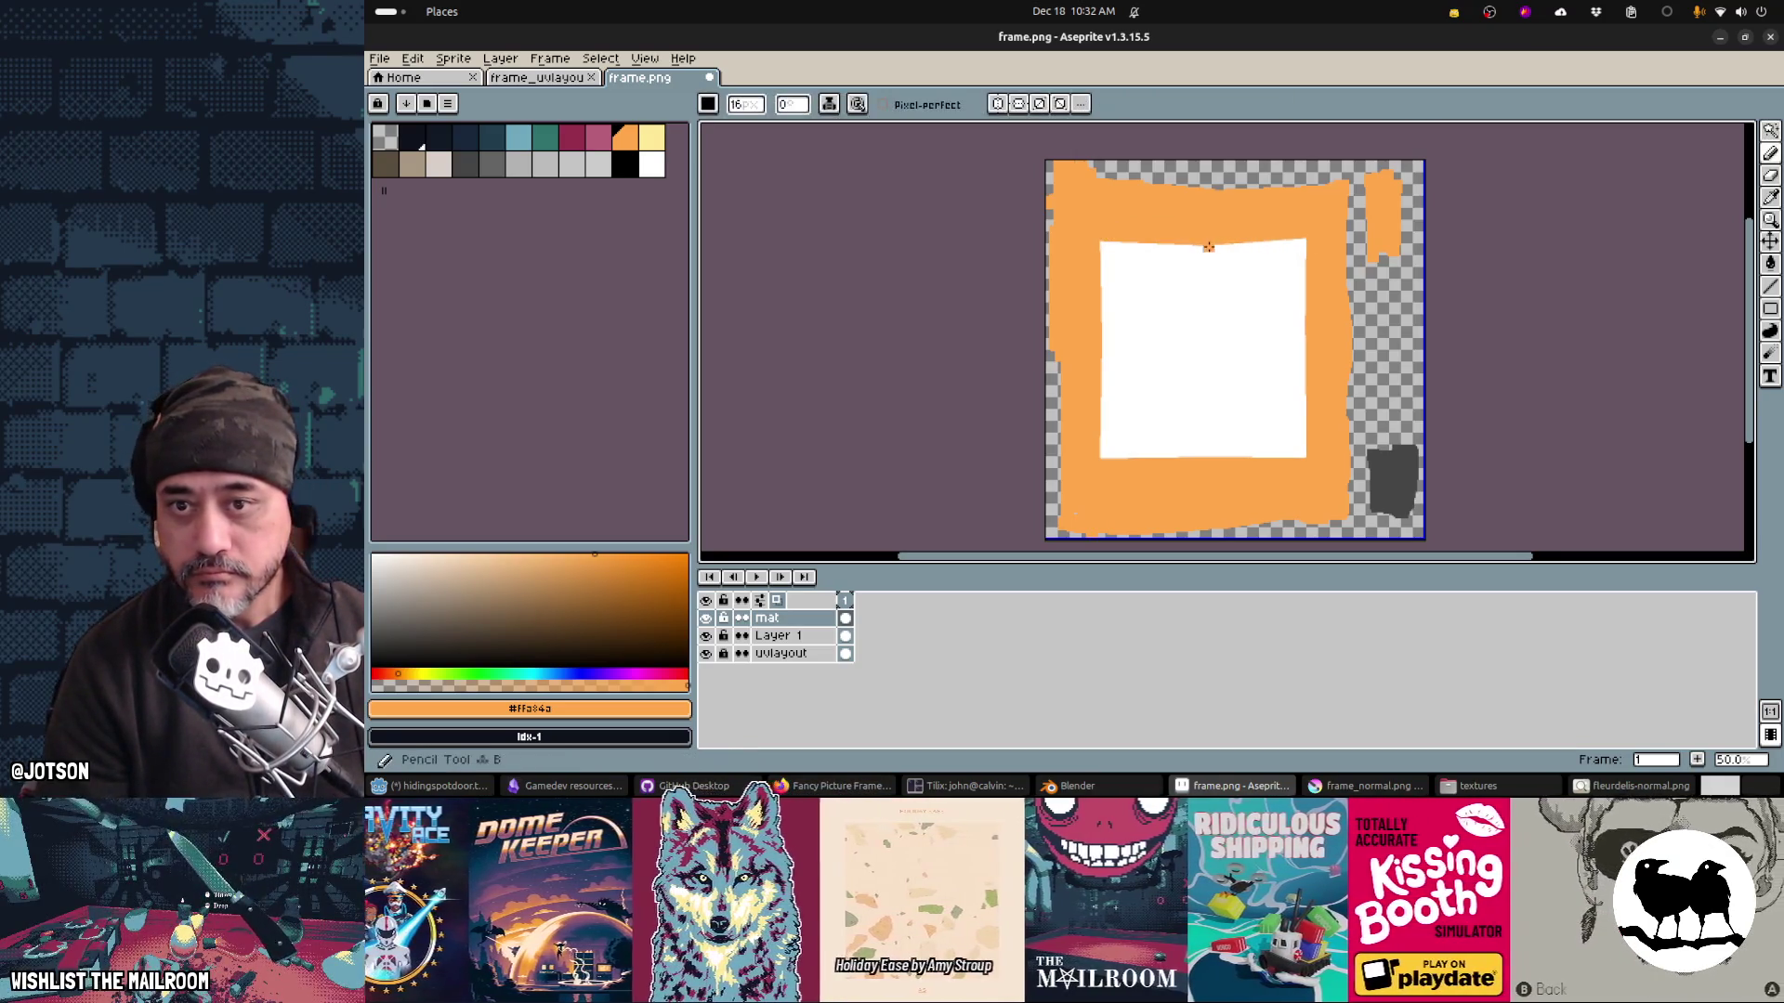
key("b")
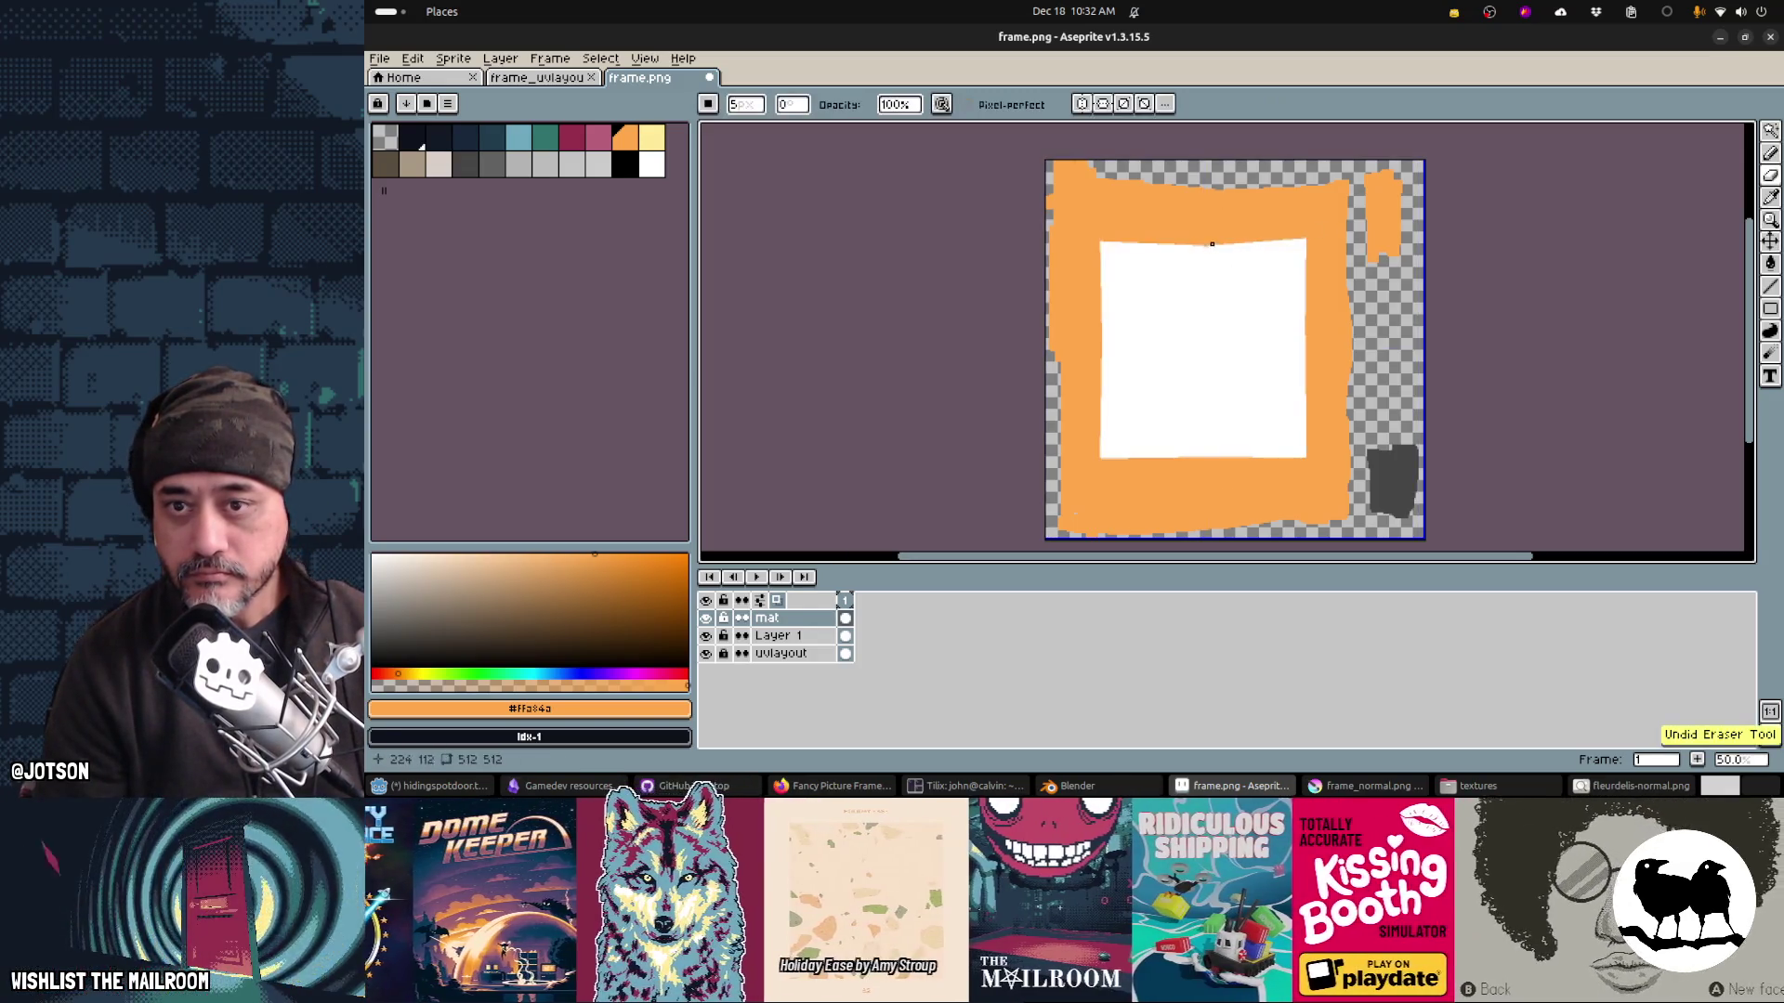
key("v")
key("b")
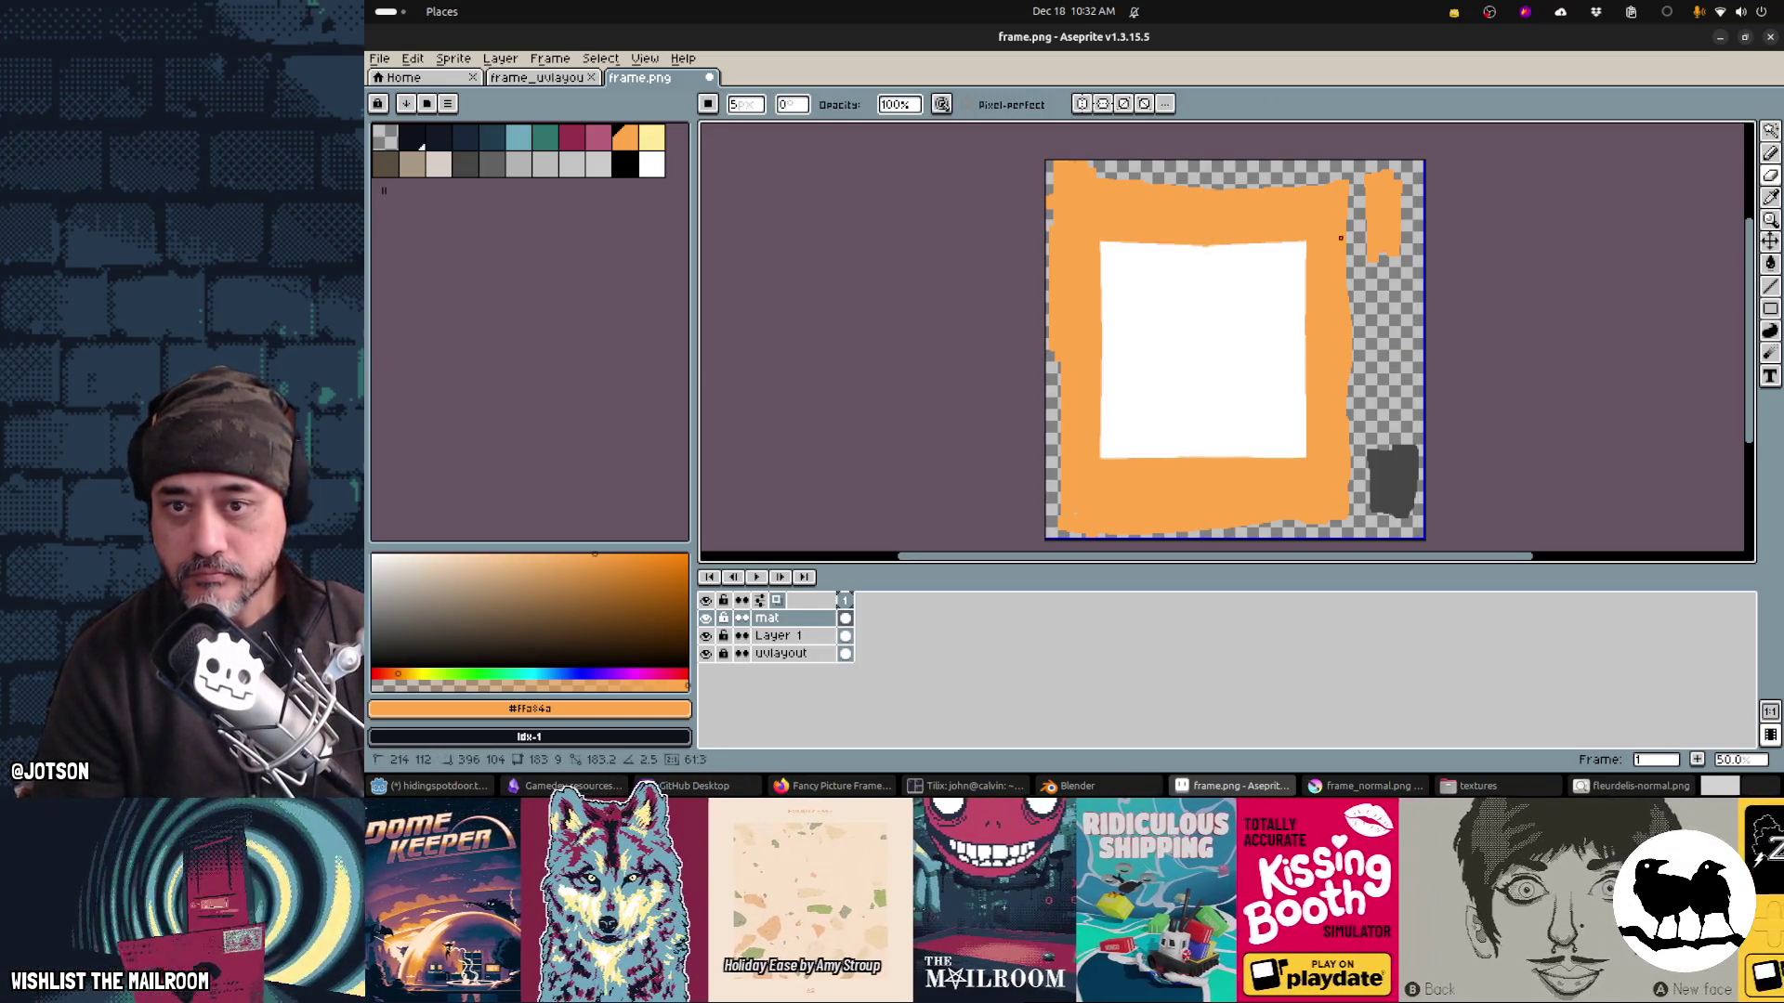
key("ctrl+s")
key("alt+Tab")
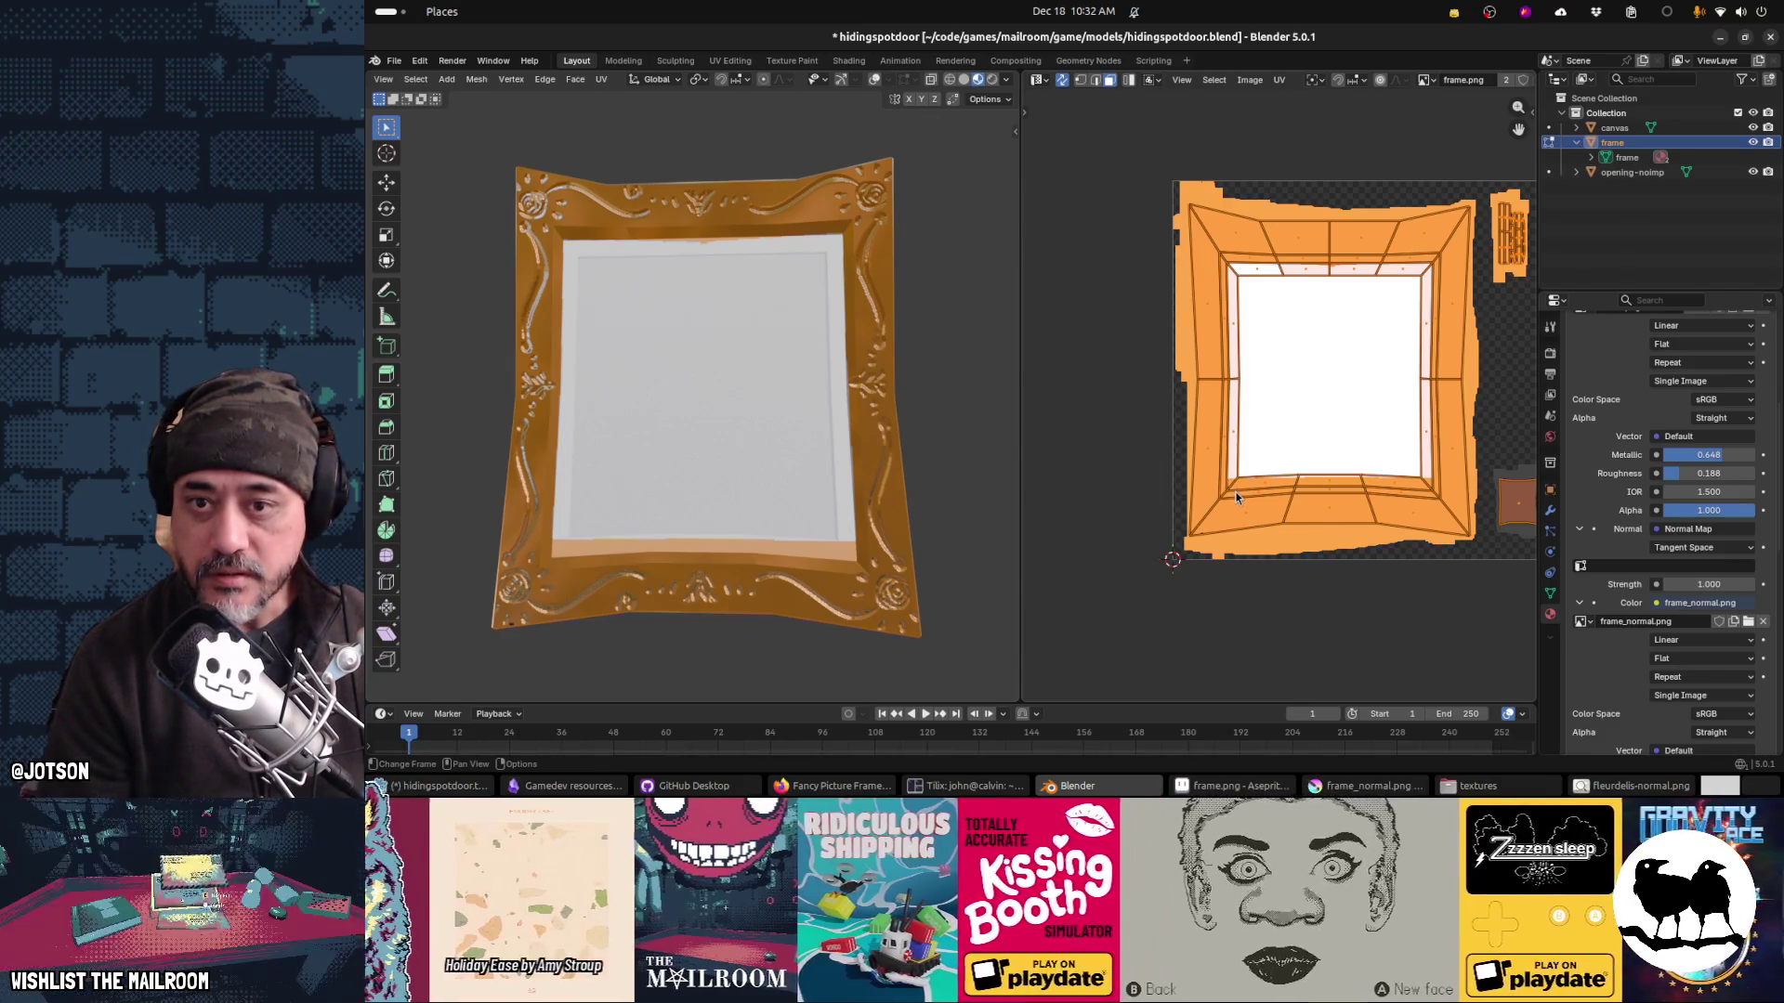
Step: Extend the mat's lower-left corner with a white pencil line and save frame.png
key("alt+Tab")
left_click(1118, 456, "alt")
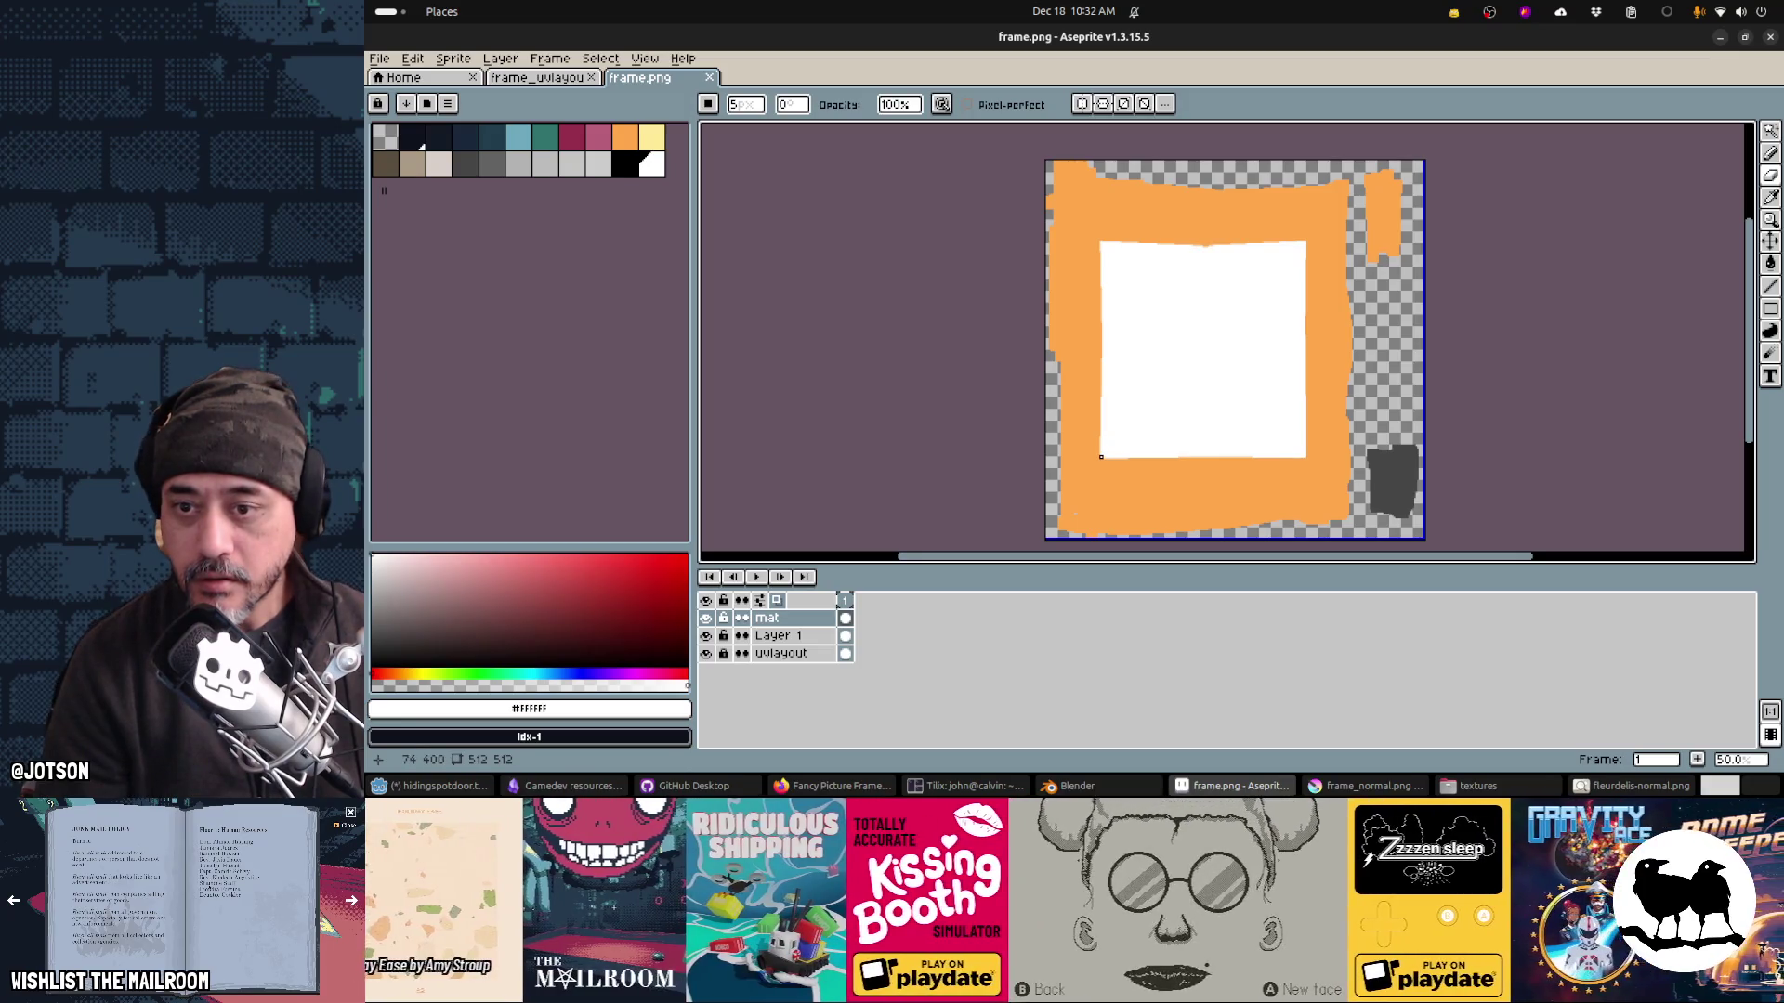
key("b")
key("ctrl+s")
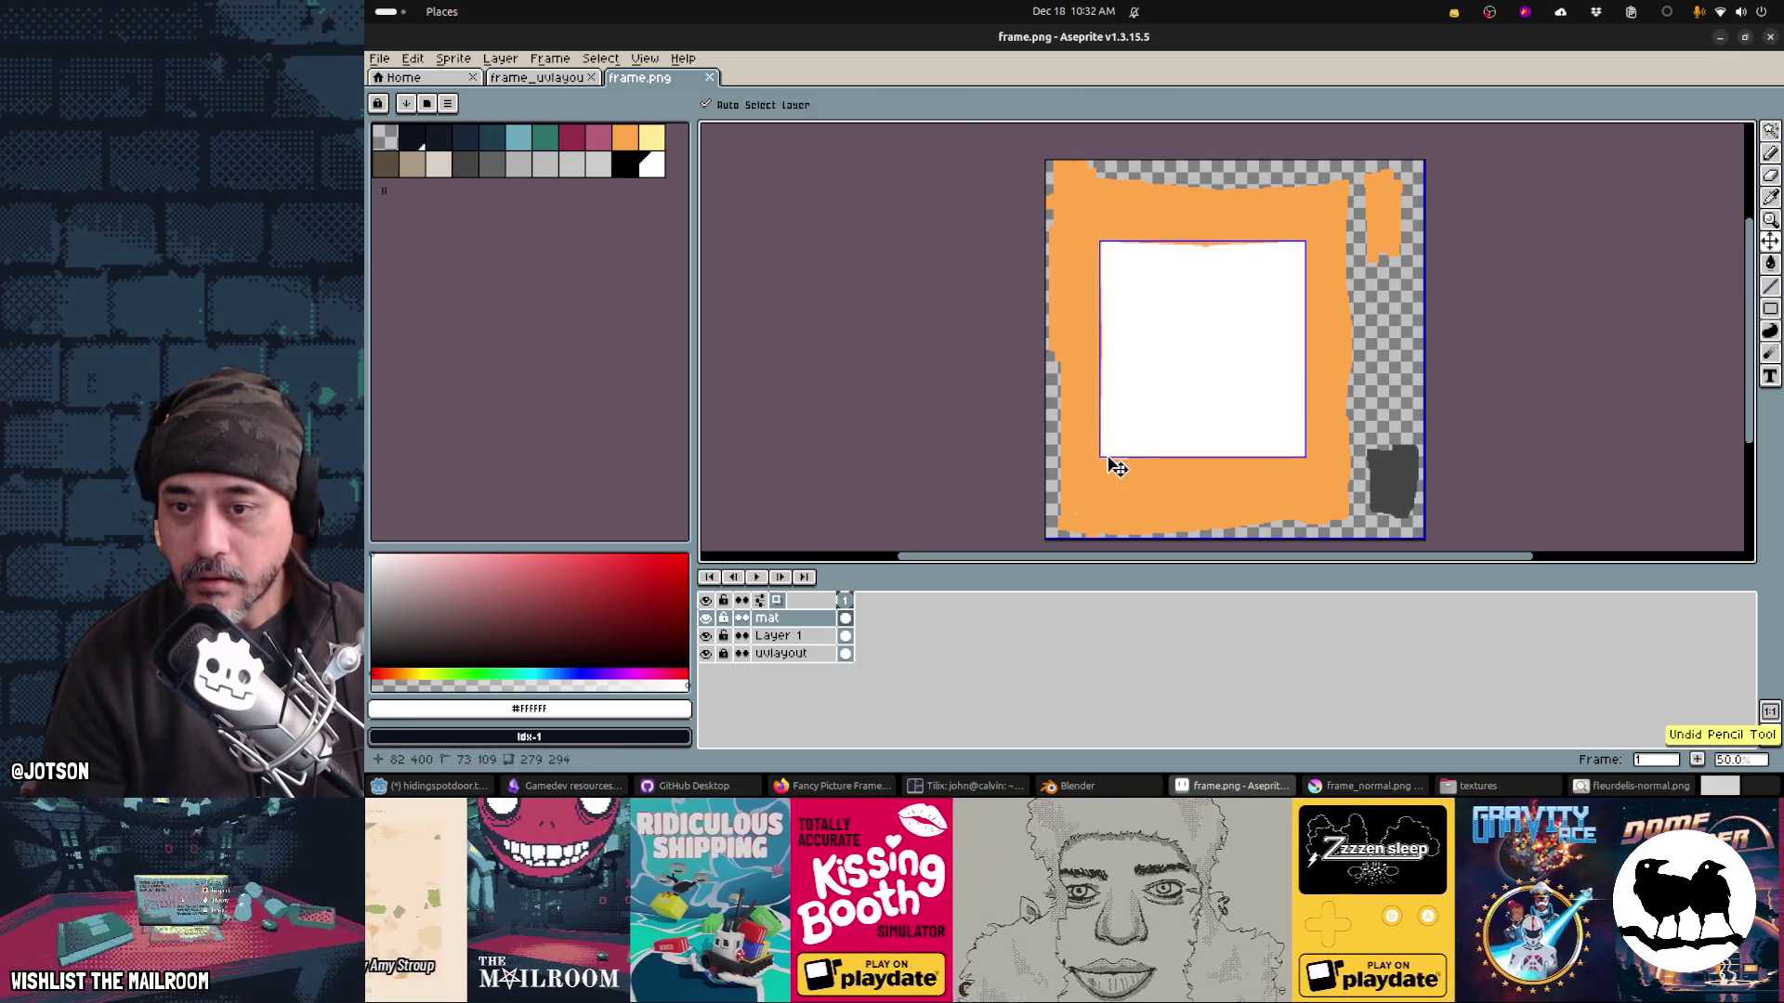
mouse_move(1114, 472)
left_mouse_down()
mouse_move(1304, 467)
mouse_move(1146, 459)
left_mouse_up()
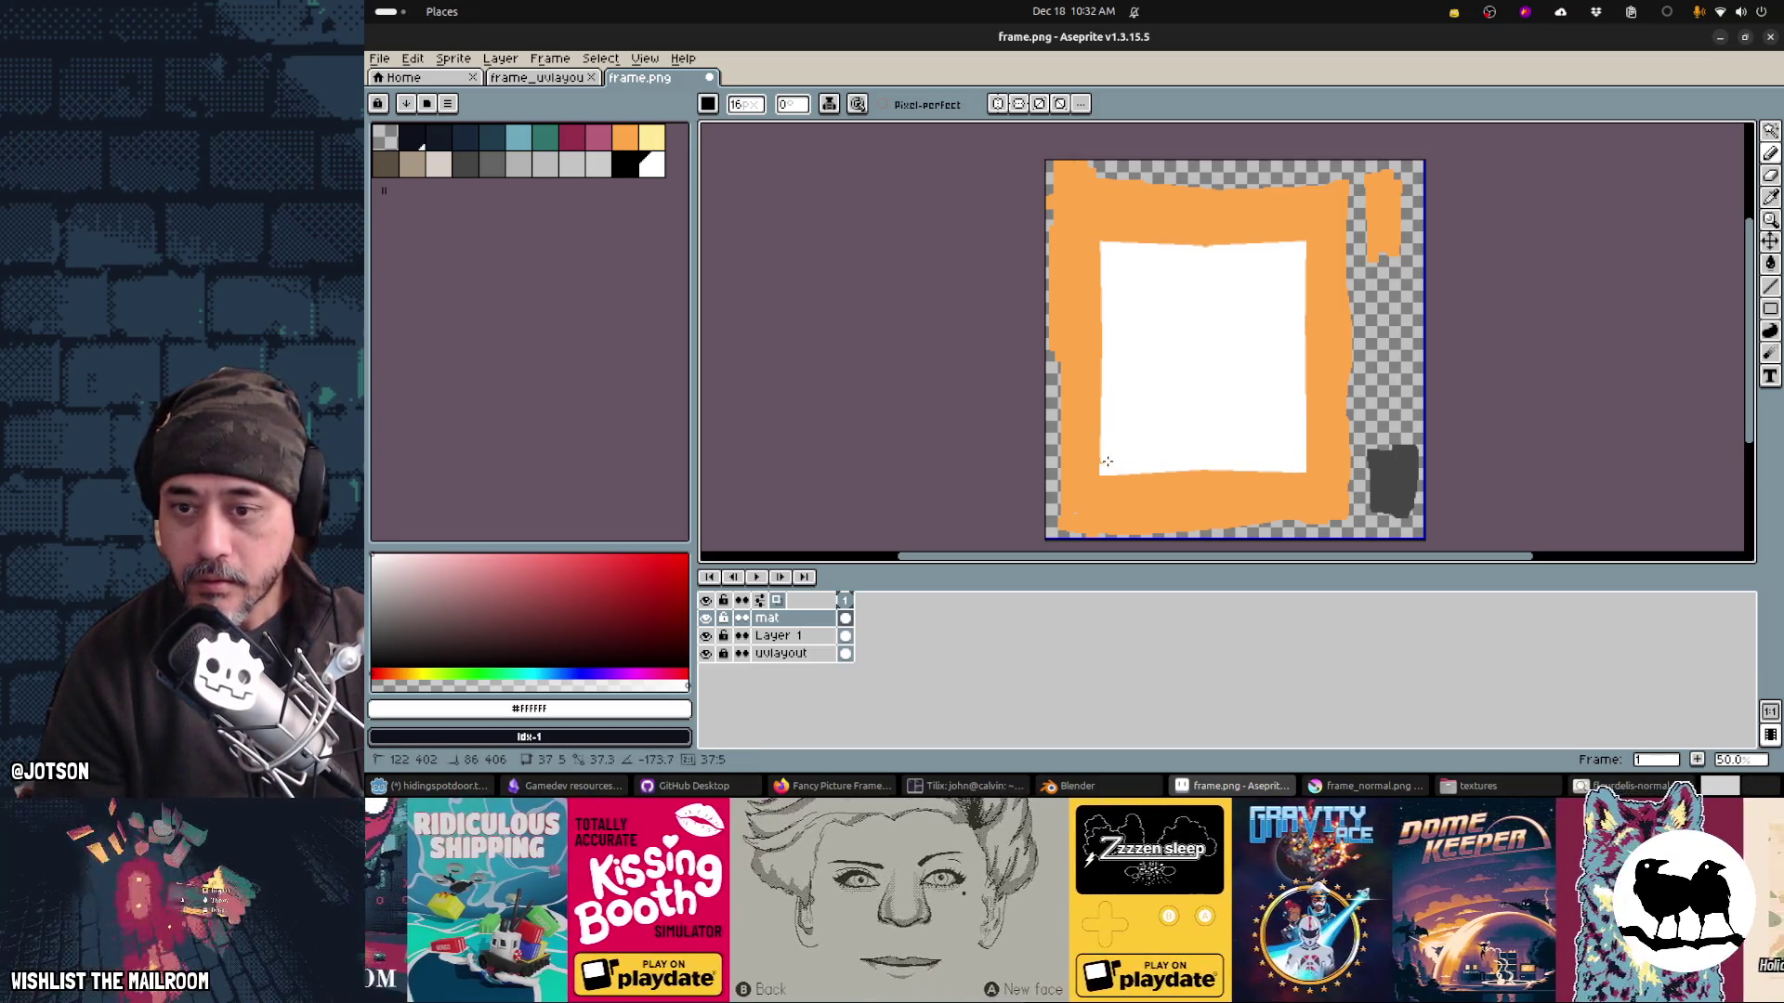
key("ctrl+s")
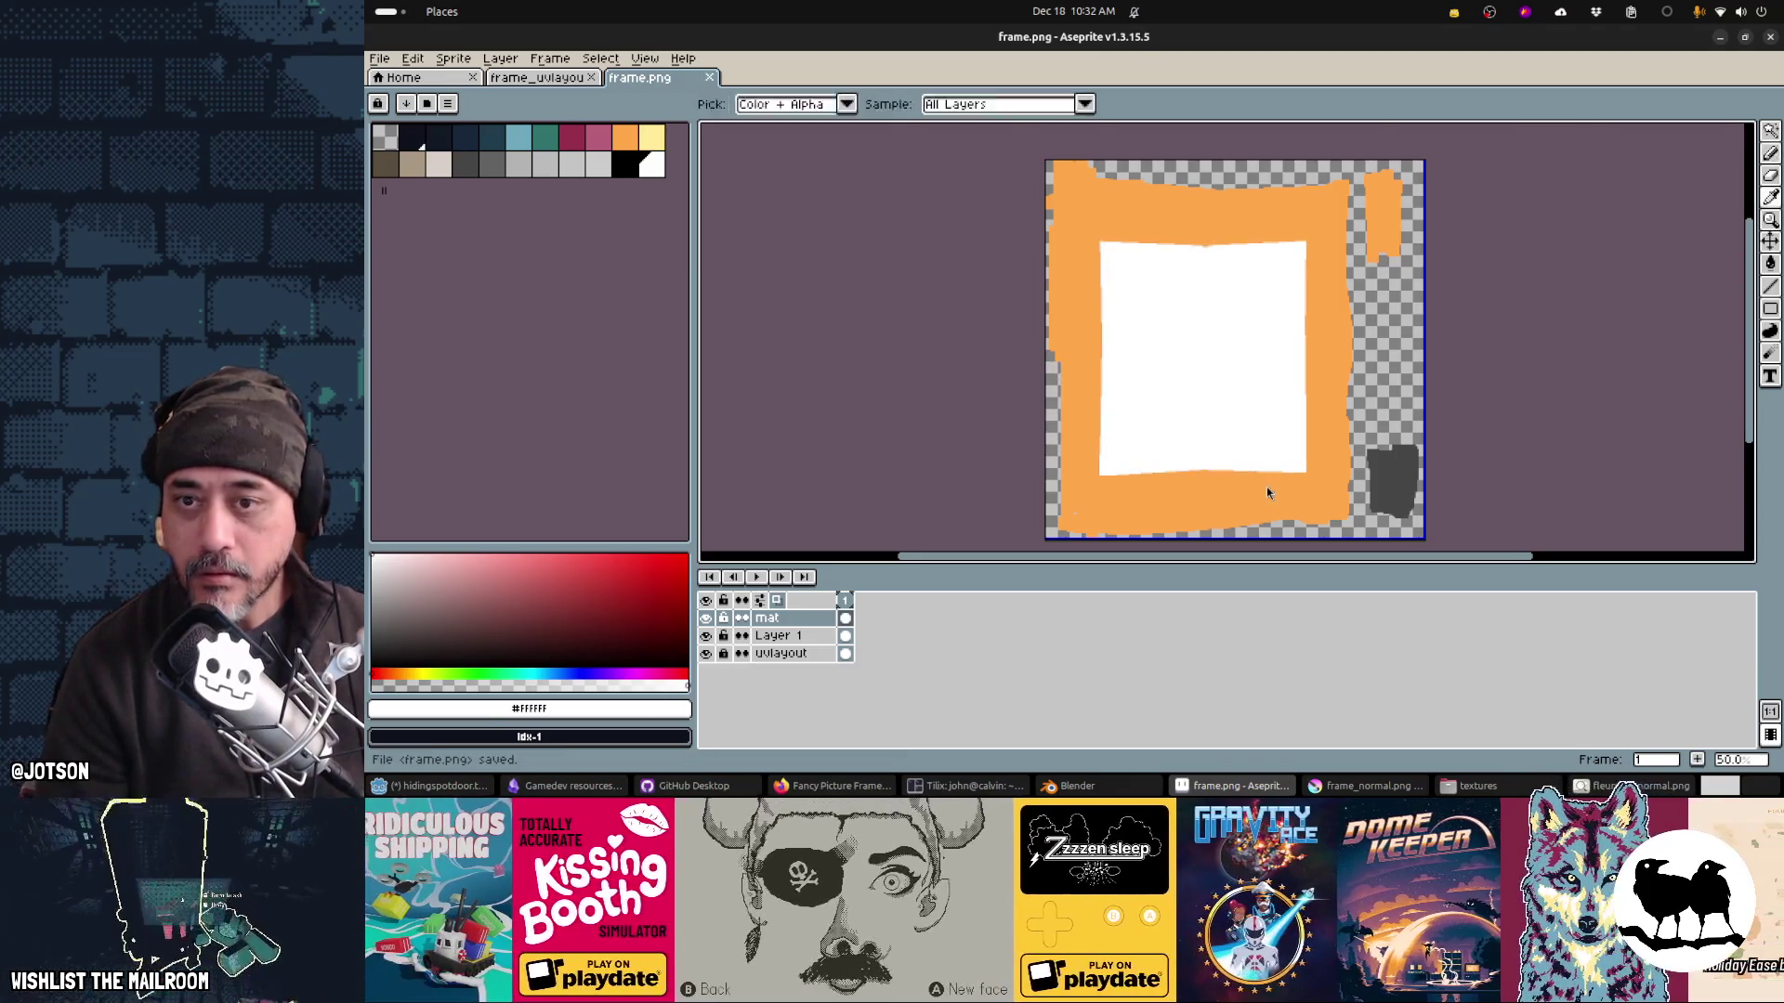
Step: Check the texture on the Blender model, then erase a straight strip along the mat's bottom edge
key("alt+Tab")
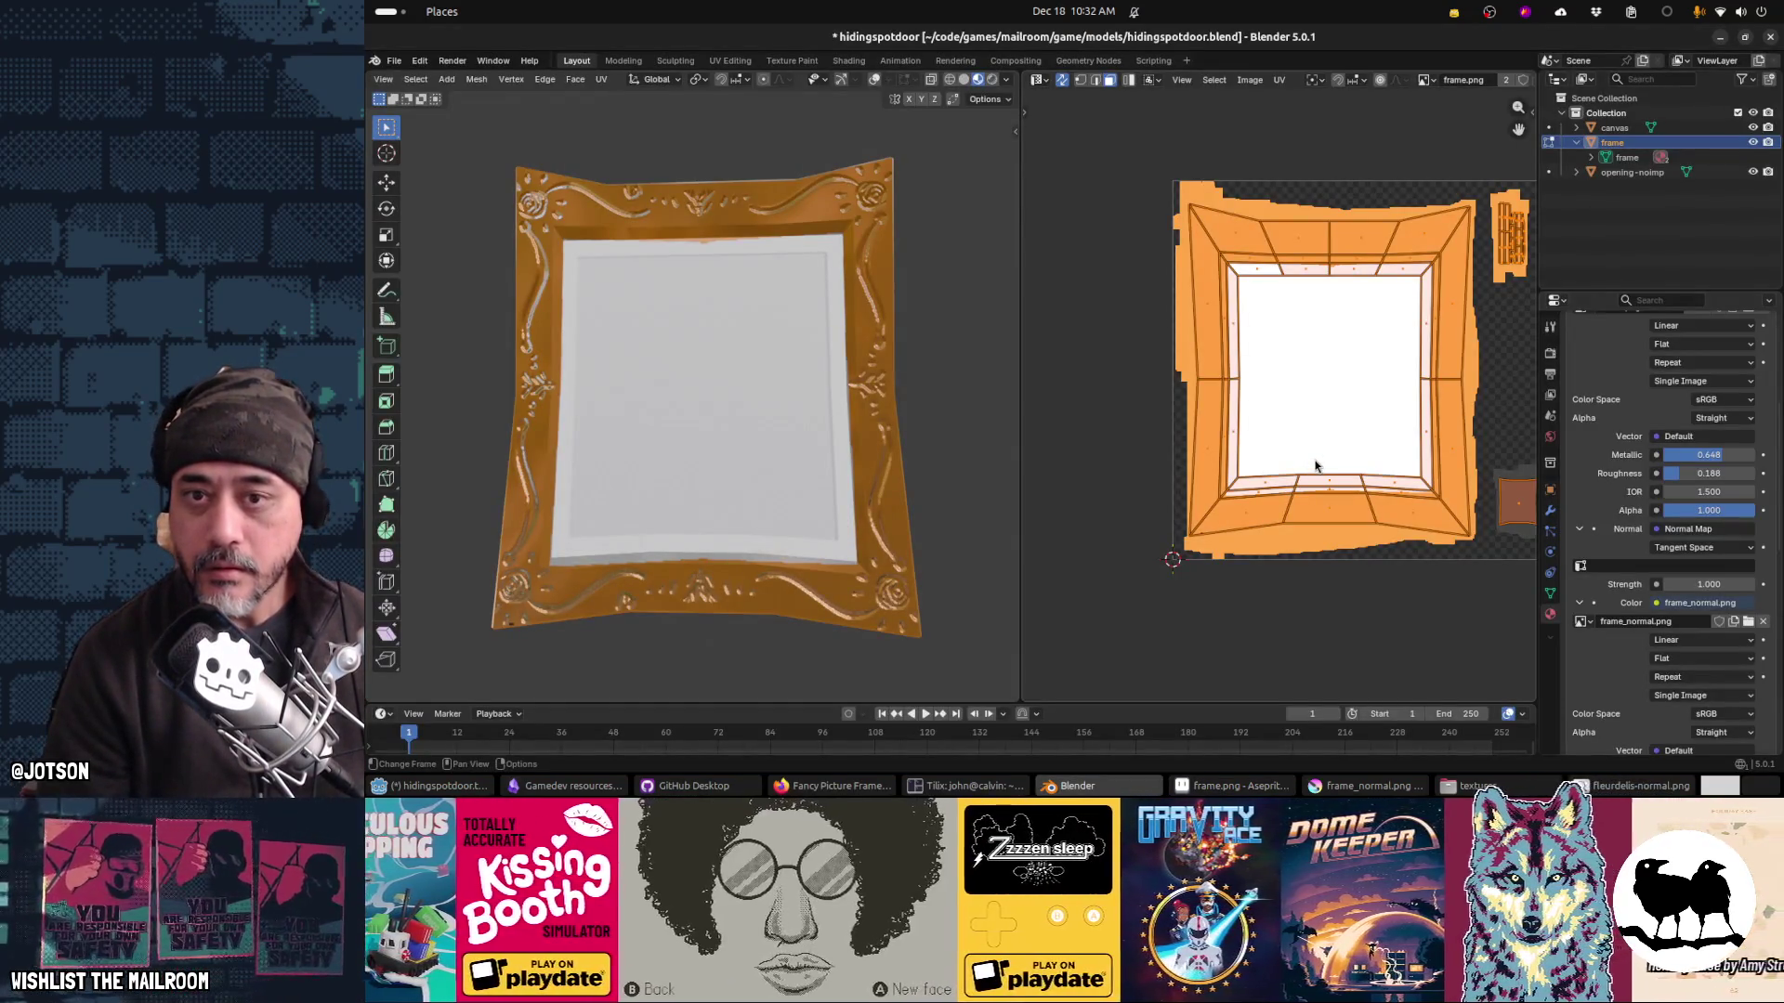
key("alt+Tab")
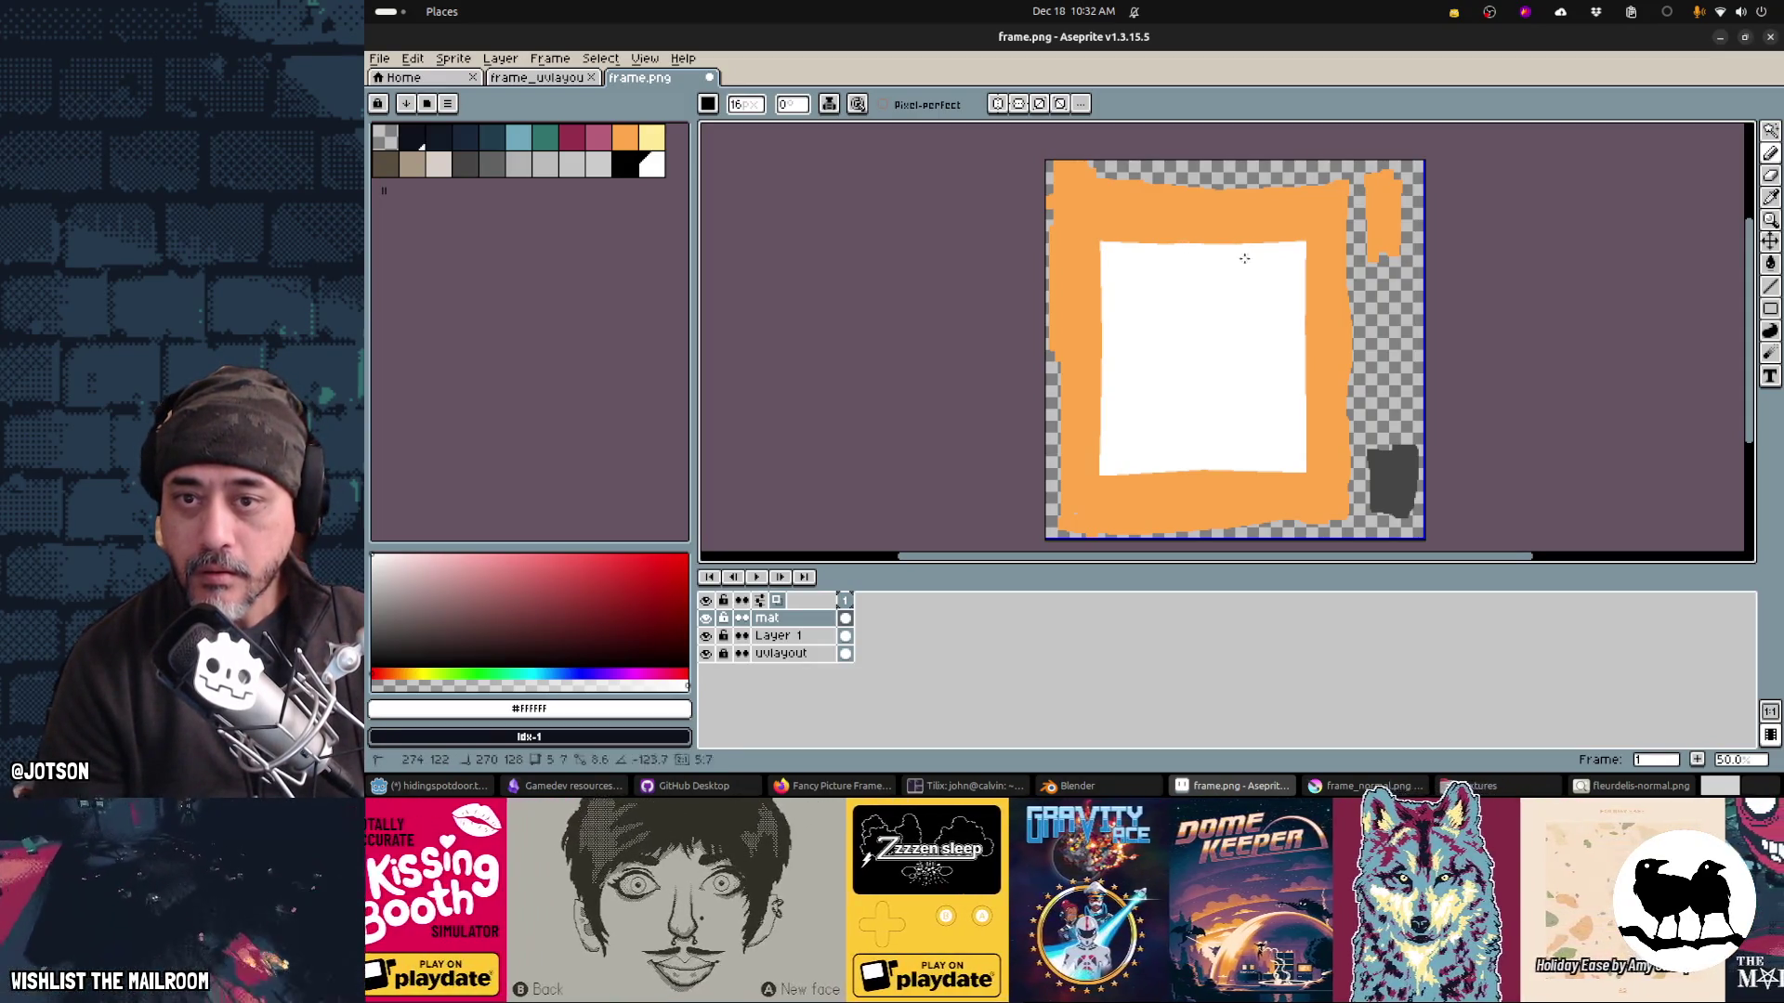
key("alt+Tab")
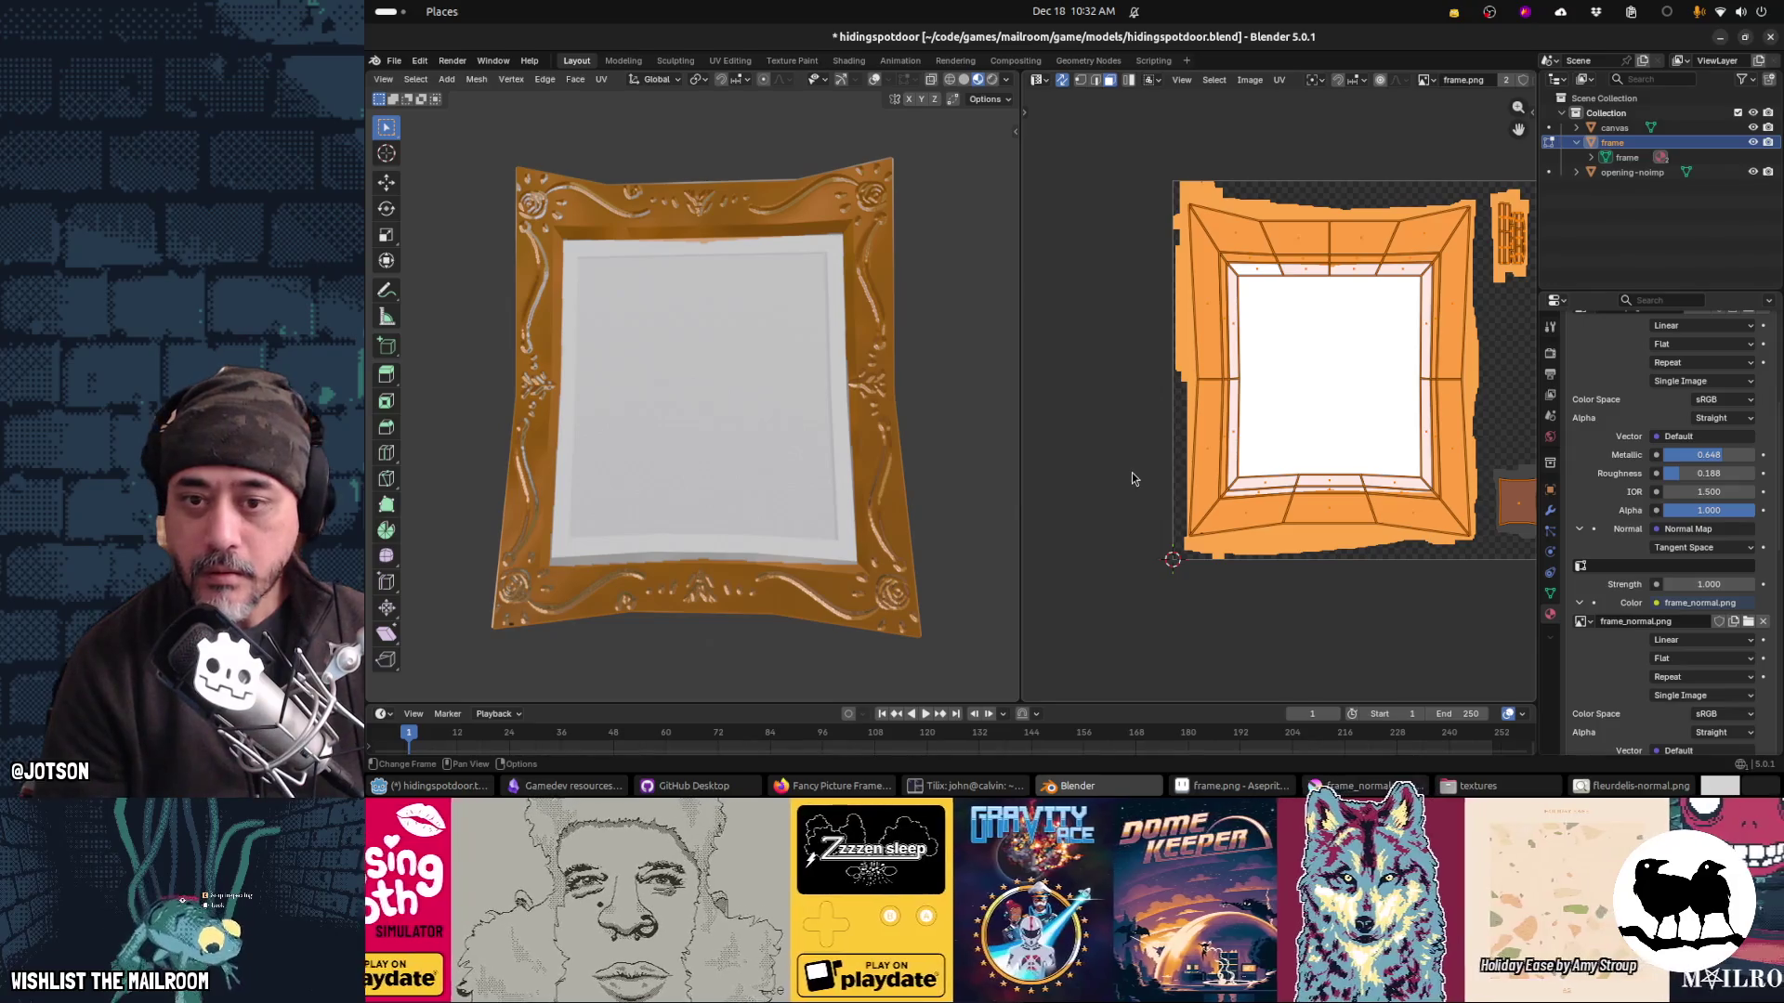
key("alt+Tab")
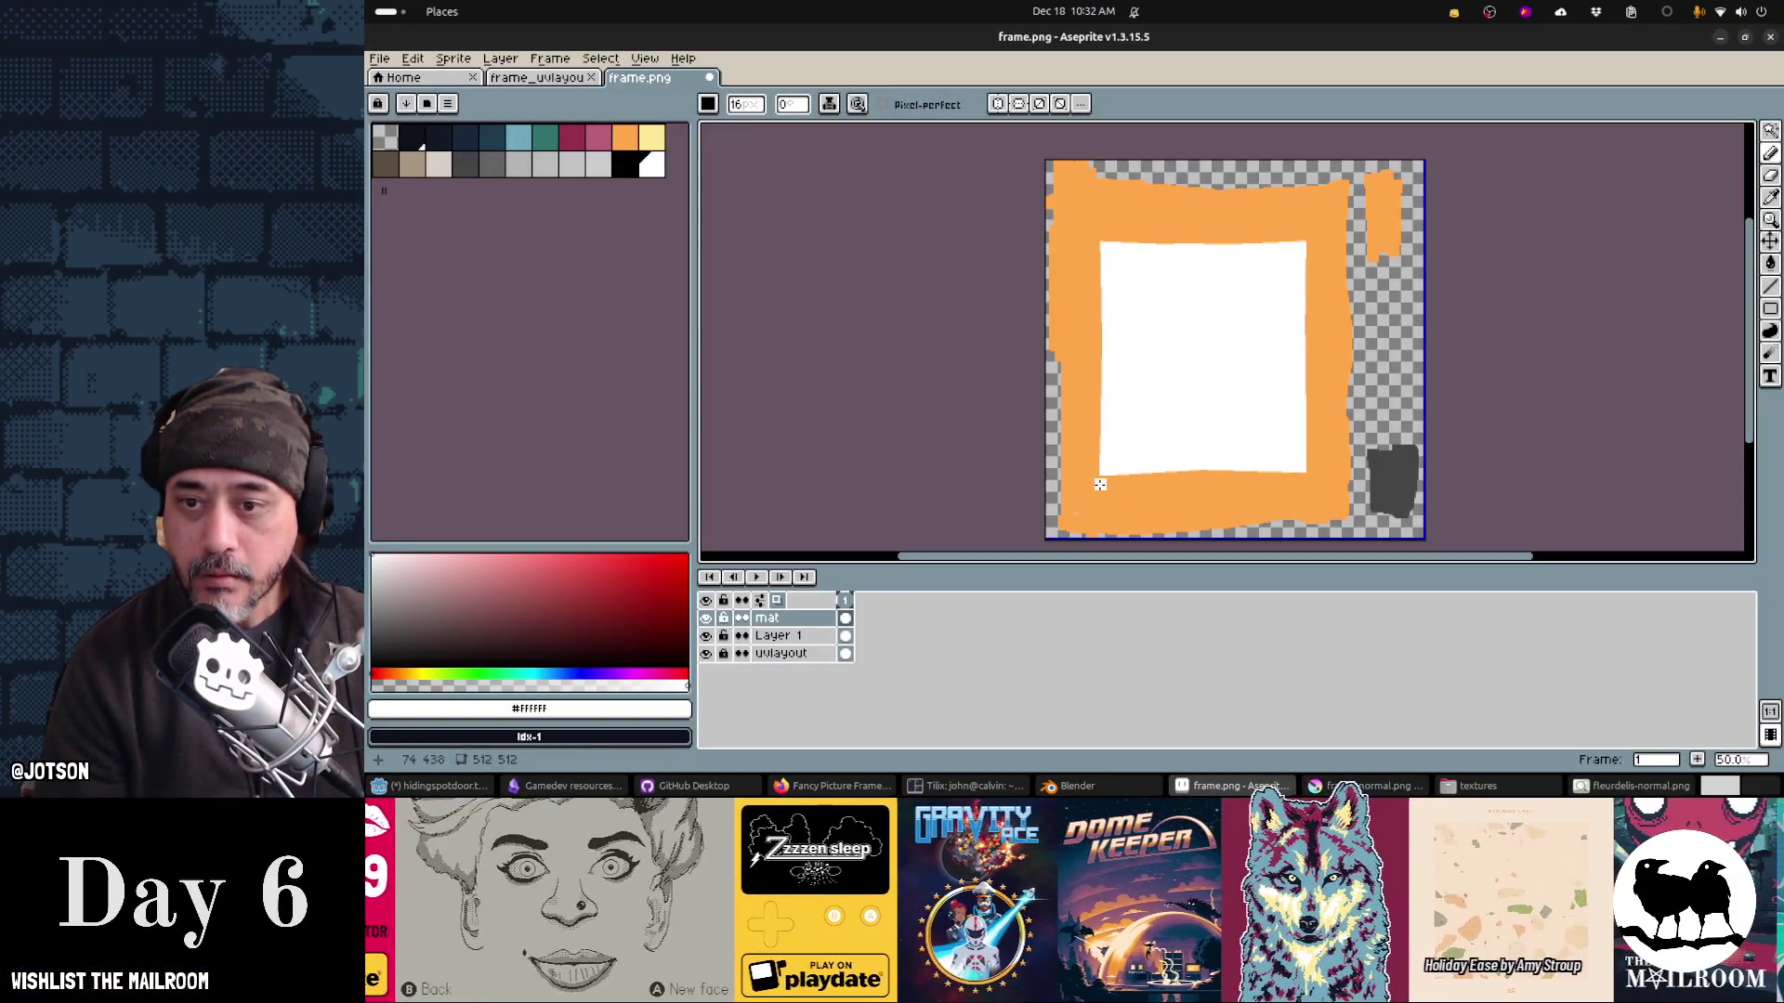
key("e")
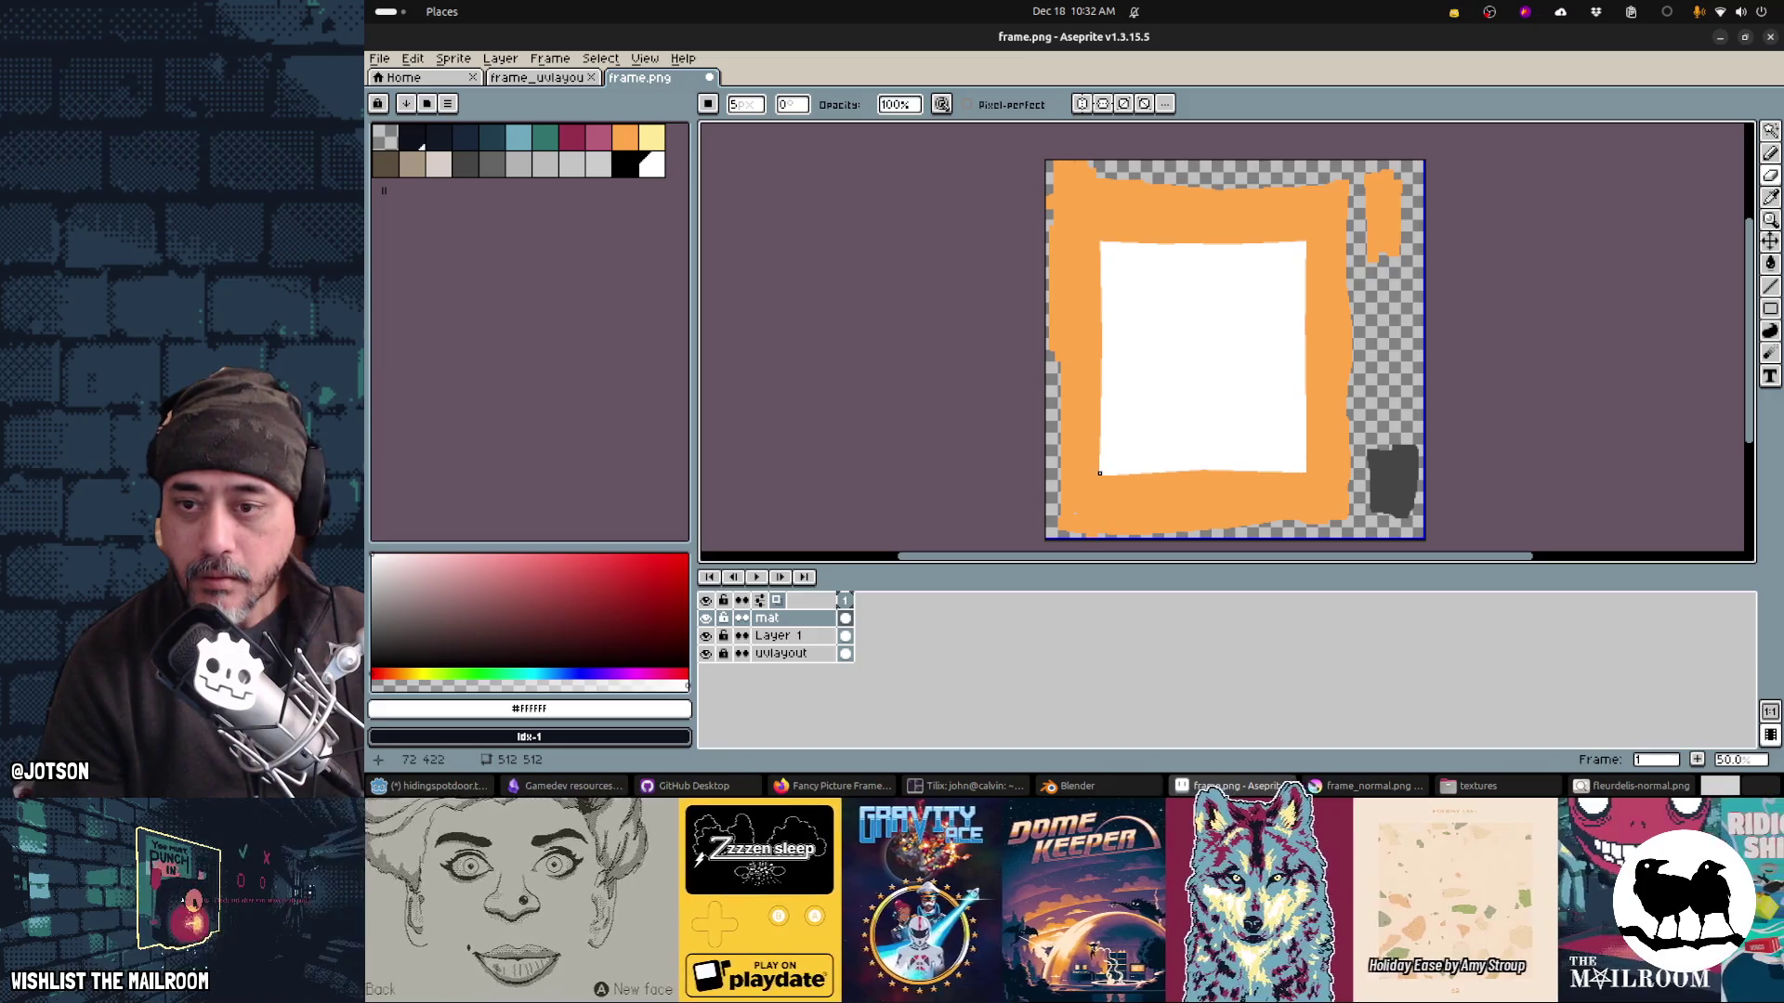
left_click(1198, 467, "shift")
left_click(1200, 468, "shift")
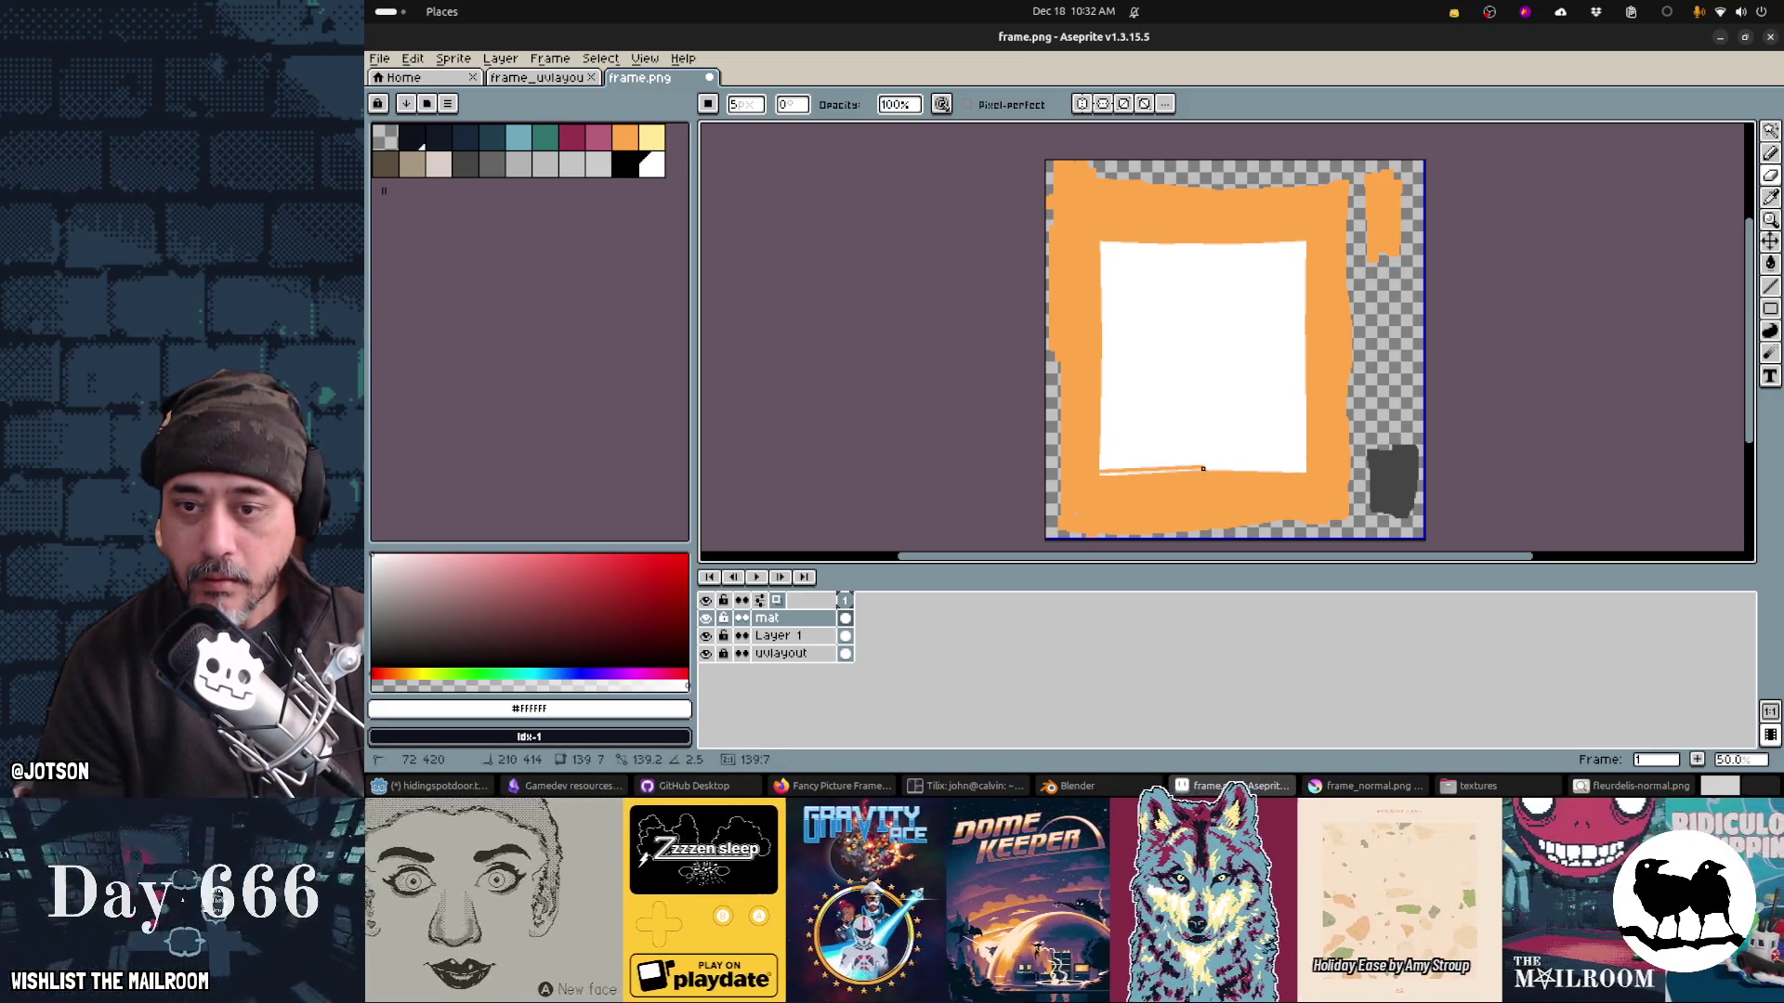
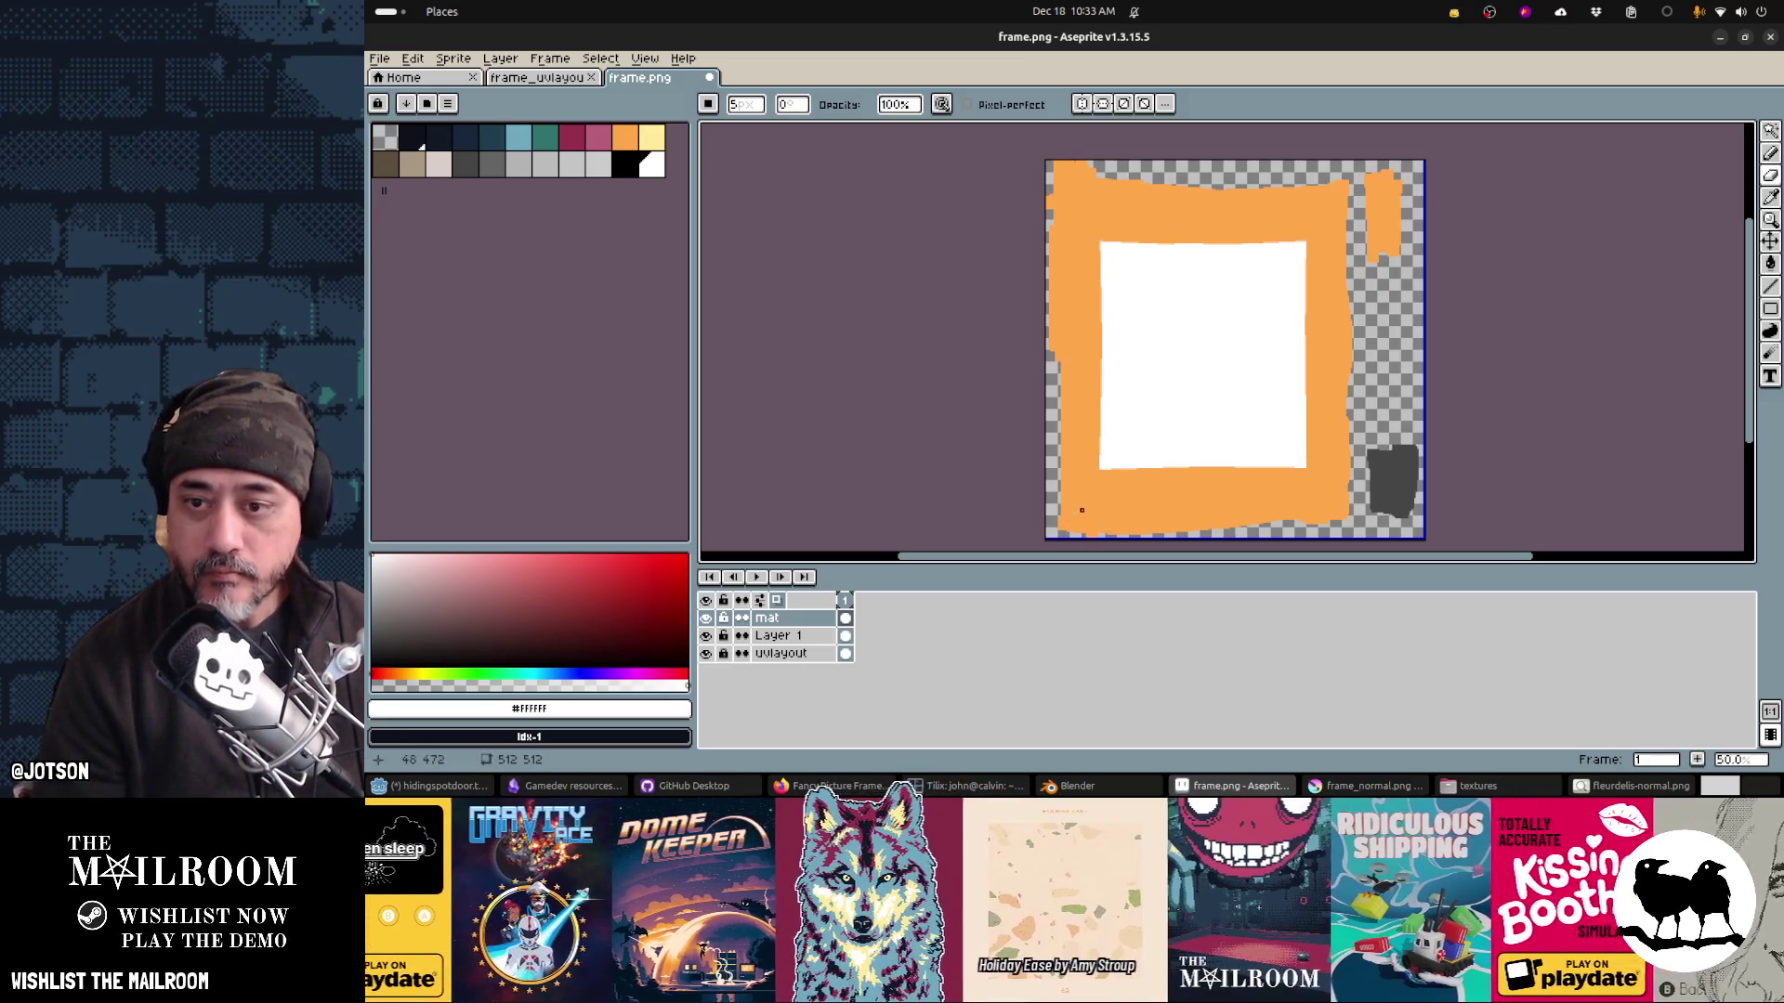
Step: Take the Pencil in Aseprite and pick the frame's orange #ffa84a, then return to Blender
key("b")
left_click(1092, 508, "alt")
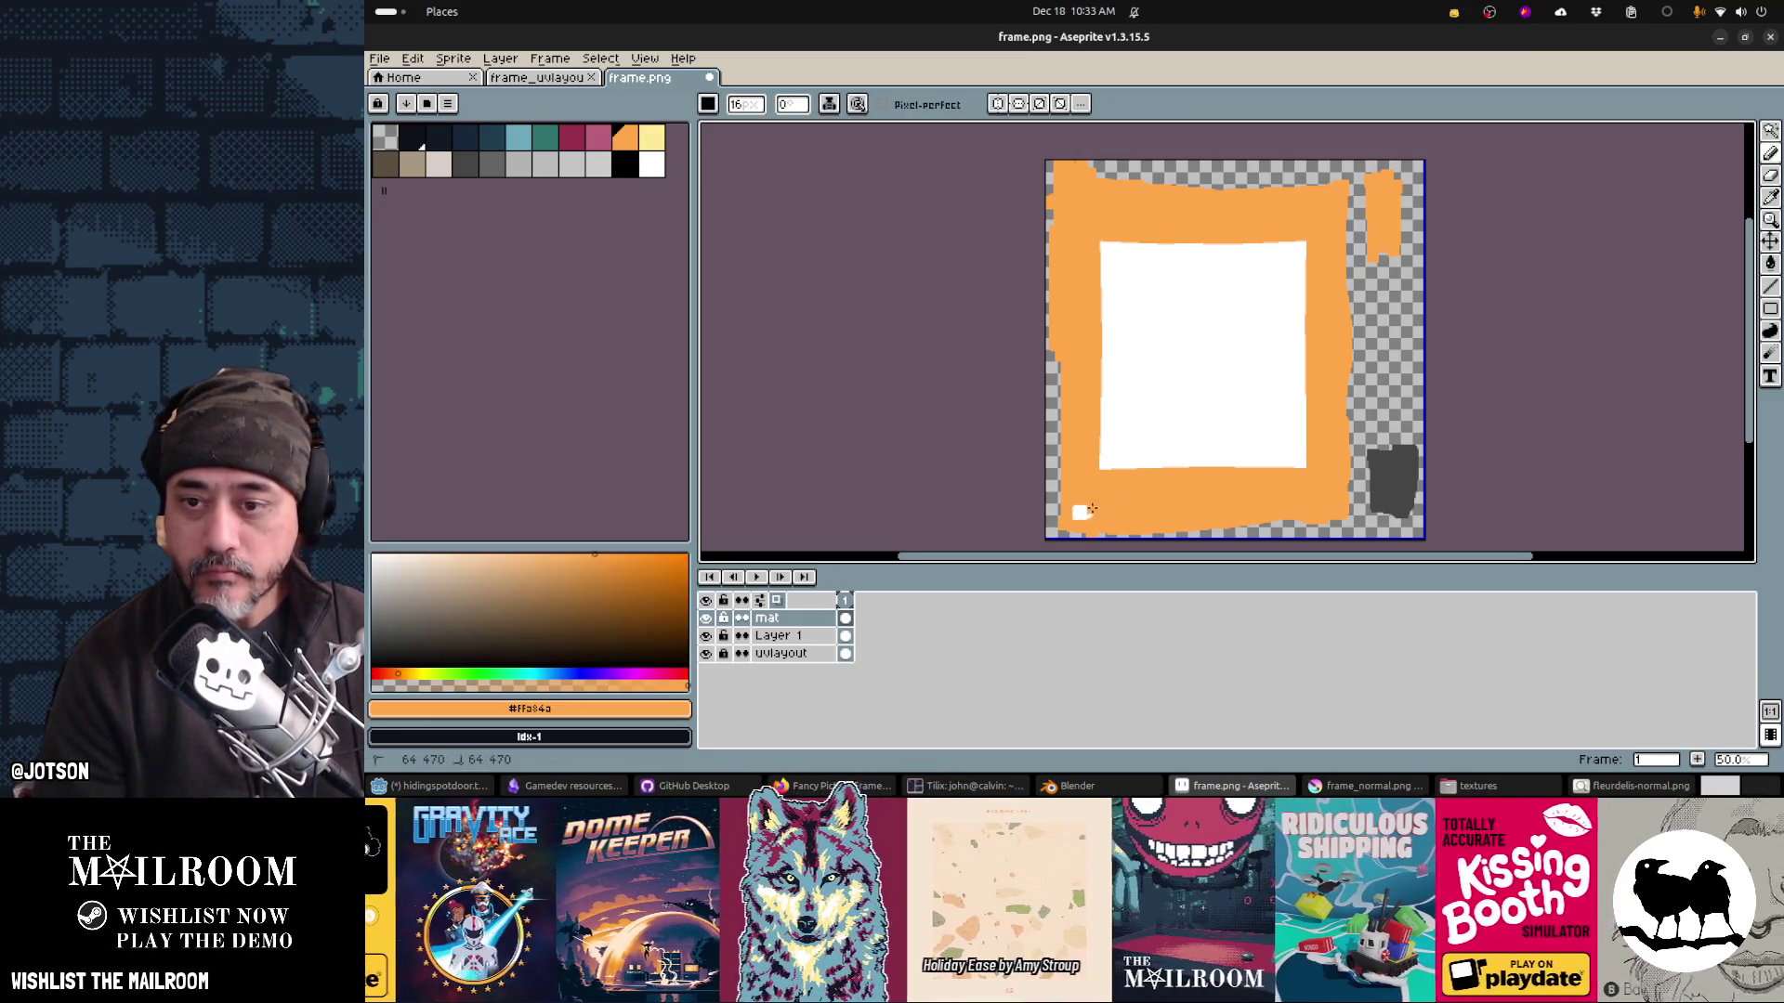
key("alt+Tab")
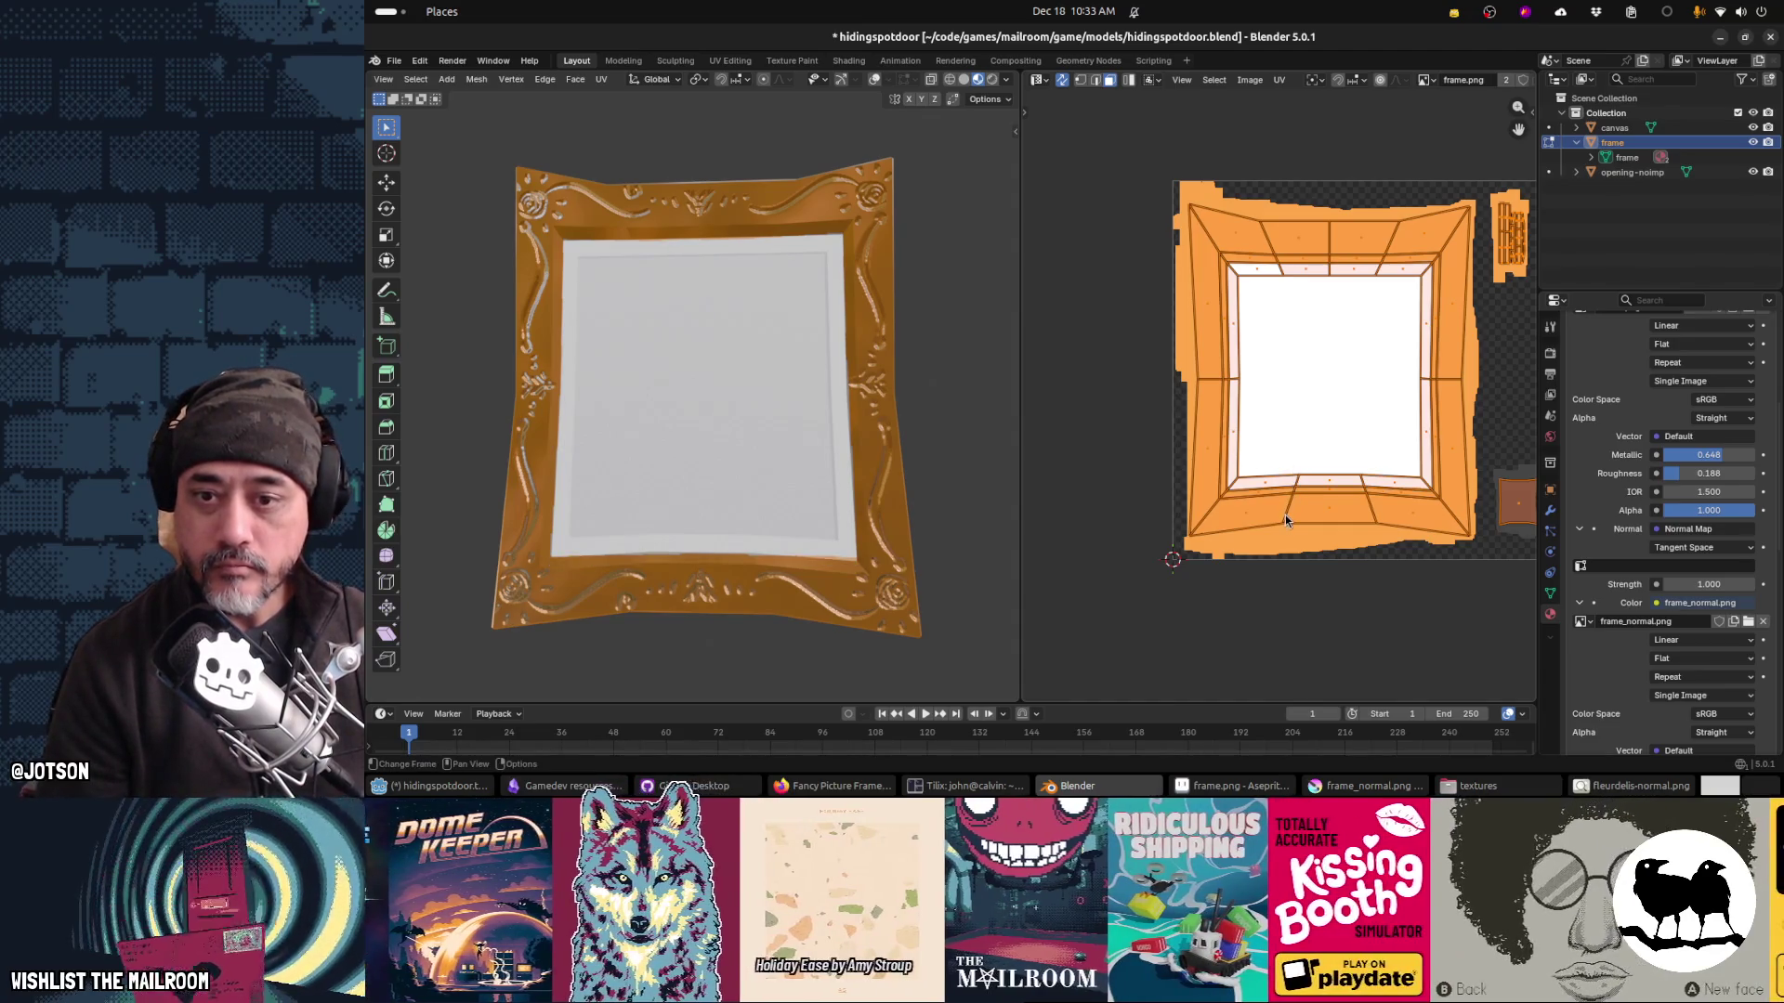
Step: Orbit around the ornate frame and switch it into Texture Paint mode from the mode pie menu
left_click_drag(874, 483, 800, 458)
scroll(720, 554, "up", 3)
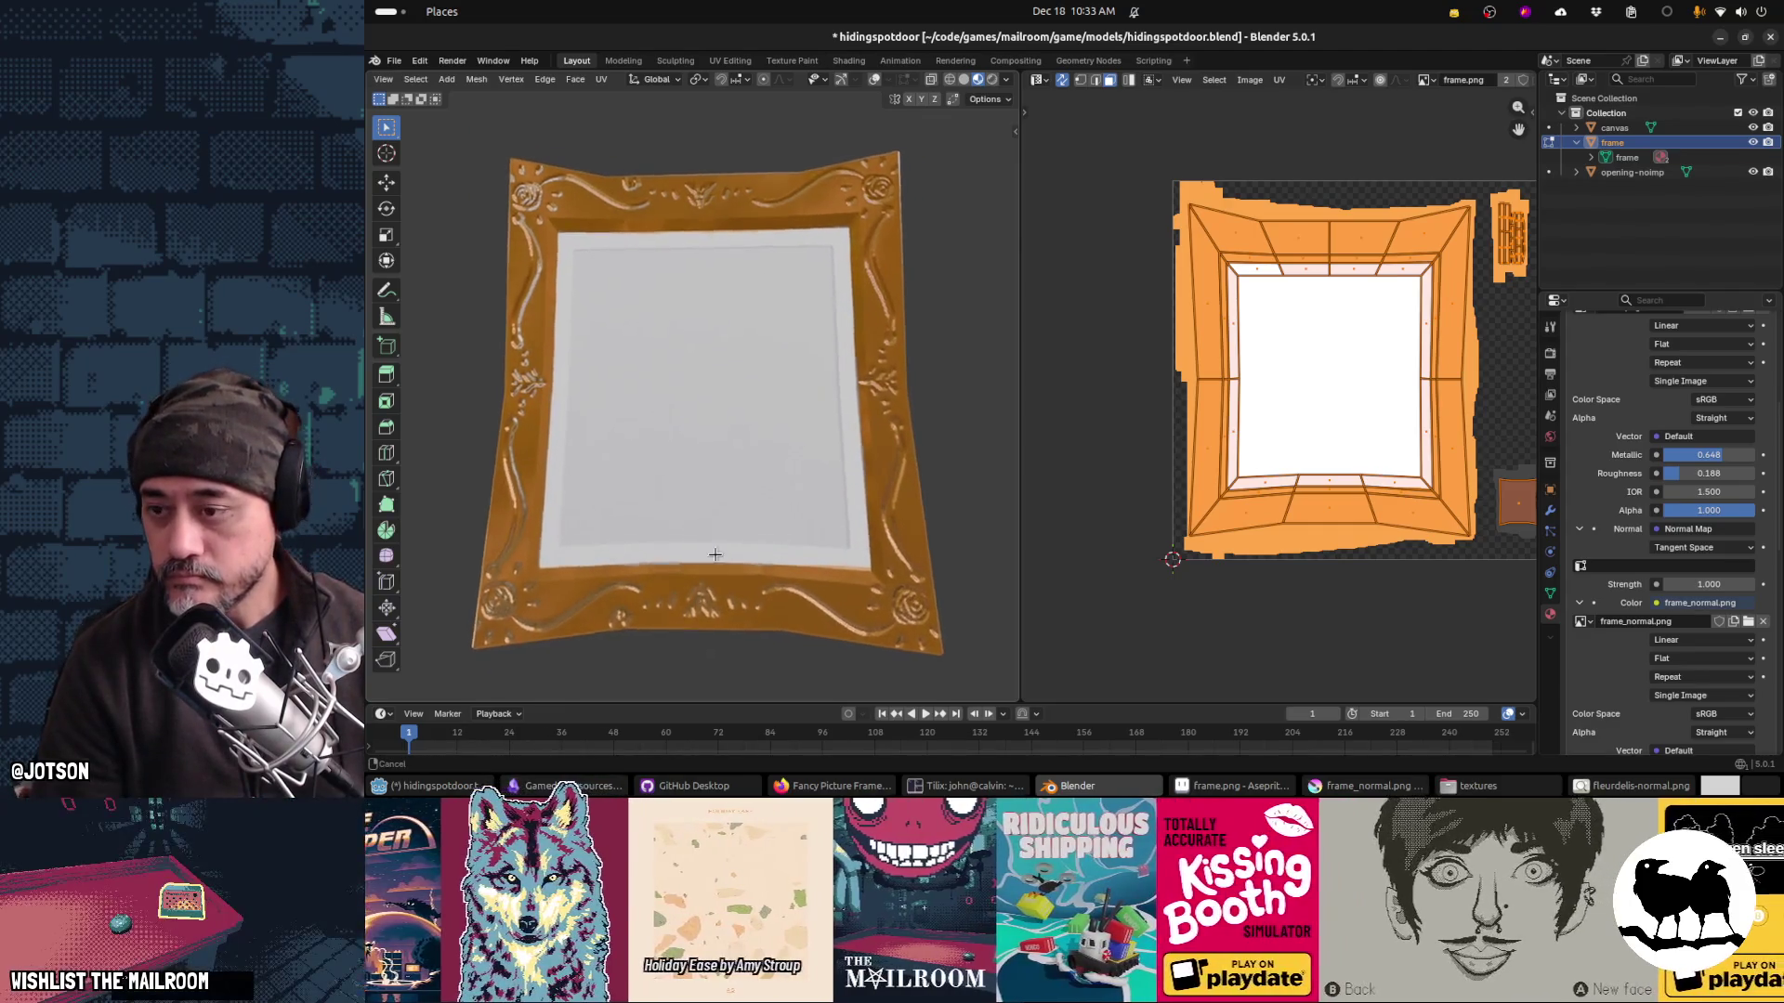
mouse_move(719, 555)
left_mouse_down()
mouse_move(724, 521)
mouse_move(824, 587)
mouse_move(770, 586)
left_mouse_up()
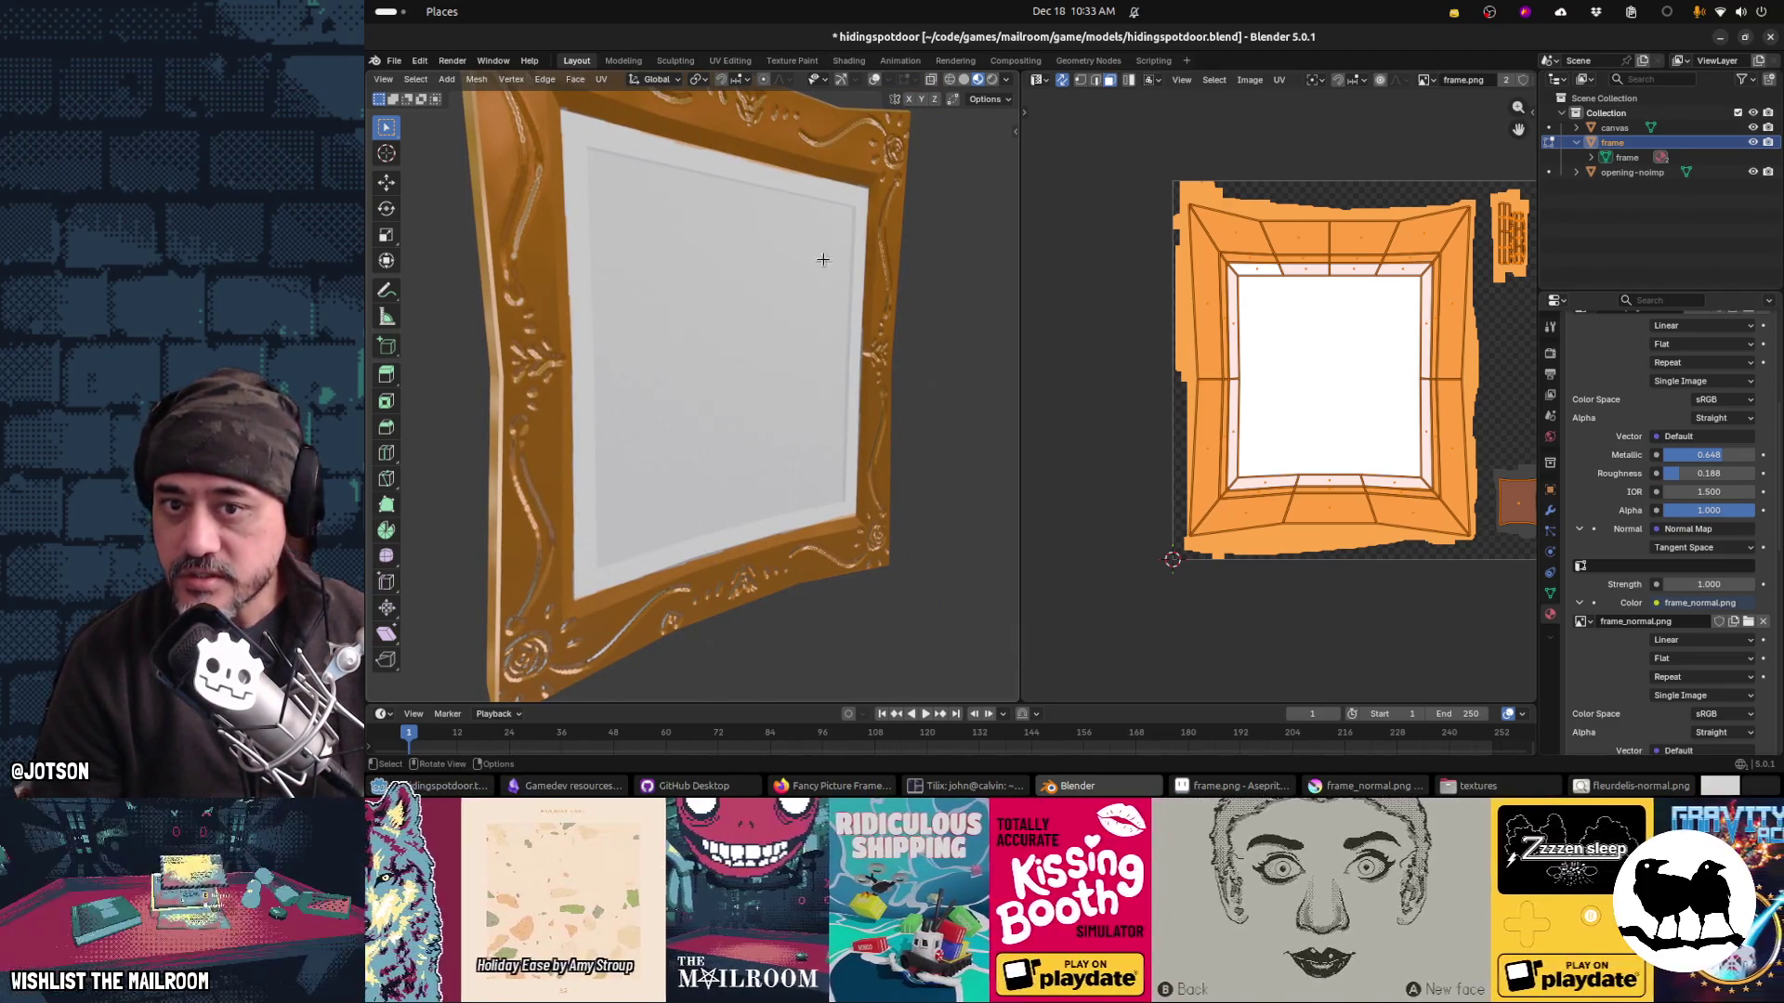
mouse_move(867, 522)
left_mouse_down()
mouse_move(734, 548)
mouse_move(764, 557)
mouse_move(784, 493)
mouse_move(455, 138)
left_mouse_up()
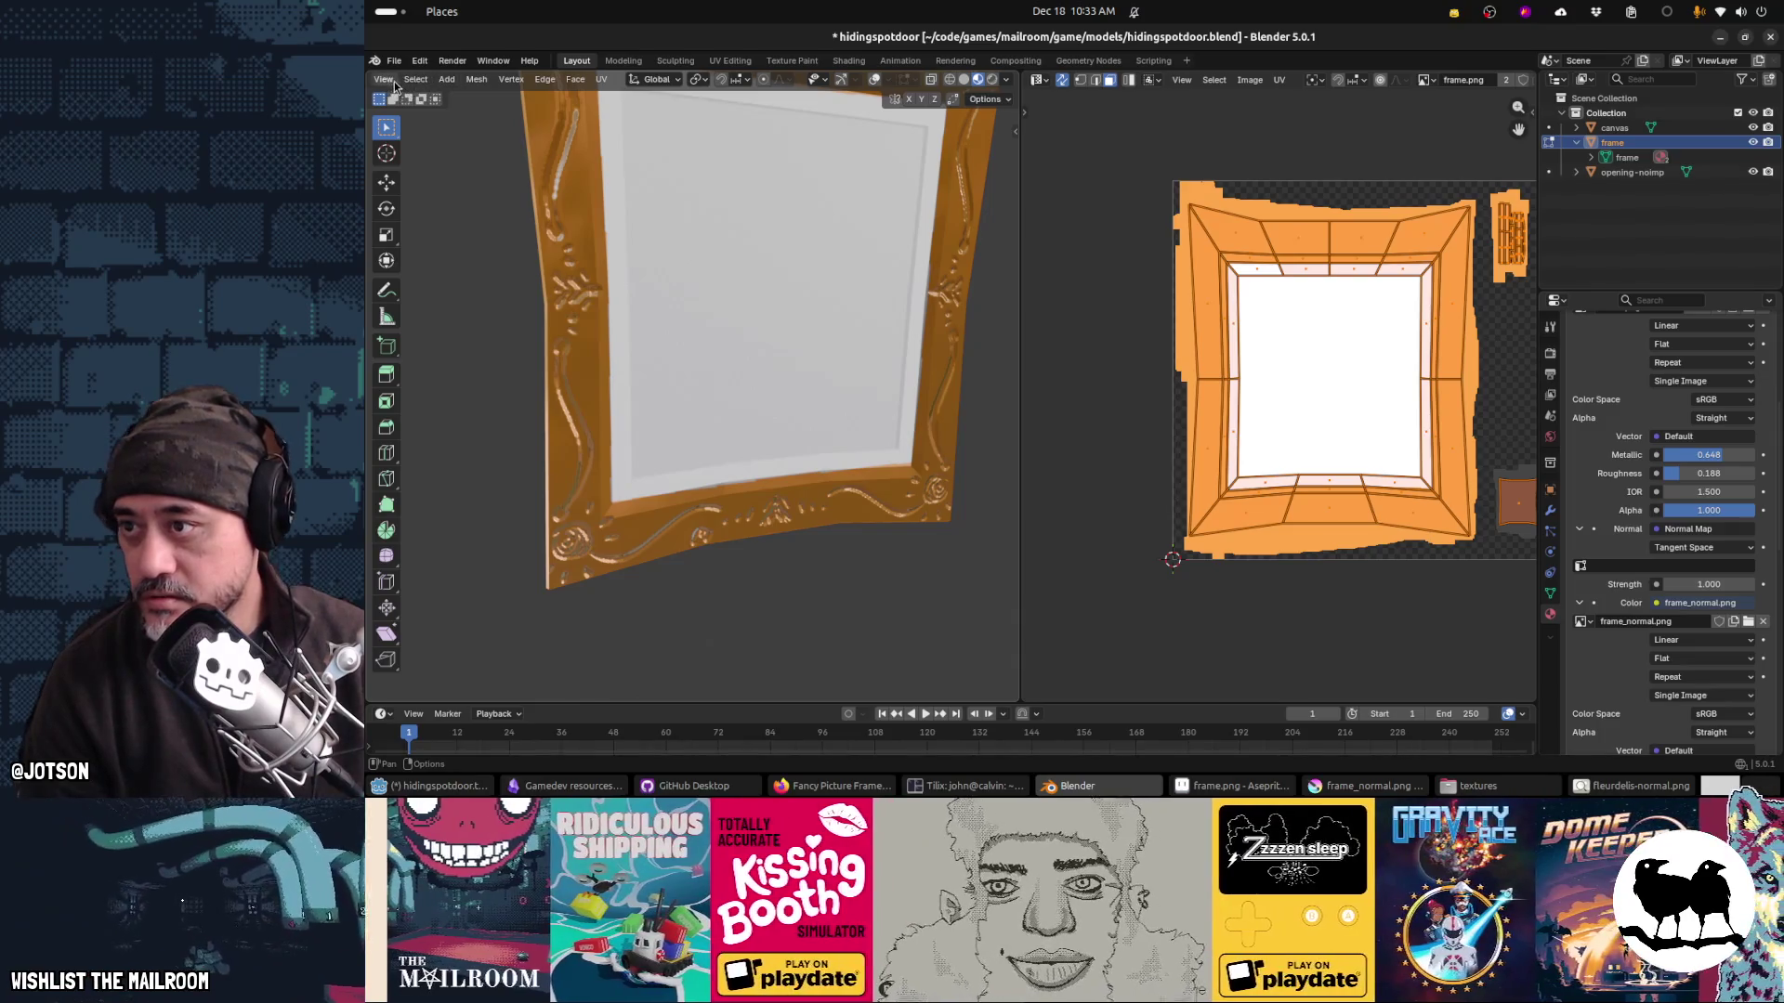
left_click(383, 80)
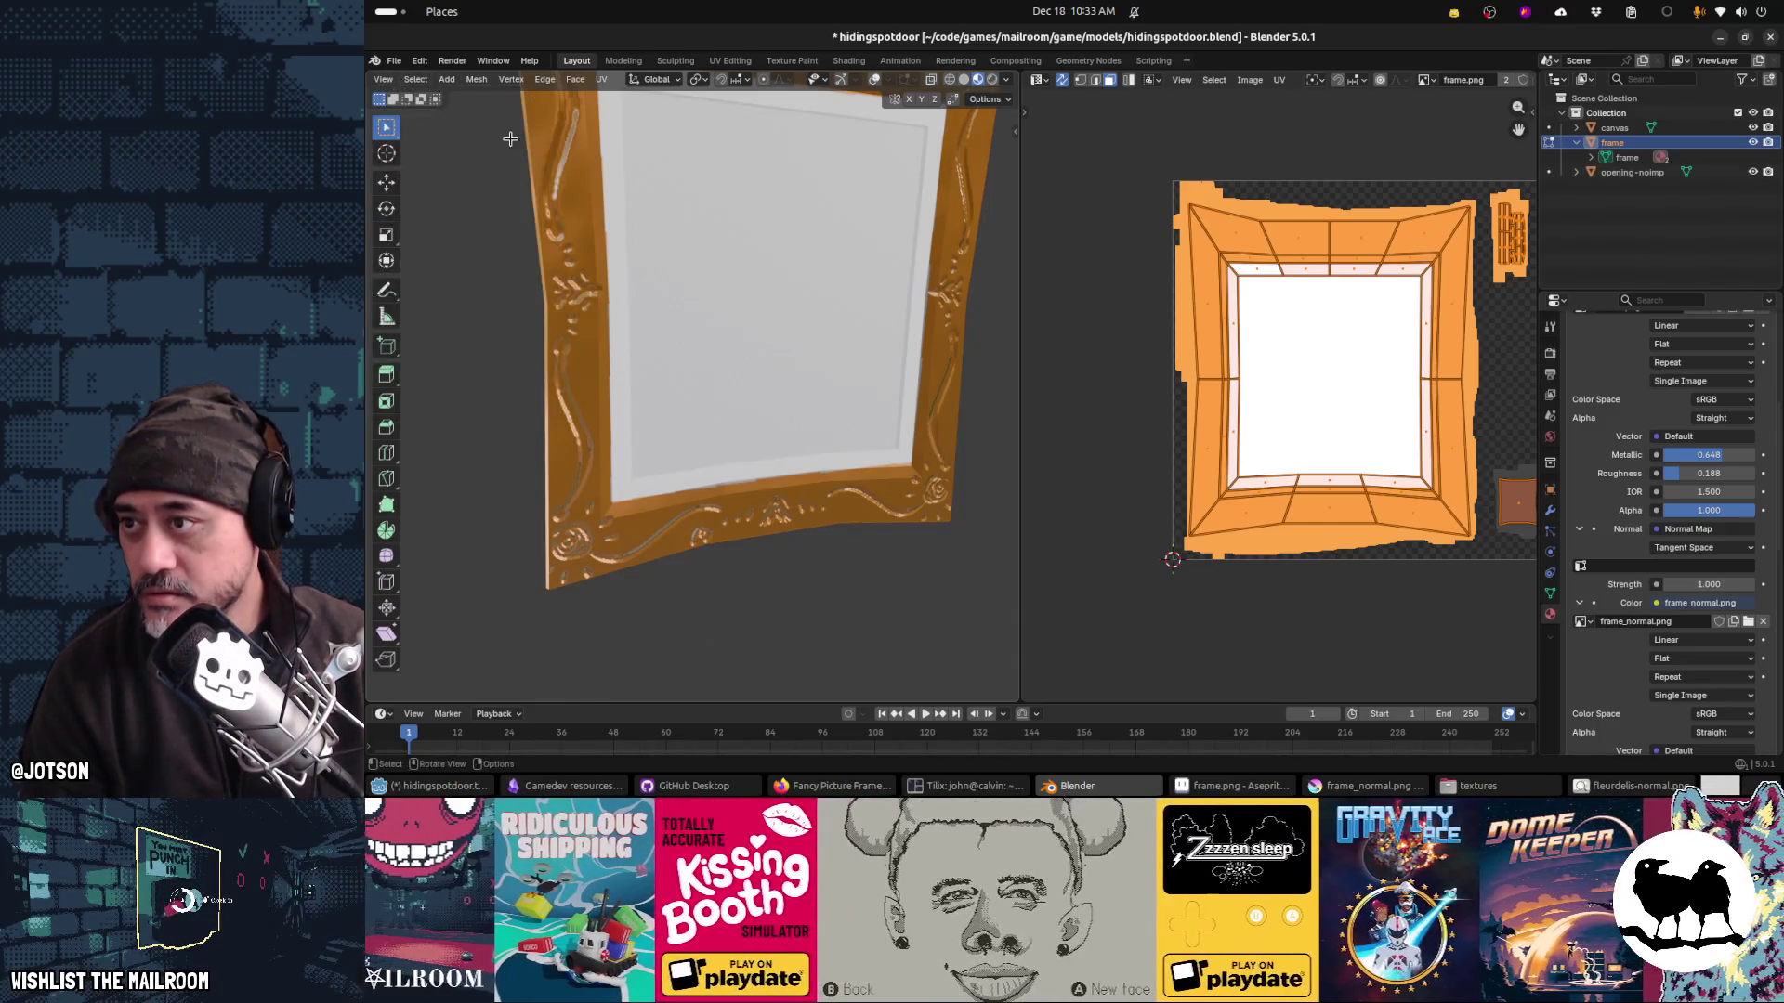
key("ctrl+Tab")
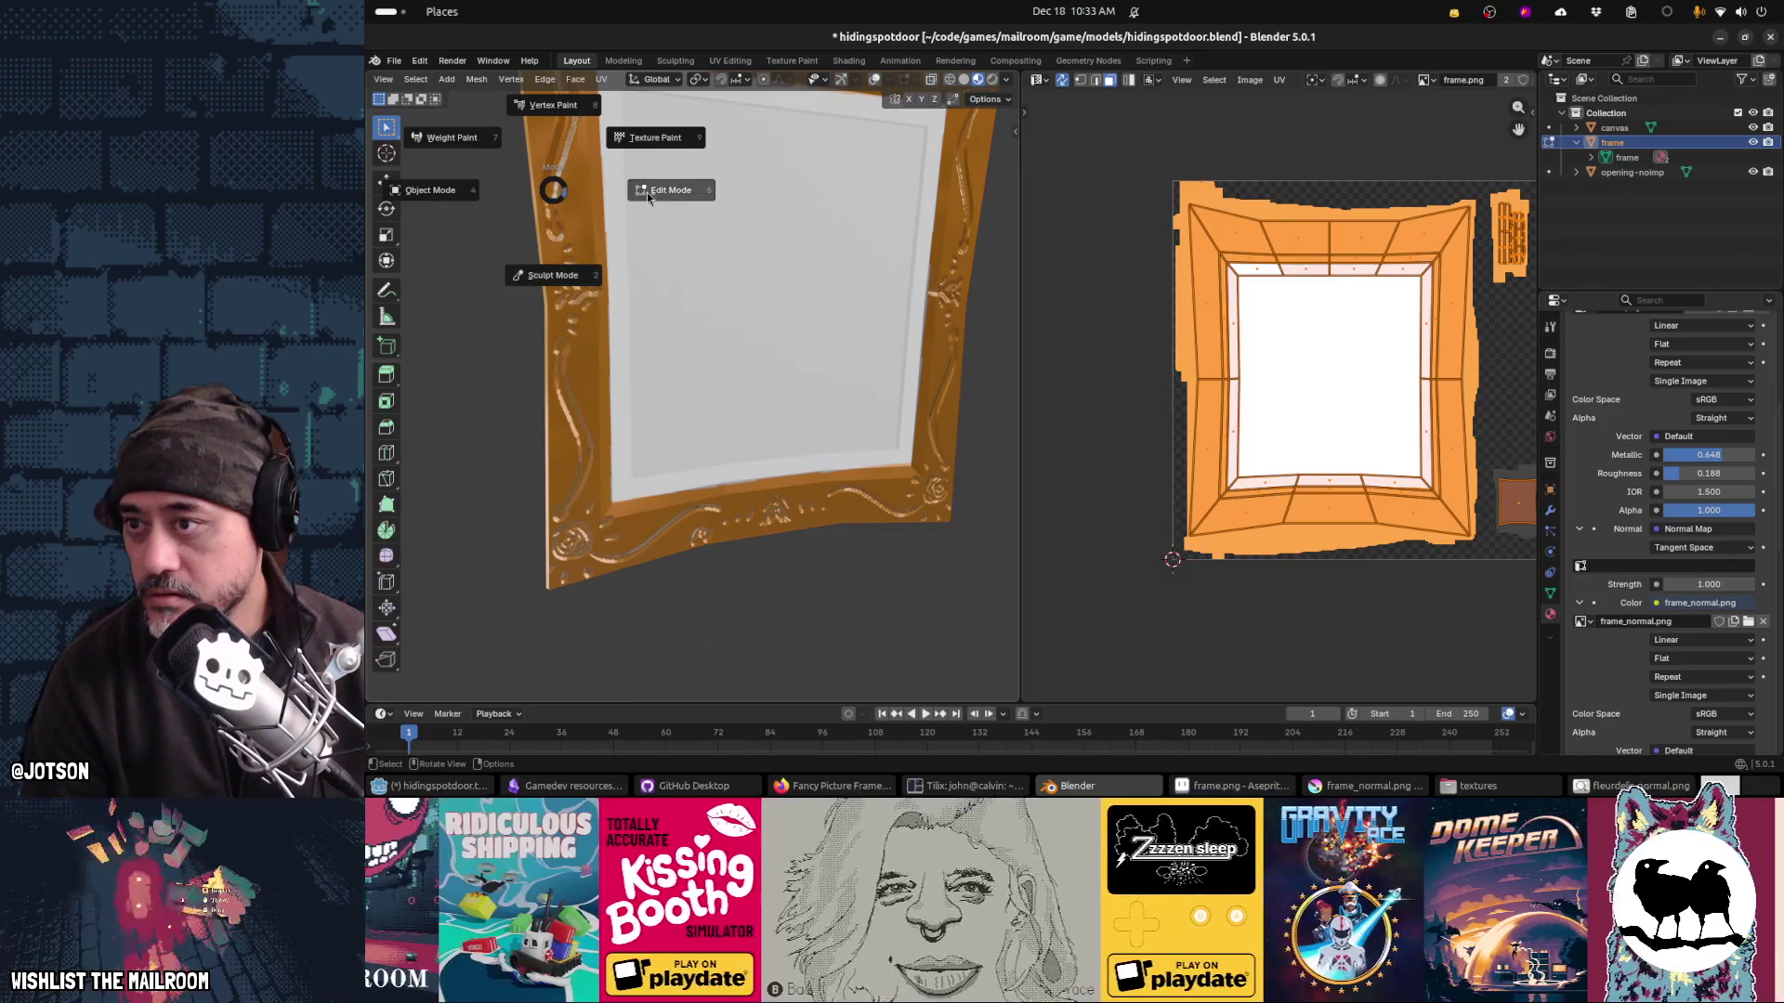
left_click(655, 138)
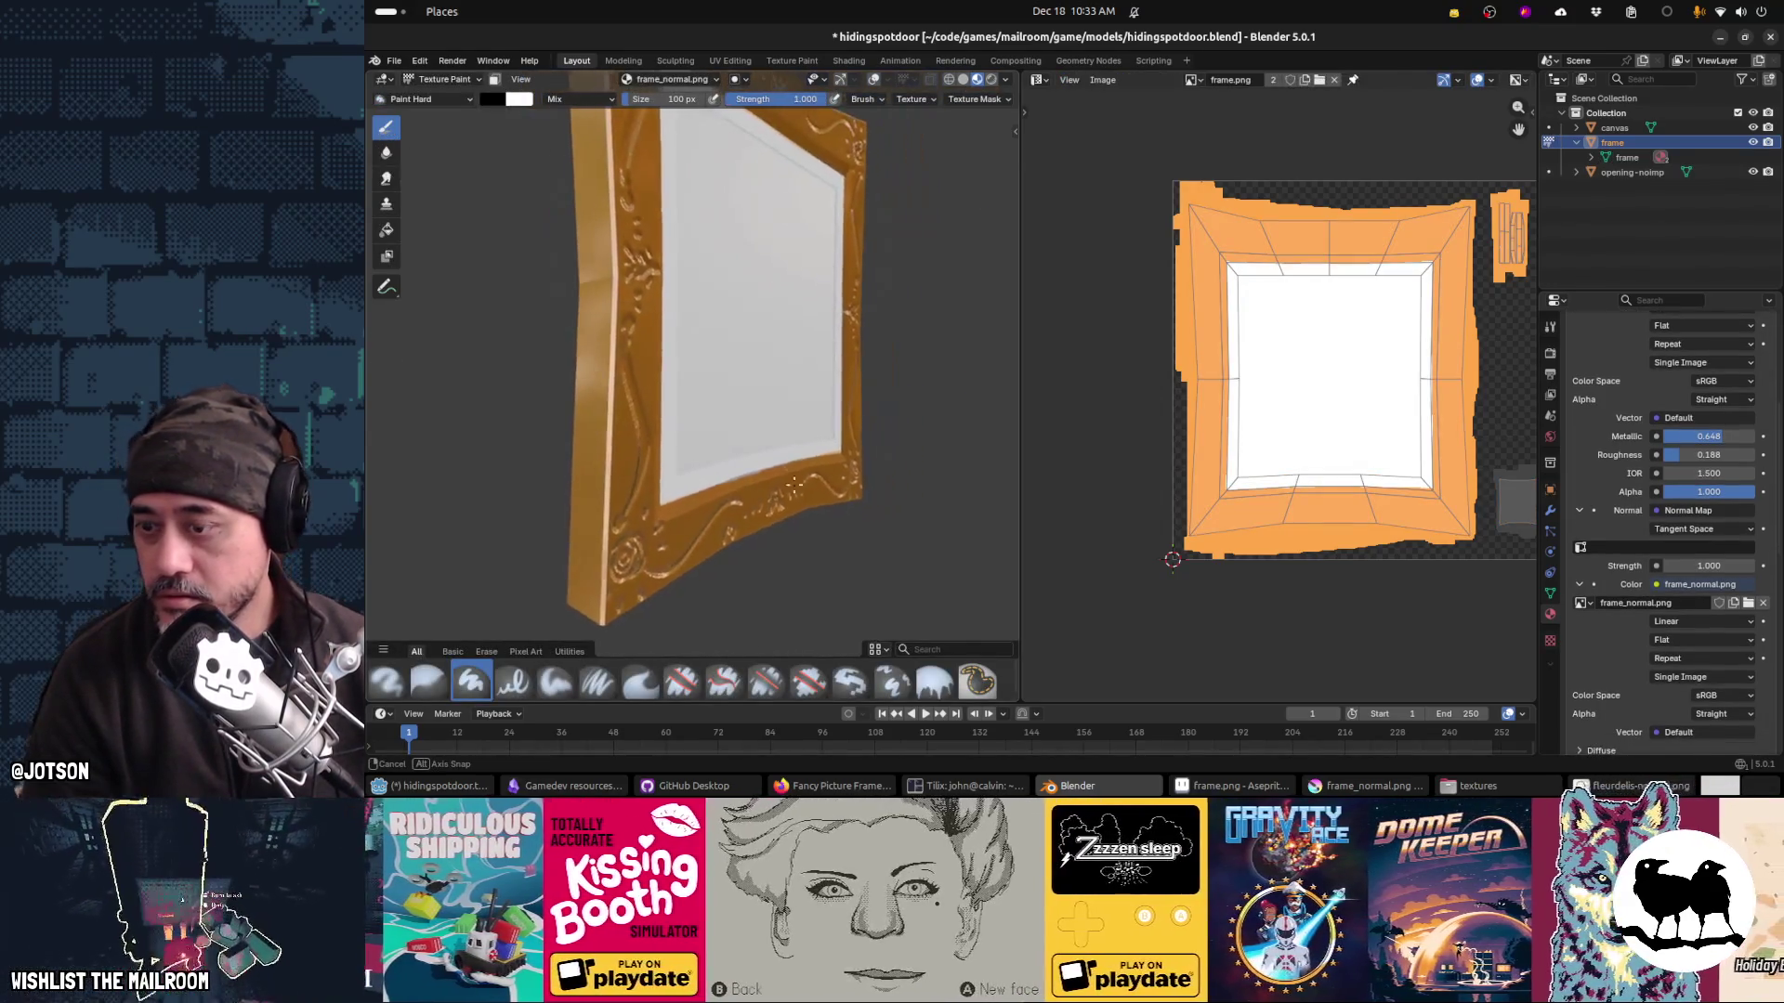
Step: Set the brush size to 46 px and sample the frame's orange as the paint colour
scroll(794, 483, "up", 8)
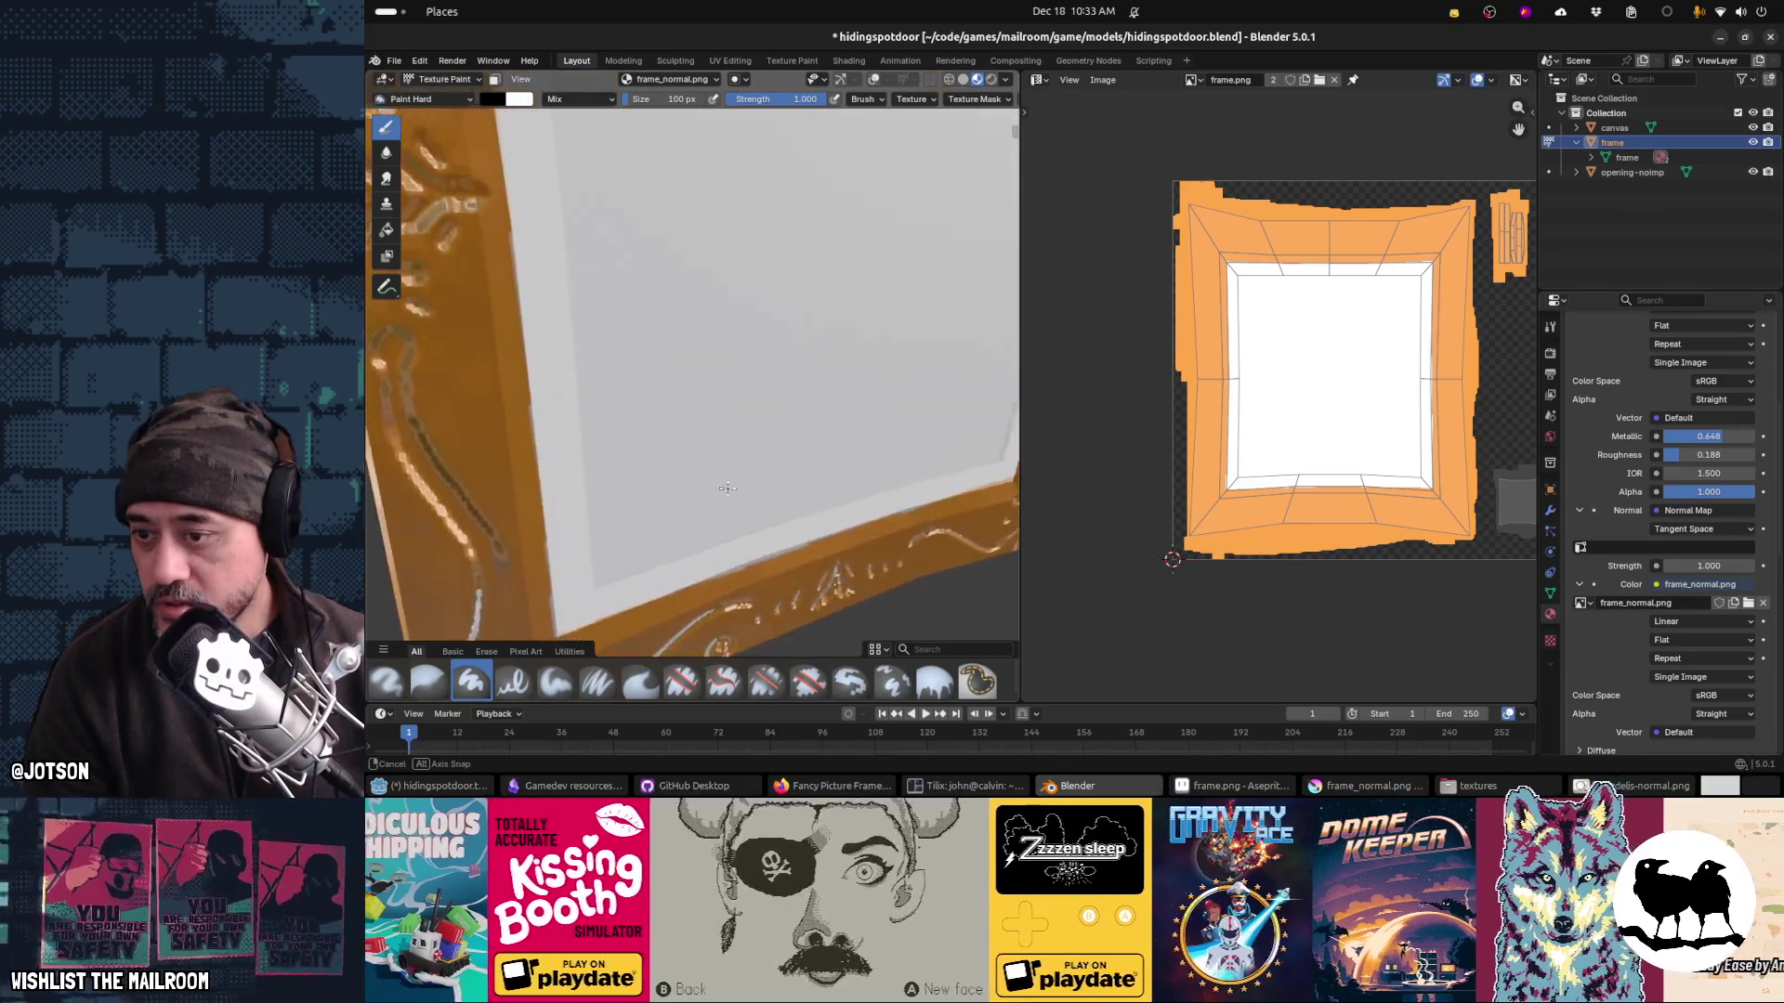
scroll(728, 488, "down", 4)
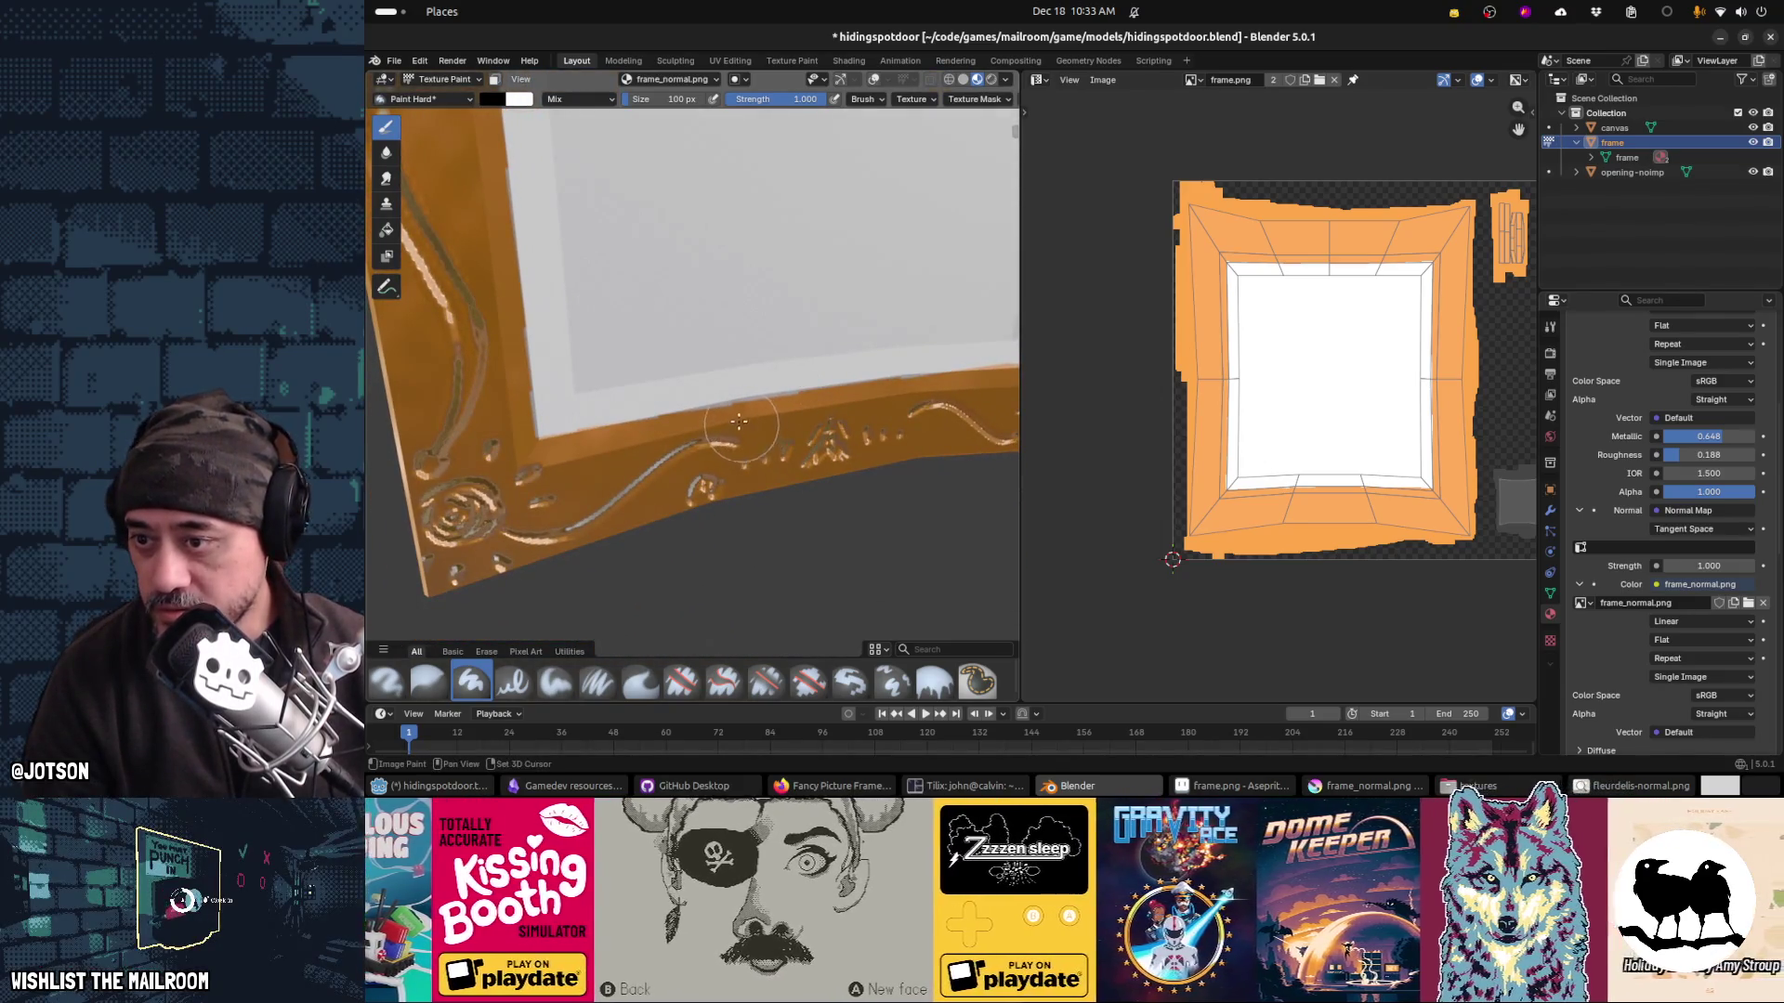
key("f")
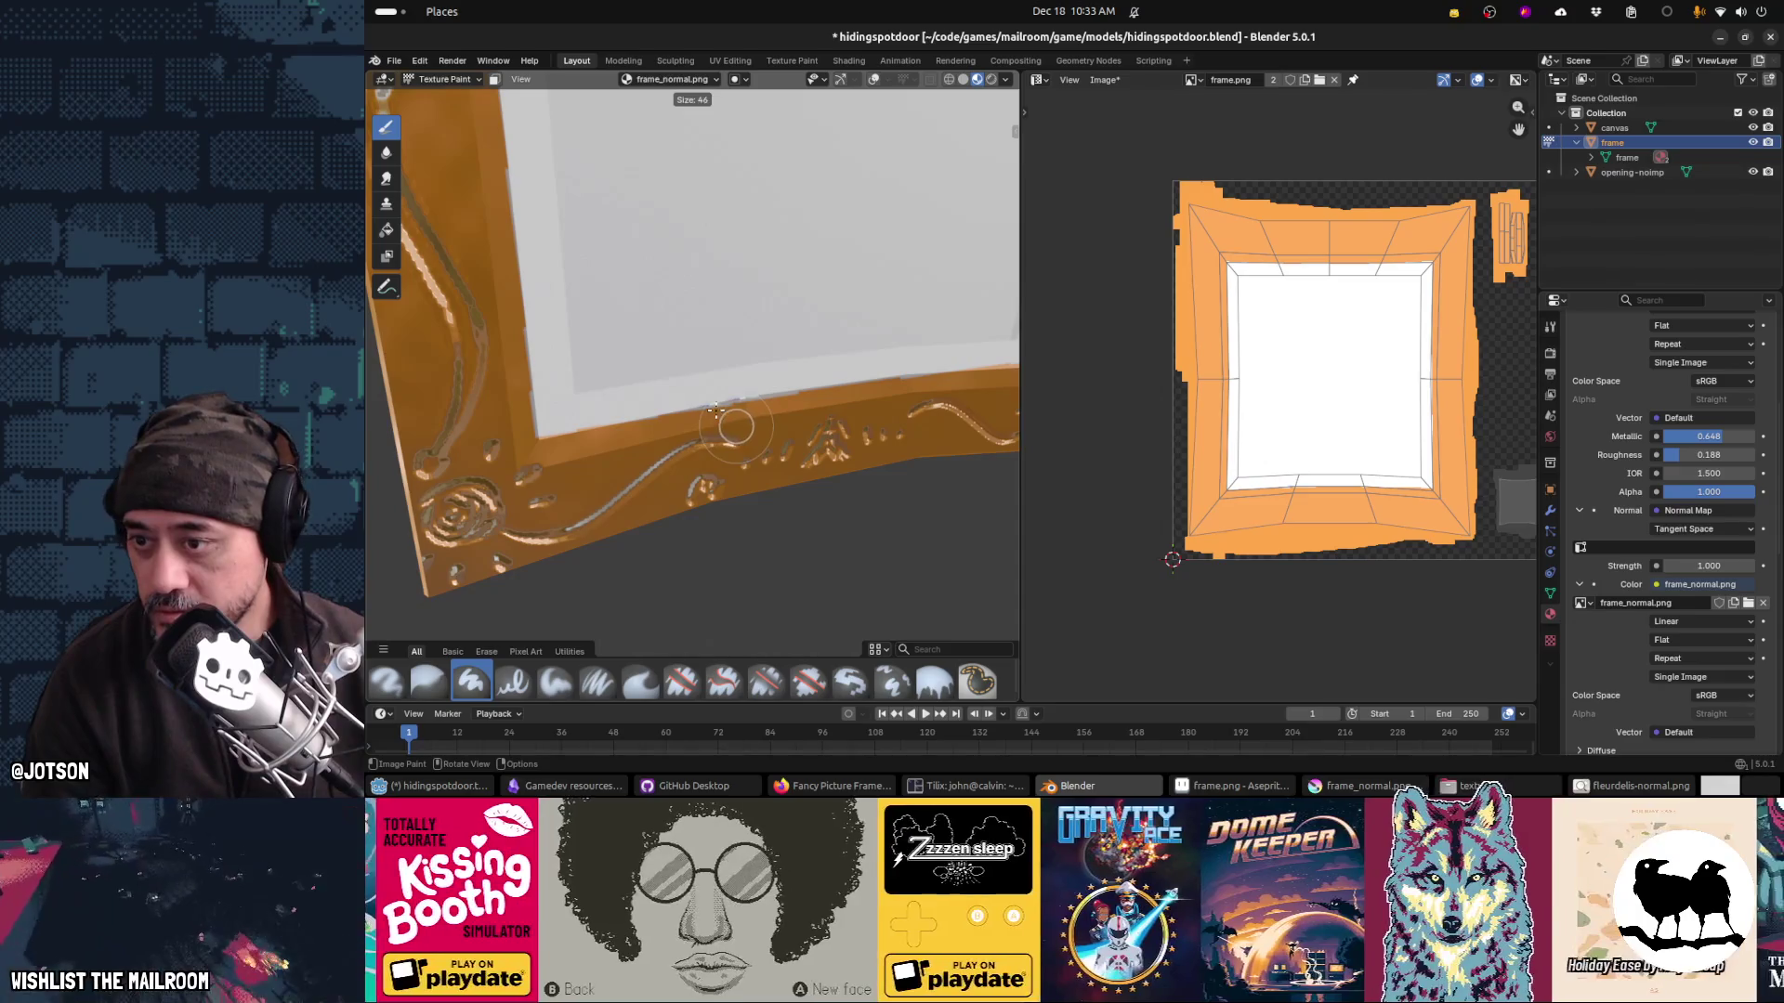
left_click(715, 410)
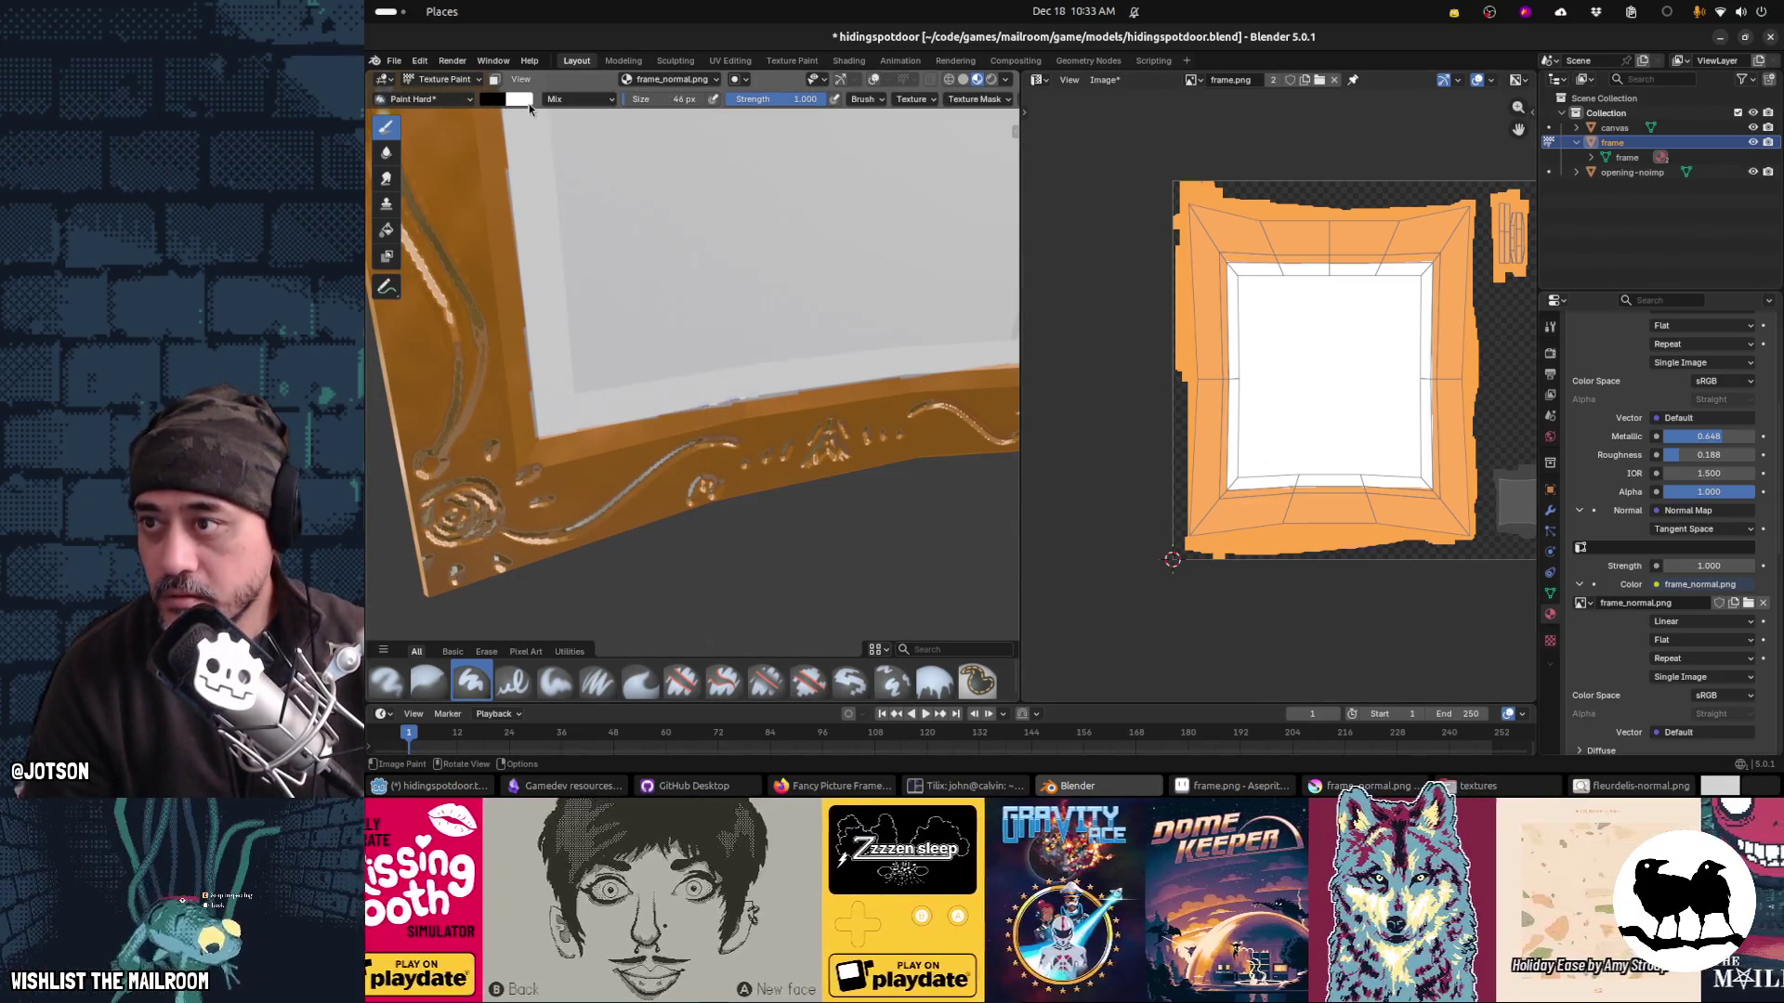
left_click(493, 98)
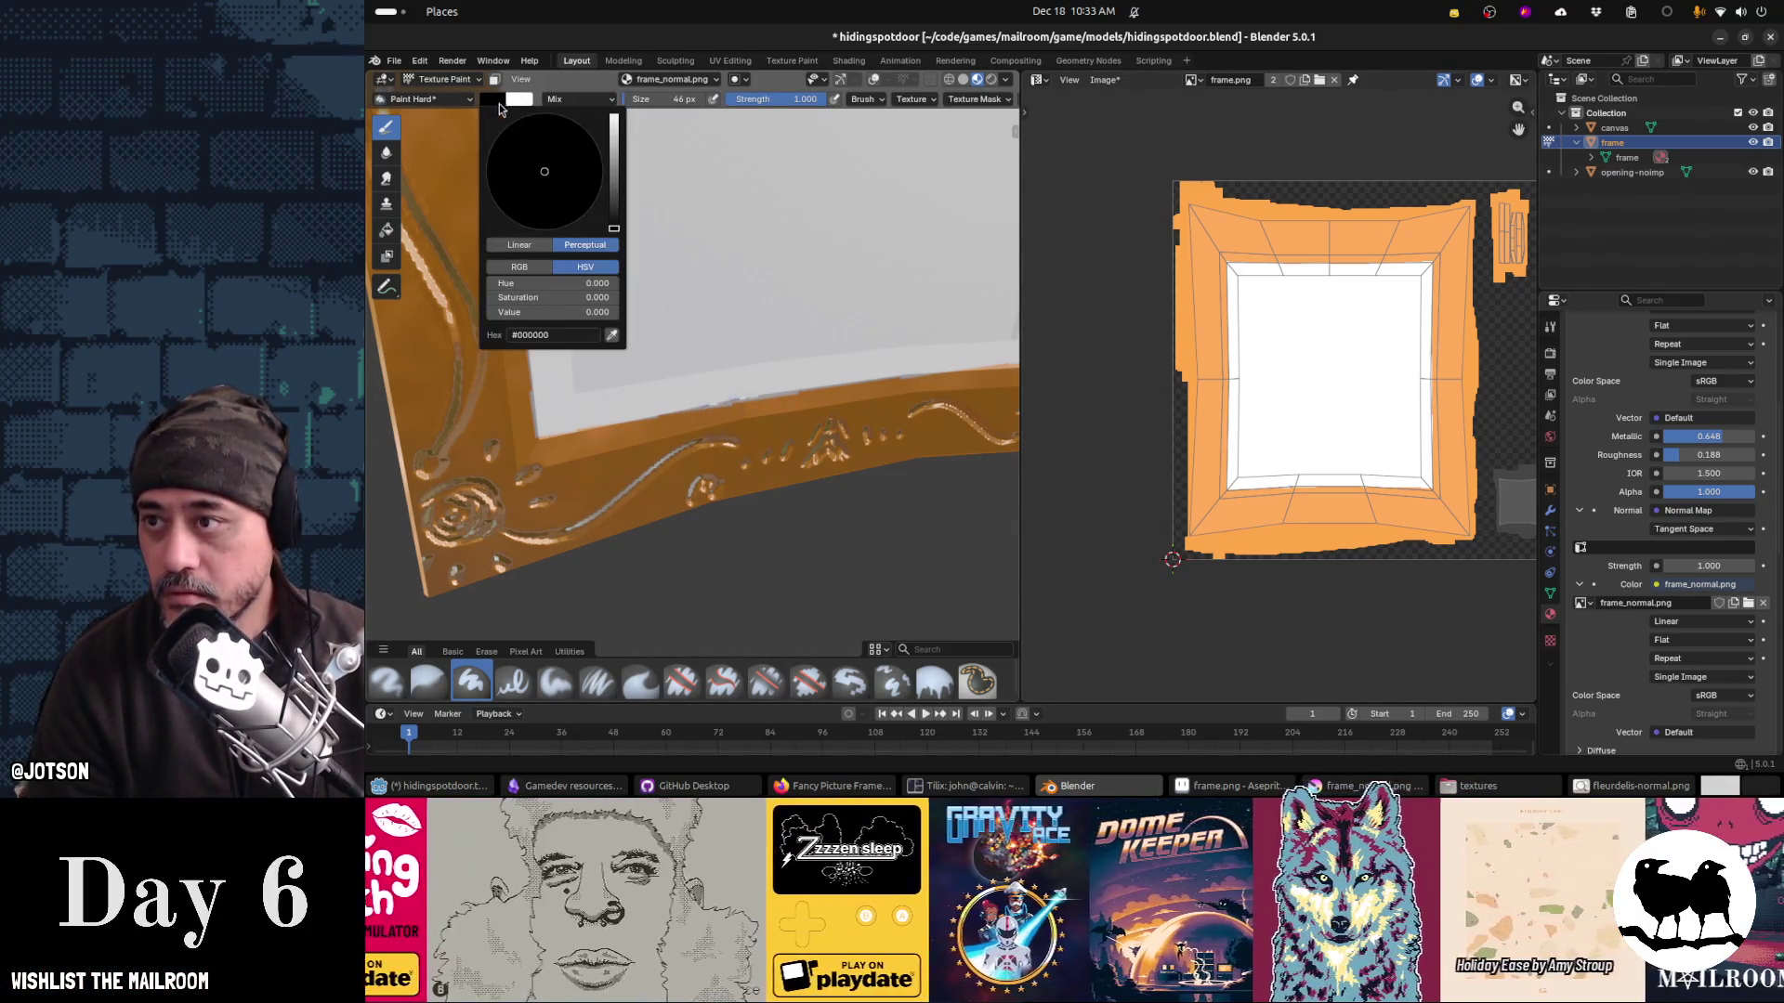
left_click(613, 339)
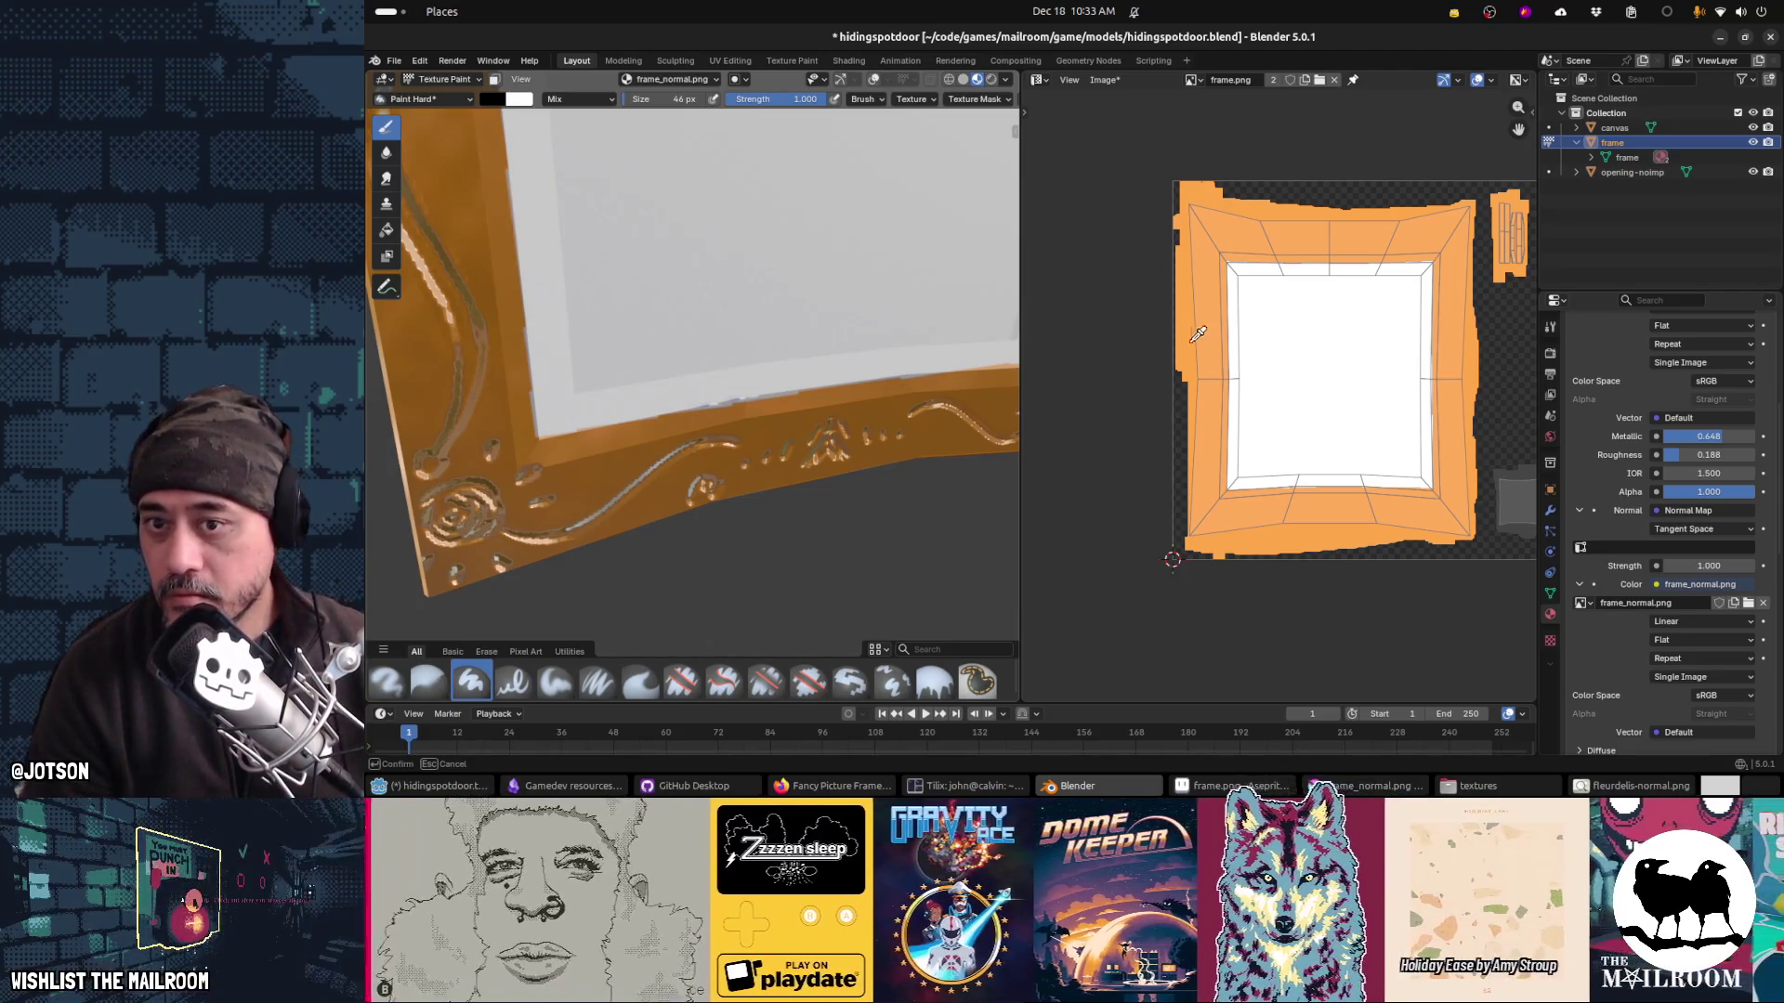
left_click(1198, 334)
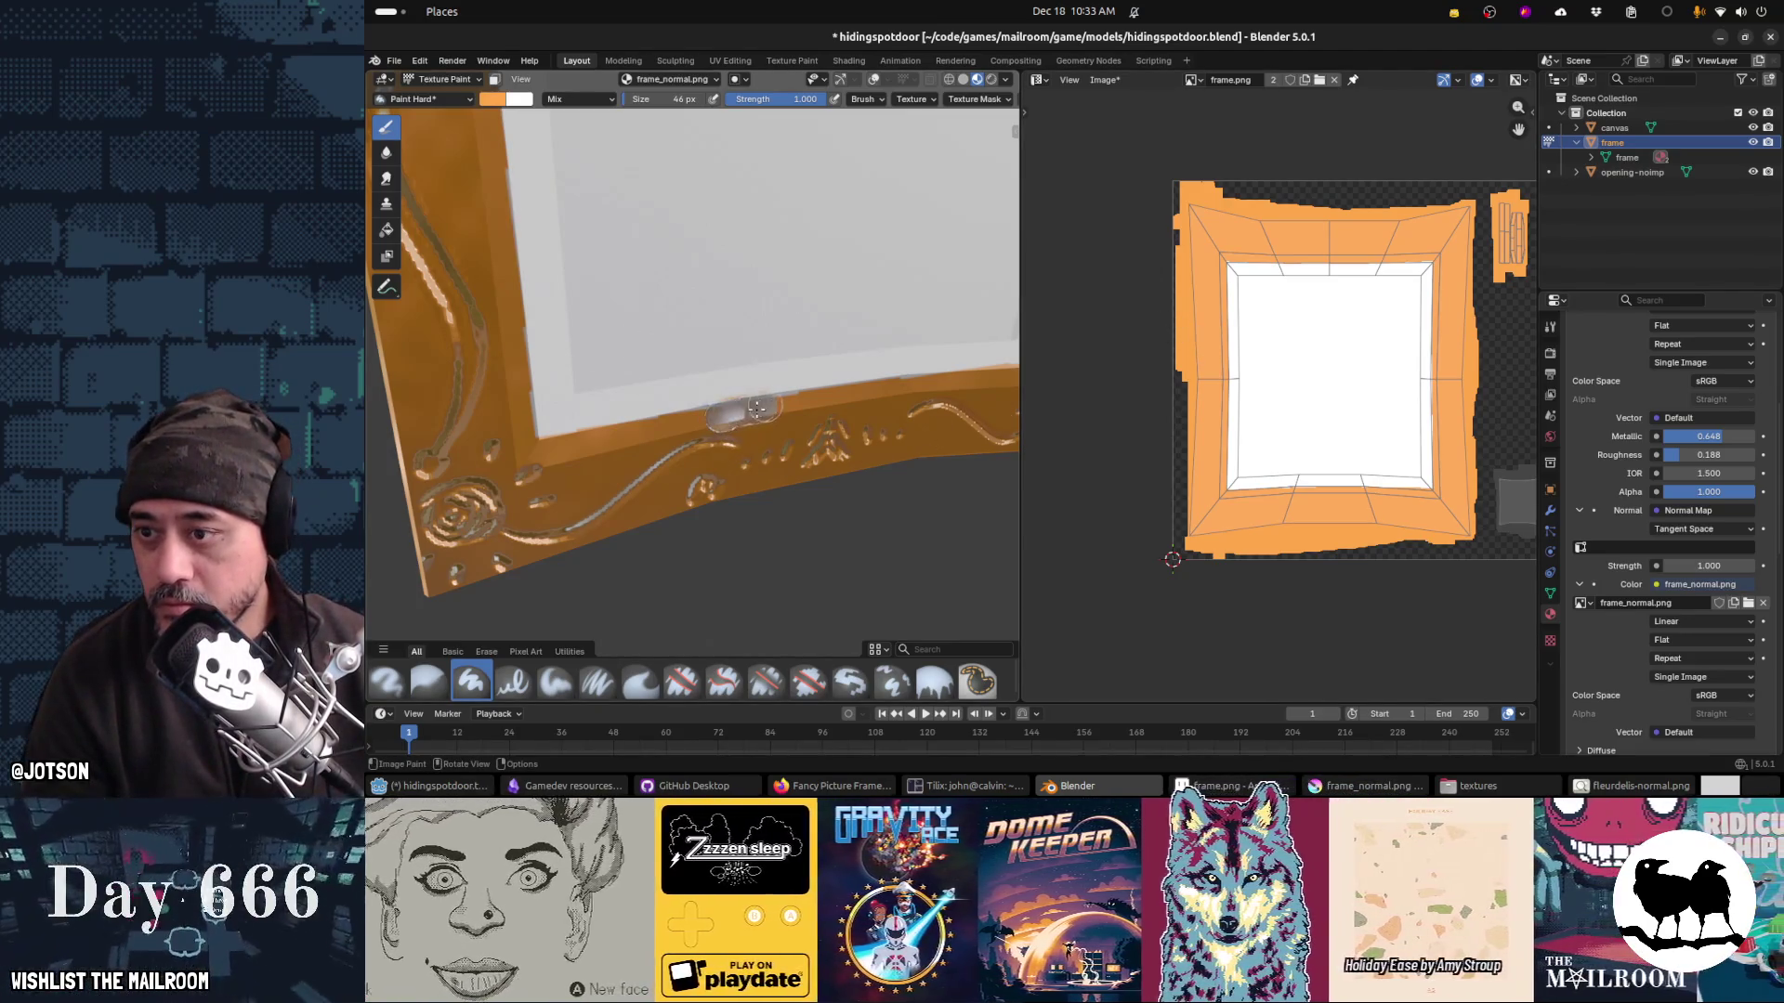
Step: Paint orange along the frame's lower edge, undo the messy stroke and save hidingspotdoor.blend
mouse_move(725, 412)
left_mouse_down()
mouse_move(764, 413)
mouse_move(752, 399)
left_mouse_up()
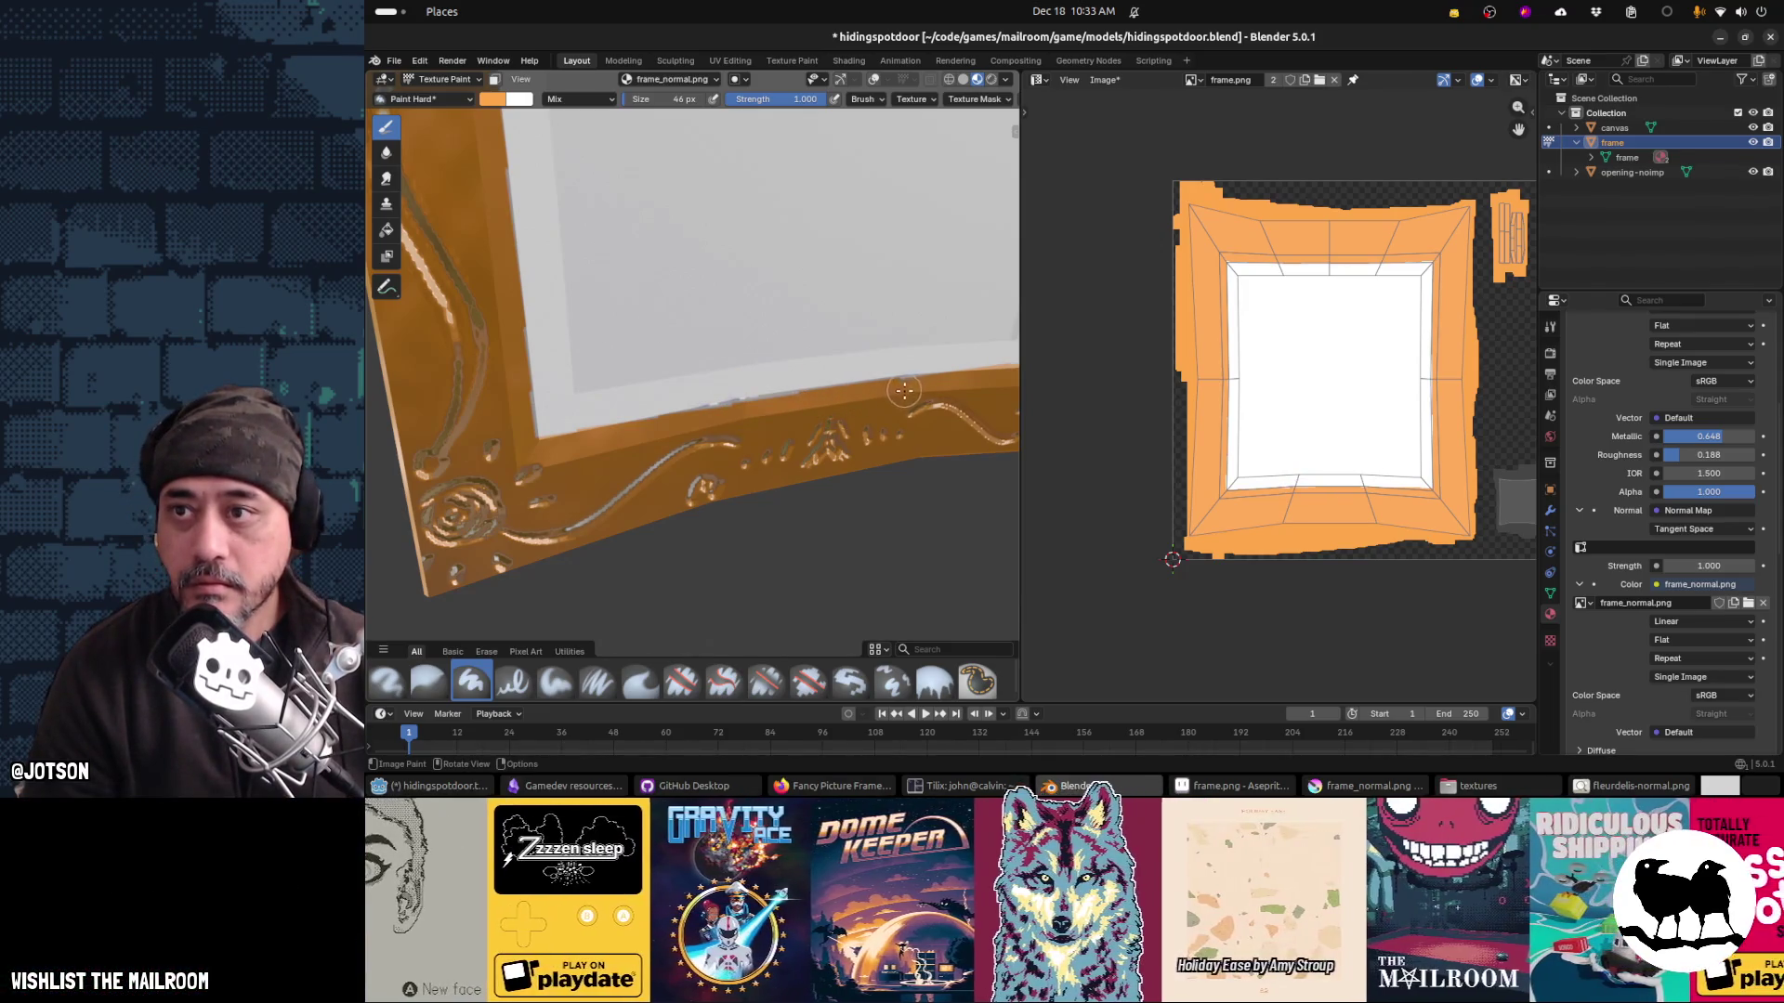
mouse_move(869, 386)
left_mouse_down()
mouse_move(822, 390)
mouse_move(963, 394)
mouse_move(752, 428)
mouse_move(817, 446)
mouse_move(911, 436)
mouse_move(987, 464)
mouse_move(809, 469)
left_mouse_up()
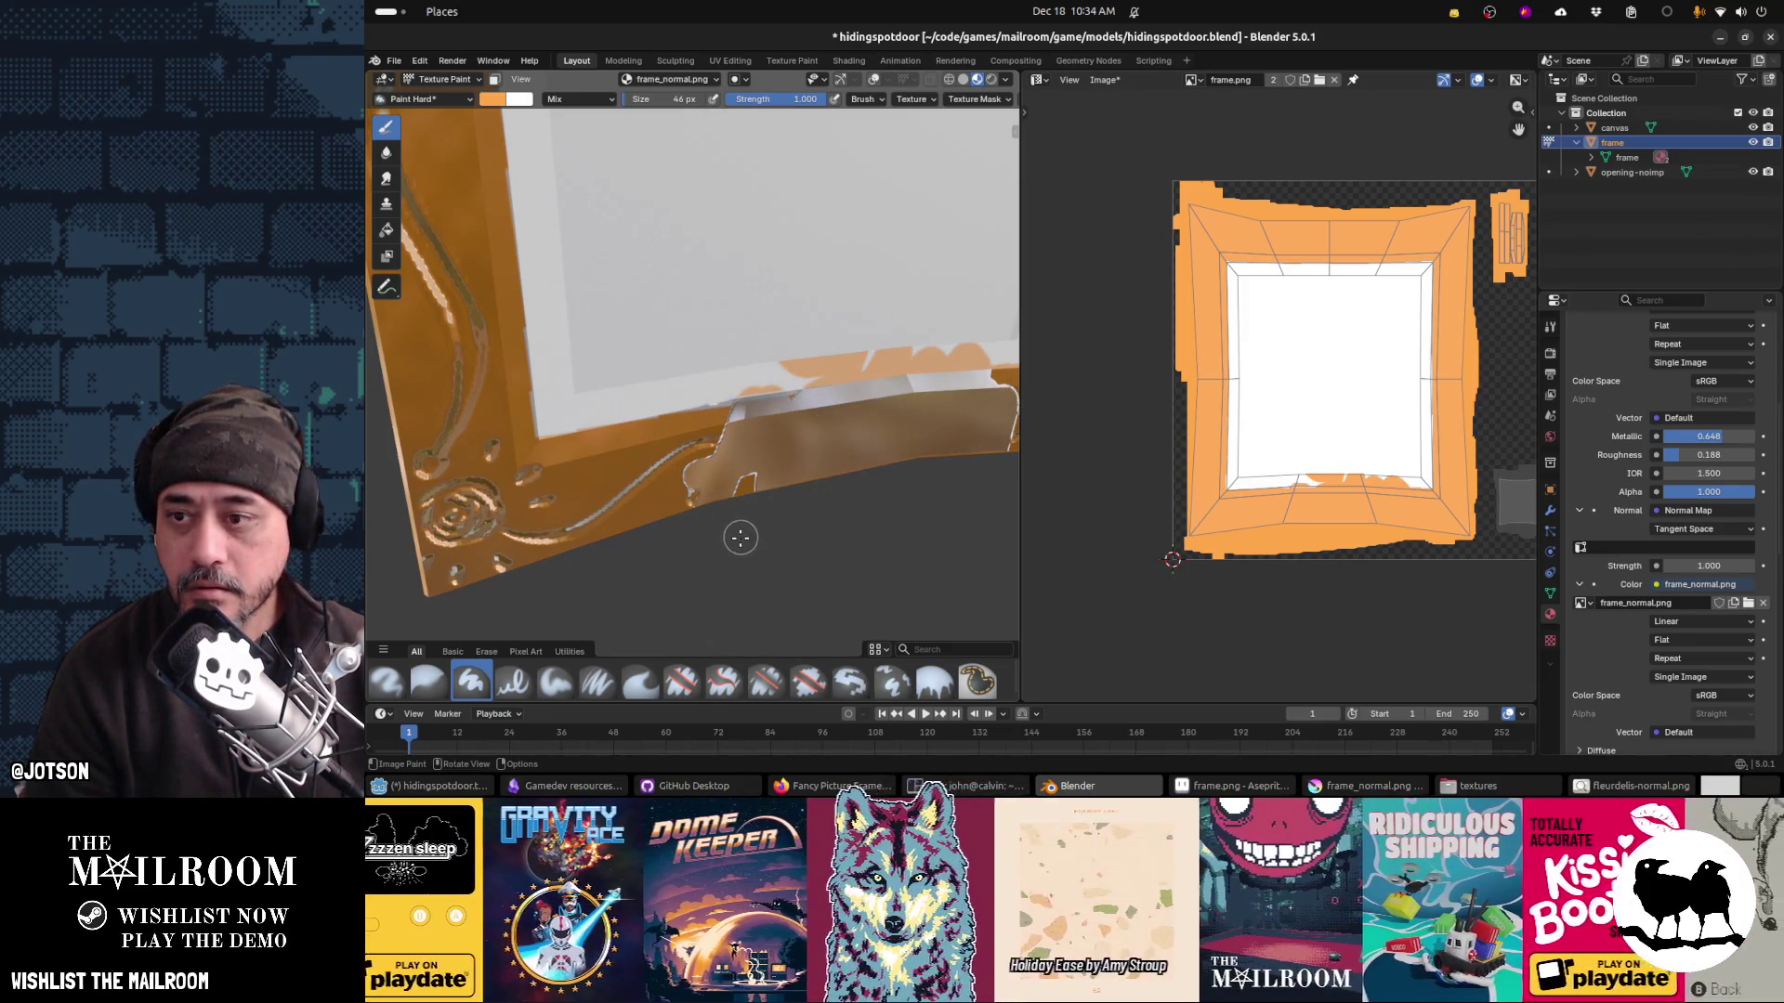
key("ctrl+s")
key("ctrl+z")
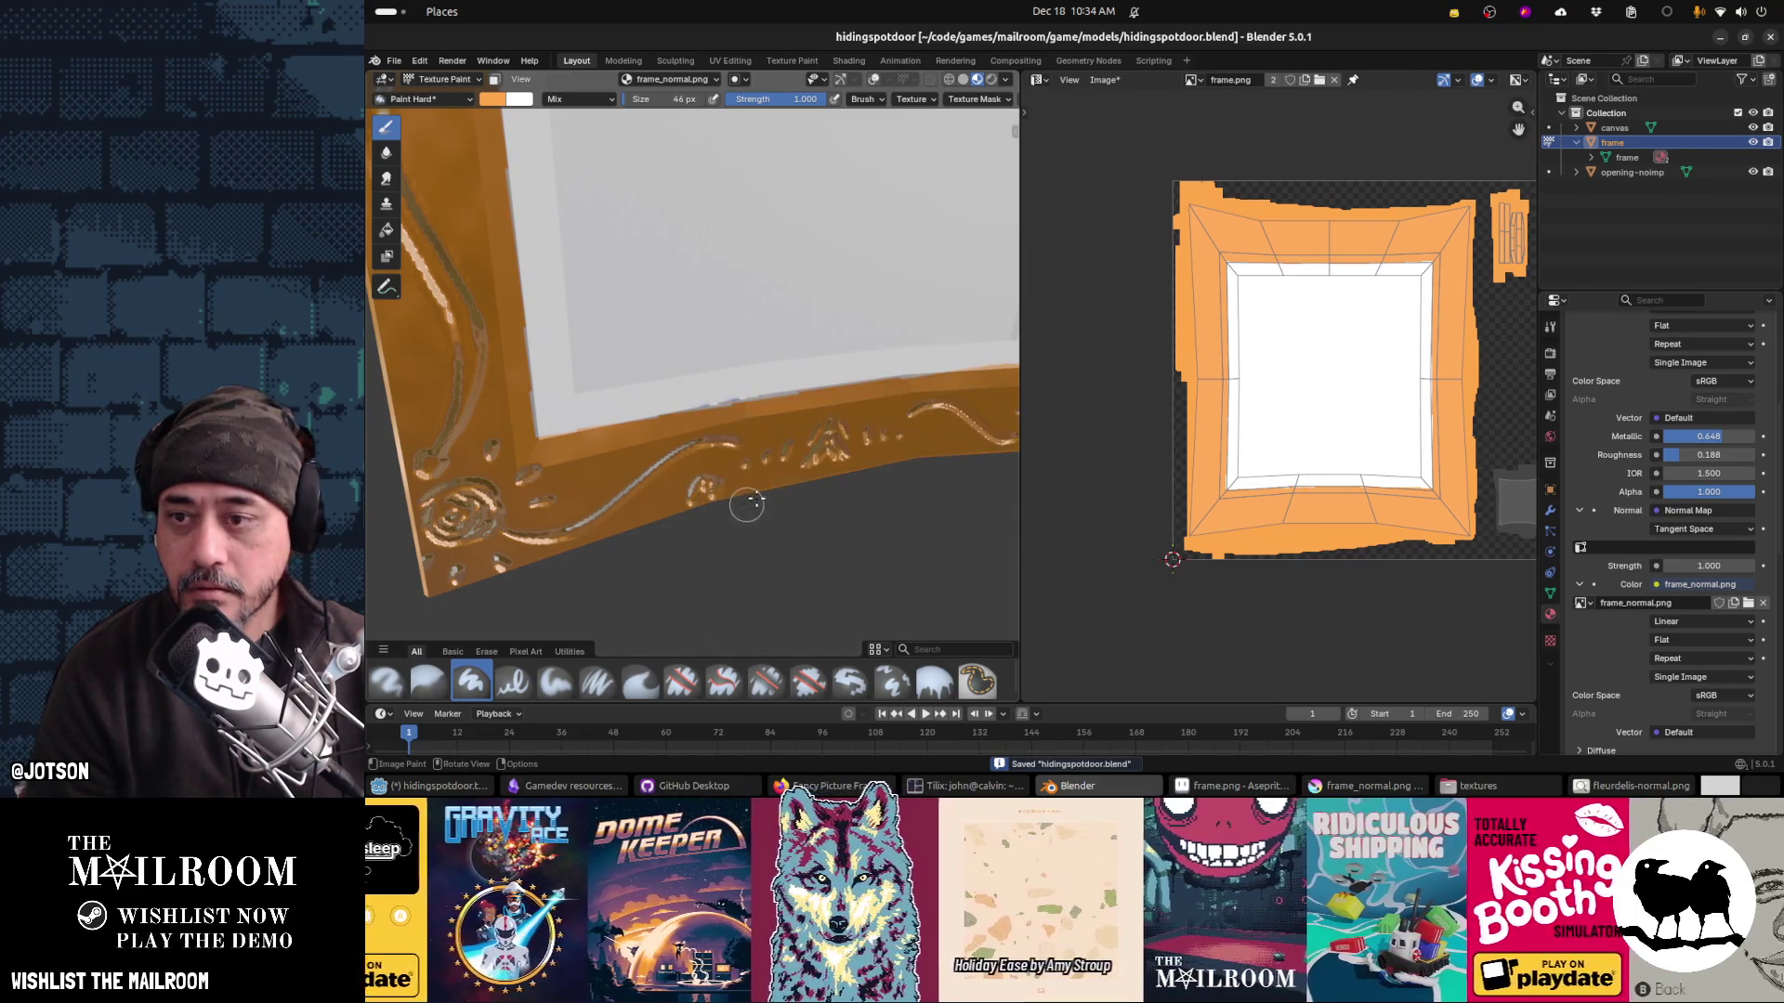
left_click_drag(793, 451, 778, 441)
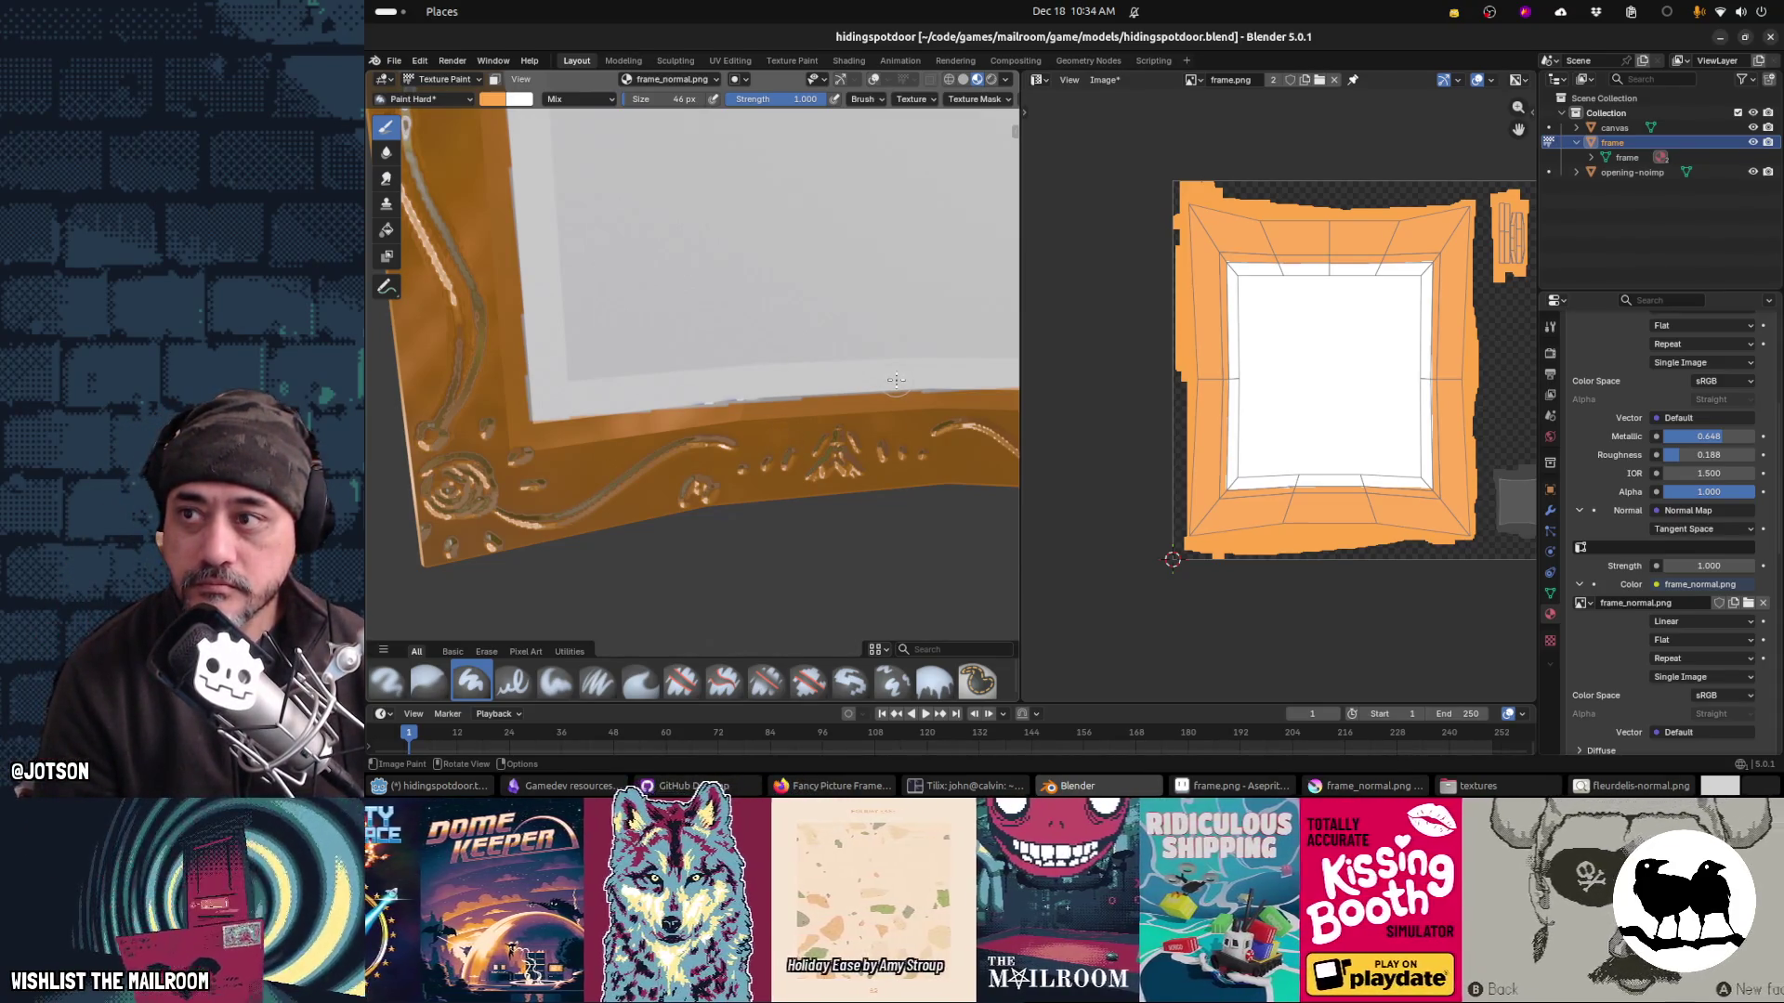
left_click(707, 82)
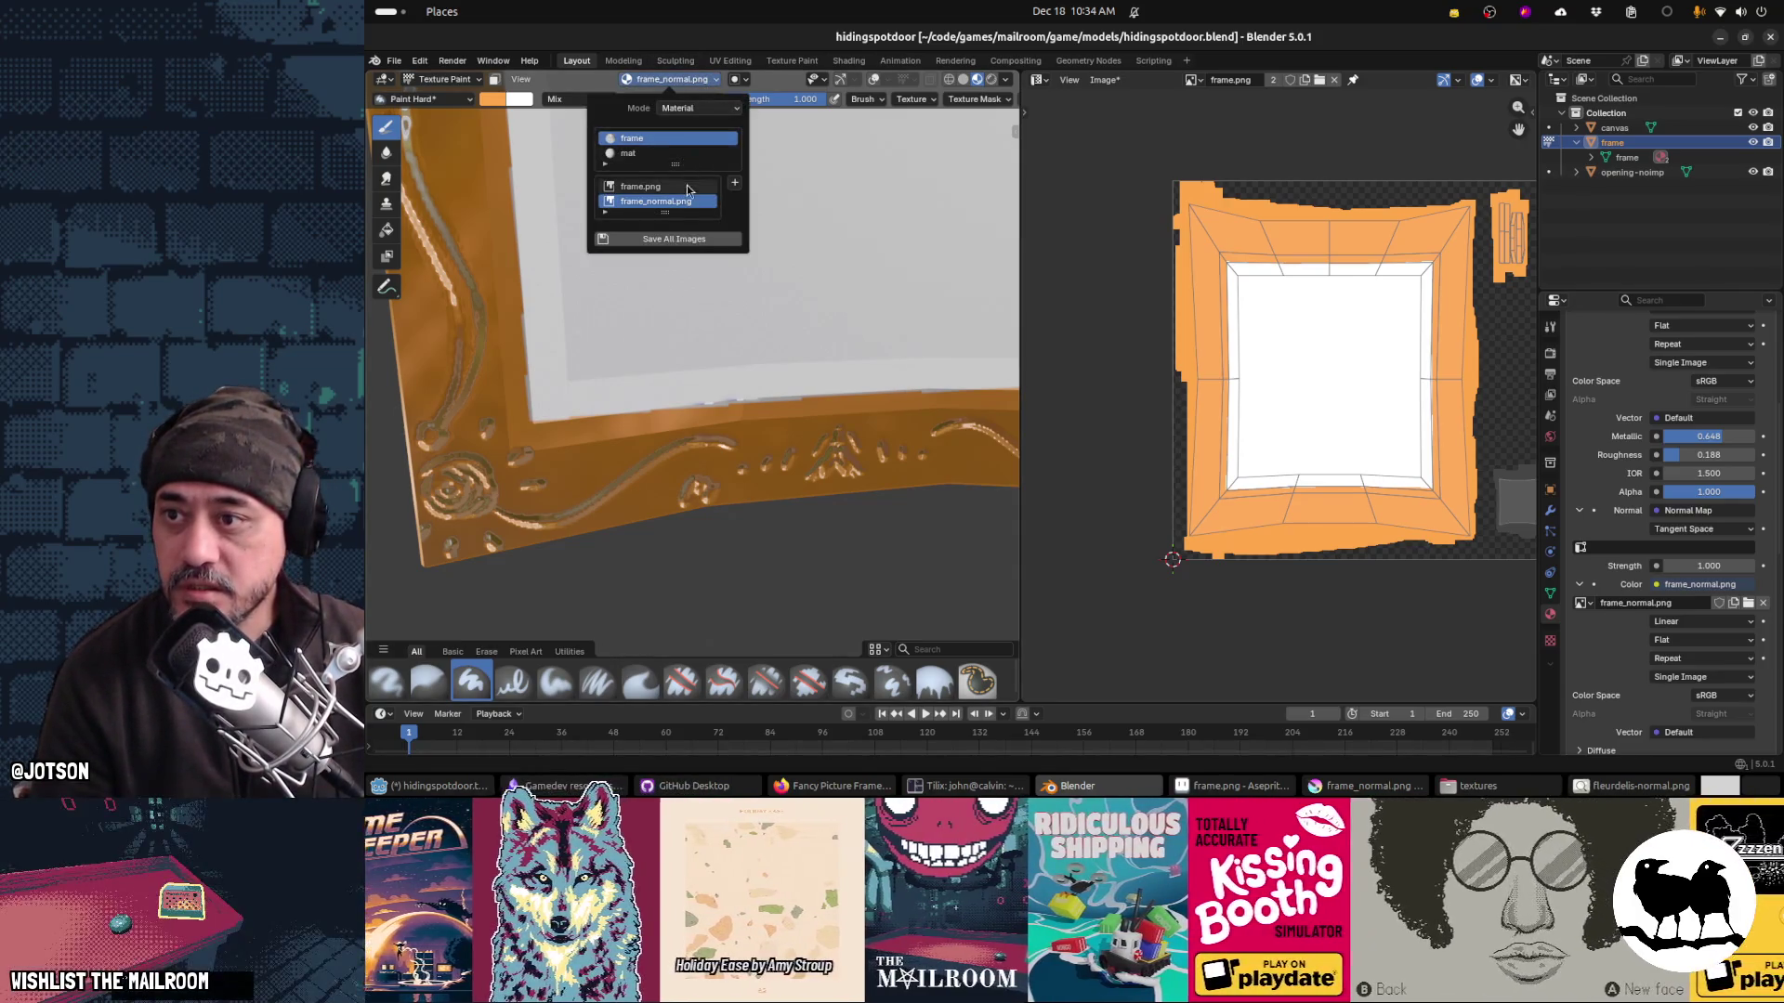
Step: Switch the paint target from frame_normal.png to frame.png, paint on it, and orbit to inspect the frame
left_click(691, 187)
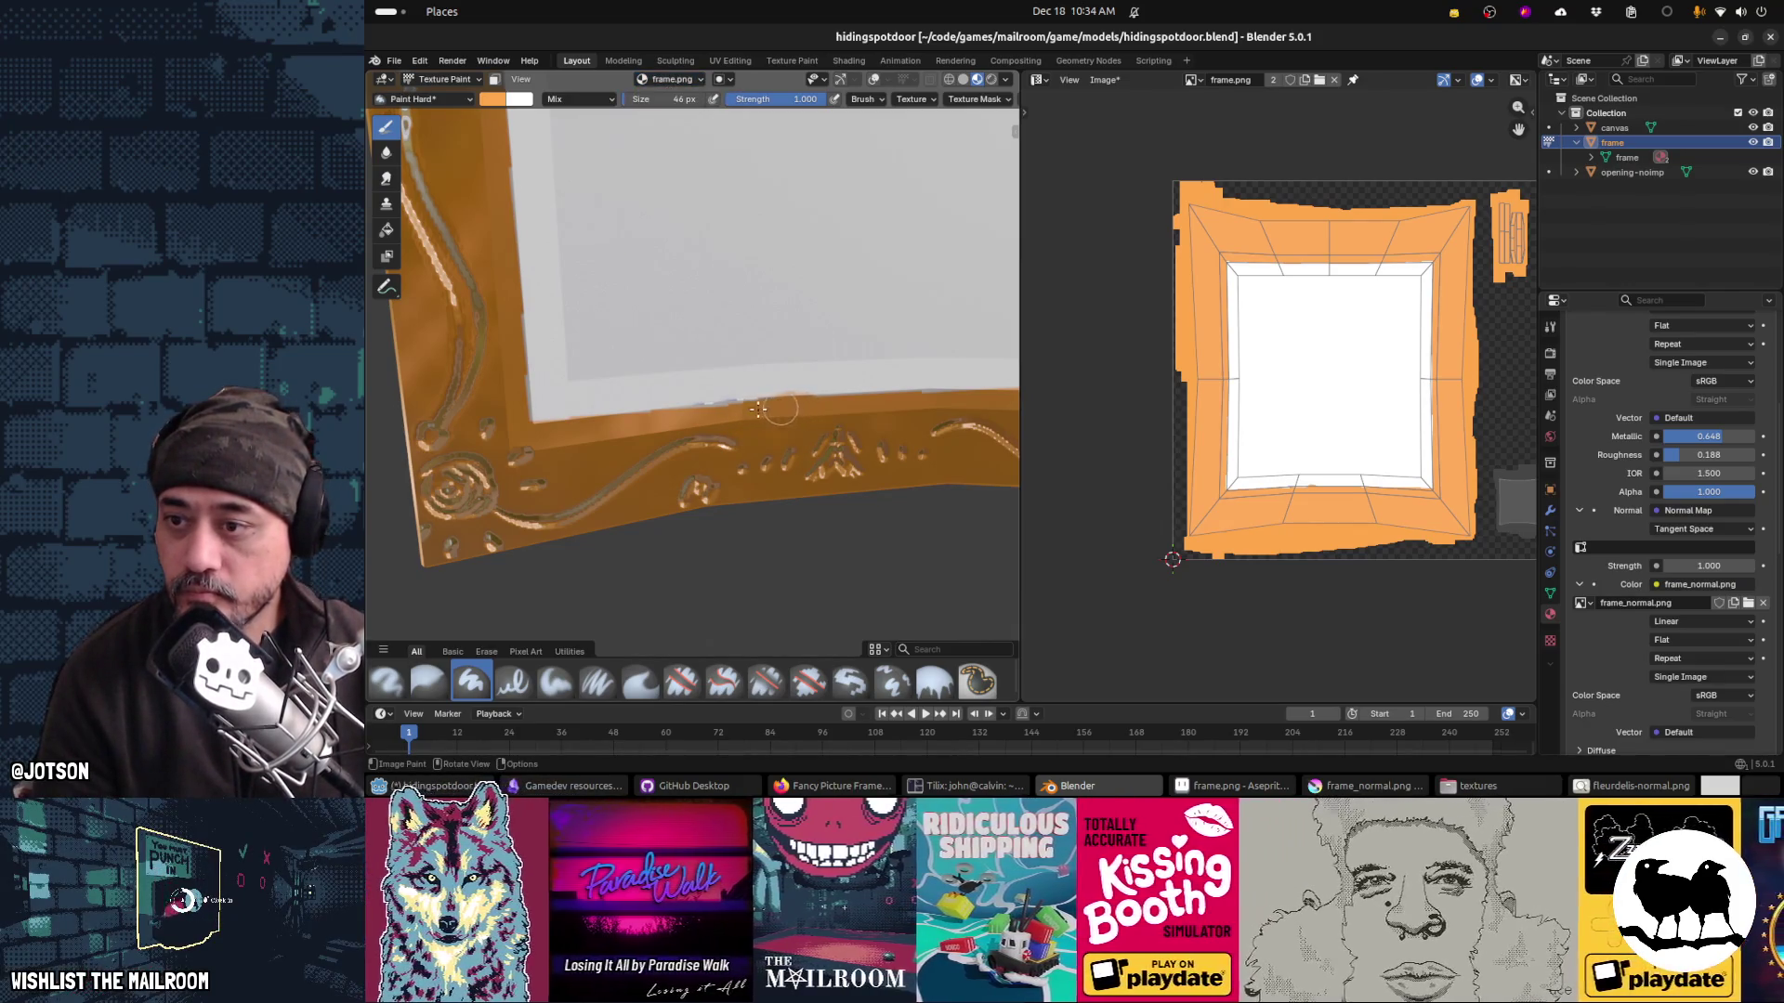
left_click(681, 423)
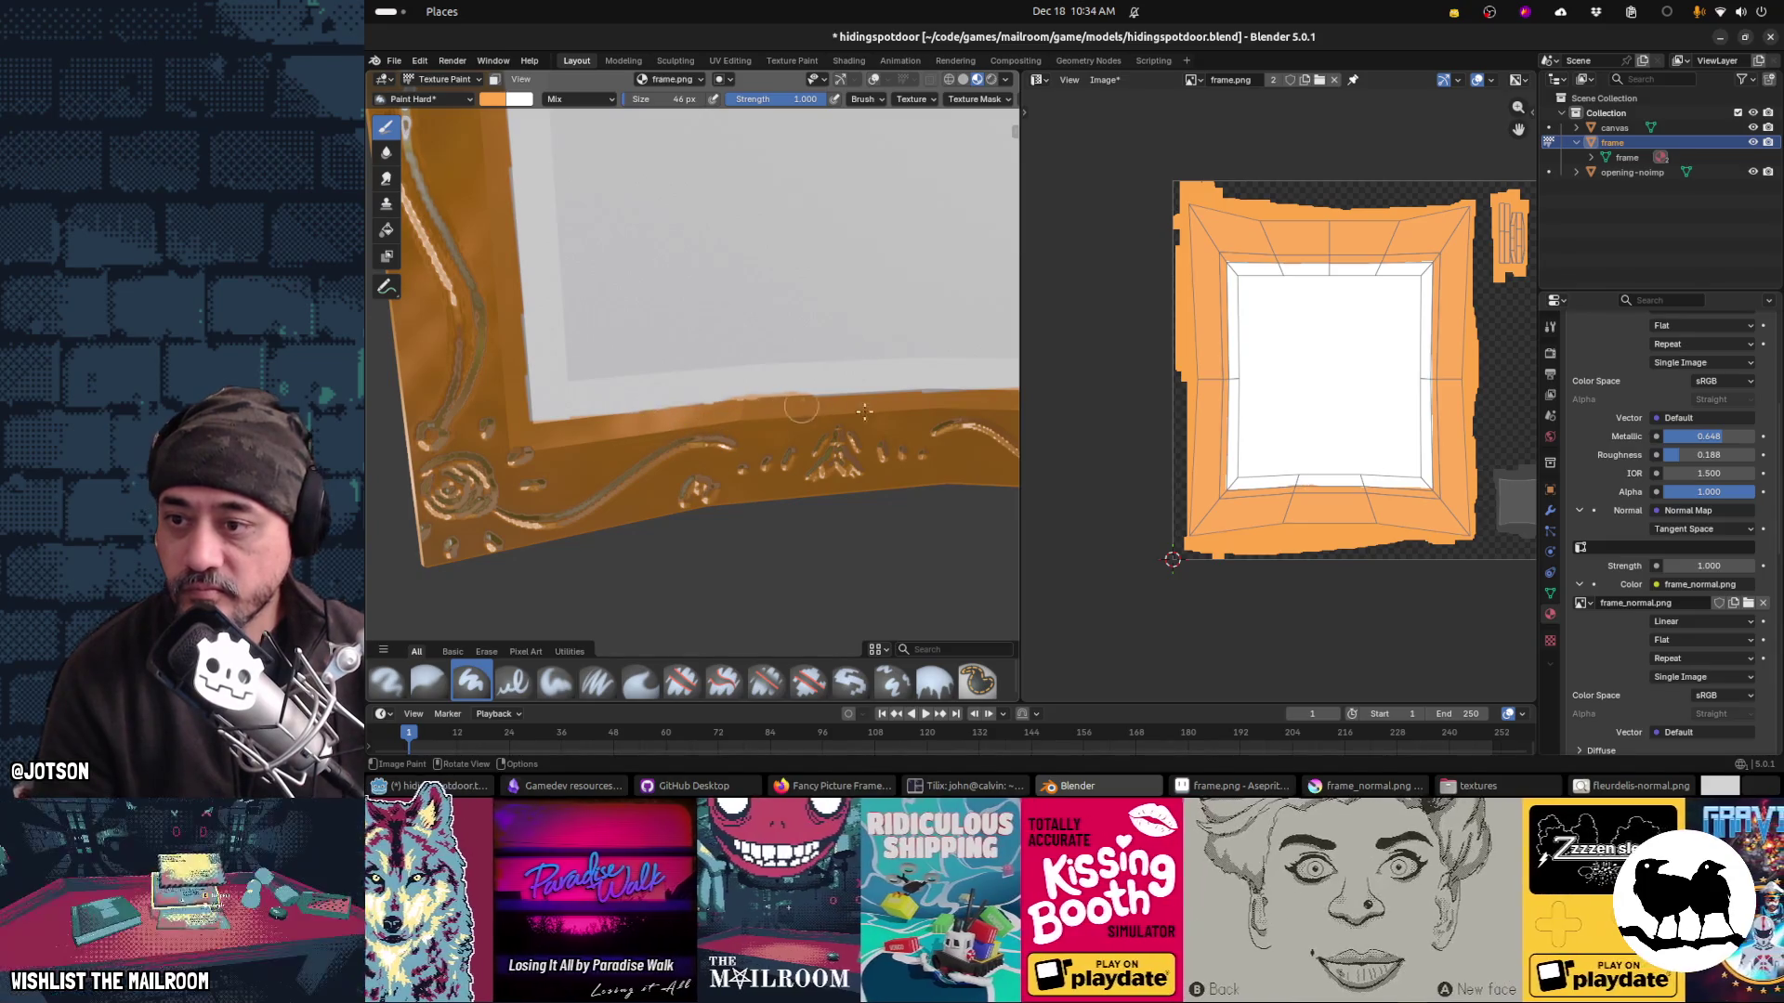
scroll(733, 502, "up", 5)
scroll(733, 503, "down", 4)
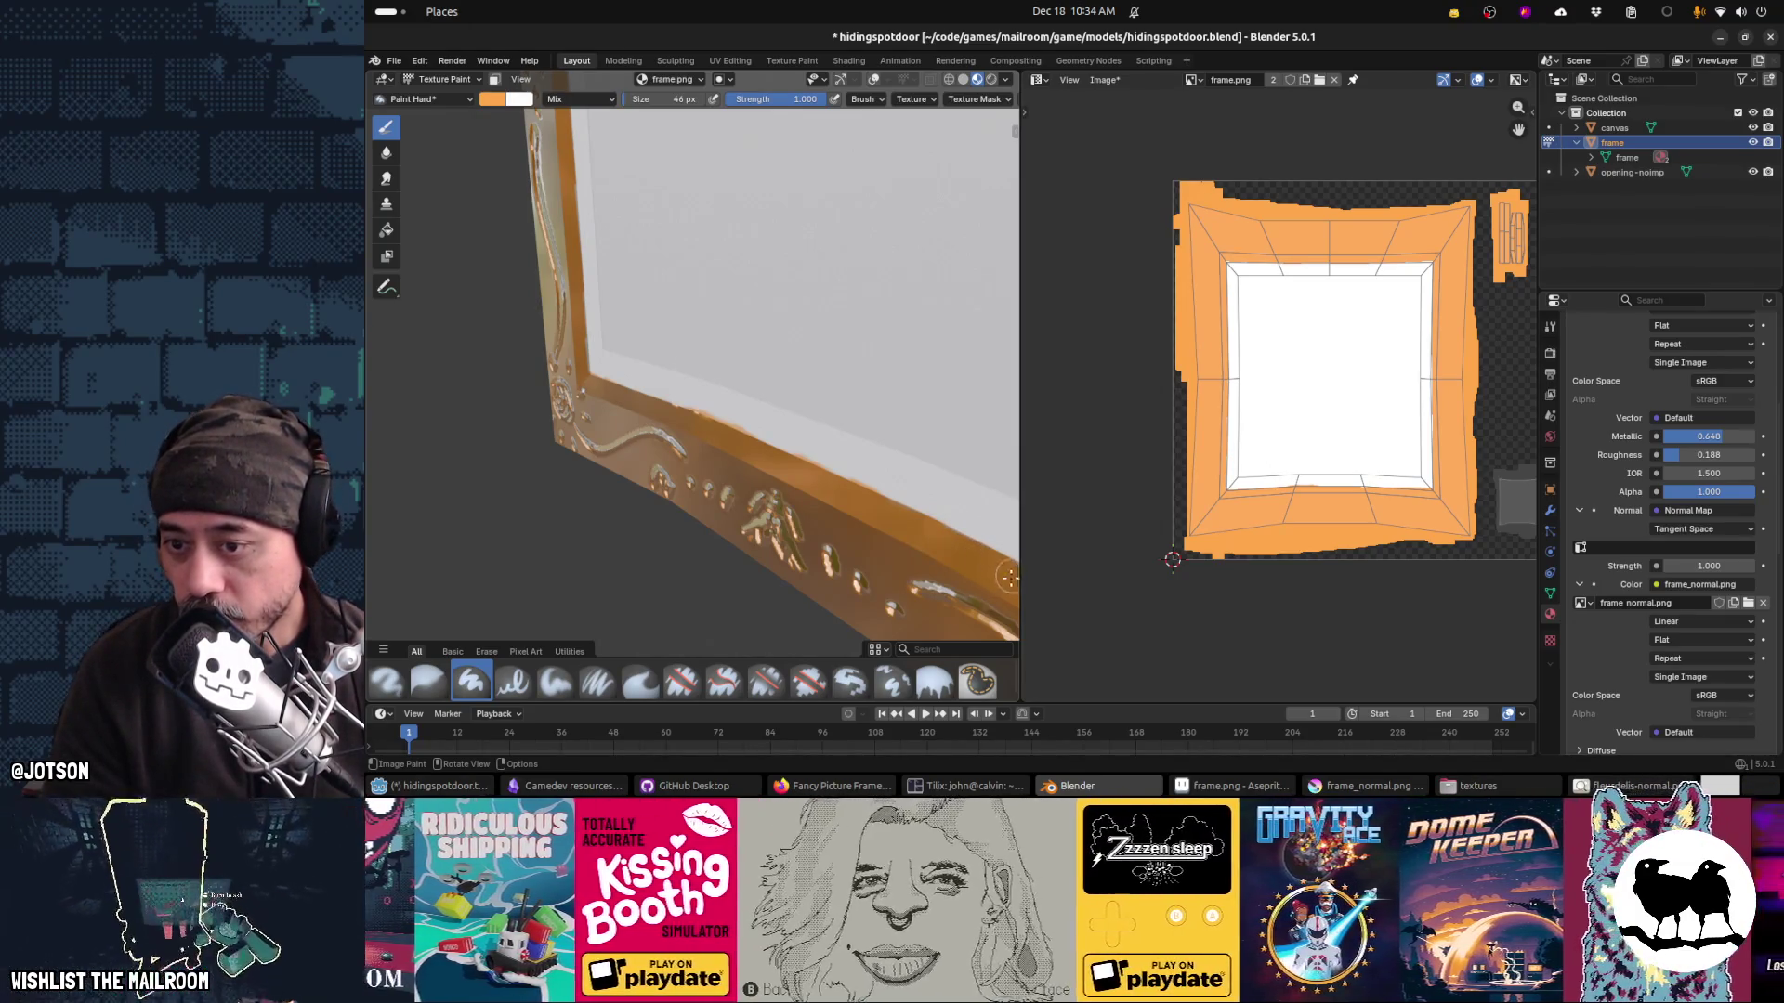
mouse_move(892, 539)
left_mouse_down()
mouse_move(731, 449)
mouse_move(680, 455)
left_mouse_up()
mouse_move(754, 414)
left_mouse_down()
mouse_move(721, 474)
mouse_move(800, 501)
mouse_move(857, 378)
mouse_move(820, 330)
mouse_move(896, 319)
mouse_move(849, 271)
mouse_move(809, 470)
mouse_move(837, 361)
mouse_move(776, 374)
left_mouse_up()
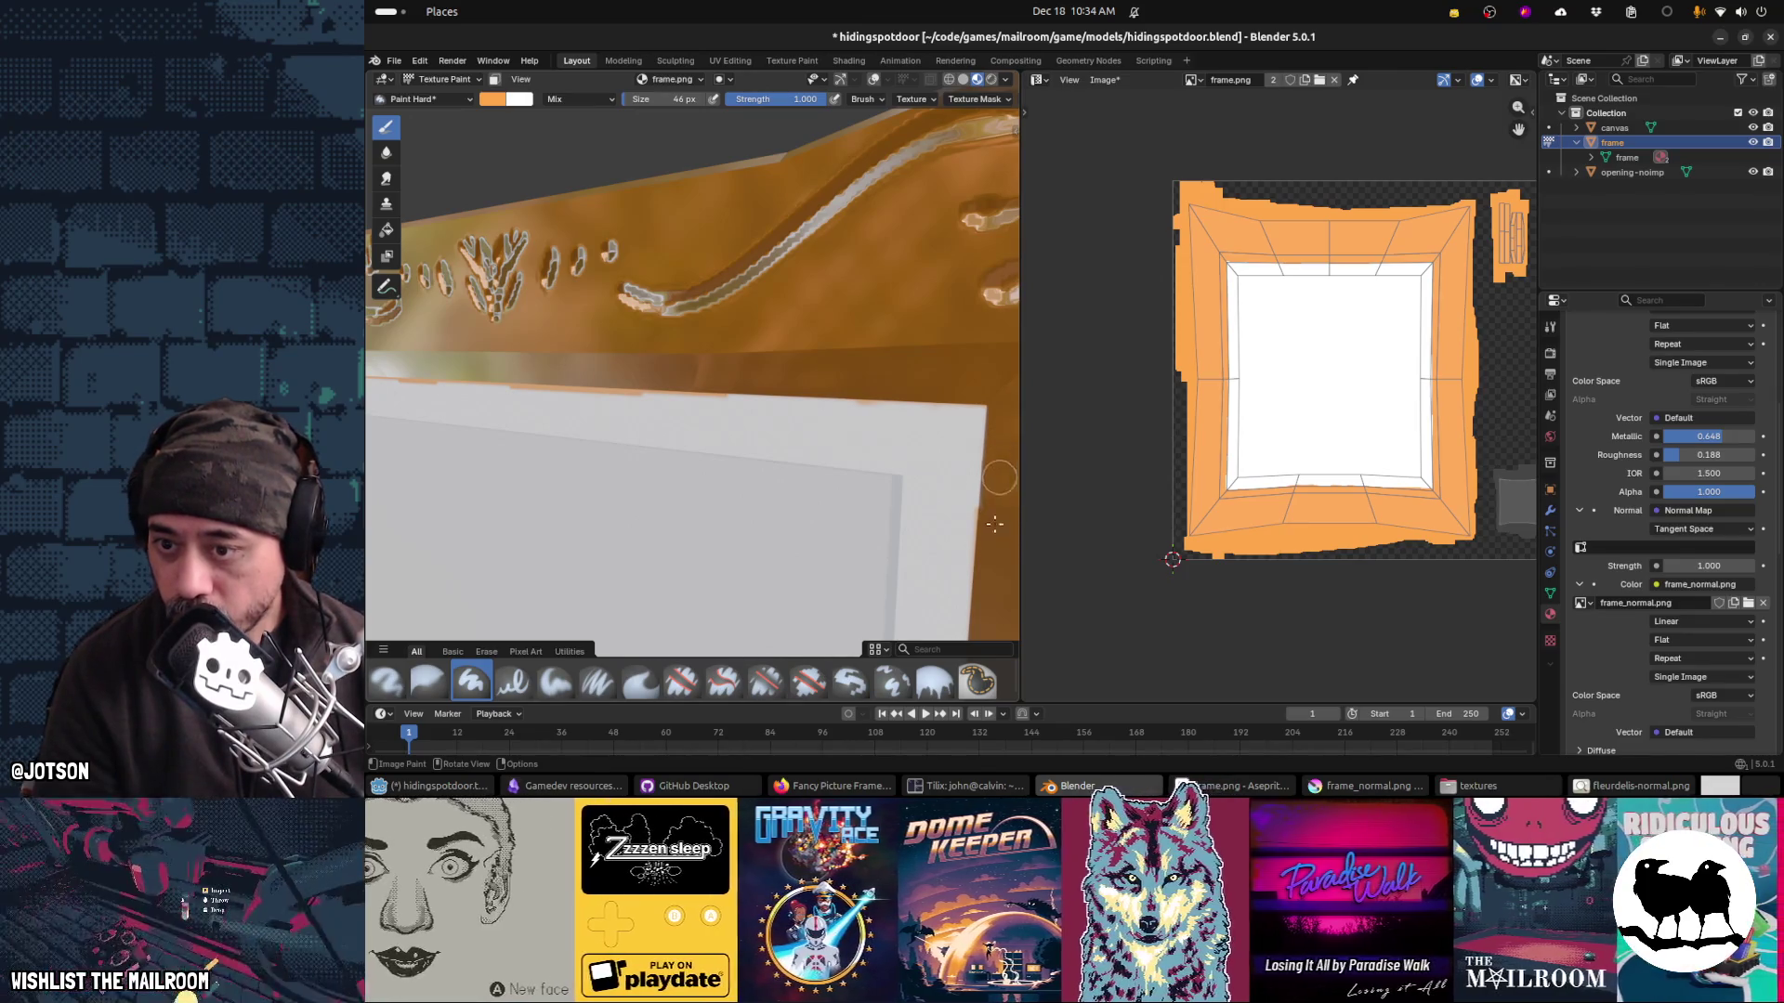
mouse_move(998, 504)
left_mouse_down()
mouse_move(597, 511)
mouse_move(838, 283)
mouse_move(644, 429)
left_mouse_up()
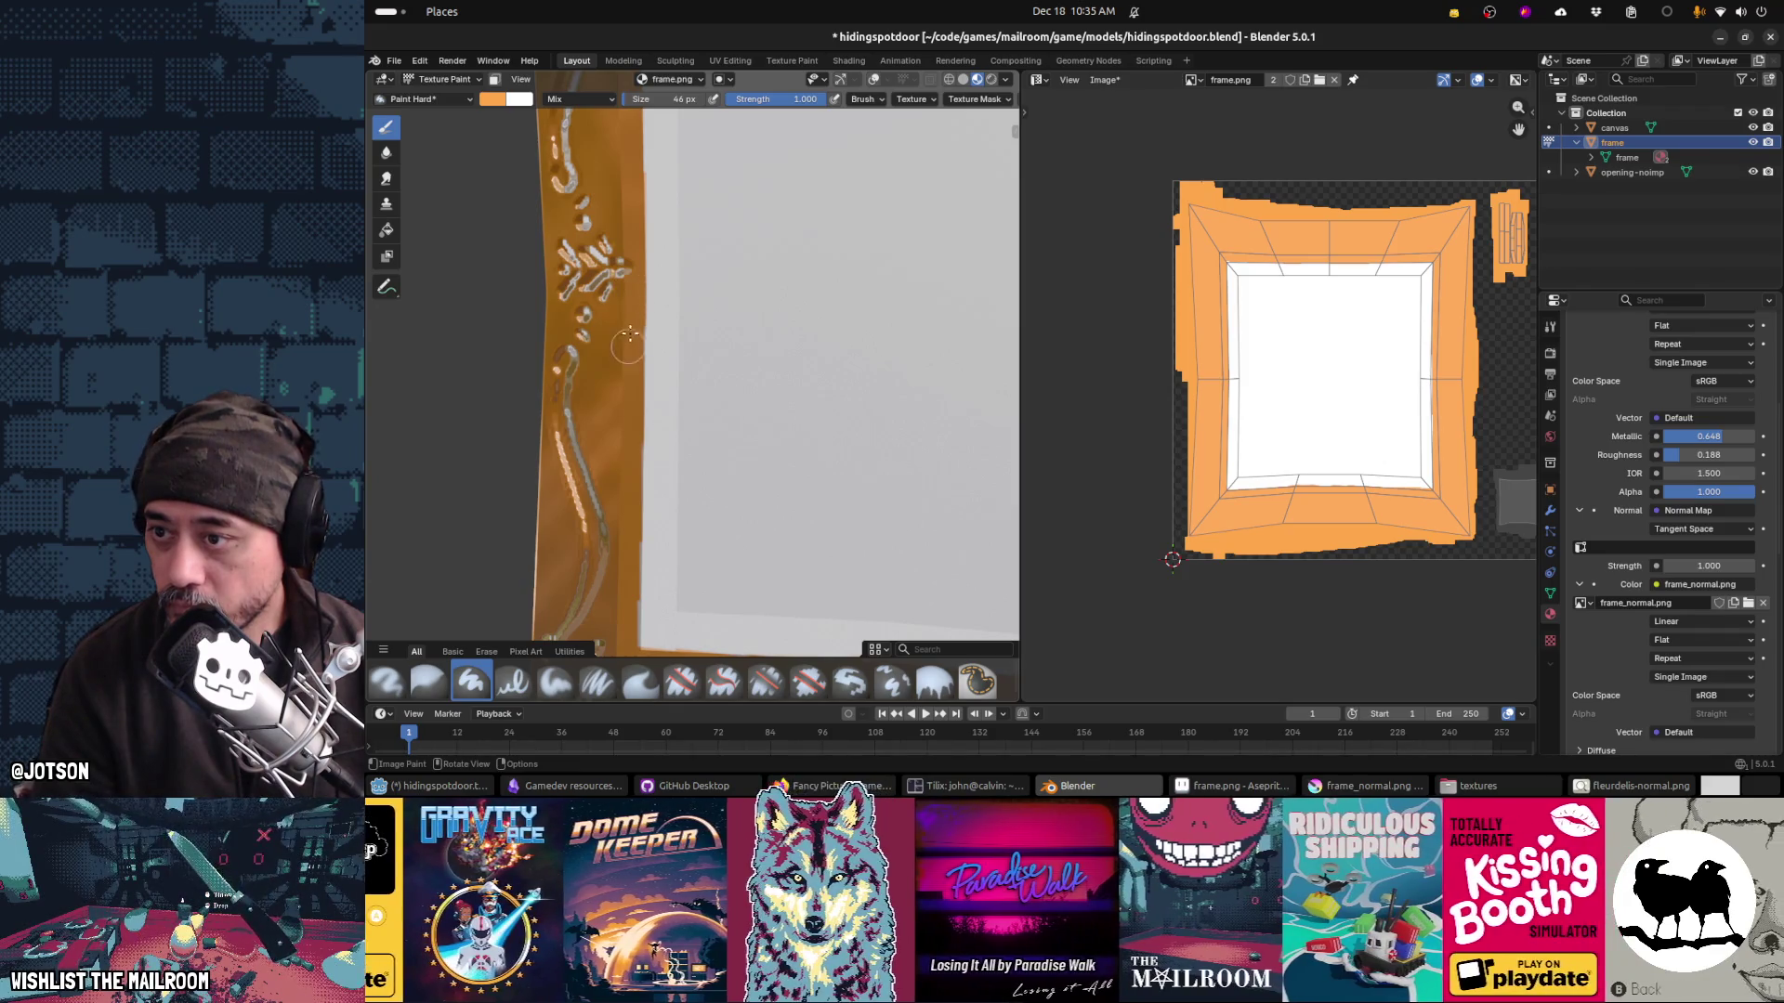
mouse_move(628, 360)
left_mouse_down()
mouse_move(690, 483)
mouse_move(555, 288)
left_mouse_up()
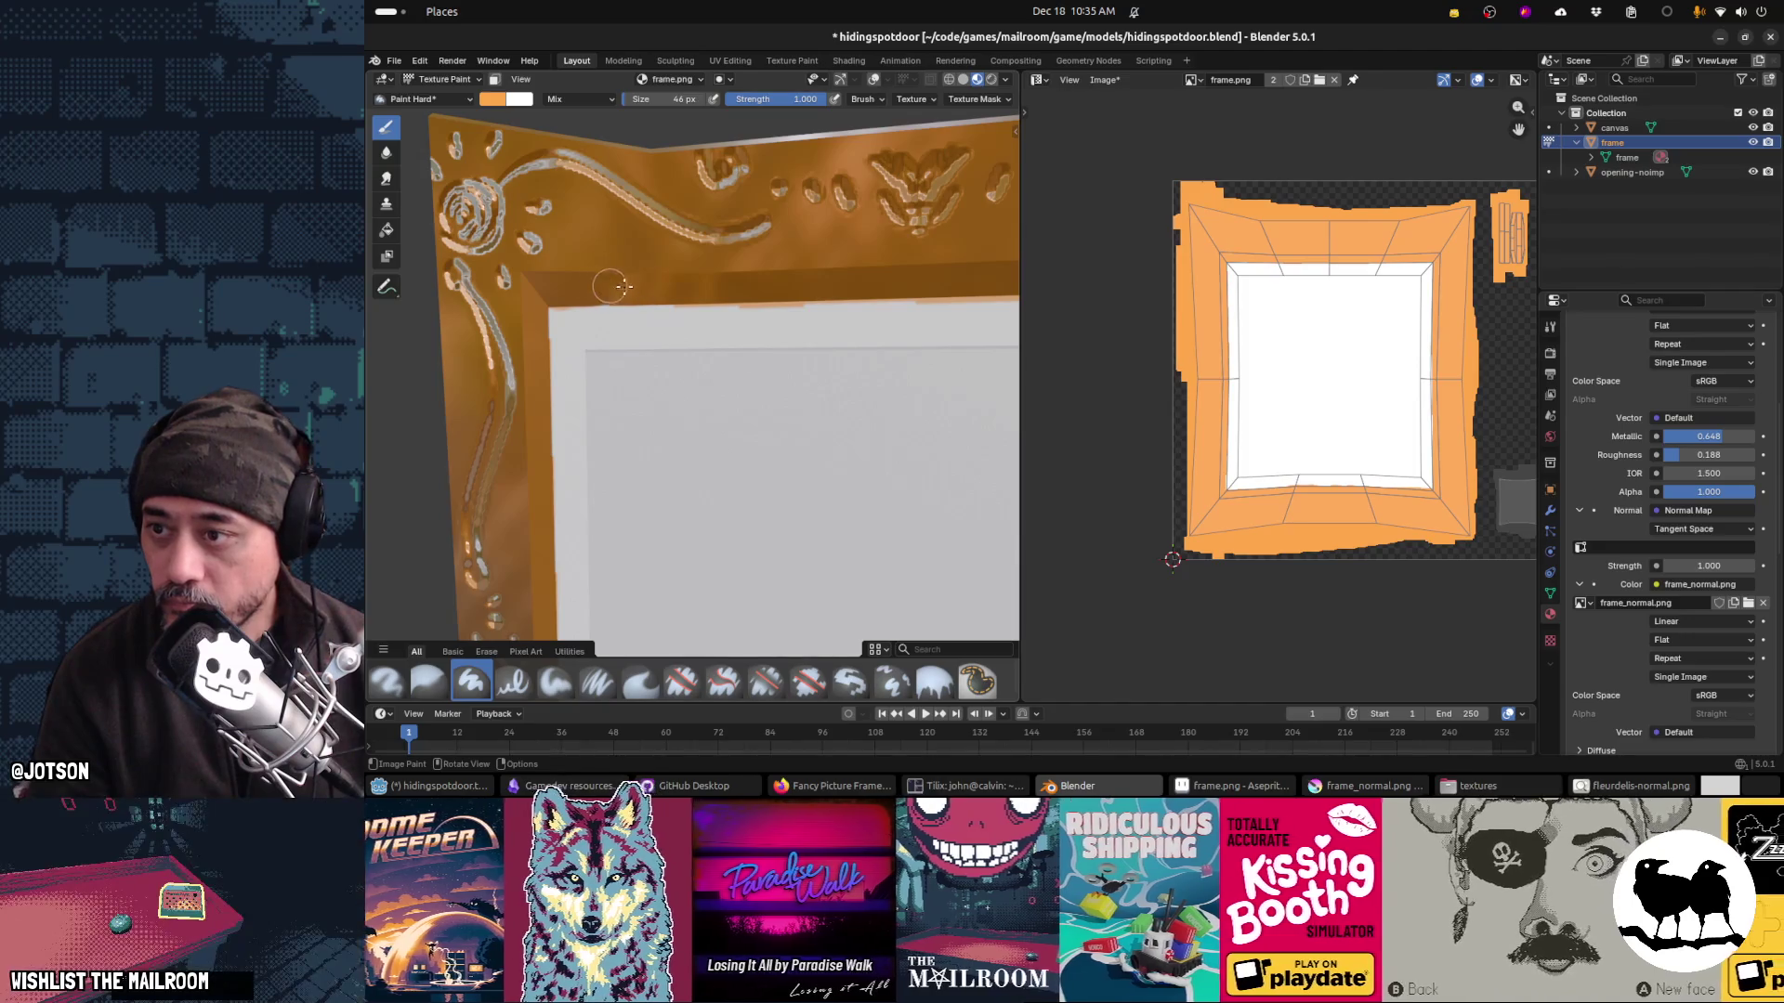
mouse_move(613, 292)
left_mouse_down()
mouse_move(717, 390)
mouse_move(917, 431)
mouse_move(714, 372)
mouse_move(785, 371)
left_mouse_up()
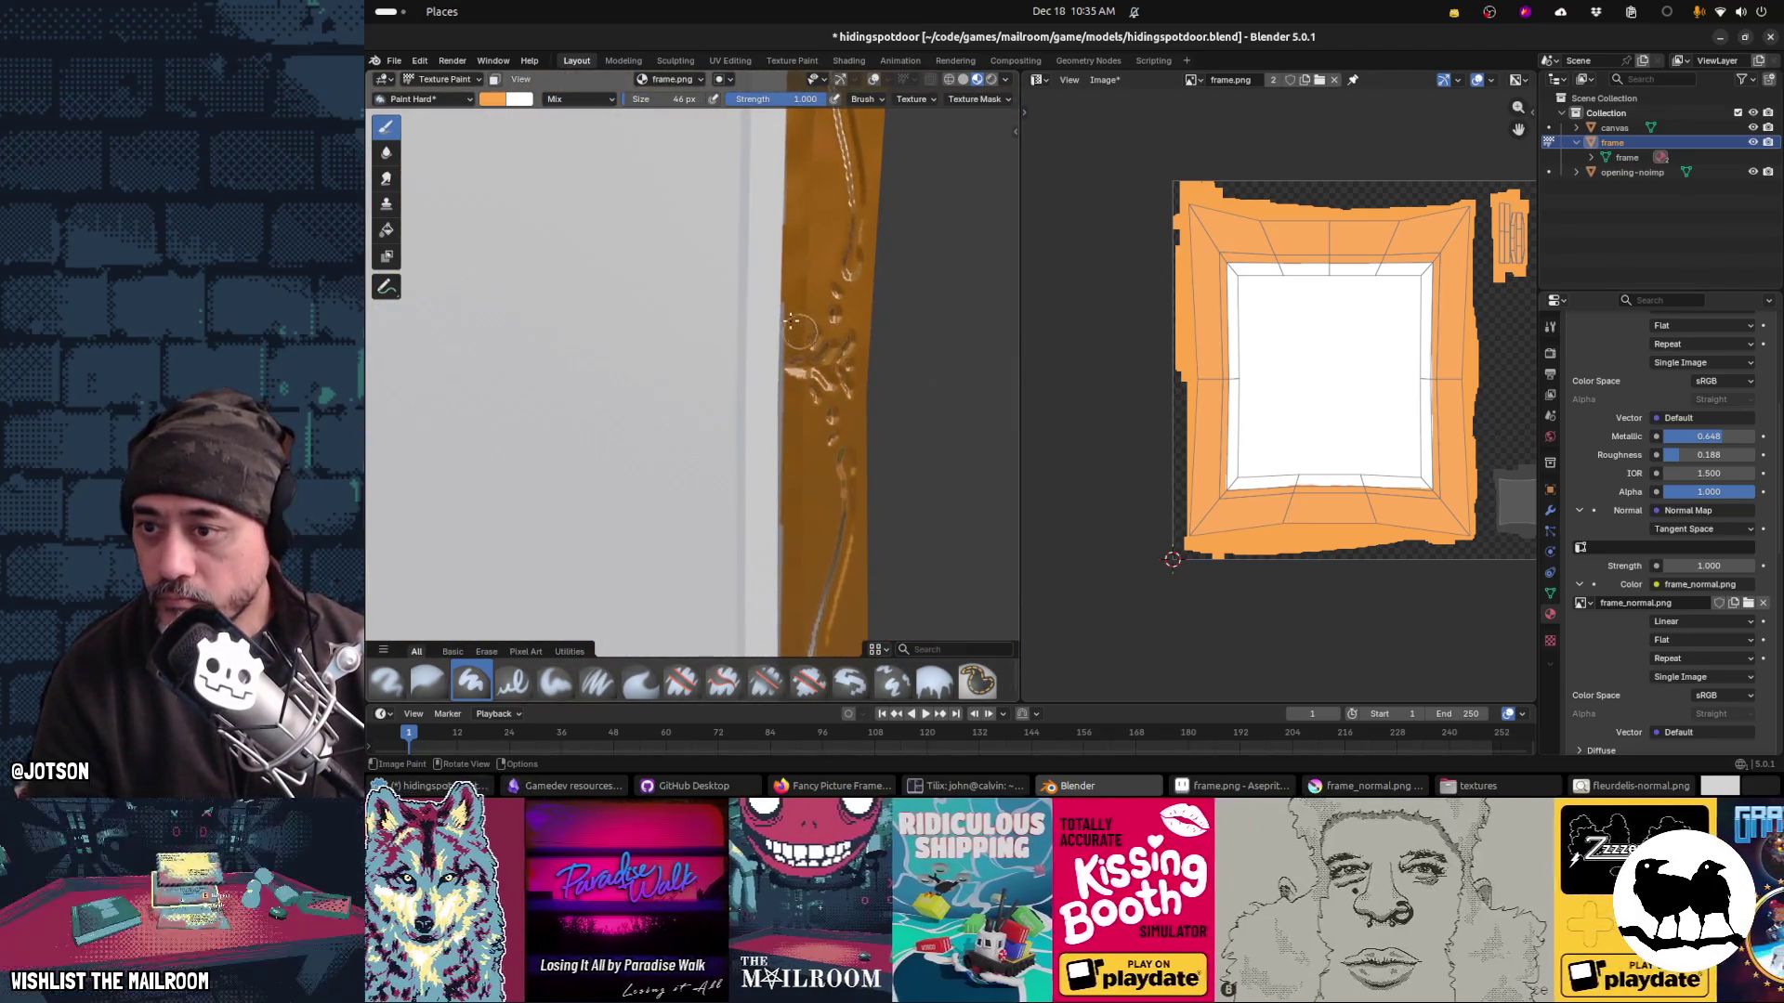
left_click_drag(787, 190, 892, 413)
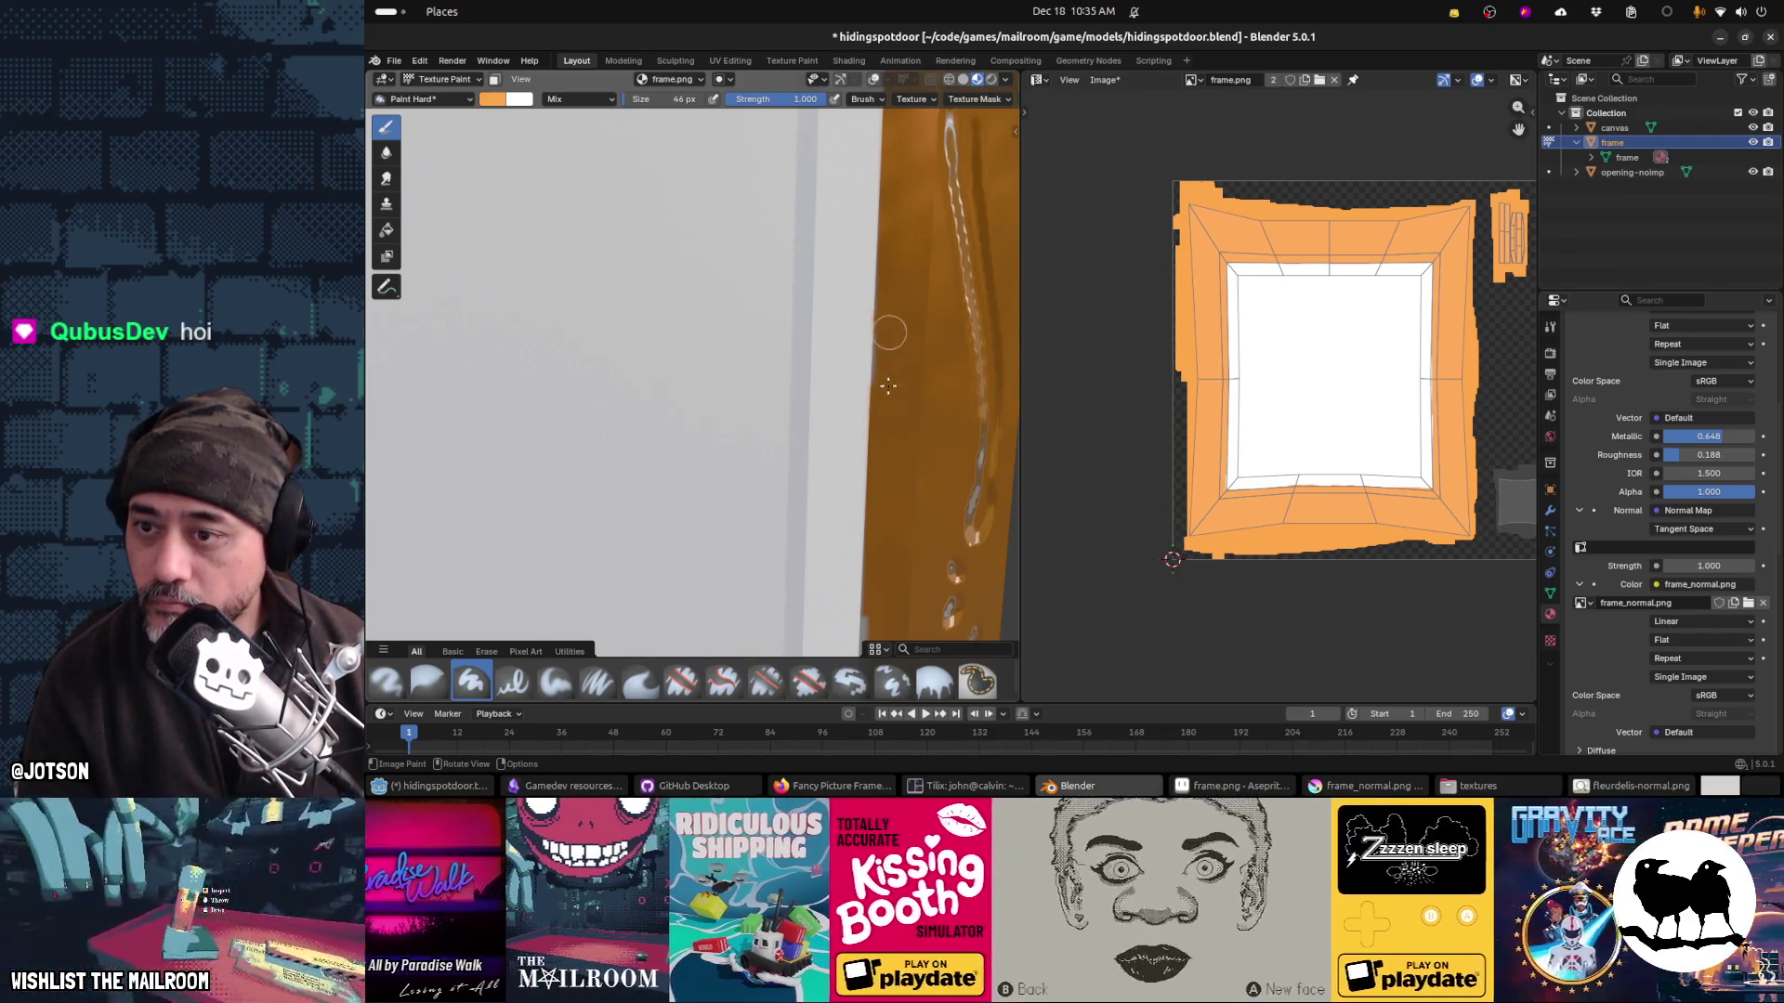
left_click_drag(881, 267, 885, 364)
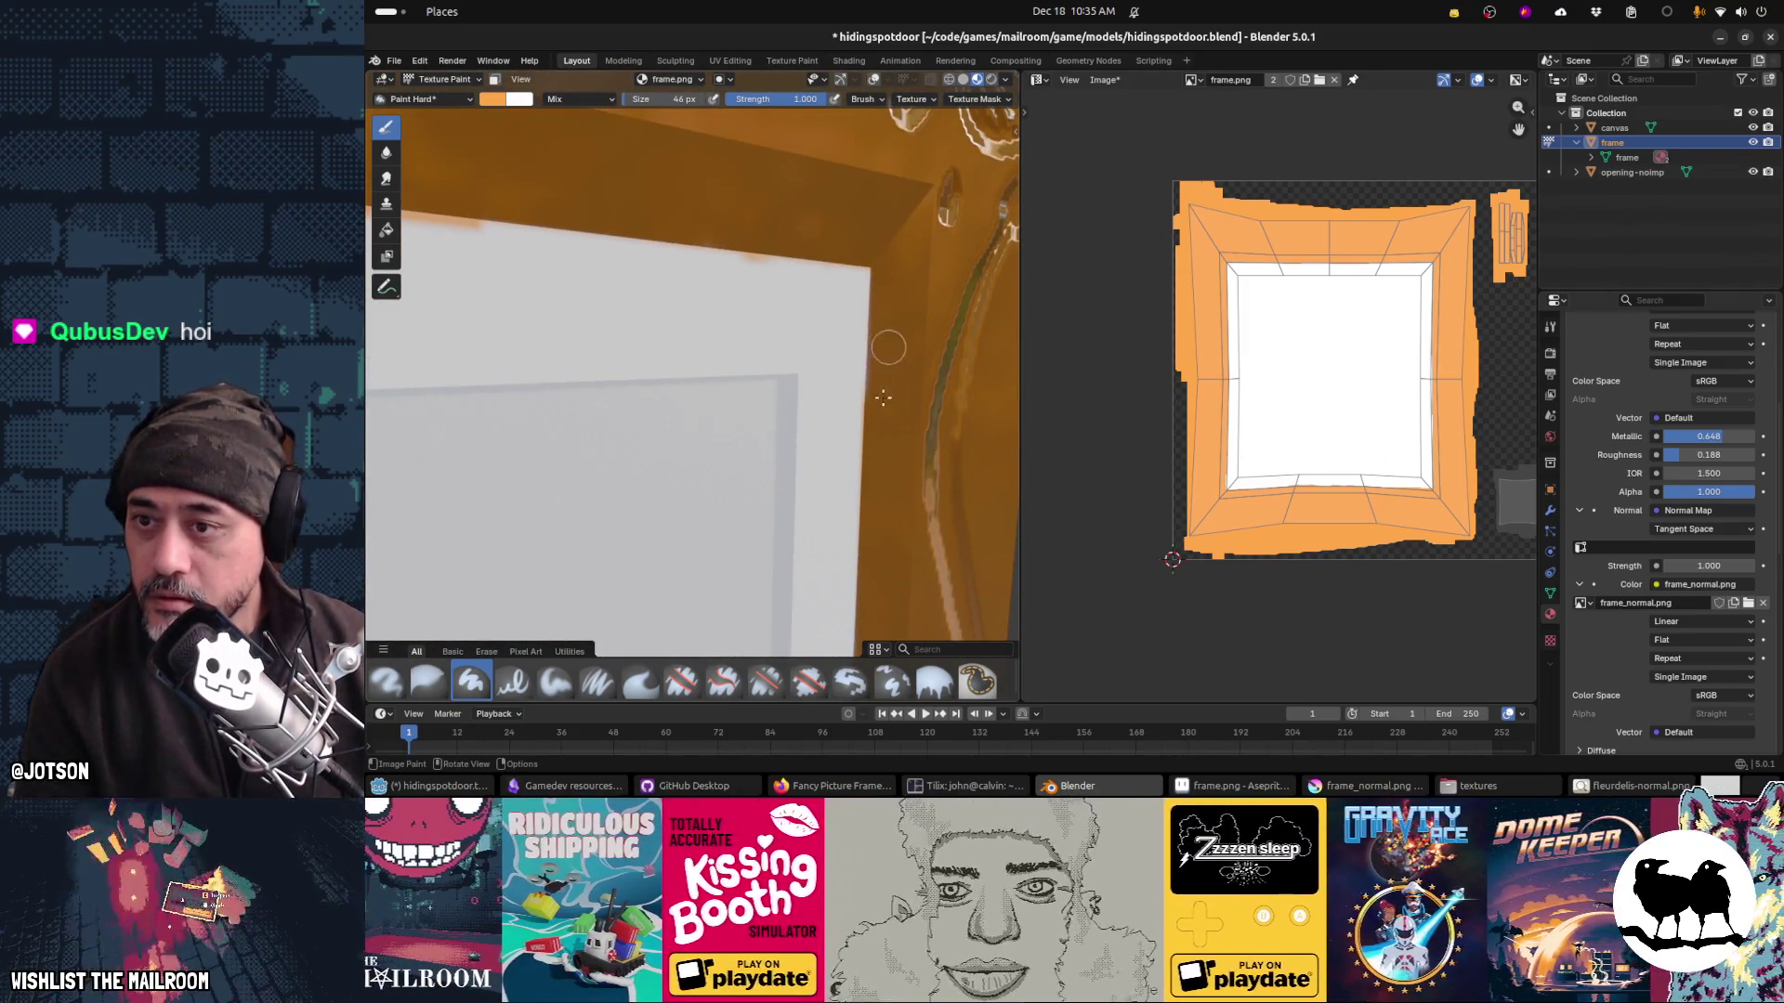
left_click_drag(898, 527, 906, 237)
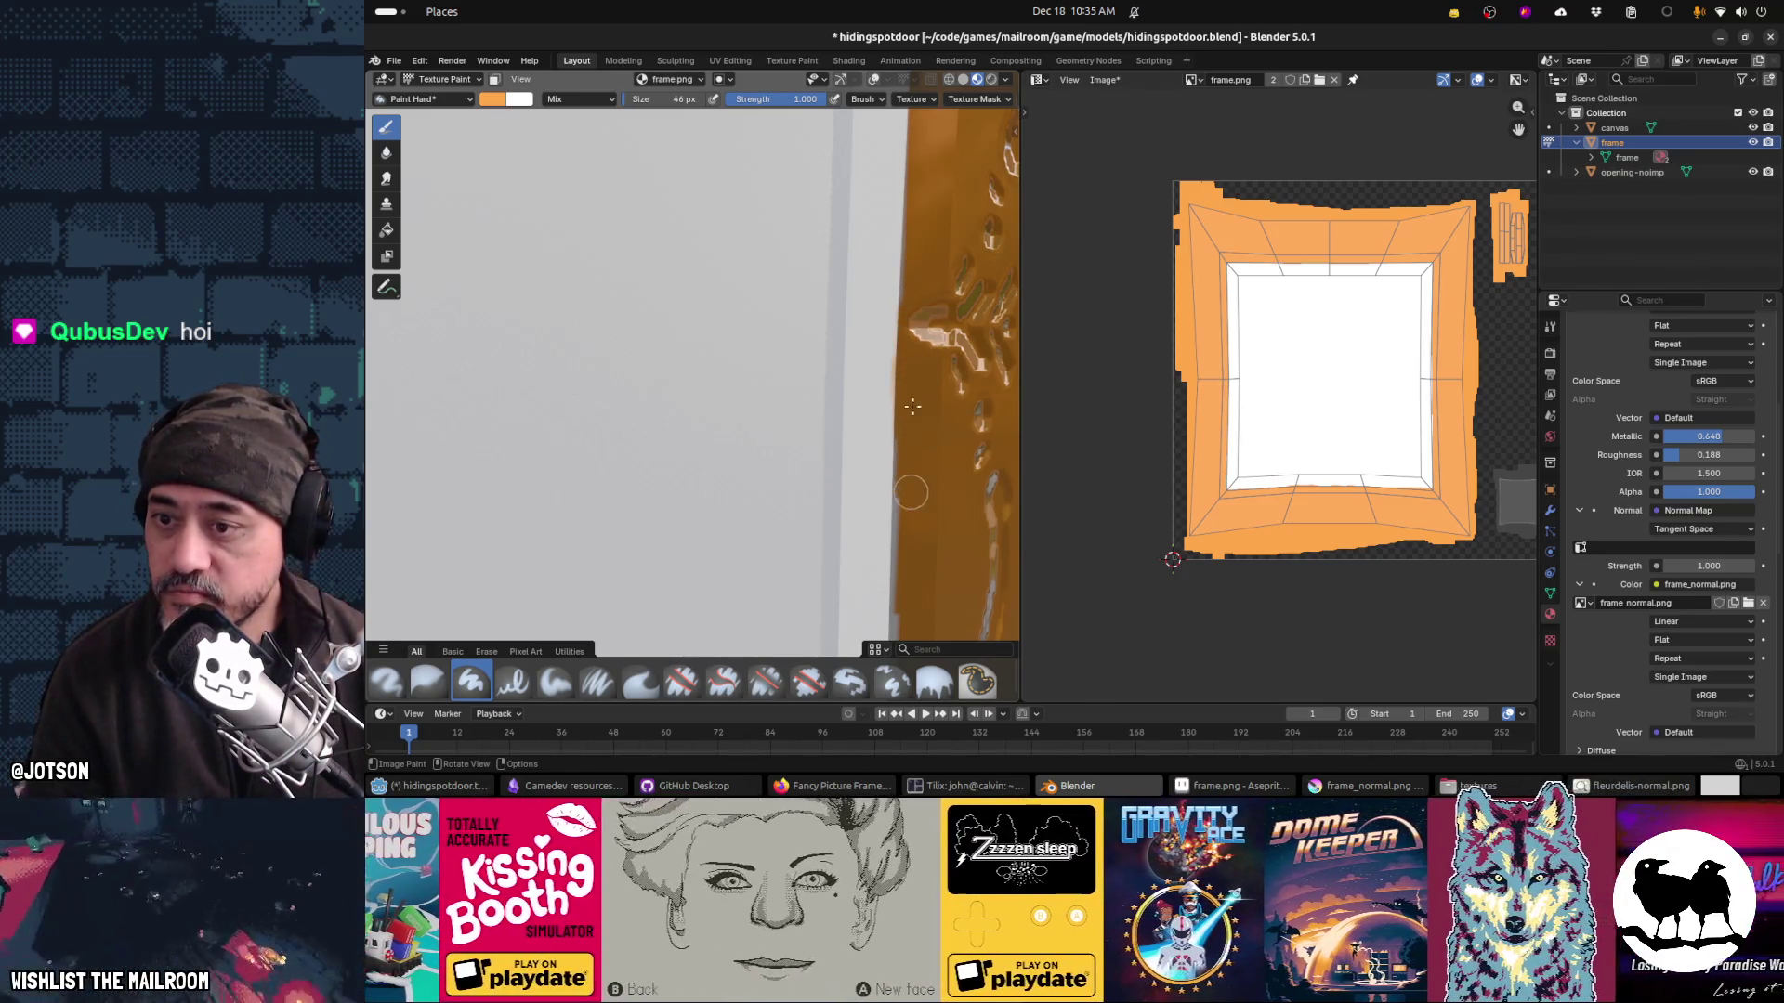
left_click_drag(923, 528, 919, 202)
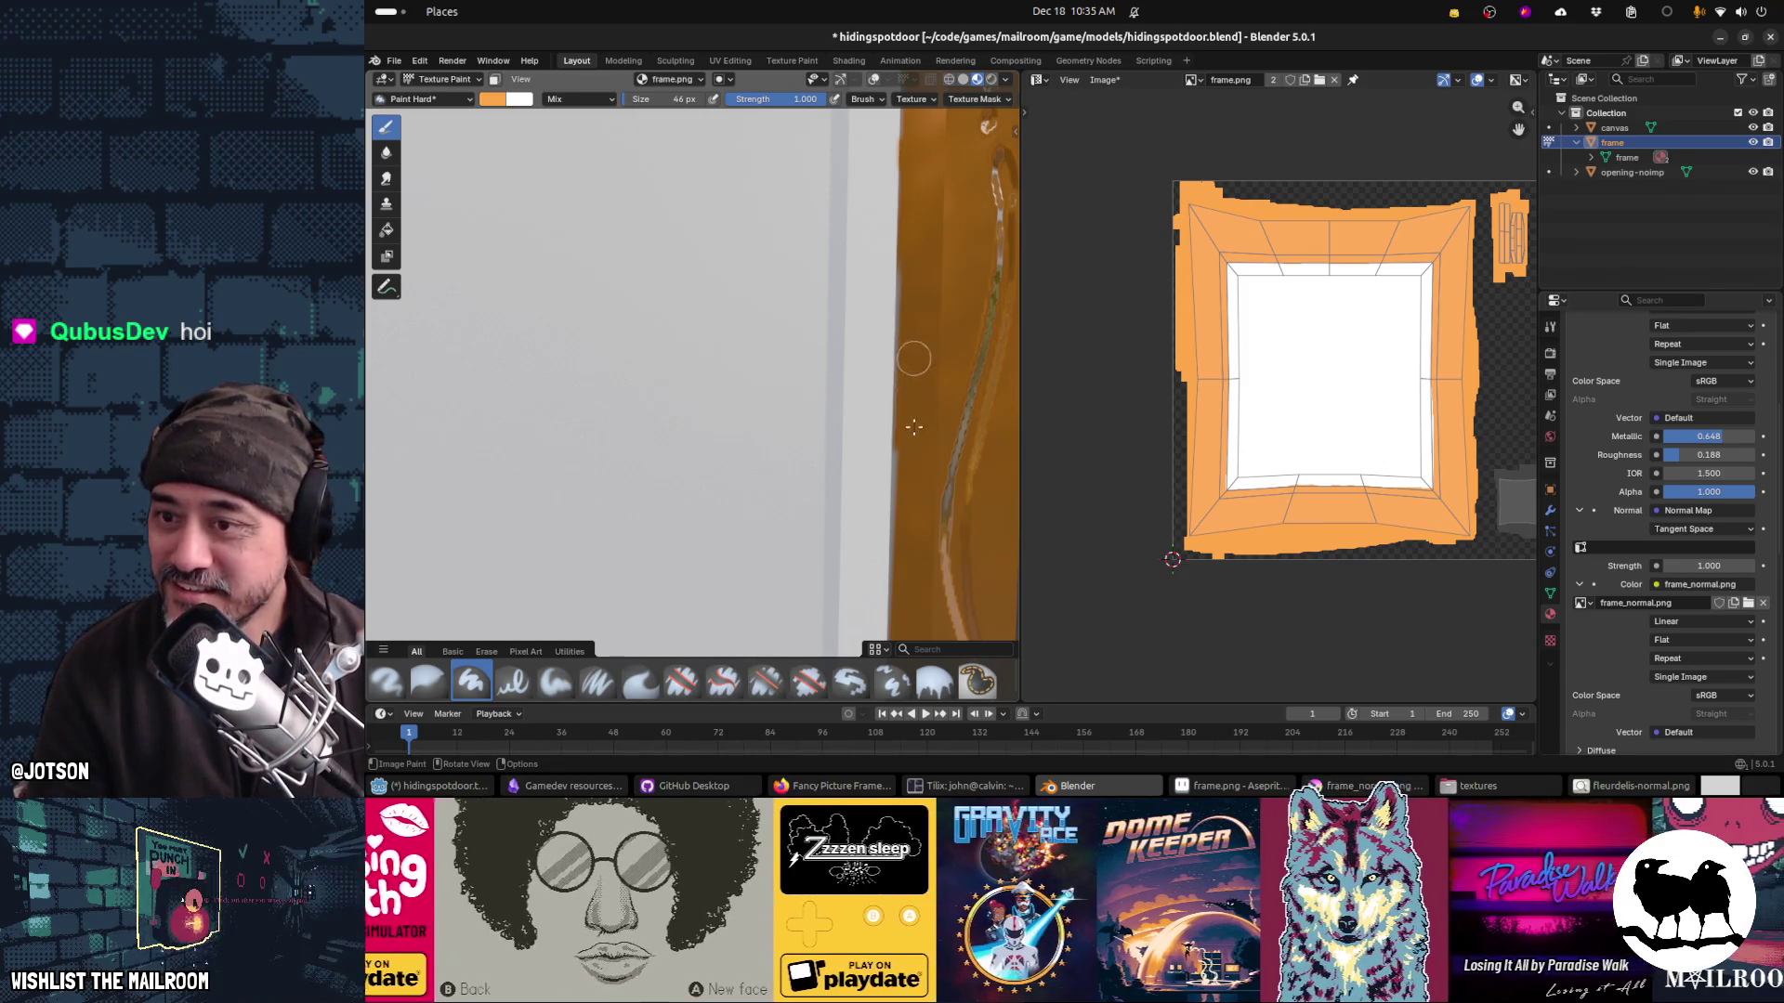
left_click_drag(917, 340, 893, 188)
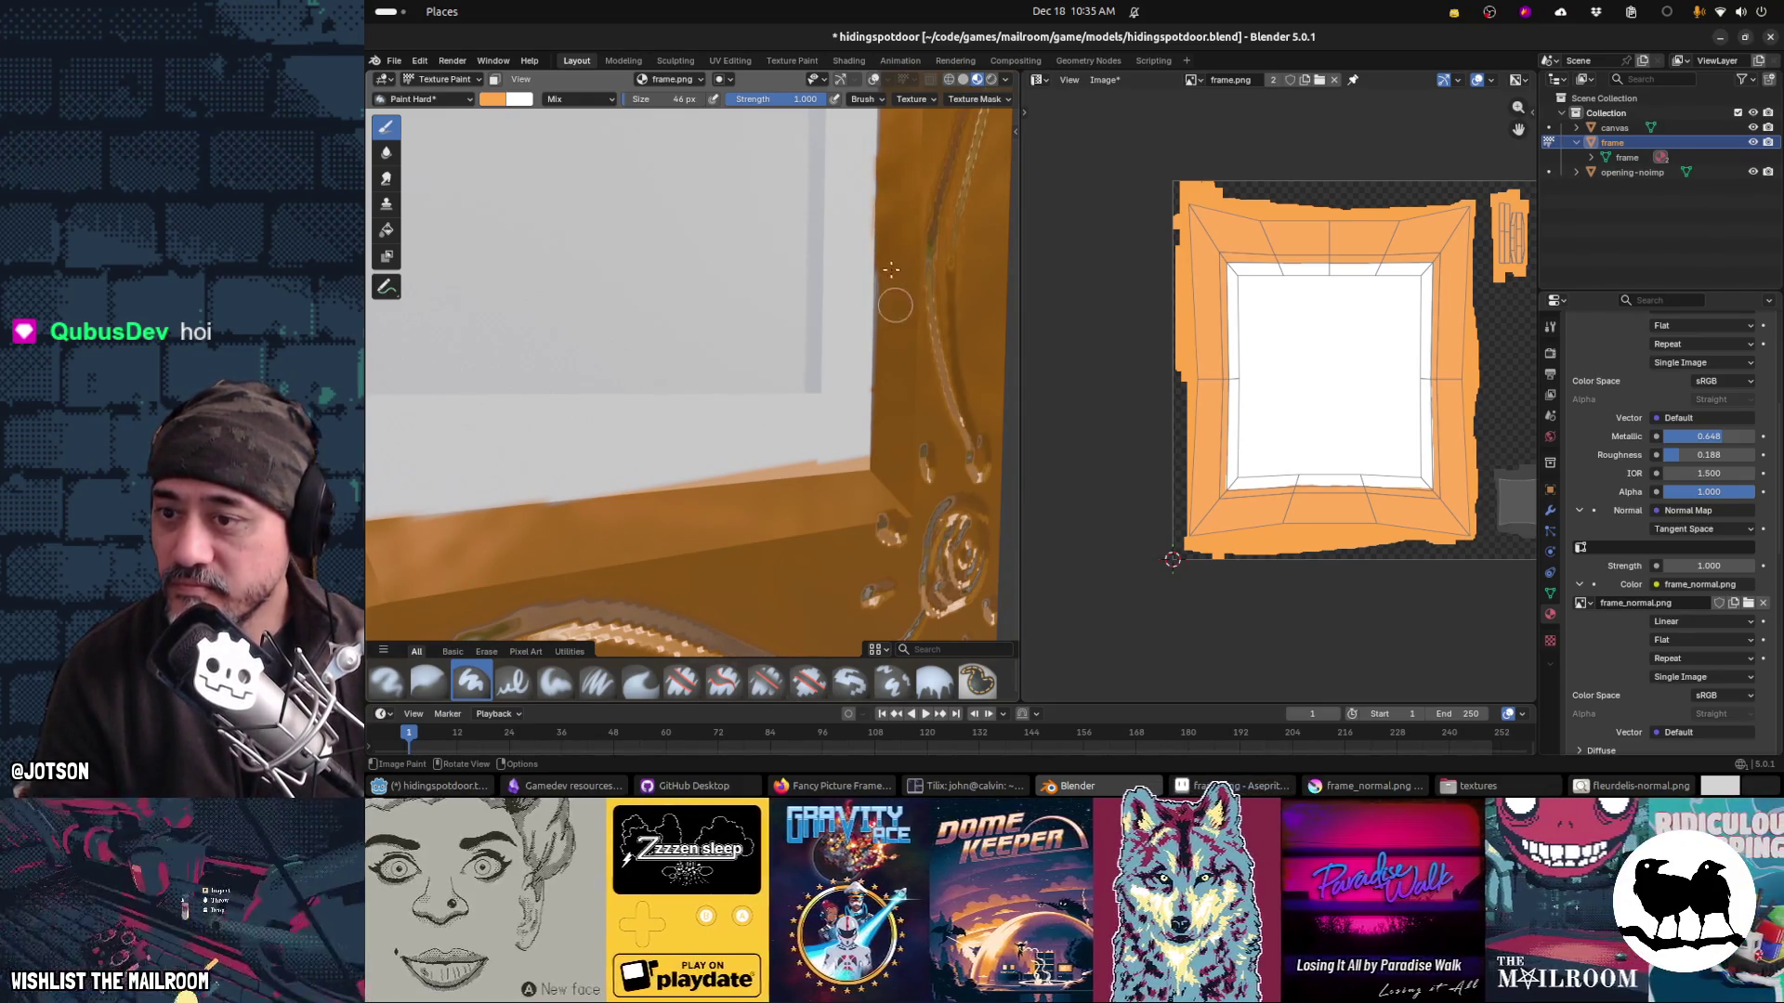
key("x")
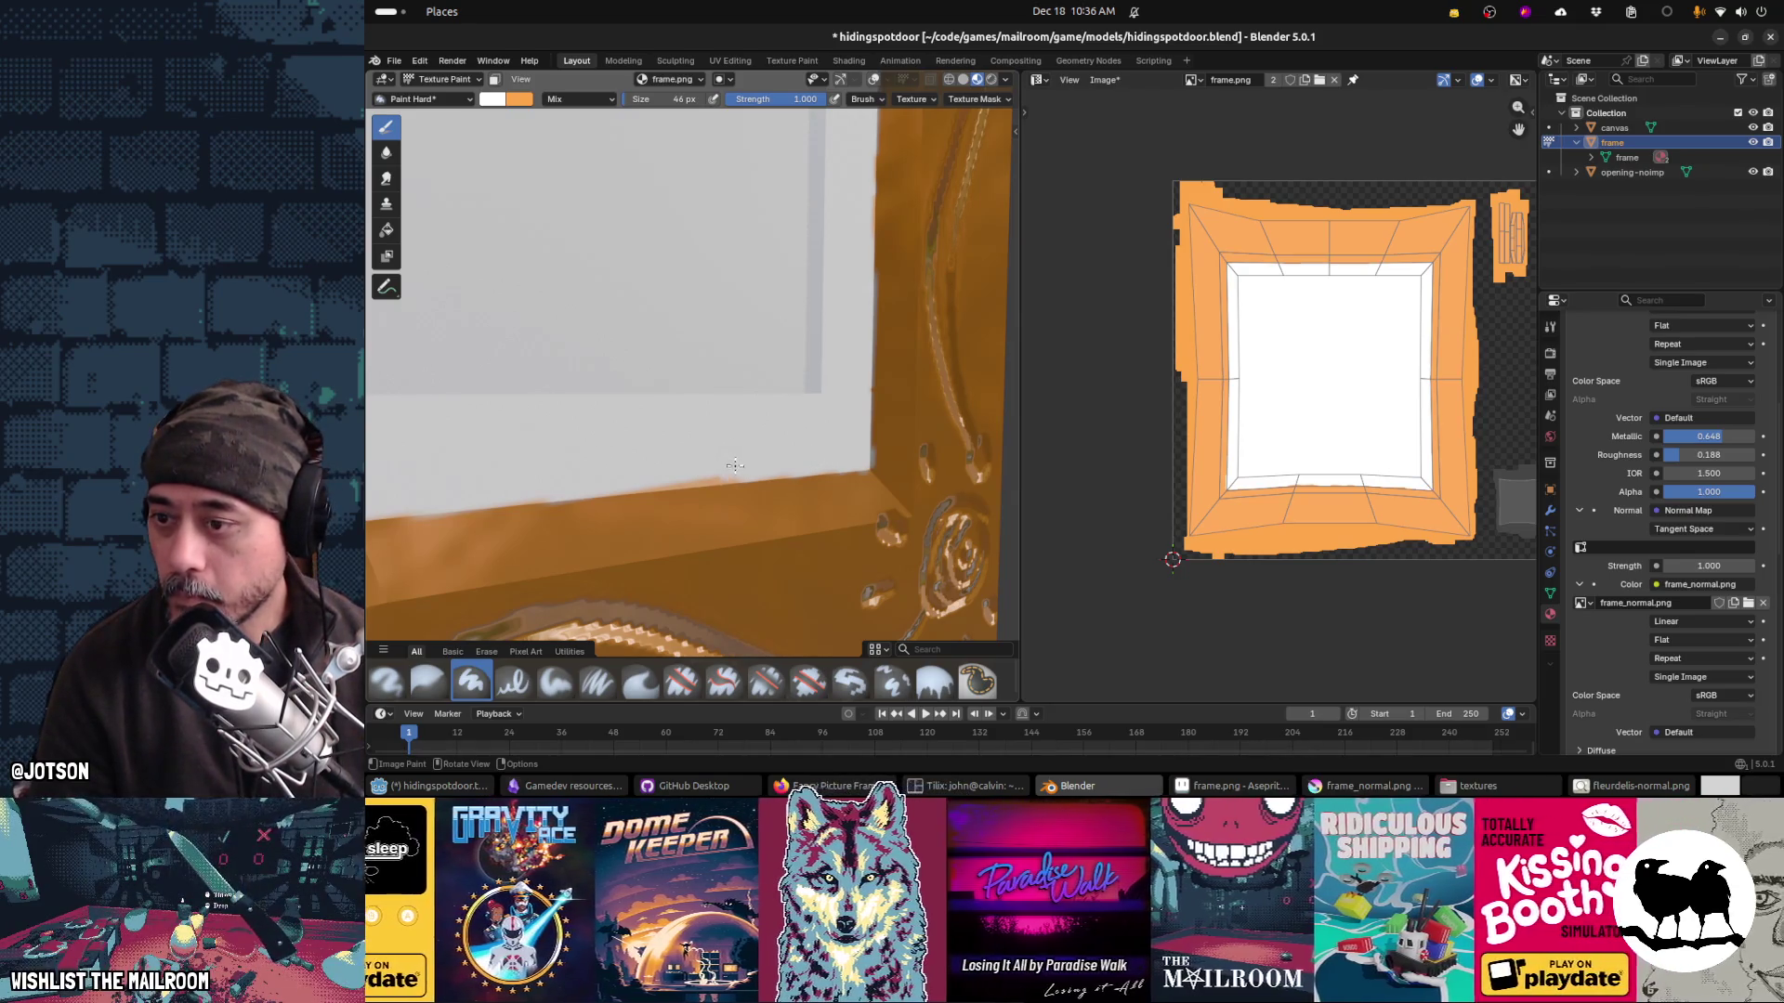
mouse_move(706, 469)
left_mouse_down()
mouse_move(646, 476)
mouse_move(771, 471)
left_mouse_up()
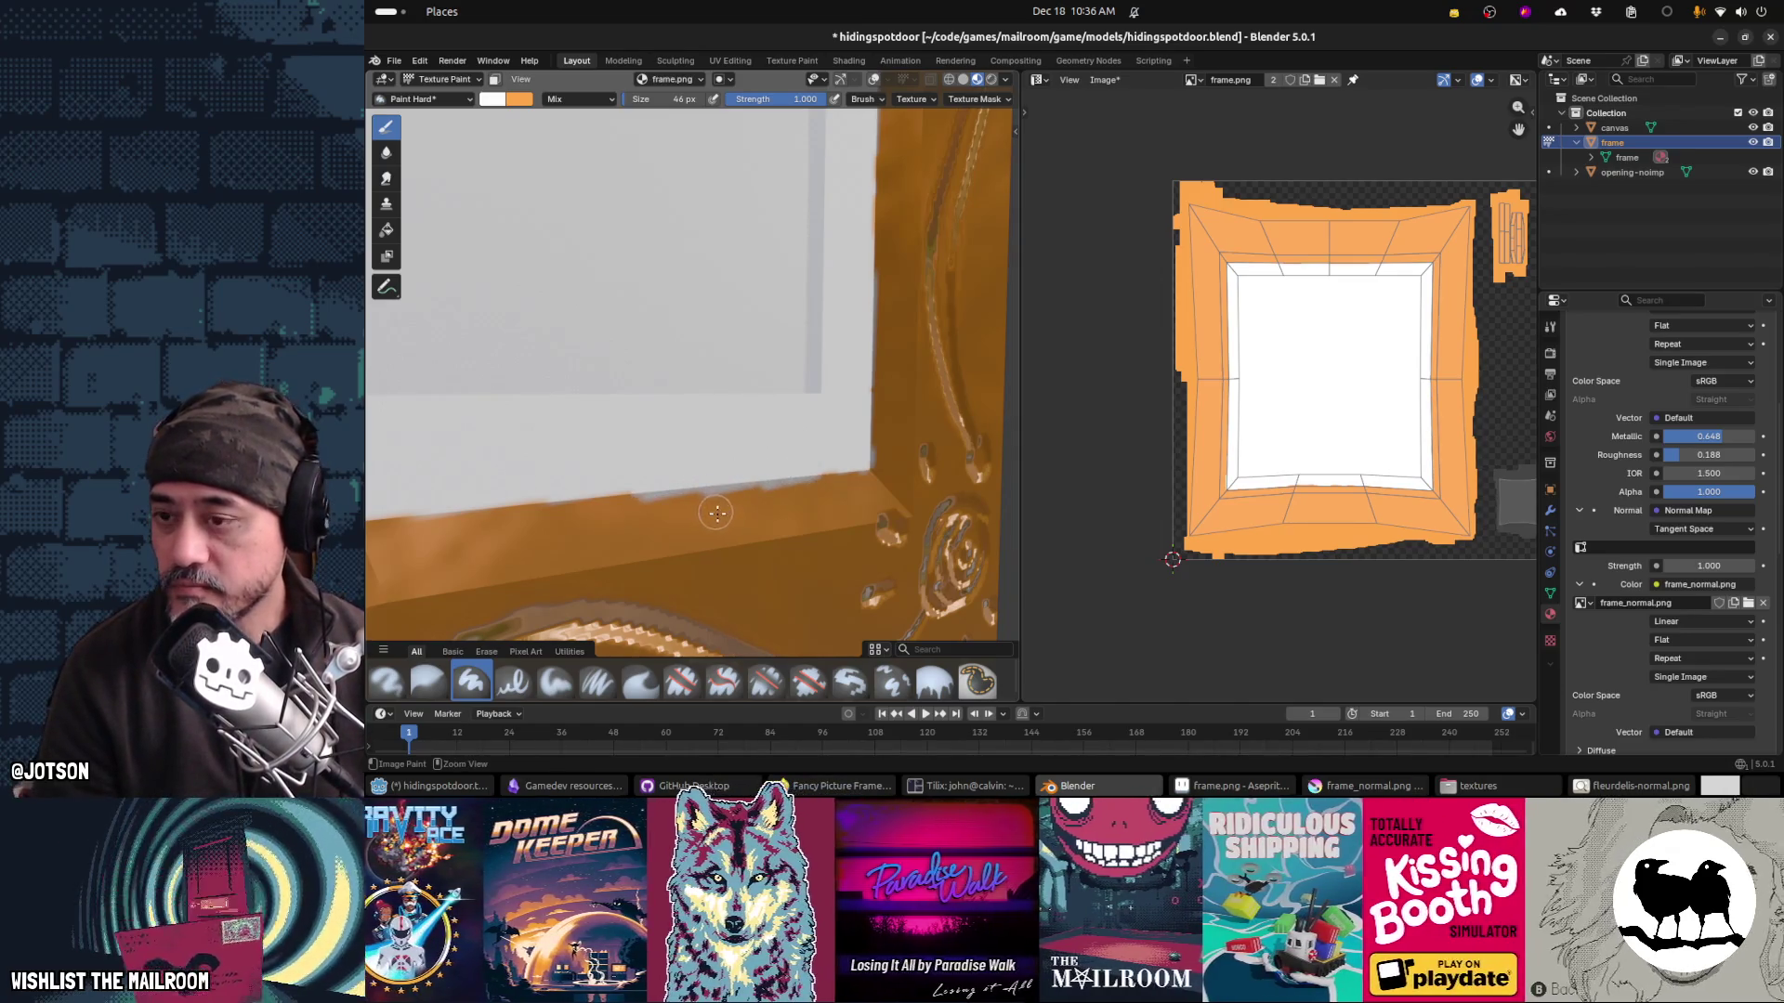
key("ctrl+z")
left_click_drag(727, 523, 851, 410)
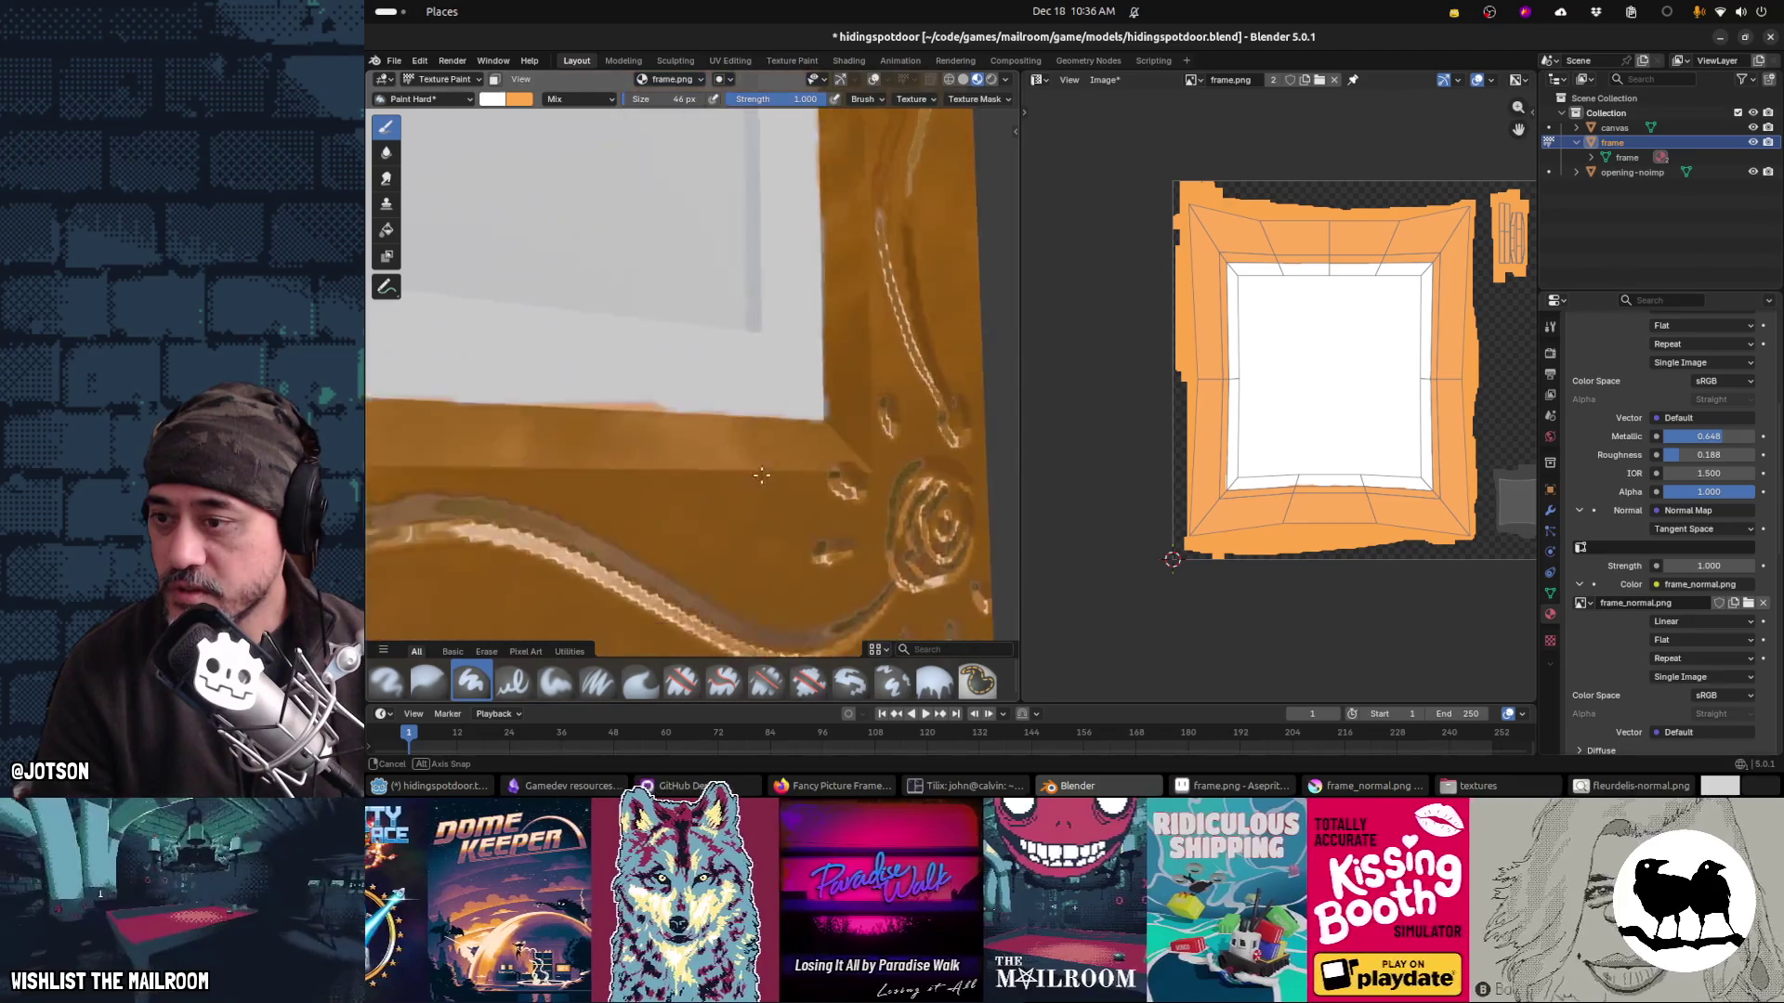
key("x")
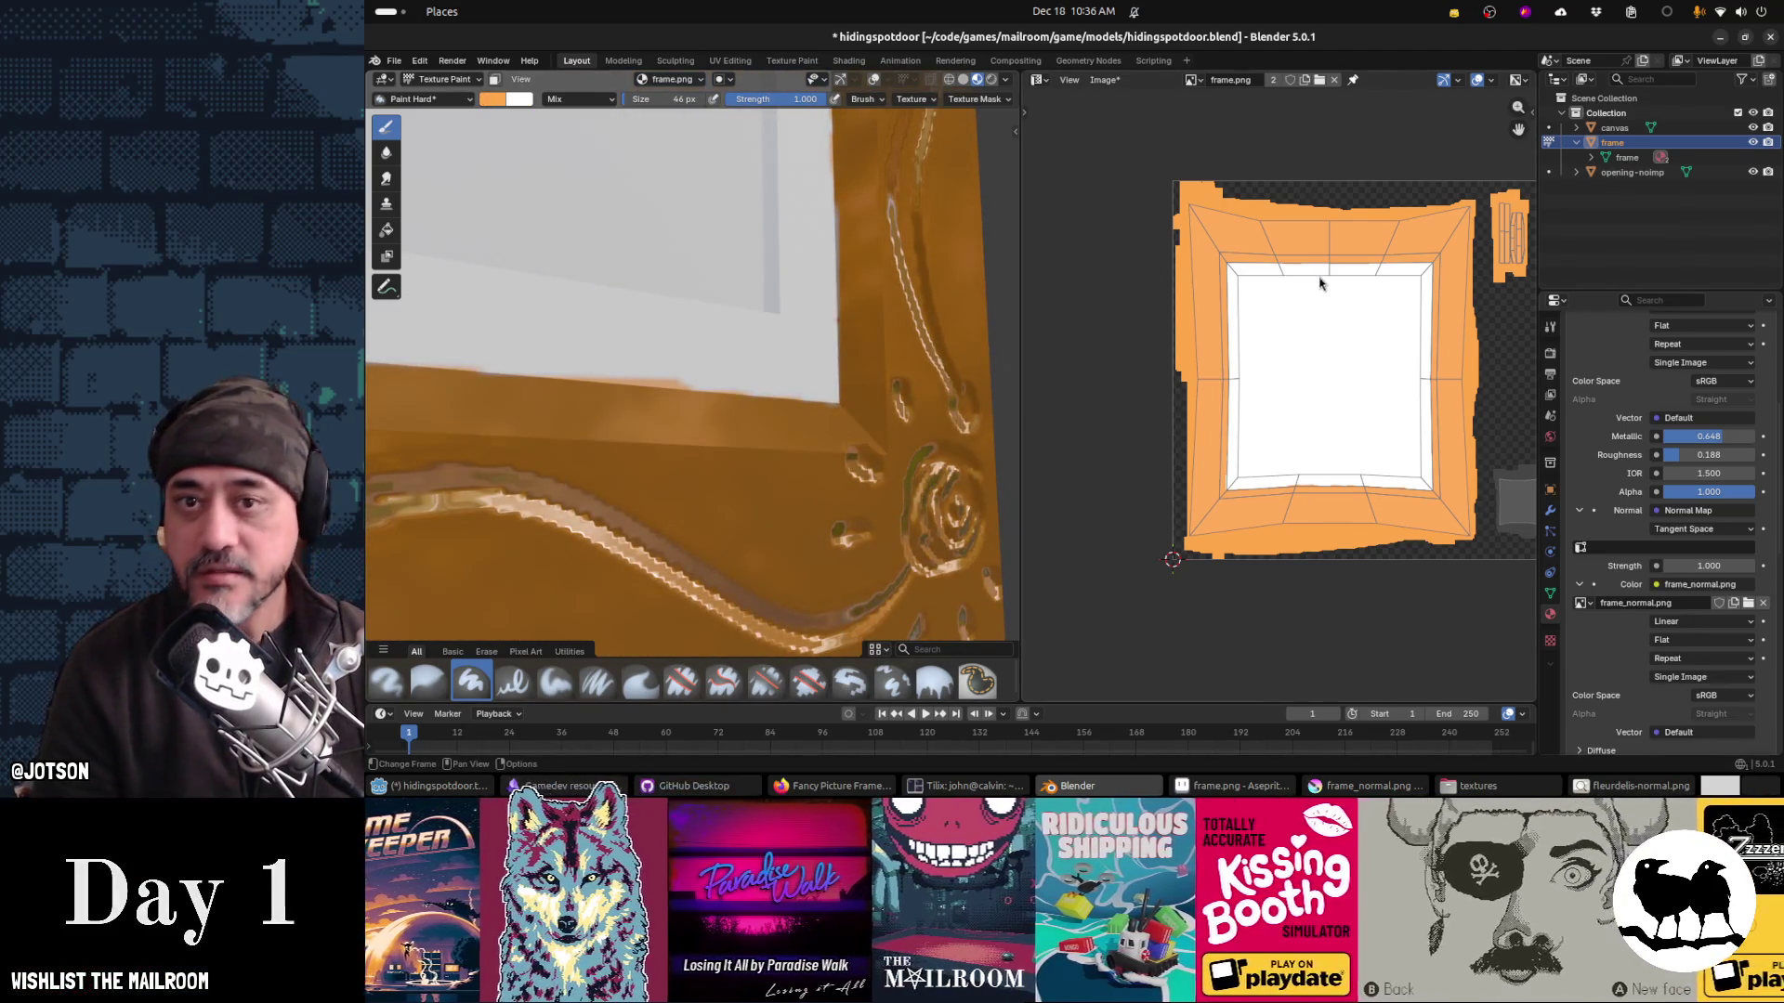
Step: Save the painted frame.png from the Image Editor's Image menu and return to Aseprite
left_click(1198, 82)
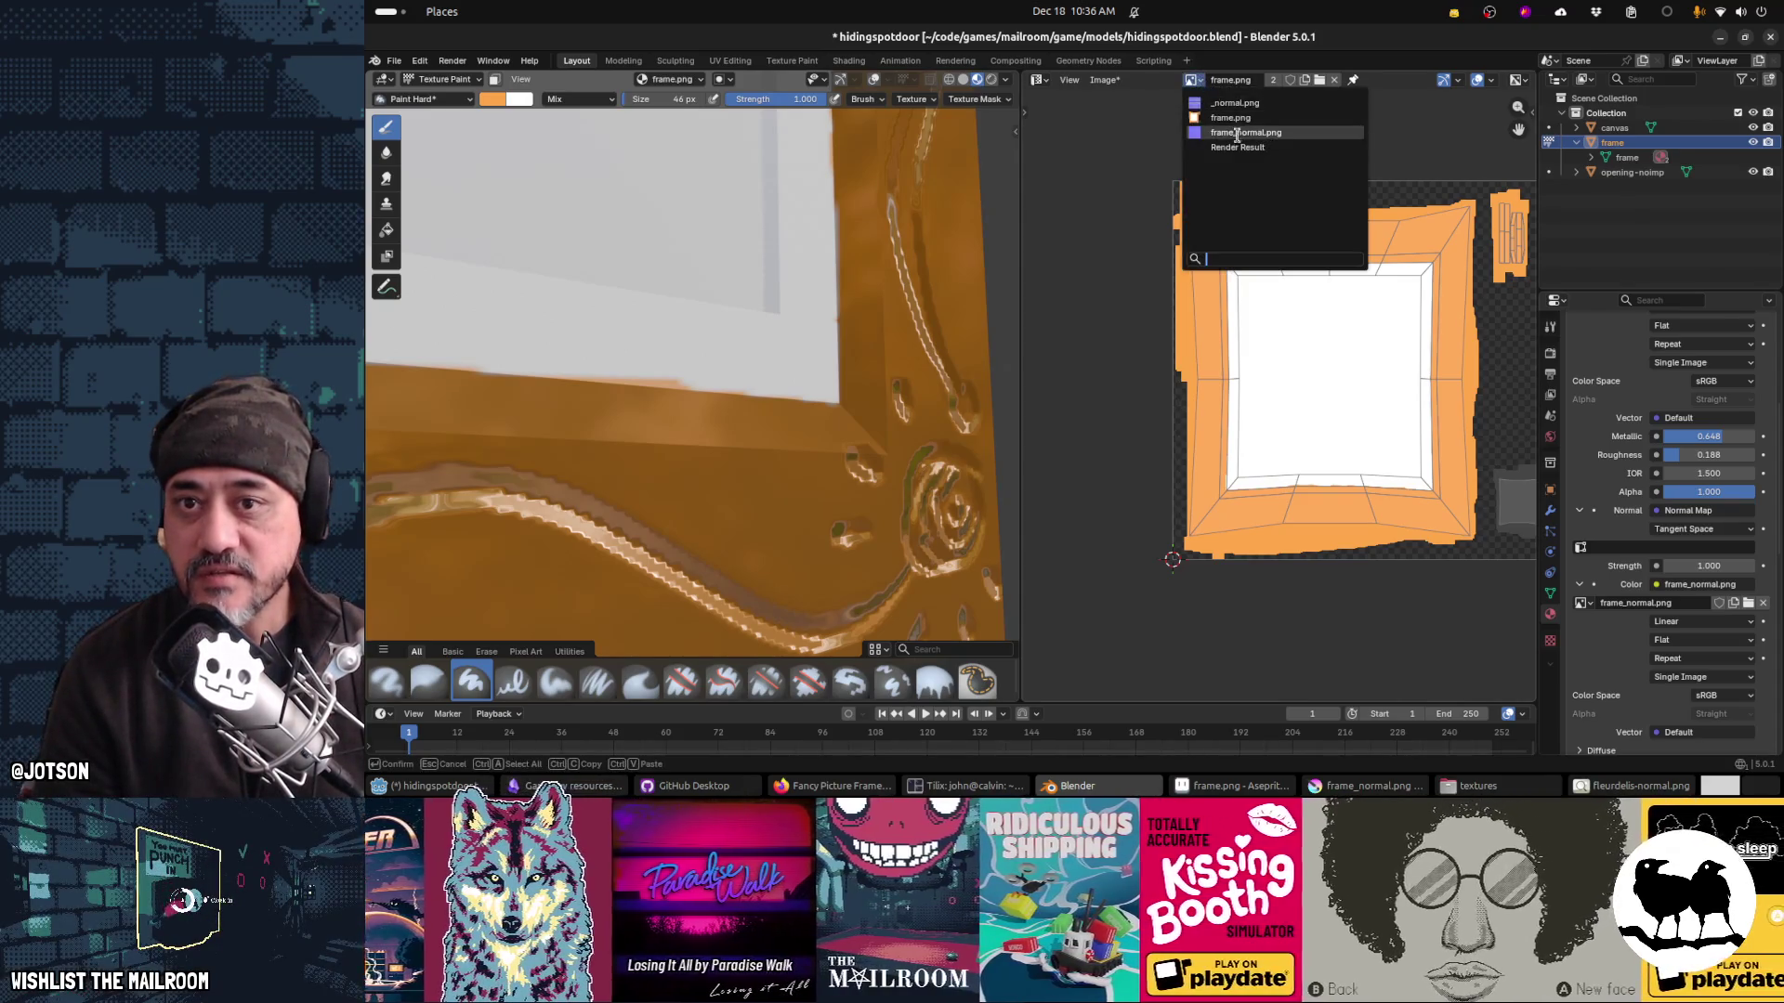
left_click(1111, 82)
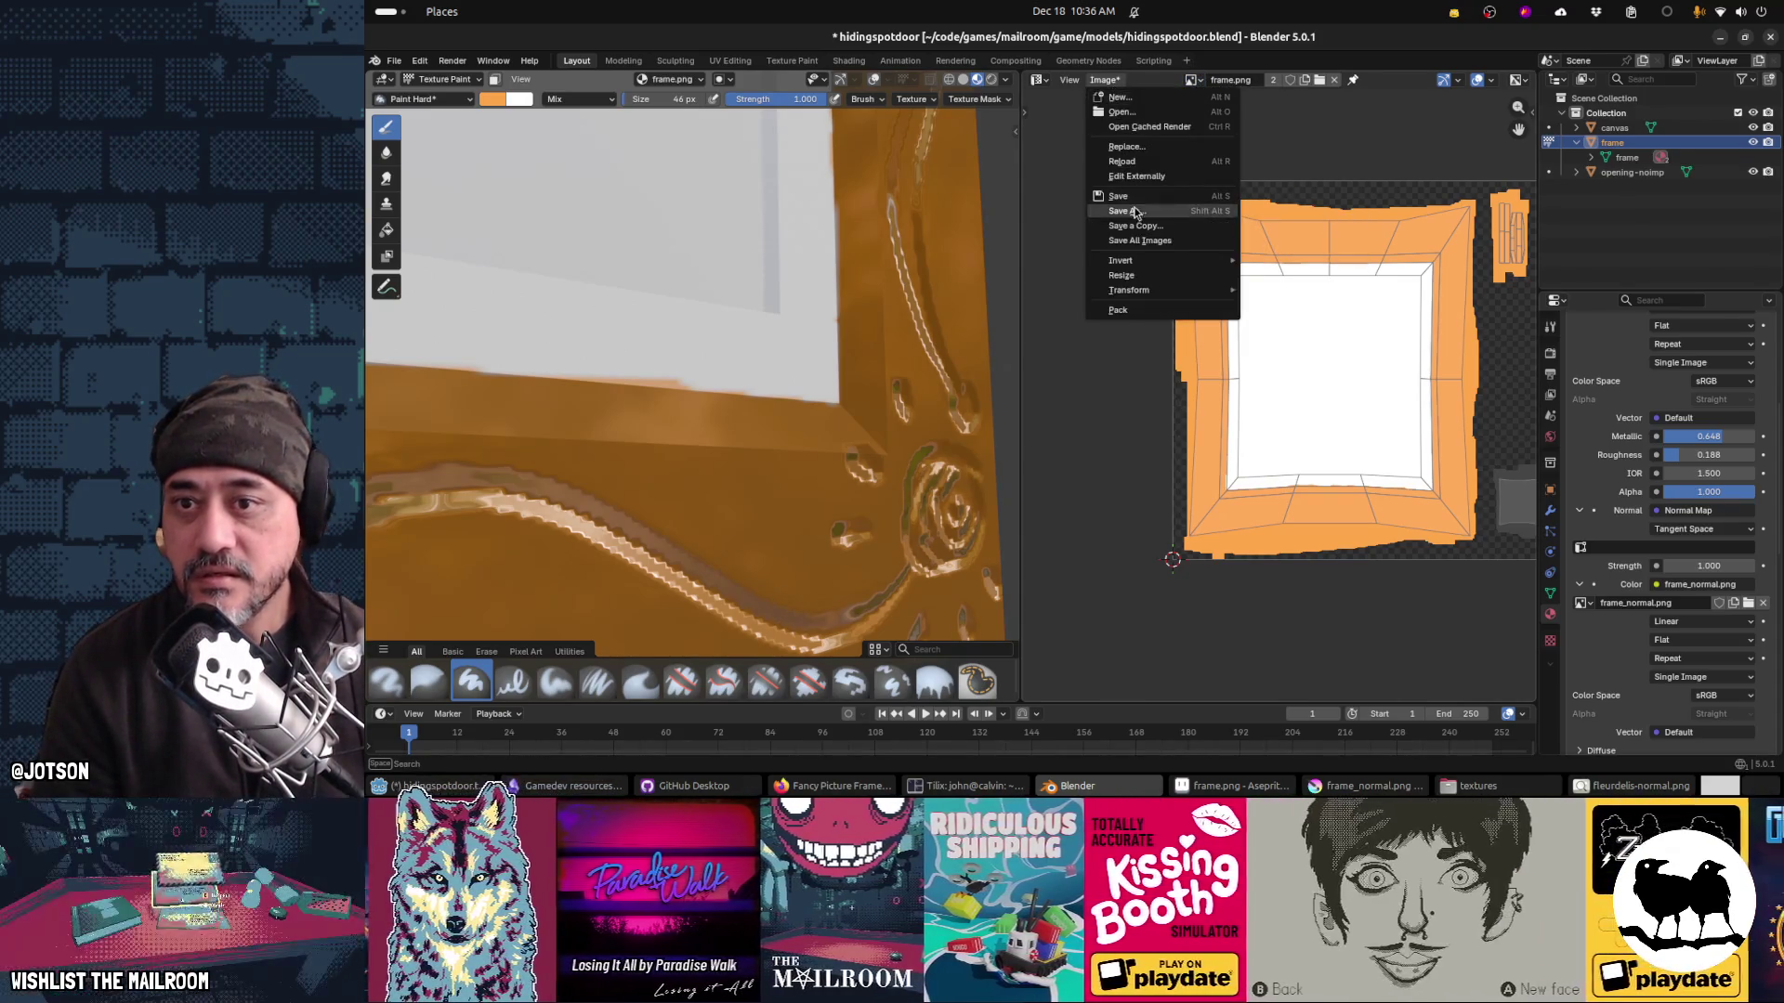
left_click(1122, 196)
key("alt+Tab")
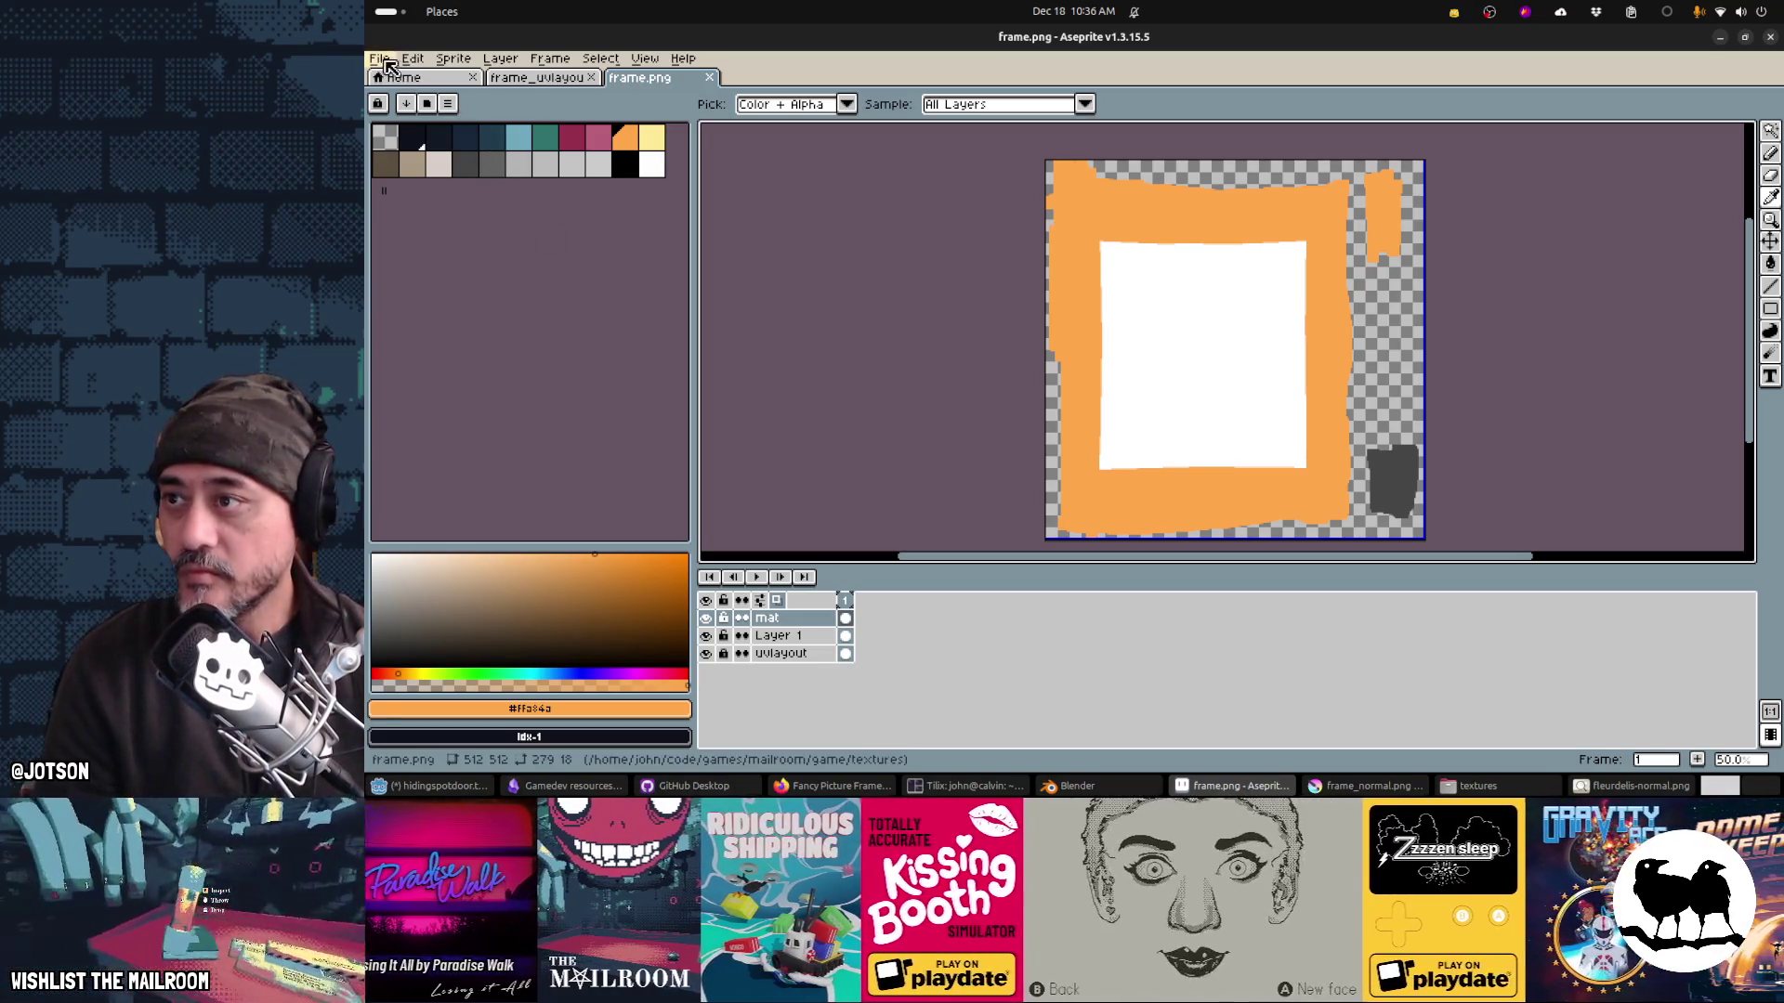
Step: Close the outdated frame.png in Aseprite and reopen the freshly saved version from recent files
left_click(379, 58)
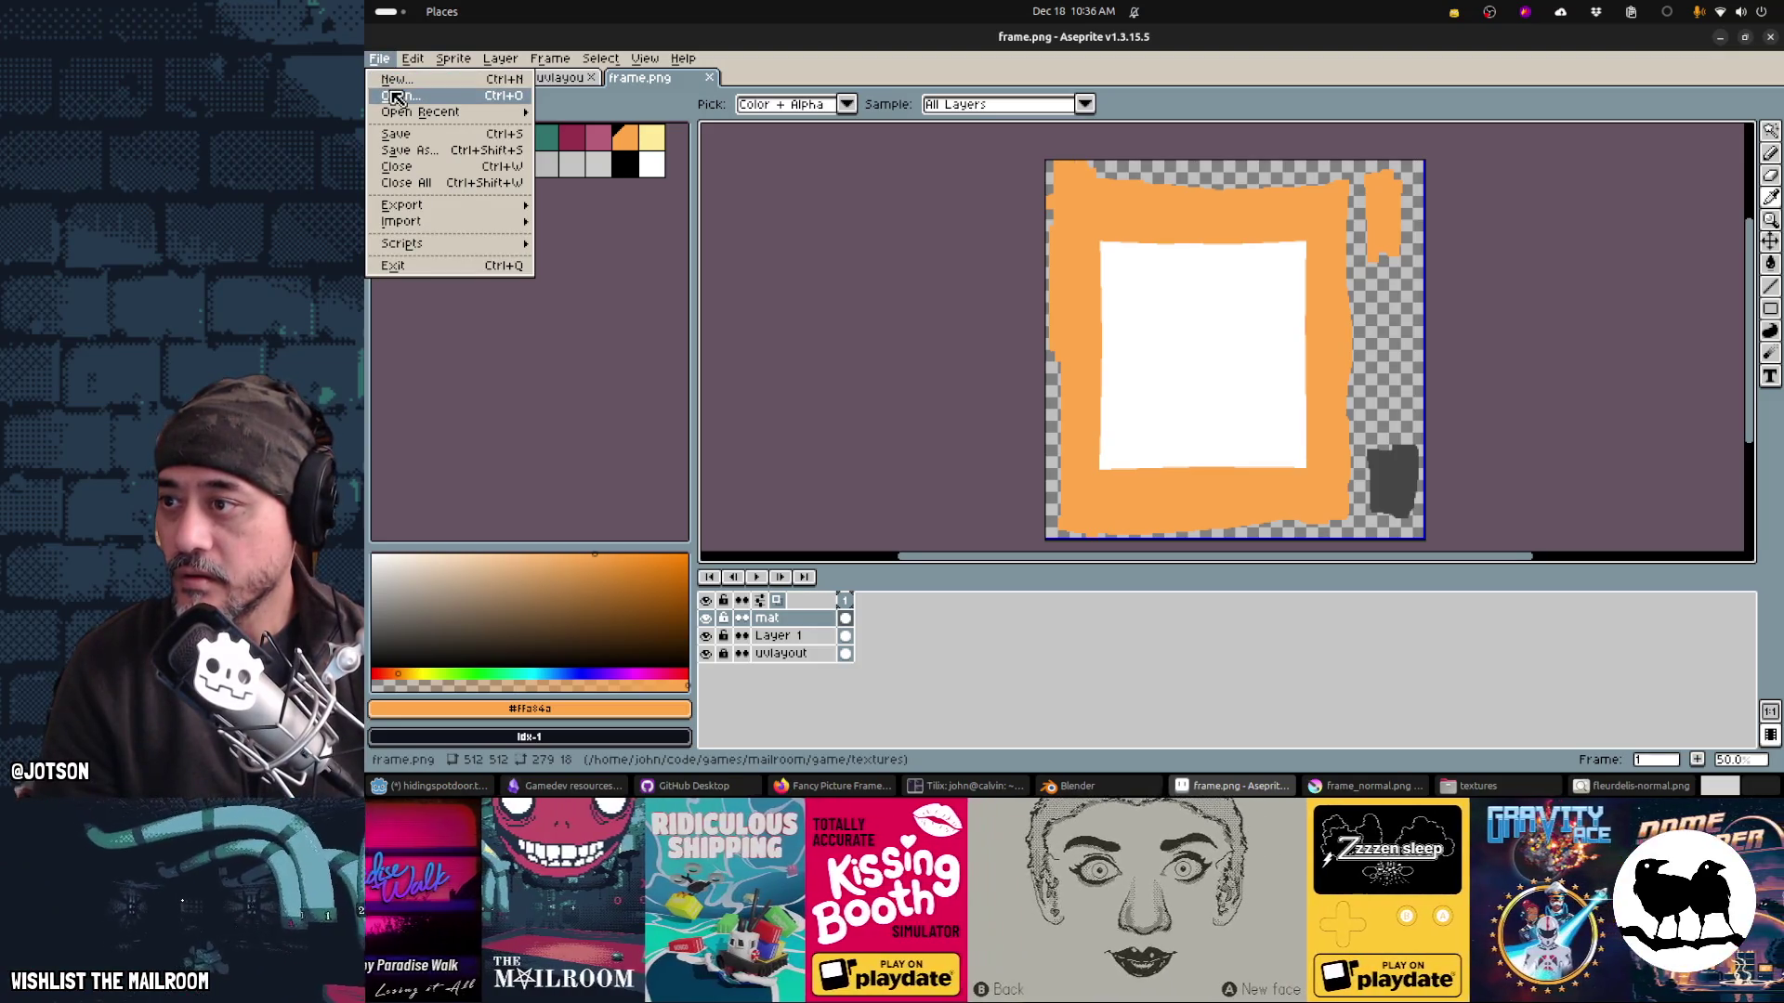
left_click(396, 166)
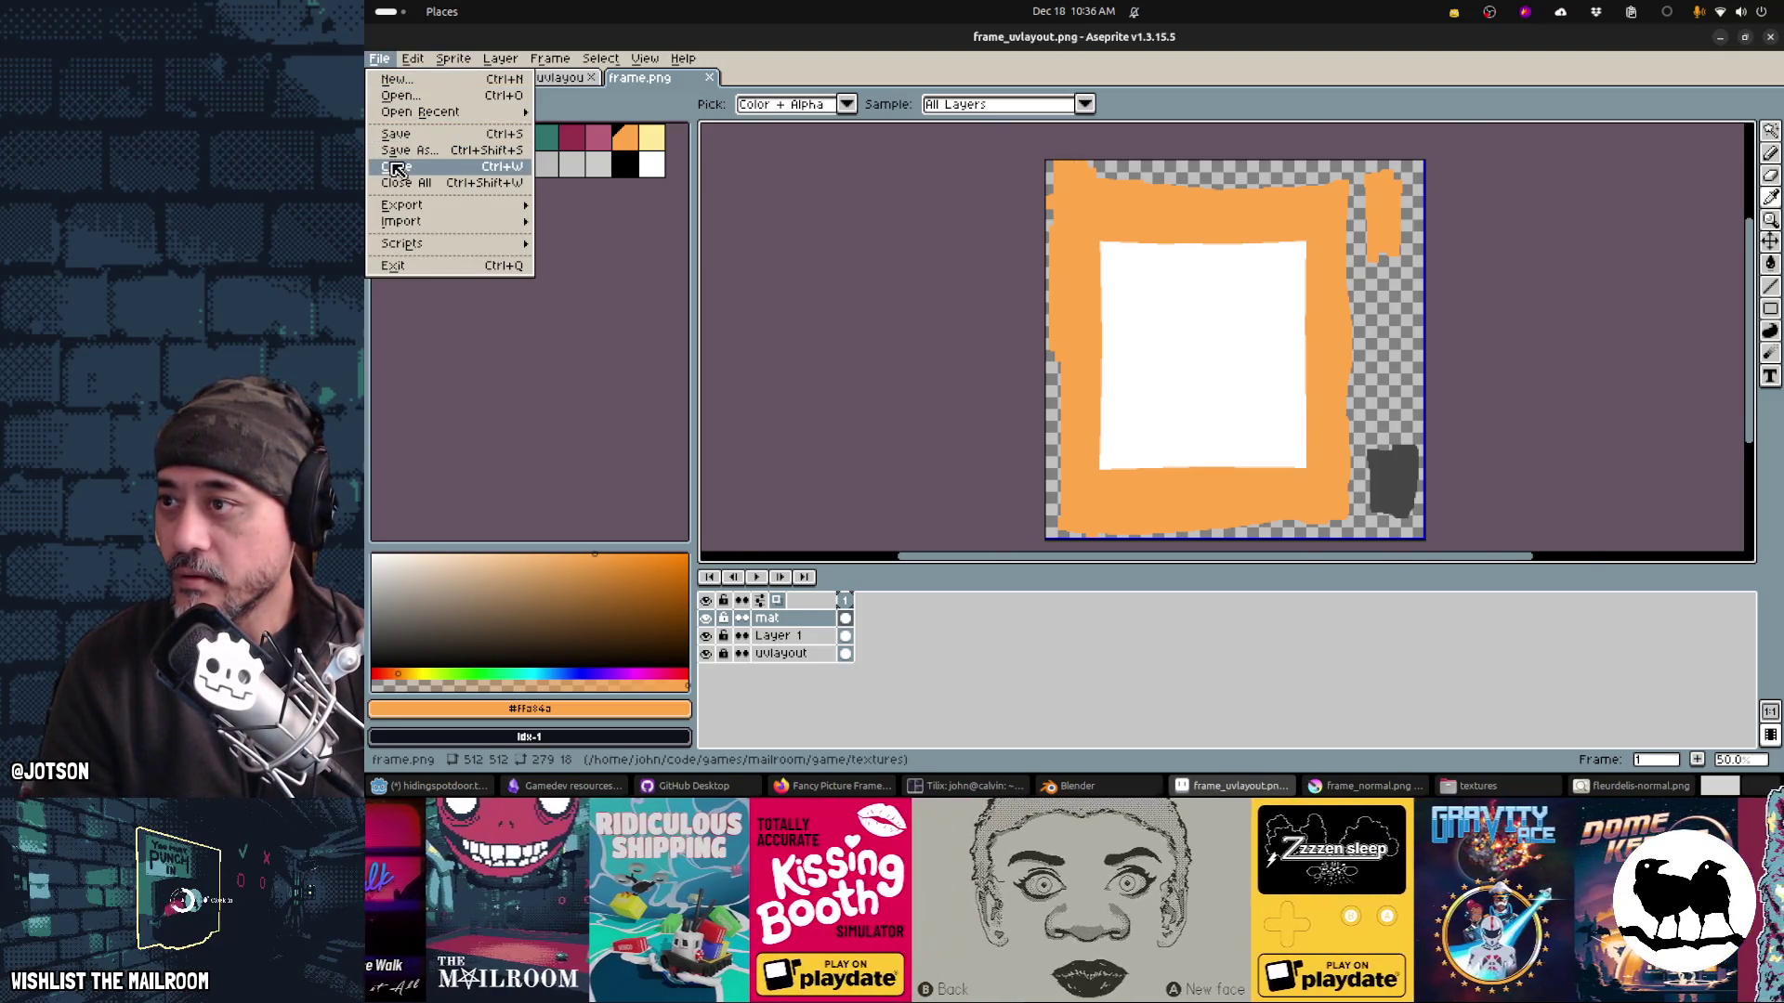
left_click(379, 59)
mouse_move(483, 113)
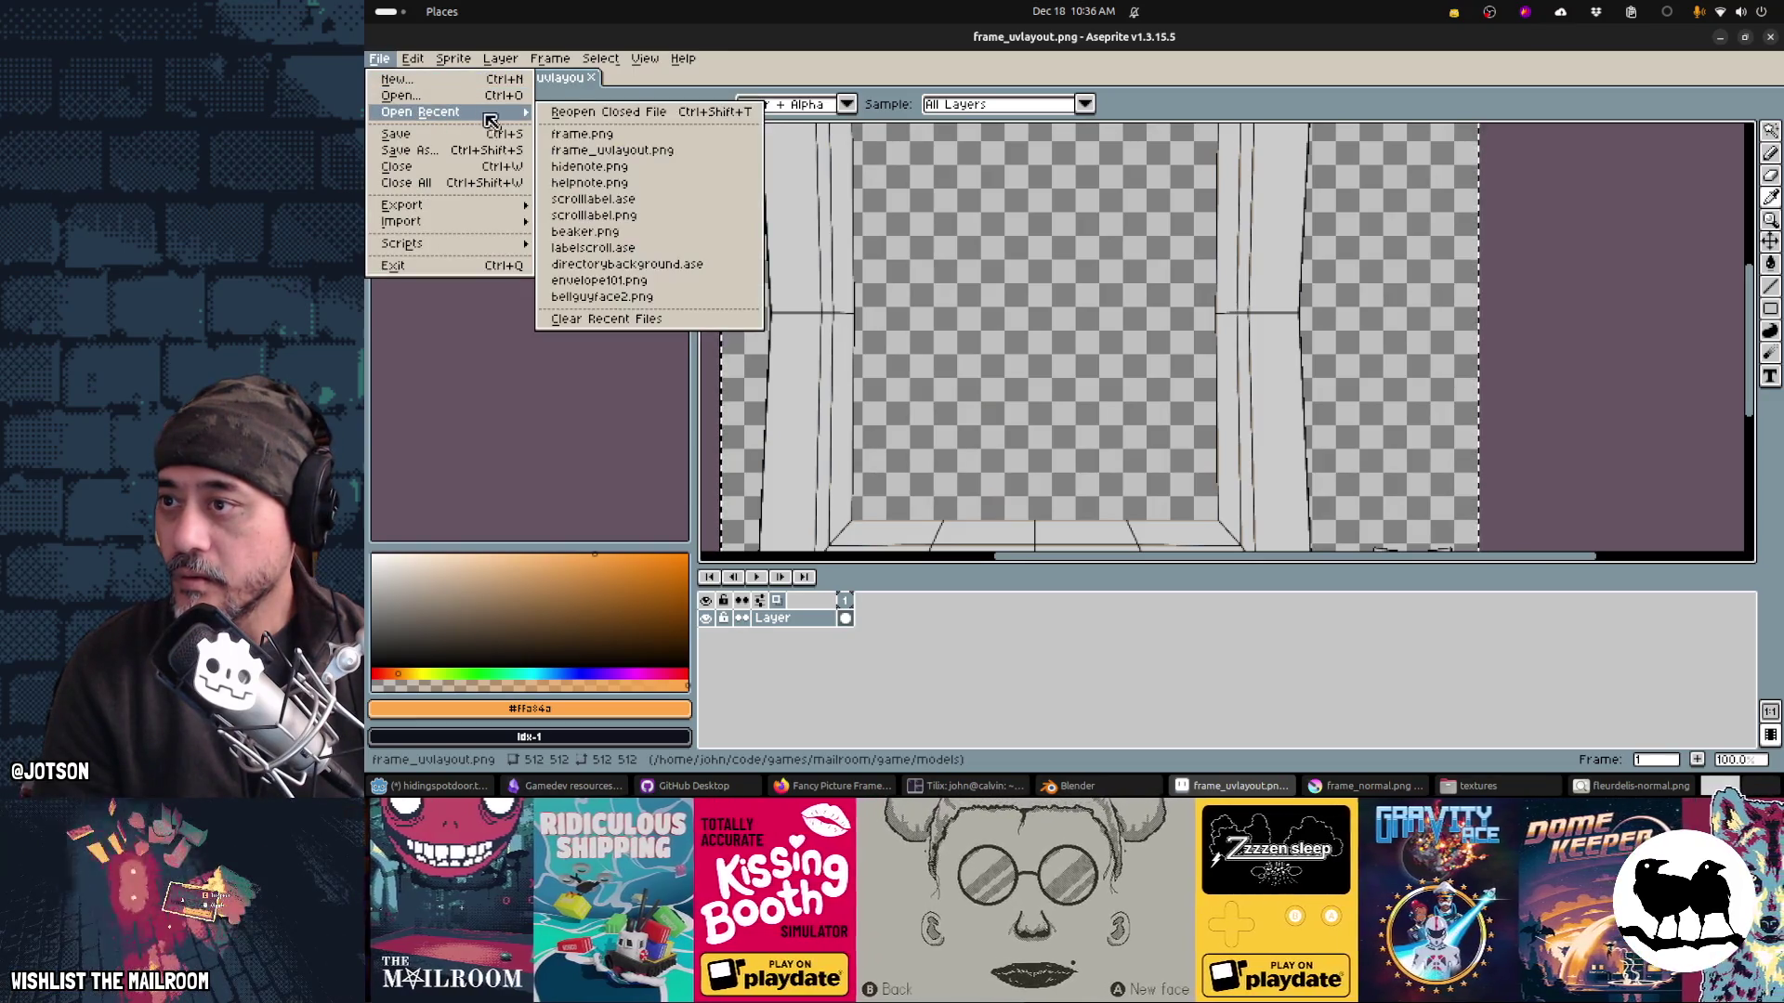
left_click(577, 135)
scroll(1042, 244, "down", 1)
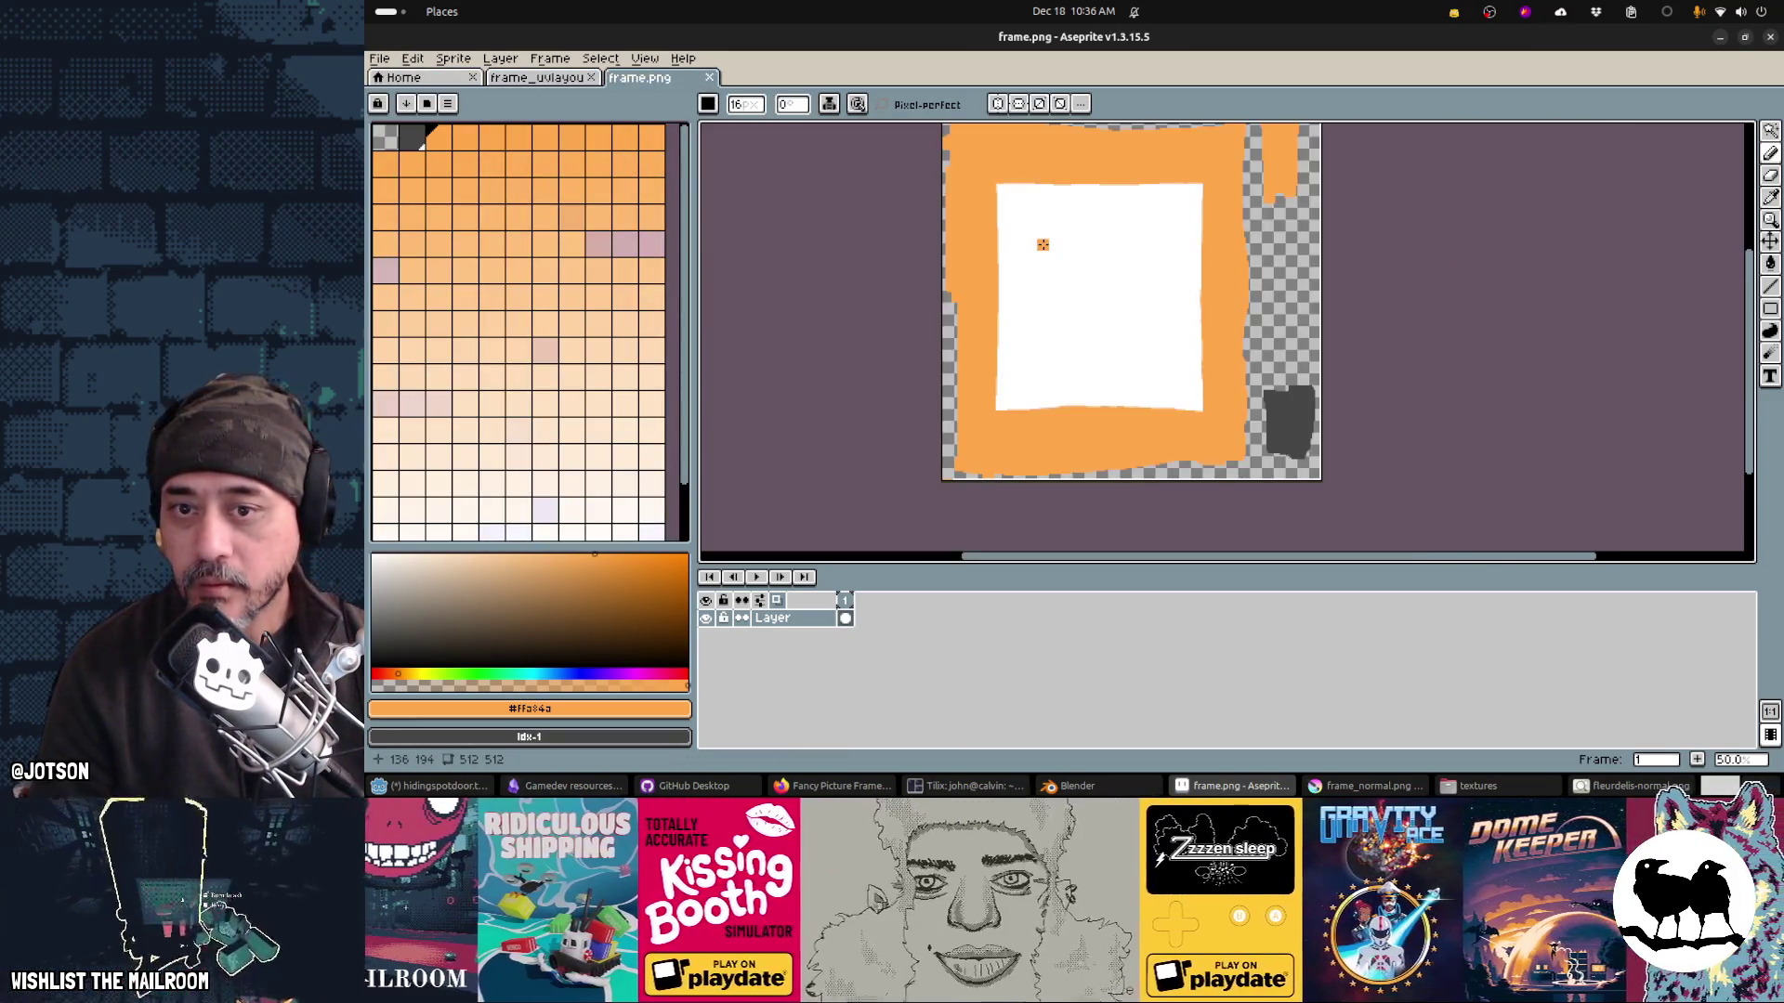
scroll(1170, 436, "up", 4)
Step: Draw a straight white line along the panel edge, undo a stray stroke, and save frame.png
mouse_move(1032, 410)
left_mouse_down()
mouse_move(1274, 403)
mouse_move(1443, 436)
left_mouse_up()
left_click(1155, 270, "alt")
left_click(1108, 371)
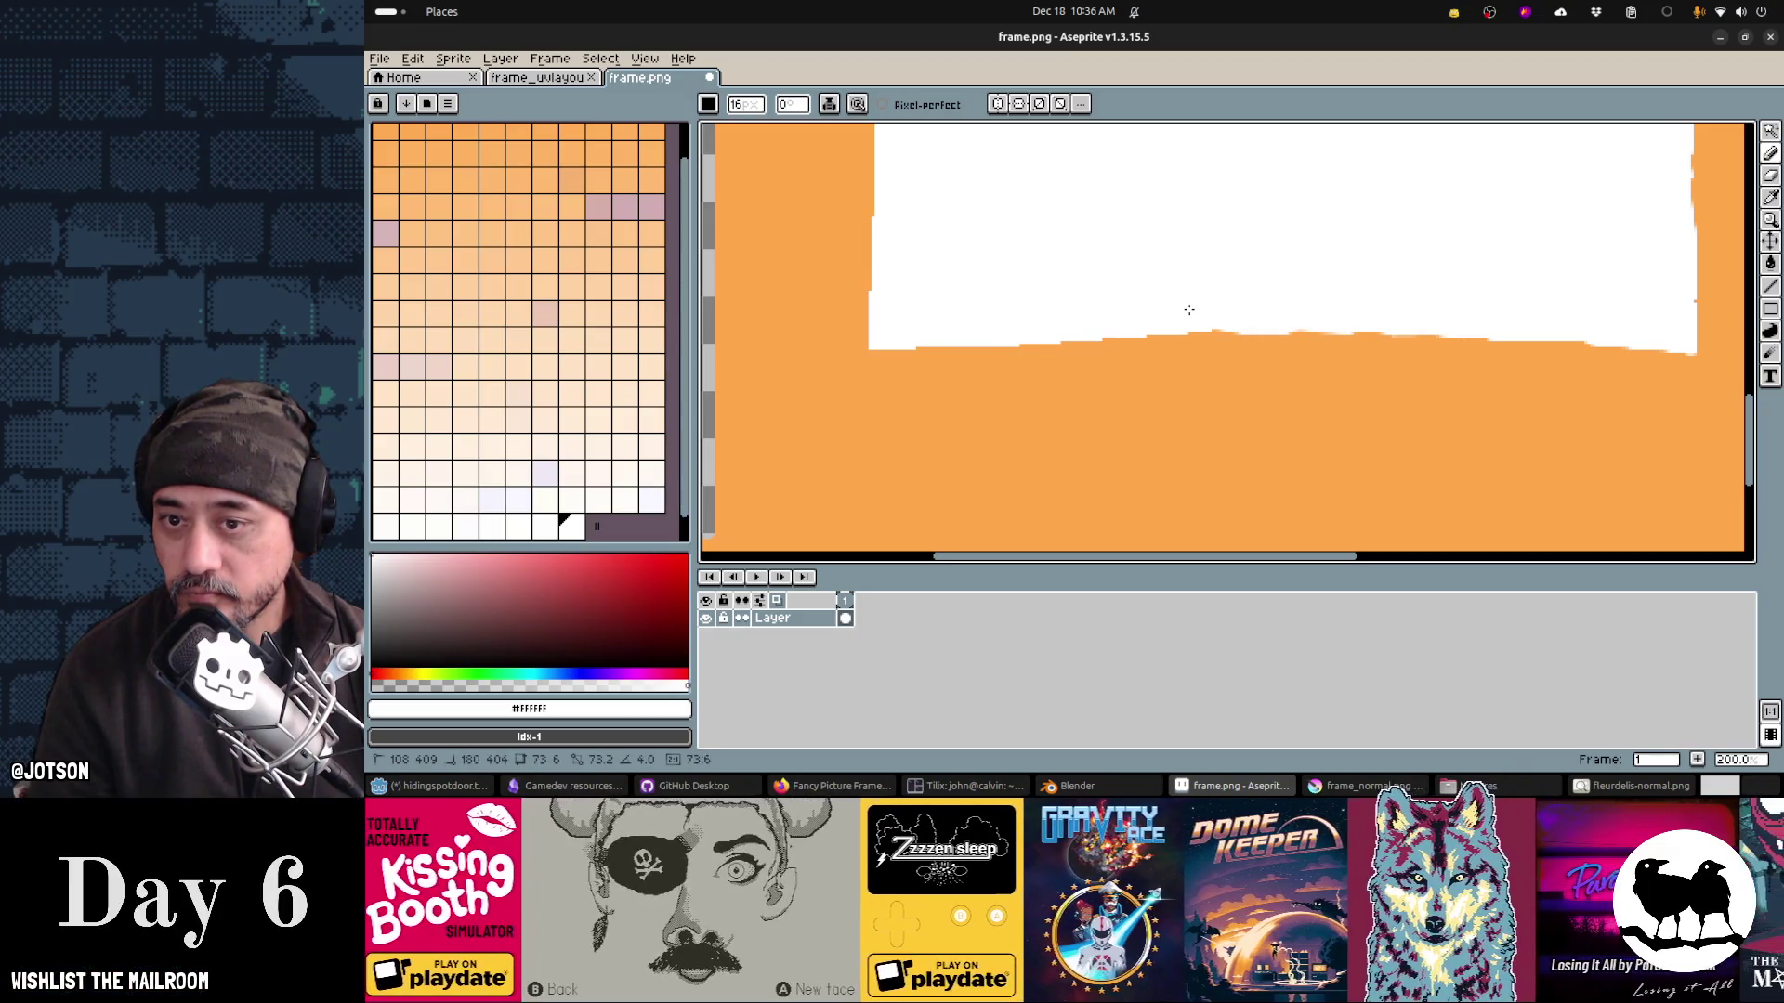
left_click(1258, 308, "shift")
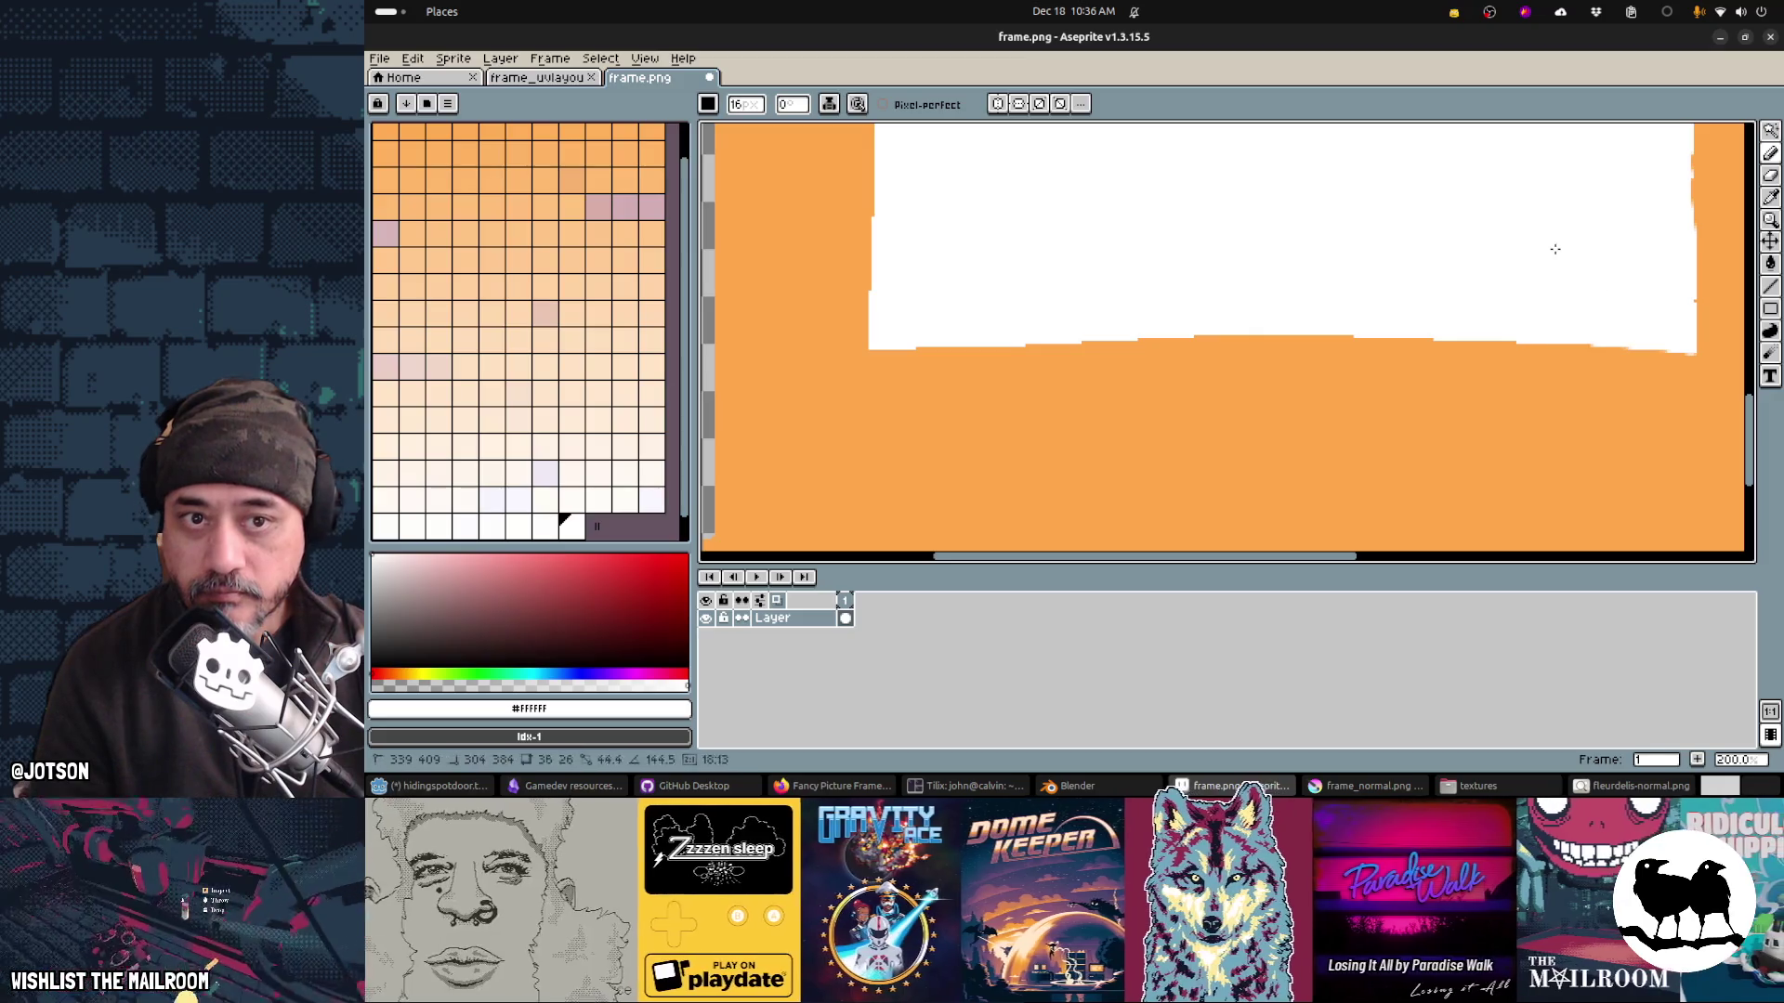
left_click_drag(1403, 432, 1523, 348)
key("ctrl+z")
left_click_drag(1558, 251, 1493, 290)
key("ctrl+s")
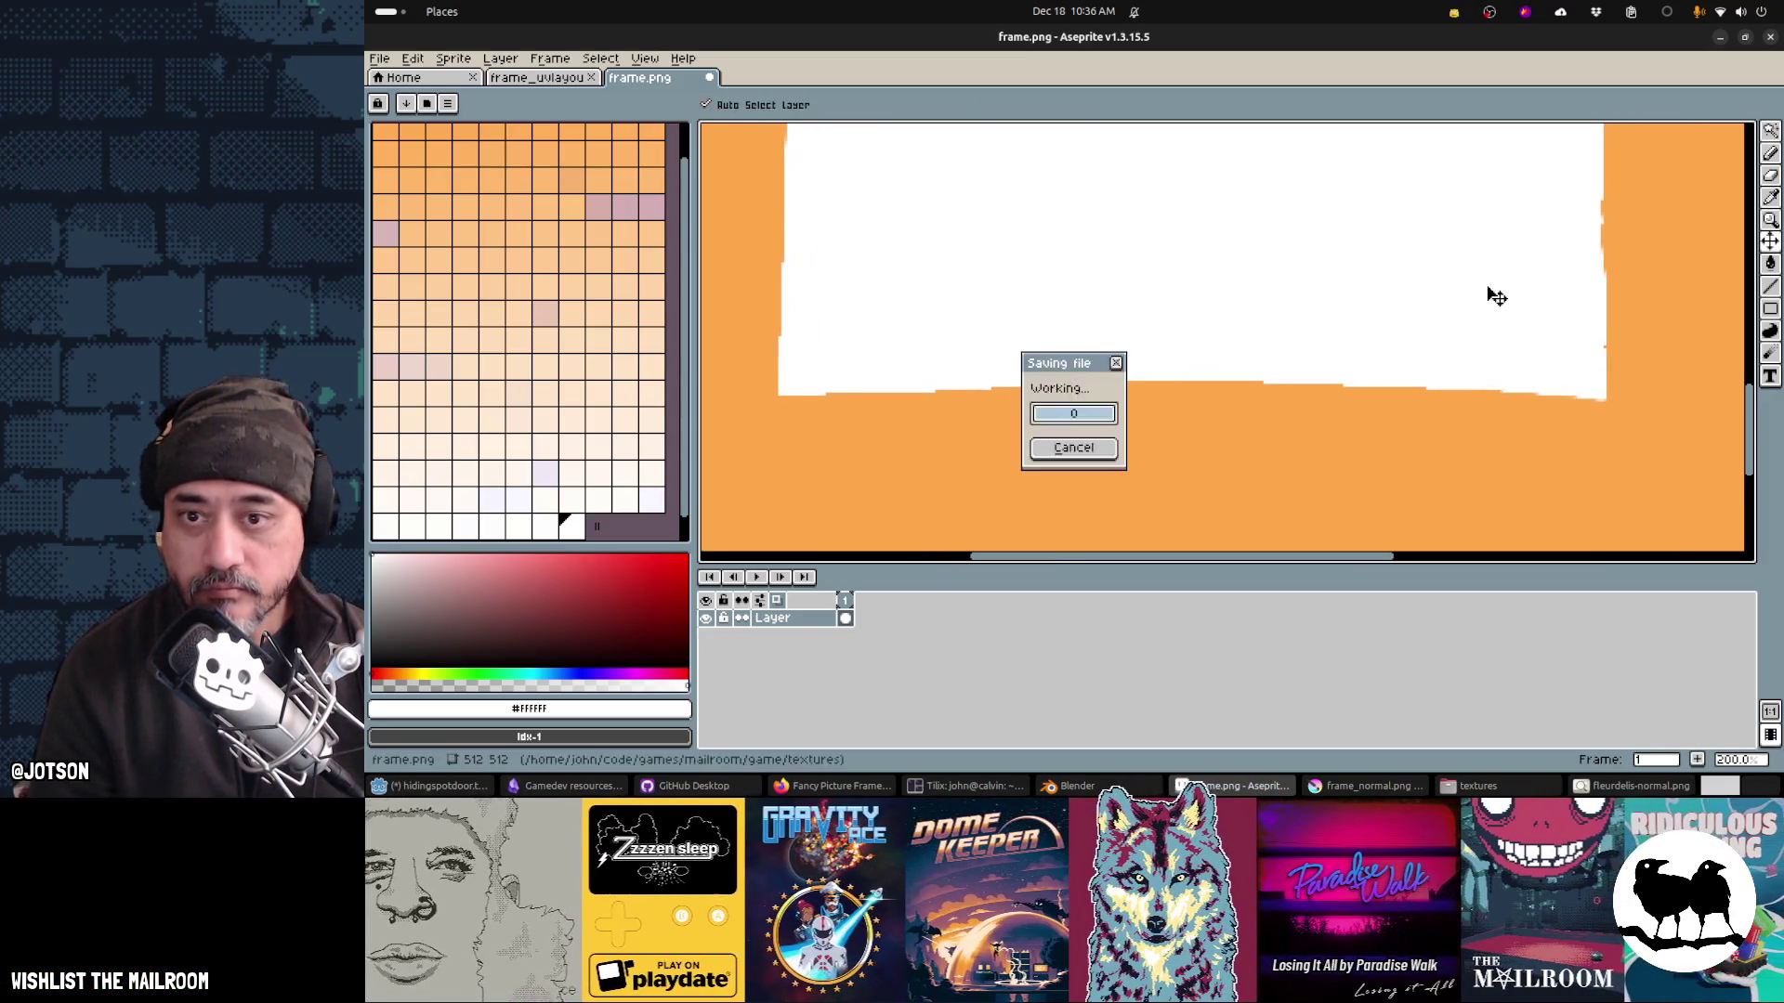
key("Return")
Step: Compare the updated texture on the Blender frame, orbiting around the whole frame
key("alt+Tab")
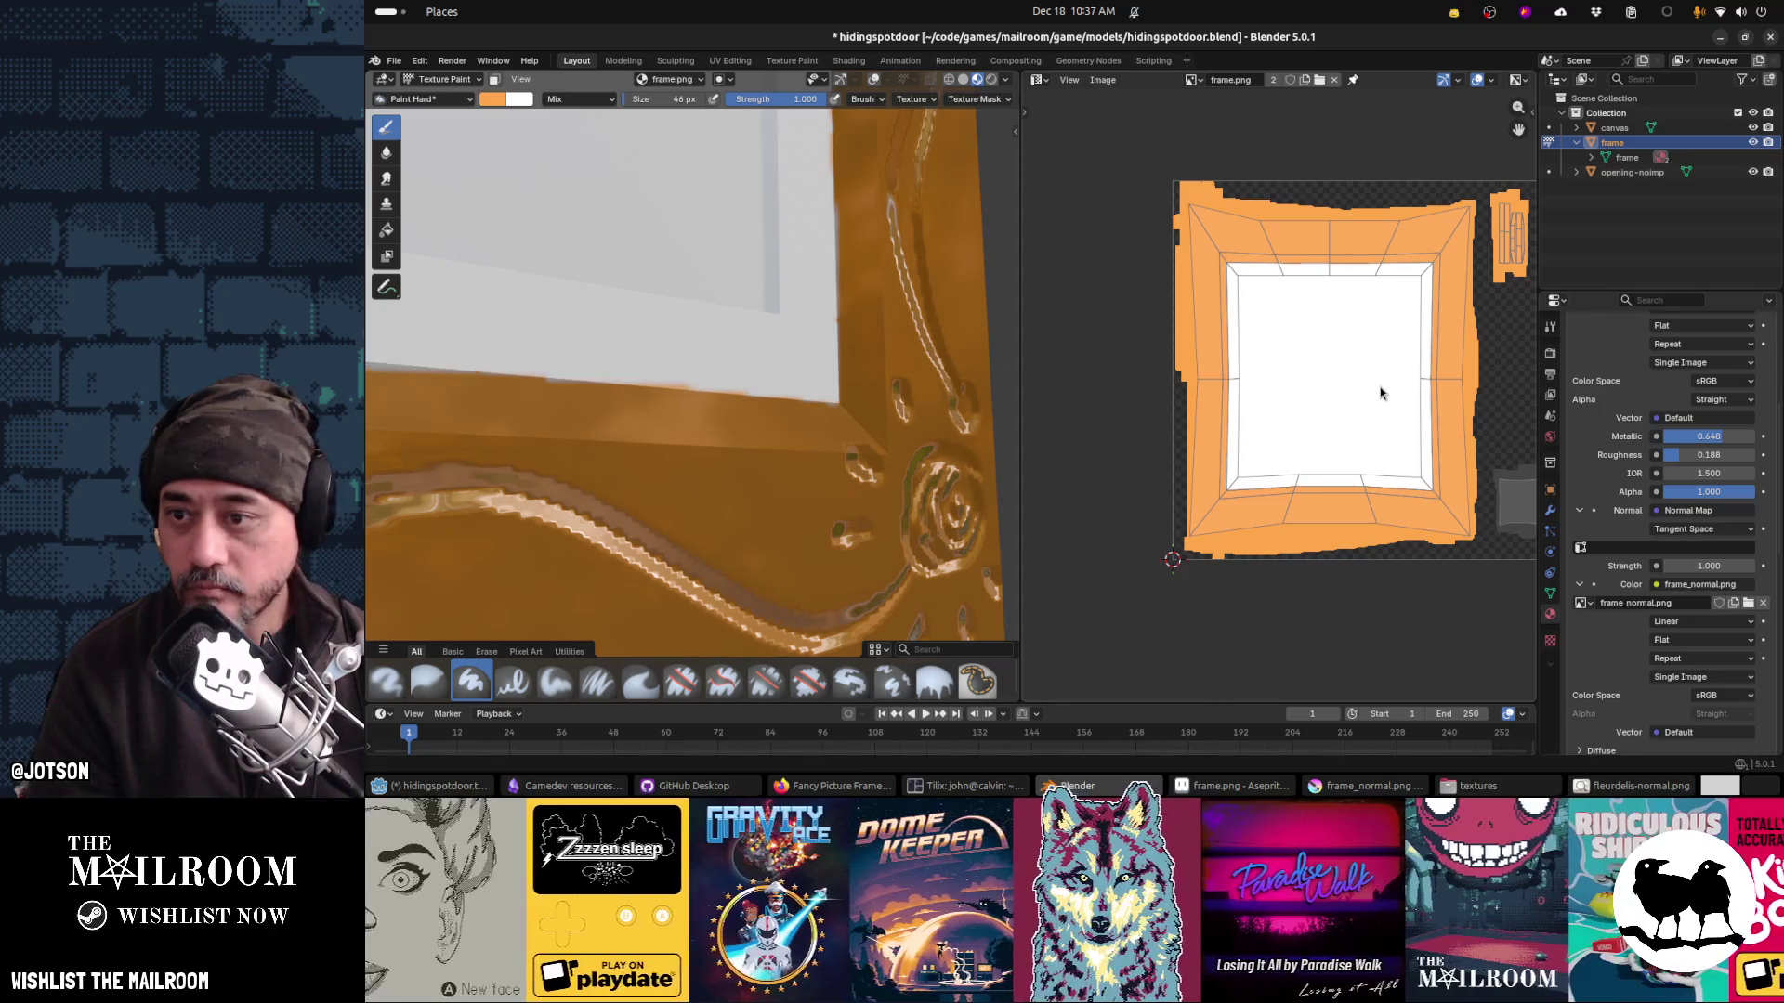
key("alt+Tab")
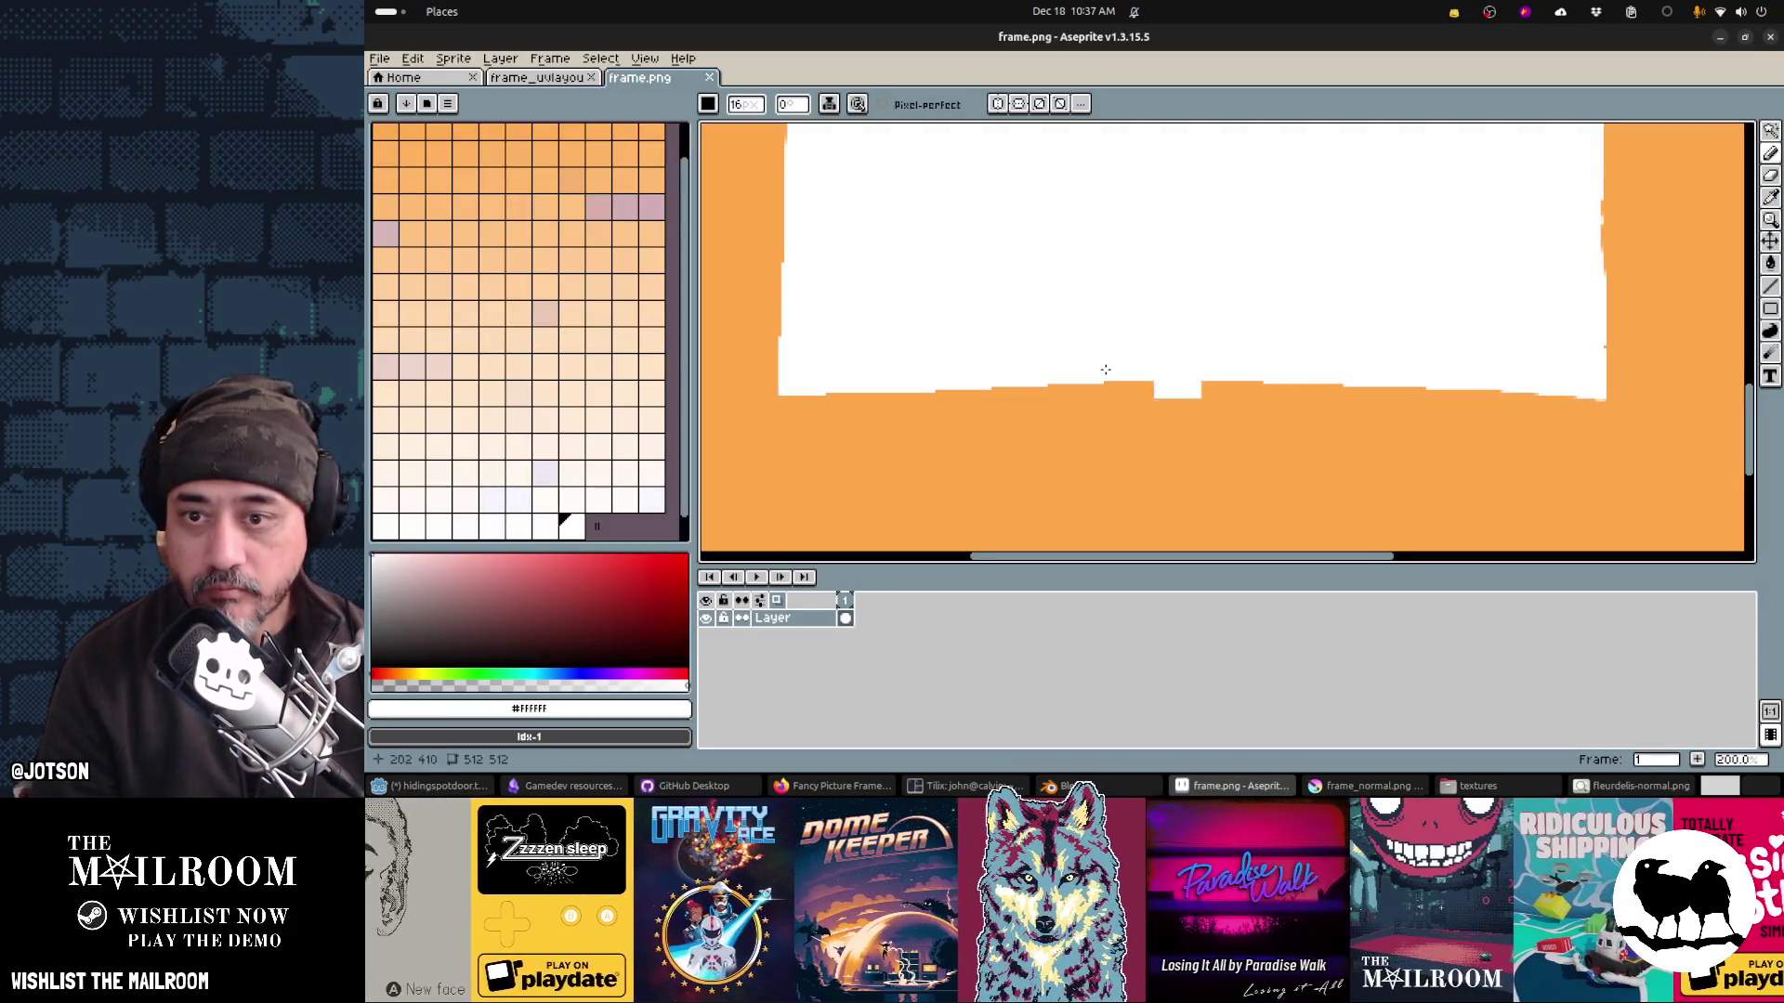
key("alt+Tab")
mouse_move(900, 363)
left_mouse_down()
mouse_move(707, 365)
mouse_move(783, 372)
mouse_move(807, 405)
left_mouse_up()
scroll(783, 370, "down", 2)
scroll(806, 405, "down", 1)
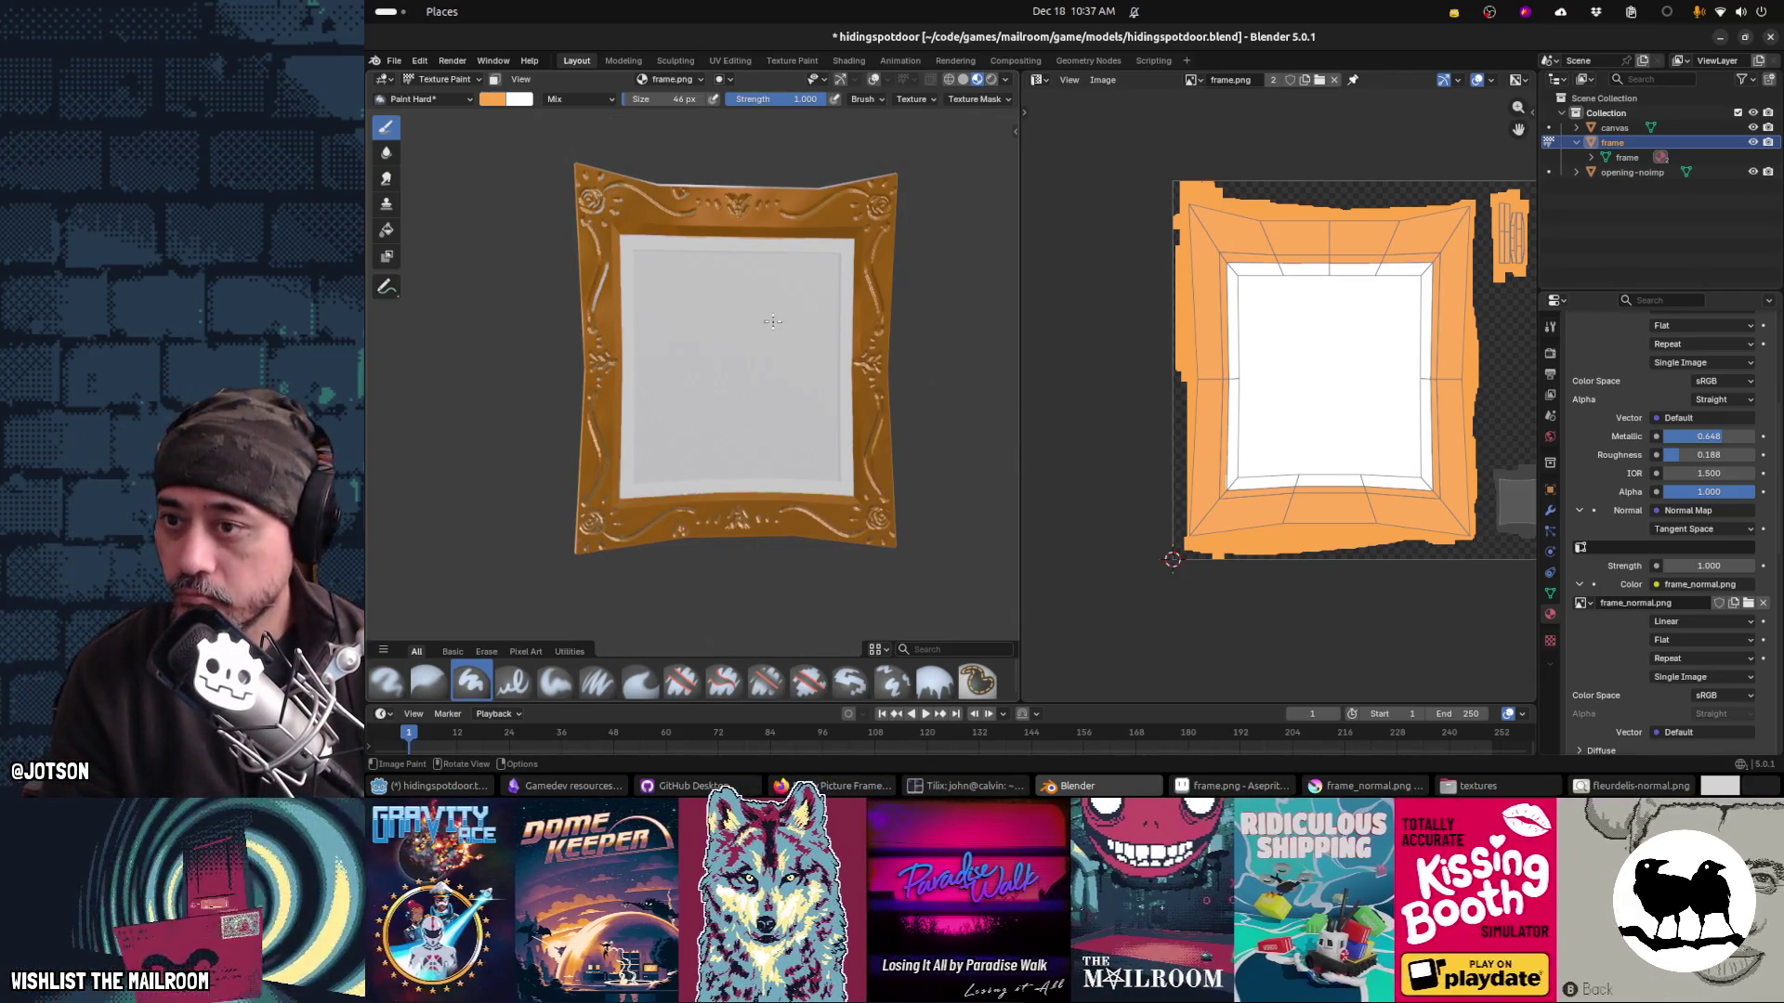
Step: Draw a vertical white line along the panel's right edge in frame.png
key("alt+Tab")
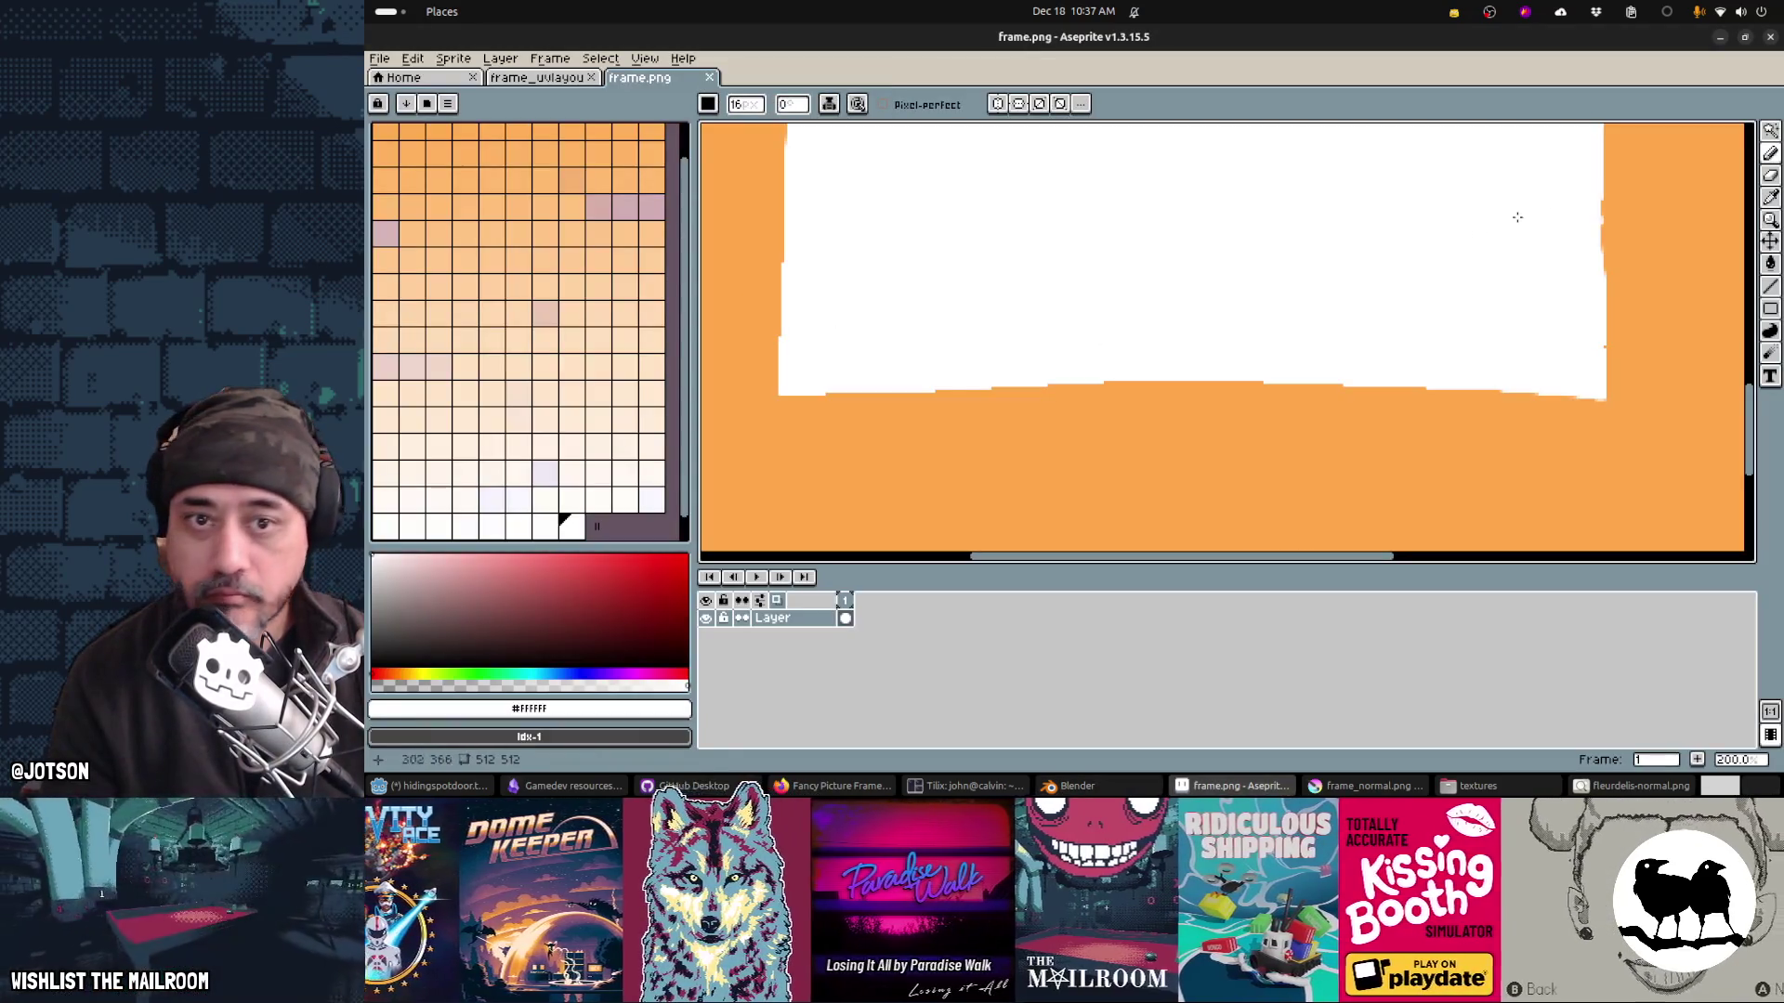
left_click_drag(1446, 238, 1123, 350)
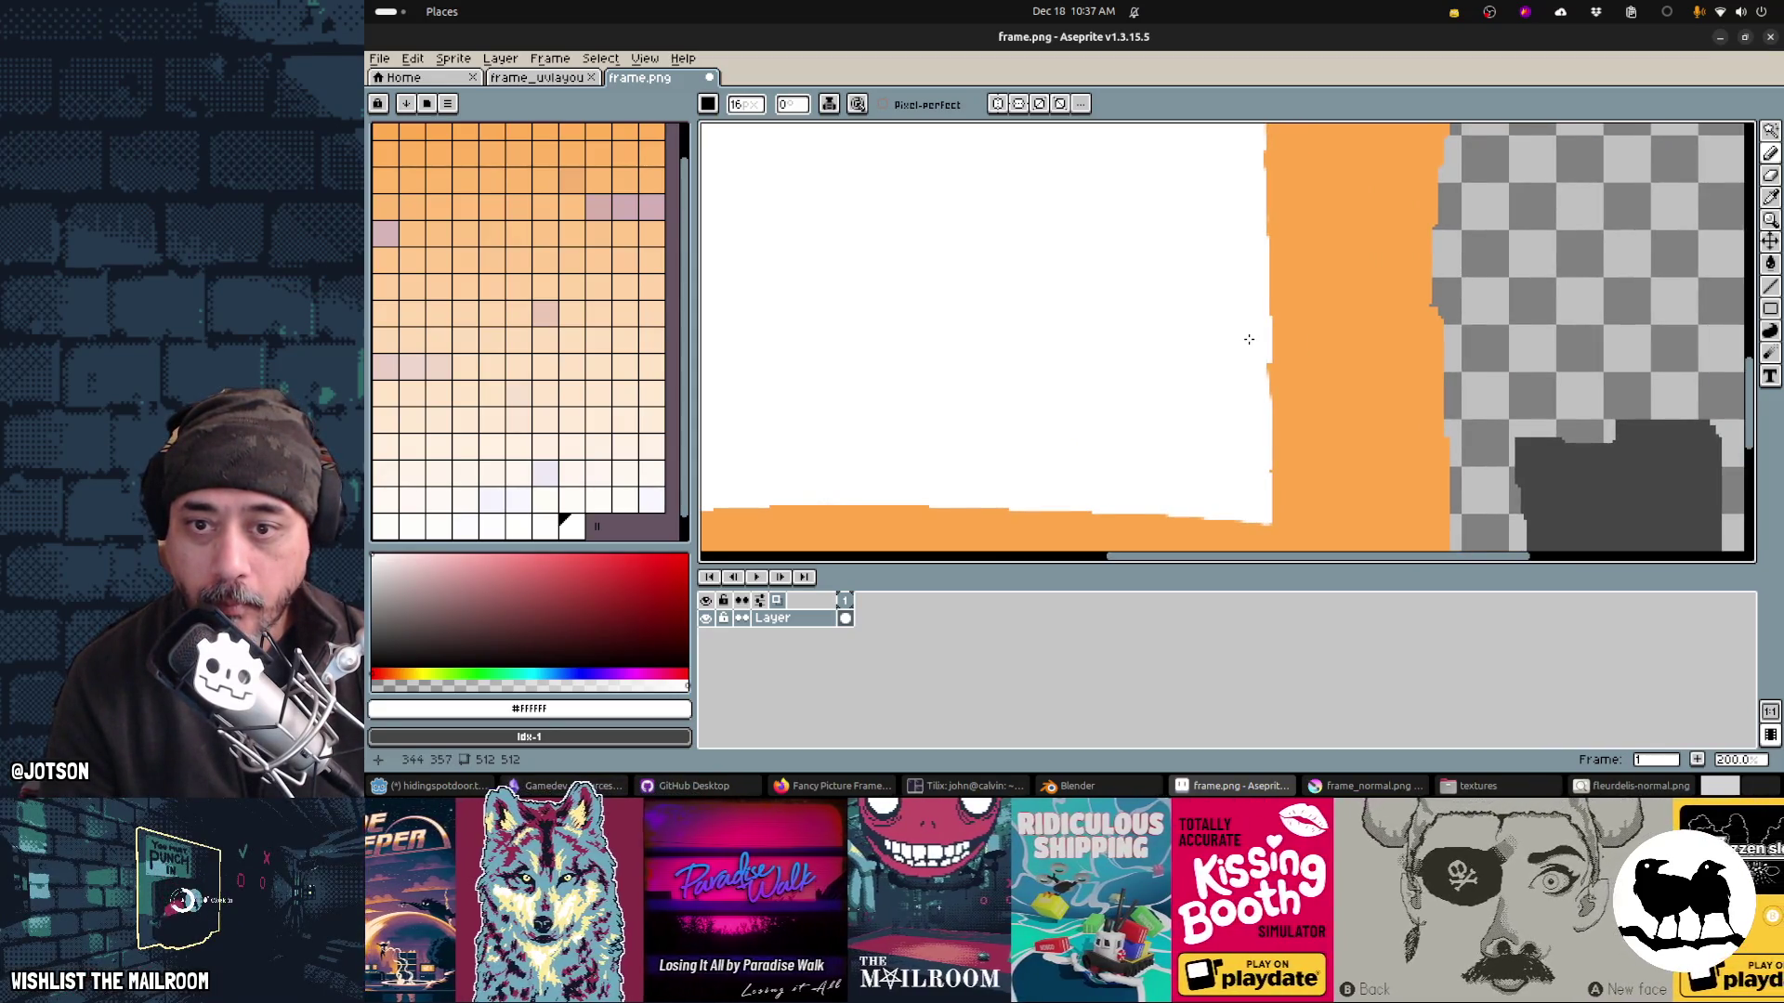
left_click_drag(1247, 340, 1252, 470)
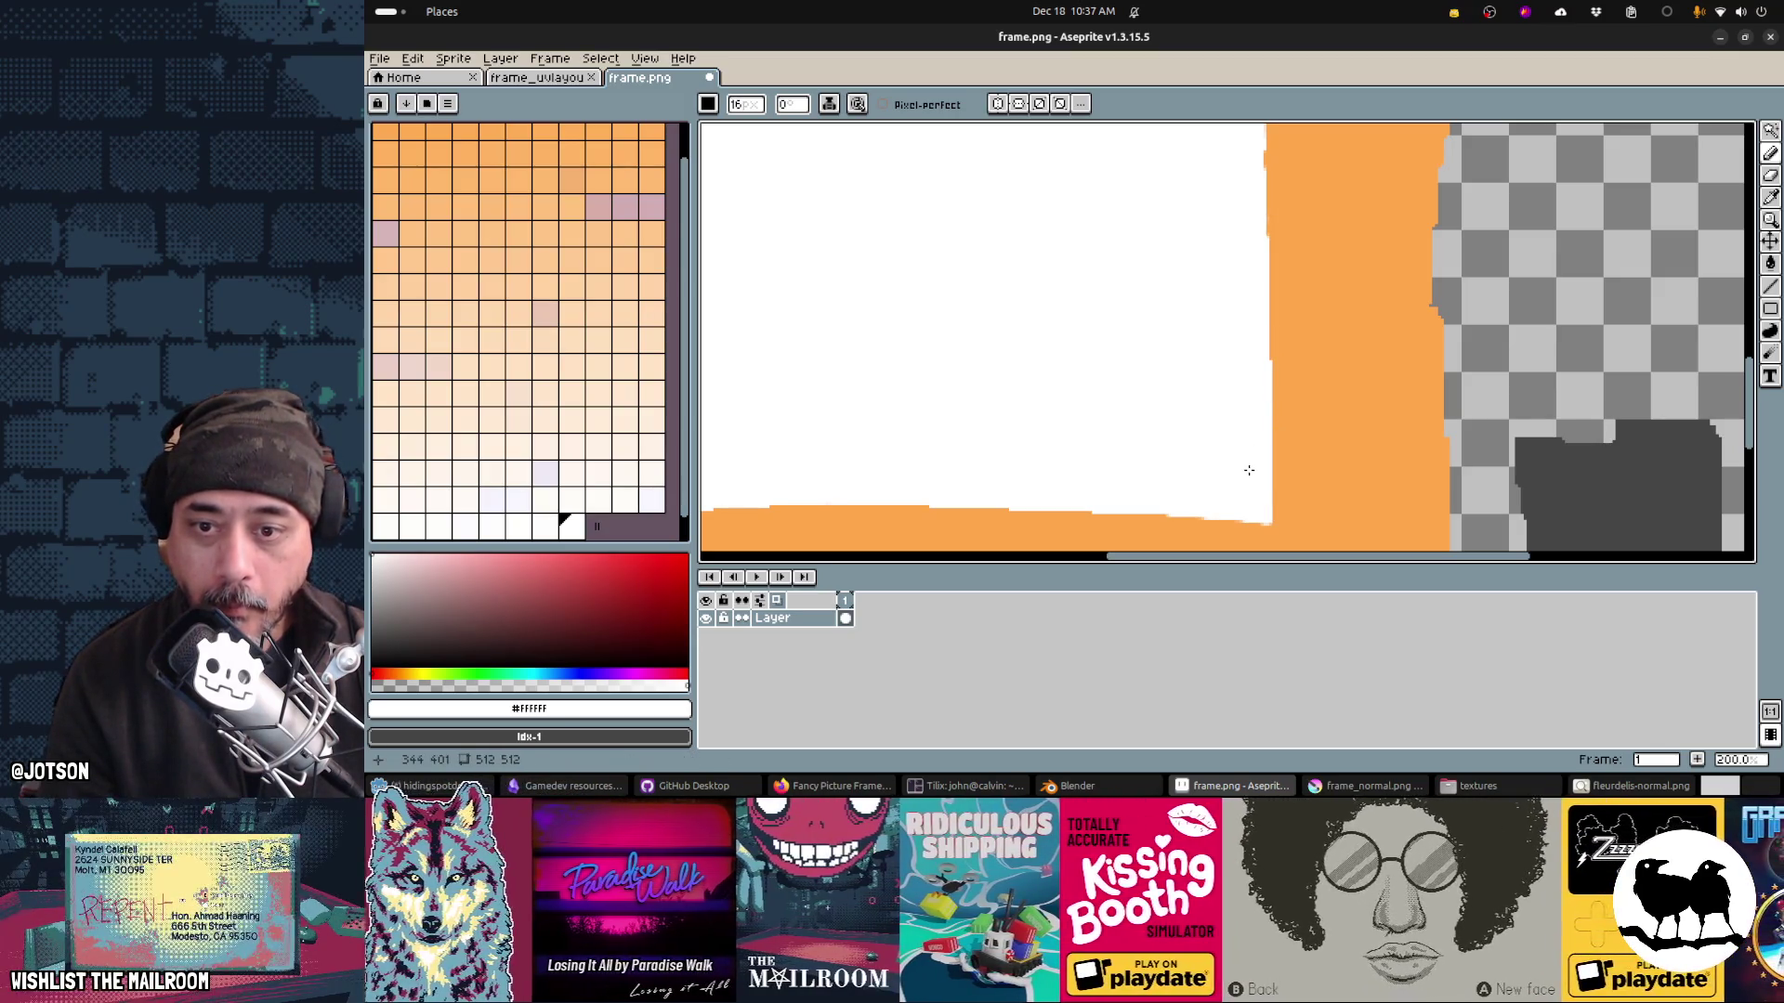
scroll(1187, 505, "up", 5)
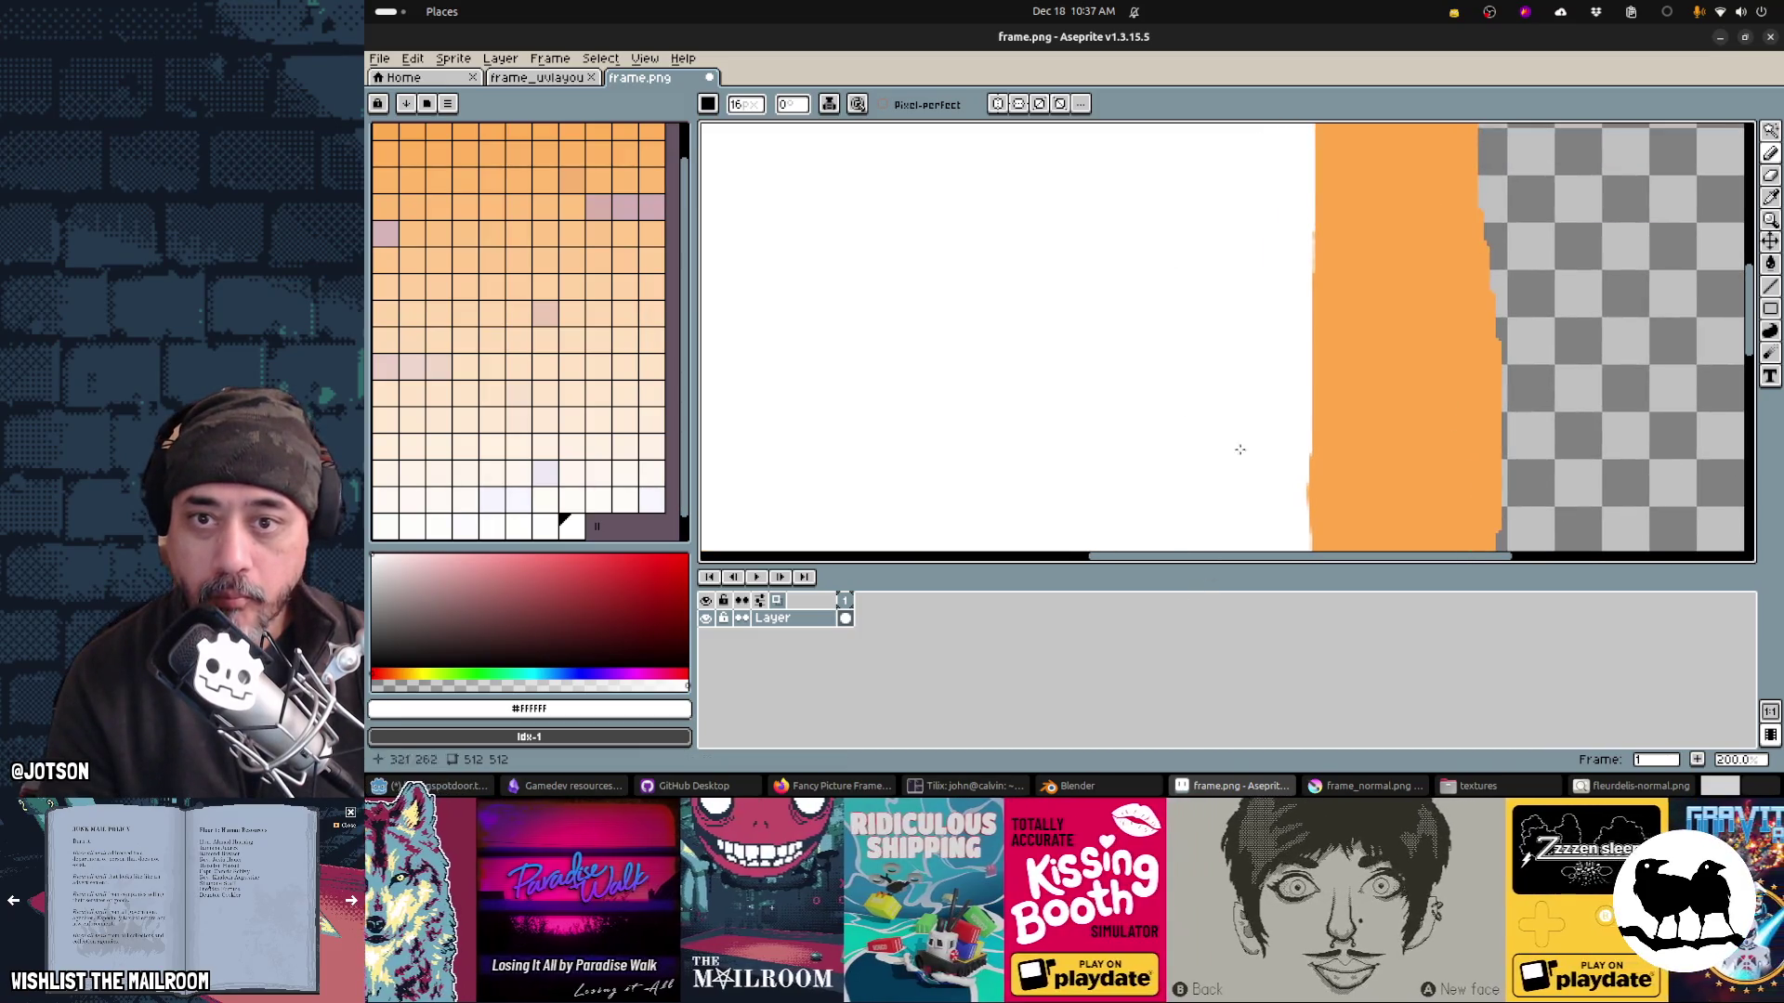
scroll(1298, 410, "up", 5)
scroll(1292, 451, "left", 5)
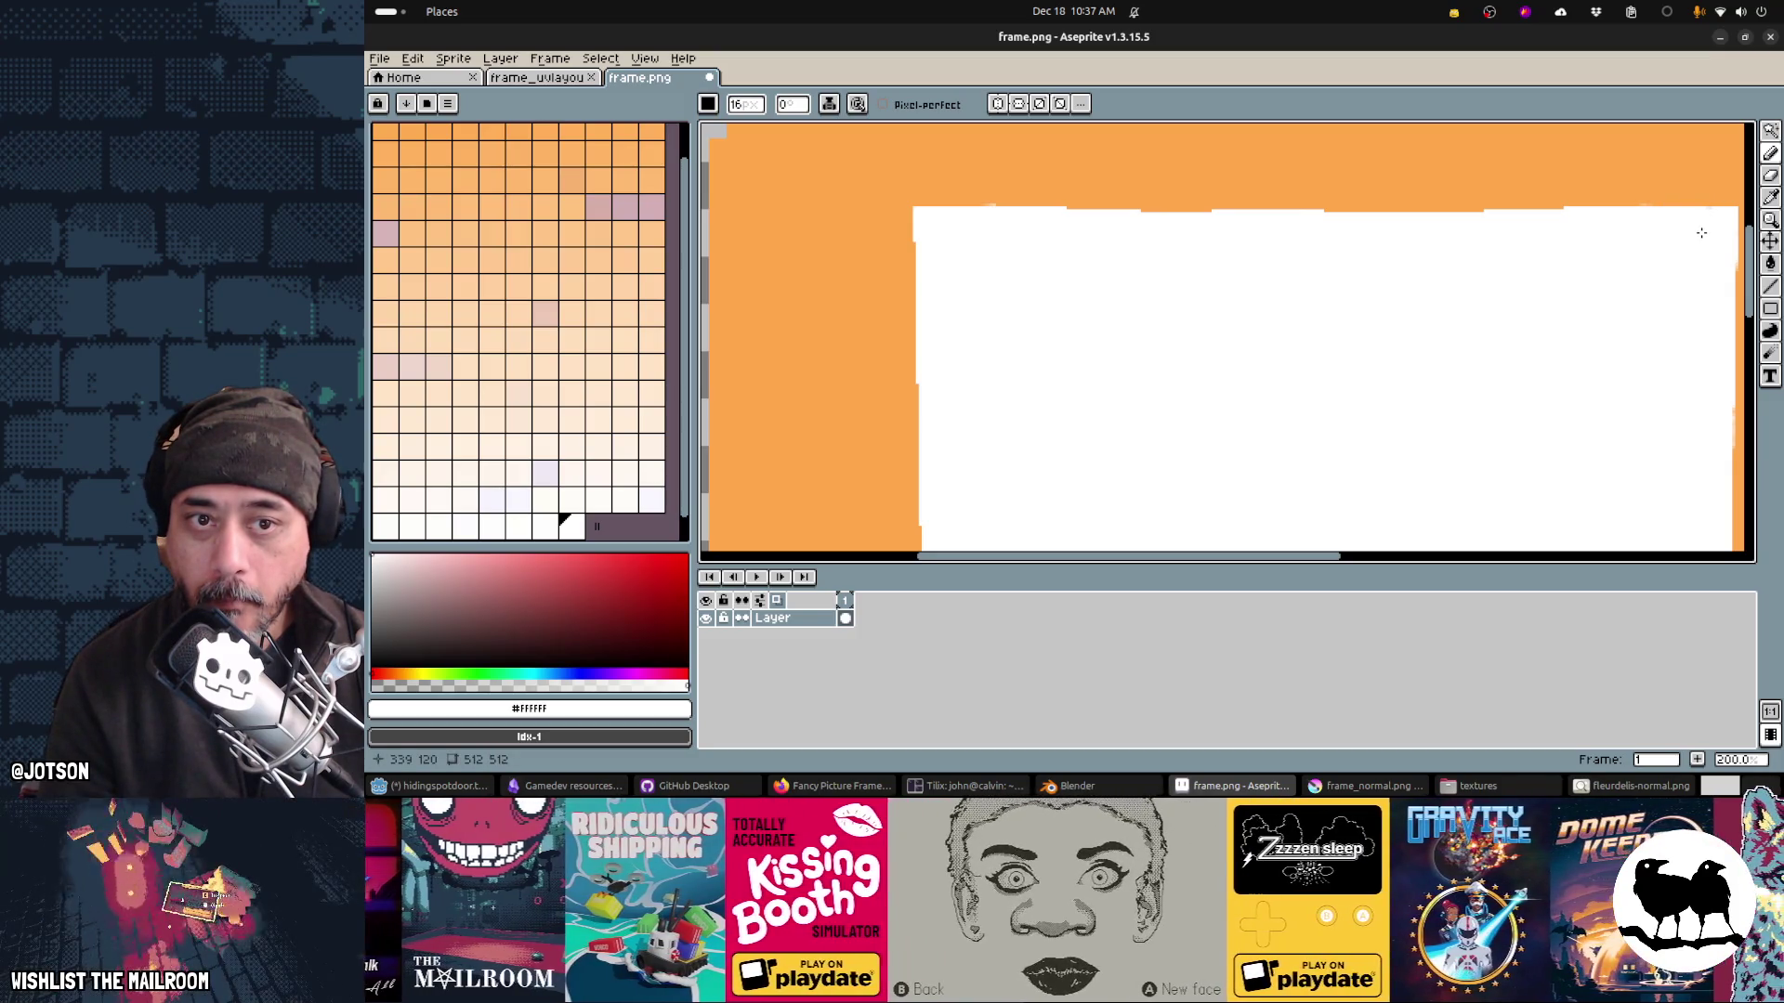
Step: Straighten the panel's top white edge with a line and save frame.png
key("alt+Tab")
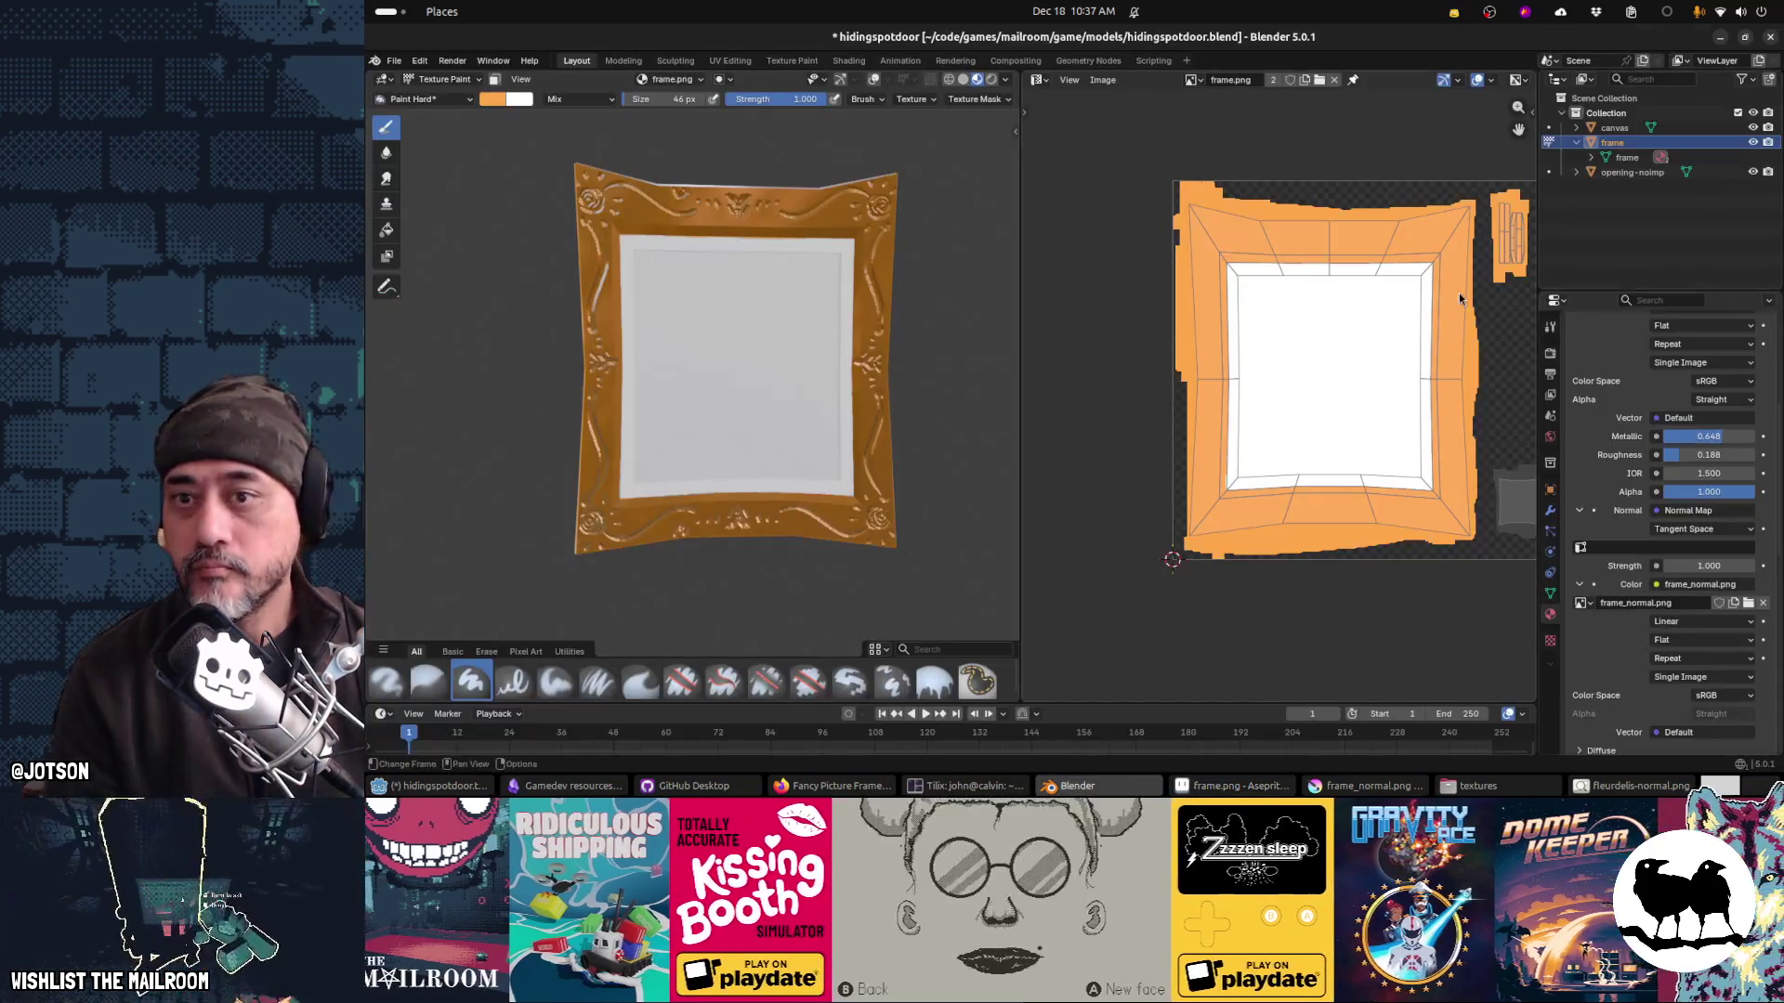
scroll(751, 214, "up", 1)
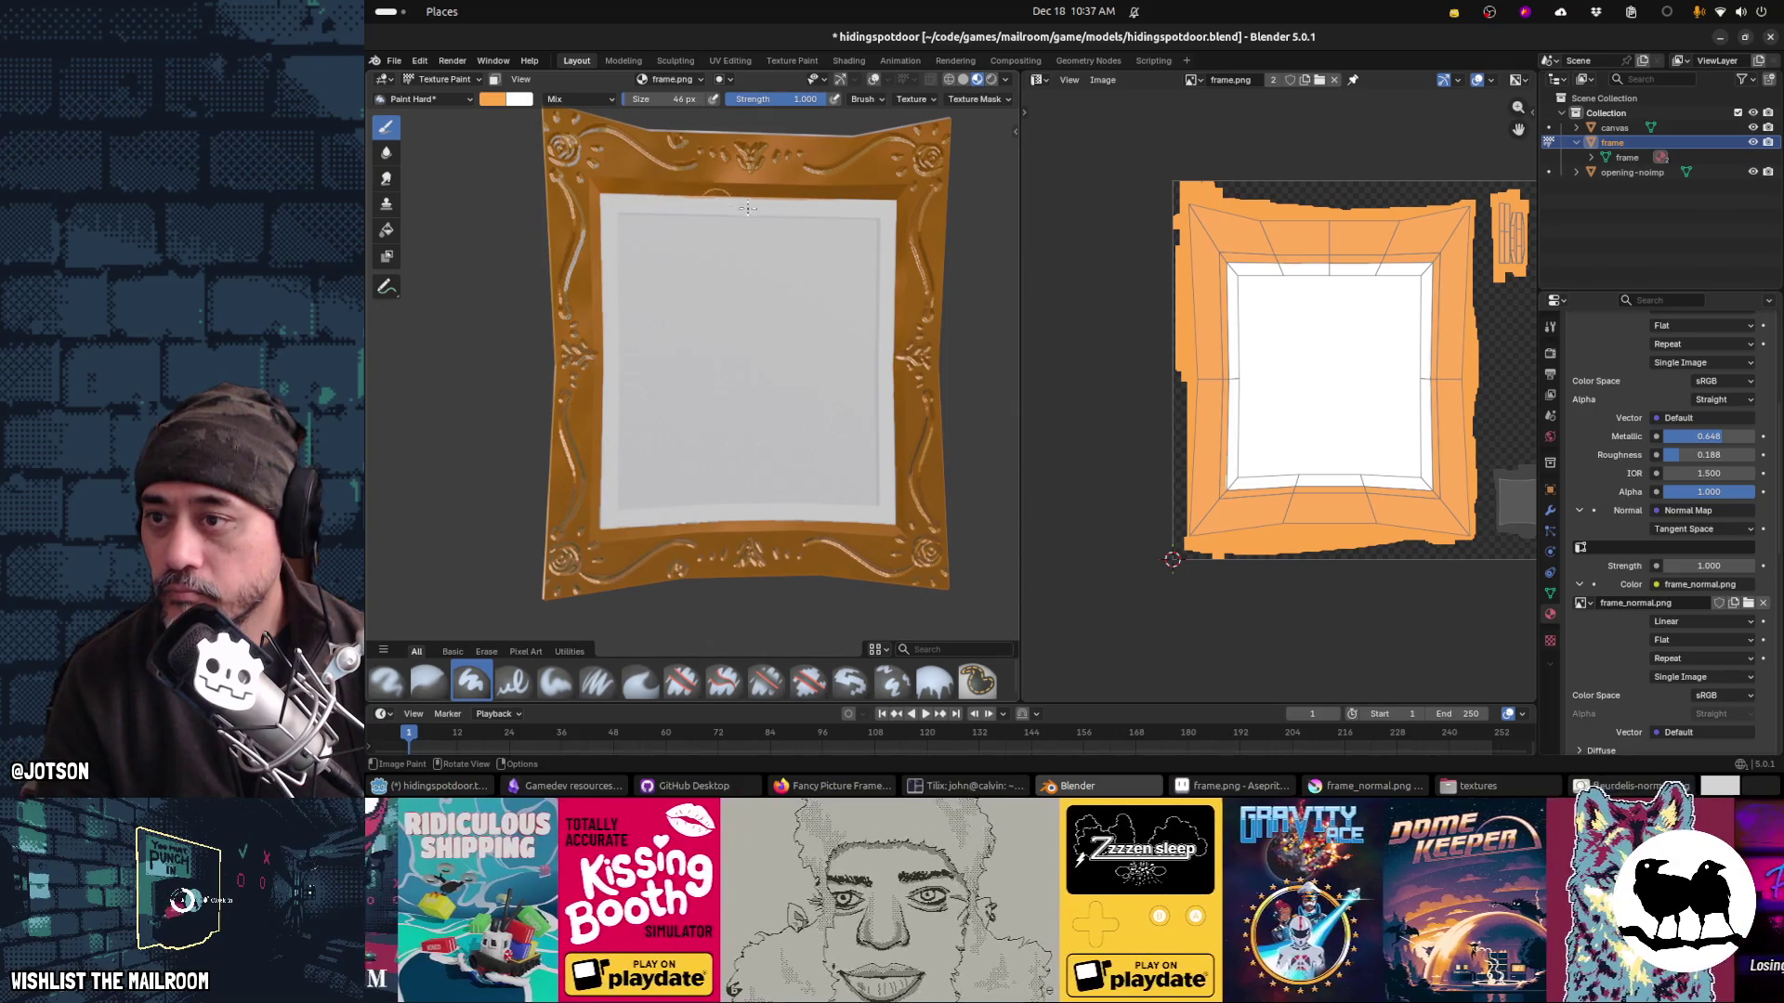
key("alt+Tab")
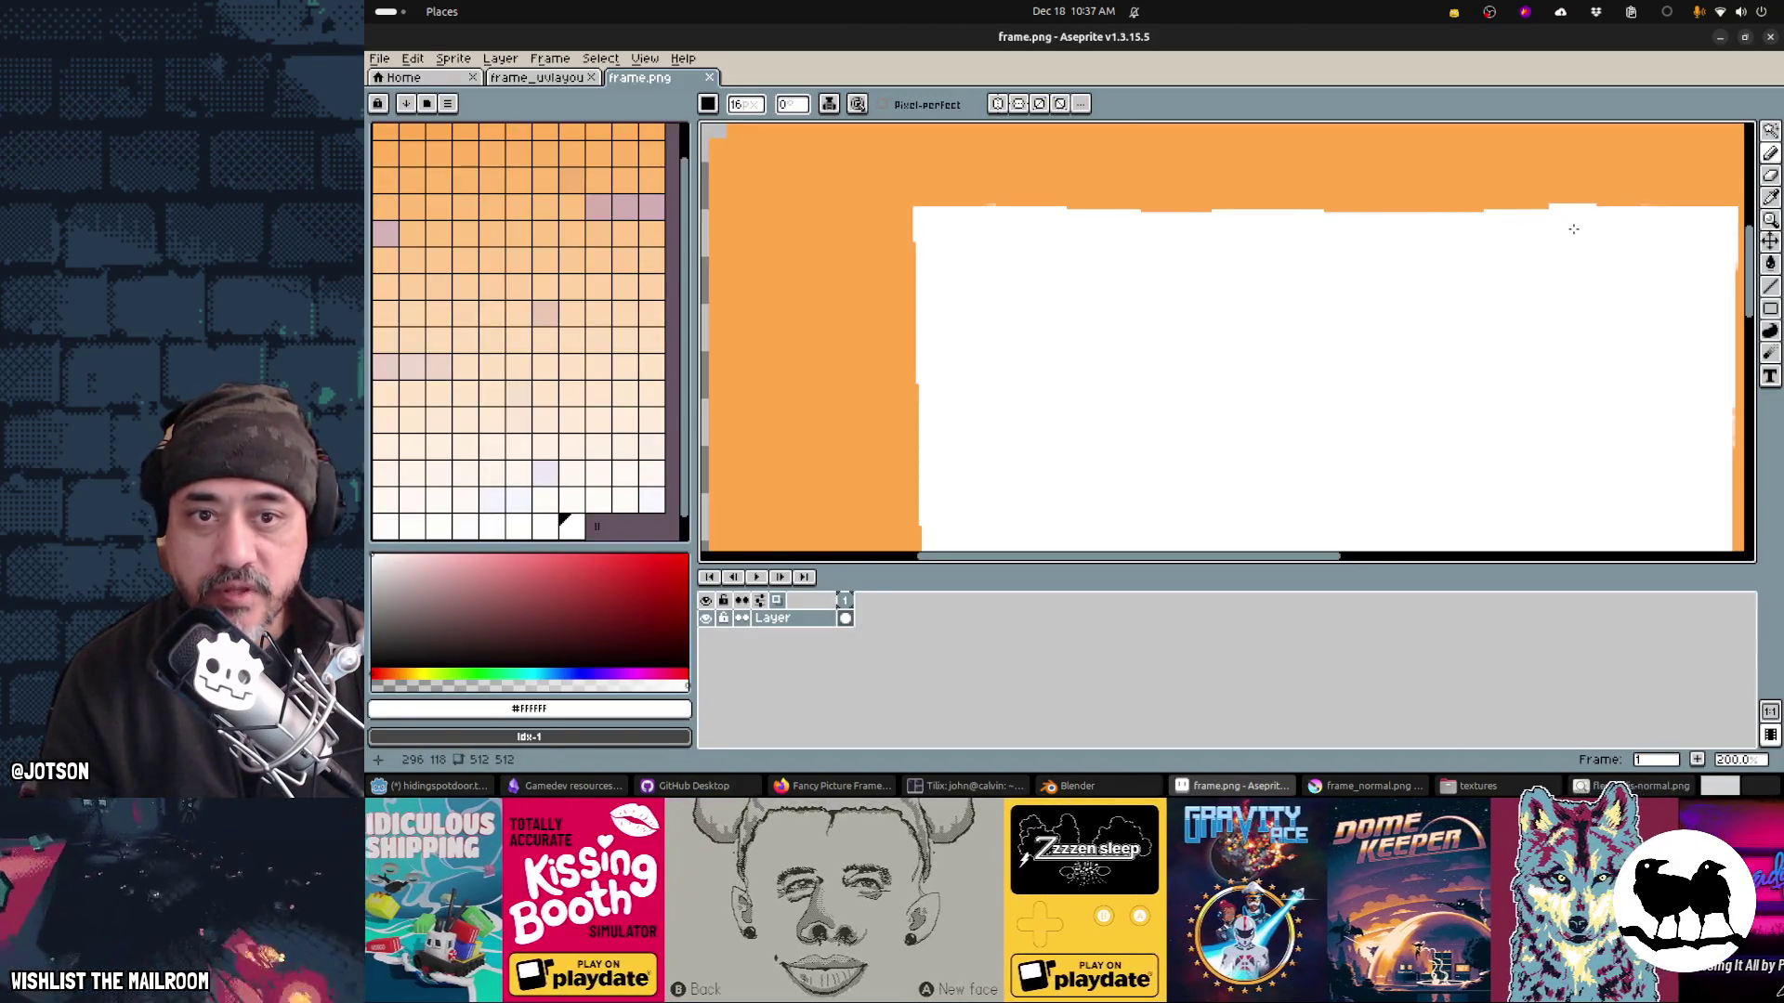
left_click_drag(1425, 229, 1056, 232)
key("ctrl+s")
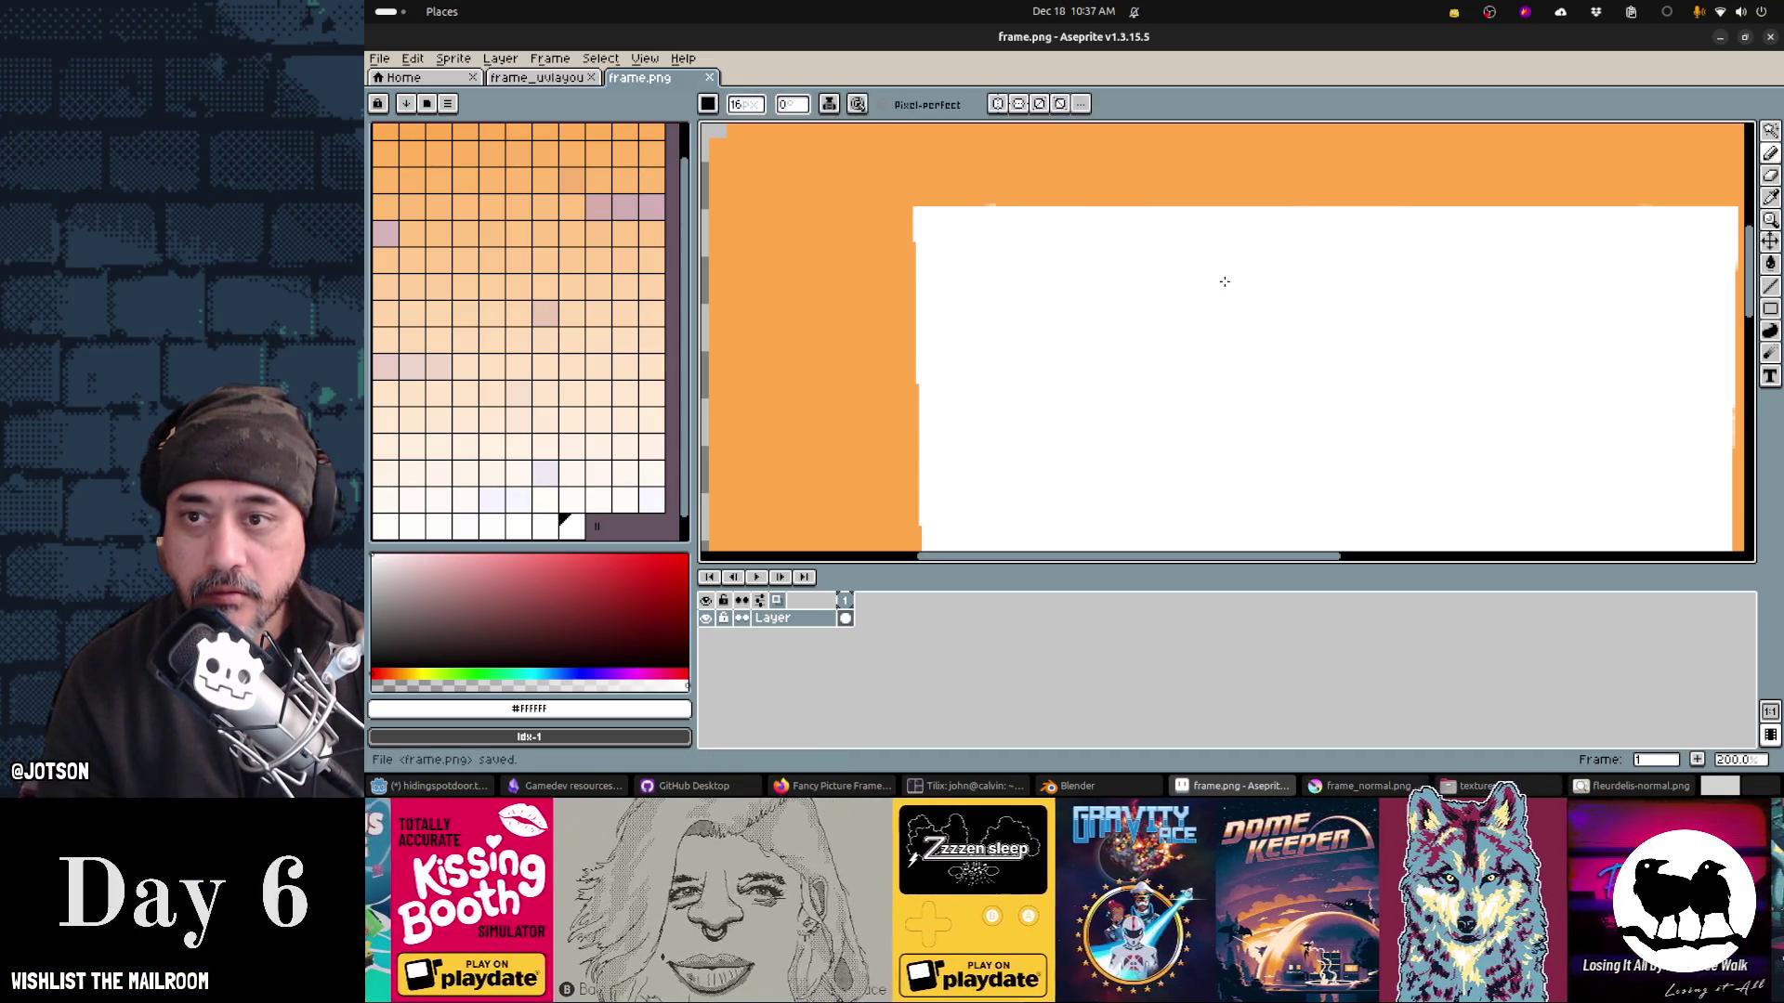
Step: Check the updated texture on the frame in Blender, then pan frame.png to its lower border
key("alt+Tab")
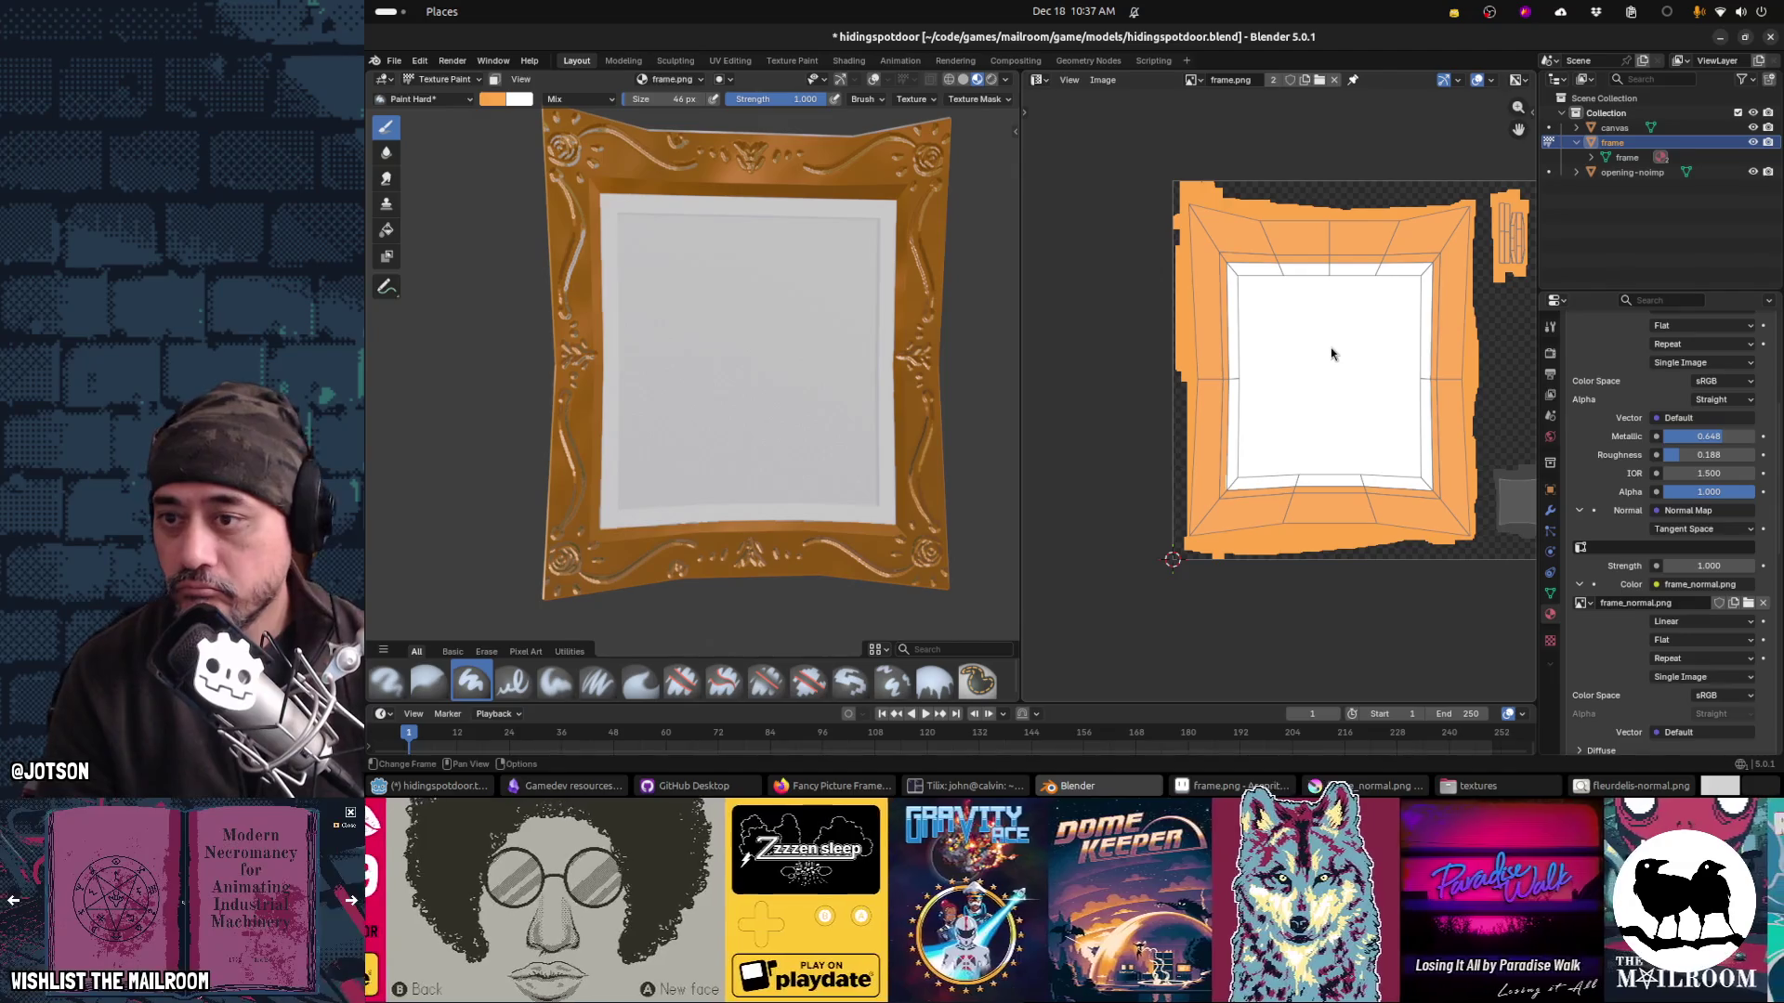
mouse_move(833, 438)
left_mouse_down()
mouse_move(849, 410)
mouse_move(820, 404)
left_mouse_up()
scroll(719, 428, "up", 6)
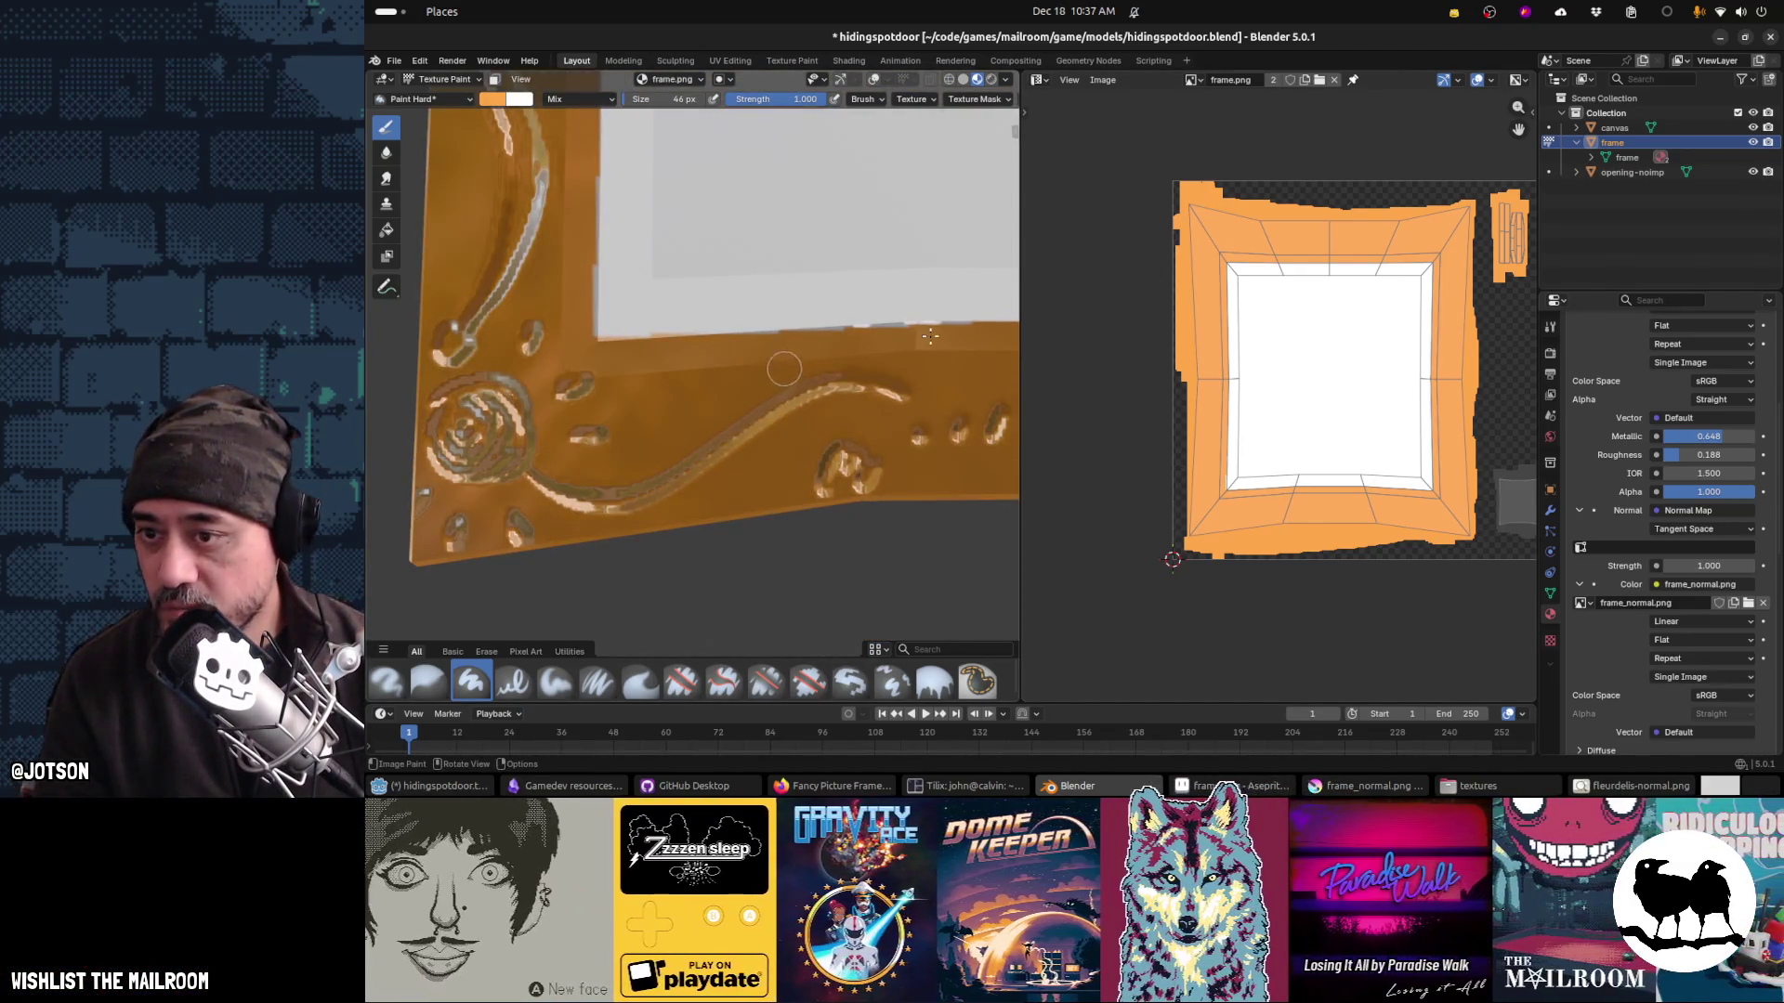
key("alt+Tab")
left_click_drag(1152, 462, 1096, 196)
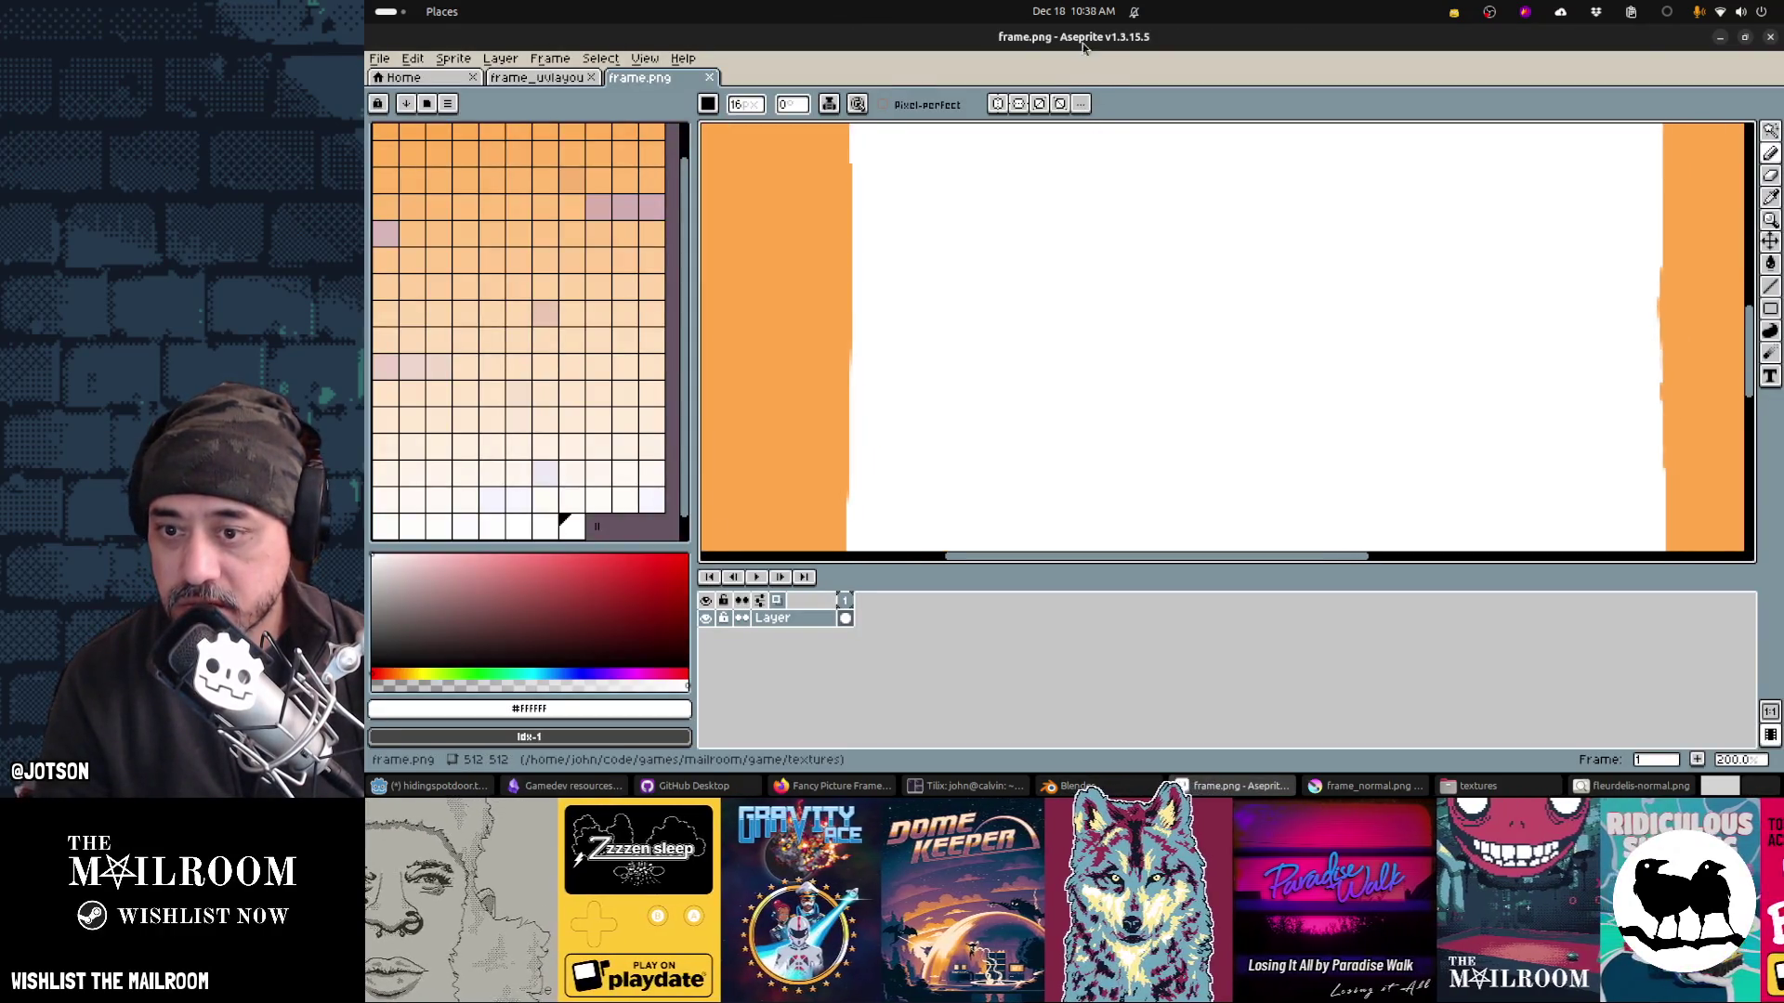
left_click_drag(1157, 305, 1194, 177)
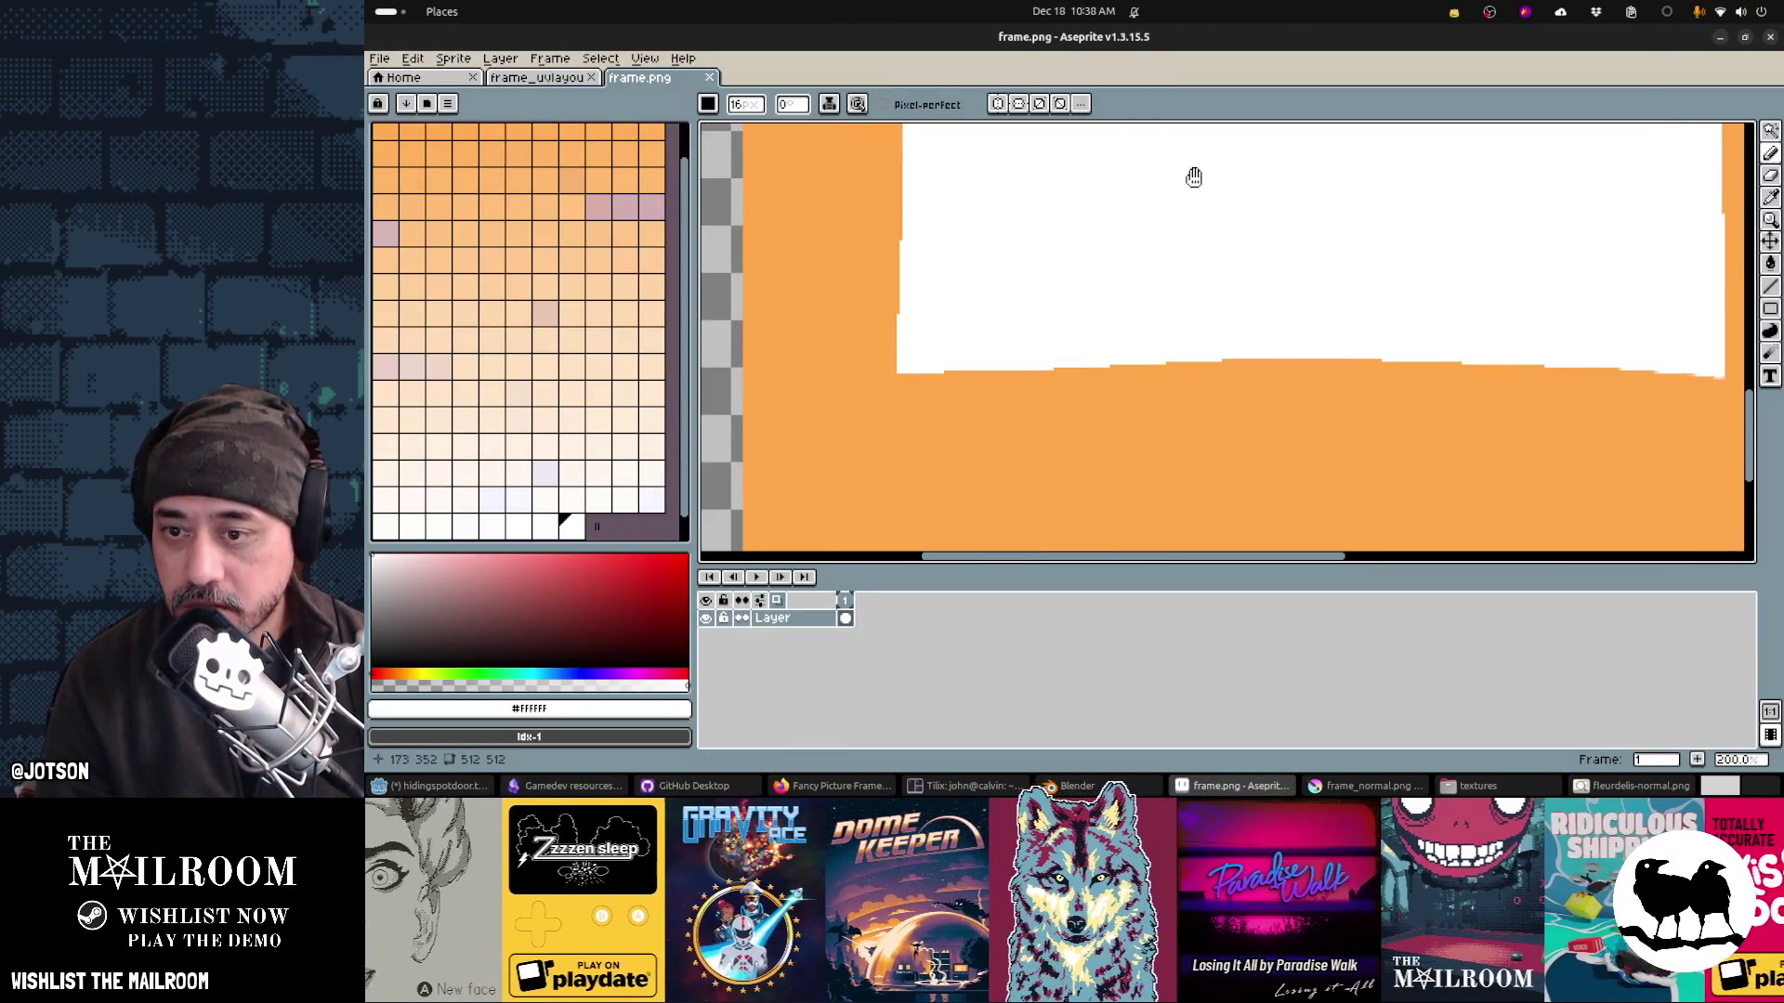
Step: Orbit onto the frame's lower corner in Blender to compare it against frame.png
key("alt+Tab")
left_click_drag(953, 356, 885, 369)
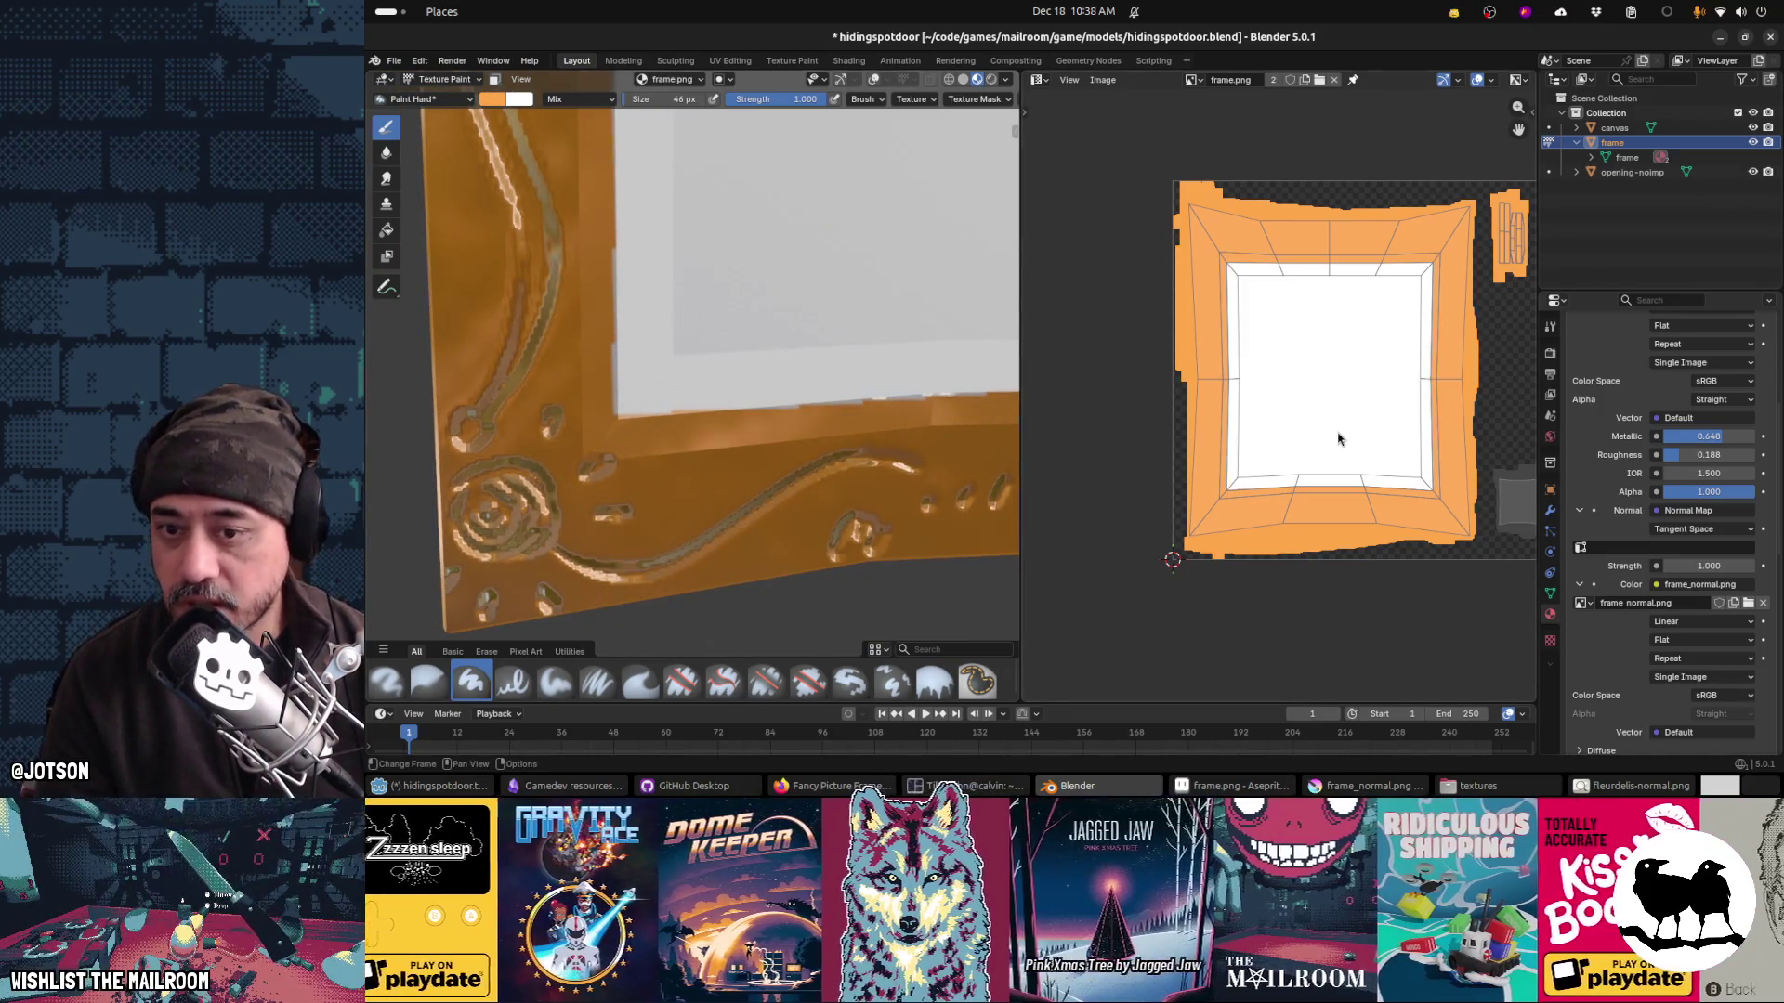
left_click_drag(967, 428, 909, 430)
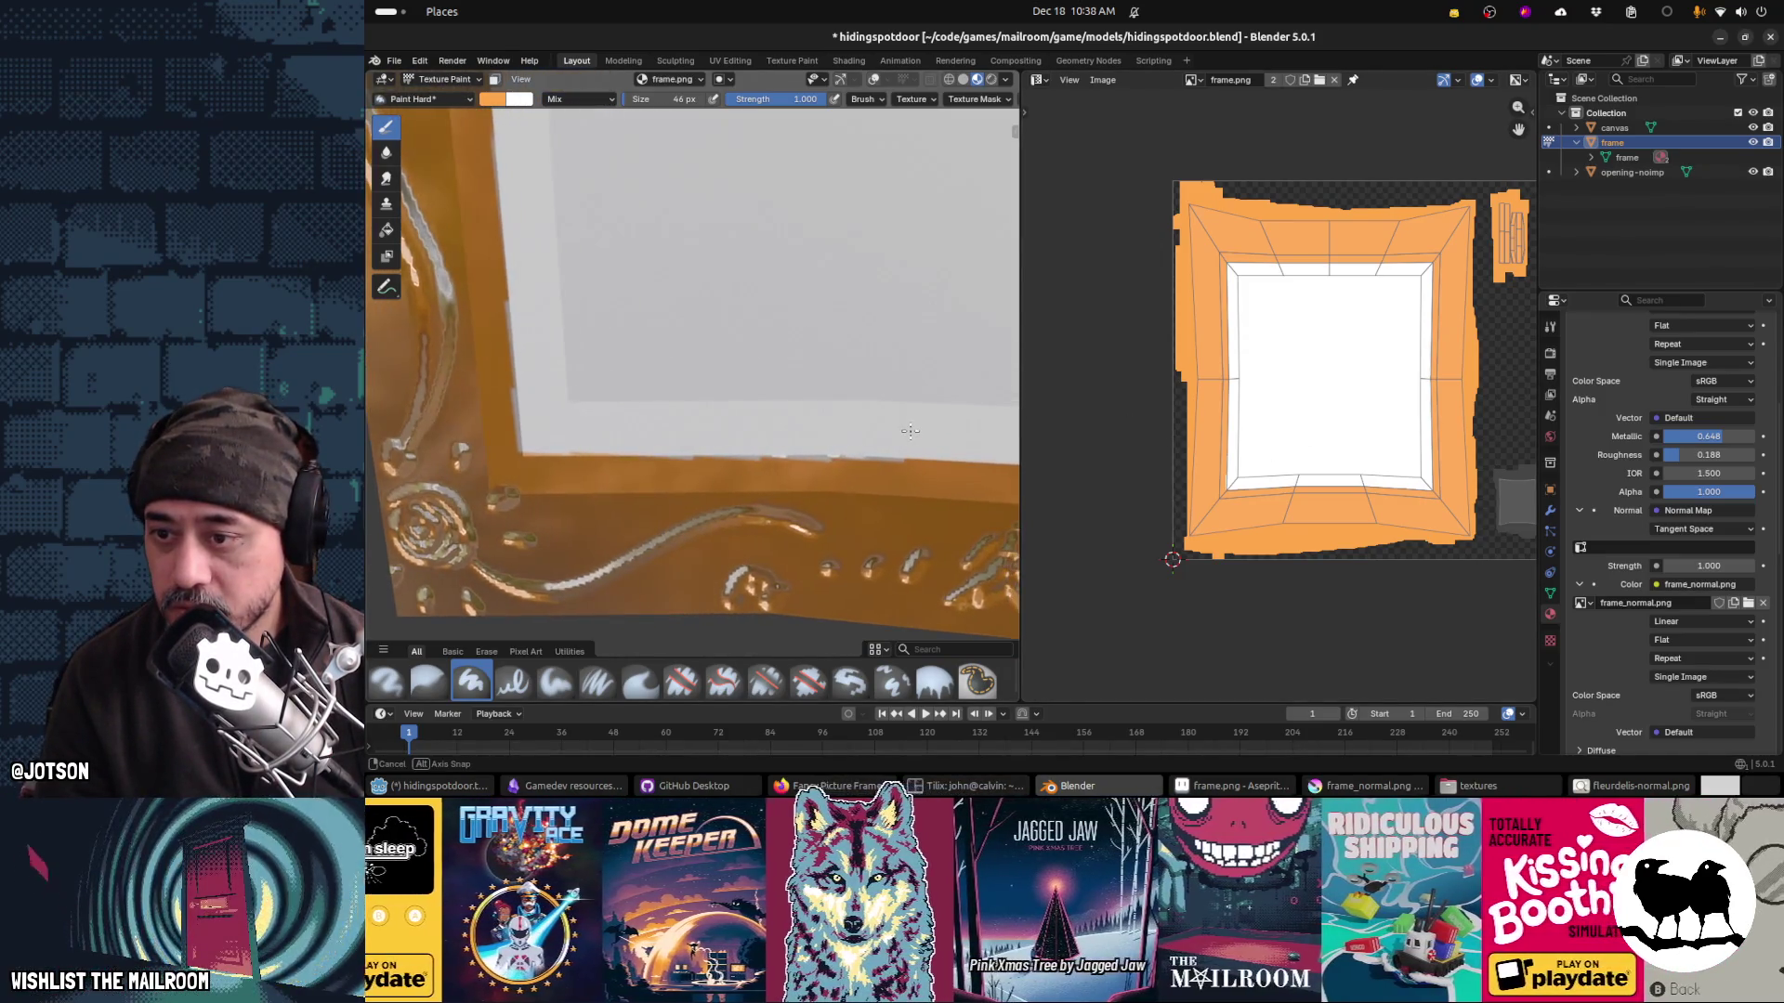
key("alt+Tab")
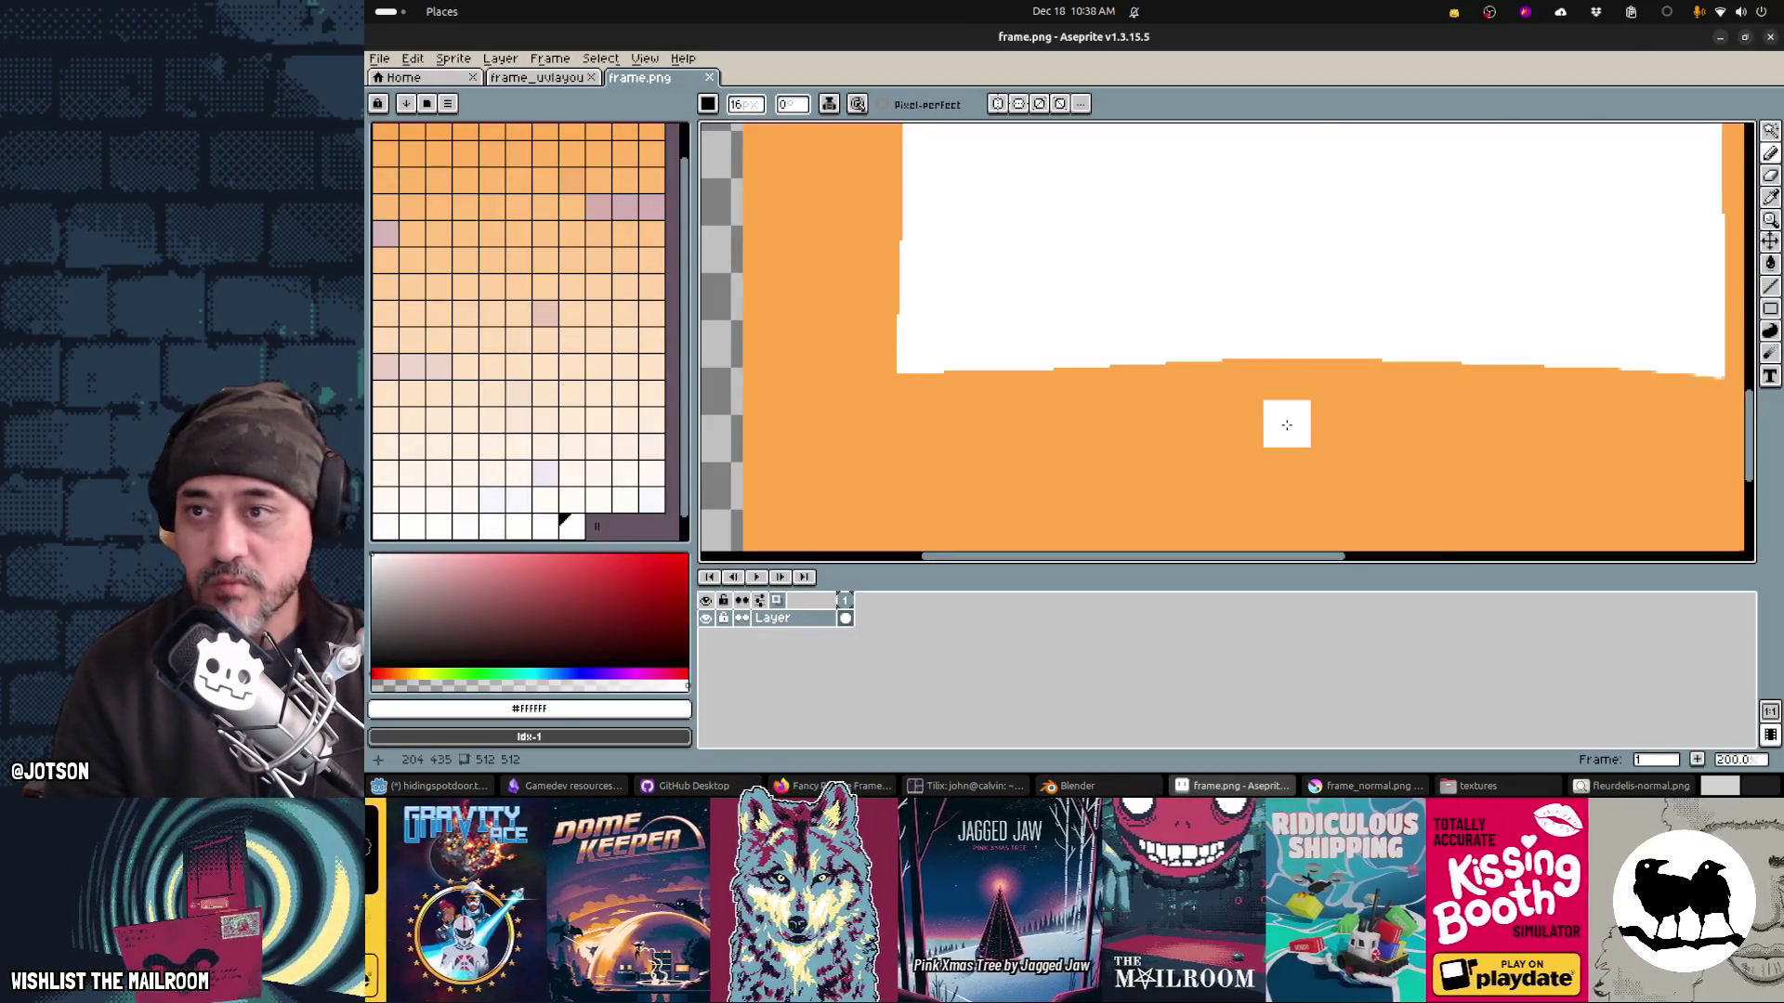
scroll(1285, 425, "down", 2)
key("alt+Tab")
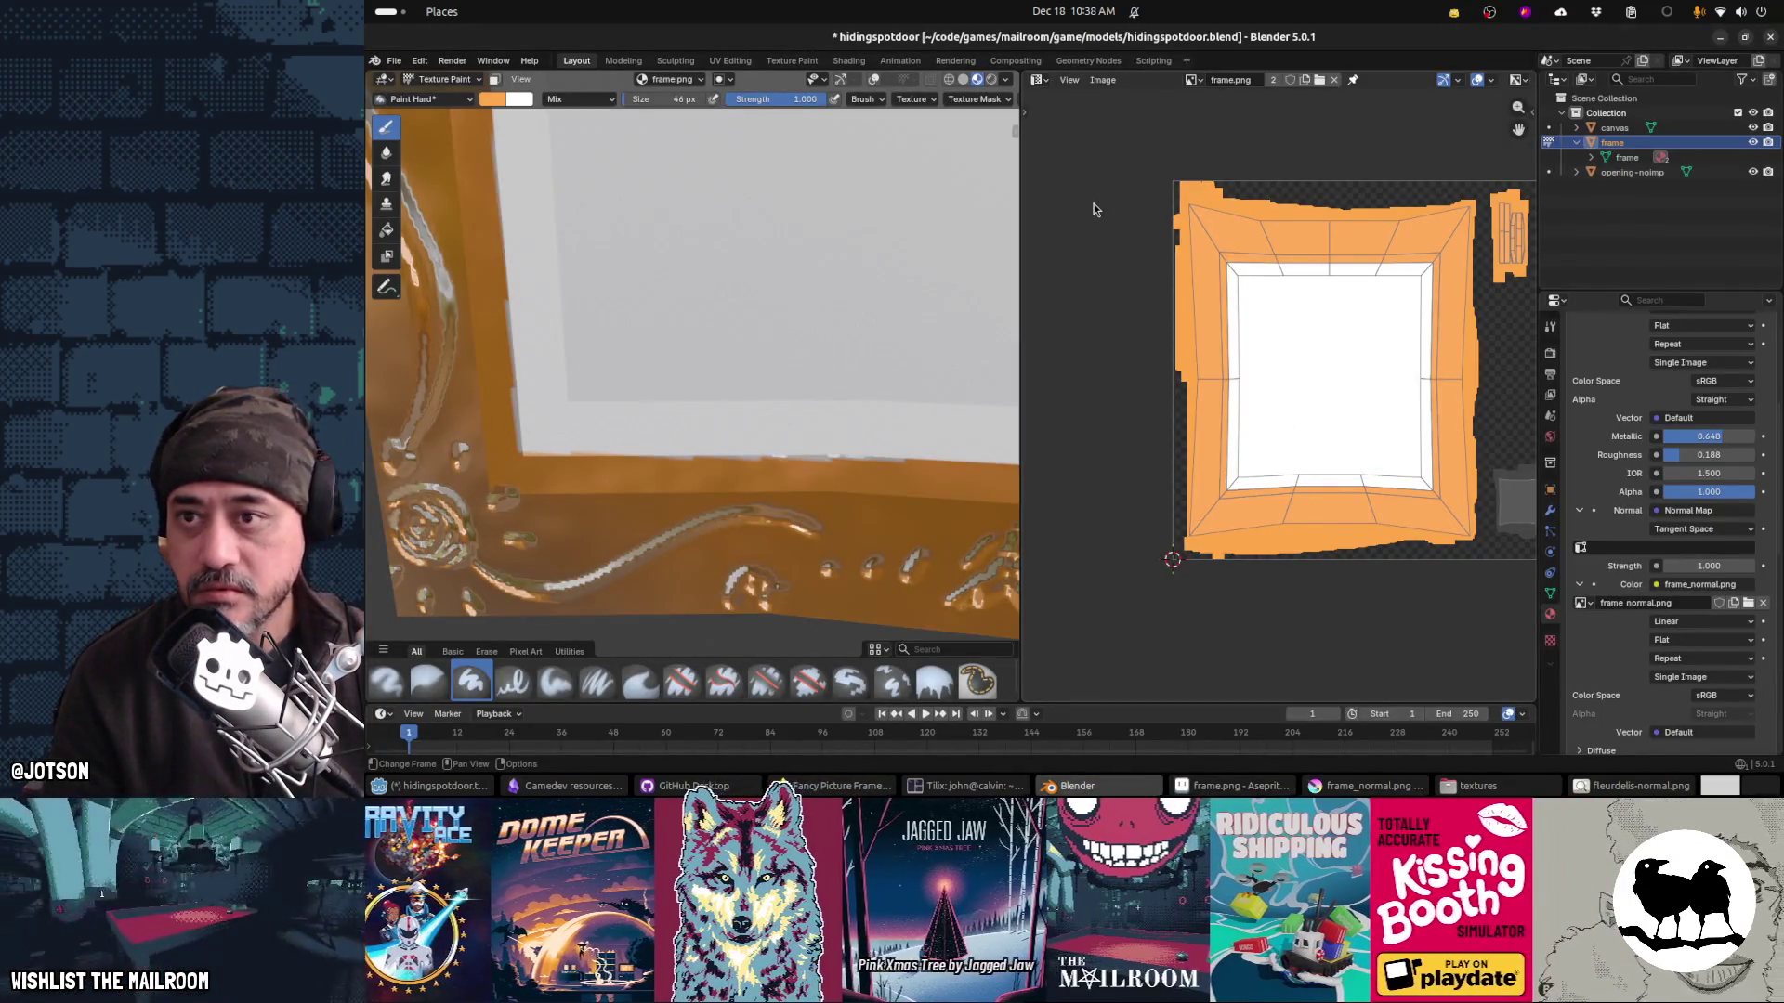
key("alt+Tab")
key("alt+Tab")
key("alt+Tab")
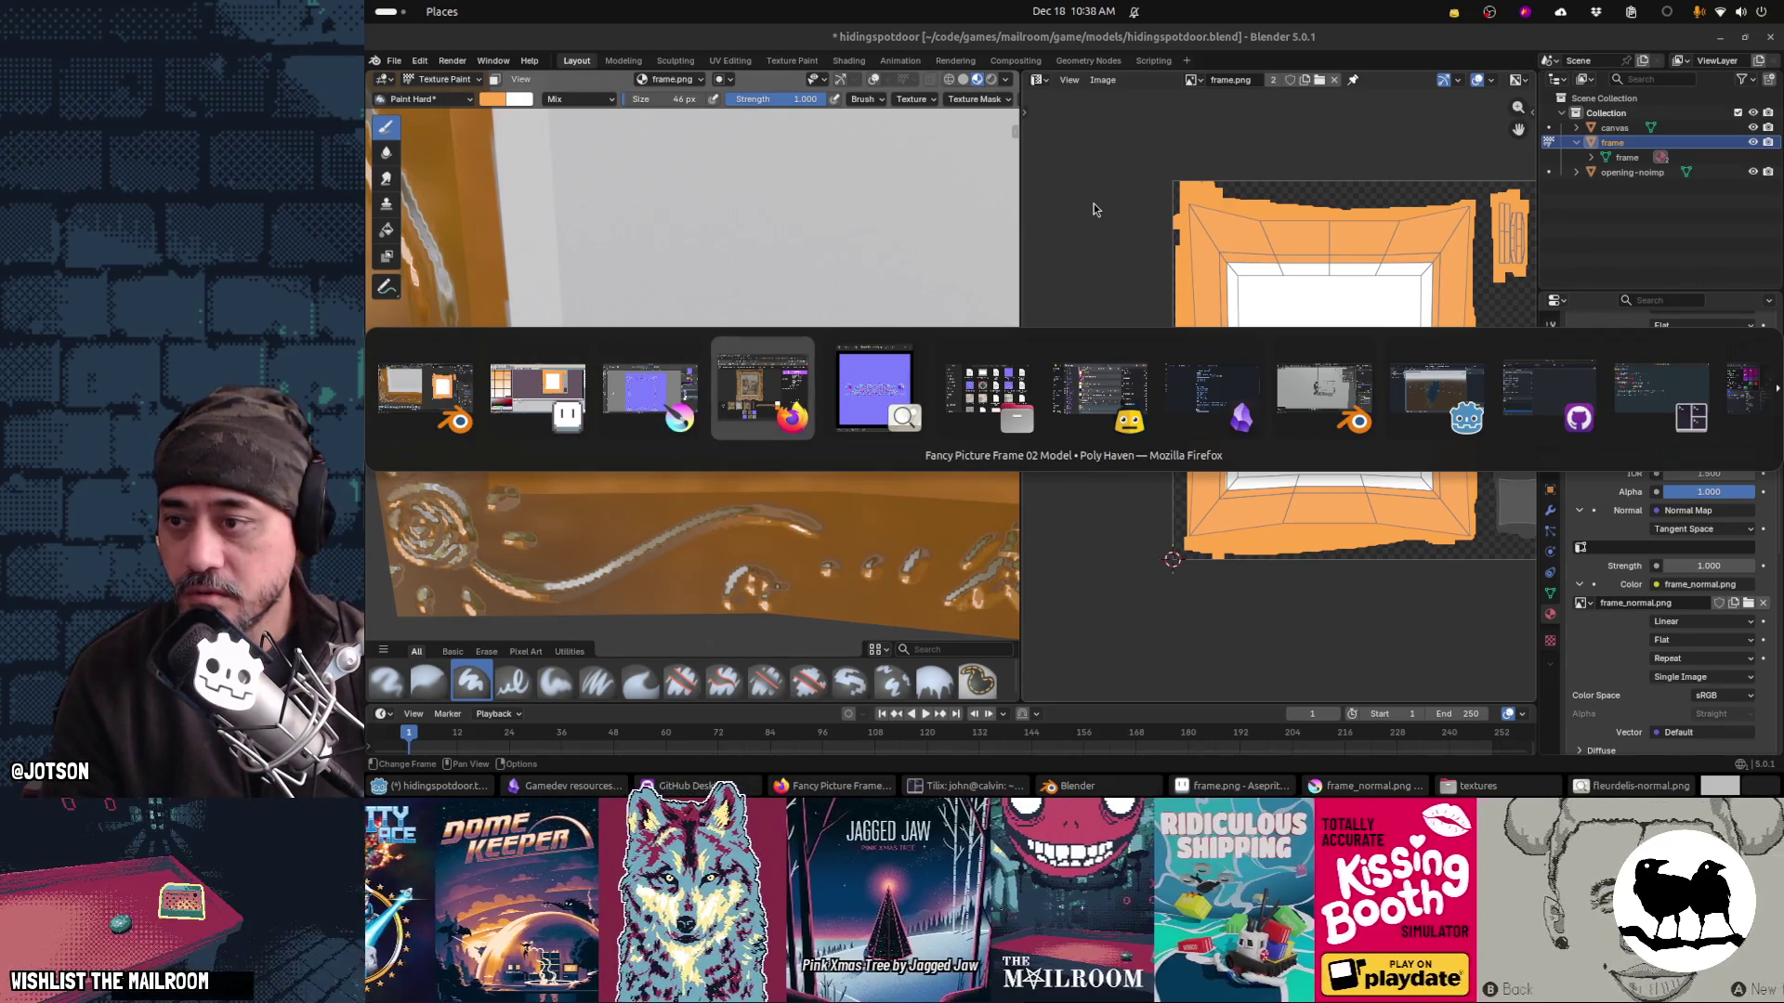
Step: Rotate the frame_normal.png canvas about 11 degrees and make Paint Layer 2 (pasted) active
key("alt+shift+Tab")
mouse_move(1069, 502)
left_mouse_down()
mouse_move(1022, 557)
mouse_move(1096, 436)
mouse_move(1059, 494)
mouse_move(1073, 500)
left_mouse_up()
scroll(1073, 500, "down", 3)
scroll(1073, 500, "left", 2)
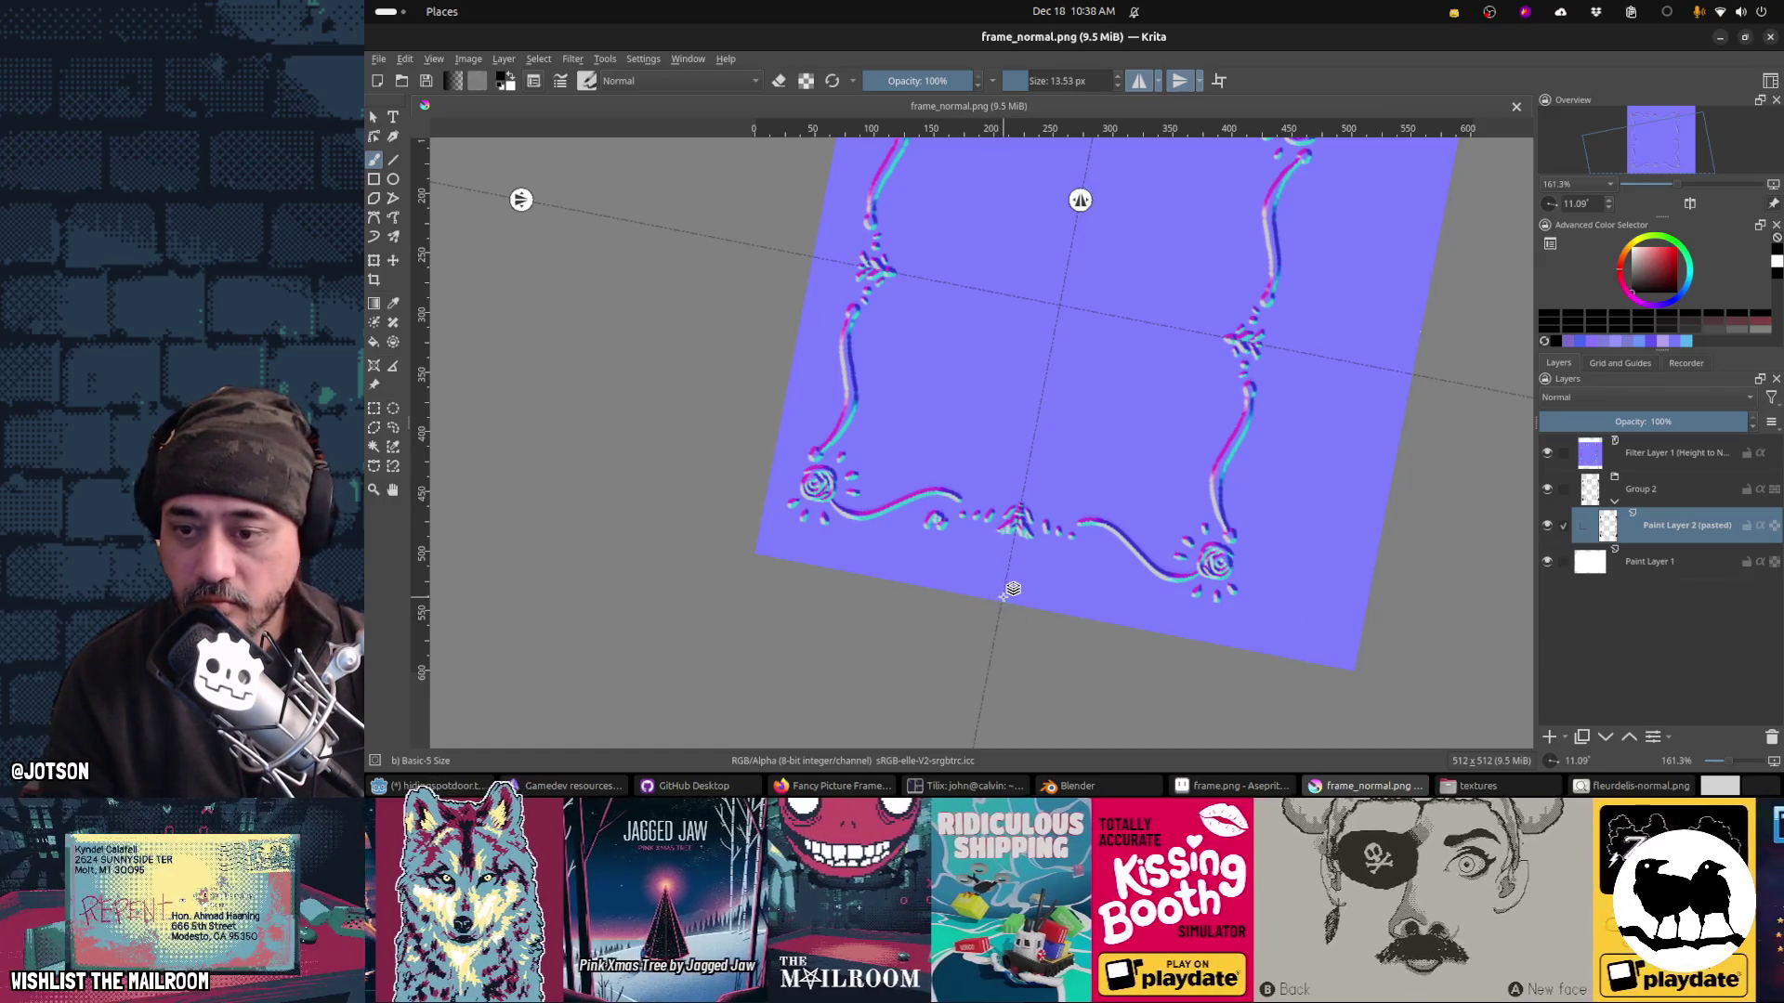
key("Page_Up")
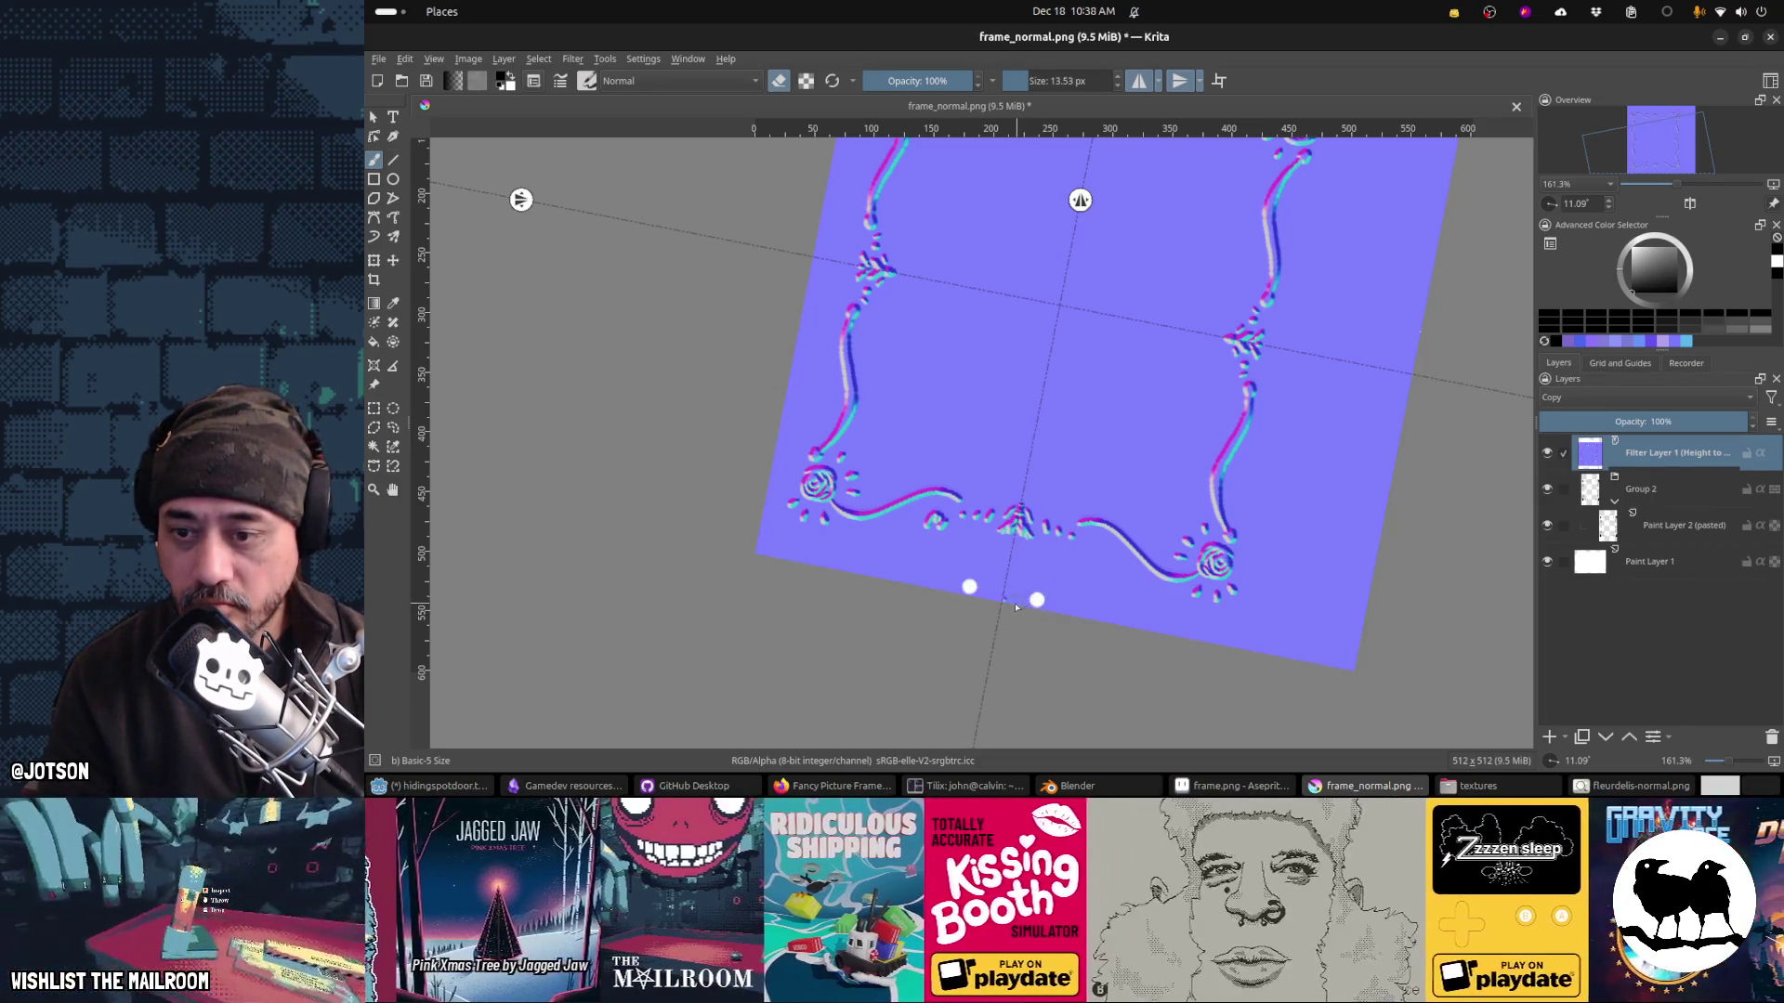
left_click(1641, 504)
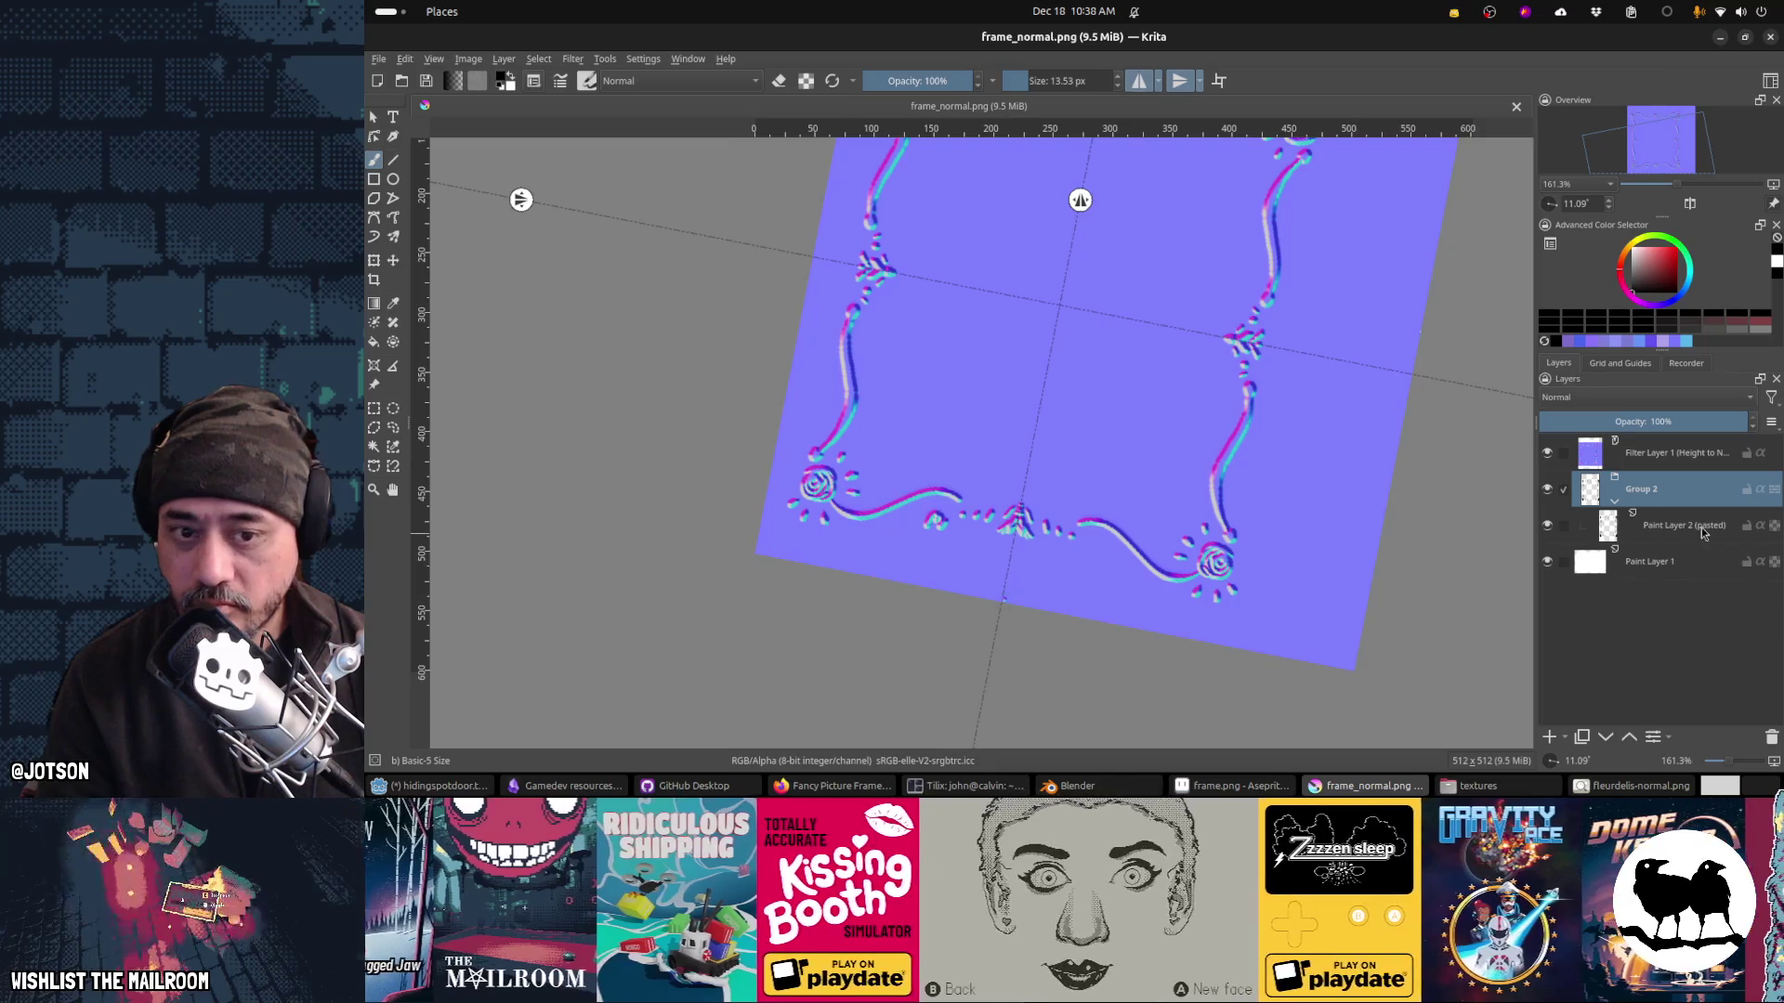
left_click(1702, 527)
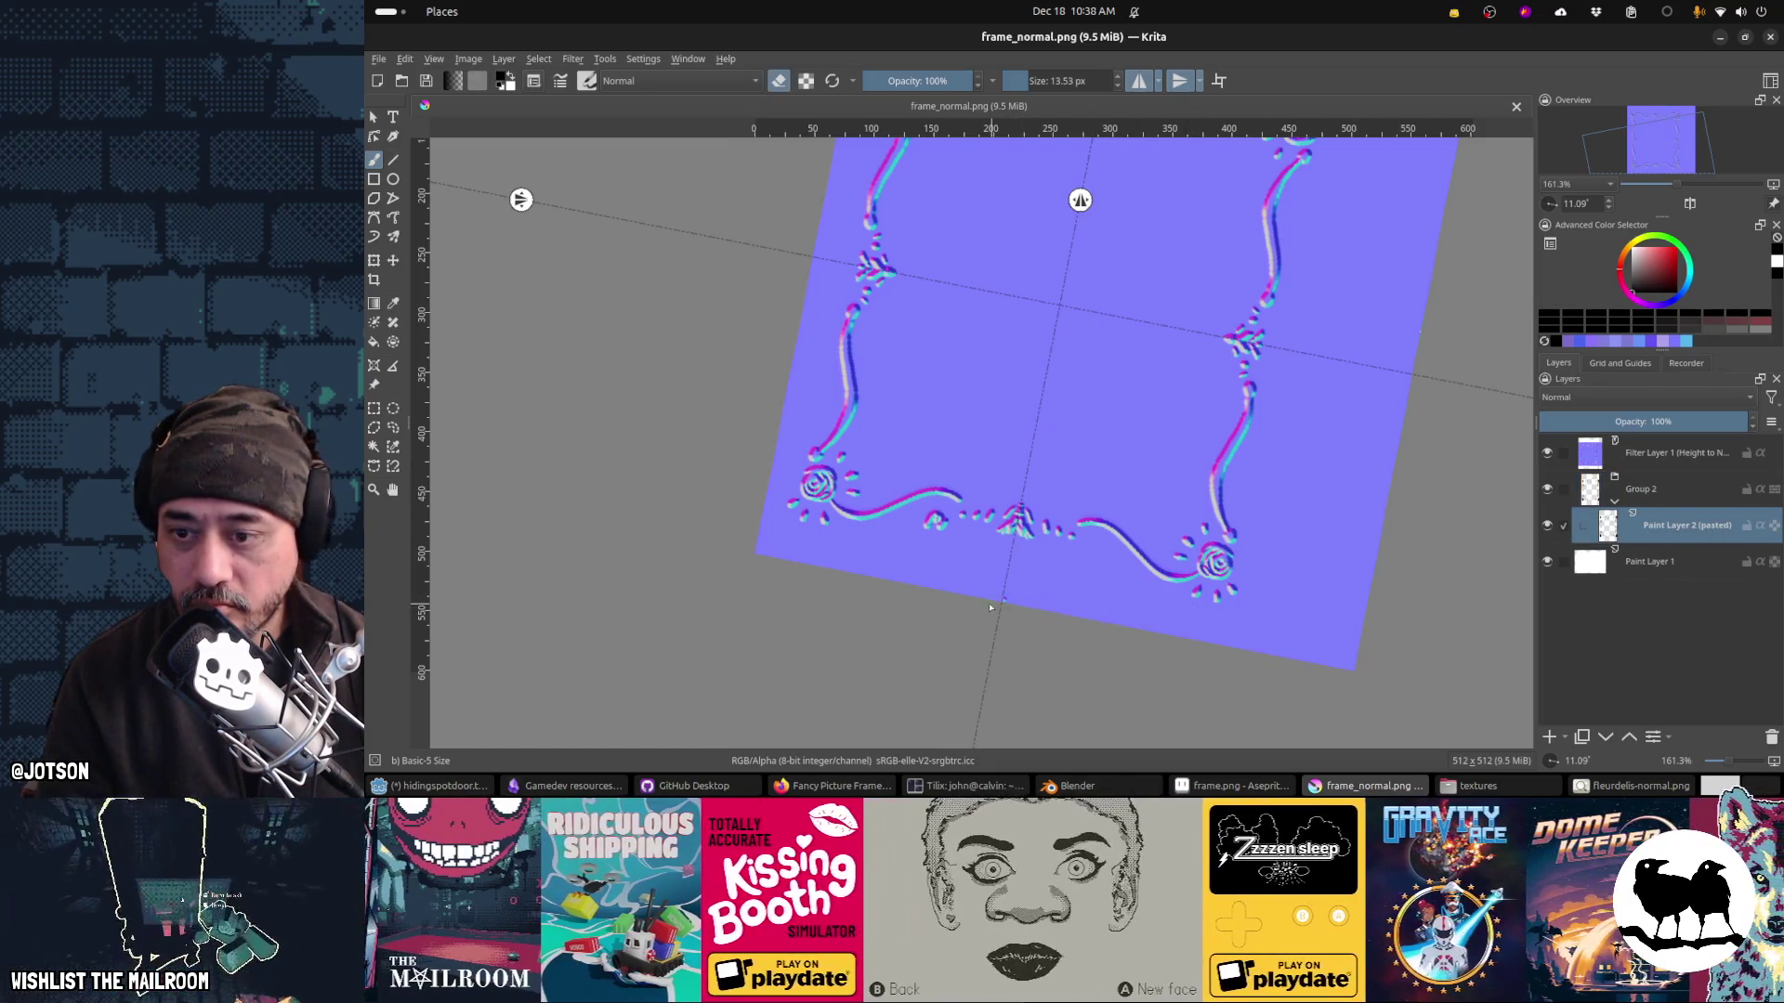
Step: Save frame_normal.png as PNG, confirming the export settings
key("ctrl+s")
key("e")
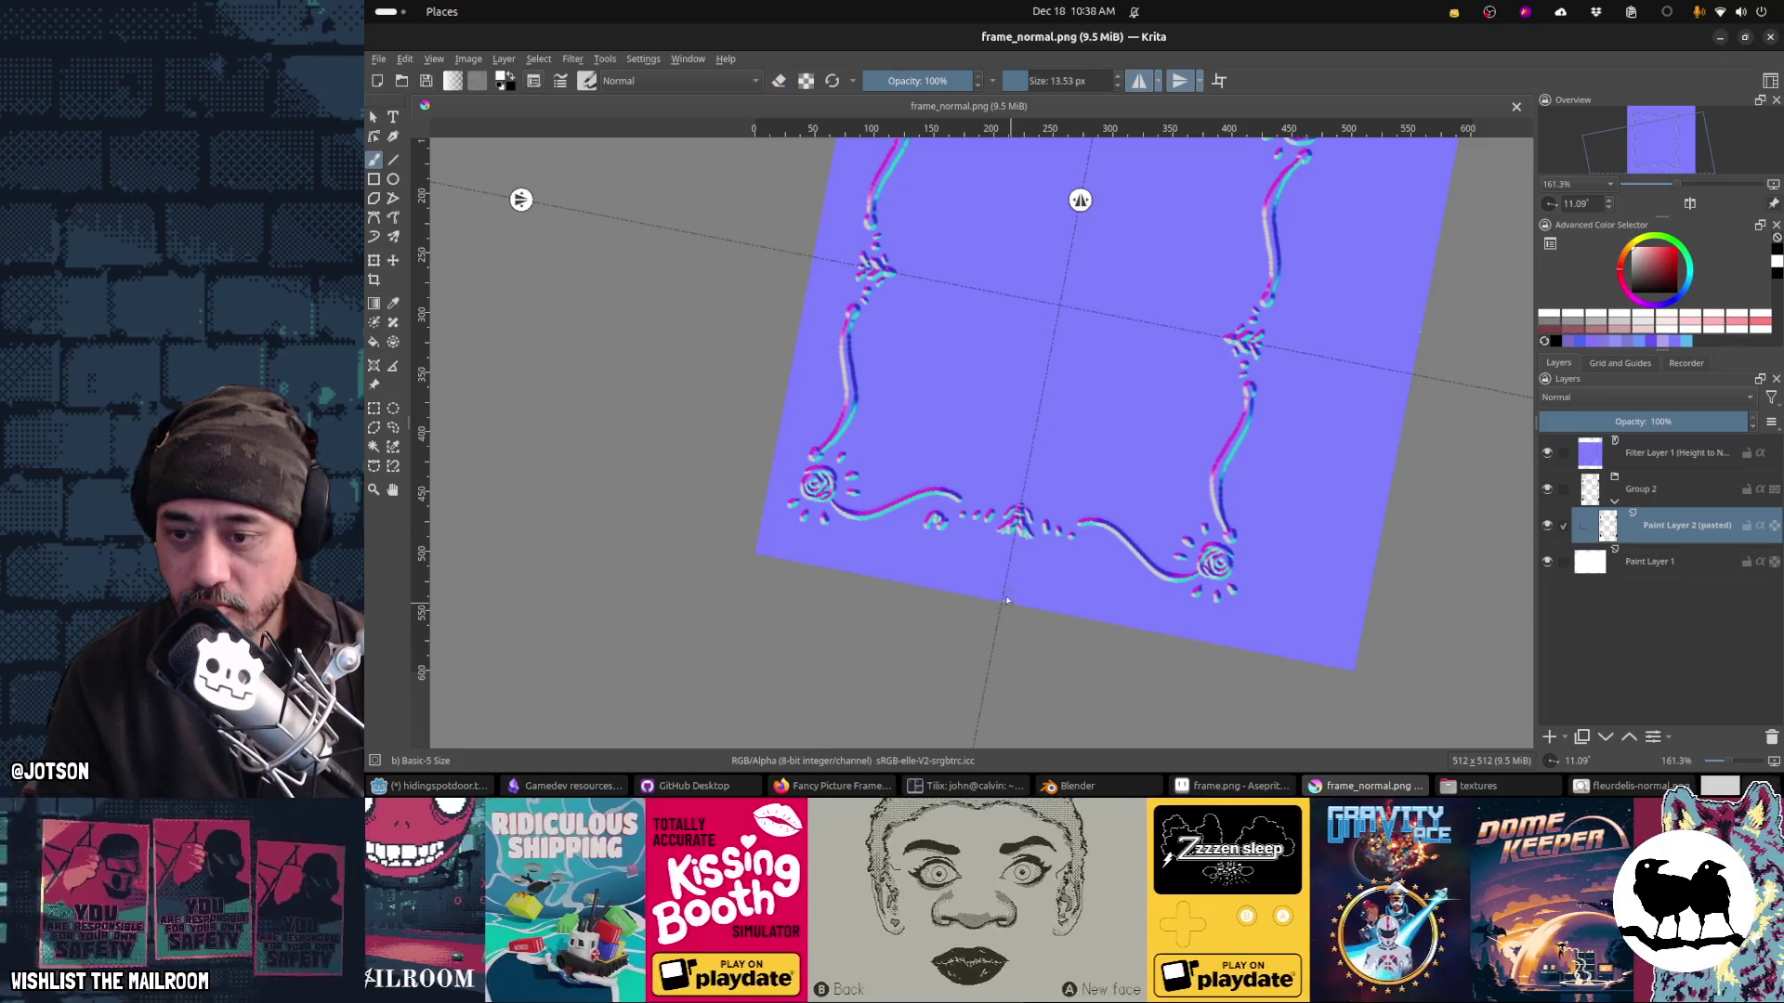
left_click_drag(1007, 626, 1113, 636)
scroll(1144, 609, "down", 1)
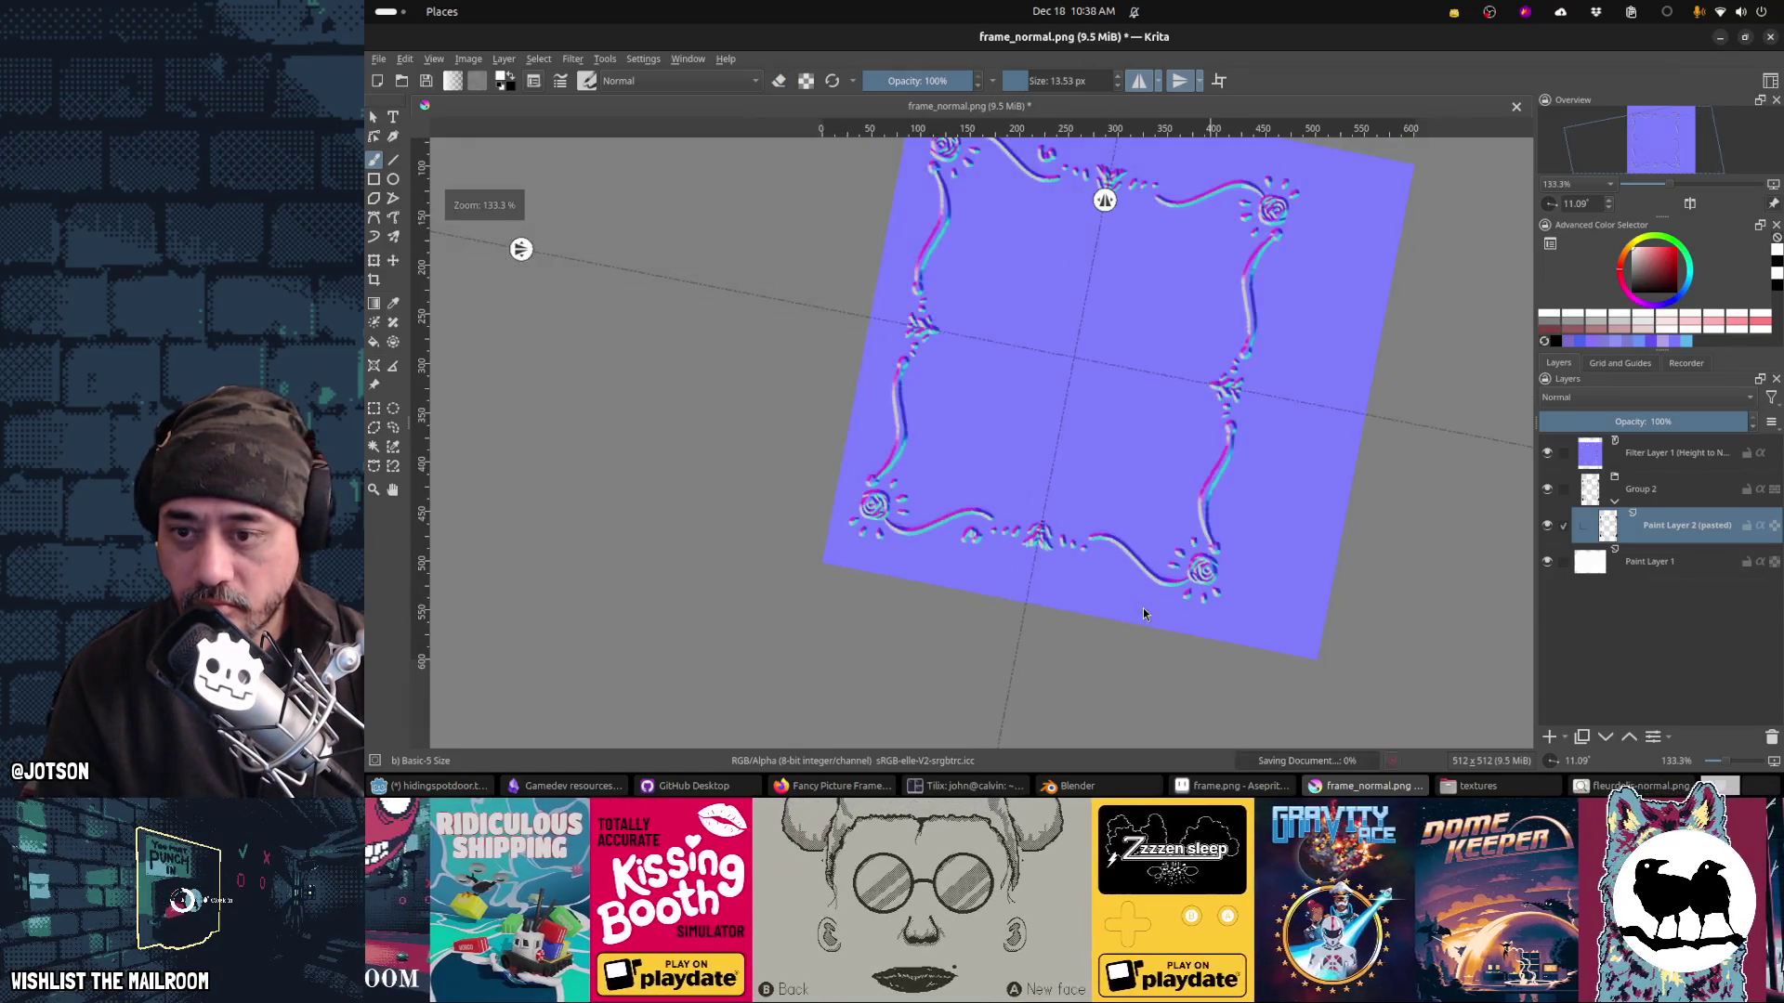
key("ctrl+s")
key("Return")
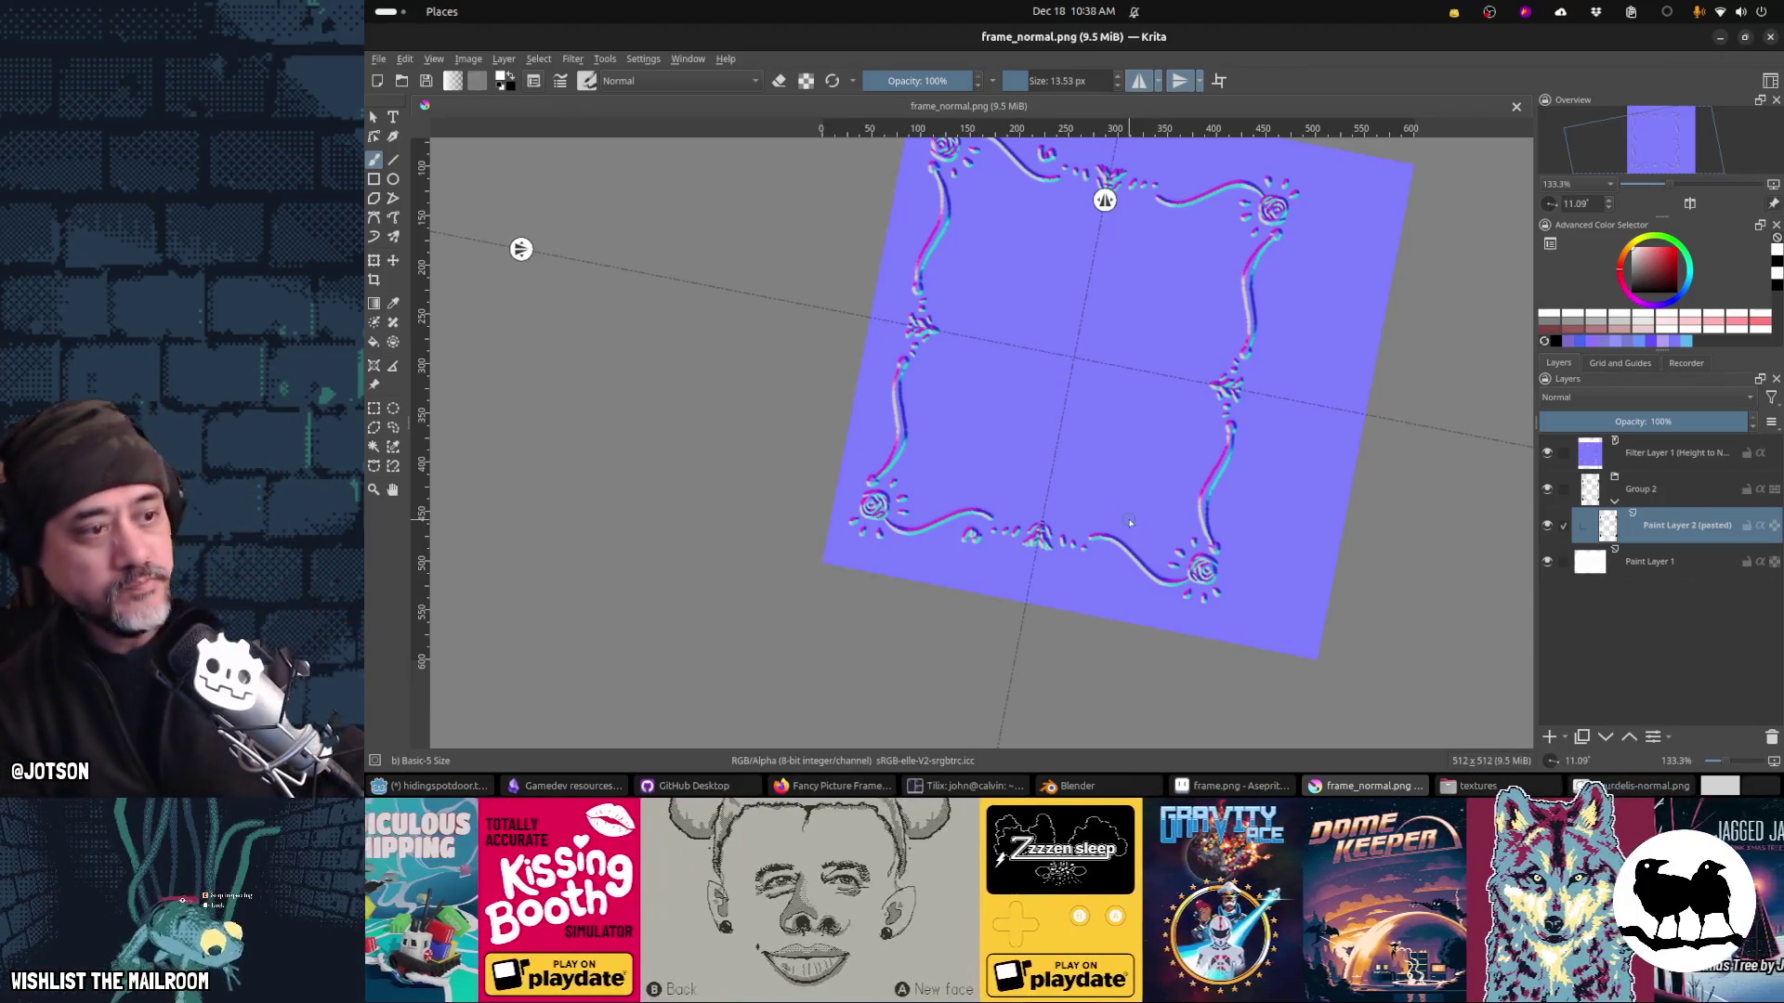
Step: Review the Poly Haven Fancy Picture Frame 02 page, then return to the normal map
key("alt+Tab")
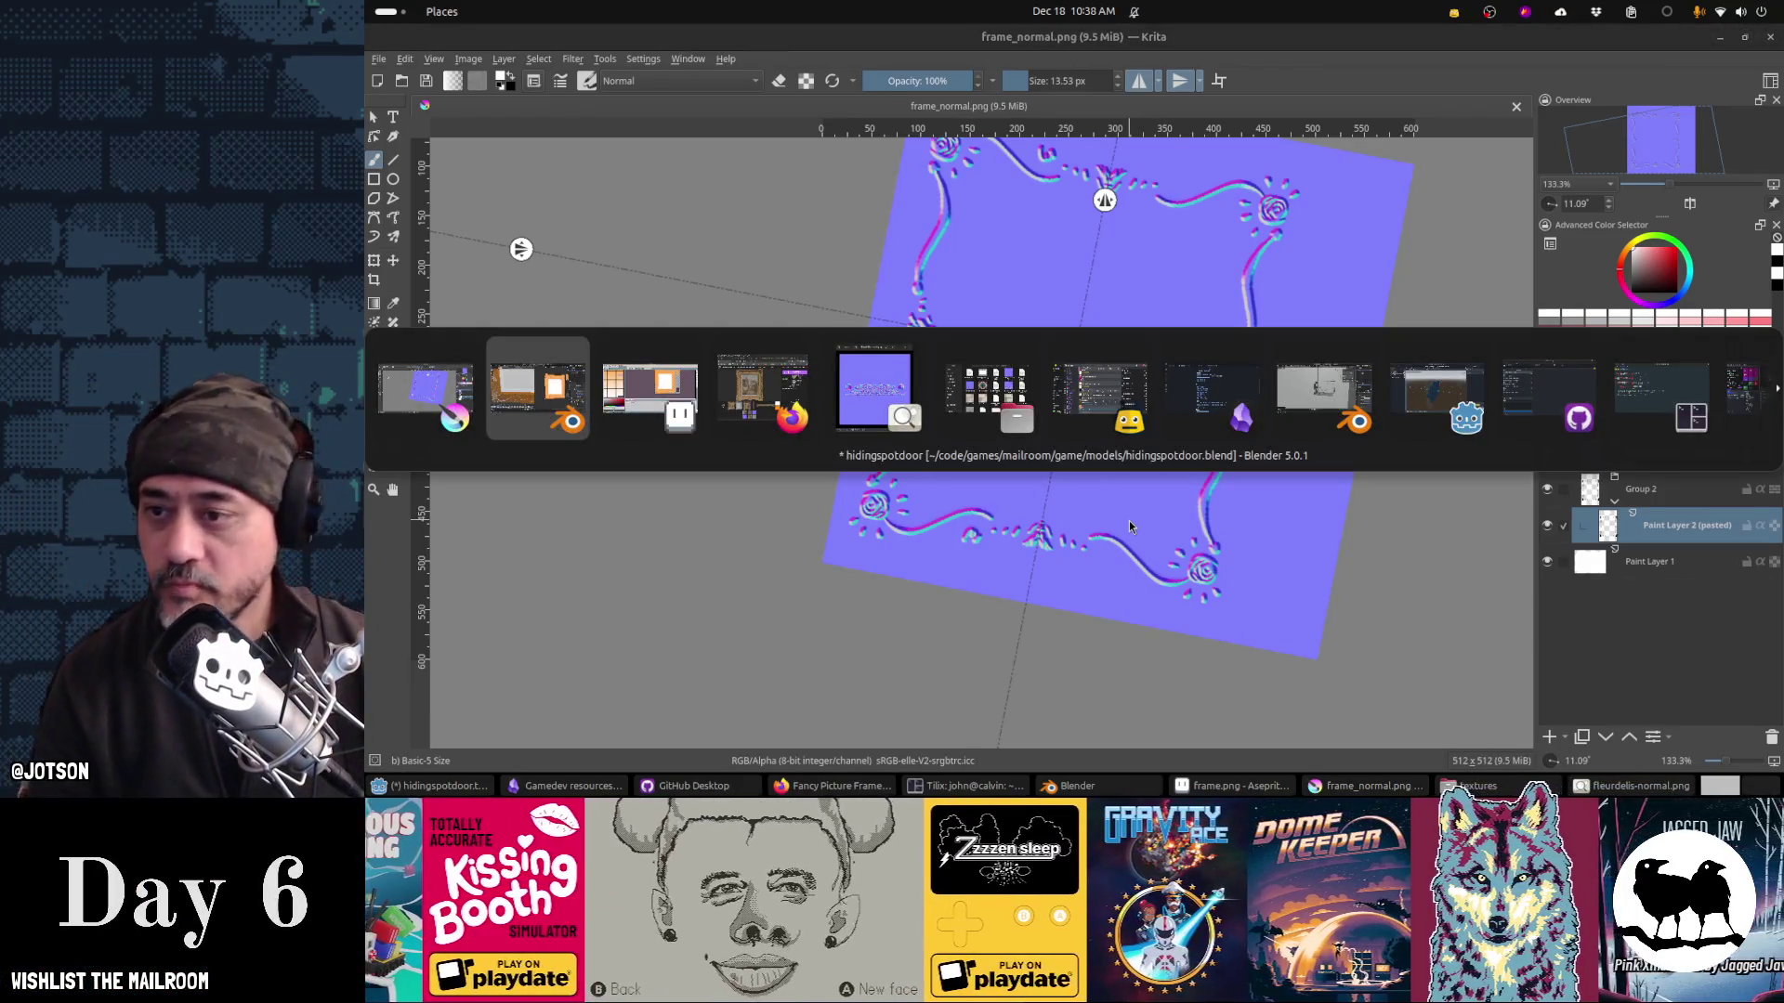
key("alt+Tab")
key("alt+Tab")
key("alt+Tab")
key("alt+shift+Tab")
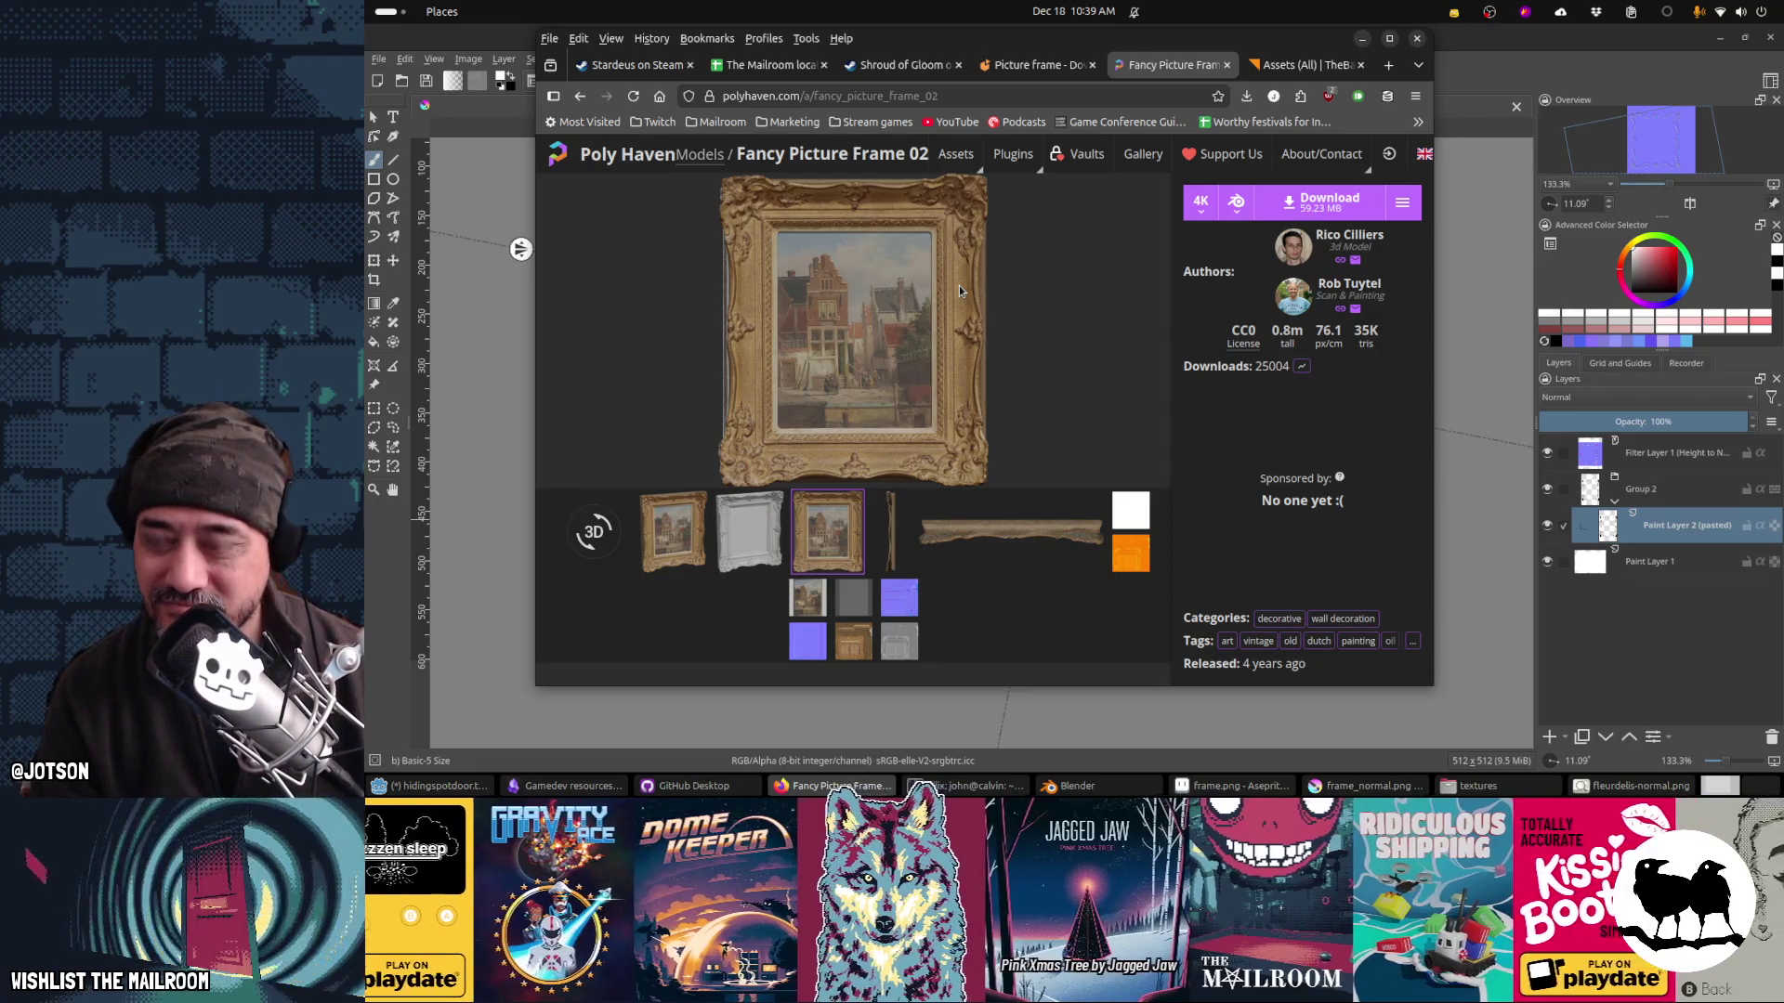
key("alt+Tab")
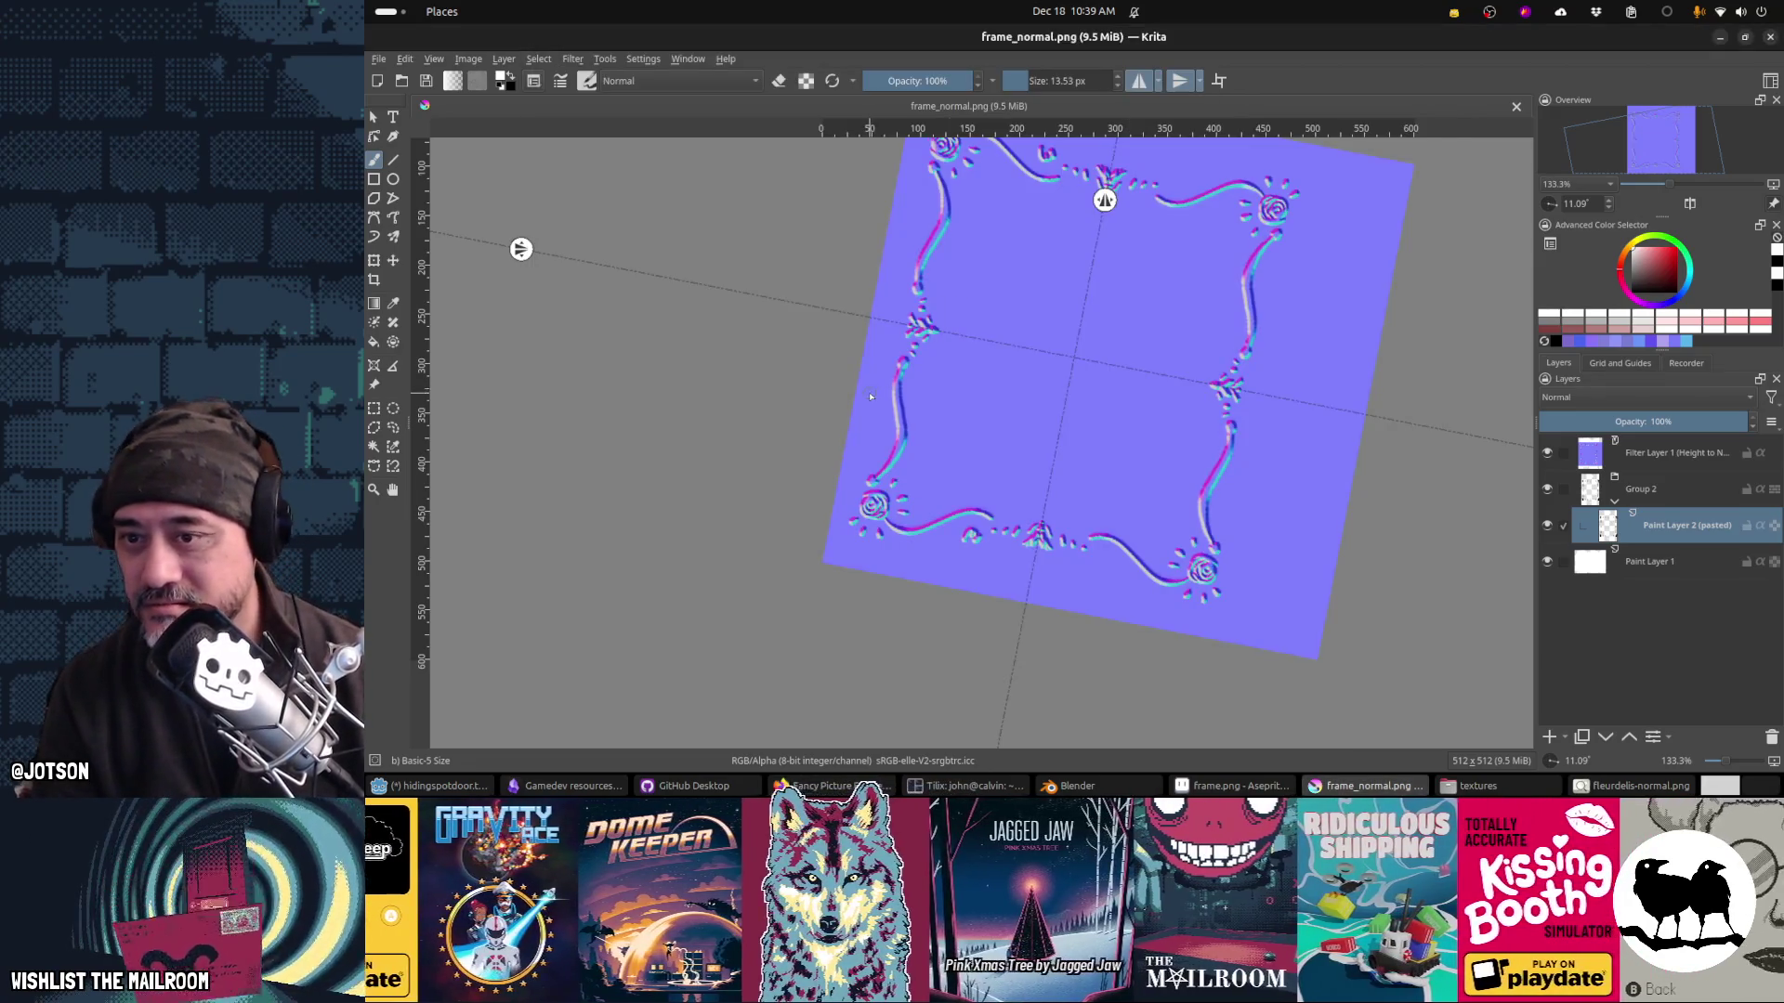
scroll(871, 397, "down", 3)
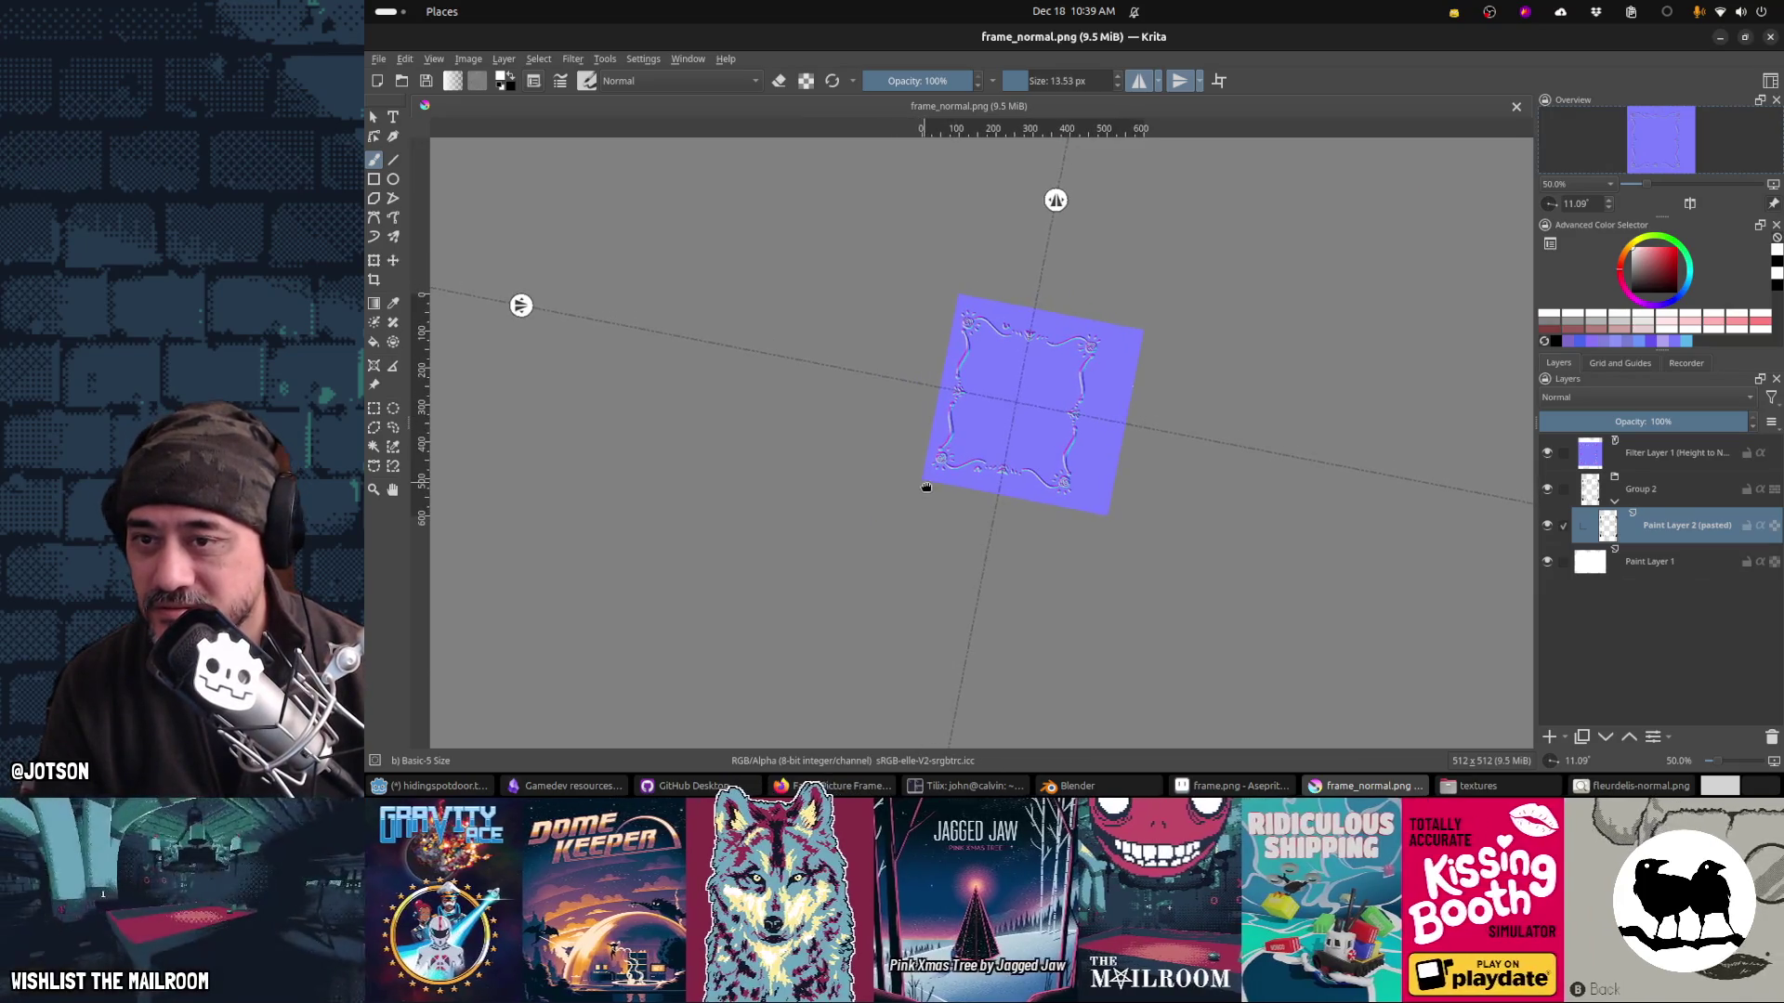
key("alt+Tab")
key("alt+Tab")
key("Tab")
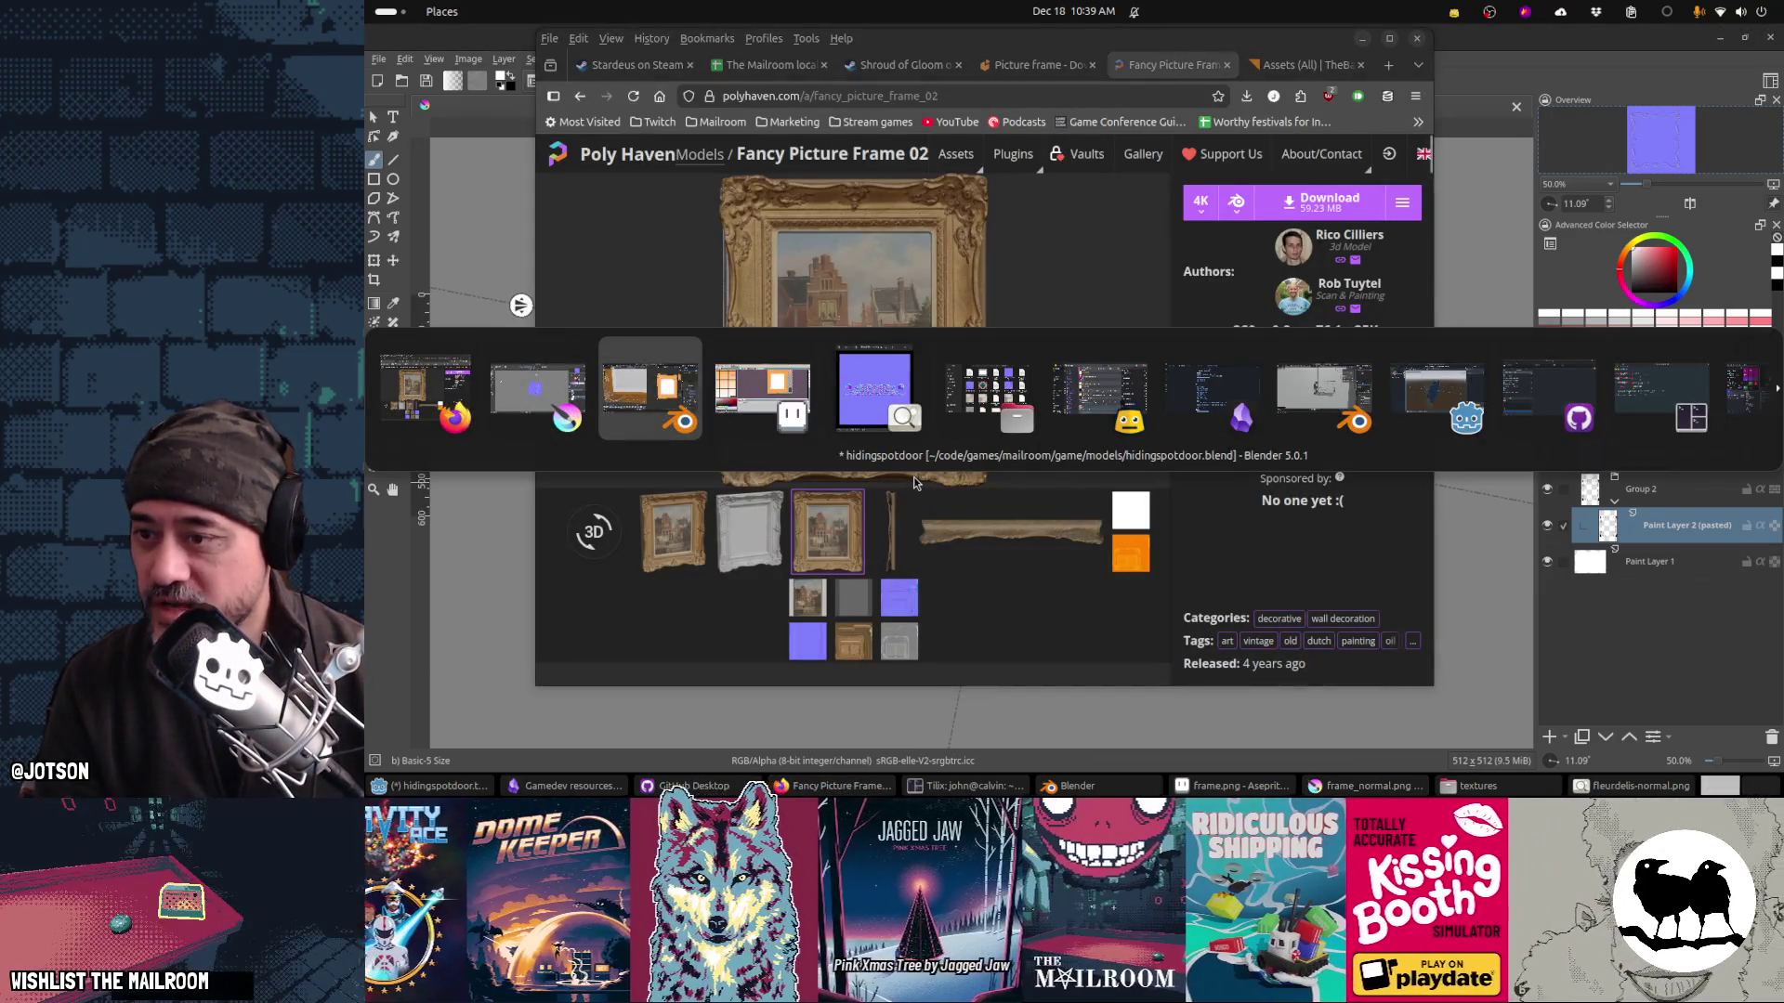
Step: Orbit out to the whole gold-textured frame and save hidingspotdoor.blend
scroll(759, 428, "up", 2)
scroll(759, 427, "down", 2)
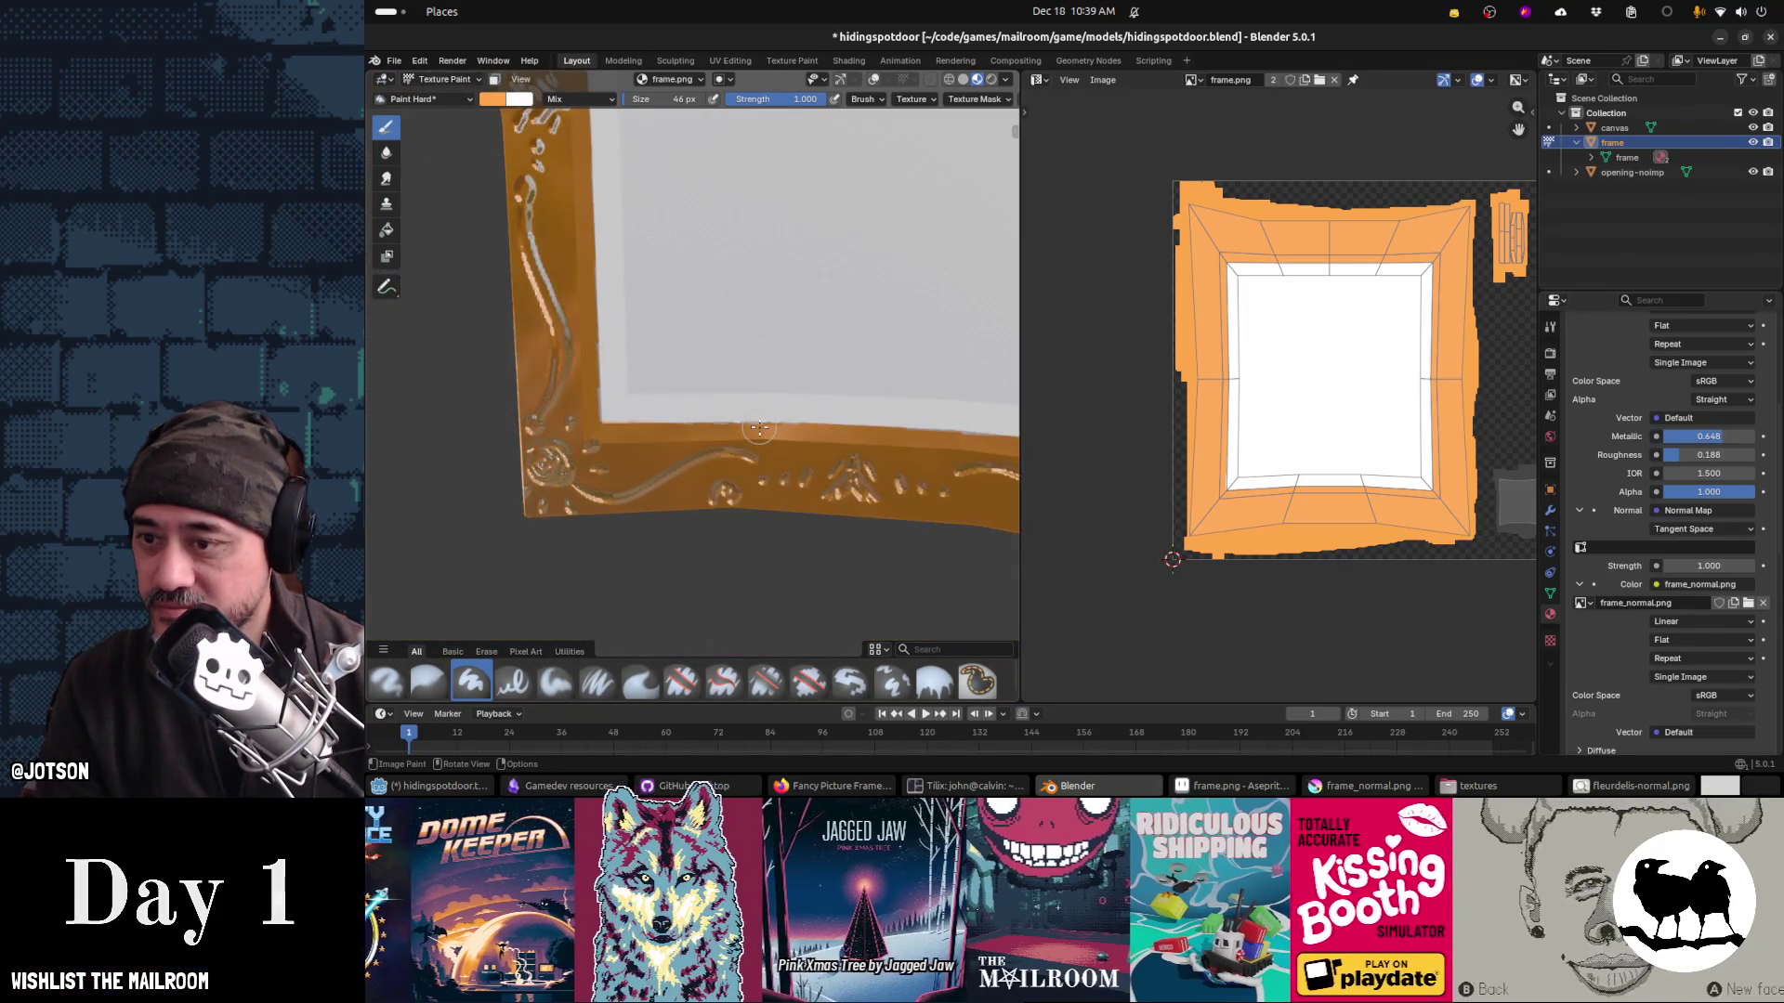
scroll(759, 428, "down", 5)
mouse_move(759, 428)
left_mouse_down()
mouse_move(817, 419)
mouse_move(716, 397)
mouse_move(873, 409)
mouse_move(767, 414)
mouse_move(908, 332)
left_mouse_up()
key("ctrl+s")
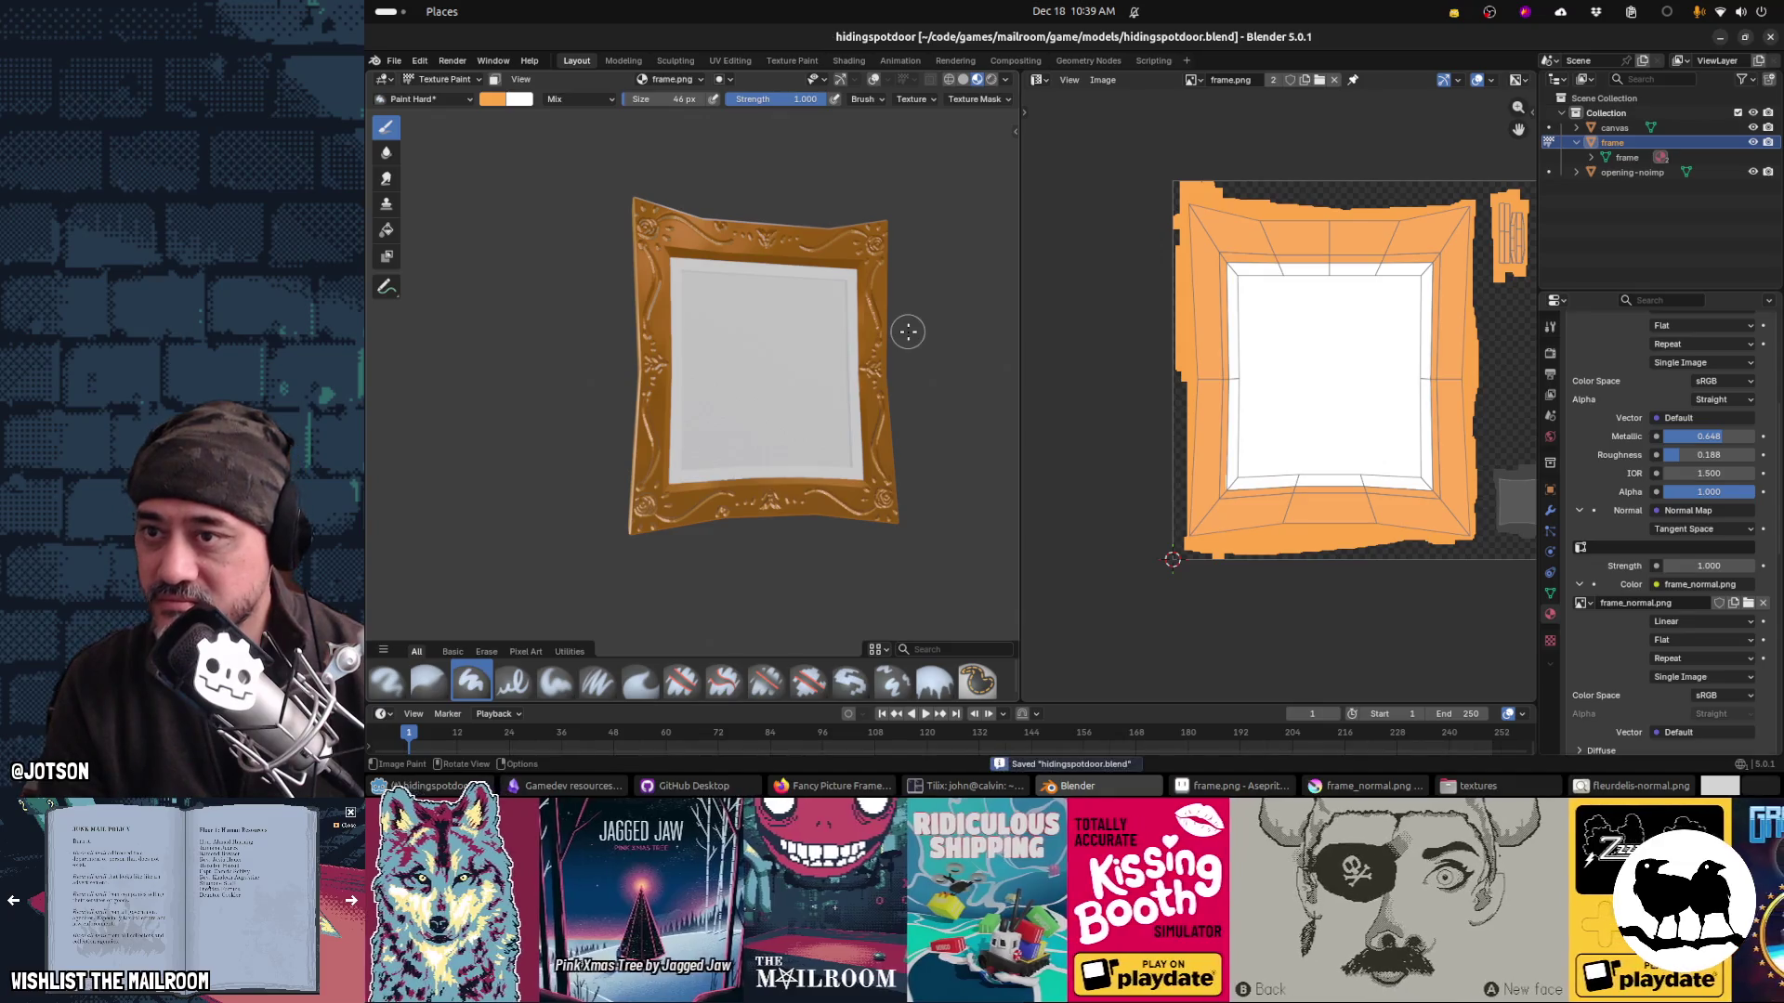
key("alt+Tab")
key("alt+Tab")
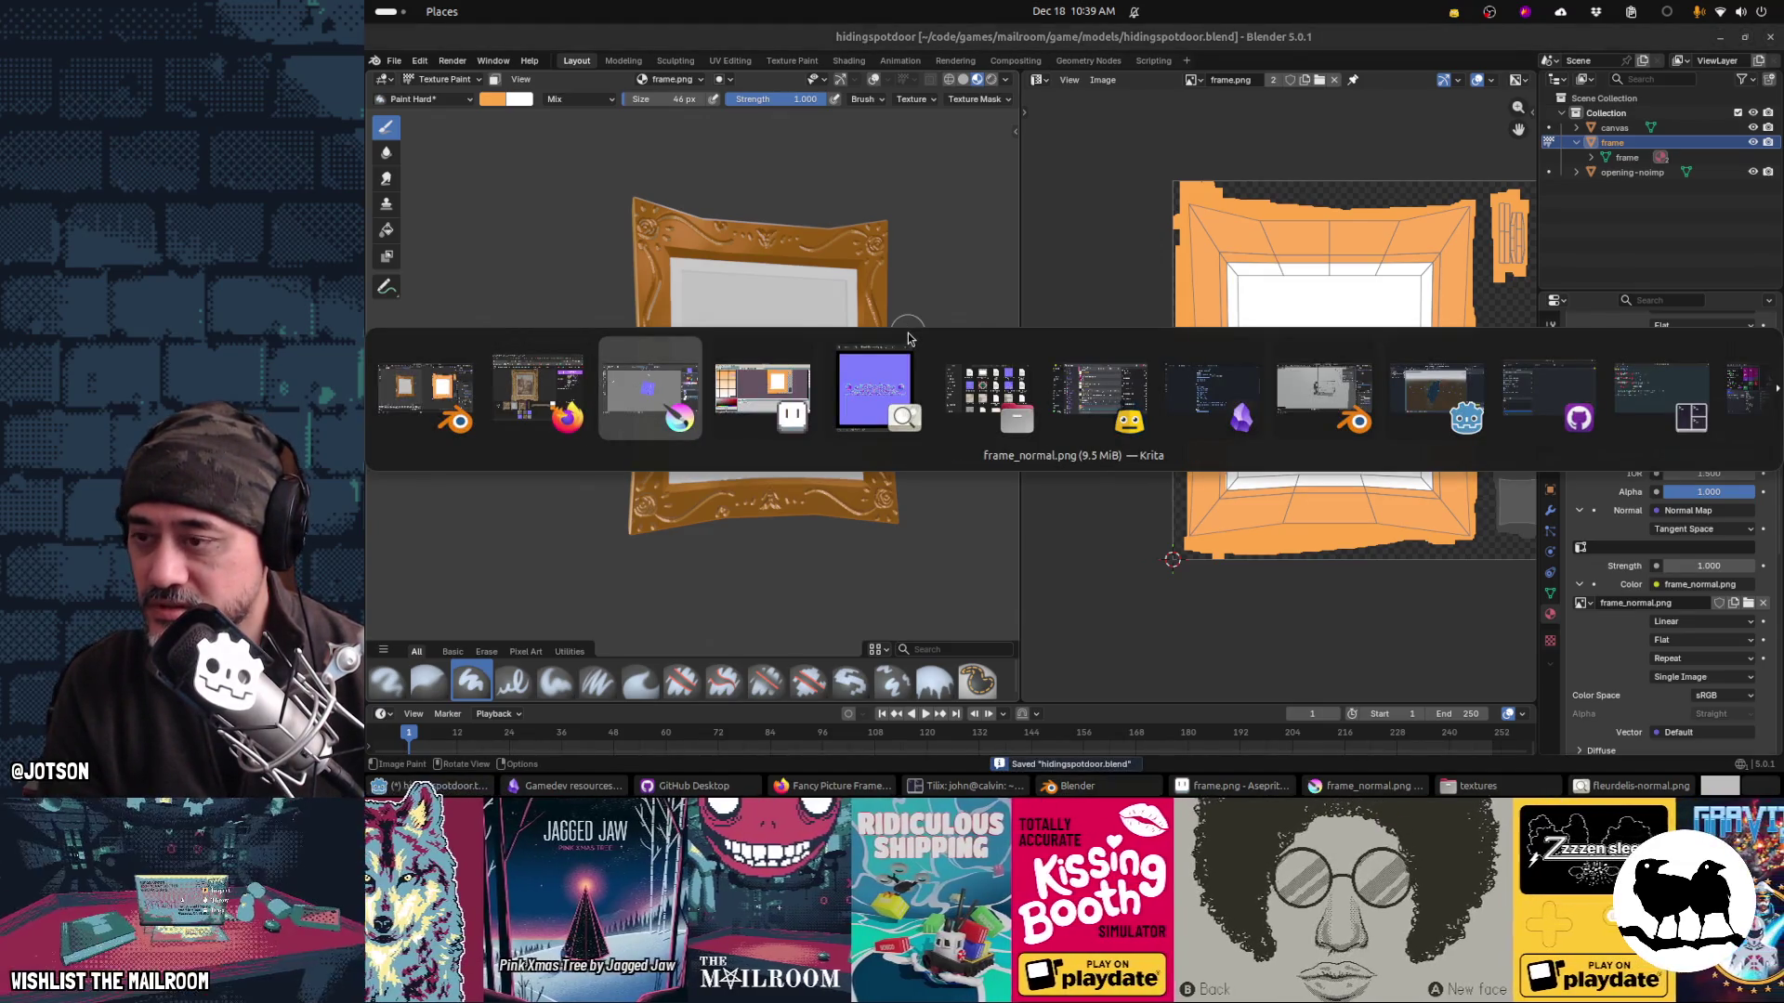
key("alt+Tab")
key("alt+Tab")
key("alt+Tab")
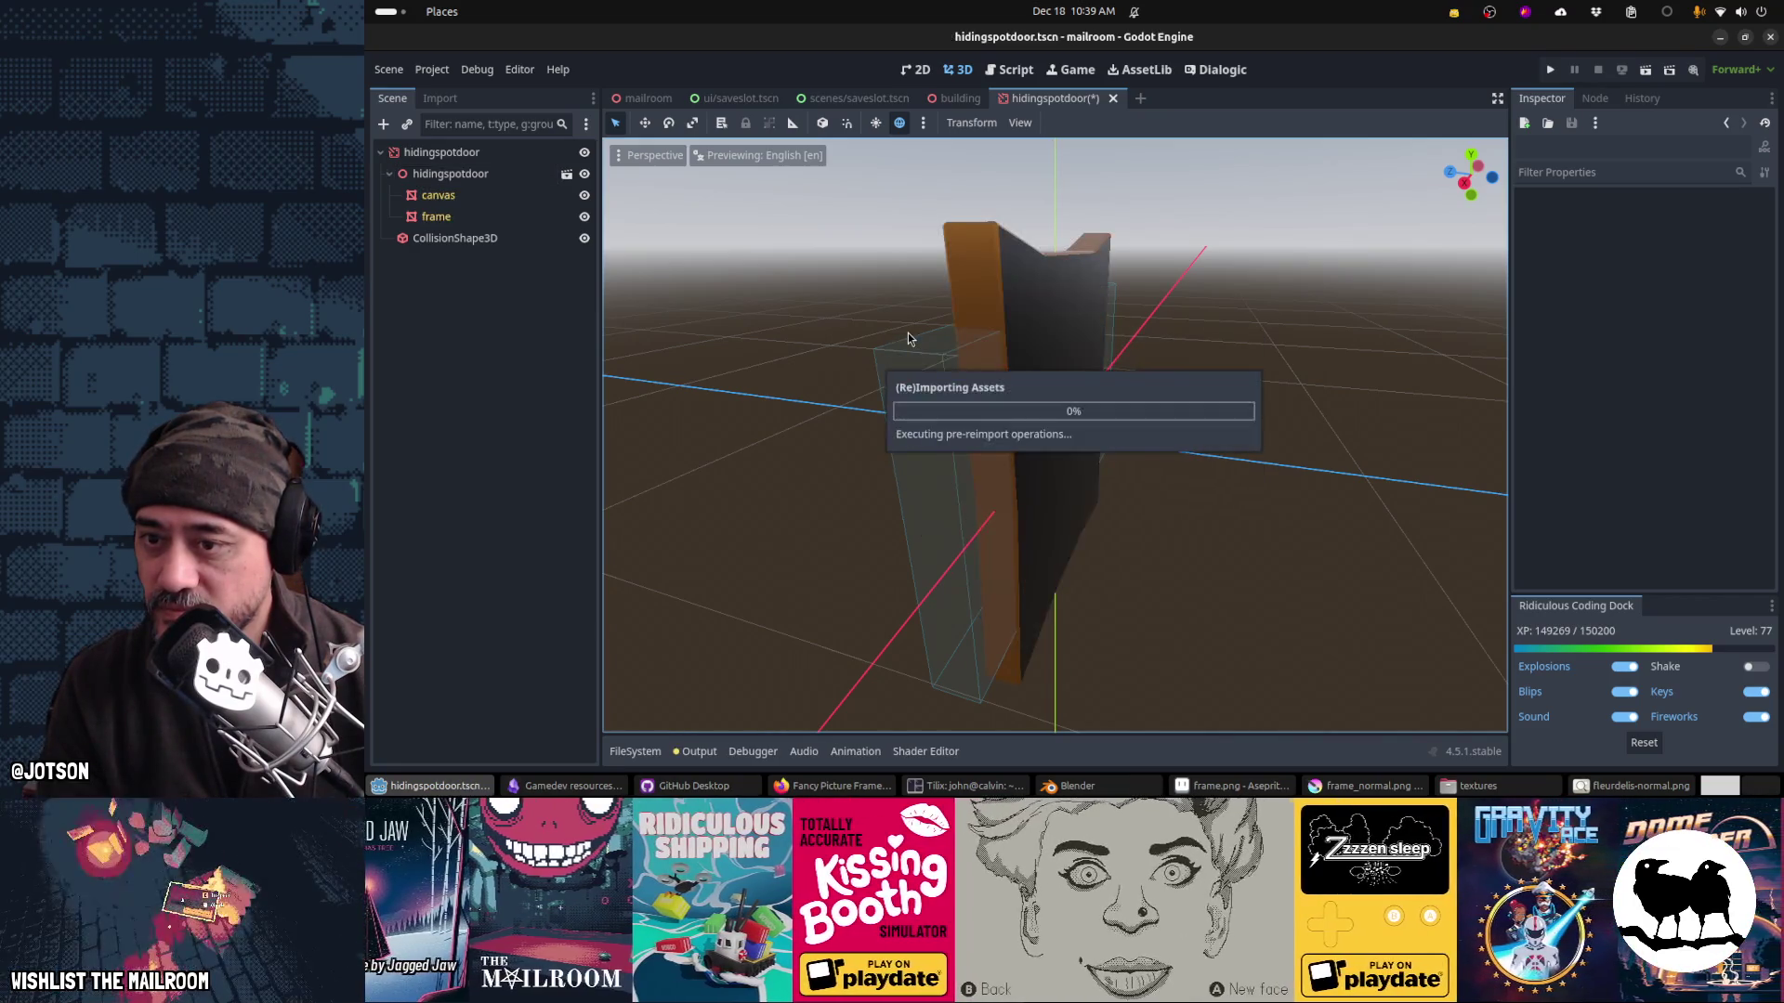
Step: Select the hidingspotdoor root, open the mailroom scene, and run the game with F5 to view the frame
left_click(509, 158)
mouse_move(1016, 438)
left_mouse_down()
mouse_move(1143, 407)
mouse_move(952, 406)
mouse_move(944, 364)
mouse_move(868, 351)
mouse_move(816, 390)
mouse_move(963, 416)
mouse_move(956, 429)
left_mouse_up()
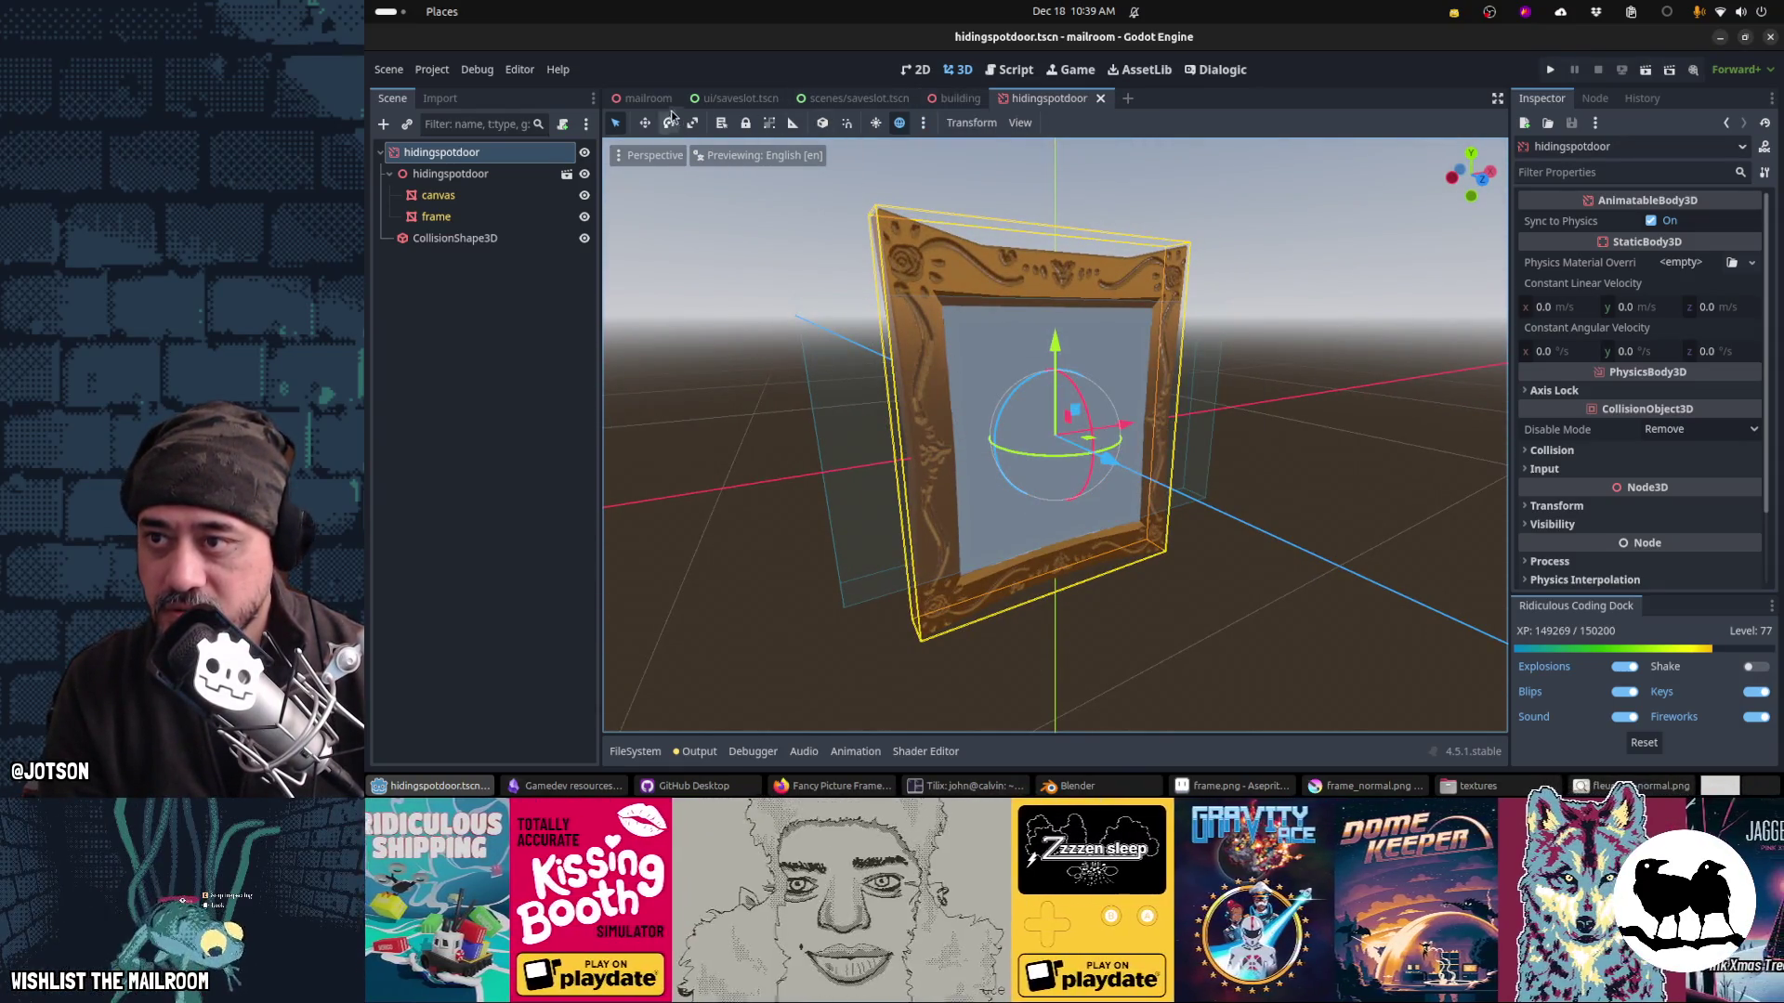
left_click(643, 99)
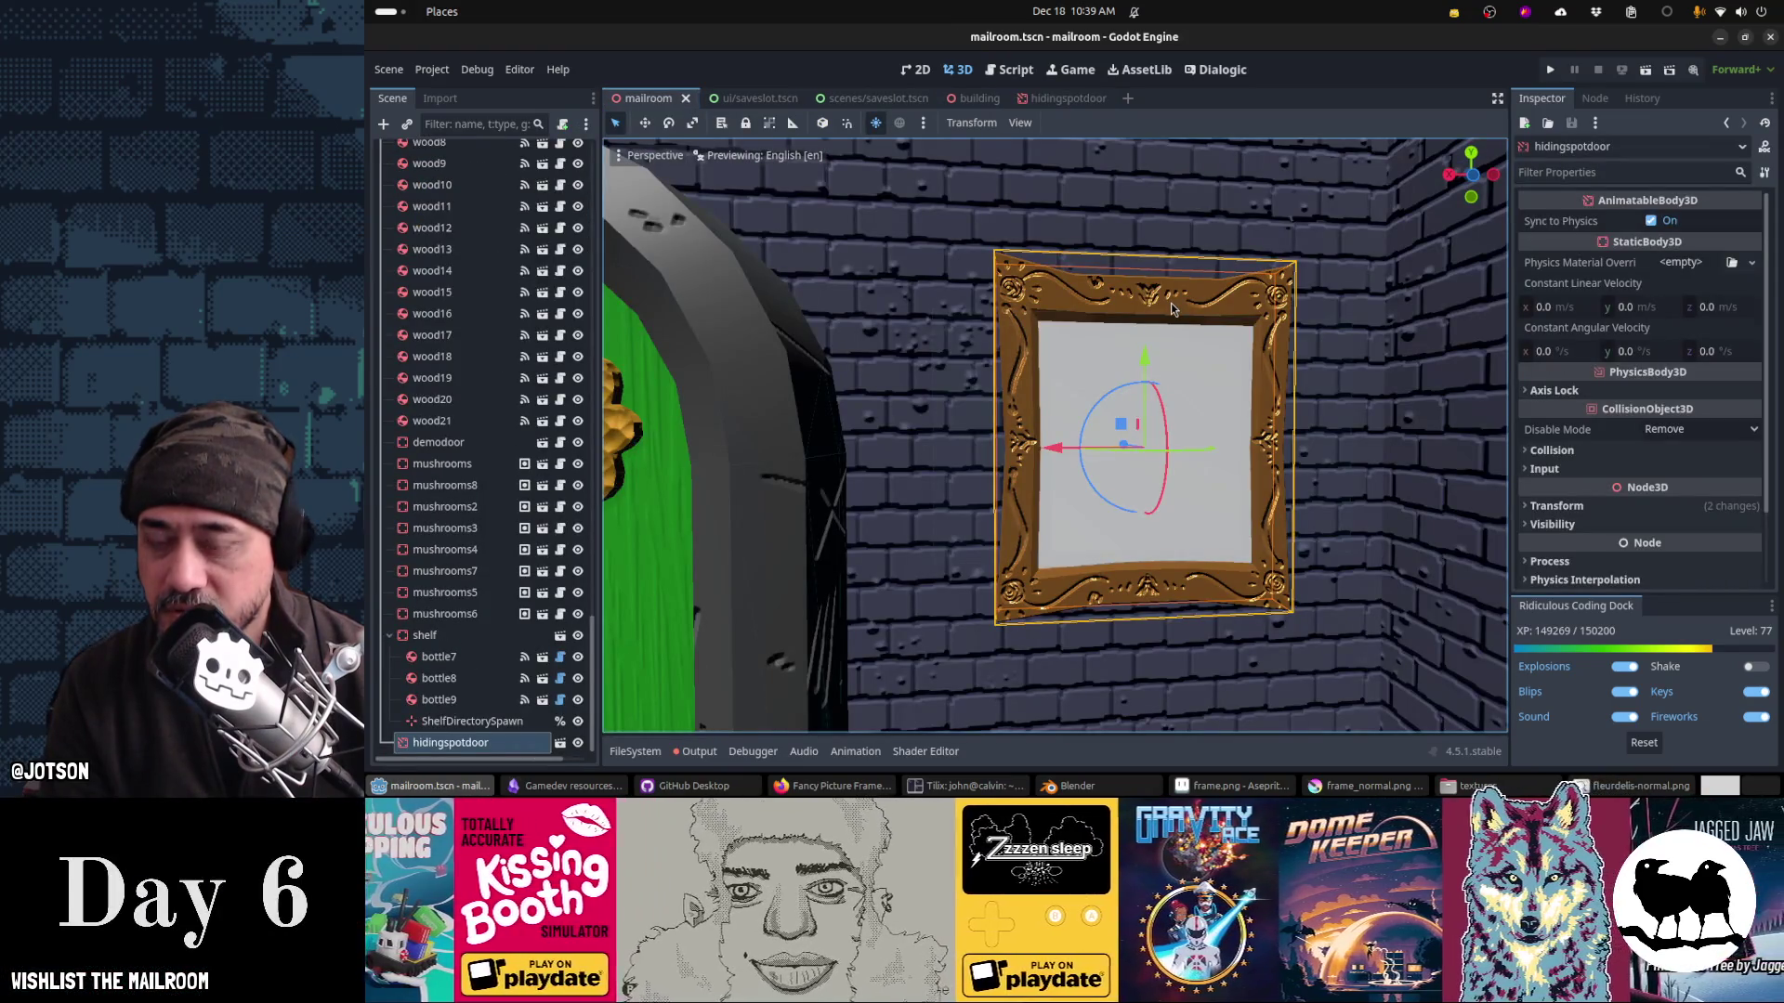
key("F5")
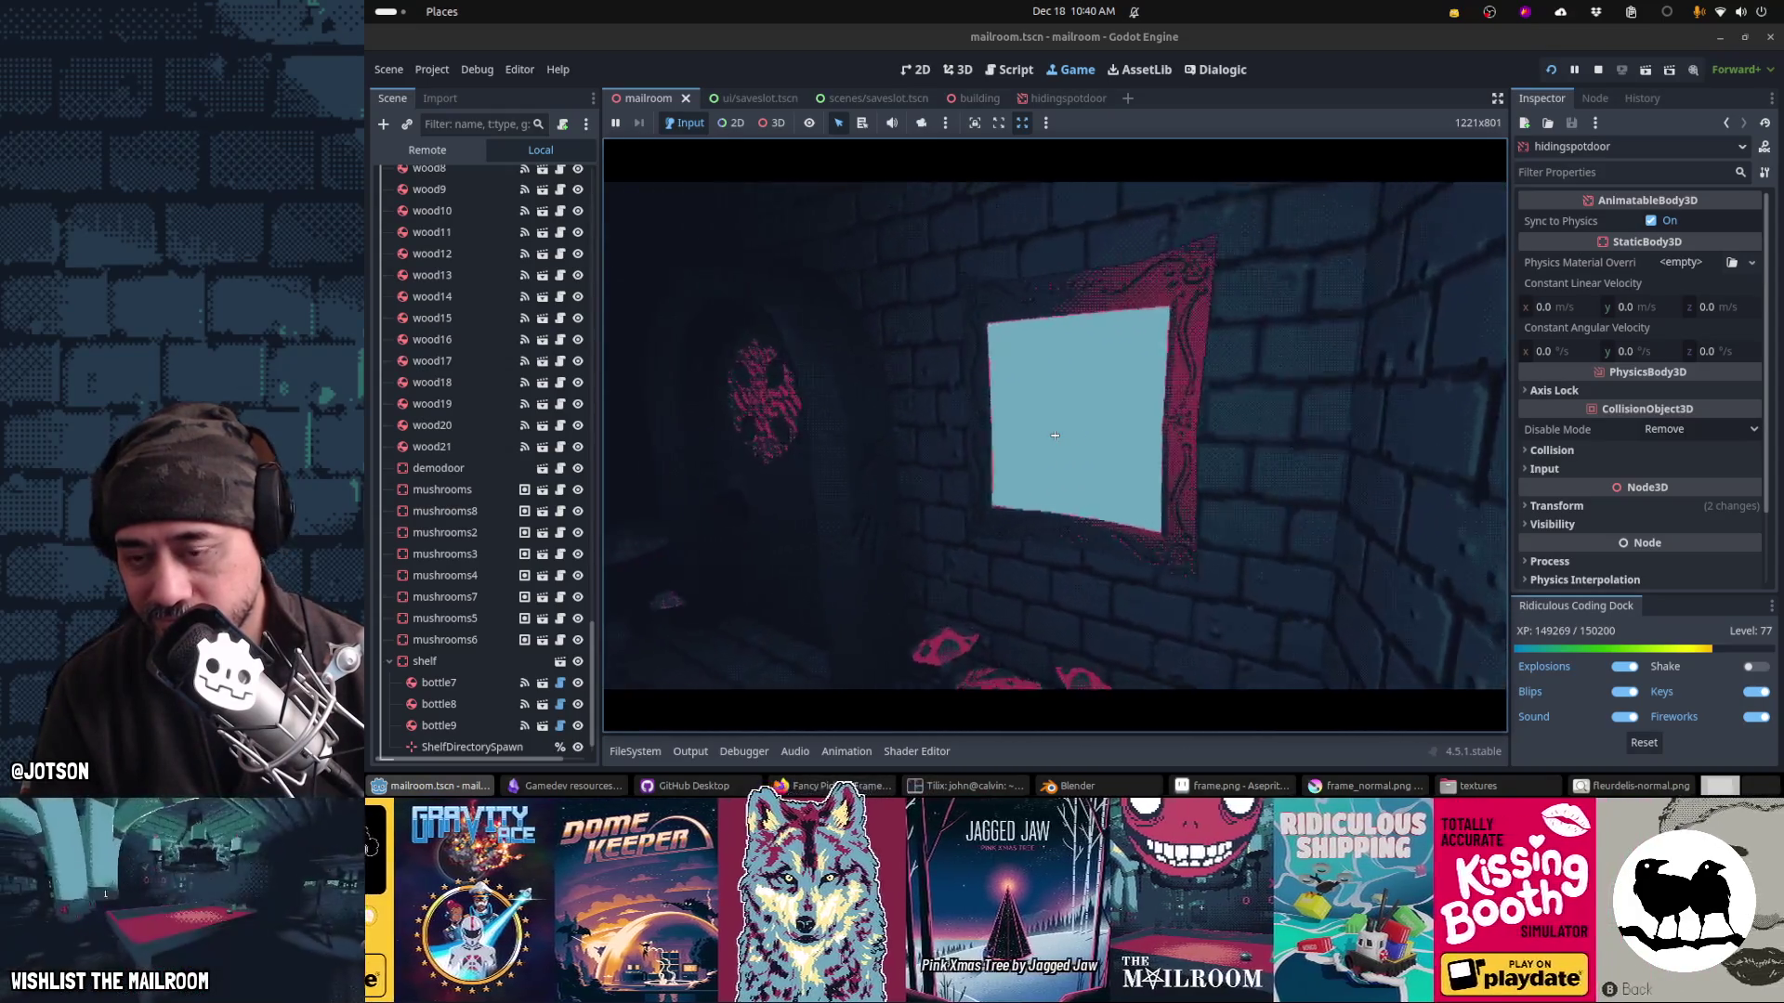
key("alt+Tab")
key("alt+Tab")
key("alt+Tab")
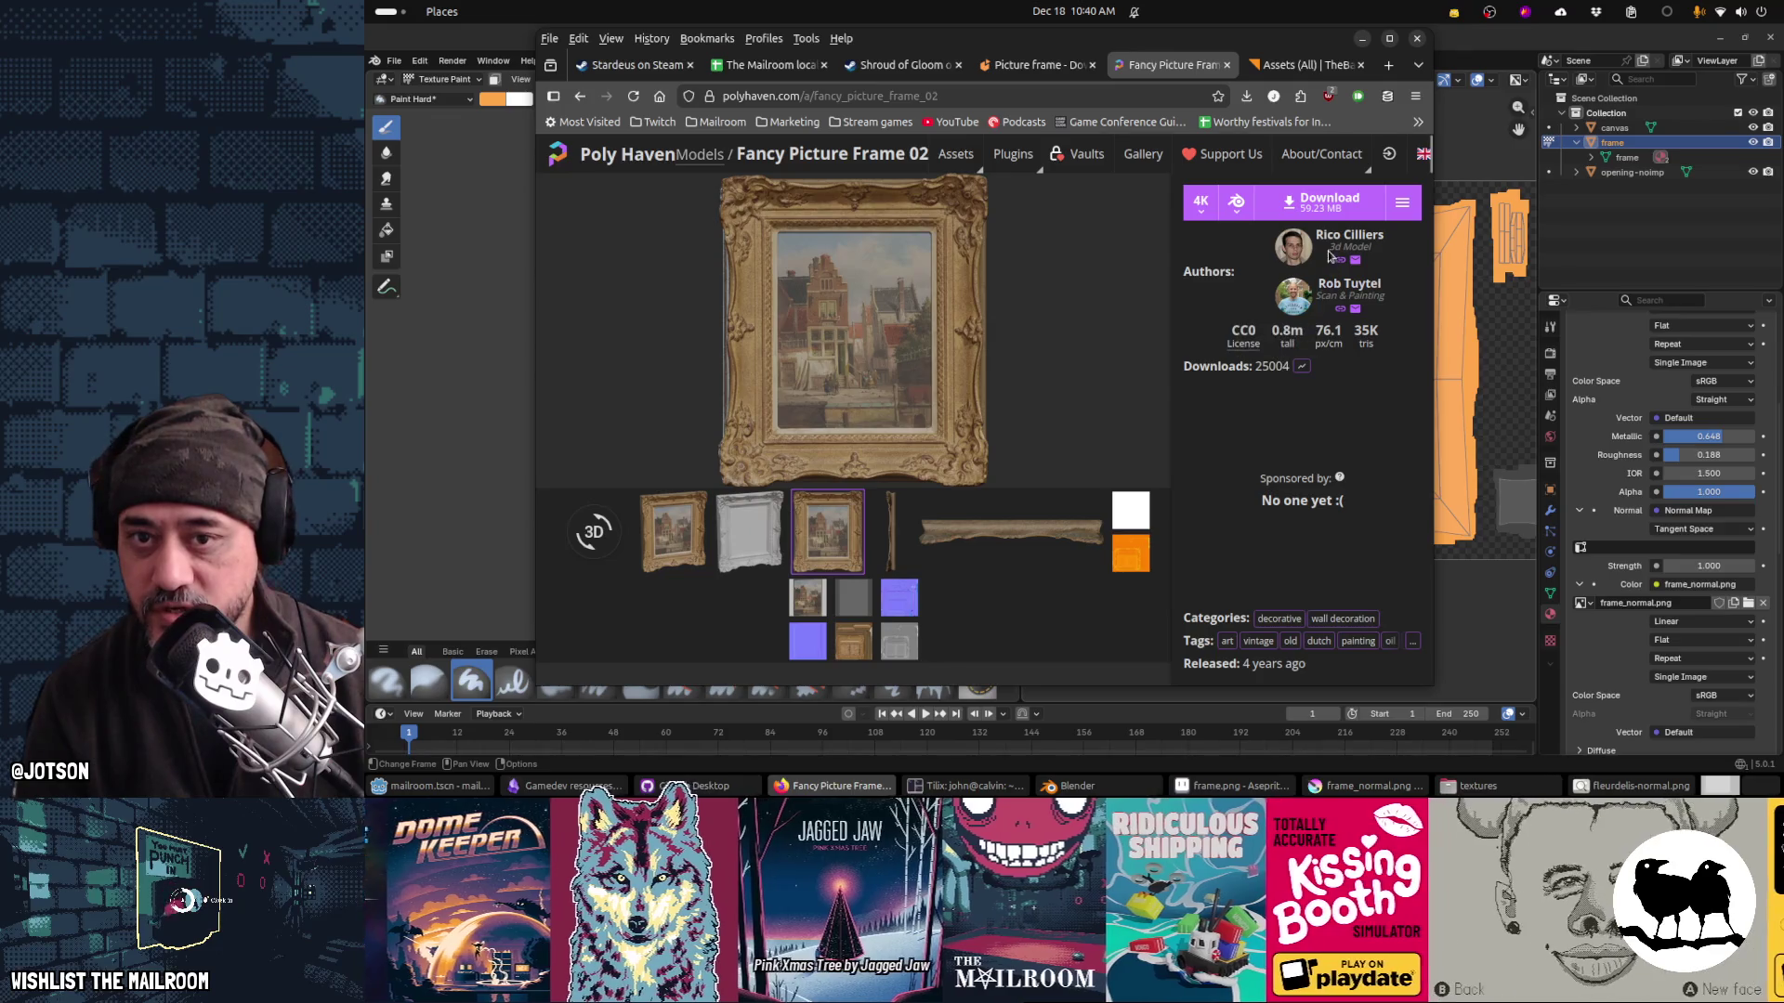
Step: Download the Fancy Picture Frame 02 4K blend archive and close the downloads panel
left_click(1357, 213)
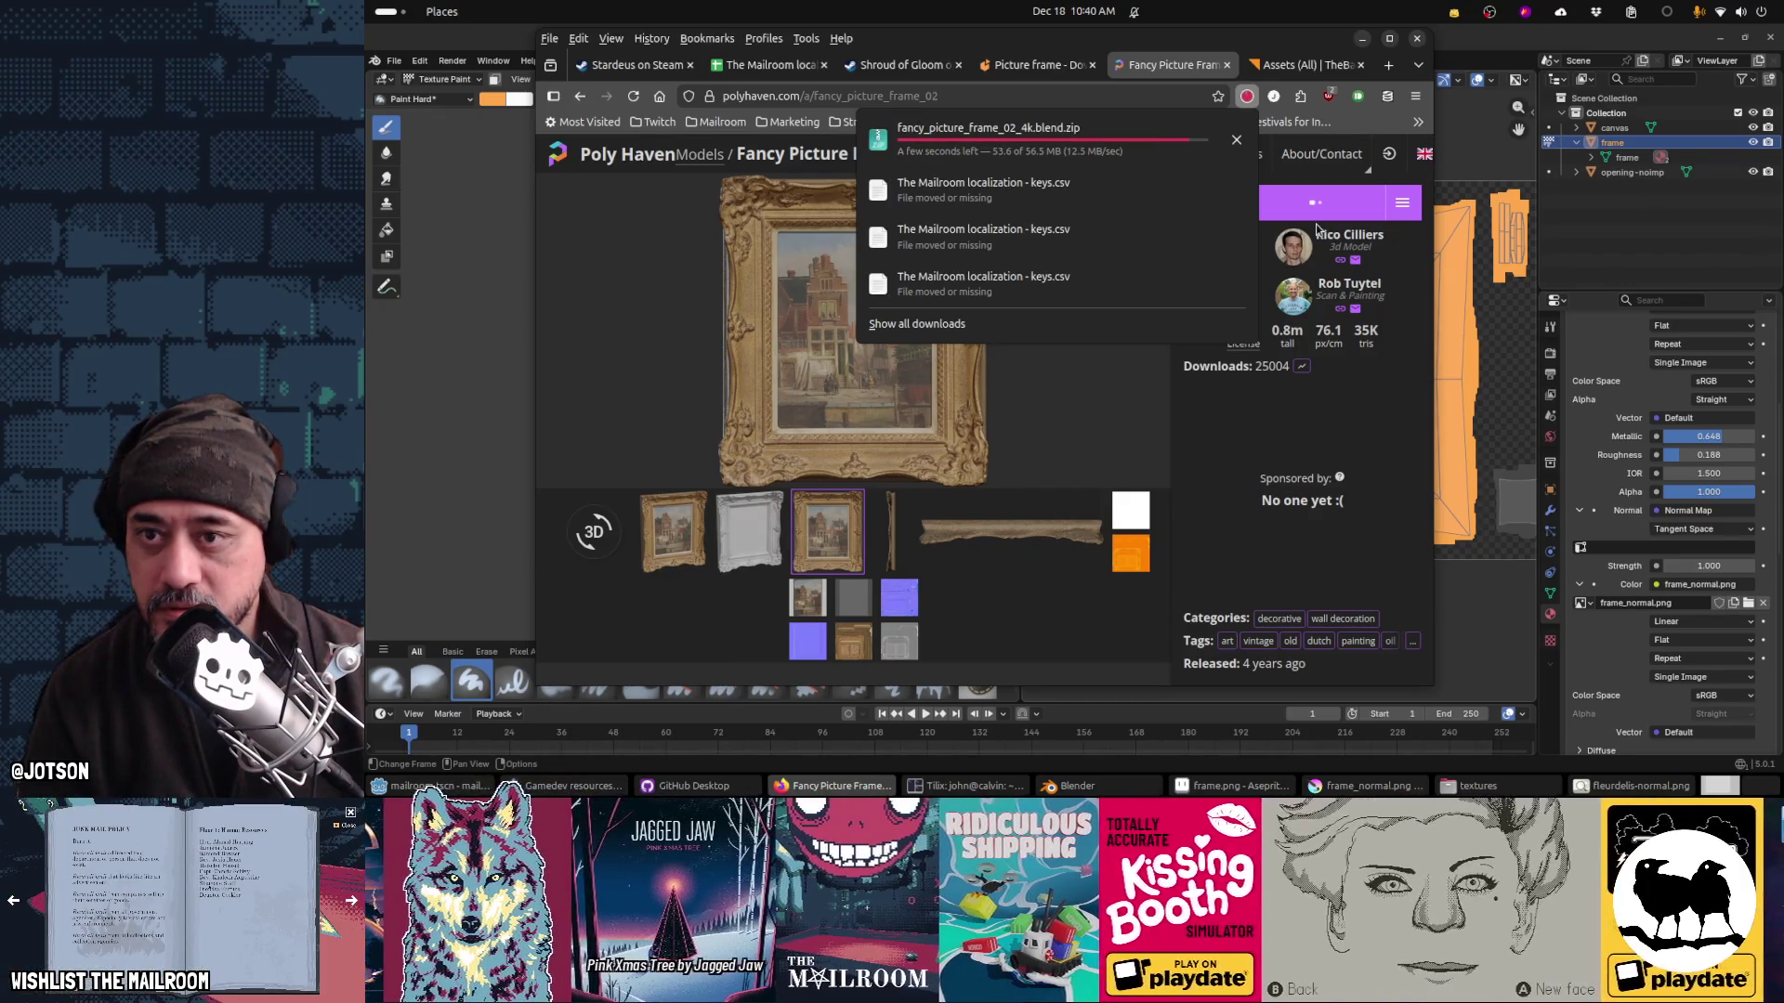
left_click(1178, 299)
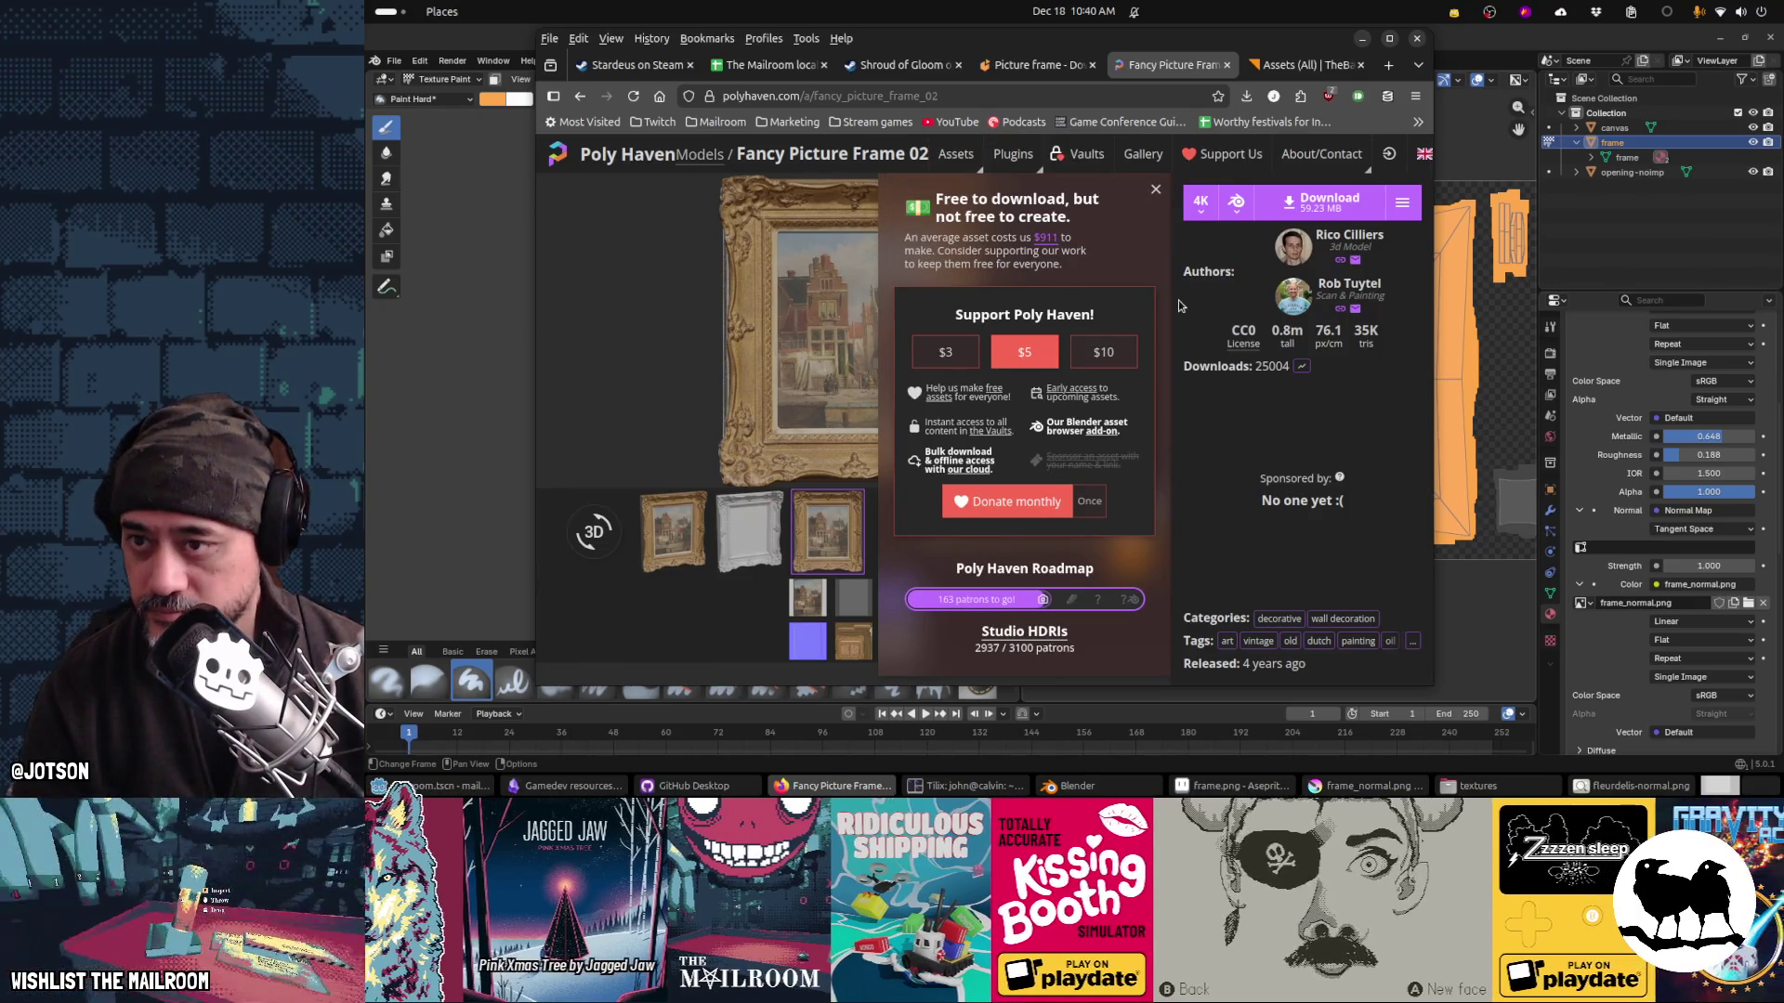
key("super+f")
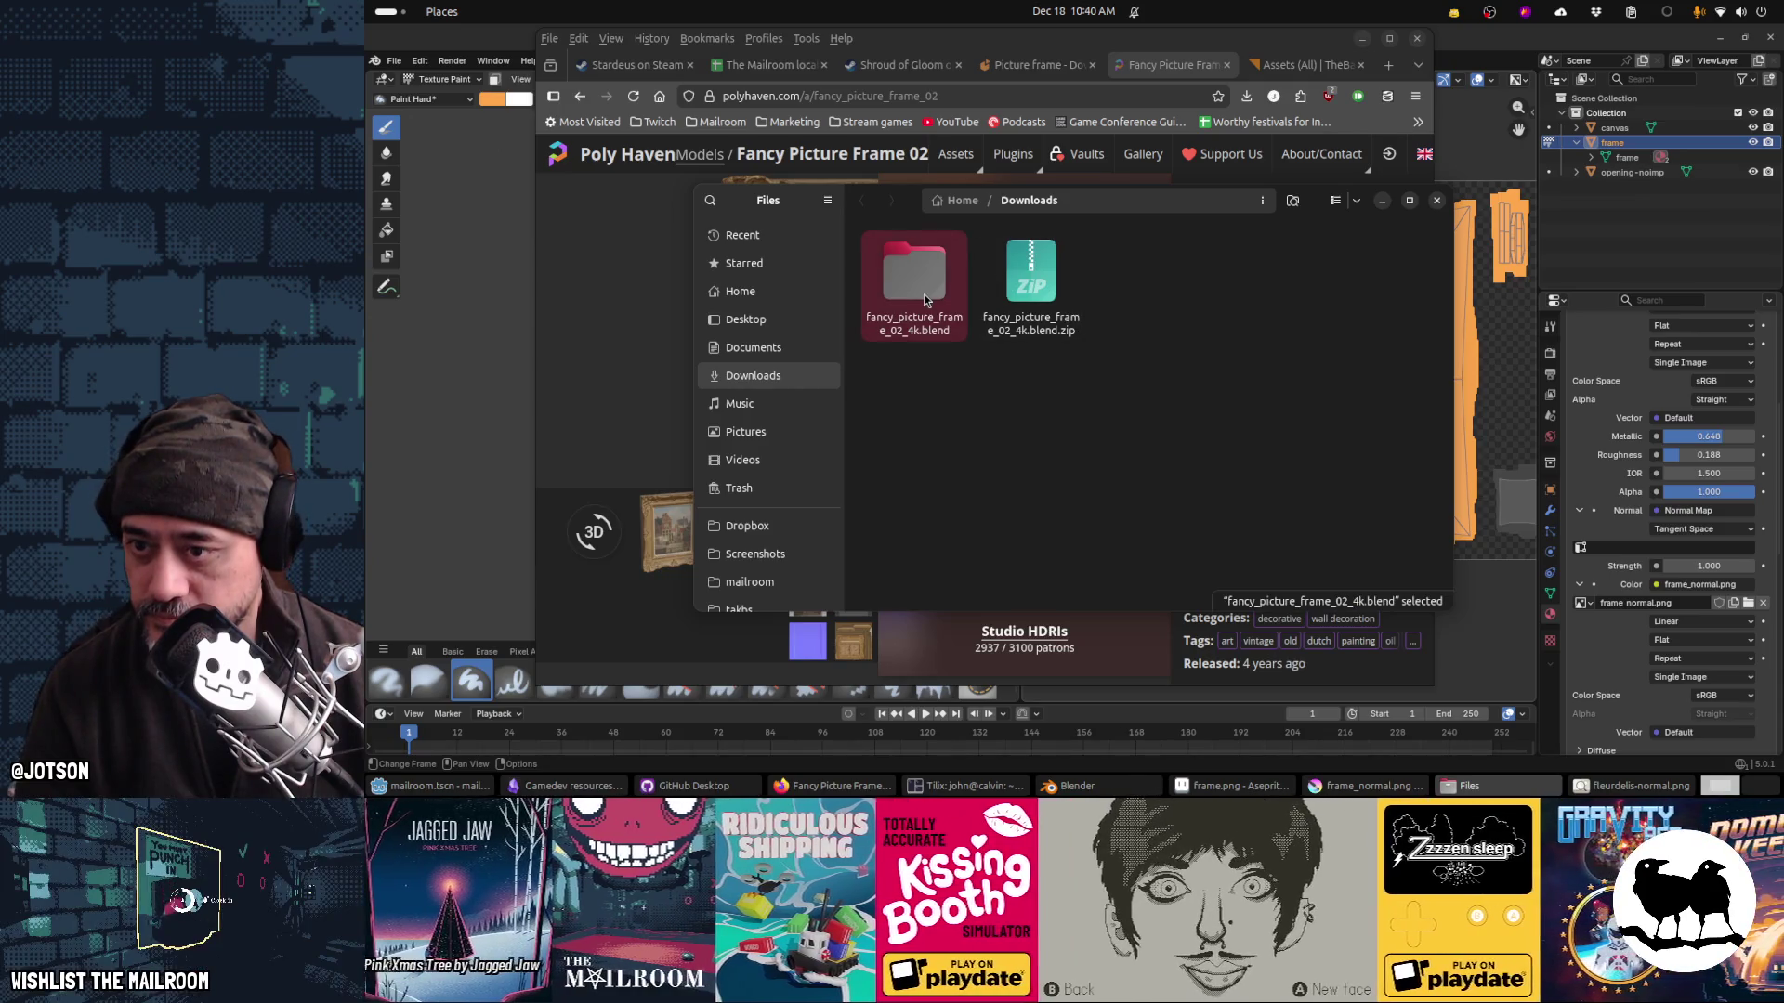
Step: Open the downloaded frame folder, look through its textures folder, then return to the model folder
double_click(925, 299)
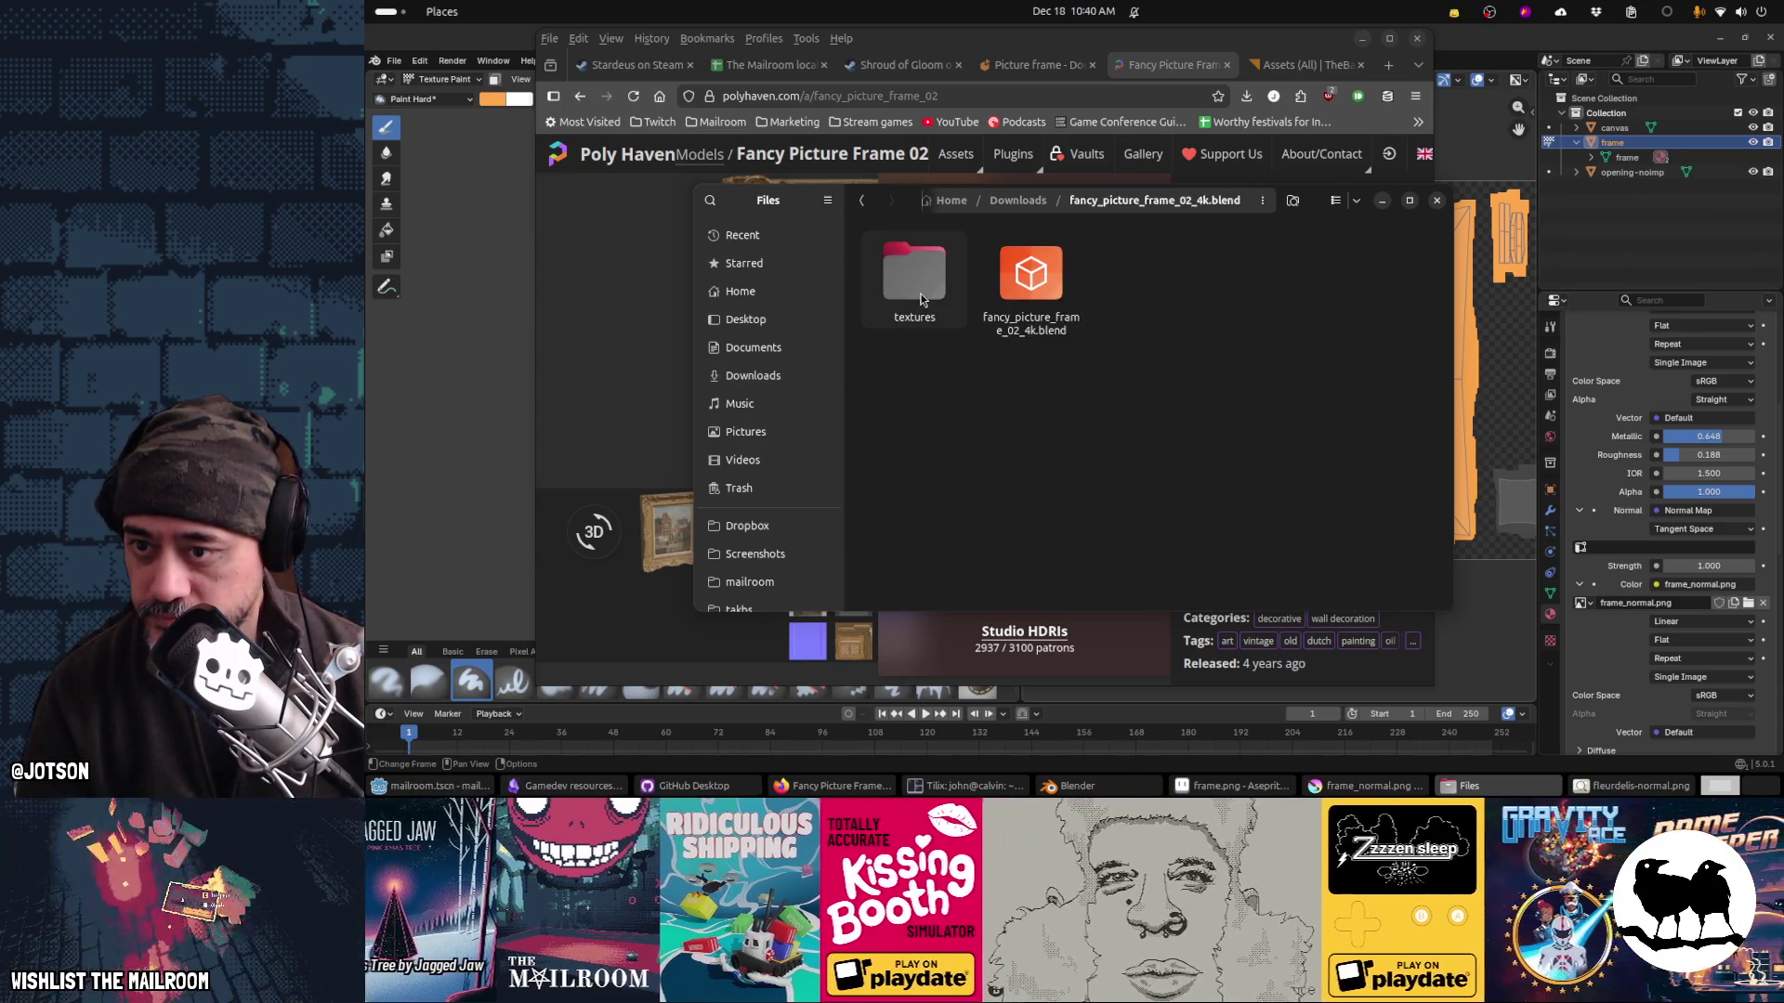
double_click(923, 298)
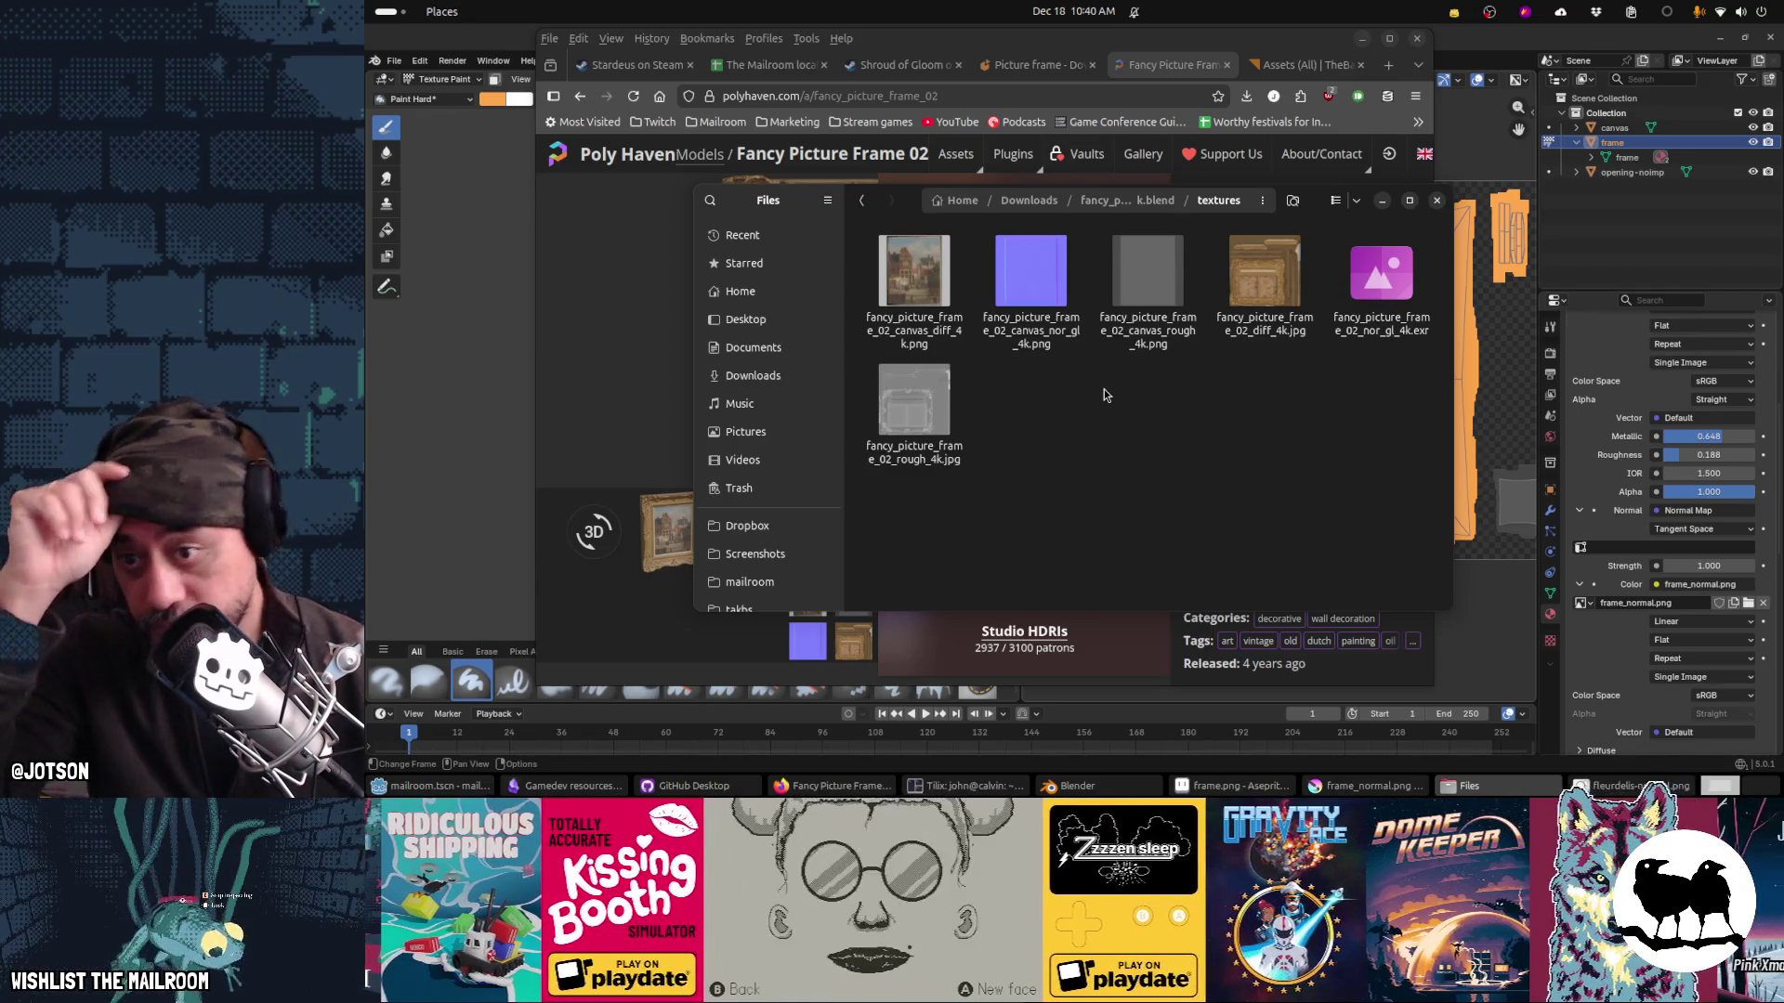
left_click(1032, 279)
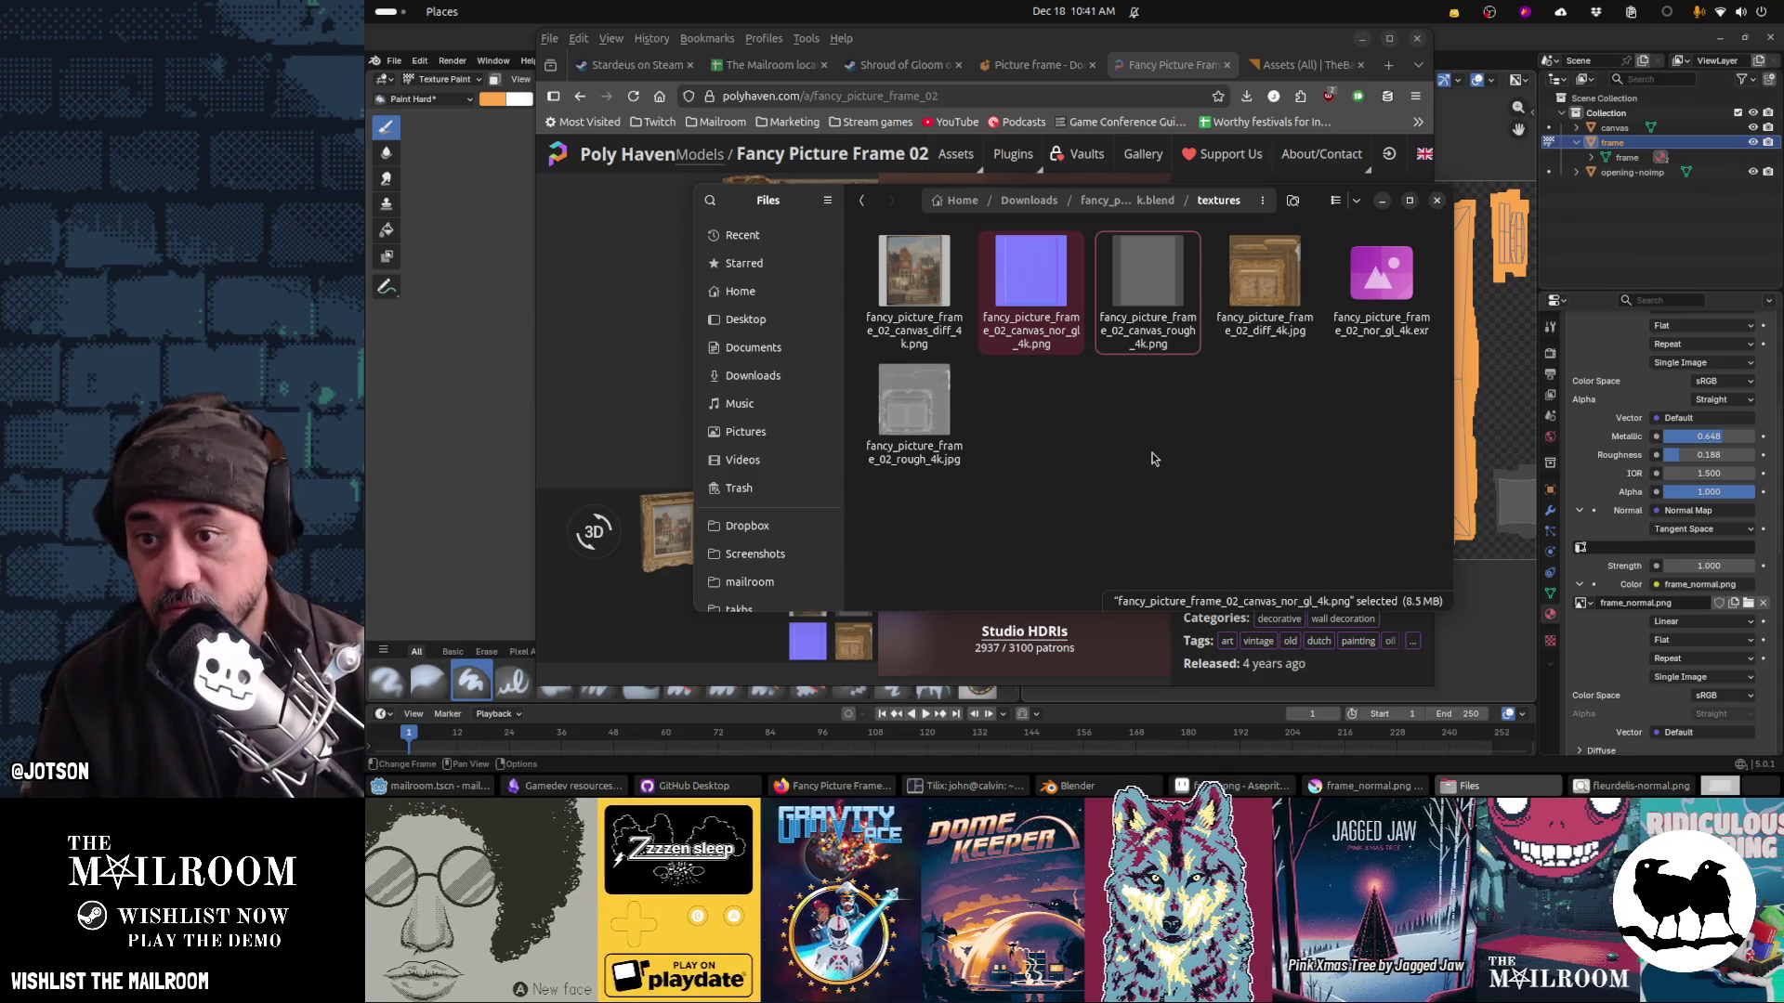
key("alt+Left")
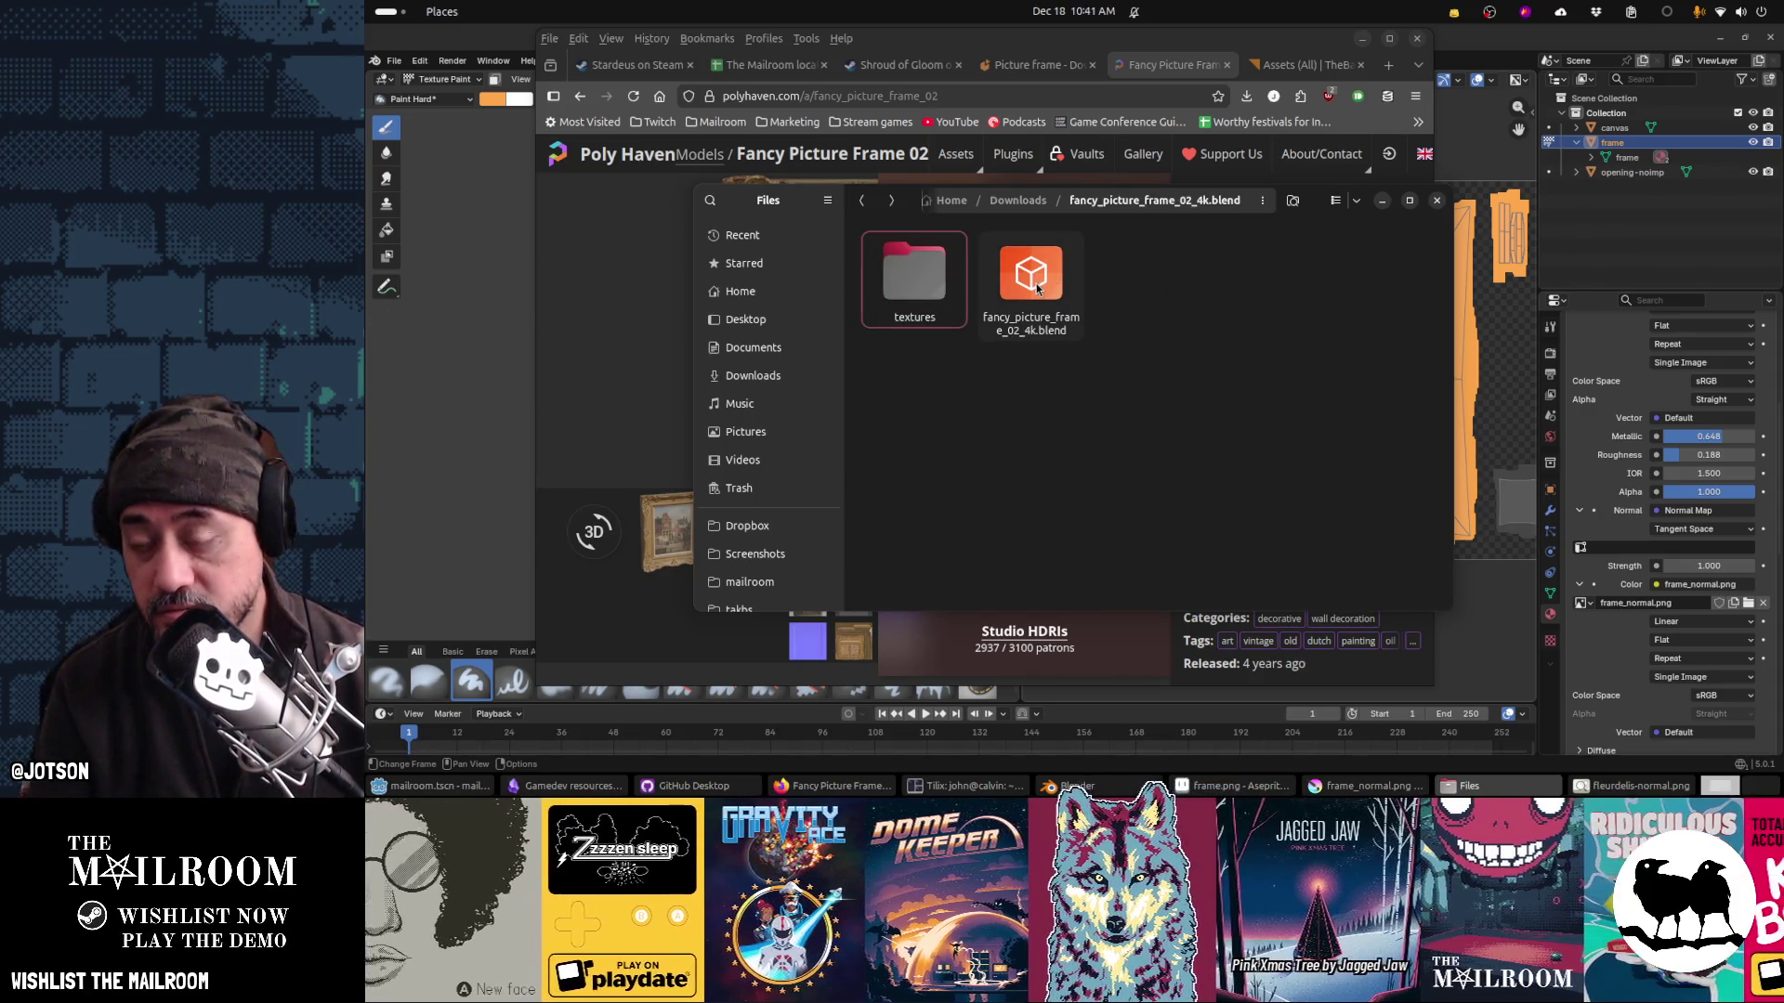
double_click(934, 271)
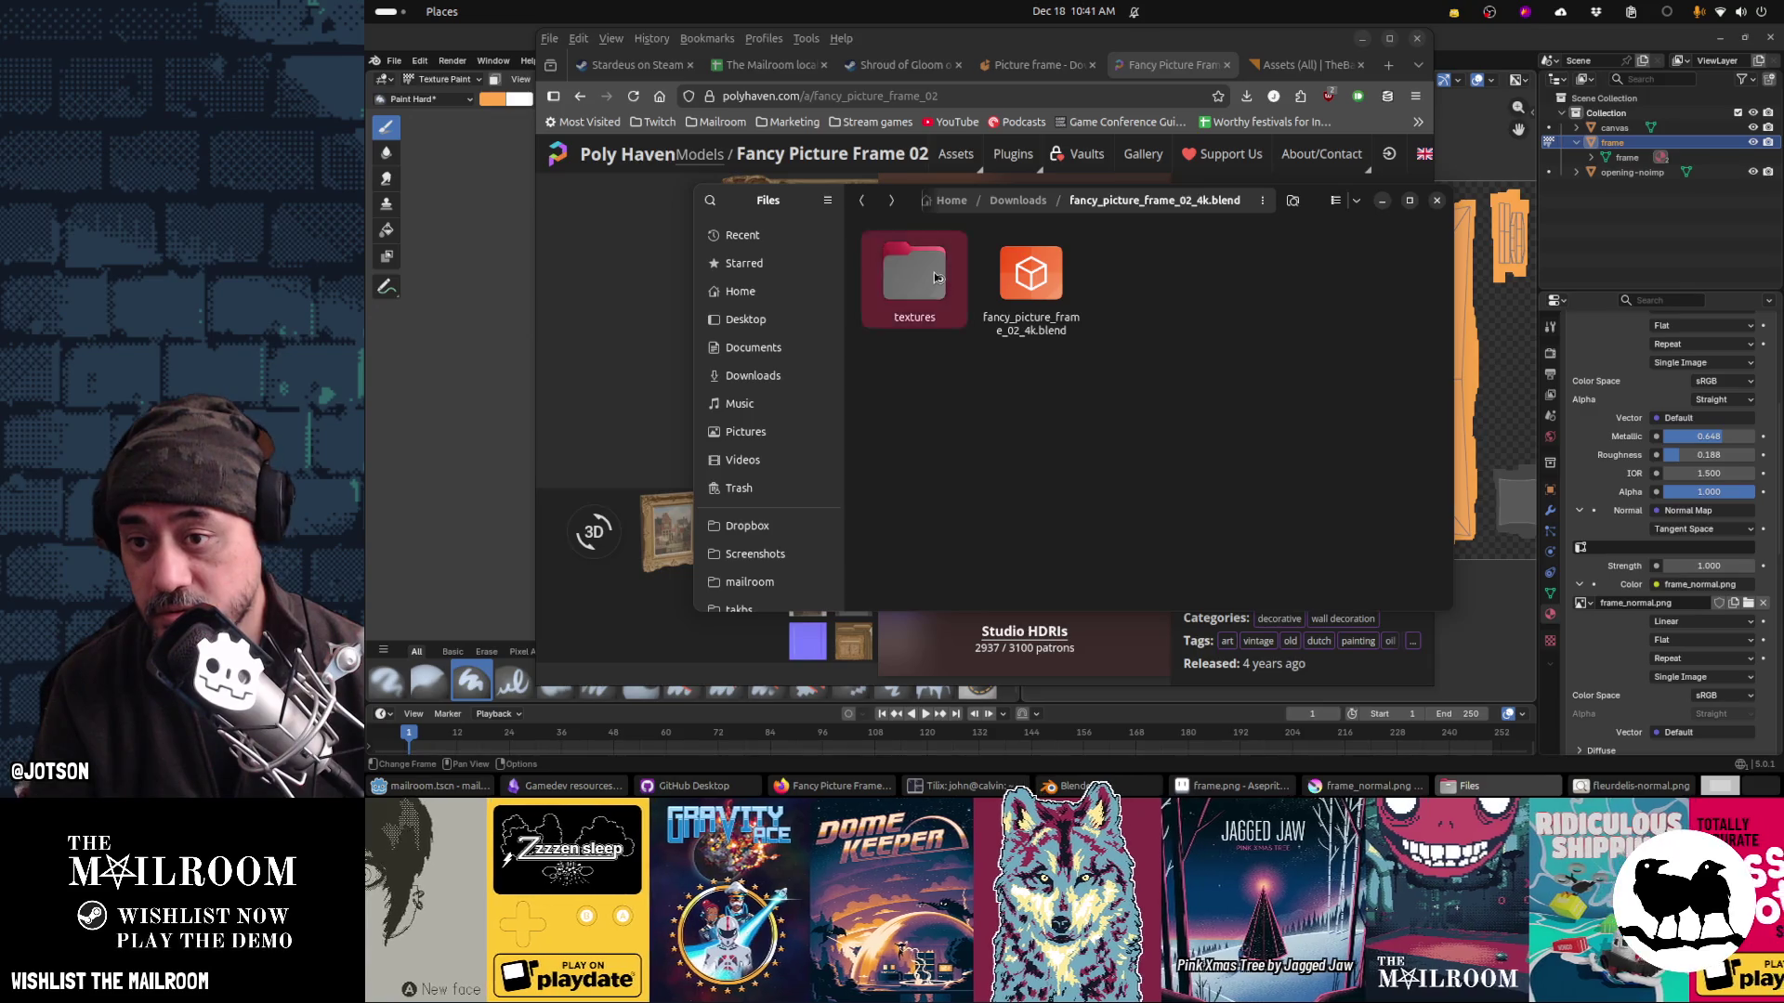
key("alt+Left")
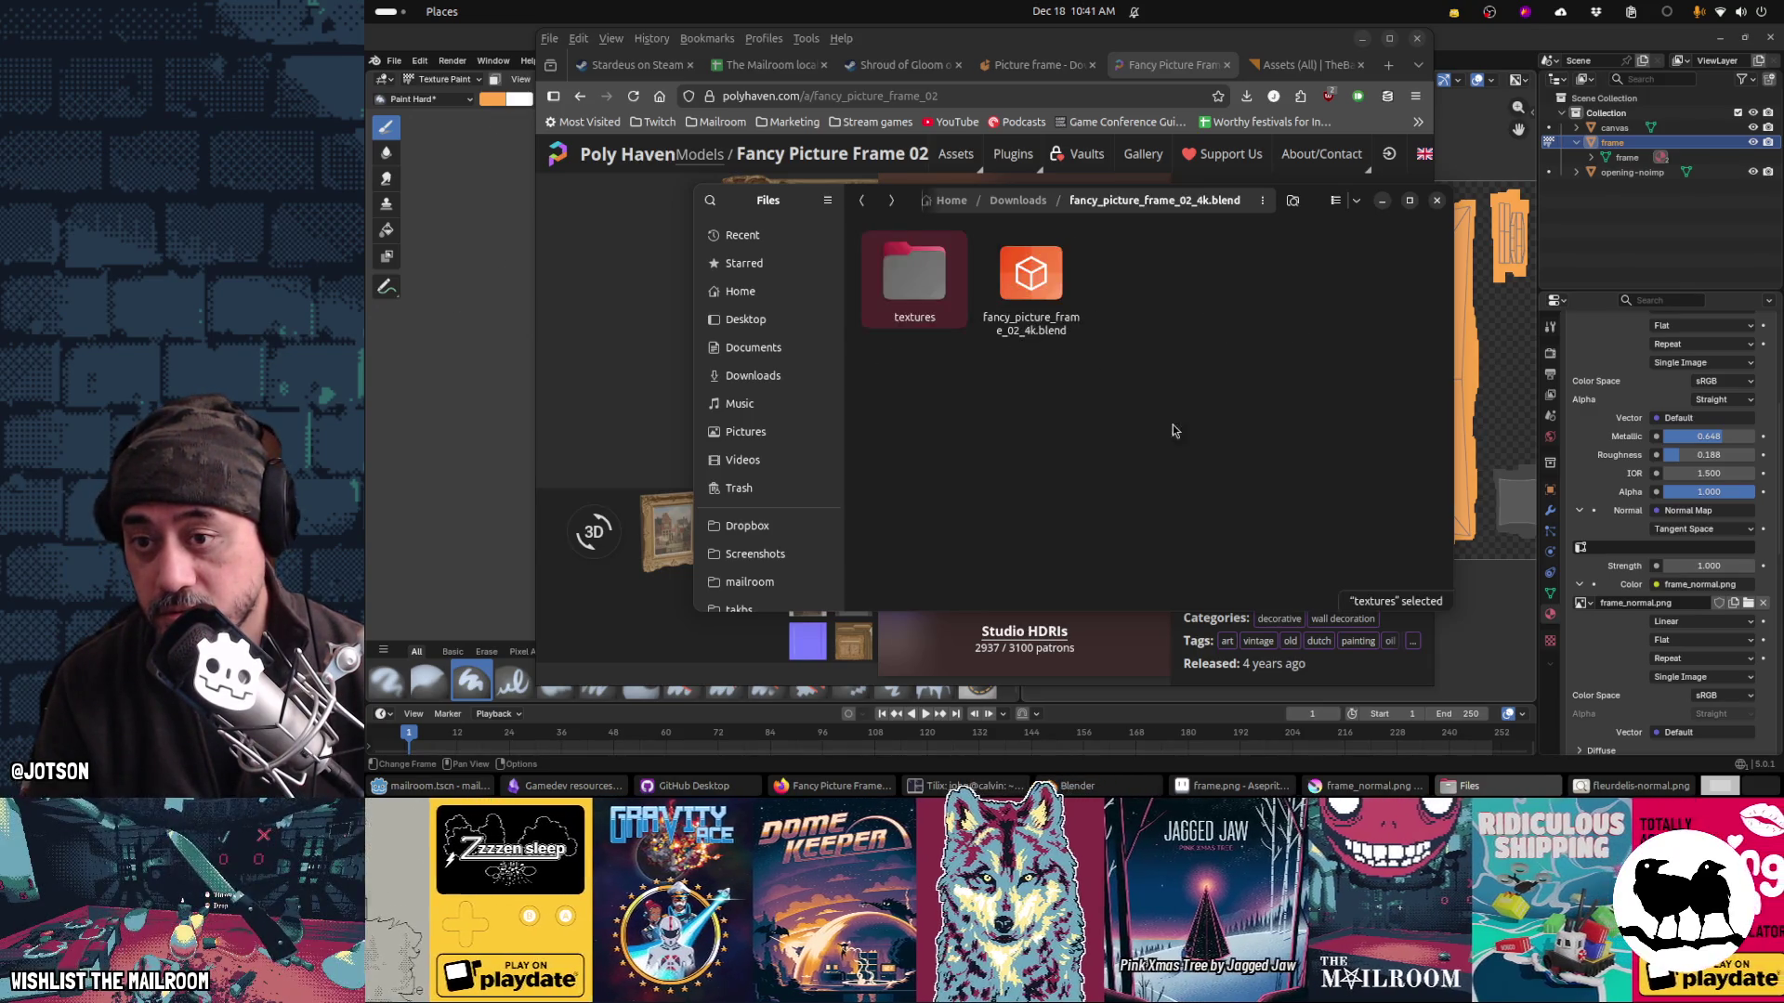
Step: Open fancy_picture_frame_02_4k.blend with Blender
right_click(1050, 307)
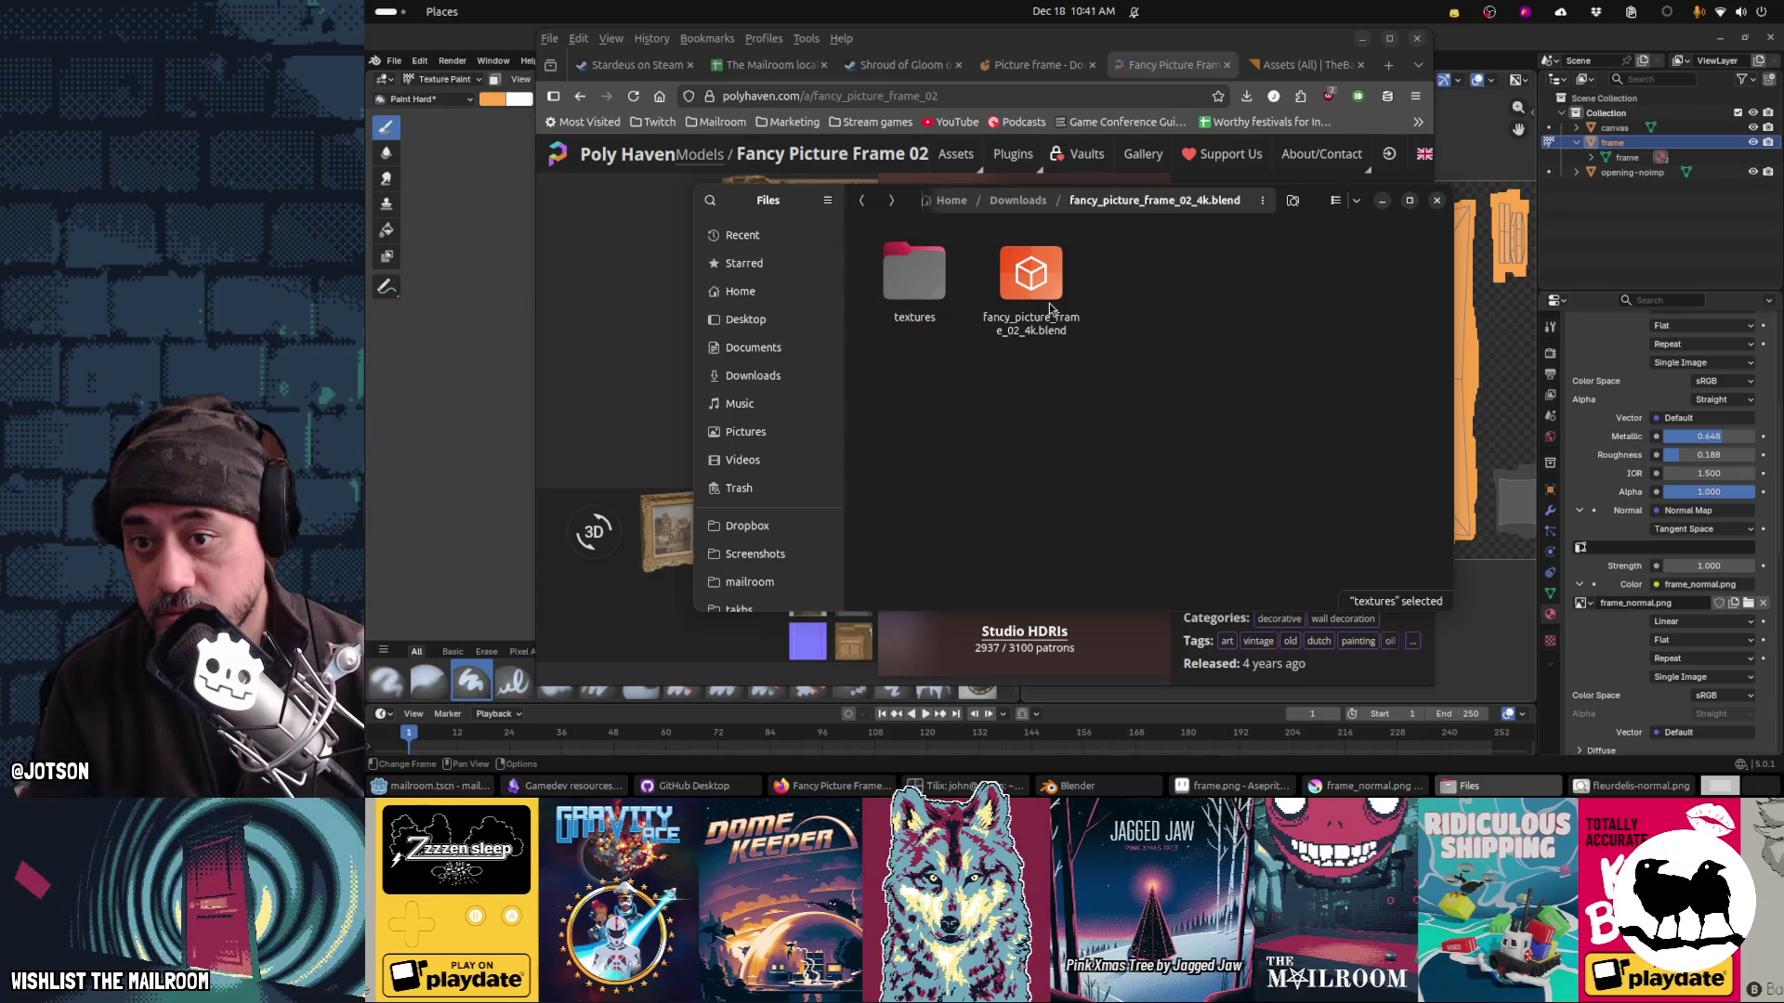
left_click(1085, 338)
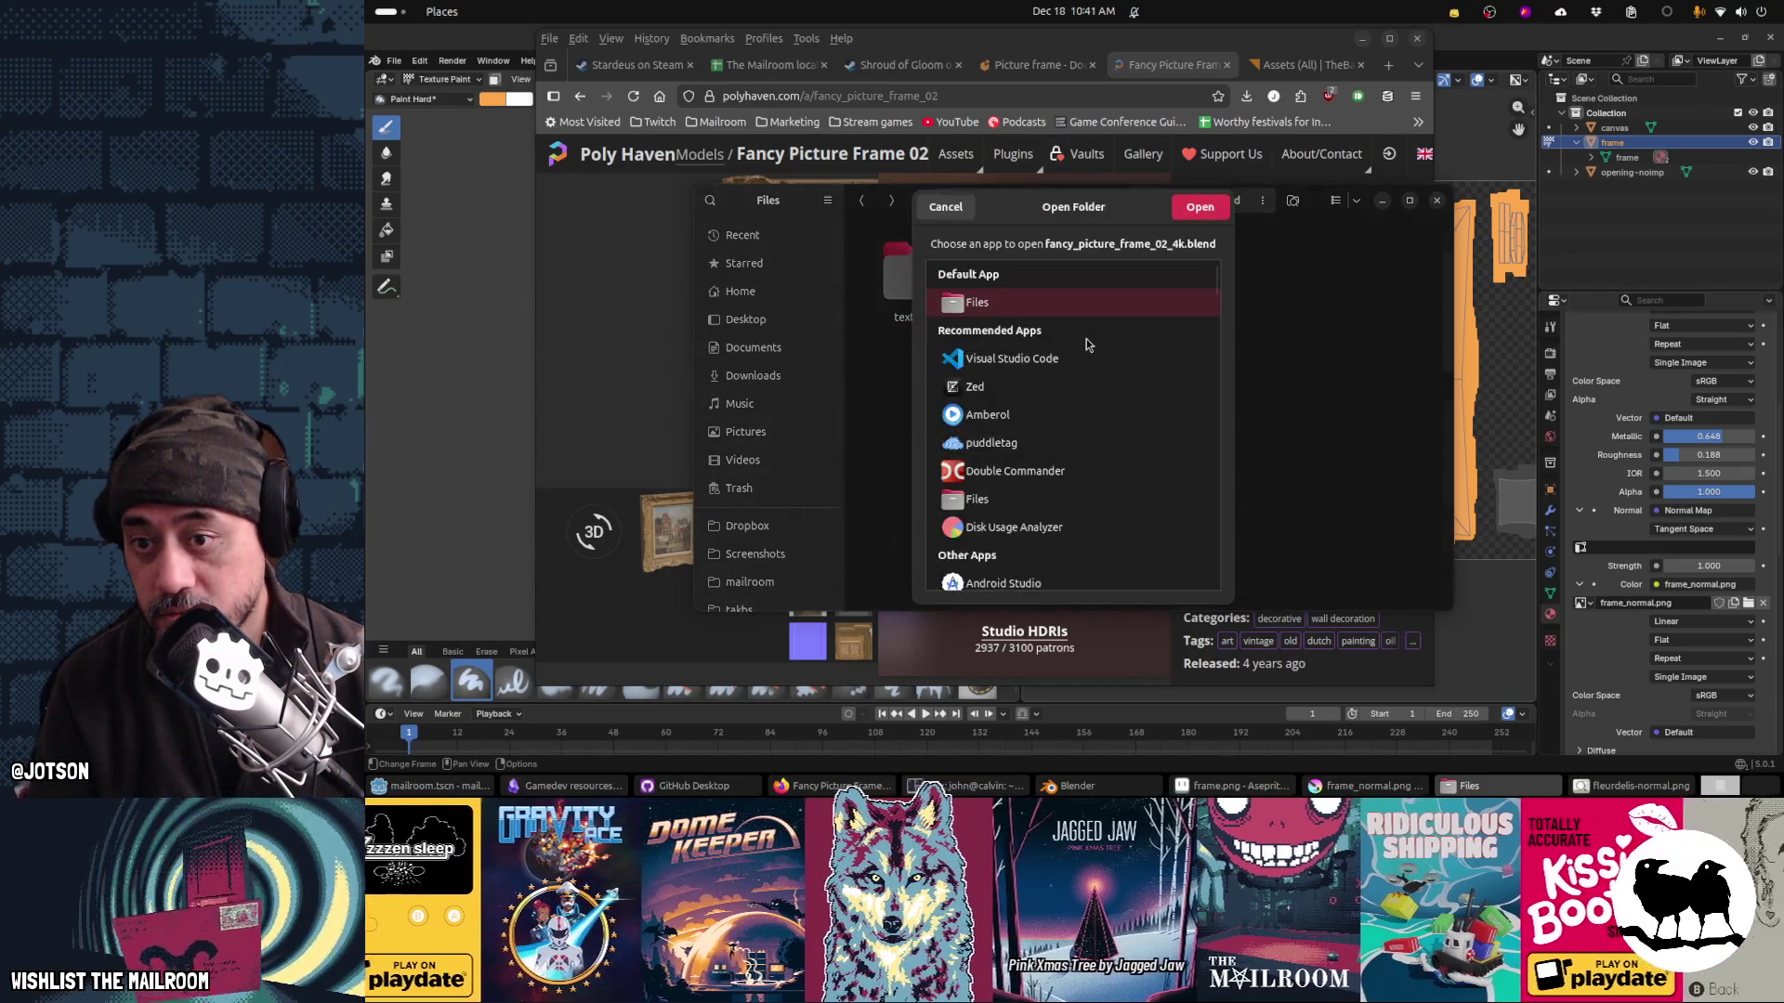
type("bl,end")
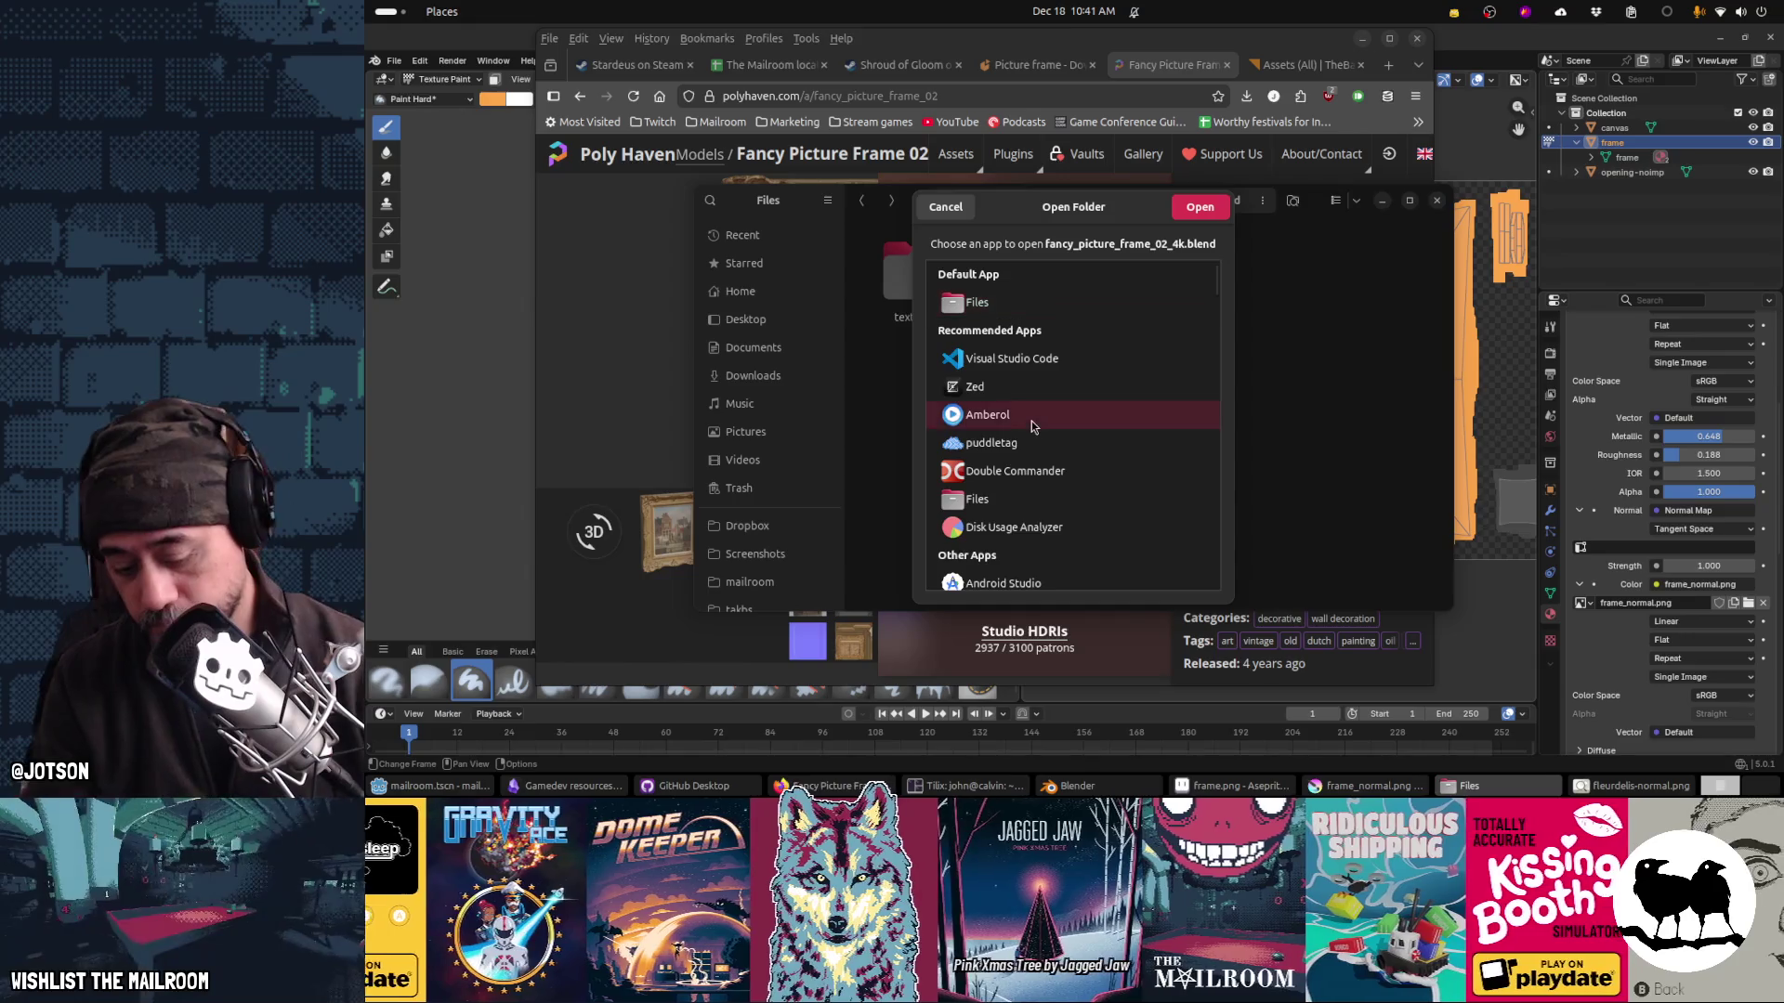
scroll(1013, 456, "down", 3)
double_click(996, 425)
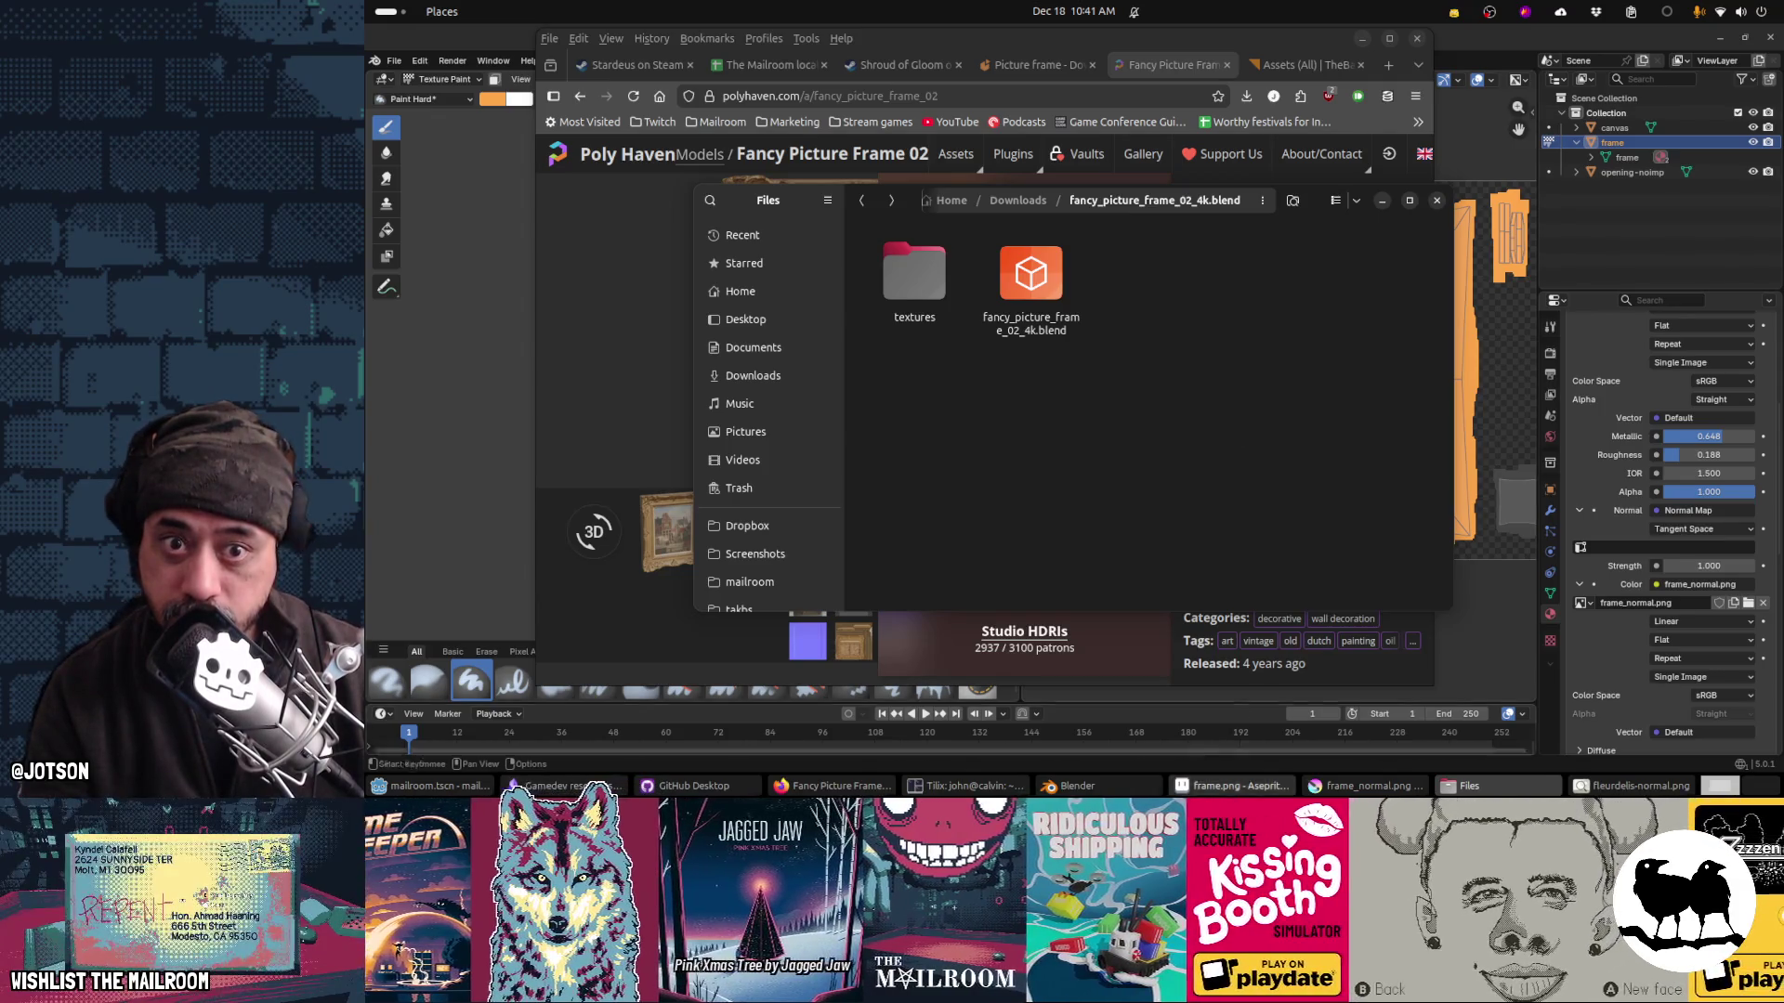
Step: Switch to Blender and start File > Append toward Downloads, cancelling the first attempt
mouse_move(1231, 794)
left_click(1132, 788)
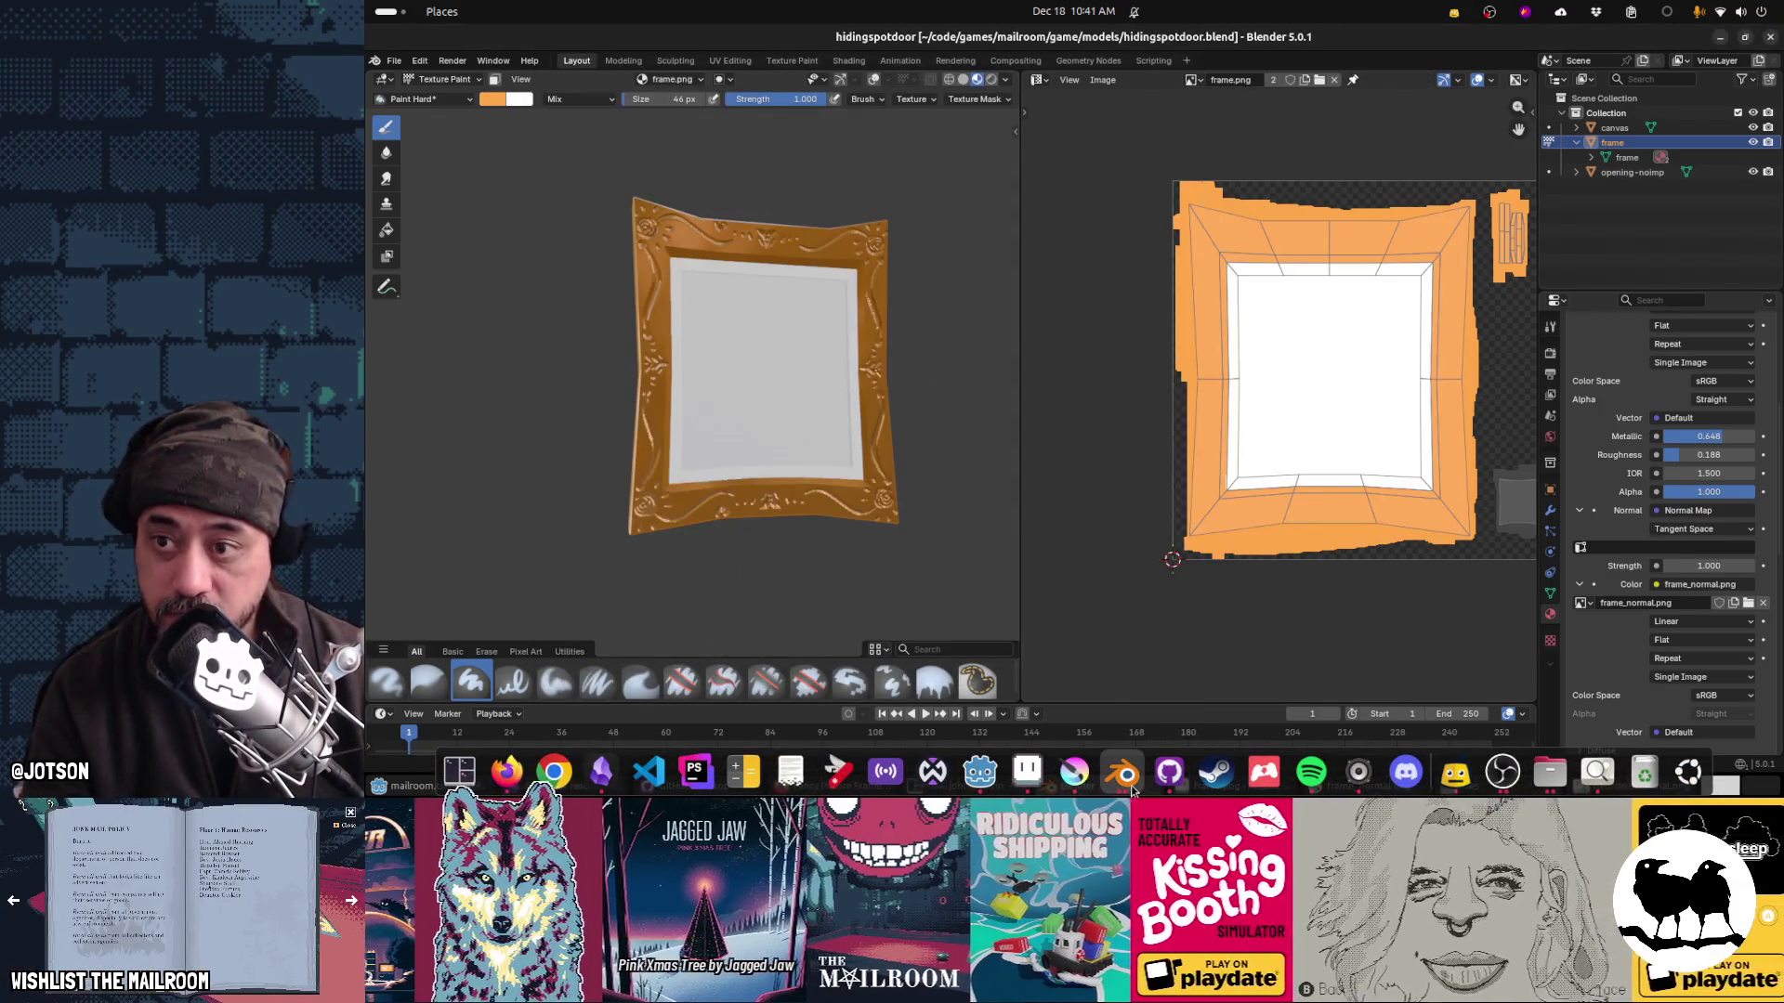
right_click(1132, 790)
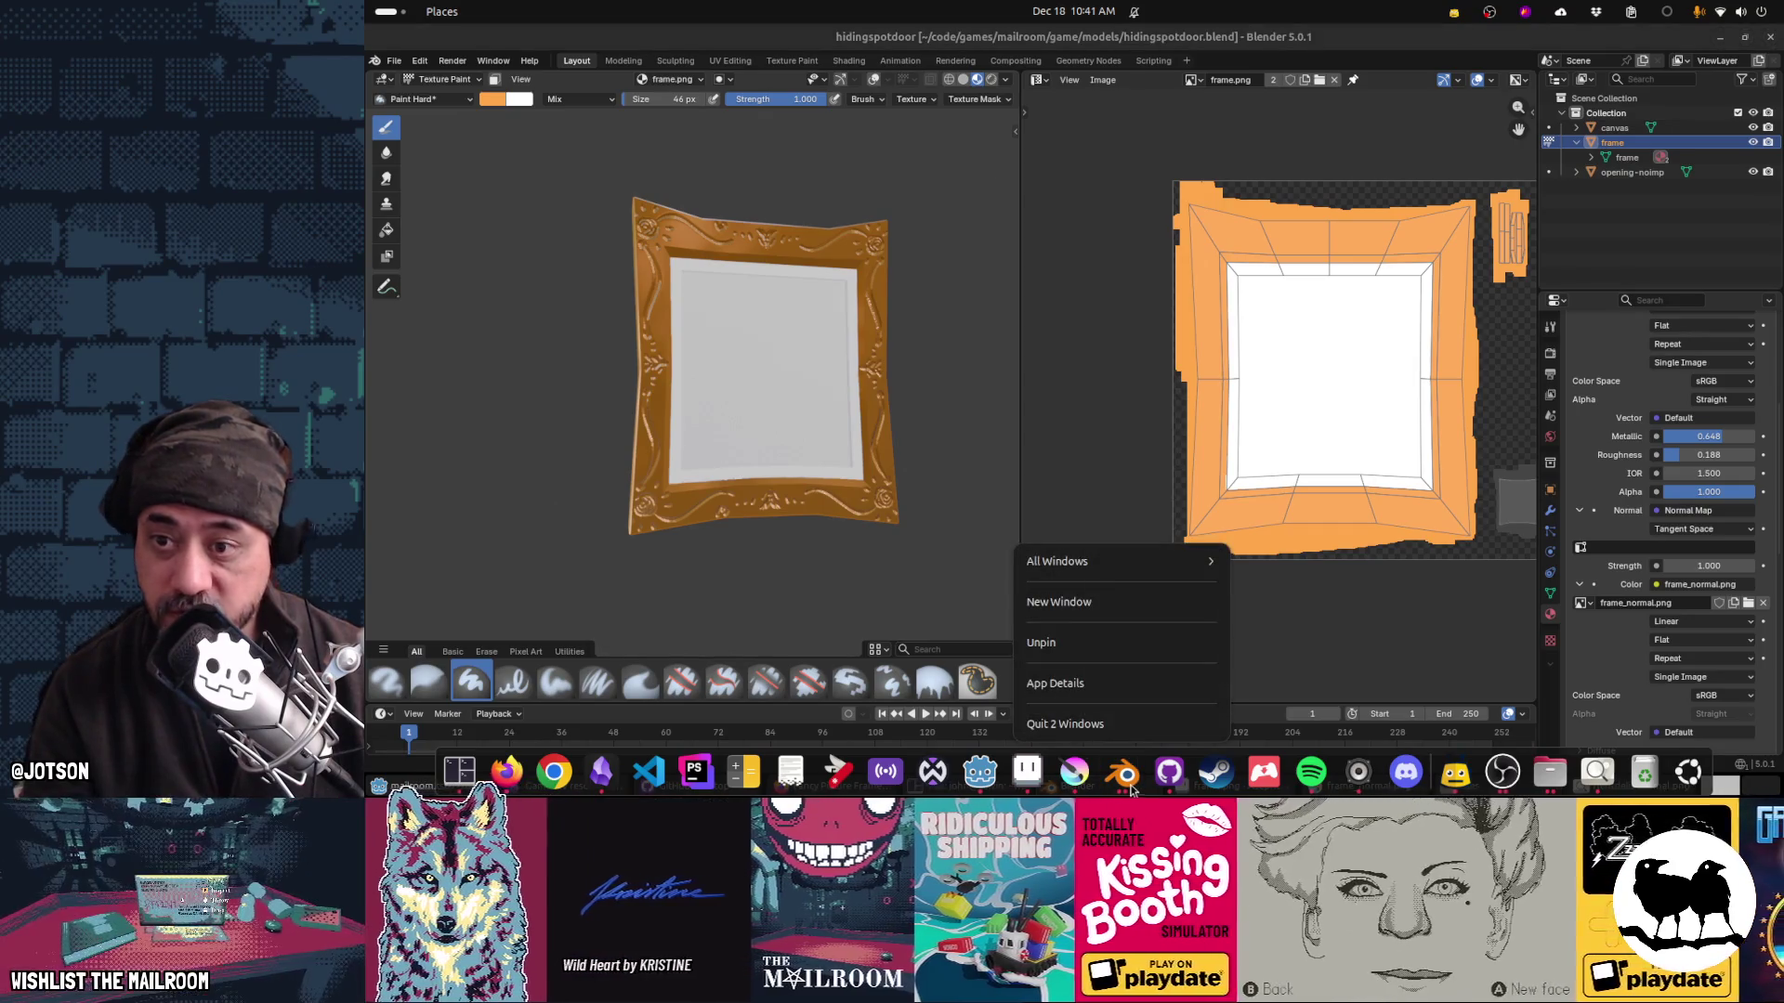
left_click(394, 60)
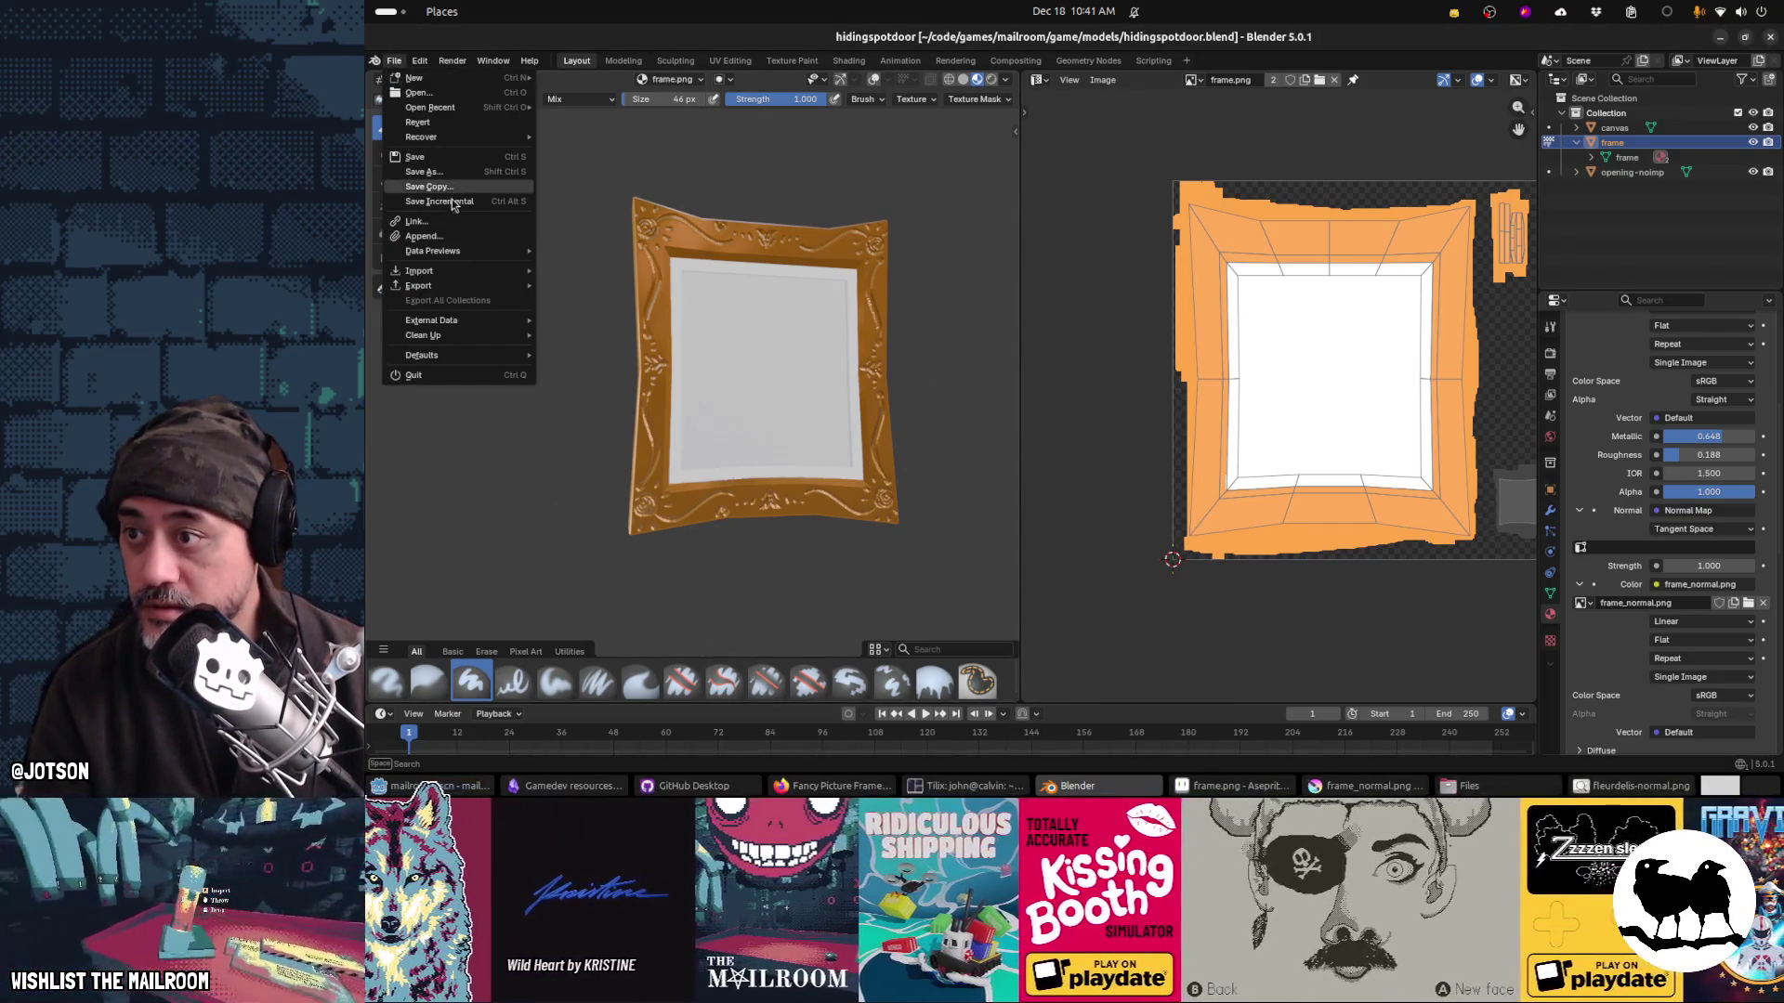
left_click(454, 238)
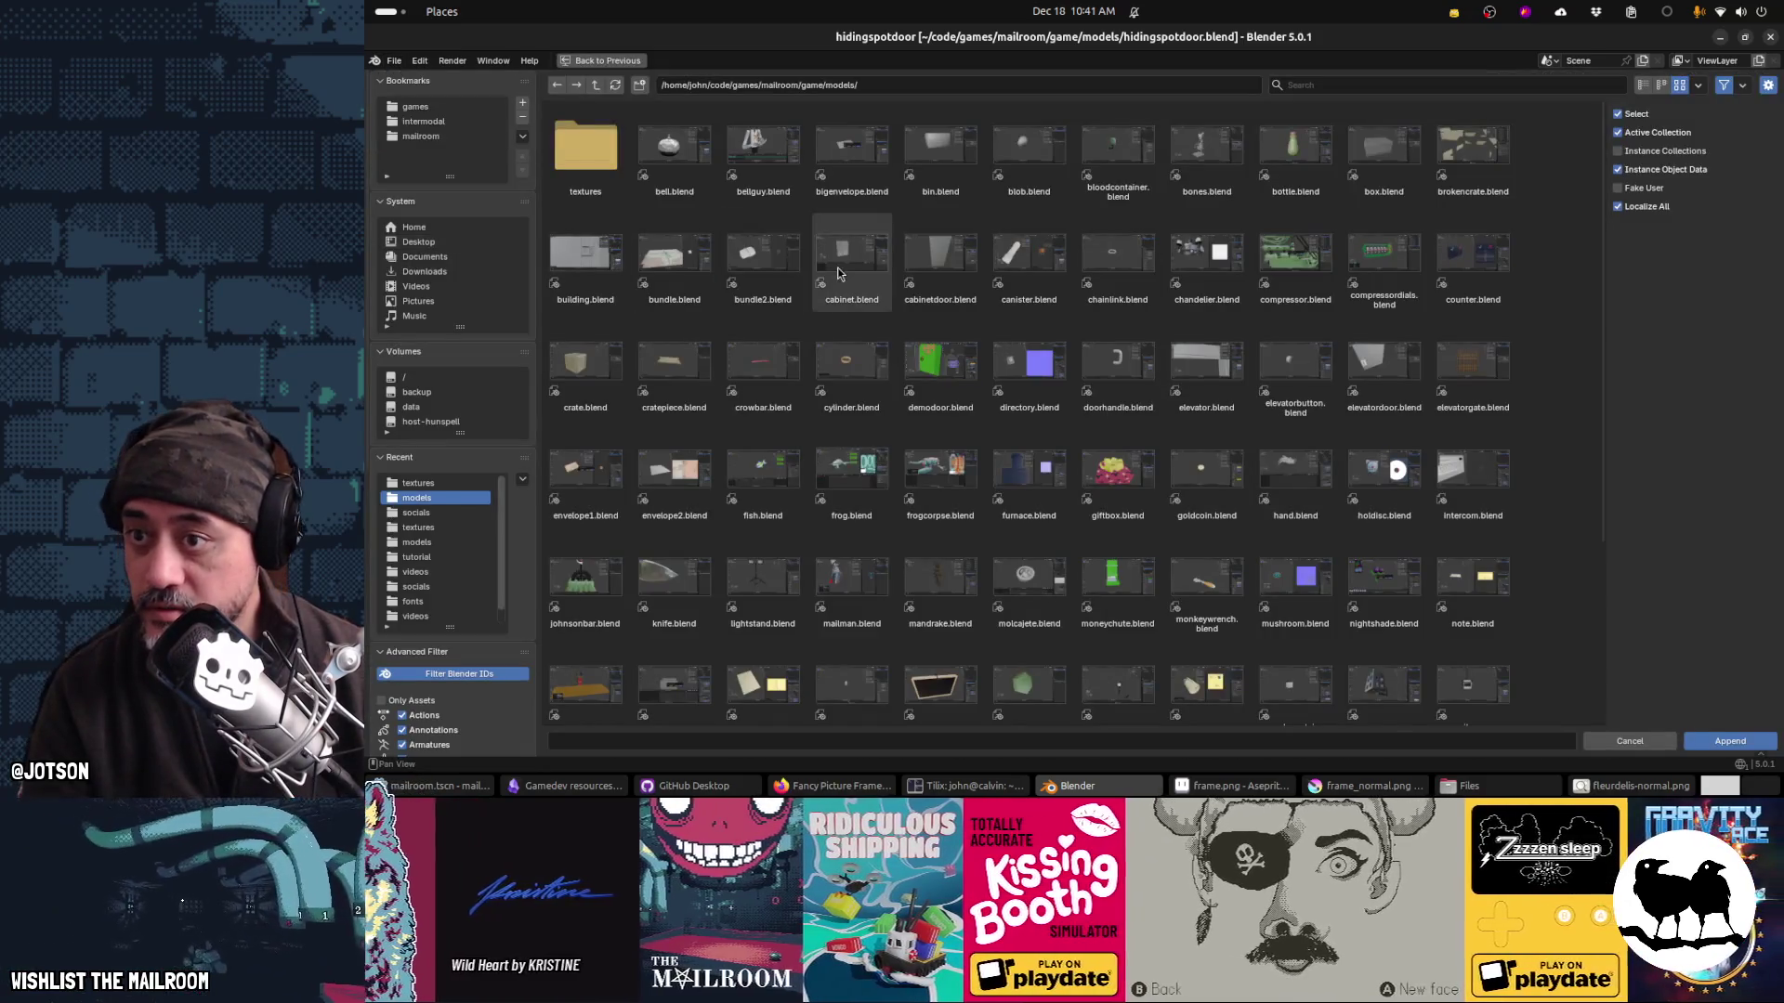
left_click(472, 272)
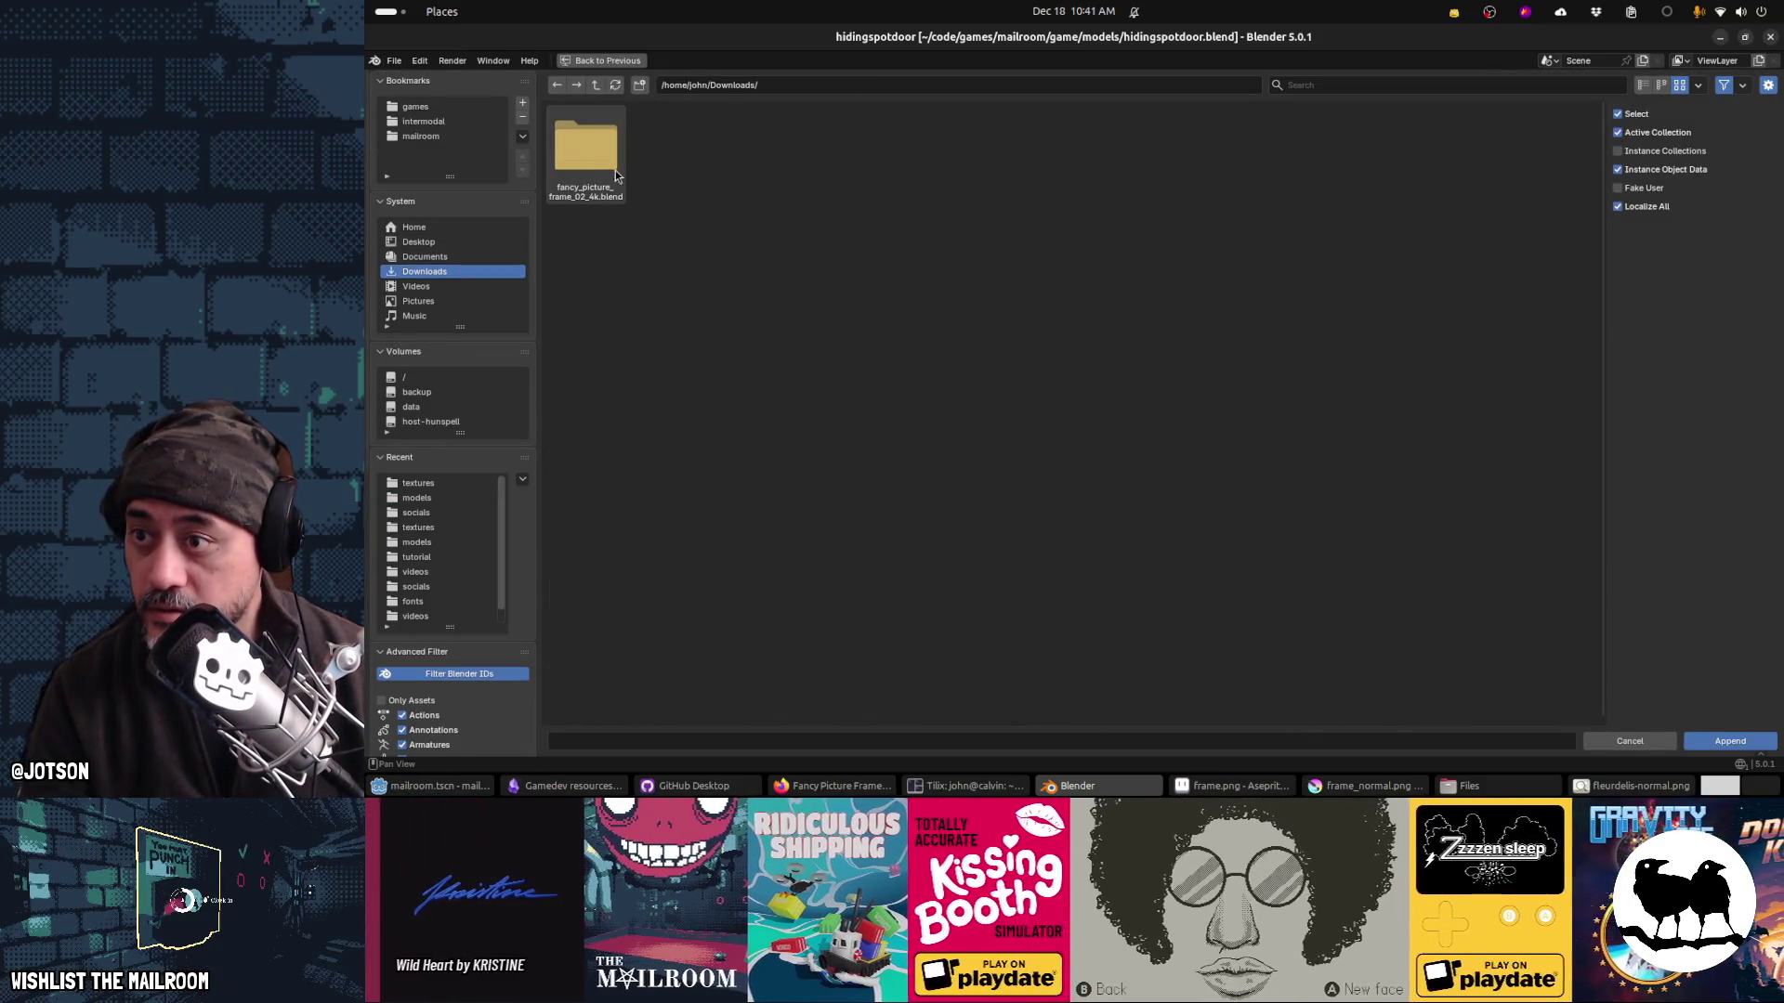
key("Escape")
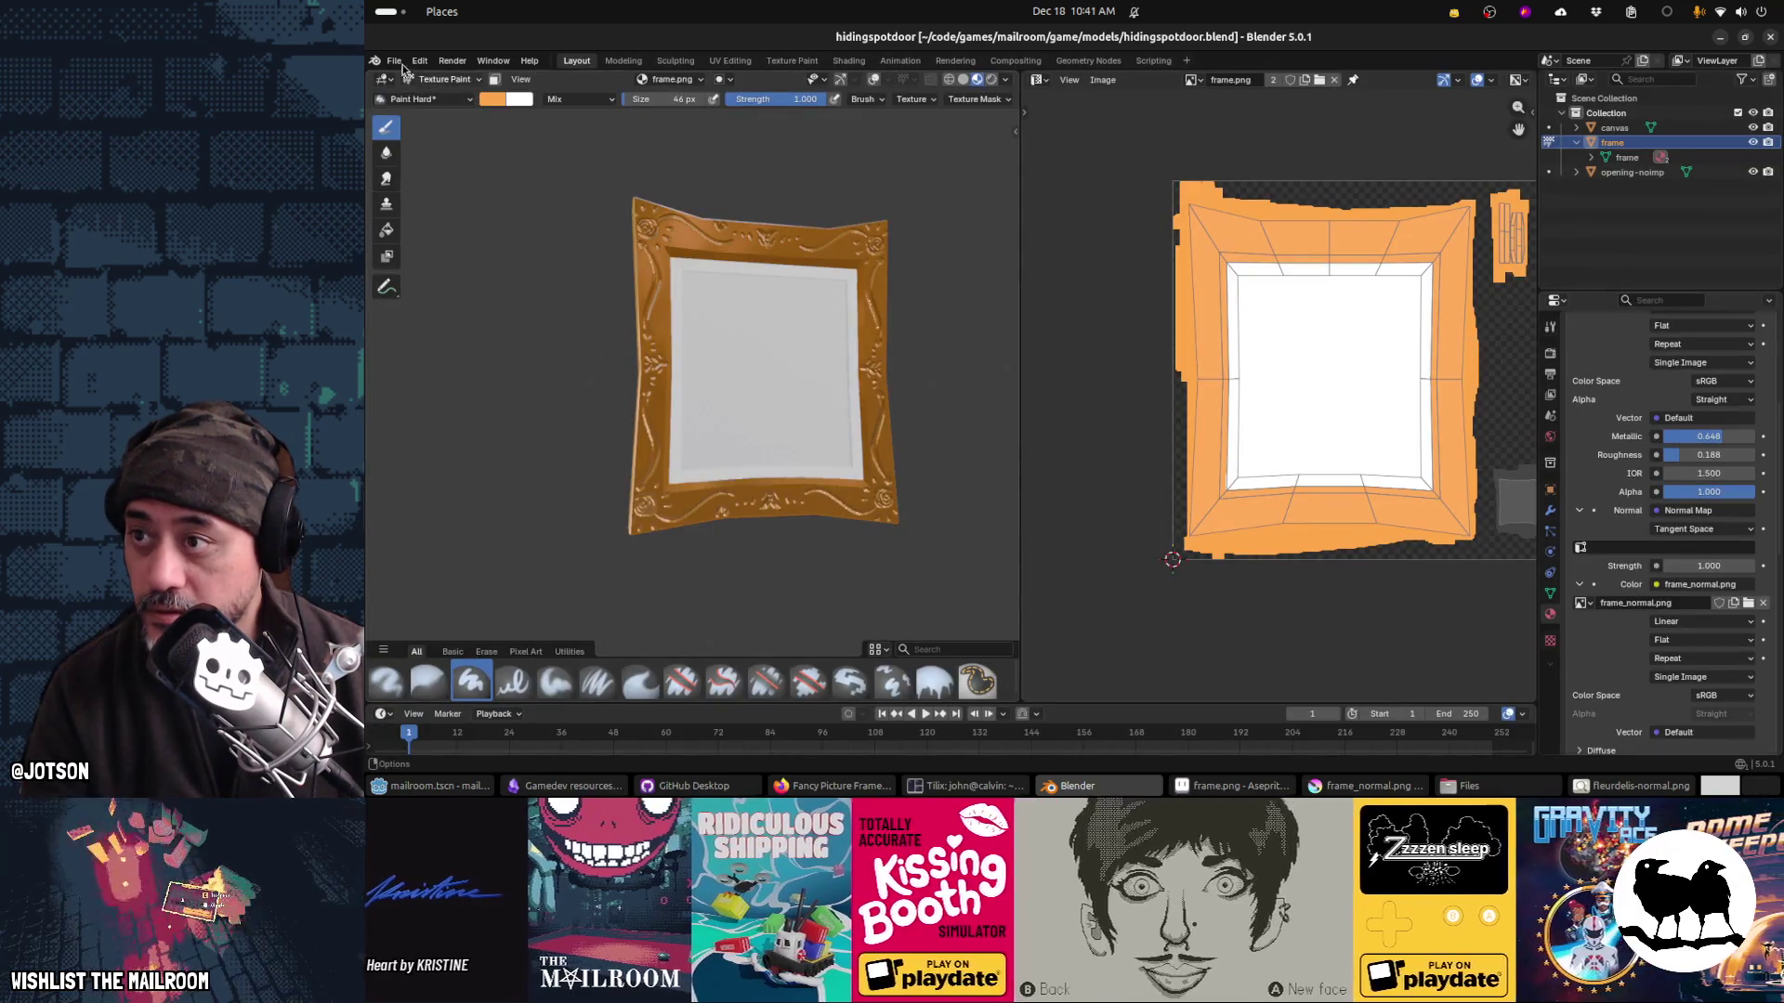
Step: Append the fancy_picture_frame_02 object from Downloads/fancy_picture_frame_02_4k.blend/Object
left_click(397, 63)
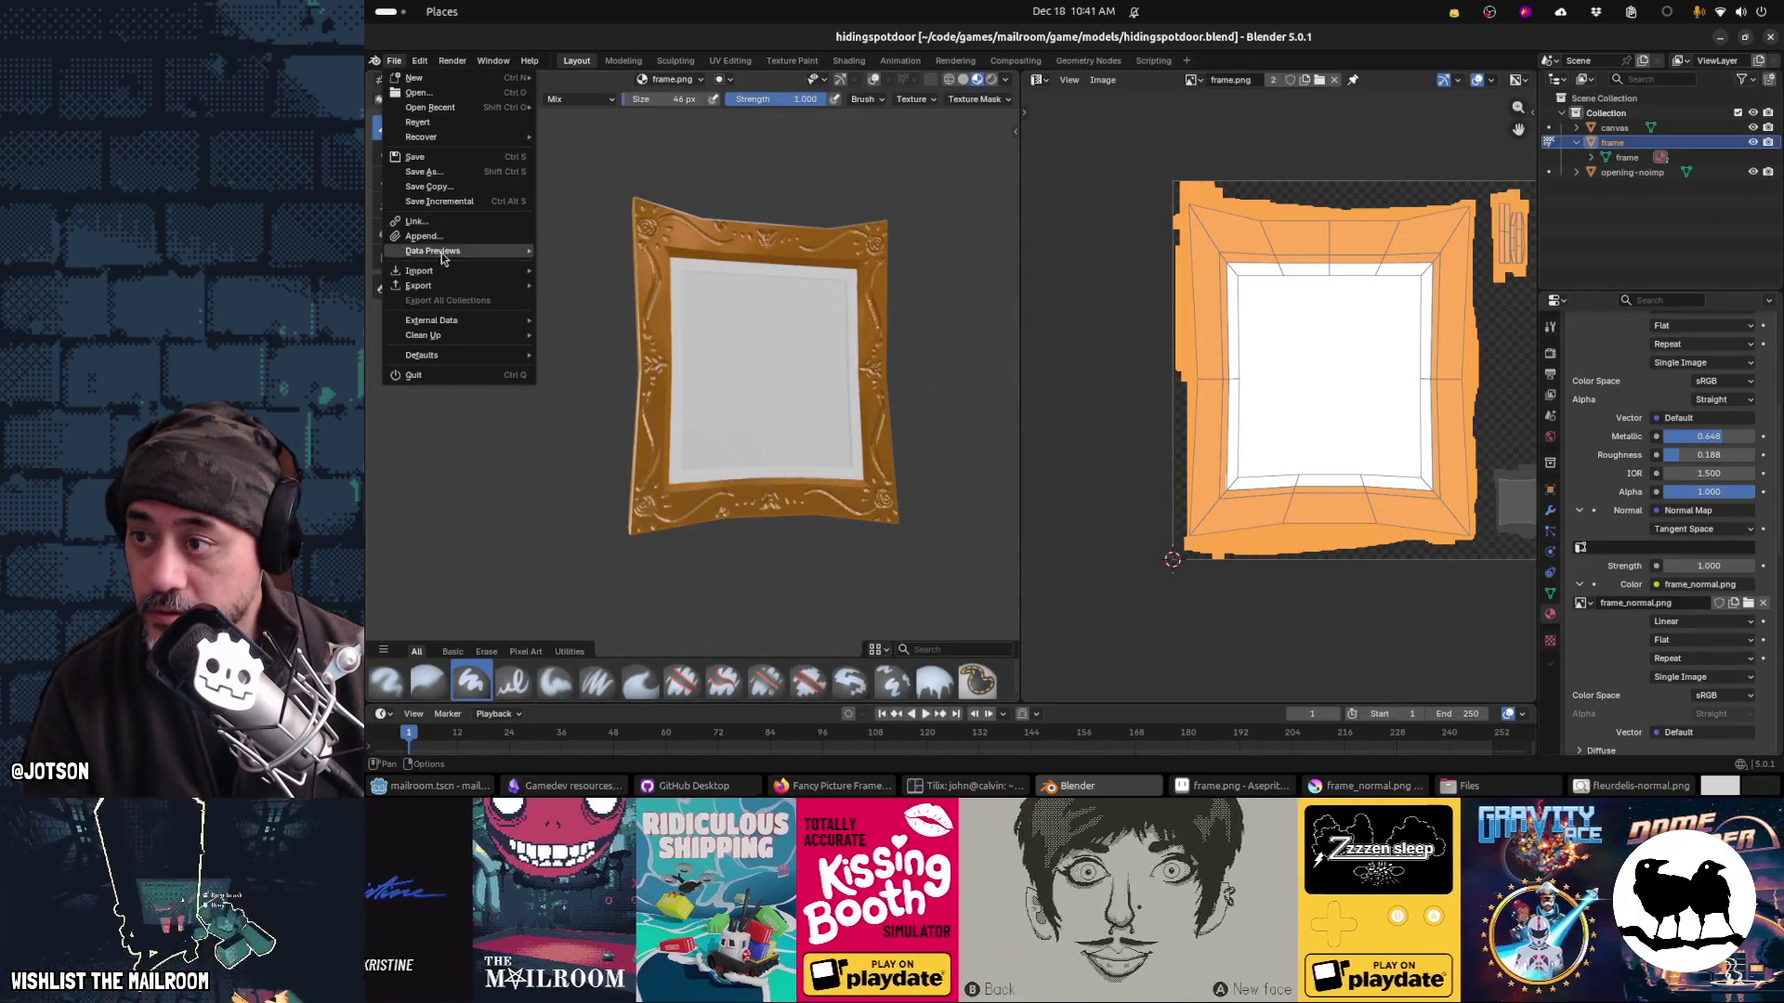
left_click(430, 236)
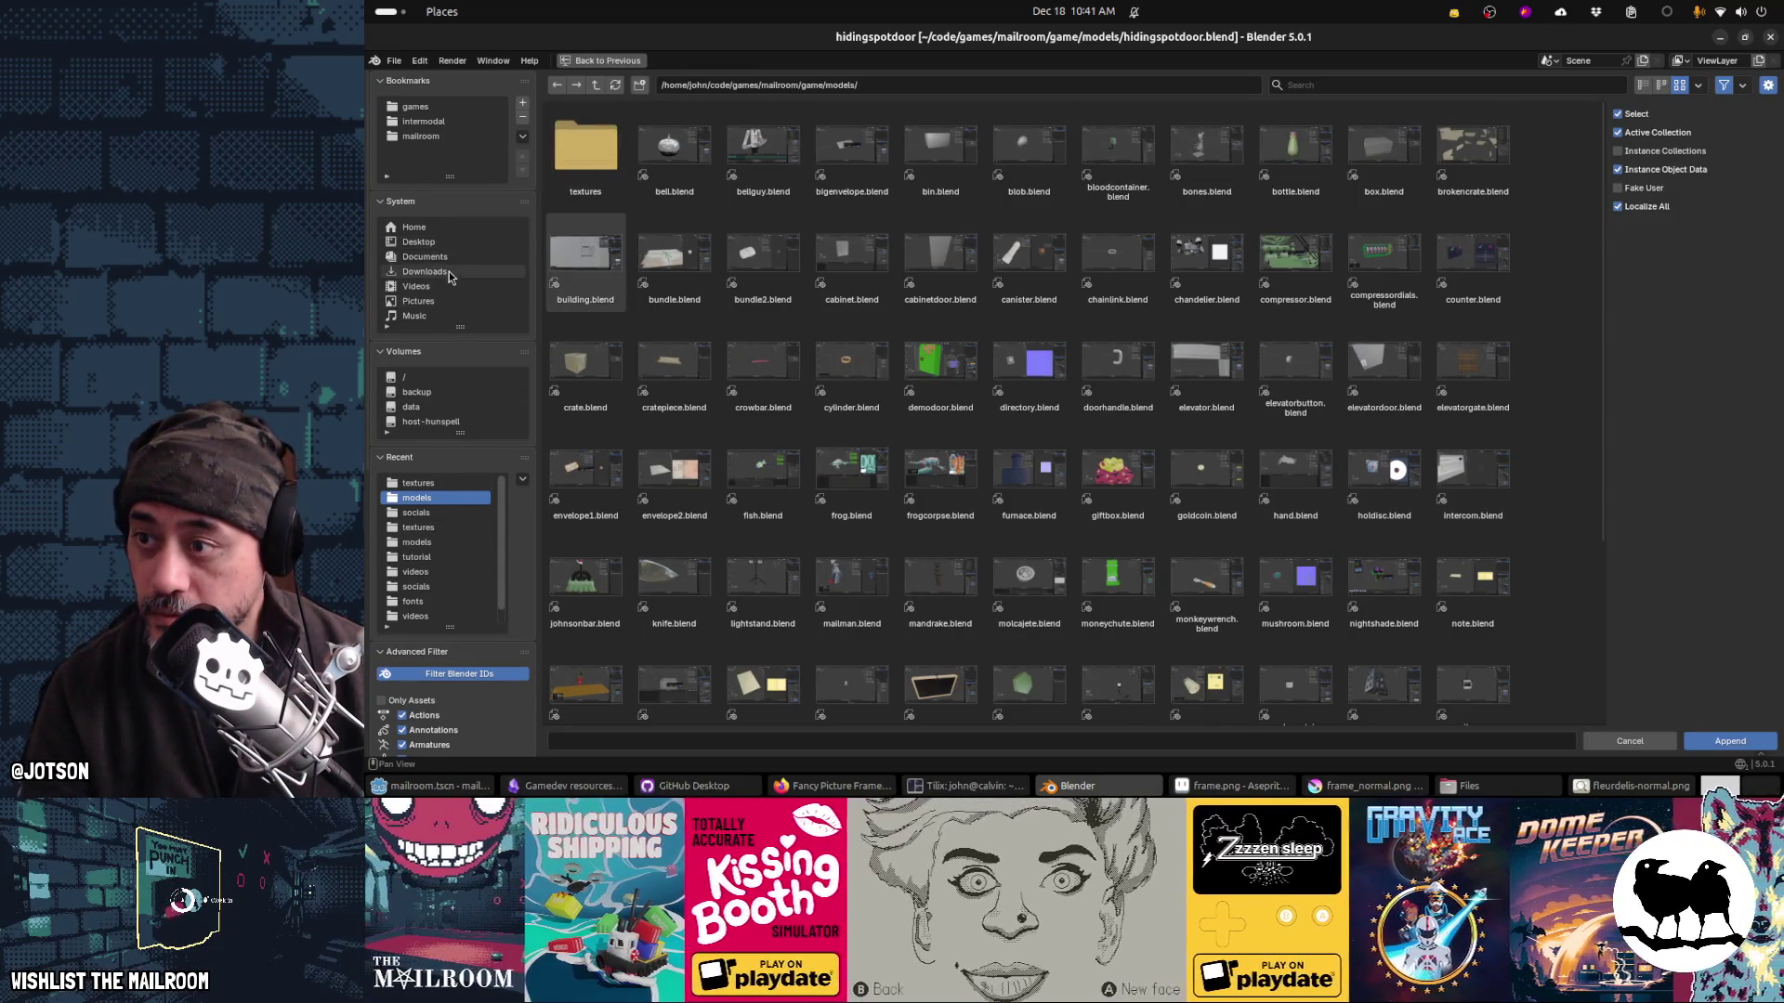
left_click(450, 272)
double_click(583, 153)
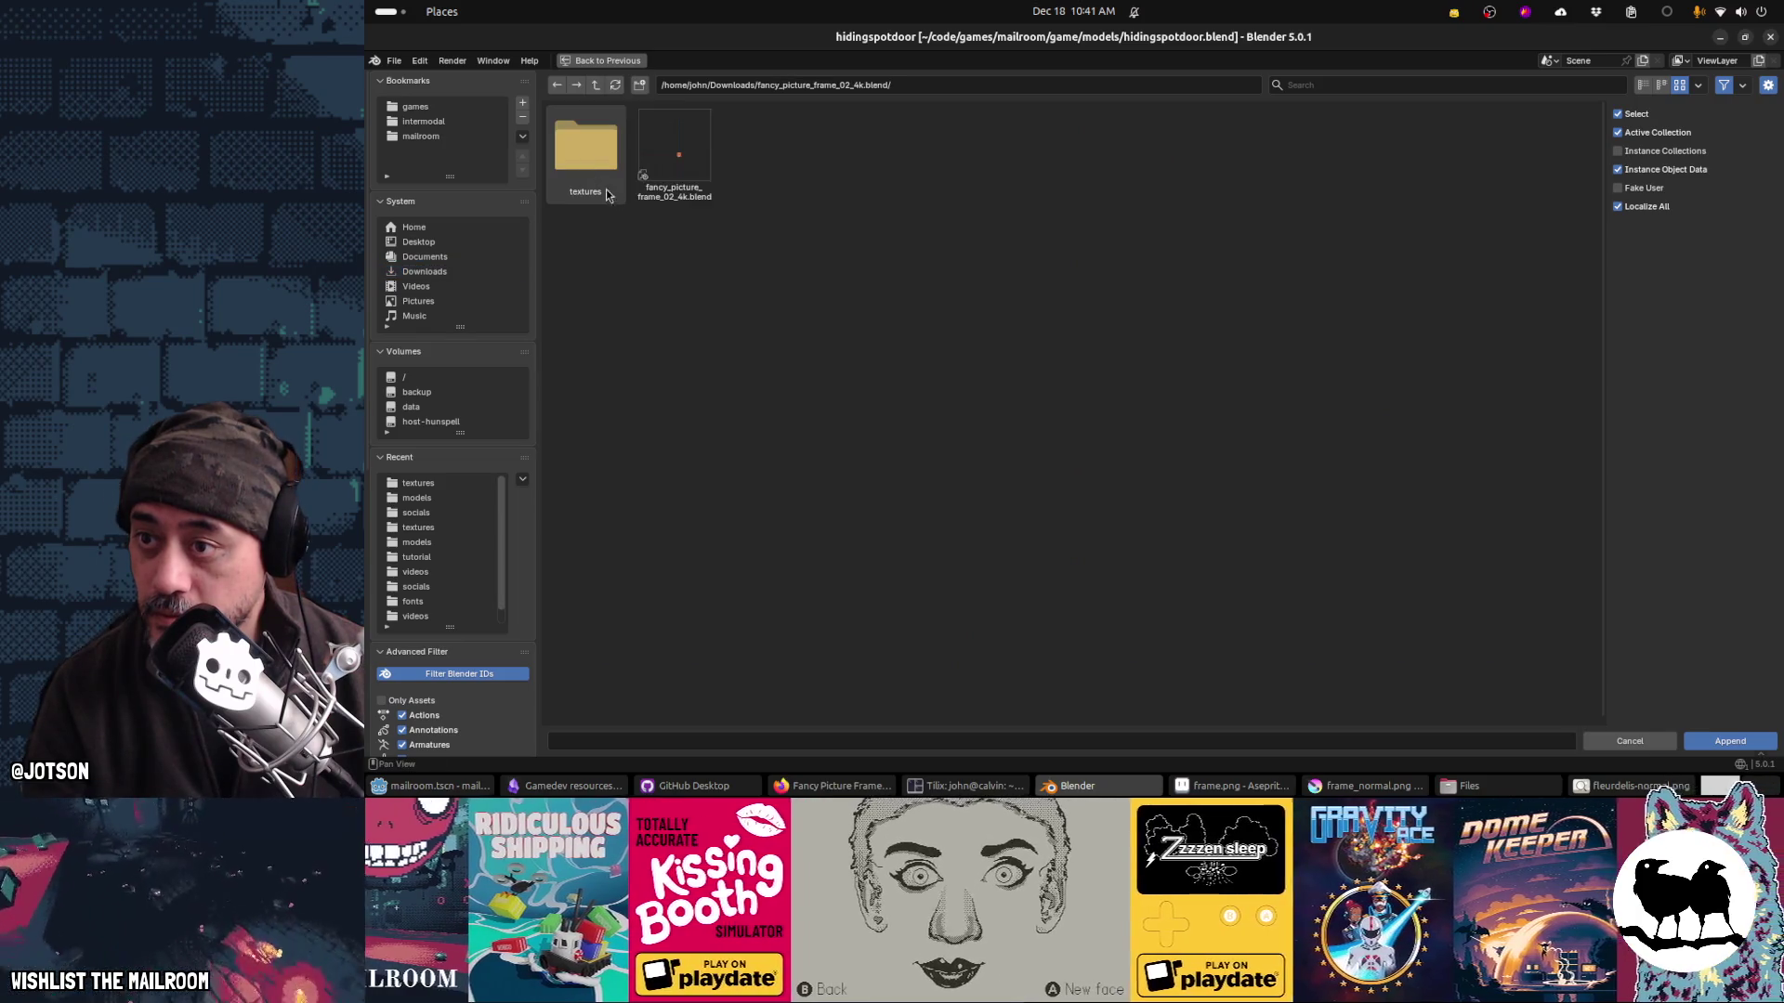
double_click(675, 148)
left_click(1092, 191)
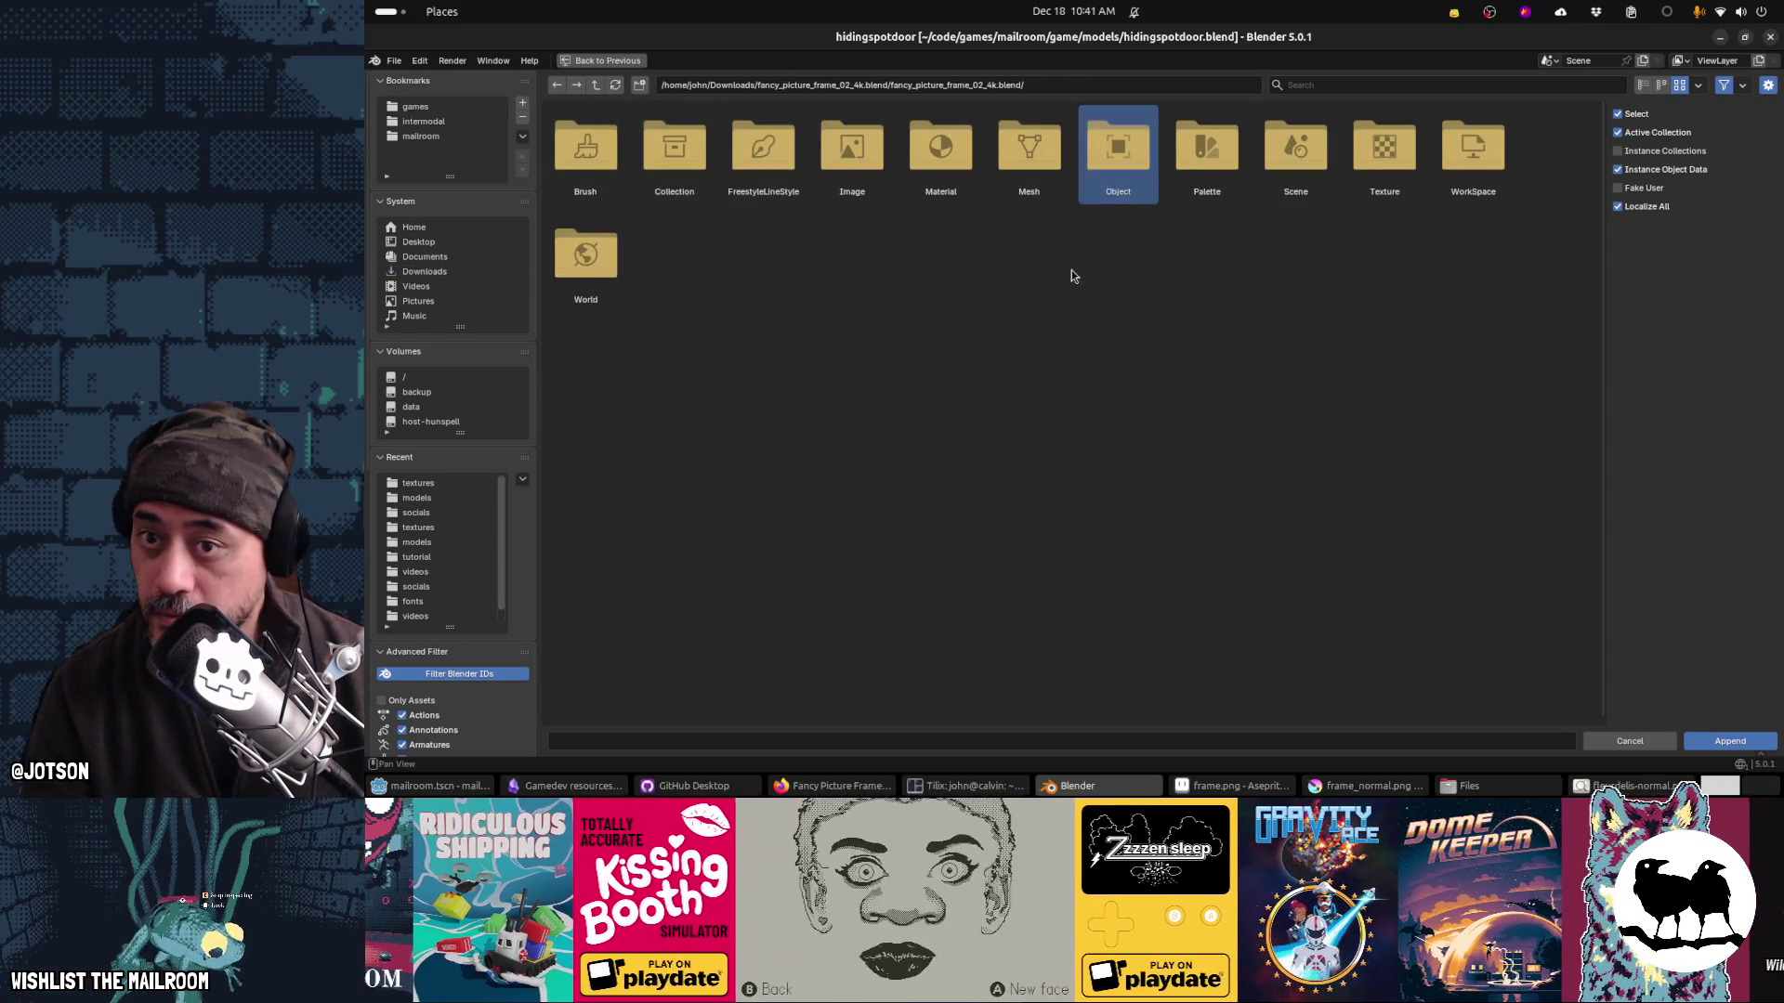
double_click(1134, 151)
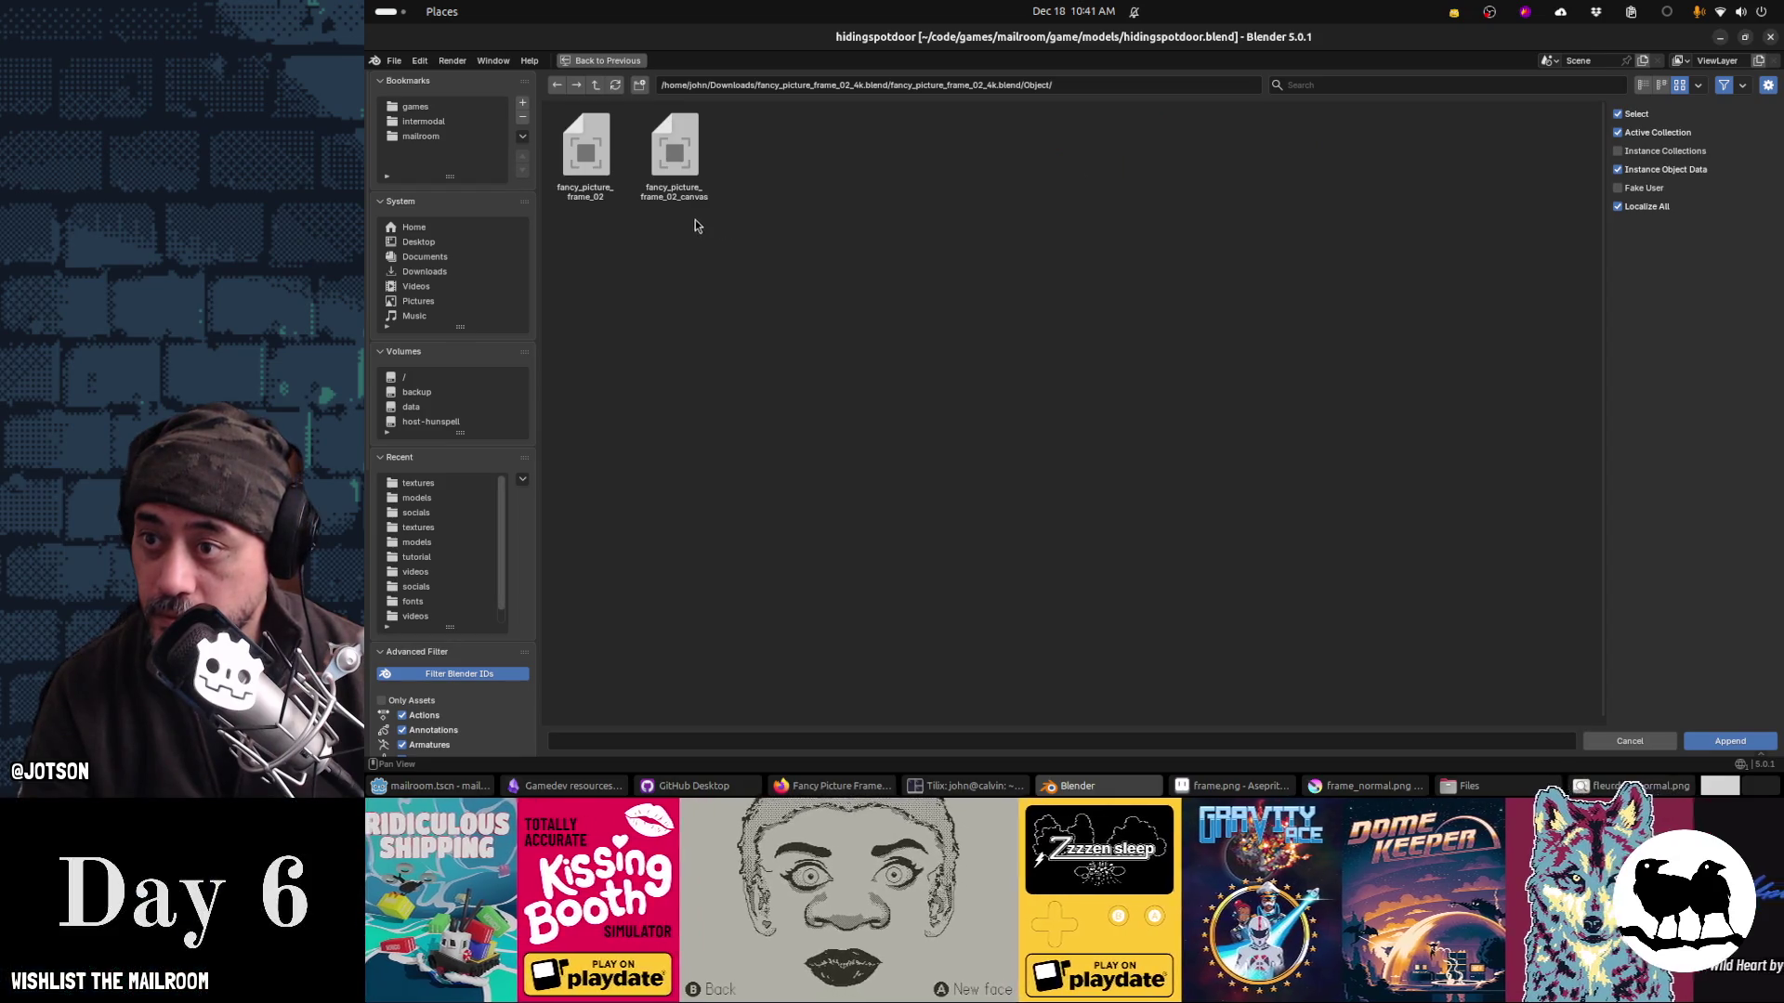
left_click(602, 176)
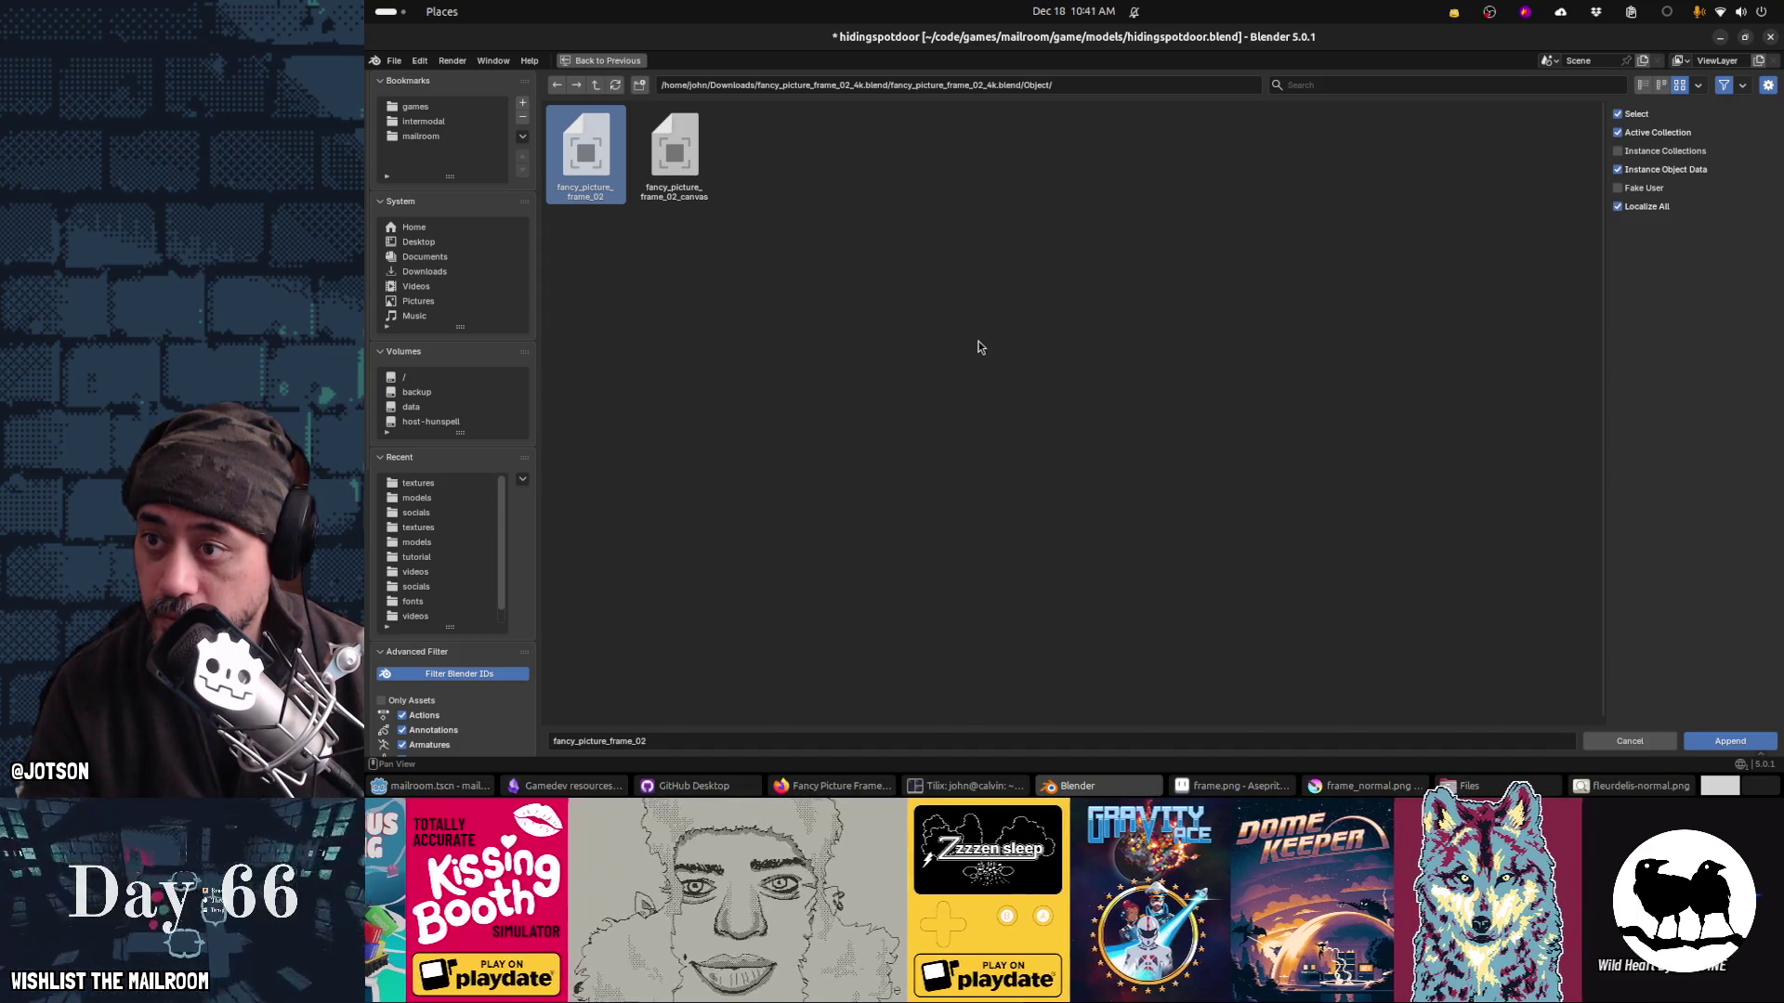
key("Return")
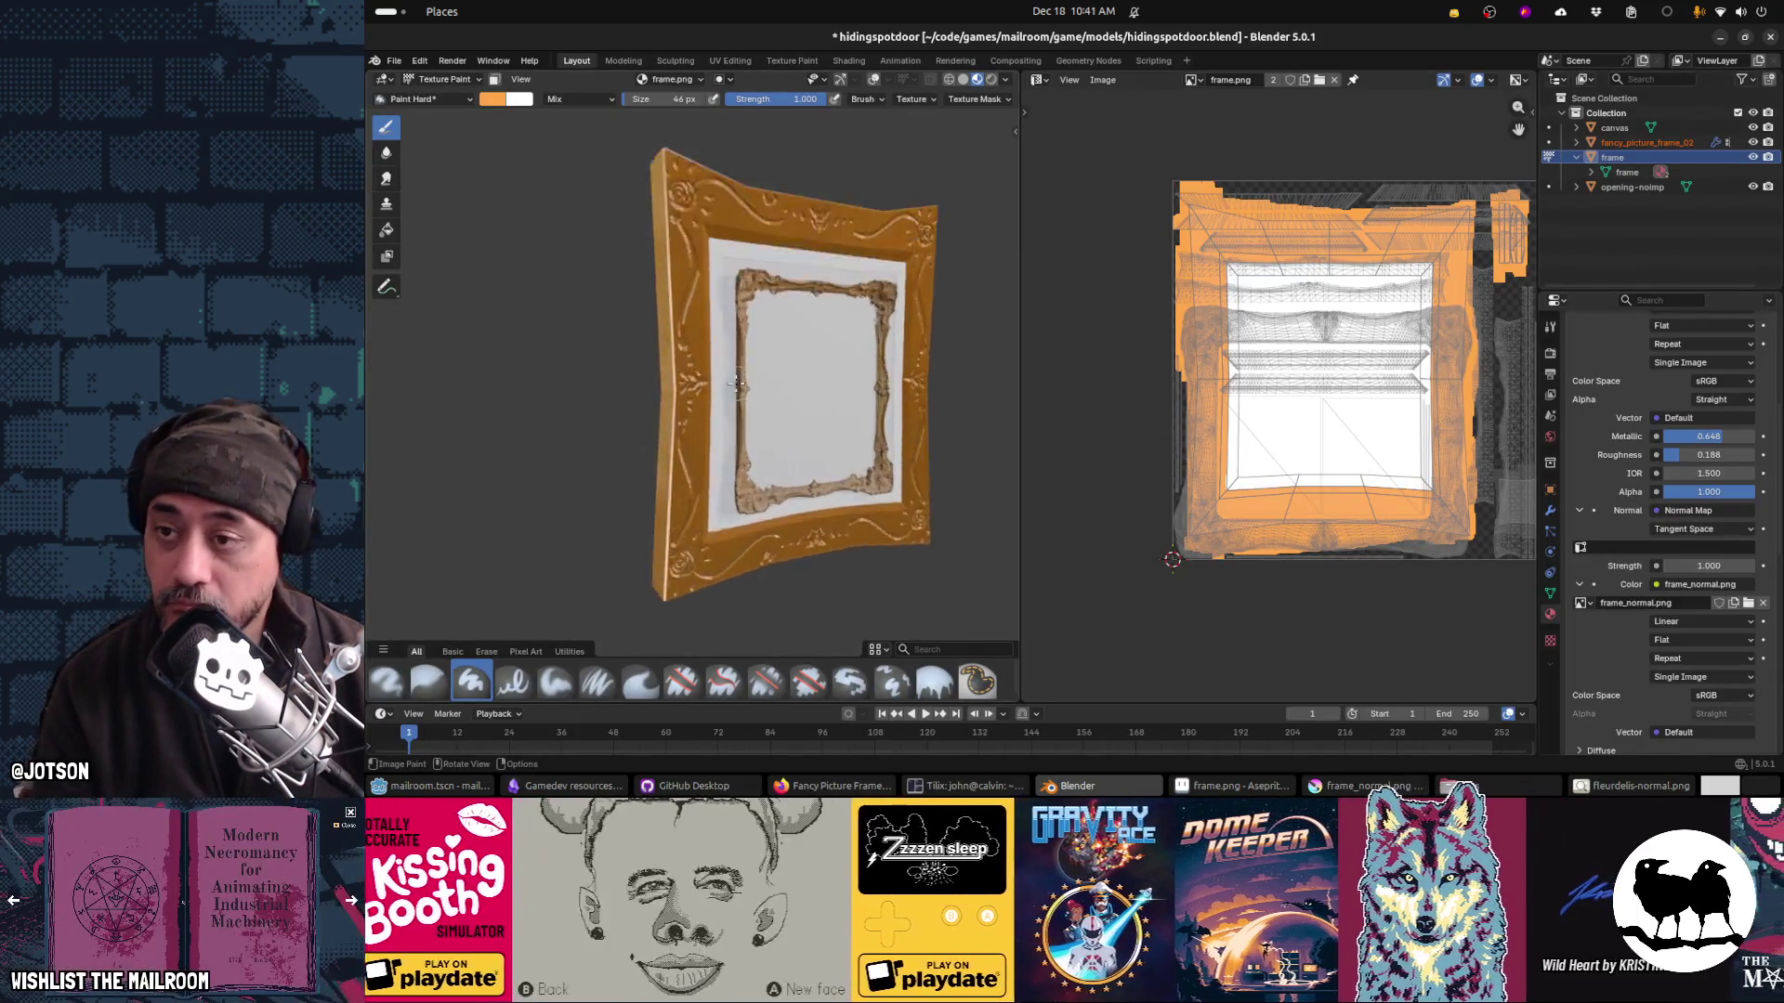
Step: Switch to Object Mode and scale up the appended fancy_picture_frame_02
scroll(740, 421, "up", 5)
scroll(739, 421, "down", 5)
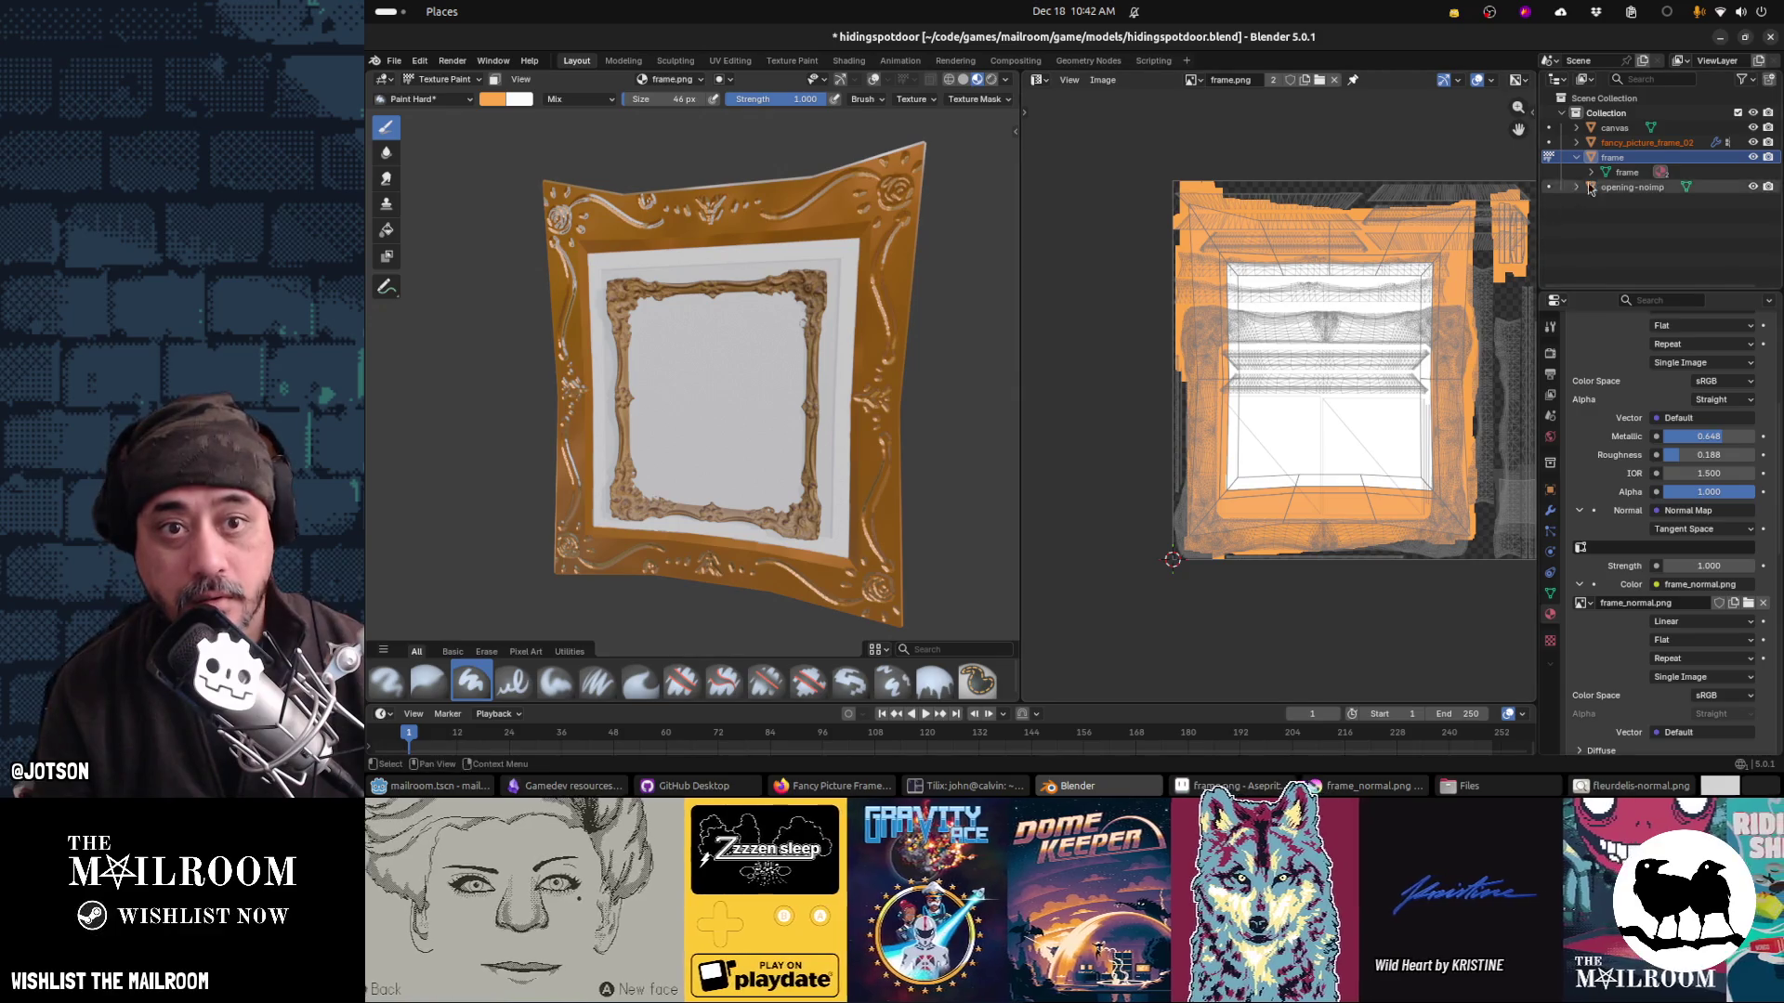
left_click(1644, 142)
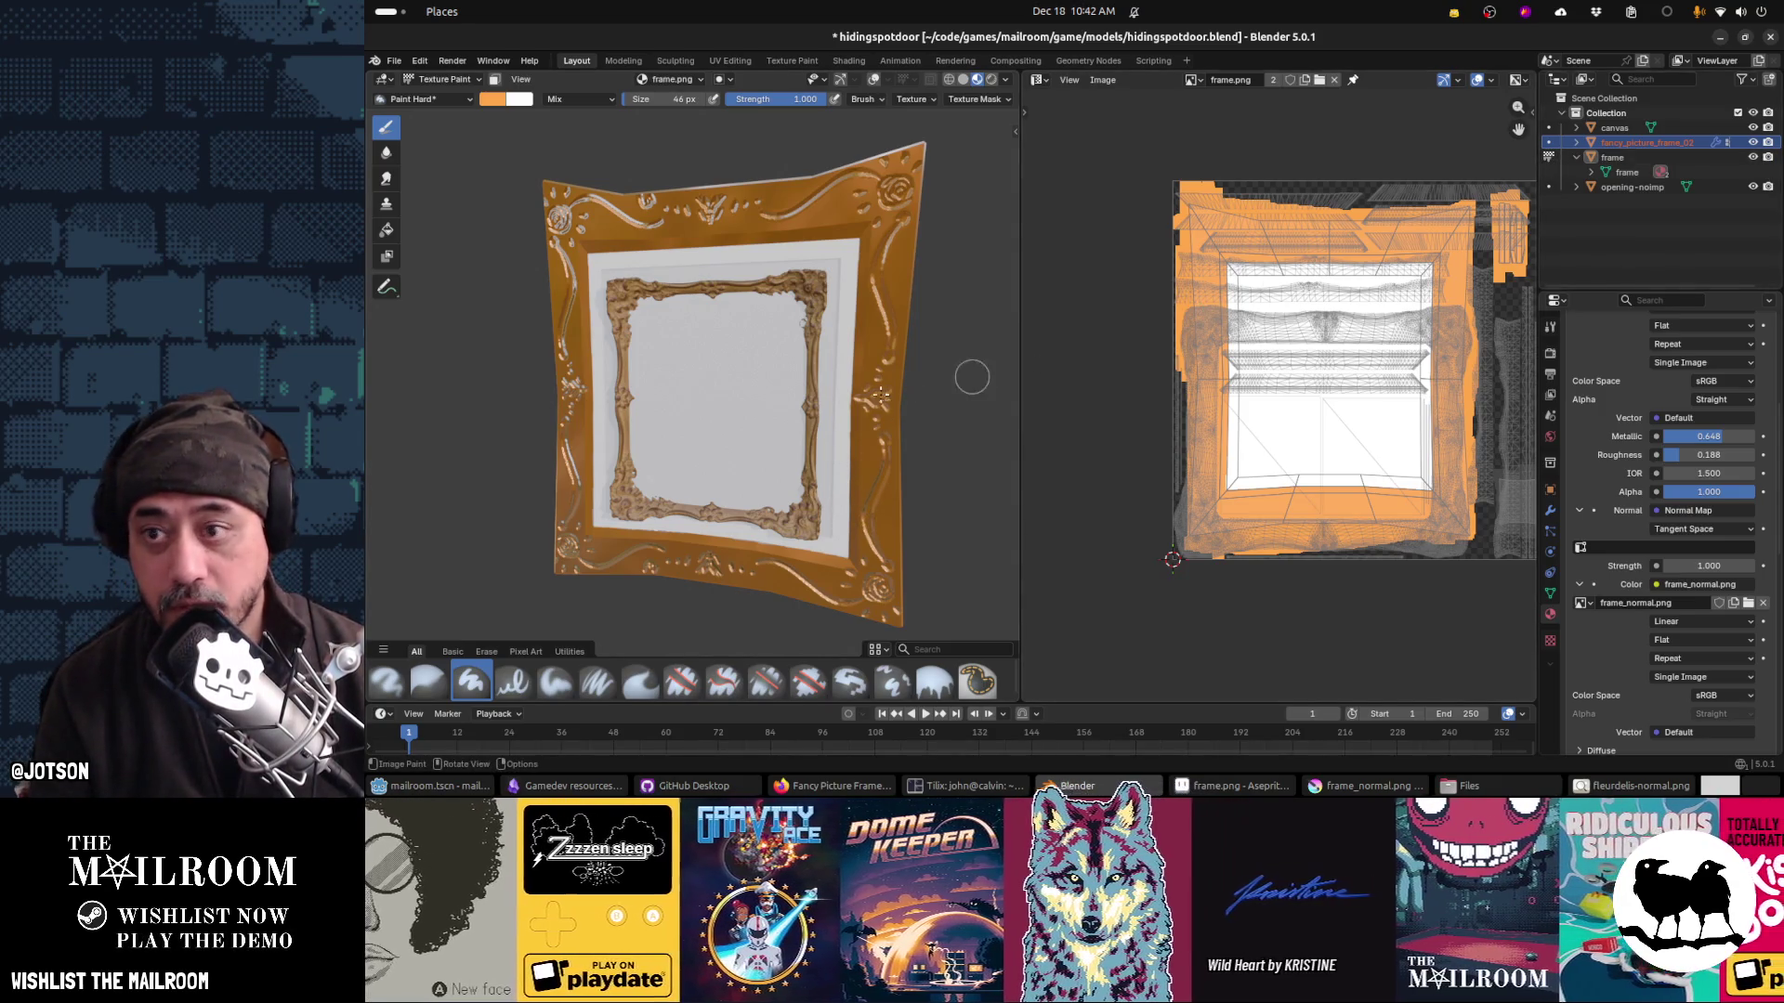
key("KP_6")
key("KP_6")
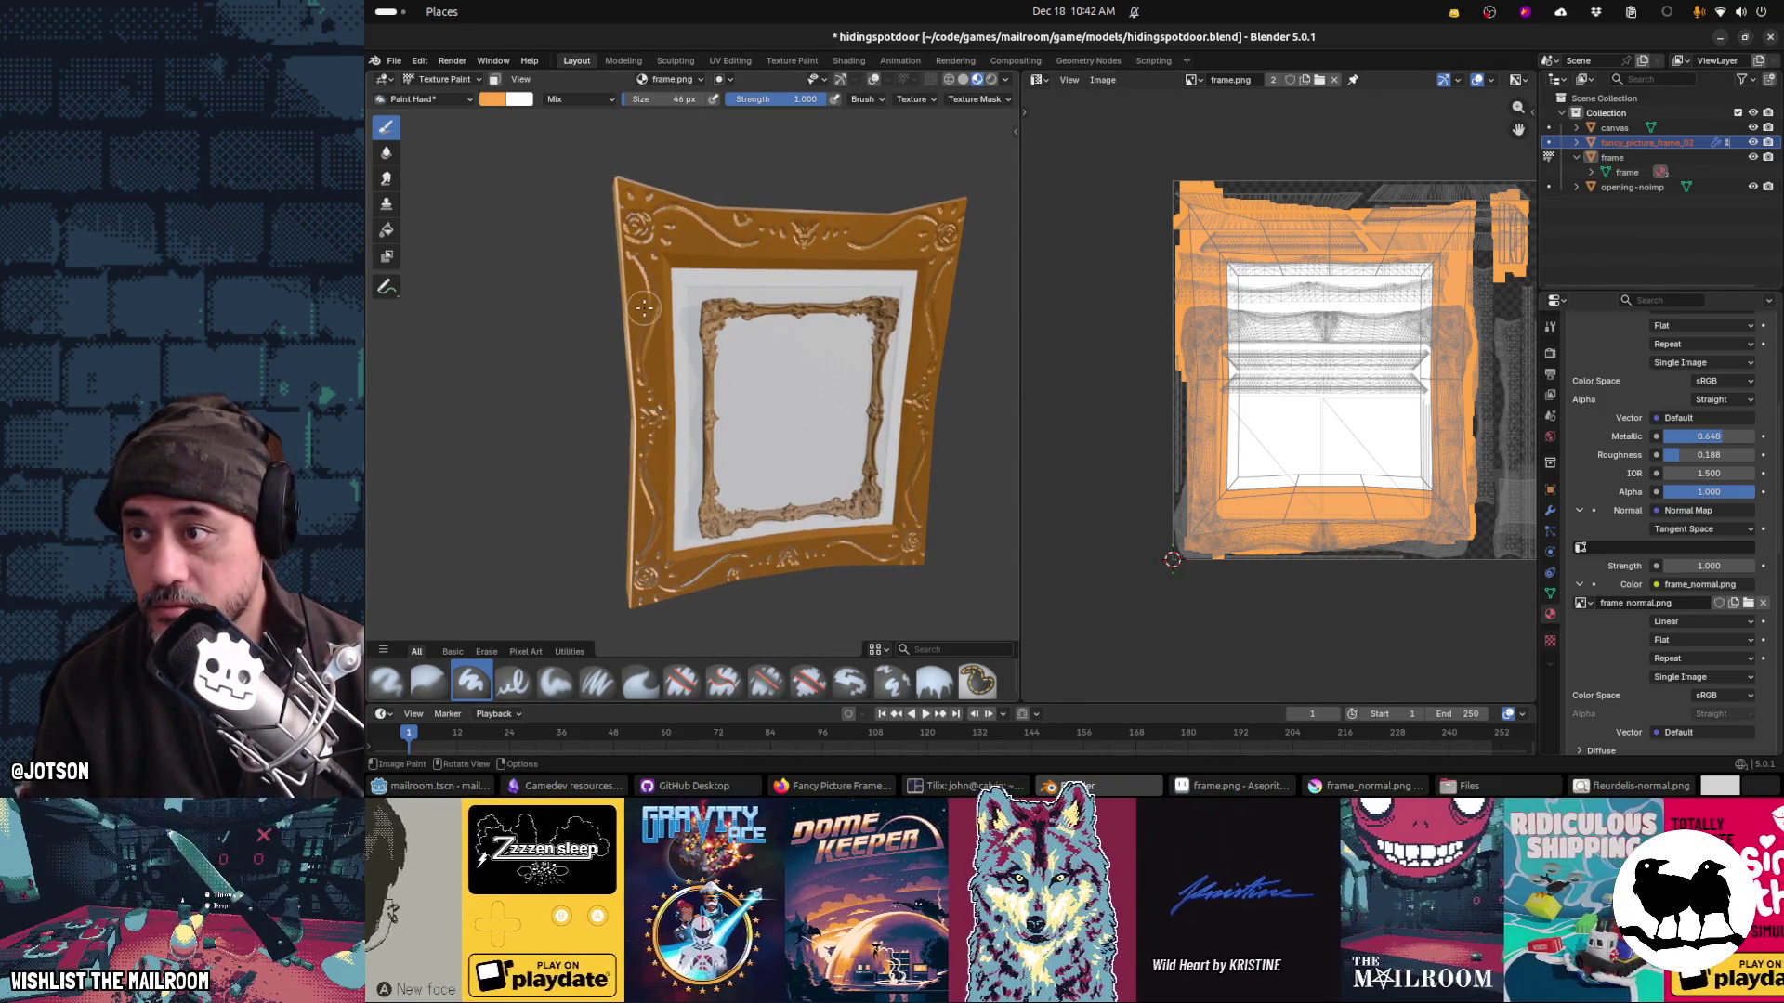
left_click(444, 79)
left_click(437, 100)
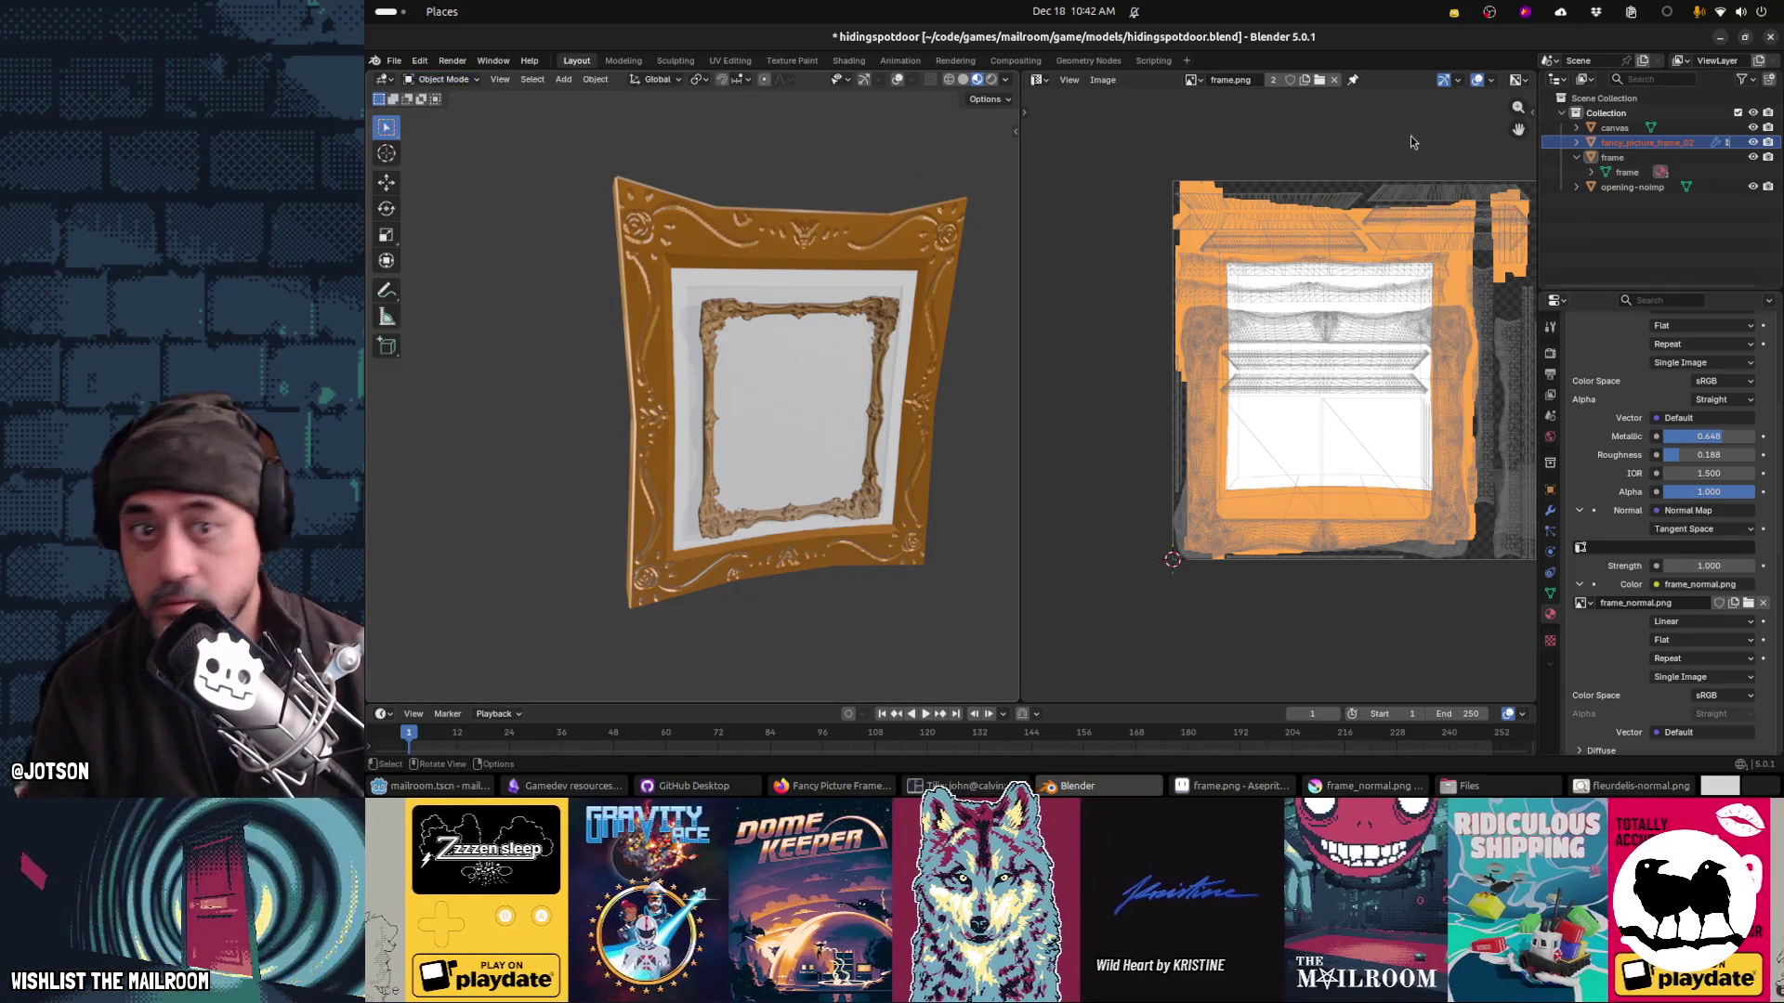
left_click(1616, 144)
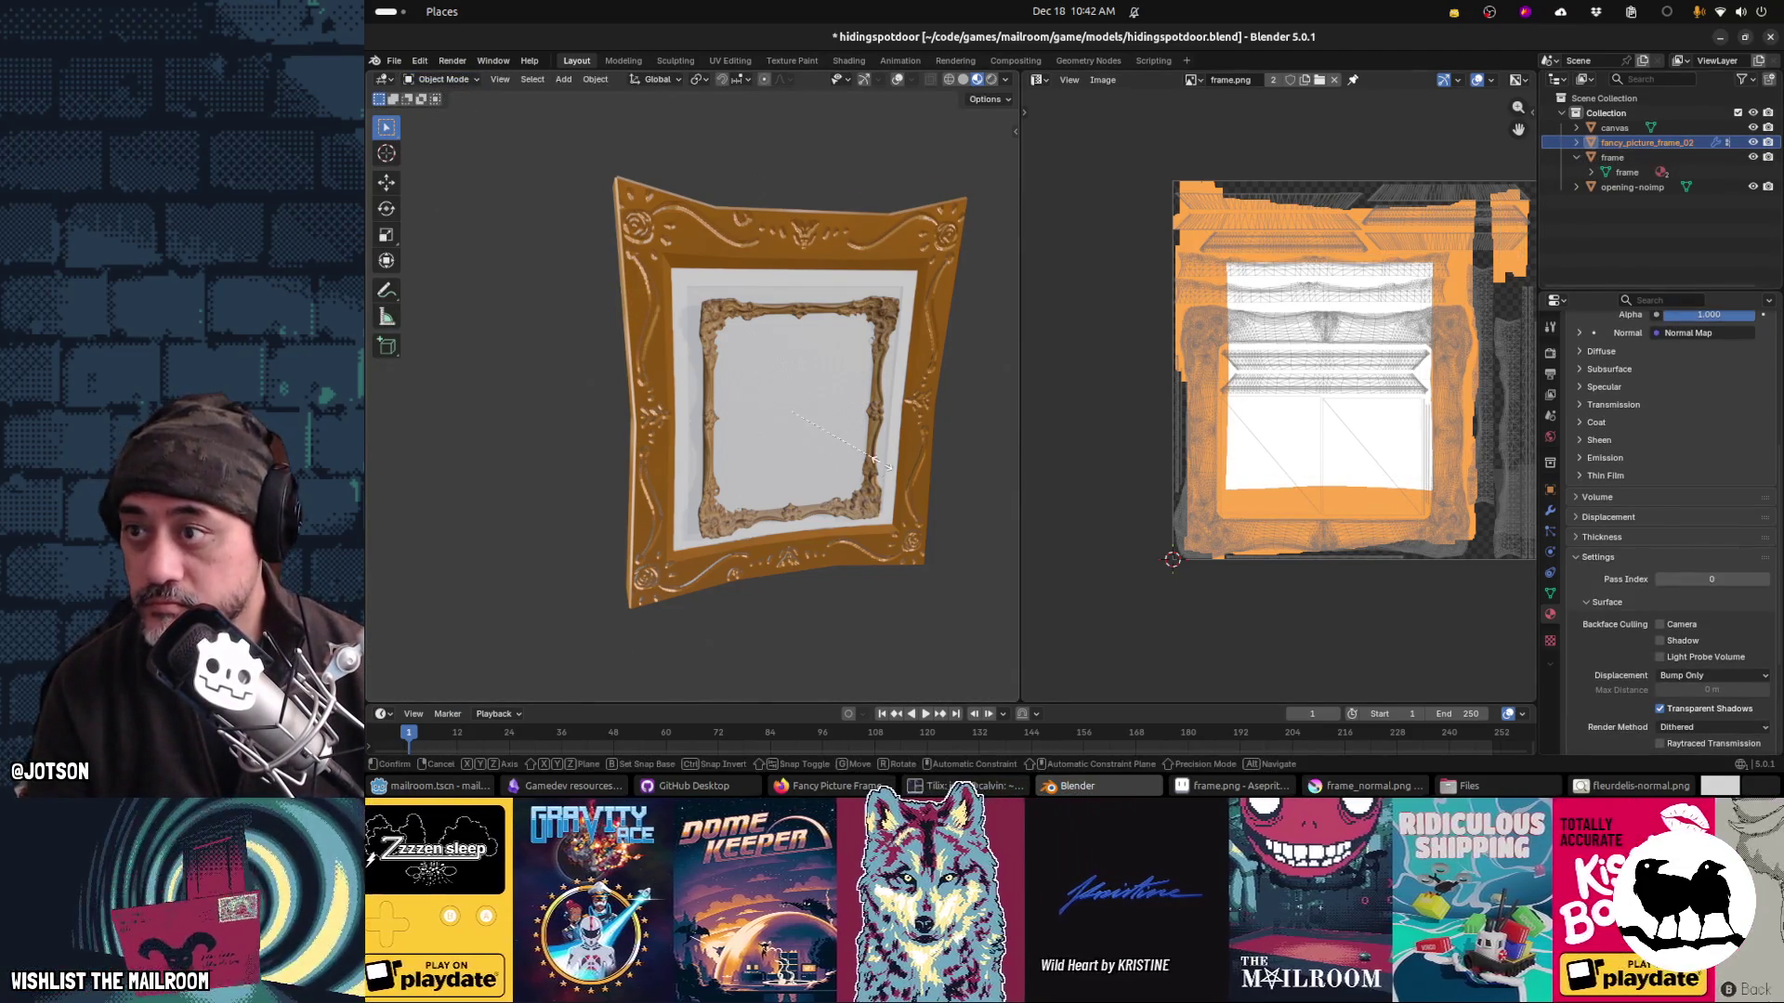
key("s")
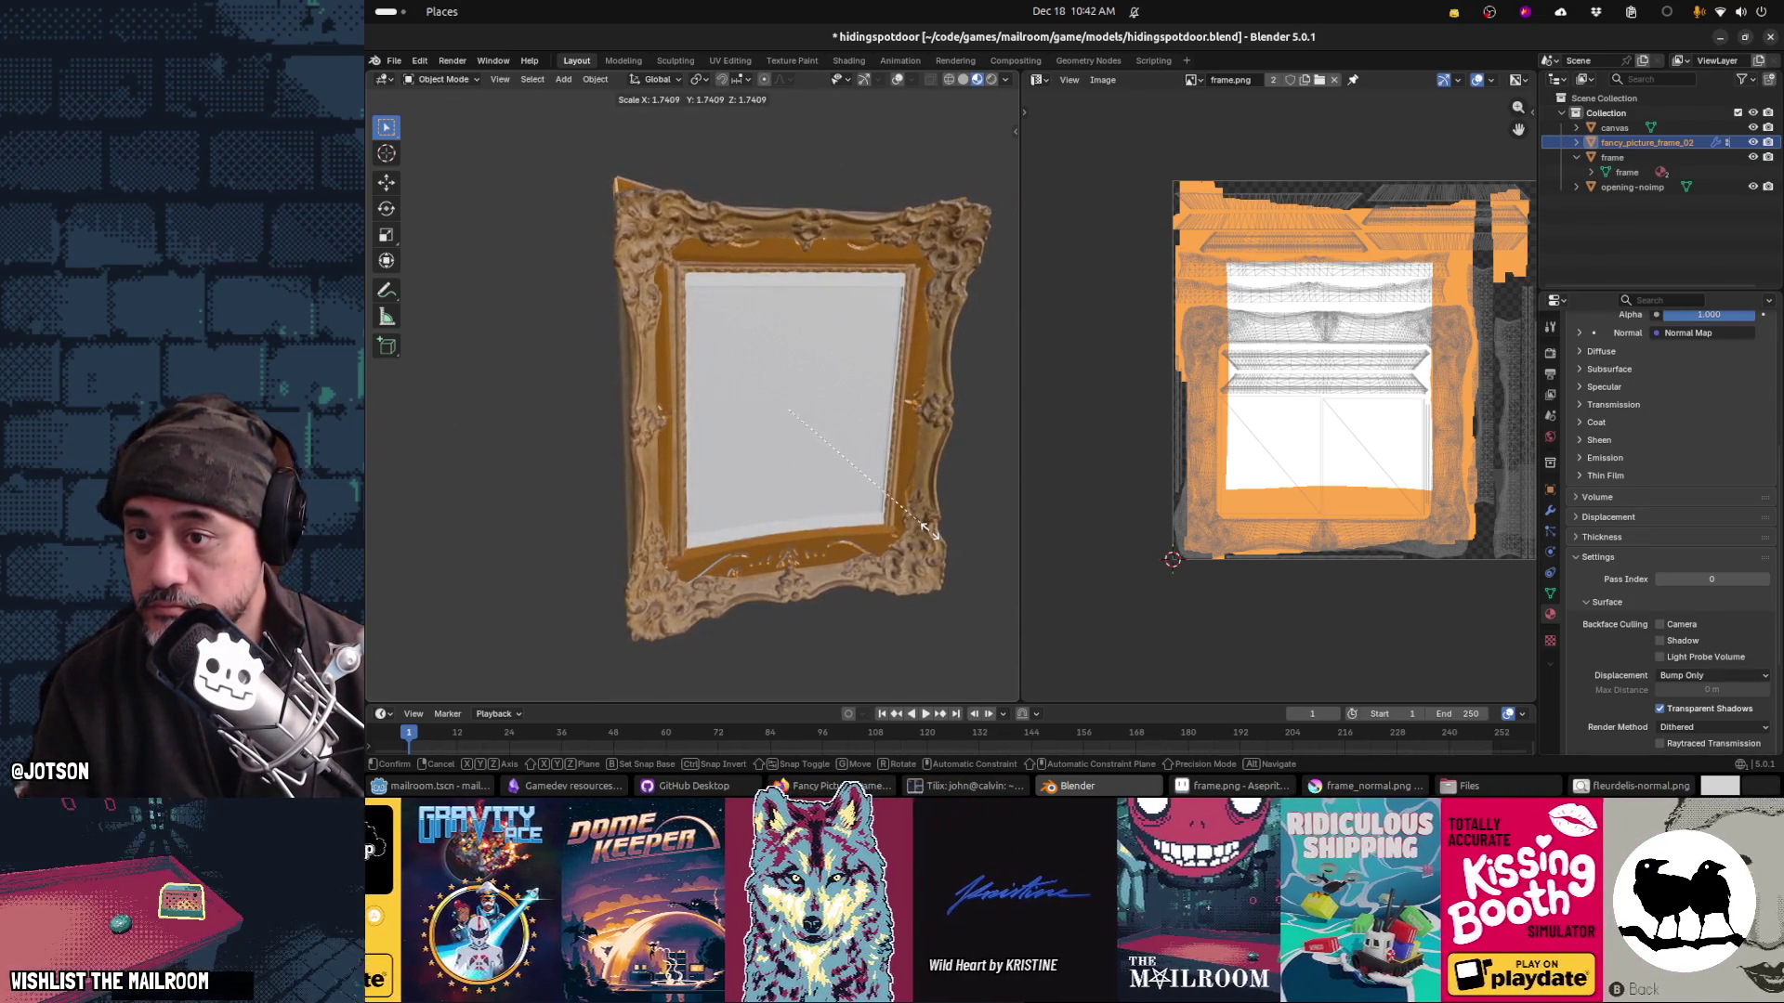
left_click(944, 531)
Step: Hide the old frame collection and widen the 3D view to the full window
left_click(1754, 157)
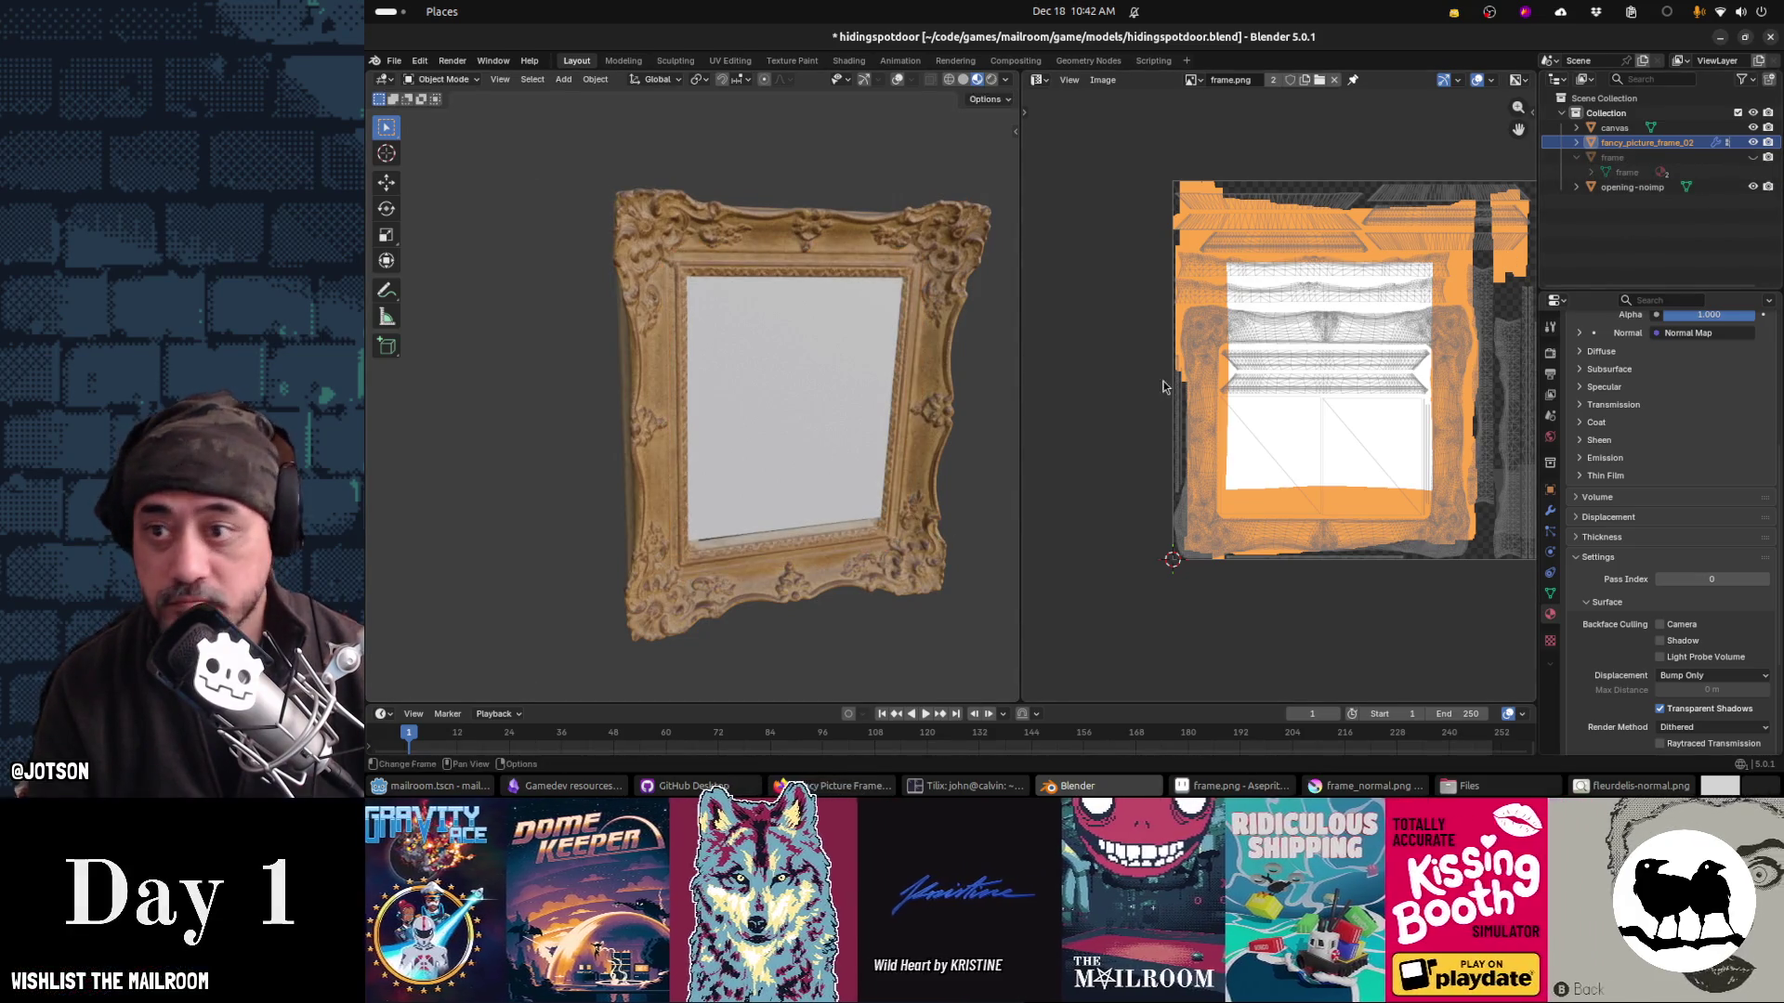
mouse_move(976, 449)
left_mouse_down()
mouse_move(901, 409)
mouse_move(708, 465)
mouse_move(817, 461)
mouse_move(808, 482)
mouse_move(903, 510)
mouse_move(891, 478)
mouse_move(841, 496)
mouse_move(672, 433)
left_mouse_up()
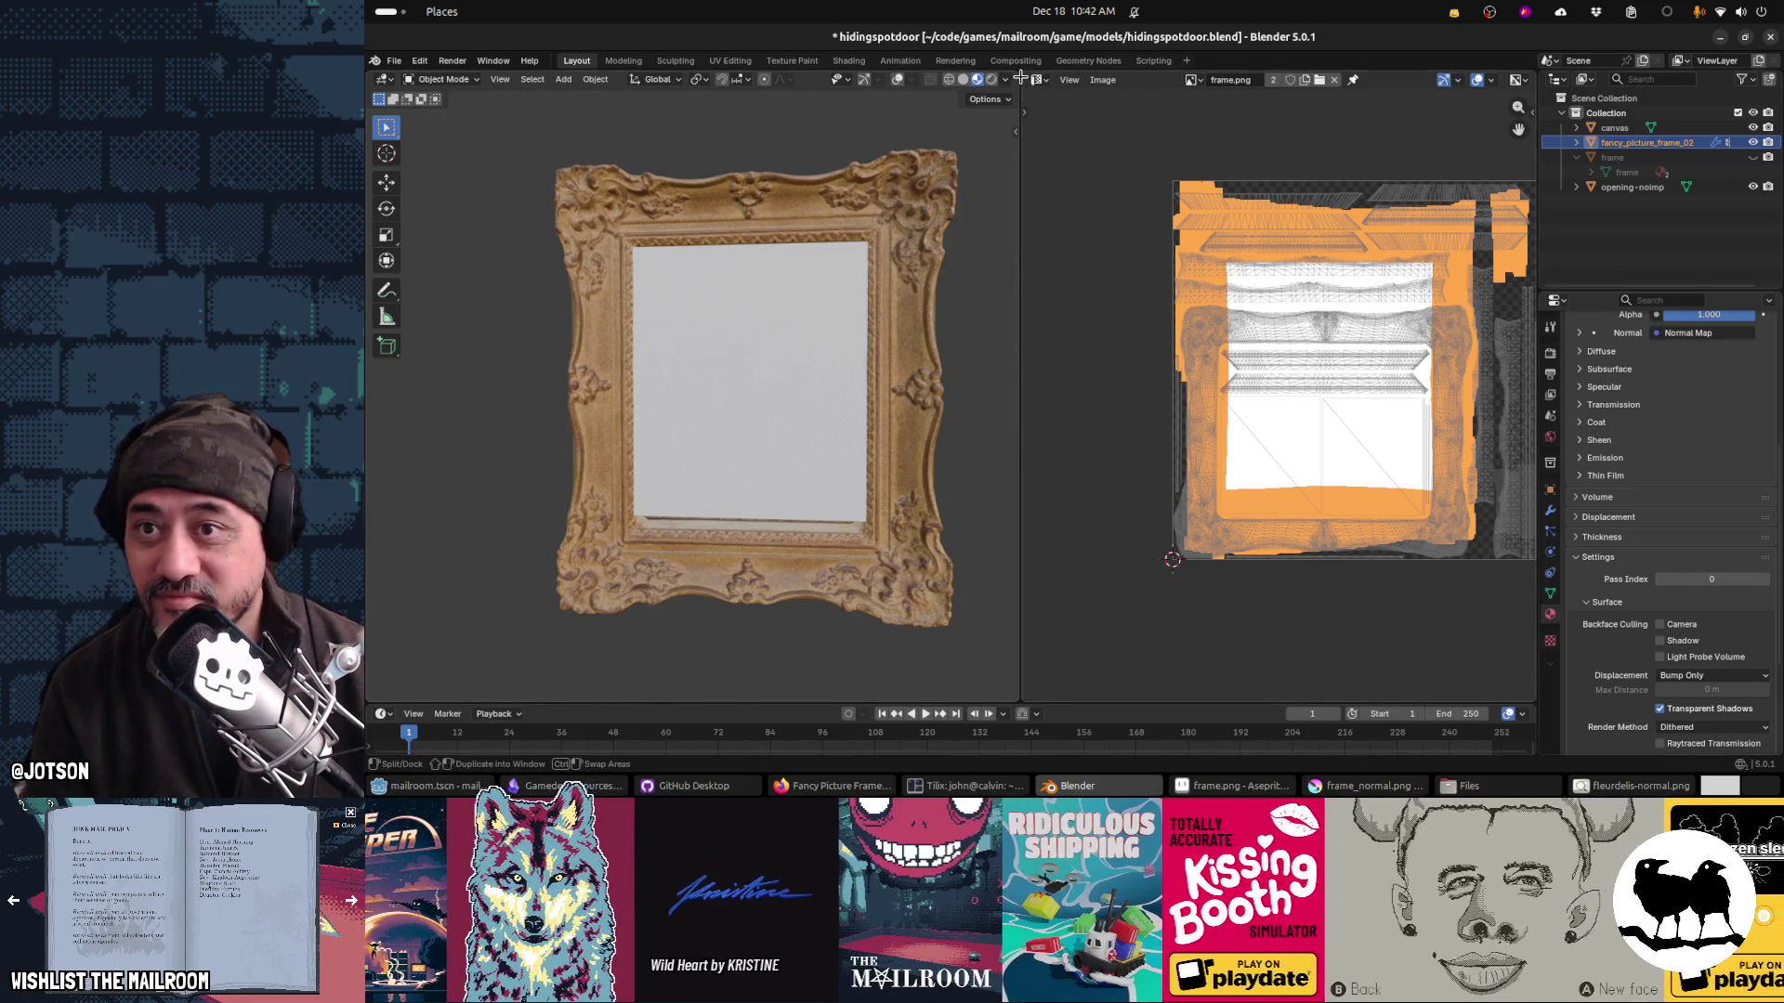
mouse_move(1017, 76)
left_mouse_down()
mouse_move(1192, 180)
mouse_move(1254, 251)
mouse_move(1319, 223)
left_mouse_up()
left_click(1503, 99)
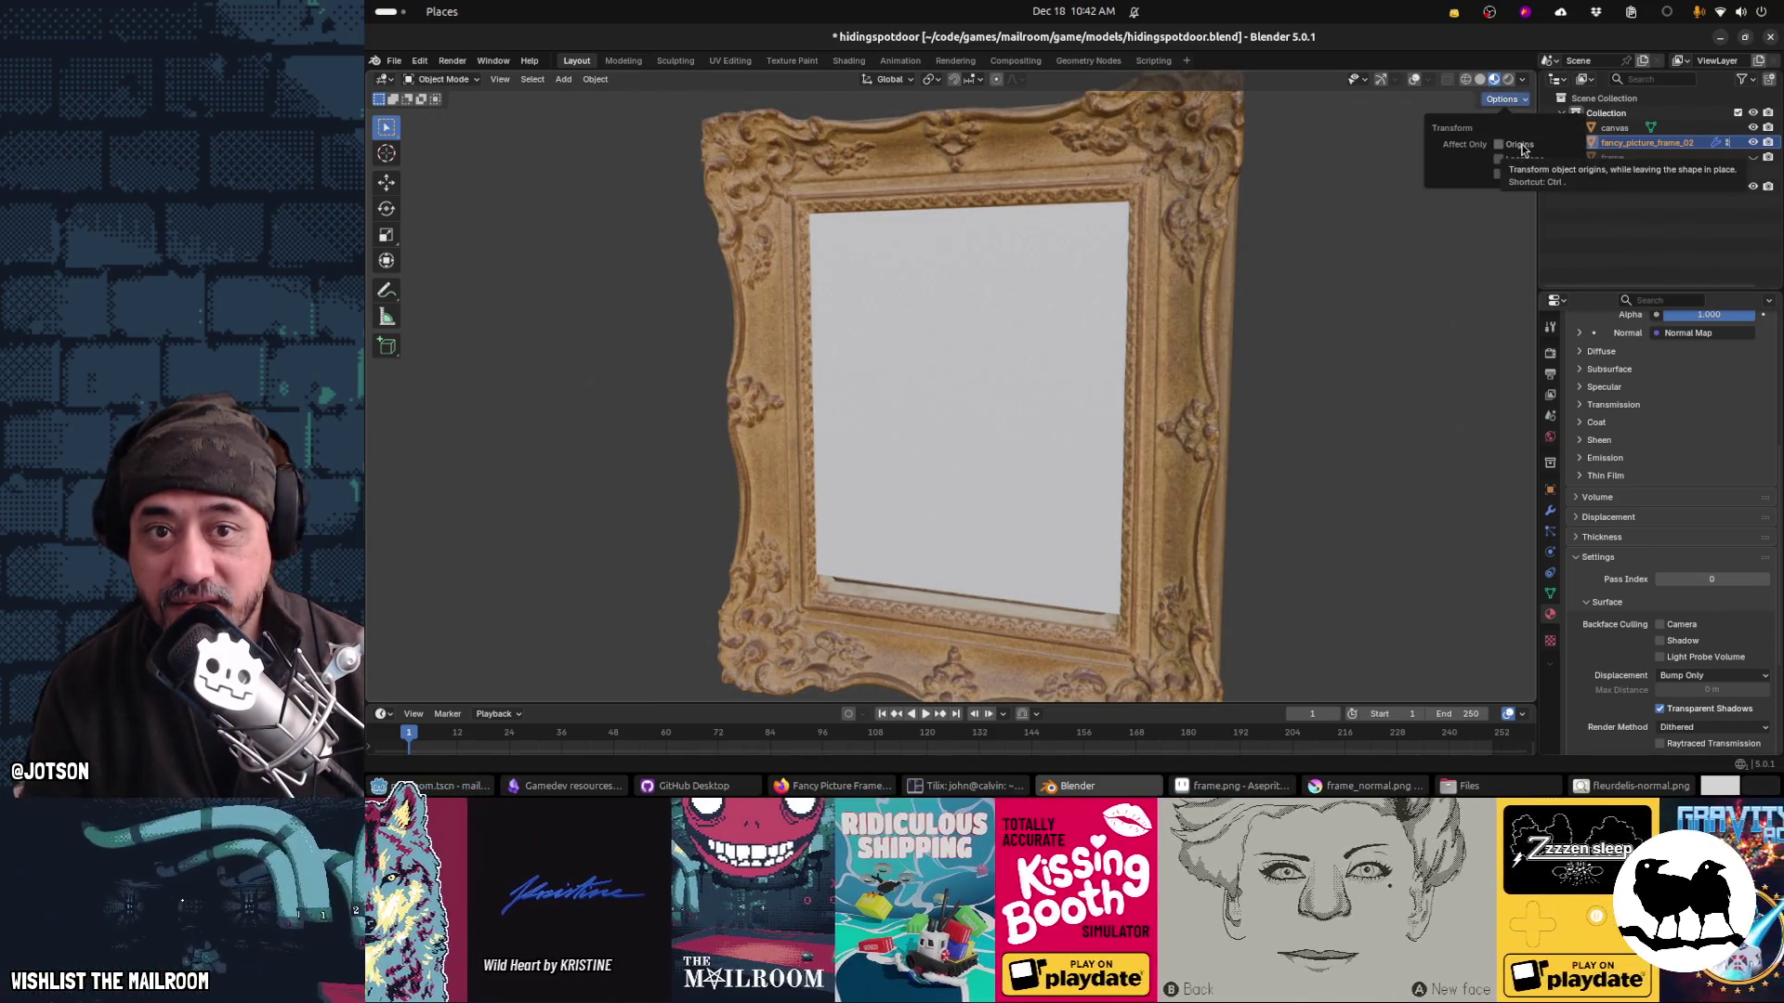
Step: Compare Material Preview and Solid shading on the frame, settling on Solid
left_click(1520, 100)
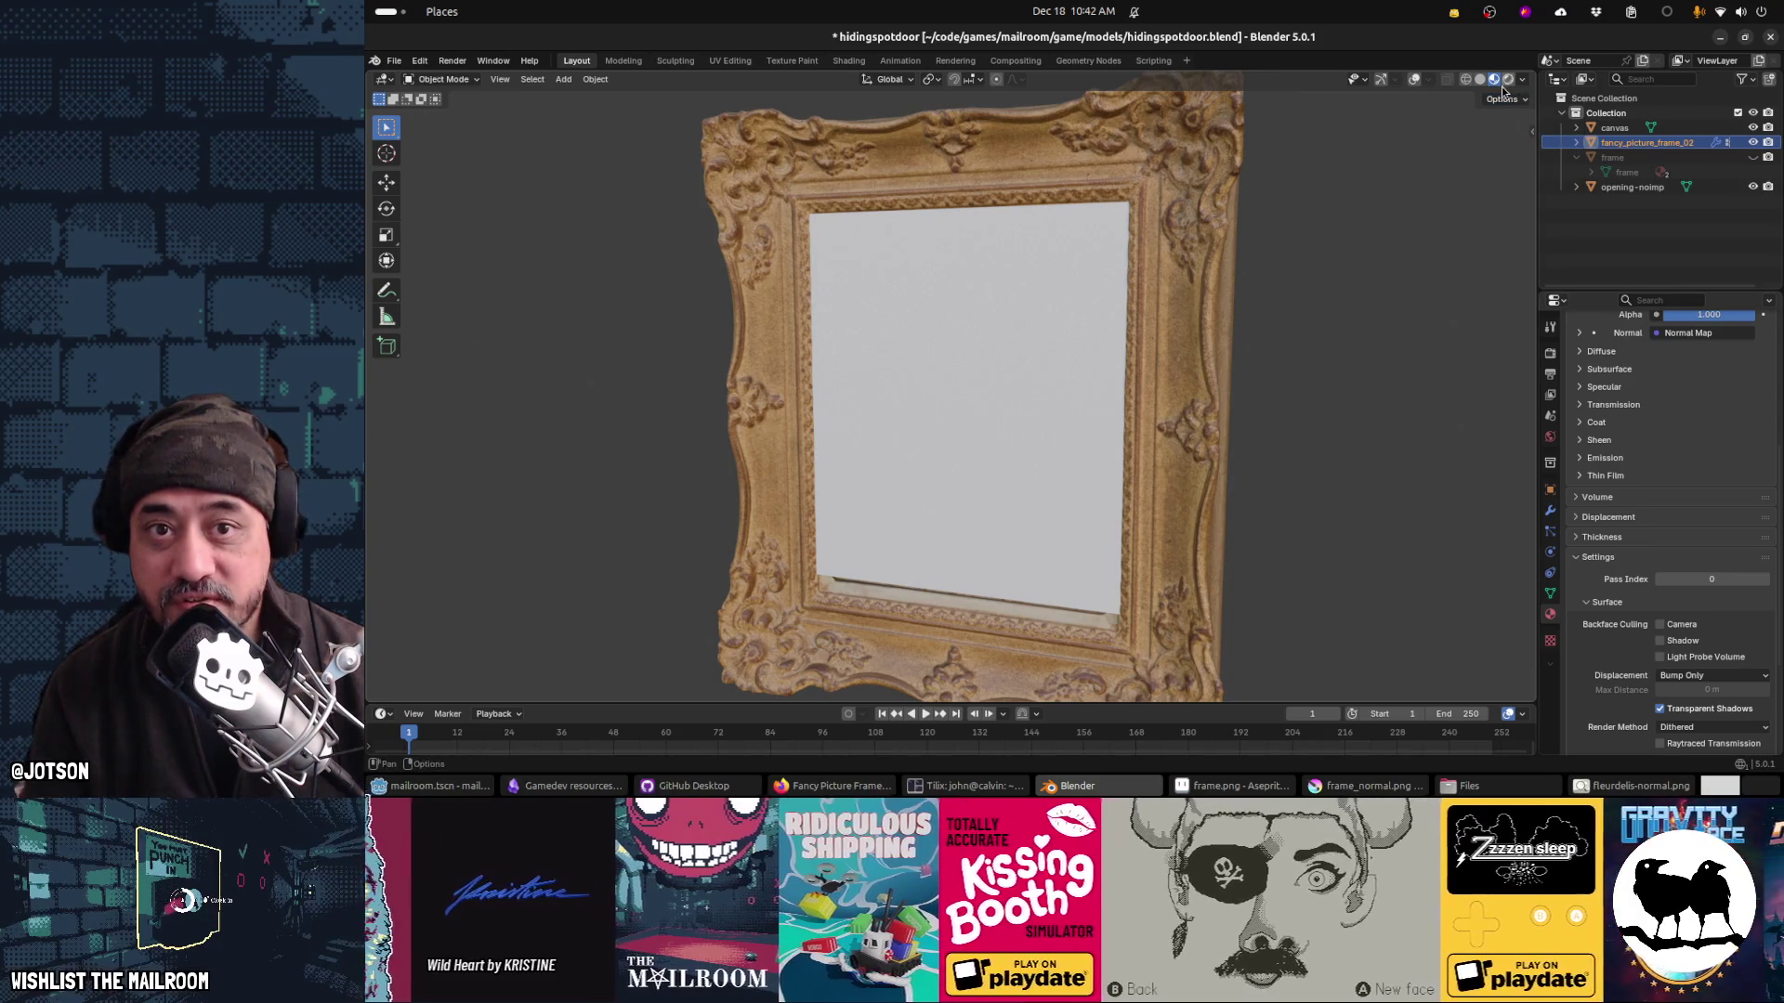
left_click(1495, 82)
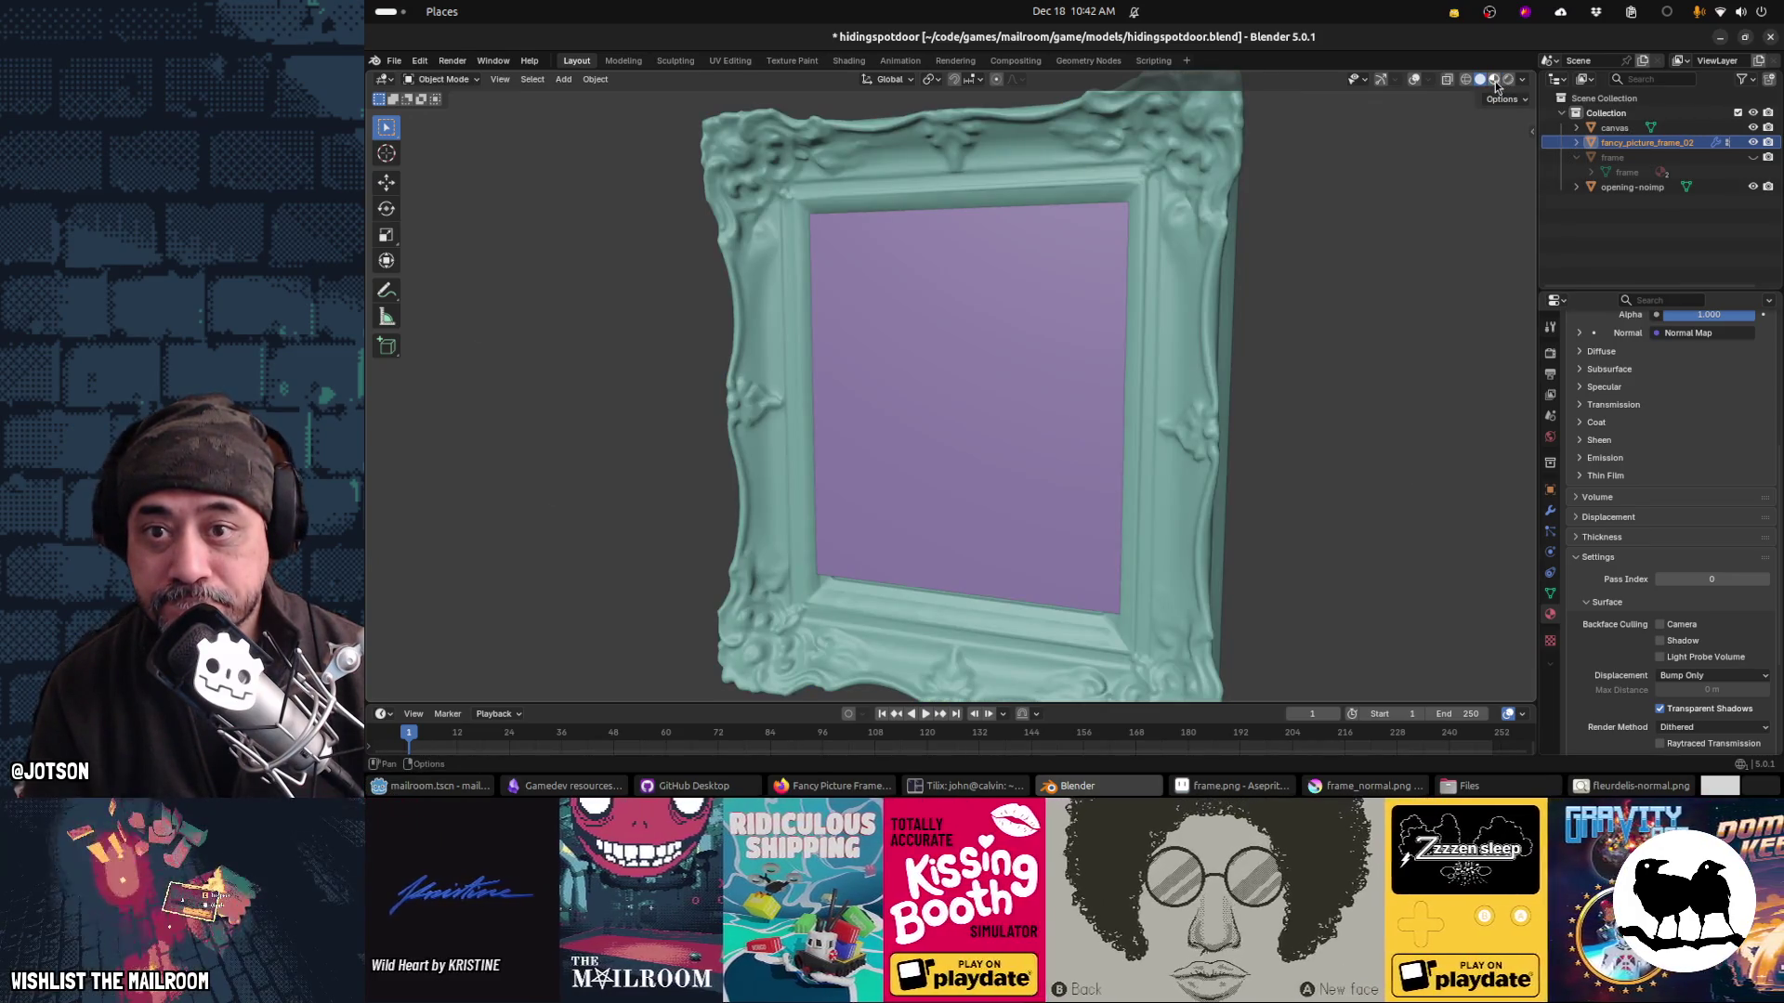
left_click(1495, 82)
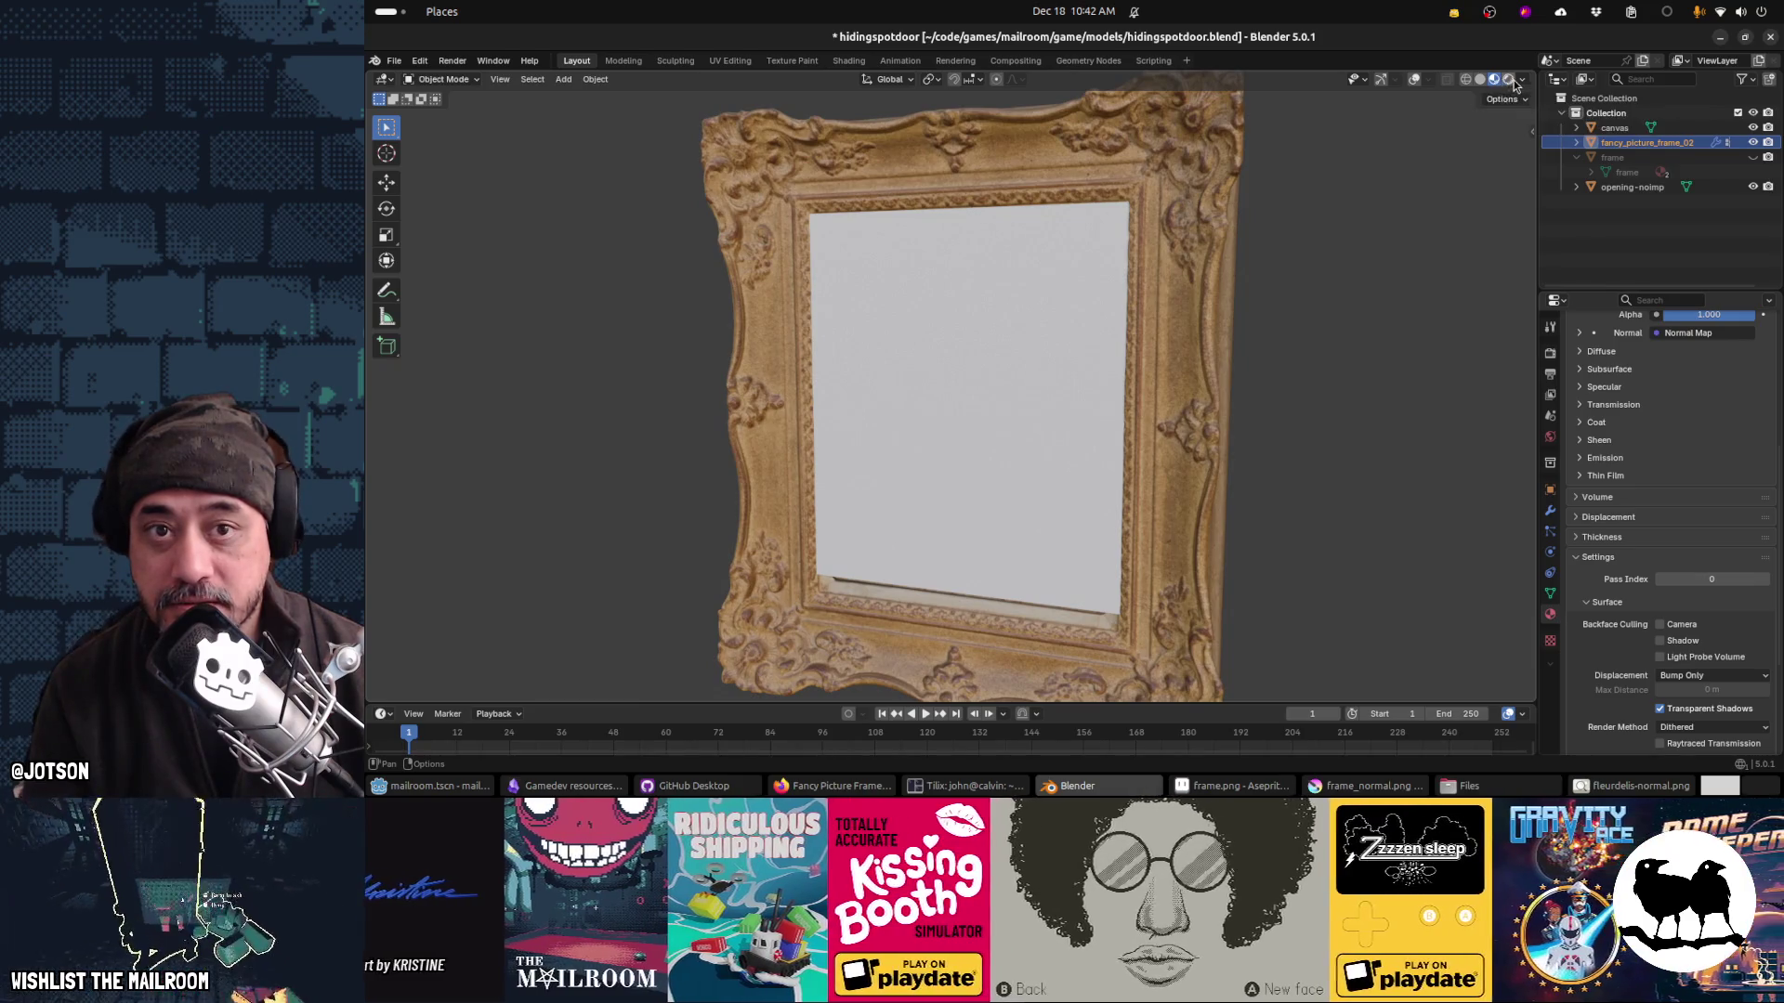
left_click(1482, 82)
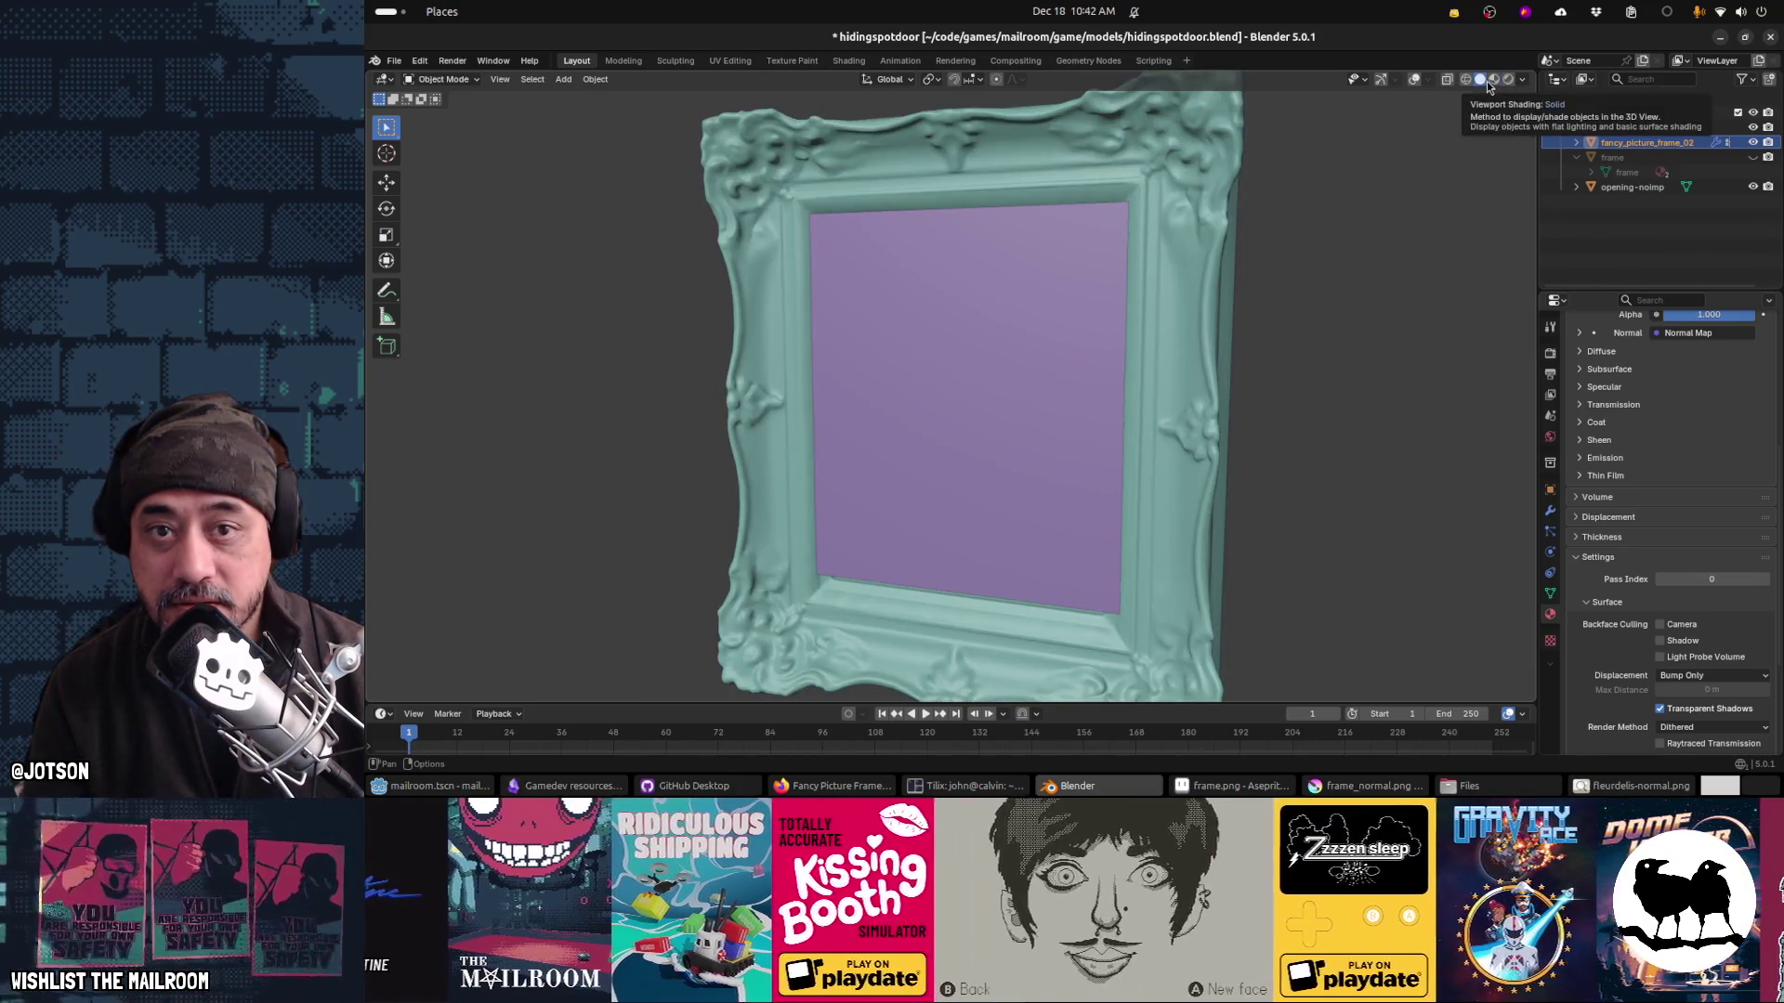
left_click(1494, 80)
left_click(1523, 81)
left_click(1523, 81)
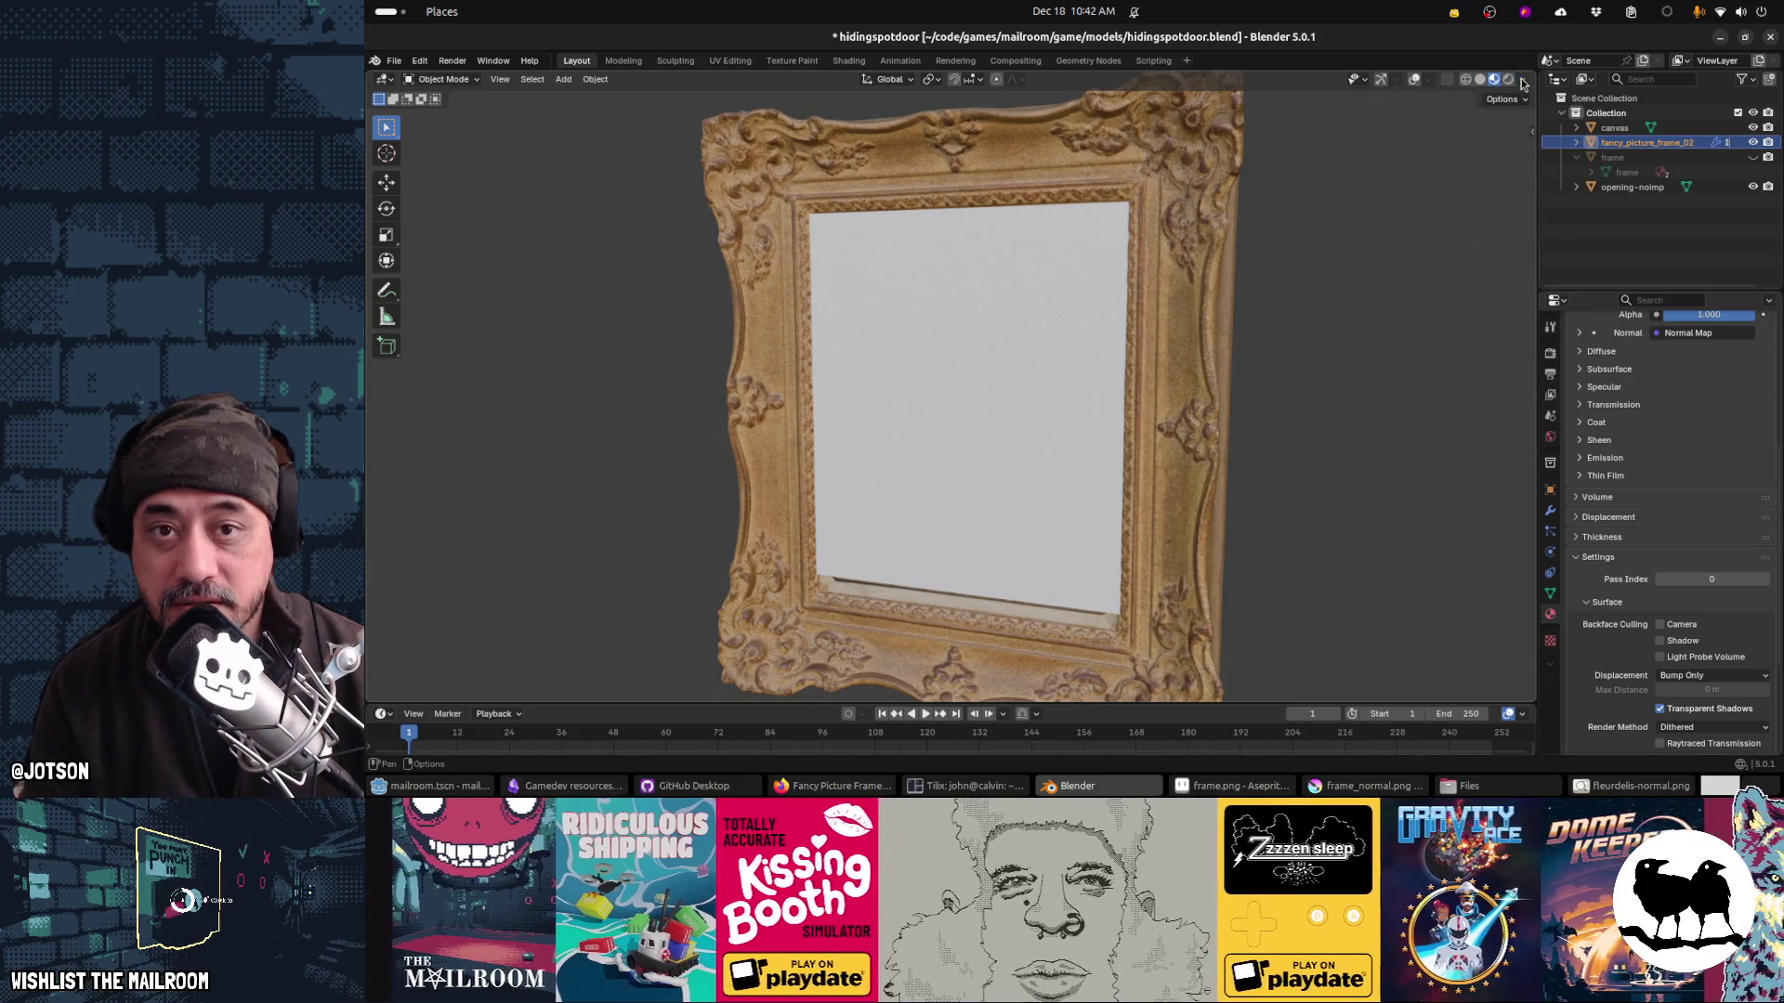
left_click(1483, 85)
Step: Turn on viewport overlays with statistics and the navigation gizmos
left_click(1512, 100)
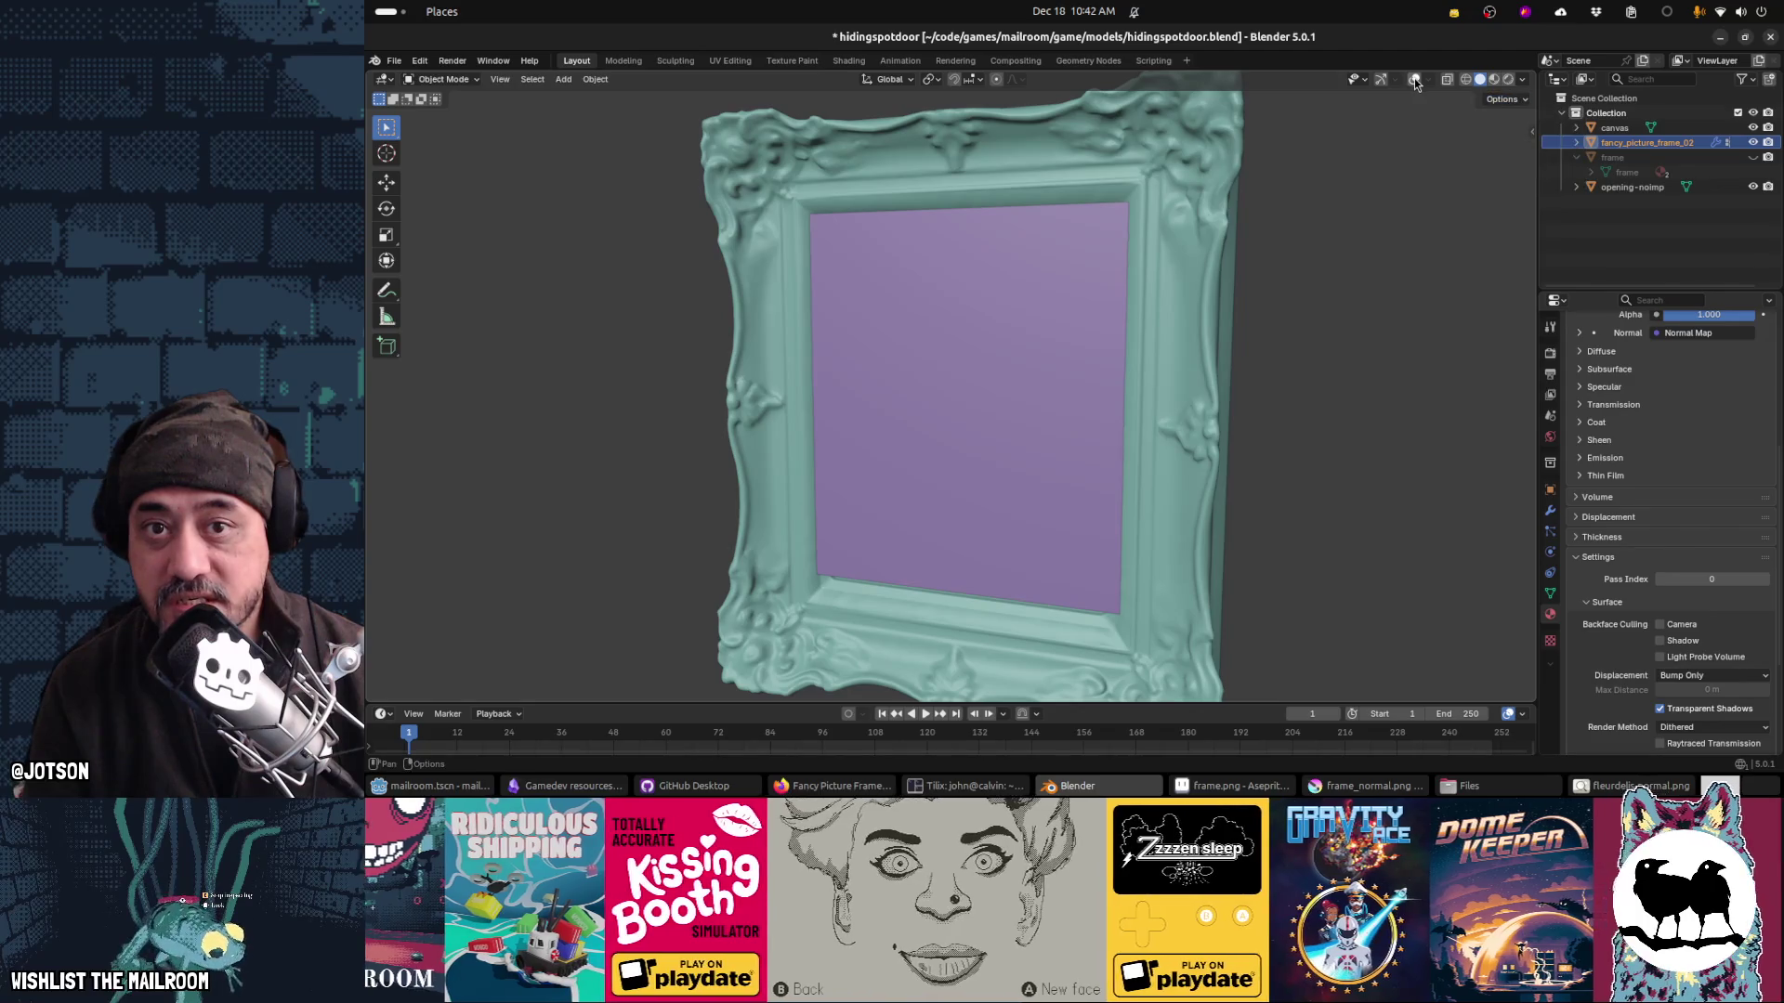
left_click(1414, 80)
left_click(1381, 80)
left_click(1428, 80)
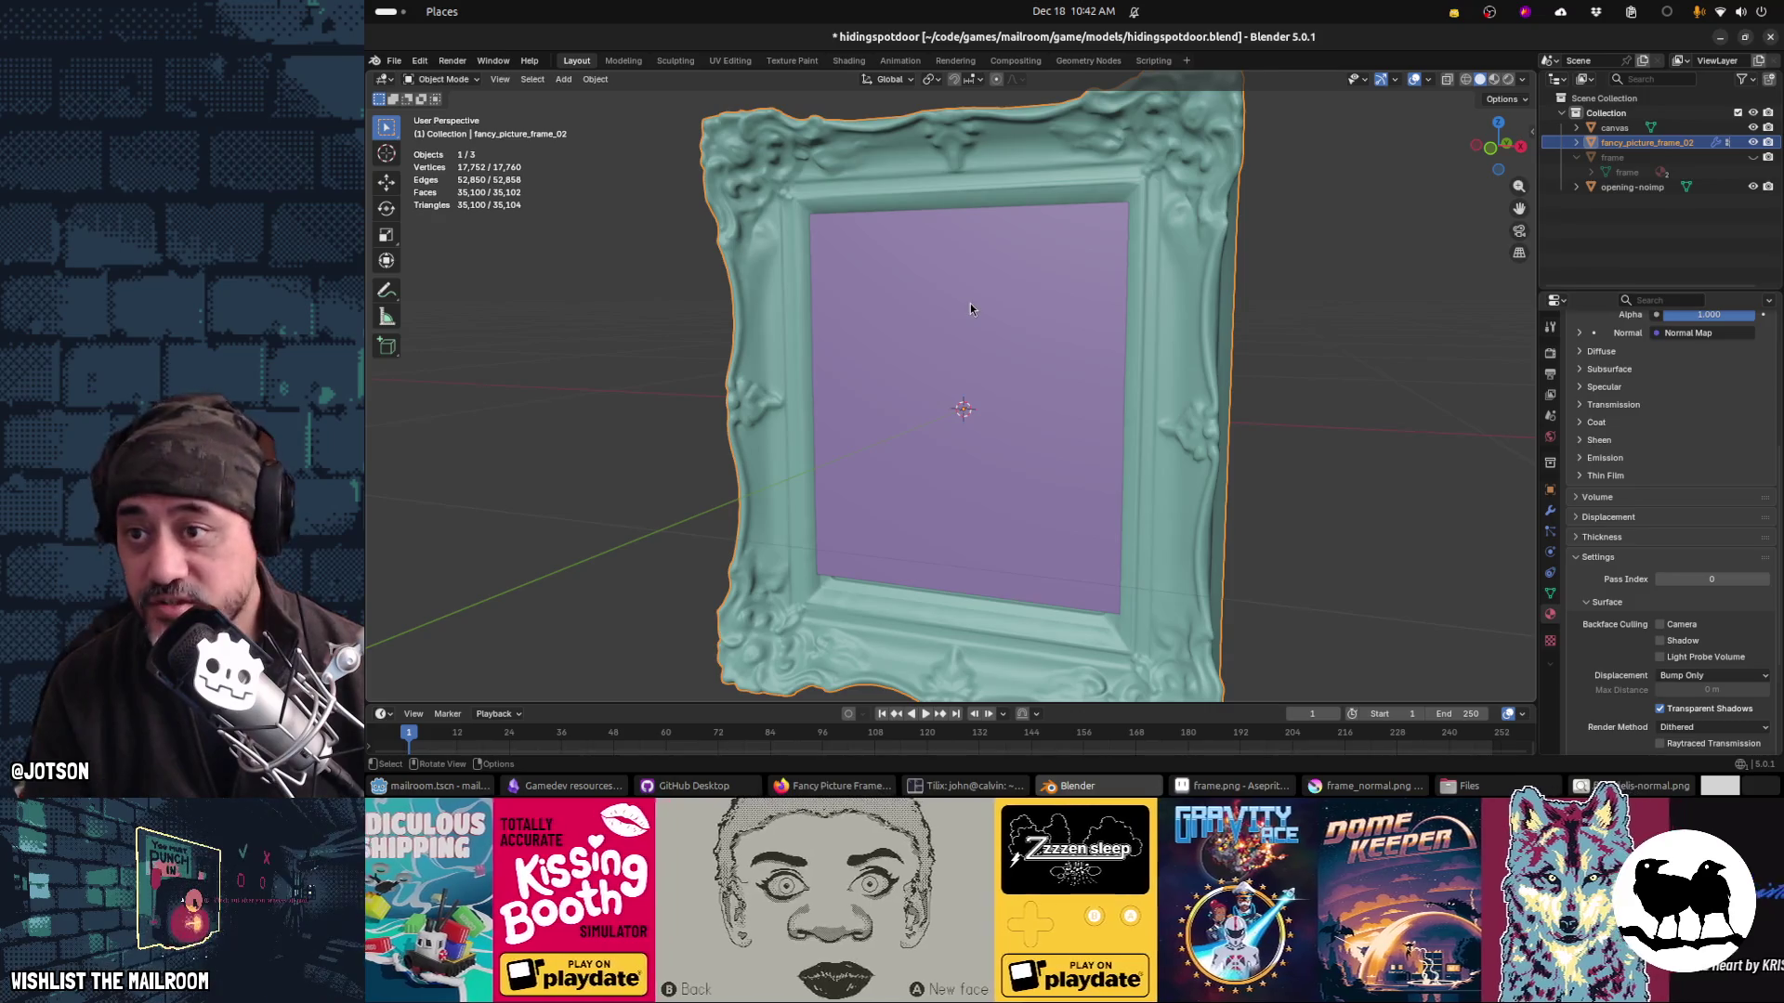
Step: Delete the Triangulate, Auto Smooth and WeightedNormal modifiers from fancy_picture_frame_02
scroll(970, 303, "down", 2)
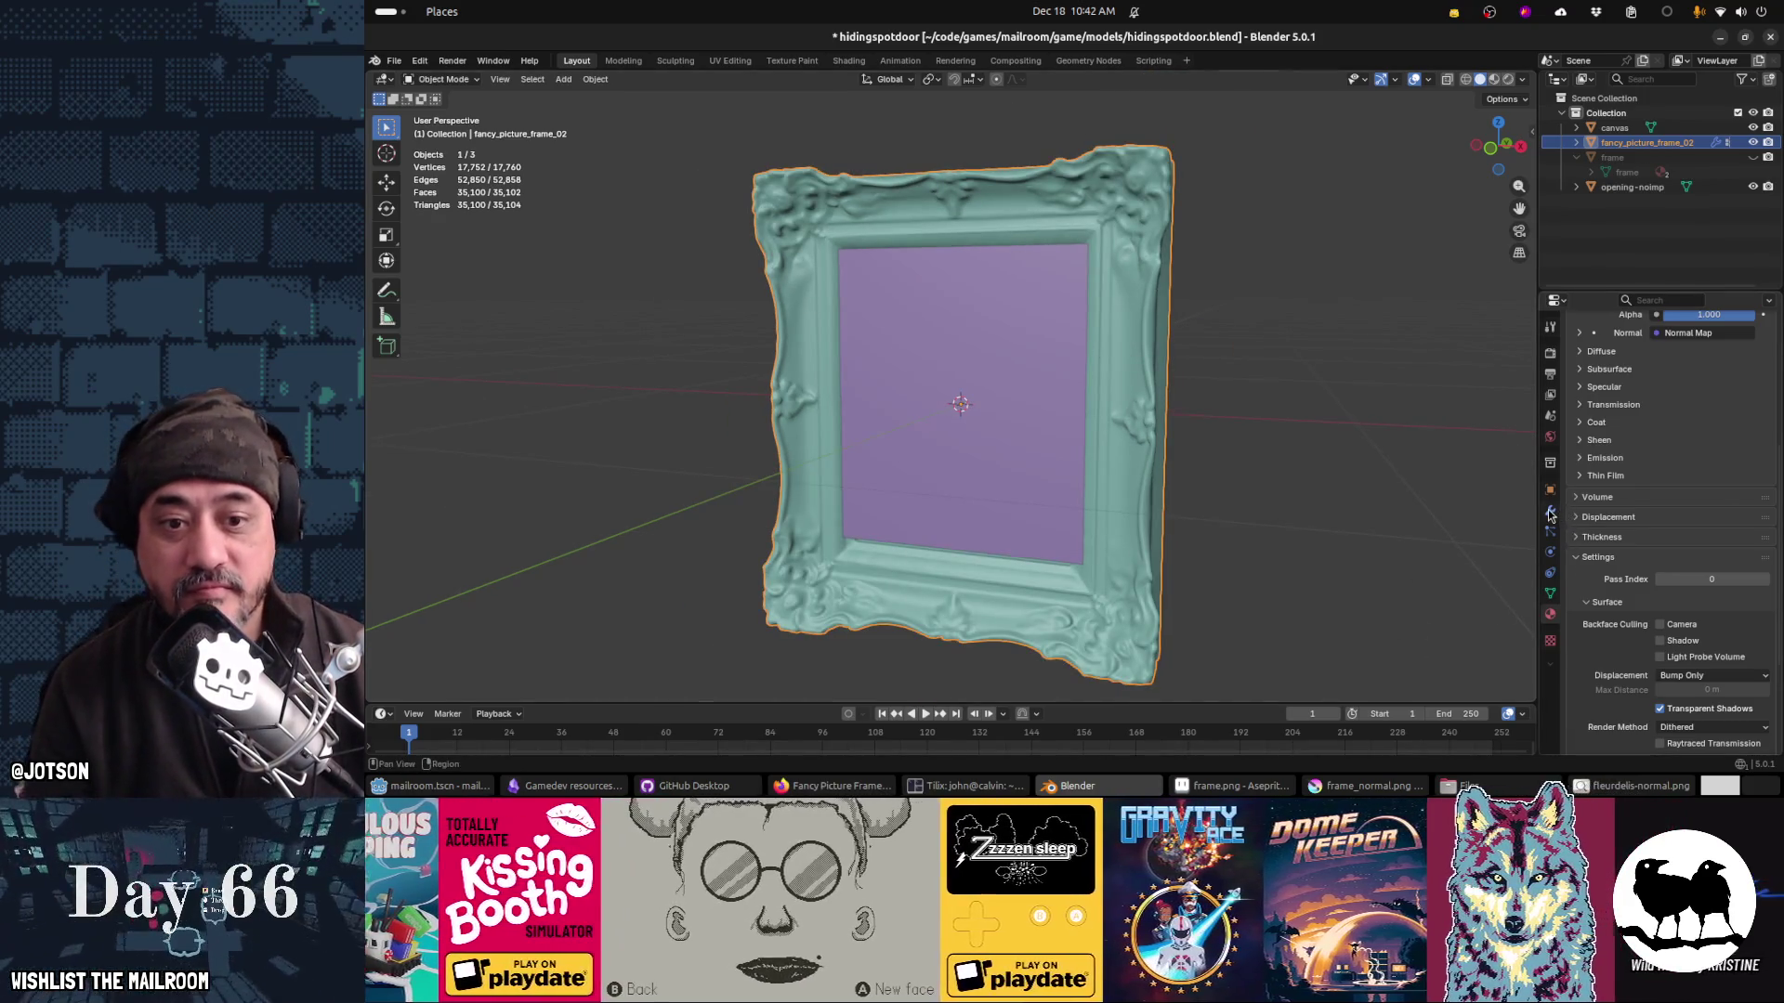
left_click(1549, 512)
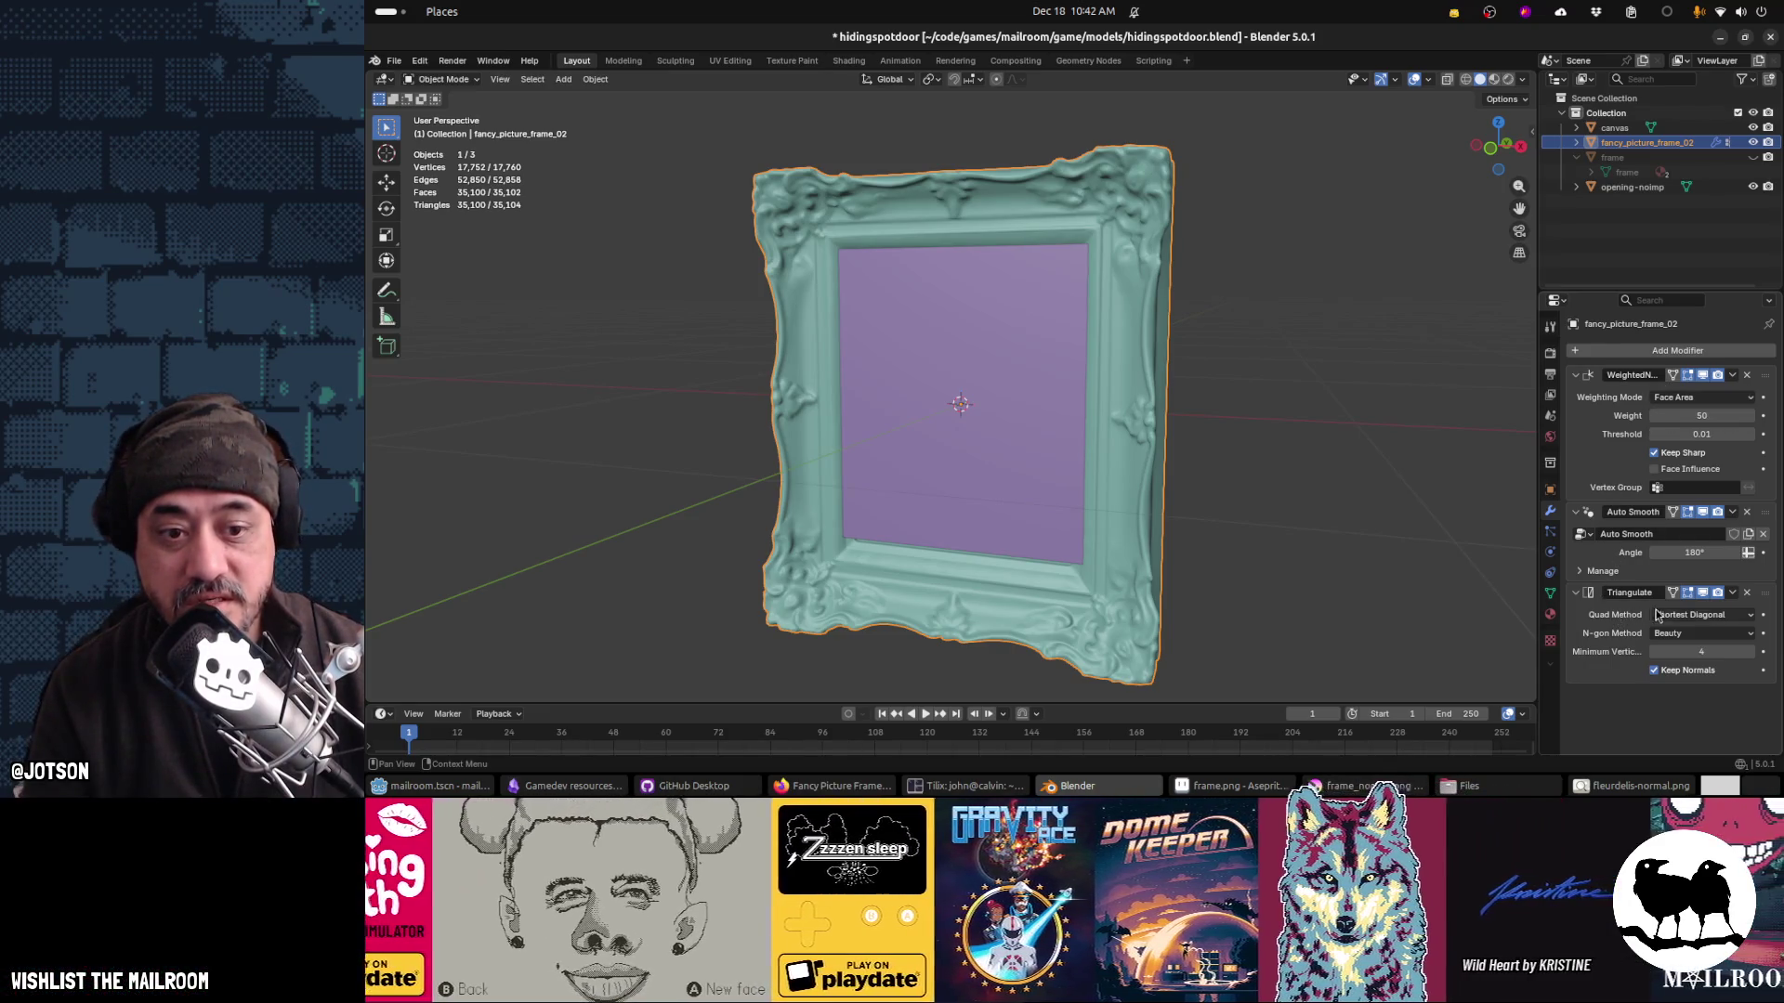
left_click(1747, 594)
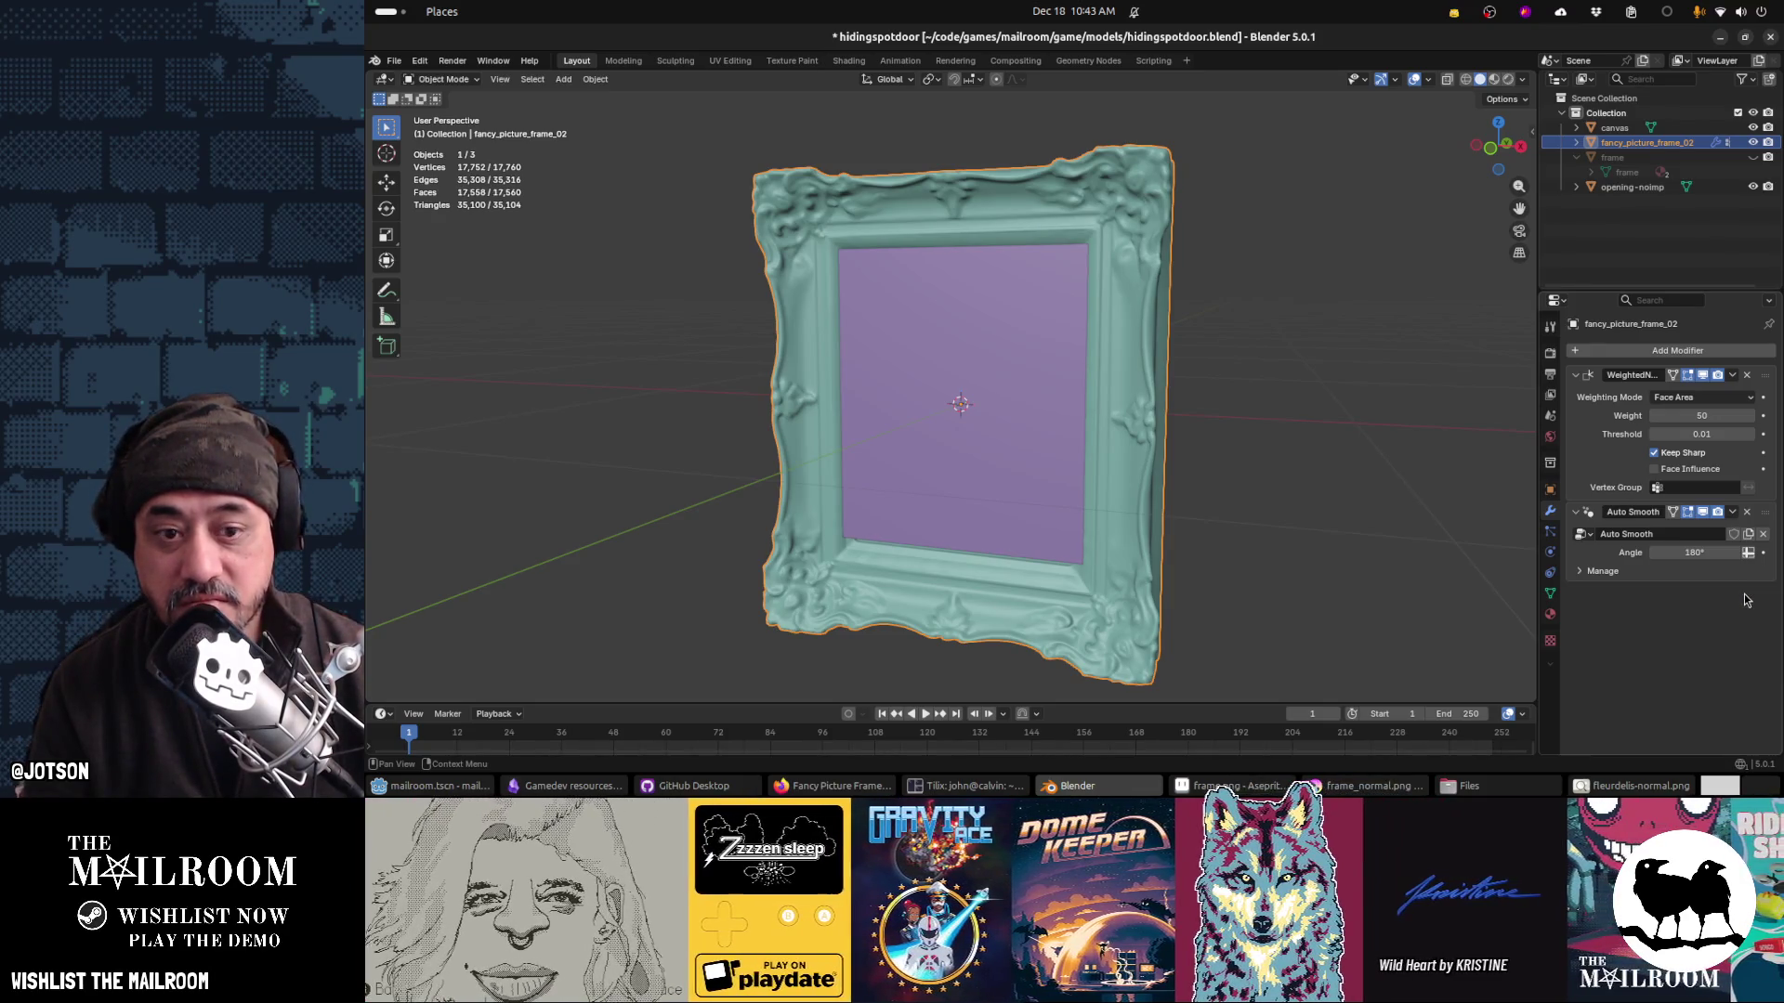
left_click(1747, 513)
left_click(1749, 376)
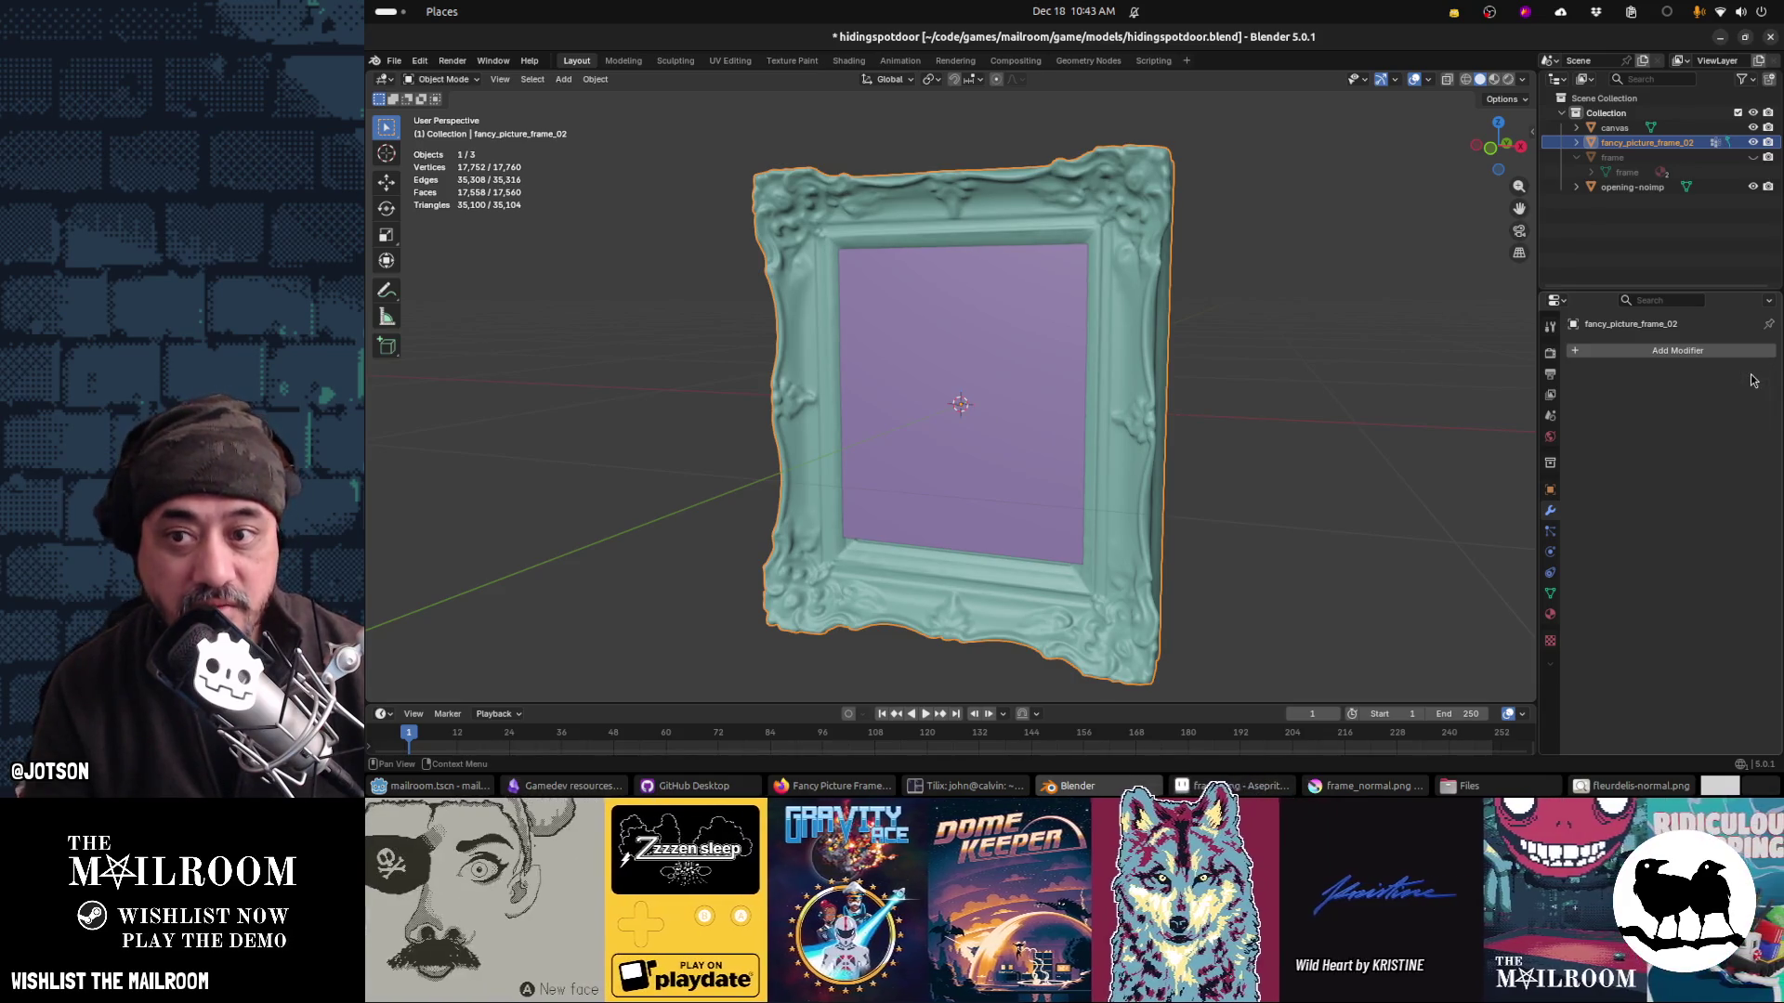
left_click_drag(1148, 409, 1167, 406)
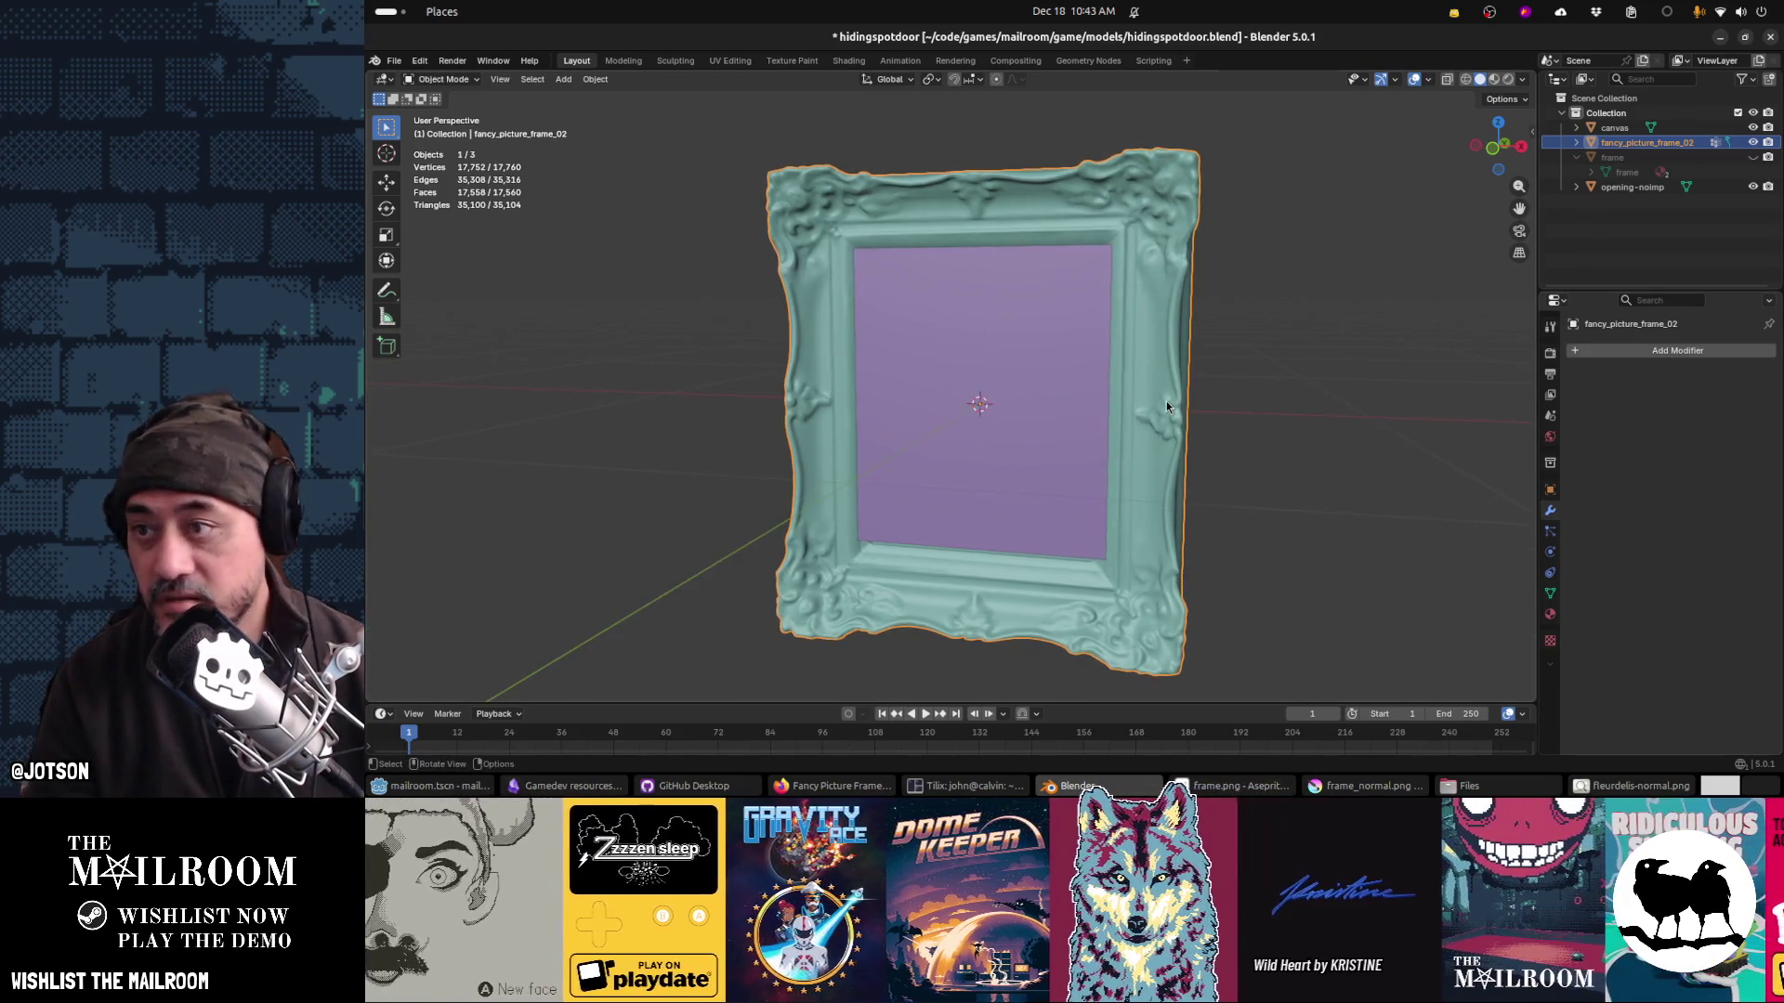
left_click(1675, 349)
key("space")
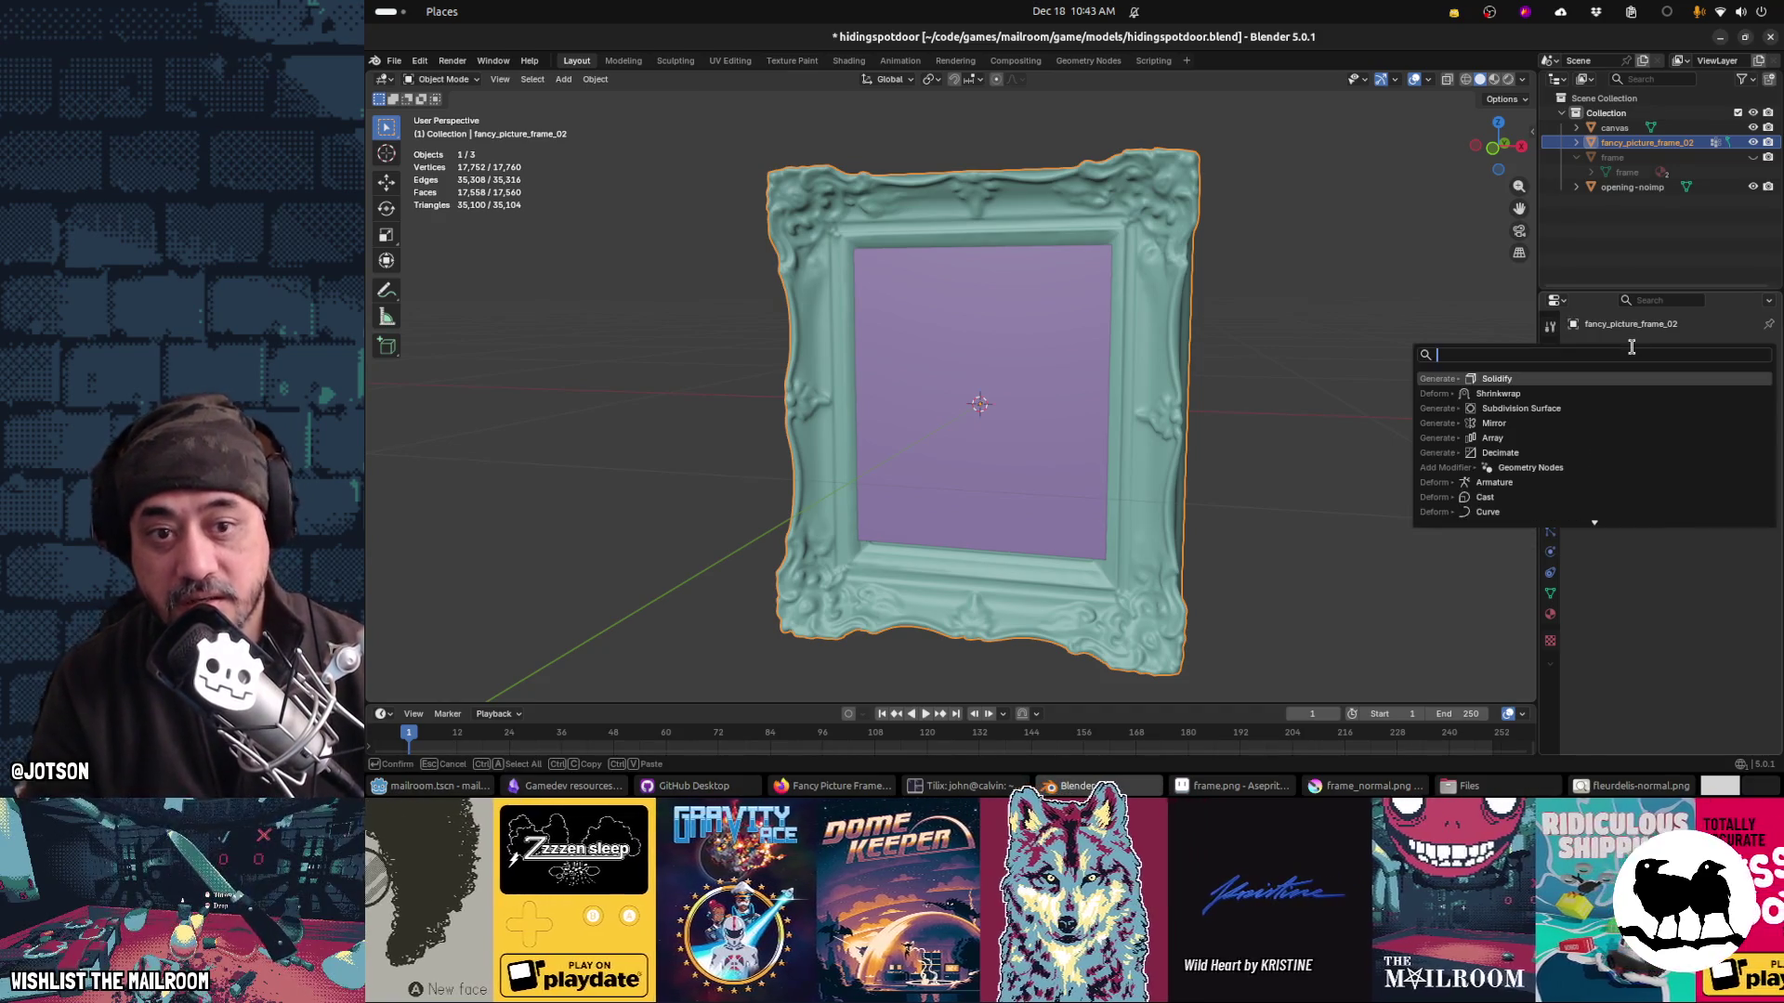
Step: Try a Decimate modifier with a lowered ratio, then remove it
type("decima")
key("Return")
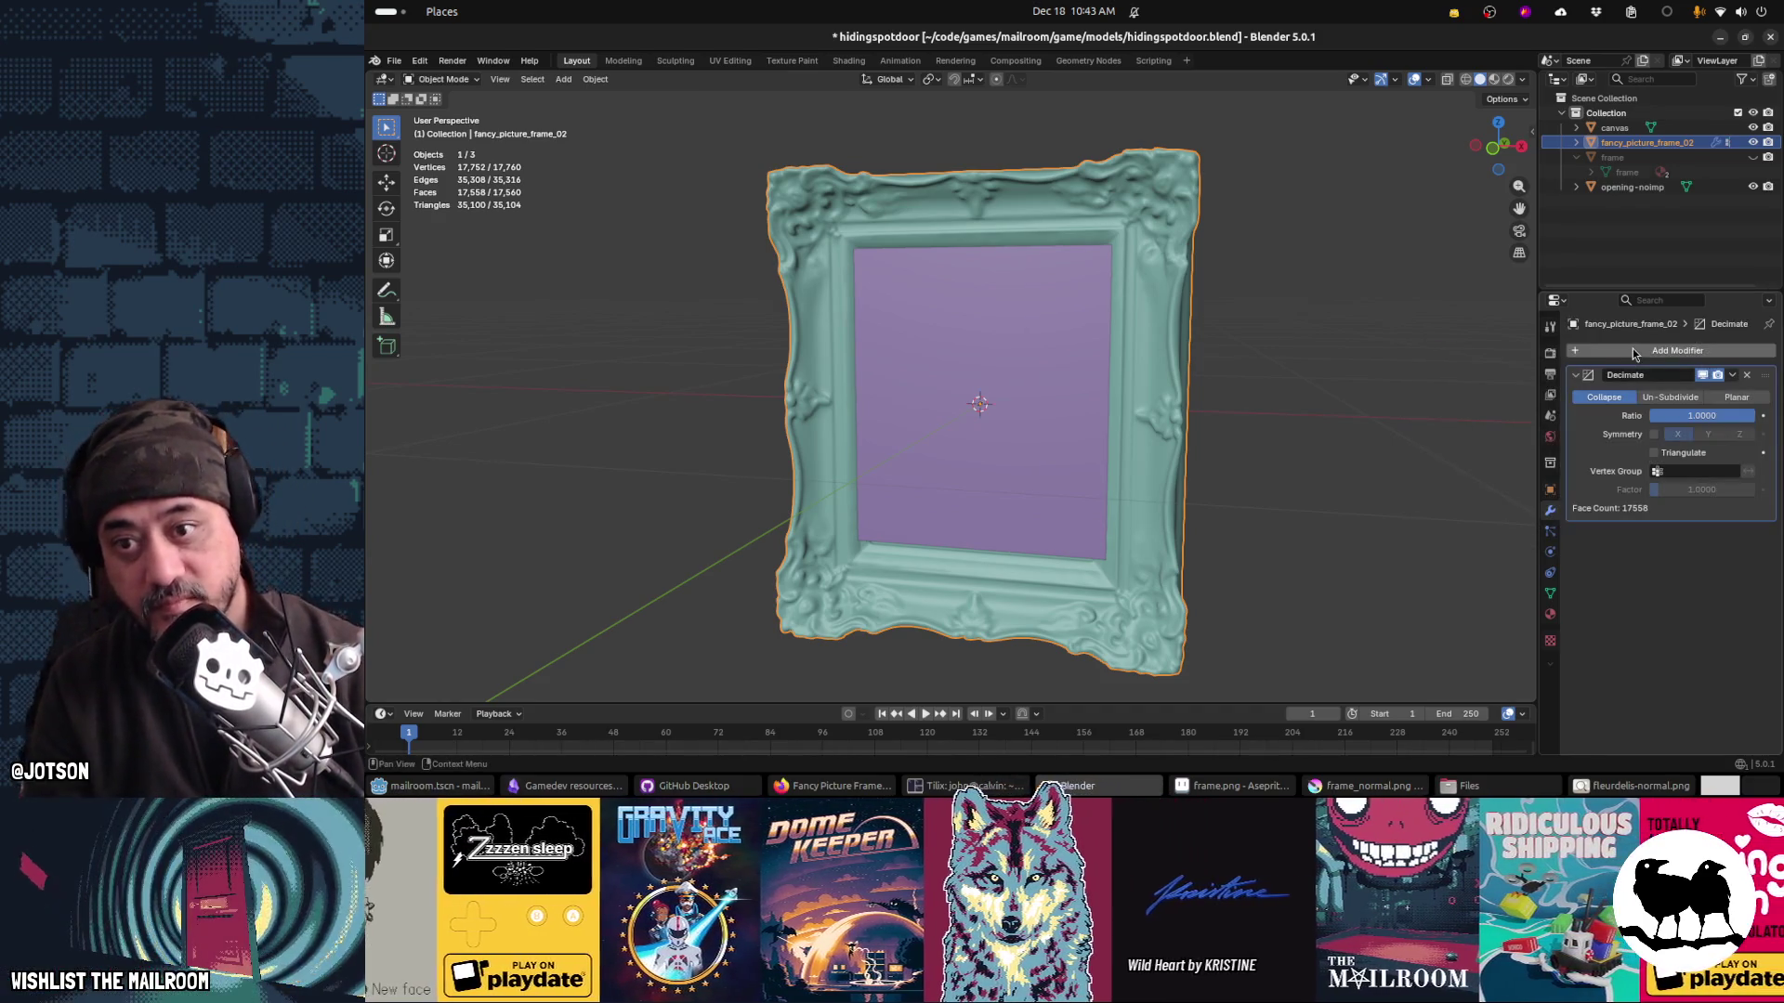
mouse_move(1691, 415)
left_mouse_down()
mouse_move(1573, 415)
mouse_move(1618, 415)
left_mouse_up()
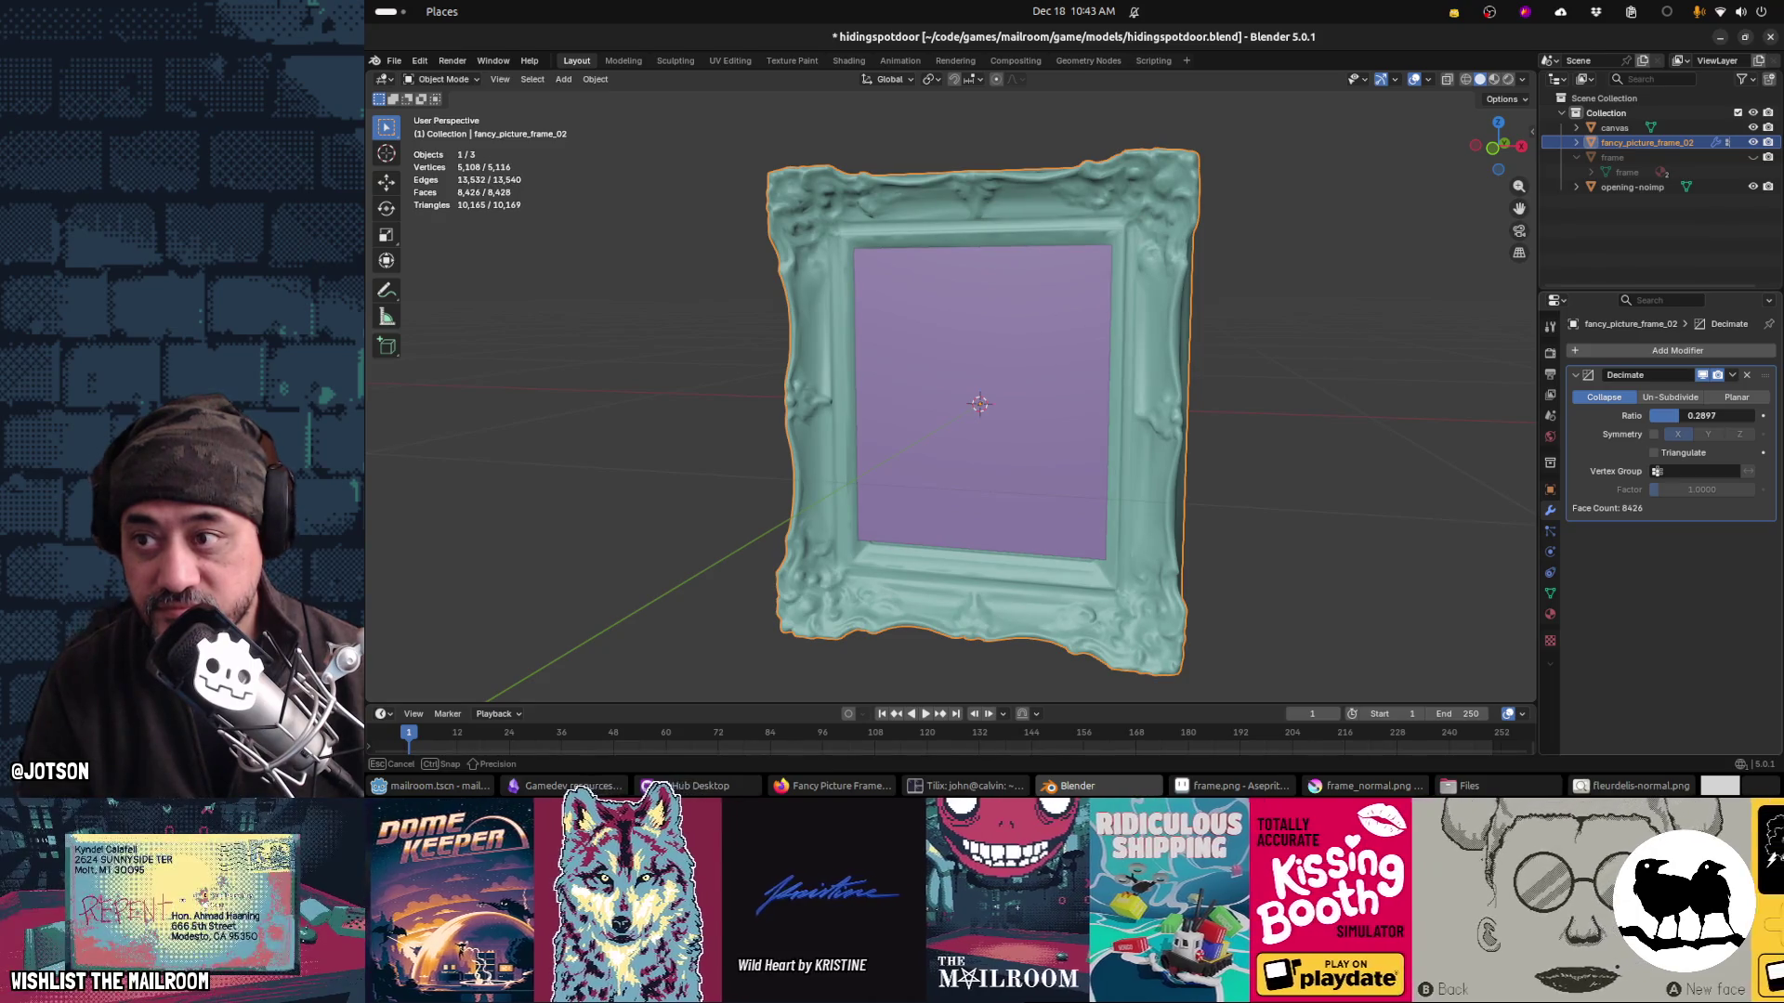
left_click_drag(1618, 415, 1621, 415)
left_click(1747, 374)
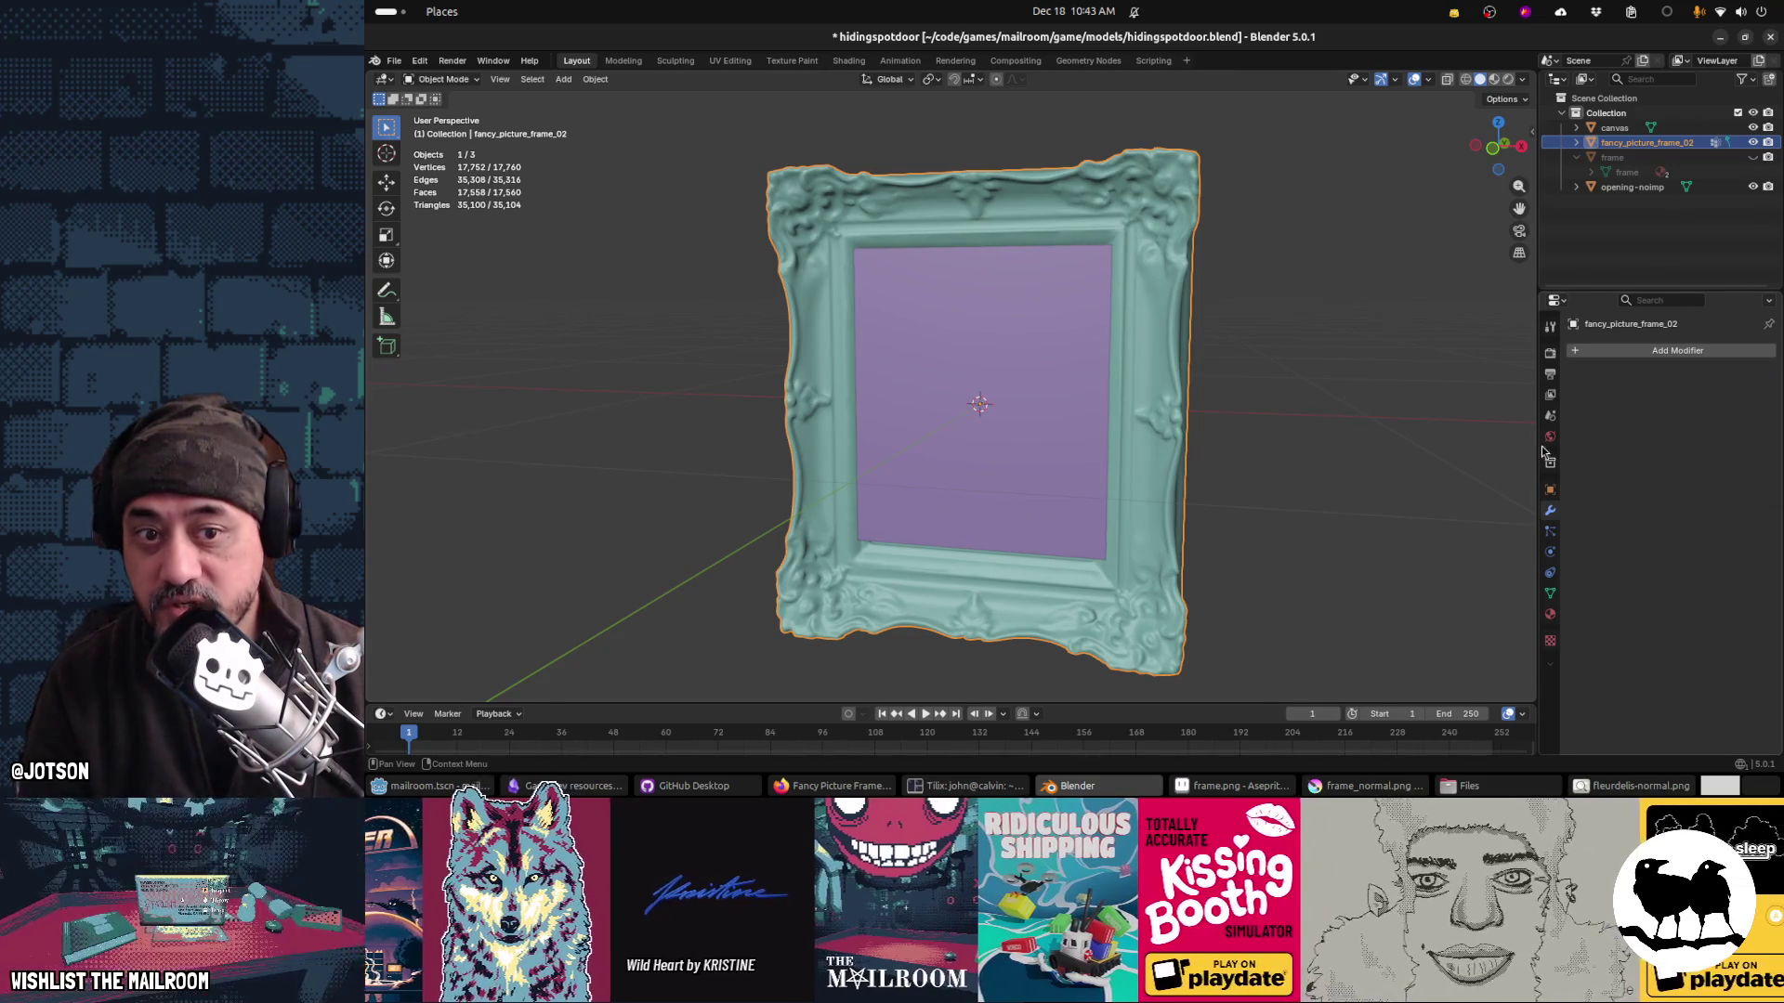
Step: Shade the frame flat and add a Decimate modifier at ratio 0.1034
right_click(1146, 433)
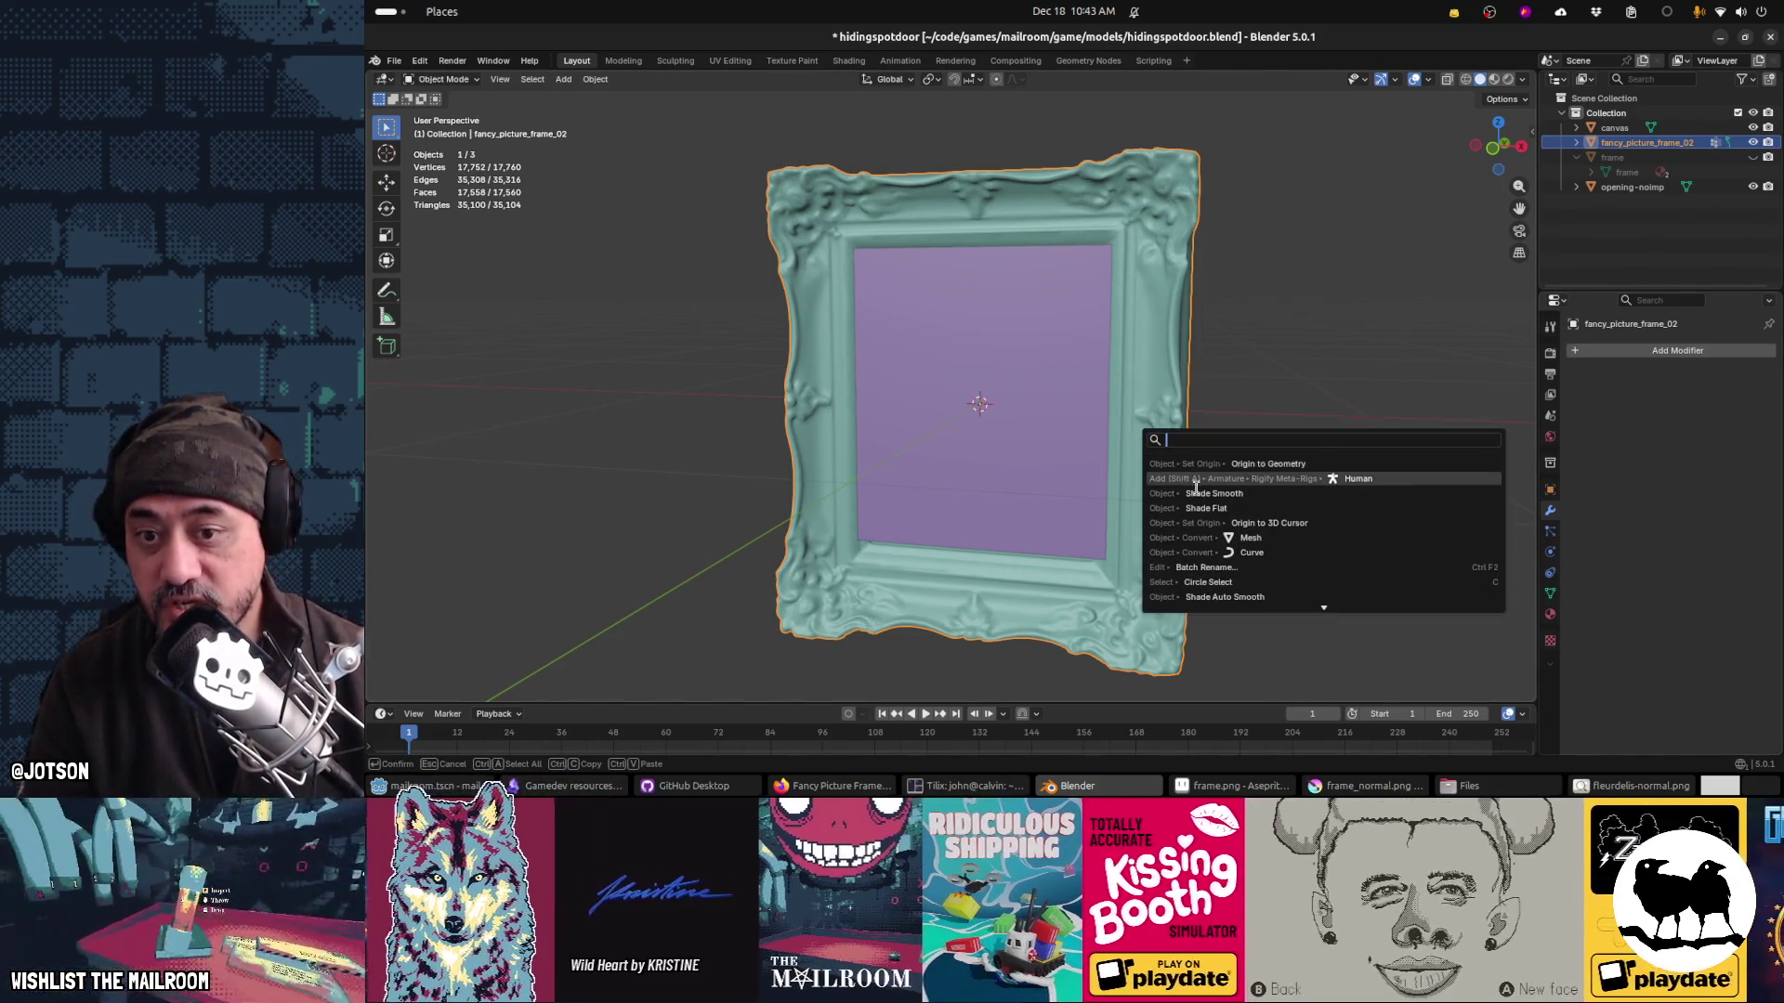
left_click(1204, 513)
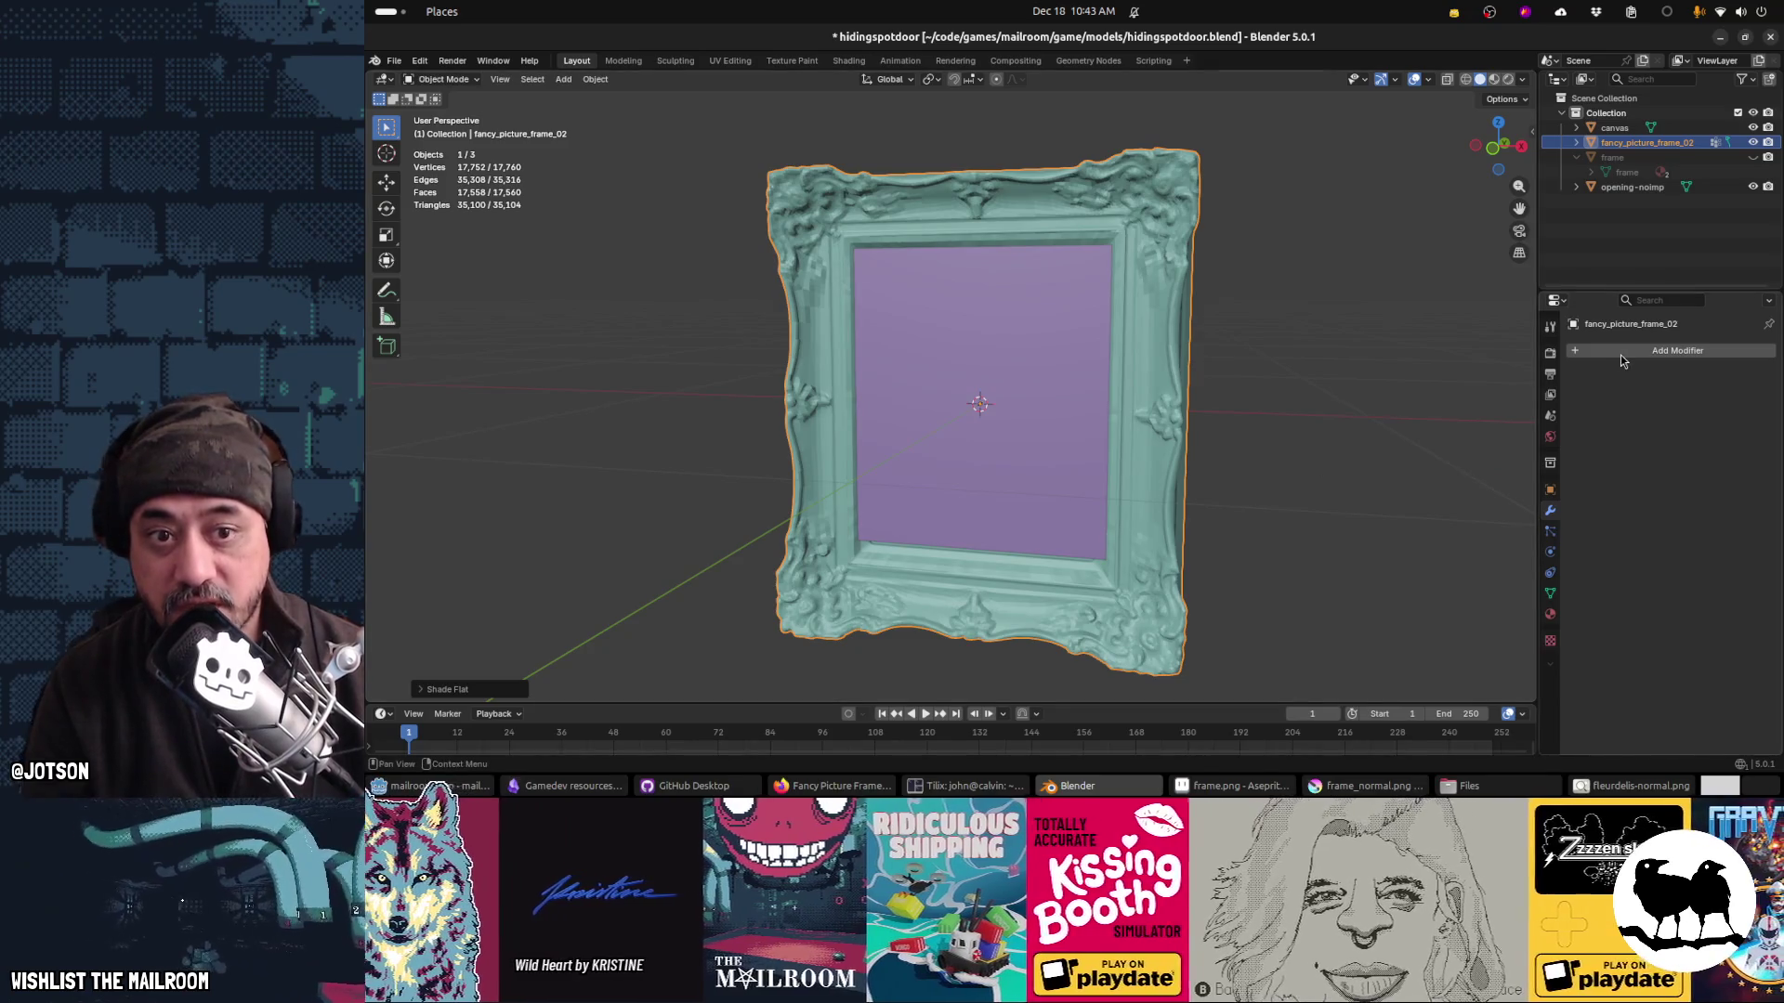
left_click(1620, 355)
mouse_move(1614, 383)
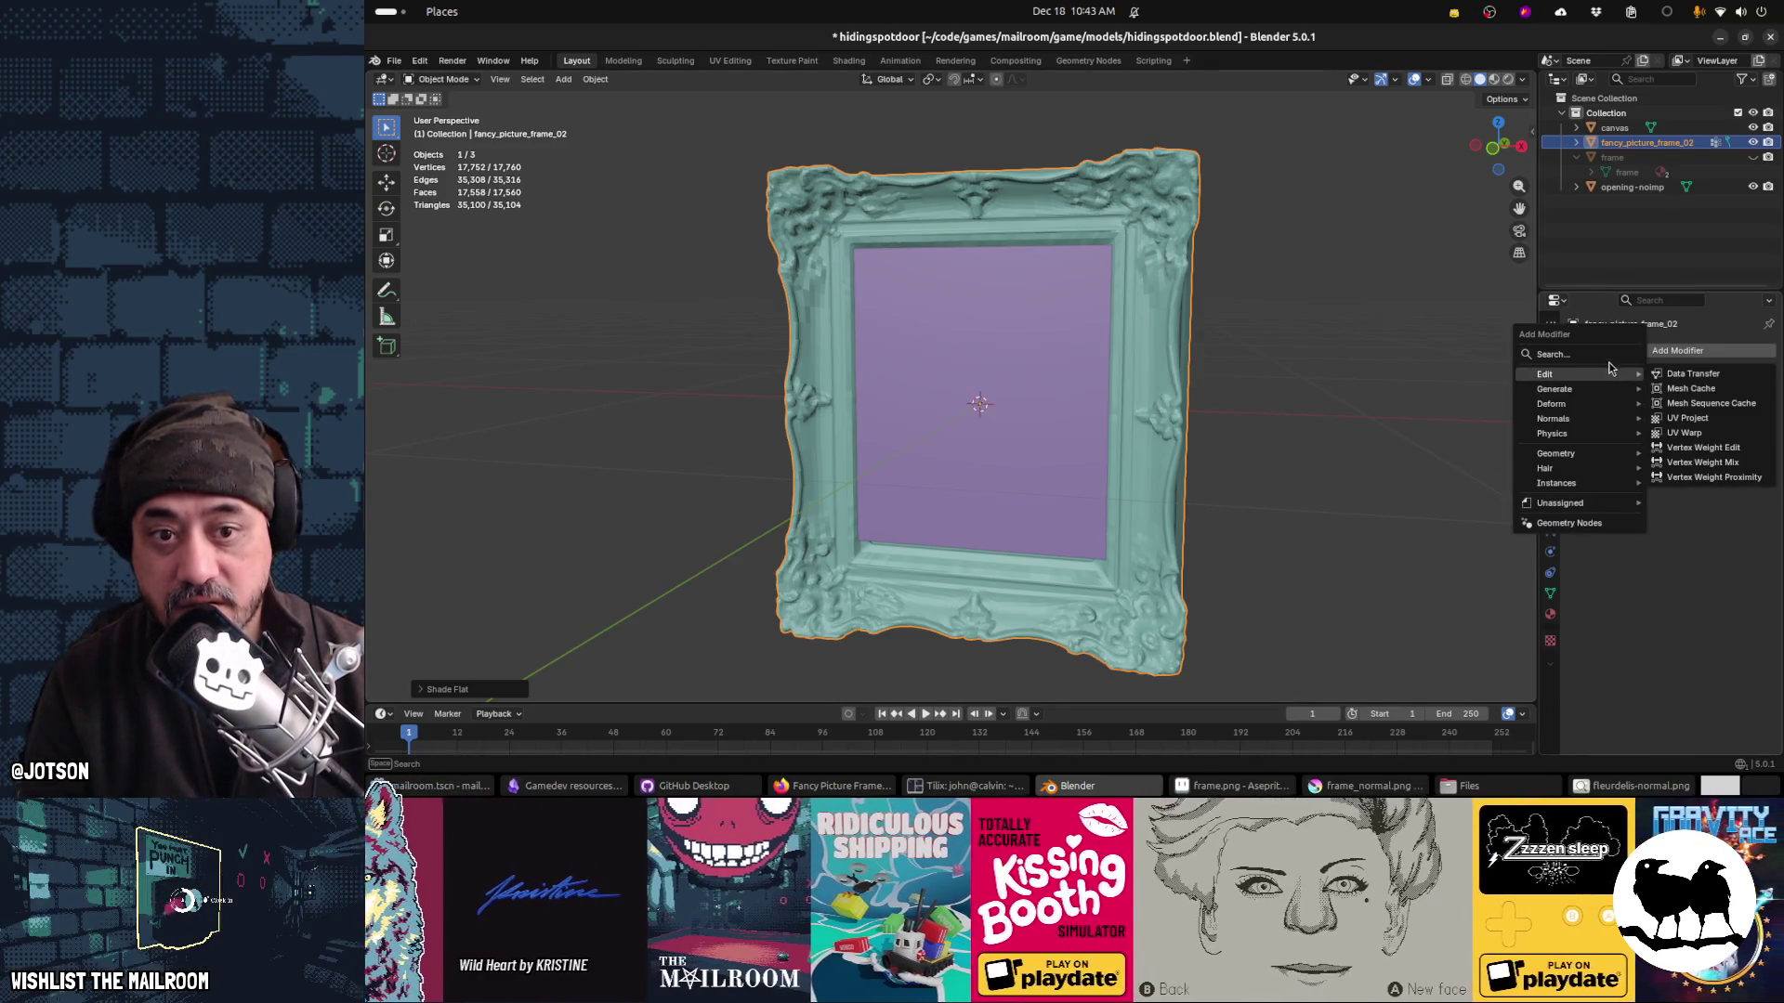
type("d")
left_click(1595, 390)
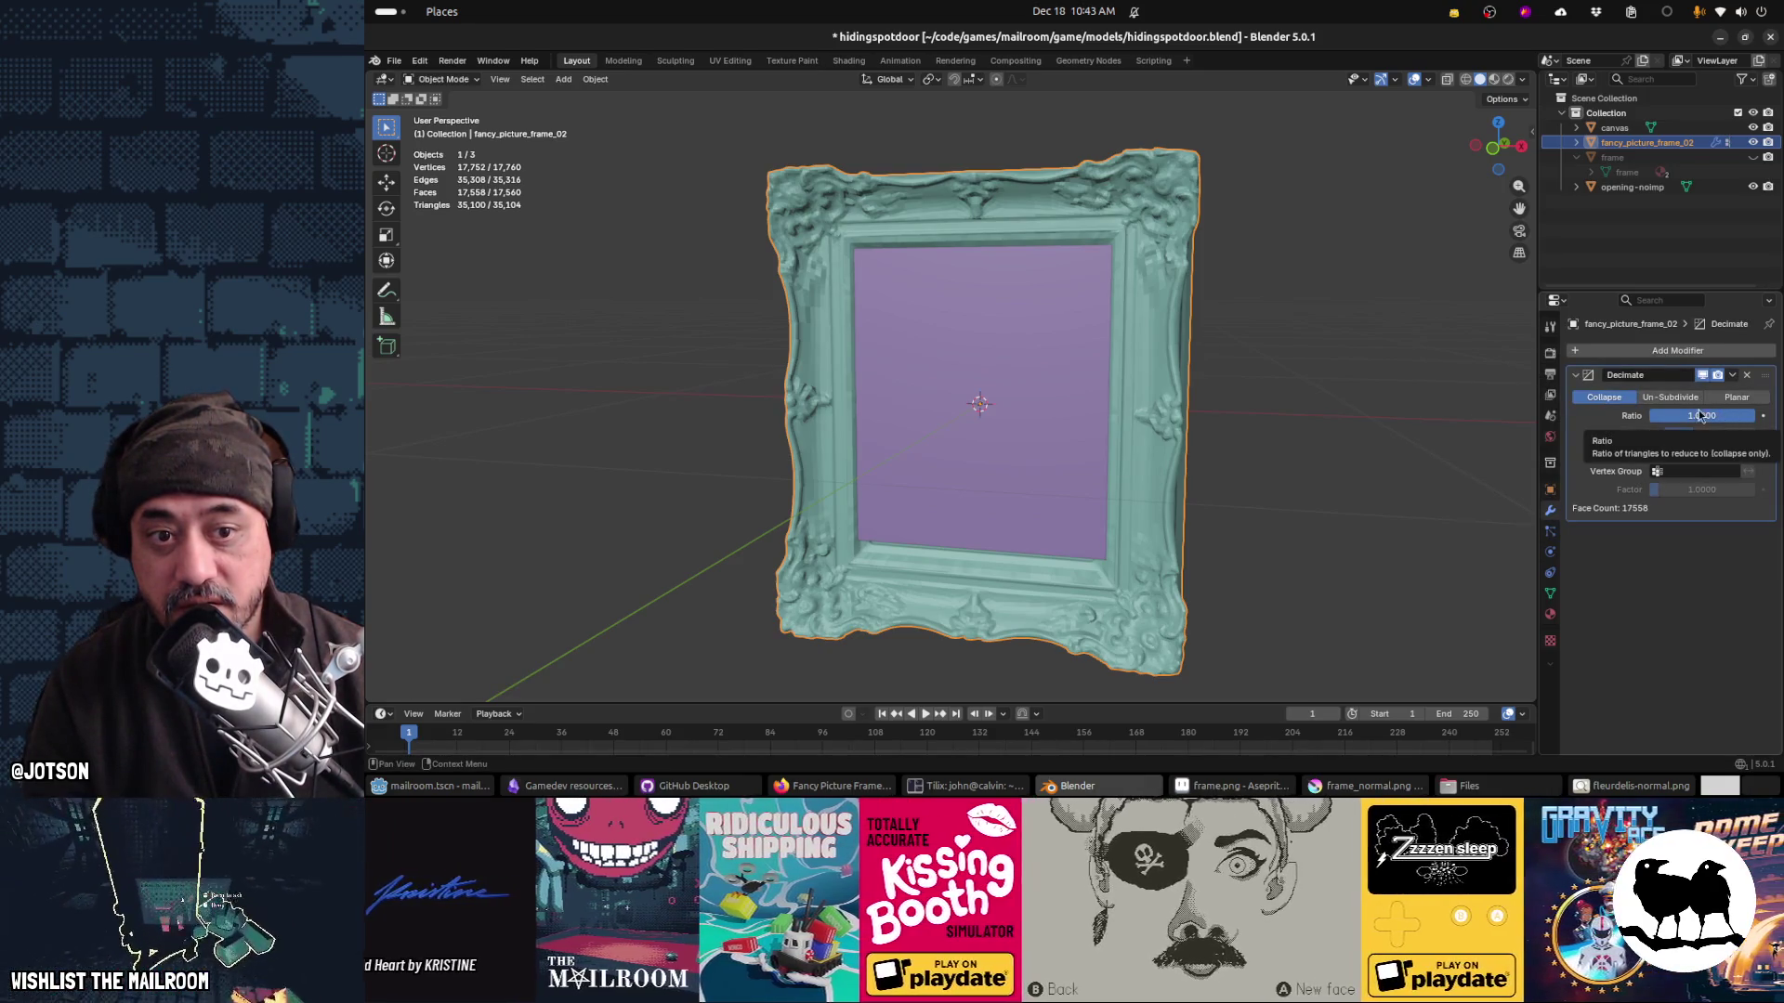
mouse_move(1728, 415)
left_mouse_down()
mouse_move(1637, 415)
mouse_move(1656, 415)
left_mouse_up()
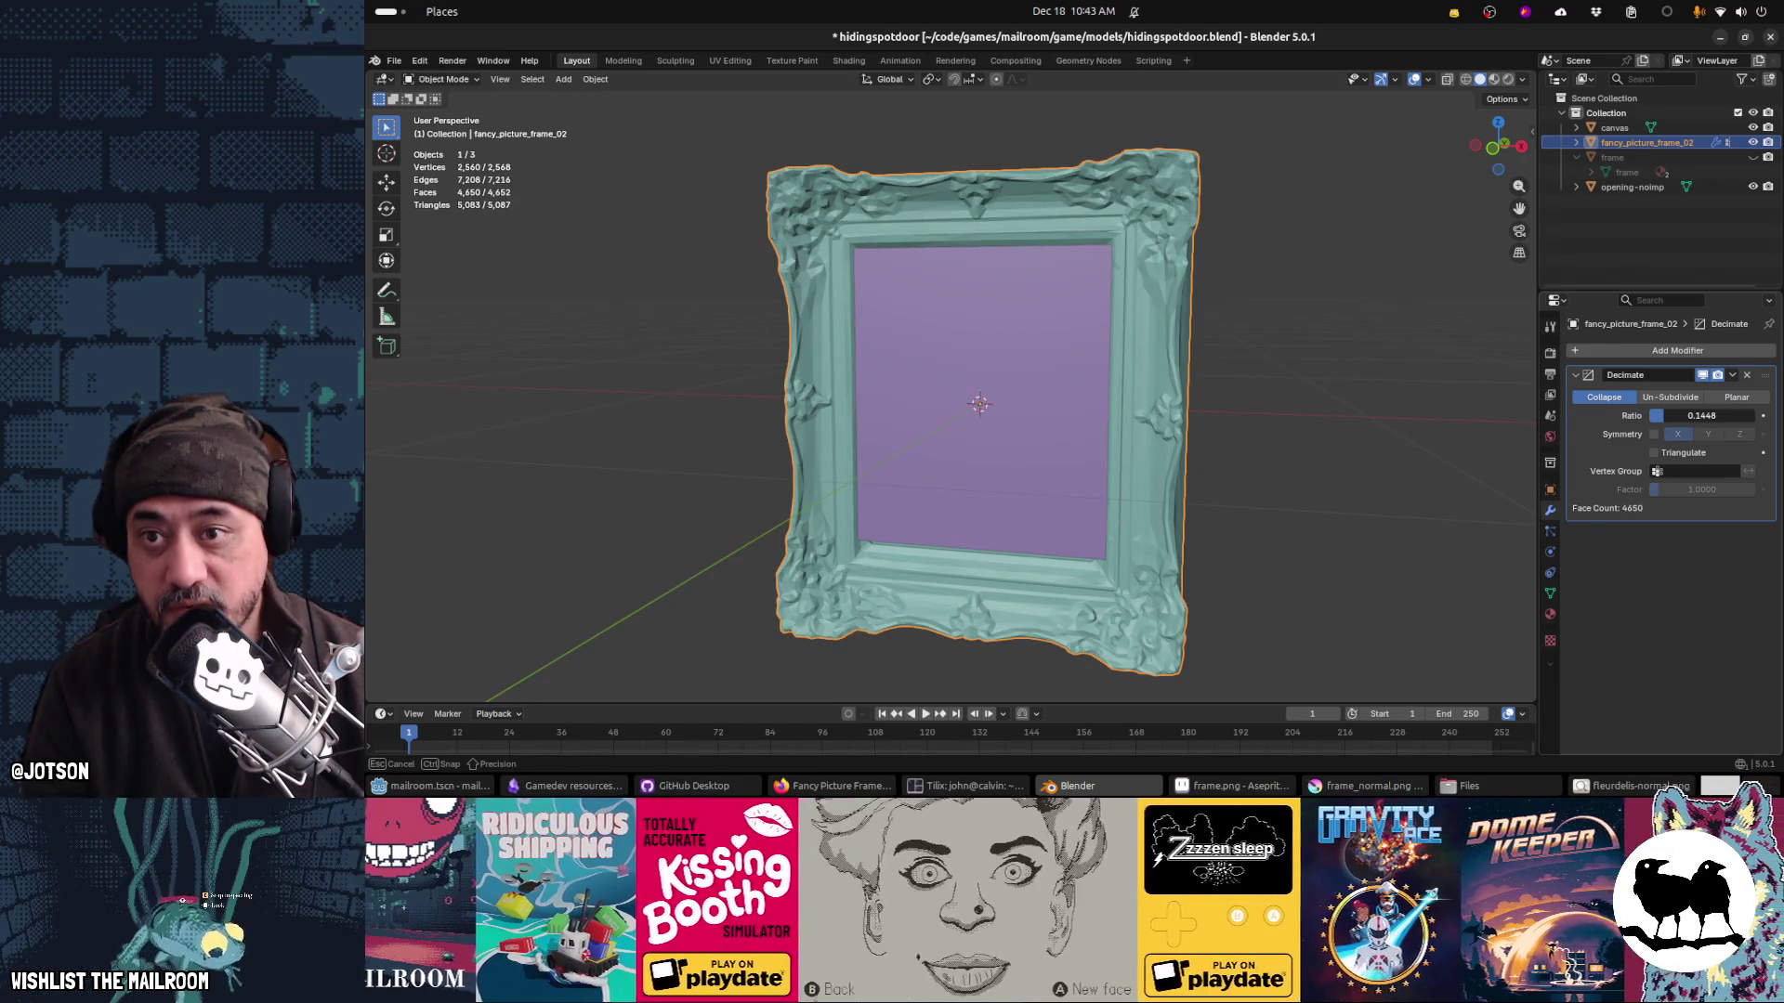
left_click_drag(1657, 415, 1660, 415)
mouse_move(1158, 553)
left_mouse_down()
mouse_move(1208, 560)
mouse_move(1121, 637)
mouse_move(1286, 543)
mouse_move(1174, 560)
mouse_move(956, 505)
mouse_move(1167, 543)
left_mouse_up()
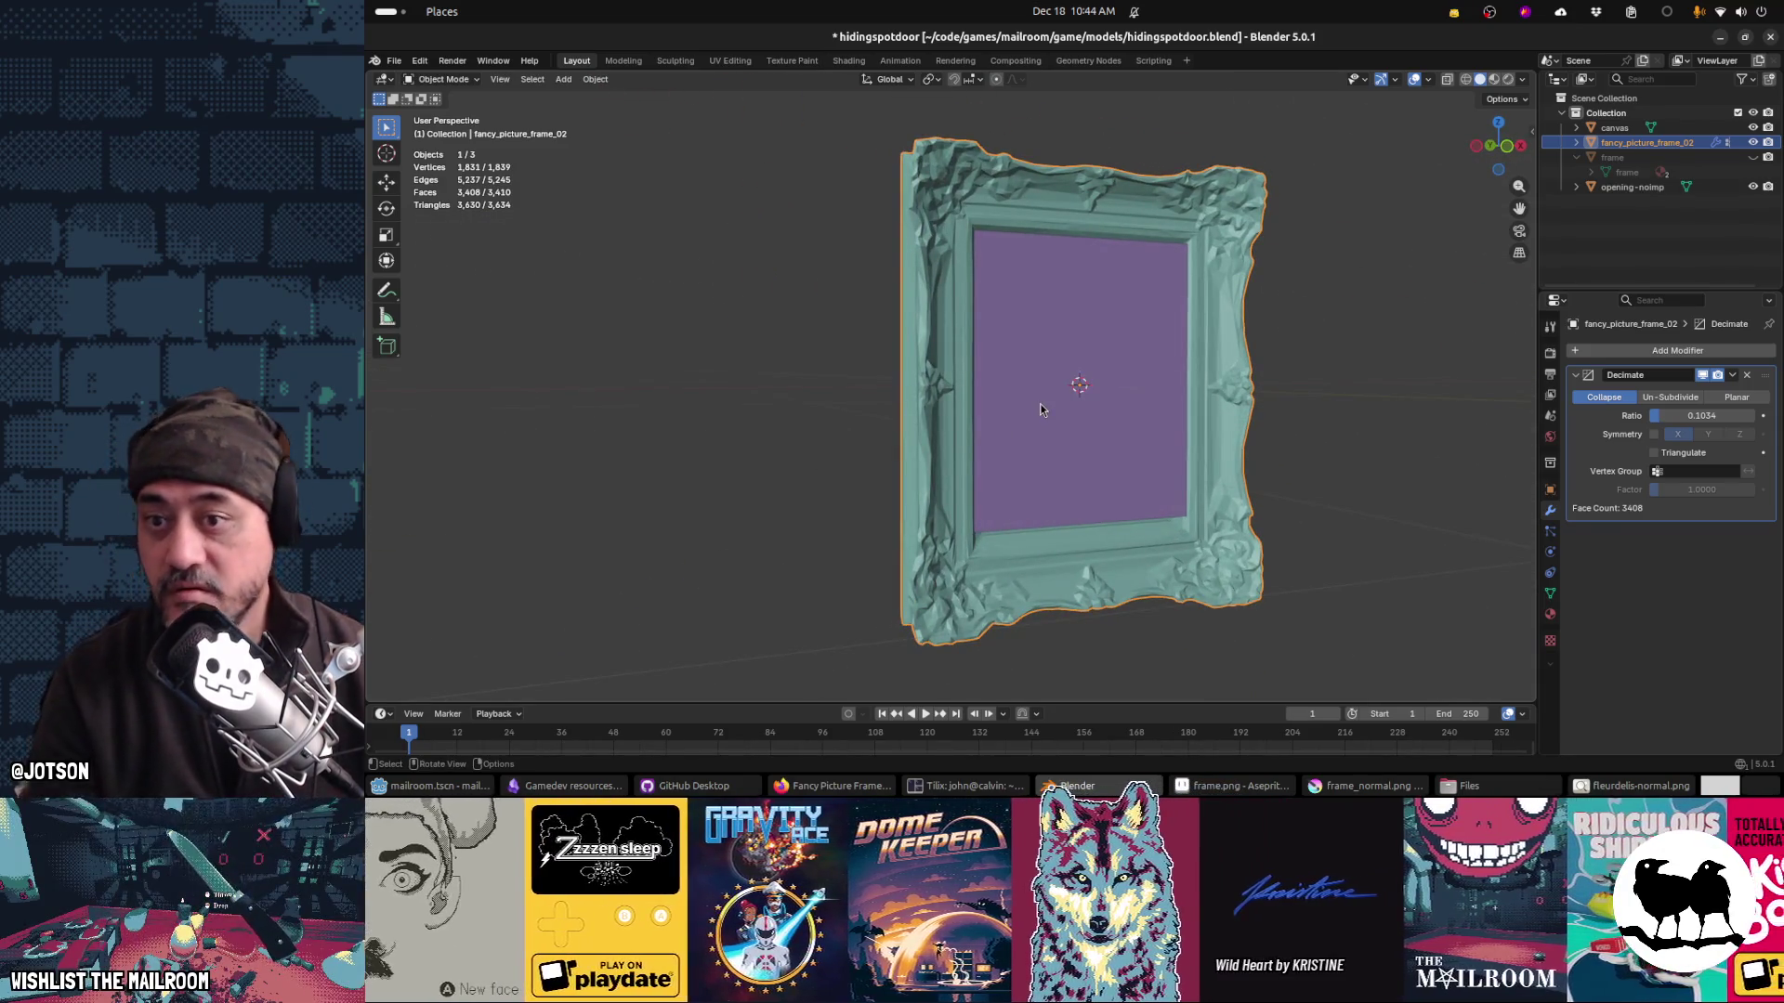
Step: Apply Shade Smooth to the decimated frame through the F3 search
key("F3")
left_click(1083, 478)
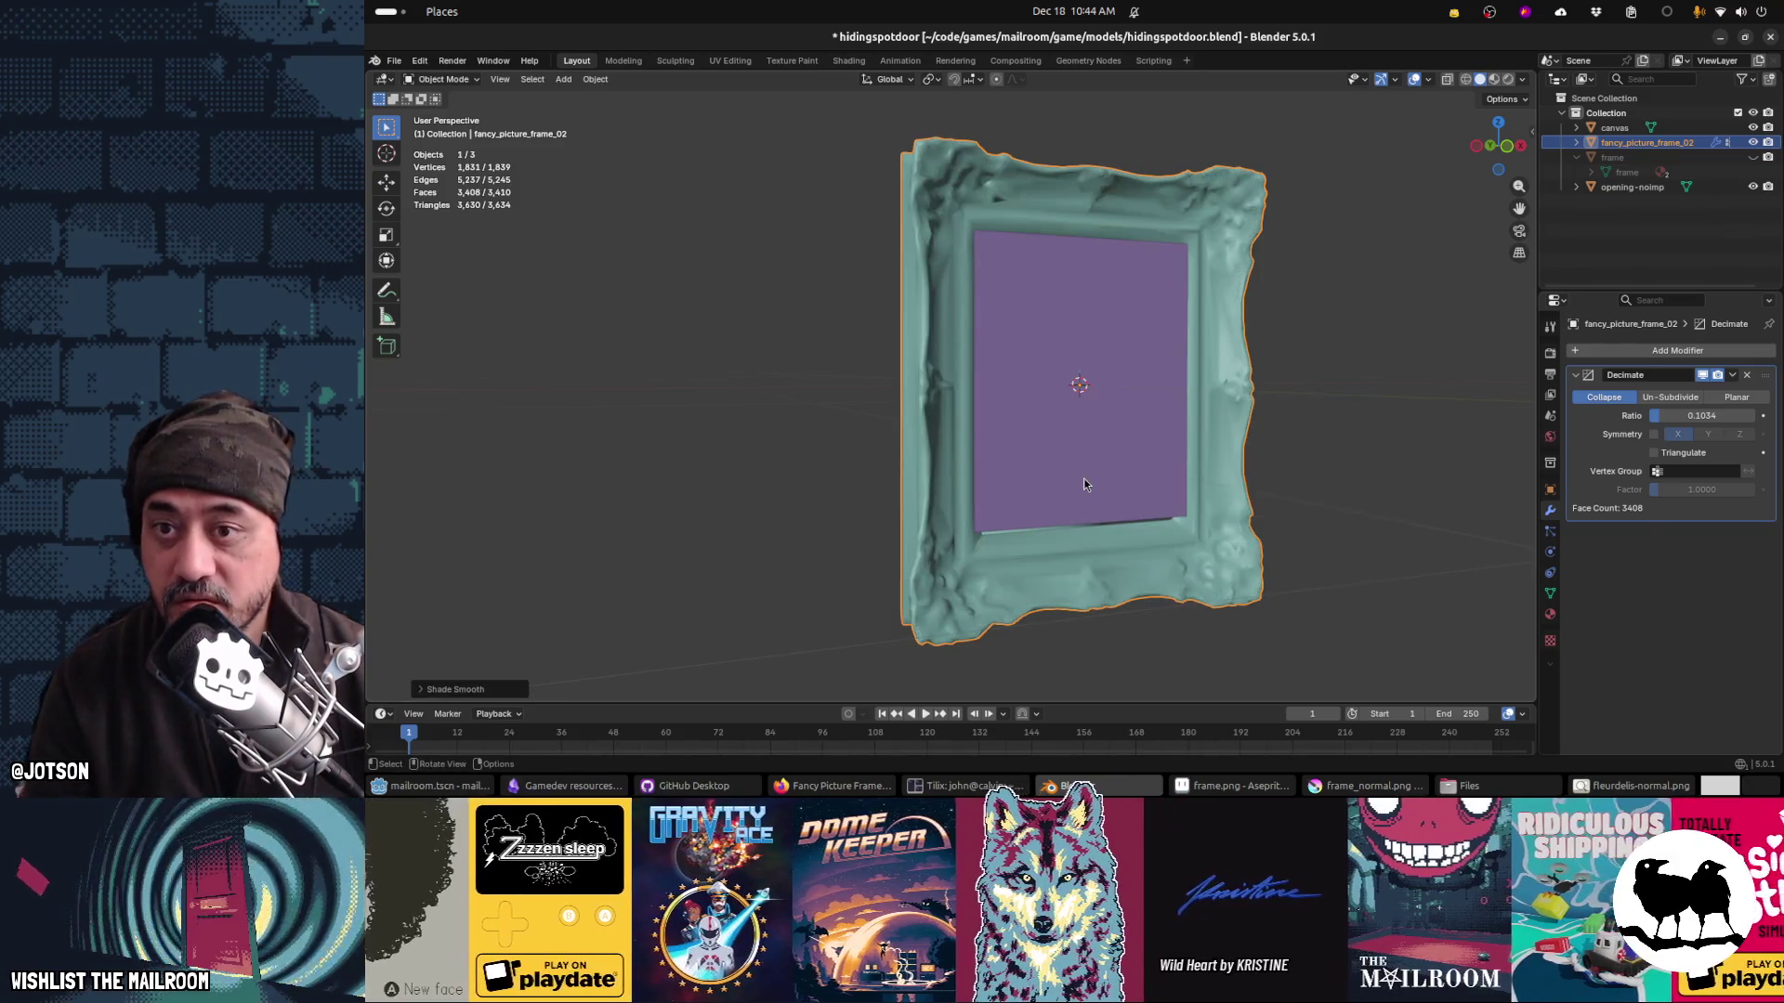
mouse_move(1140, 422)
left_mouse_down()
mouse_move(1050, 413)
mouse_move(1171, 403)
mouse_move(1118, 422)
left_mouse_up()
mouse_move(989, 461)
left_mouse_down()
mouse_move(1196, 496)
mouse_move(1091, 526)
mouse_move(895, 457)
left_mouse_up()
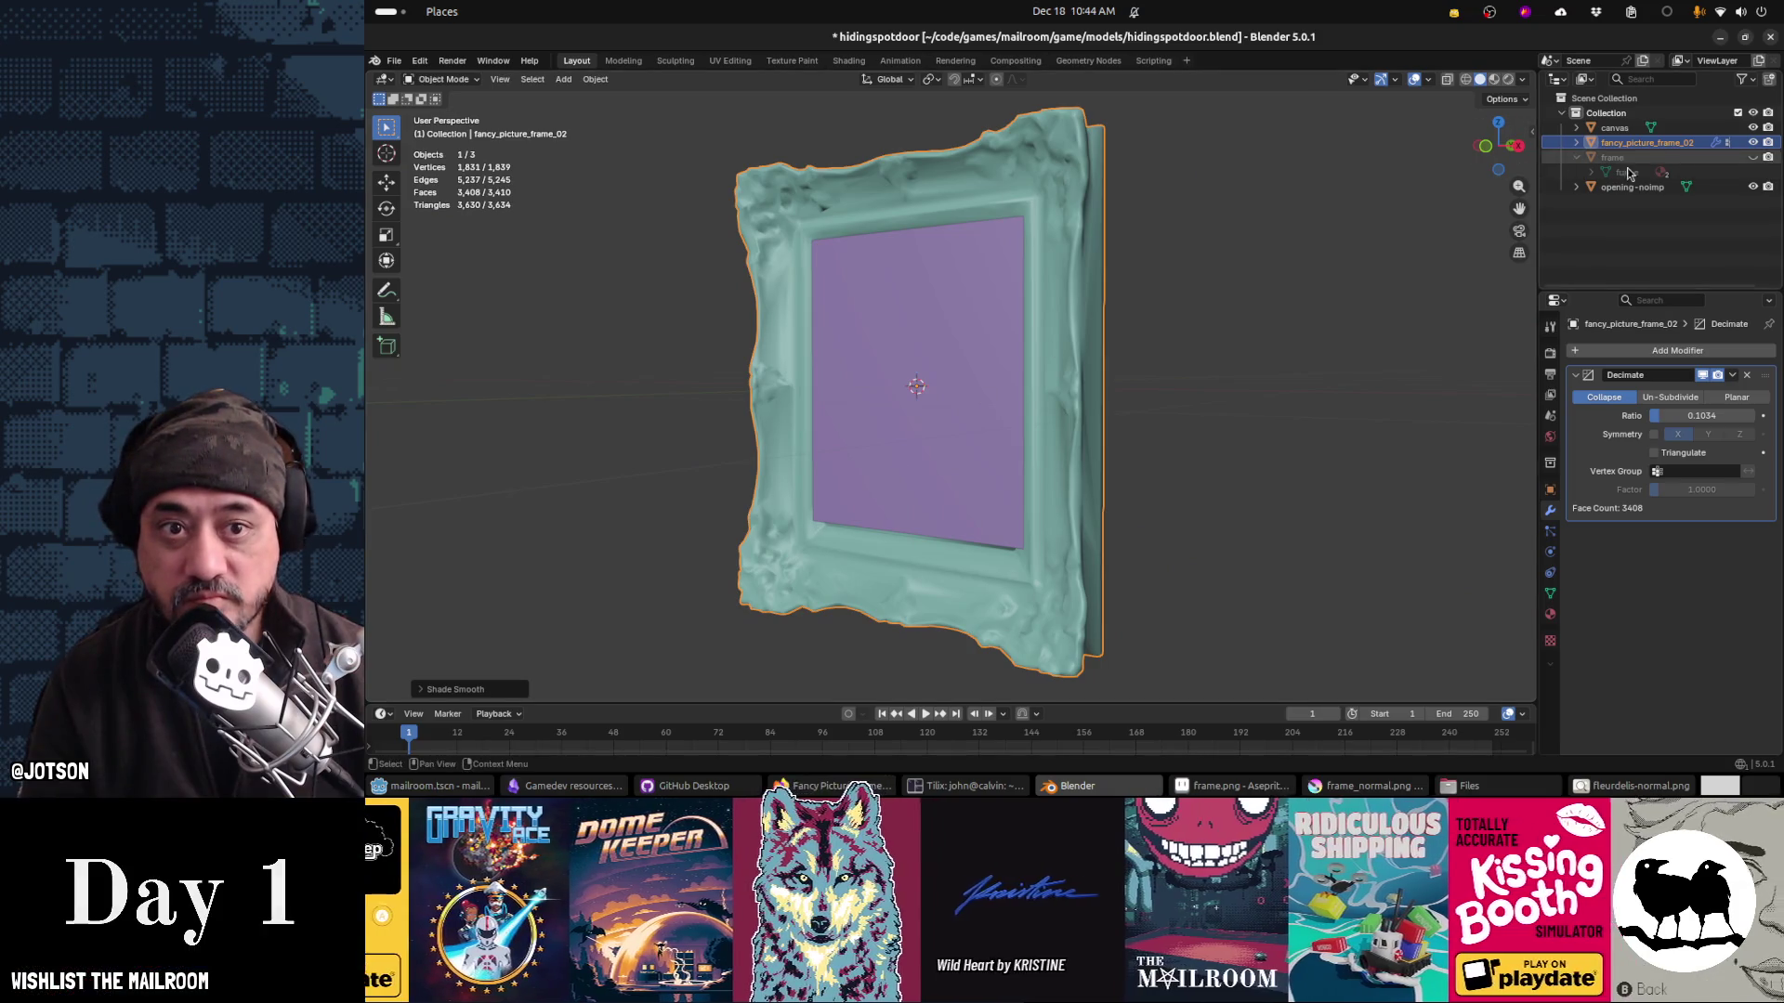
Step: Delete the old frame object and rename fancy_picture_frame_02 to 'frame'
left_click(1636, 160)
key("Delete")
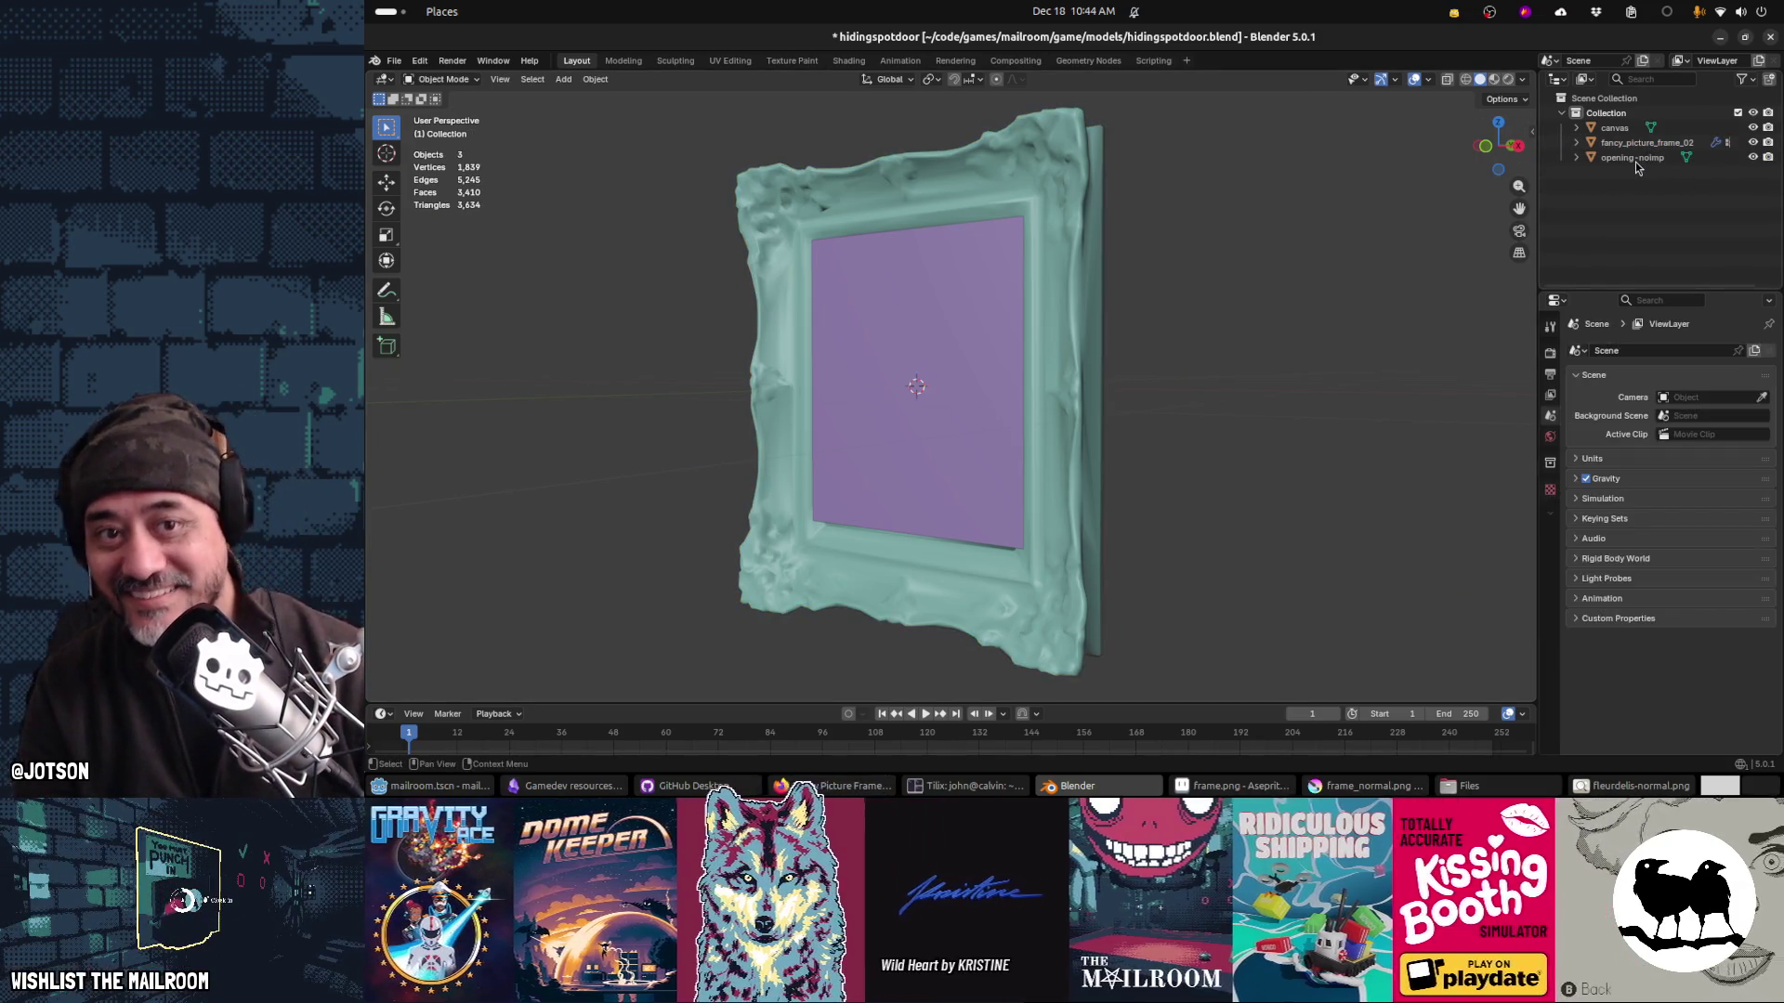
double_click(1636, 142)
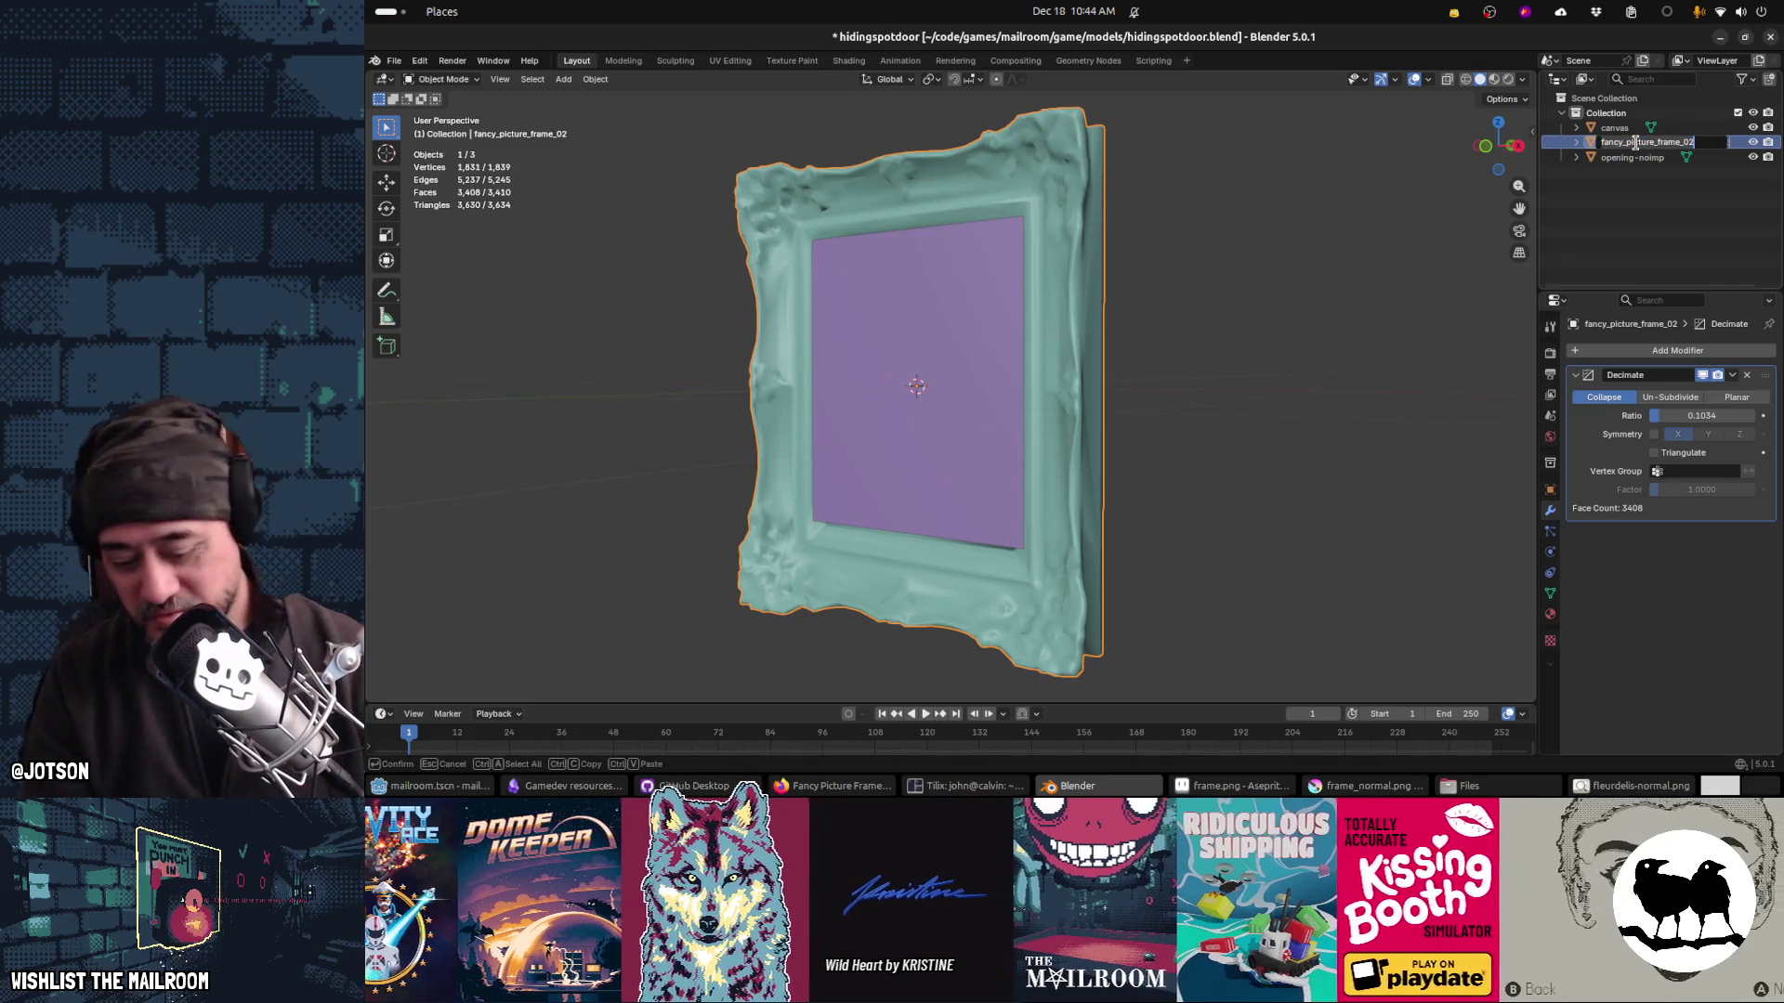
type("frame")
key("Return")
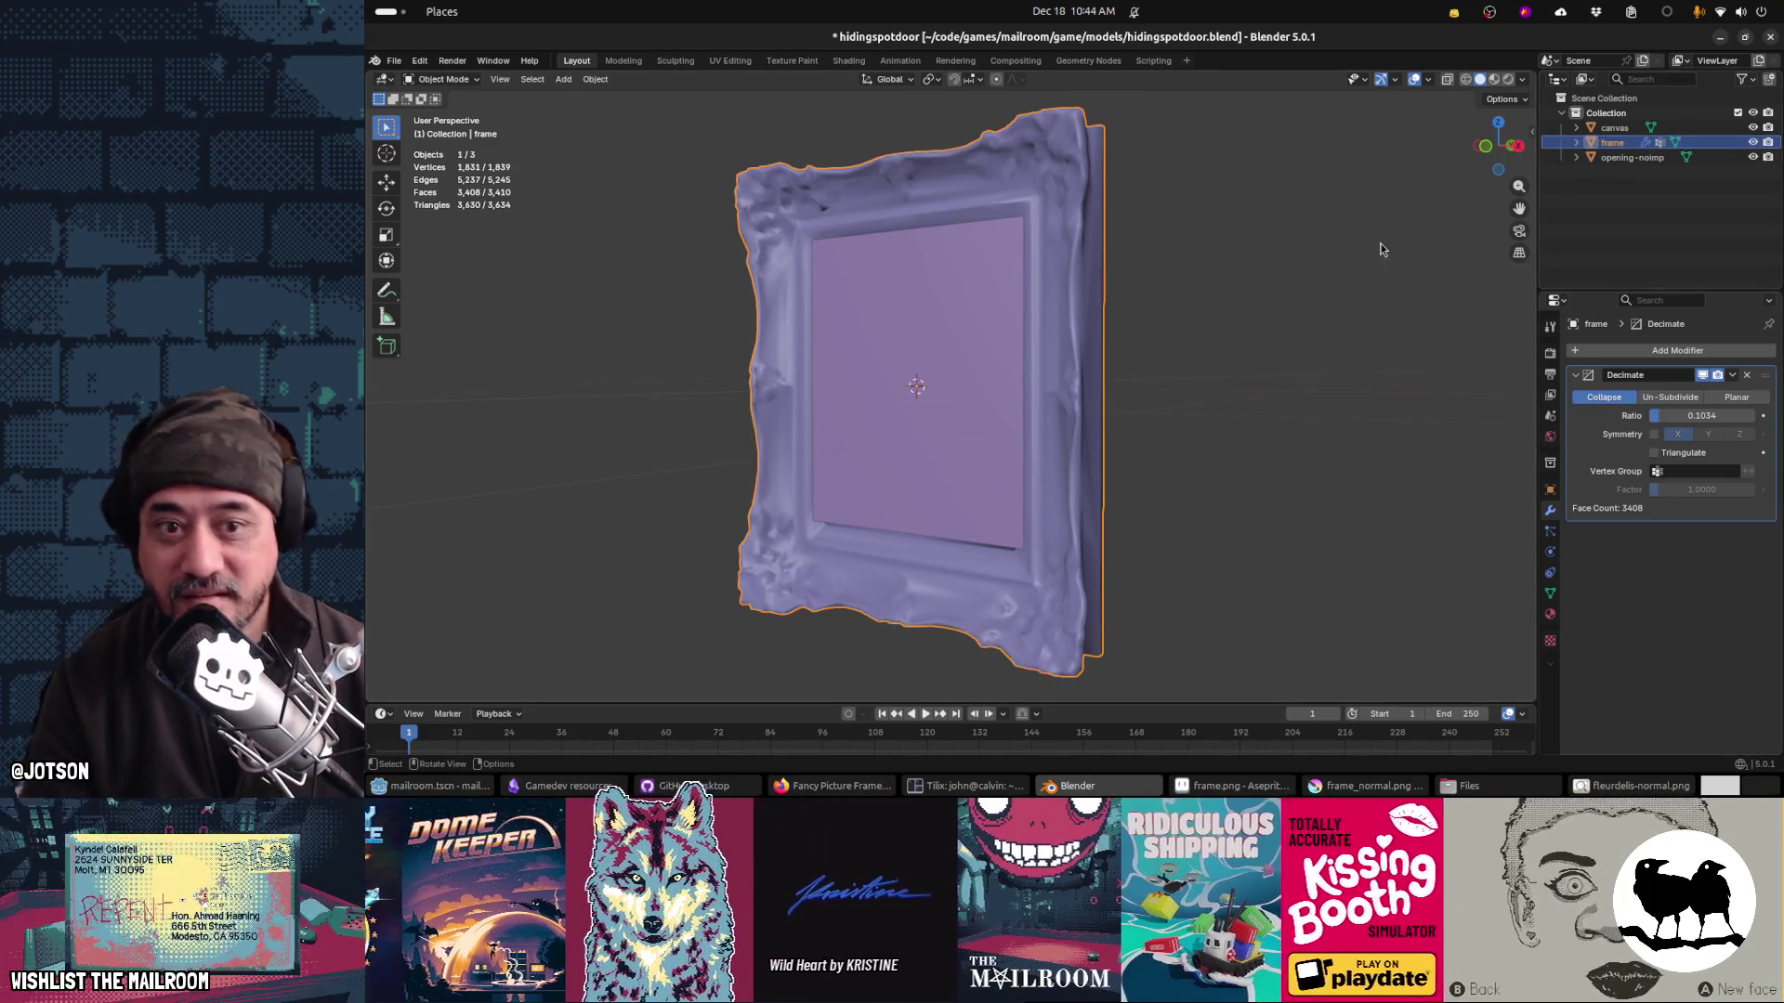
left_click(1550, 614)
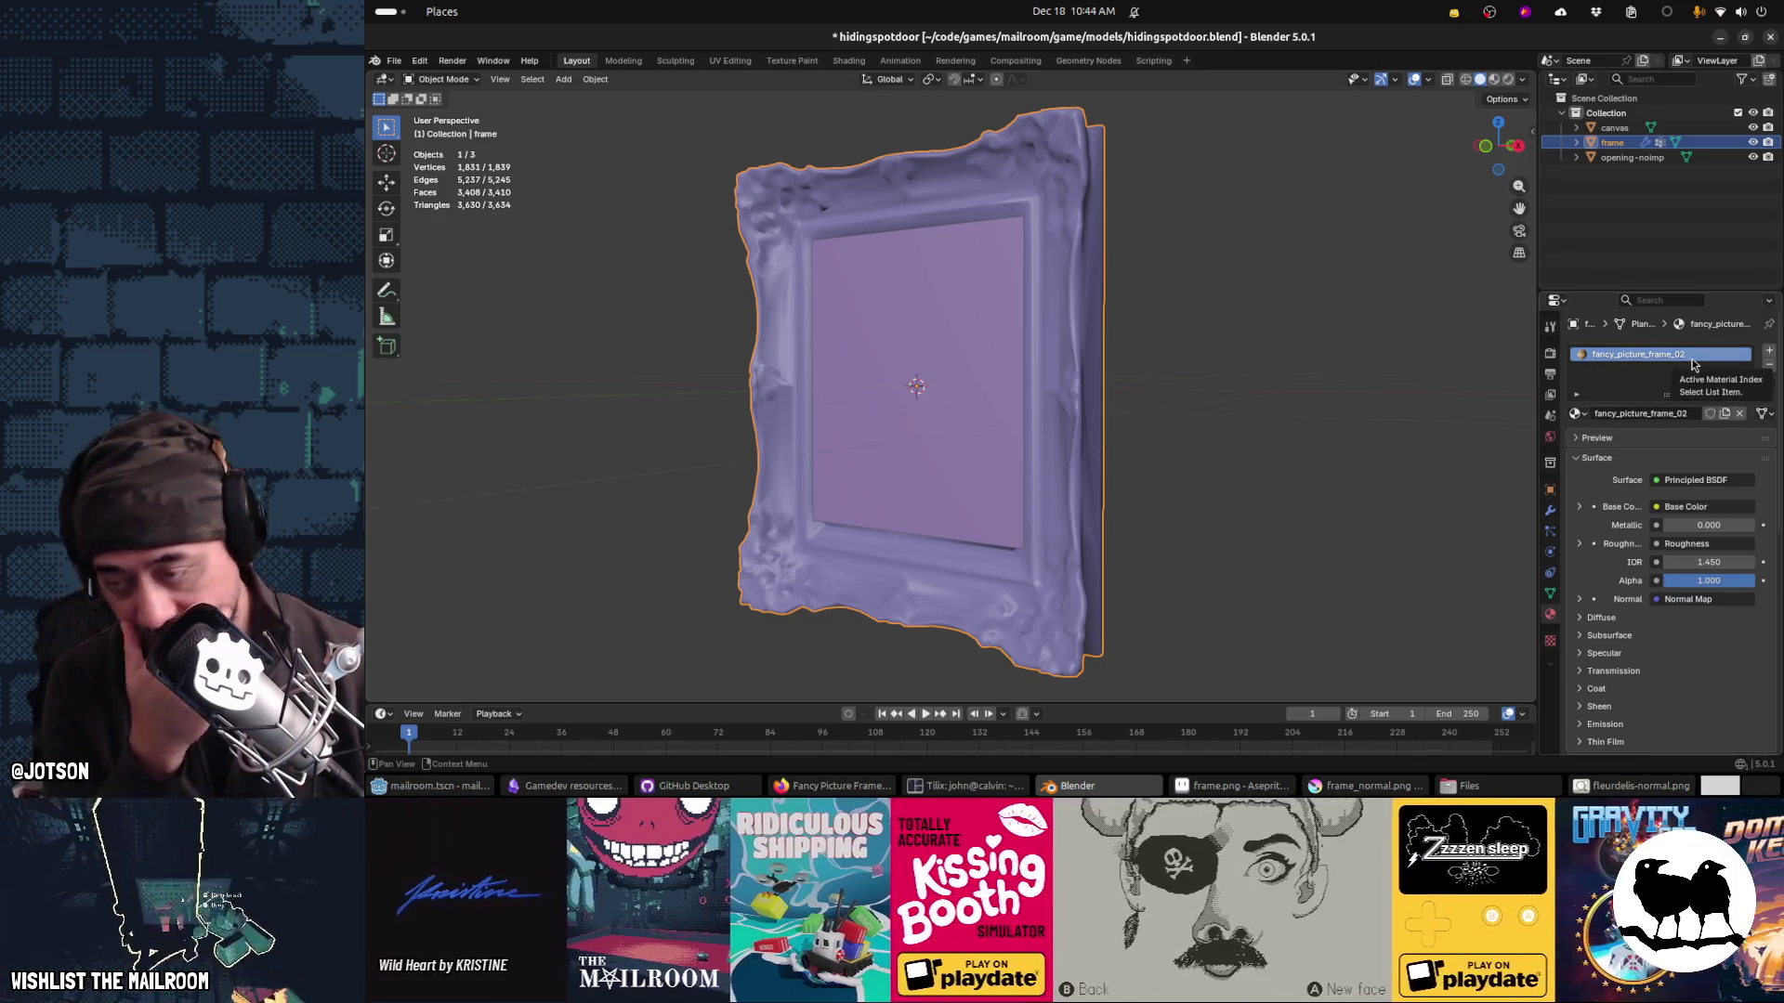
Step: Disconnect the Roughness texture and the base colour texture's Vector link in the frame material
scroll(1179, 394, "left", 5)
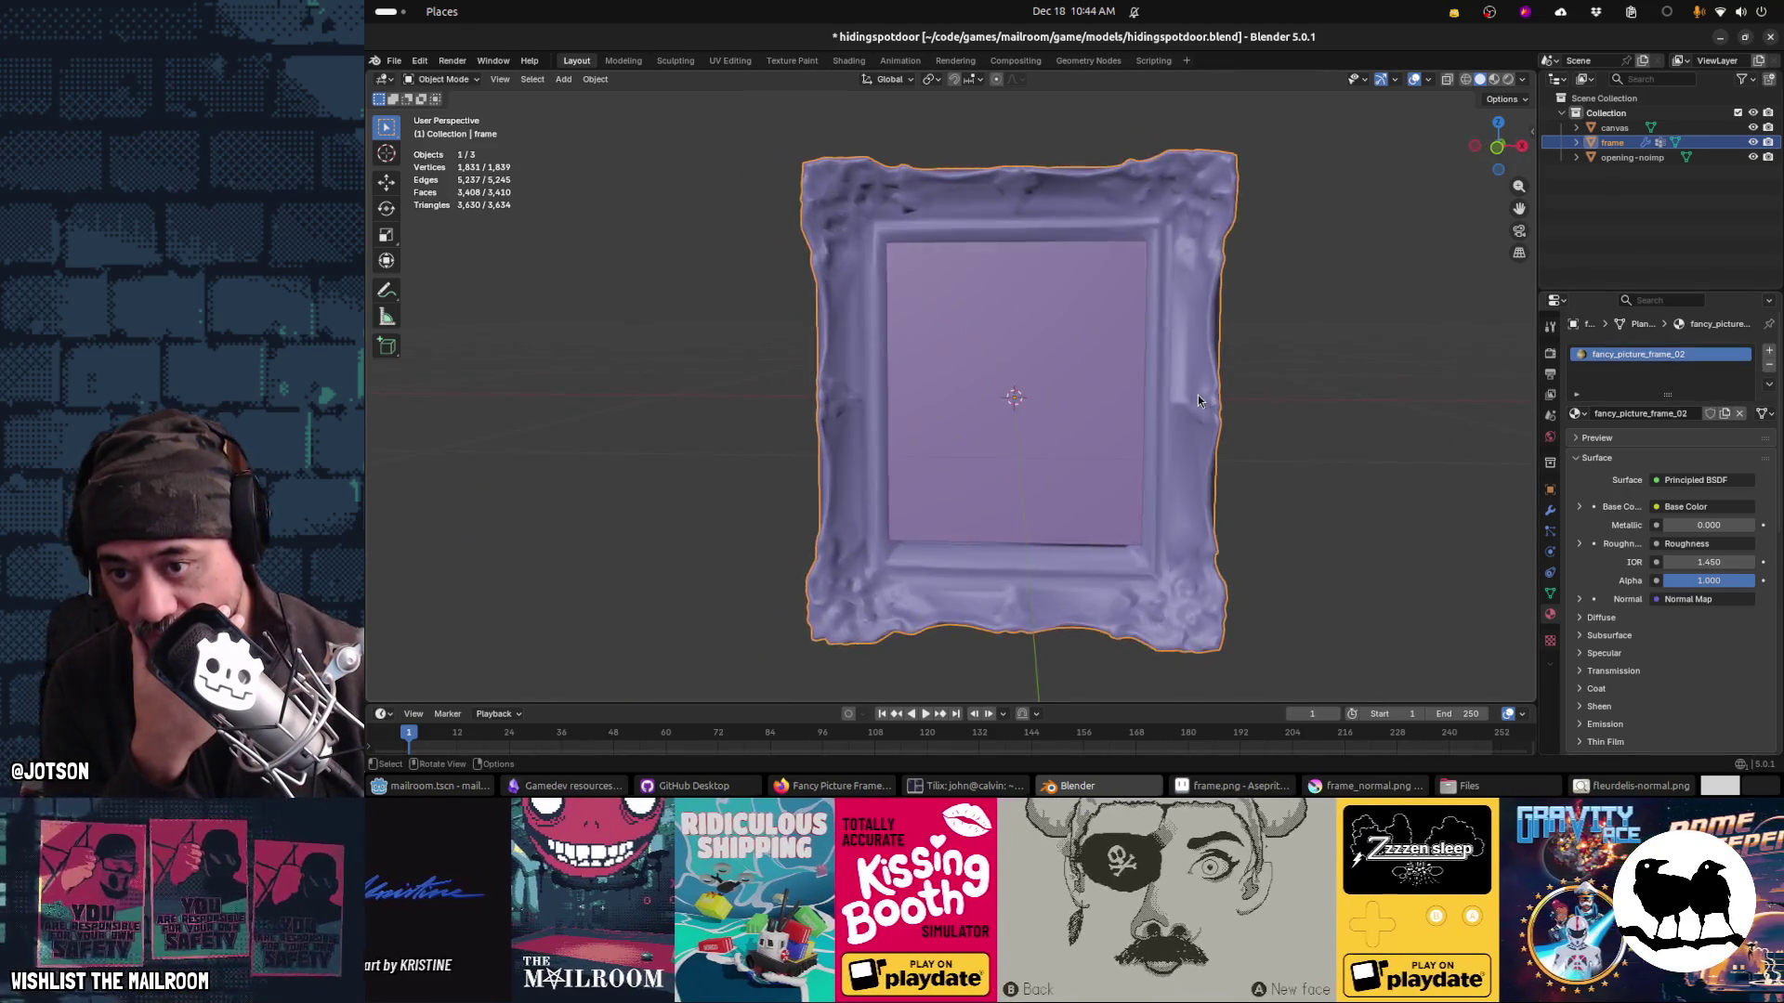
scroll(1197, 394, "up", 3)
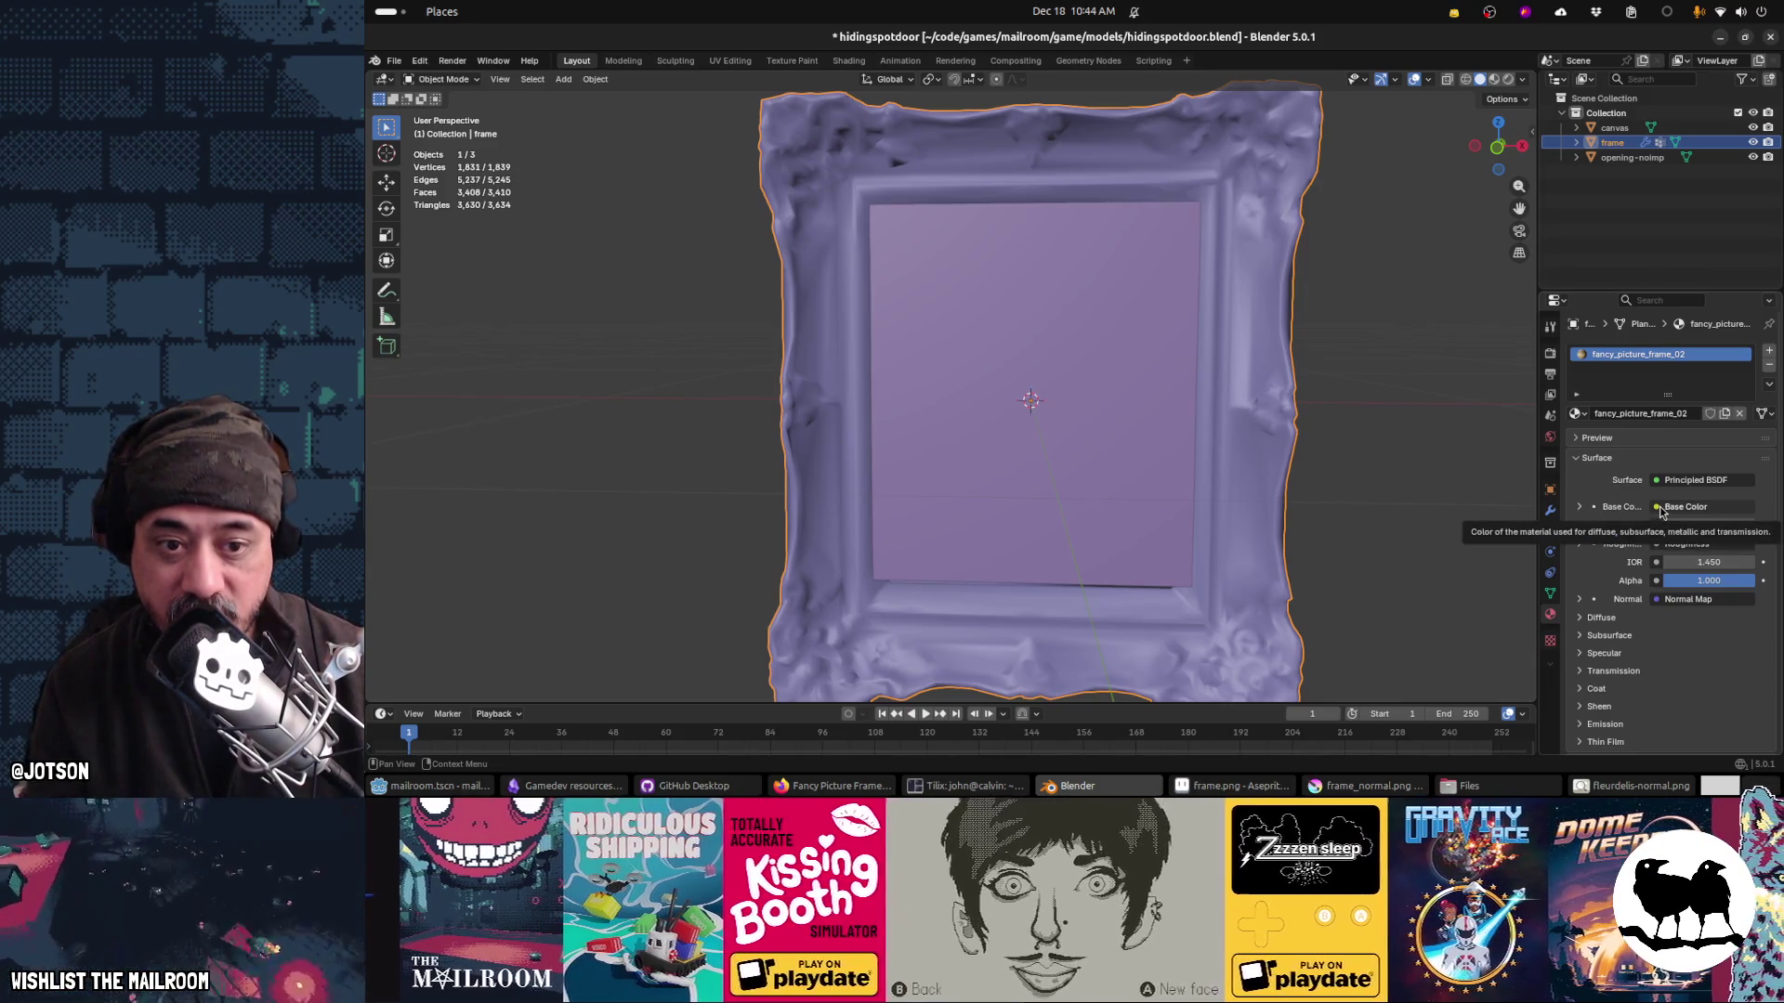
left_click(1579, 507)
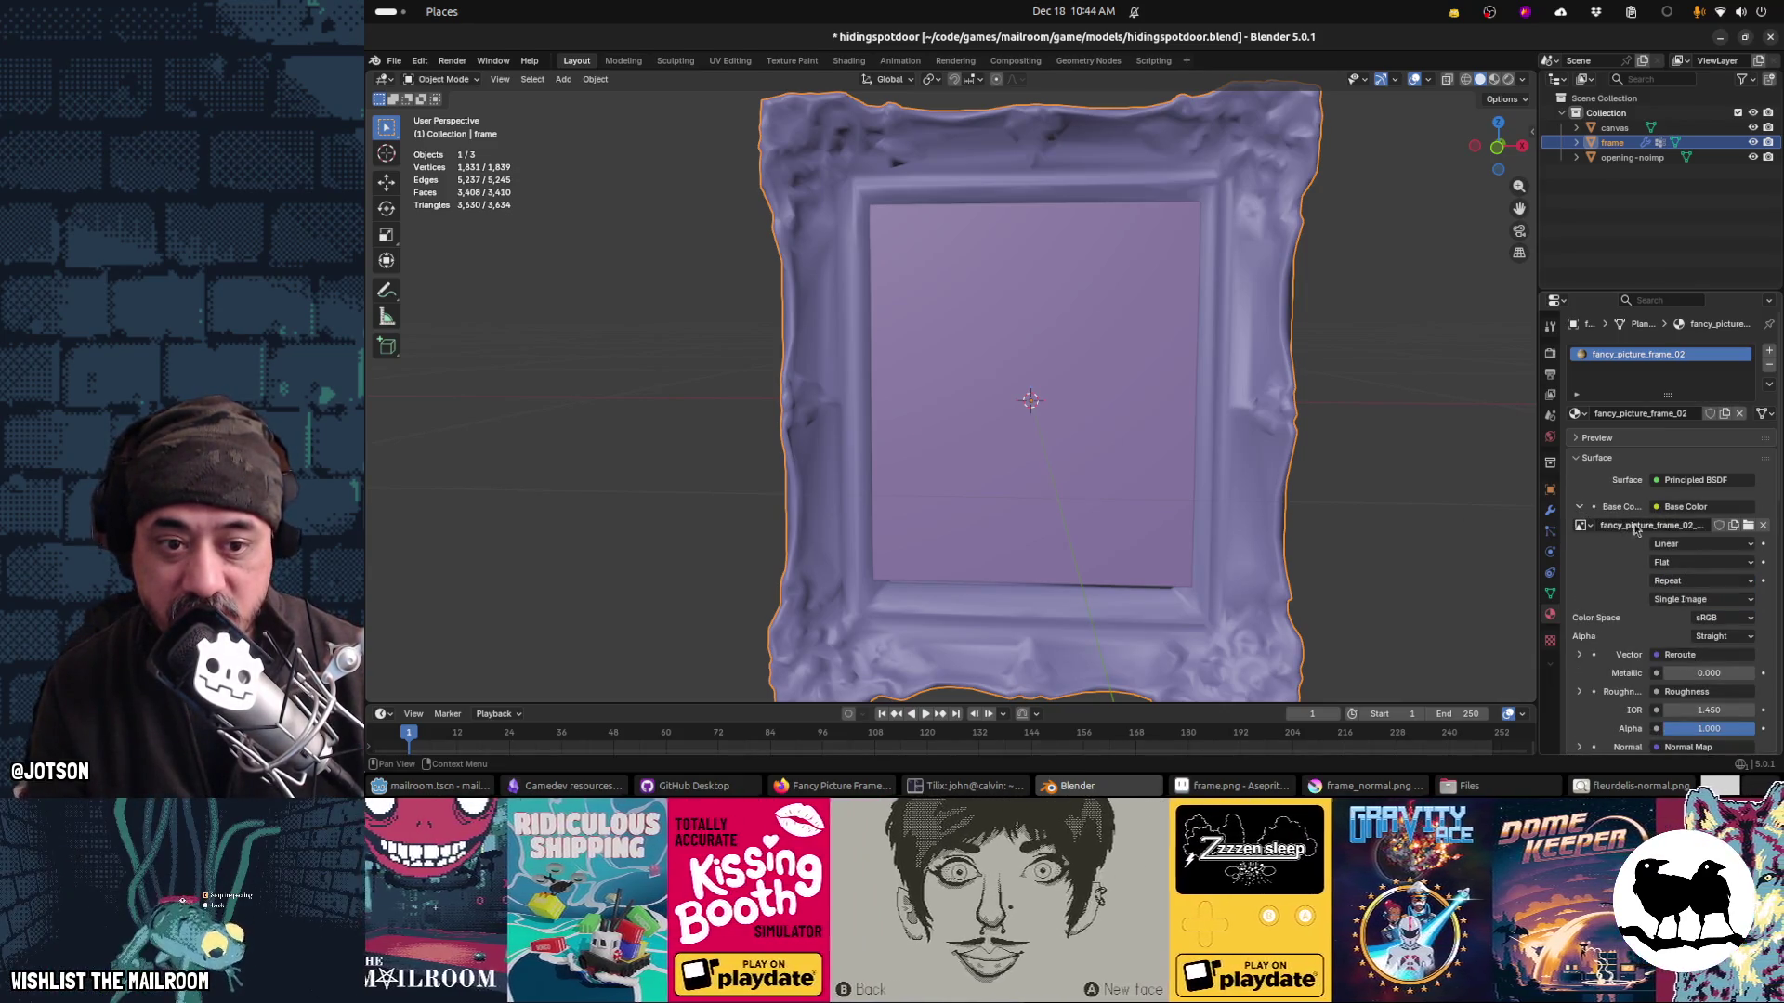
scroll(1649, 558, "down", 2)
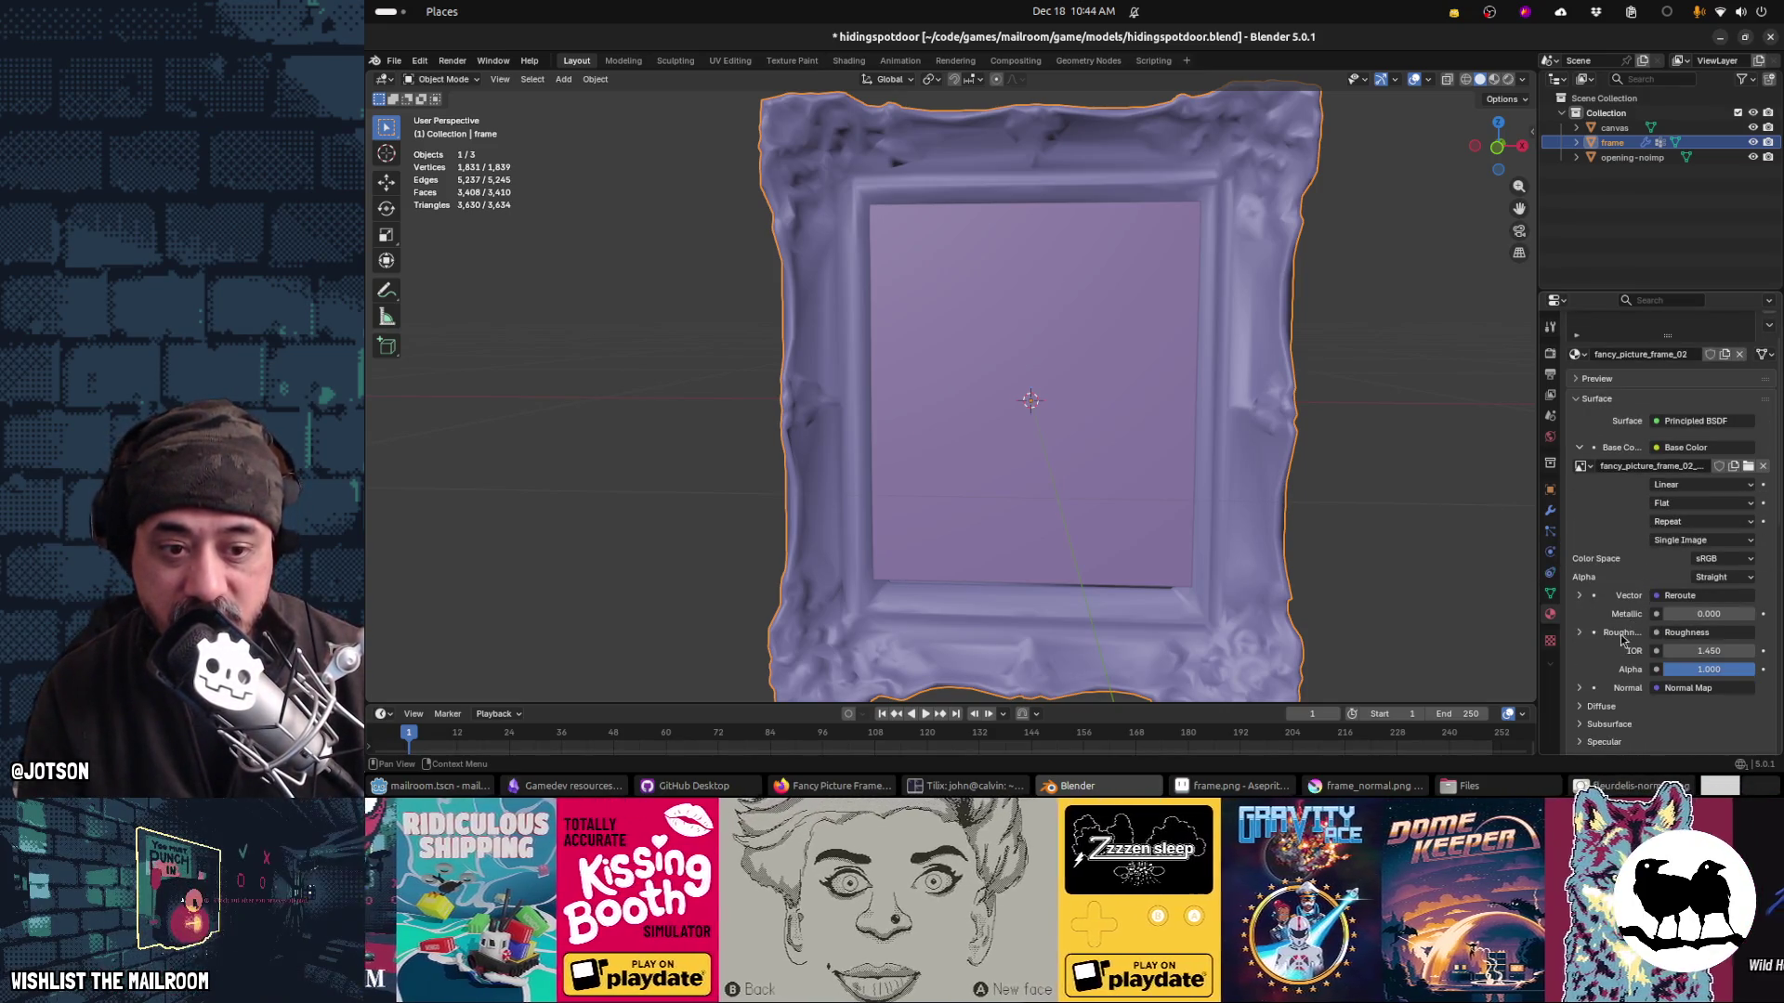
left_click(1659, 635)
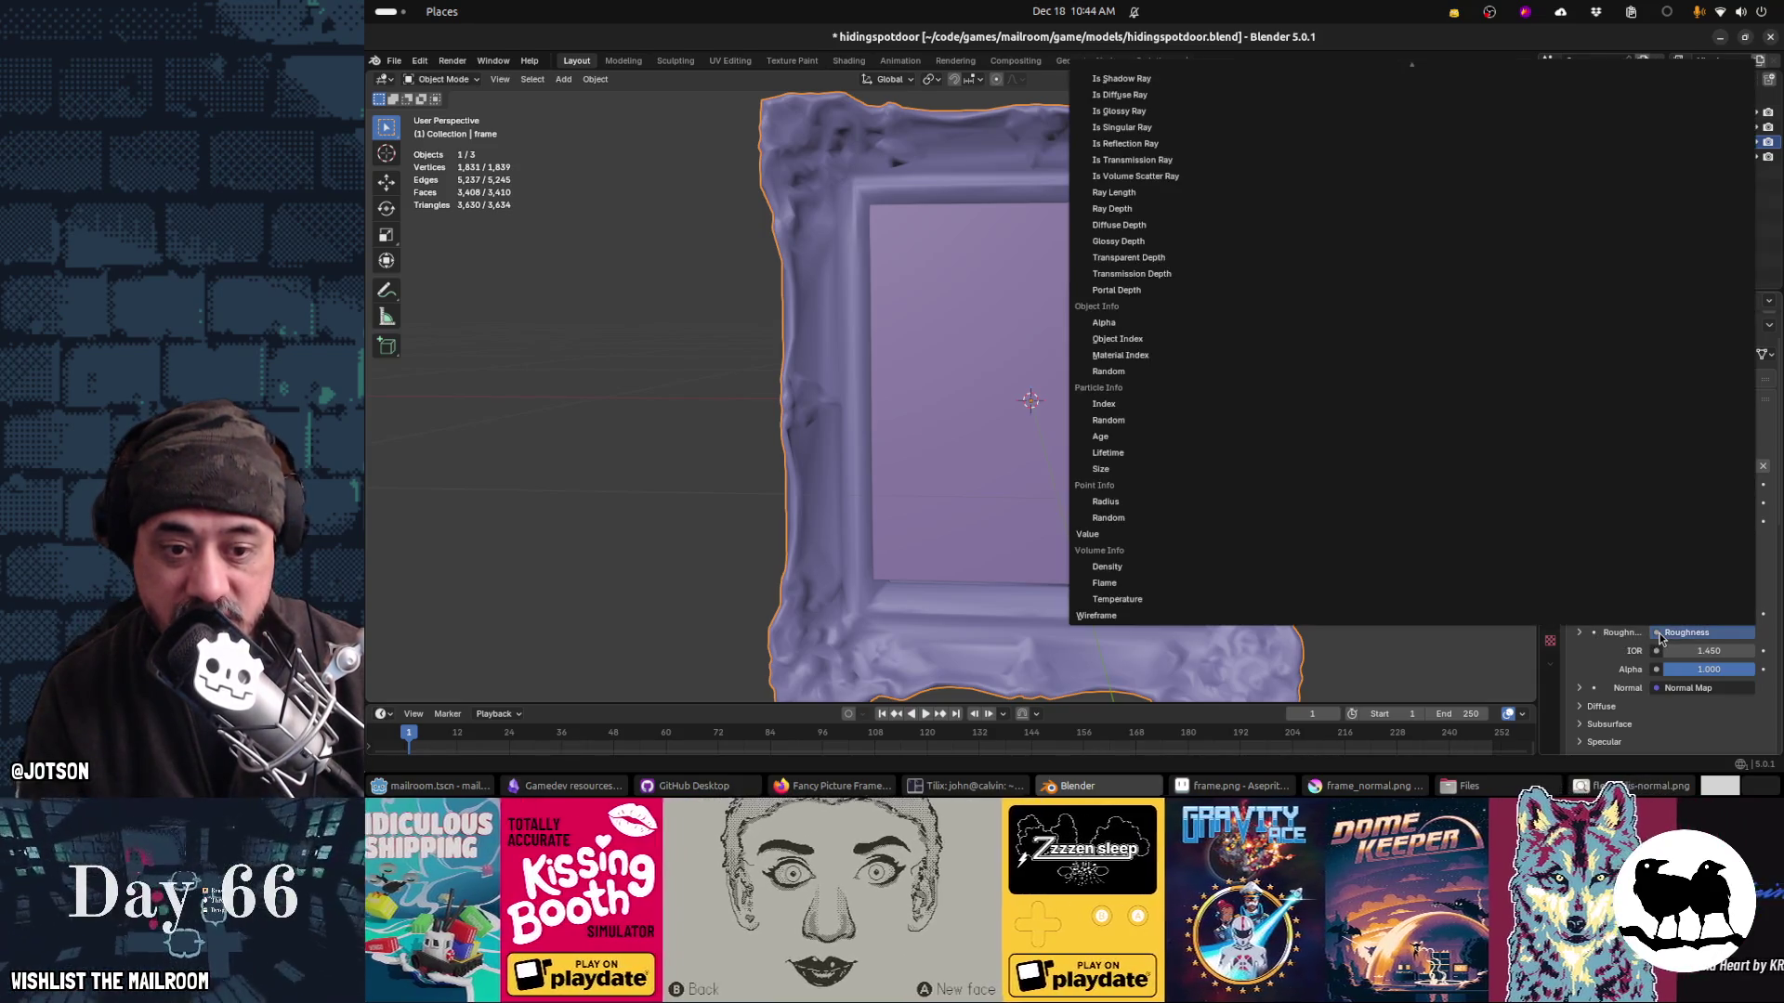
scroll(1533, 498, "up", 10)
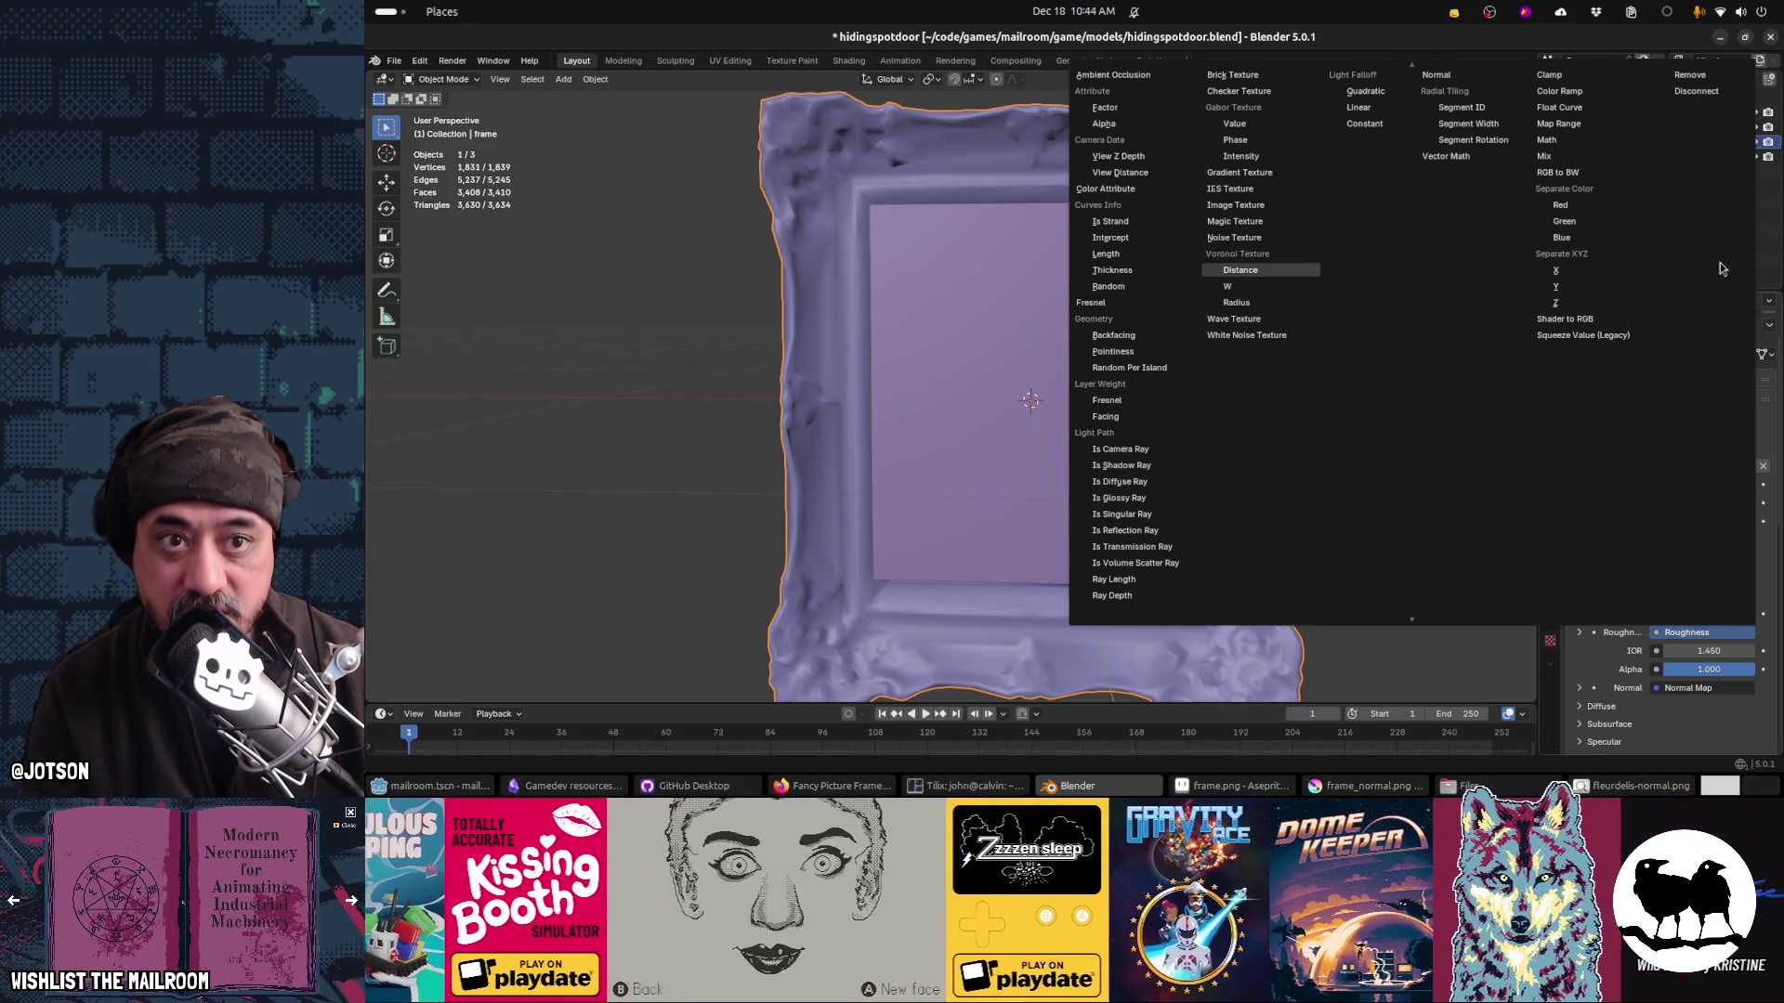
left_click(1715, 93)
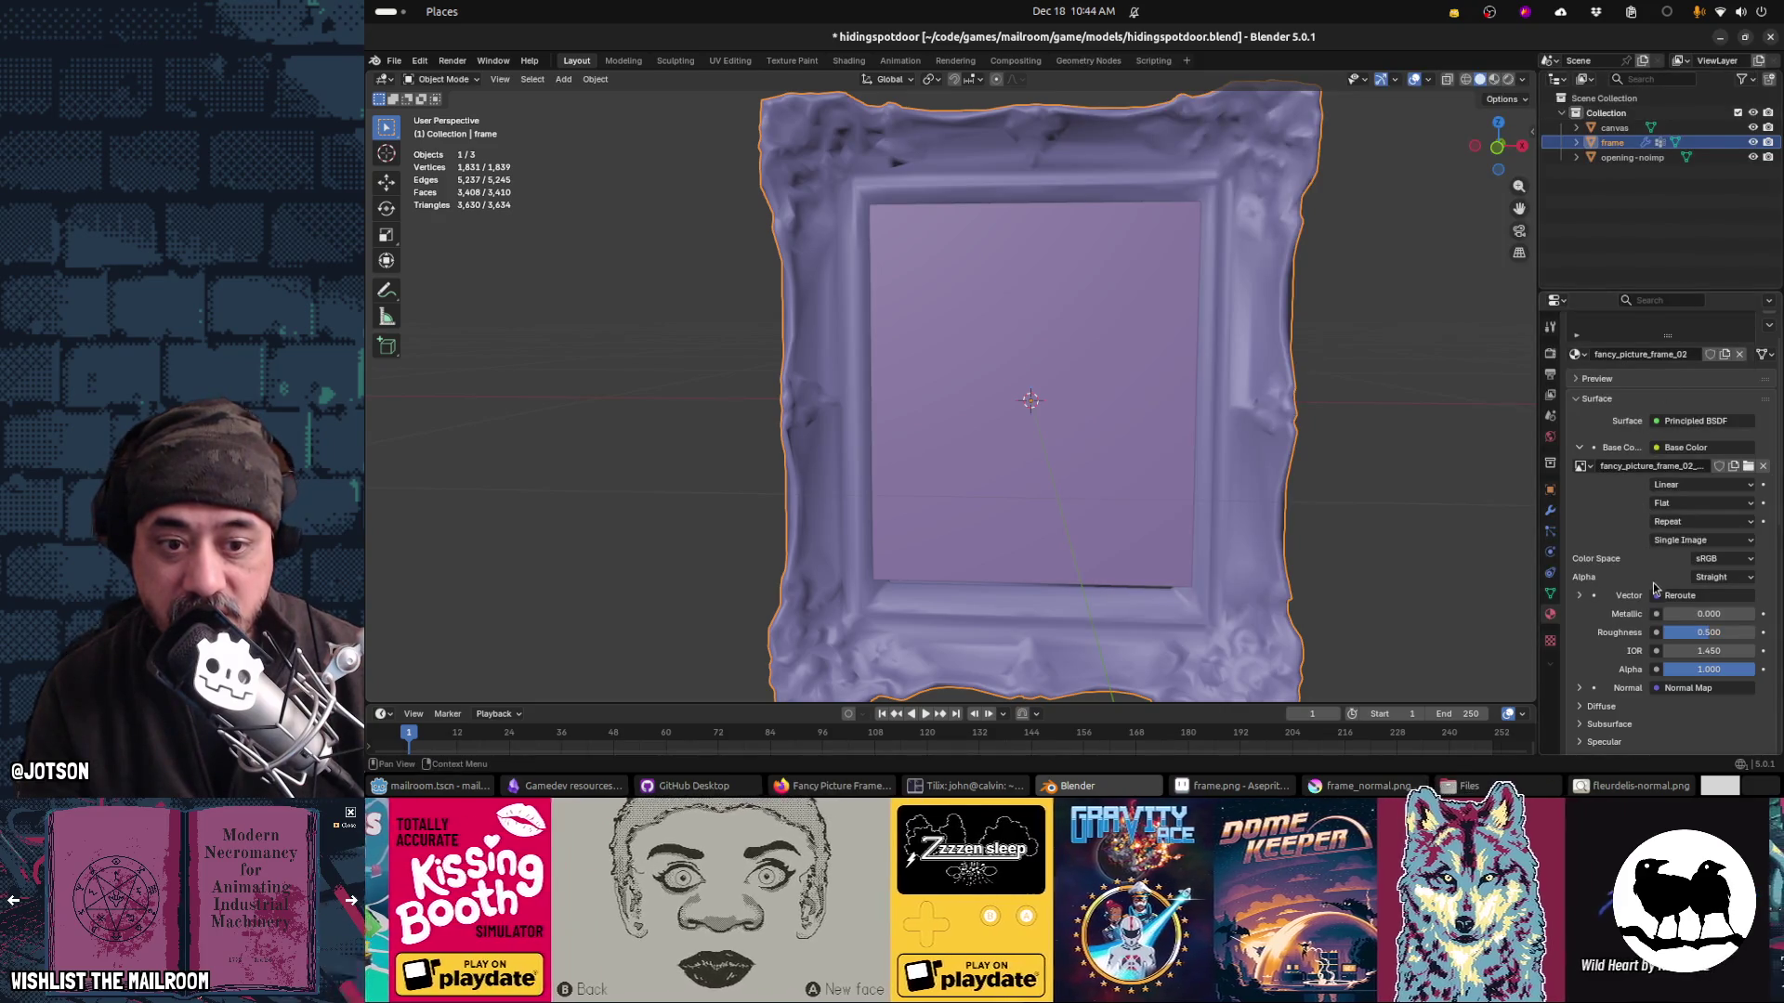
left_click(1660, 597)
left_click(1697, 172)
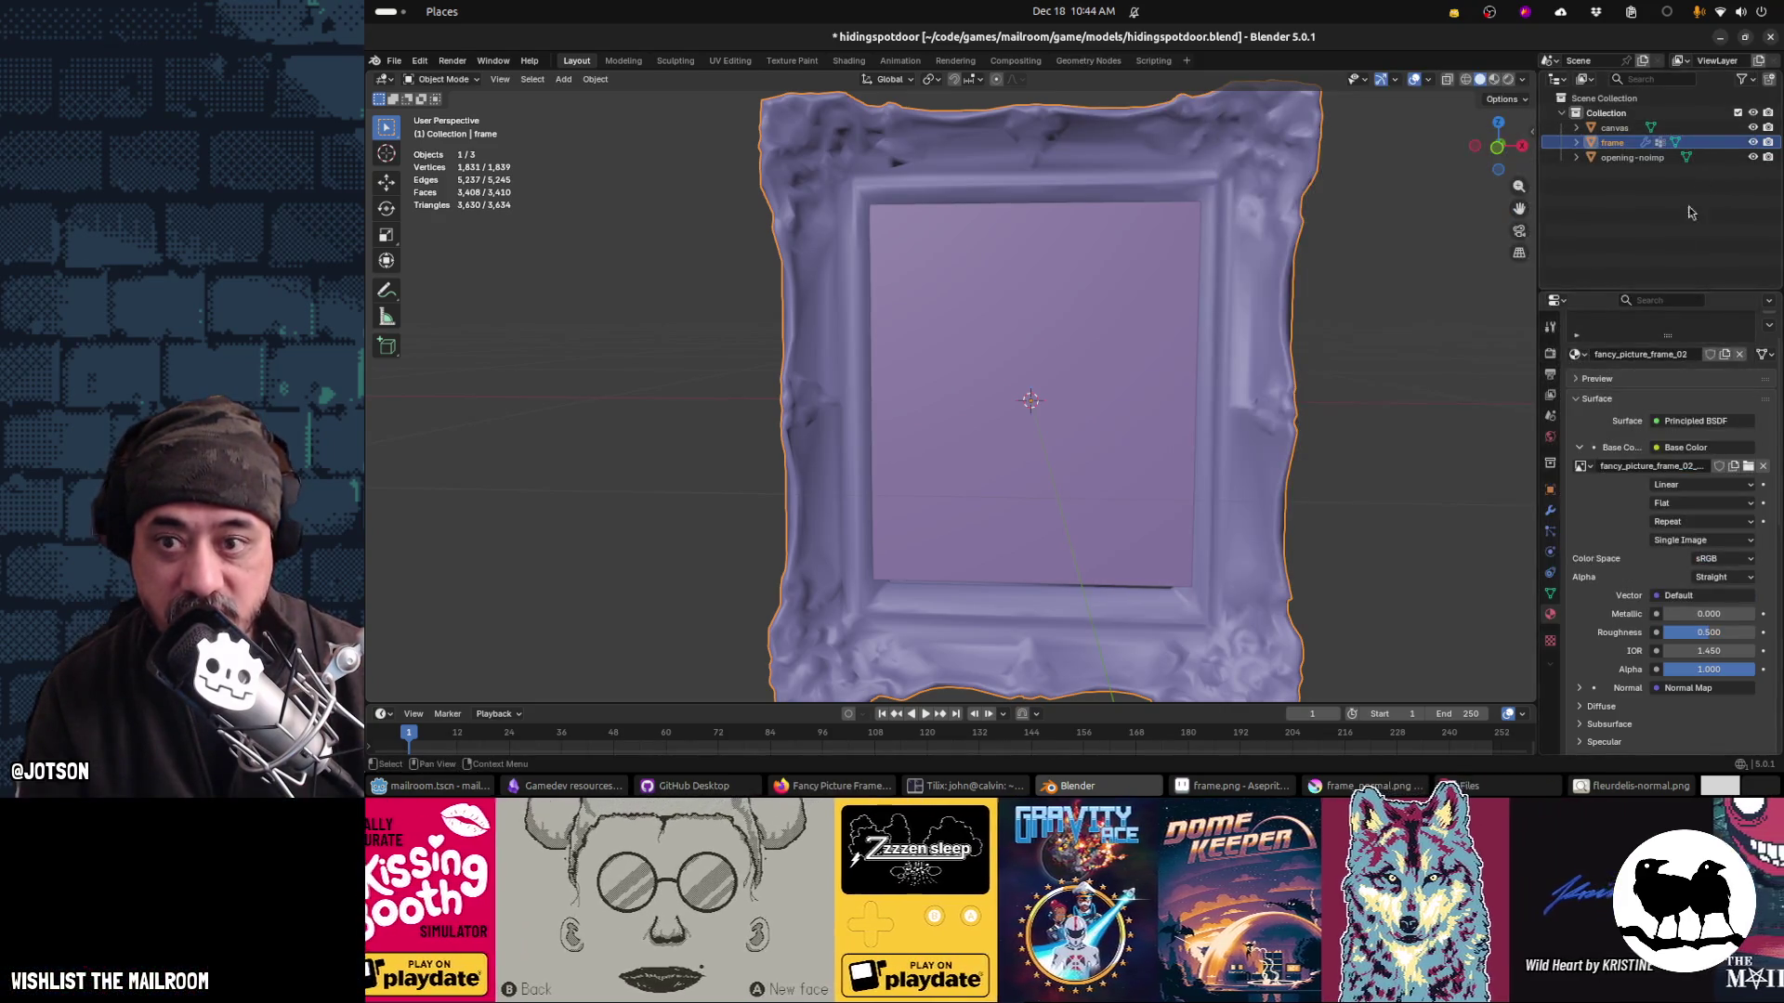
Step: Expand the Normal Map input to inspect its image texture
scroll(1607, 539, "down", 3)
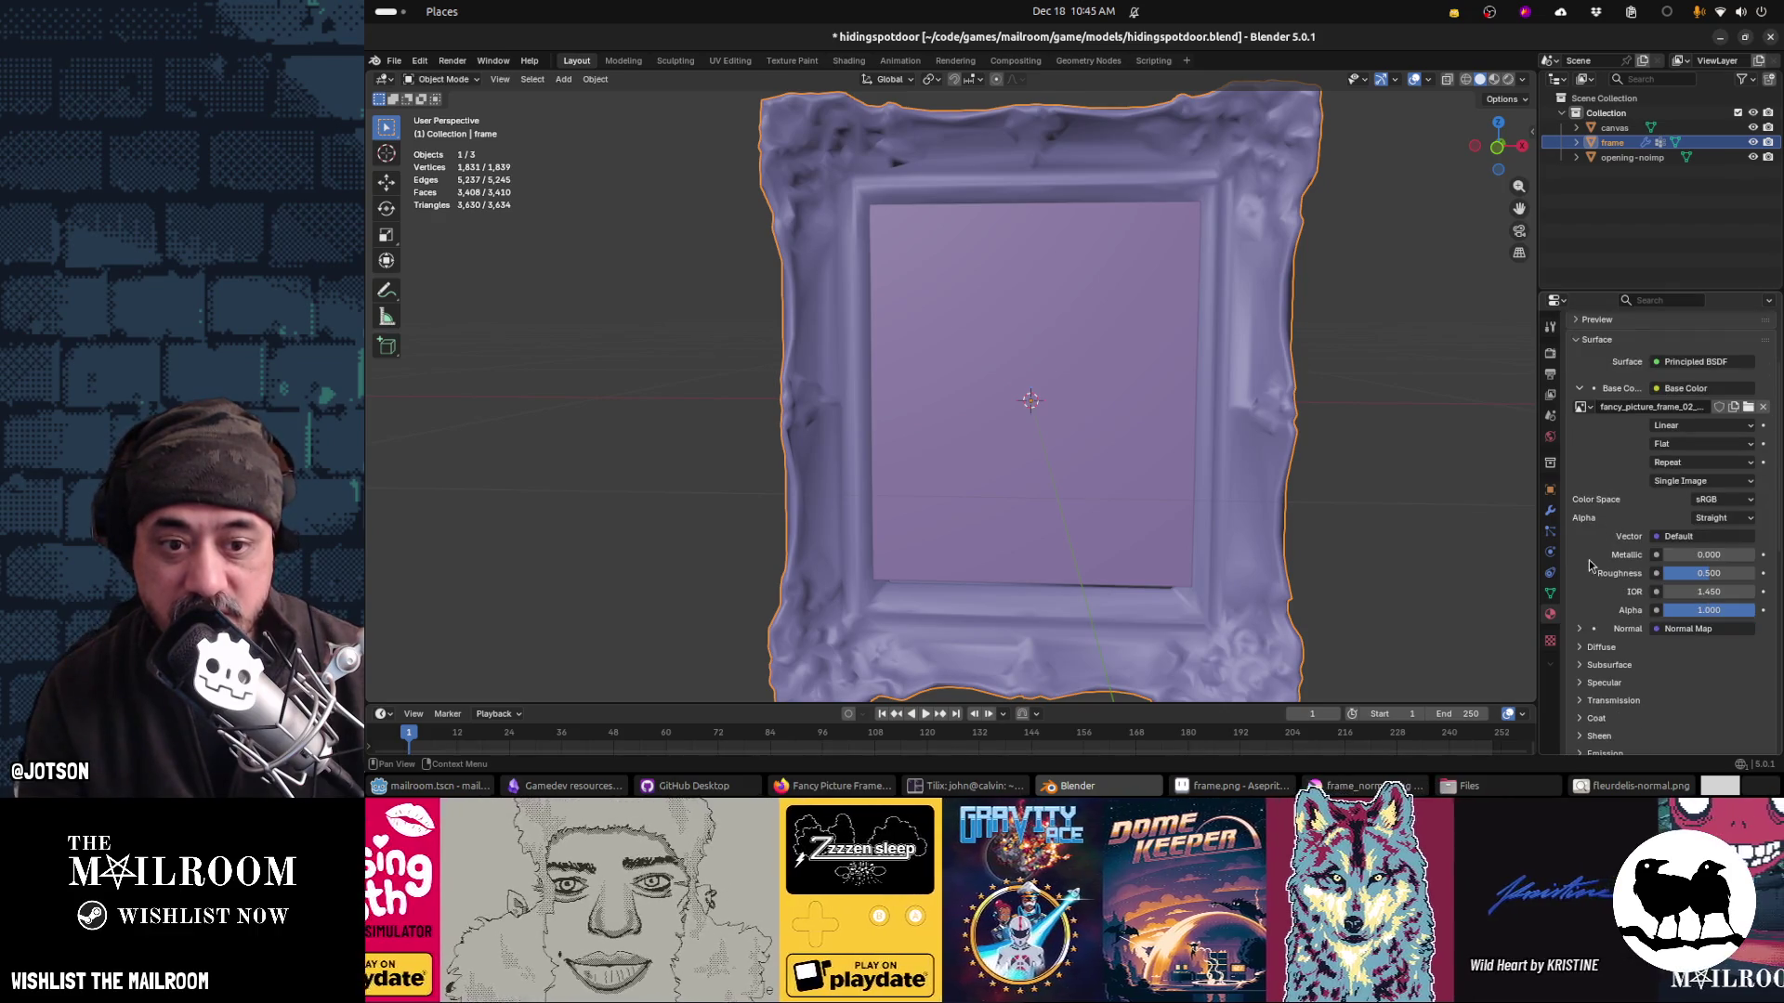
left_click(1579, 629)
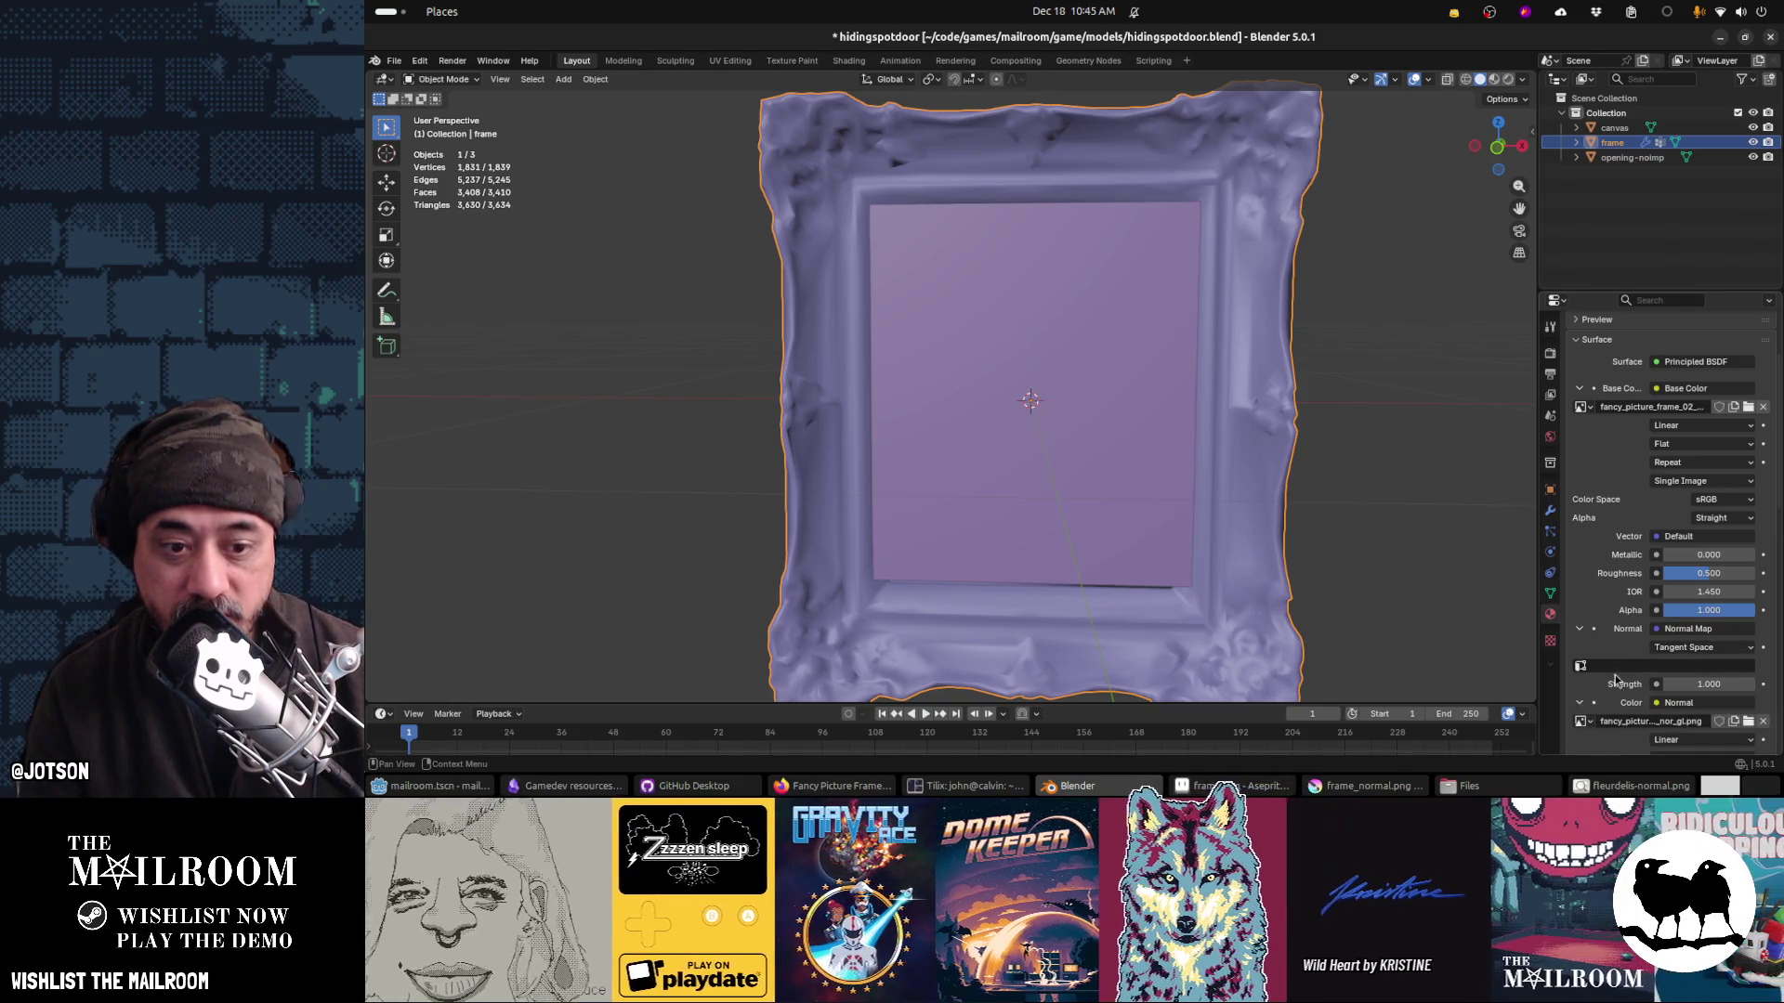
left_click(1579, 703)
scroll(1626, 667, "down", 2)
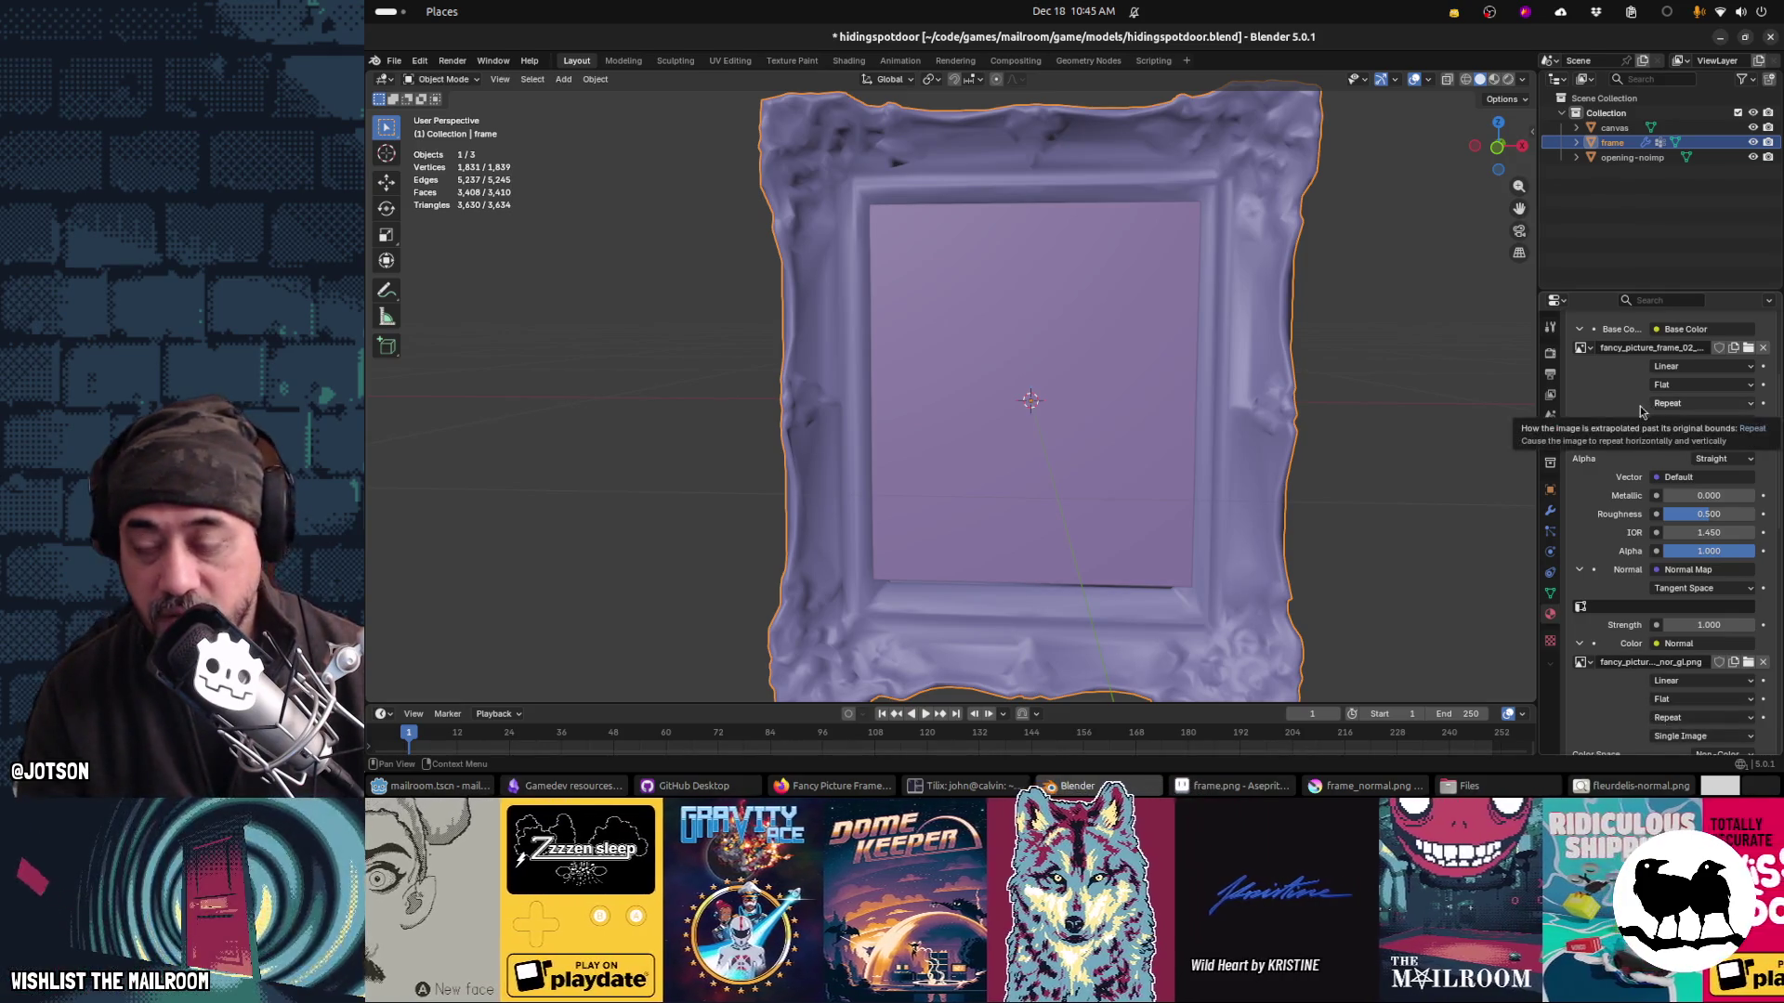
Step: Open the frame's textures folder in Files
mouse_move(1640, 792)
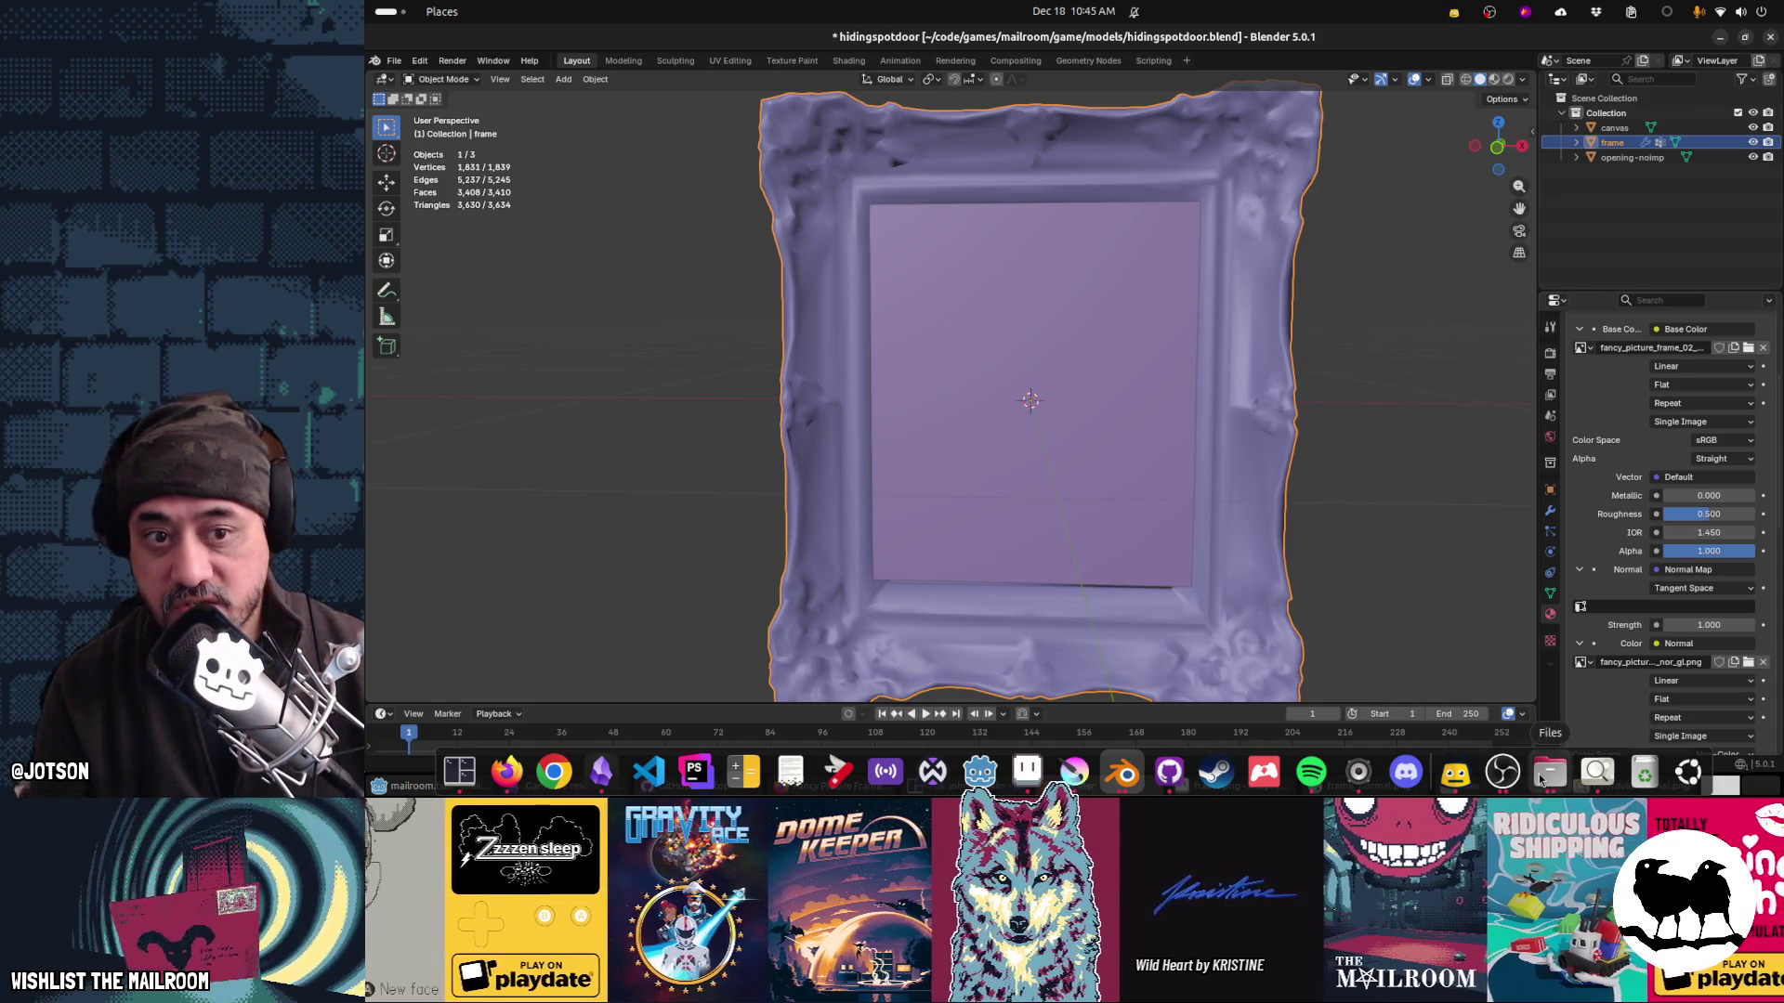
left_click(1546, 772)
double_click(917, 288)
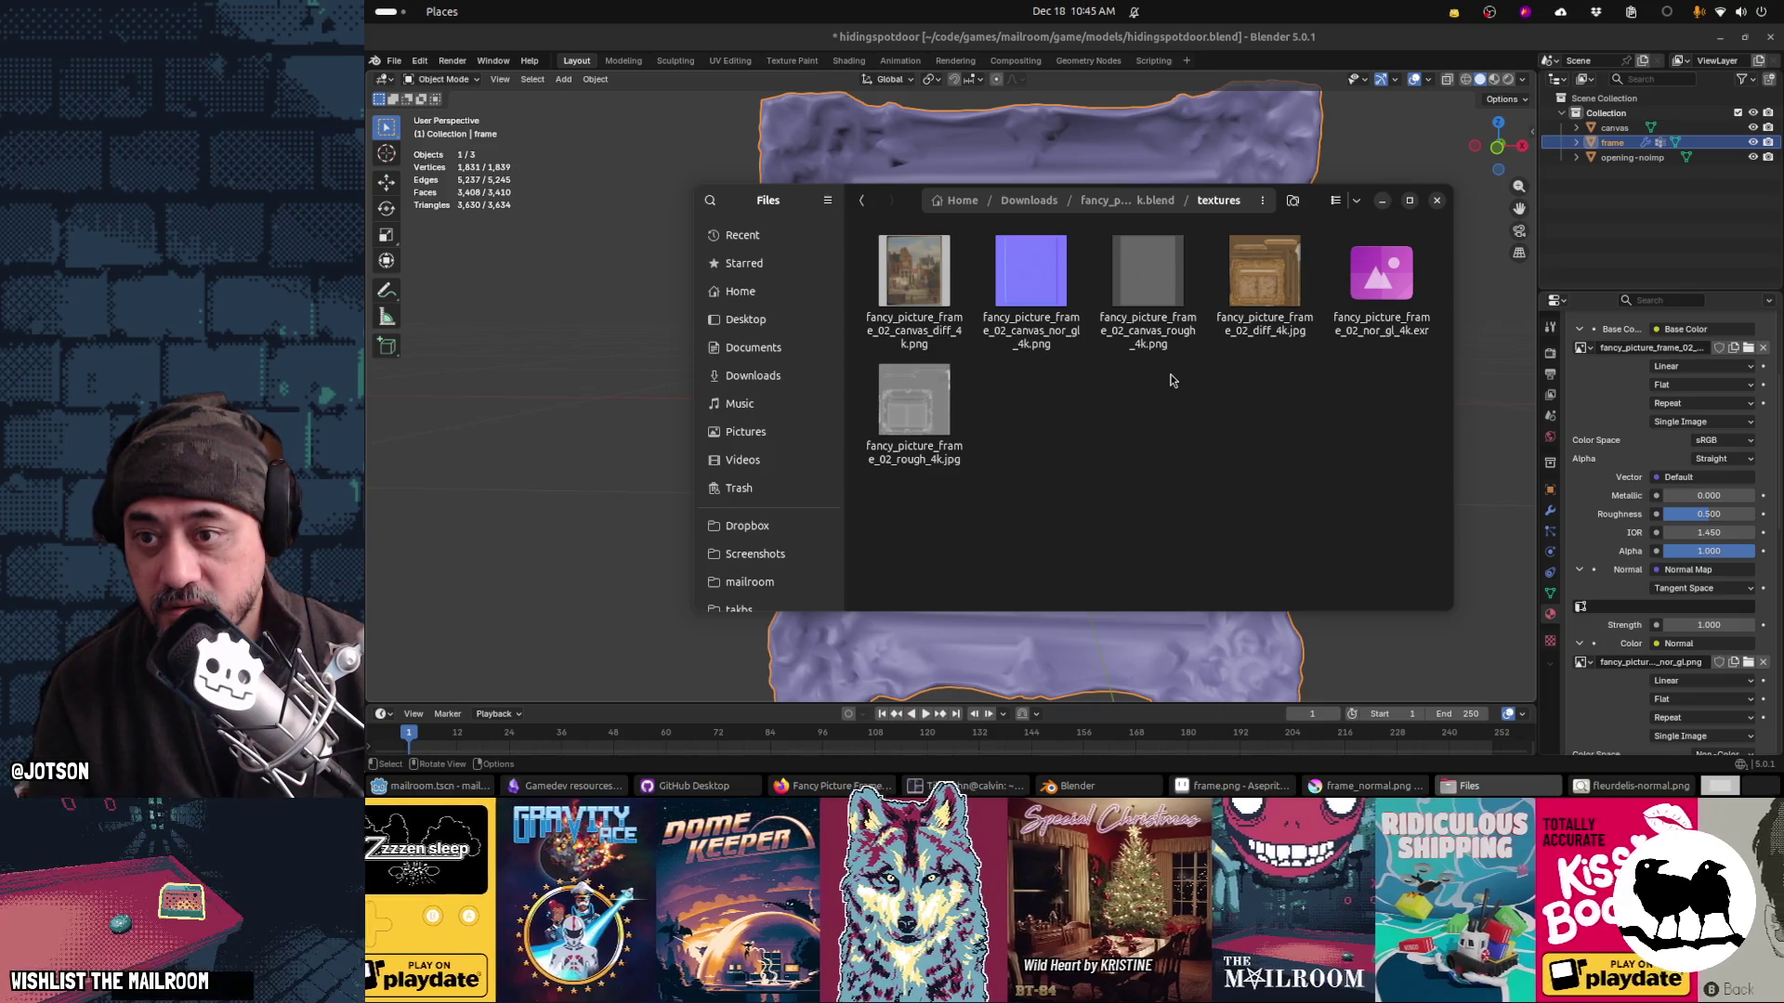
left_click(1676, 349)
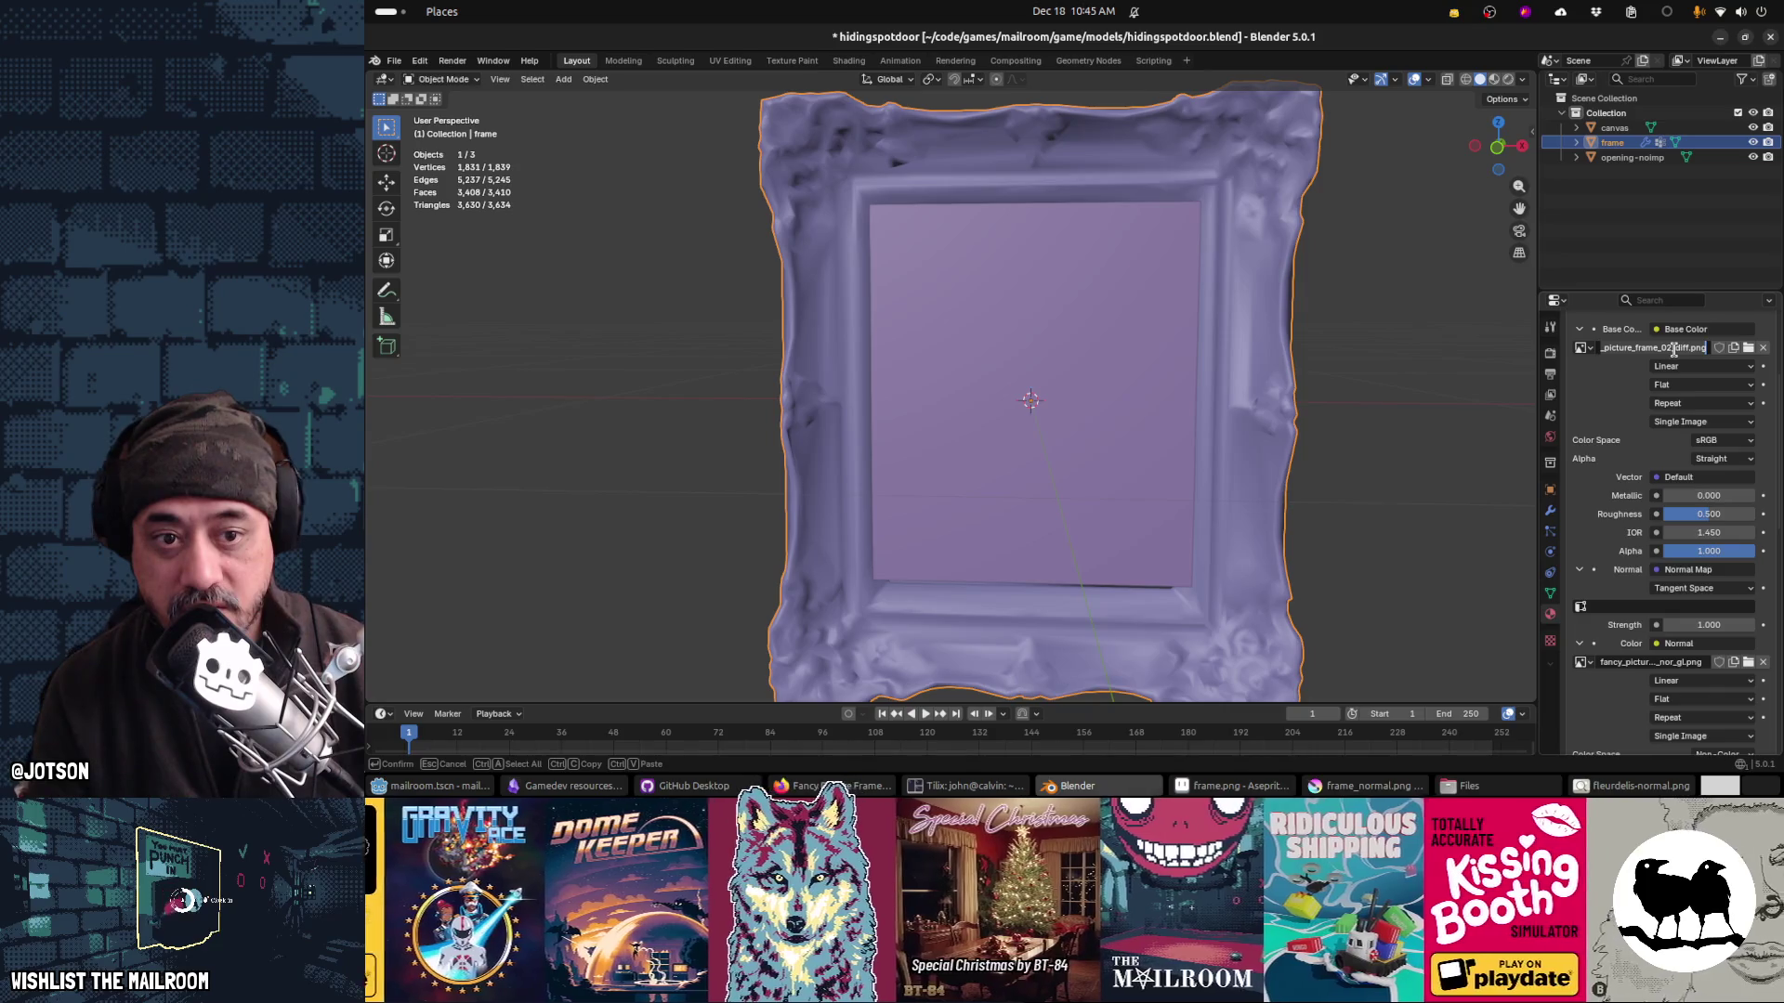
key("Escape")
key("alt+Tab")
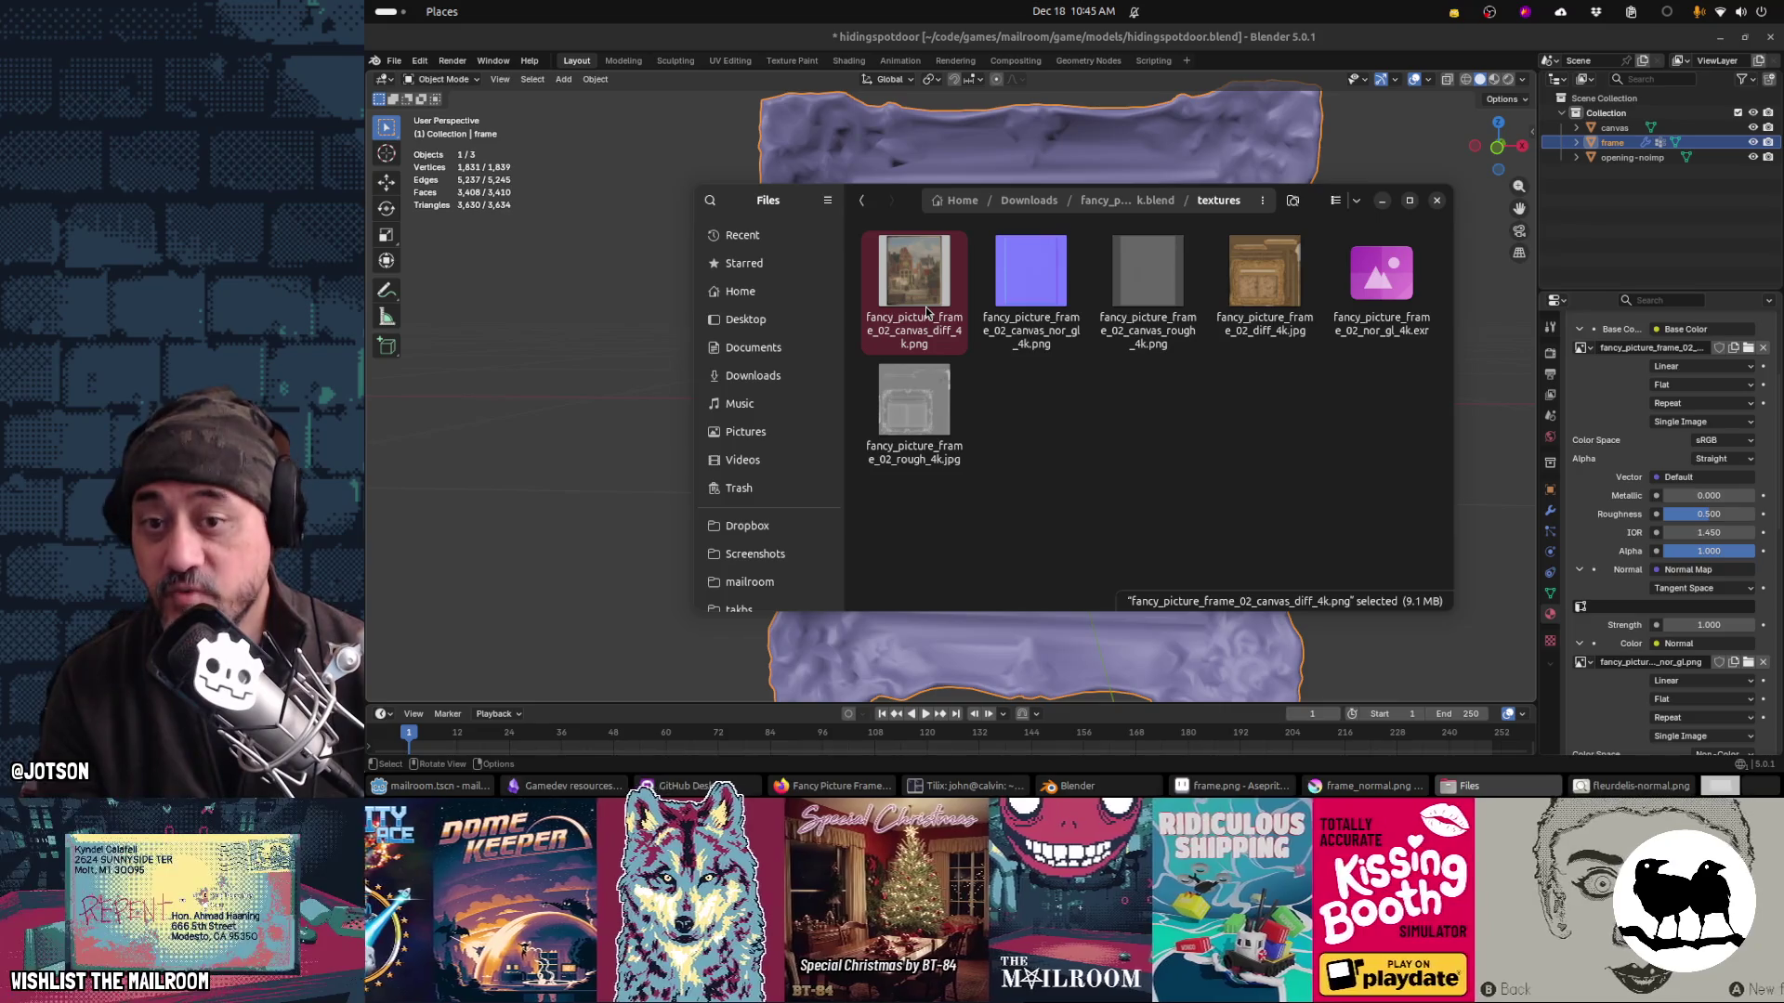
Step: Try renaming fancy_picture_frame_02_diff_4k.jpg to frame.jpg, then undo the rename
left_click(1242, 317)
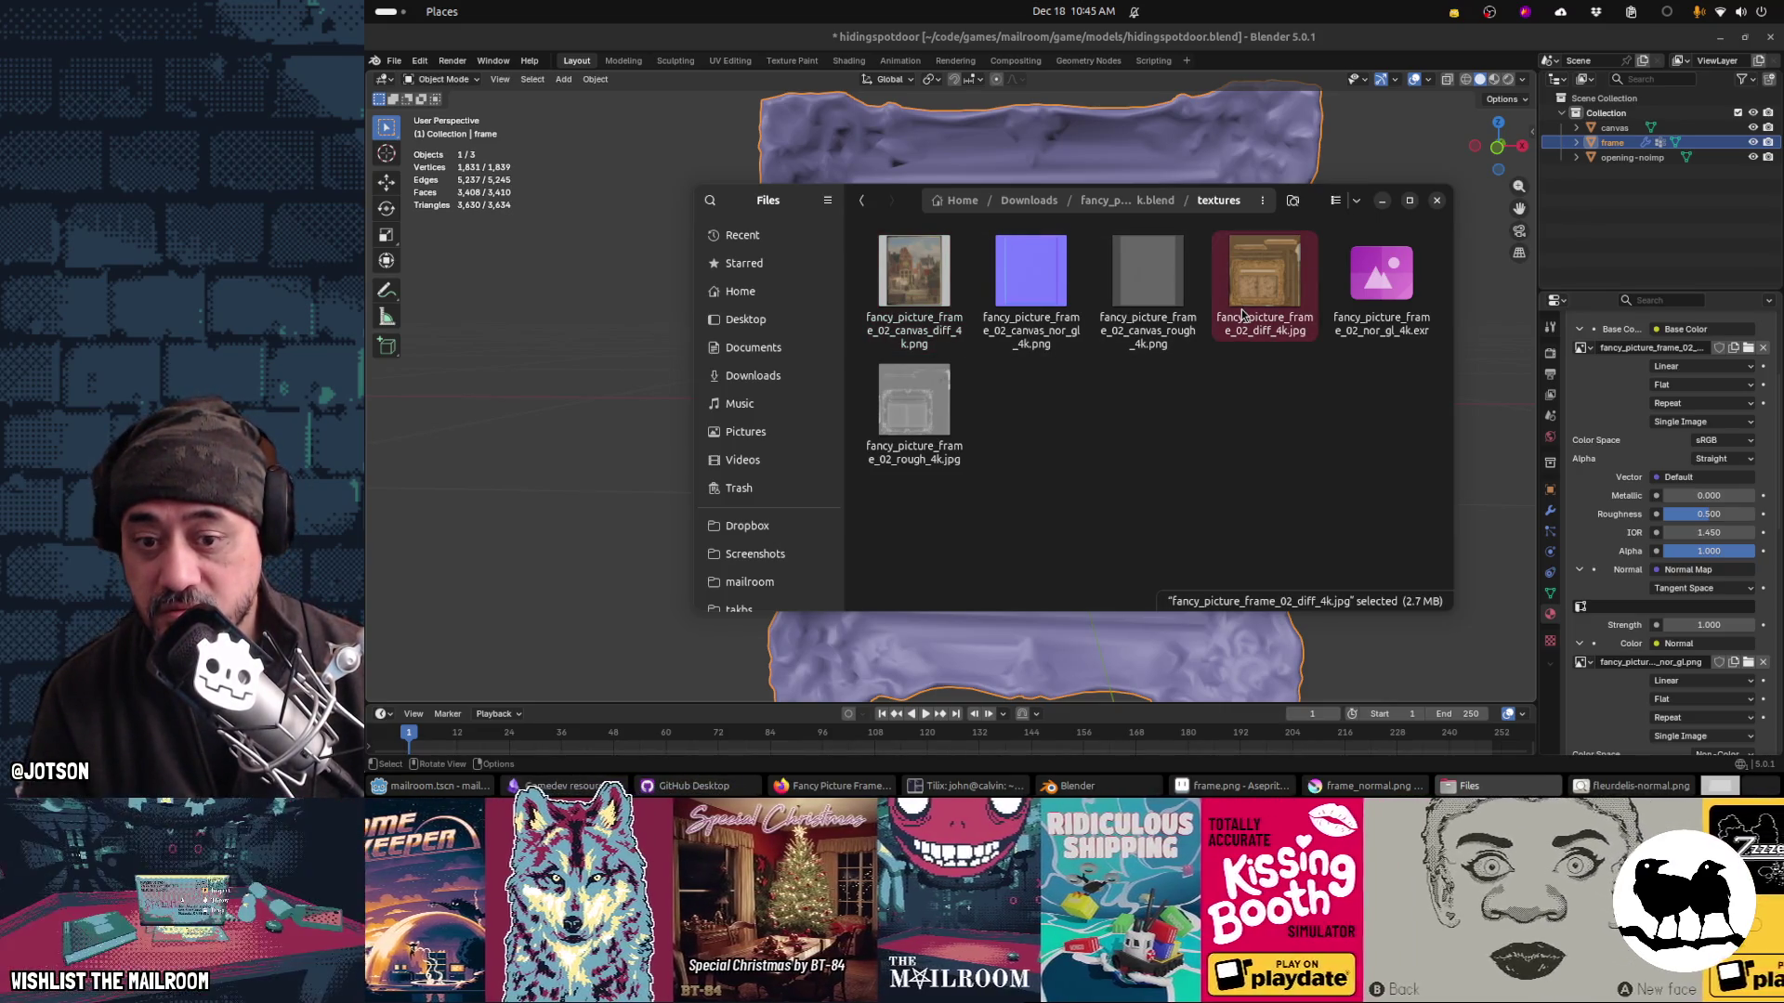
right_click(1242, 316)
key("Escape")
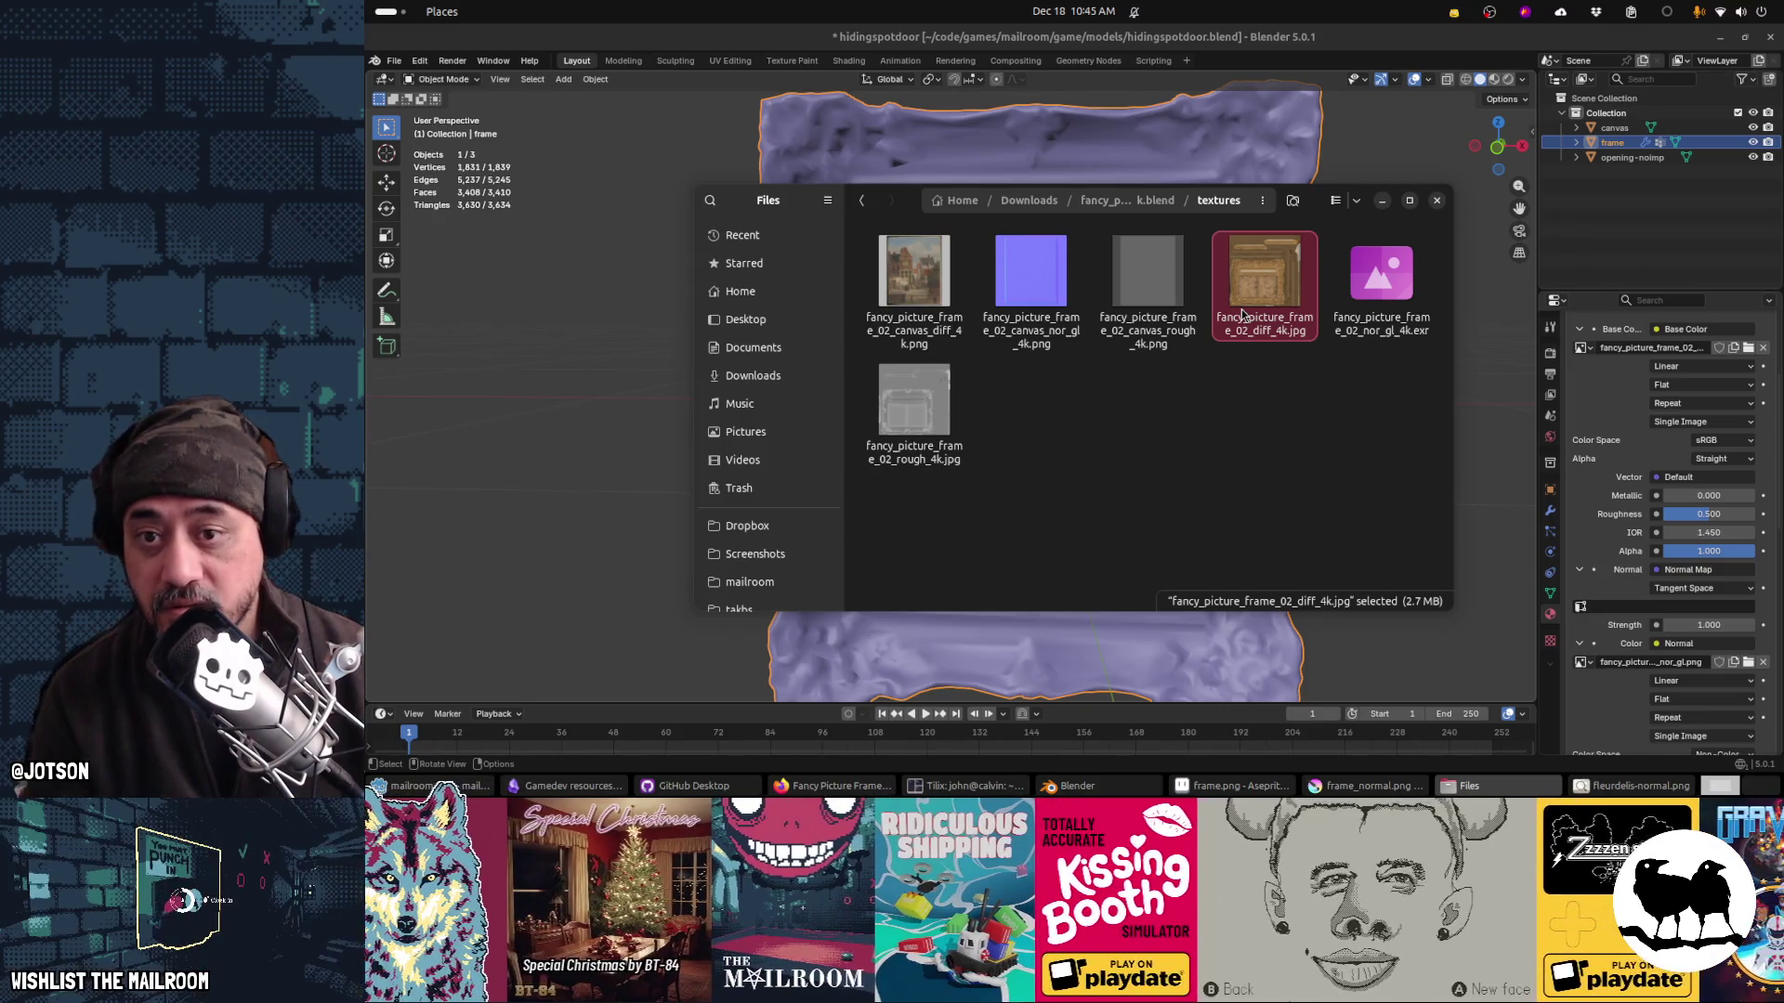
key("F2")
type("frame.jpg")
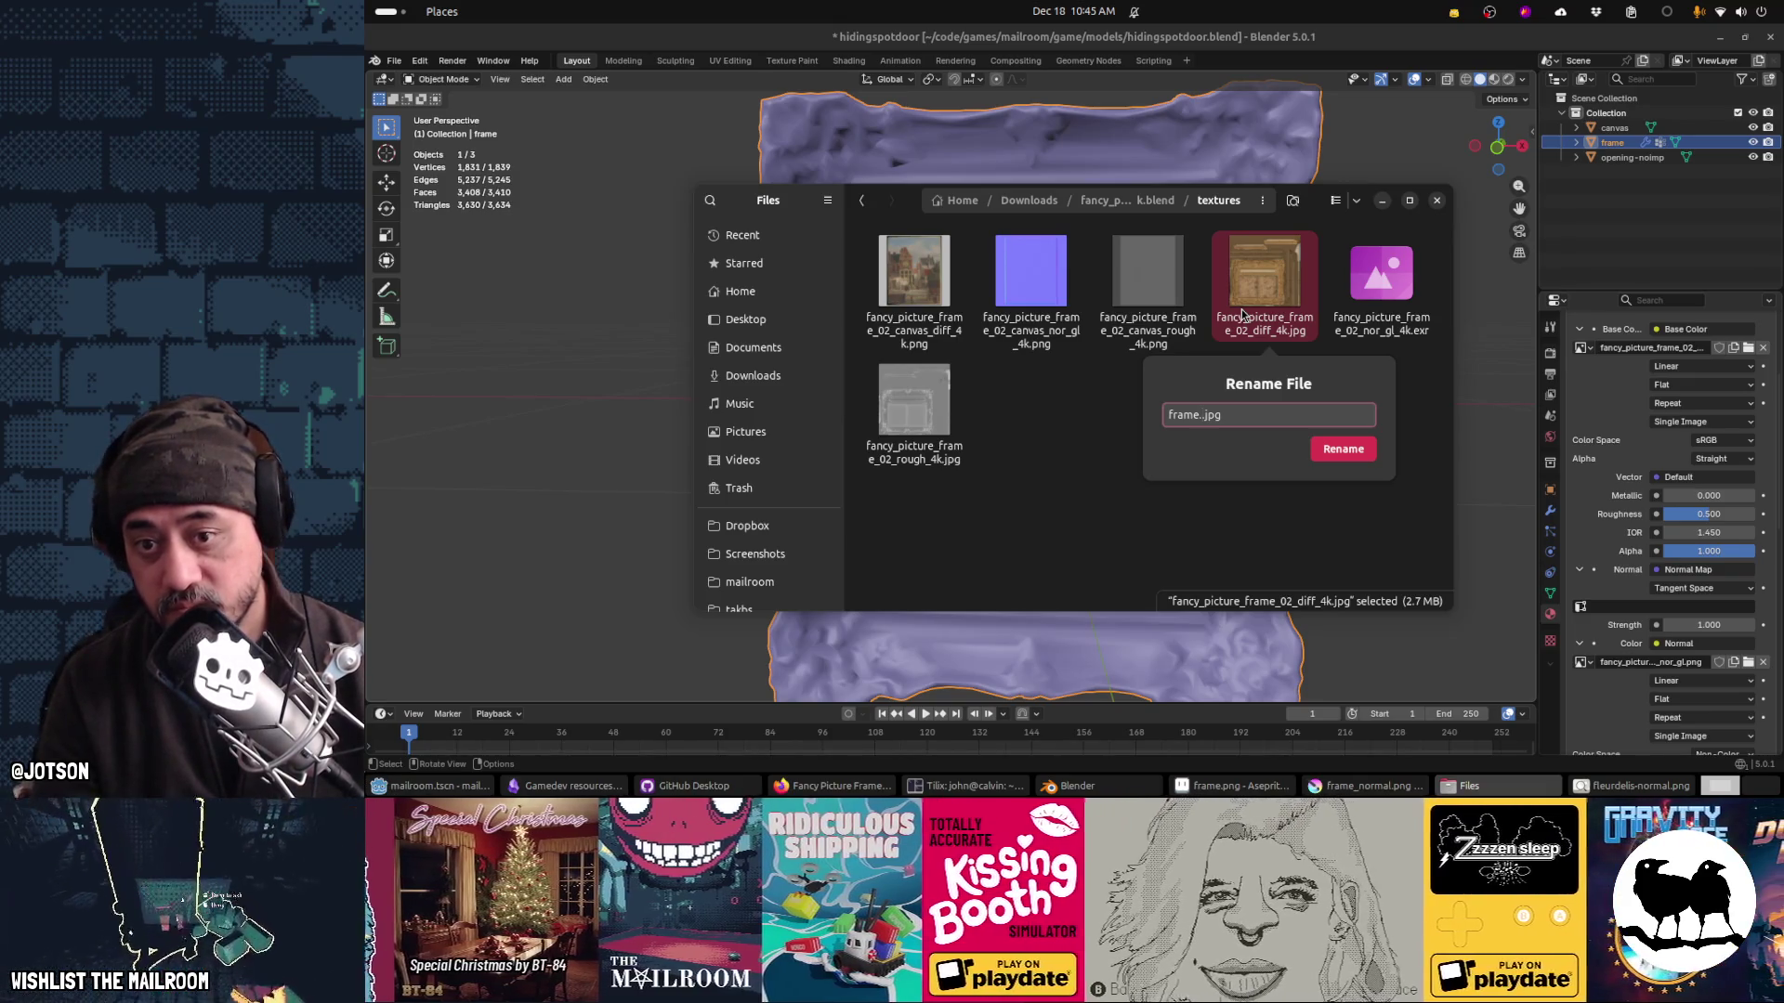
key("Return")
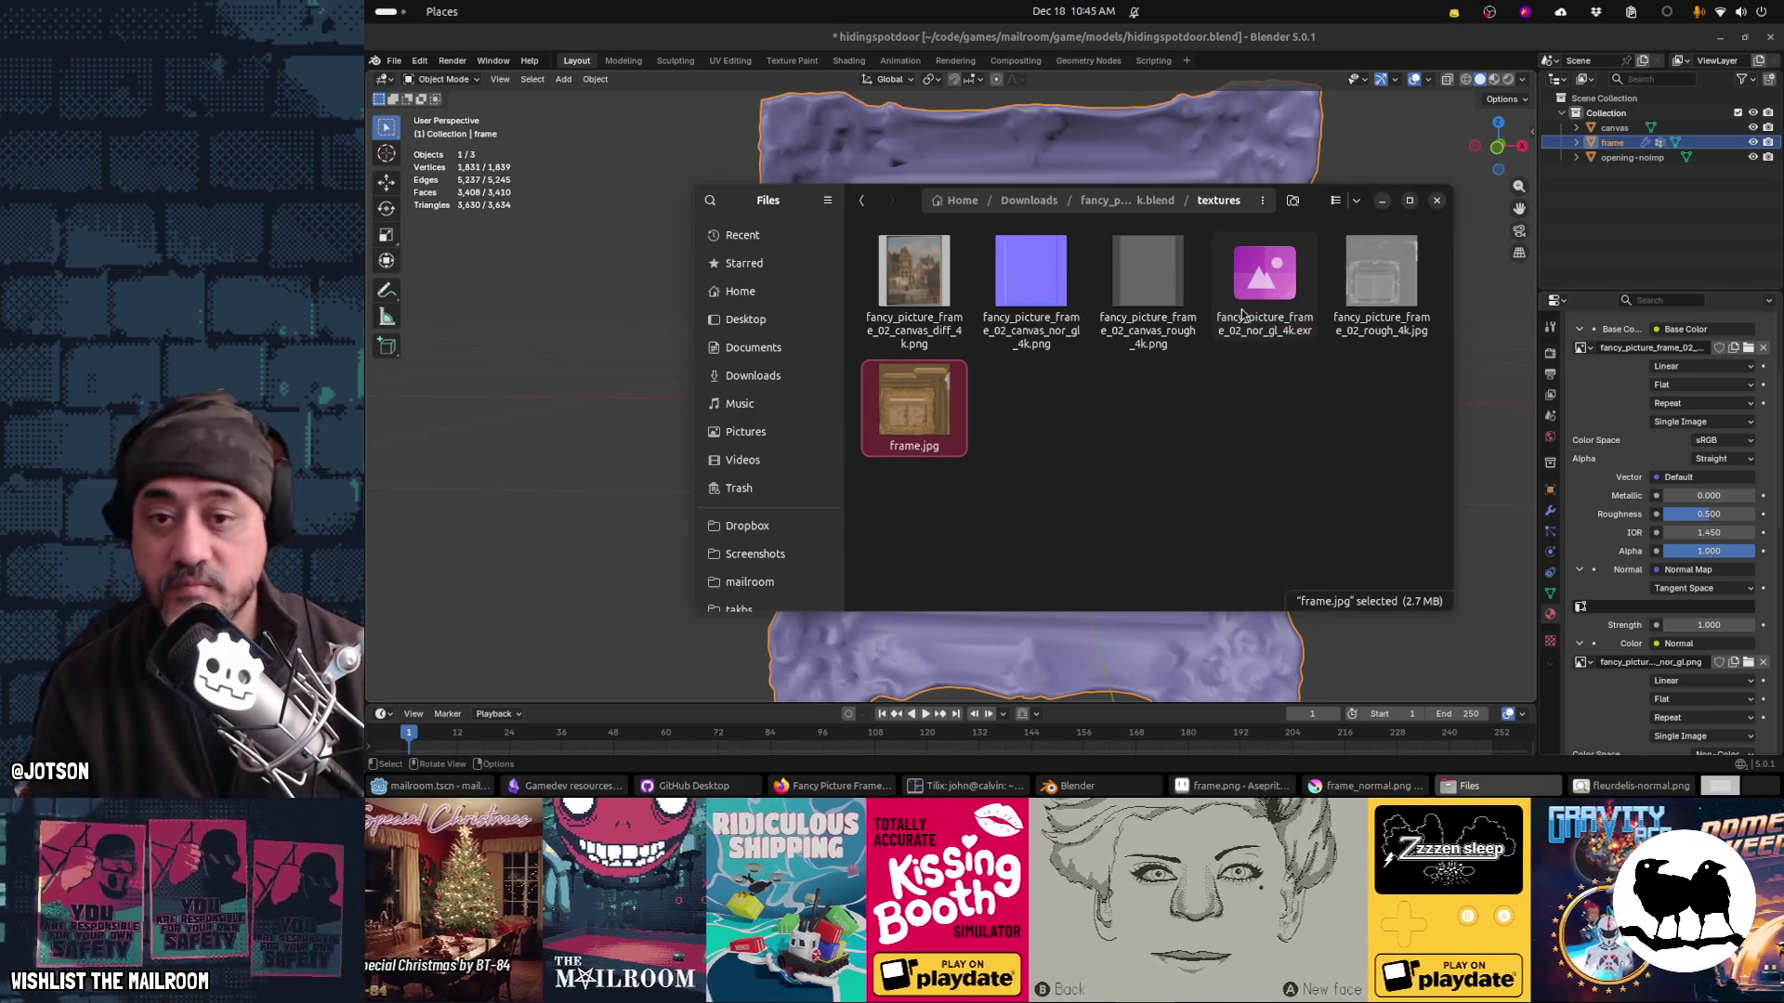
key("ctrl+z")
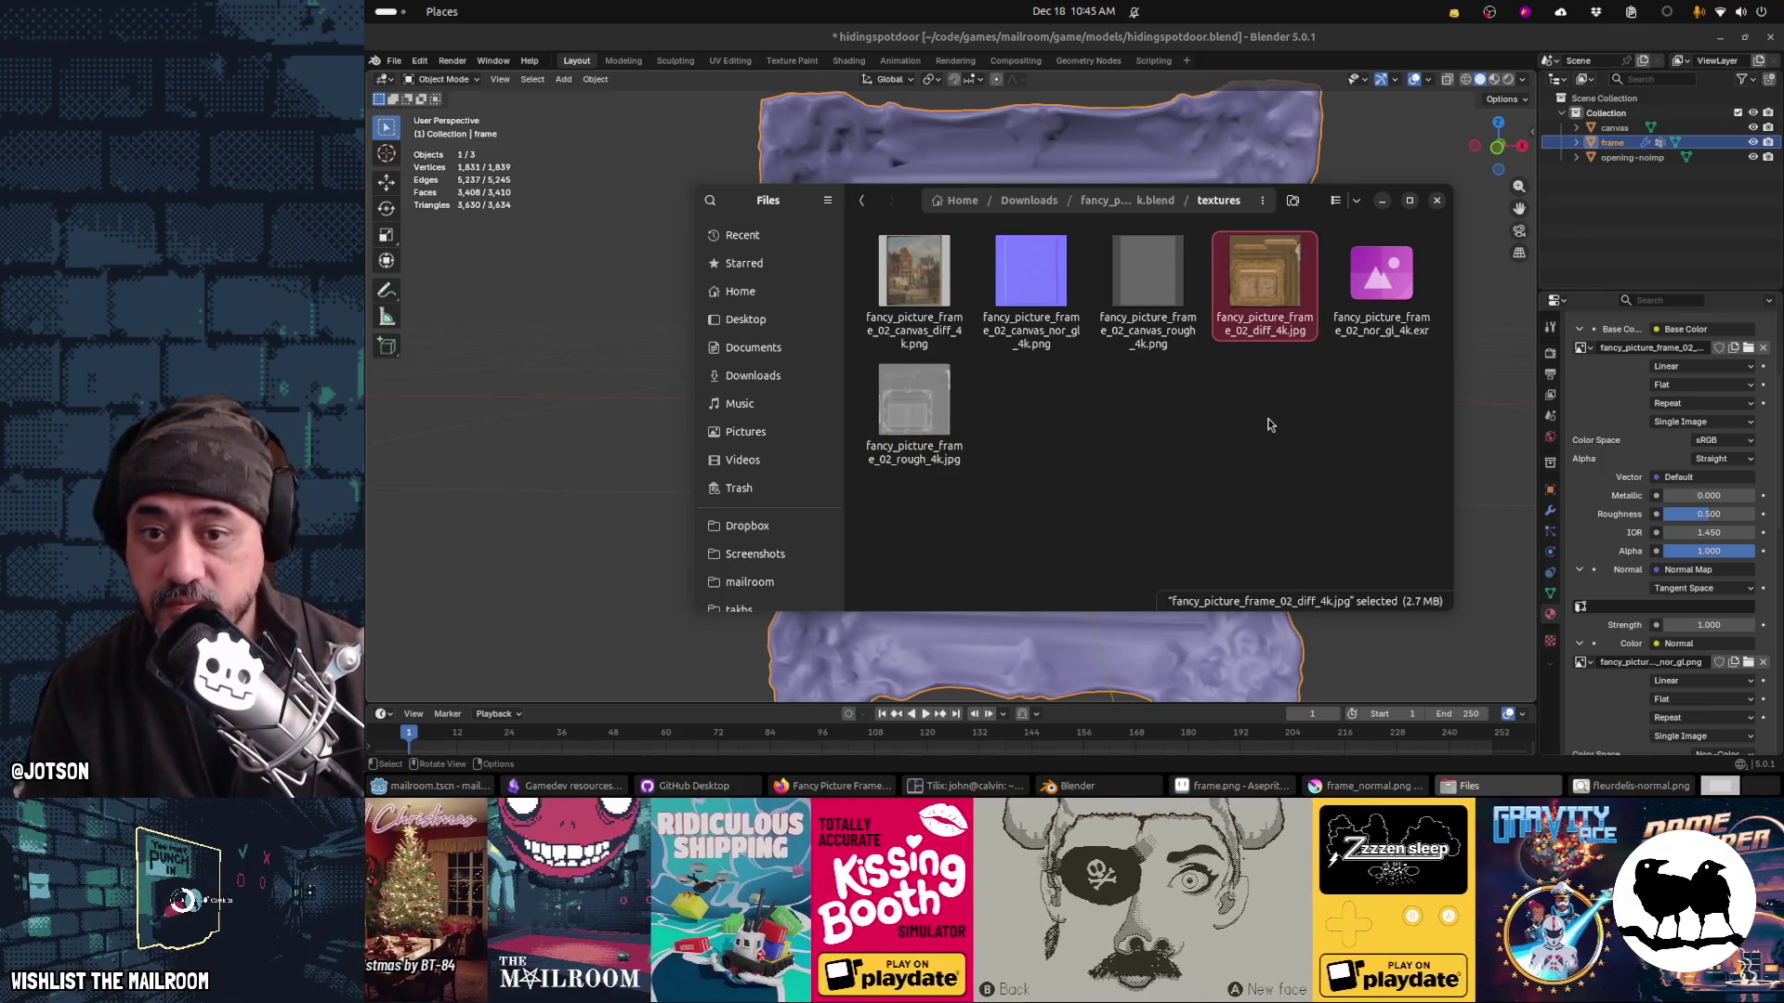
right_click(1247, 305)
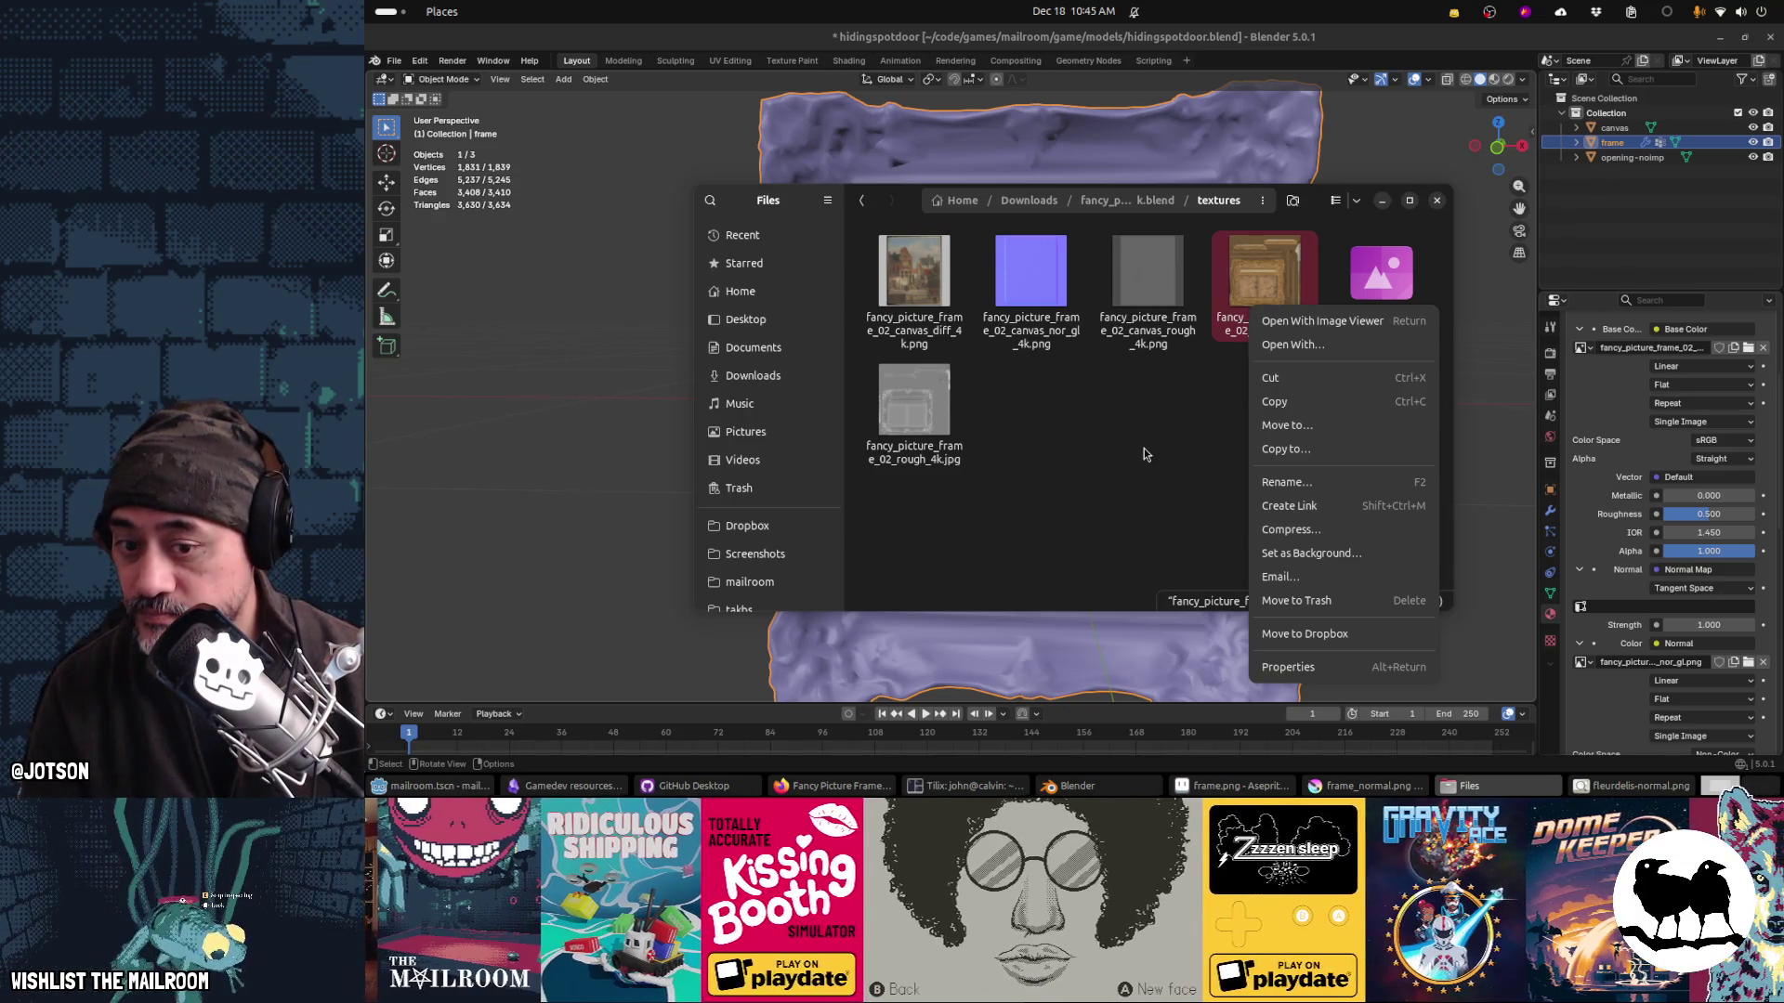
key("Escape")
Step: Open fancy_picture_frame_02_diff_4k.jpg in Aseprite
left_click(1040, 316)
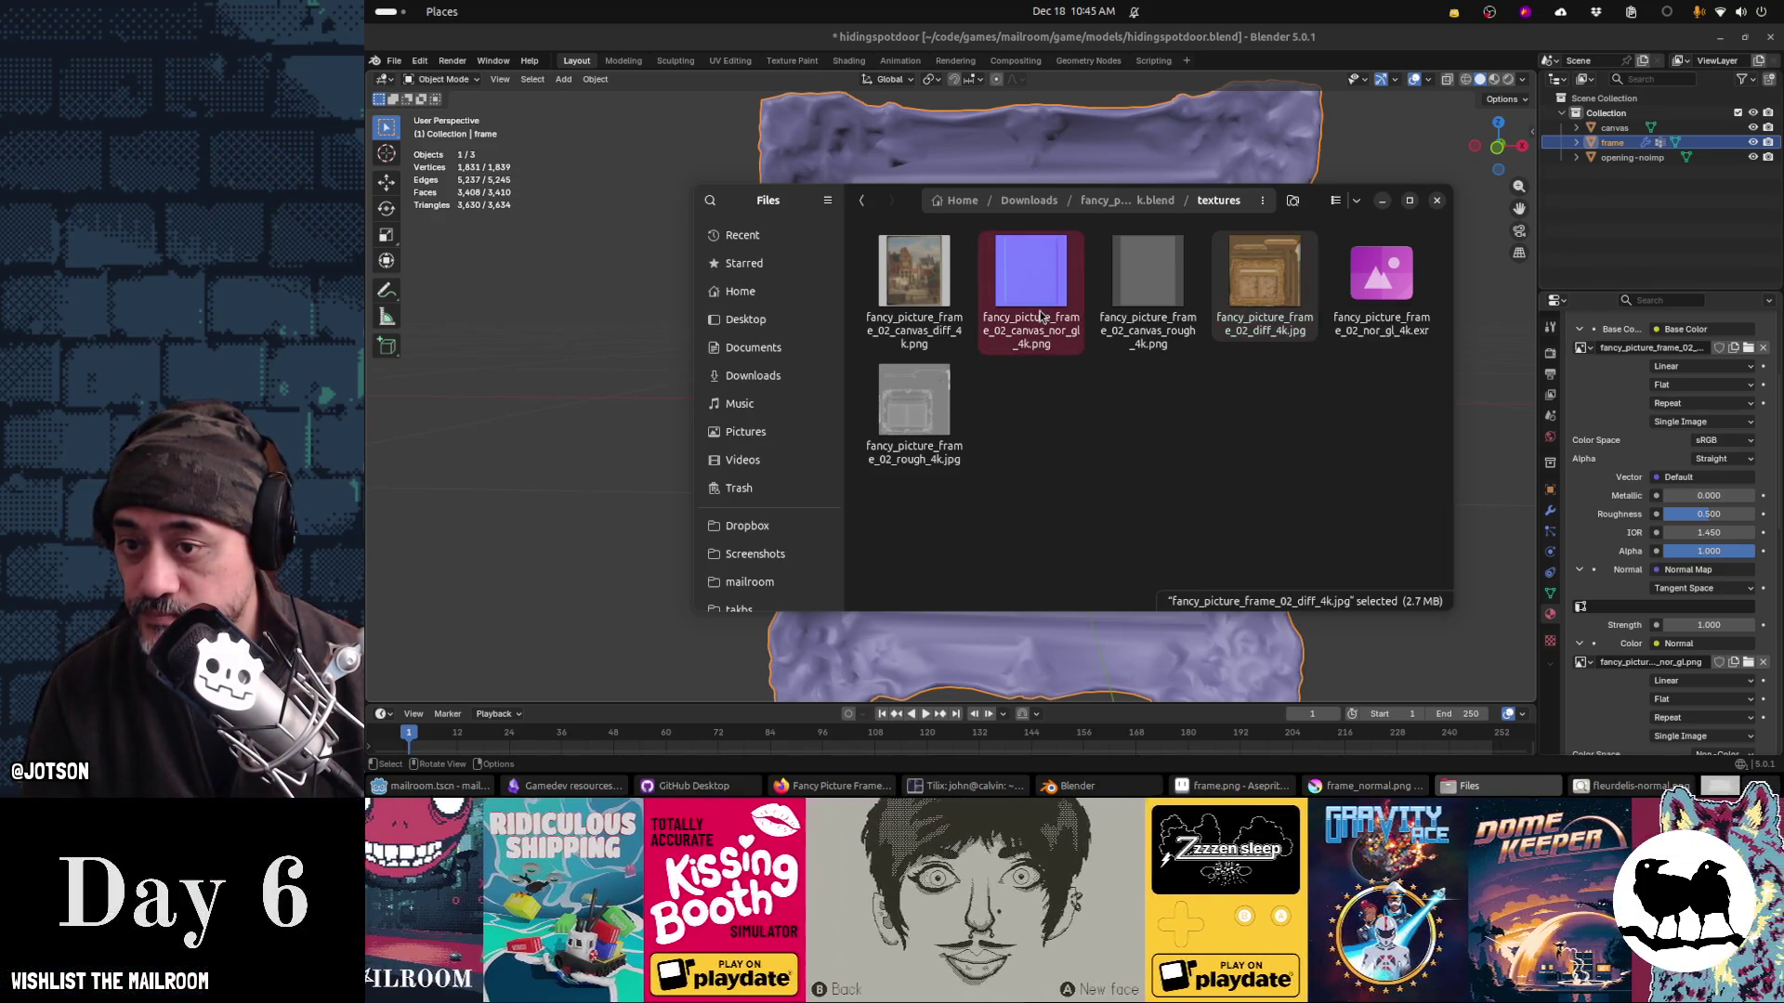
right_click(1289, 323)
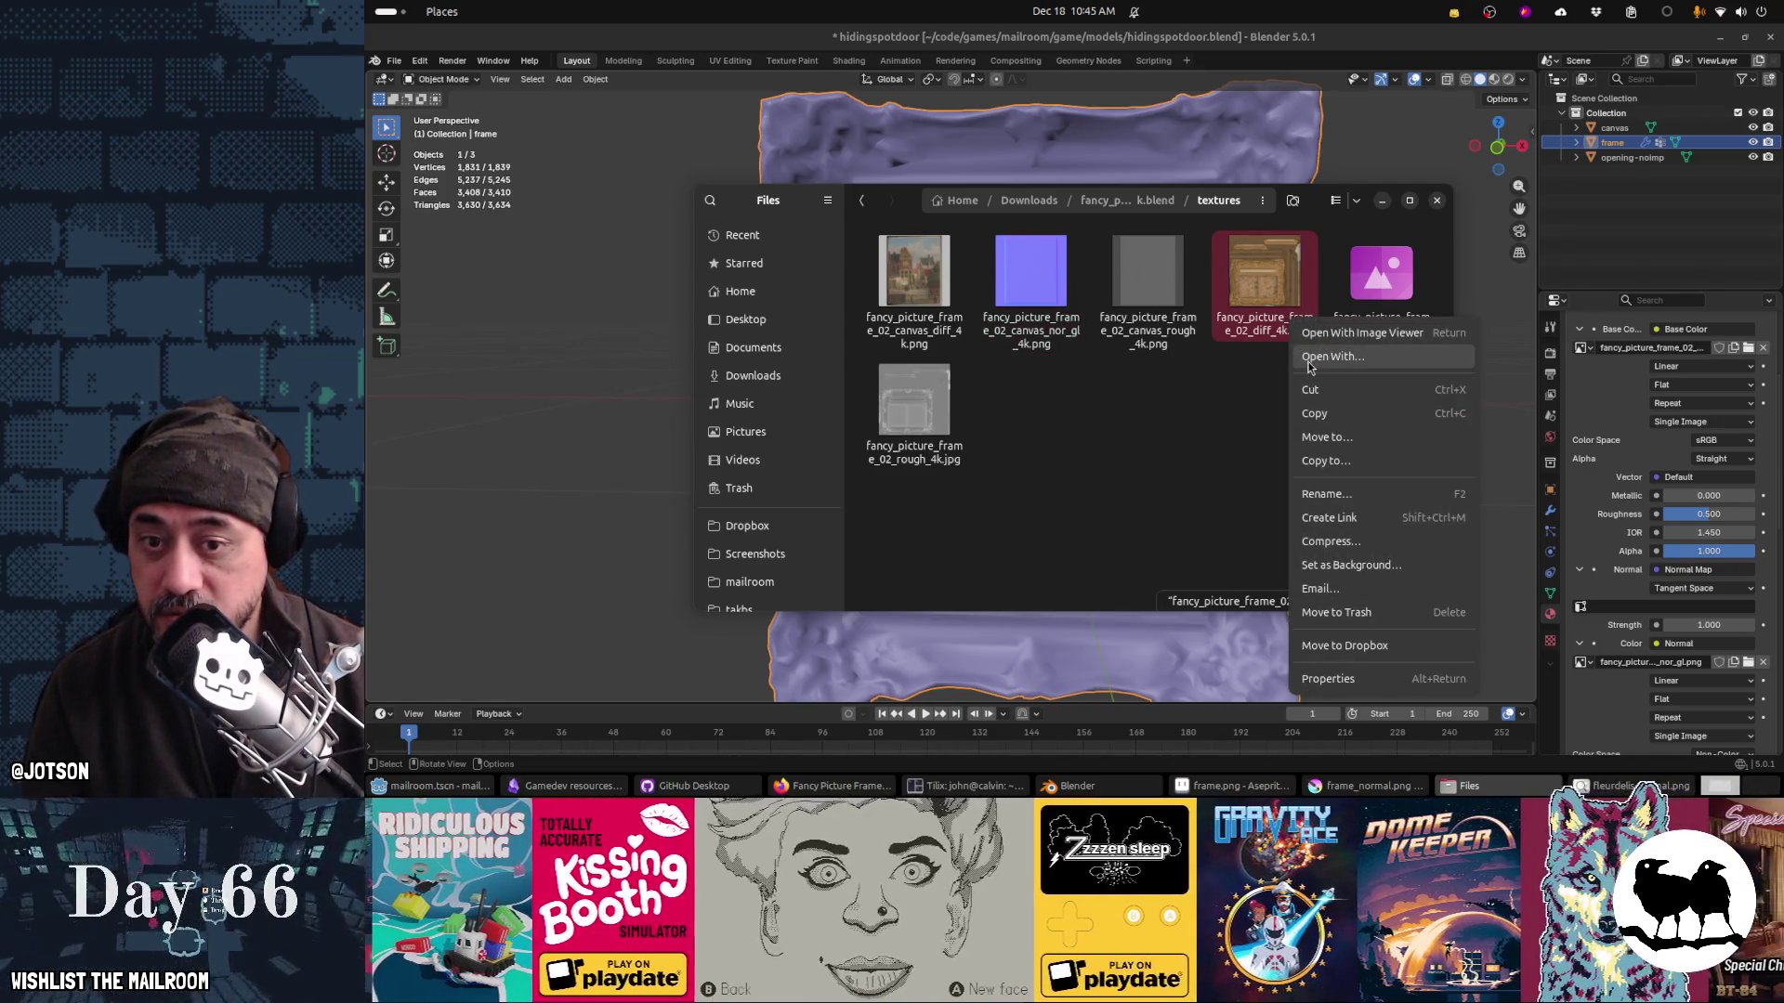
left_click(1310, 359)
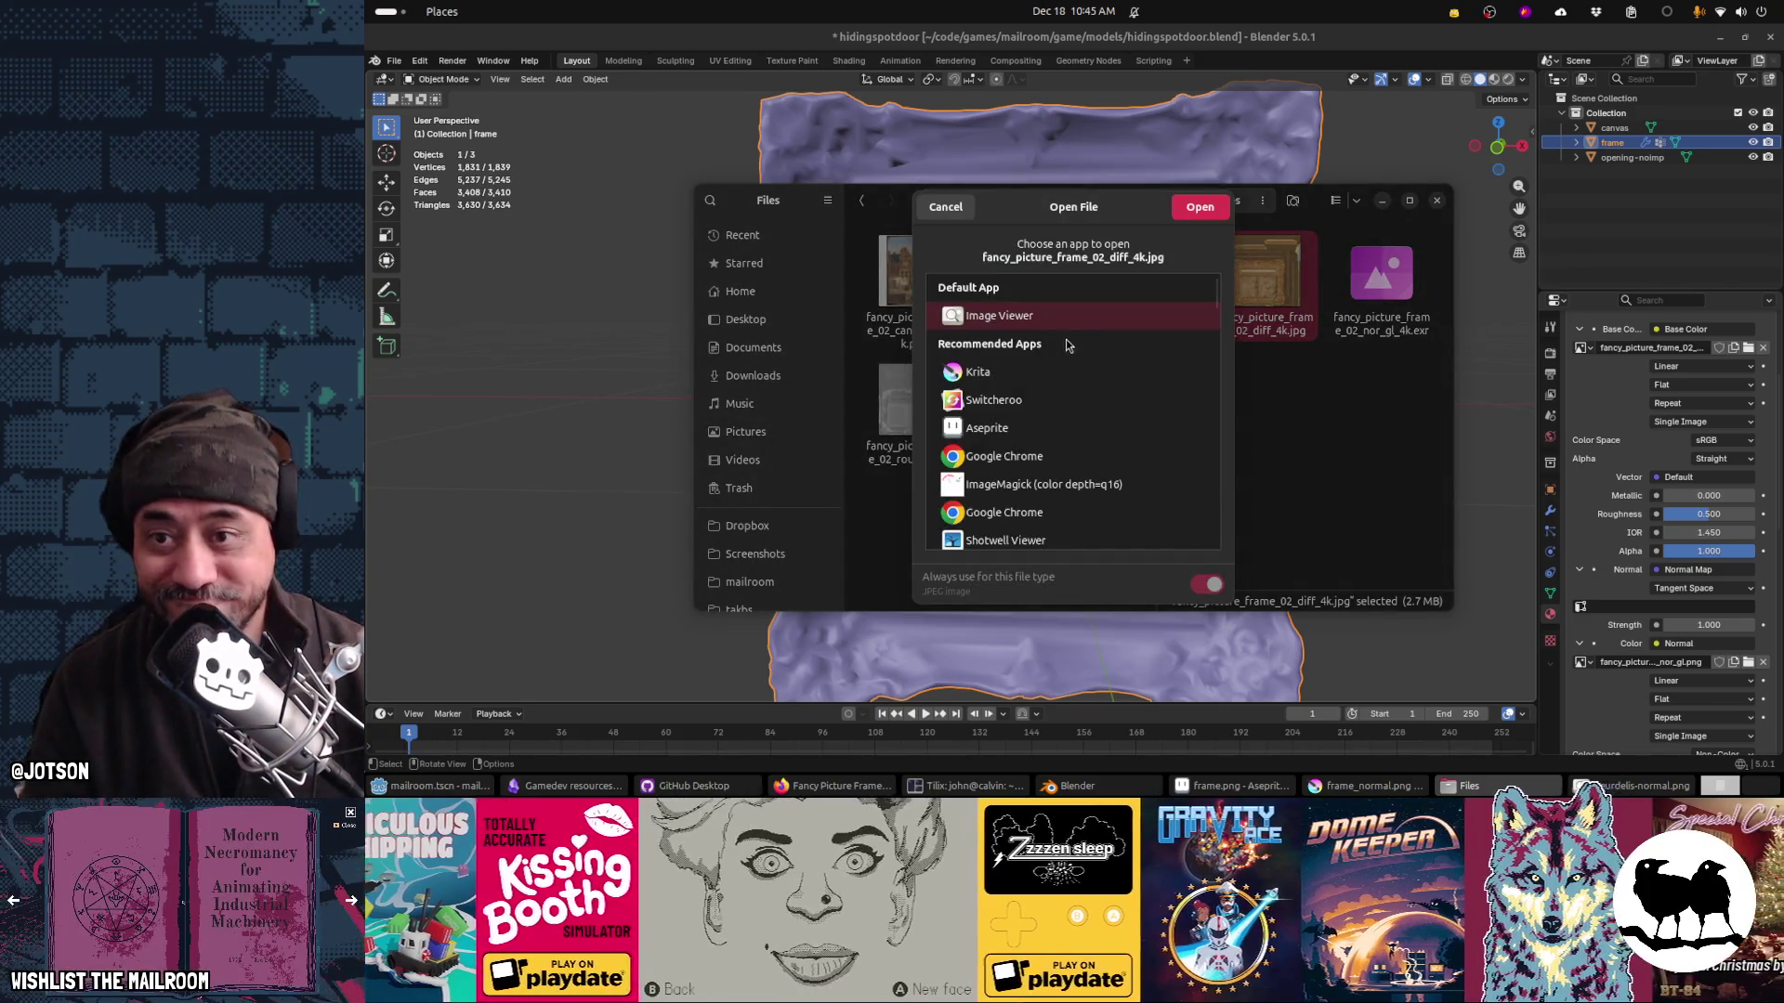
double_click(1025, 433)
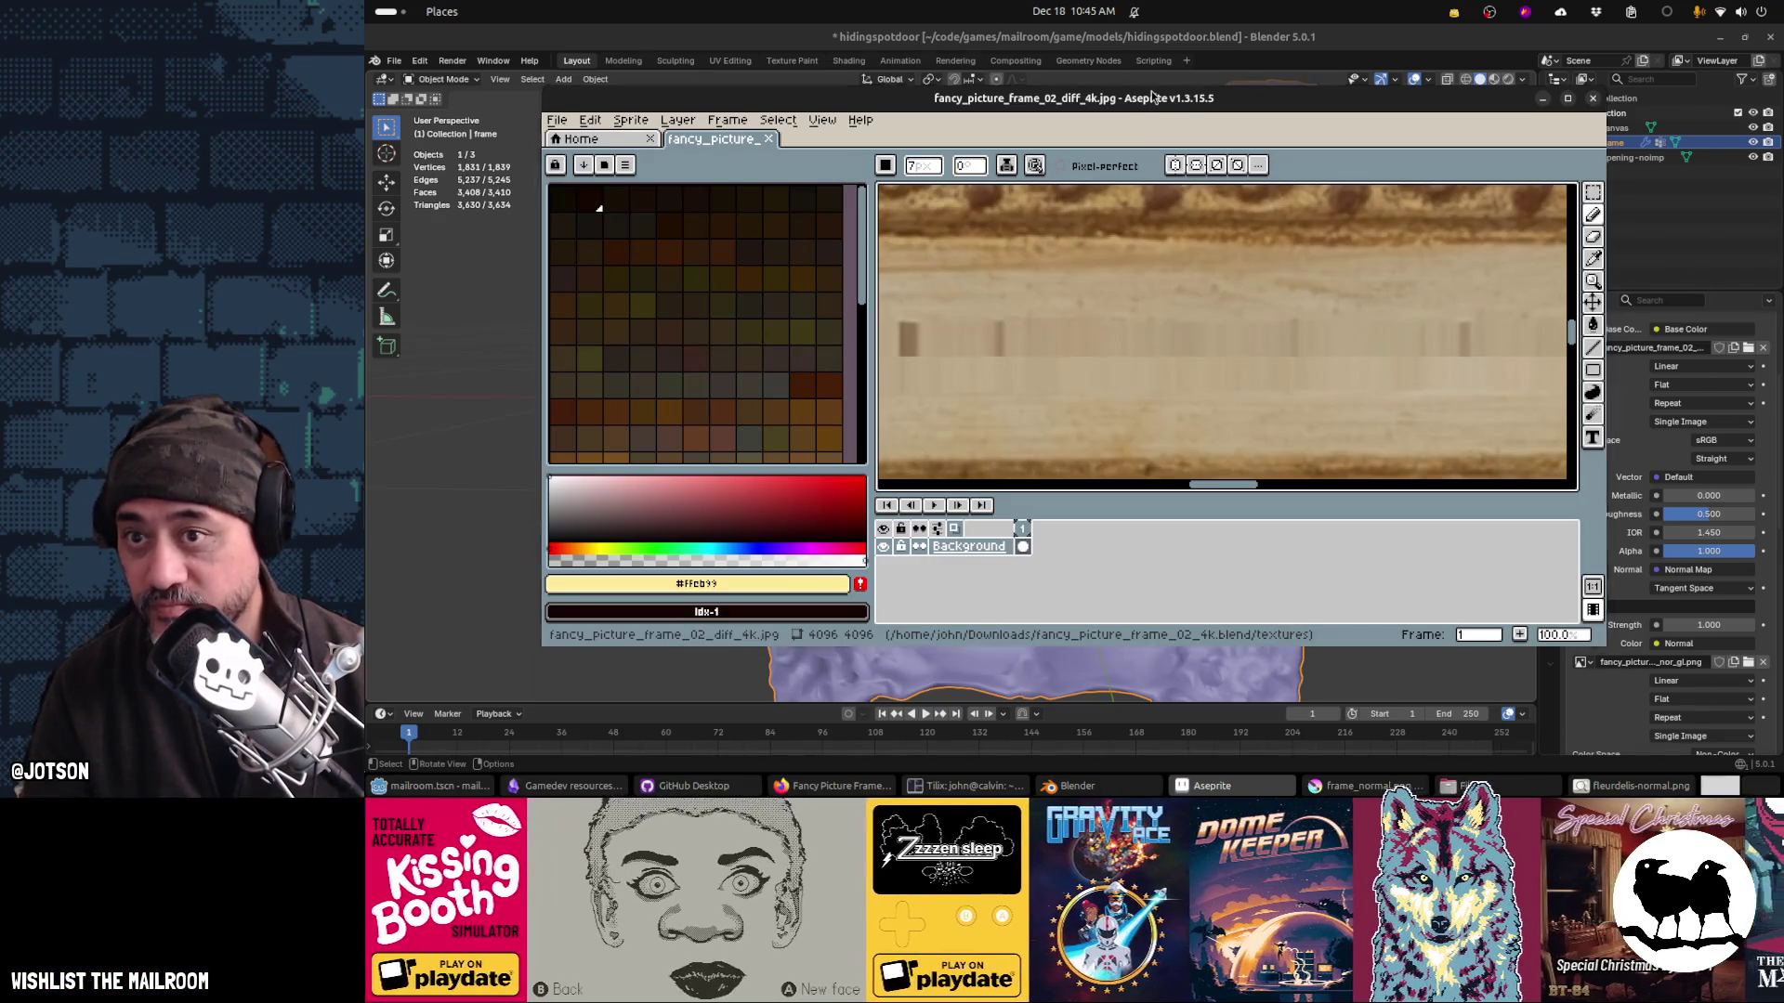
Step: Maximise Aseprite and resize the diffuse texture to 512×512
double_click(1151, 92)
left_click(464, 61)
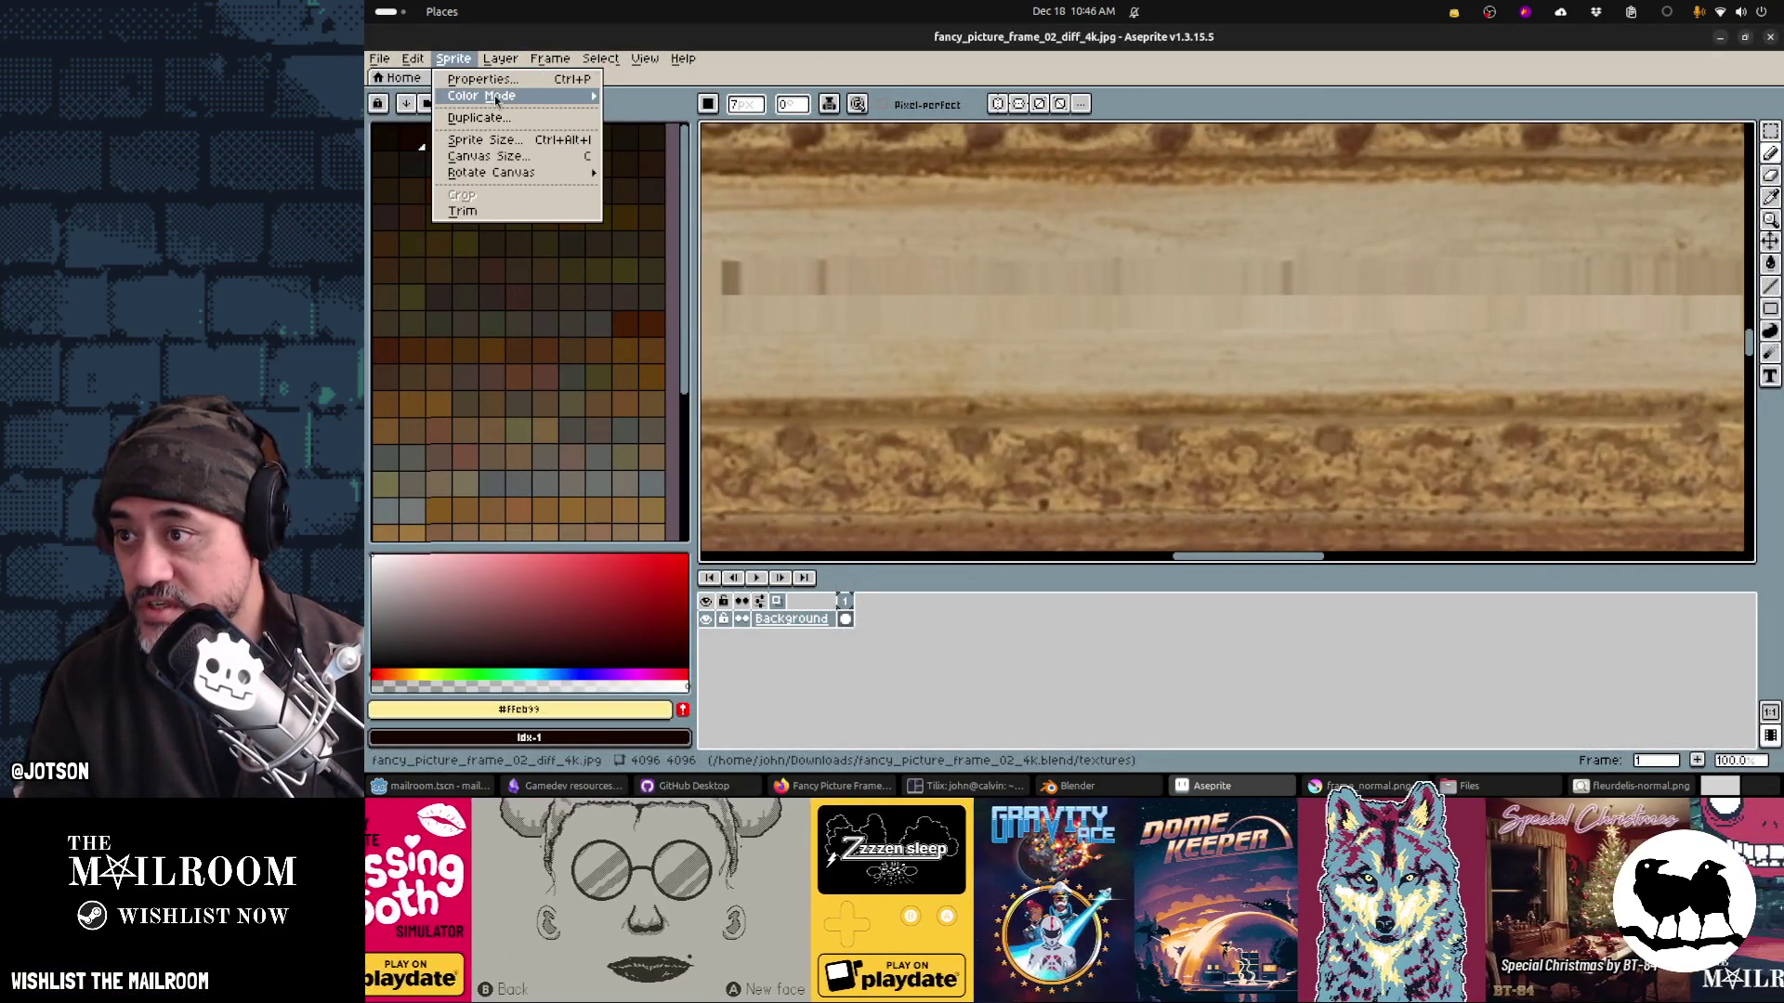
left_click(509, 139)
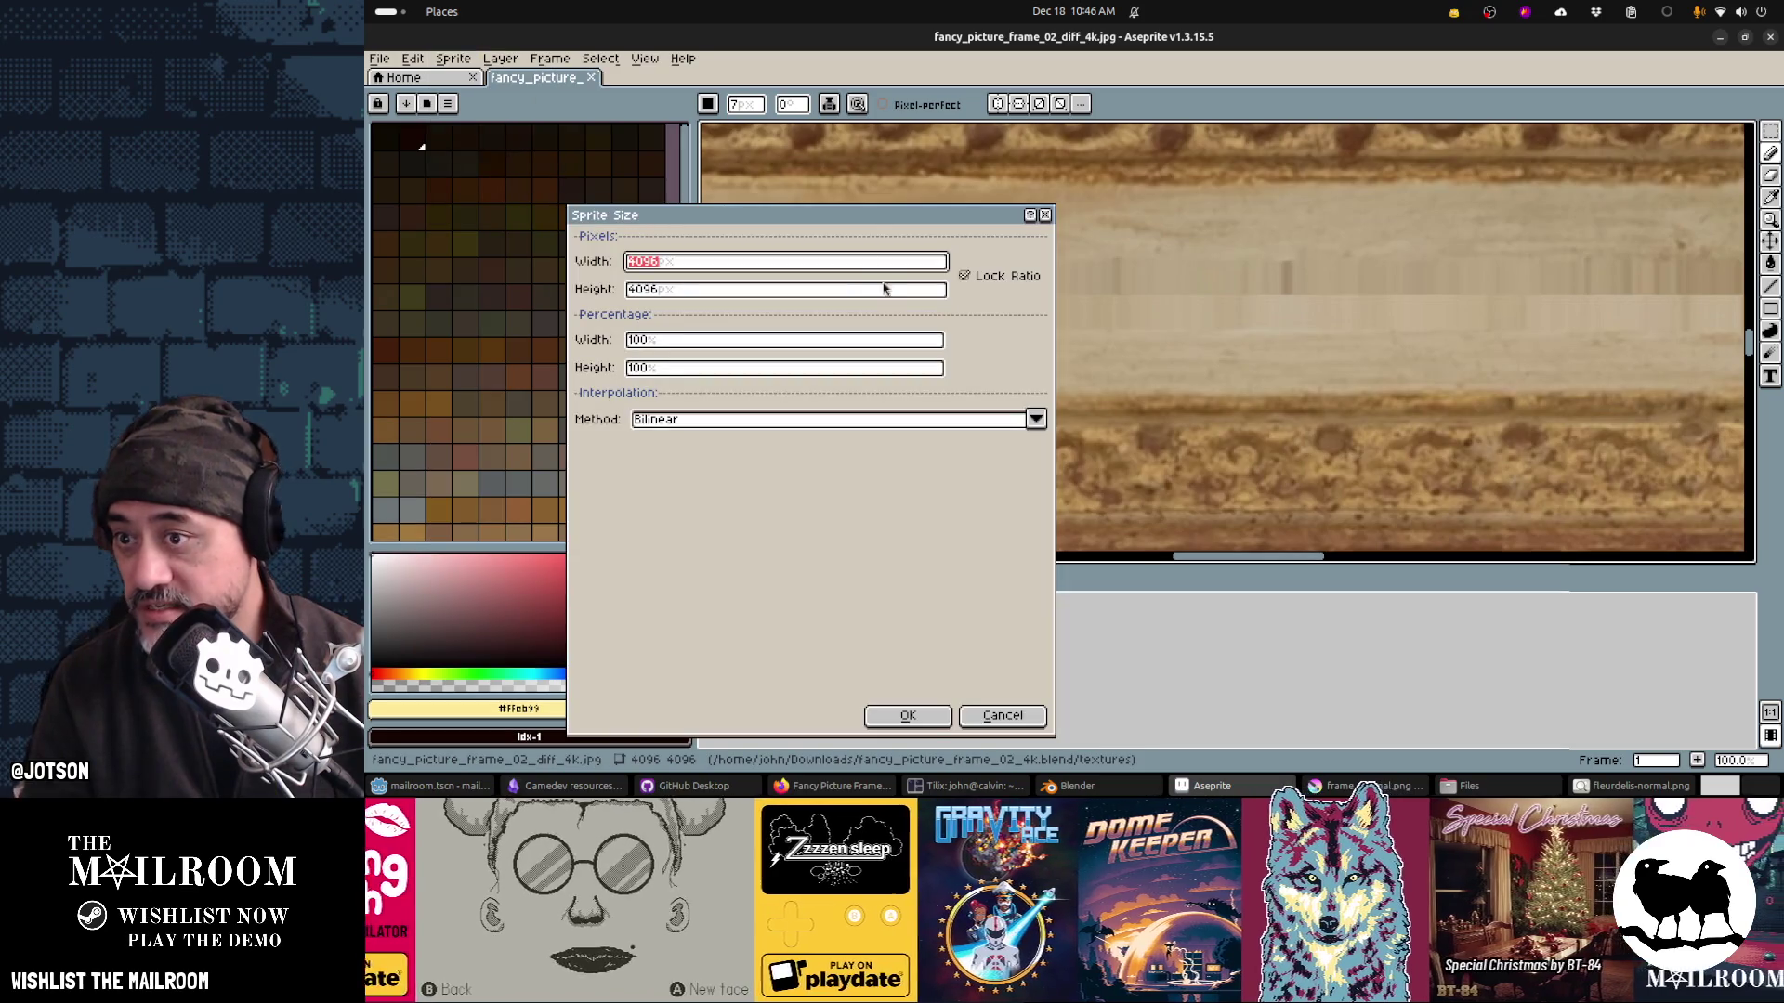
type("512")
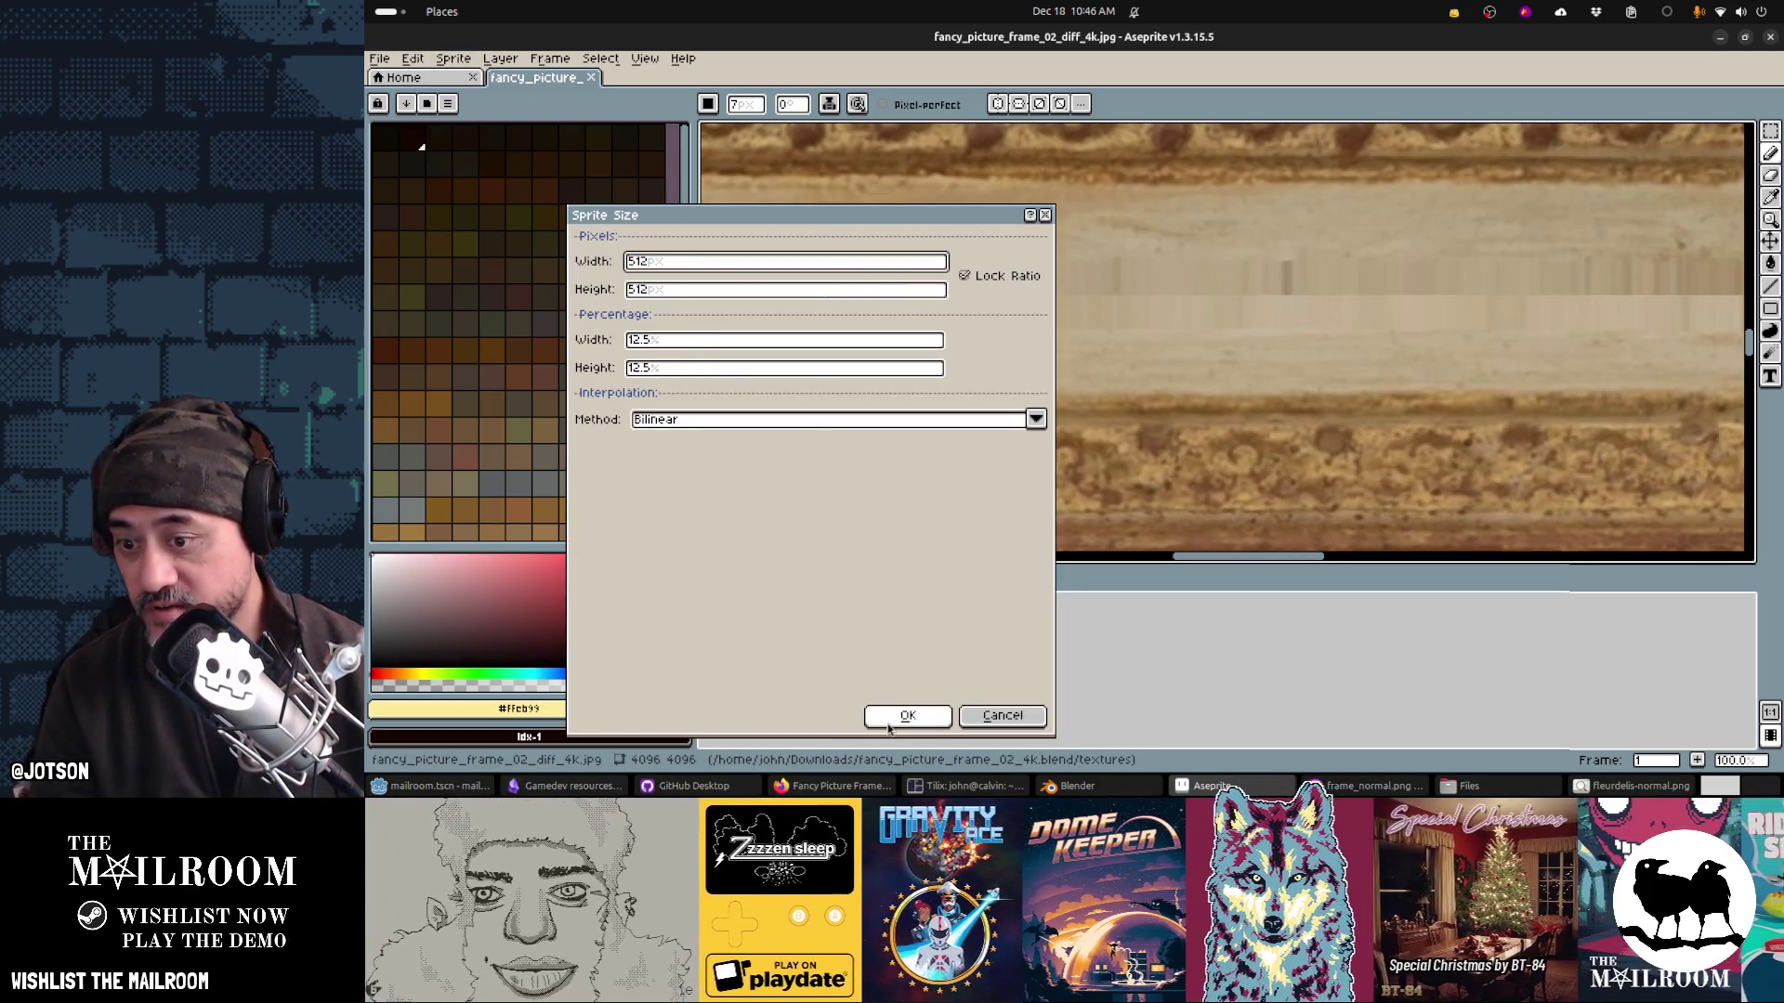
left_click(908, 715)
Step: Try the default palette with Indexed colour mode, then undo both changes
scroll(1062, 398, "down", 4)
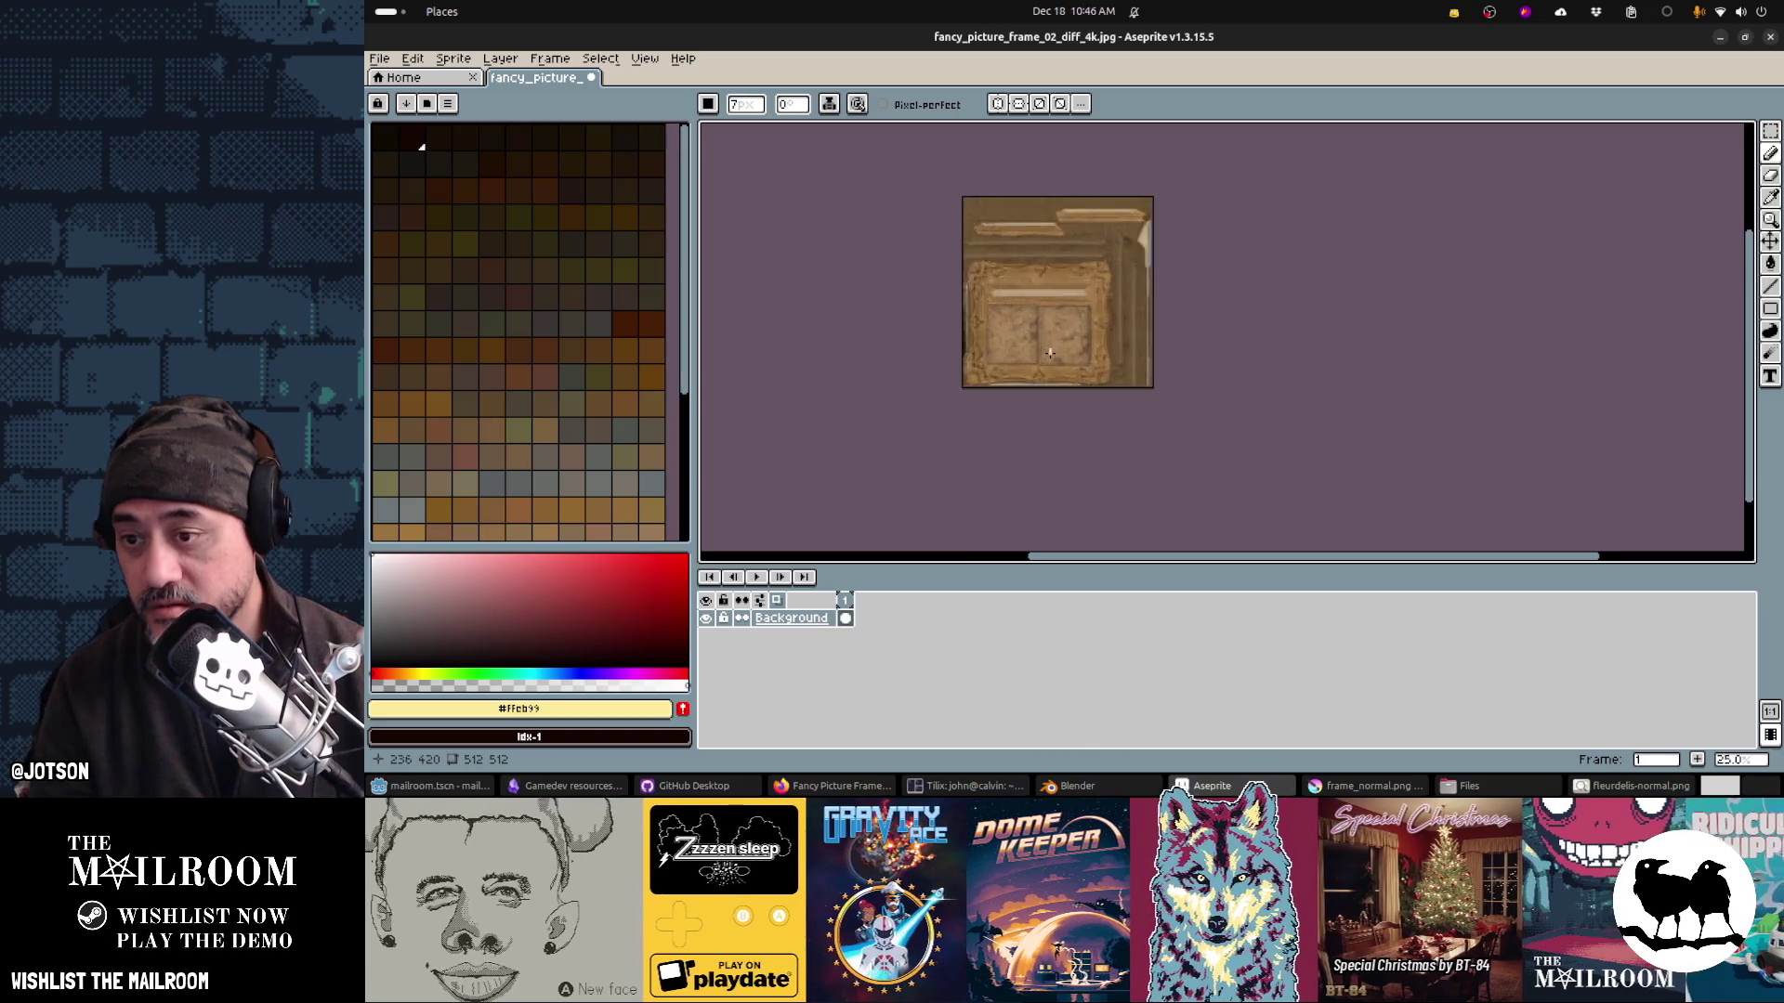
scroll(1050, 353, "up", 1)
left_click(448, 104)
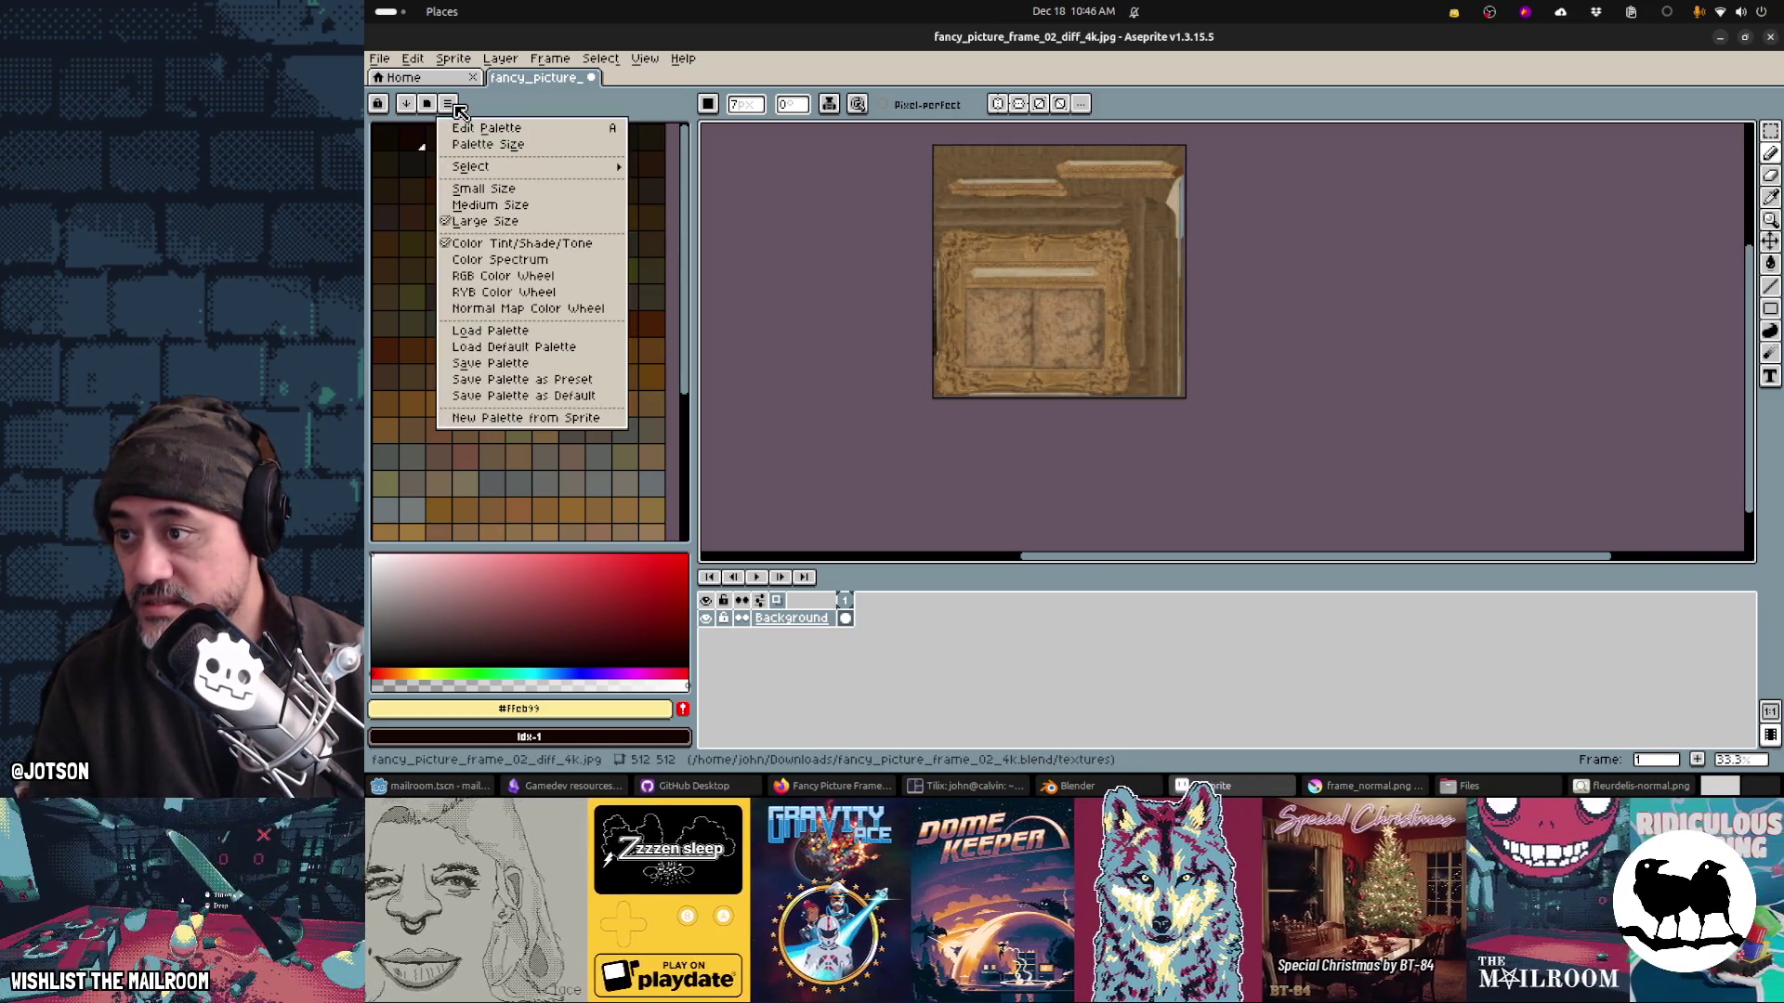
mouse_move(492, 168)
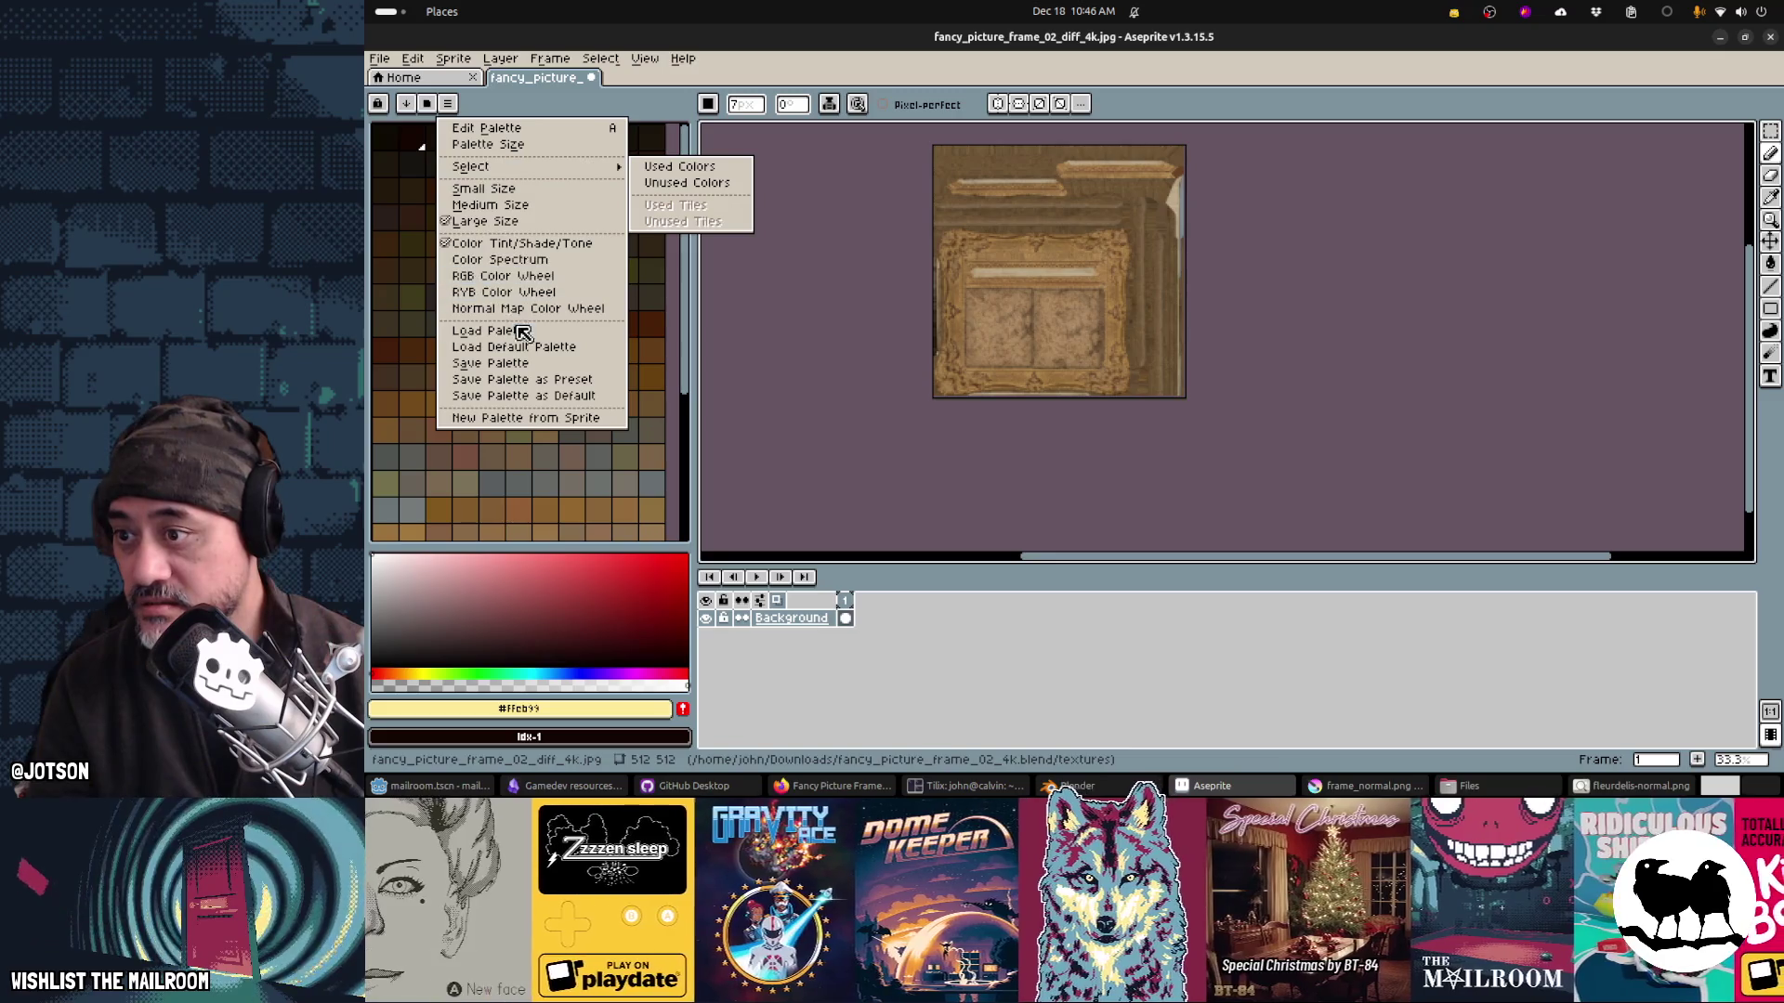
left_click(531, 351)
left_click(454, 57)
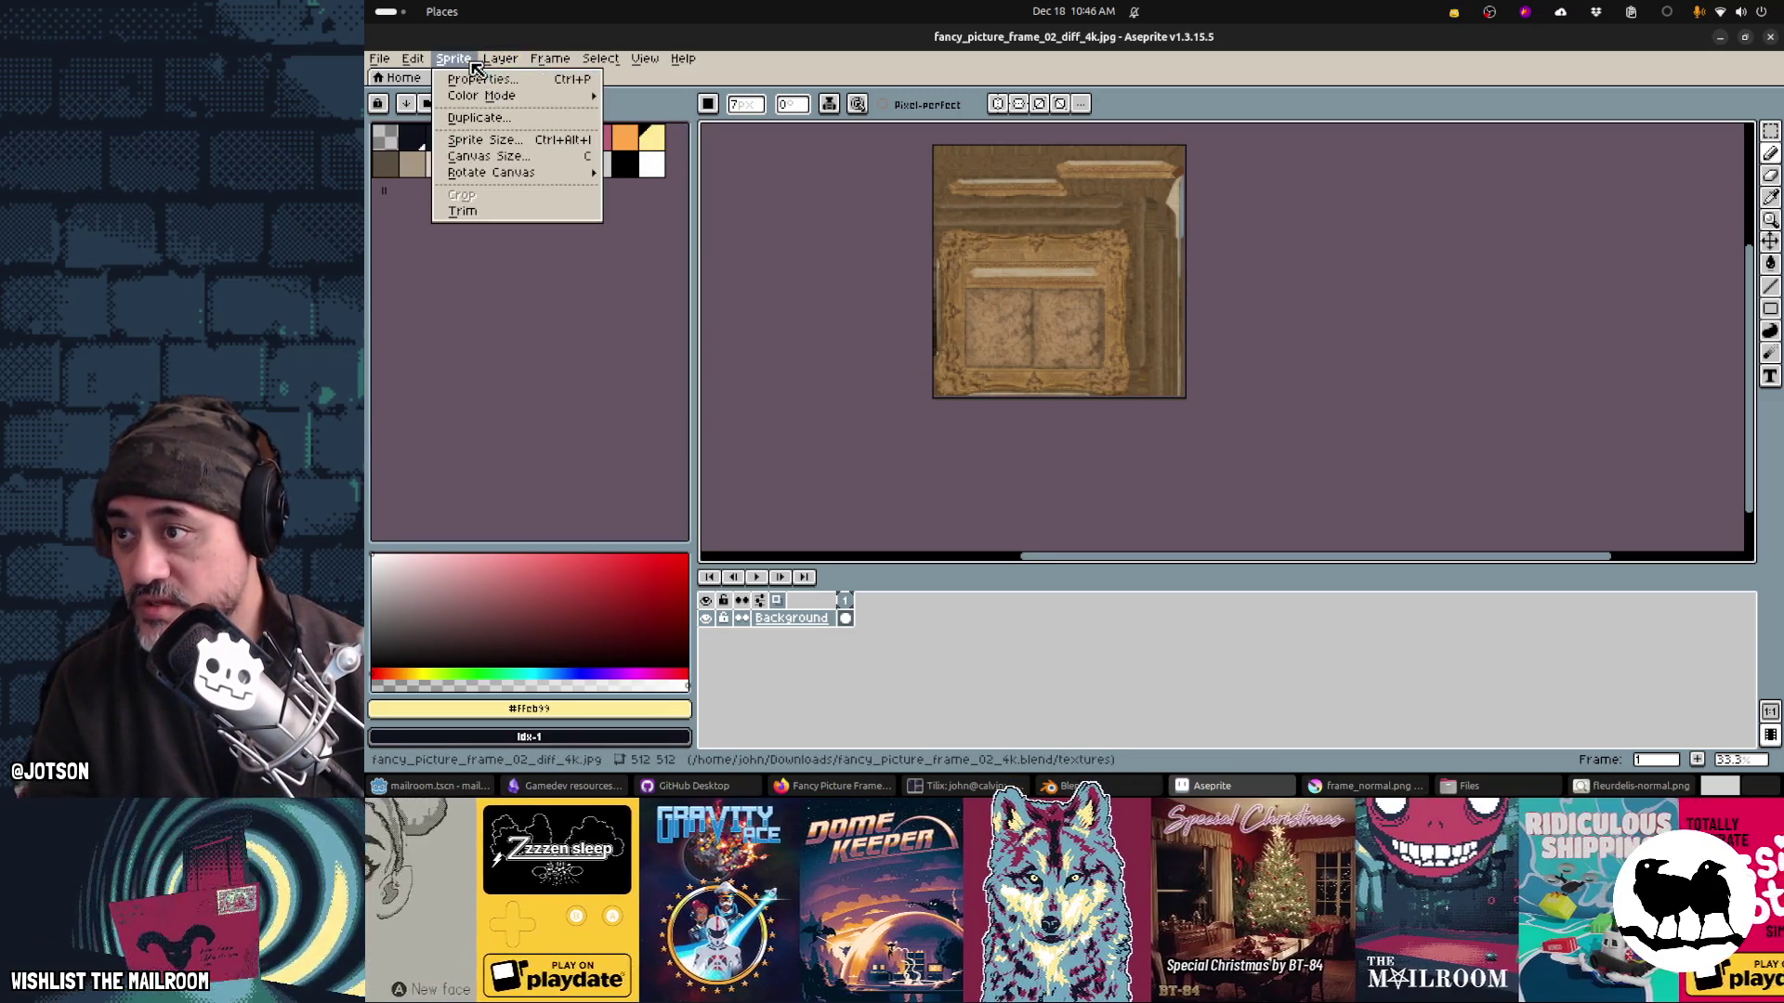
mouse_move(558, 96)
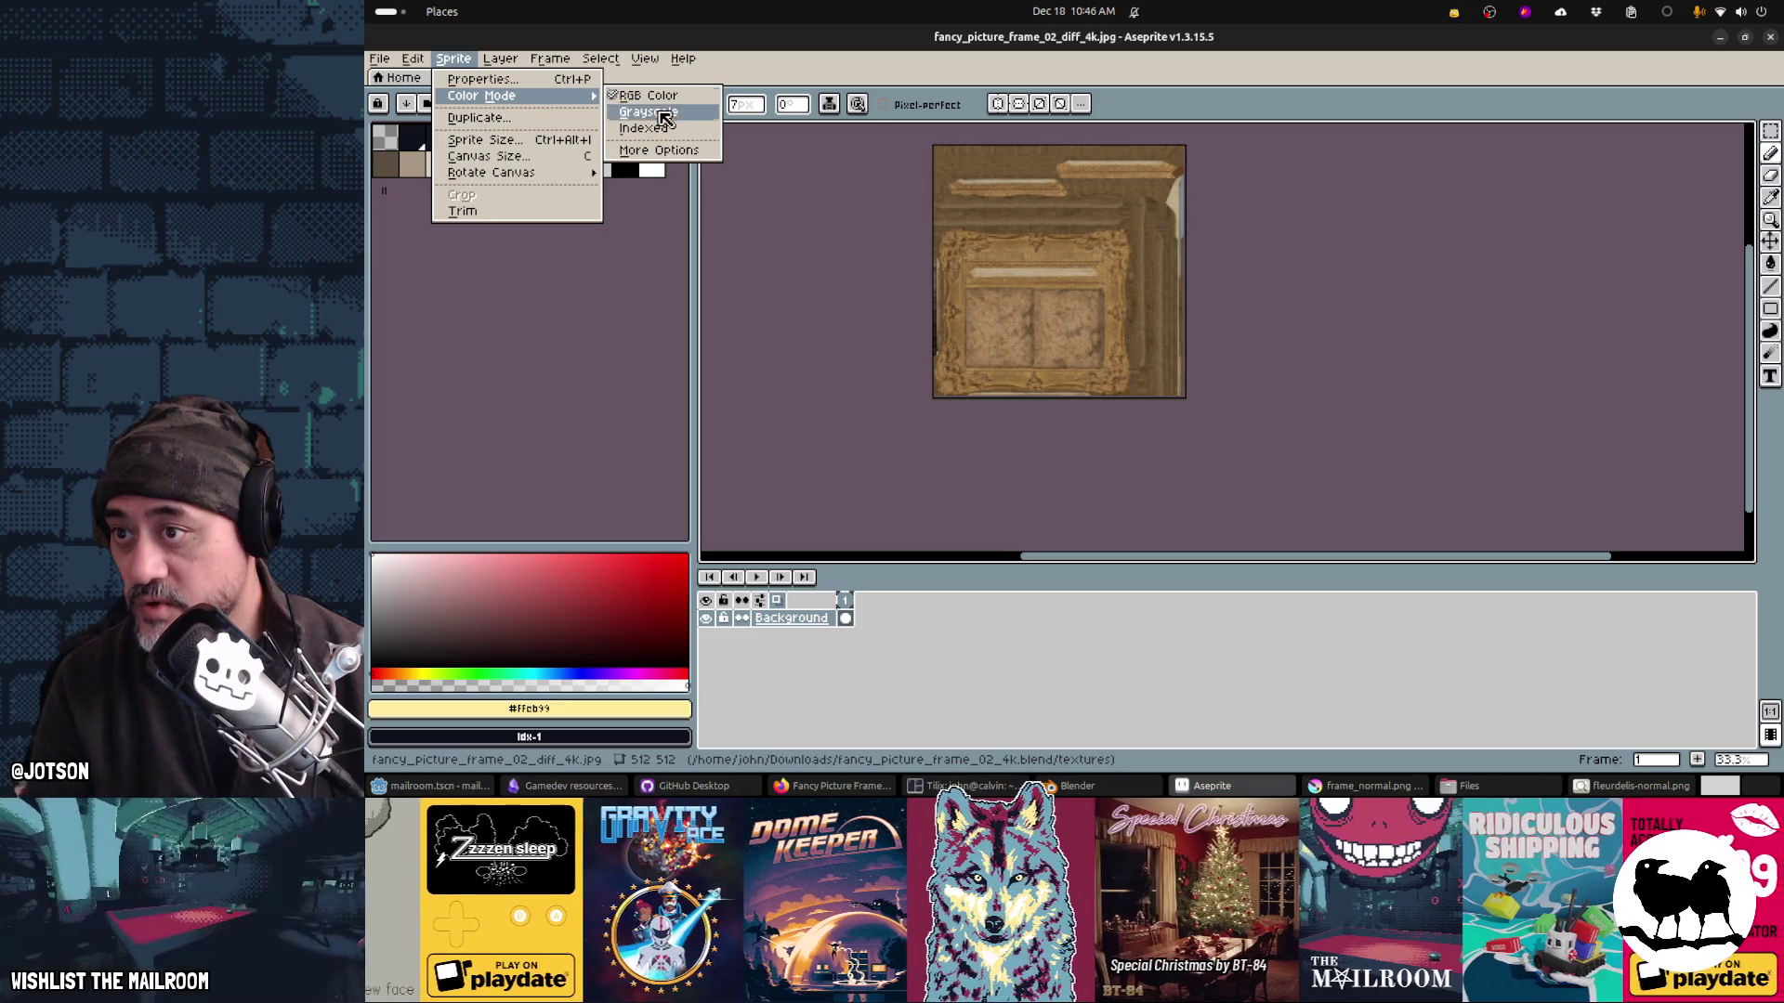
left_click(663, 138)
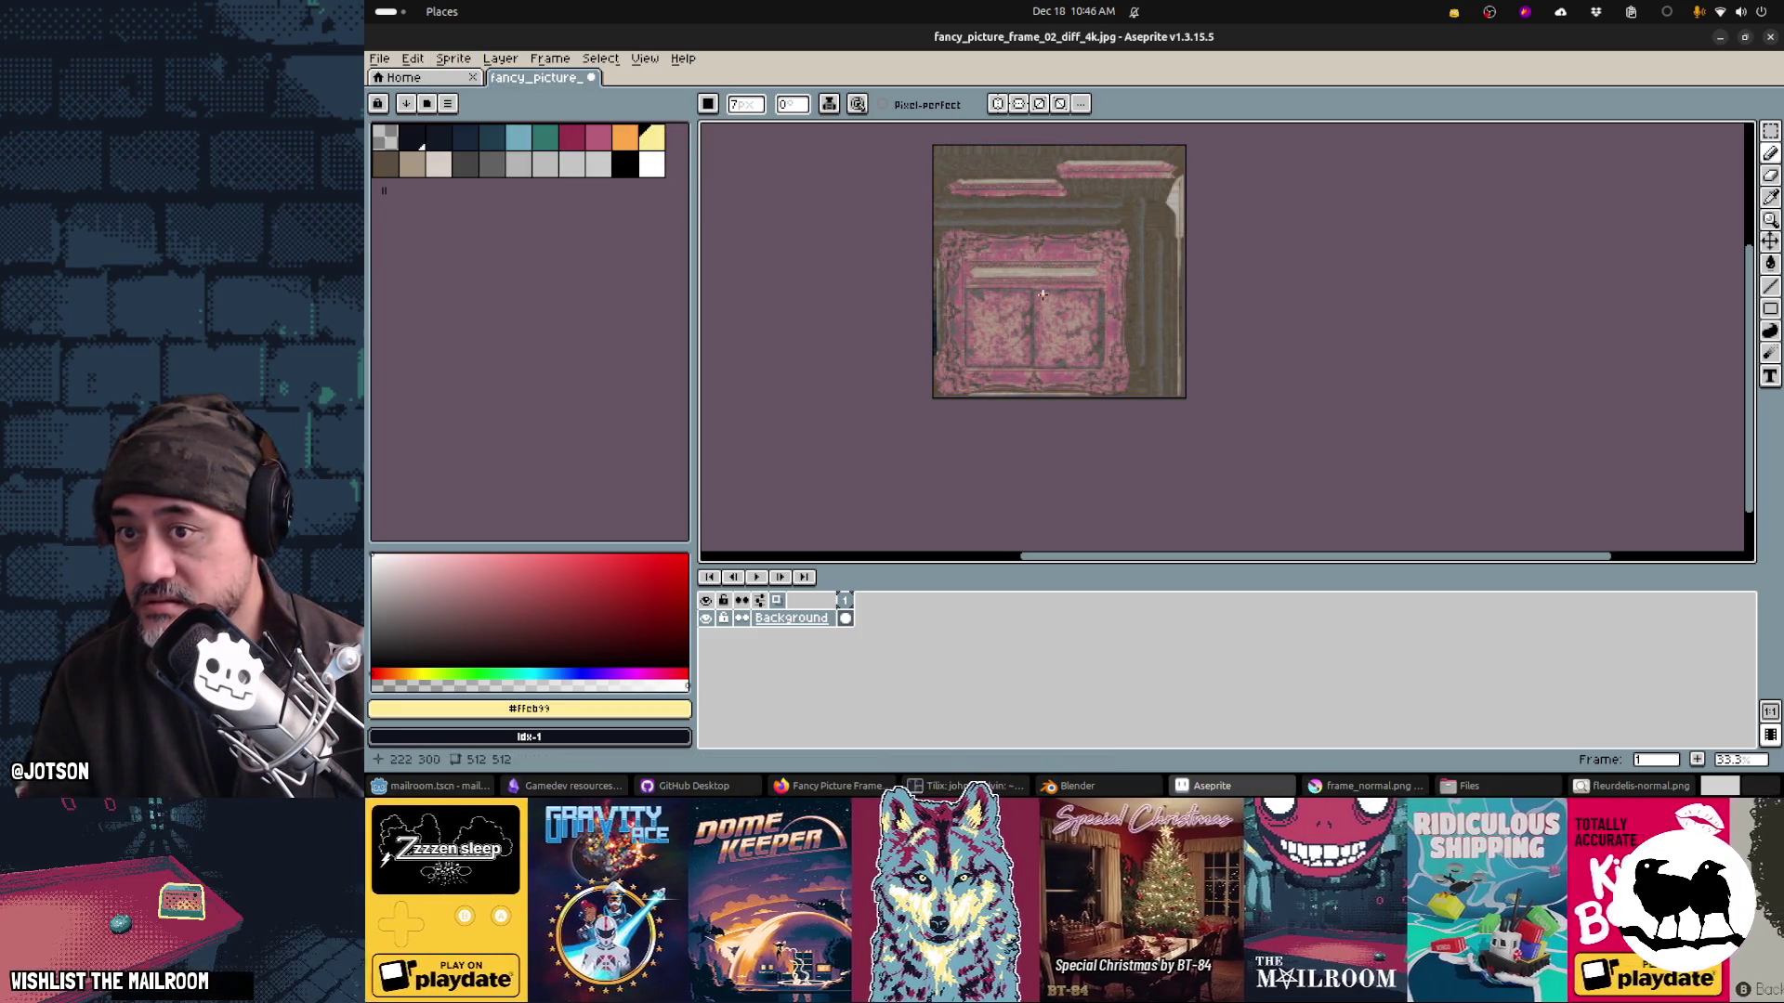
left_click_drag(1044, 295, 1086, 340)
key("ctrl+z")
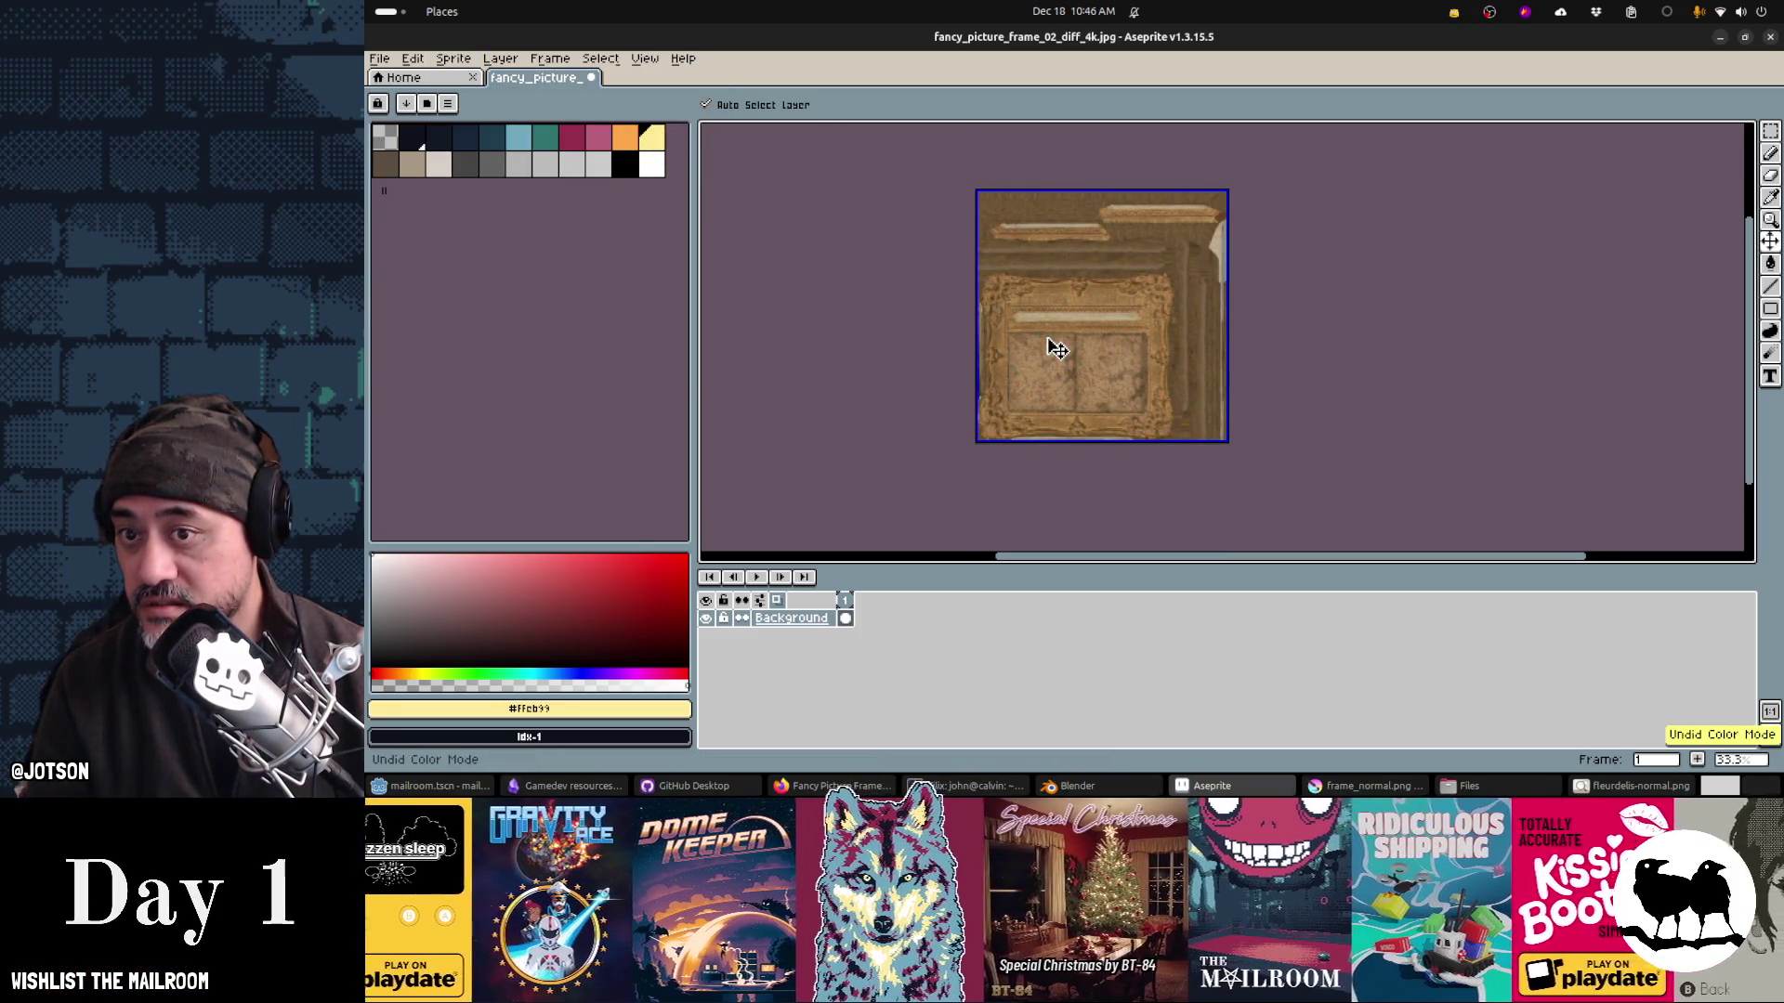
key("ctrl+z")
Step: Load the small default palette and remap the texture's colours to it
left_click(453, 58)
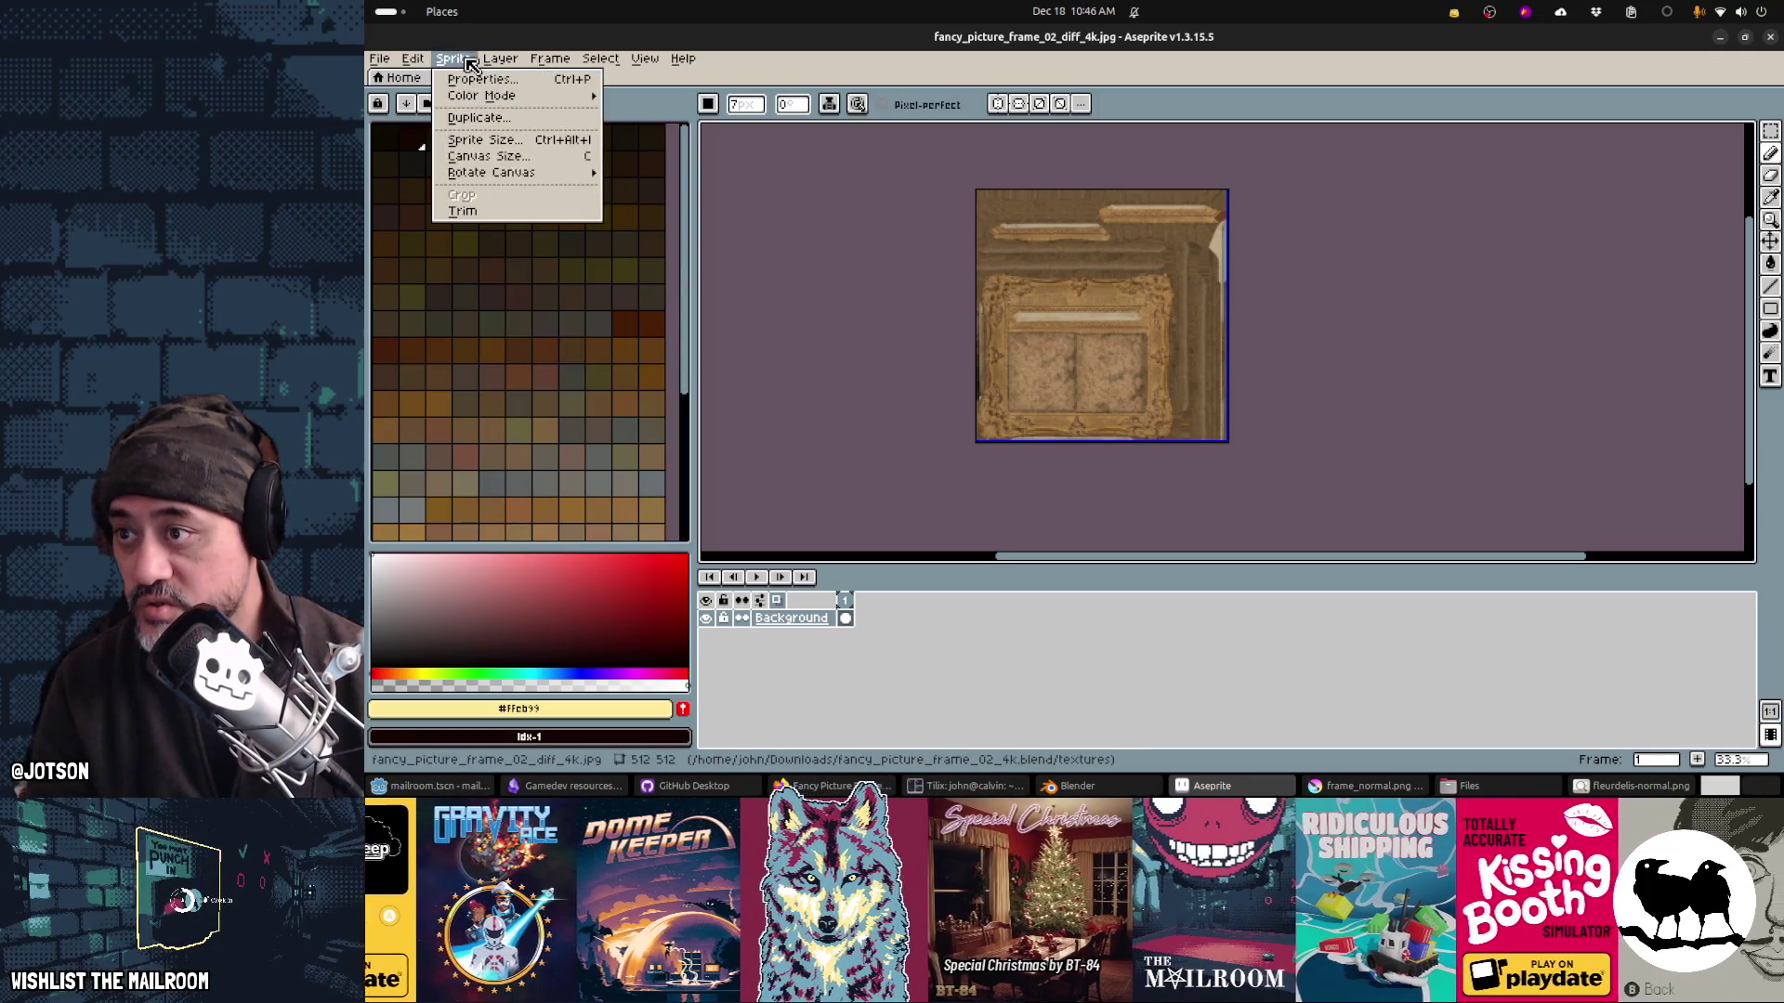
mouse_move(521, 95)
key("Escape")
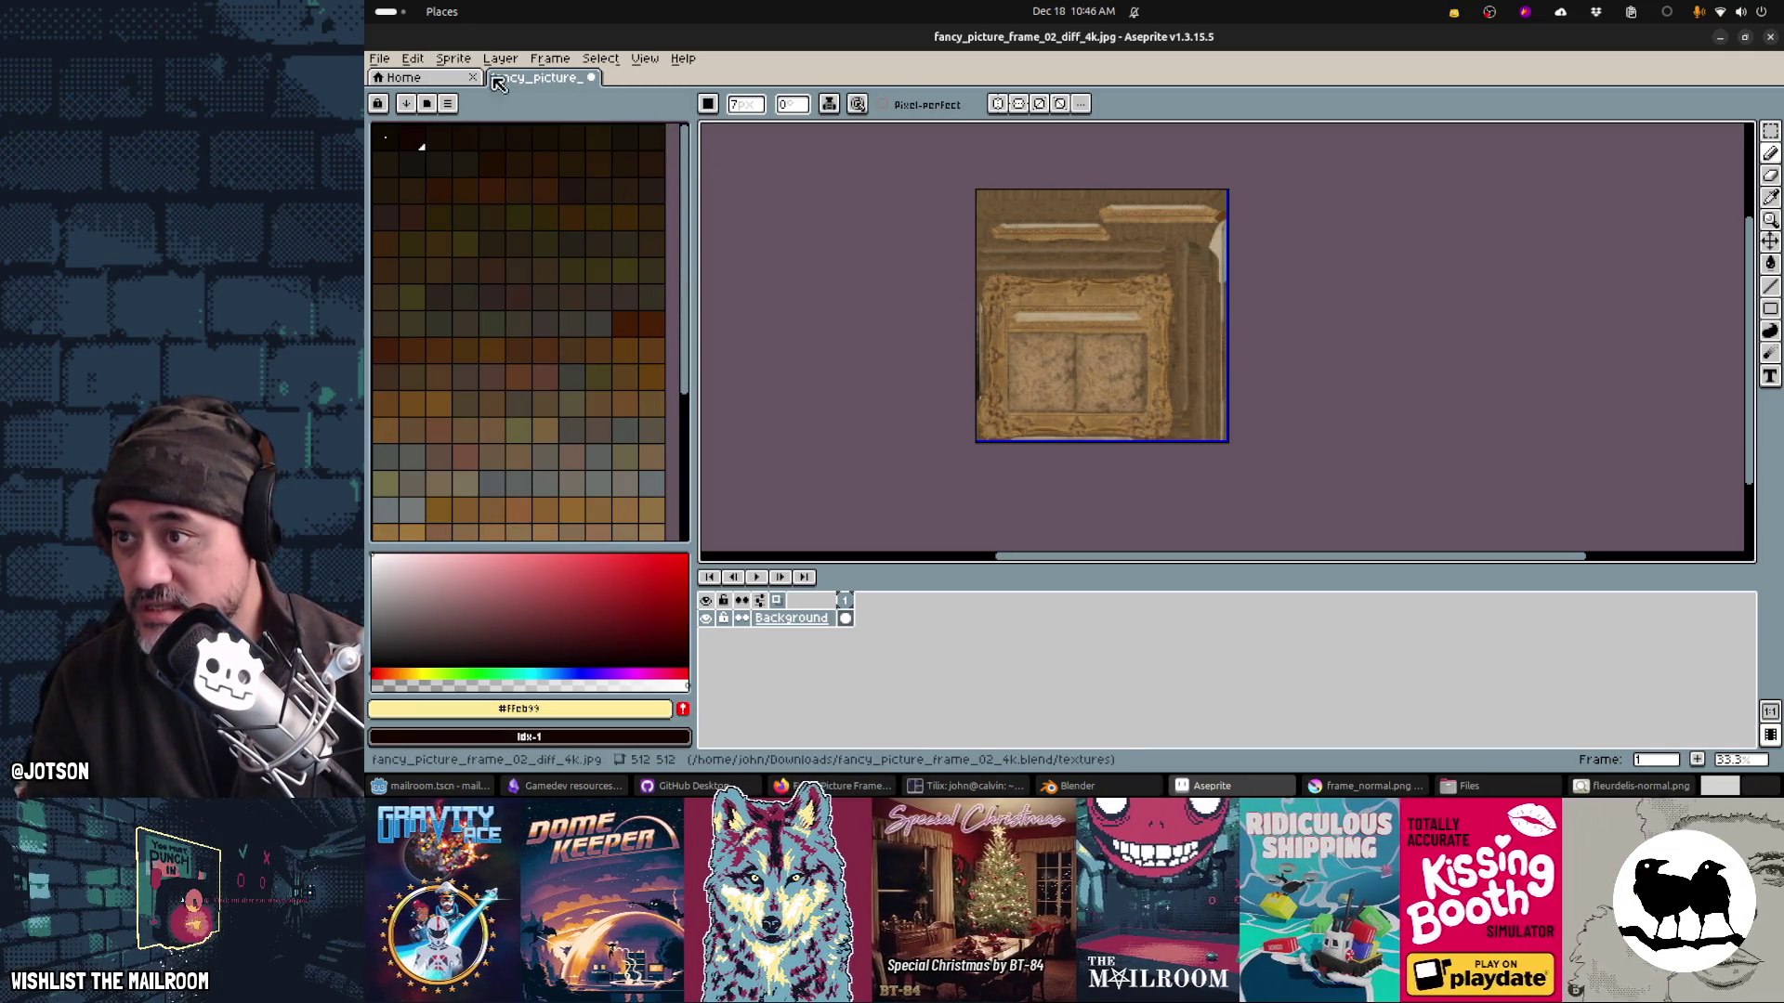
left_click(472, 60)
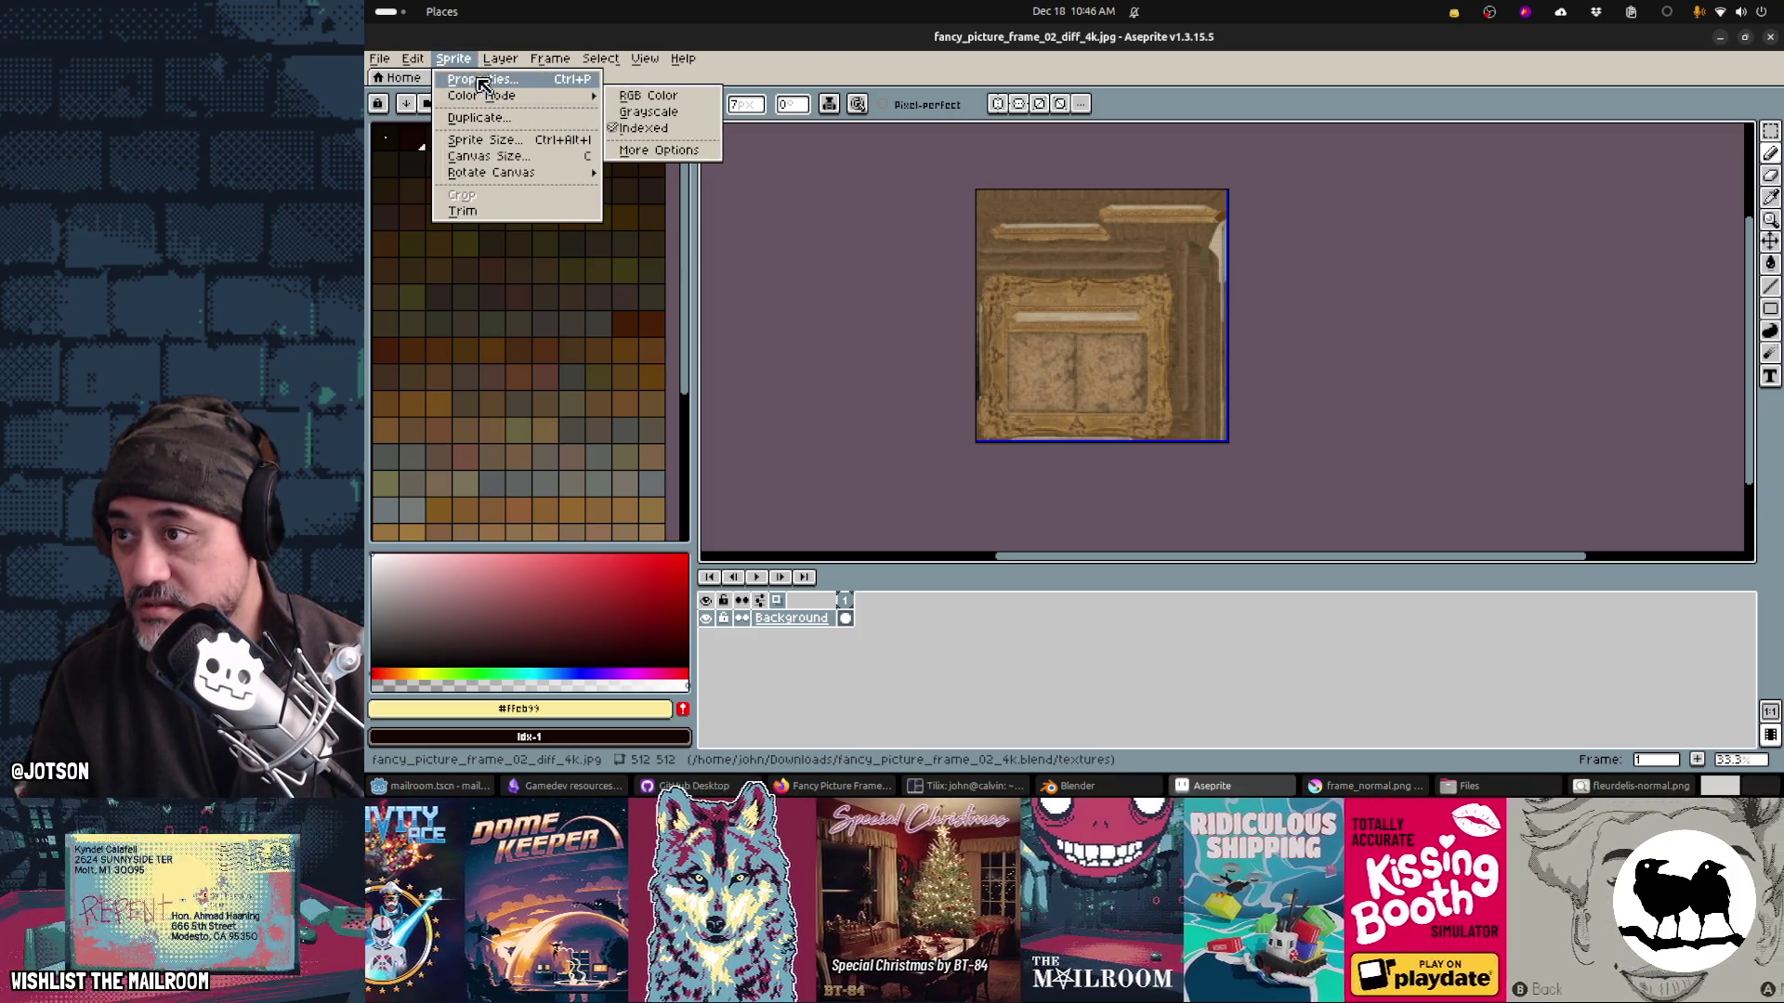
left_click(550, 119)
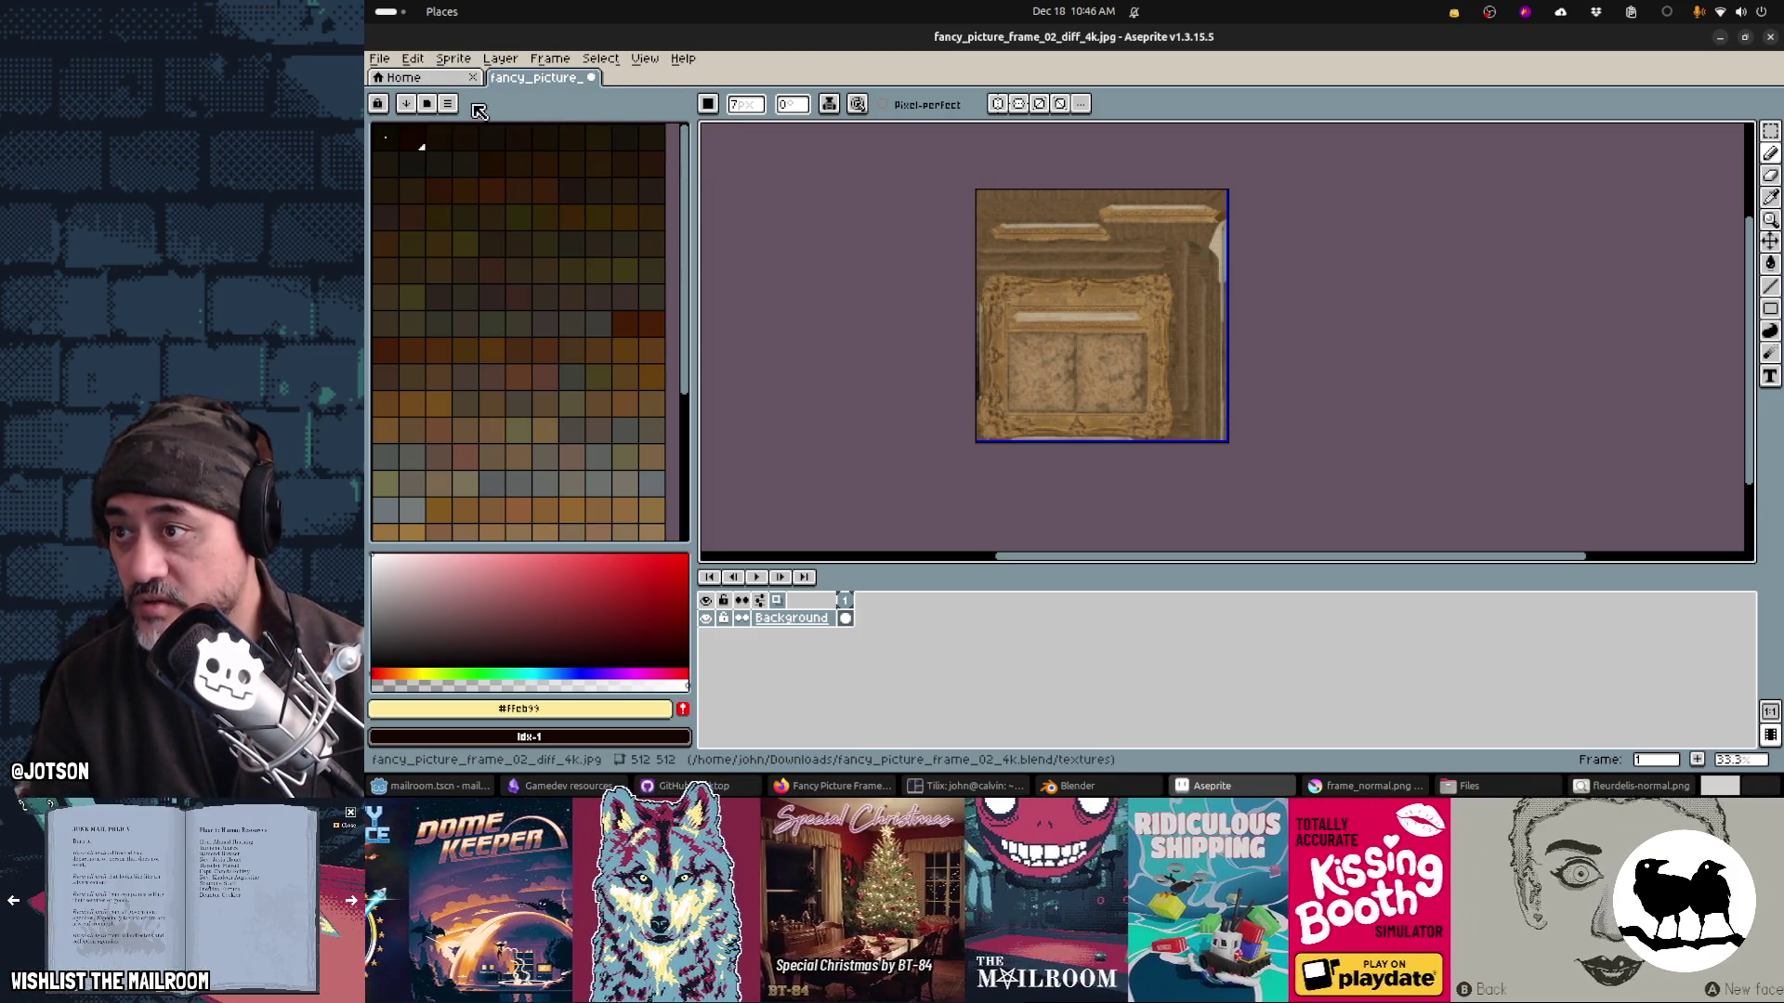
left_click(448, 103)
left_click(513, 354)
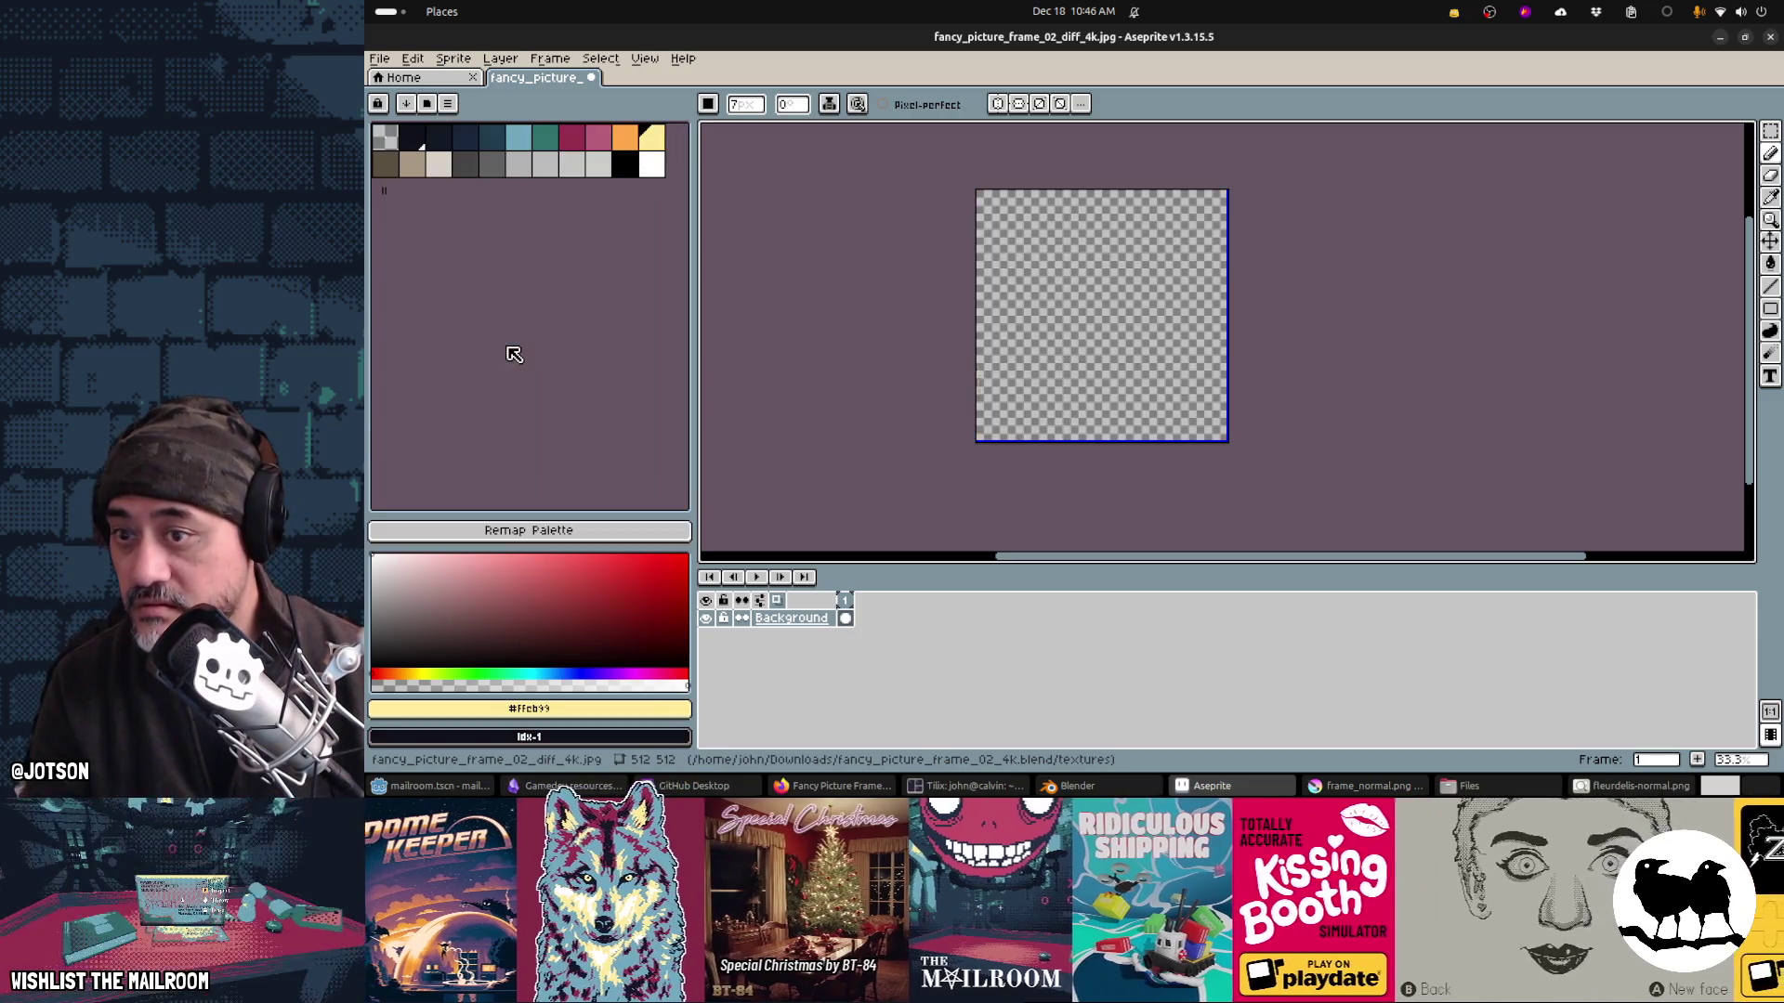
left_click(561, 531)
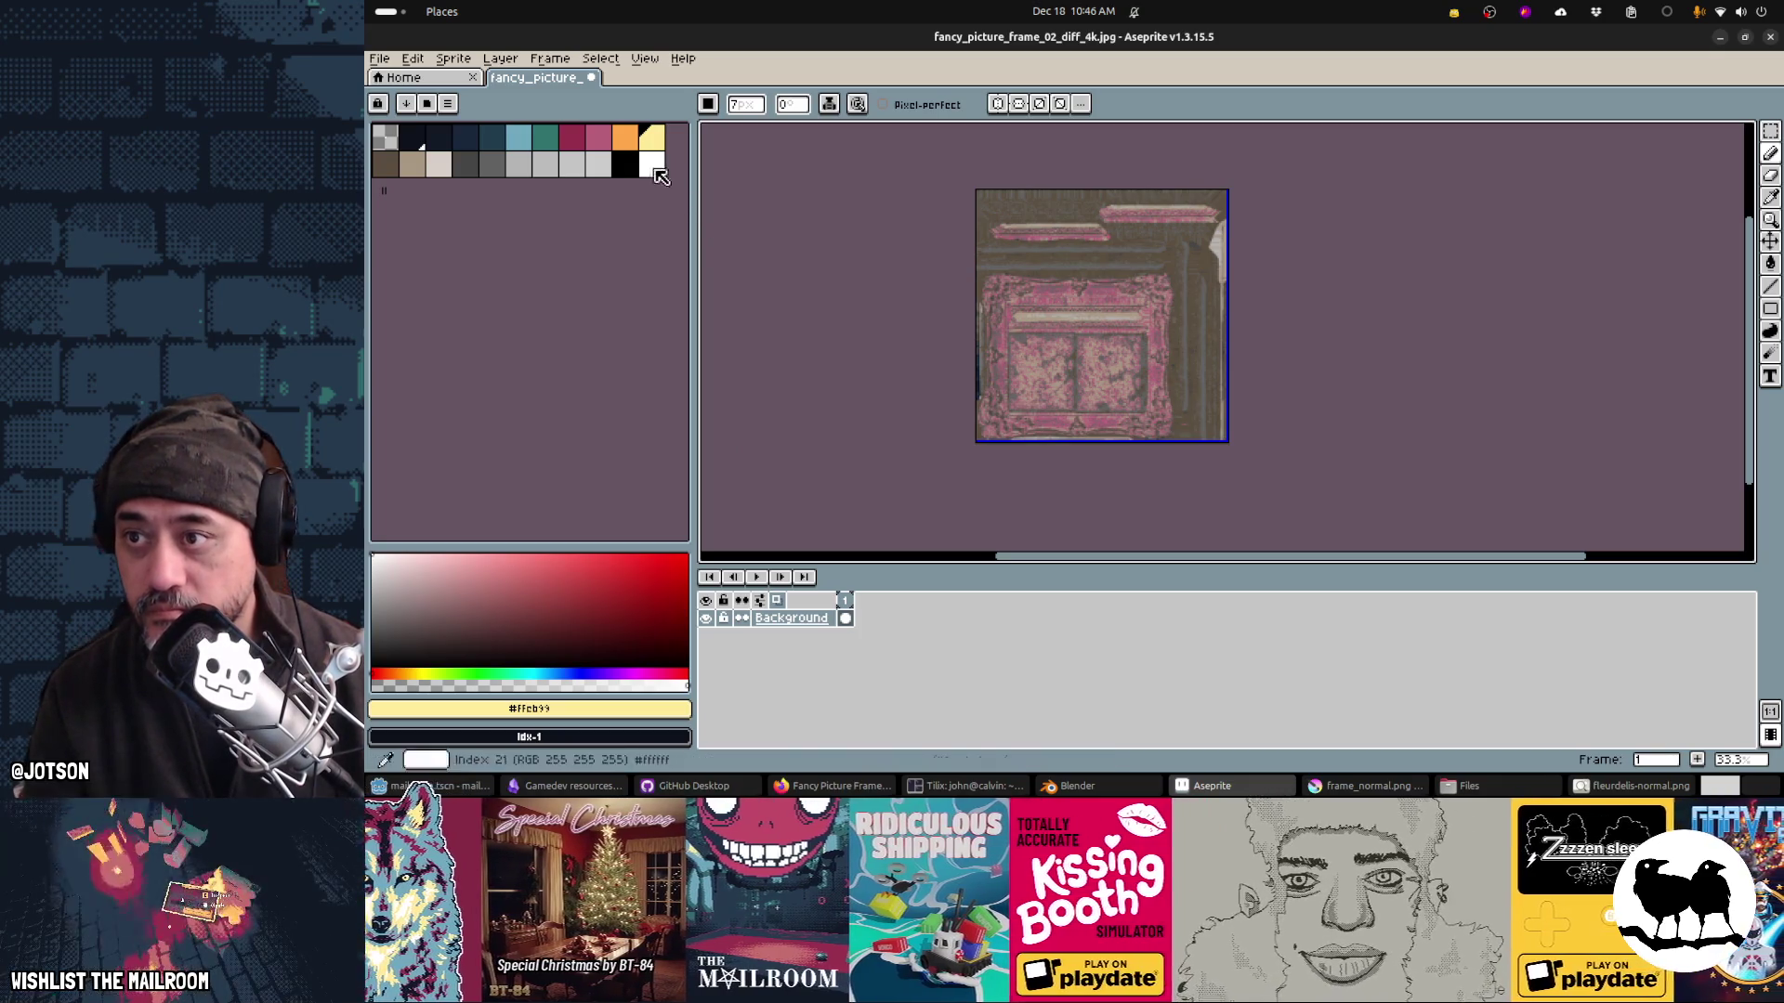
Step: Set the pink palette colour as foreground and orange as background
left_click(628, 142)
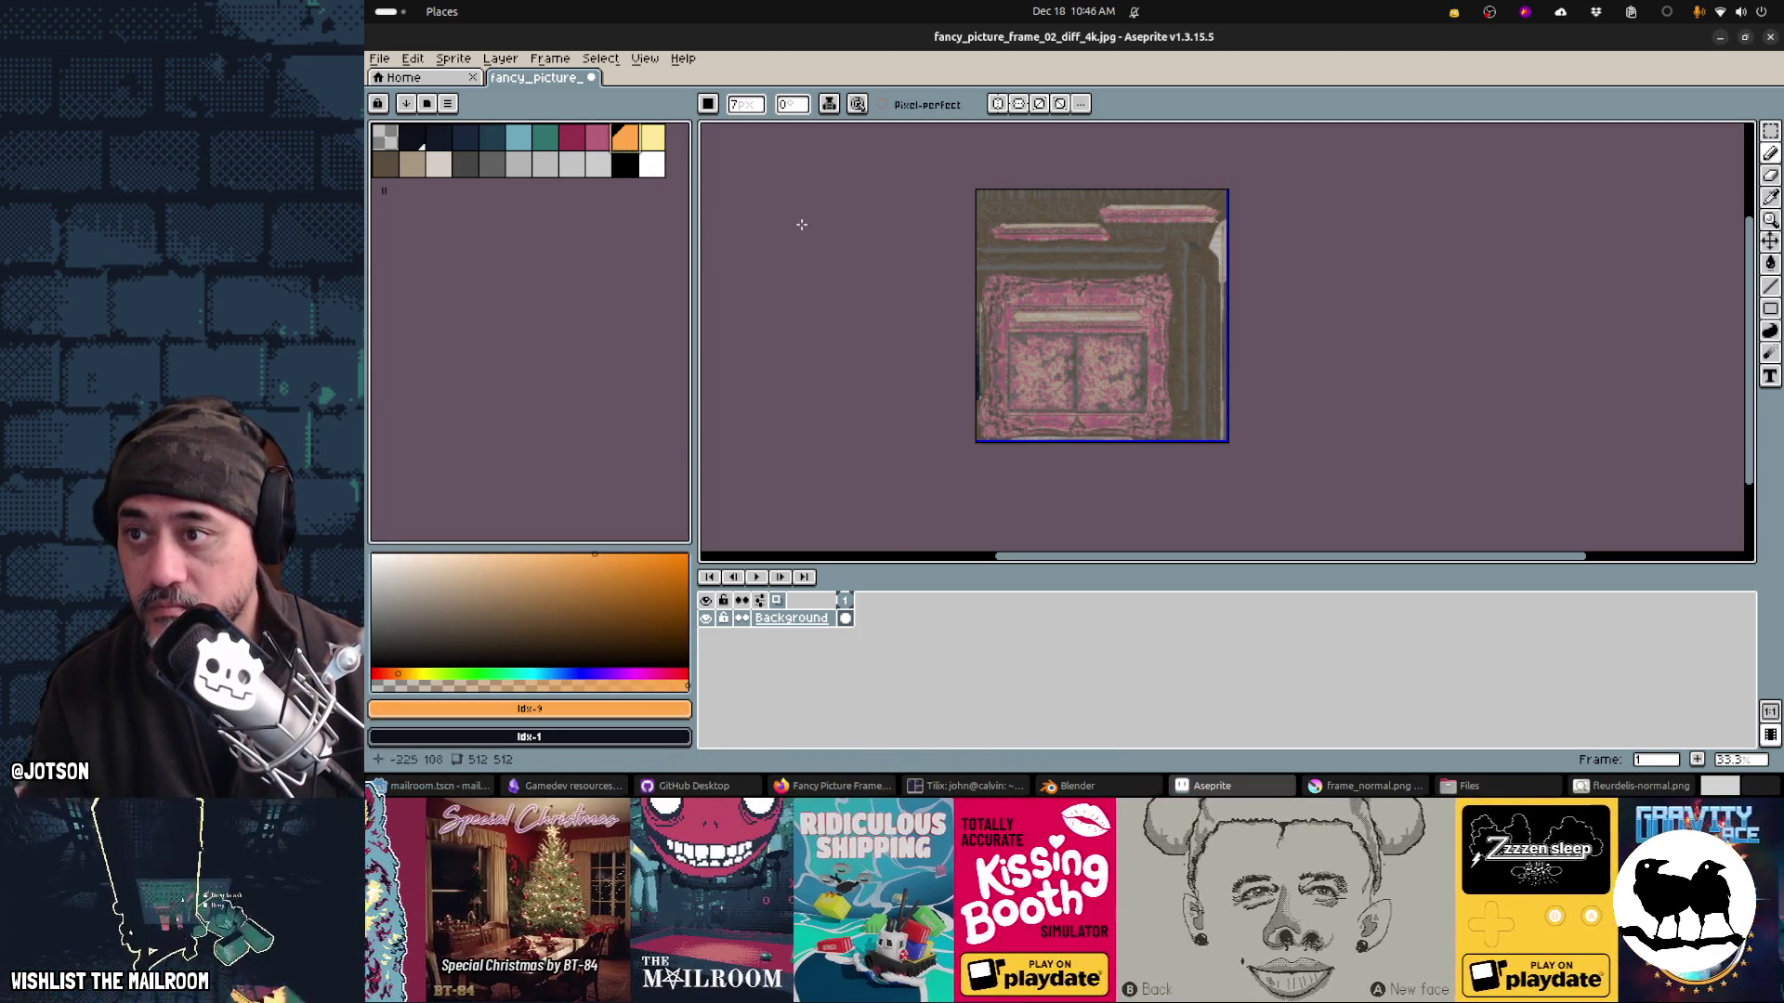
left_click(604, 145)
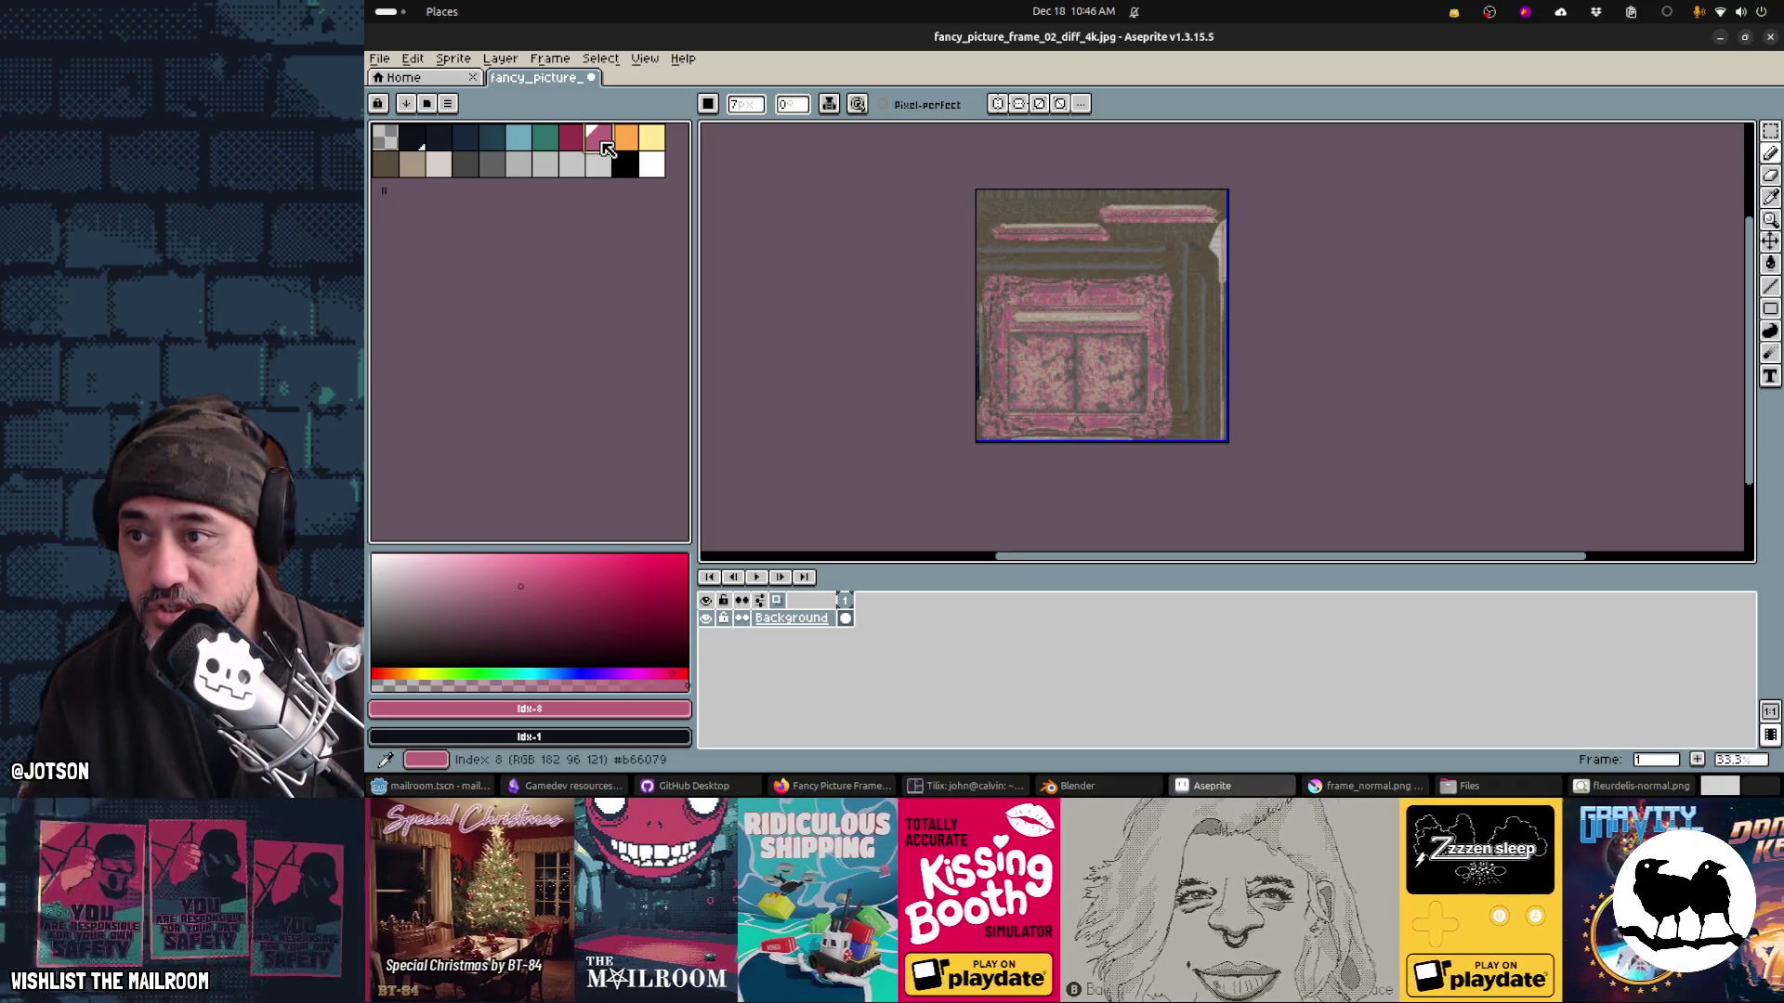
left_click(626, 145)
left_click(597, 138)
left_click(625, 141)
left_click(604, 141)
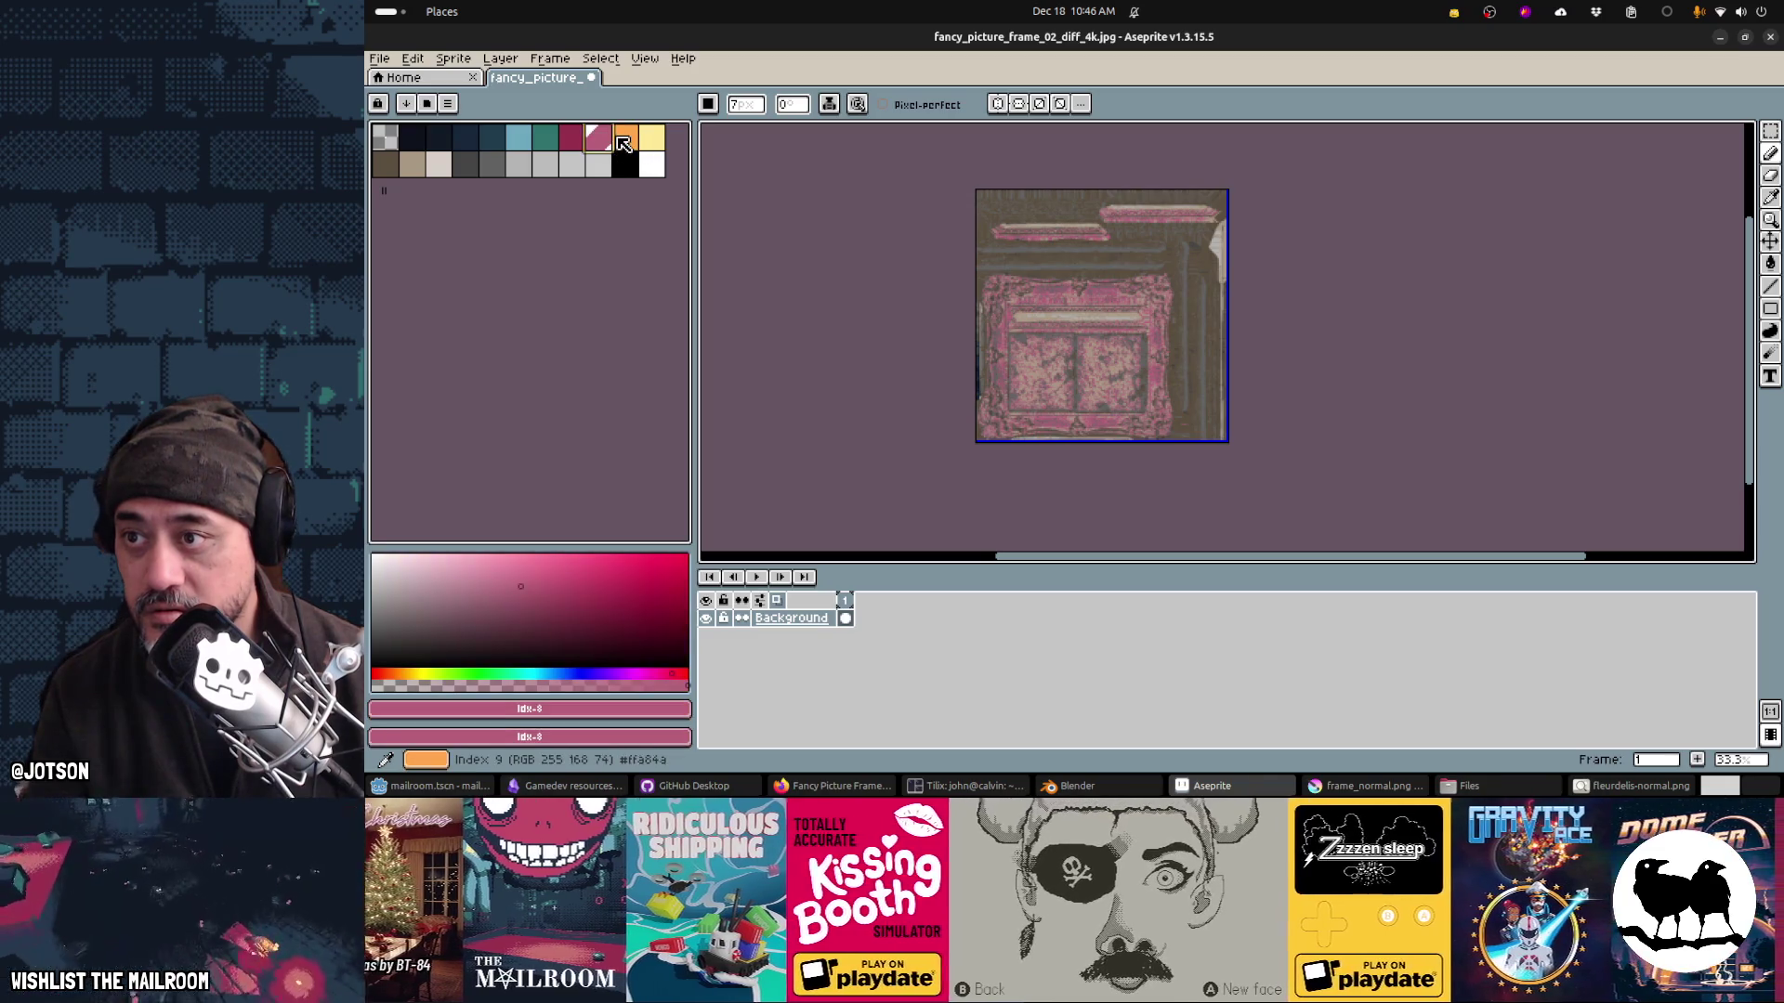
left_click(630, 142)
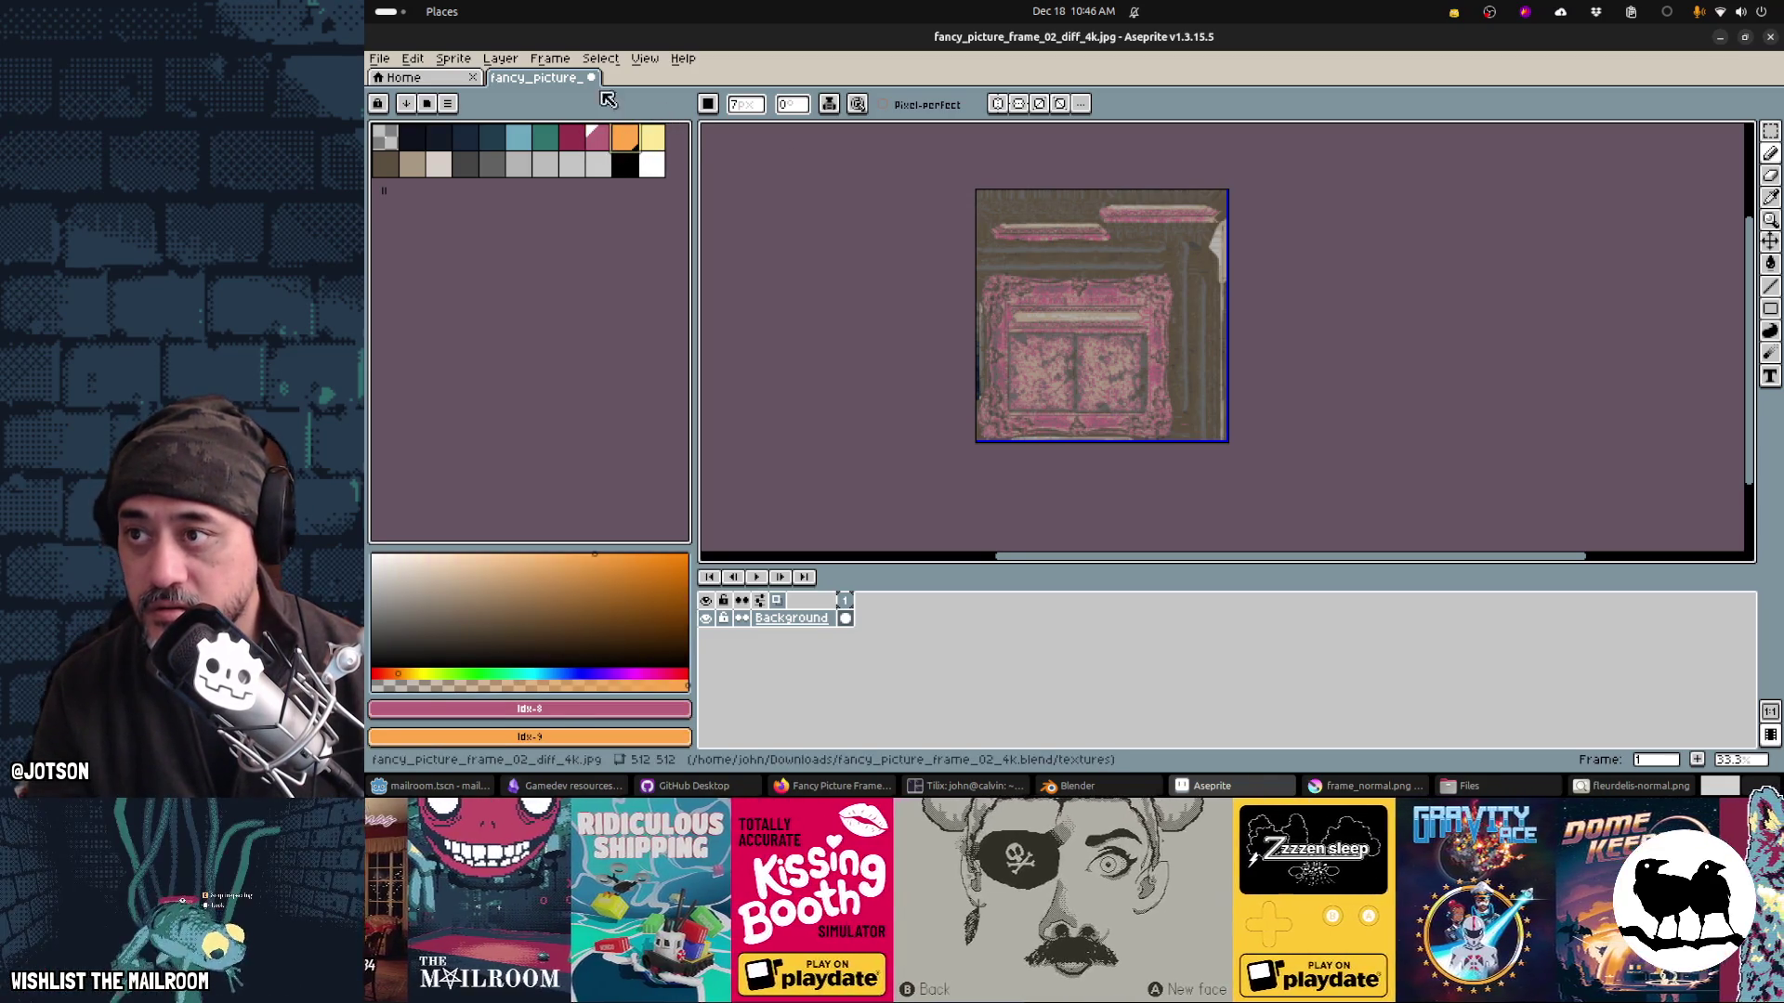
Step: Replace pink with orange throughout the frame texture using Edit > Replace Color
left_click(455, 59)
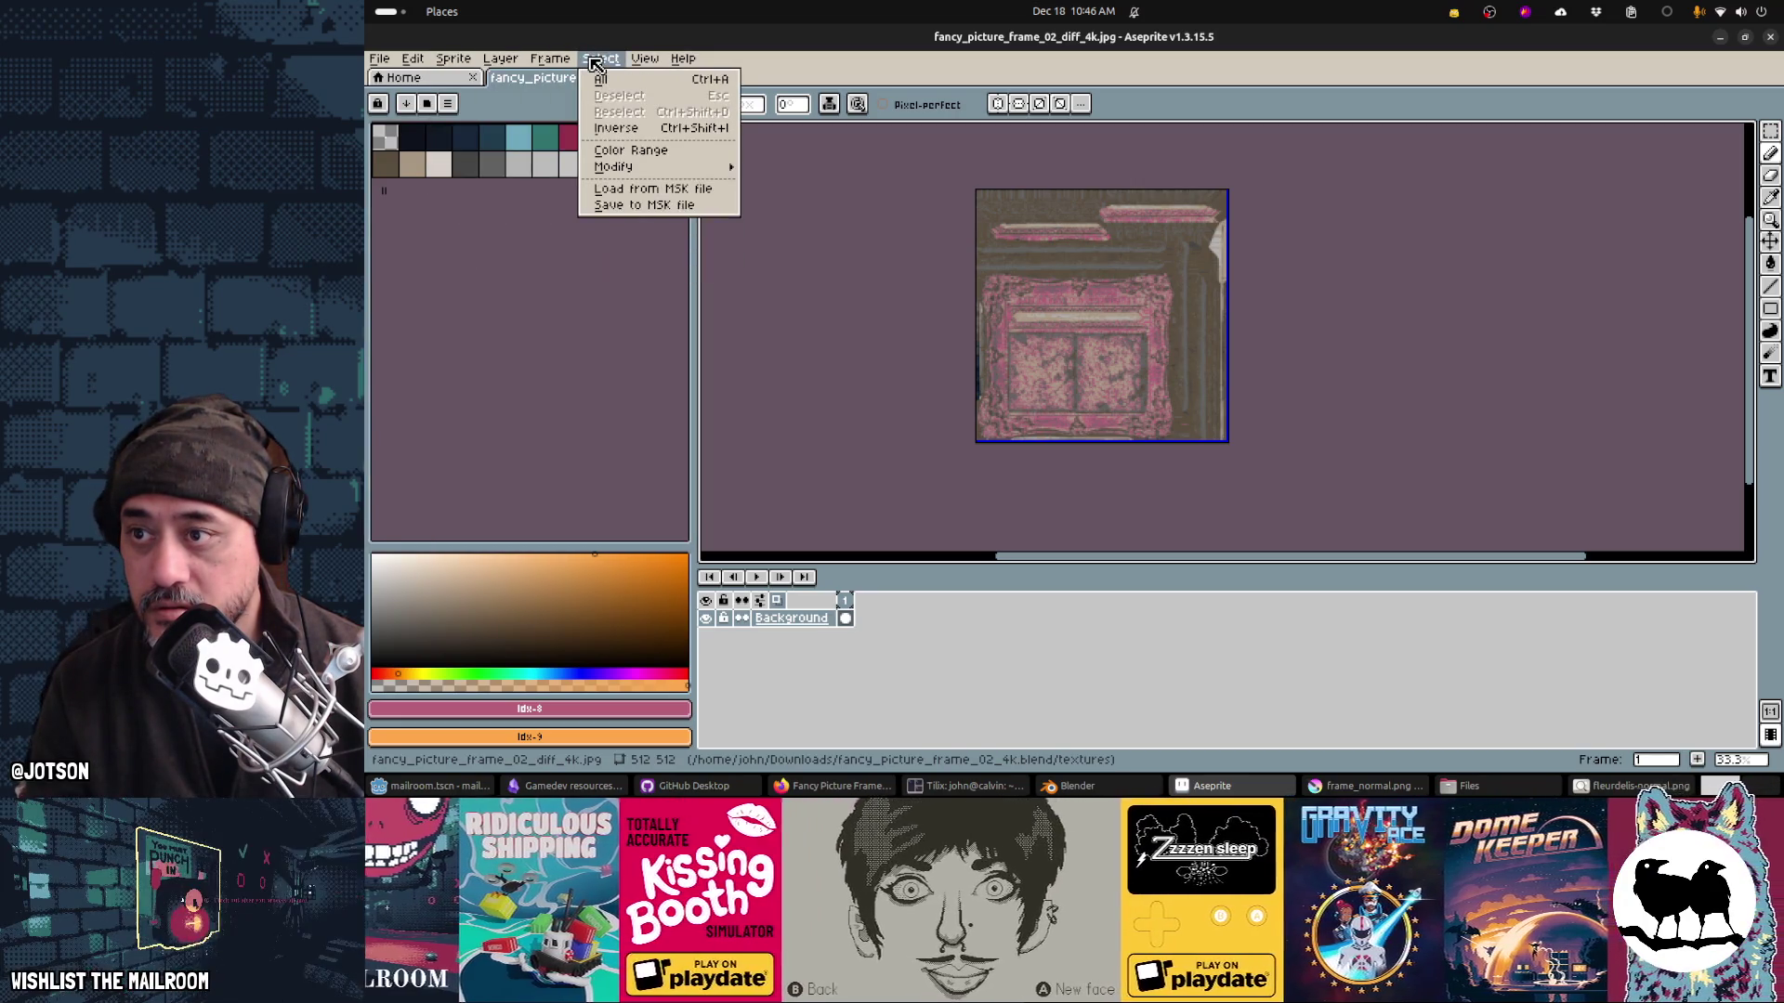
mouse_move(666, 168)
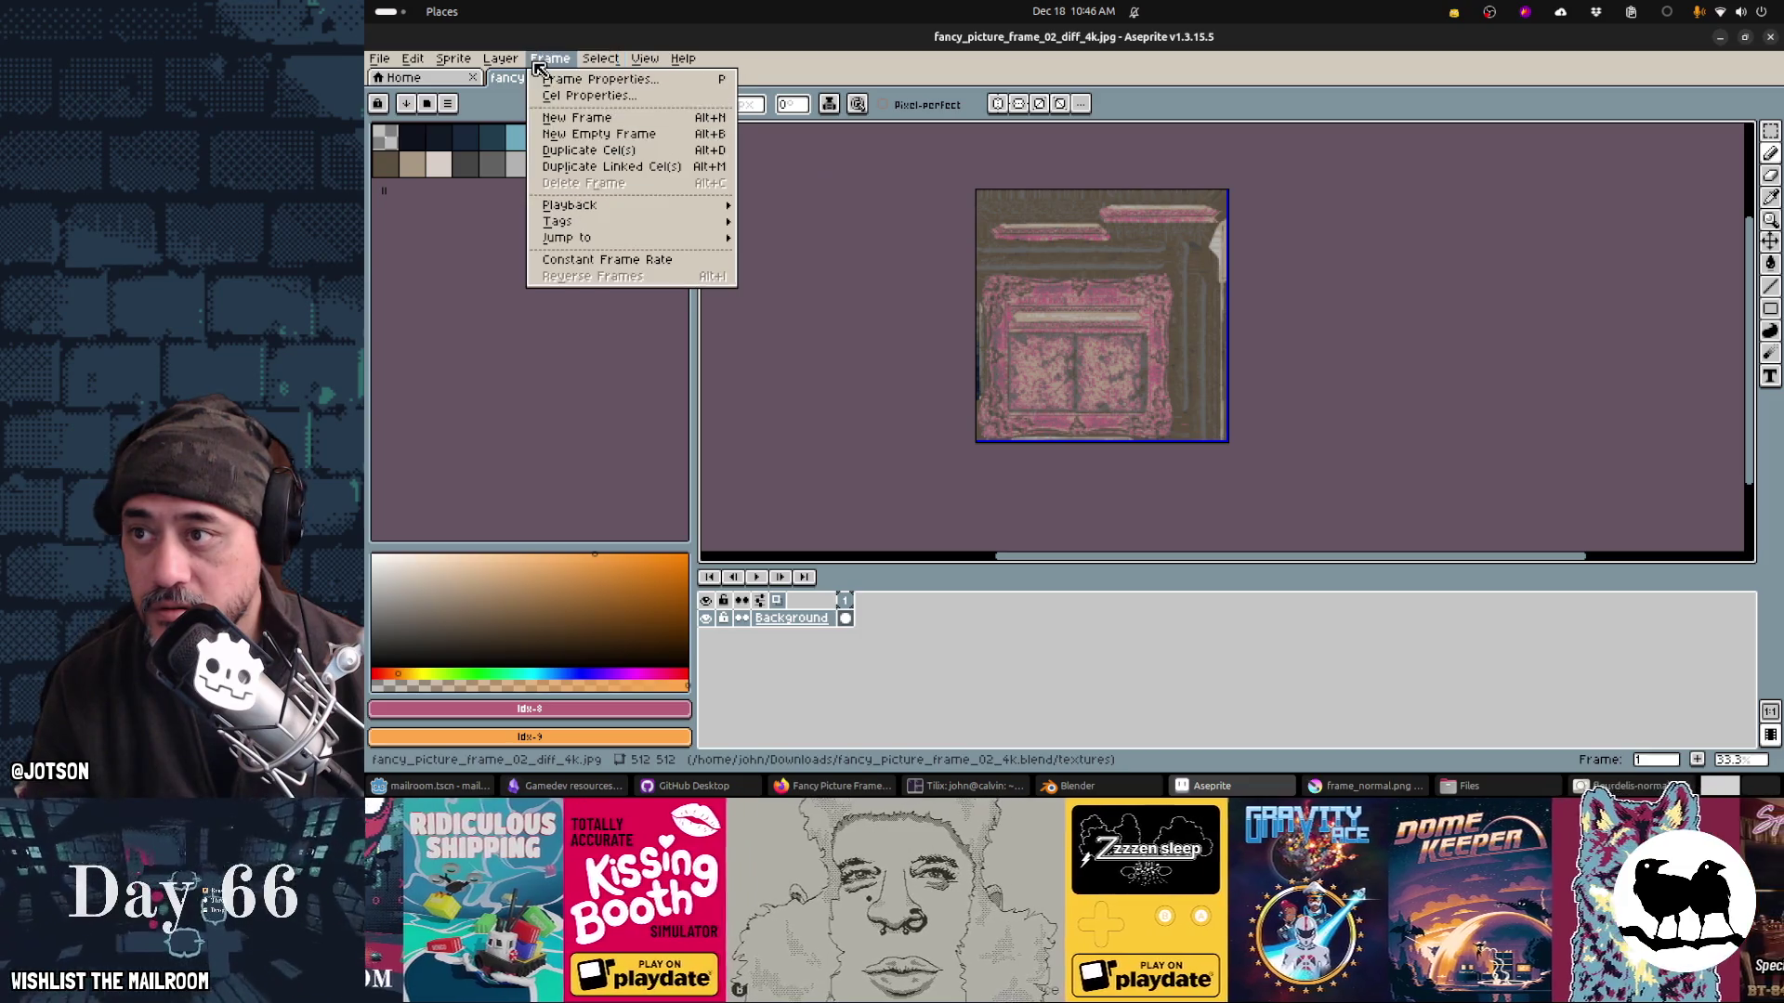
mouse_move(510, 63)
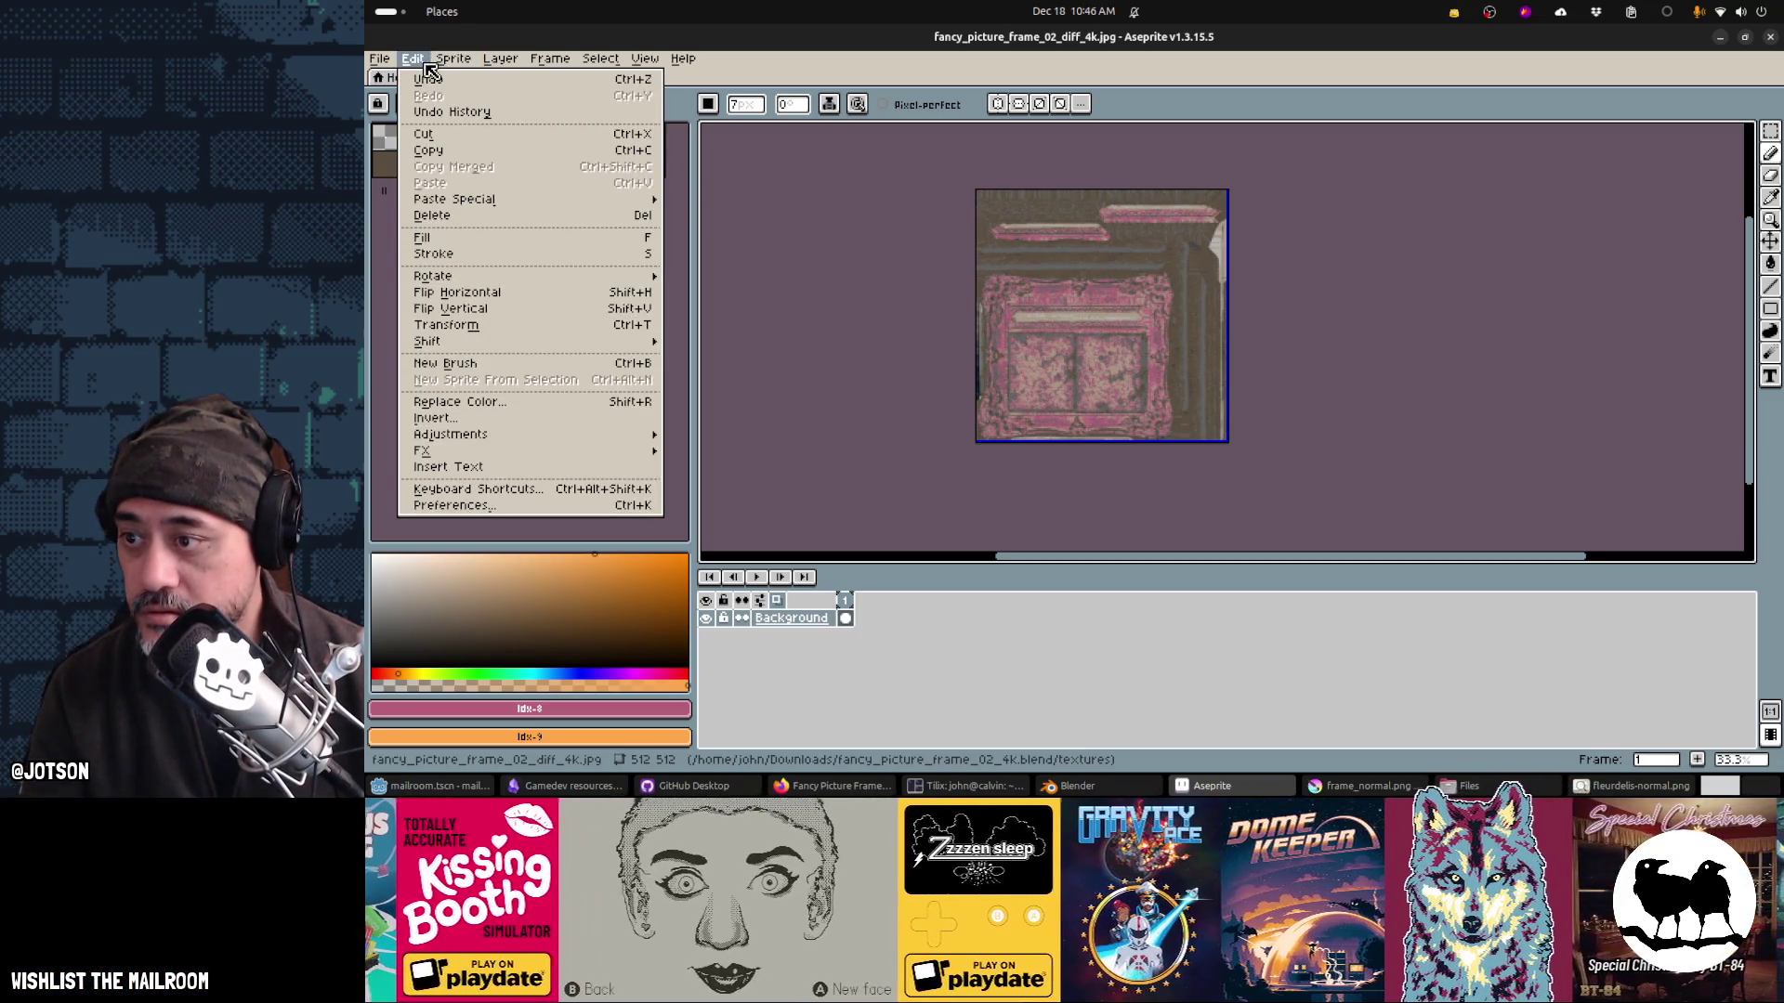
left_click(460, 401)
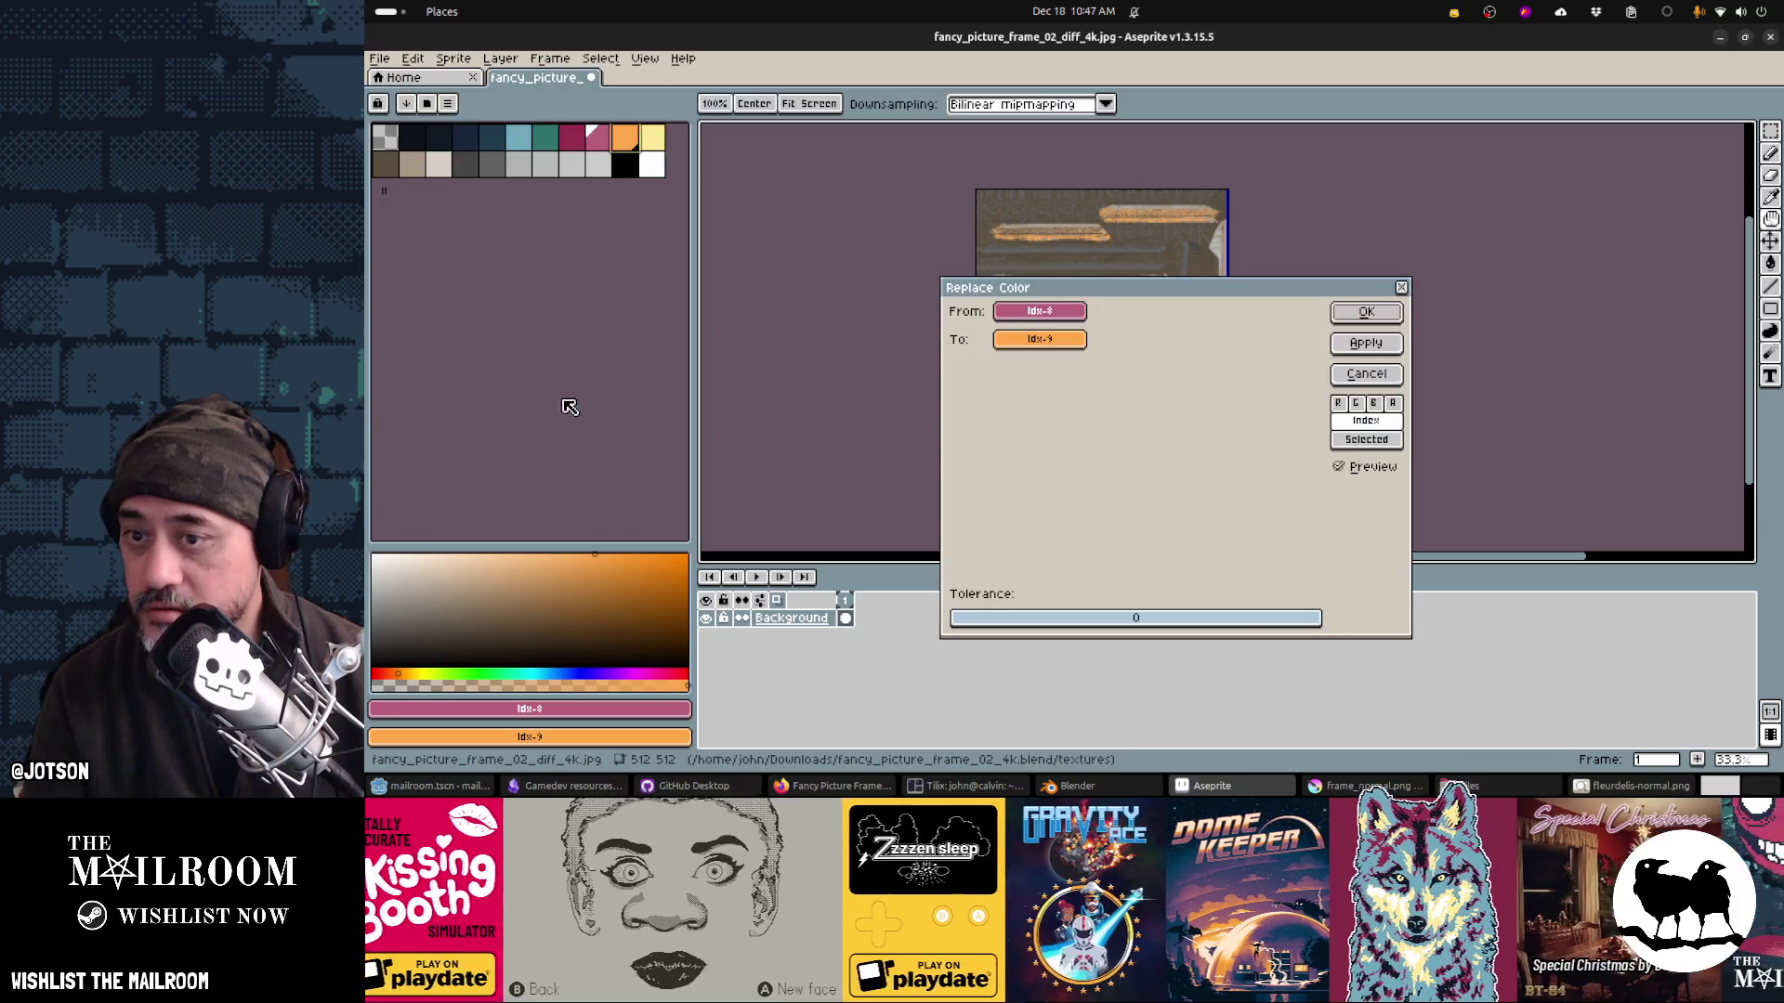
left_click(1343, 312)
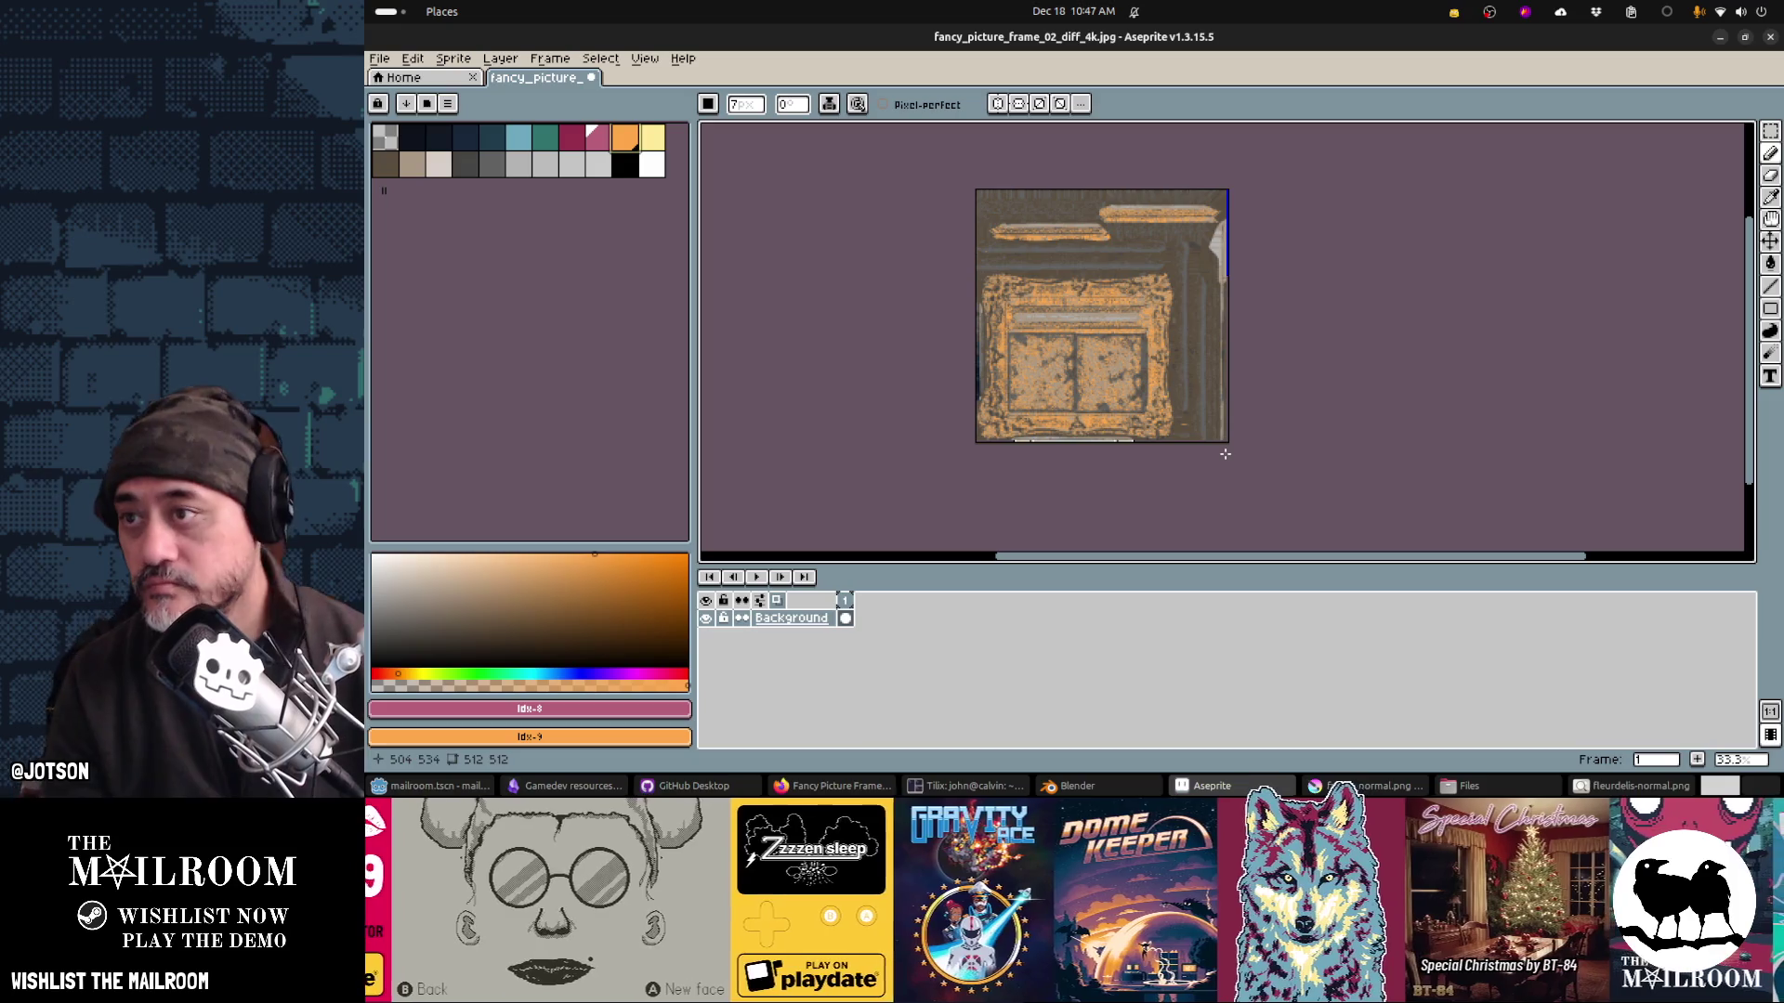
Step: Start Save As and browse to the downloaded model's textures folder
key("ctrl+shift+s")
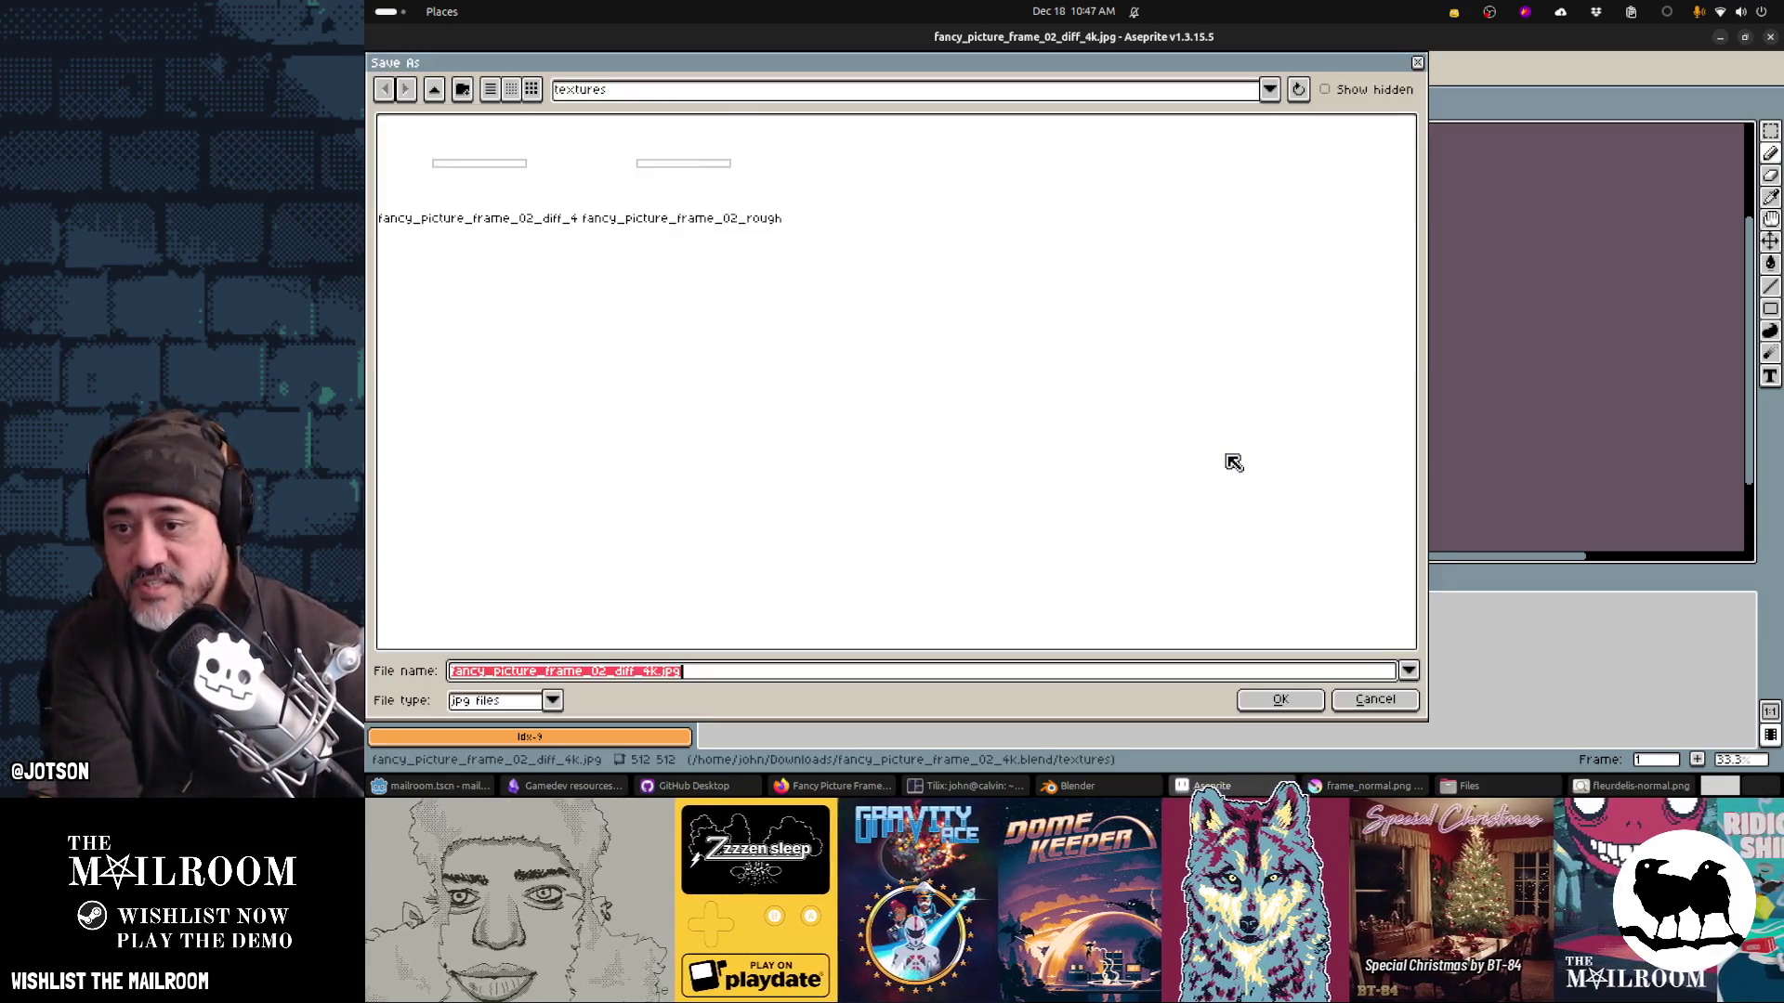
left_click(436, 91)
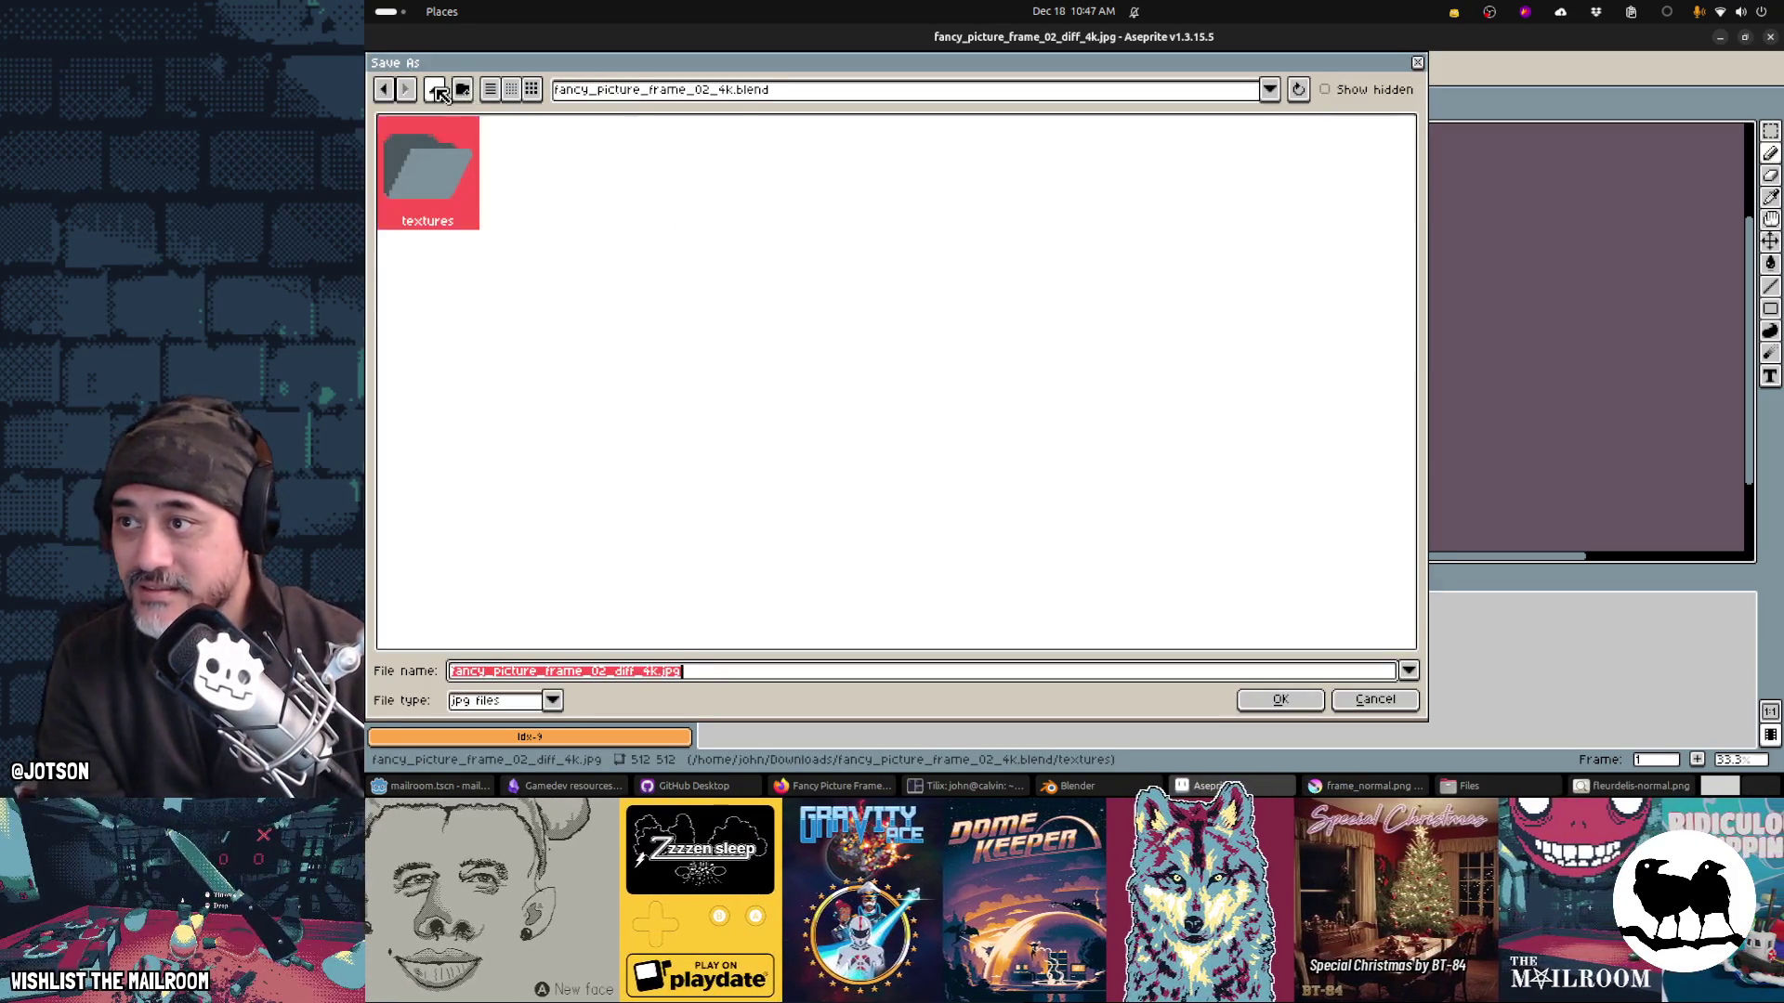
left_click(436, 91)
left_click(437, 91)
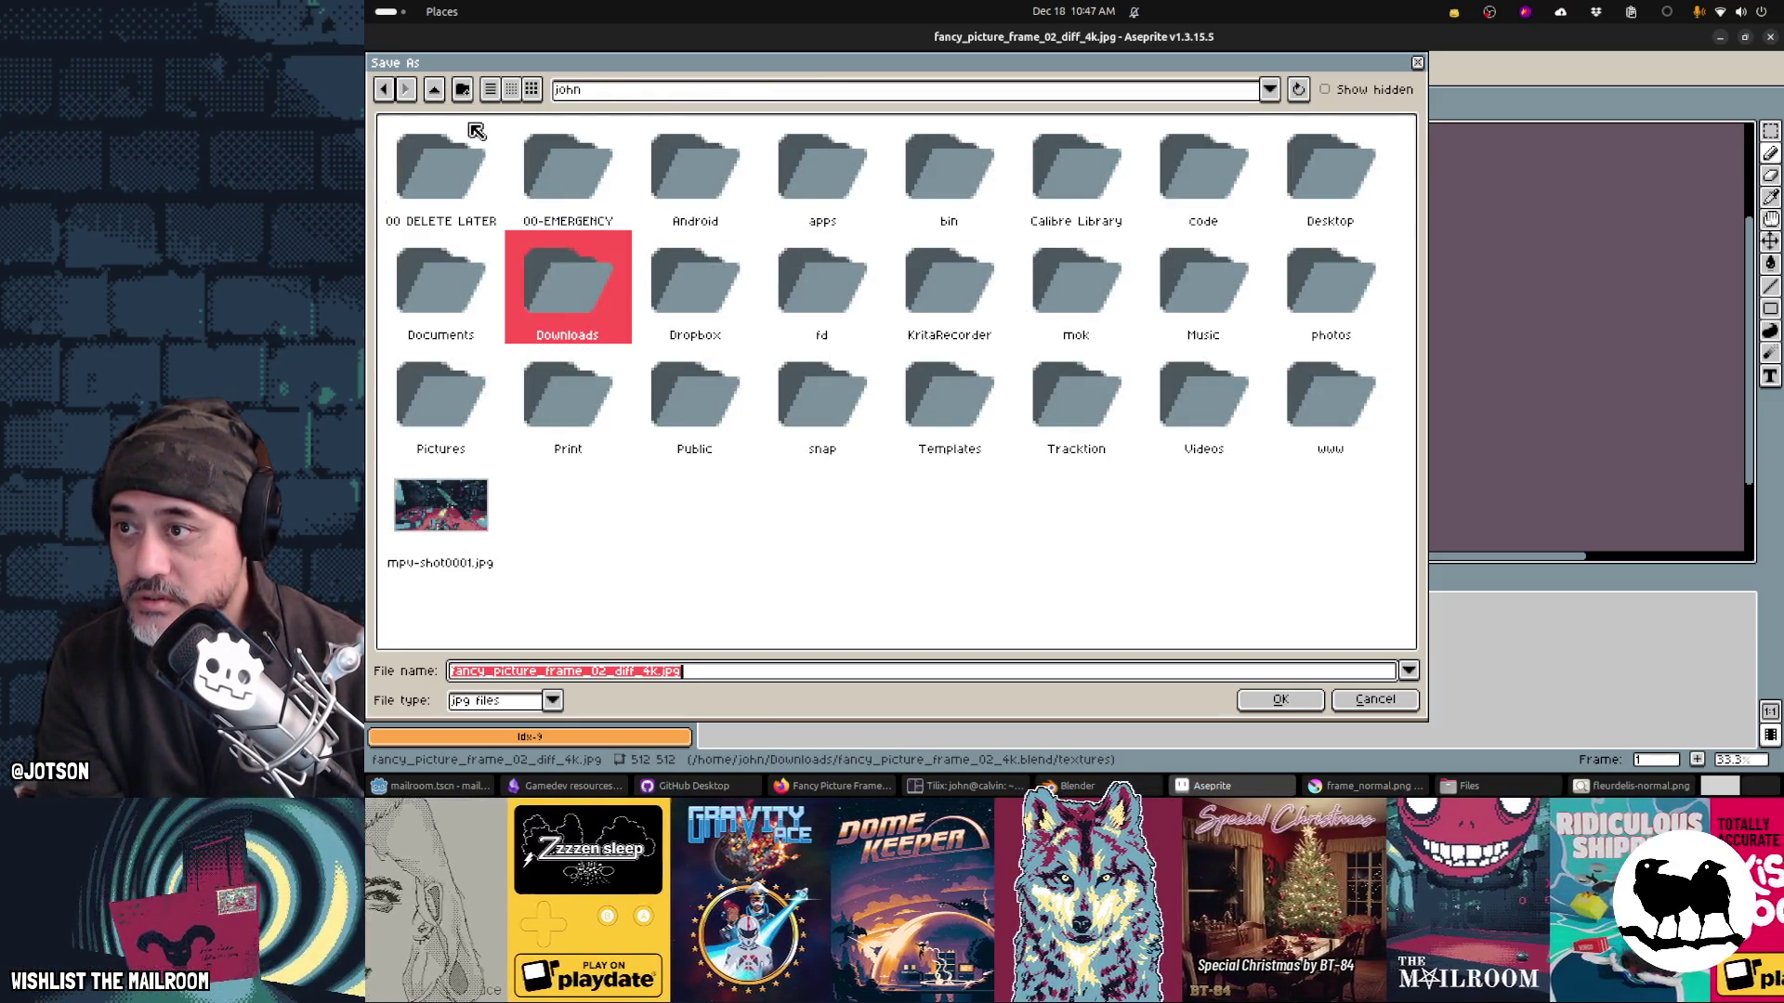
left_click(638, 91)
left_click(688, 201)
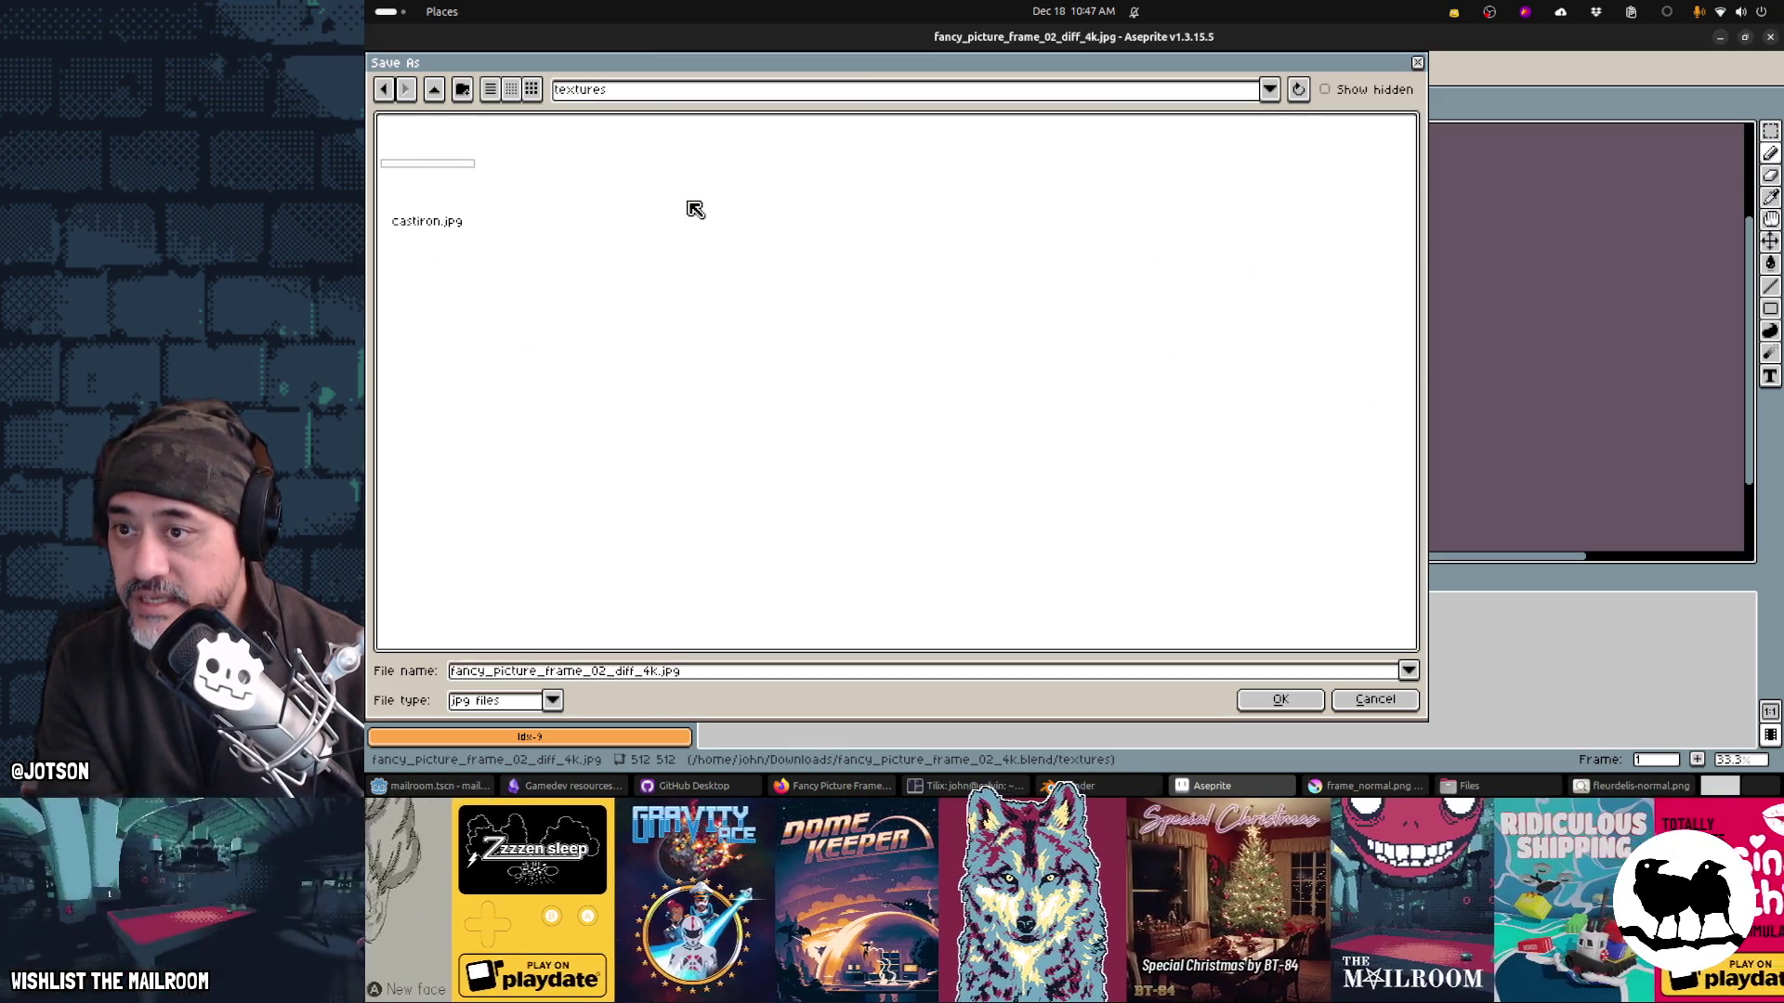
Step: Save the texture as PNG named frame.png, overwriting the existing file
left_click(742, 676)
left_click(745, 677)
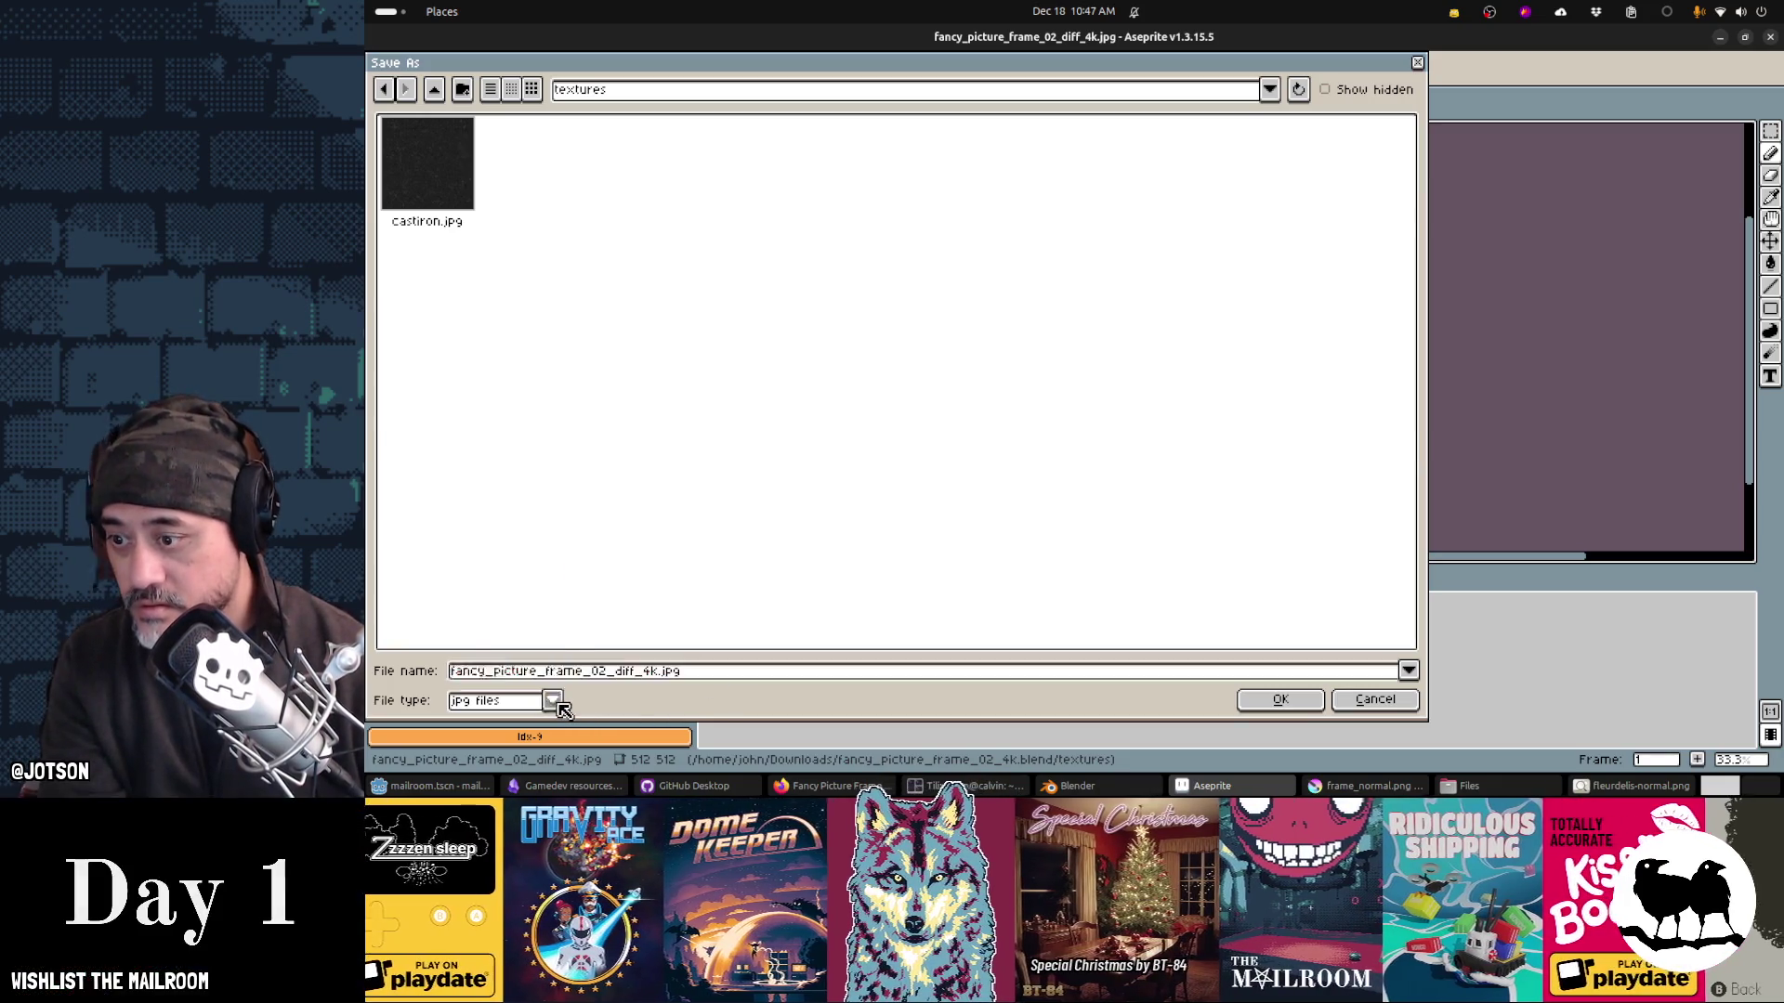
left_click(552, 701)
left_click(718, 675)
left_click(718, 675)
type("frame.")
key("Return")
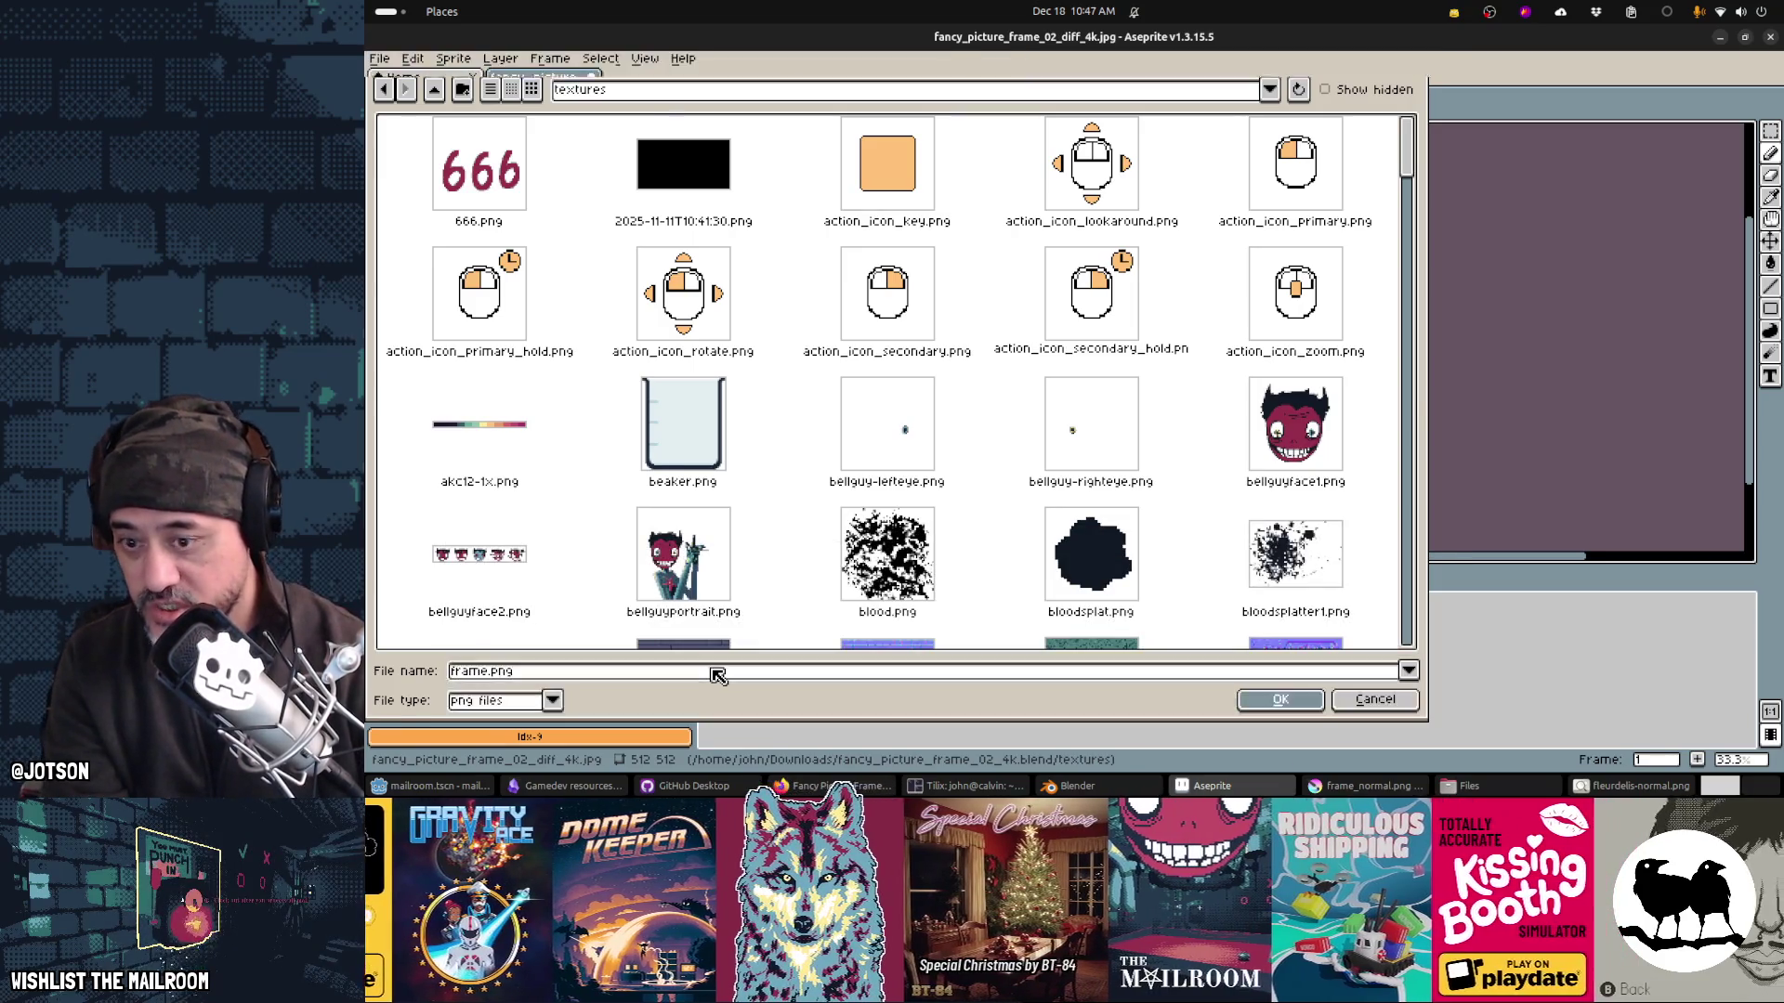
key("Return")
left_click(957, 450)
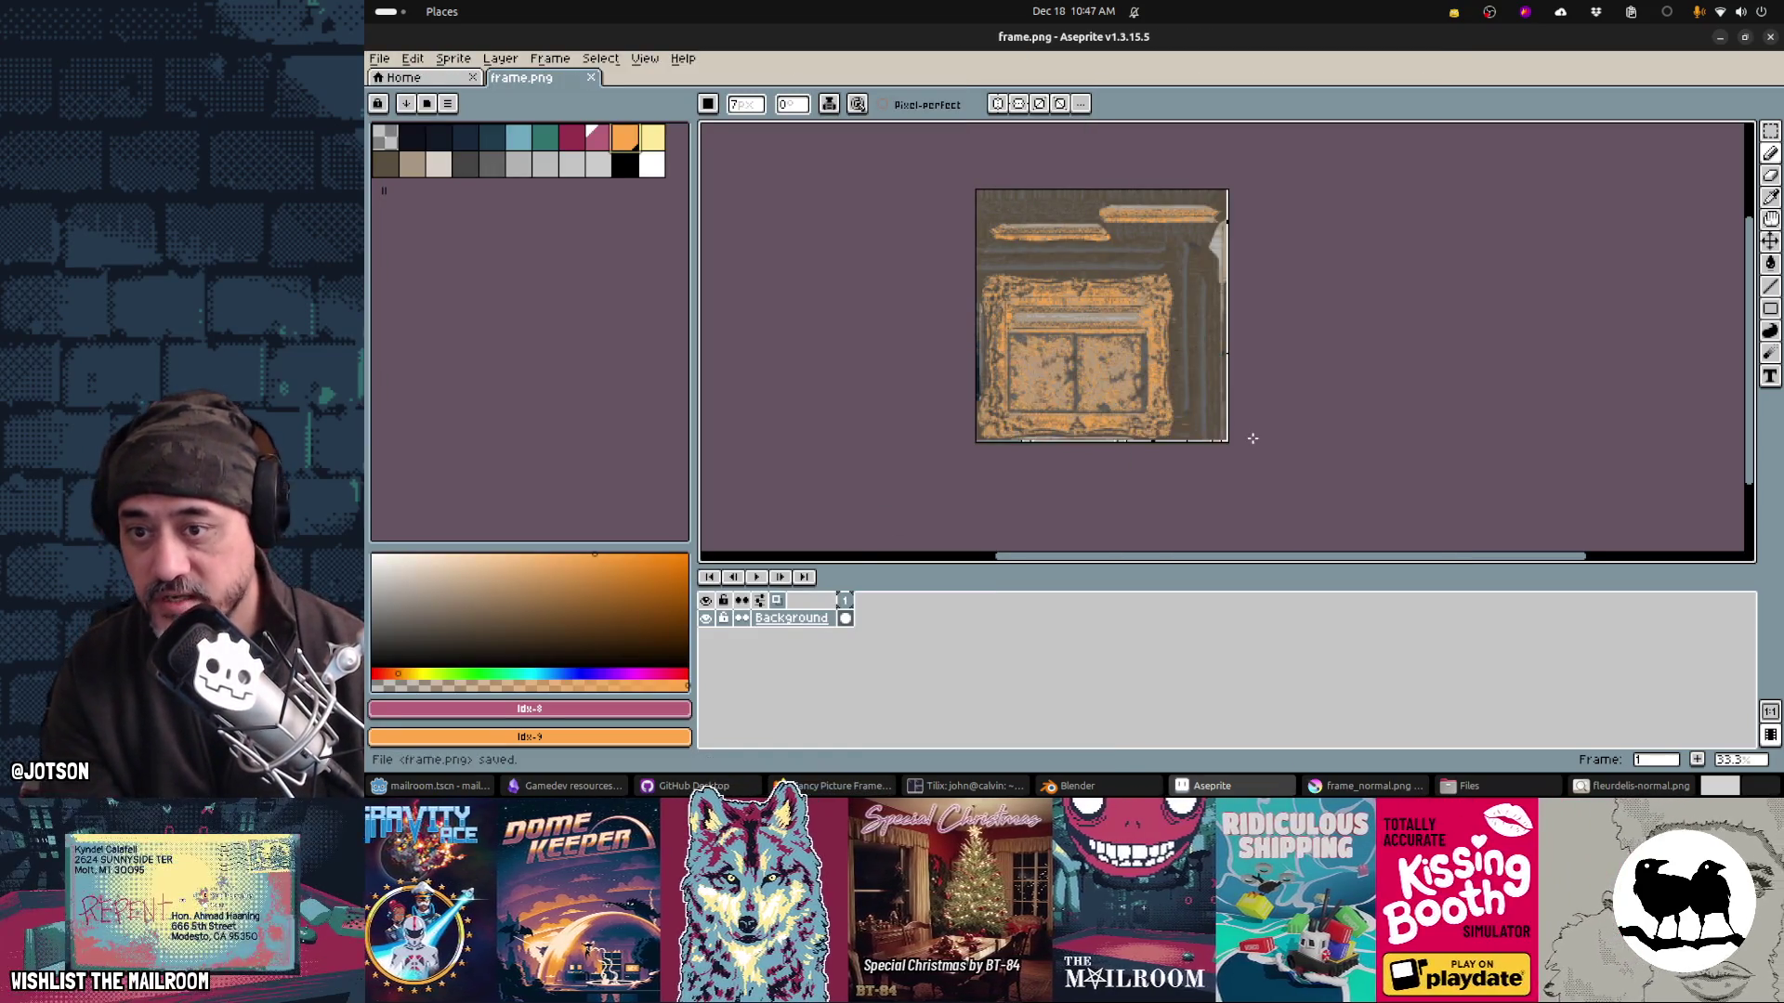
key("alt+Tab")
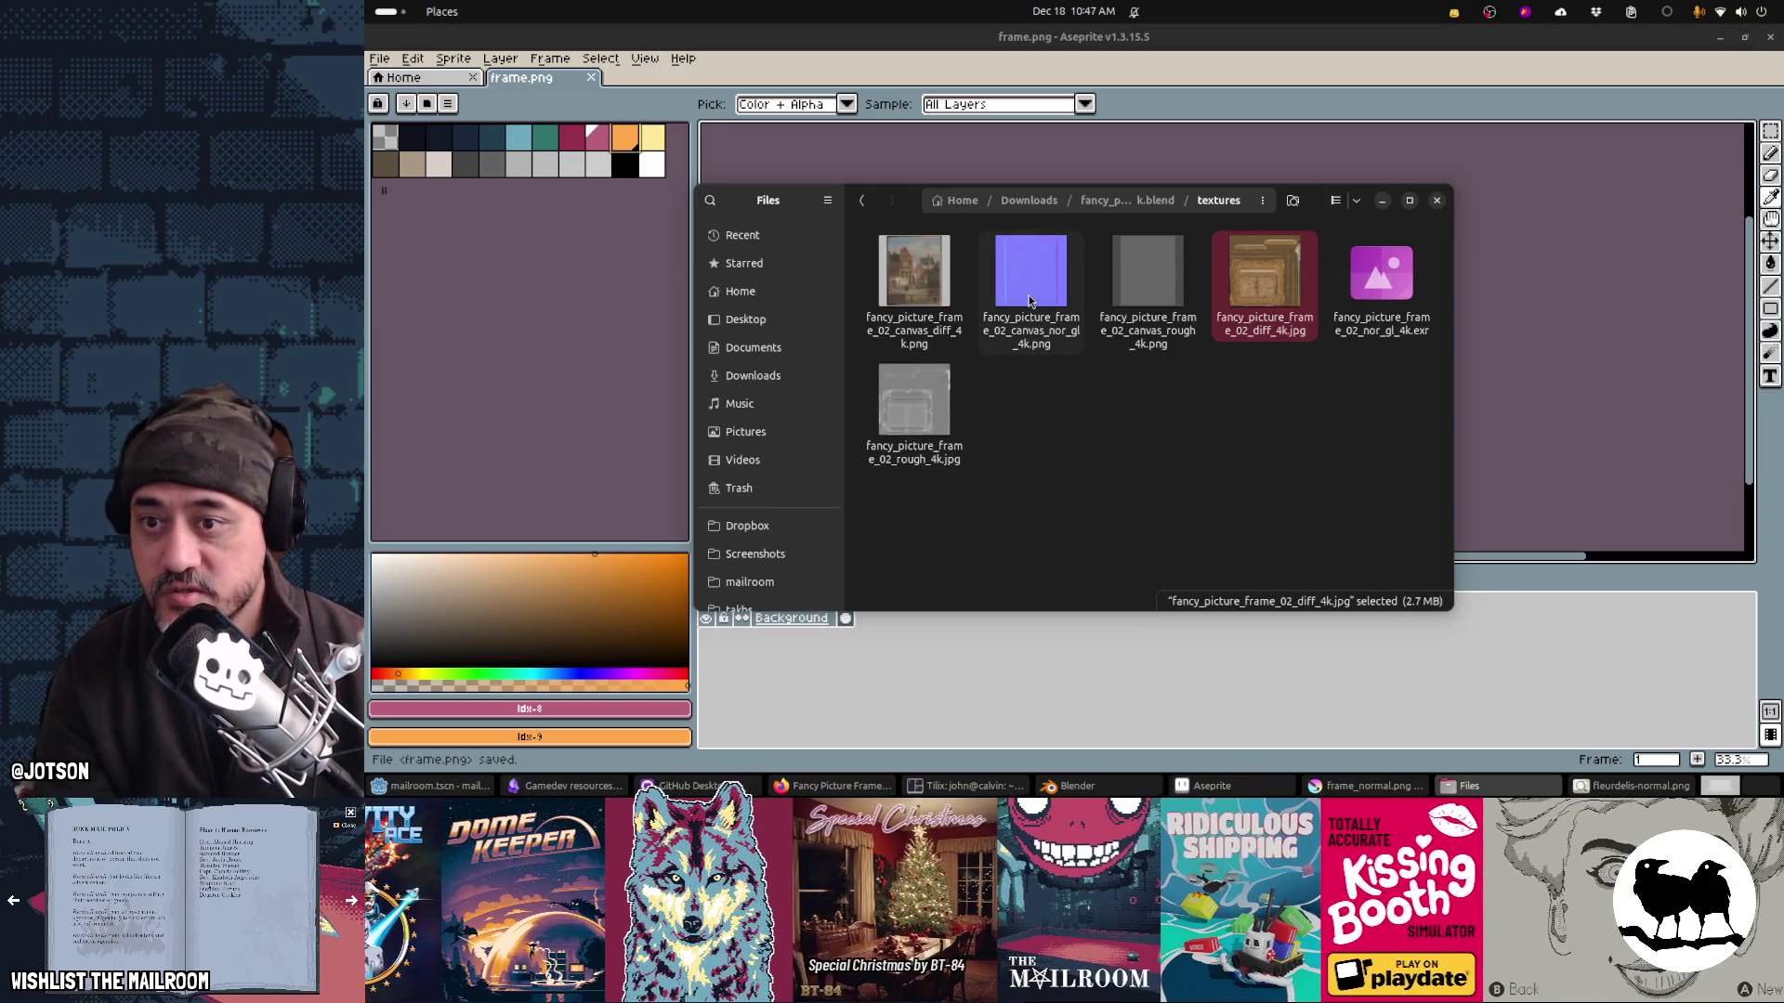
Step: Open the canvas normal map in Aseprite from the file manager and zoom around it
right_click(1031, 300)
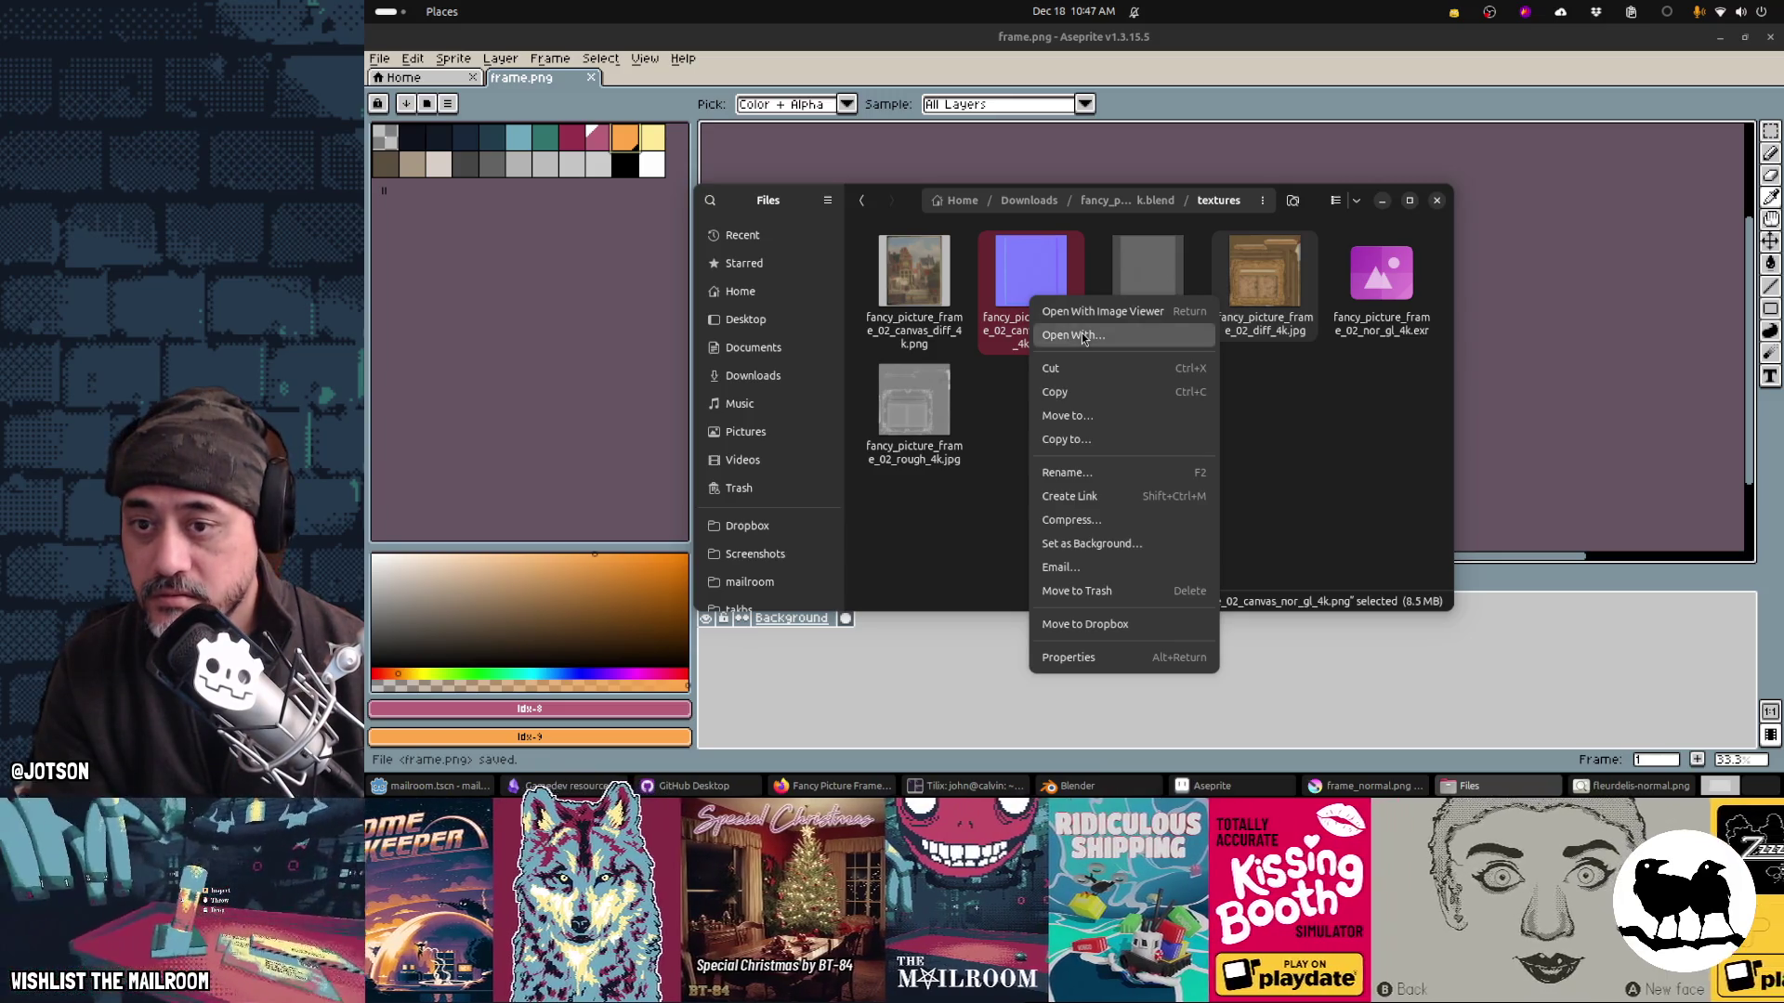
left_click(1082, 337)
left_click(1047, 372)
double_click(1078, 365)
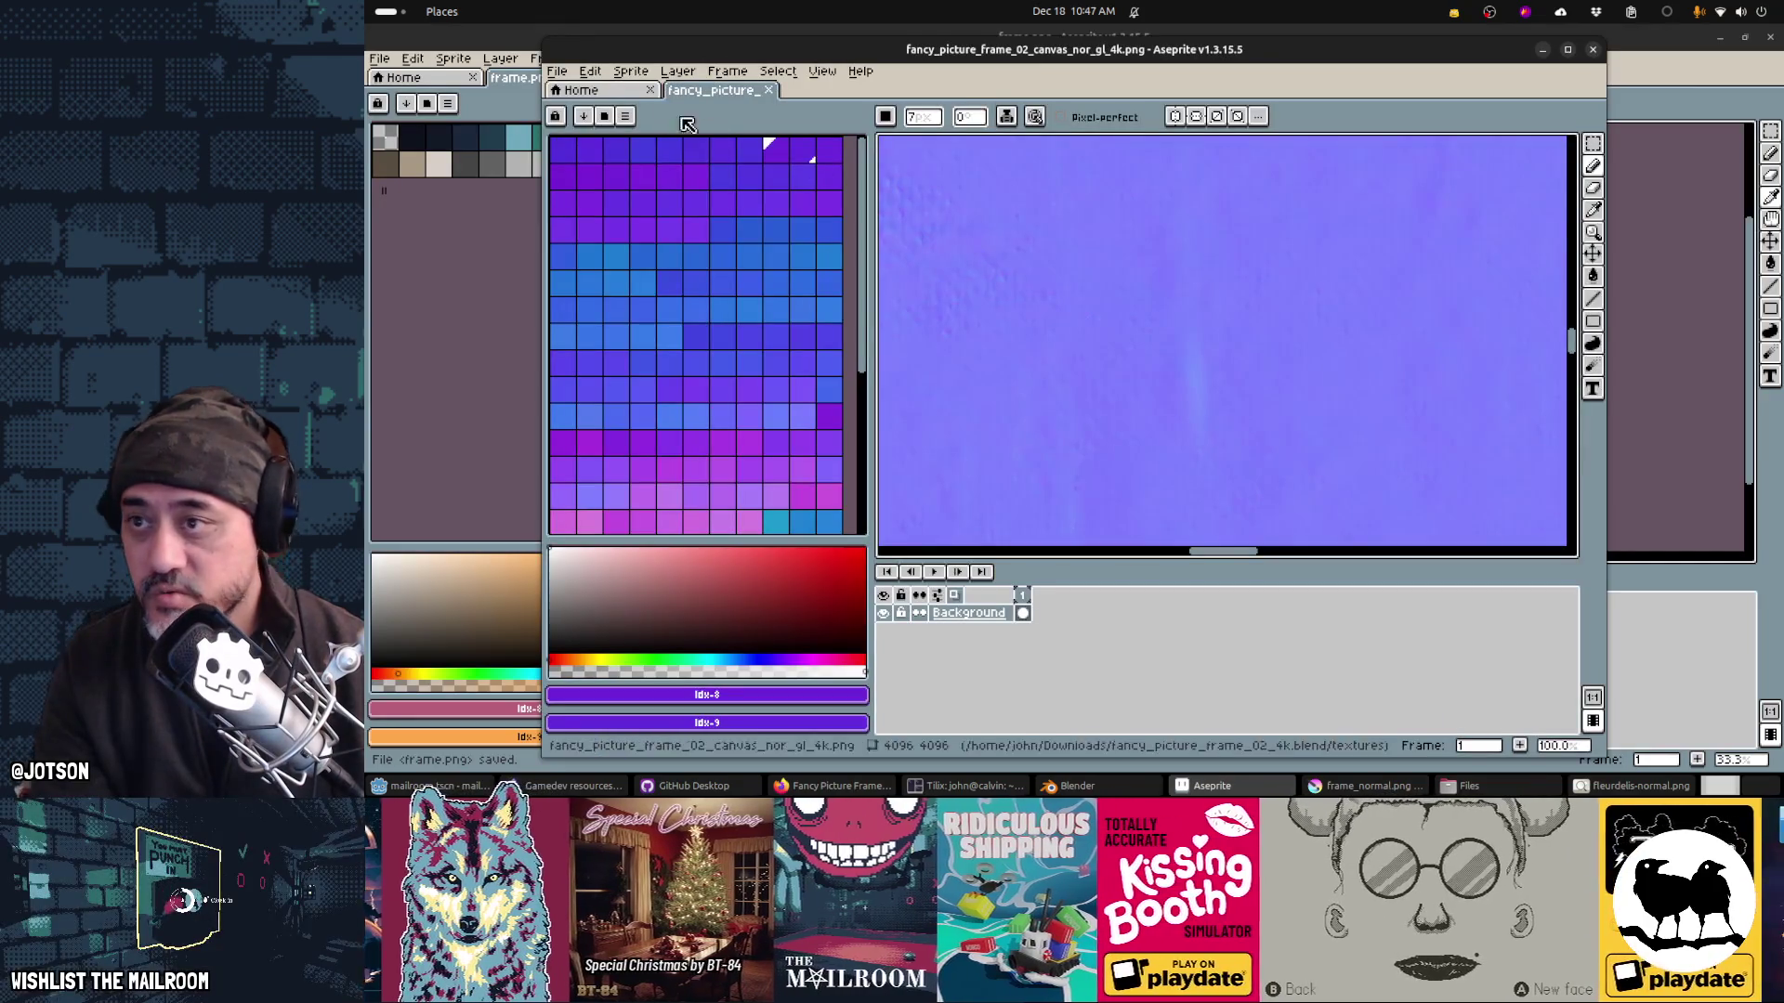
scroll(1135, 295, "down", 10)
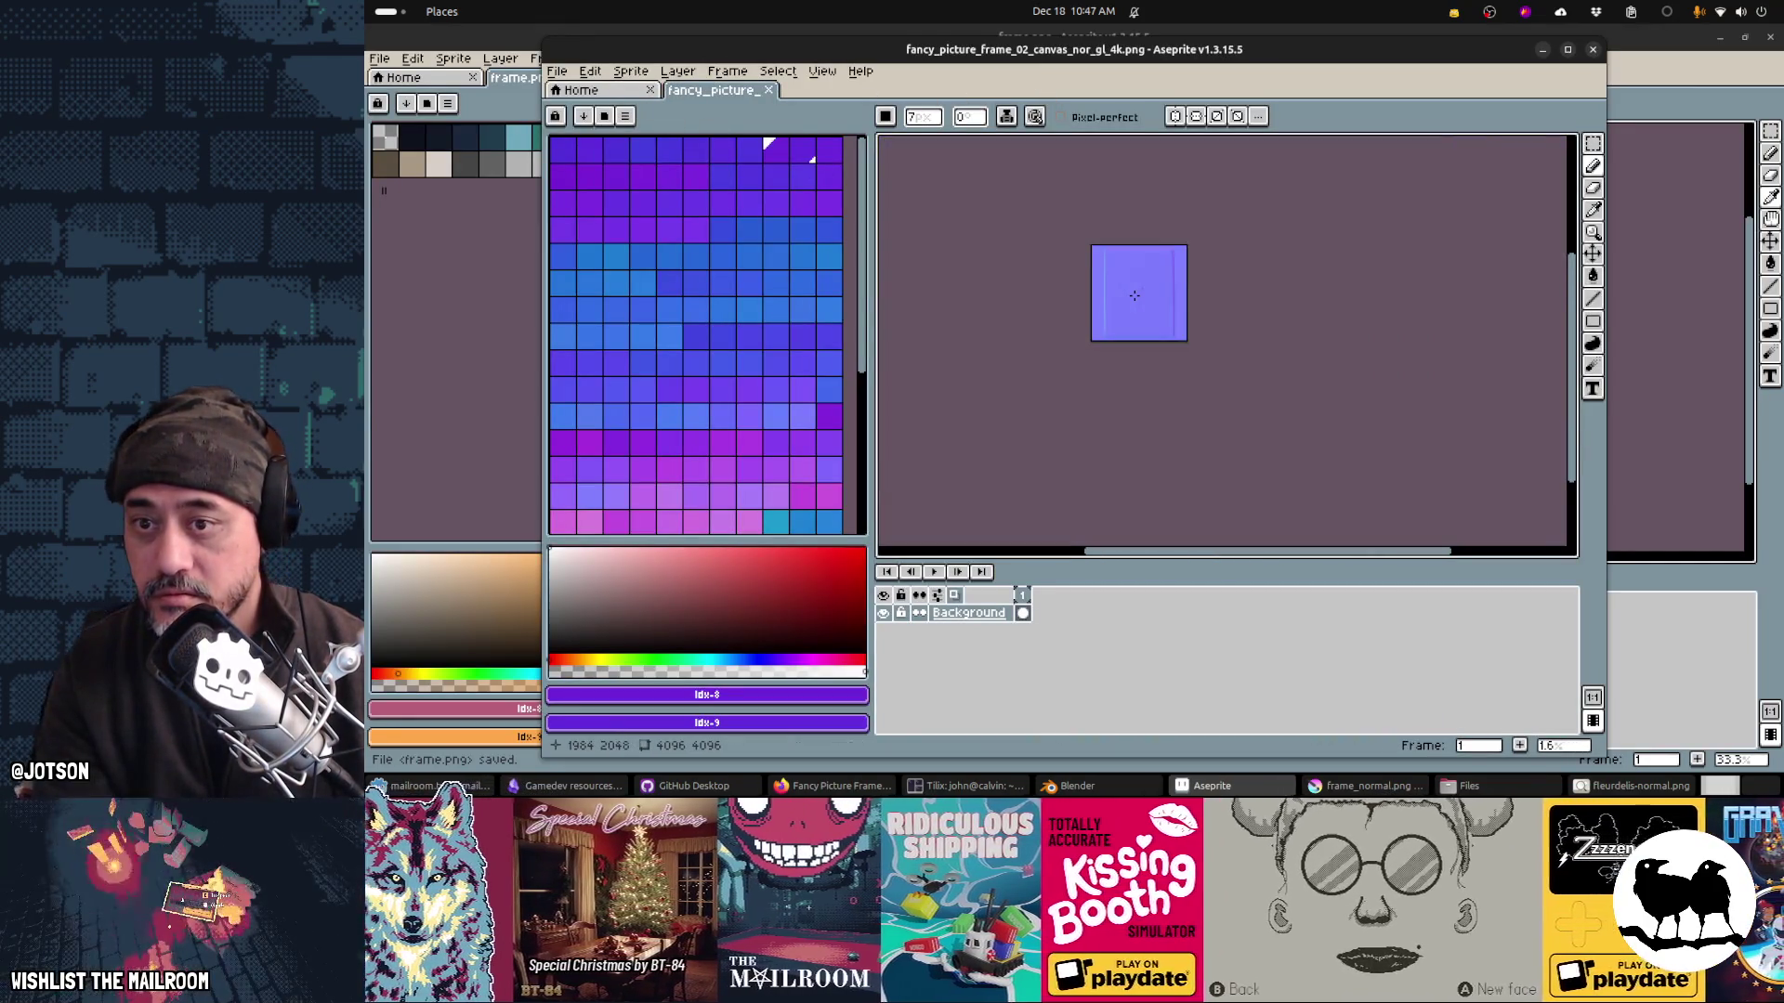
scroll(1134, 296, "up", 3)
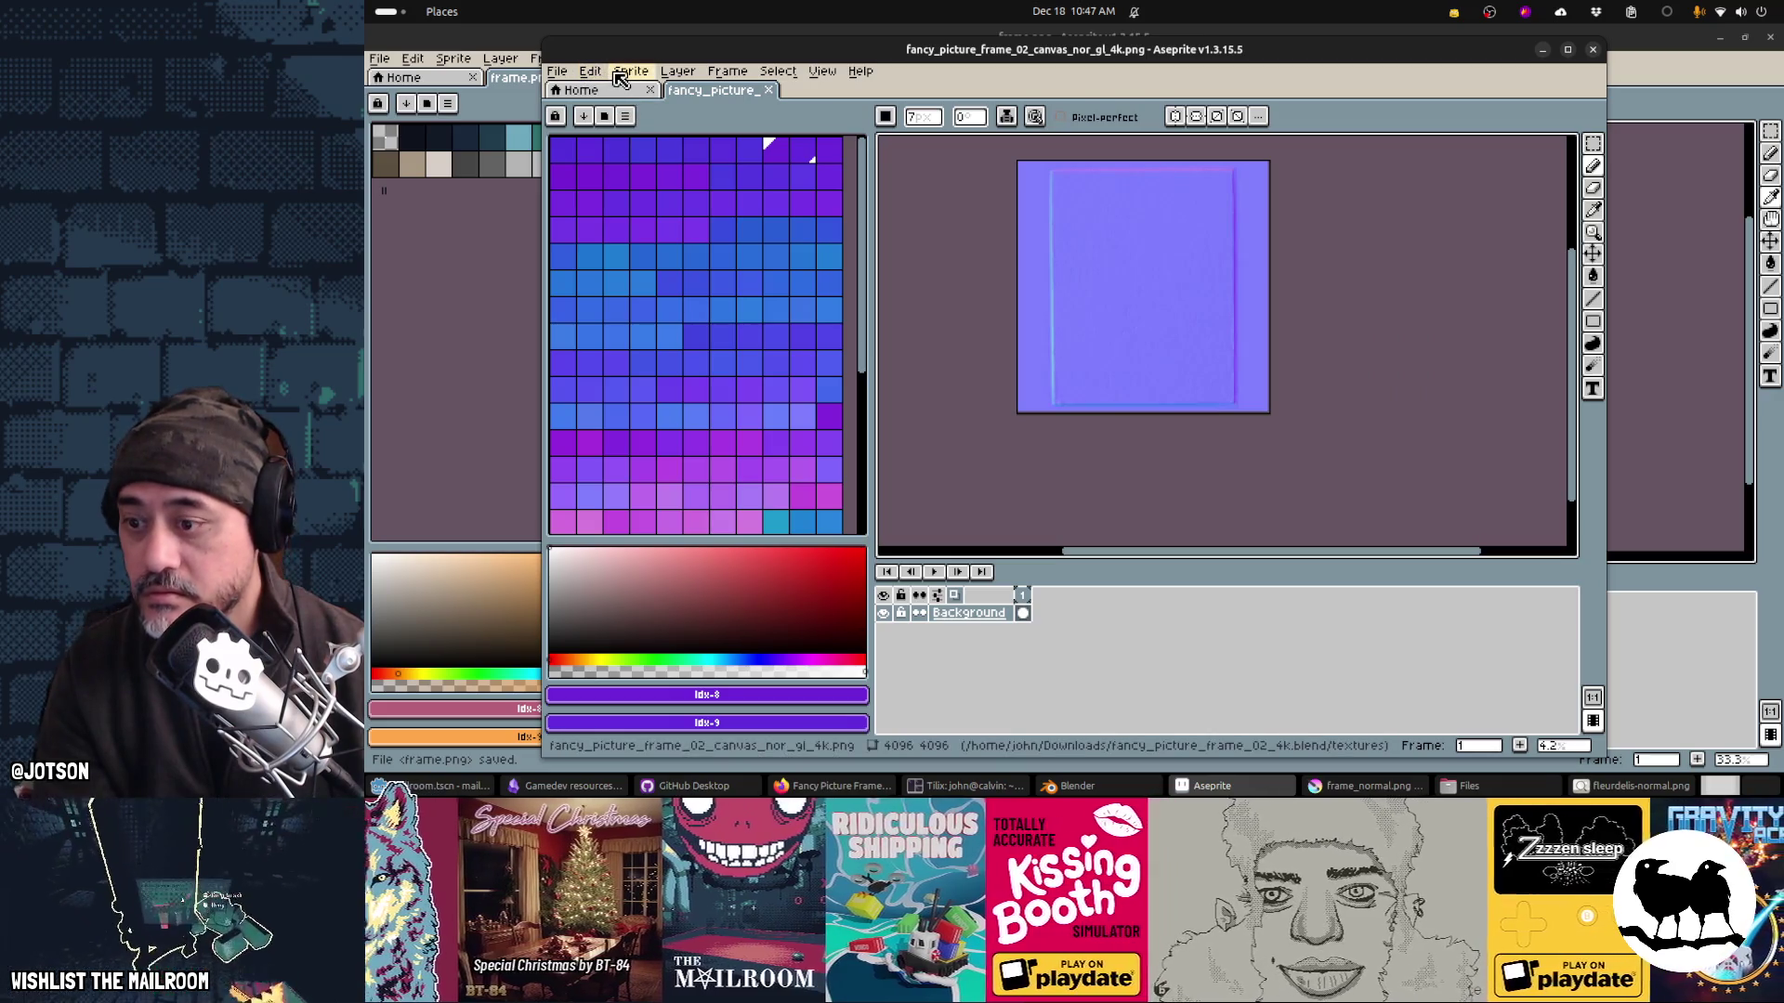
scroll(1085, 176, "up", 3)
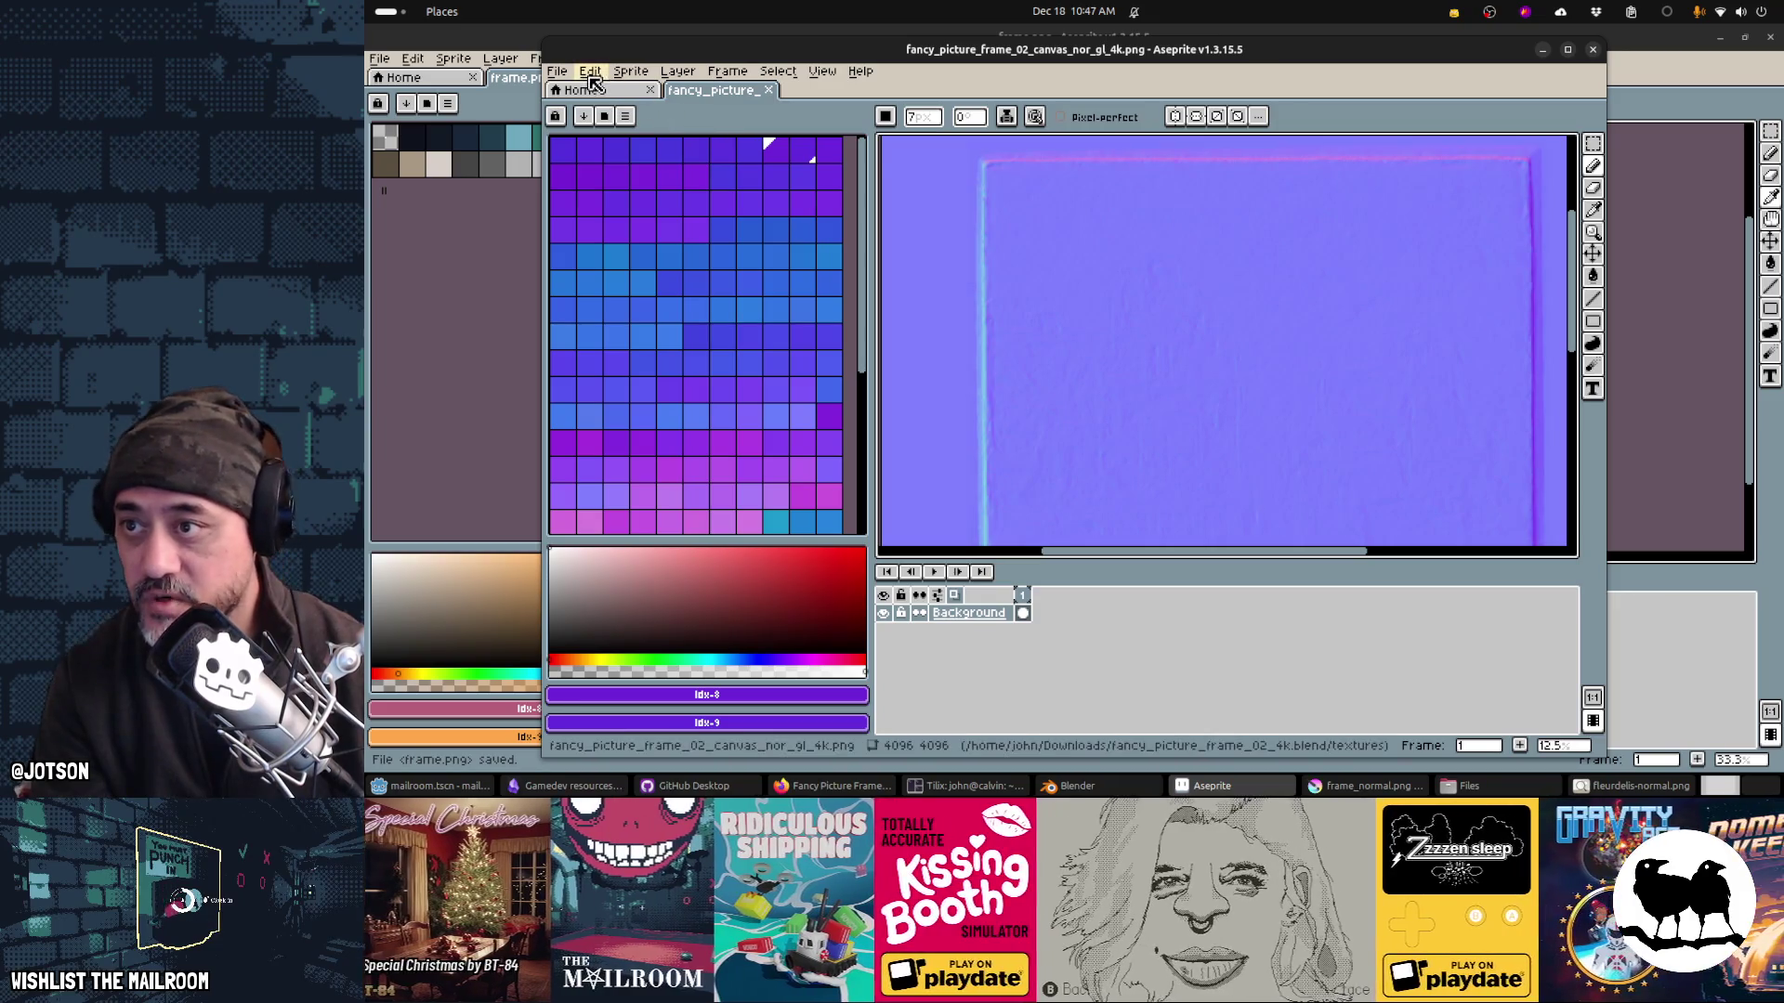
Step: Close the normal-map image in Aseprite and cycle windows back to Blender
key("alt+Tab")
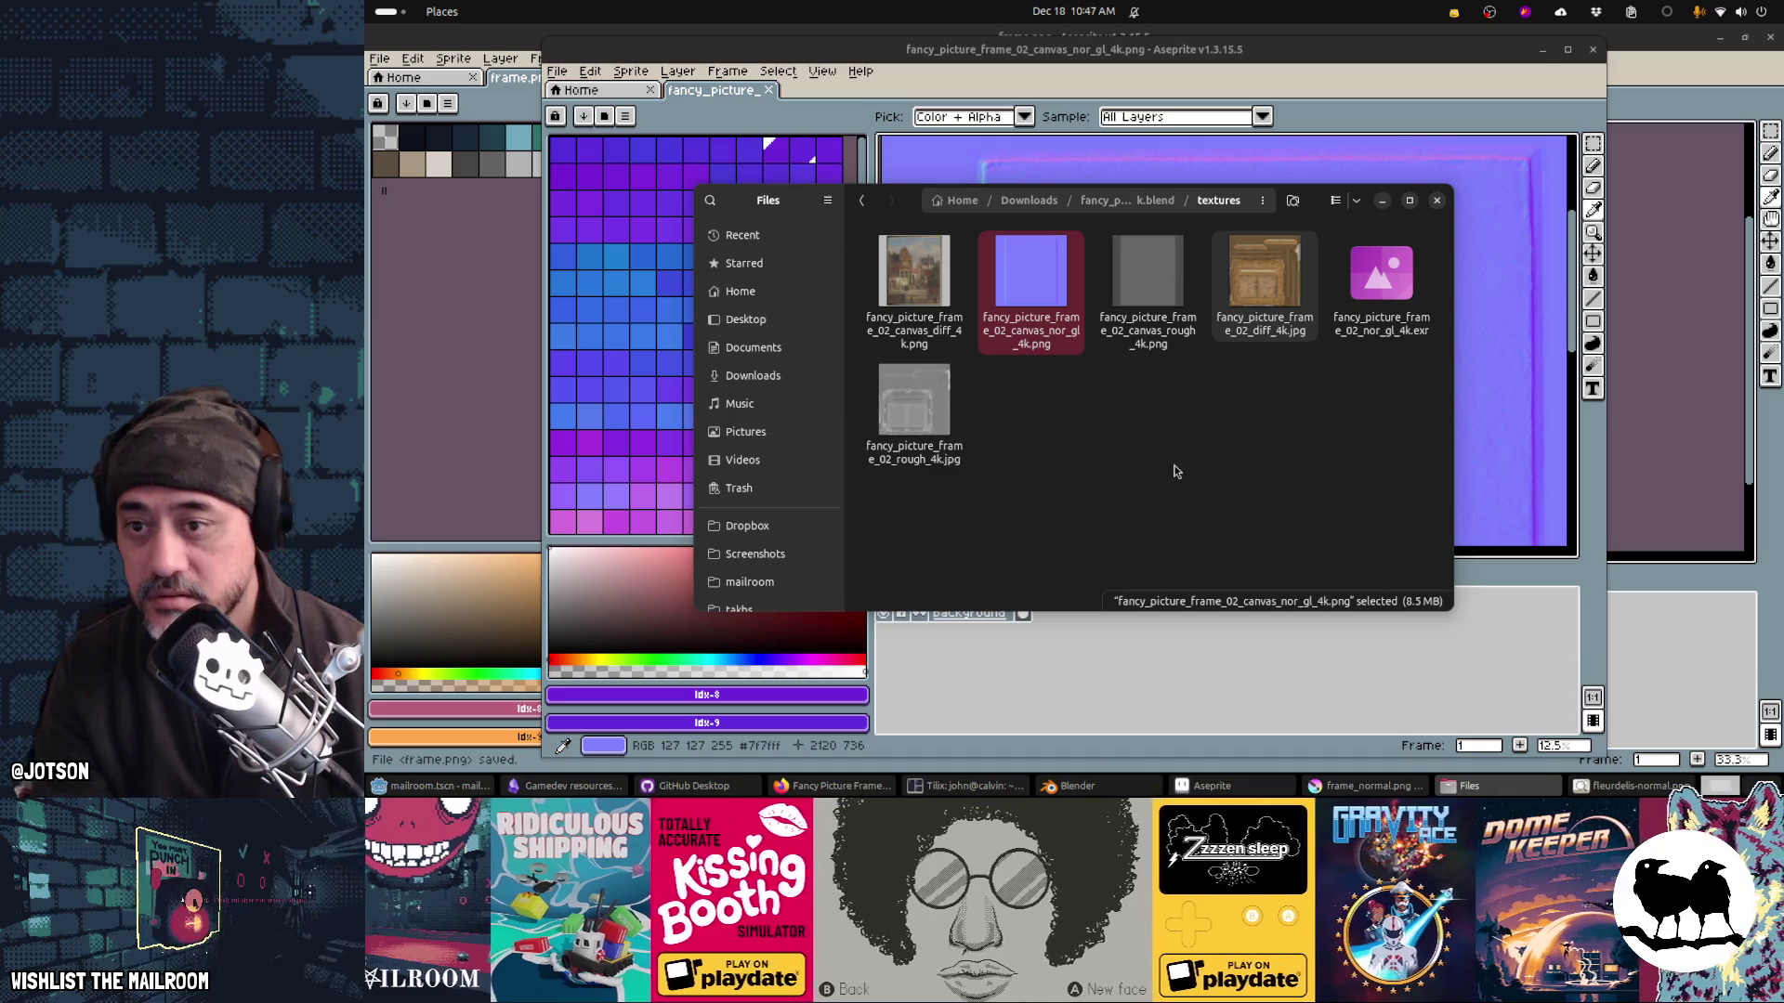
key("alt+Tab")
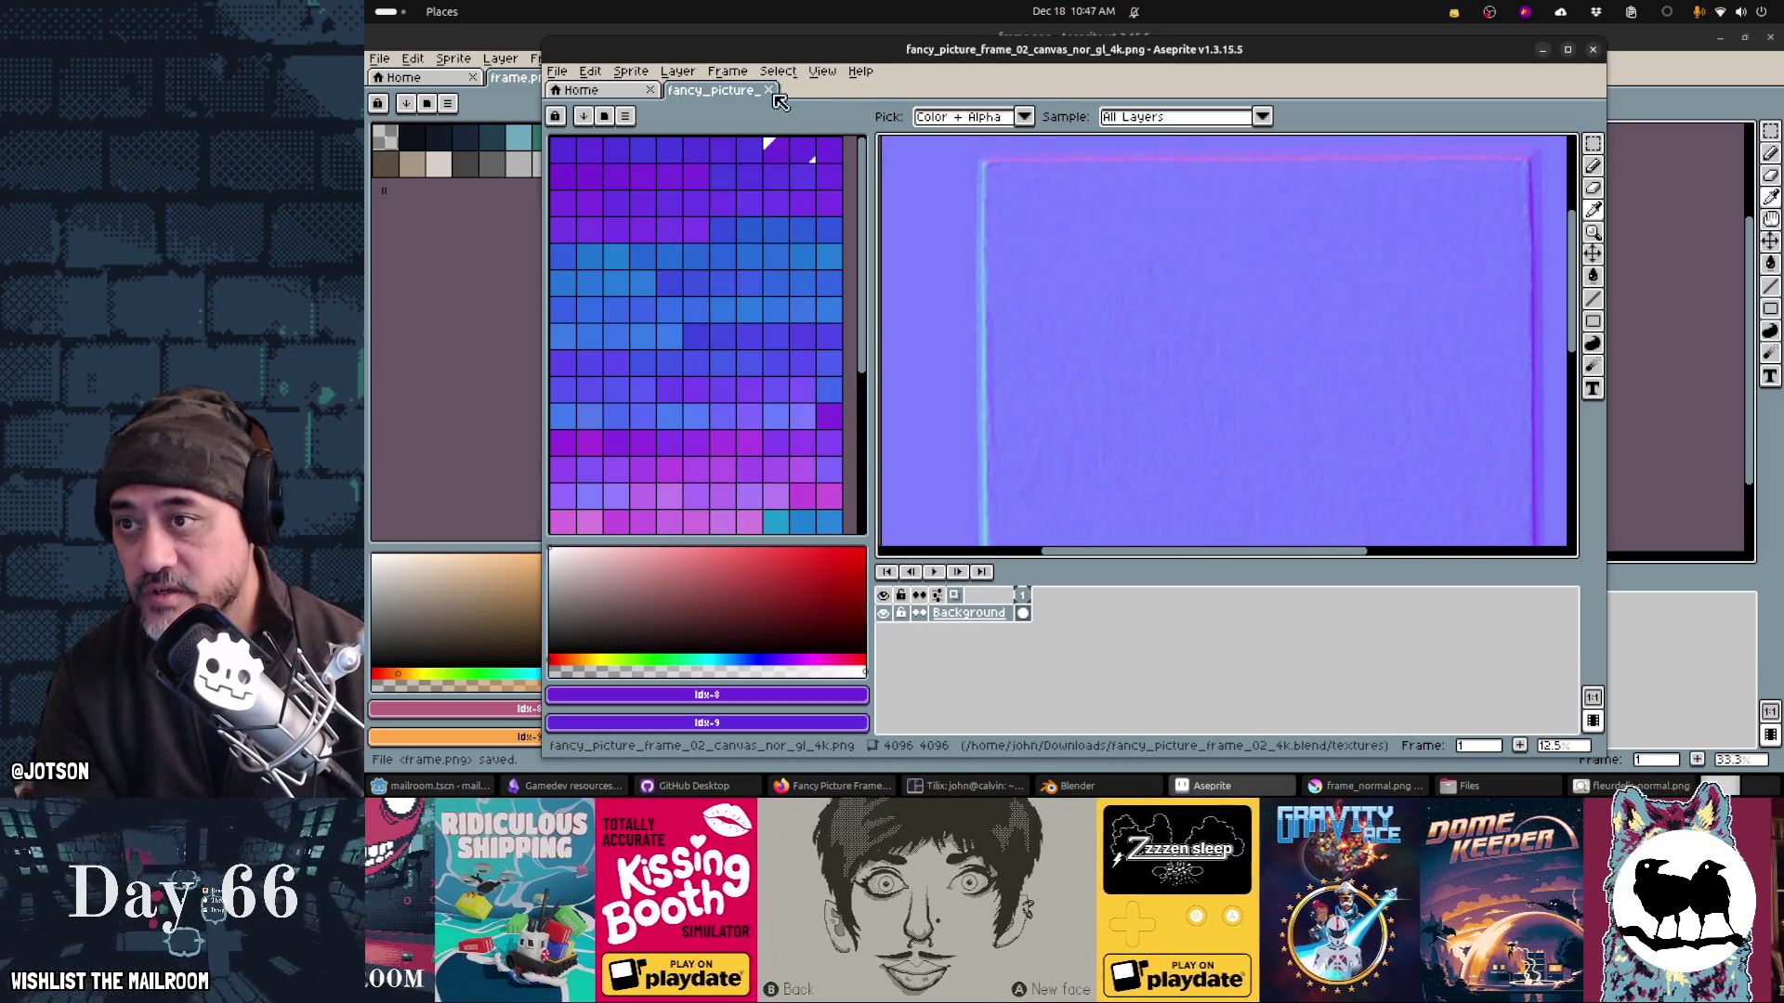
left_click(771, 91)
key("alt+Tab")
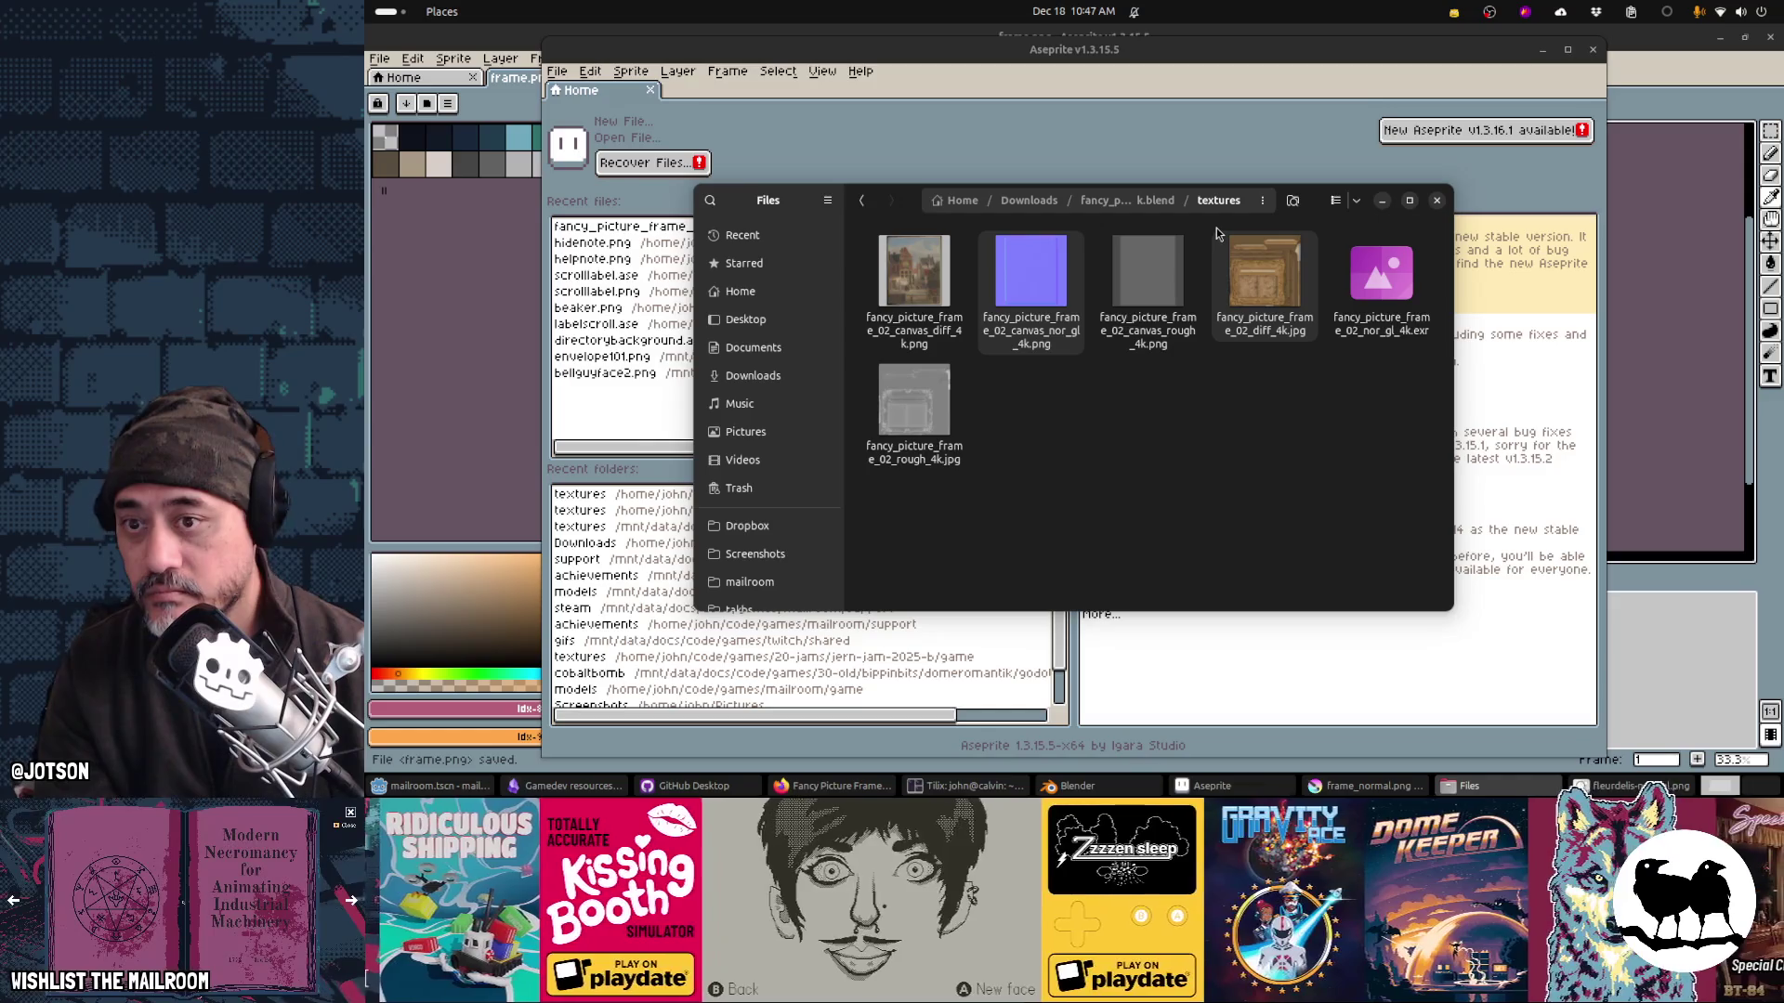
key("alt+Tab")
key("alt+Tab")
key("alt+Tab")
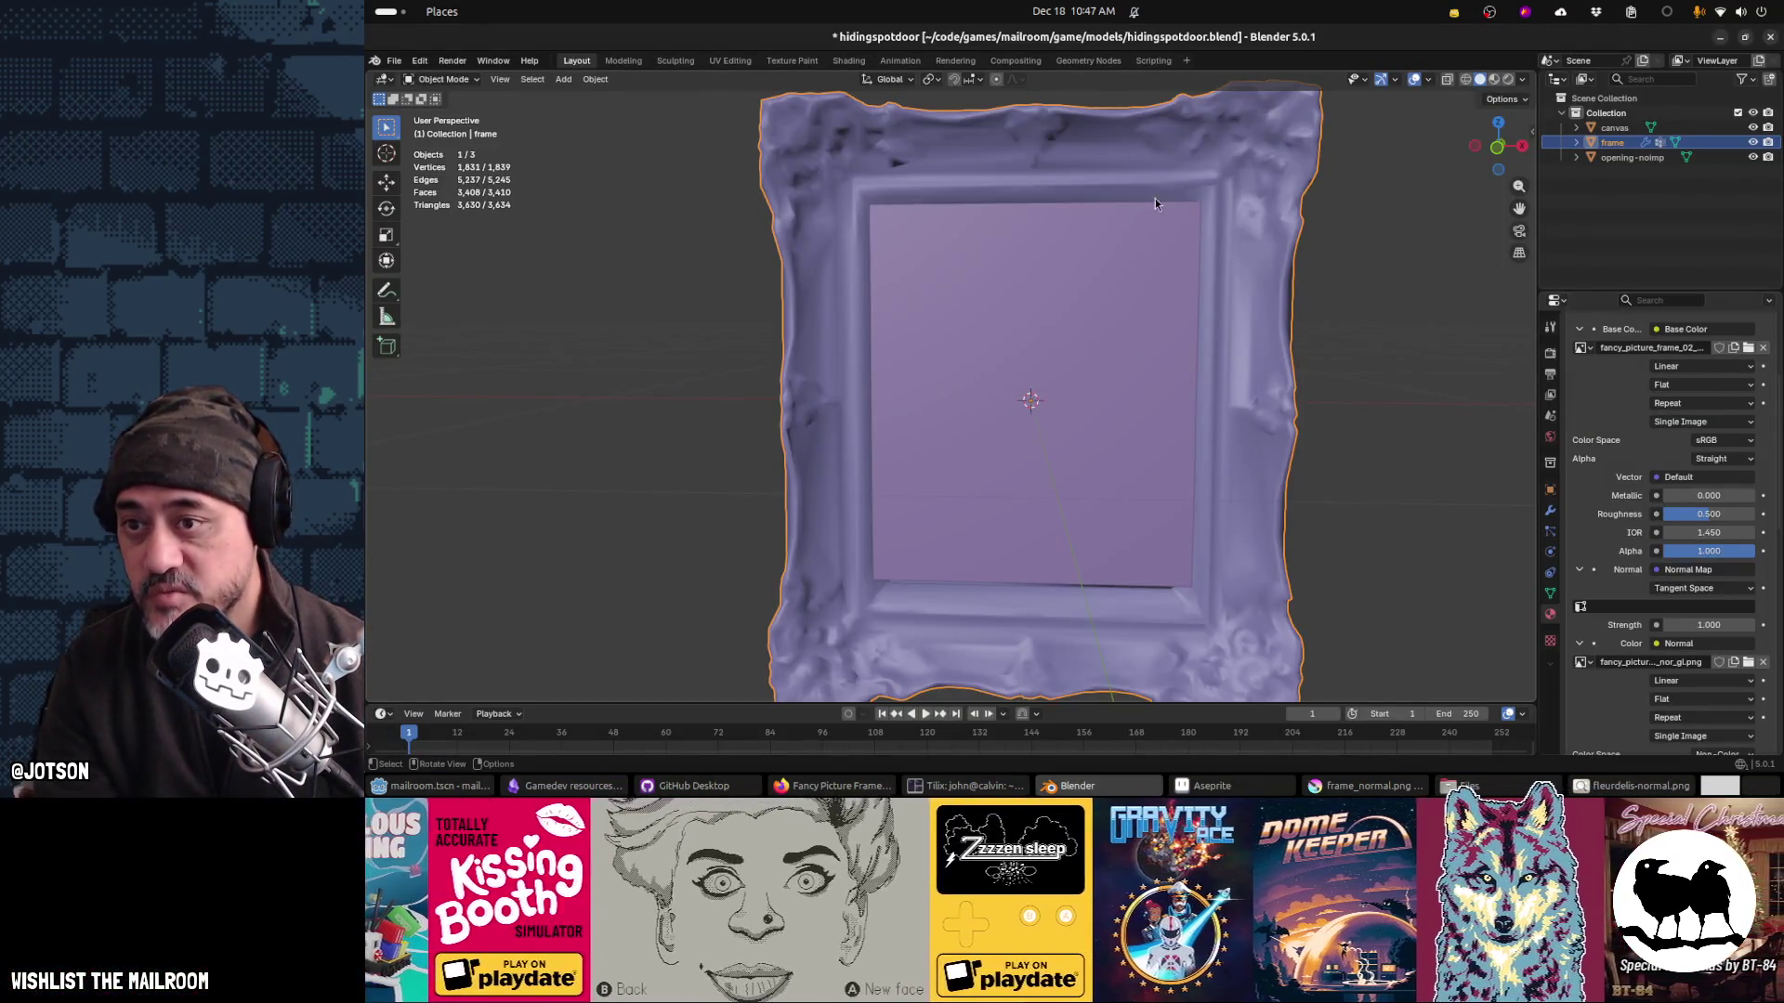
Step: Inspect the frame and canvas from side and back angles, ending with the canvas selected
left_click(973, 377)
left_click_drag(973, 378, 1037, 381)
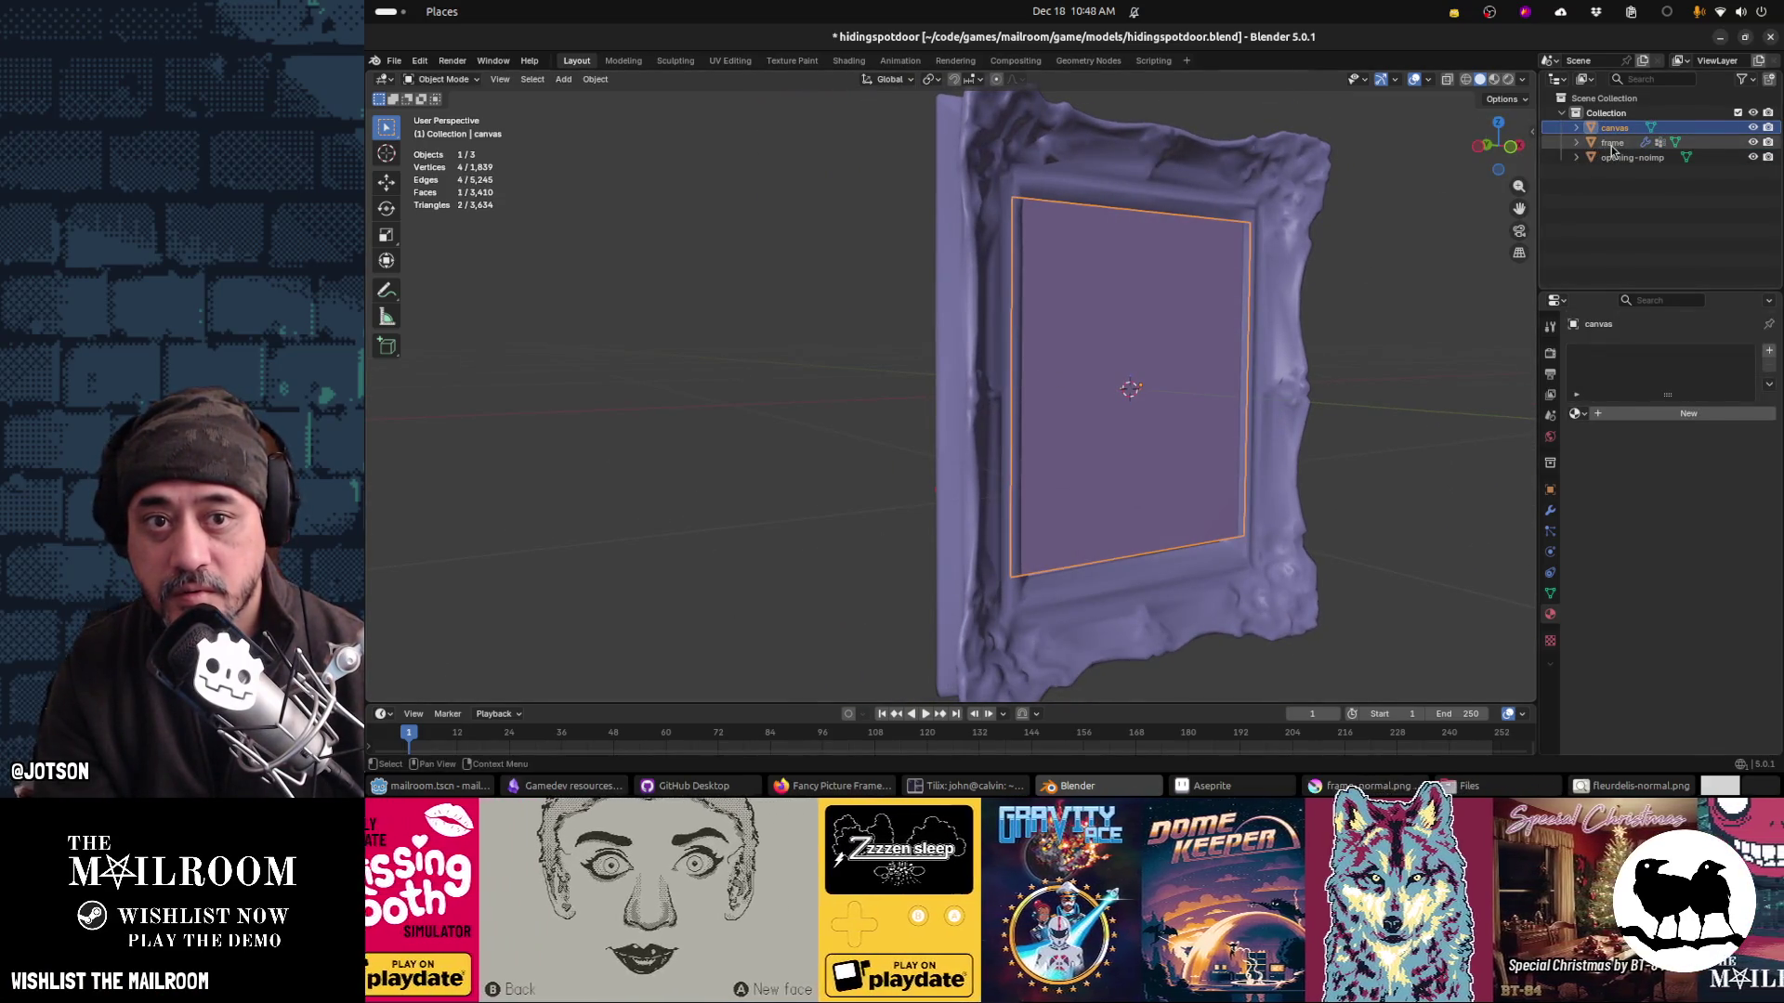
left_click(1612, 142)
key("Tab")
mouse_move(1269, 291)
left_mouse_down()
mouse_move(919, 335)
mouse_move(1282, 321)
mouse_move(1486, 186)
left_mouse_up()
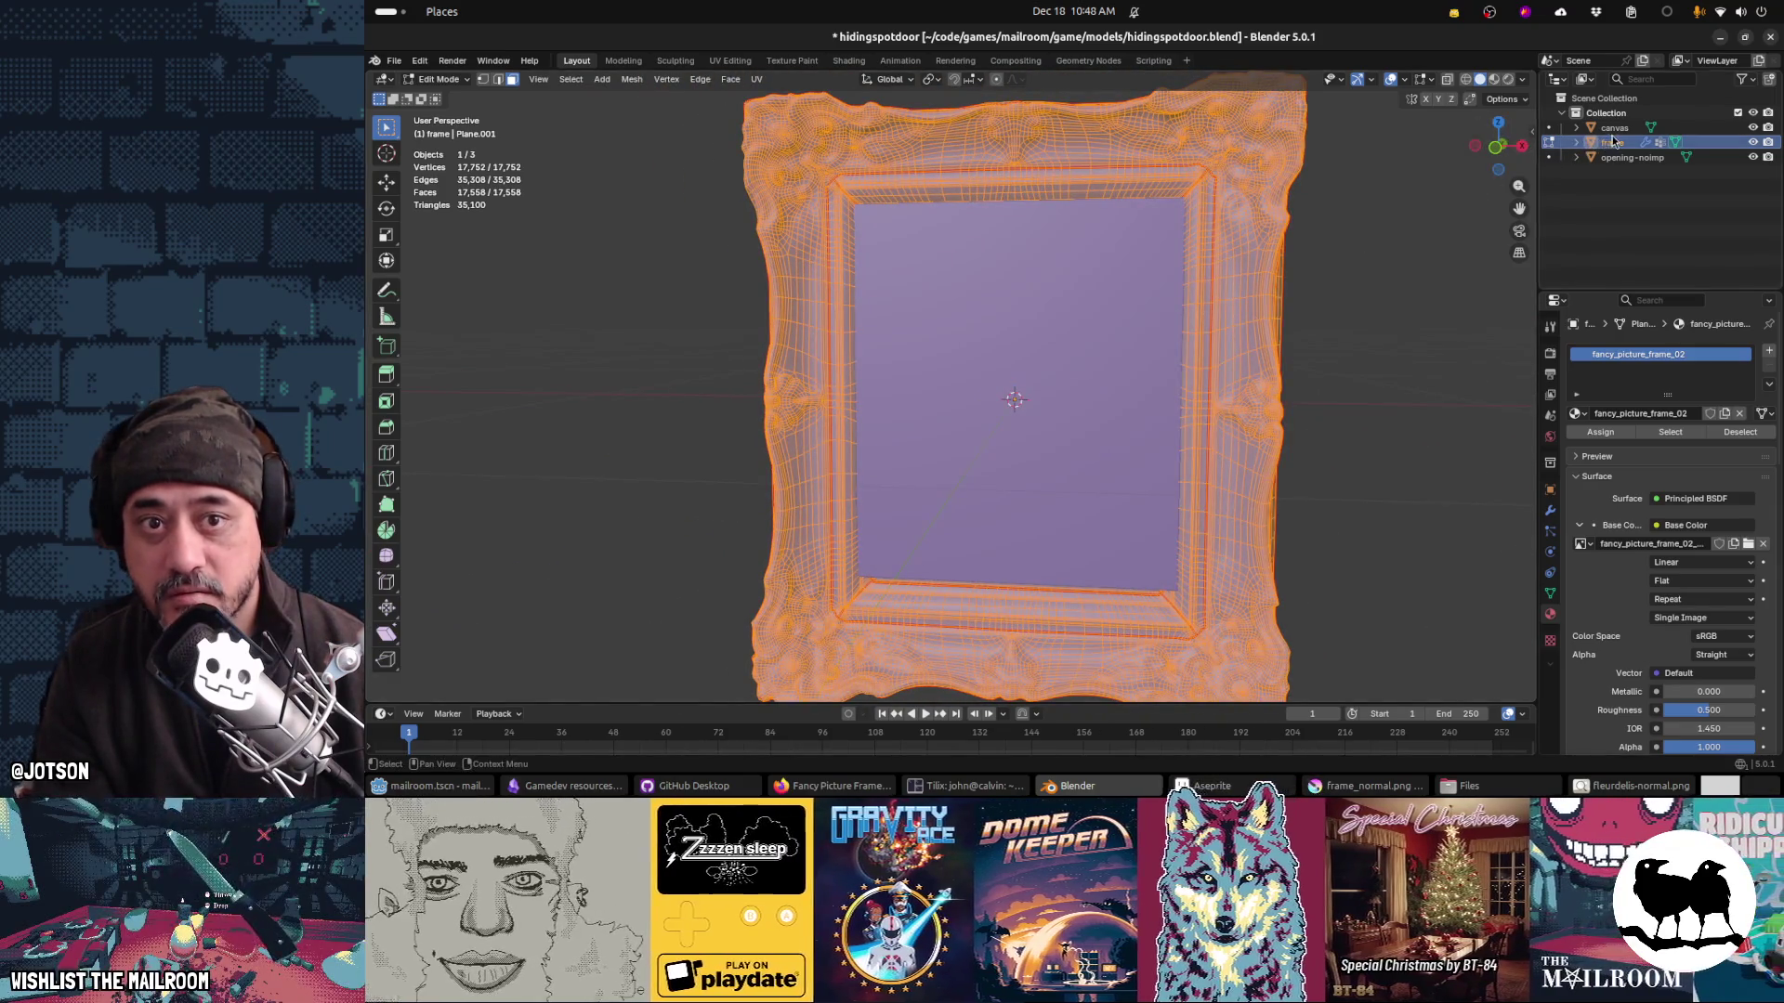
left_click(1623, 133)
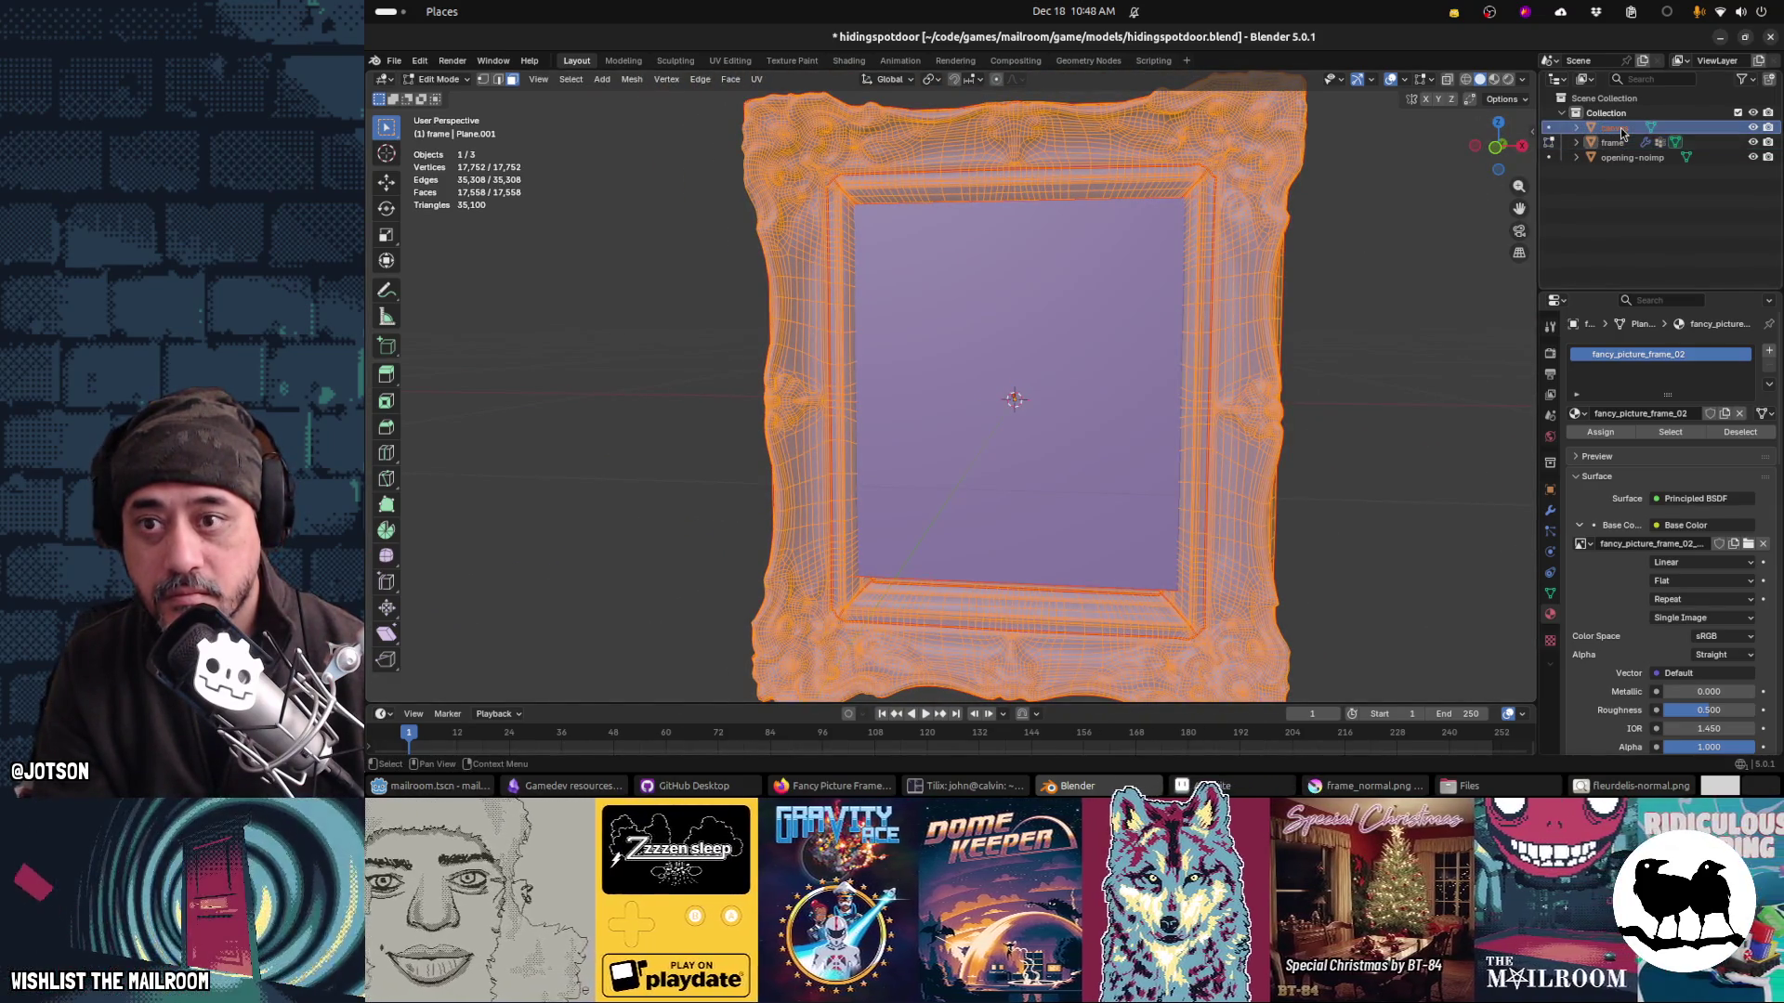
mouse_move(1078, 390)
left_mouse_down()
mouse_move(1167, 390)
mouse_move(1070, 392)
left_mouse_up()
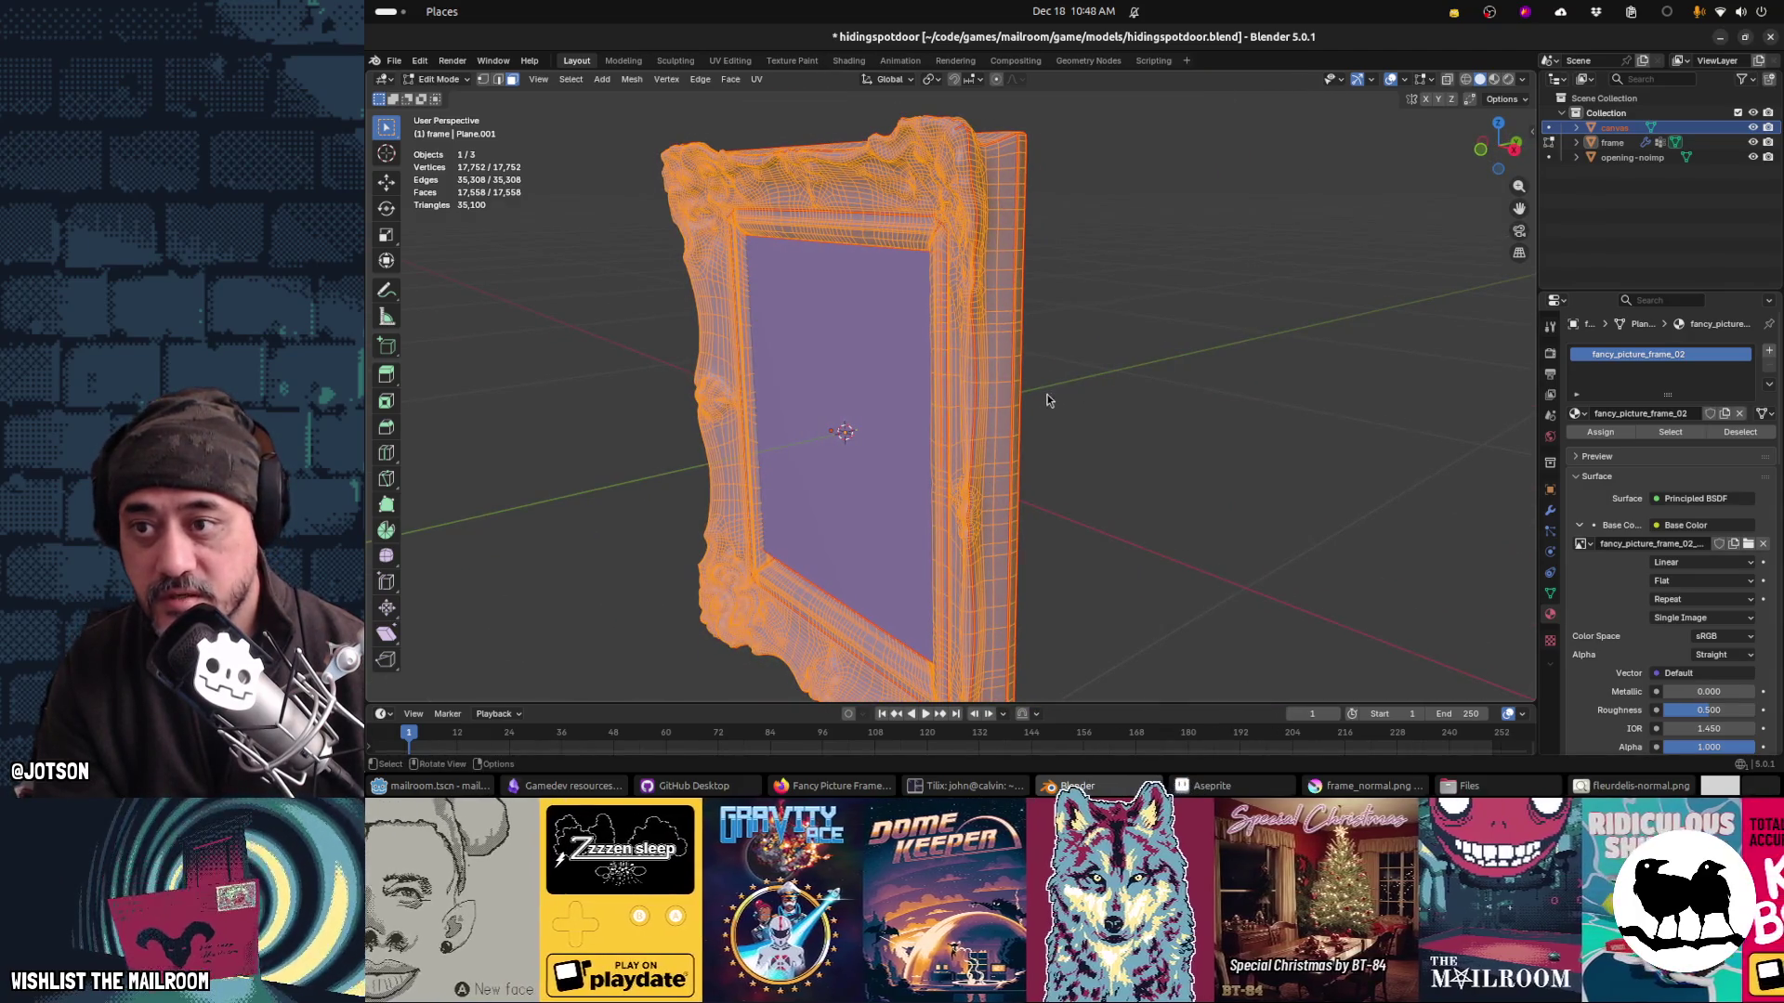
key("Tab")
left_click(1612, 141)
left_click(1612, 128)
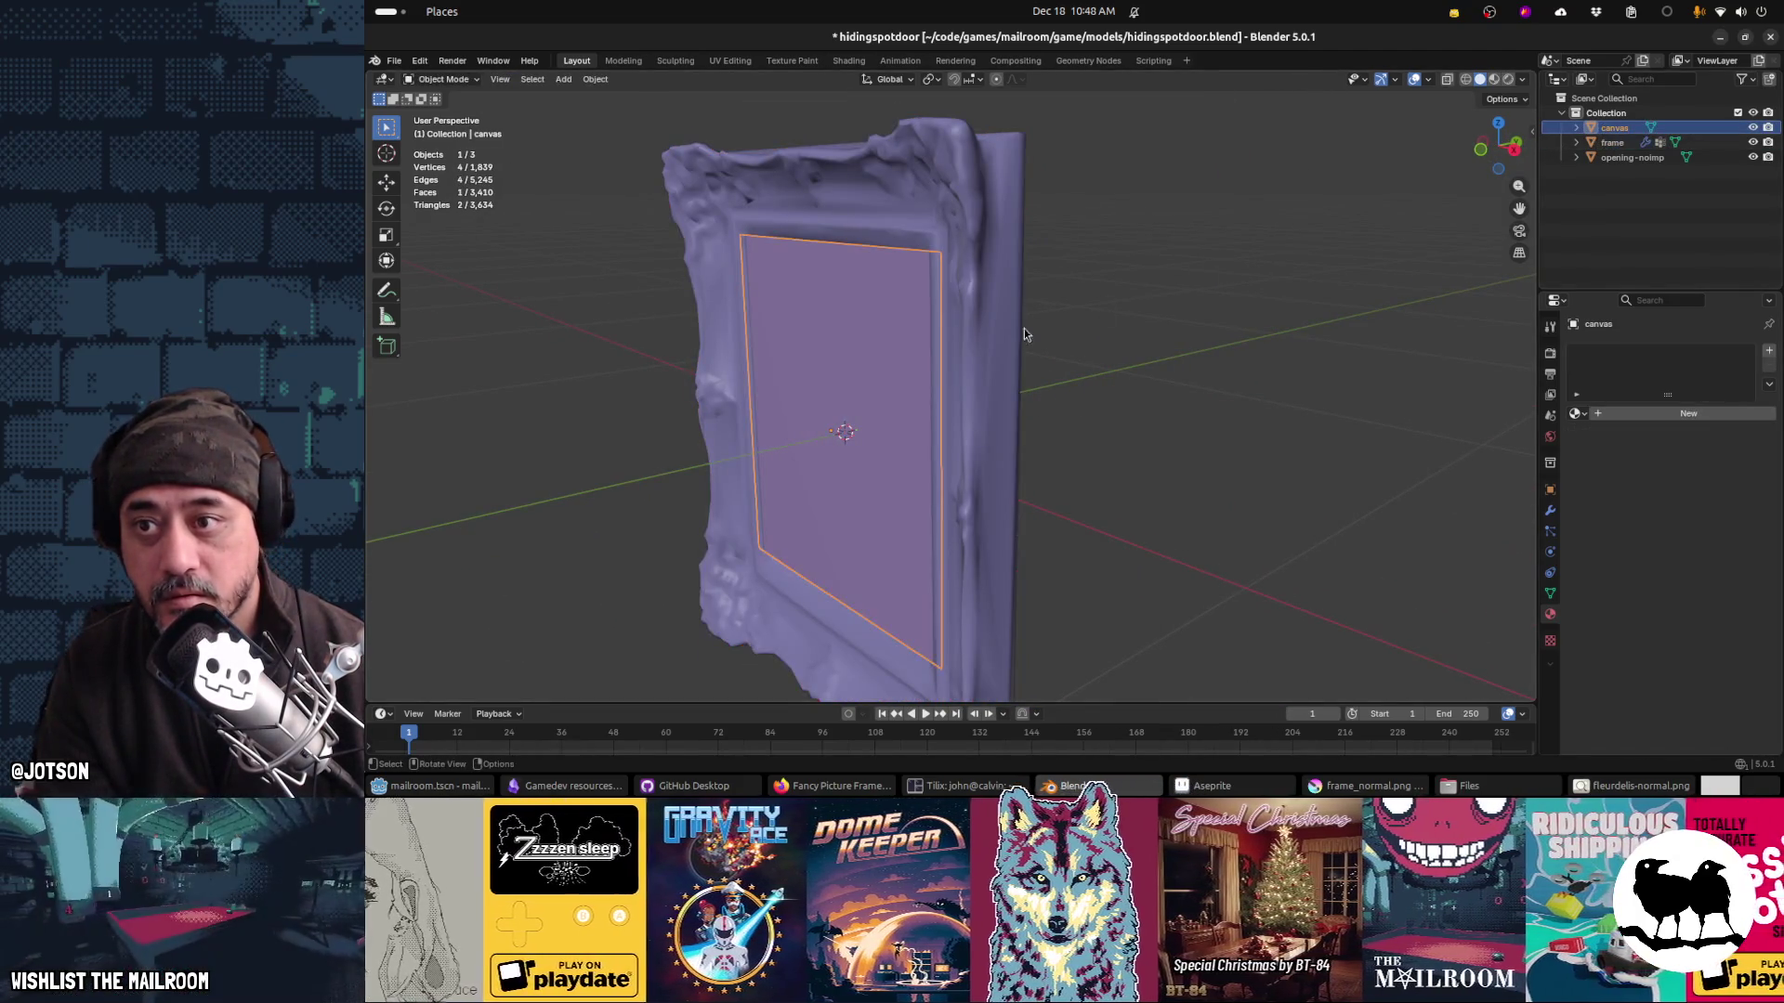
Step: Slide the canvas plane along the Y axis to sit beside the frame
key("g")
key("y")
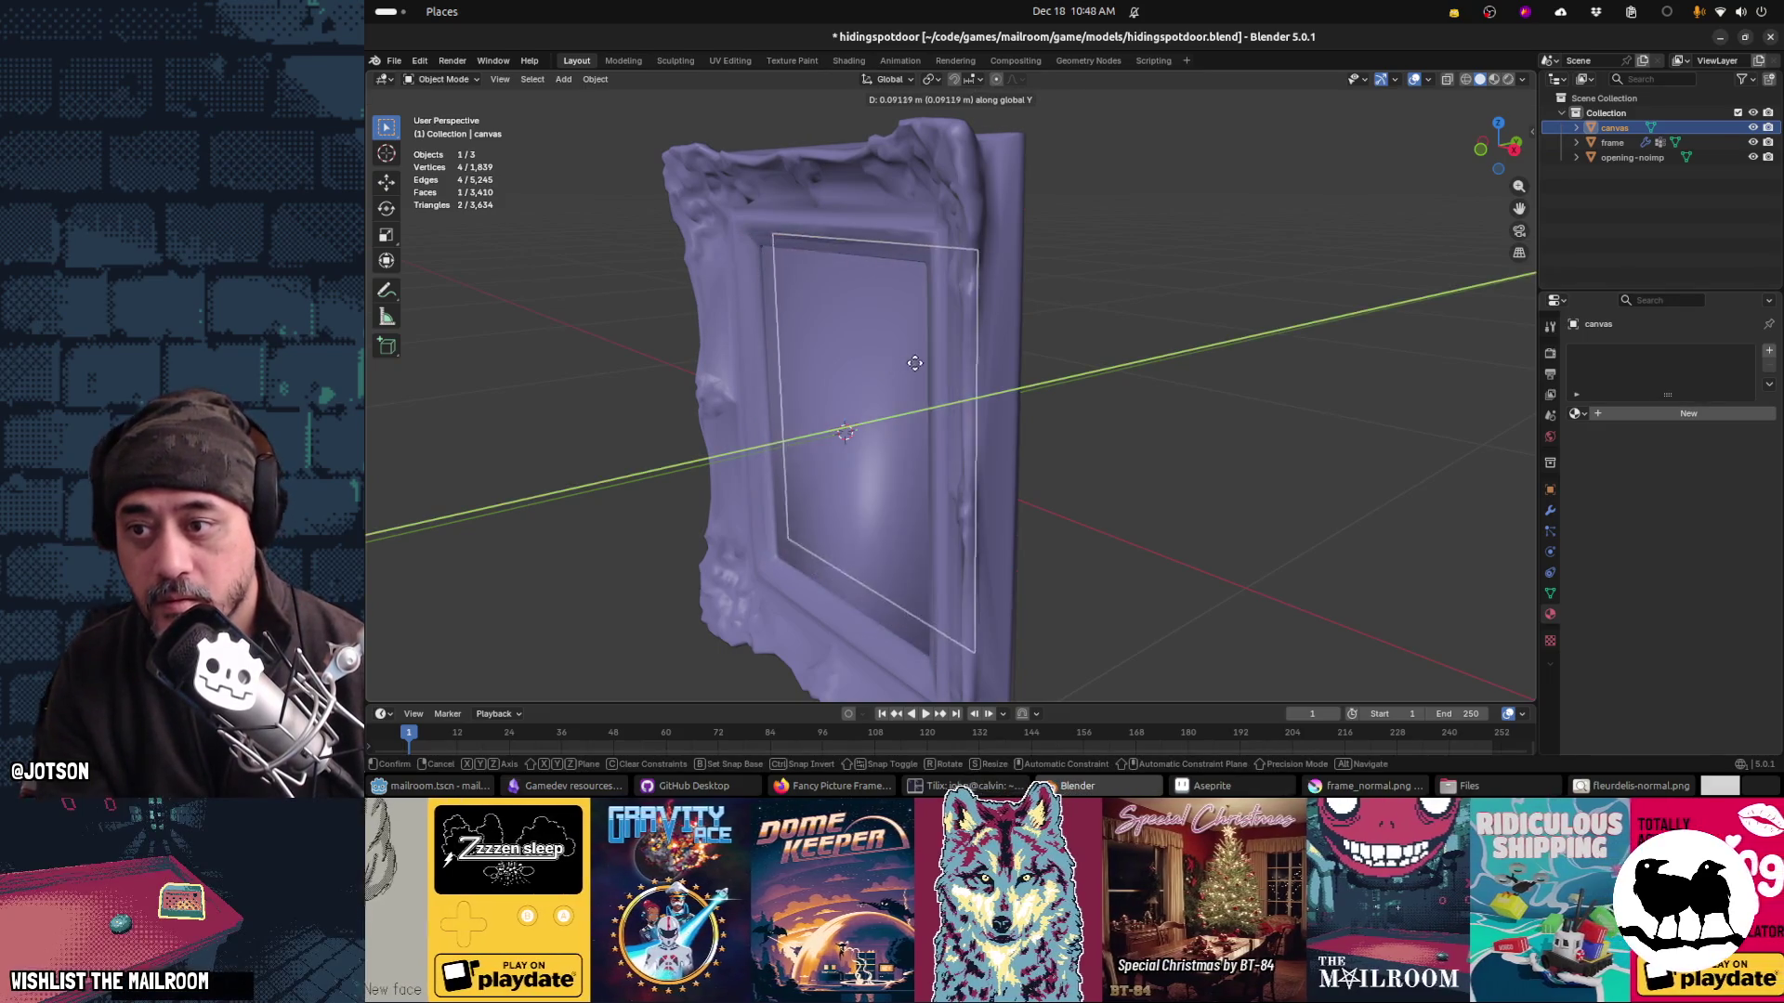
left_click(878, 389)
Step: Put the frame into Edit Mode and select its inner panel face
left_click(868, 387)
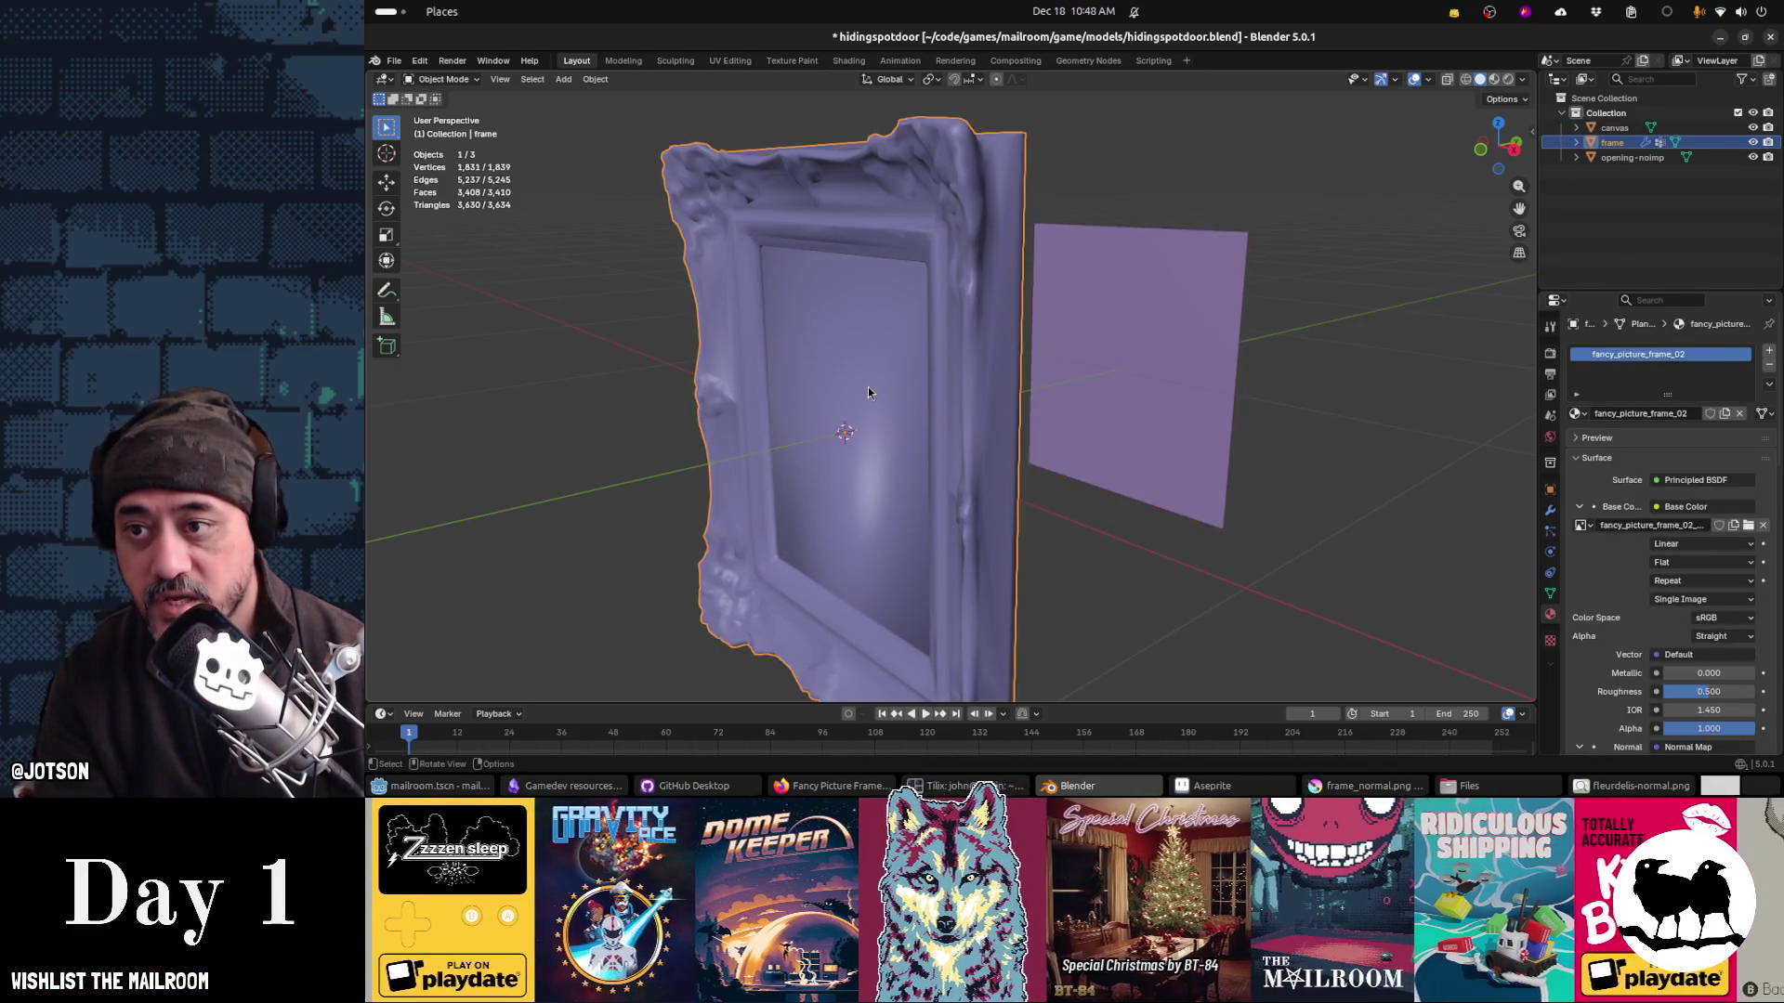
key("Tab")
left_click(859, 401)
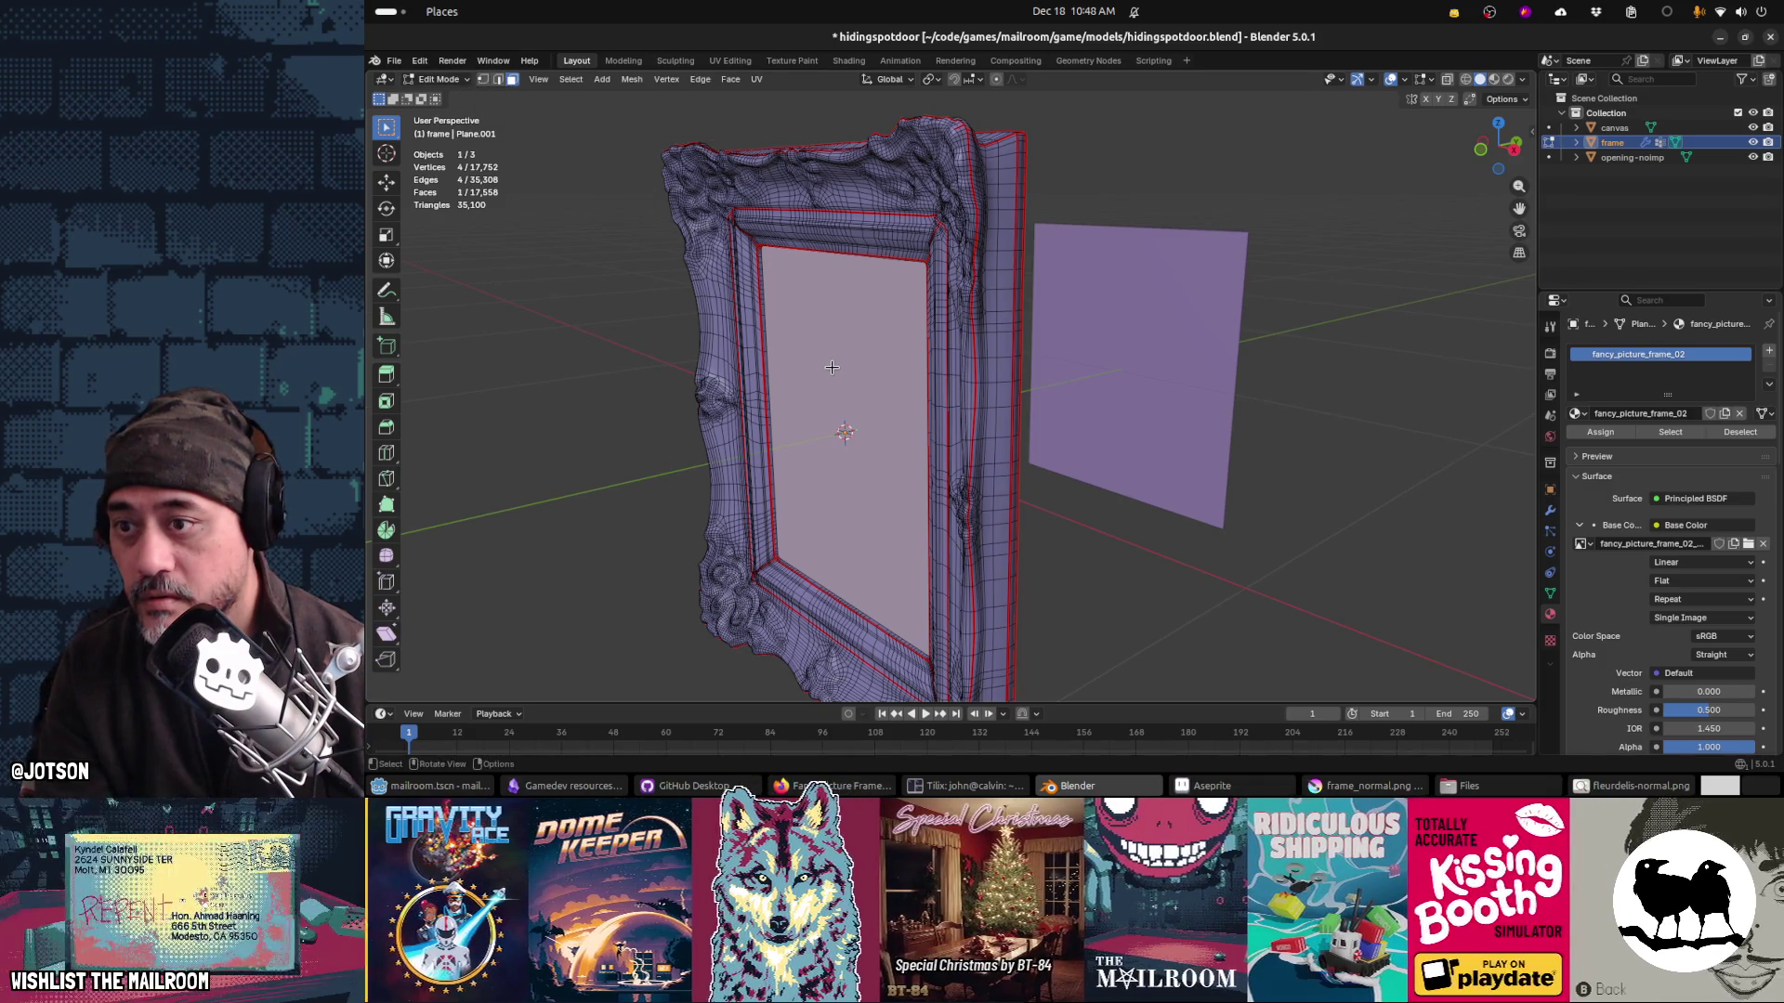
Step: Delete the frame's inner panel face, leaving the opening empty
left_click(1378, 434)
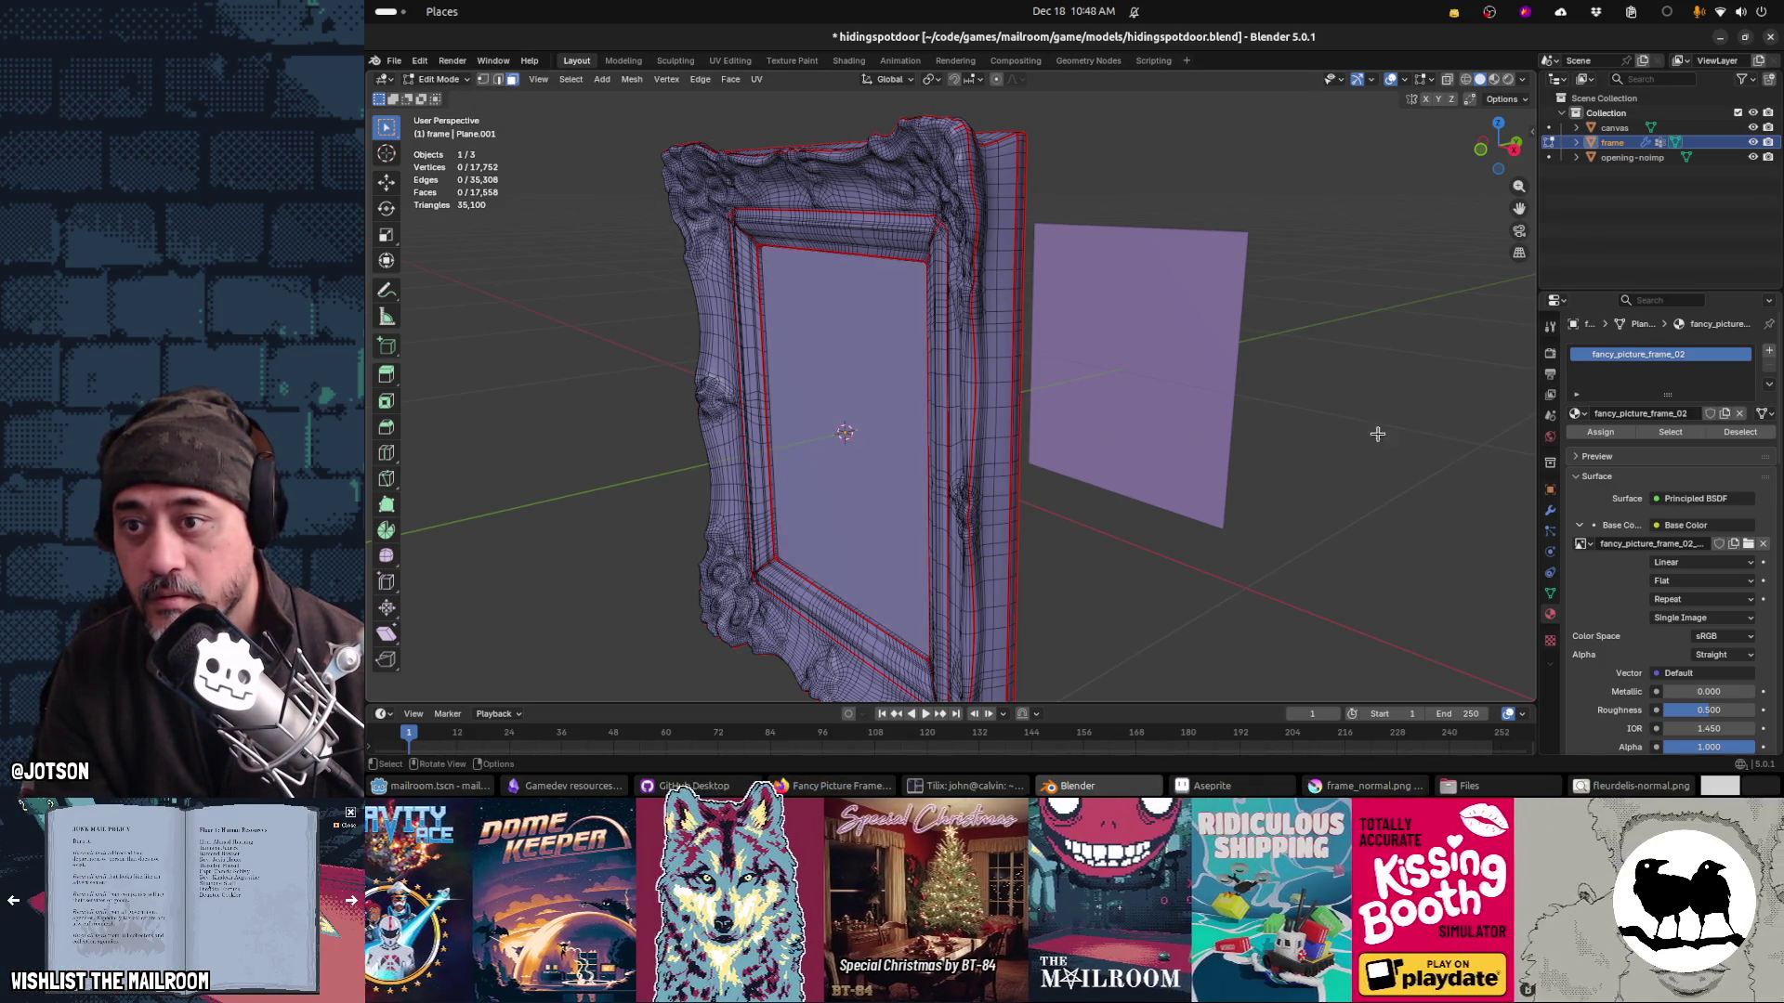
left_click(810, 423)
key("x")
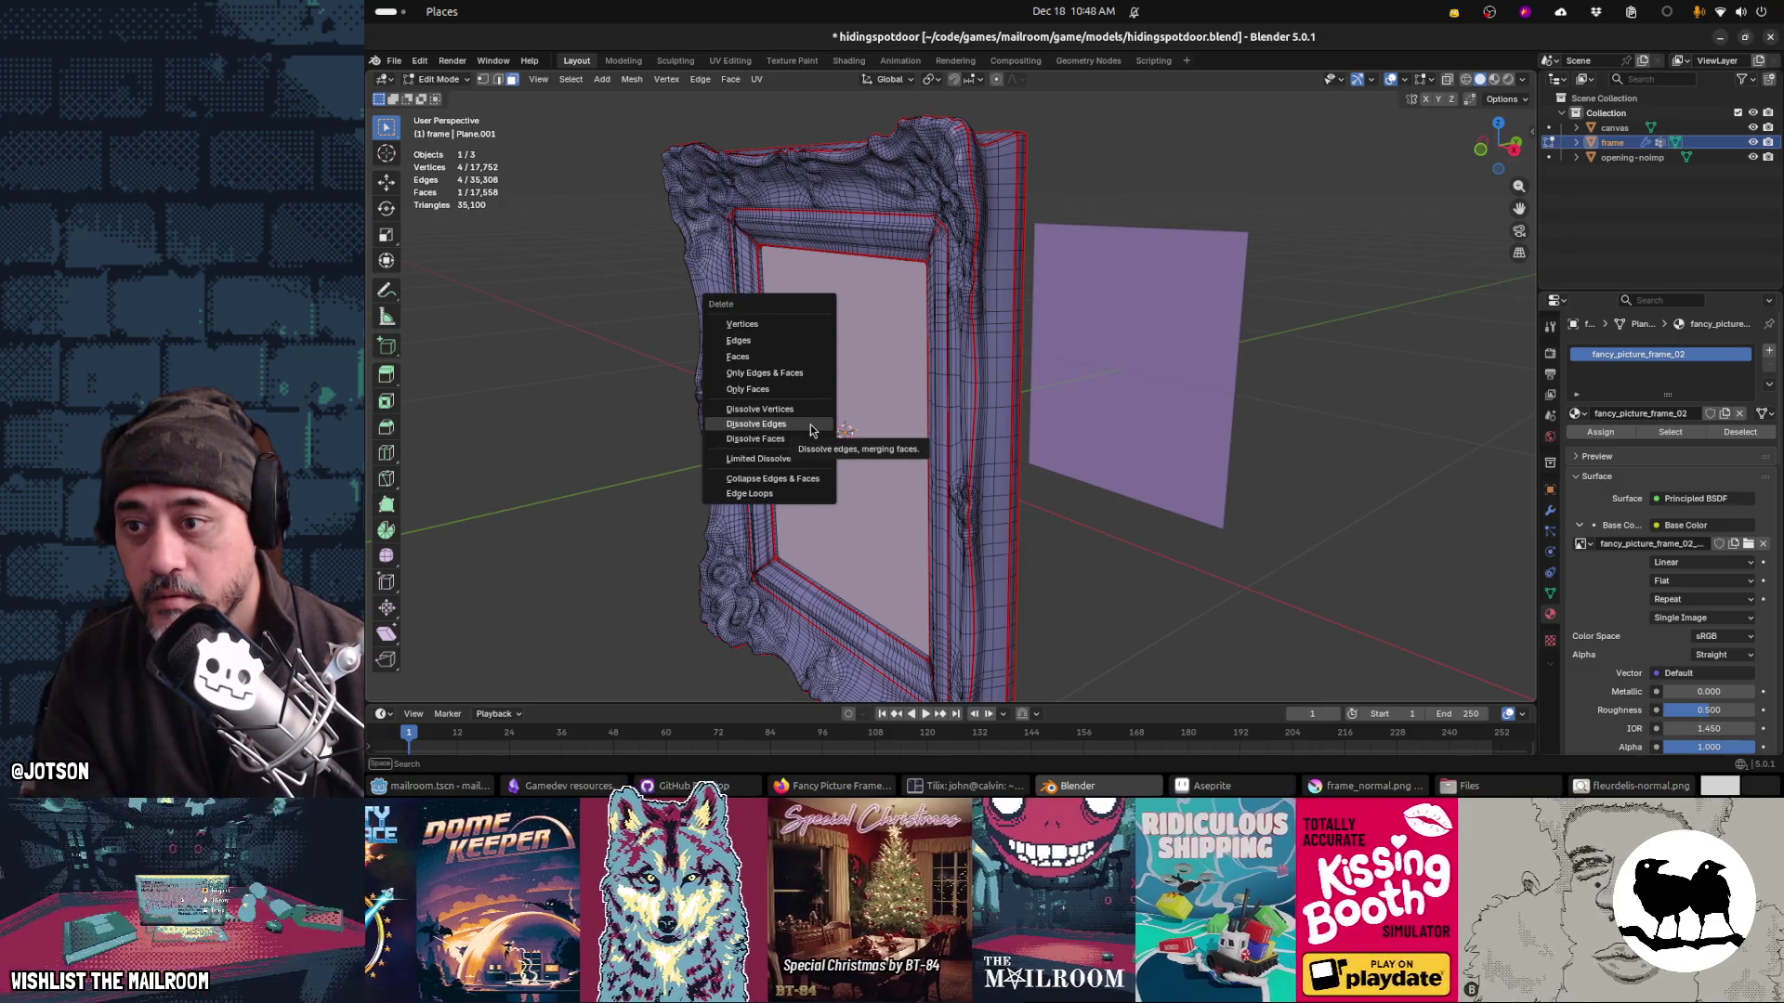
left_click(794, 387)
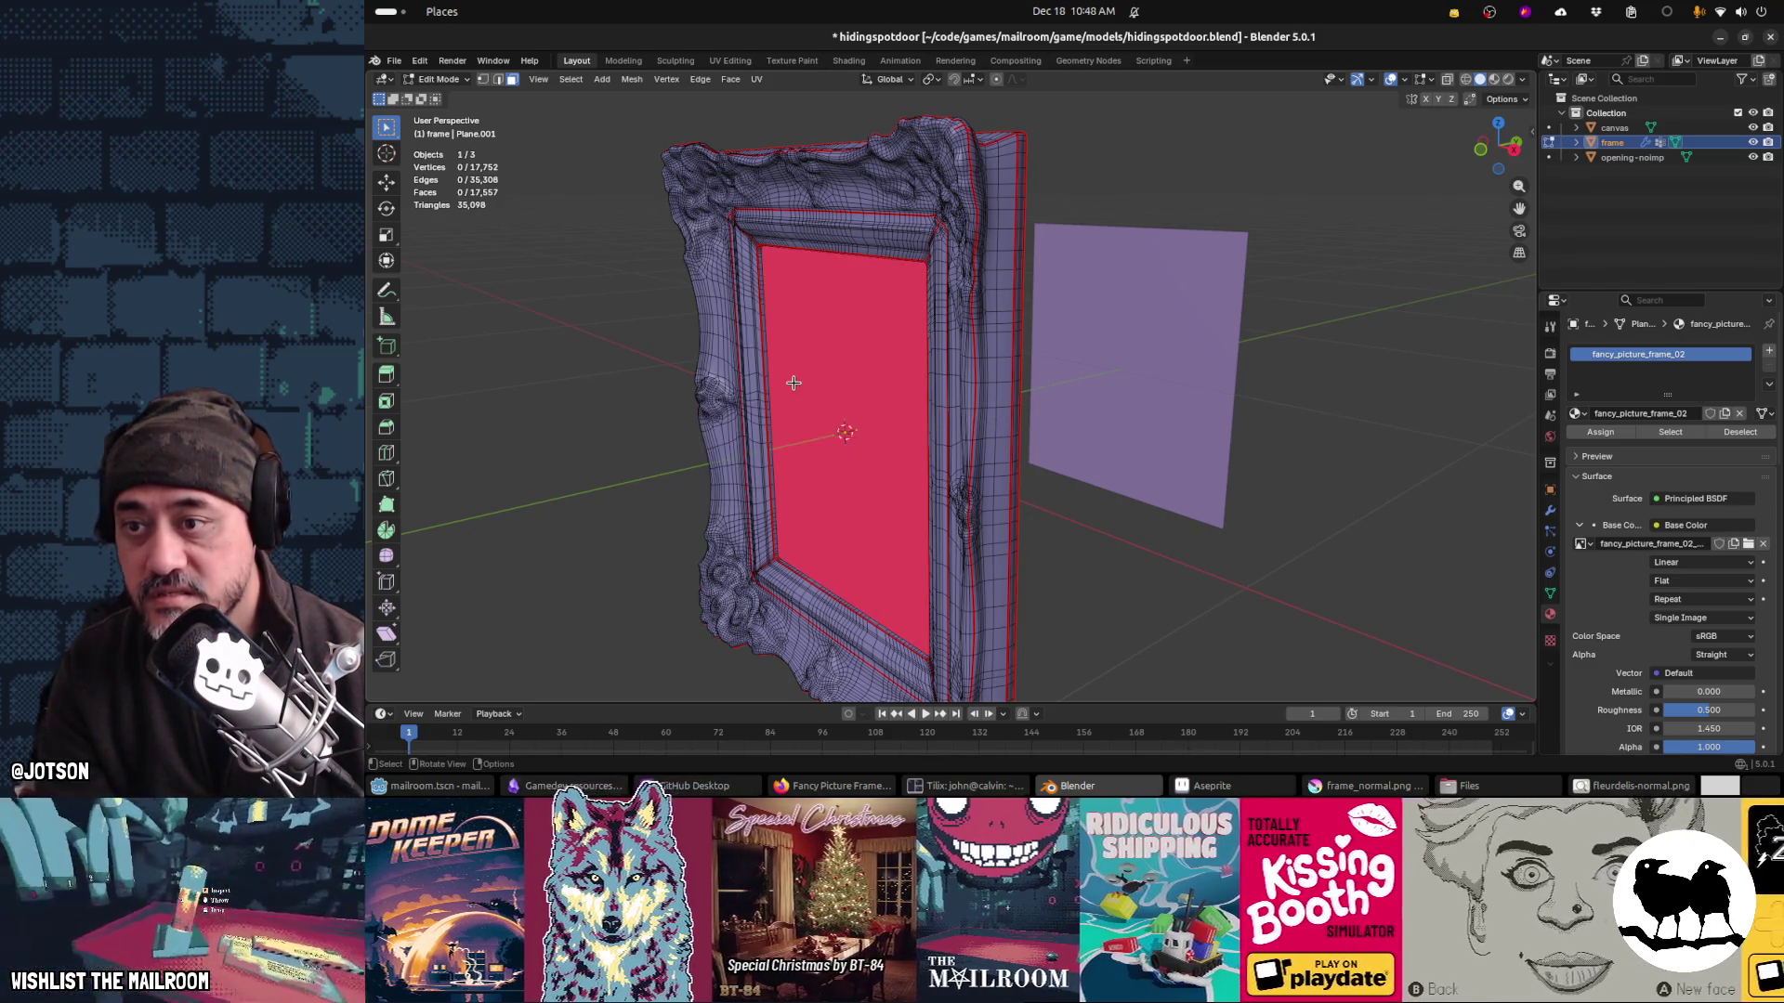
mouse_move(967, 408)
left_mouse_down()
mouse_move(1069, 409)
mouse_move(883, 399)
mouse_move(1041, 399)
mouse_move(983, 401)
mouse_move(691, 187)
left_mouse_up()
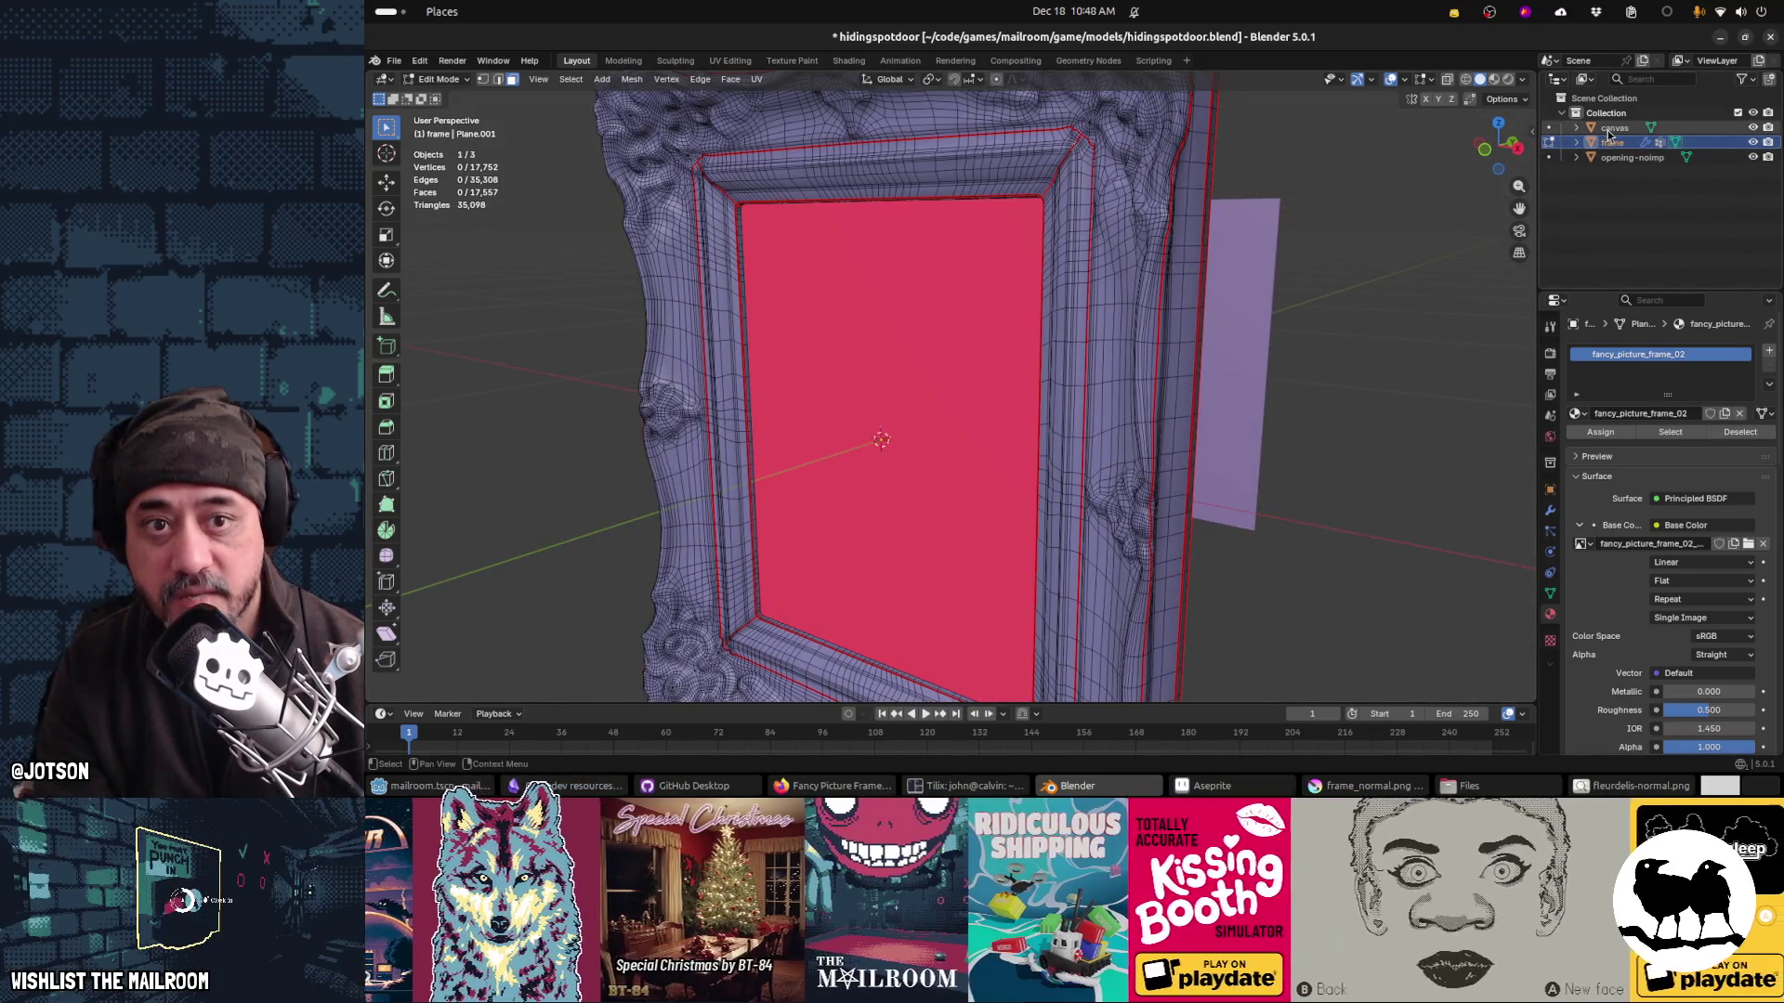
Step: Slide the canvas plane back along Y into the frame
key("Tab")
left_click(1263, 283)
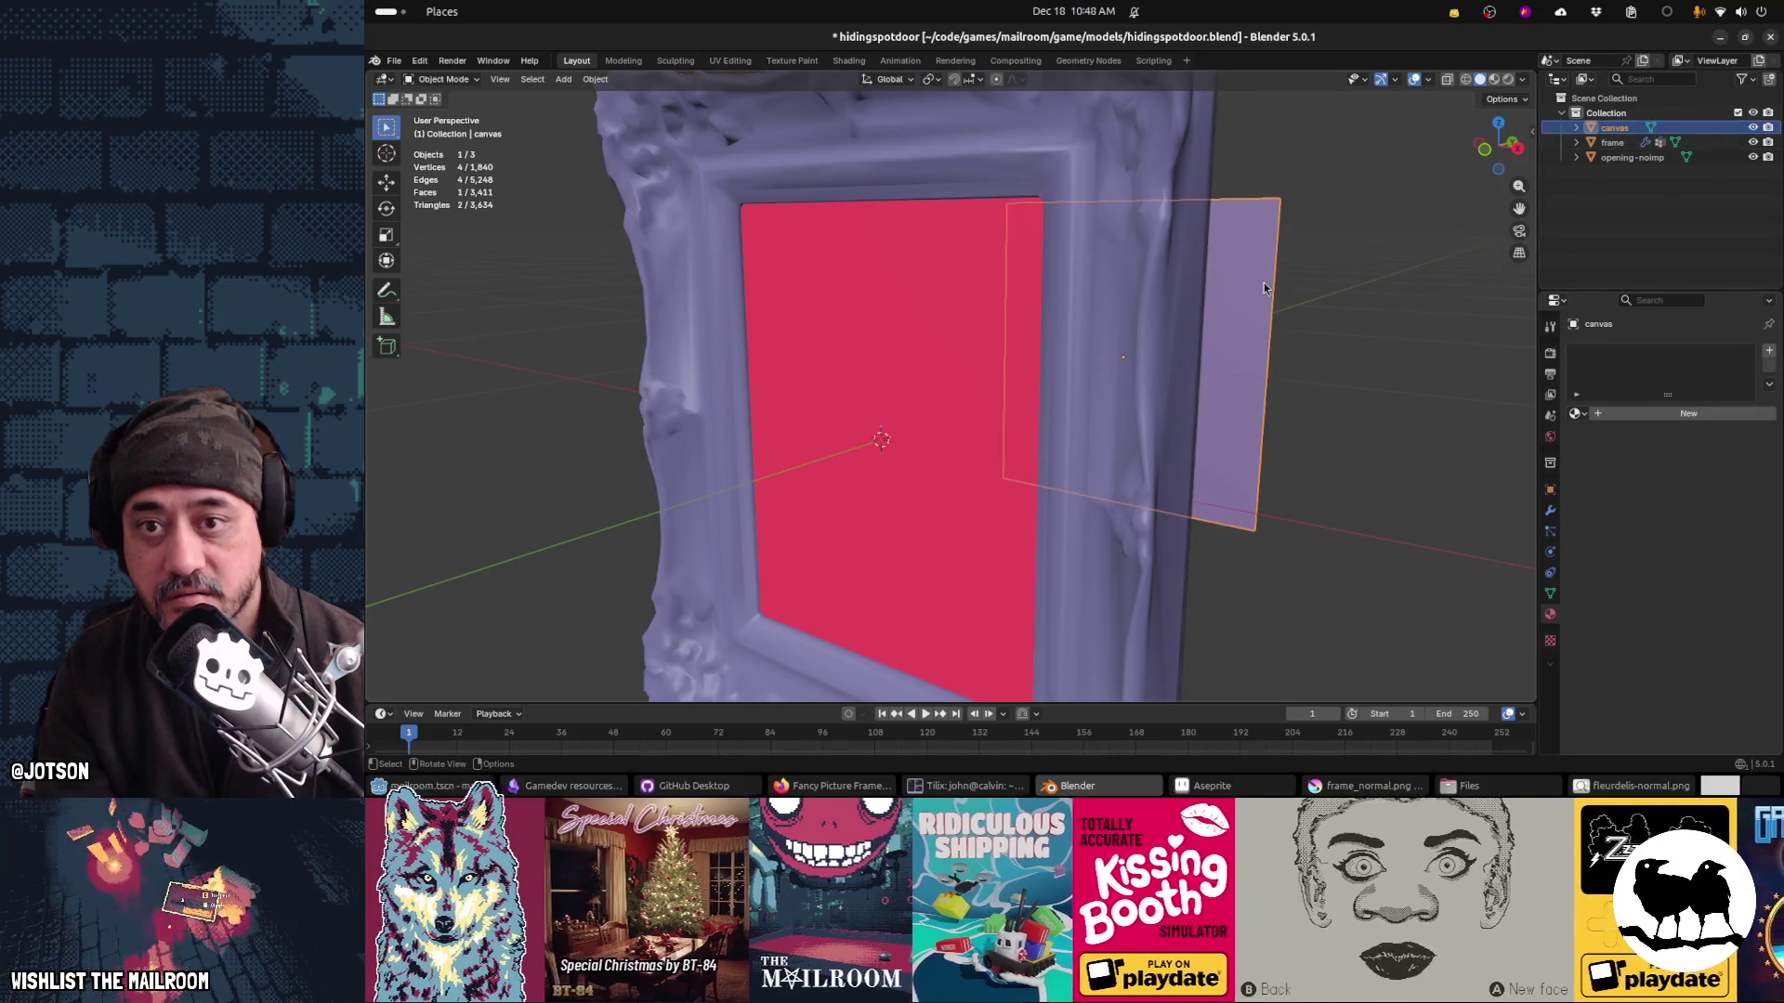
key("g")
key("y")
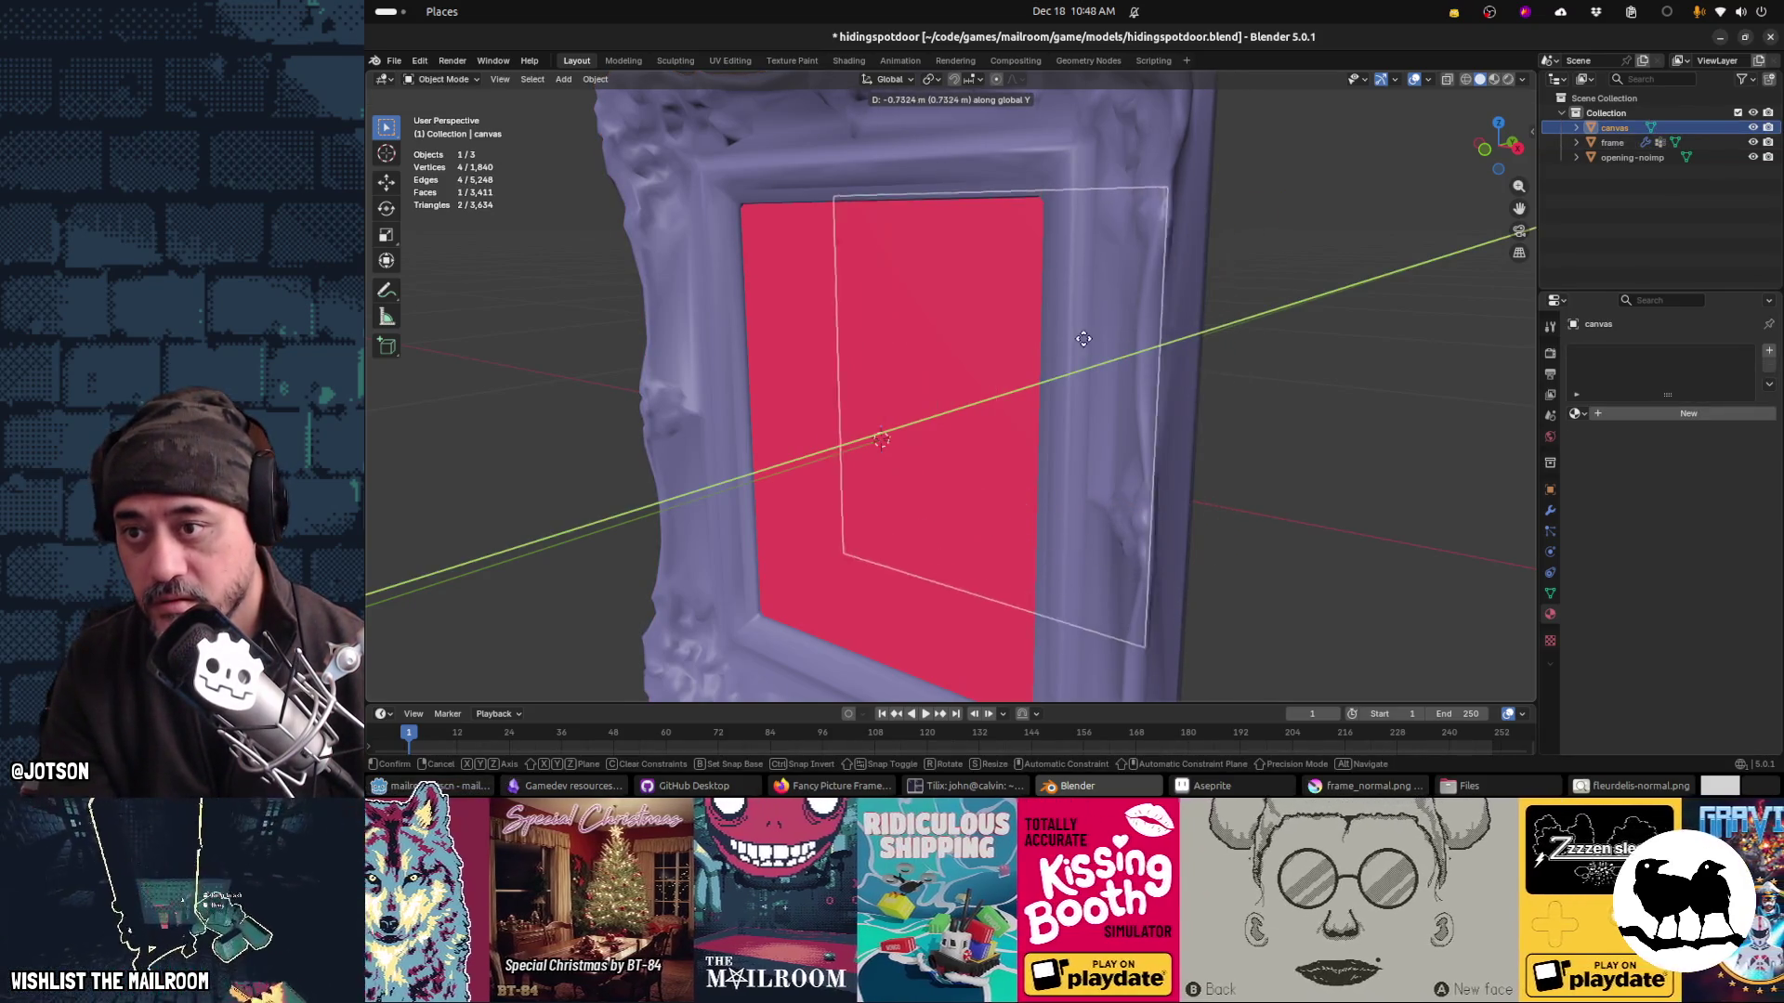
left_click(1027, 366)
key("Tab")
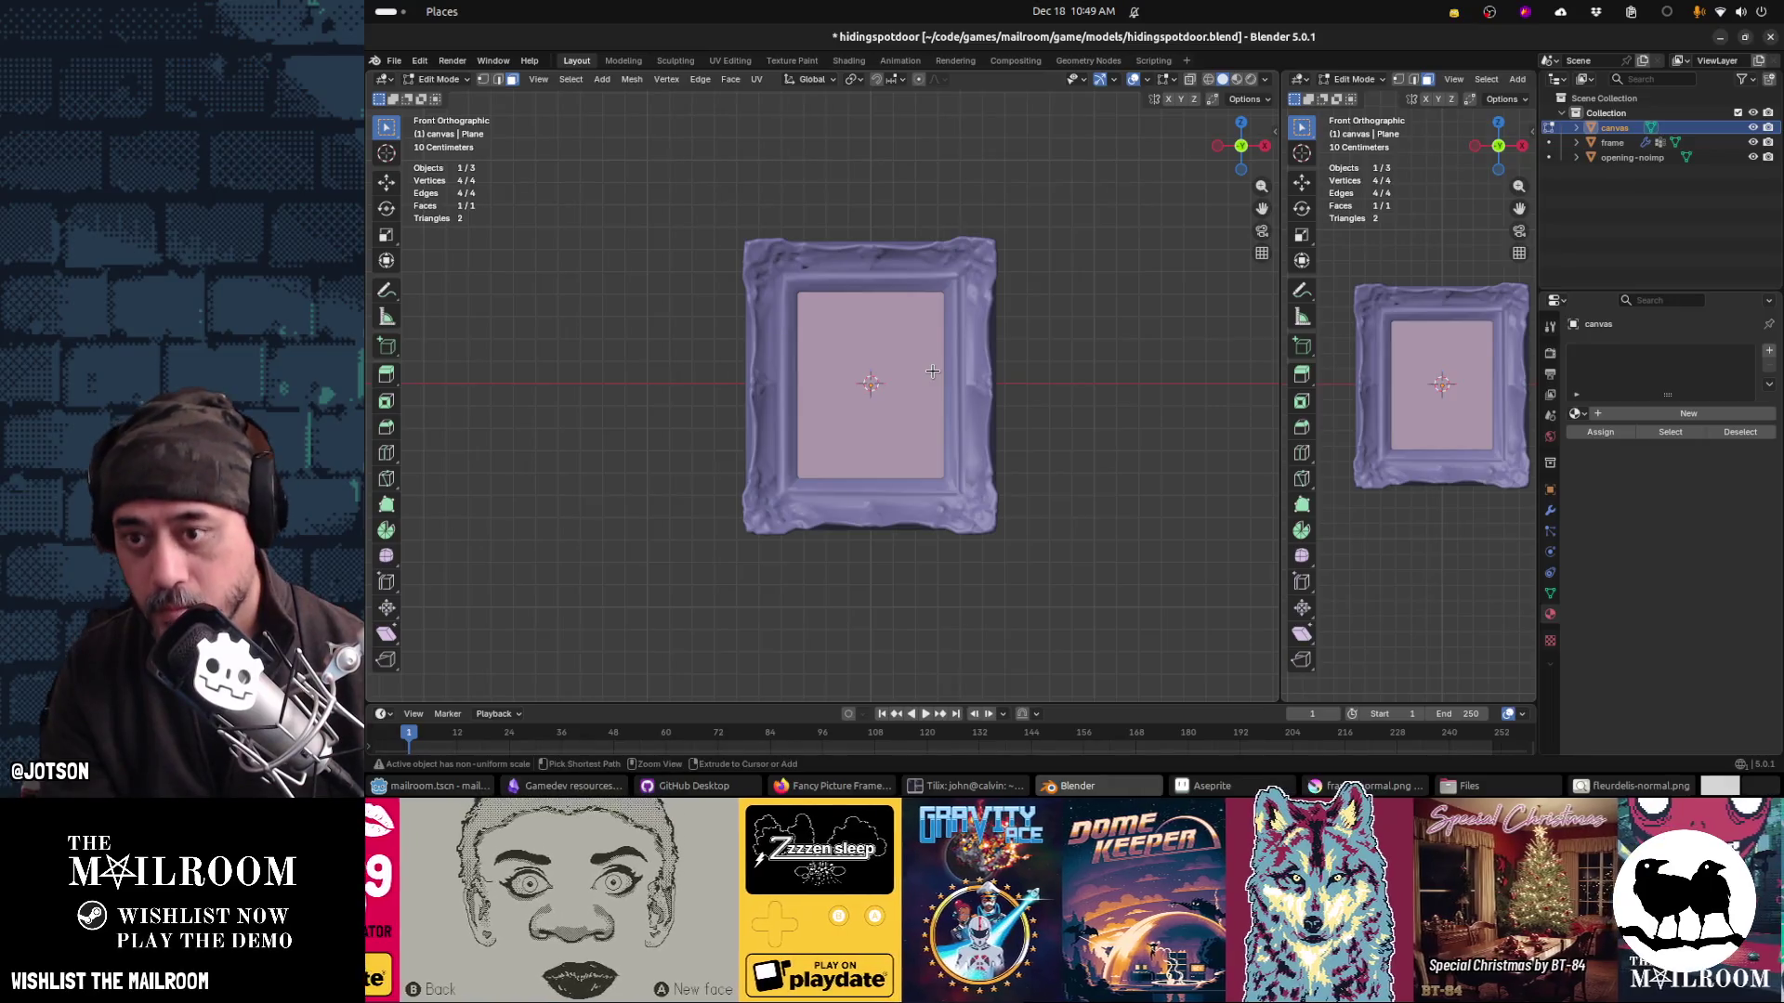
Step: Apply the canvas plane's object transforms
key("Tab")
key("ctrl+a")
left_click(932, 371)
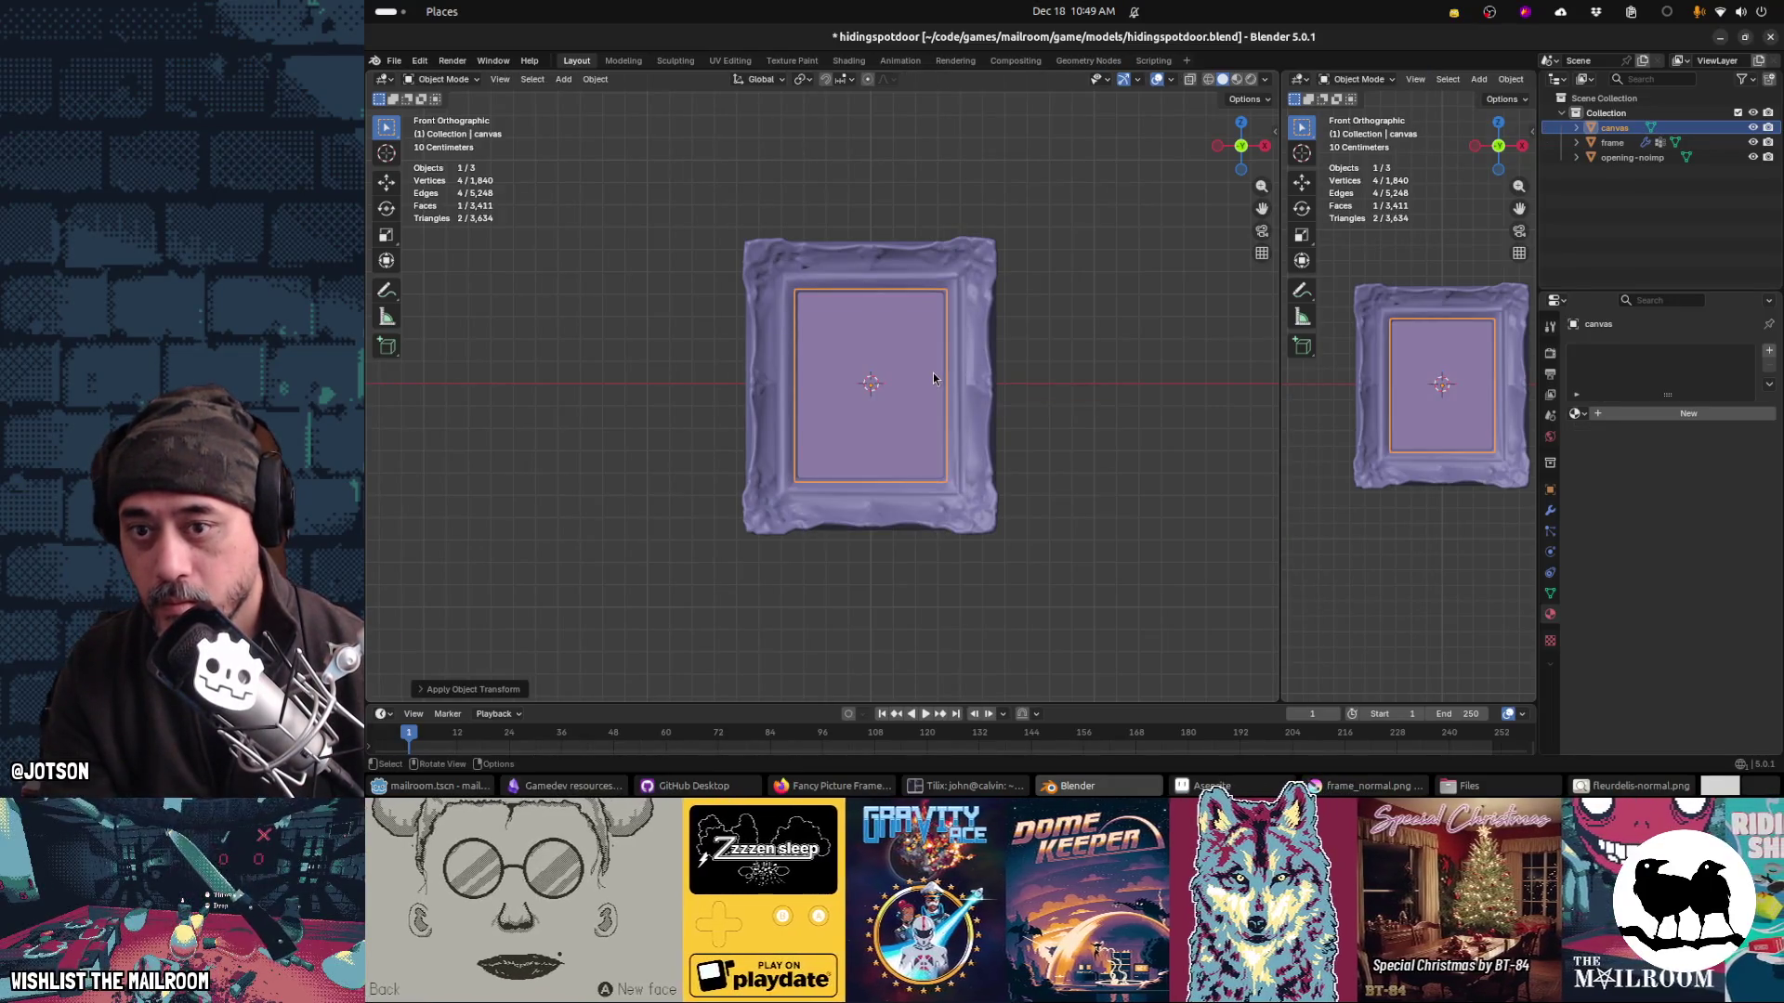
Step: Turn the second view into a UV Editor and unwrap the canvas face, shifting its UVs sideways
left_click(1302, 82)
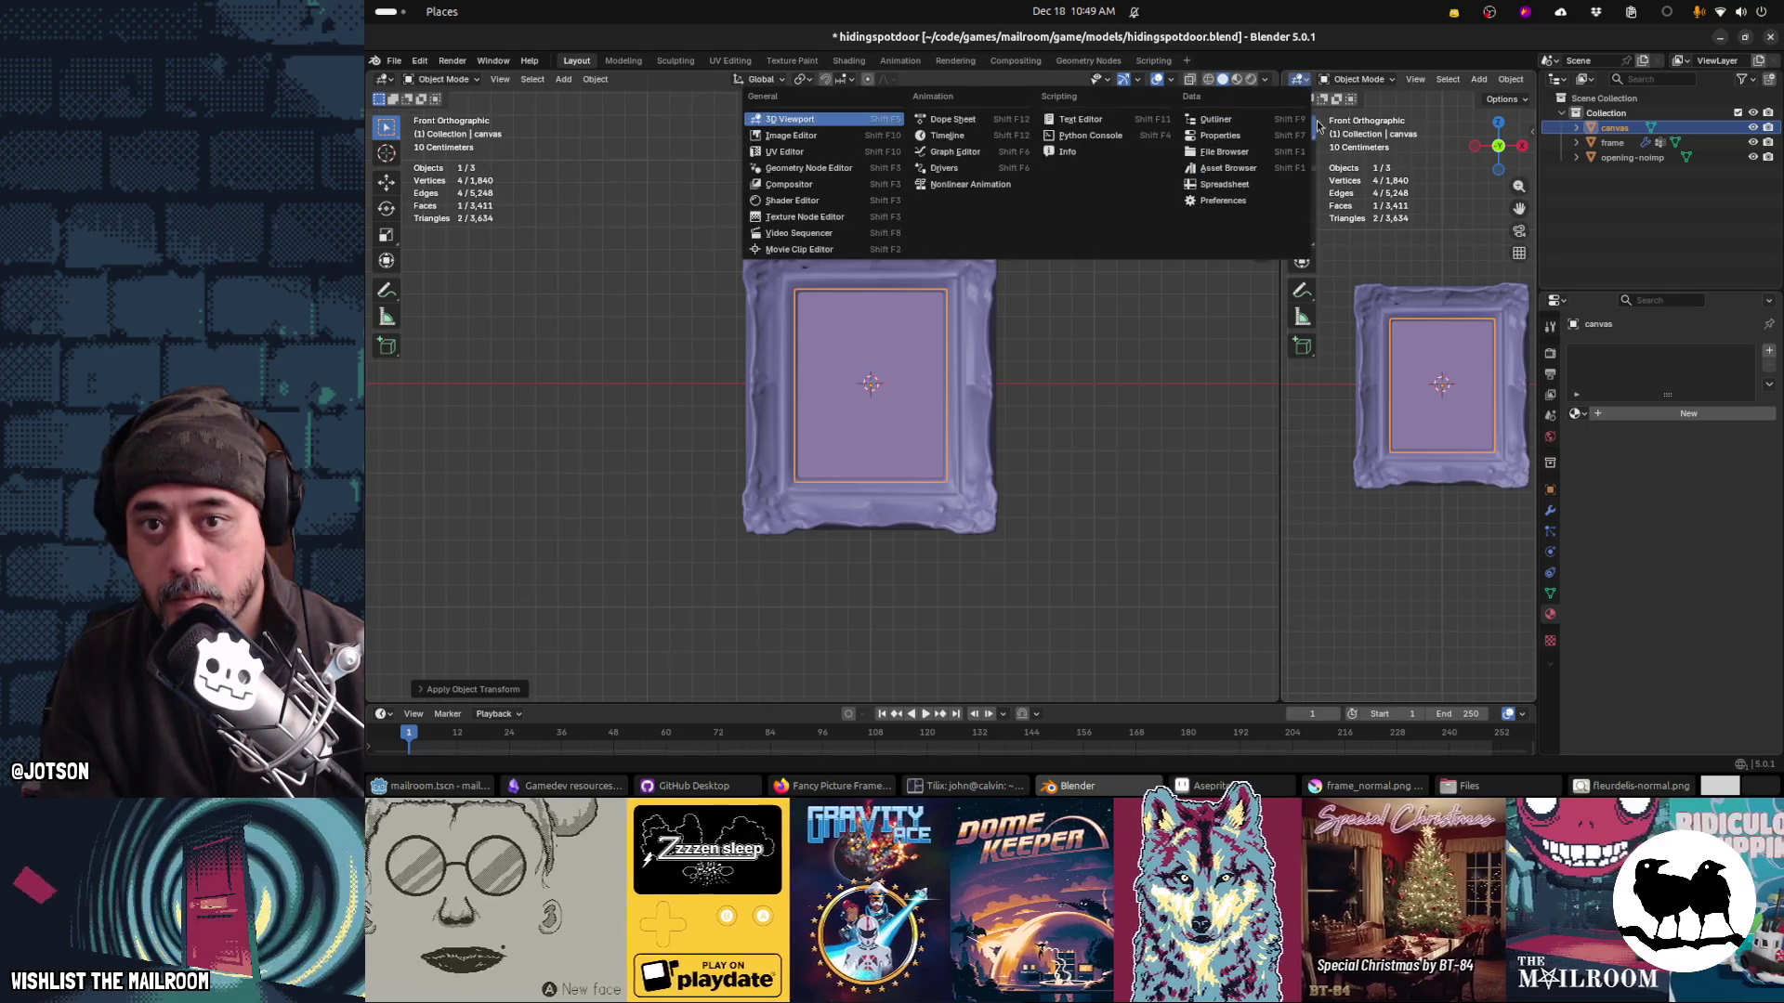
left_click(834, 156)
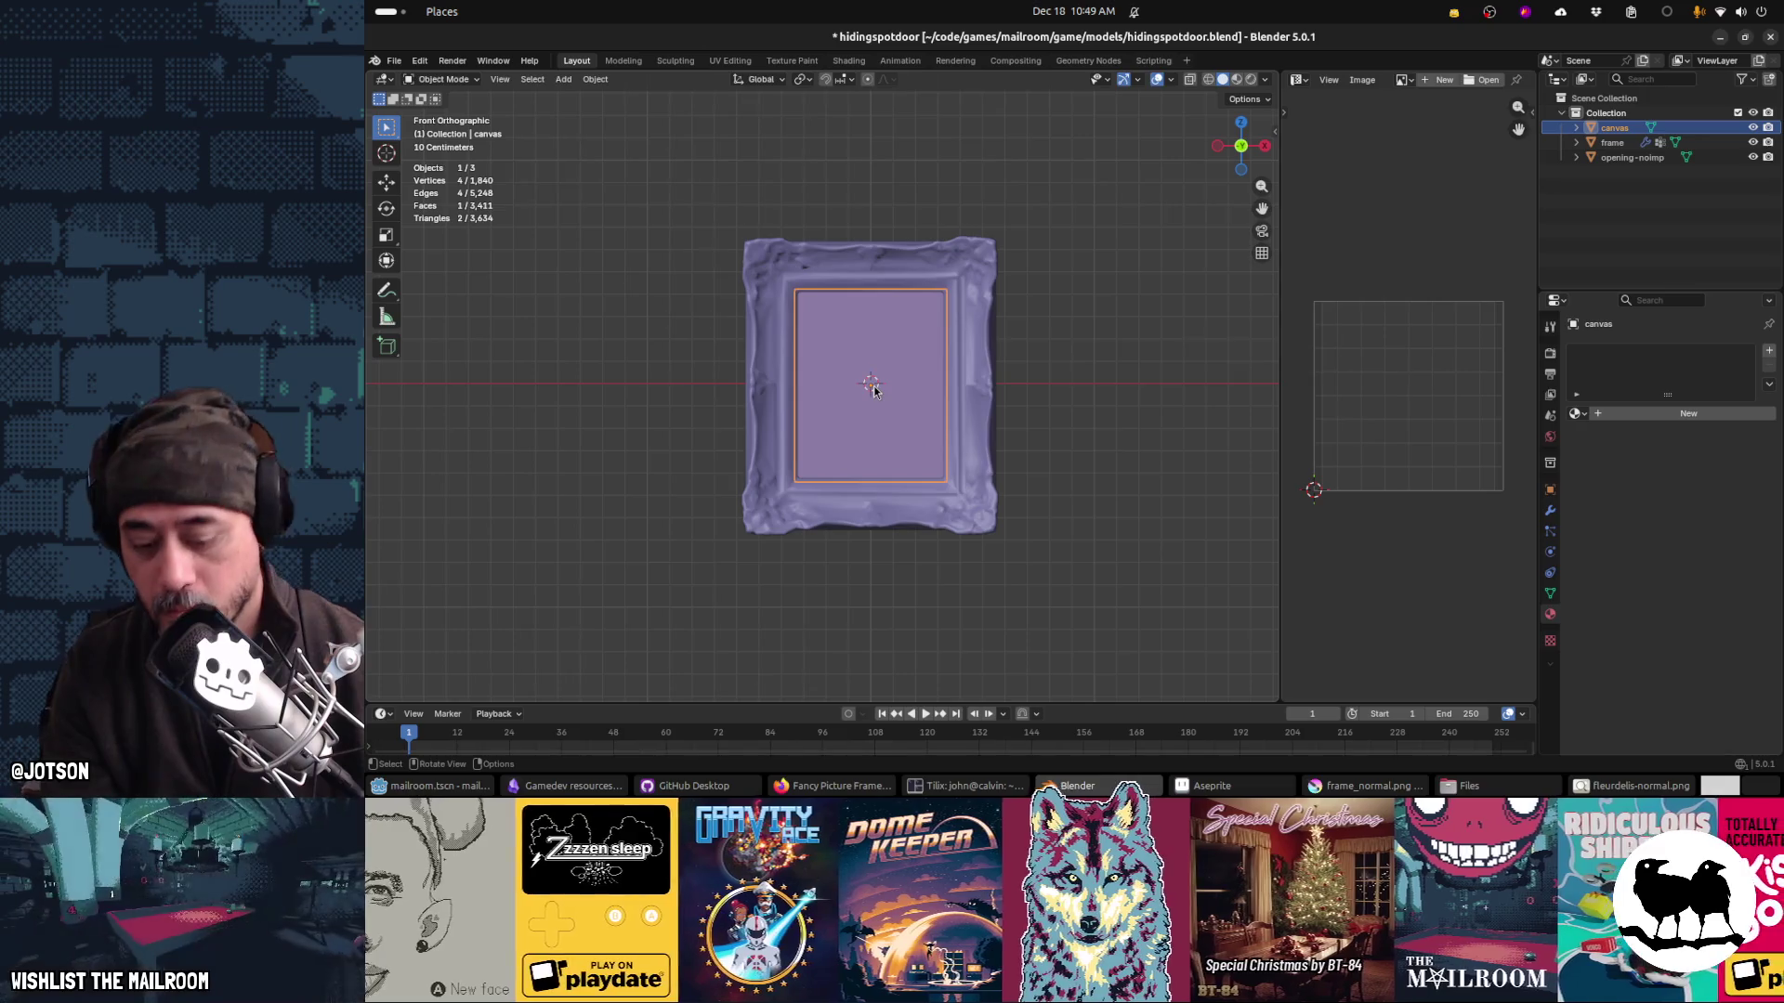
key("Tab")
key("u")
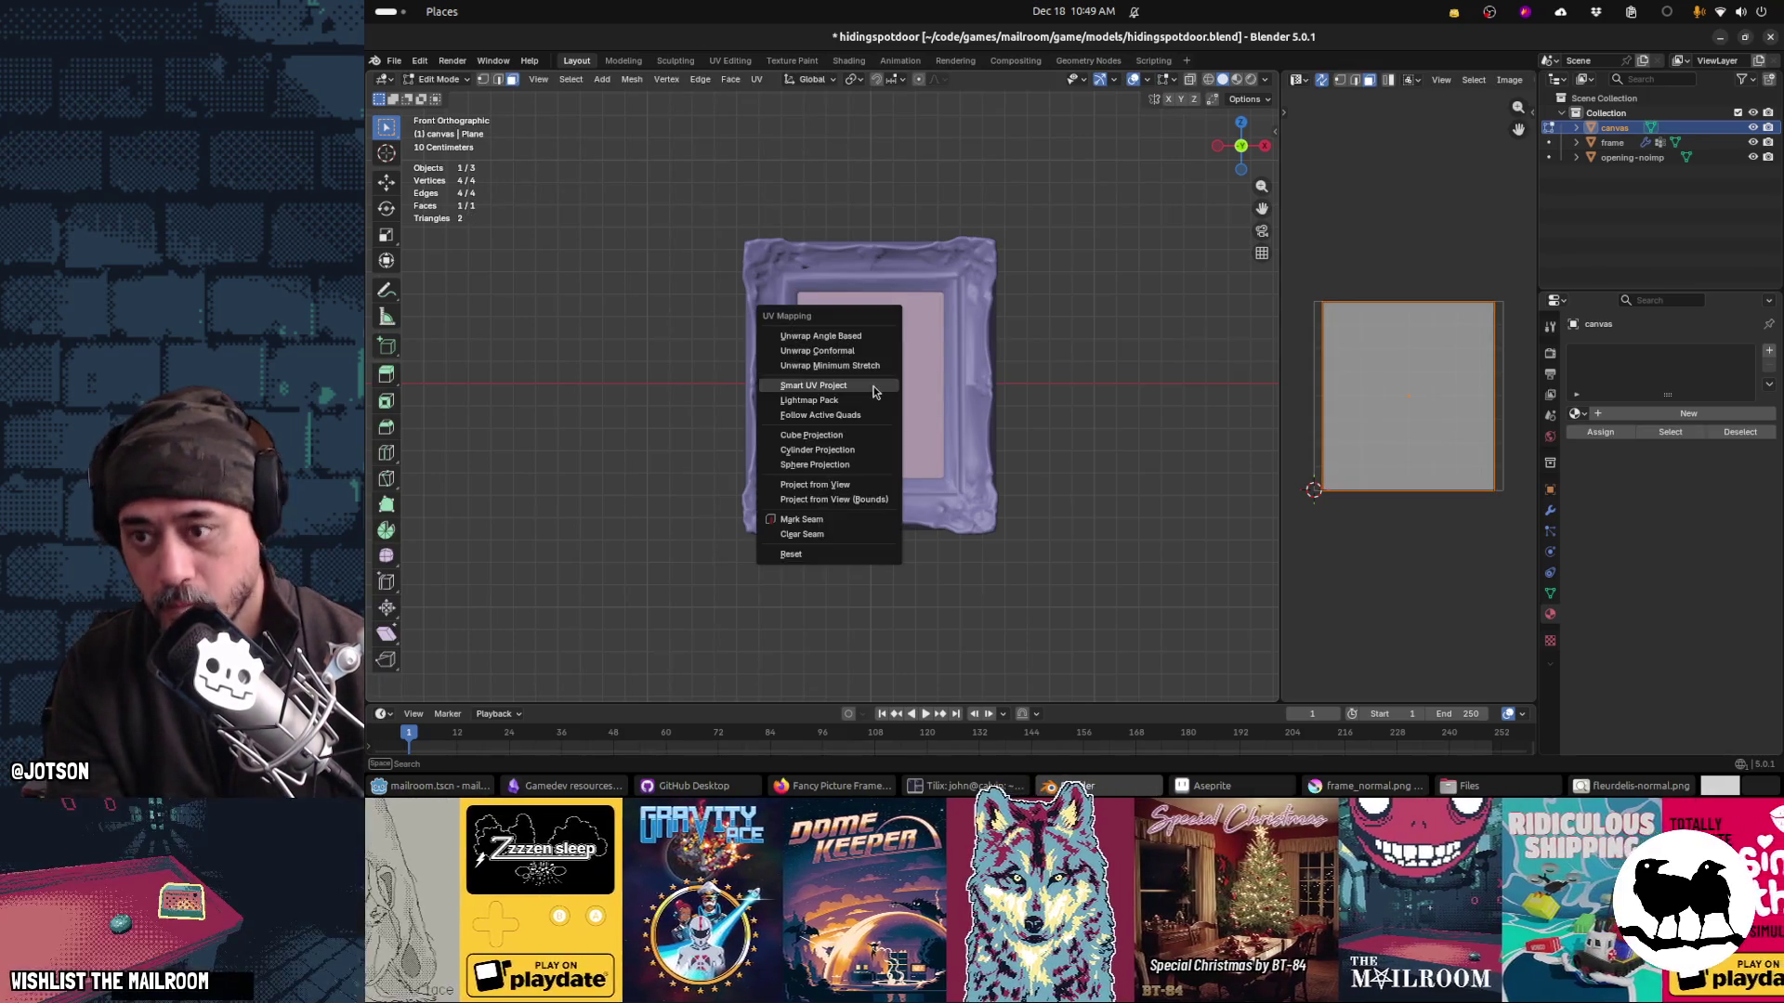
left_click(864, 345)
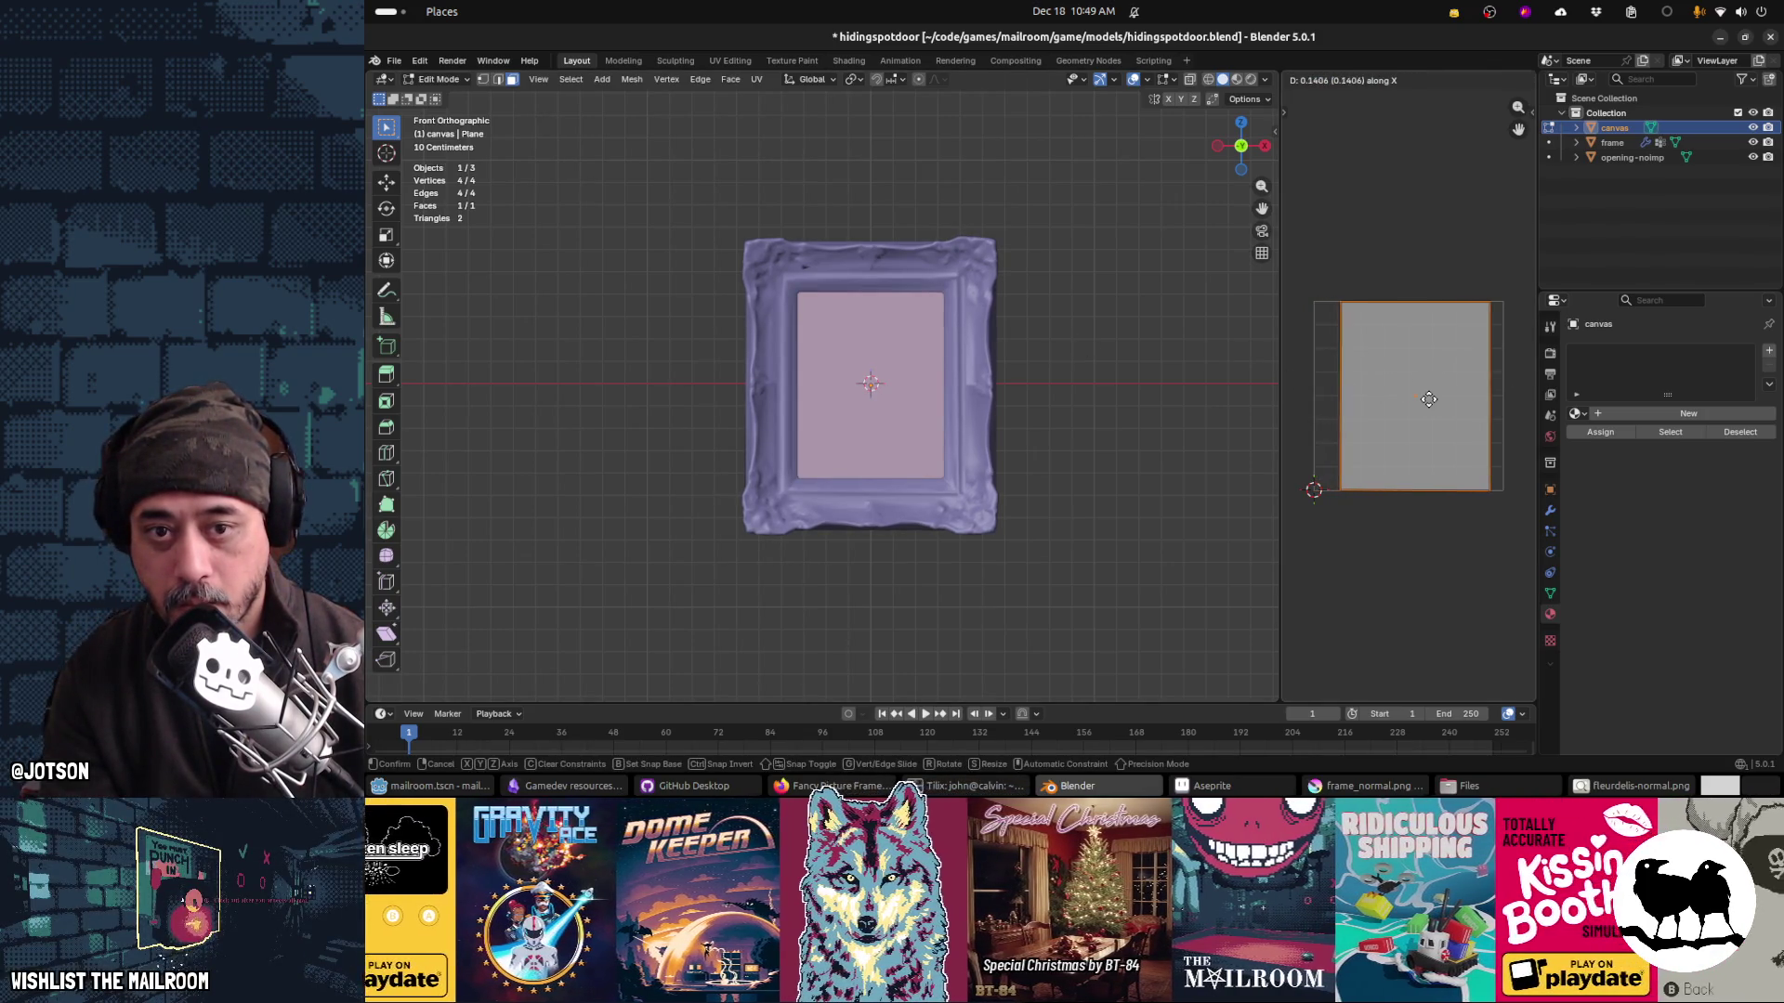
left_click(1376, 405)
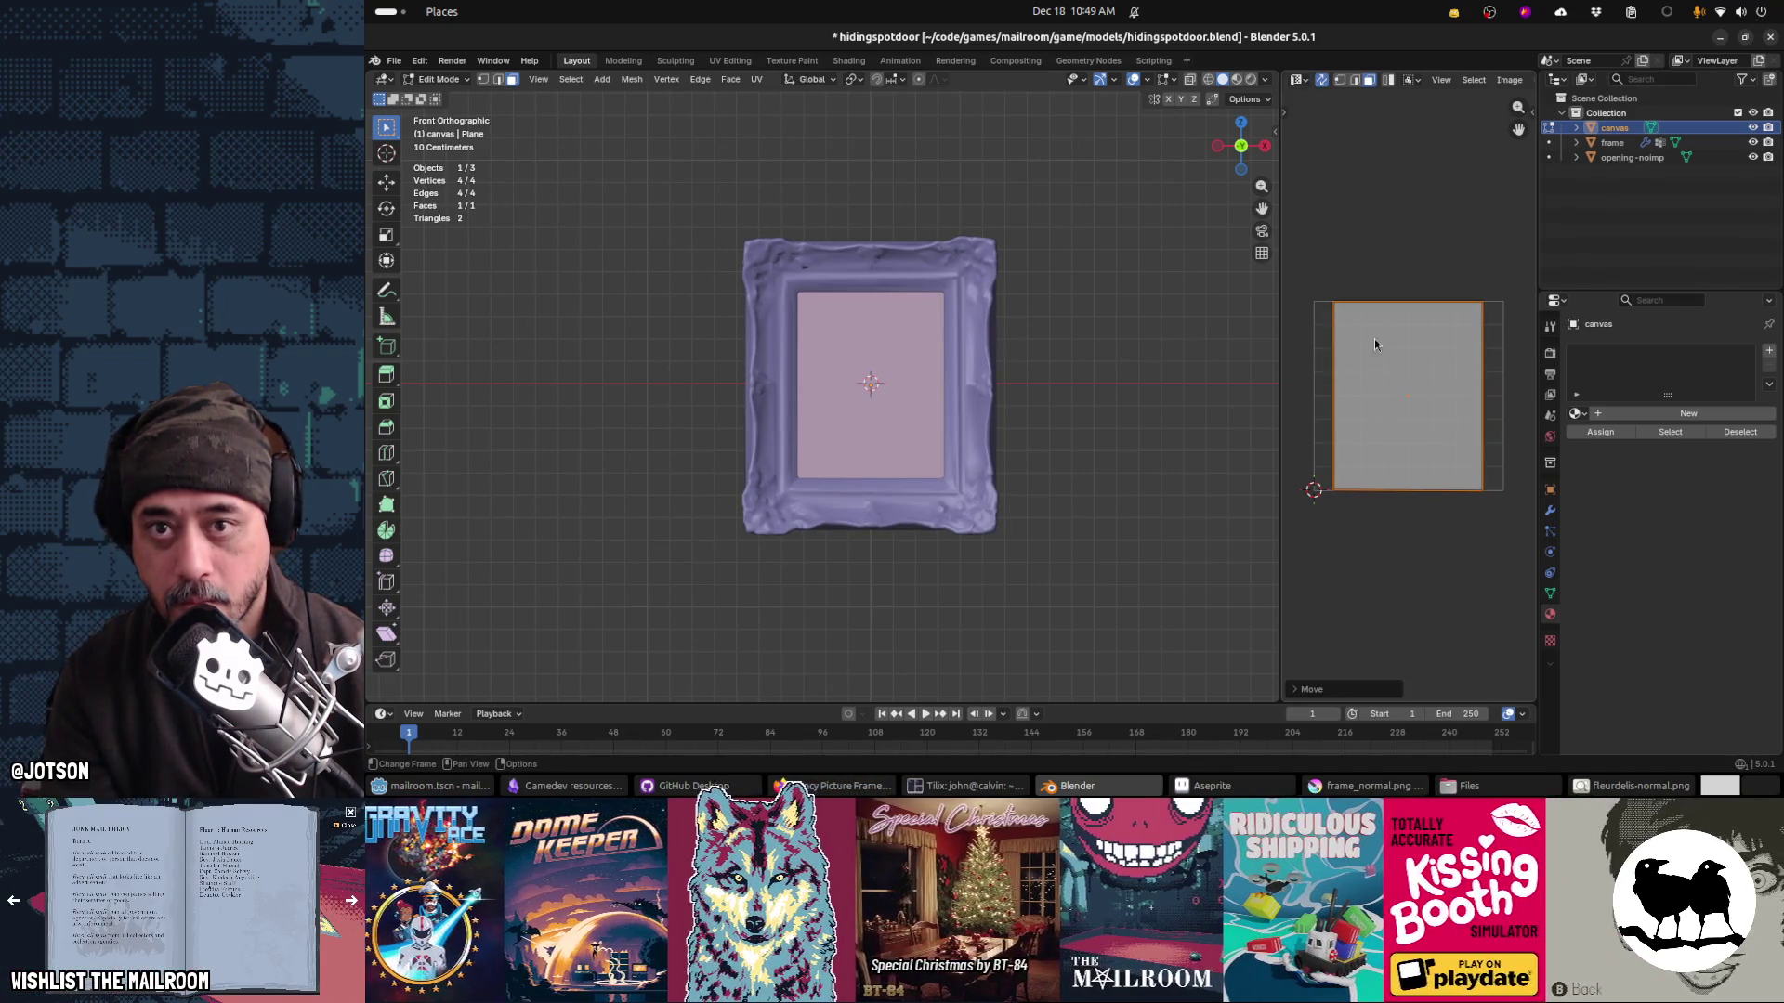
Step: Save hidingspotdoor.blend and select the frame object
key("ctrl+s")
left_click(1051, 469)
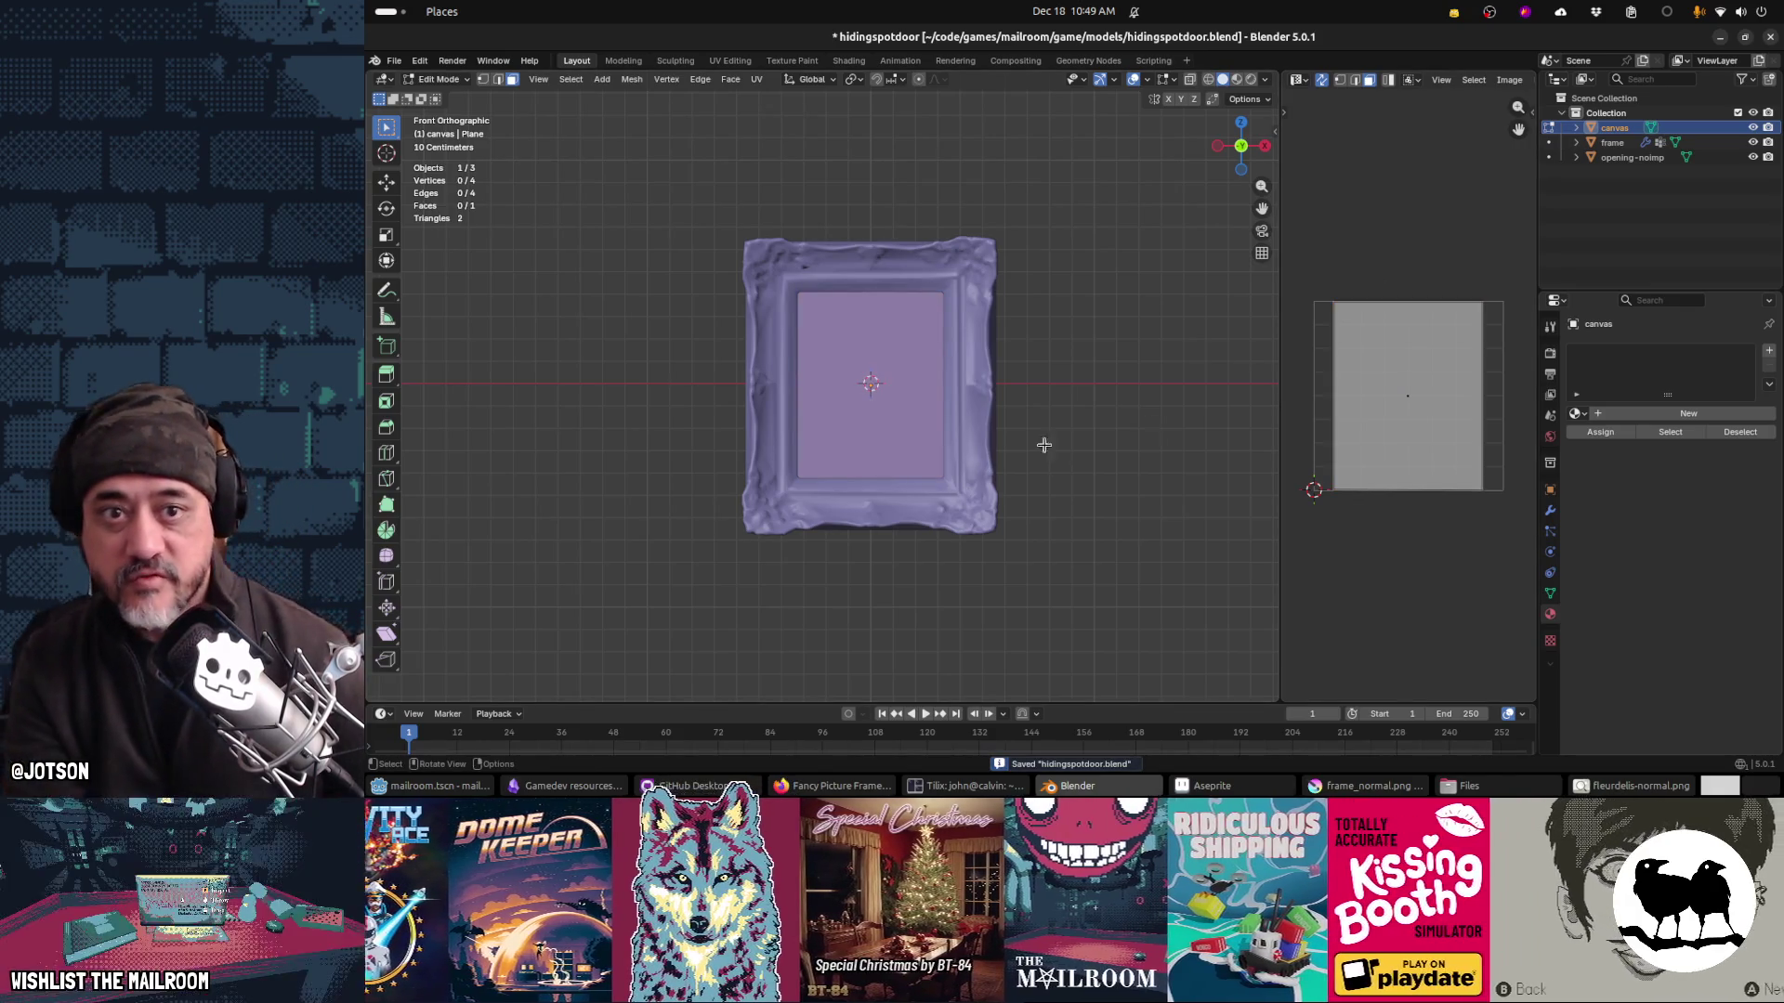
left_click(1626, 149)
mouse_move(1114, 351)
left_mouse_down()
mouse_move(1012, 394)
mouse_move(1020, 359)
mouse_move(974, 383)
mouse_move(981, 420)
left_mouse_up()
Step: Save, return to Object Mode and make the picture frame the active object
key("ctrl+s")
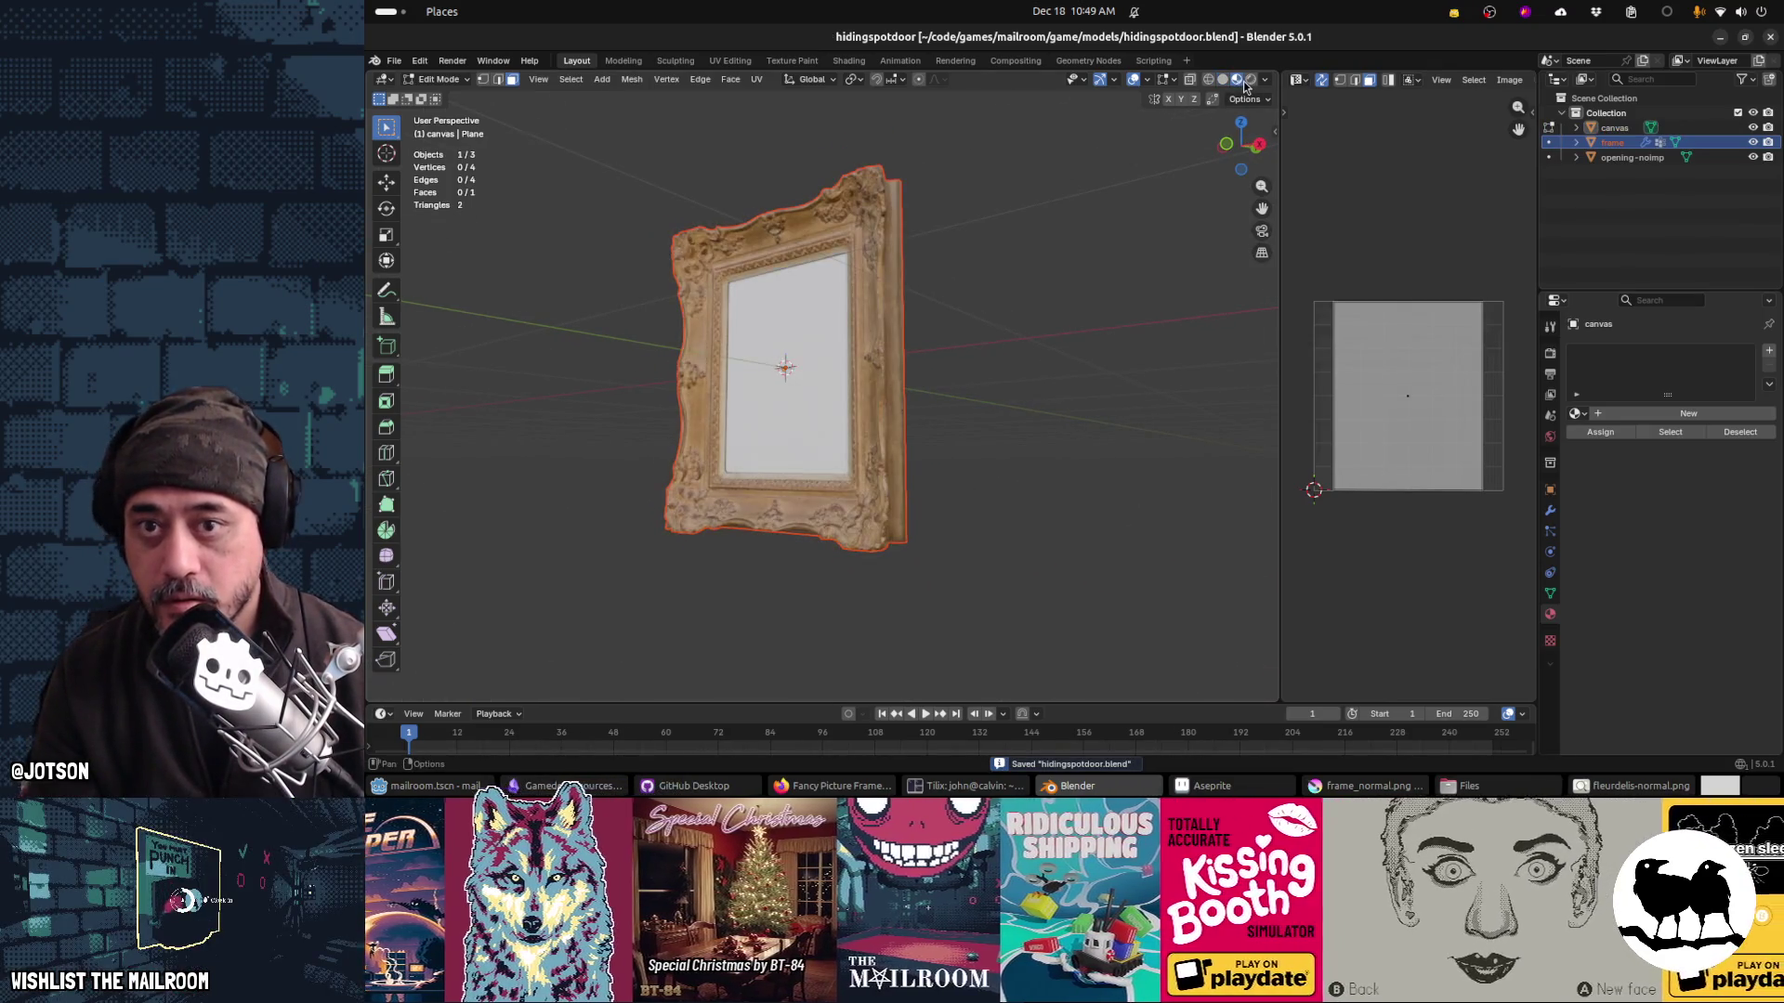
left_click_drag(878, 377, 987, 395)
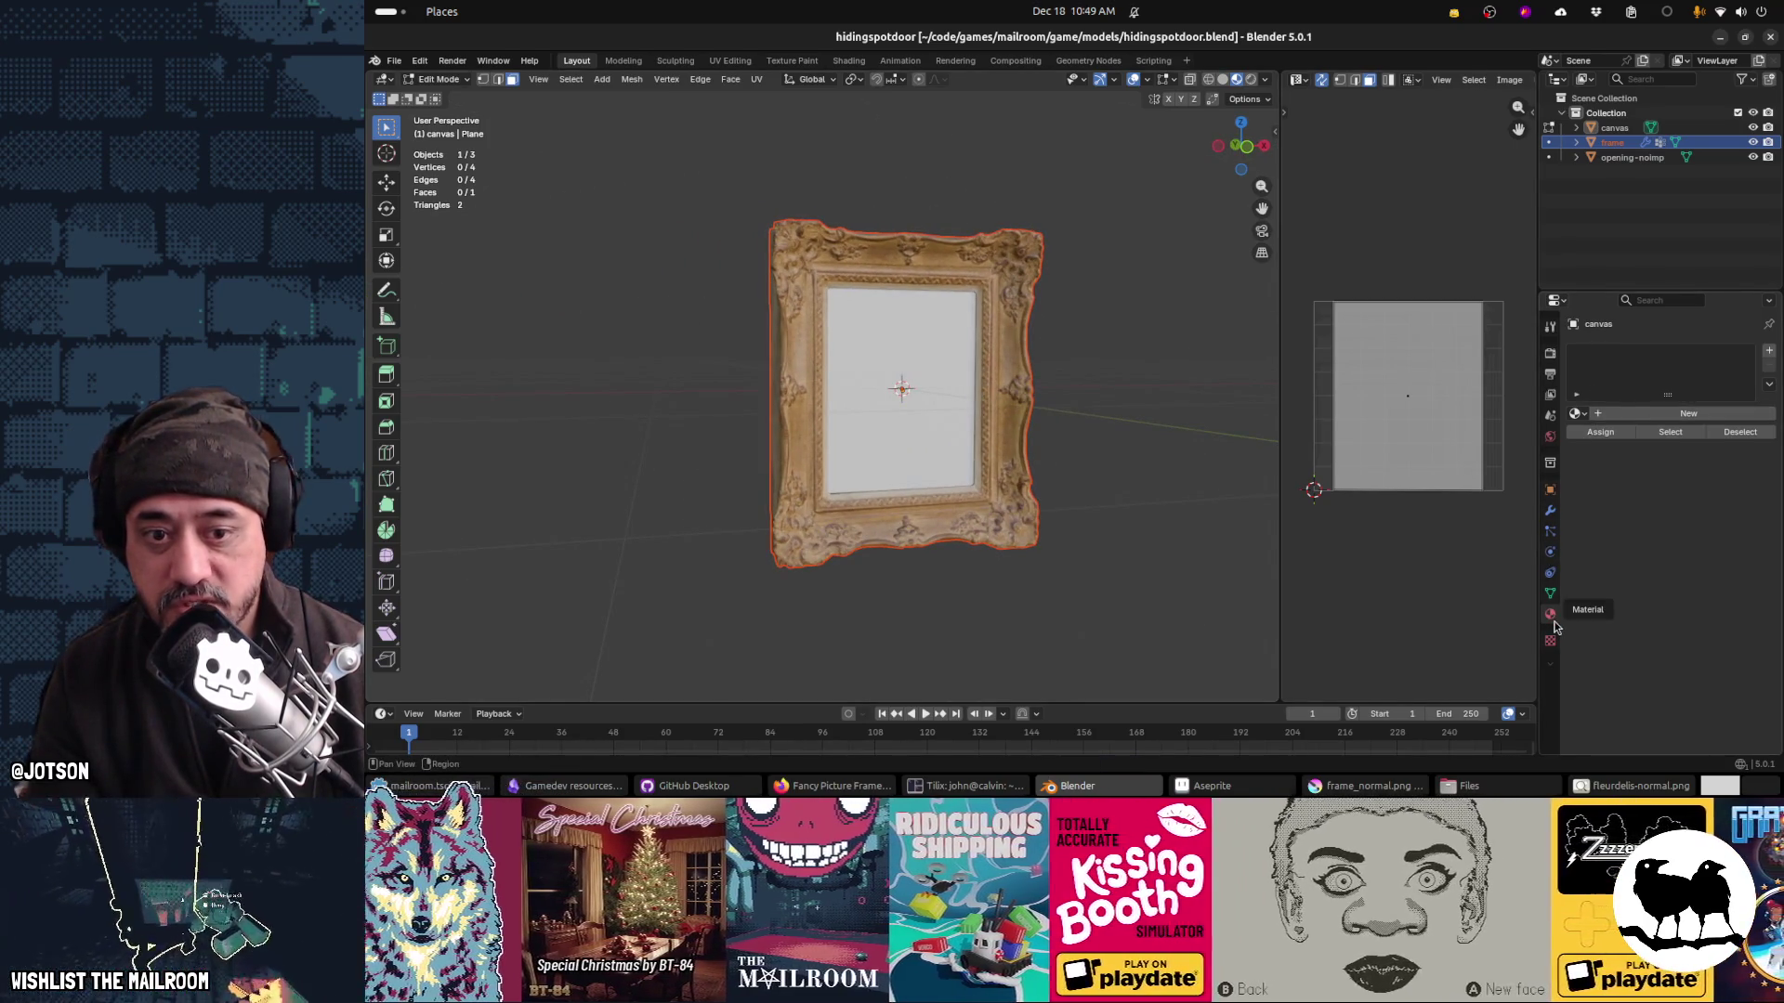
key("Tab")
left_click(1031, 545)
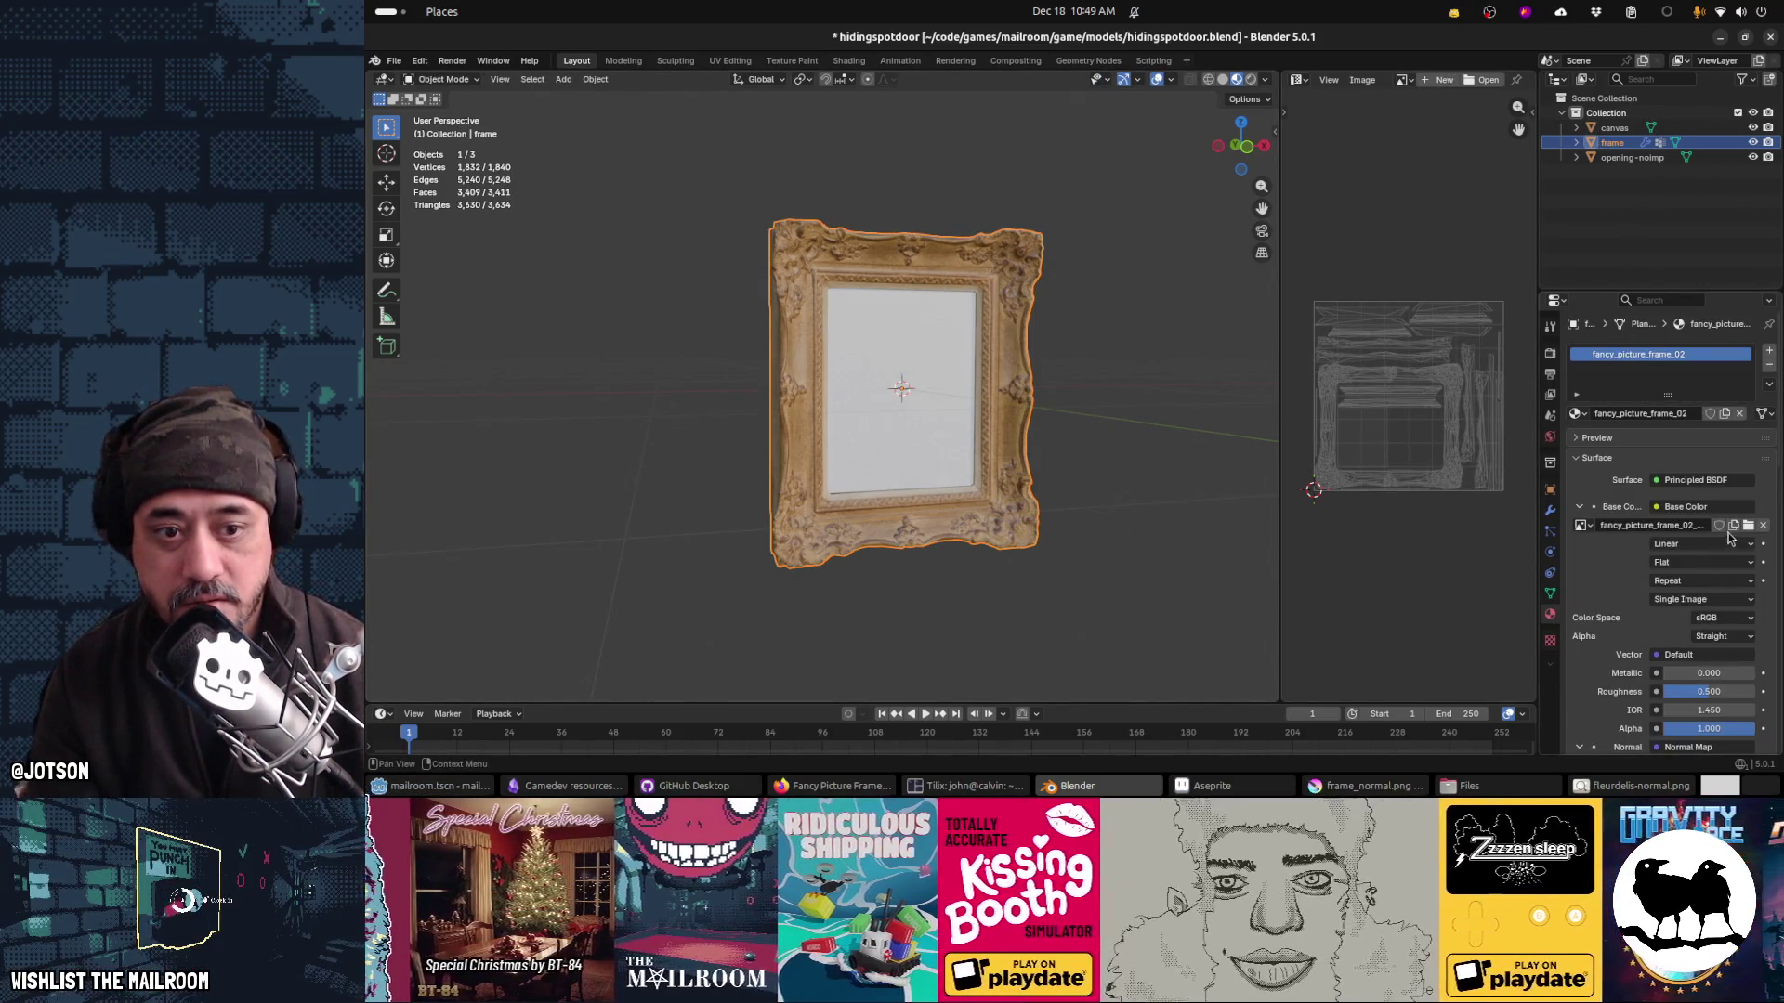
Step: Load frame.png from the mailroom game's textures folder as the frame's Base Color image
left_click(1749, 526)
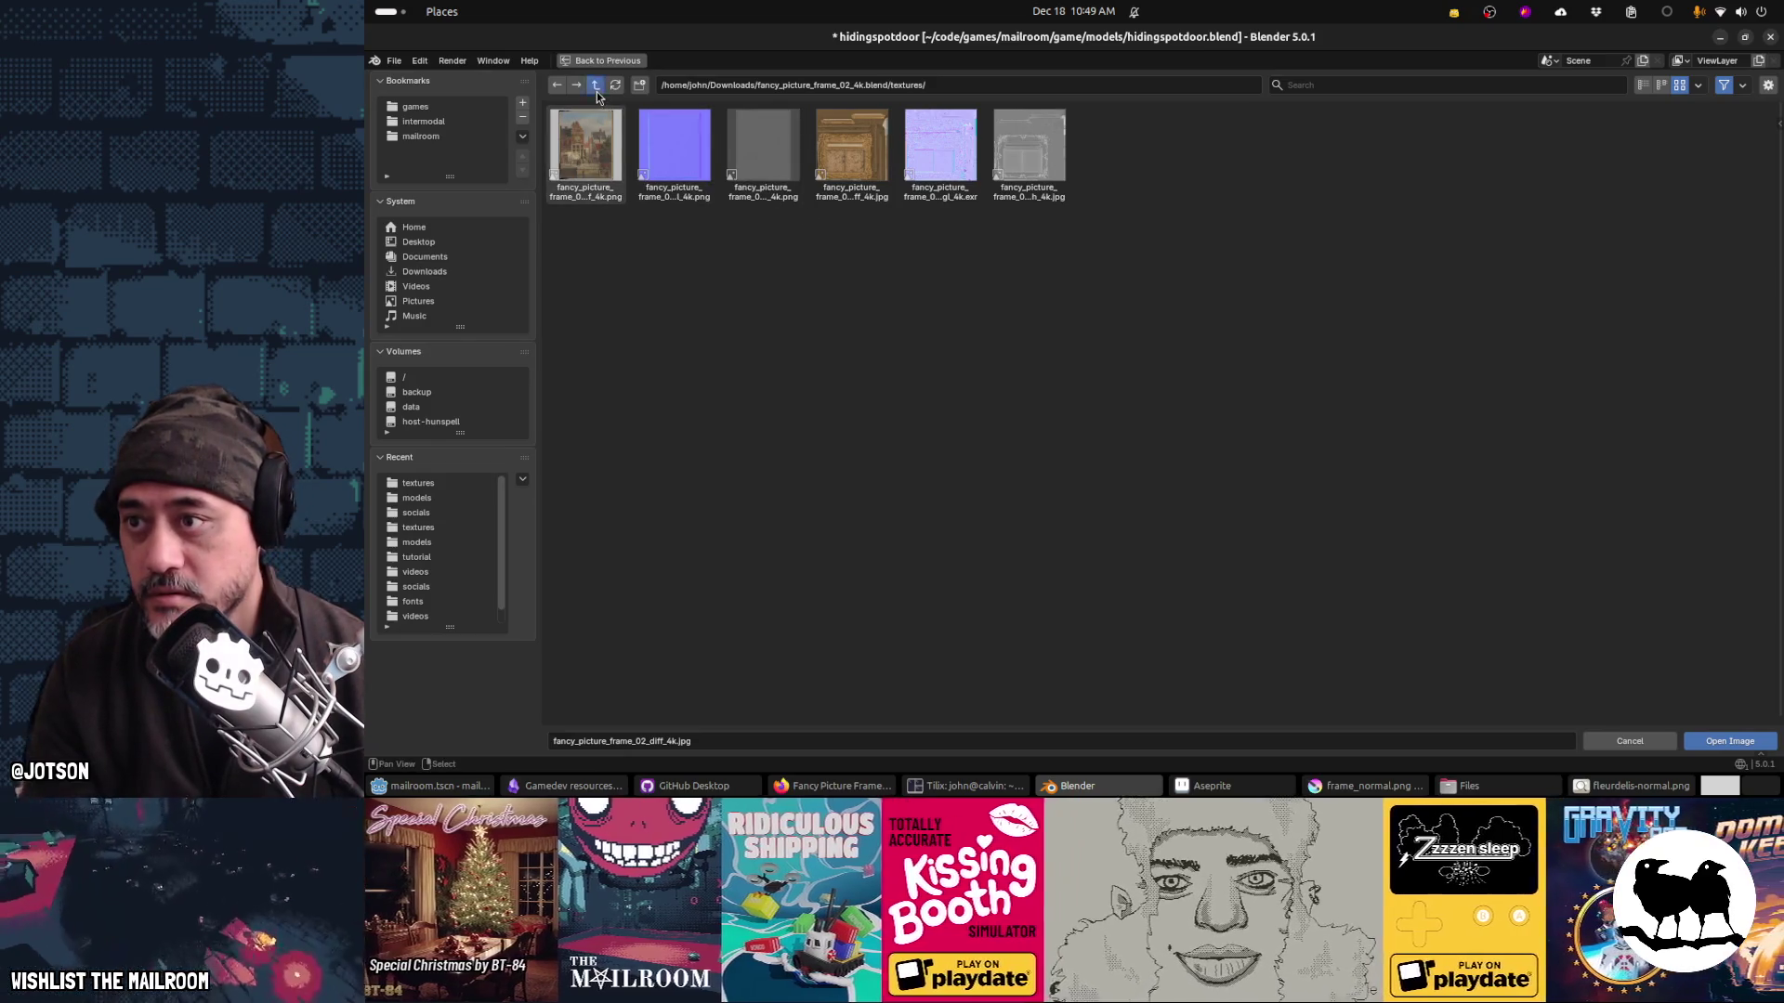
left_click(597, 86)
left_click(597, 90)
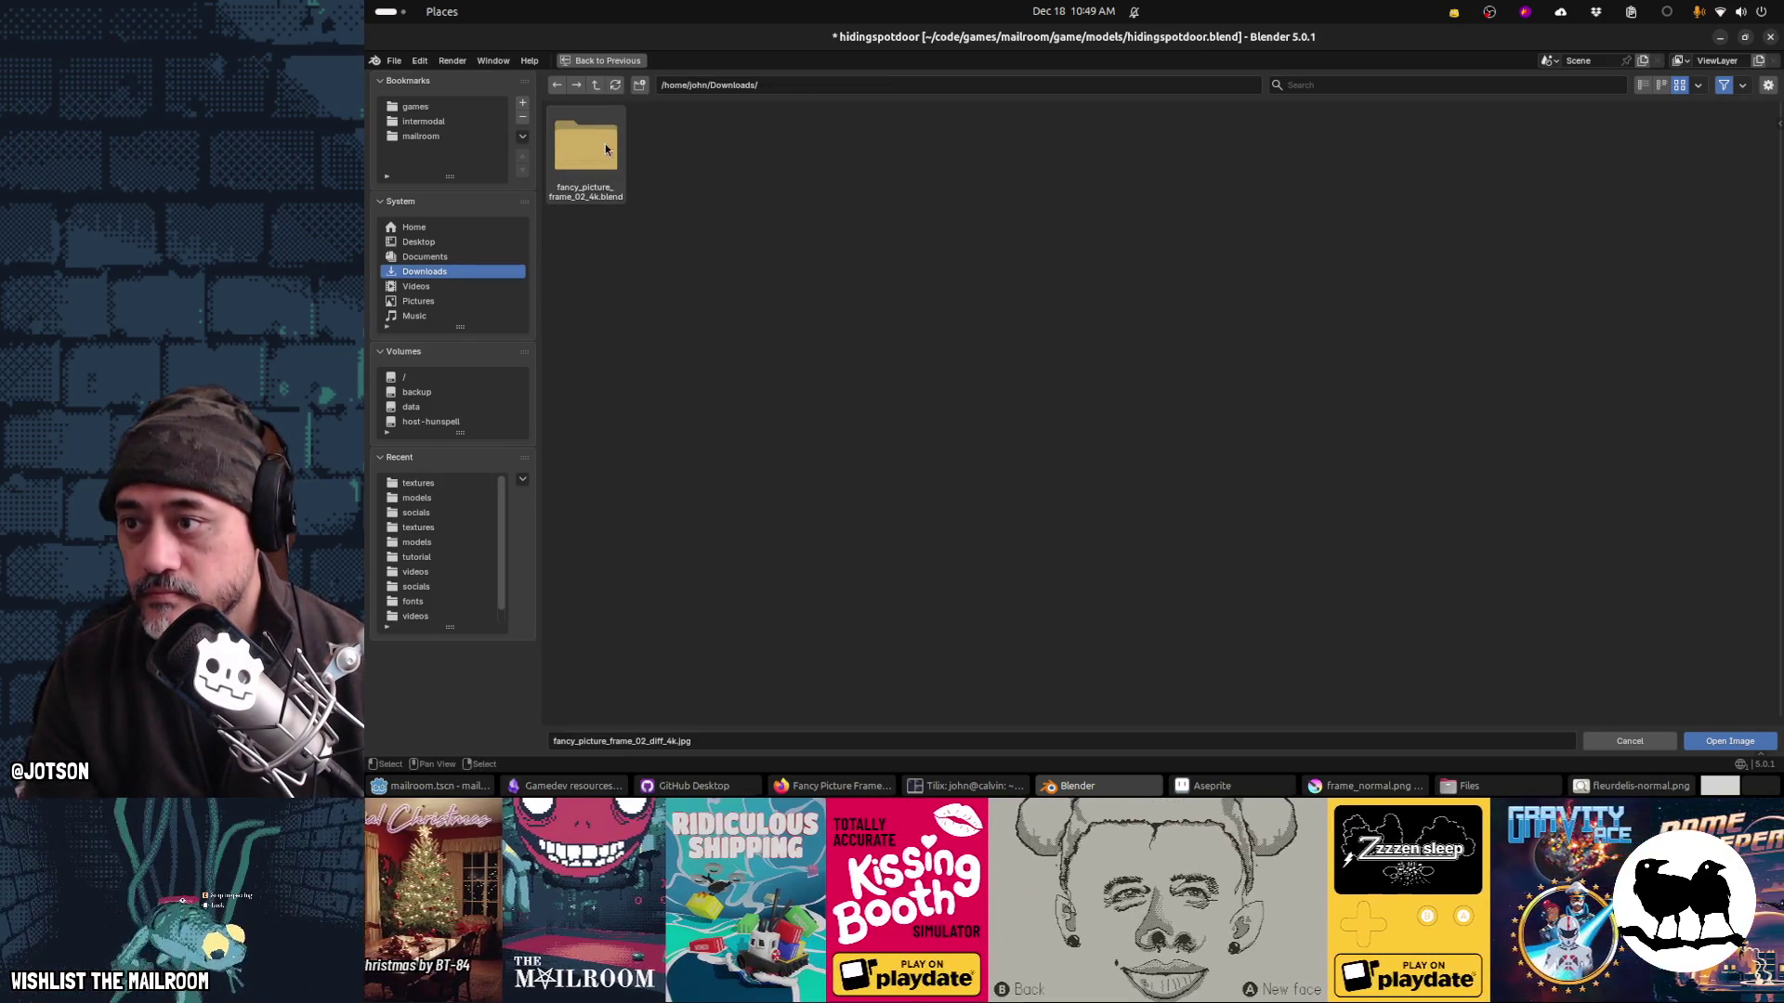
left_click(591, 88)
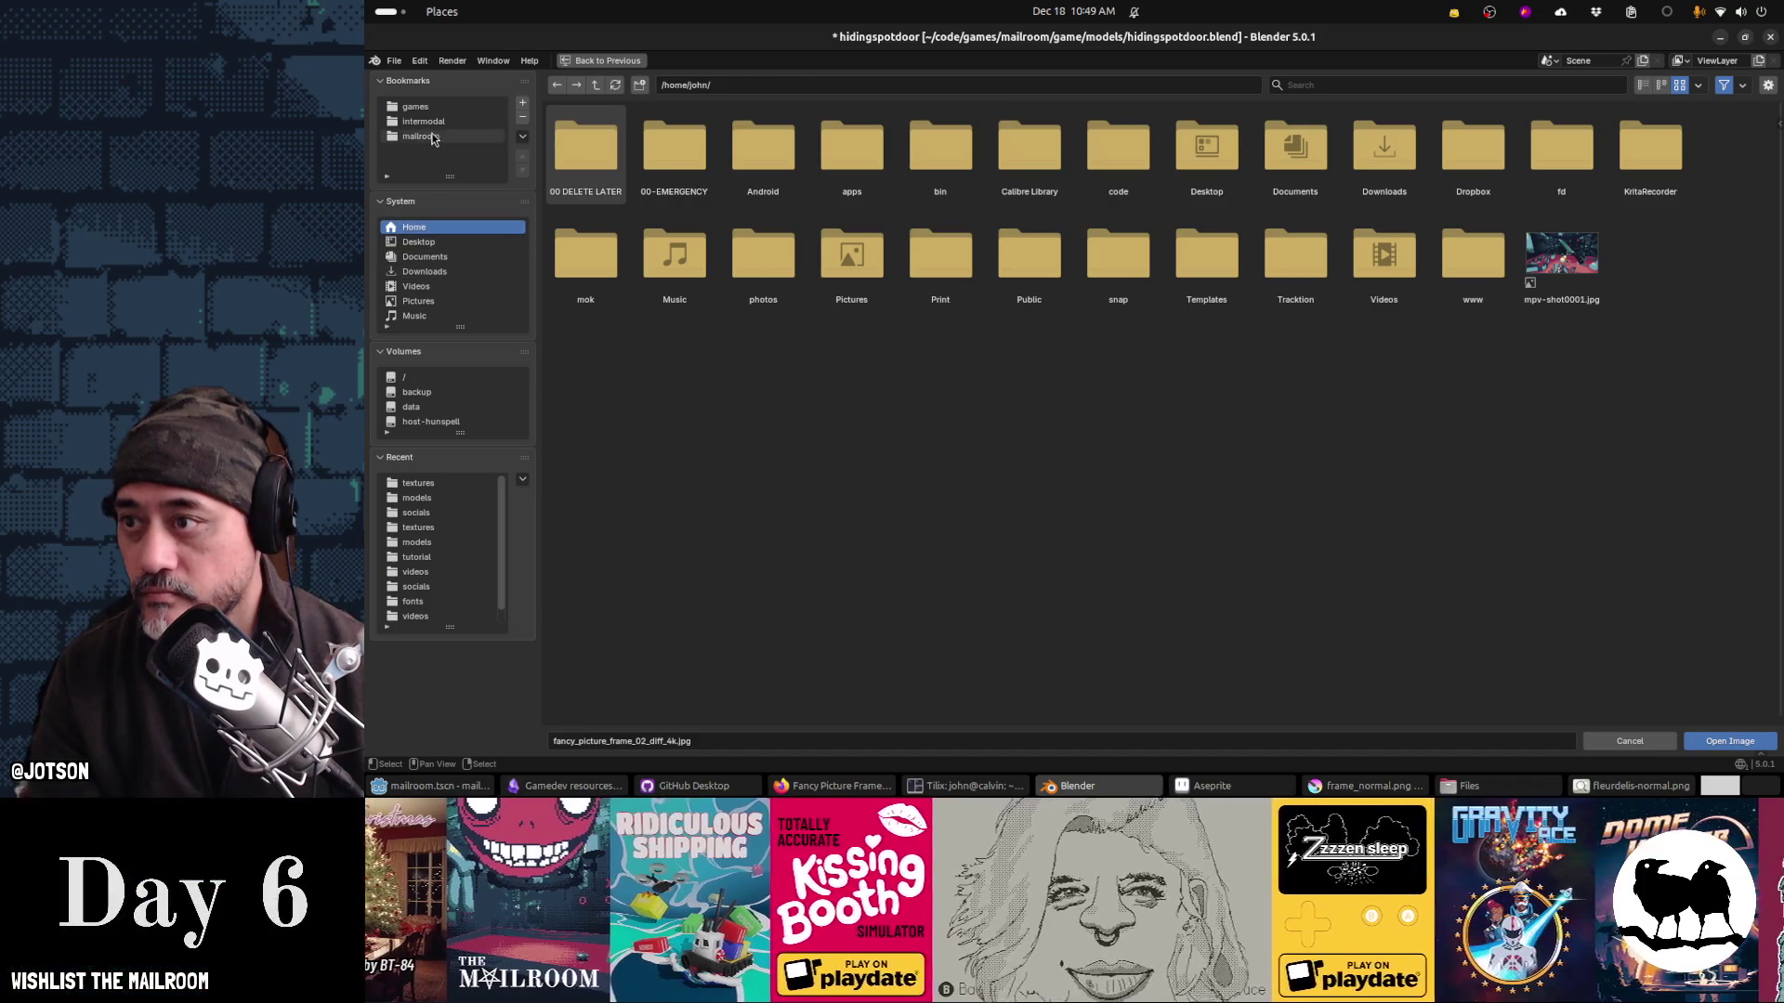
left_click(423, 136)
left_click(656, 147)
double_click(657, 151)
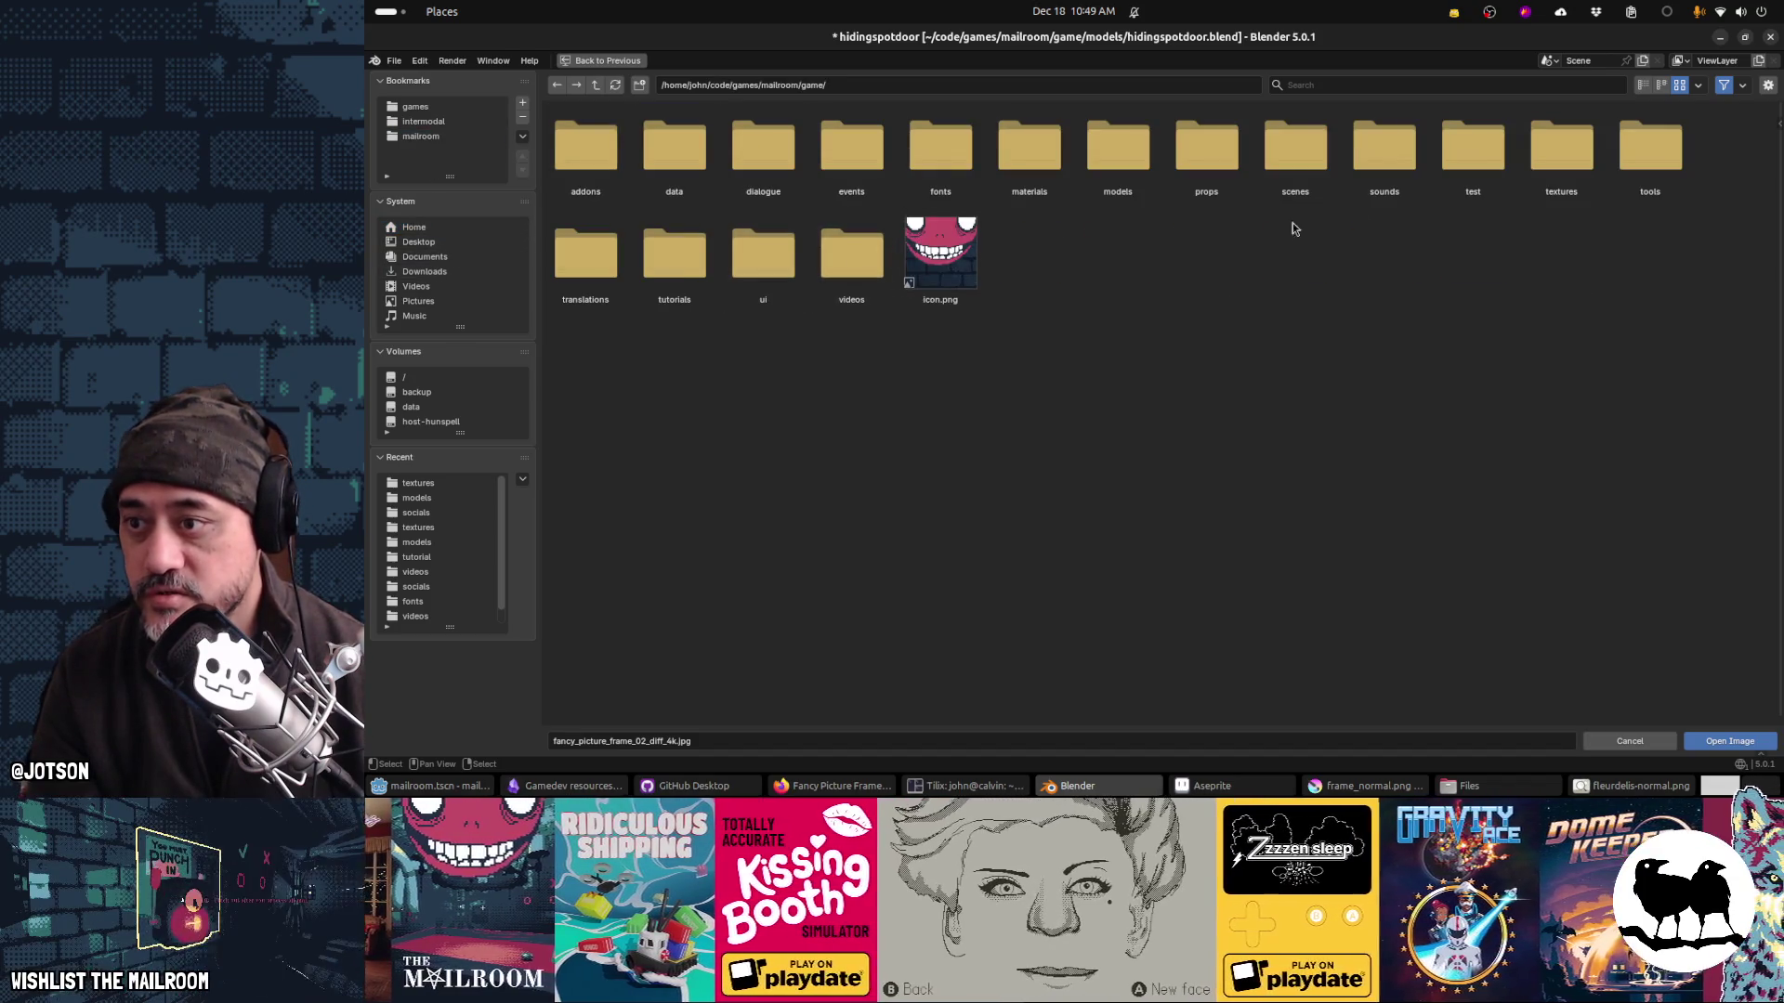
double_click(1571, 177)
scroll(1208, 385, "down", 5)
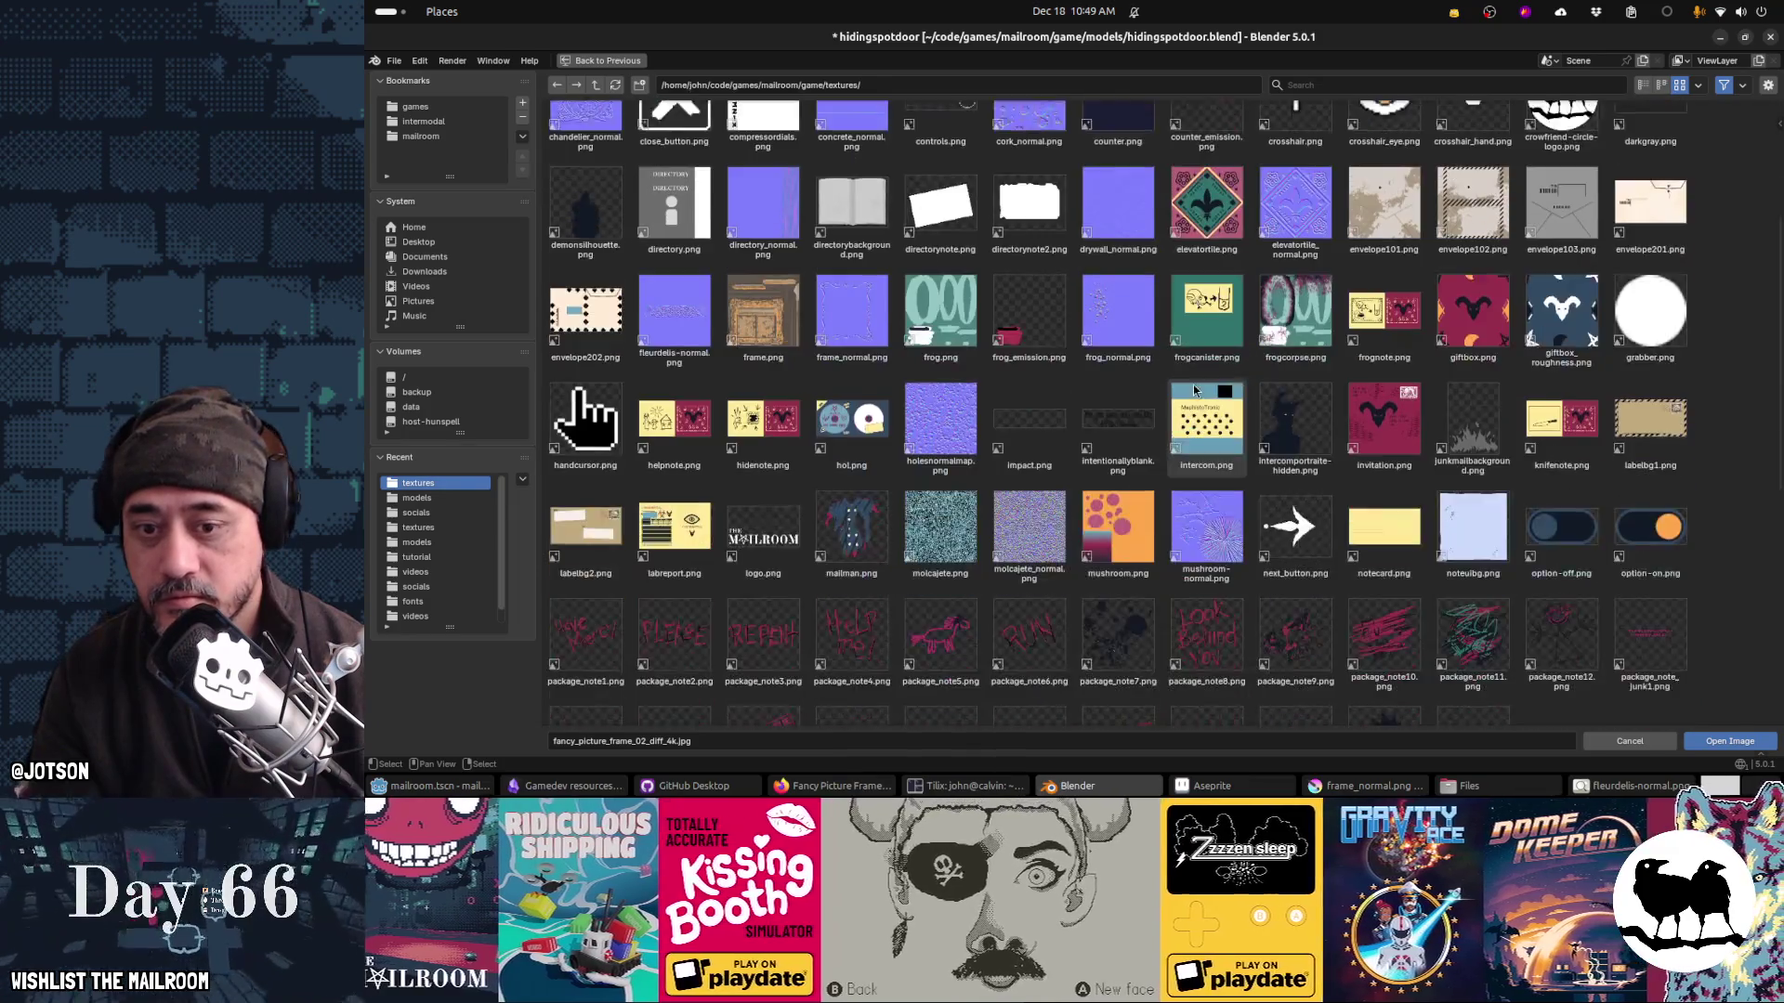
scroll(1195, 390, "up", 3)
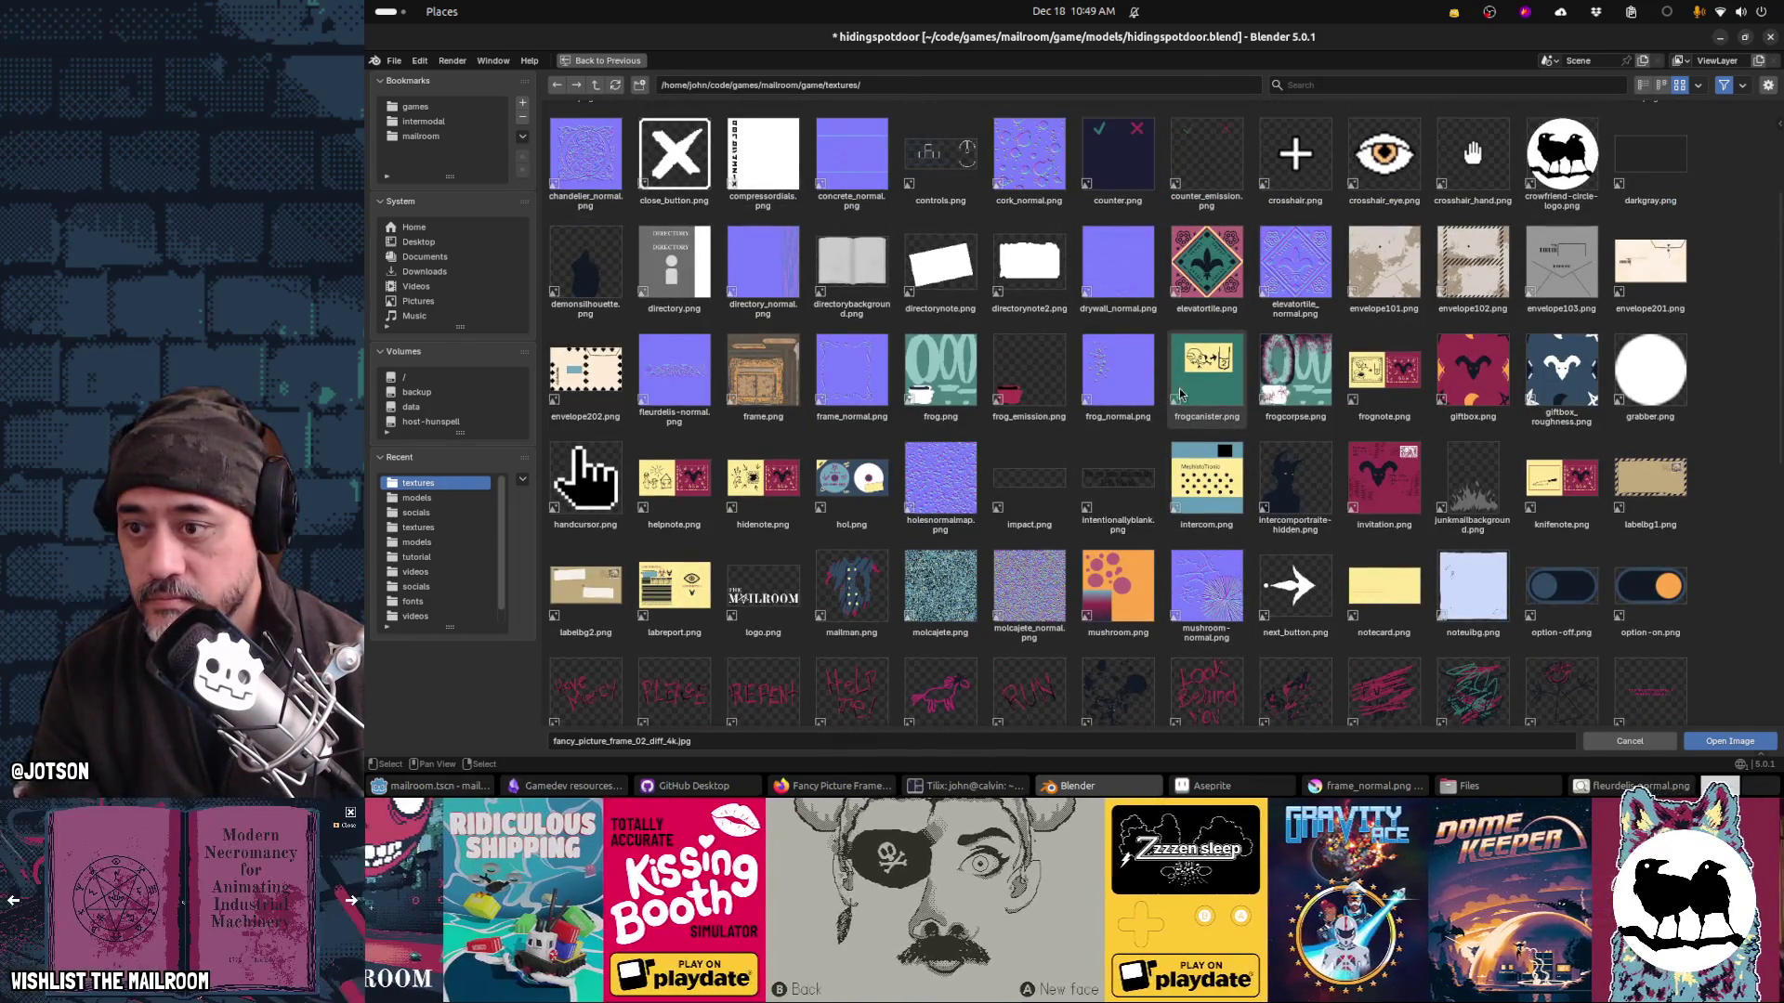
double_click(736, 381)
Step: Save hidingspotdoor.blend with the new frame texture
mouse_move(1091, 342)
left_mouse_down()
mouse_move(928, 352)
mouse_move(1078, 337)
mouse_move(996, 345)
mouse_move(1053, 364)
mouse_move(1061, 344)
mouse_move(1122, 377)
mouse_move(1107, 396)
mouse_move(782, 342)
mouse_move(903, 293)
mouse_move(1038, 298)
left_mouse_up()
key("ctrl+s")
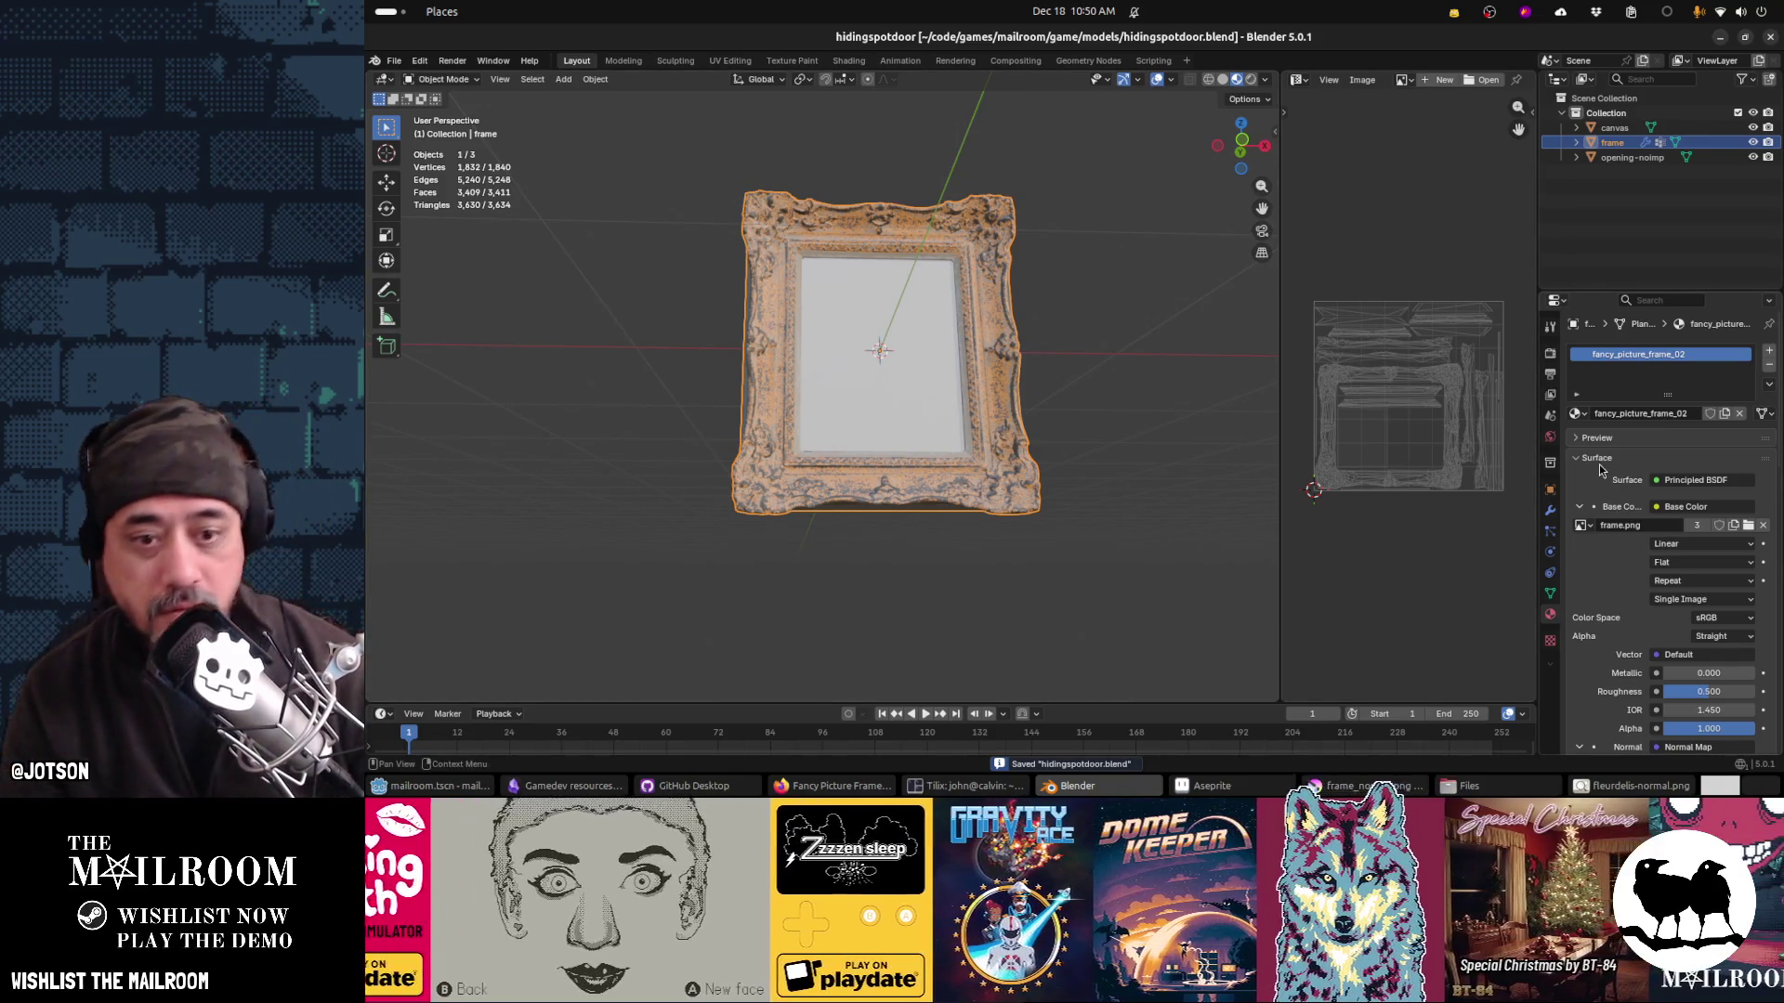
scroll(1600, 470, "down", 4)
scroll(1600, 470, "down", 3)
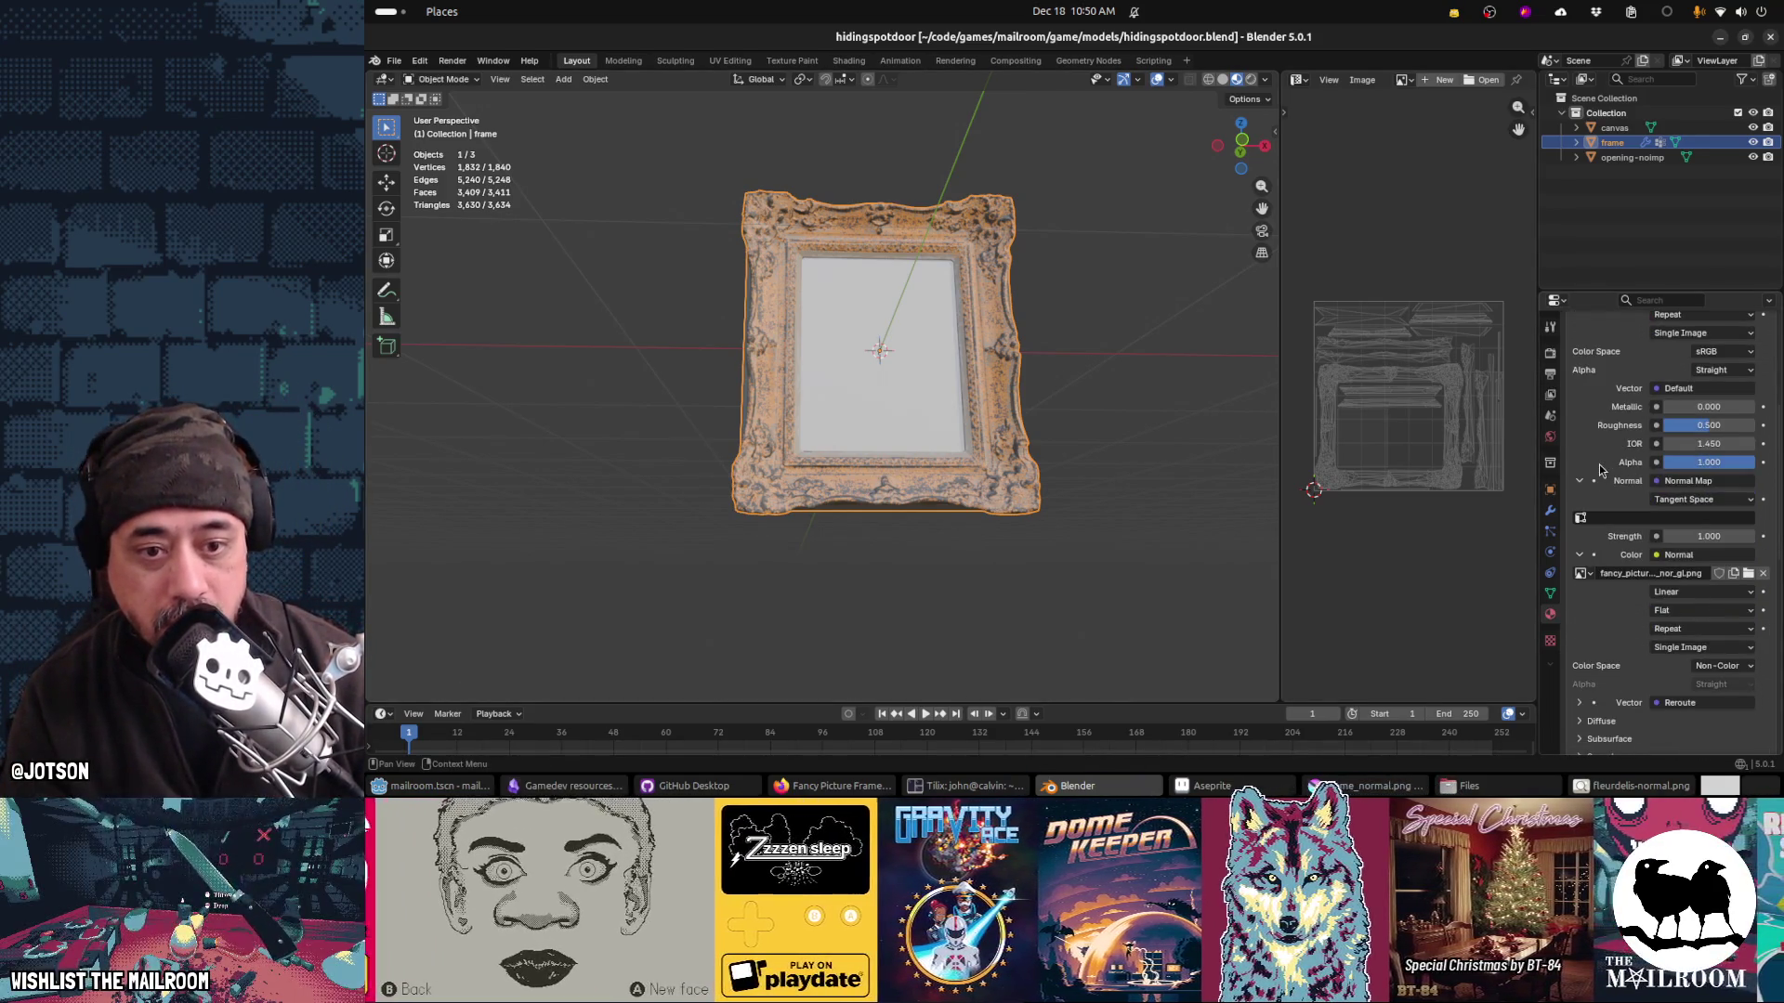
Step: Remove the normal map image texture from the frame material and save
left_click(1764, 574)
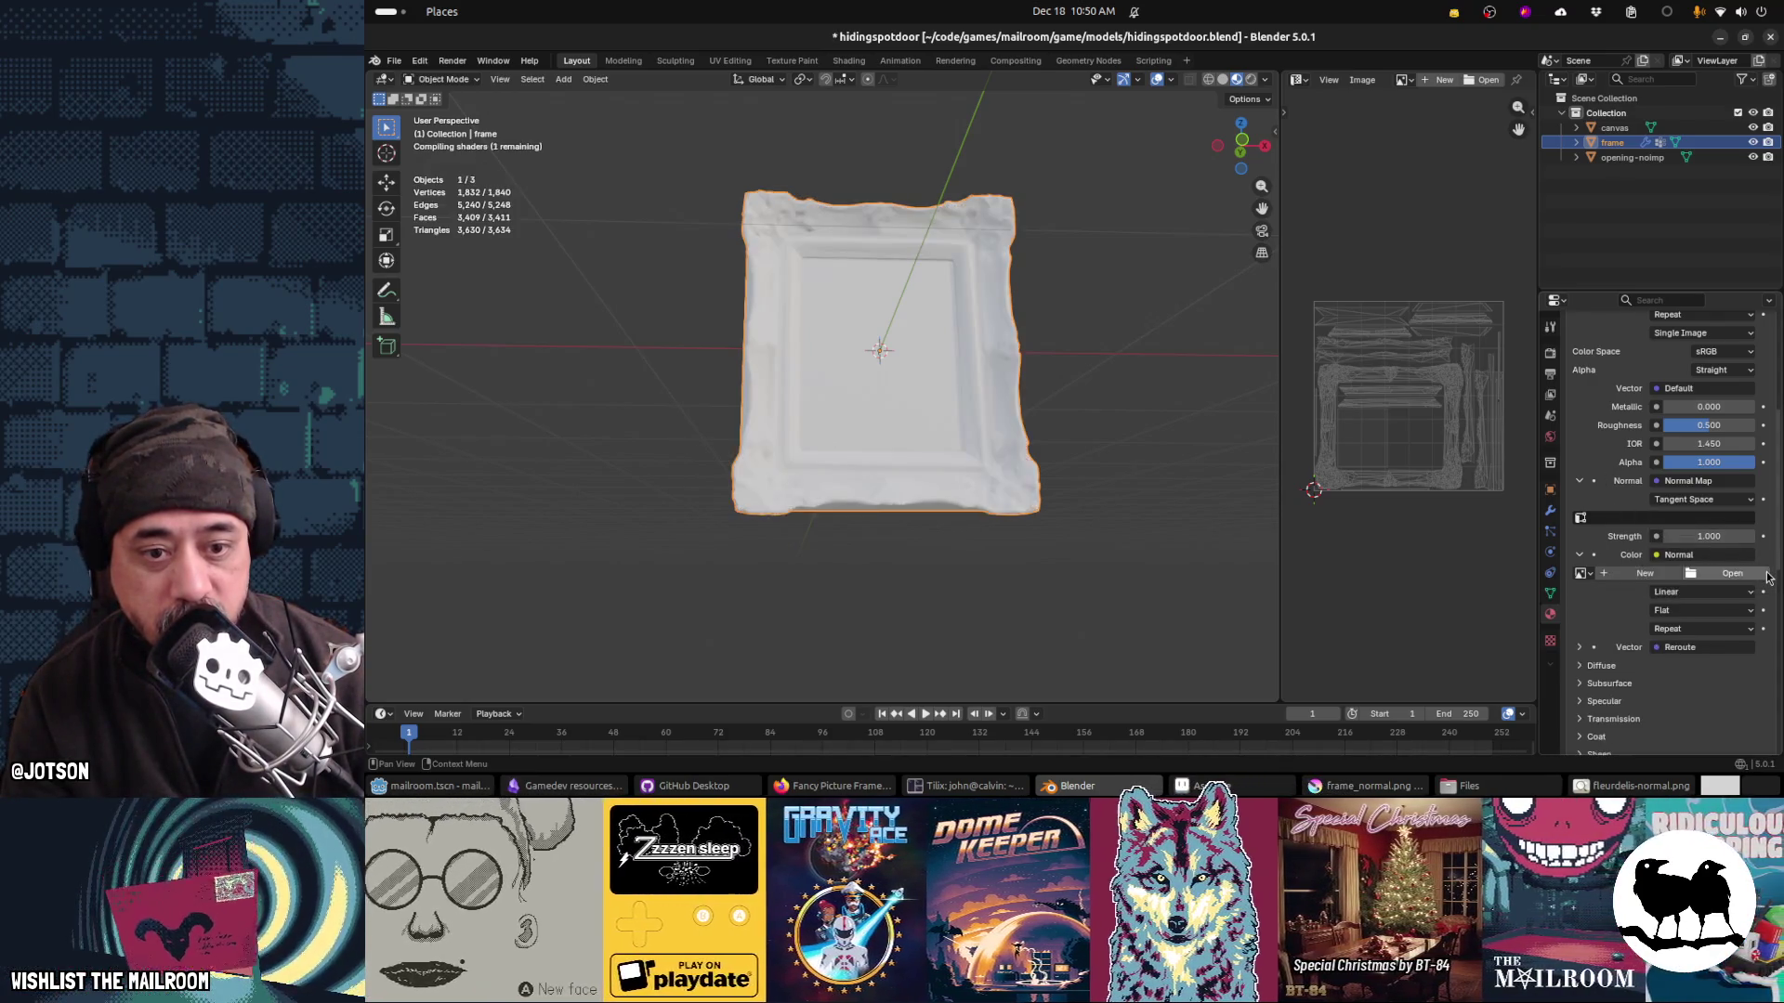
left_click(1659, 556)
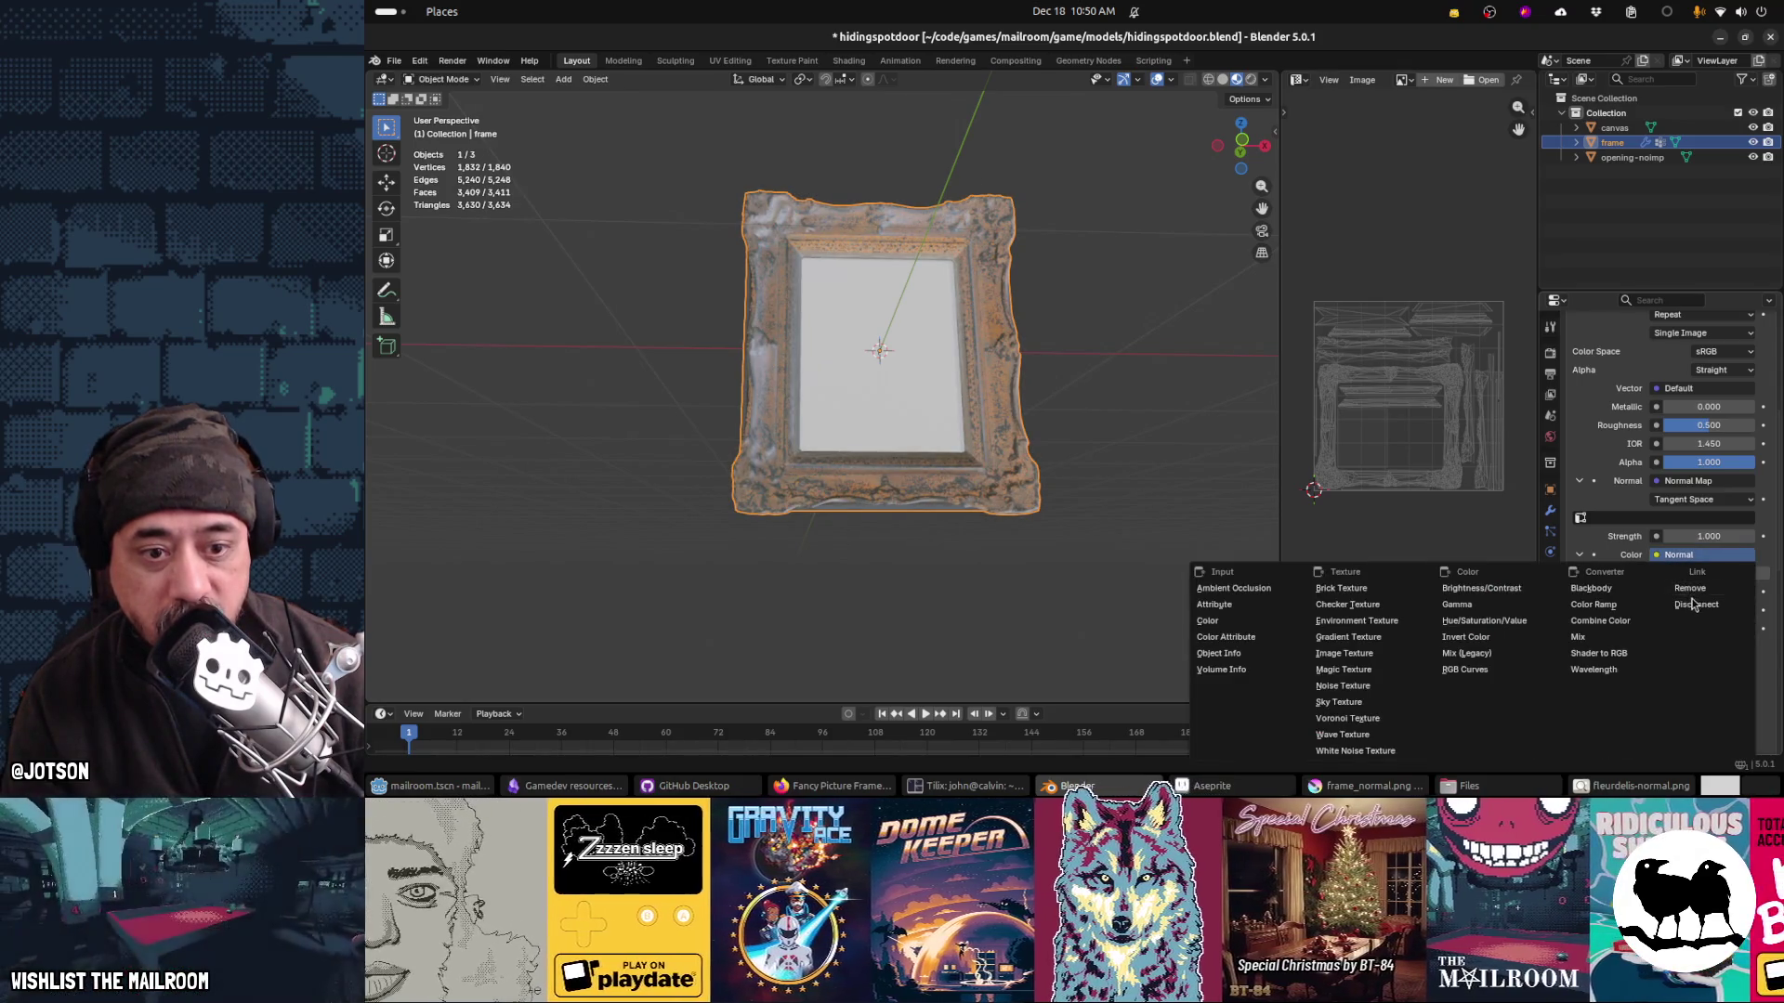
left_click(1694, 601)
mouse_move(974, 399)
left_mouse_down()
mouse_move(880, 402)
mouse_move(1023, 366)
mouse_move(860, 406)
mouse_move(933, 407)
left_mouse_up()
key("ctrl+s")
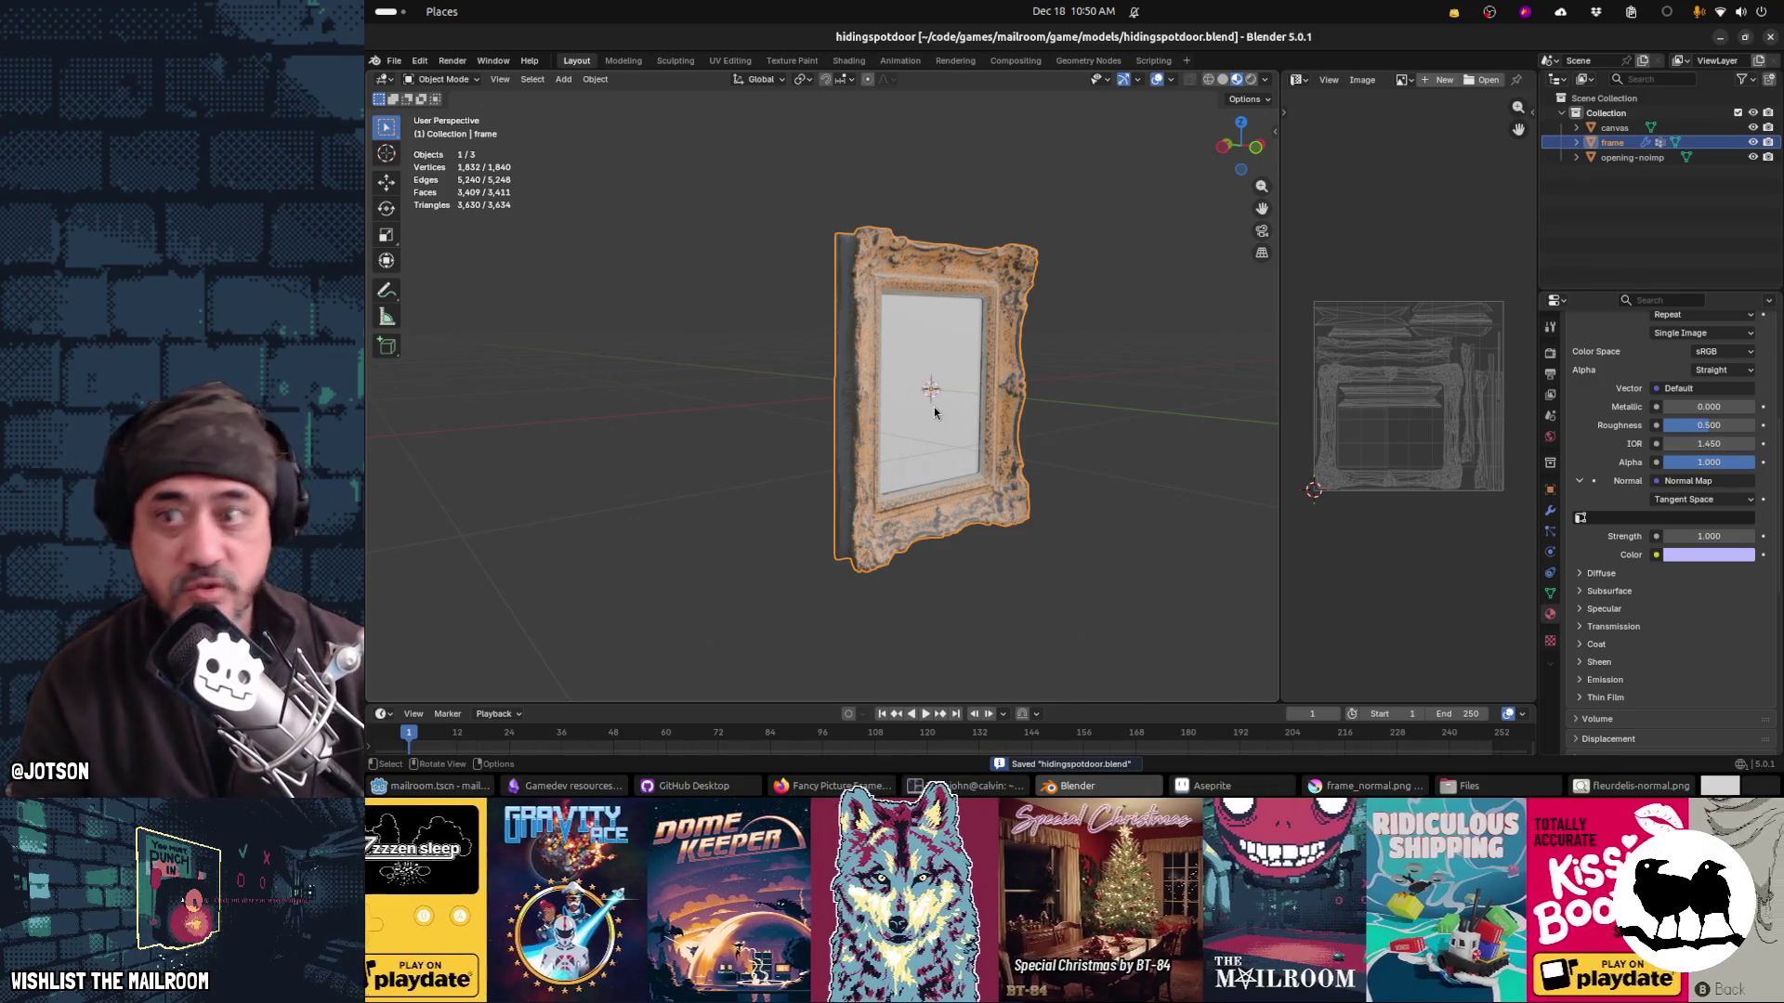
mouse_move(1084, 251)
left_mouse_down()
mouse_move(1155, 315)
mouse_move(964, 295)
mouse_move(1160, 223)
left_mouse_up()
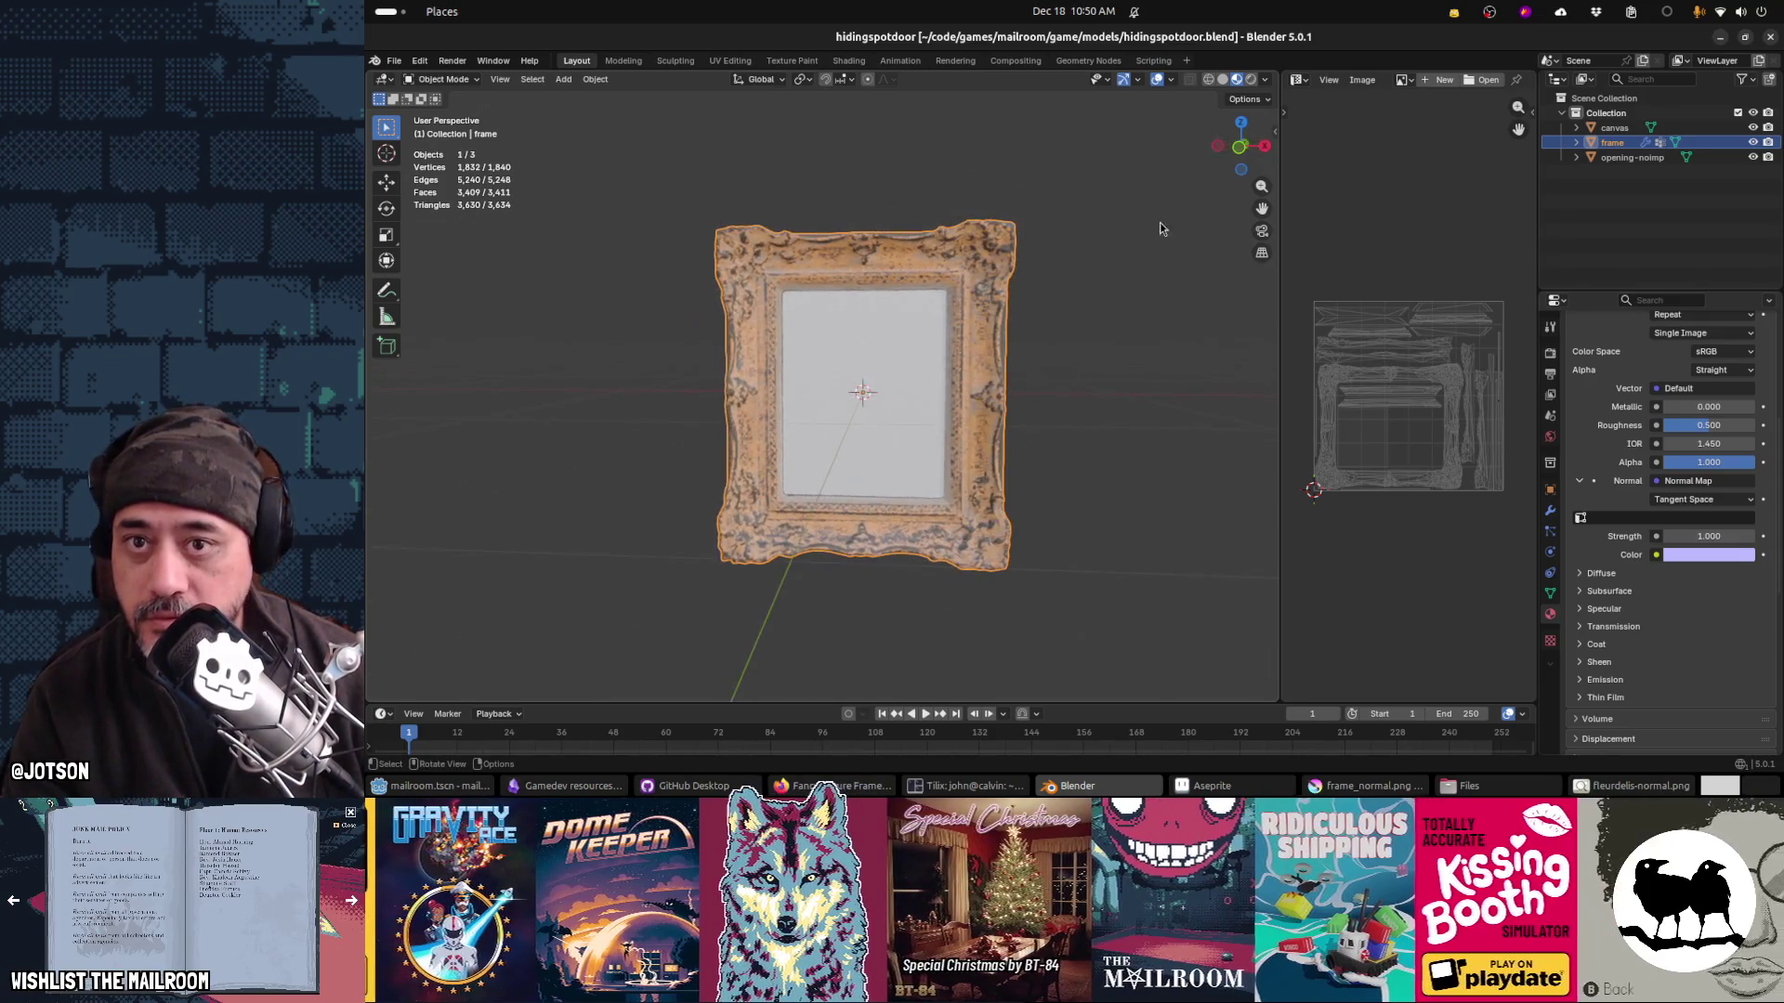
Step: Merge the image editor into the 3D view and select the canvas
left_click_drag(1292, 77, 1296, 88)
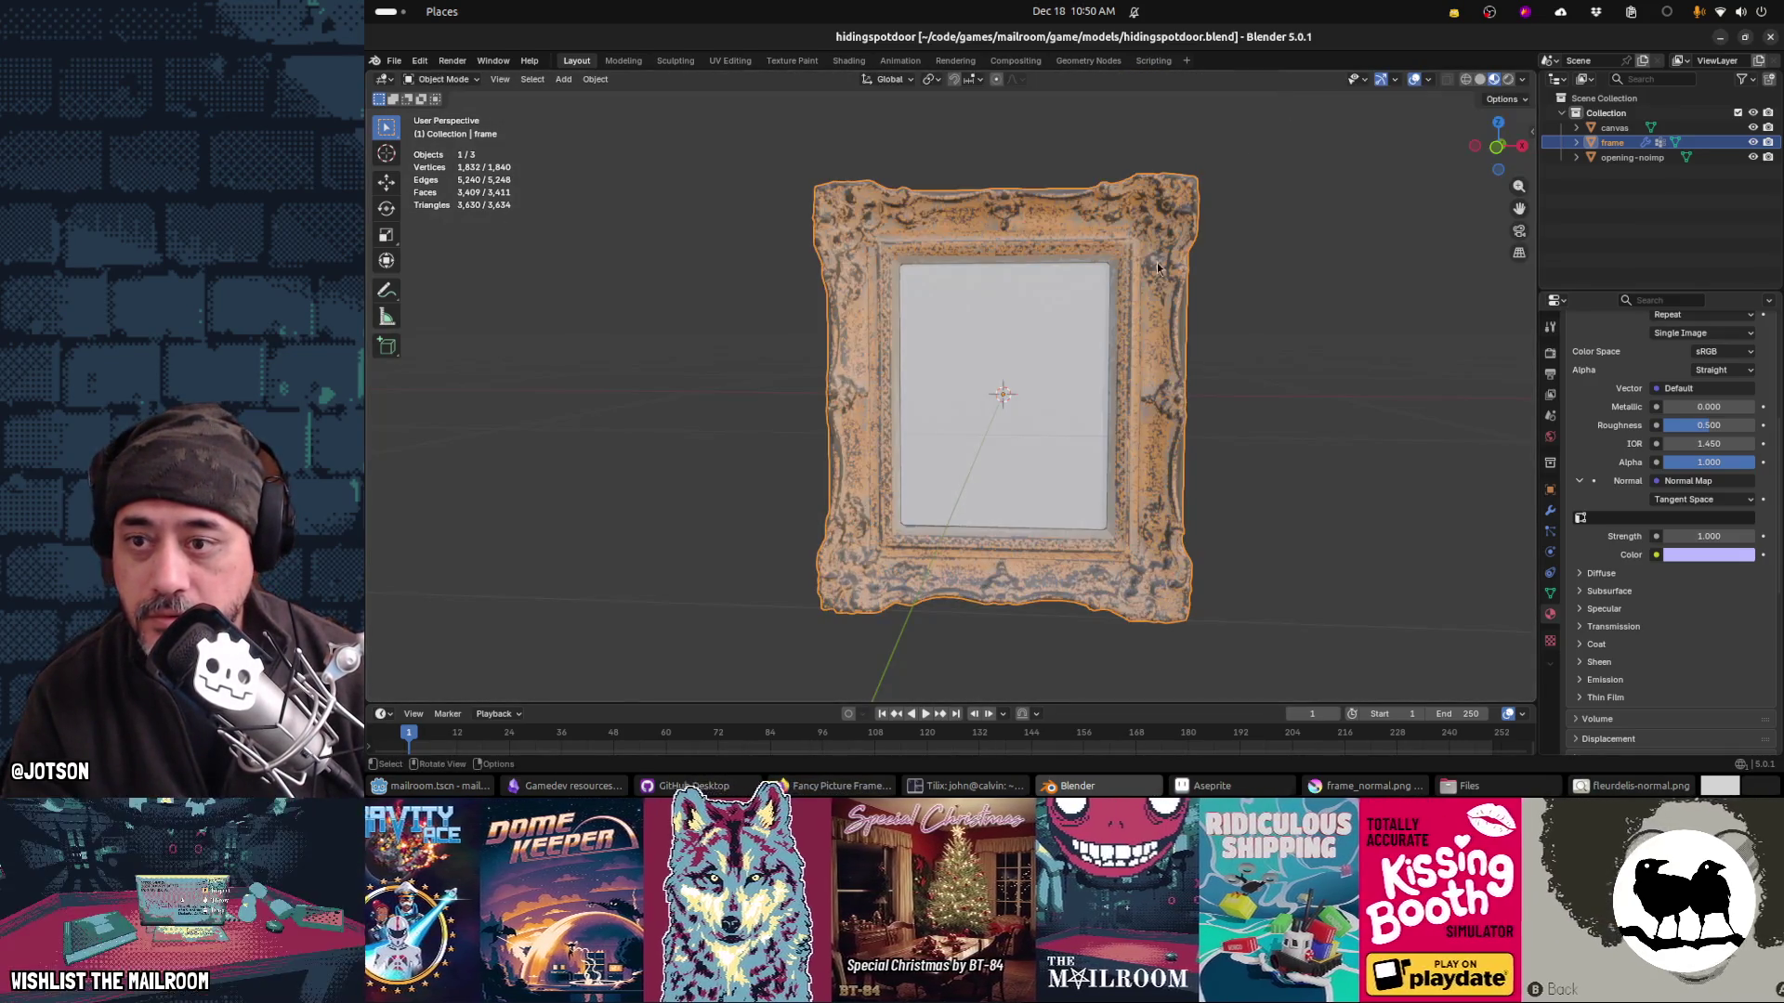
mouse_move(846, 346)
left_mouse_down()
mouse_move(1167, 344)
mouse_move(1078, 395)
left_mouse_up()
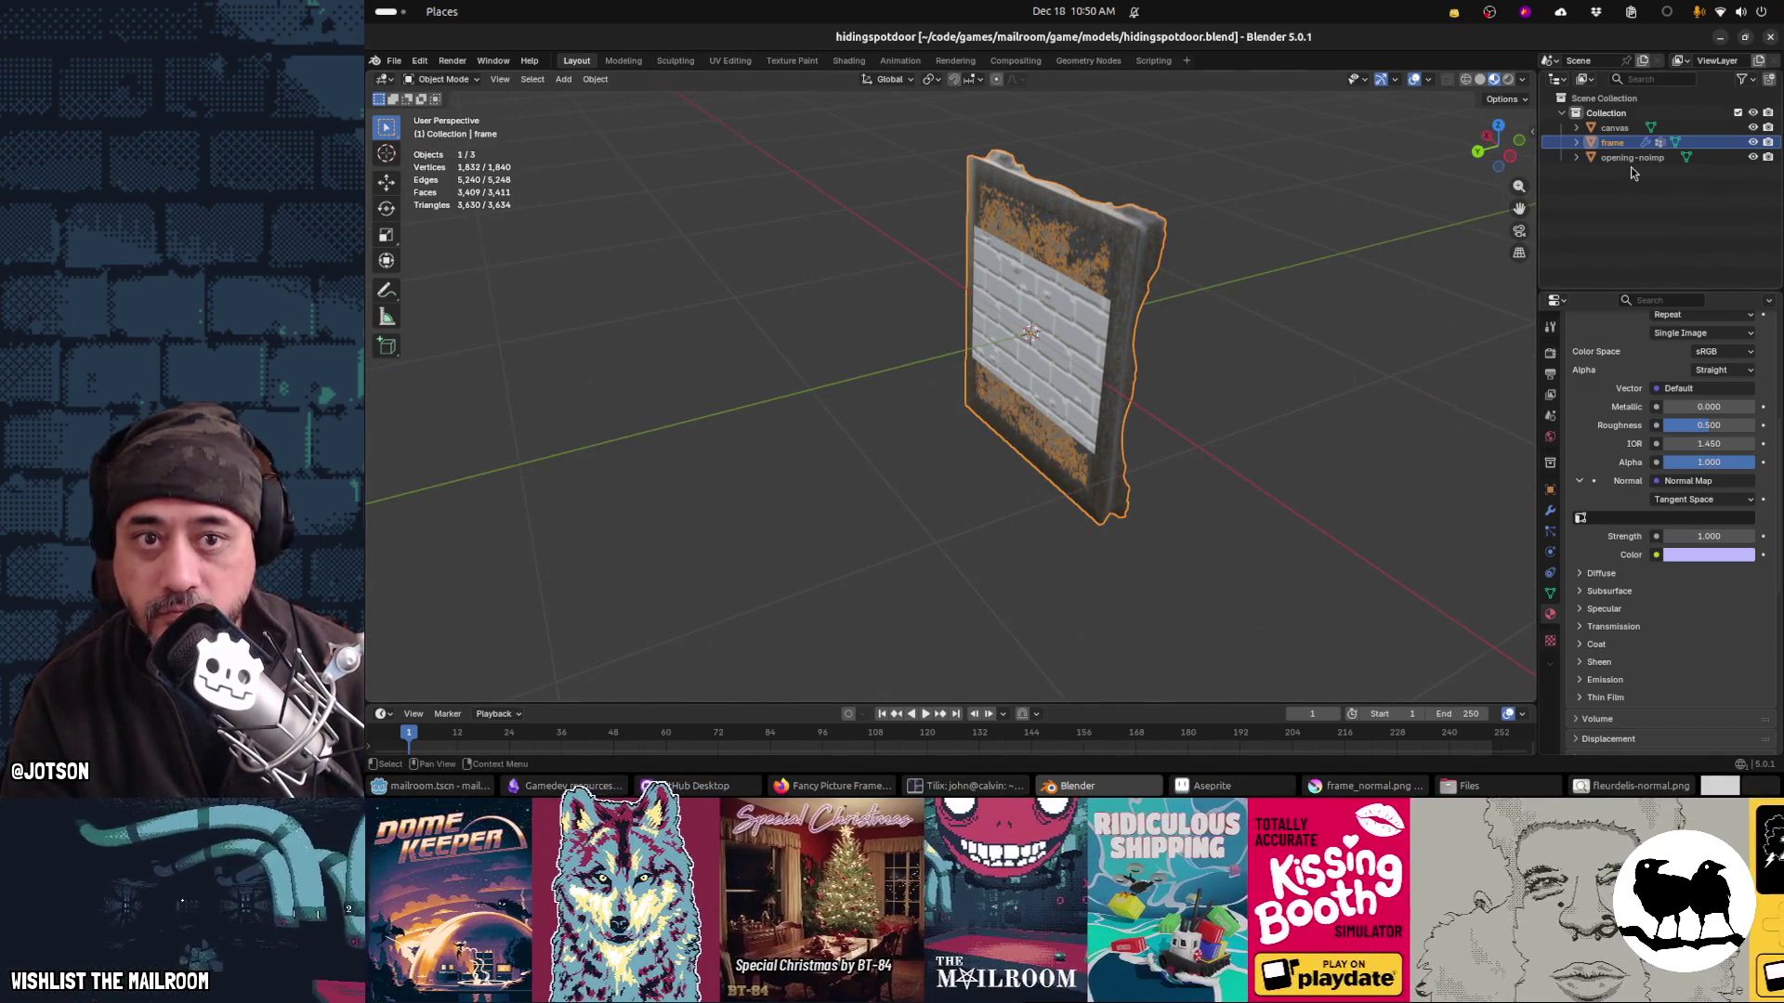
left_click(1615, 127)
left_click(1606, 113)
mouse_move(1286, 300)
left_mouse_down()
mouse_move(1090, 281)
mouse_move(1094, 254)
left_mouse_up()
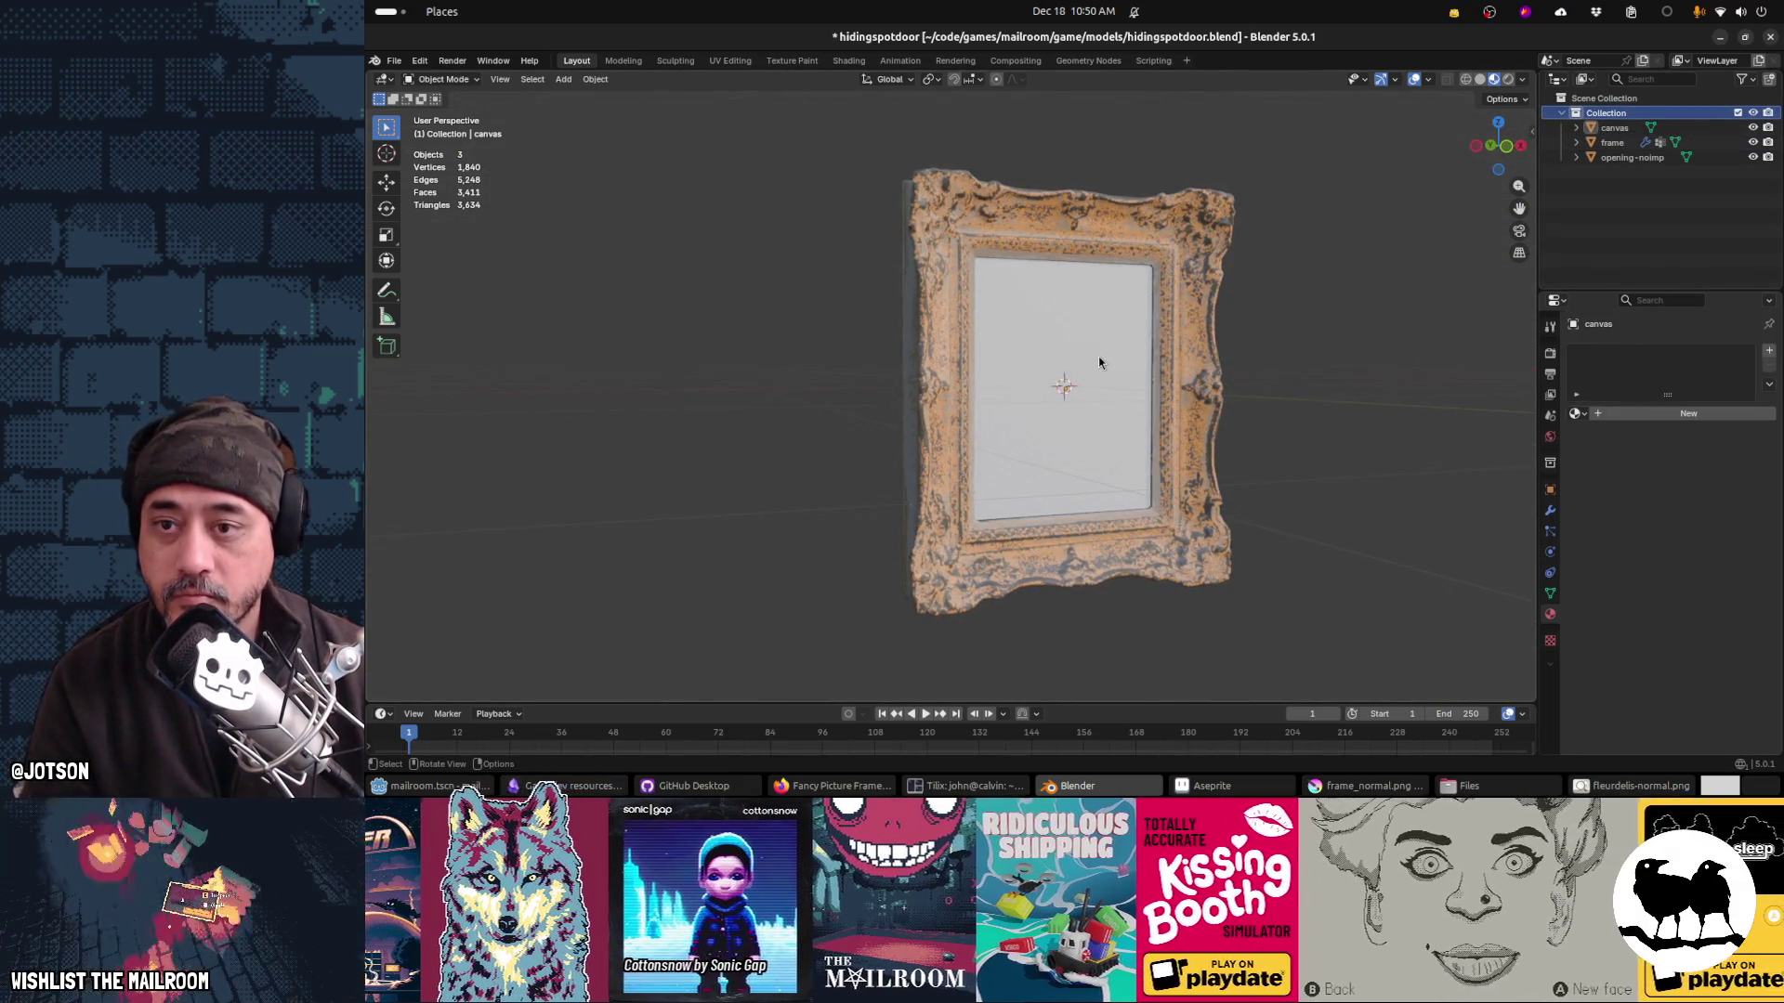
Step: Apply rotation and scale to the canvas and frame, then save hidingspotdoor.blend
left_click(1099, 356)
key("ctrl+a")
left_click(1098, 357)
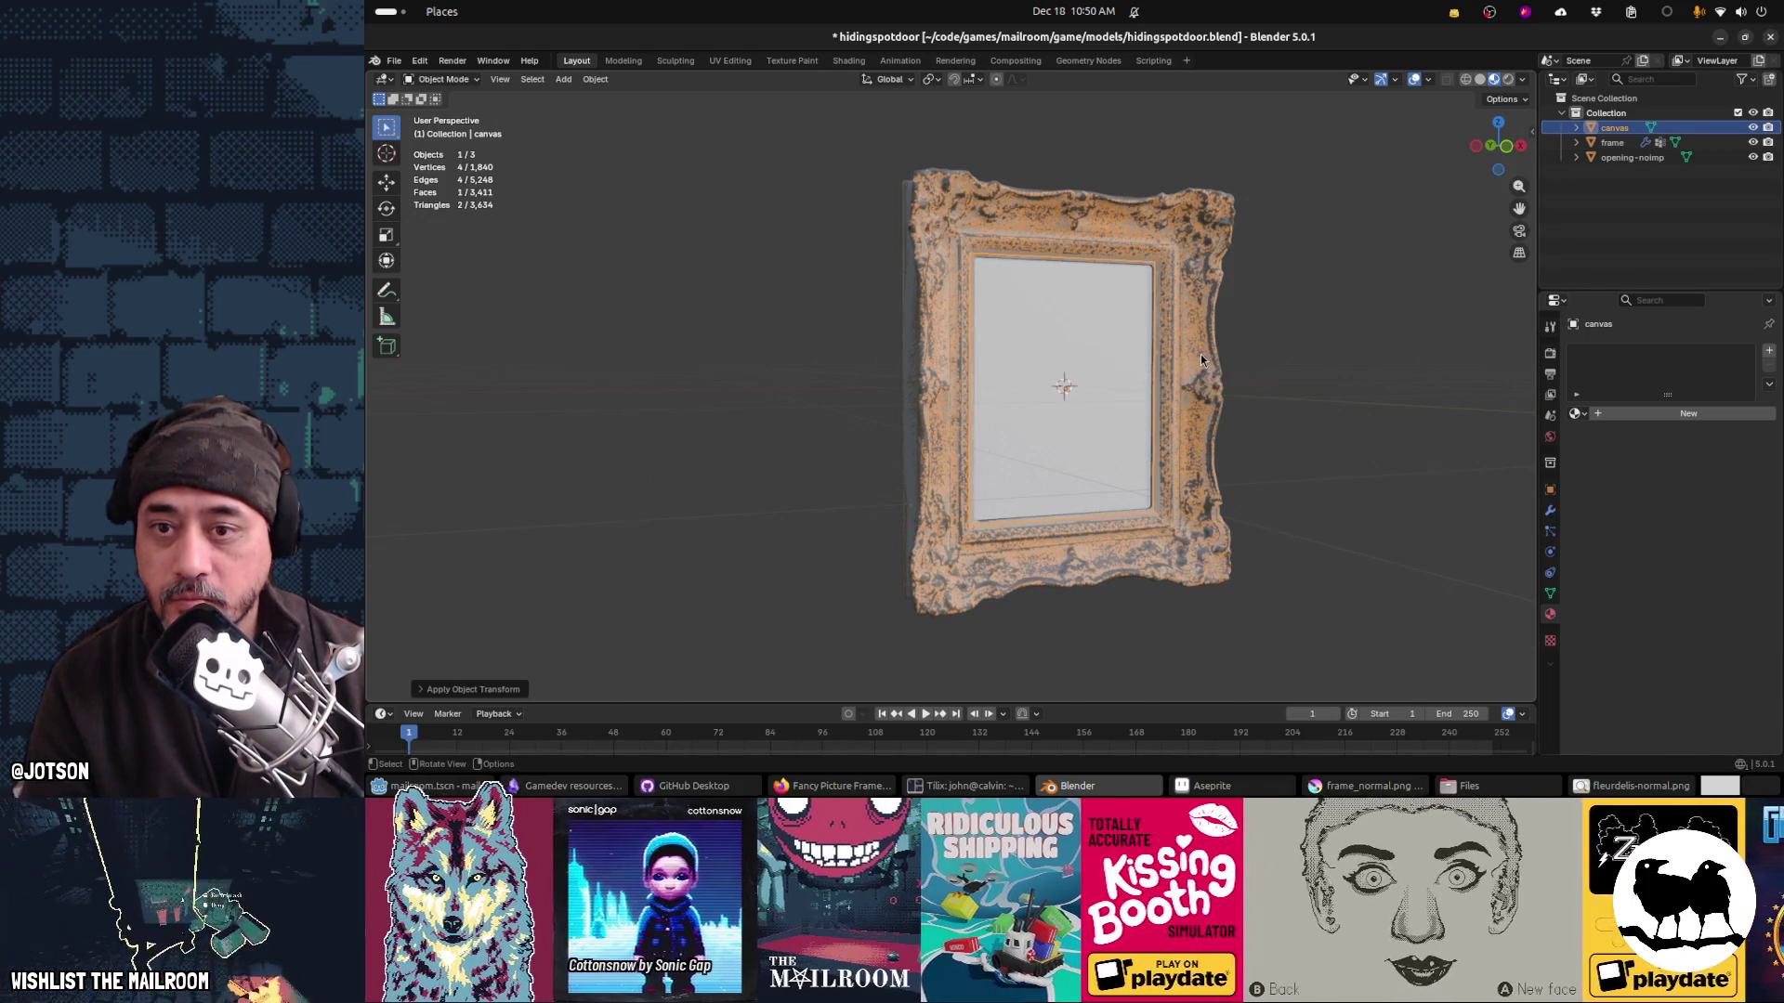
left_click(1200, 354)
key("ctrl+a")
left_click(1200, 355)
key("ctrl+s")
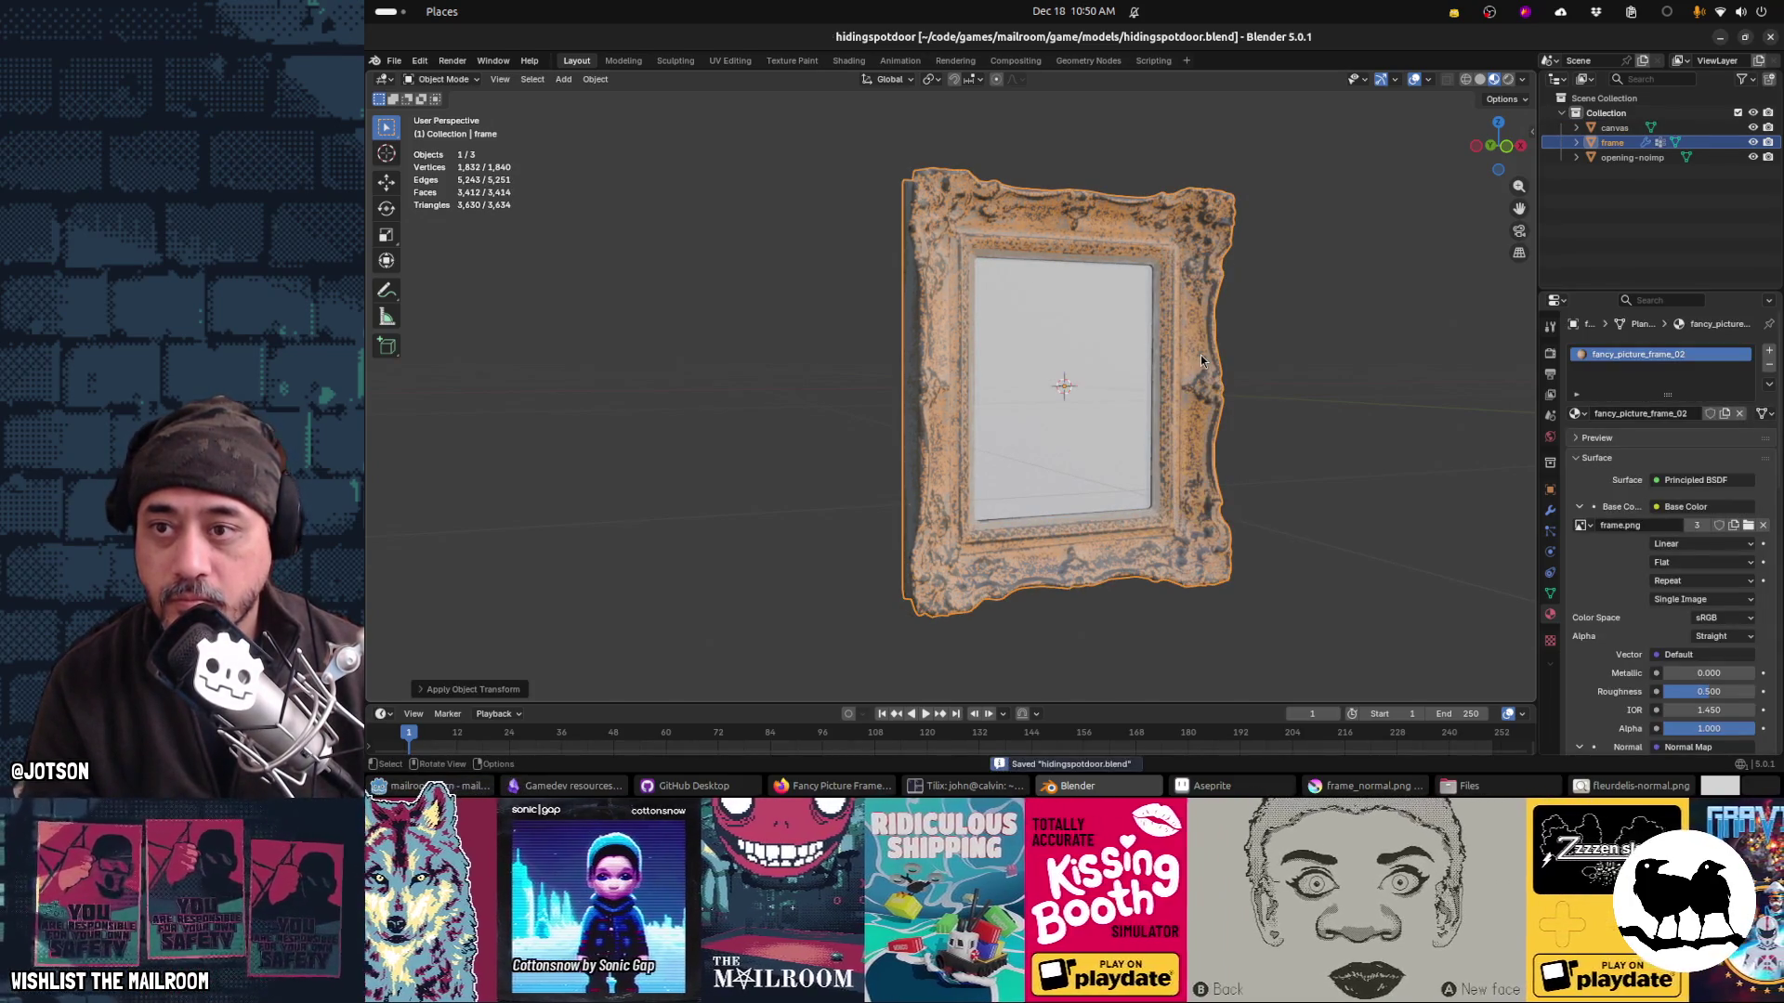
key("alt+Tab")
key("alt+Tab")
key("Tab")
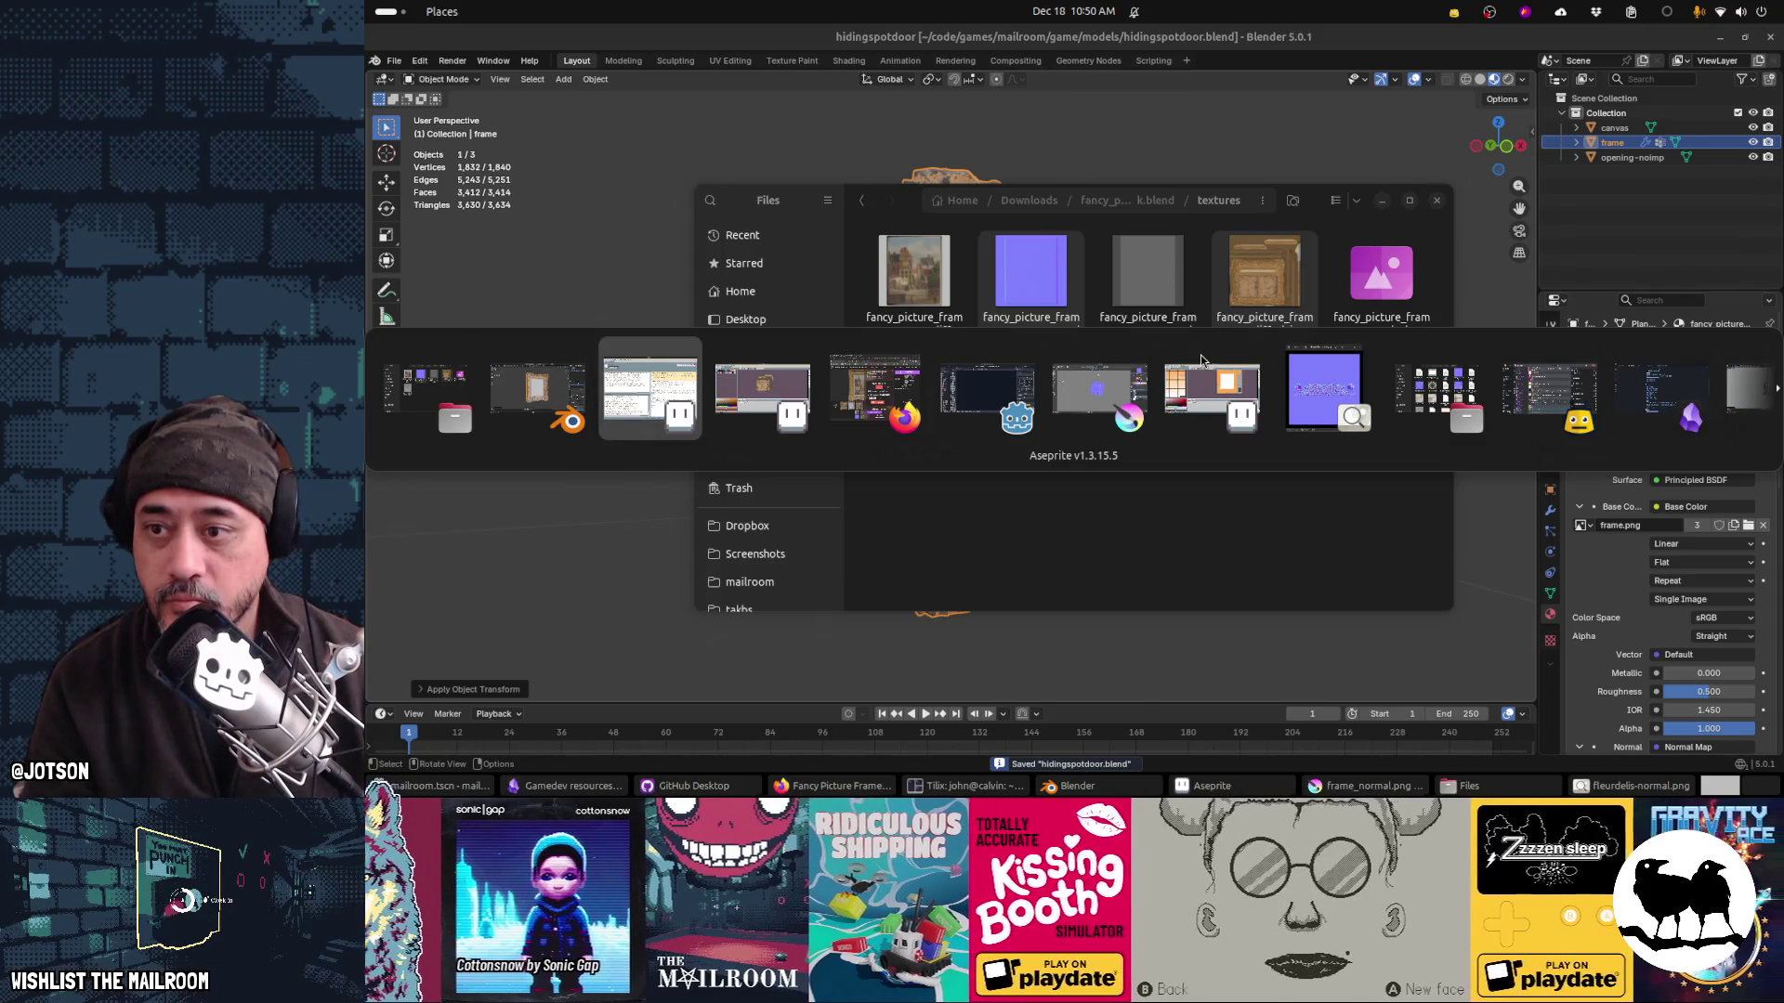
Step: Quit the running mailroom game in Godot and relaunch it with F5 to show the gold frame
key("Tab")
key("Tab")
key("Tab")
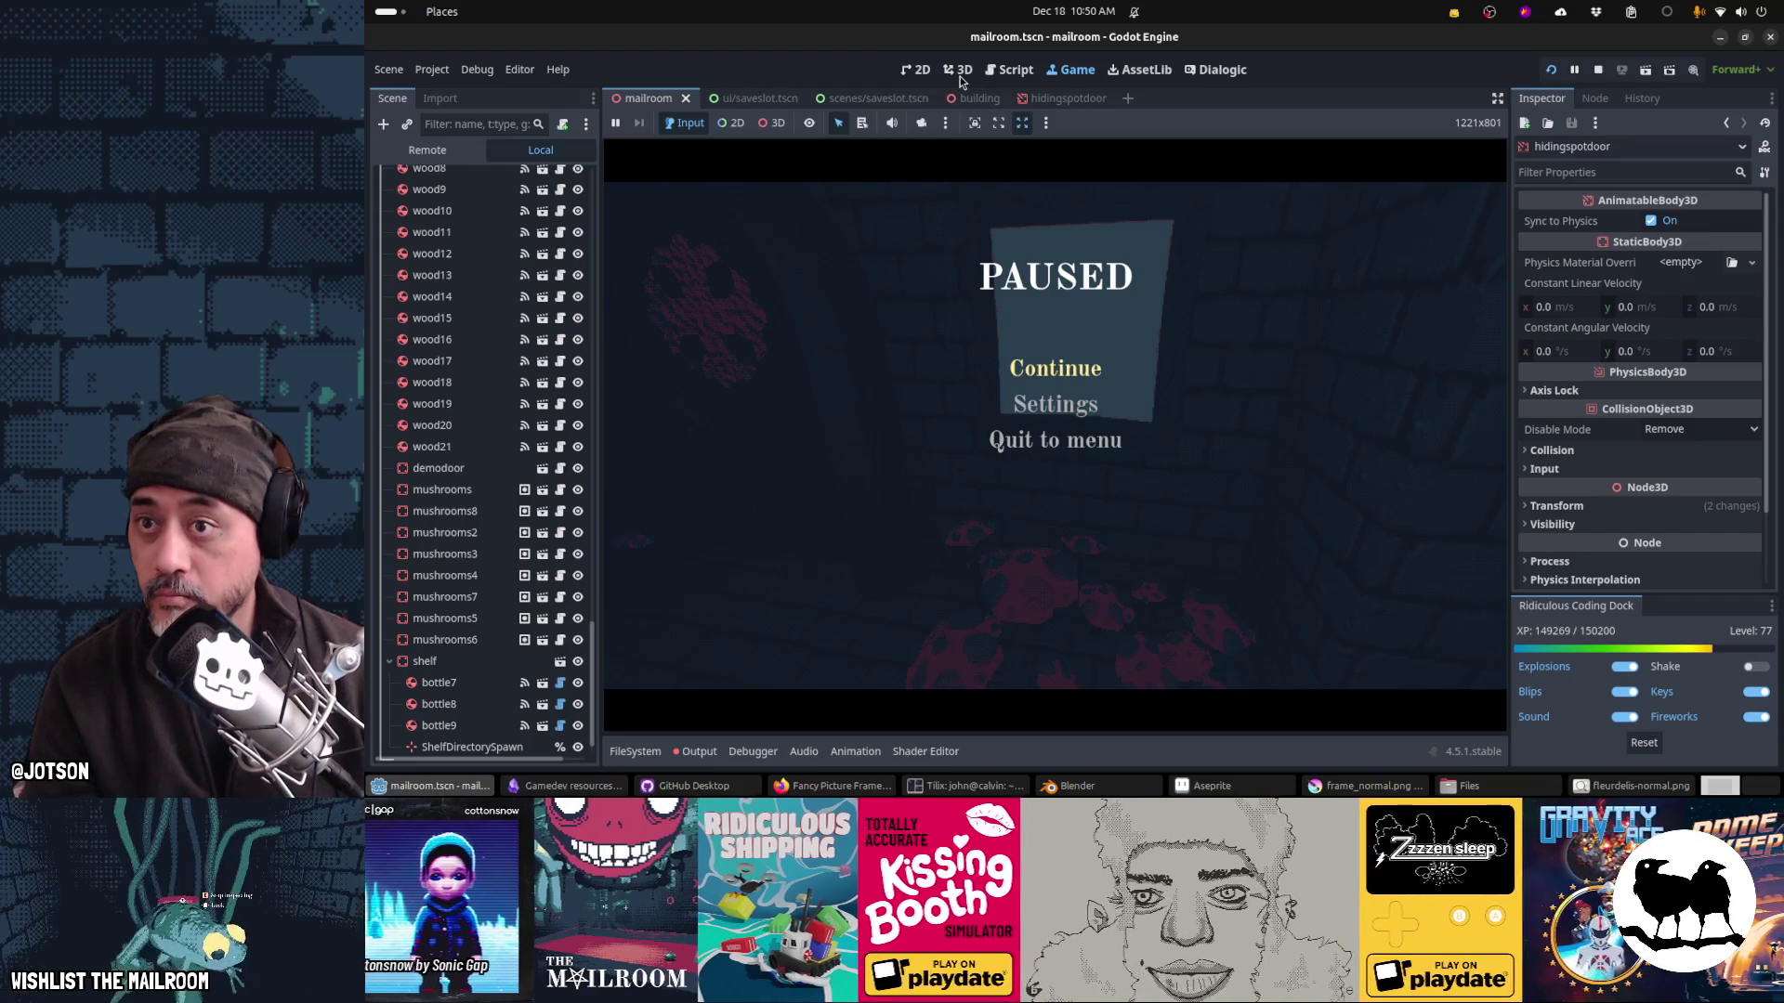
left_click(1081, 366)
key("Escape")
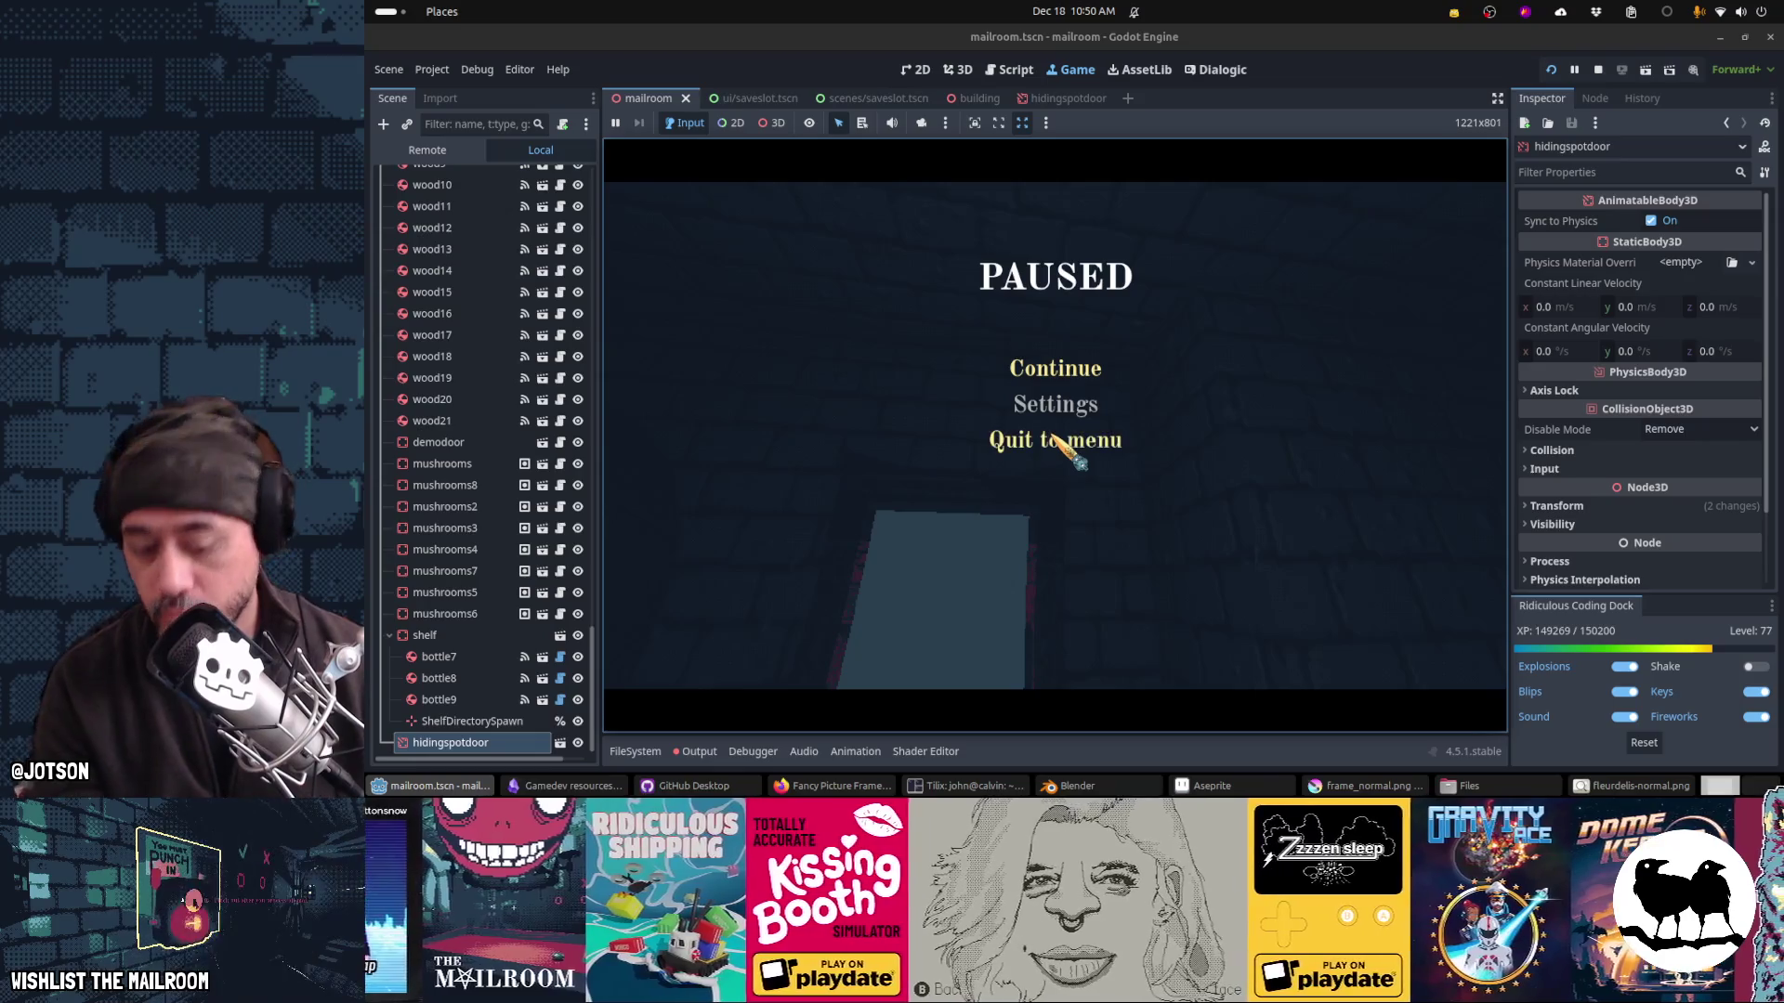
left_click(1058, 439)
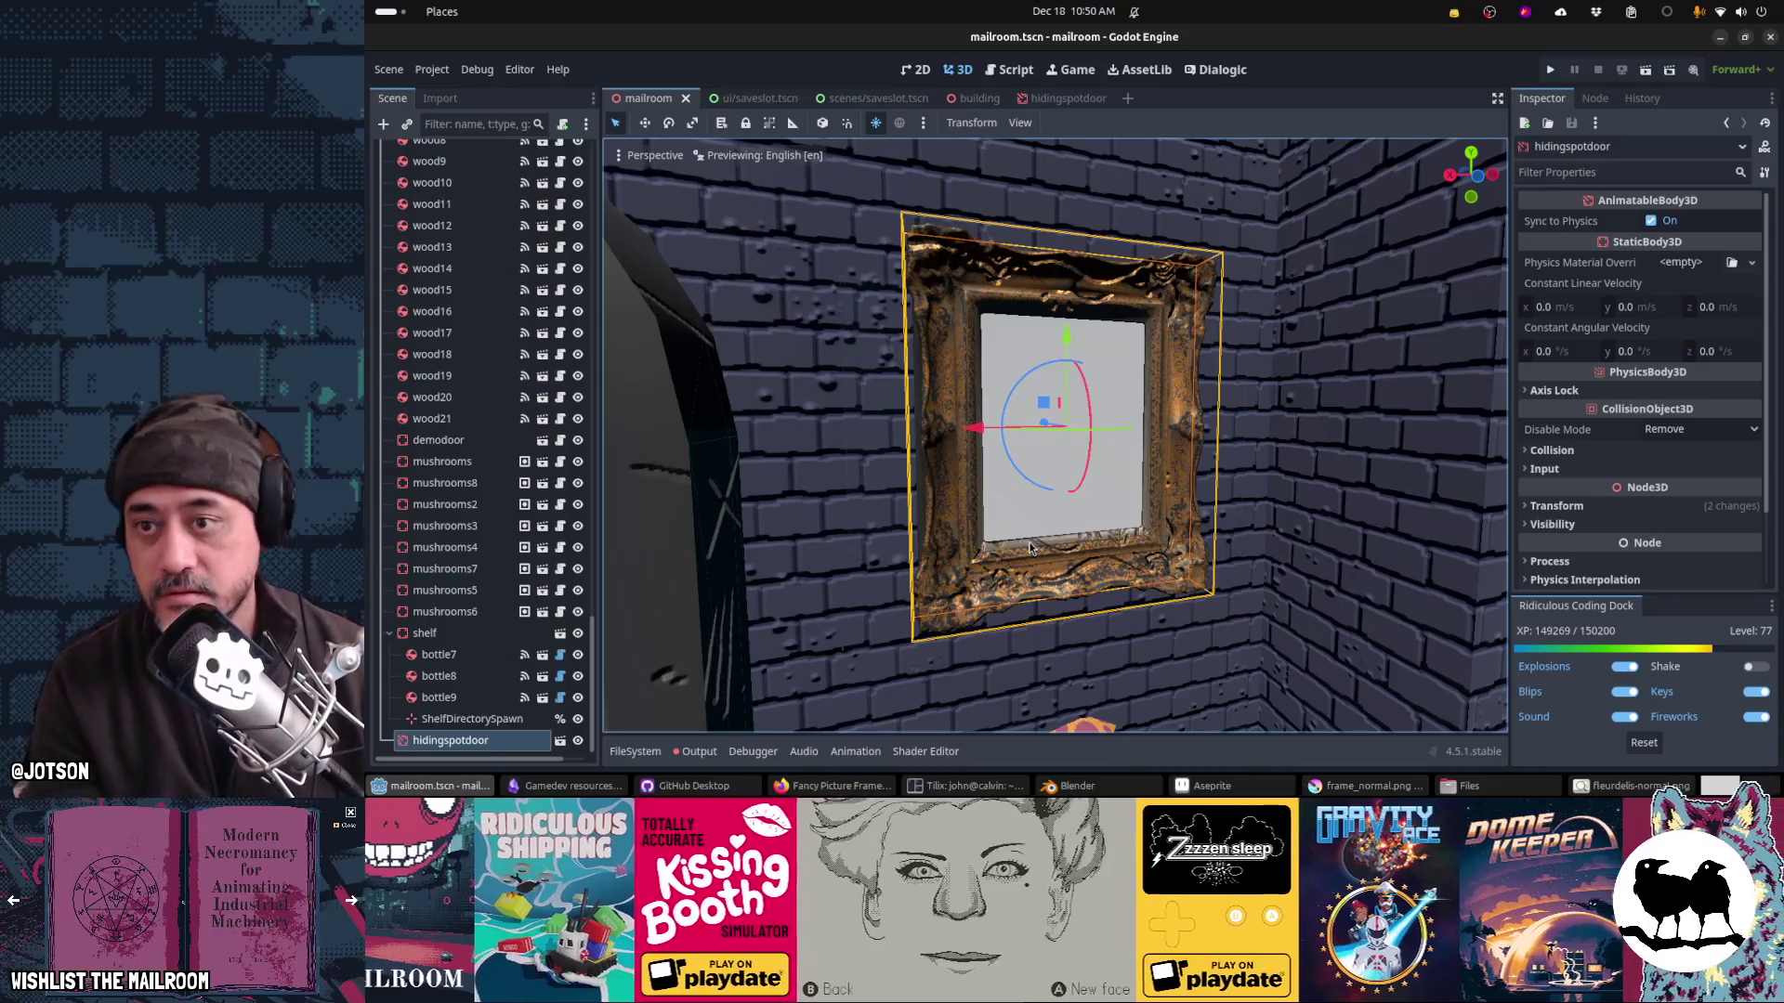
key("F5")
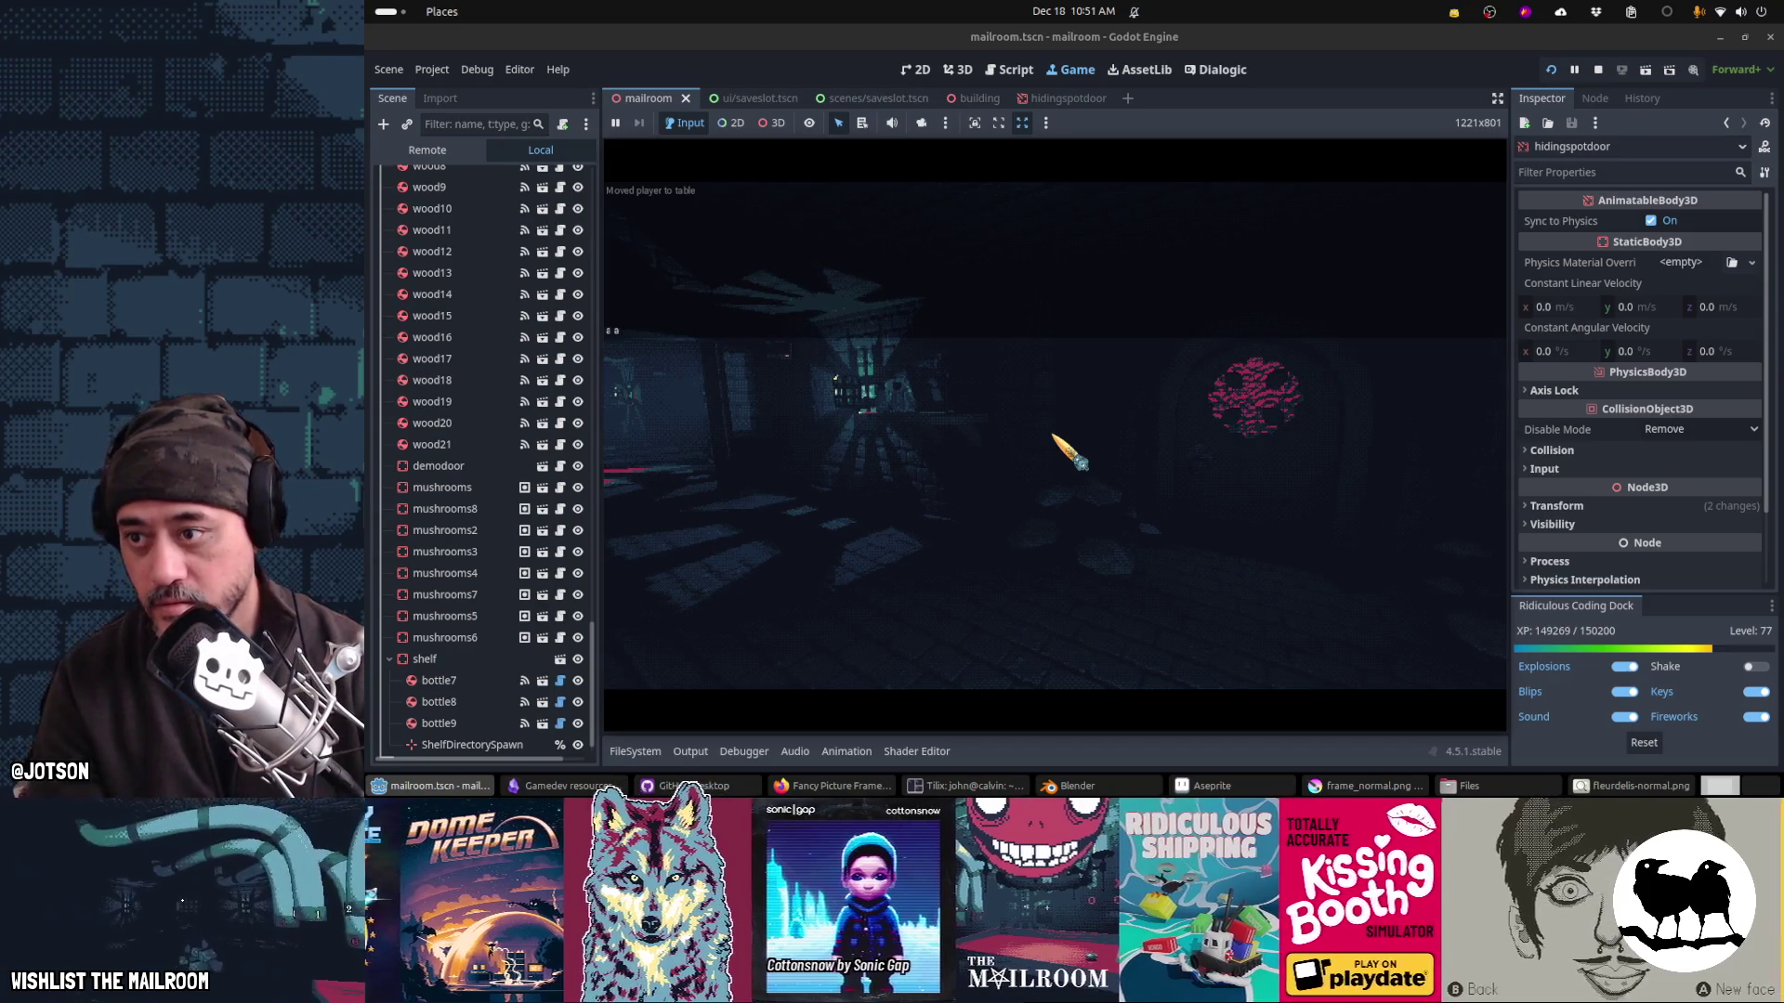
type("bellgu")
key("Return")
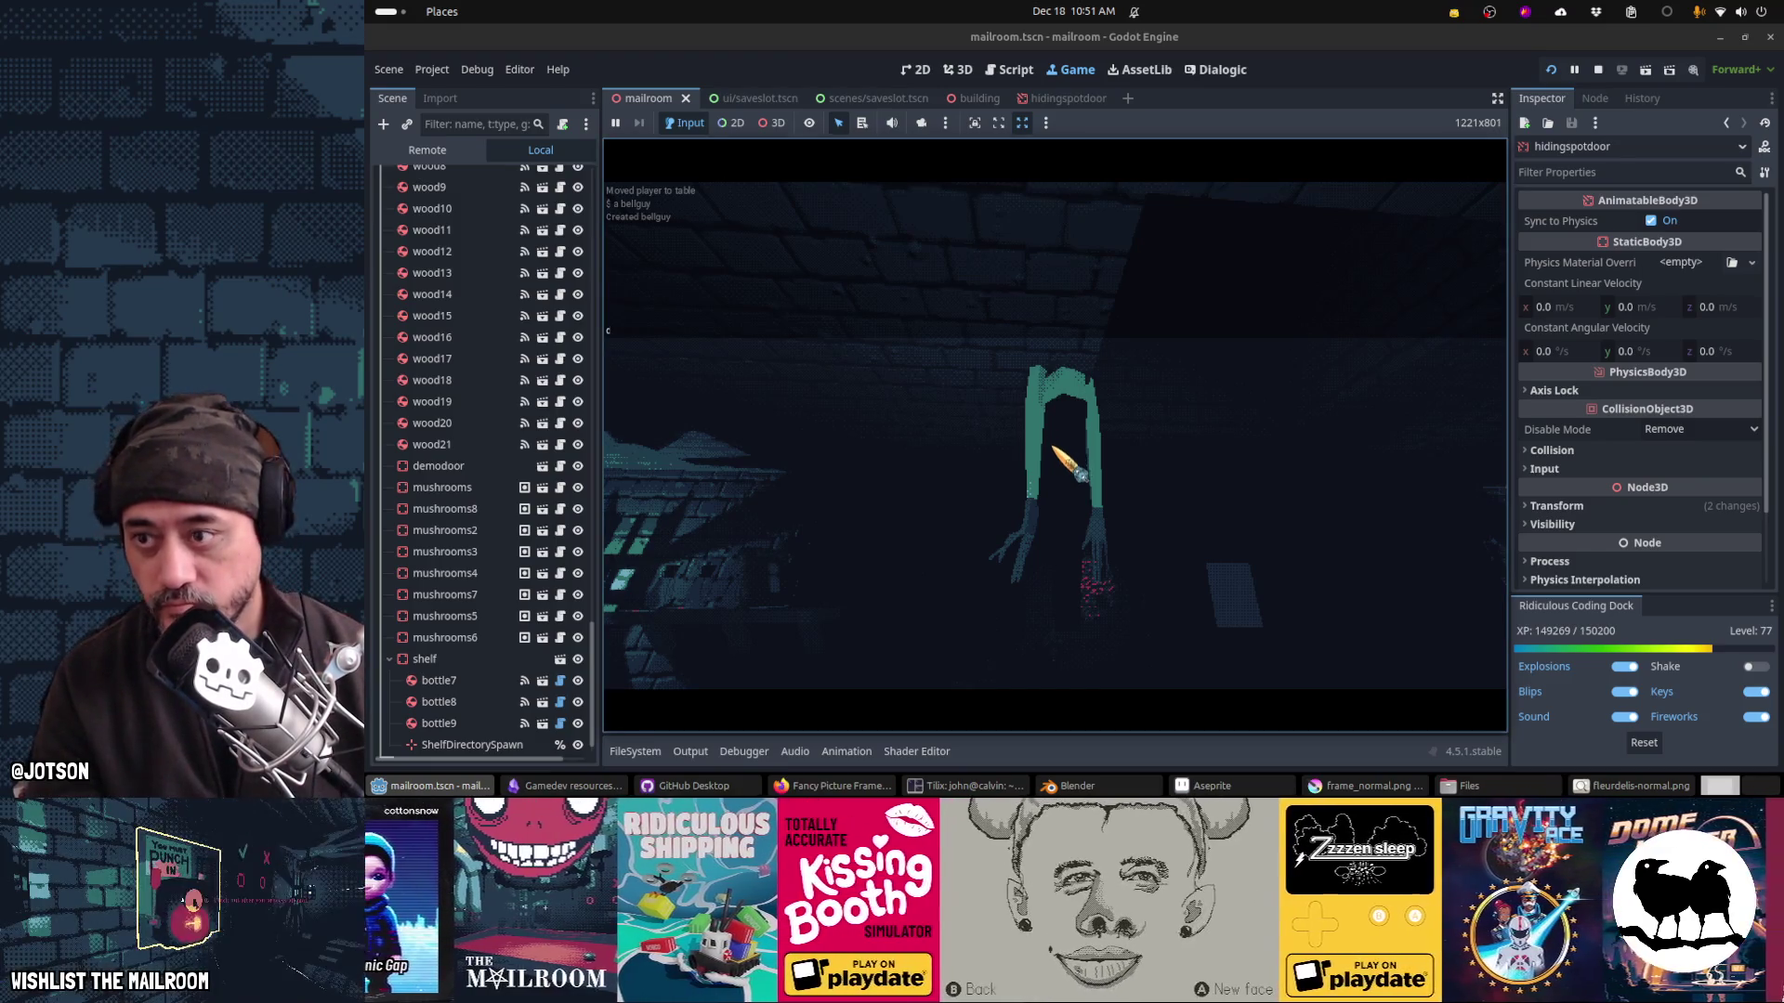
left_click(1086, 486)
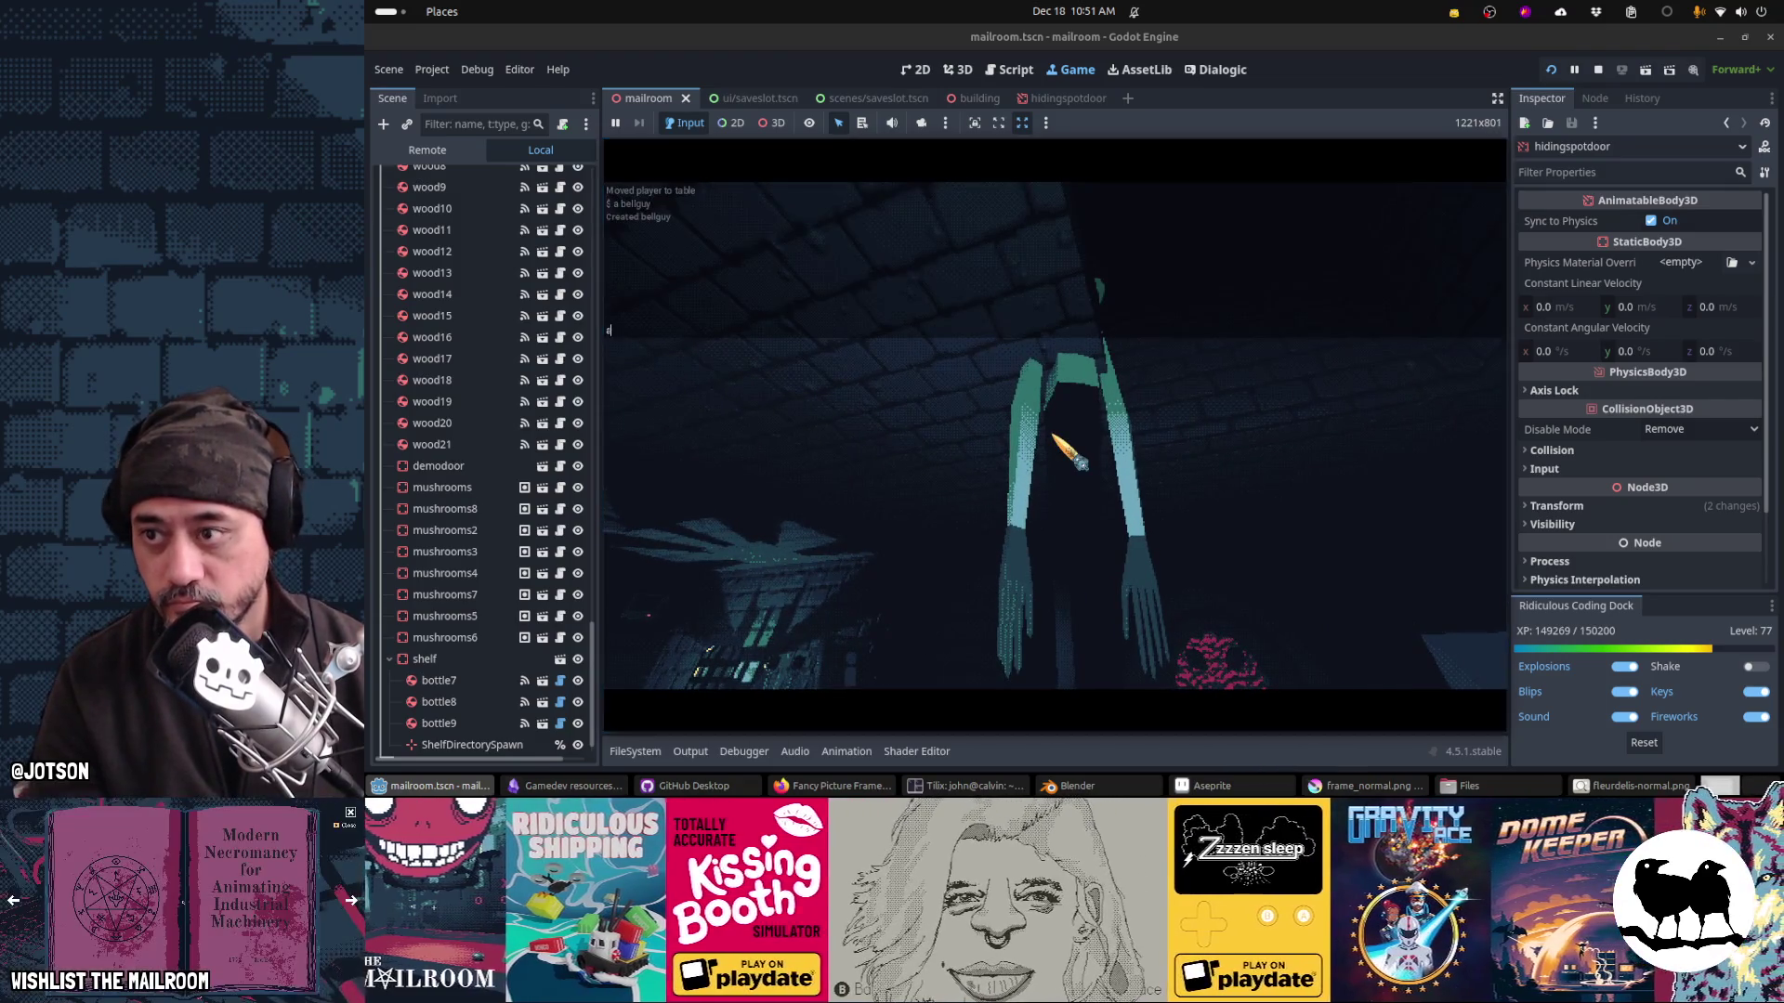
left_click(1056, 435)
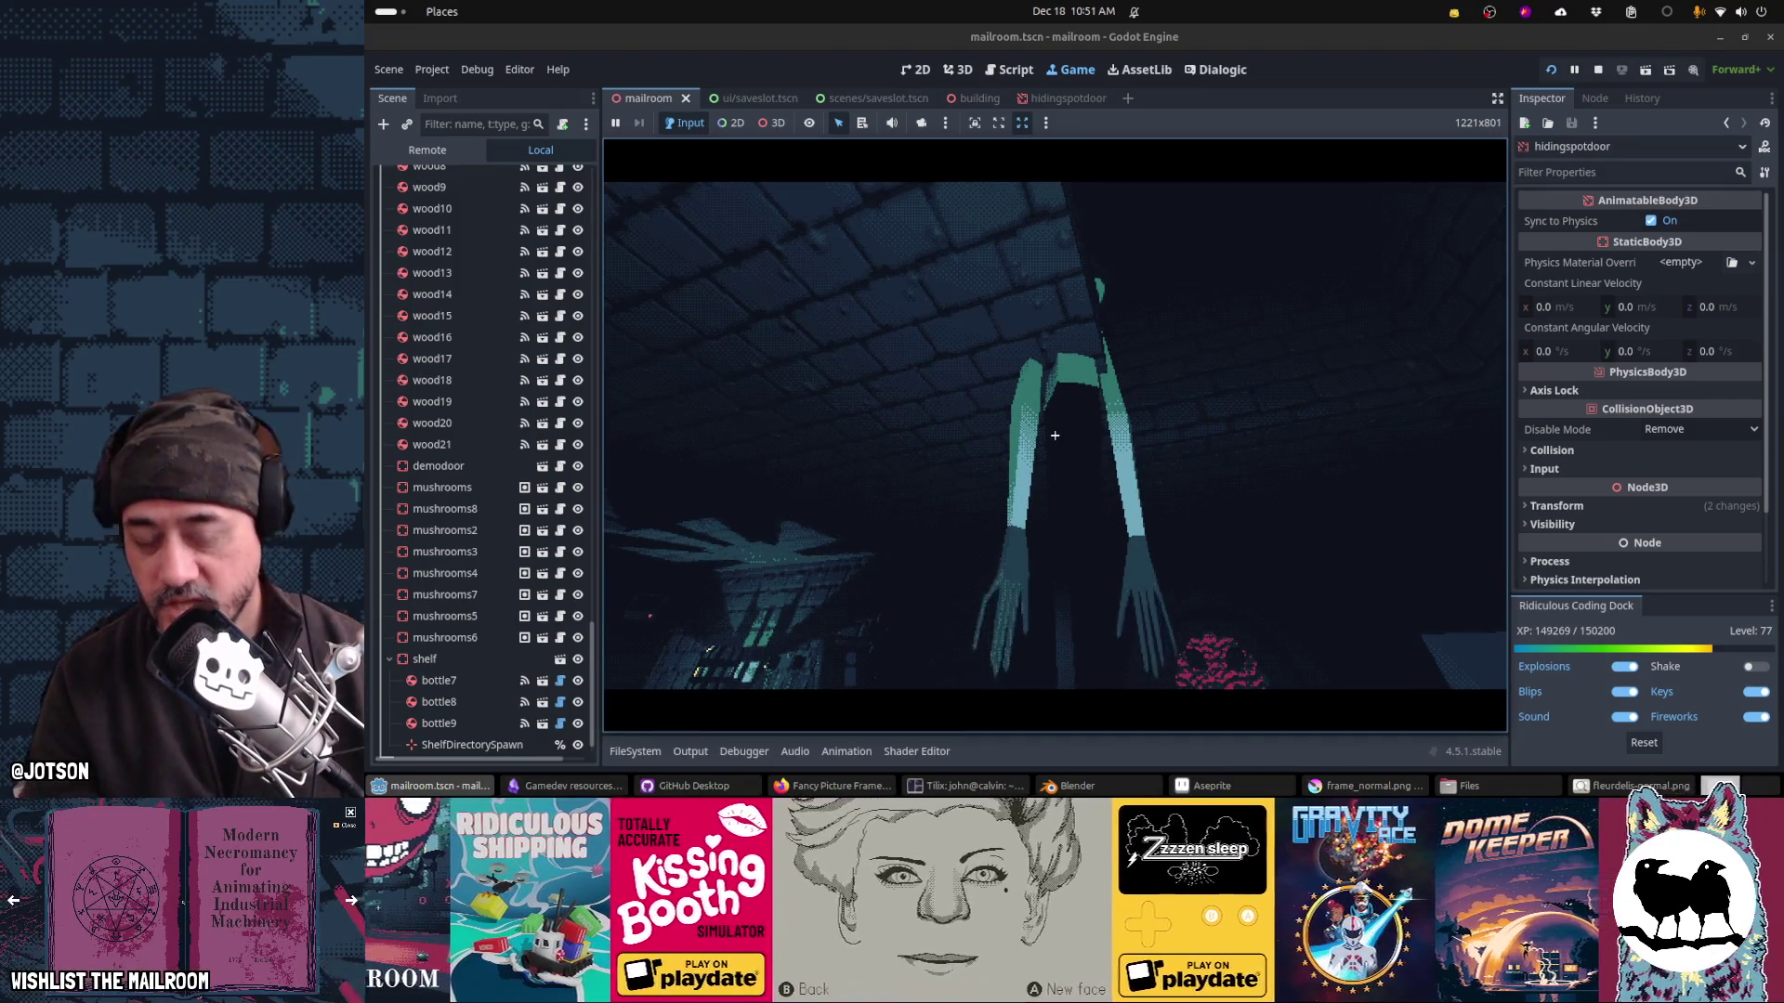
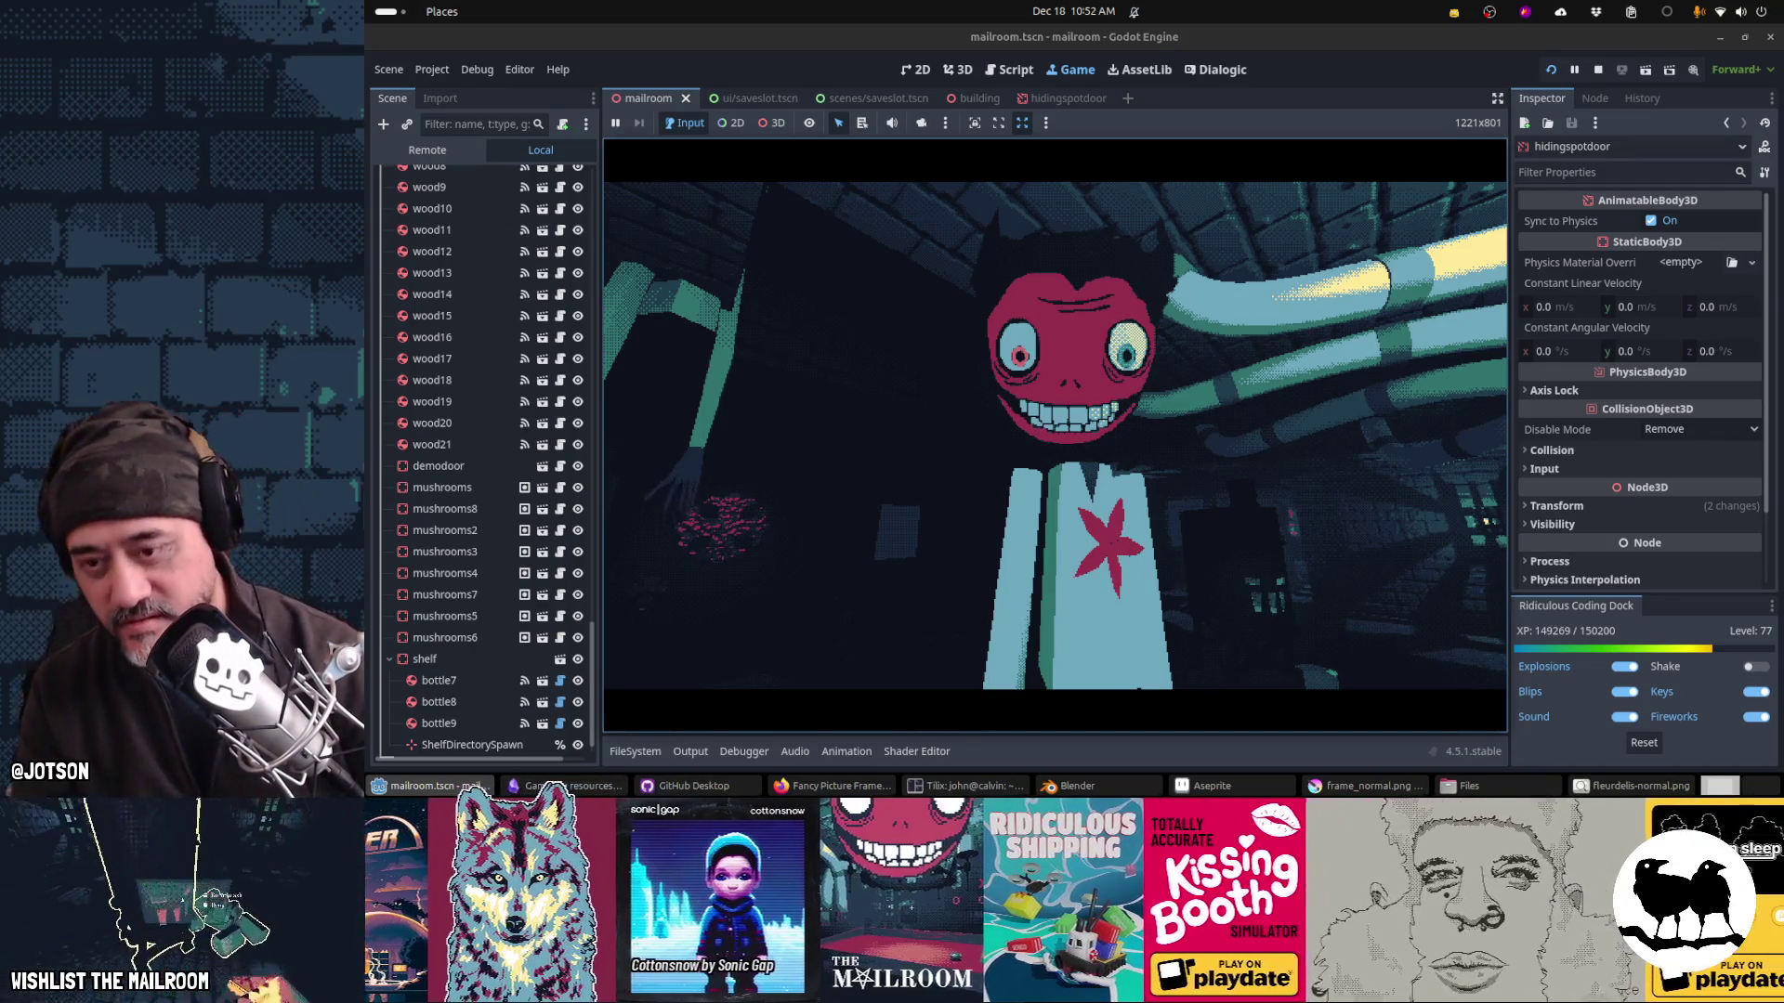
Step: Capture a region screenshot framing the game's grinning character
key("Print")
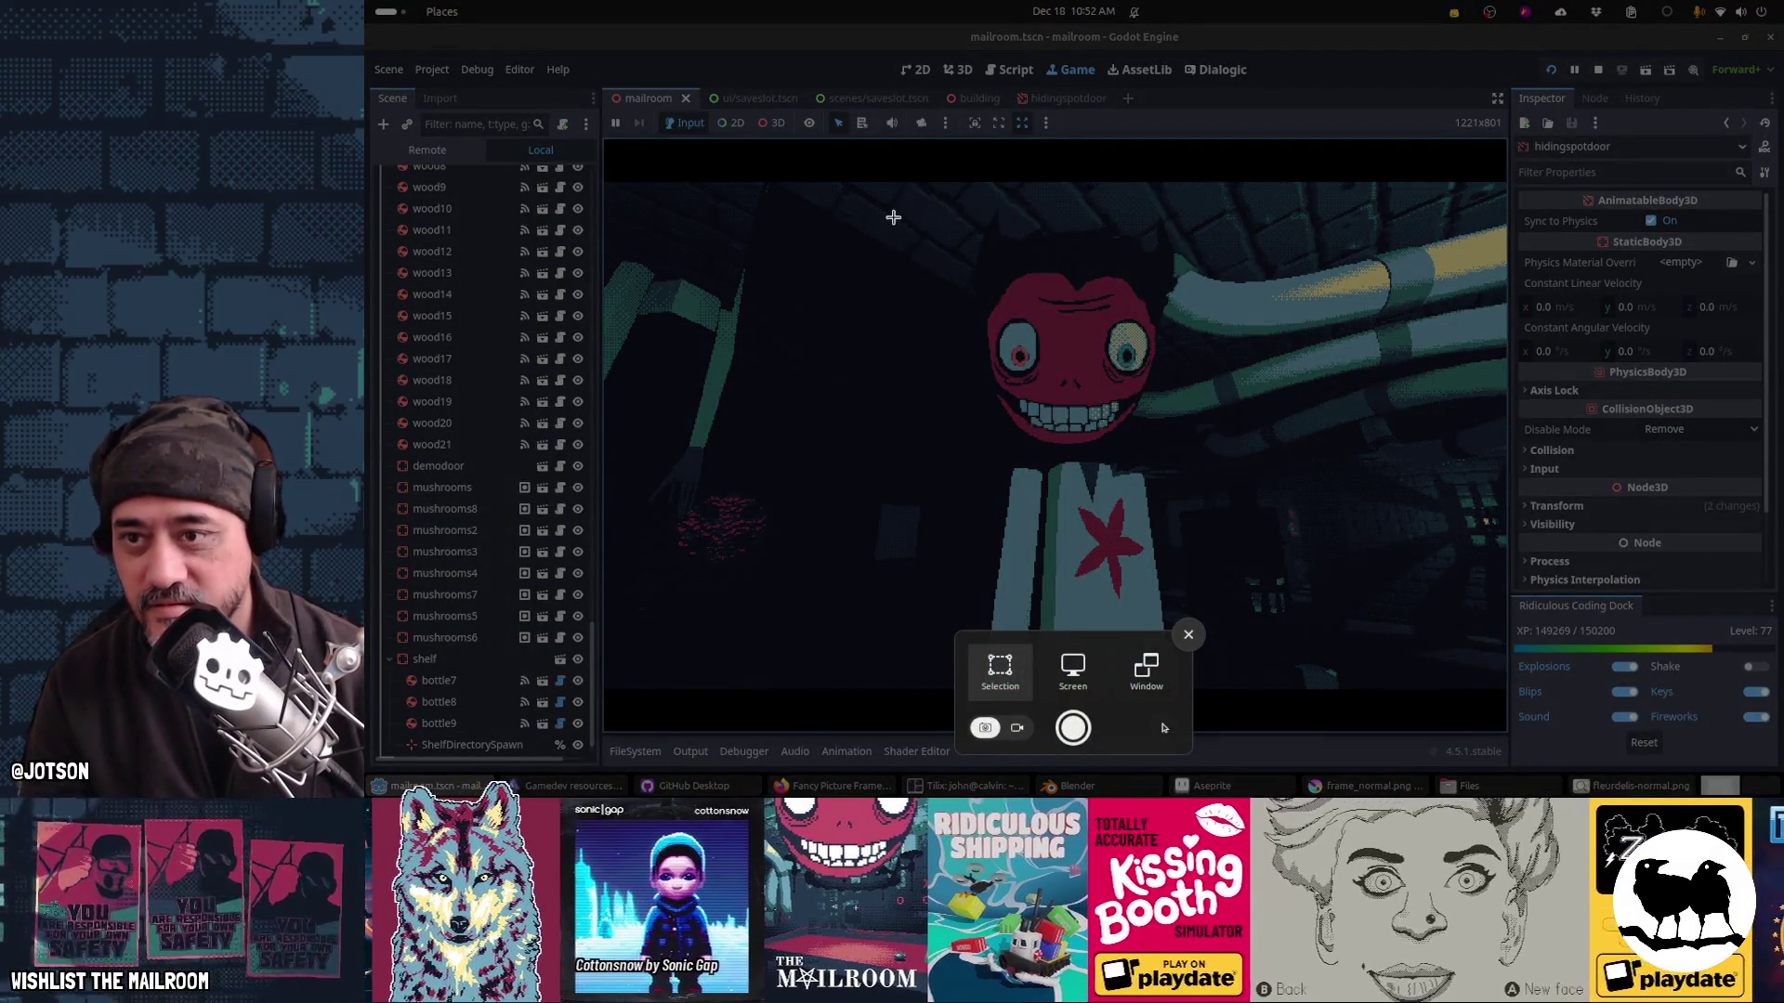
mouse_move(857, 201)
left_mouse_down()
mouse_move(1096, 414)
mouse_move(1309, 691)
left_mouse_up()
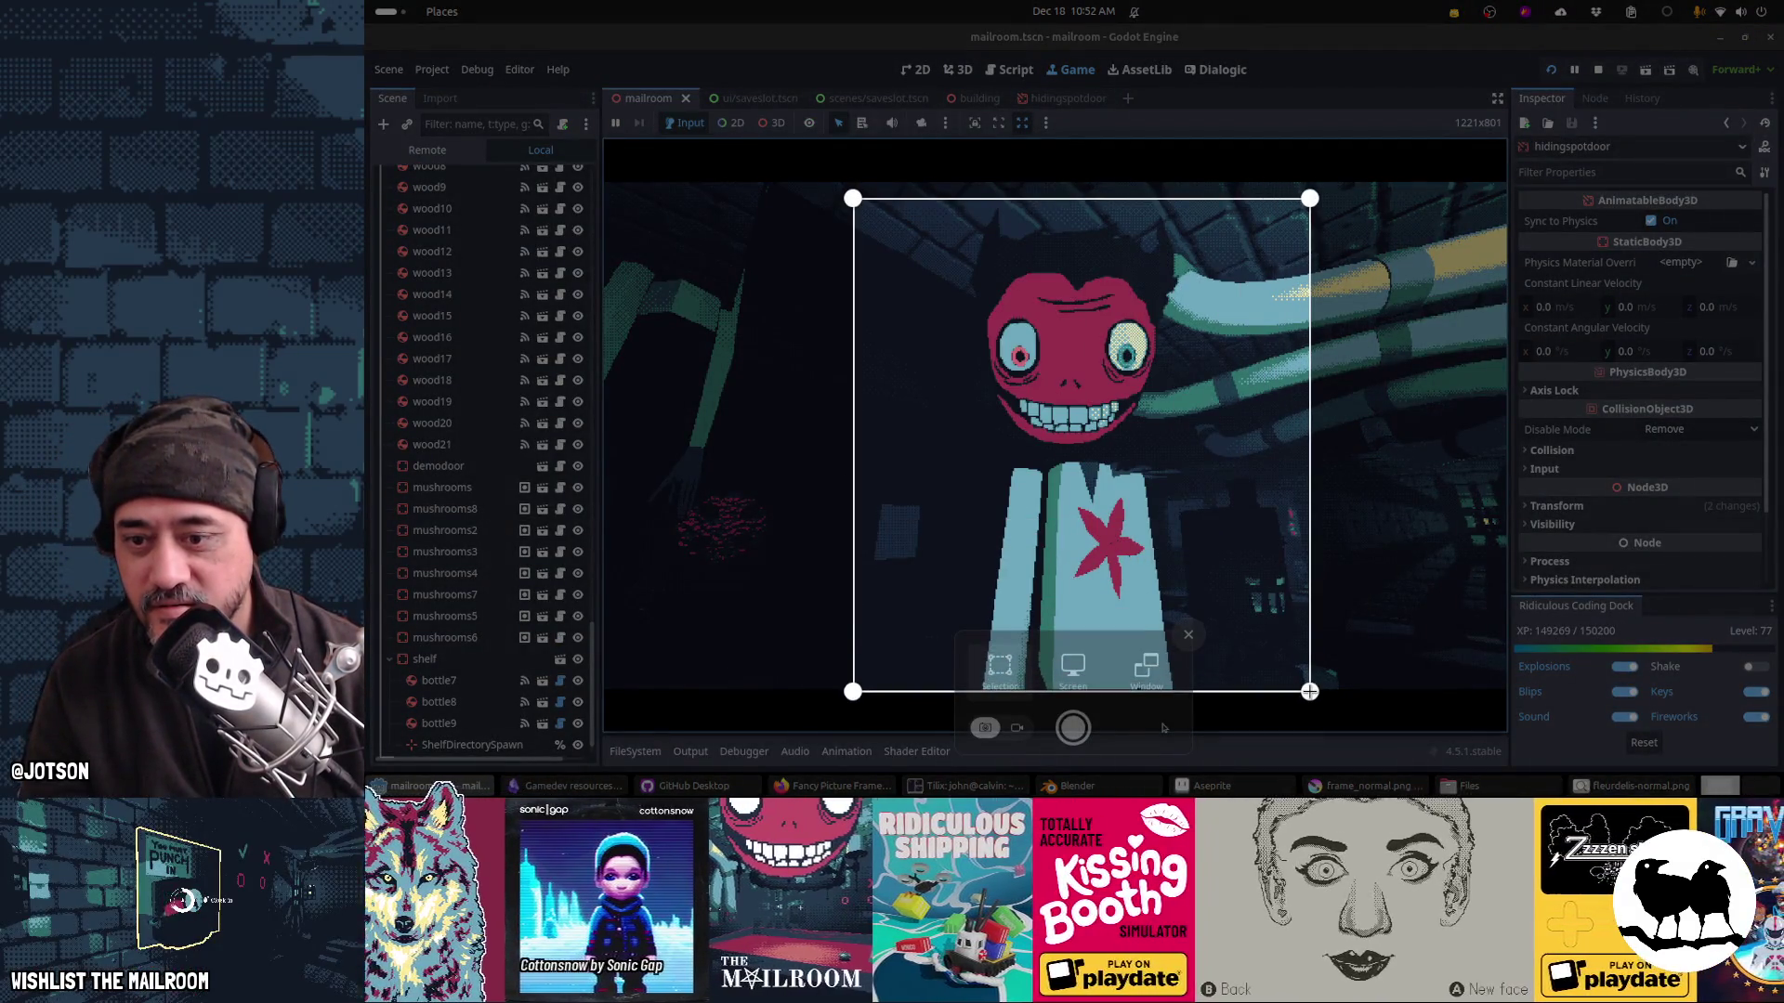
key("Return")
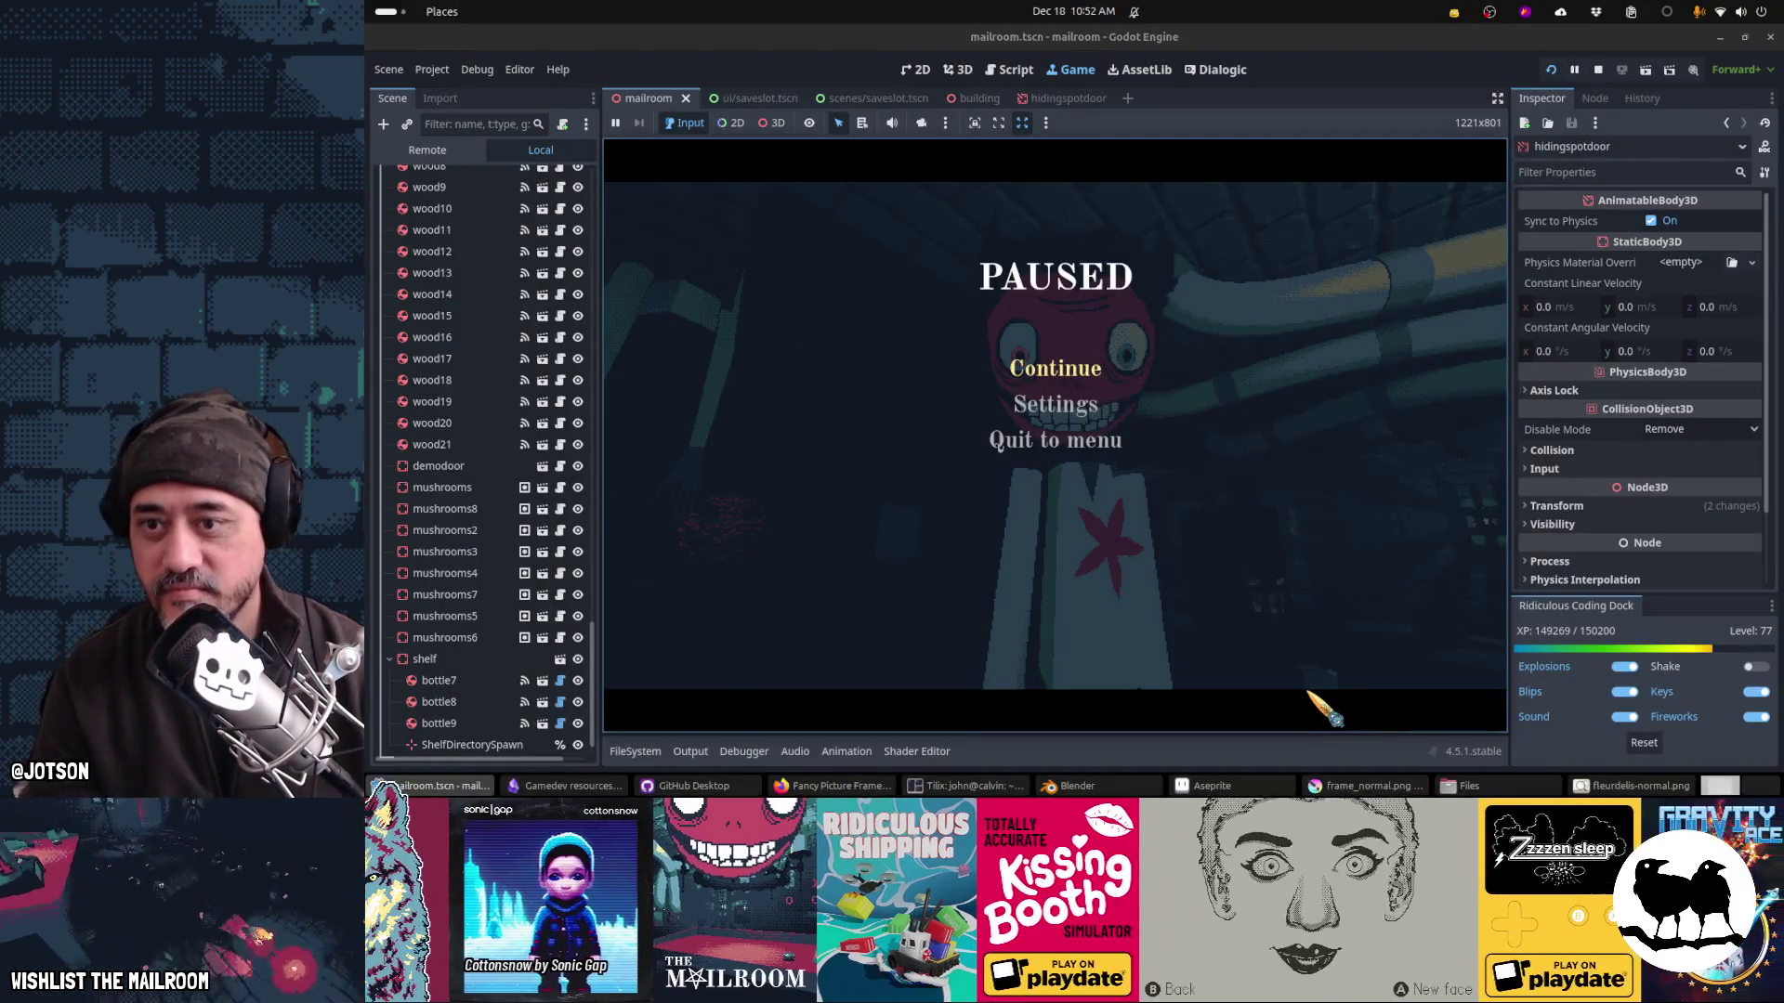
Step: Stop the running game and switch over to Aseprite
key("F8")
key("alt+Tab")
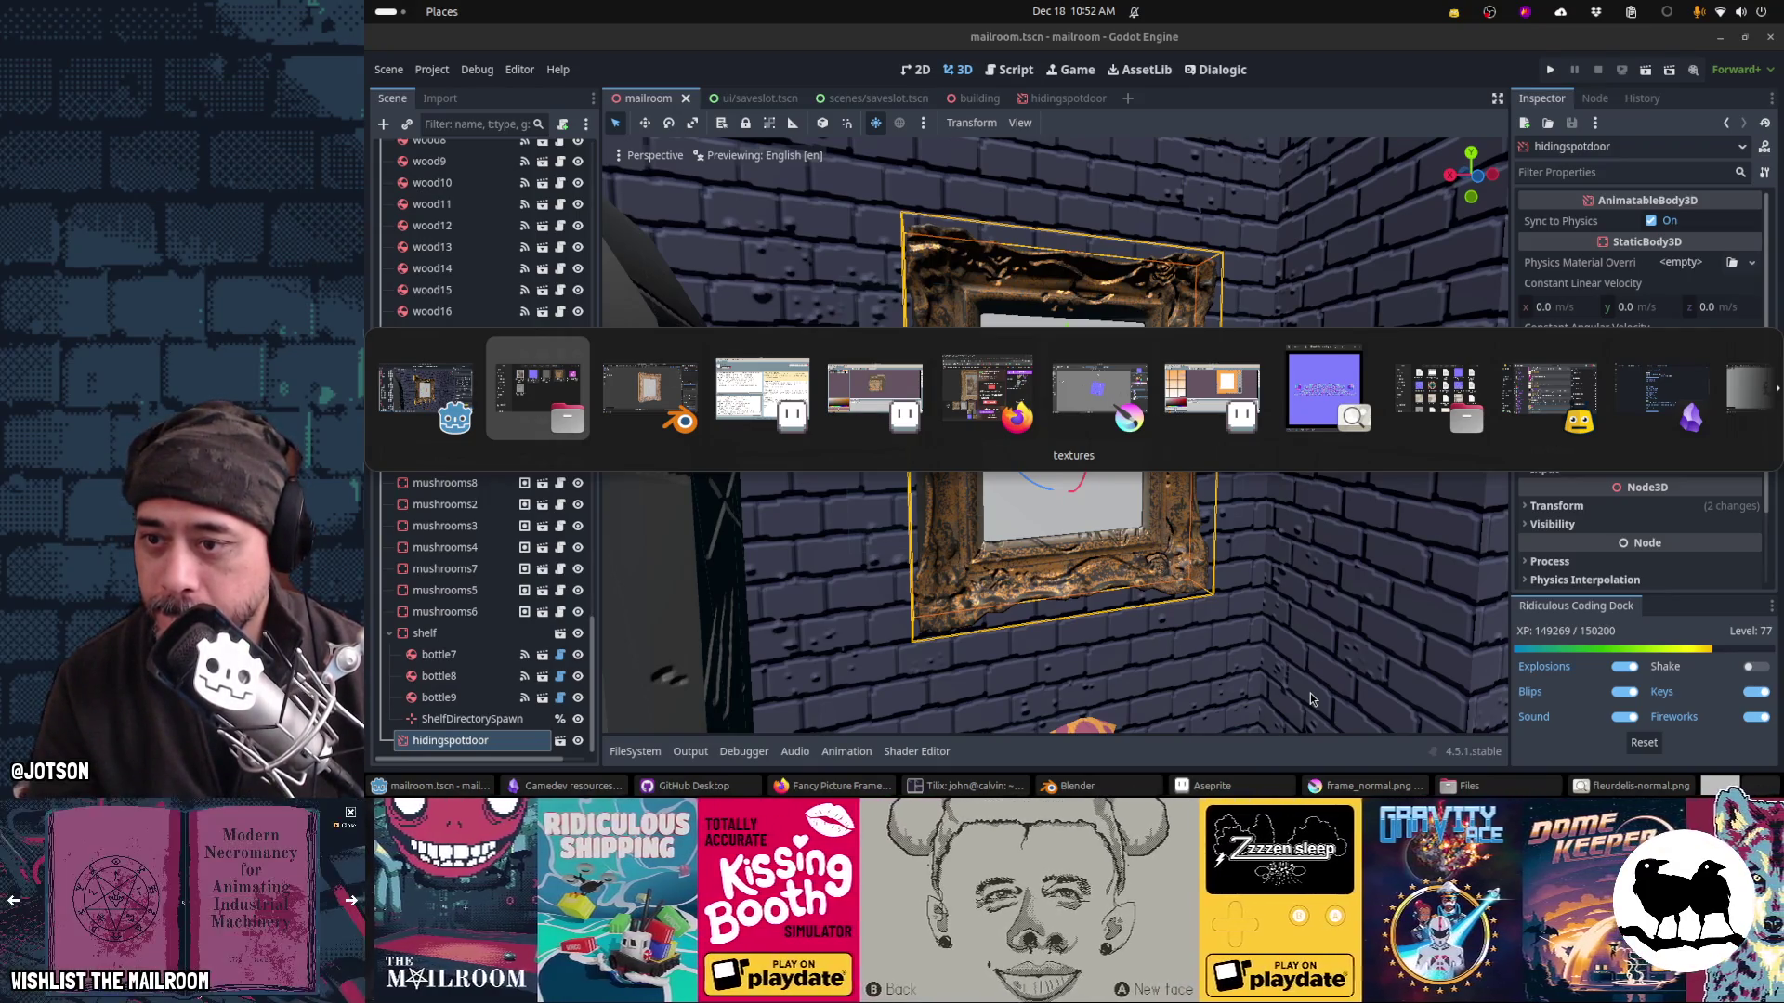
key("alt+Tab")
key("alt+Tab")
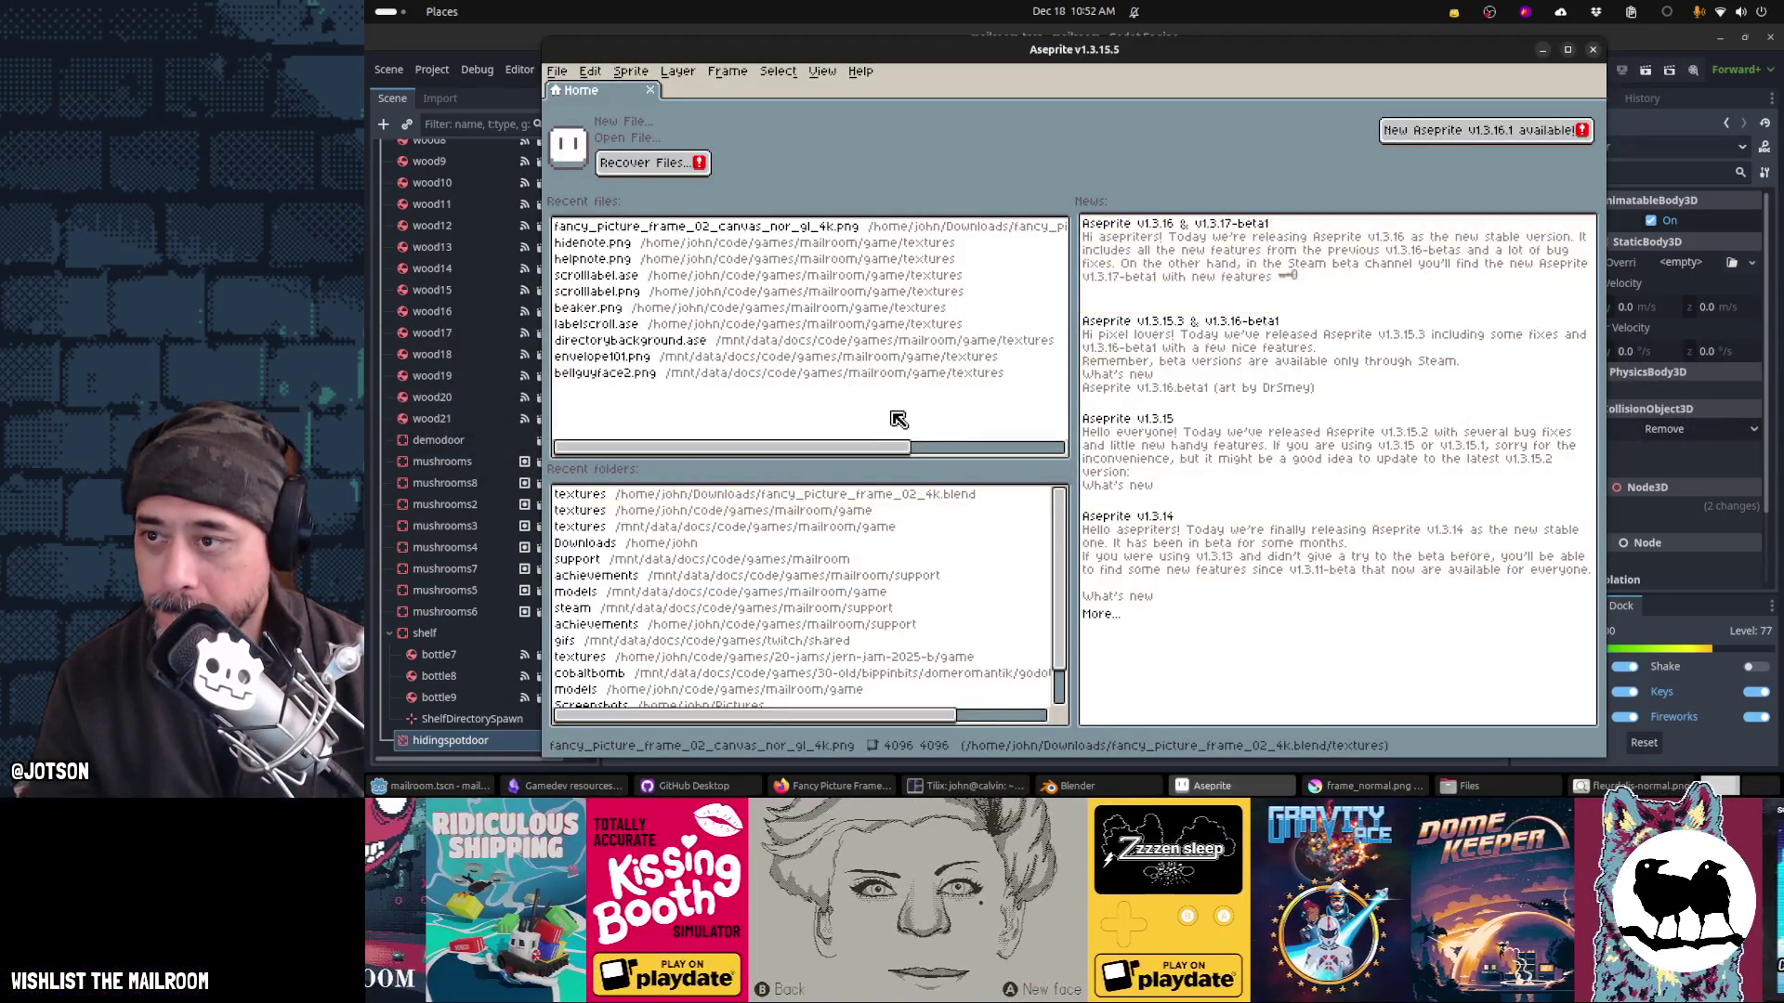
Step: Create a new 512×512 sprite
left_click(613, 121)
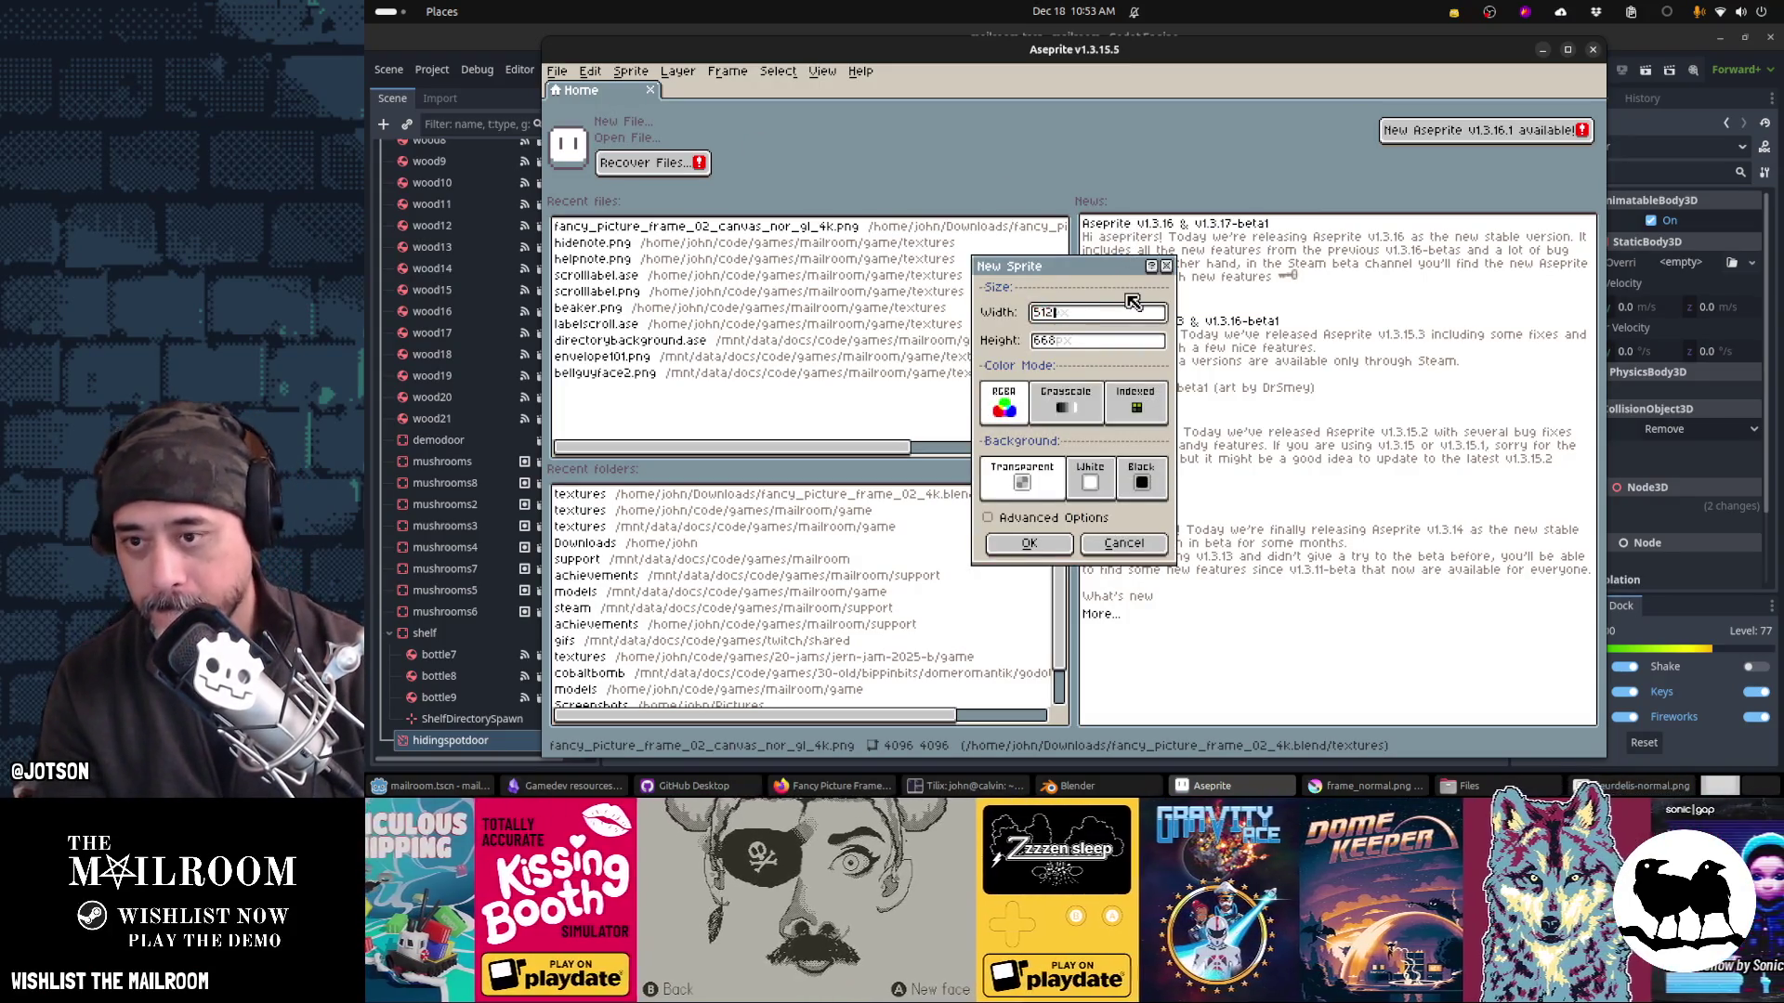
key("Tab")
type("512")
key("Return")
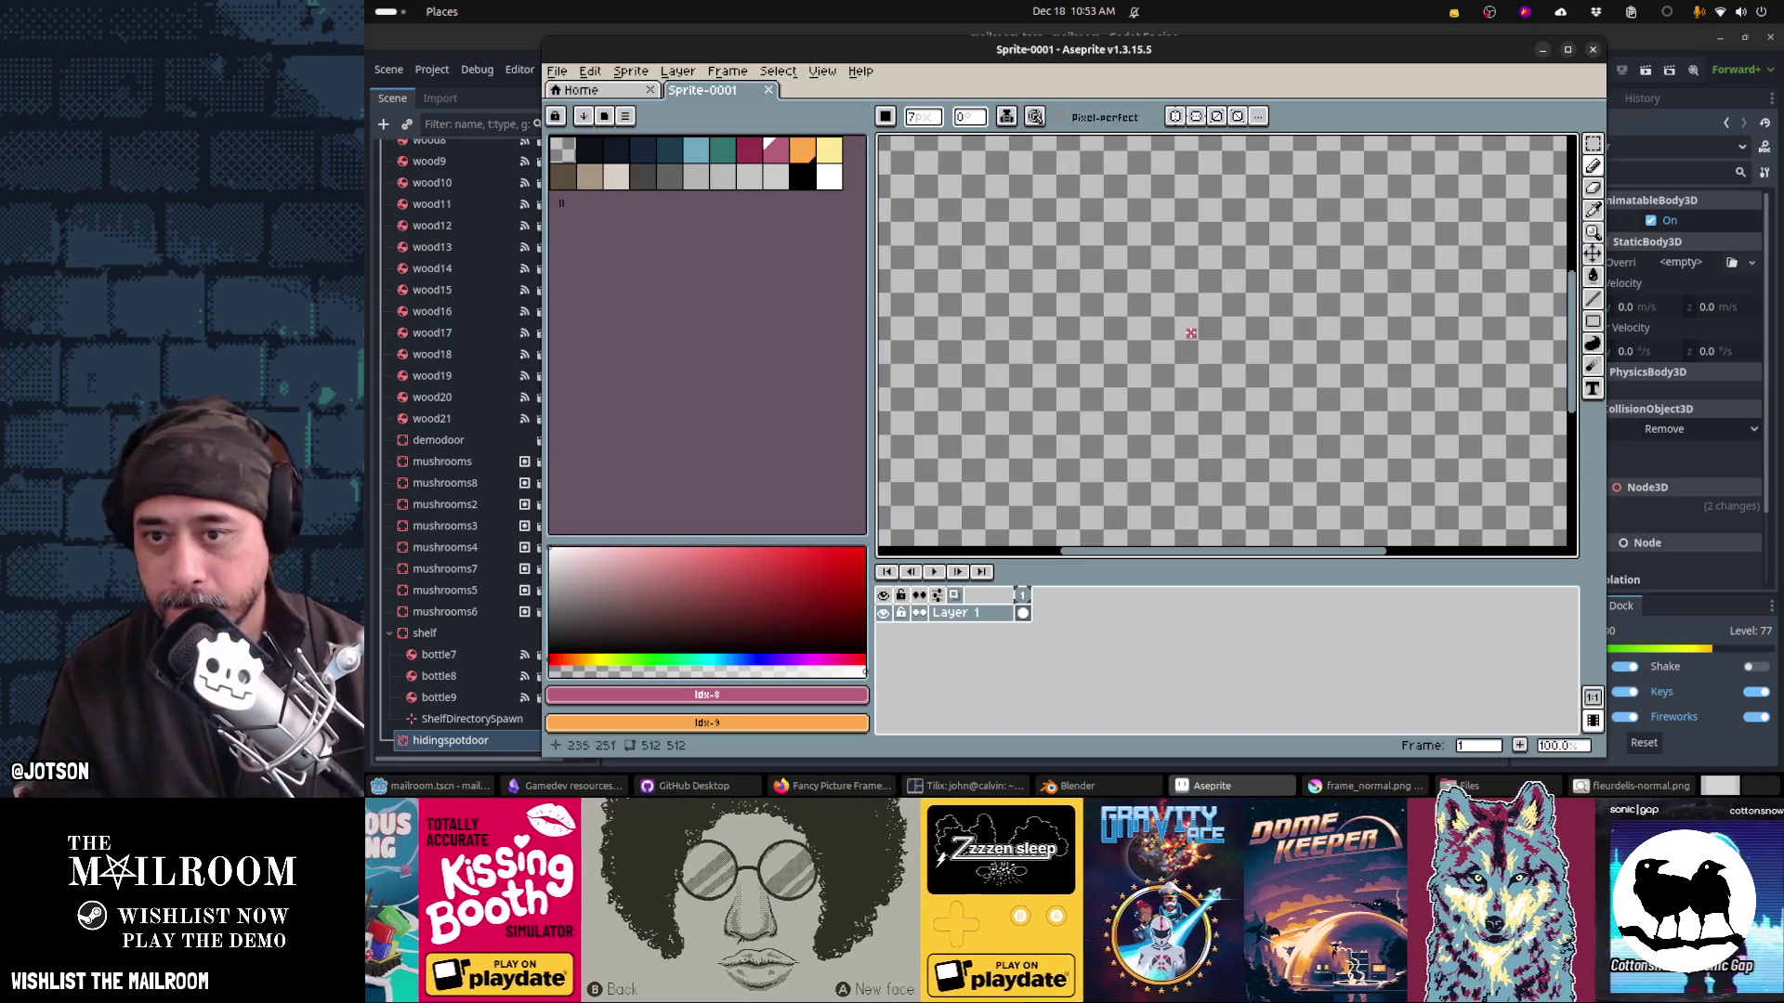
Step: Fill the whole canvas with the darkest navy colour using the Paint Bucket
scroll(1191, 333, "down", 3)
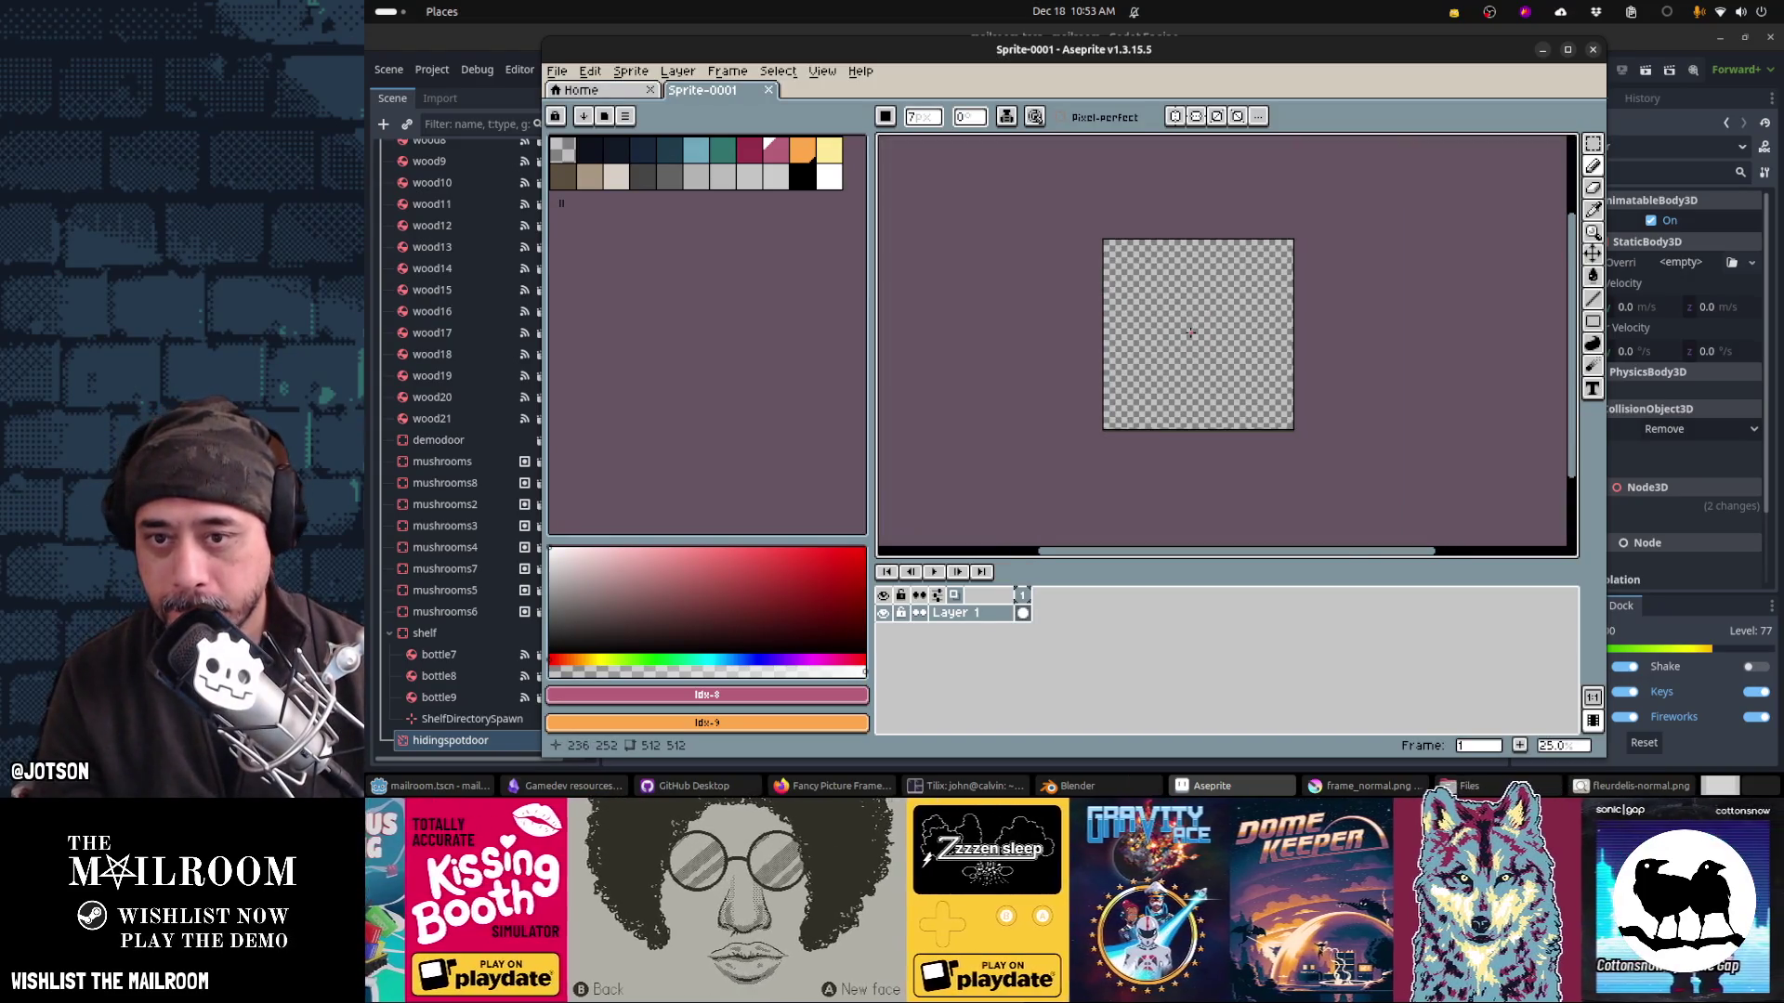
left_click(605, 156)
key("g")
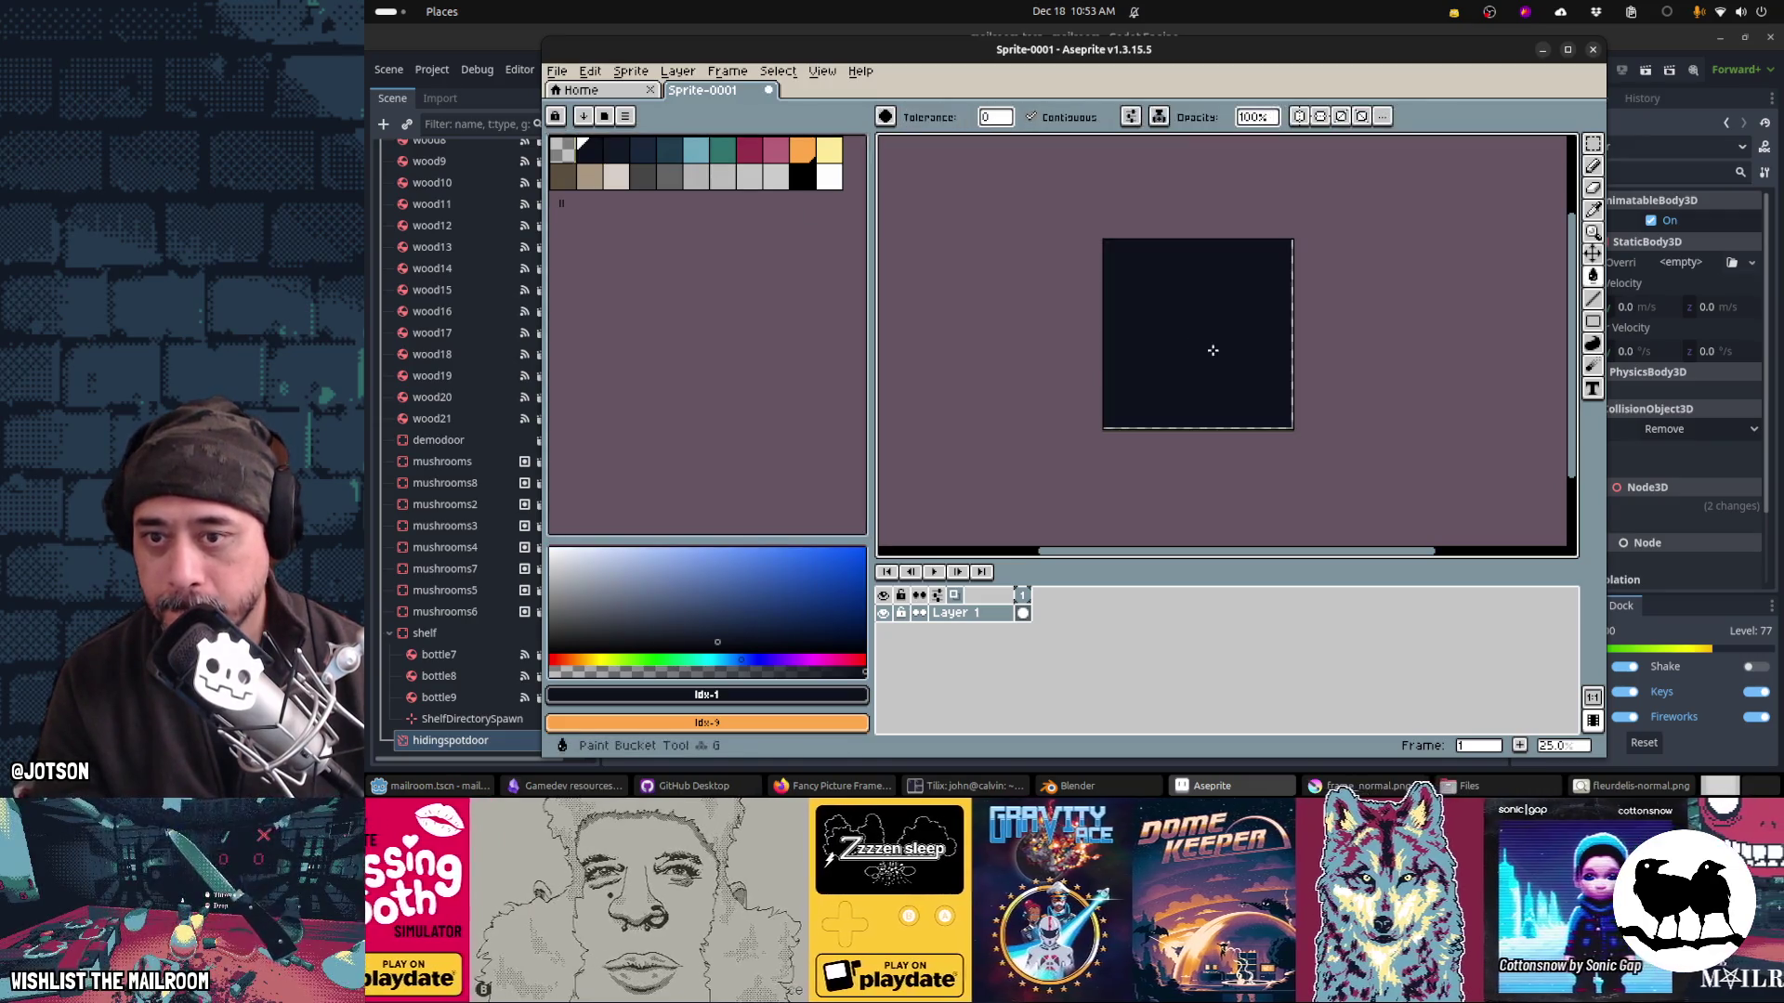
left_click(1211, 350)
scroll(1267, 380, "up", 2)
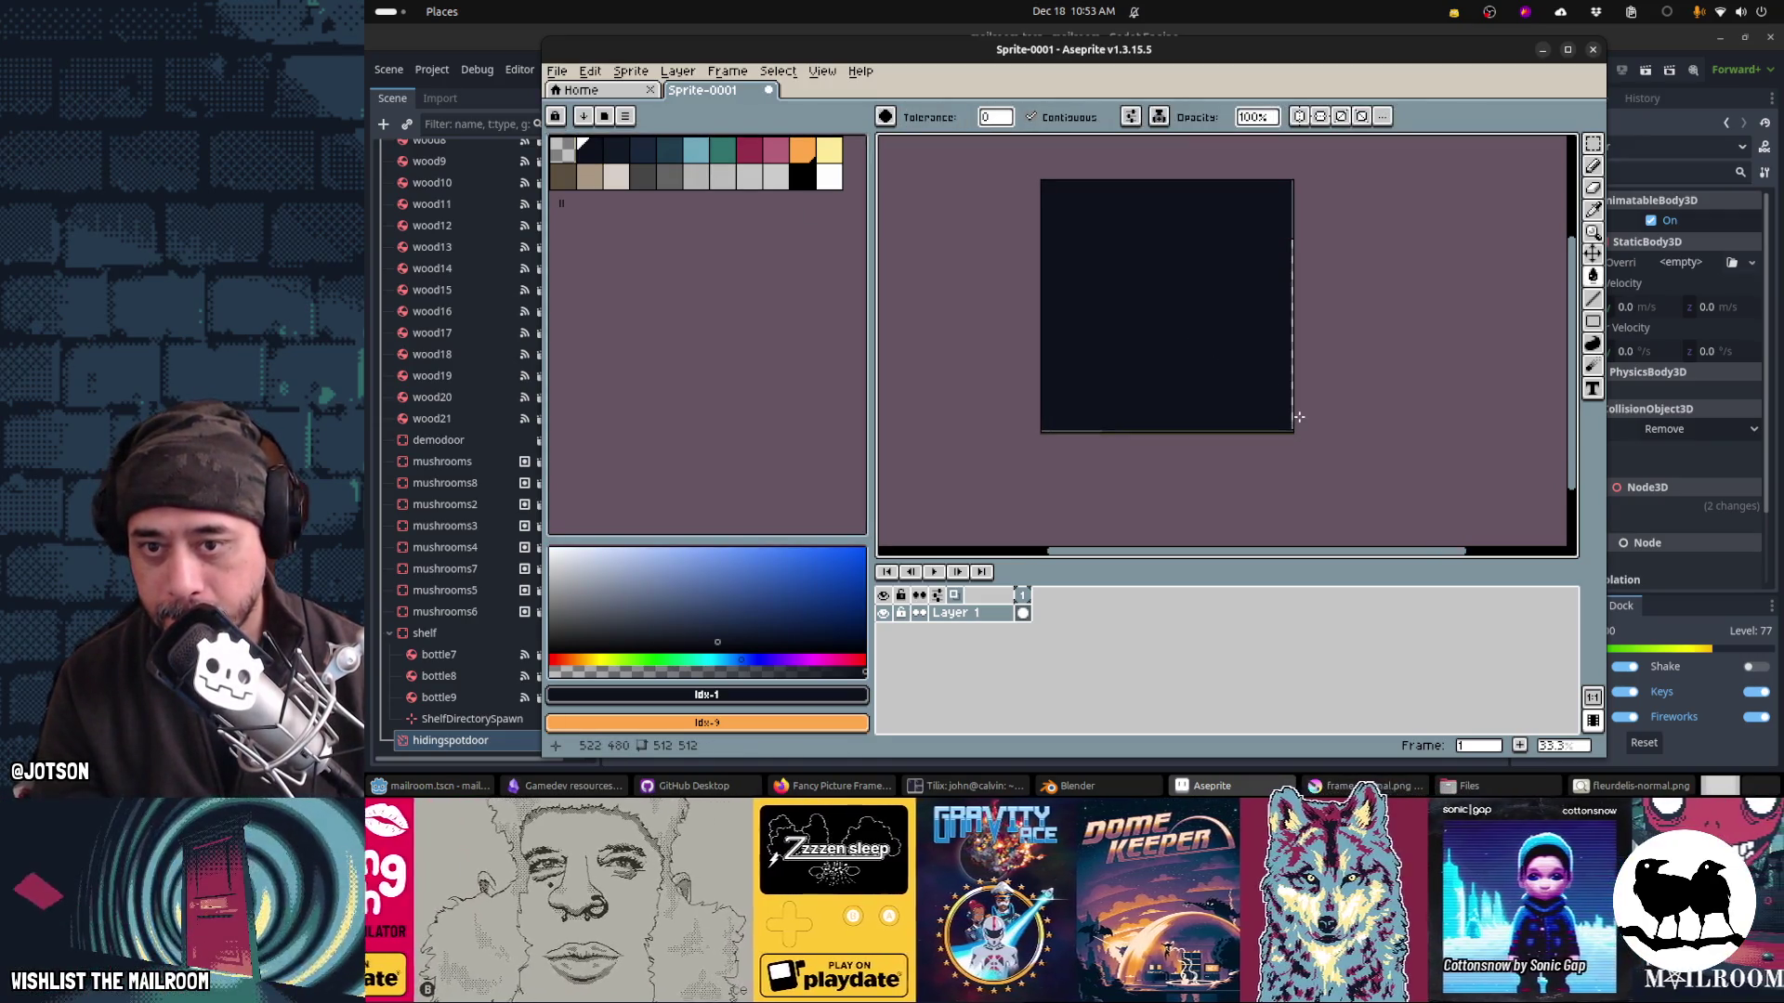
left_click_drag(1156, 335, 1234, 442)
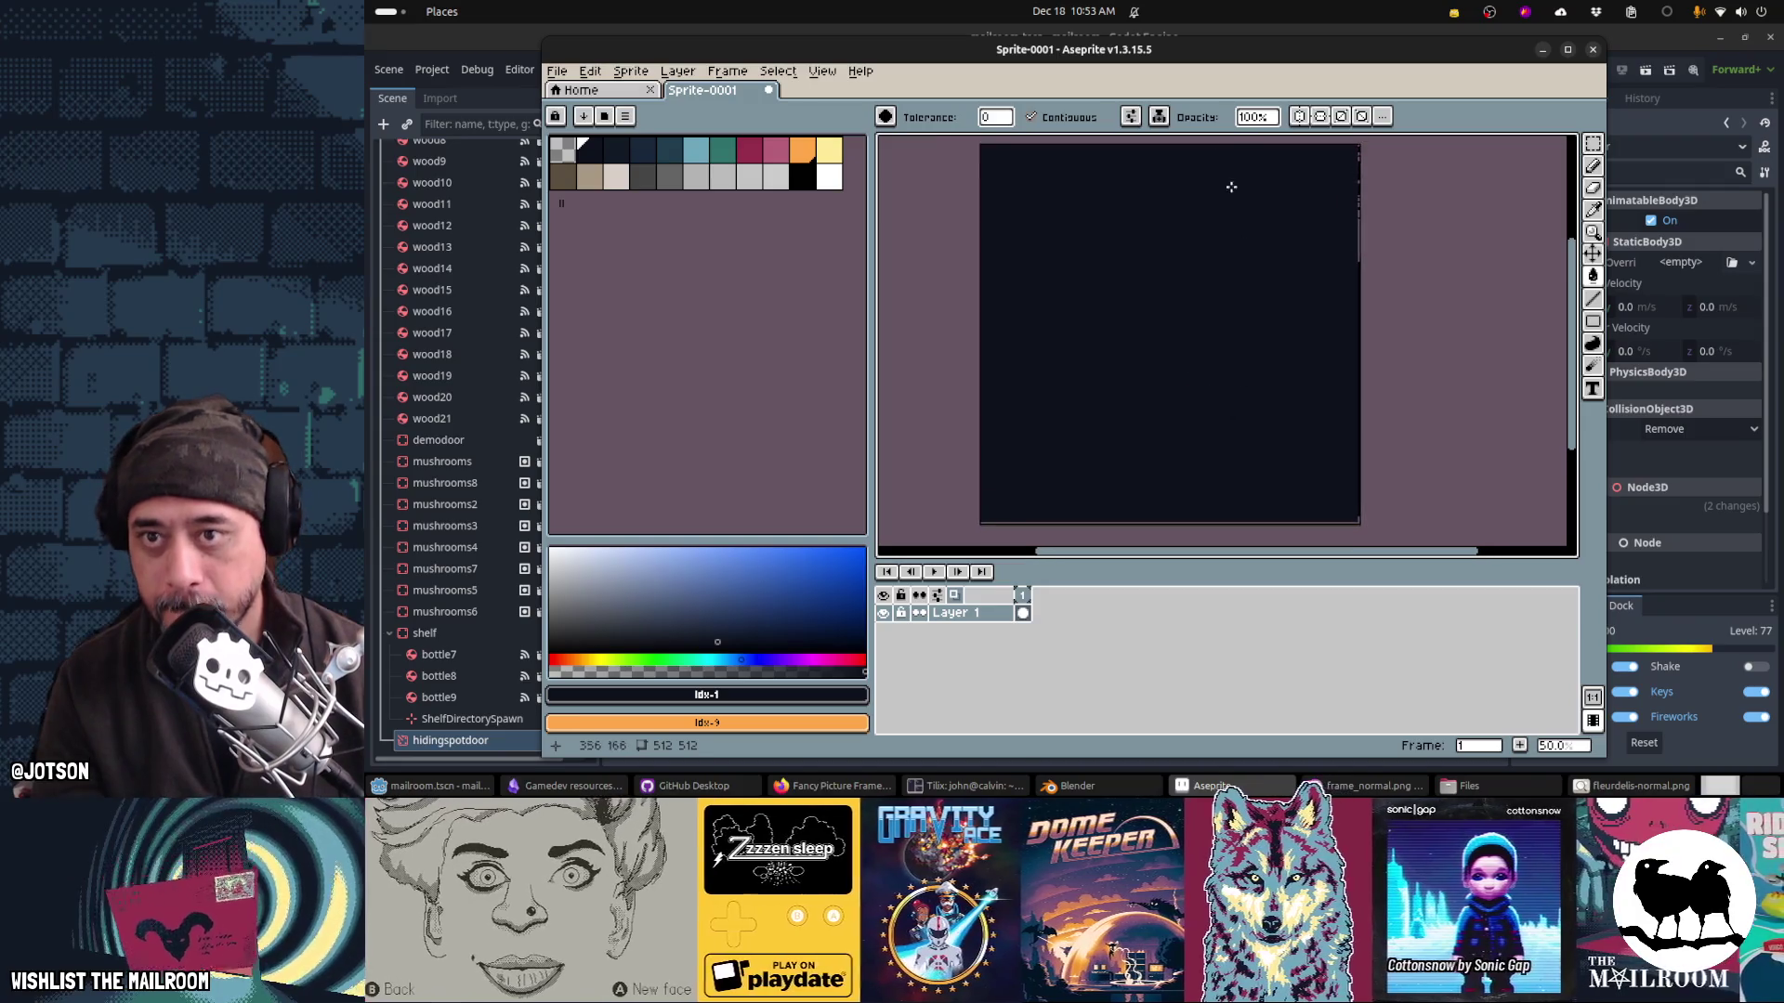
Step: Maximize the Aseprite window and add an empty Layer 2 above the filled layer
double_click(1189, 58)
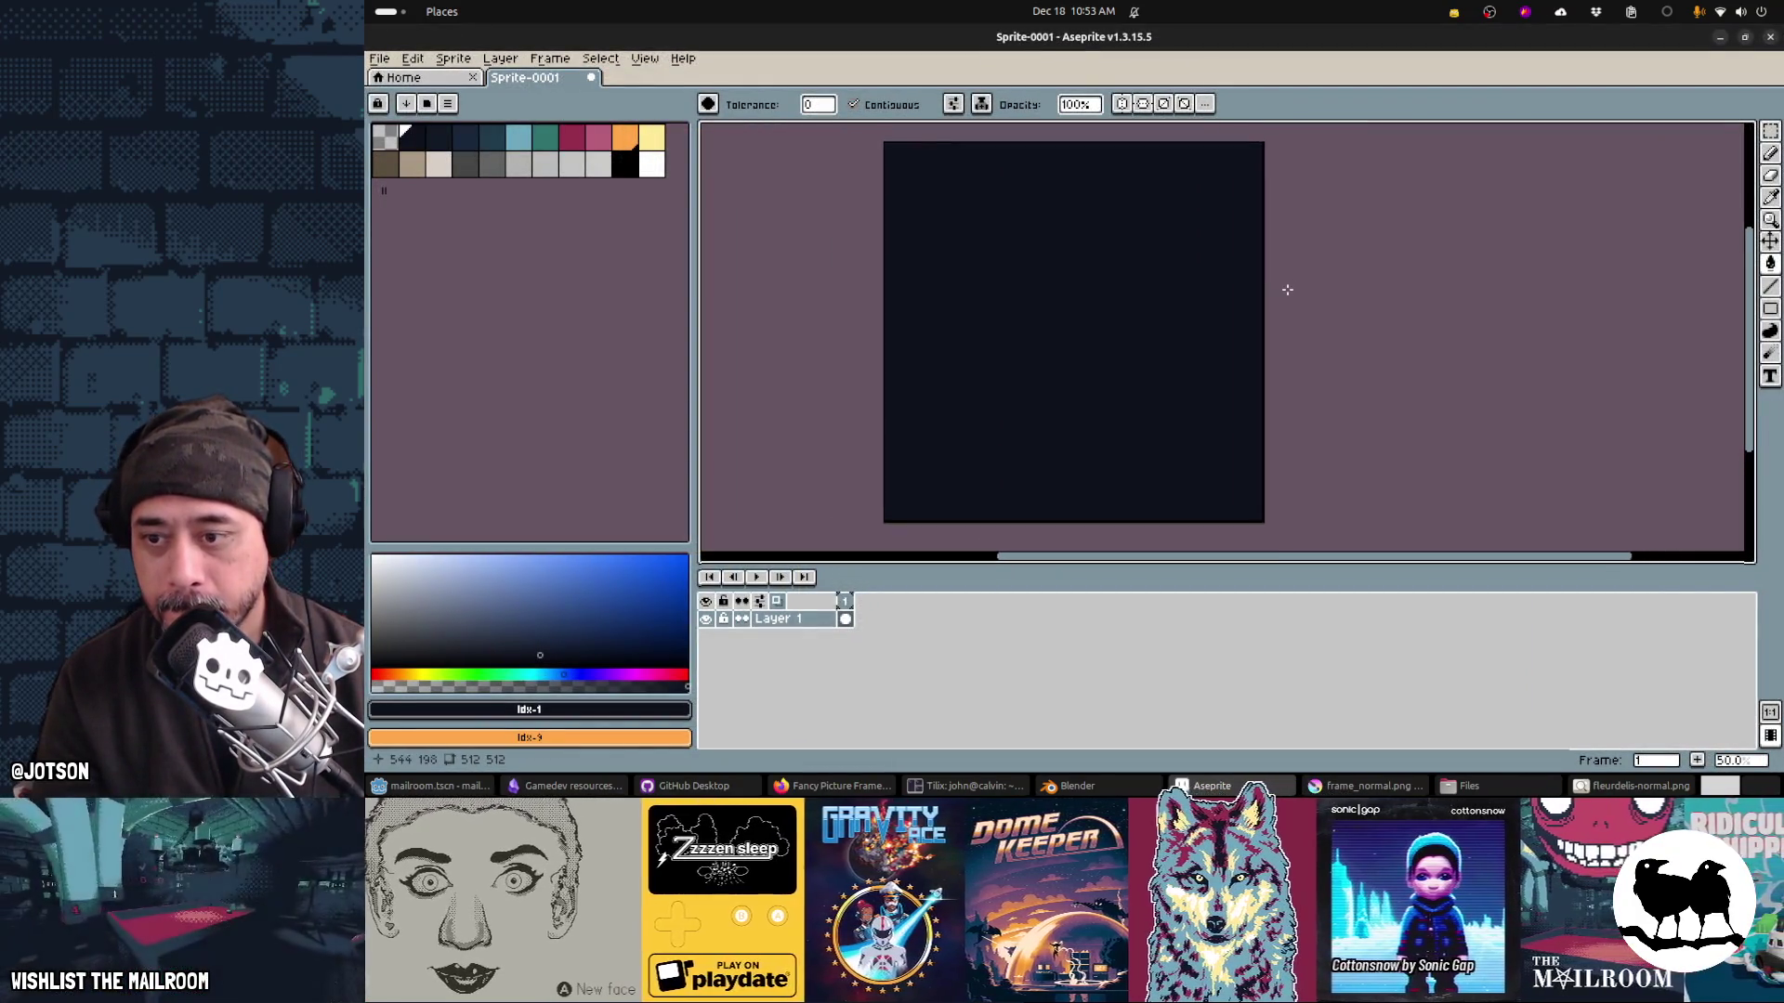
key("Tab")
scroll(1128, 331, "up", 1)
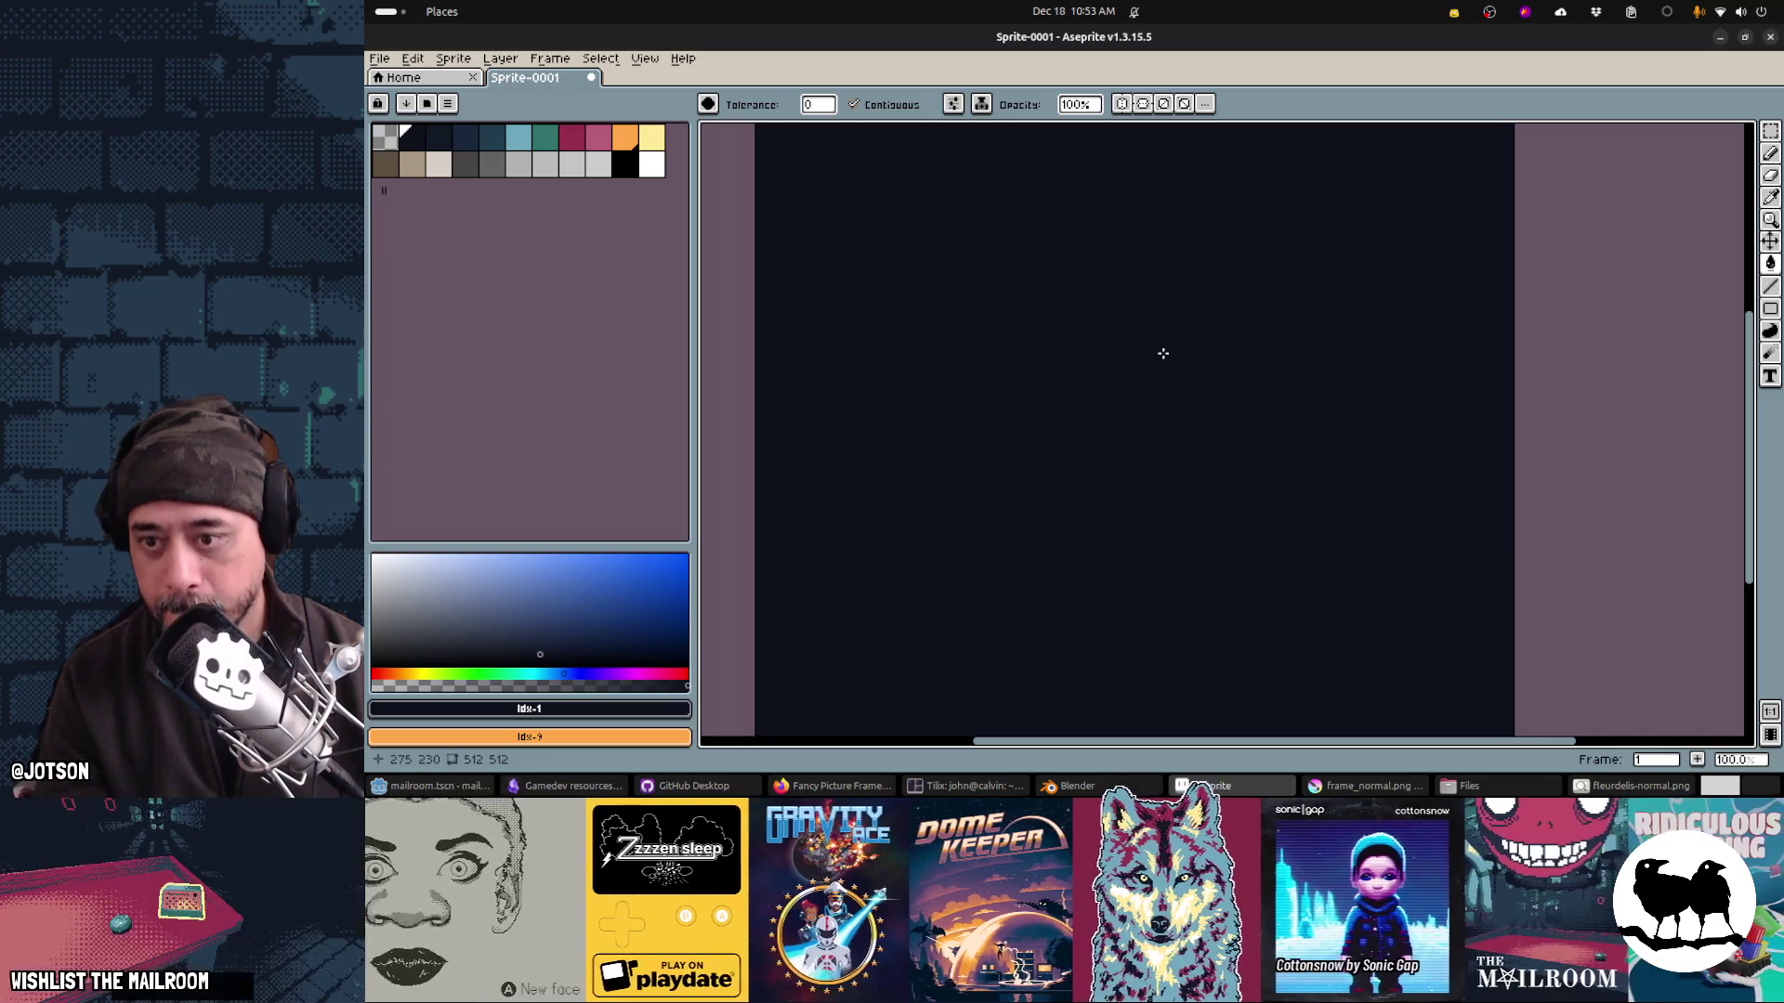
scroll(1163, 353, "down", 1)
key("Tab")
key("shift+n")
Step: Paste the character screenshot into Layer 2, shrunk and positioned to fit the canvas
key("v")
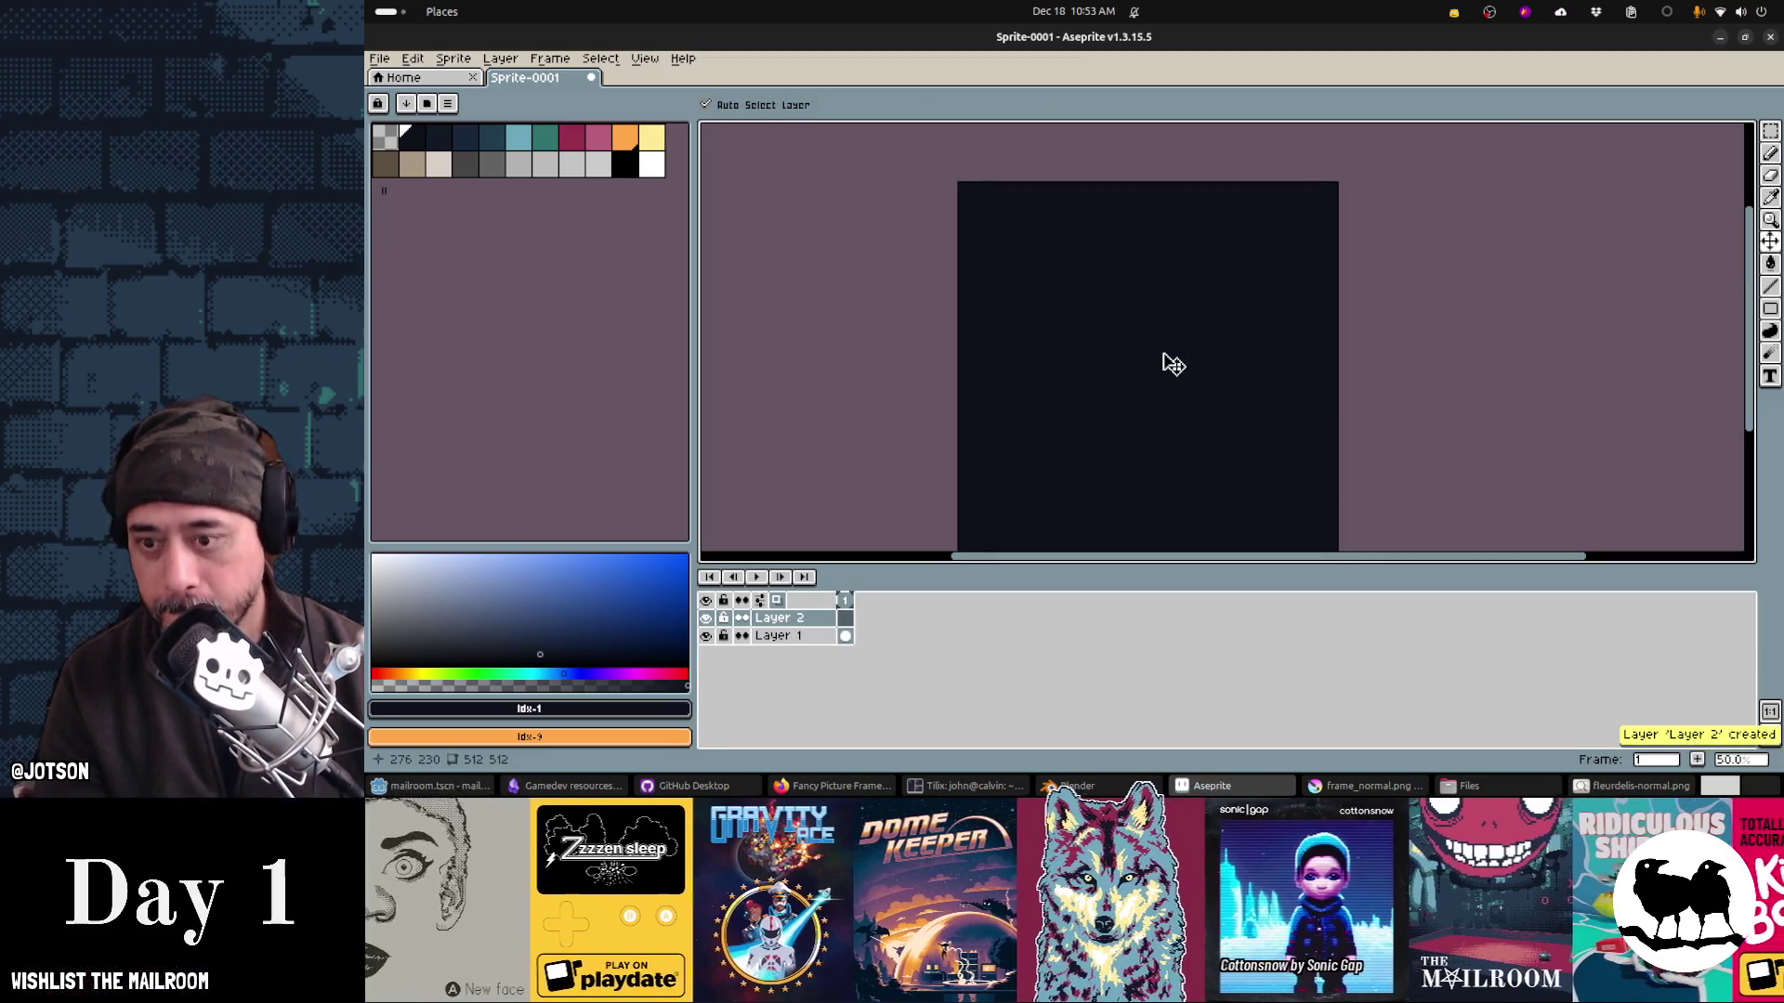
key("ctrl+v")
left_click_drag(1239, 406, 1273, 310)
scroll(1272, 310, "down", 1)
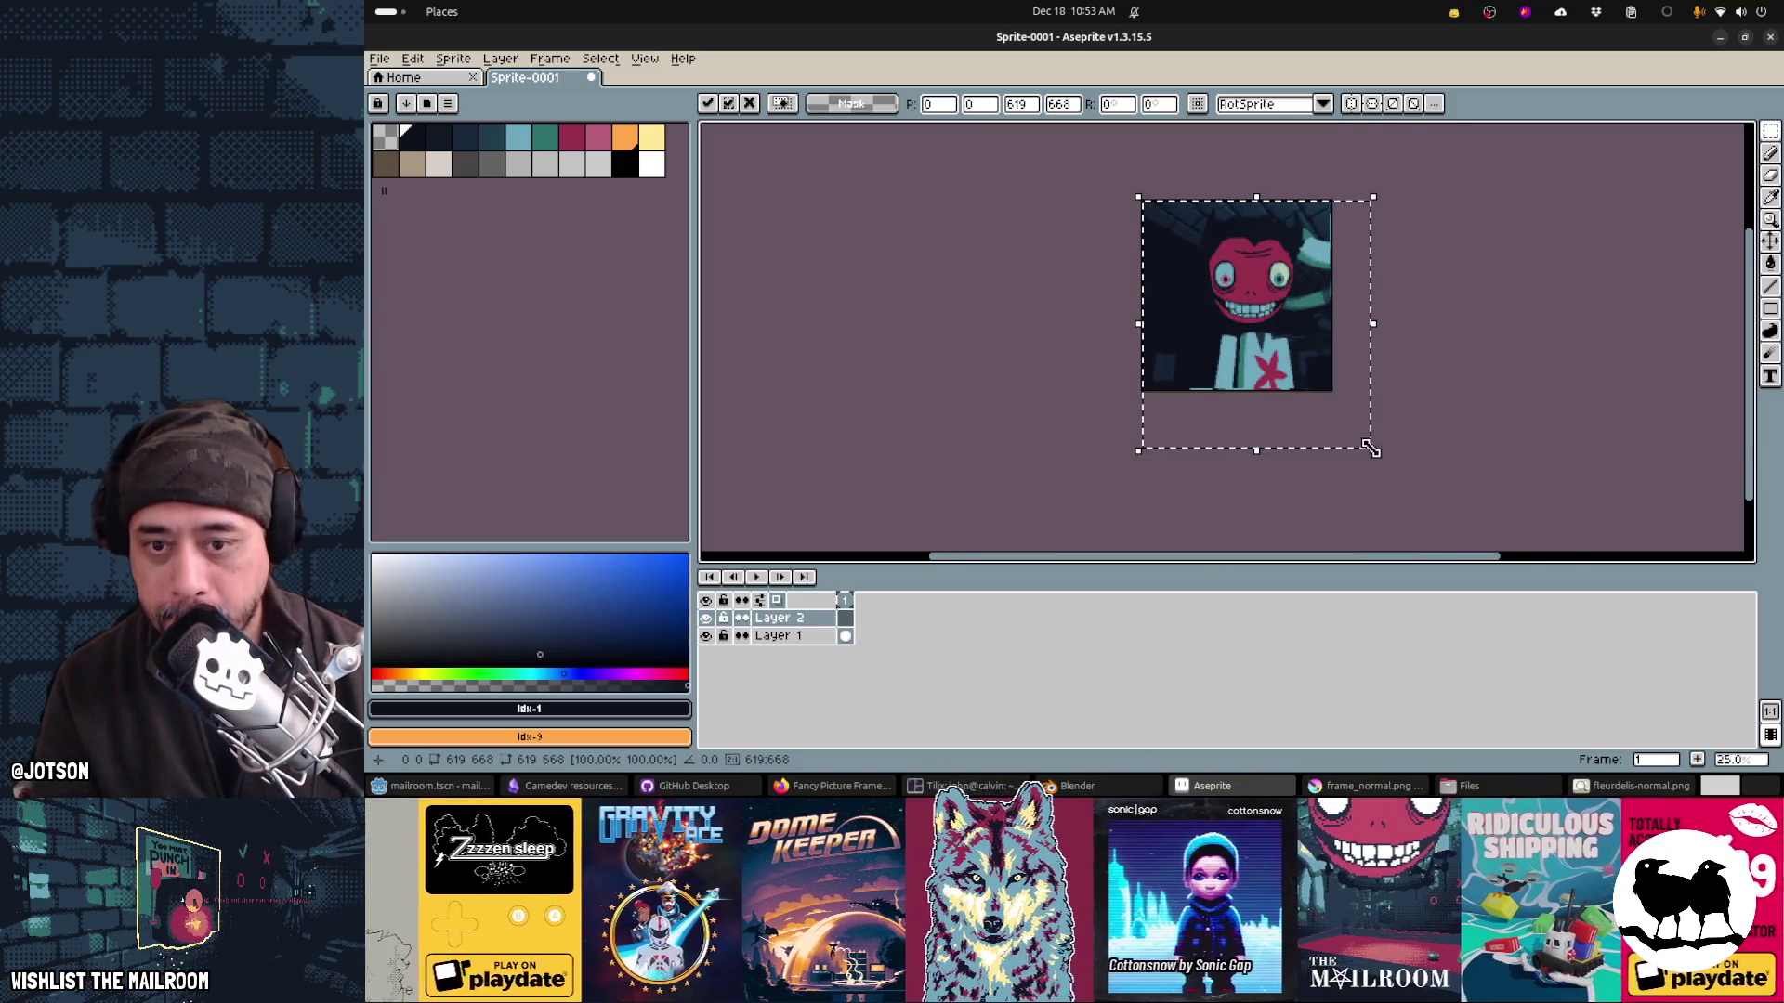
mouse_move(1373, 449)
left_mouse_down()
mouse_move(1323, 418)
mouse_move(1341, 426)
left_mouse_up()
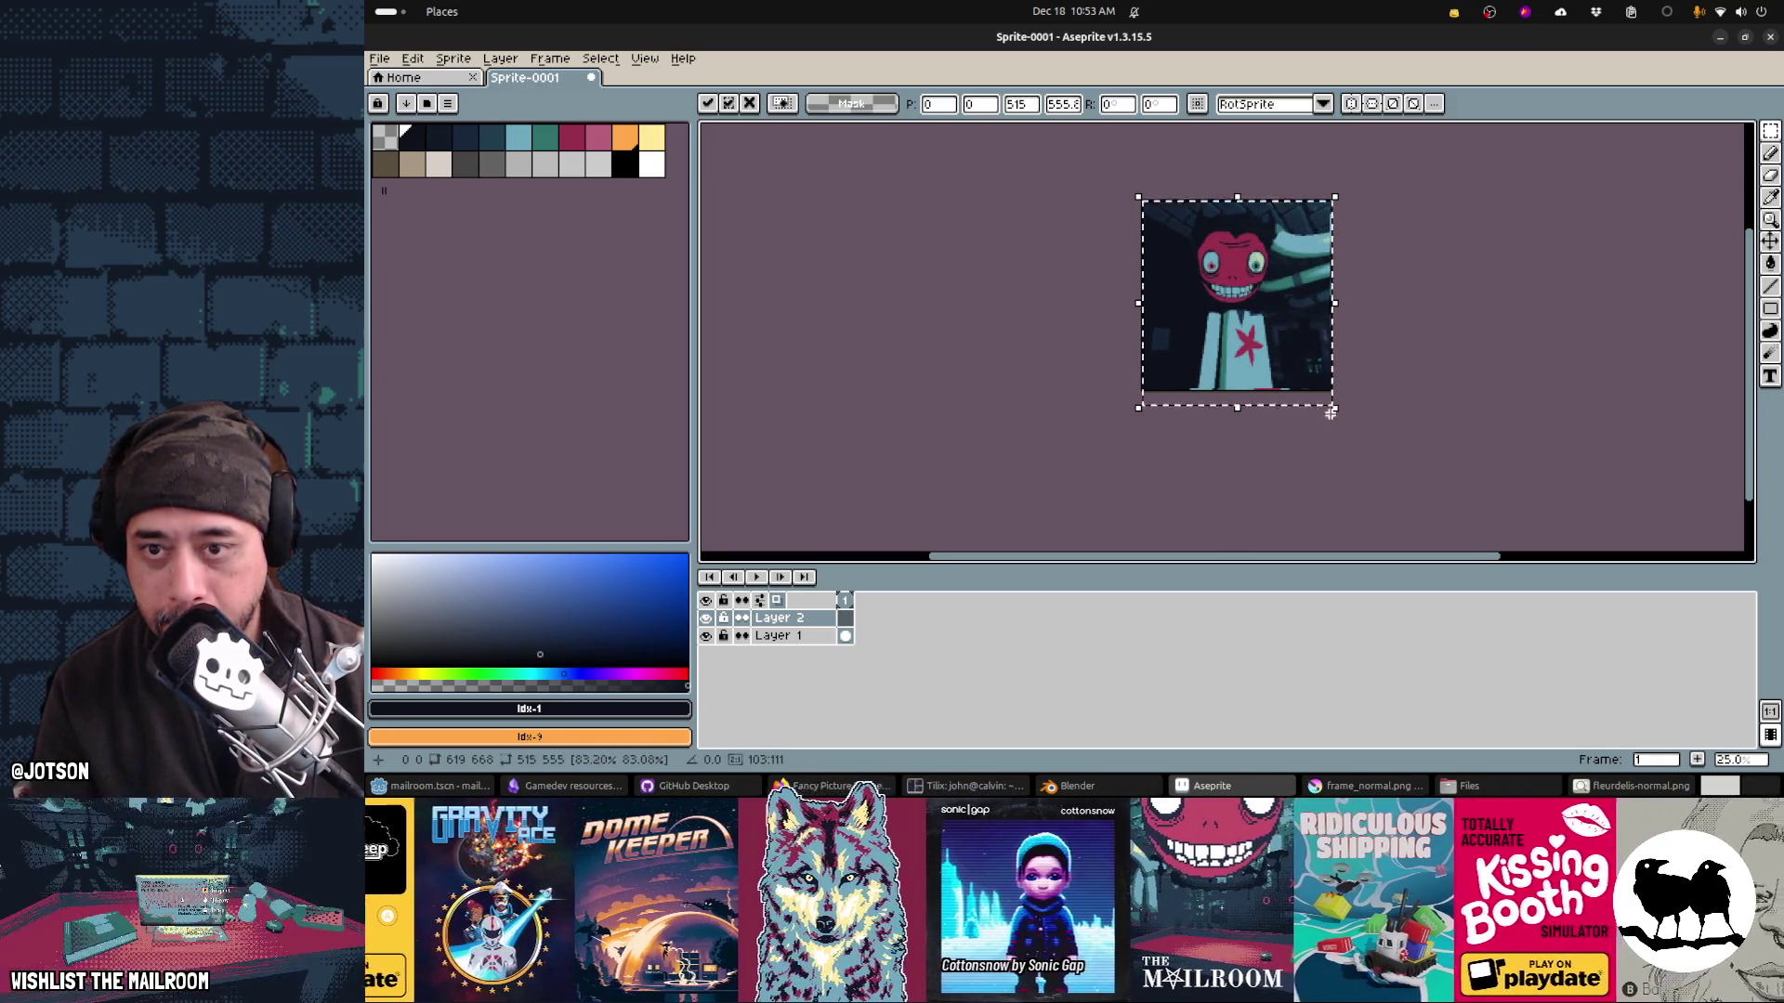
left_click_drag(1274, 370, 1273, 369)
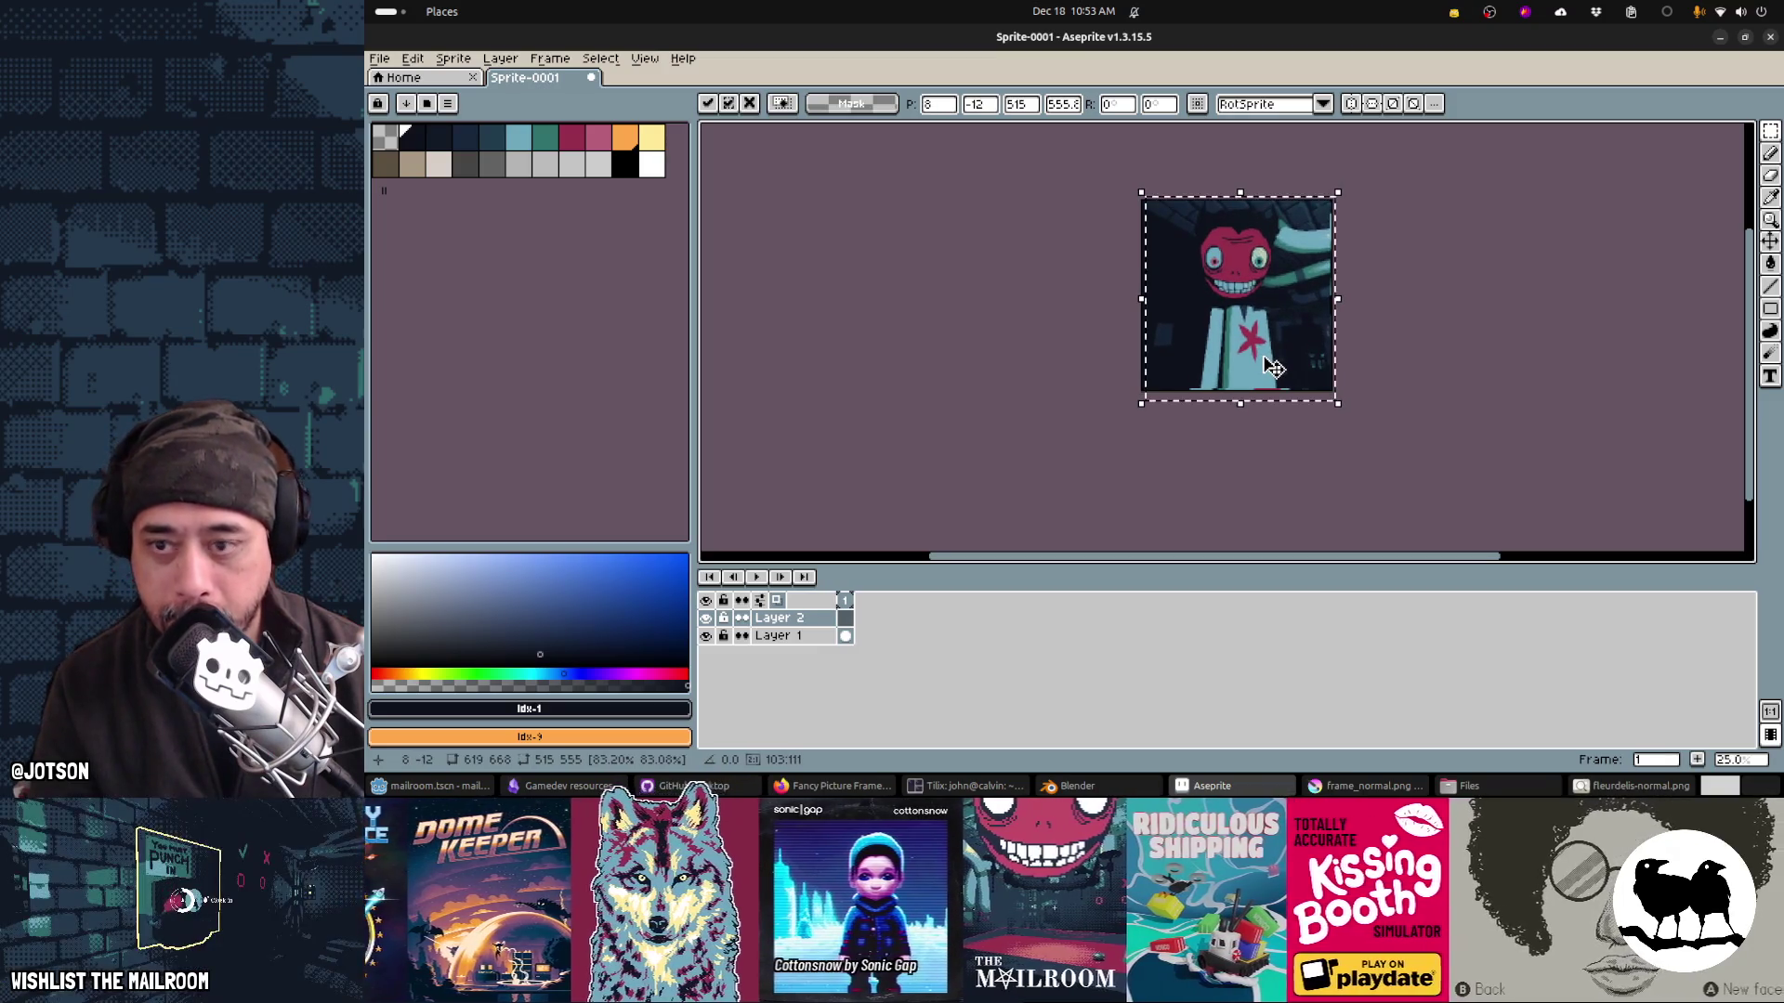
key("Return")
Step: Sample the dark background colour #0d121c and undo a stray pencil stroke on the torso
left_click(790, 636)
key("b")
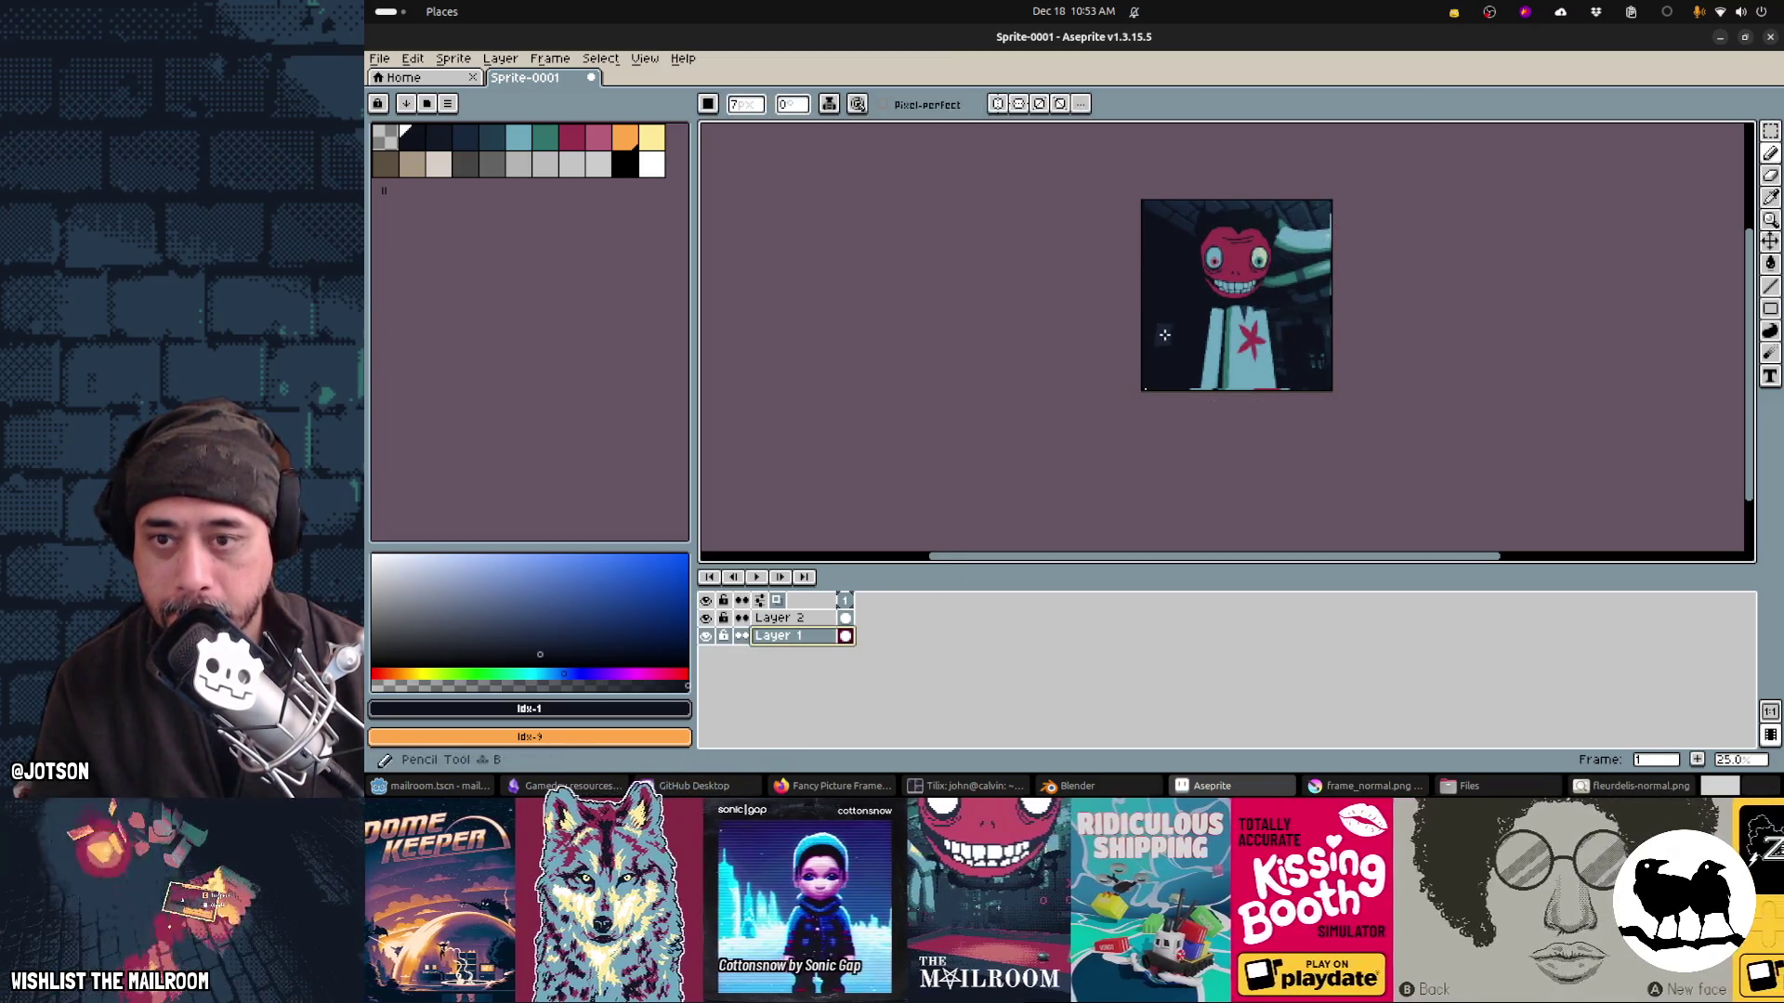
key("alt+Up")
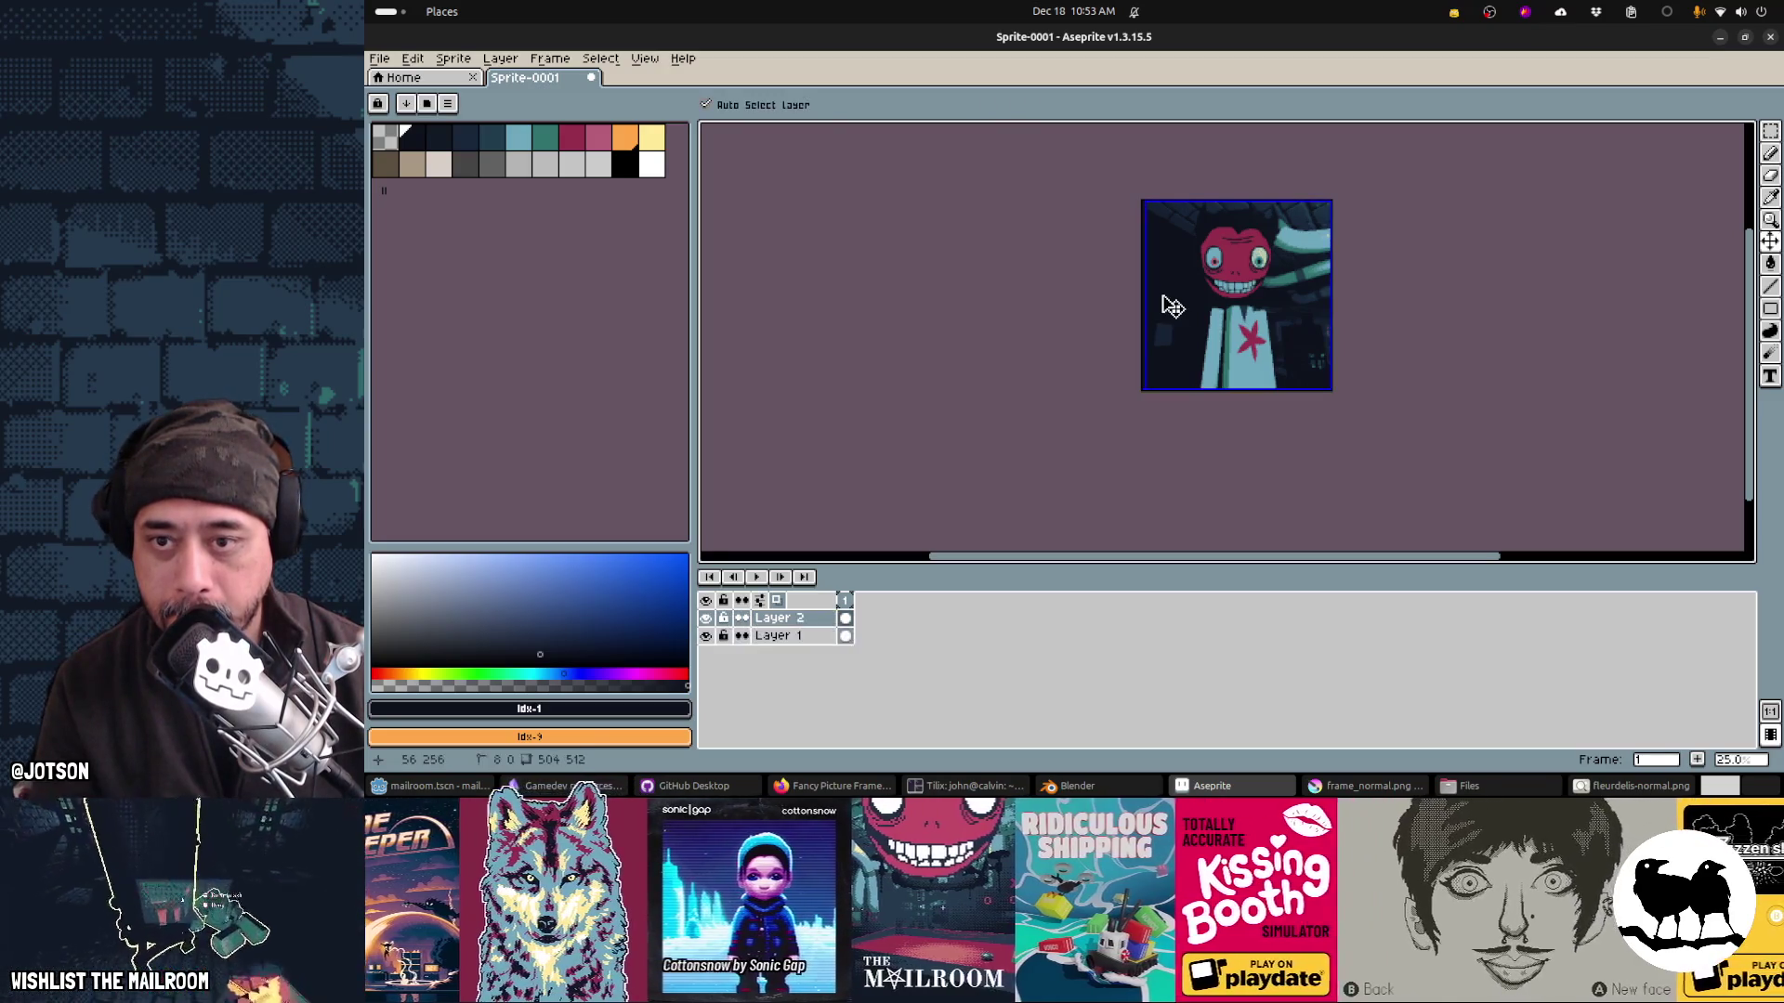
left_click(1165, 317, "alt")
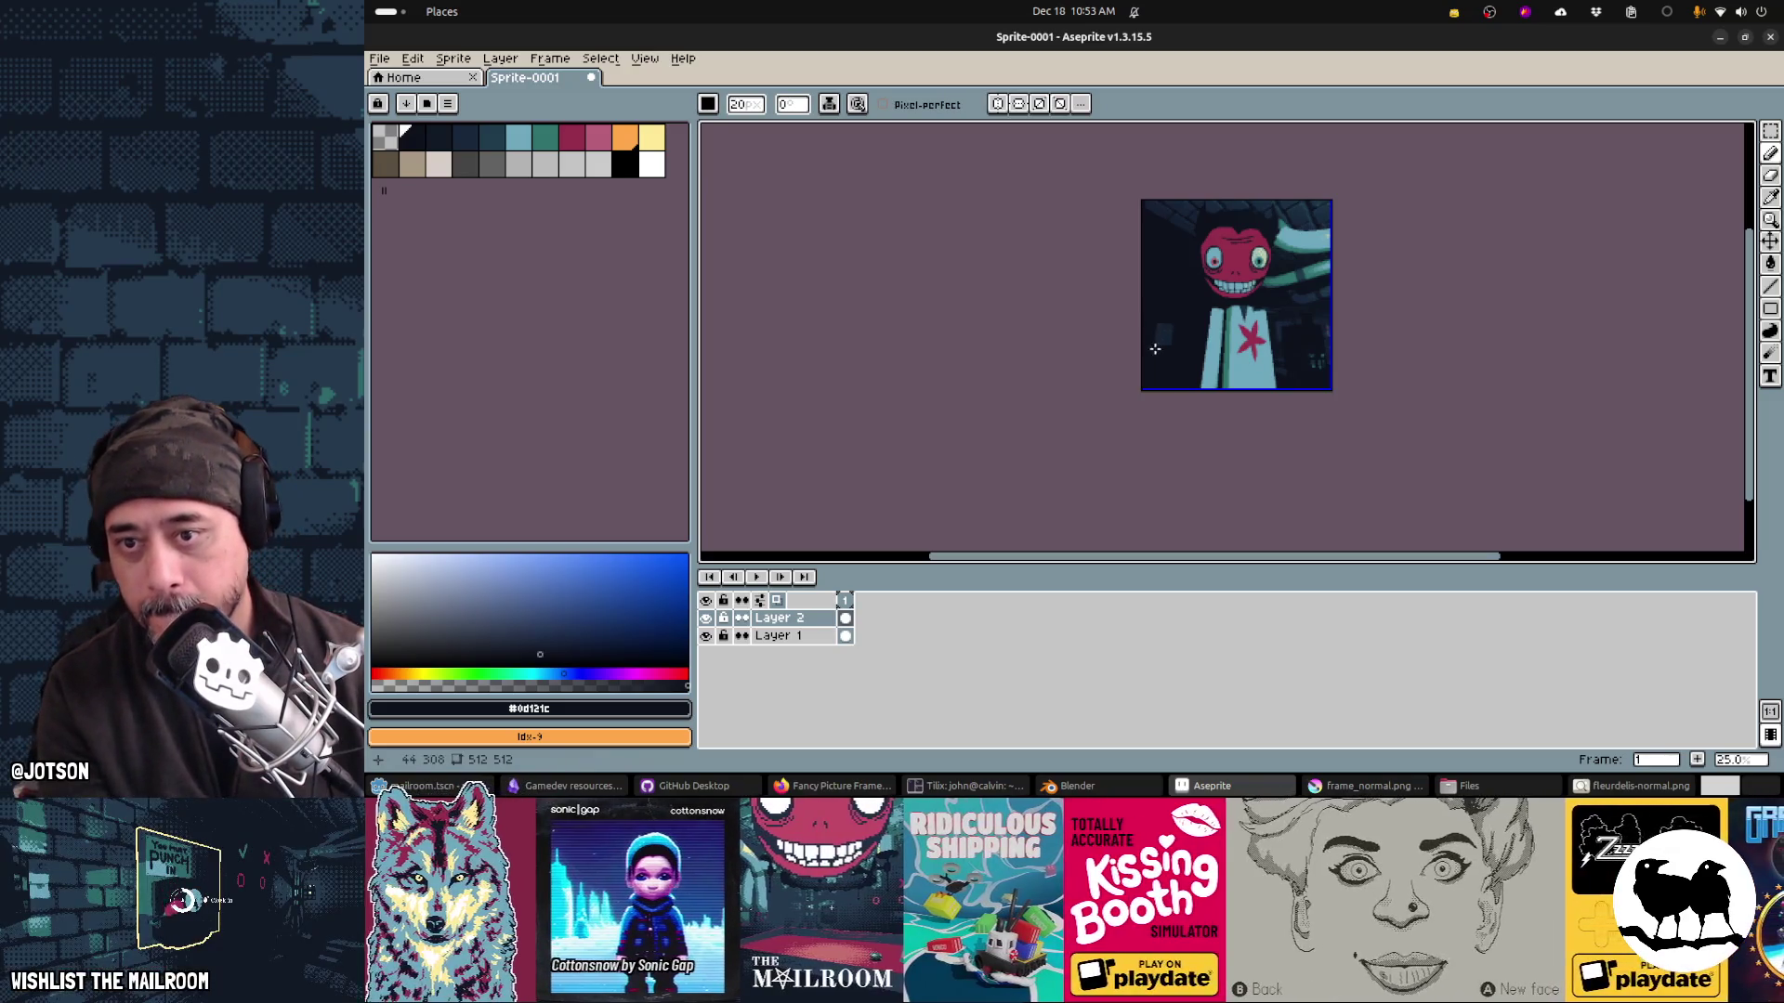
scroll(1167, 353, "up", 1)
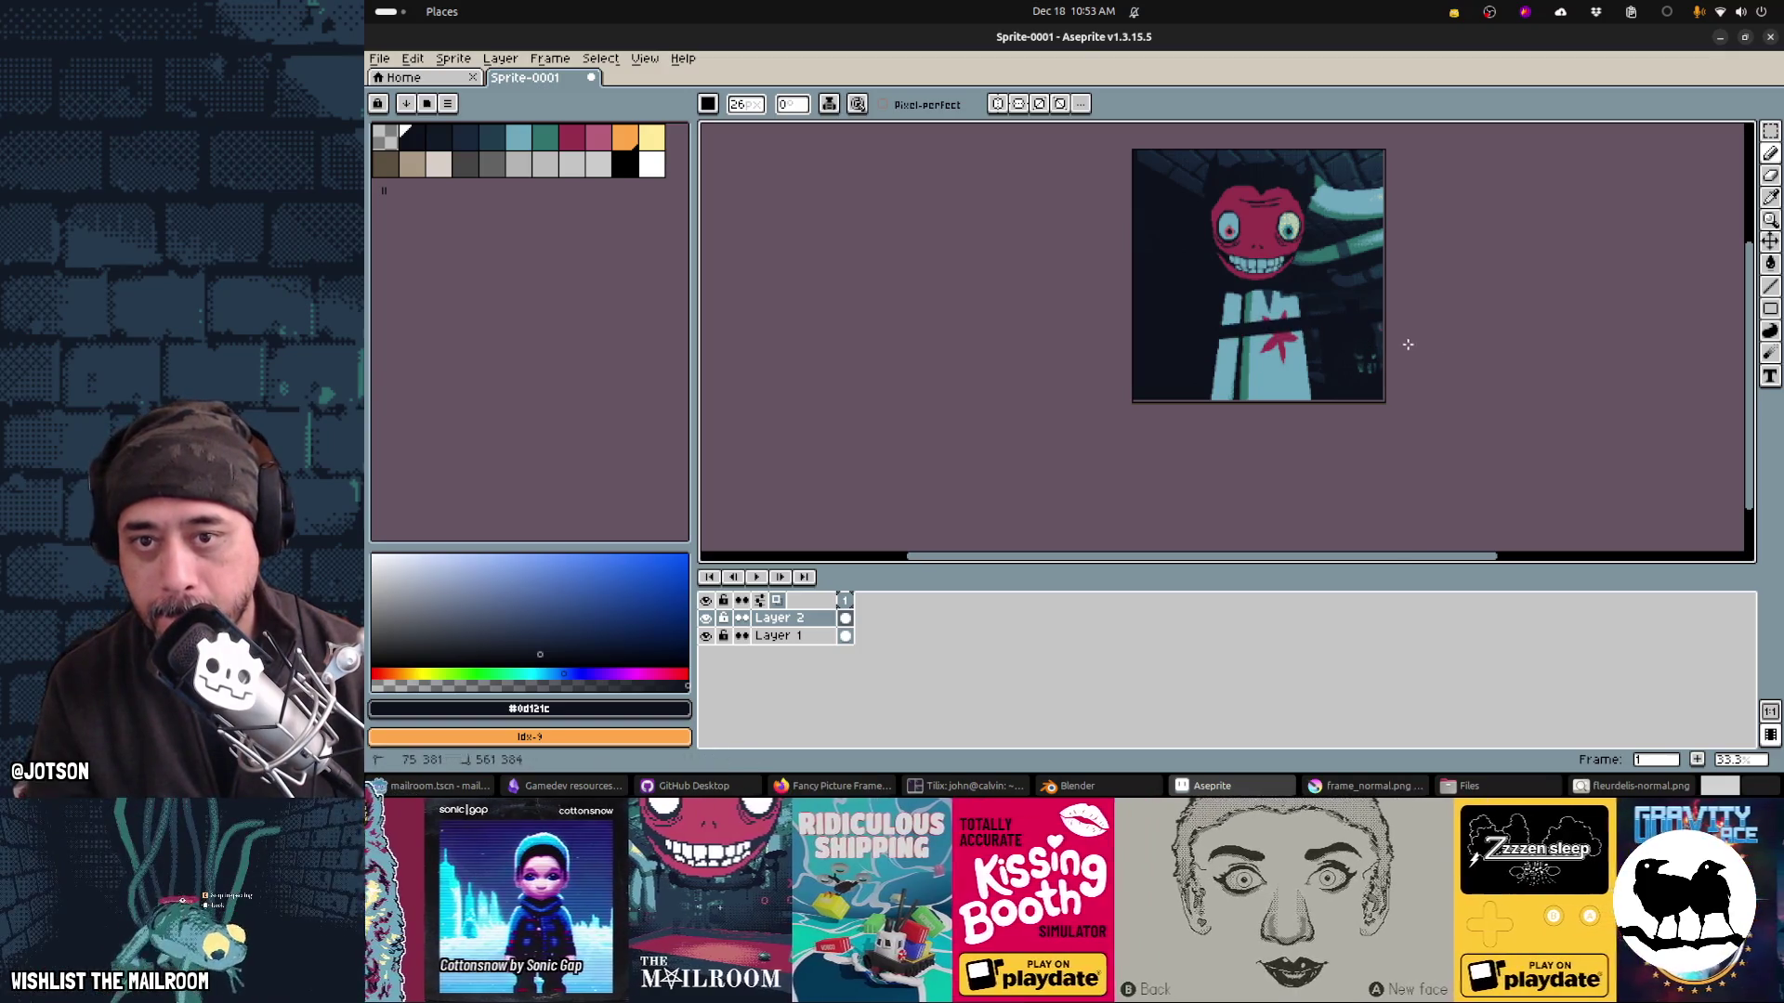
key("ctrl+z")
left_click_drag(1441, 310, 1382, 378)
Step: Save the sprite as employeeofthemonth.png in the game's textures folder
key("ctrl+s")
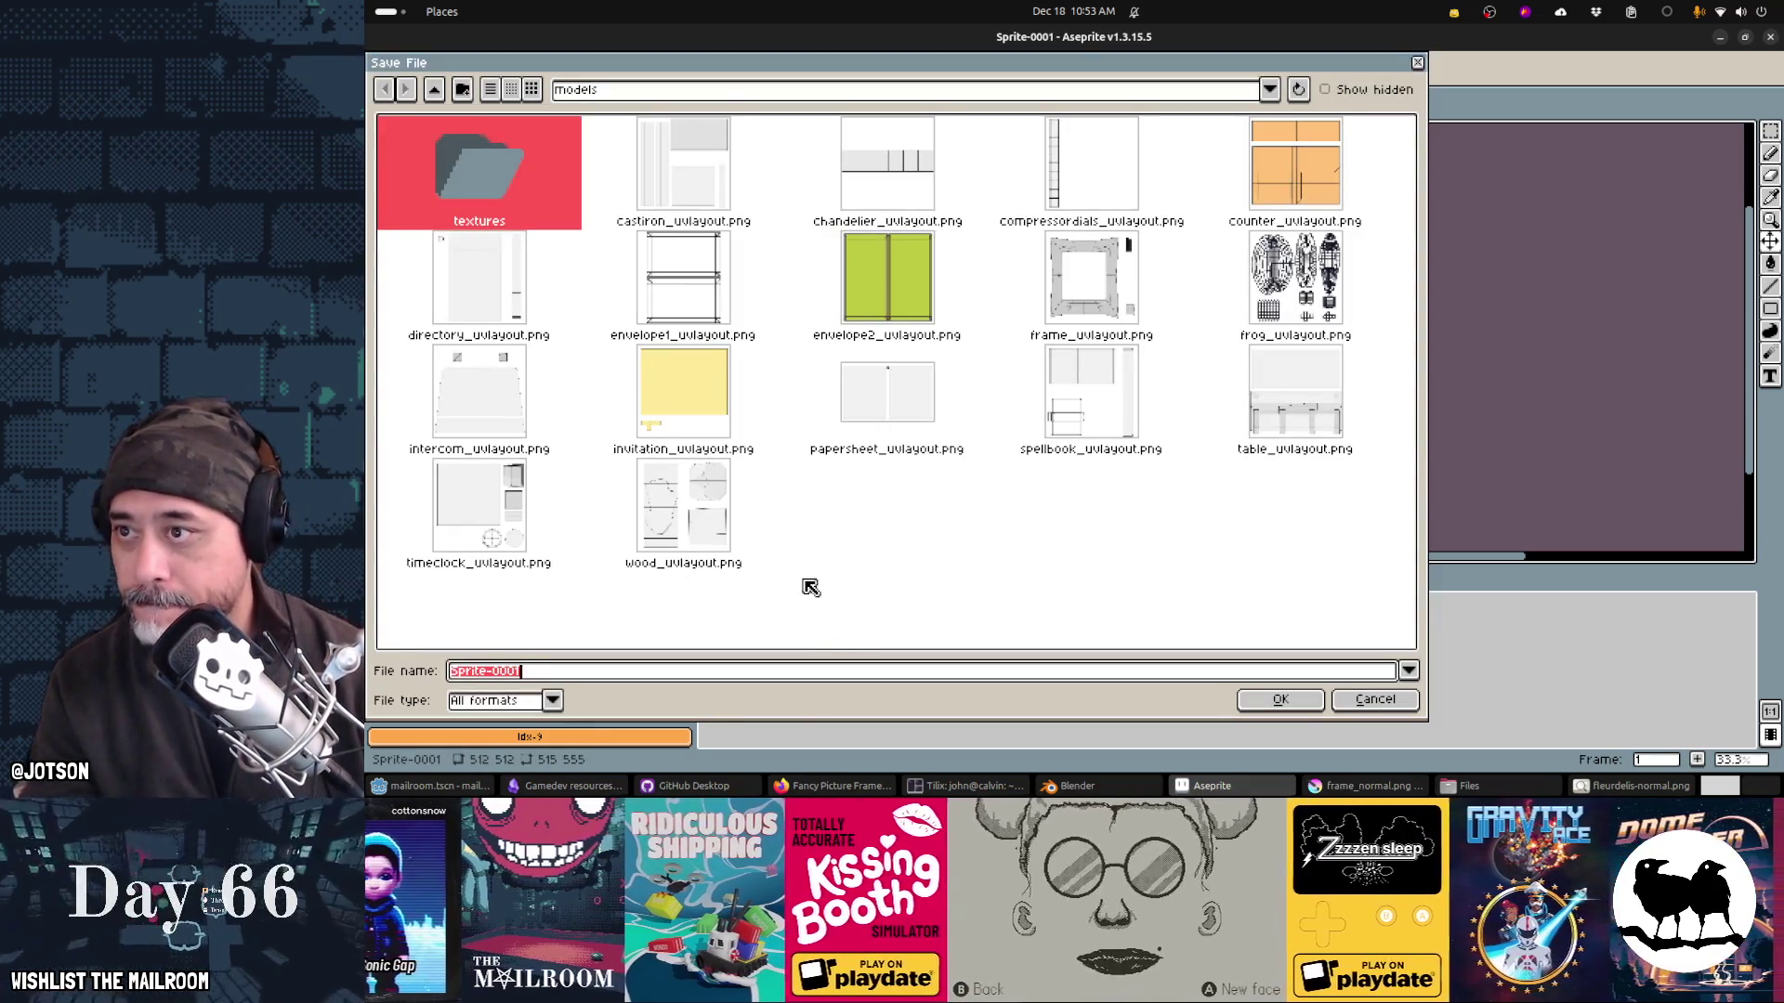
double_click(434, 89)
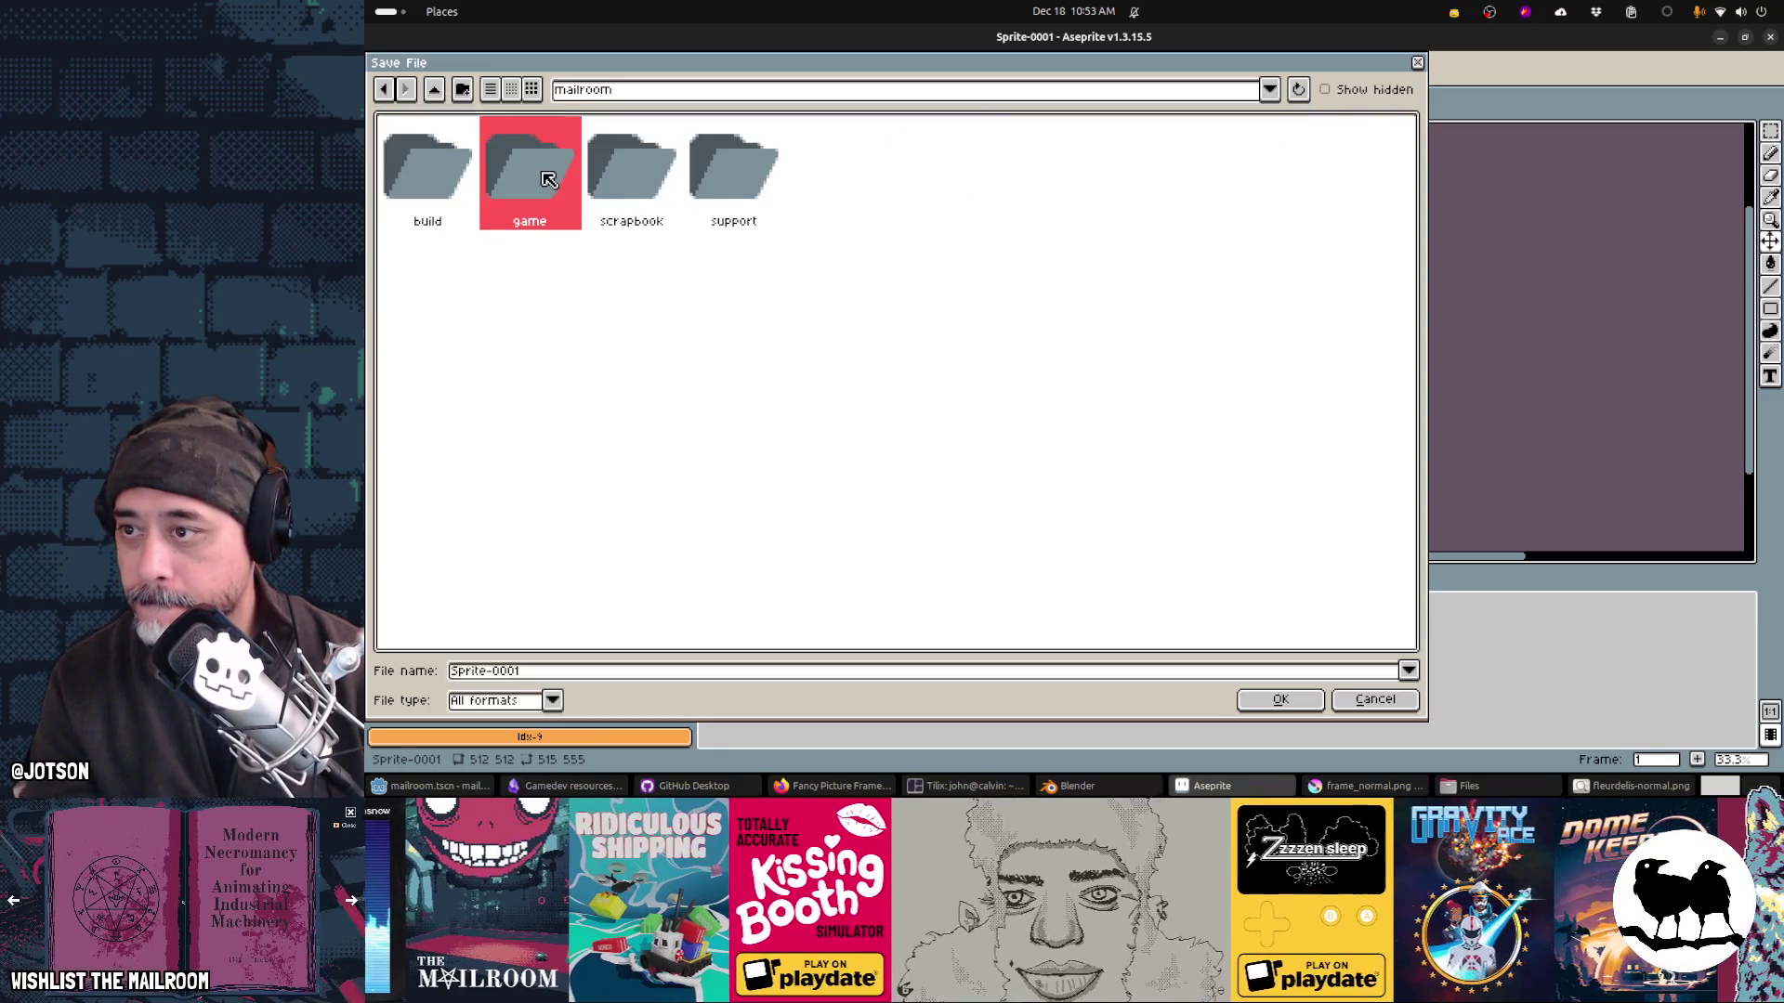
double_click(518, 172)
double_click(527, 279)
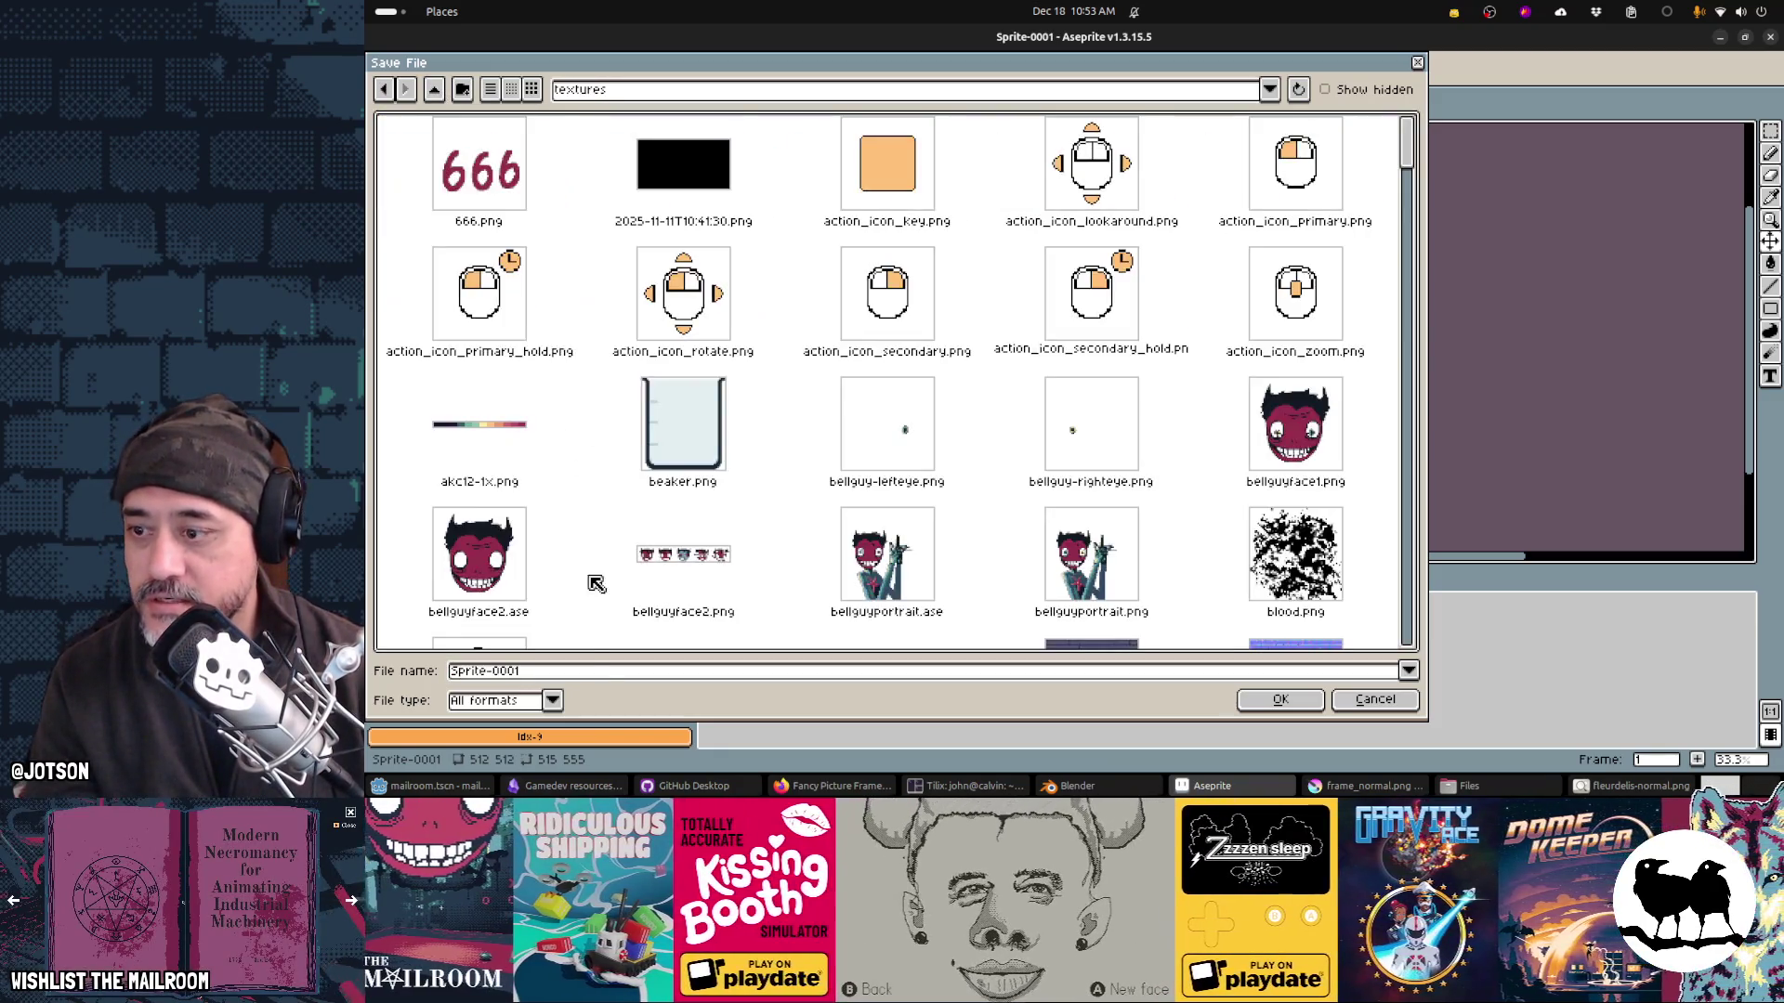
left_click(597, 673)
key("ctrl+a")
type("empl")
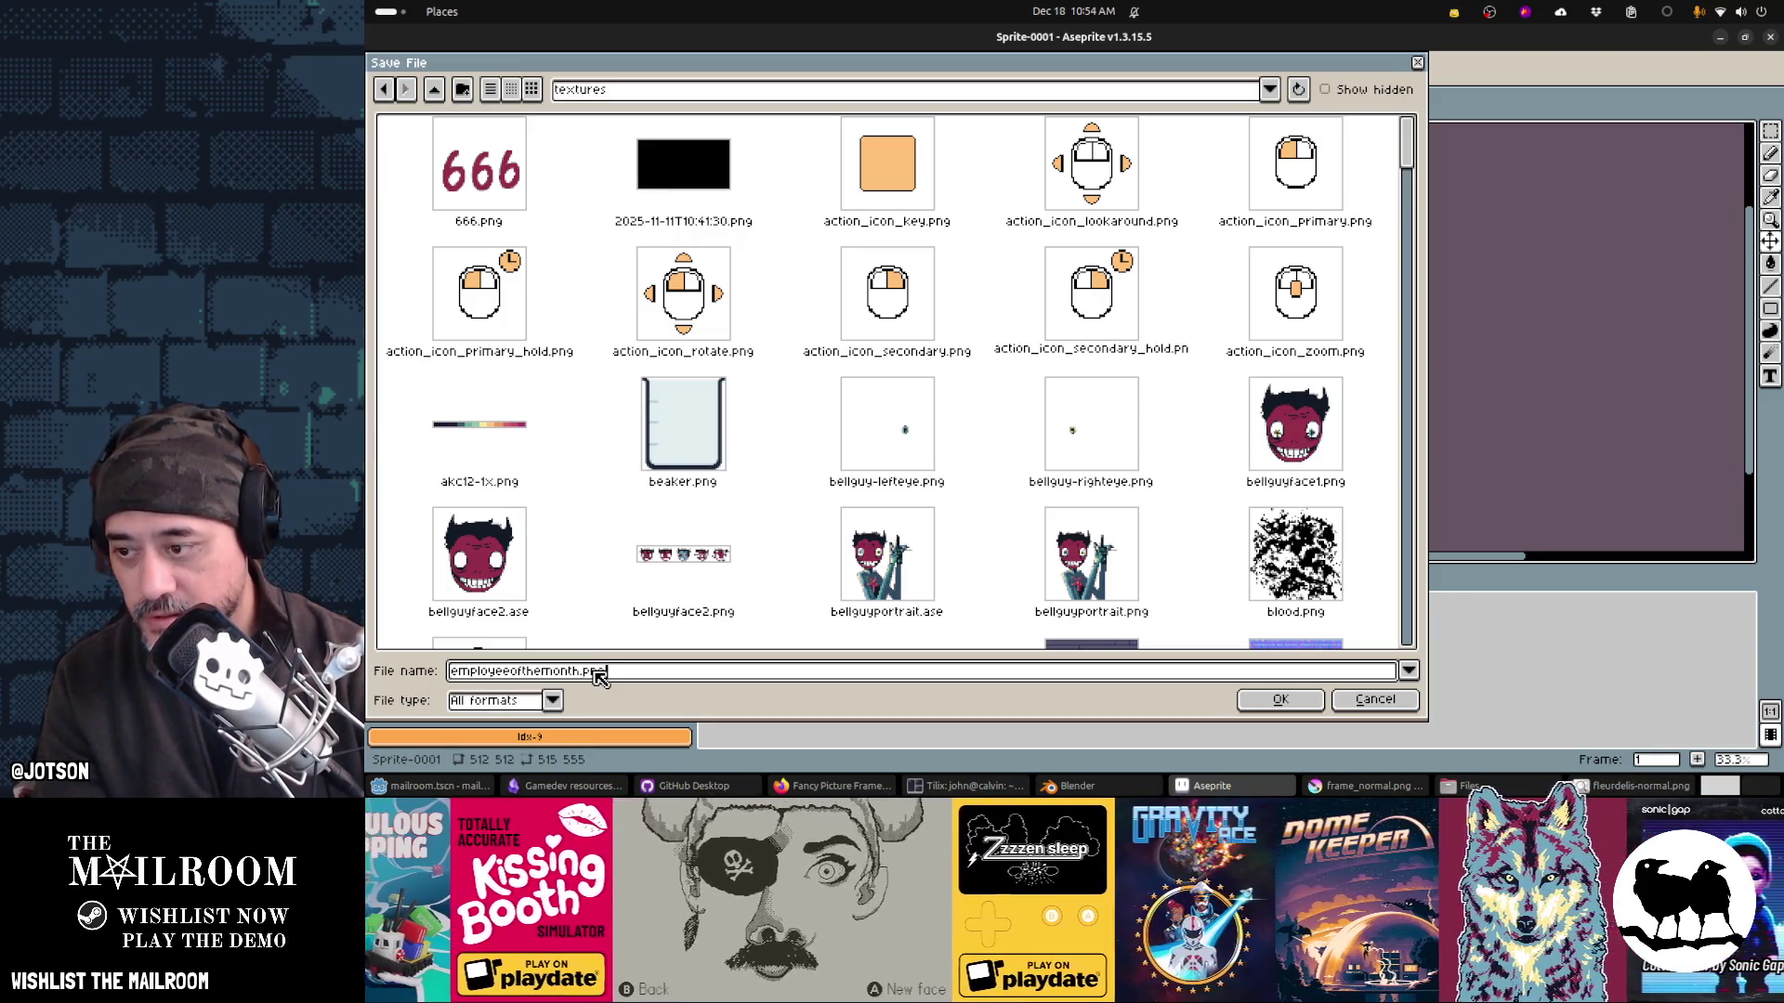
key("Return")
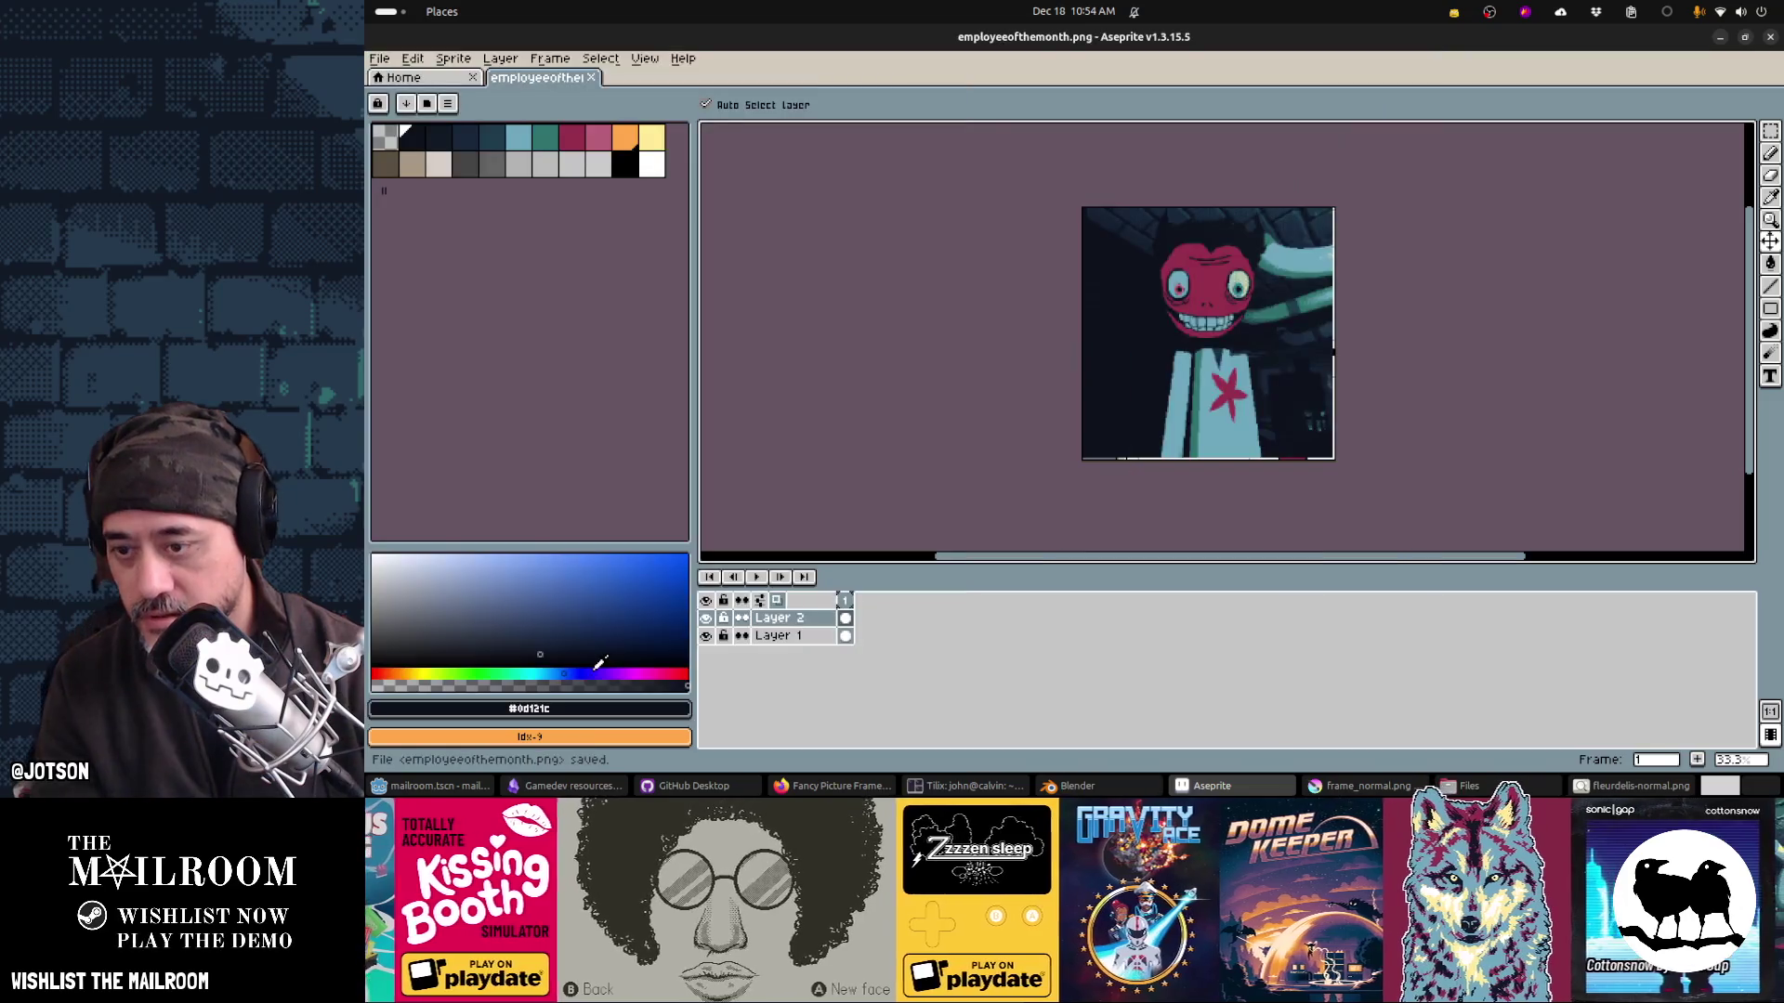
key("alt+Tab")
key("alt+Tab")
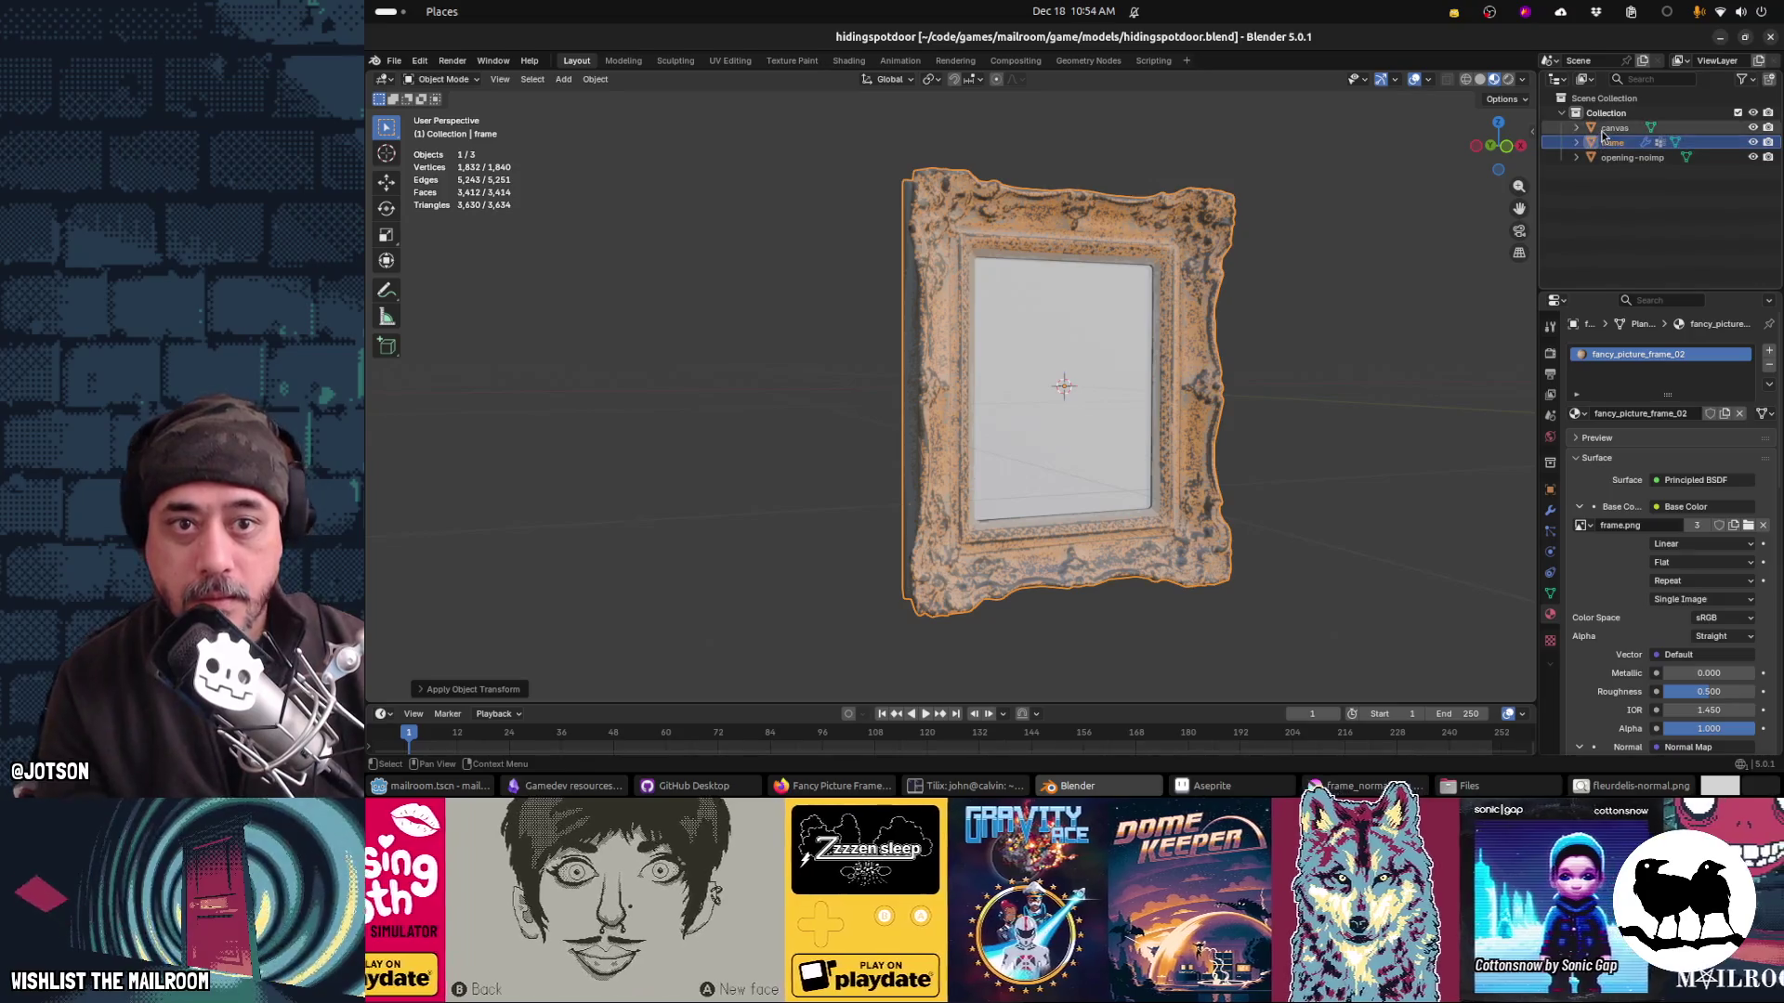
Step: Give the canvas object a new material named employeeofthemonth
left_click(1614, 127)
left_click(1579, 414)
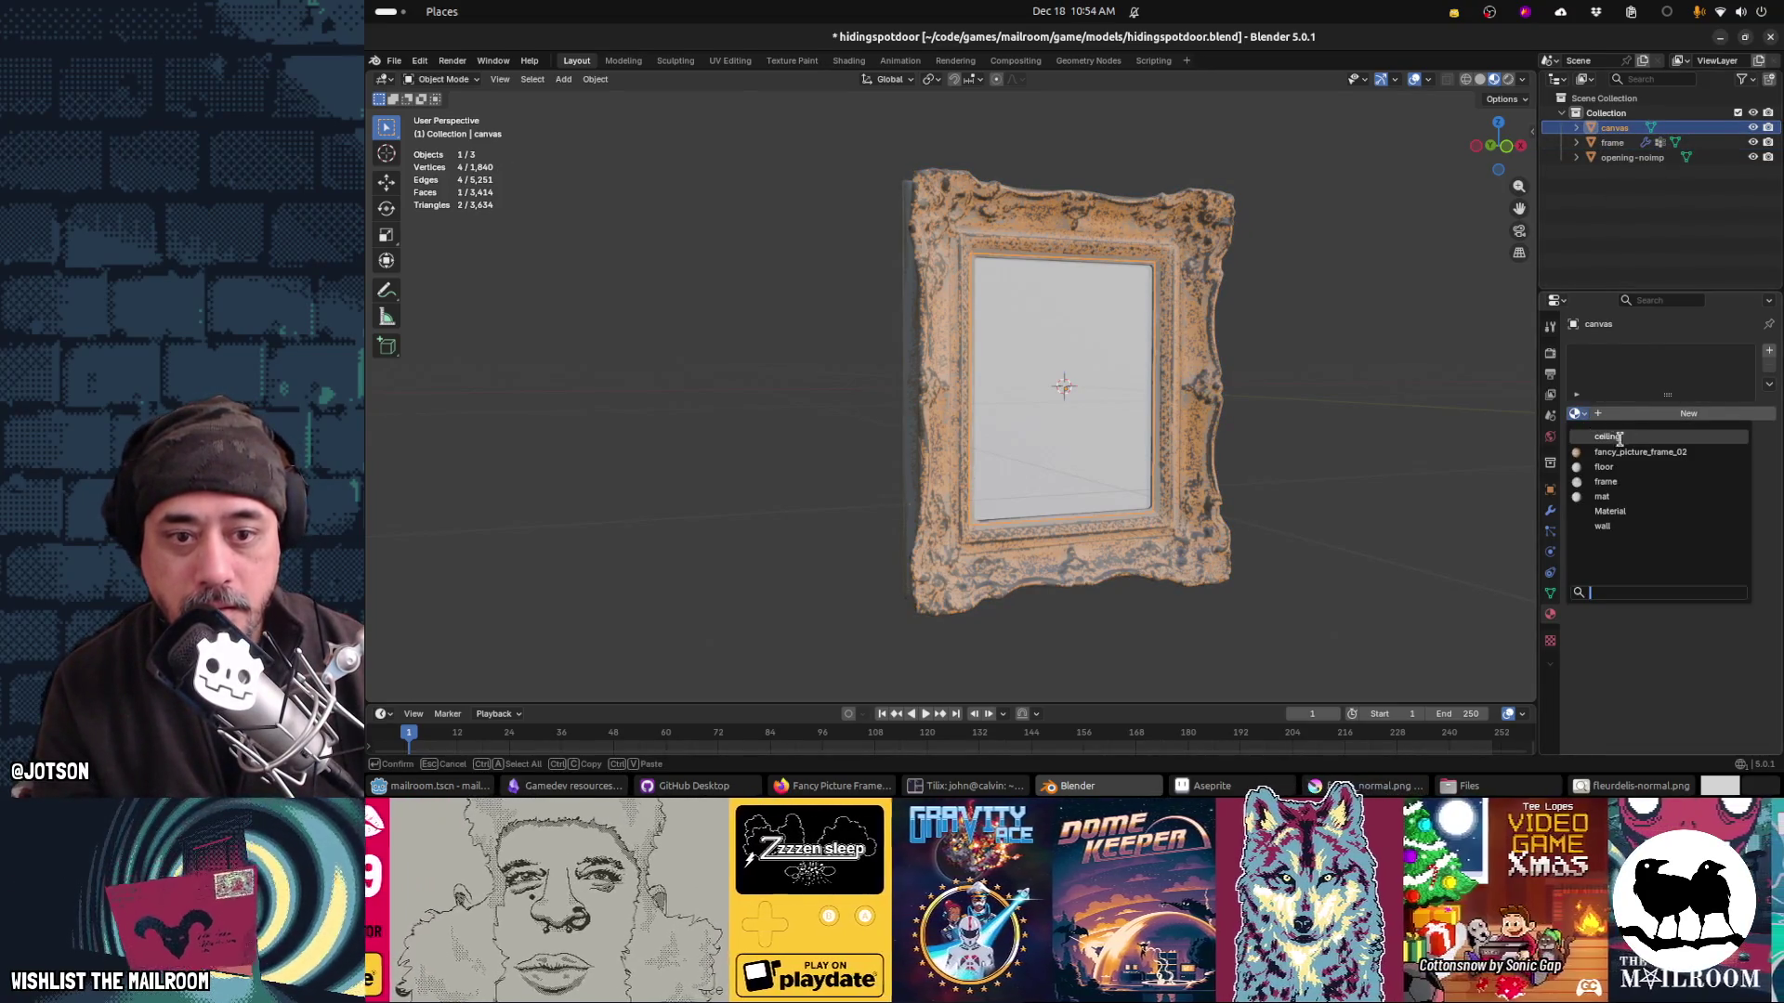
left_click(1665, 415)
left_click(1668, 414)
double_click(1668, 415)
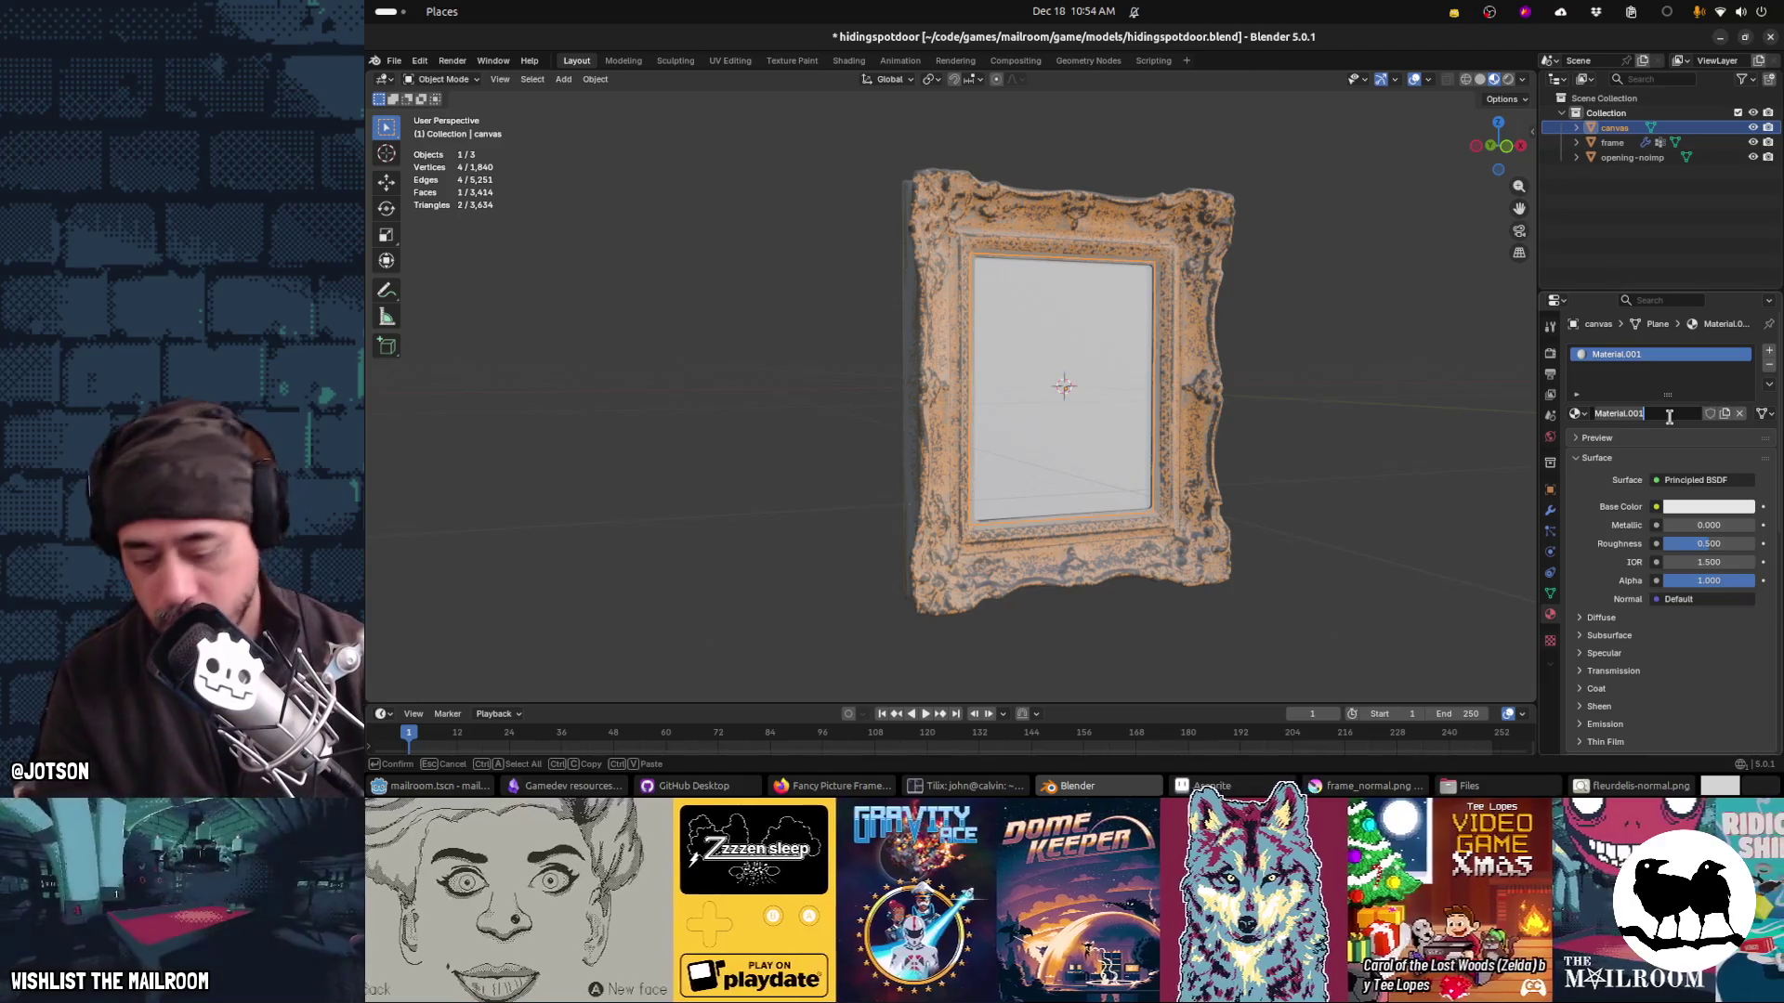
type("employee")
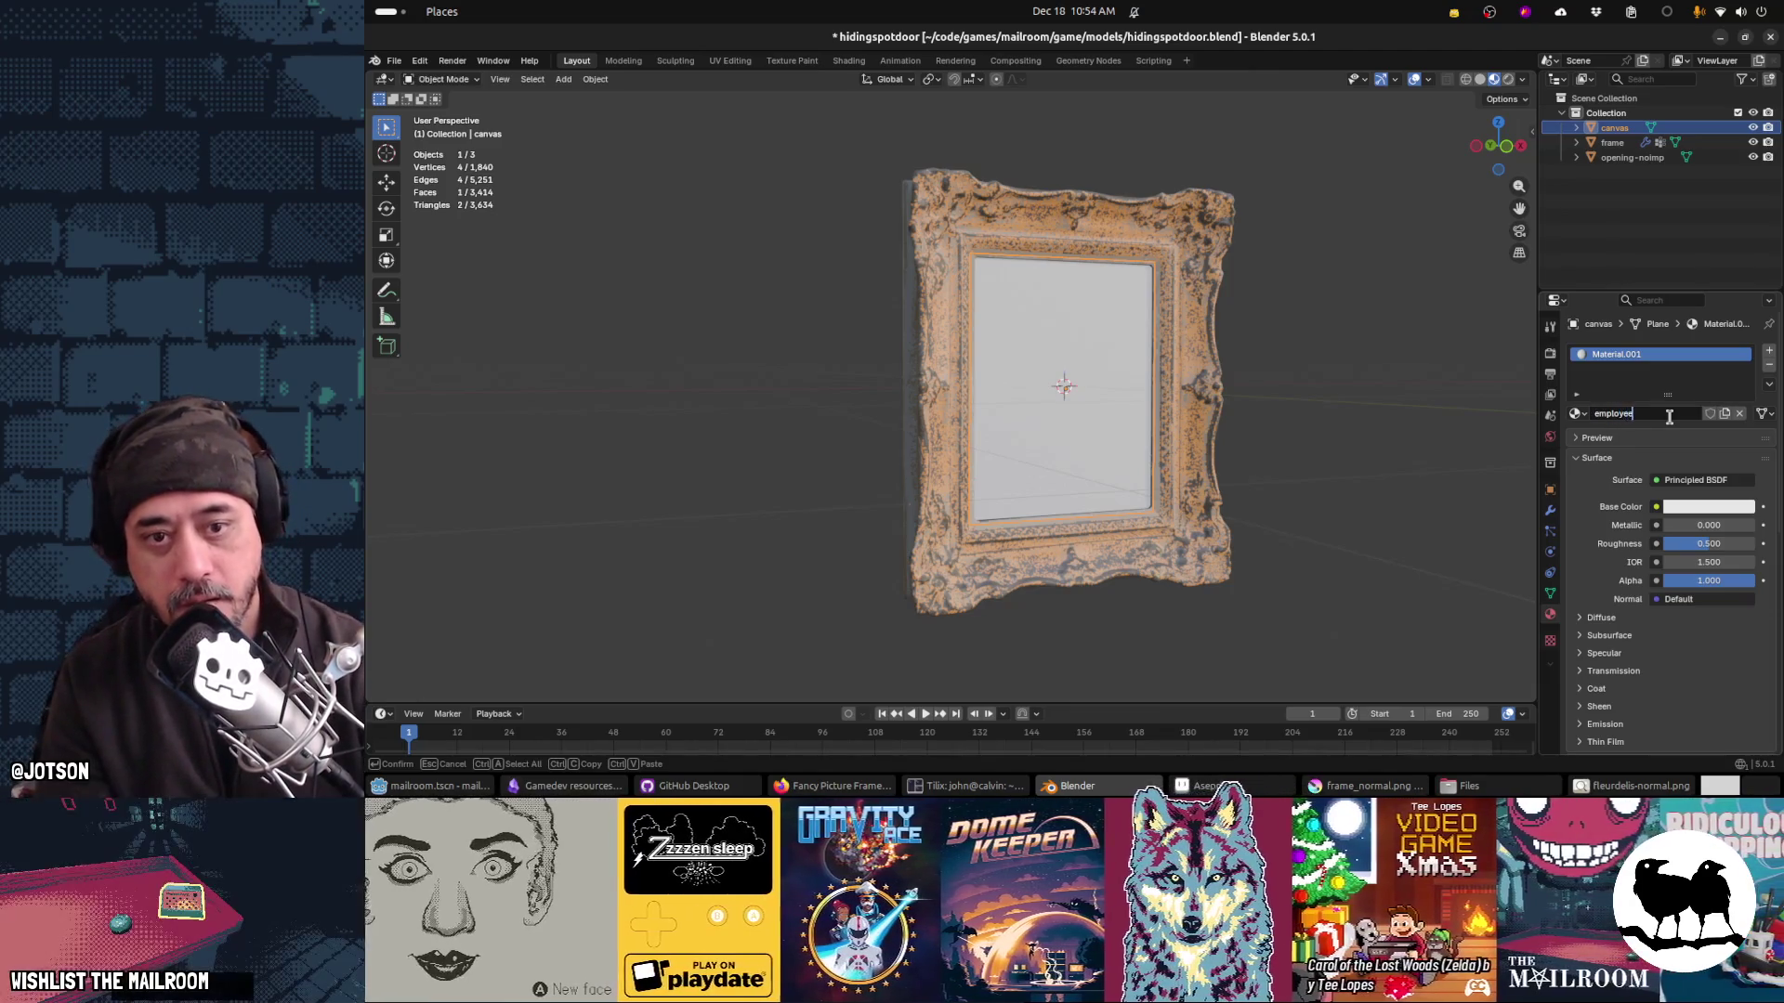
type("ofthemon")
key("Return")
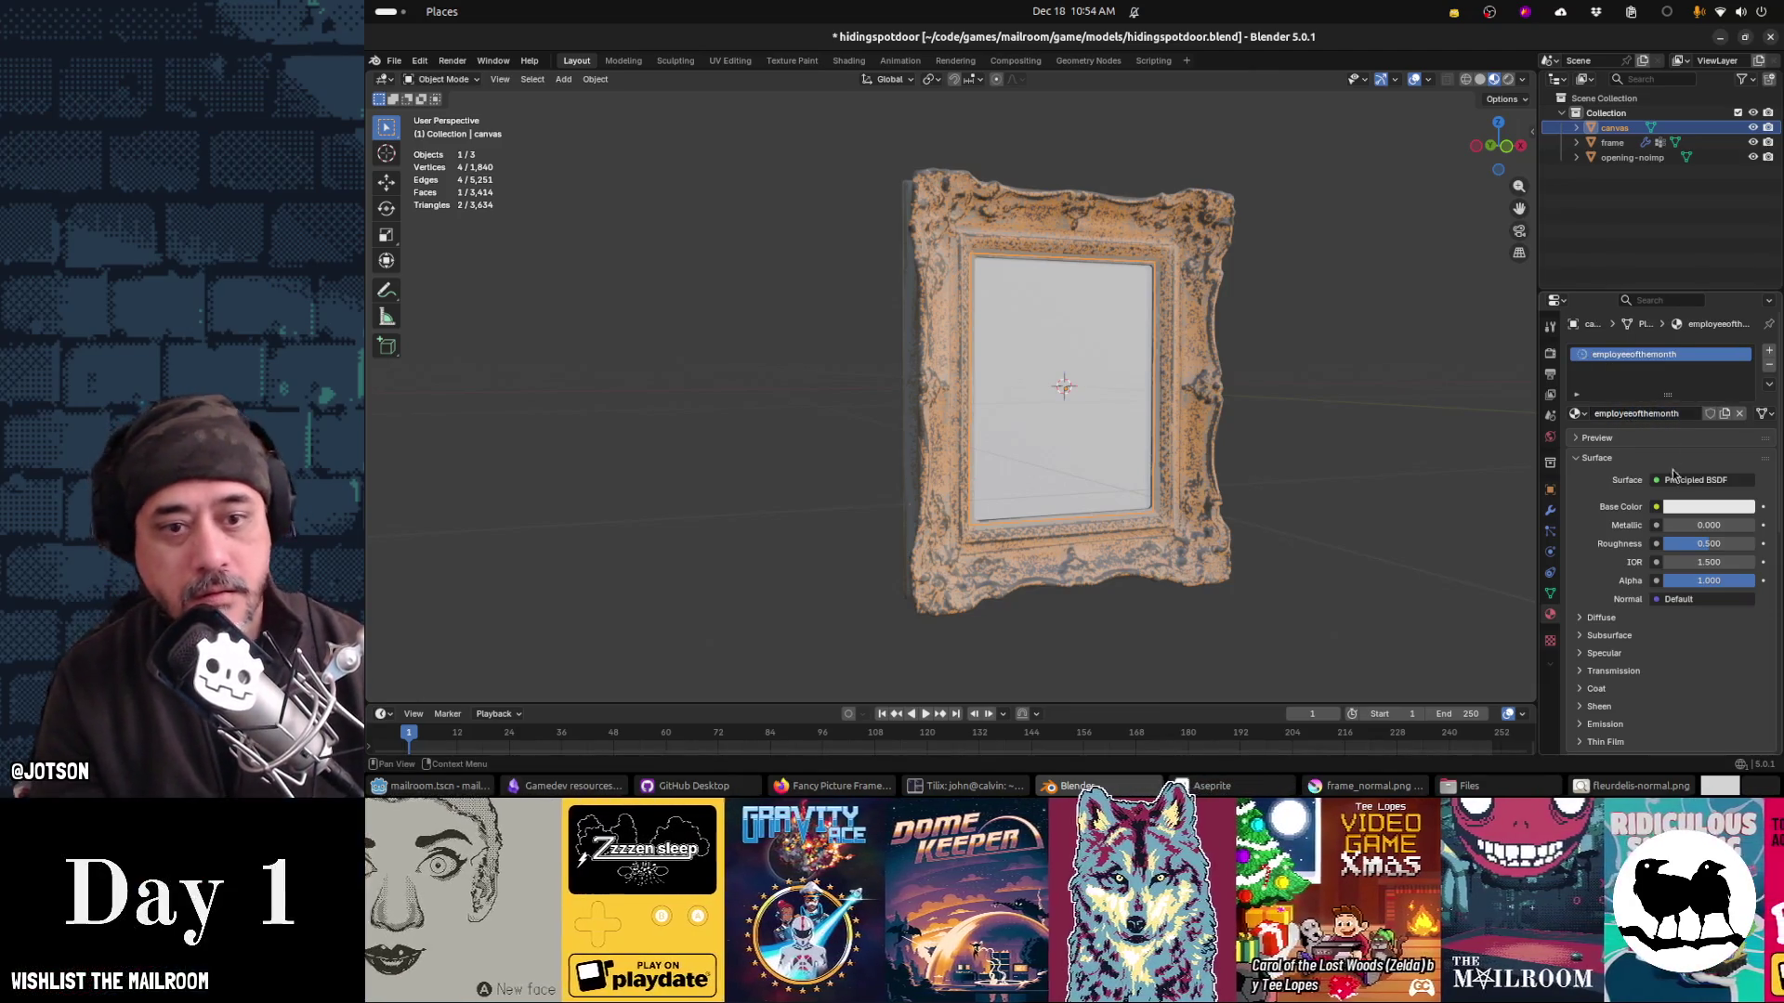
Step: Drive the material's Base Color with an Image Texture loading textures/employeeofthemonth.png
left_click(1656, 506)
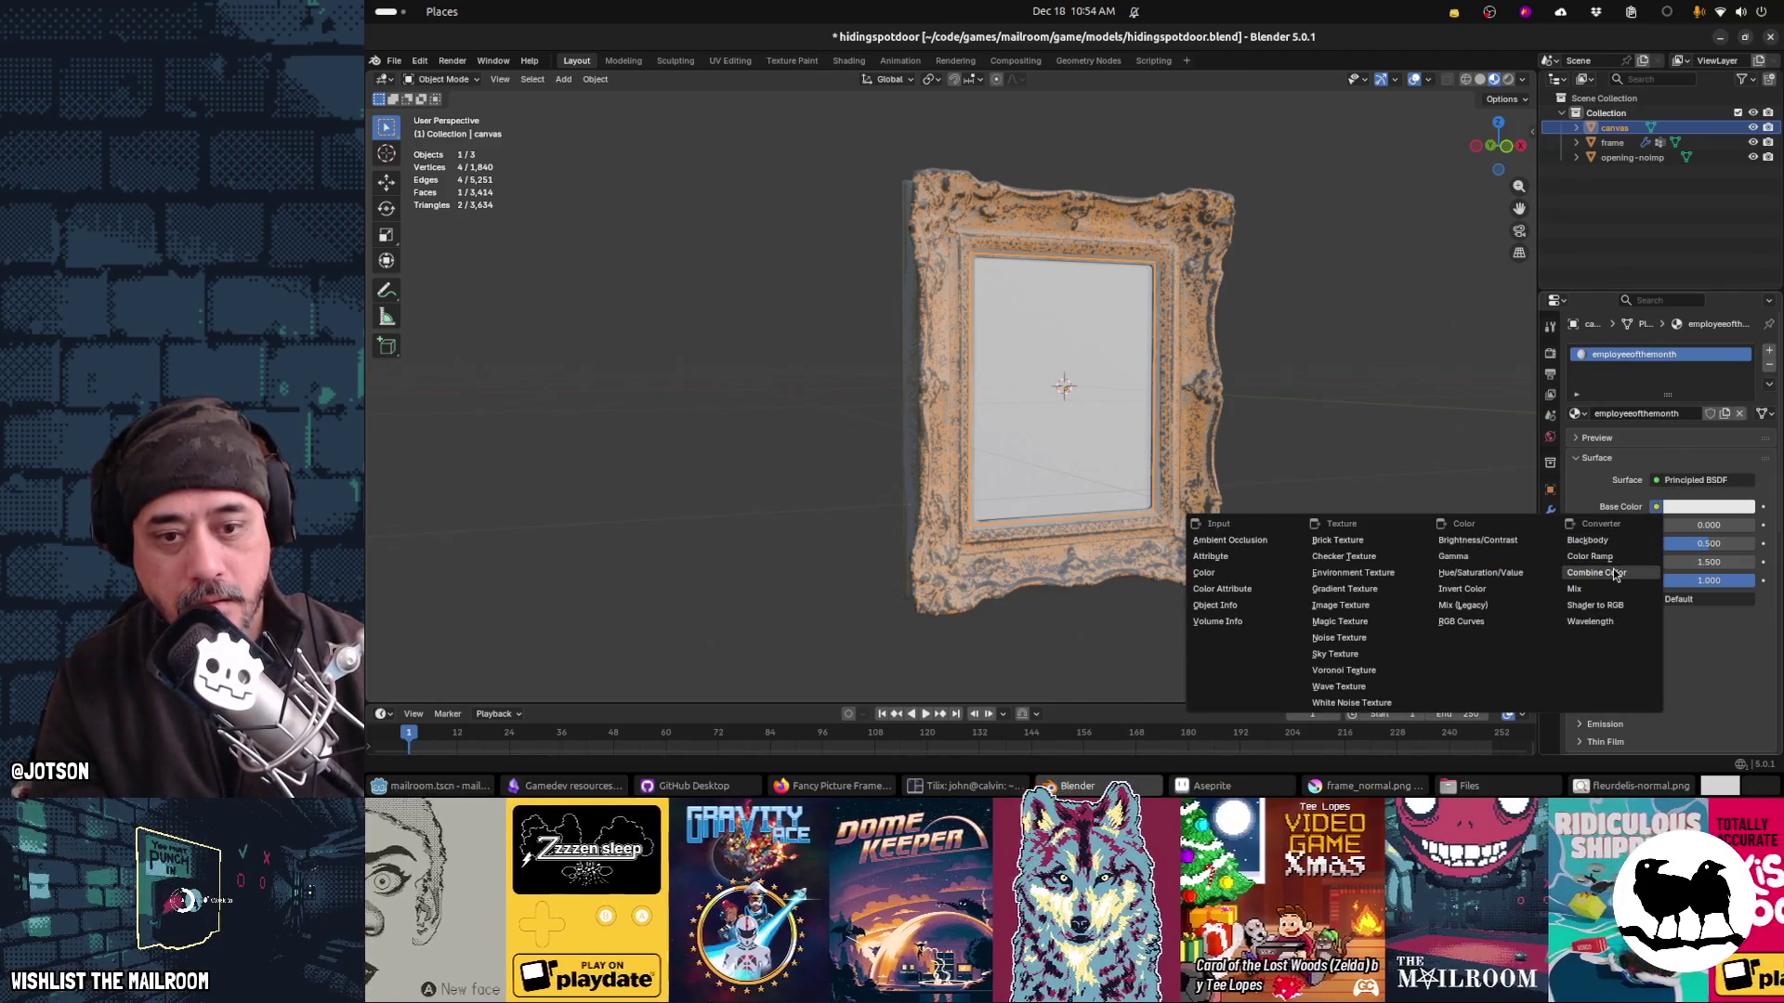
left_click(1364, 605)
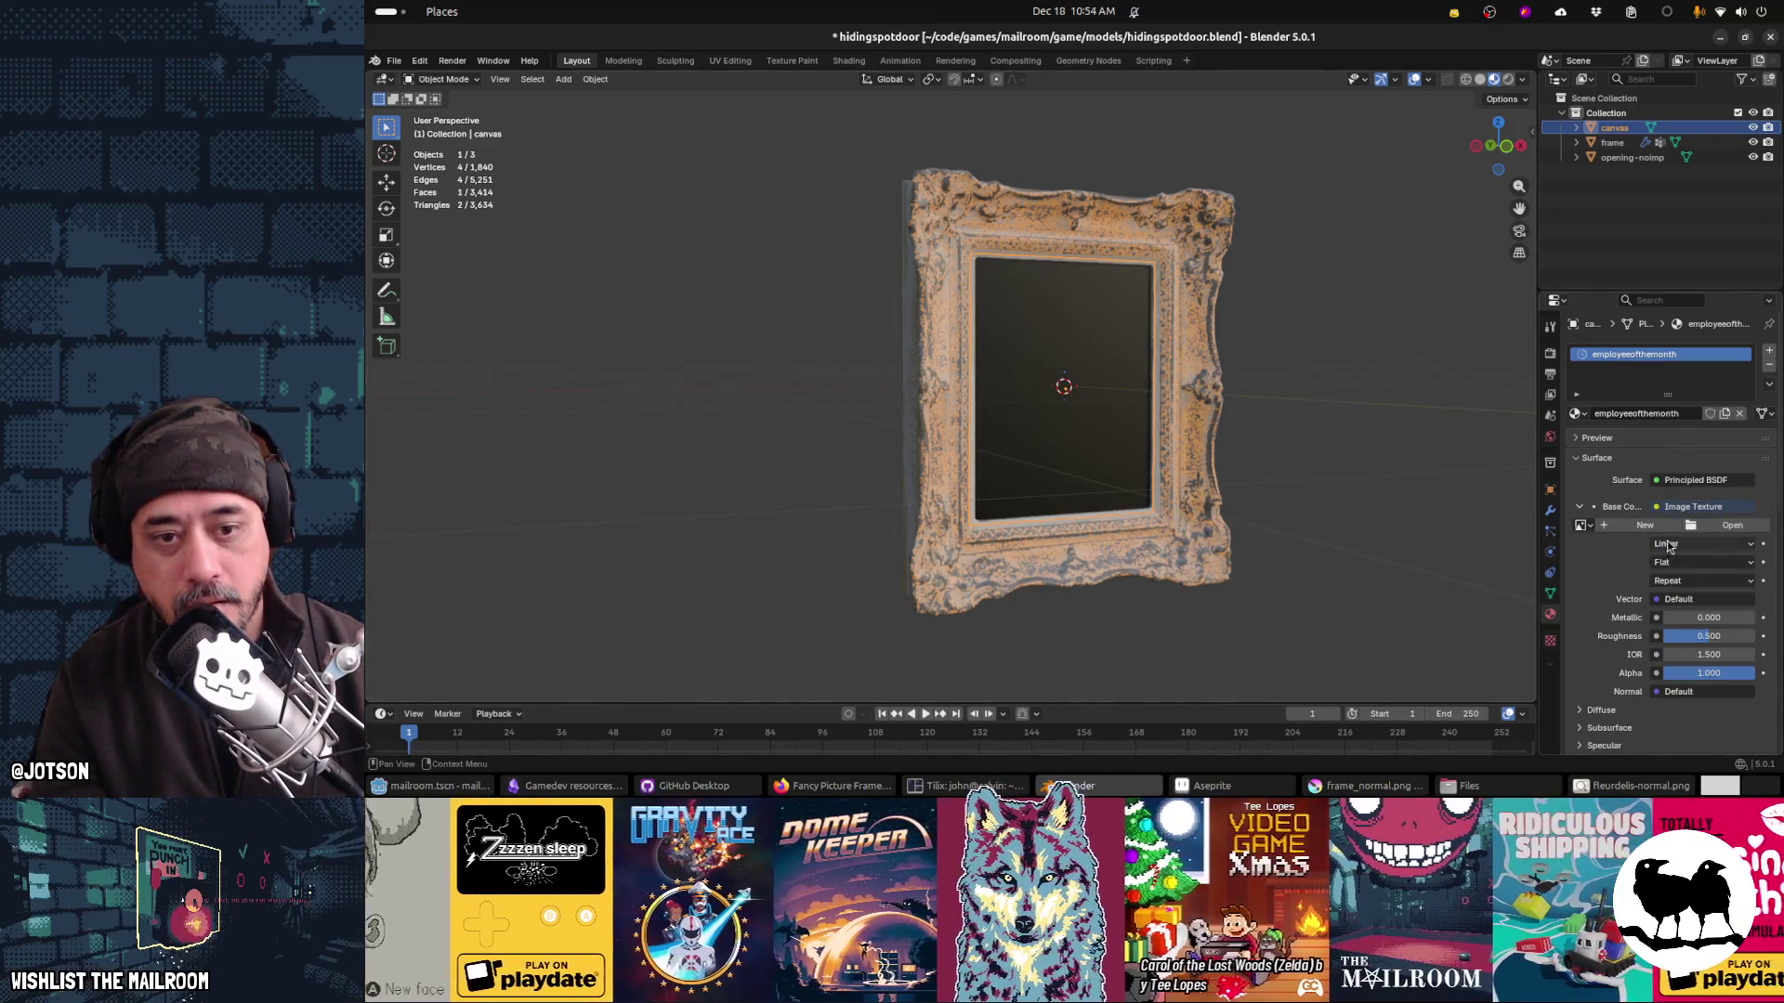
left_click(1731, 527)
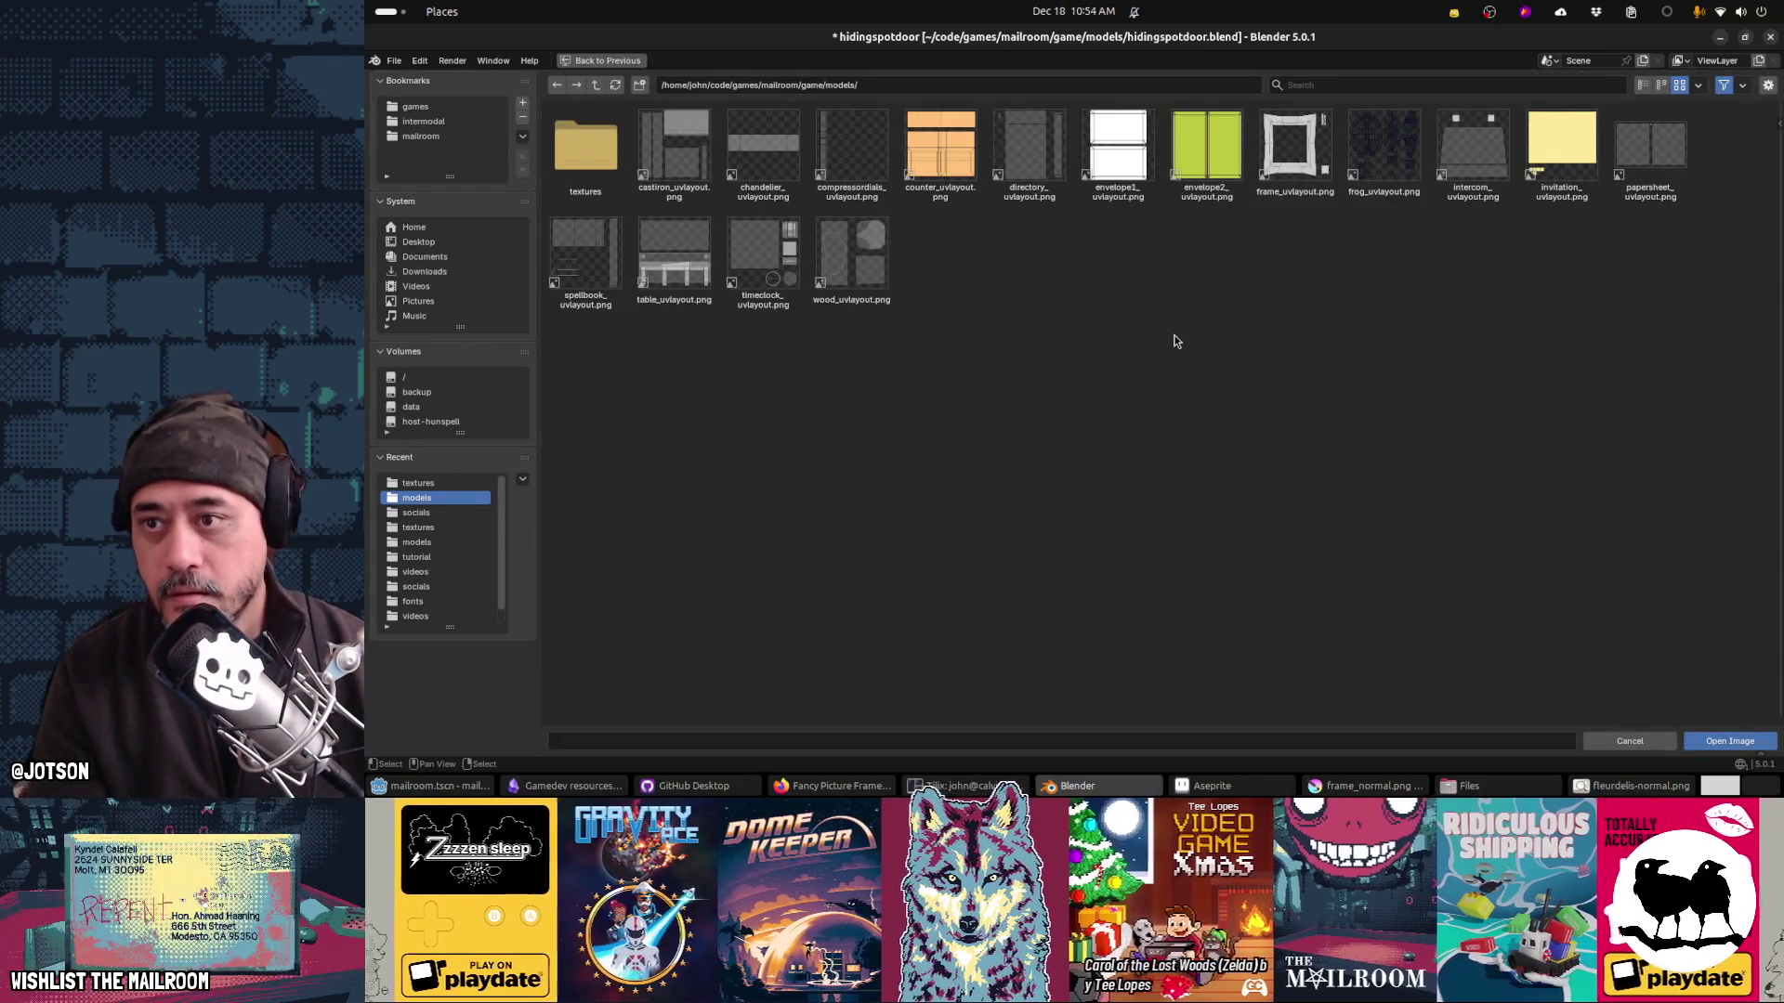
left_click(598, 87)
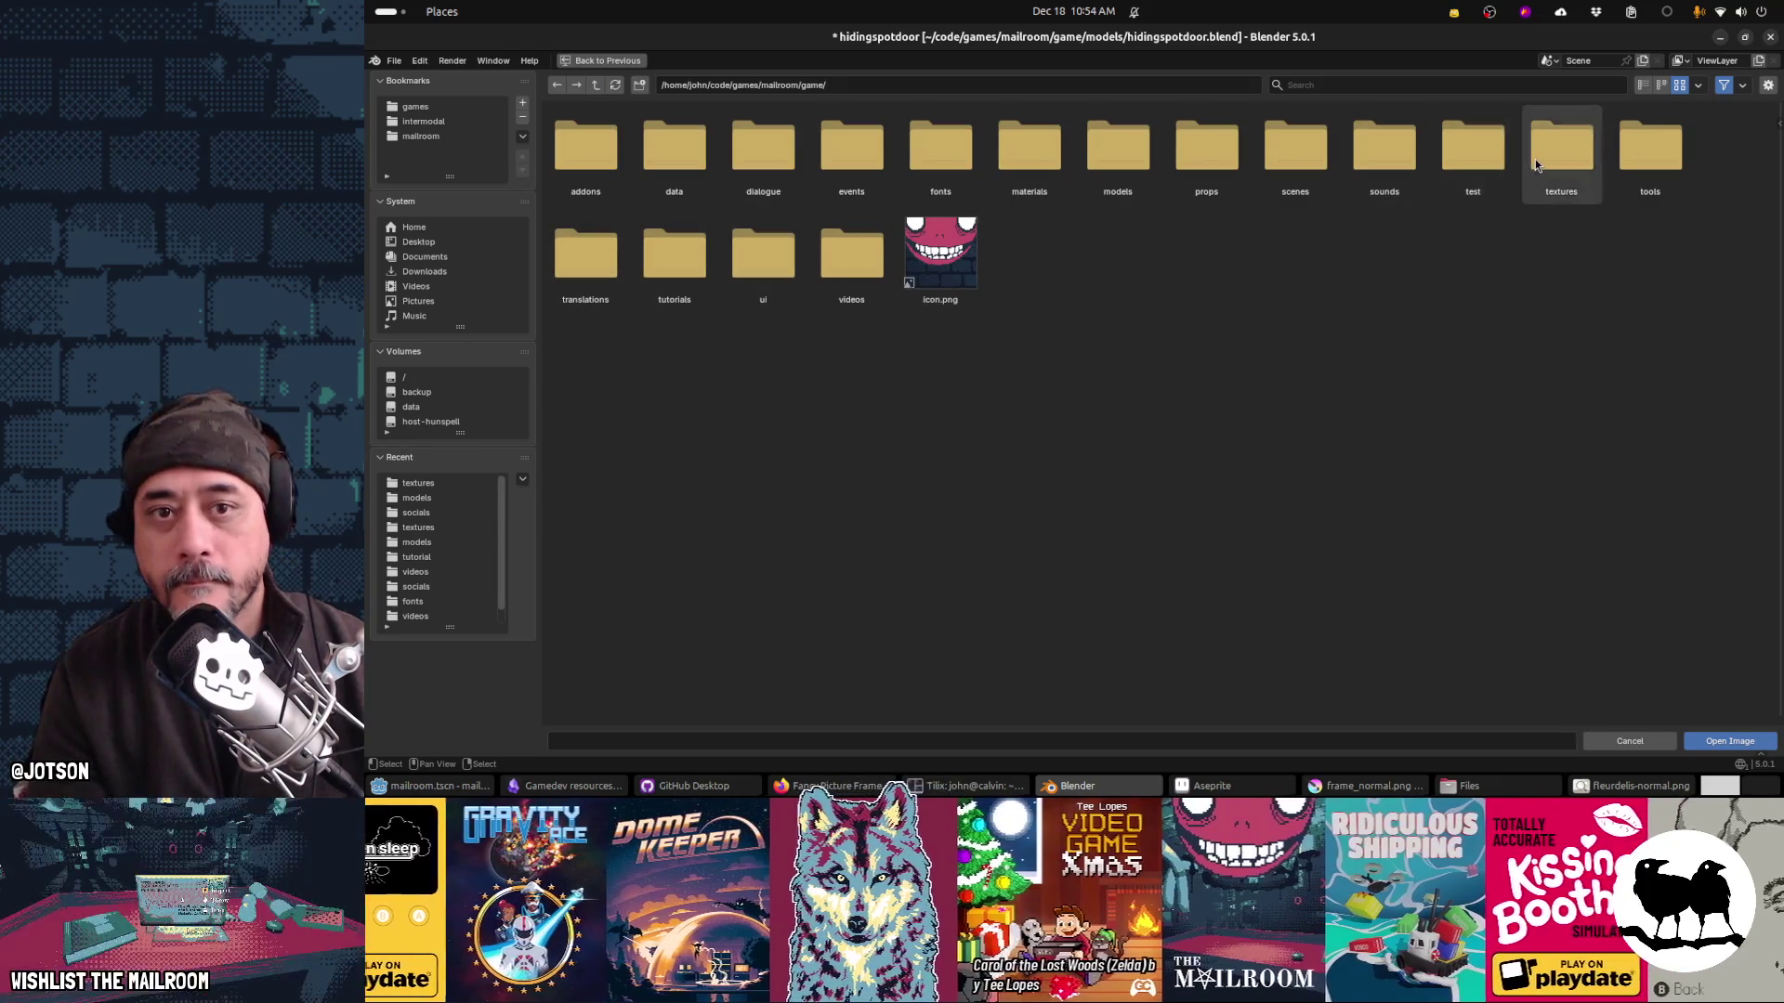
left_click(1561, 146)
type("employeeofthemonth.p")
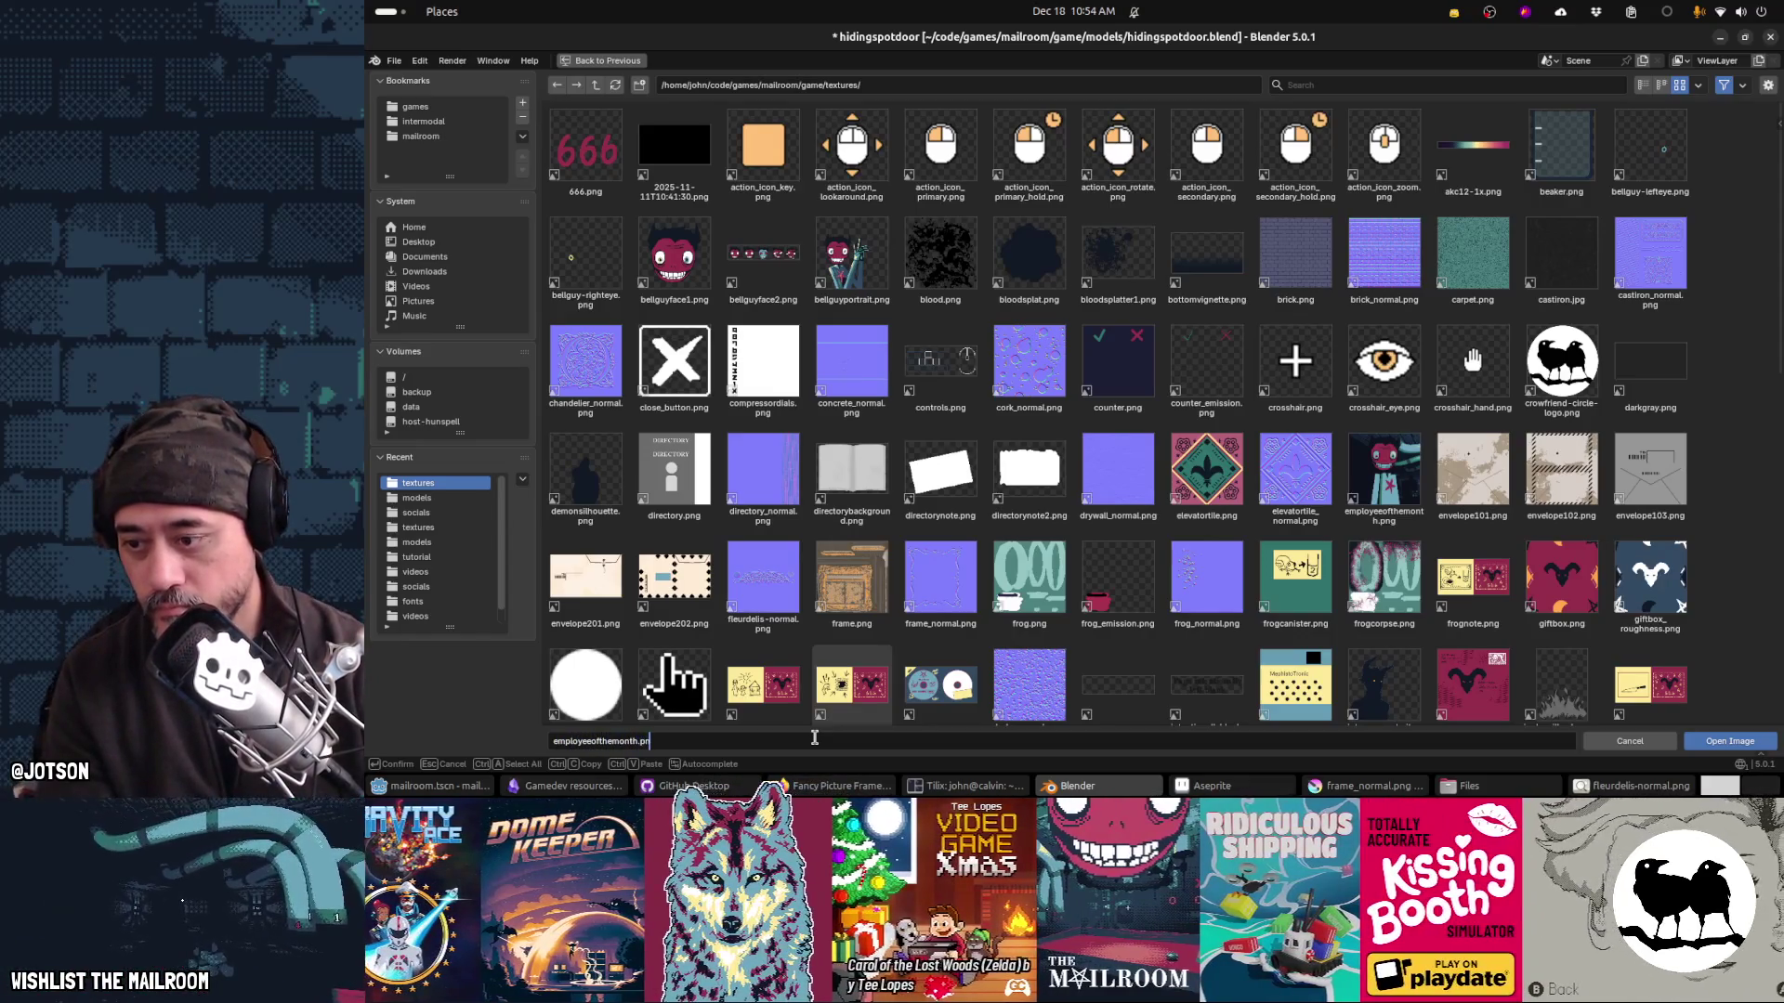
type("g")
key("Return")
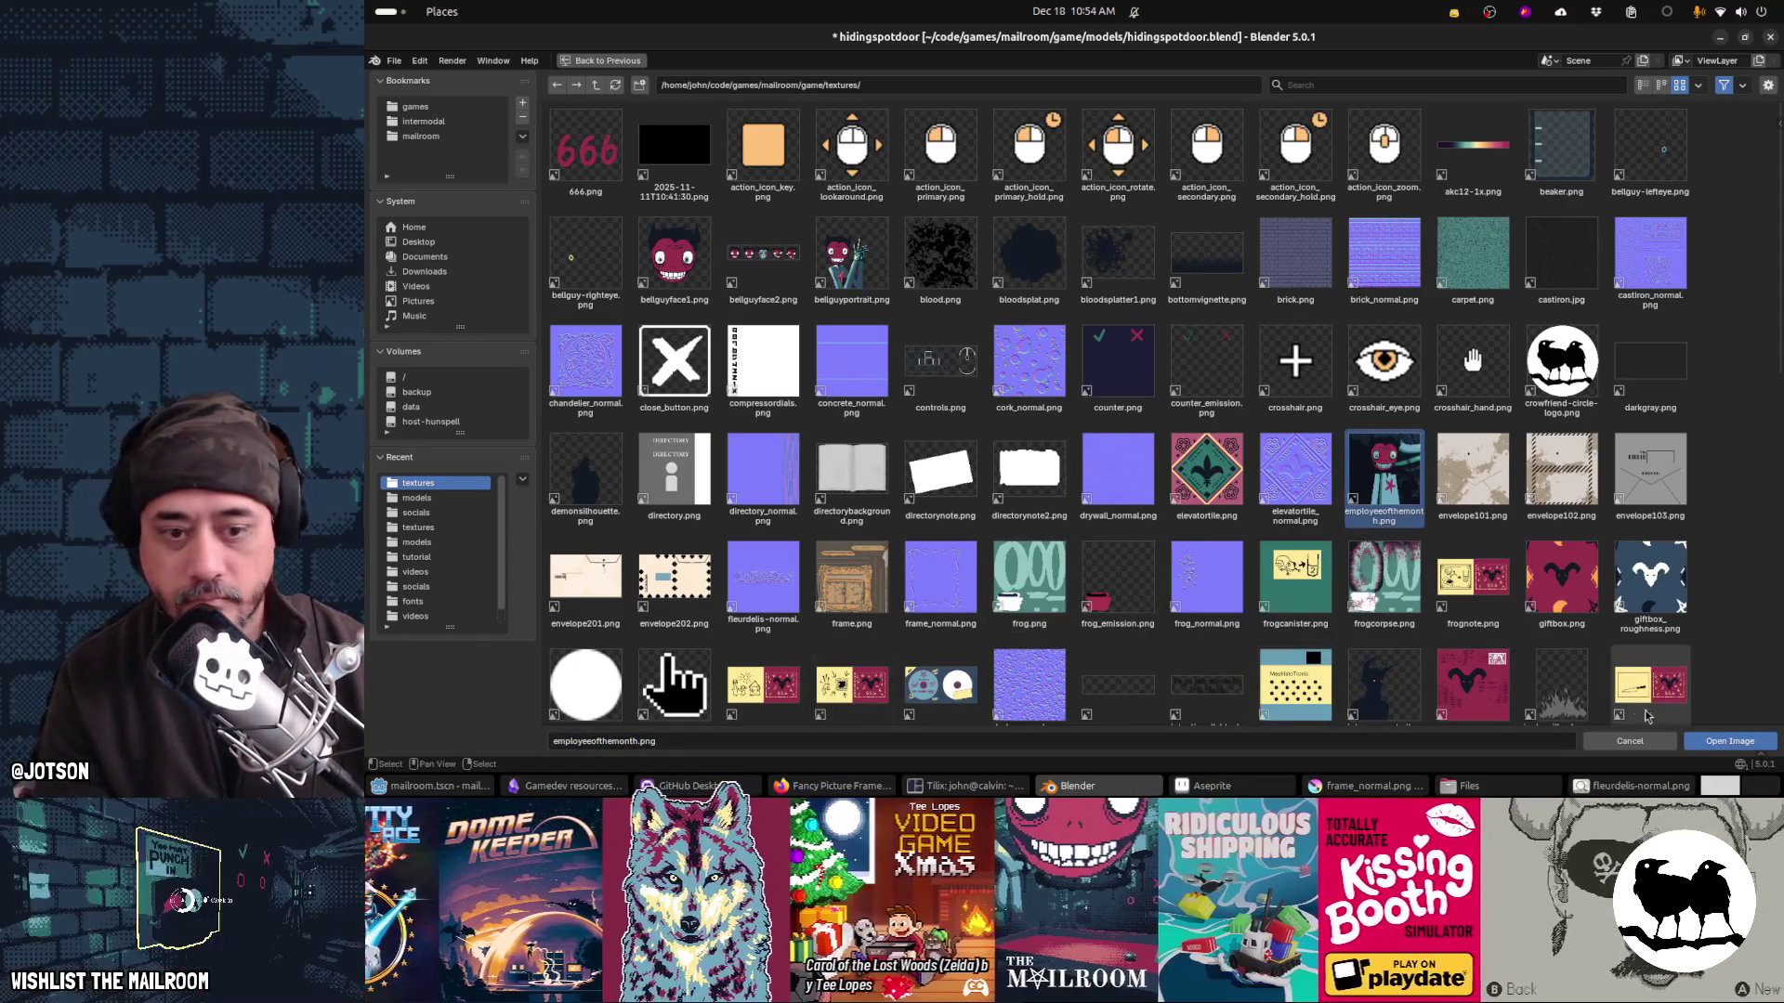
left_click(1727, 742)
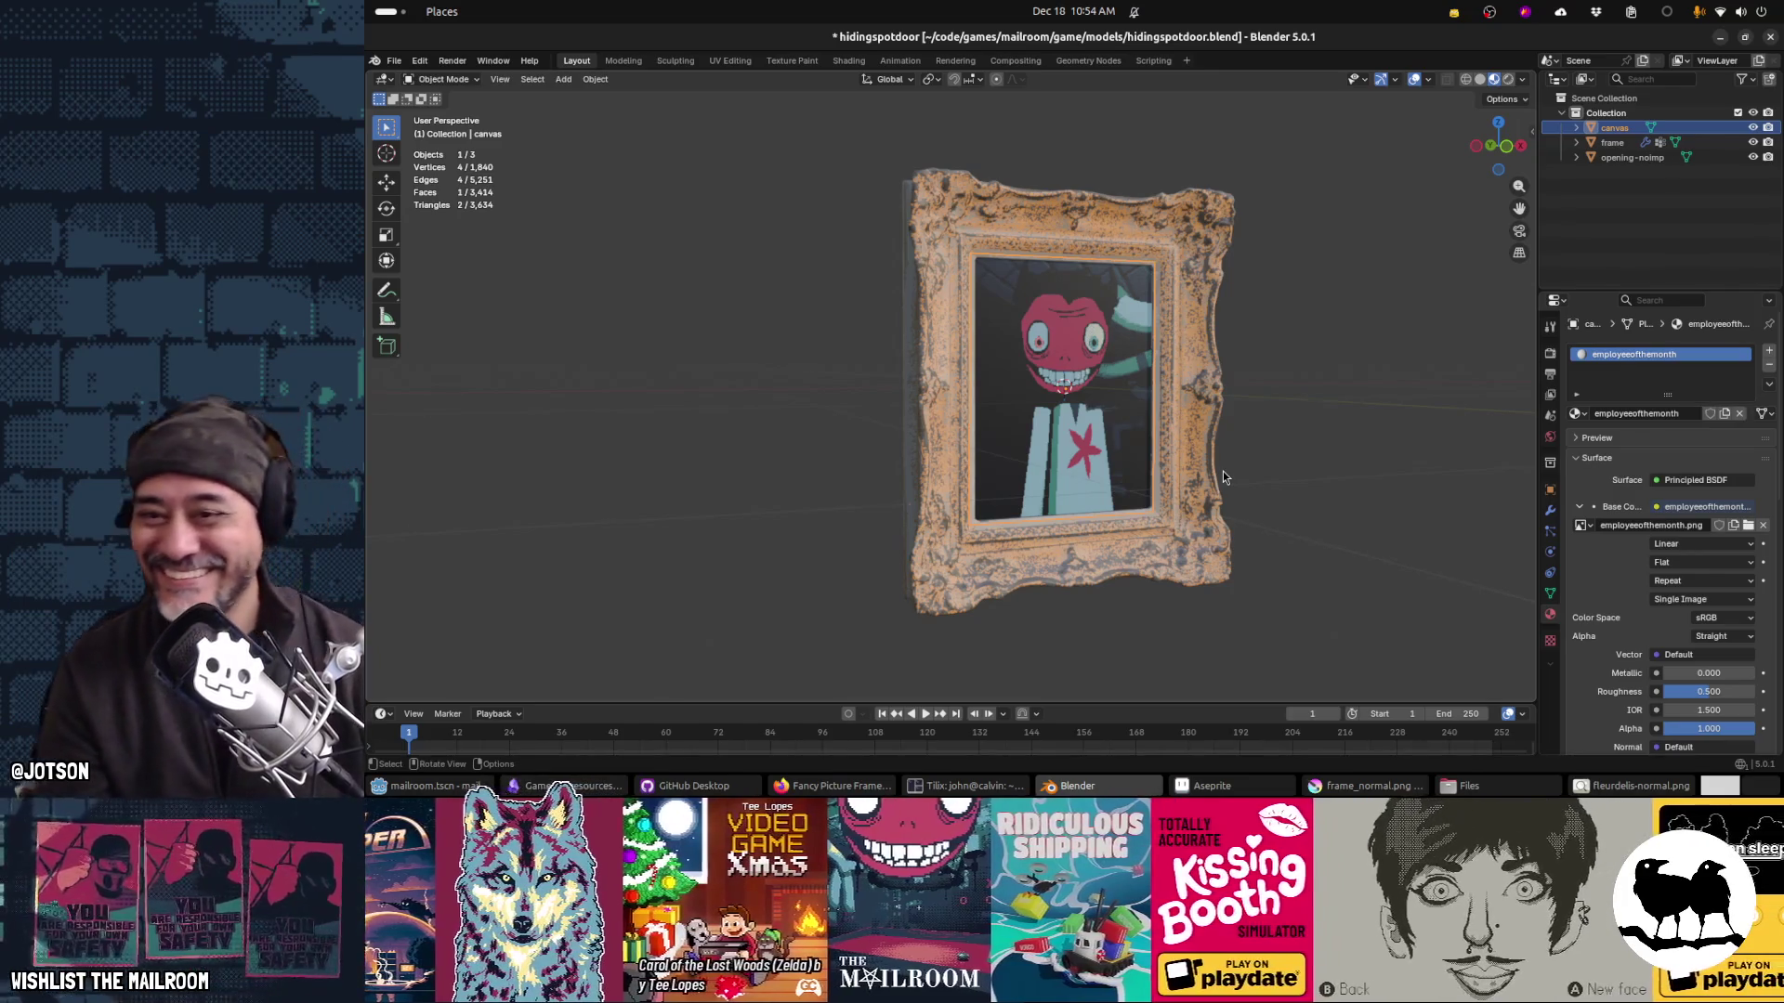
Step: Check the framed portrait from the side and save hidingspotdoor.blend
left_click_drag(1185, 472, 1069, 486)
key("ctrl+s")
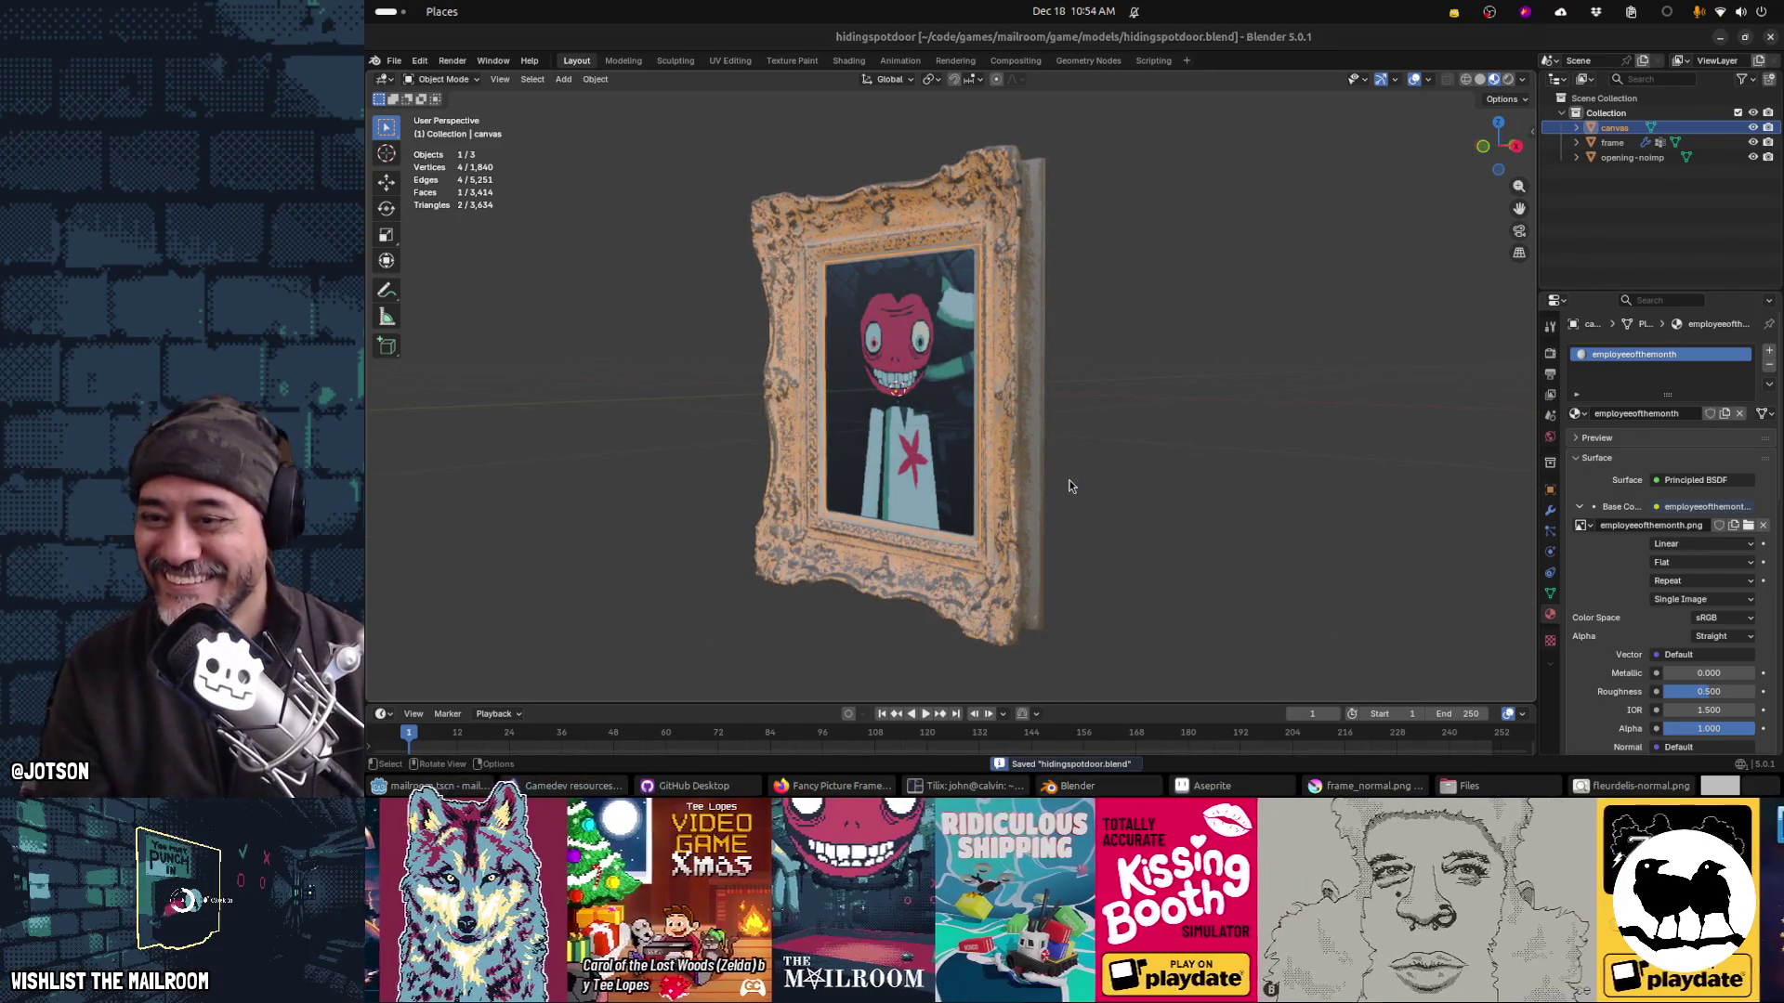
key("alt+Tab")
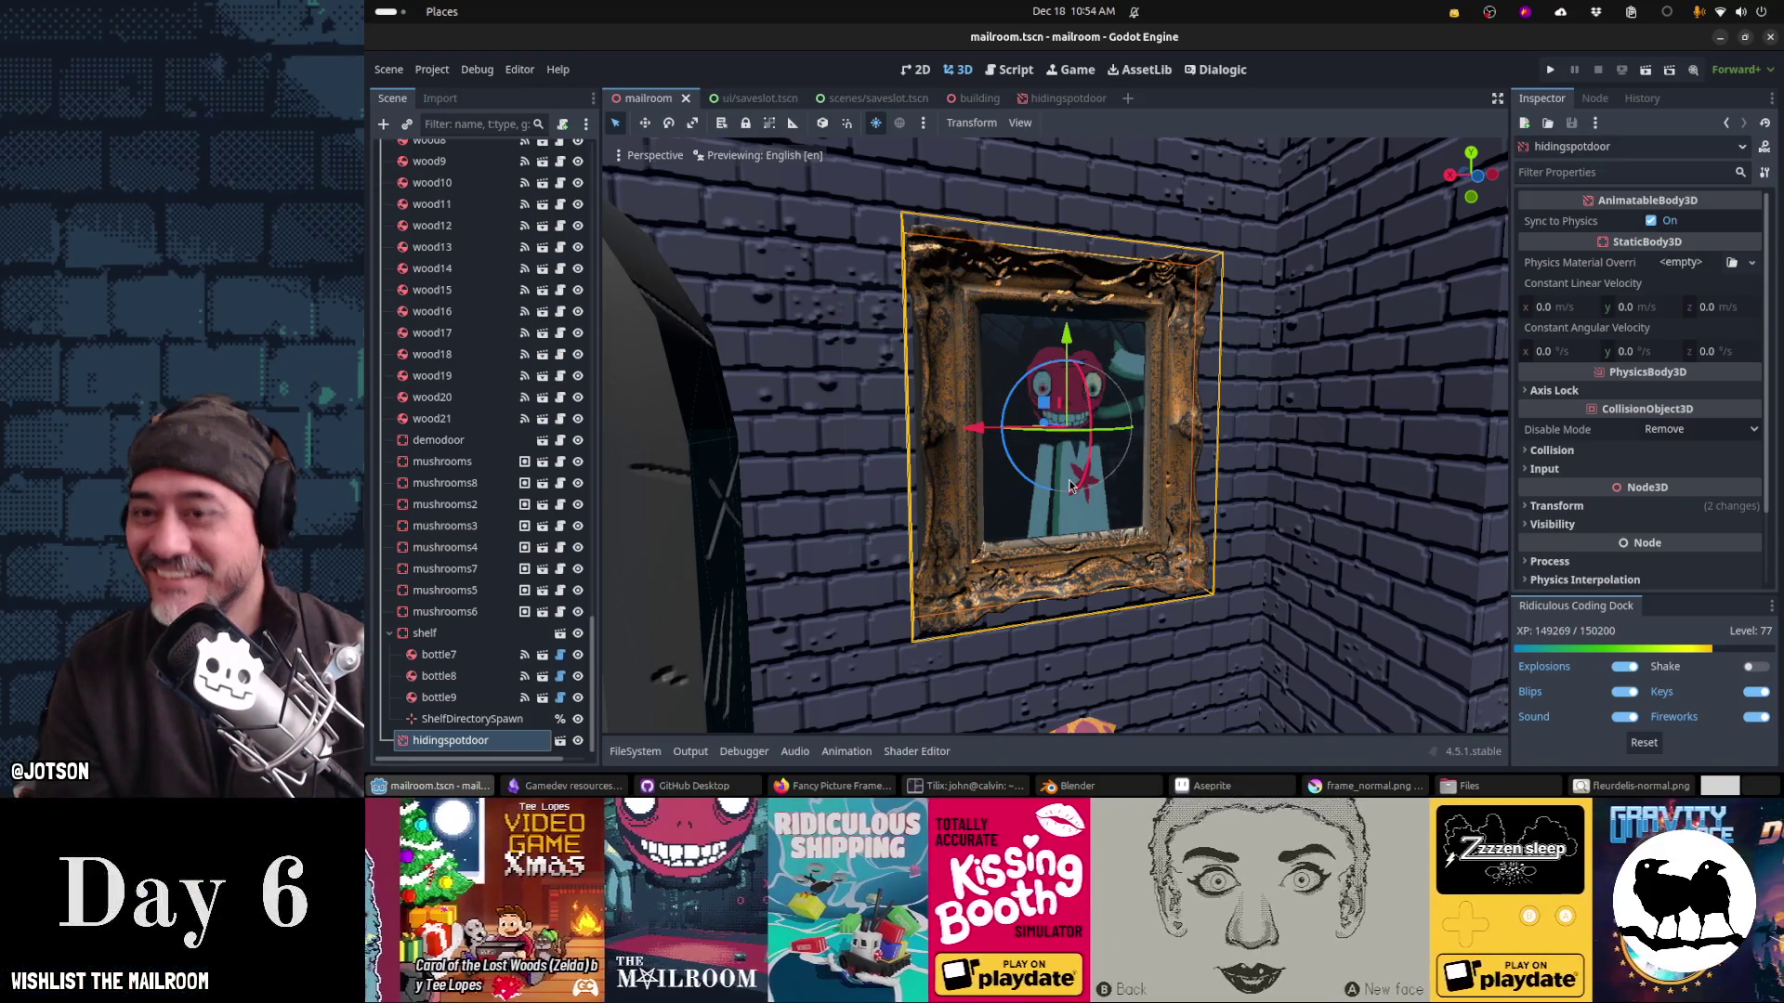
Step: Run the project, walk up to the framed portrait on the brick wall, then pause
key("F5")
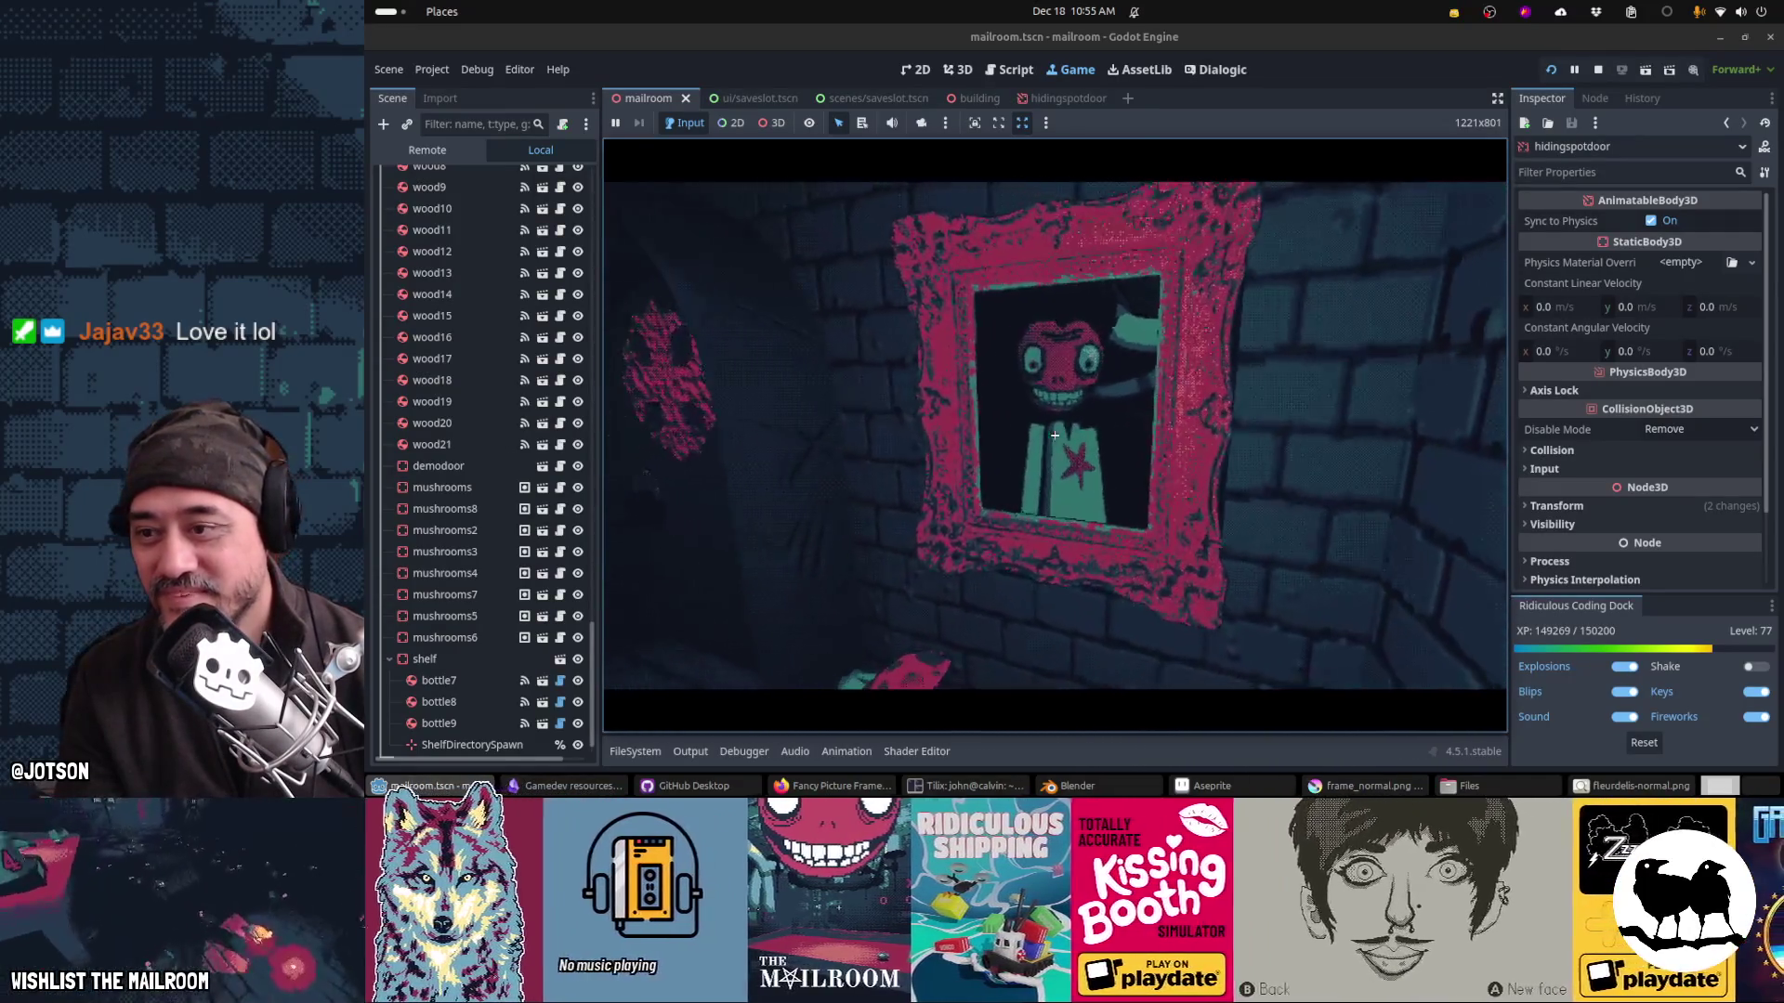
key("Escape")
Step: Toggle the hidingspotdoor portrait's visibility while testing the game, then stop it
scroll(538, 669, "down", 1)
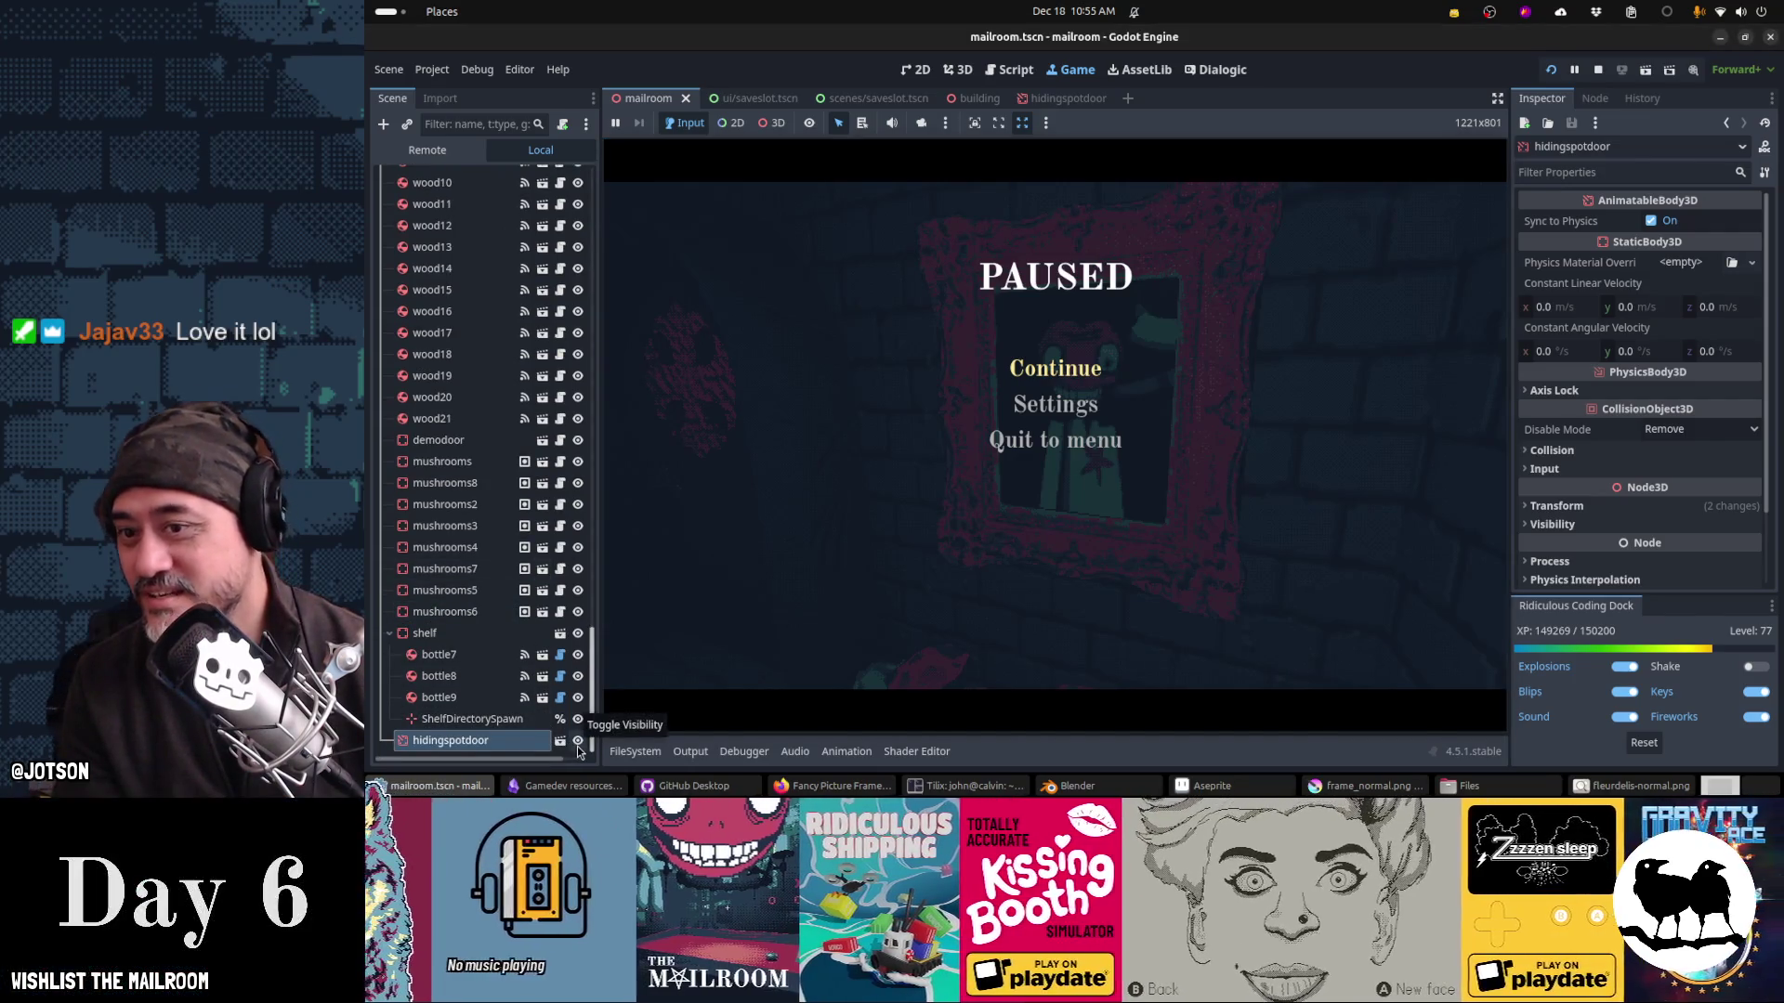
left_click(578, 749)
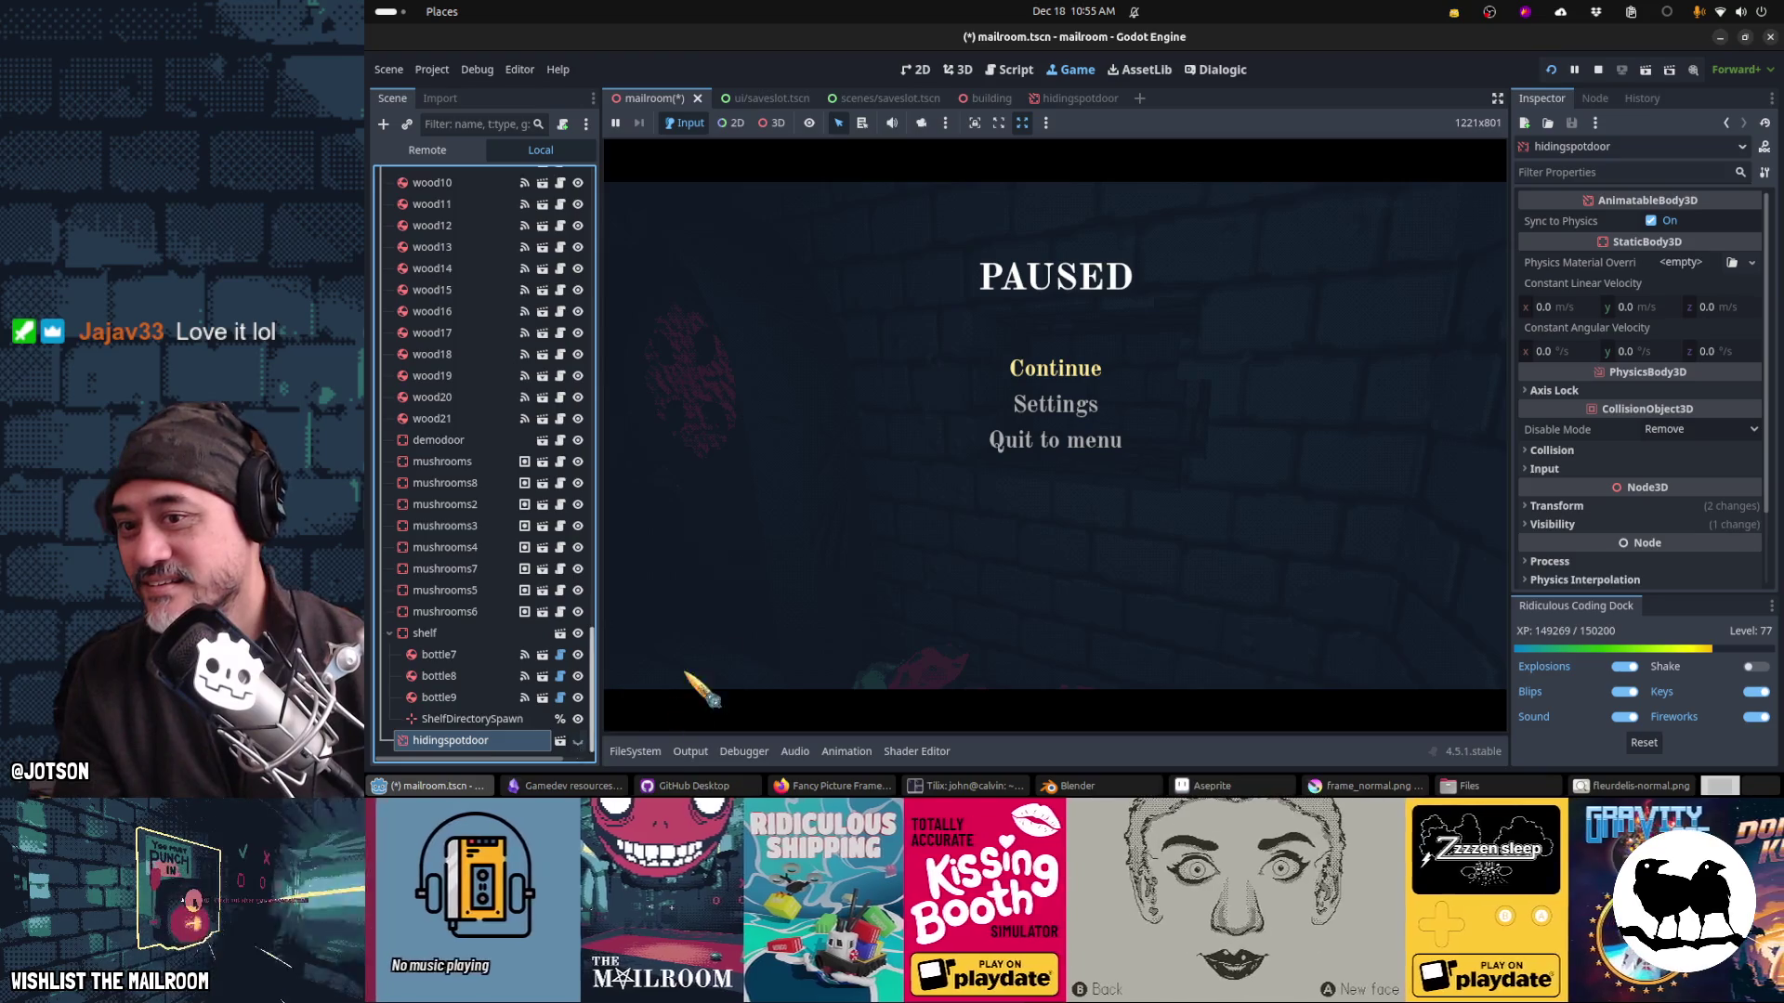
left_click(1096, 373)
mouse_move(1054, 434)
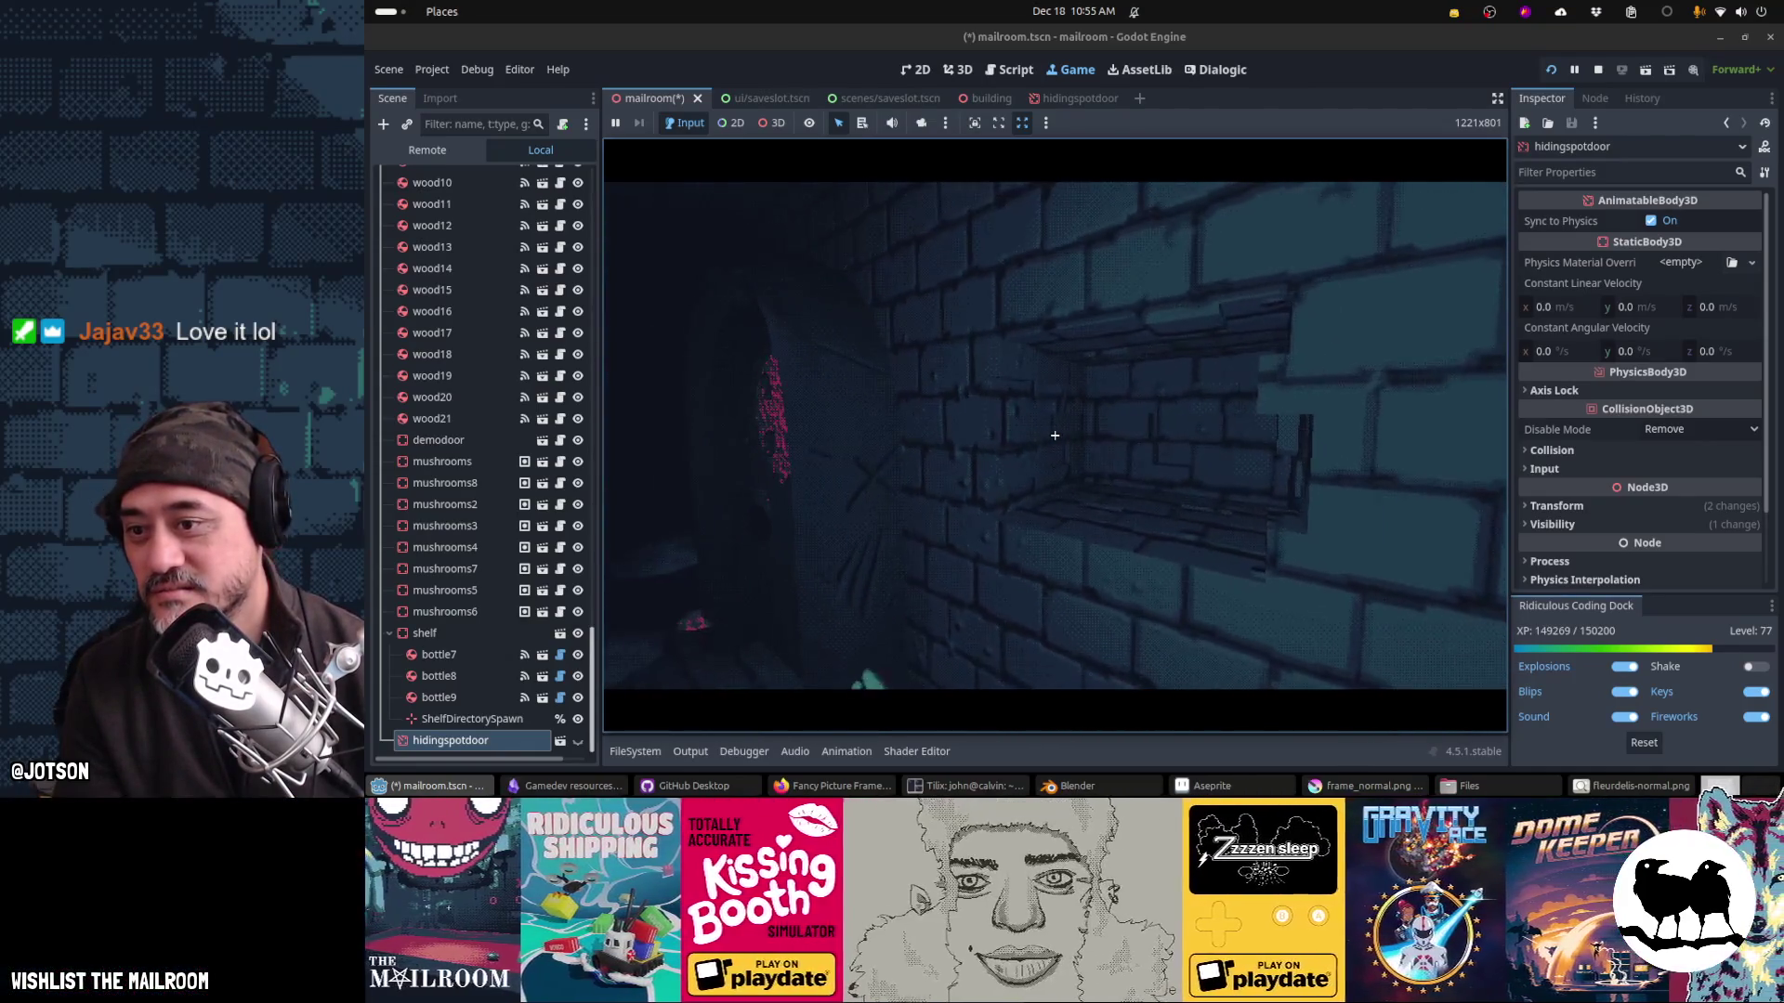
key("Escape")
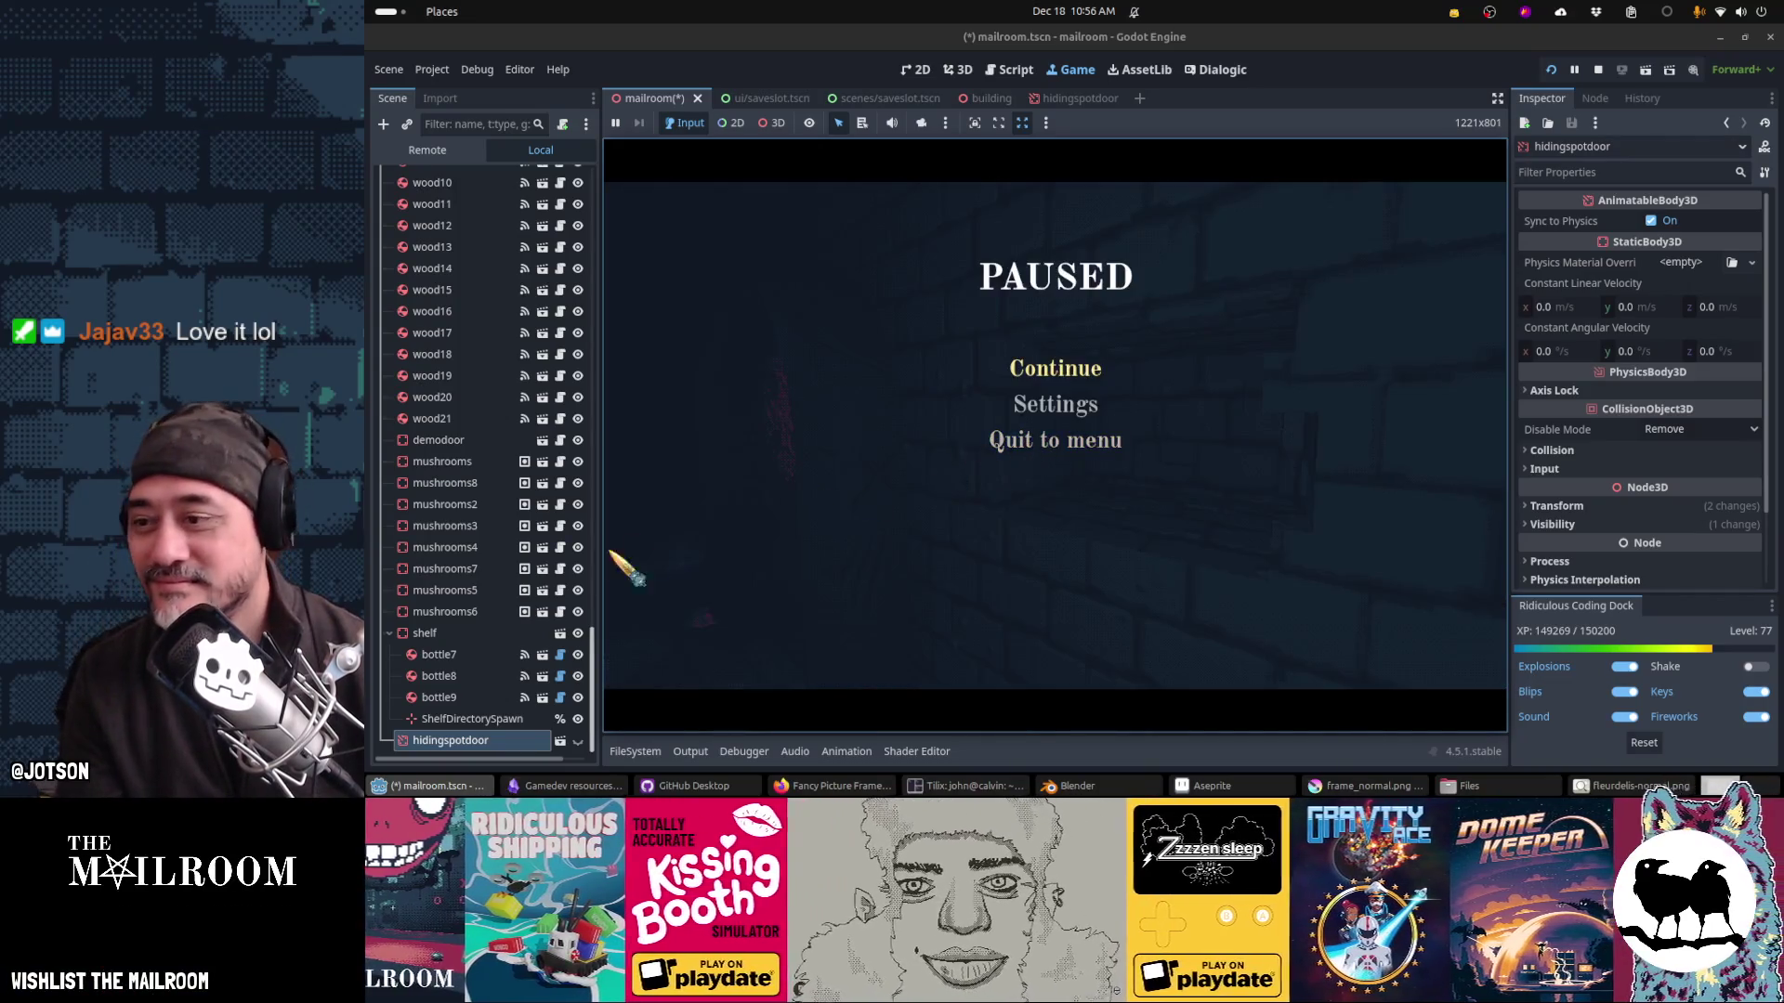
key("Escape")
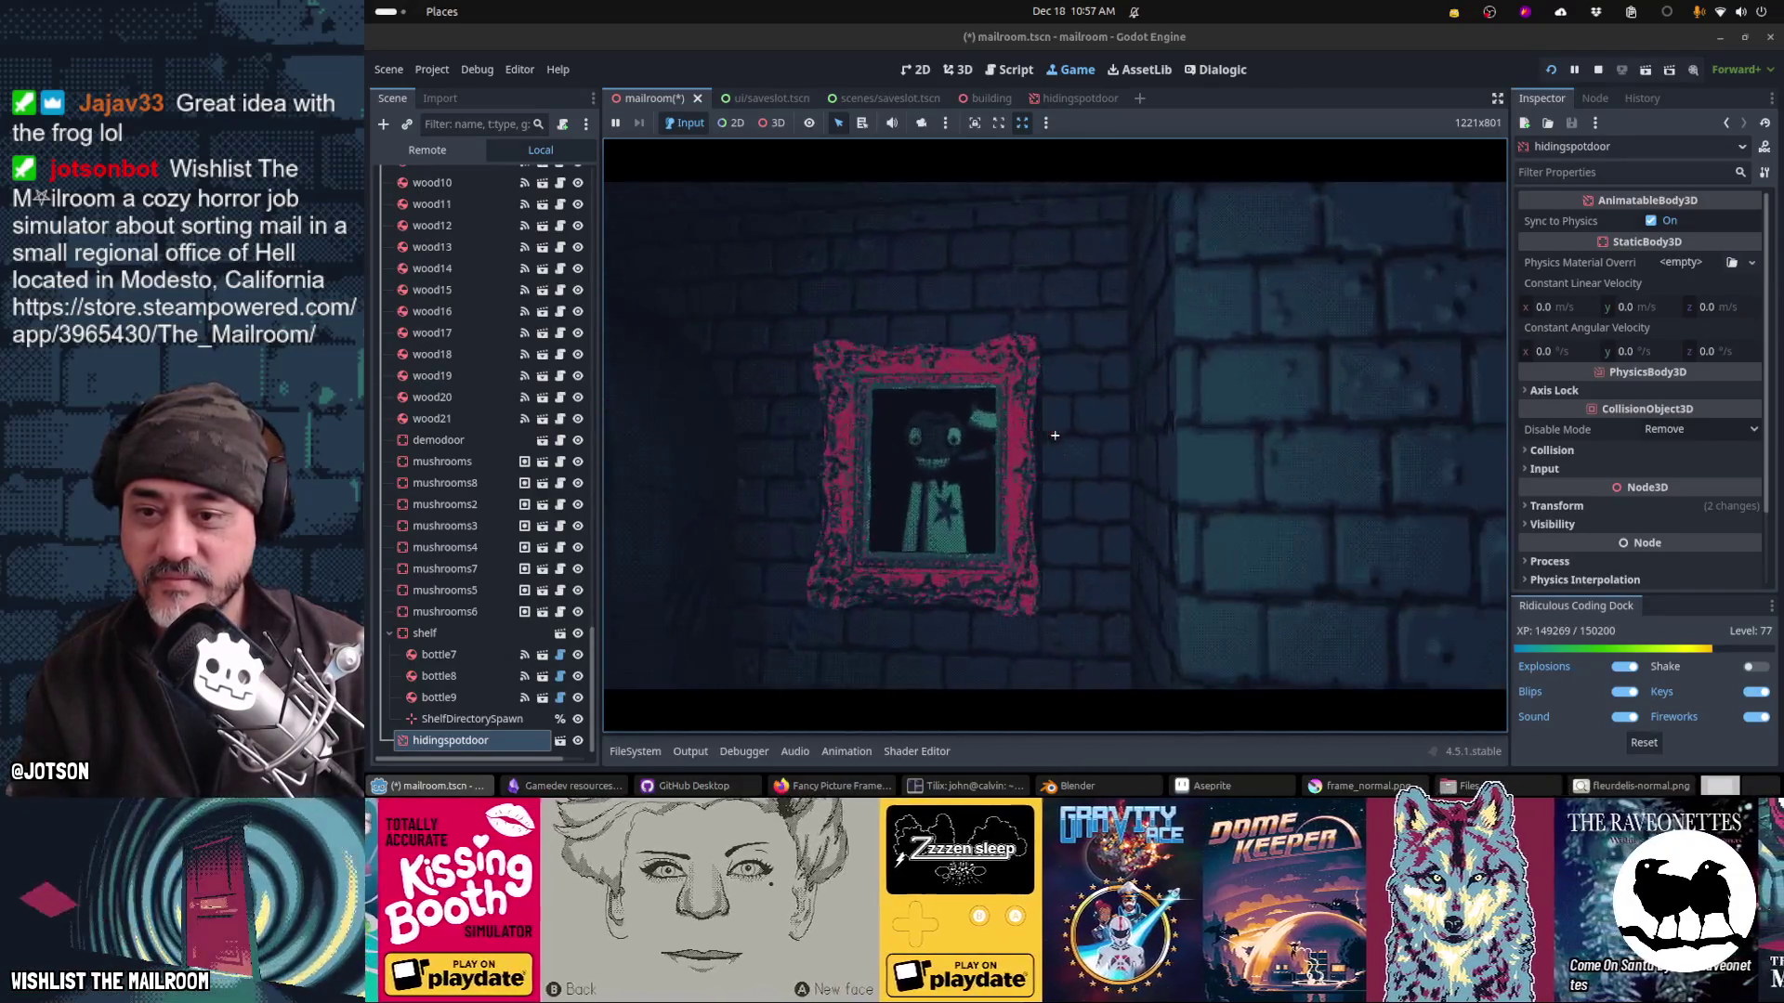
key("F8")
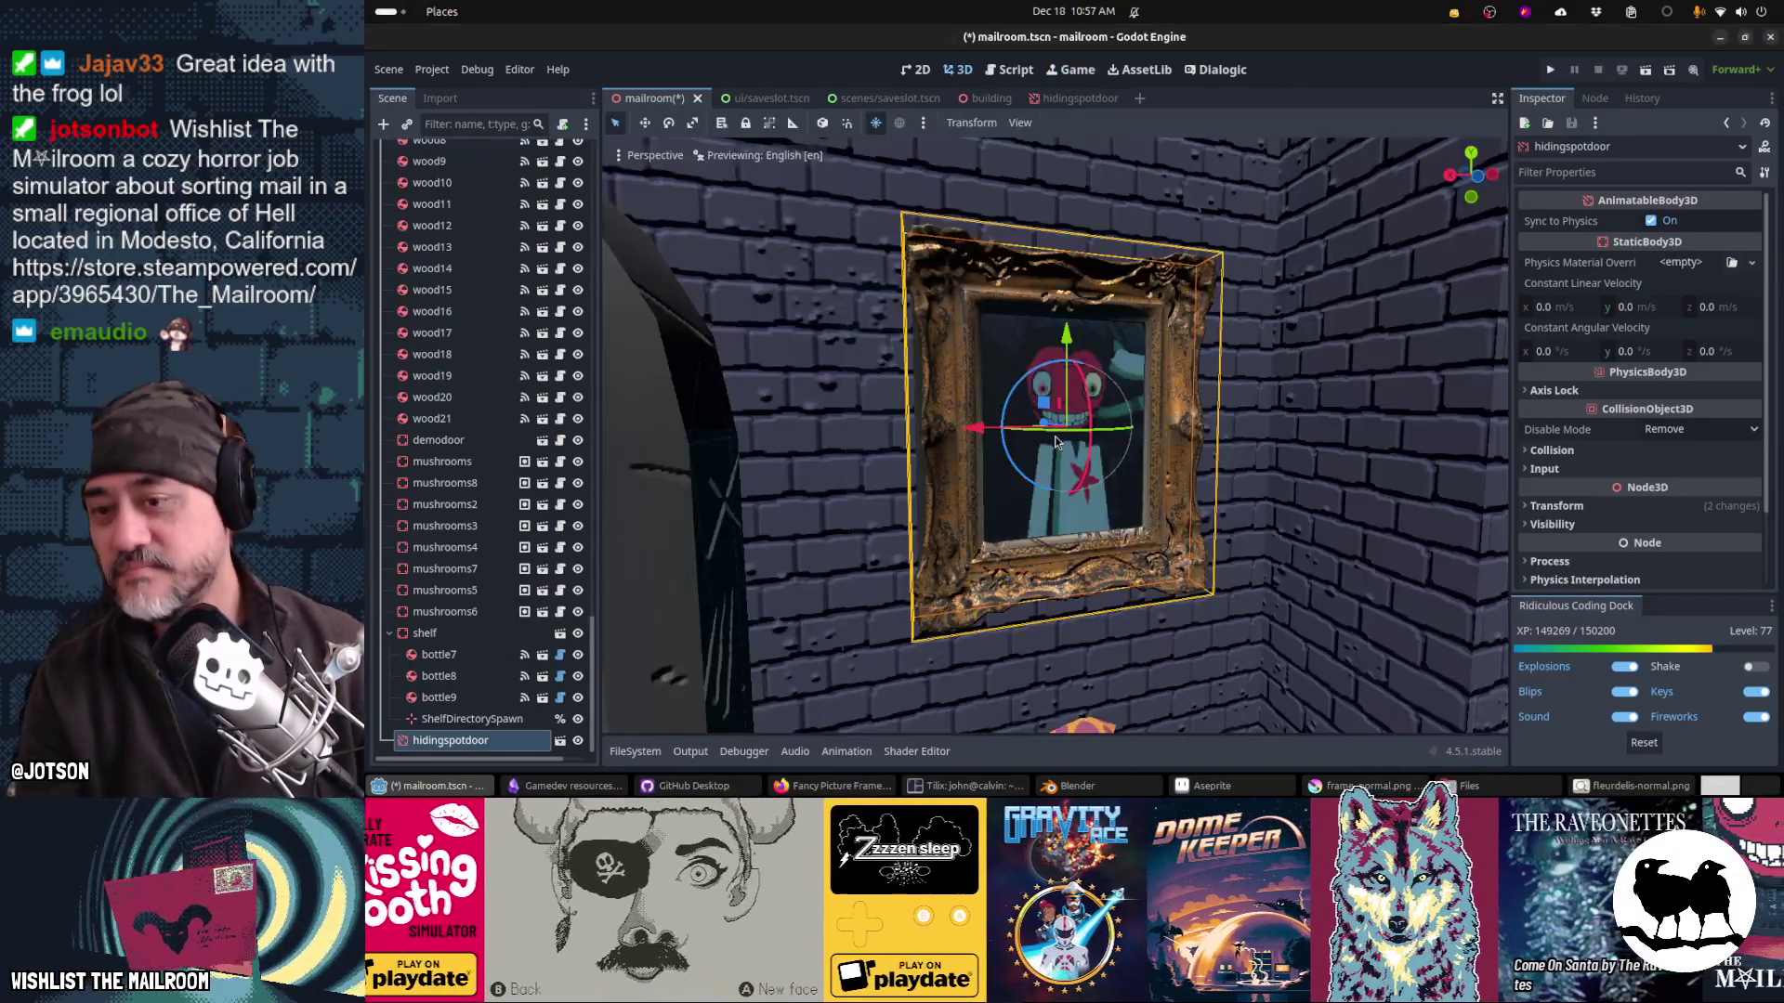
Step: Tilt the portrait frame a few degrees on the wall and open the hidingspotdoor scene
left_click_drag(1019, 389, 1018, 394)
key("alt+Tab")
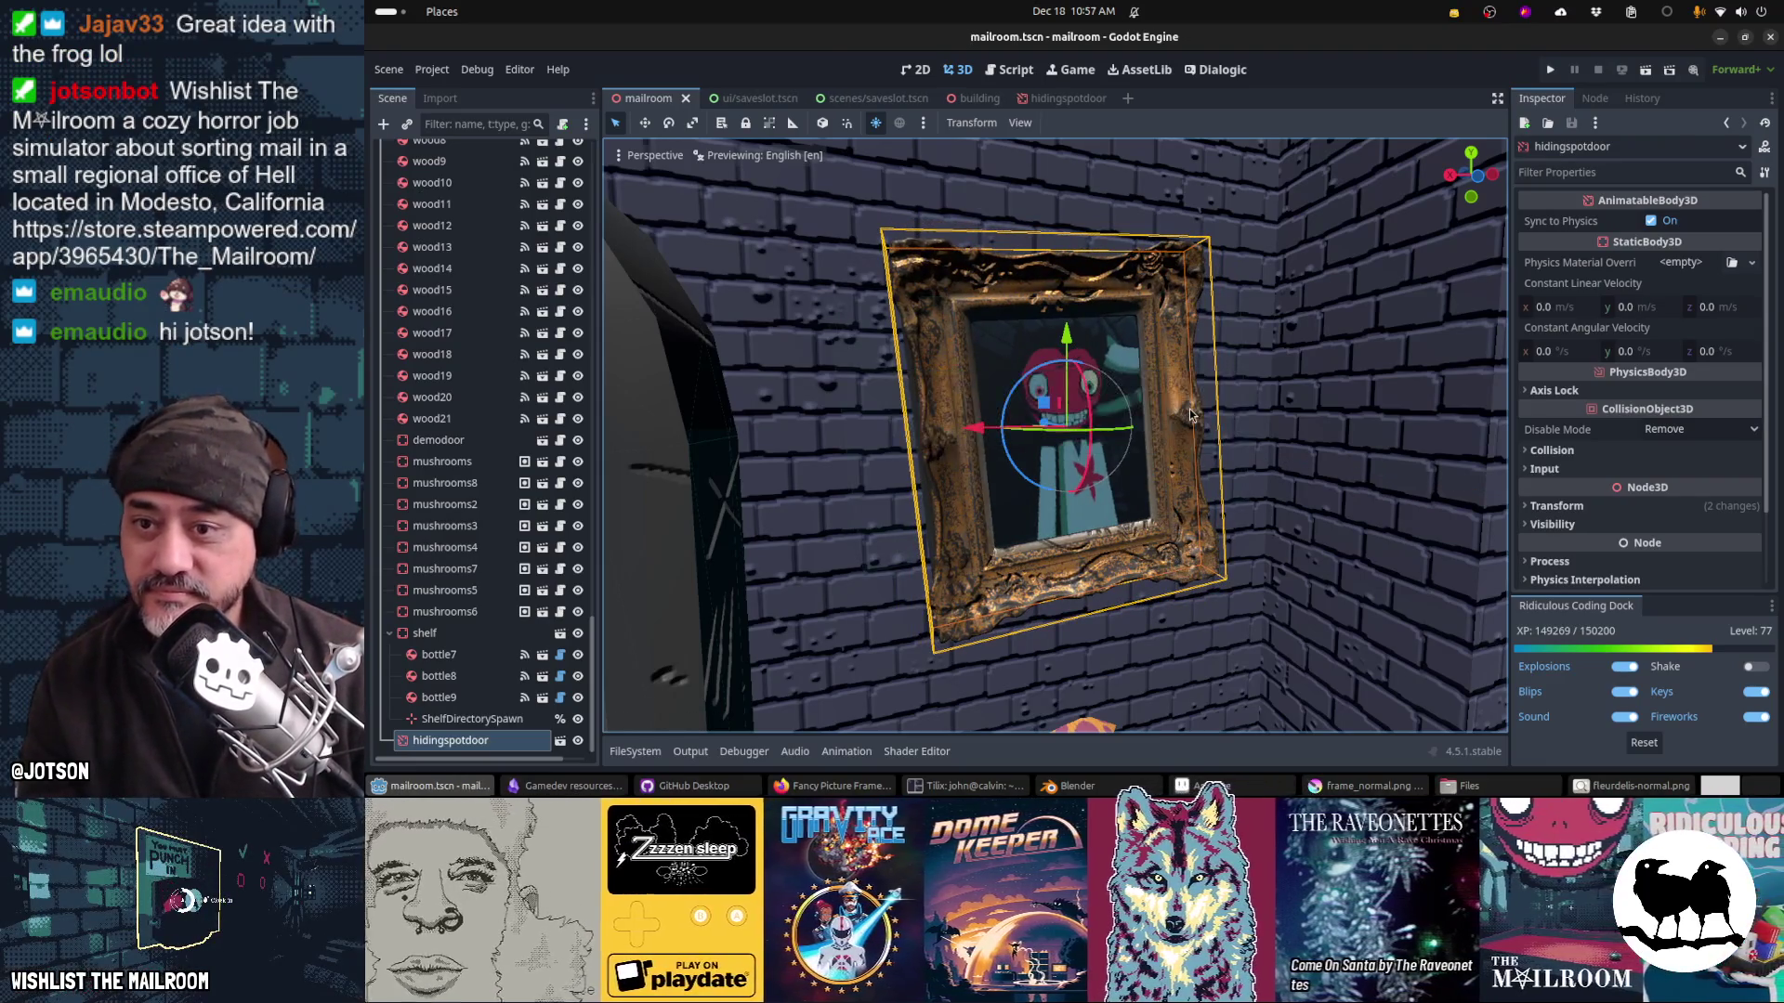
key("alt+Tab")
key("alt+Tab")
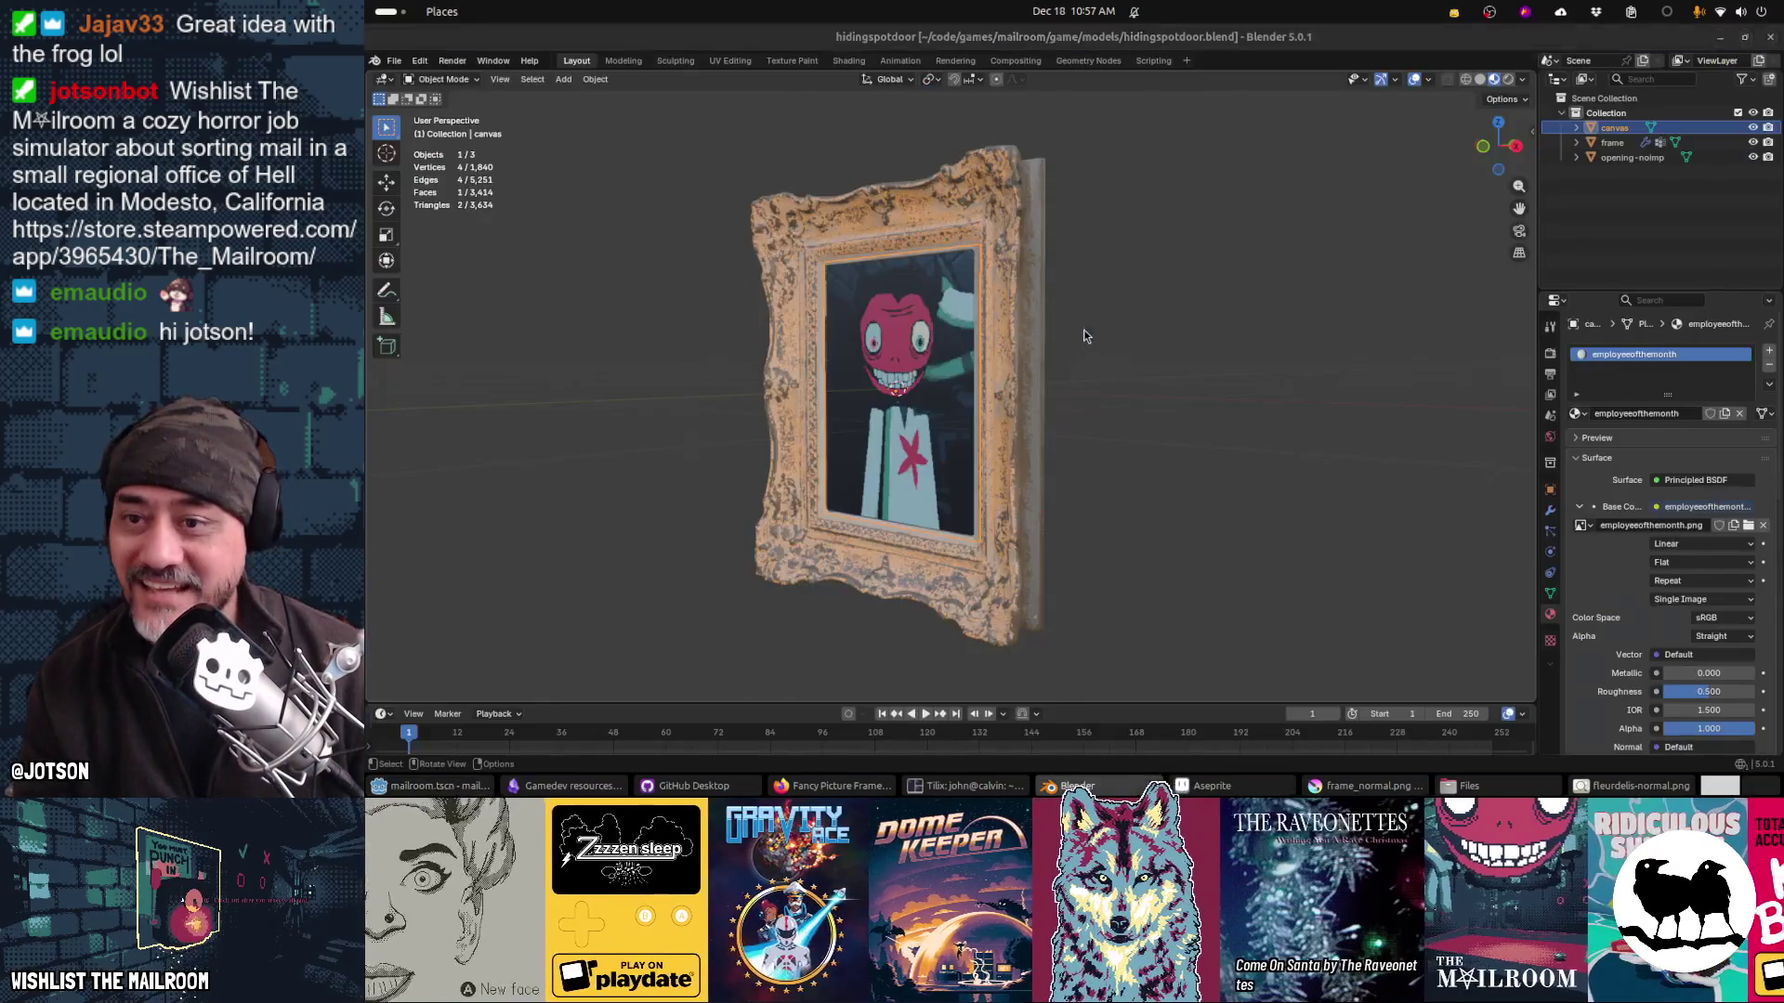
mouse_move(968, 444)
left_mouse_down()
mouse_move(1130, 431)
mouse_move(1146, 409)
mouse_move(1014, 455)
mouse_move(1040, 437)
left_mouse_up()
key("alt+Tab")
left_click(1073, 71)
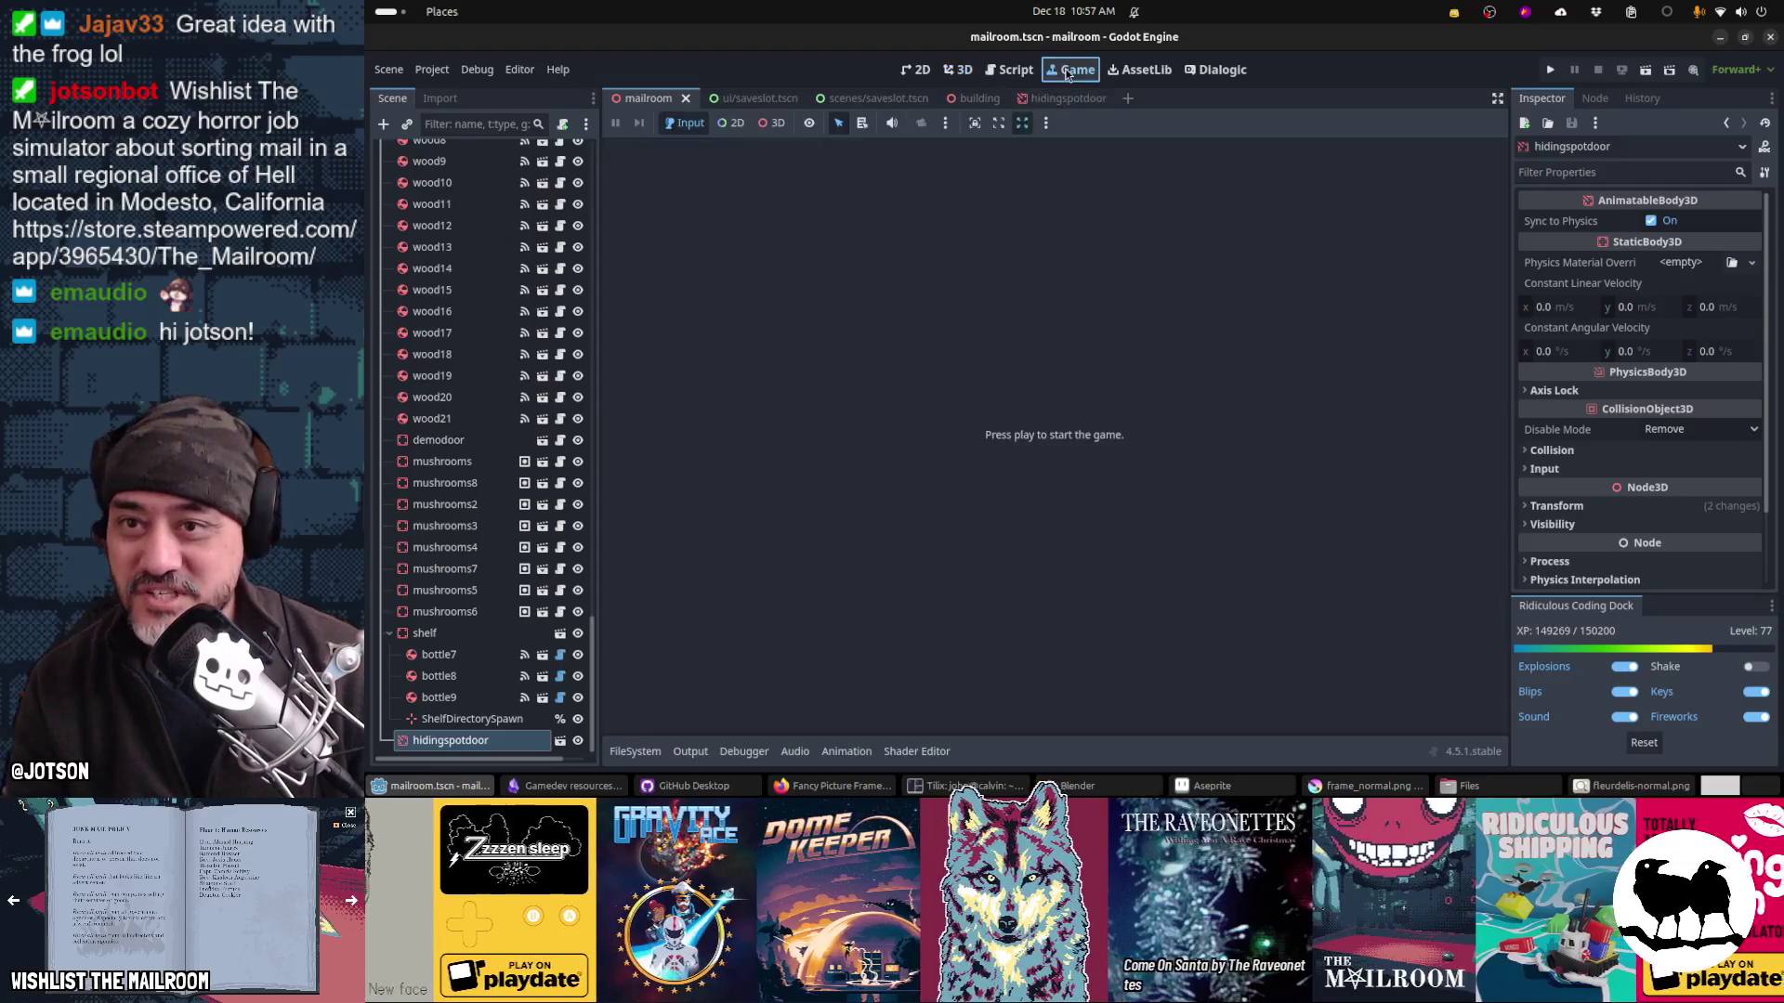
left_click(958, 70)
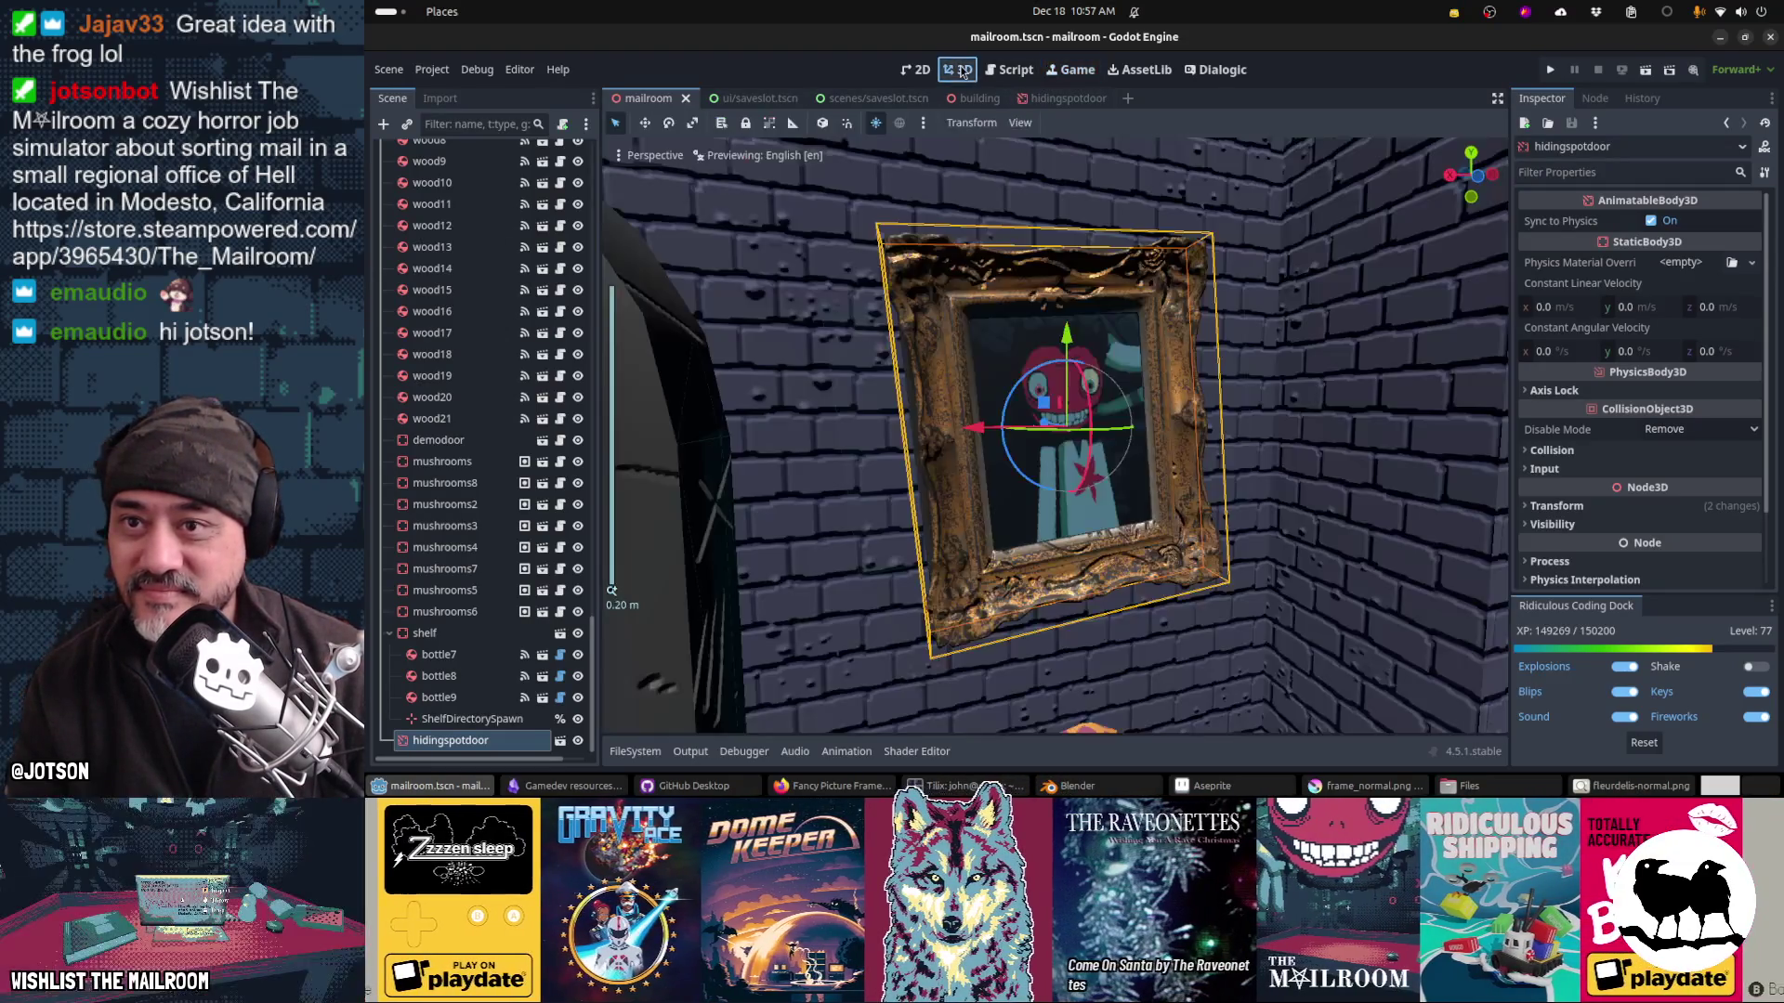
left_click_drag(1104, 505, 1077, 537)
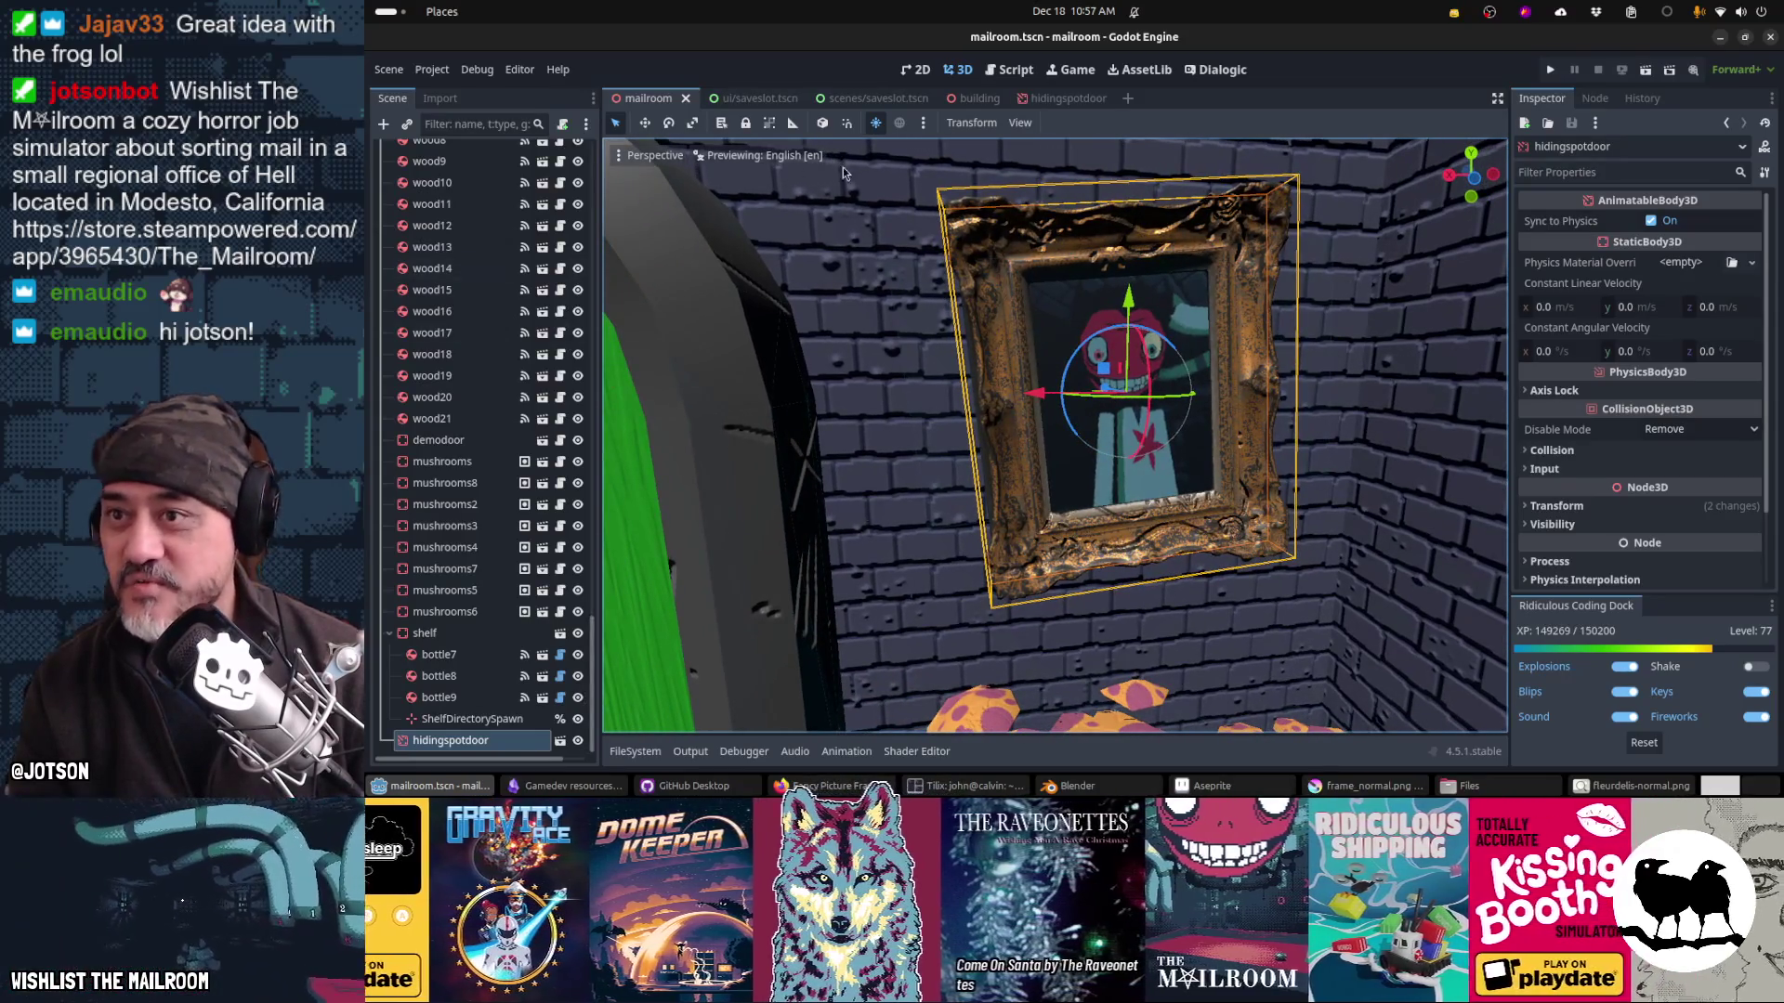
left_click(1044, 99)
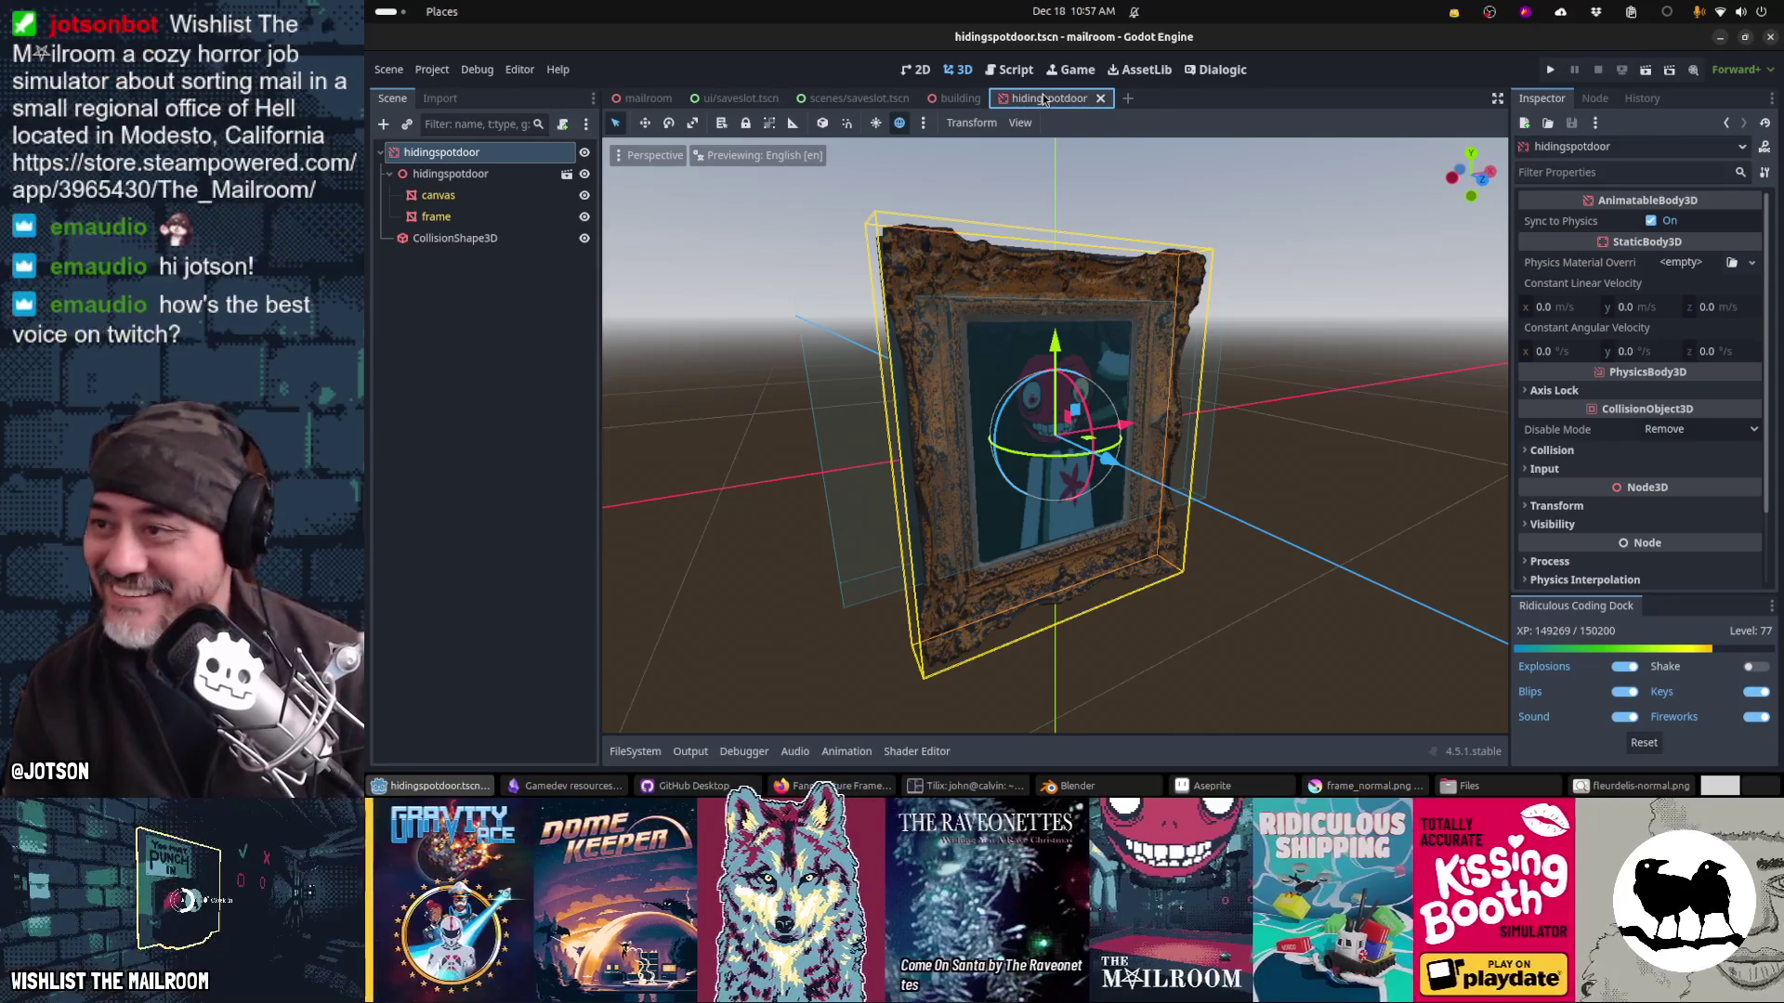
Step: Attach a new res://props/hidingspotdoor.gd script extending AnimatableBody3D, save, and run the game
left_click(562, 123)
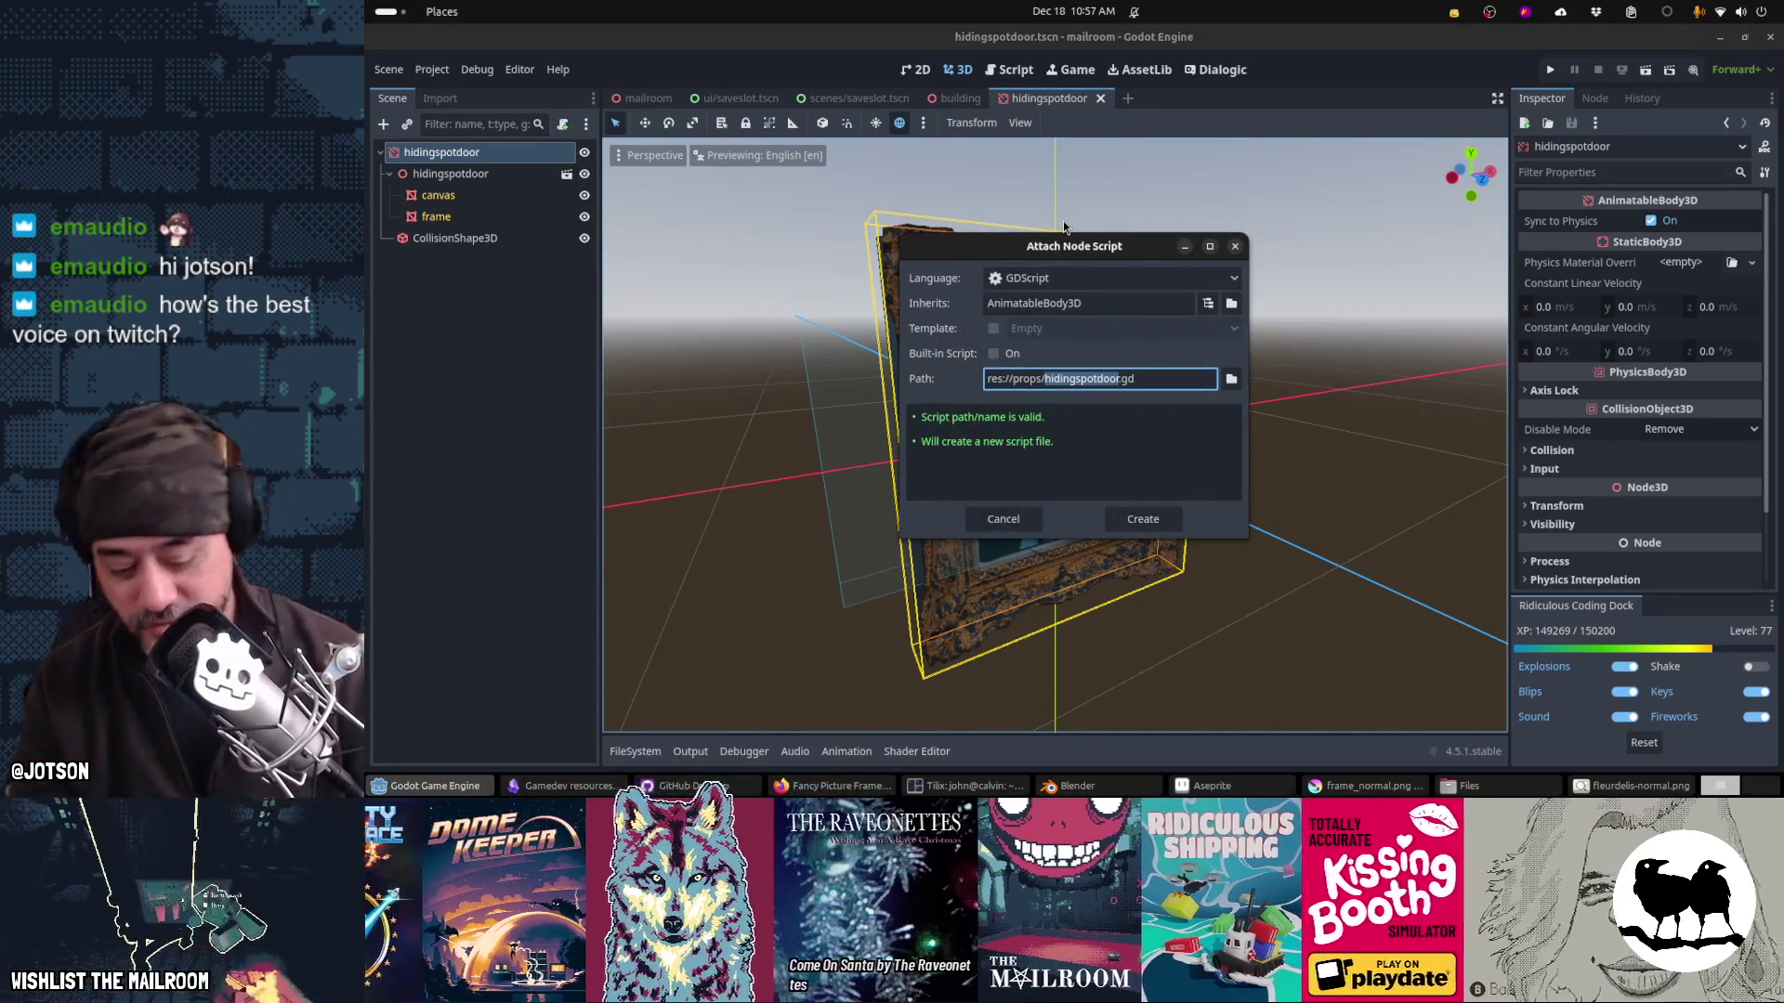
key("Return")
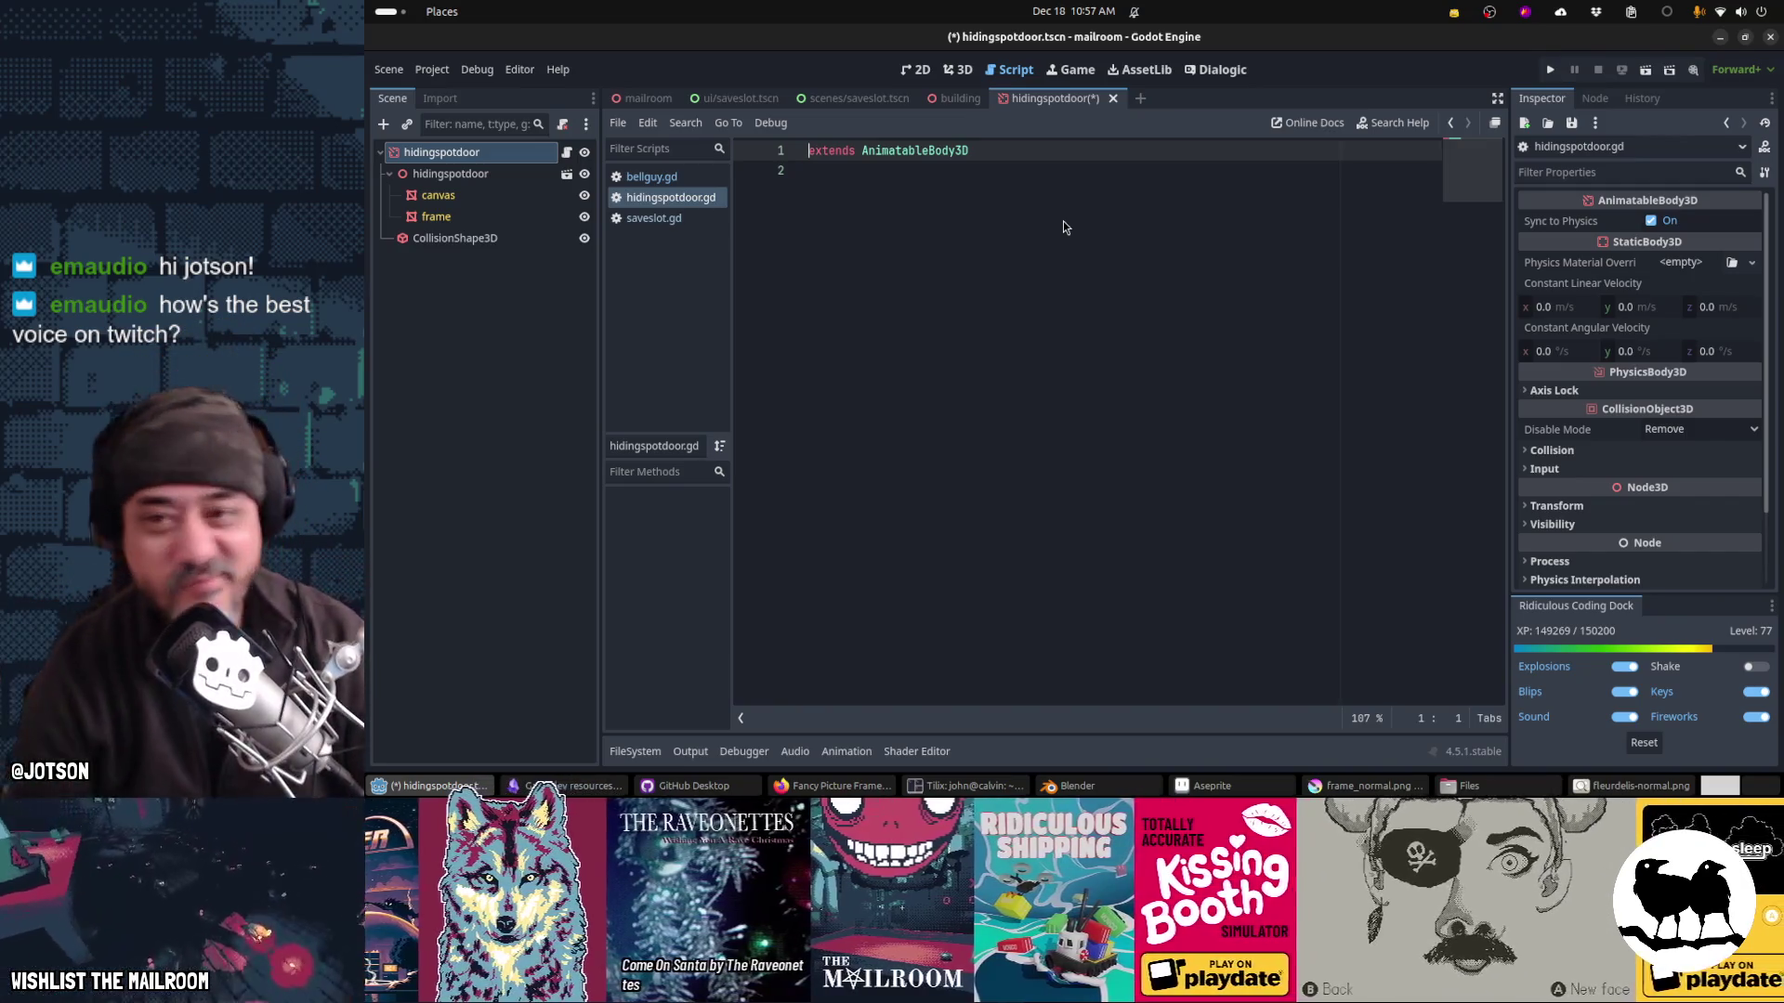
left_click(1017, 284)
key("ctrl+s")
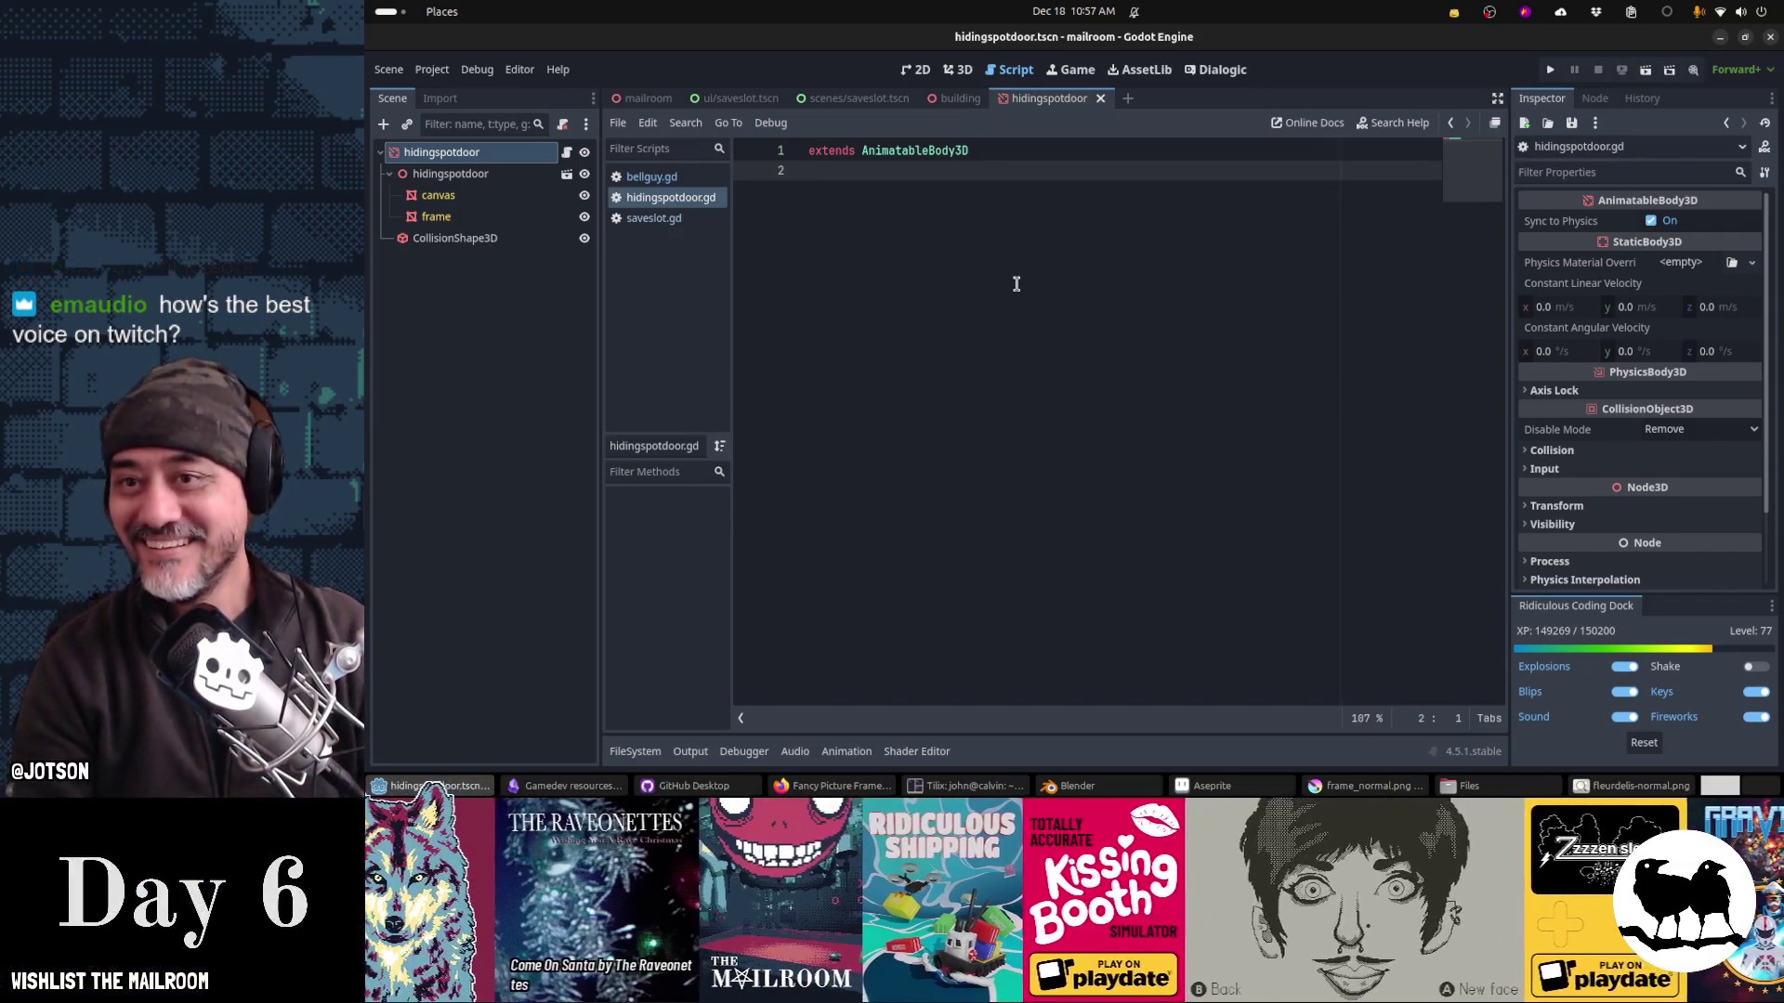
key("F5")
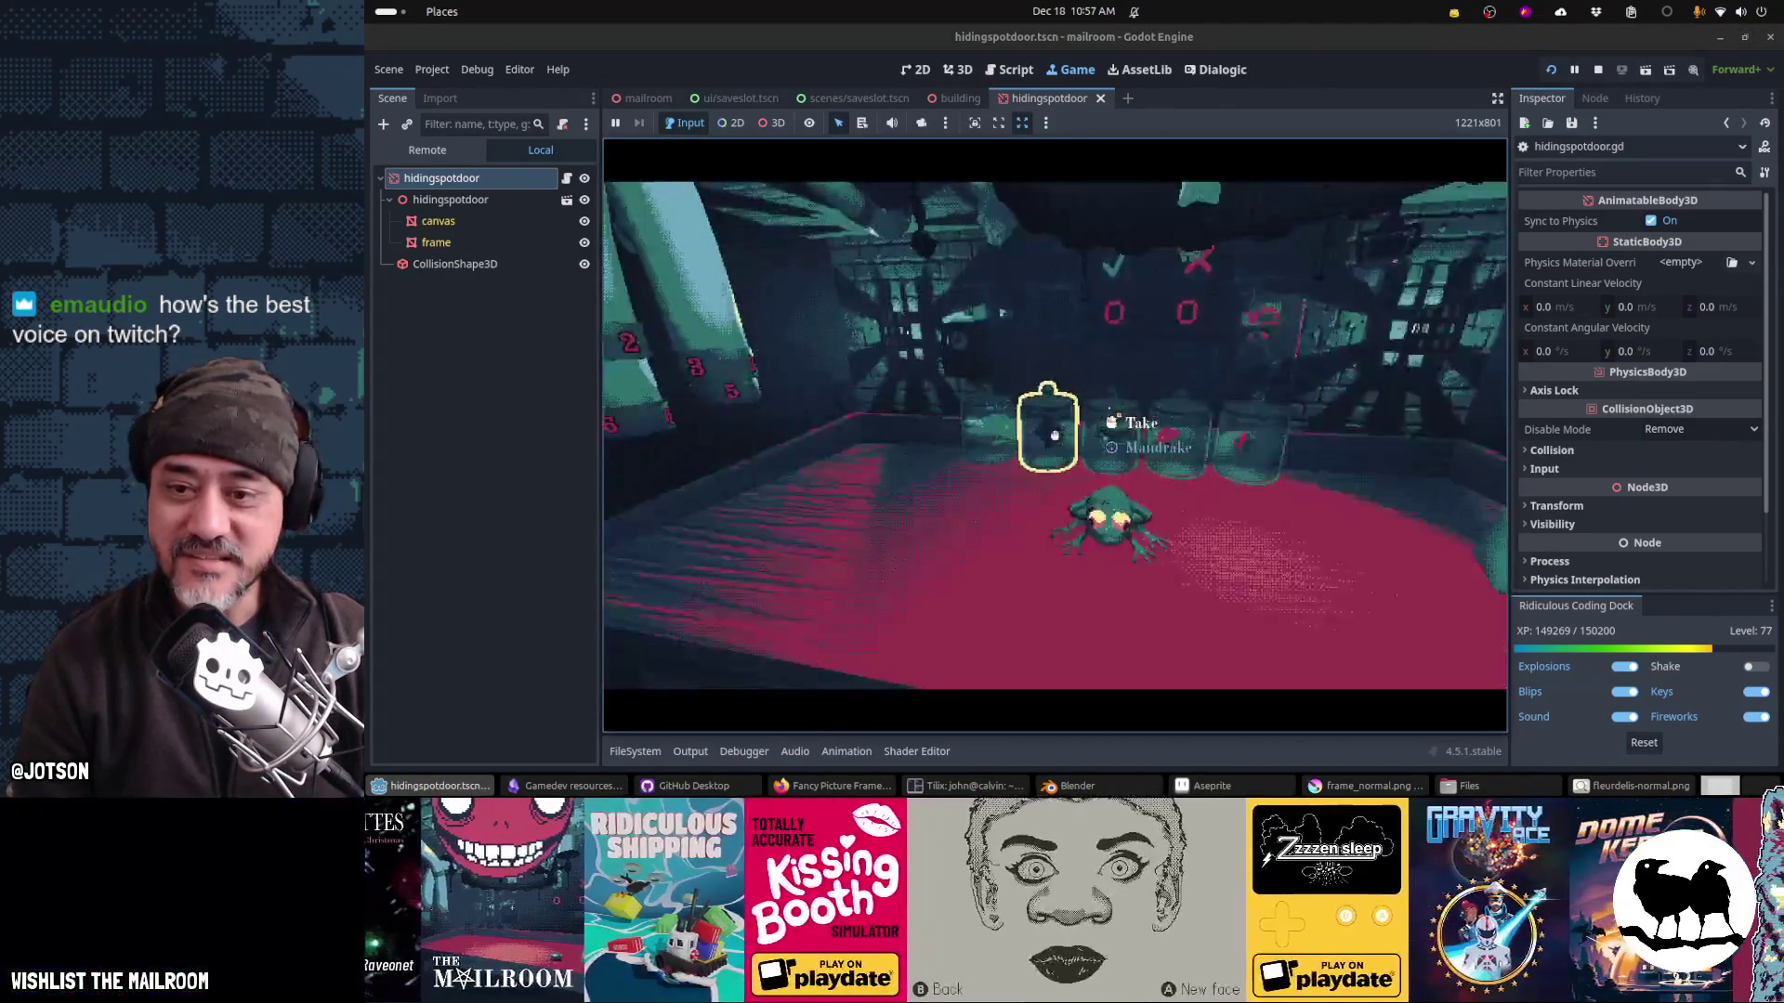
Step: Pick up and throw the frog, open the picture-frame door, grab an item, then stop the game
left_click(1055, 435)
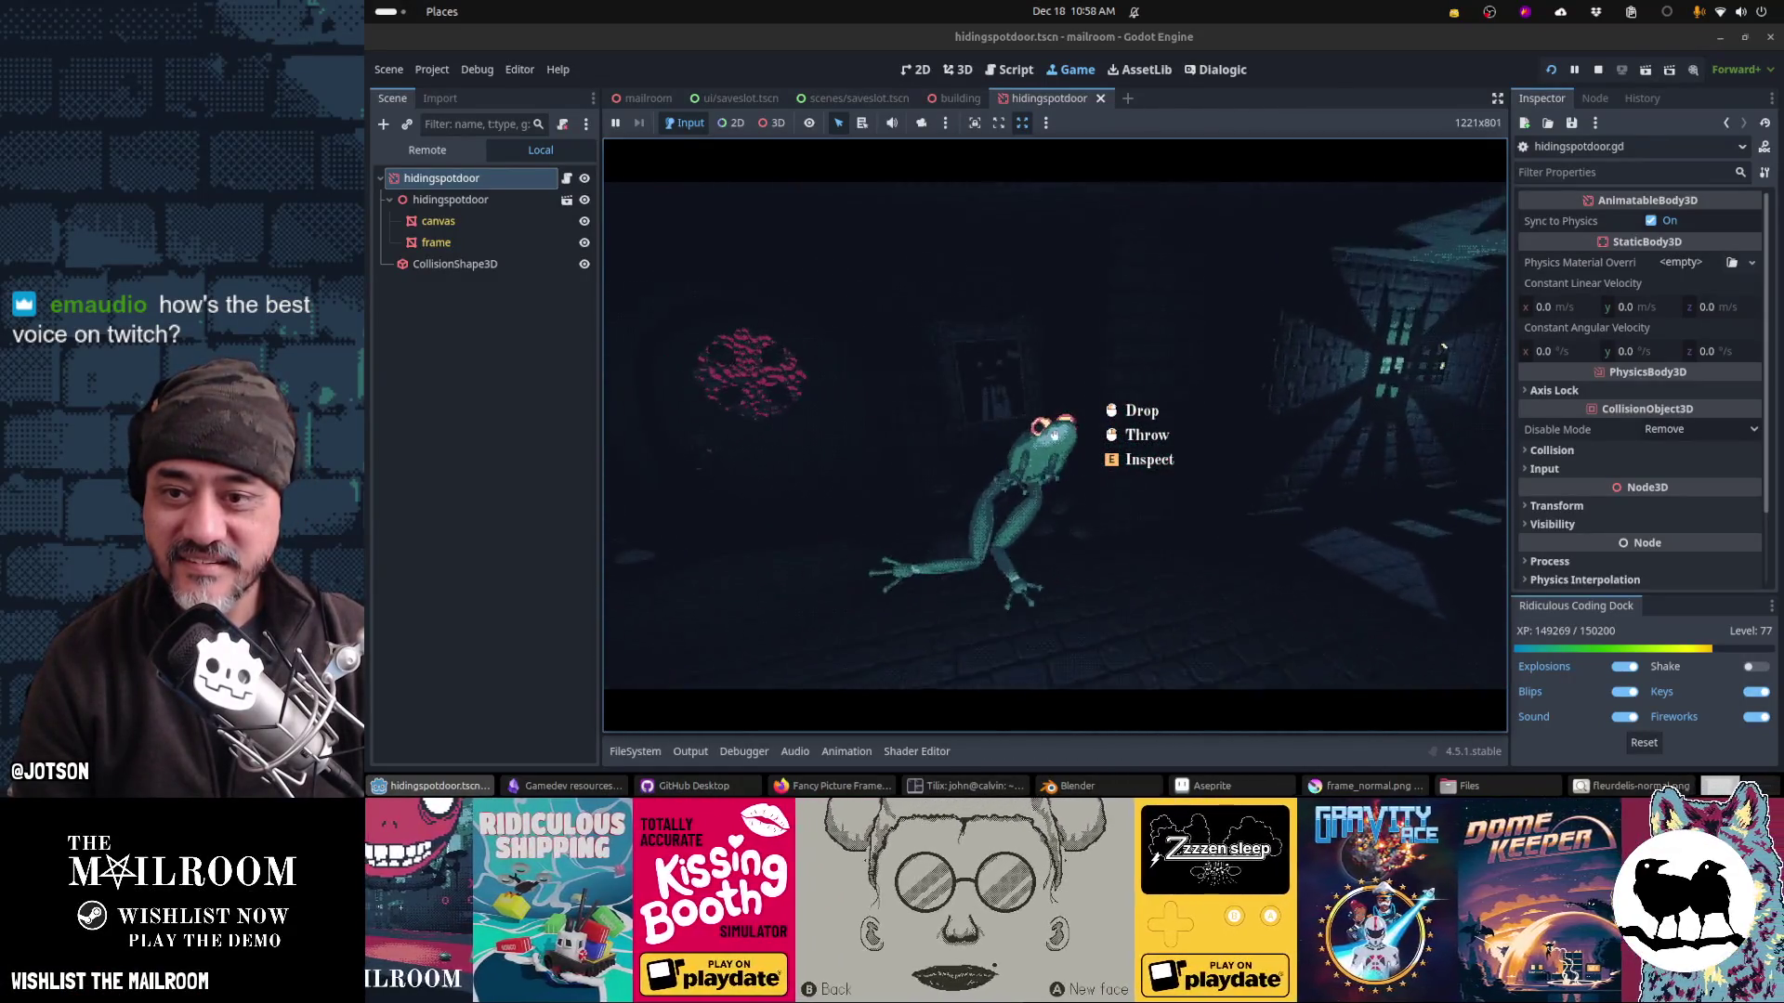
key("w")
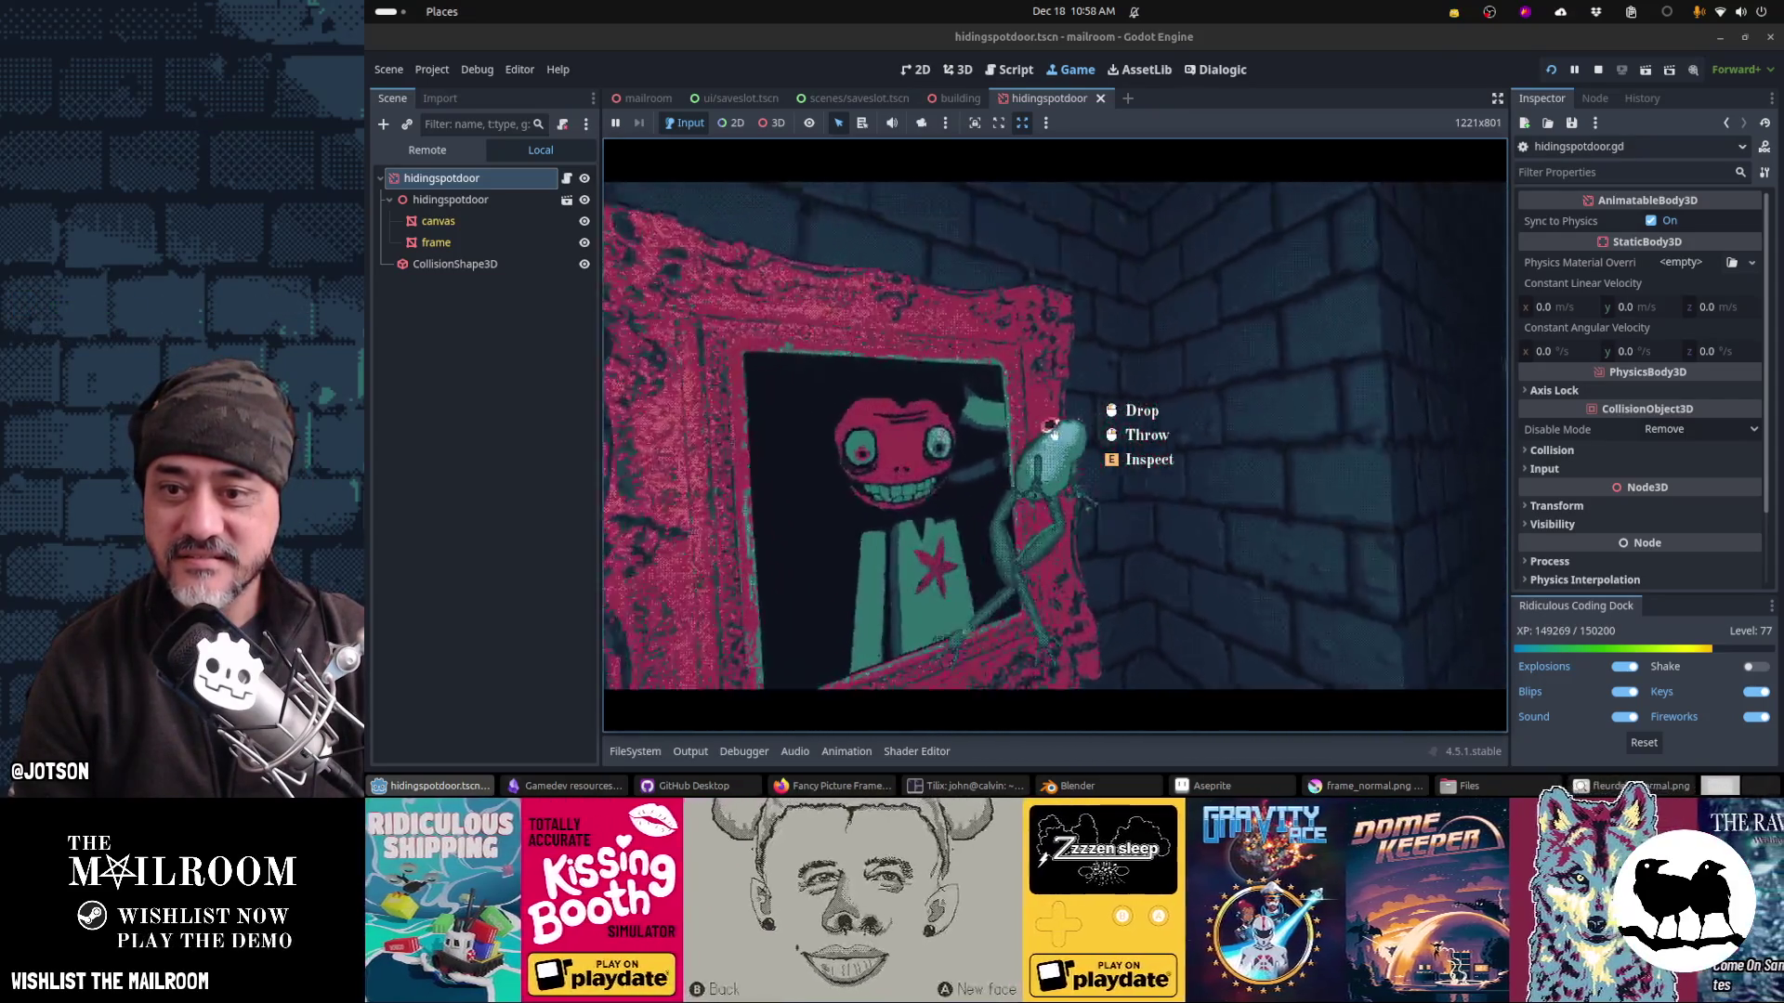
left_click(1054, 435)
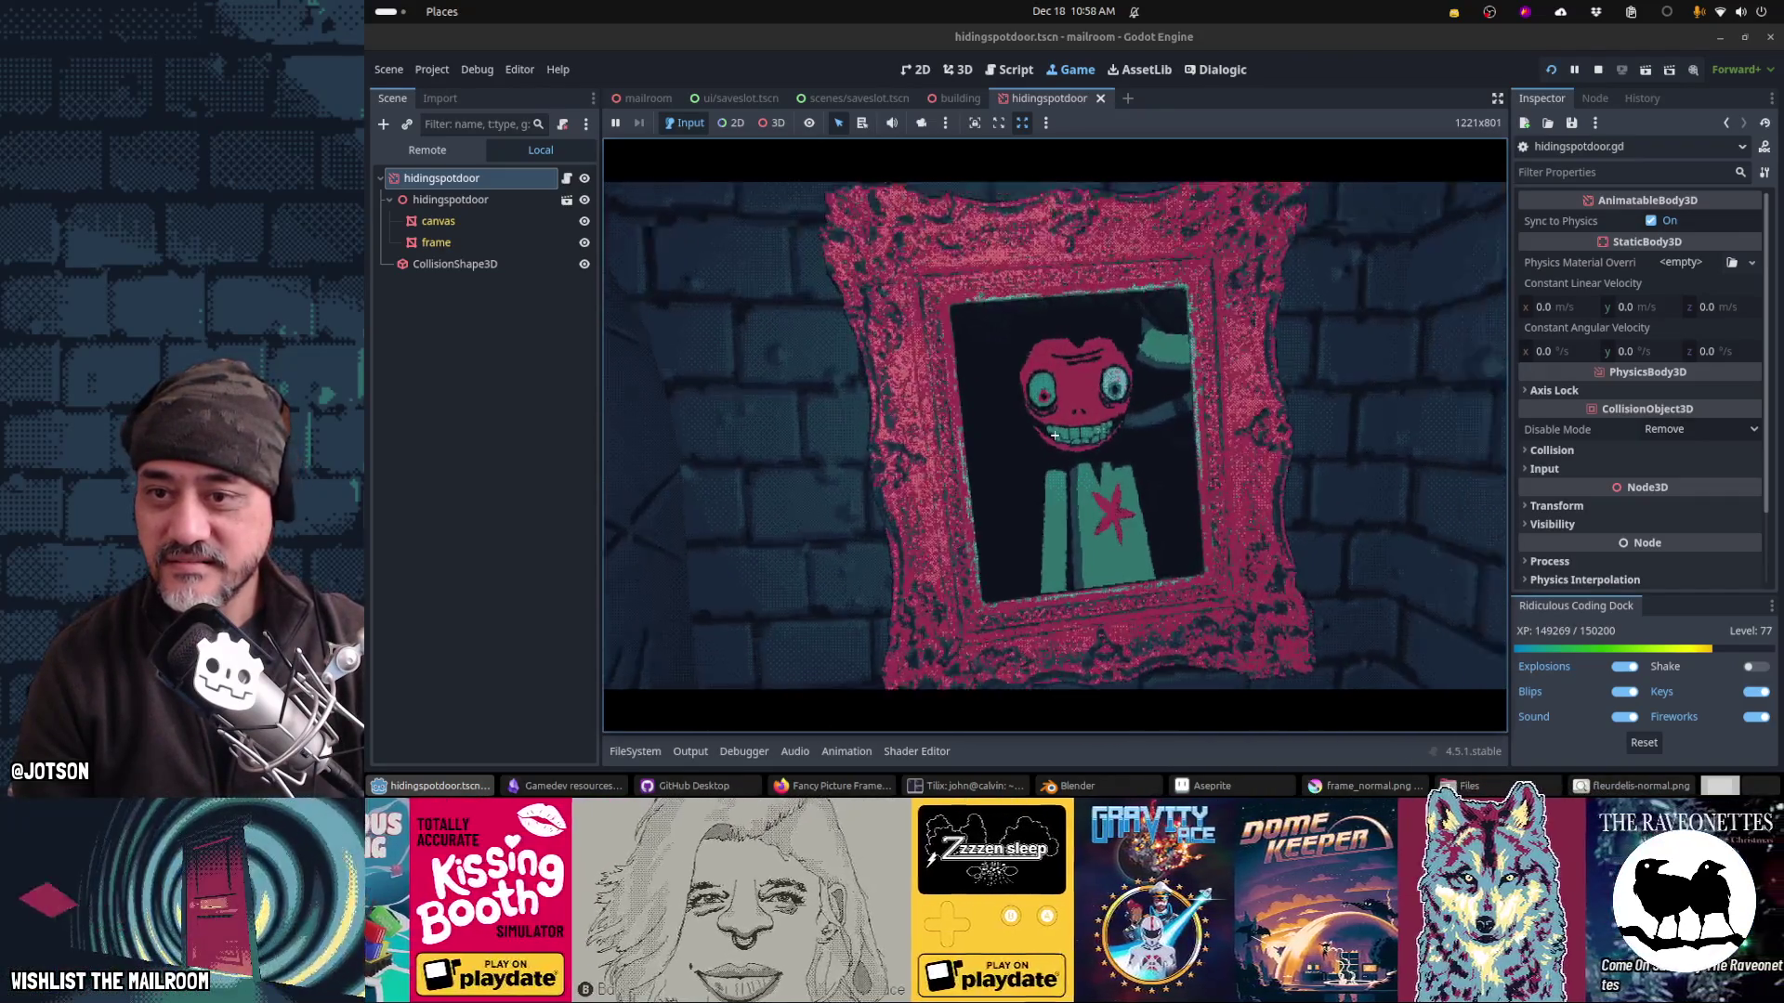
left_click(1054, 435)
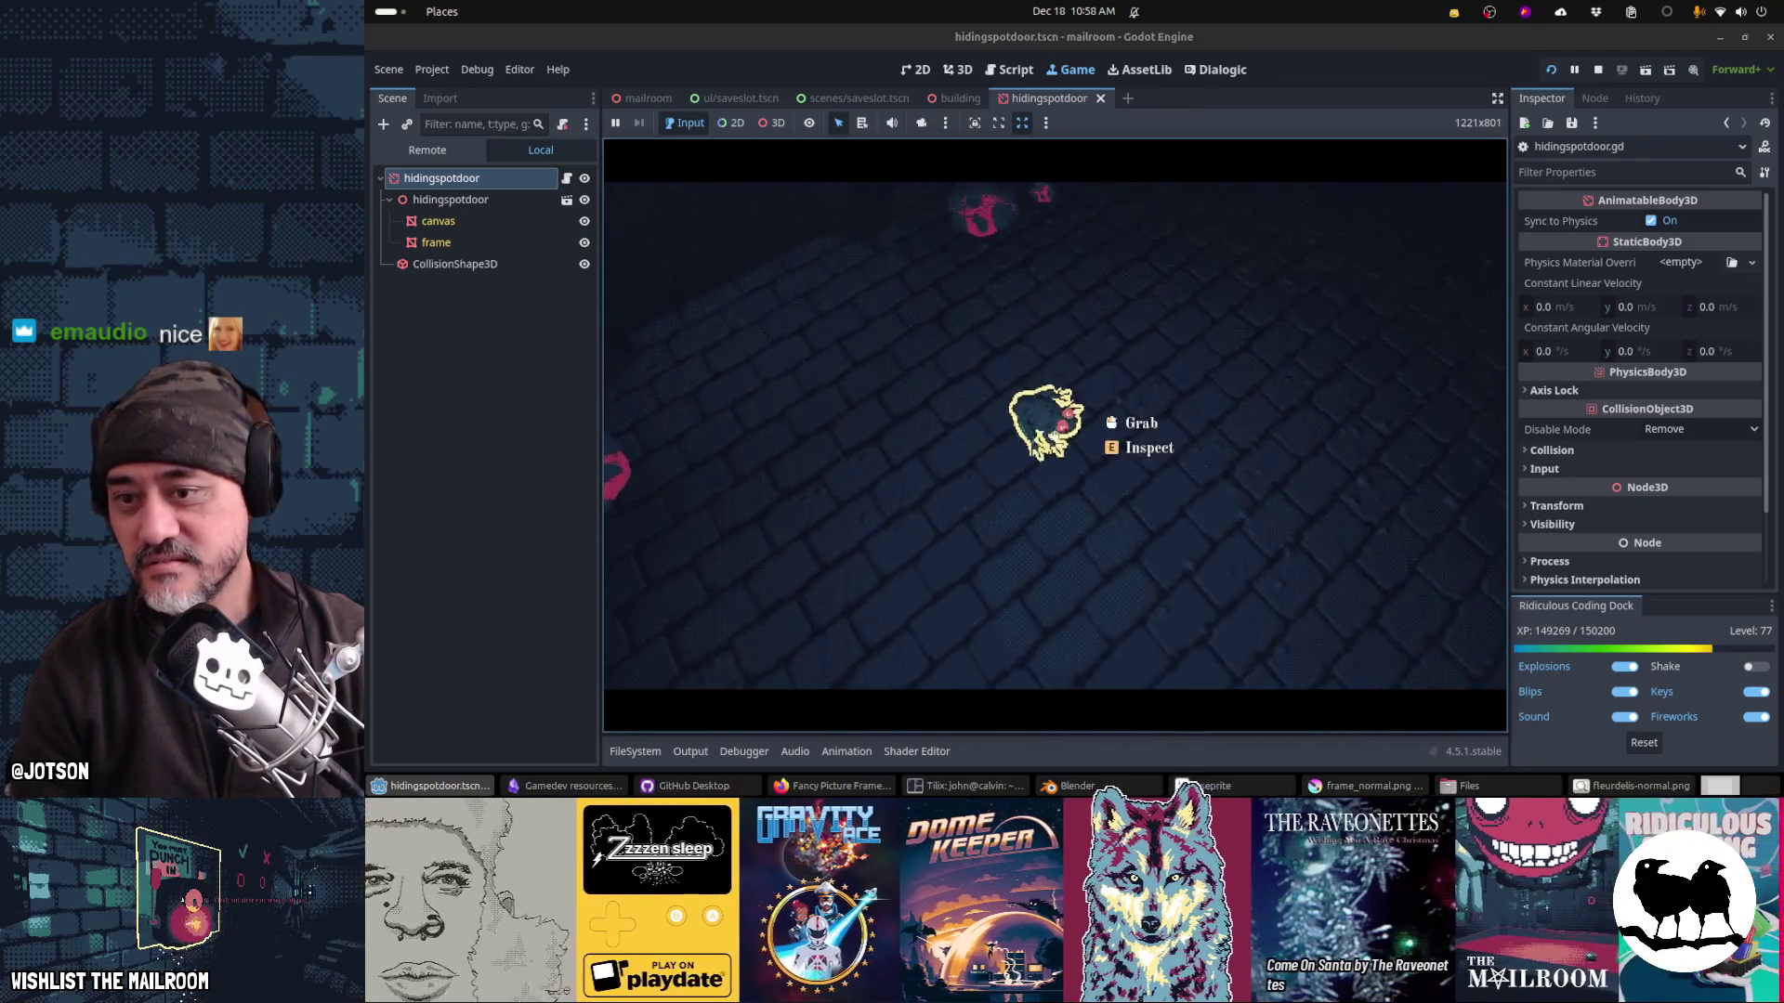
left_click(1054, 435)
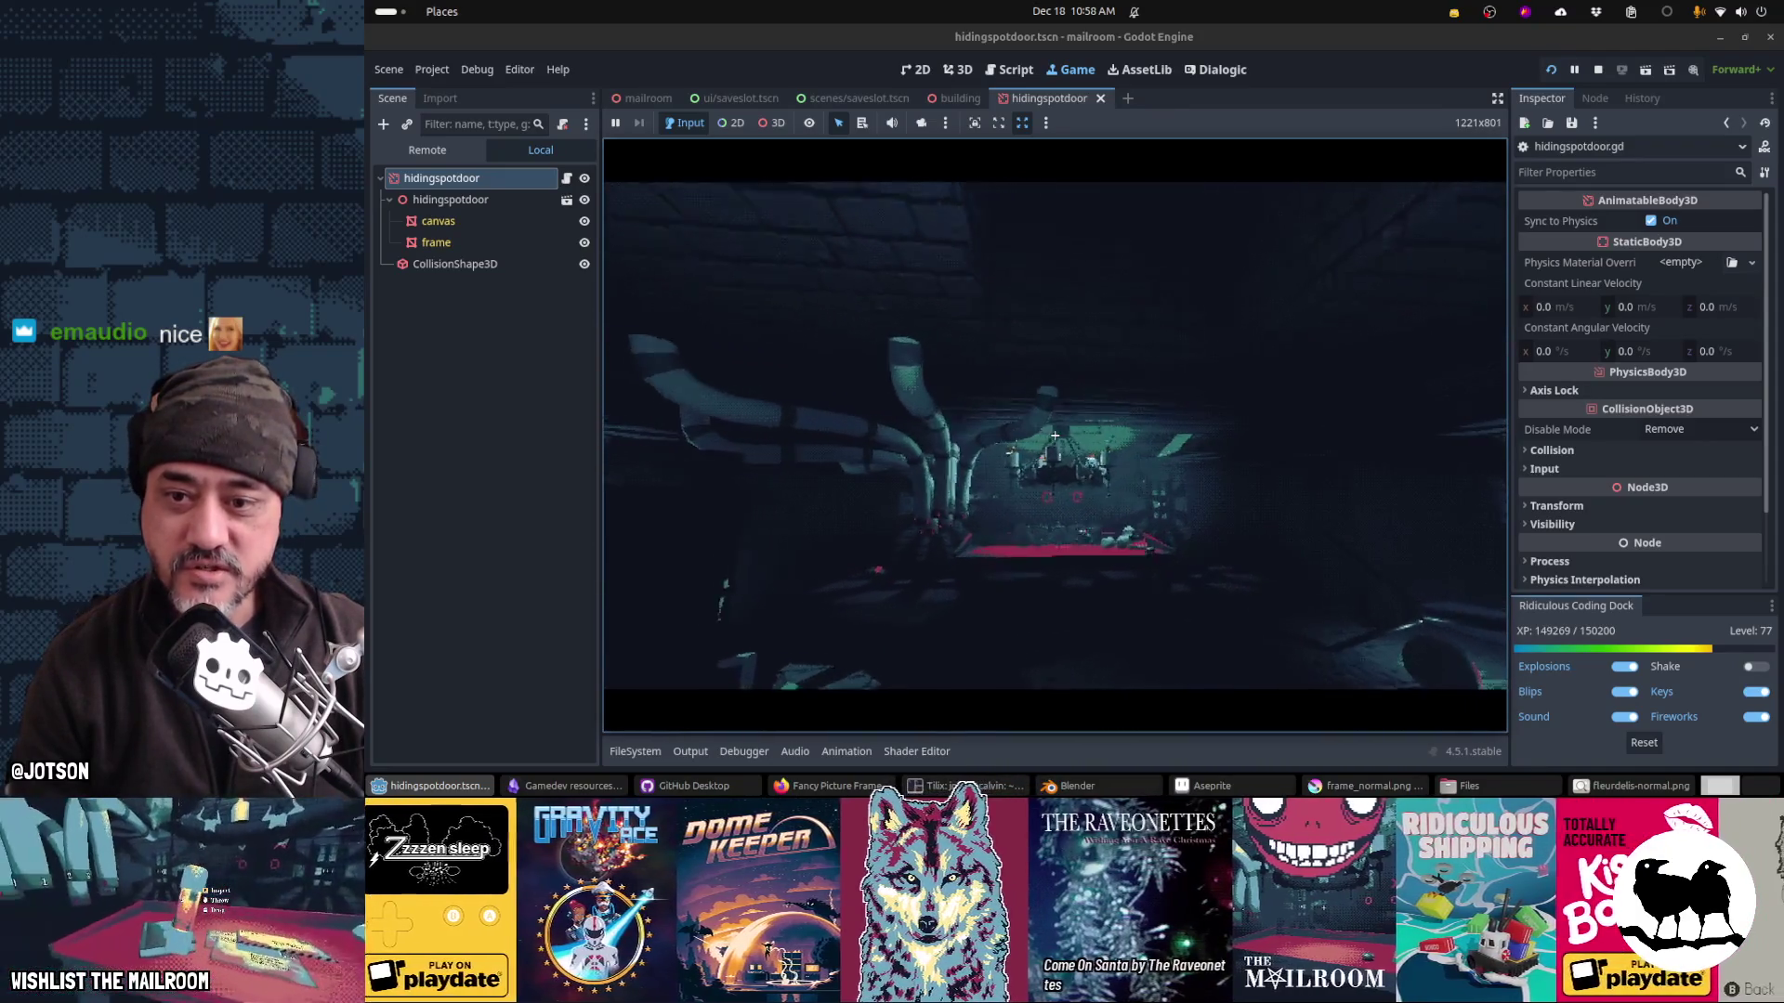
key("F8")
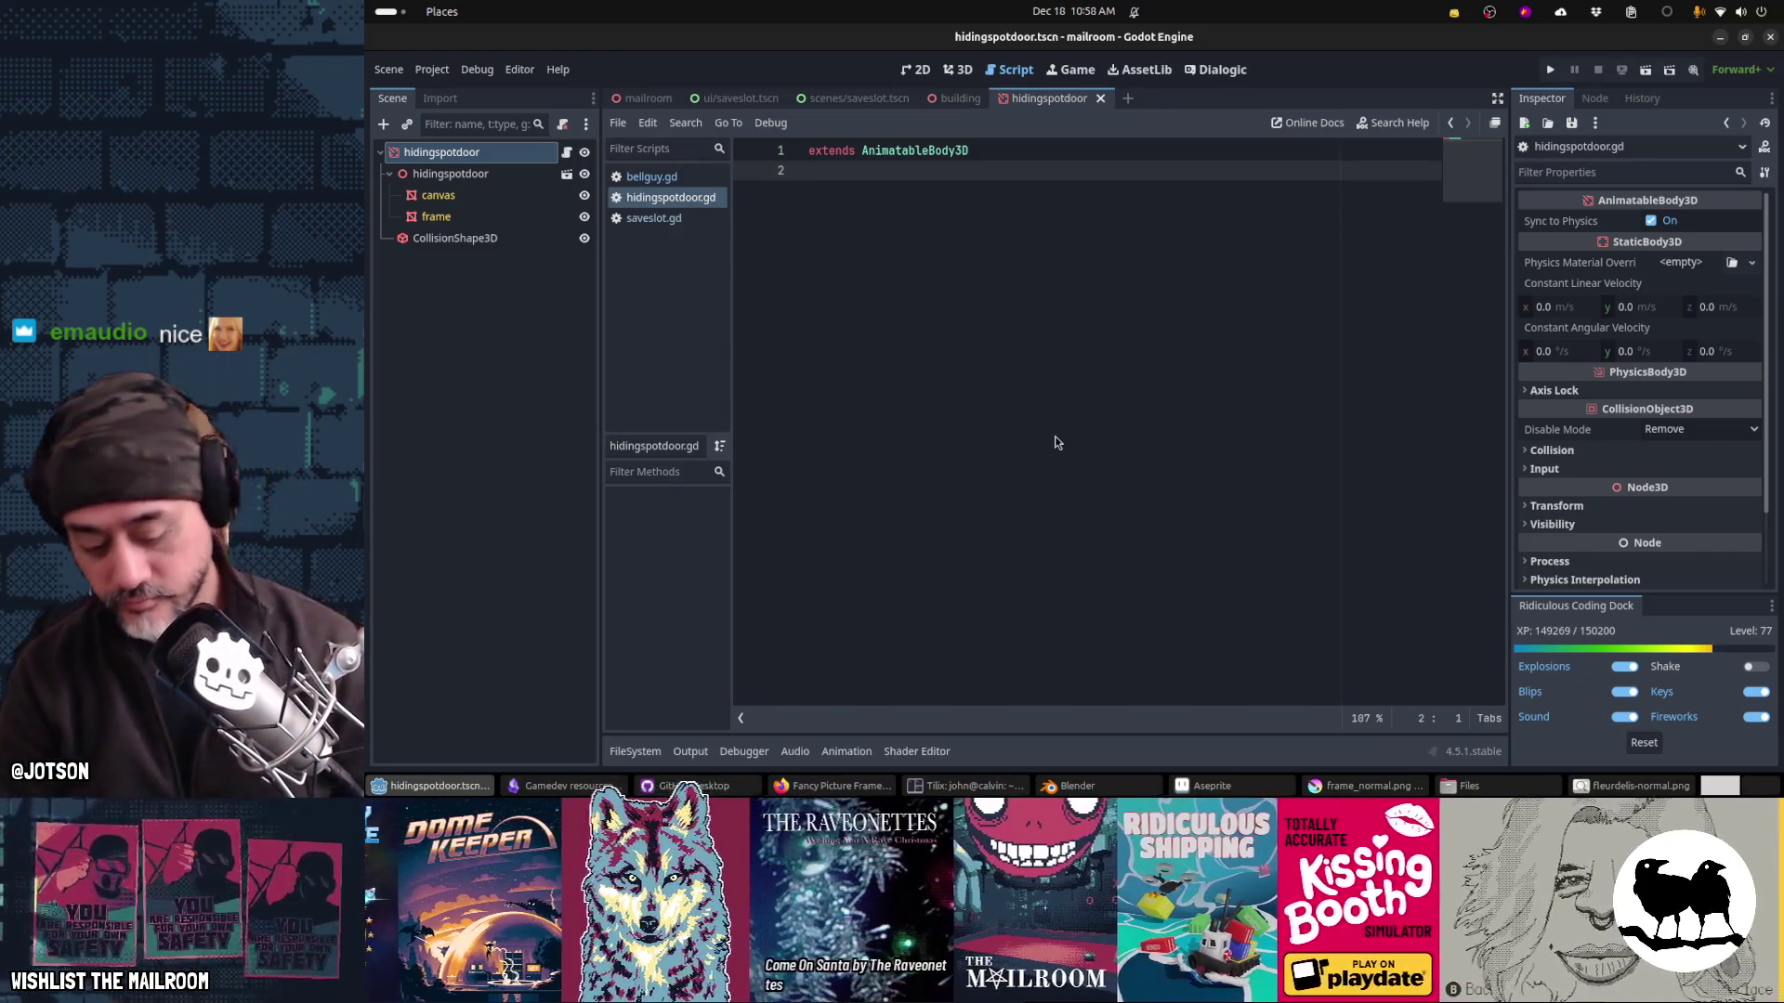
Step: Write func get_interactions() -> Array[Action]: below extends and start its body line
key("Return")
key("Return")
type("func _re")
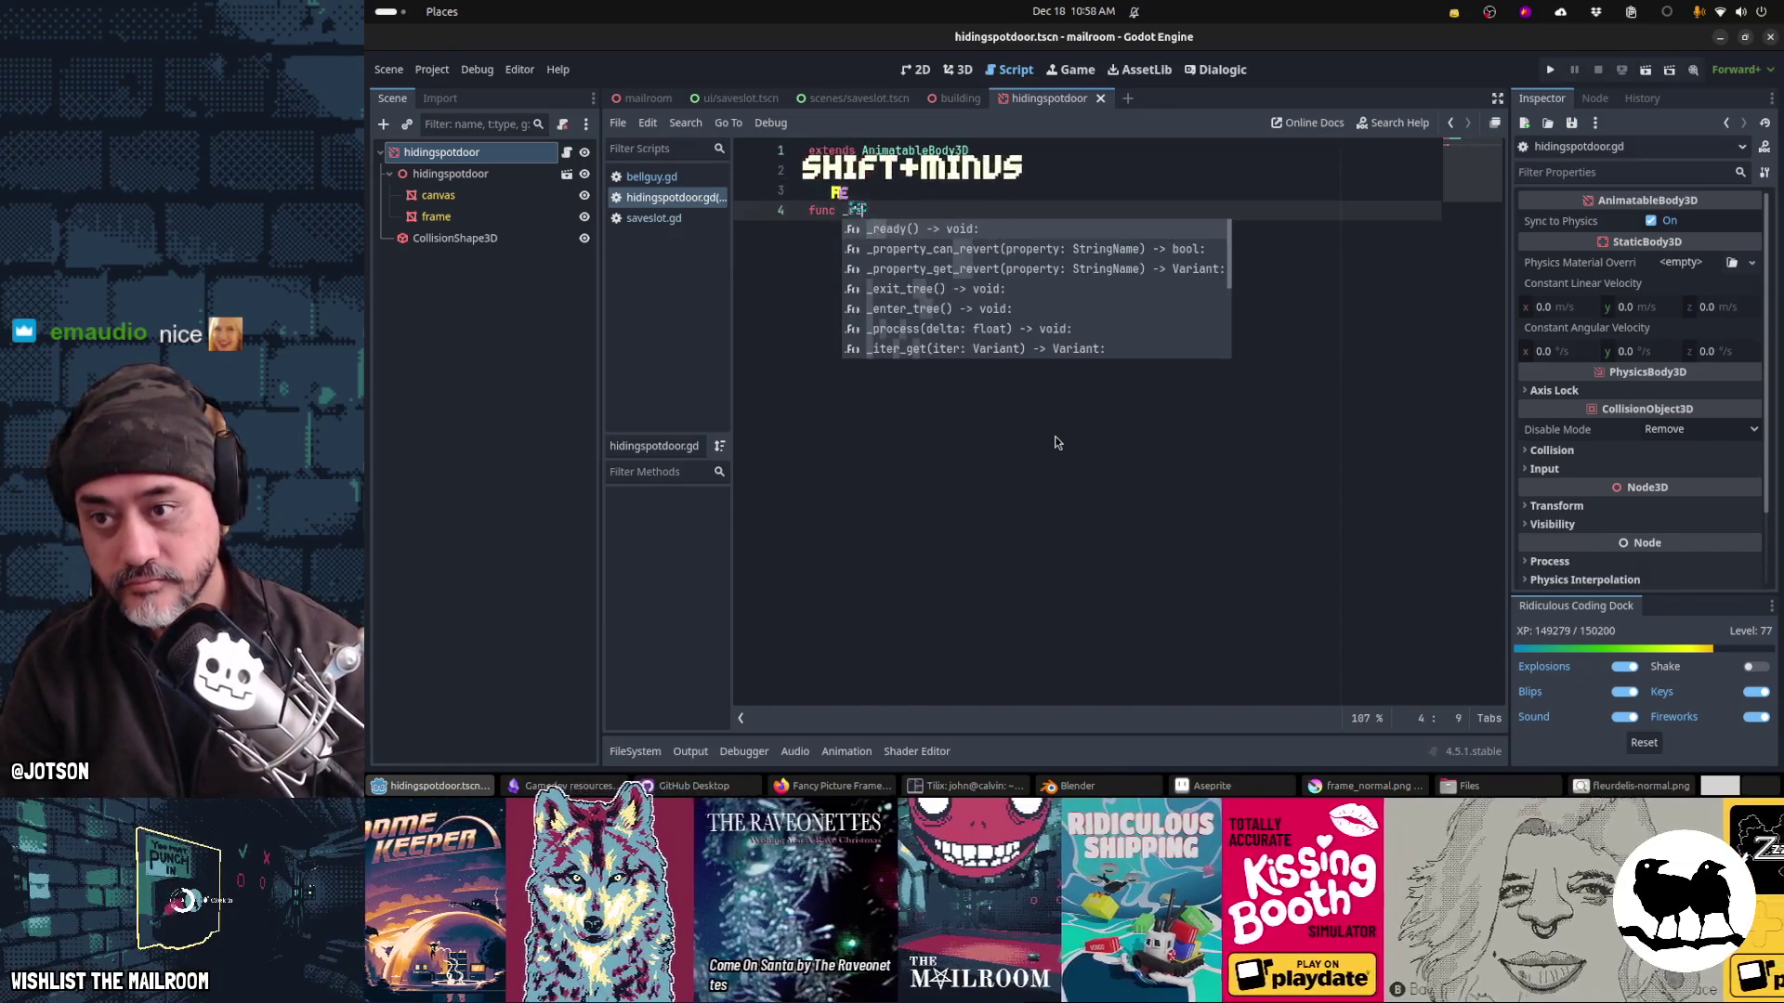
key("Tab")
key("Right")
key("Right")
key("Right")
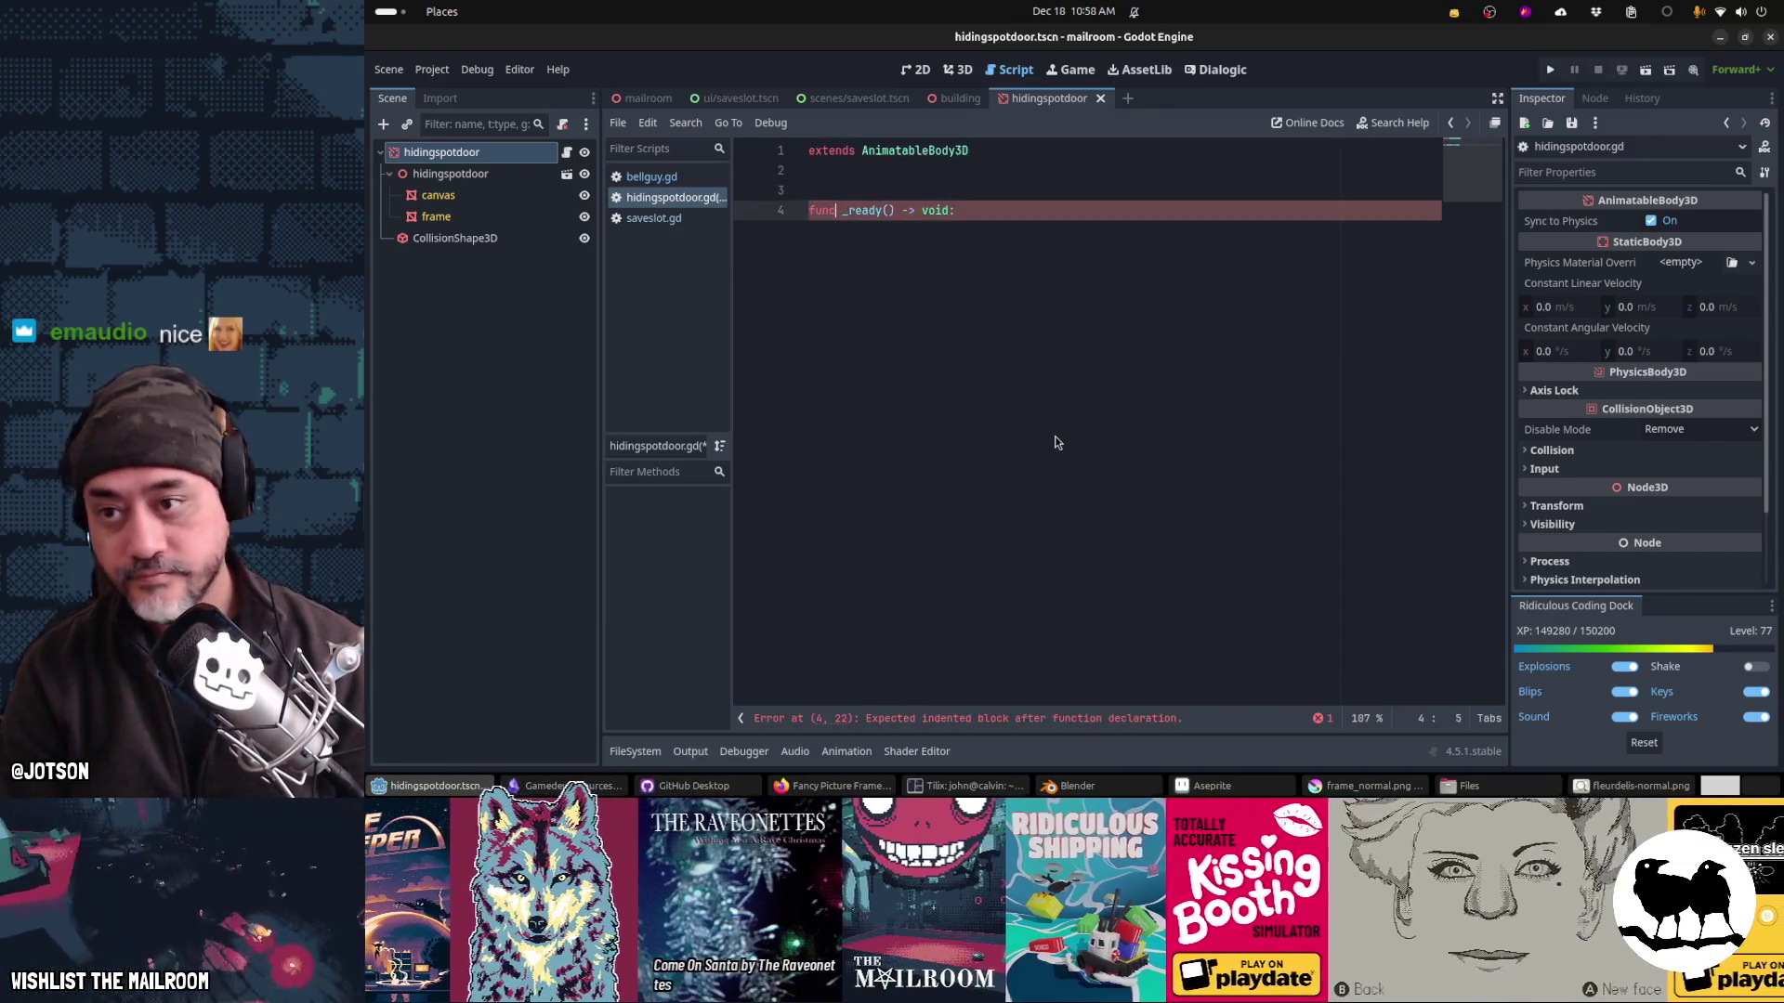
key("shift+End")
key("Delete")
type("get_")
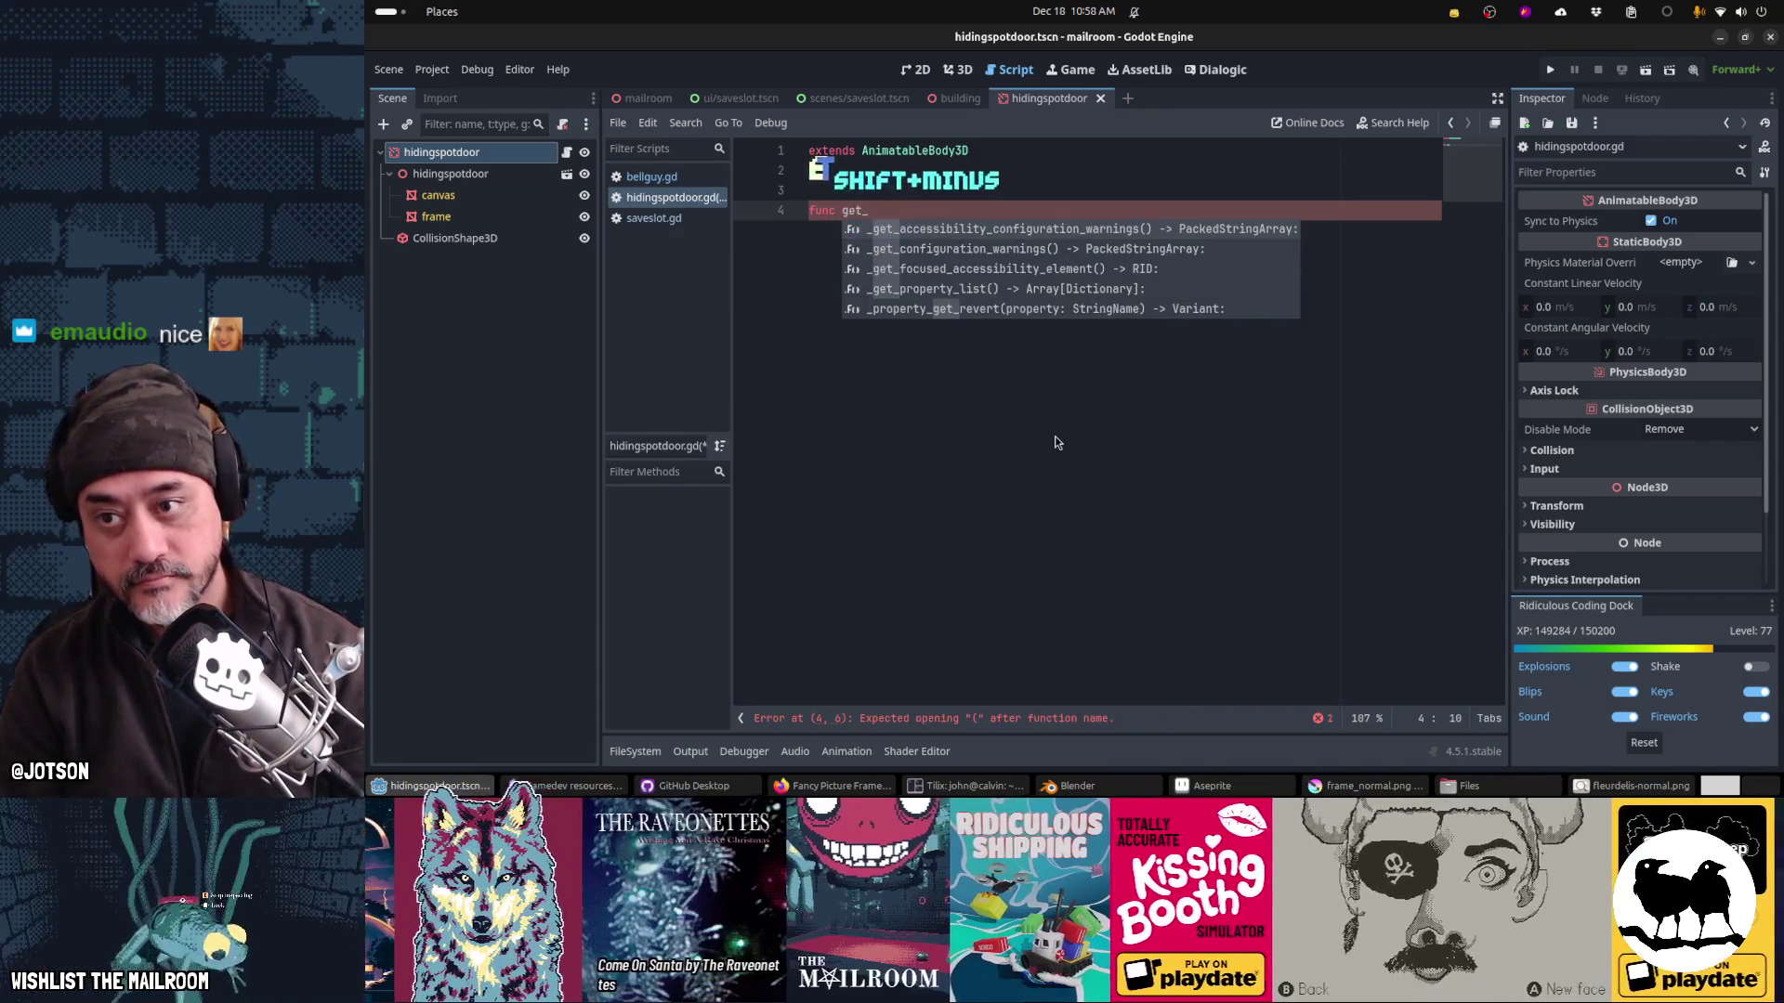
type("interactions() ->")
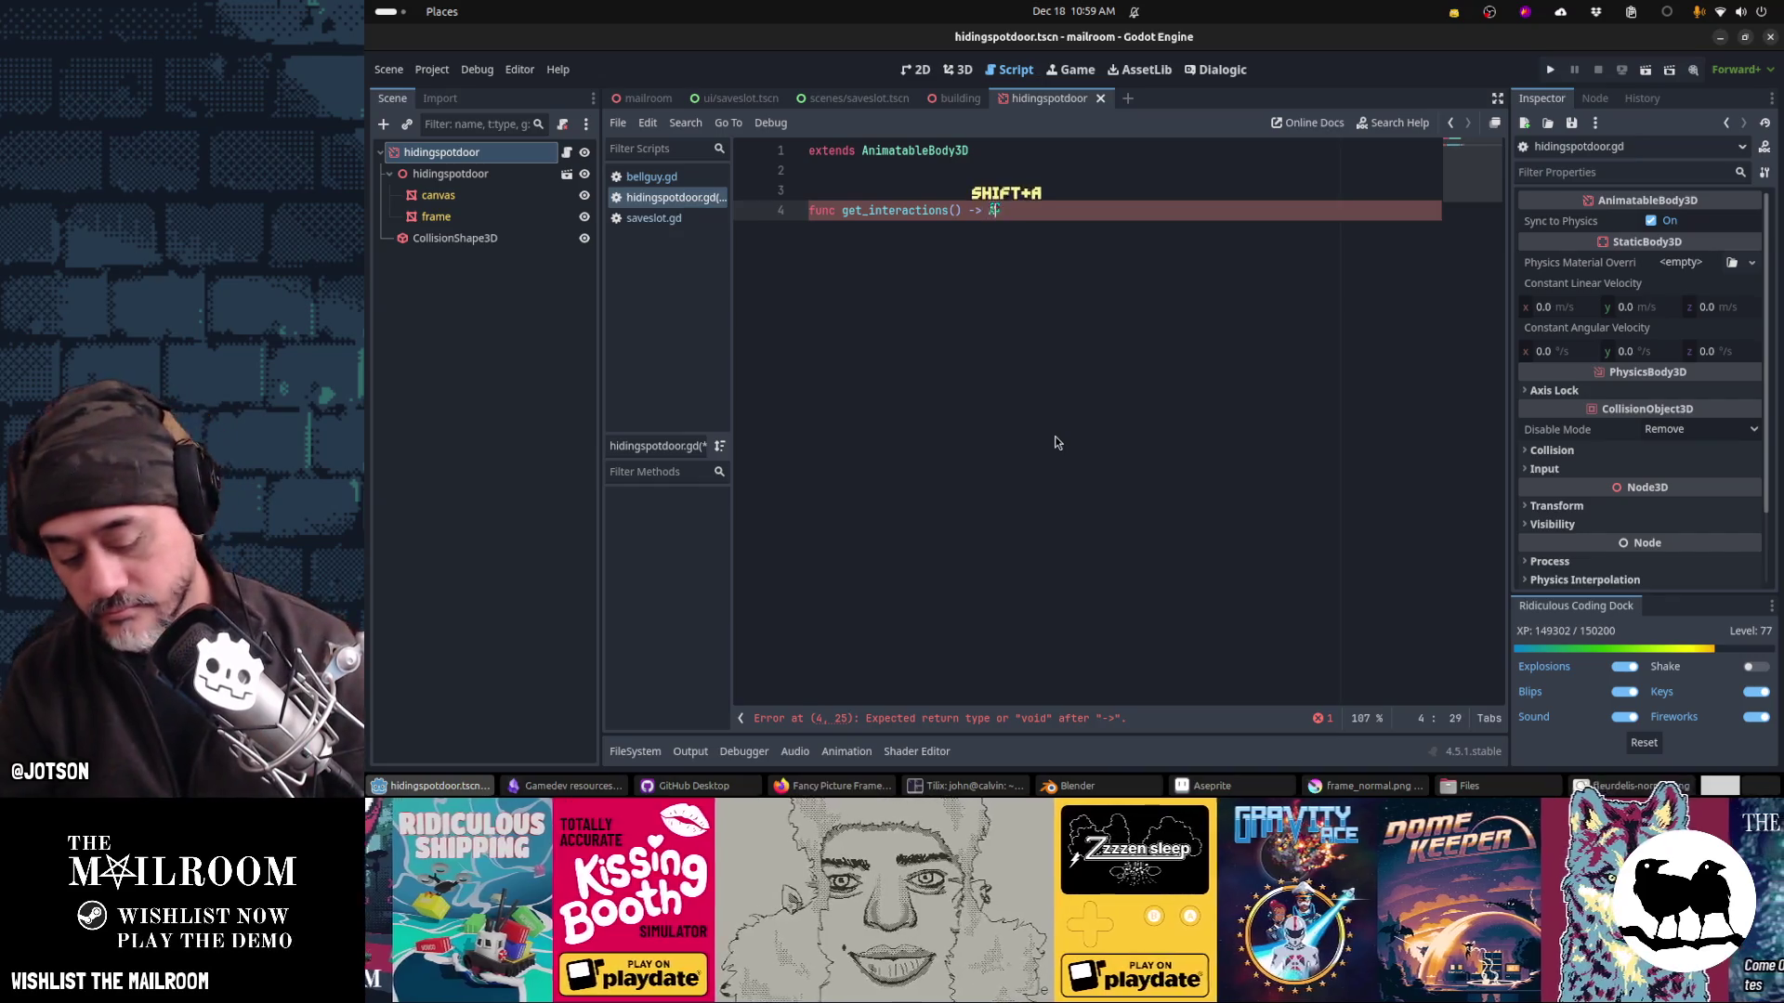
type("Array[Action]:")
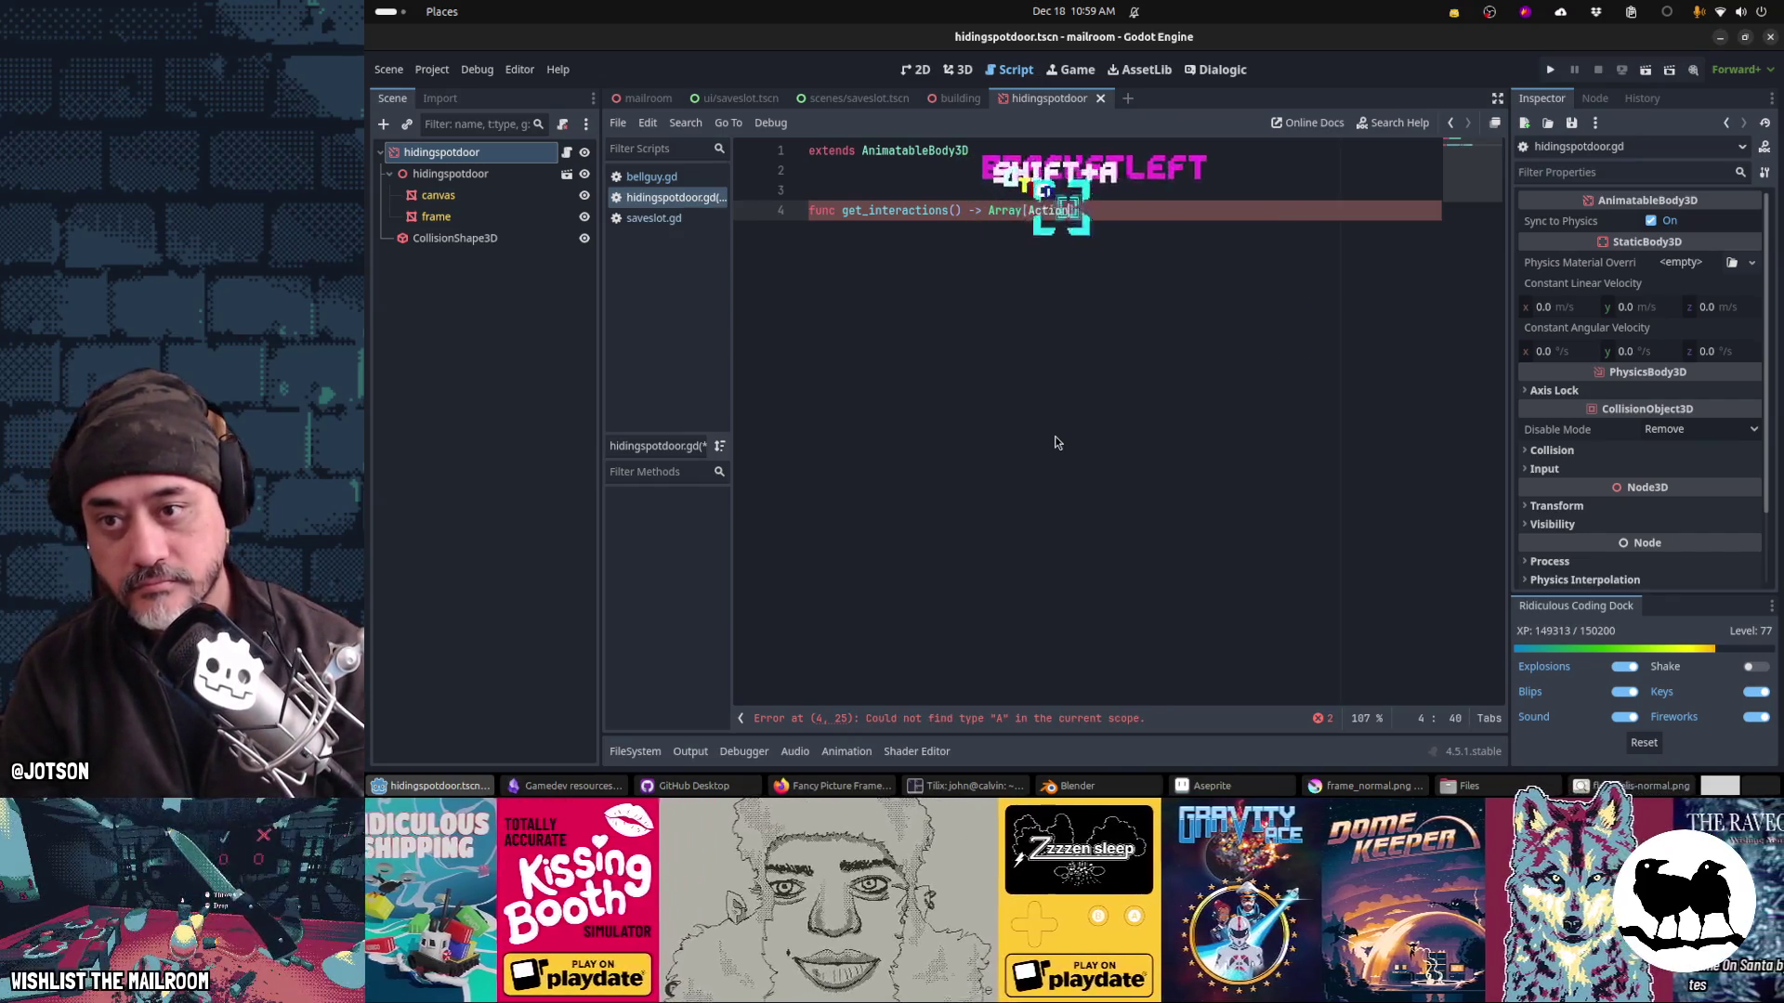
key("Return")
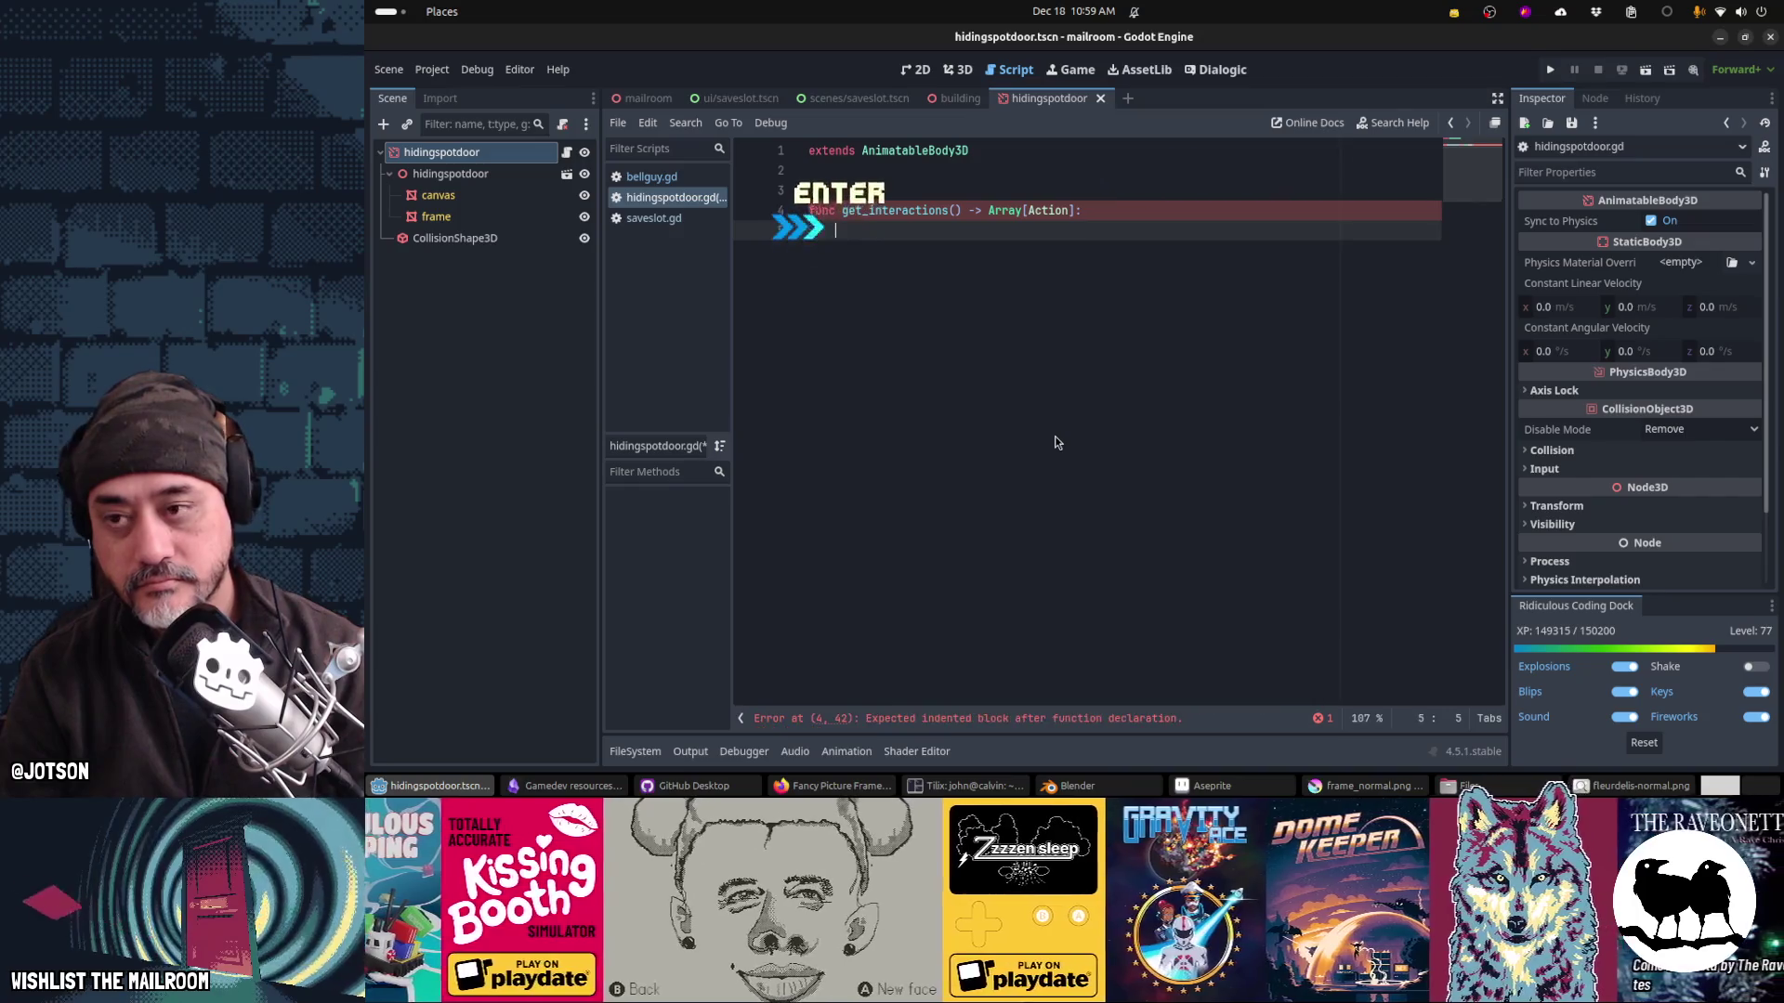
type("return")
key("BackSpace")
key("Delete")
Step: Add a 'var closed := true' flag and start an 'if closed:' branch in get_interactions
key("Up")
key("Up")
key("Up")
key("Return")
type("var ")
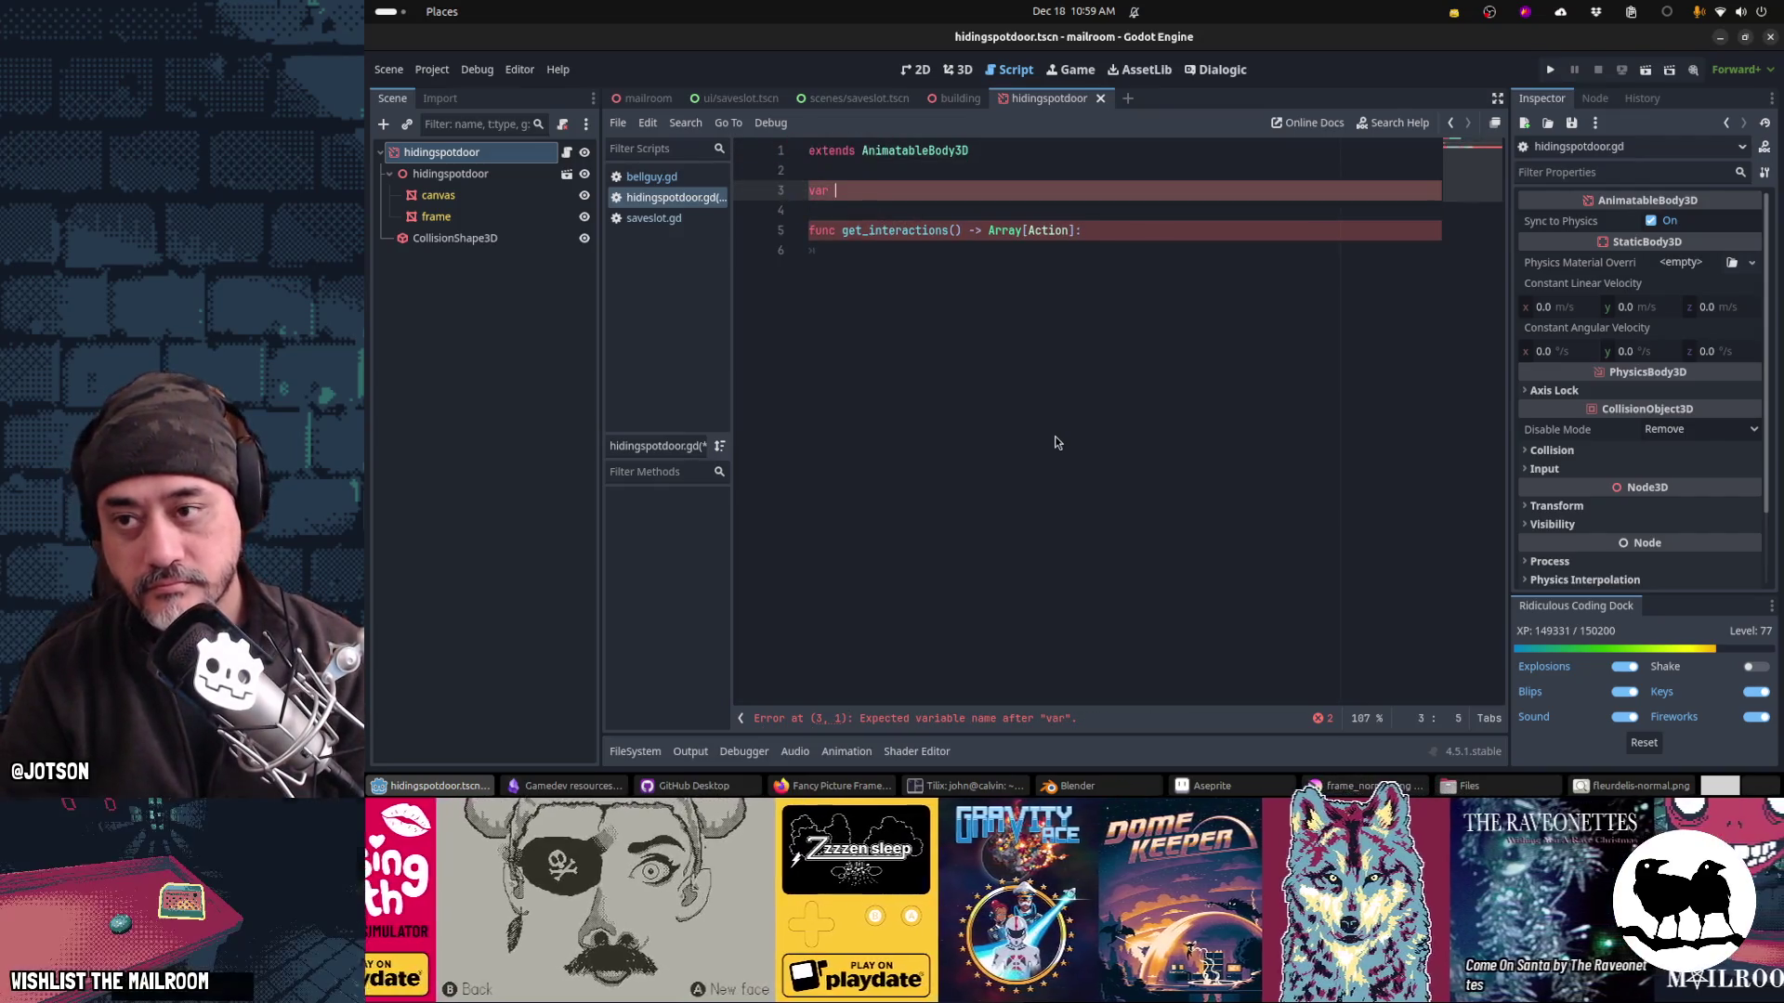
type("open := false")
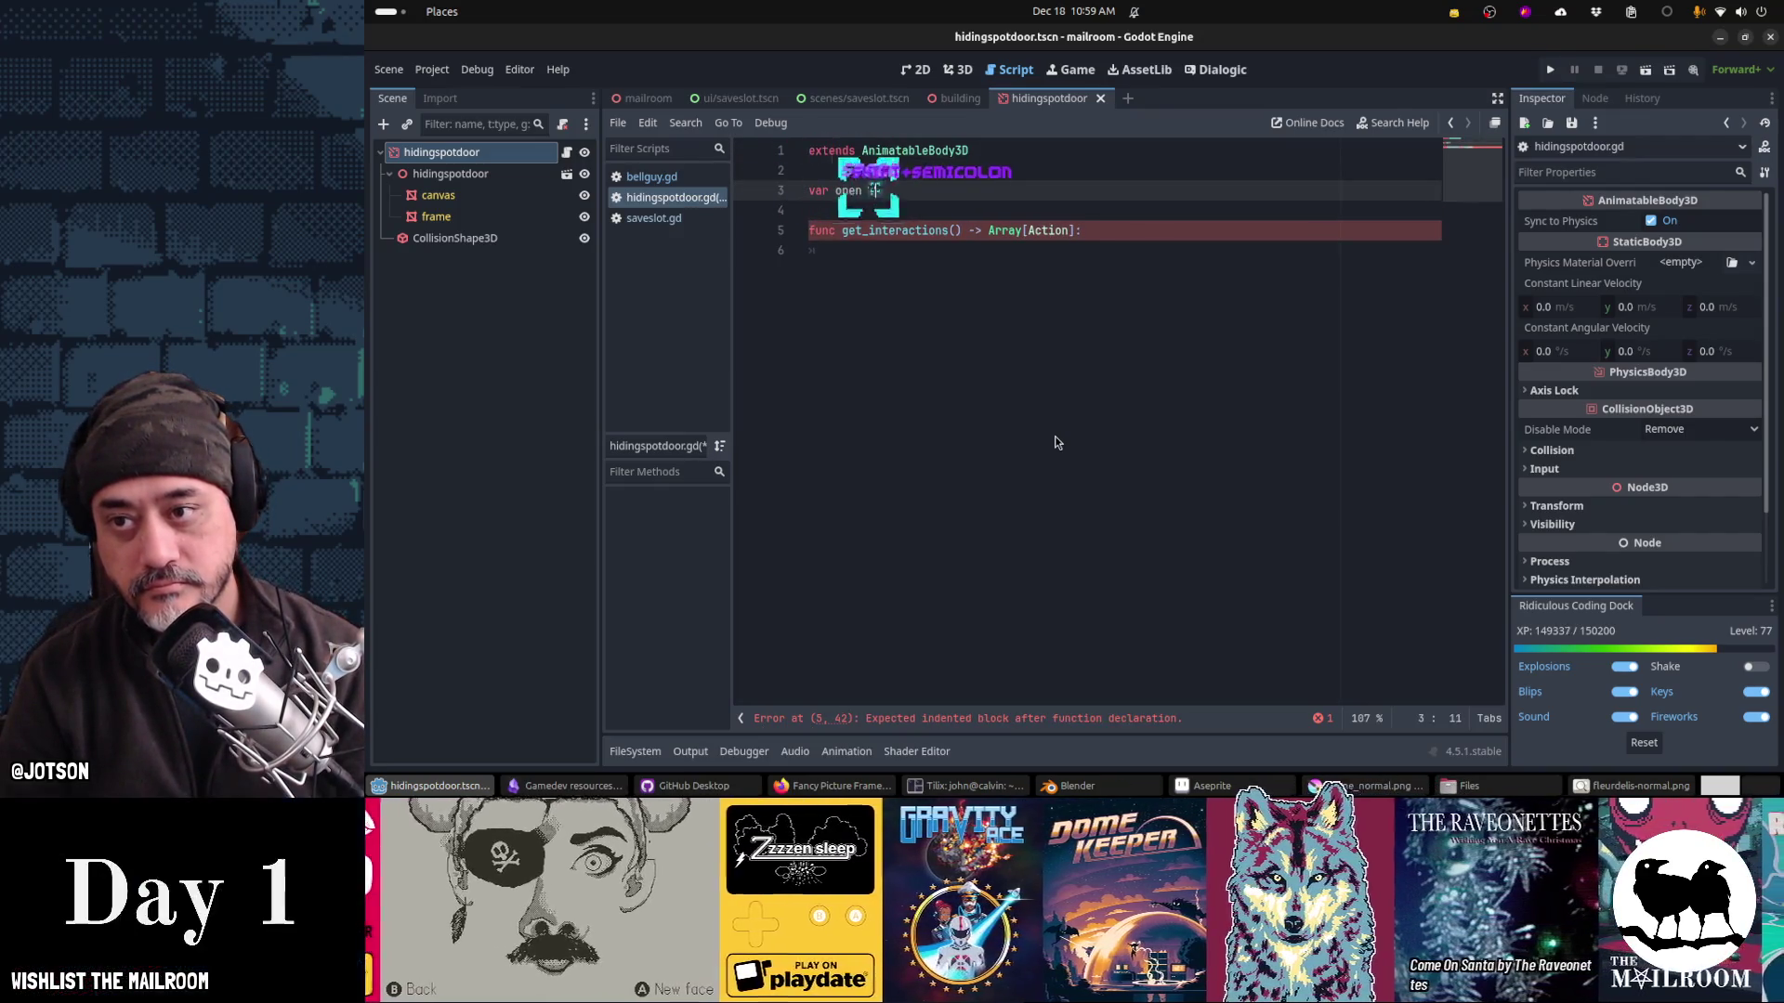
key("Return")
key("Down")
key("Down")
key("Down")
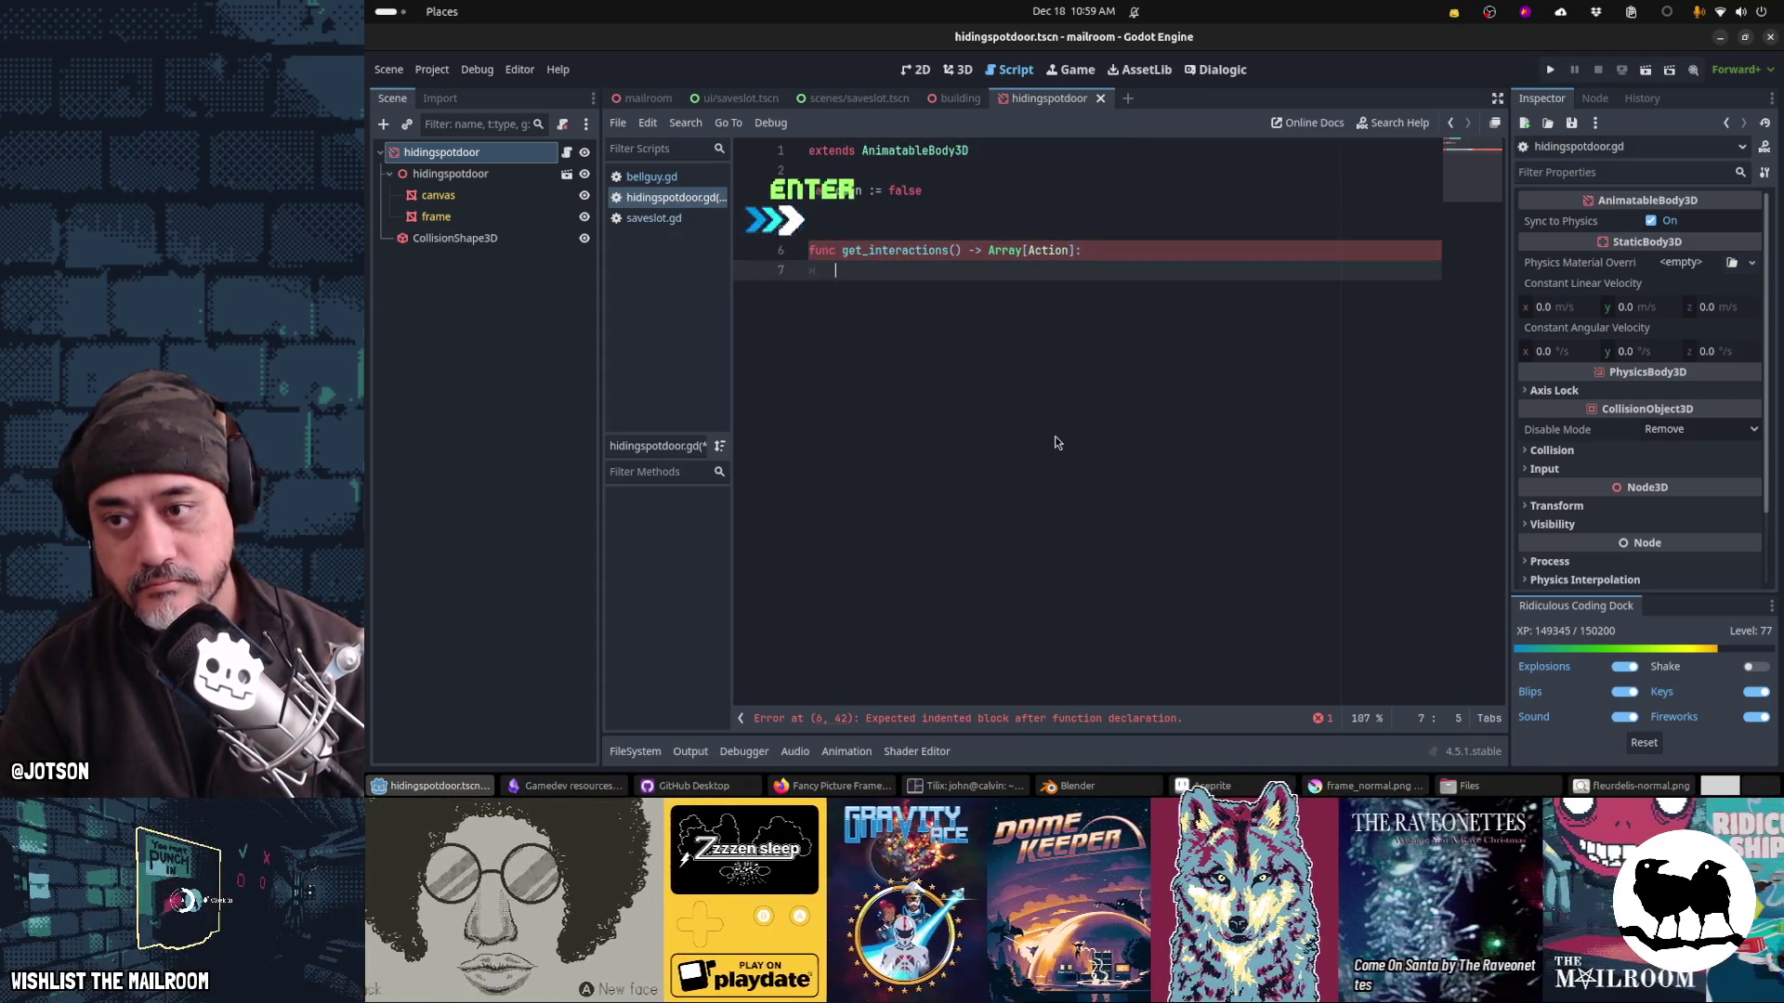
type("if open")
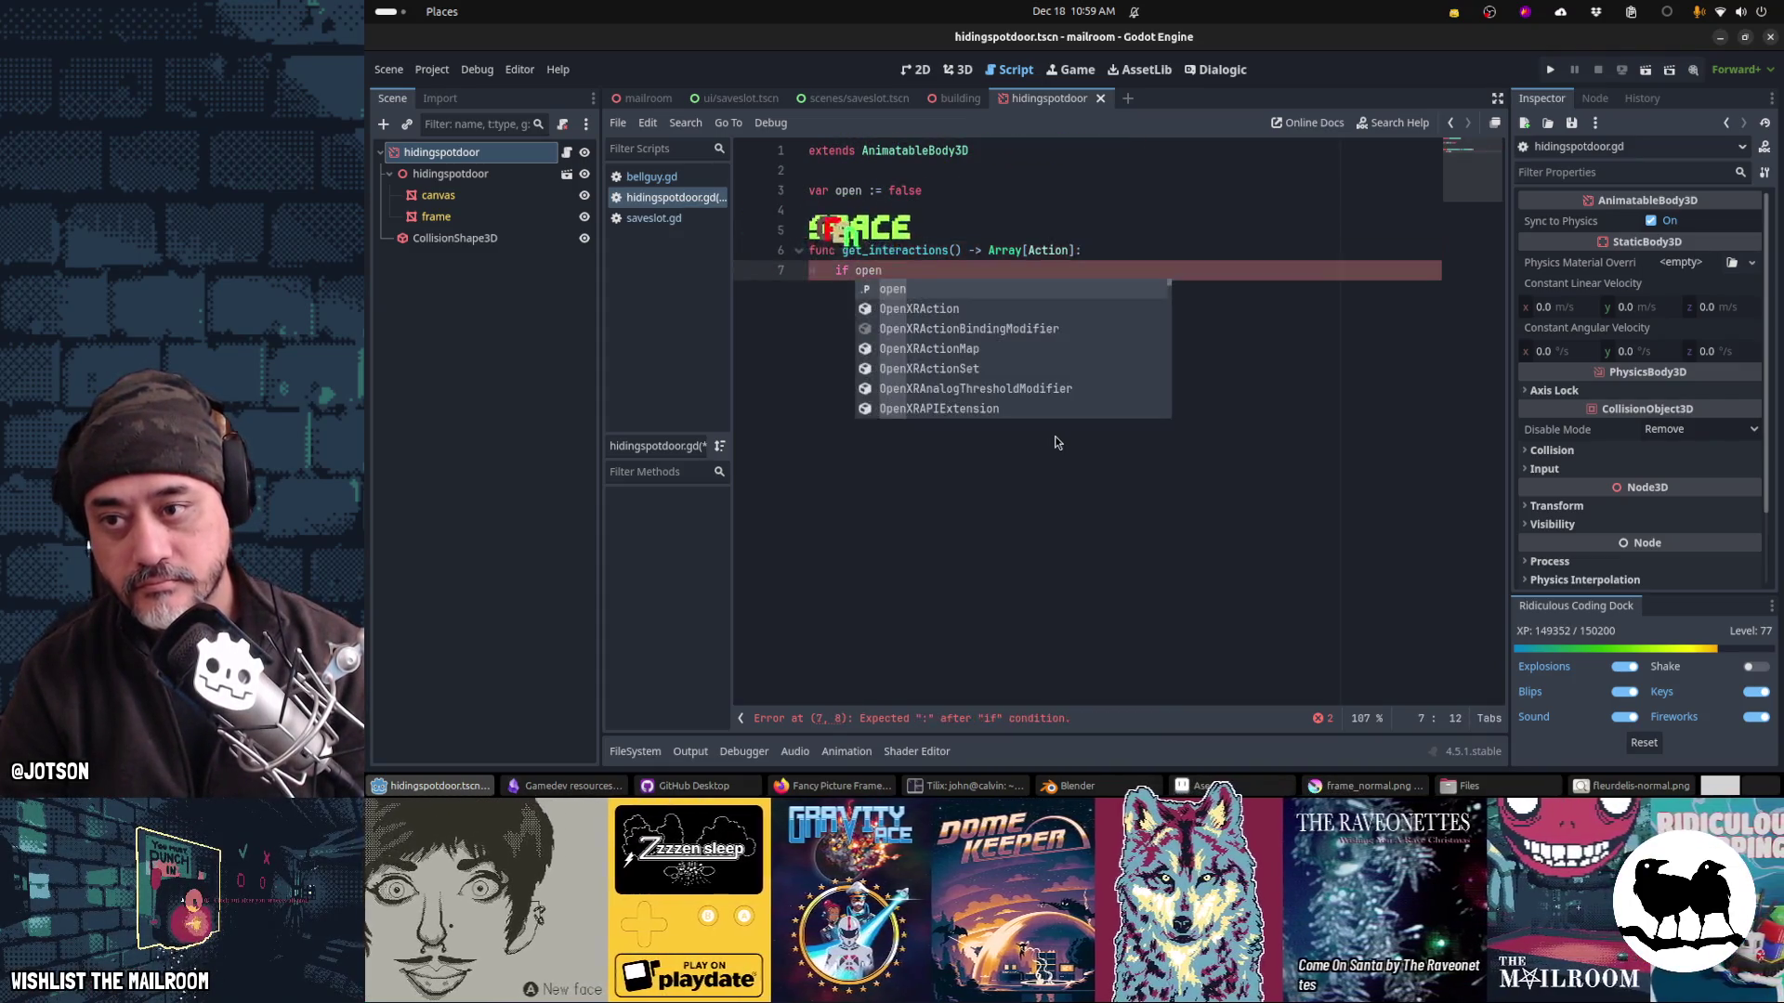
key("Escape")
key("Up")
key("Up")
key("Up")
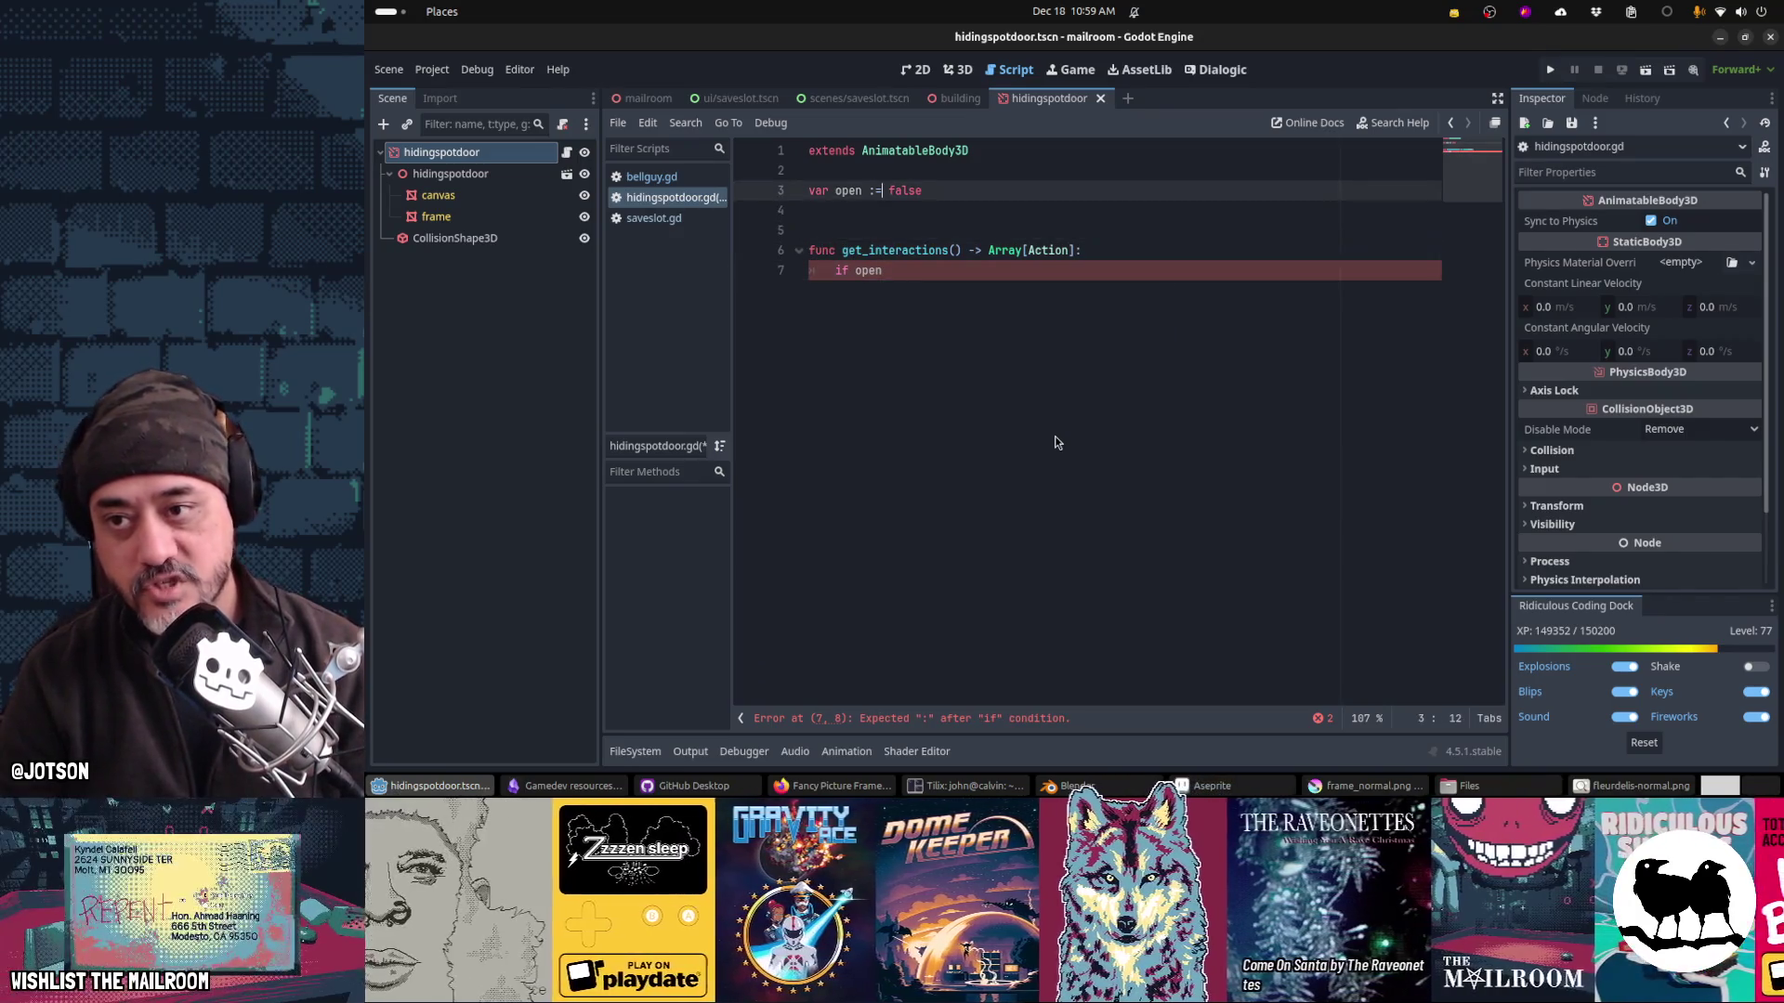
type("osed")
key("End")
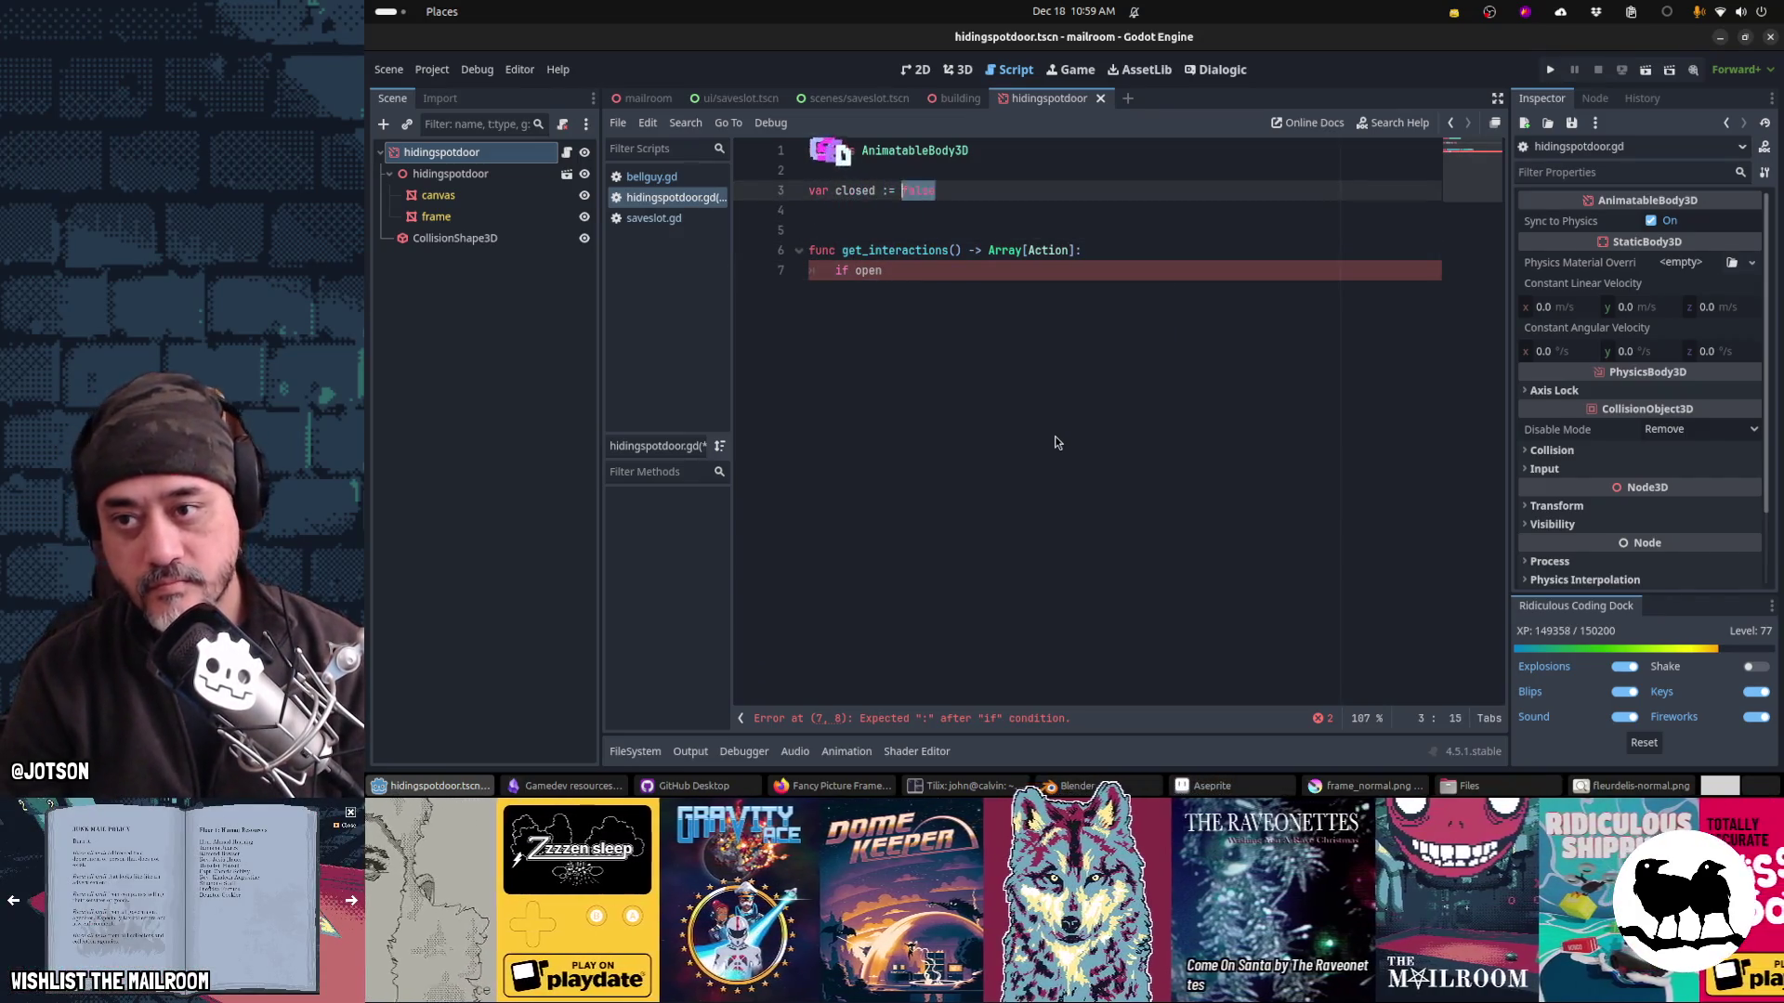
key("ctrl+BackSpace")
type("true")
key("Down")
key("Down")
key("Down")
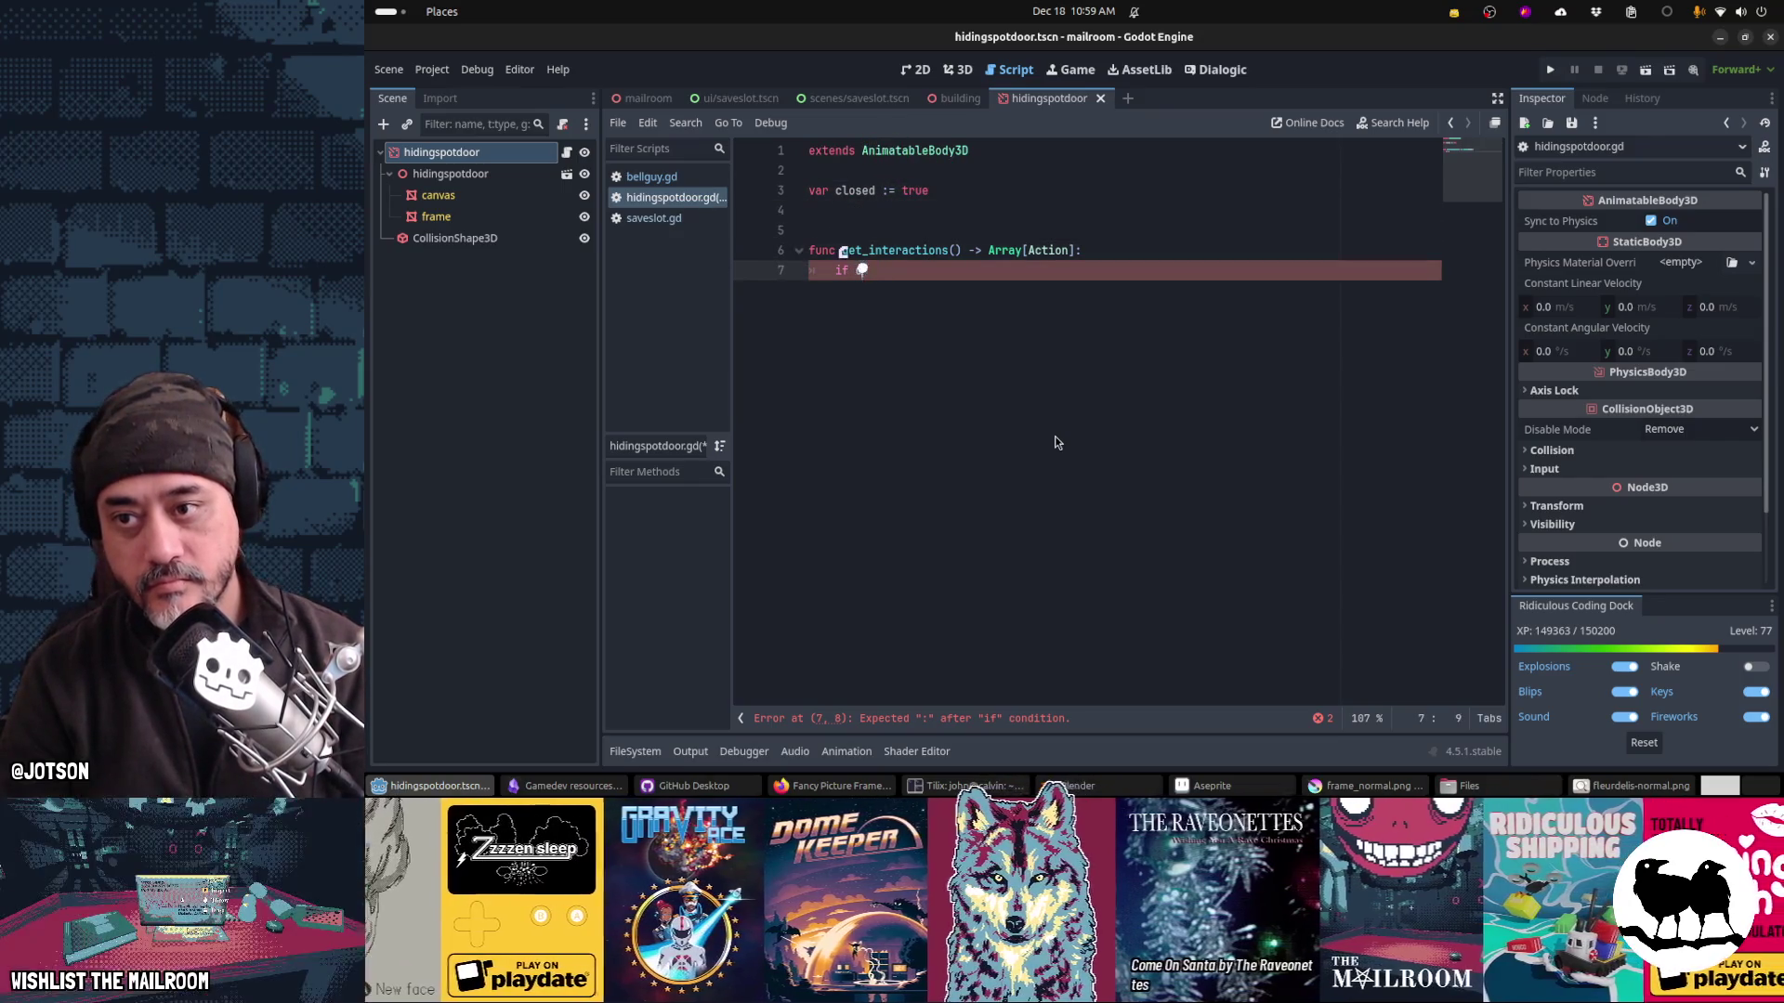
type("closed:")
key("Return")
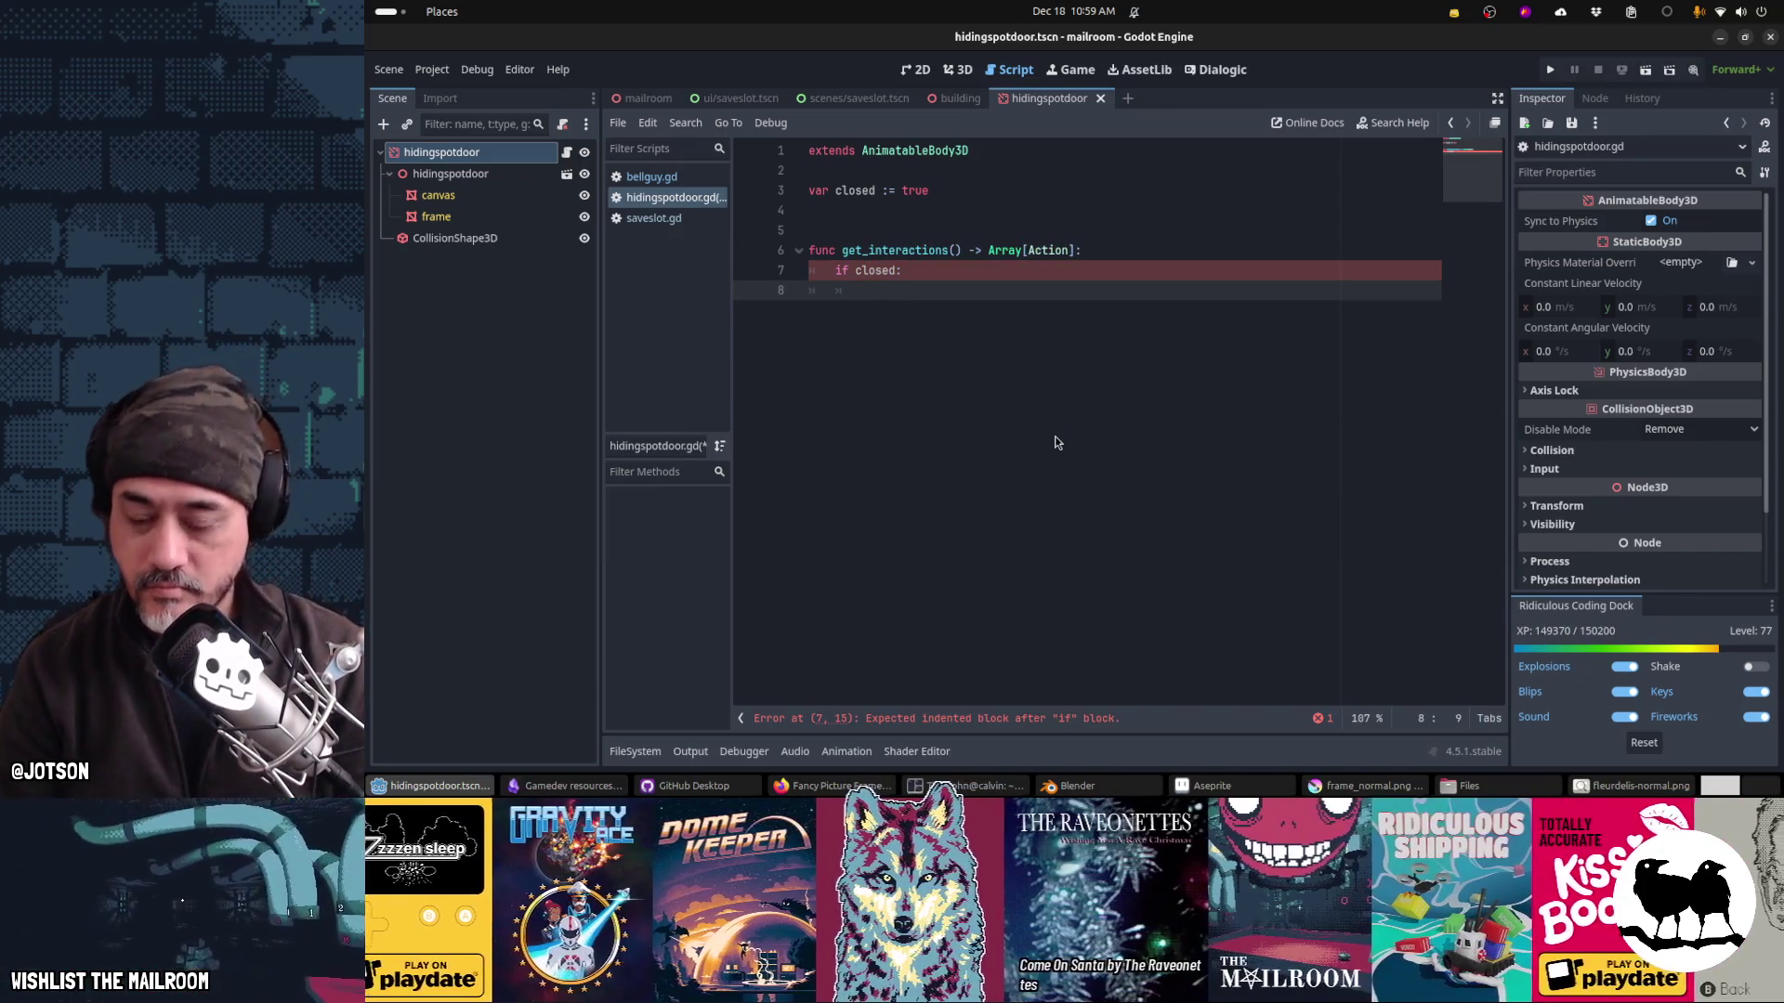
Step: Return an Action.Open action when closed, else an Action.Close action calling close
type("retrun")
key("BackSpace")
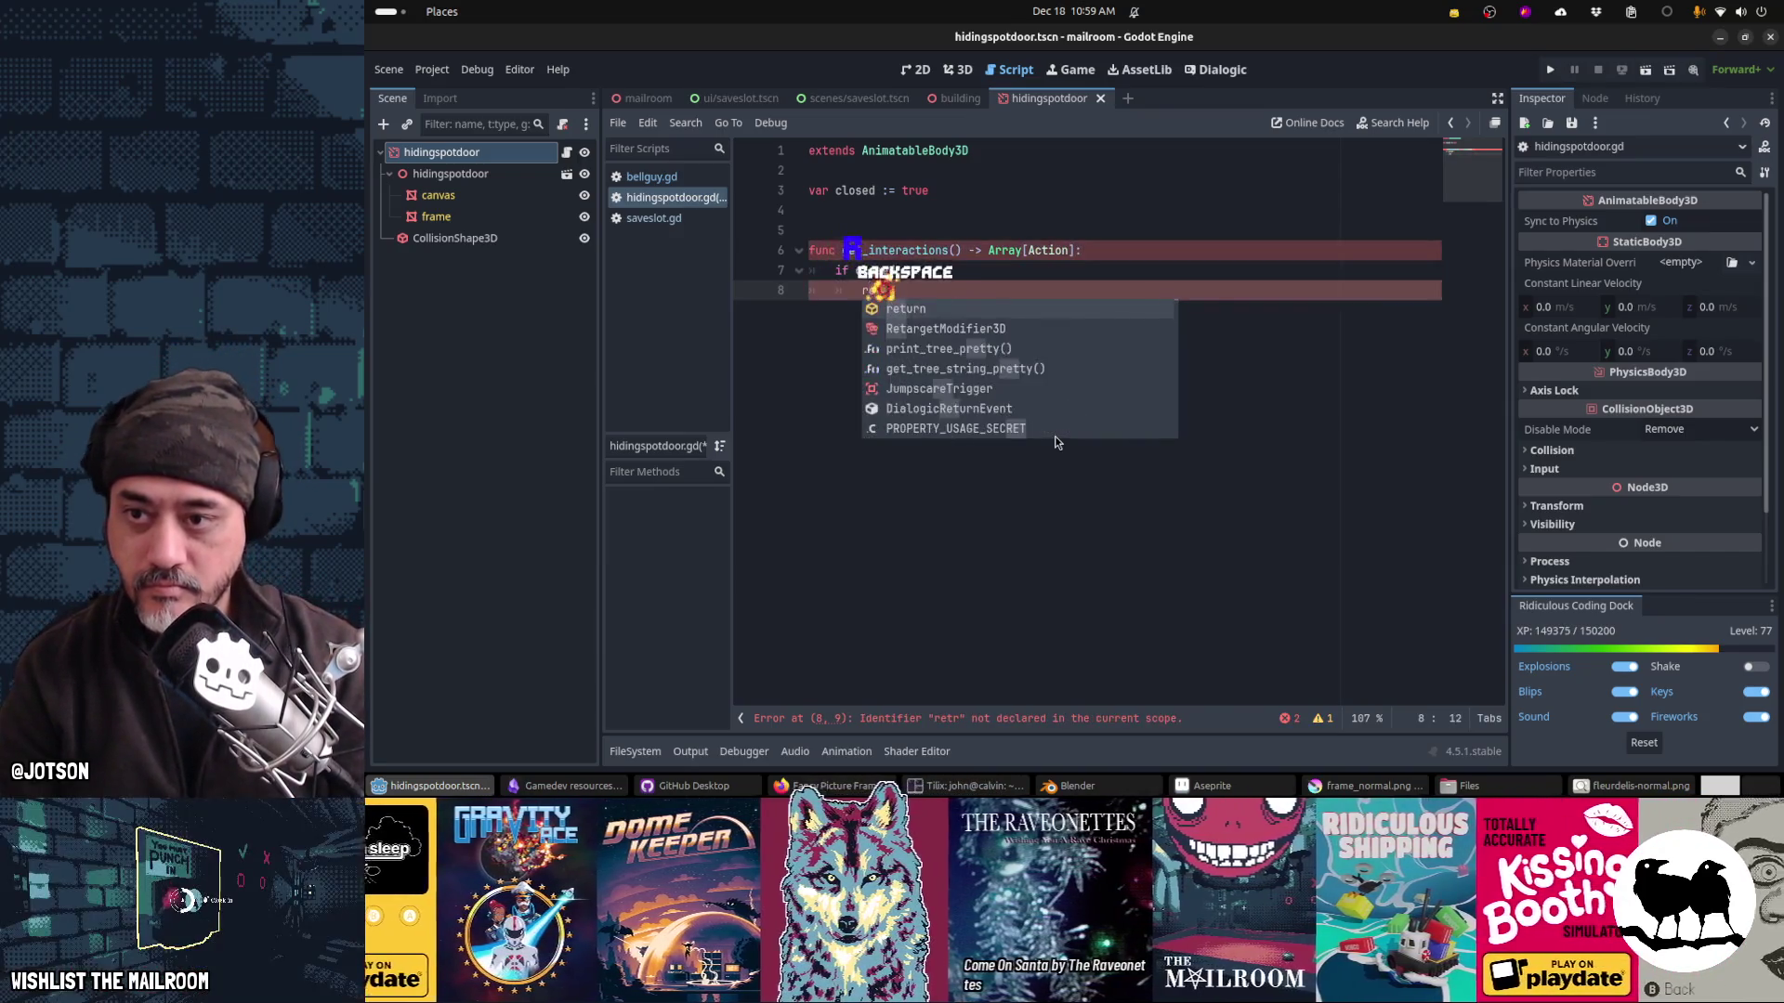
type("[A")
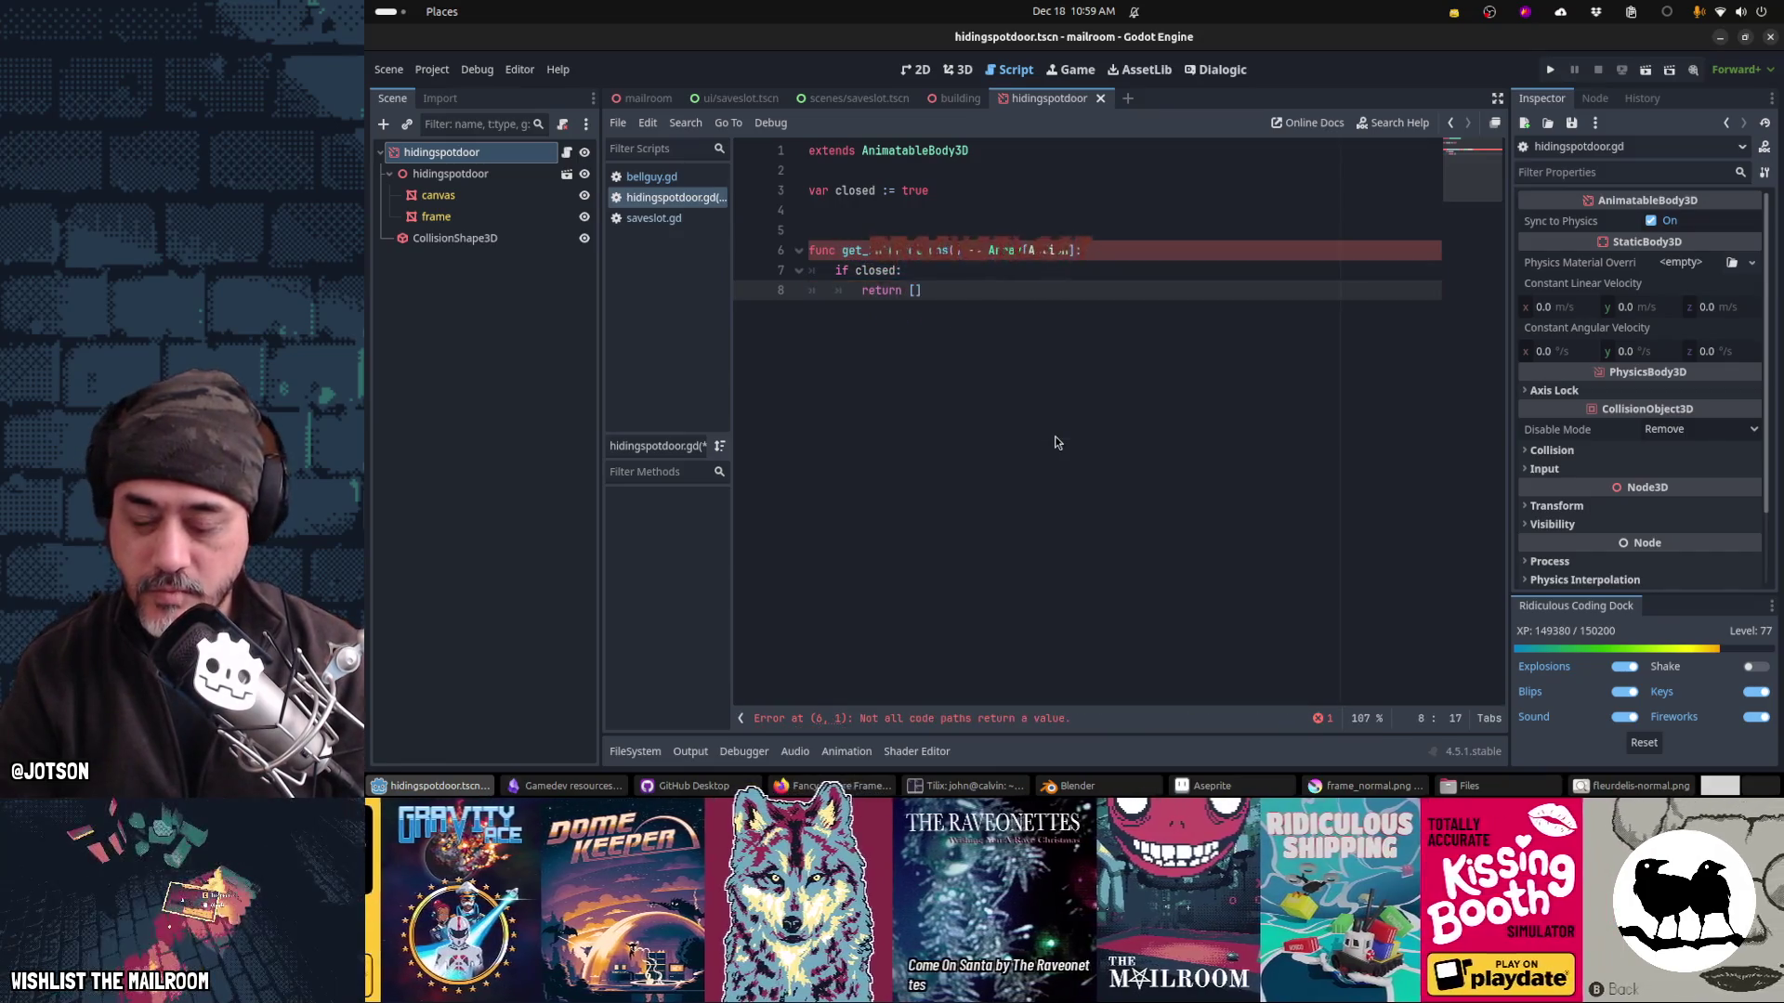
type("ction.new(\"")
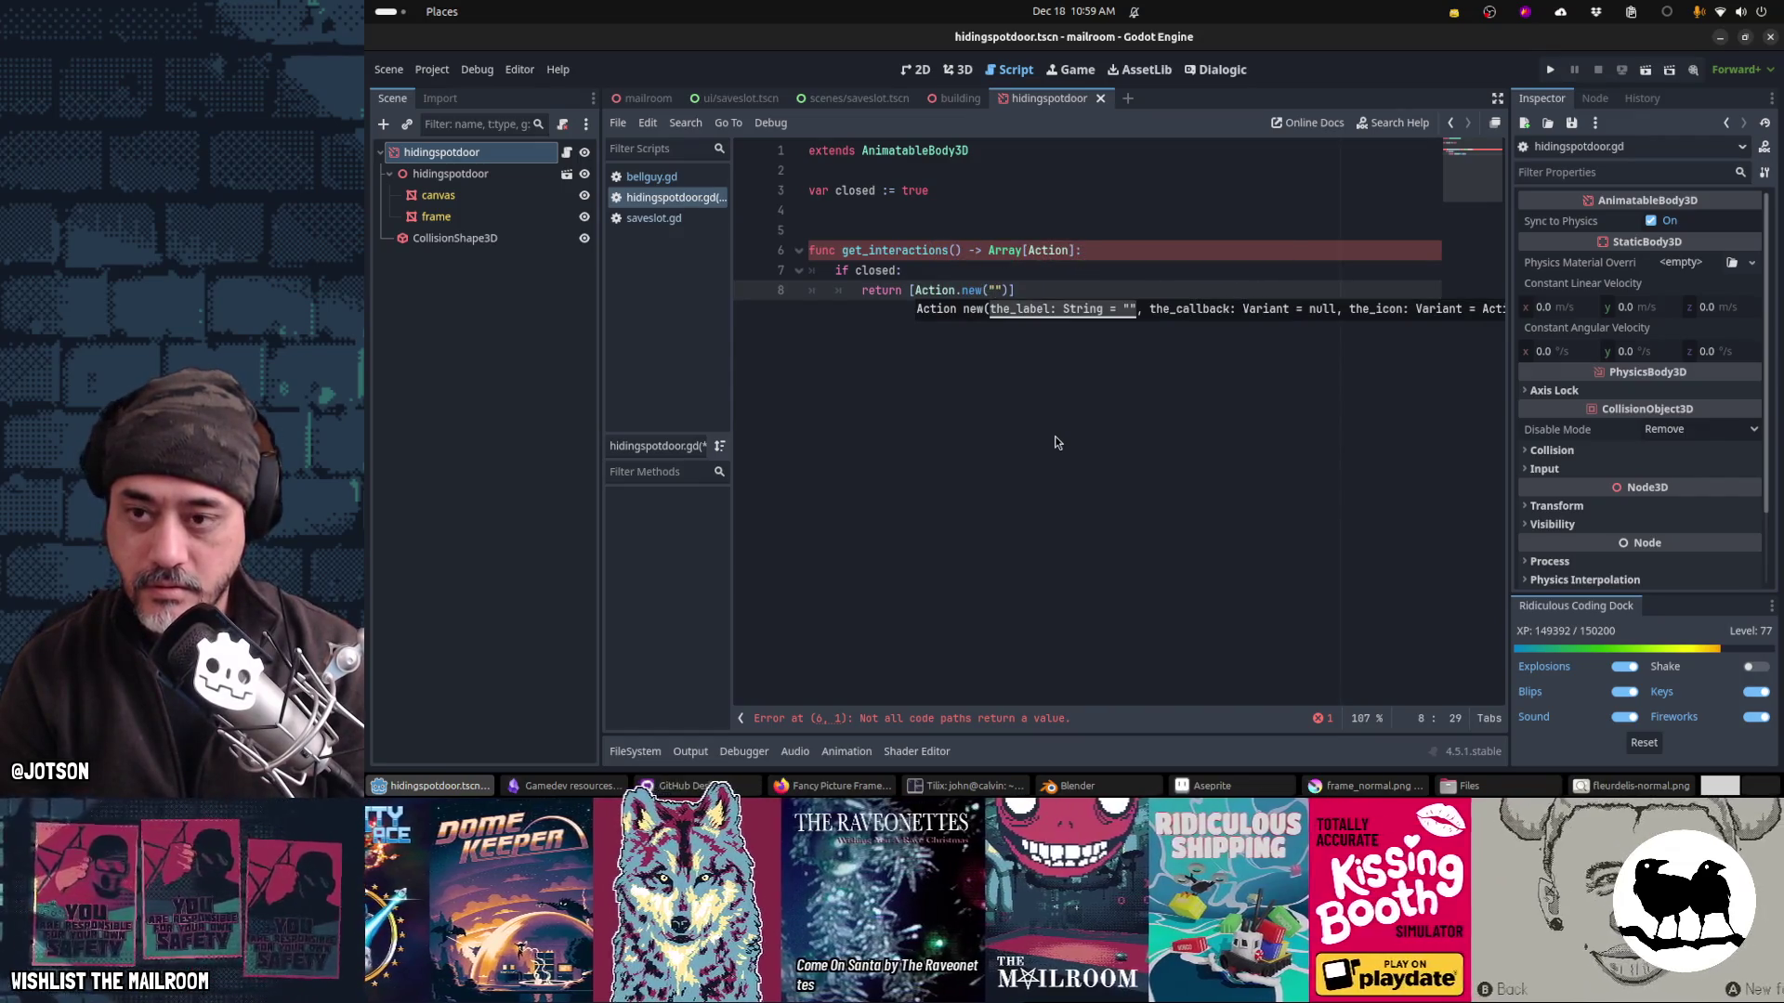
type("Action.Open\",")
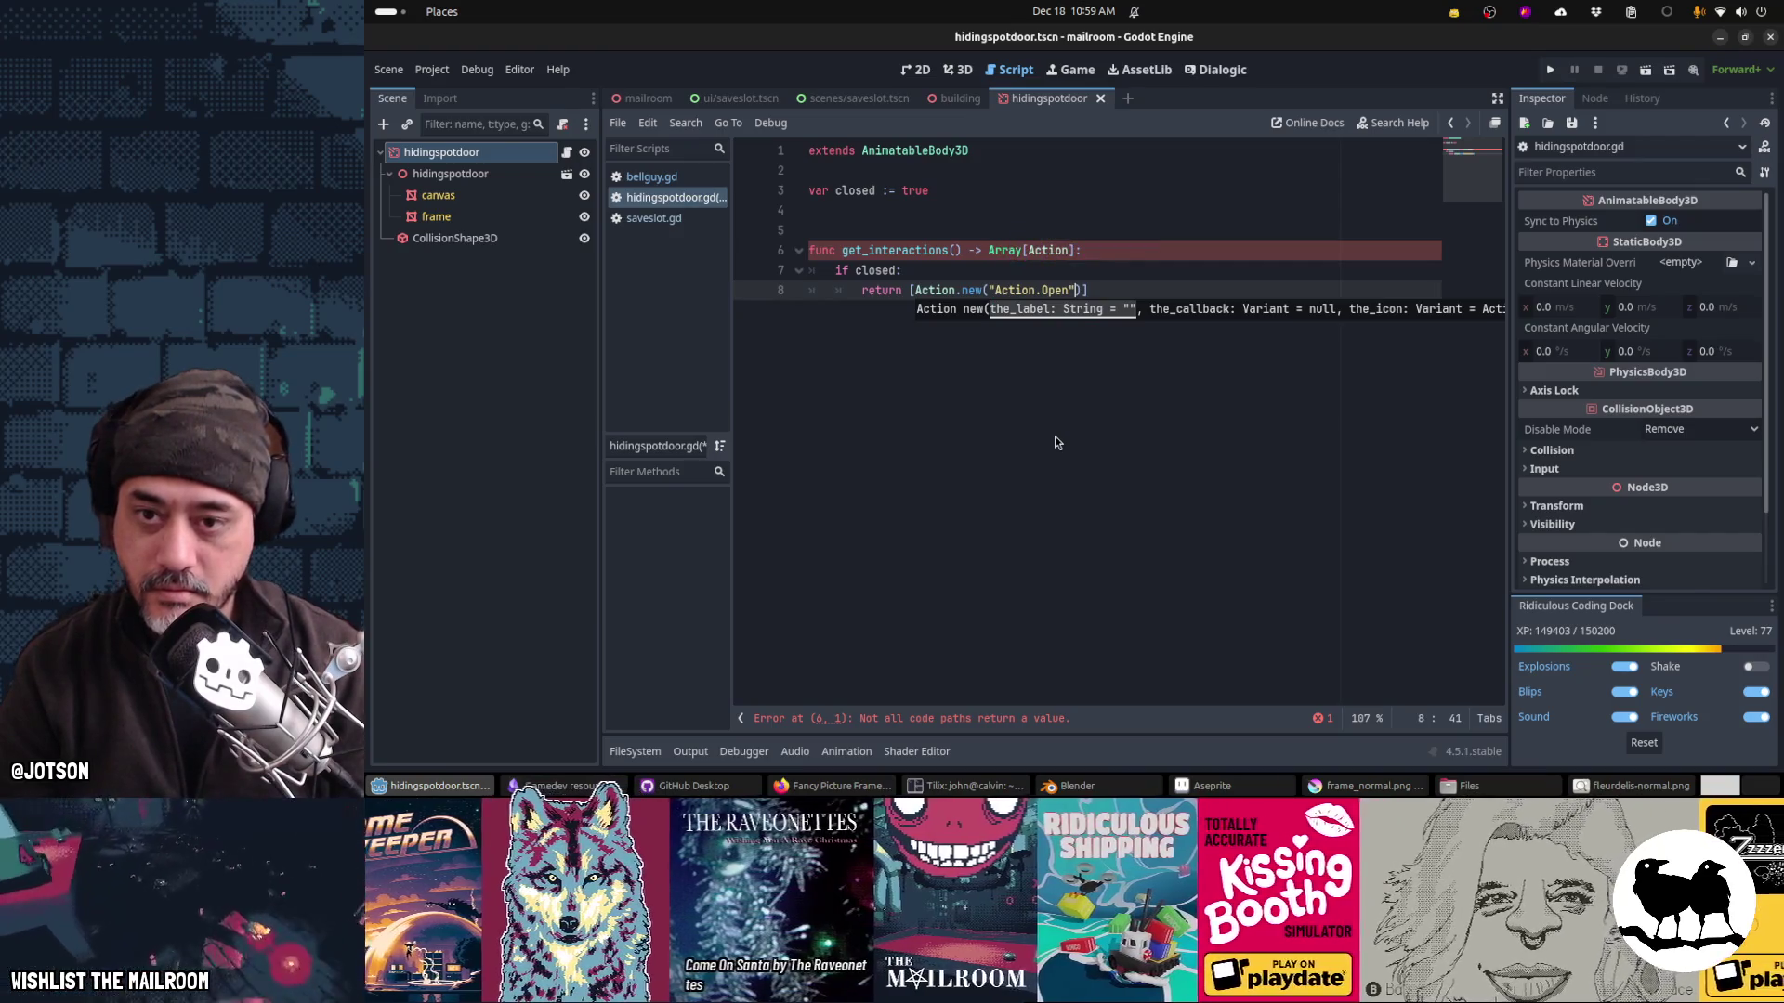
type(" open")
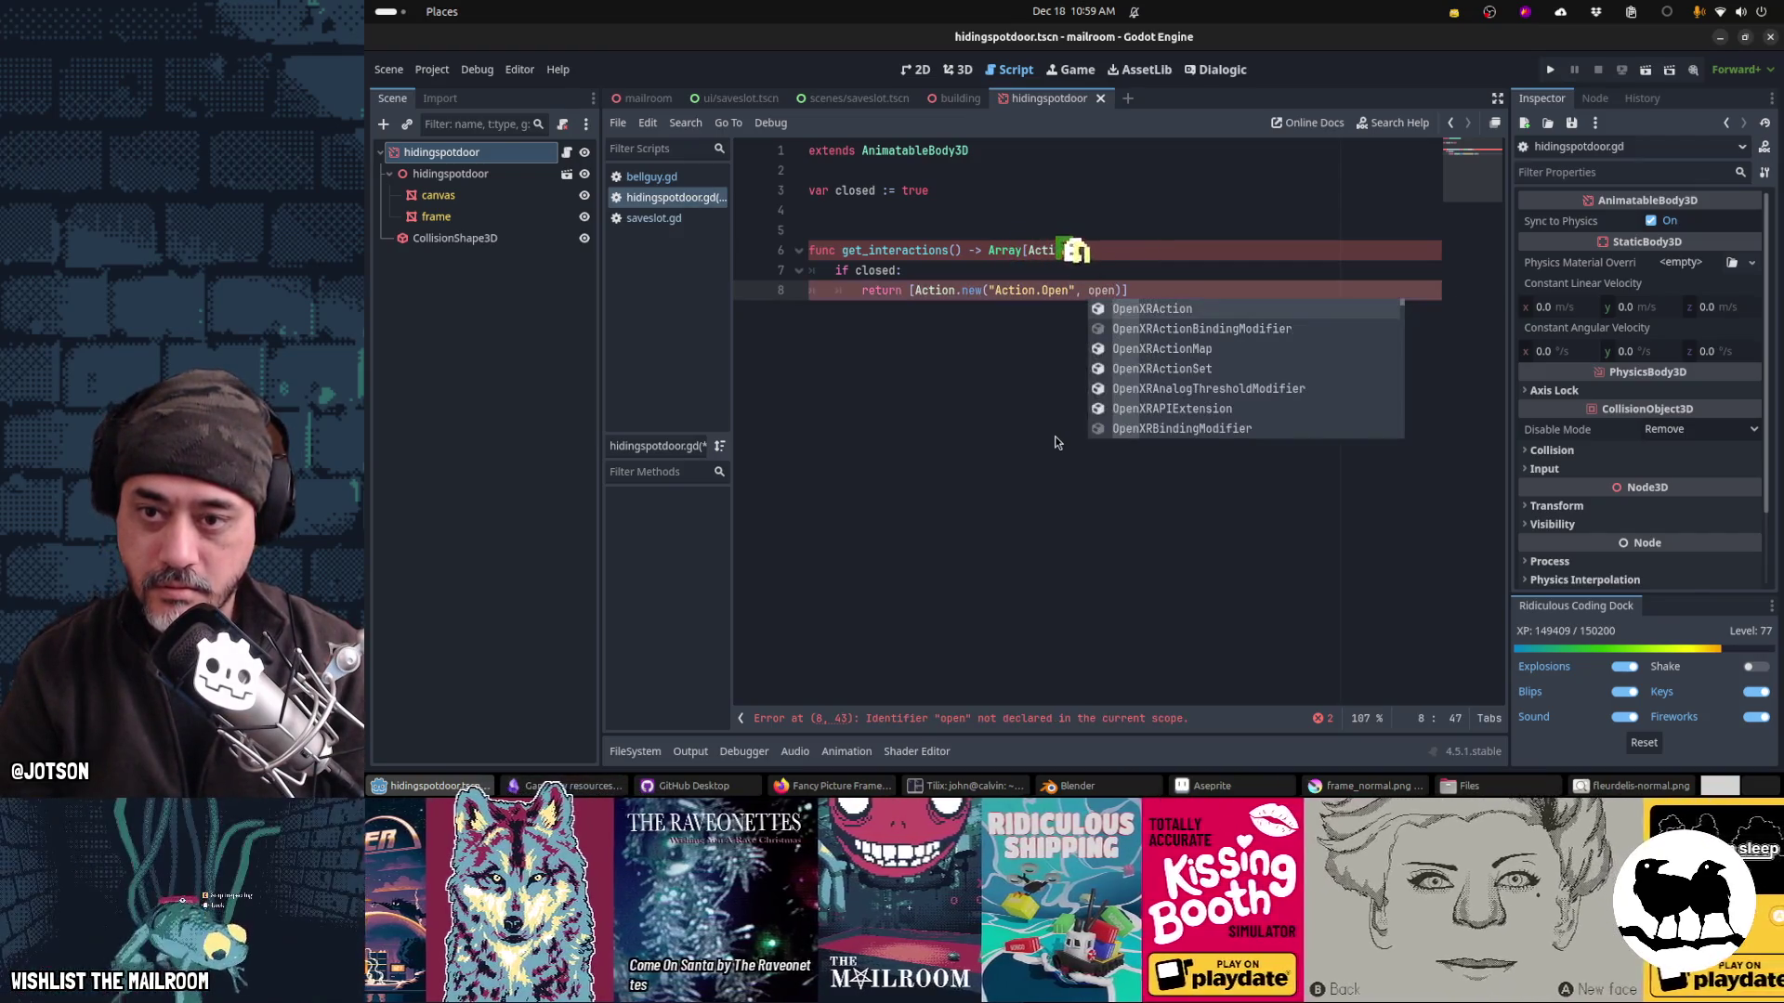
key("Escape")
key("End")
key("Return")
type("else:")
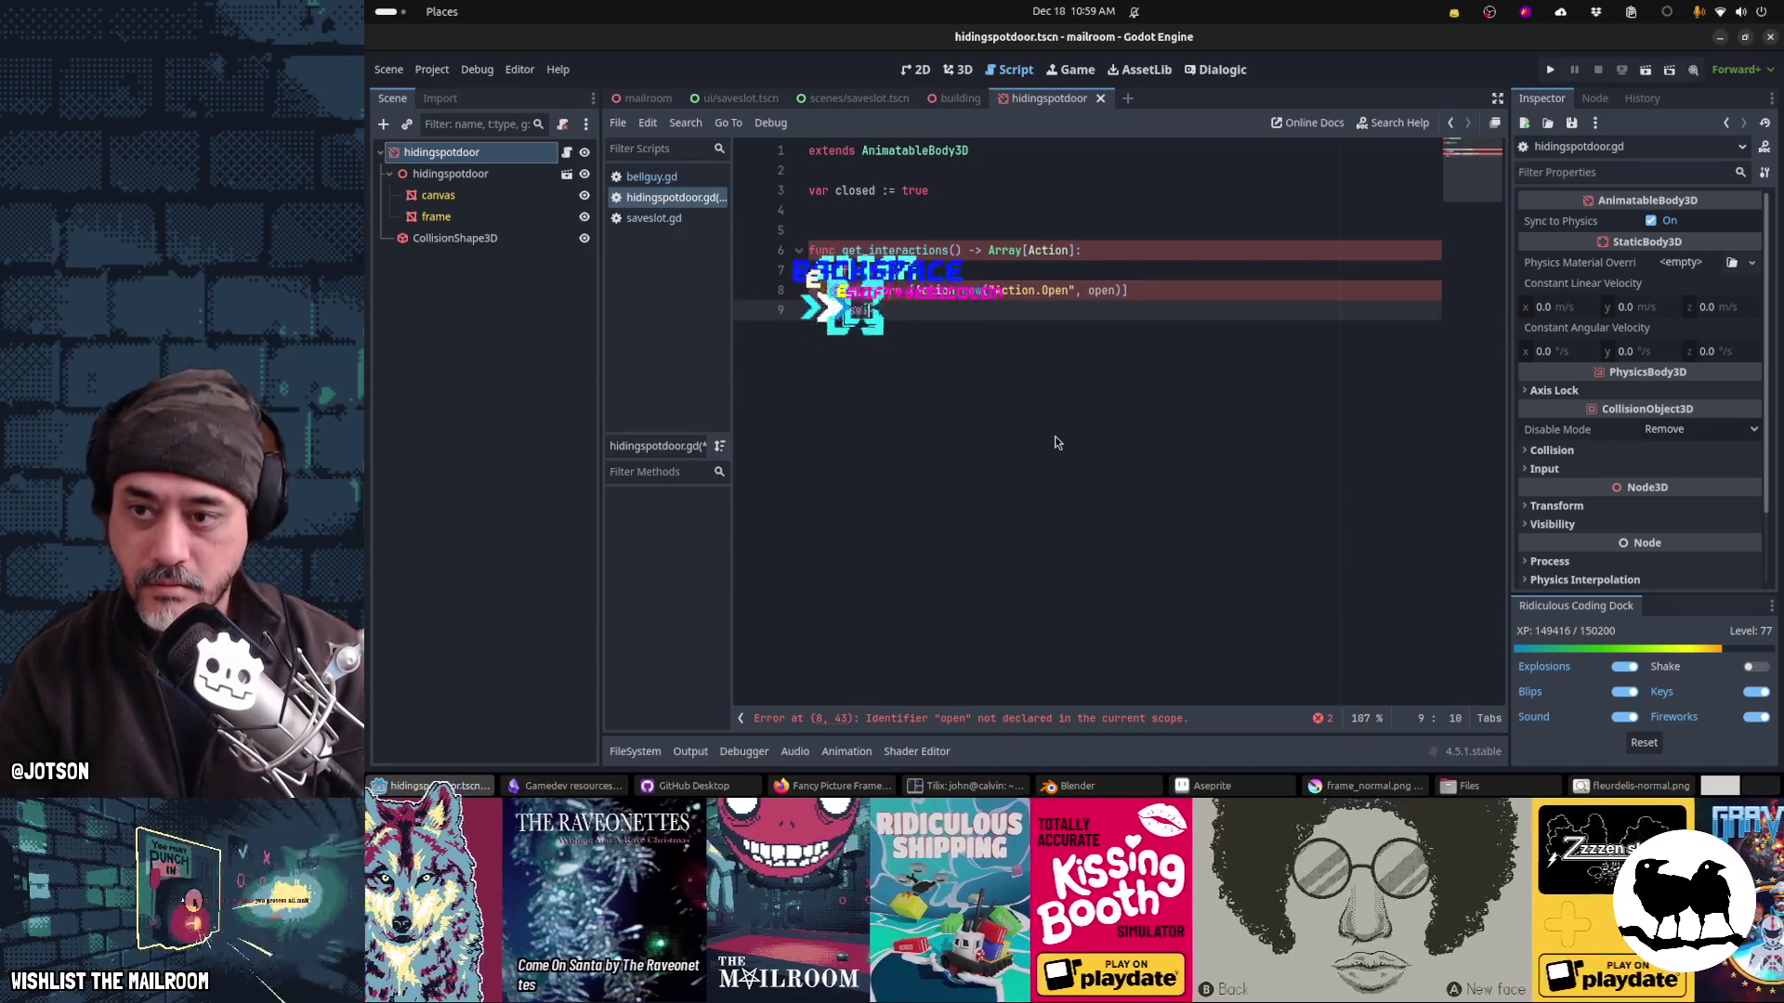
key("Return")
type("return [Action.new(\"Action.Open\", open)]")
key("Left")
key("Left")
key("Left")
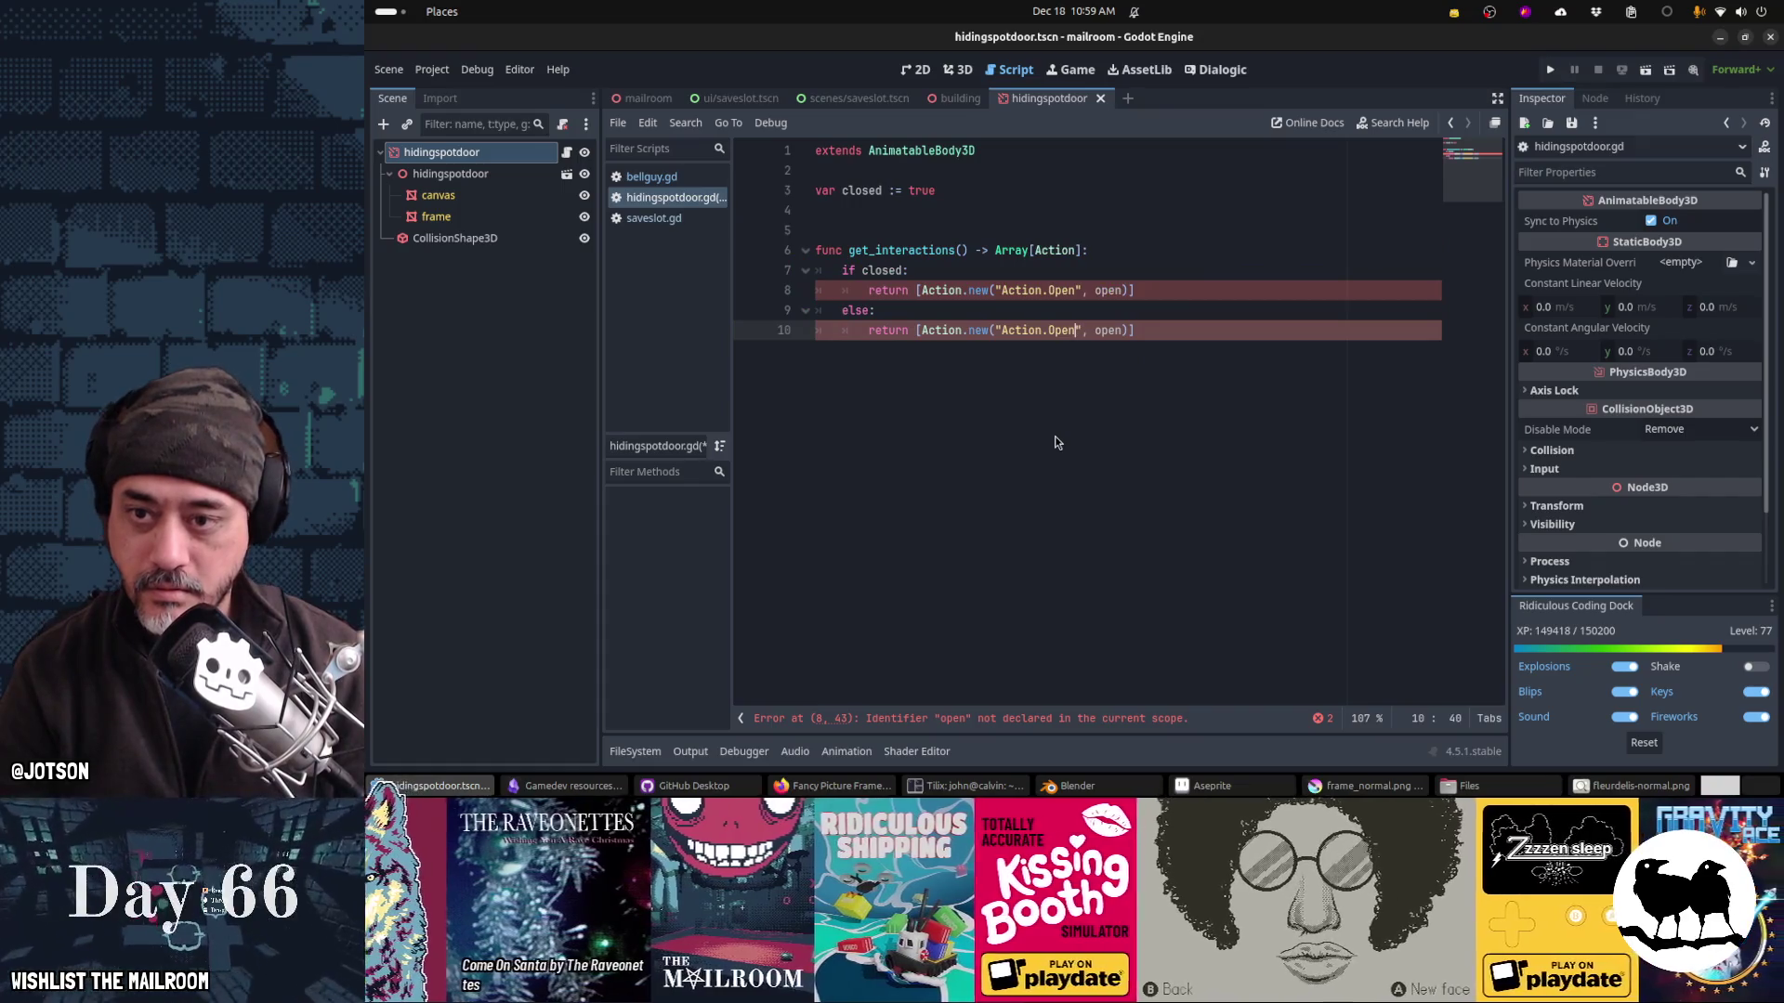
key("BackSpace")
key("BackSpace")
key("BackSpace")
type("Close")
key("Right")
key("Right")
key("Delete")
key("Delete")
key("Delete")
type("closee)")
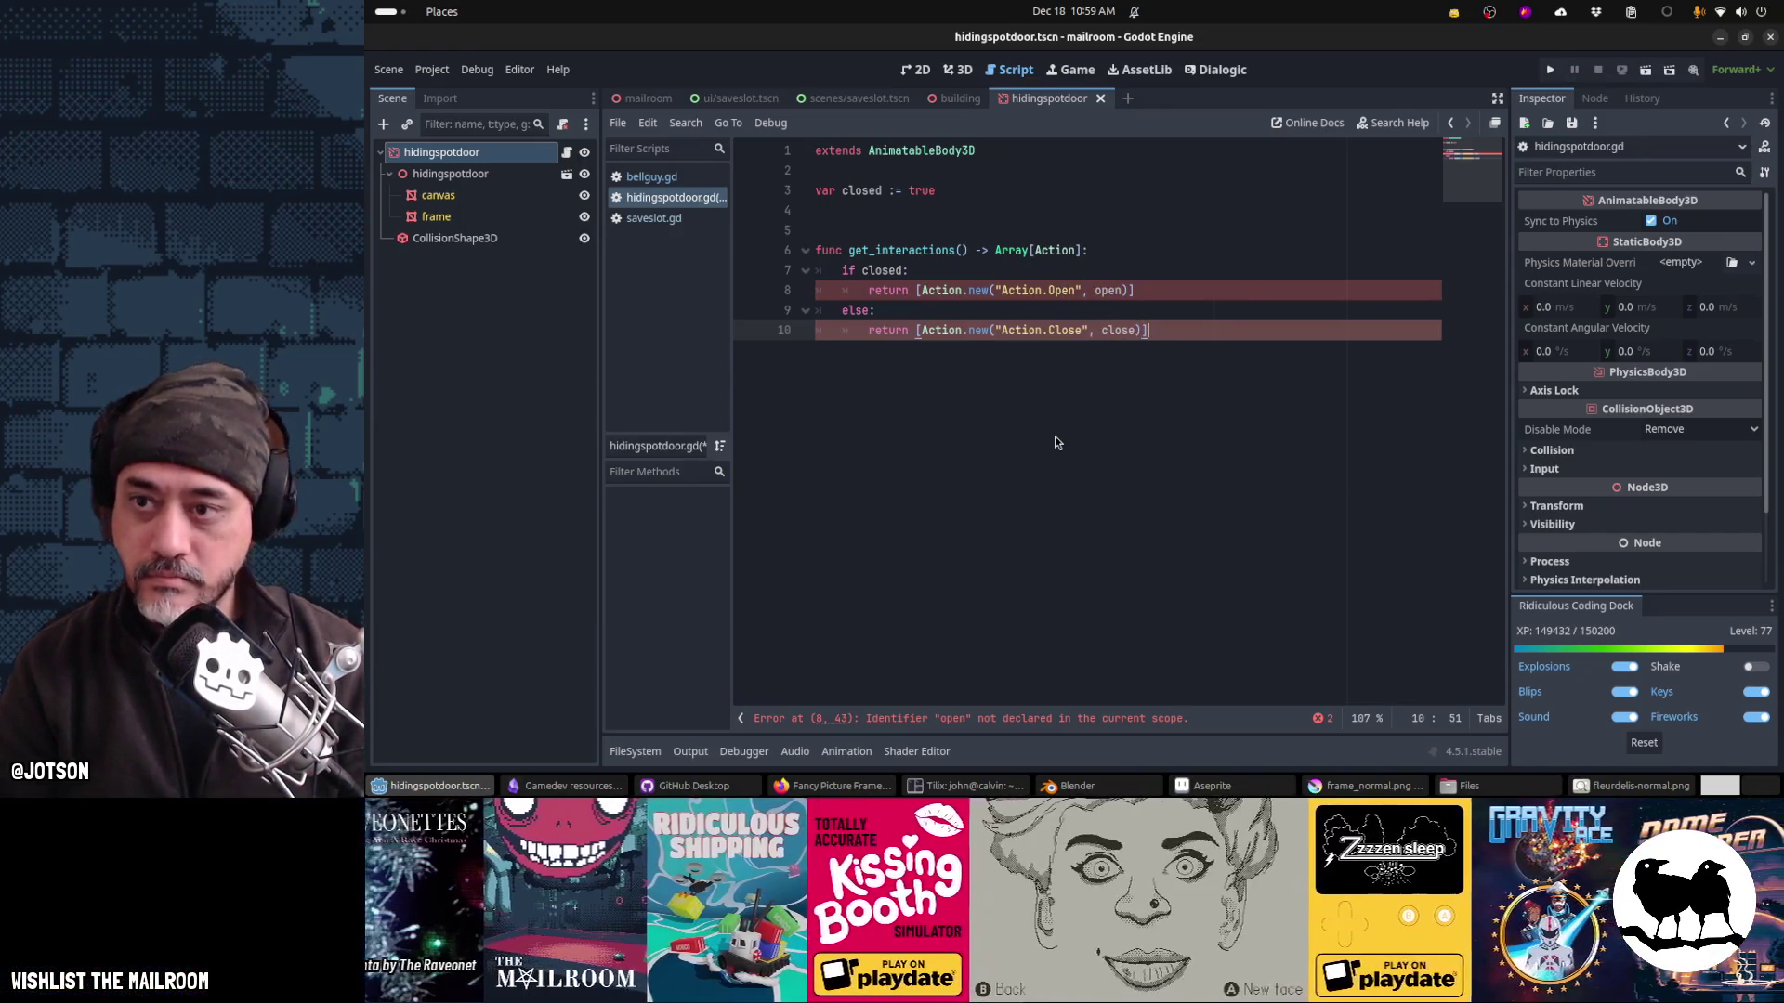
Step: Add stub 'func open() -> void:' and 'func close() -> void:' with pass bodies and save
key("Return")
key("Return")
key("Return")
key("BackSpace")
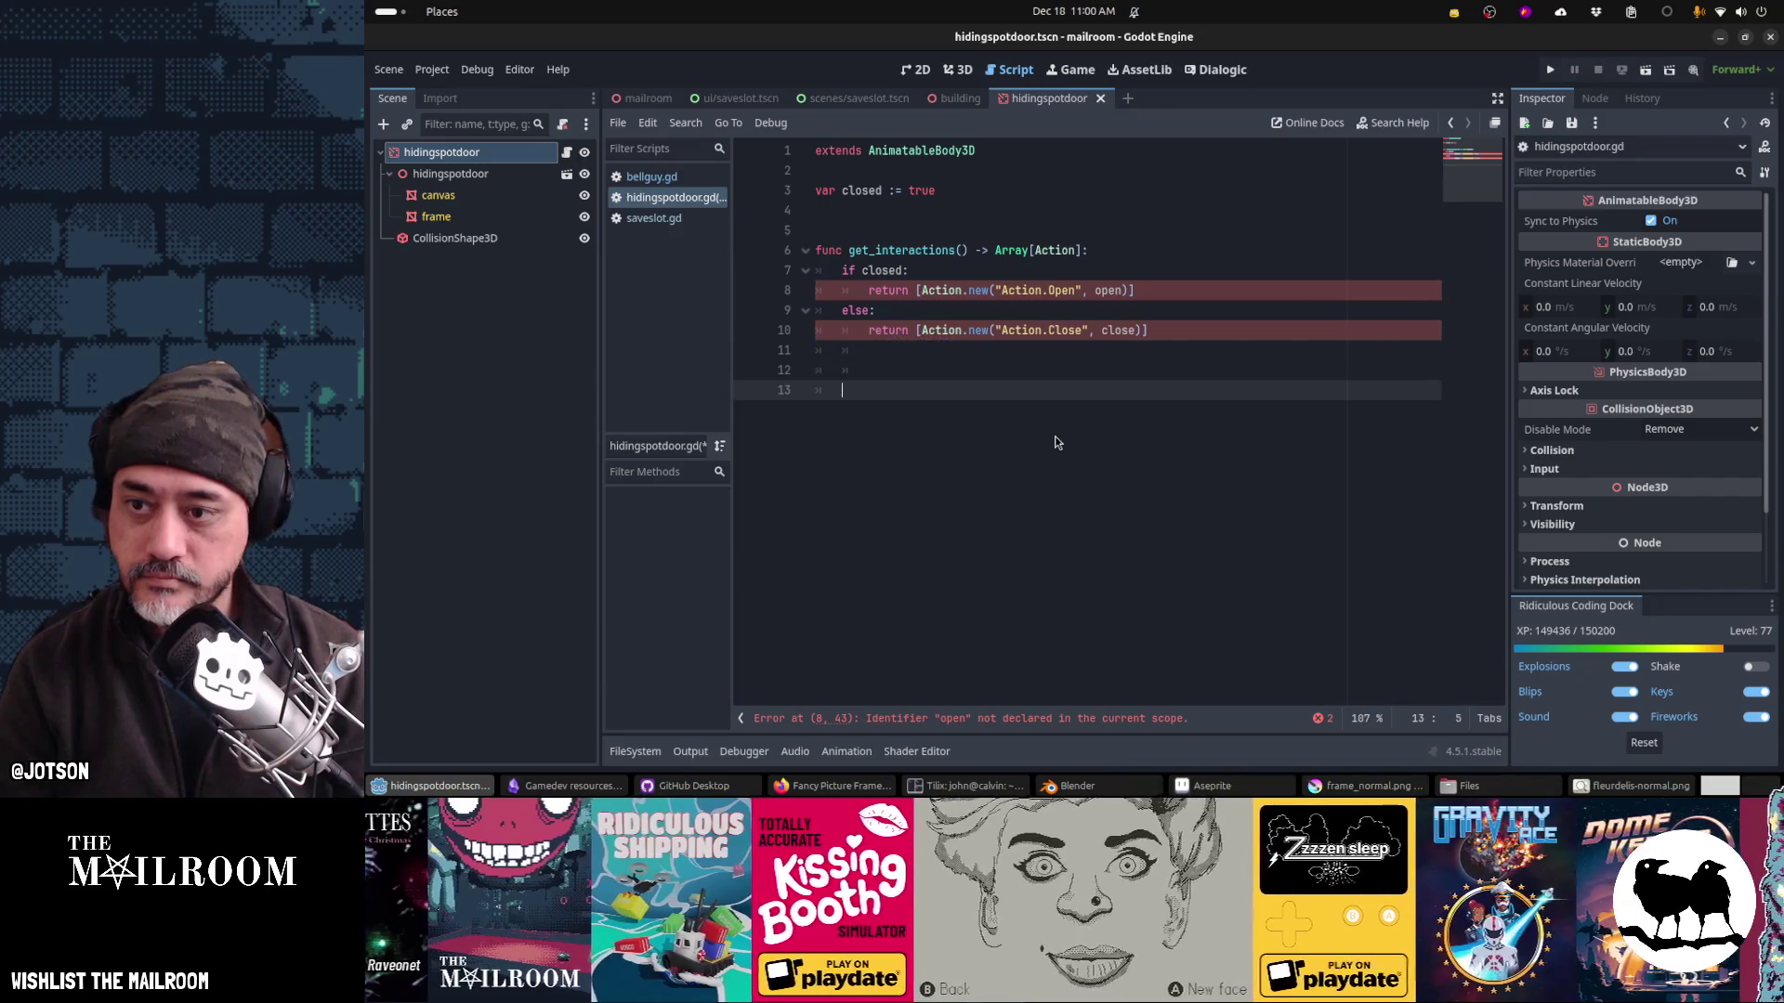
key("BackSpace")
type("func open() -> void")
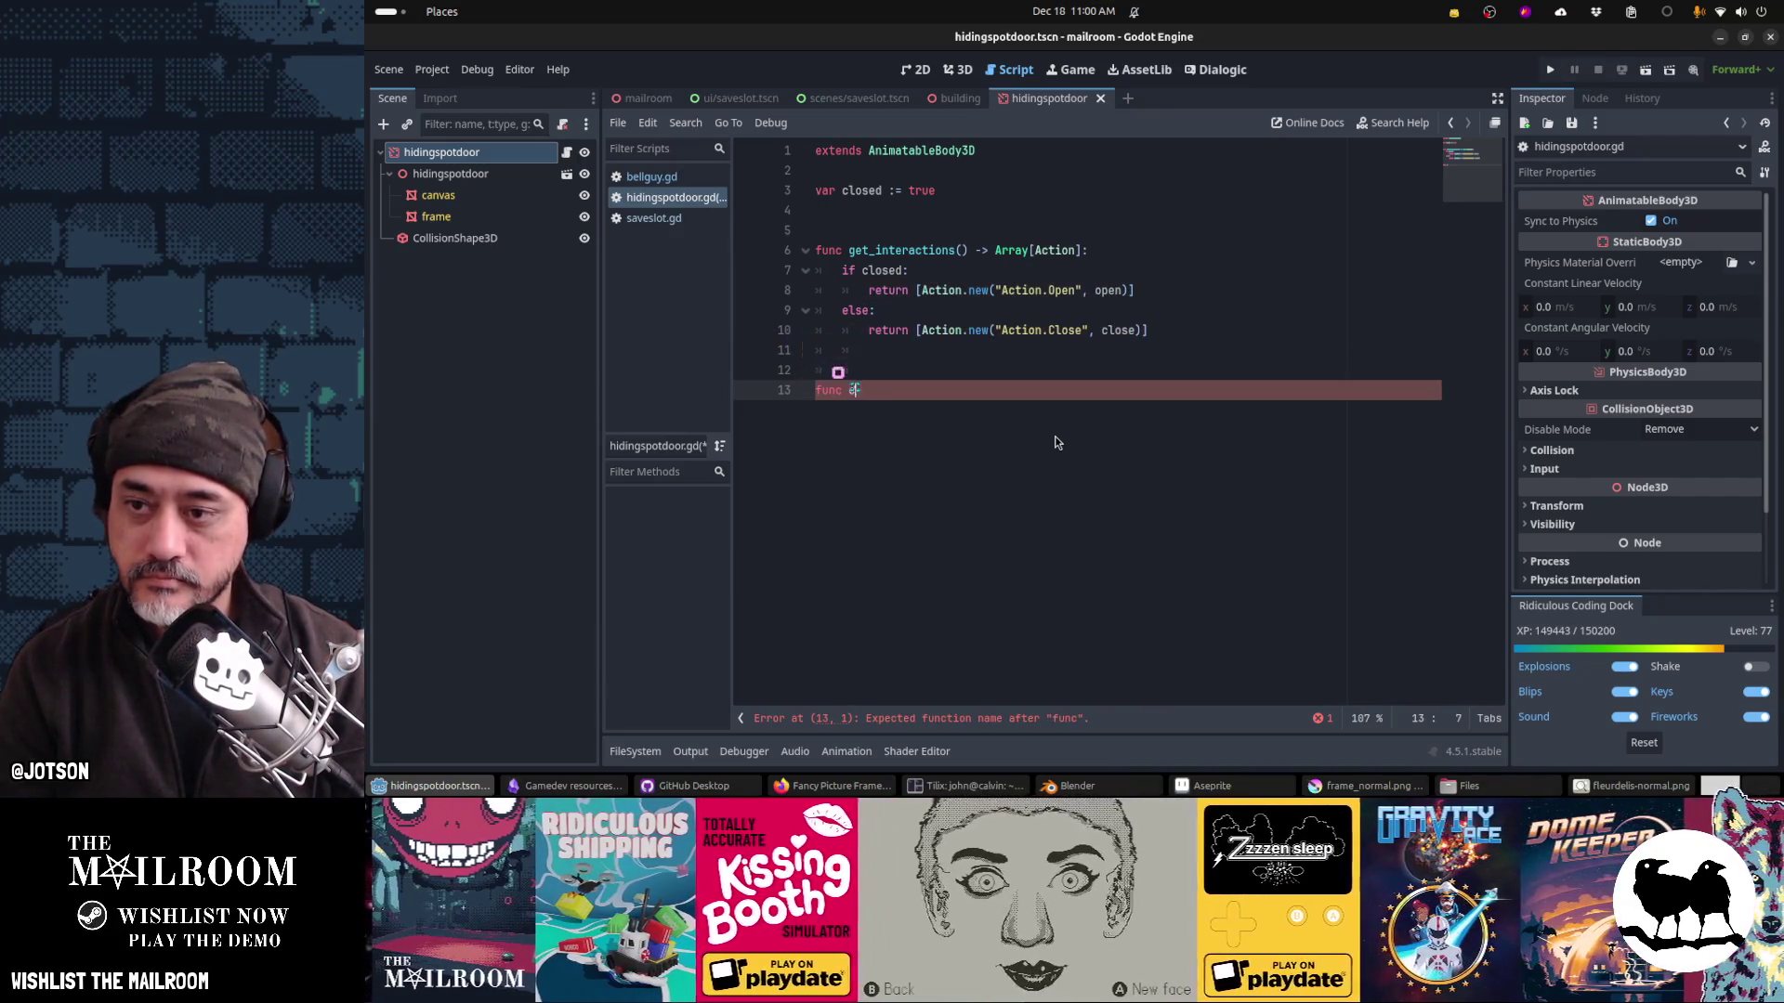
type(":")
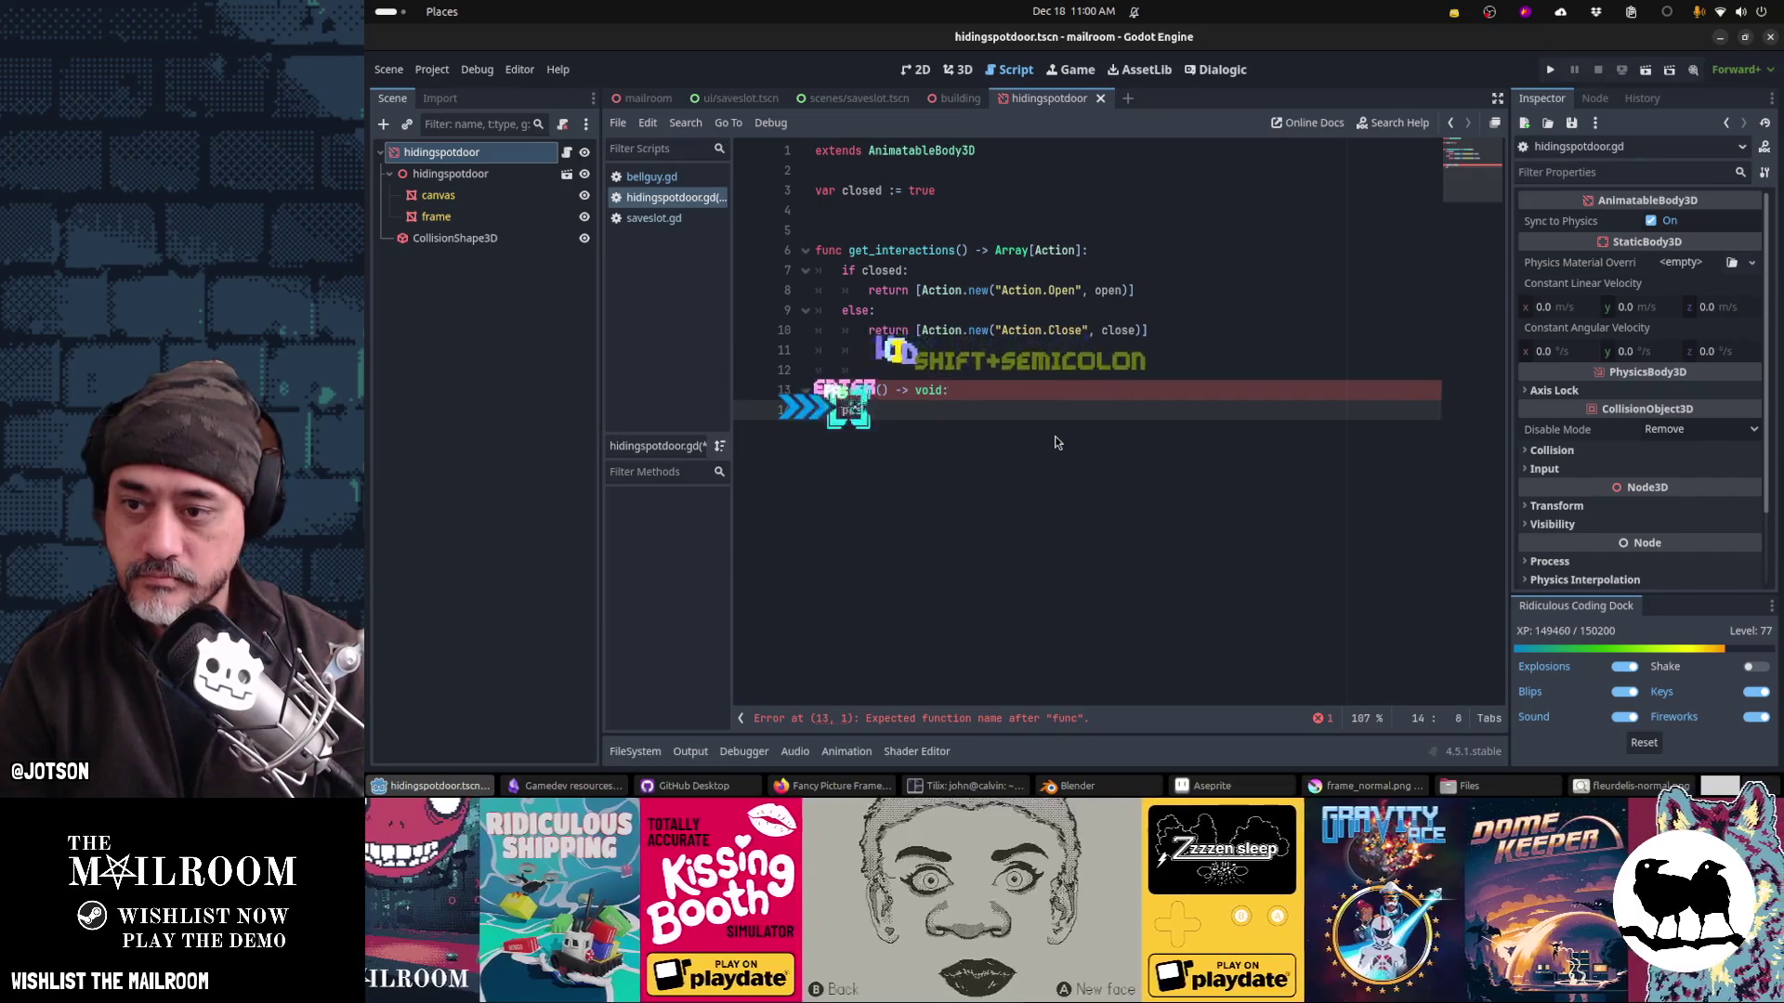
key("Return")
type("pass")
key("Return")
key("Return")
key("Return")
key("BackSpace")
type("func close() -> void:")
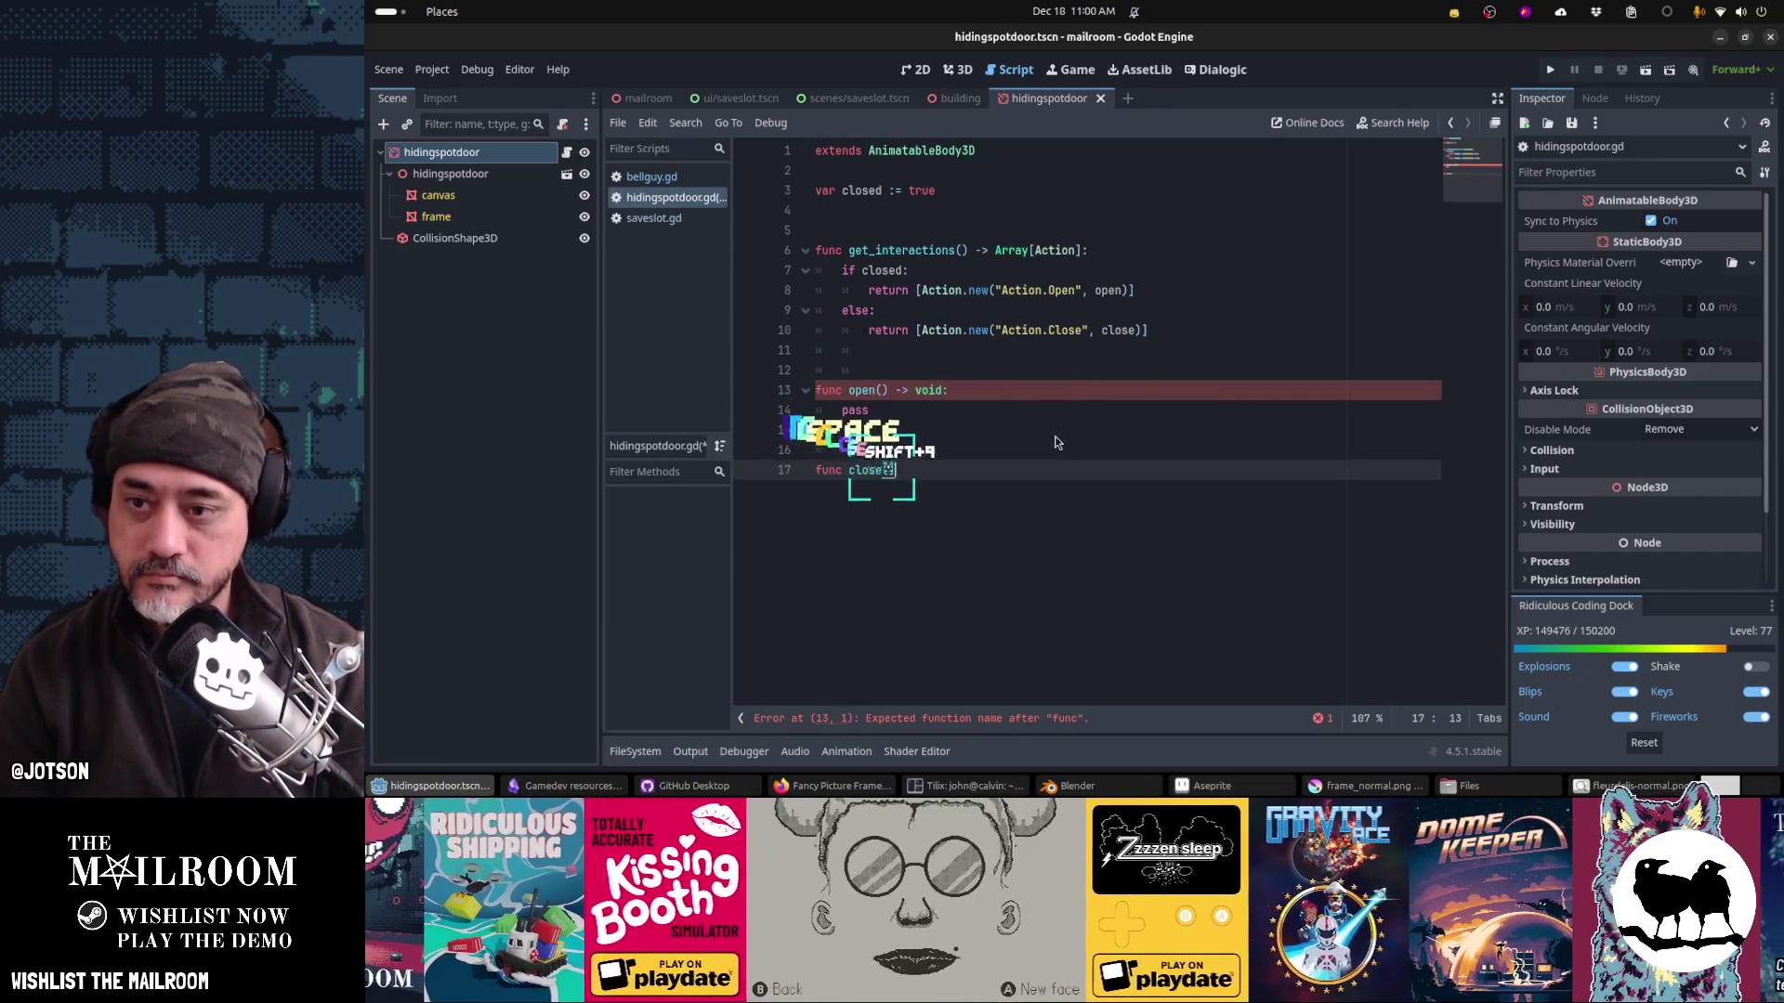
key("Return")
type("pass")
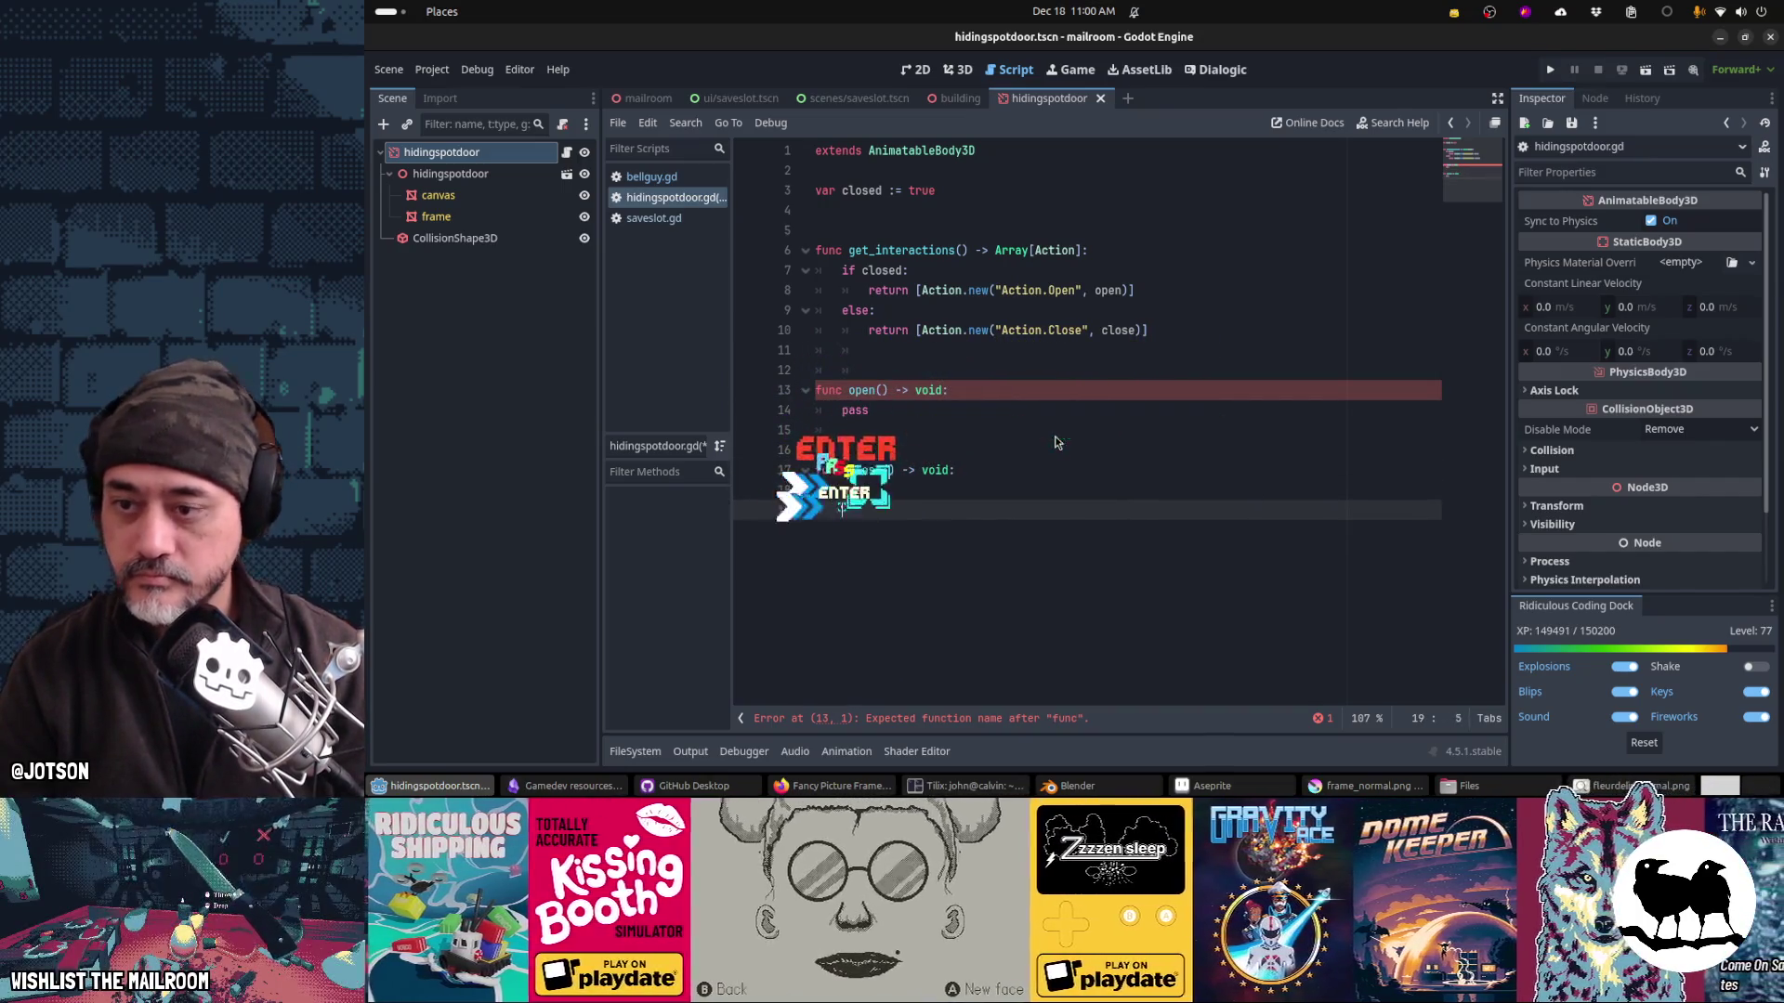
key("Return")
key("ctrl+s")
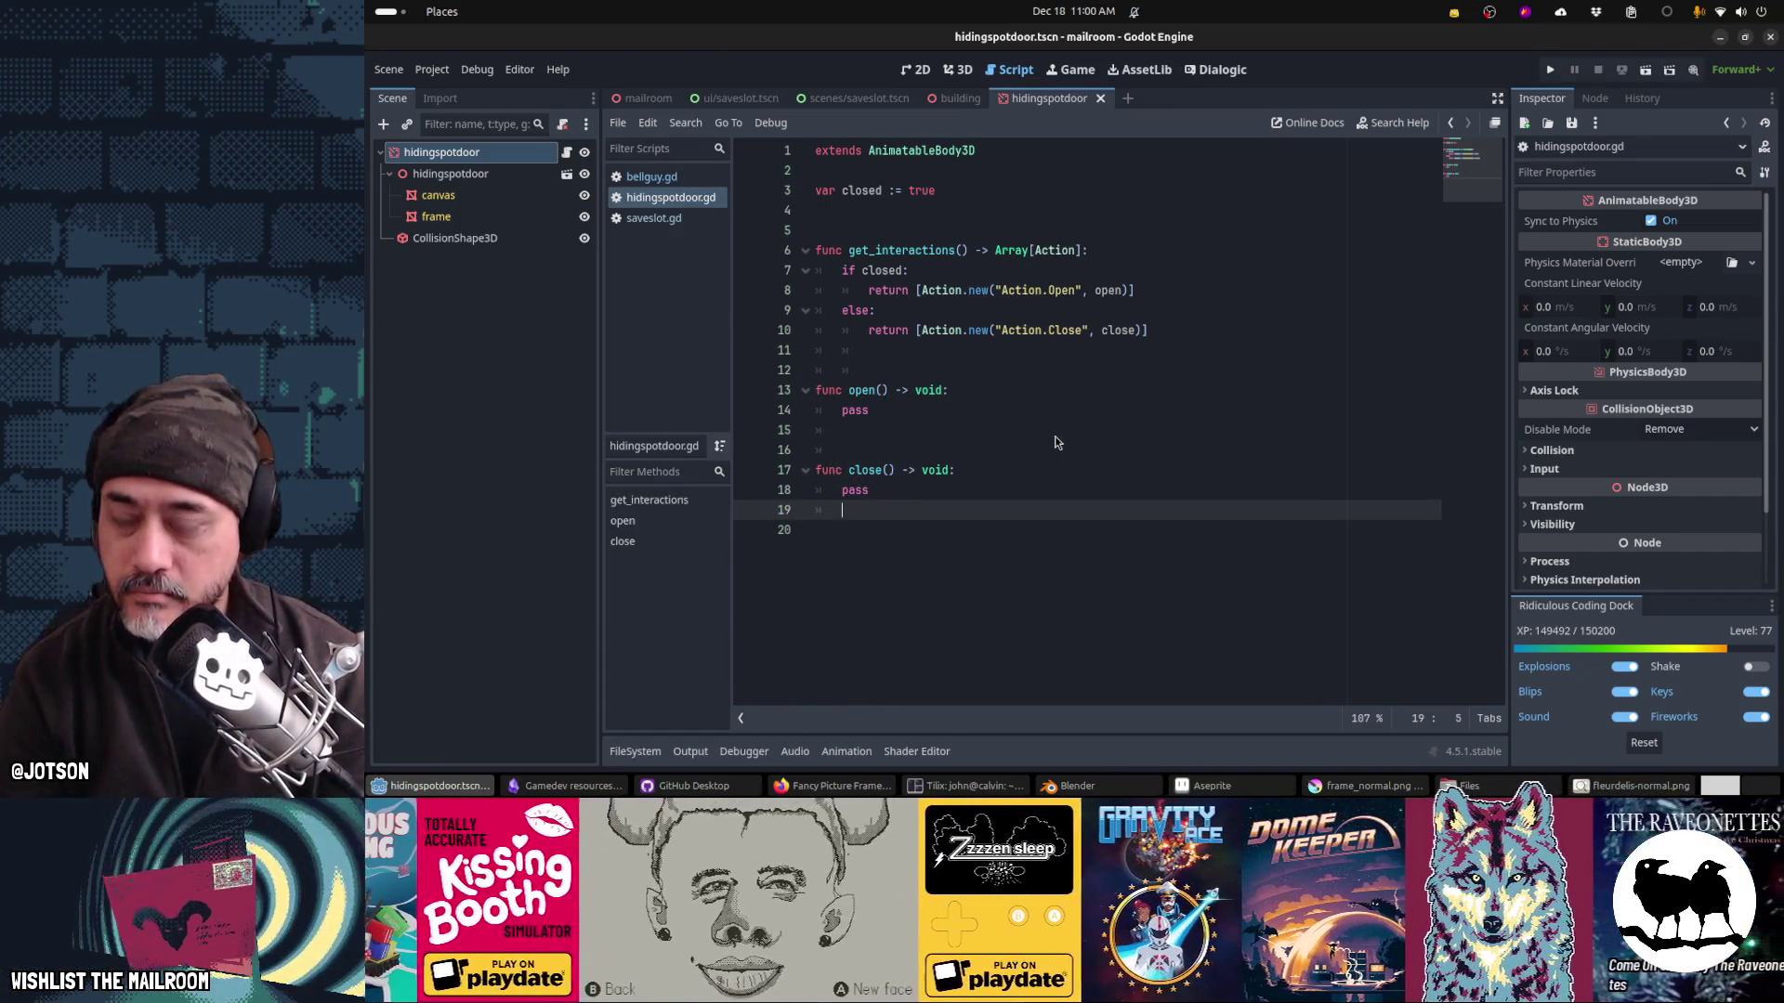
left_click(488, 239)
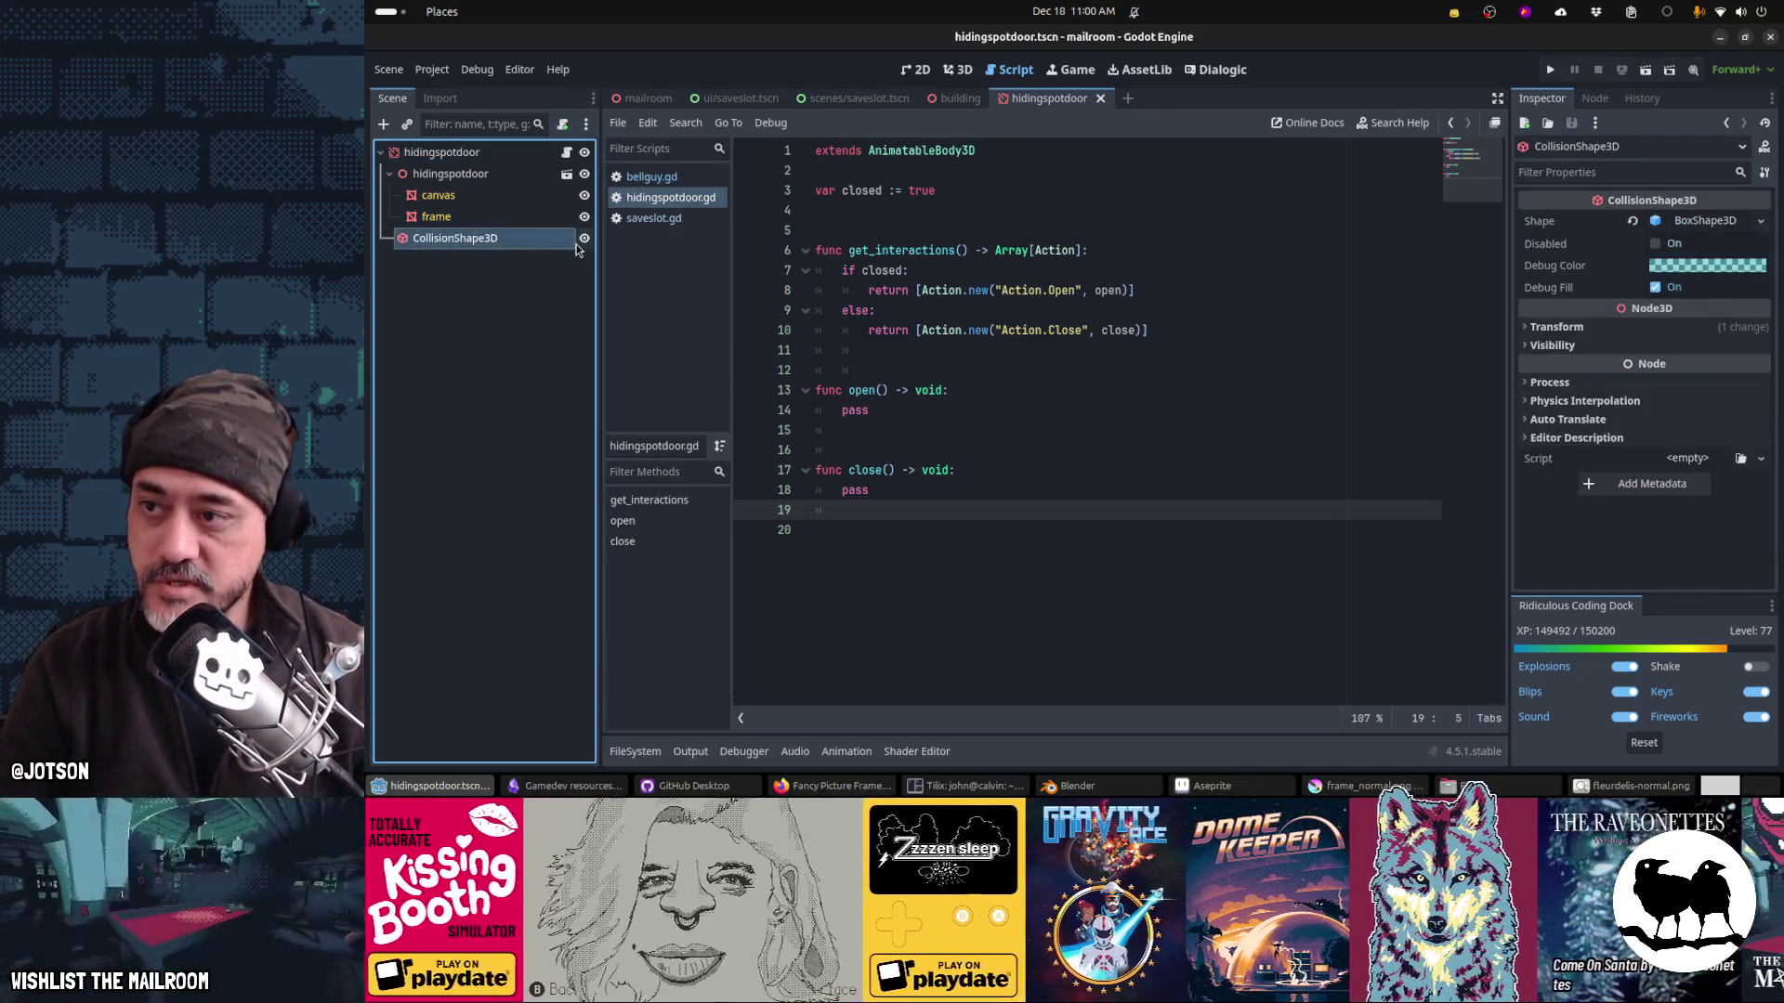
Step: In front view, resize the door's collision box to fit the picture frame, about 1.17 wide
key("ctrl+F2")
key("KP_1")
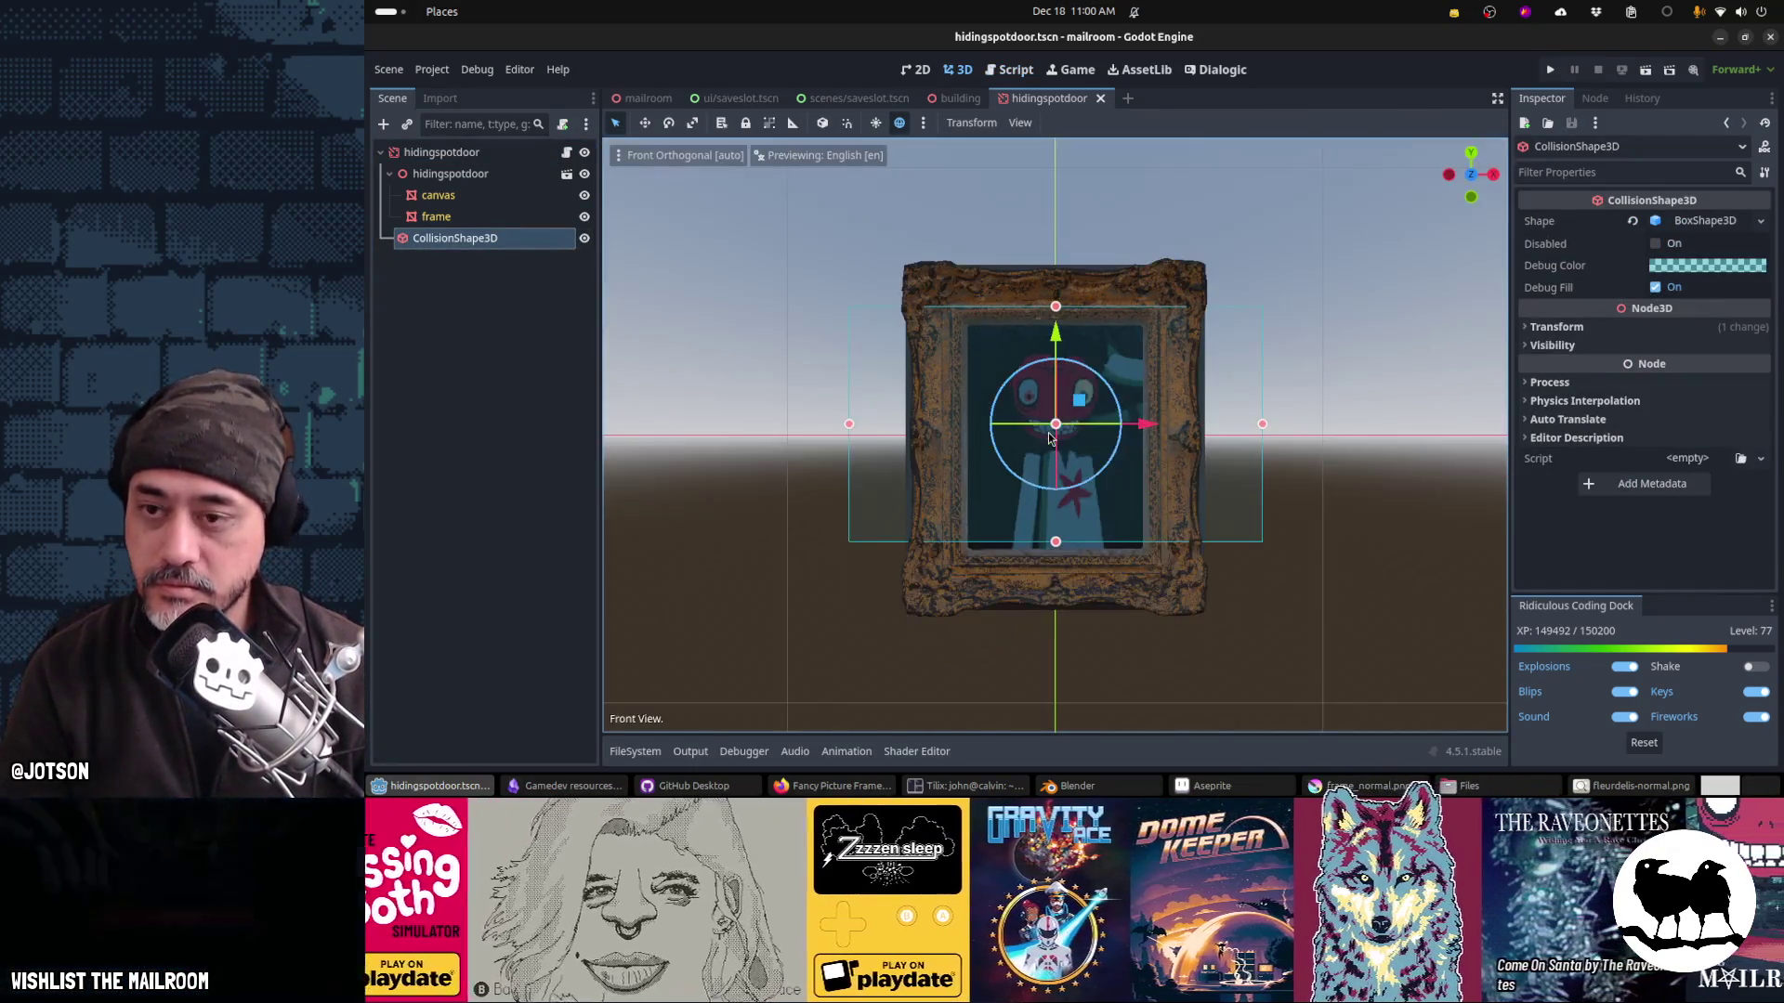
left_click_drag(853, 424, 896, 424)
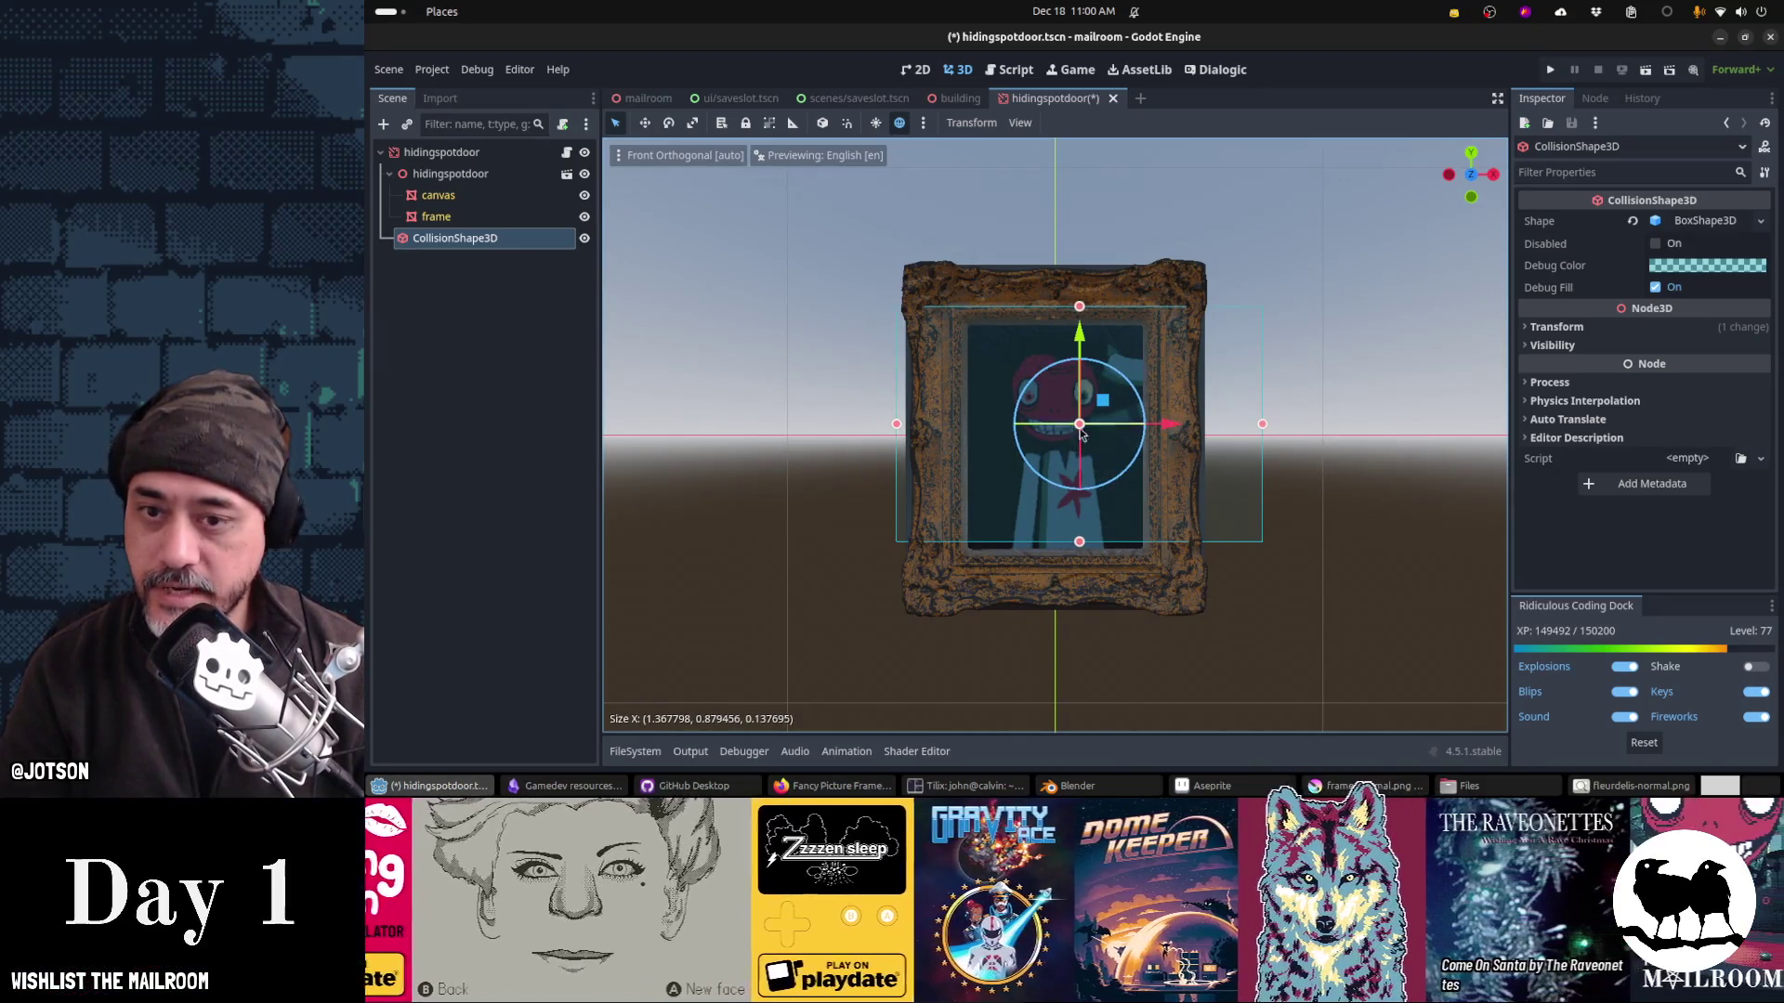
left_click_drag(1263, 427, 1210, 439)
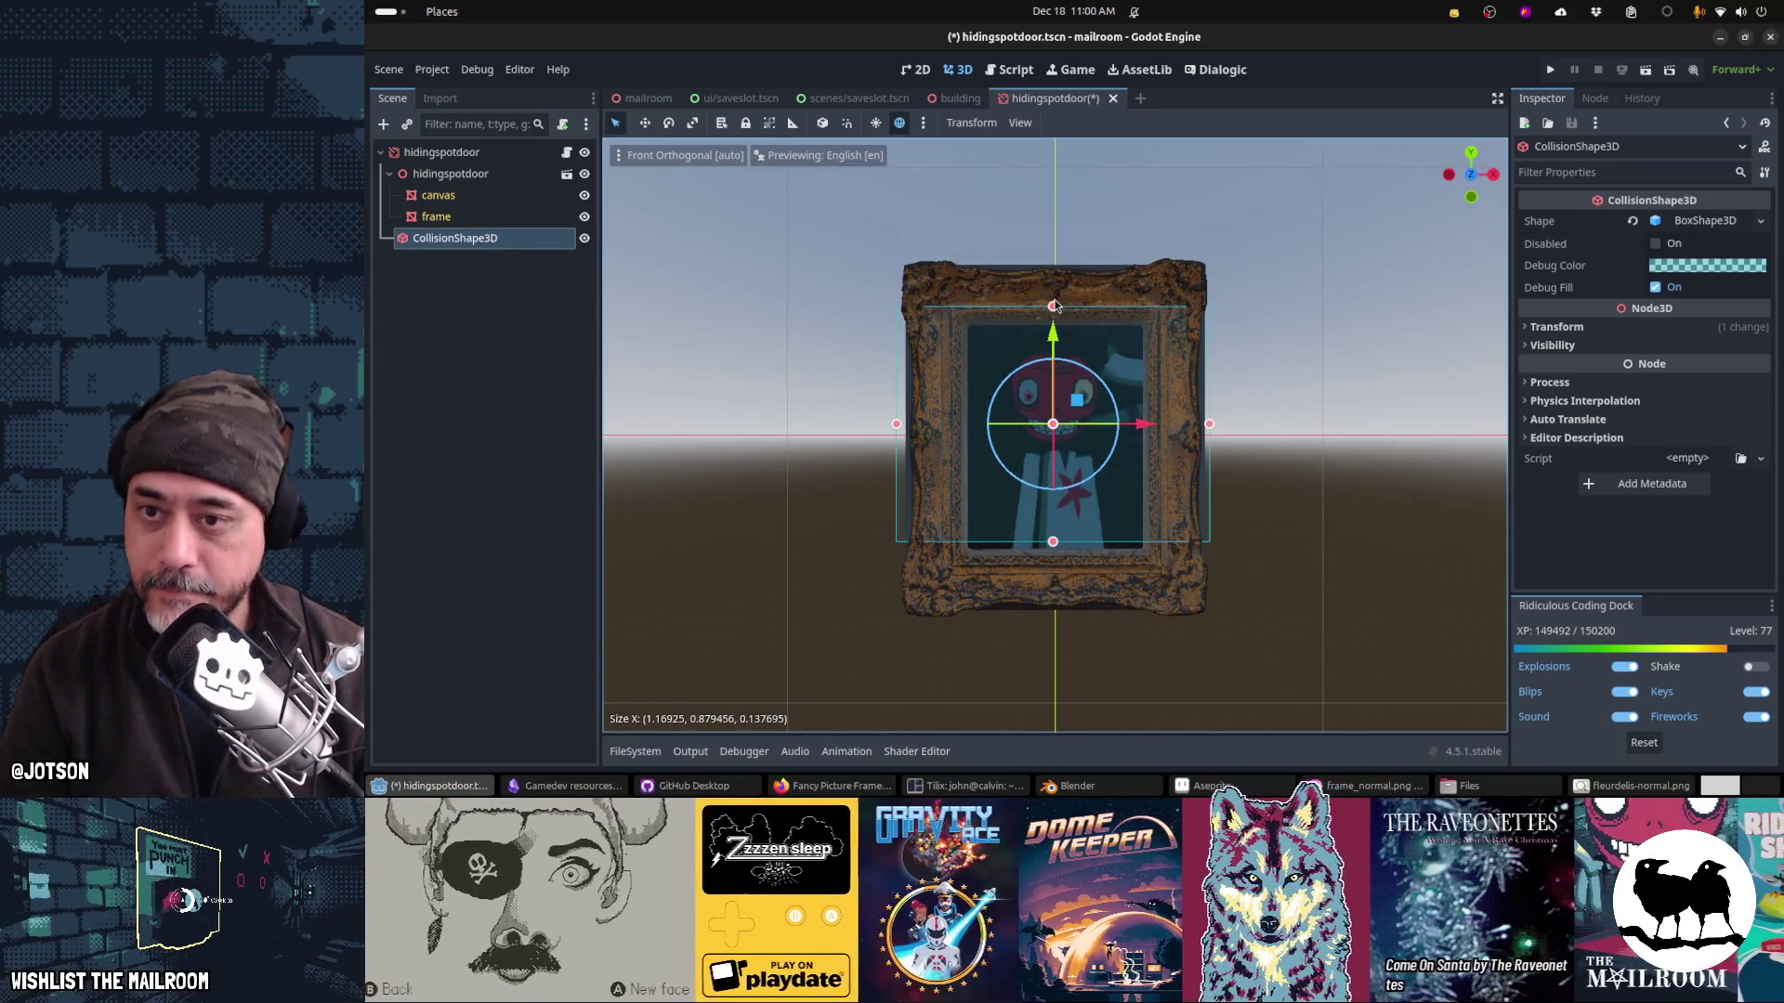
left_click_drag(1052, 304, 1045, 261)
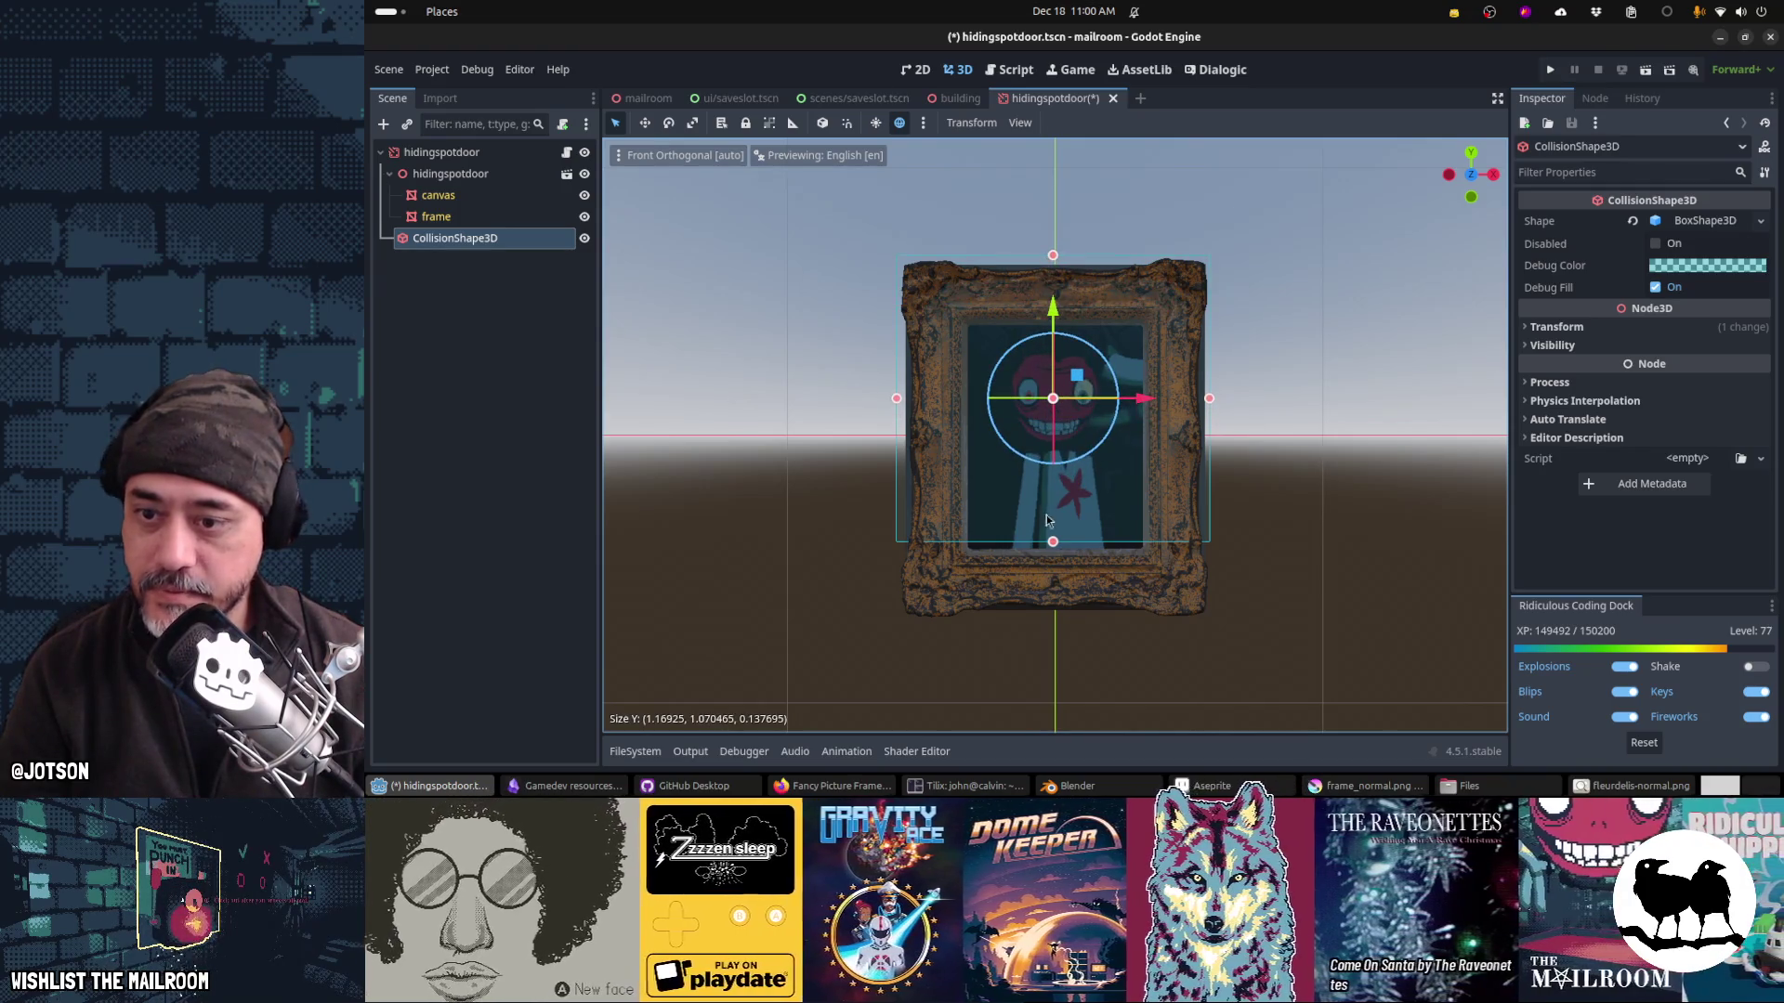
left_click_drag(1053, 542, 1063, 623)
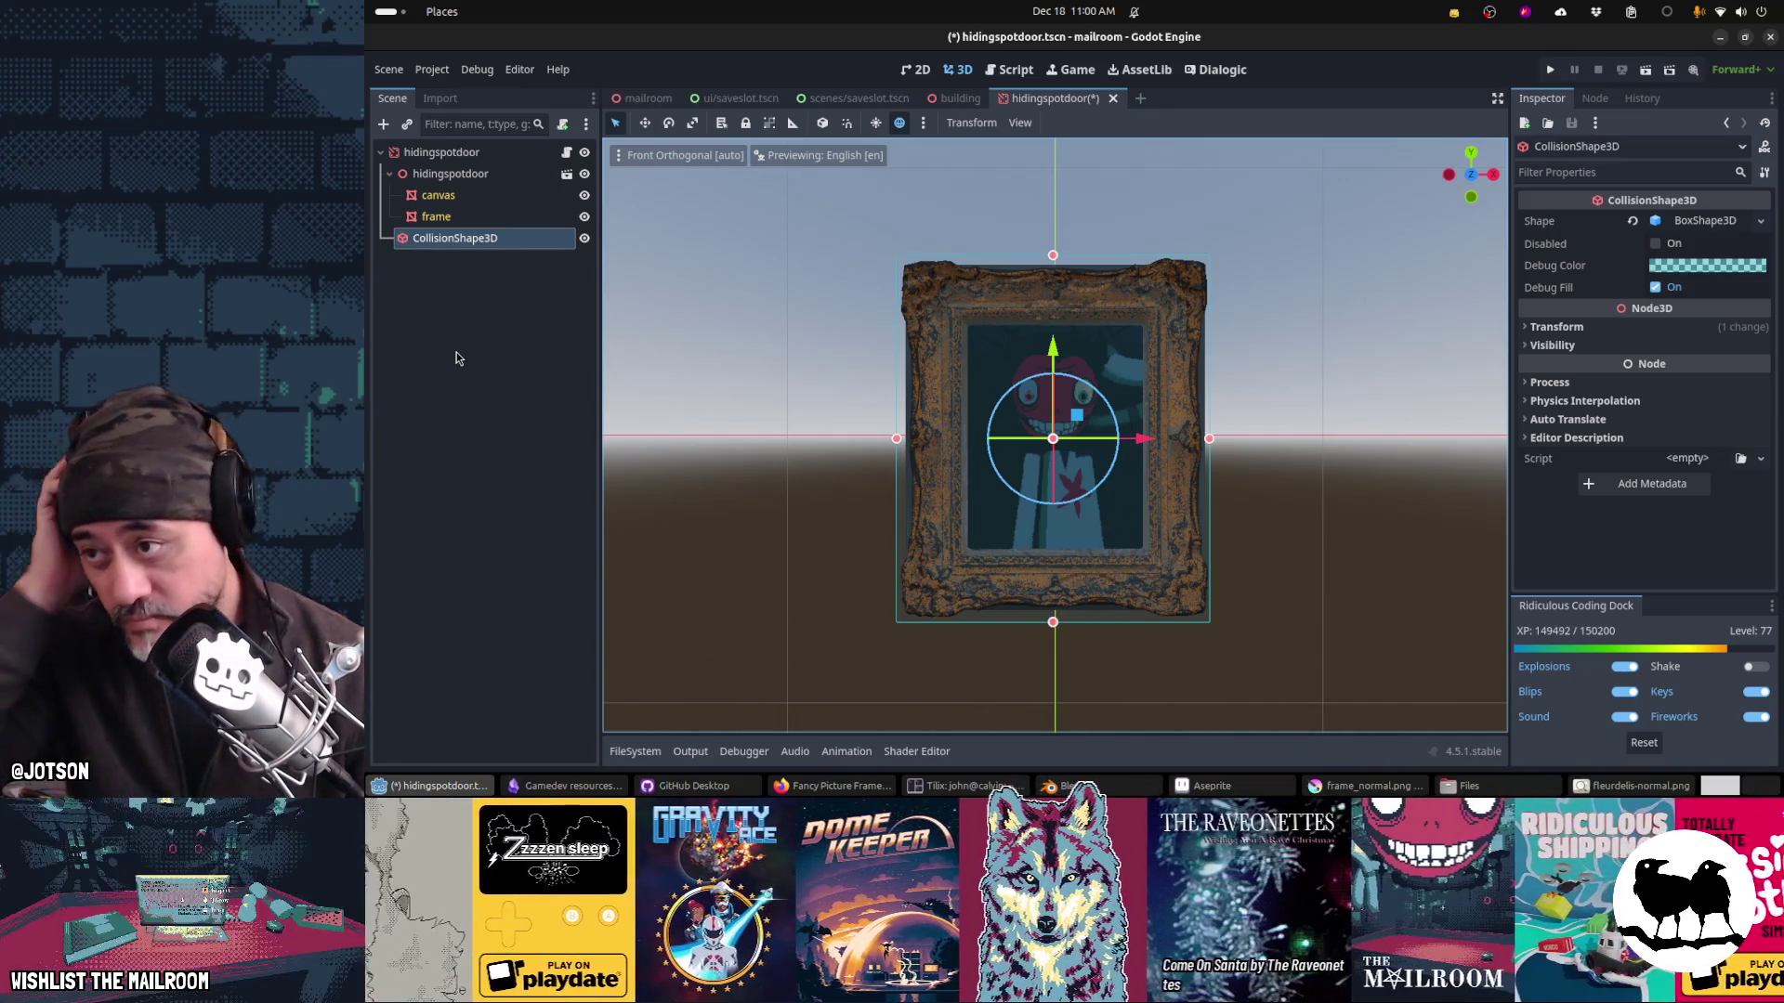
Step: Remove the pass line from open() and switch to Blender to check the frame model
left_click(564, 156)
left_click(938, 407)
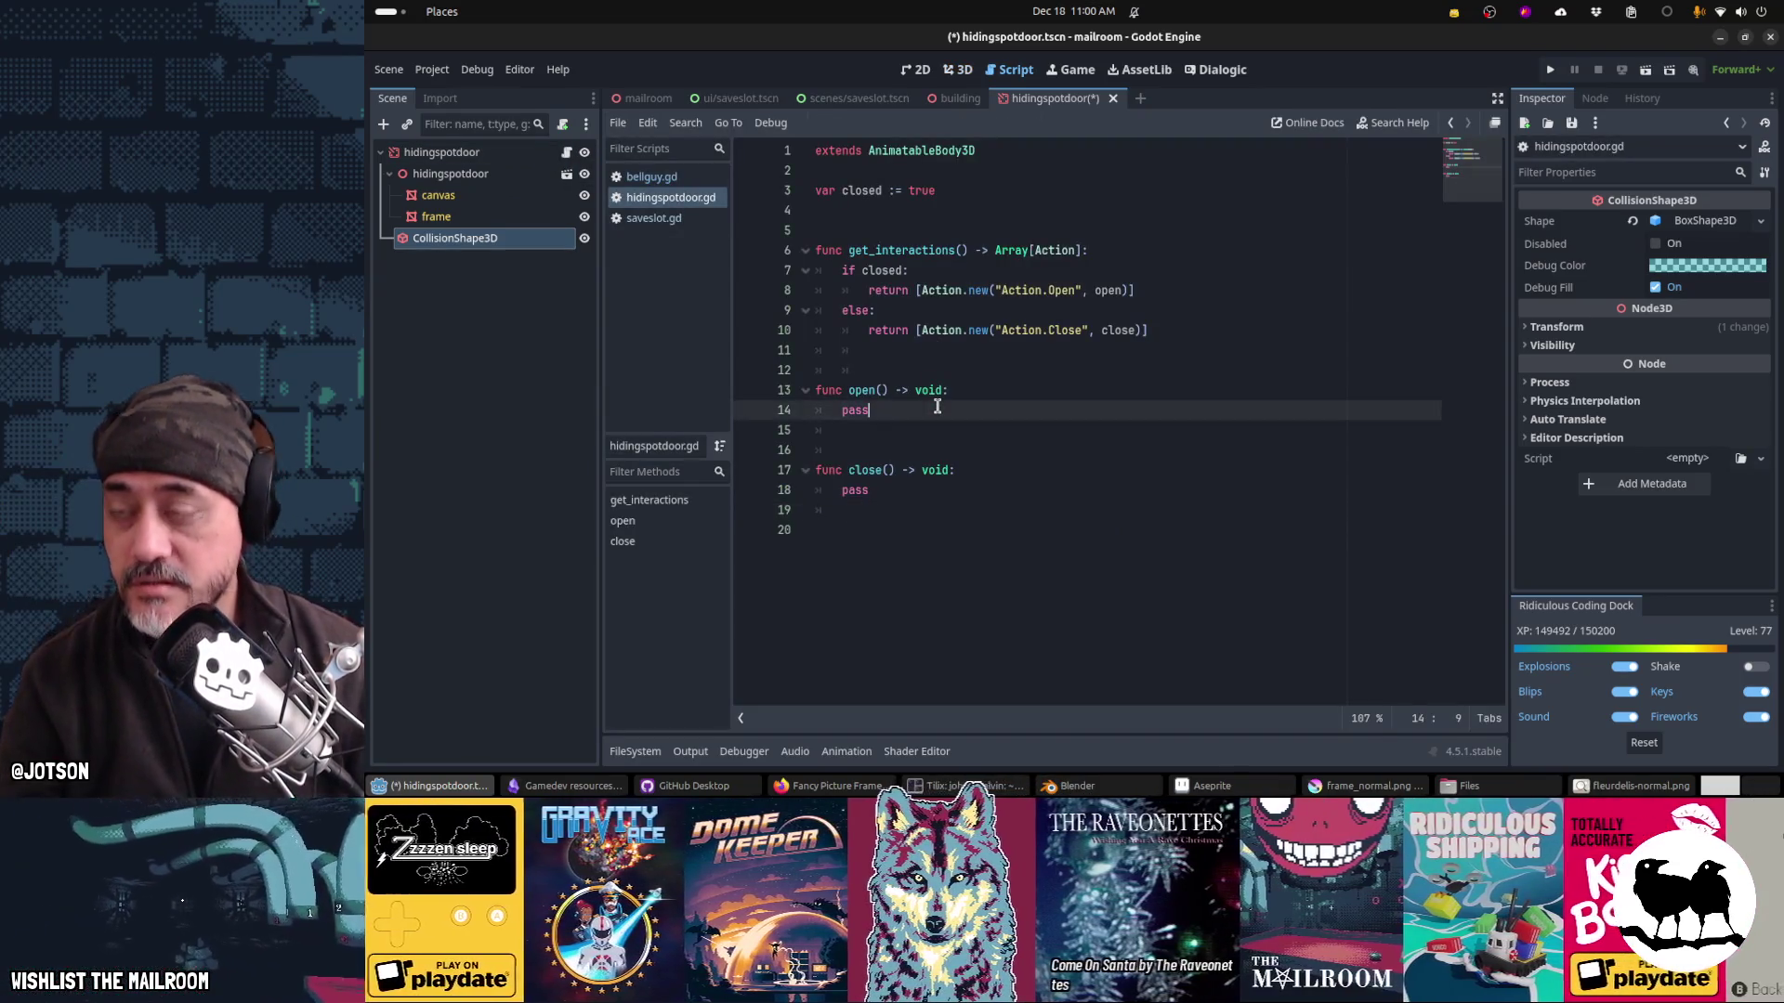
key("BackSpace")
key("BackSpace")
key("BackSpace")
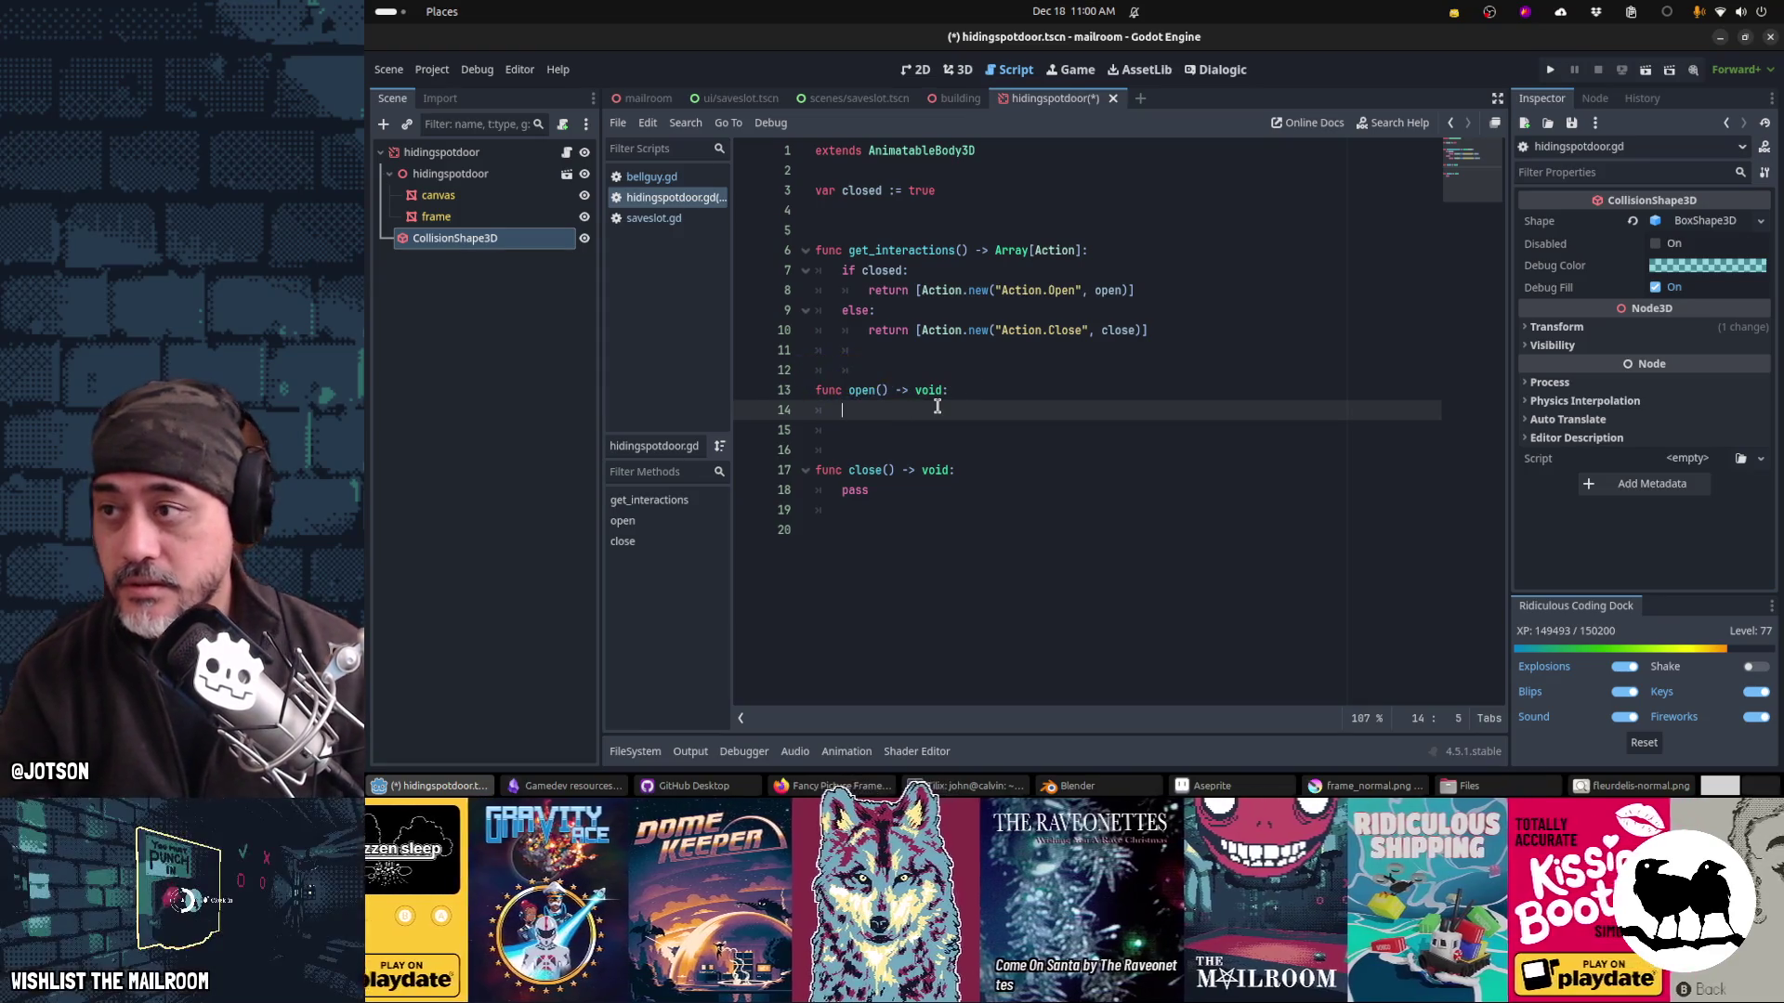
left_click(957, 97)
left_click(1022, 100)
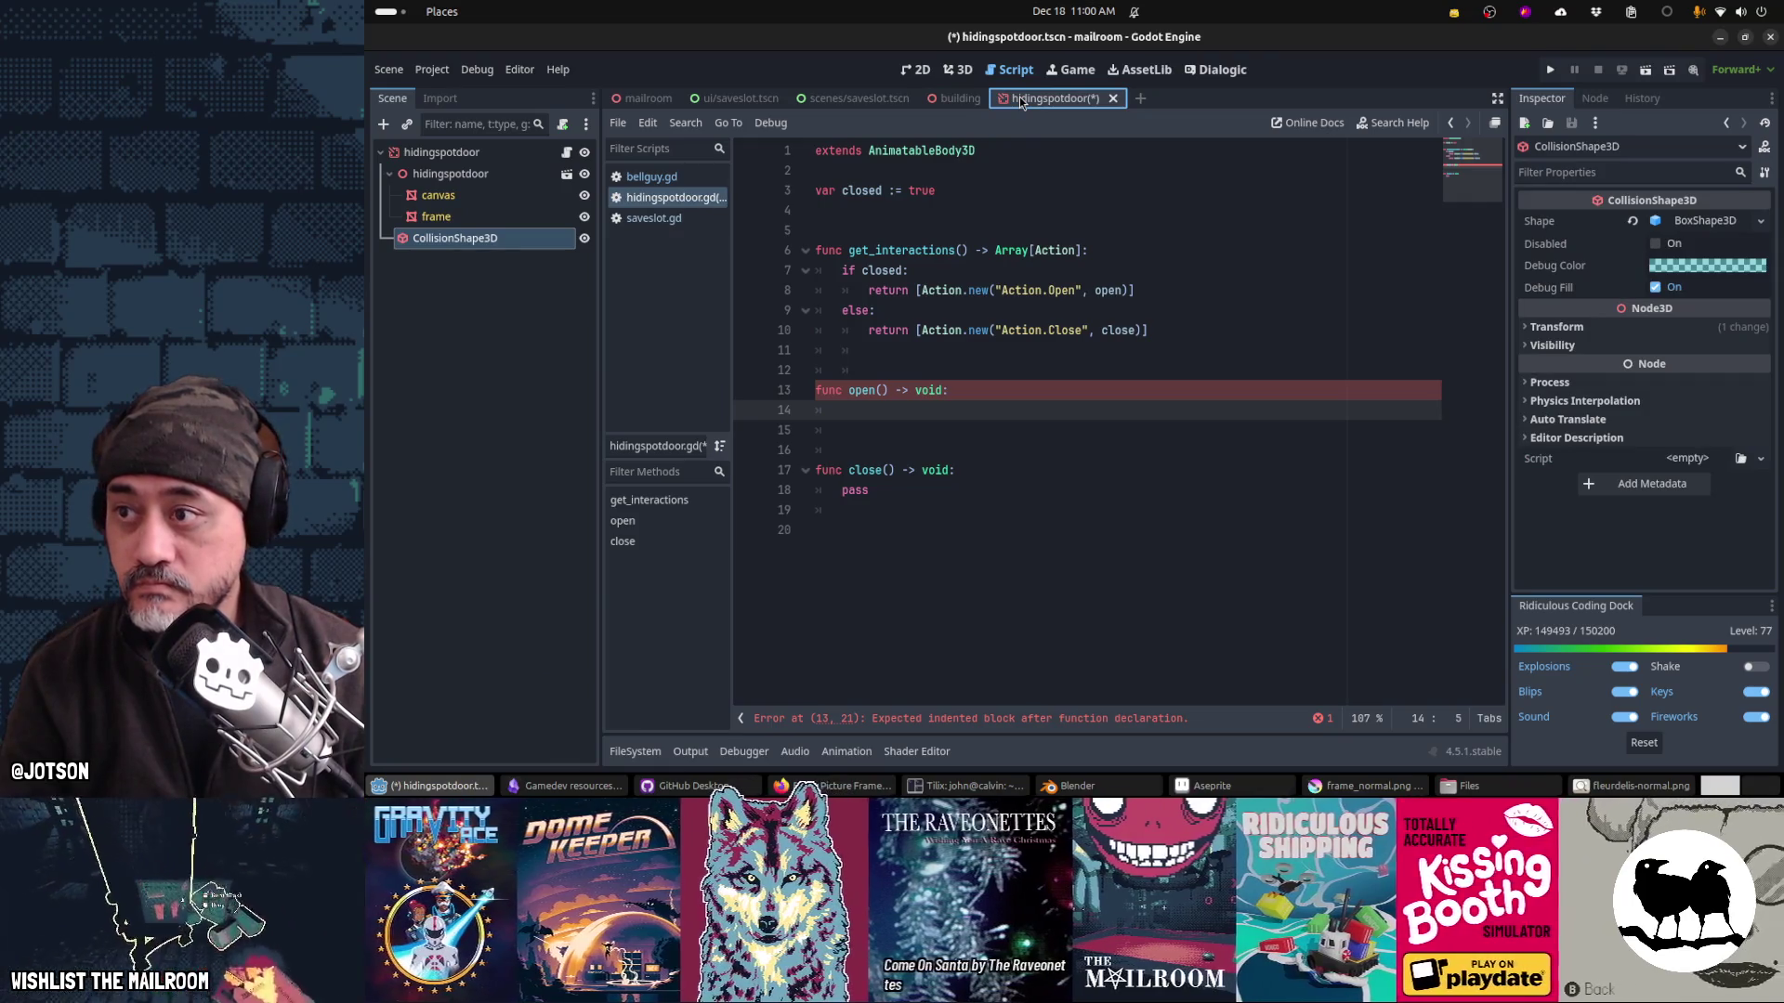
key("alt+Tab")
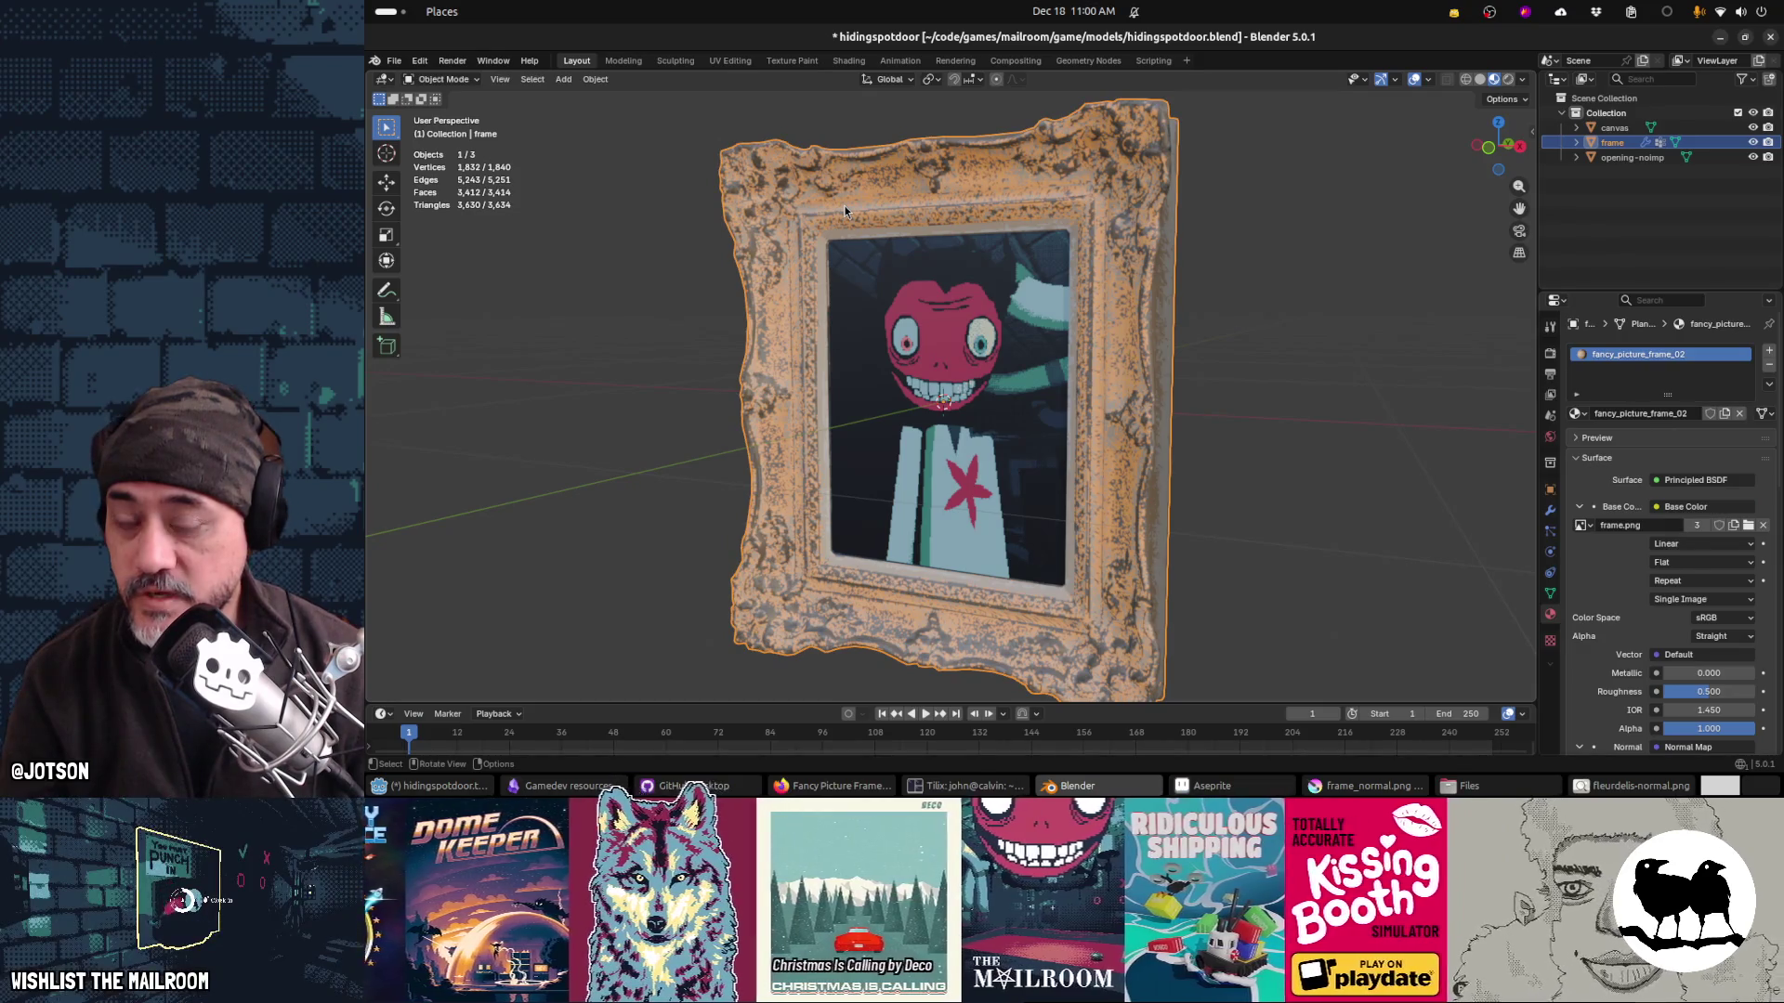
Step: Show the frame's dimensions (1.15 × 0.152 × 1.34 m) in Blender's sidebar, then return to Godot
key("n")
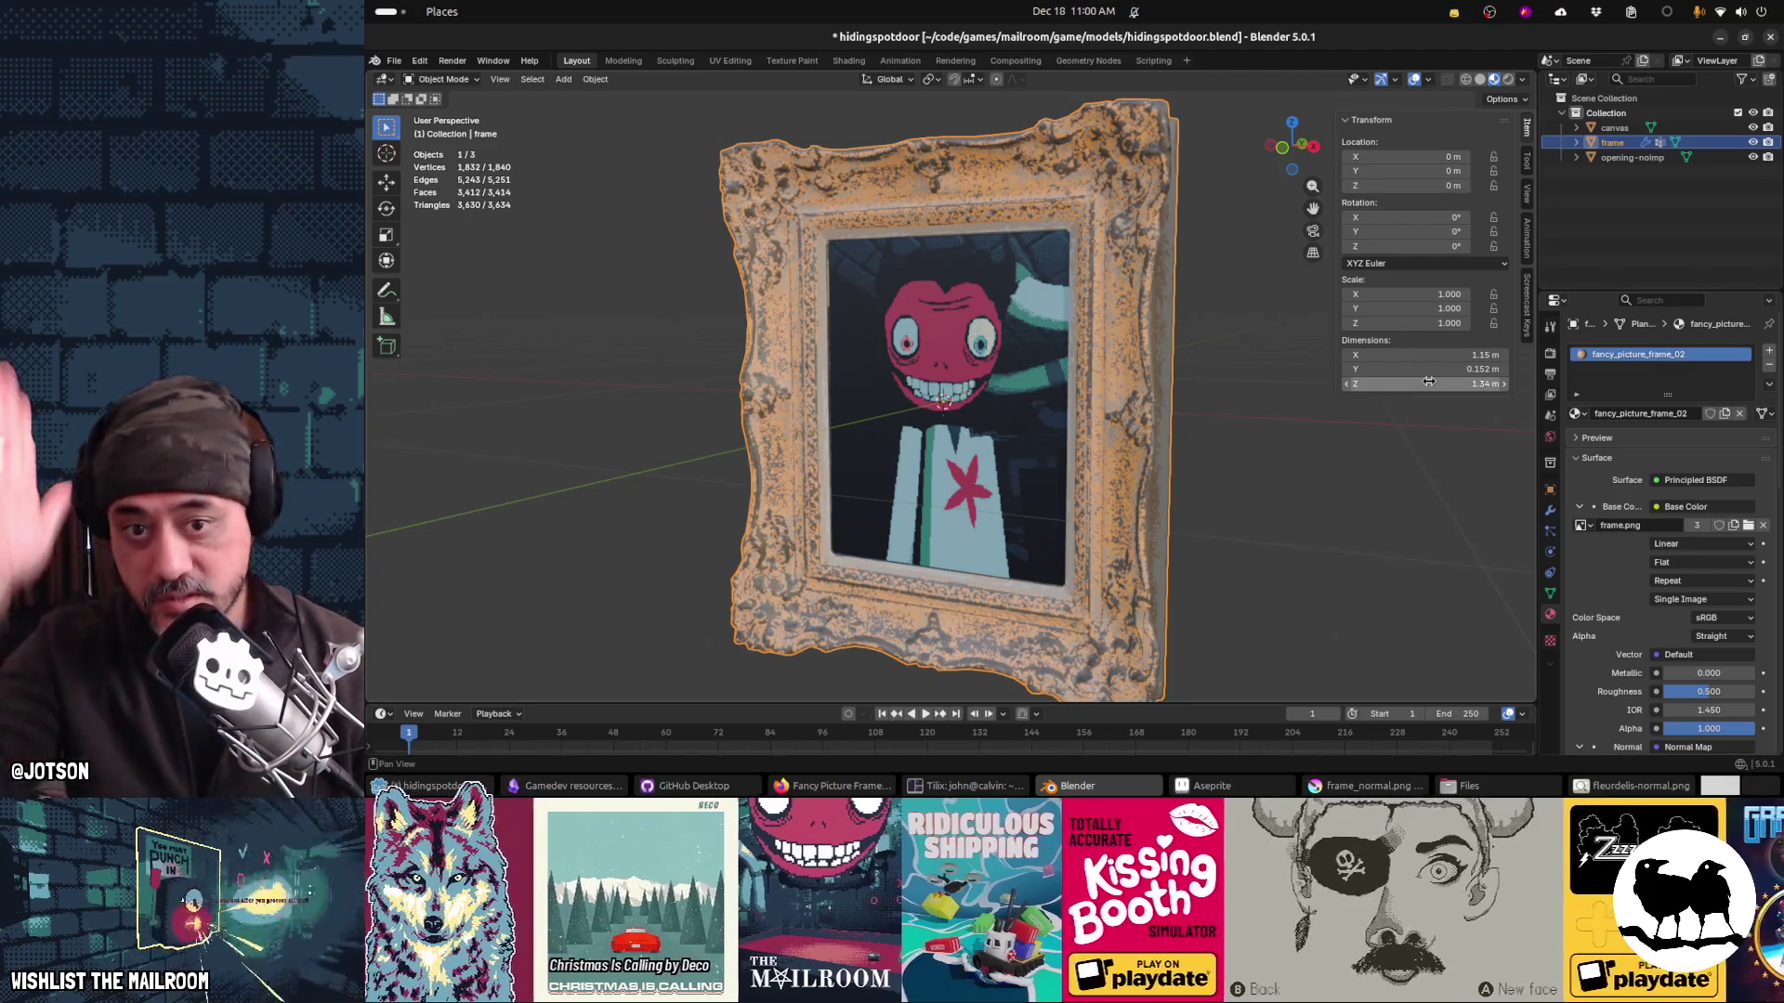
key("alt+Tab")
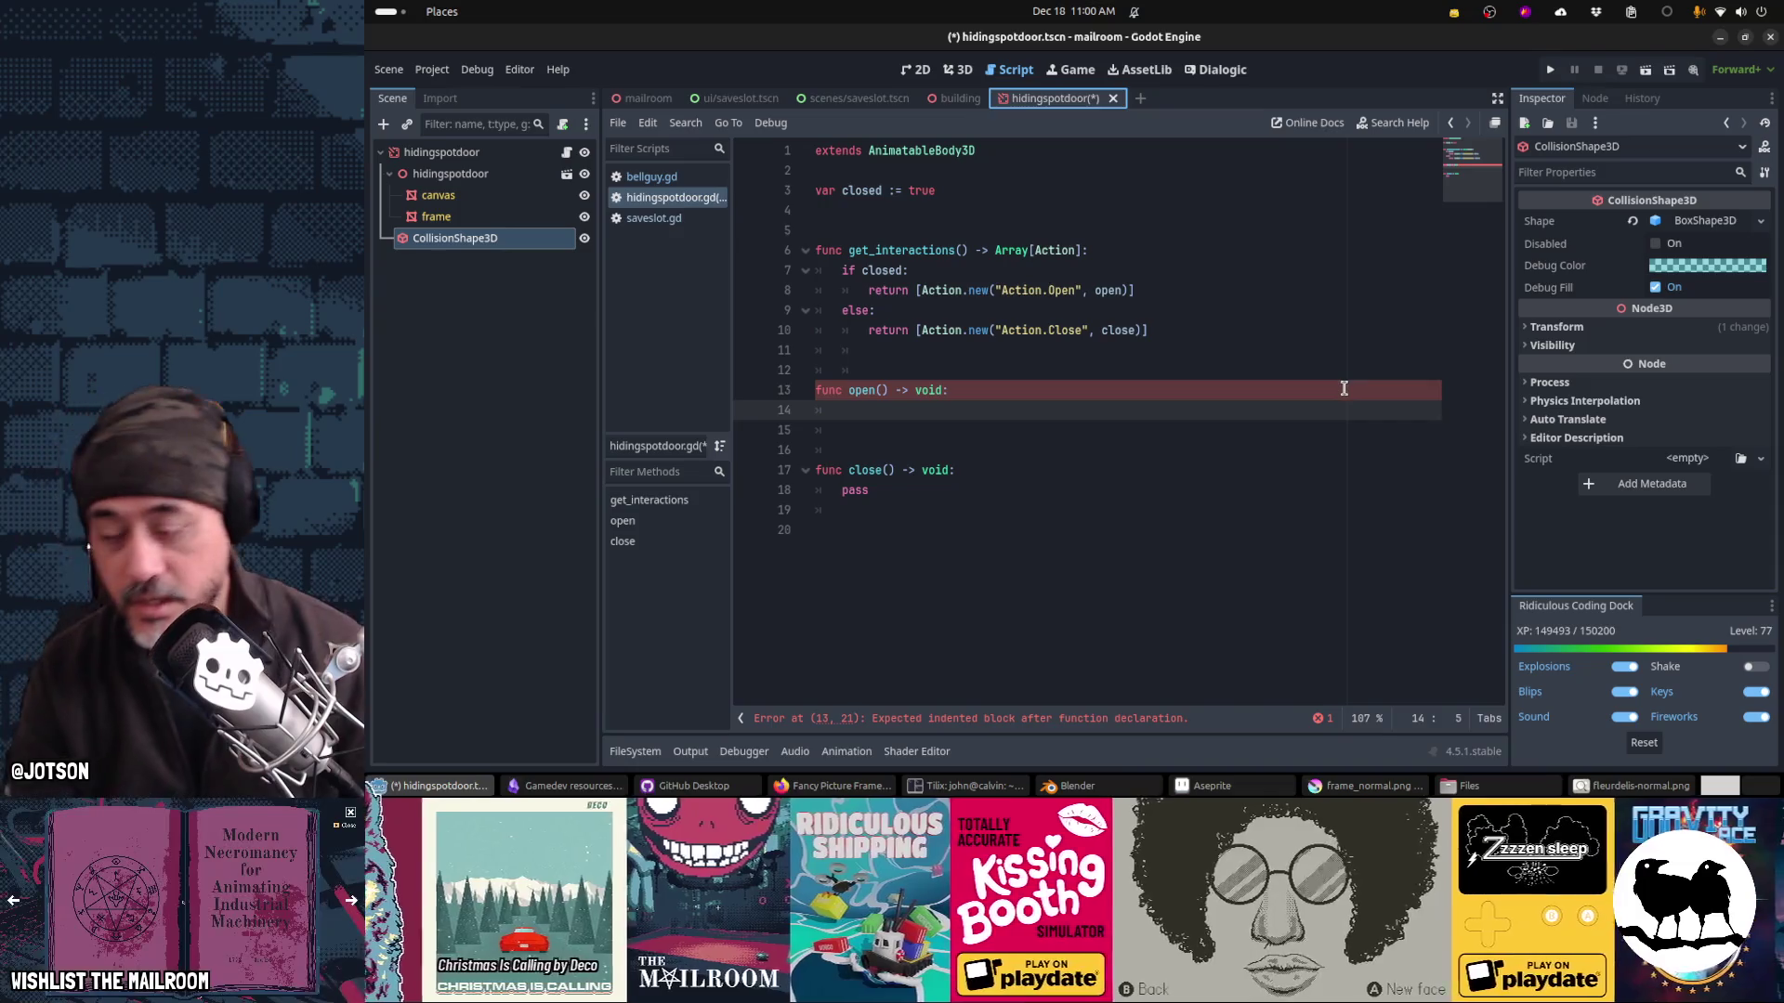
Step: Calculate 1.34/2 and add 'global_position.y = 0.67' inside open()
left_click(1343, 389)
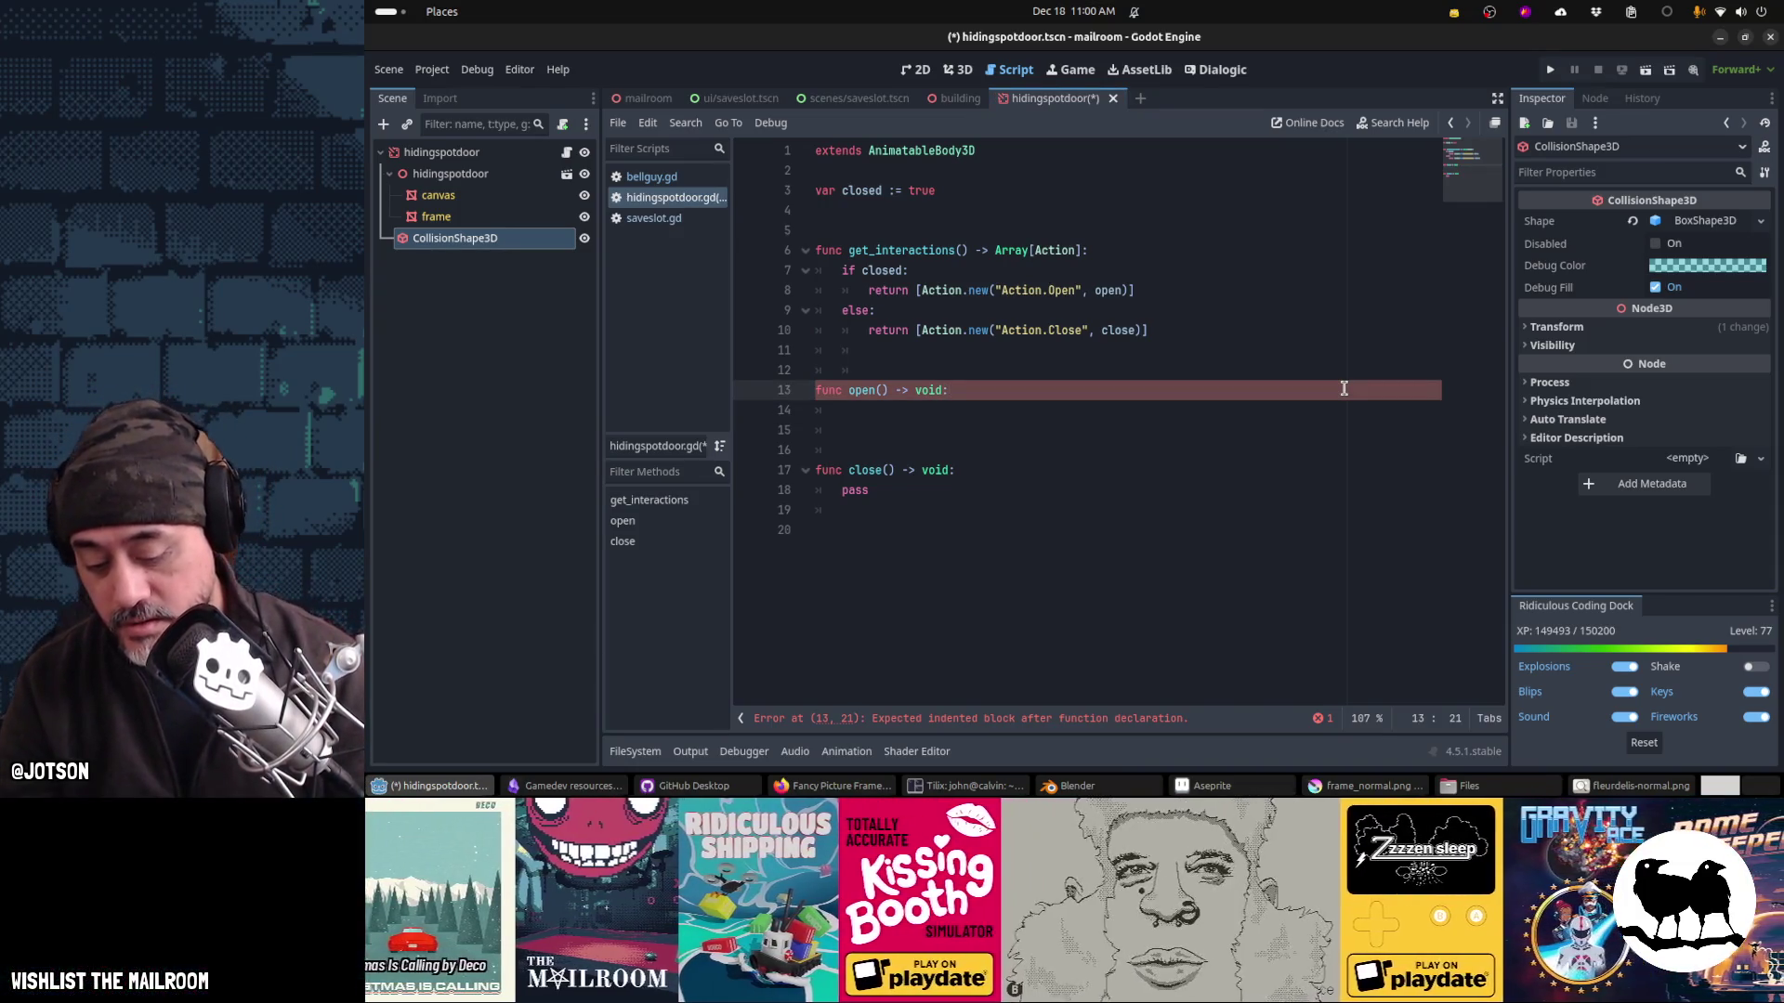
key("super")
type("1.34/2")
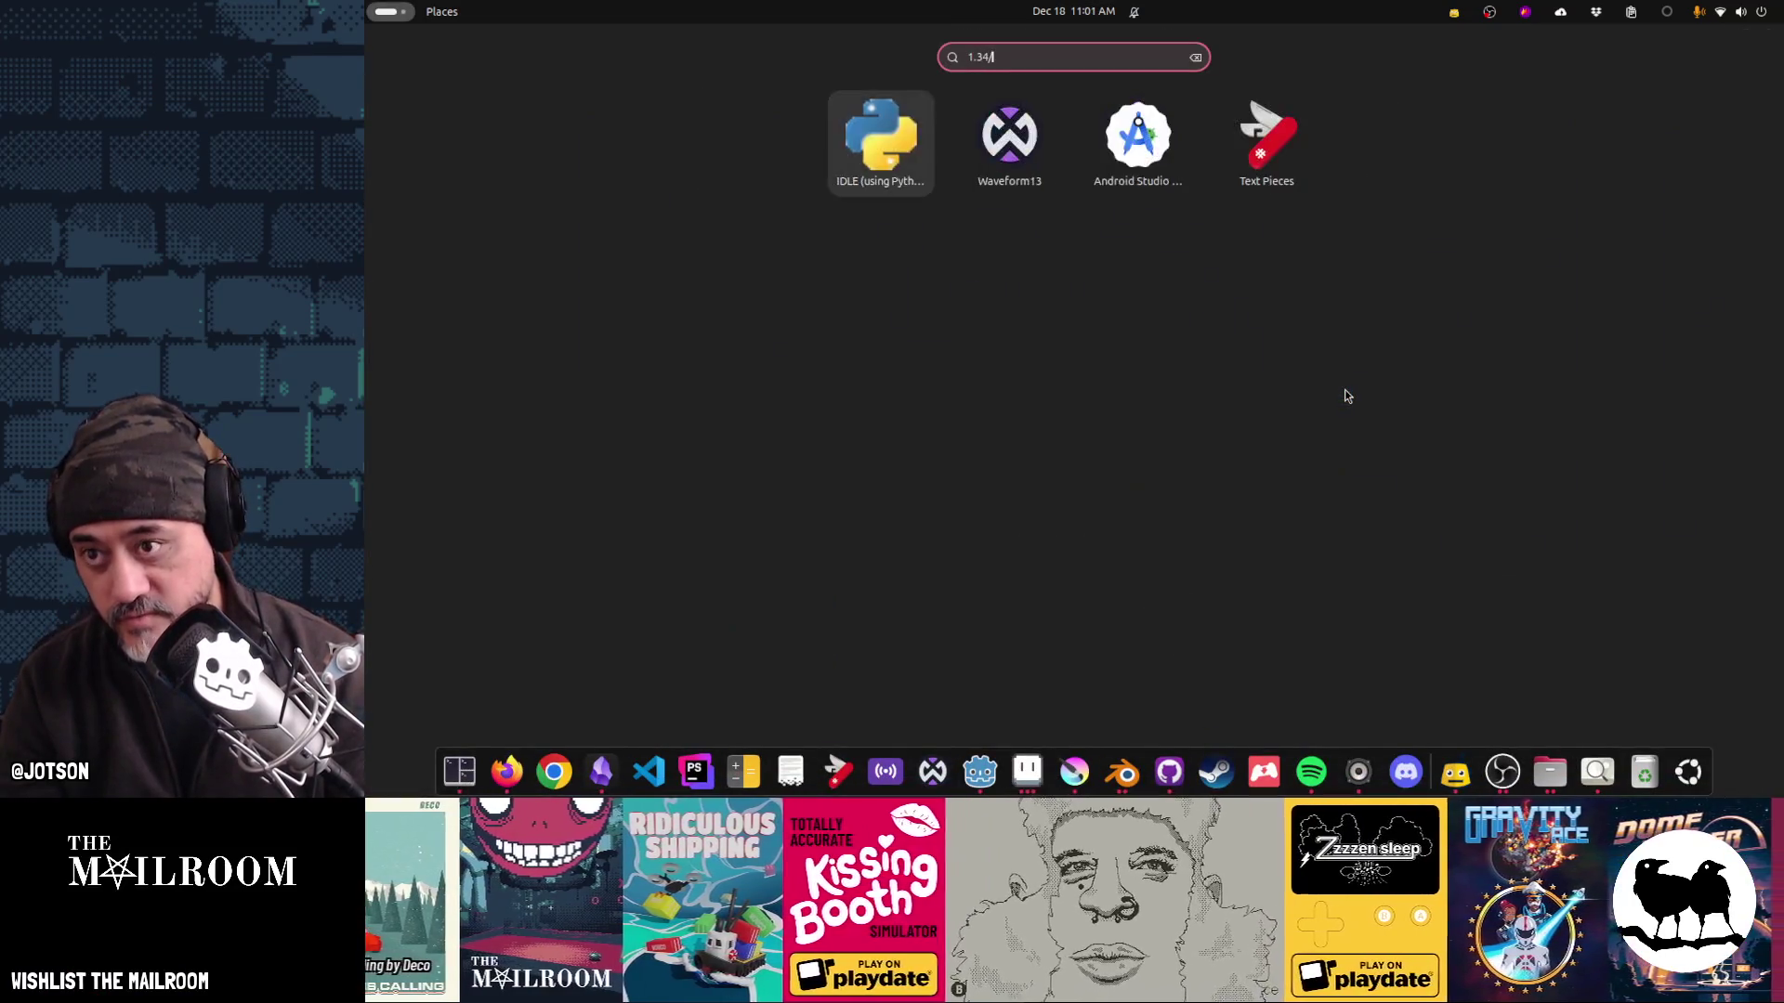
key("Return")
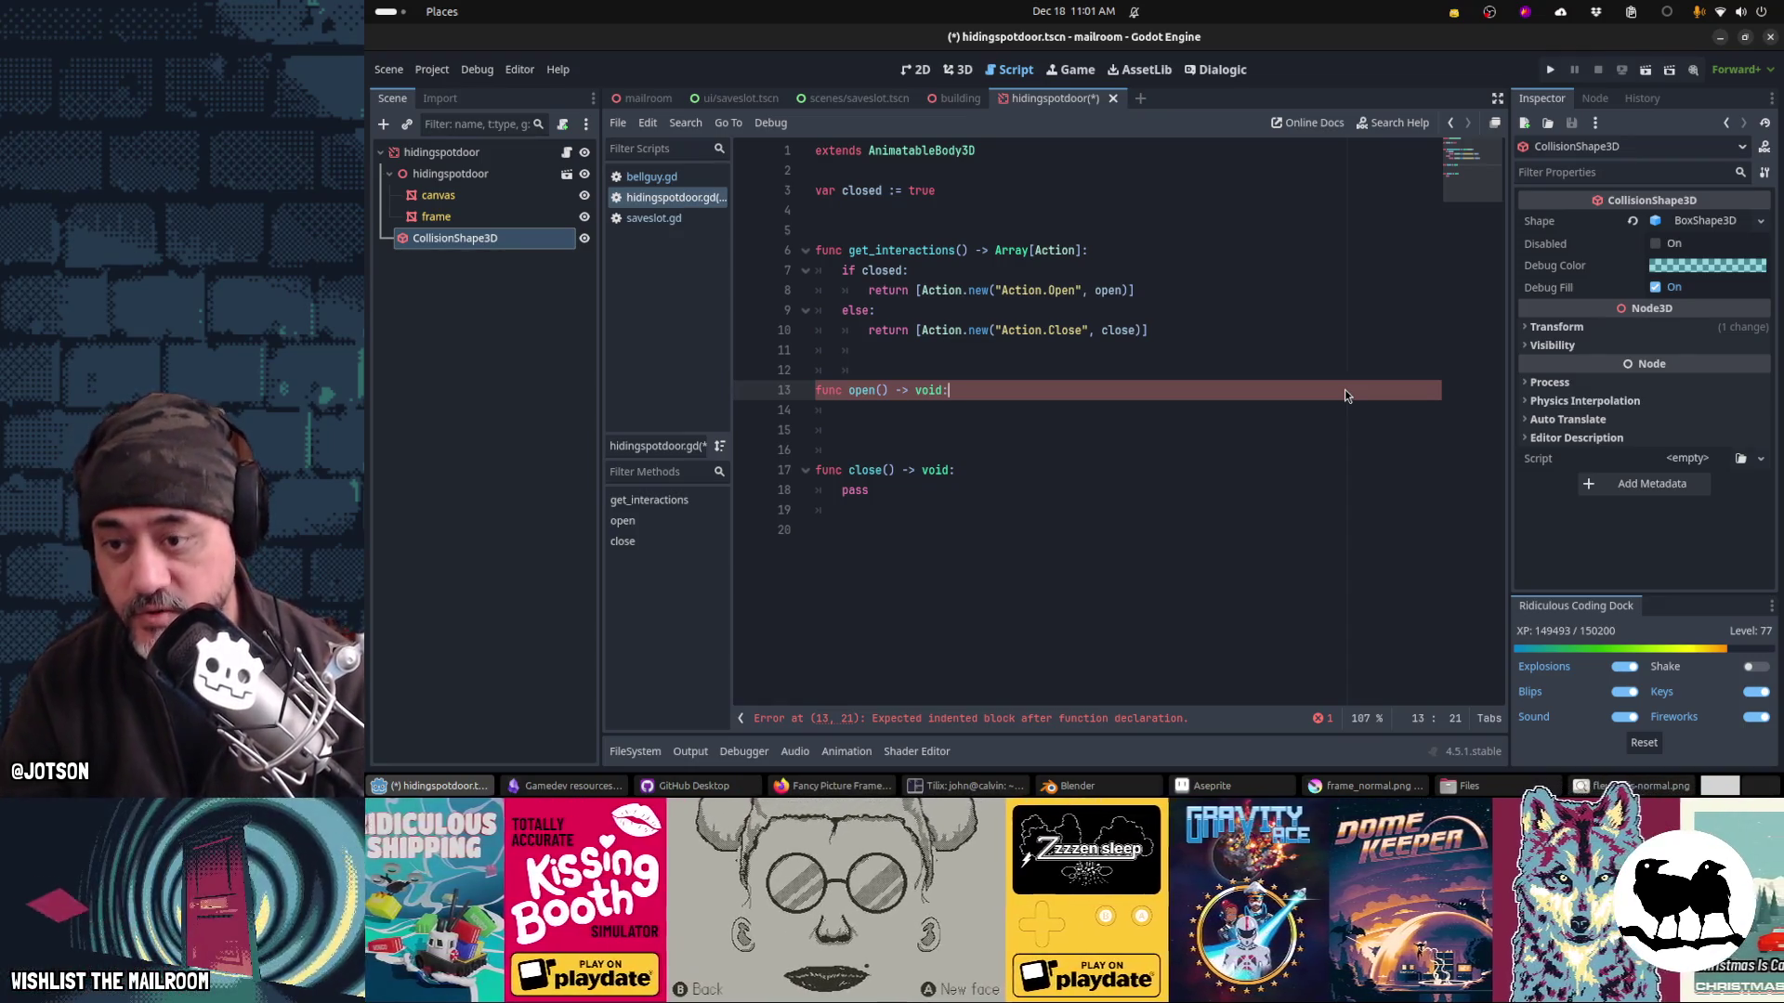
key("Return")
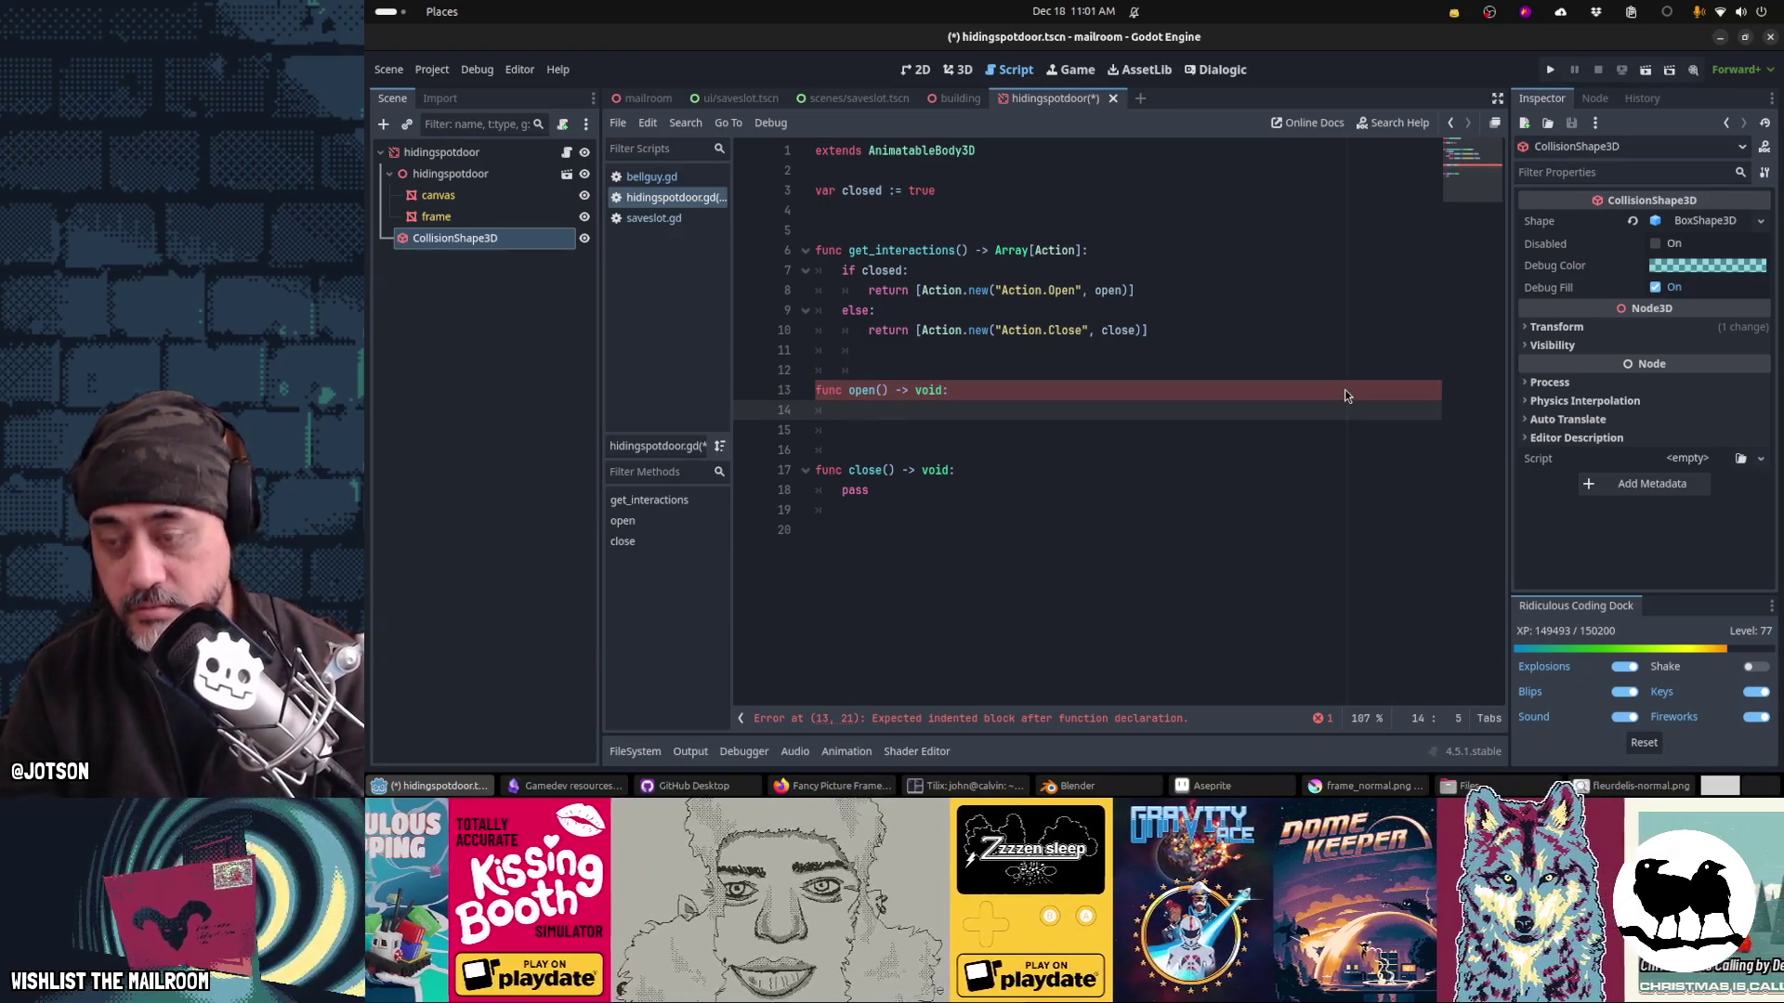
type("global")
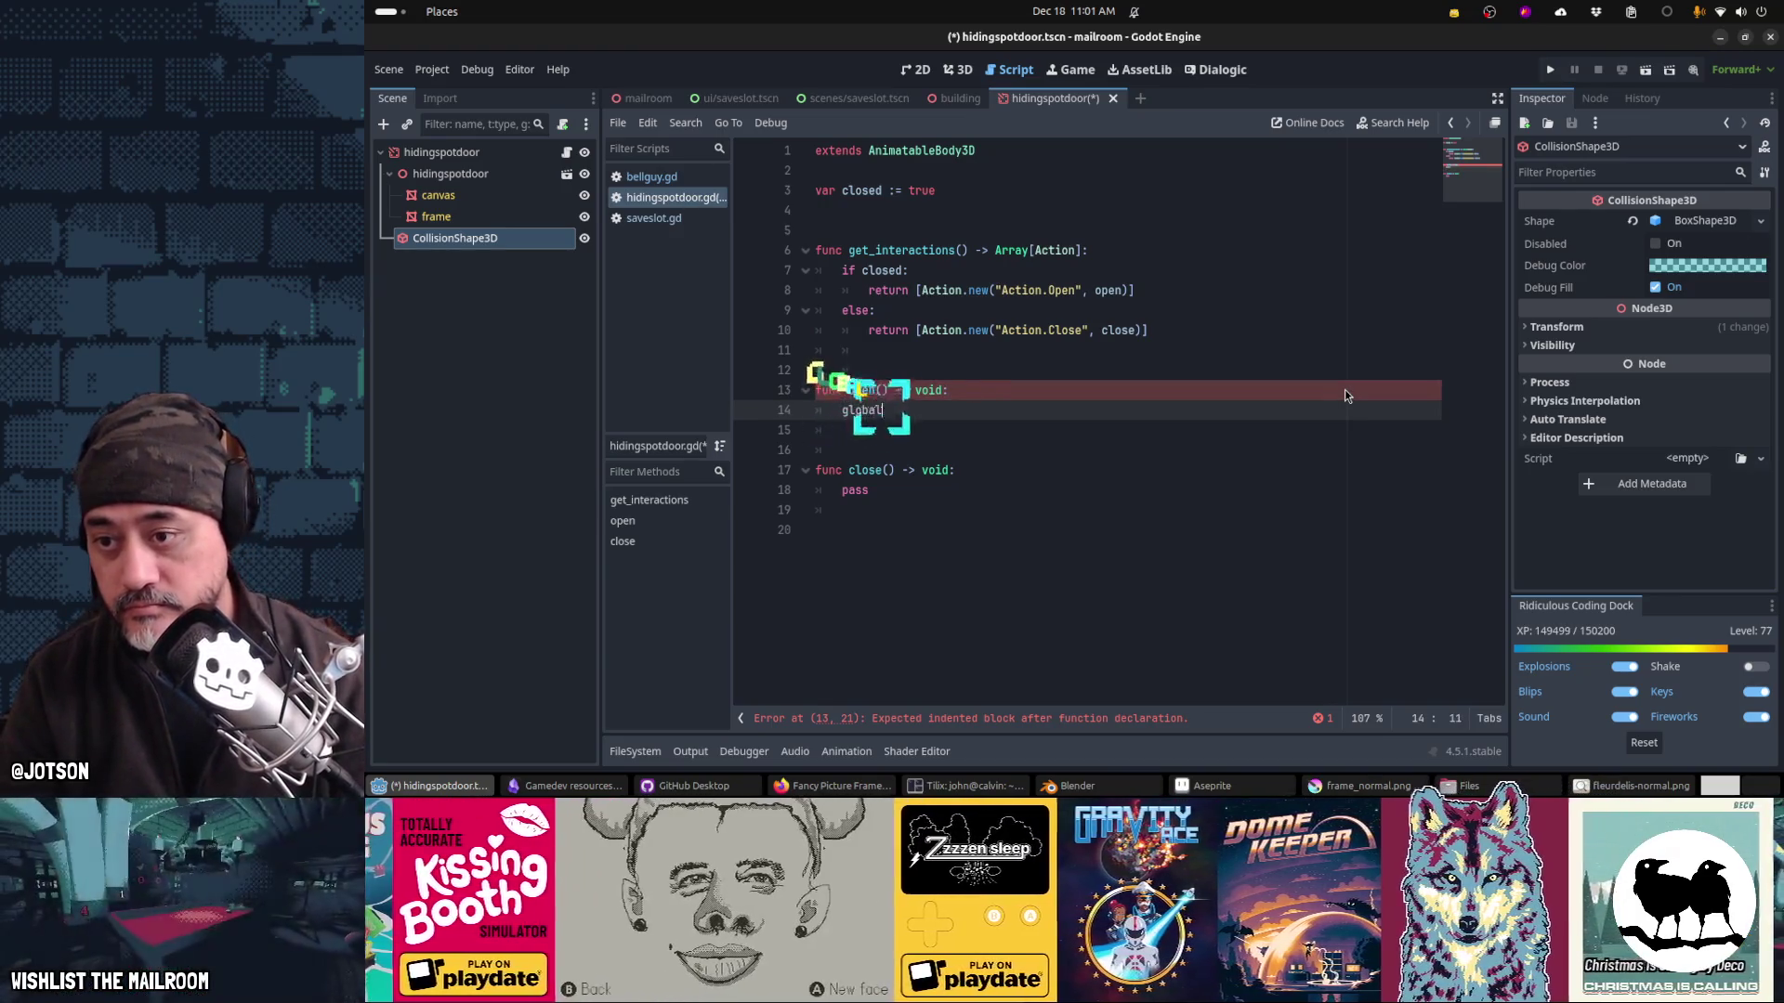
type("_position.y")
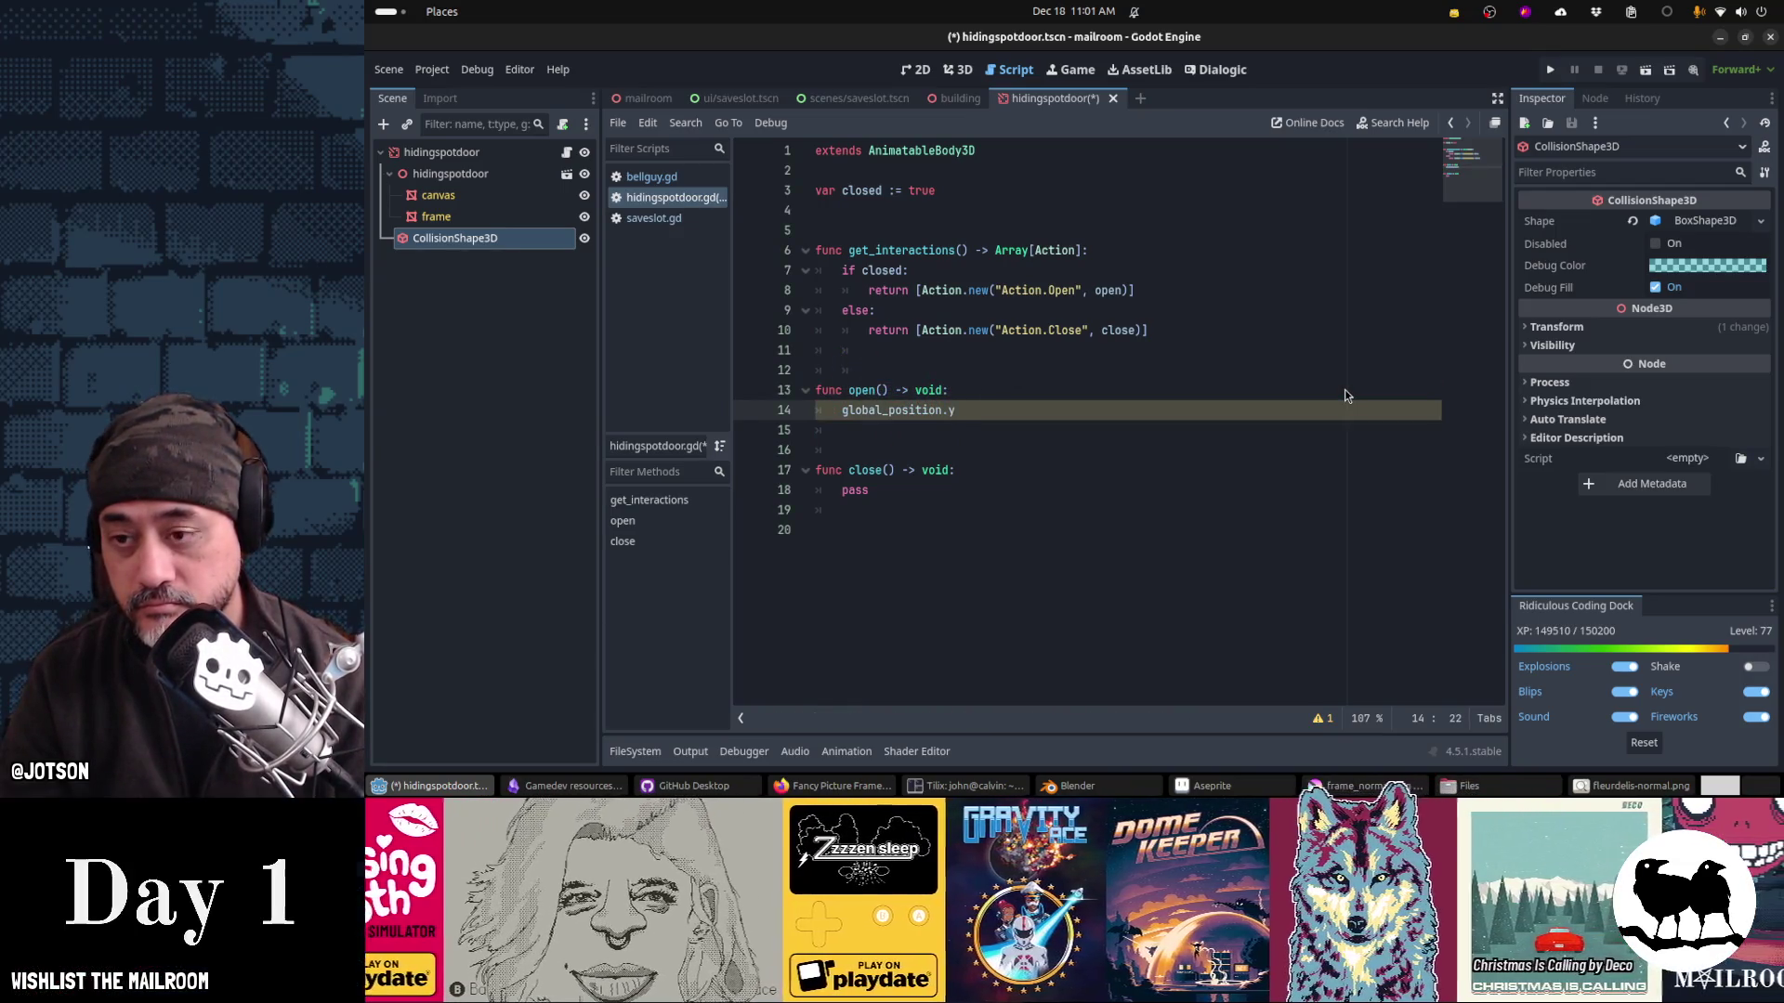
type(" = 0.67")
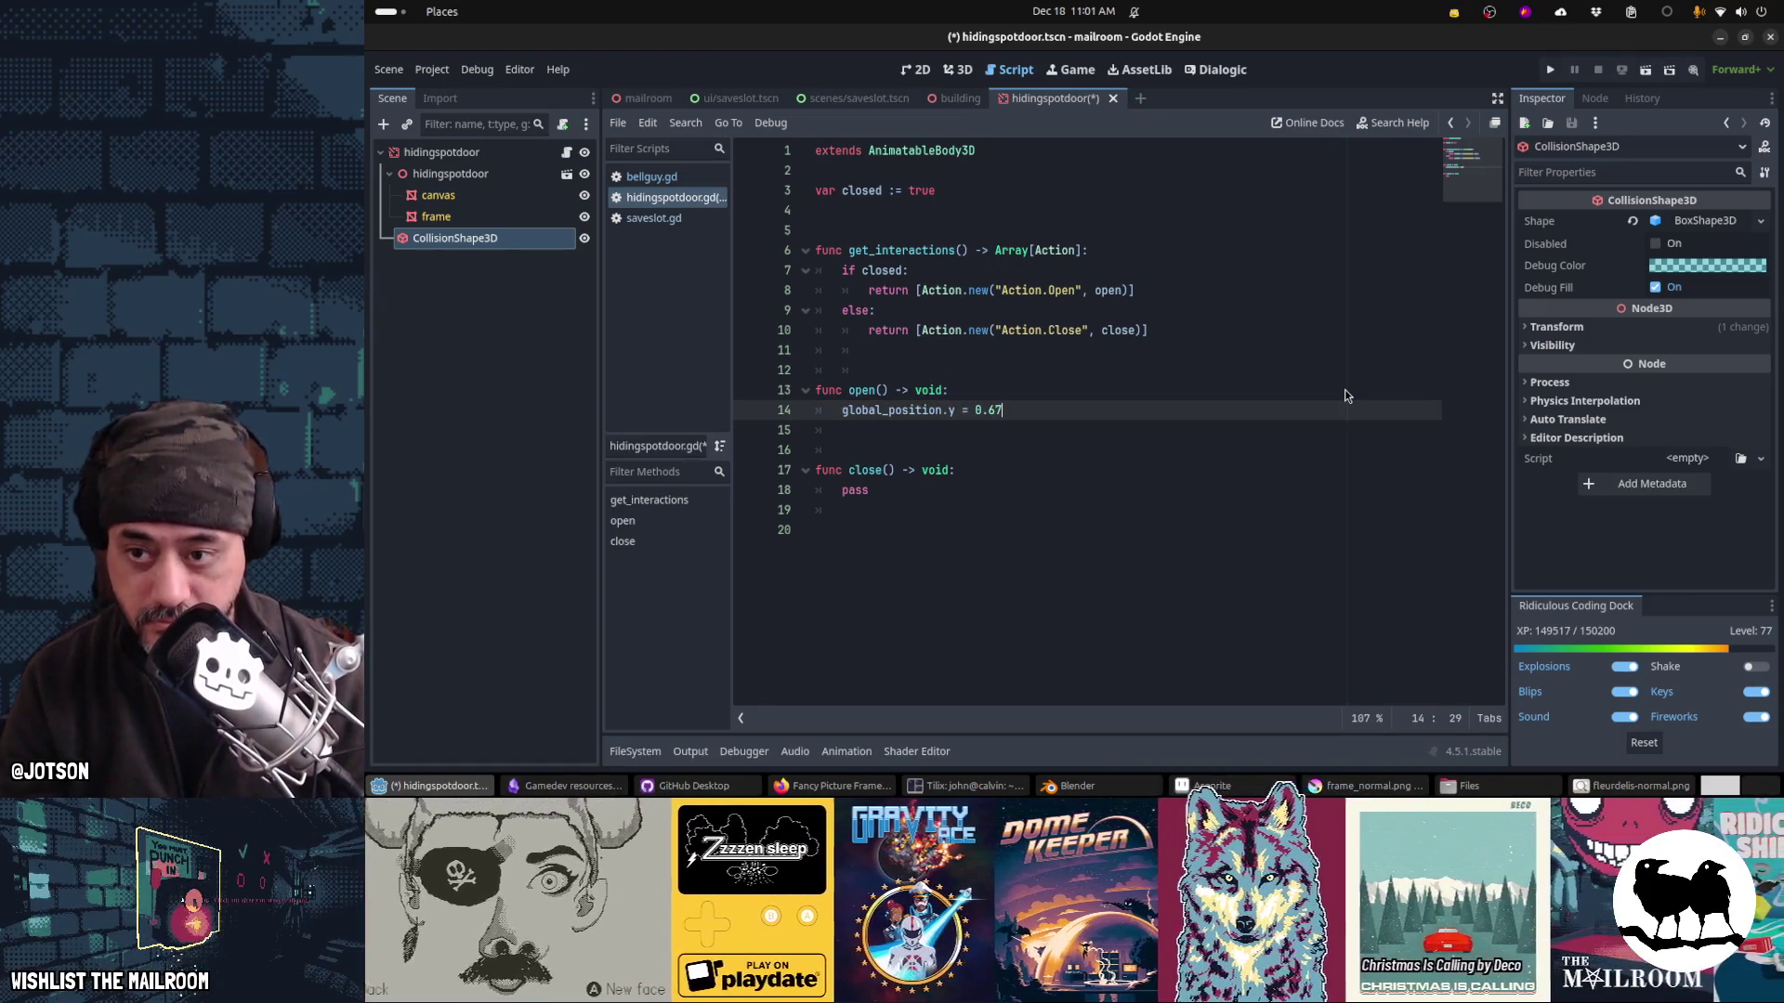
key("Down")
key("Down")
key("Down")
key("Home")
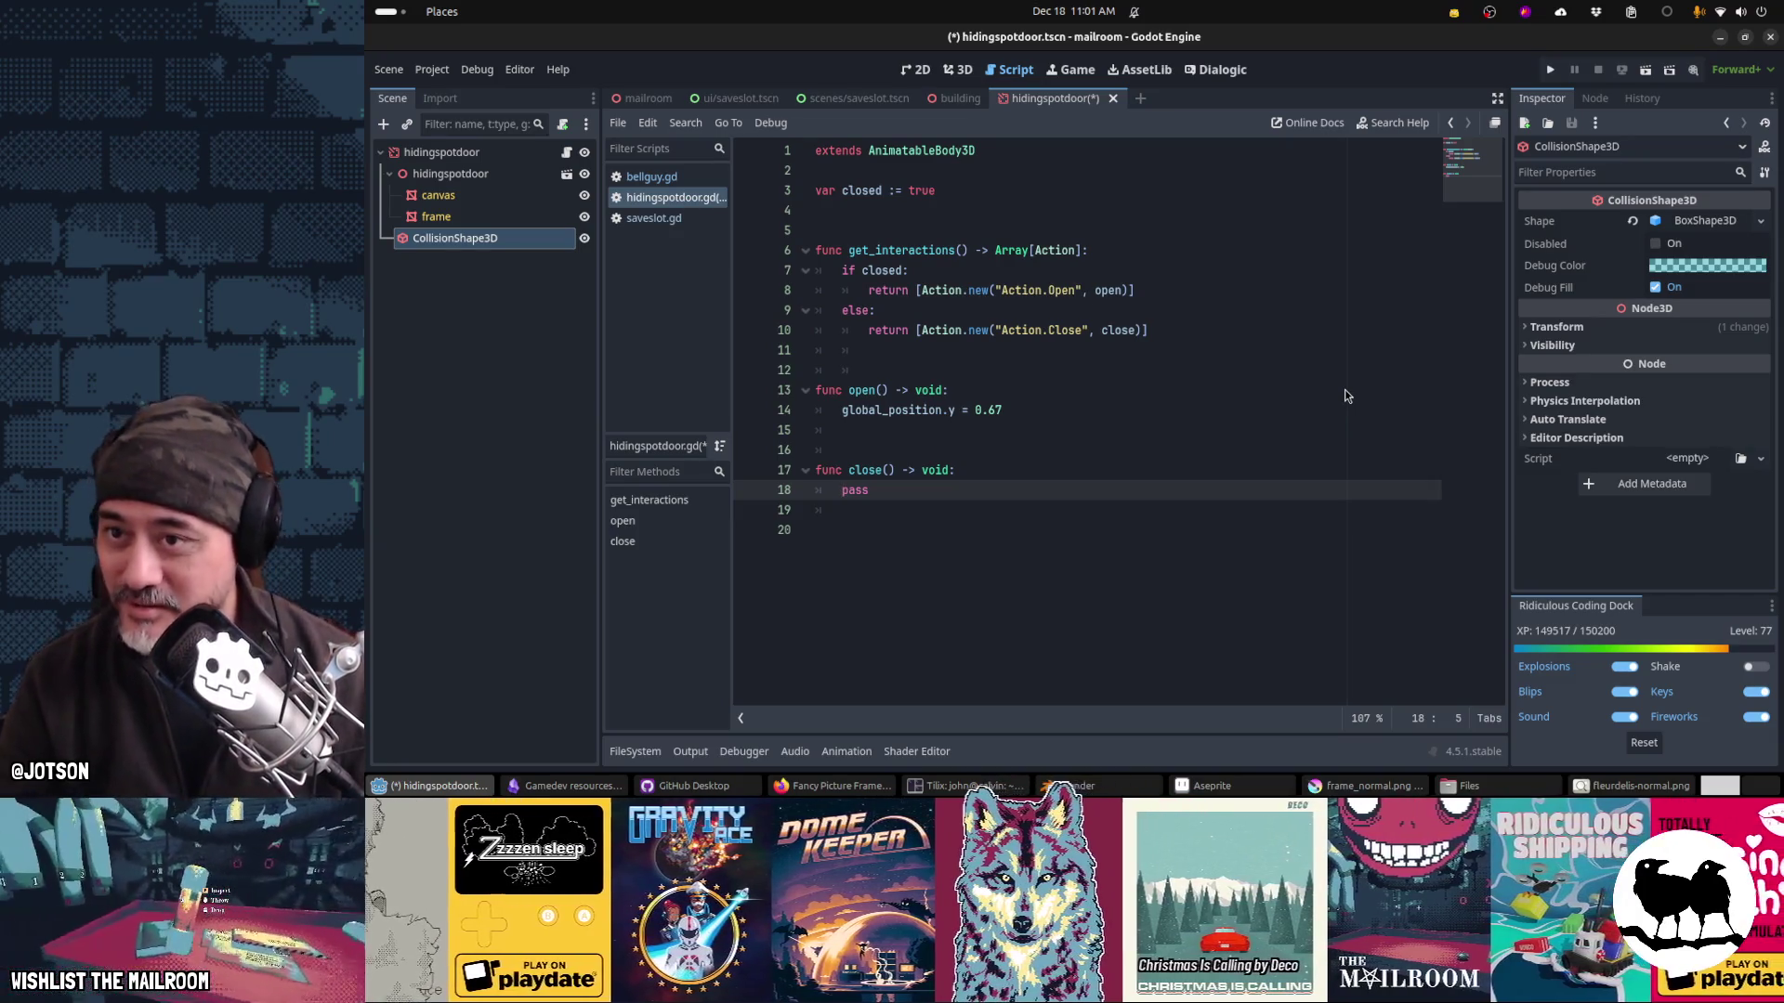
Step: View the building scene in 3D, then close the building scene
left_click(955, 98)
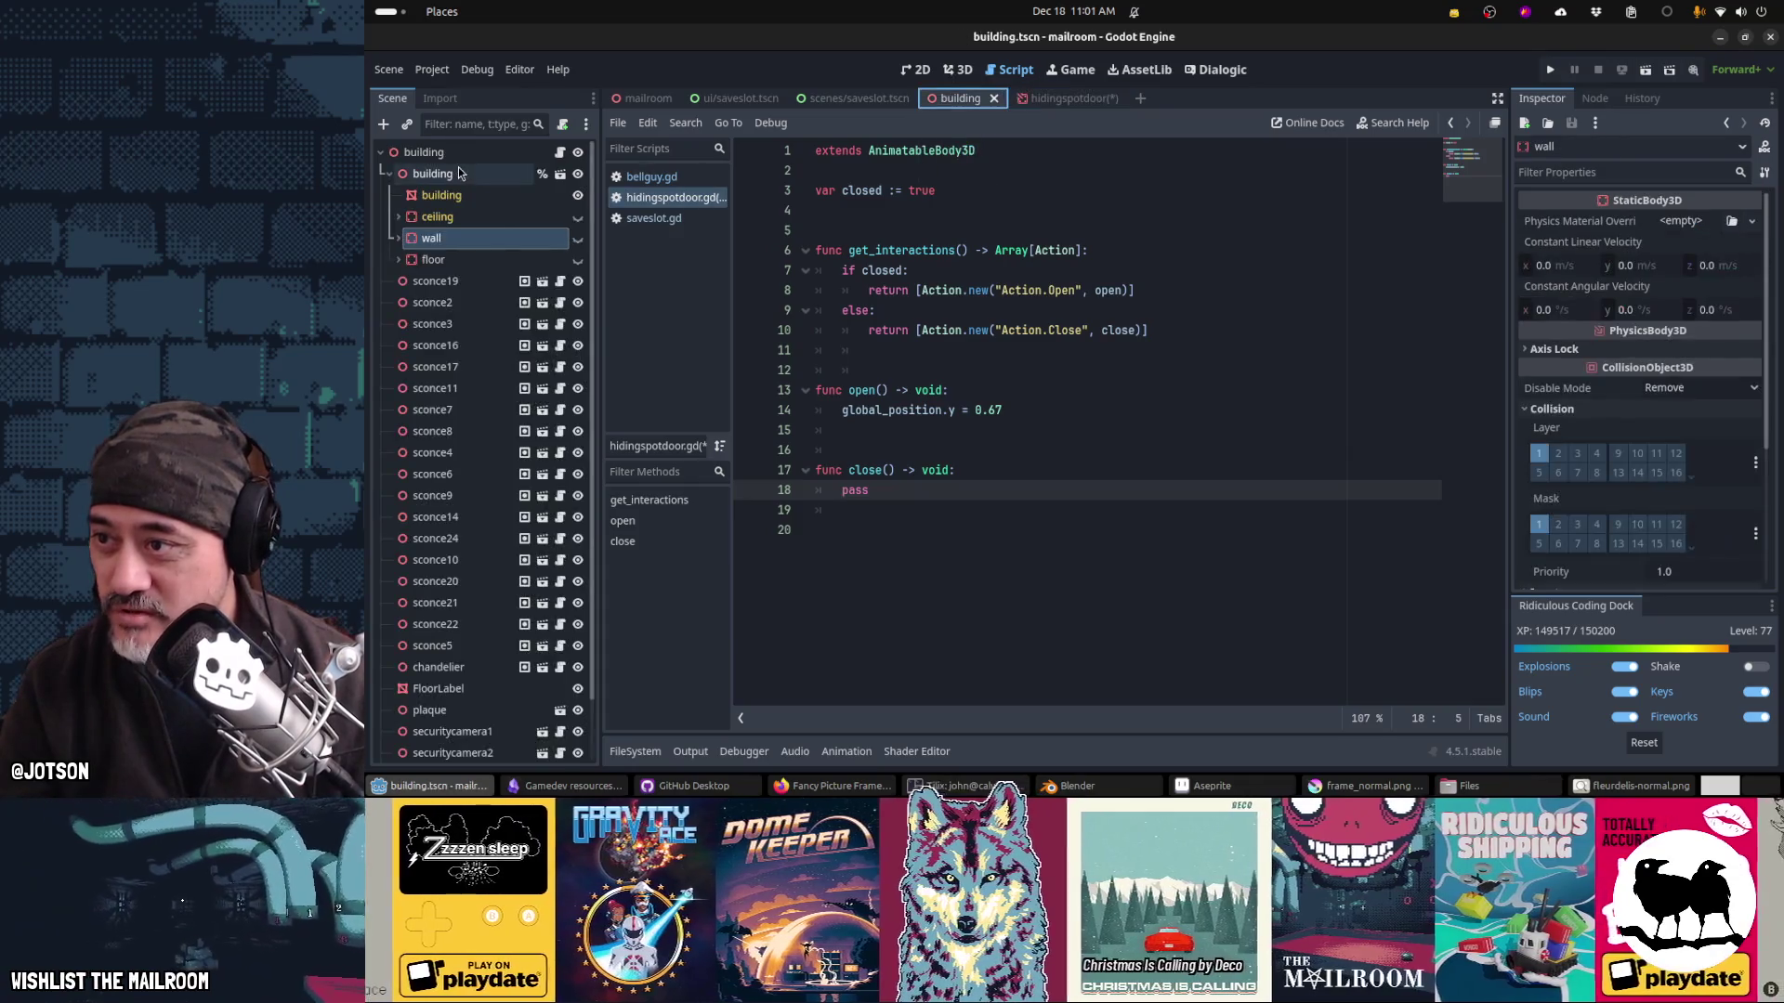
left_click(560, 153)
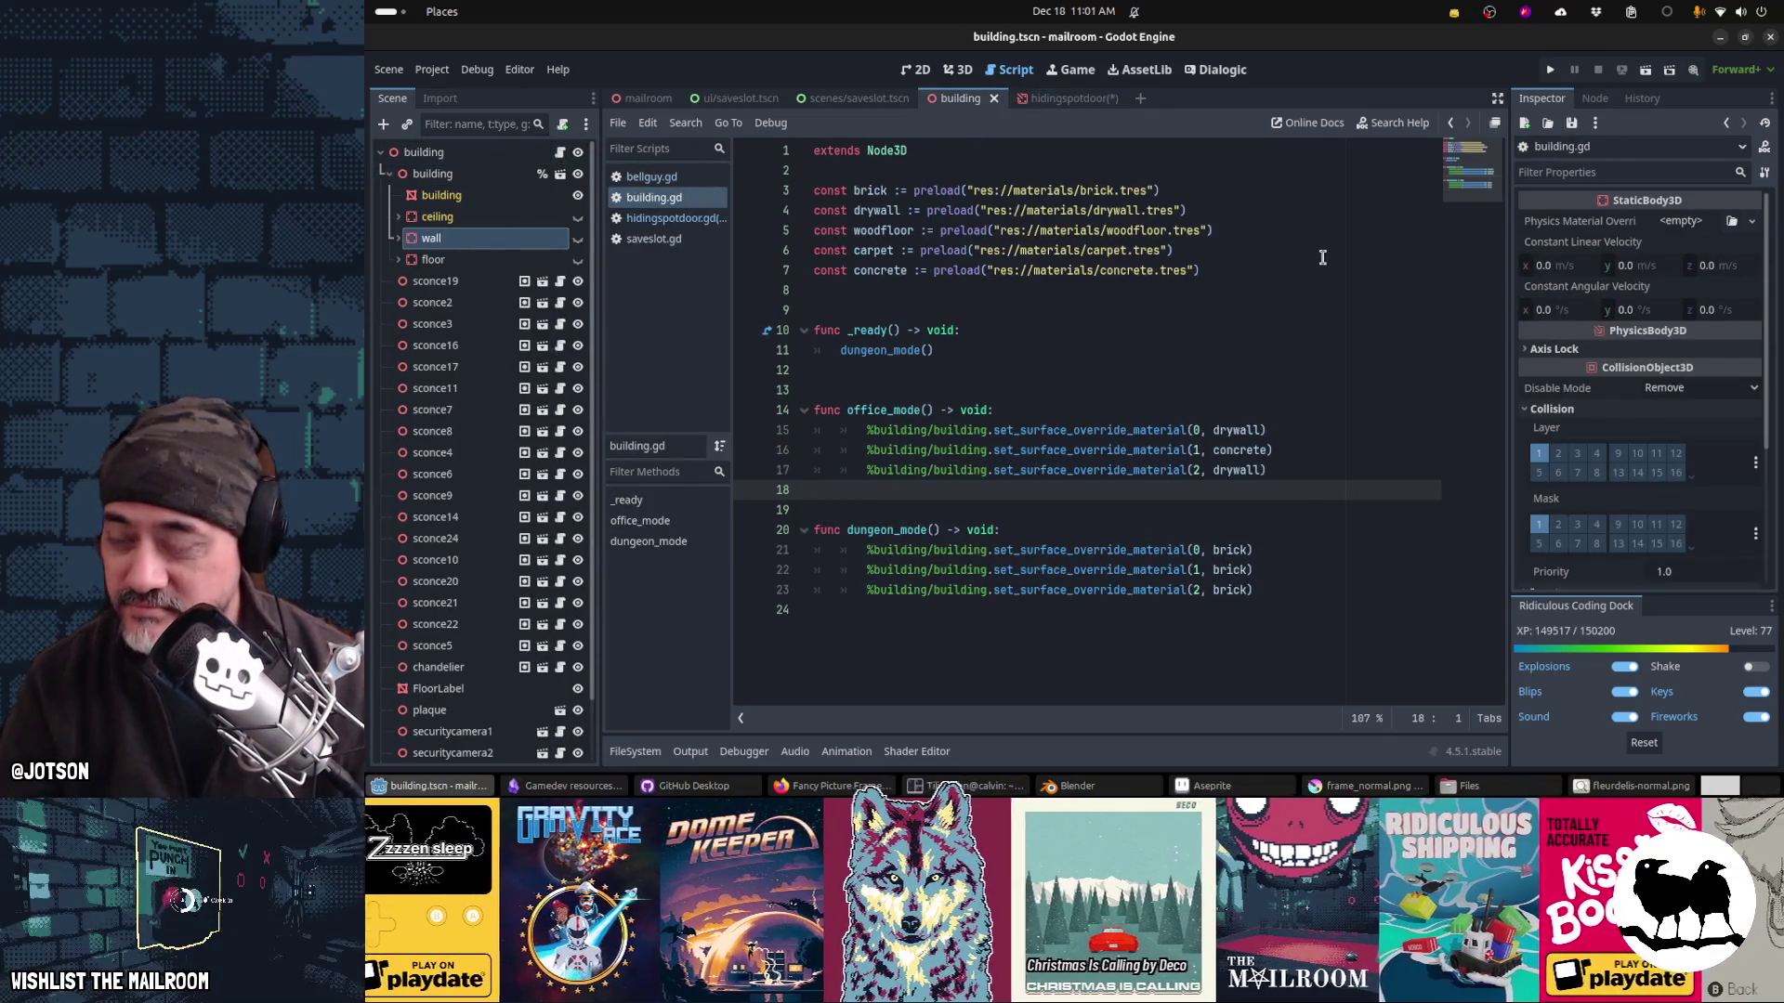
key("ctrl+F2")
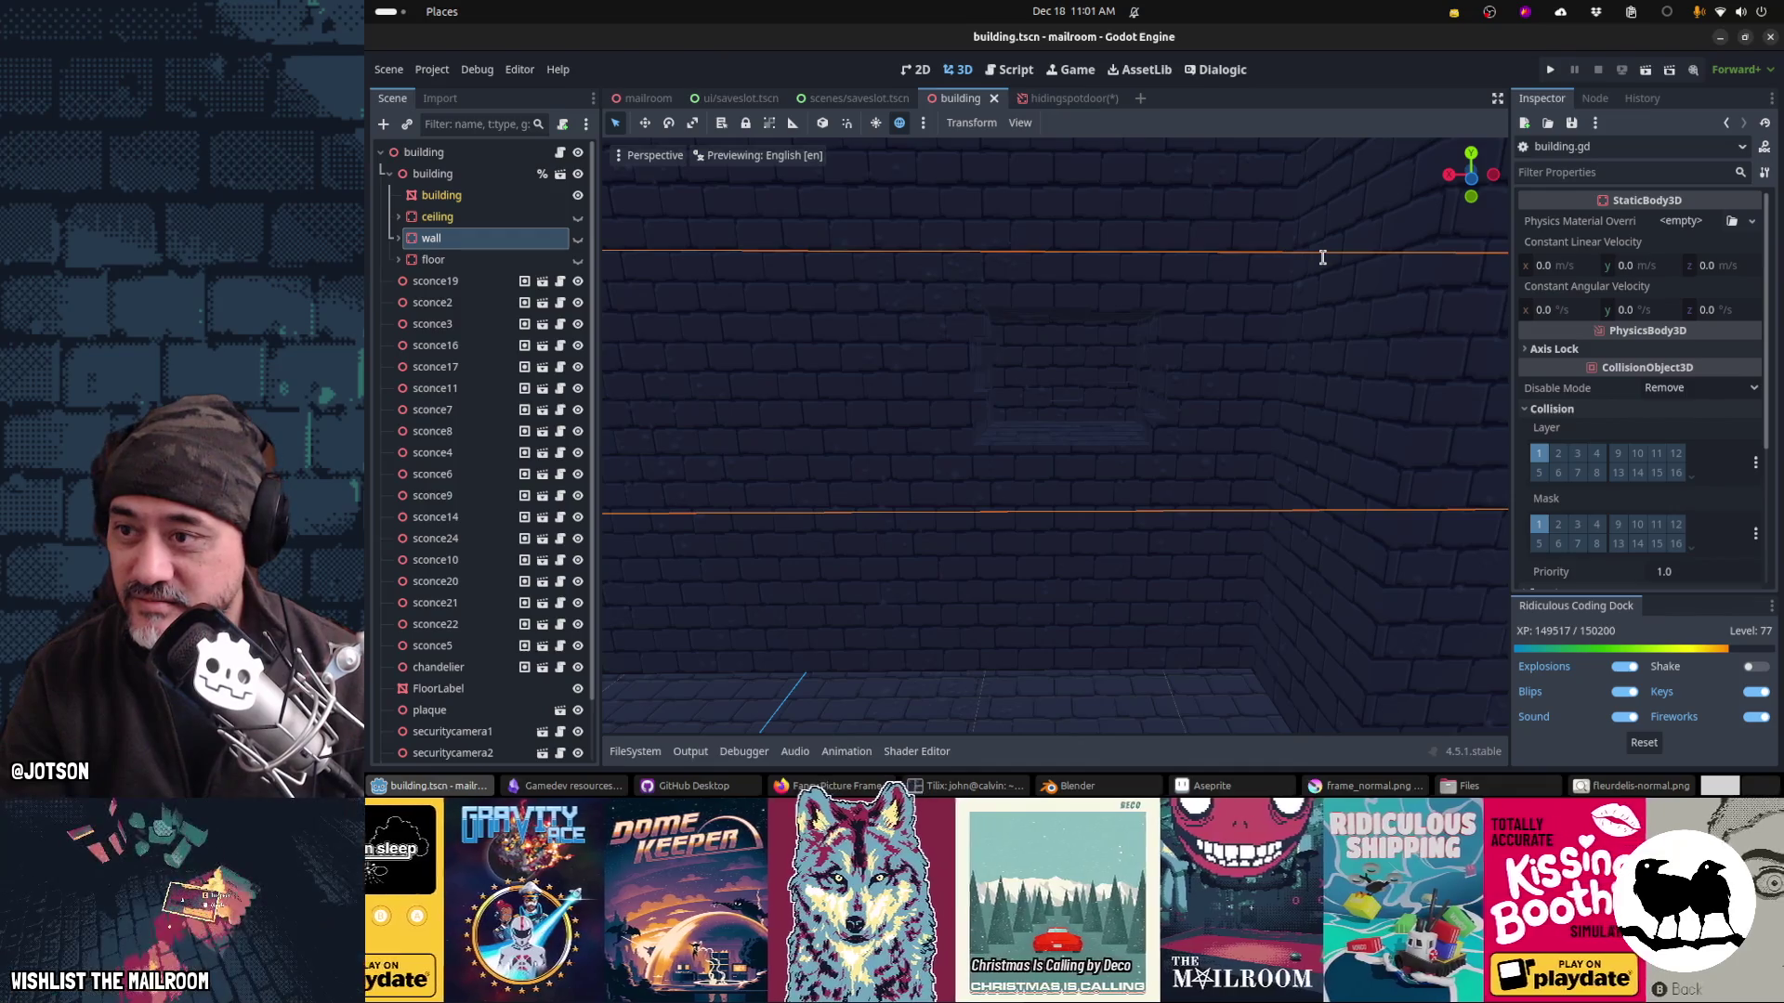
scroll(497, 604, "down", 2)
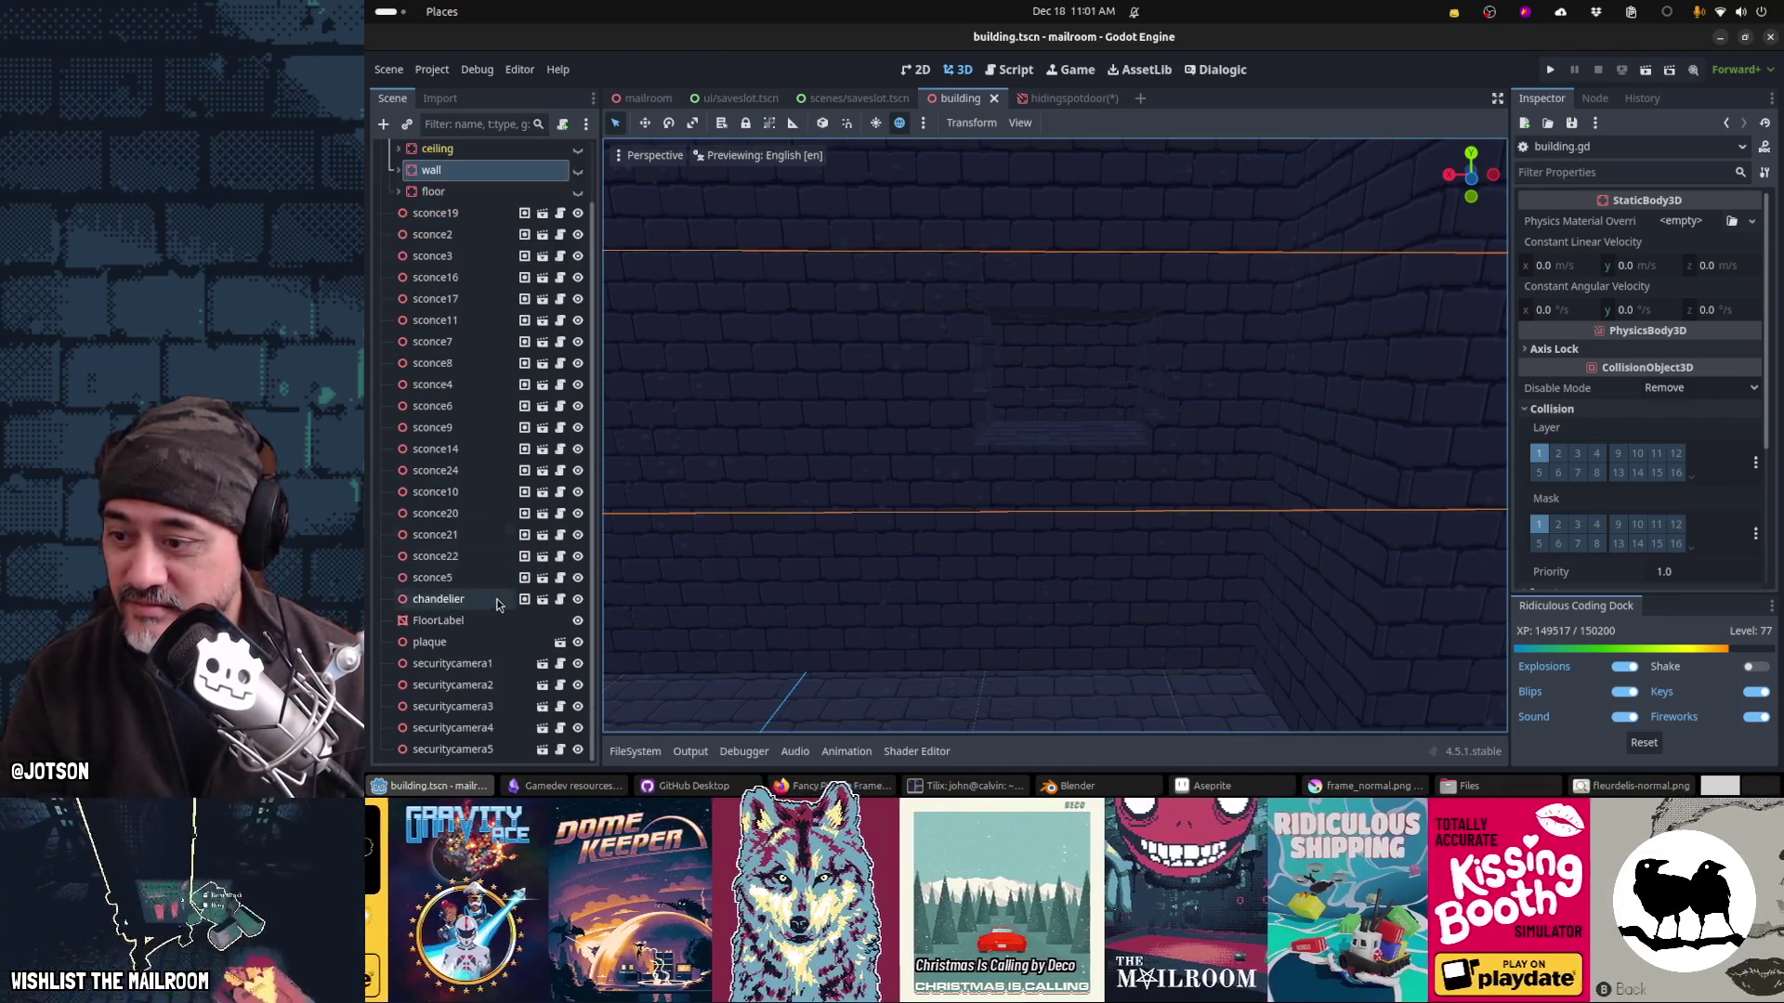
scroll(500, 609, "up", 2)
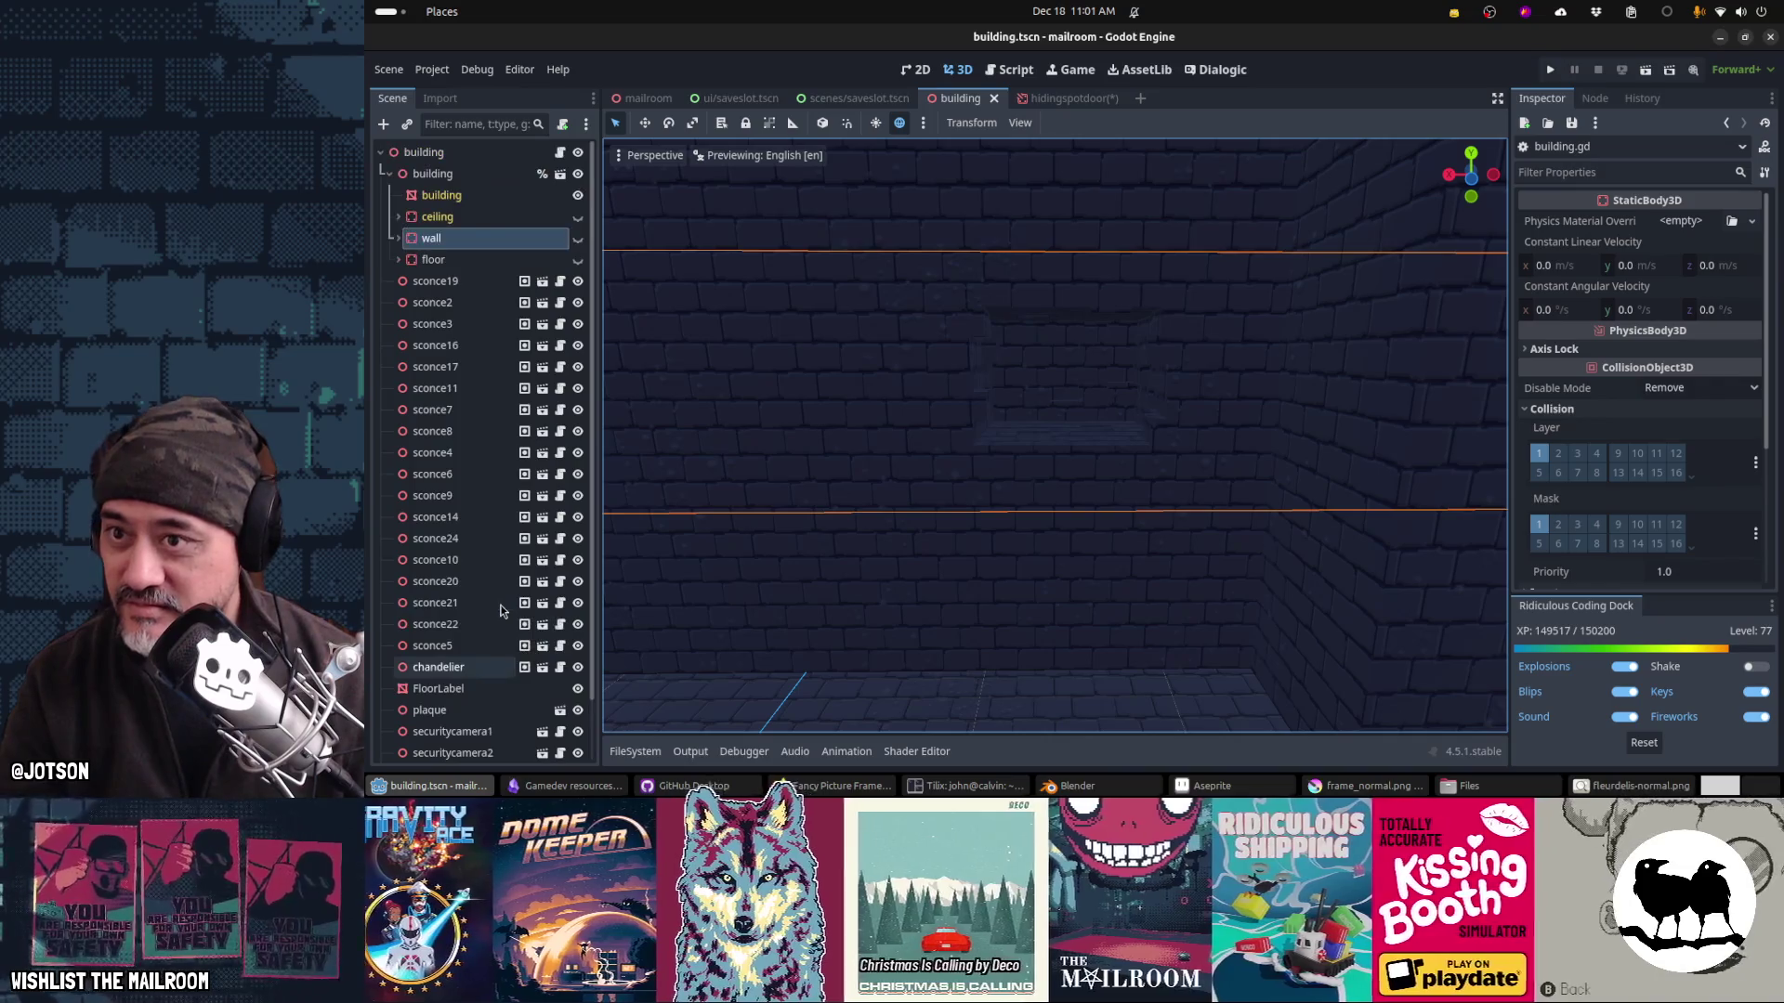
left_click(993, 97)
Step: Check the mailroom door's Position Y of 1.614 m, then open the hidingspotdoor scene
left_click(647, 98)
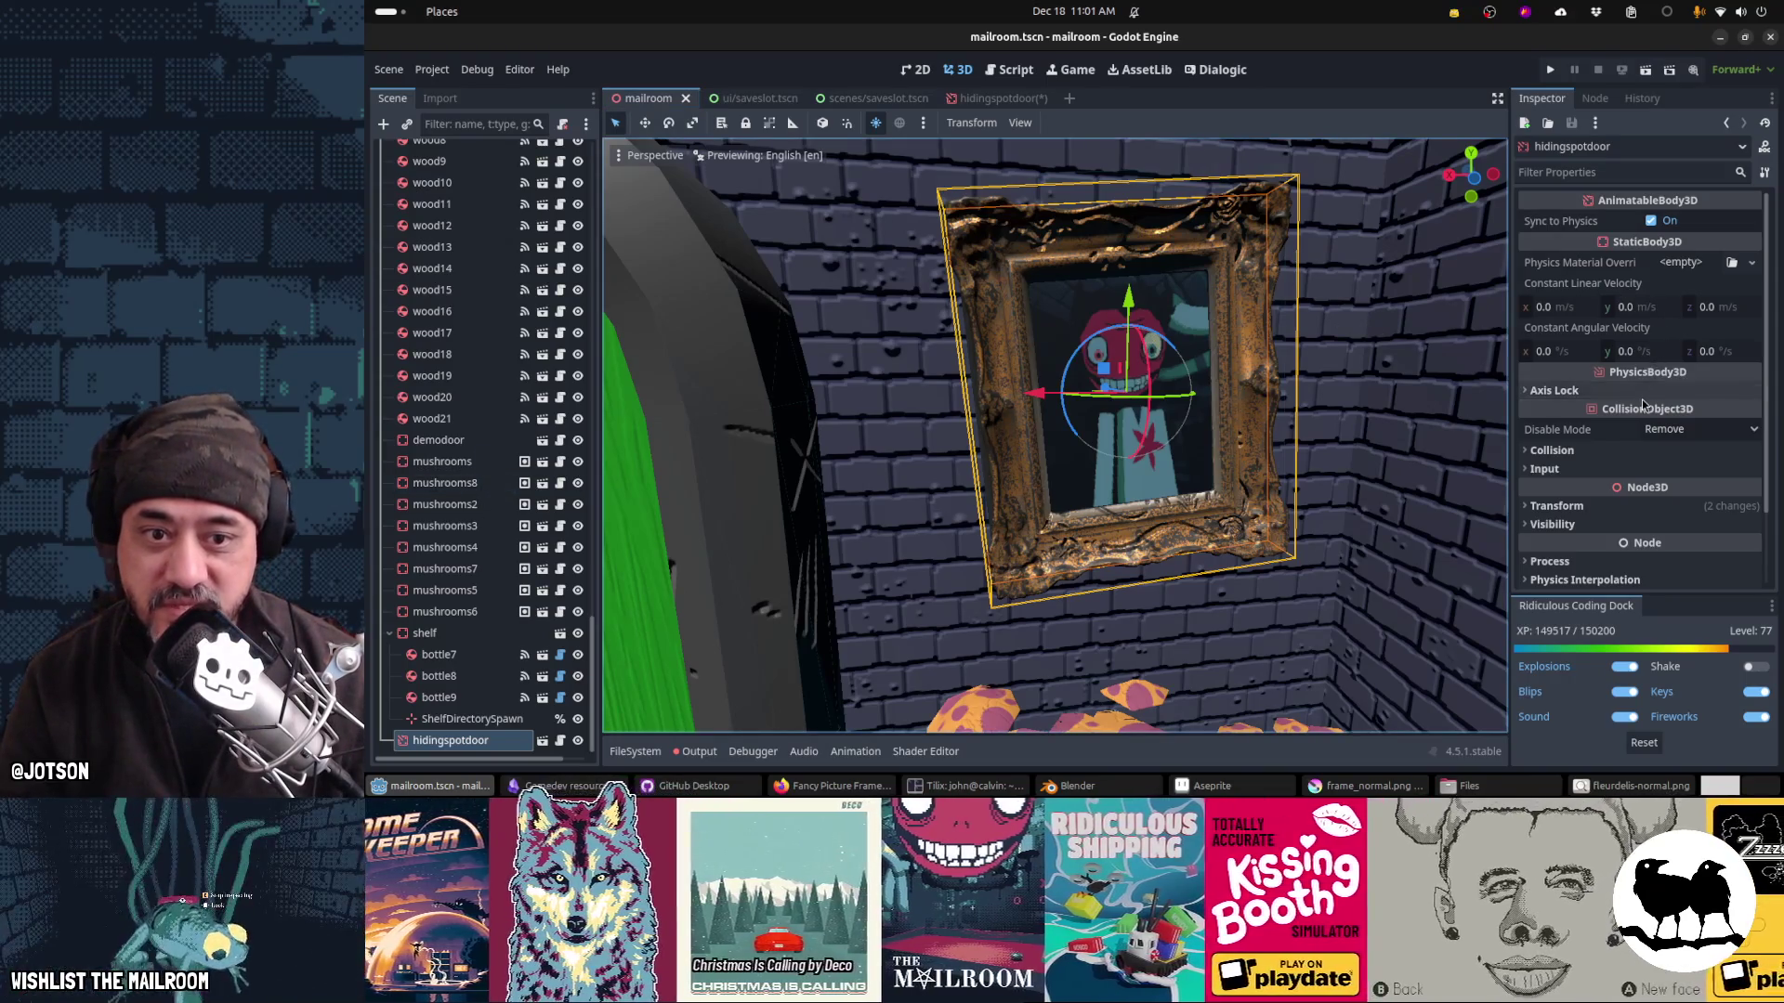
scroll(1642, 409, "down", 2)
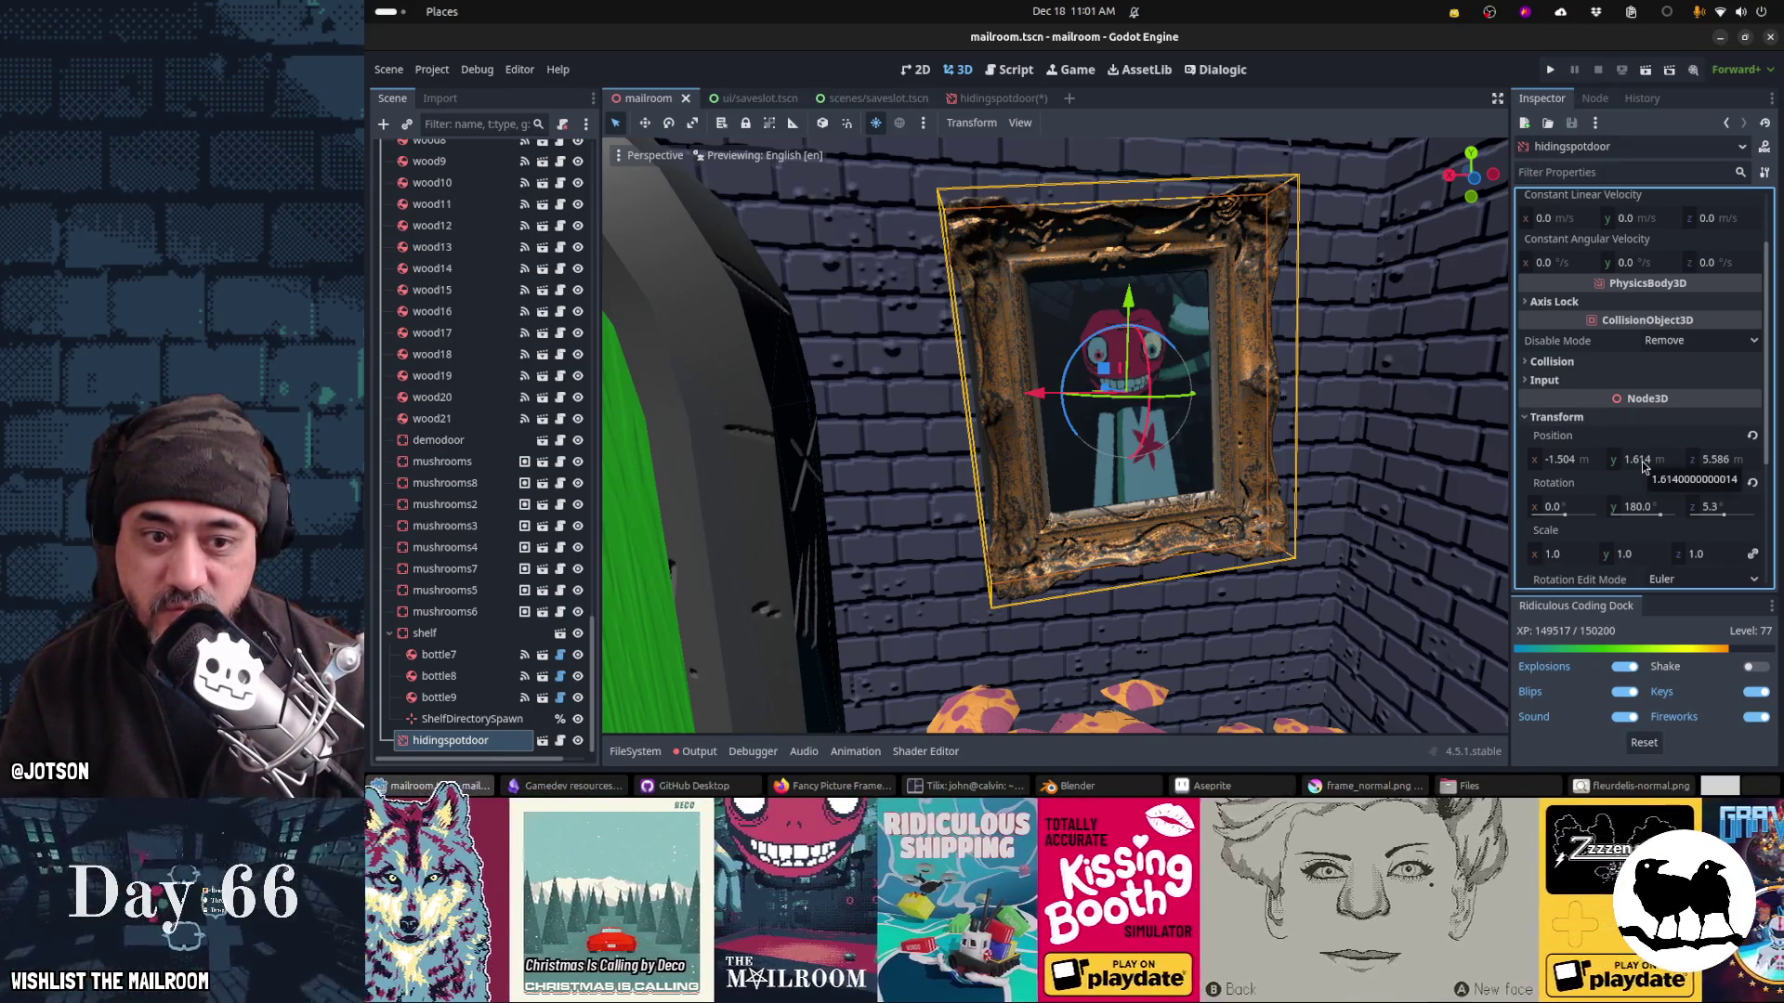
left_click(1639, 460)
key("alt+Tab")
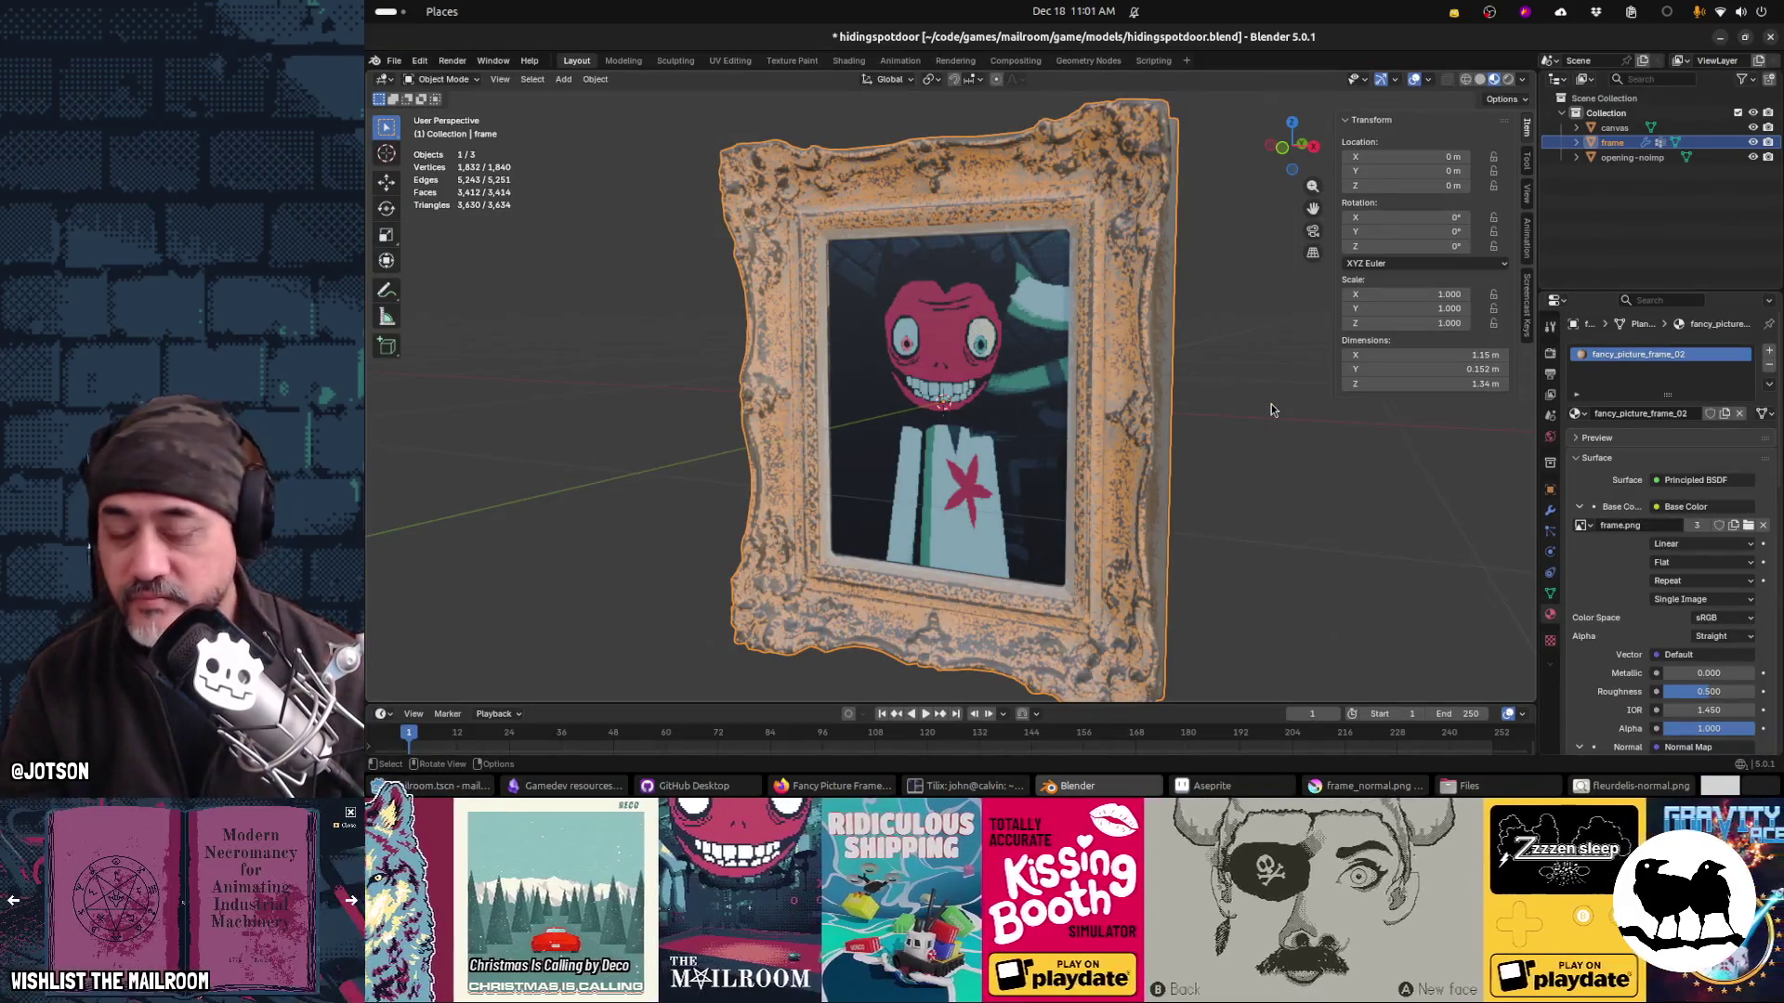
key("alt+Tab")
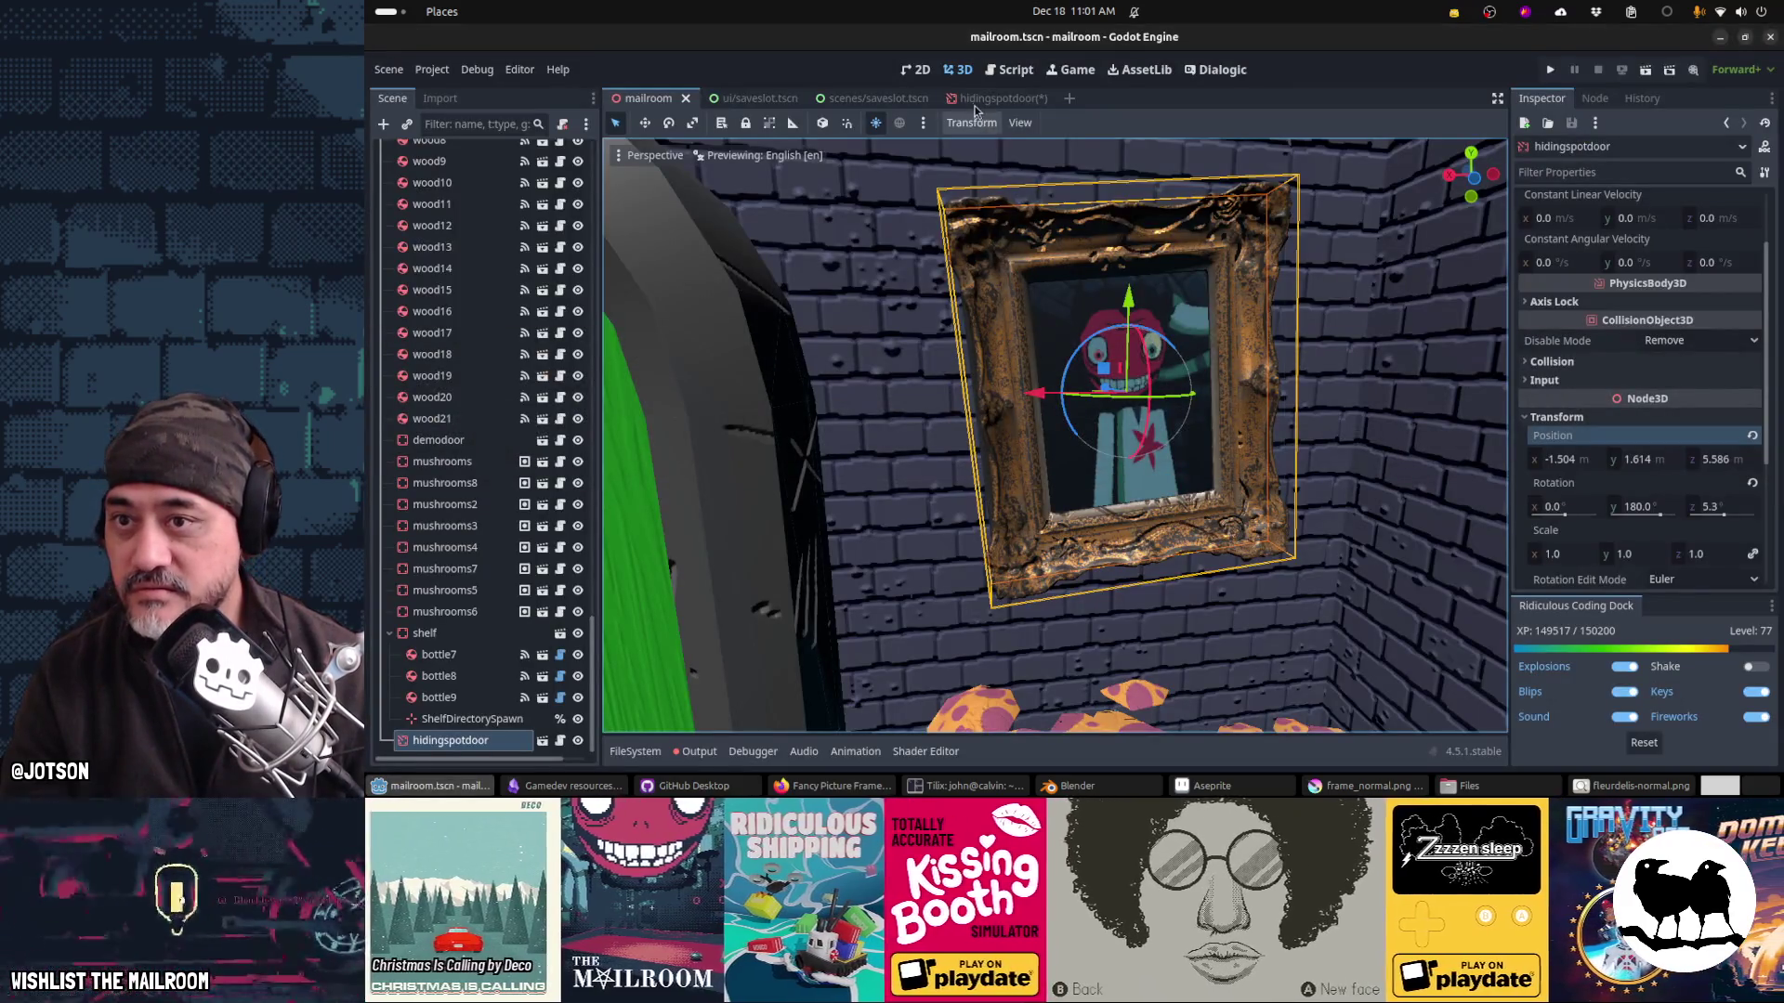
left_click(973, 102)
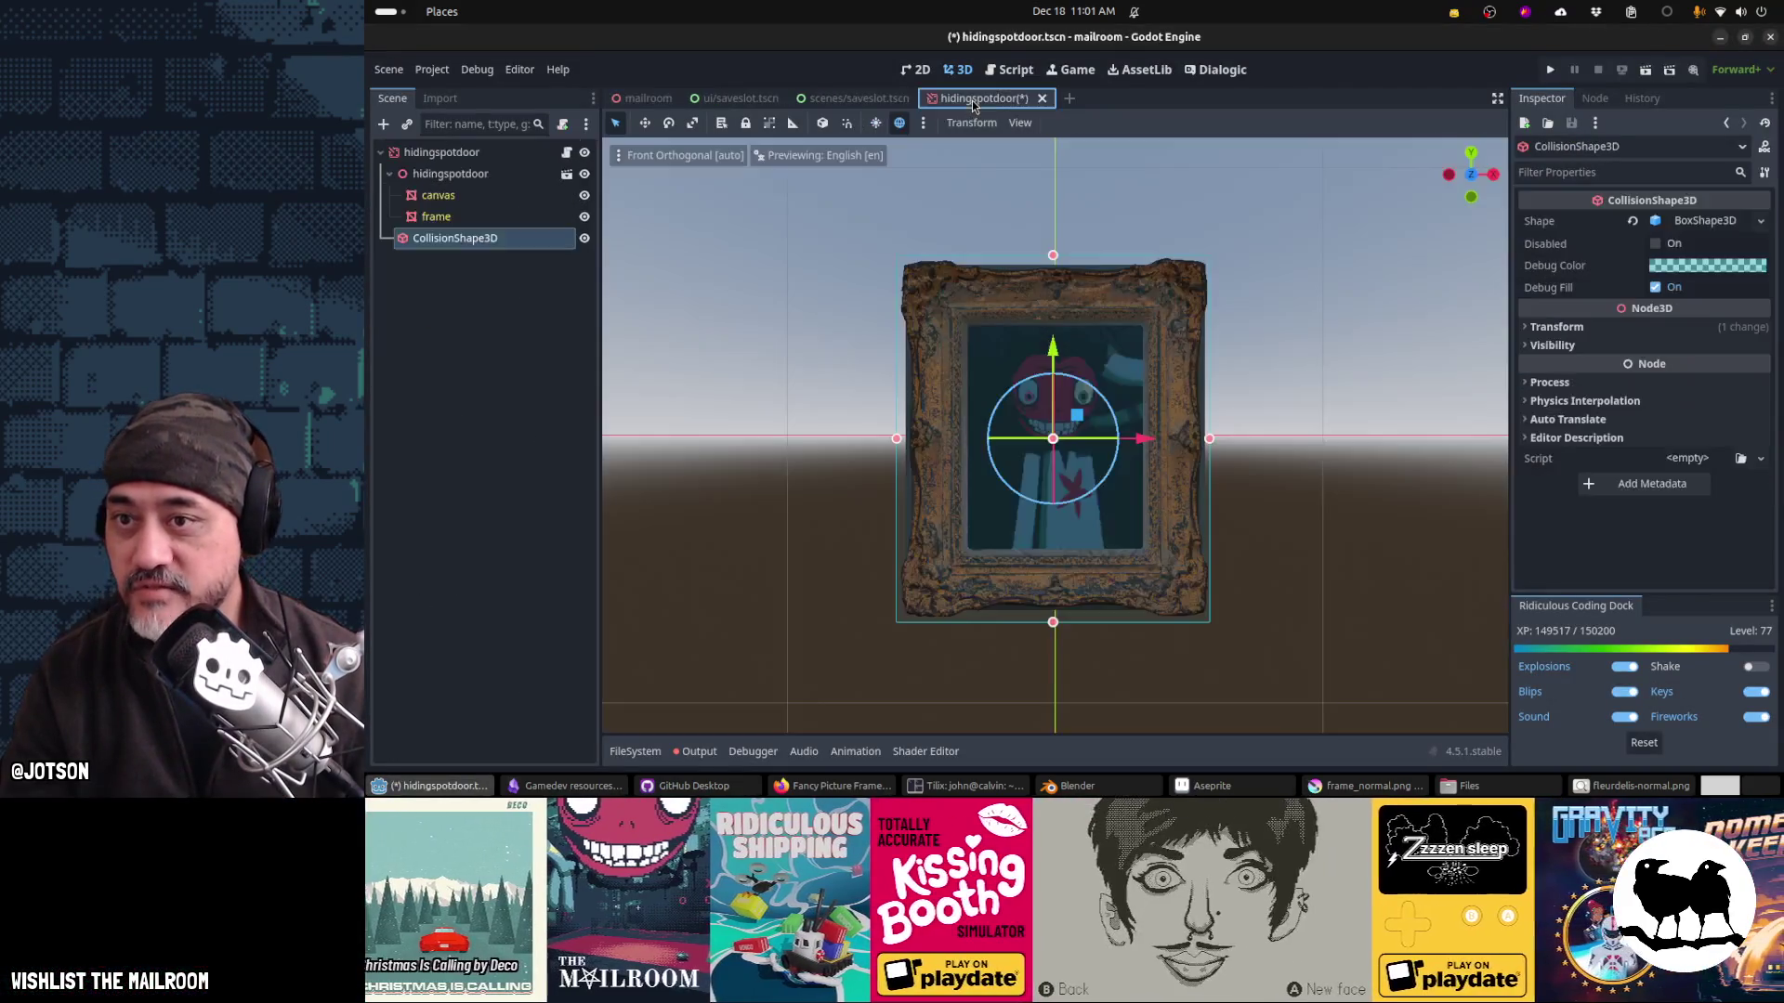
Step: Add a Transform3D variable and a _ready() that stores global_transform into it
key("ctrl+F3")
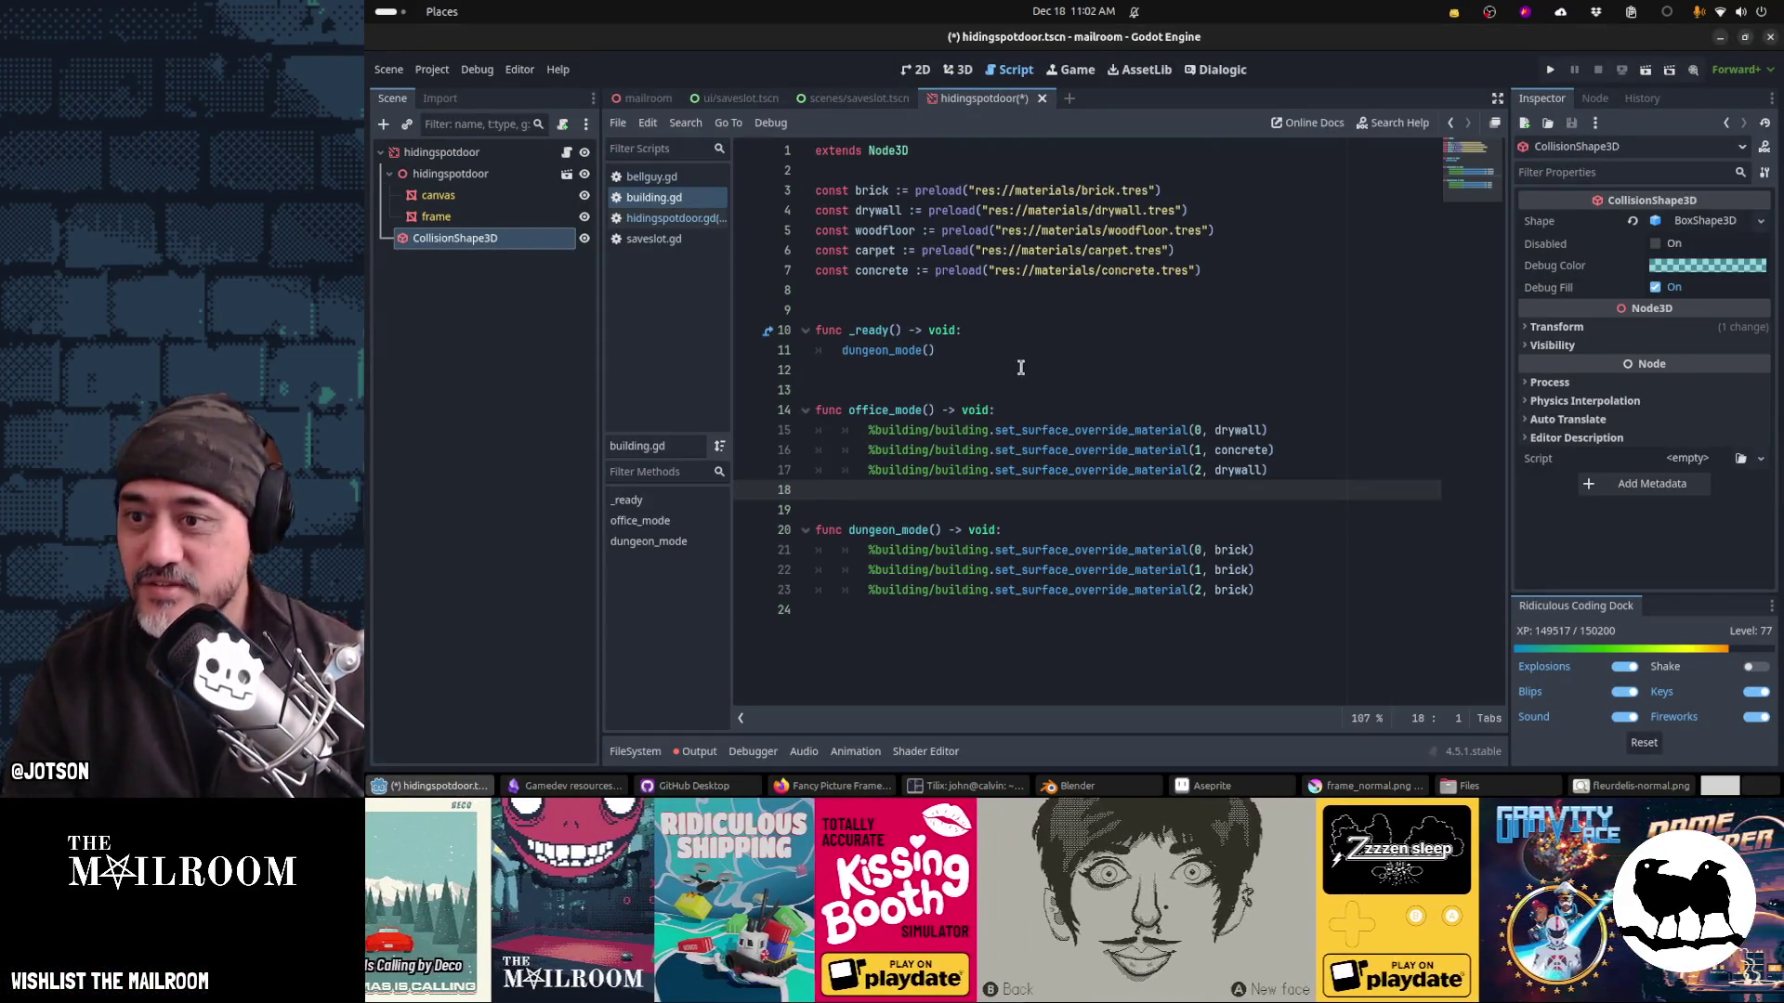
left_click(681, 217)
left_click(956, 214)
type("v")
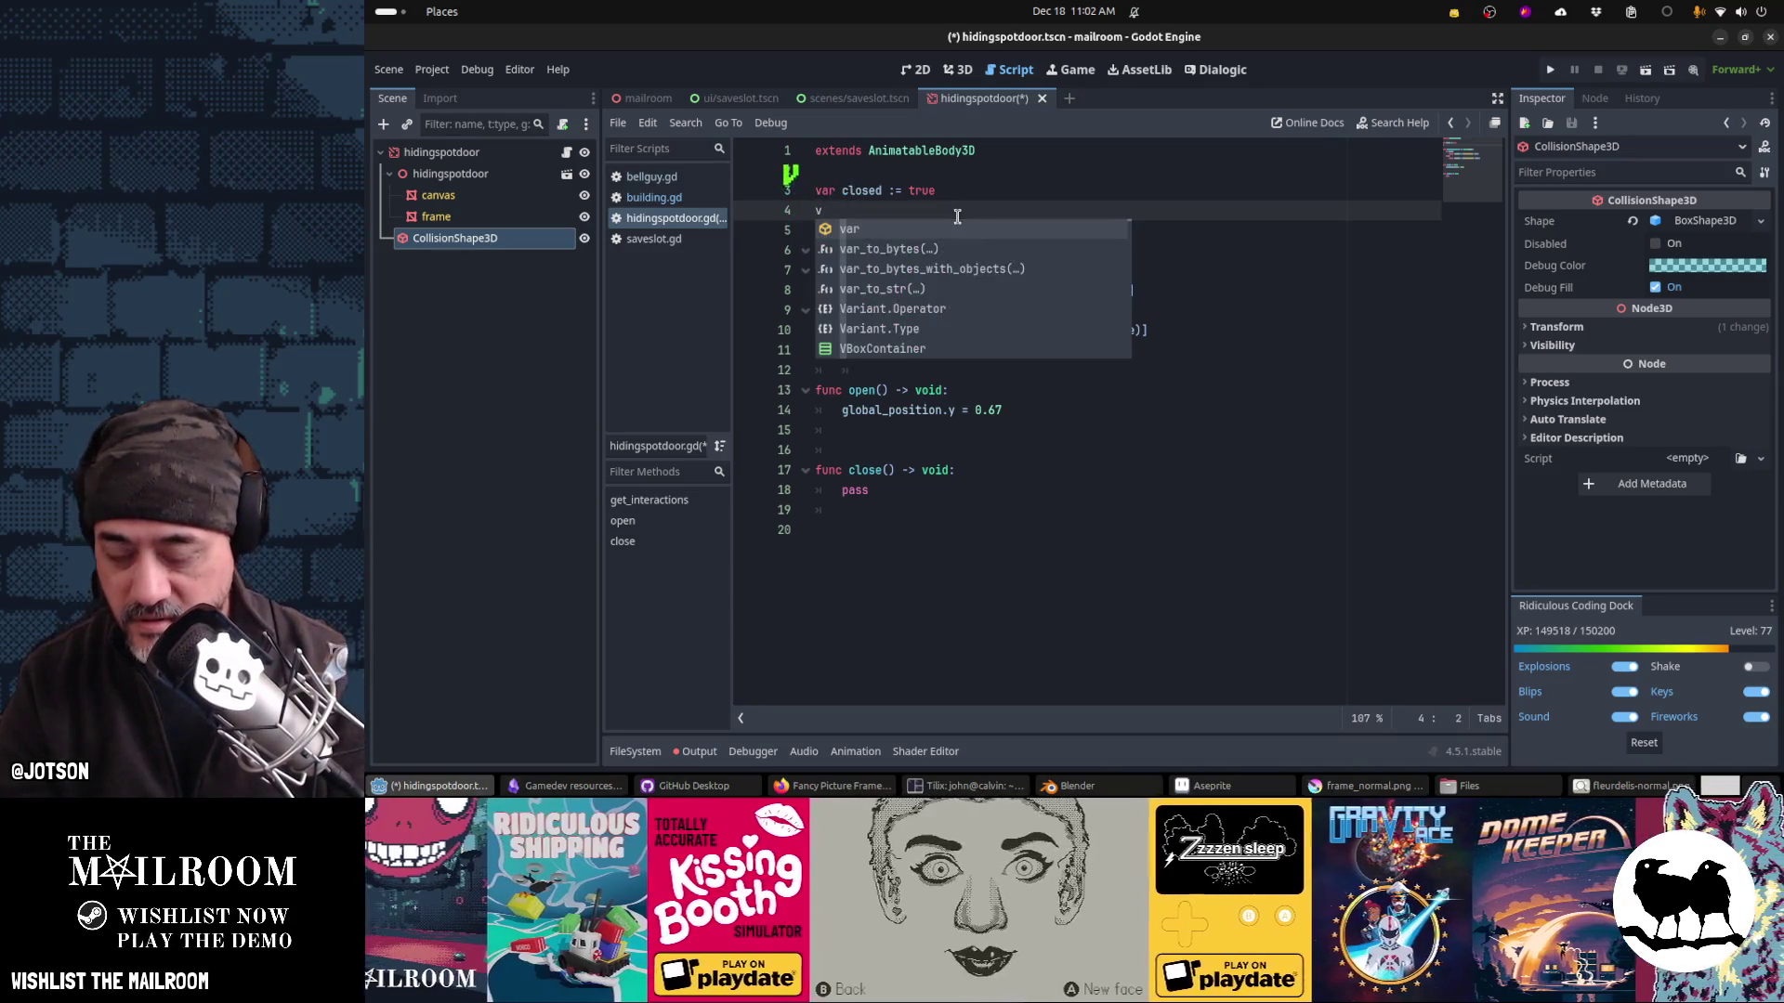
type("a")
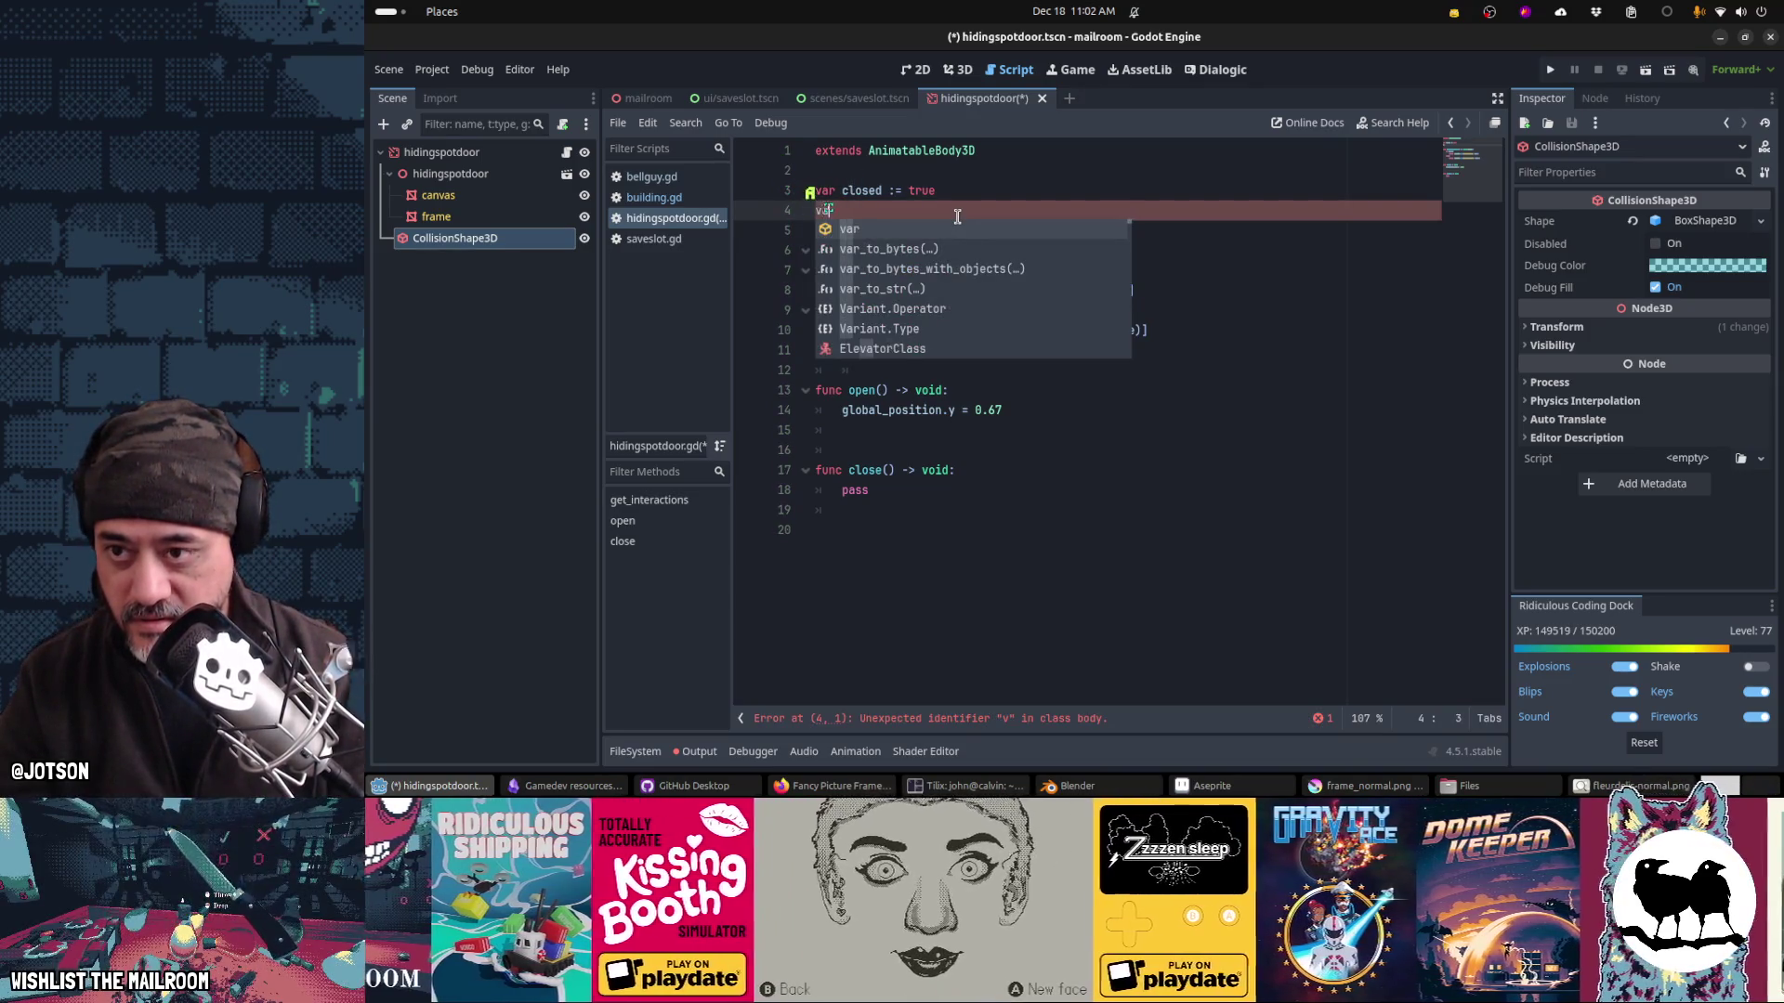
type("r cl")
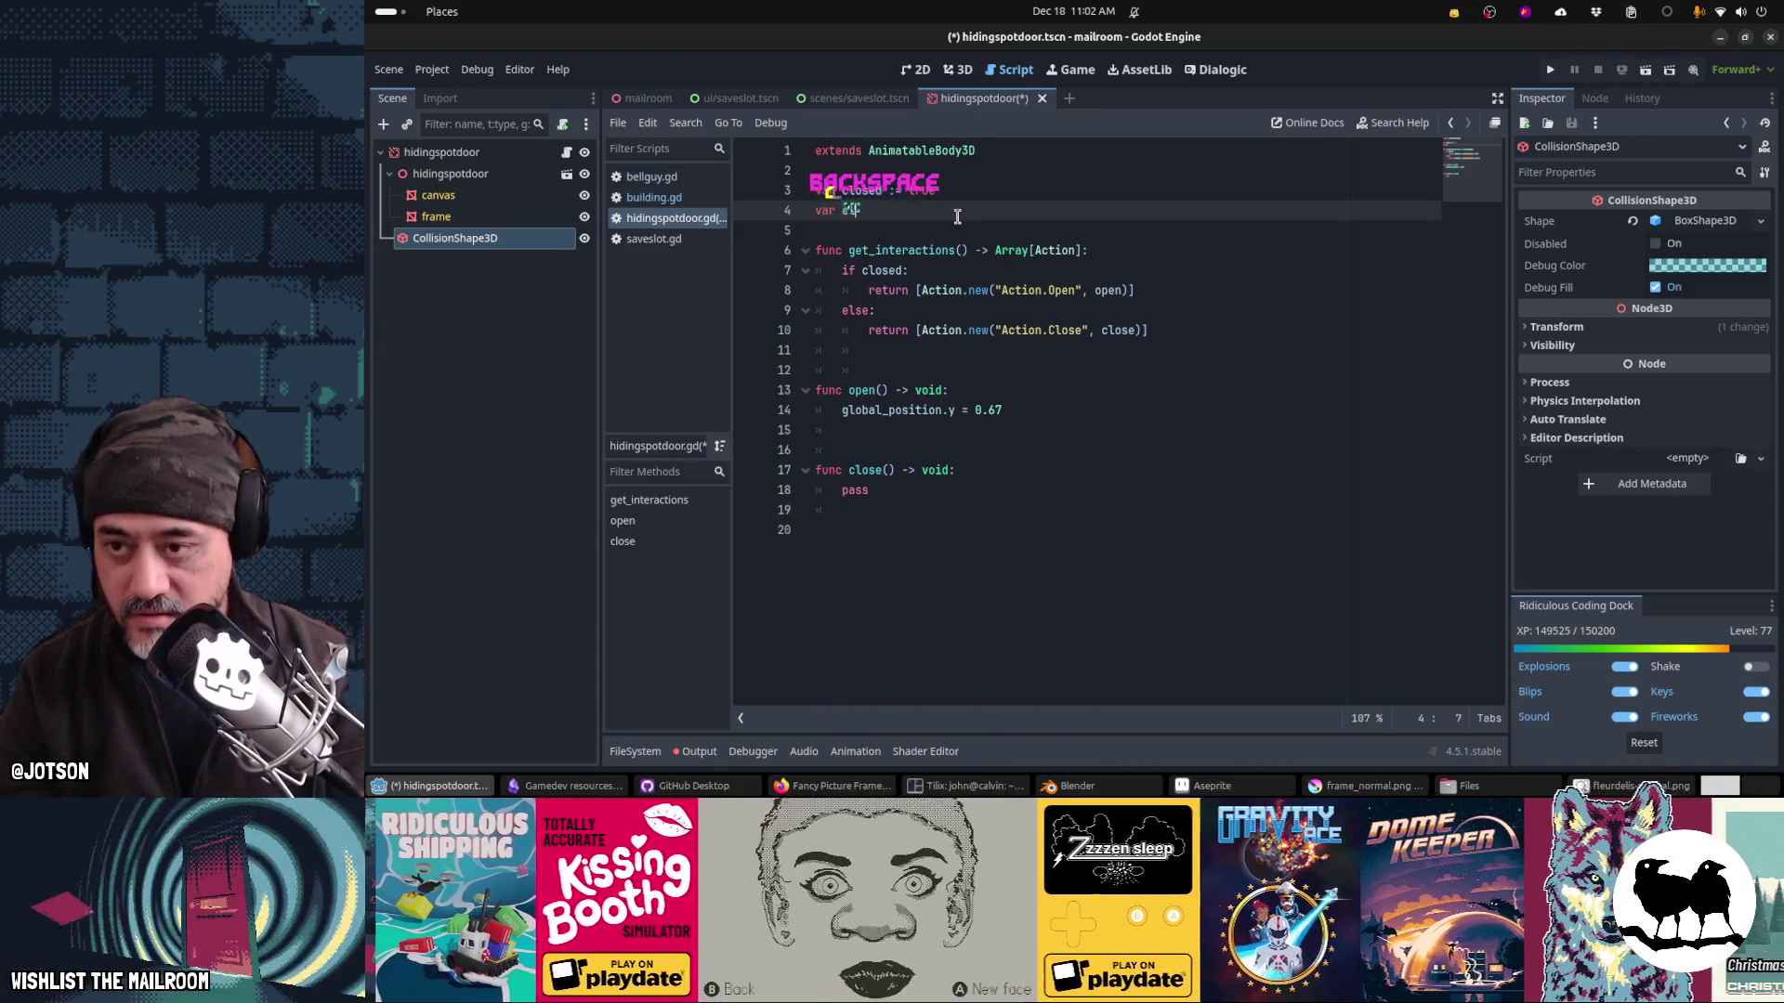
type("osed_position: ")
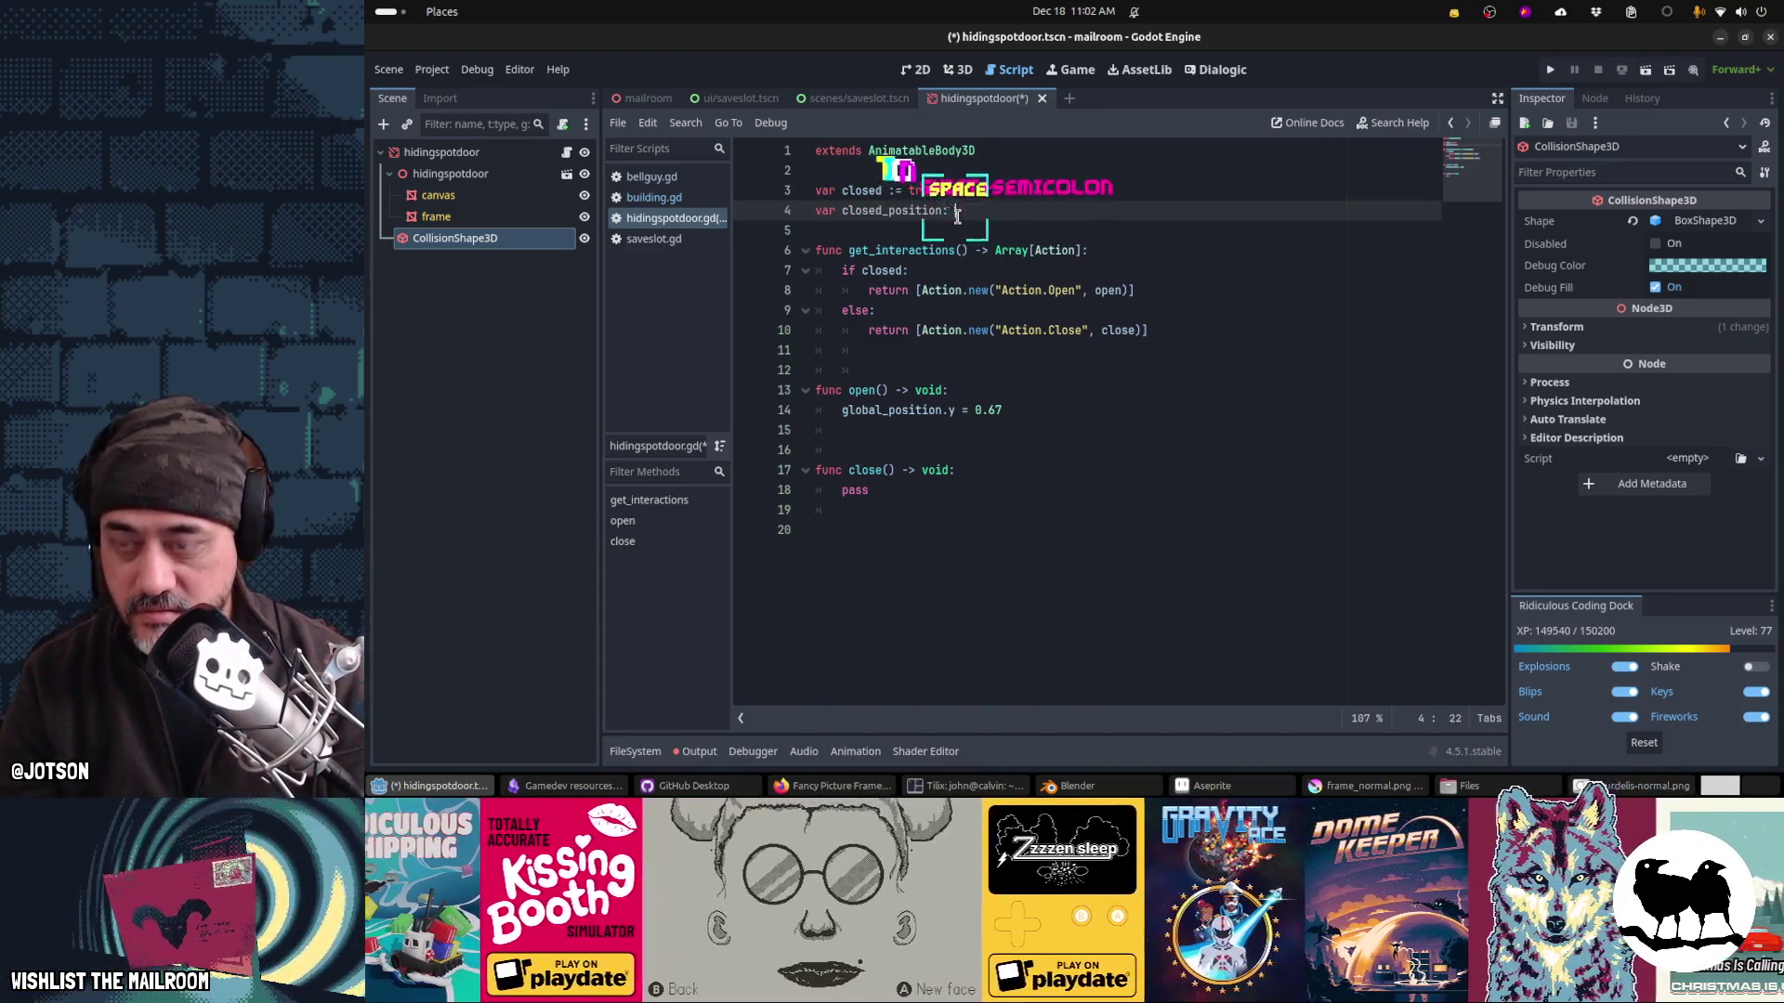
type("Transform3D")
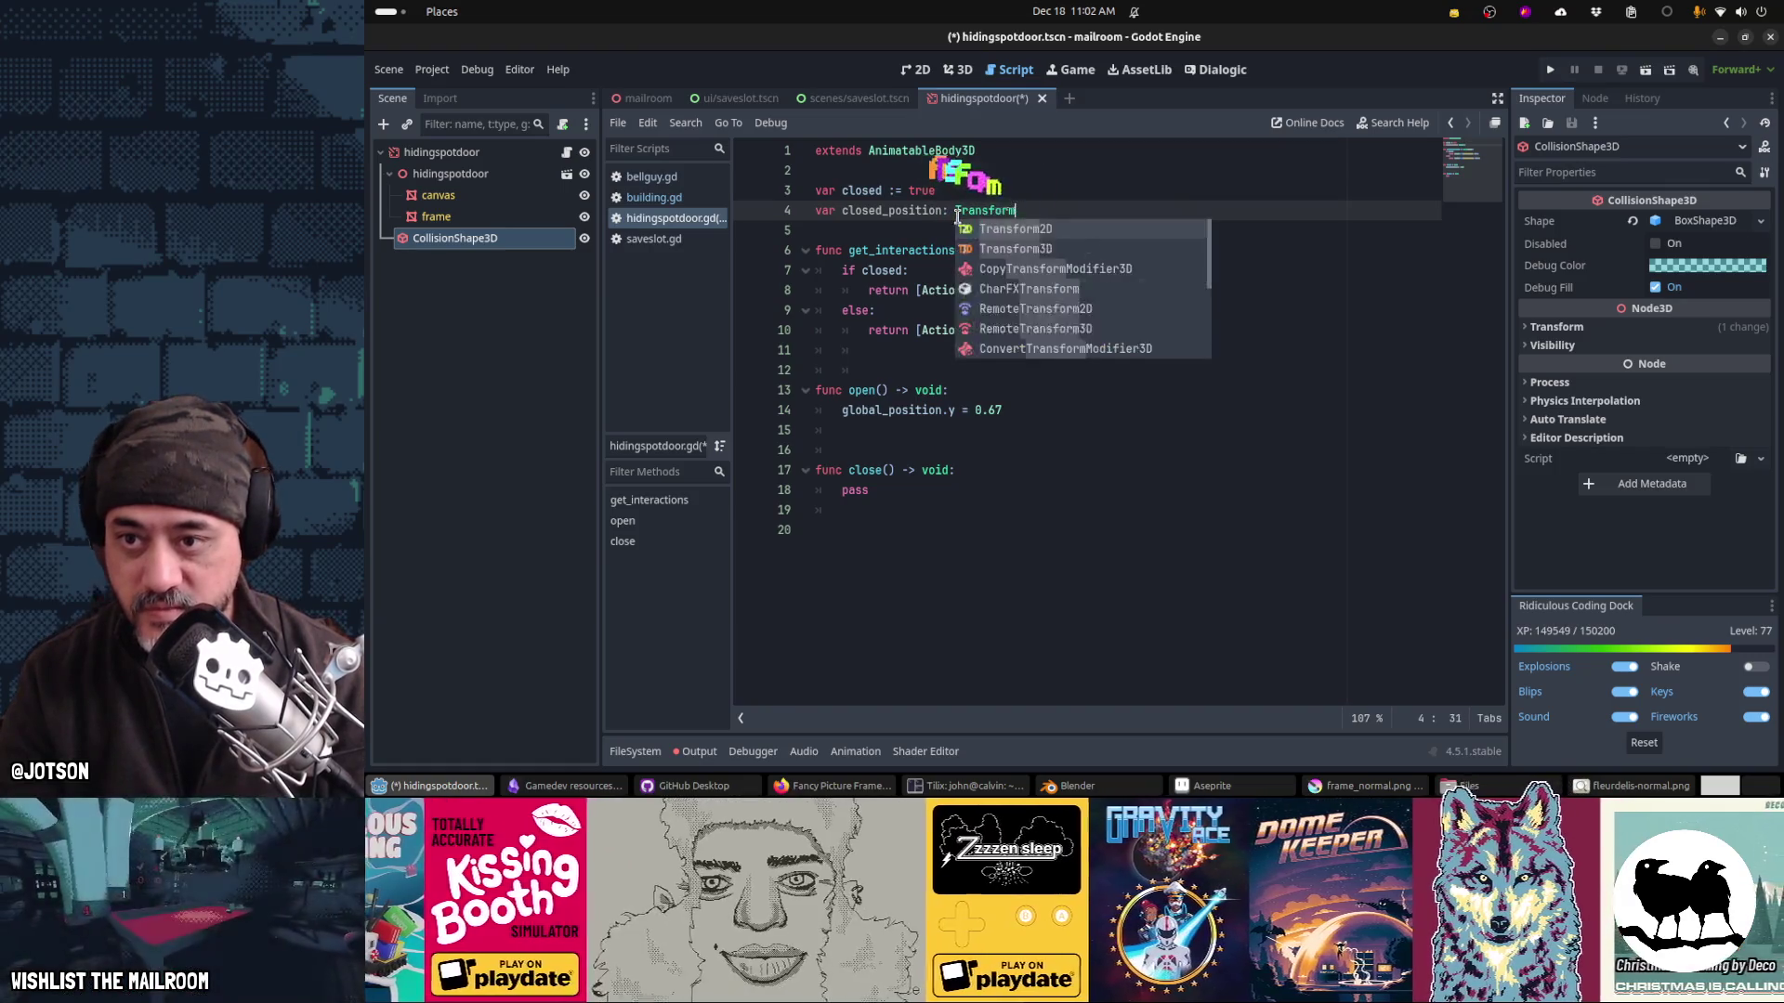
key("Return")
key("Return")
key("Return")
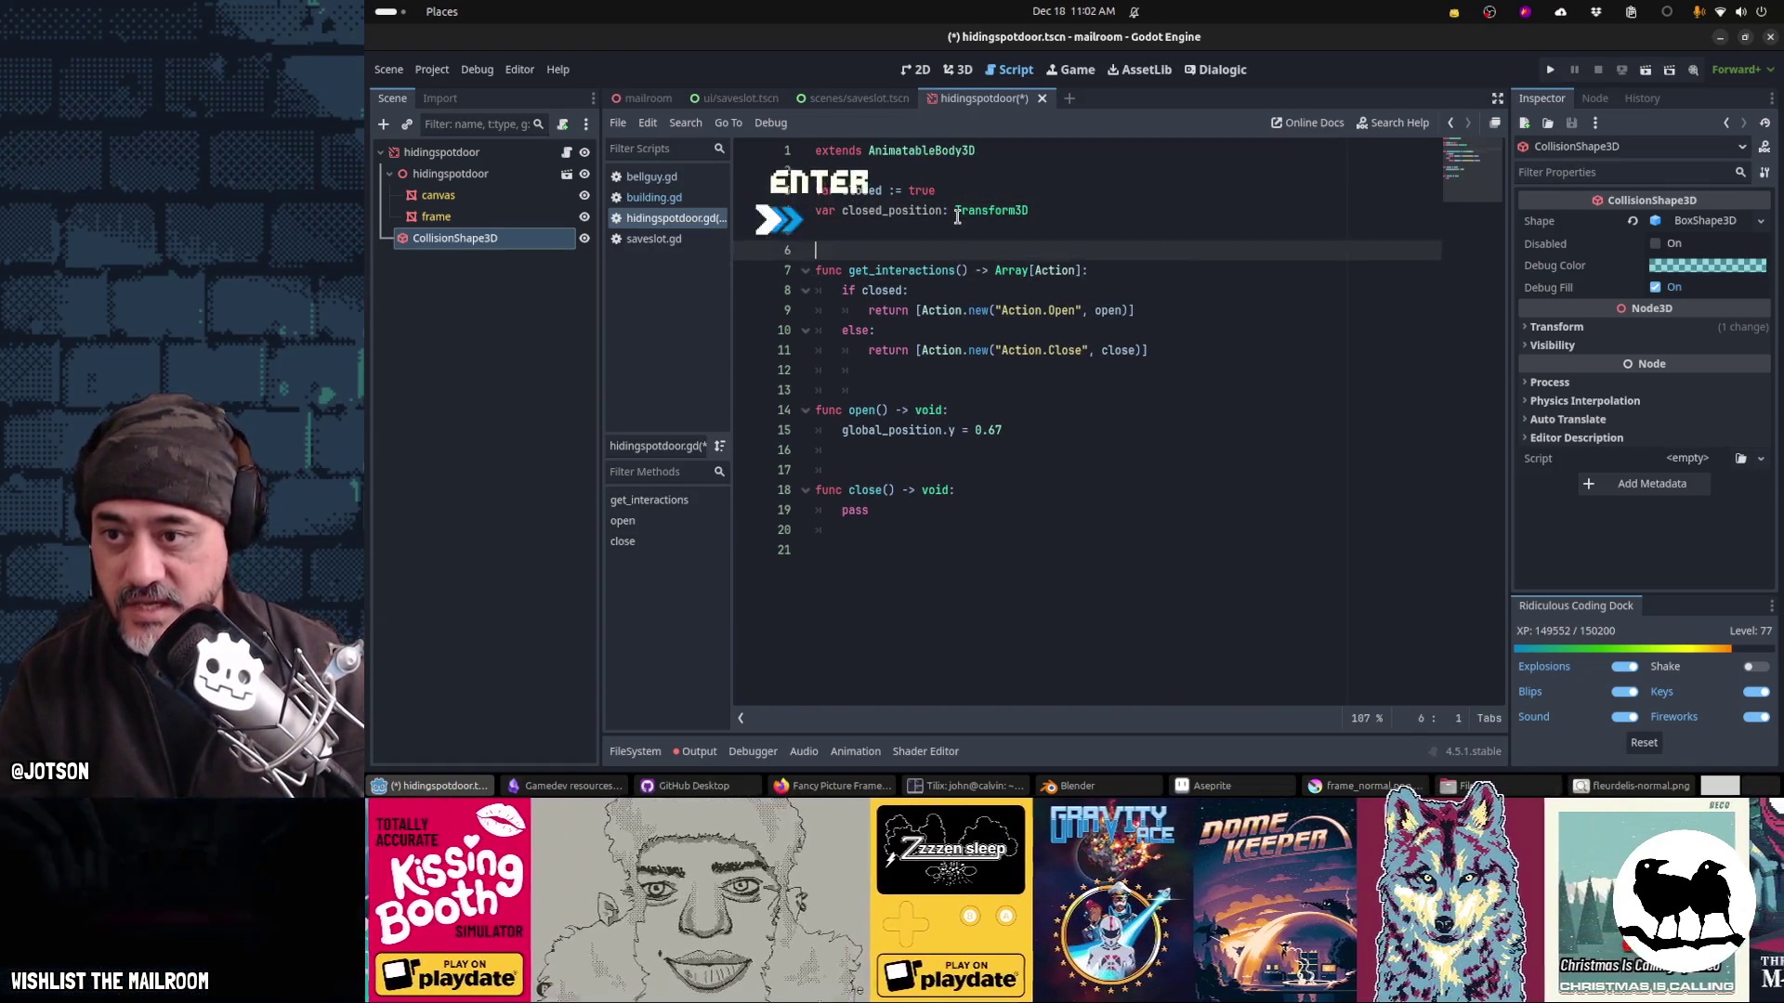
type("func _ready")
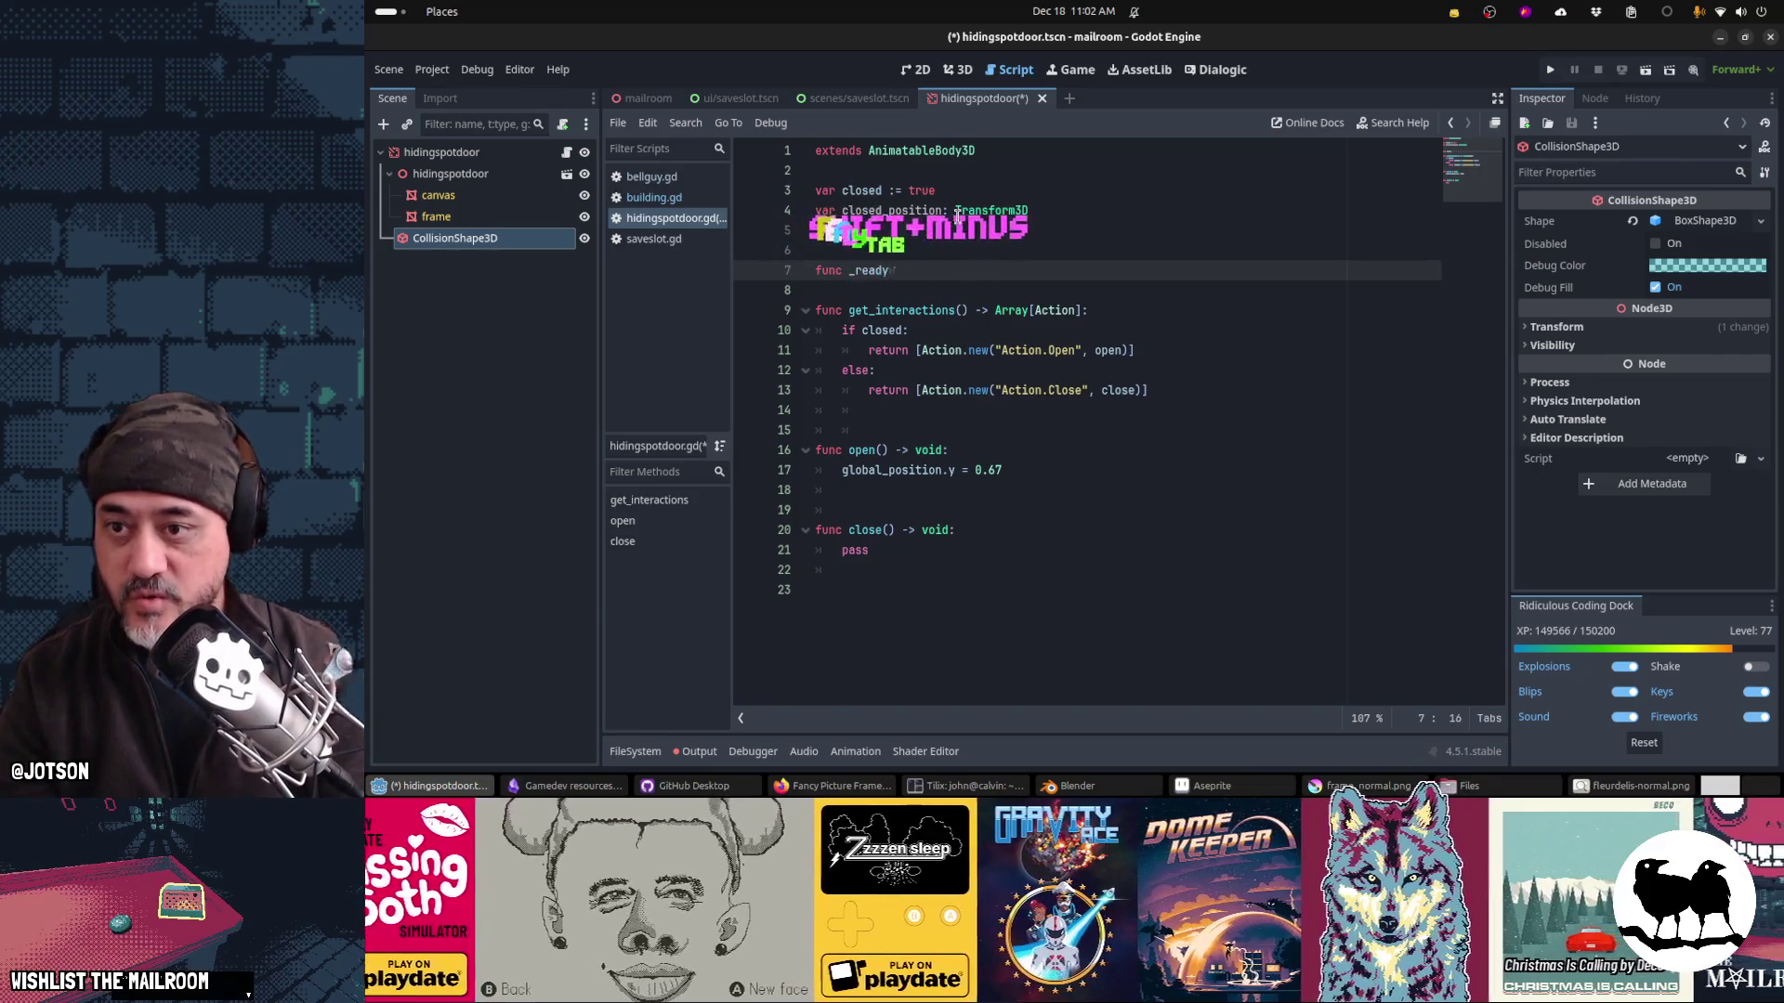
type("() -> void:")
key("Return")
type("closed_position = glo")
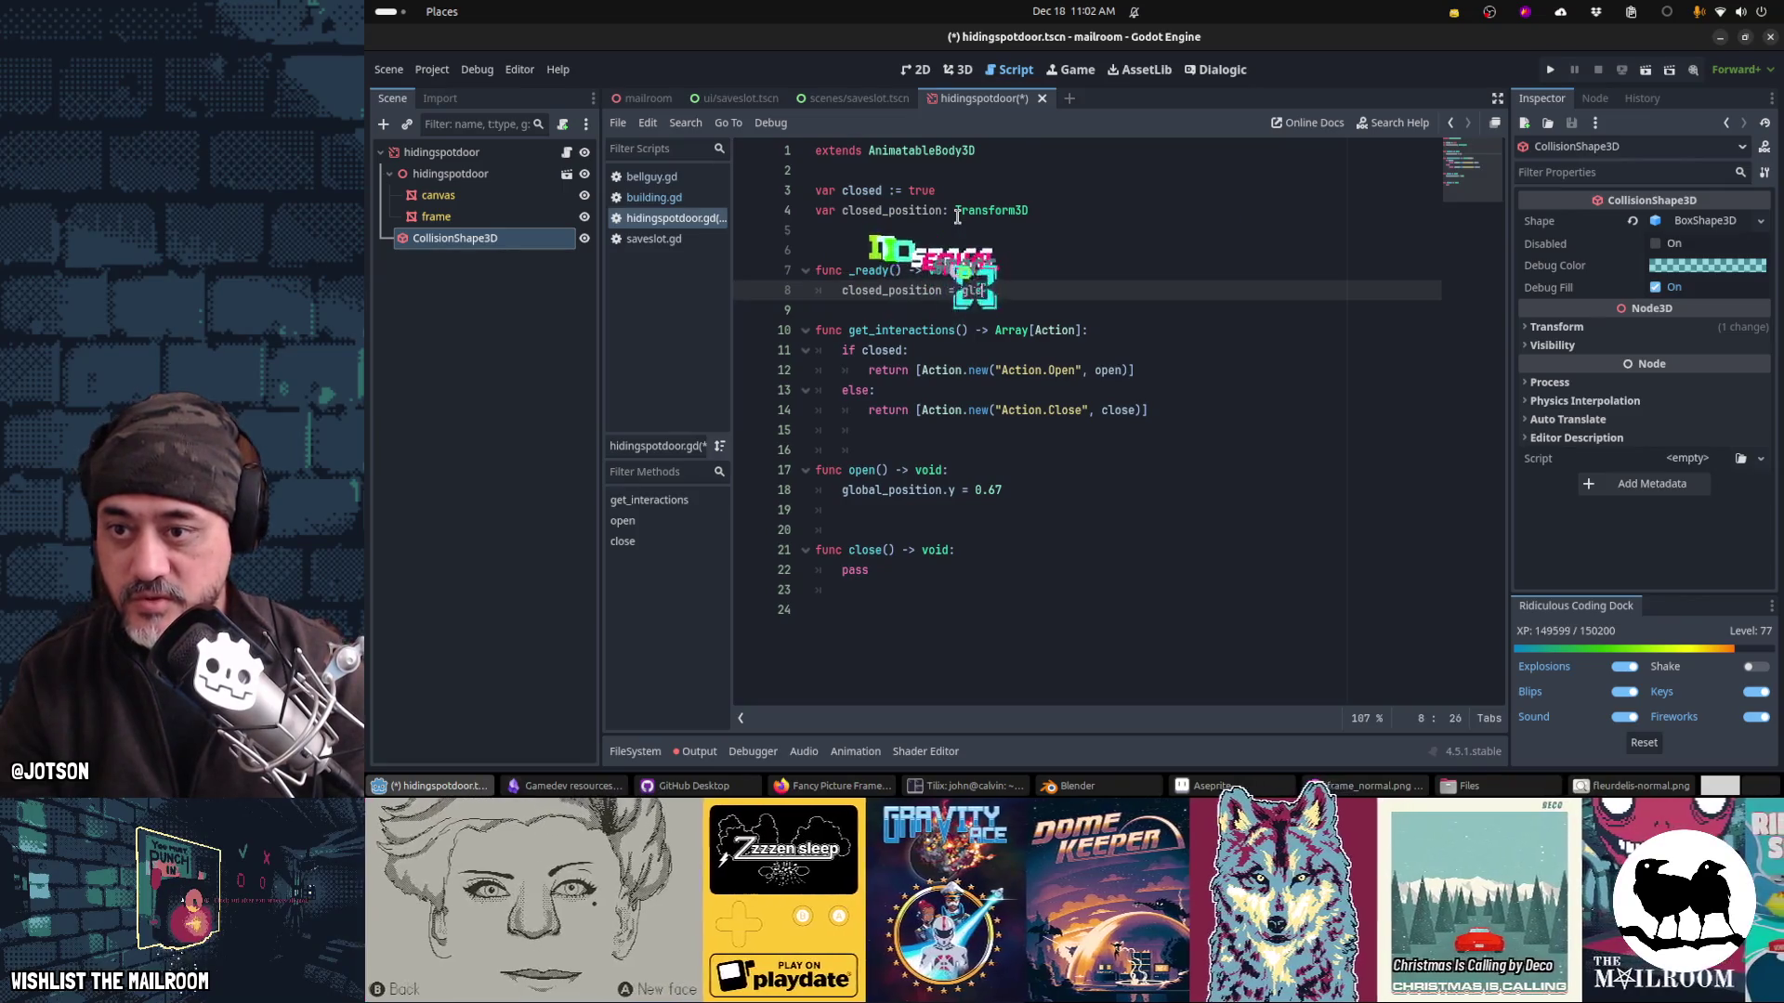
type("bal_transform")
key("Tab")
key("Return")
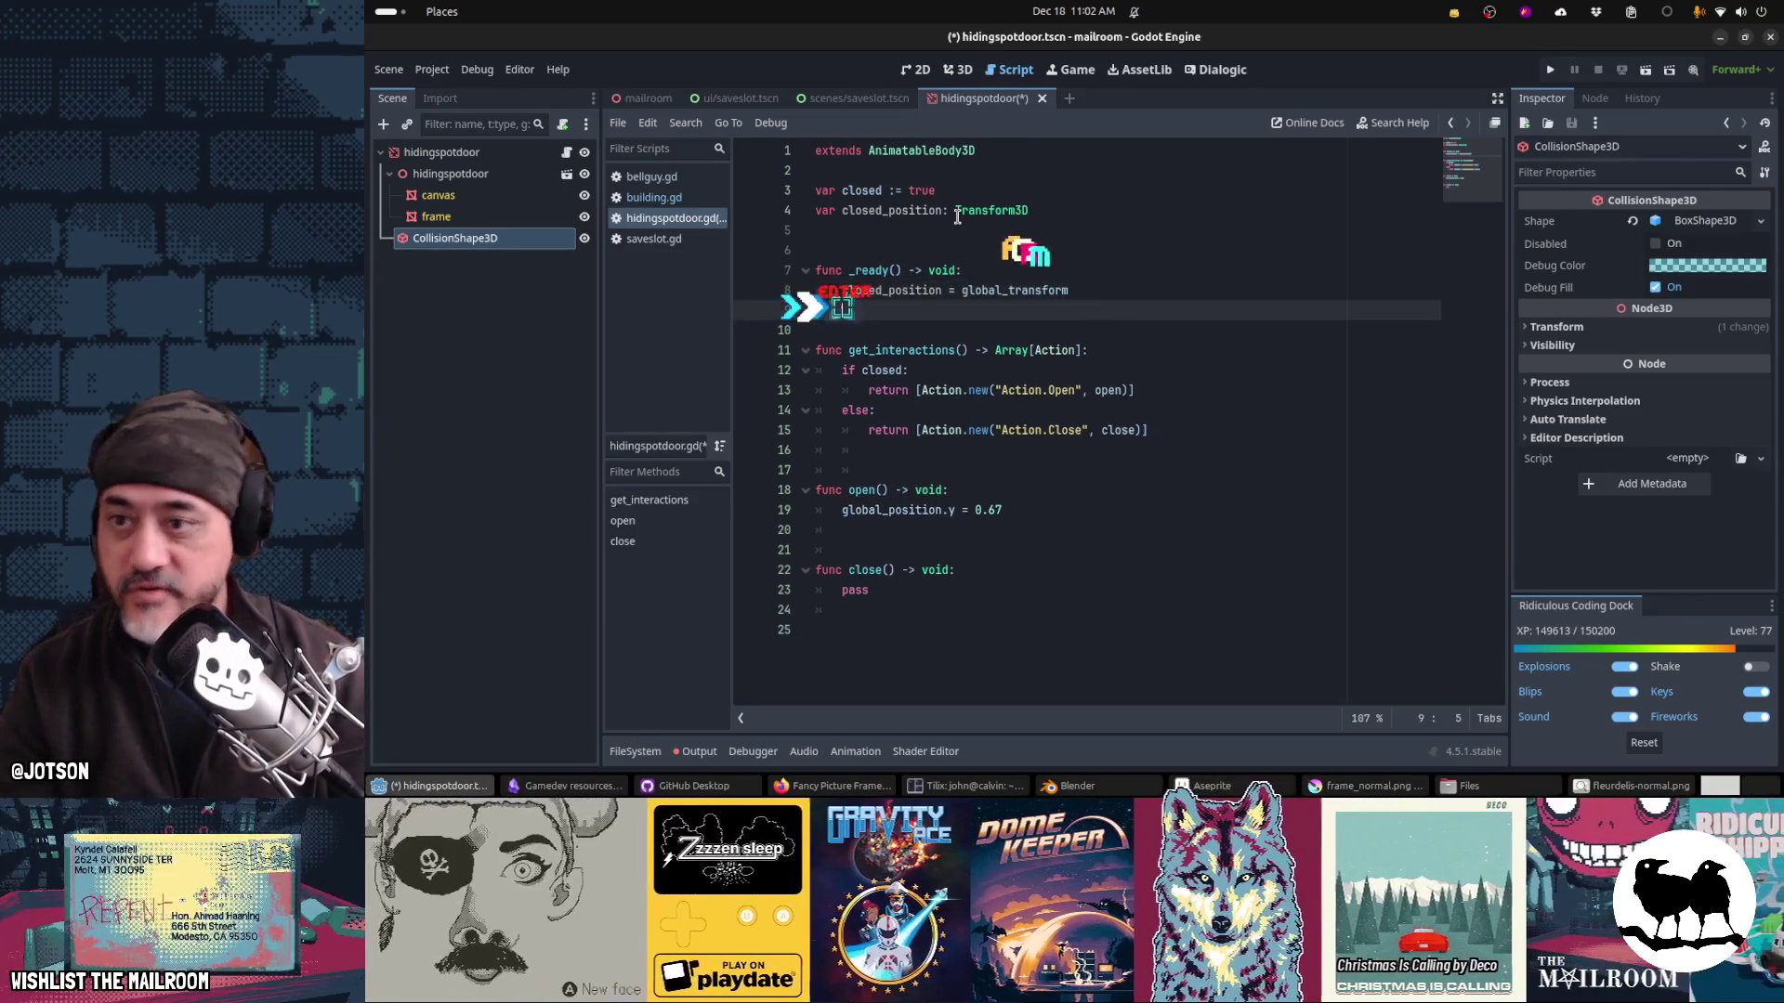
Step: Make close() restore 'global_transform = closed_xform', rename the variable to closed_xform, and save
key("Up")
key("Up")
key("Up")
key("Up")
key("Down")
key("Down")
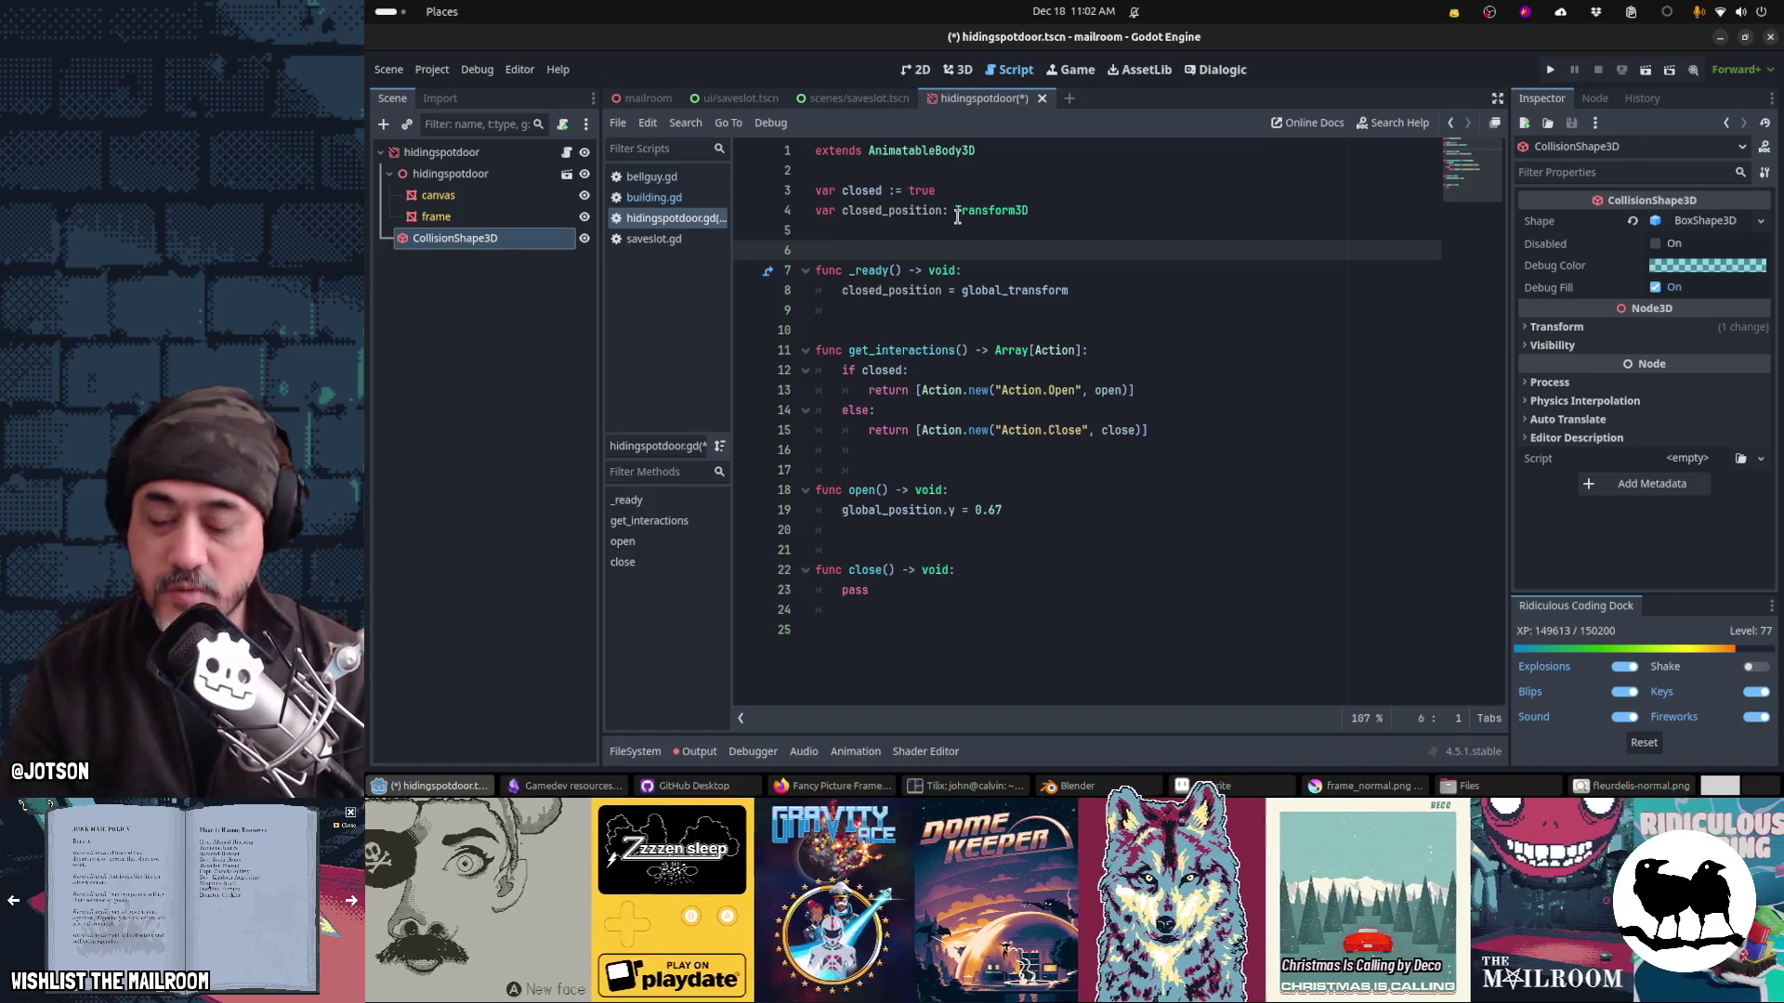
key("Down")
key("Down")
key("Down")
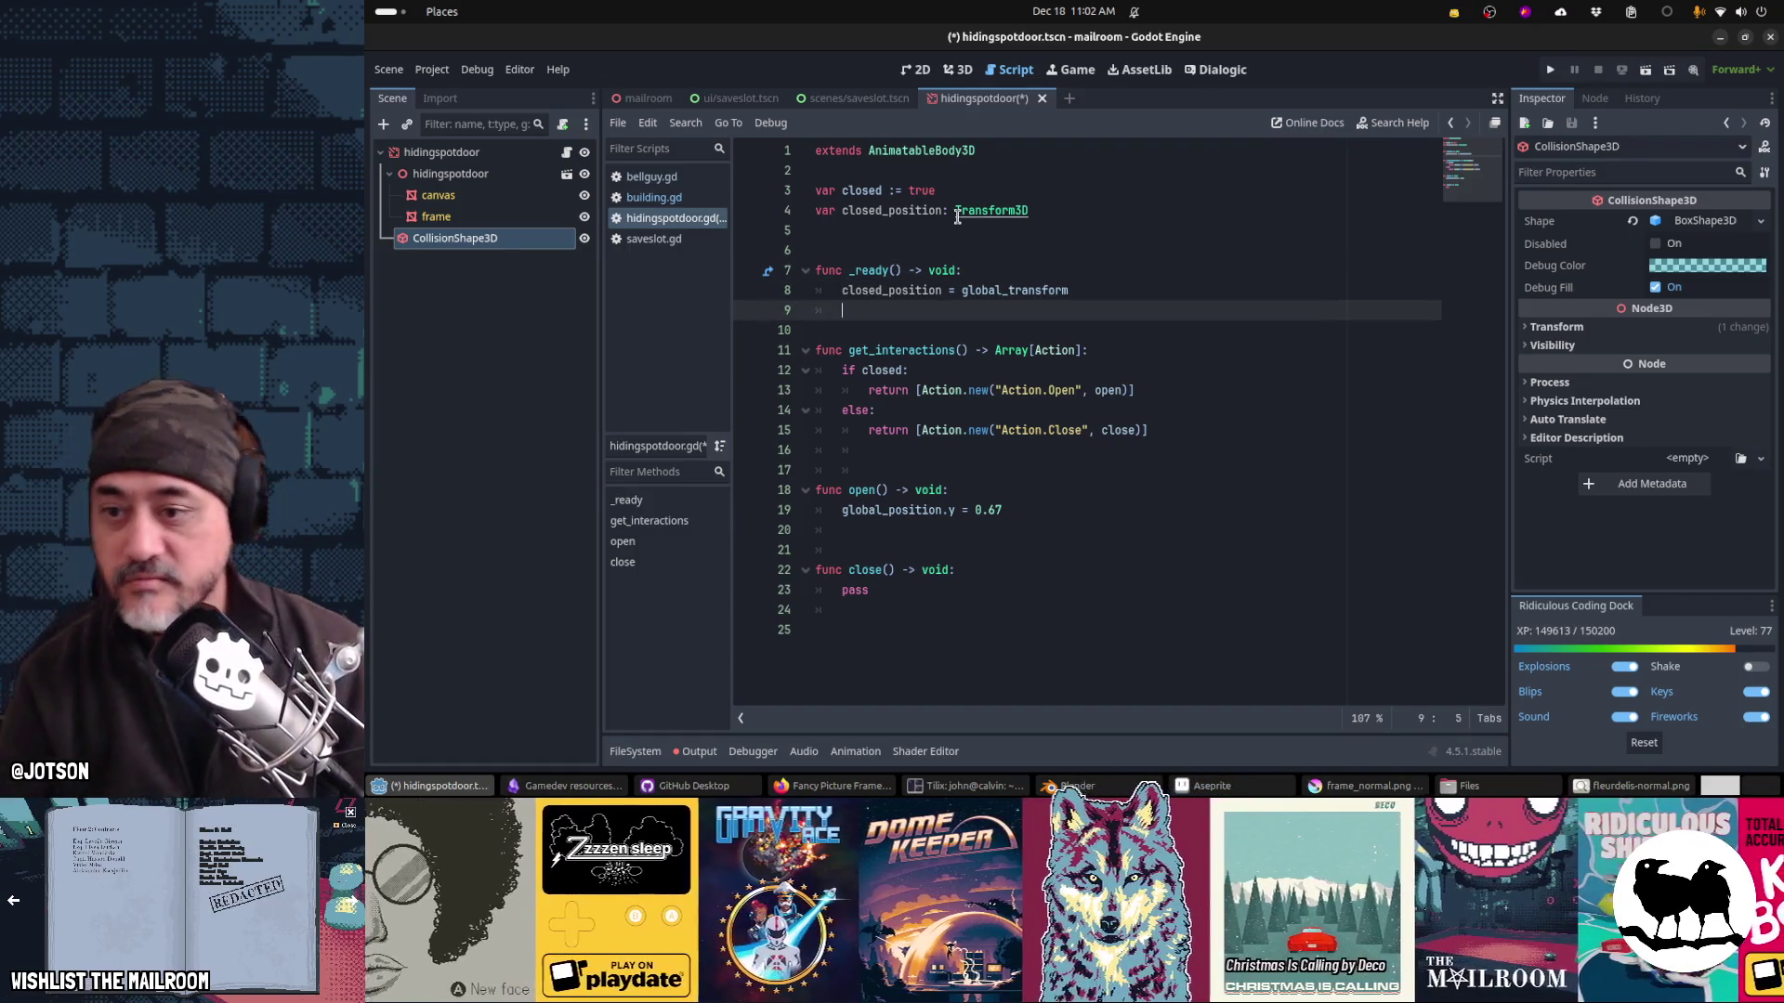
key("Right")
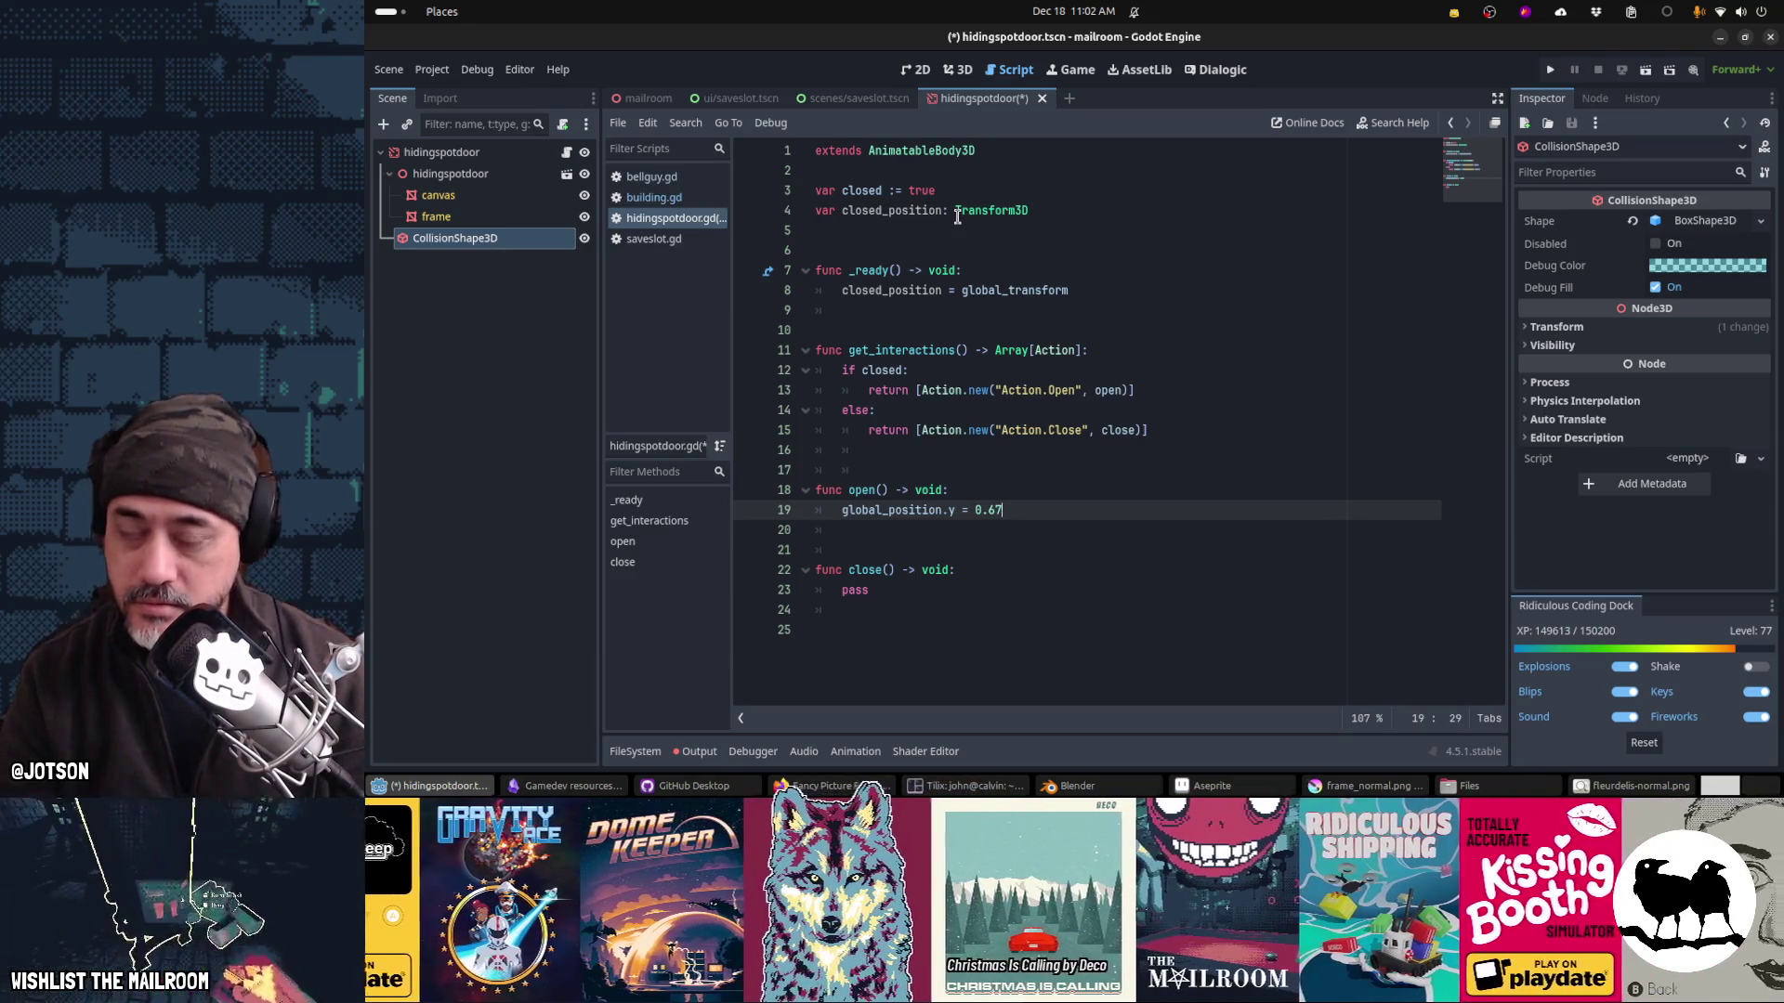
key("shift+Home")
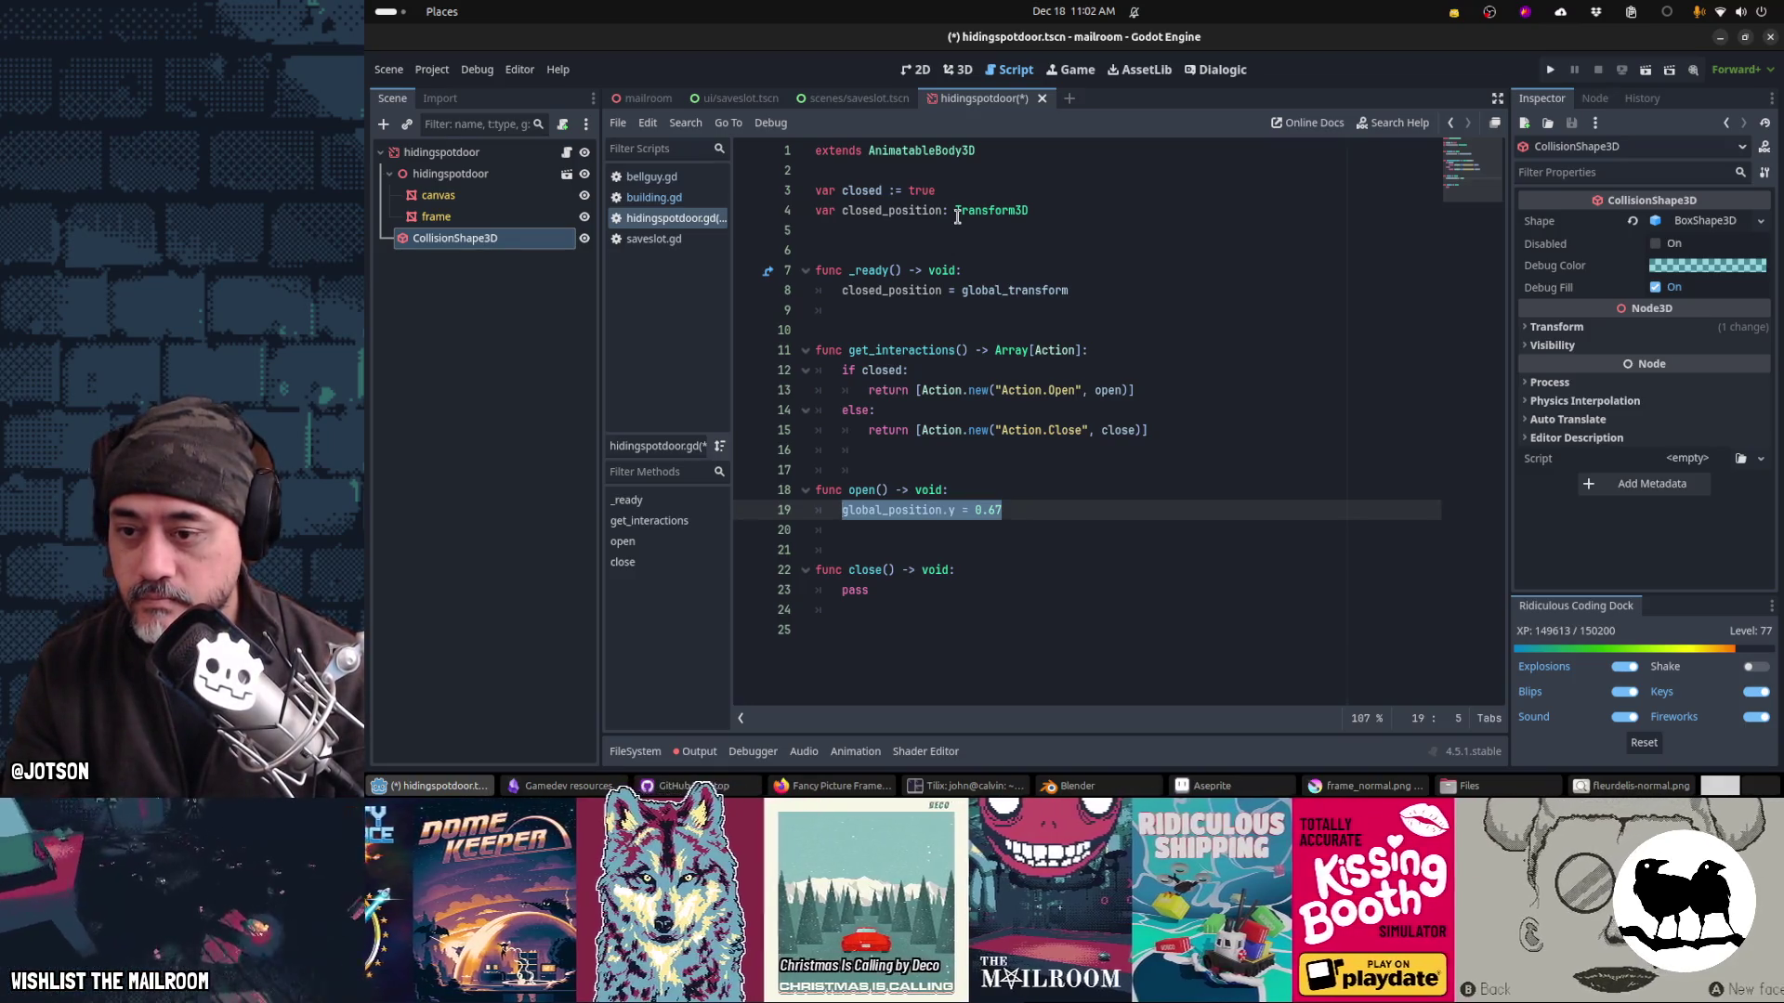
key("Down")
key("Down")
key("Down")
type("al")
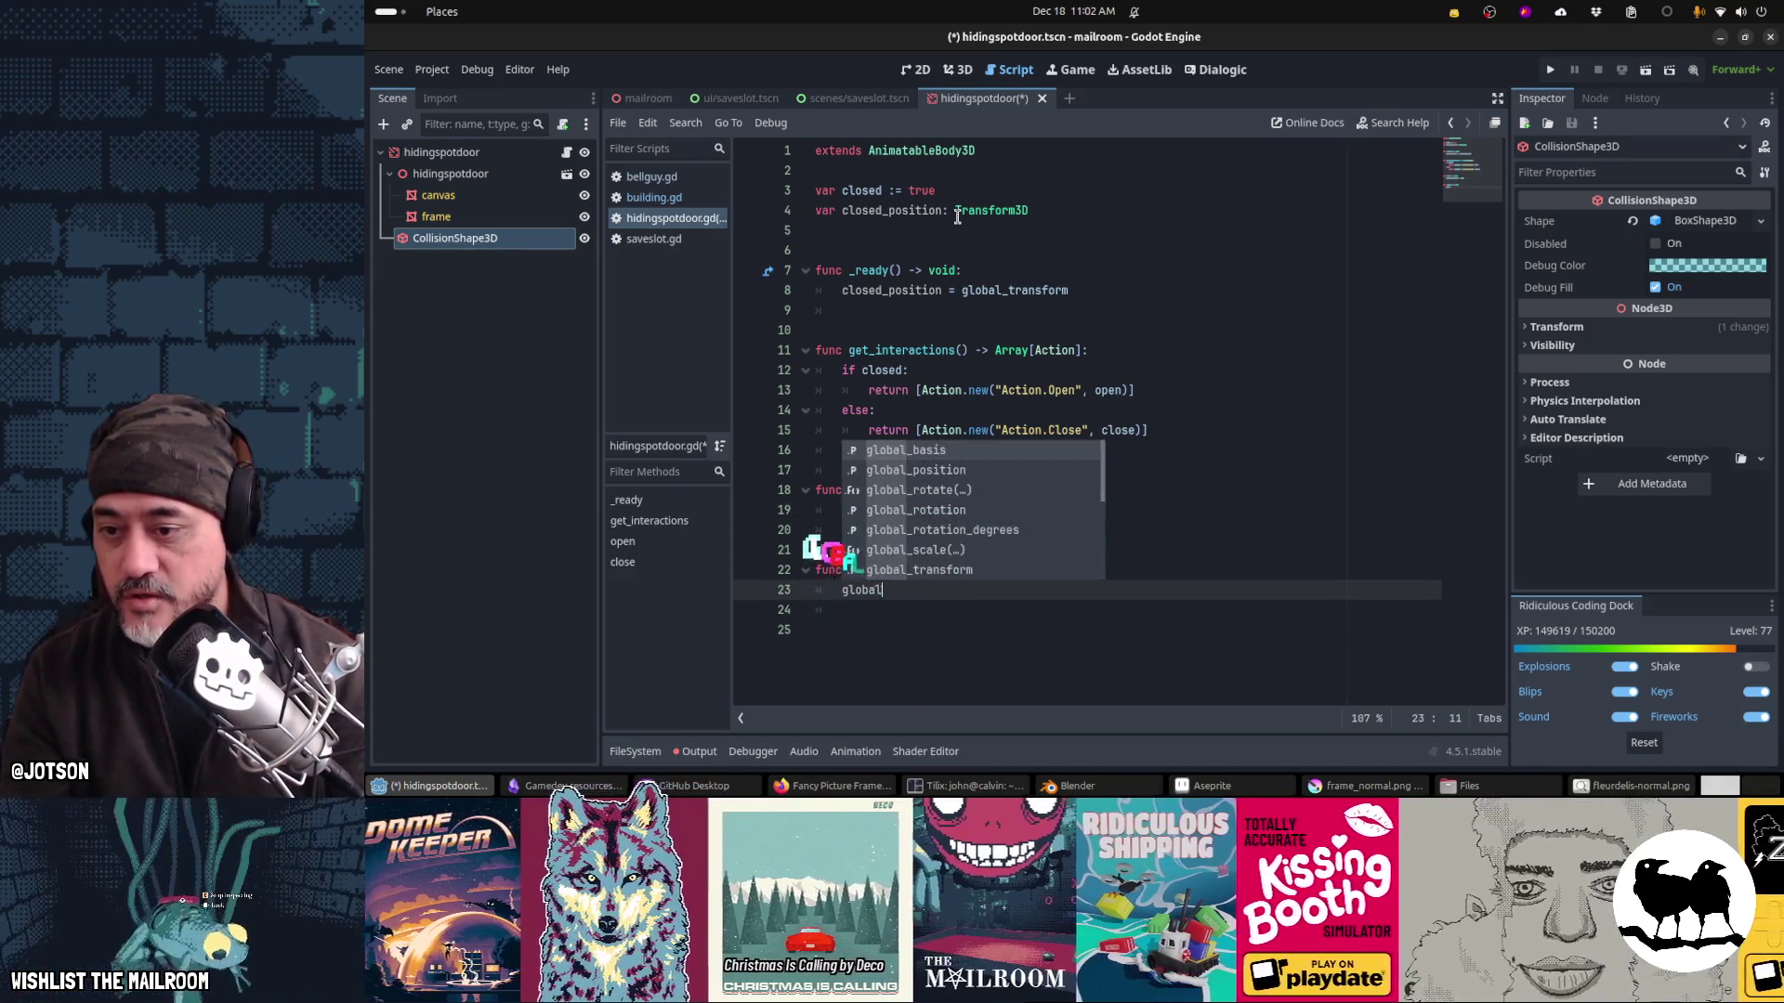
type("_transform = ")
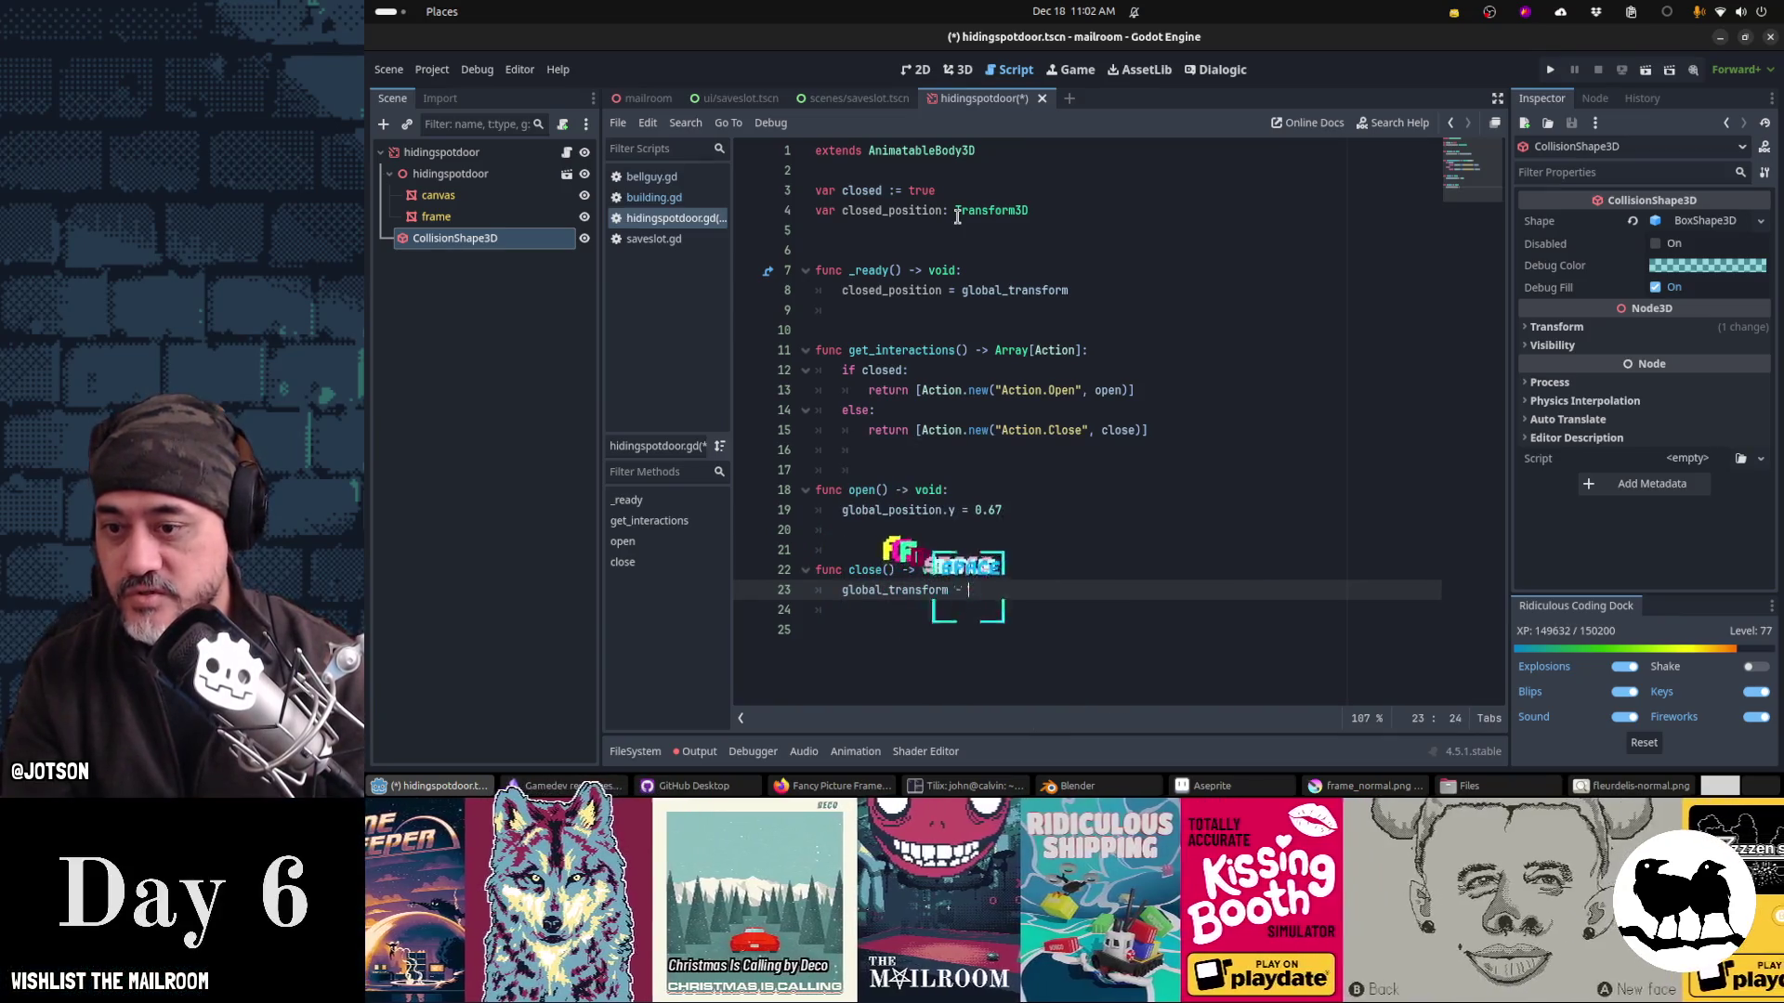
type("closed_")
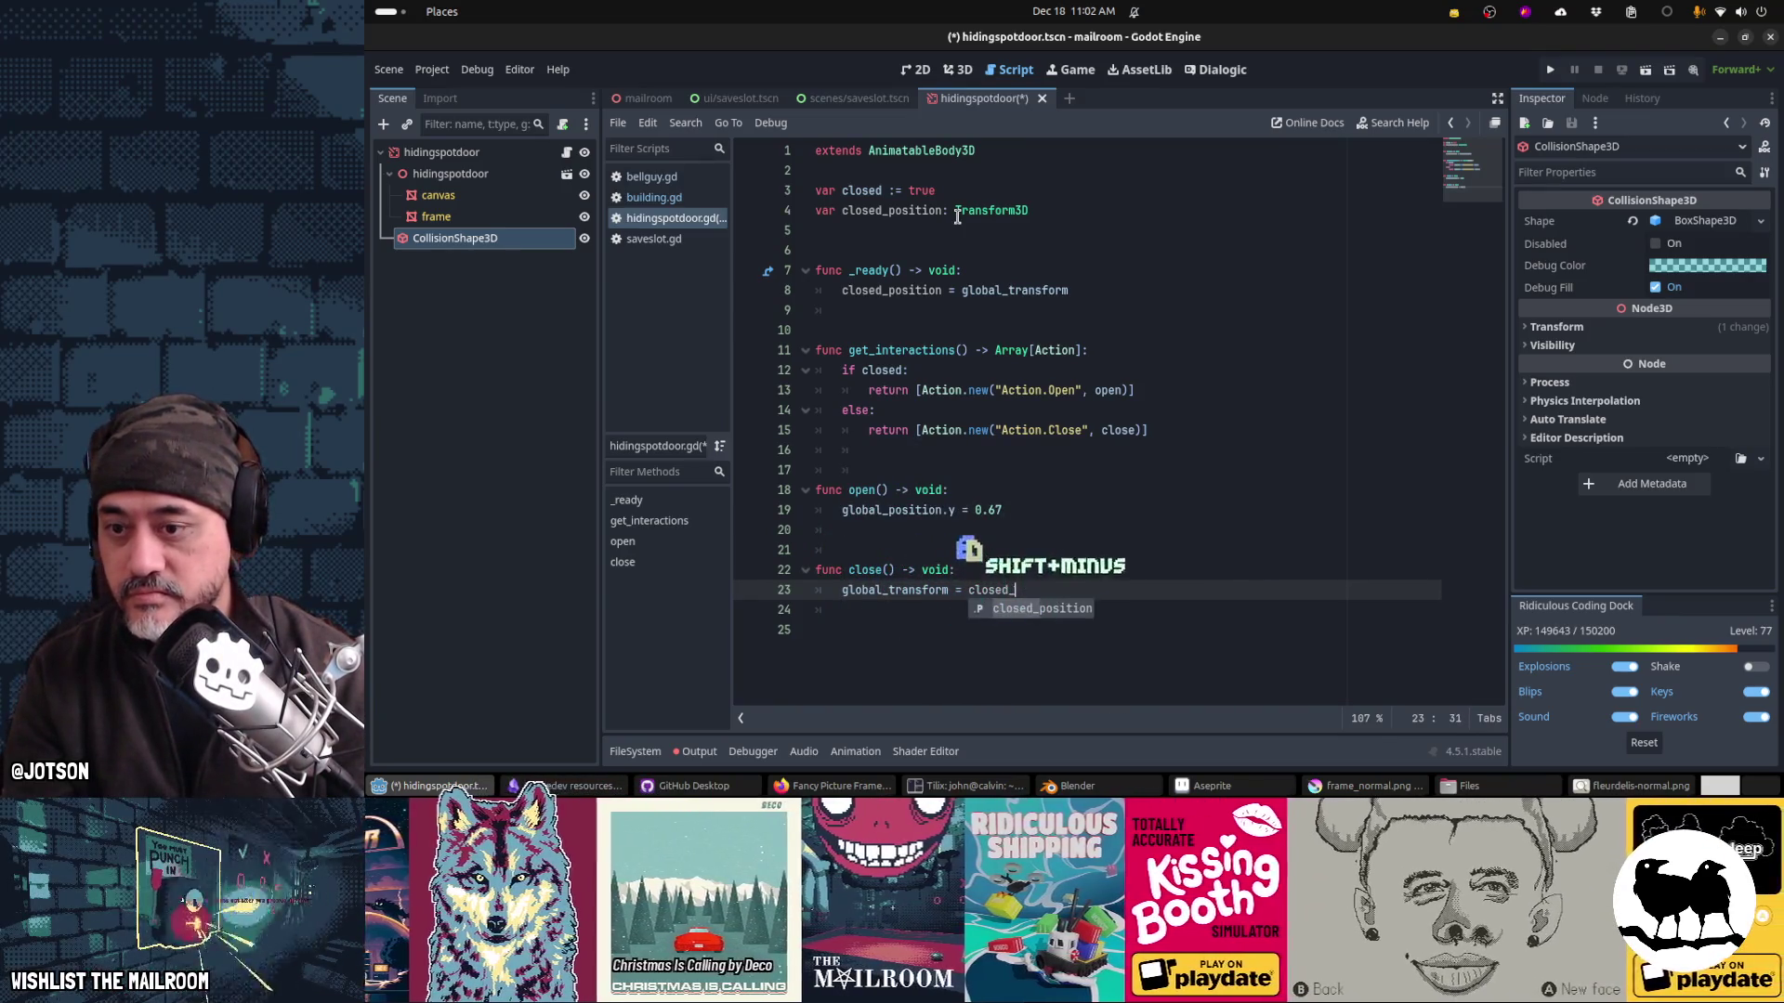
type("xform")
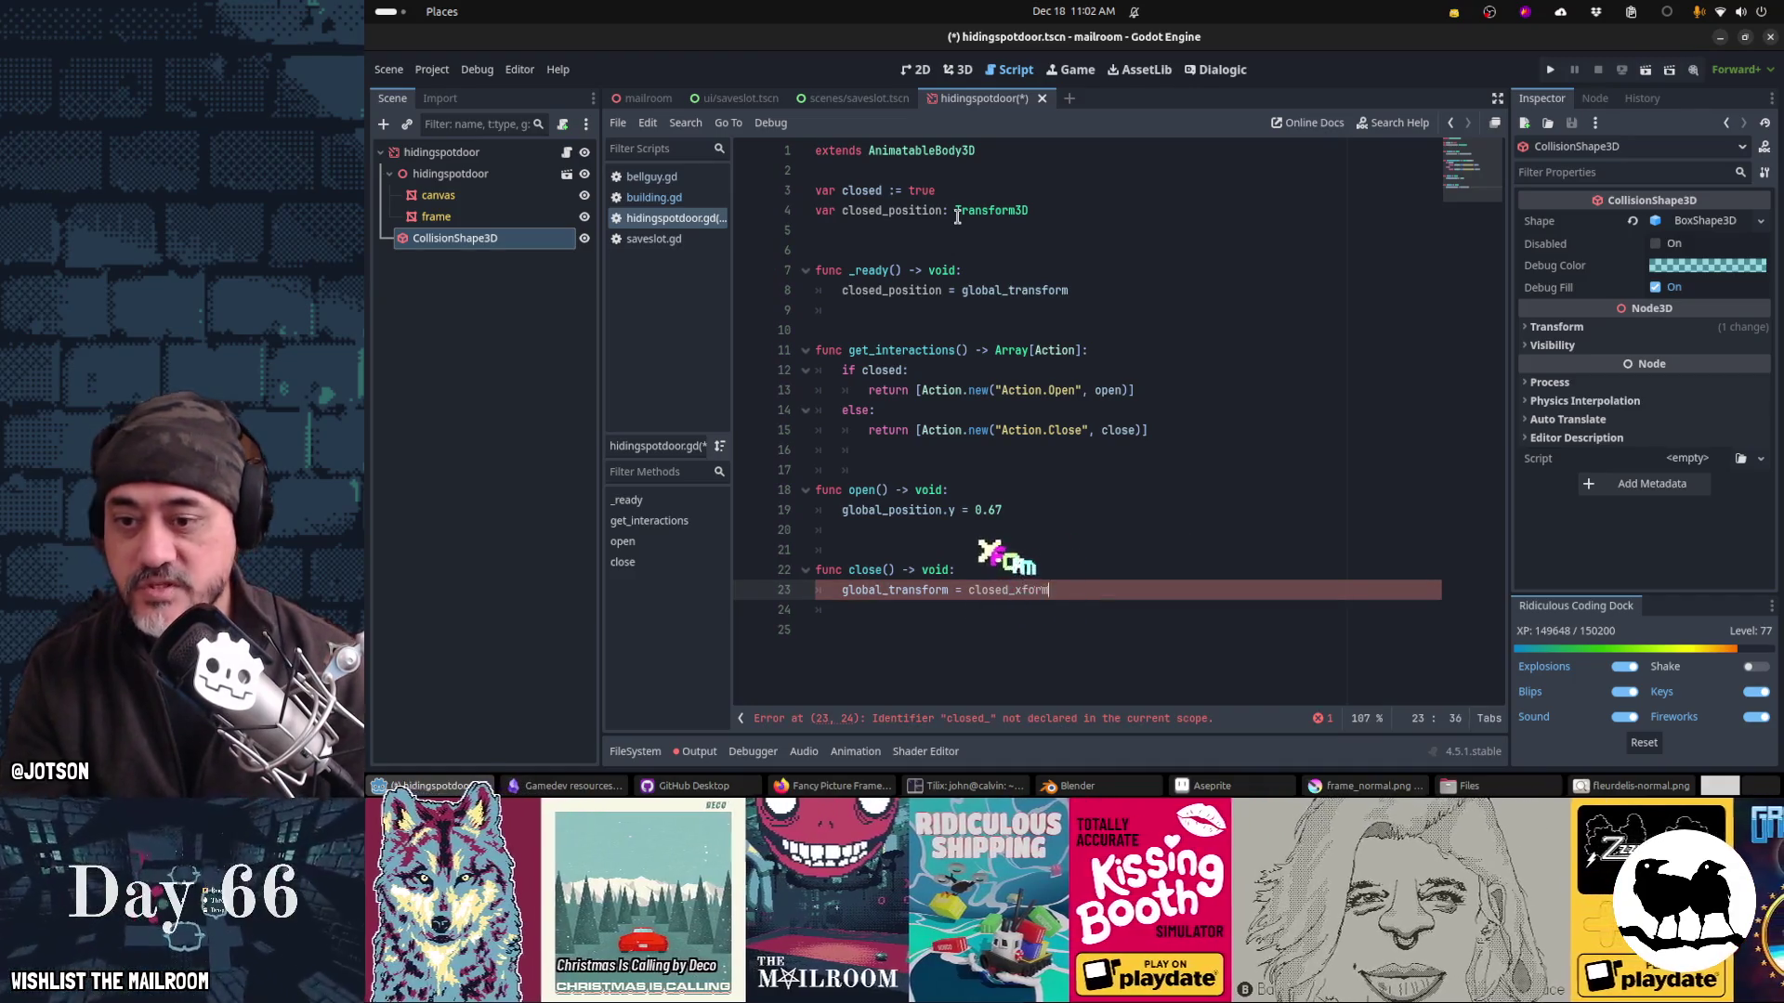
key("ctrl+Home")
key("Down")
key("Down")
key("Down")
key("ctrl+d")
key("ctrl+d")
type("closed_xform")
key("ctrl+End")
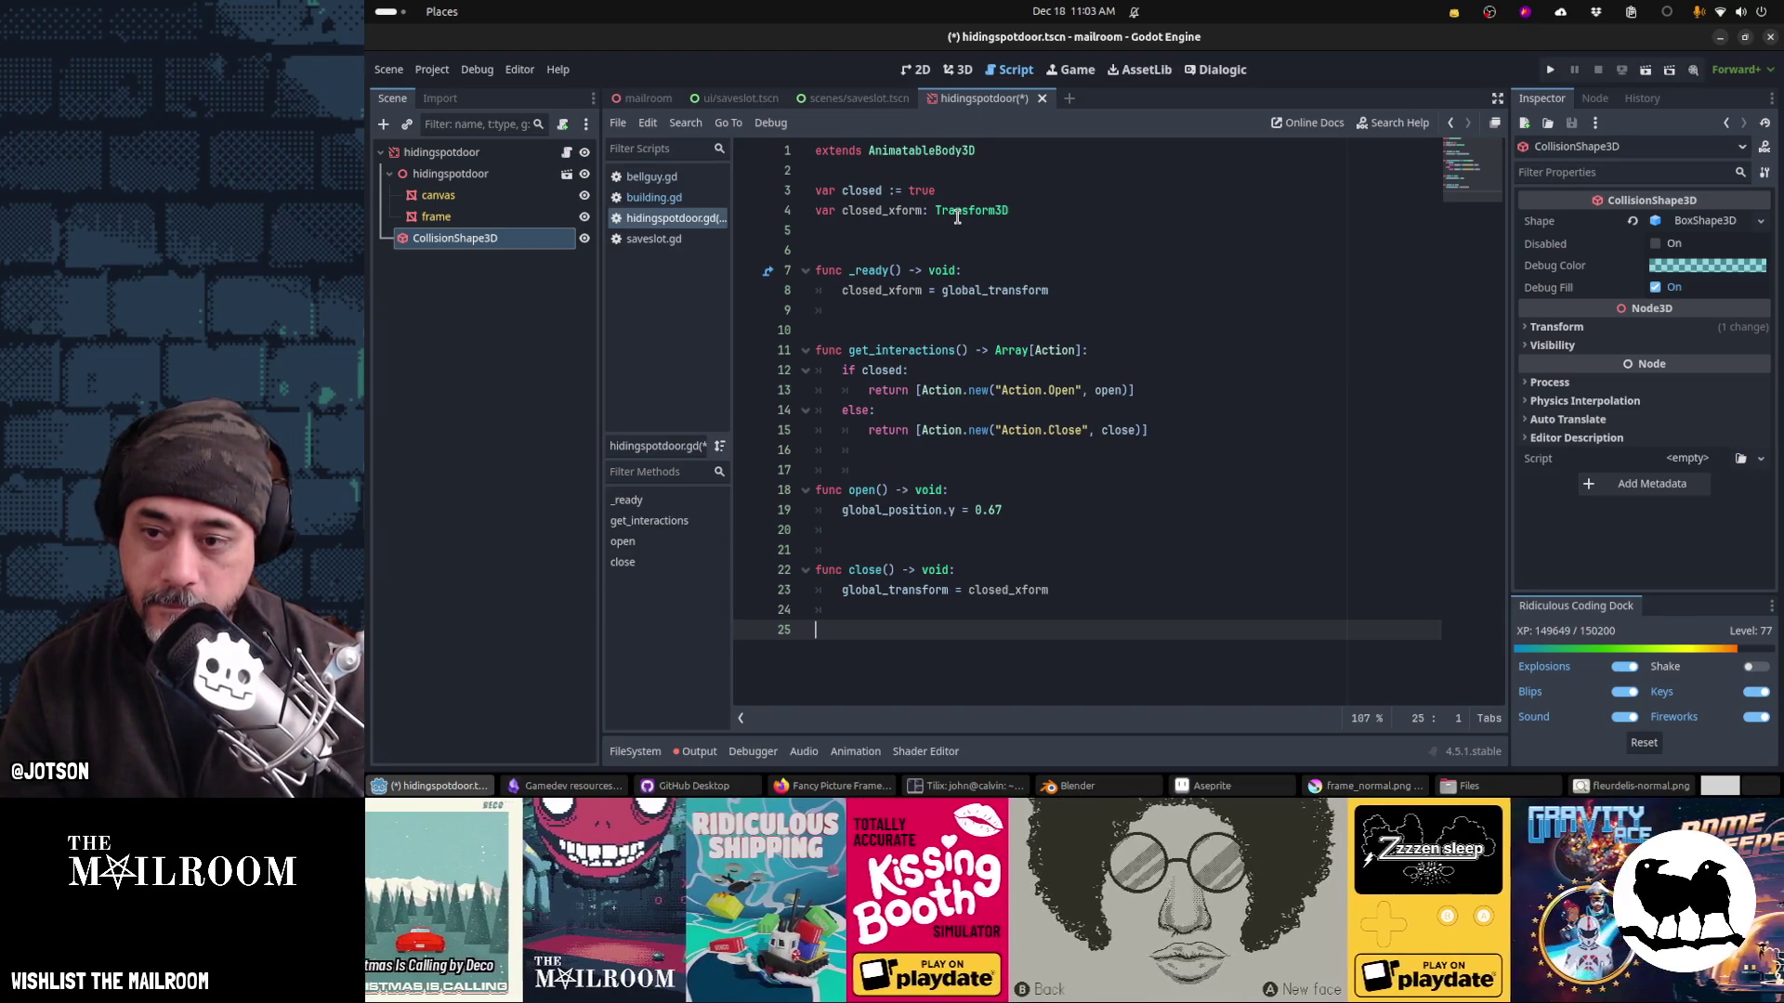
key("ctrl+s")
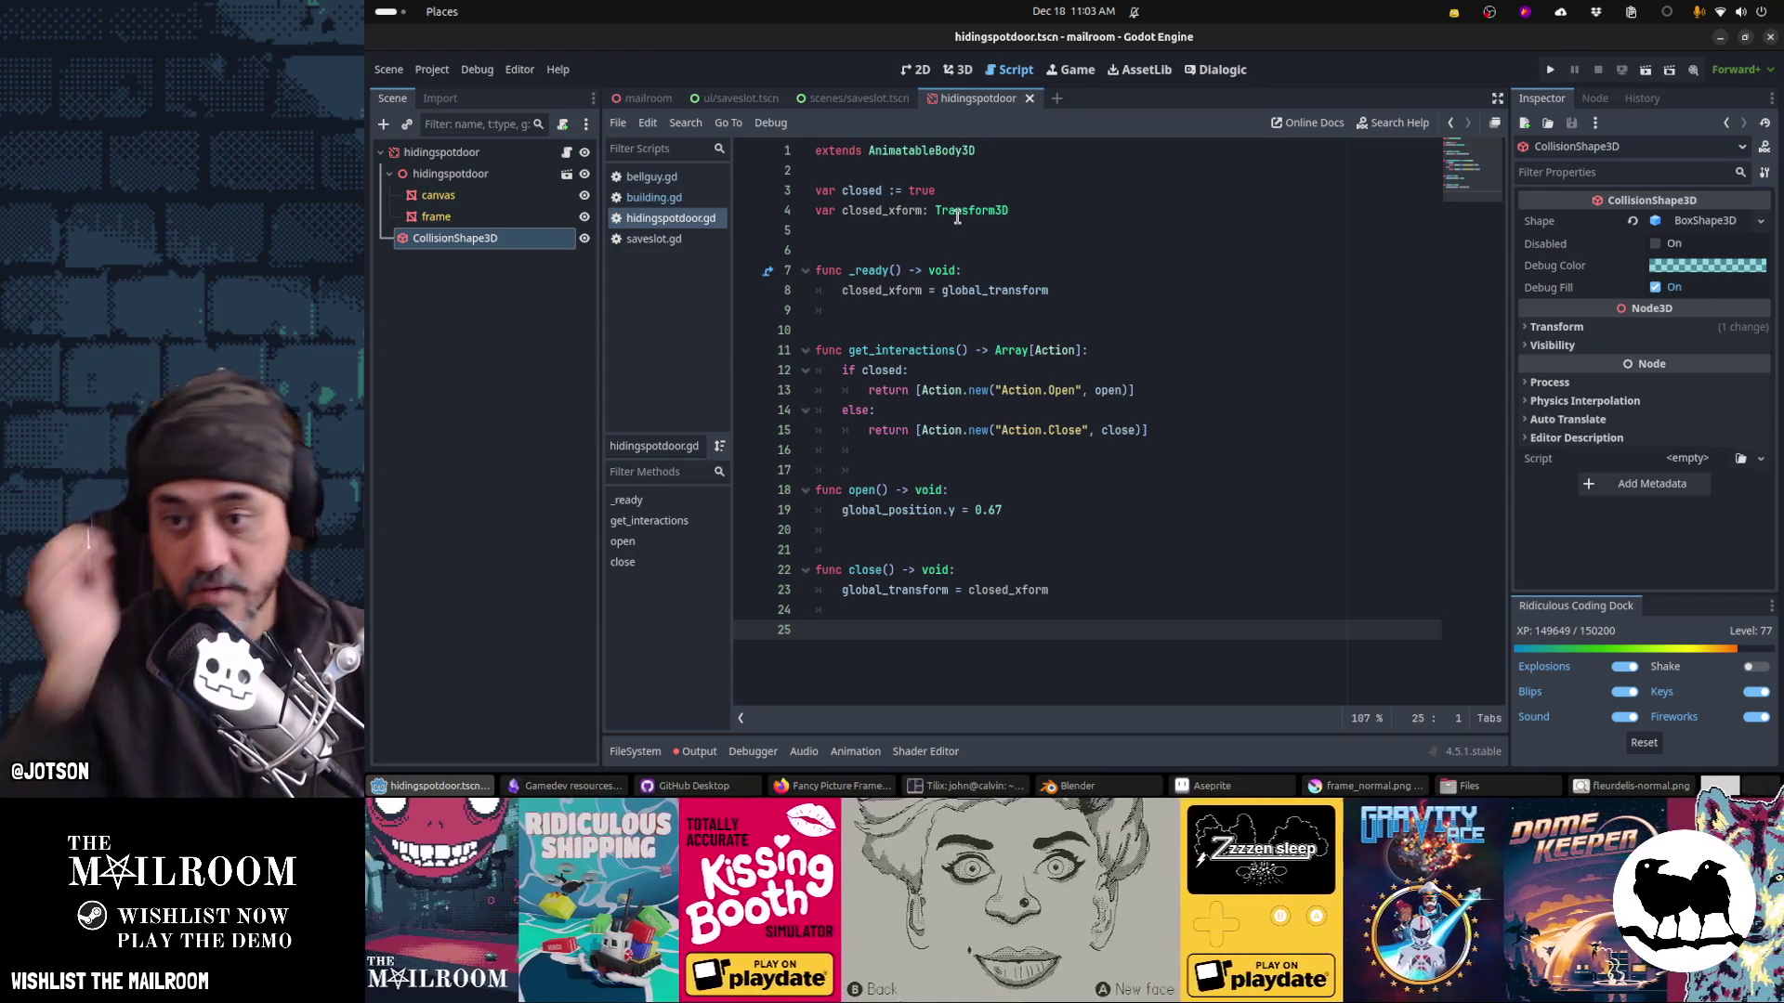
Step: Set 'closed = false' in open() and 'closed = true' in close(), save, and run the game
left_click(983, 492)
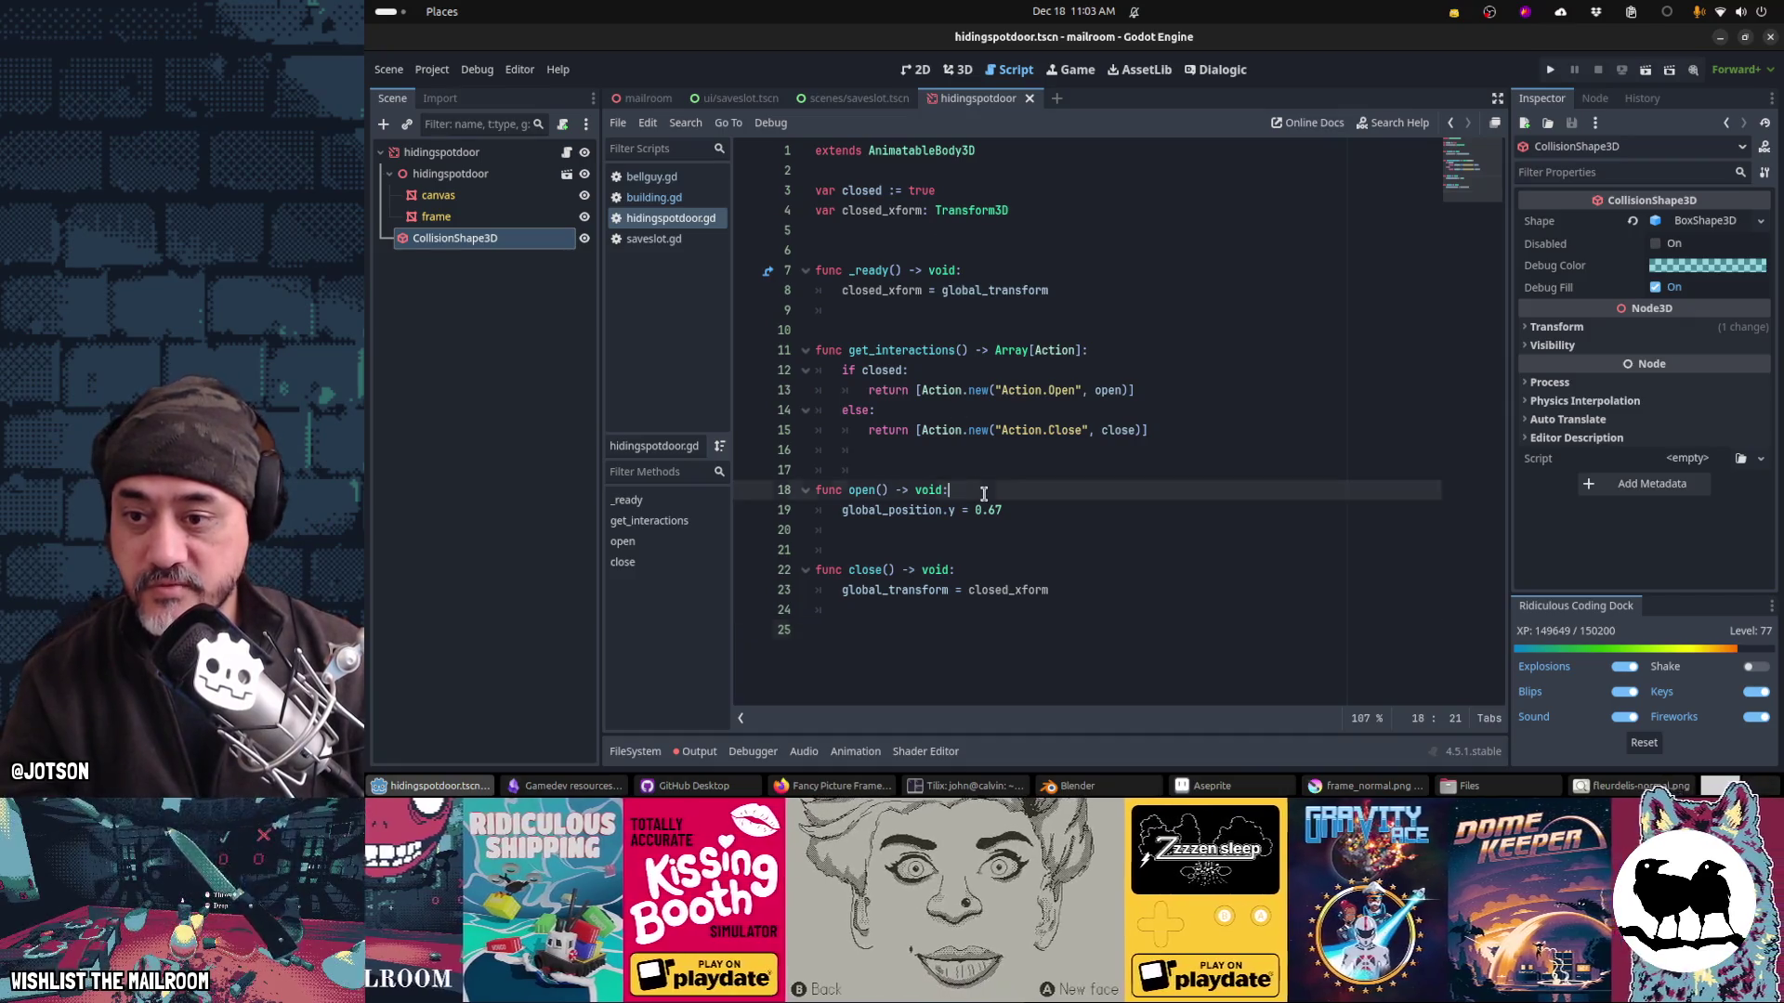
key("Return")
type("closed = false")
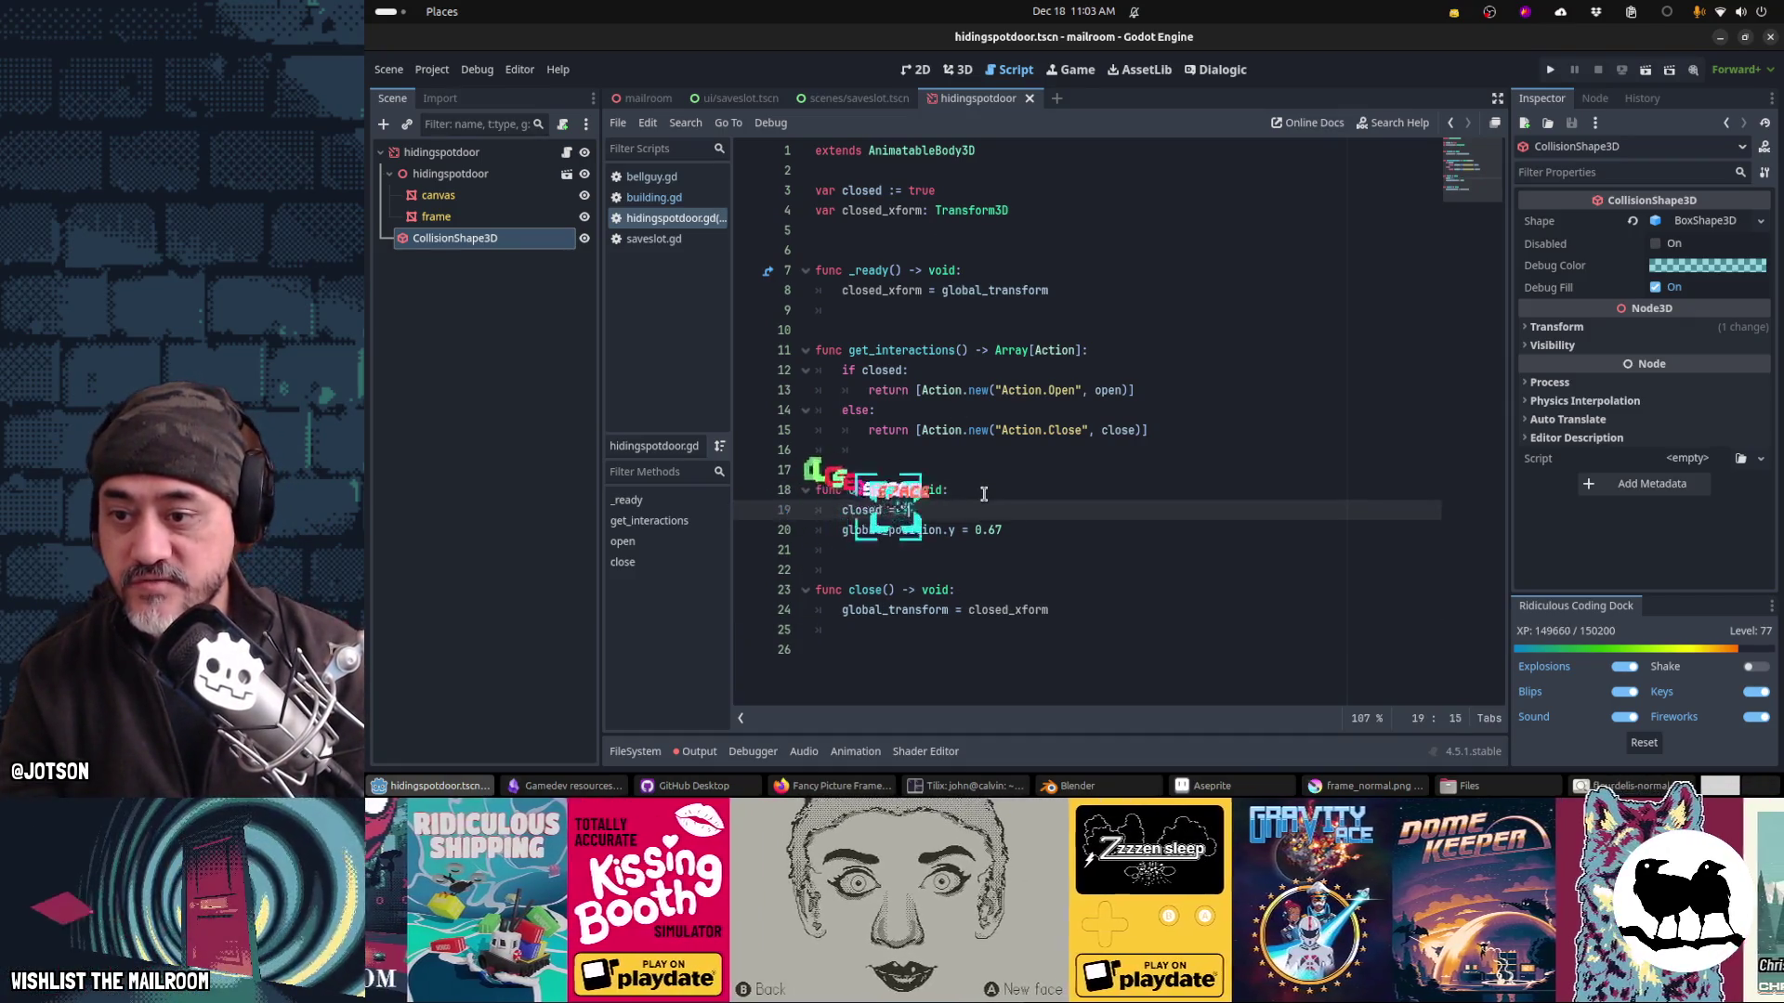
key("Down")
key("Down")
key("Down")
key("End")
key("Return")
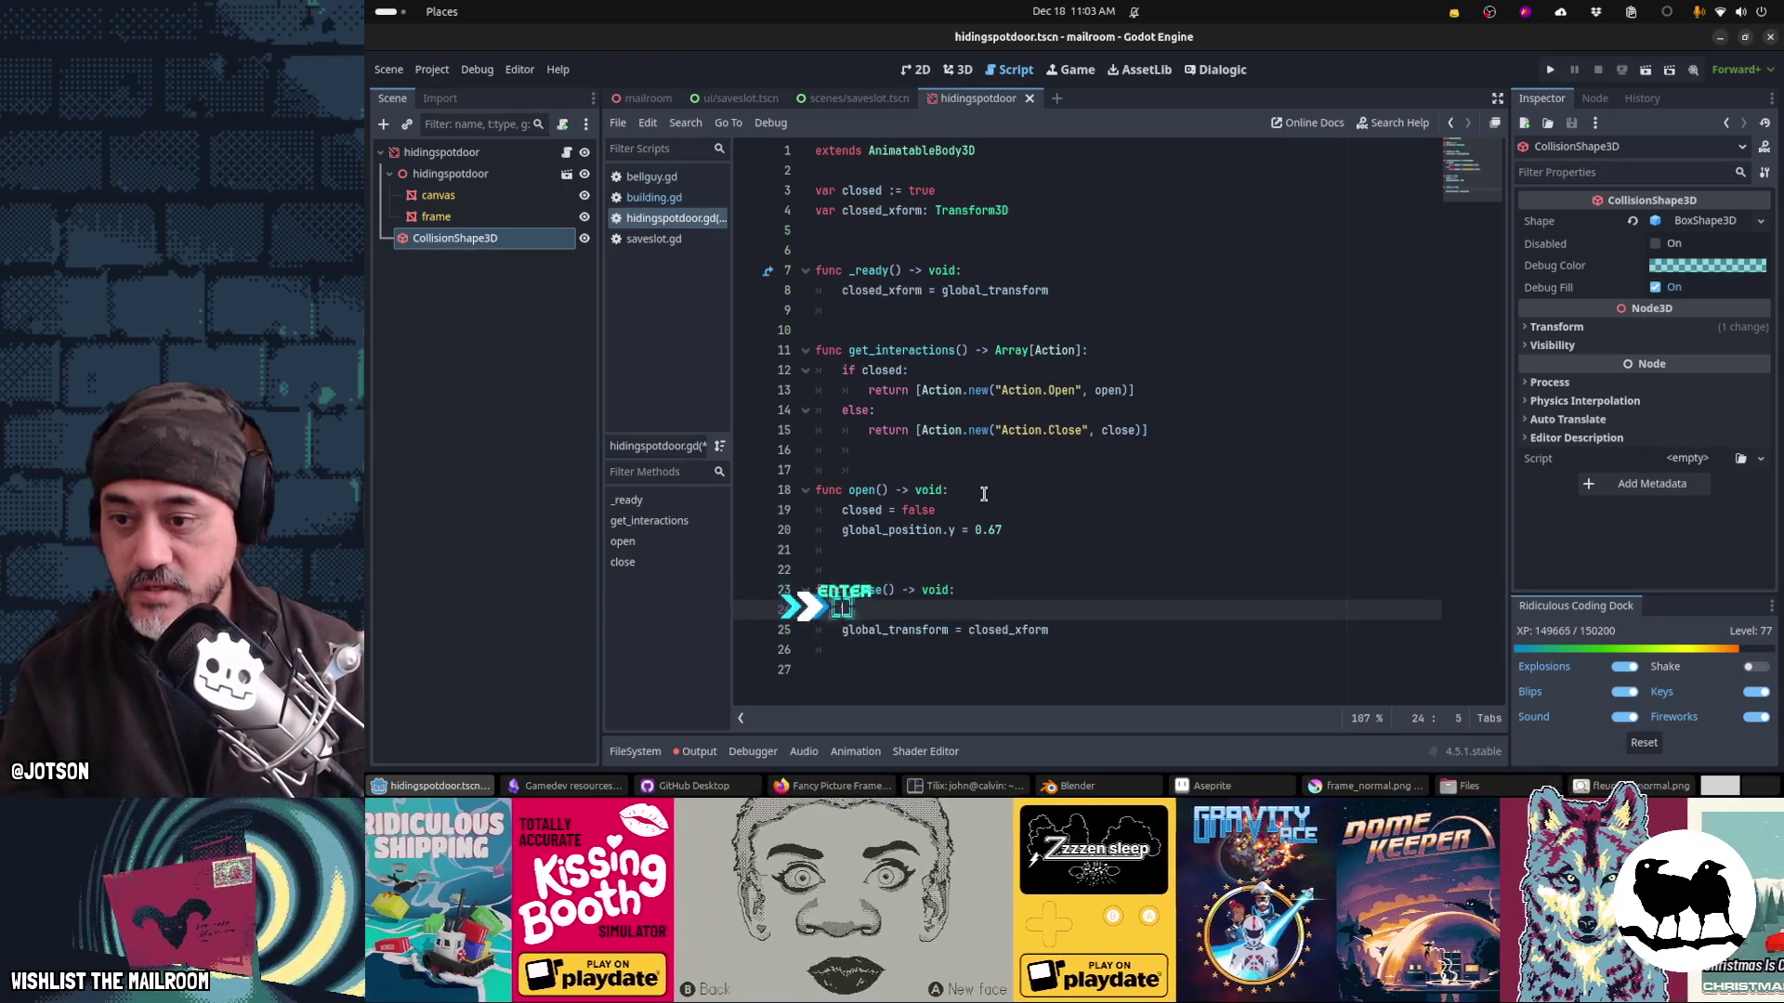
type("closed = true")
key("Down")
key("Down")
key("Down")
key("ctrl+s")
key("F5")
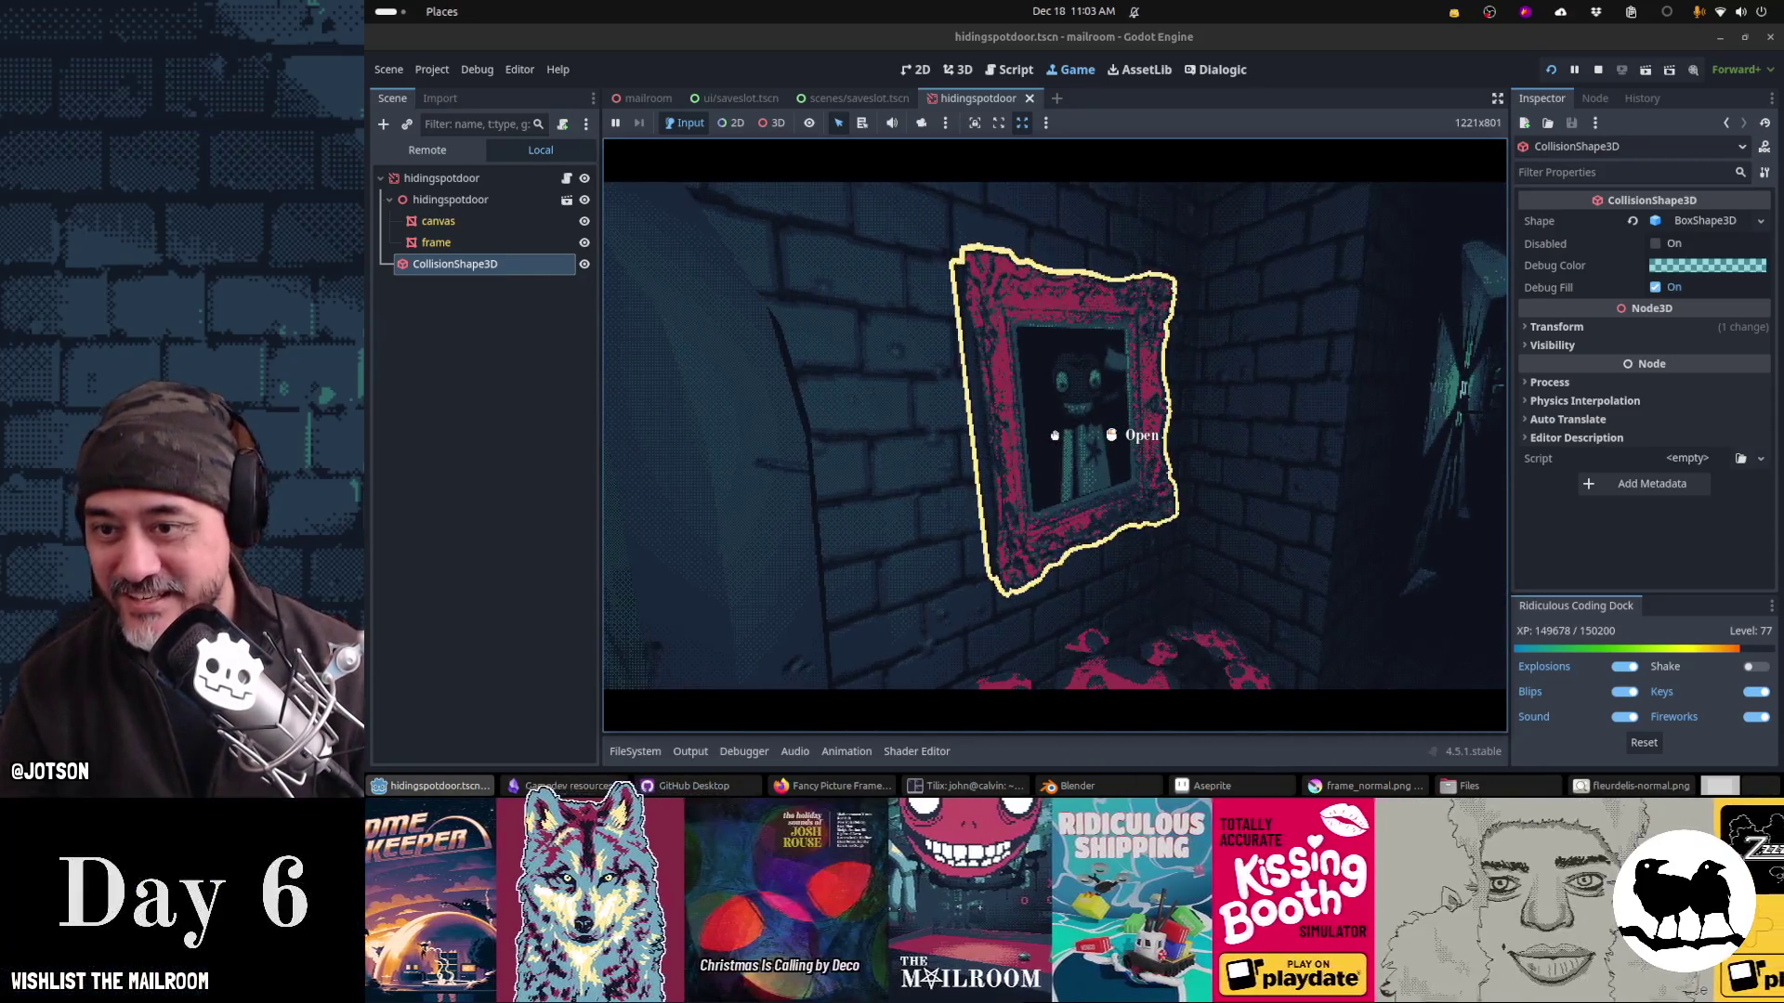
Step: Open and then close the picture-frame door in the running game, then return to the script
left_click(1054, 434)
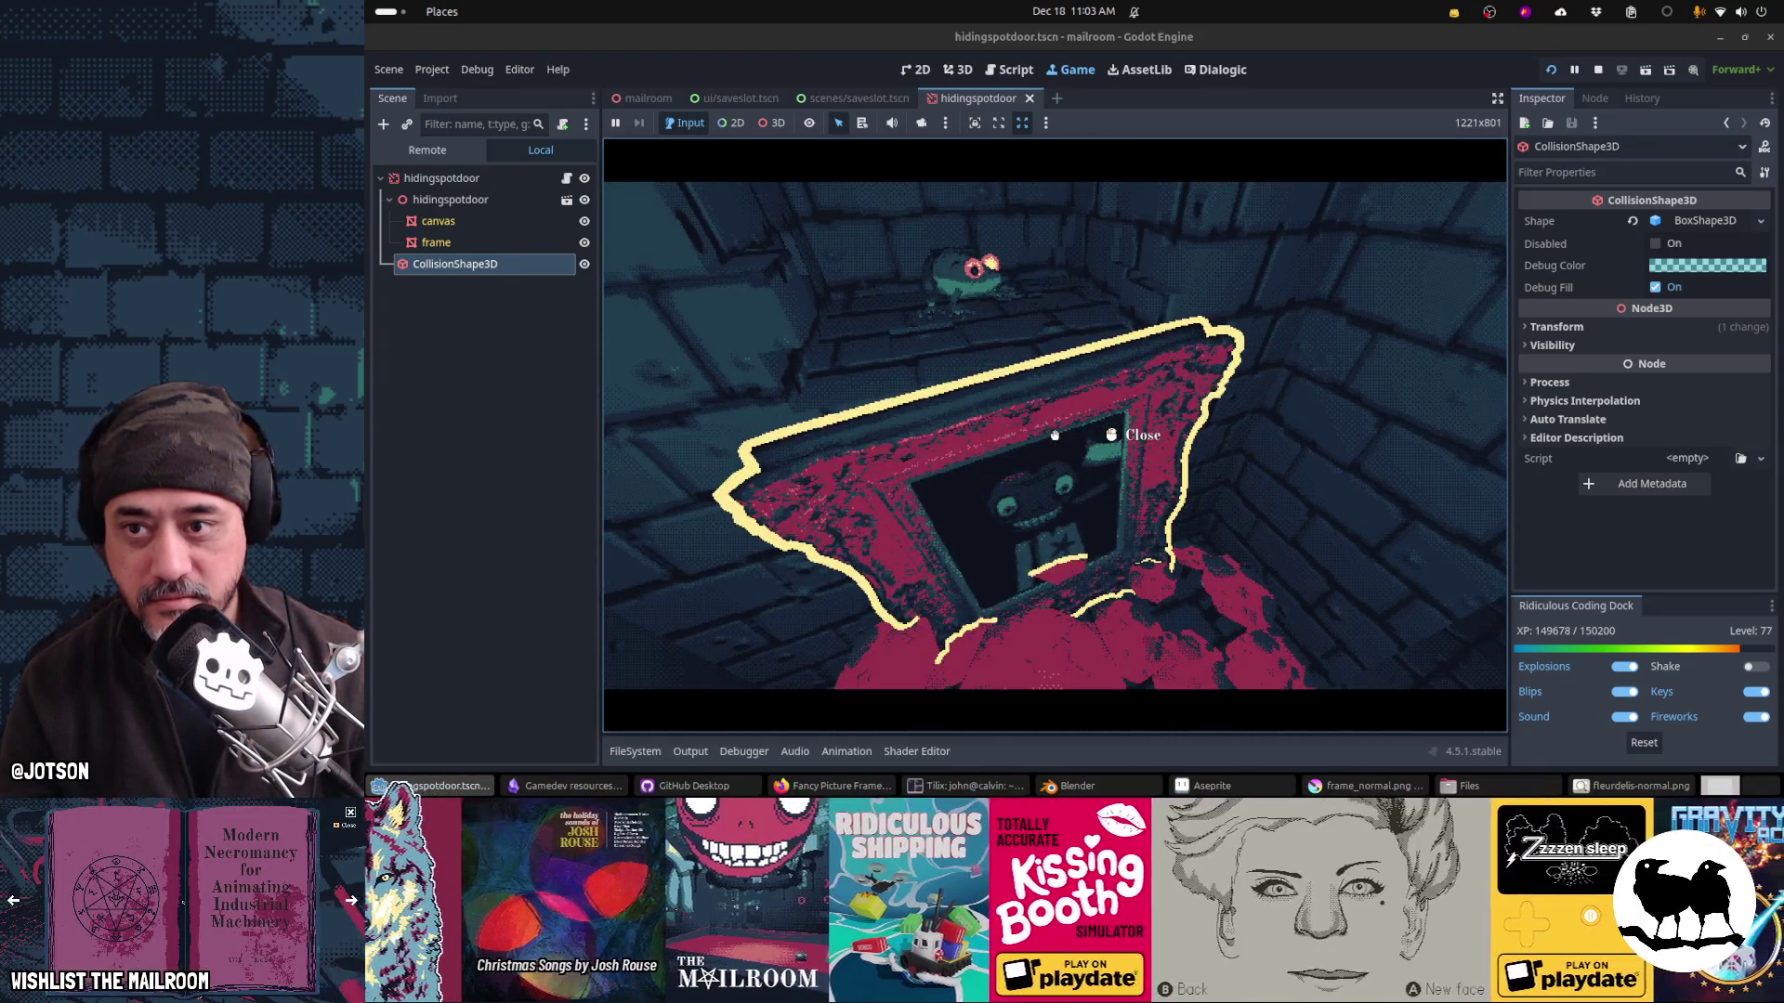
left_click(1054, 435)
key("ctrl+F3")
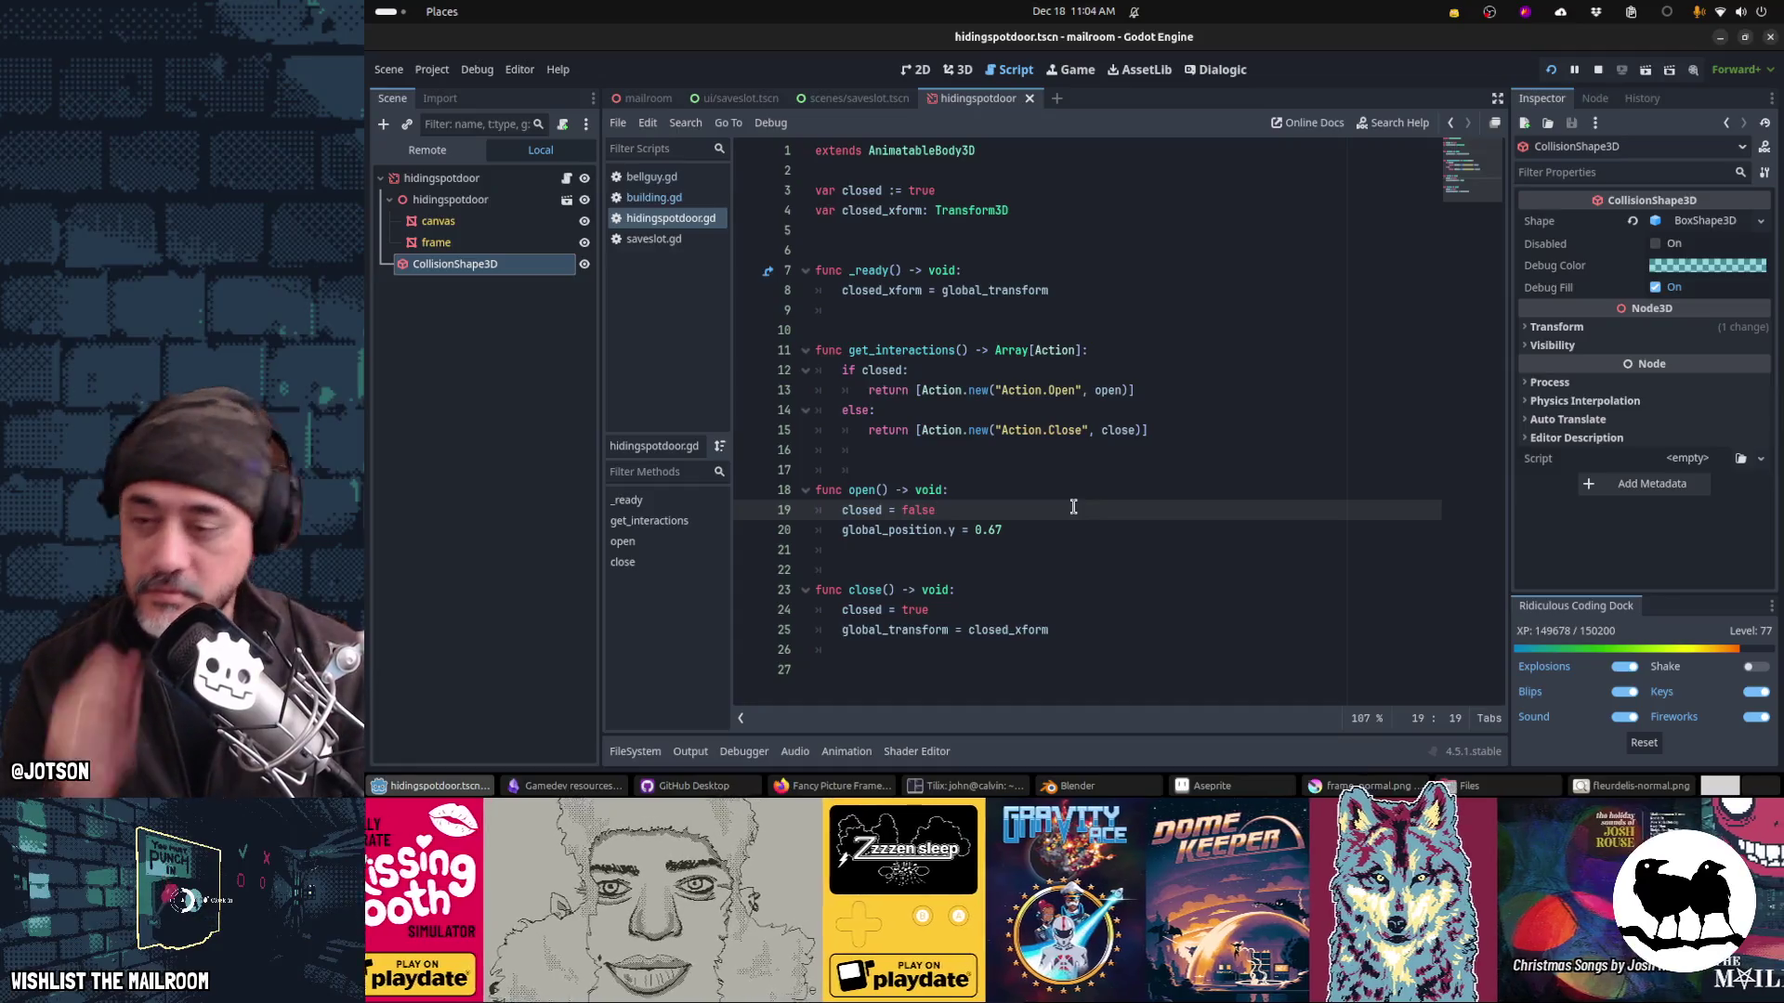
Step: In open(), create a tween t that moves "global_position:y" to 0.67 over 0.5 seconds
key("Return")
type("var")
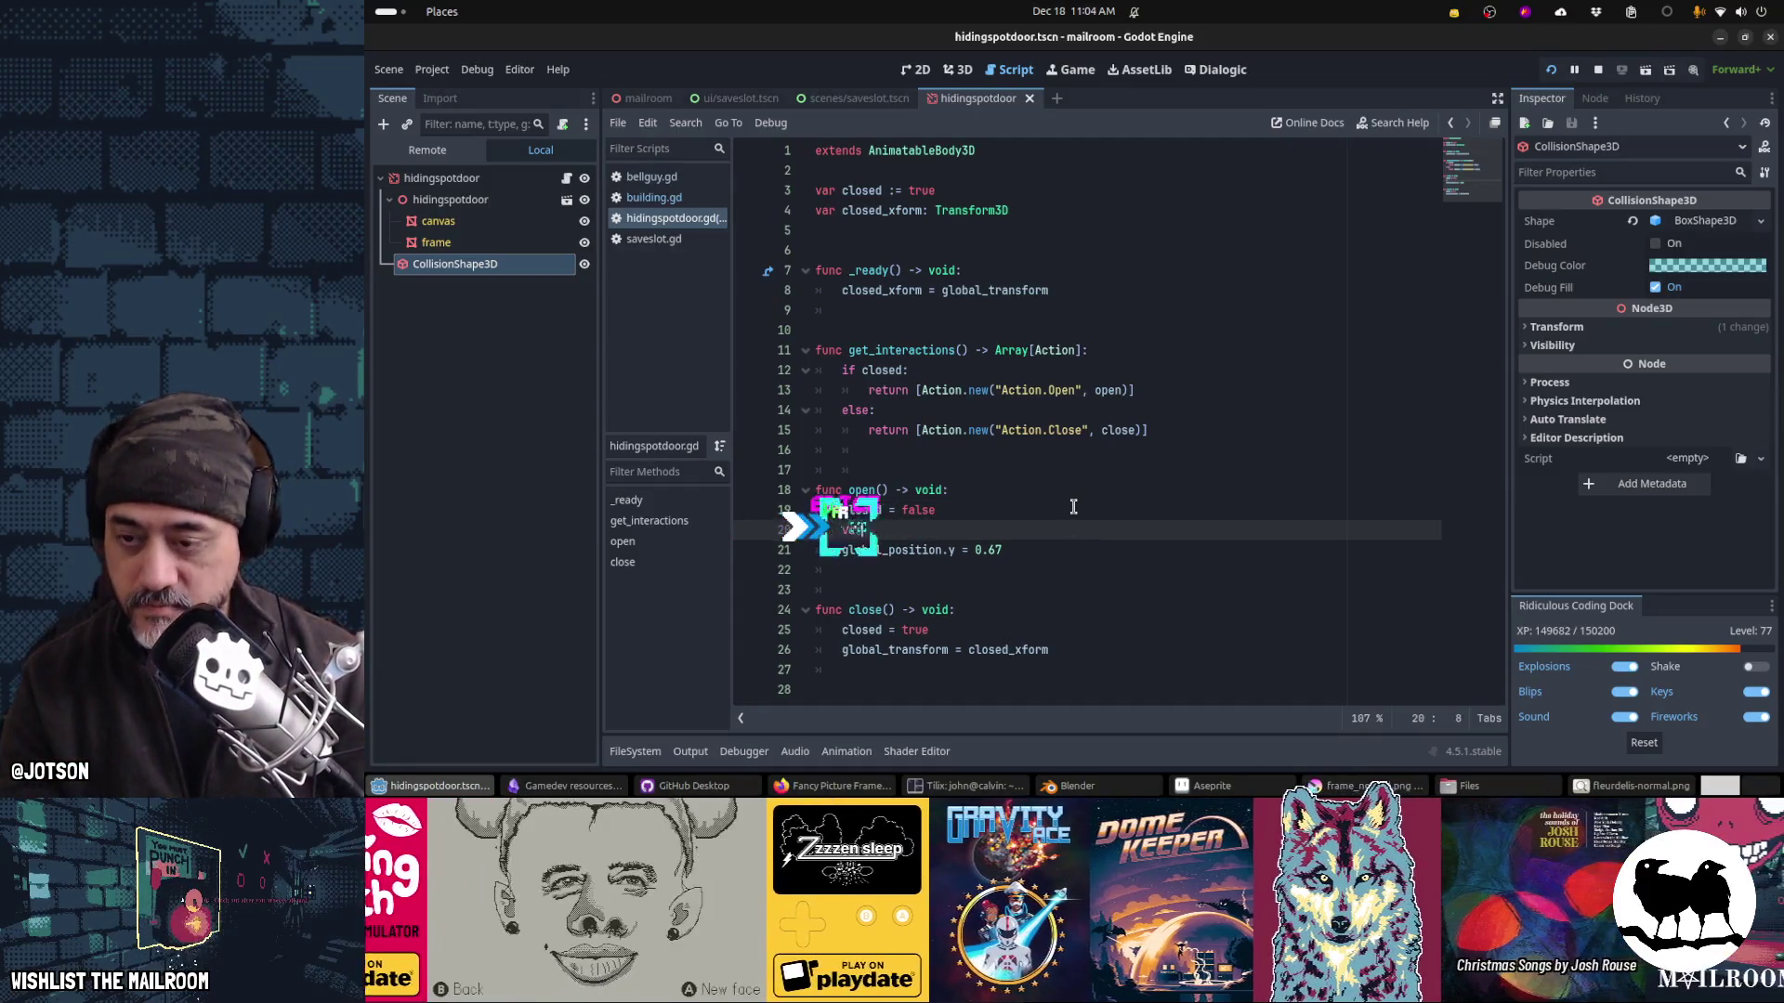
type(" t = create_tween(")
key("Return")
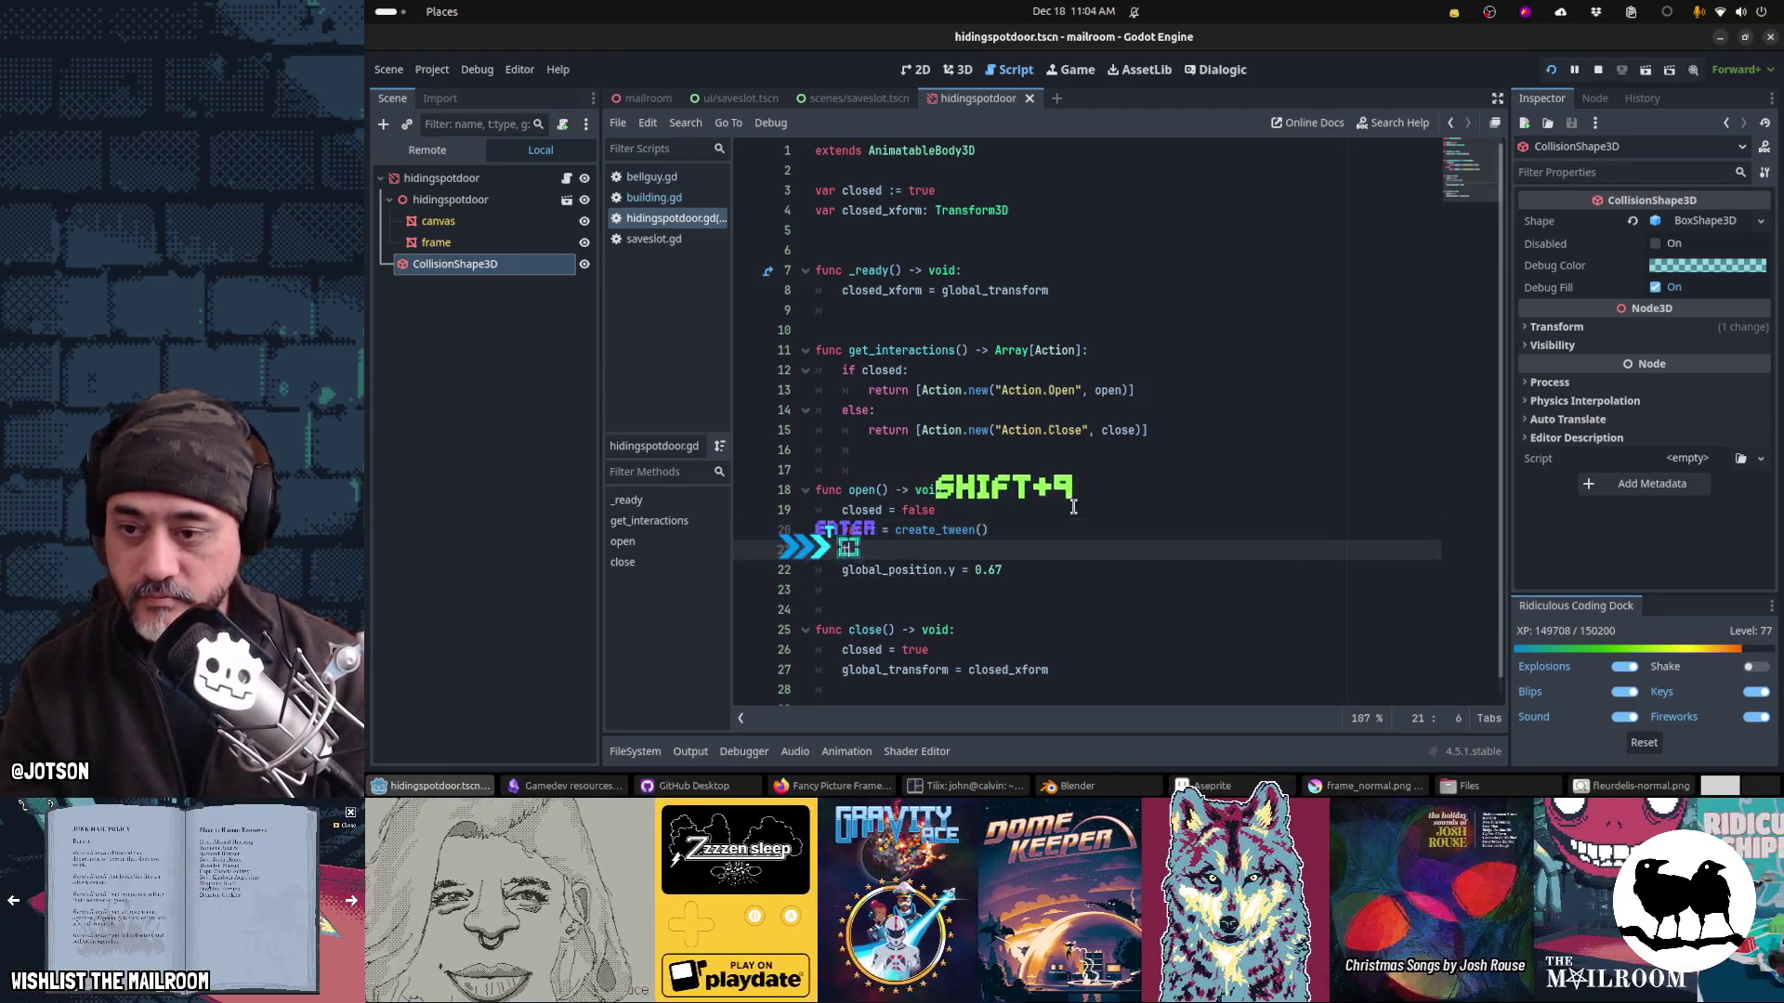
type("t.tween_property(")
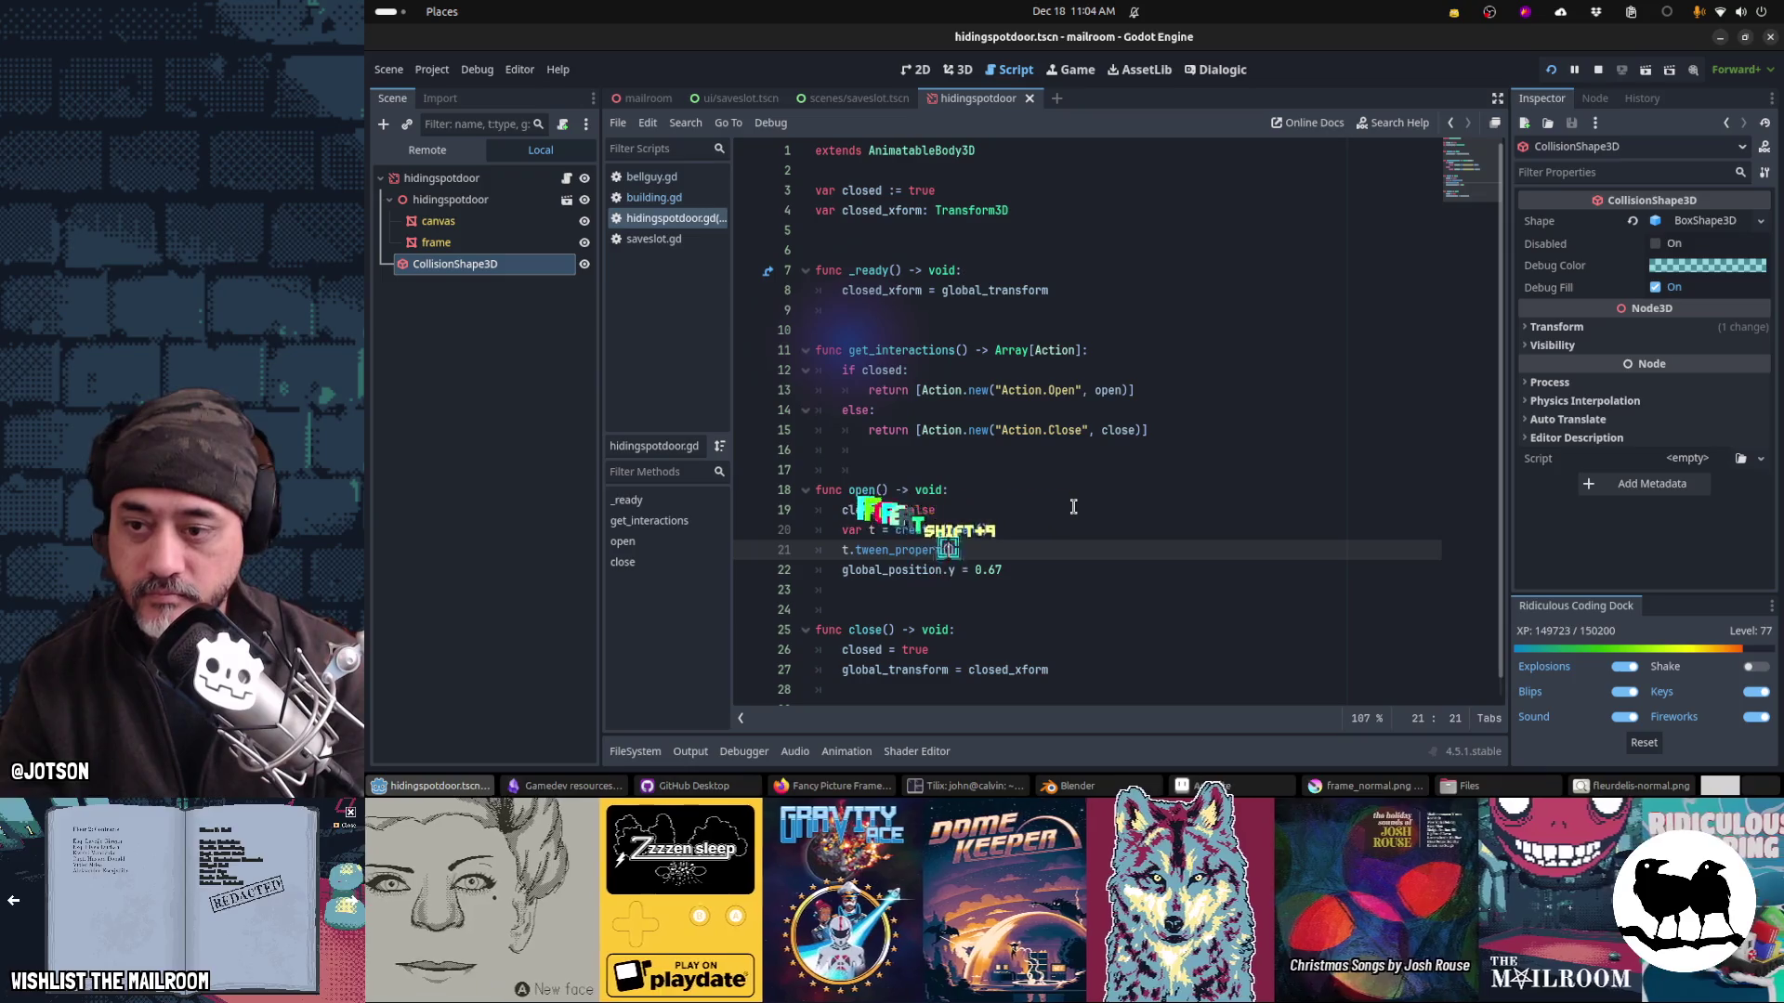
type("self, \"global_basis")
key("Return")
key("BackSpace")
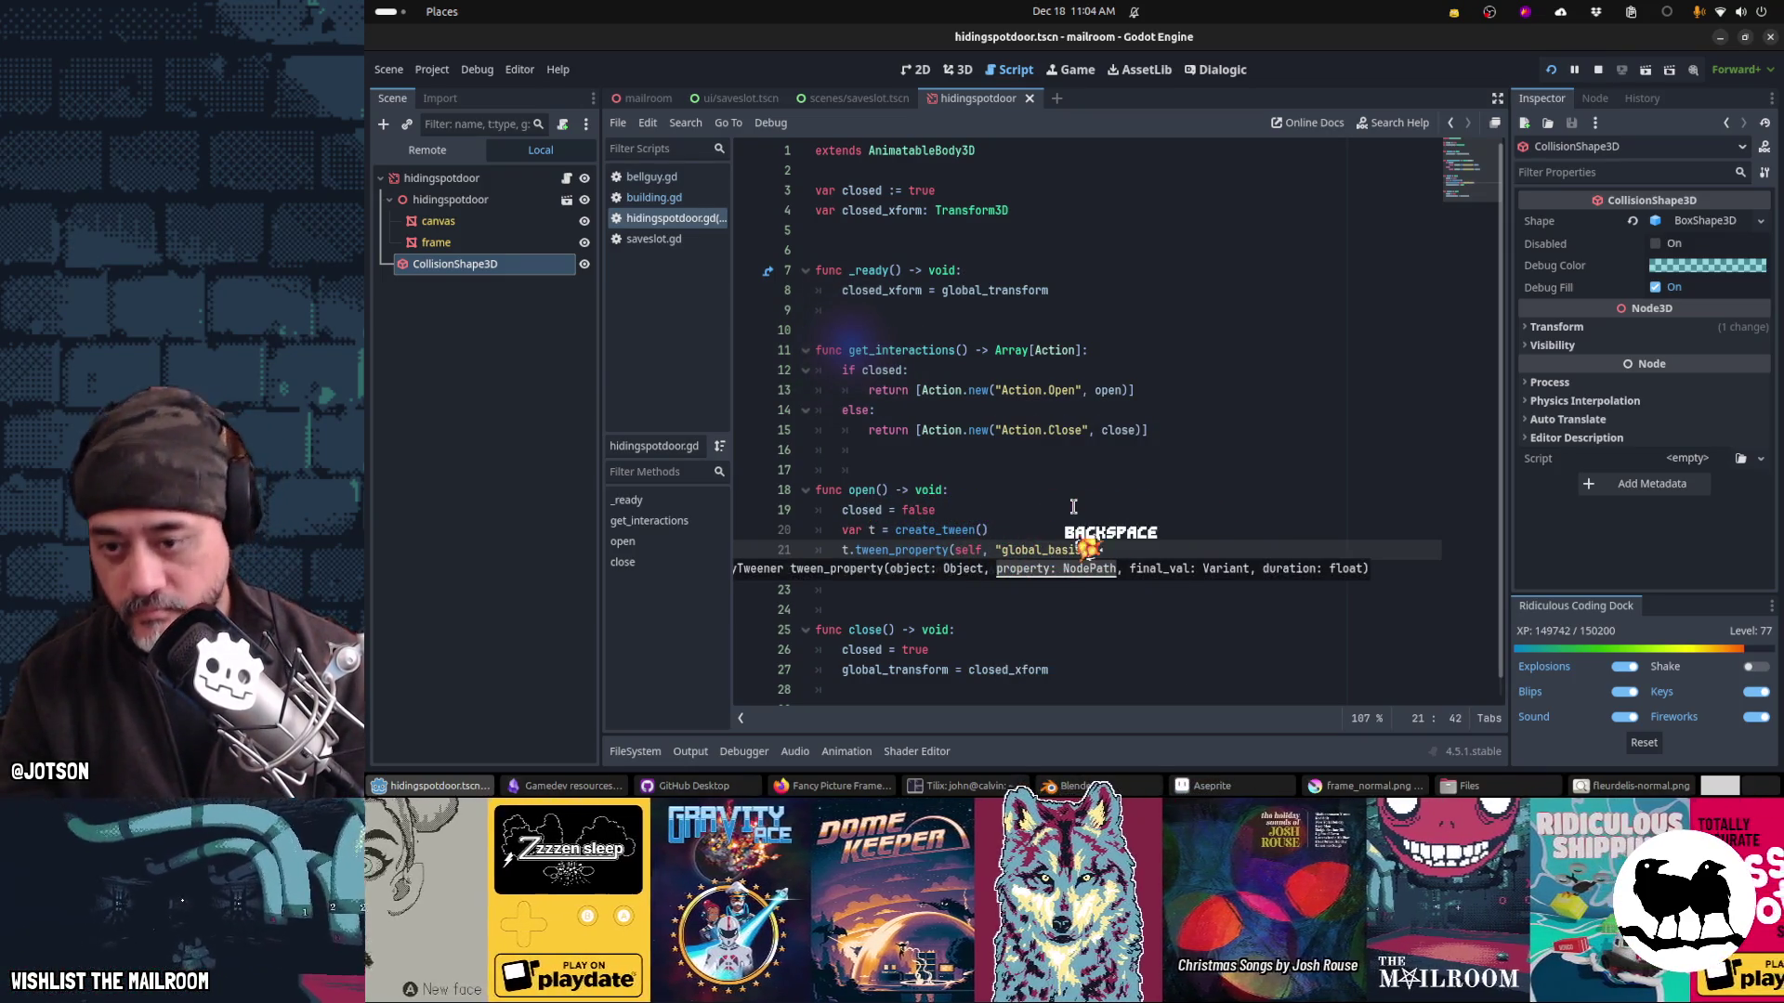
key("ctrl+Left")
key("ctrl+Left")
type("al_position:y\"")
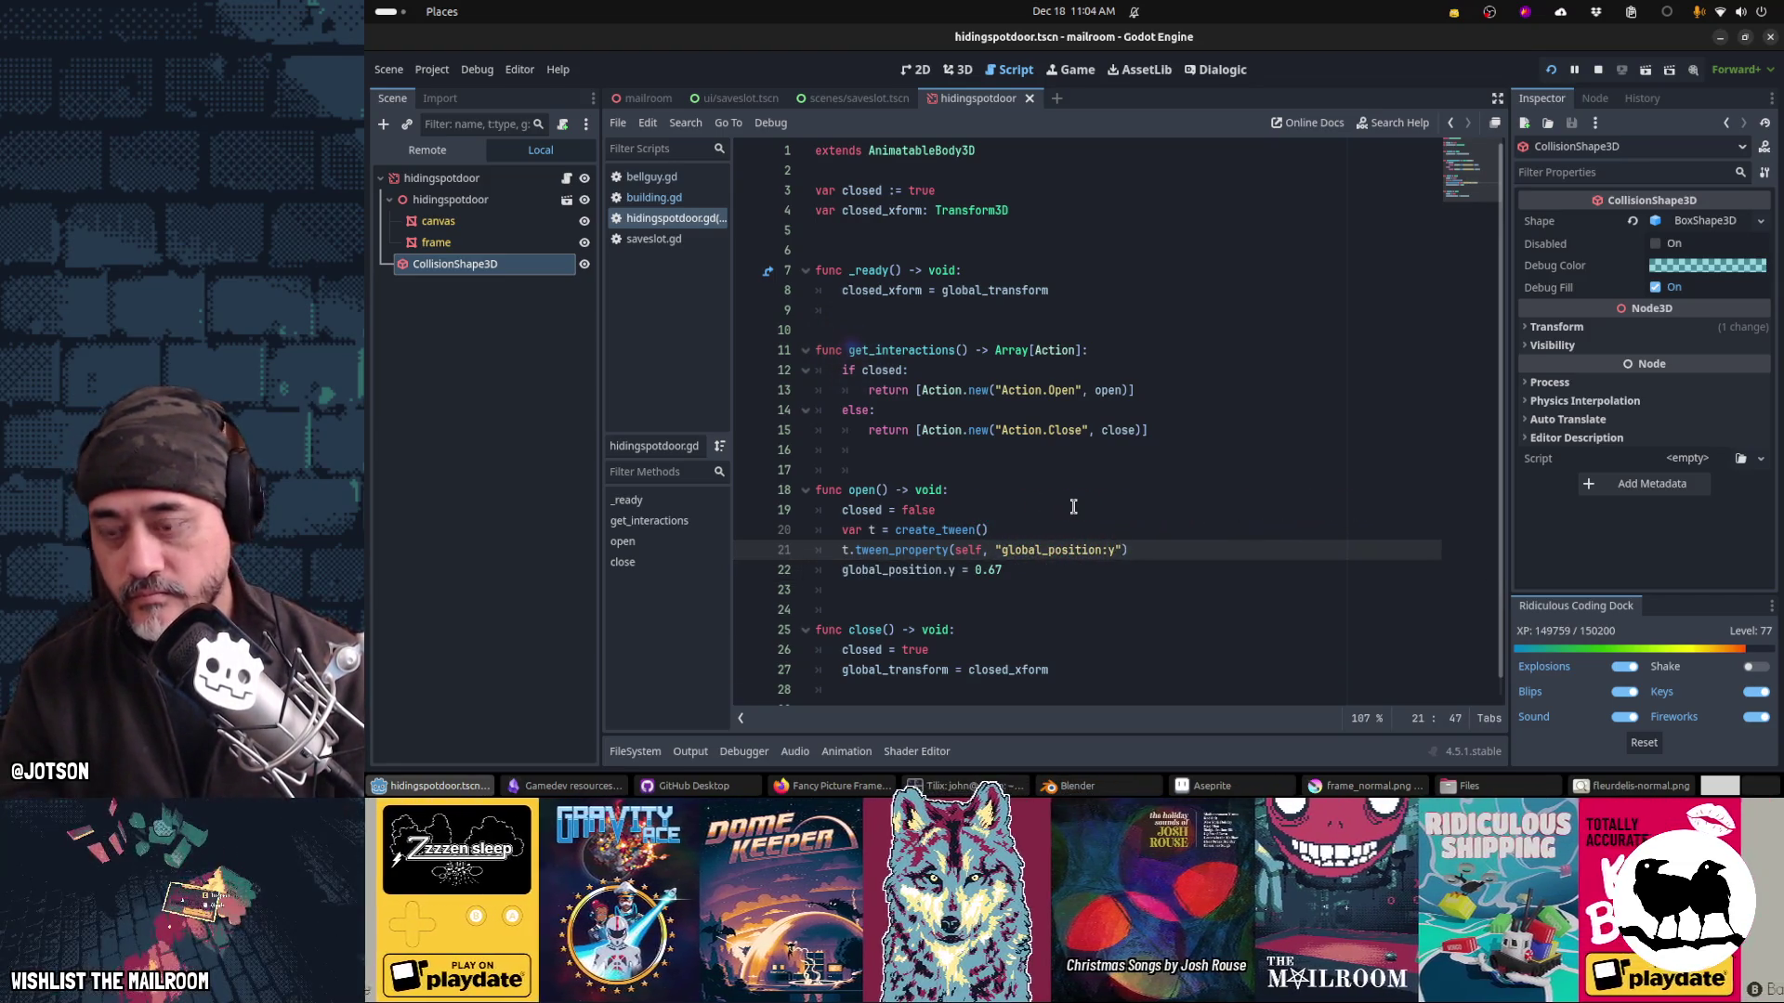
type(" 0.67, ")
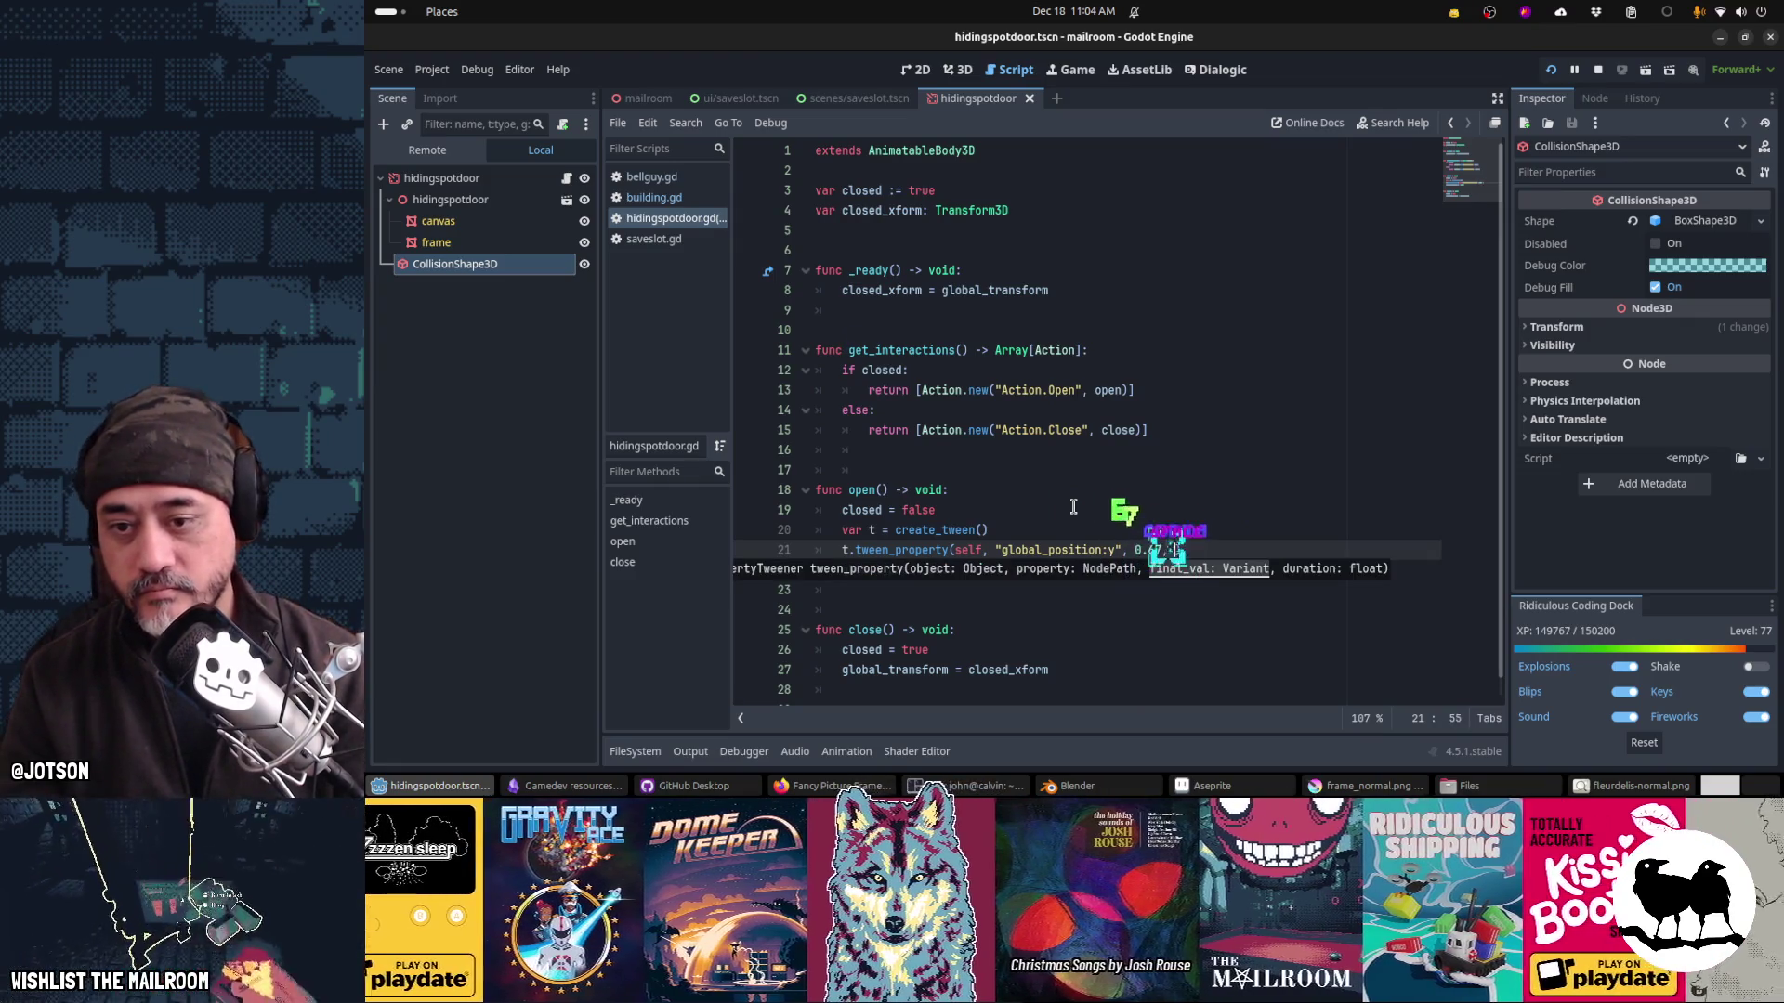
type("1.0")
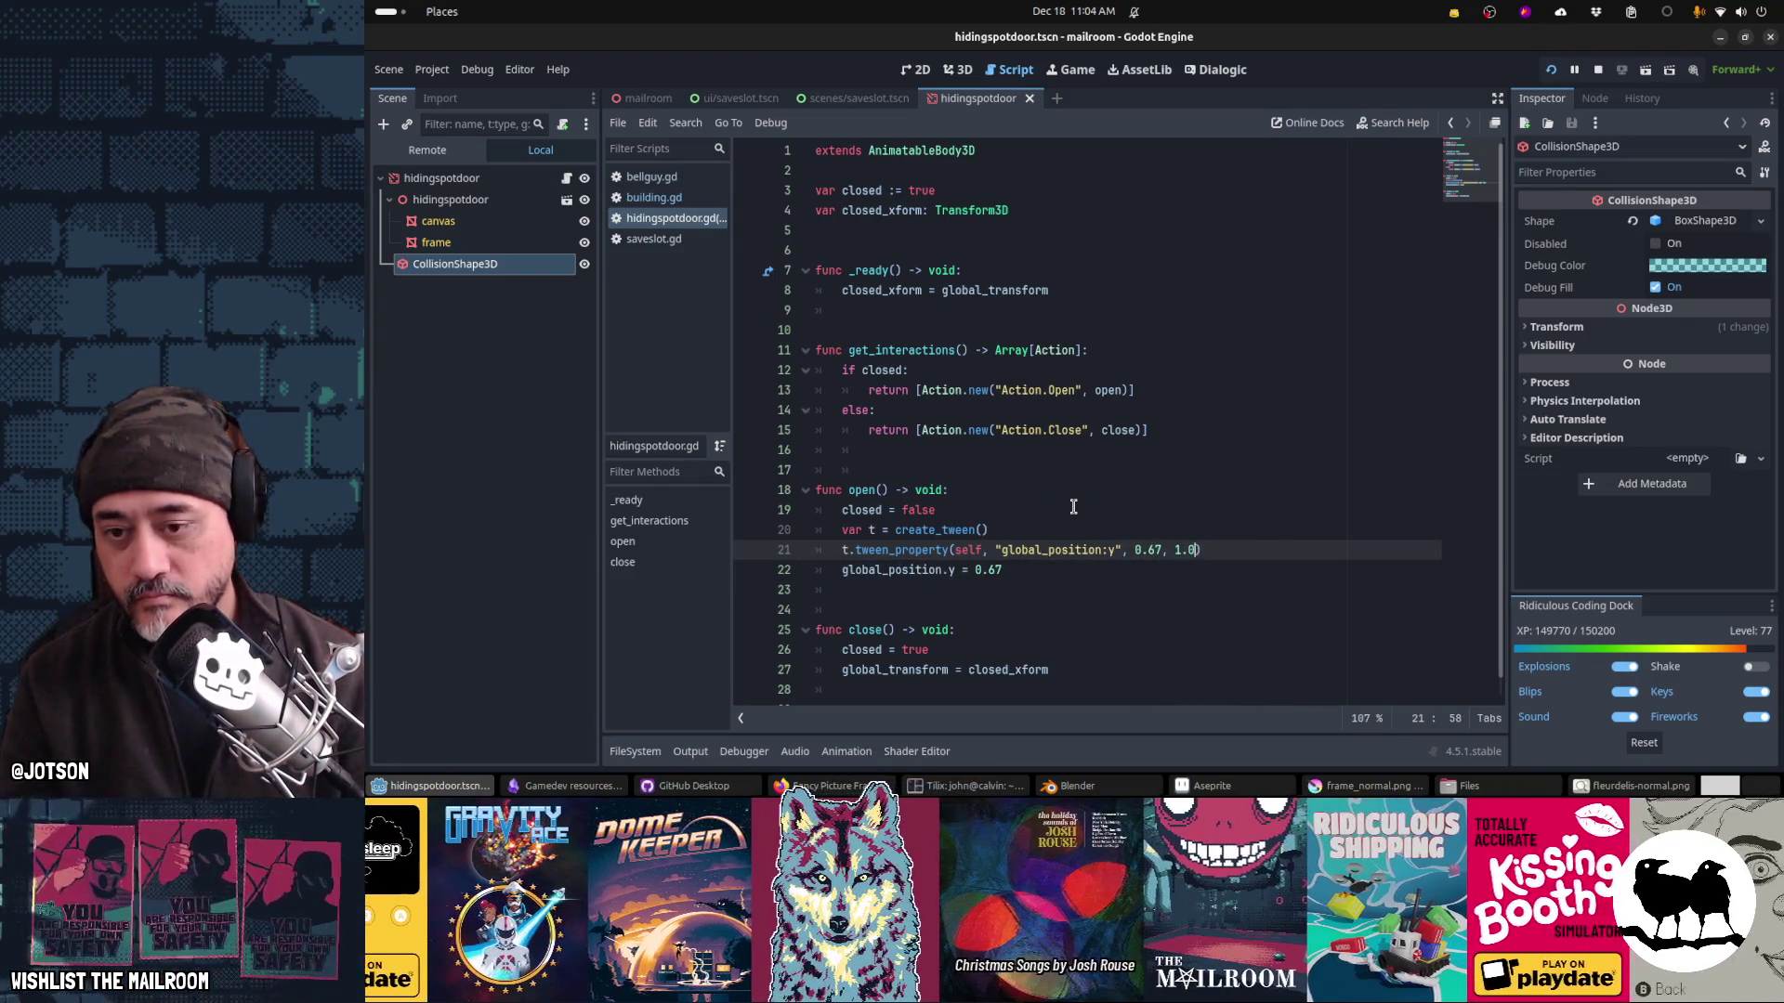
type(".5")
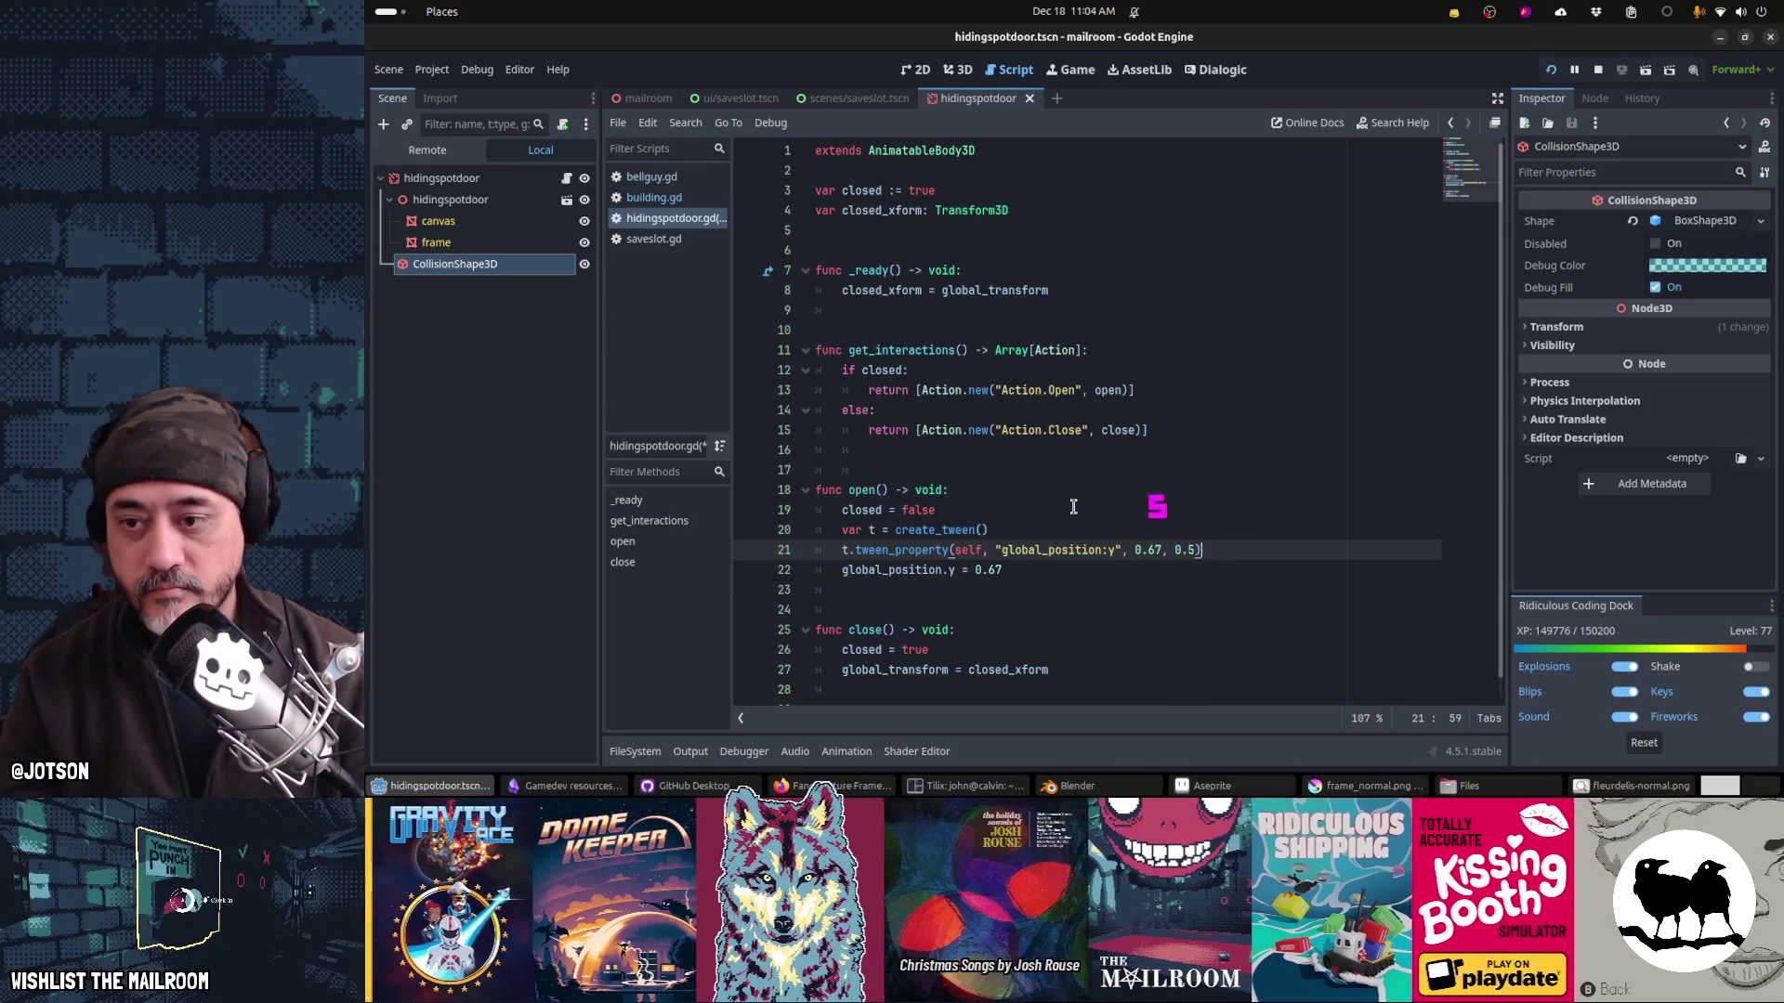
Step: Give the tween Tween.EASE_IN easing and Tween.TRANS_CUBIC transition
key("Up")
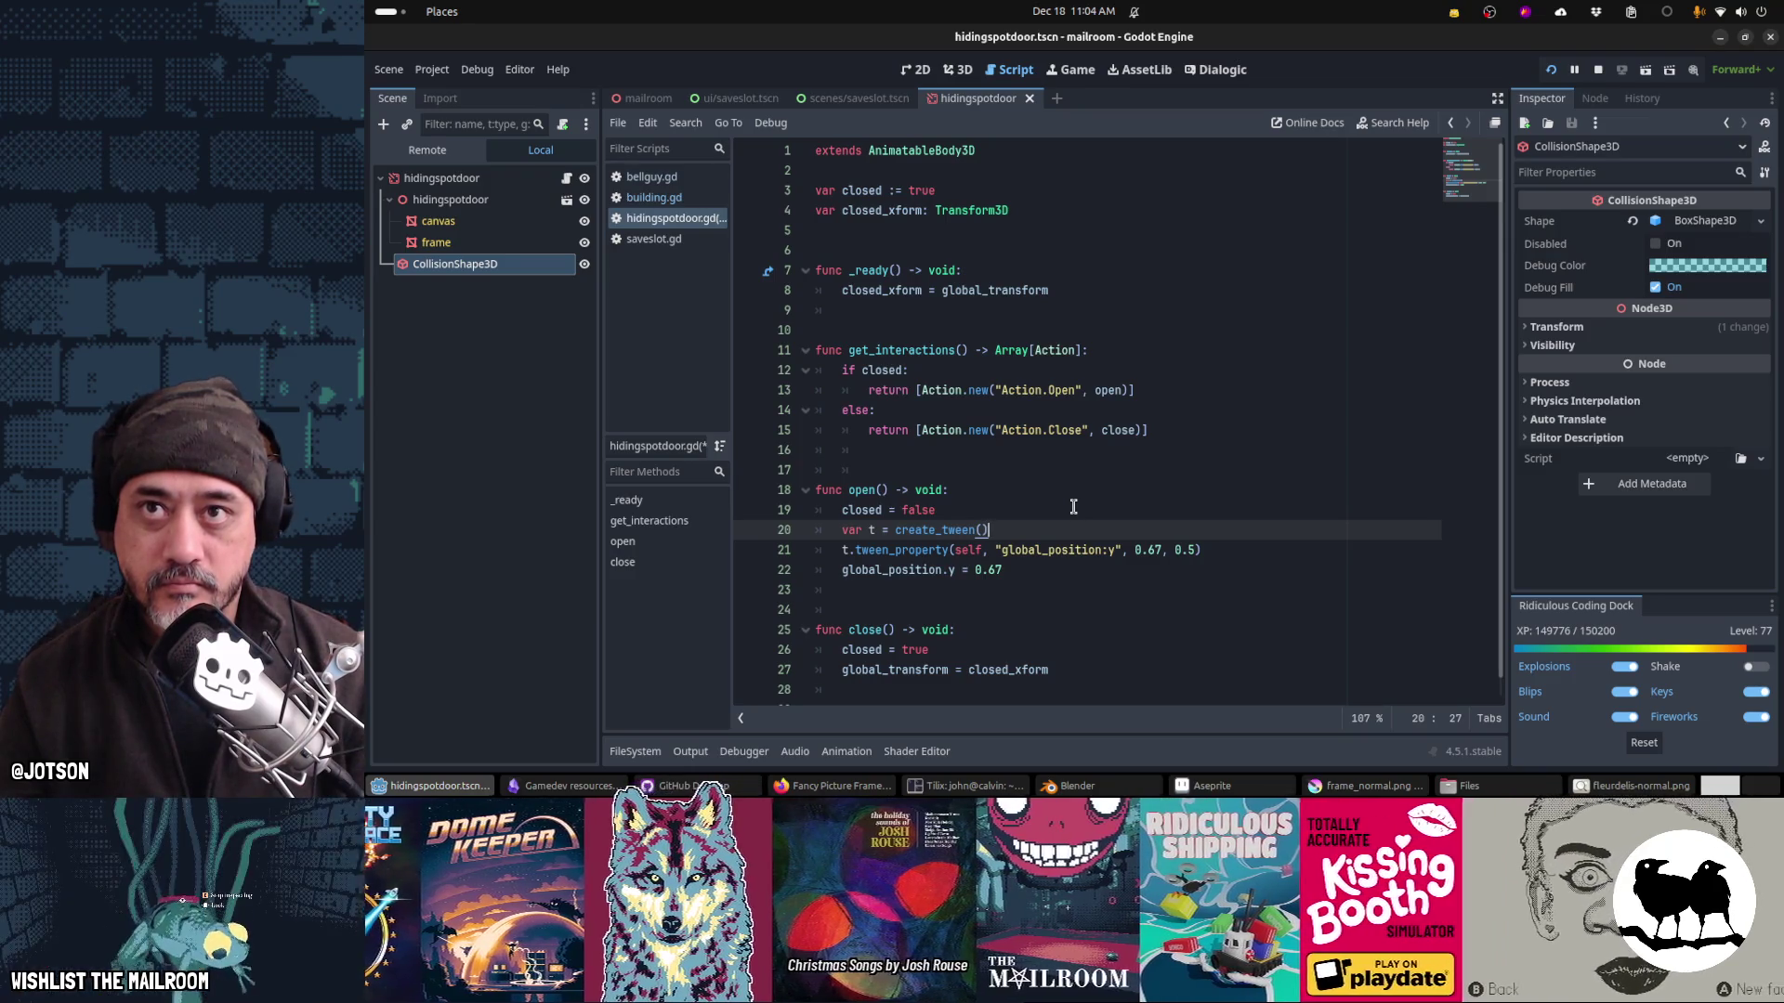
key("Return")
type("t.")
key("BackSpace")
type("t.tween")
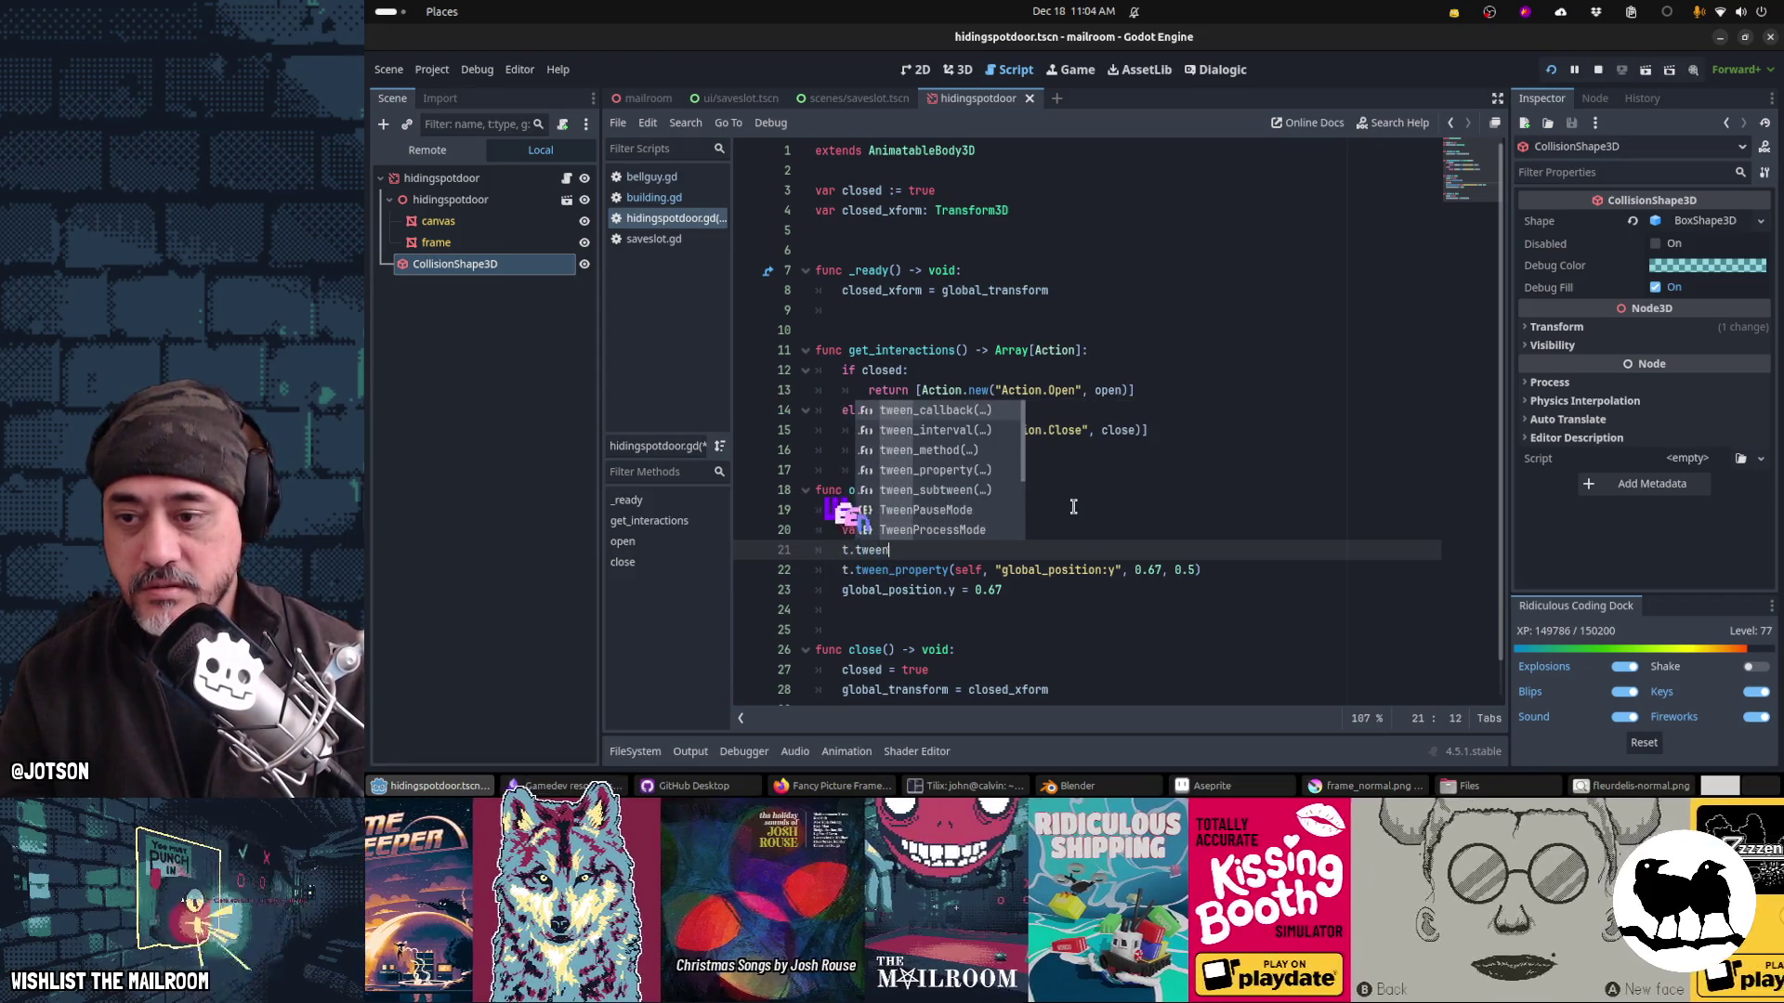
type("_eas")
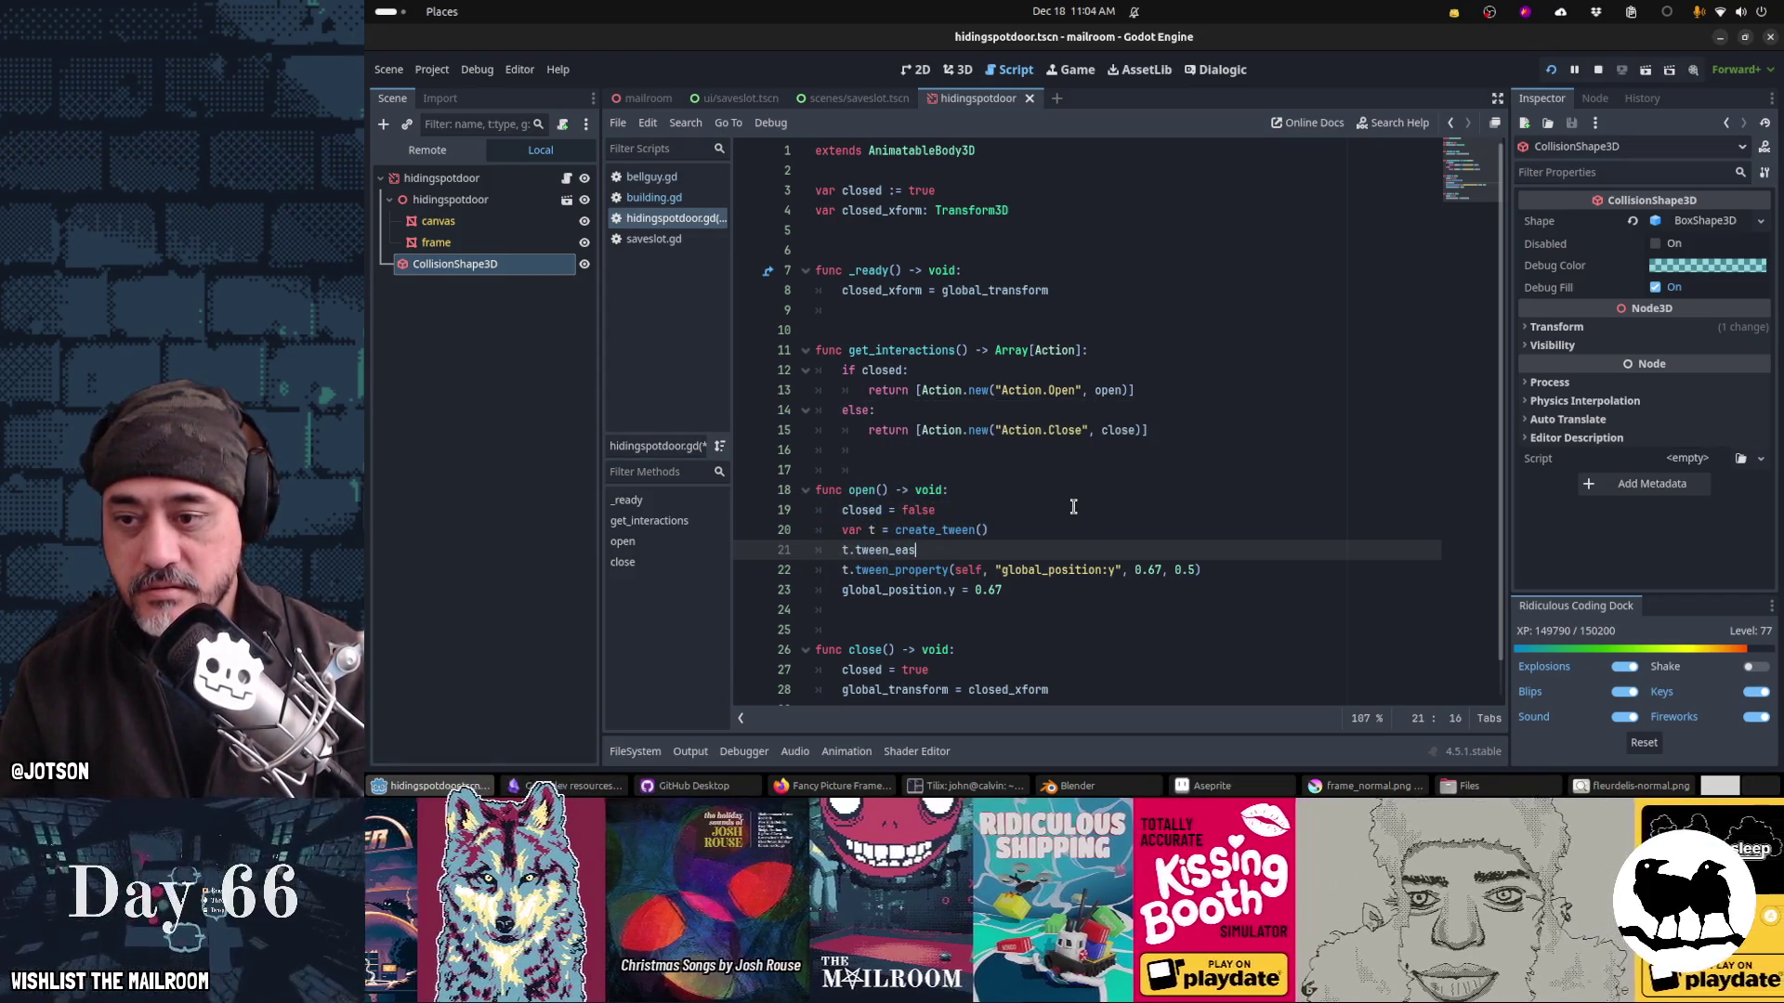
key("BackSpace")
key("BackSpace")
key("BackSpace")
type("set_e")
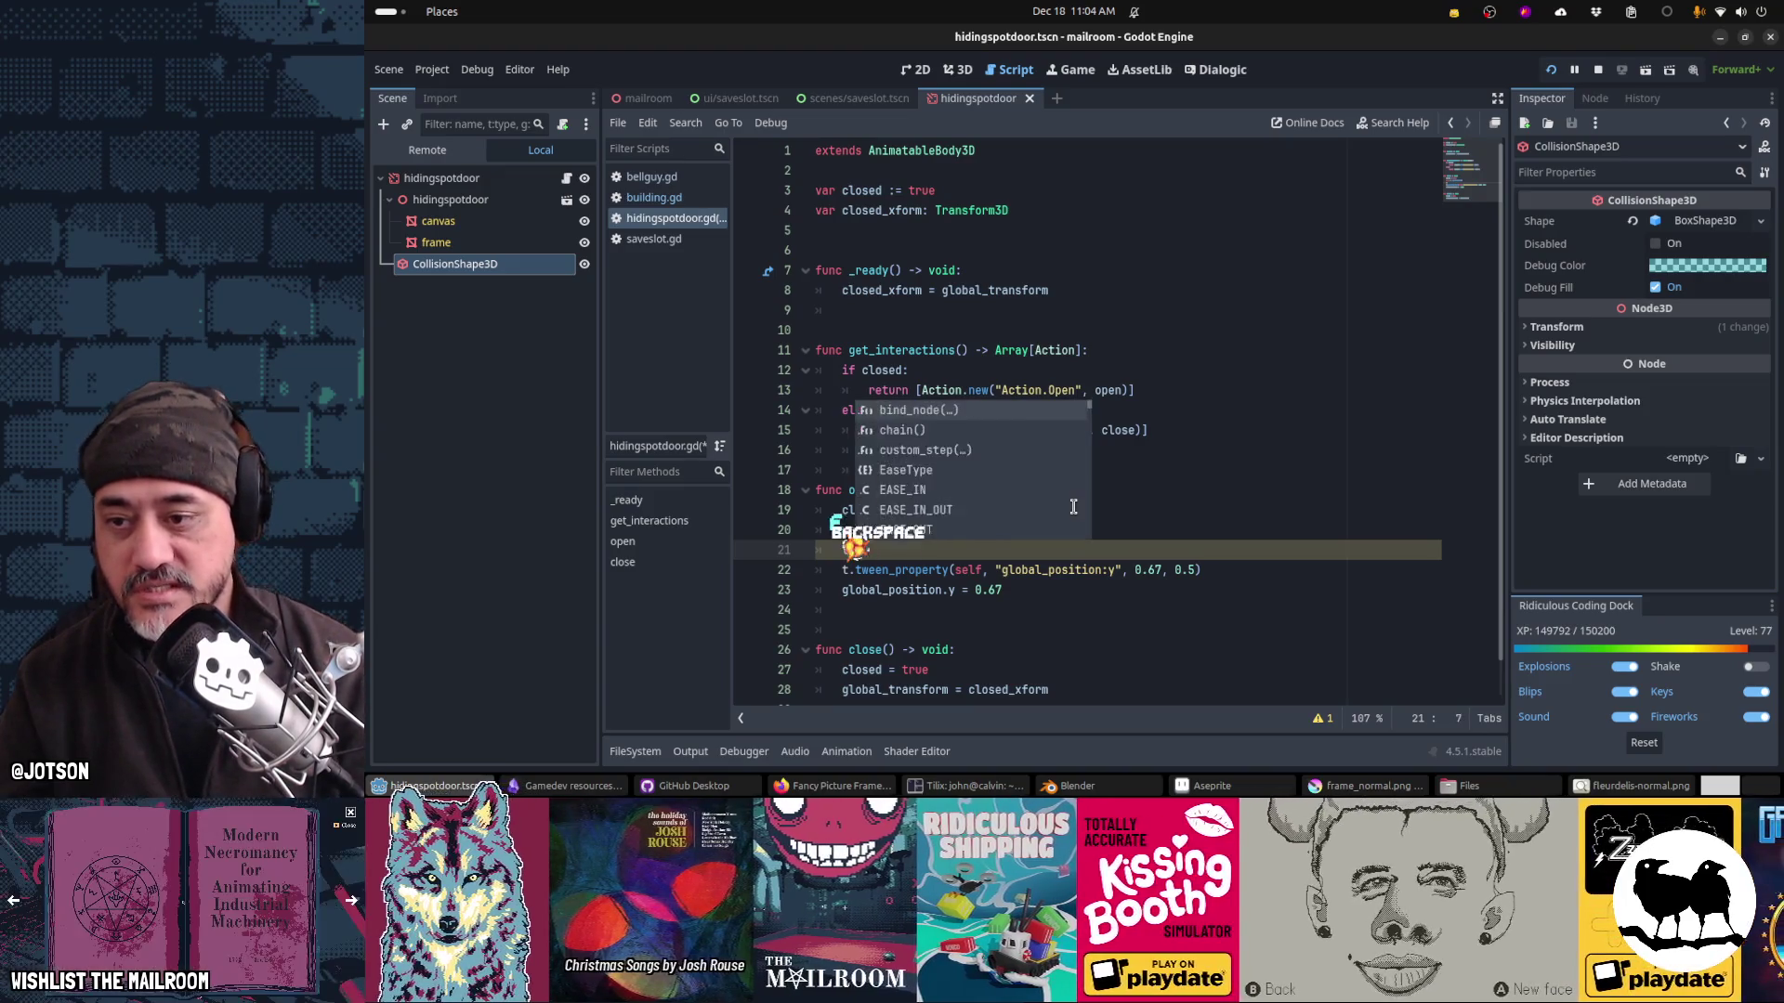
type("as")
key("Tab")
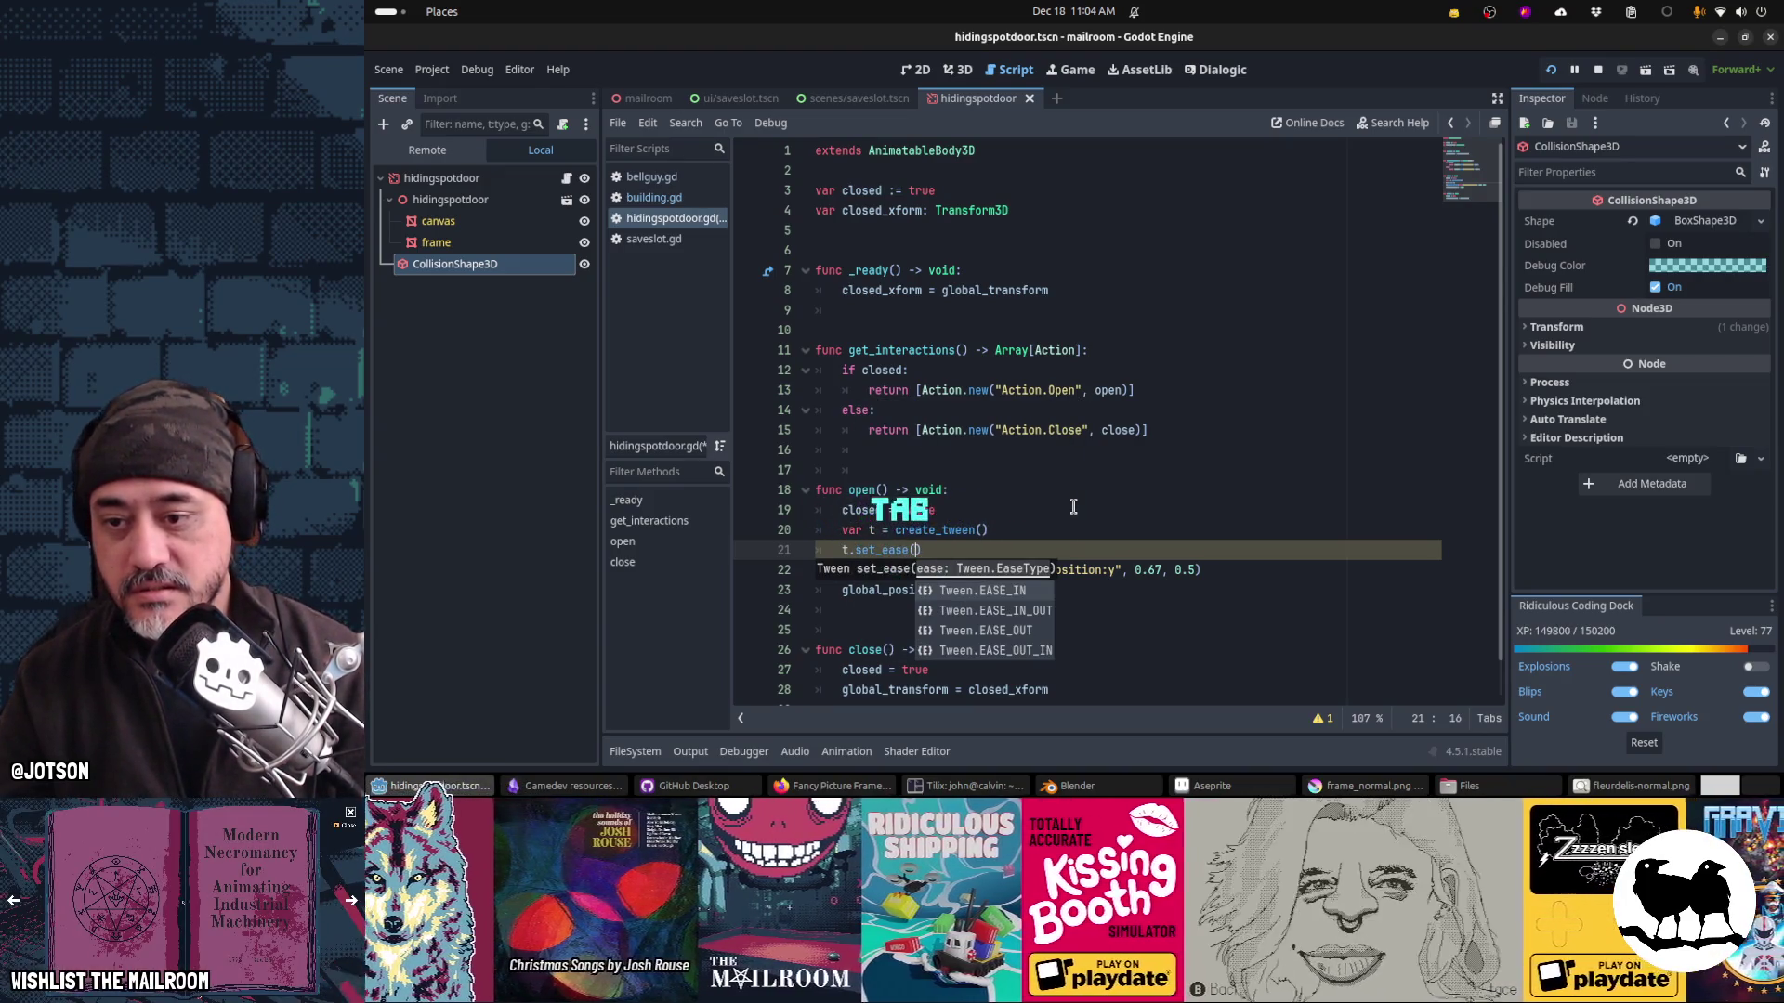
key("Return")
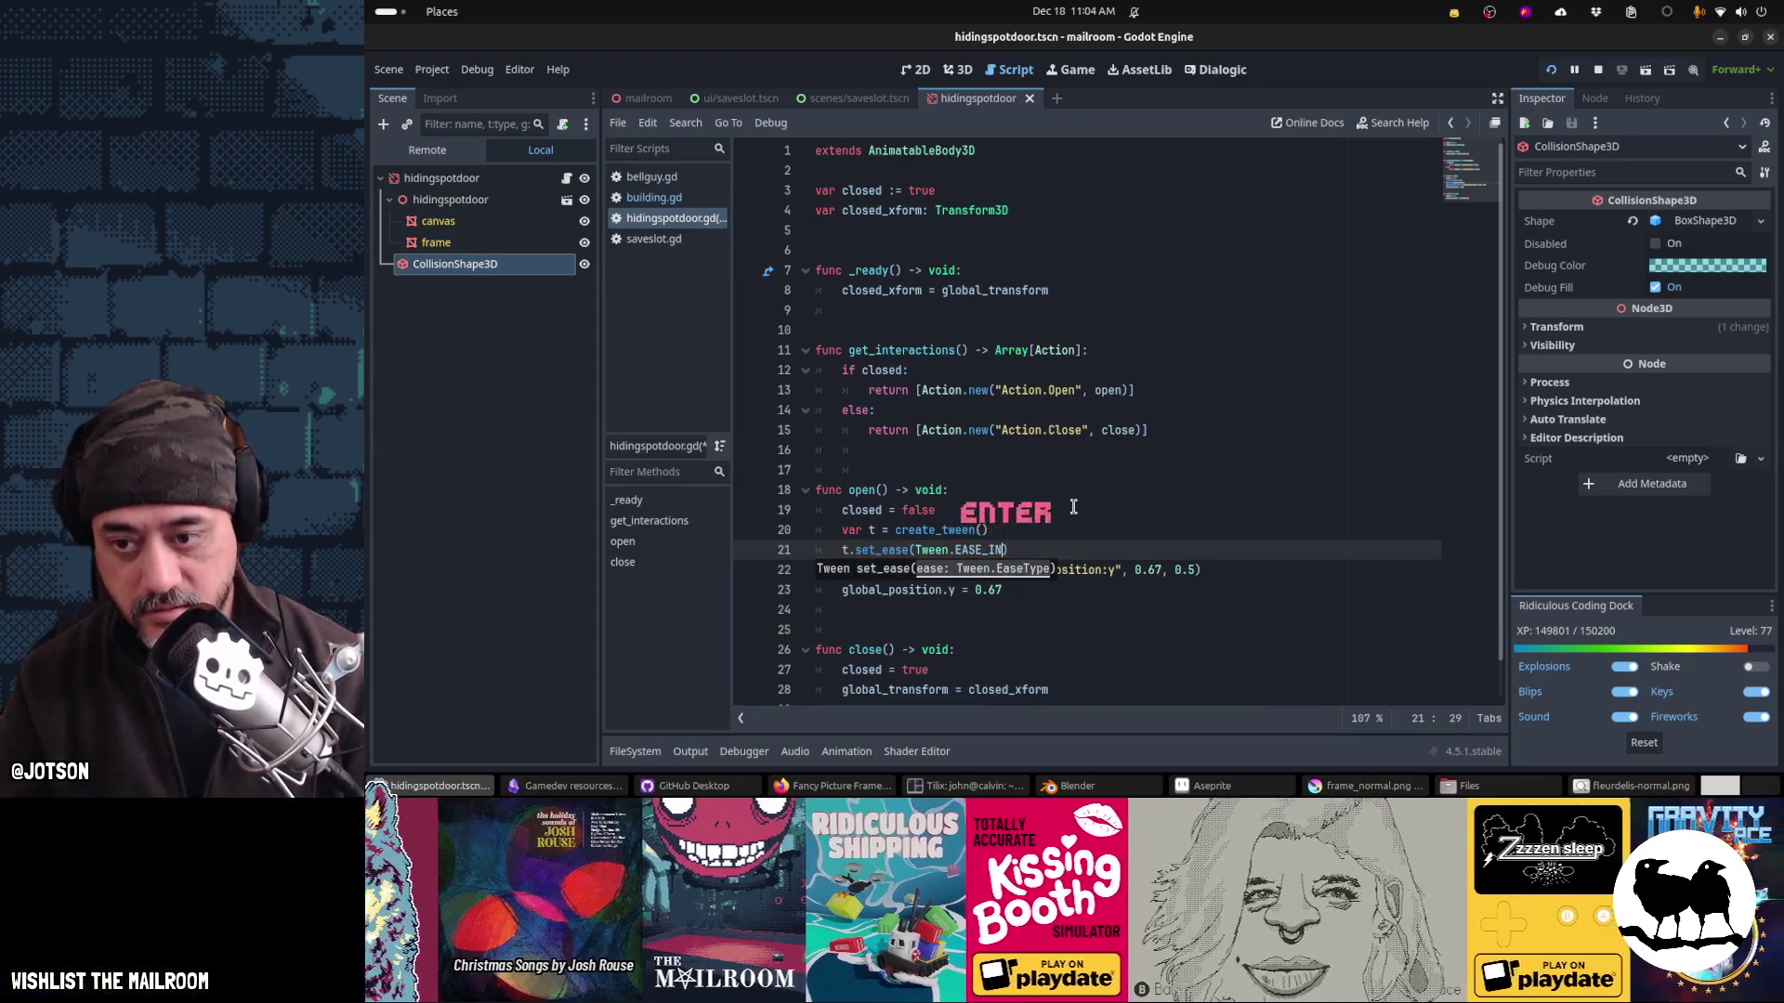
key("End")
key("Return")
type("t.set_tra")
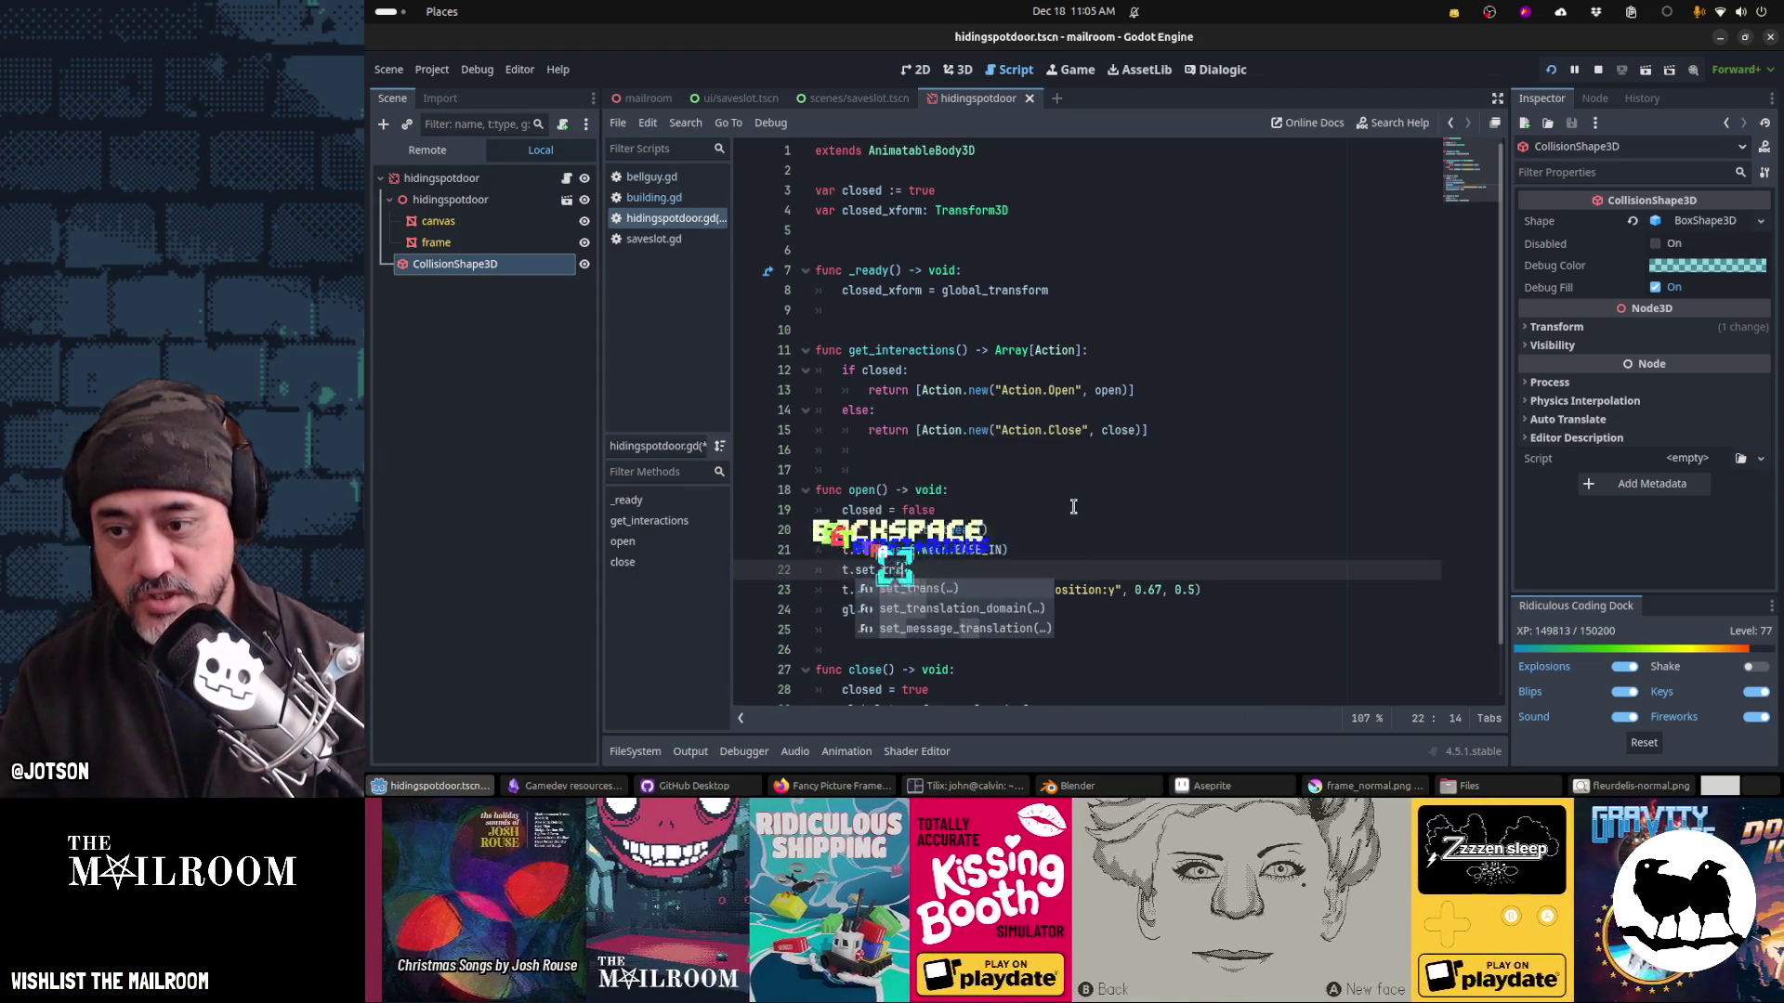
type("ns(")
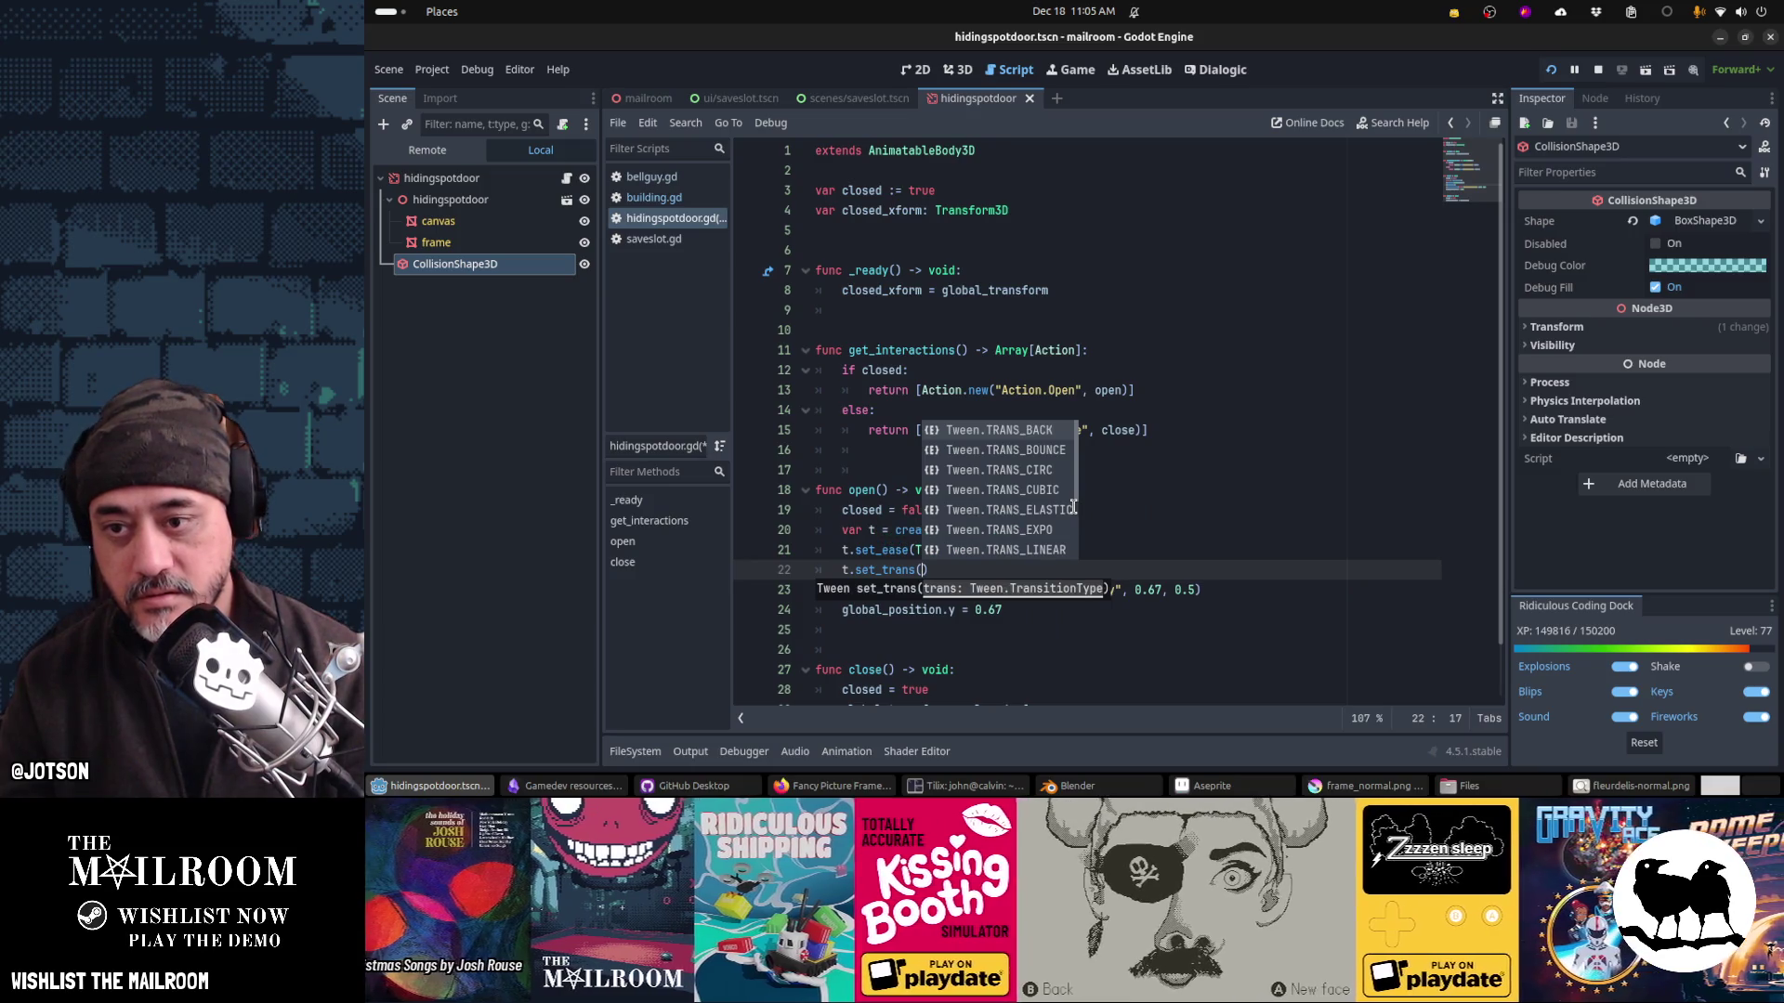
key("Down")
key("Down")
key("Down")
key("Return")
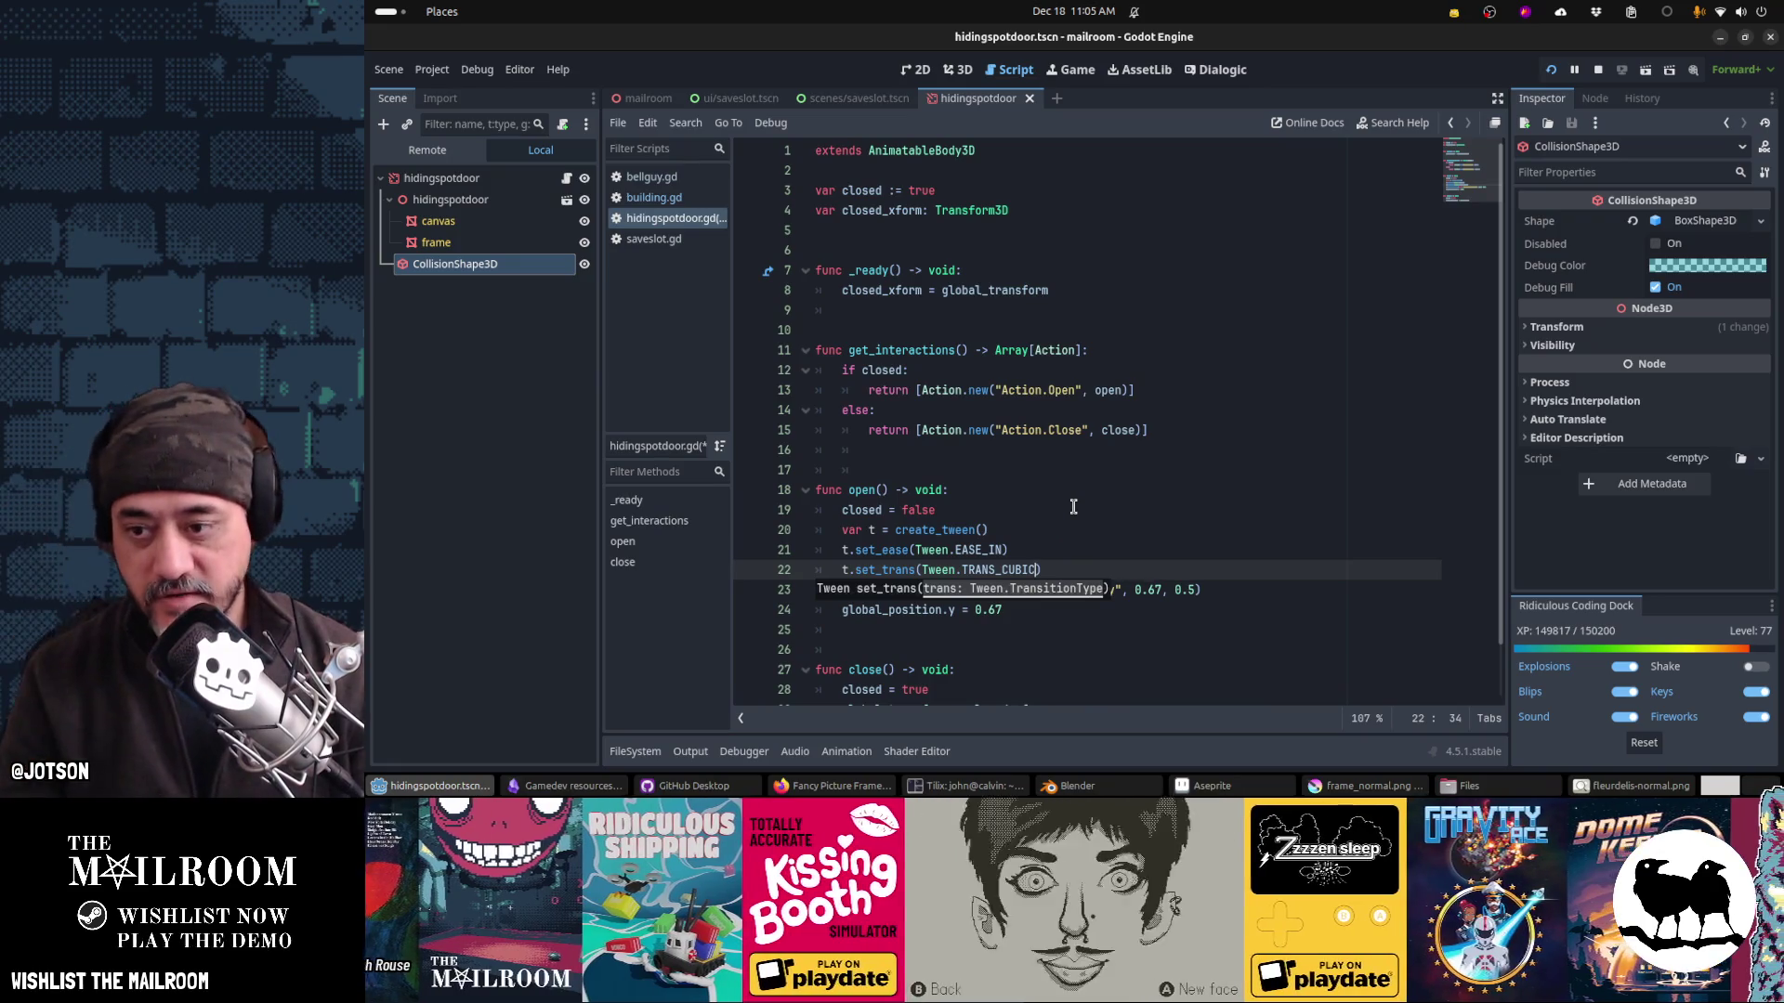
key("Home")
key("Home")
scroll(1073, 506, "down", 1)
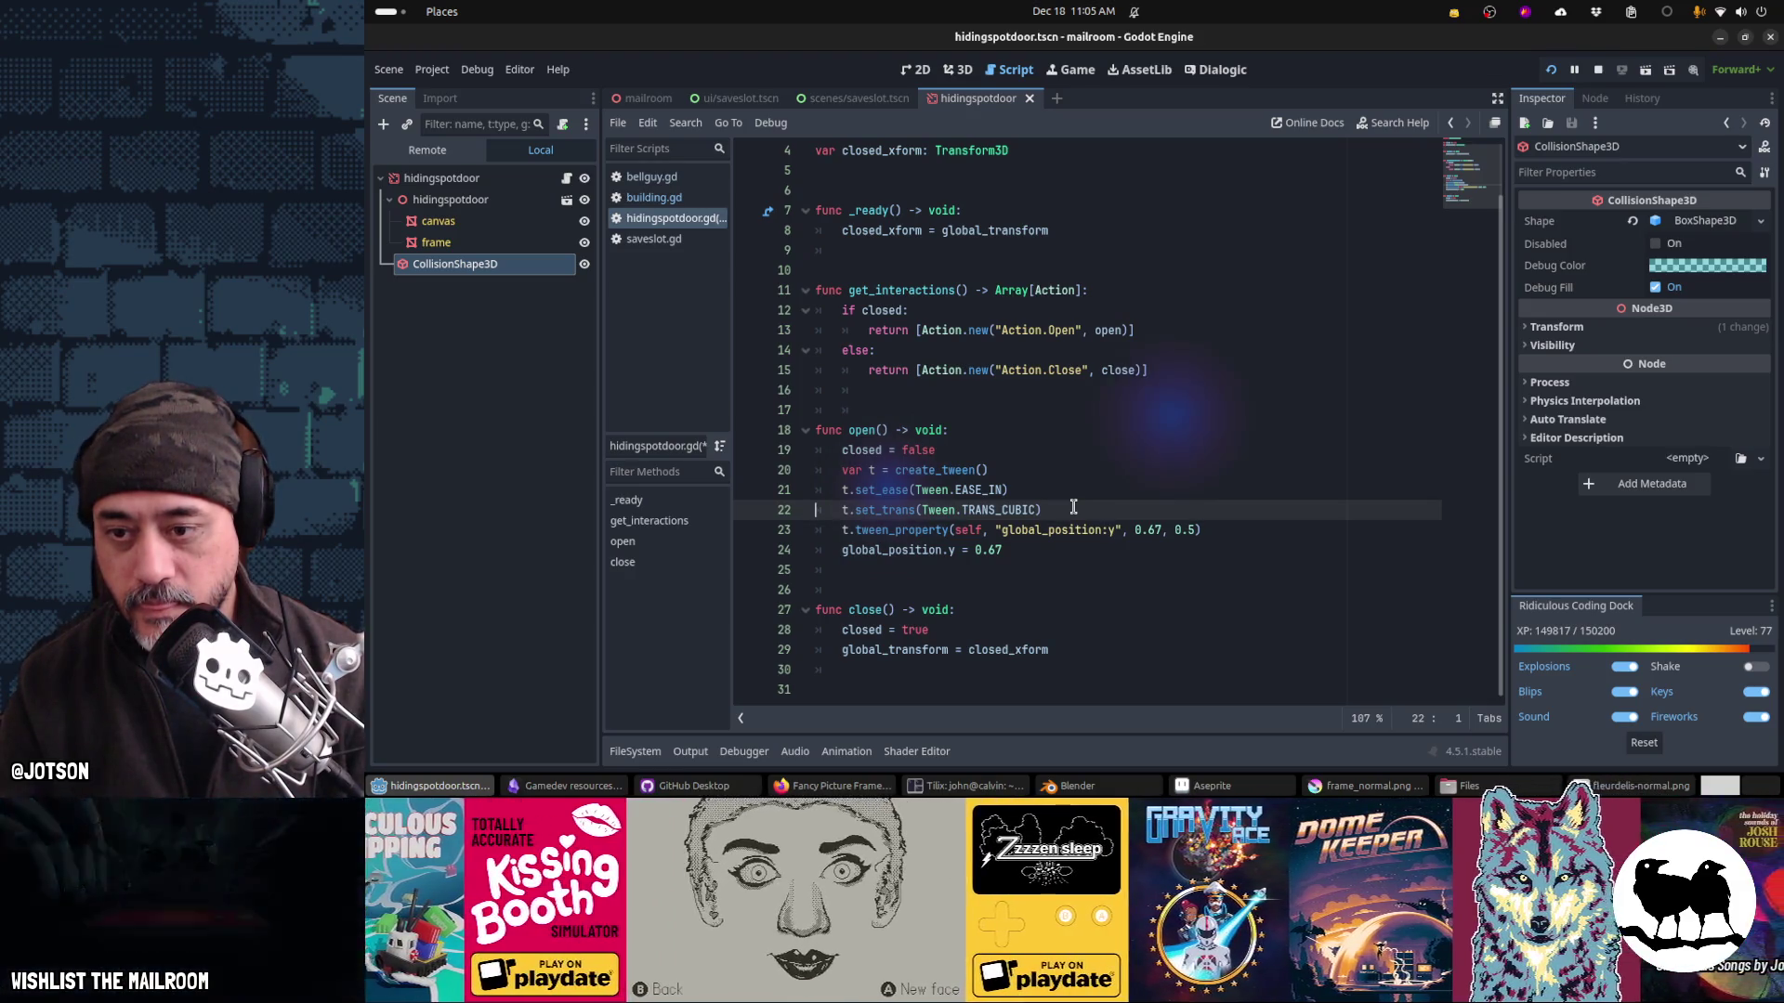
Step: Copy open()'s tween lines into close(), targeting closed_xform.origin.y instead
key("Down")
key("Up")
key("Up")
key("Up")
key("shift+Down")
key("shift+Down")
key("shift+Down")
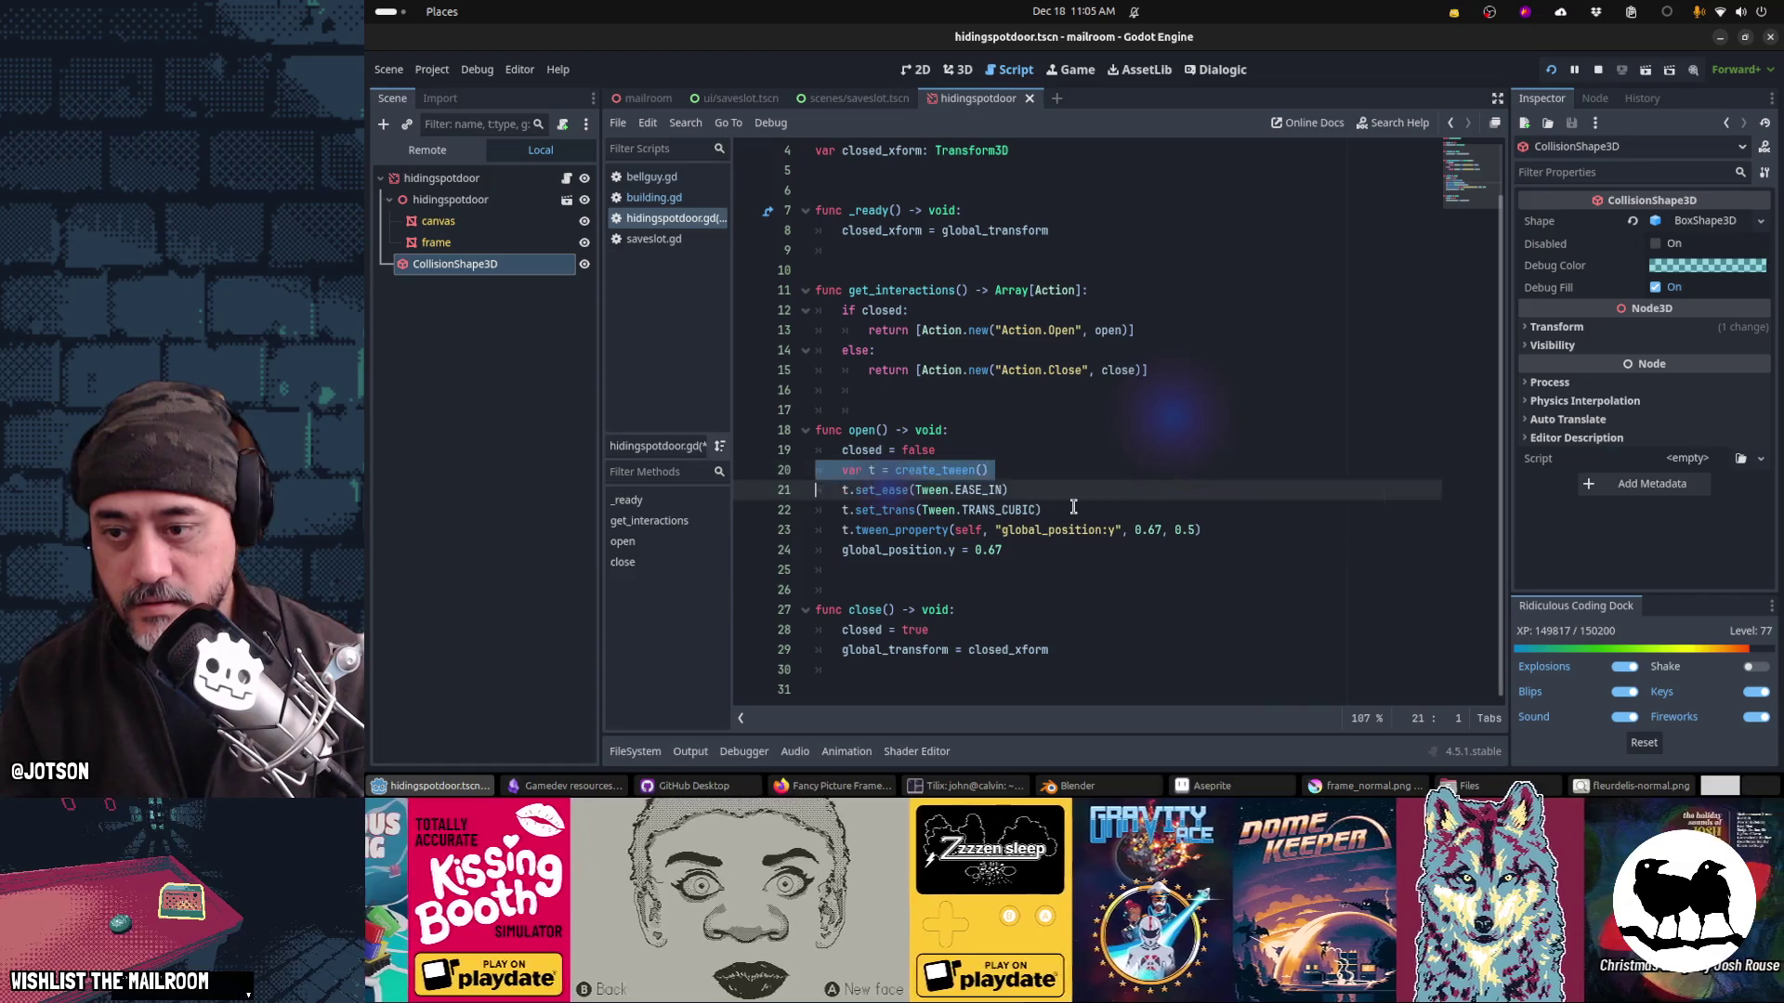
key("Down")
key("Down")
key("Down")
key("Down")
key("shift+Down")
type("var t = create_tween() \tt.set_ease(Tween.EASE_IN) \tt.set_trans(Tween.TRANS_CUBIC) \tt.tween_property(self, \"global_position:y\", 0.67, 0.5)")
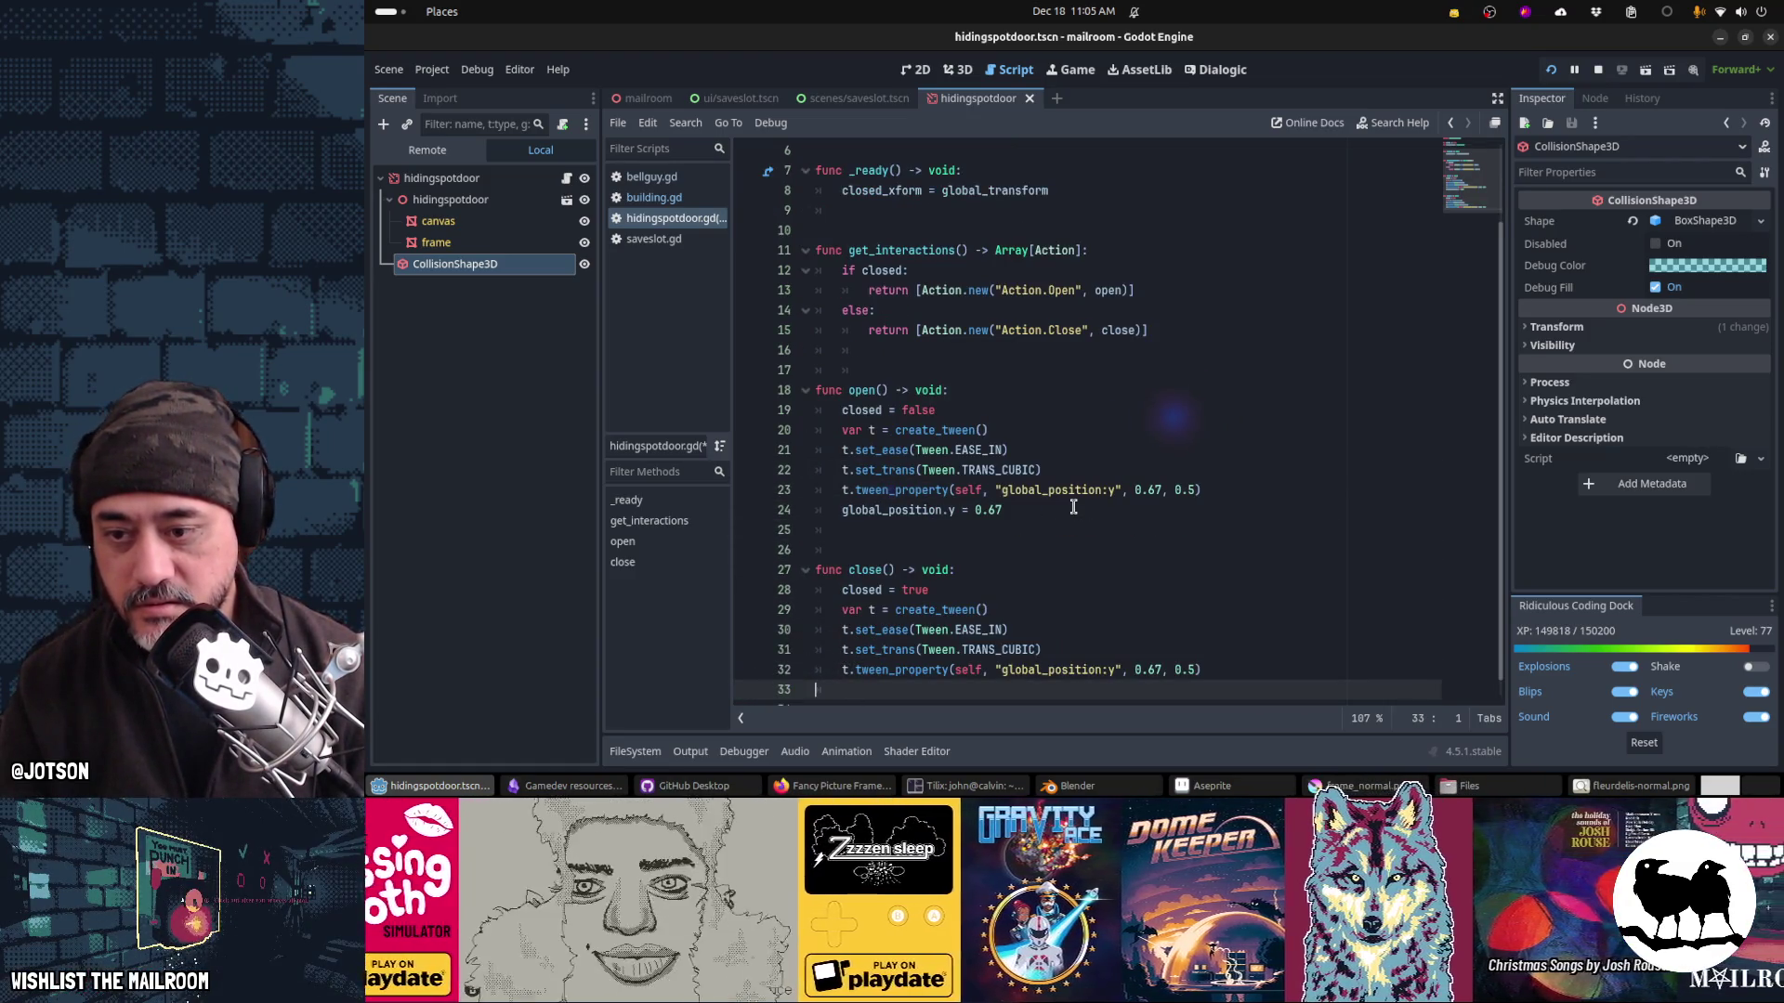
key("Up")
key("Left")
key("Left")
key("Left")
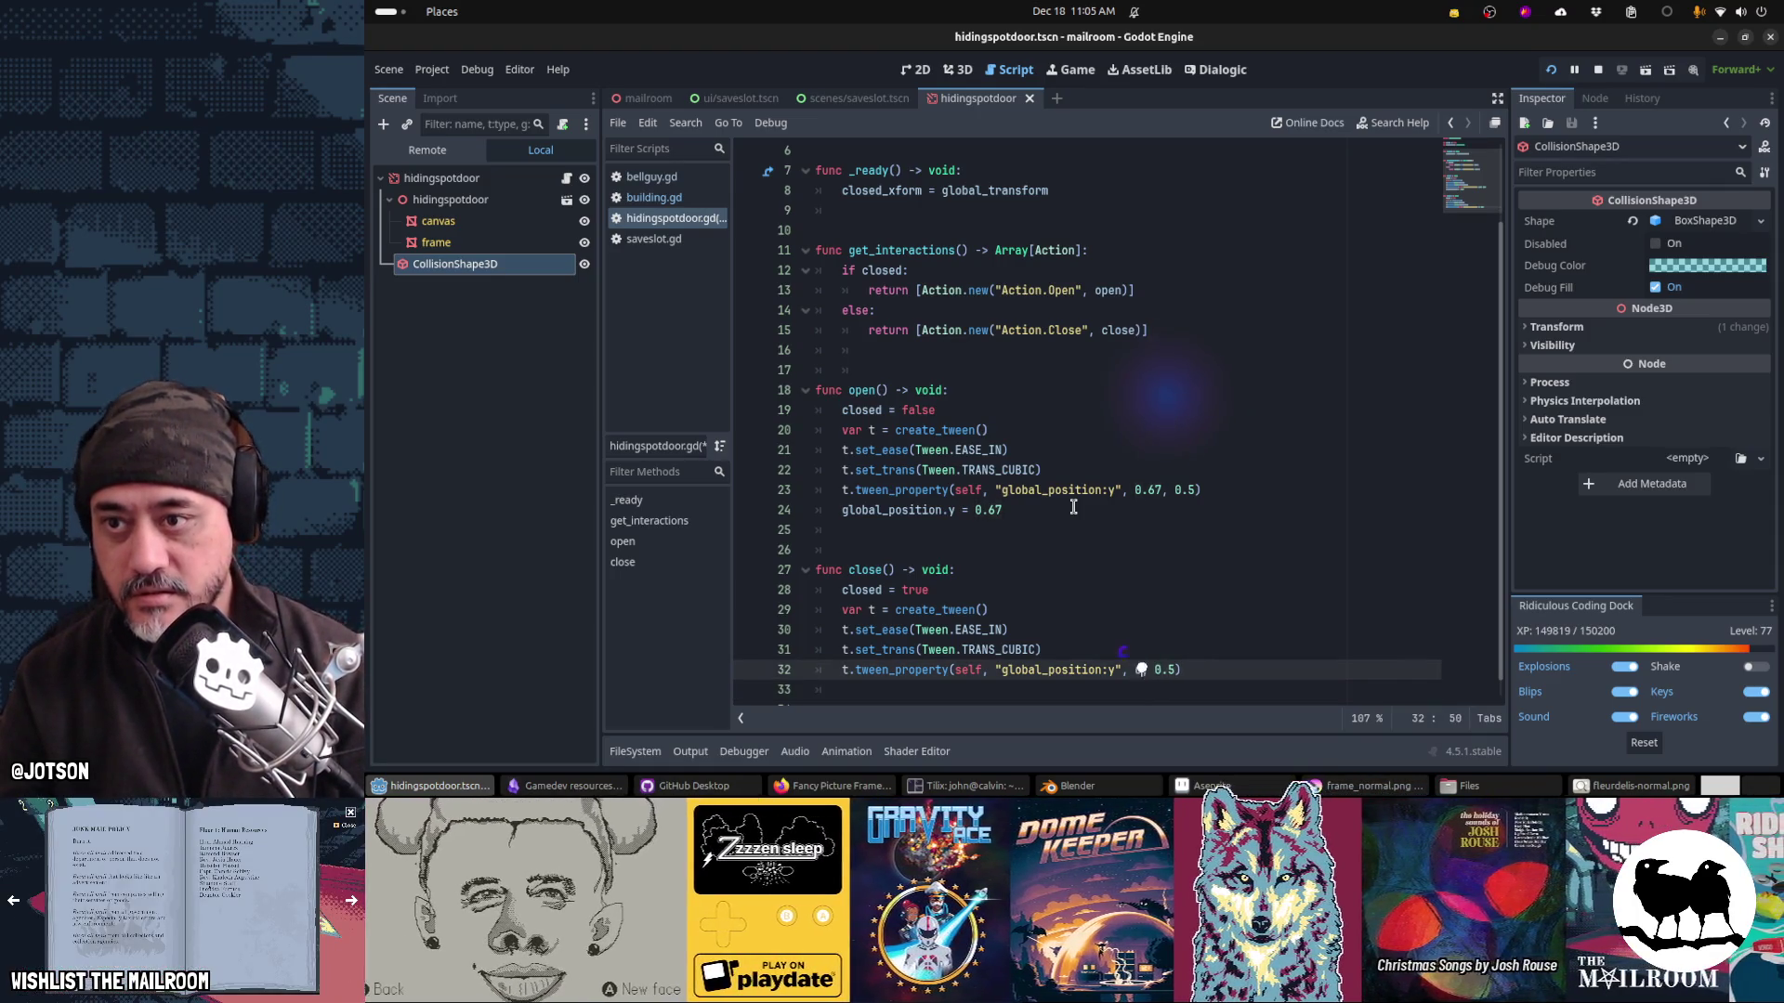
type("losed_xform.origin")
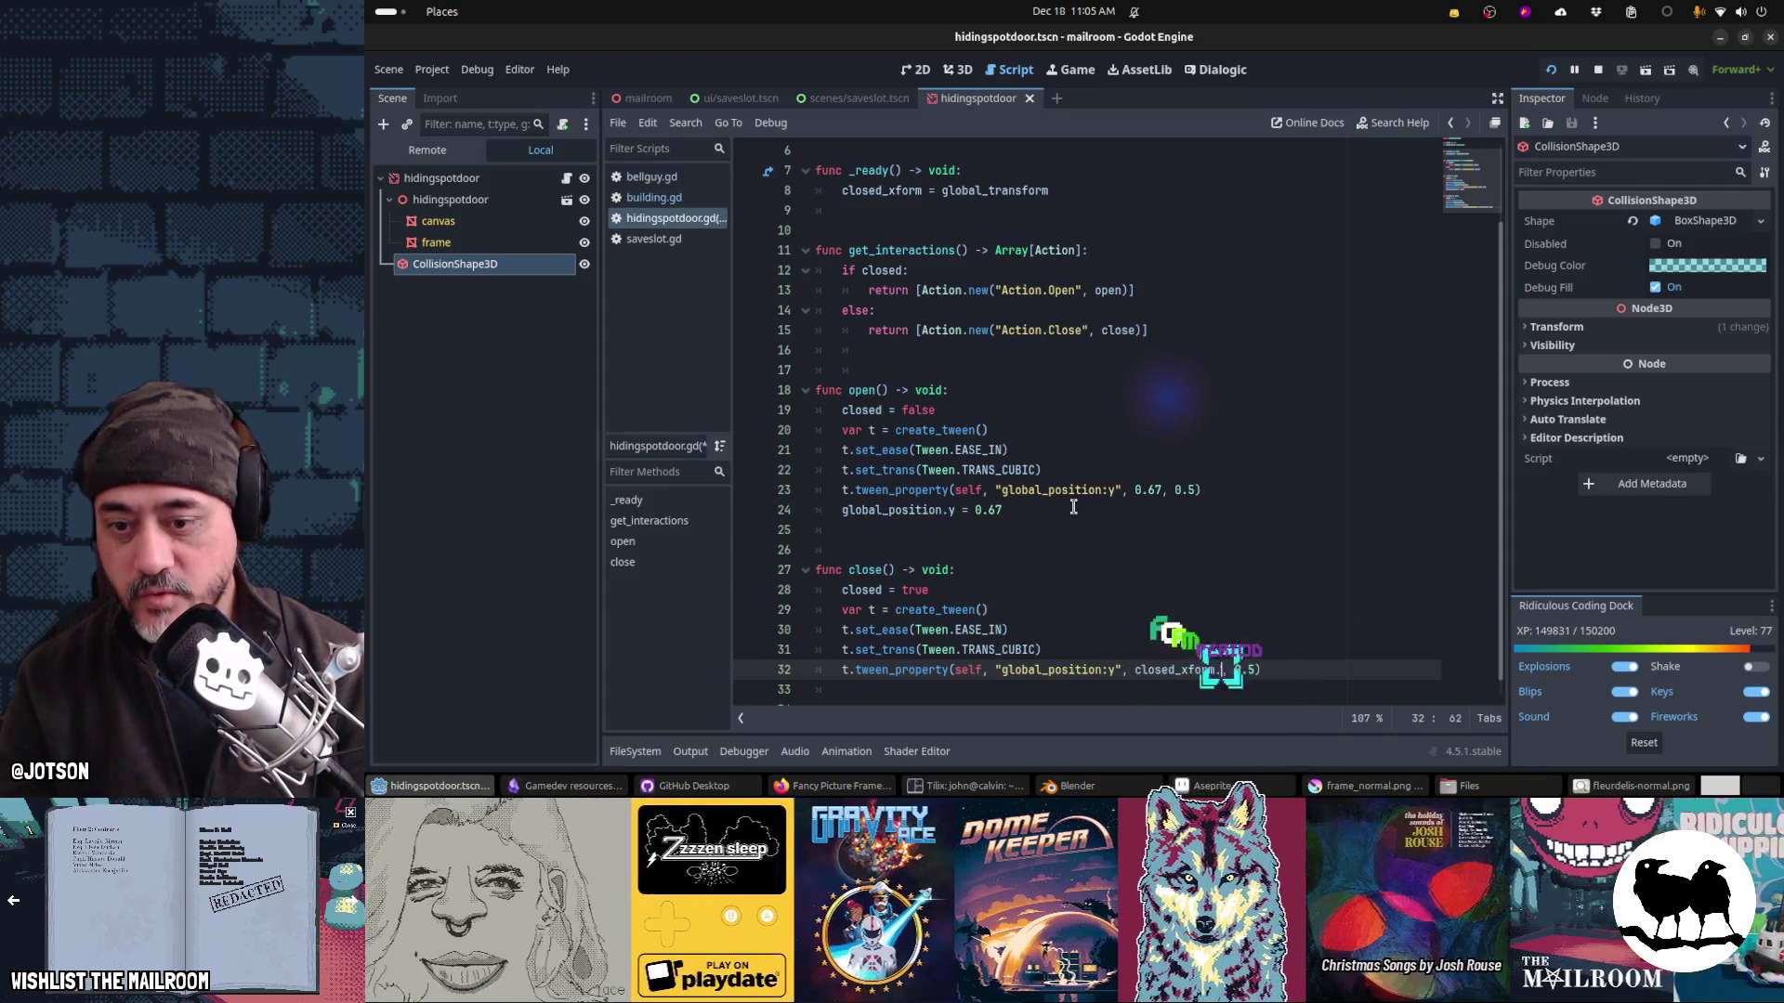
type(".y")
key("Home")
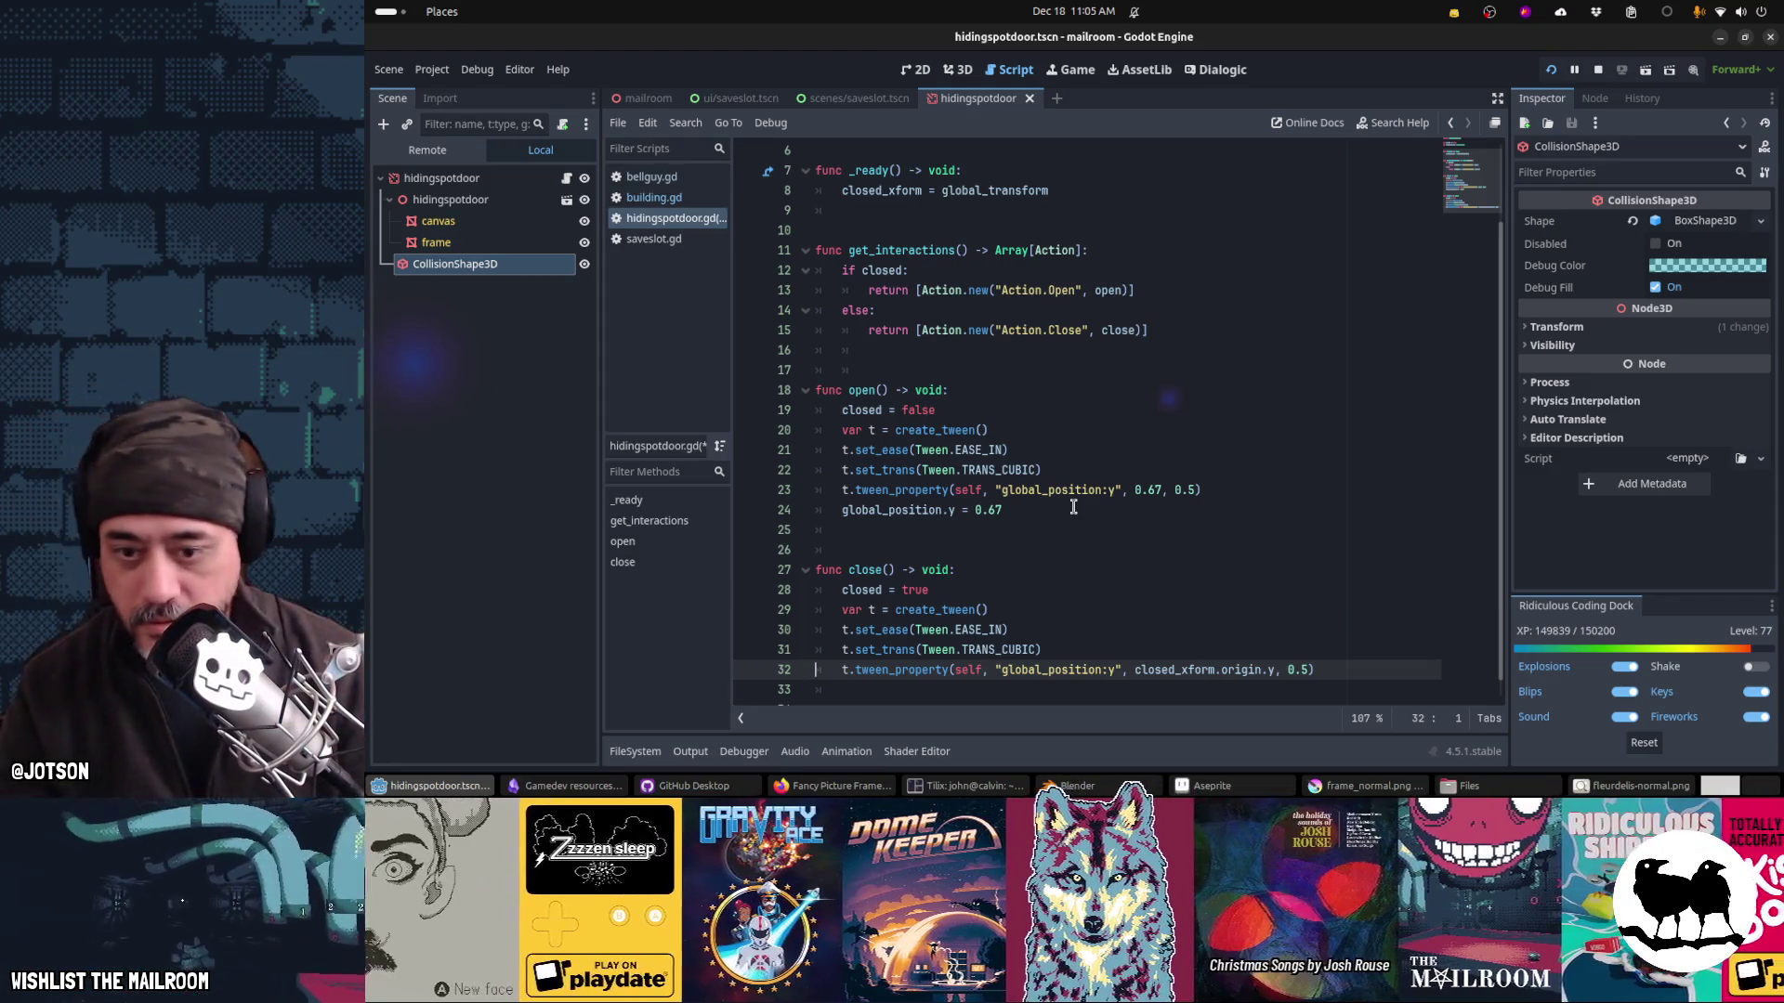
Step: Make close() use EASE_IN_OUT and TRANS_SINE over 1.0 seconds, then save the script
key("Up")
key("Up")
key("Up")
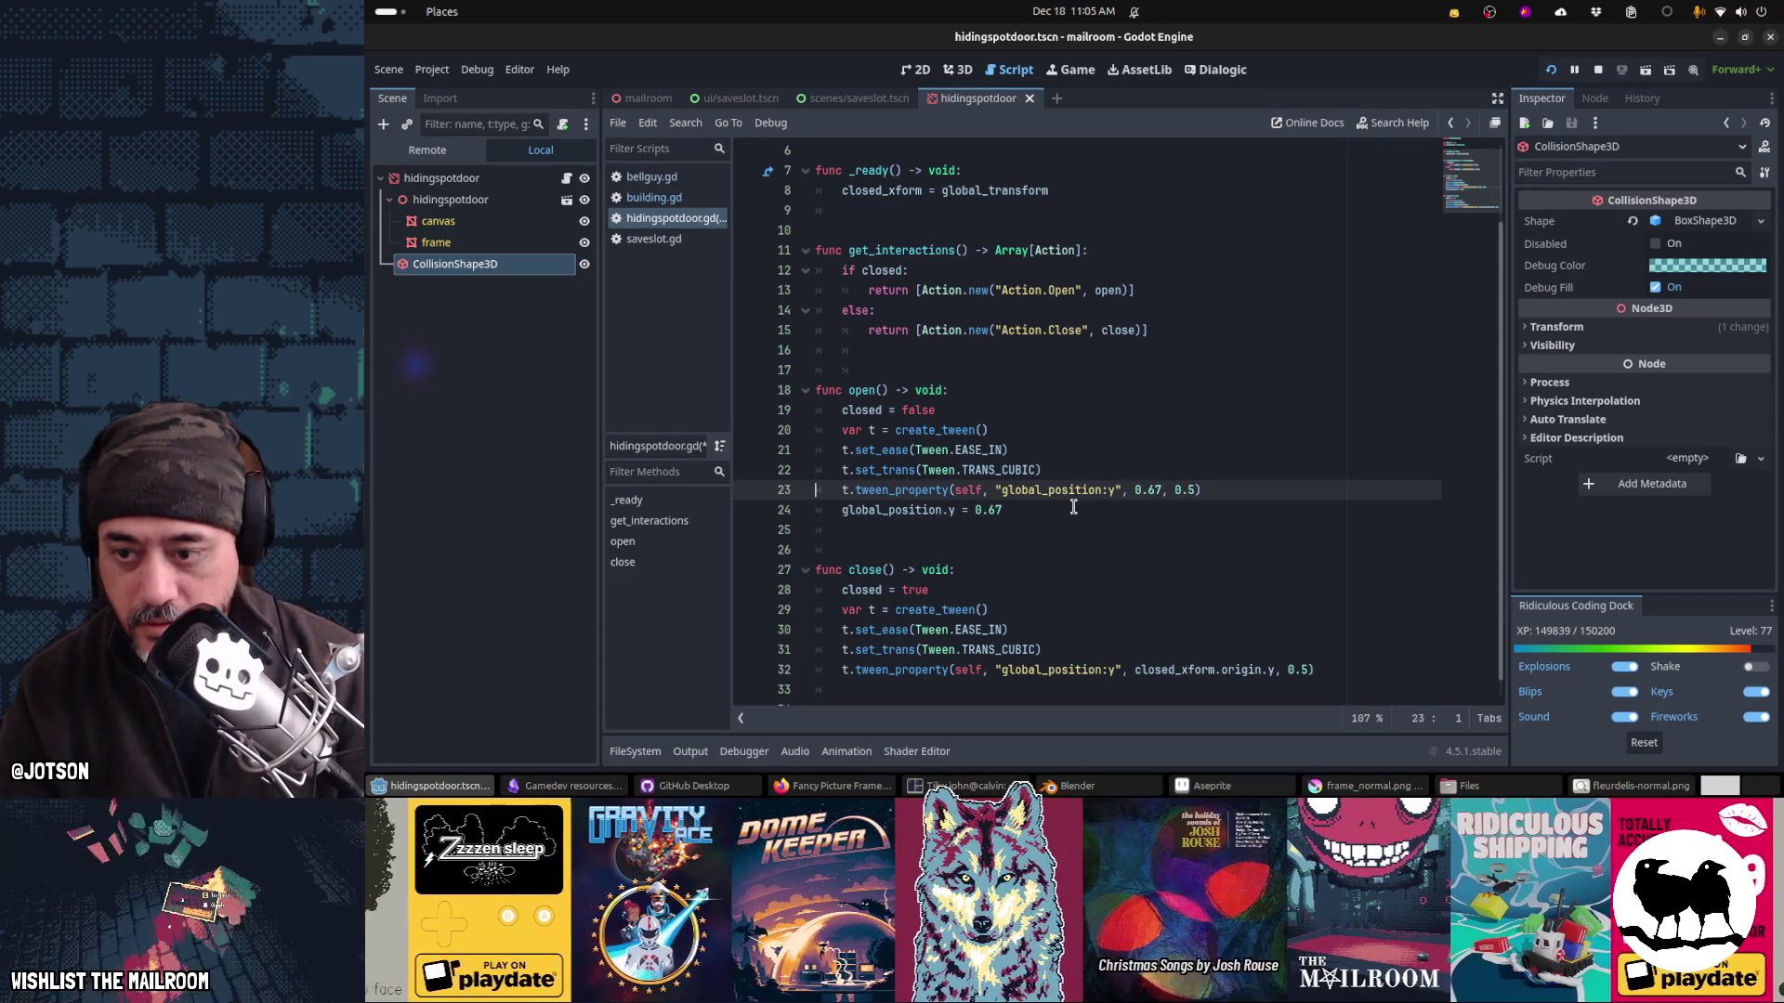
key("Down")
key("Down")
key("Down")
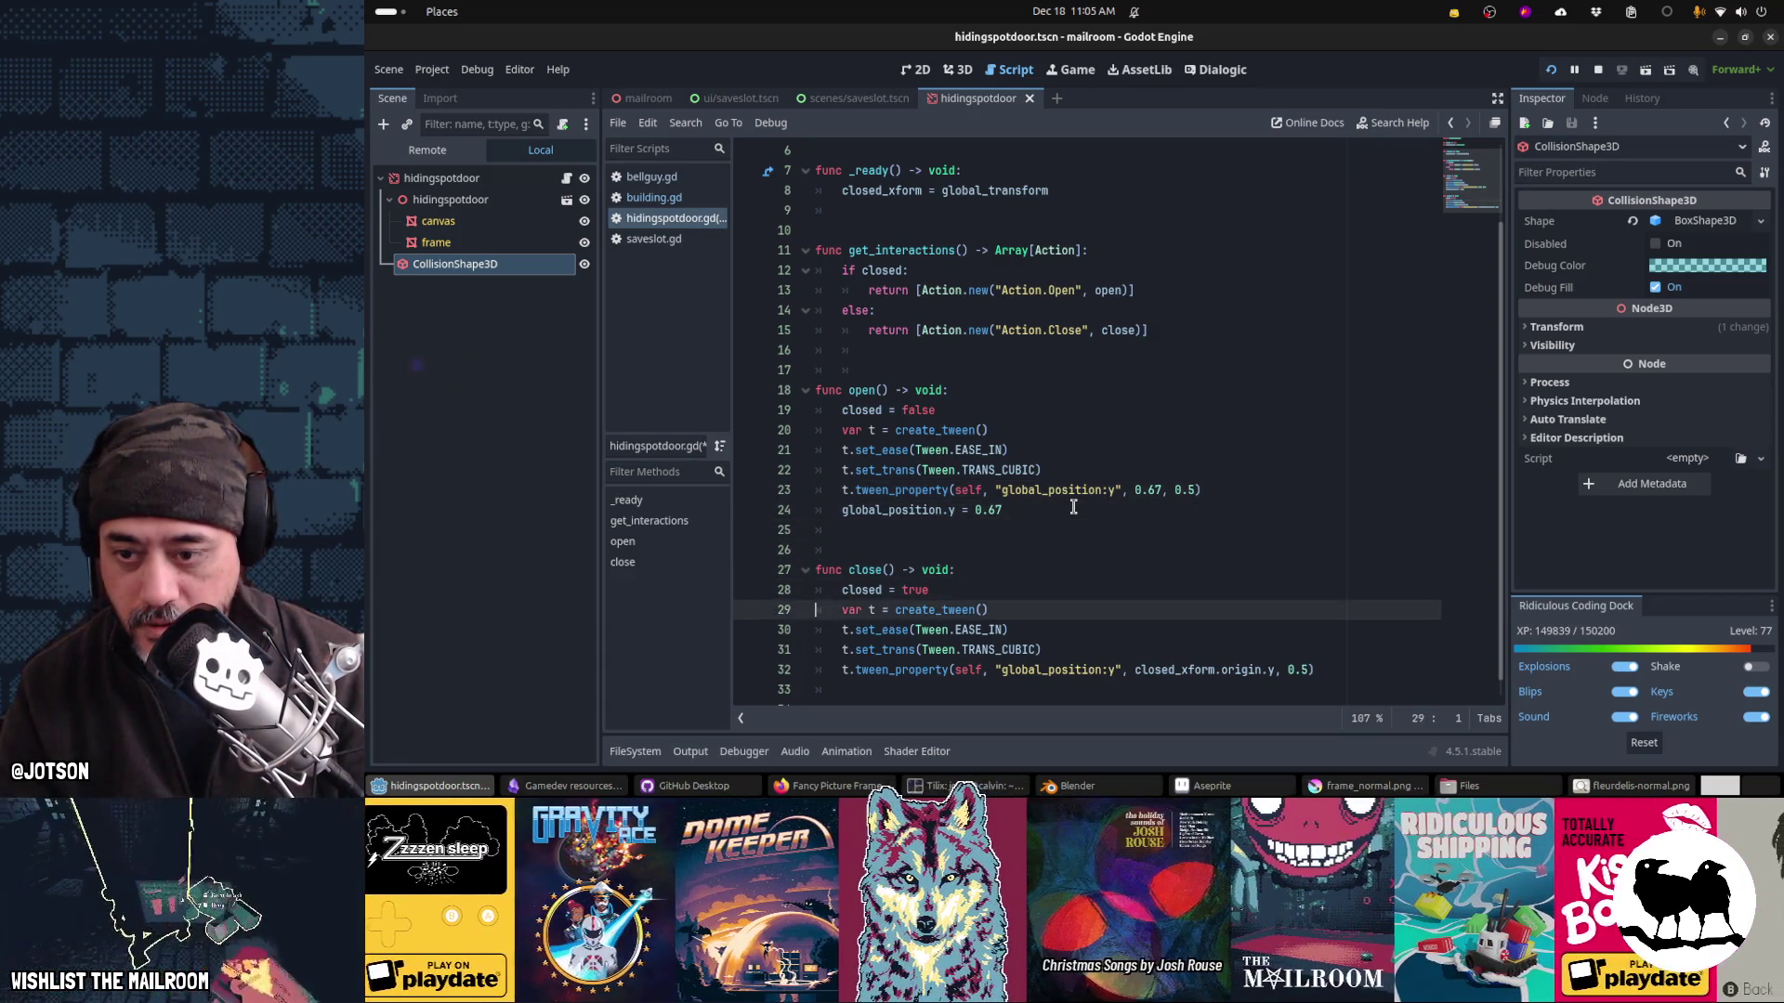
key("Up")
key("End")
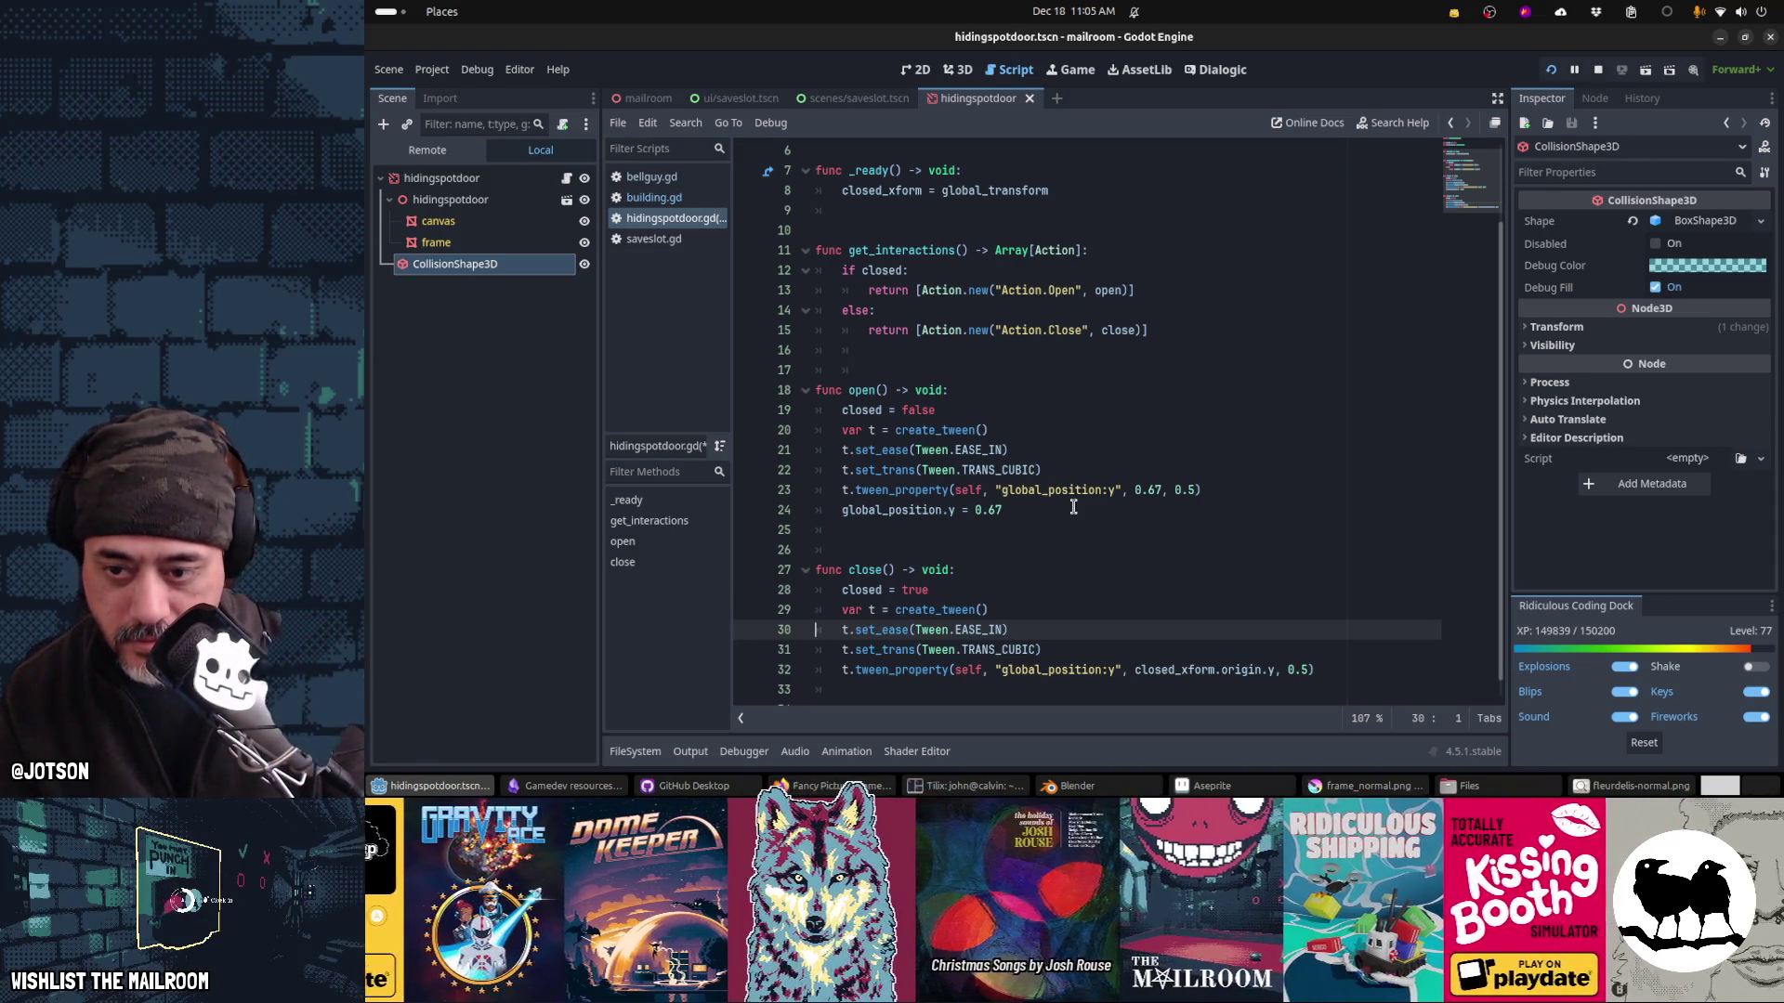
type("_OUT")
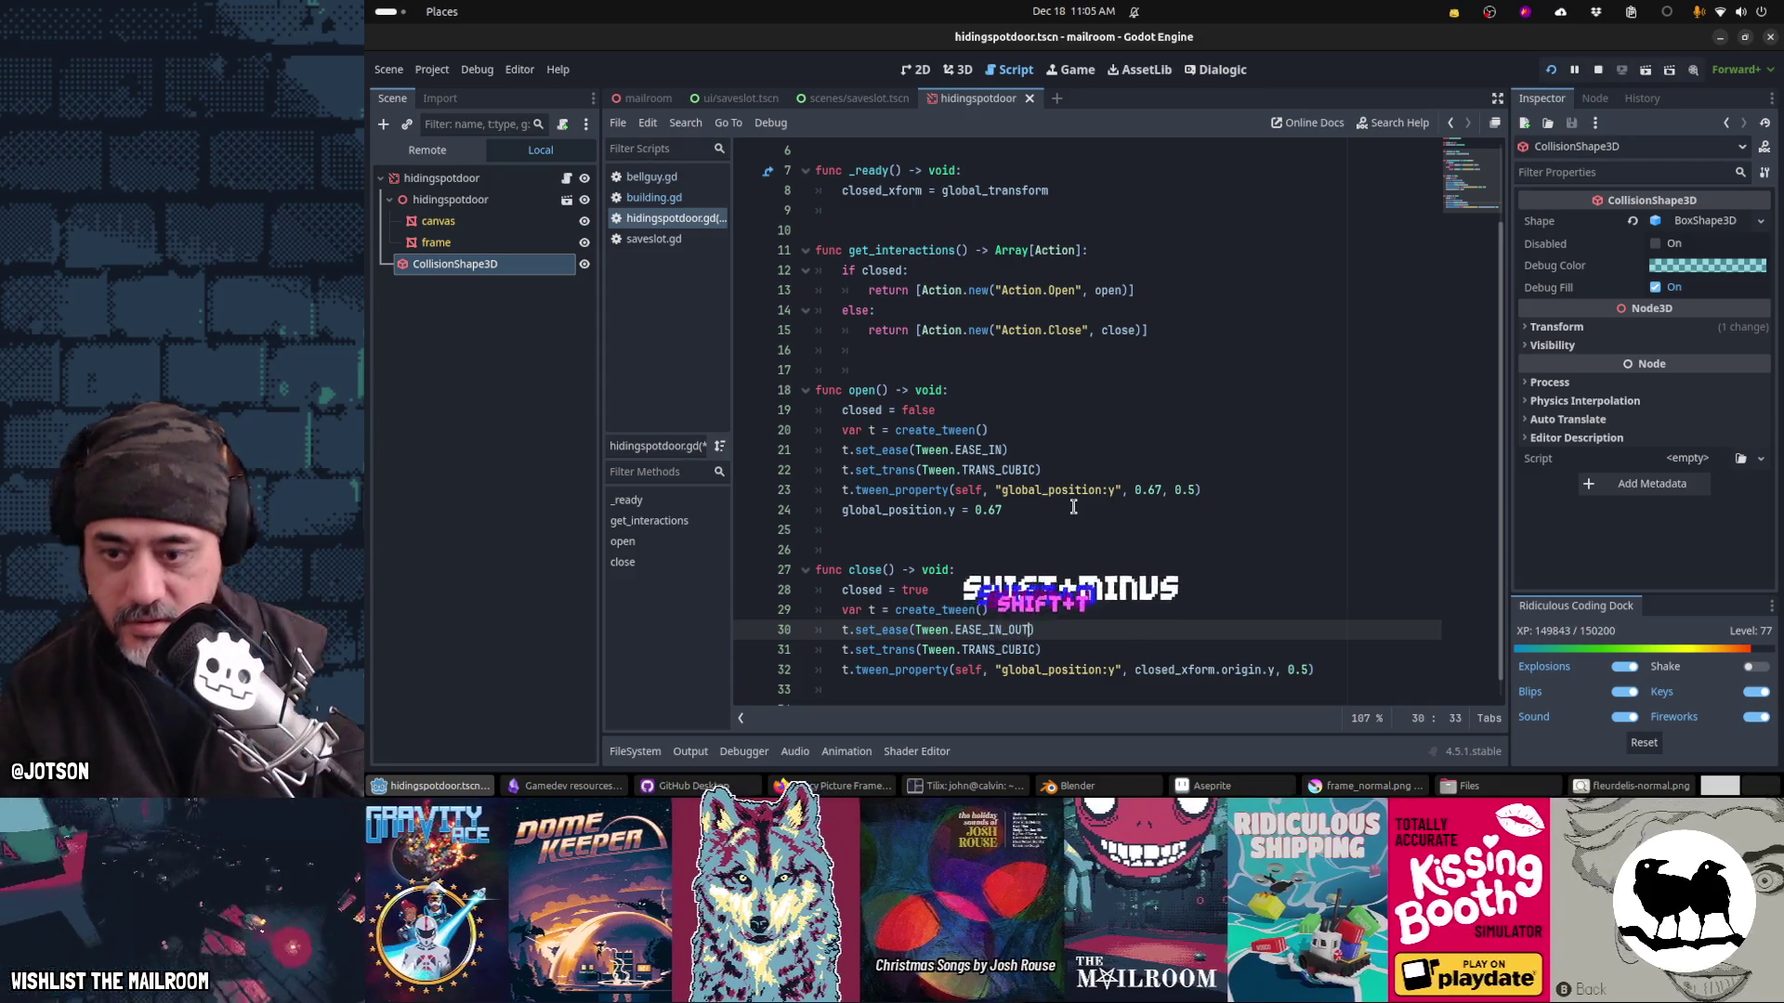
key("Down")
type("INE")
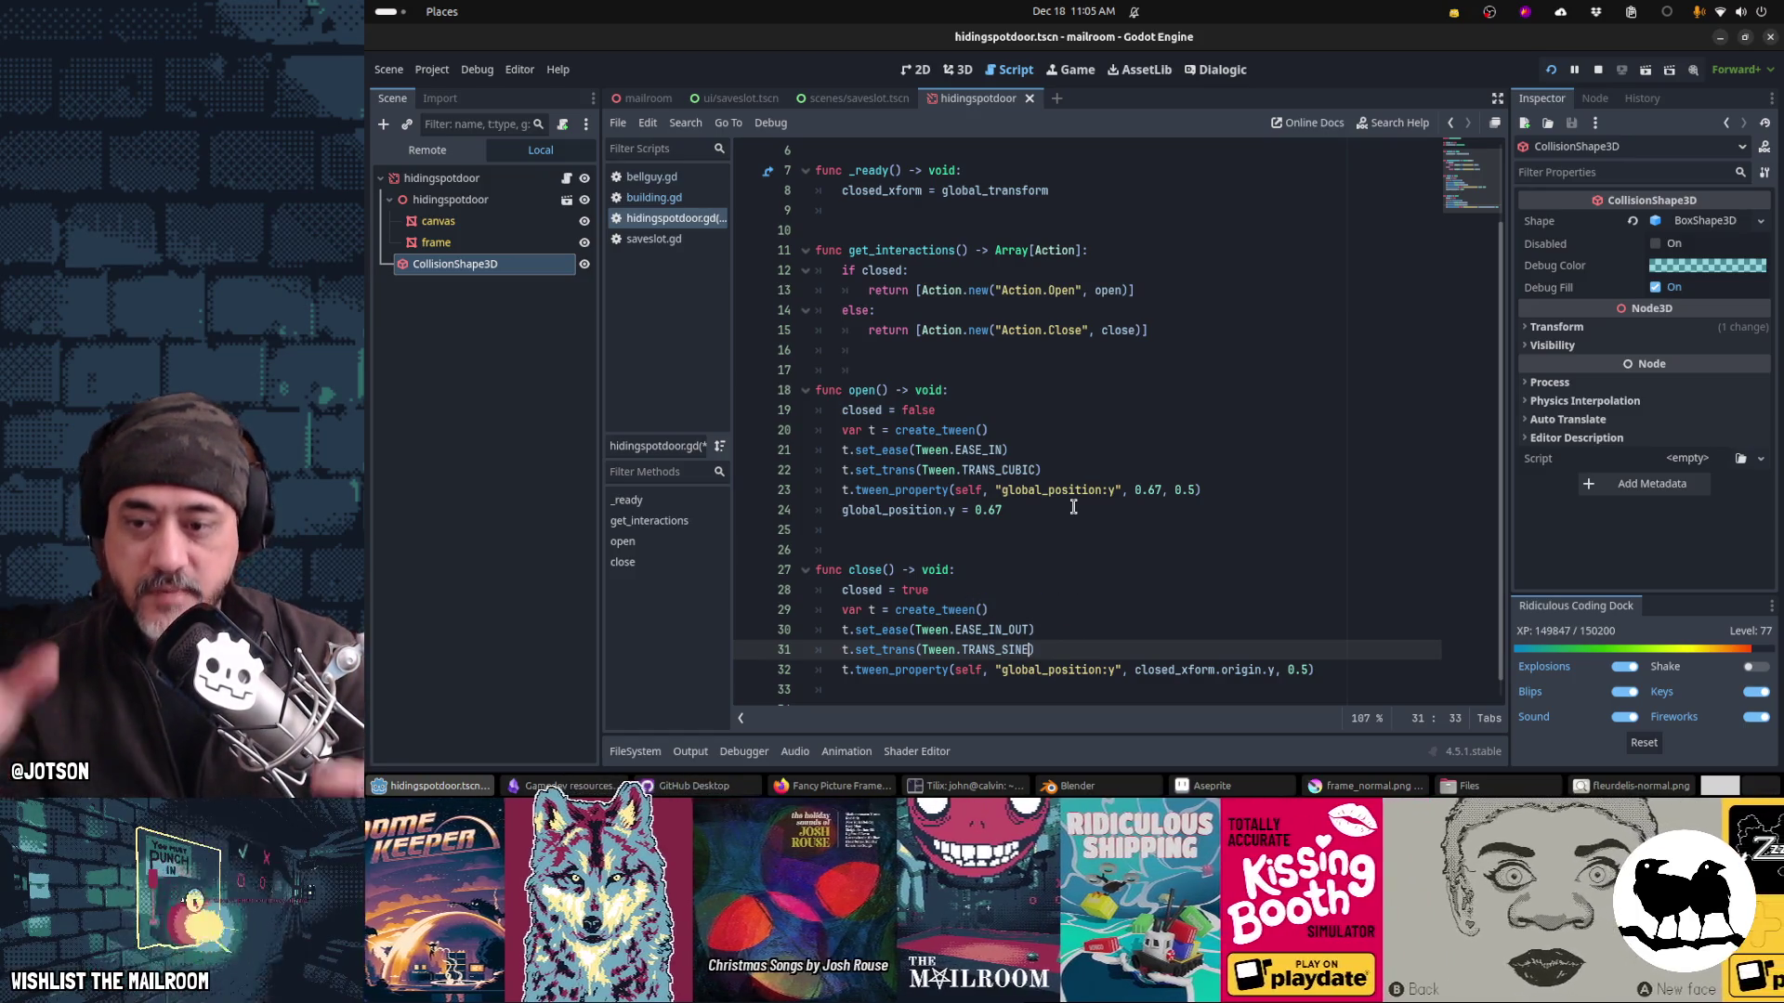
type(")")
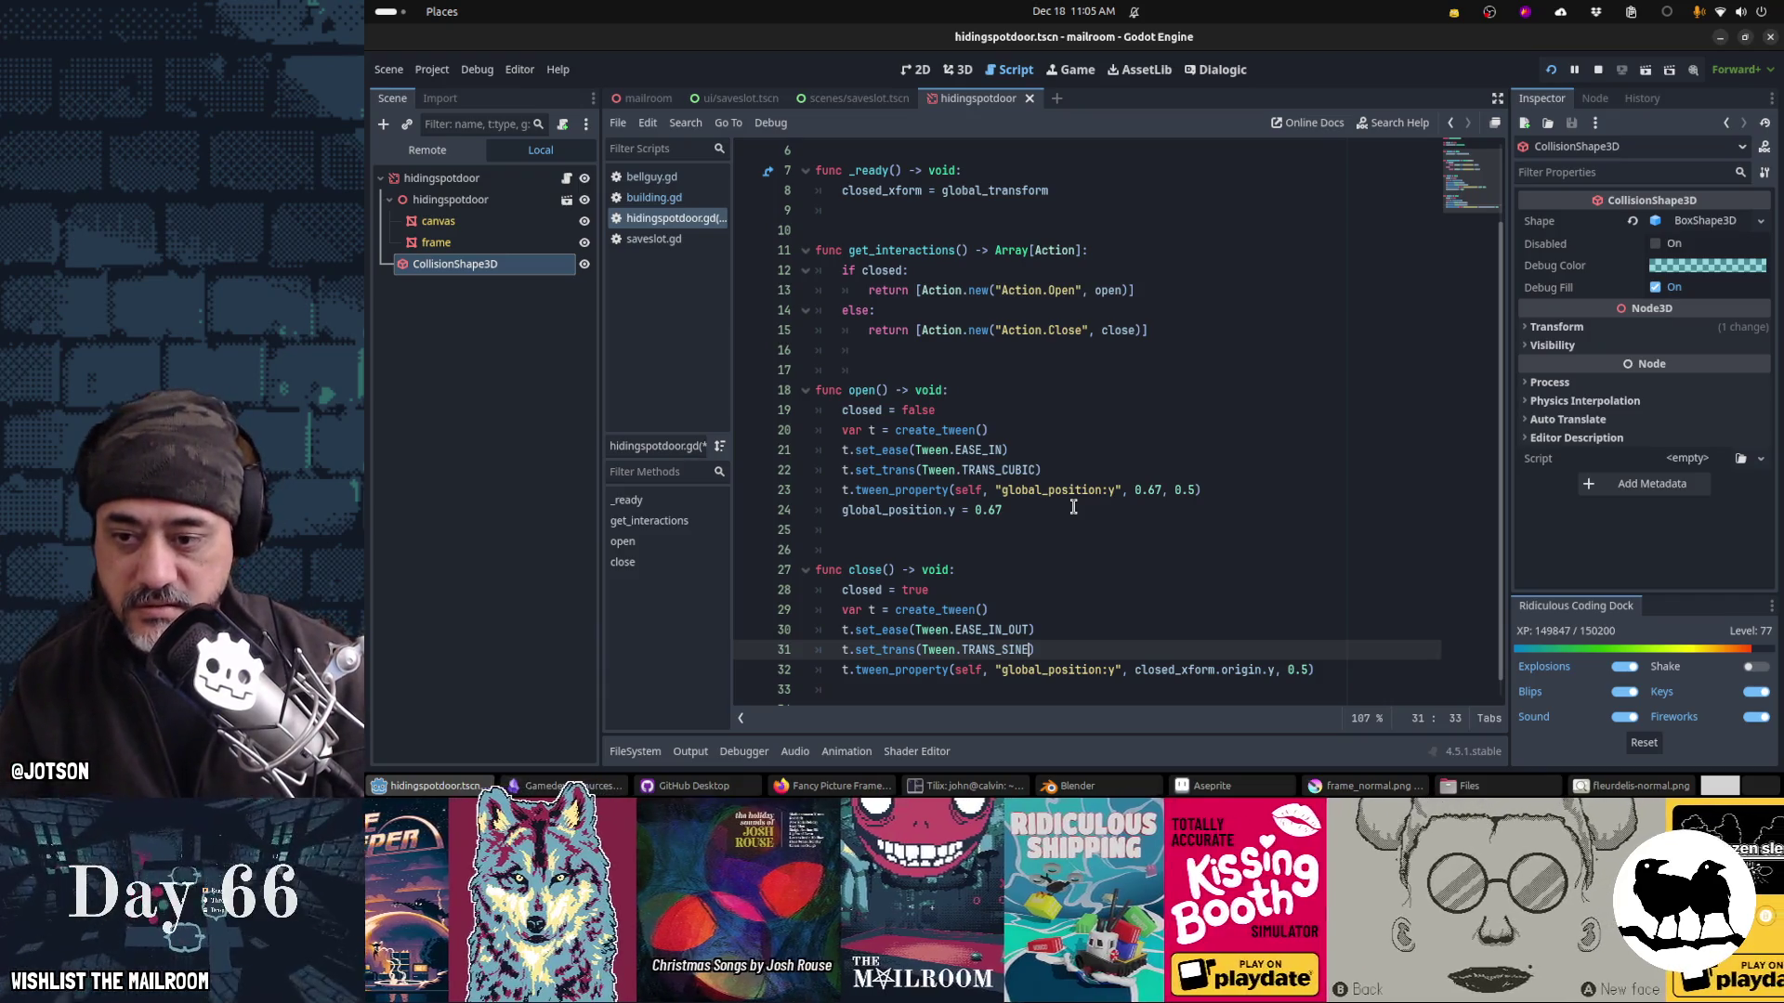
key("Down")
key("End")
key("Left")
key("ctrl+shift+Left")
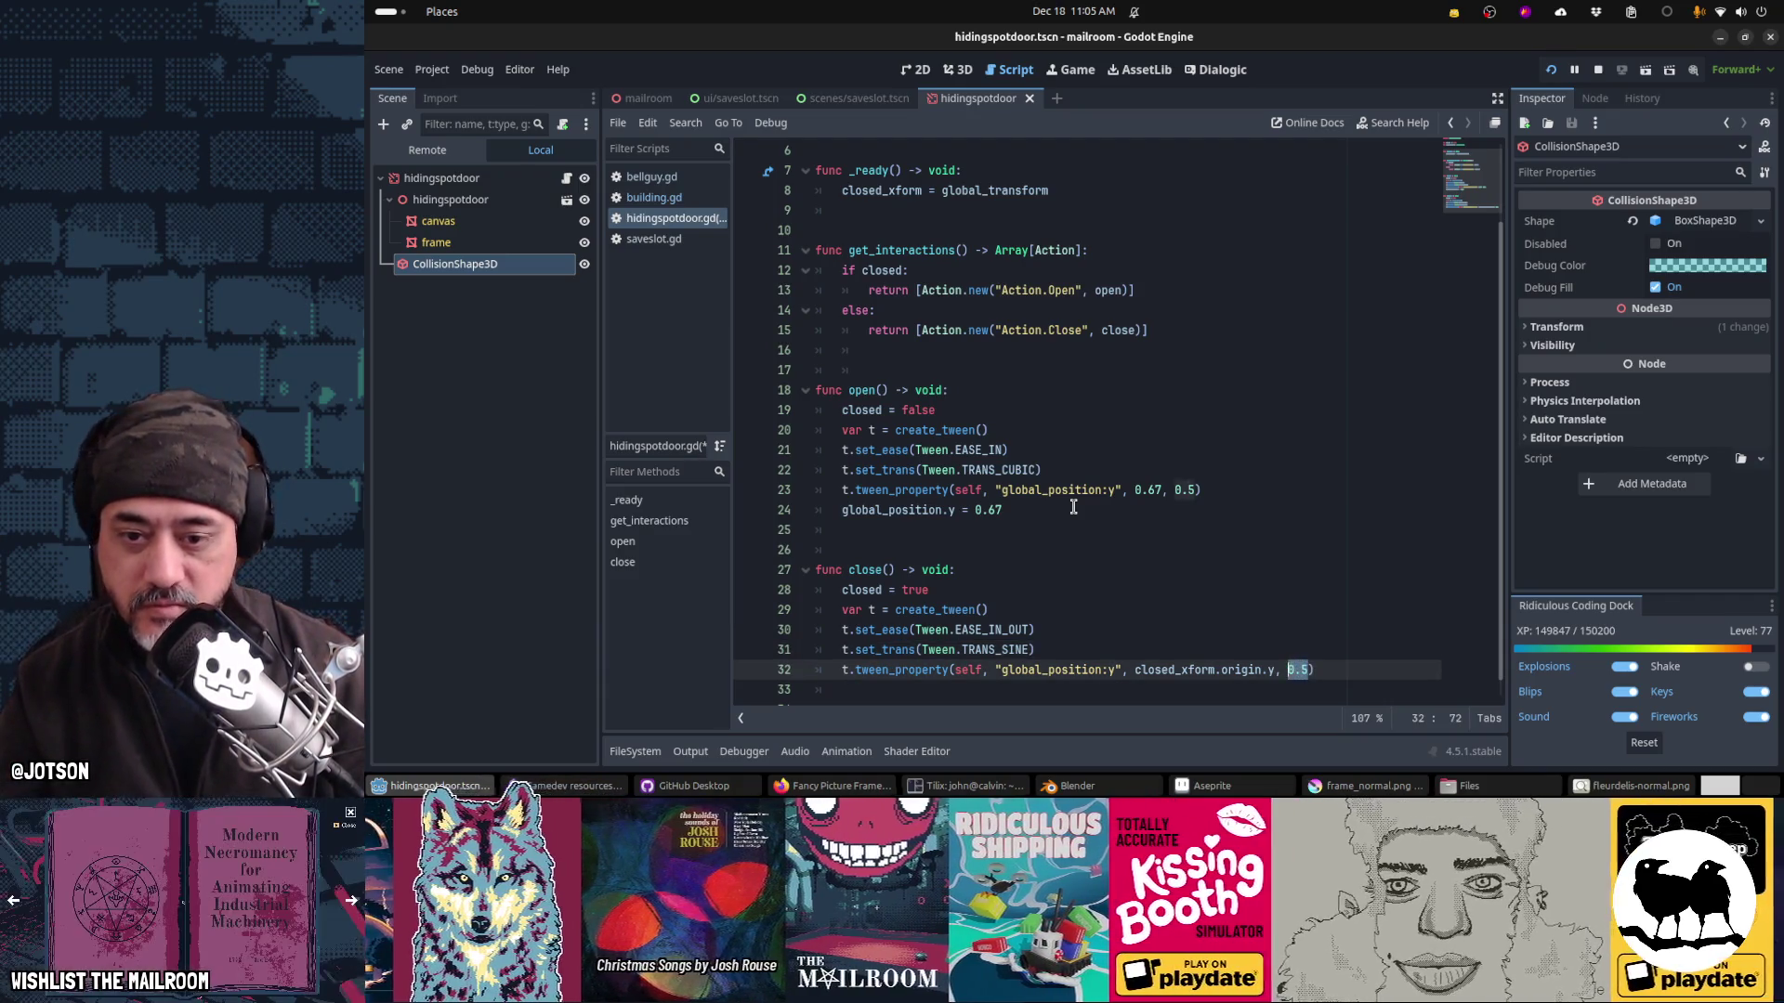
key("Down")
key("Down")
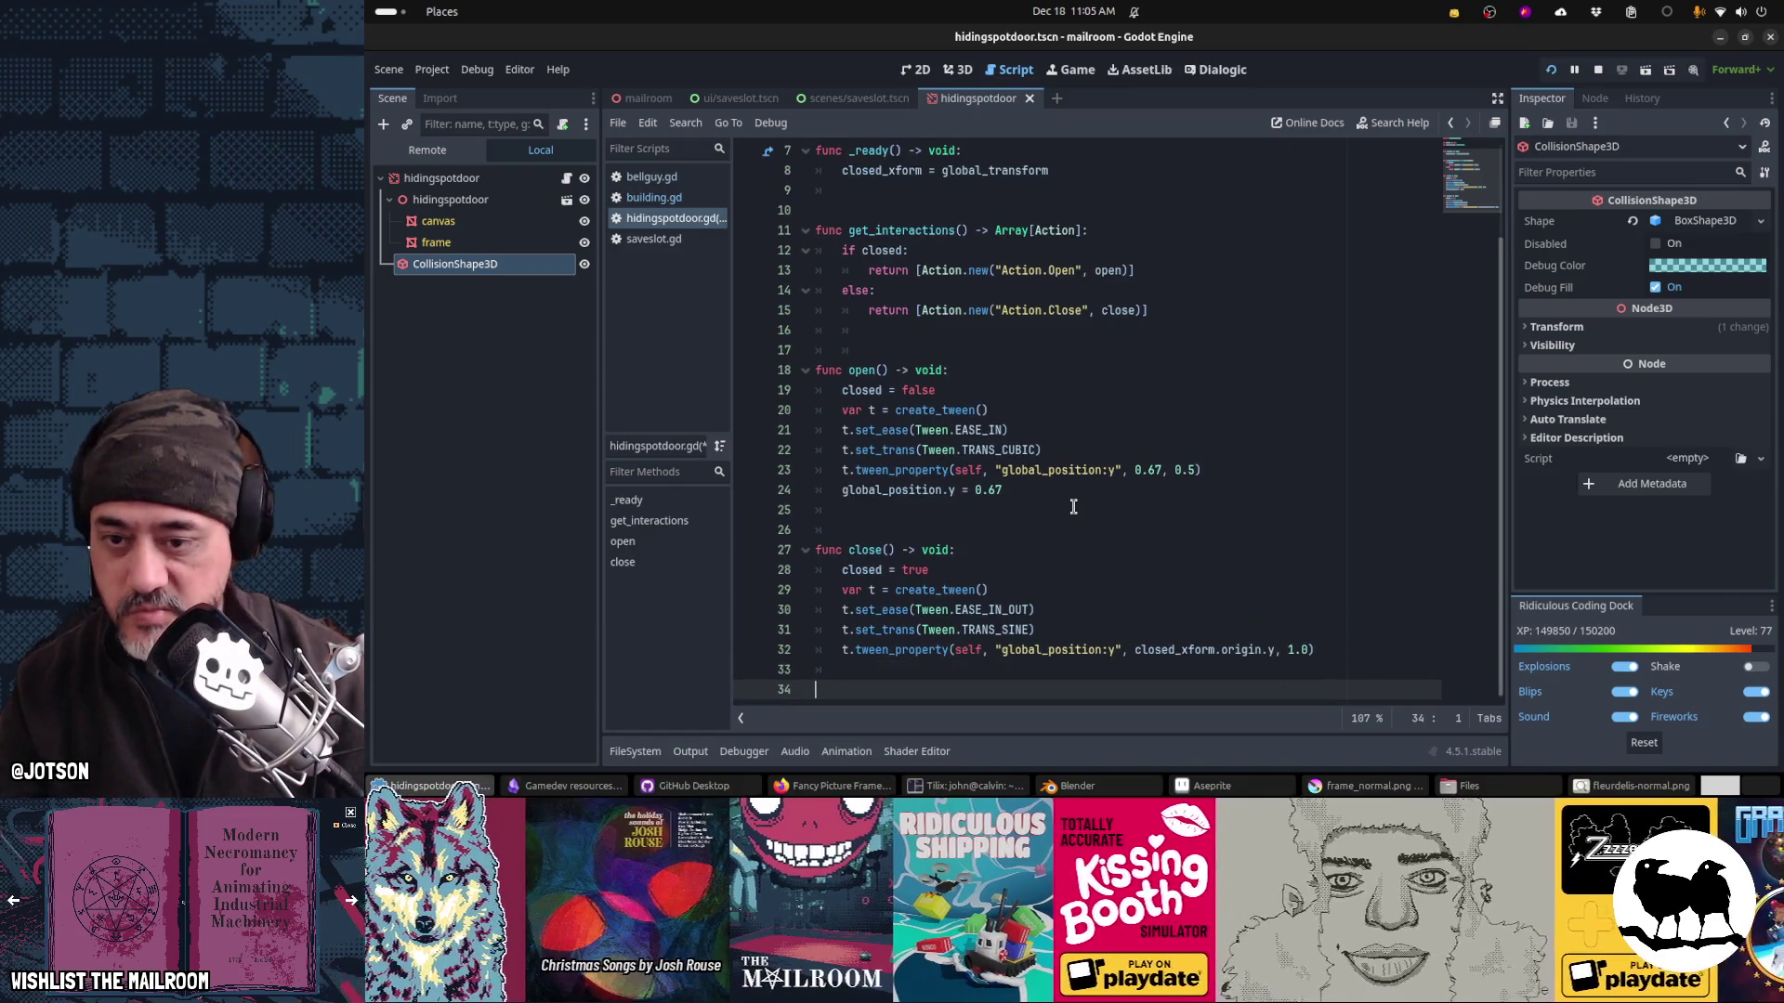
key("ctrl+s")
key("alt+Tab")
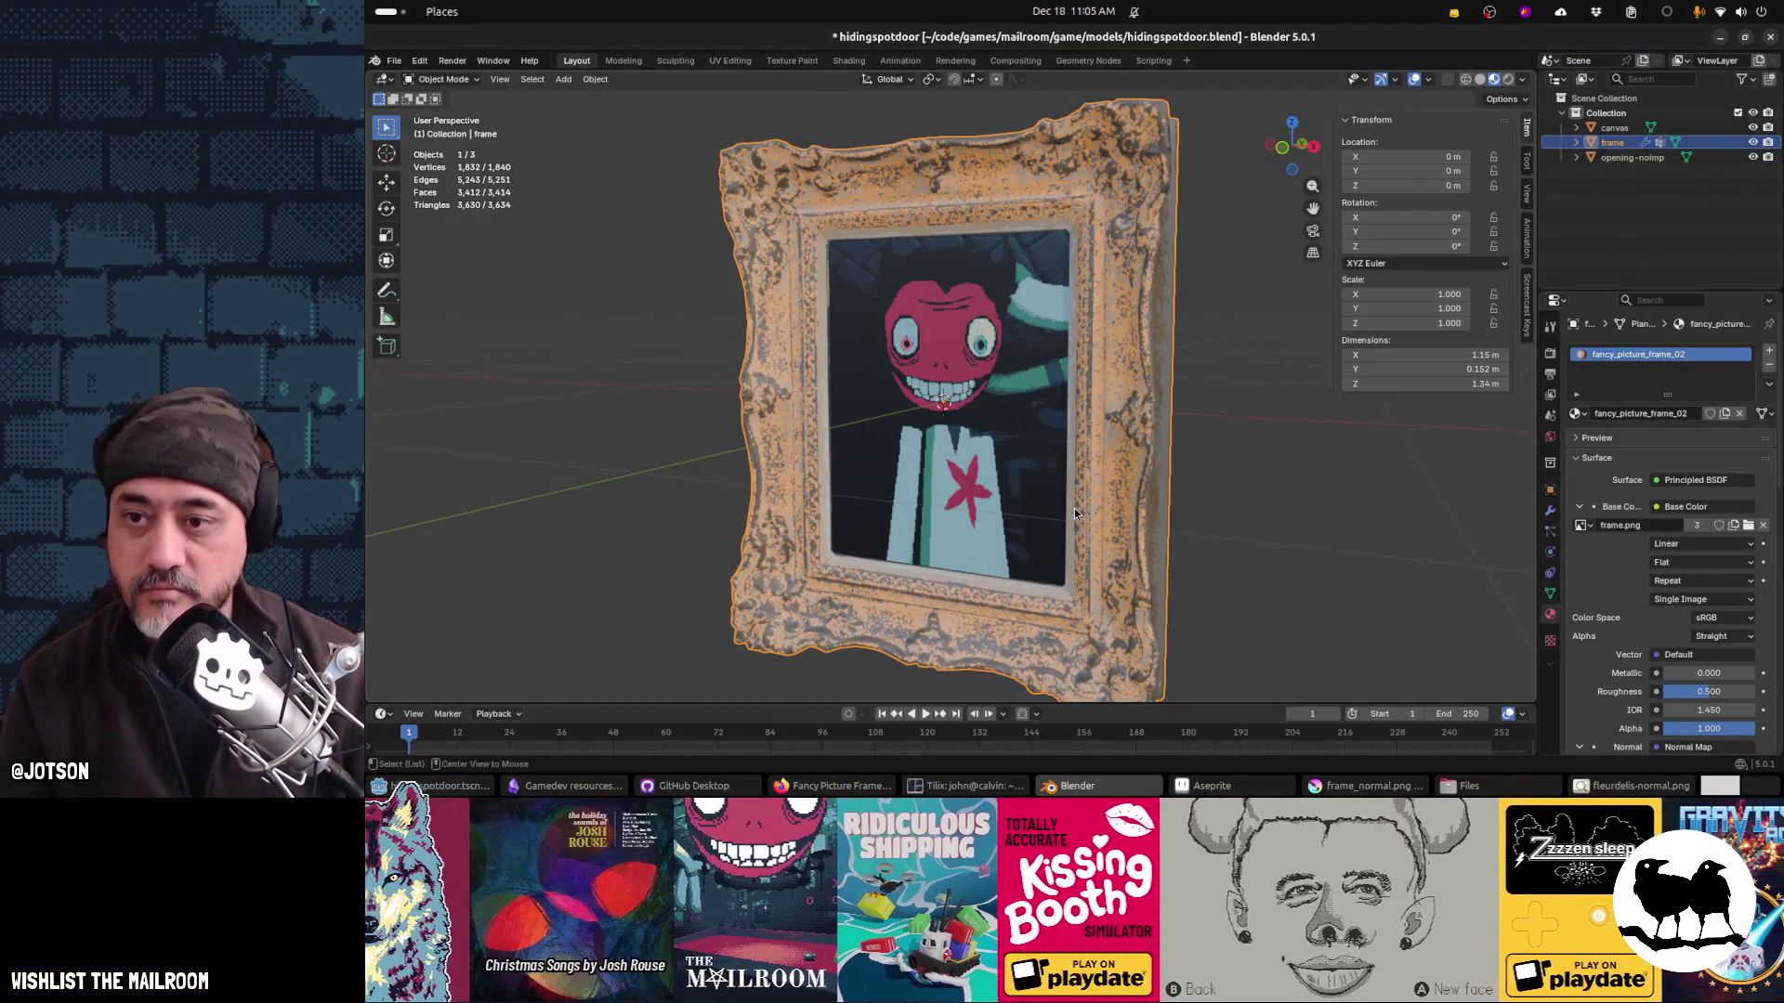
key("alt+Tab")
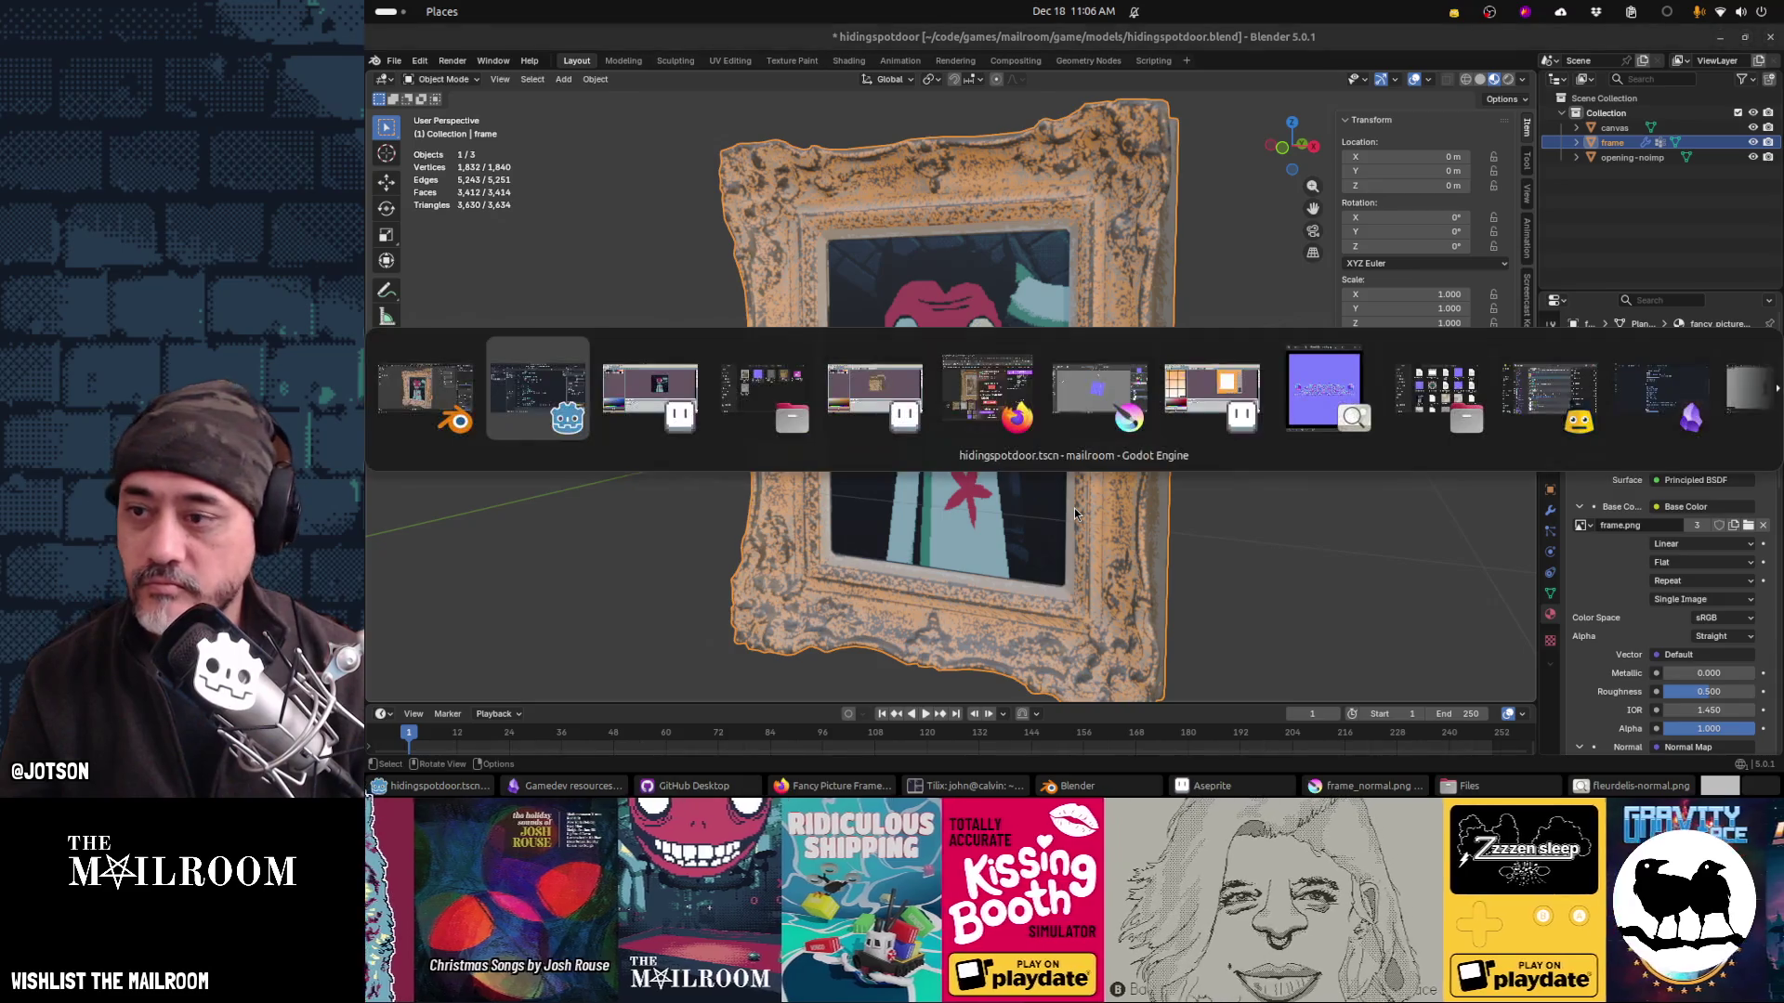
key("ctrl+F4")
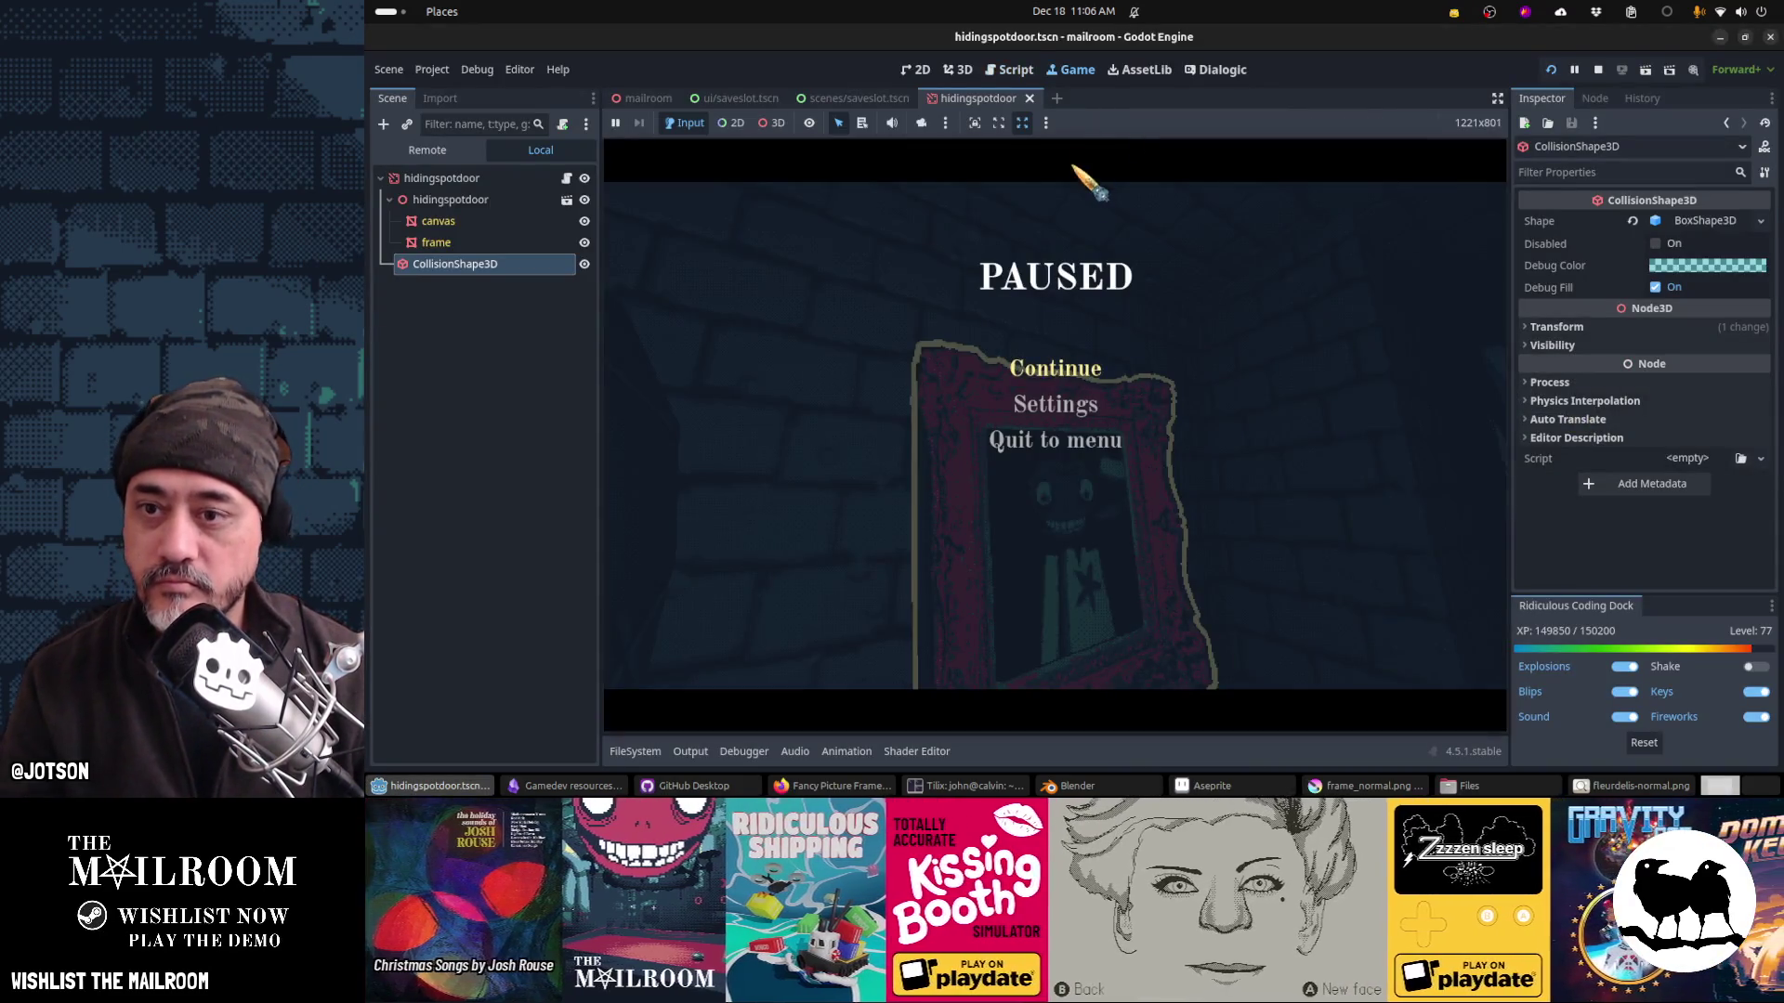
key("Escape")
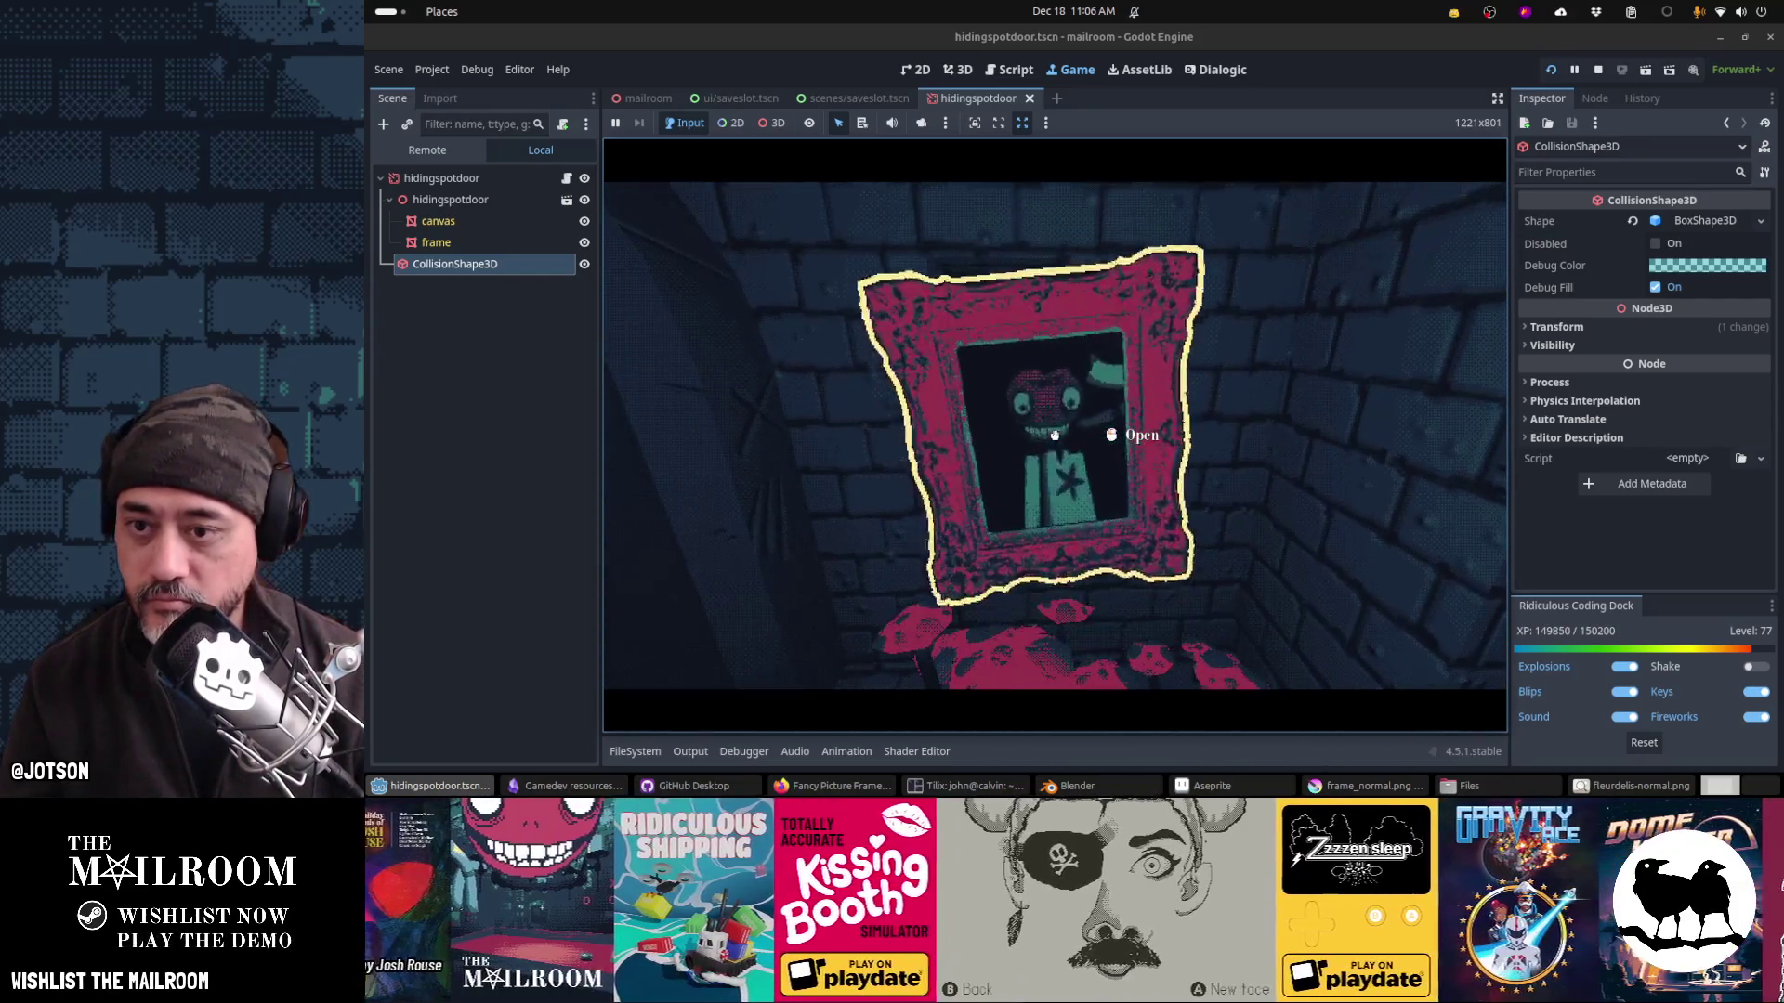
left_click(1055, 436)
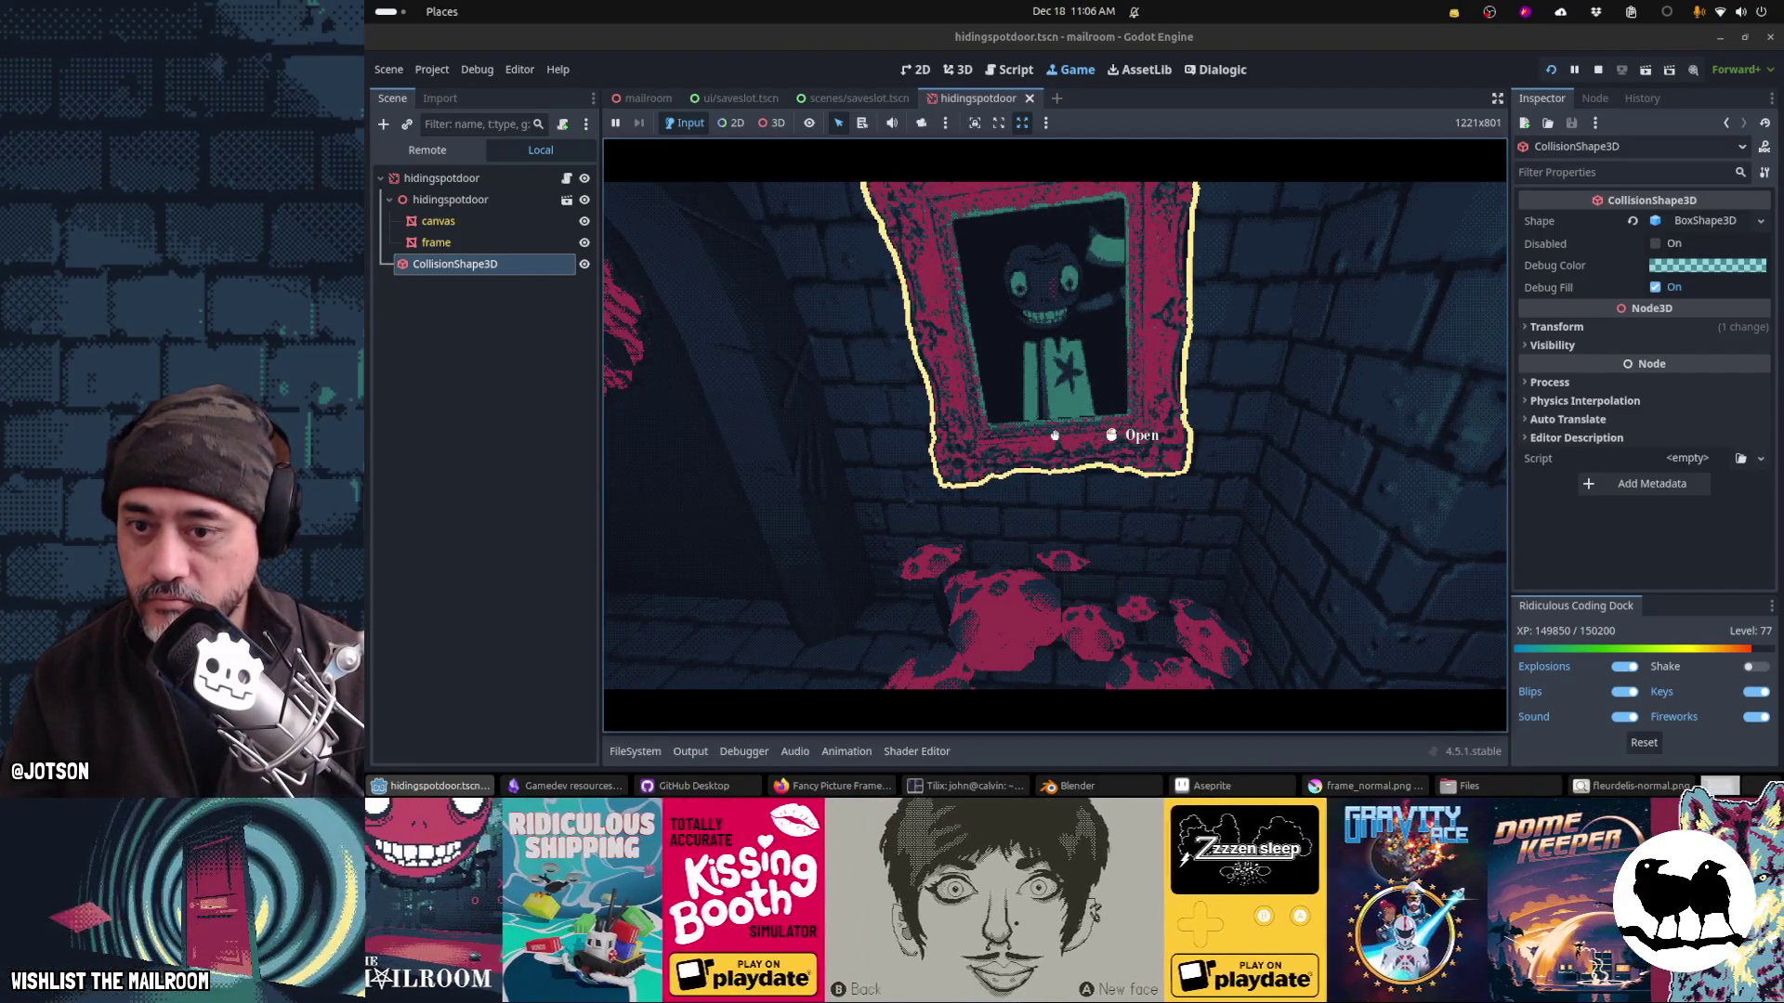
left_click(1054, 435)
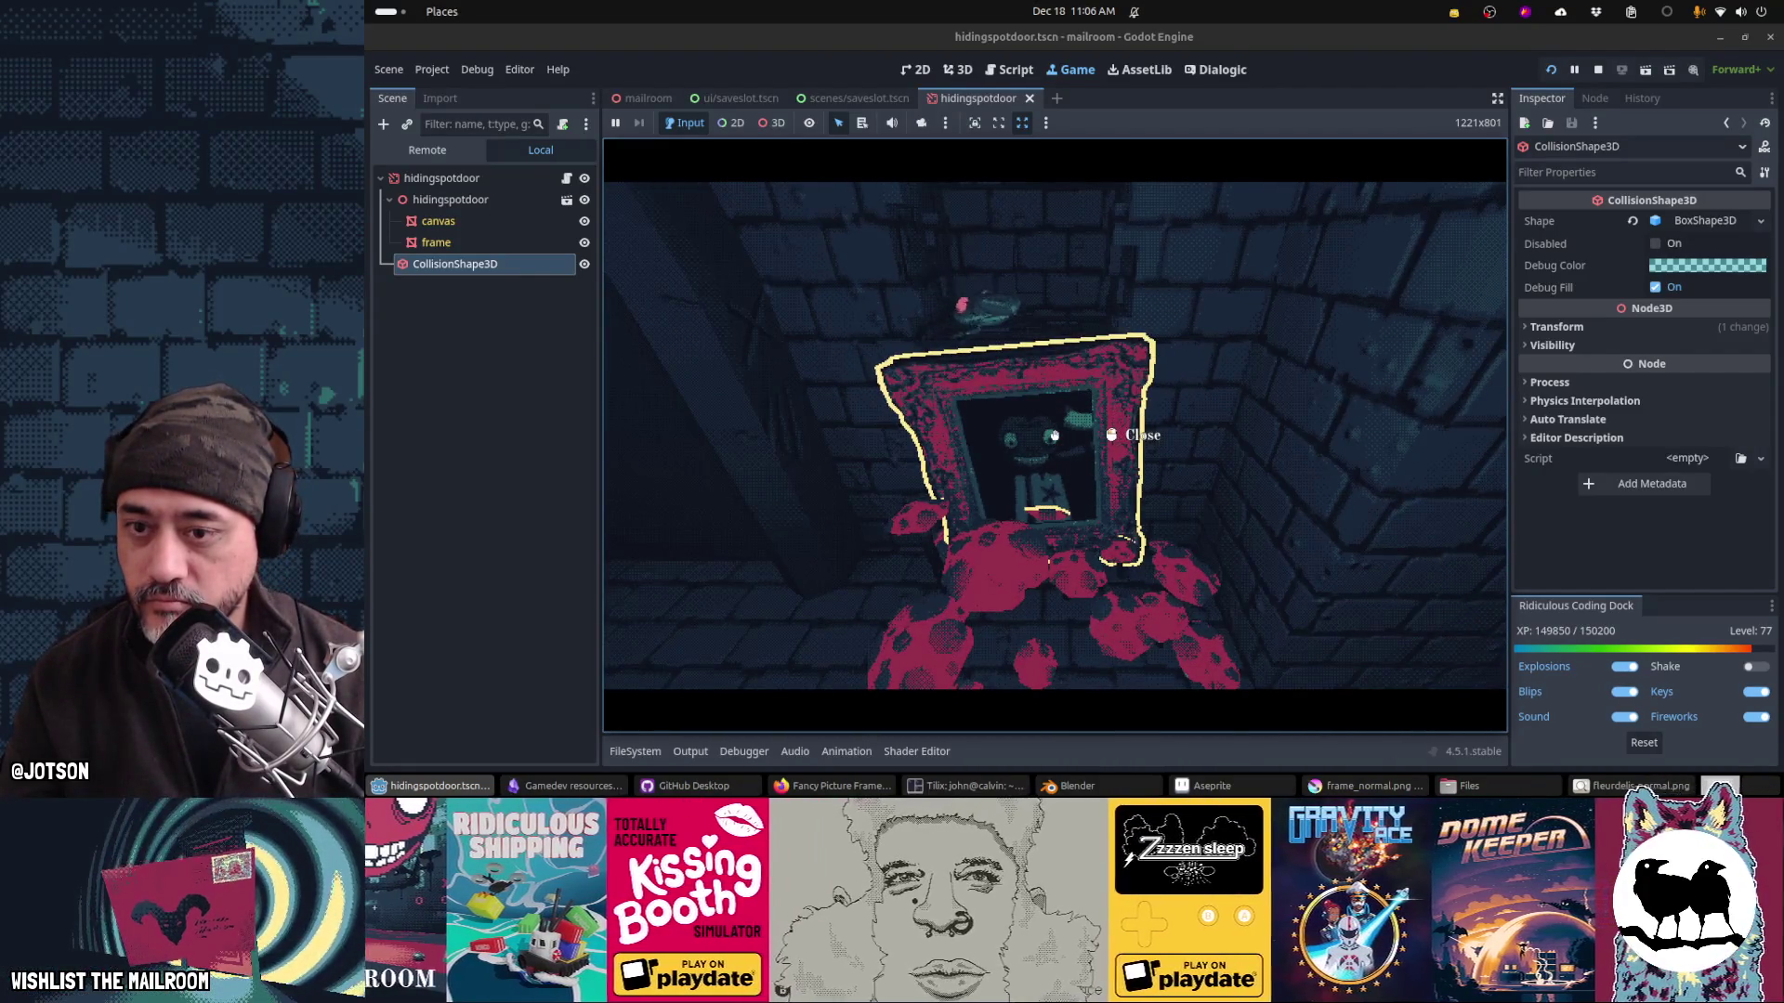
left_click(1054, 436)
key("s")
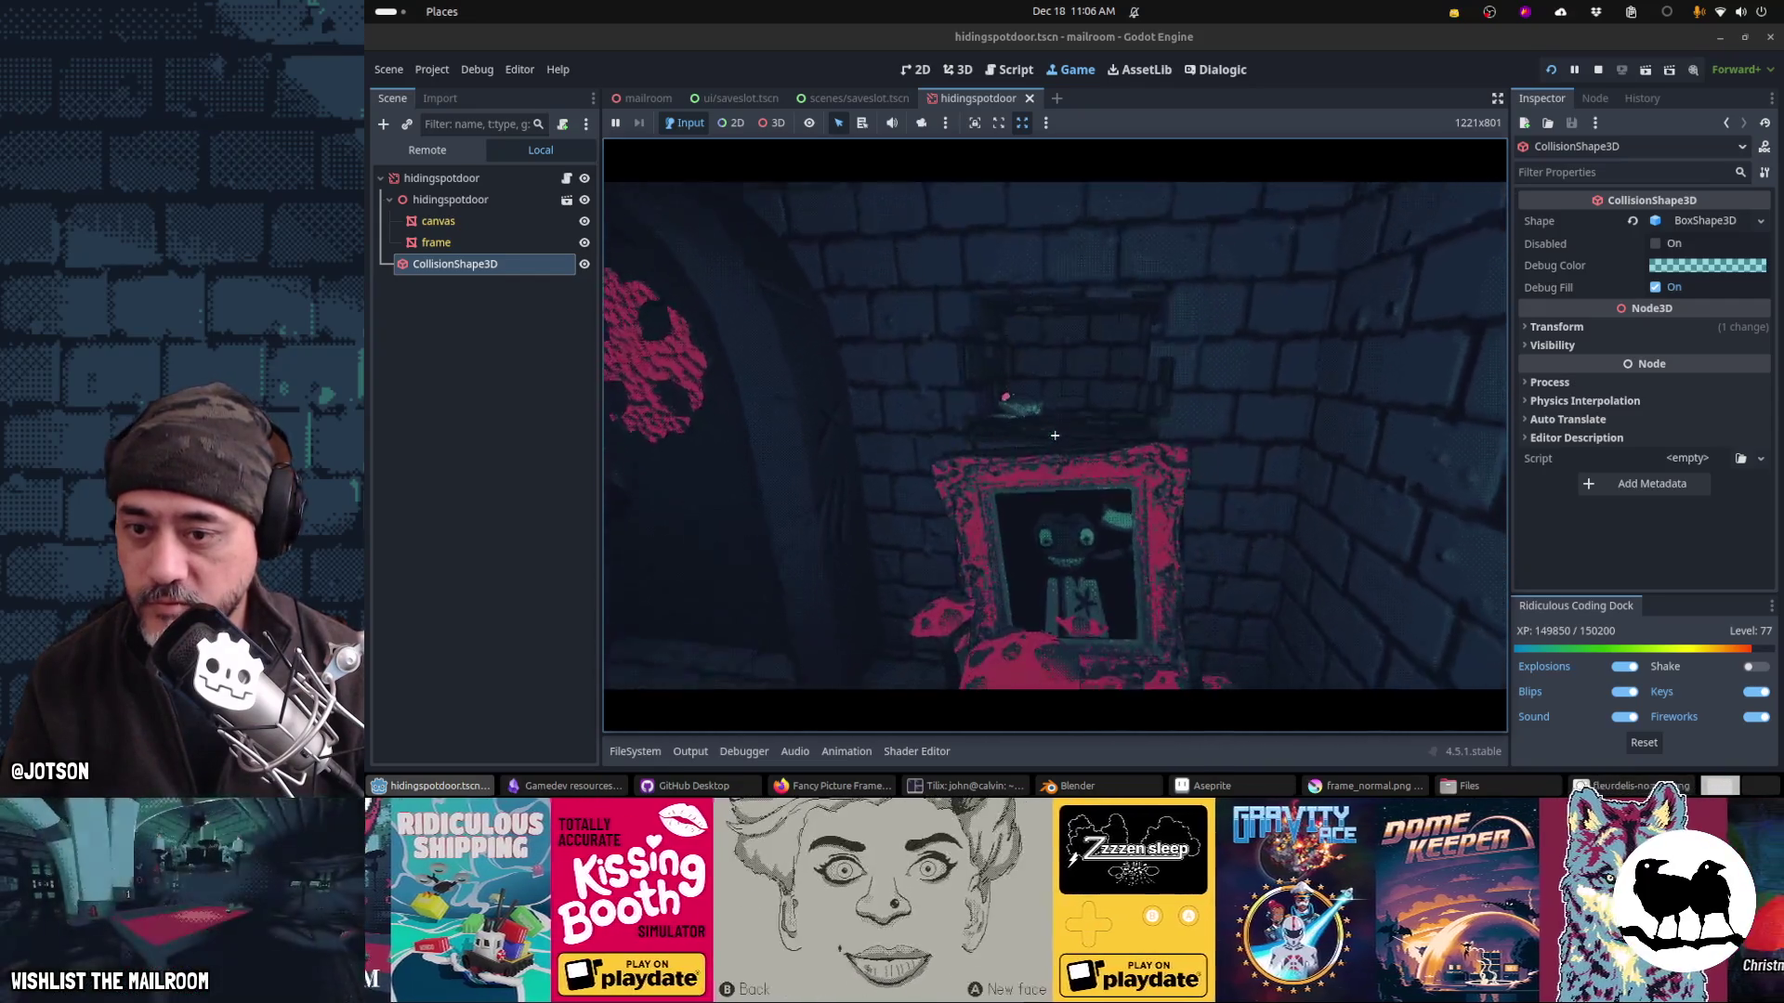
key("w")
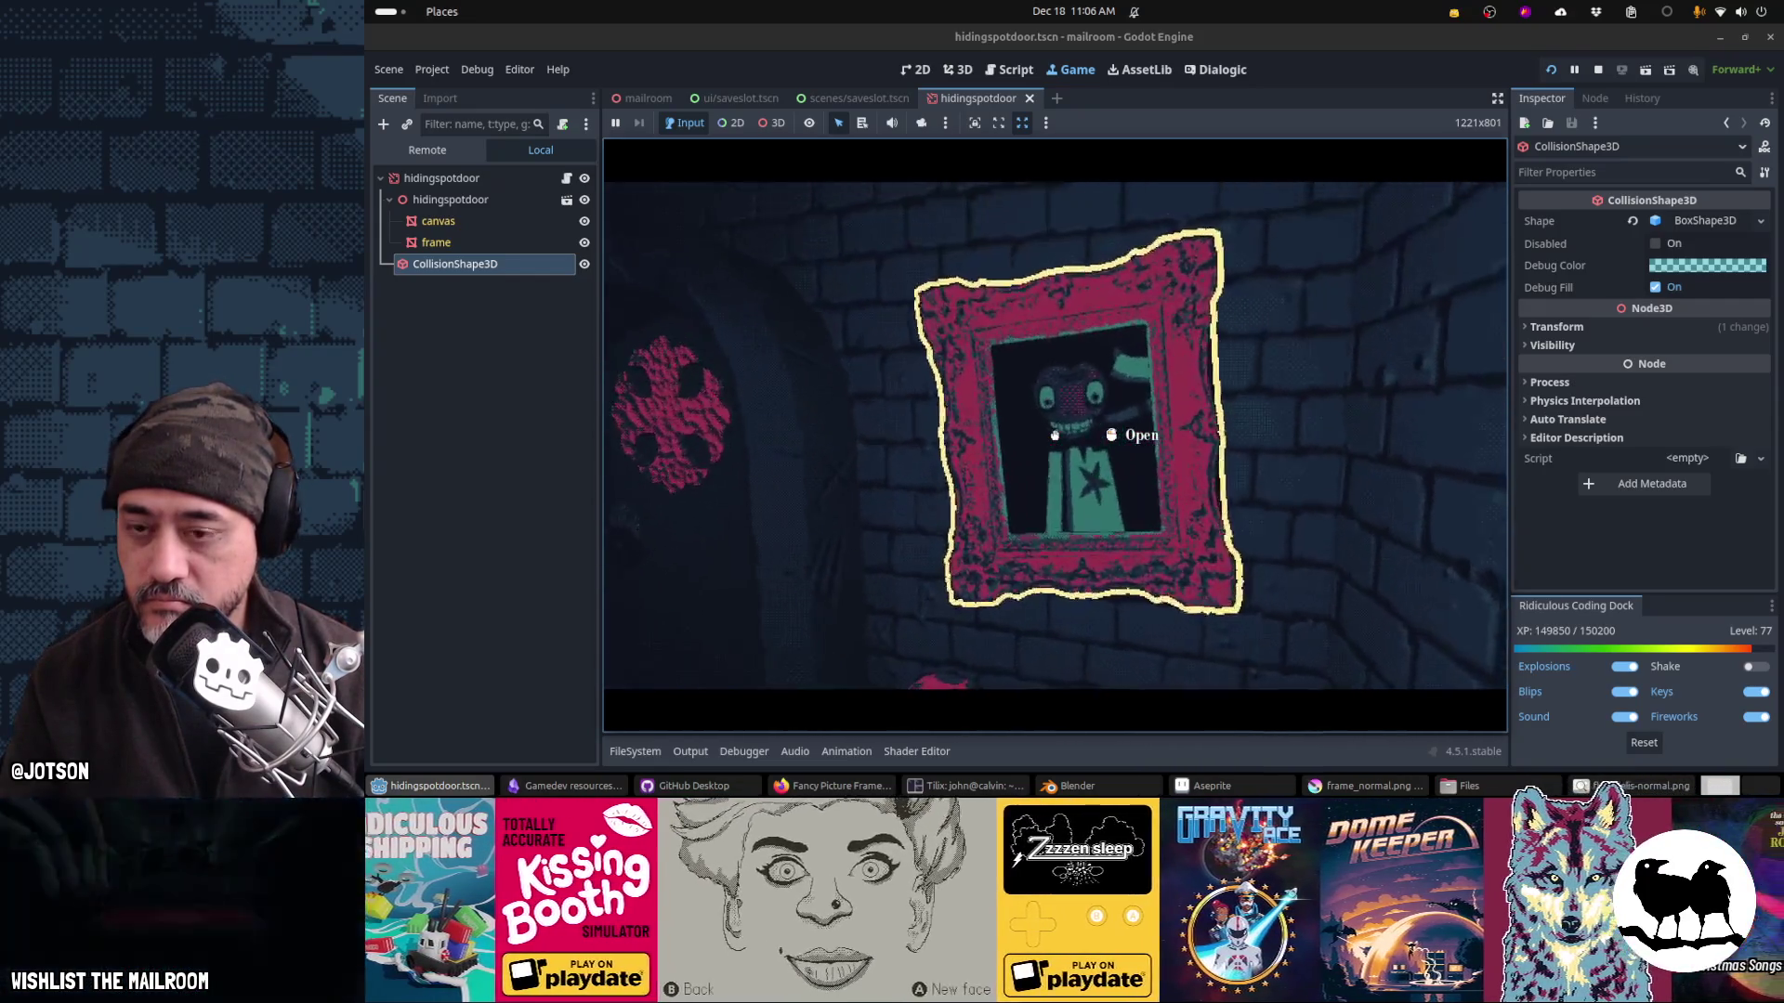
left_click(1055, 436)
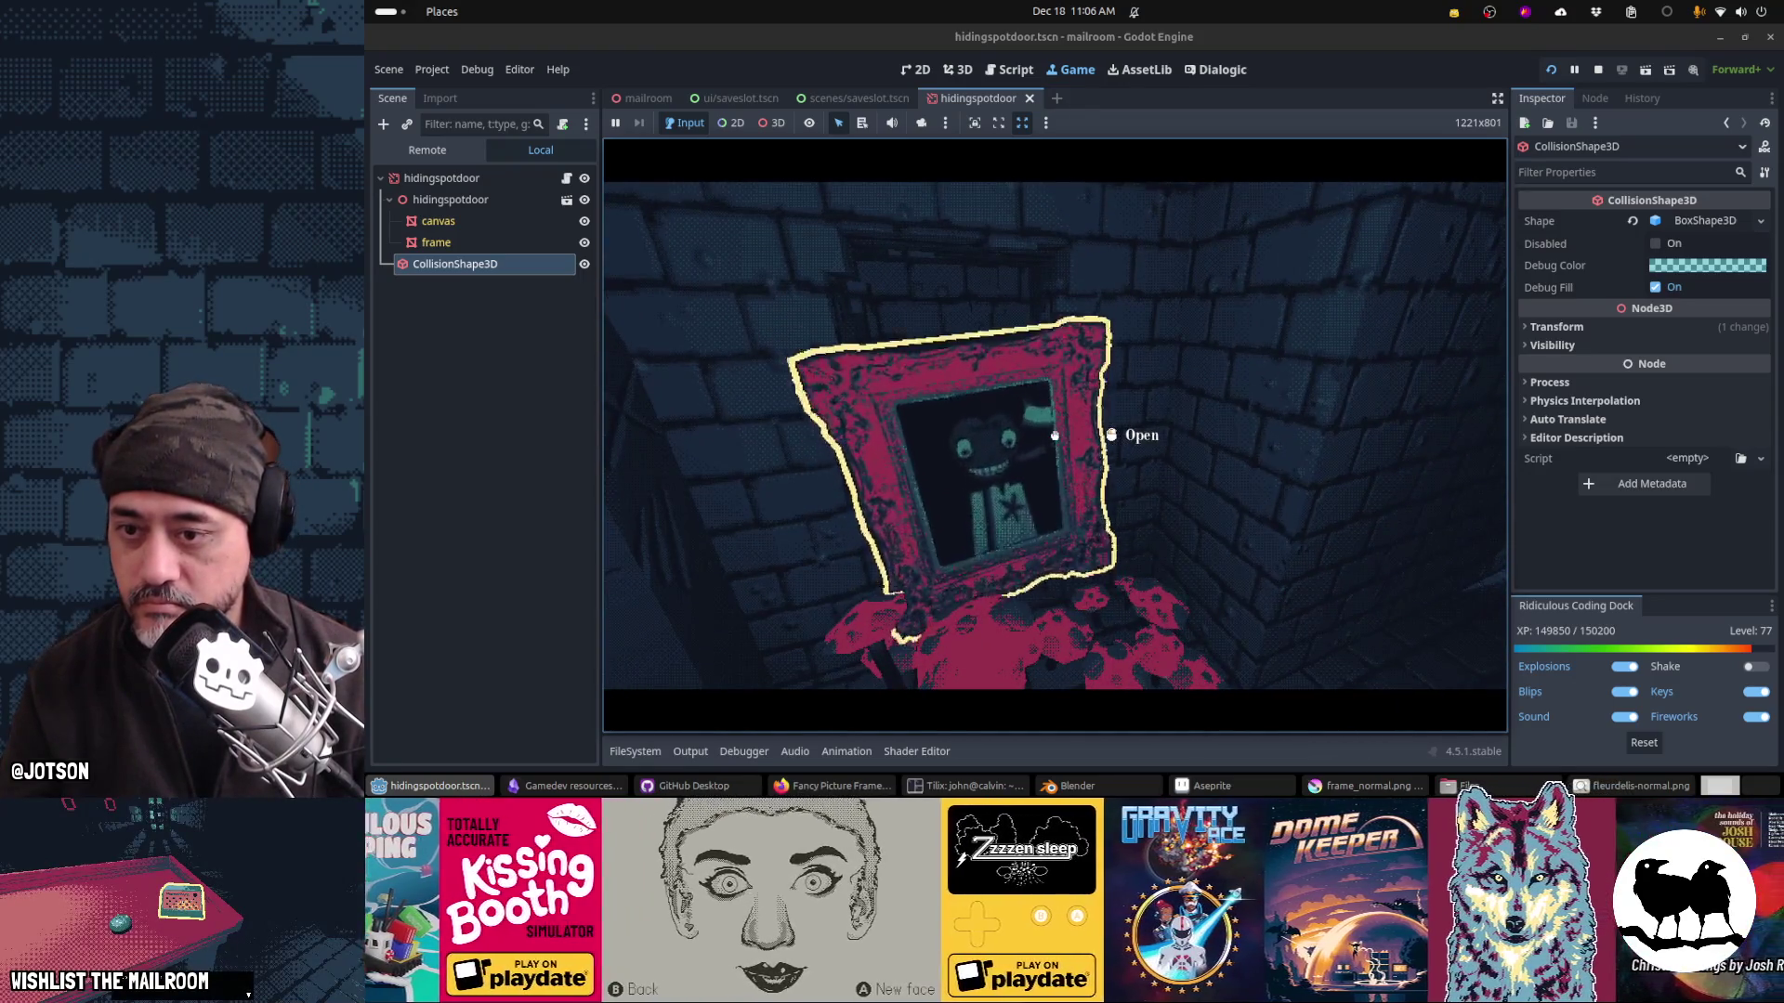
left_click(1055, 436)
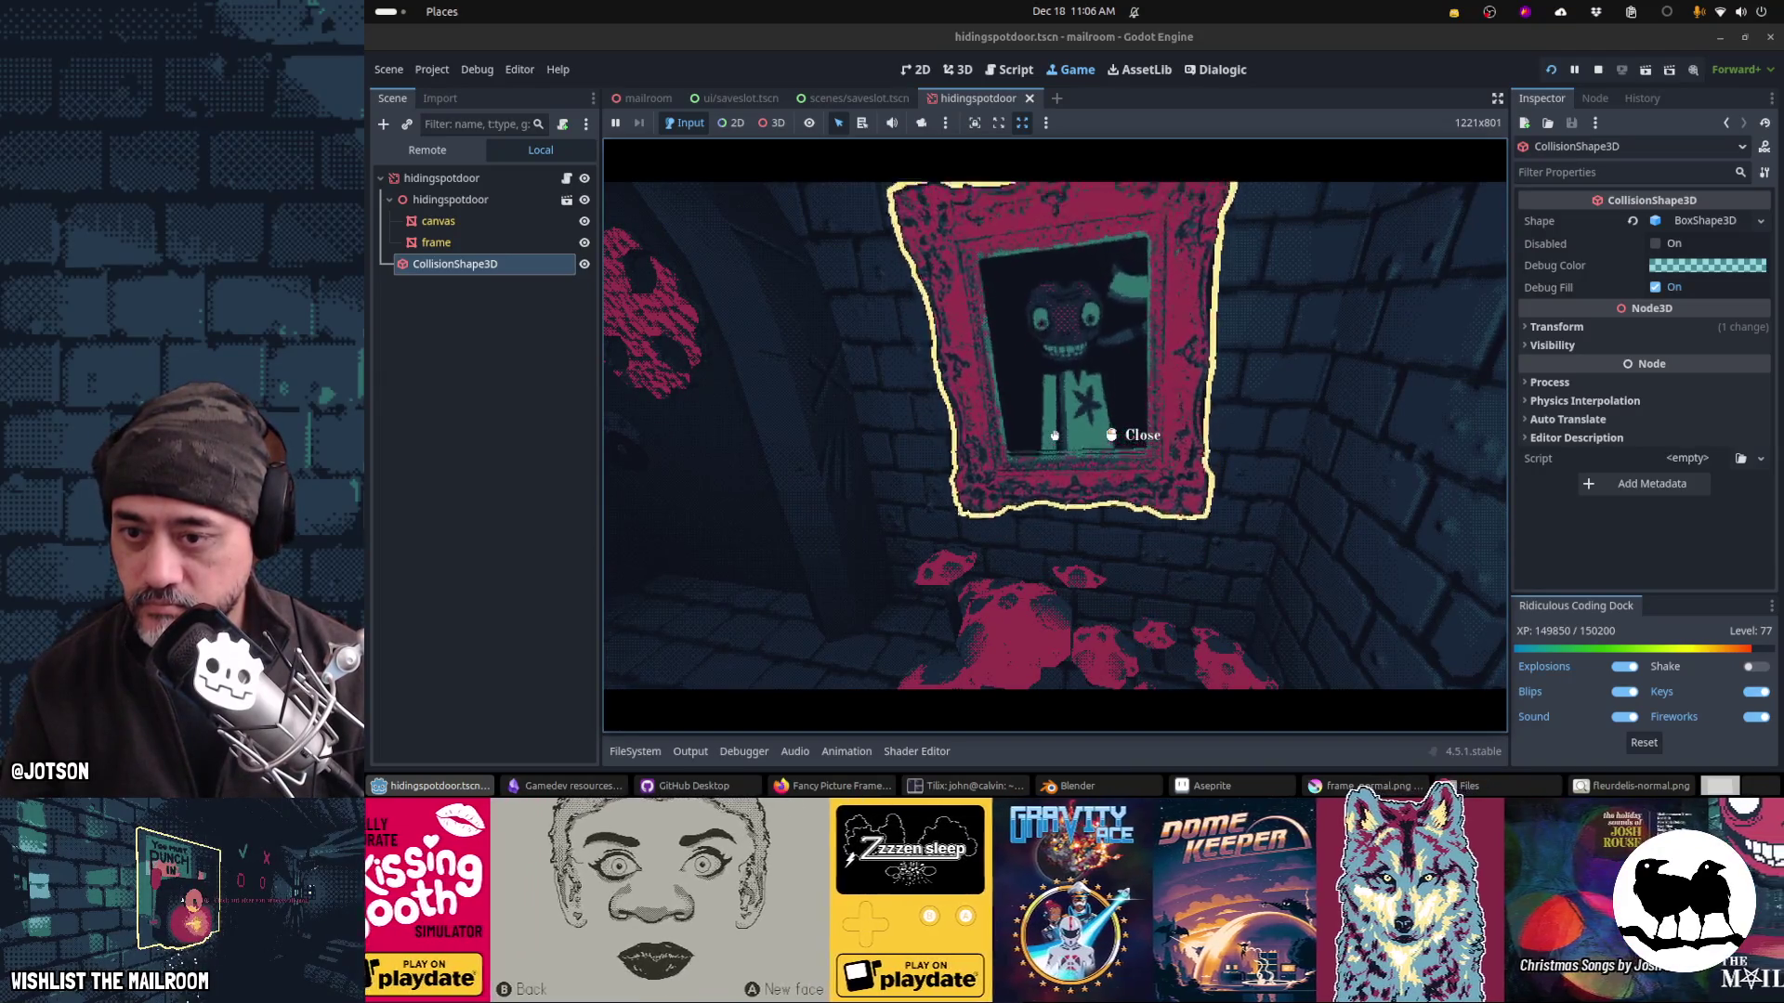
key("alt+Tab")
key("alt+Tab")
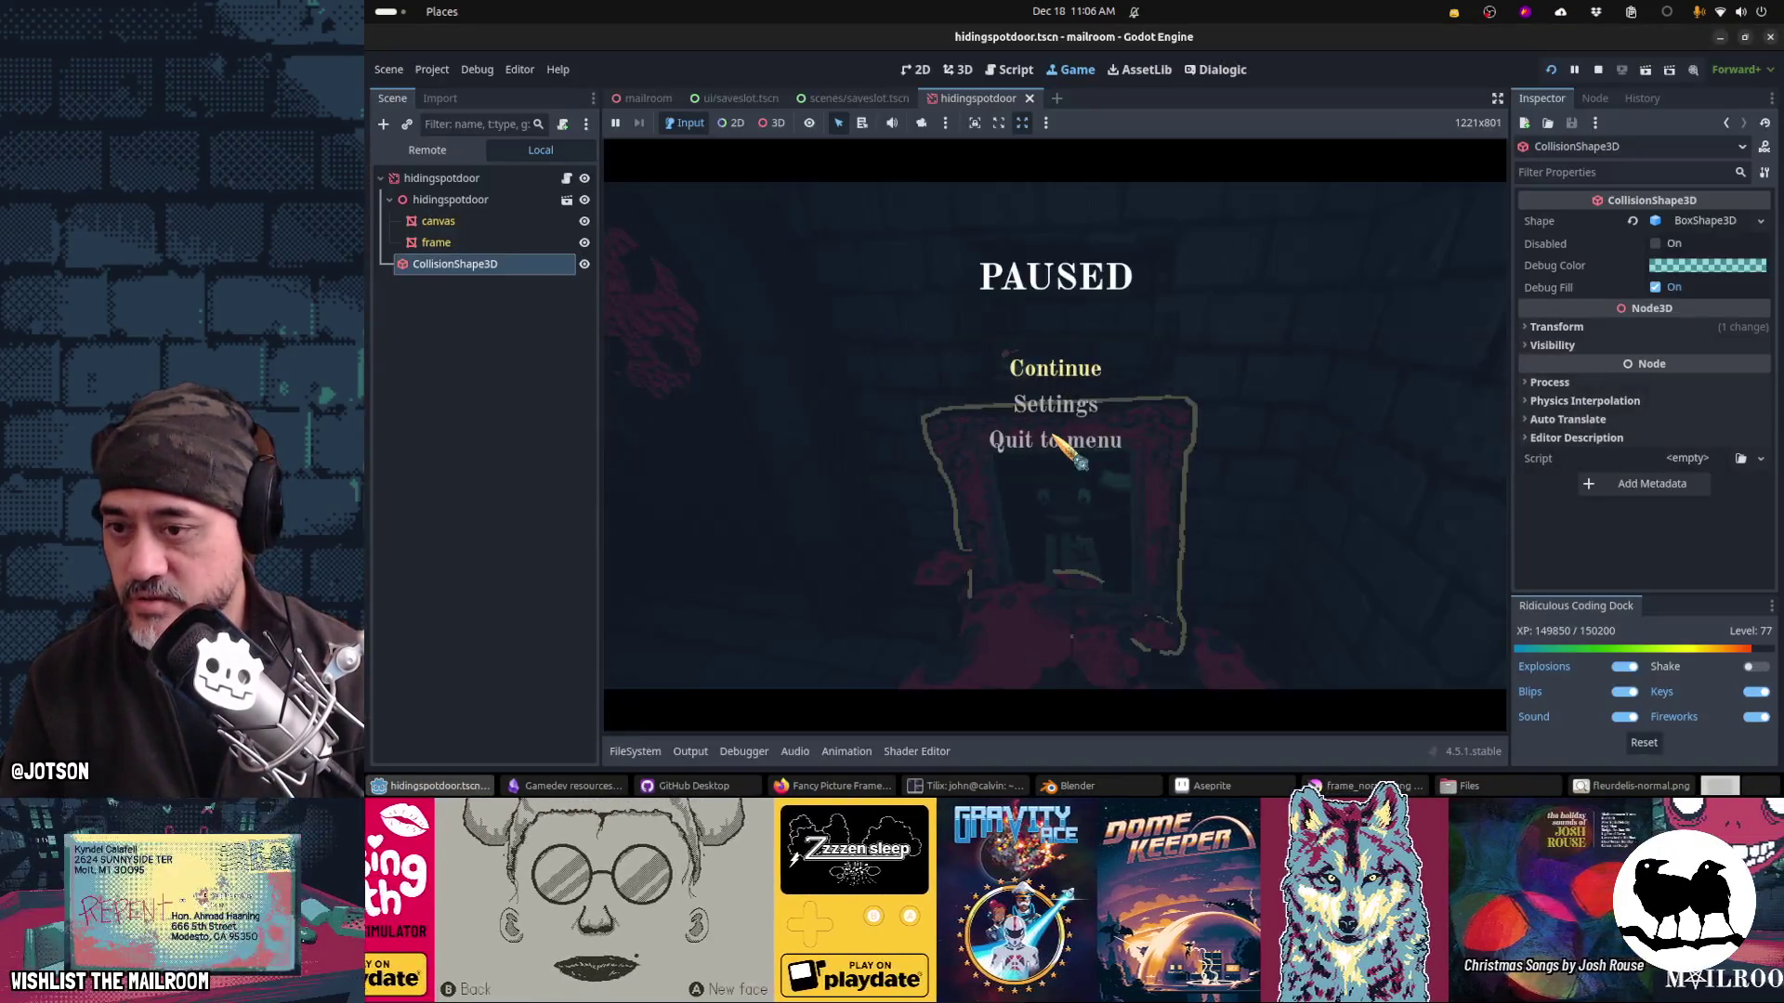
left_click(1012, 69)
left_click(1099, 373)
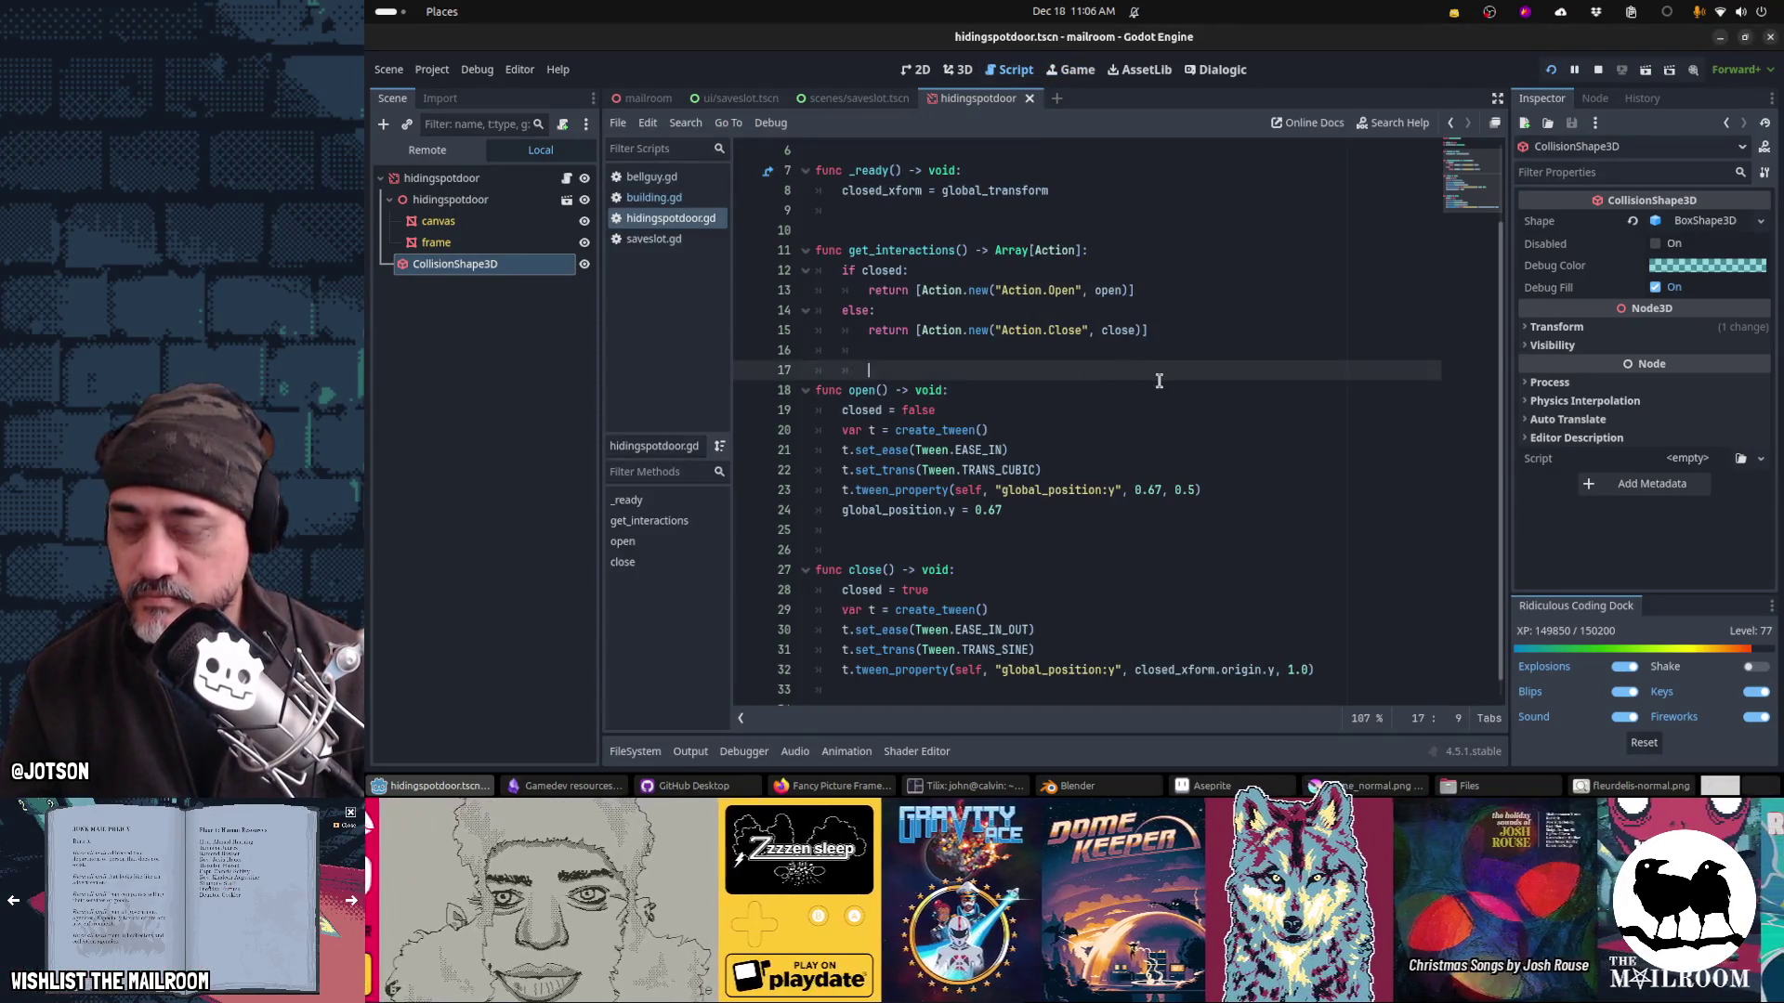
Step: Declare 'var tween: Tween' above open() and drop the local tween declarations
key("BackSpace")
key("Return")
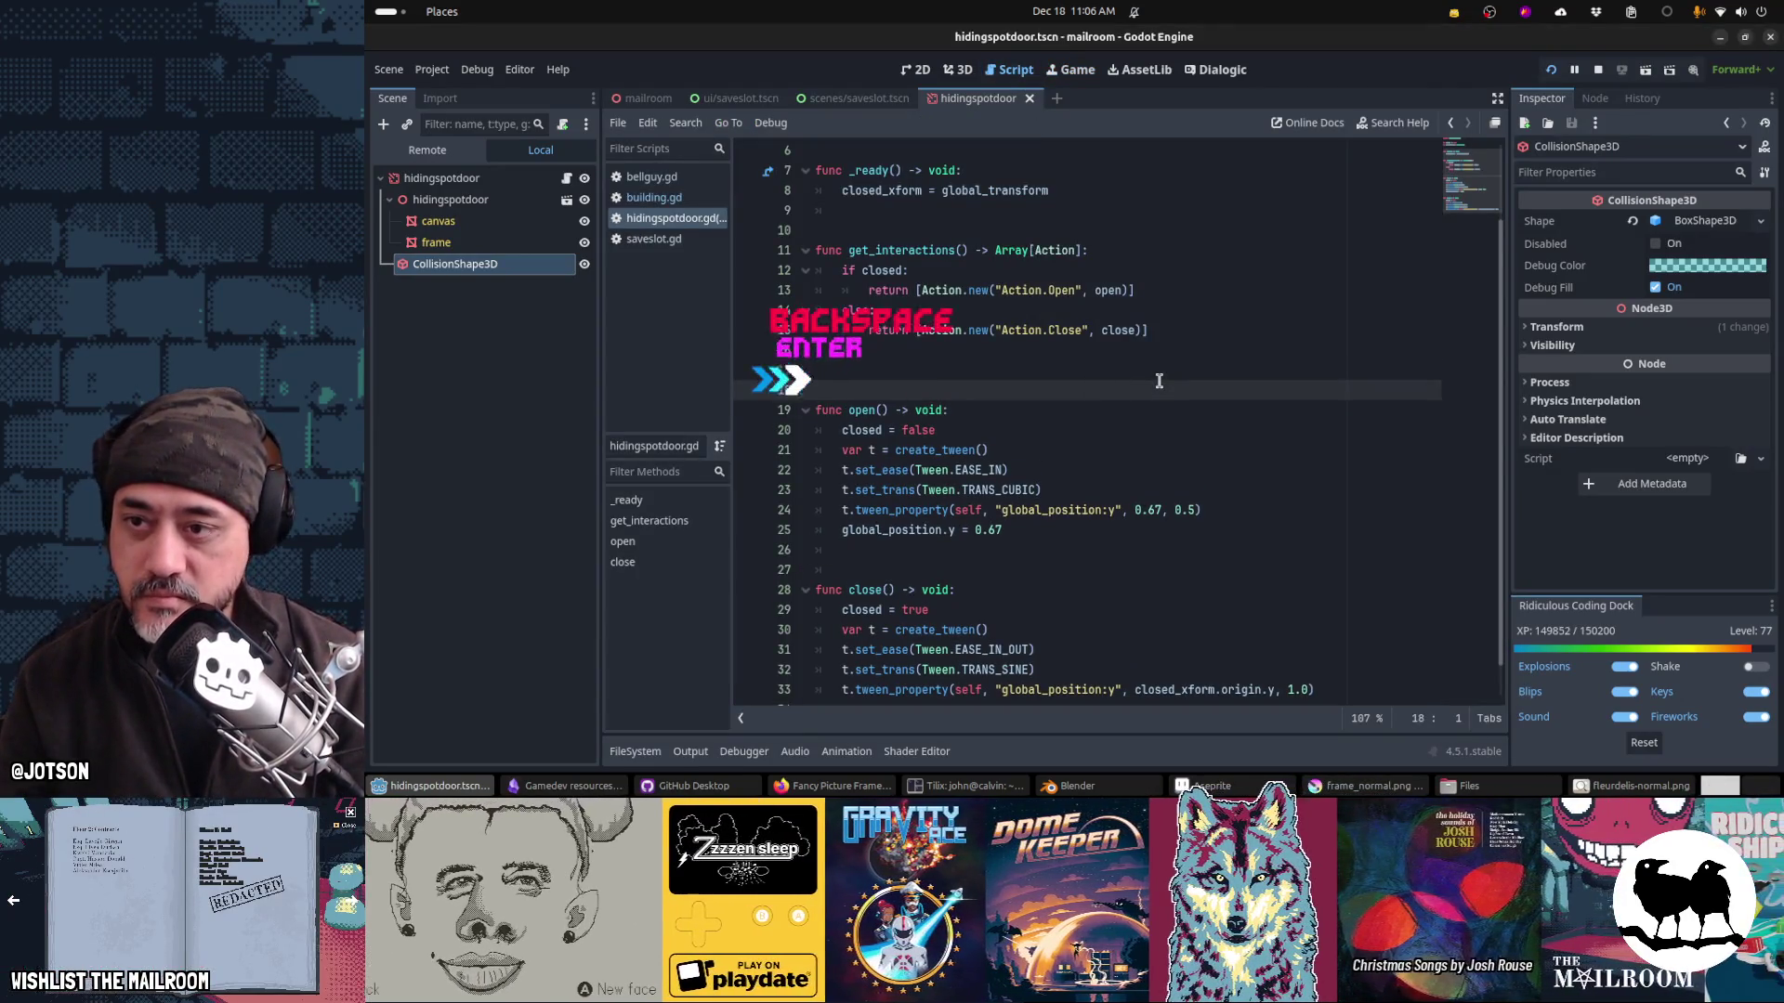
type("var tween")
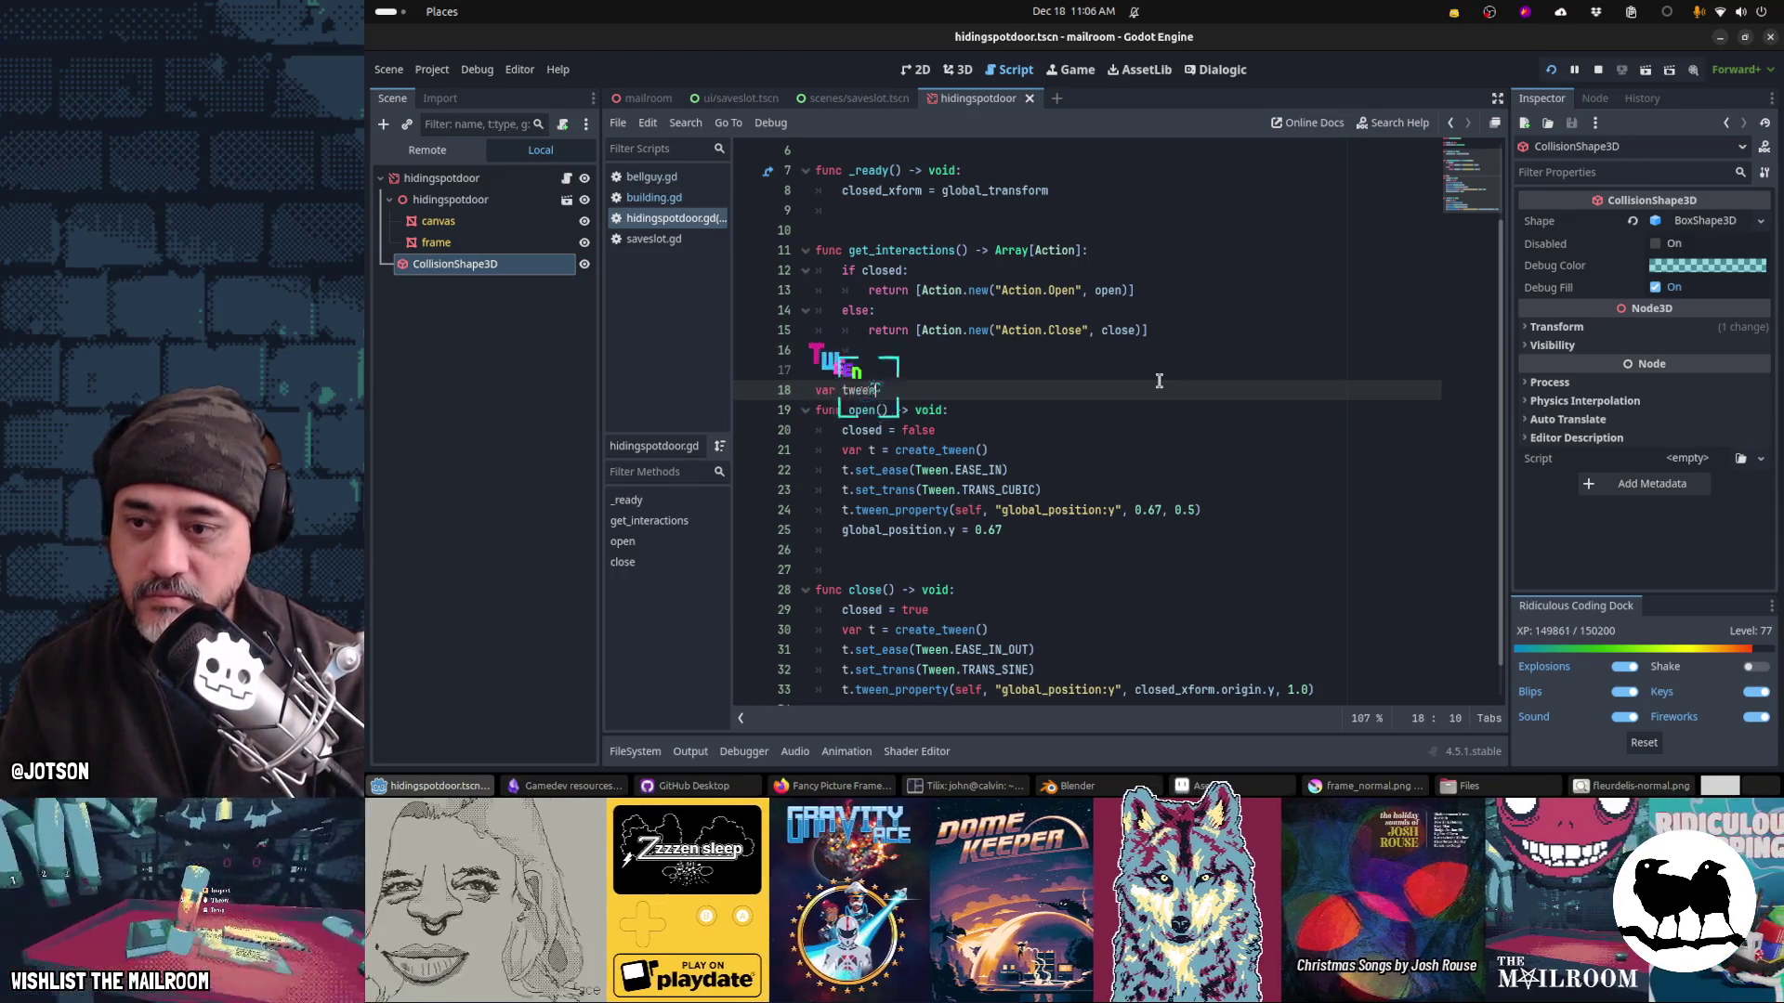
type(": Tween")
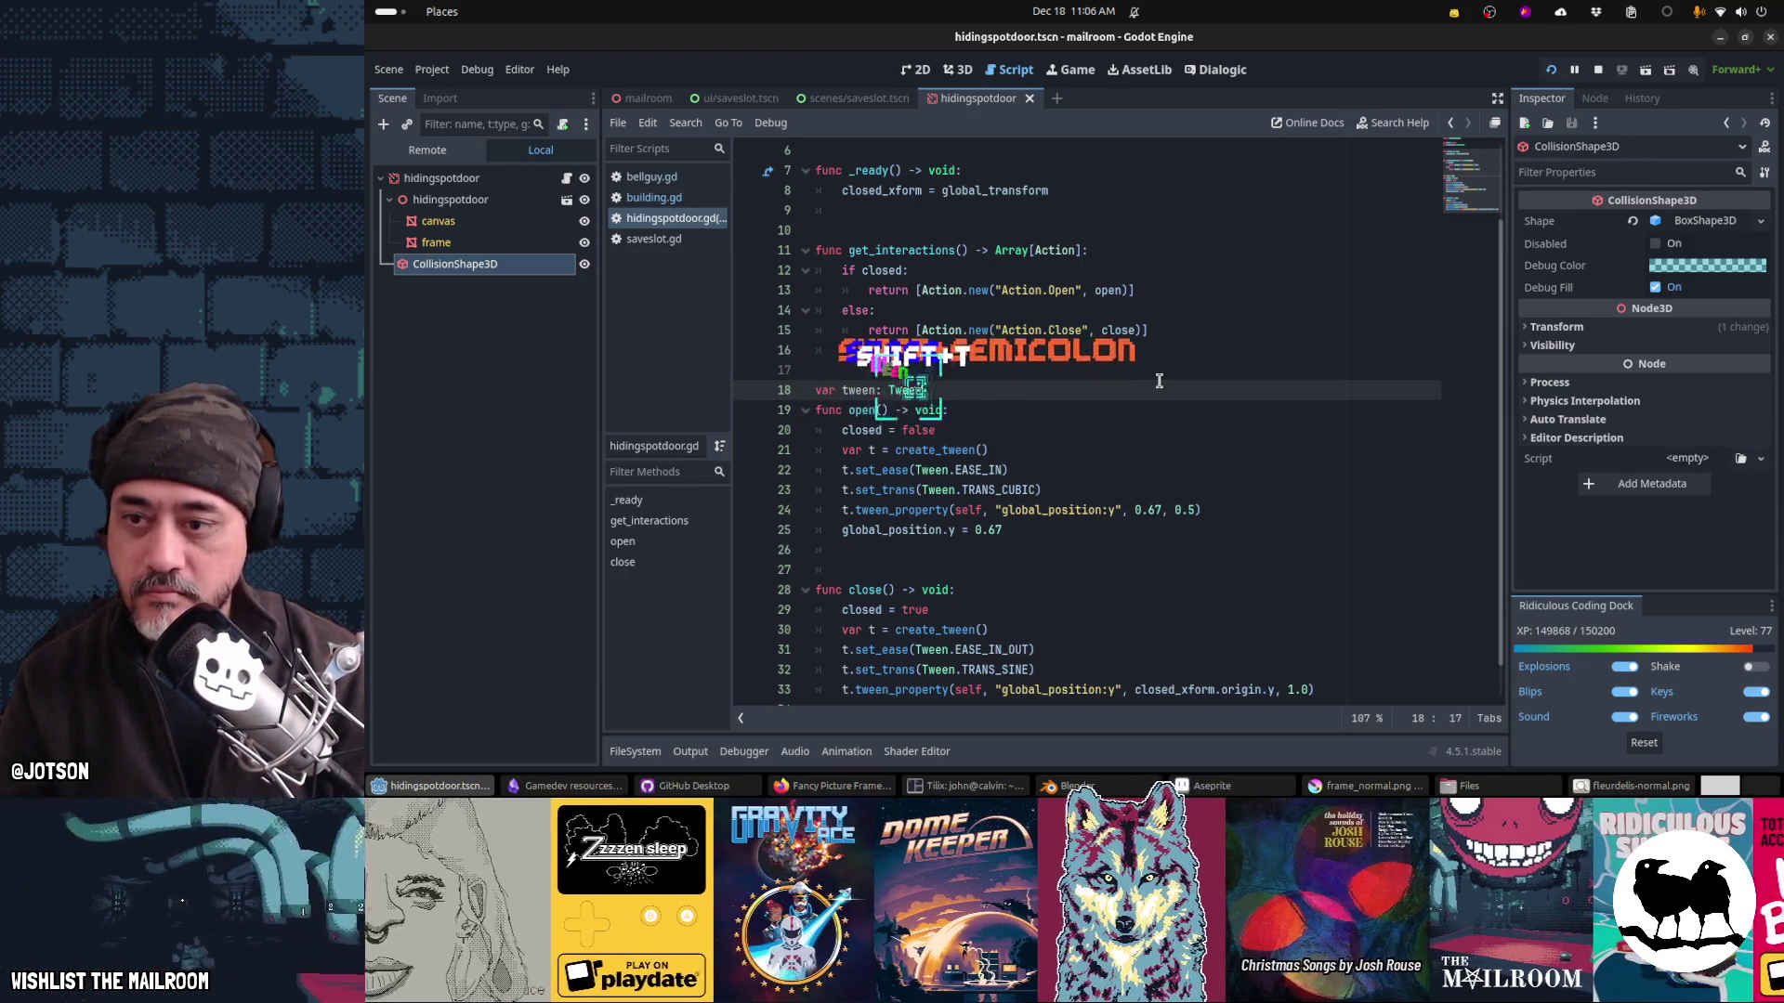
key("Down")
key("Down")
key("Down")
key("Delete")
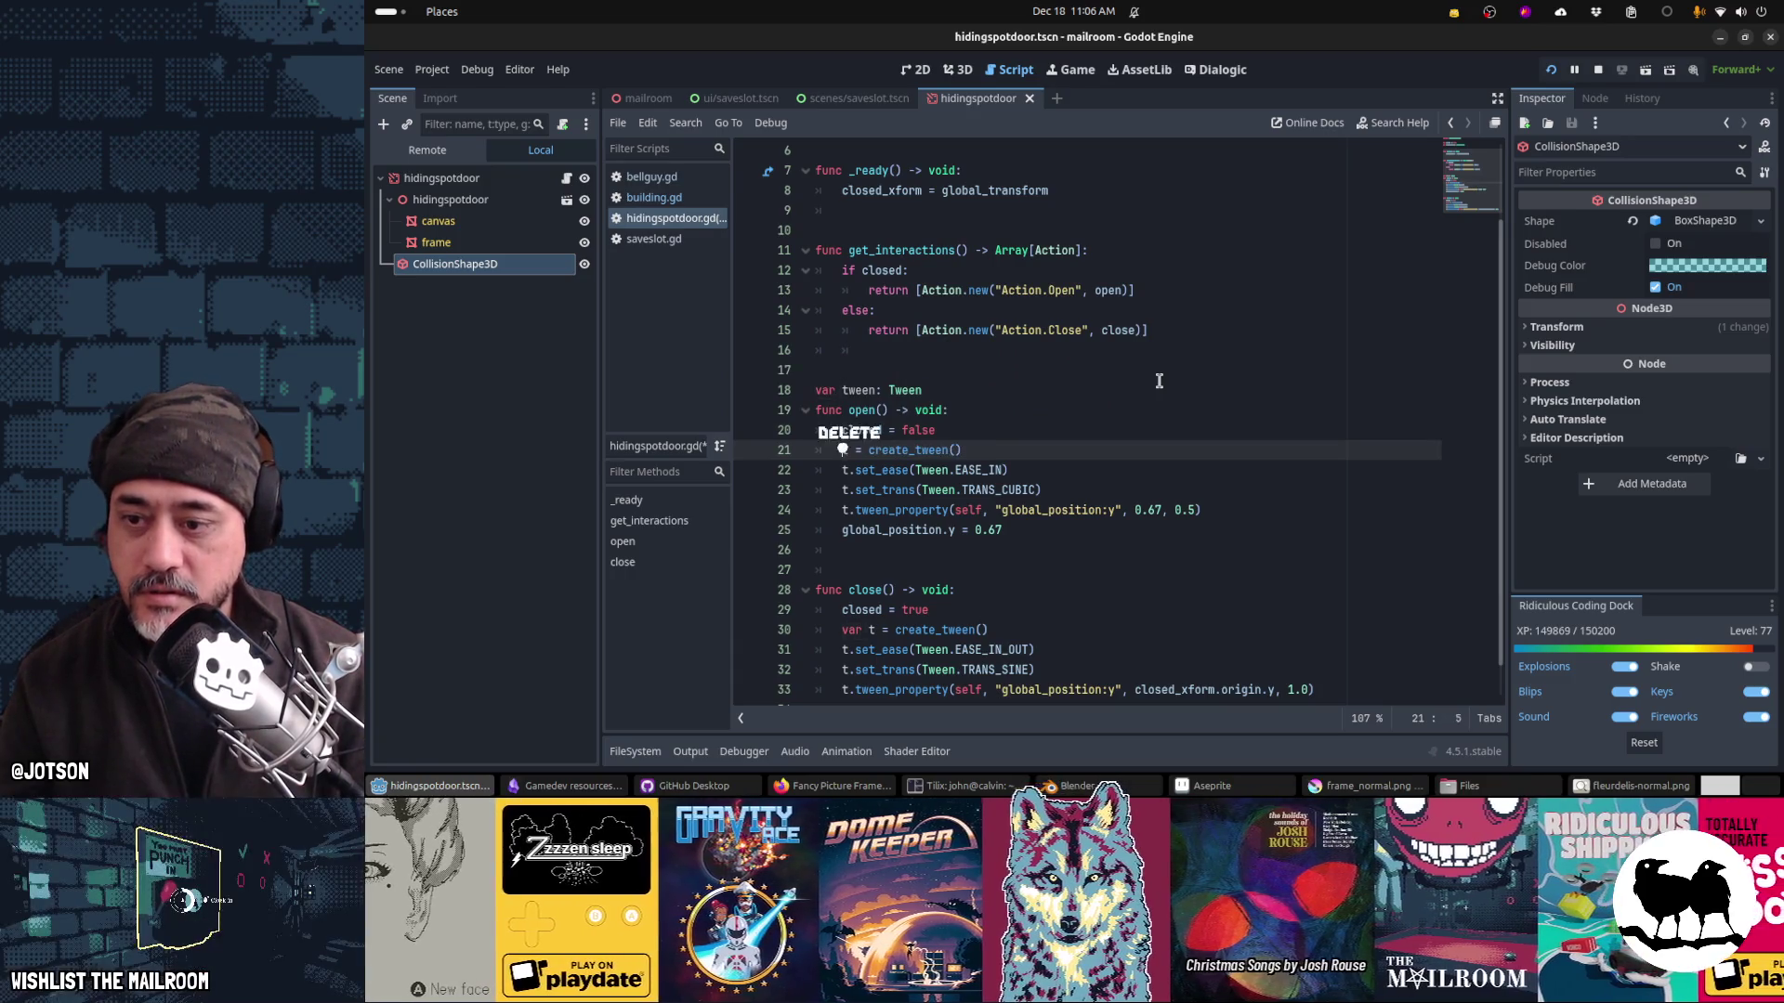
key("Down")
key("Down")
key("Down")
key("Delete")
key("Delete")
key("Delete")
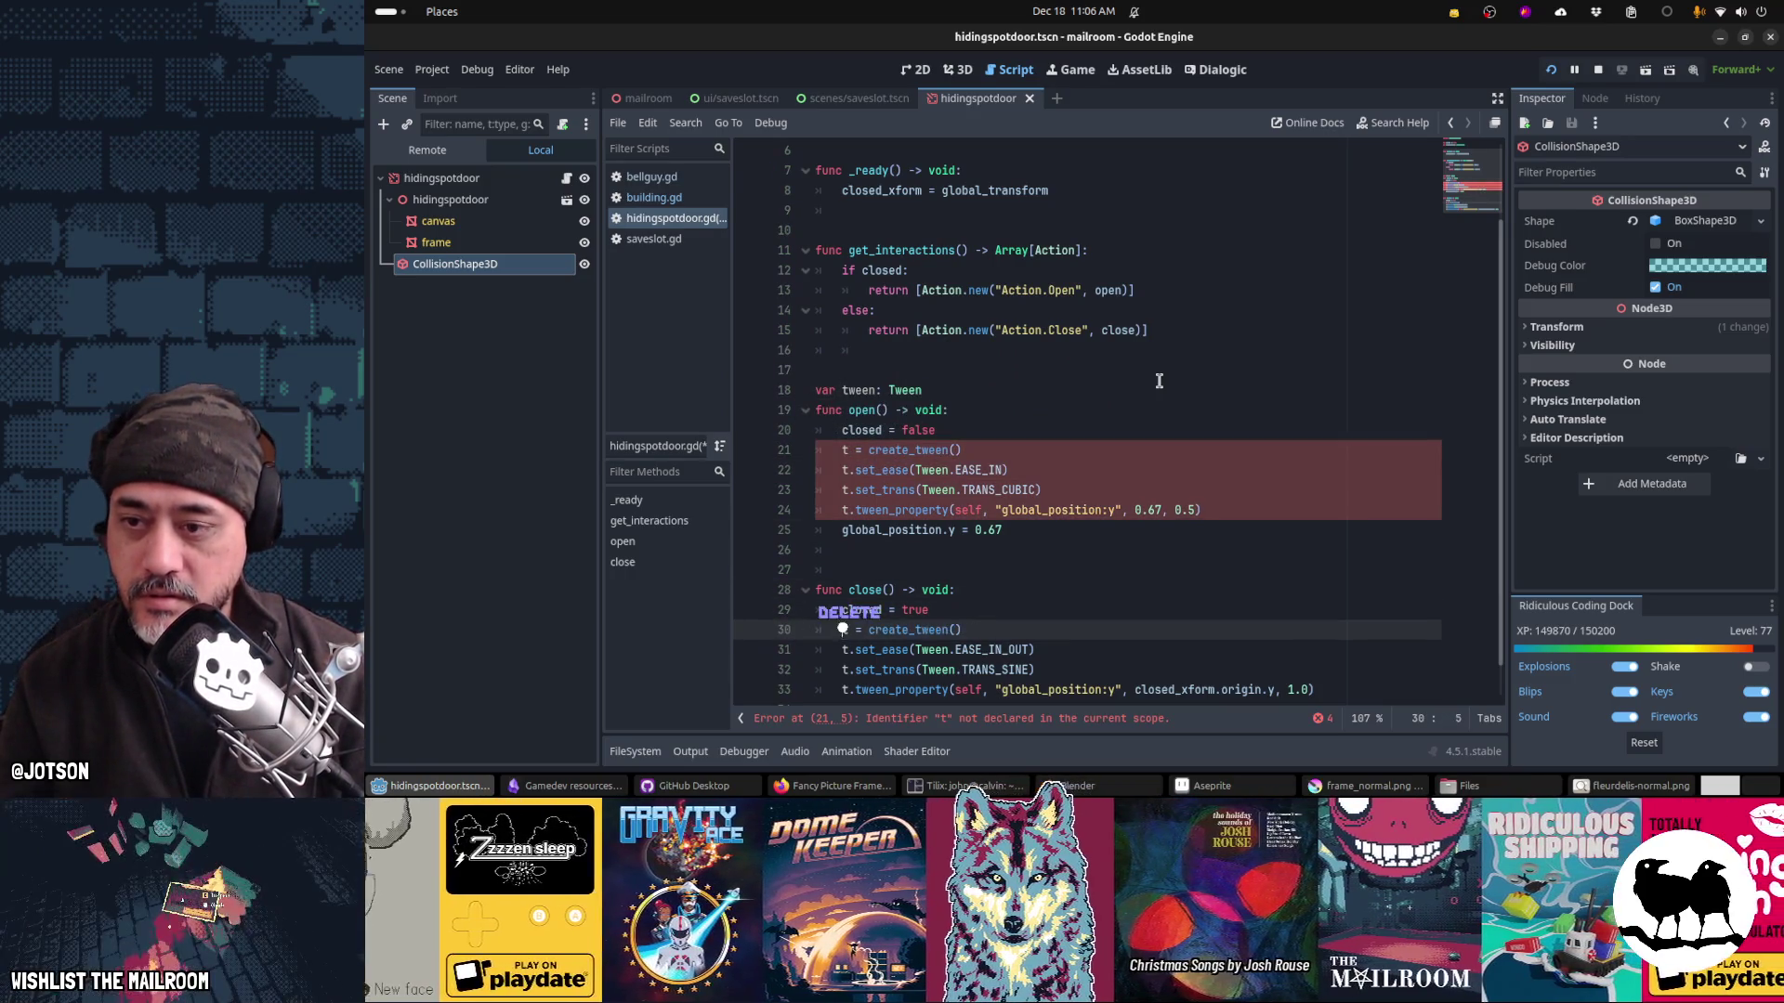
key("Up")
key("Up")
key("Up")
key("Up")
key("Up")
key("Up")
Step: Rename the local t variable to tween in both open() and close()
key("shift+Right")
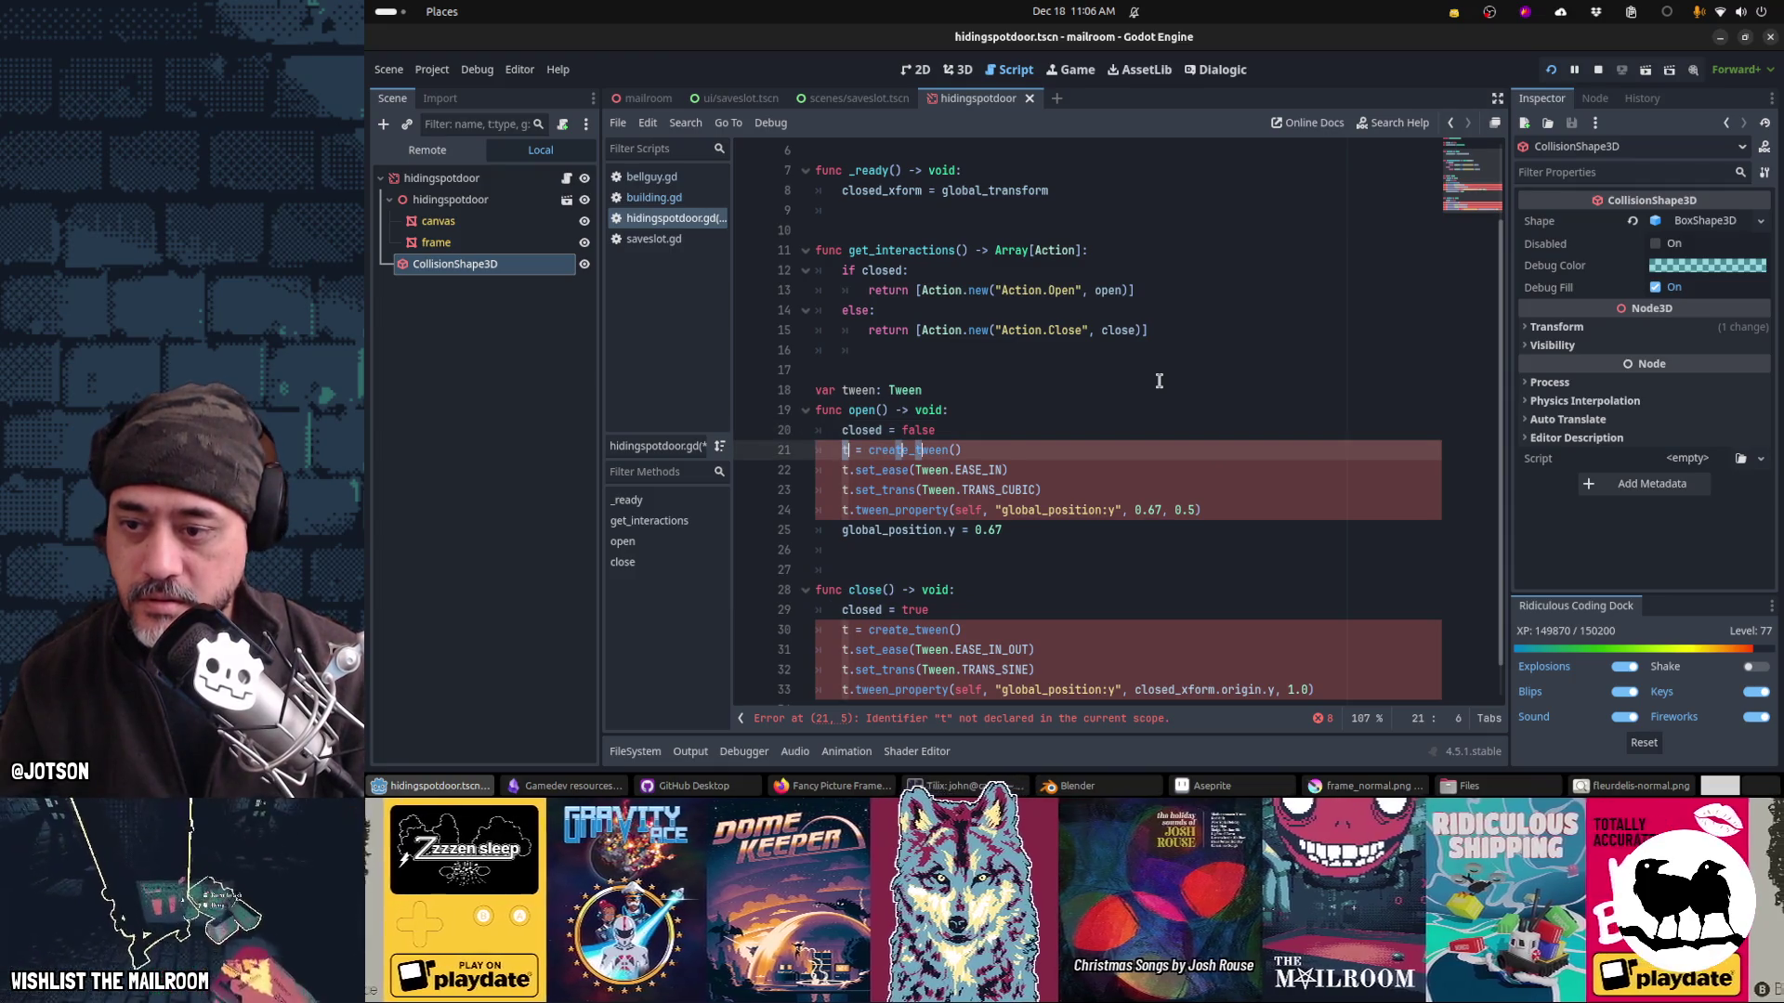
type("tweeen")
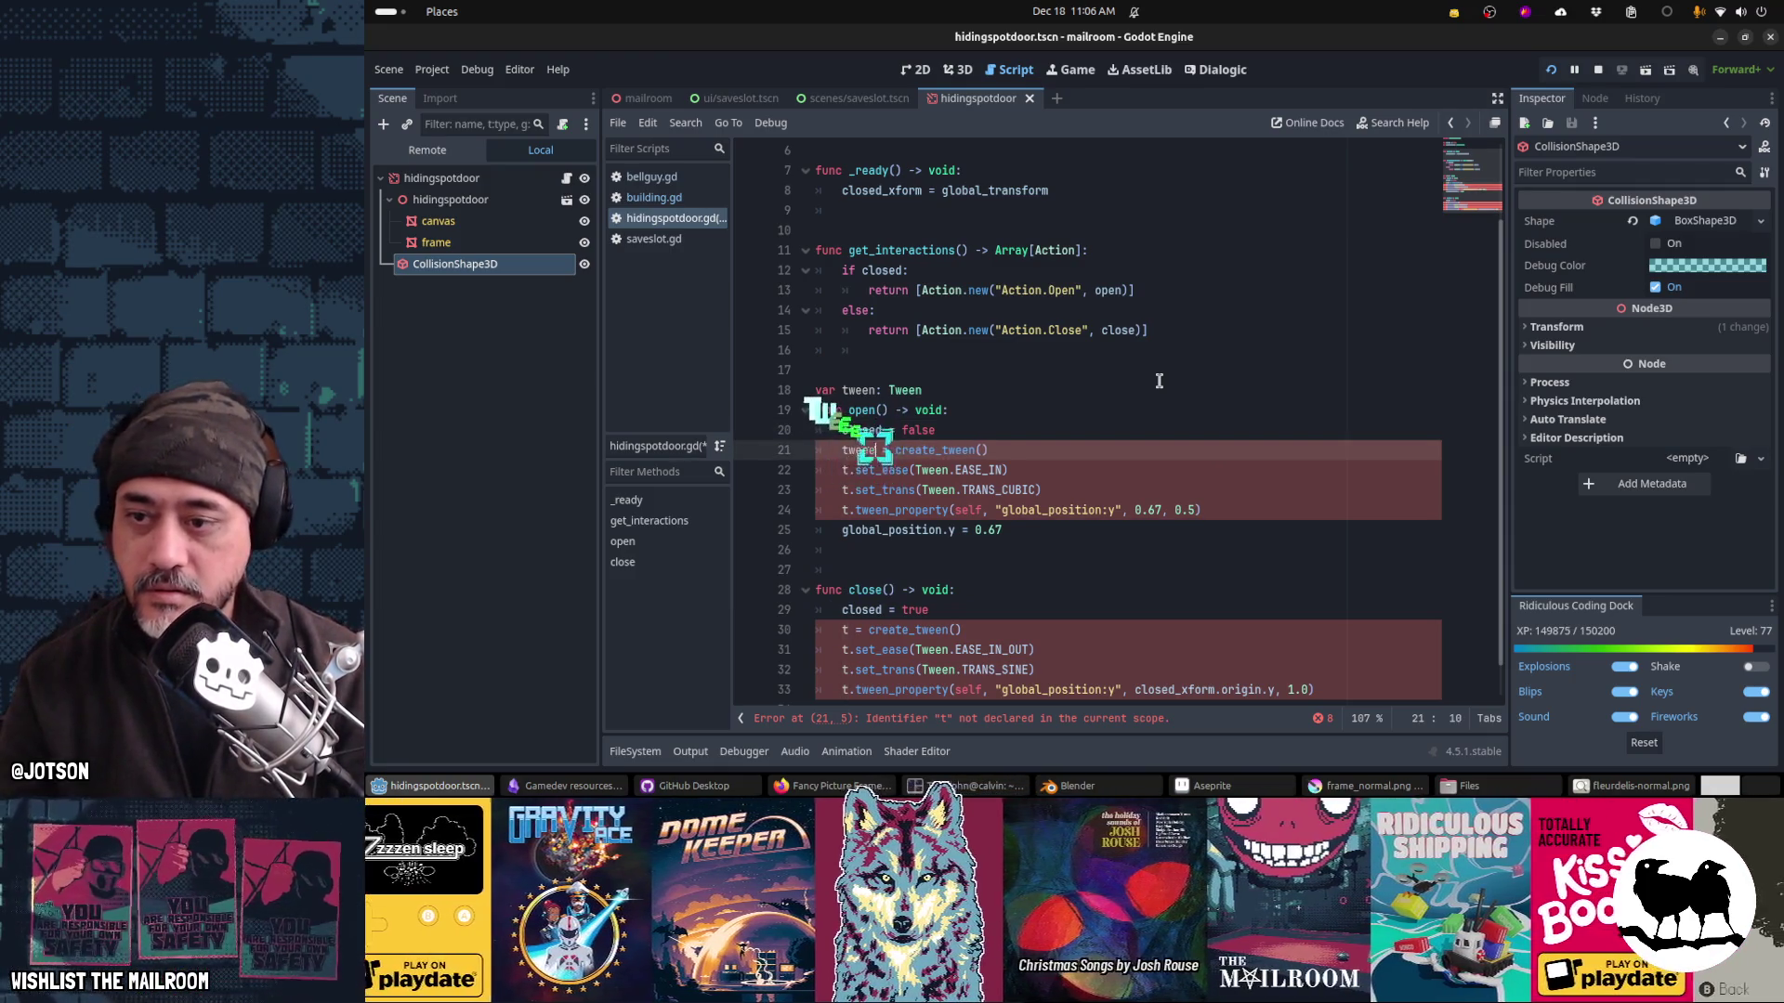
key("BackSpace")
key("Down")
key("Home")
key("shift+Right")
key("ctrl+d")
key("ctrl+d")
key("ctrl+d")
type("tween")
key("Escape")
key("Down")
key("Home")
key("Down")
key("Down")
key("Down")
key("Right")
type("ween")
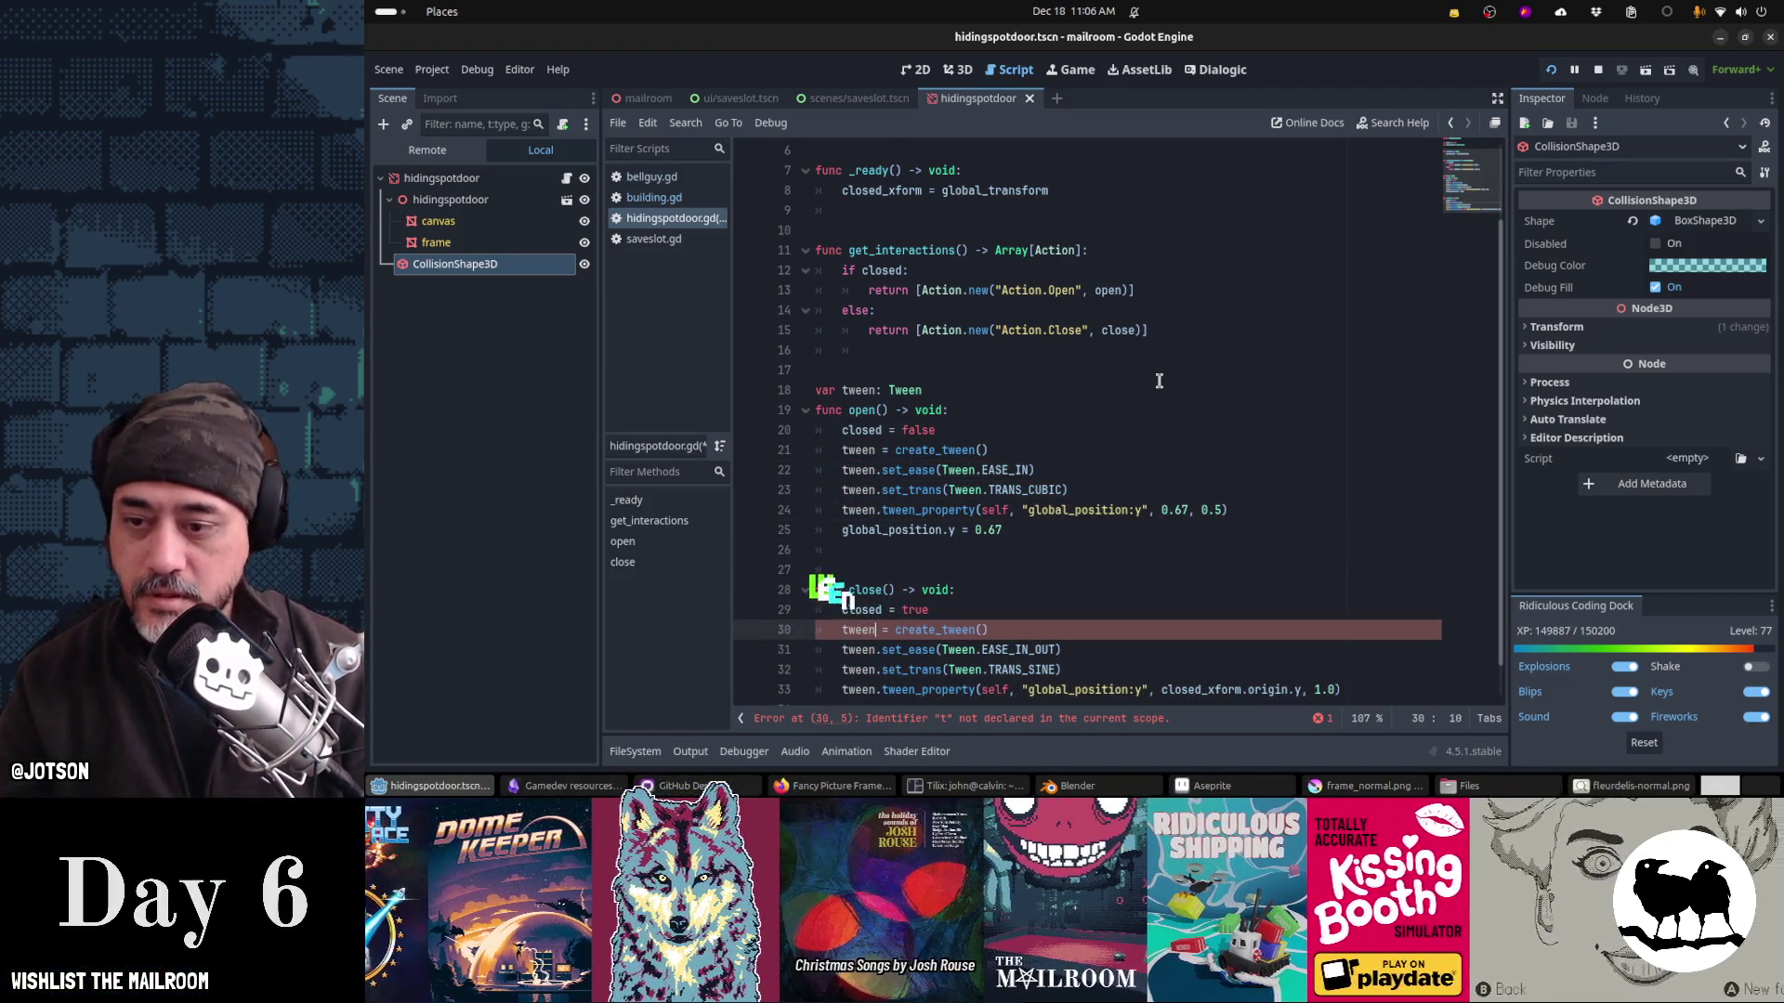
Step: Add 'if tween: tween.kill()' before create_tween() in close() and open()
key("Up")
key("End")
key("Return")
type("tween:")
key("Return")
type("tween.k")
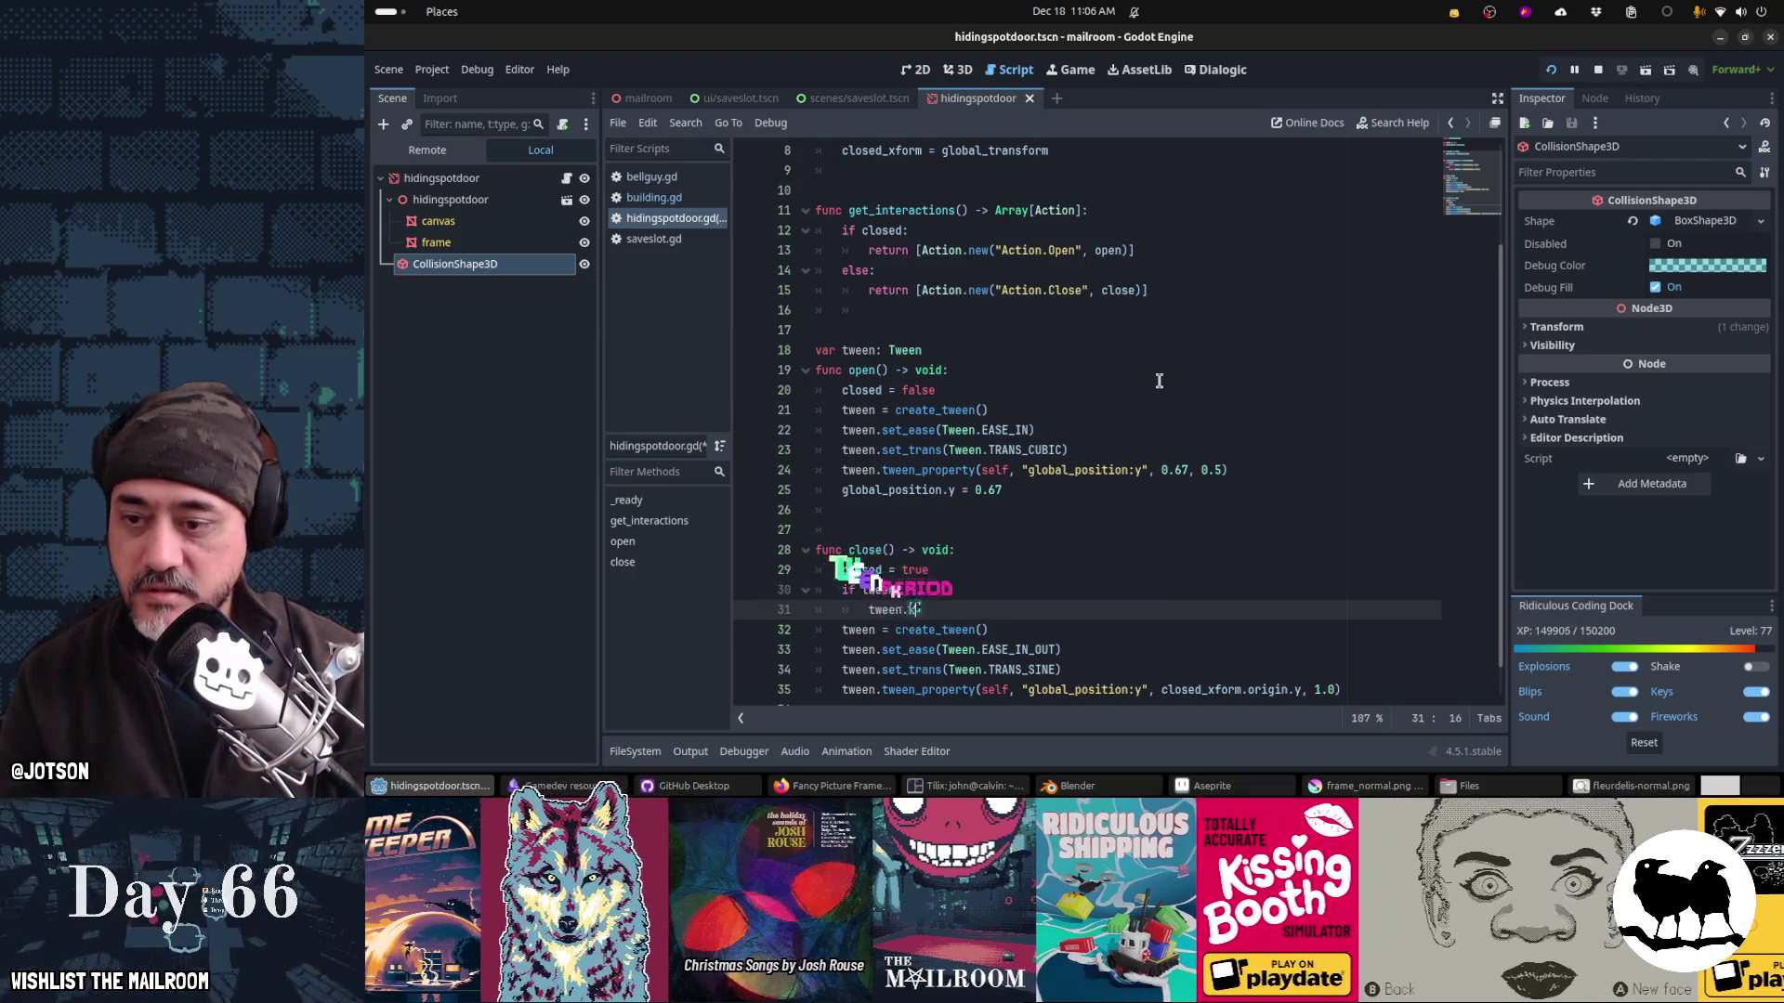
type("ill()")
key("Home")
key("Home")
key("Up")
key("shift+Down")
key("shift+Down")
key("ctrl+c")
key("Up")
key("Up")
key("Up")
key("ctrl+v")
key("Down")
key("Down")
key("Down")
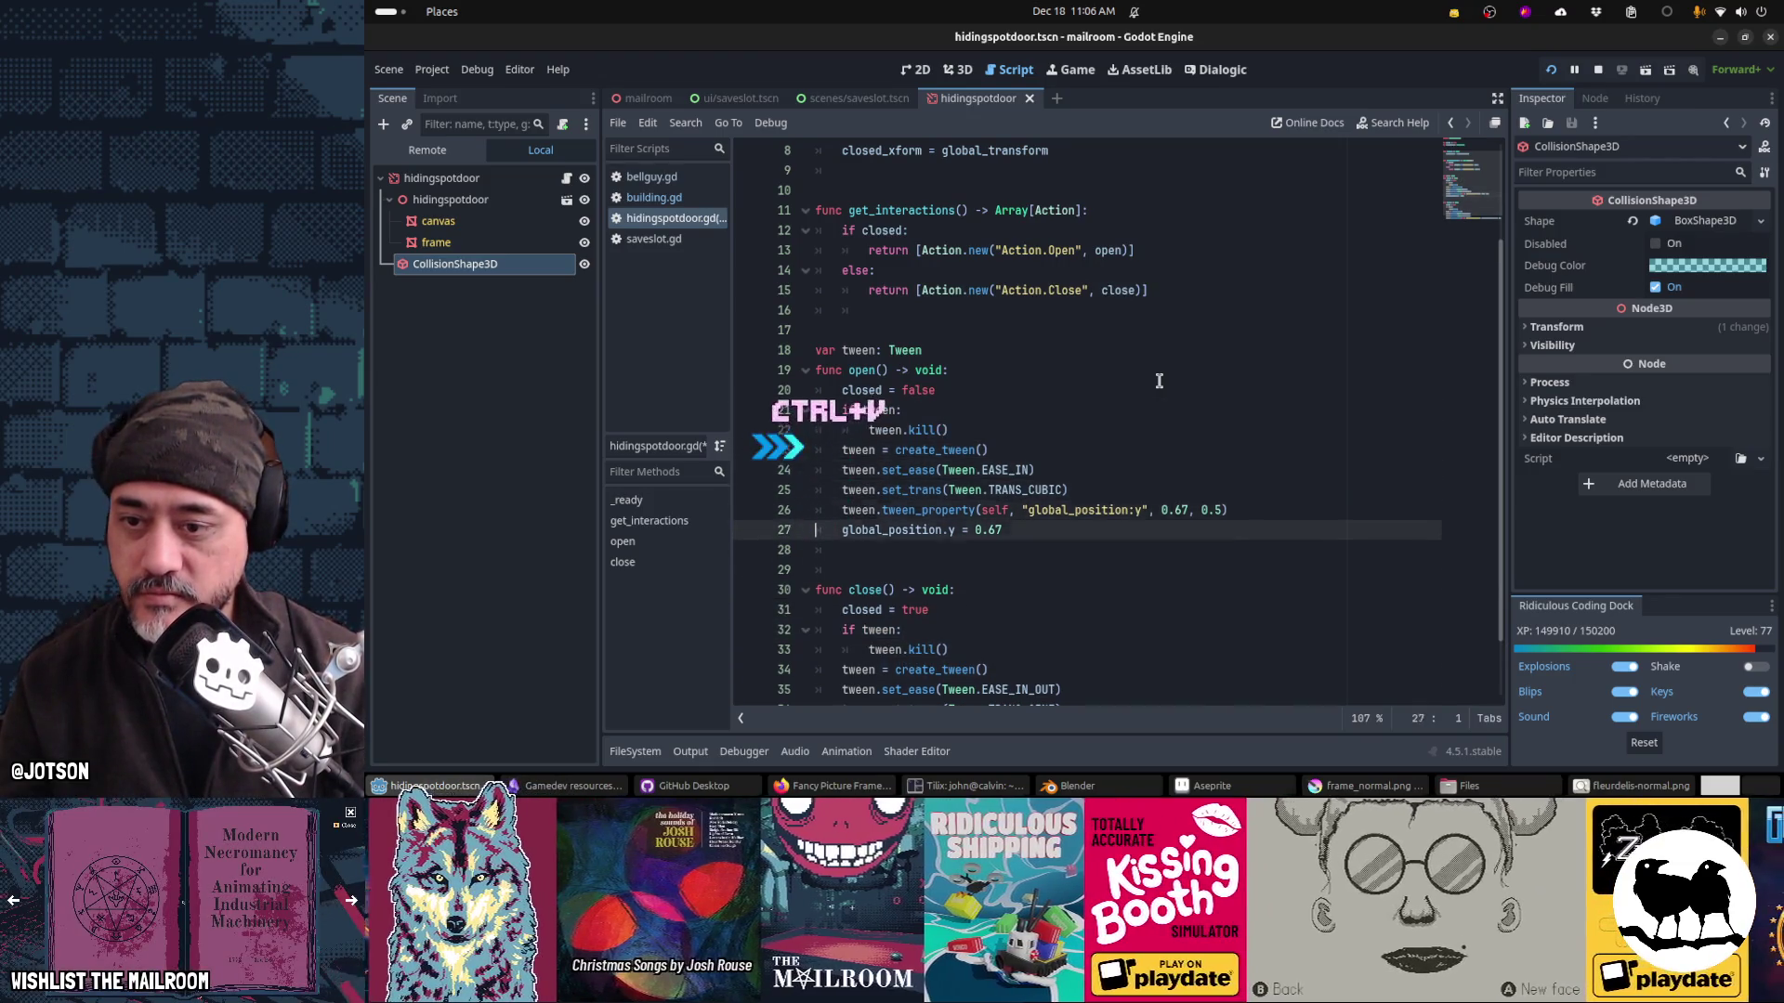
Step: Save the door script and bring up the running game with F5
key("ctrl+End")
key("ctrl+s")
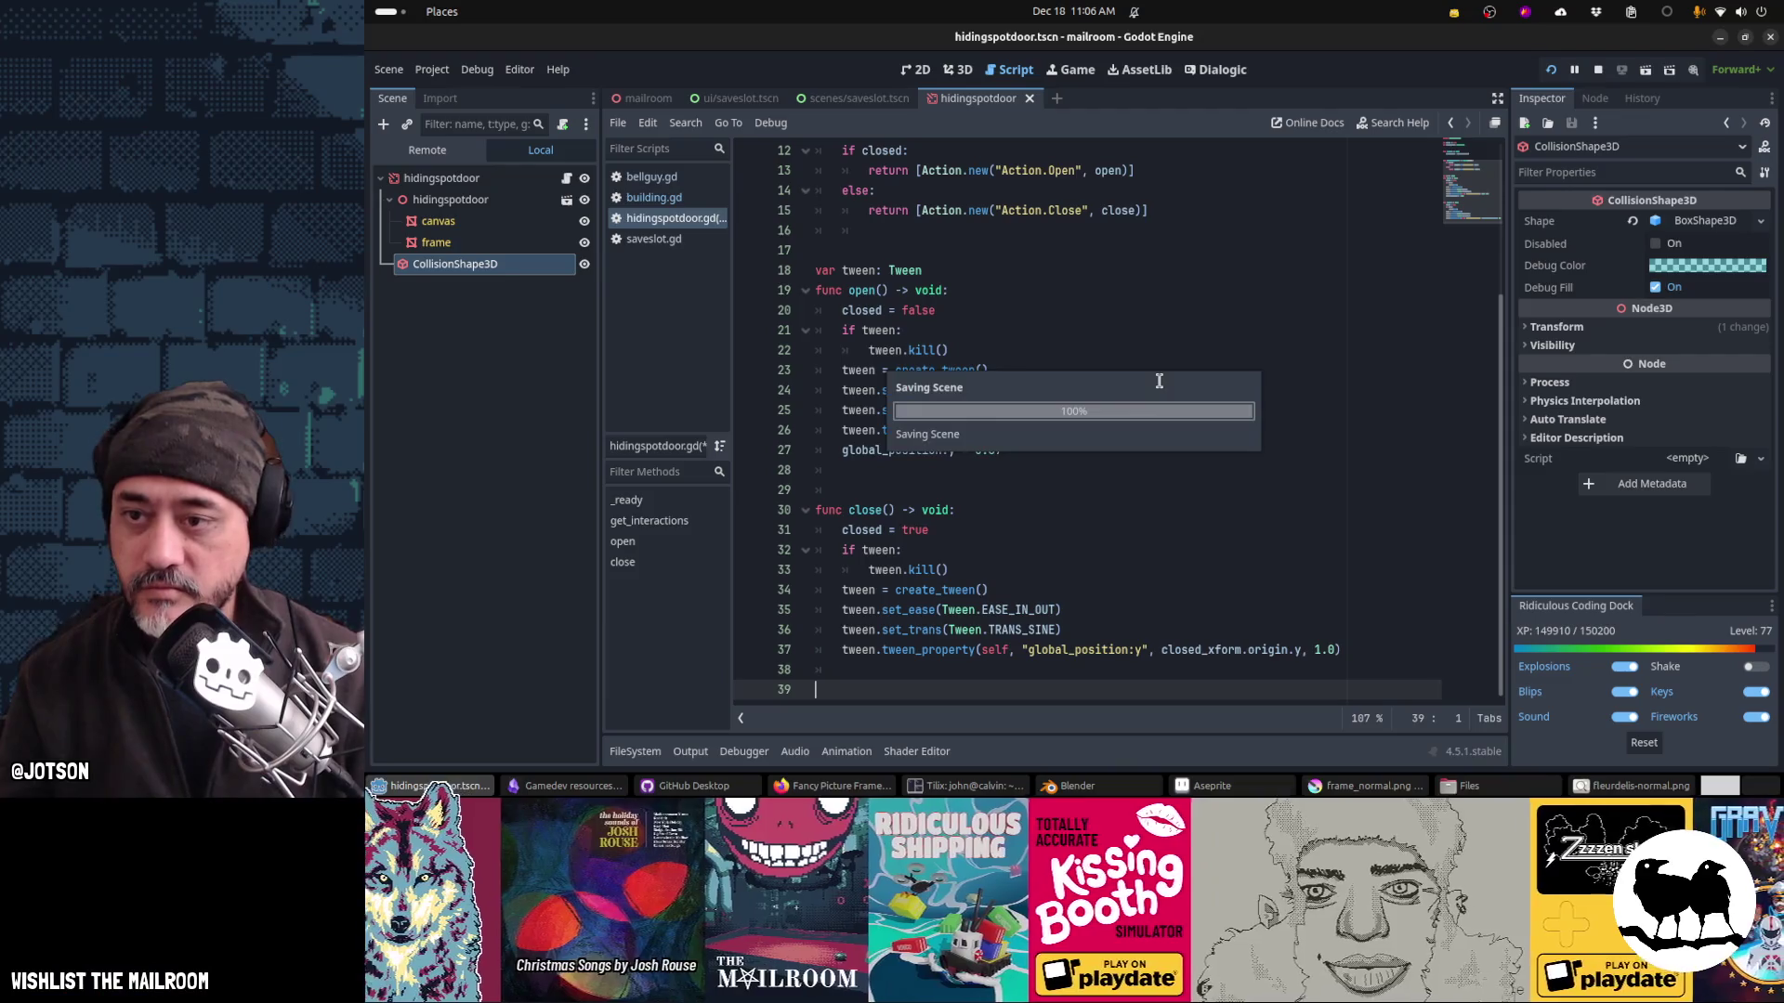
key("alt+Tab")
key("alt+Tab")
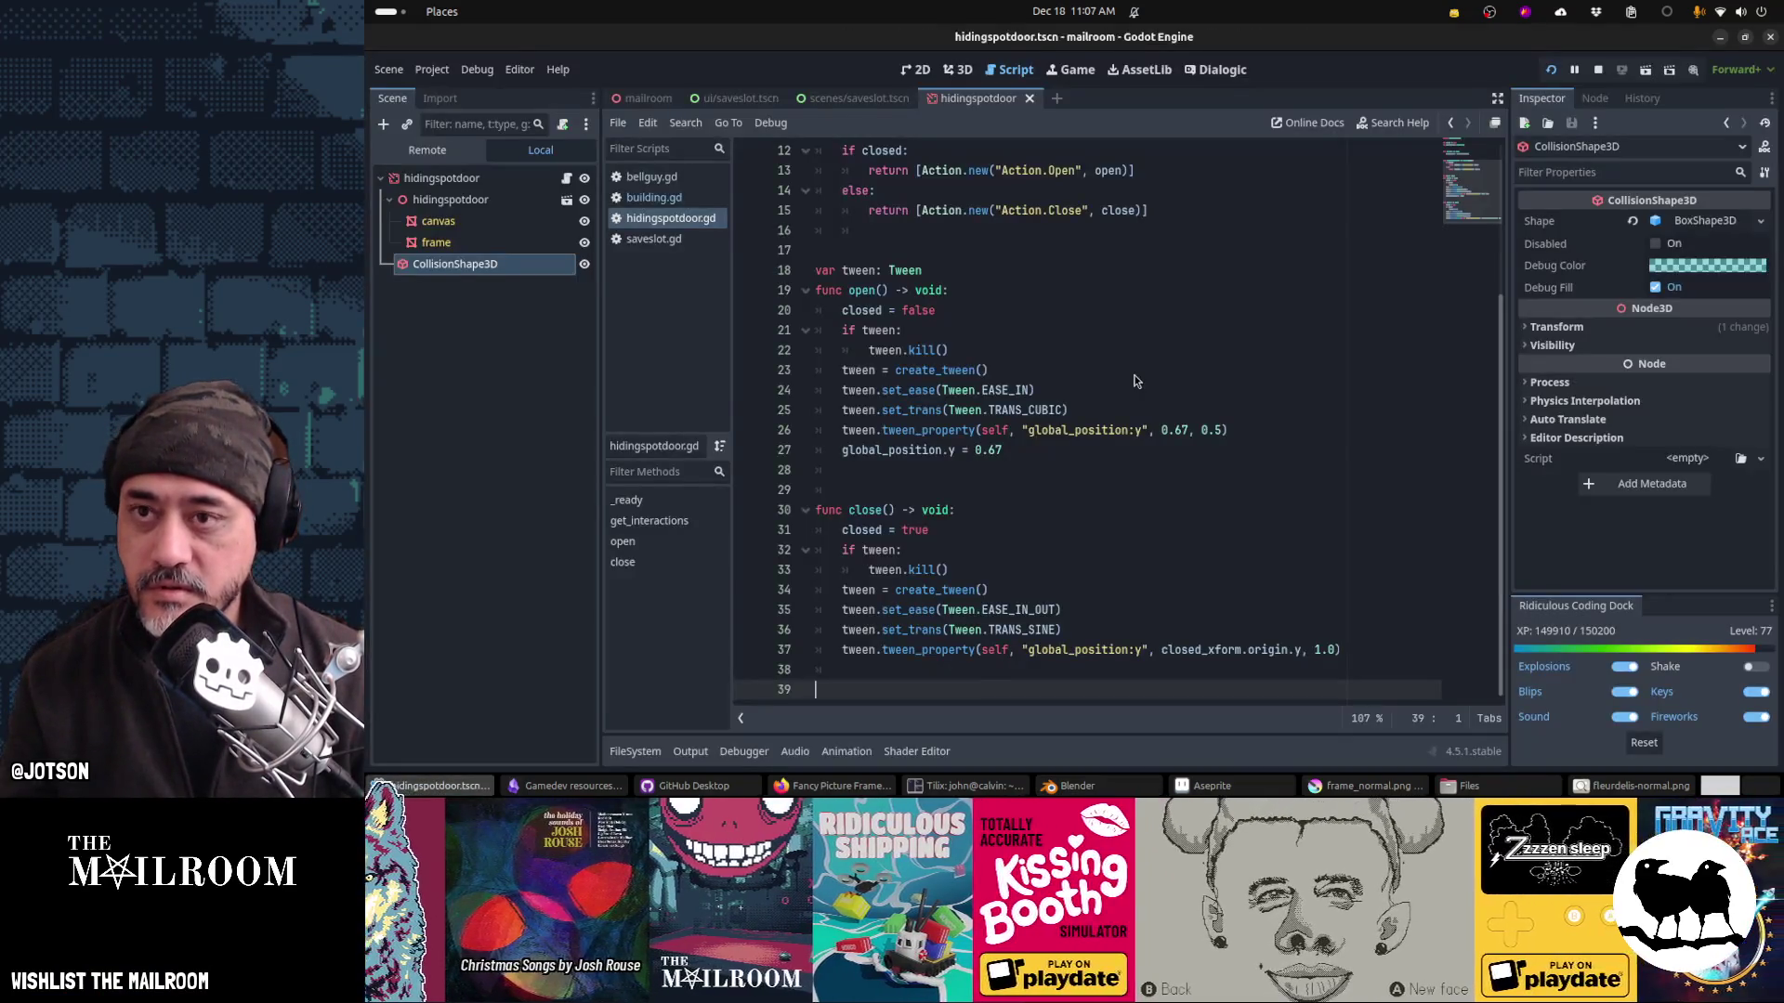
key("F5")
Step: Resume the game and toggle the portrait door open and shut six times
left_click(1143, 385)
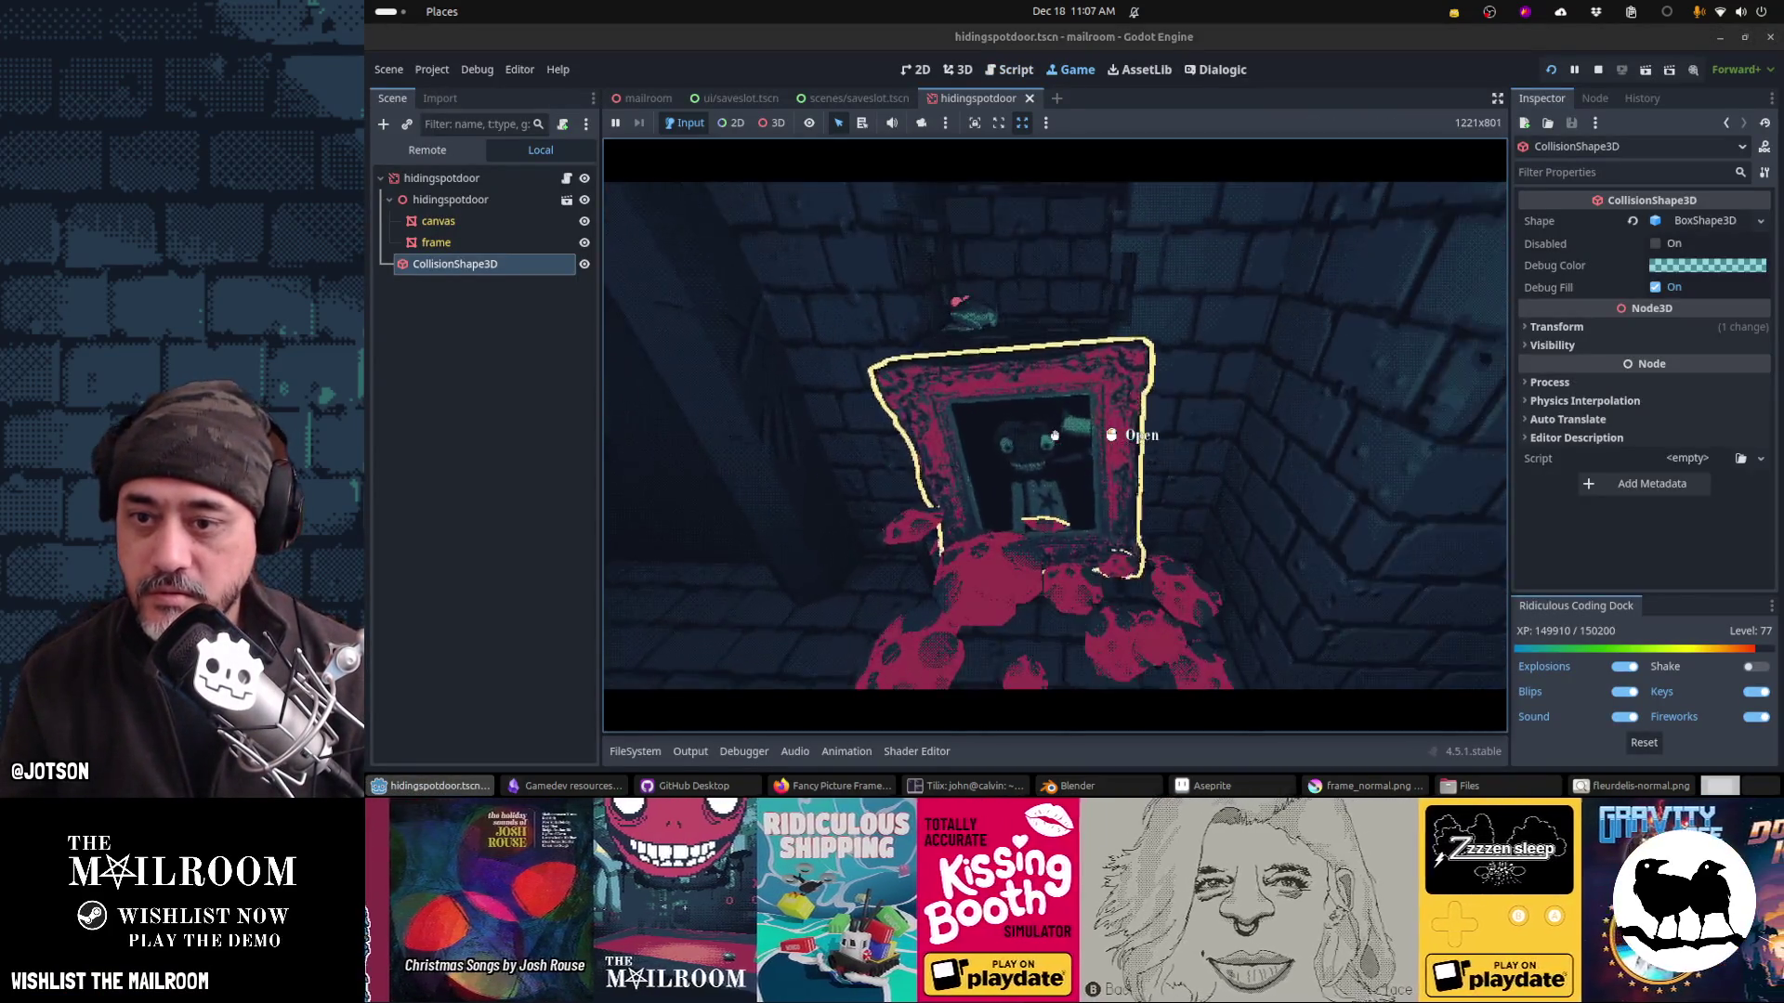
left_click(1054, 435)
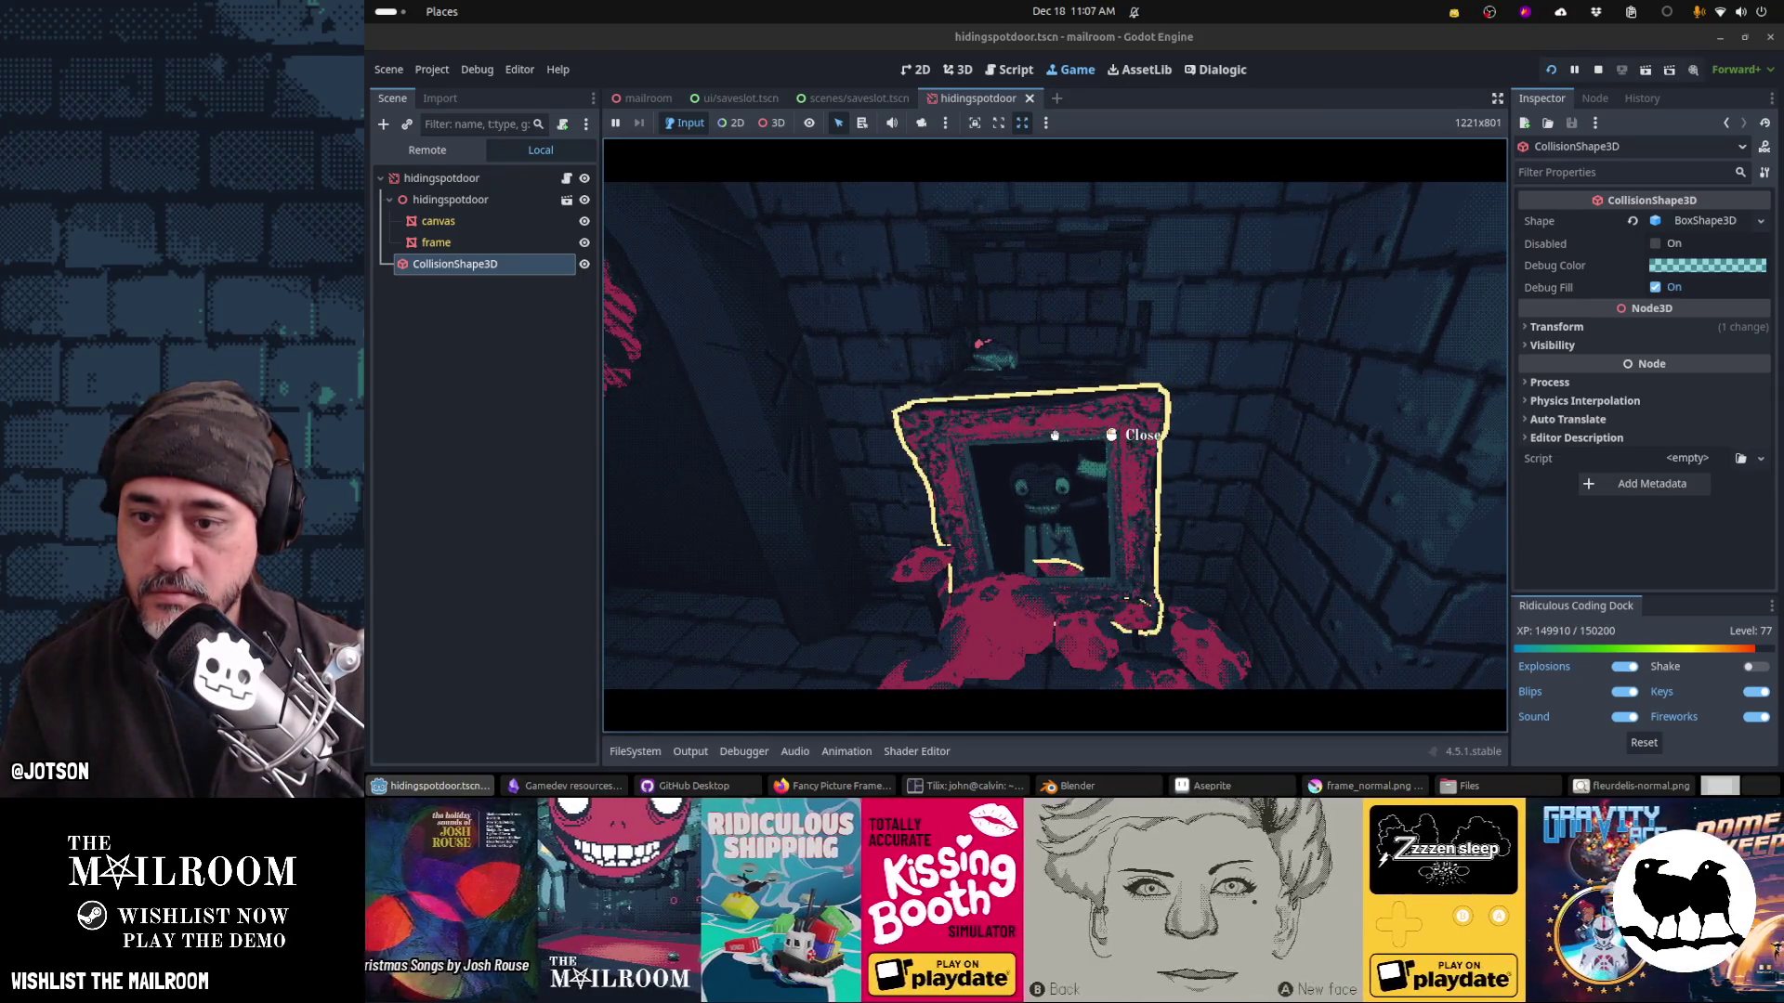
left_click(1054, 435)
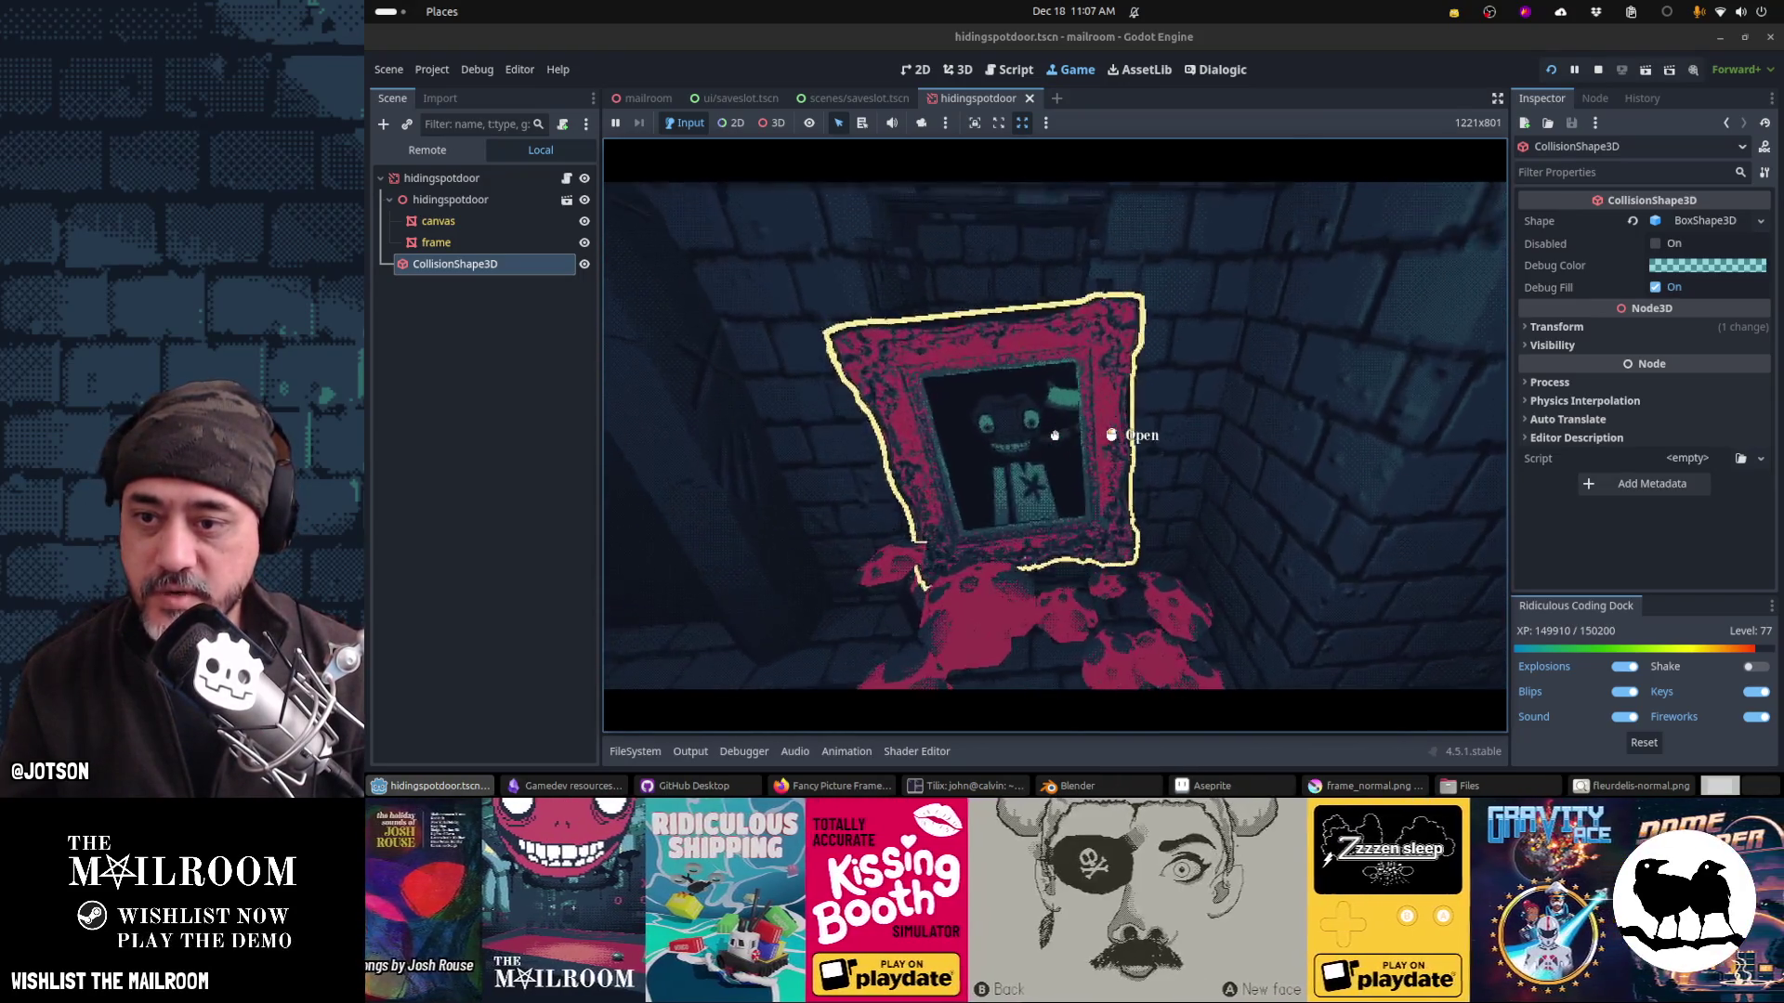
left_click(1055, 435)
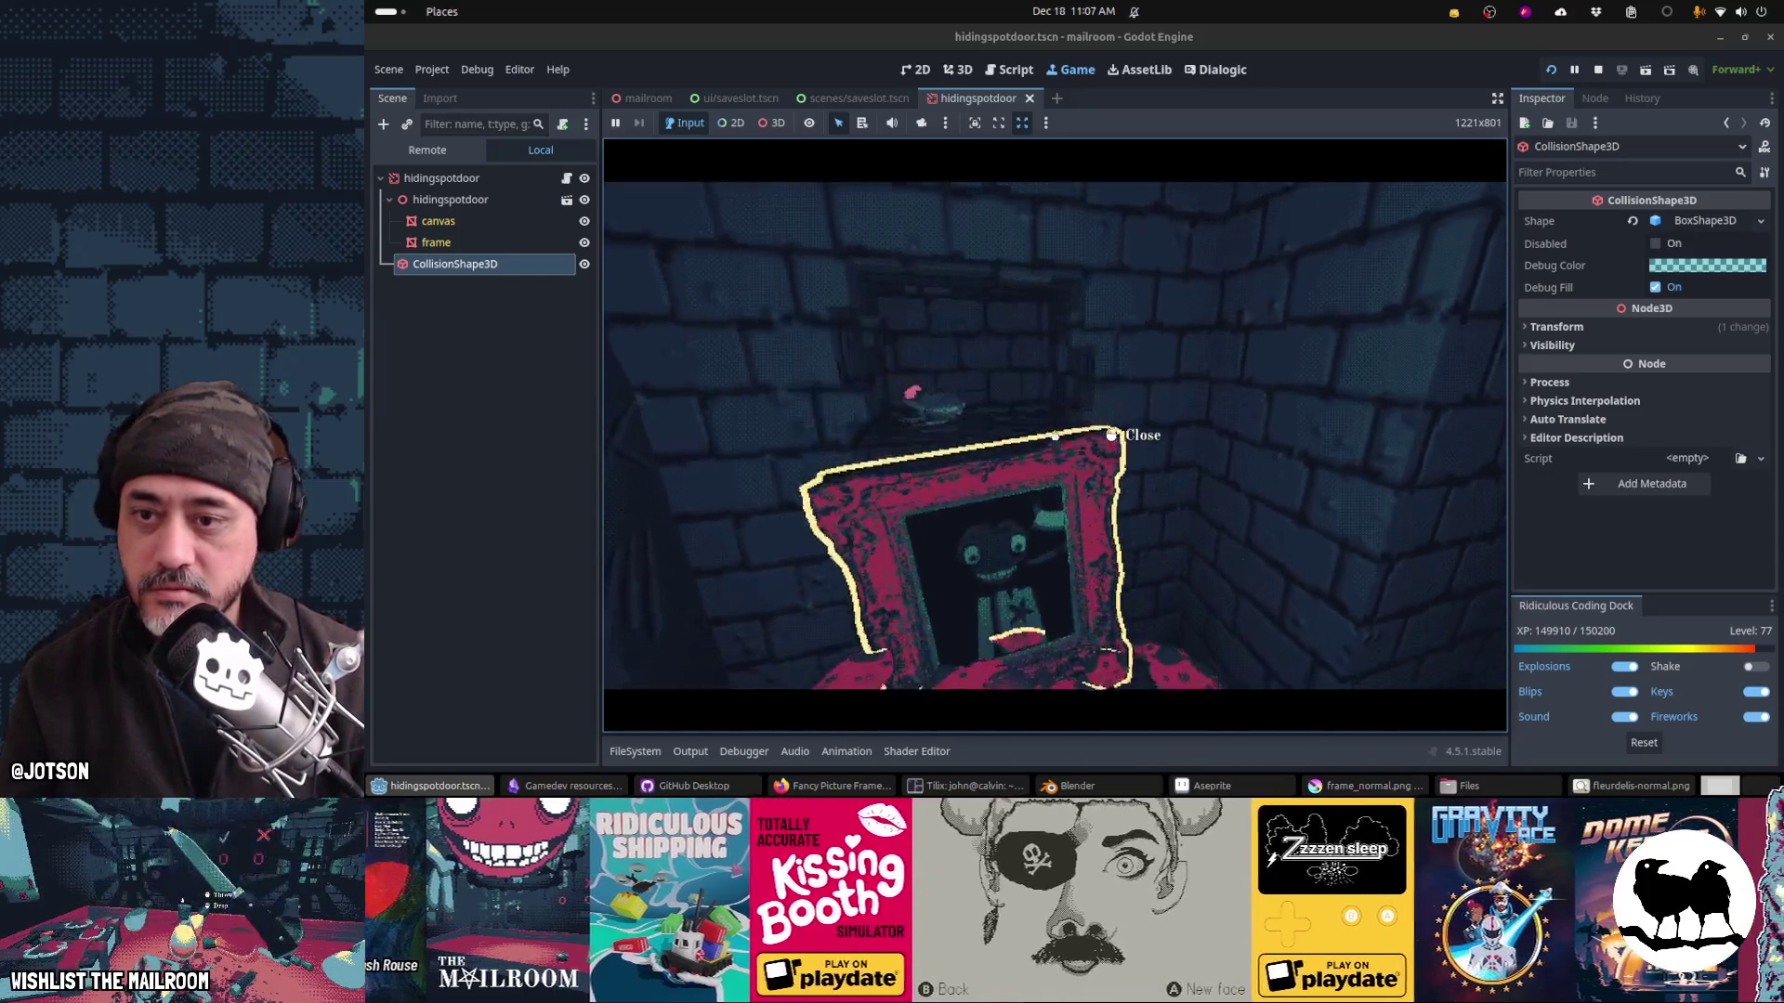
left_click(1055, 434)
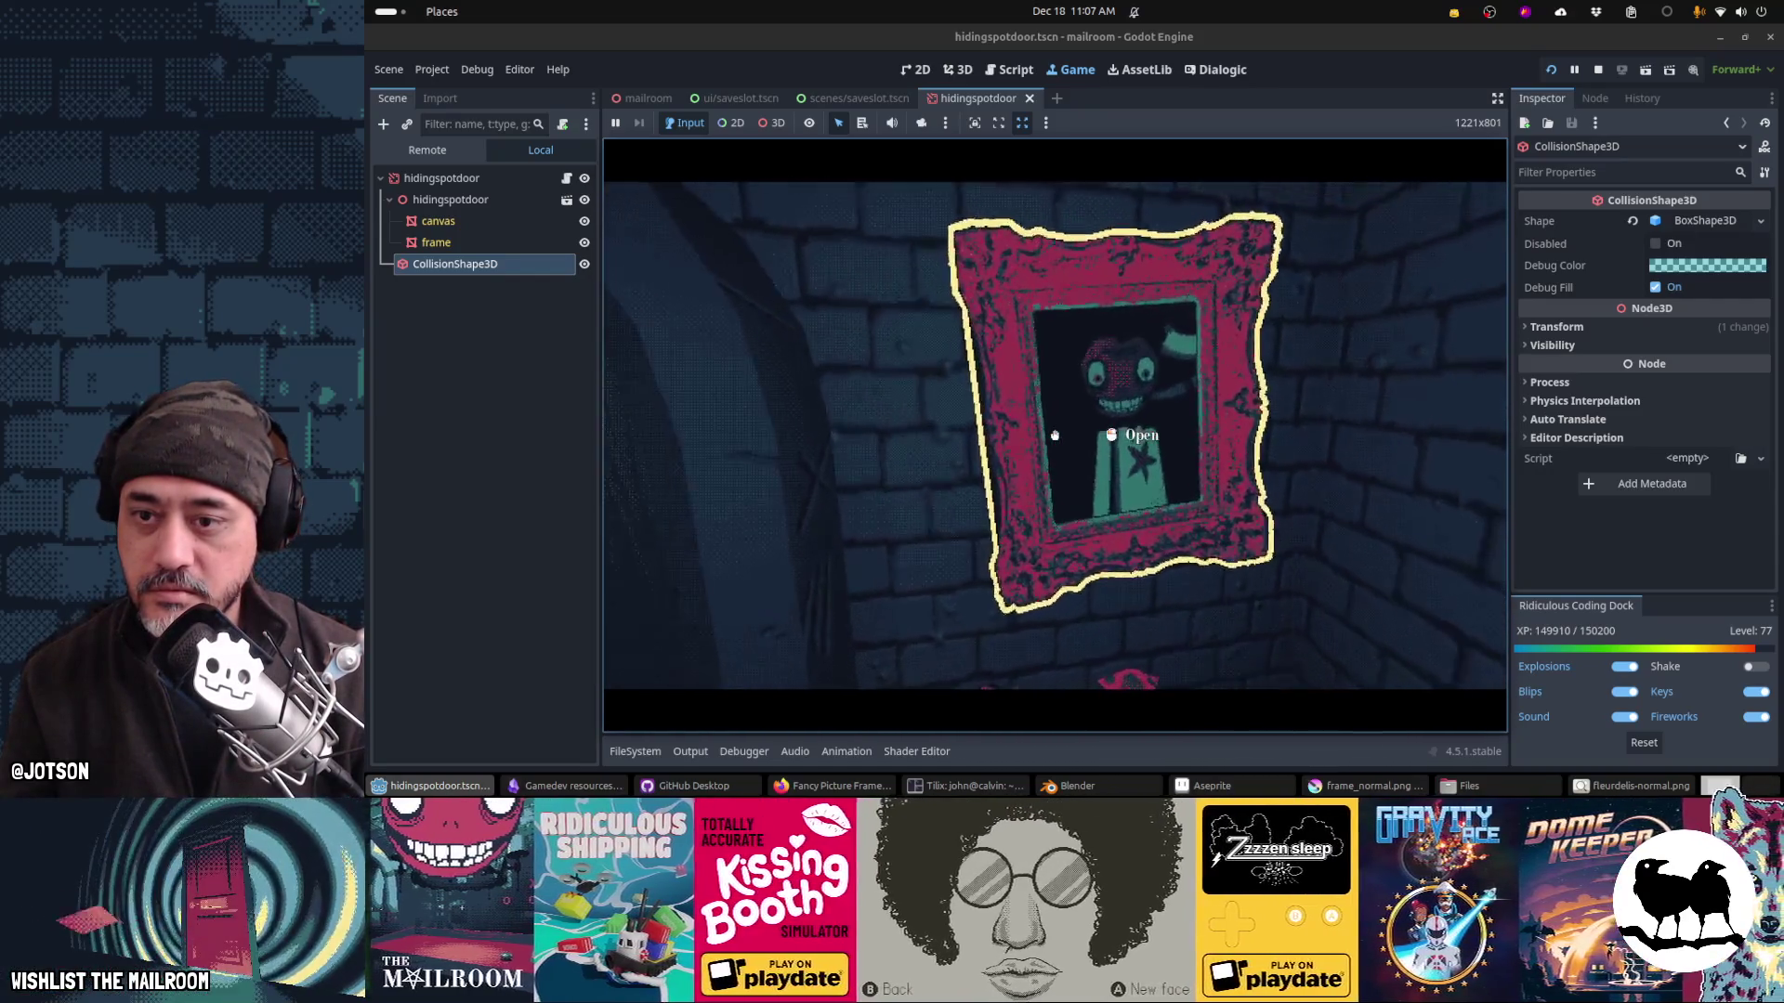
left_click(1055, 435)
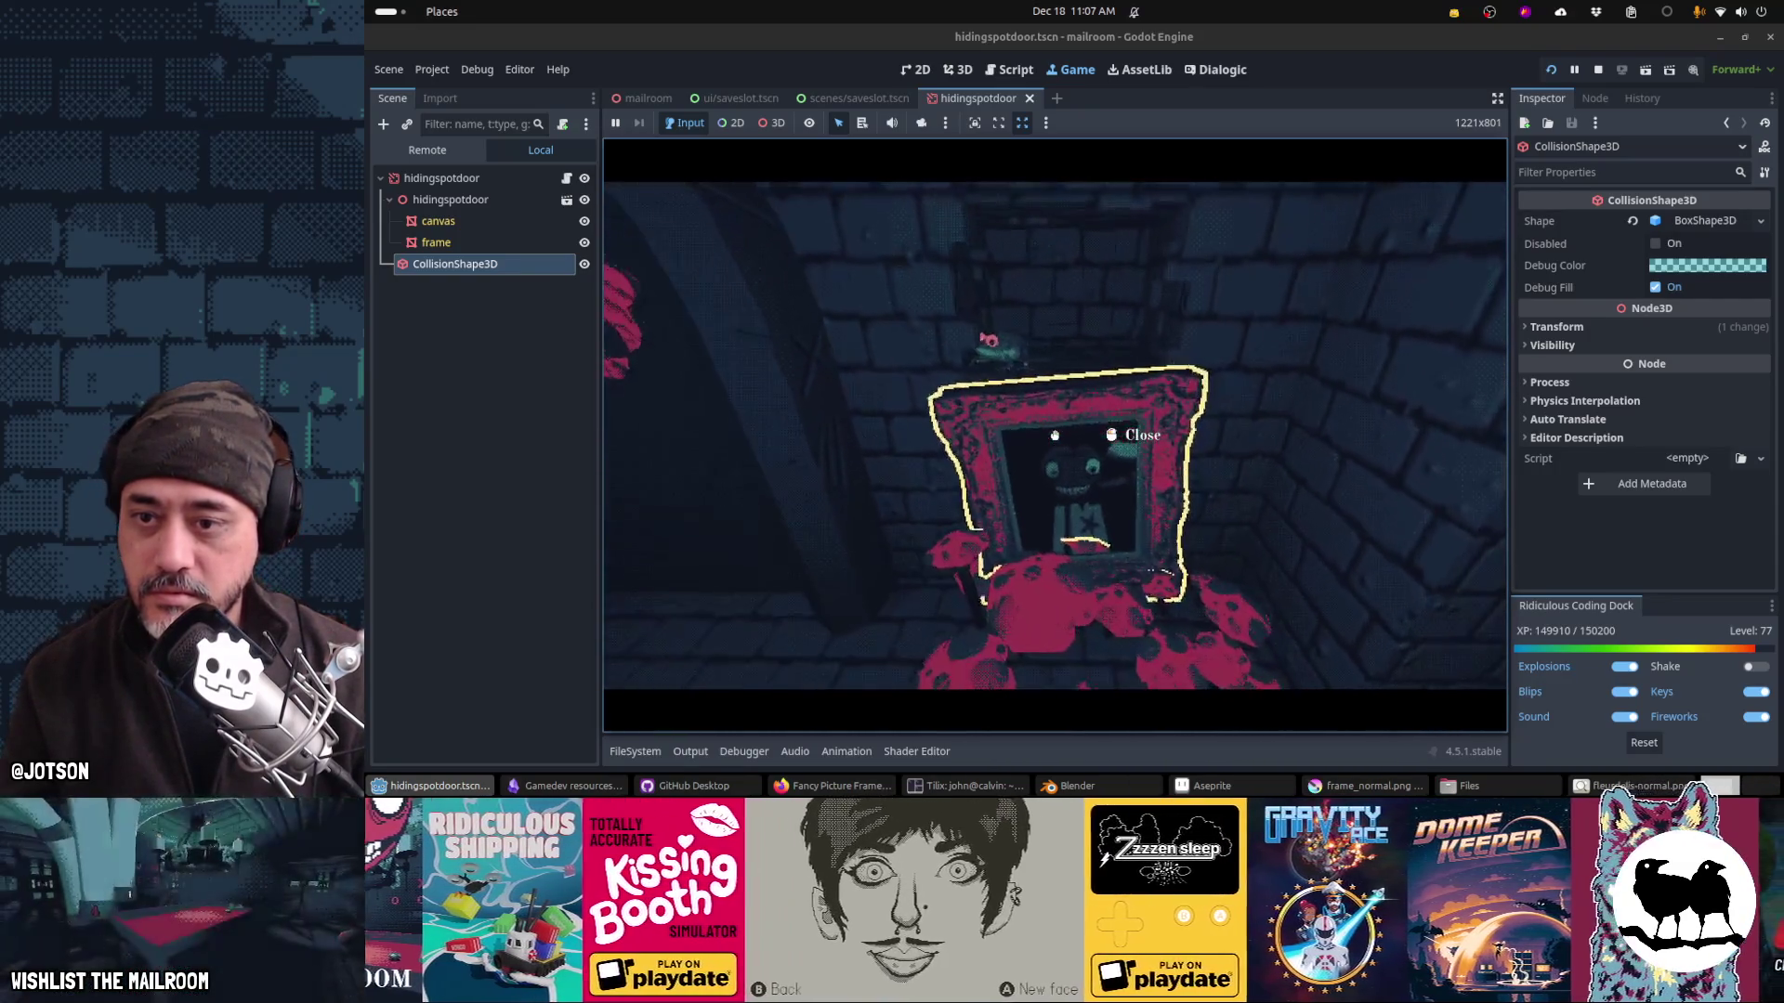
left_click(1055, 435)
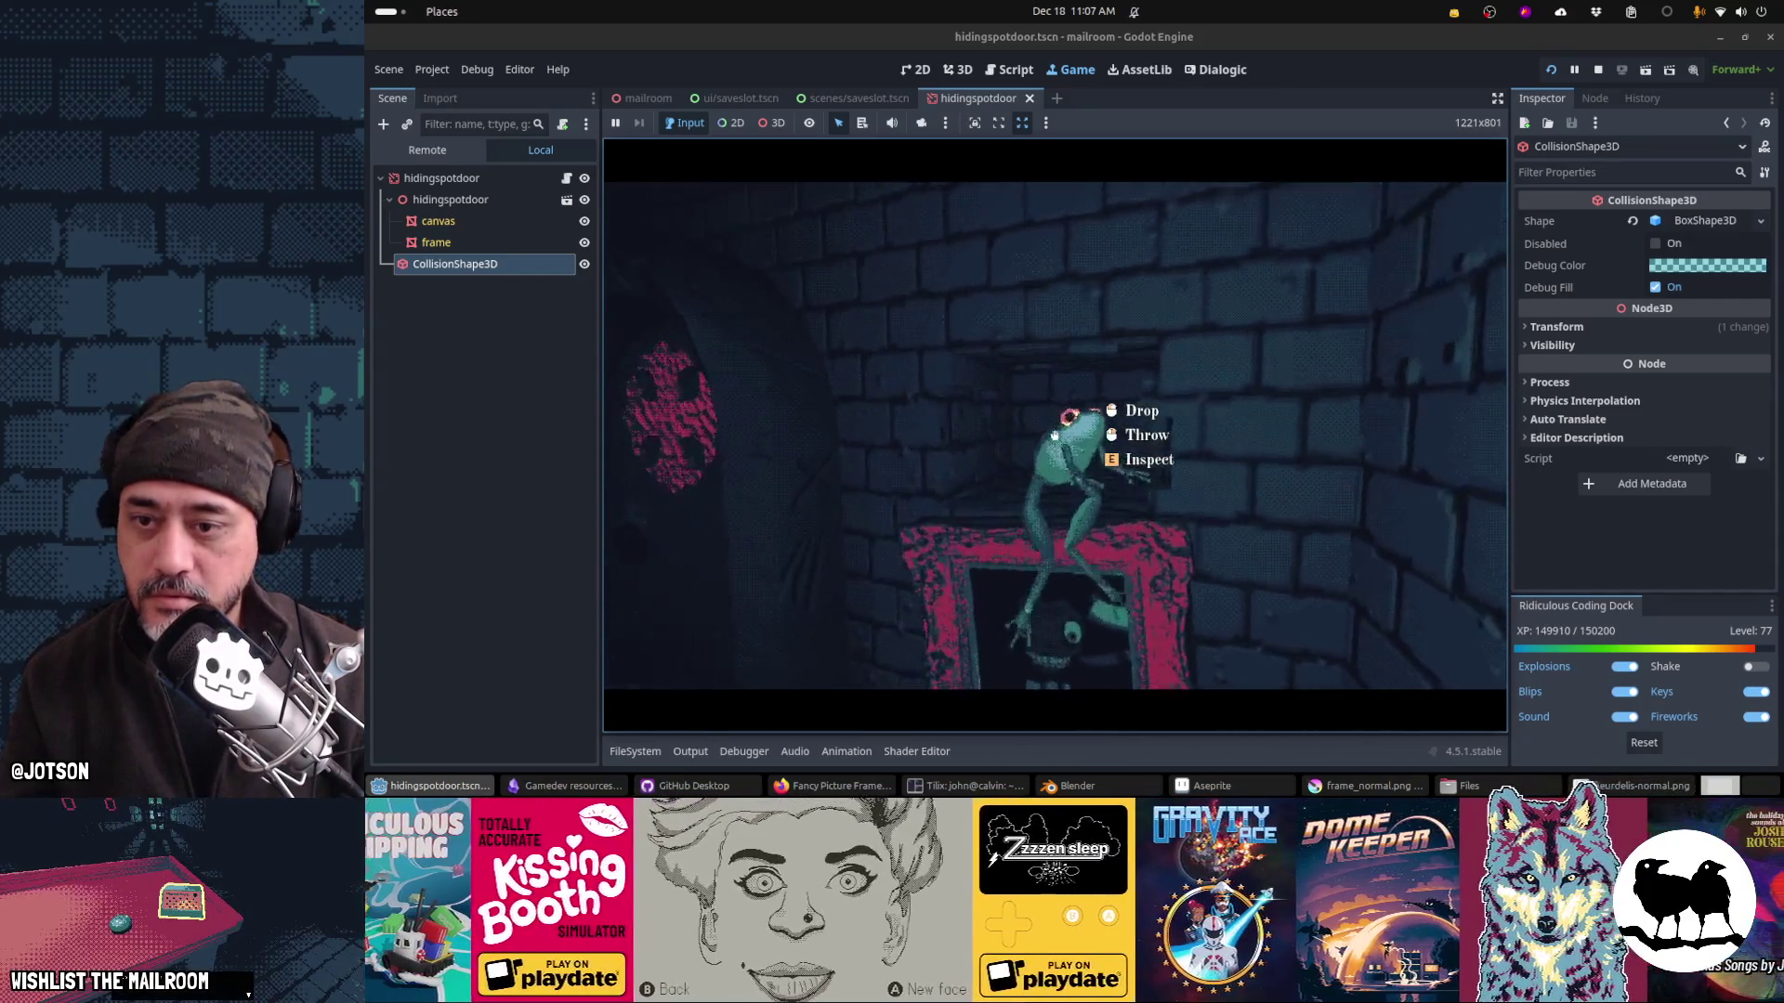
Step: Drop the held frog, then toggle the portrait door once more
left_click(1055, 435)
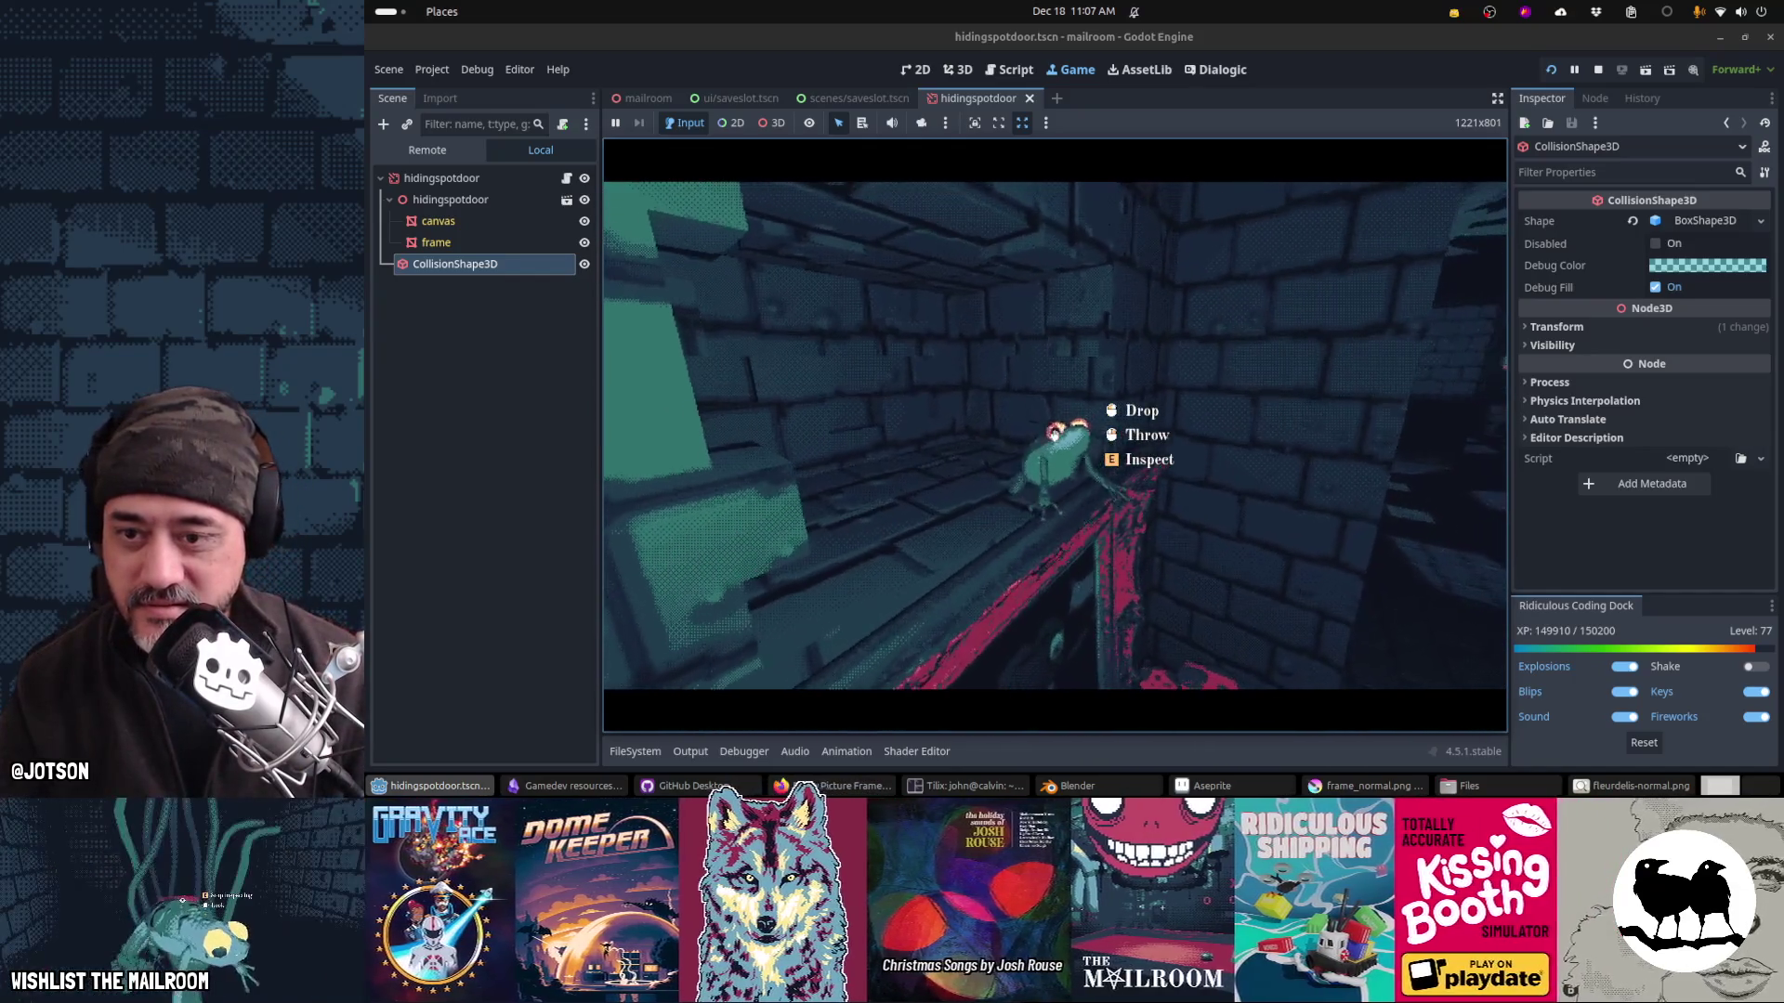
left_click(1054, 435)
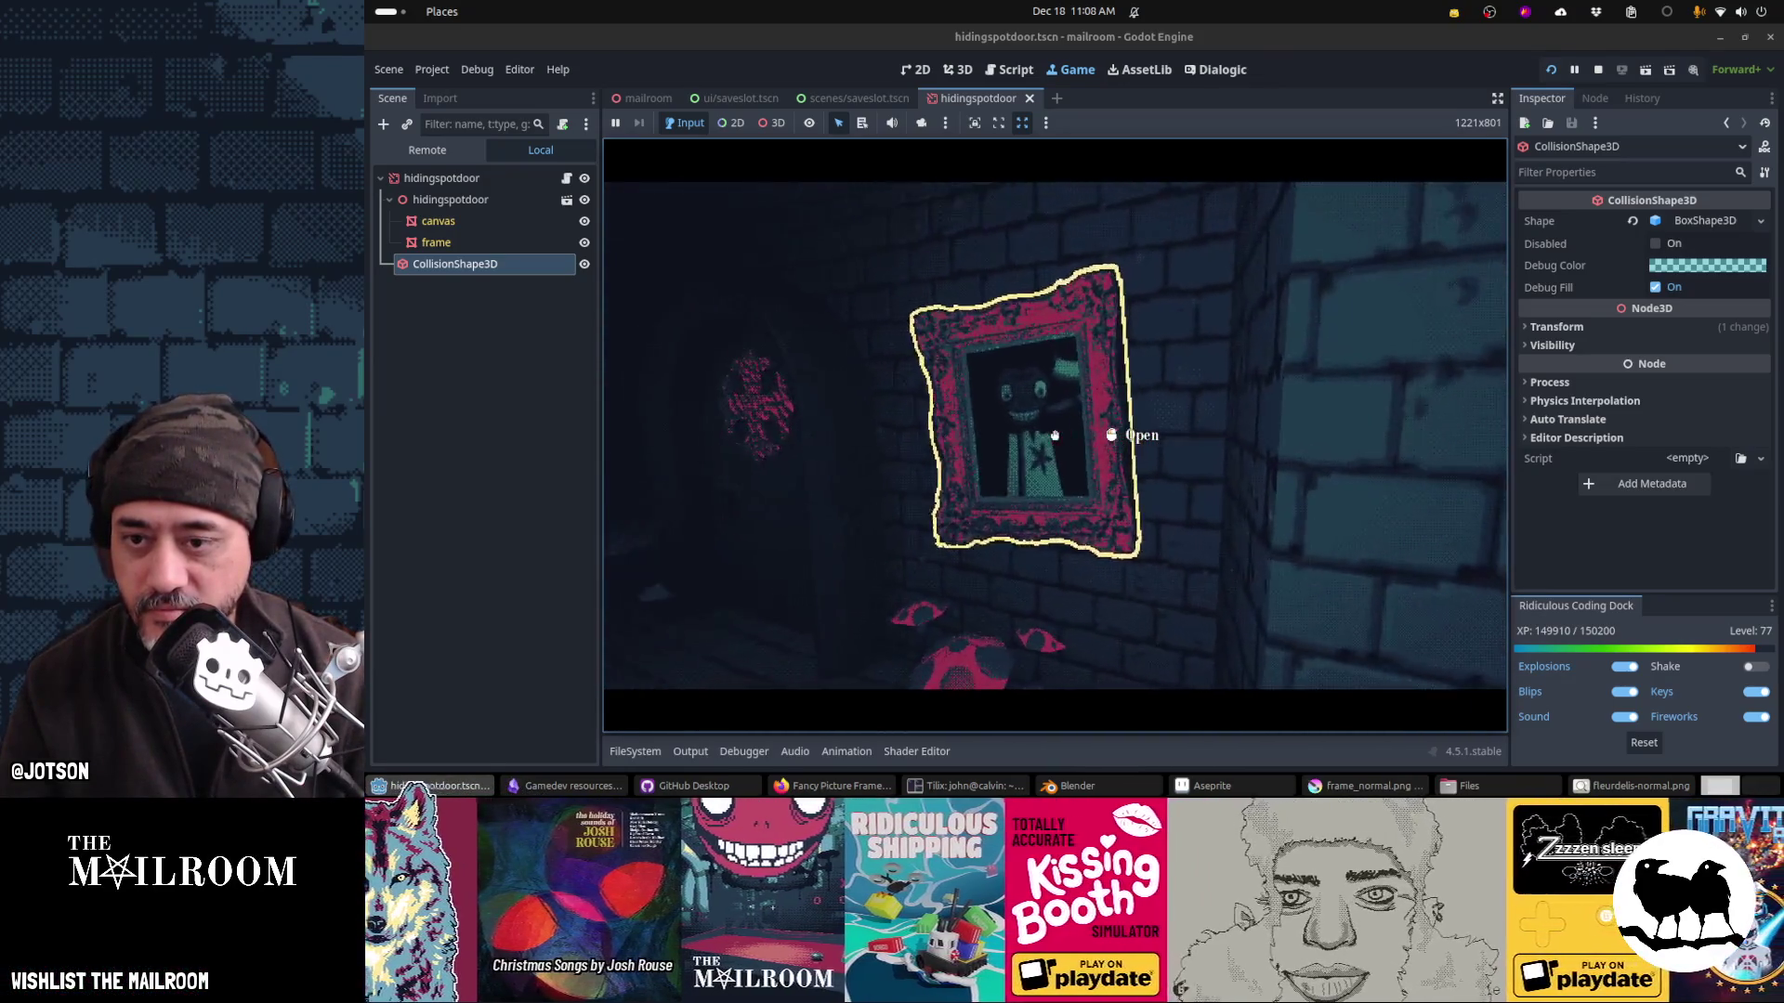
Step: Toggle the portrait door rapidly, interrupting it mid-swing to test tween killing
left_click(1054, 435)
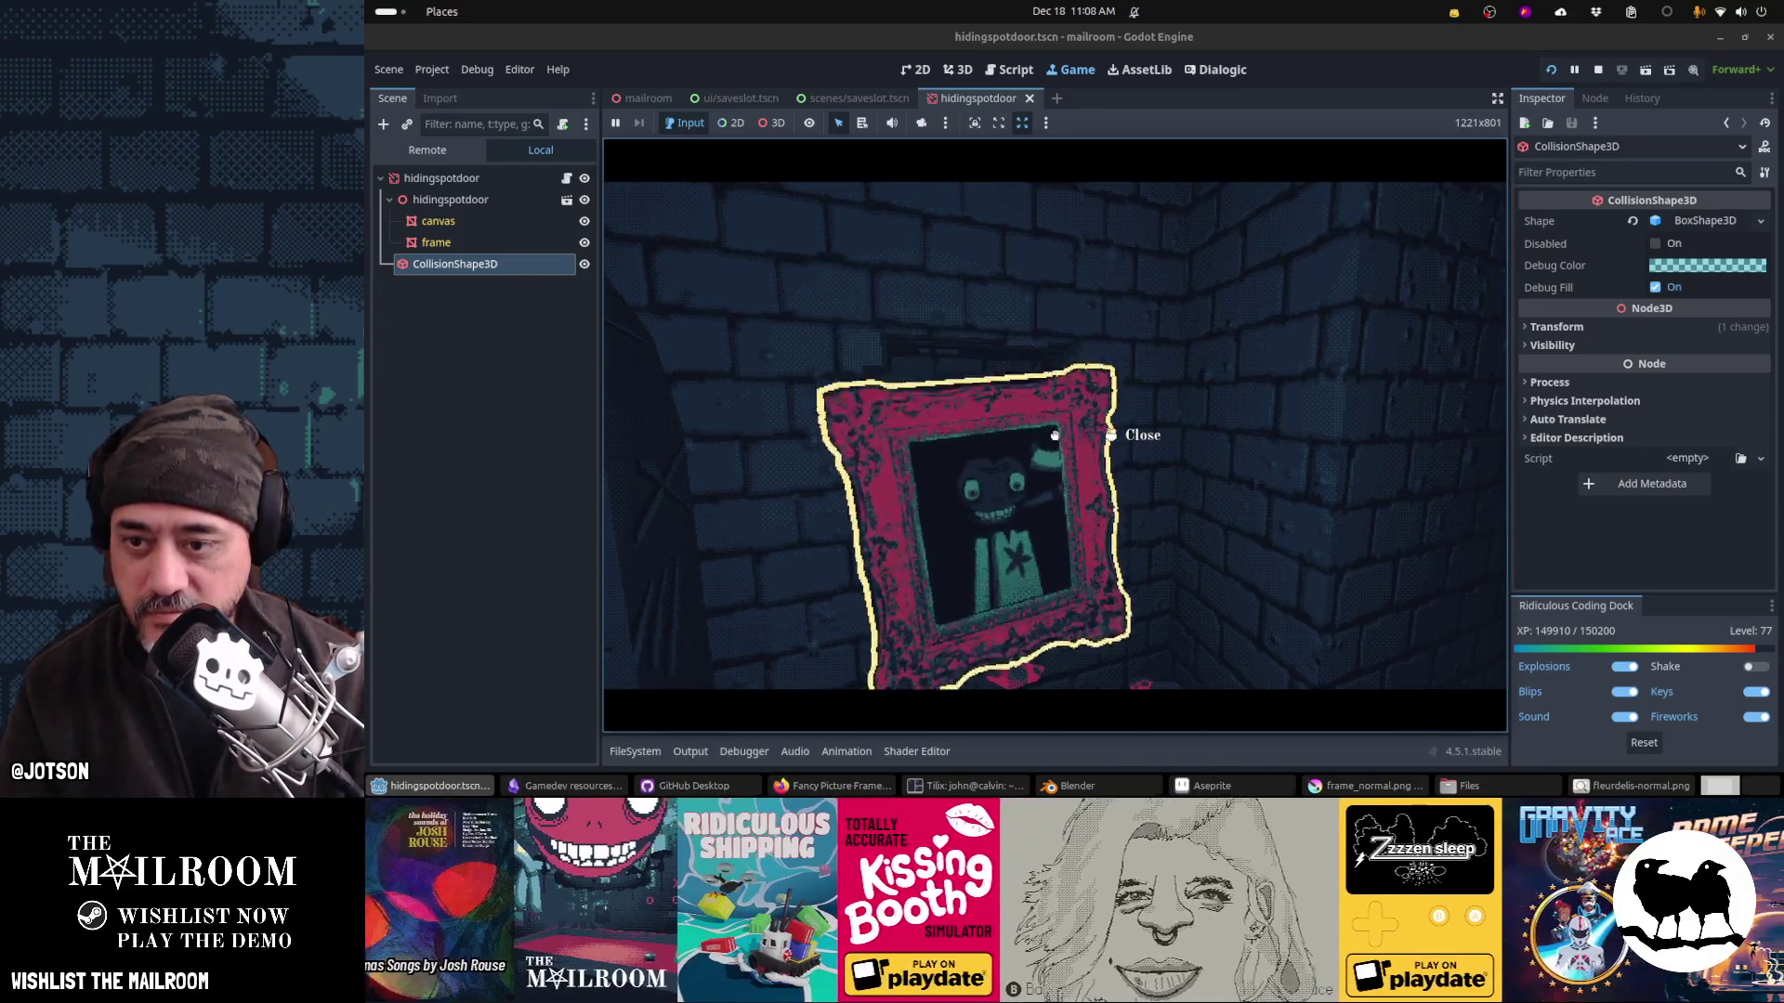
left_click(1055, 435)
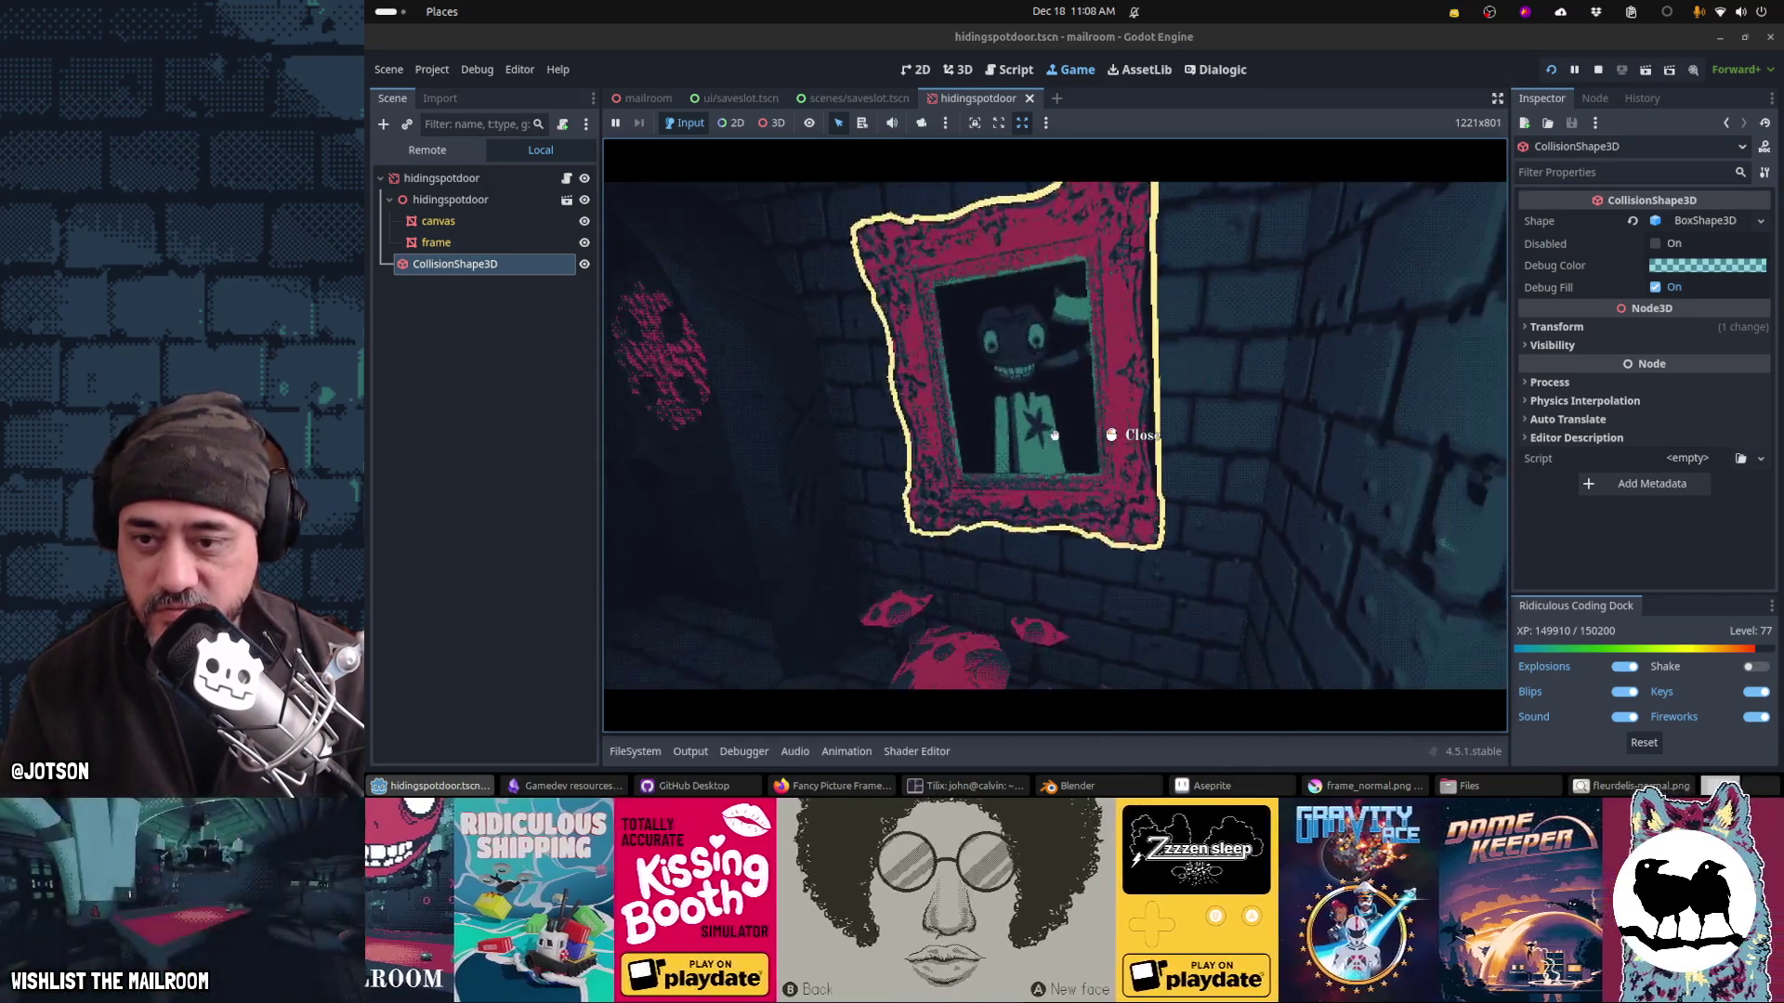
left_click(1054, 435)
left_click(1055, 435)
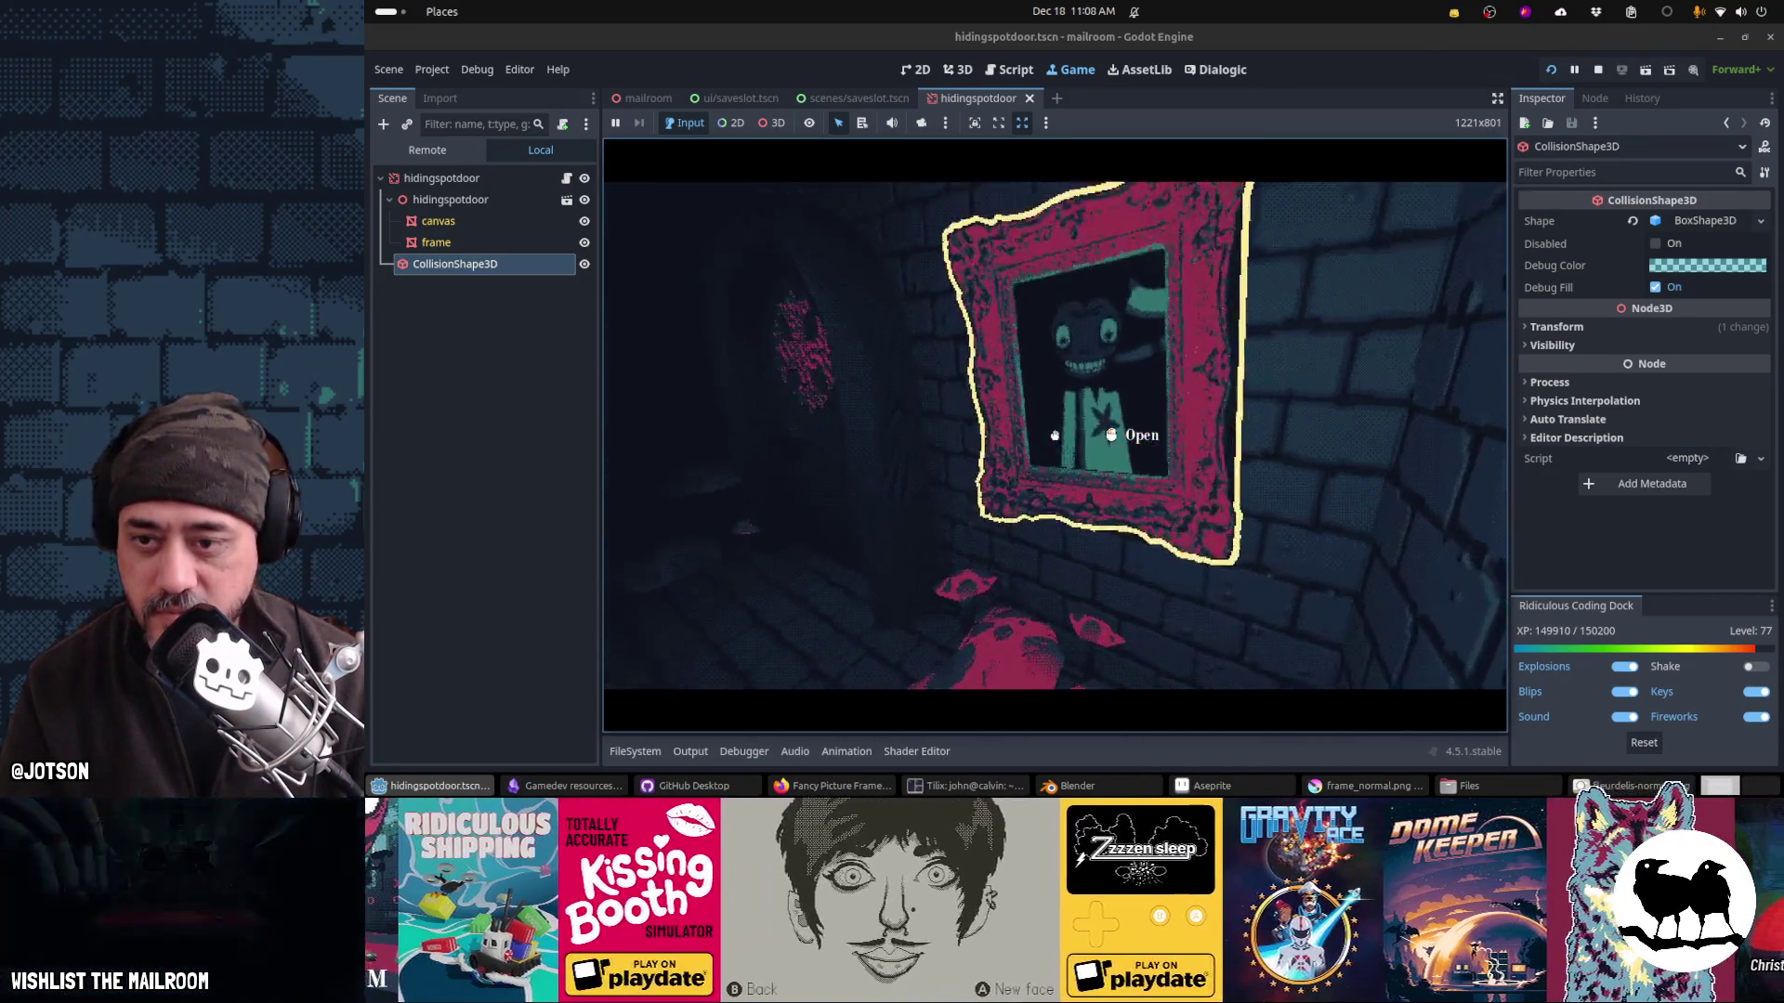
left_click(1054, 435)
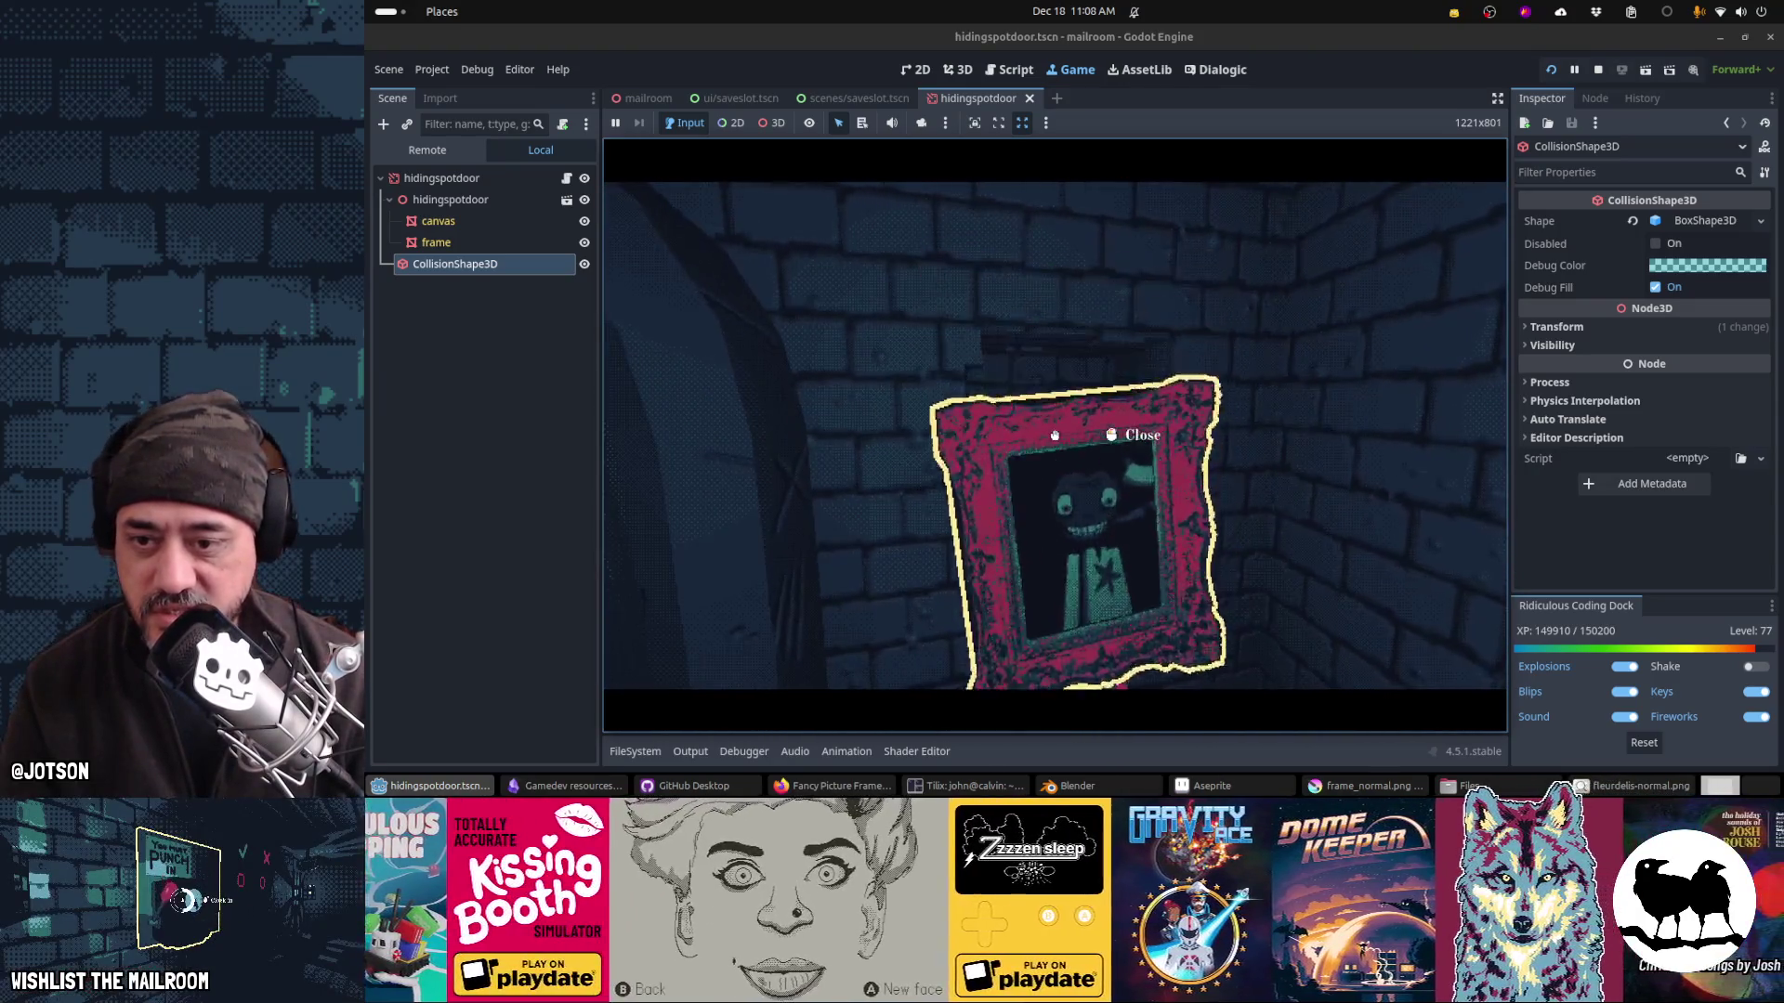
left_click(1055, 435)
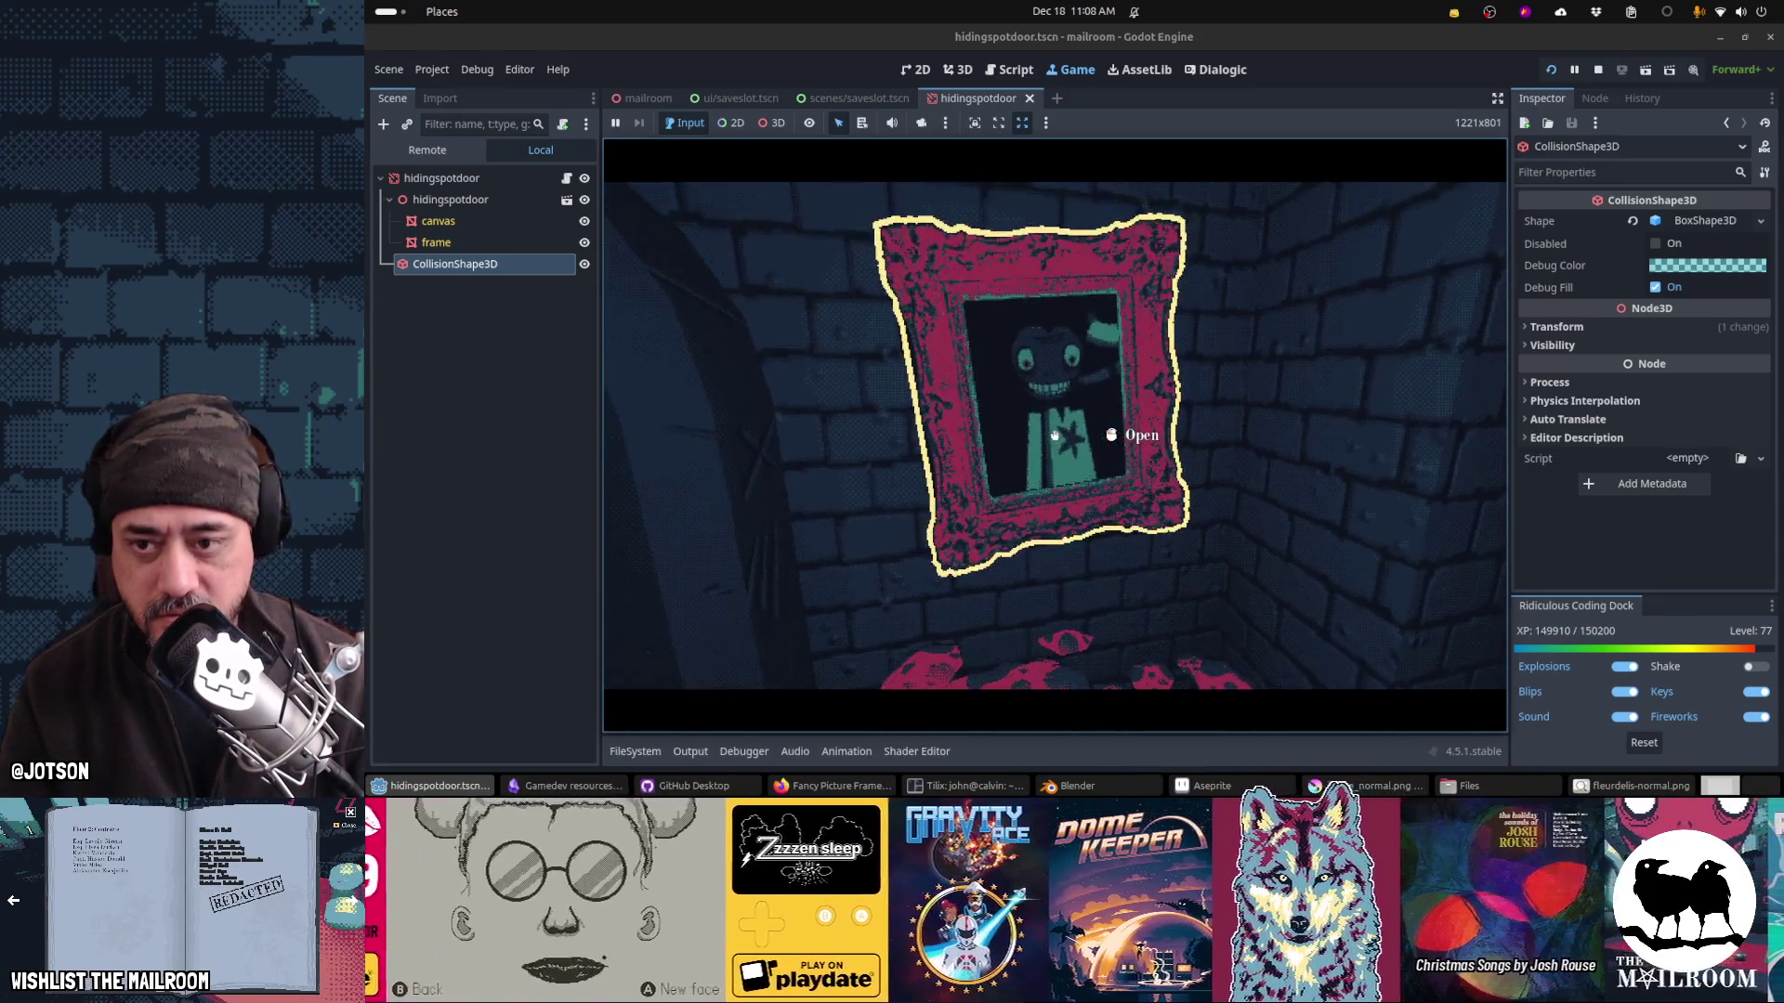
Step: Open and close the portrait hiding spot several more times, then pause the game
left_click(1054, 435)
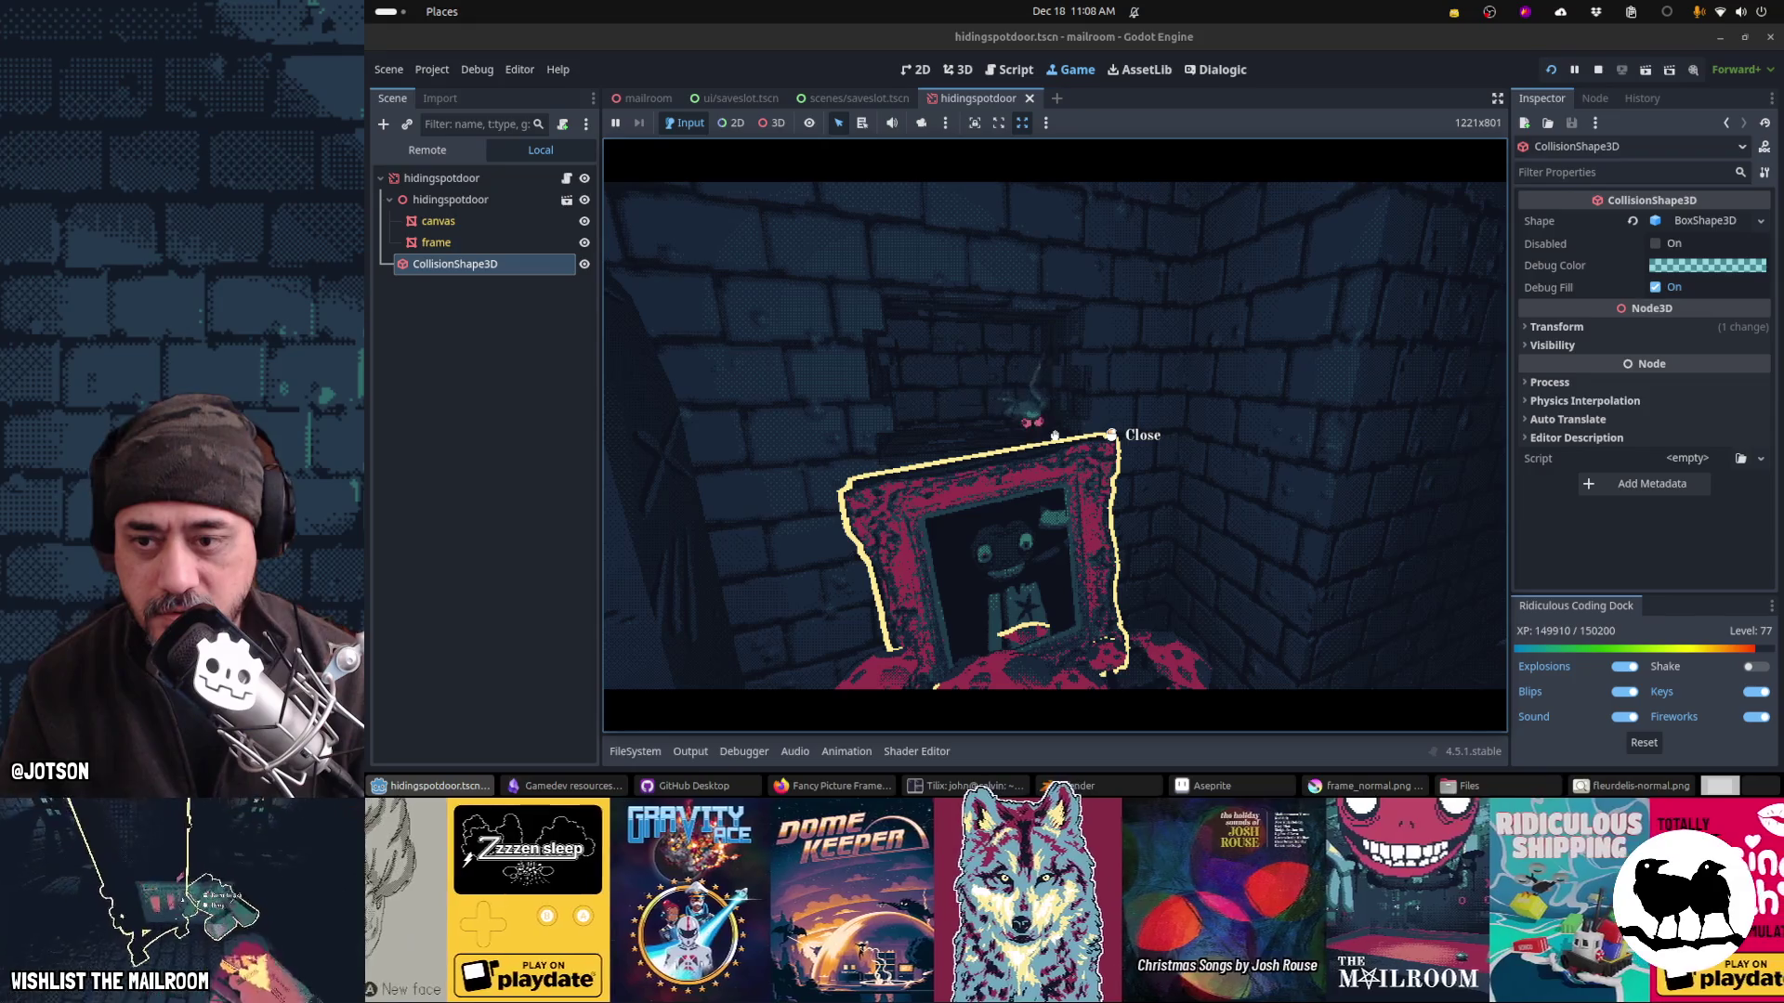
left_click(1054, 435)
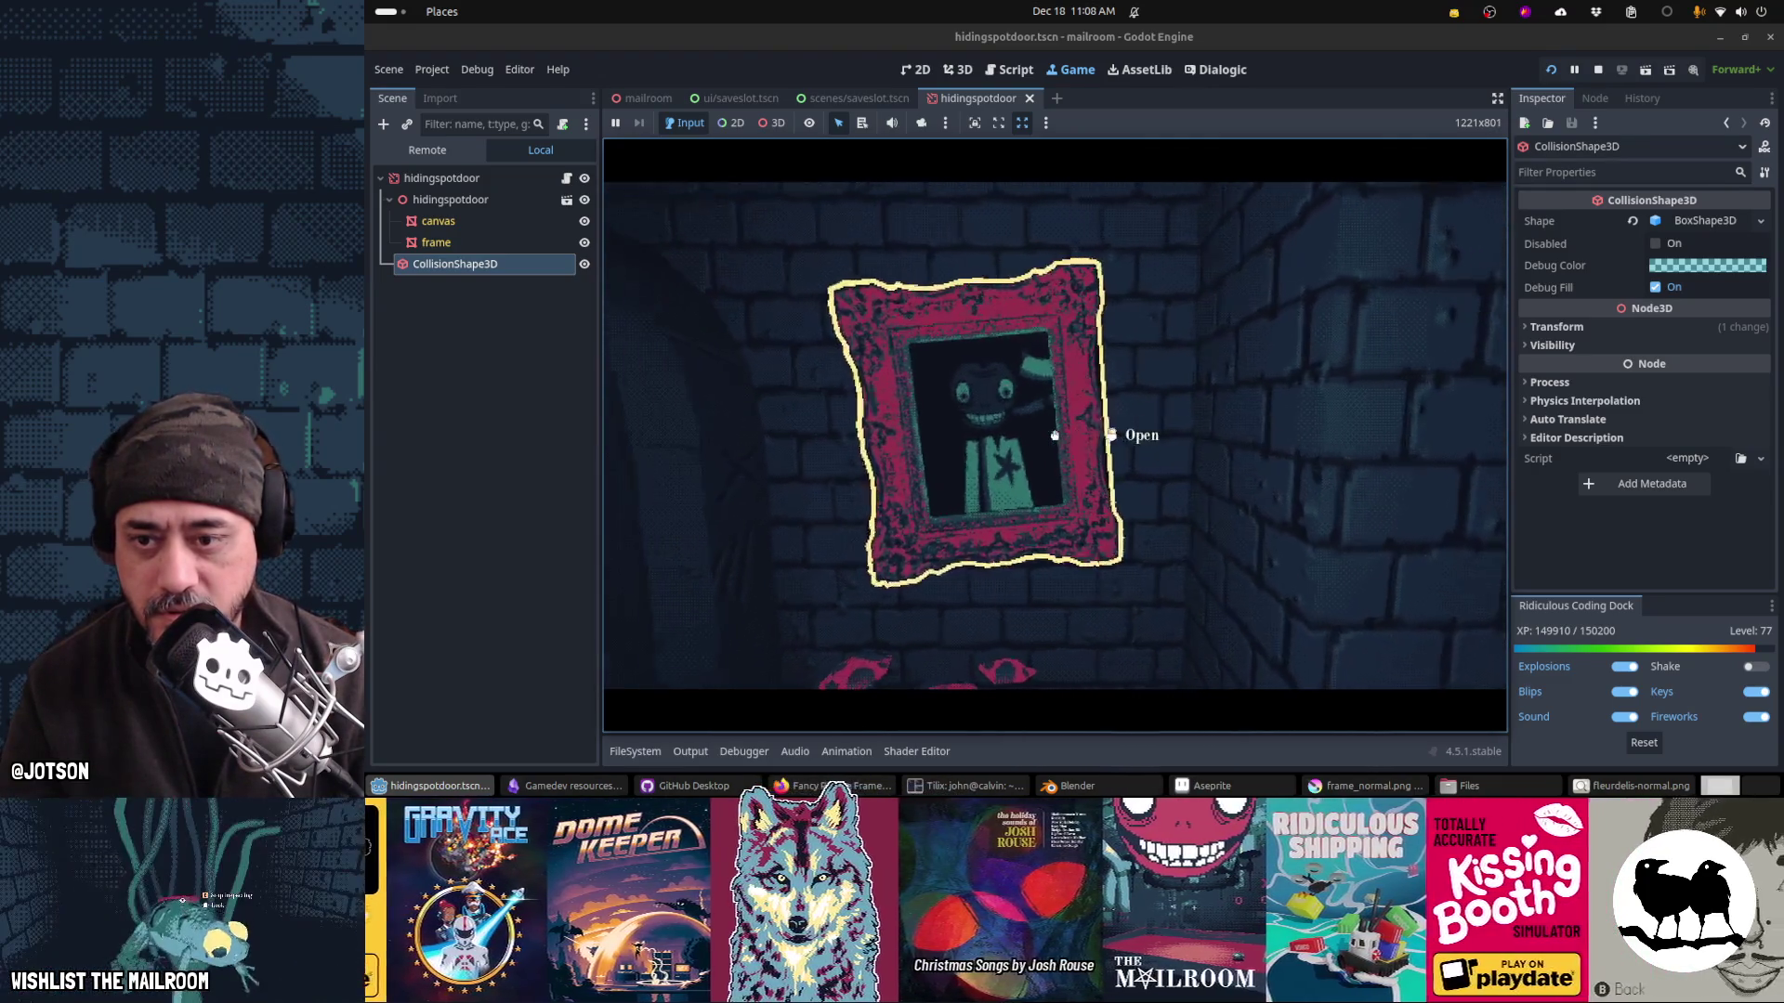
left_click(1054, 435)
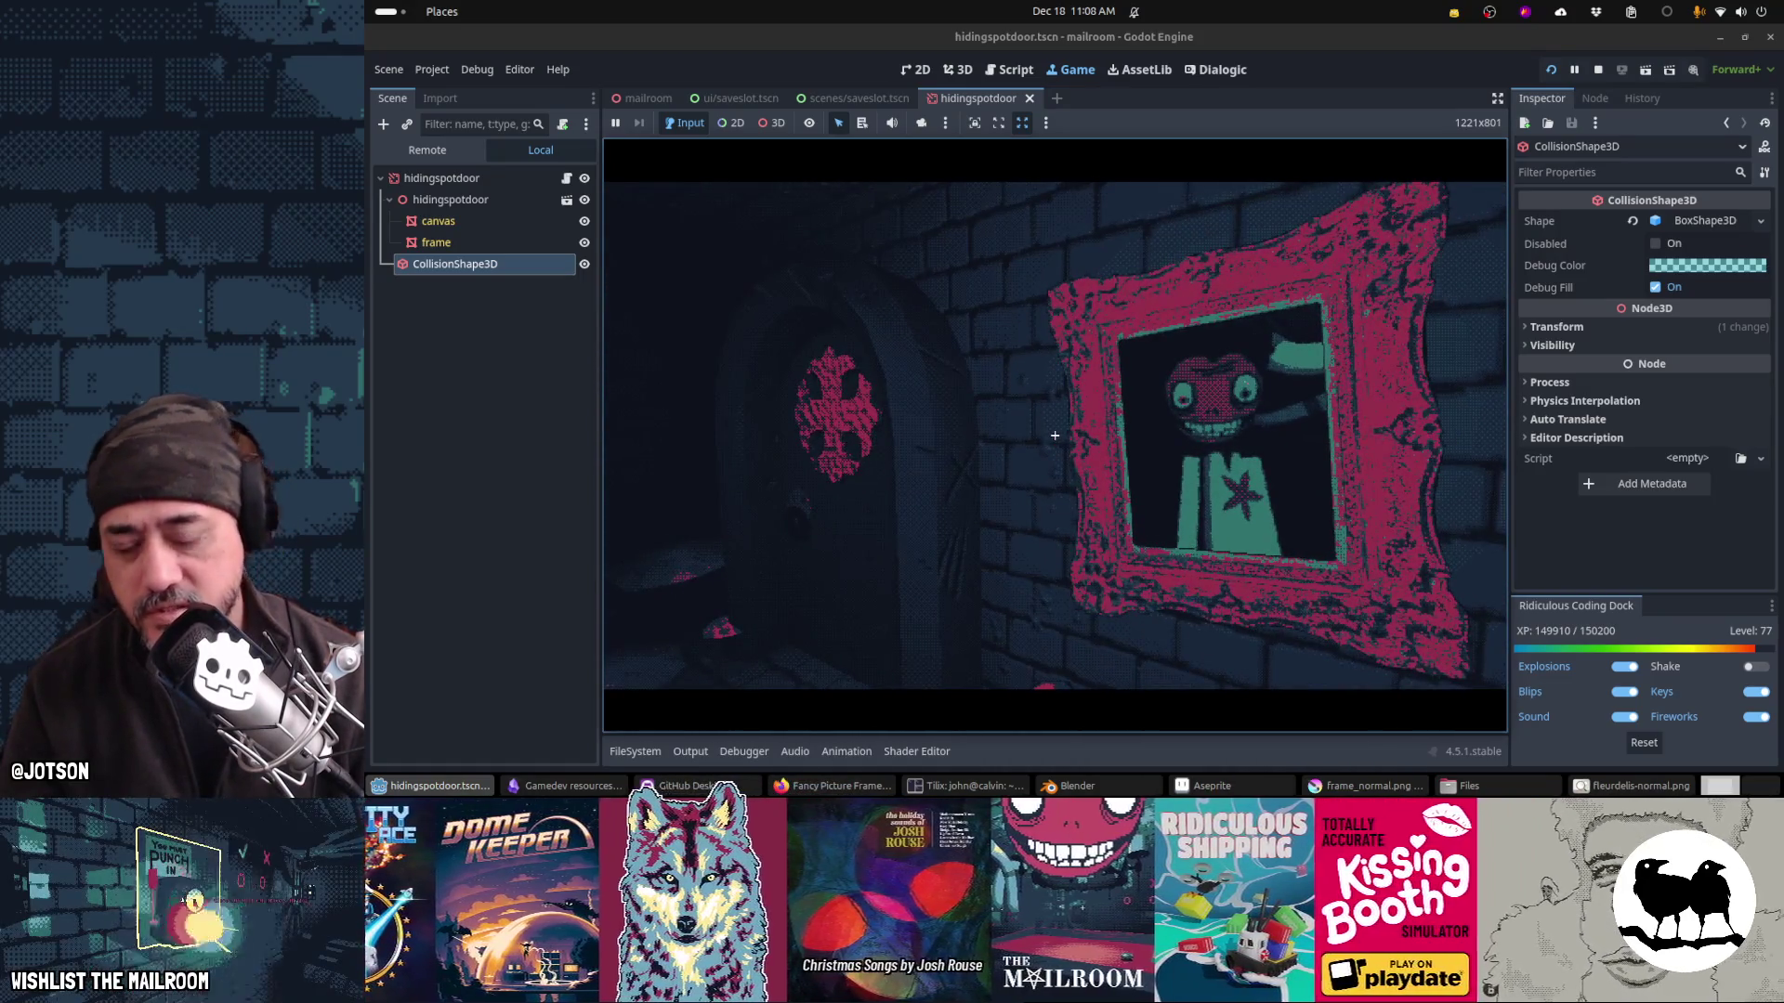
left_click(1055, 435)
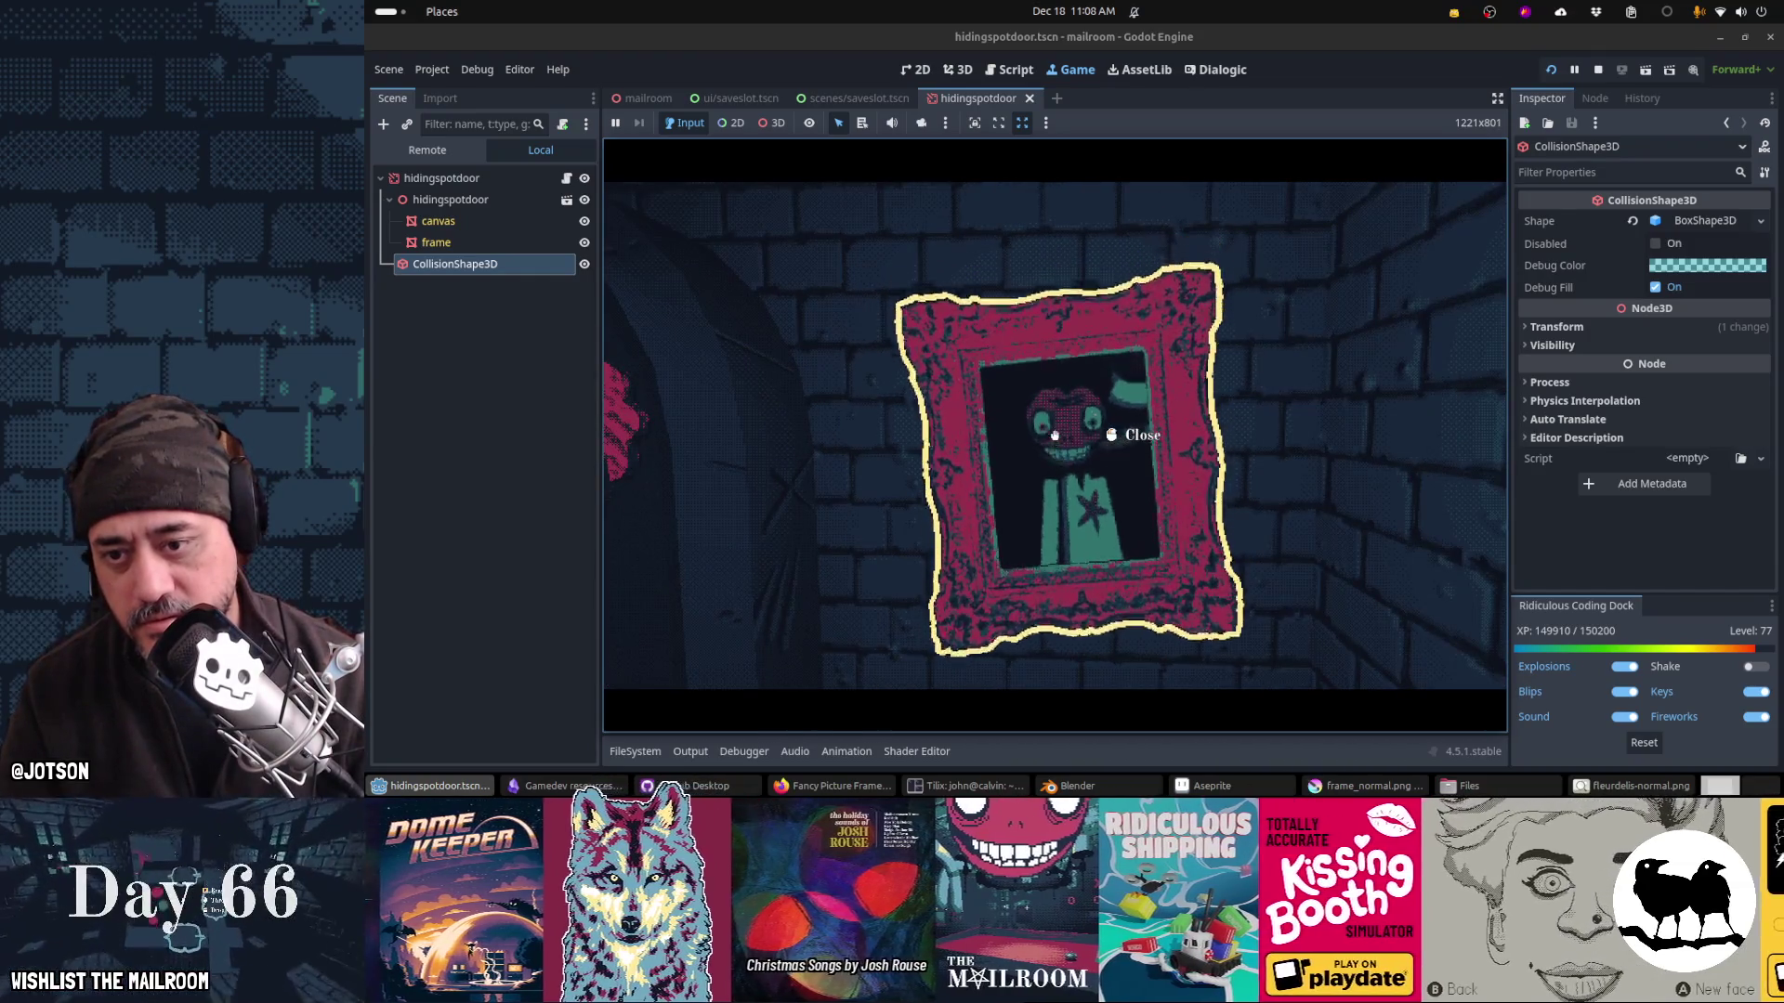
left_click(1054, 435)
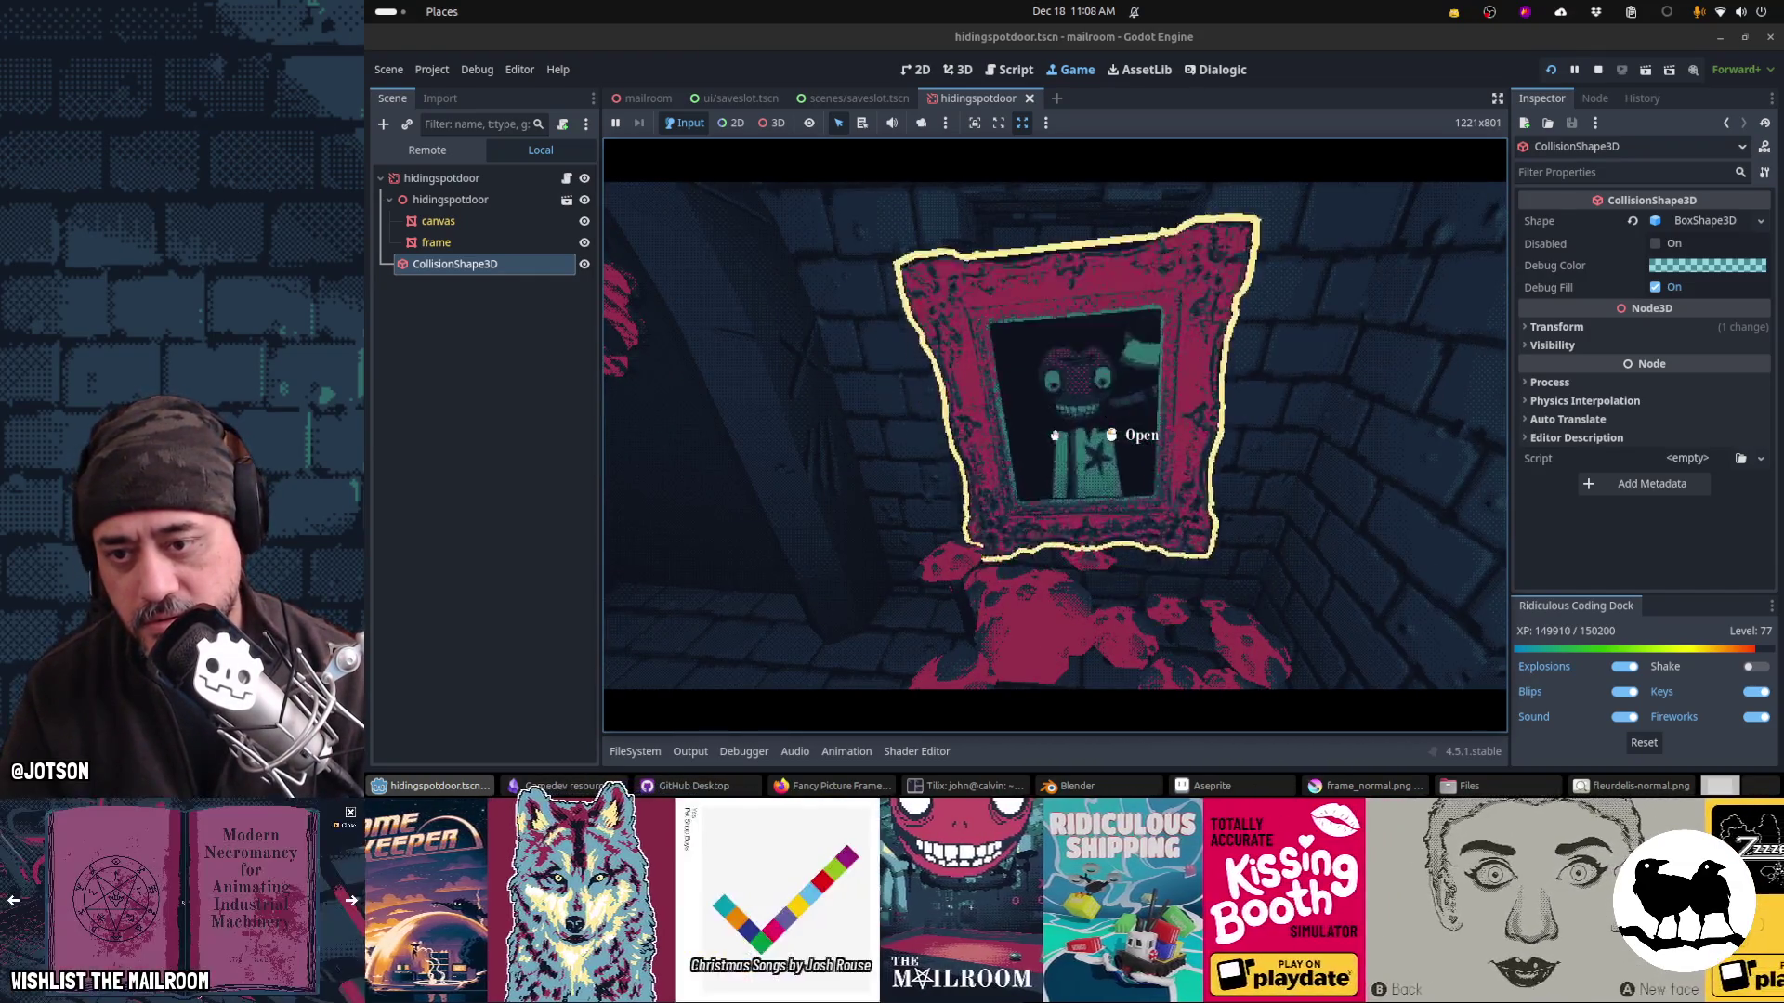
left_click(1055, 434)
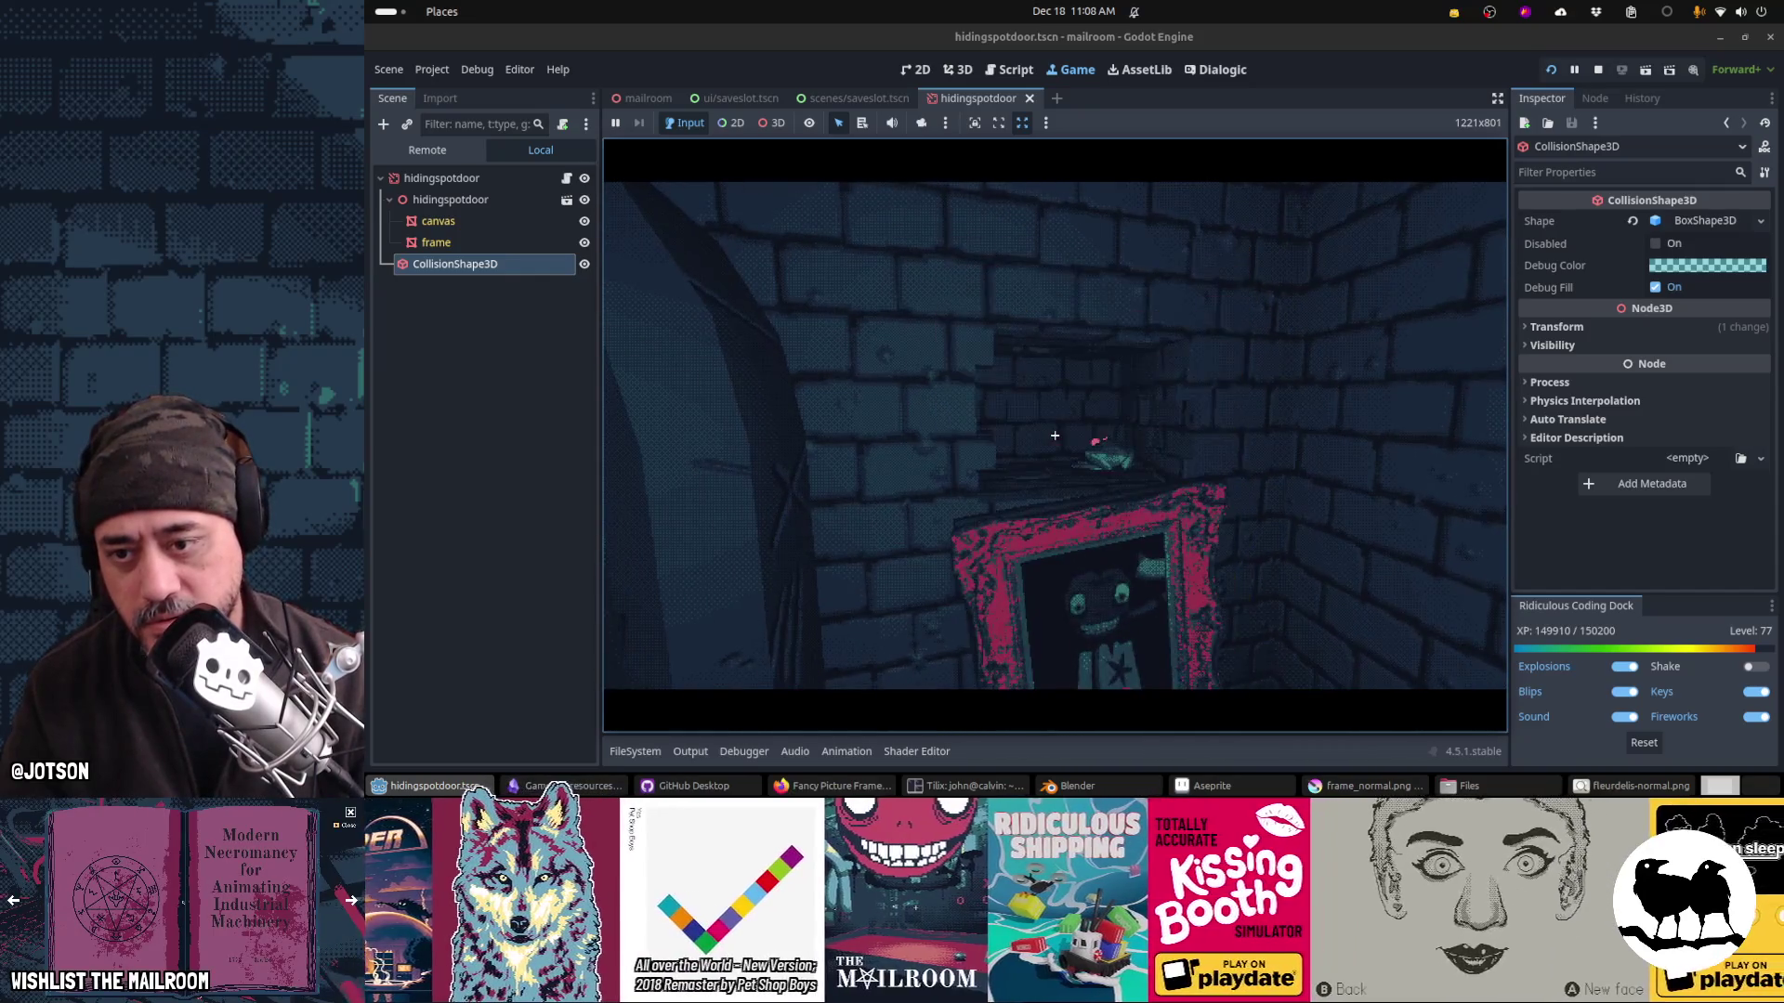
left_click(1055, 435)
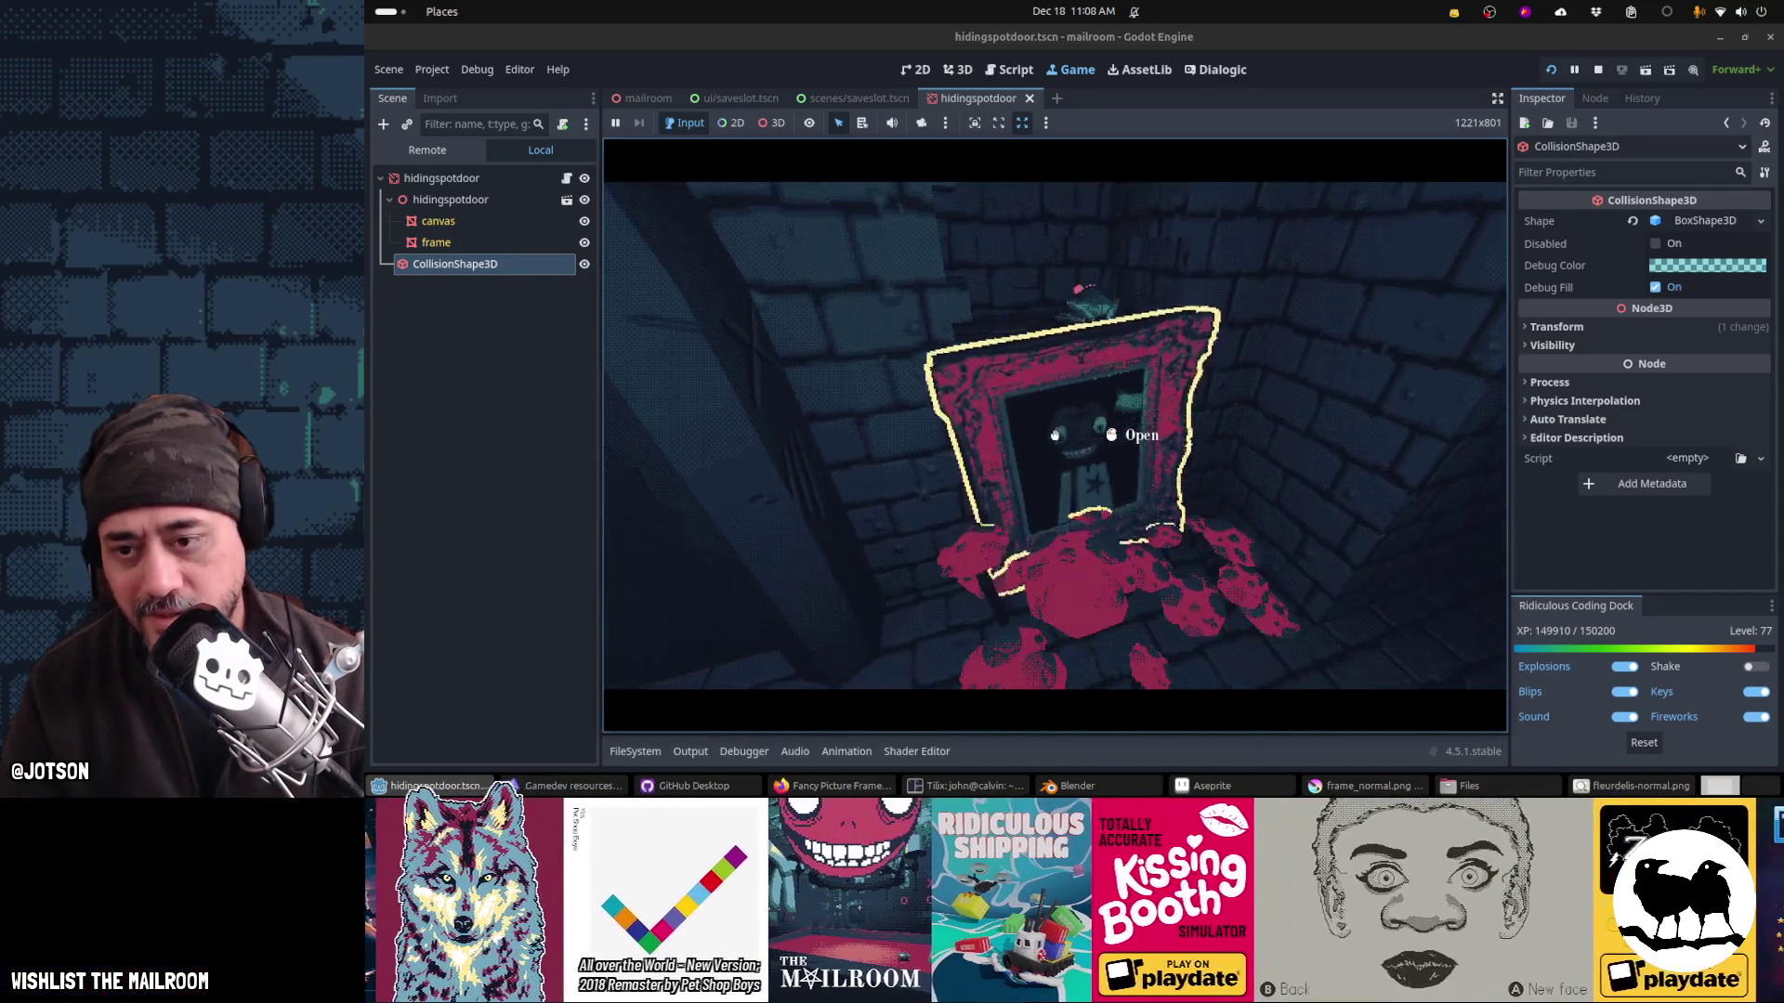
left_click(1054, 435)
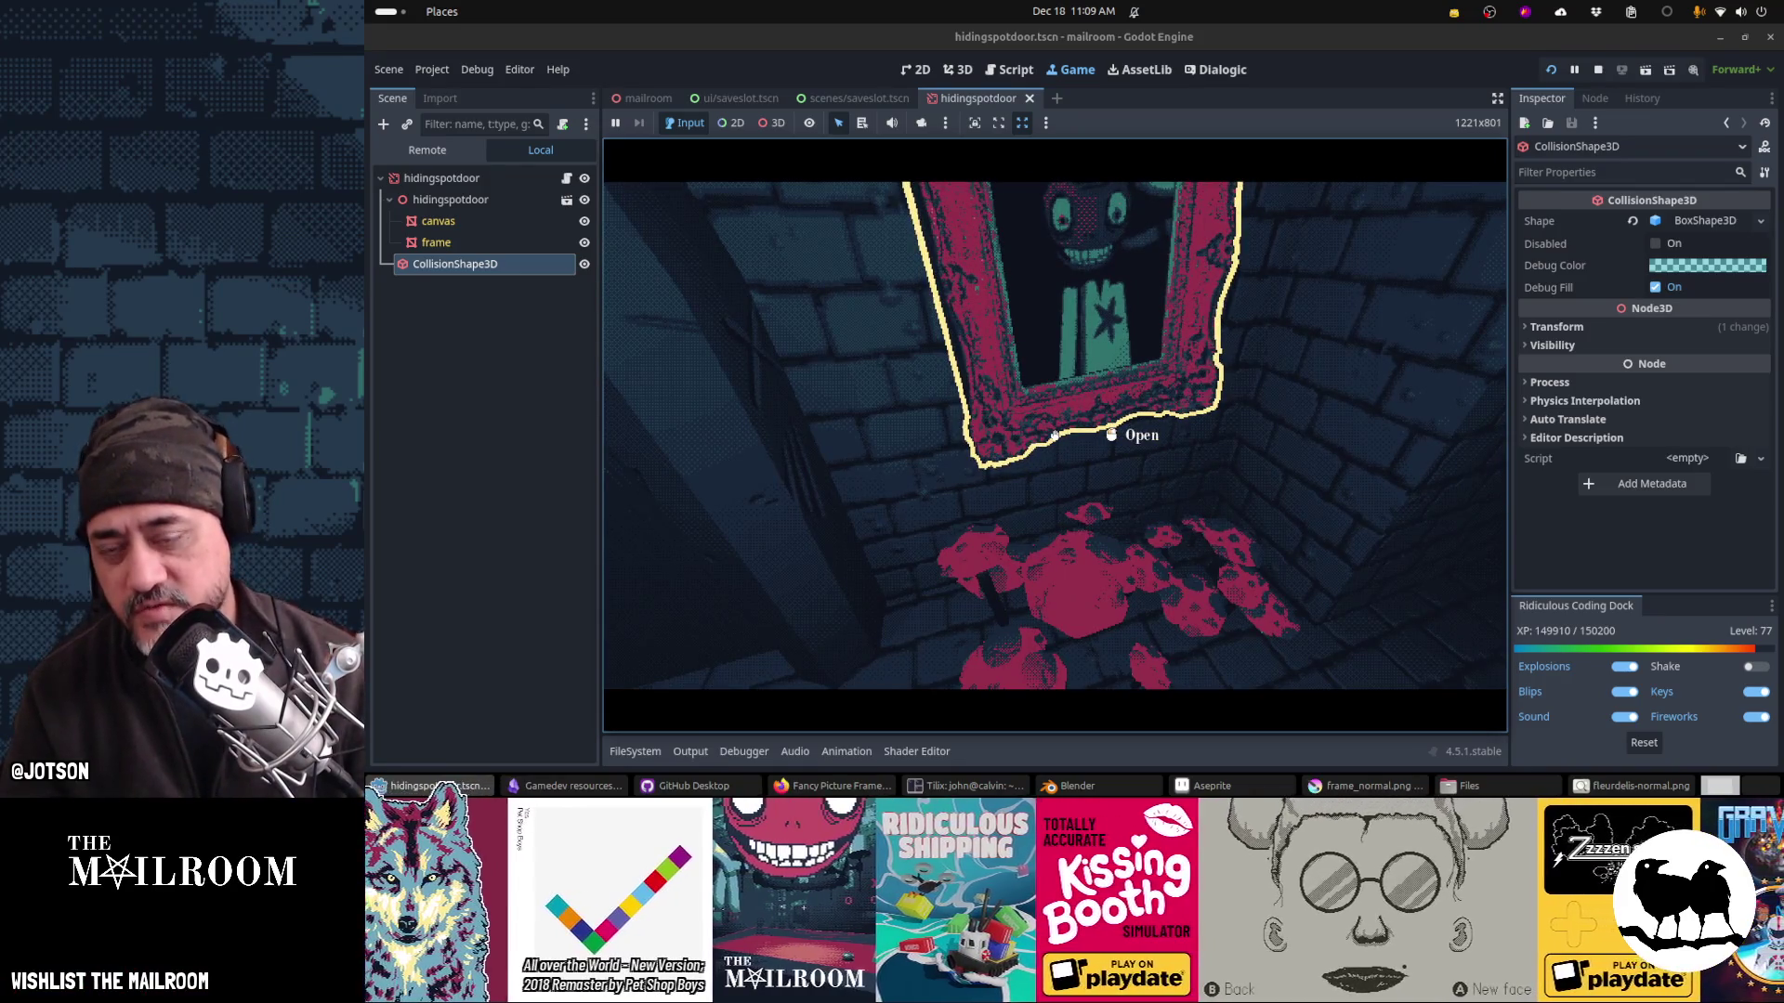
key("alt+Tab")
key("alt+Tab")
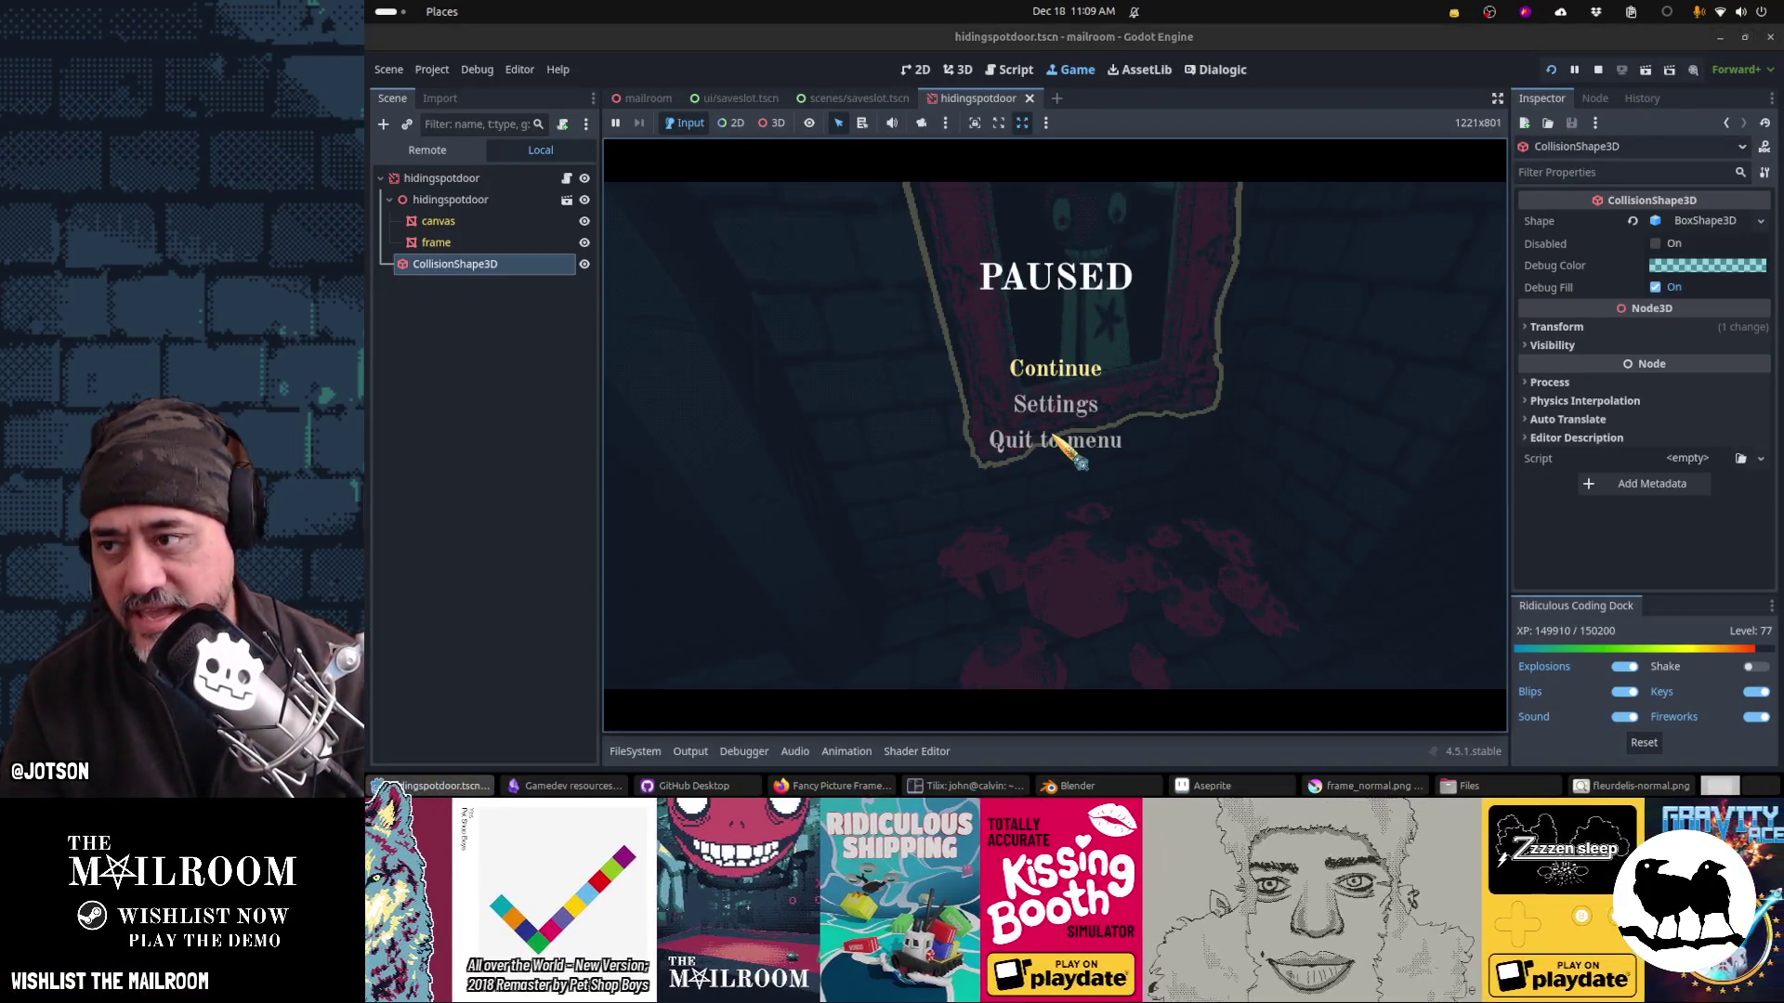
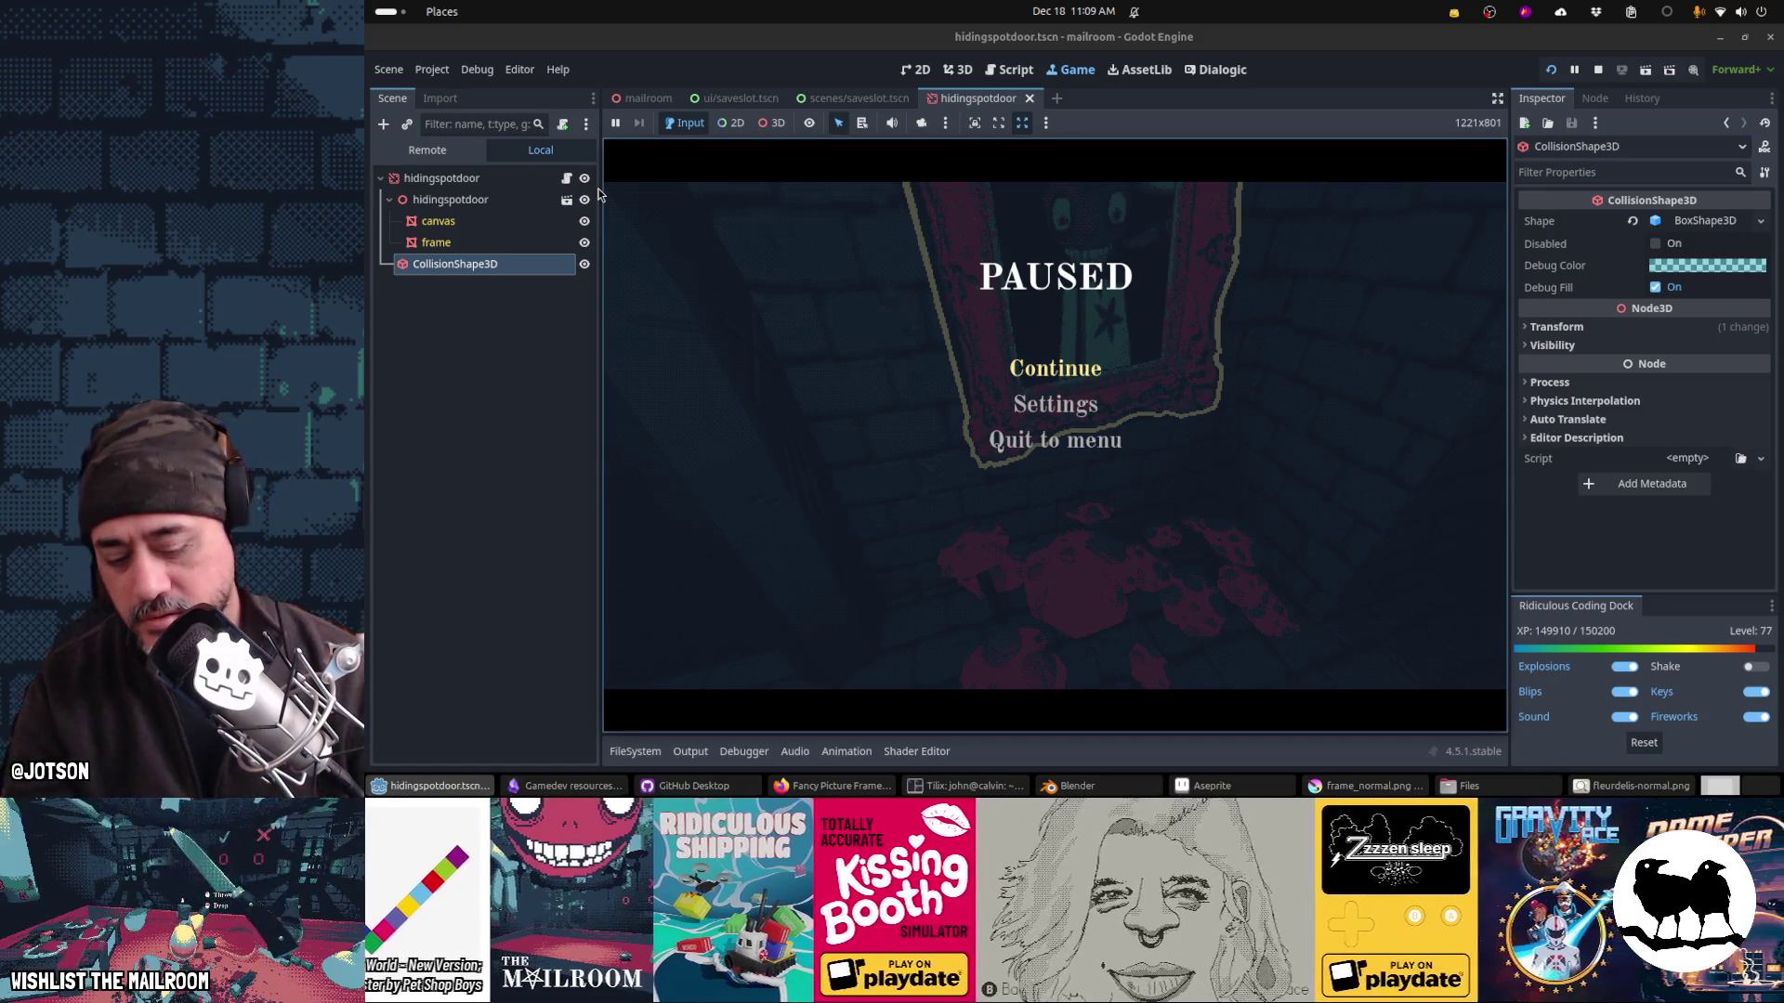
Step: Stop the running game and remove the 'var tween: Tween' declaration from hidingspotdoor.gd
key("F8")
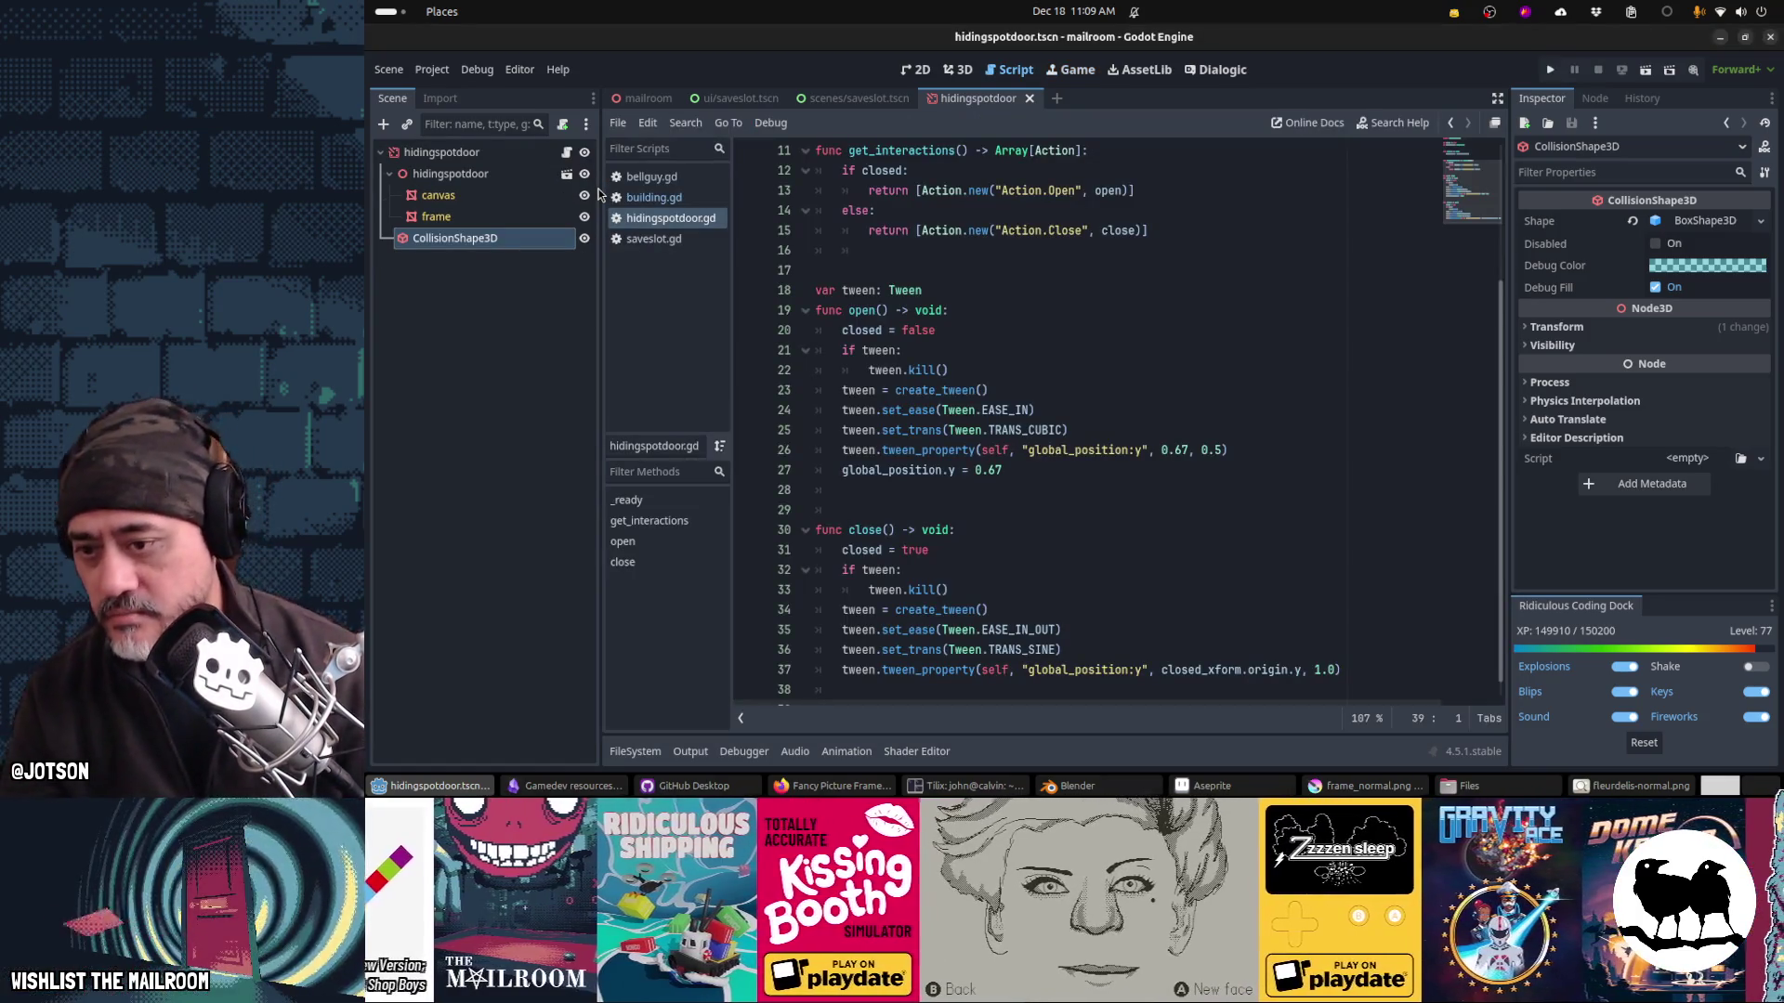
left_click(999, 261)
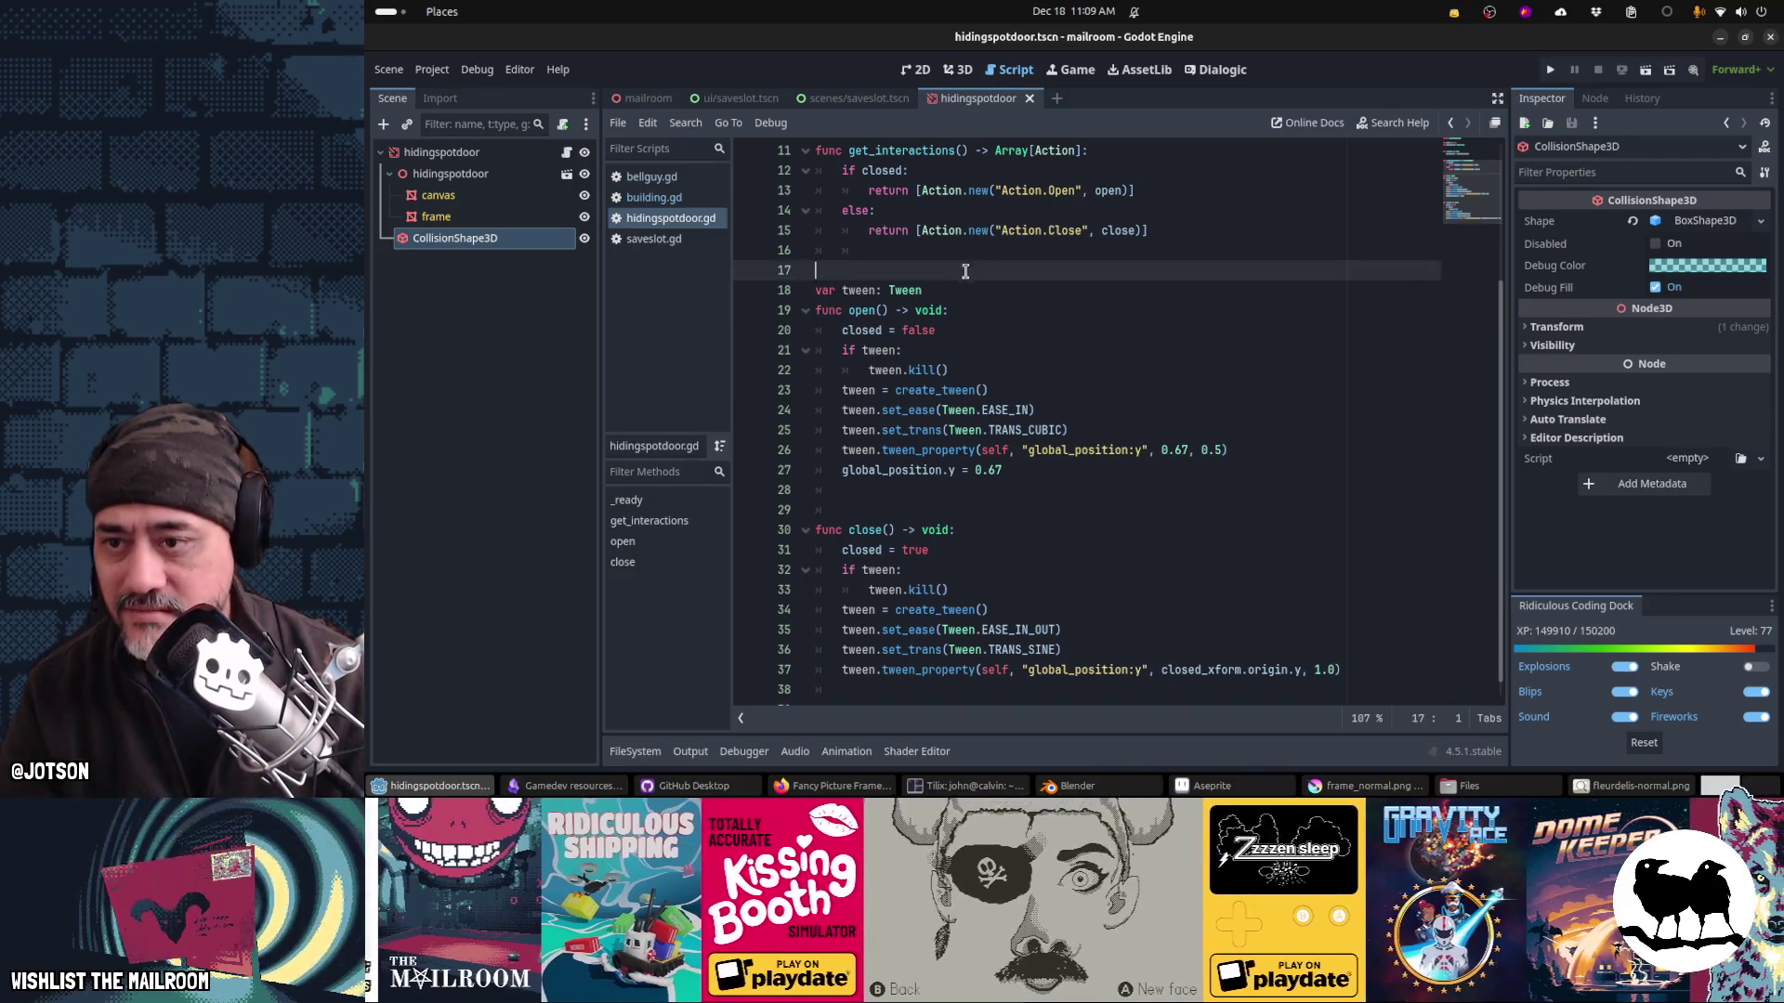
key("ctrl+shift+End")
key("Delete")
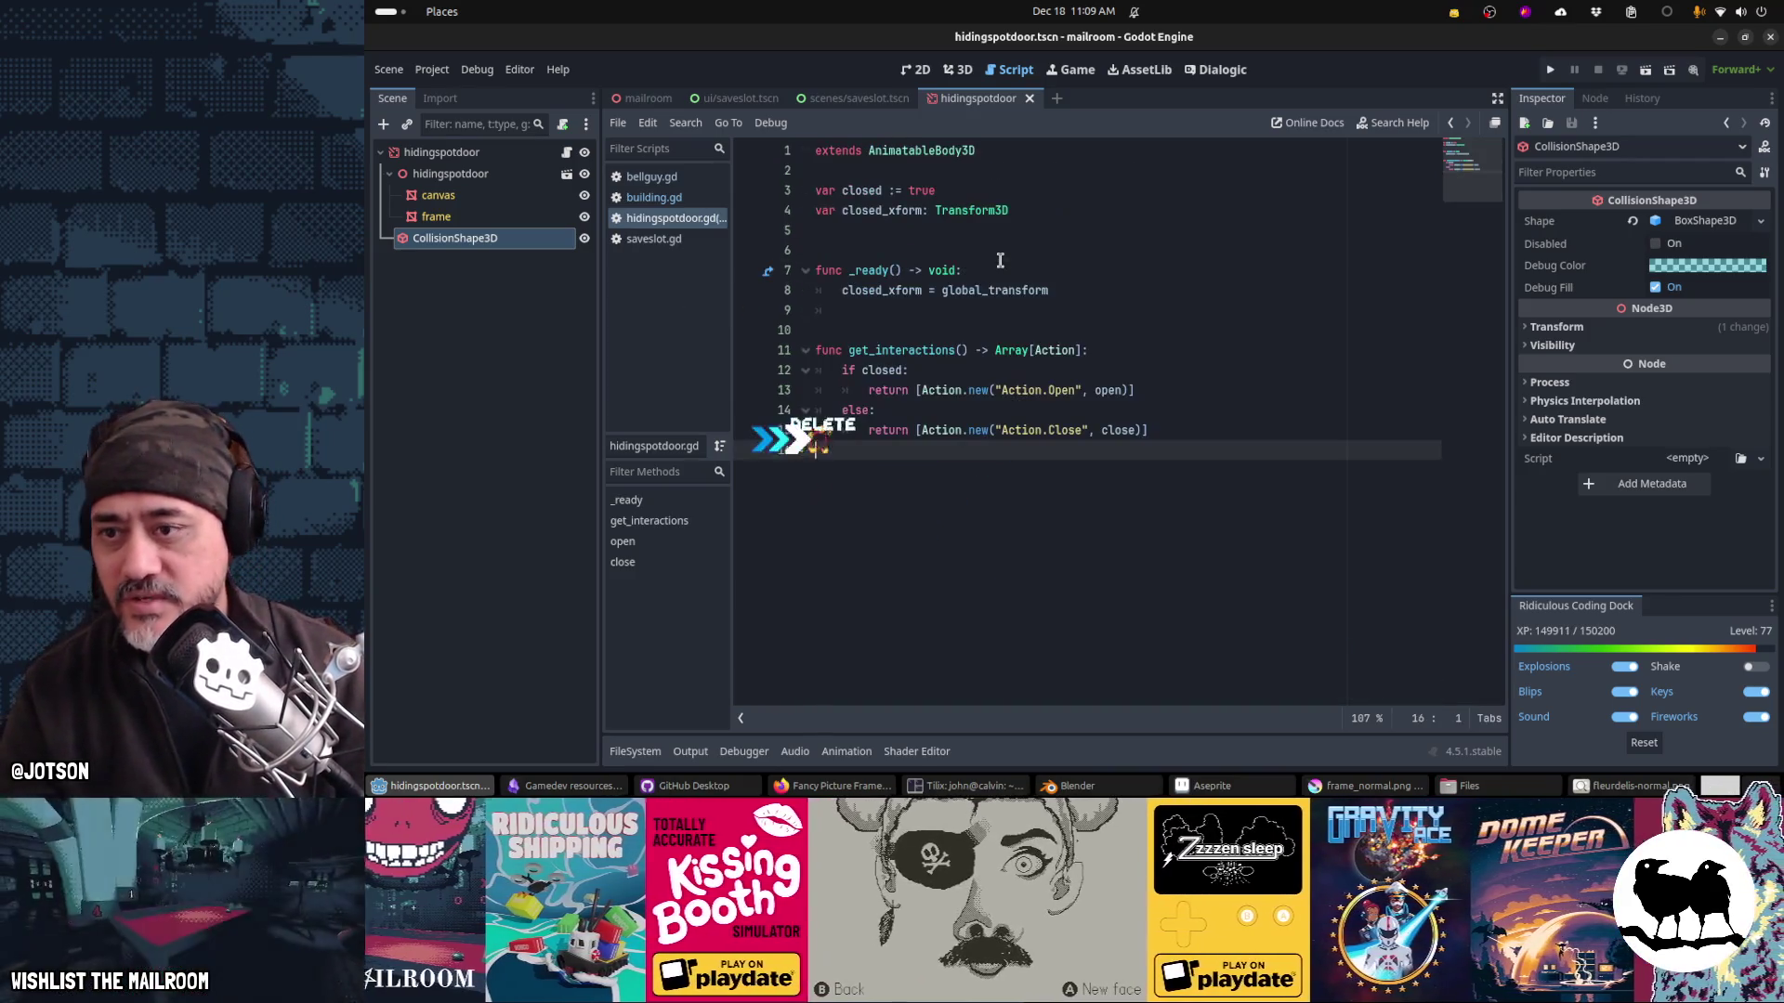
key("ctrl+z")
key("Up")
key("Up")
key("Up")
key("Up")
key("Up")
key("Up")
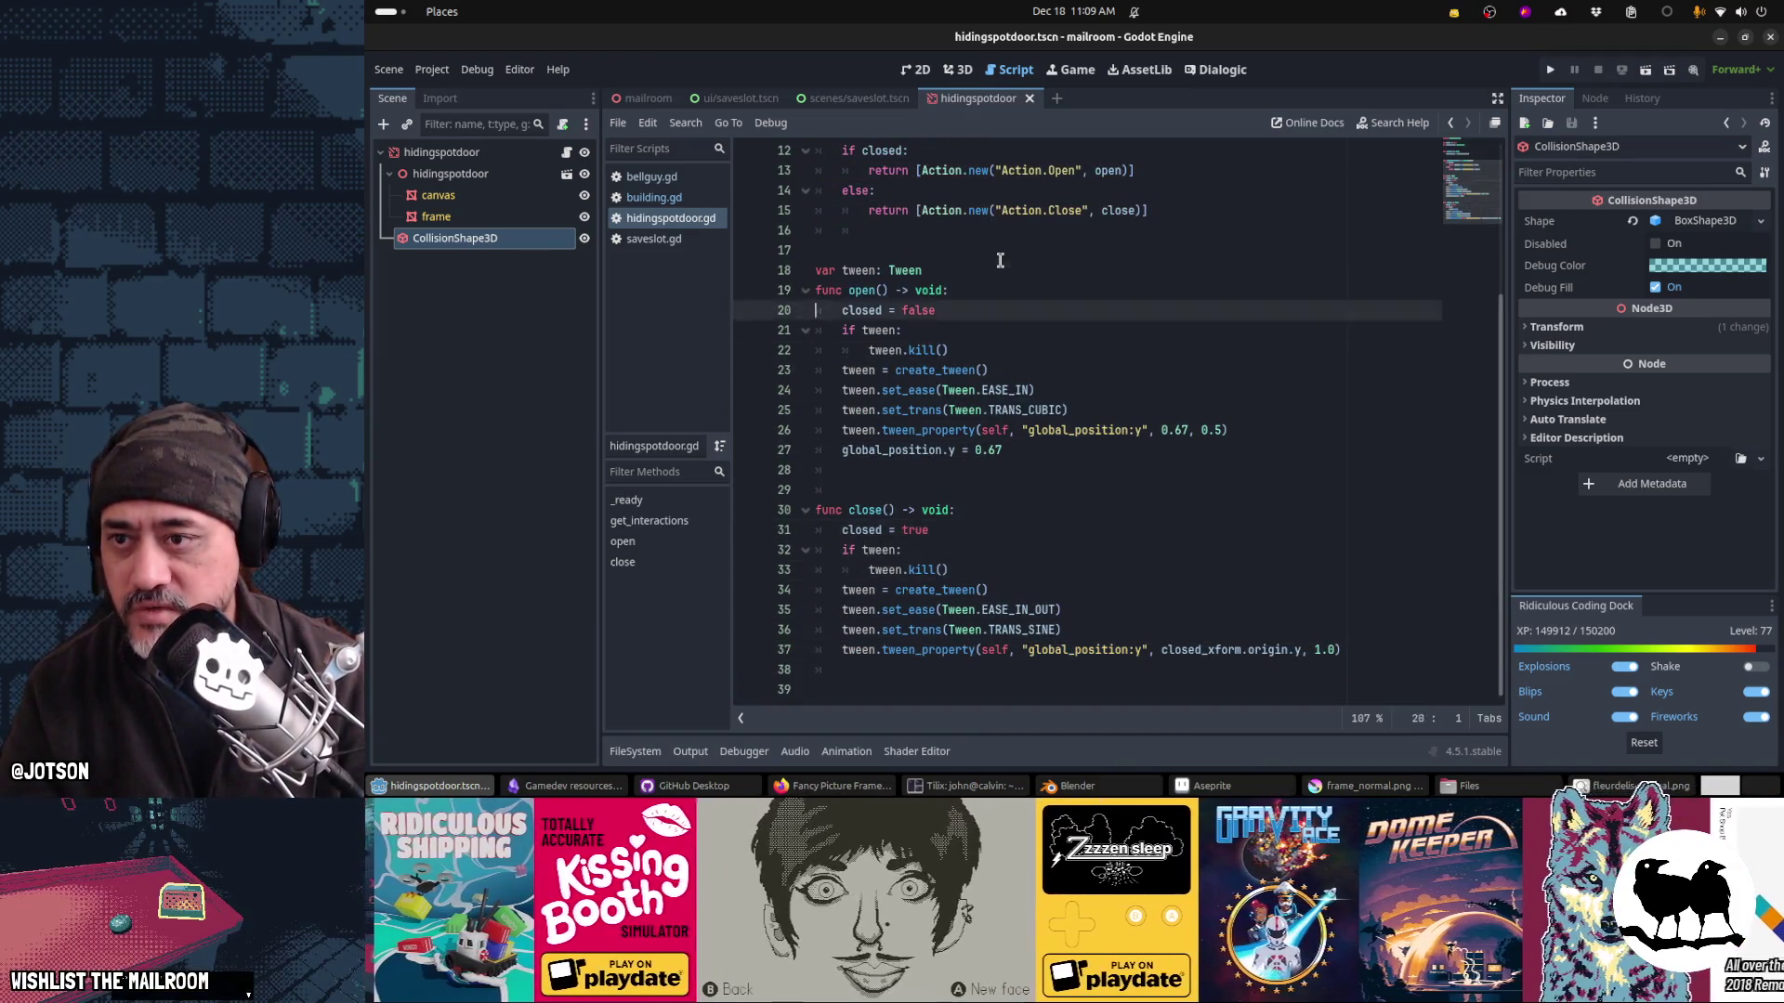
key("Down")
key("Down")
key("ctrl+x")
key("ctrl+Home")
Step: Delete the tween lines from open() and close() and save hidingspotdoor.gd
key("Down")
key("Down")
key("Down")
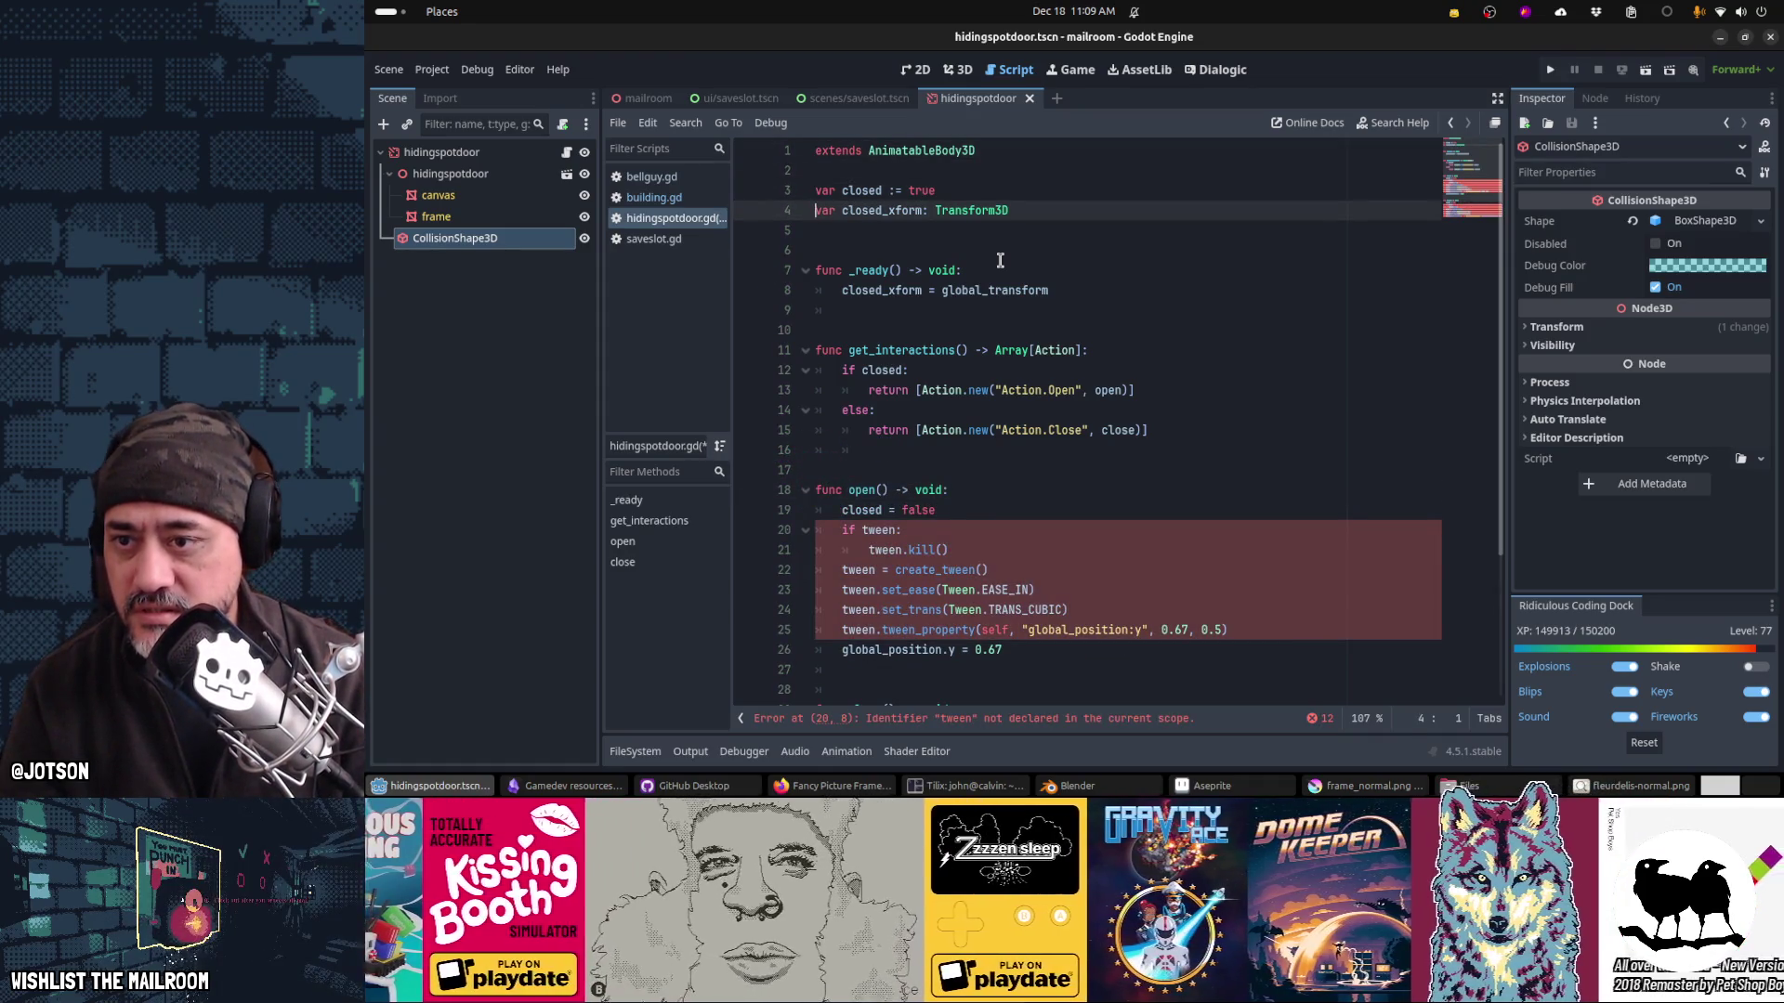
key("Down")
key("Down")
key("Down")
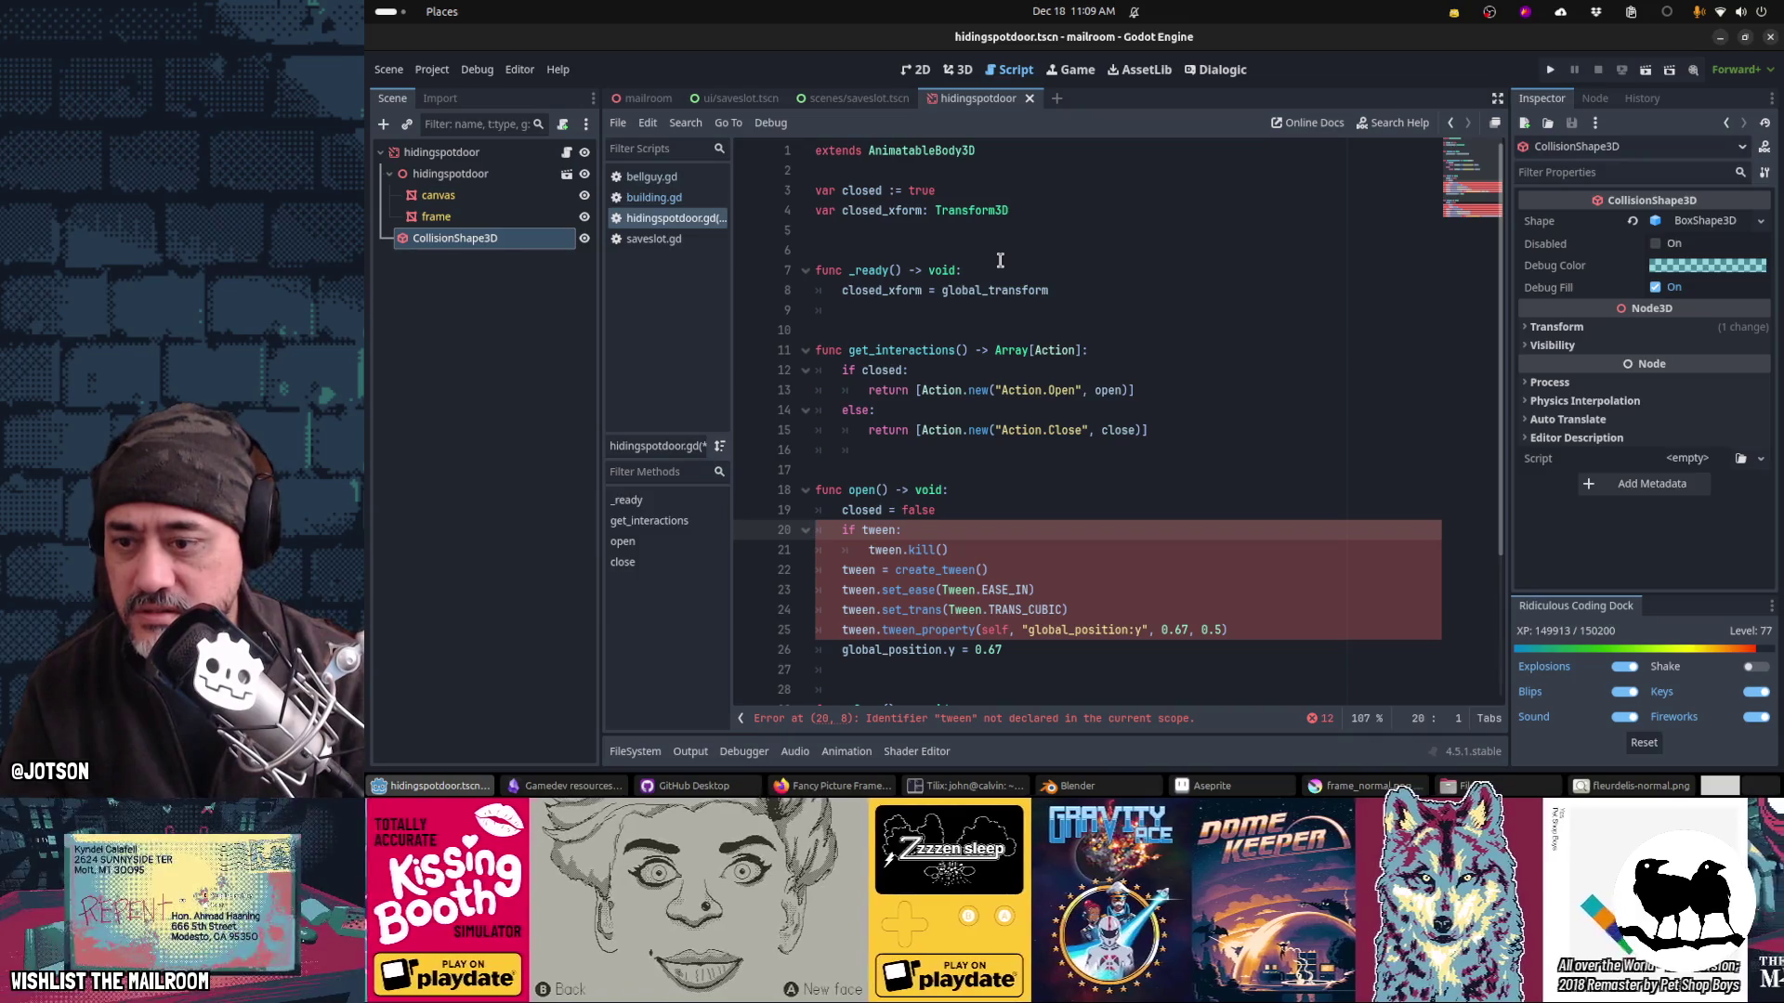
key("shift+Down")
key("shift+Down")
key("shift+Down")
key("Delete")
key("Down")
key("Down")
key("Down")
key("shift+Down")
key("shift+Down")
key("shift+Down")
key("Delete")
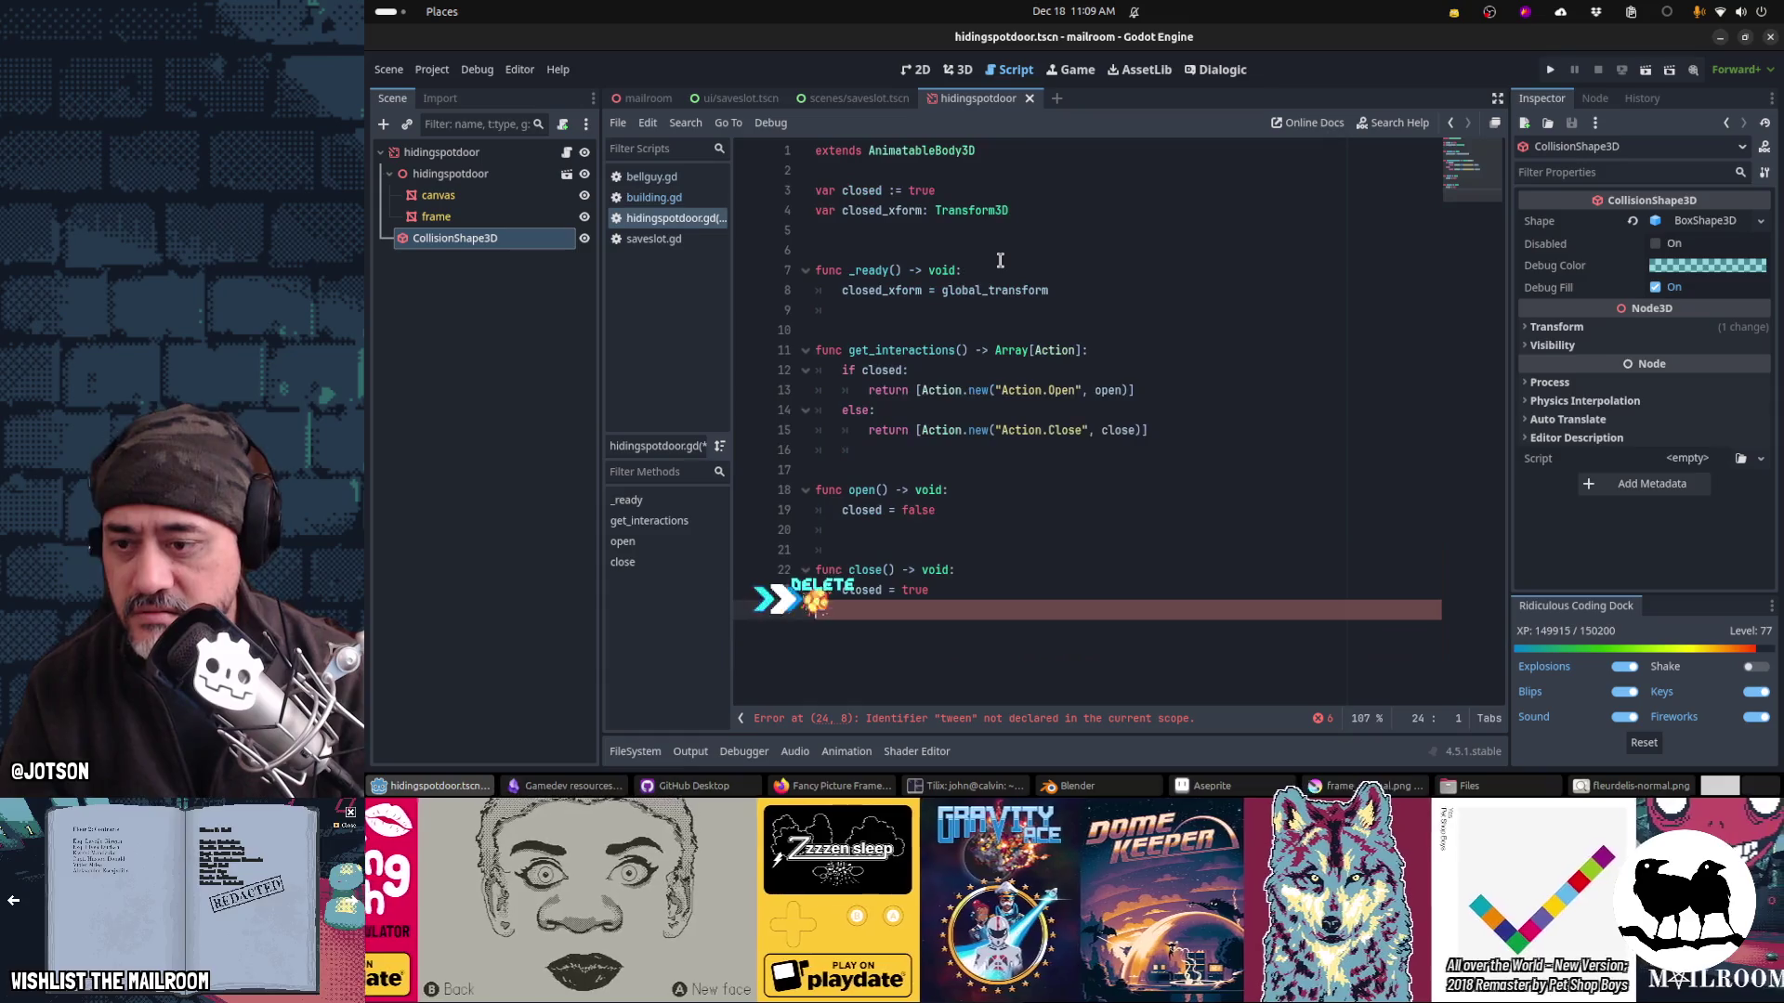
key("ctrl+s")
left_click(437, 151)
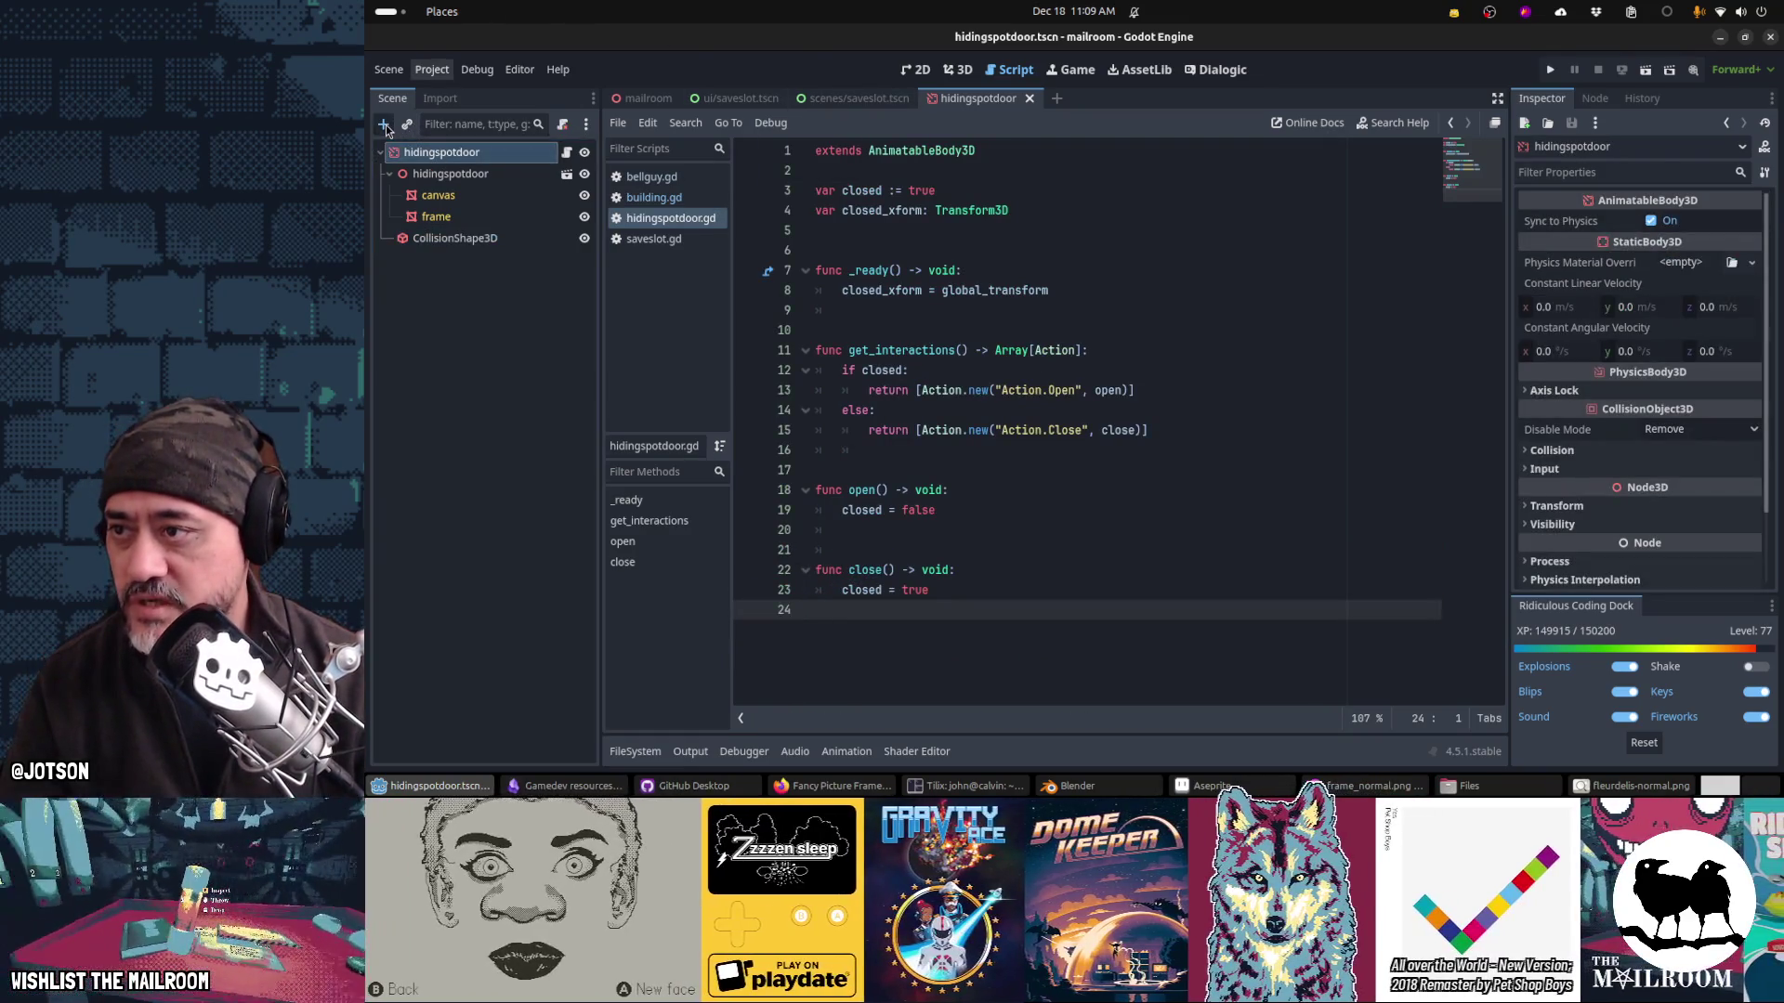
Step: Add an AnimationPlayer child node to the hidingspotdoor root
left_click(384, 125)
type("animationplay")
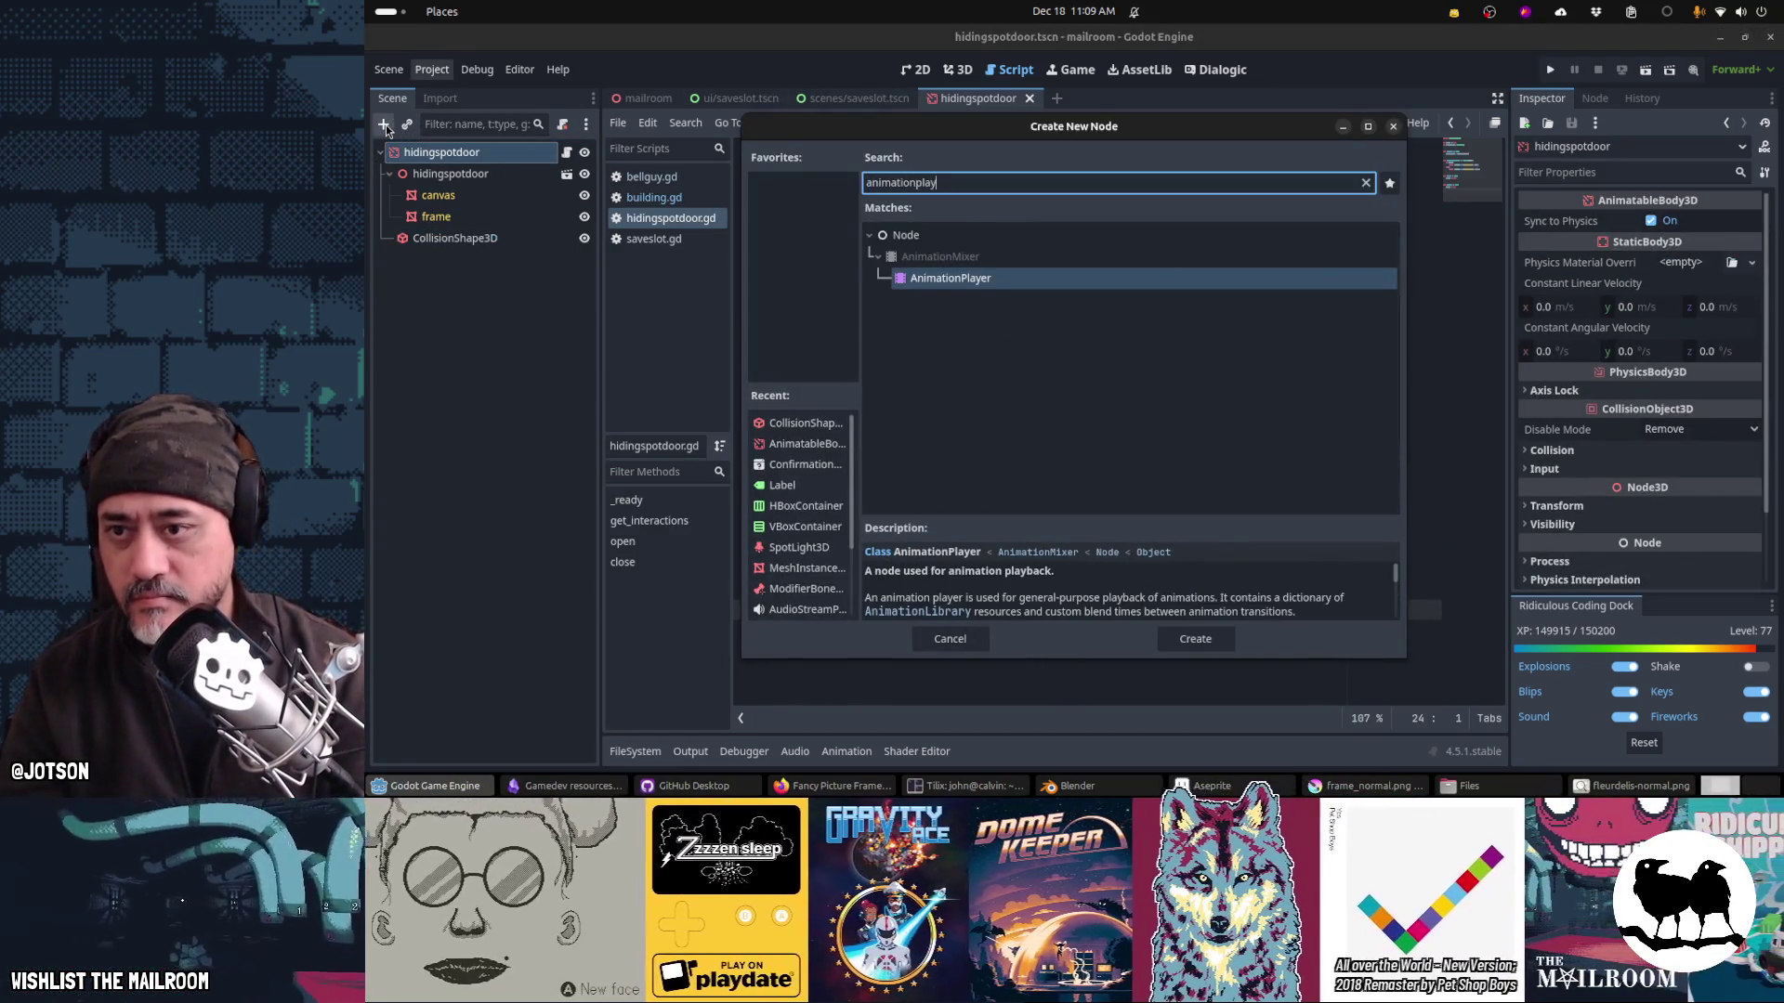
key("Return")
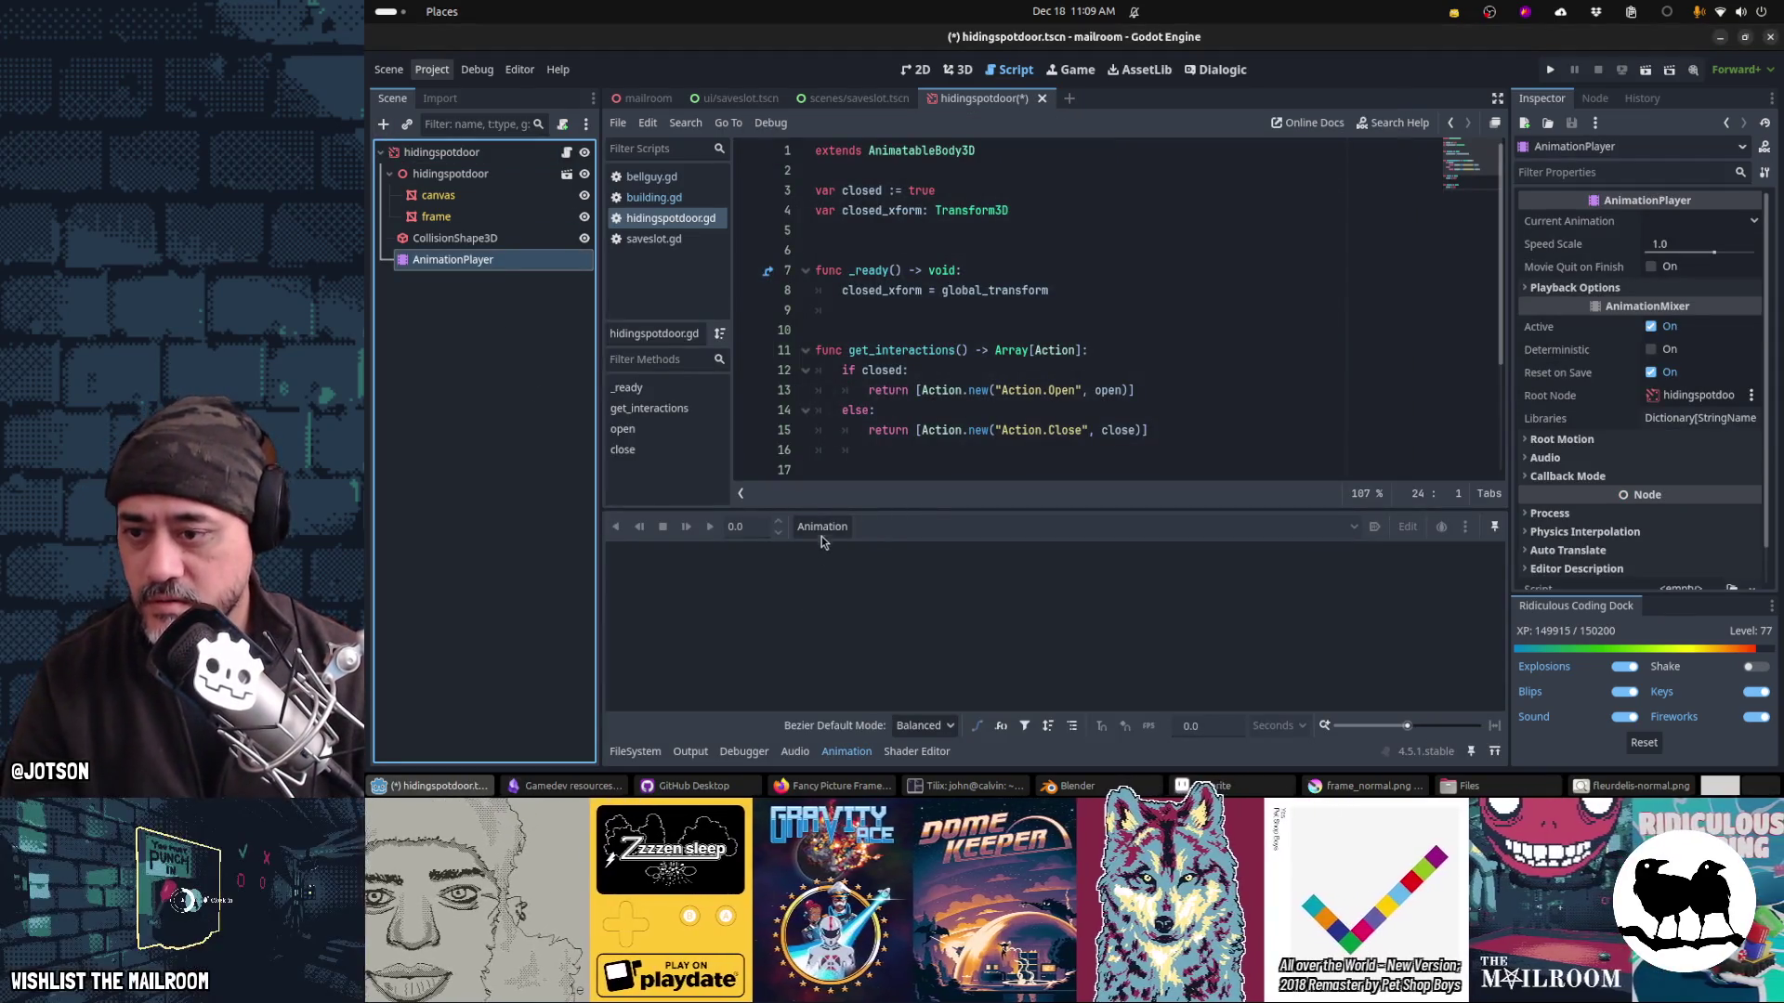
Step: Create two new animations named 'open' and 'close'
left_click(821, 537)
left_click(830, 556)
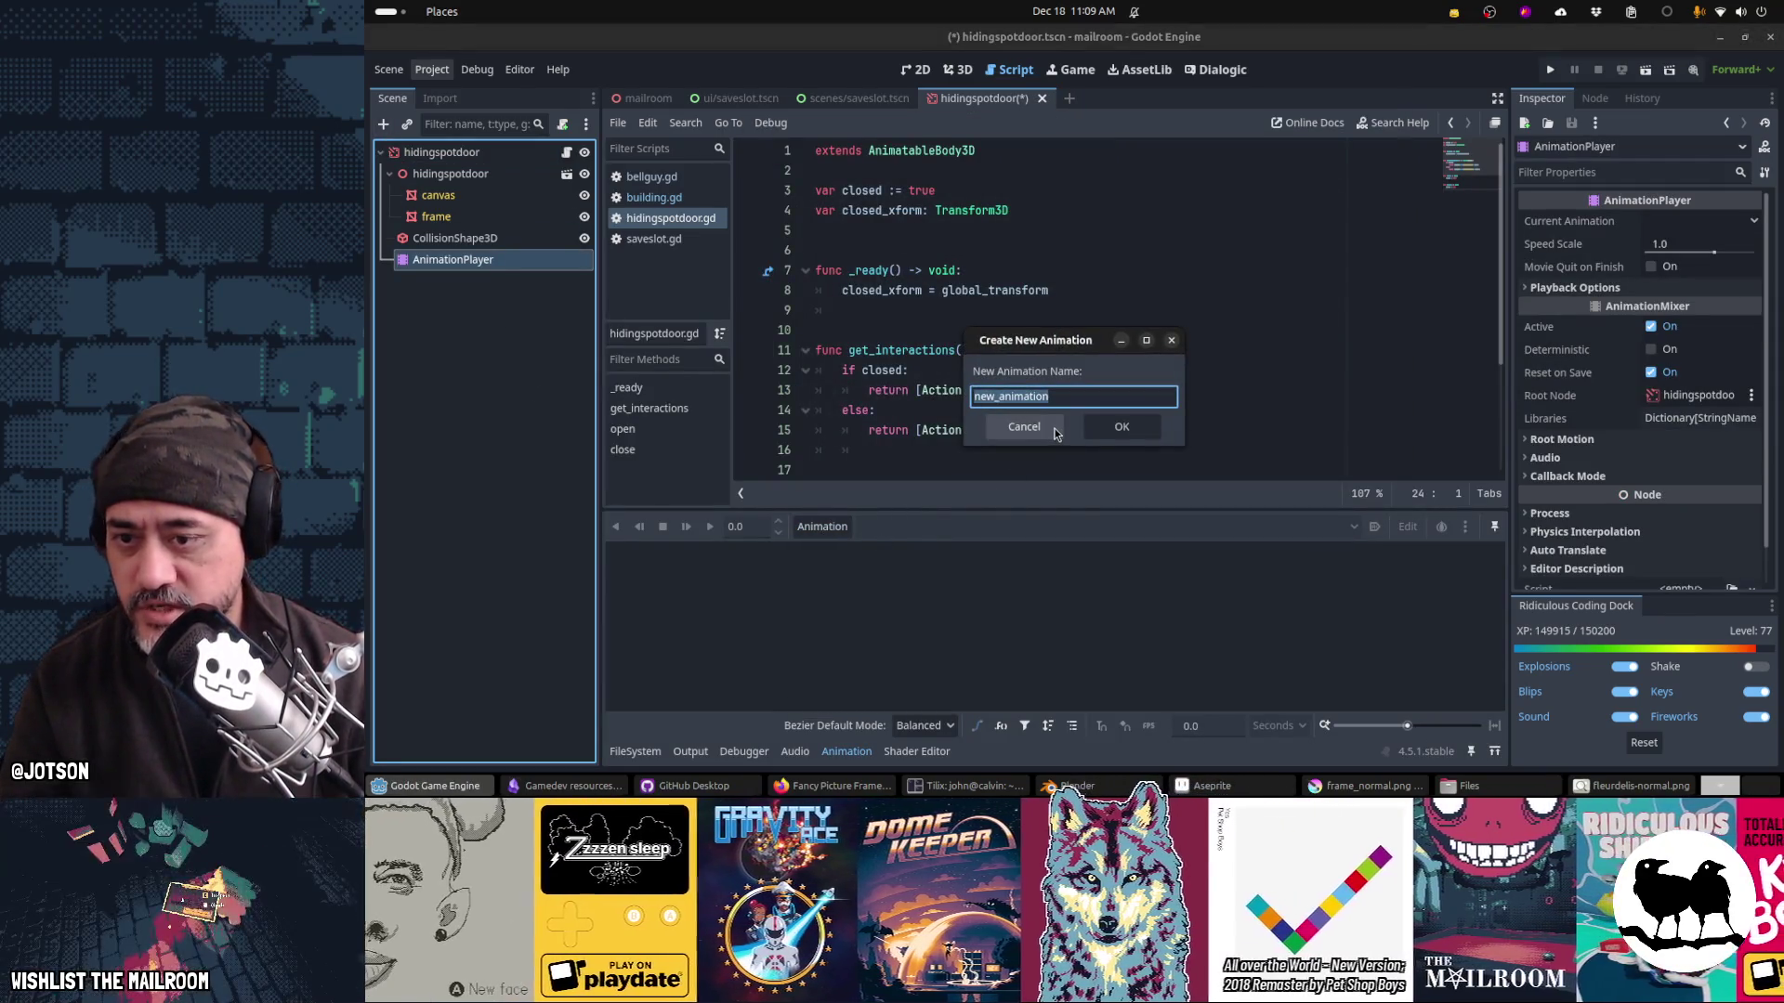
type("open")
key("Return")
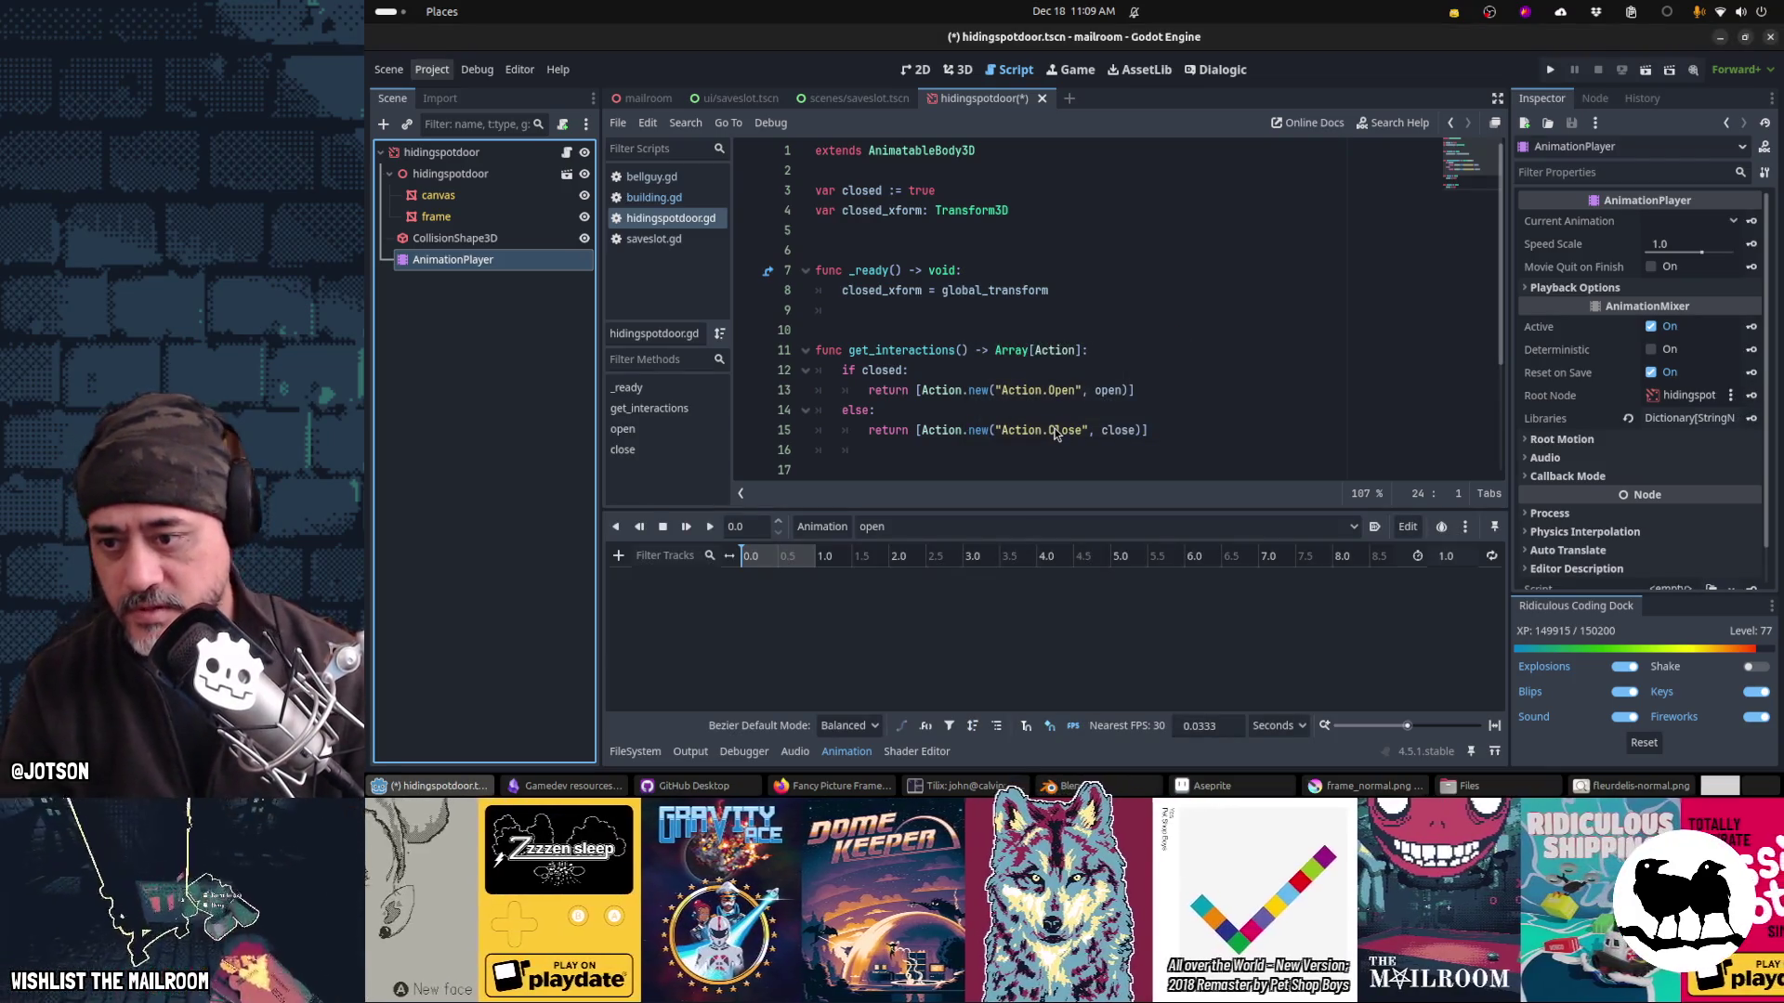
left_click(822, 527)
left_click(866, 555)
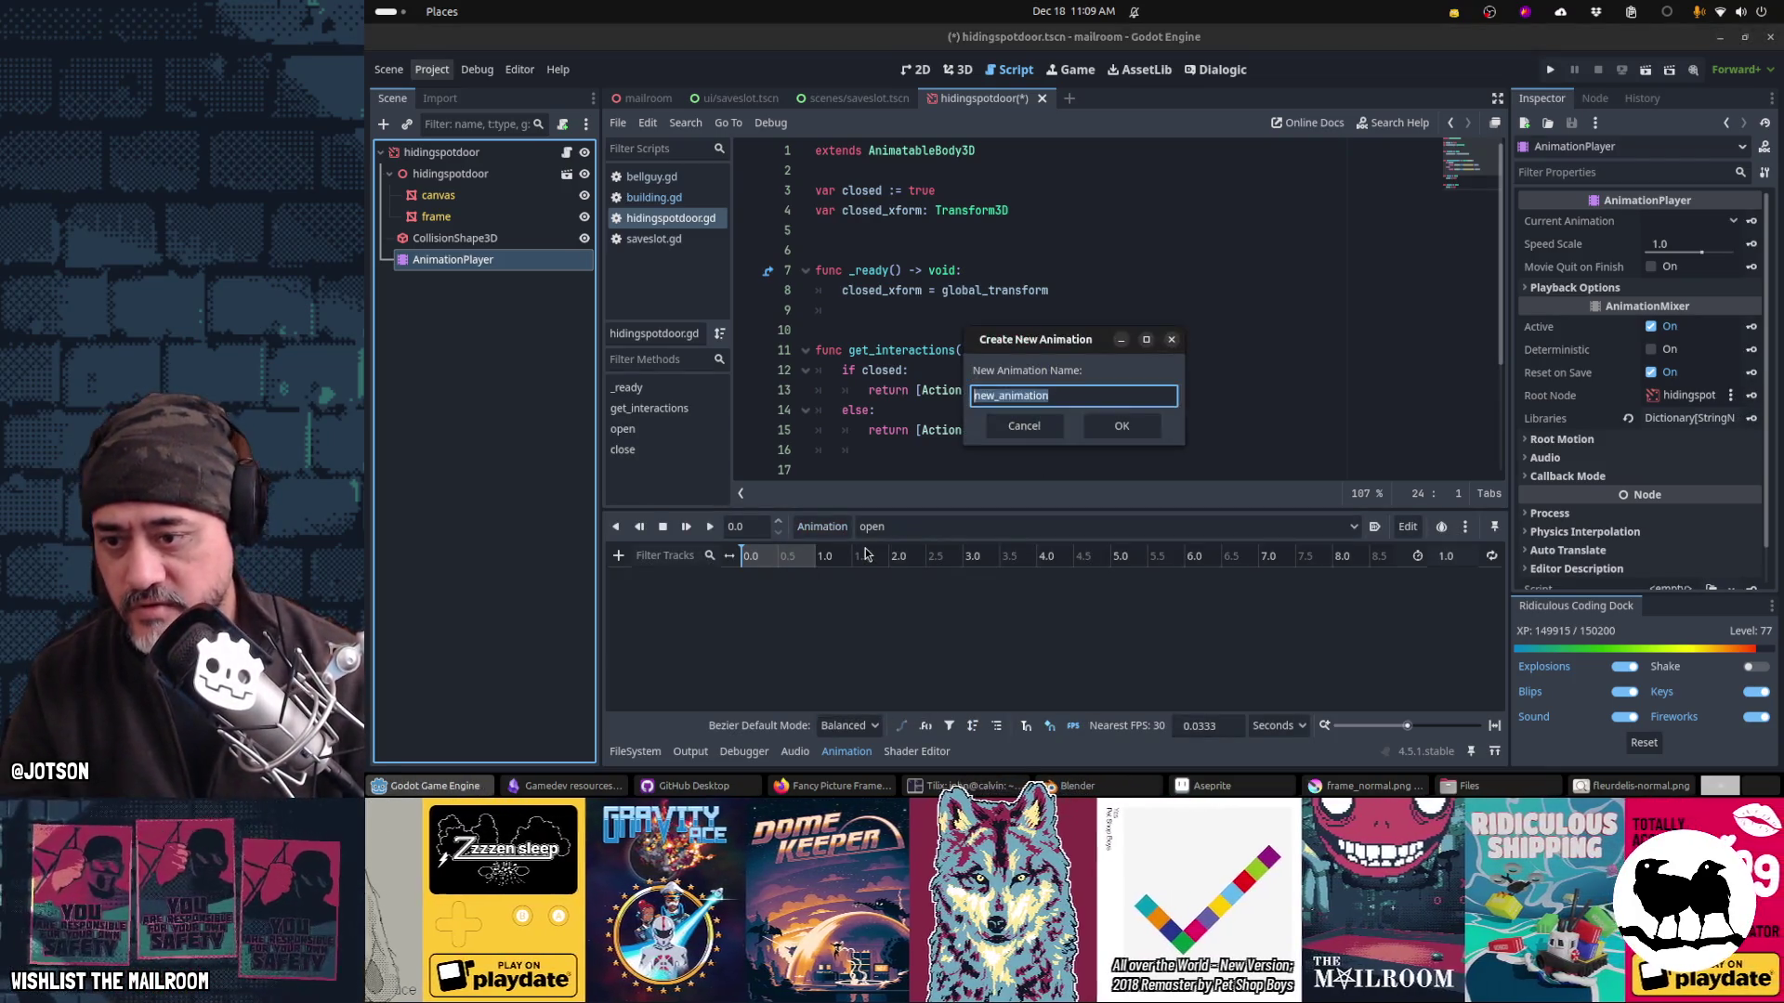
type("lose")
key("Return")
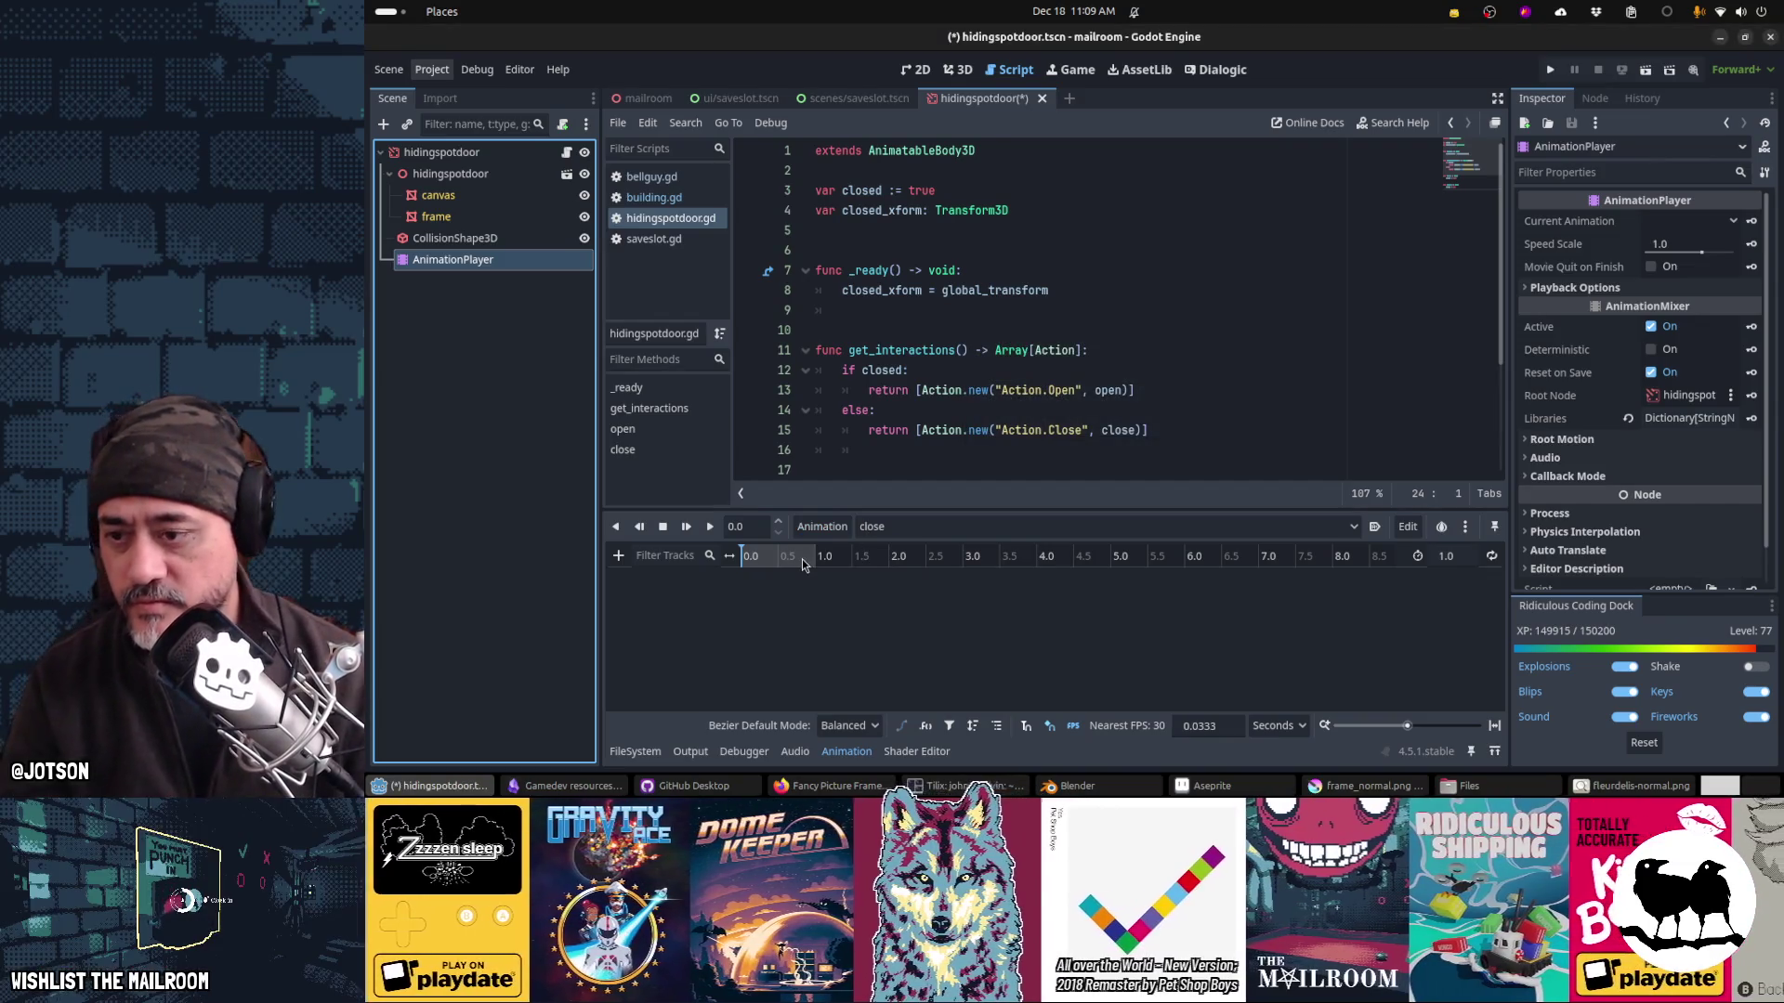
Step: Make 'open' the animation being edited and show the 3D scene view
left_click(873, 527)
left_click(887, 551)
left_click(890, 527)
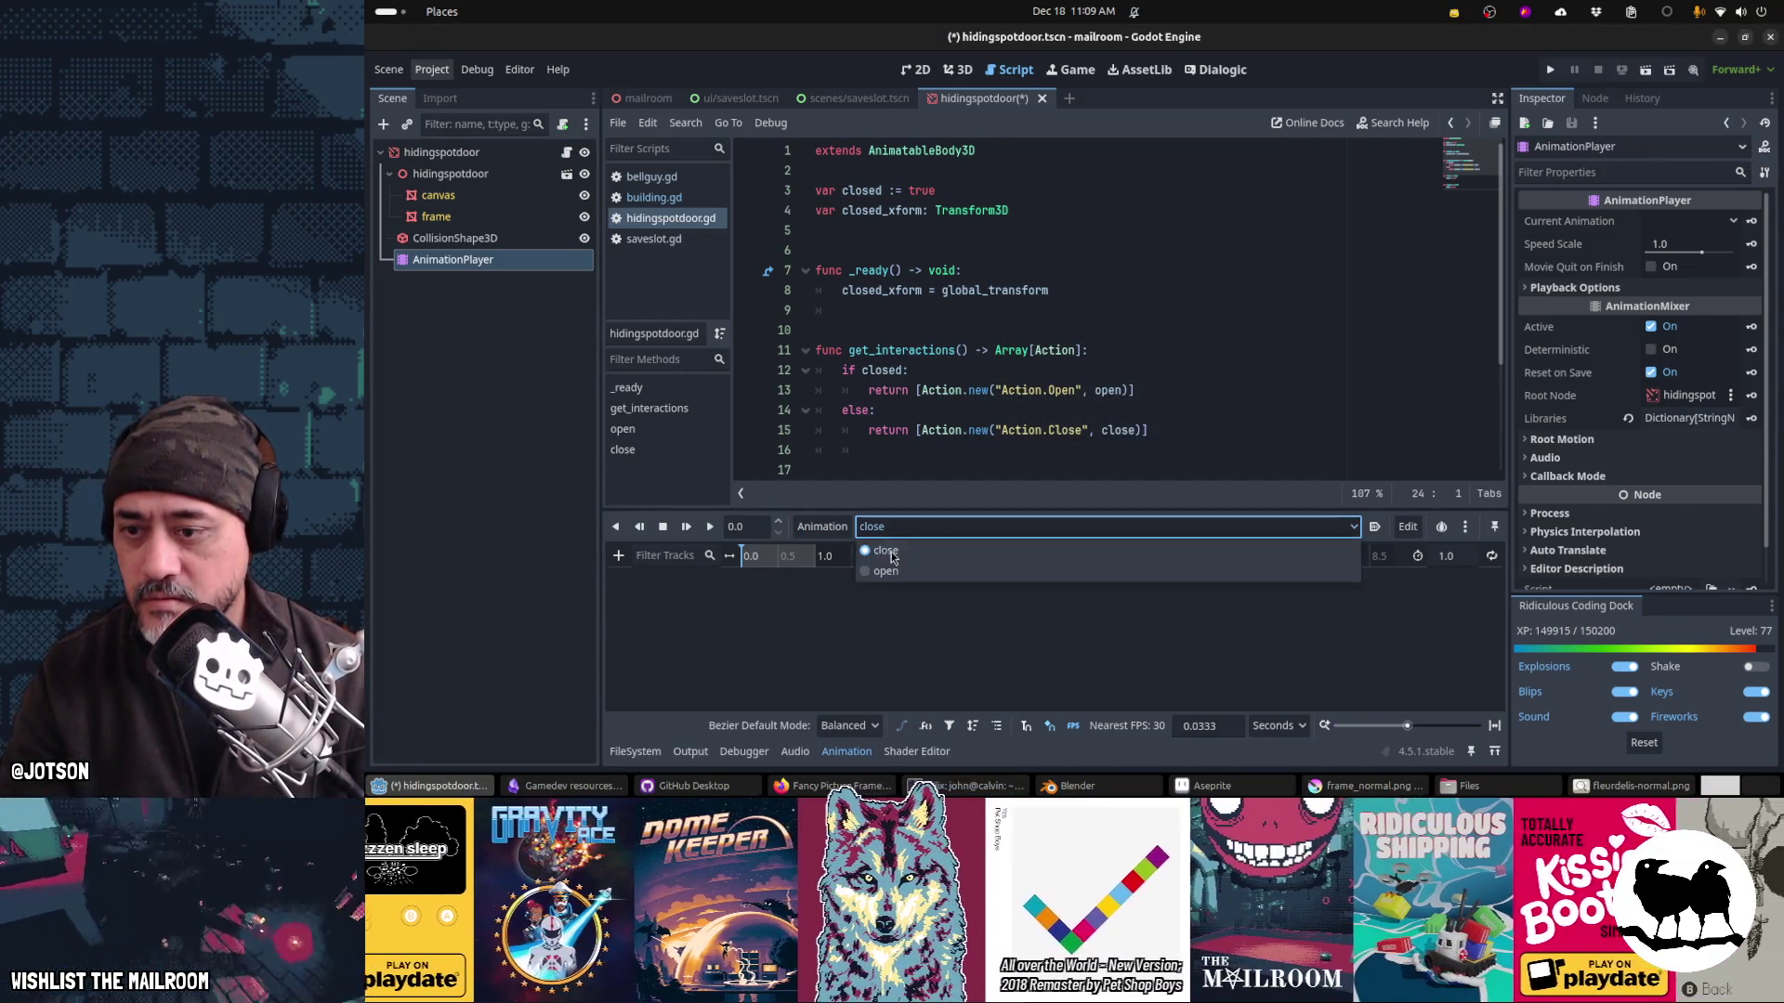
left_click(887, 572)
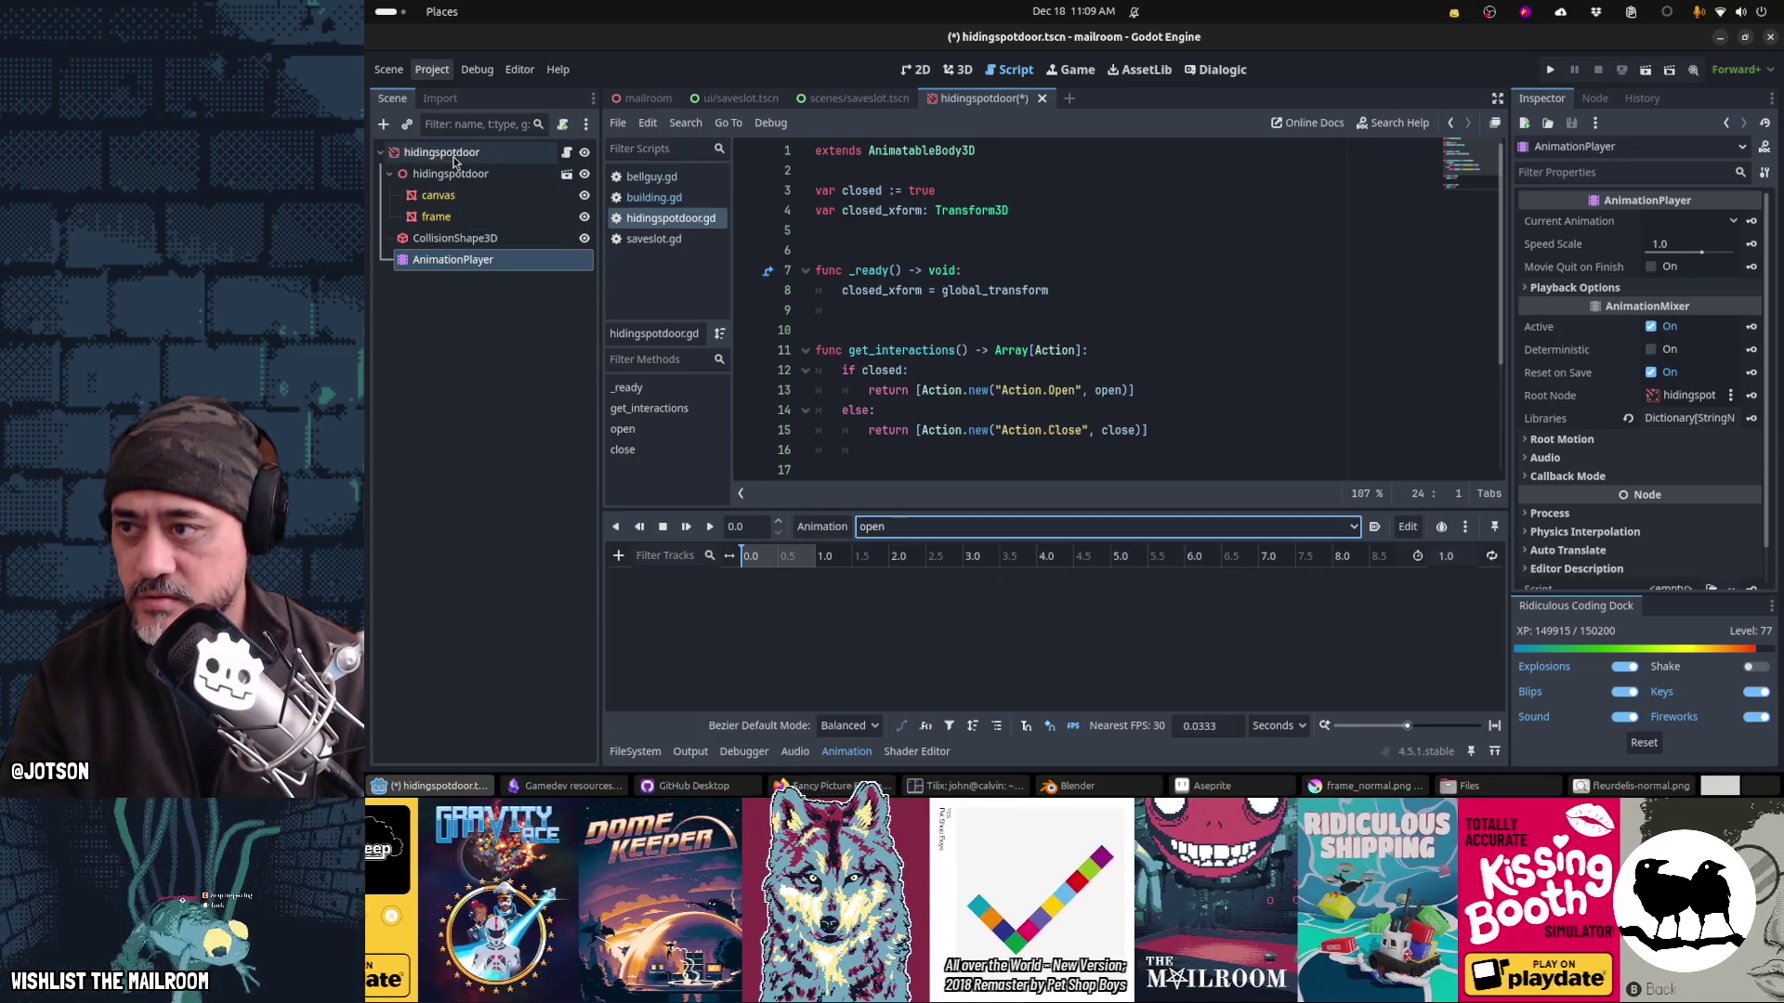
left_click(467, 263)
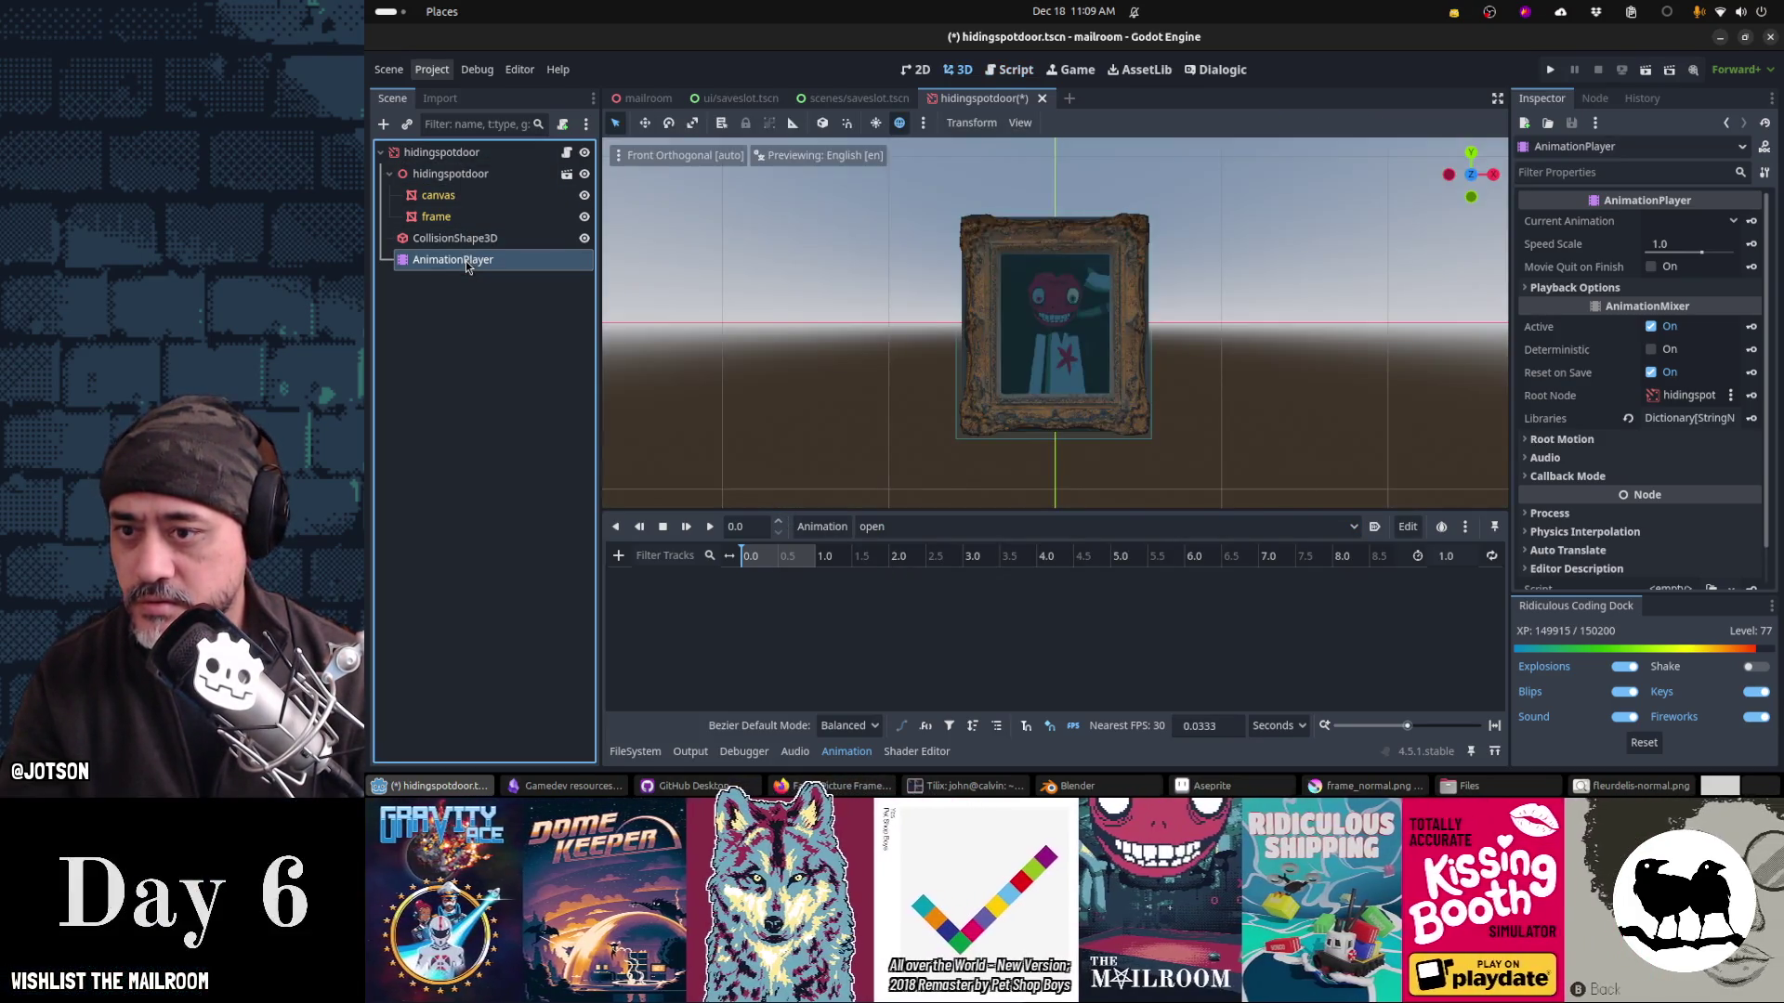
Step: Orbit around the picture-frame door in the 3D viewport, then switch to Blender
mouse_move(836, 310)
left_mouse_down()
mouse_move(876, 343)
mouse_move(949, 358)
mouse_move(939, 376)
left_mouse_up()
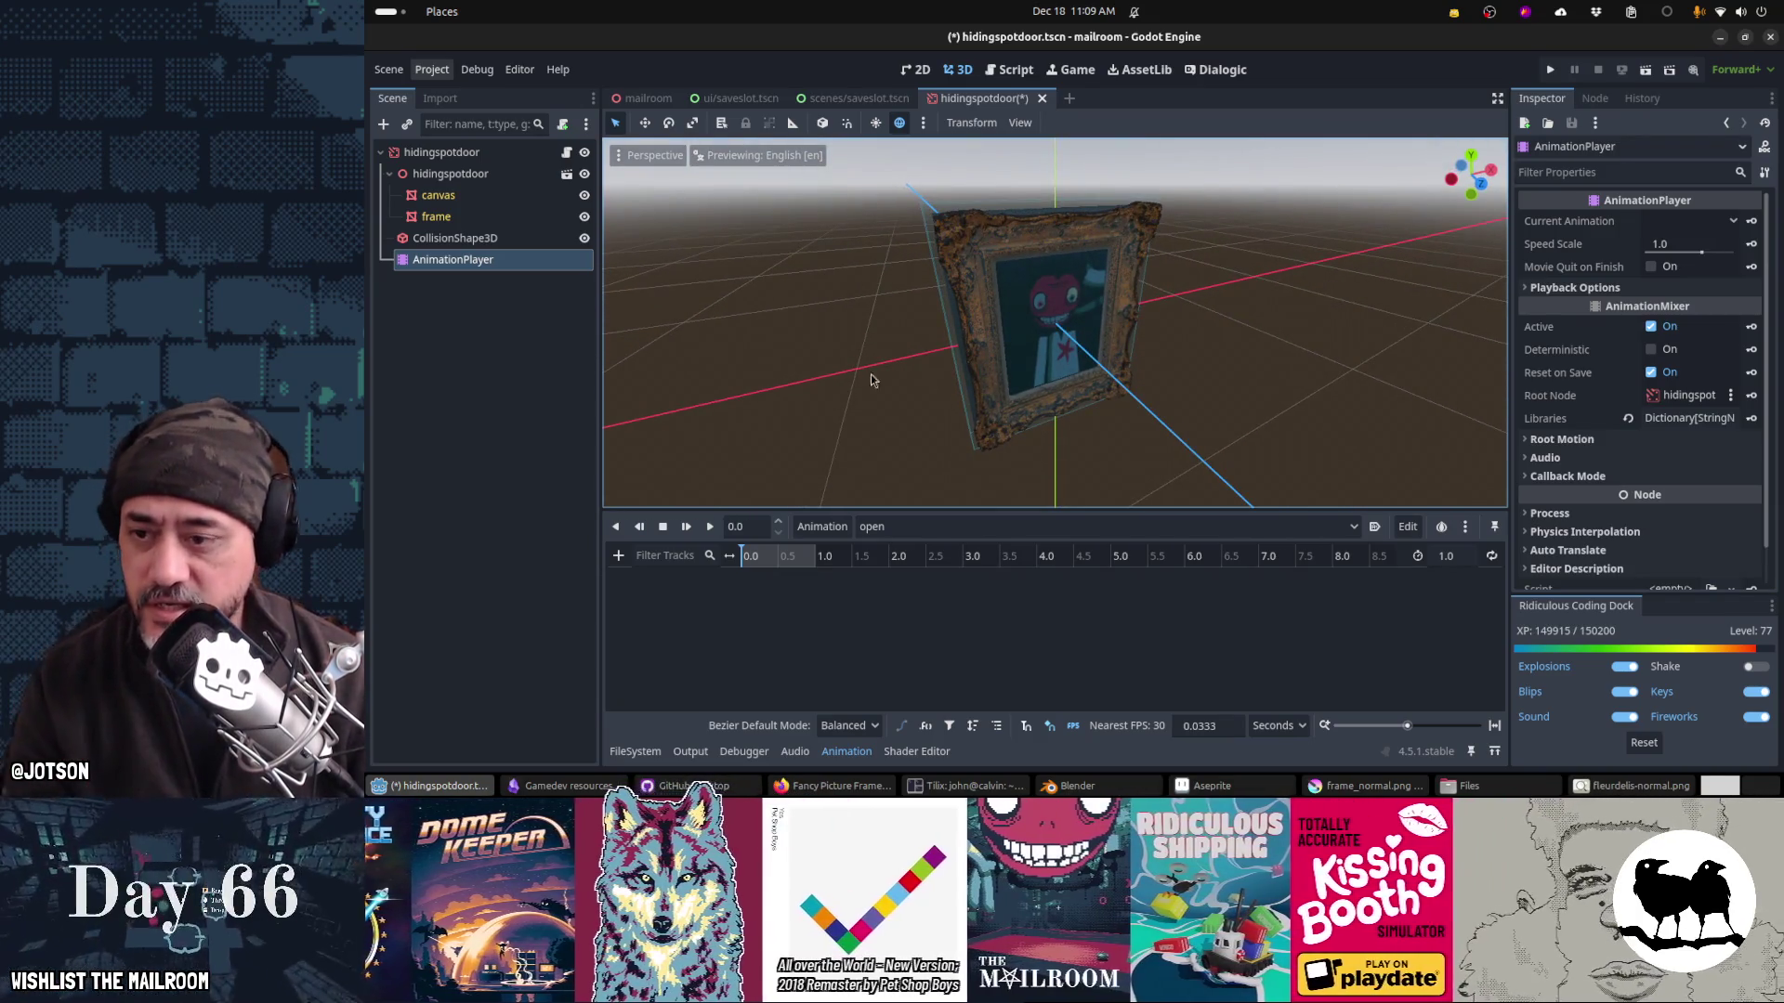
mouse_move(1097, 316)
left_mouse_down()
mouse_move(1093, 355)
mouse_move(867, 338)
mouse_move(679, 291)
mouse_move(775, 294)
left_mouse_up()
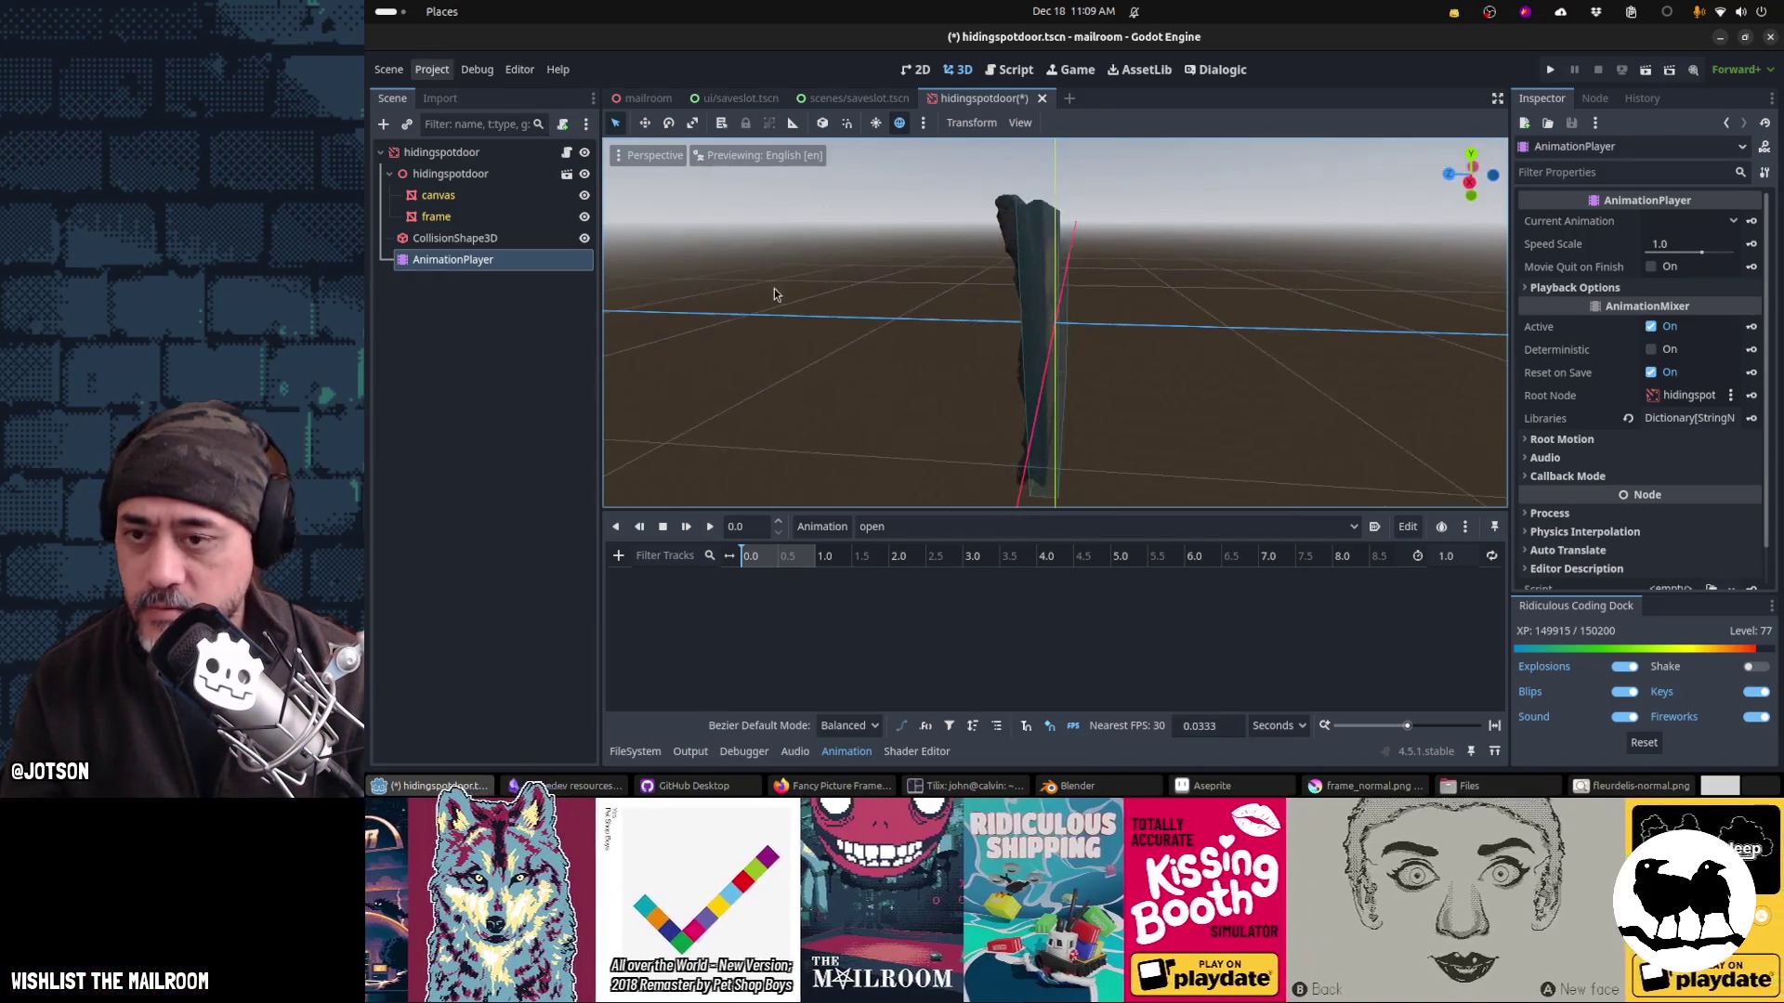
key("alt+Tab")
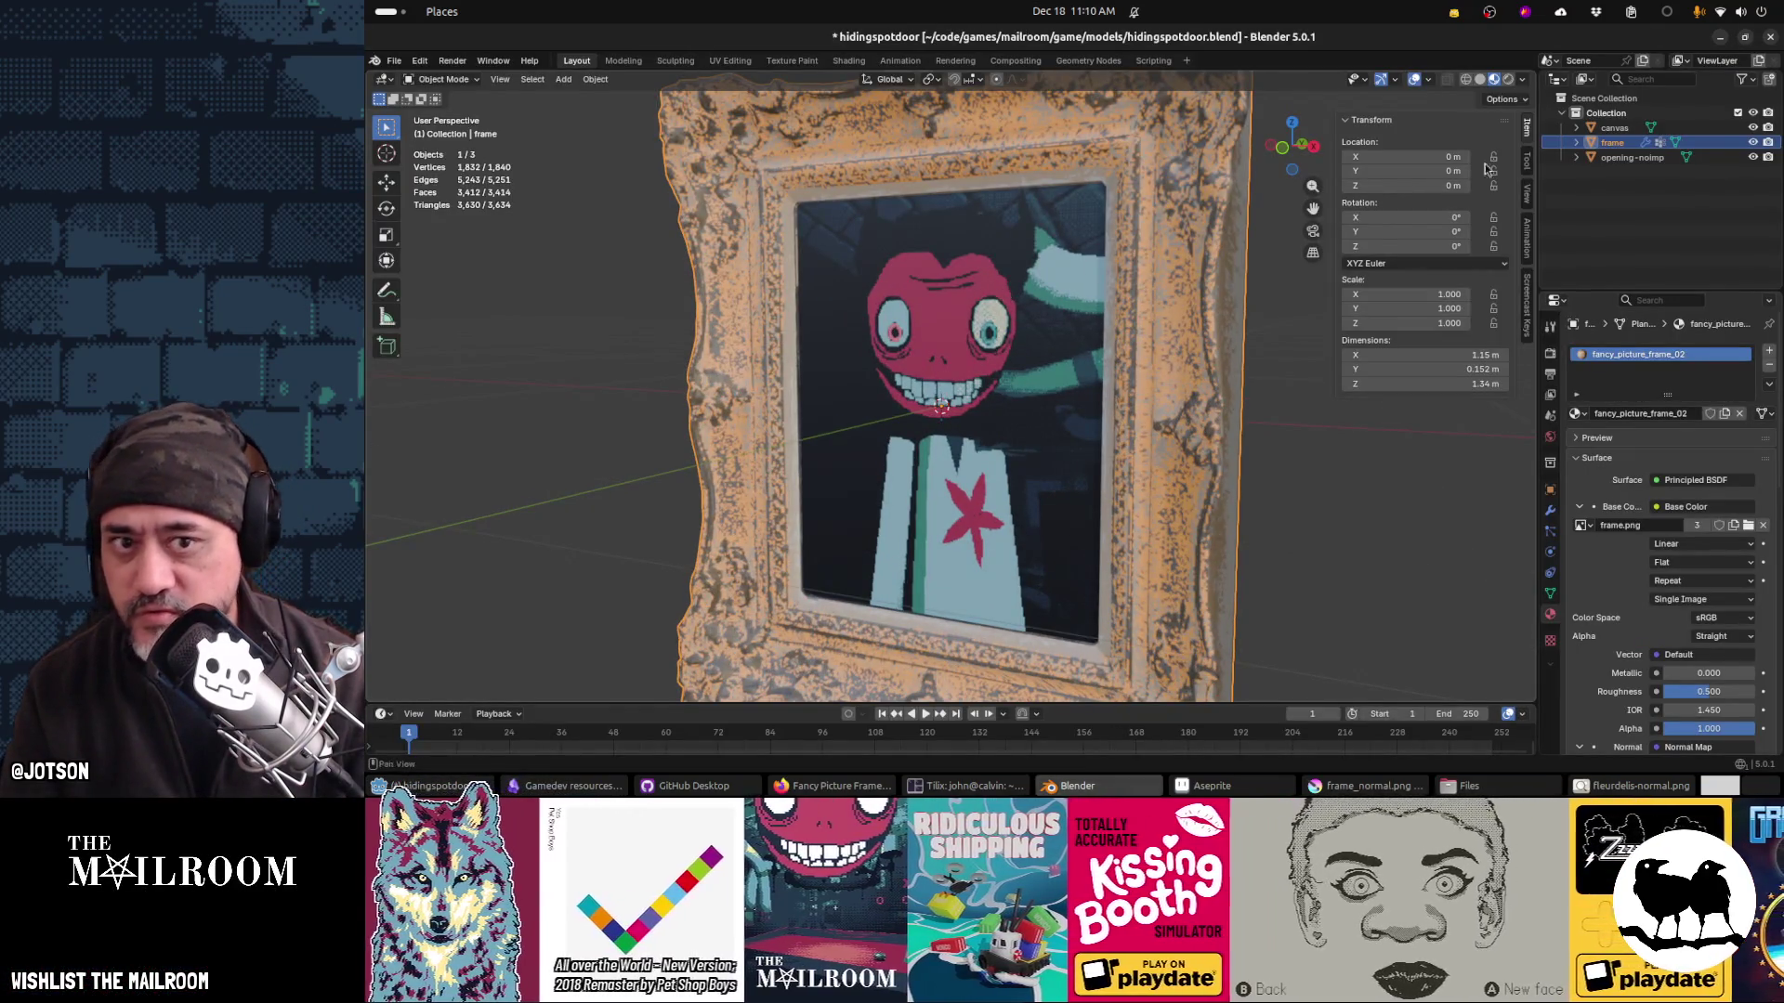
Step: In Edit Mode, snap the 3D cursor to a vertex on the frame's edge
mouse_move(1318, 407)
left_mouse_down()
mouse_move(1197, 443)
mouse_move(1122, 431)
left_mouse_up()
key("Tab")
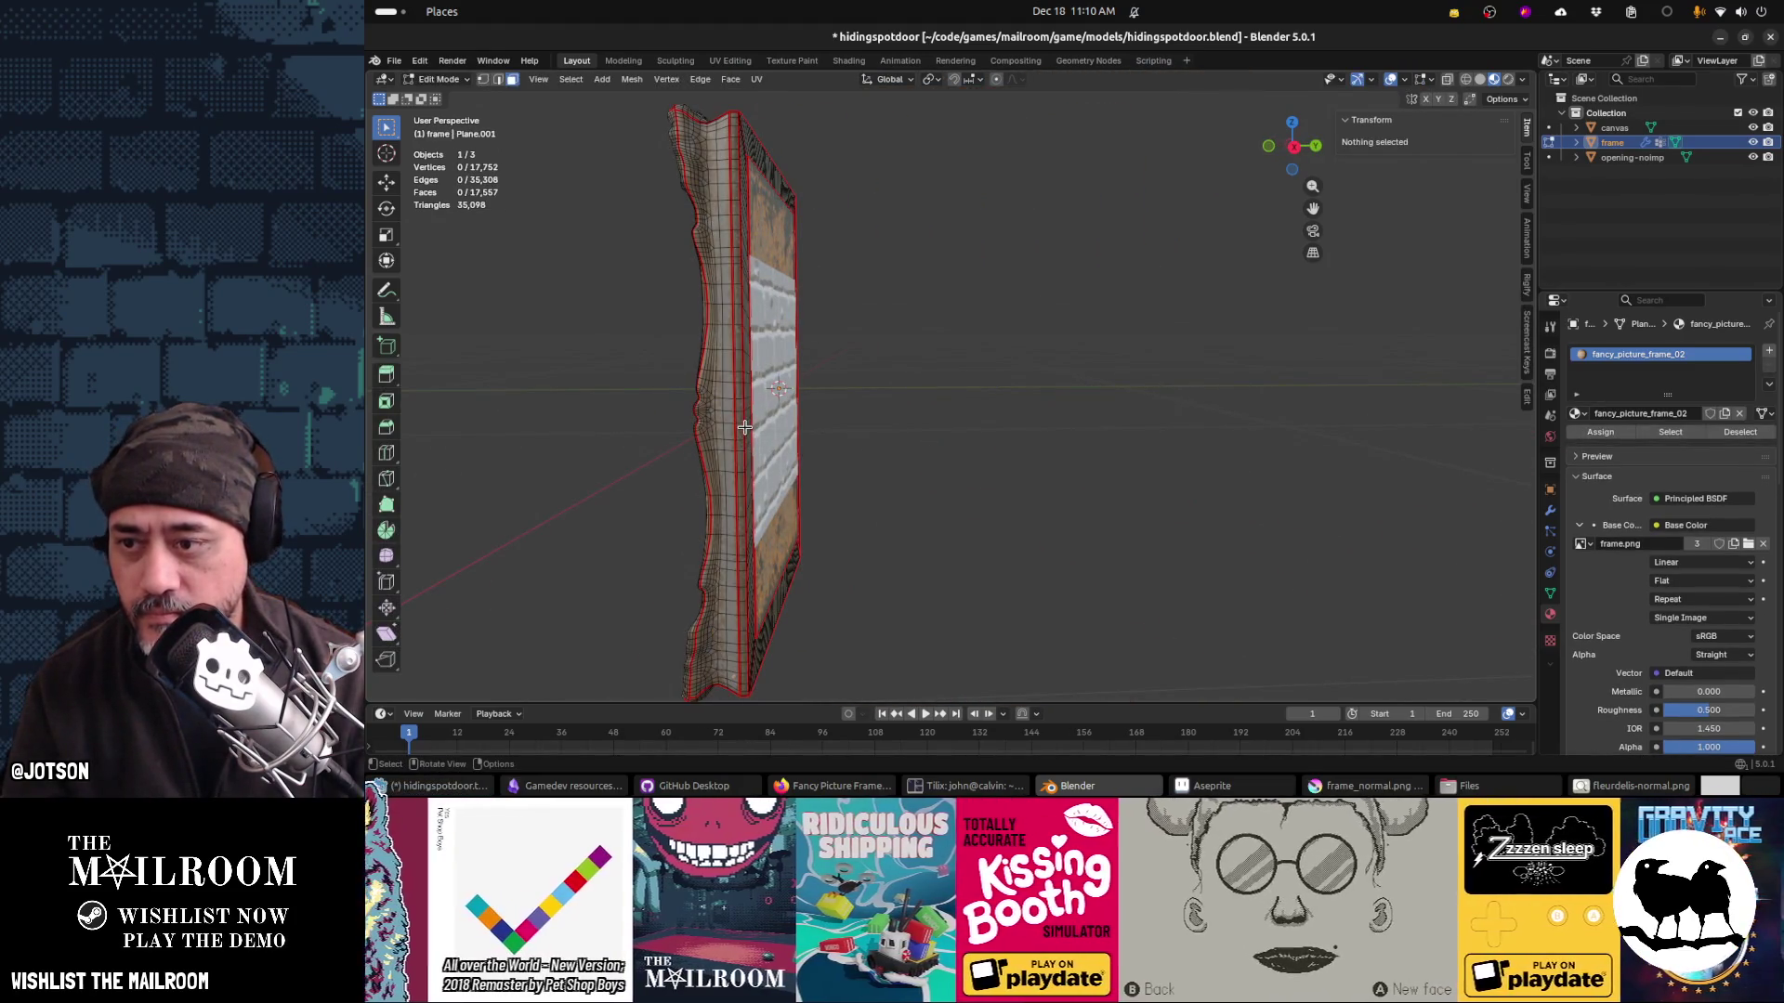
left_click(744, 426)
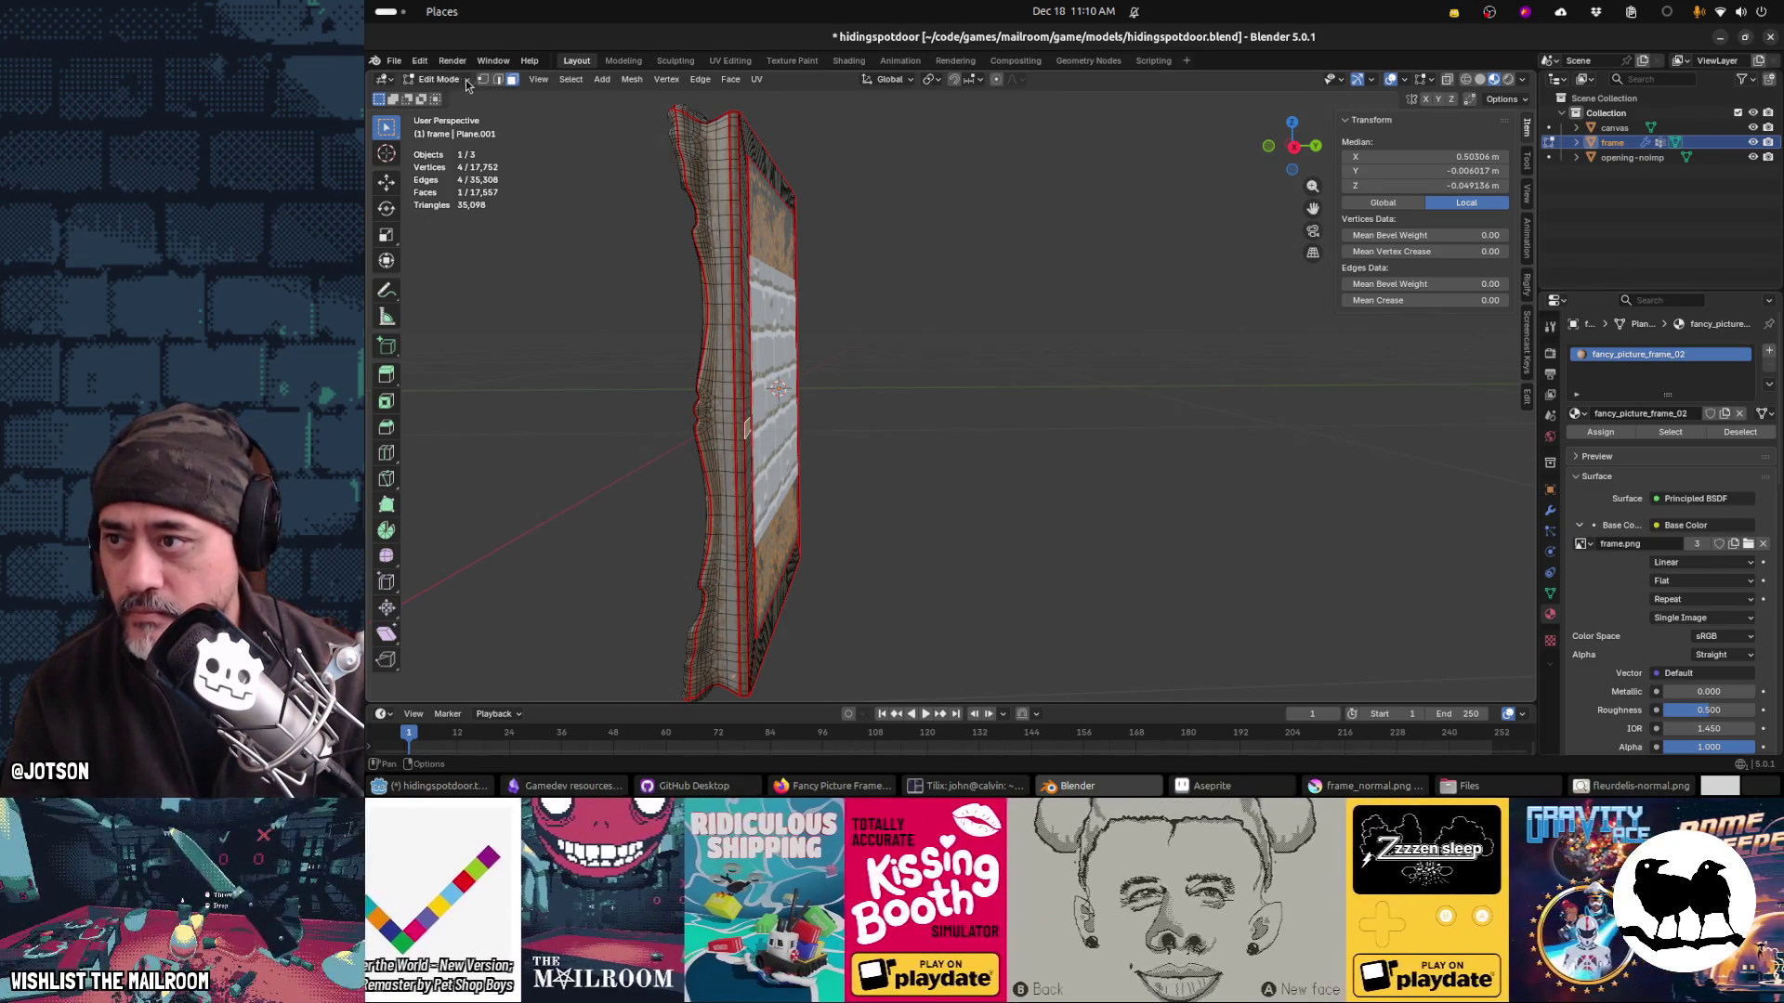
key("1")
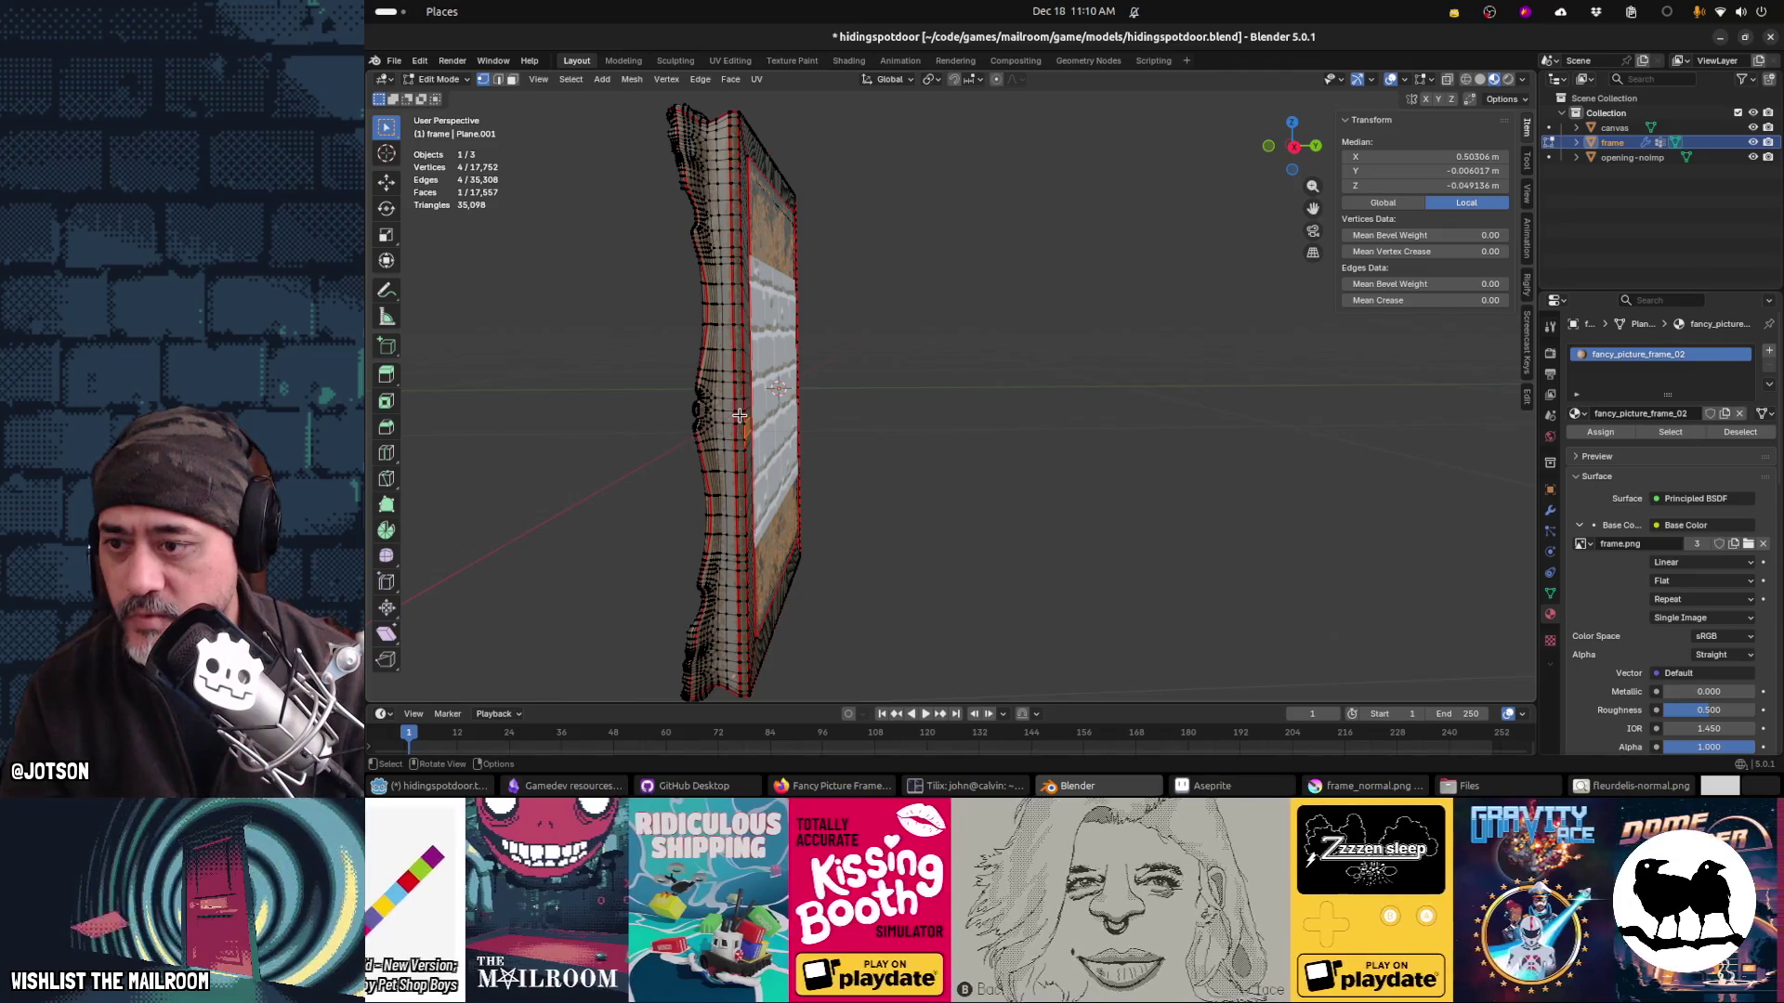
left_click(743, 412)
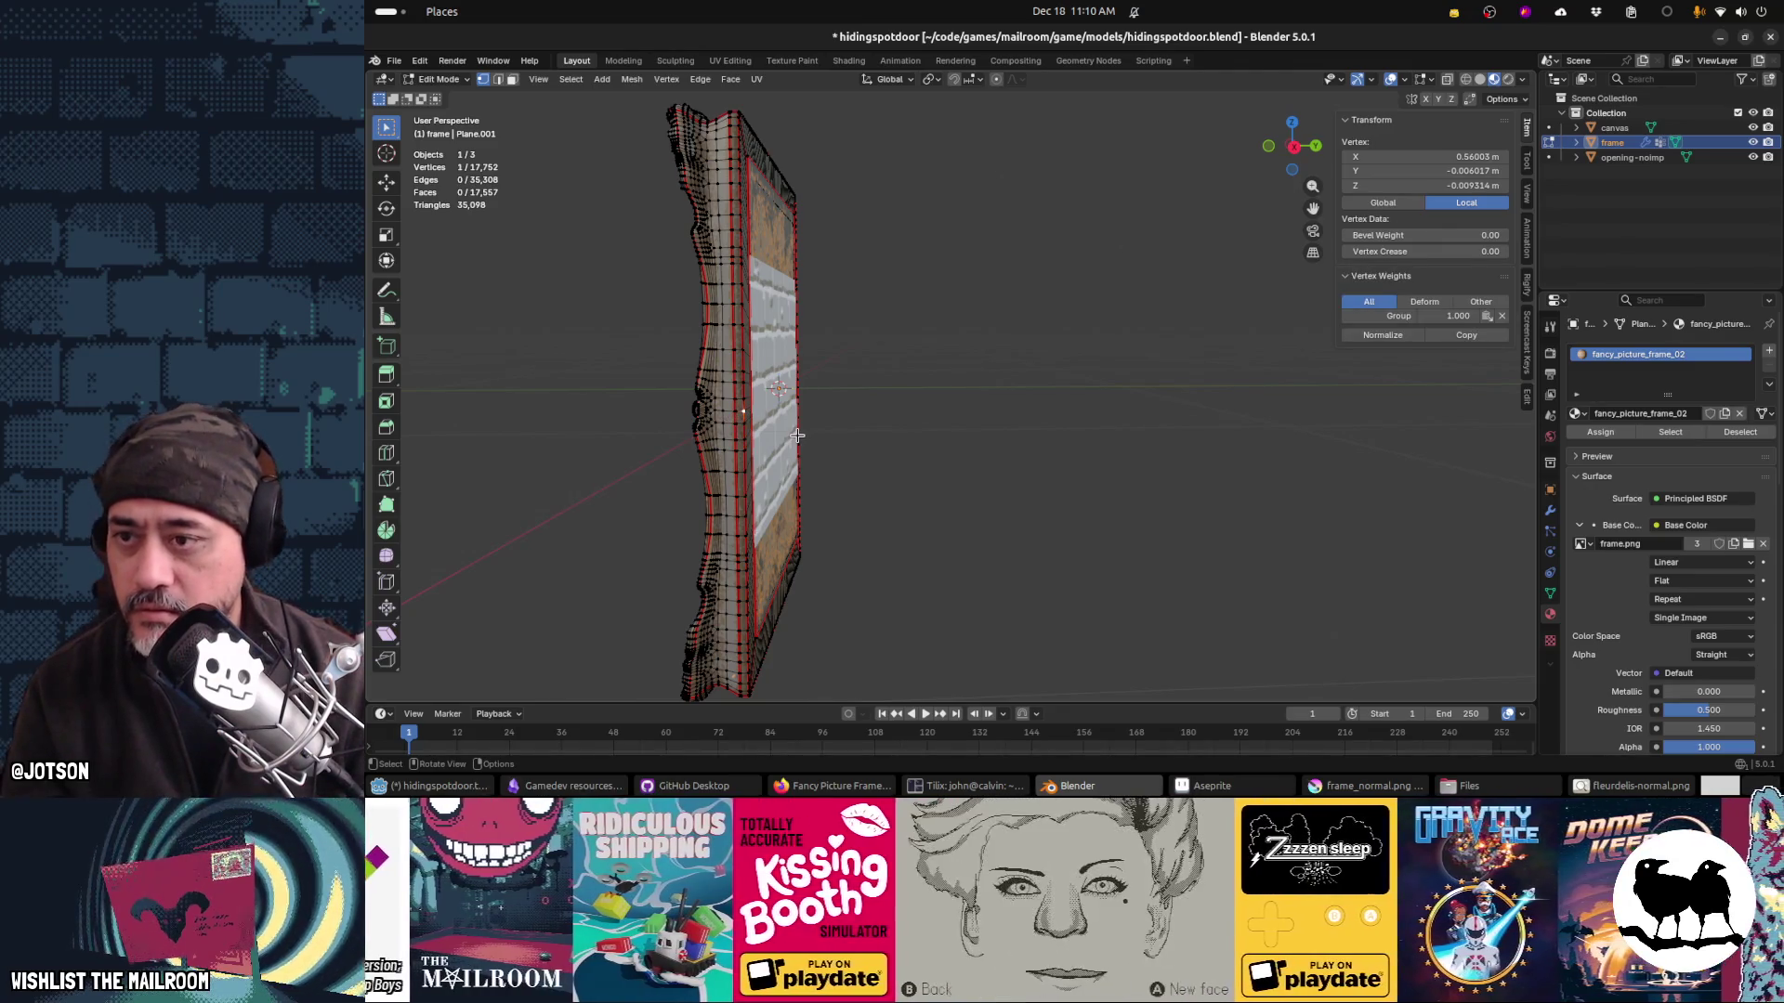
key("shift+s")
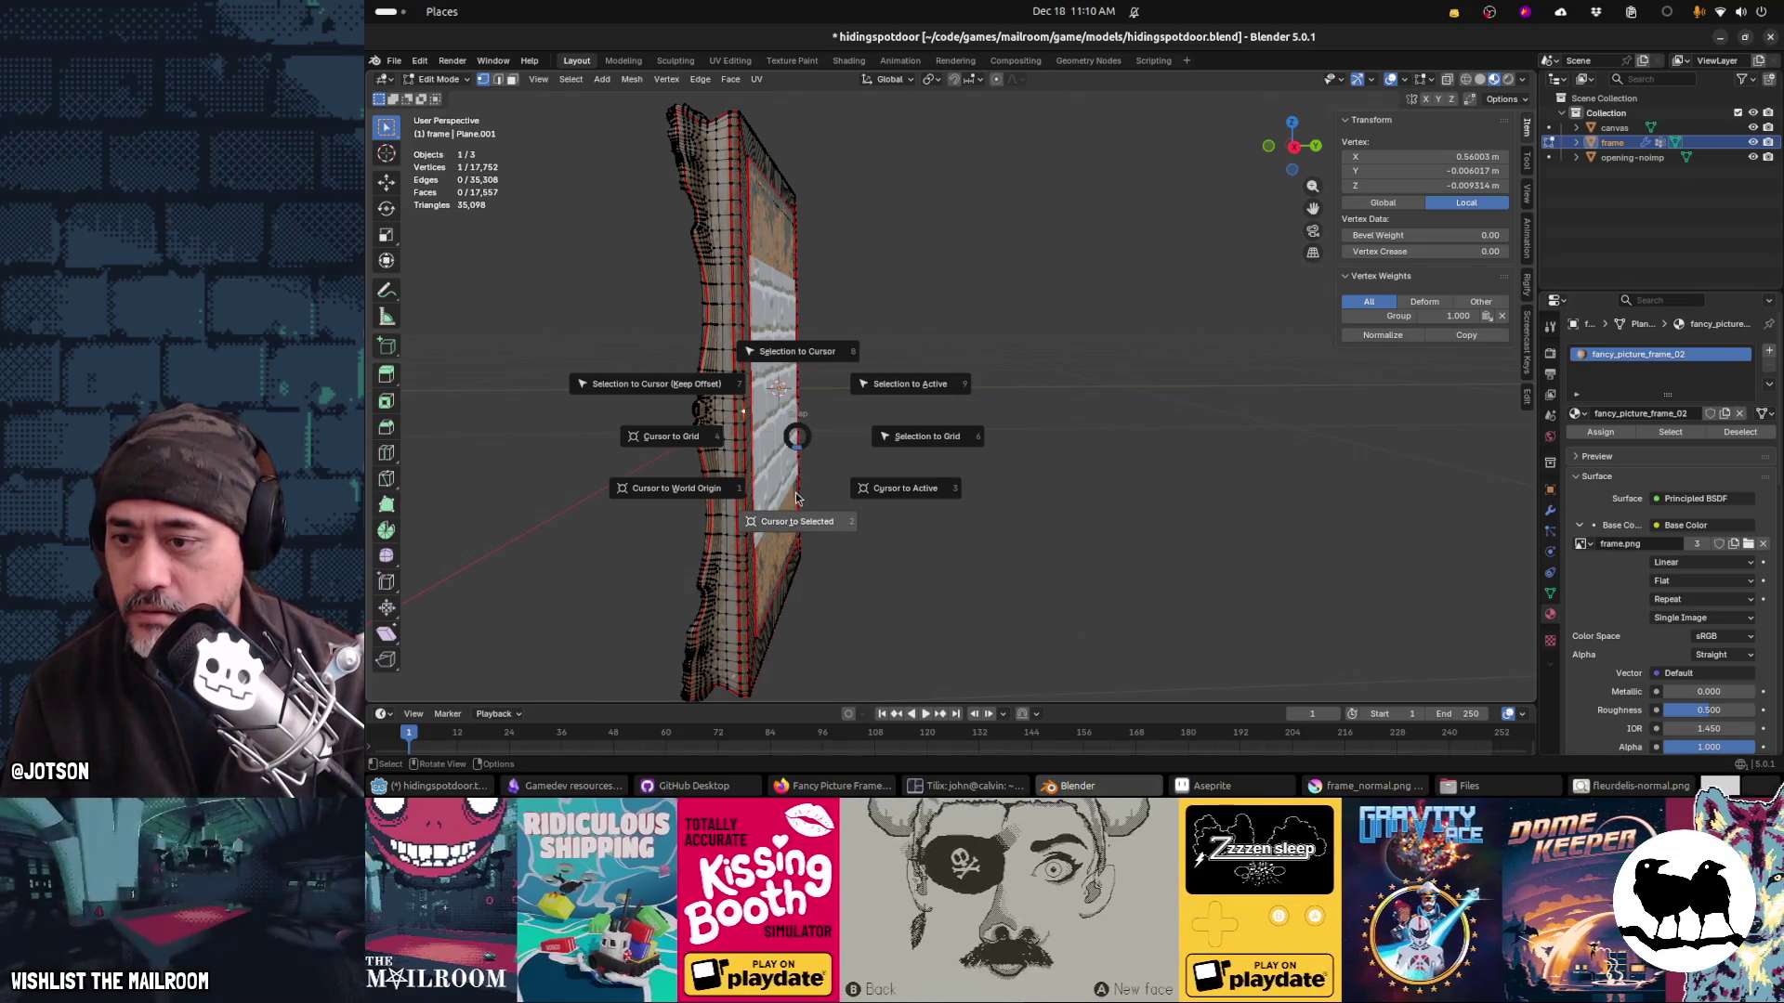
left_click(794, 517)
Step: Set the frame's origin to the 3D cursor, save hidingspotdoor.blend, and return to Godot
key("Tab")
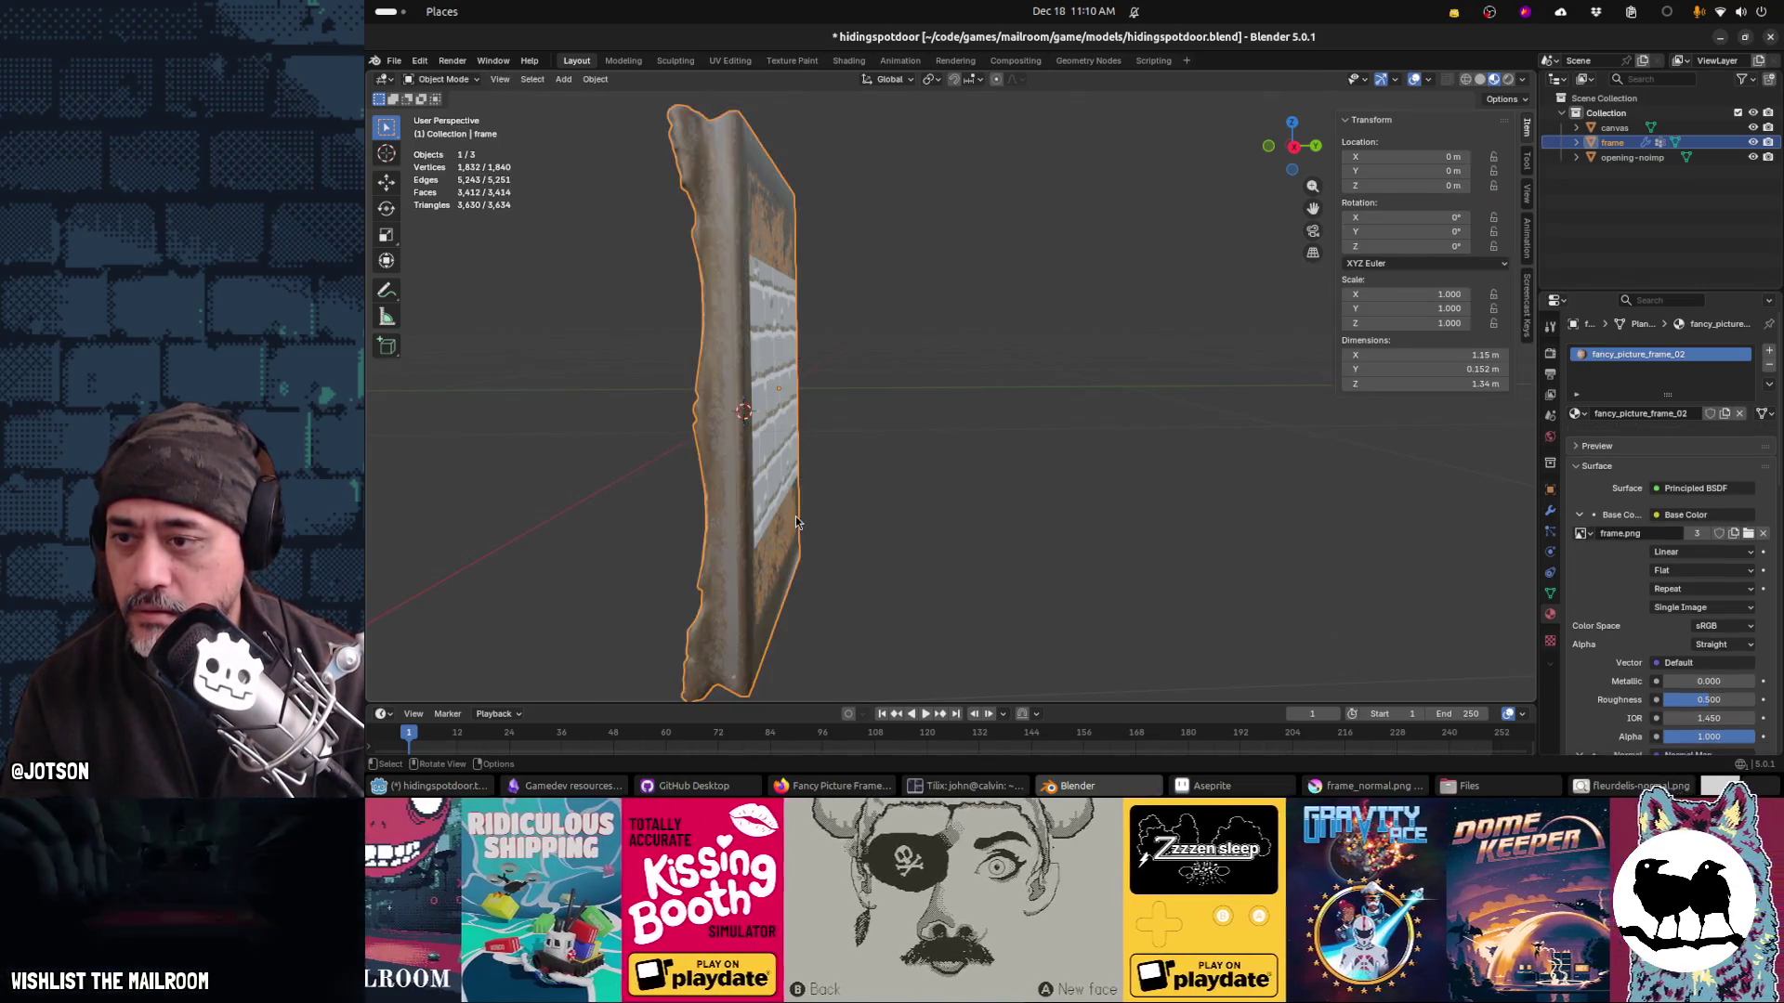
key("shift+a")
mouse_move(795, 516)
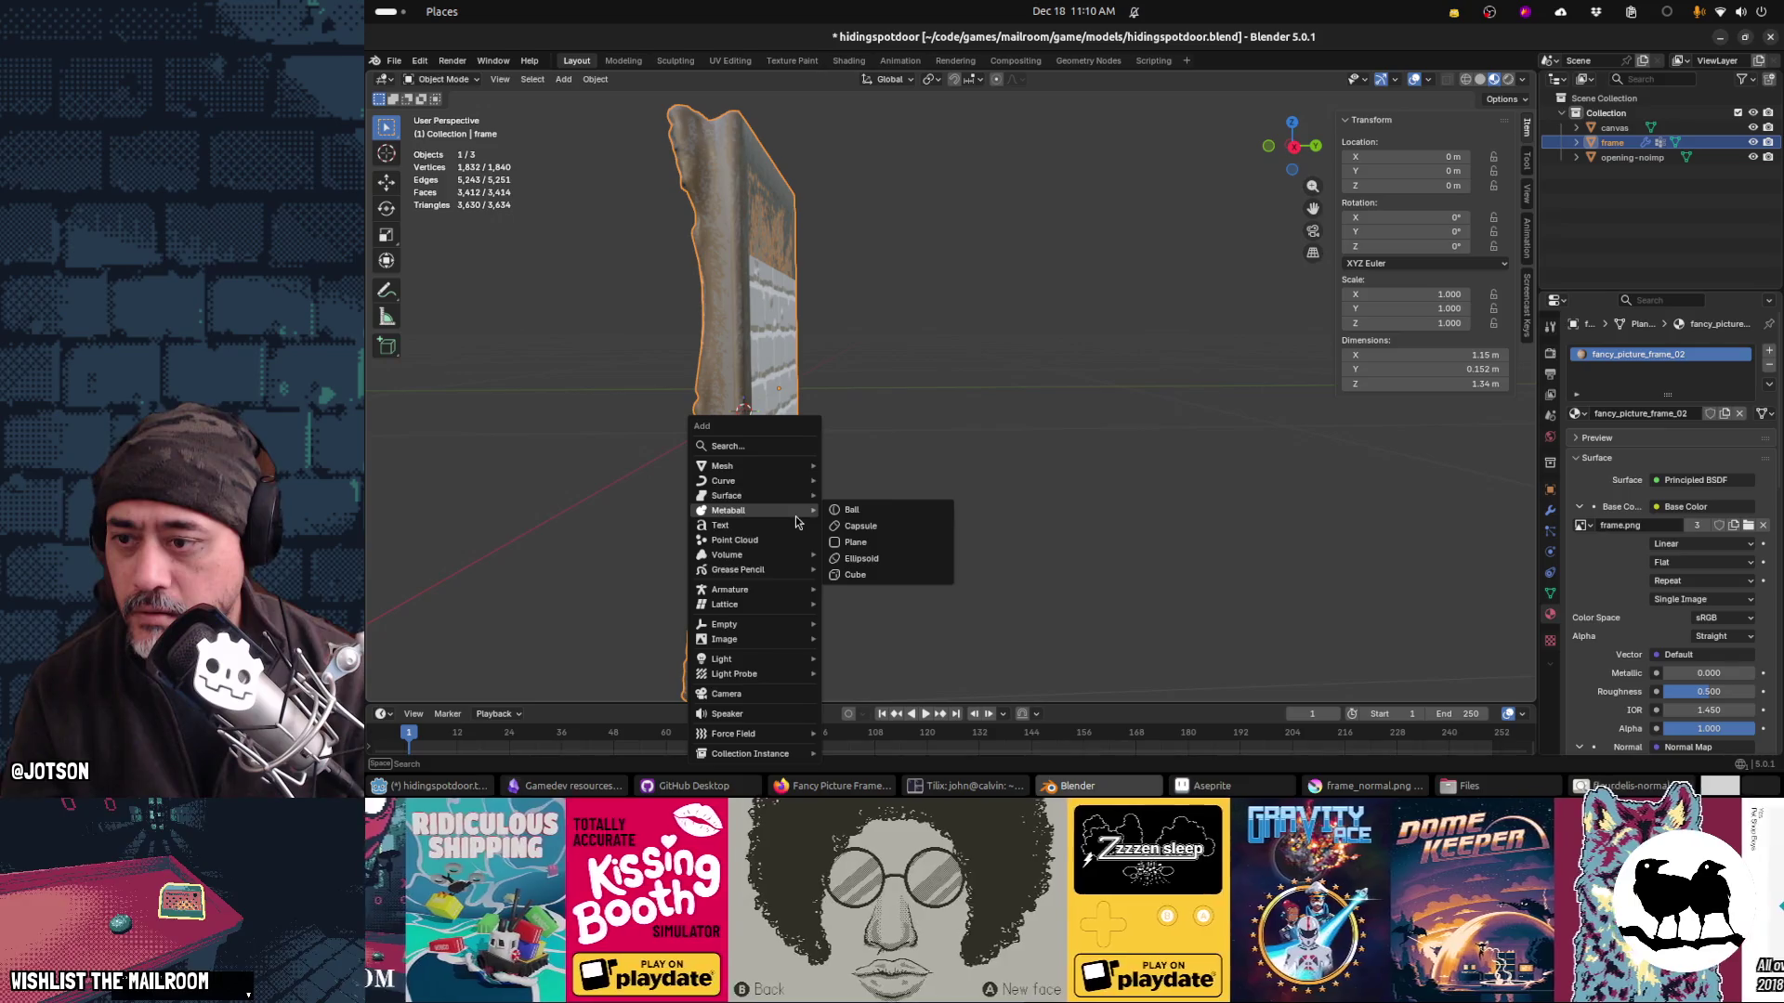
key("Escape")
key("F3")
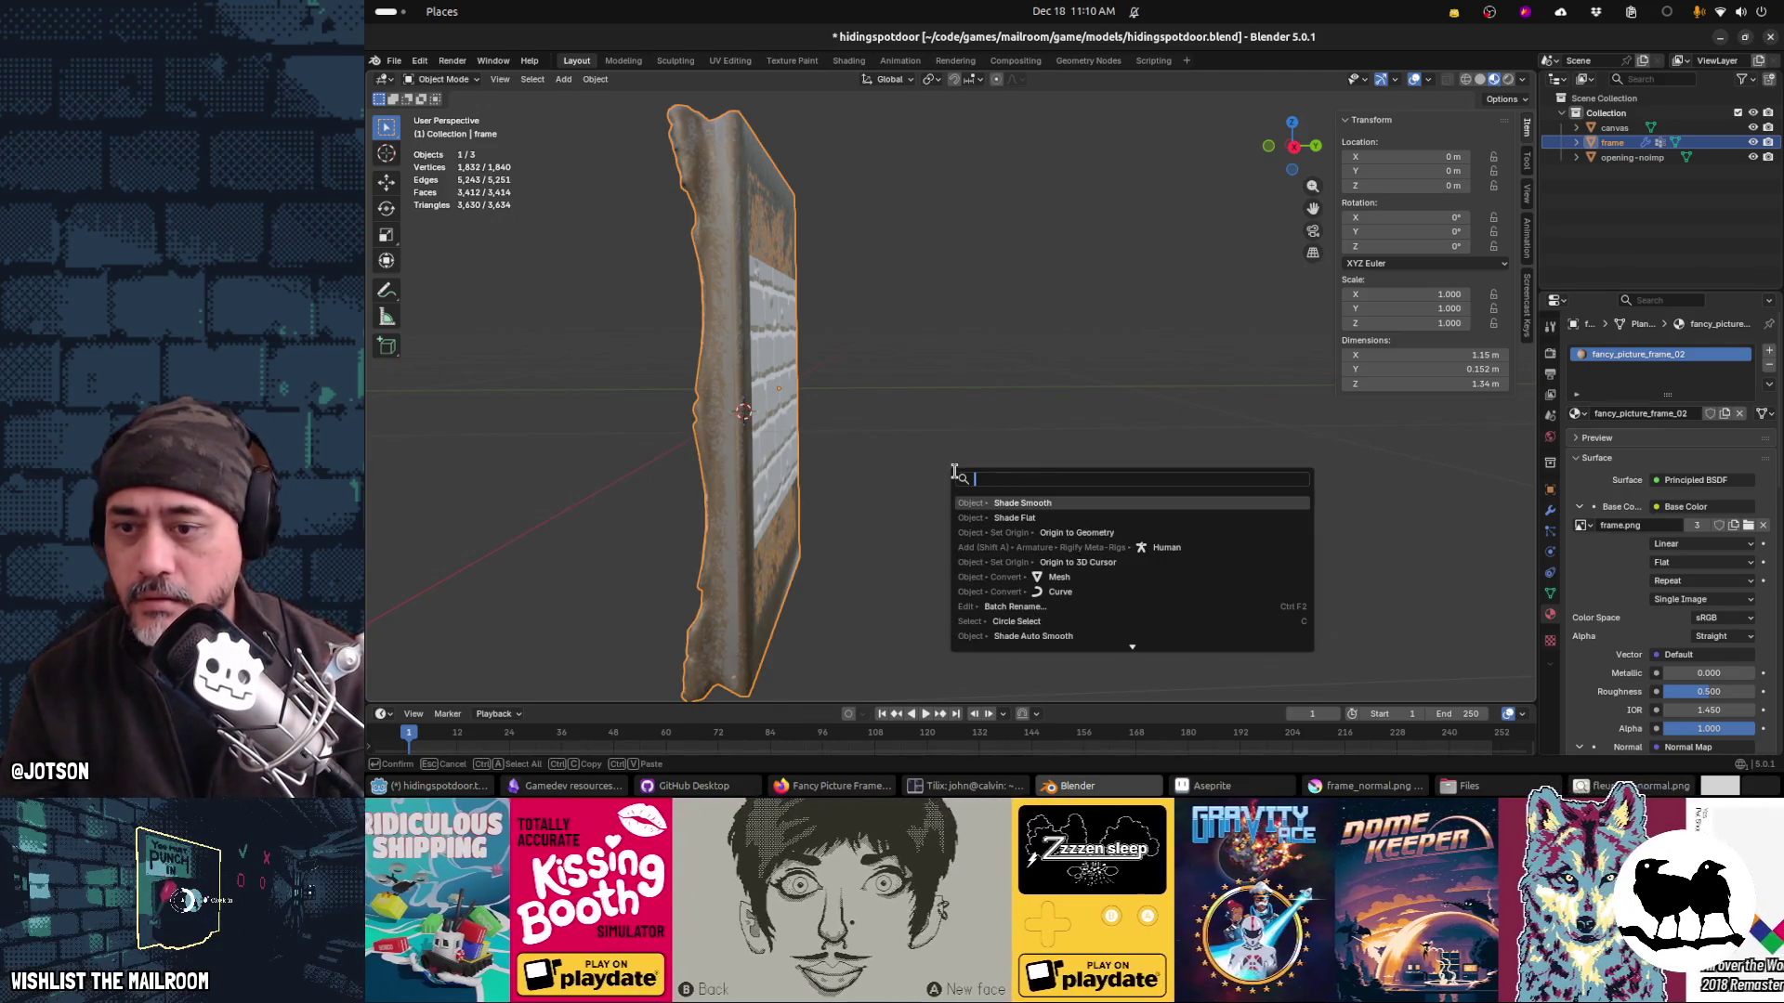
key("Down")
key("Down")
key("Down")
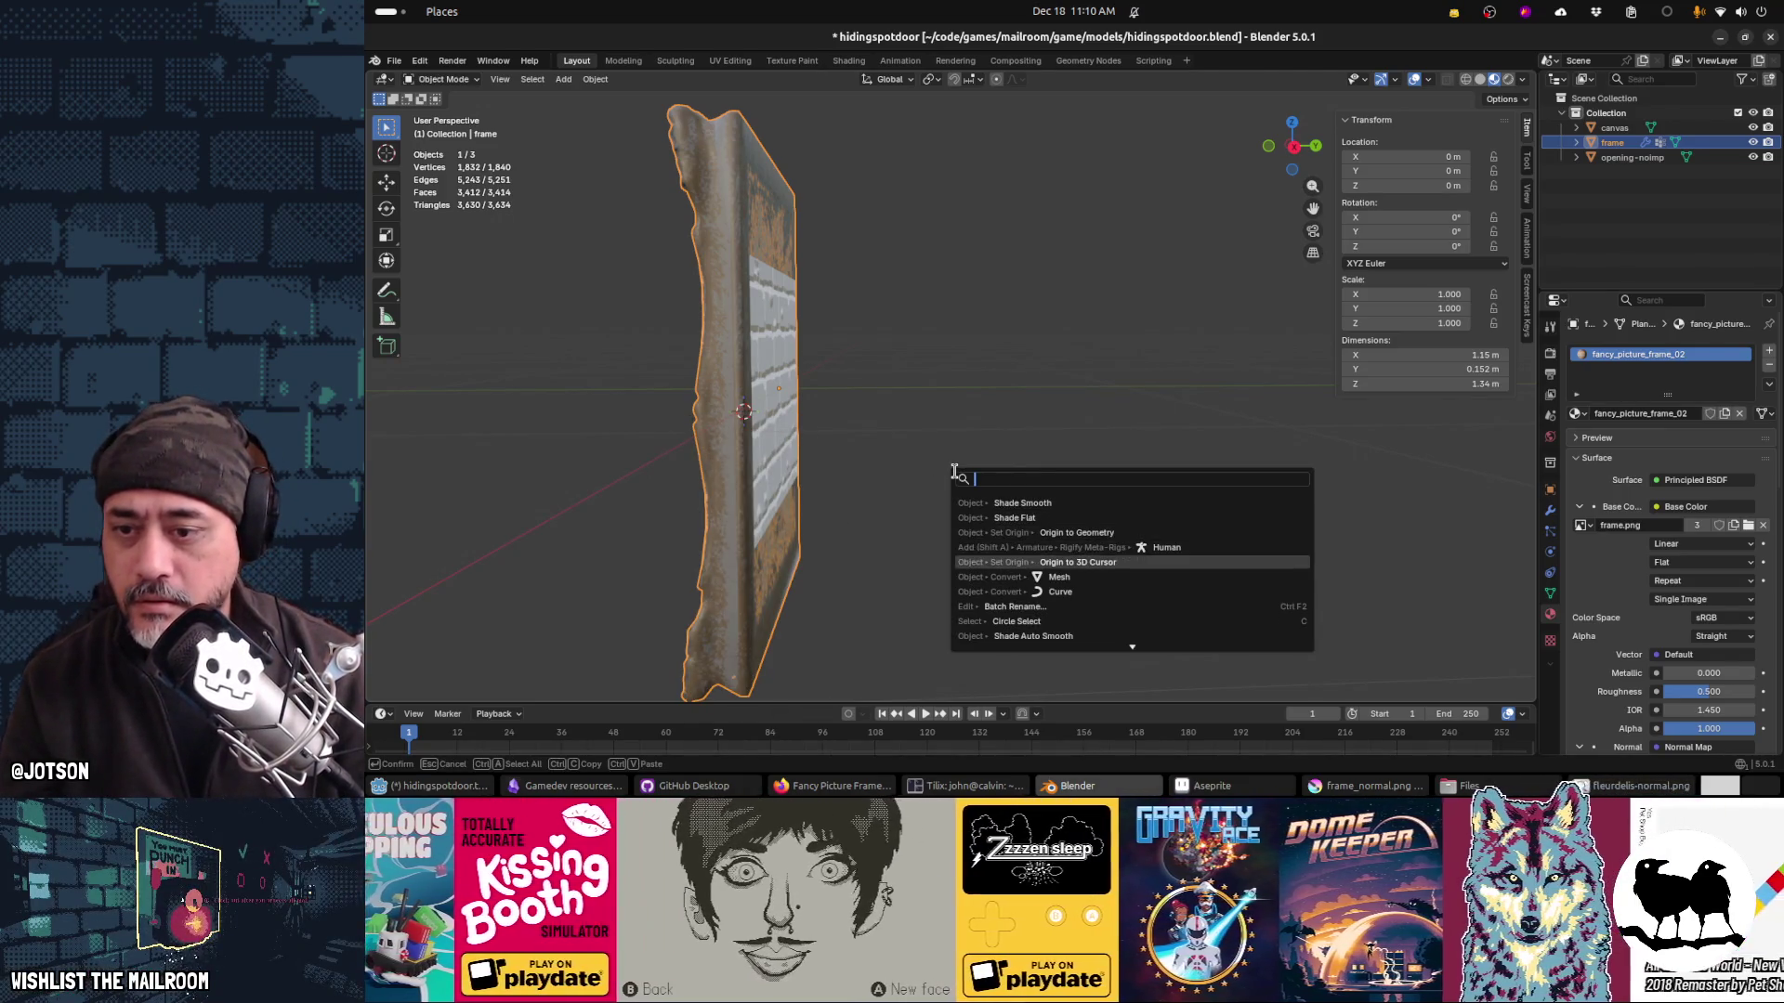
key("Return")
key("KP_1")
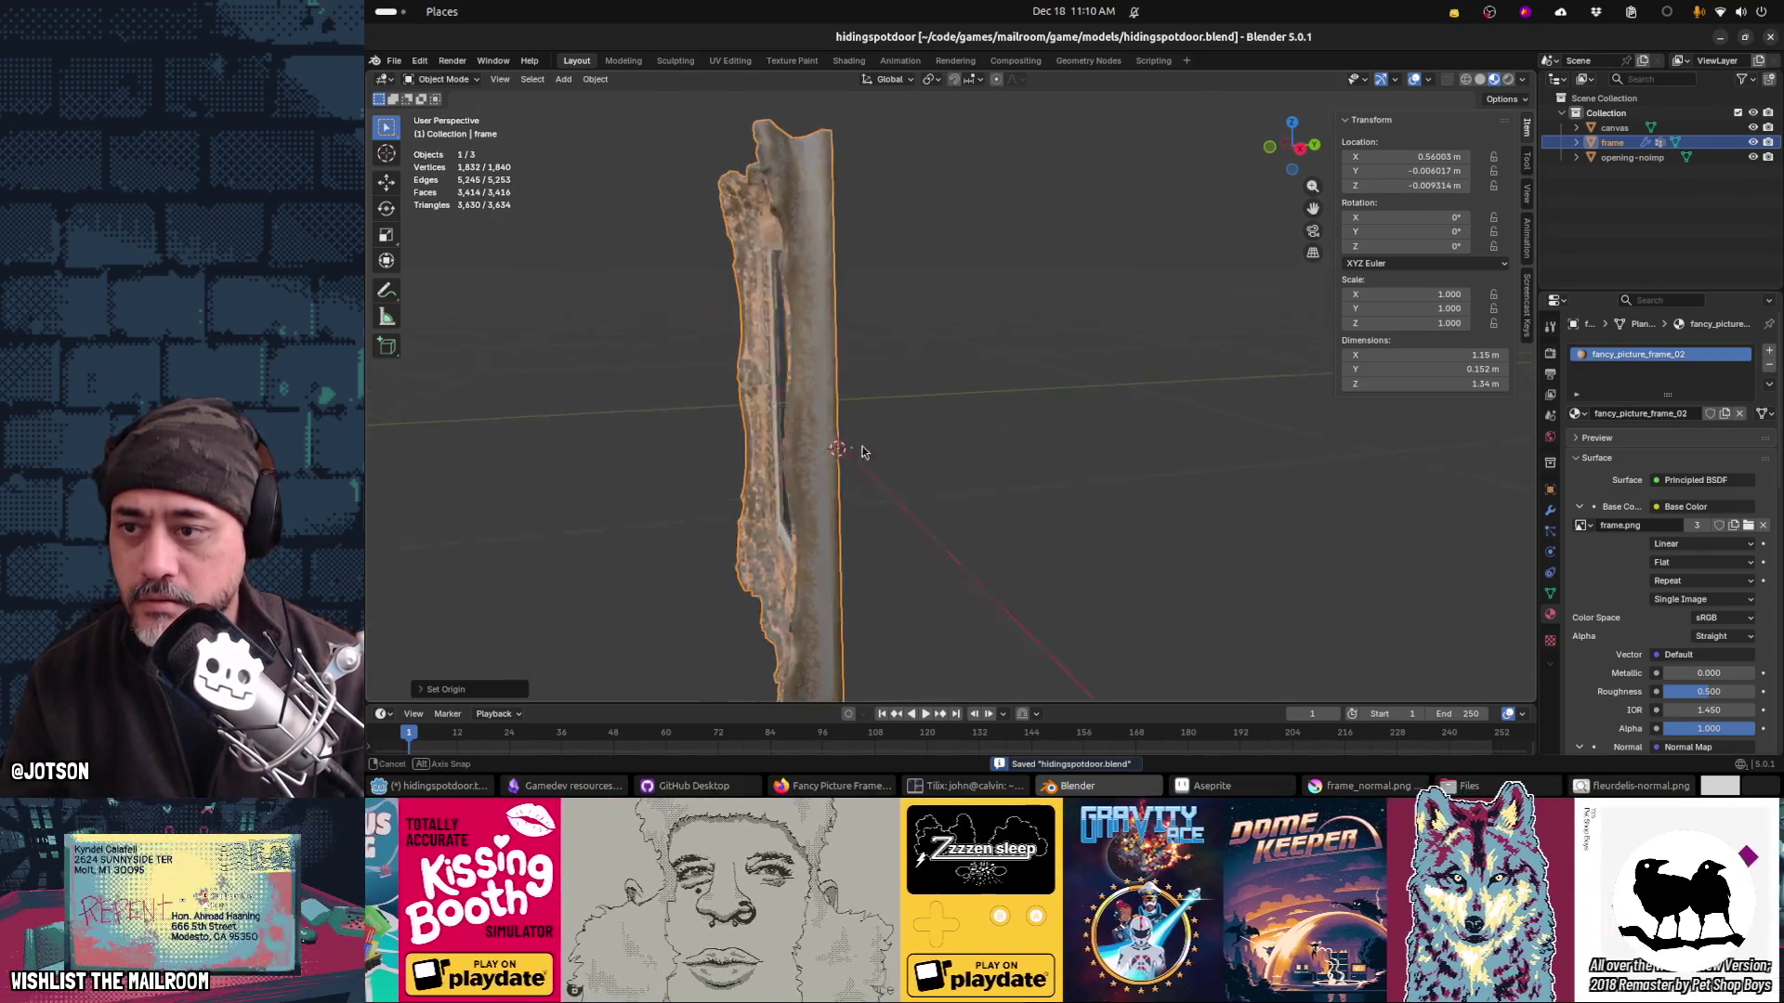
key("alt+Tab")
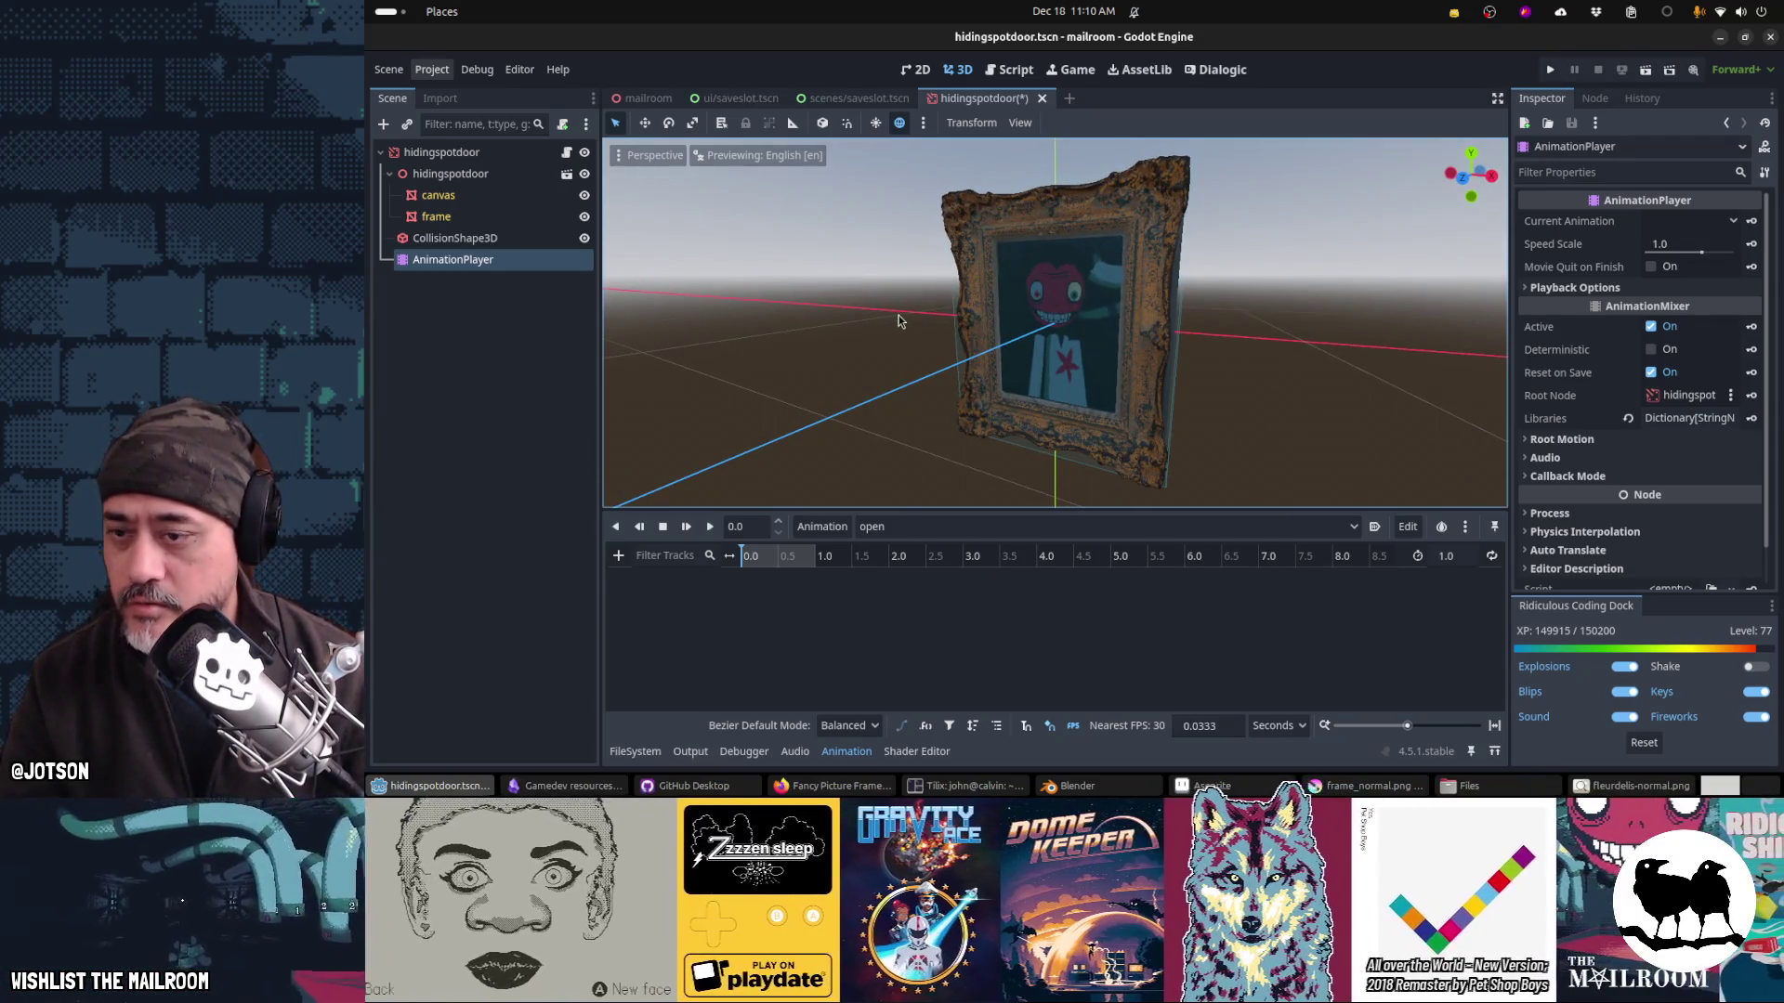
Step: Test-rotate the inner hidingspotdoor node around Y, undo it, and switch to Blender
left_click(455, 174)
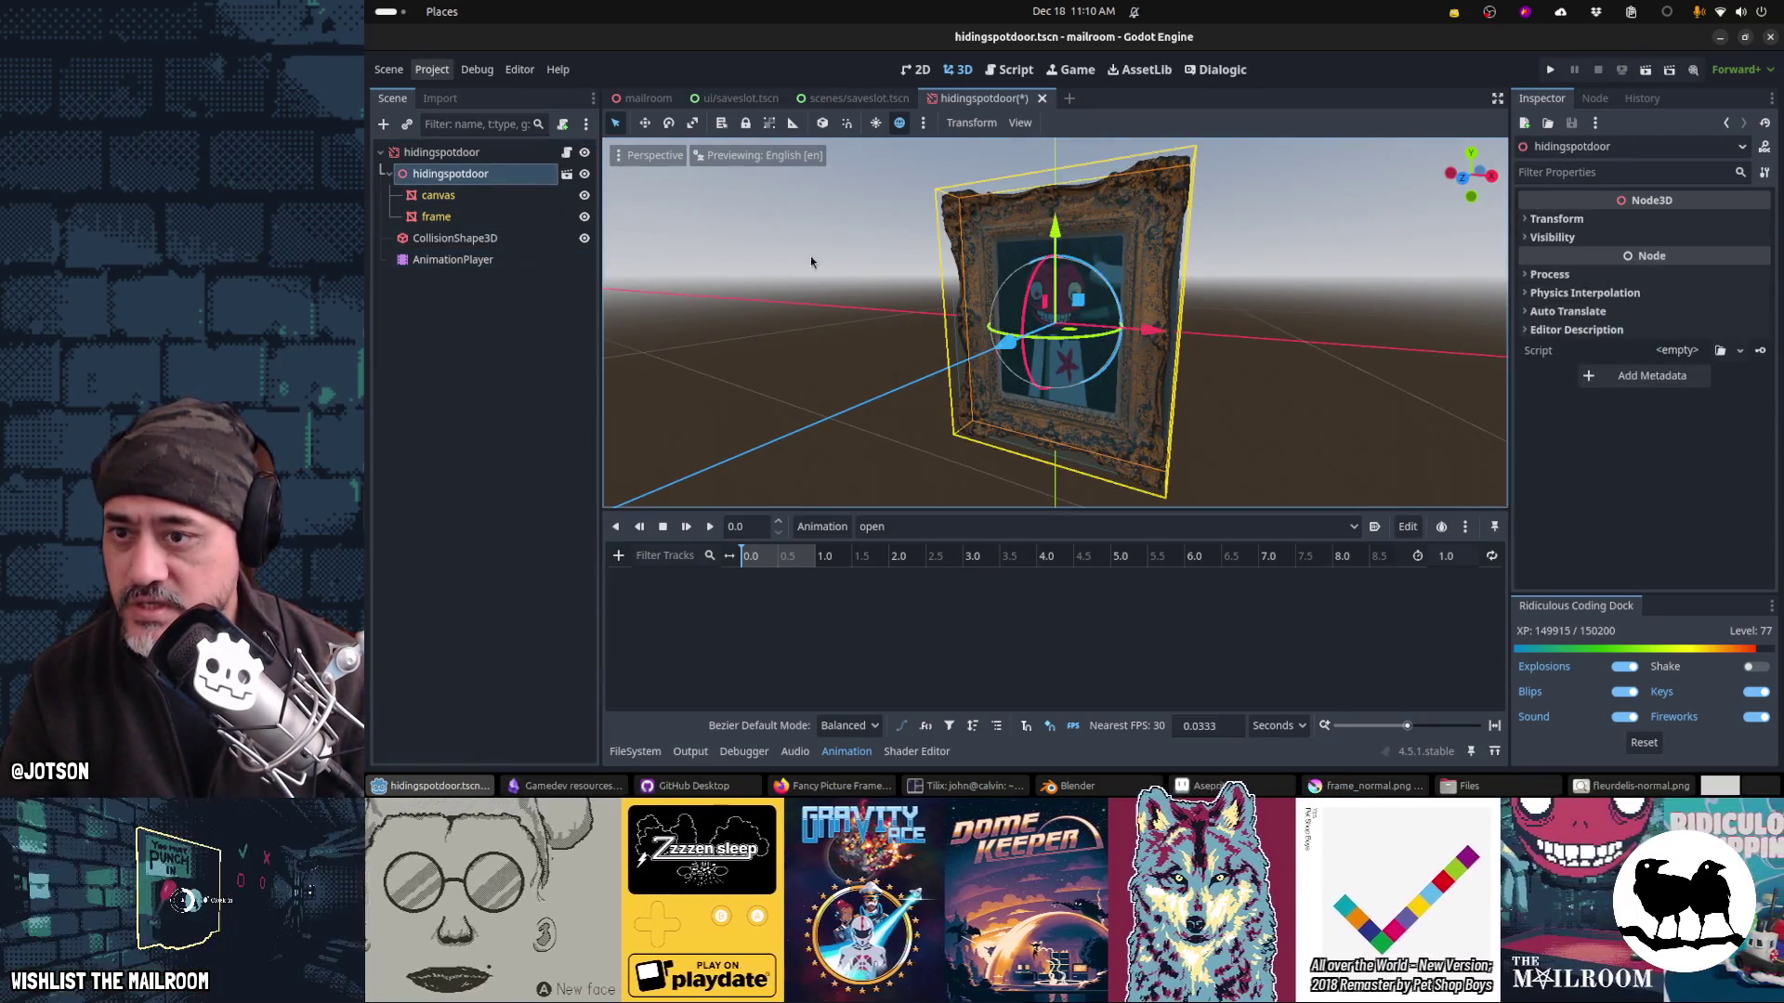
left_click_drag(1042, 328, 1073, 348)
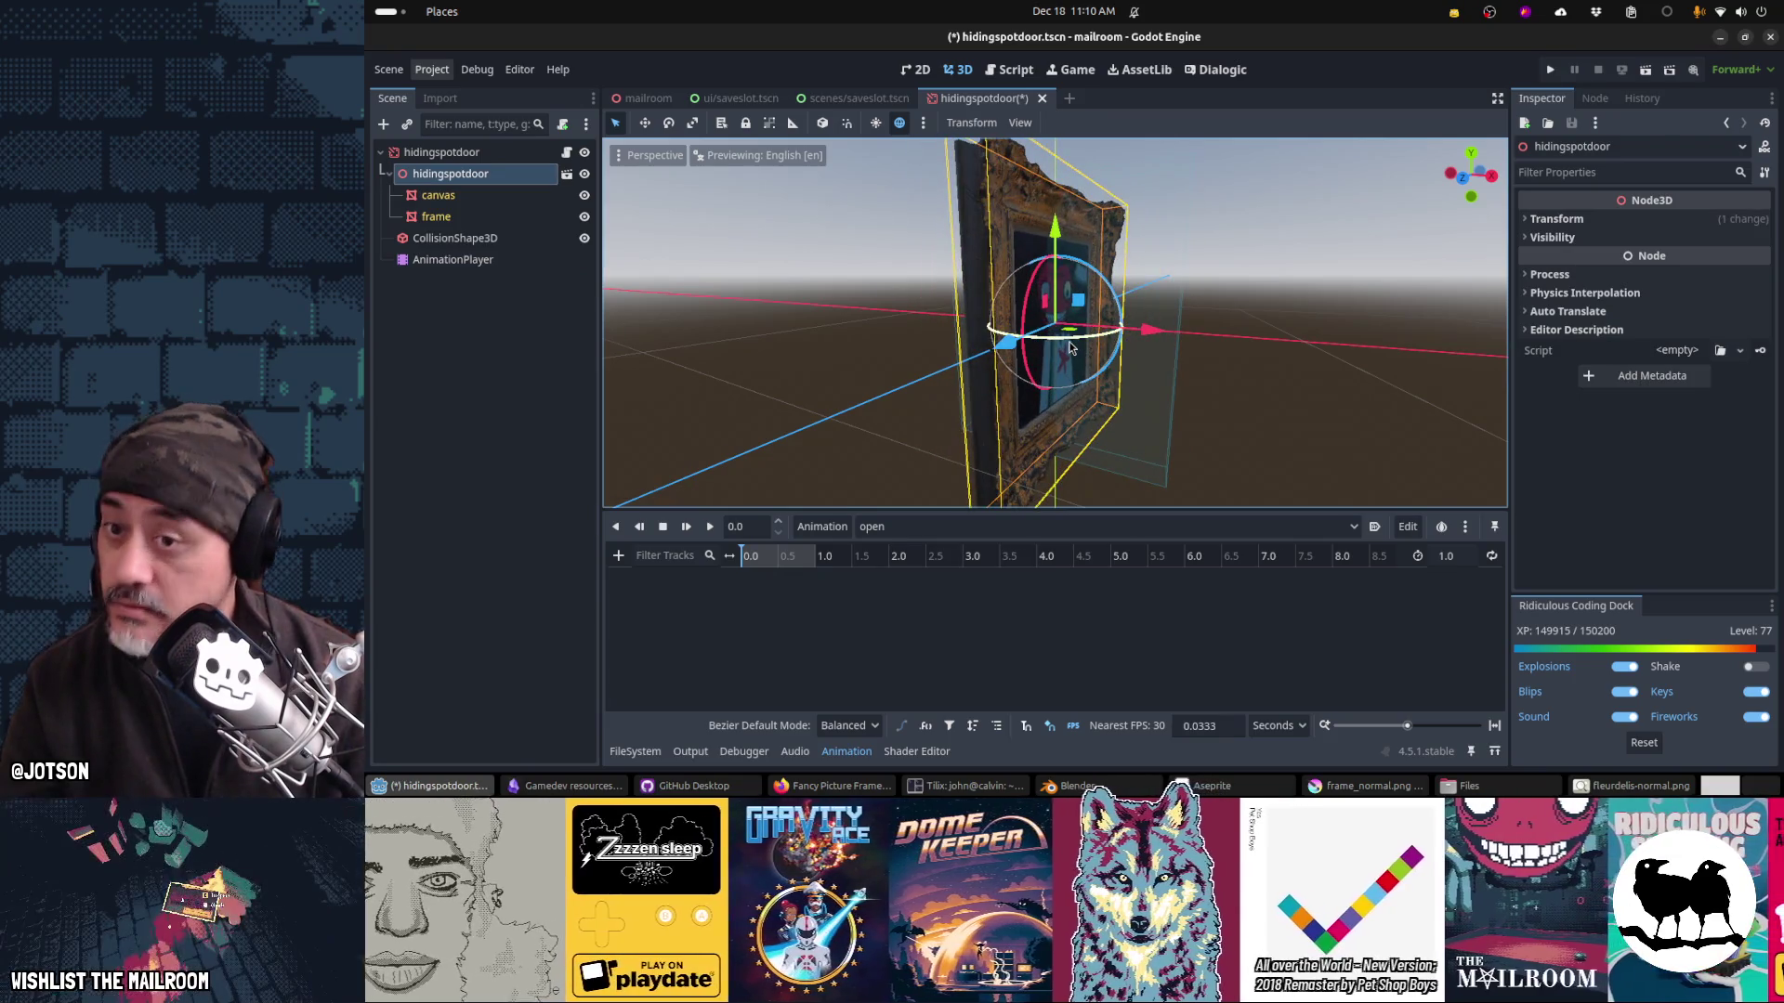
key("ctrl+z")
key("alt+Tab")
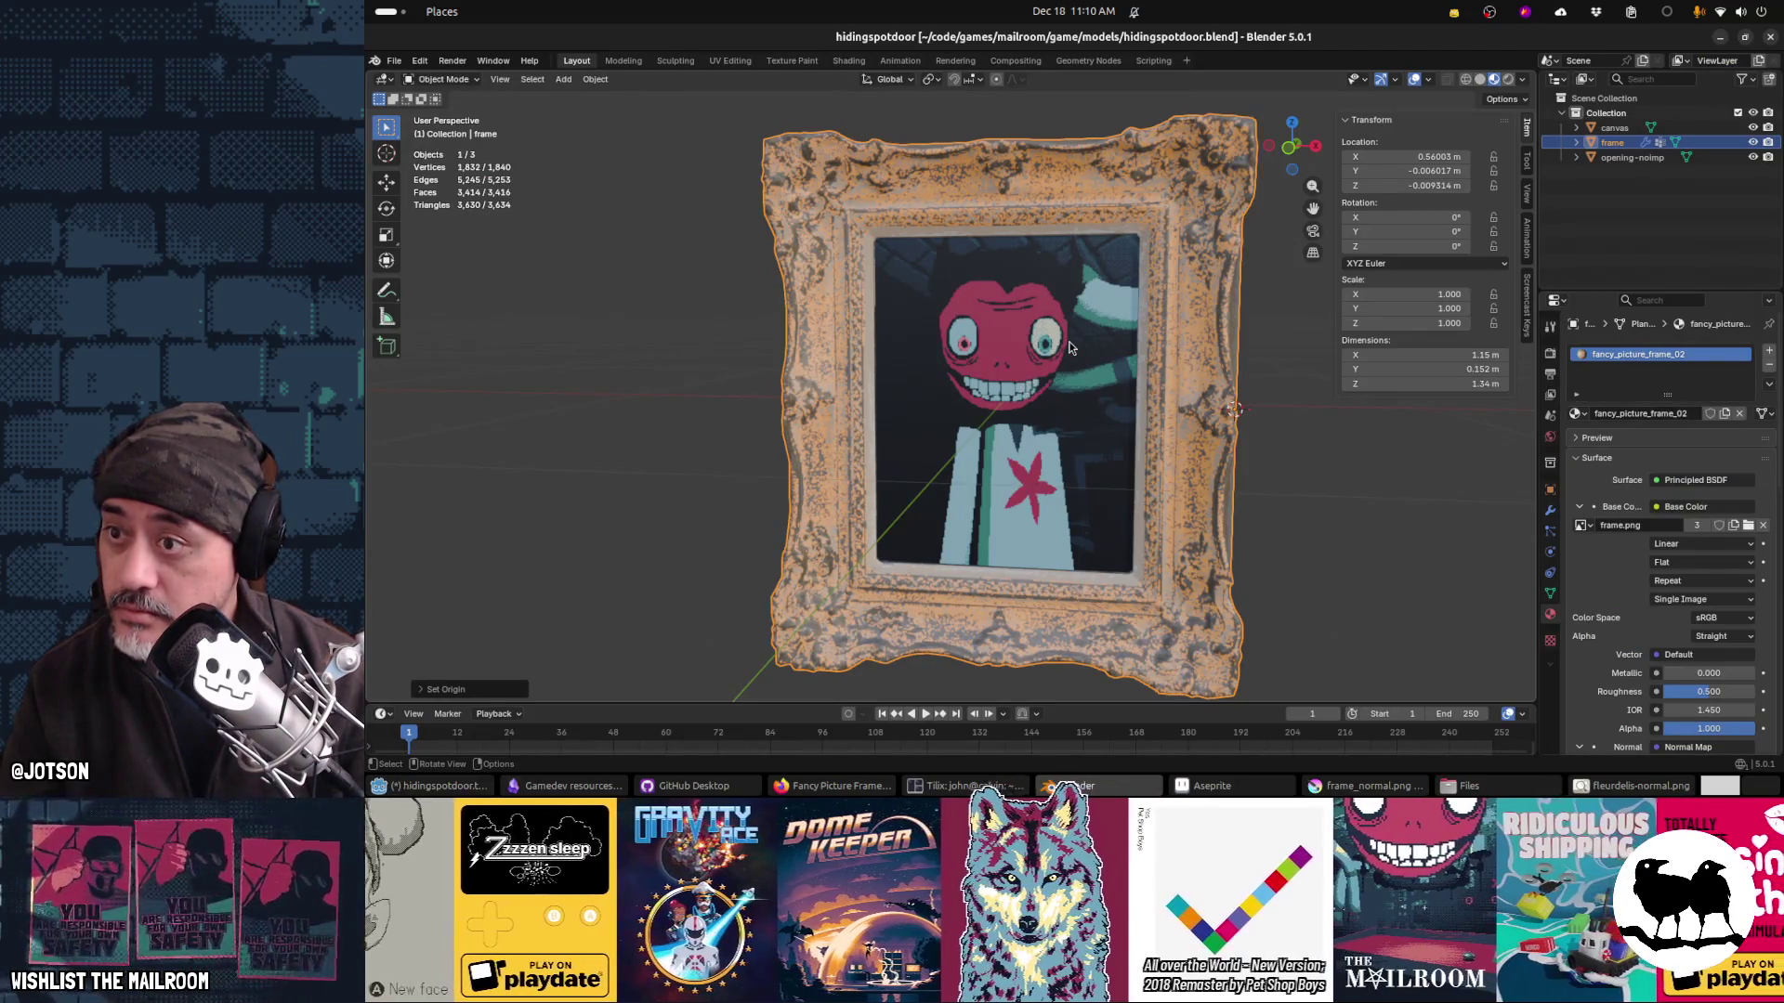
Step: Parent the canvas to the frame (Object), save the .blend, and return to Godot
left_click(1687, 146, "ctrl")
left_click(1617, 149)
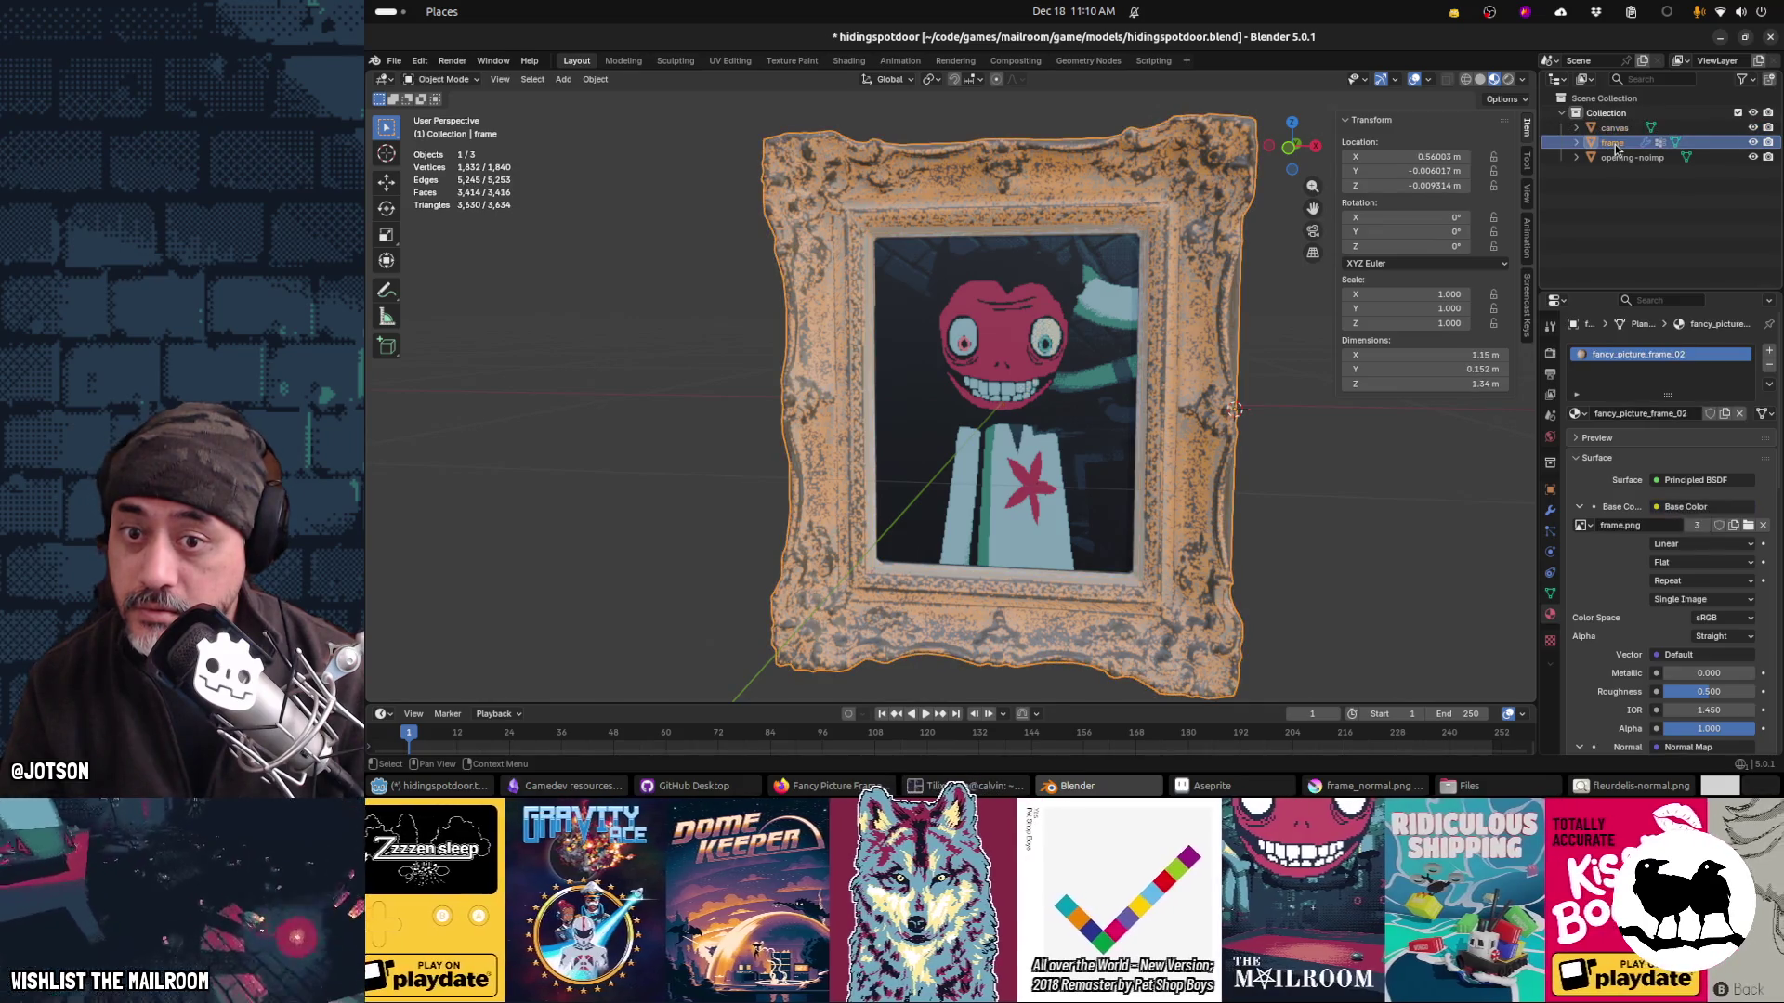
left_click(1615, 130)
left_click(1615, 144, "ctrl")
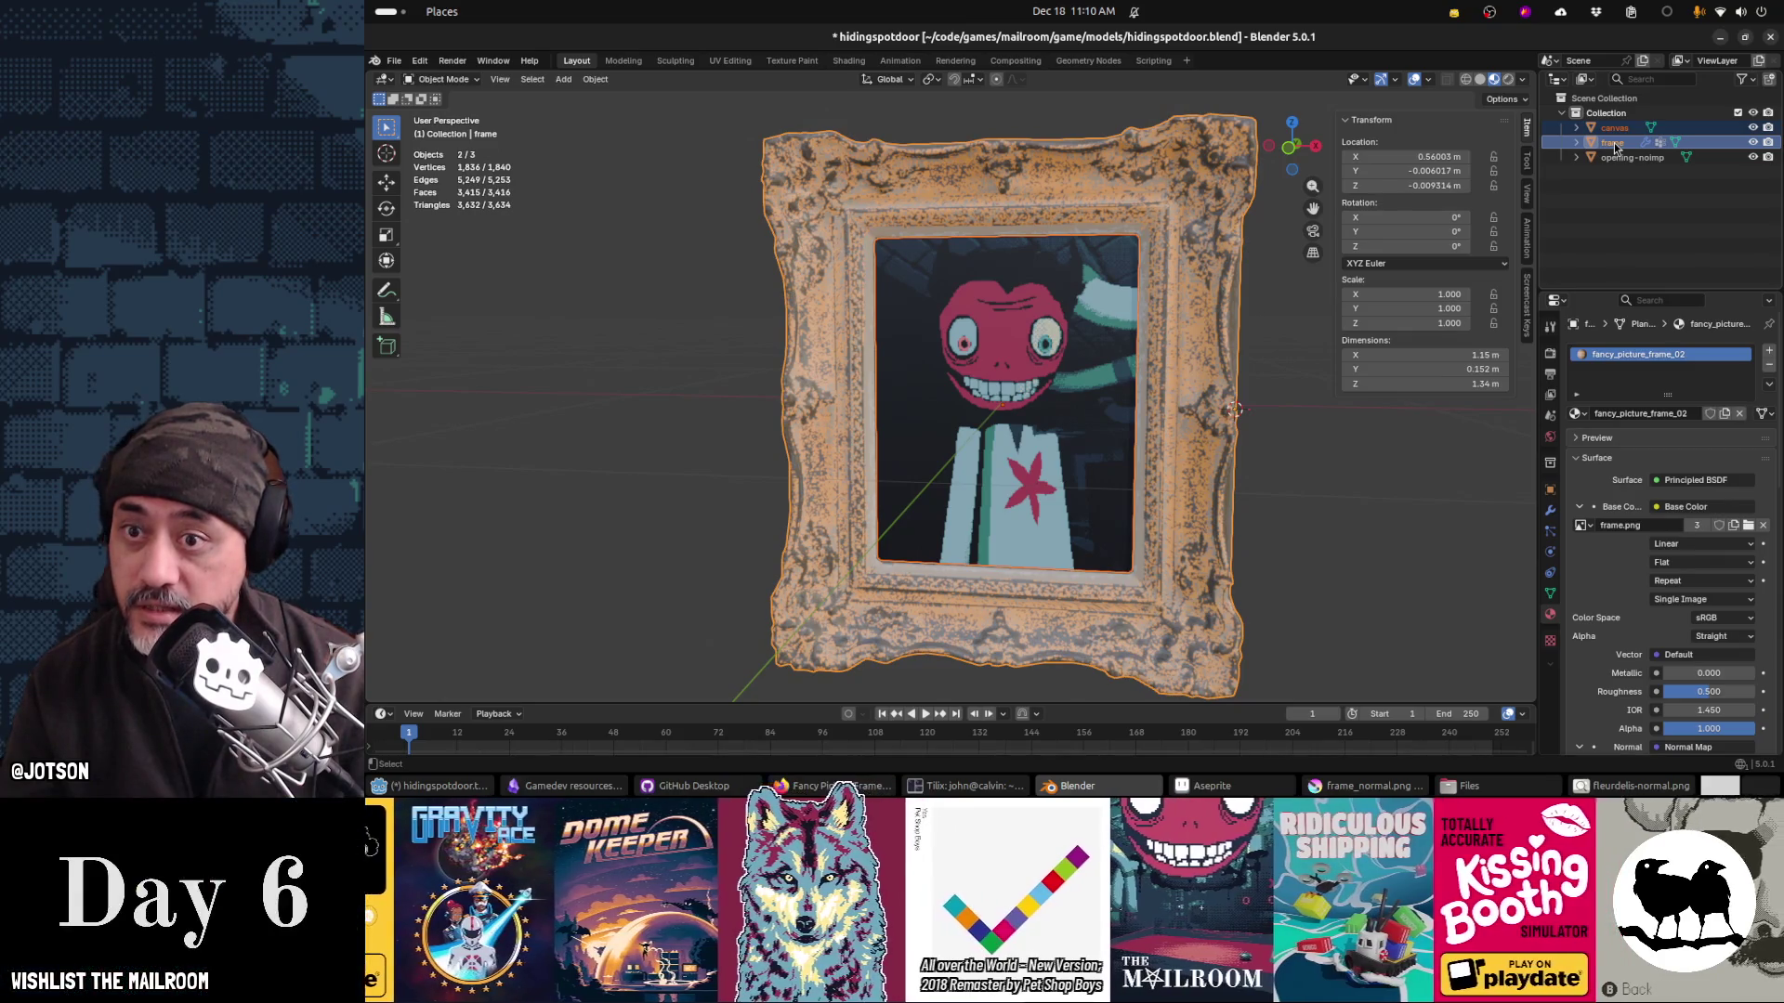
key("ctrl+p")
left_click(1268, 348)
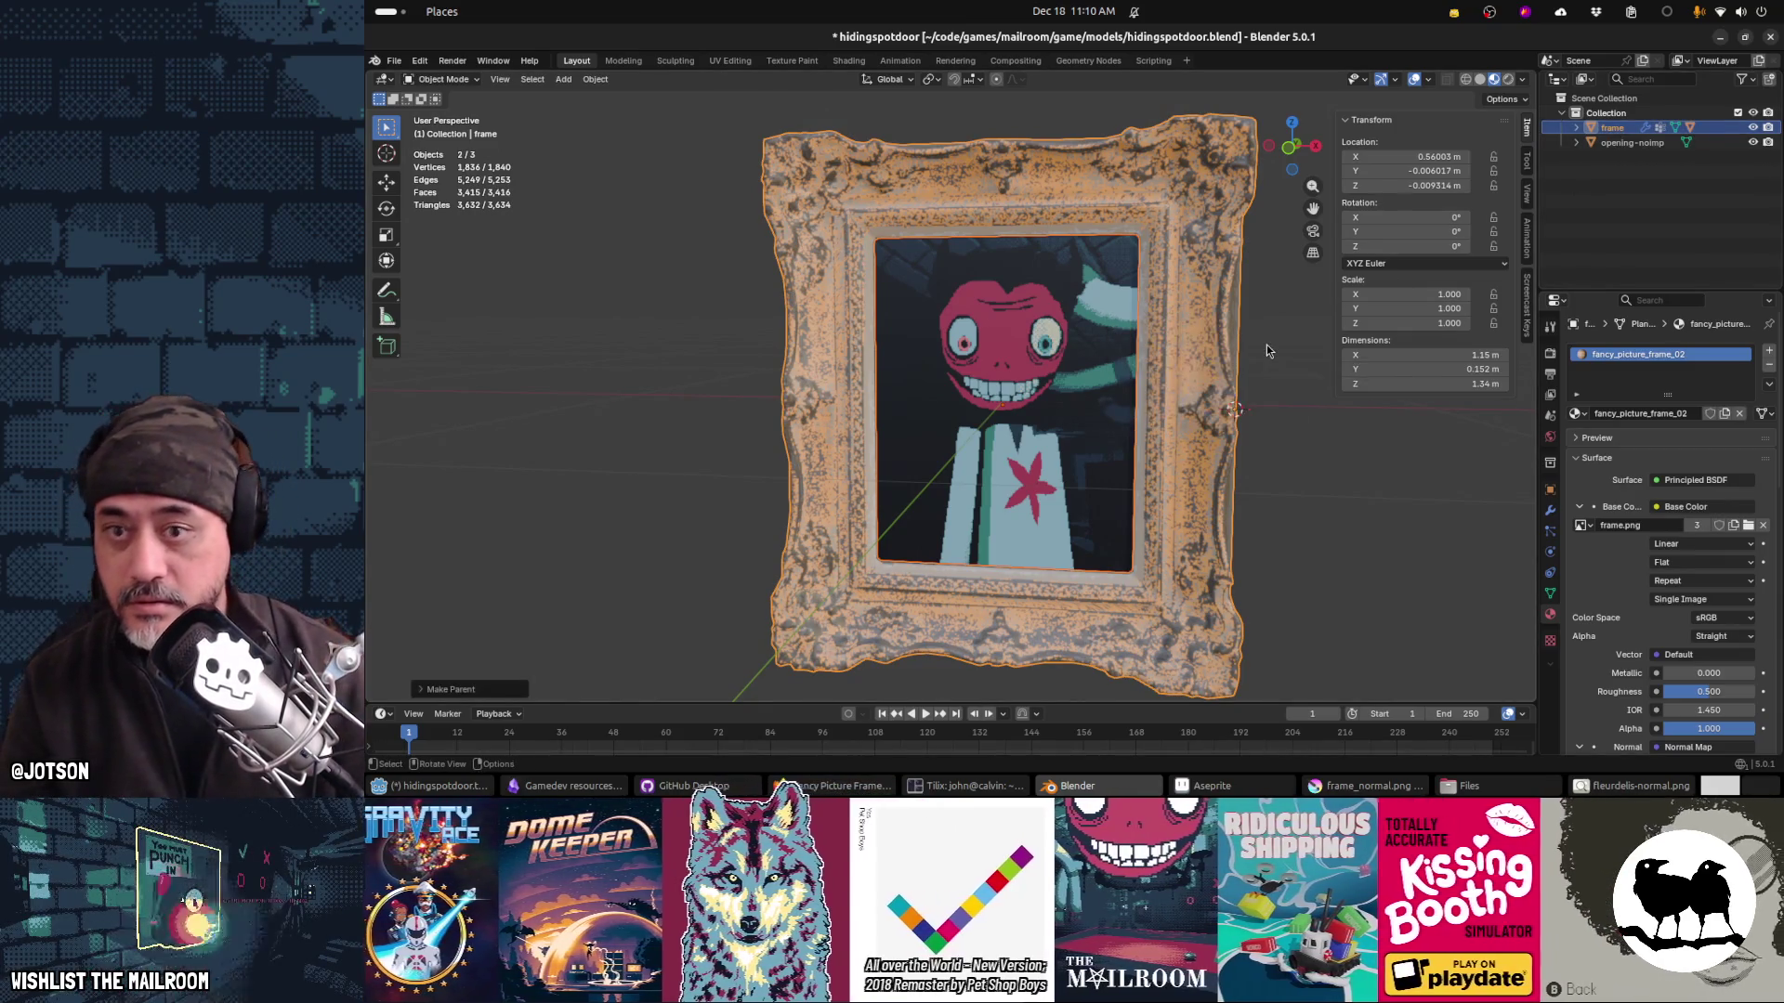
key("ctrl+s")
key("alt+Tab")
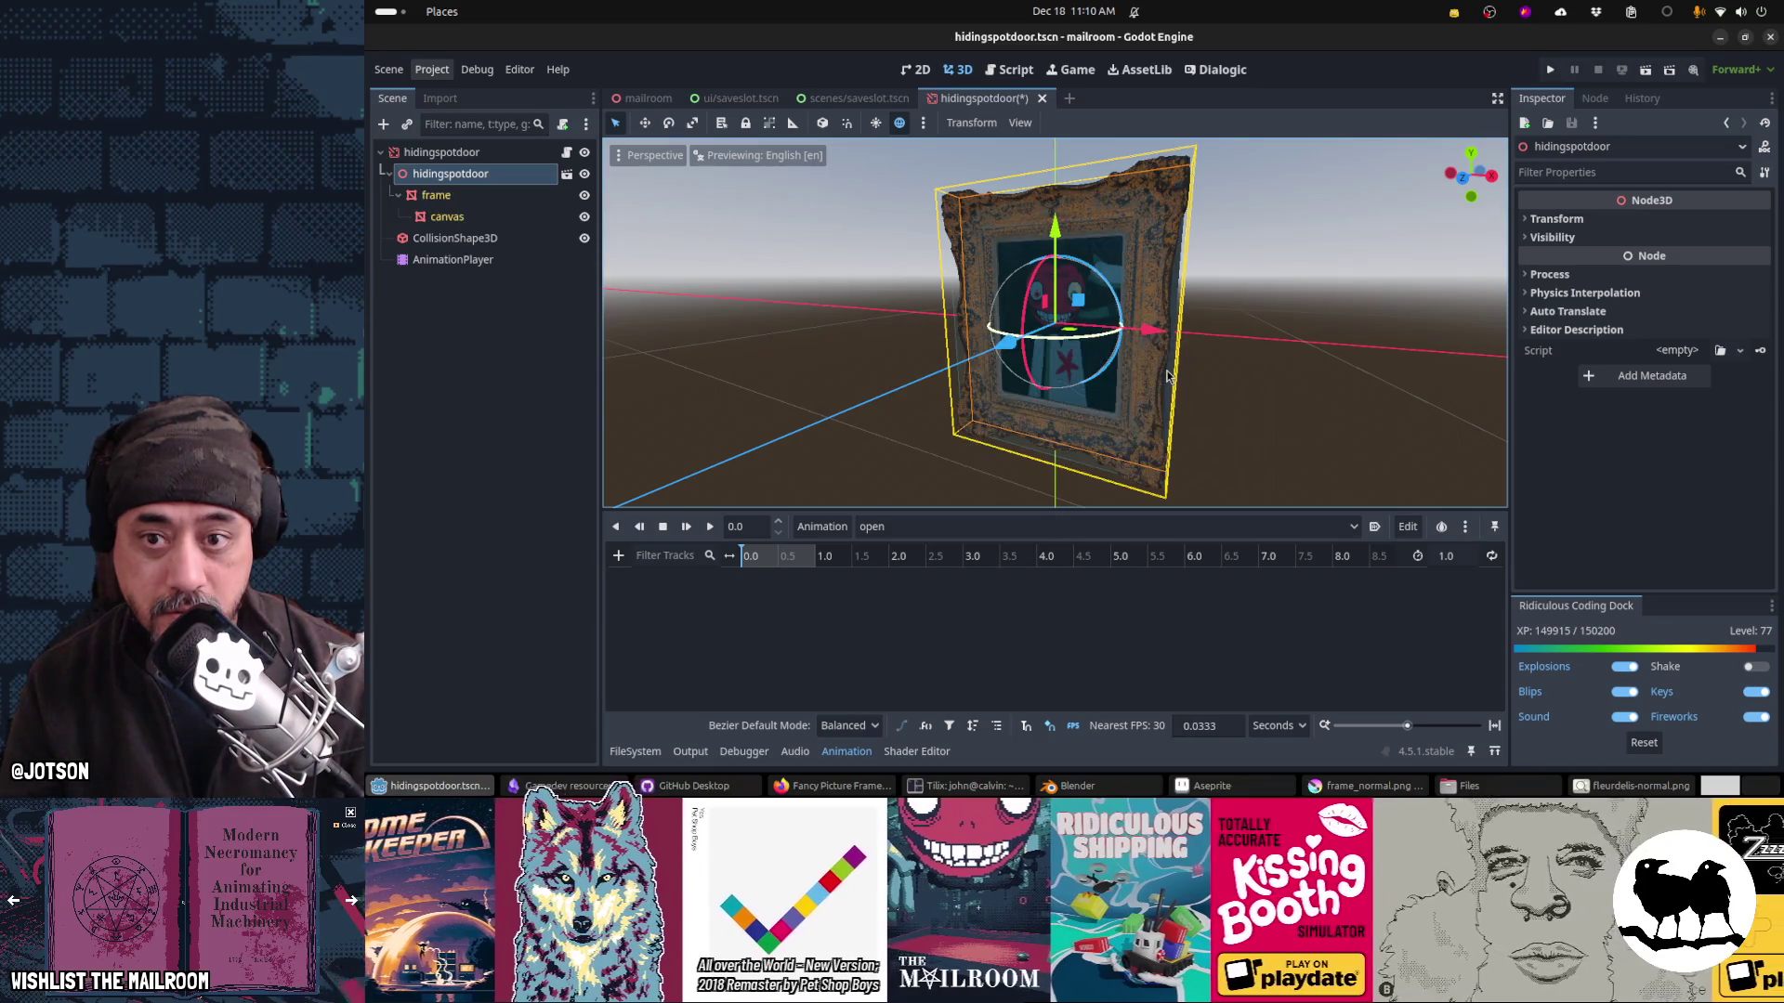
Step: Test-rotate the reimported door, then select only the frame in Blender
left_click_drag(1120, 329, 1040, 358)
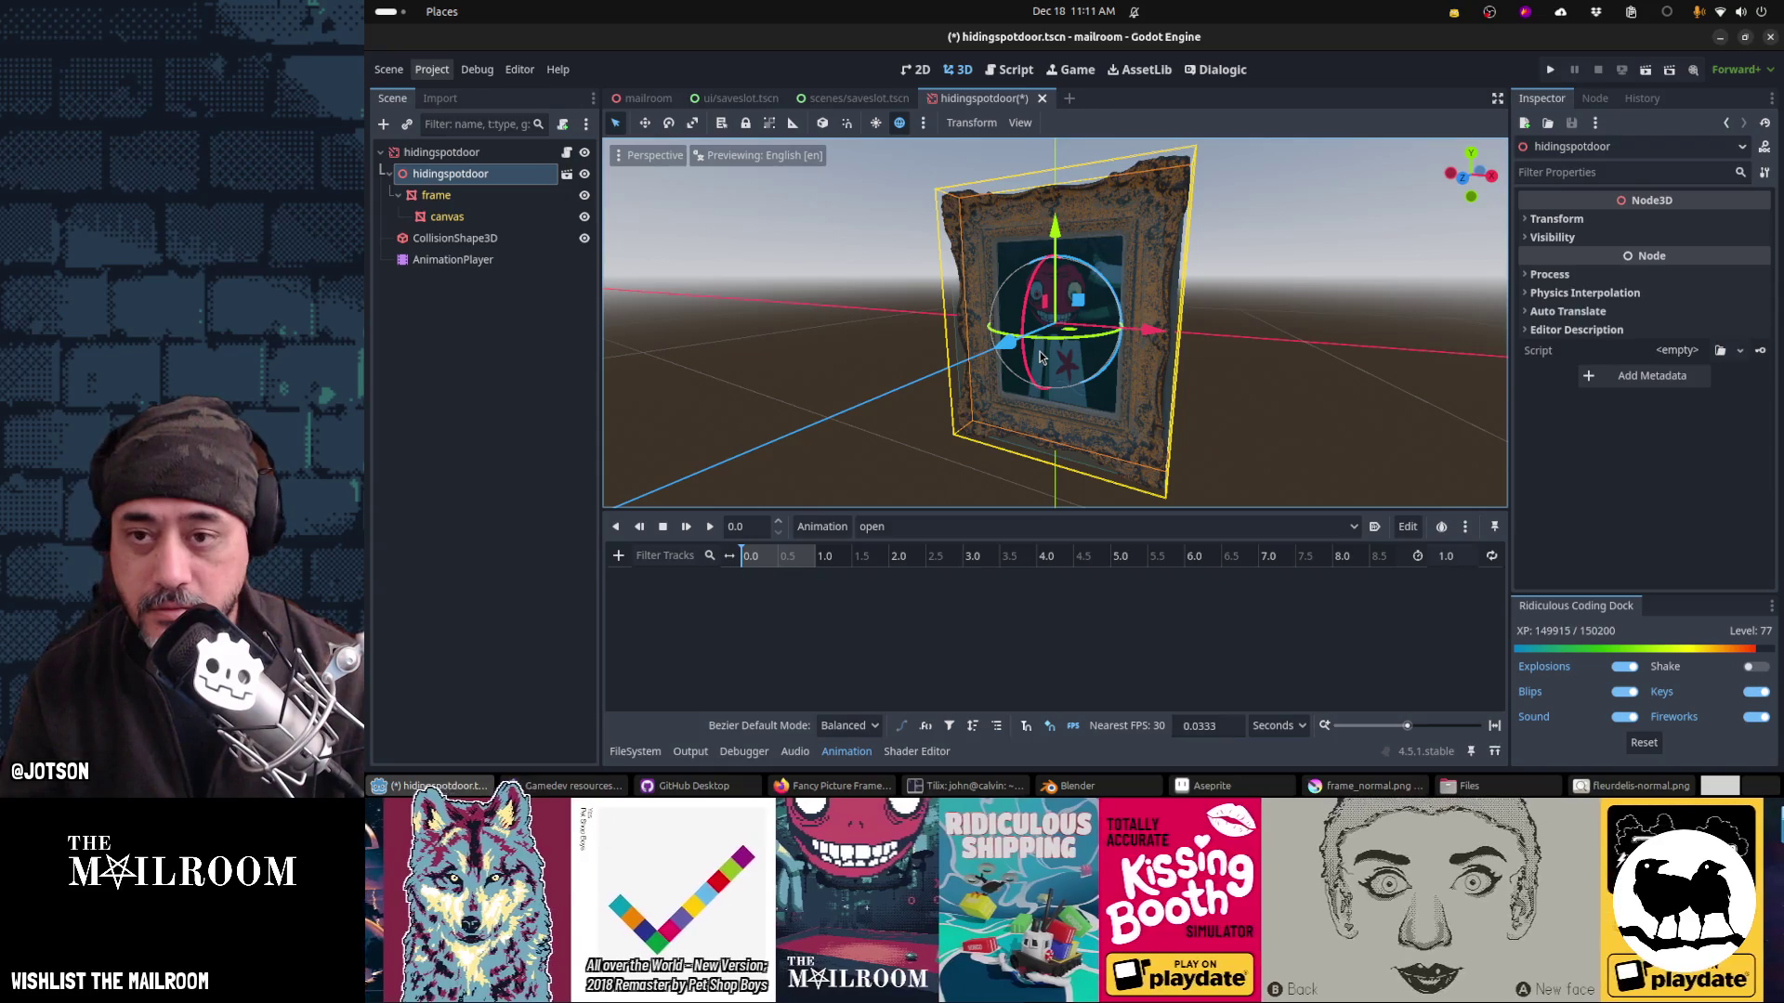
key("alt+Tab")
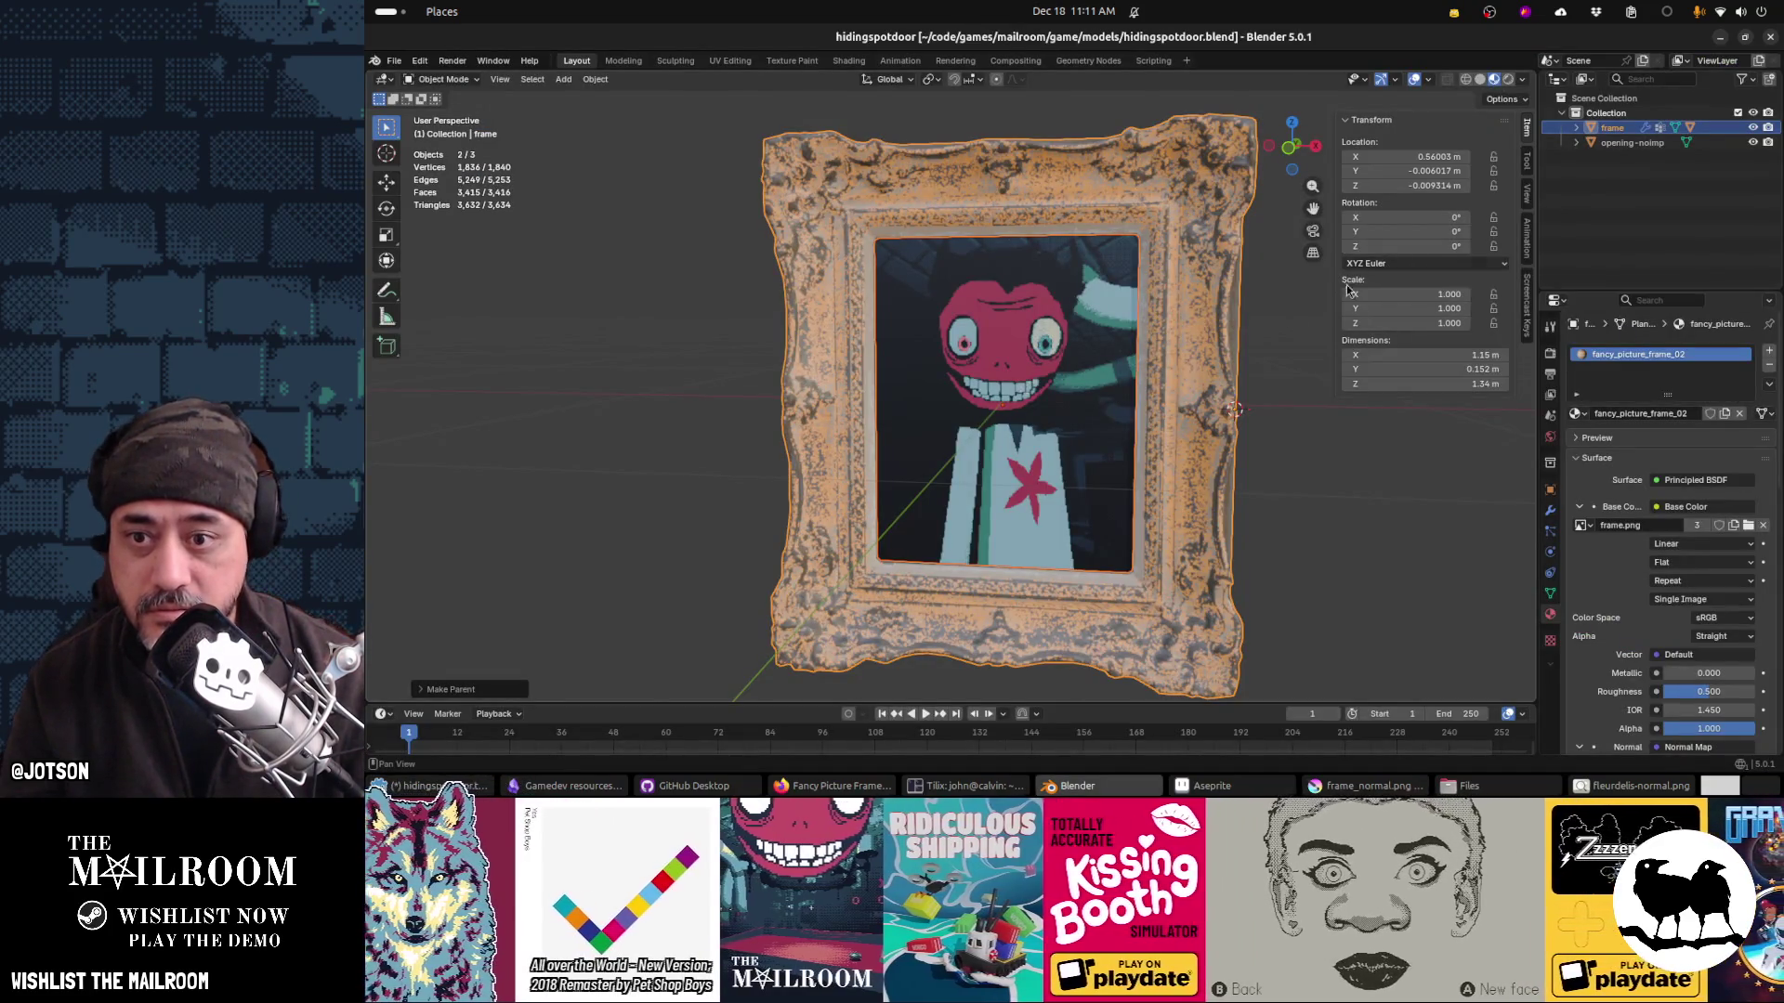
left_click(1178, 478)
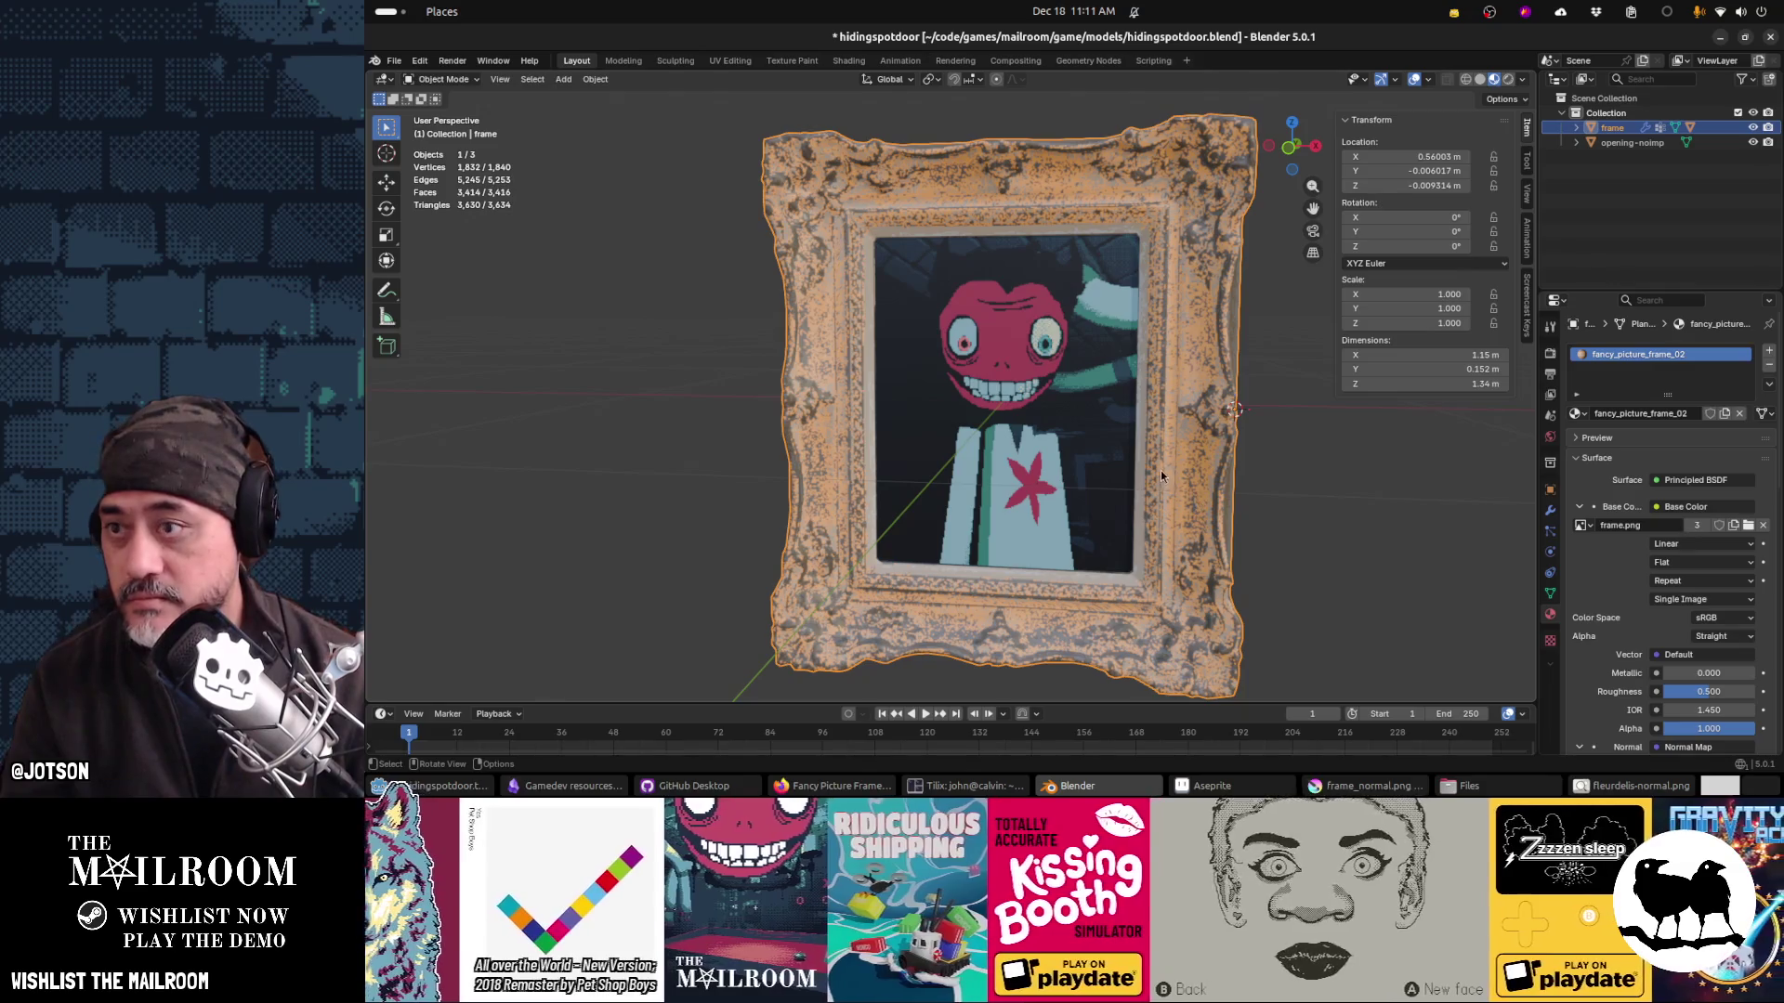
Step: Set the frame's origin to the 3D cursor again, save, and return to Godot
mouse_move(1252, 392)
left_mouse_down()
mouse_move(1214, 477)
mouse_move(1207, 438)
mouse_move(1156, 477)
left_mouse_up()
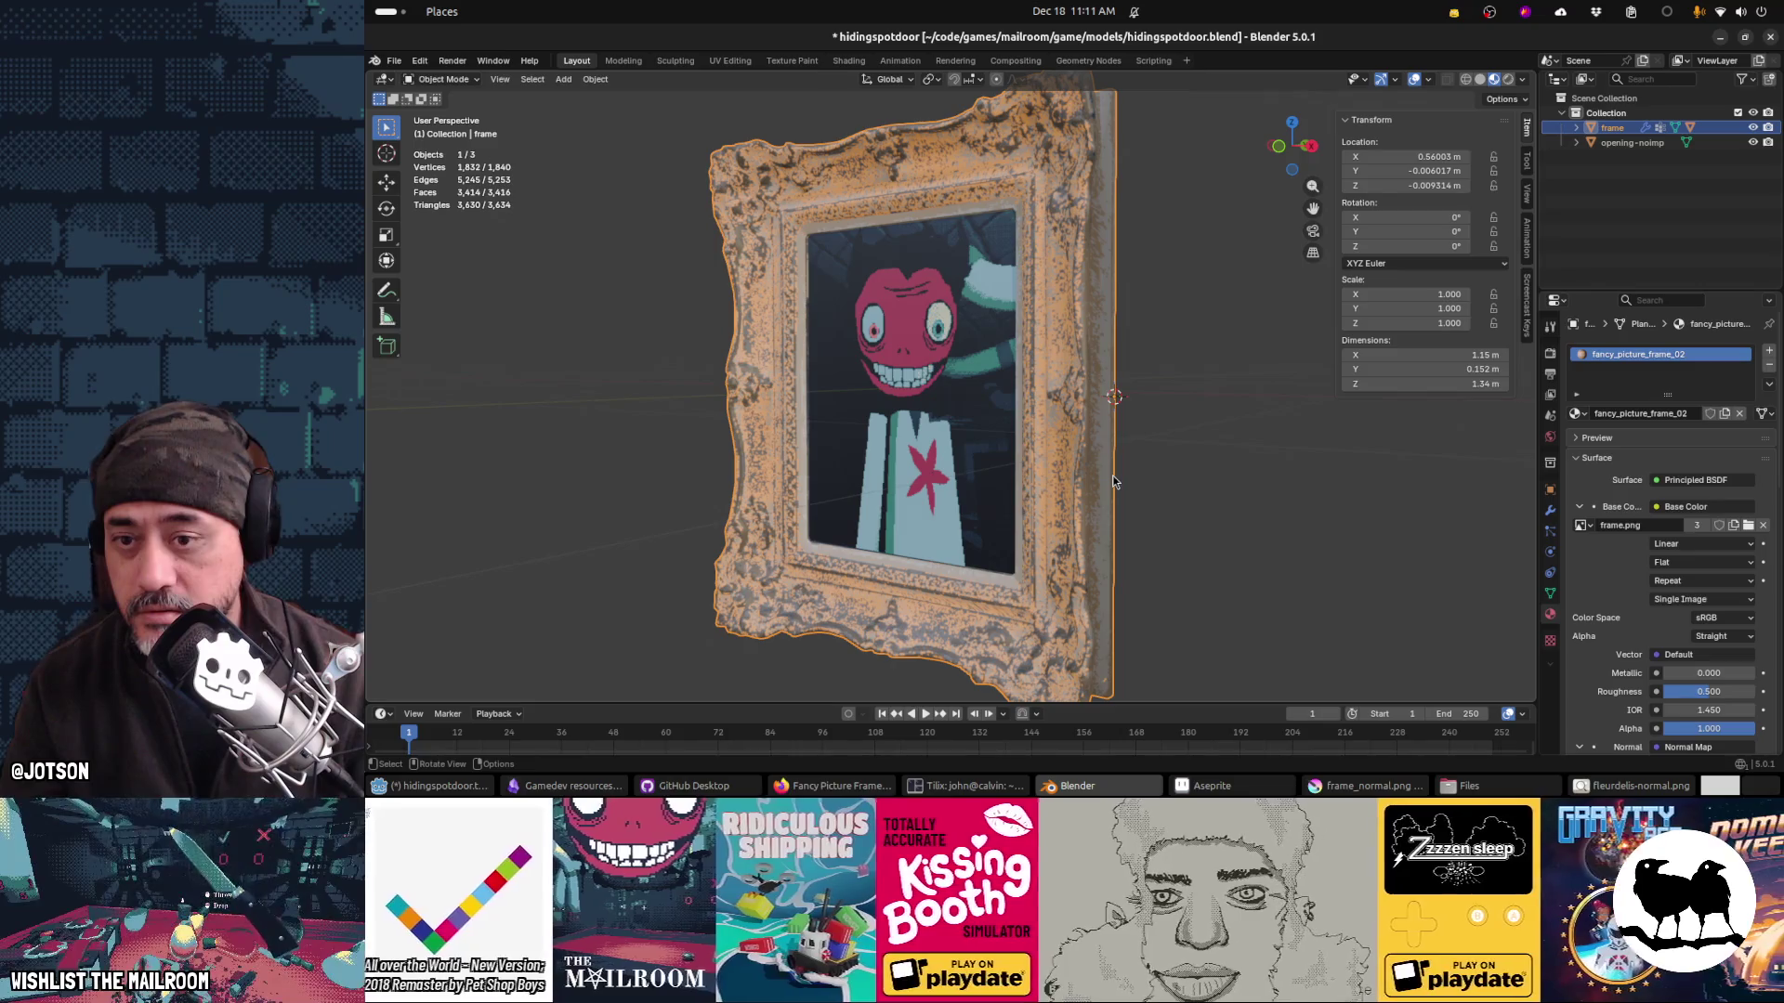
key("F3")
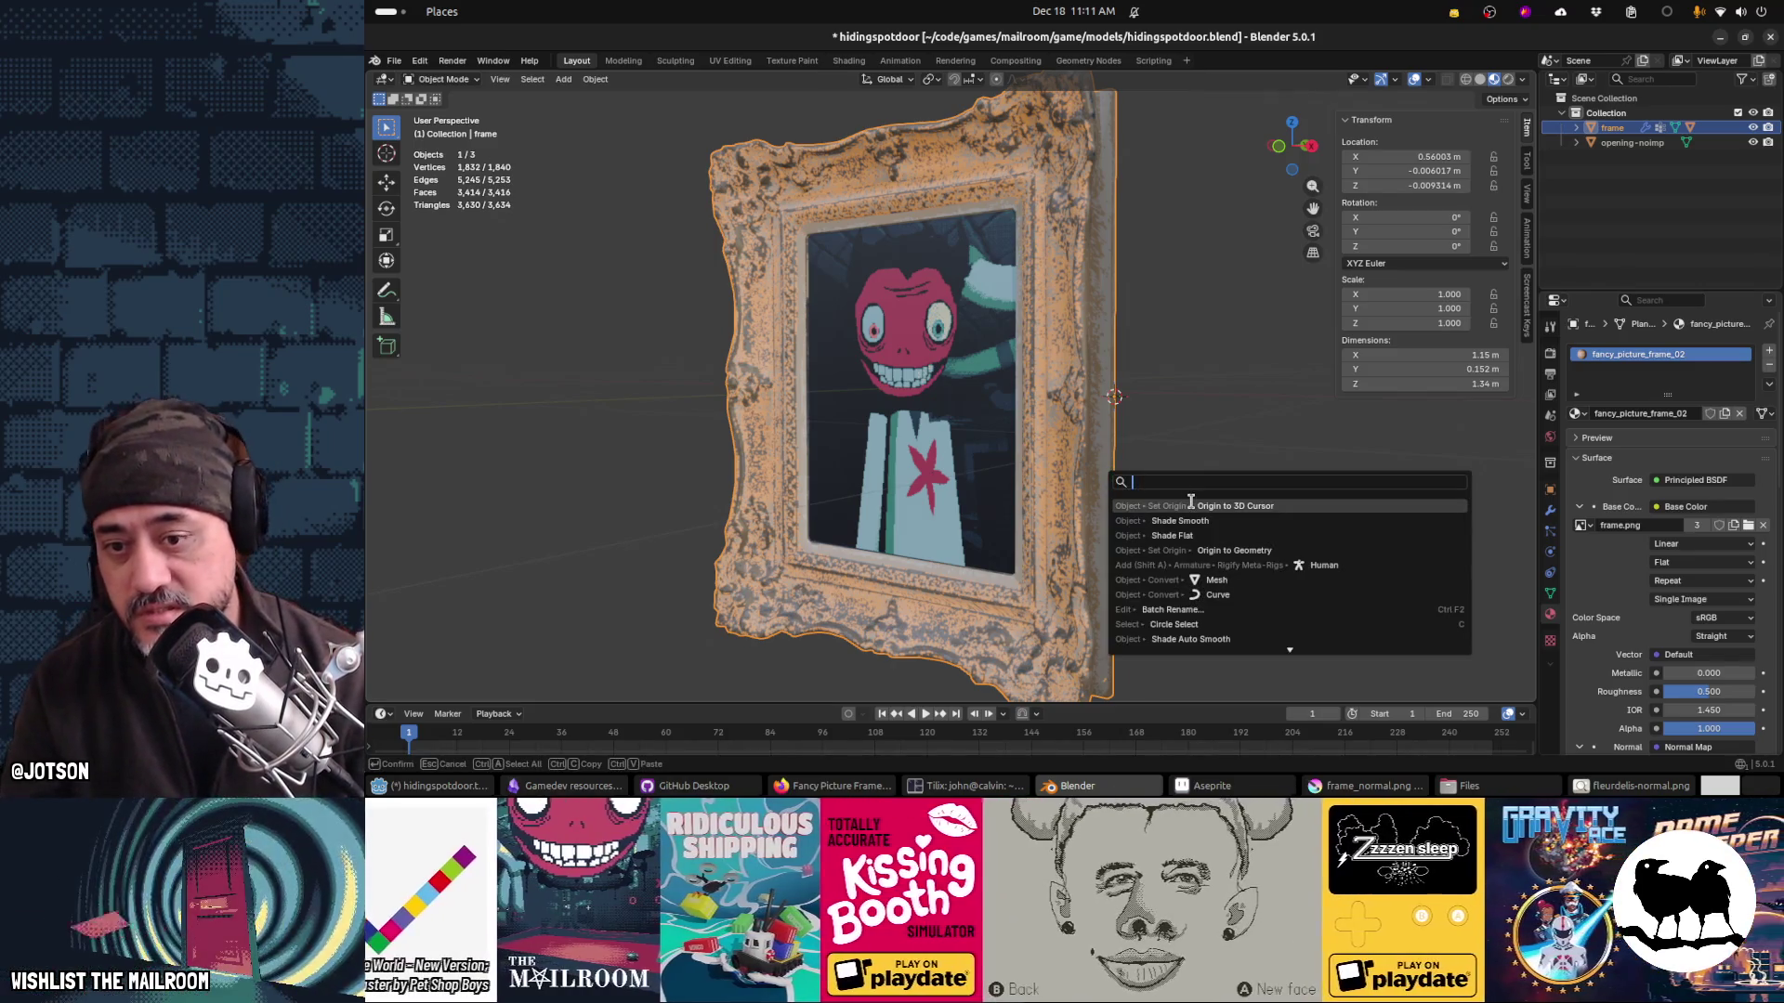
key("Return")
left_click_drag(1152, 456, 1117, 442)
key("ctrl+s")
key("alt+Tab")
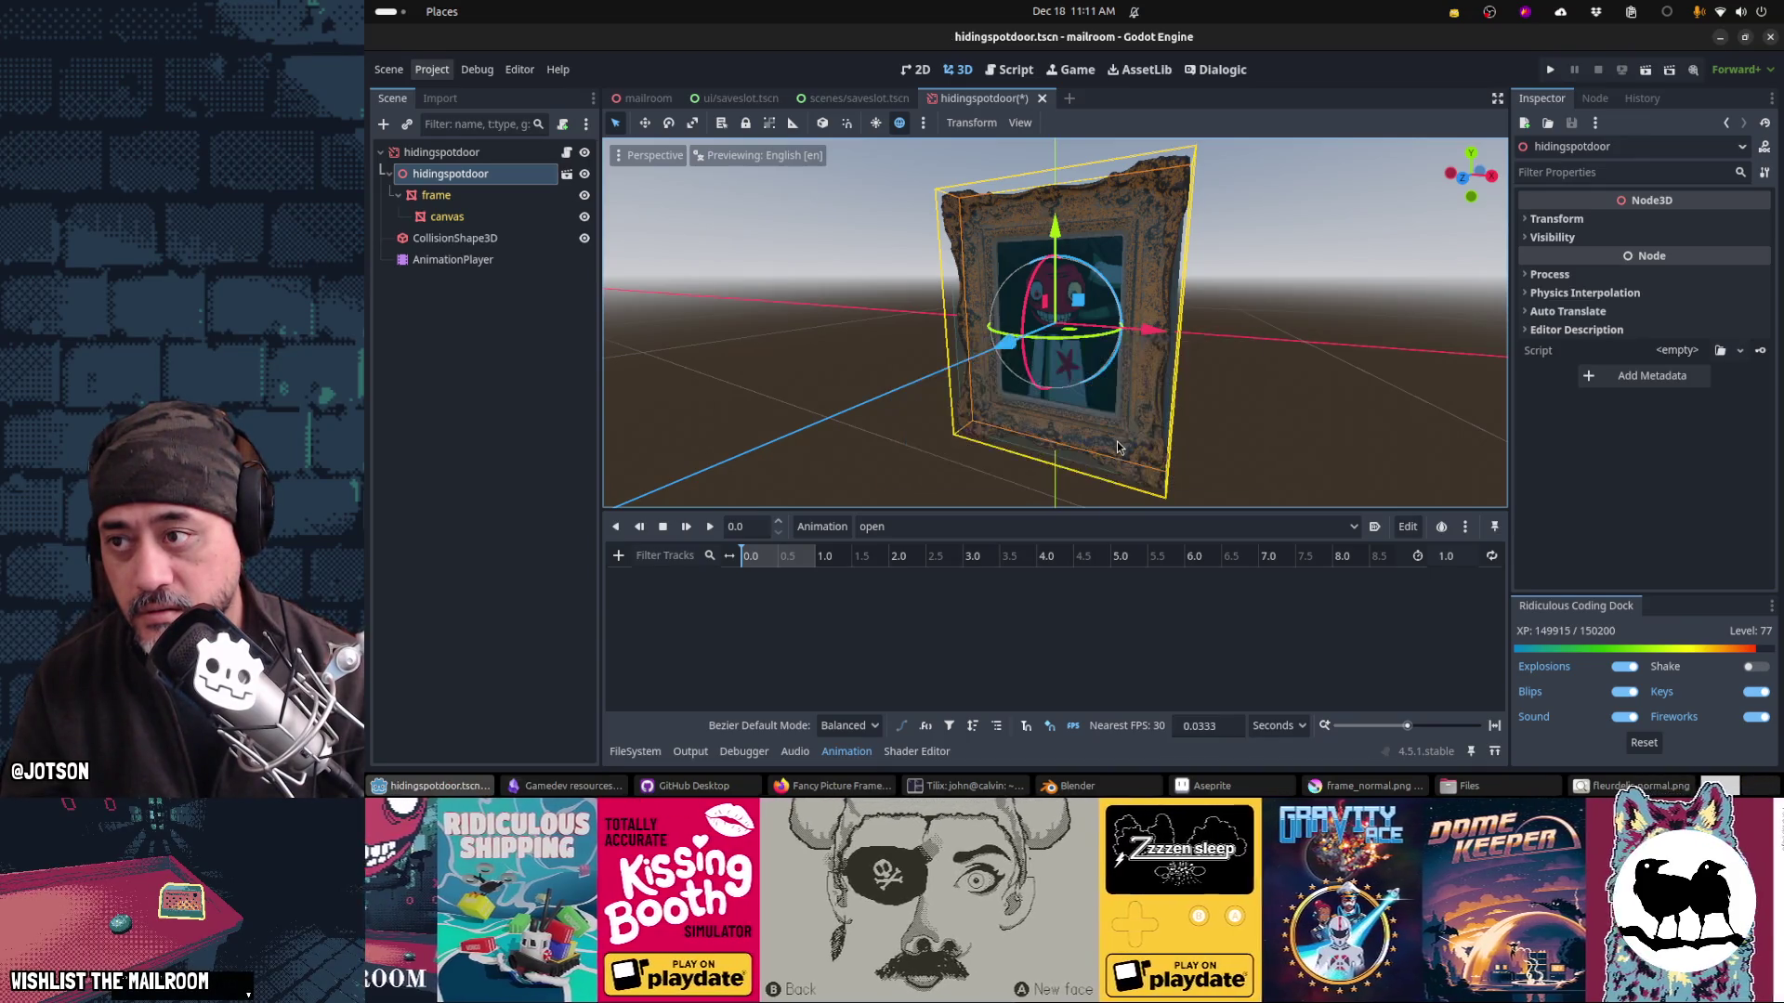
Step: Inspect the reimported frame, canvas and hidingspotdoor nodes in the Scene dock
left_click_drag(989, 318, 1099, 348)
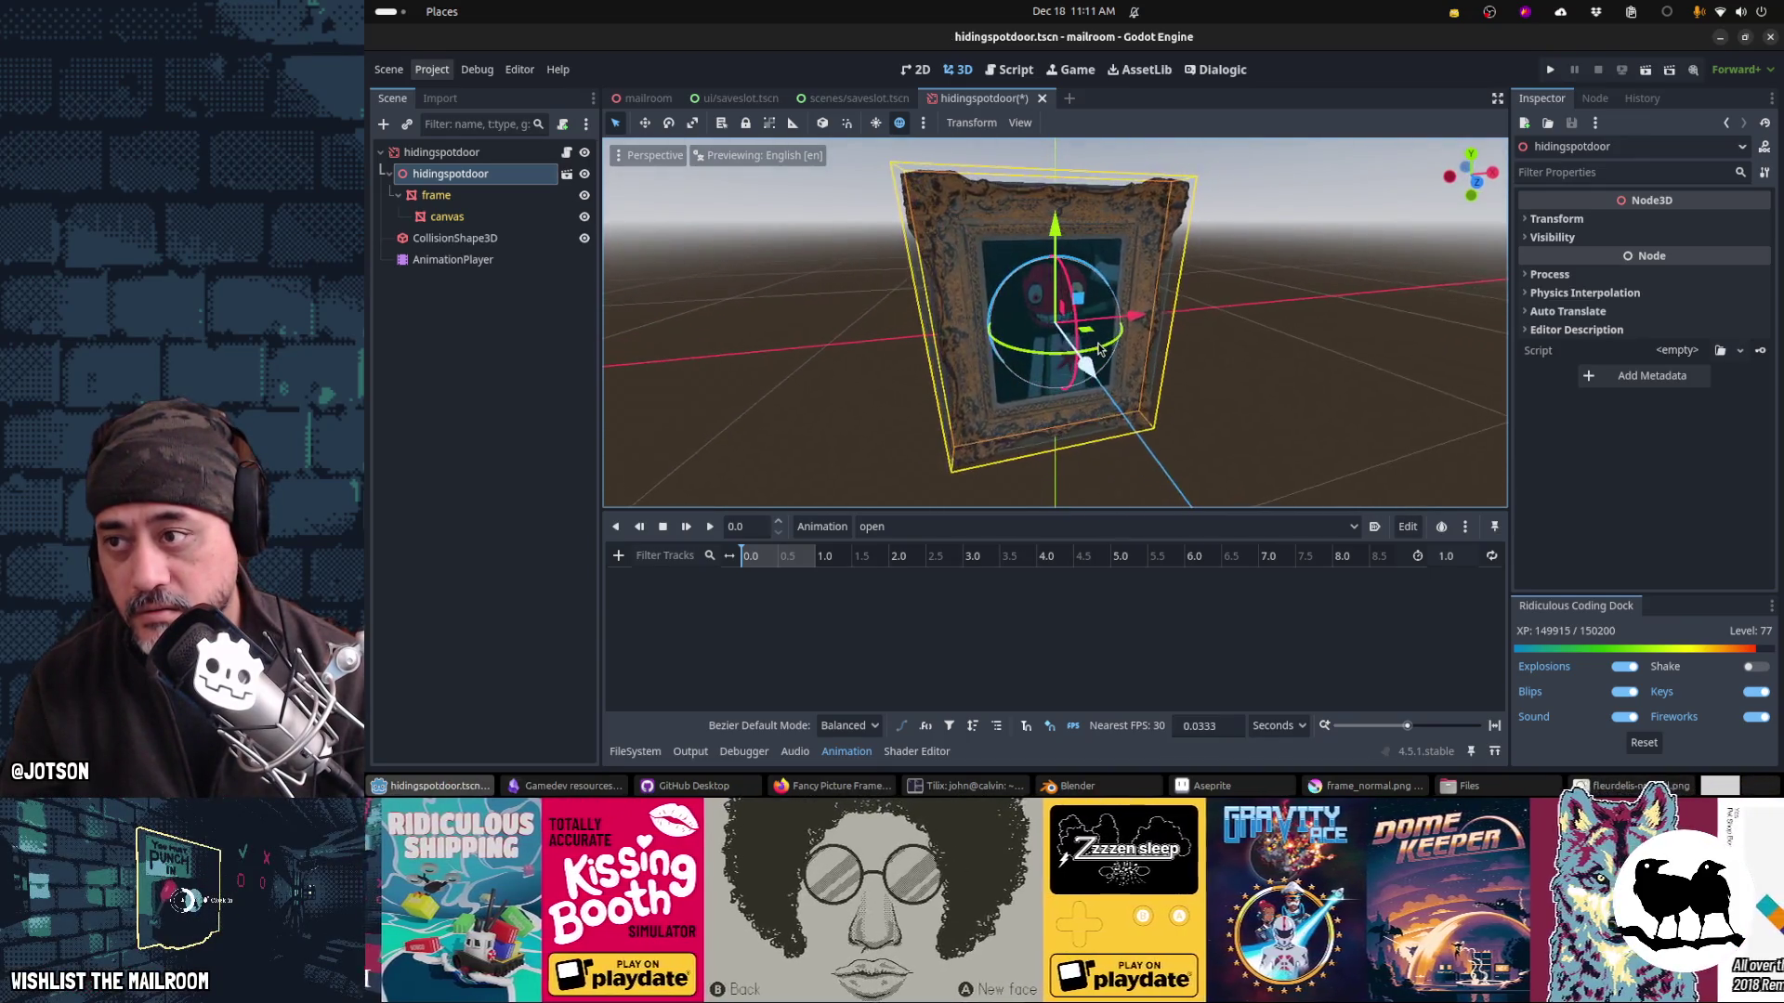
left_click(526, 195)
left_click(530, 213)
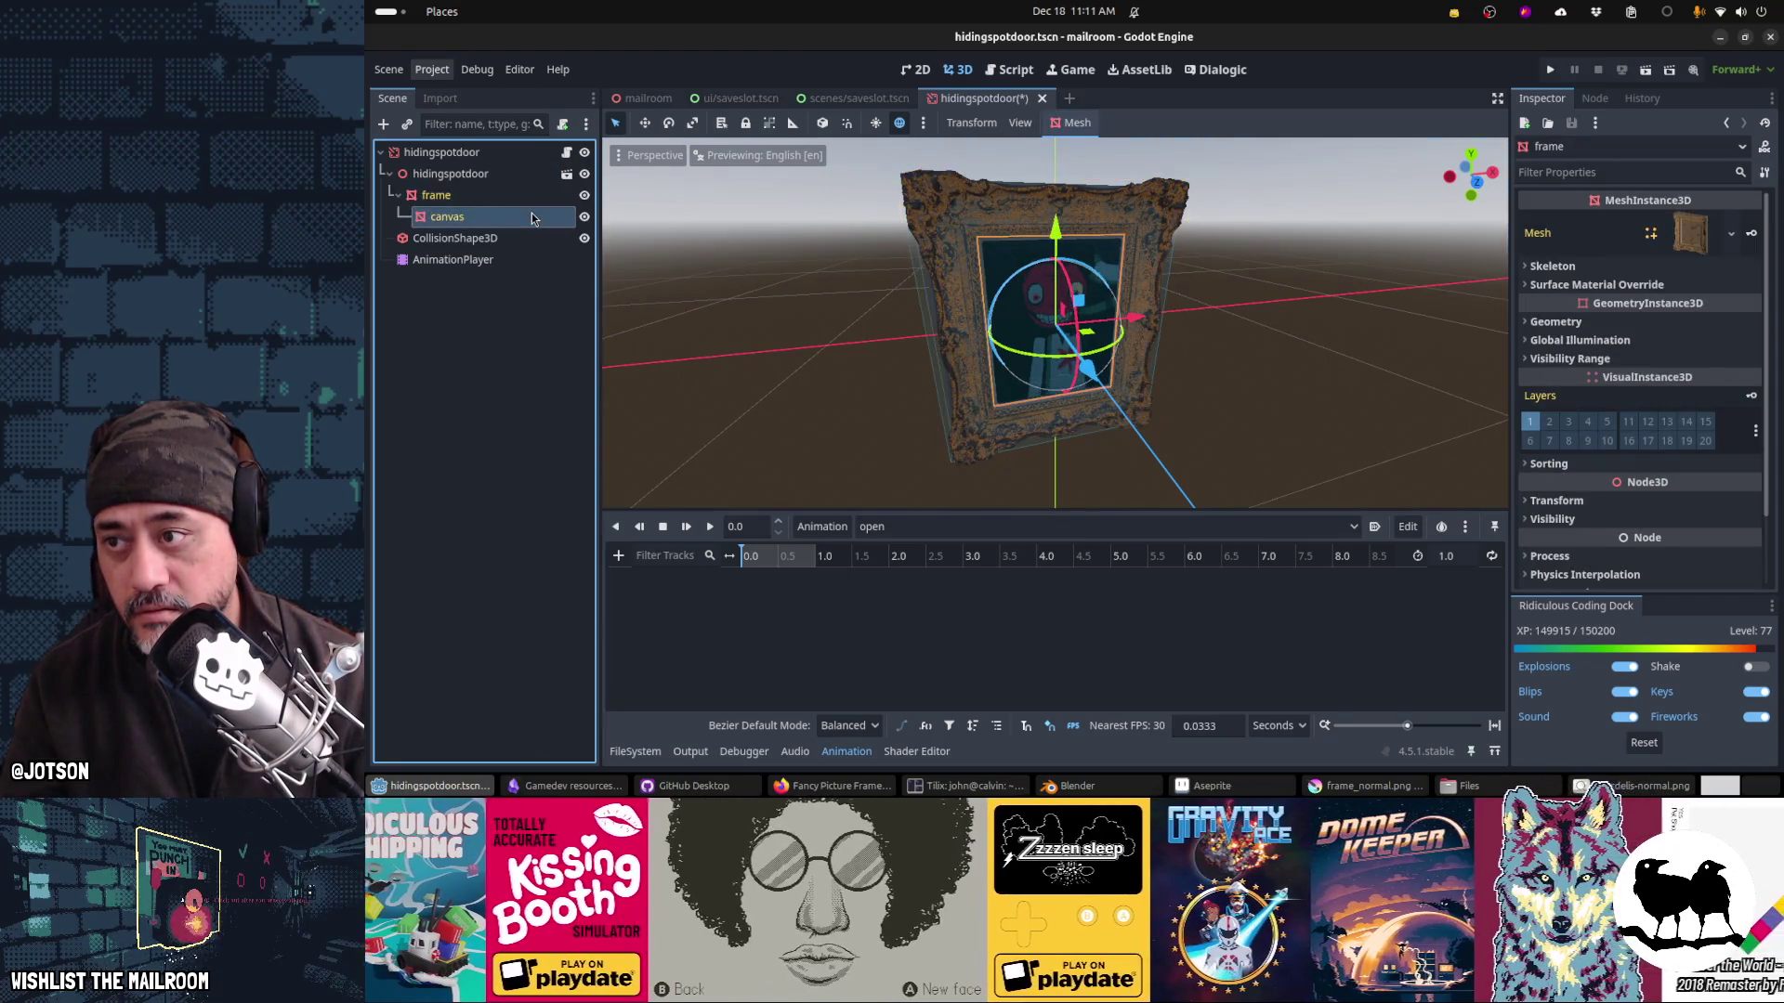
left_click(523, 196)
left_click(520, 215)
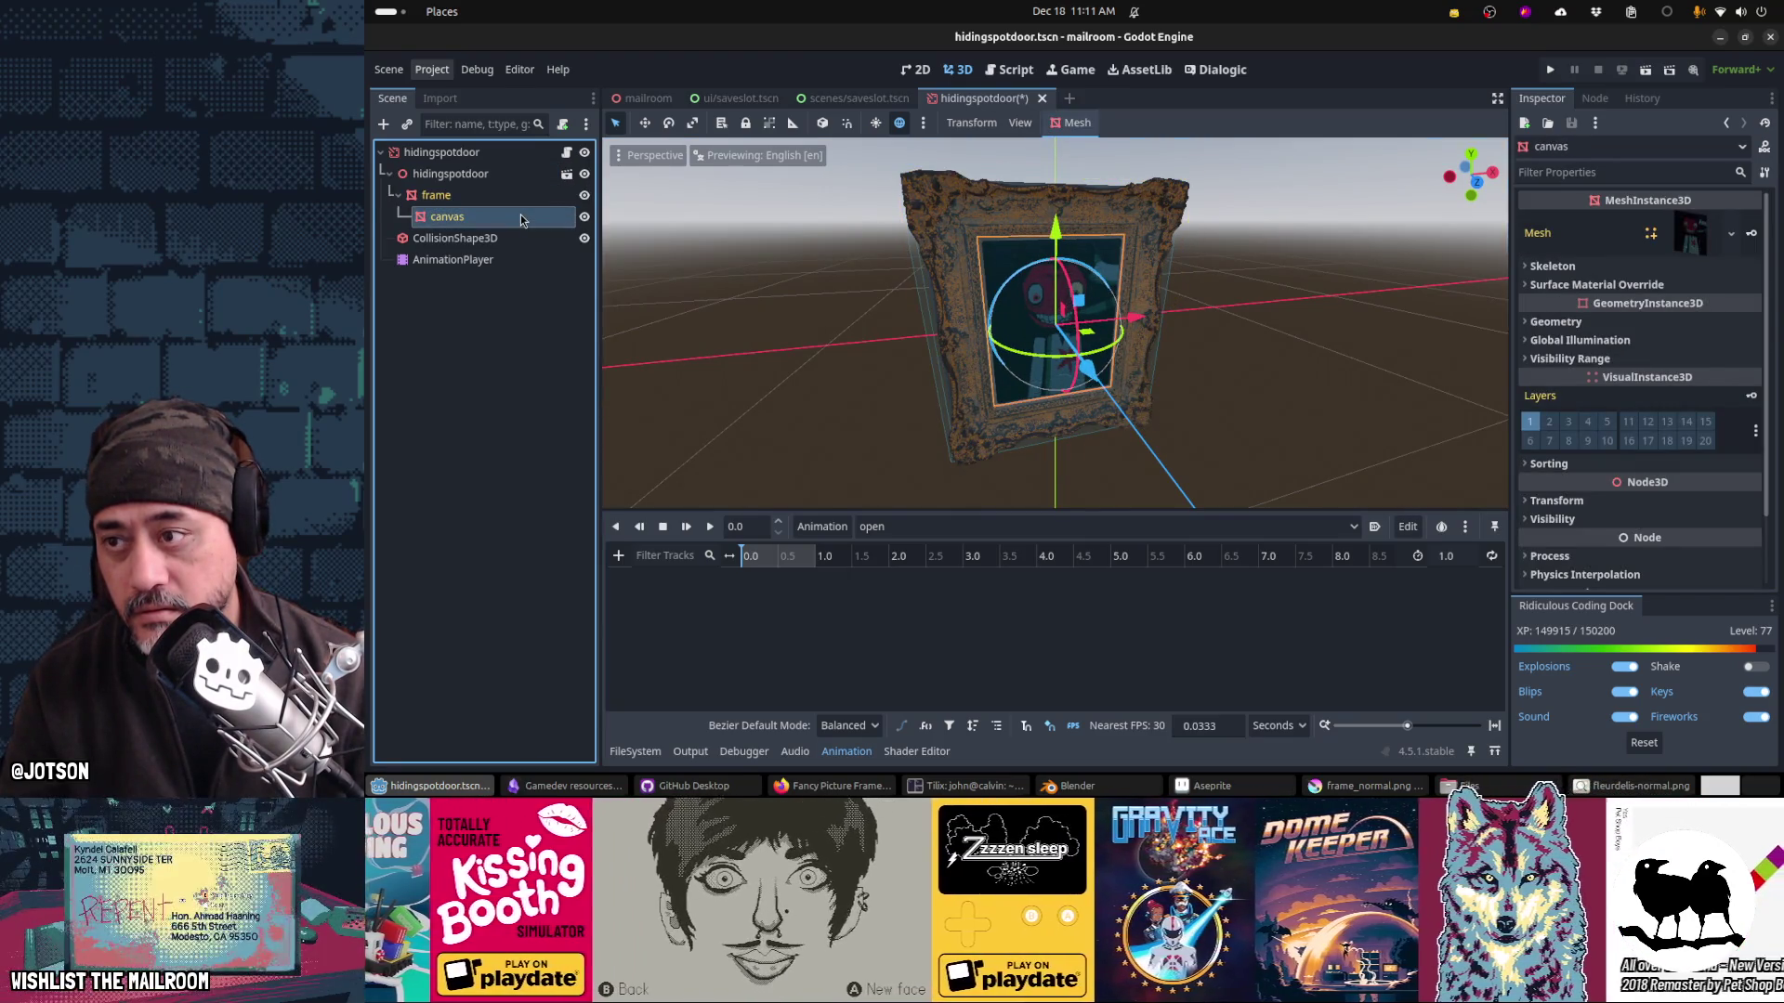
left_click(513, 195)
left_click(511, 174)
left_click(514, 195)
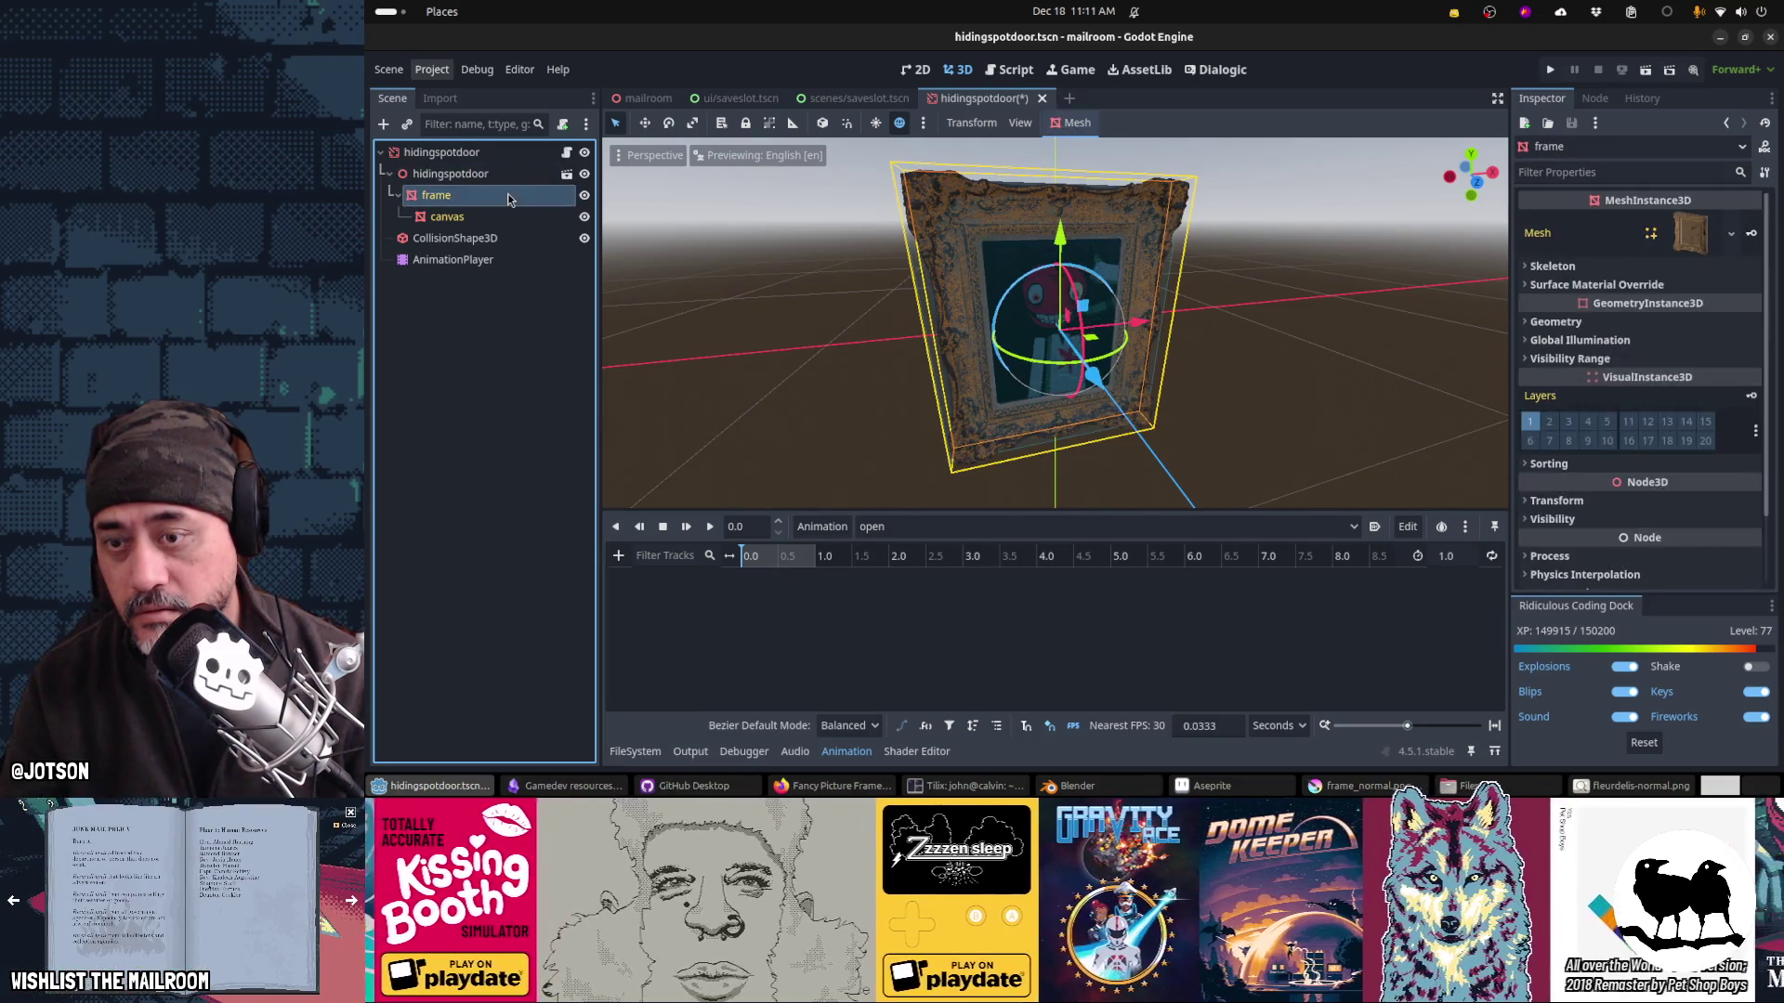
left_click(508, 177)
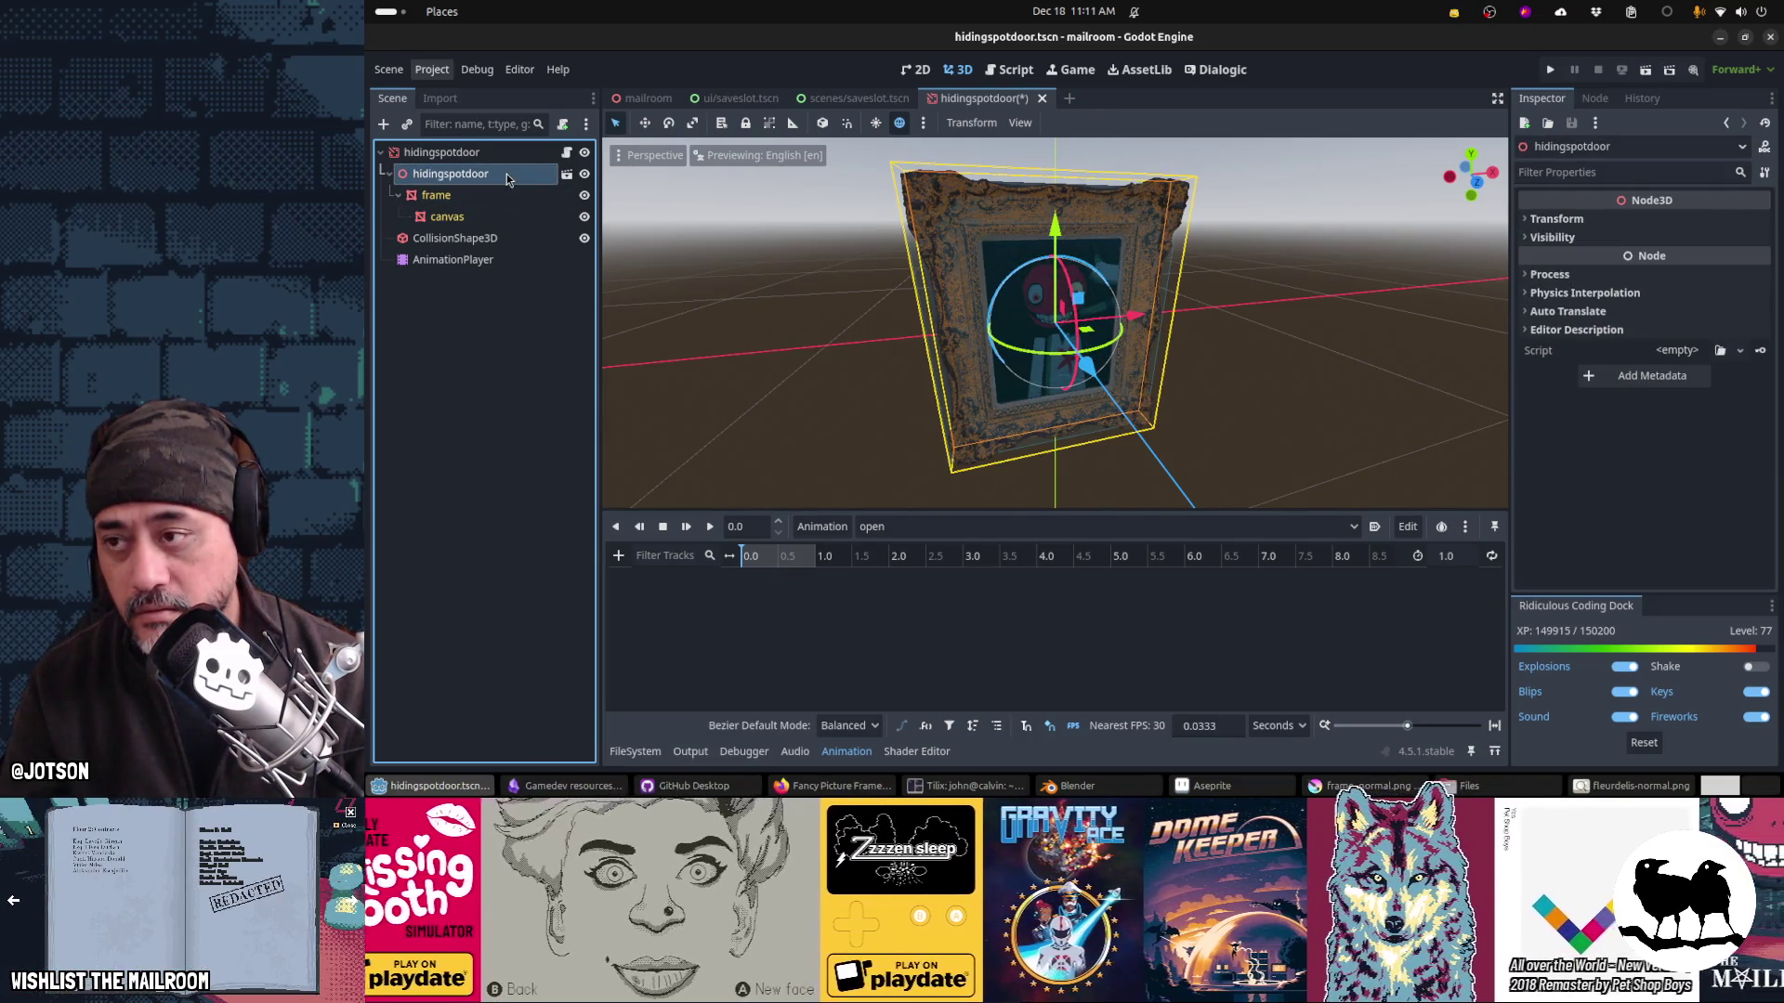
key("alt+Tab")
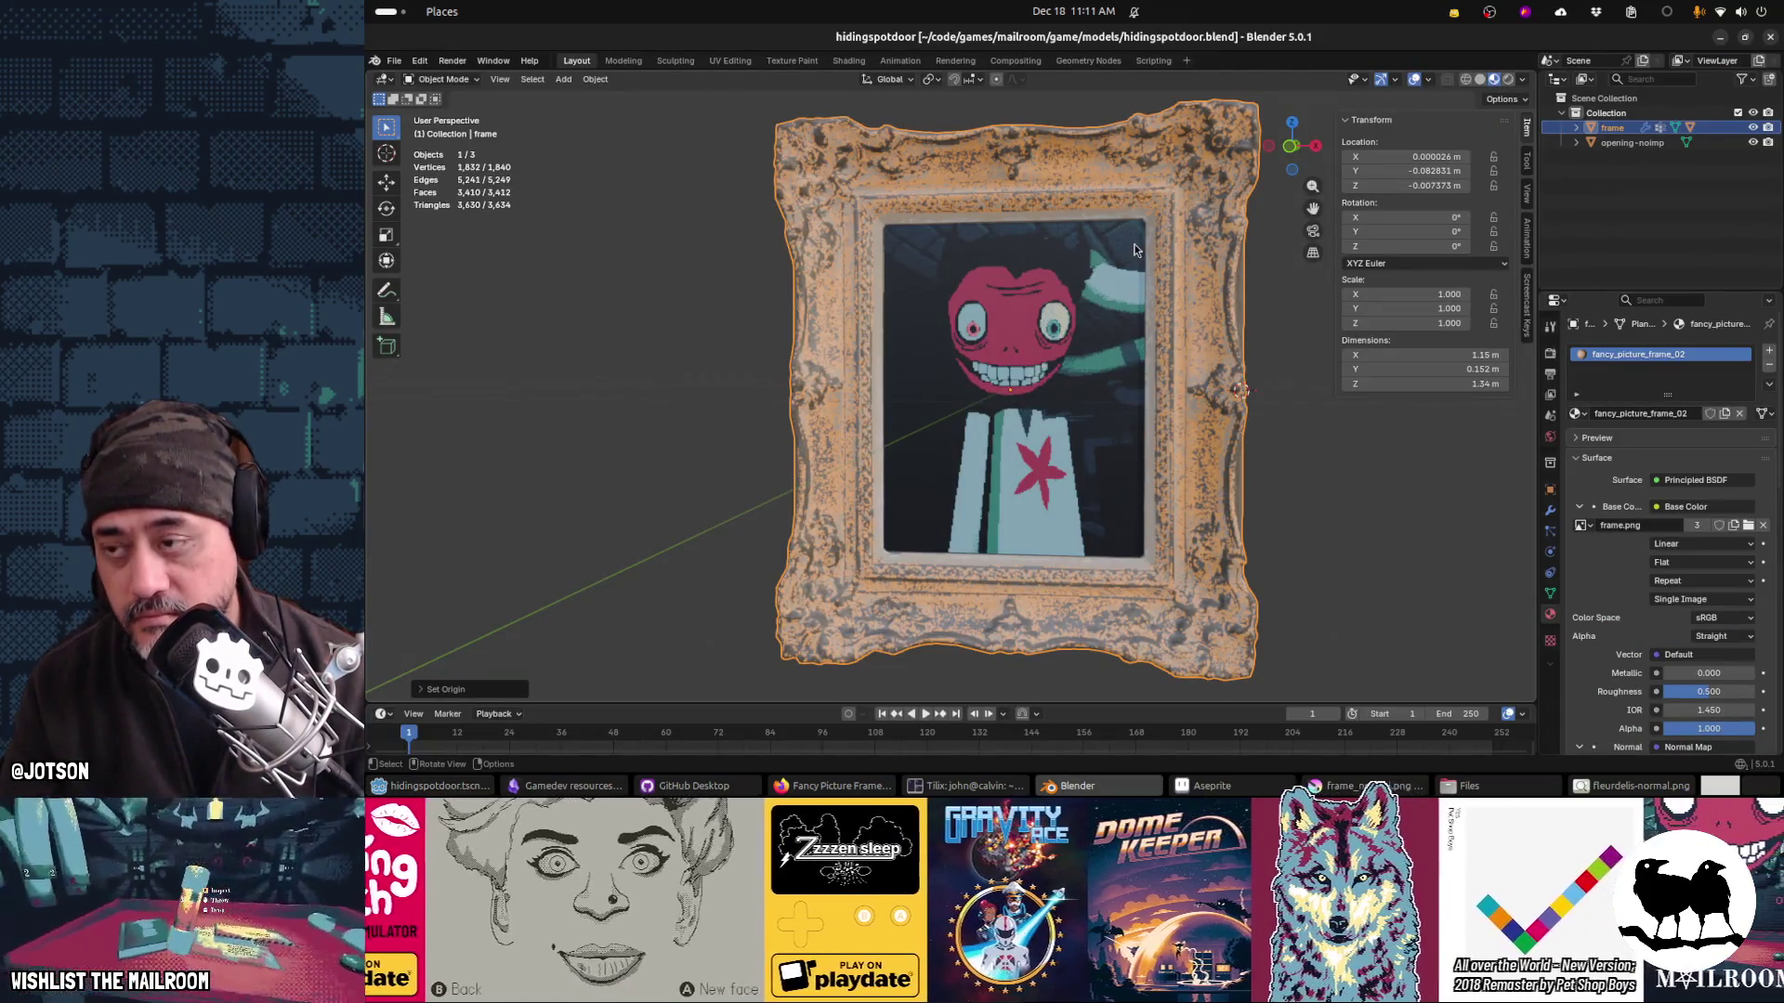
key("alt+Tab")
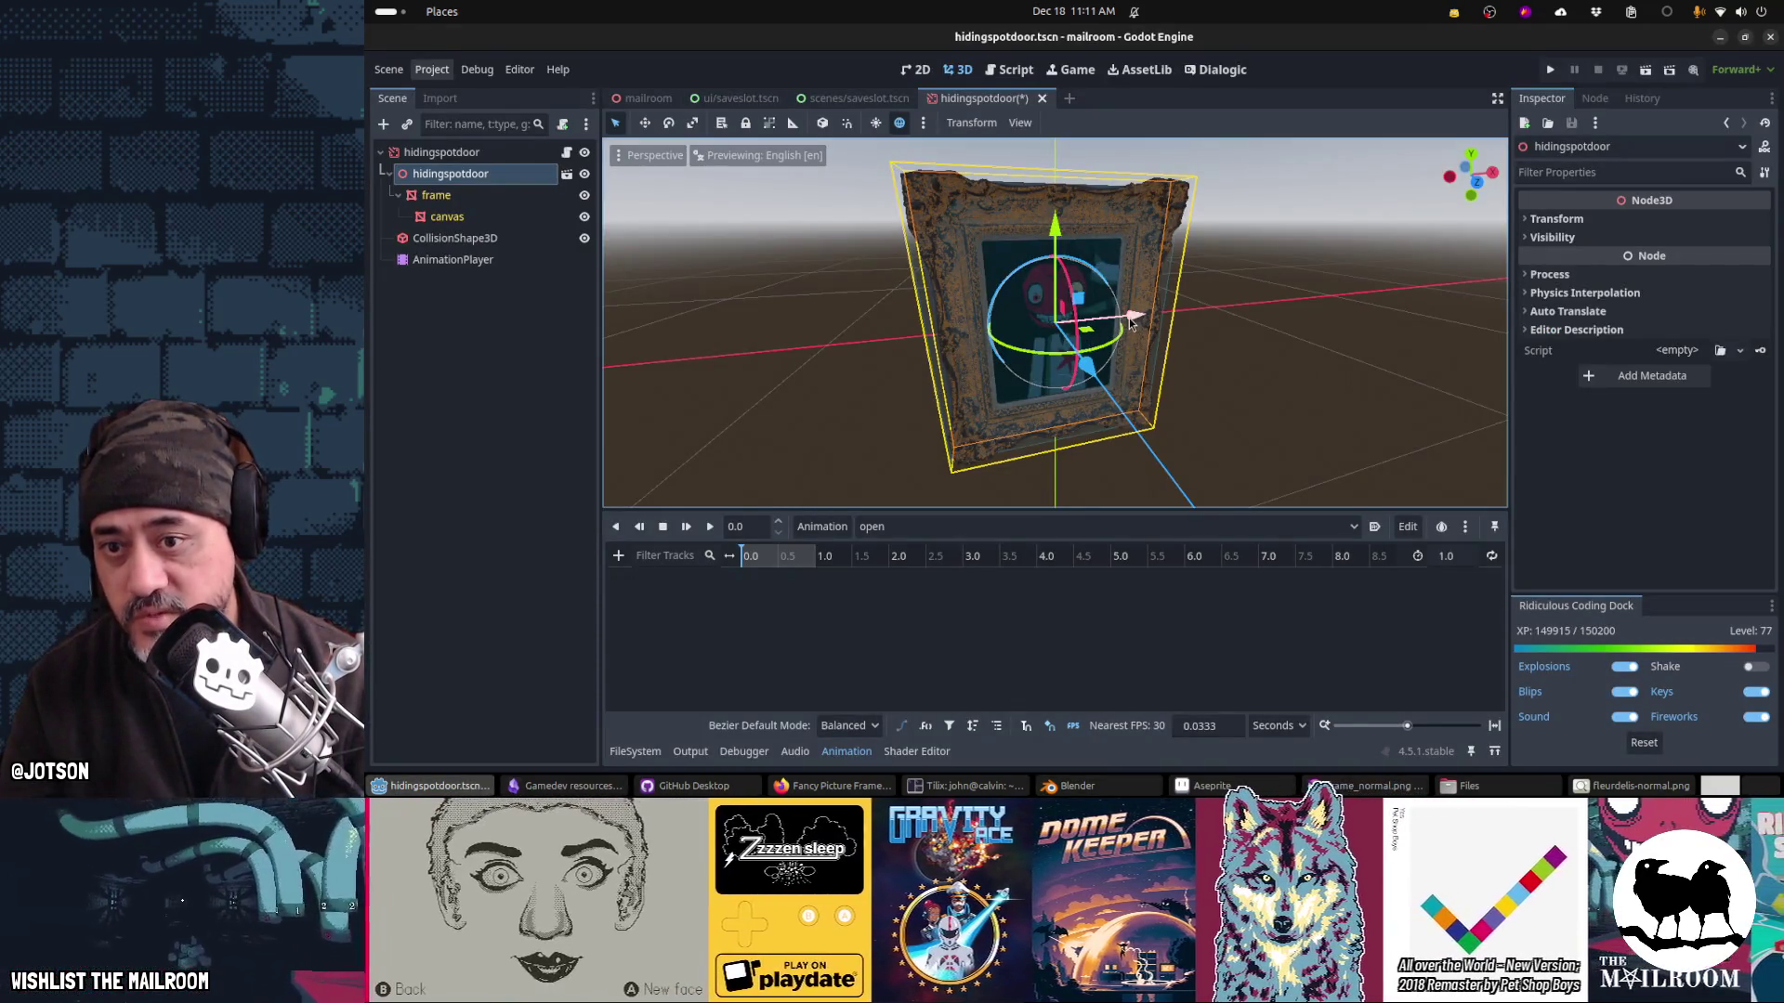
left_click(492, 195)
left_click_drag(1229, 358, 1146, 348)
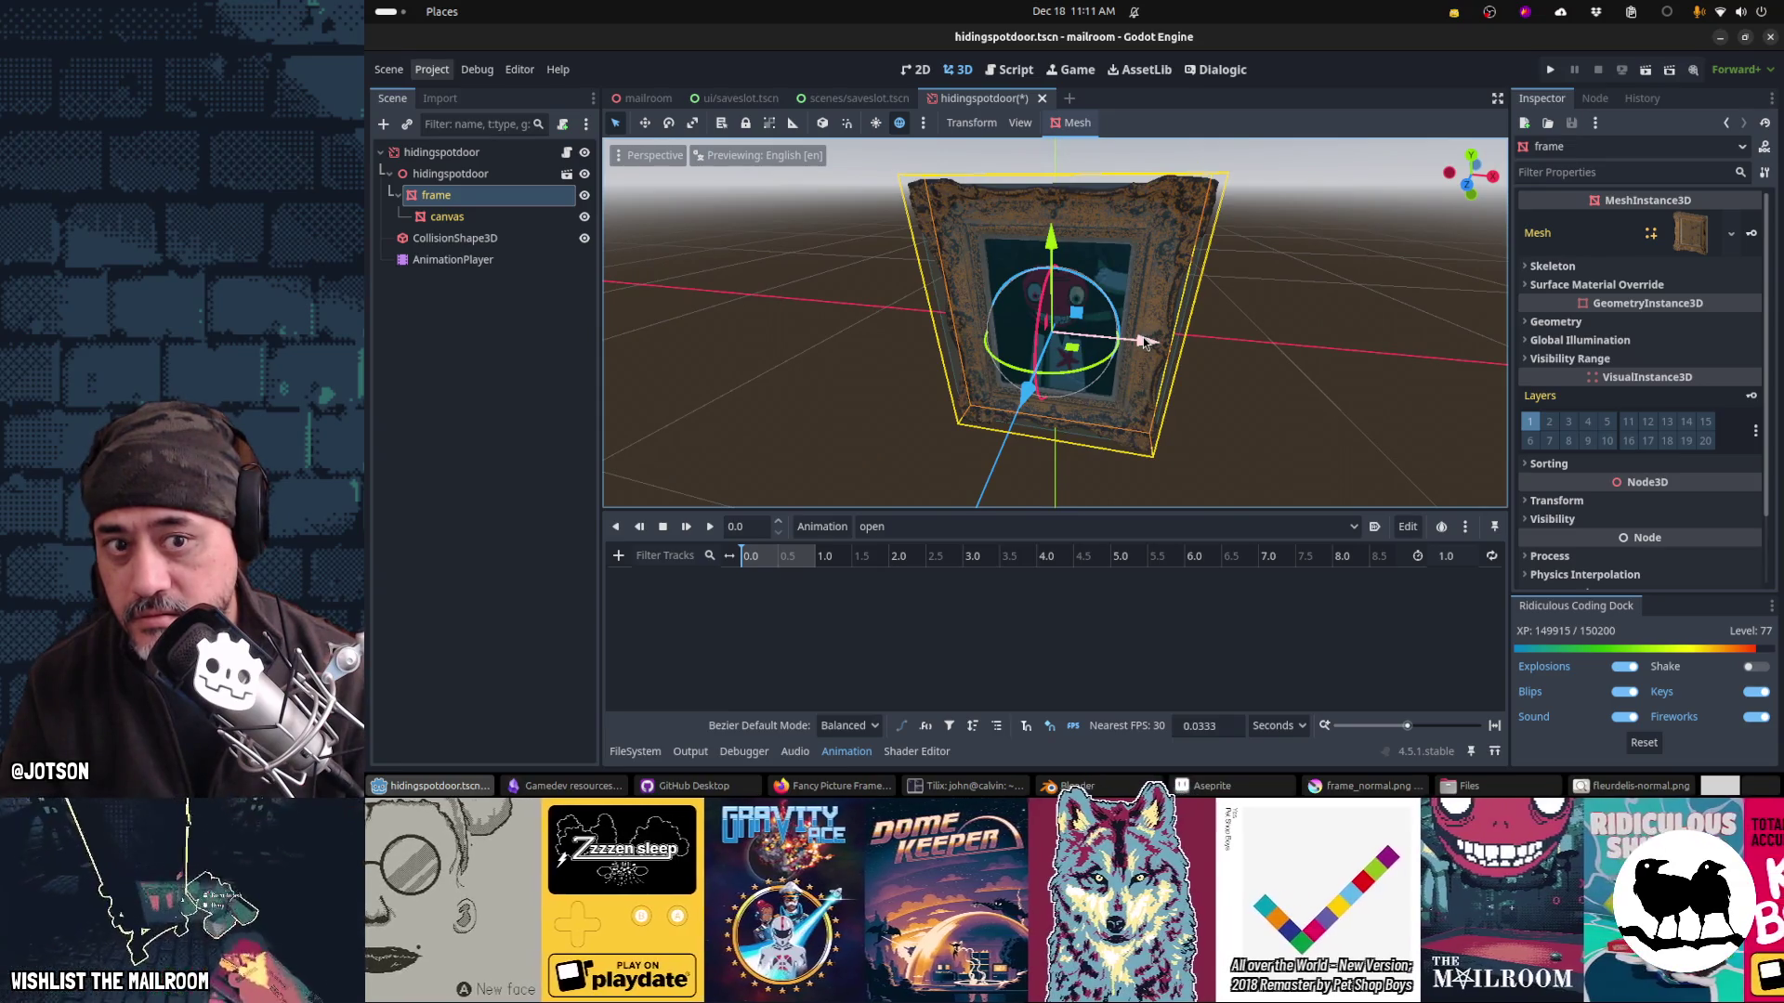
Step: Turn off Editable Children on the hidingspotdoor instance, test it, save, and switch to Blender
right_click(496, 179)
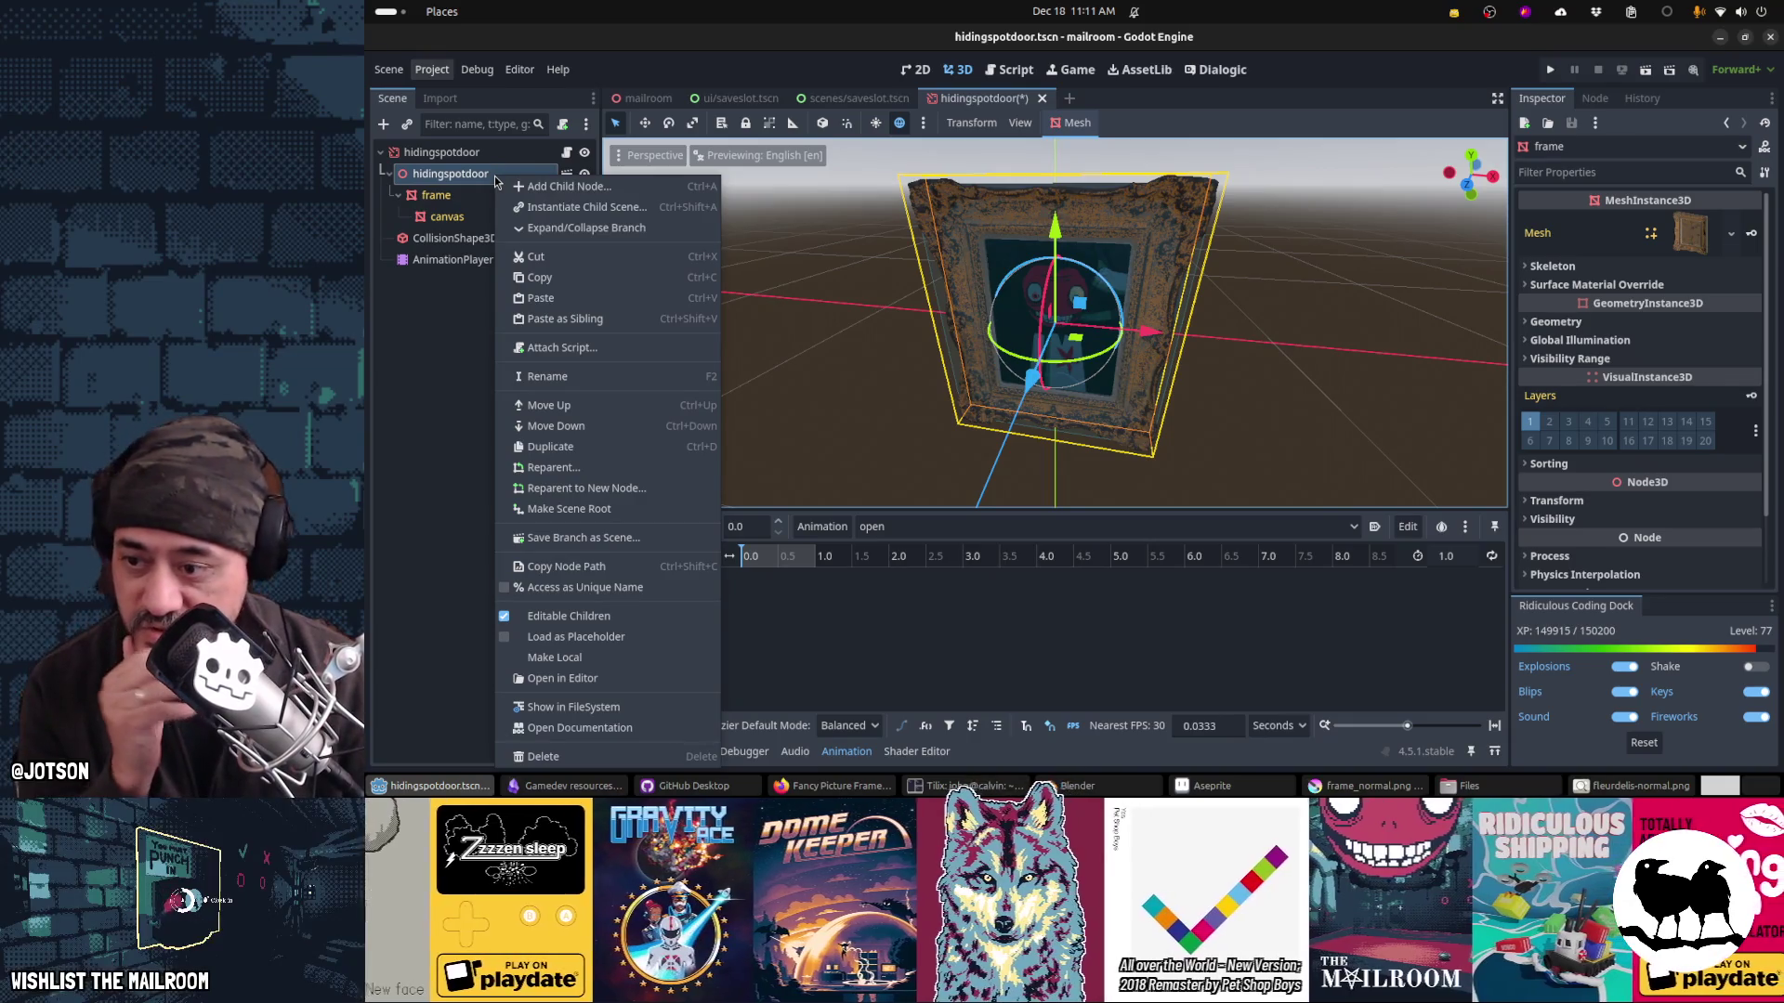
left_click(568, 616)
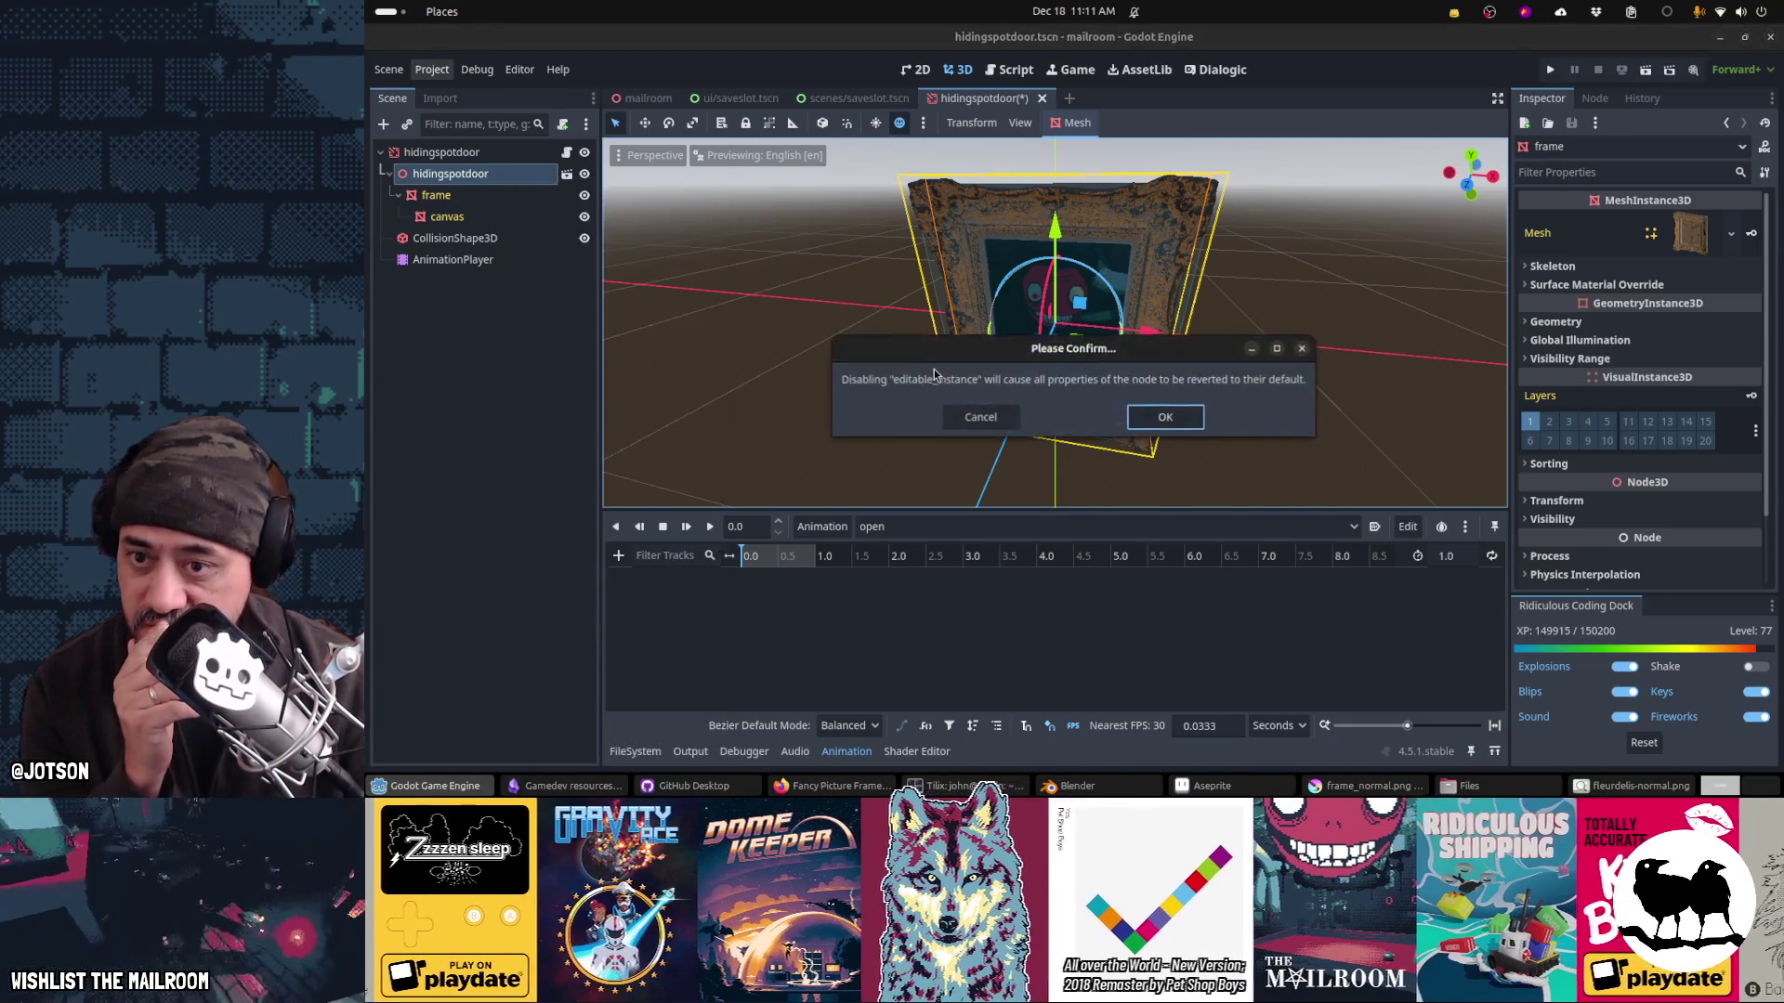
left_click(1141, 418)
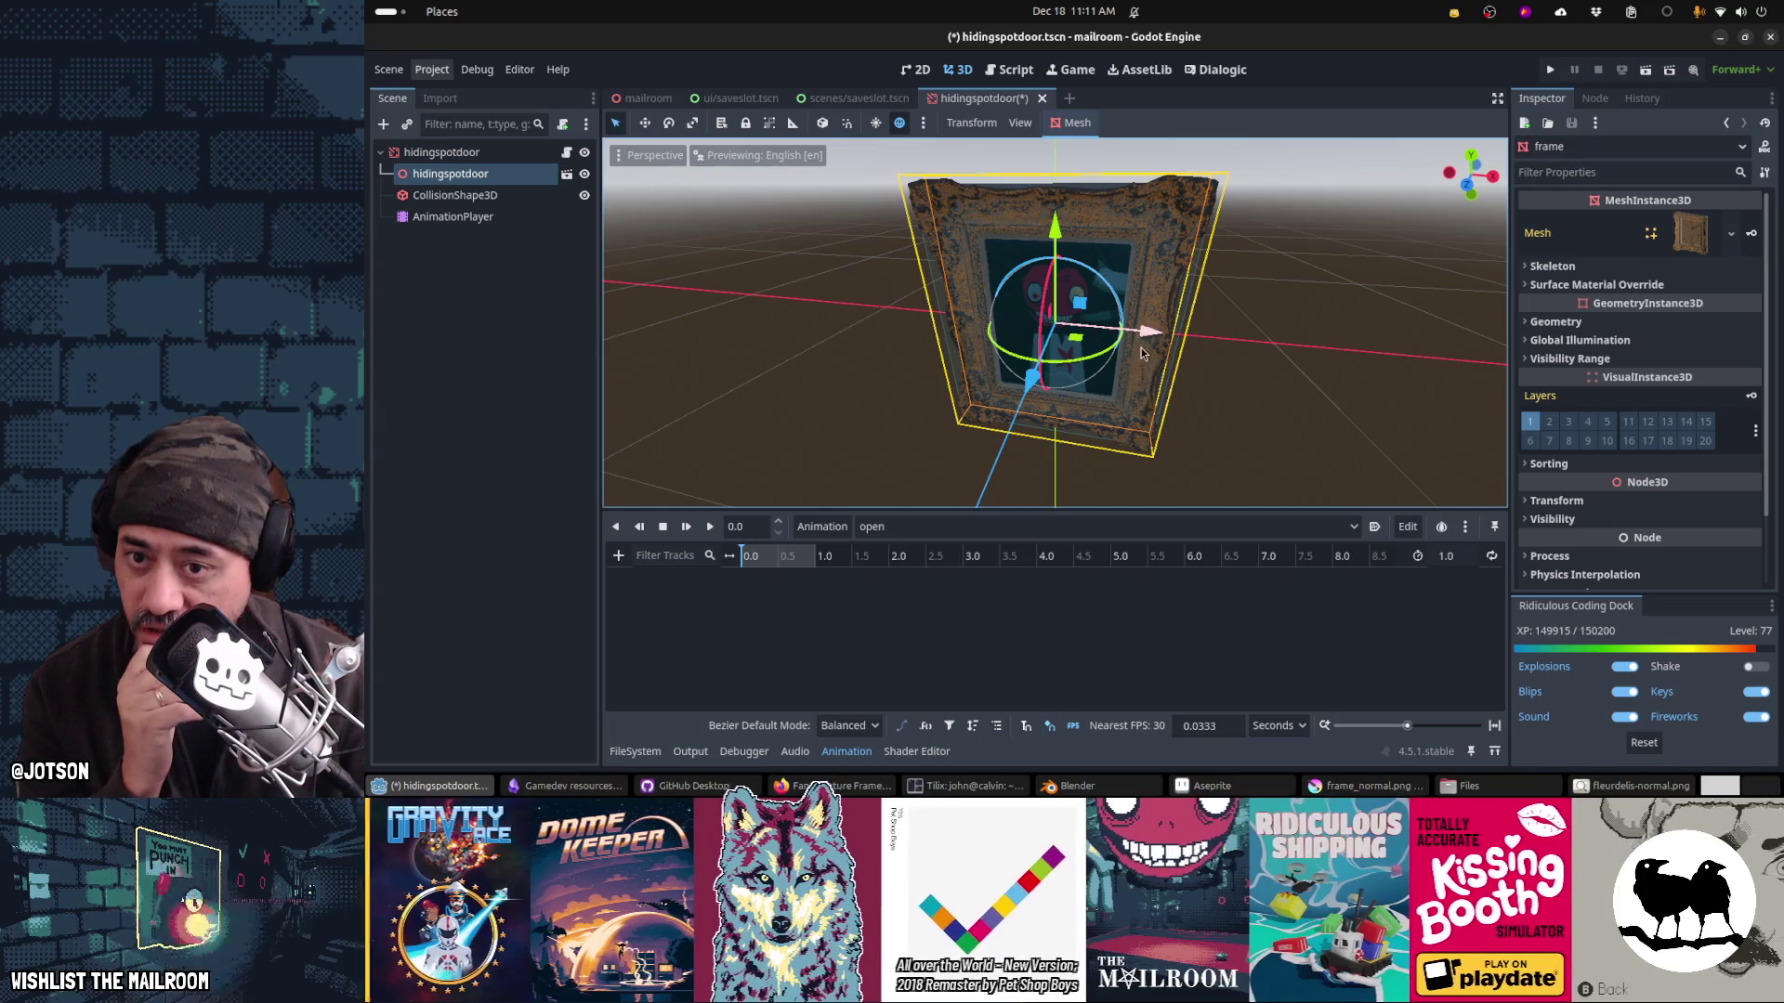
left_click_drag(1150, 331, 1037, 322)
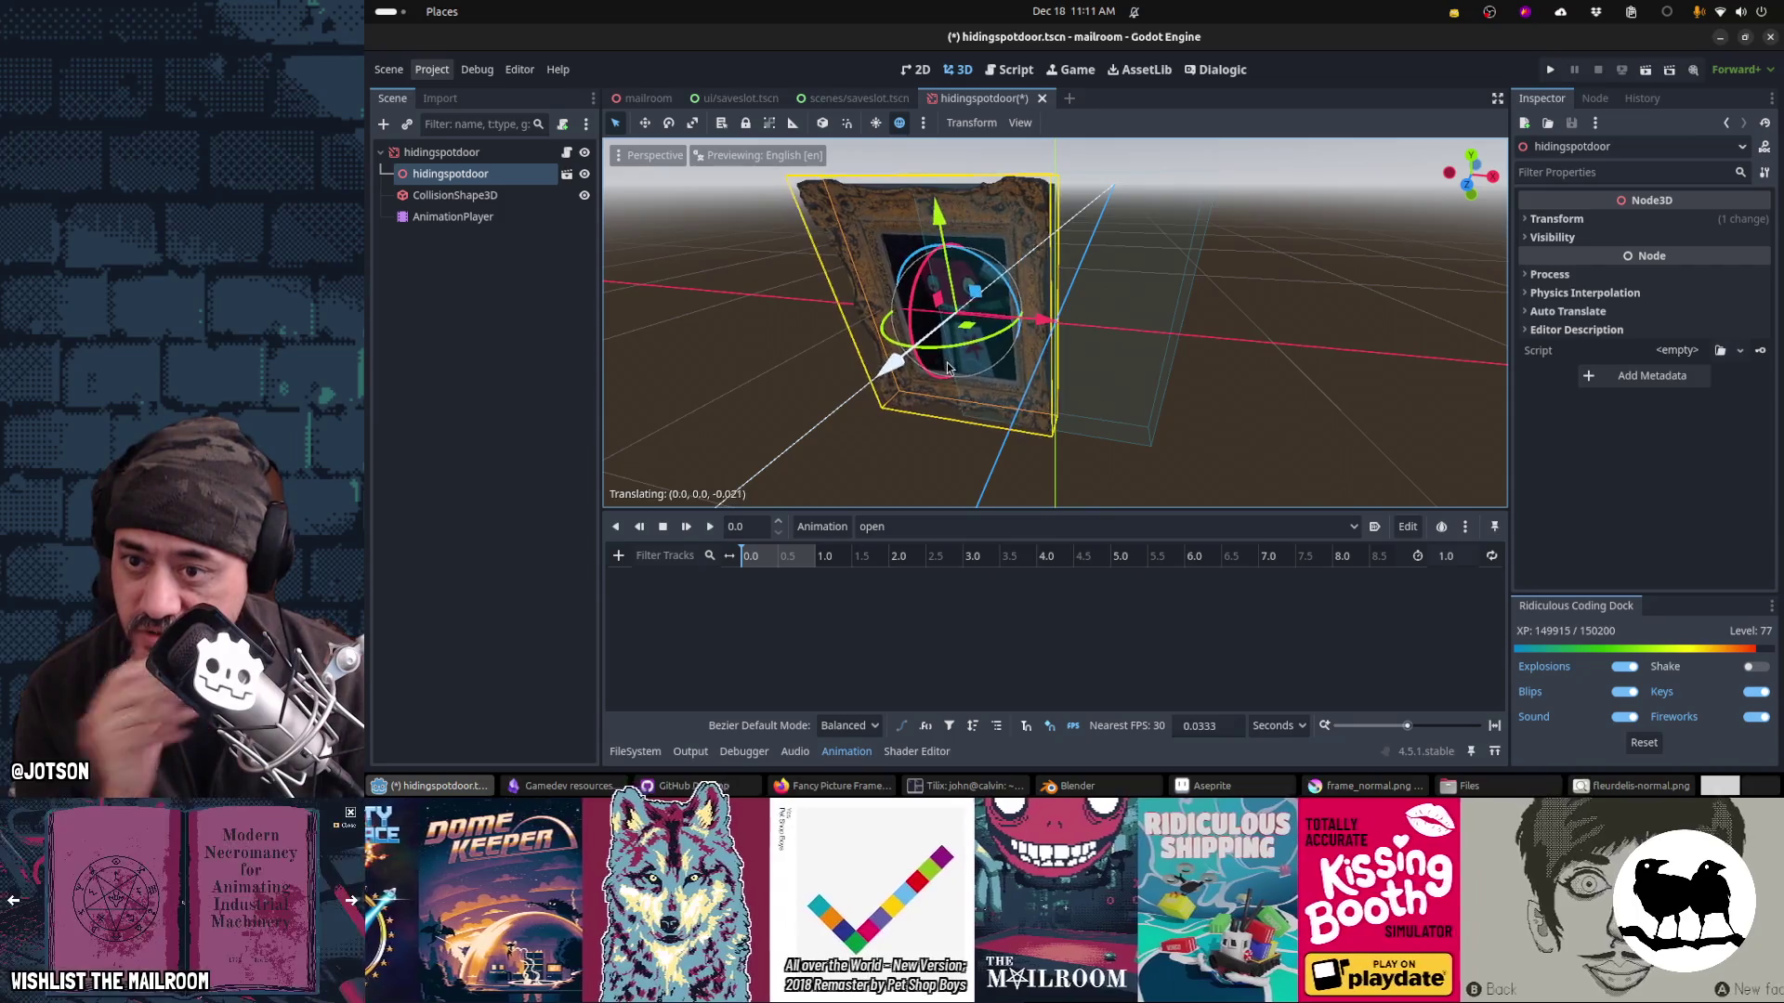
left_click_drag(887, 340, 894, 363)
key("ctrl+s")
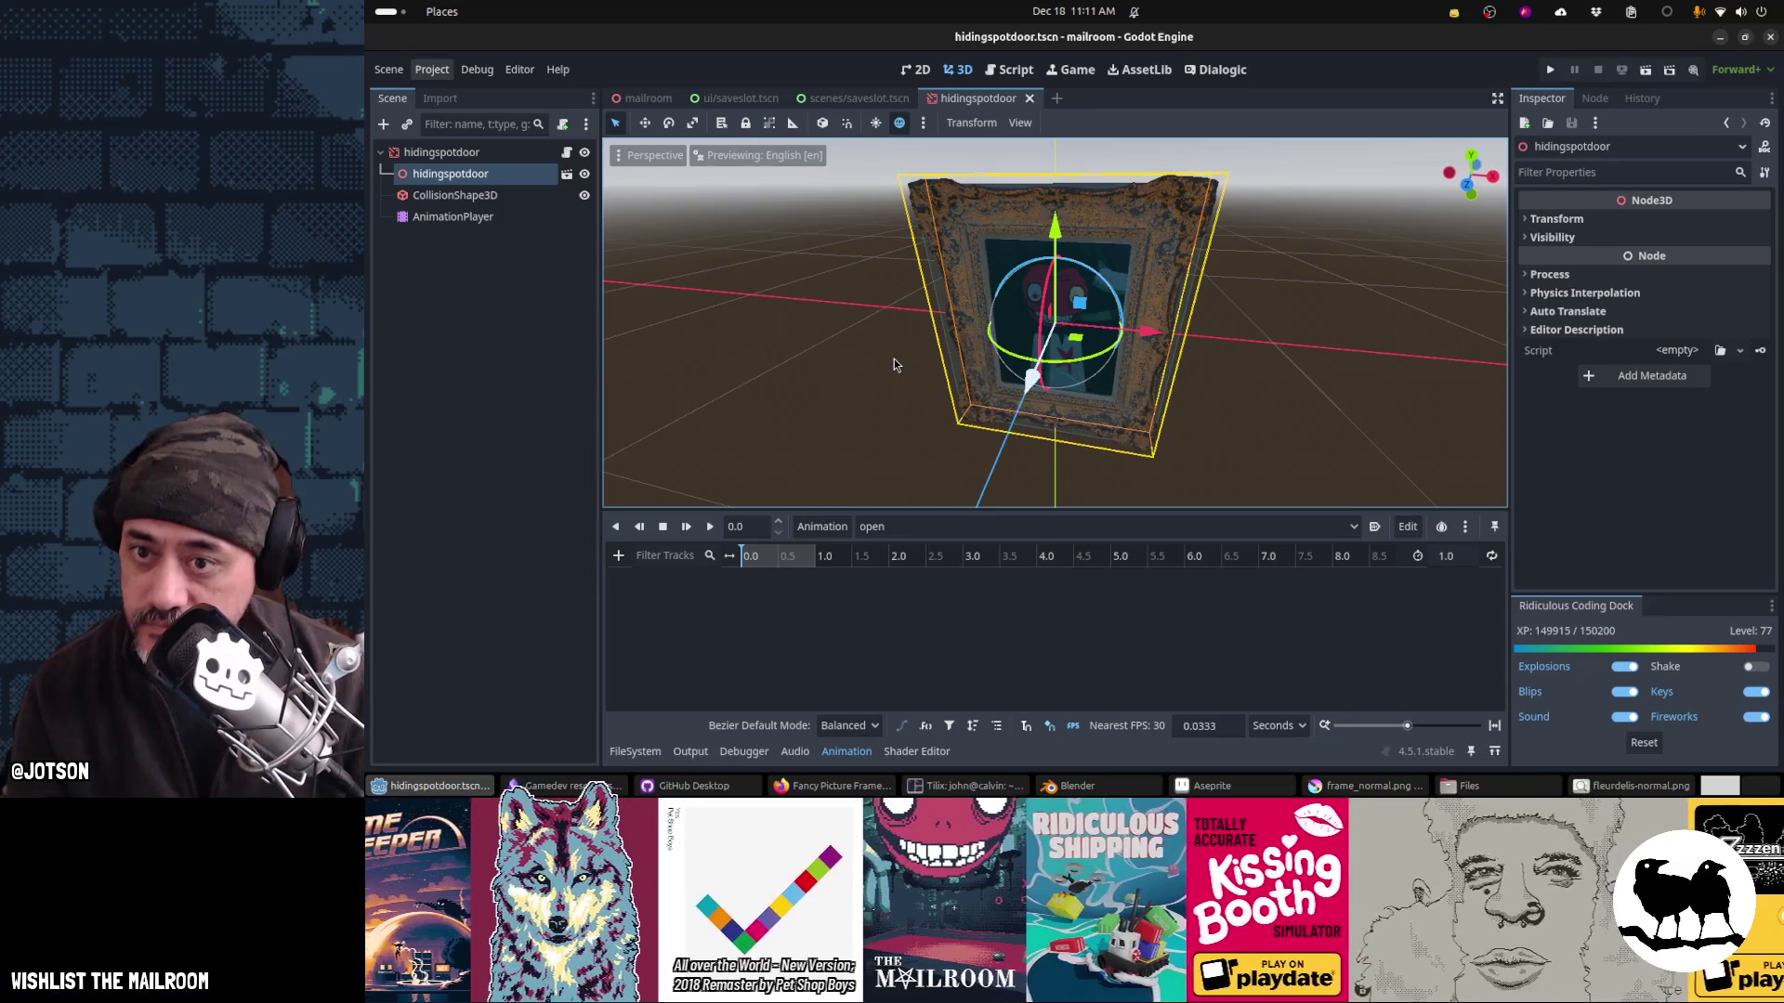
key("alt+Tab")
mouse_move(894, 359)
left_mouse_down()
mouse_move(1233, 409)
mouse_move(1168, 422)
left_mouse_up()
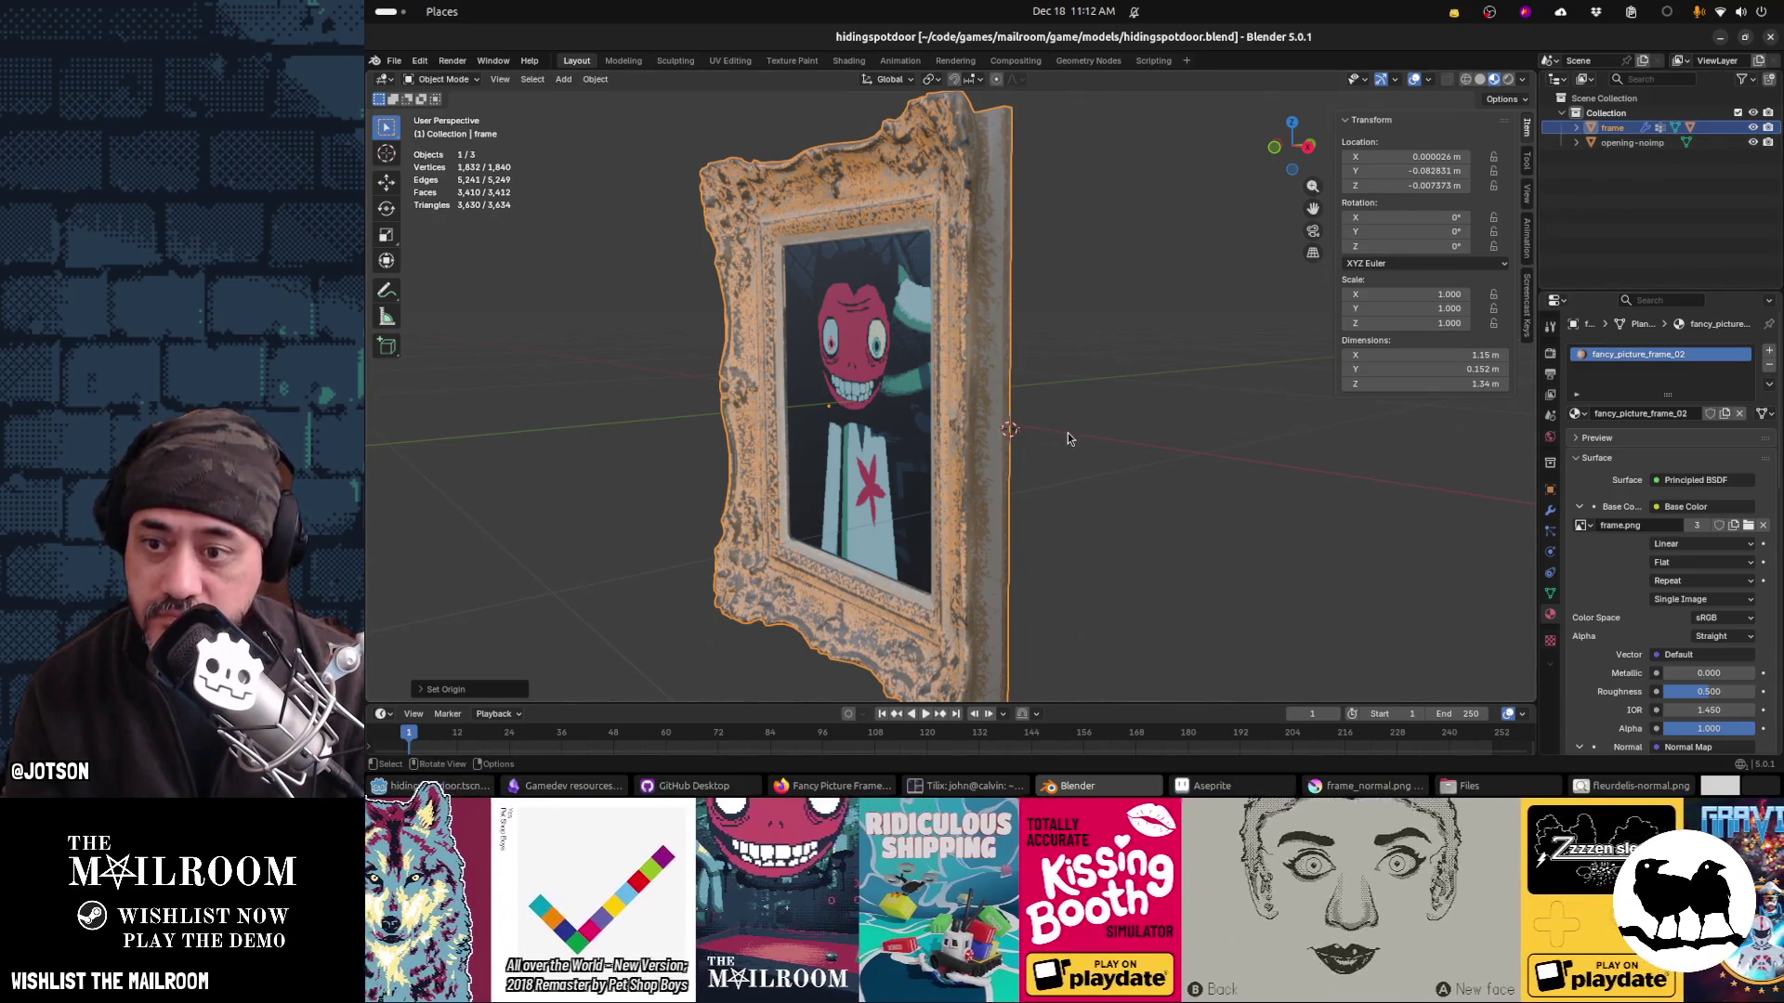
Step: Open and cancel Blender's F3 search, then return to the Godot door scene
key("F3")
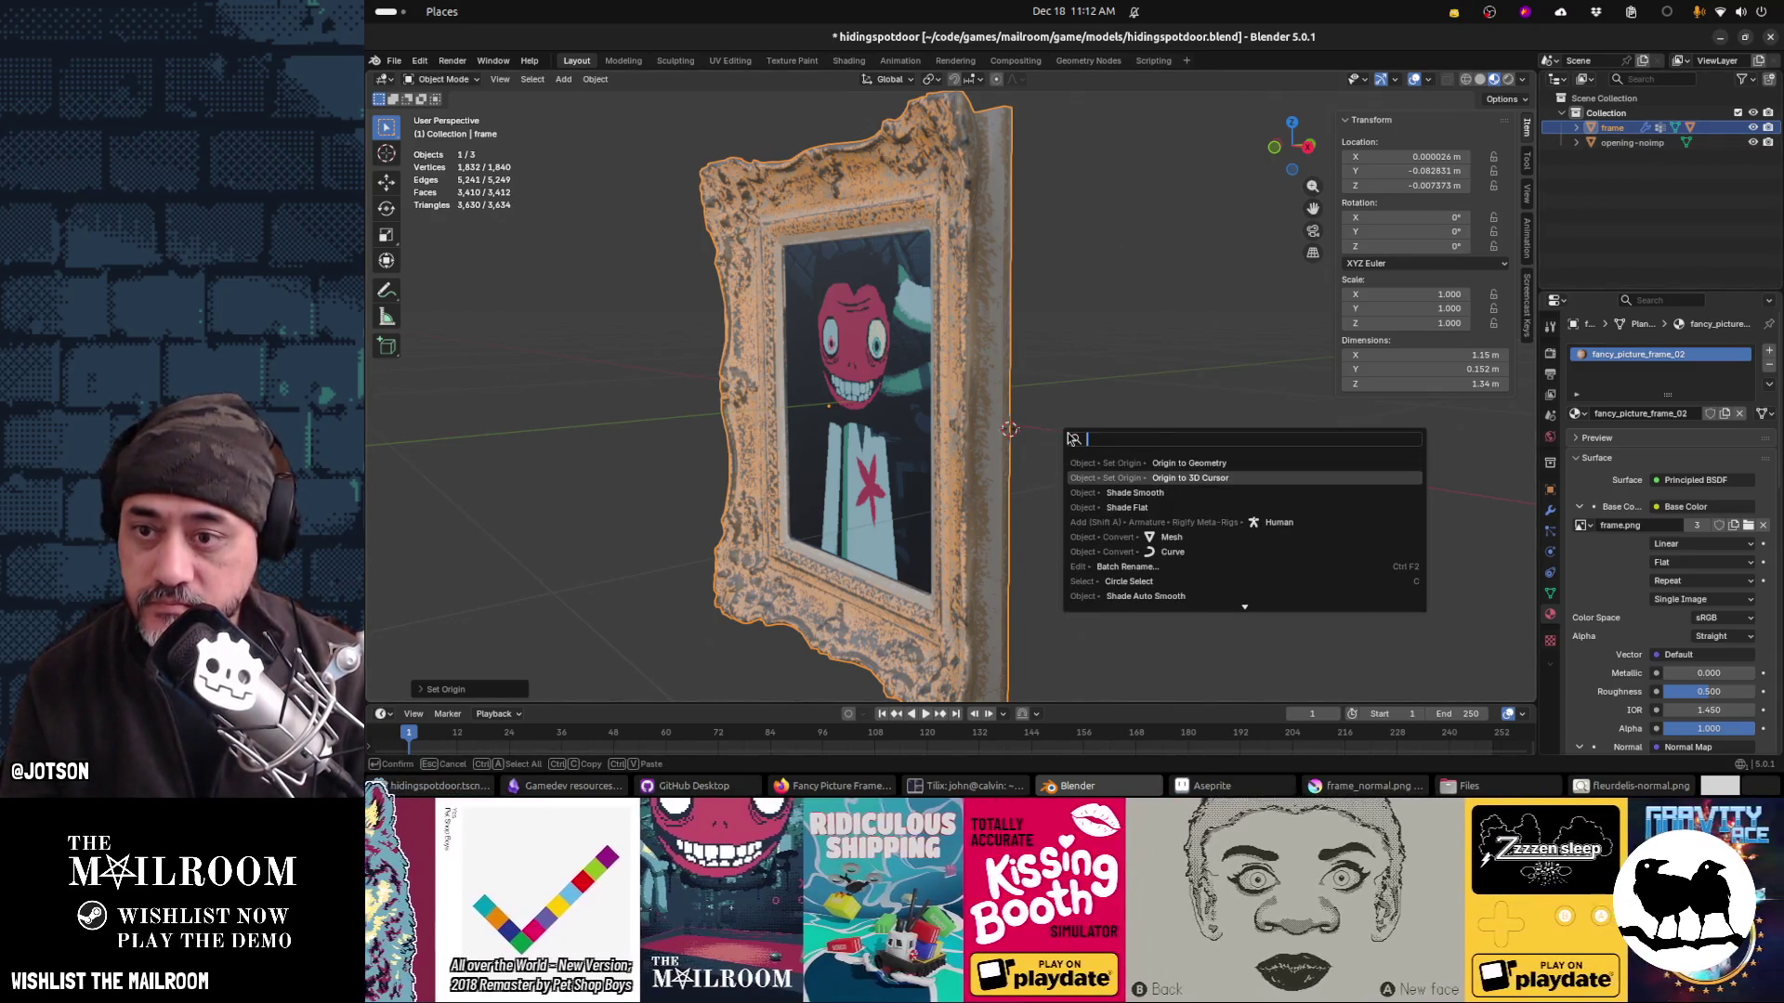
key("Escape")
key("alt+Tab")
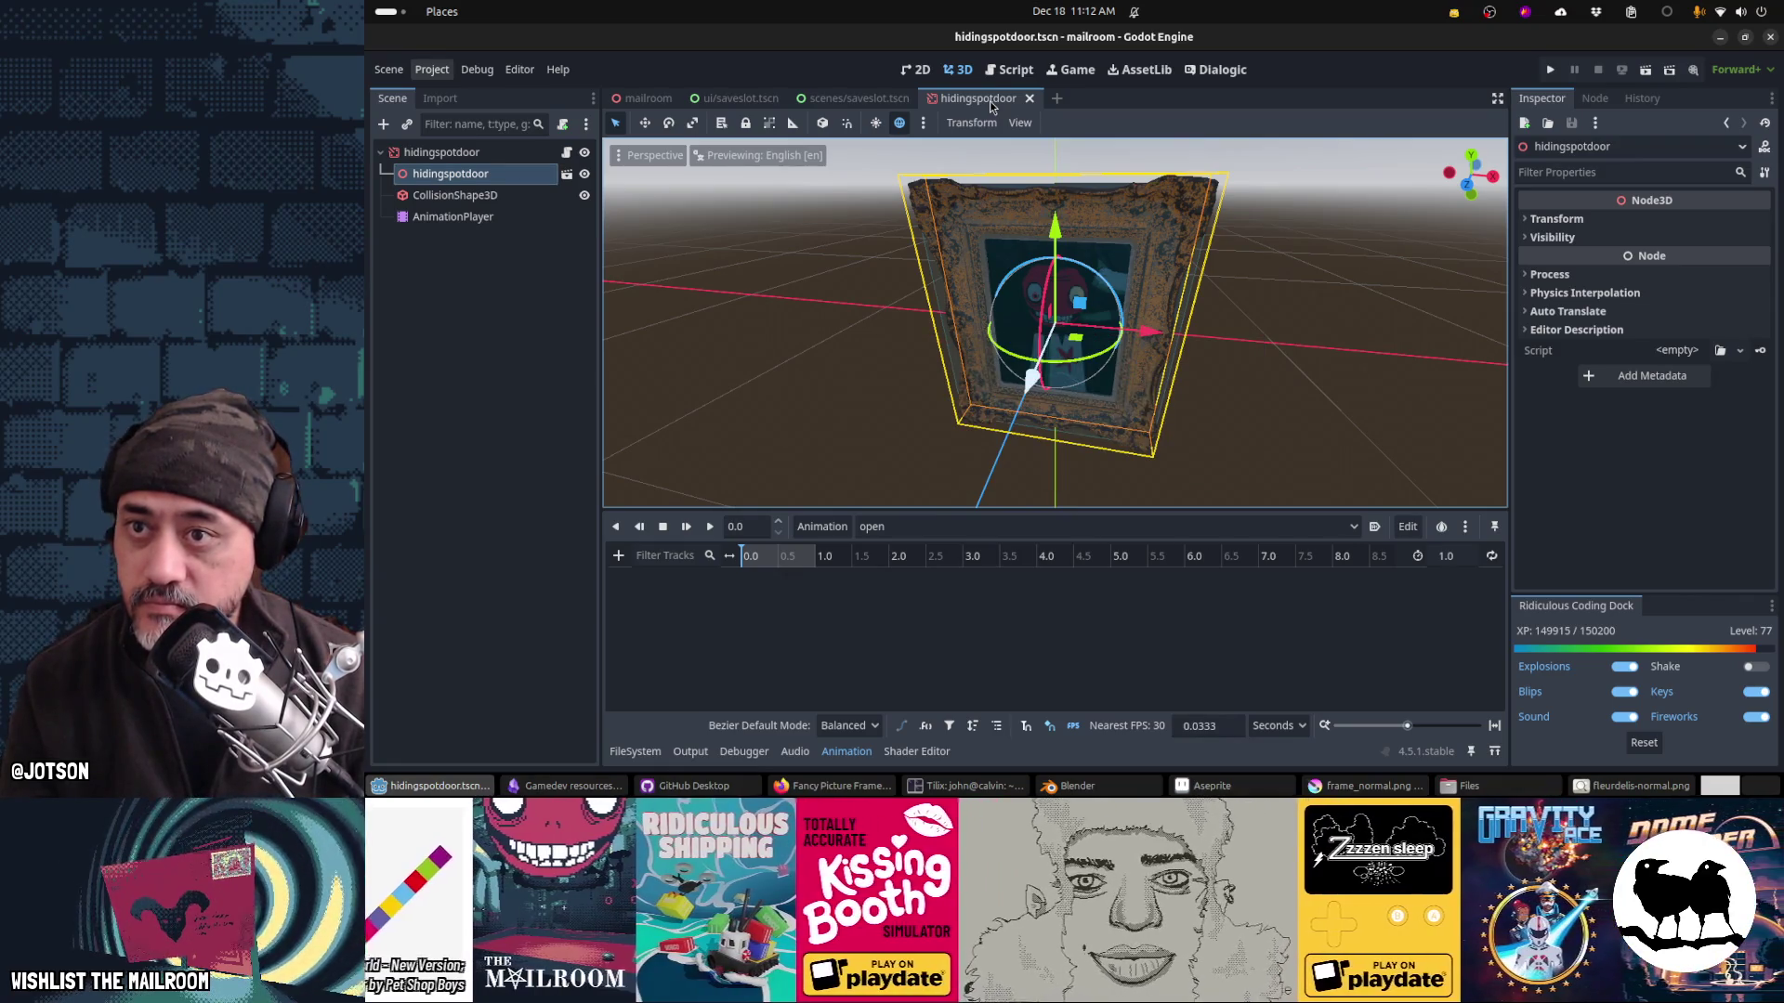
Step: Close the unneeded scenes, including scenes/saveslot.tscn
left_click(1030, 99)
left_click(923, 97)
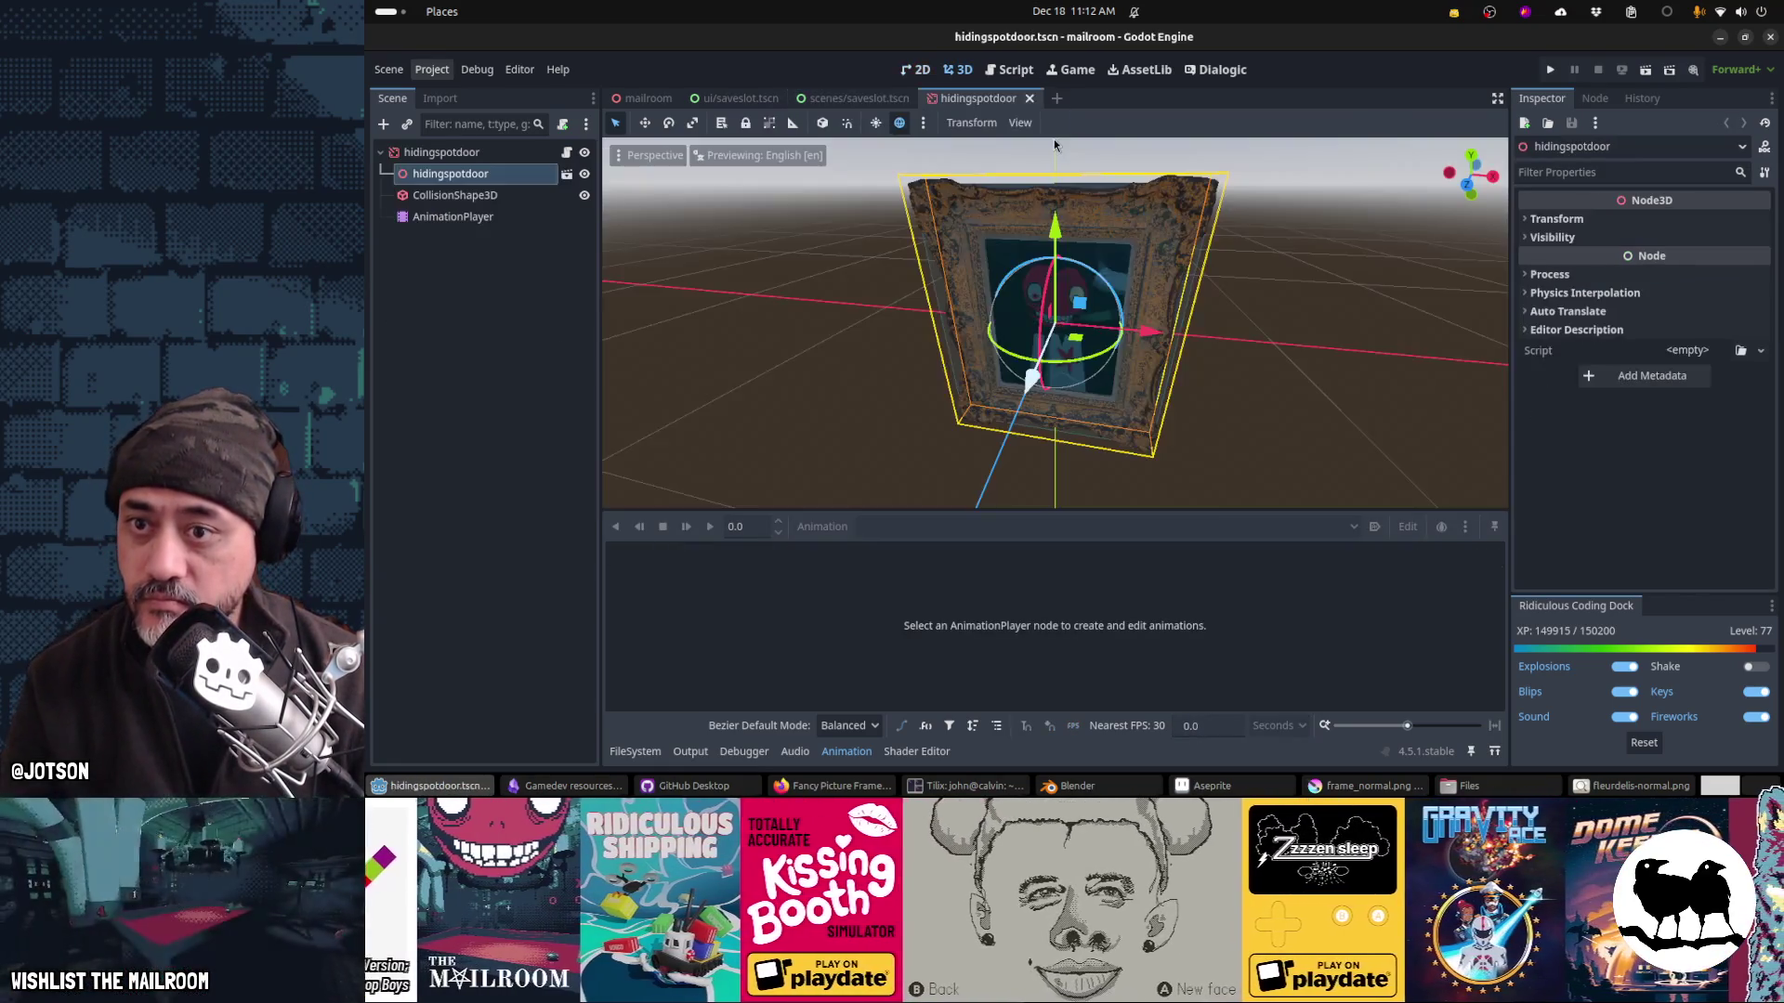
middle_click(746, 104)
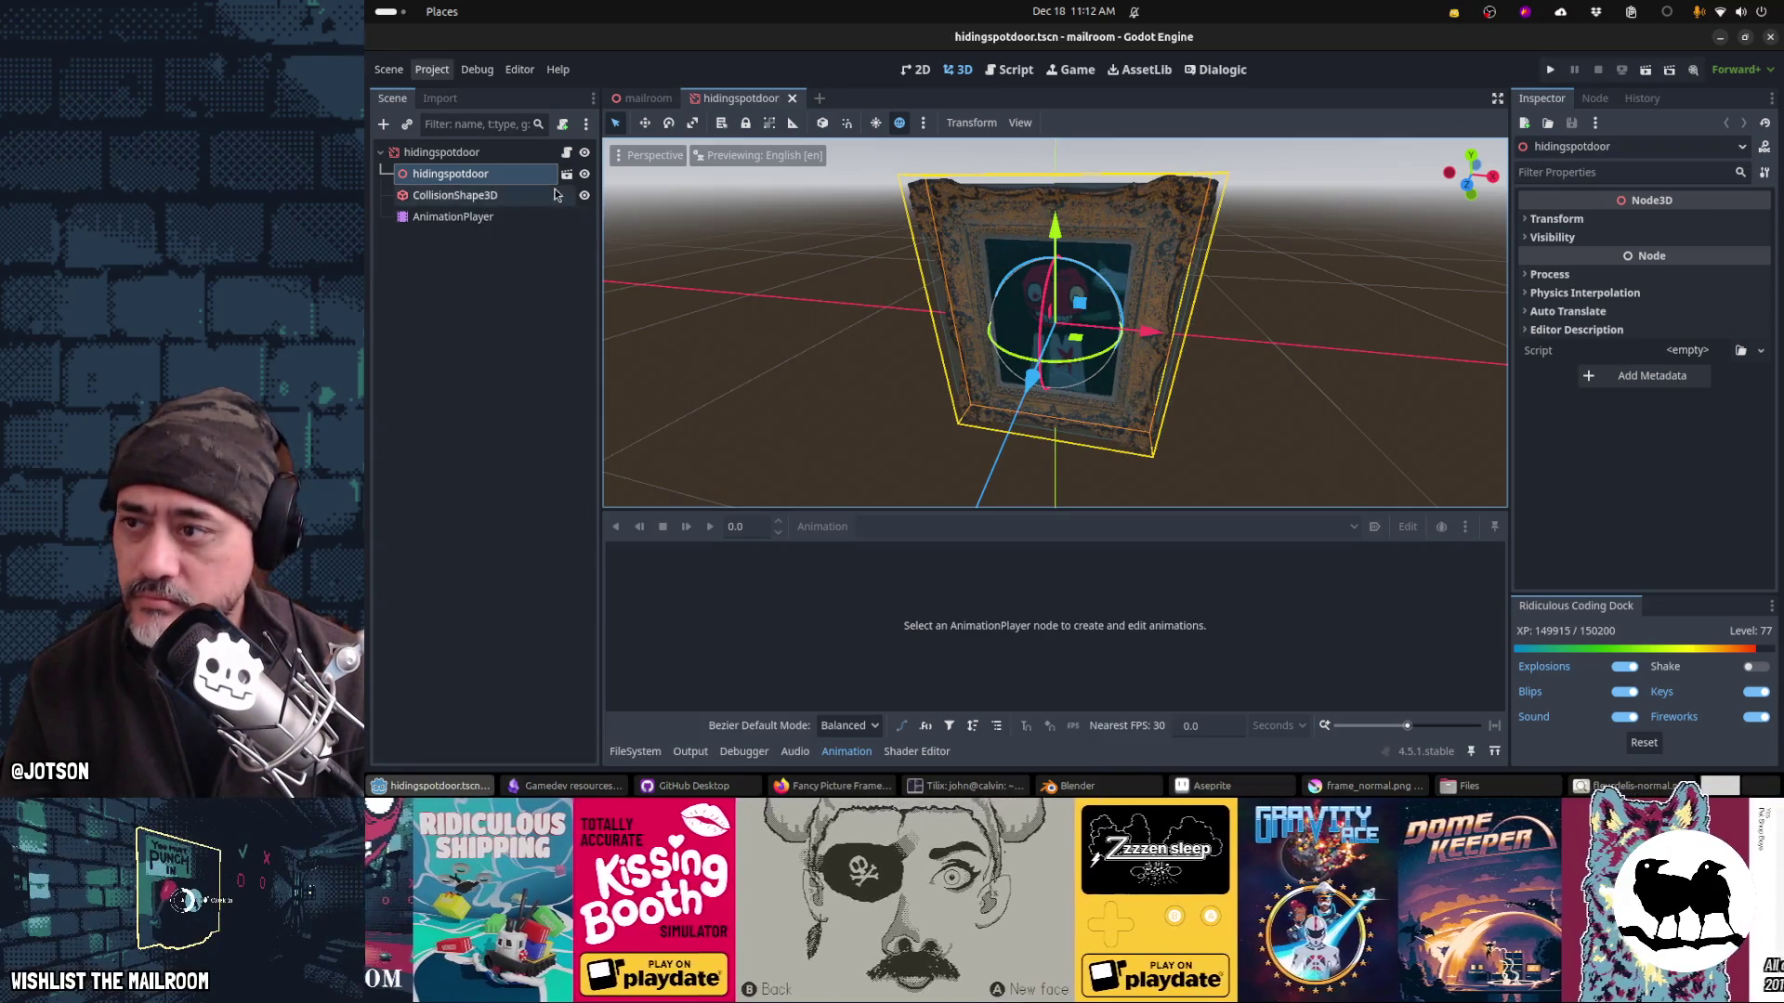
Step: Make the hidingspotdoor instance's children editable, test-rotate the frame about 28°, and save the scene
right_click(551, 174)
left_click(678, 599)
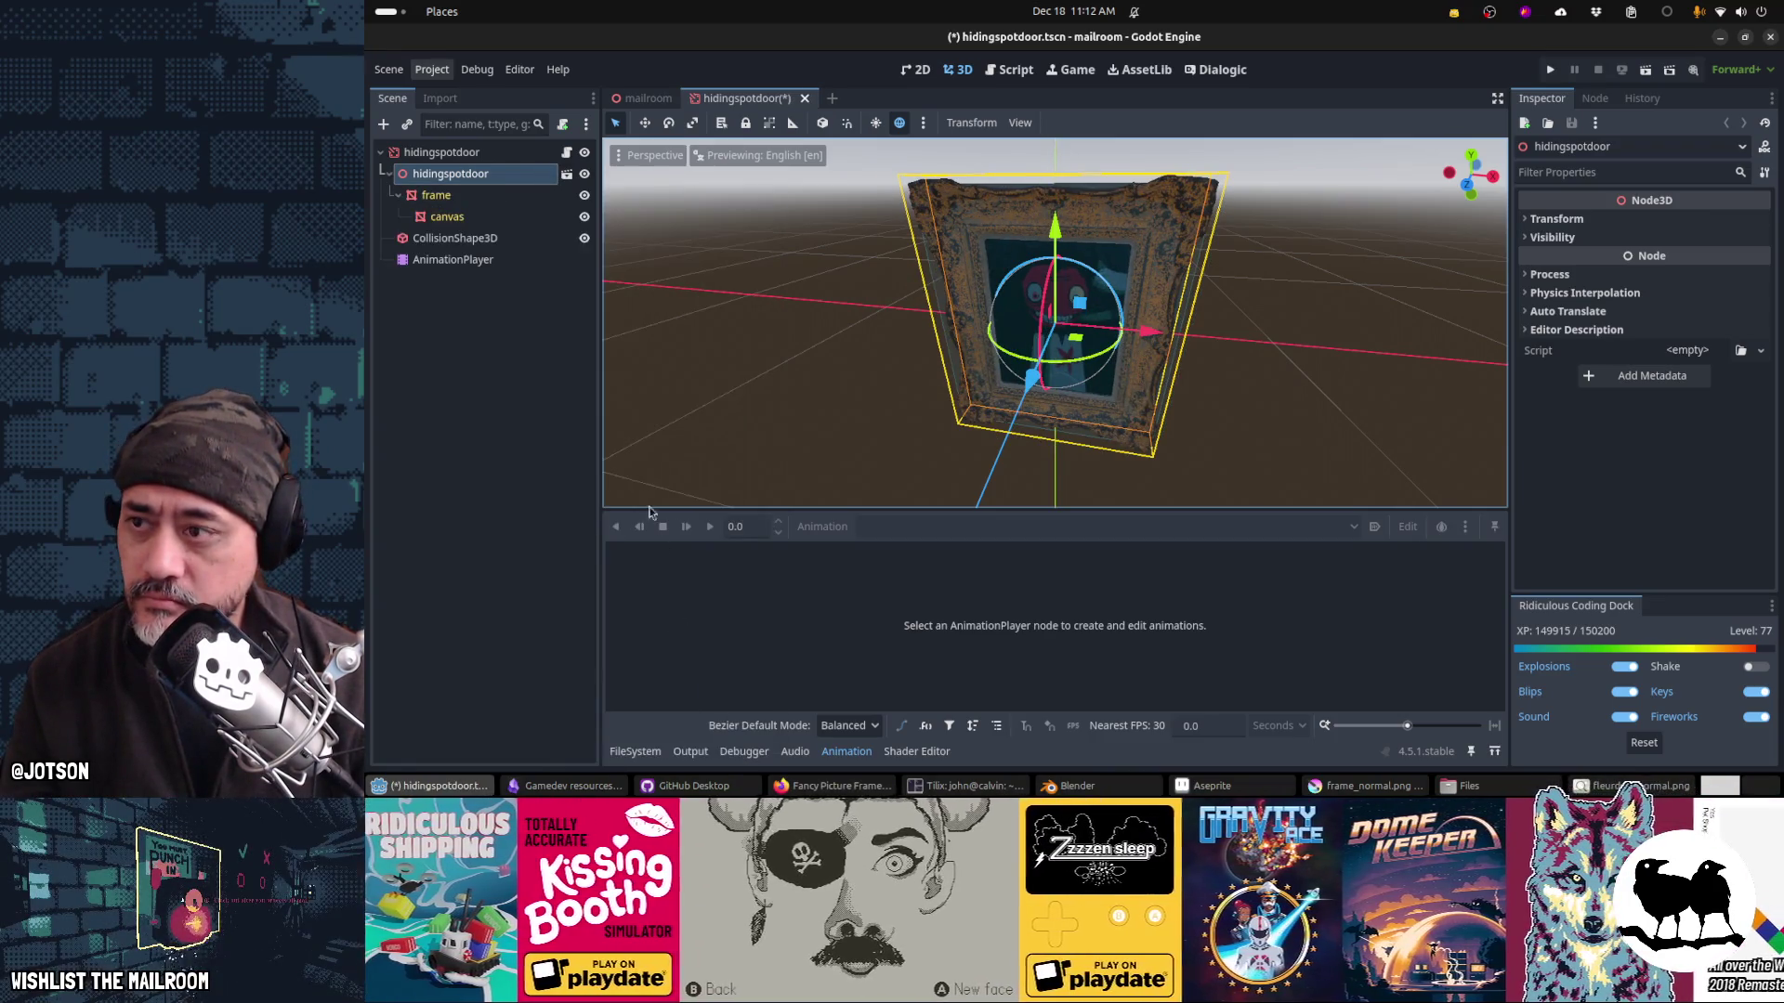
left_click(441, 195)
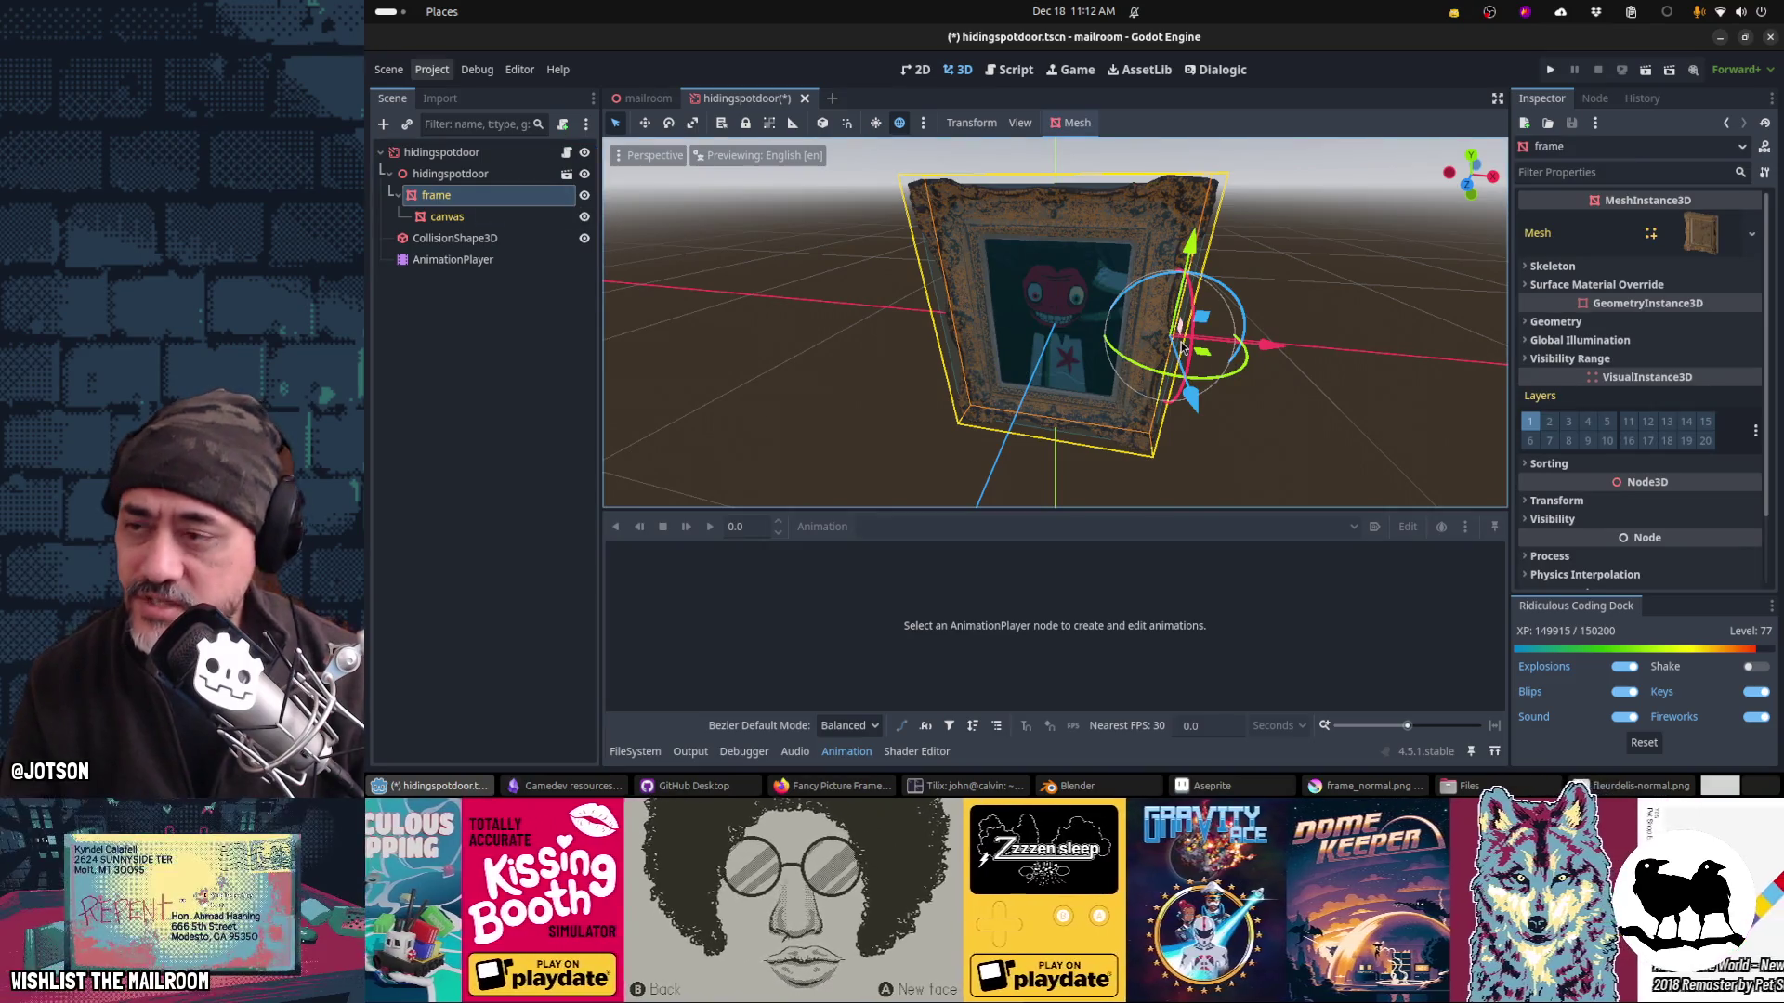
mouse_move(1133, 365)
left_mouse_down()
mouse_move(1134, 409)
mouse_move(1393, 387)
mouse_move(1292, 424)
left_mouse_up()
scroll(1292, 424, "up", 3)
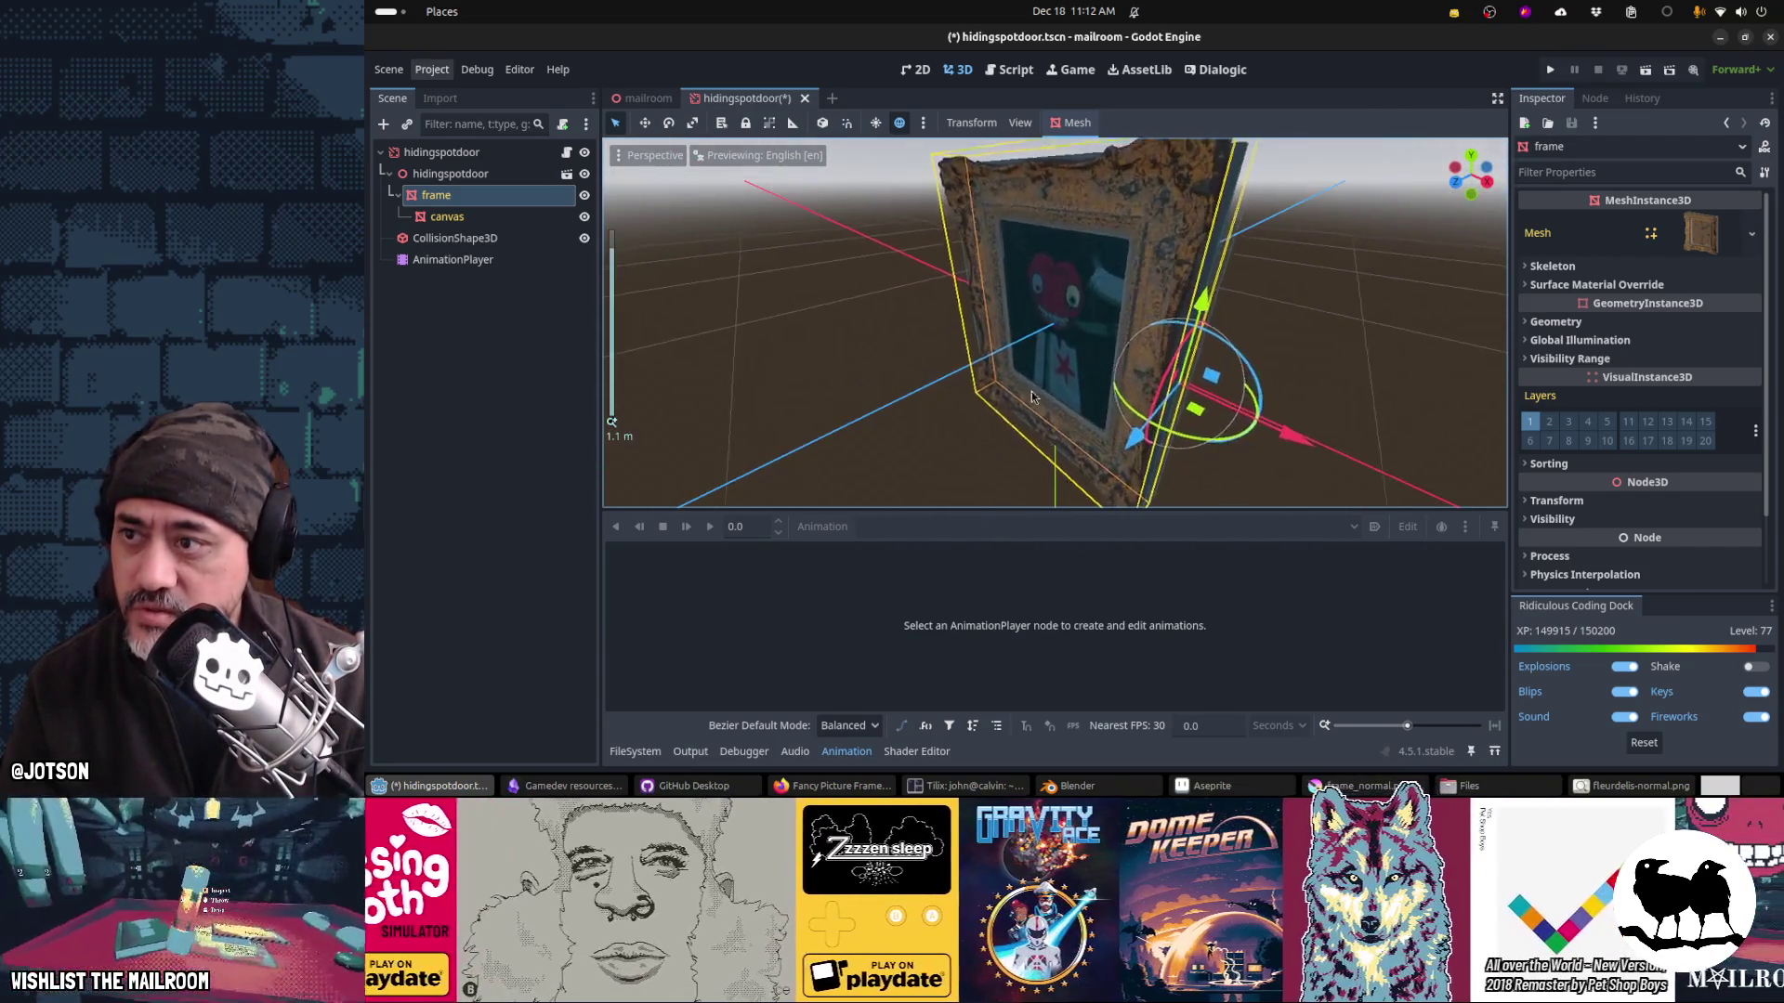
key("ctrl+s")
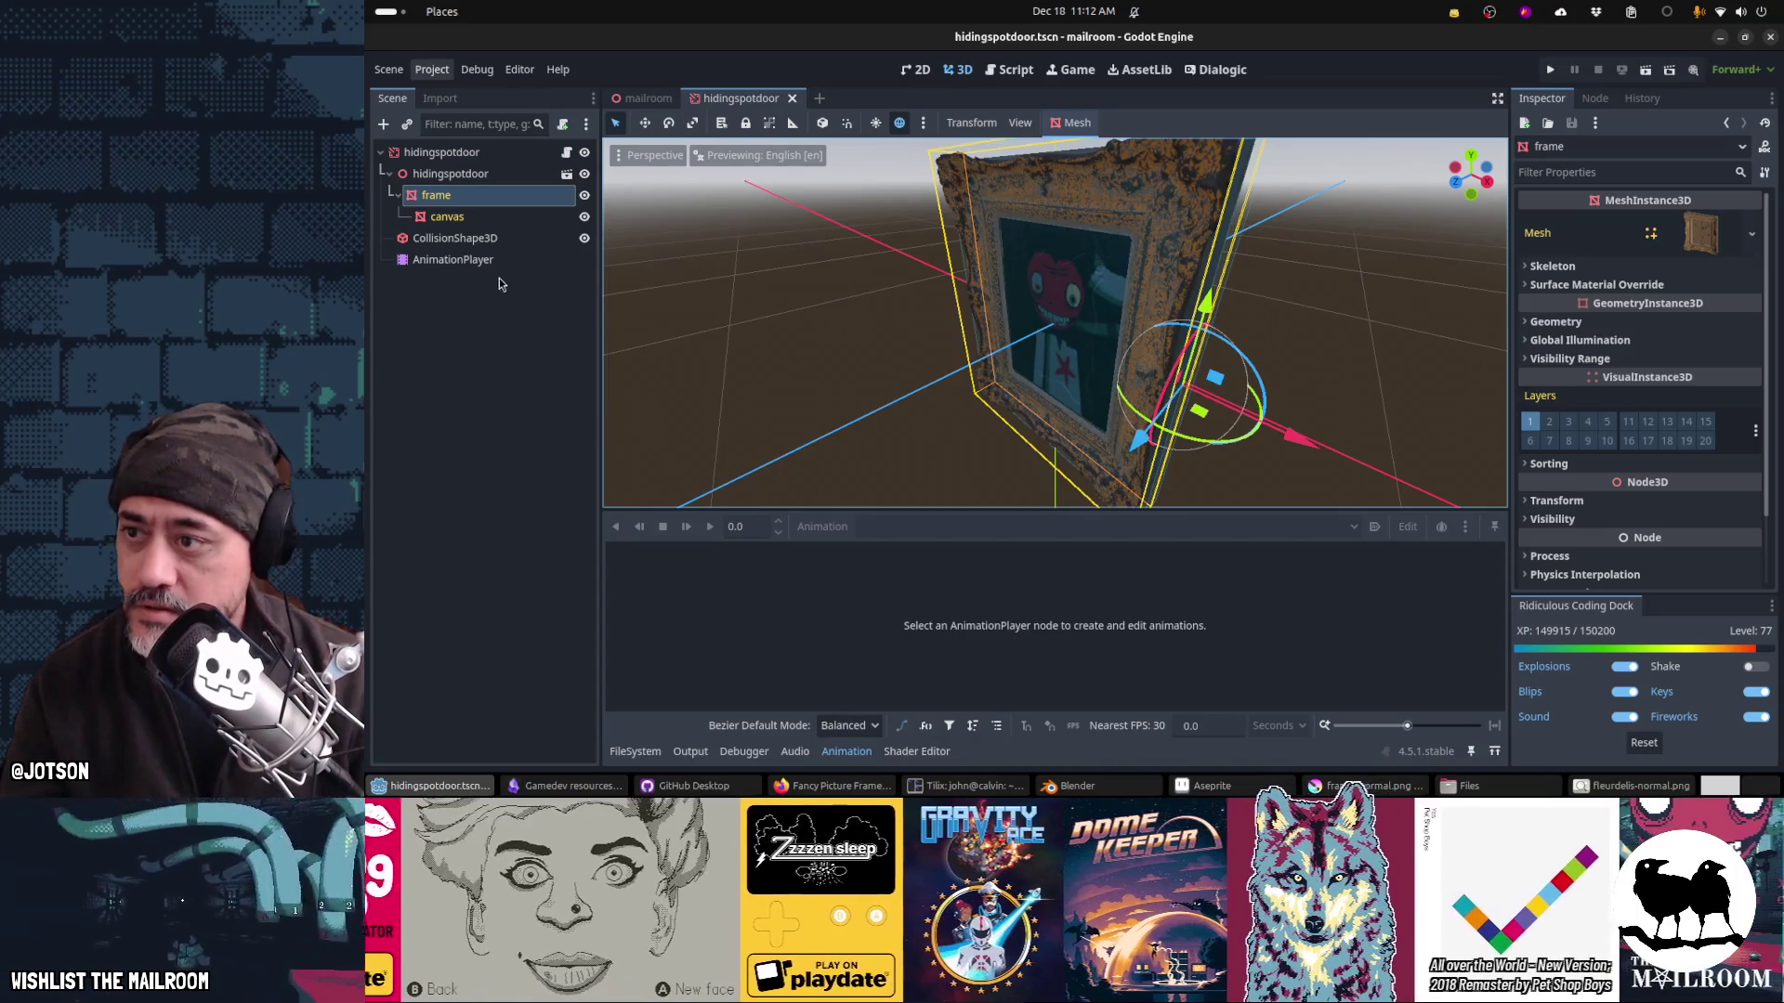
Step: Load the open animation in the AnimationPlayer
left_click(497, 261)
left_click(906, 526)
left_click(906, 576)
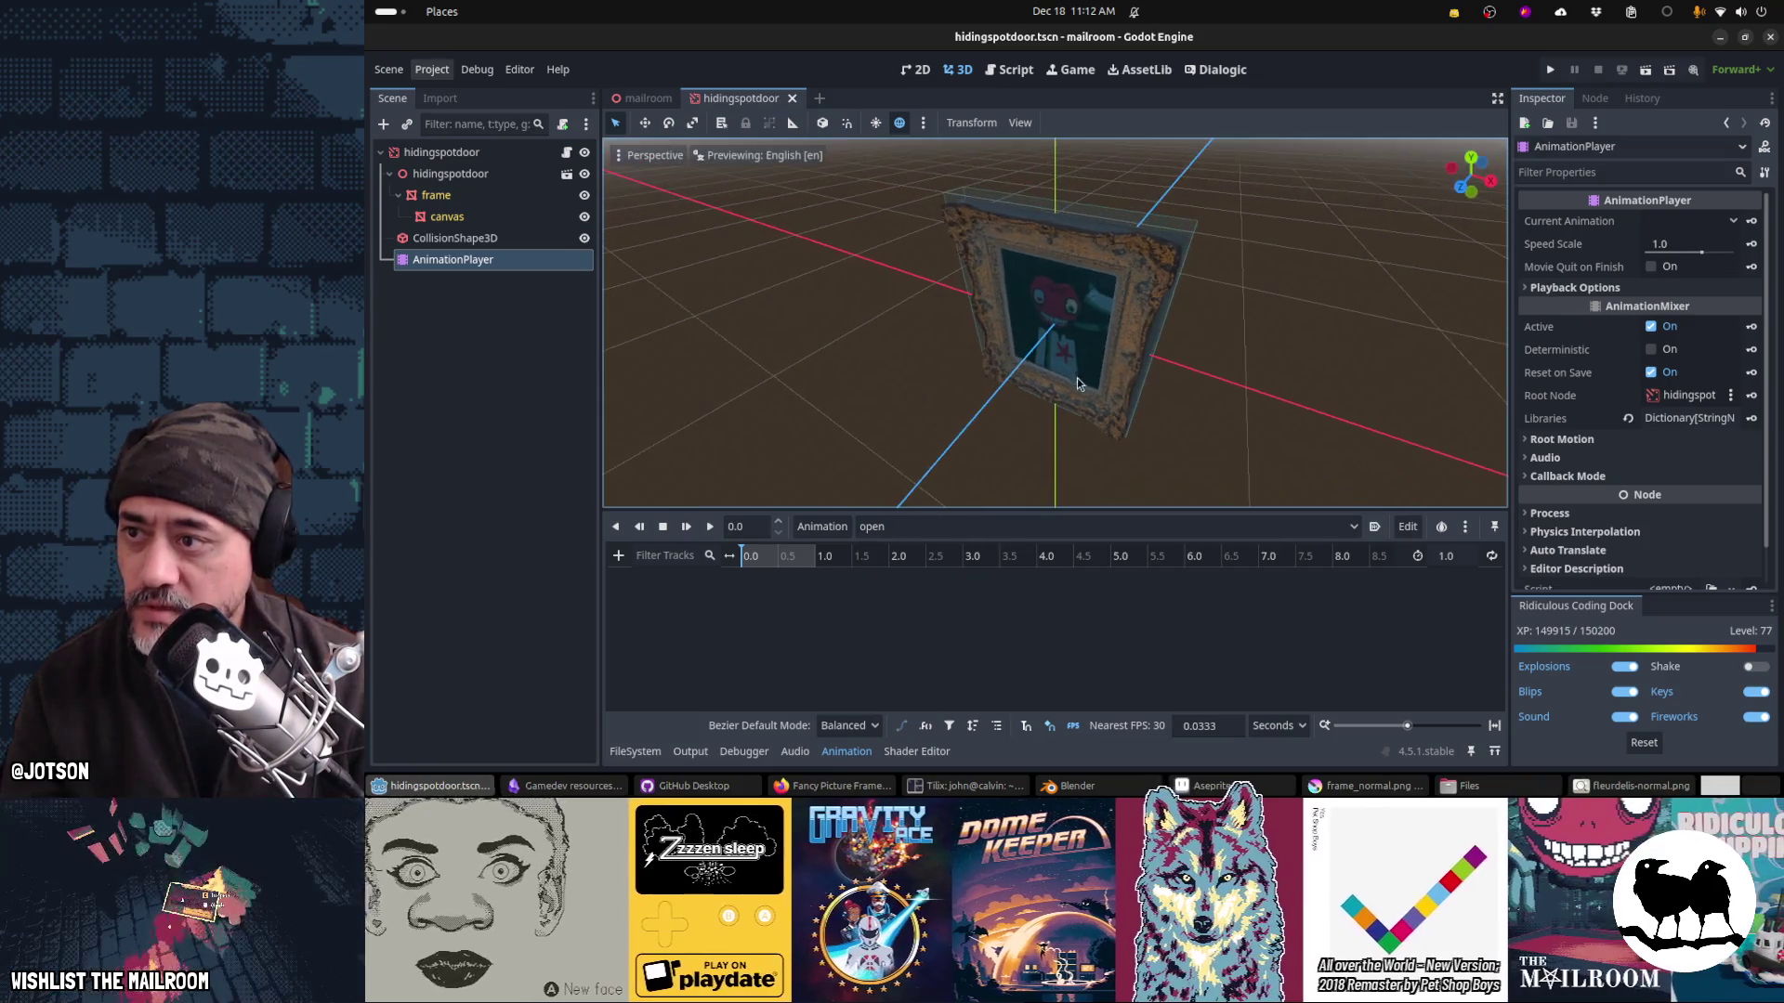
Step: Swing the frame open about 94° and key its rotation in the open animation at about 0.53 s
left_click(437, 196)
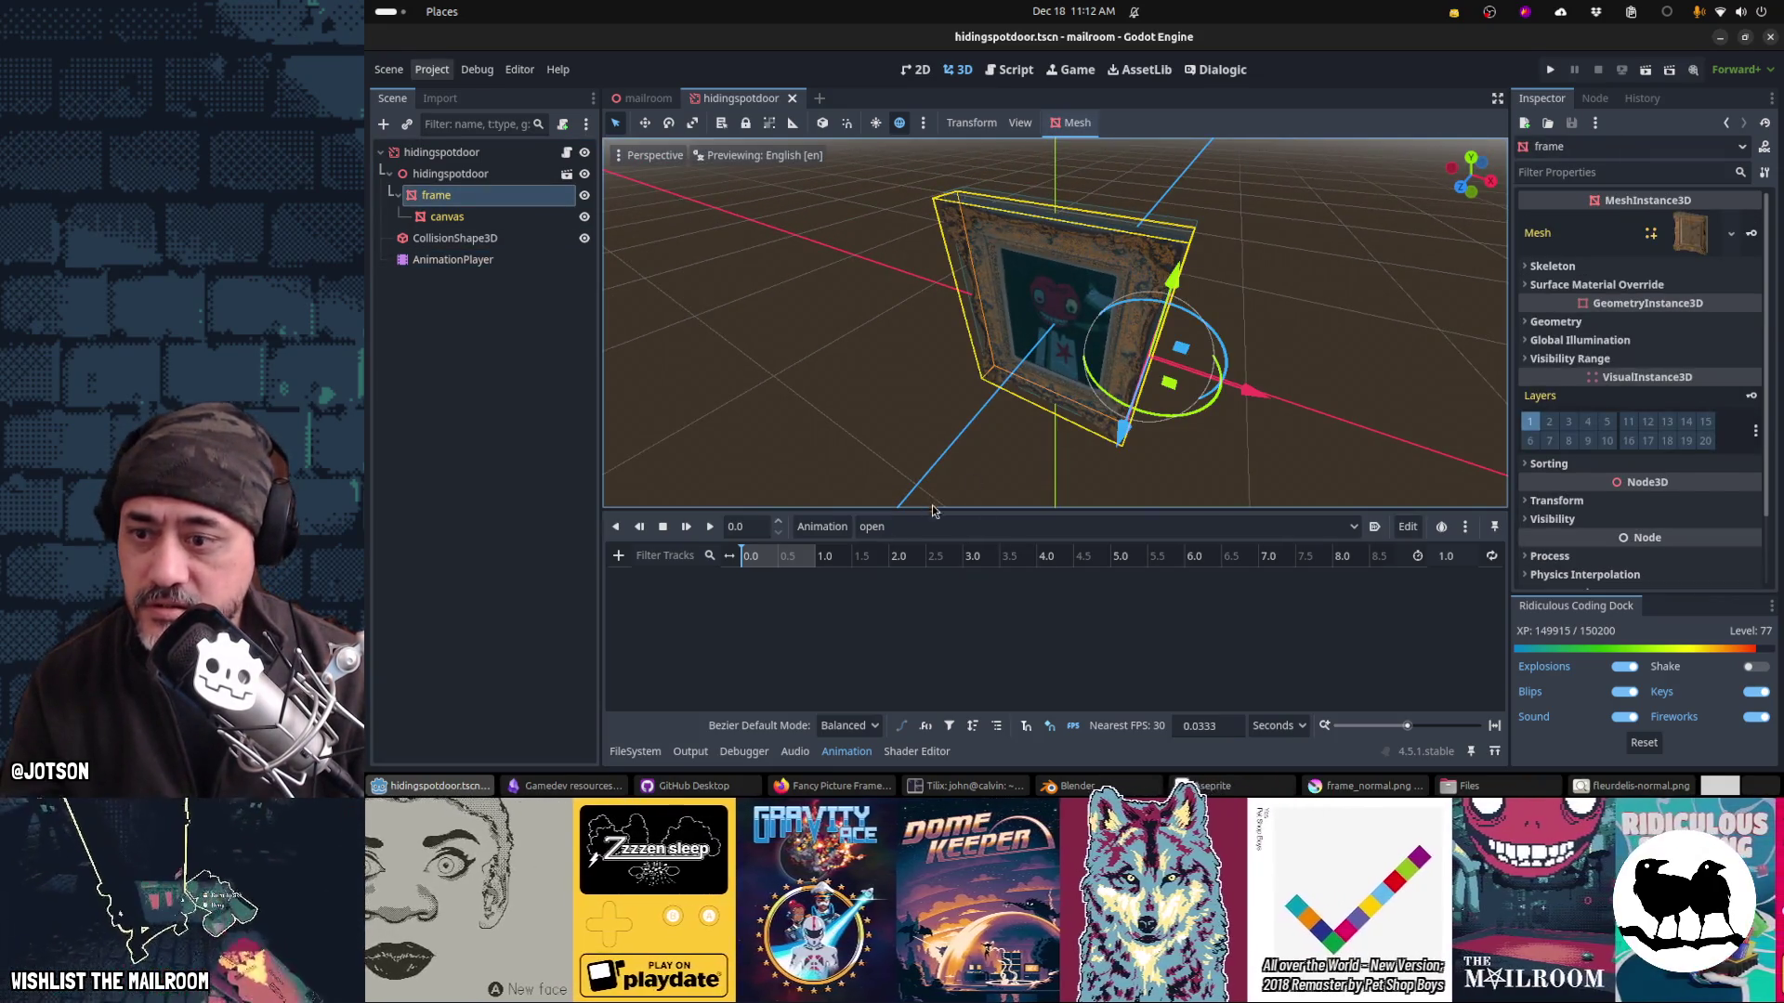
left_click_drag(1099, 392, 1217, 455)
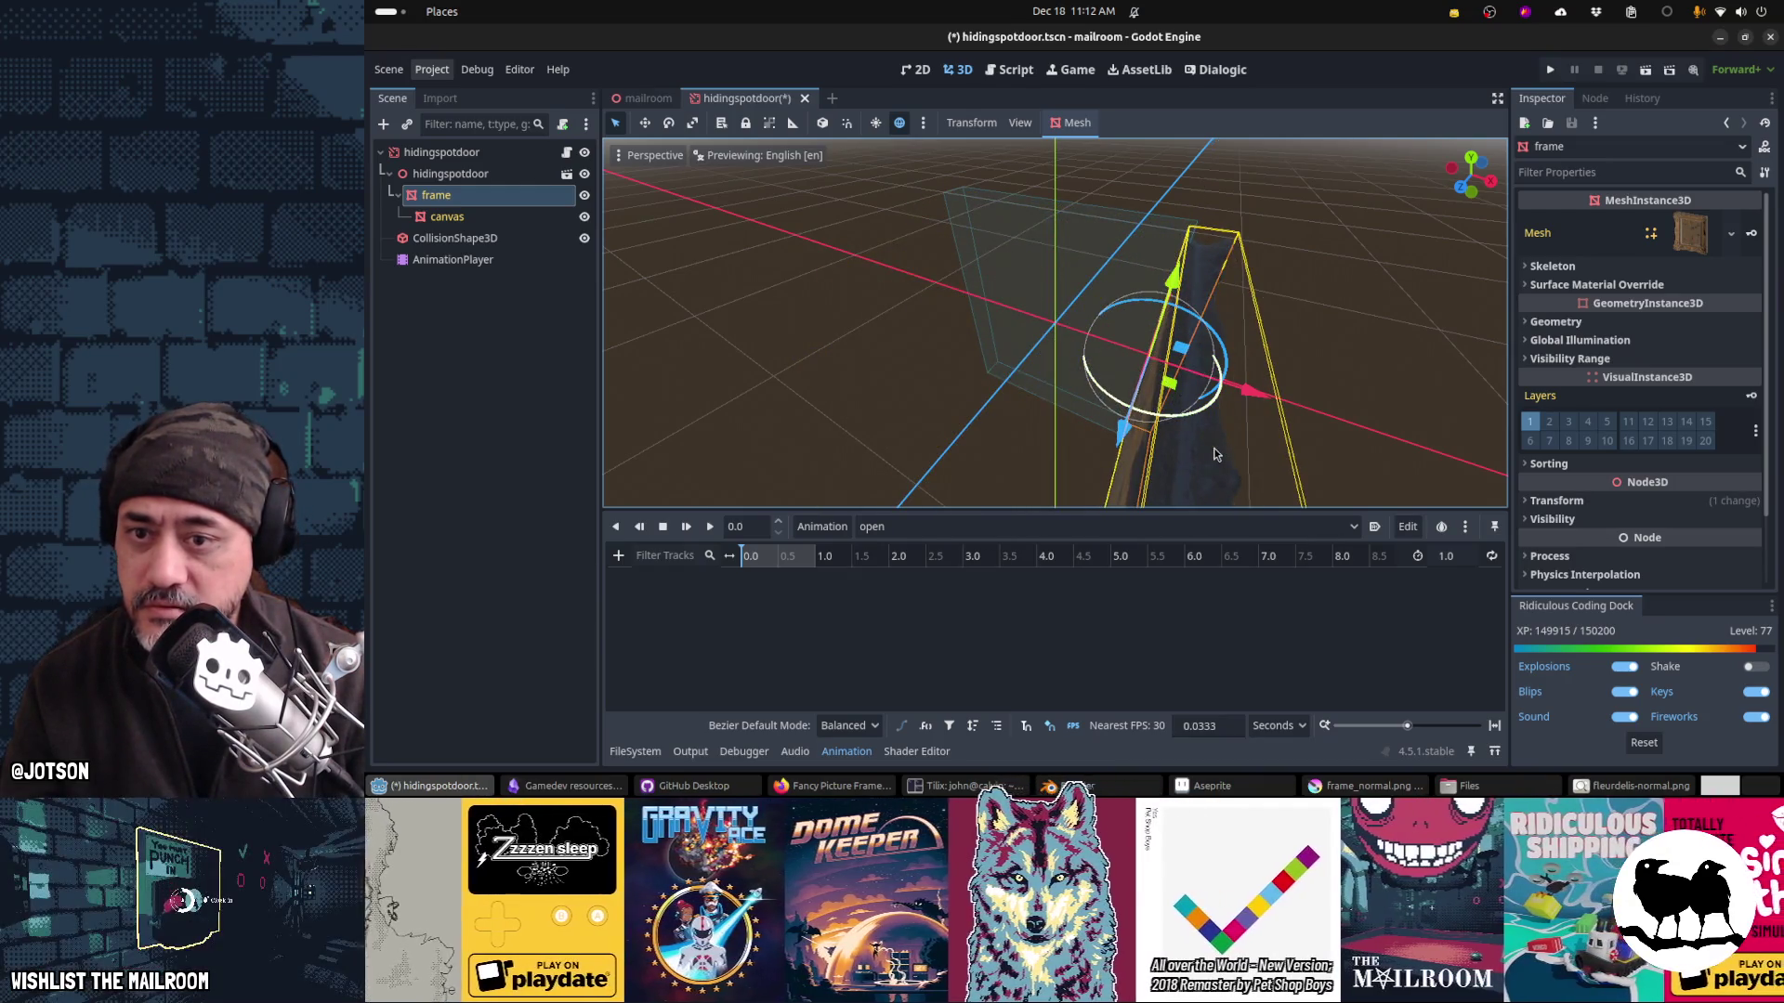
left_click_drag(1097, 429, 1230, 416)
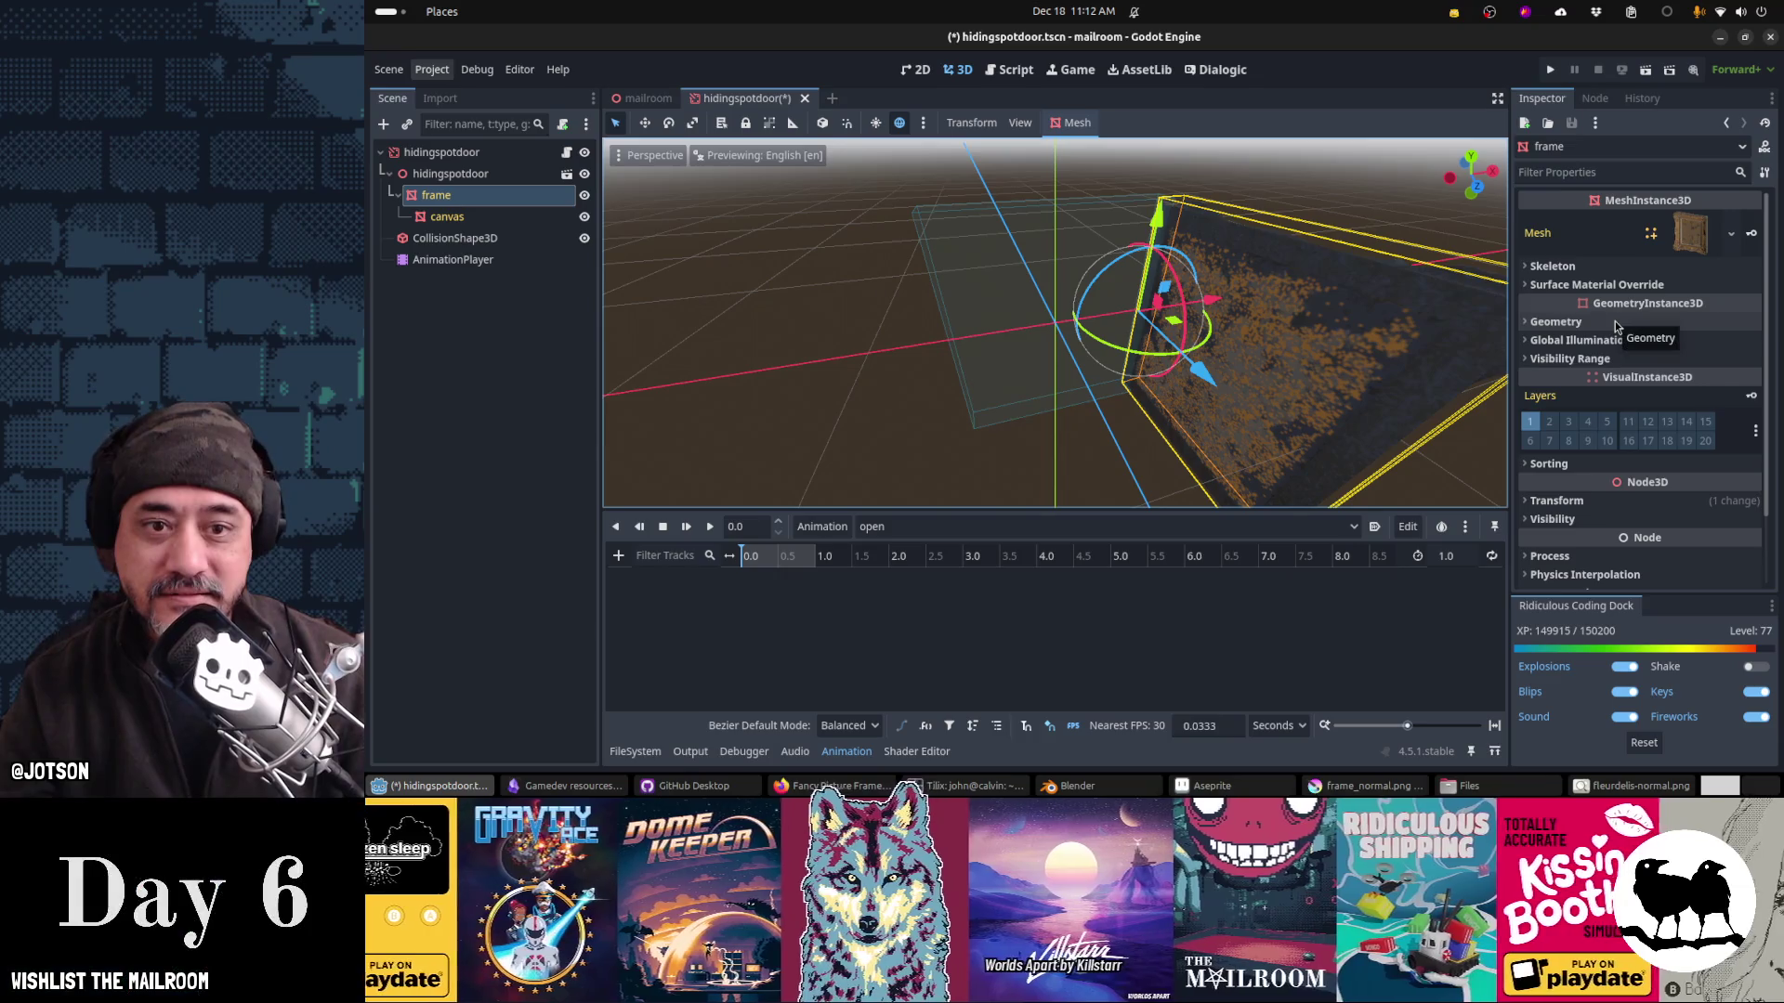
left_click(1610, 503)
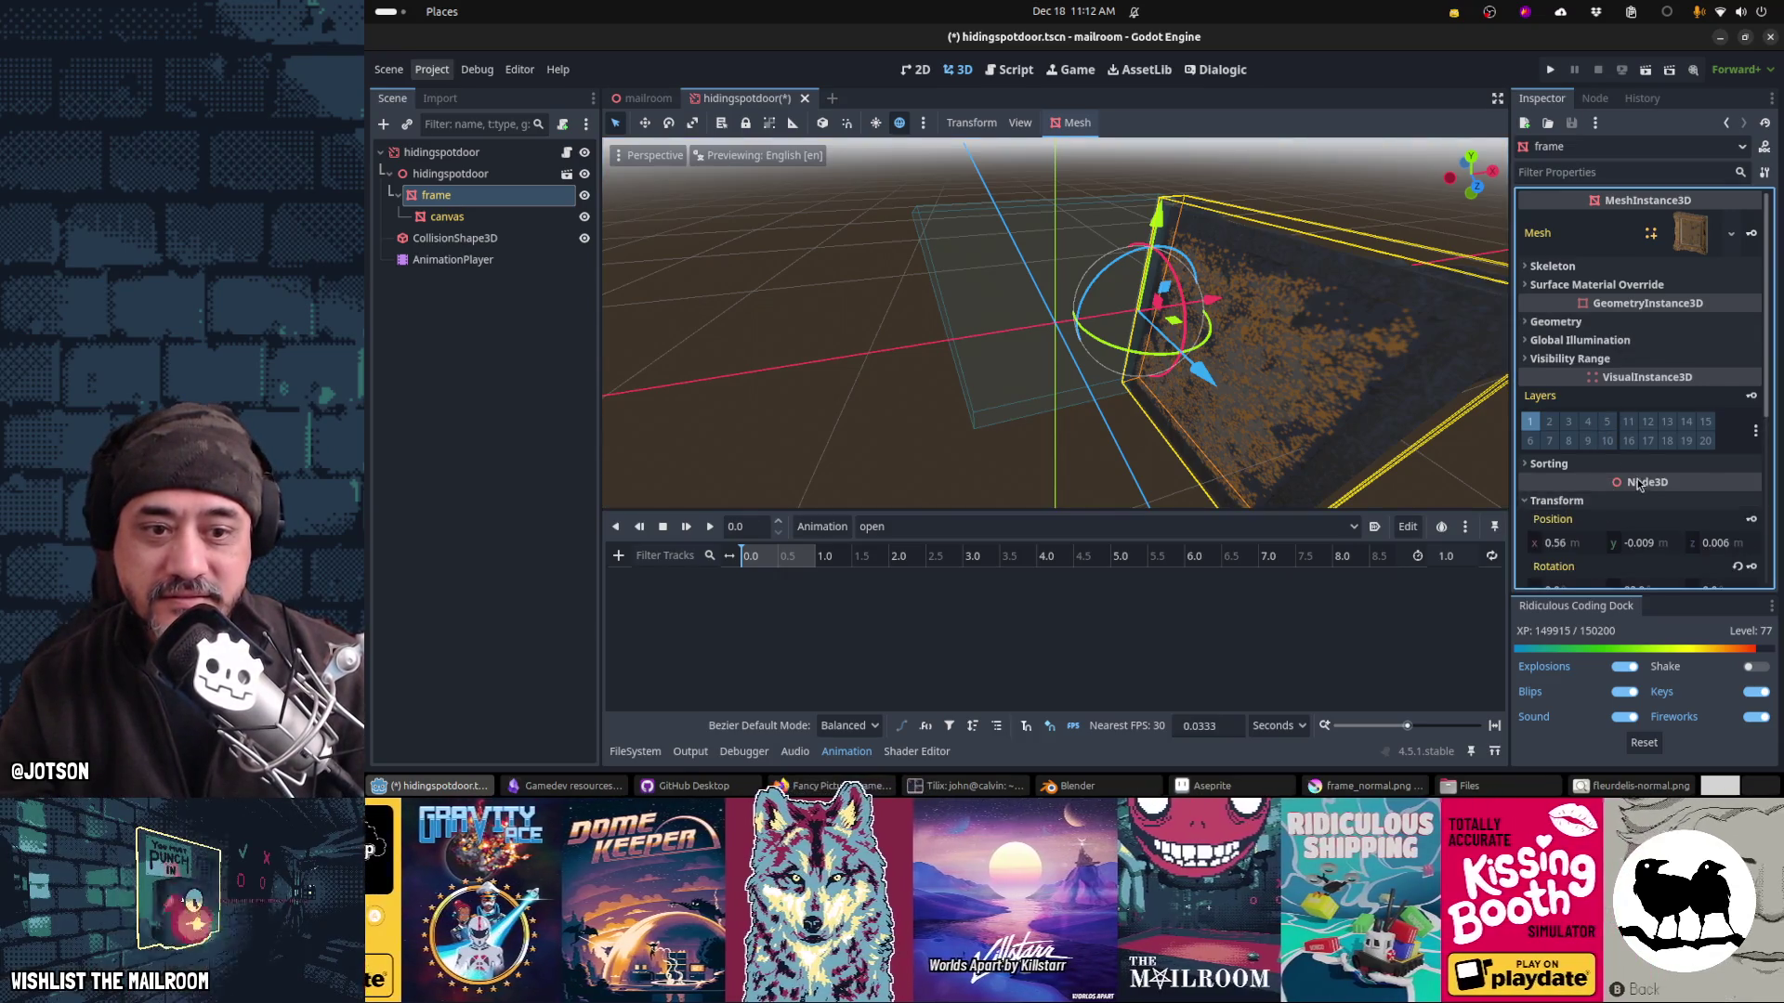
scroll(1640, 484, "down", 2)
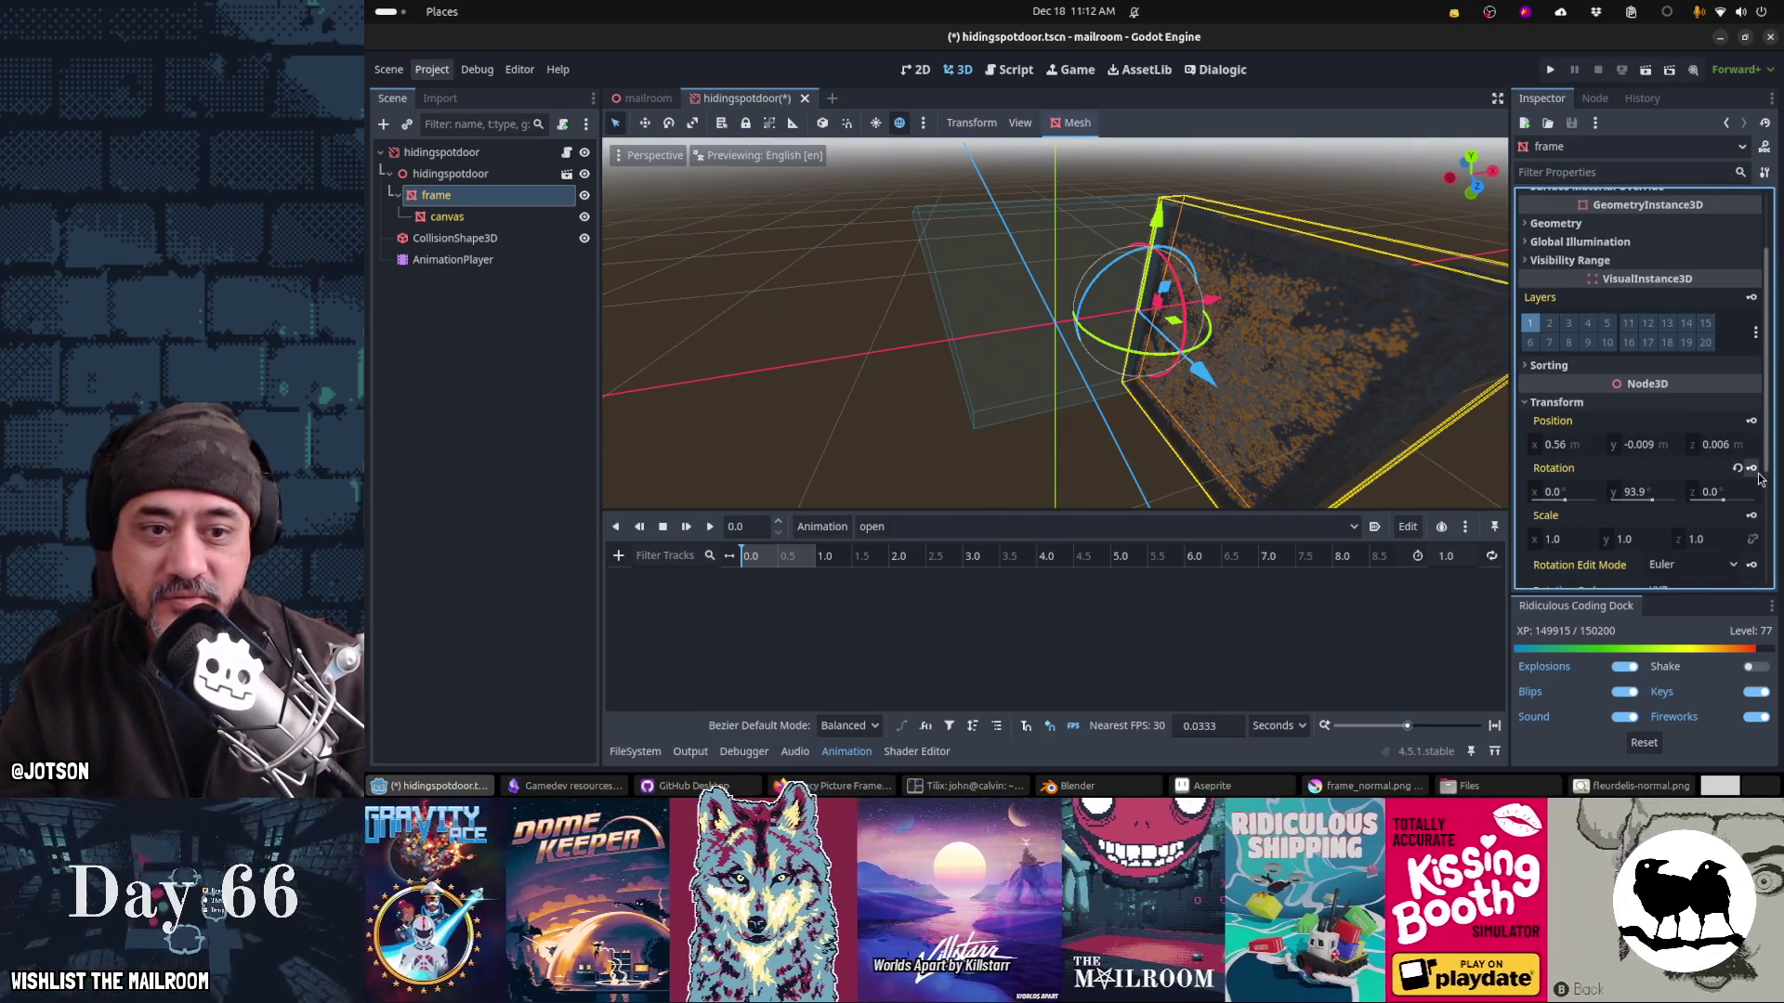
left_click(1737, 470)
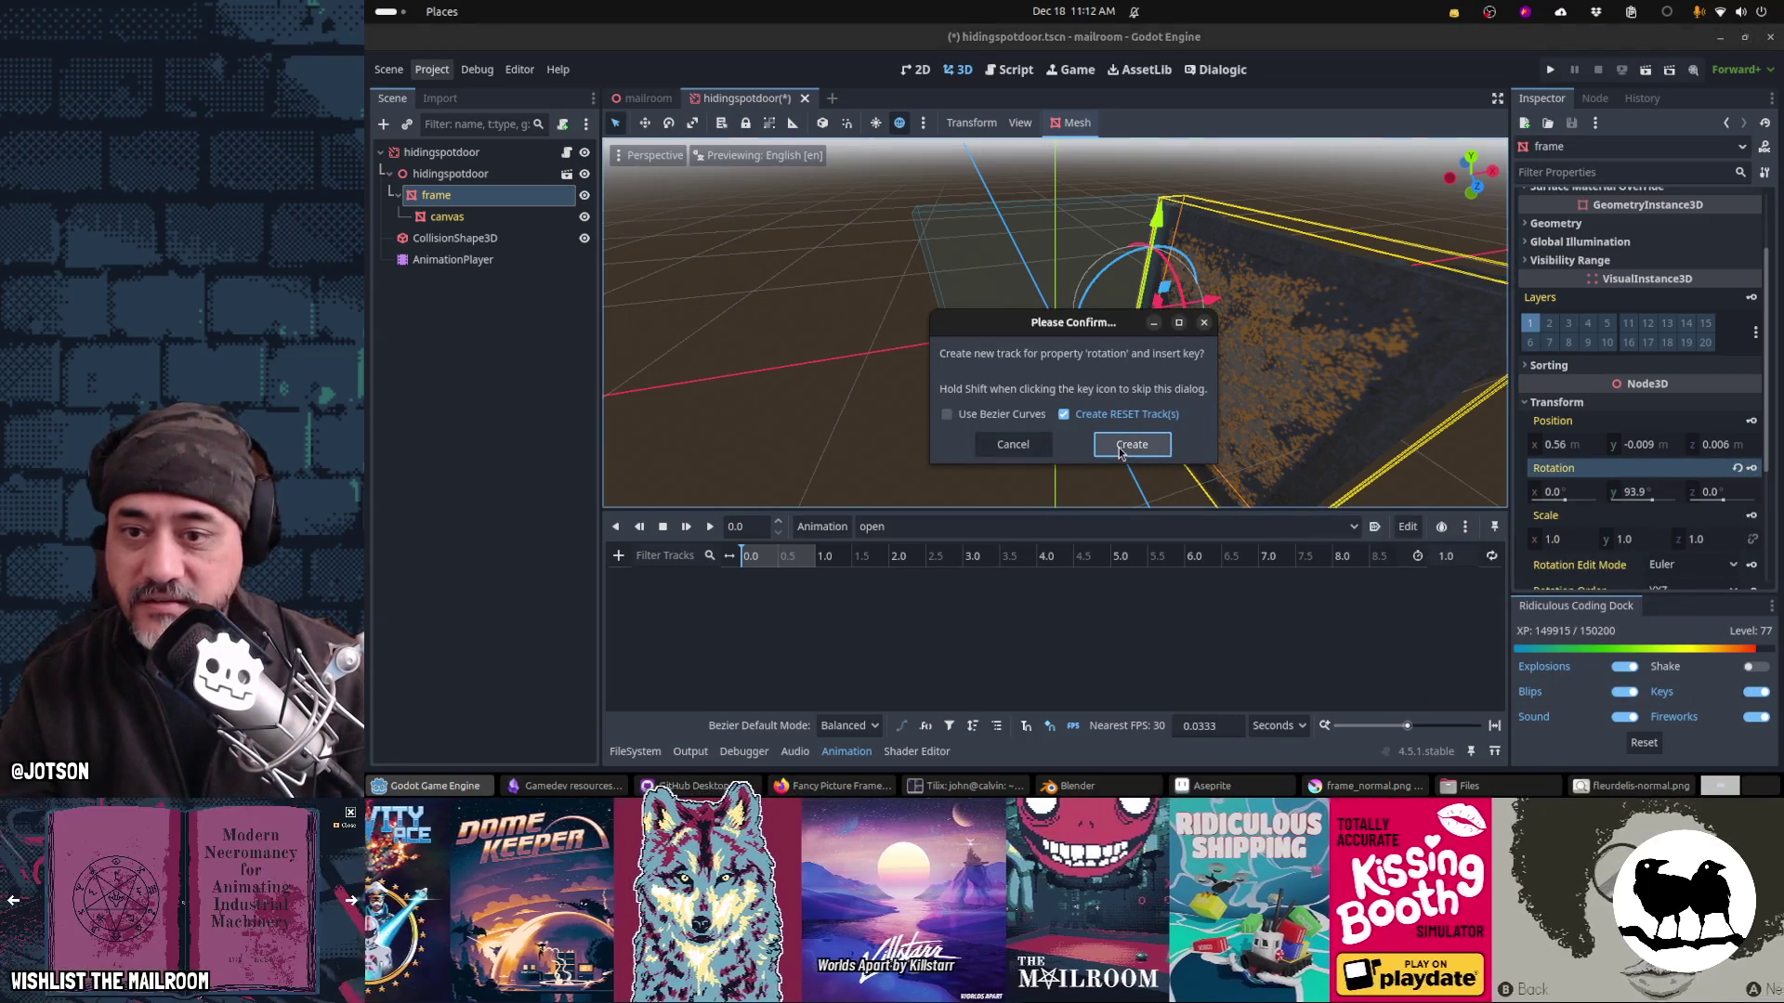
left_click(1115, 459)
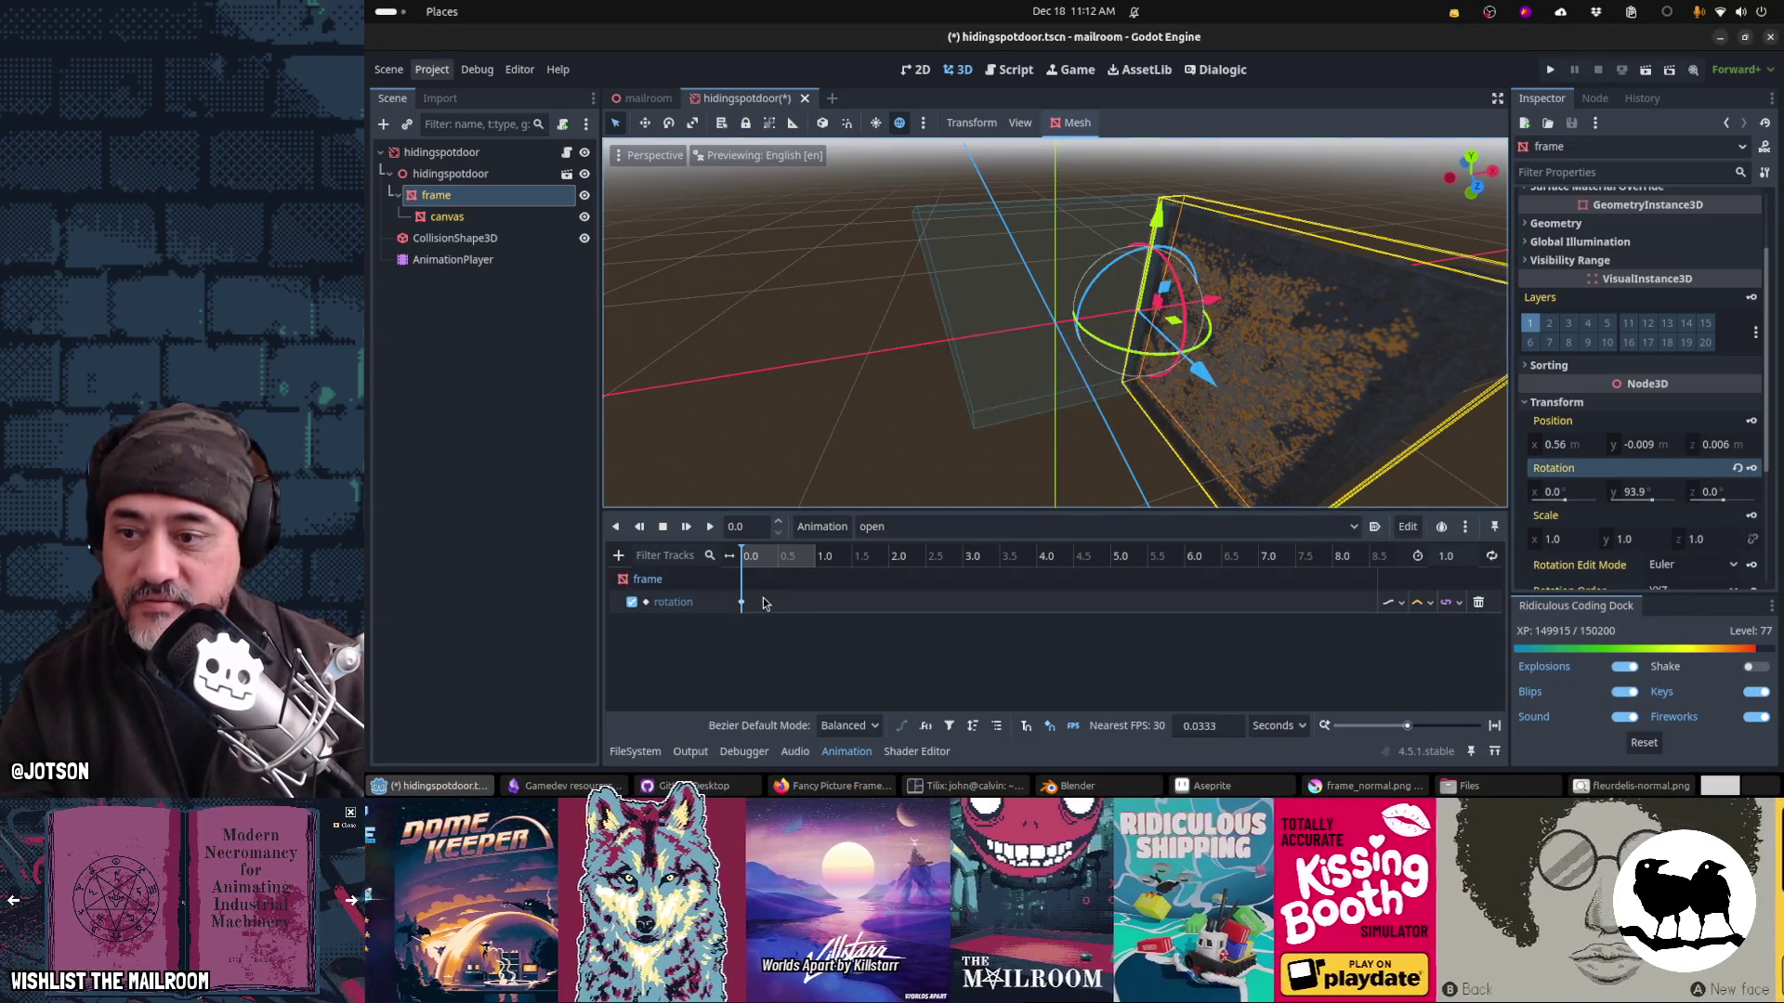
left_click(792, 604)
left_click_drag(790, 615, 782, 618)
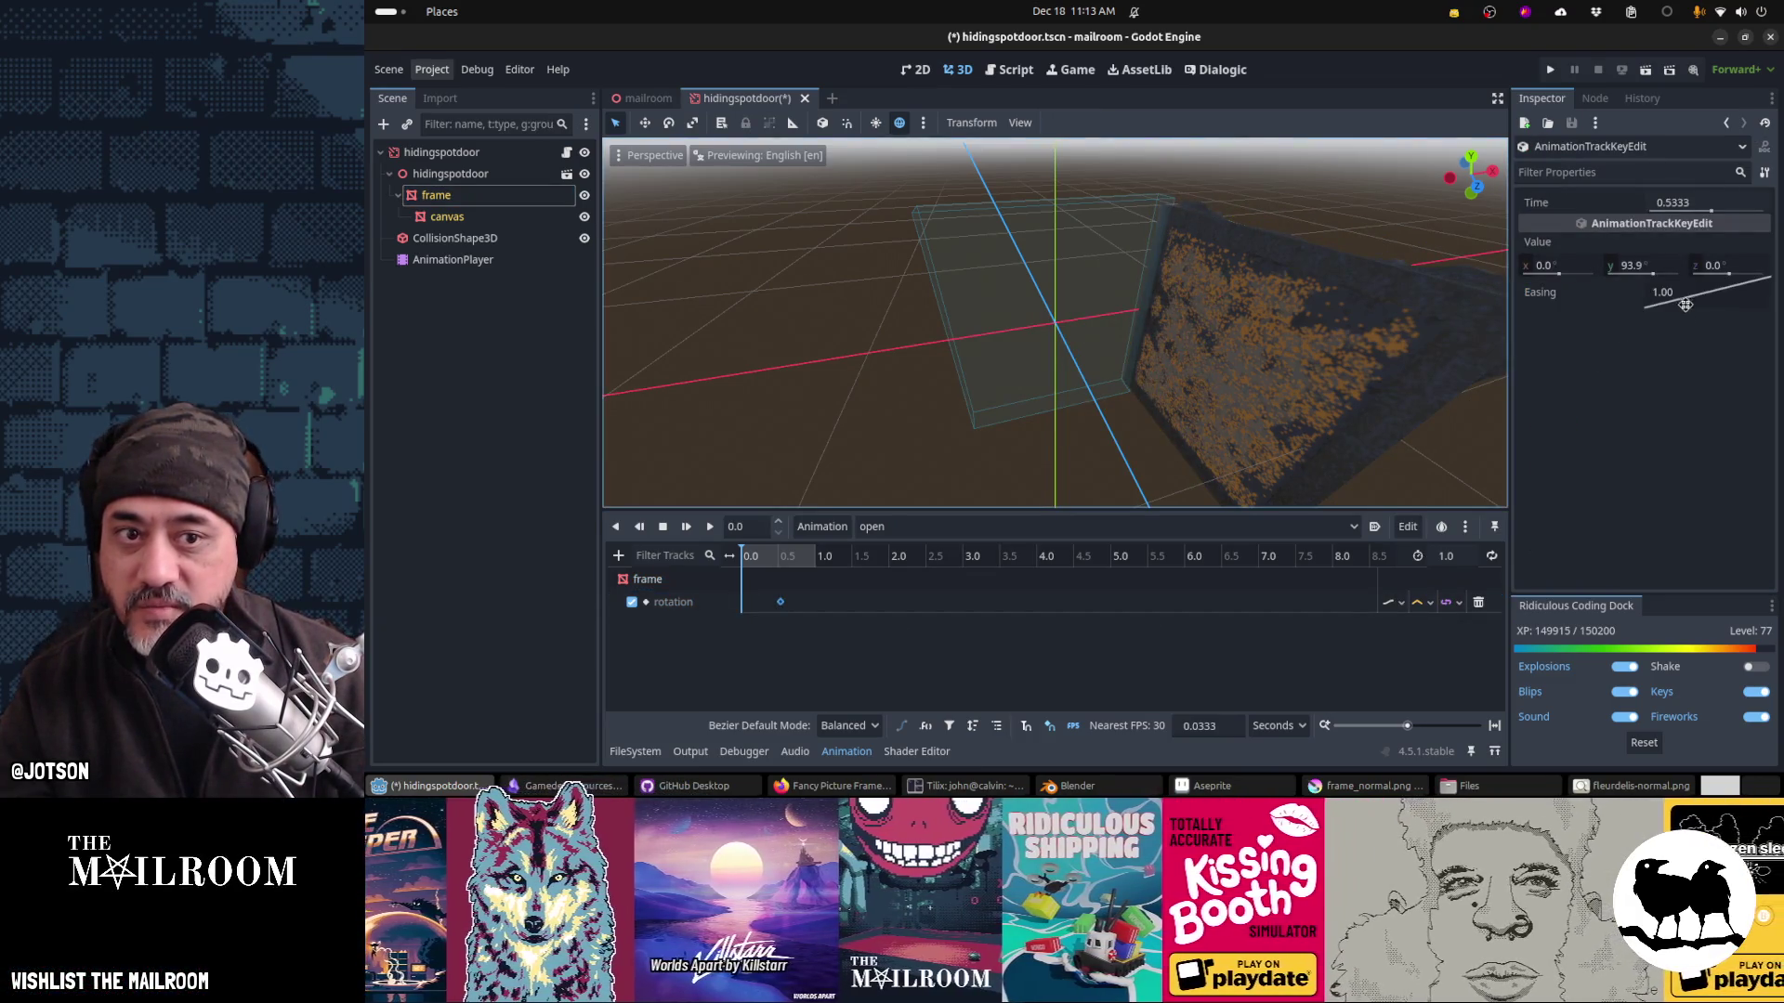
Step: Give the opening key Ease In-Out and set the rotation track to Capture mode
right_click(1692, 303)
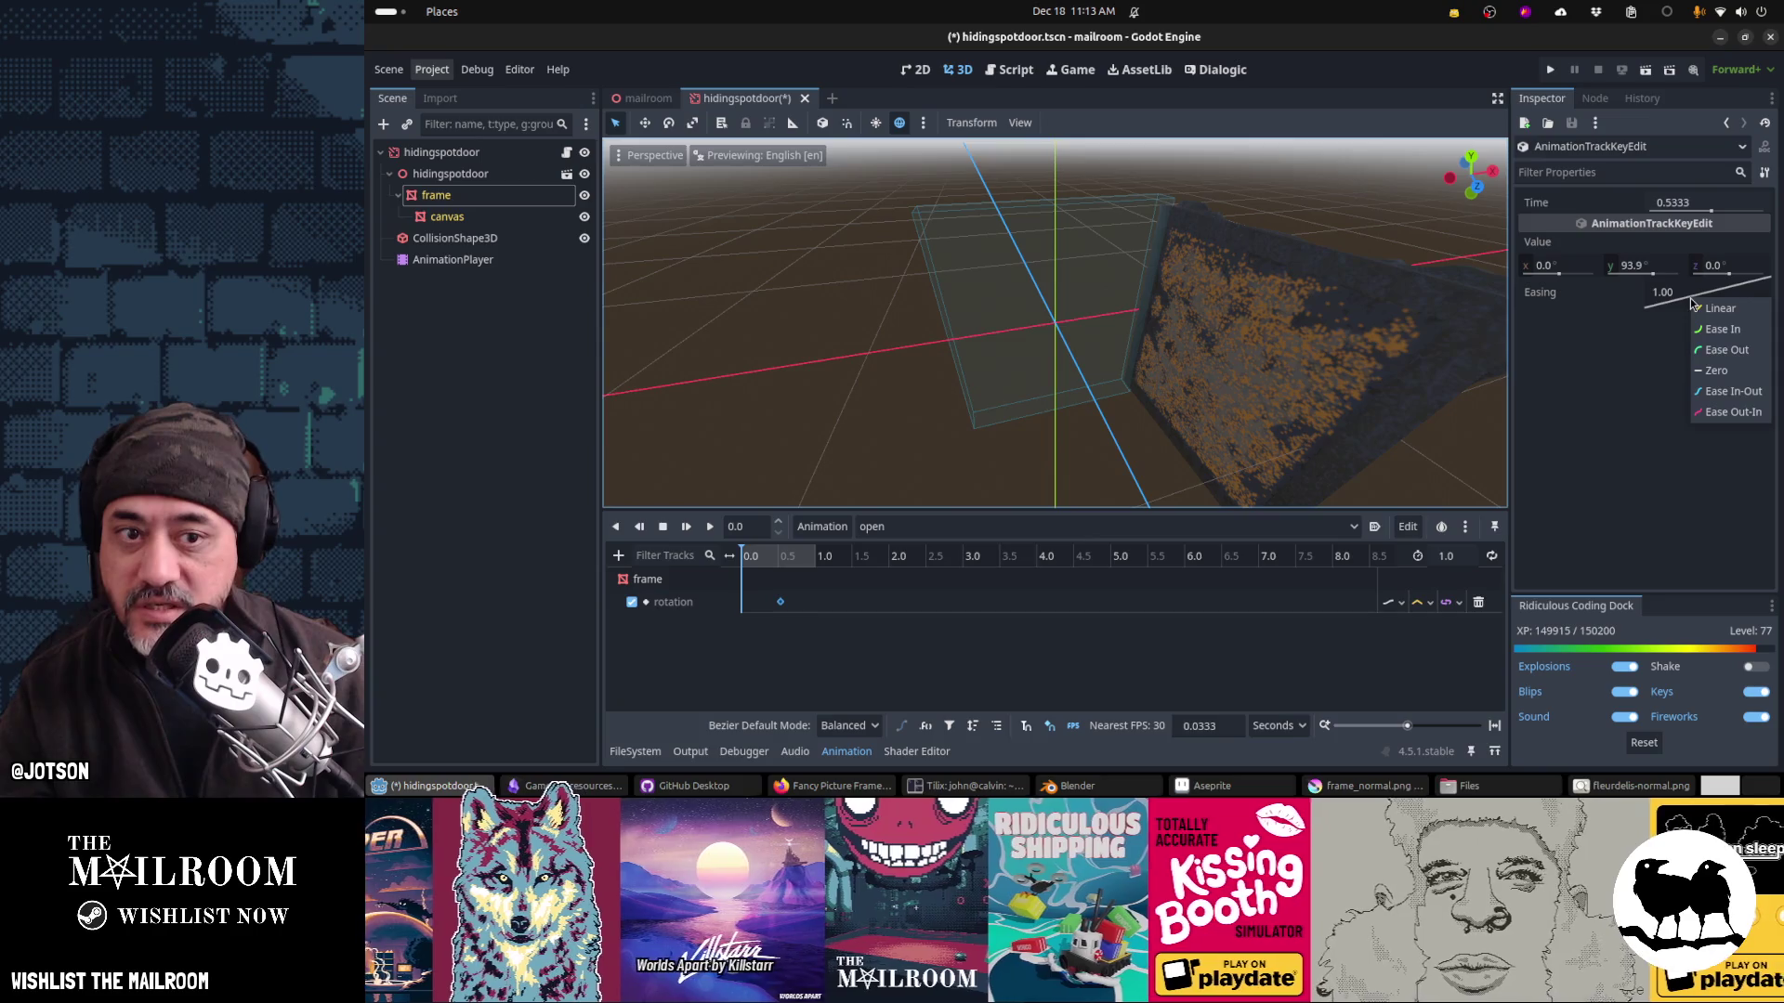
left_click(1718, 391)
left_click(1400, 603)
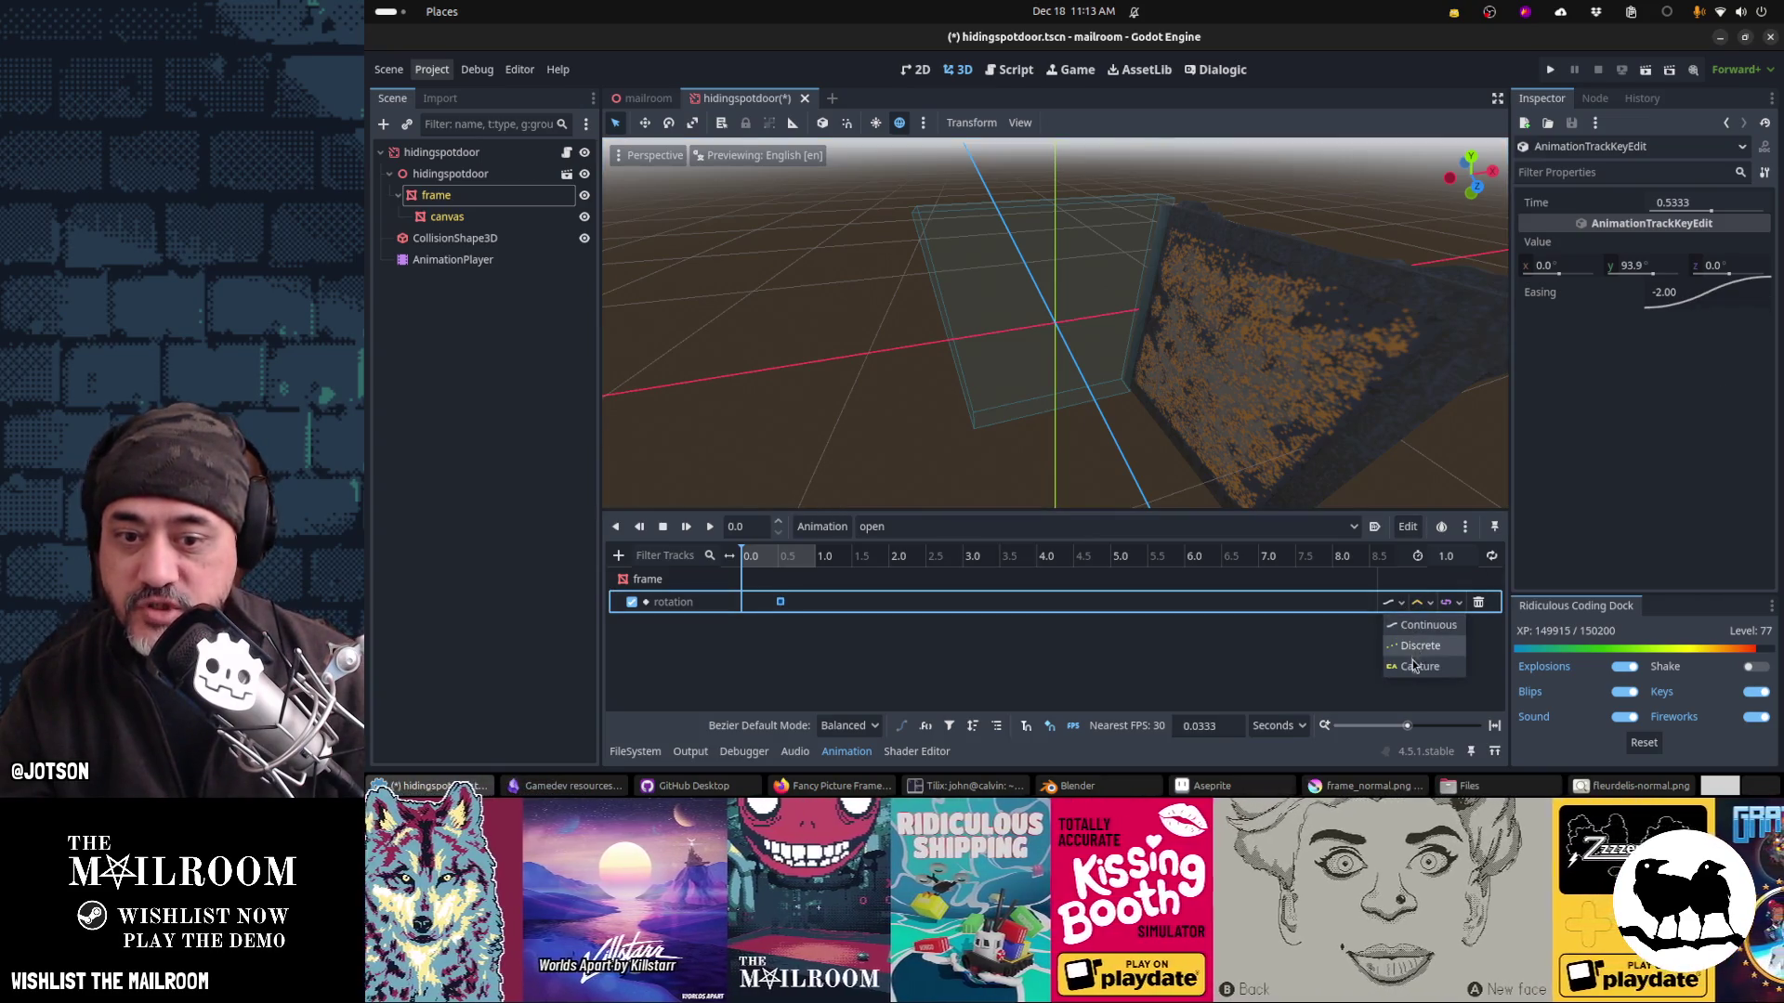
left_click(1413, 666)
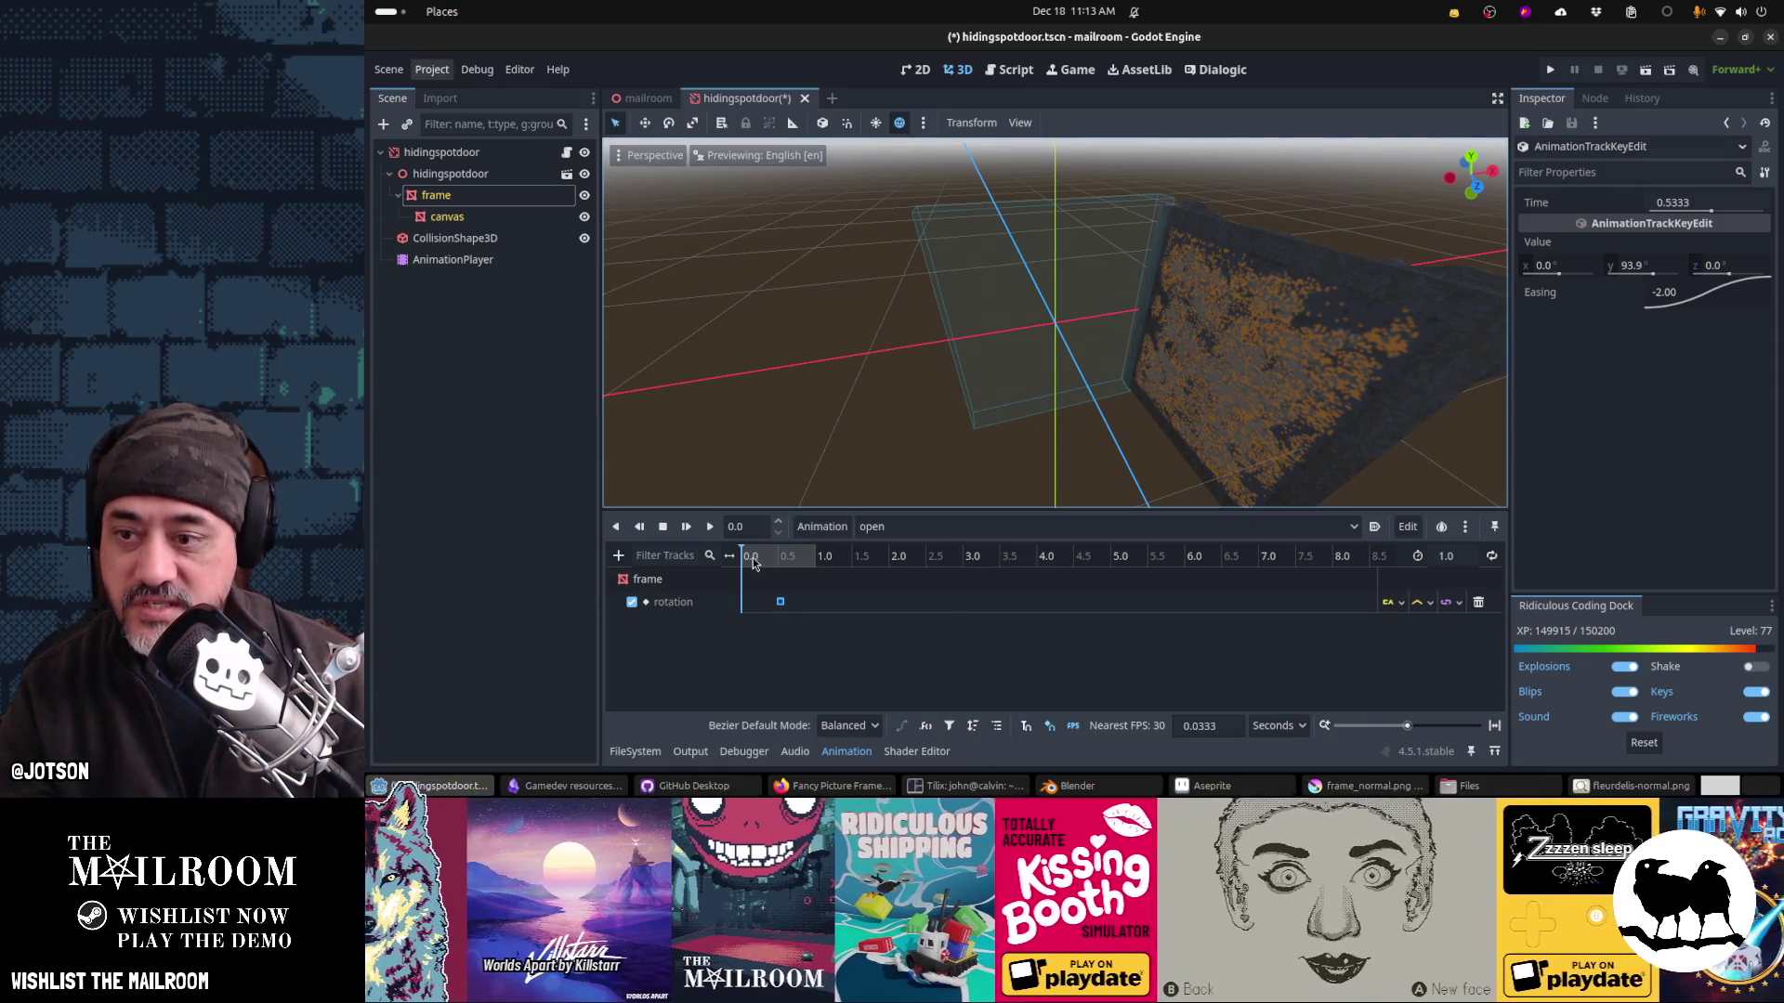
mouse_move(748, 563)
left_mouse_down()
mouse_move(775, 573)
mouse_move(740, 572)
left_mouse_up()
Step: In the close animation, key the frame's rotation at 0° and set that track to Capture
left_click(920, 526)
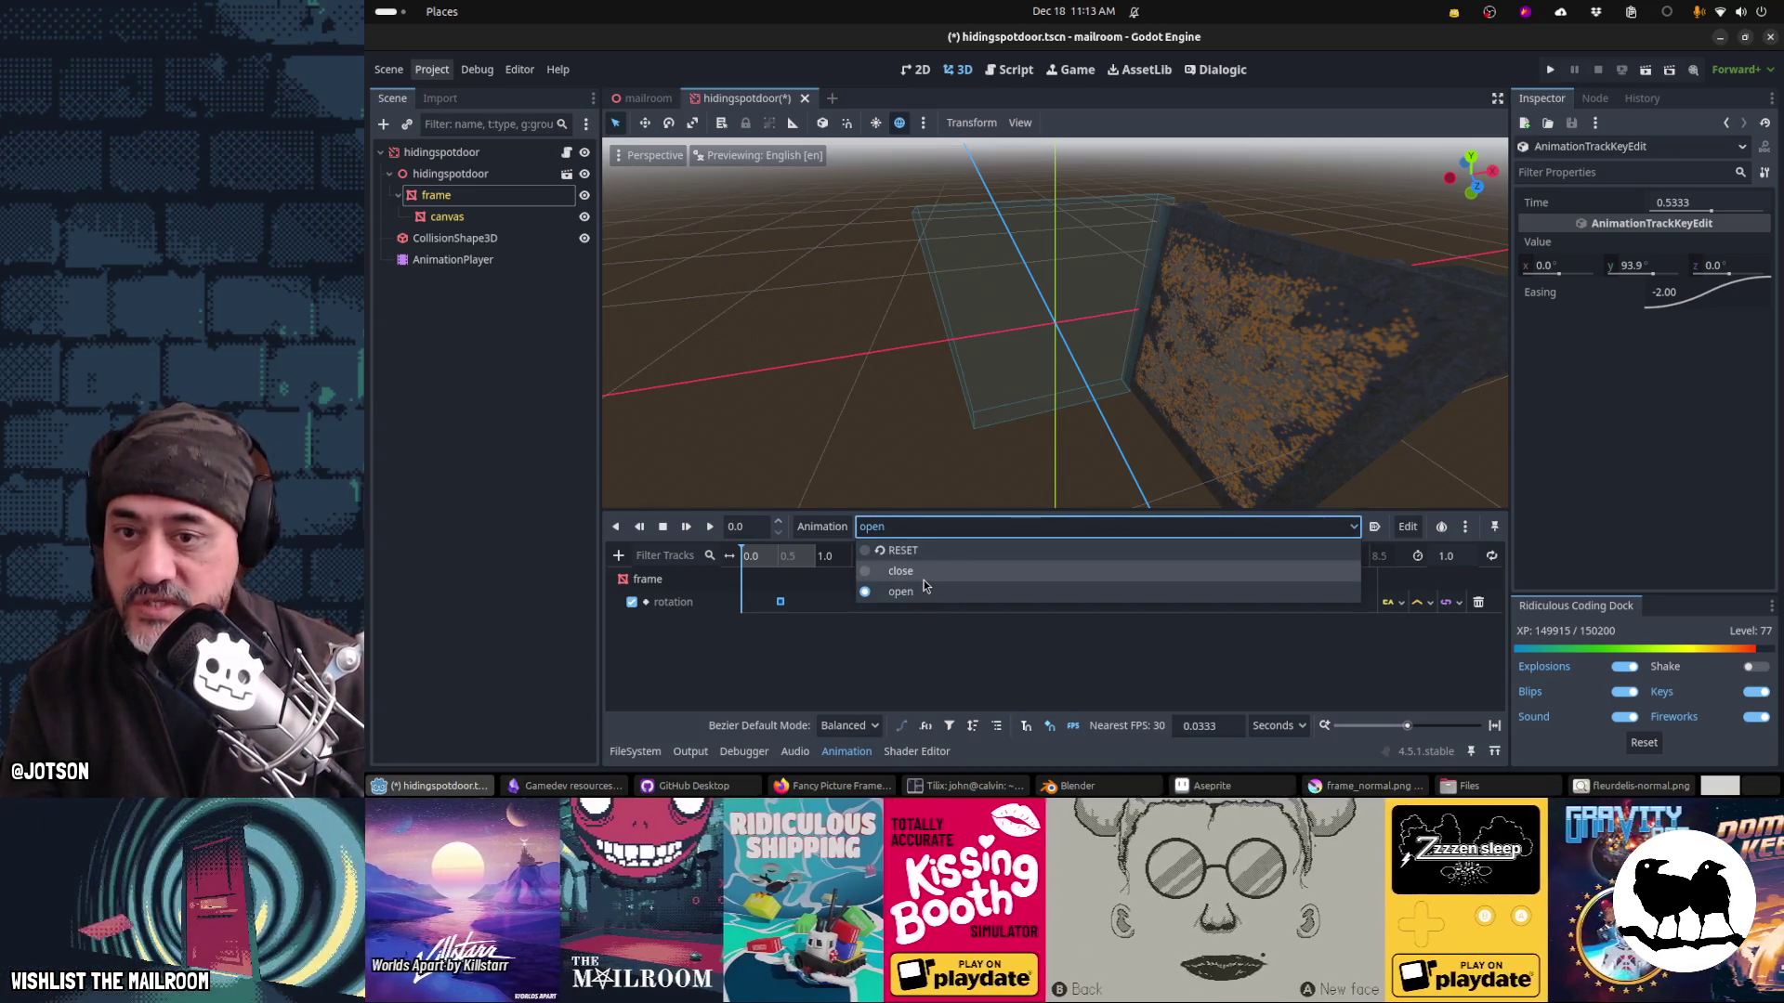
left_click(924, 572)
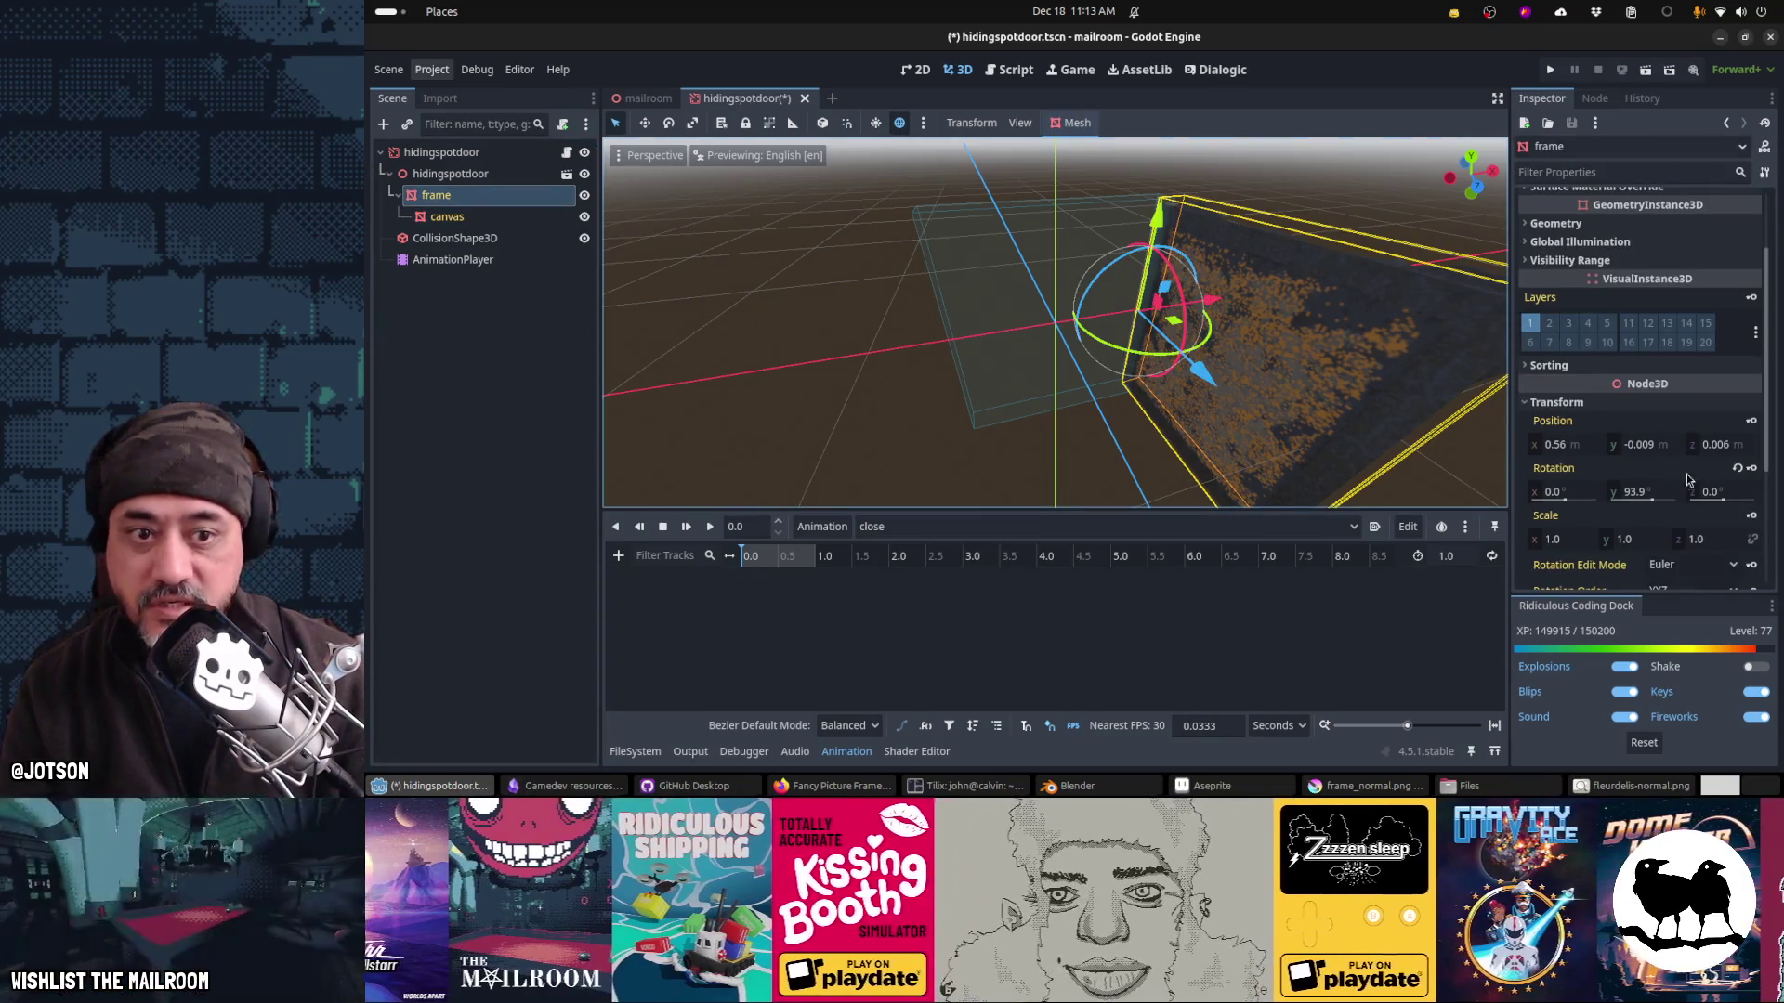
left_click(1736, 468)
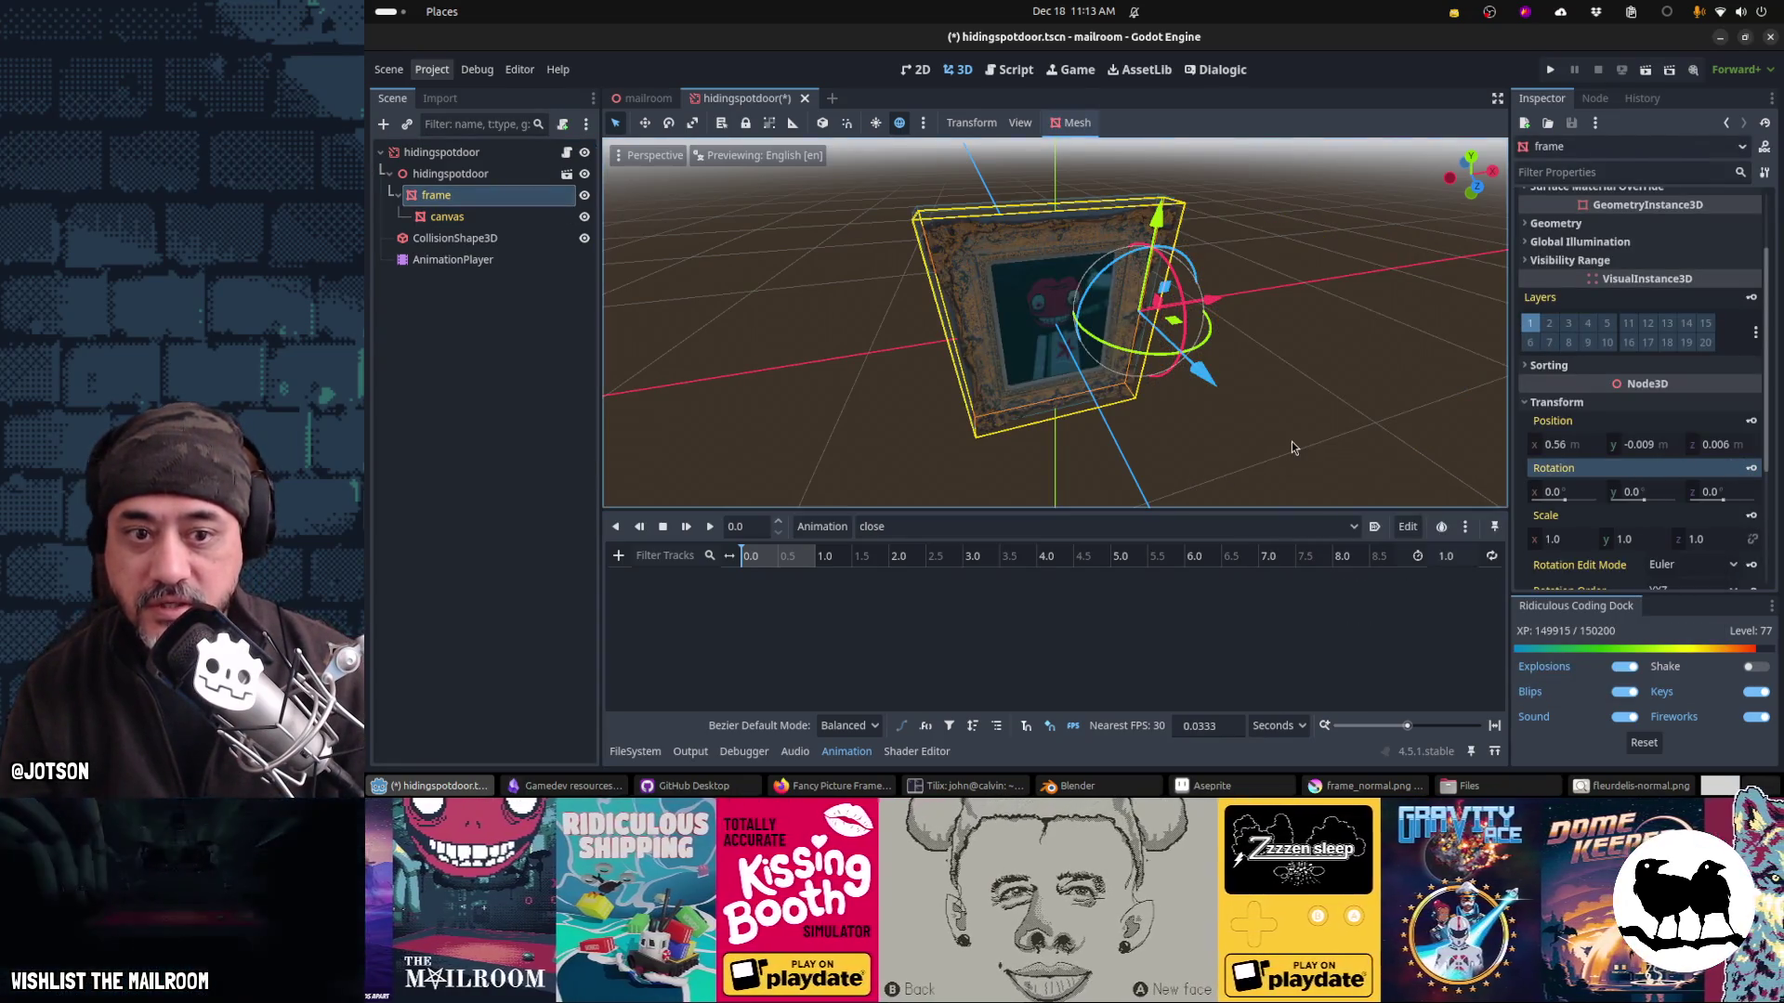
left_click(1752, 468)
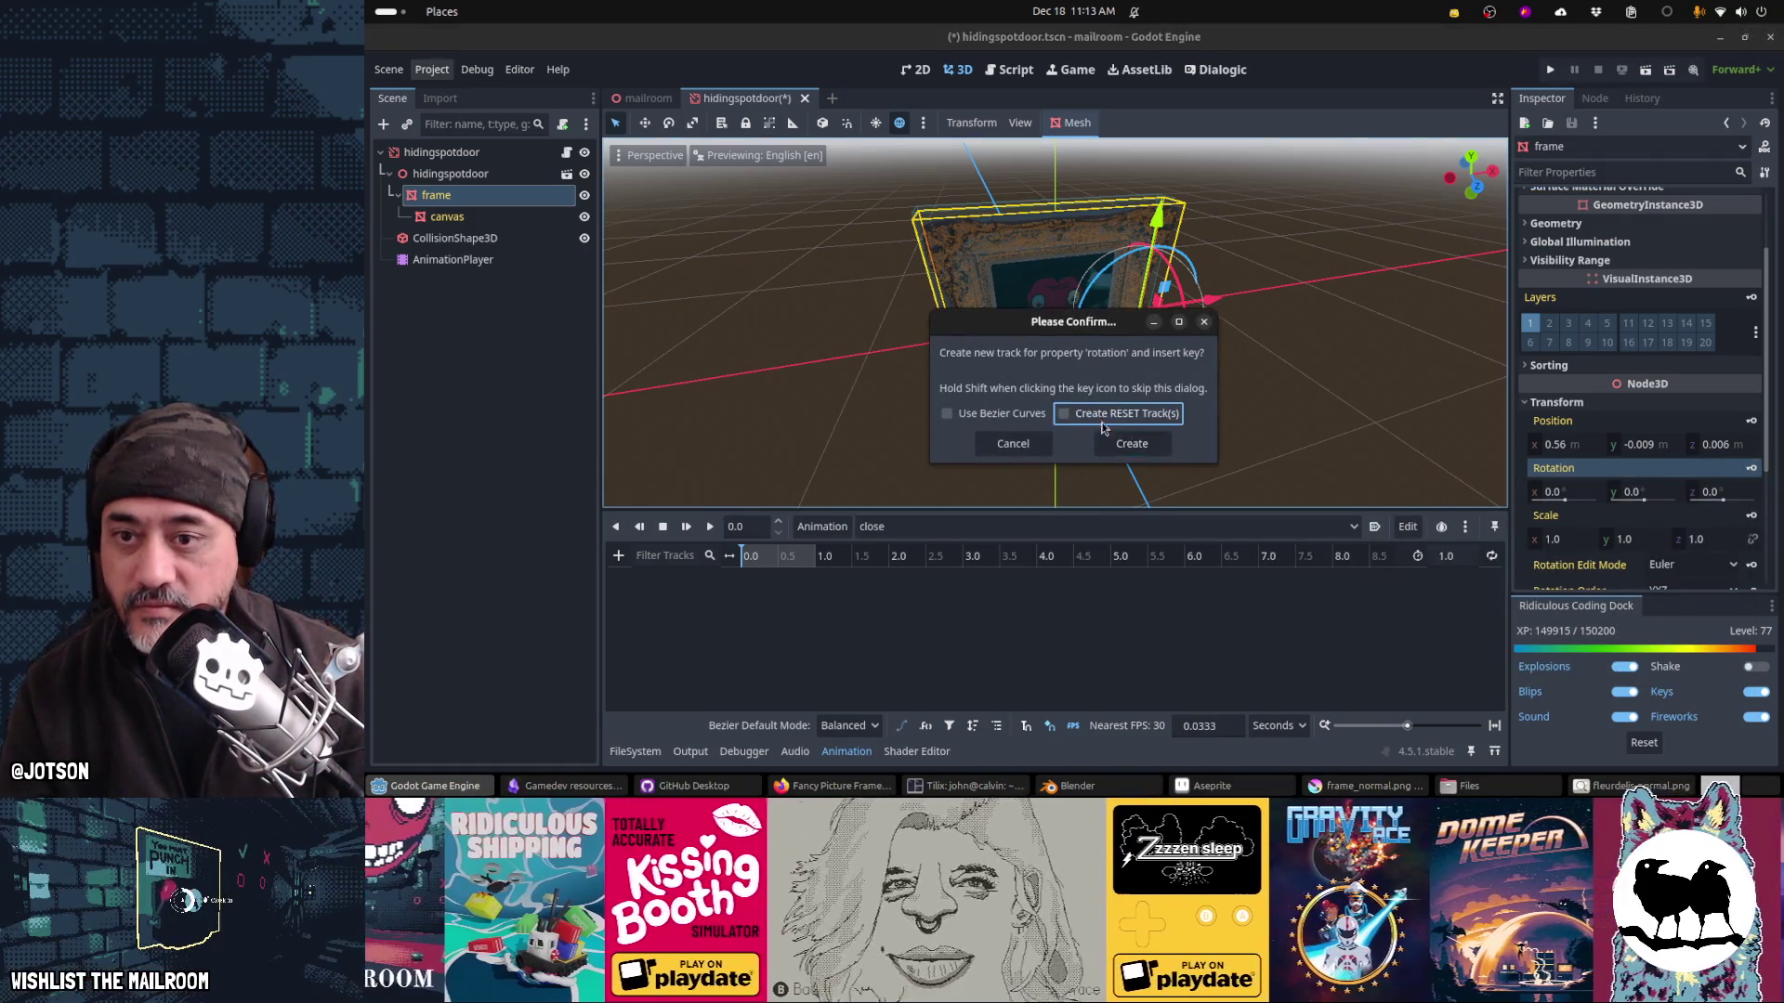
left_click(1119, 443)
left_click(744, 600)
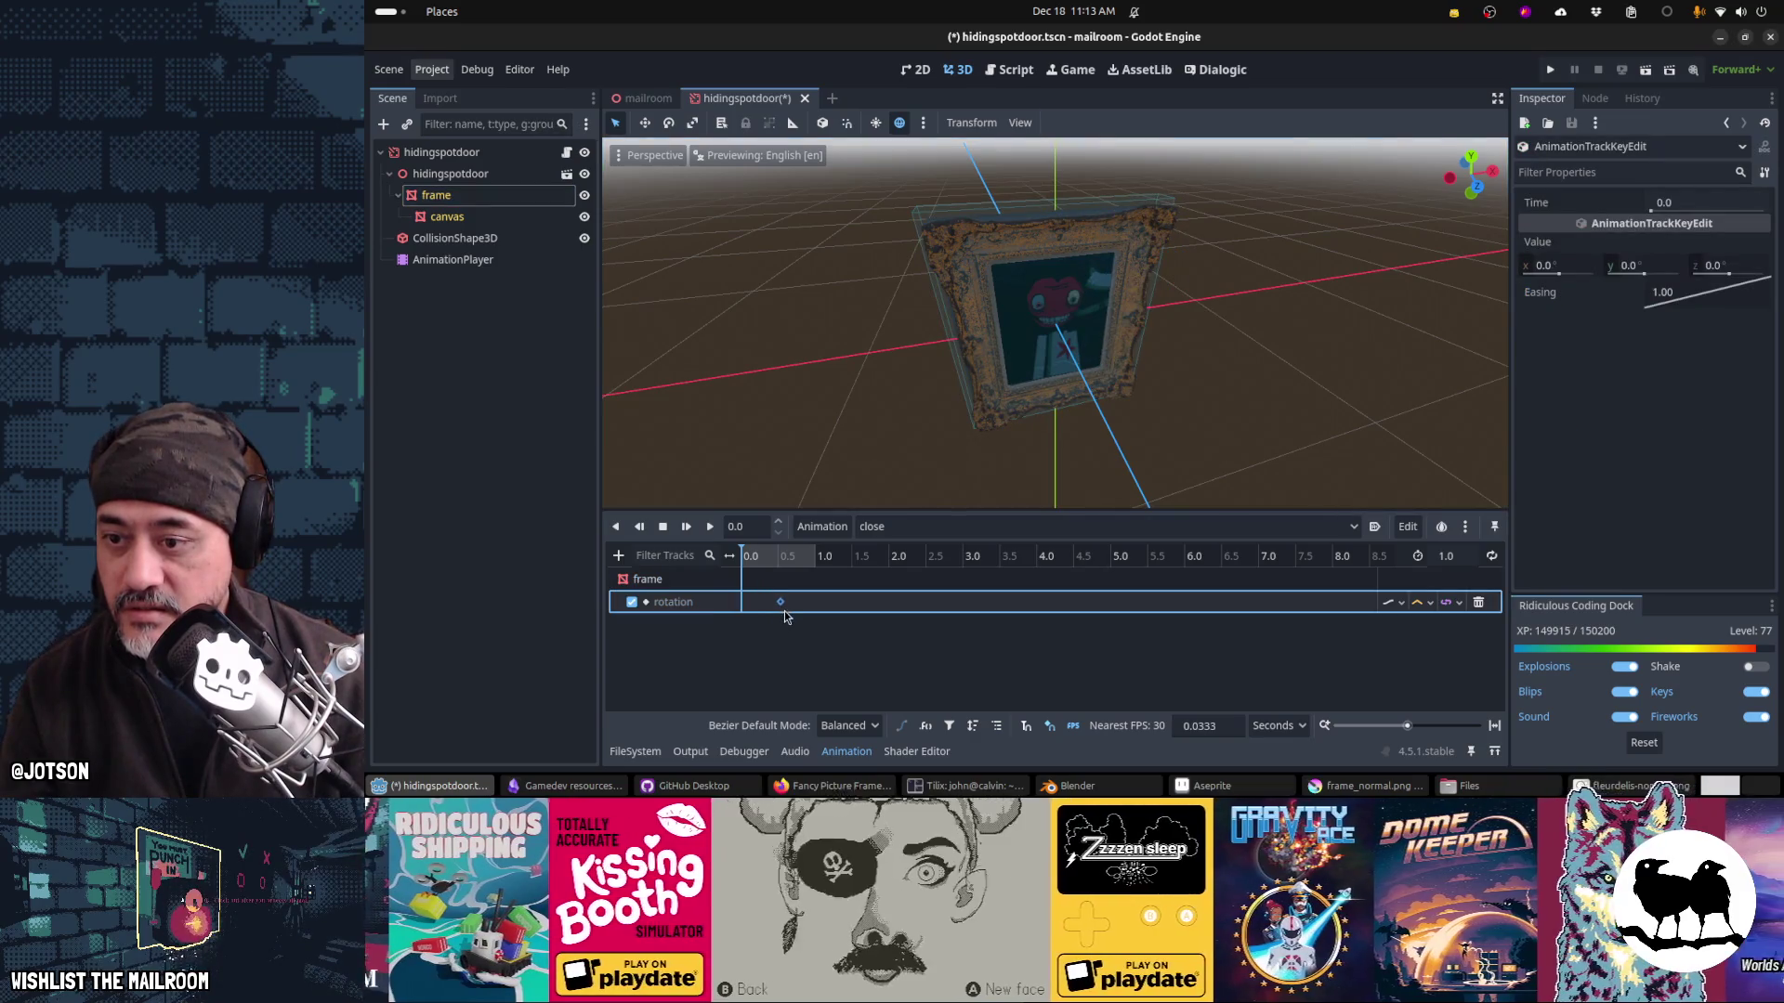
left_click(1406, 621)
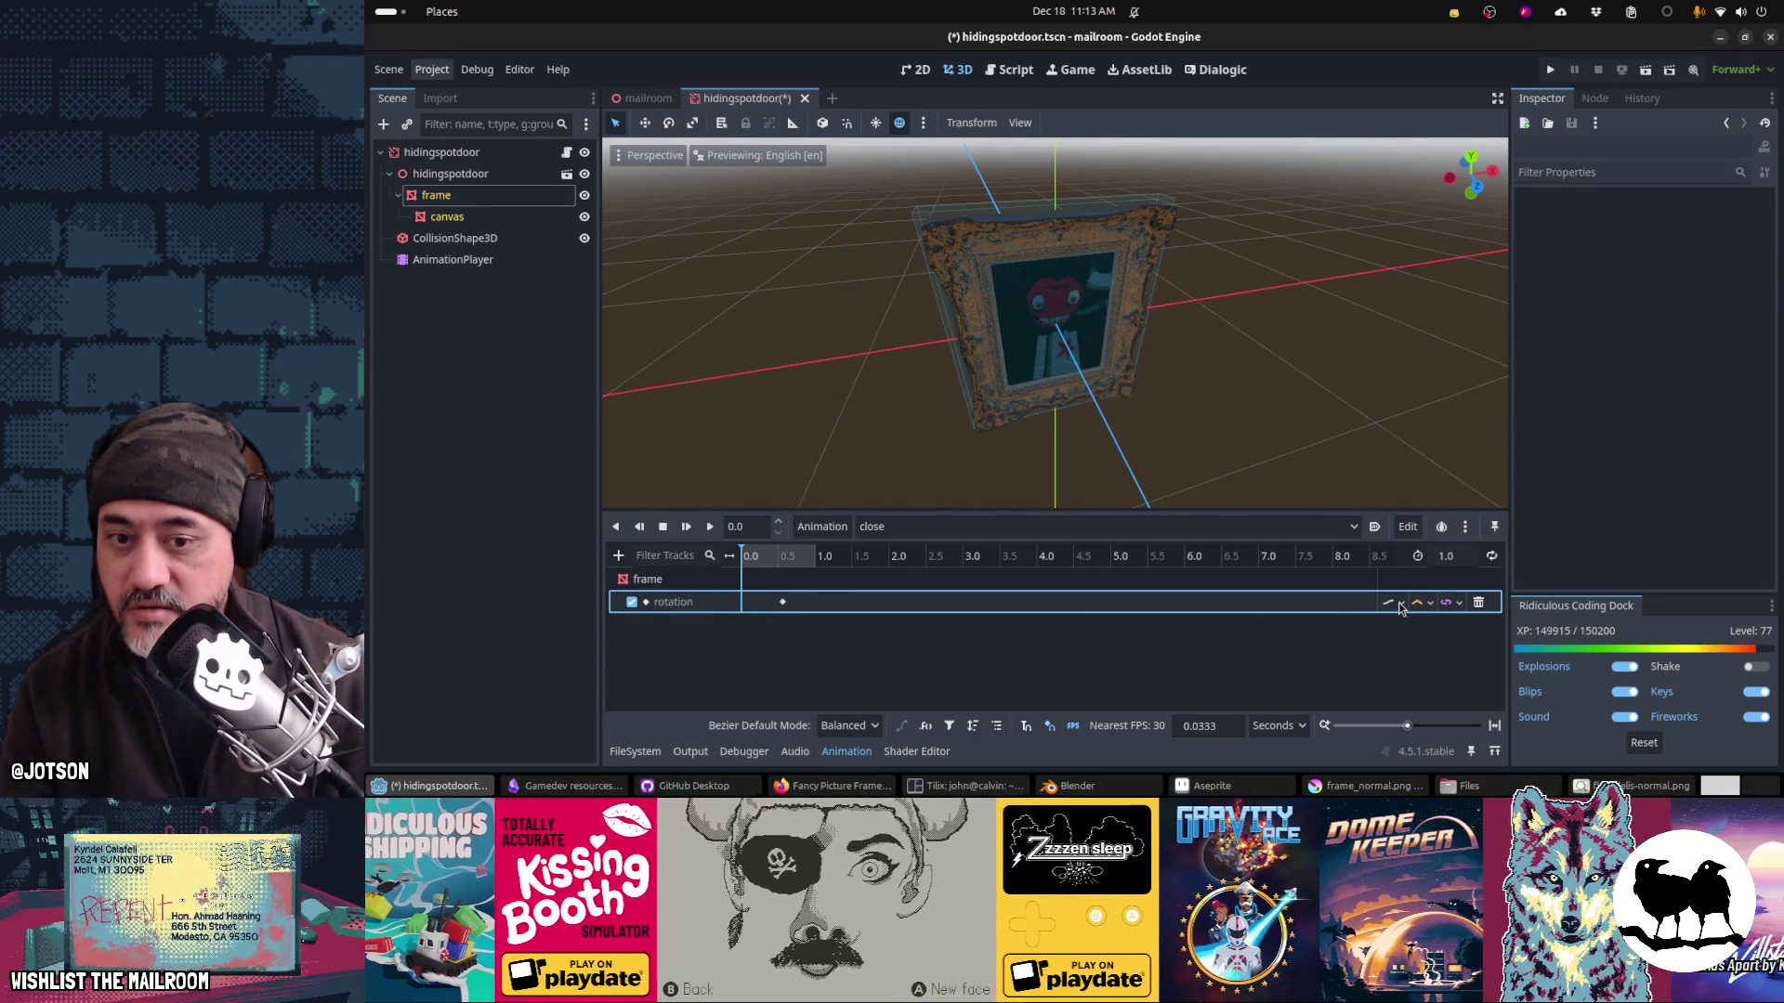
left_click(1402, 604)
left_click(1418, 665)
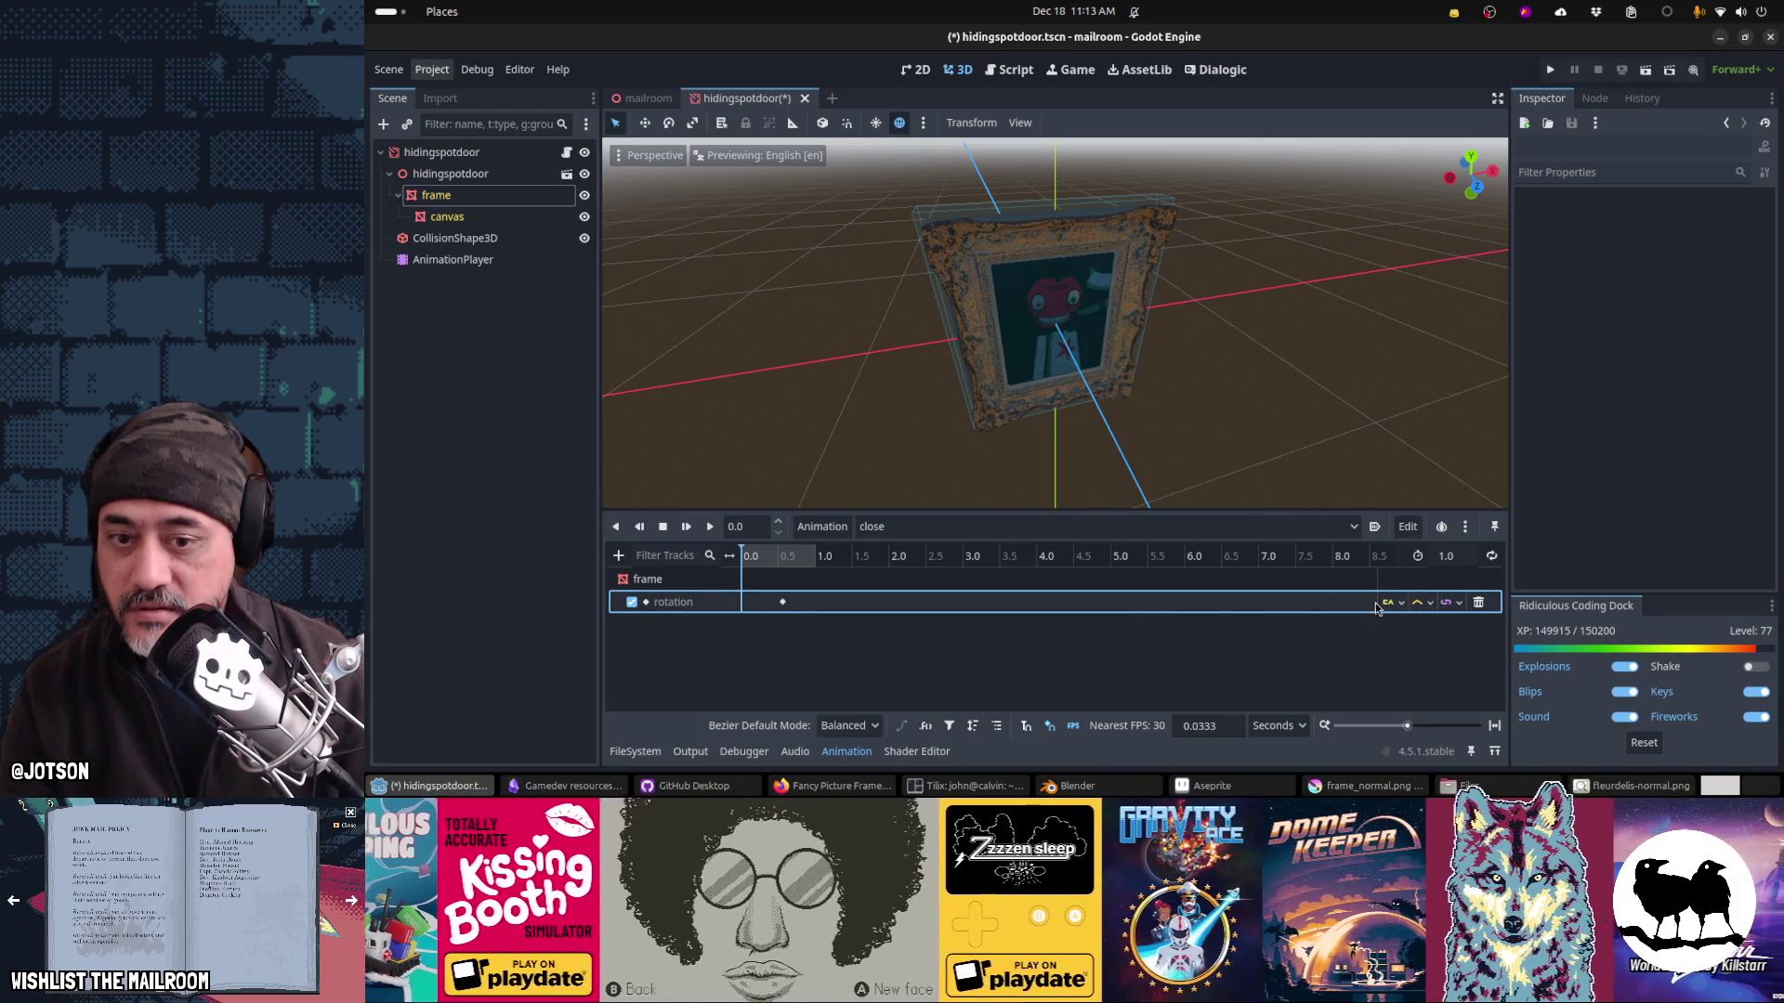
Step: Apply Ease In-Out to the closing key at 0.57 s and save the scene
left_click(783, 601)
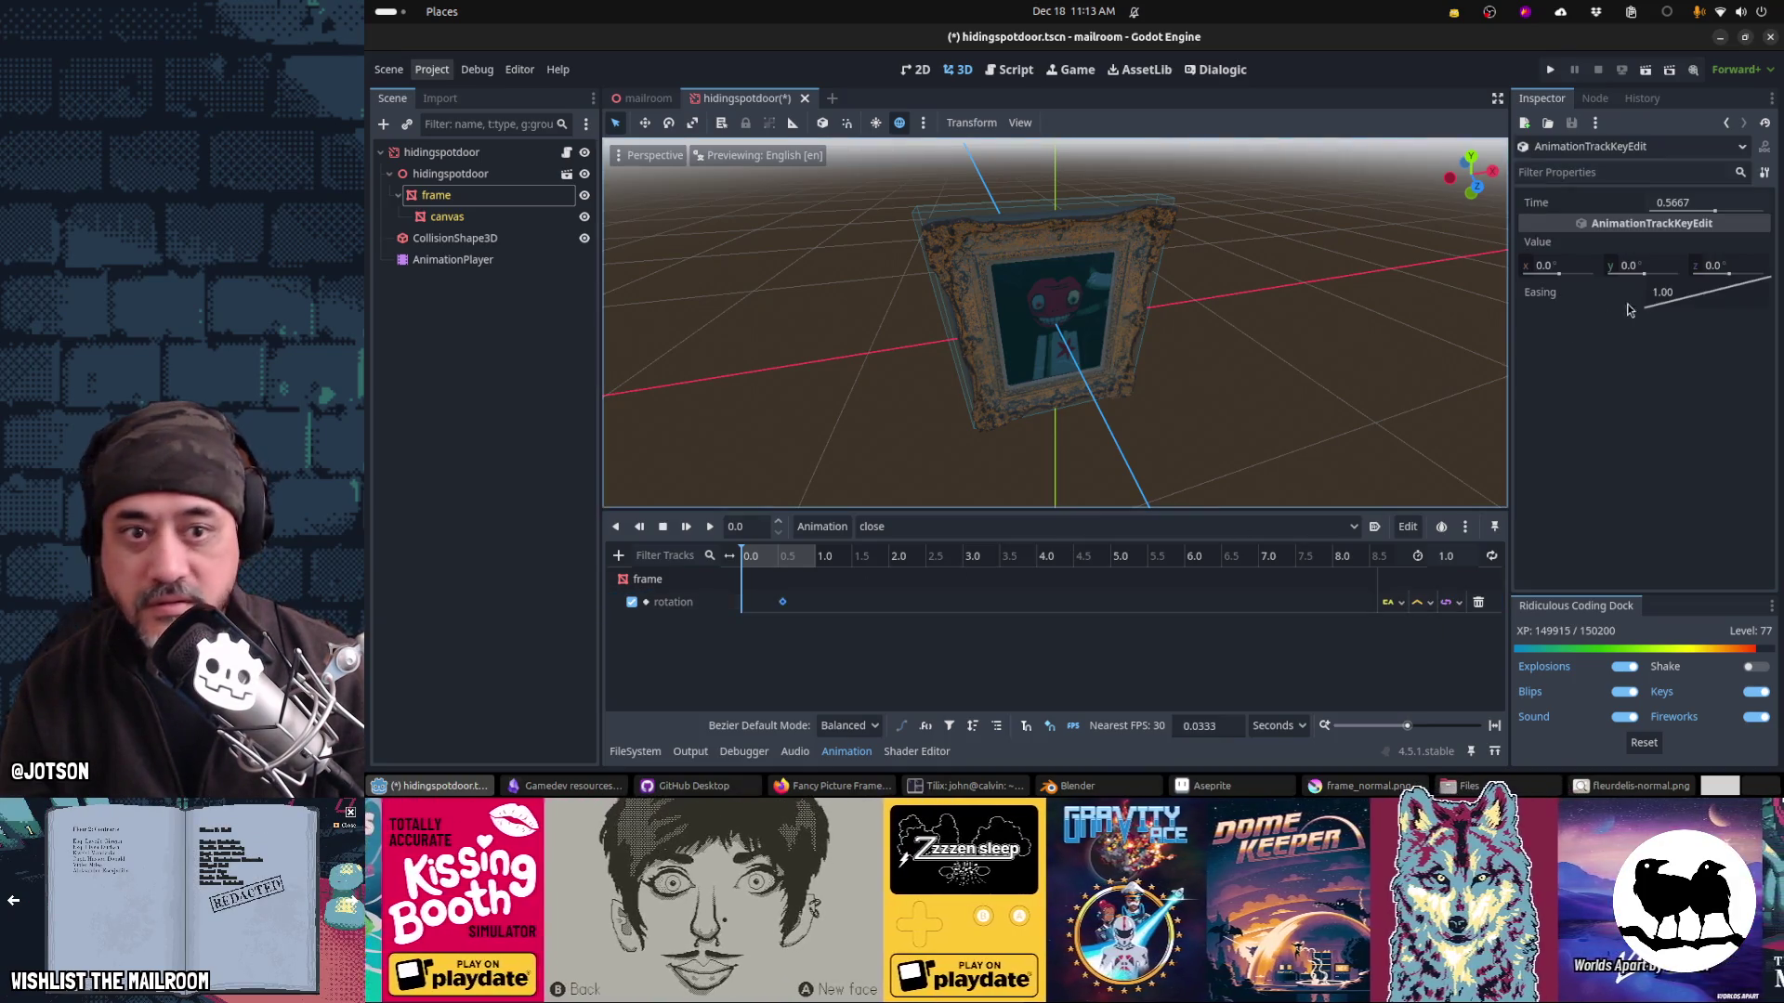
right_click(1679, 295)
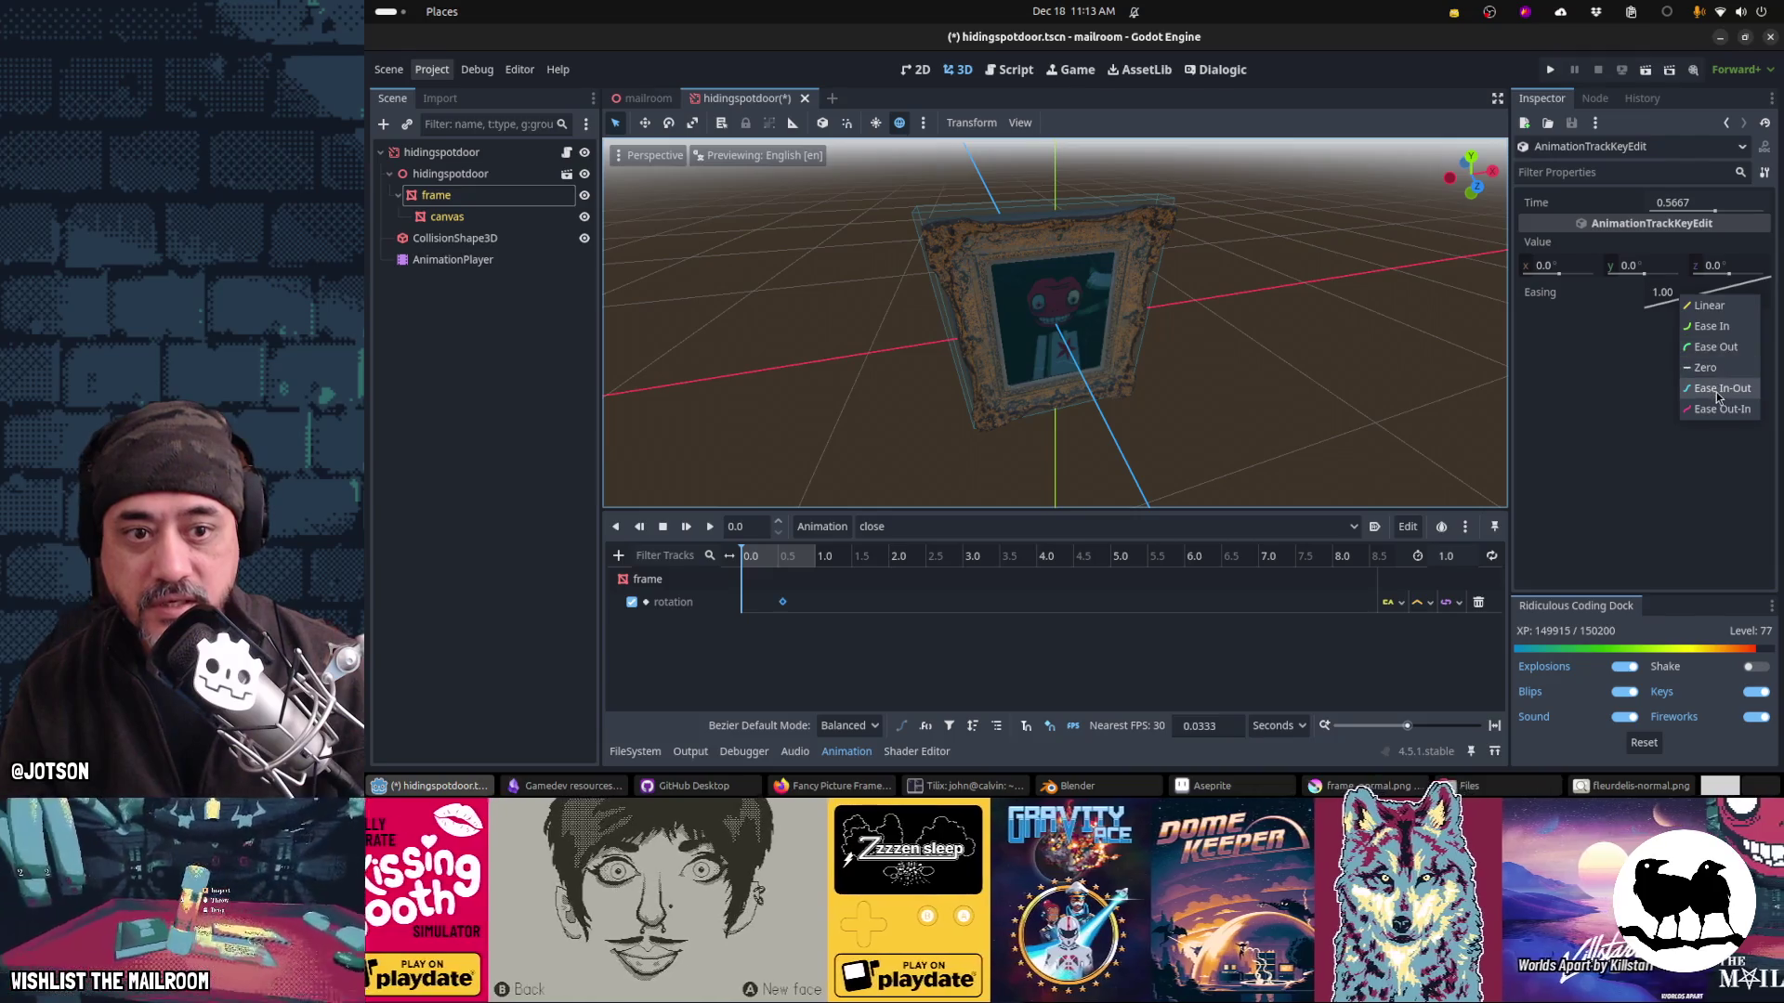
left_click(1717, 388)
key("ctrl+s")
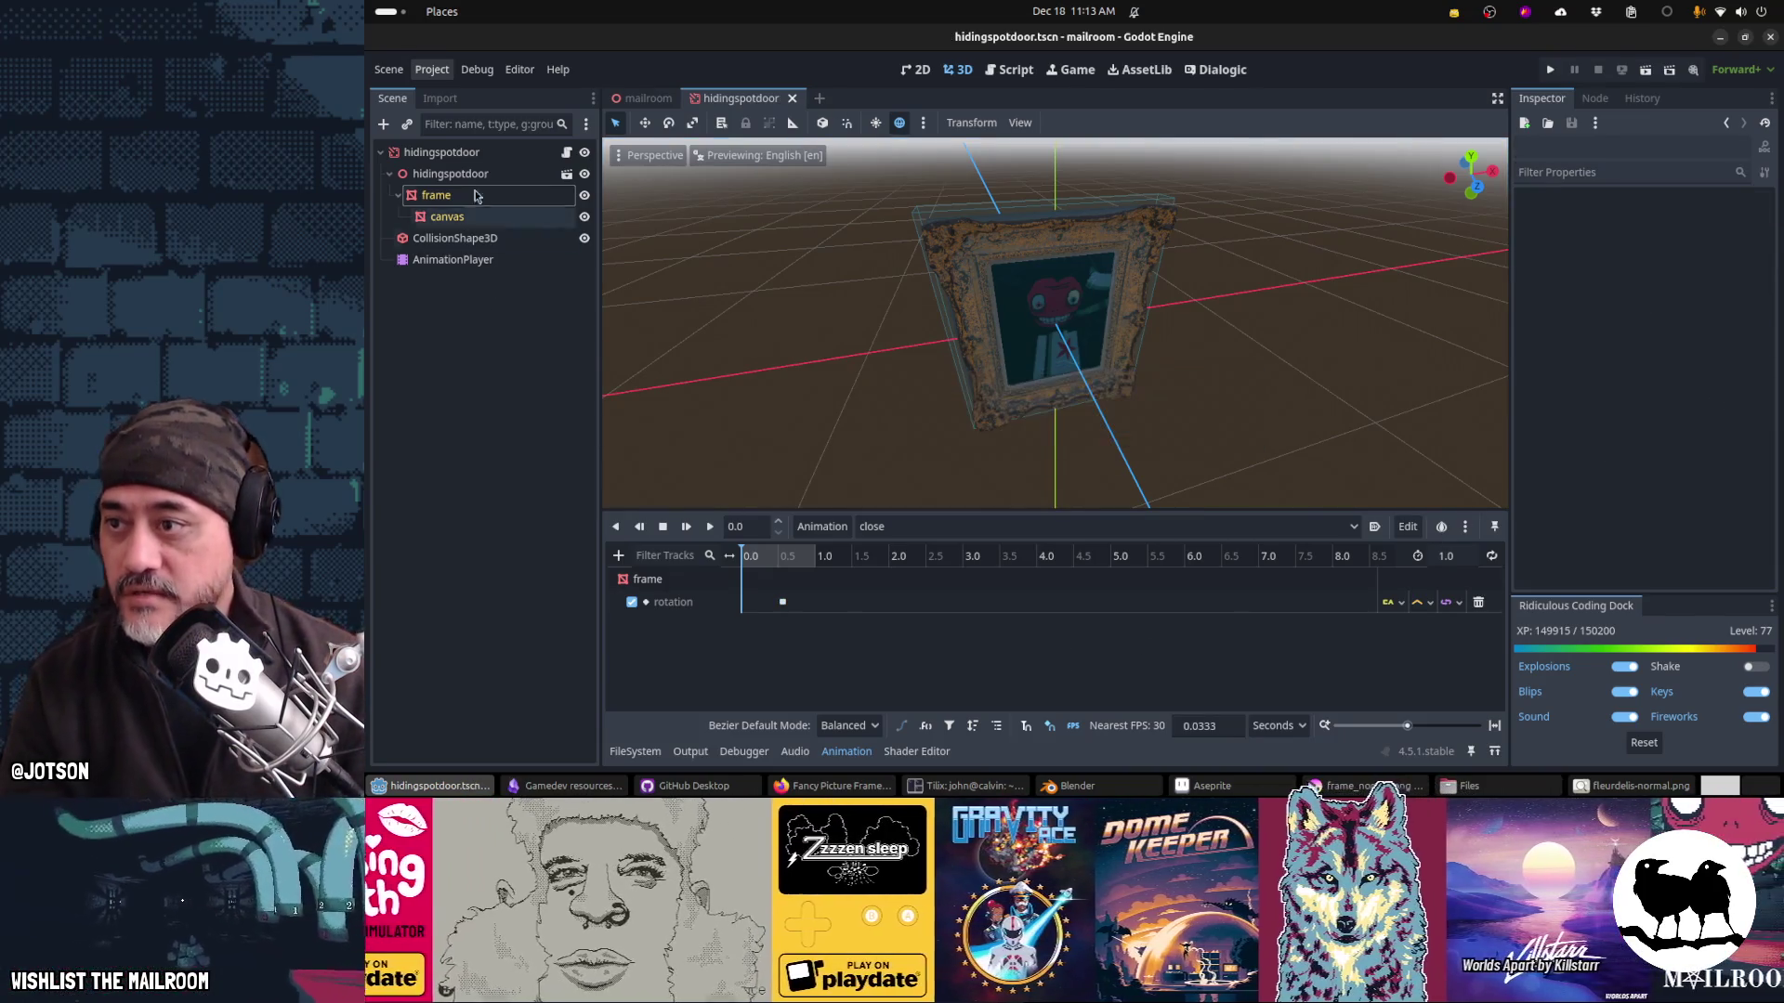
left_click(564, 153)
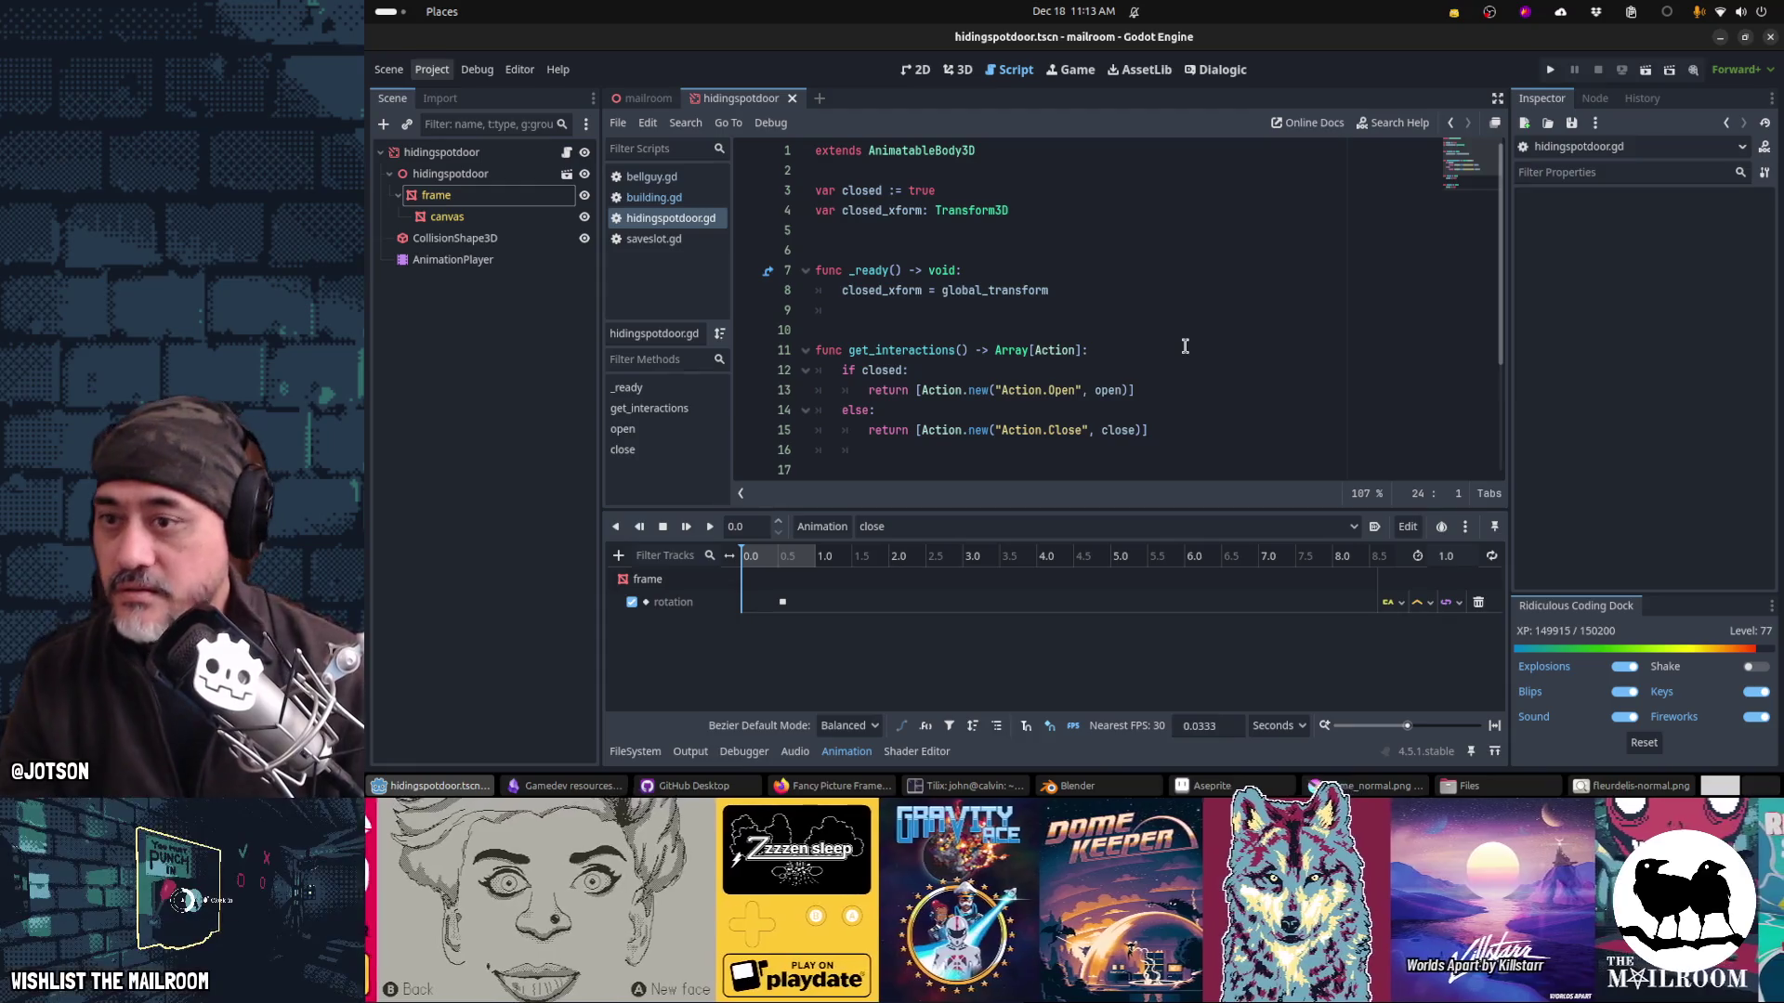
Step: Add $AnimationPlayer.play("open") at the end of the open() function
left_click(1045, 350)
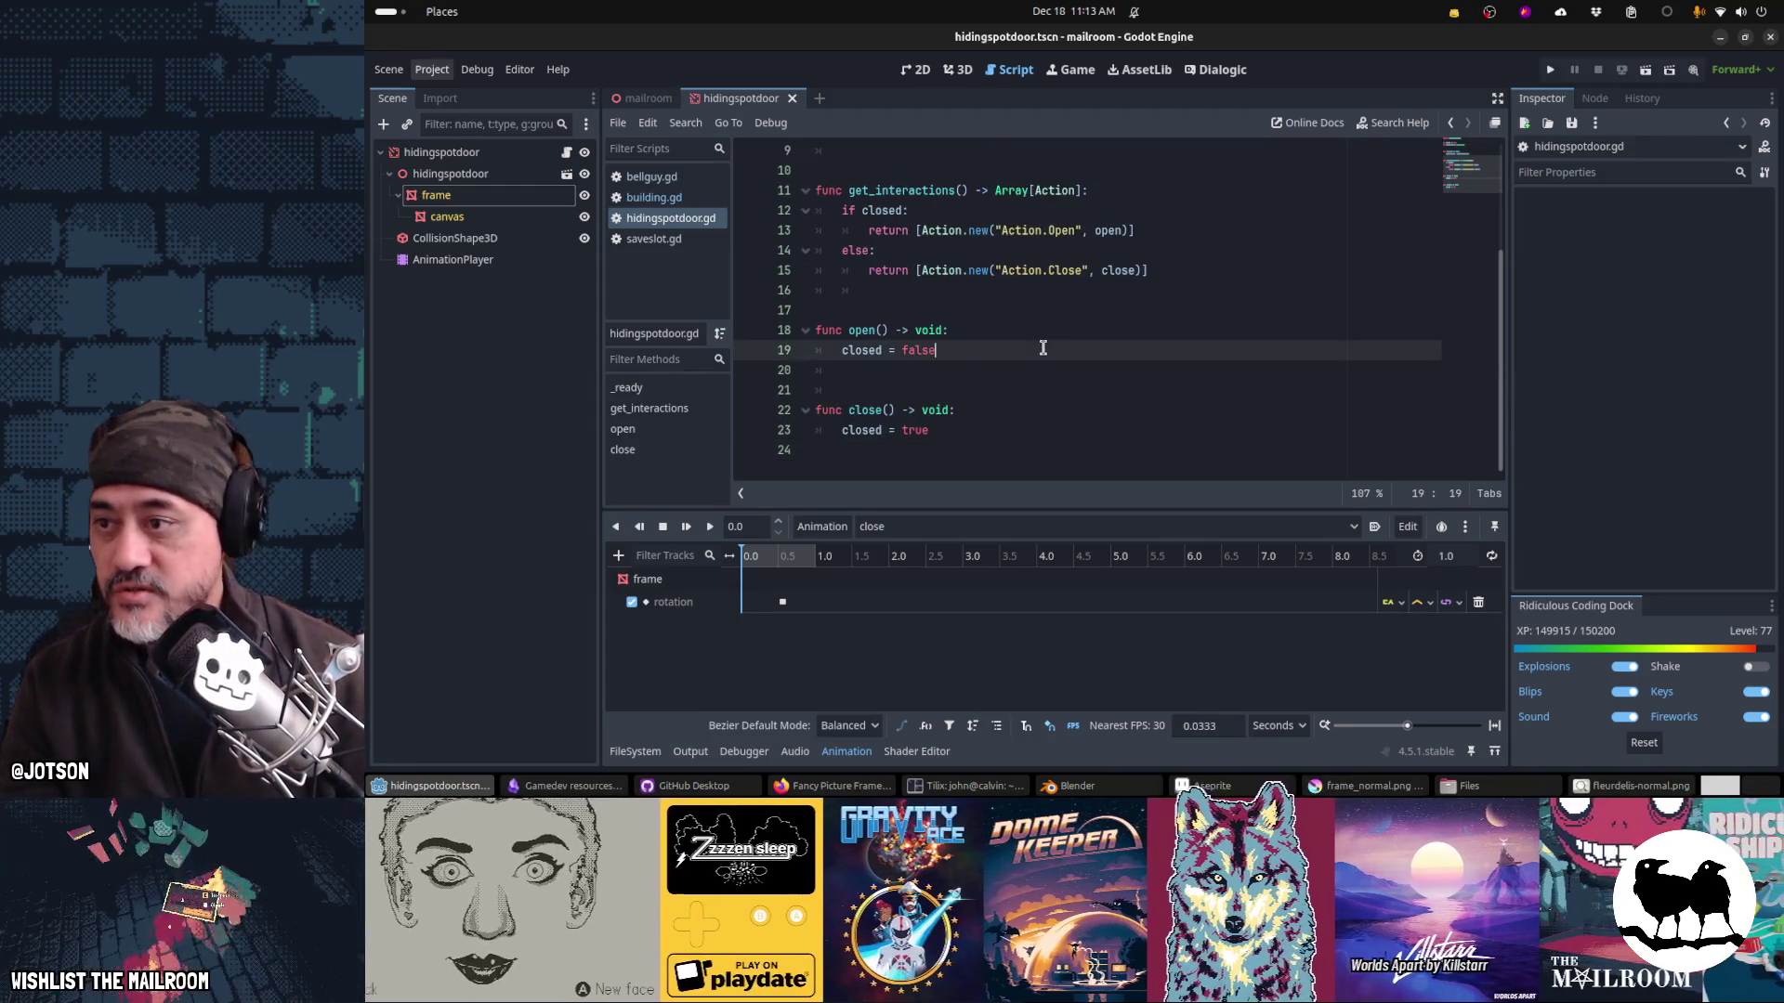
key("Return")
type("$Animation")
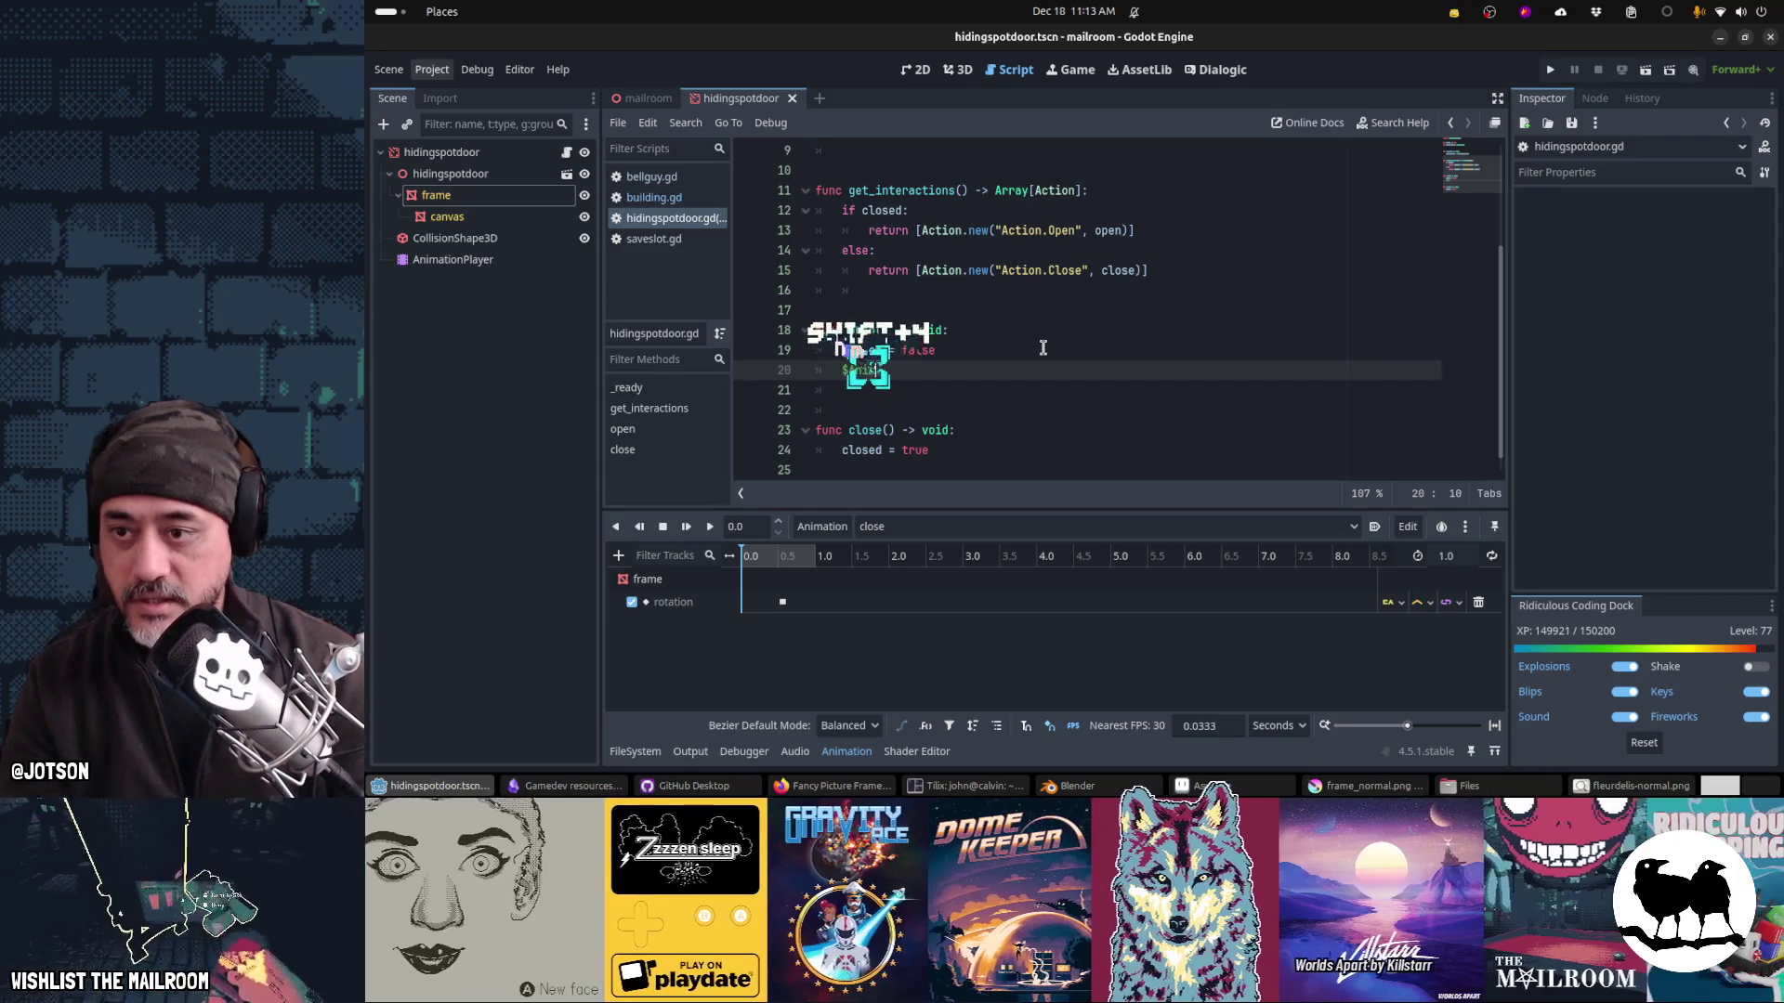
key("Return")
type(".")
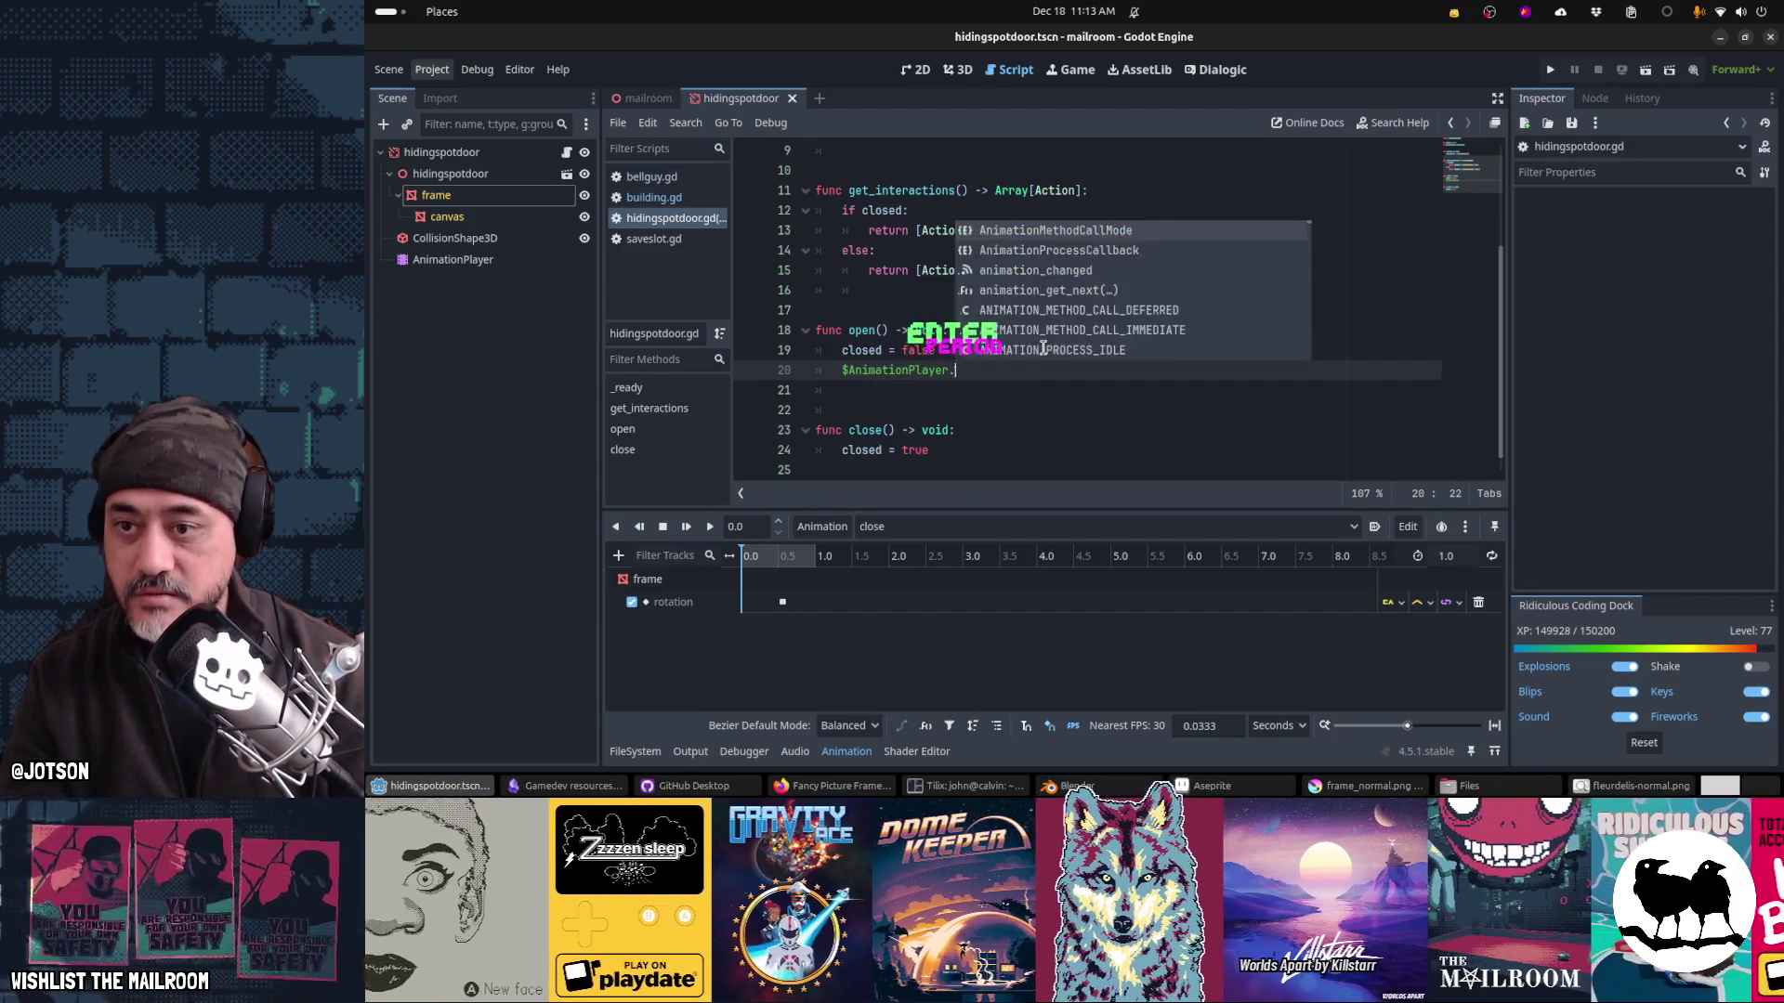
type("play(\"o")
key("Return")
key("End")
key("Return")
key("Return")
Step: Add a matching play("close") call under closed = true in close()
key("Down")
key("Down")
key("End")
key("Return")
type("$AnimationPlayer.play(\"open\")")
key("Left")
key("Left")
key("BackSpace")
key("BackSpace")
key("BackSpace")
type("clos")
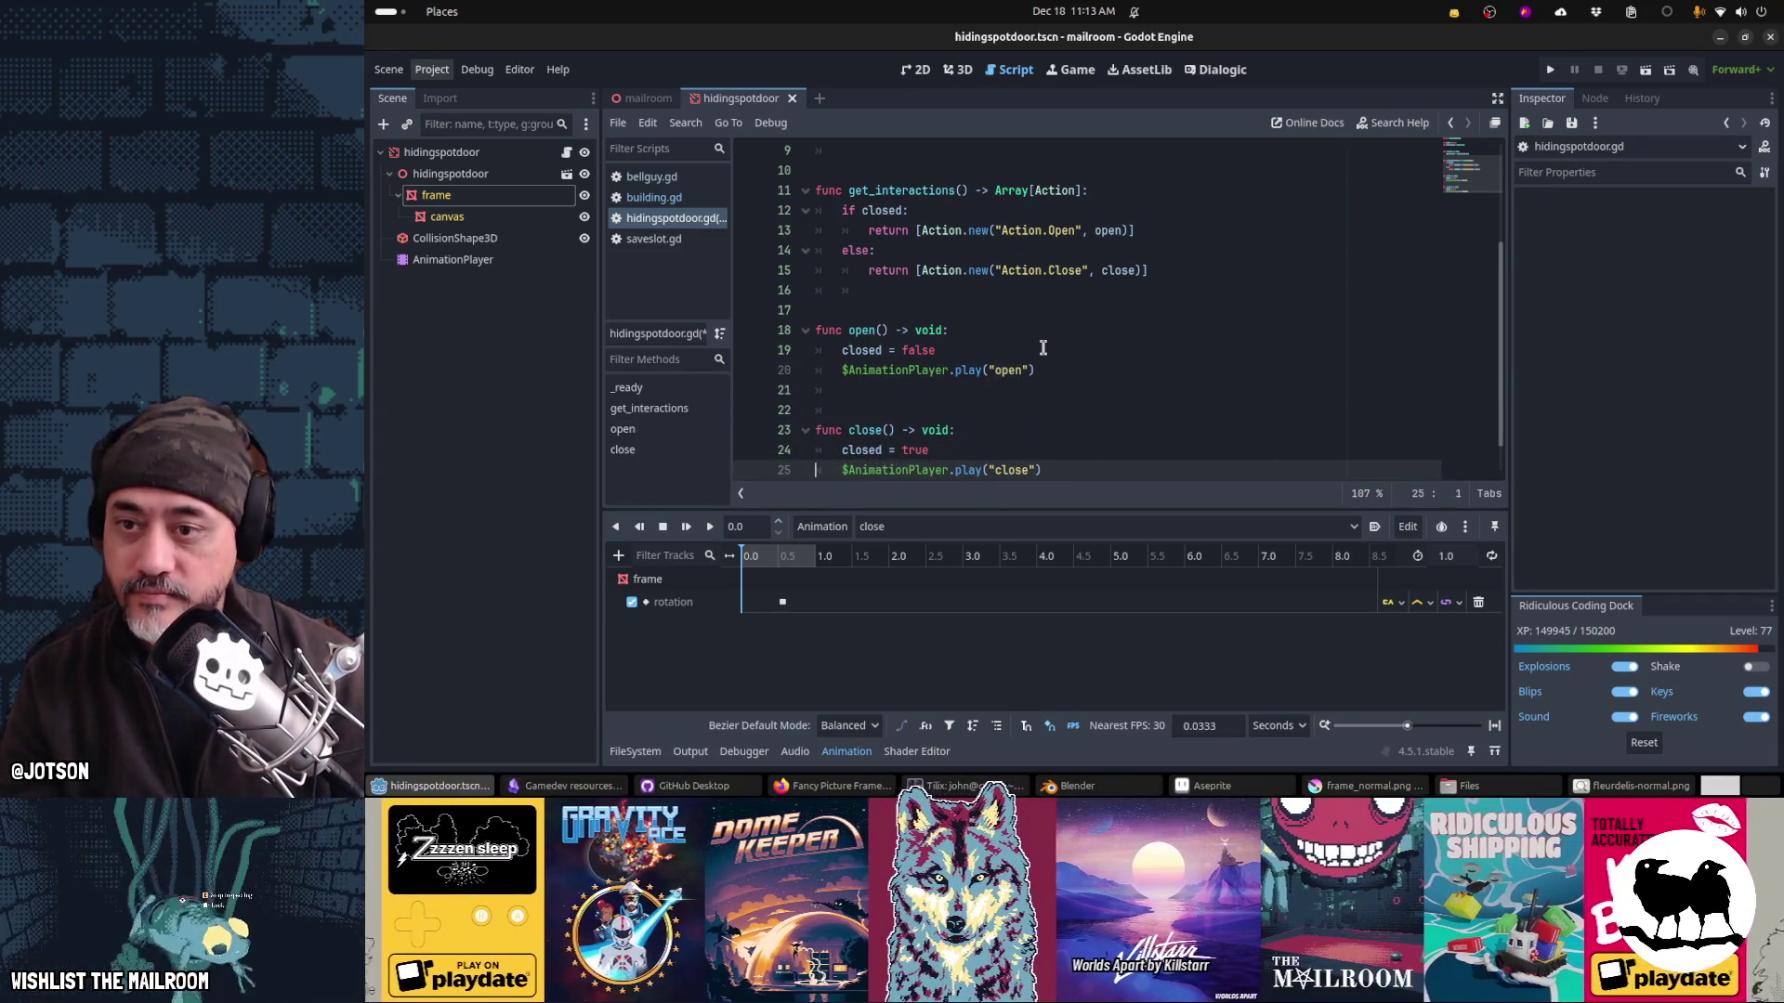
Step: Remove the closed_xform variable, the _ready function and leftover blank lines, then save the script
key("ctrl+Home")
key("Down")
key("Down")
key("Down")
key("ctrl+x")
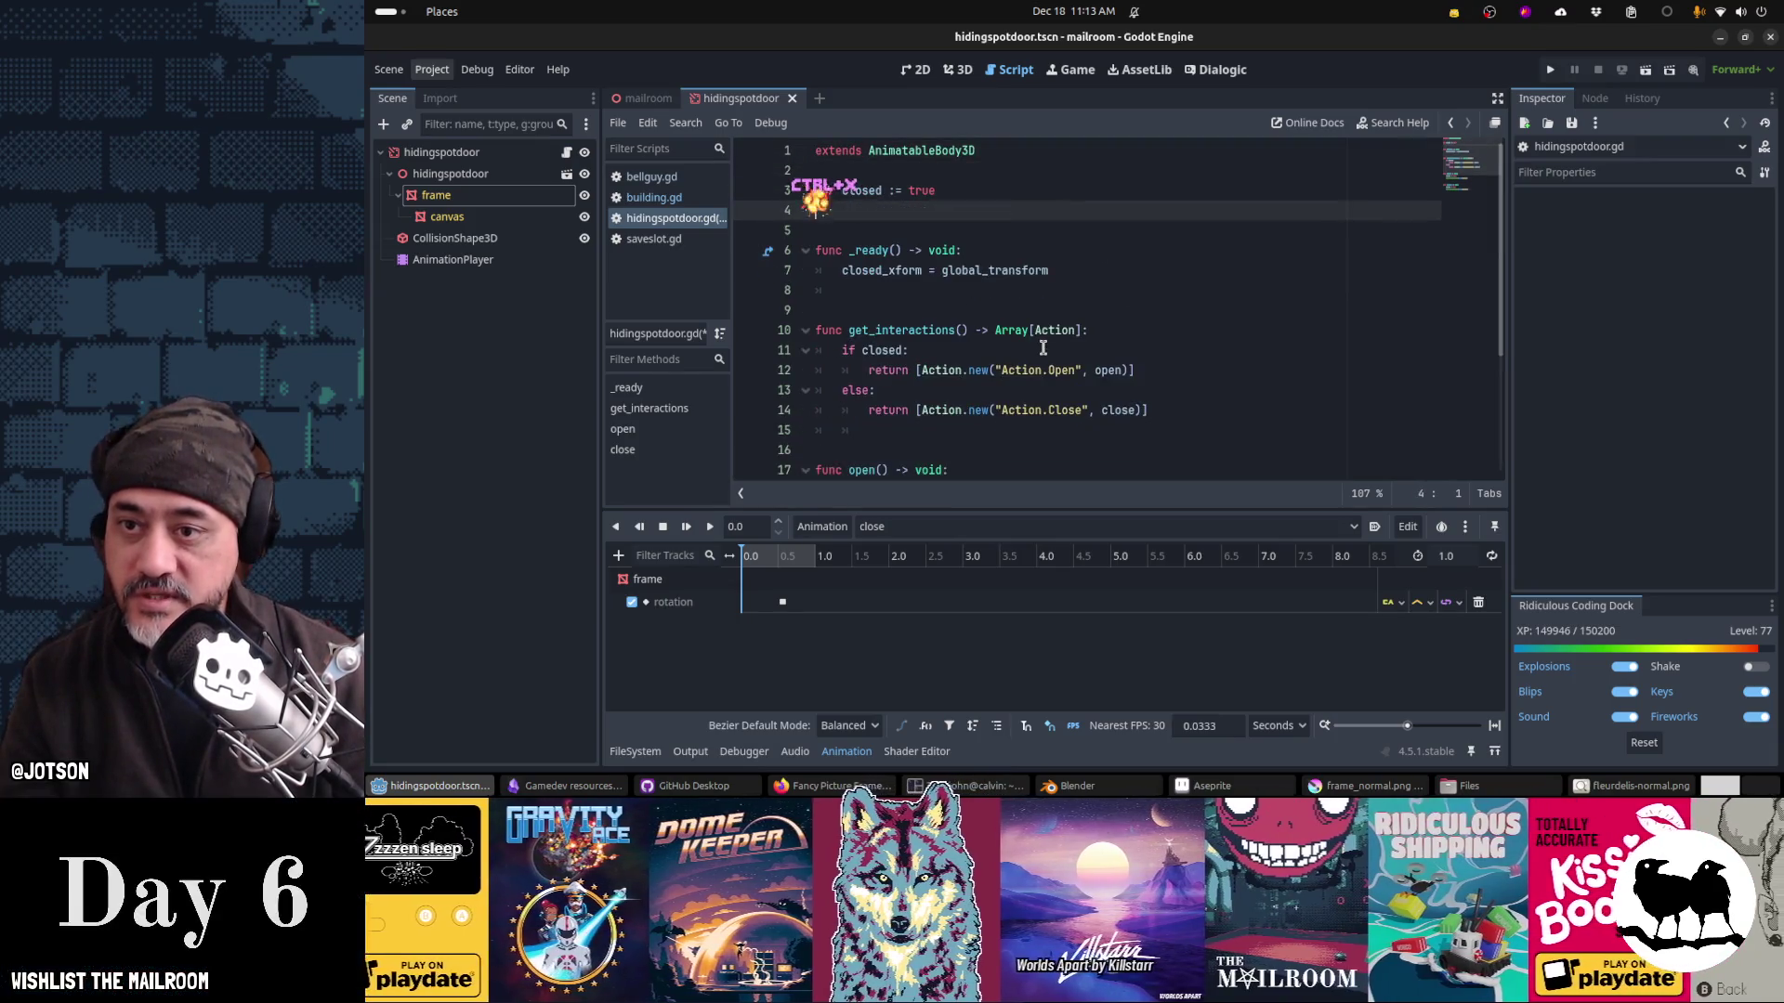
key("ctrl+x")
key("shift+Down")
key("shift+Down")
key("shift+Down")
key("Delete")
key("Down")
key("Down")
key("Down")
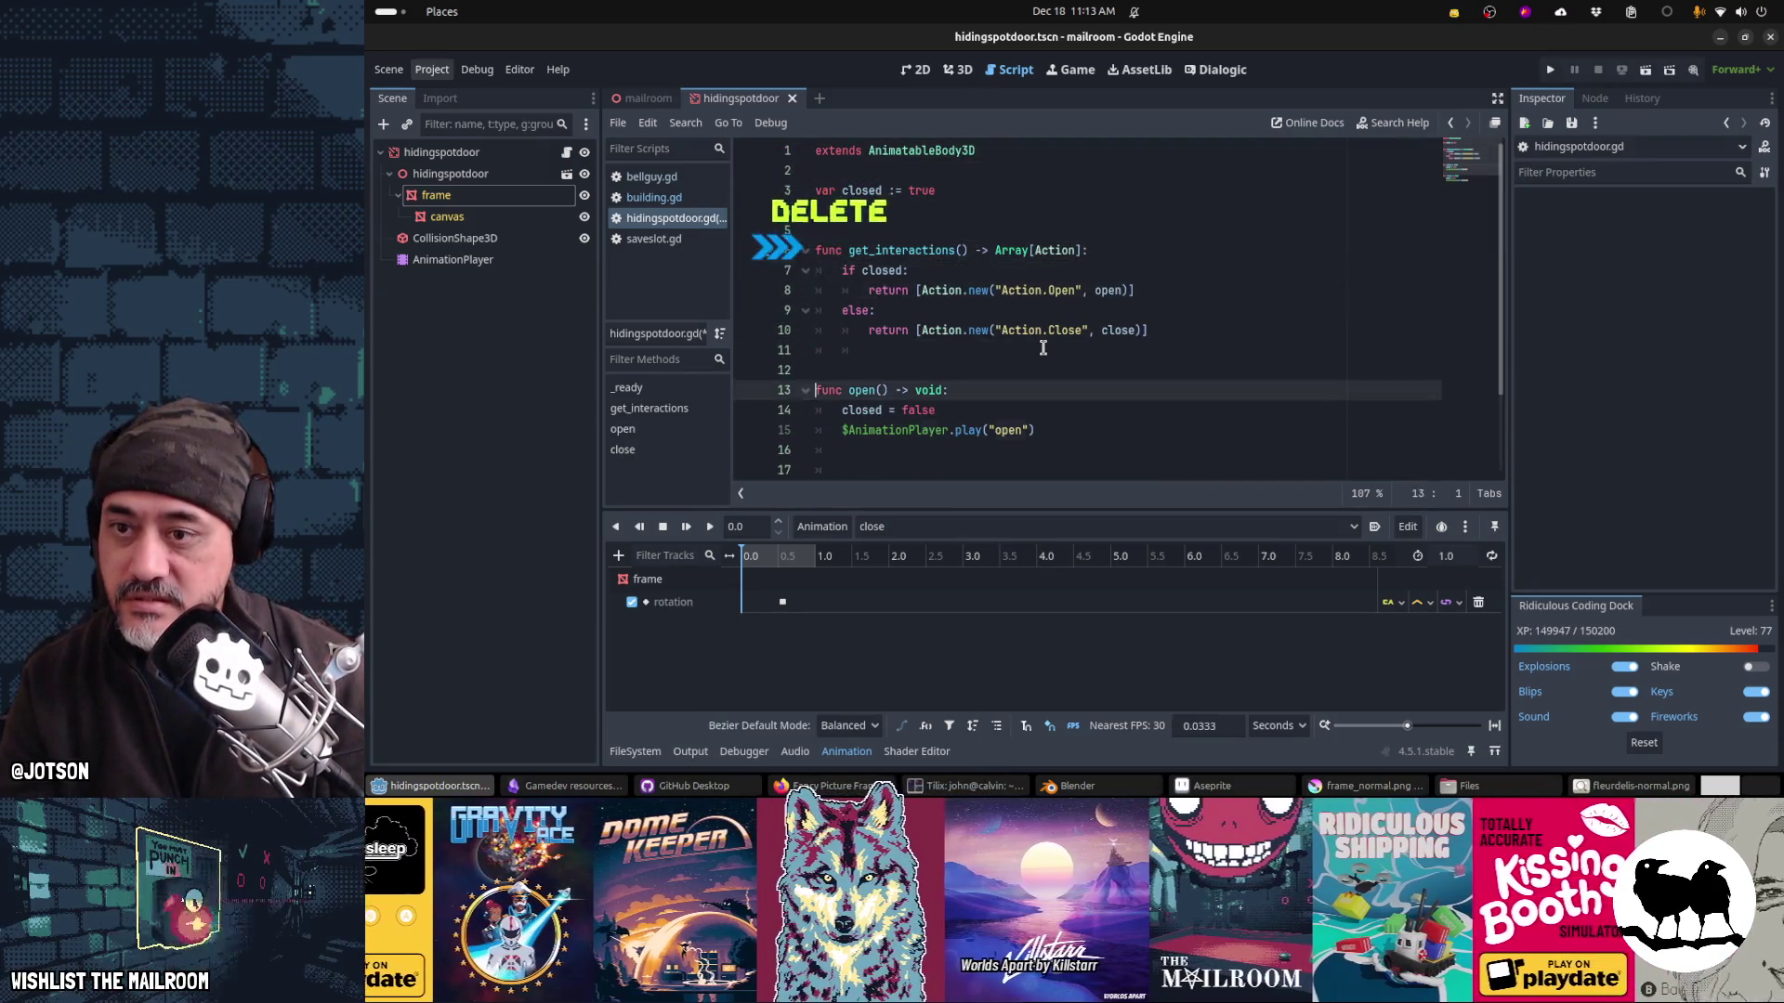
key("Down")
key("Down")
key("Down")
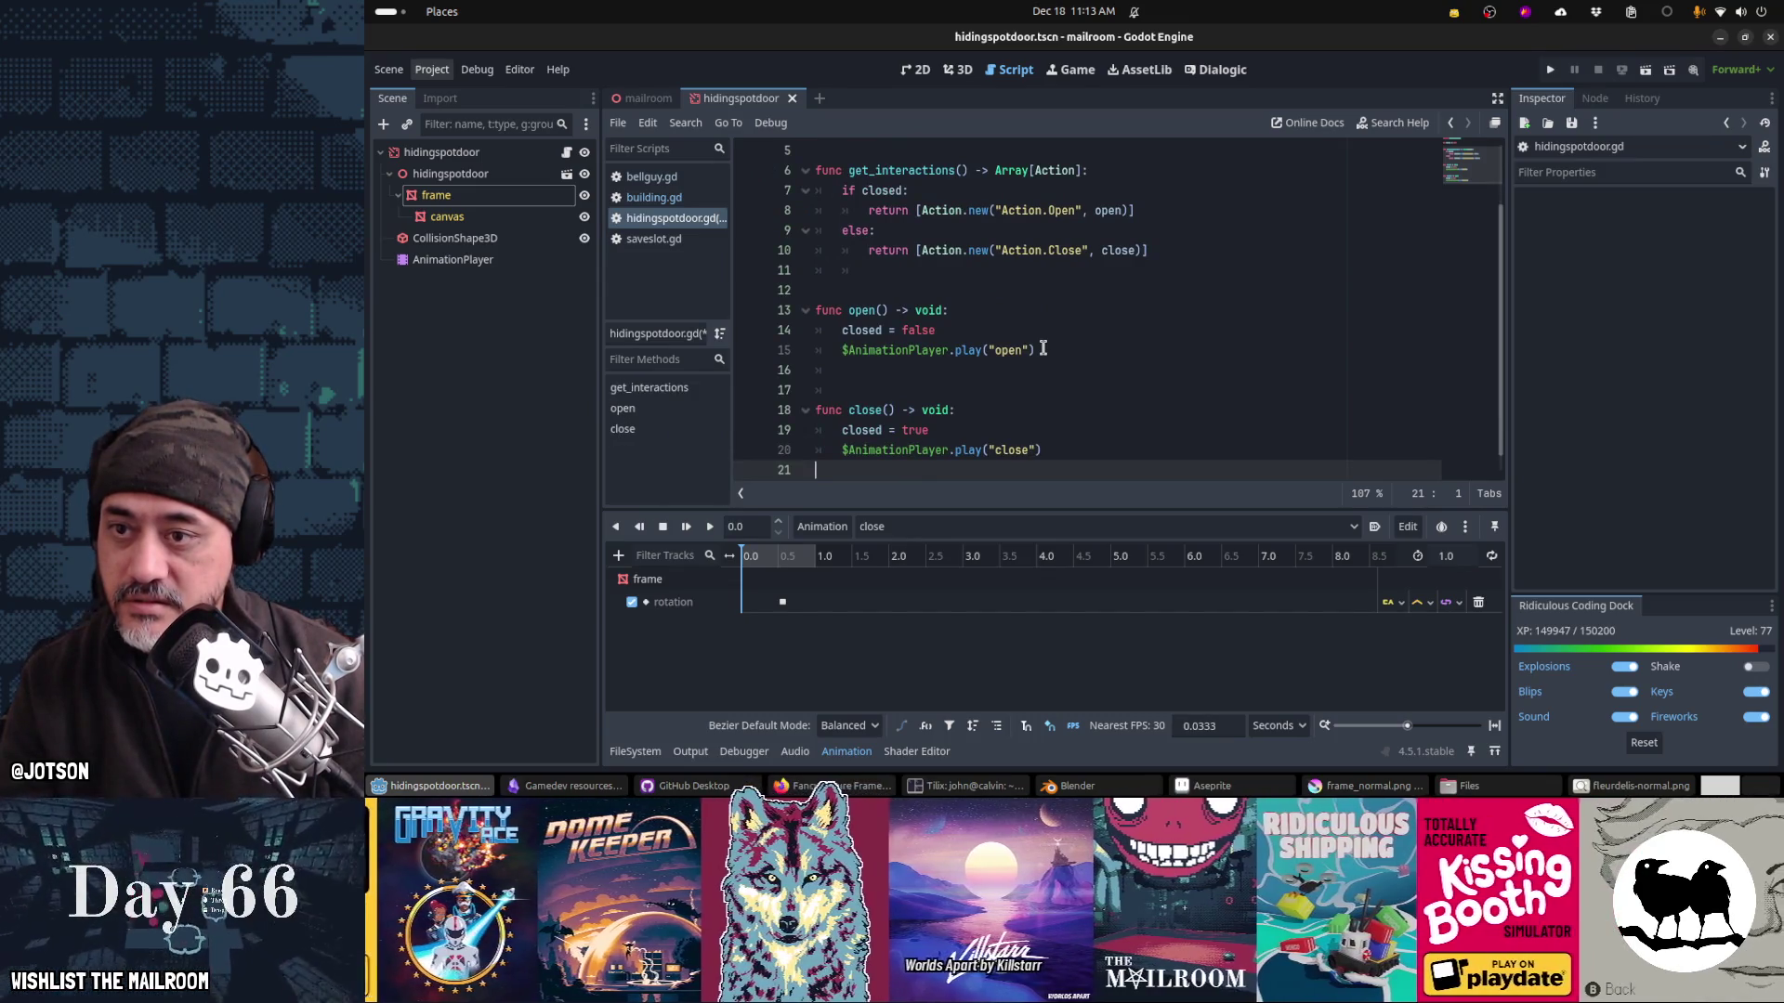
key("Up")
key("Up")
key("Up")
key("ctrl+s")
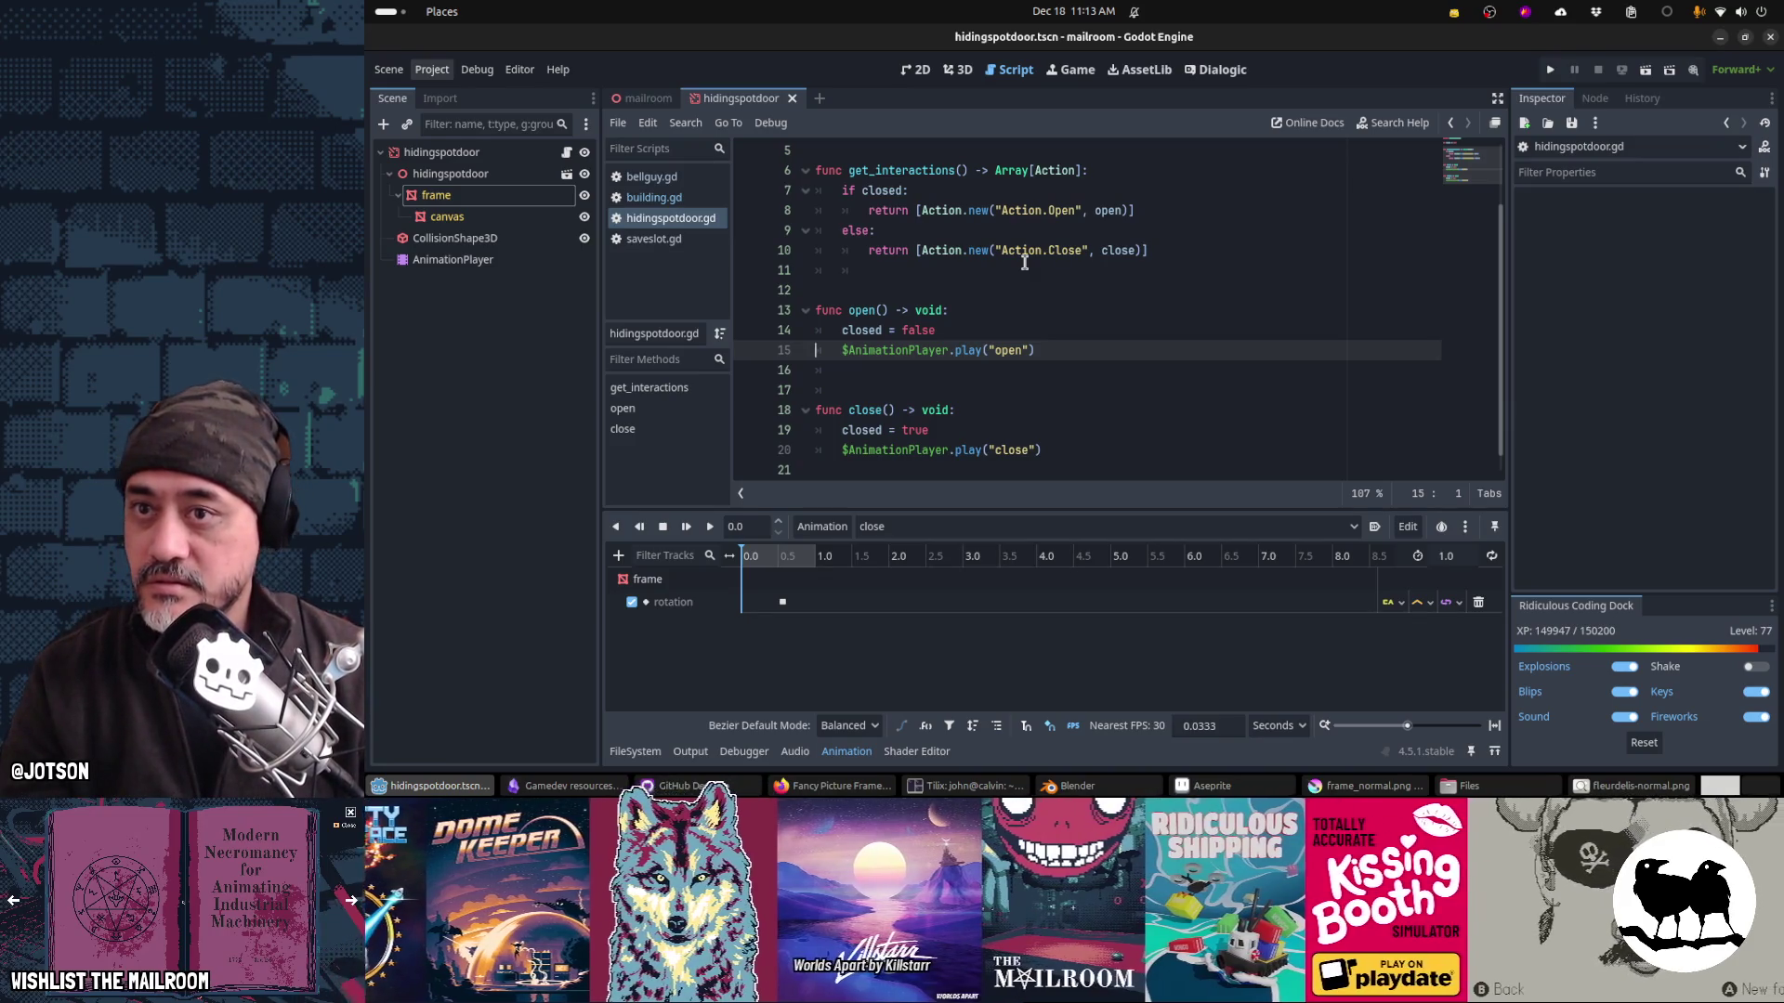
key("F5")
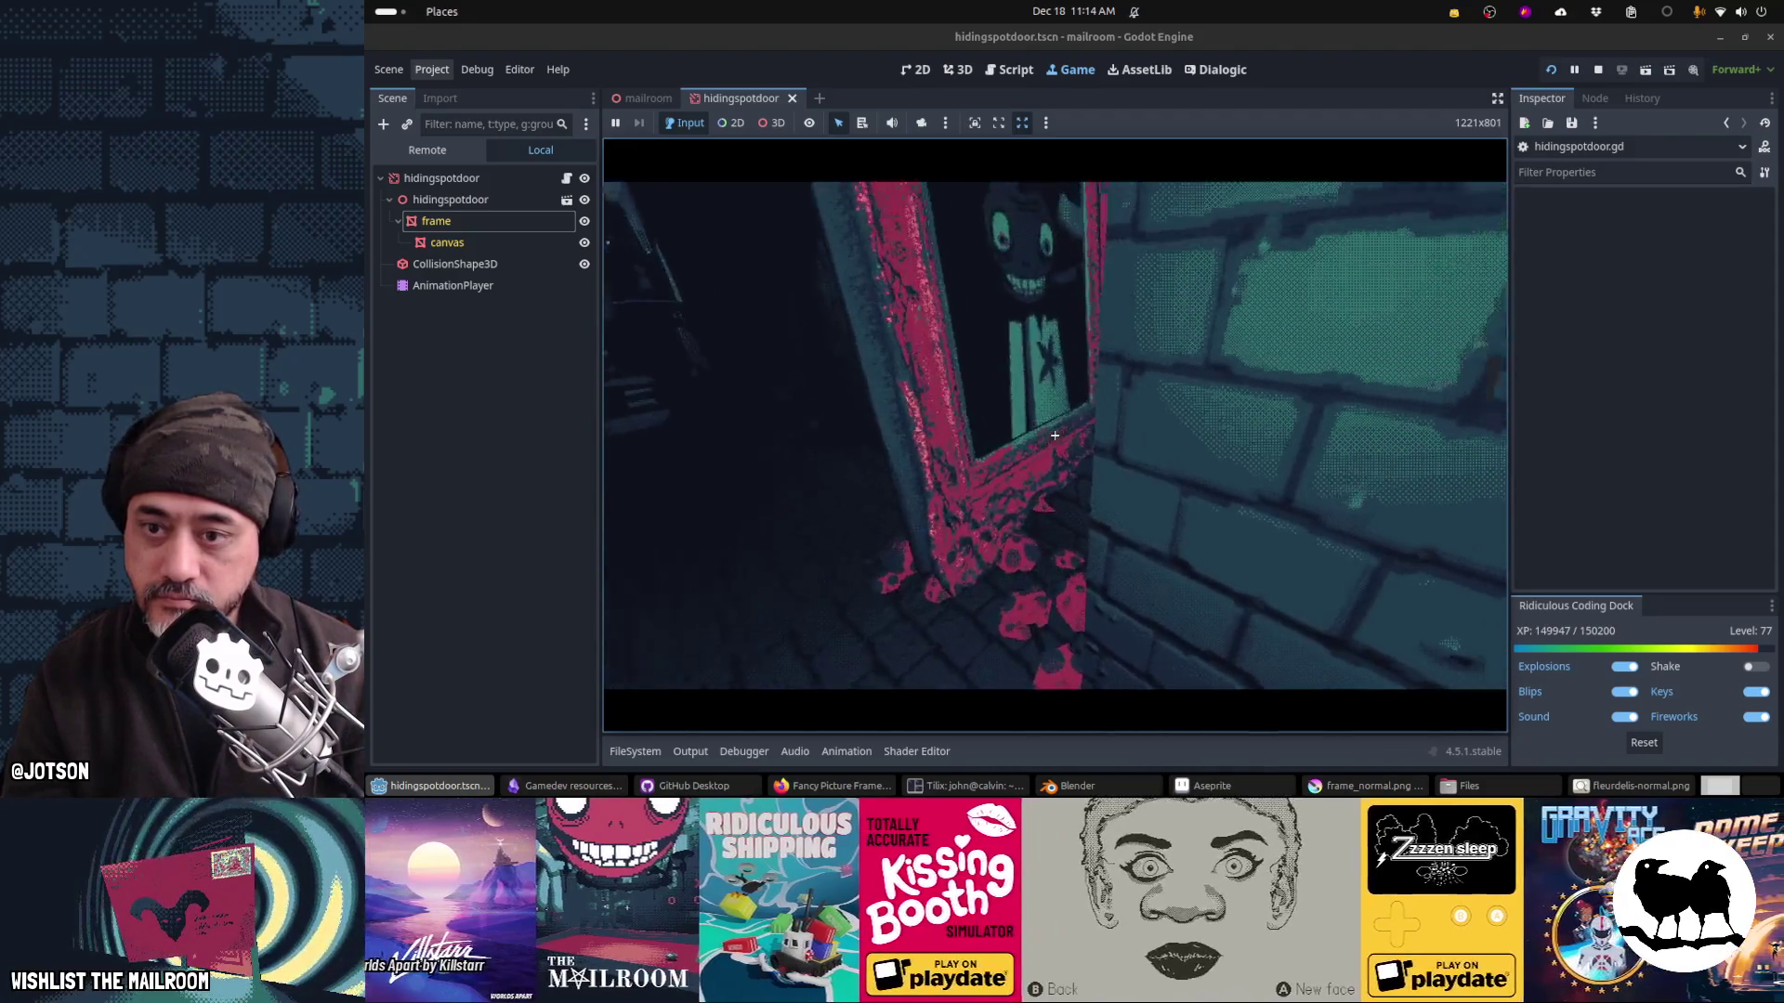
Step: In the running game, click the picture frame four times to open and close the door twice
left_click(1054, 435)
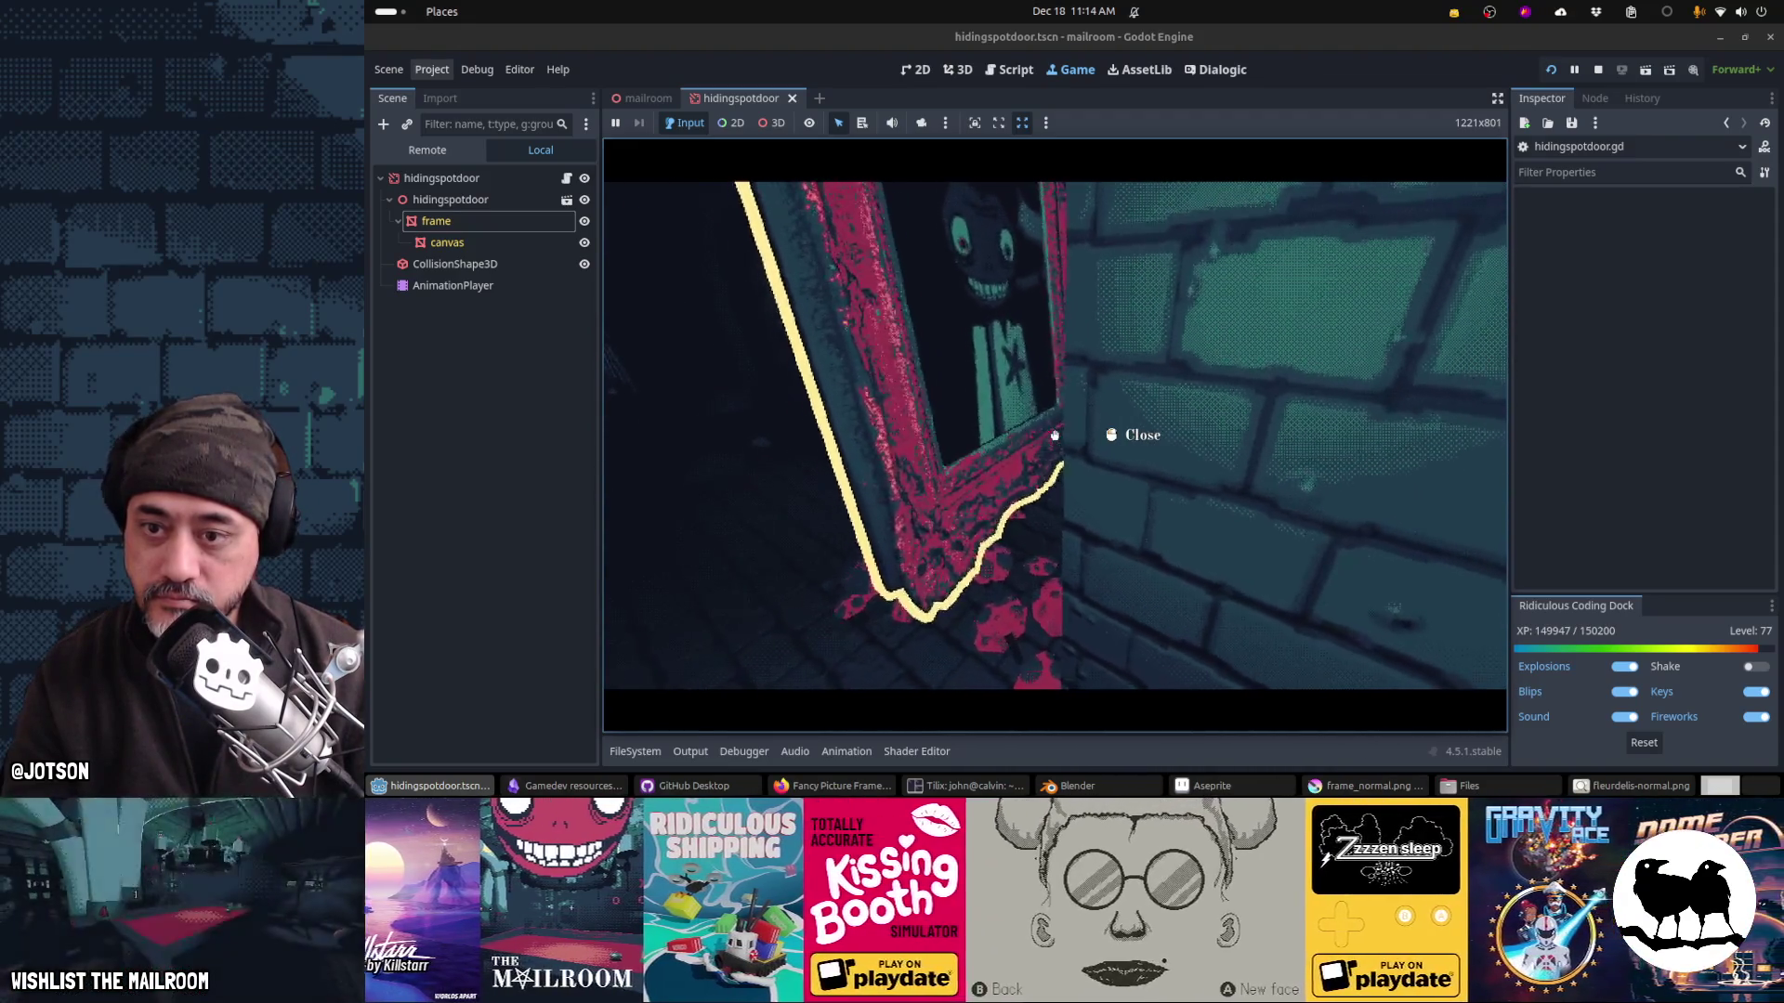
left_click(1055, 435)
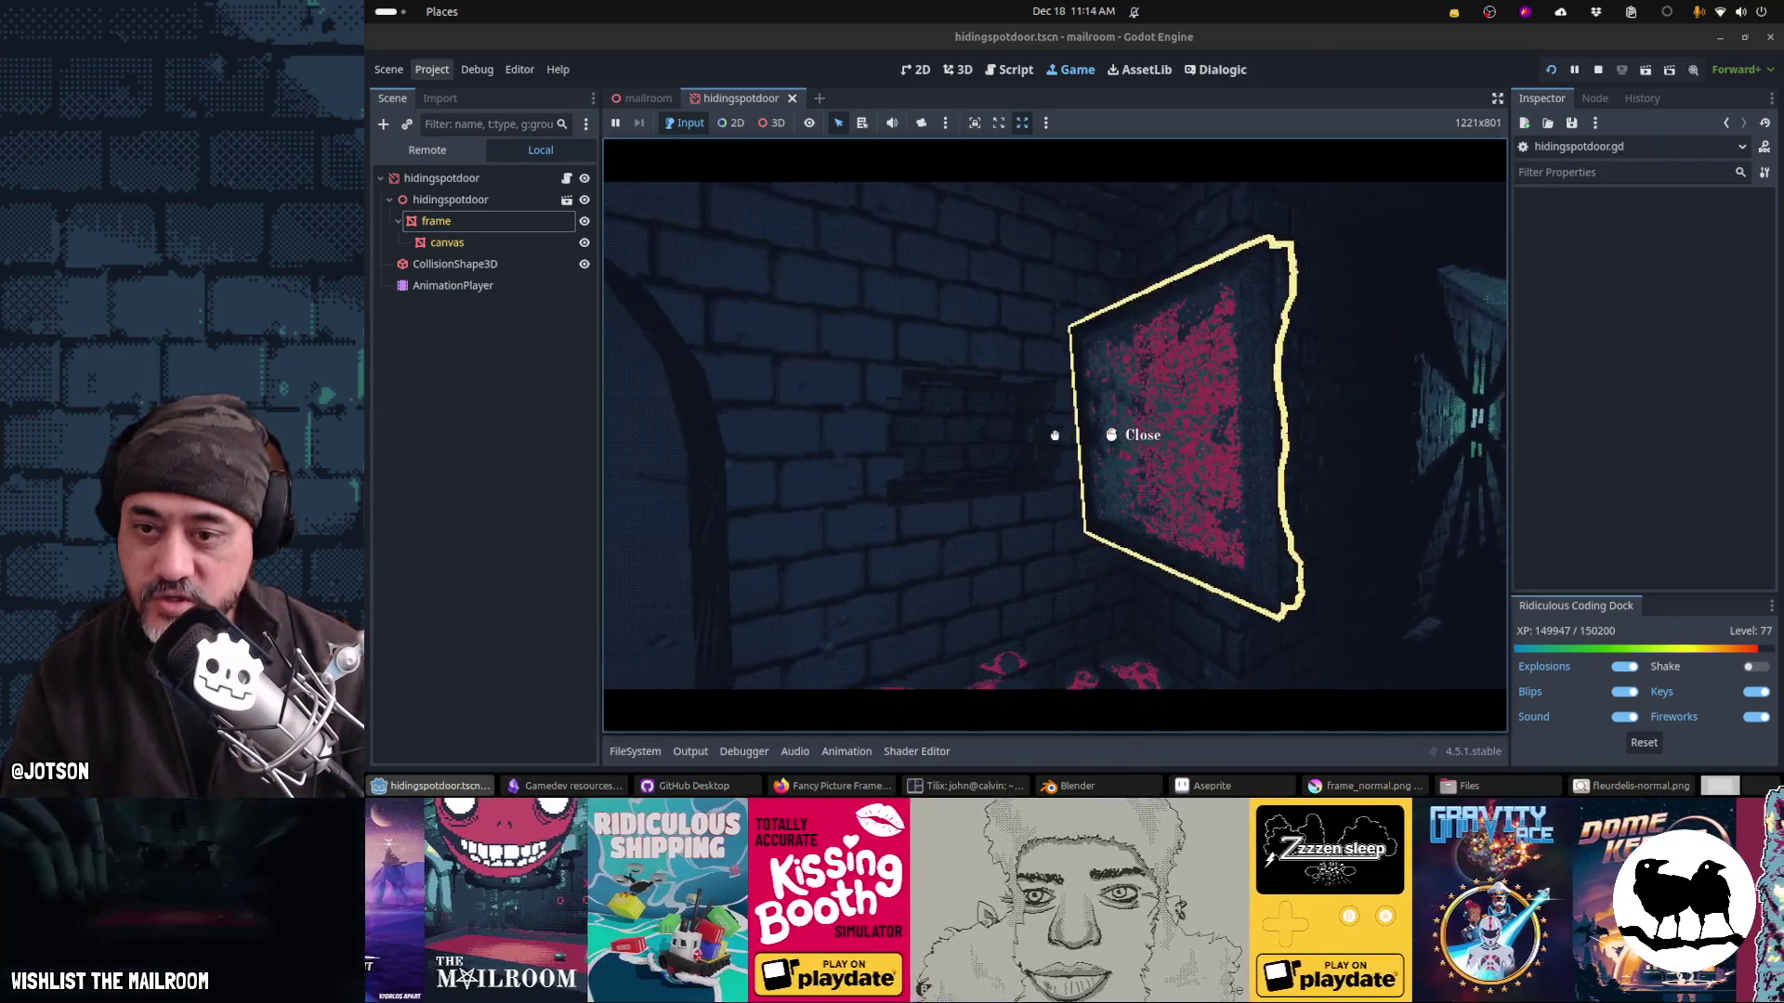
left_click(1055, 434)
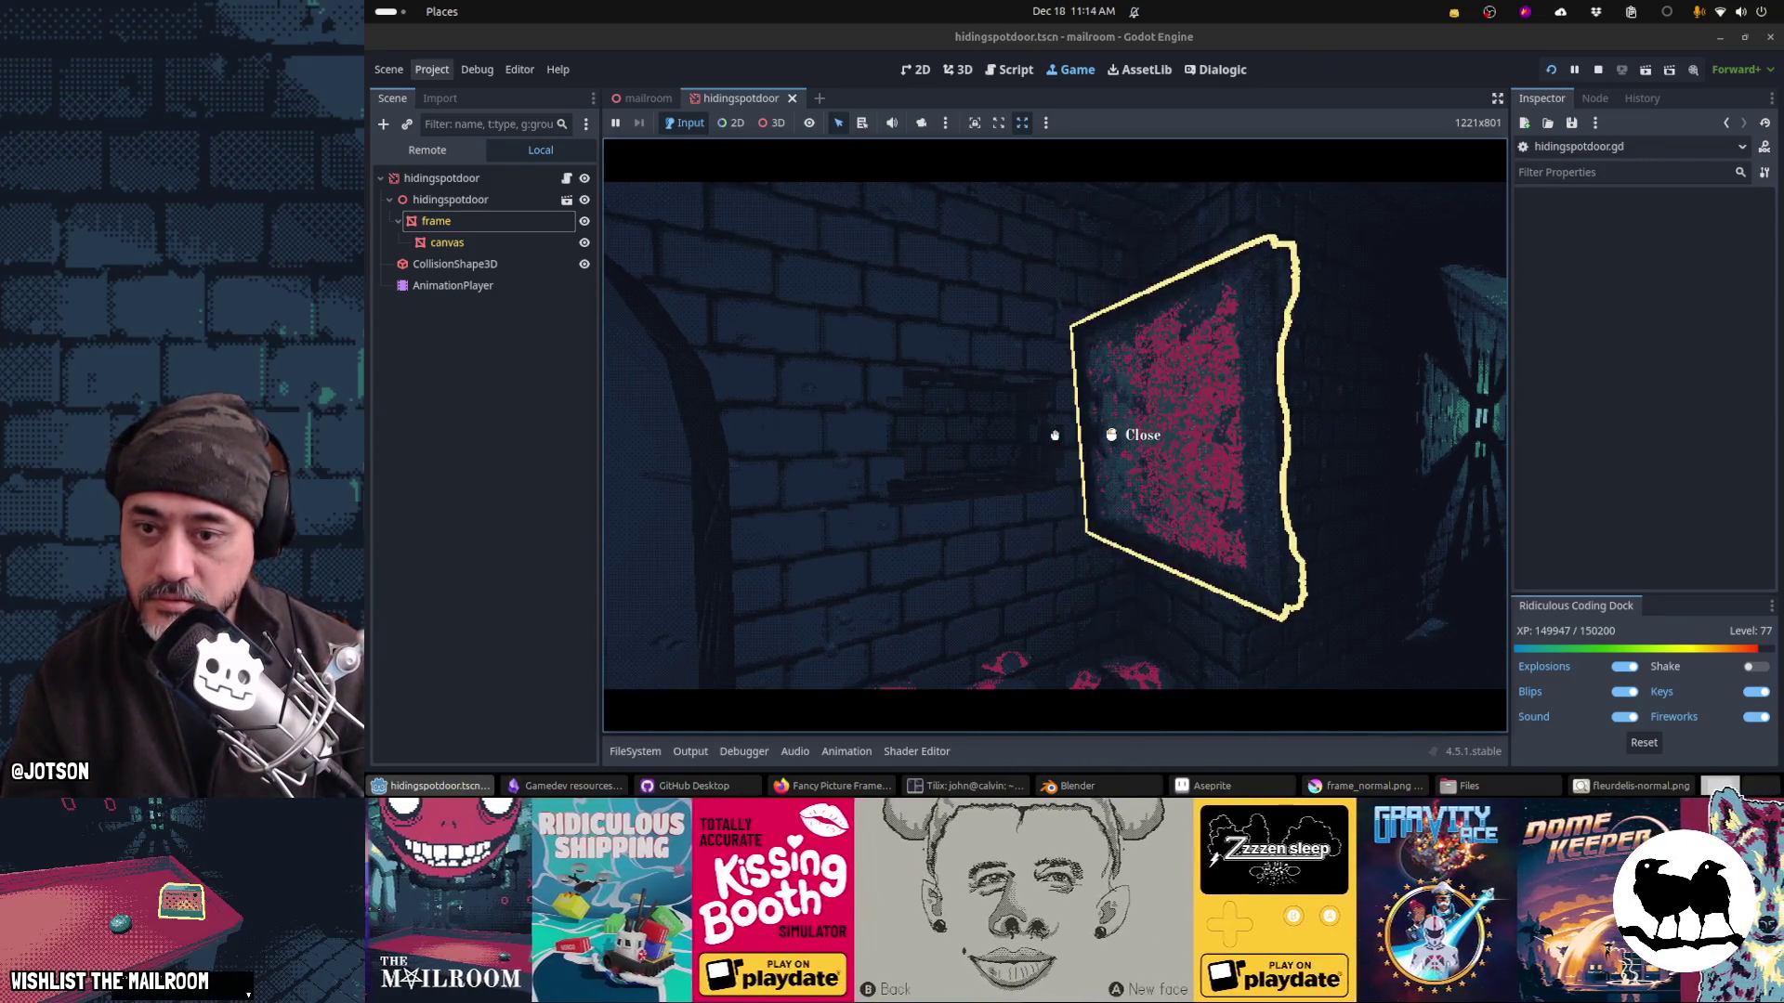
left_click(1055, 435)
key("alt+Tab")
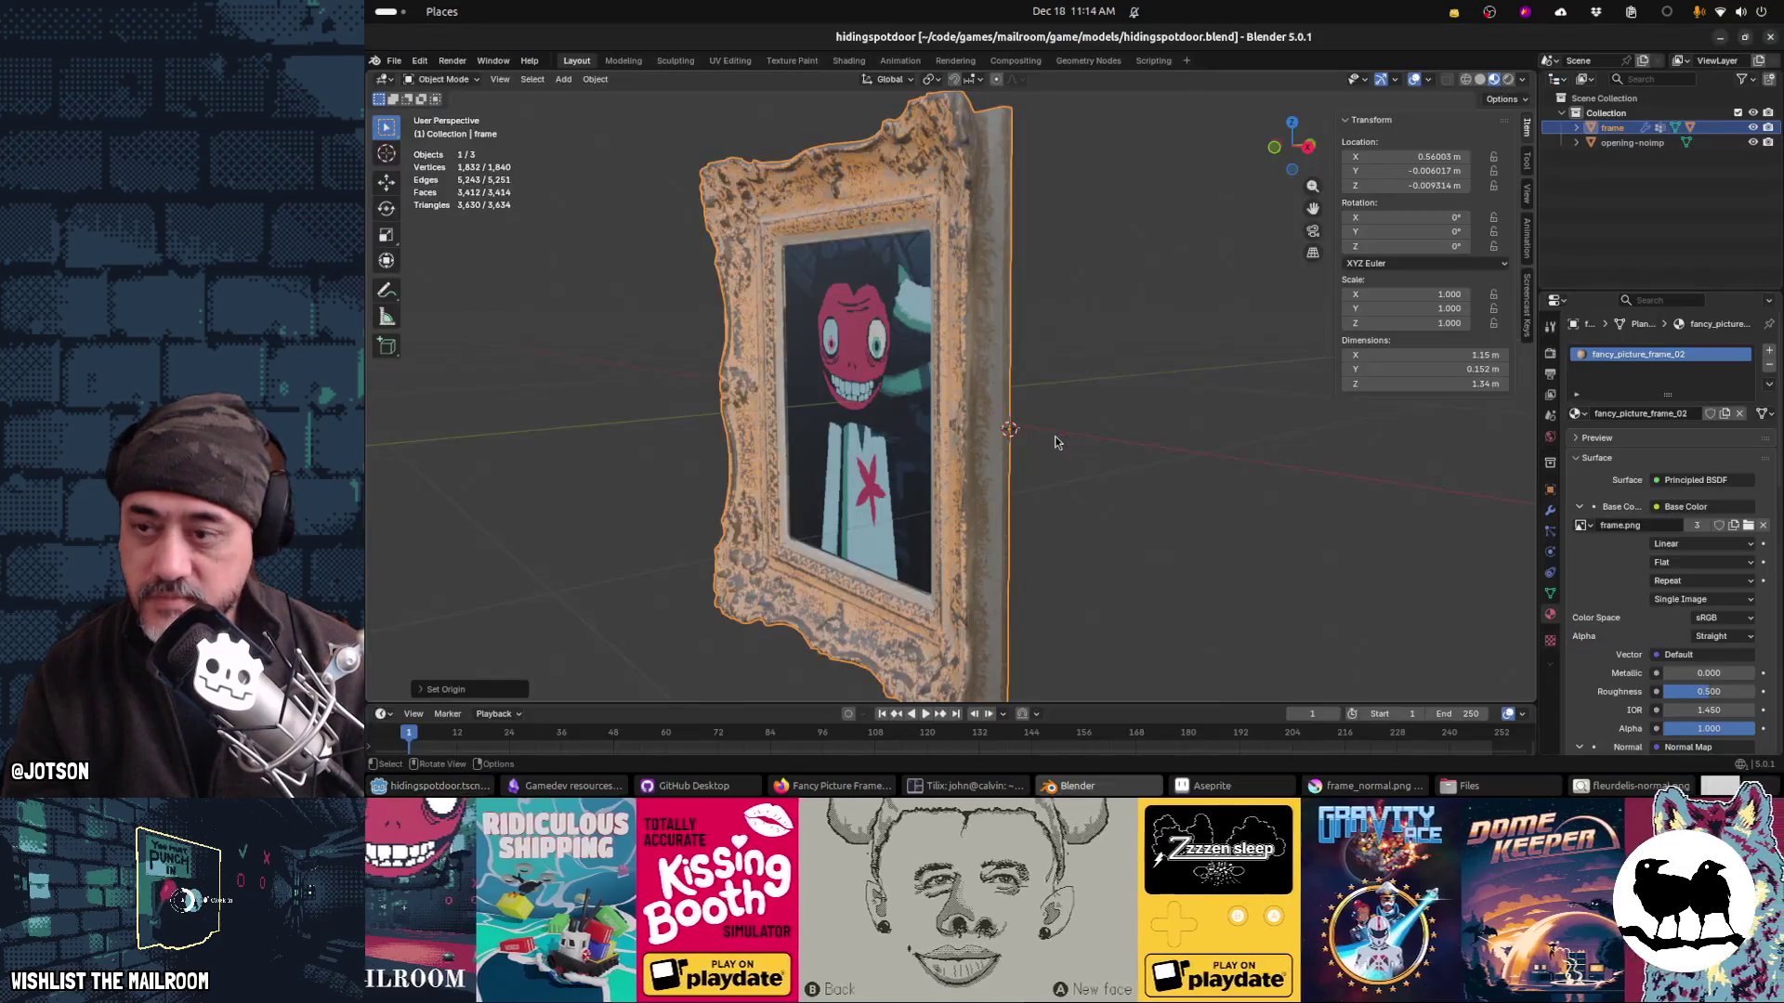
Step: Glance at the frame model in Blender, then return to the Godot window
key("alt+Tab")
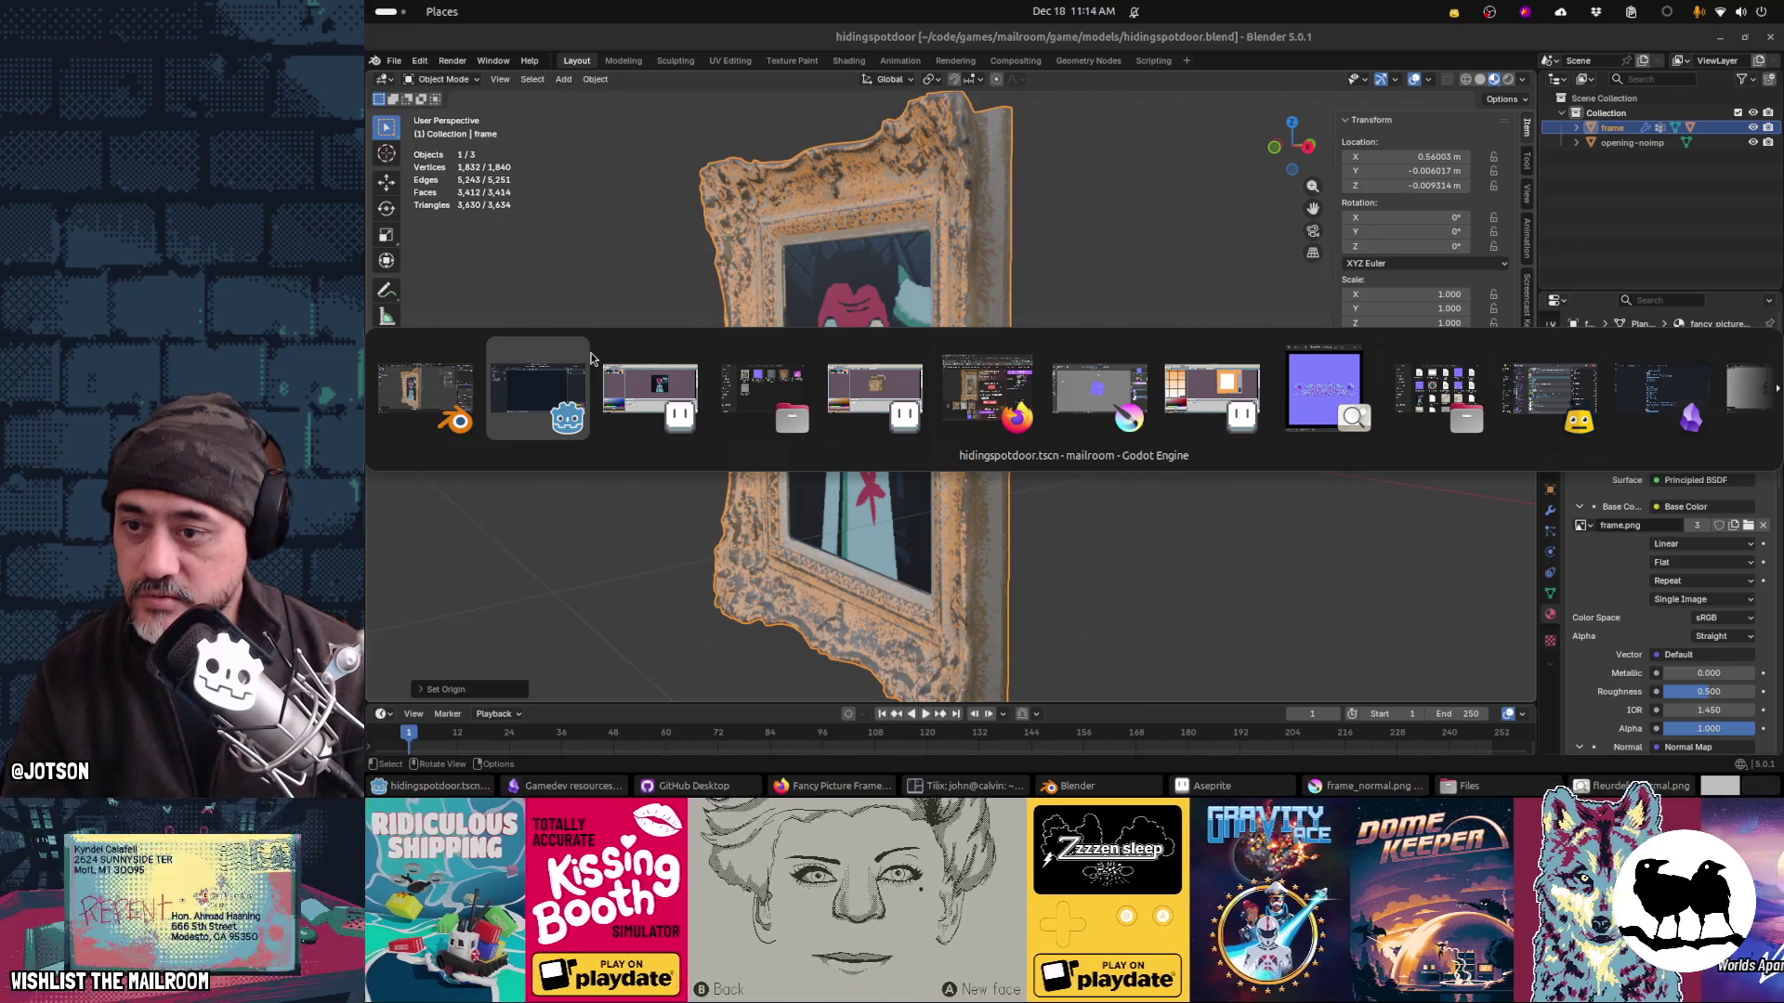
key("alt+Tab")
key("alt+Tab")
key("alt+Tab")
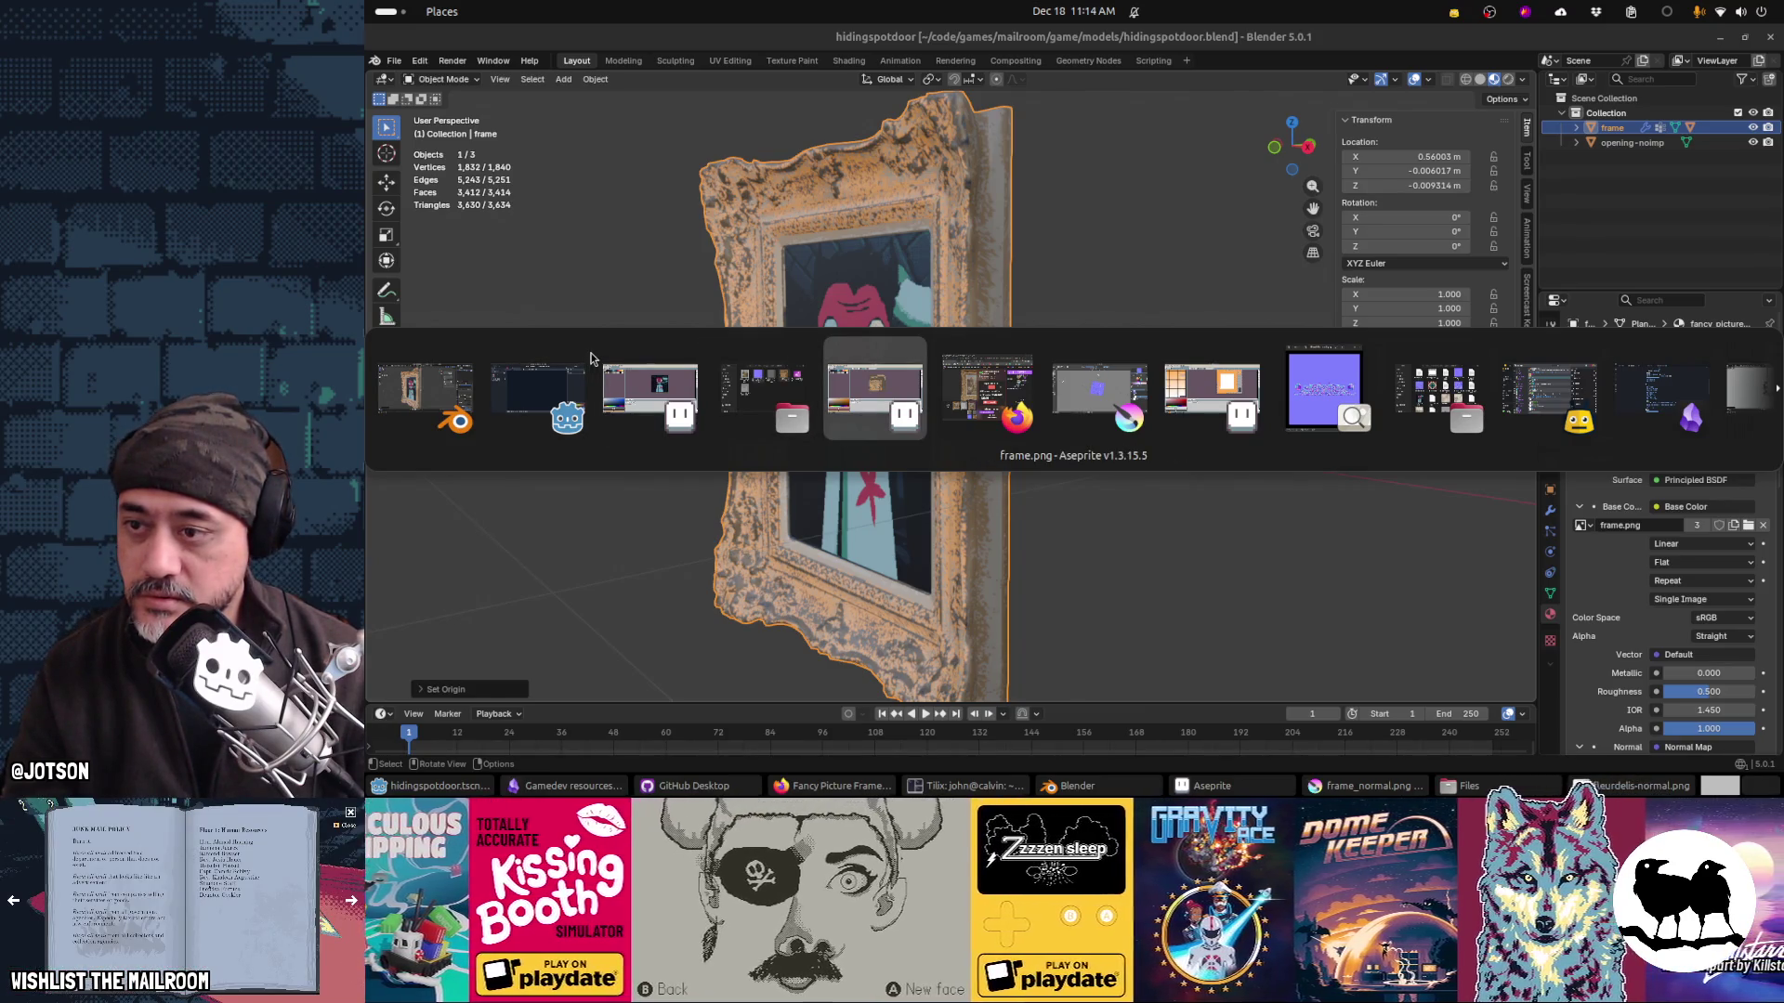
key("alt+shift+Tab")
key("alt+shift+Tab")
key("alt+shift+Tab")
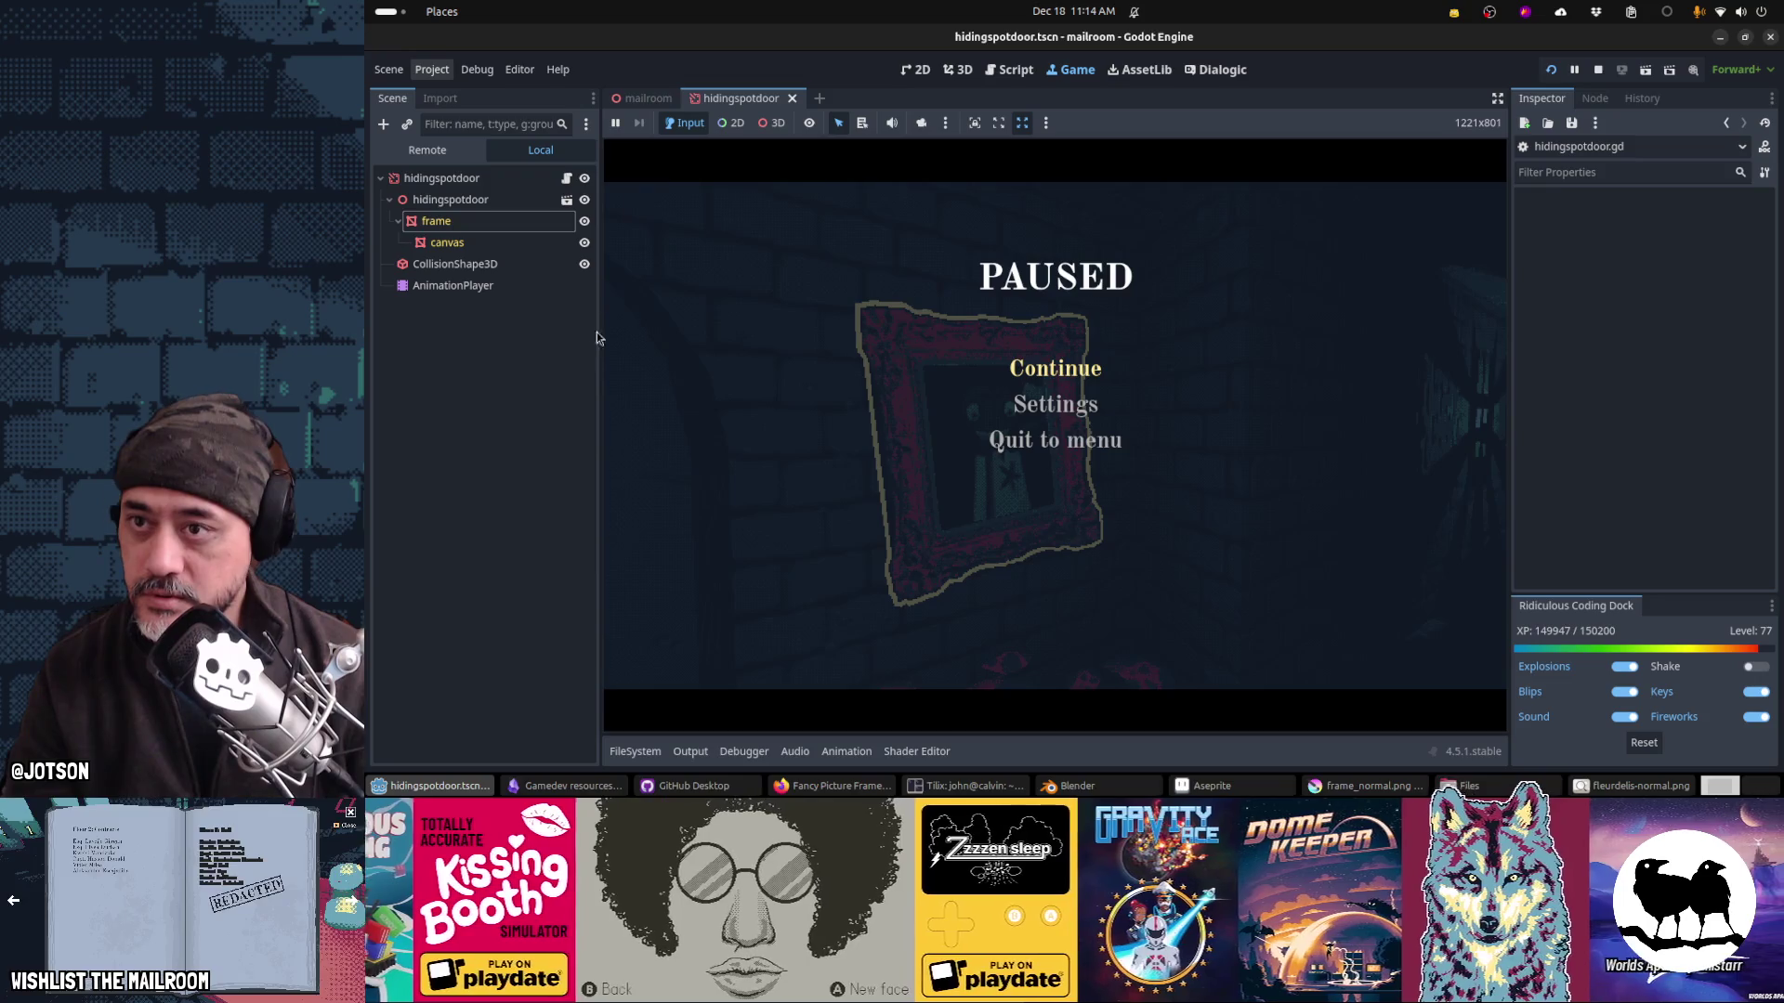
Step: Add a RemoteTransform3D child under frame and point its Remote Path at CollisionShape3D
left_click(958, 70)
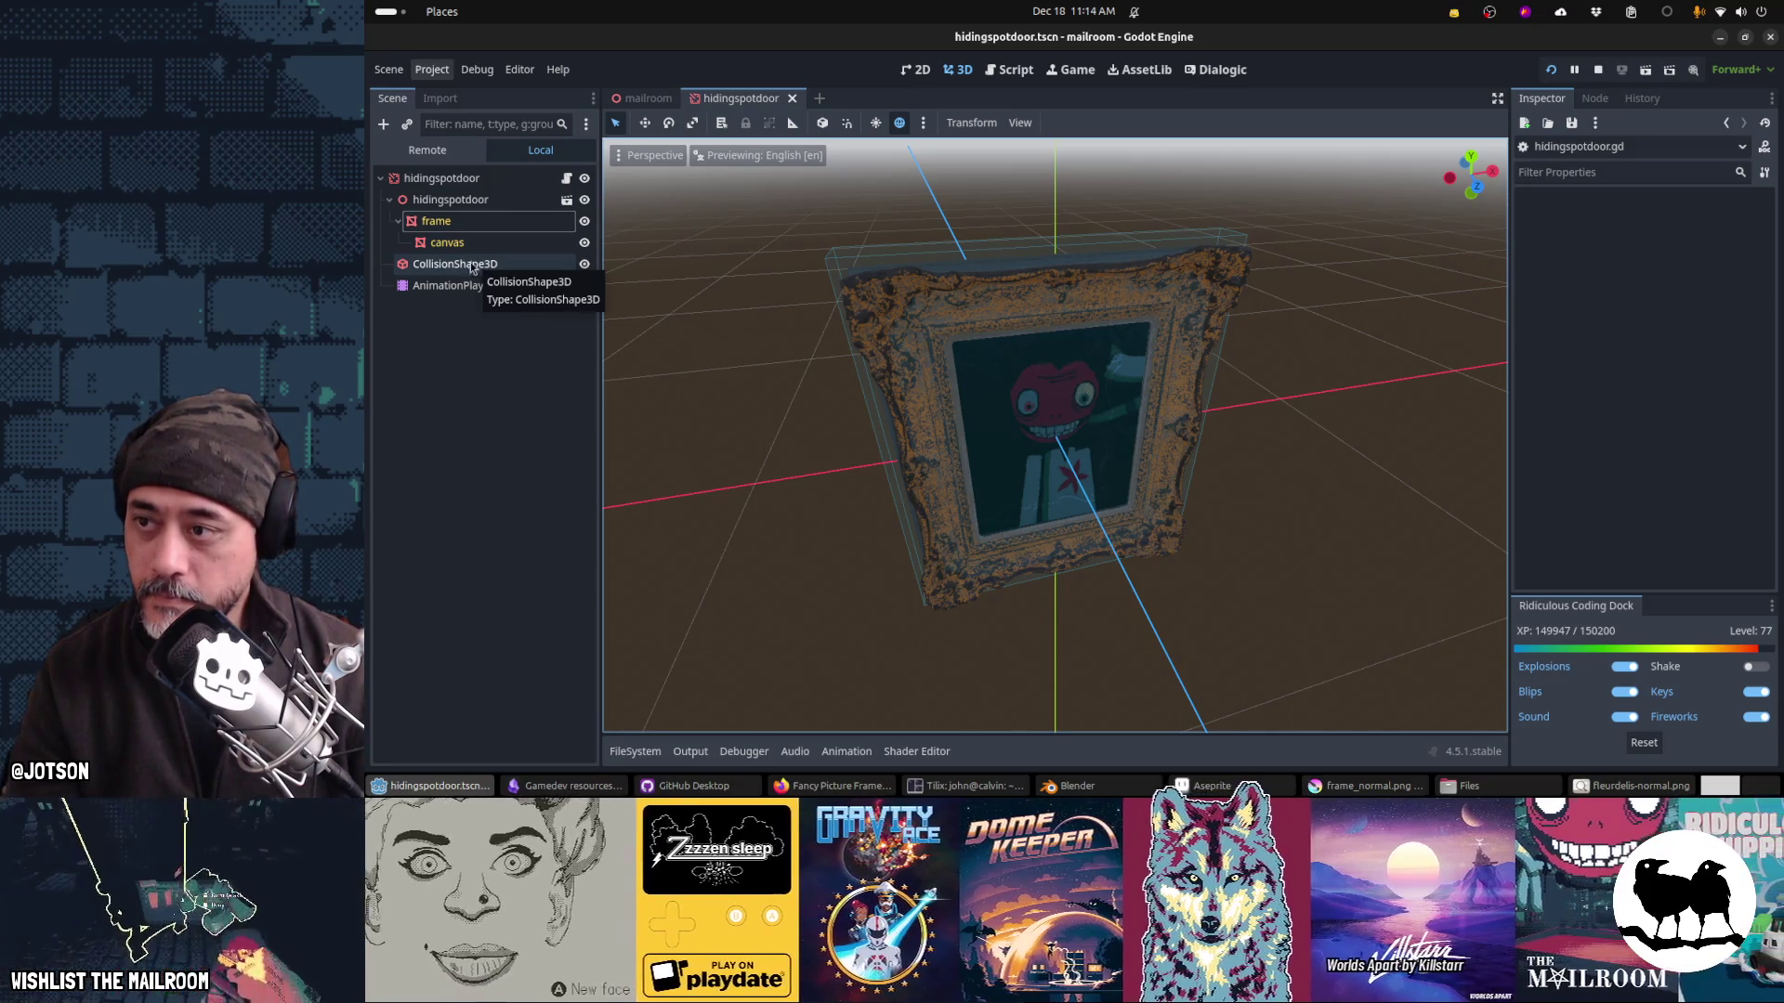
left_click(450, 223)
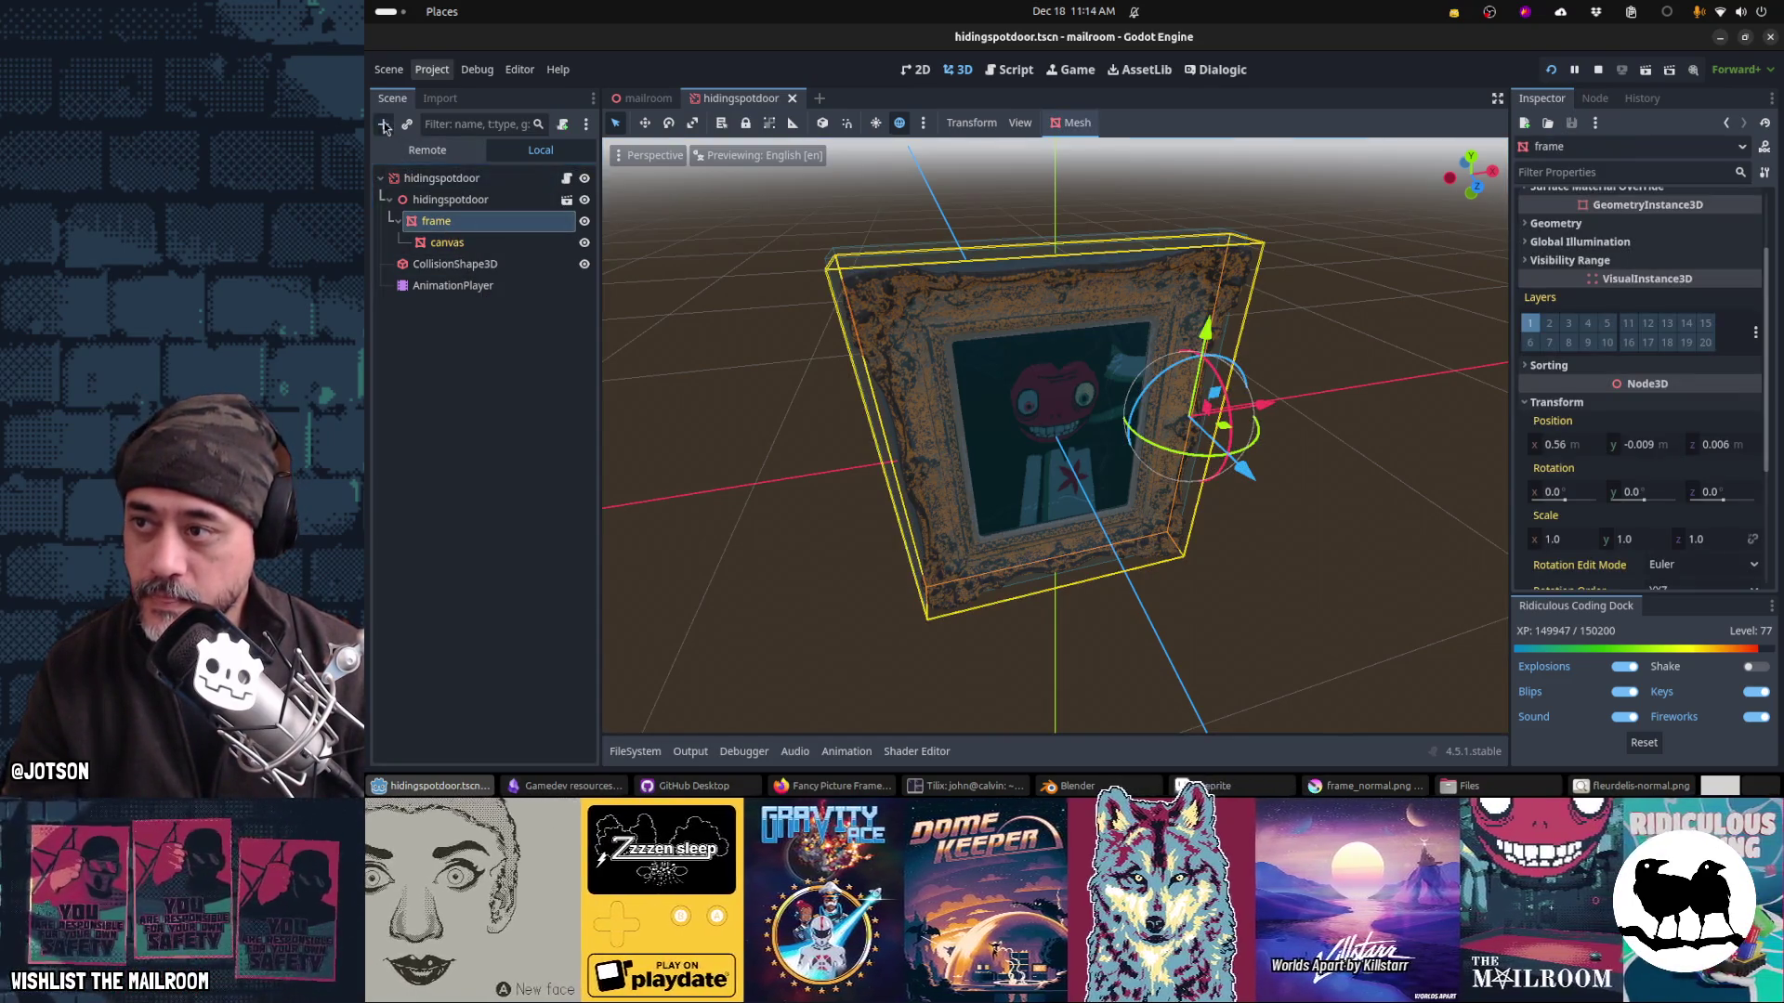
left_click(384, 126)
type("re")
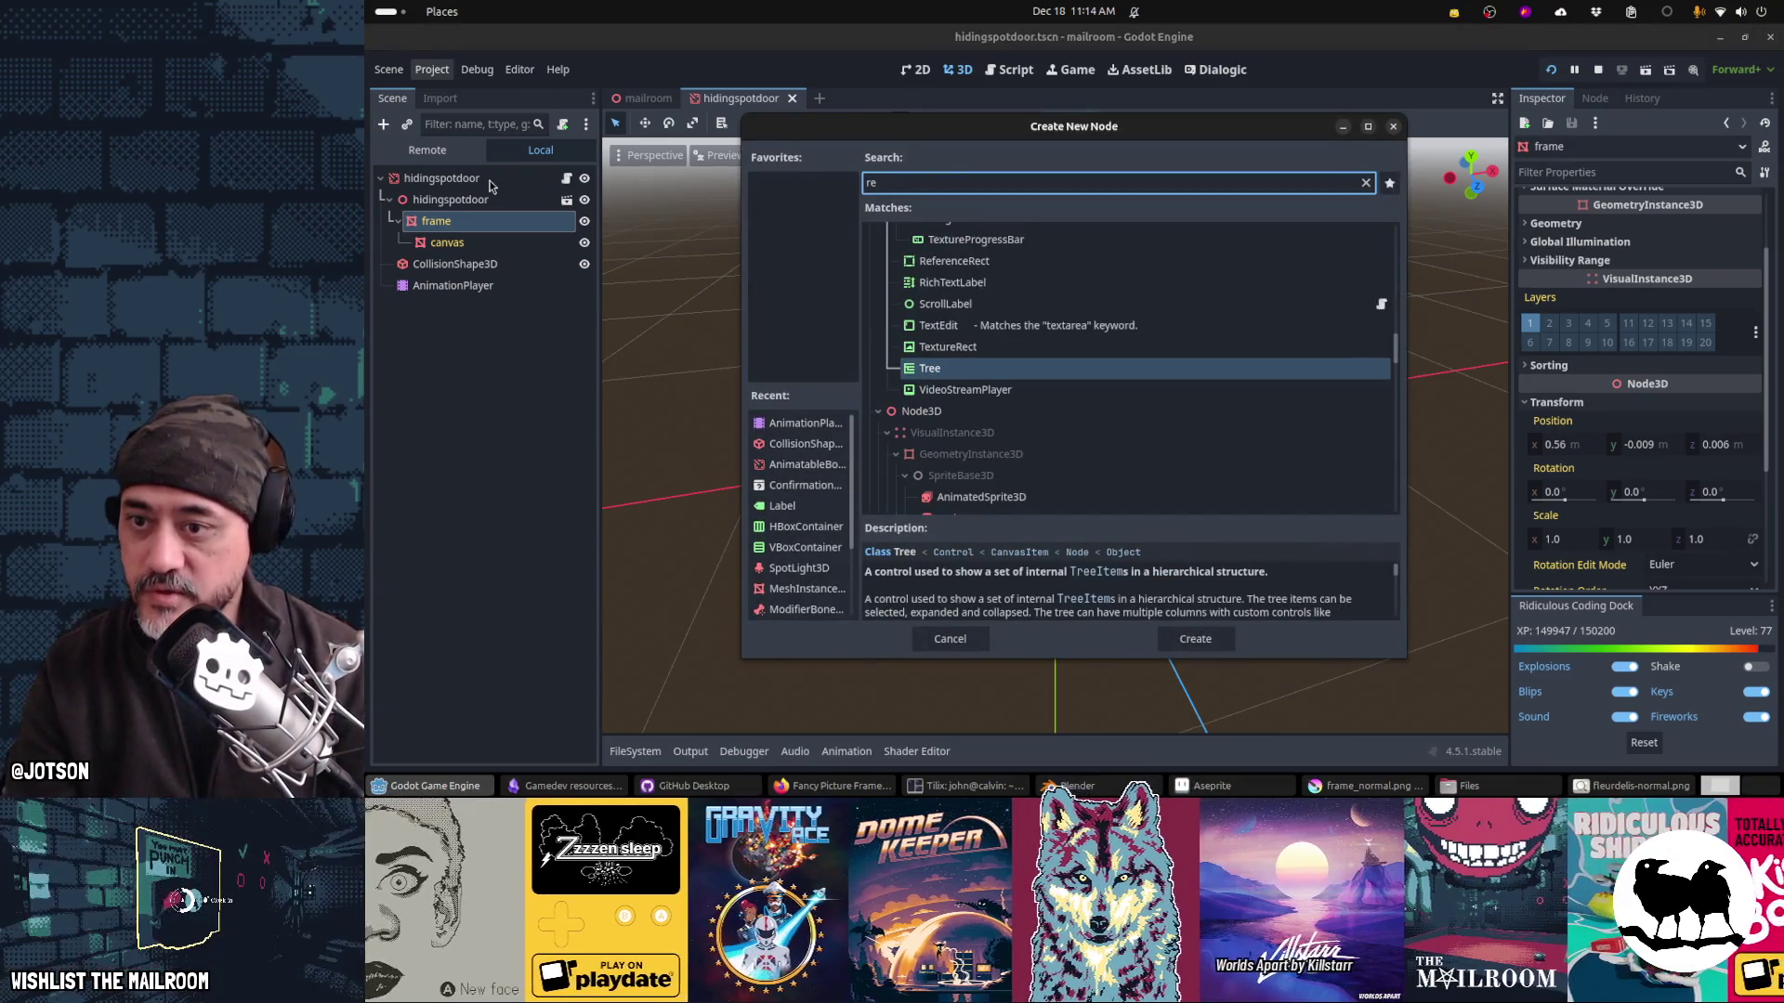
type("mote")
key("Return")
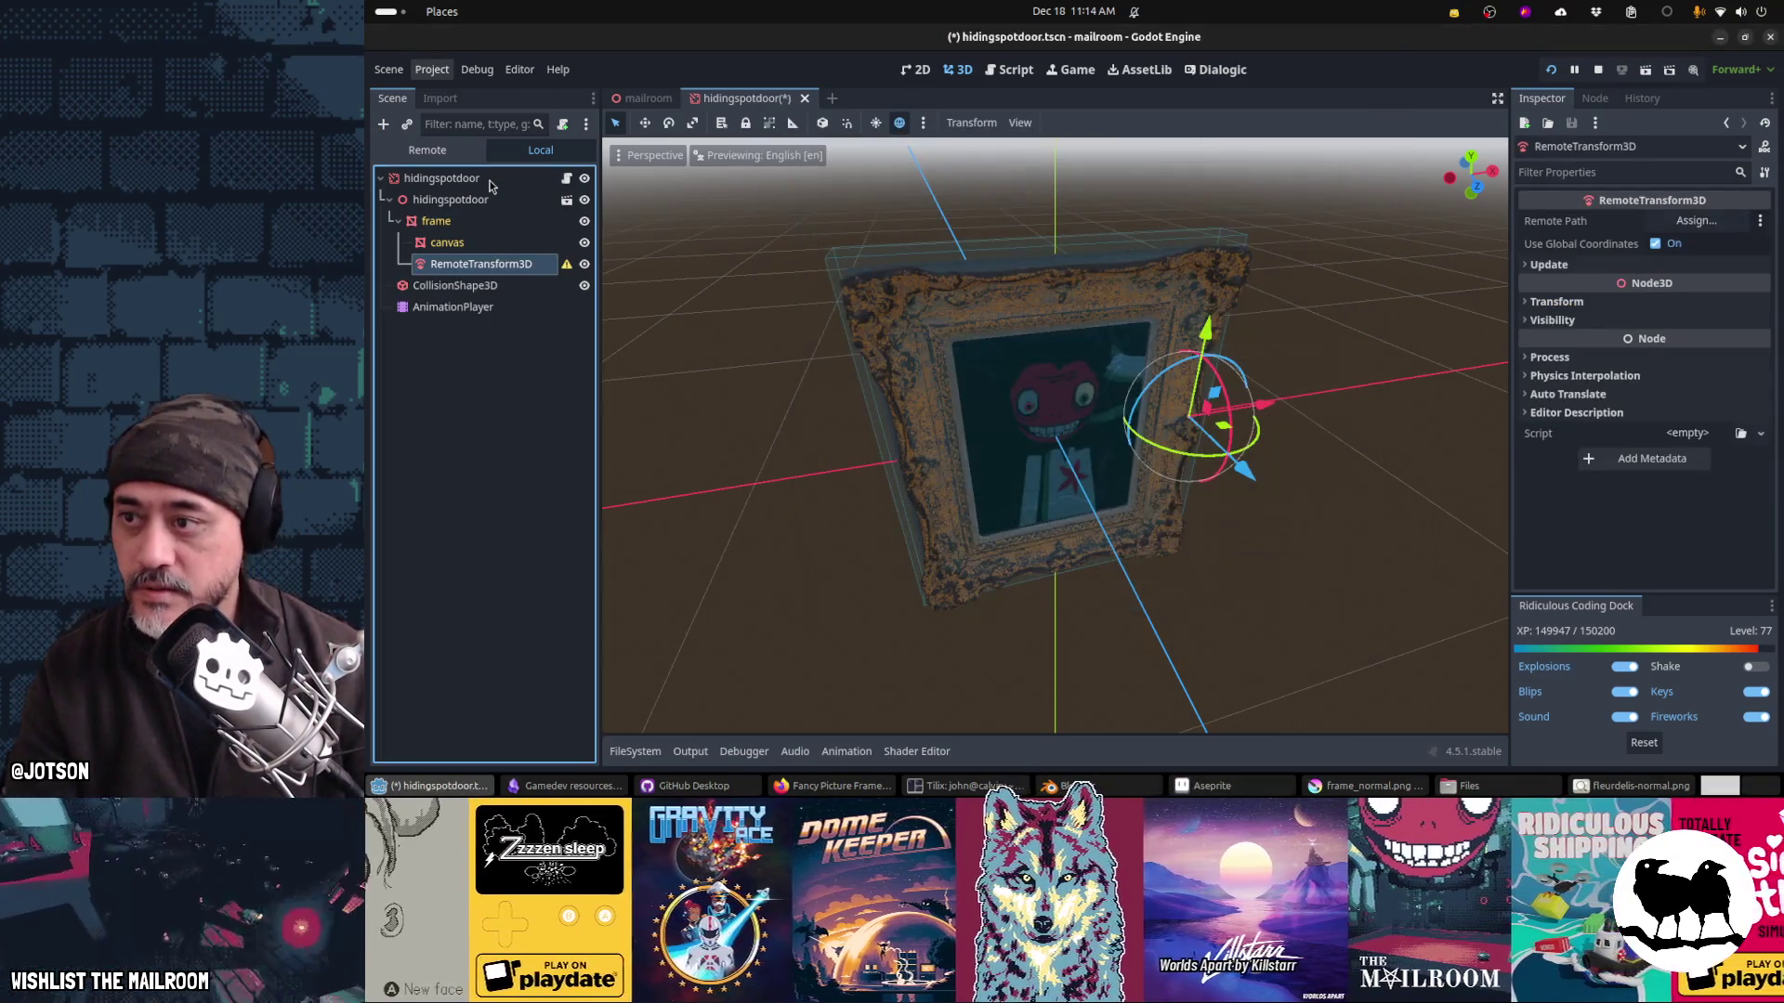
left_click(1700, 220)
double_click(1078, 314)
Step: Shift the collision box along X and Z while previewing the open animation at 0.21
left_click(455, 285)
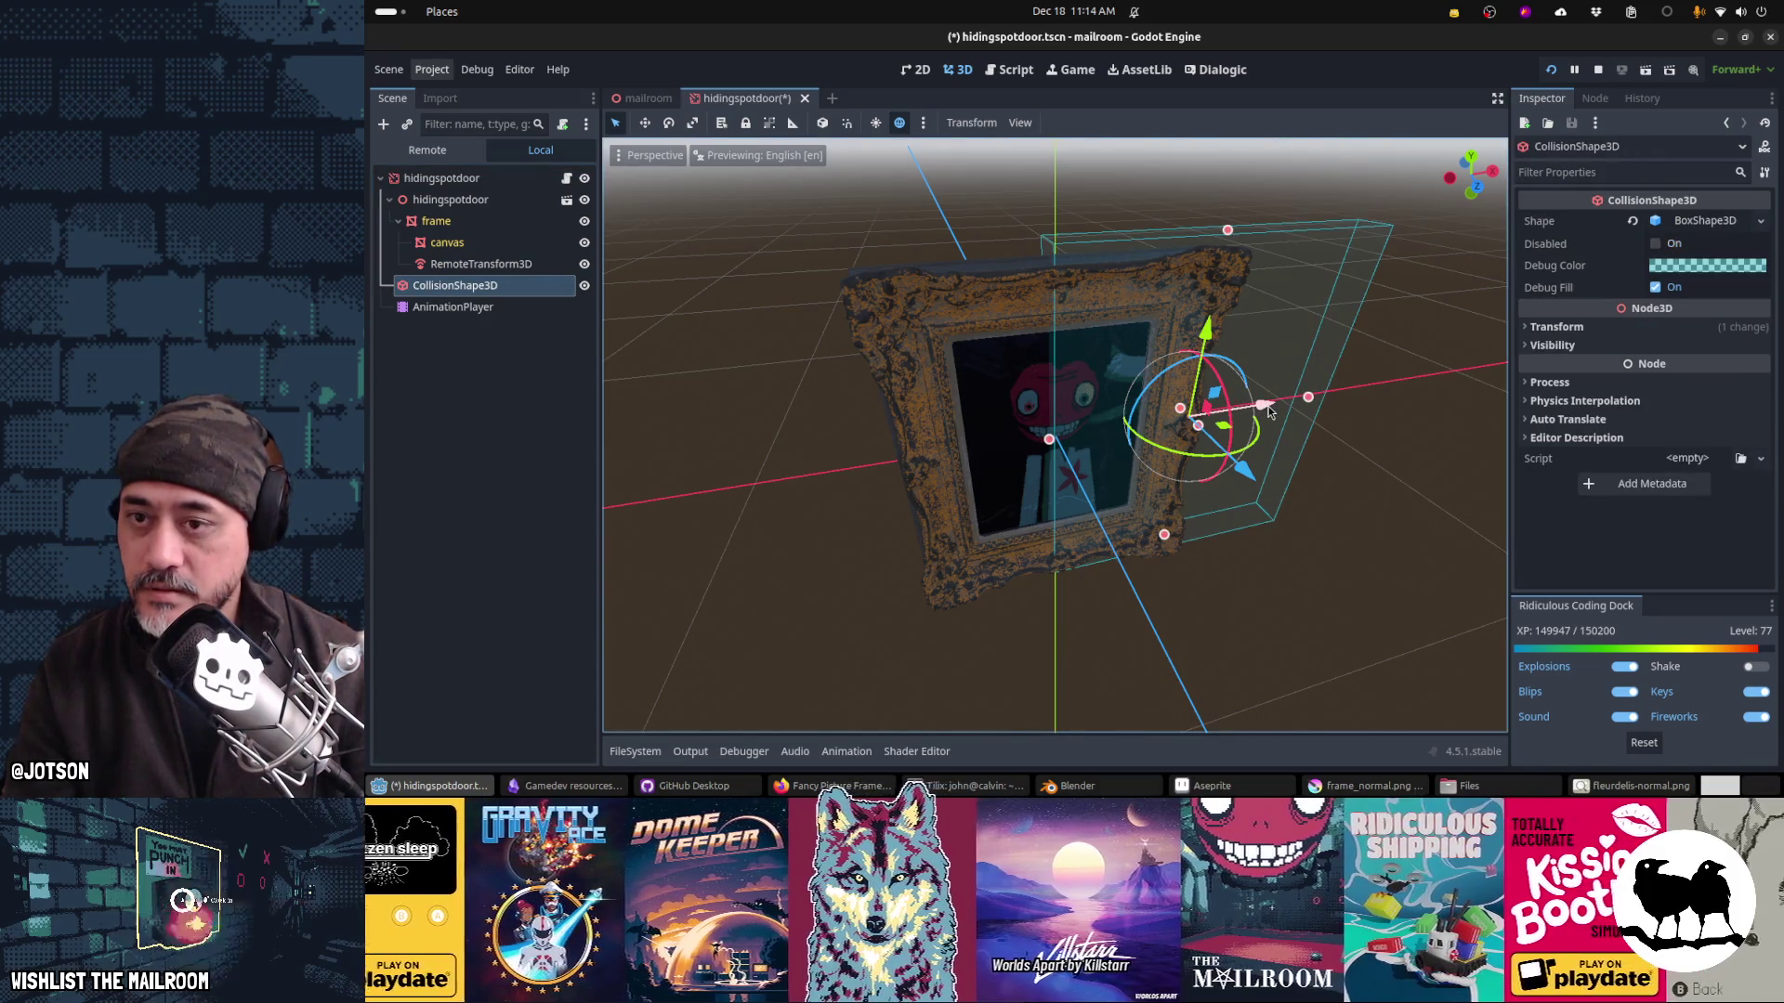
left_click_drag(1270, 413, 1155, 438)
left_click(453, 307)
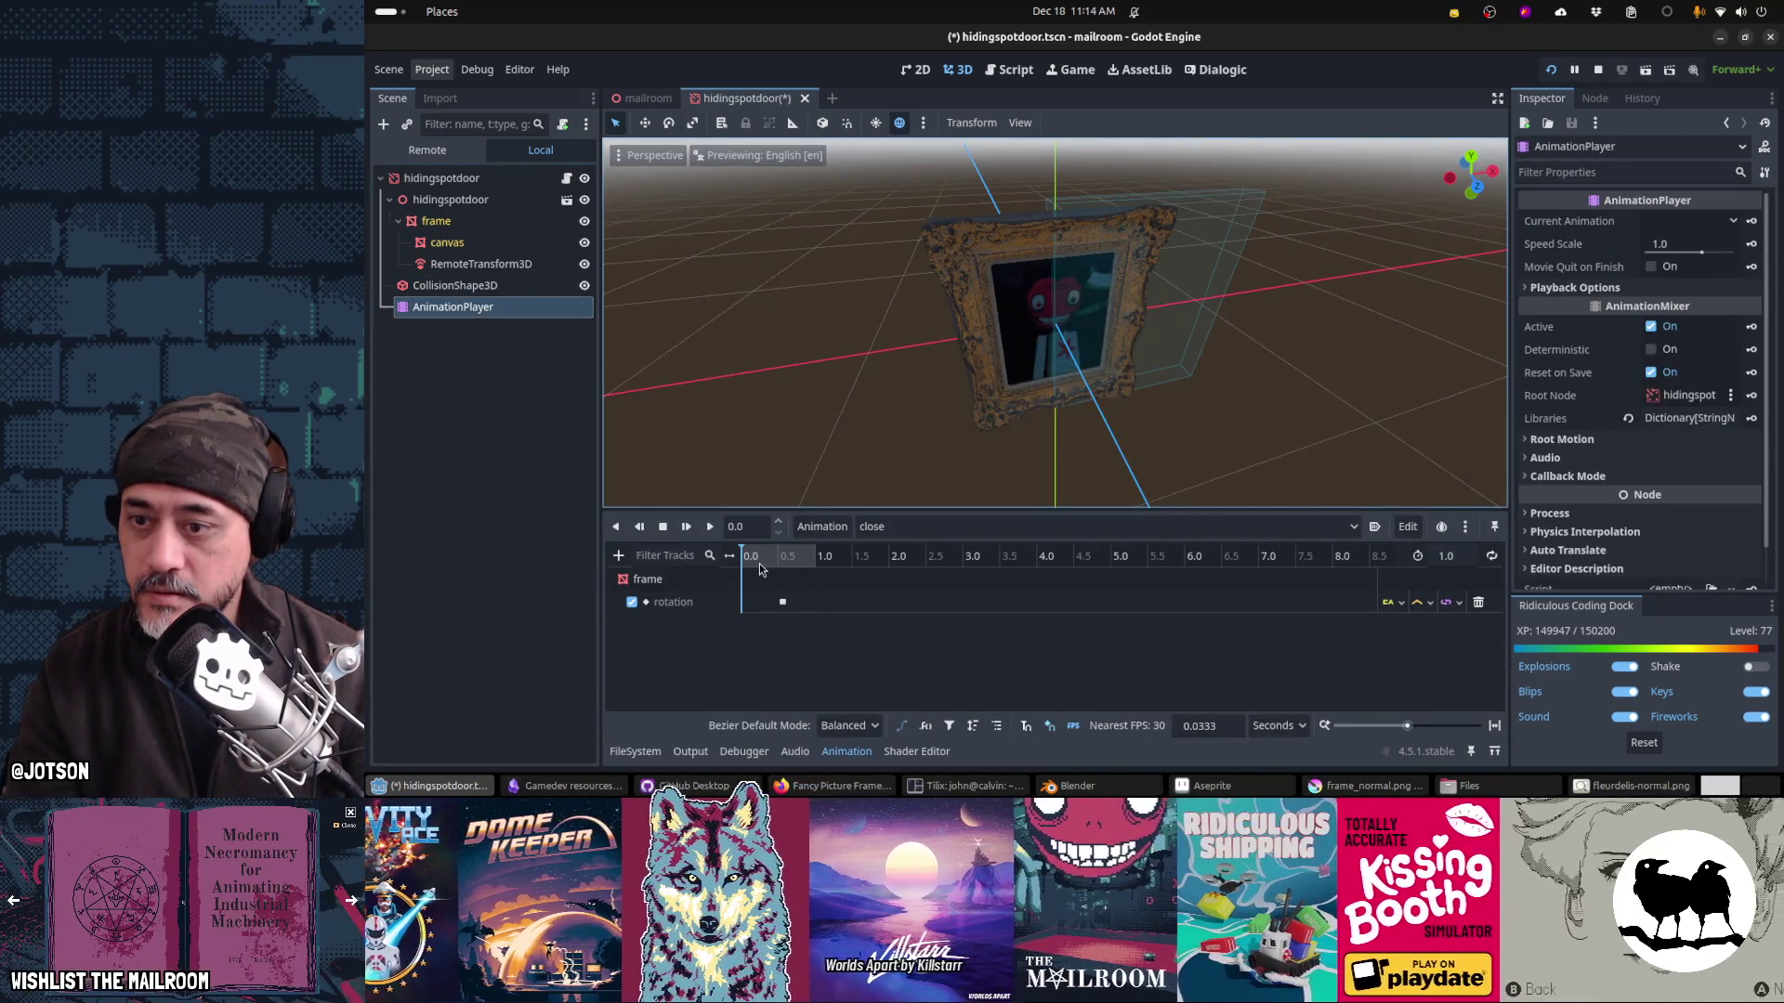
left_click(794, 557)
left_click(896, 526)
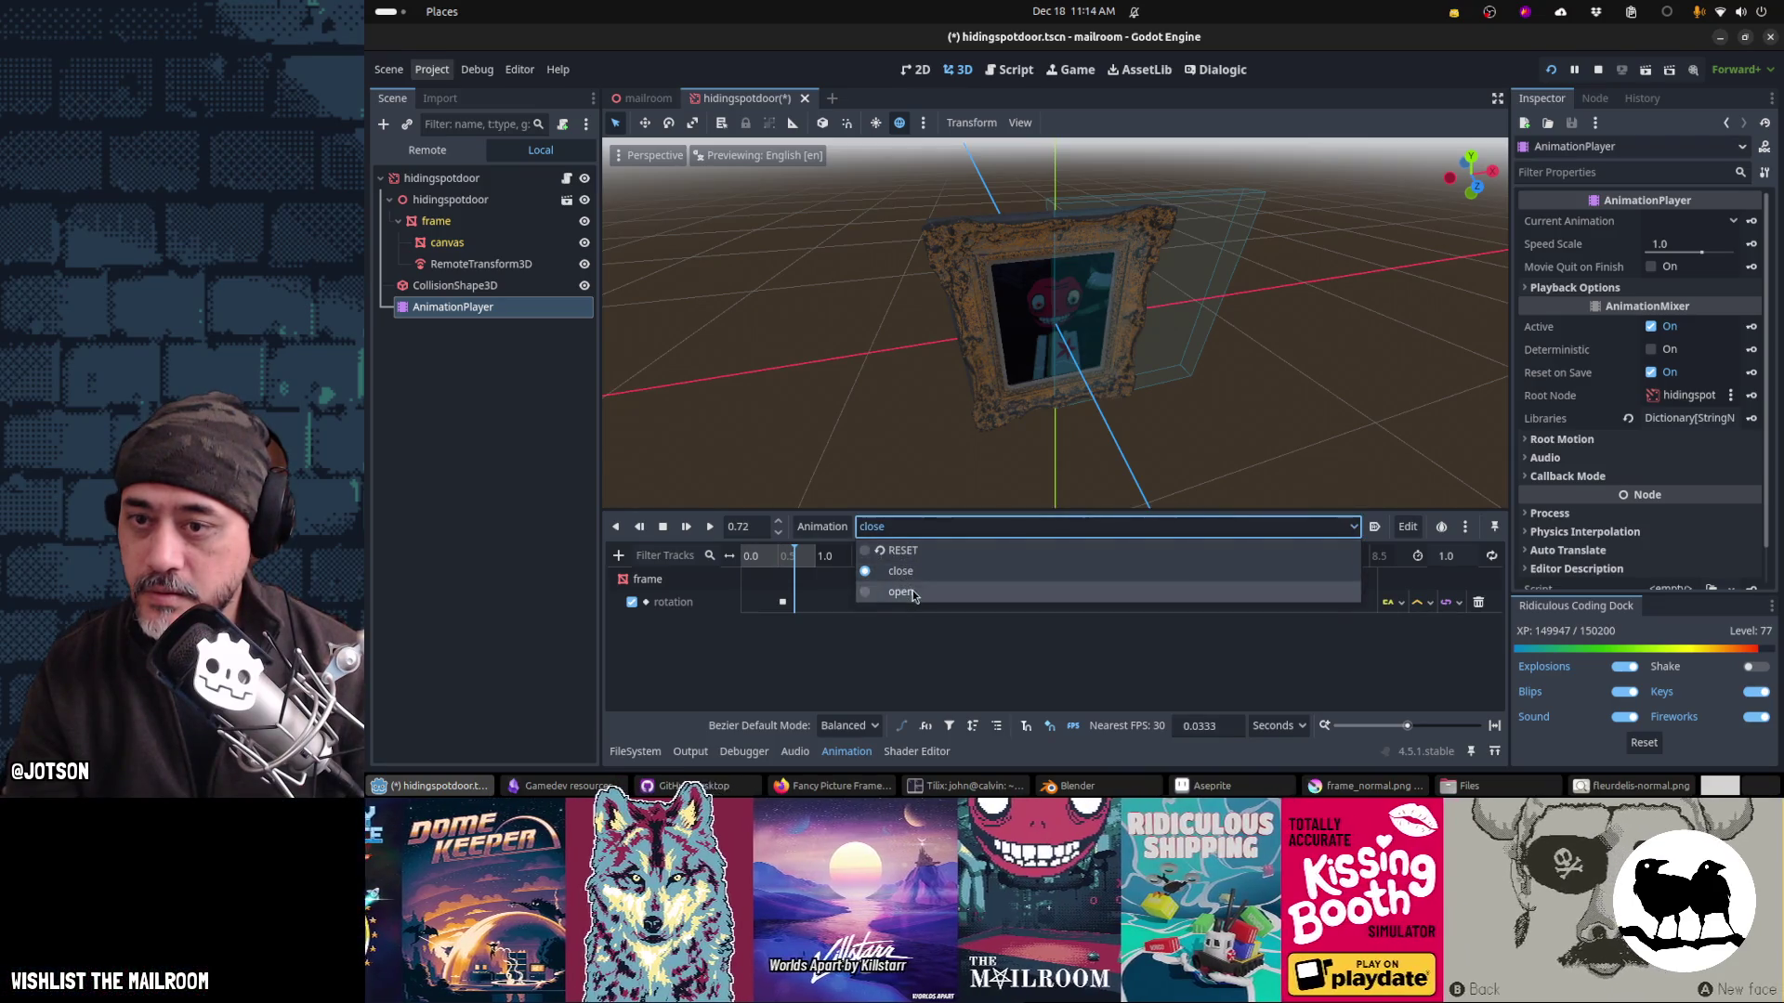
left_click(914, 595)
left_click(765, 555)
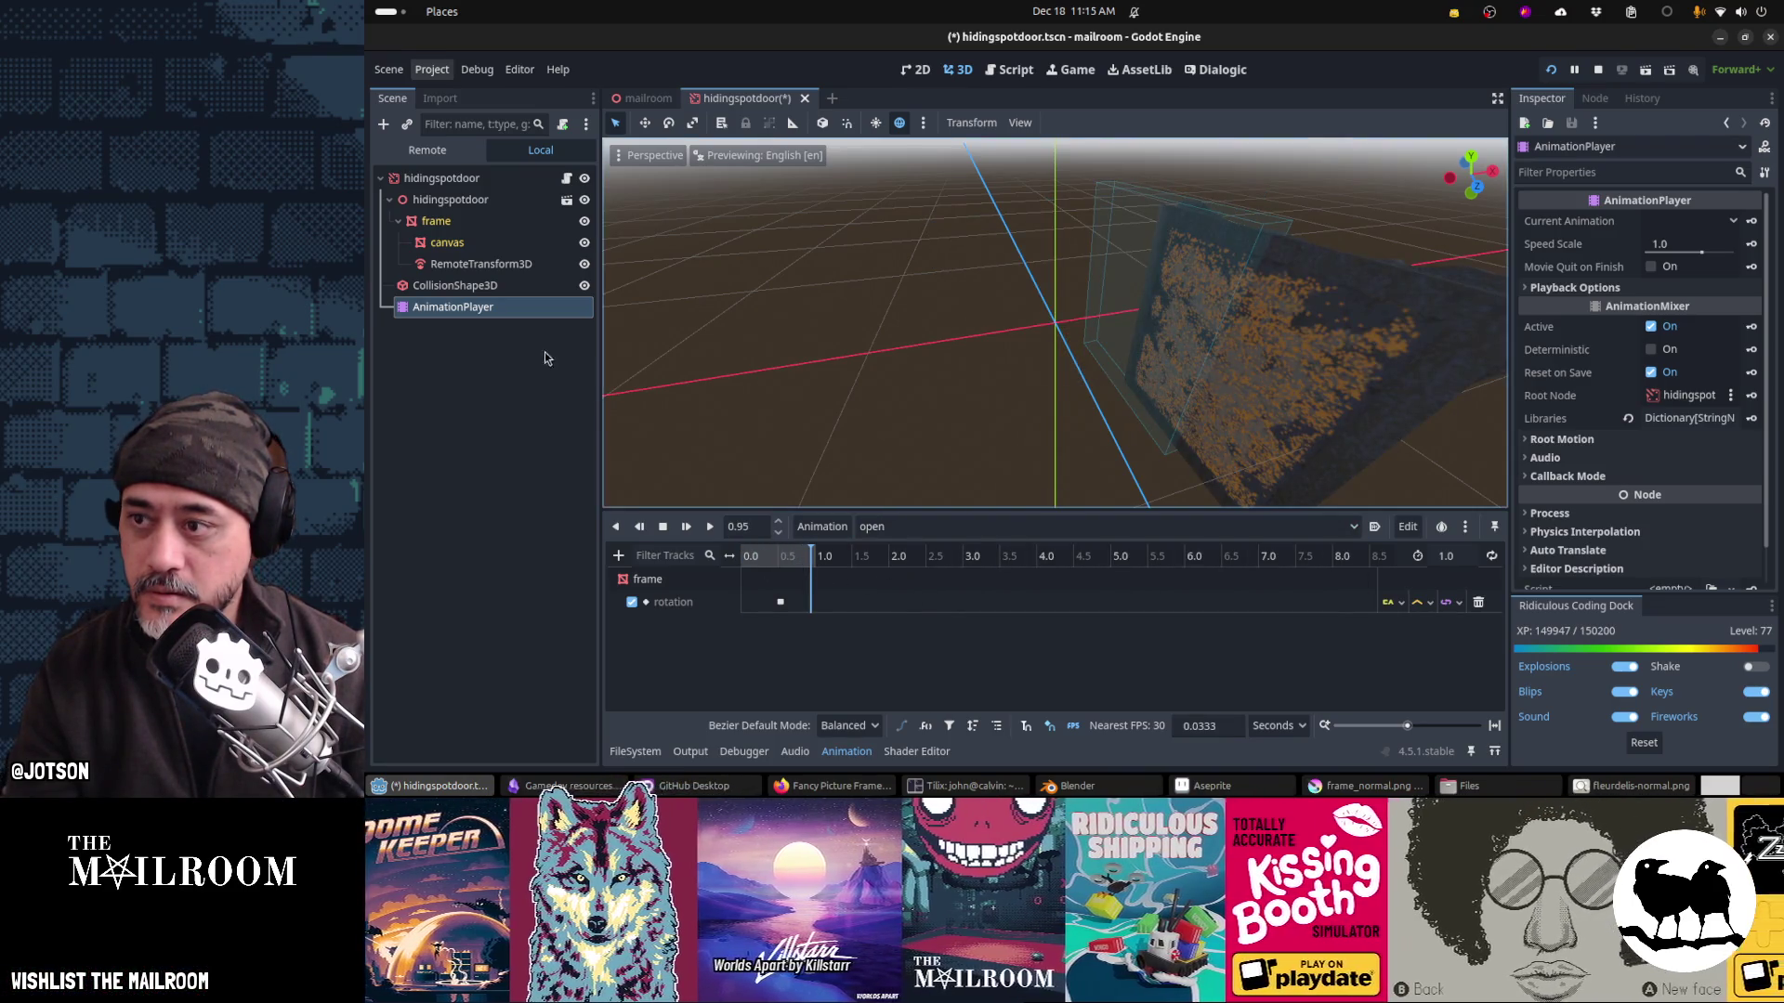
left_click(511, 289)
left_click_drag(1200, 376, 1335, 507)
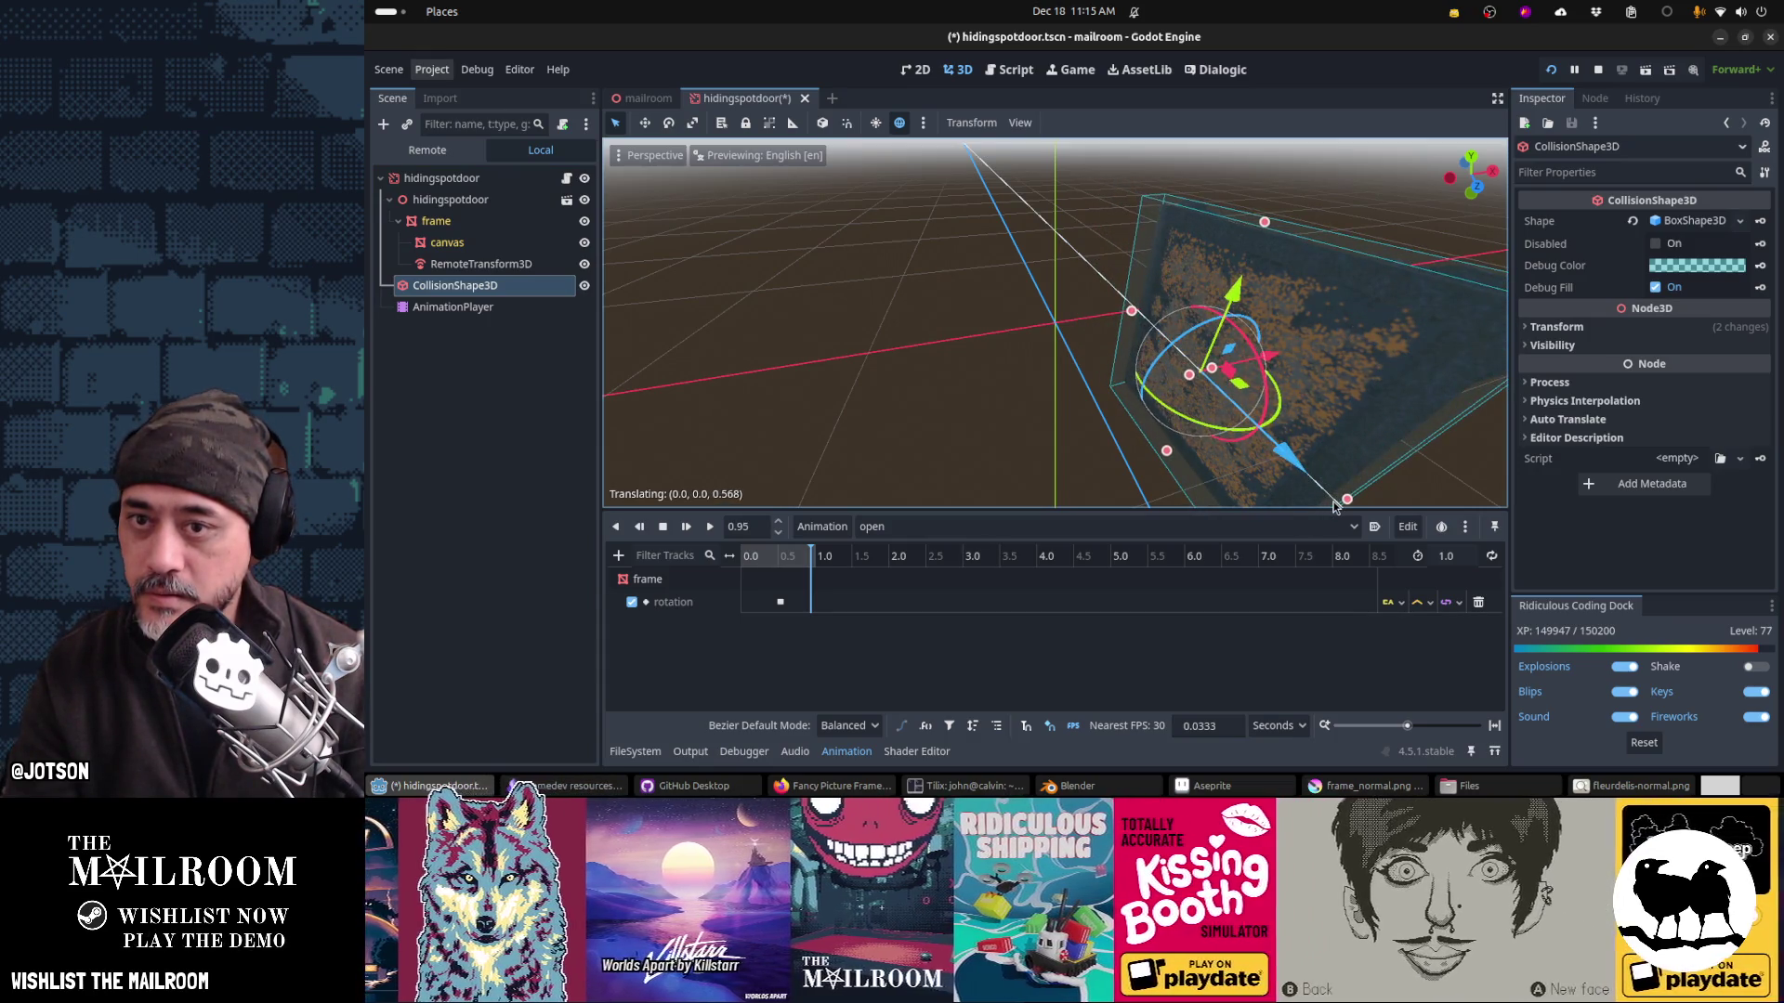
Step: Return to the close animation, nudge the collision box left along X, and save
left_click(935, 529)
left_click(929, 576)
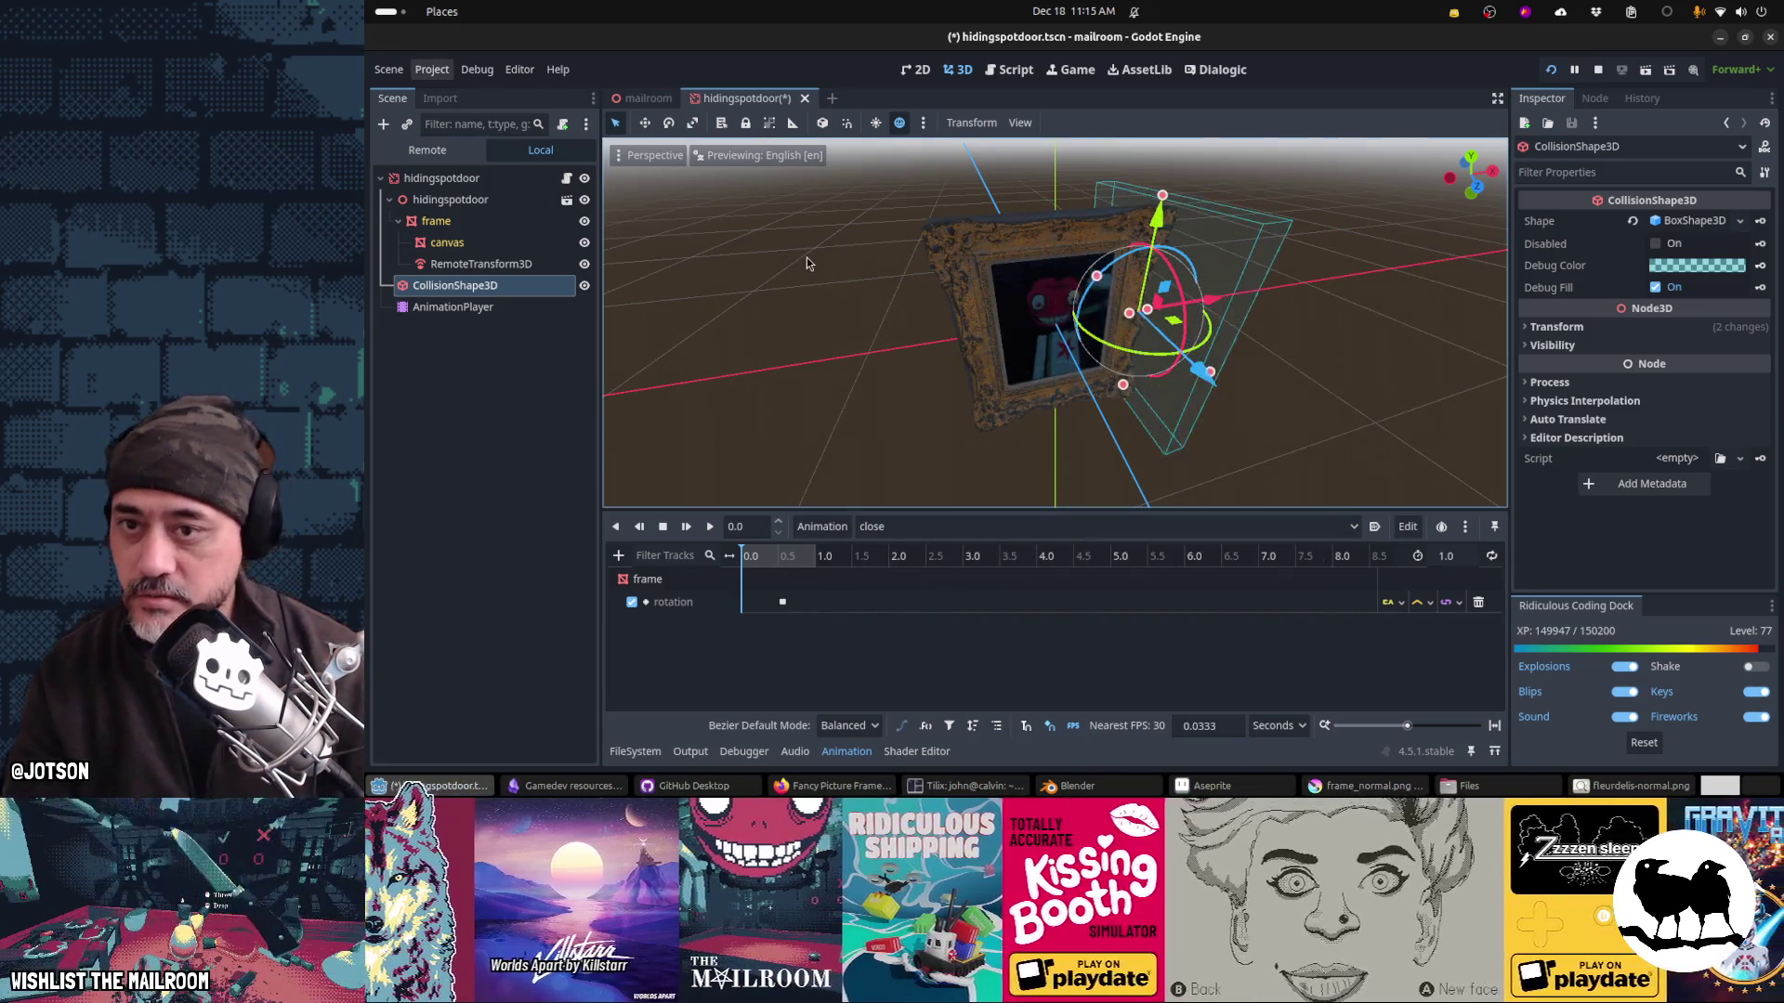
key("ctrl+s")
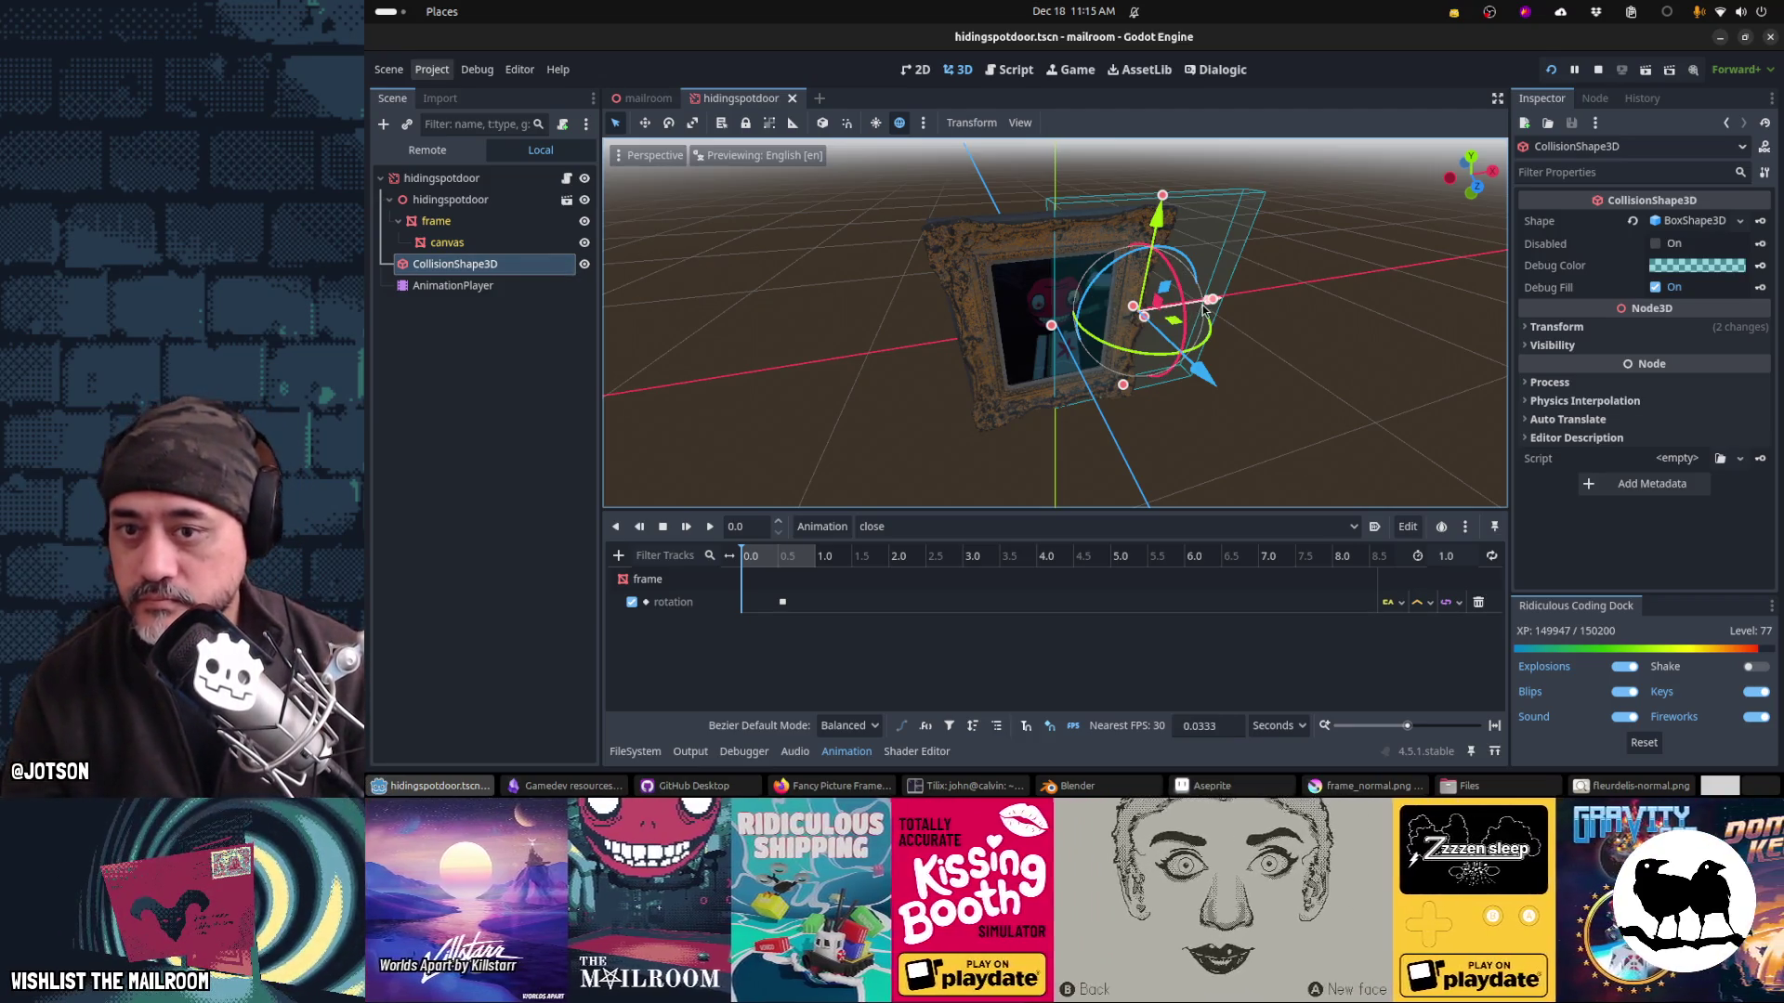
left_click_drag(1205, 310, 1142, 330)
key("KP_1")
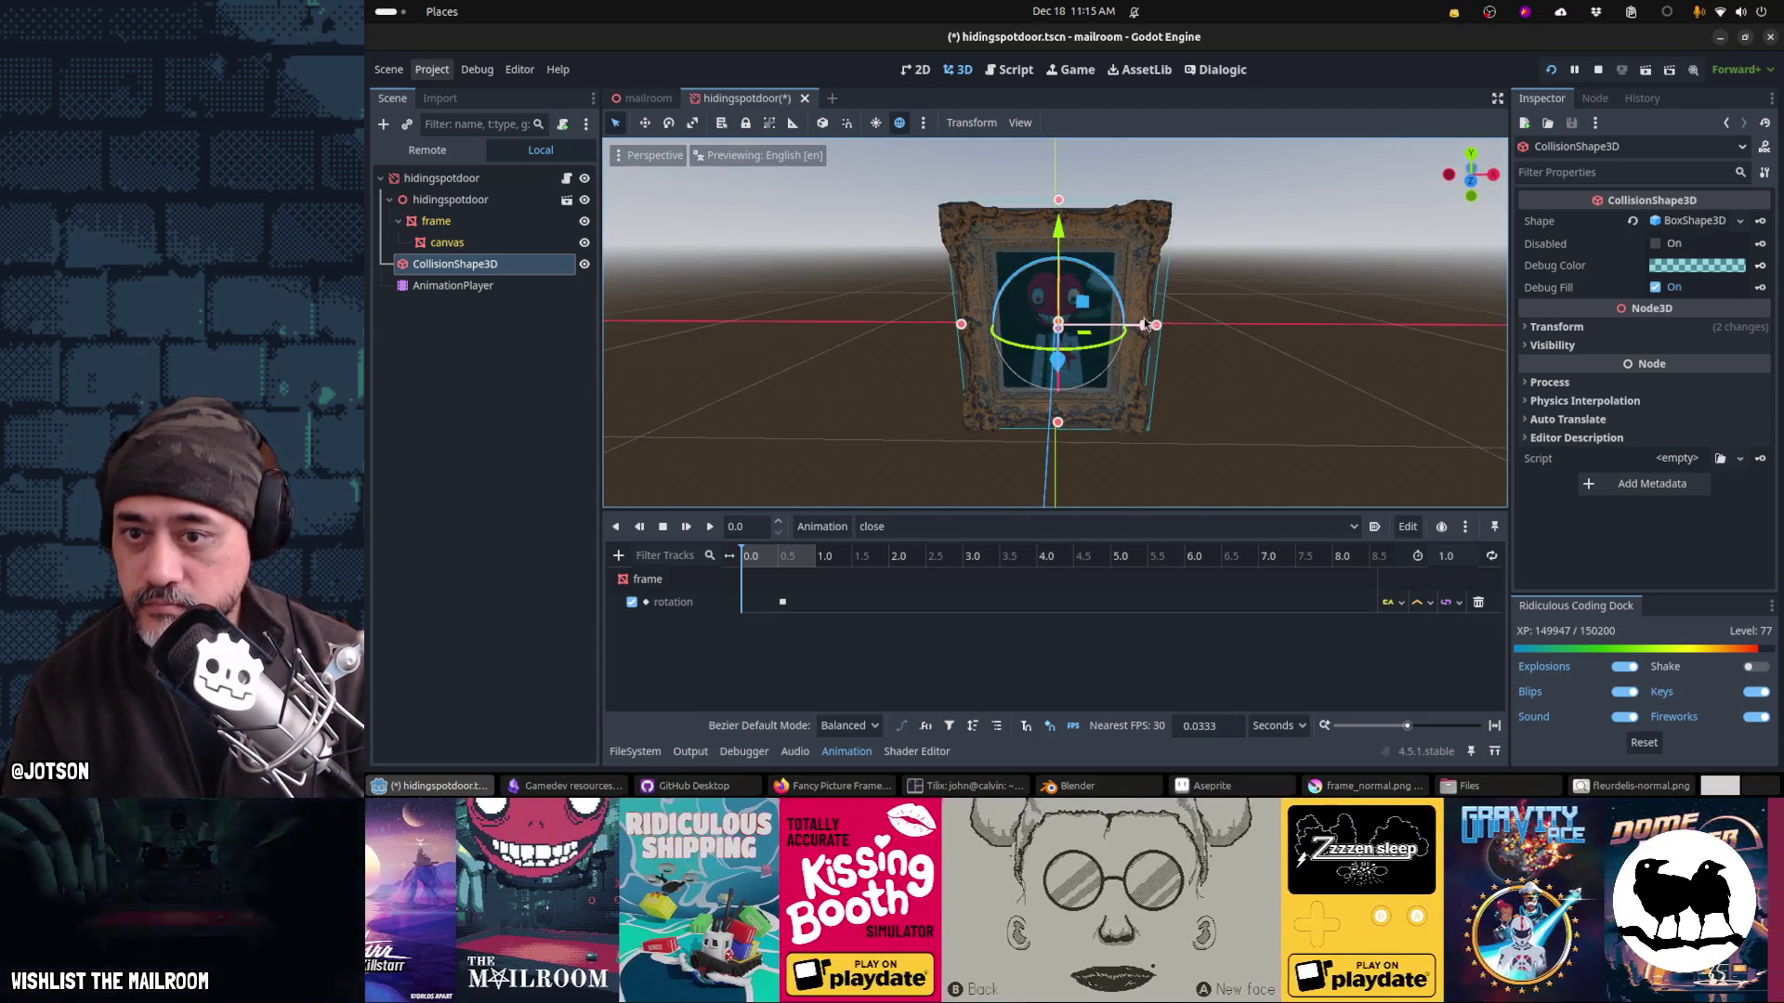
key("KP_1")
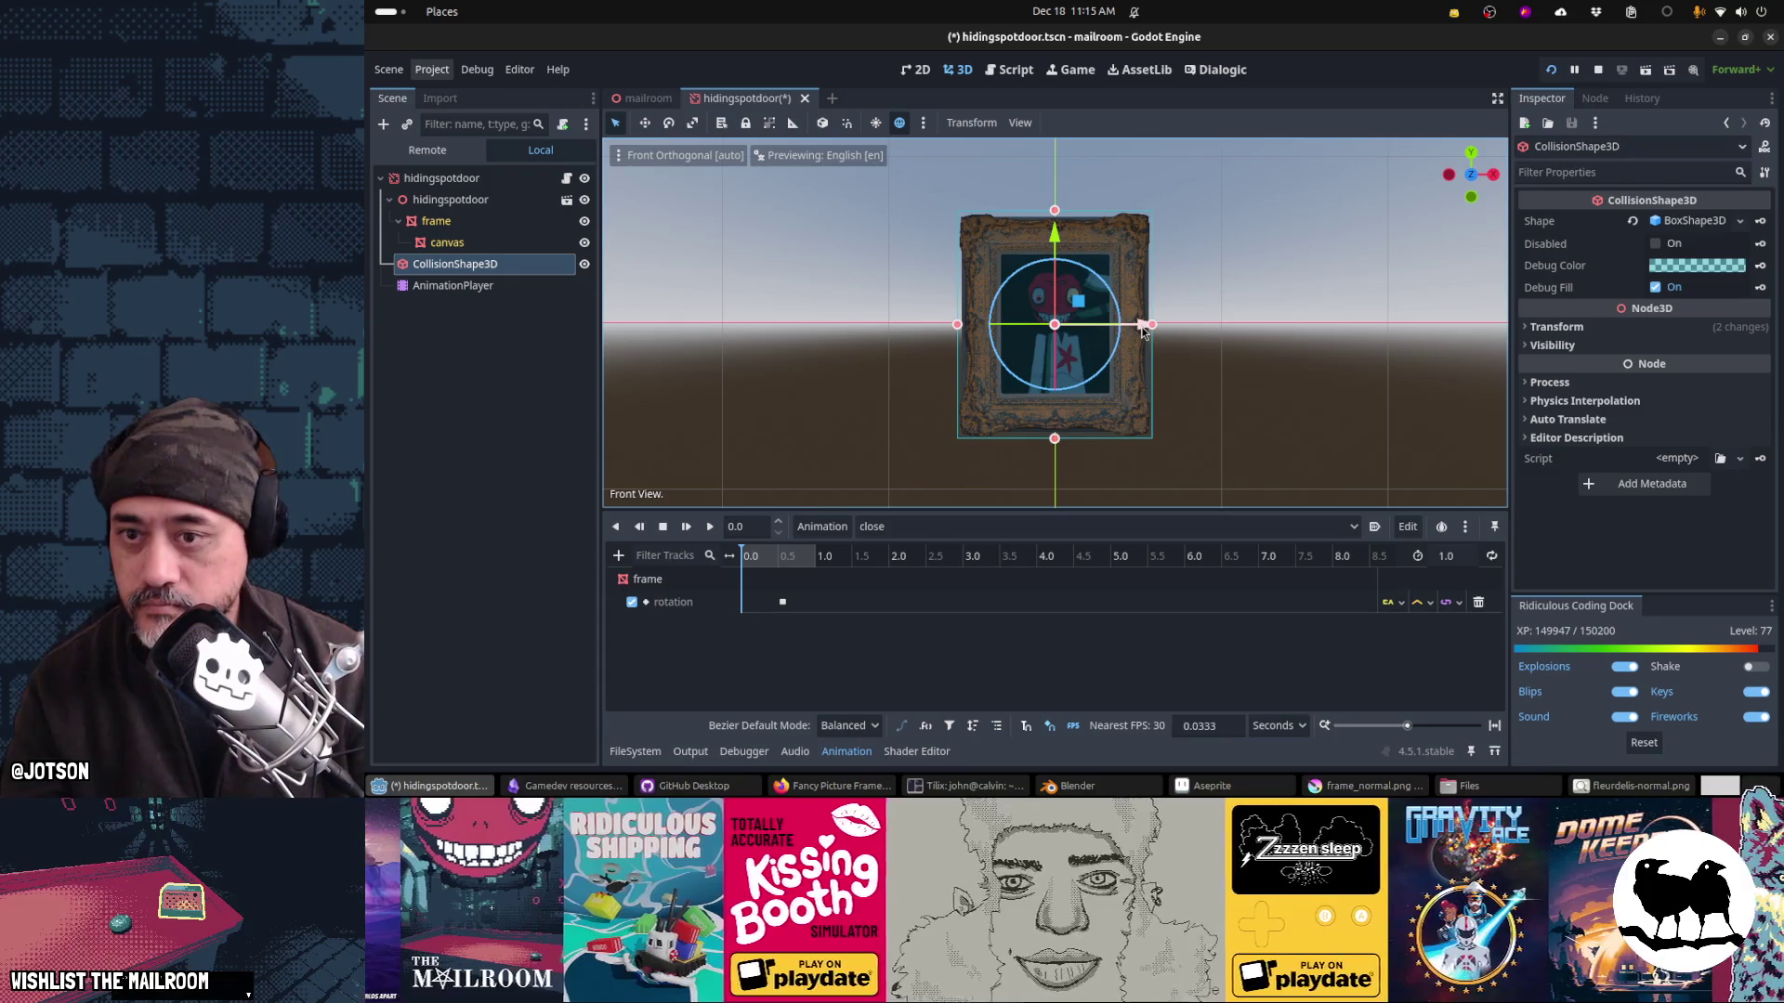
left_click(1143, 329)
key("ctrl+s")
Step: Preview the close animation at 0.35 and the open animation at 0.56
left_click(520, 285)
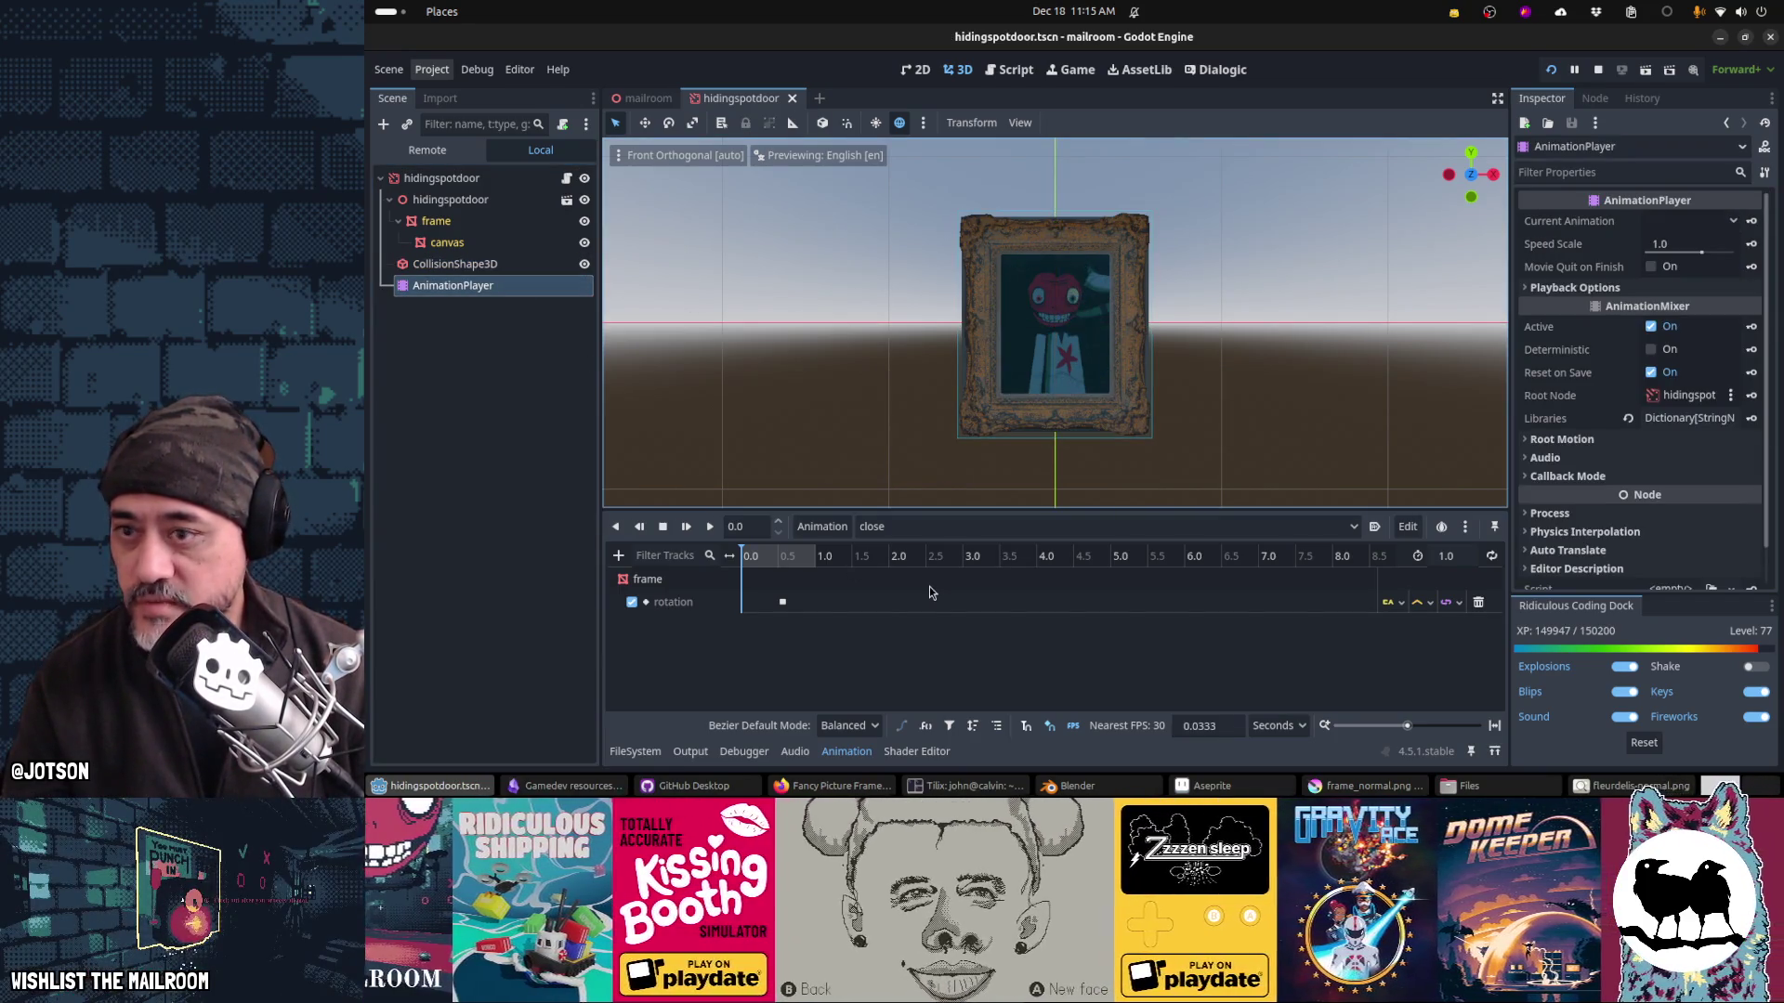
left_click(908, 529)
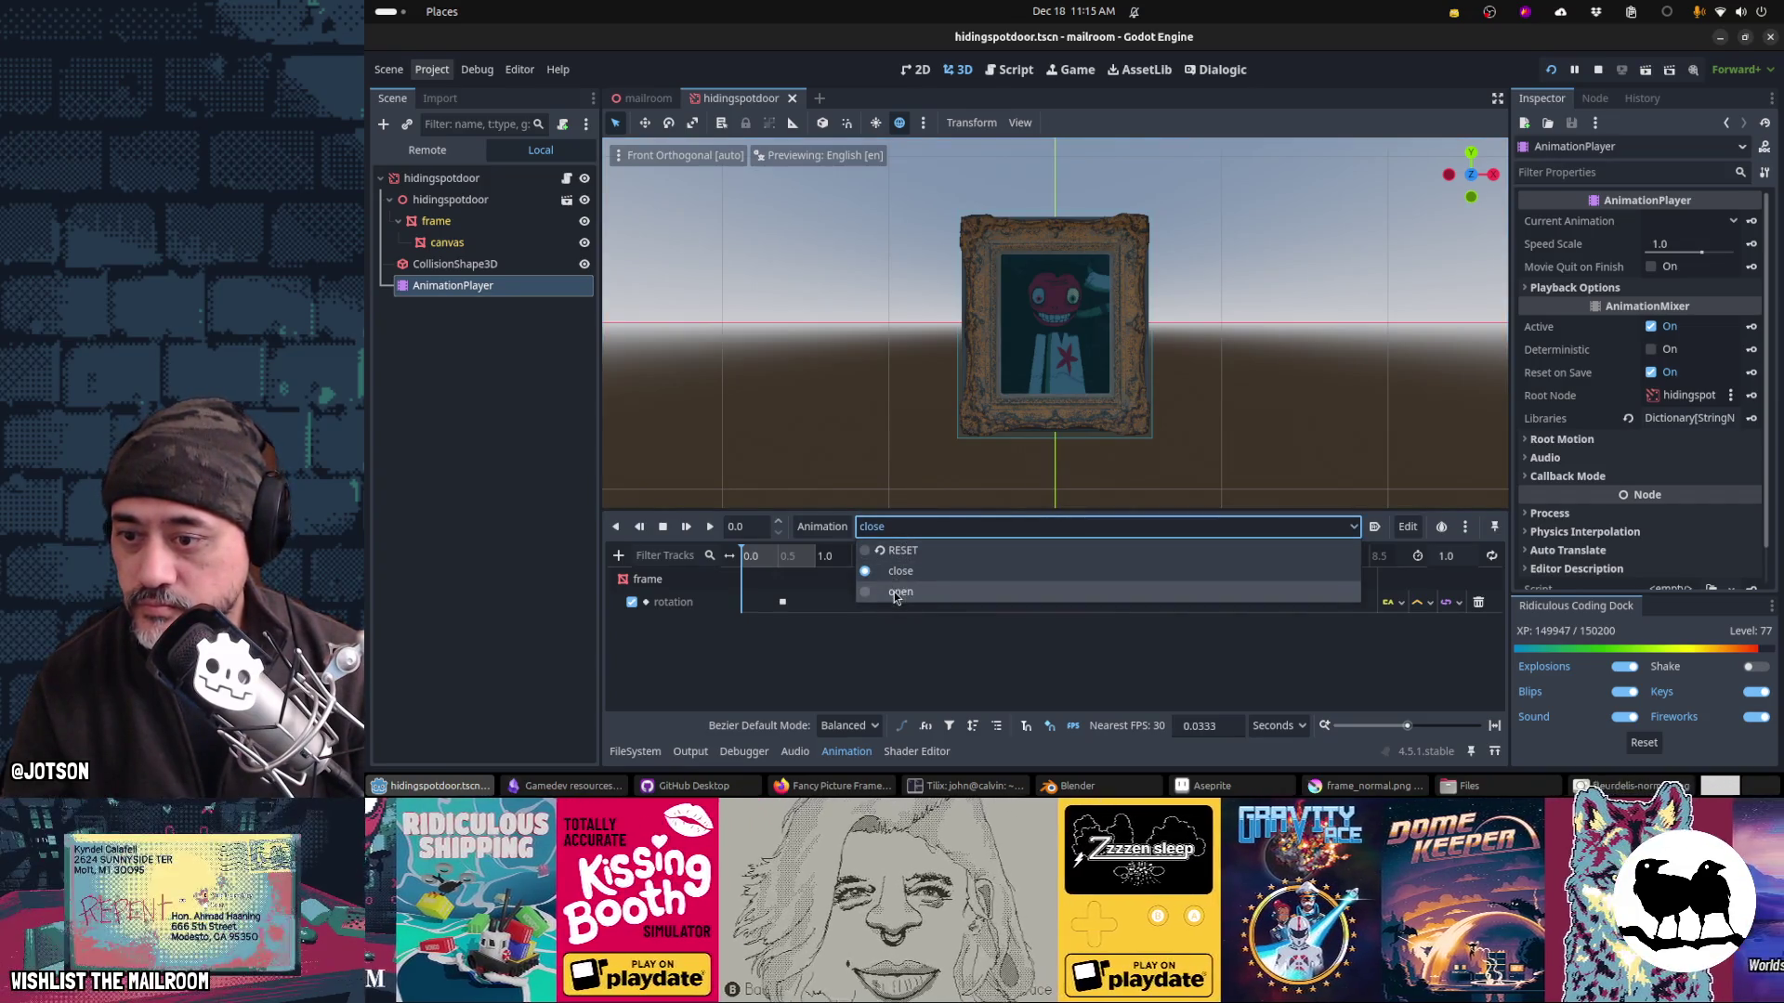
left_click(770, 557)
left_click(771, 555)
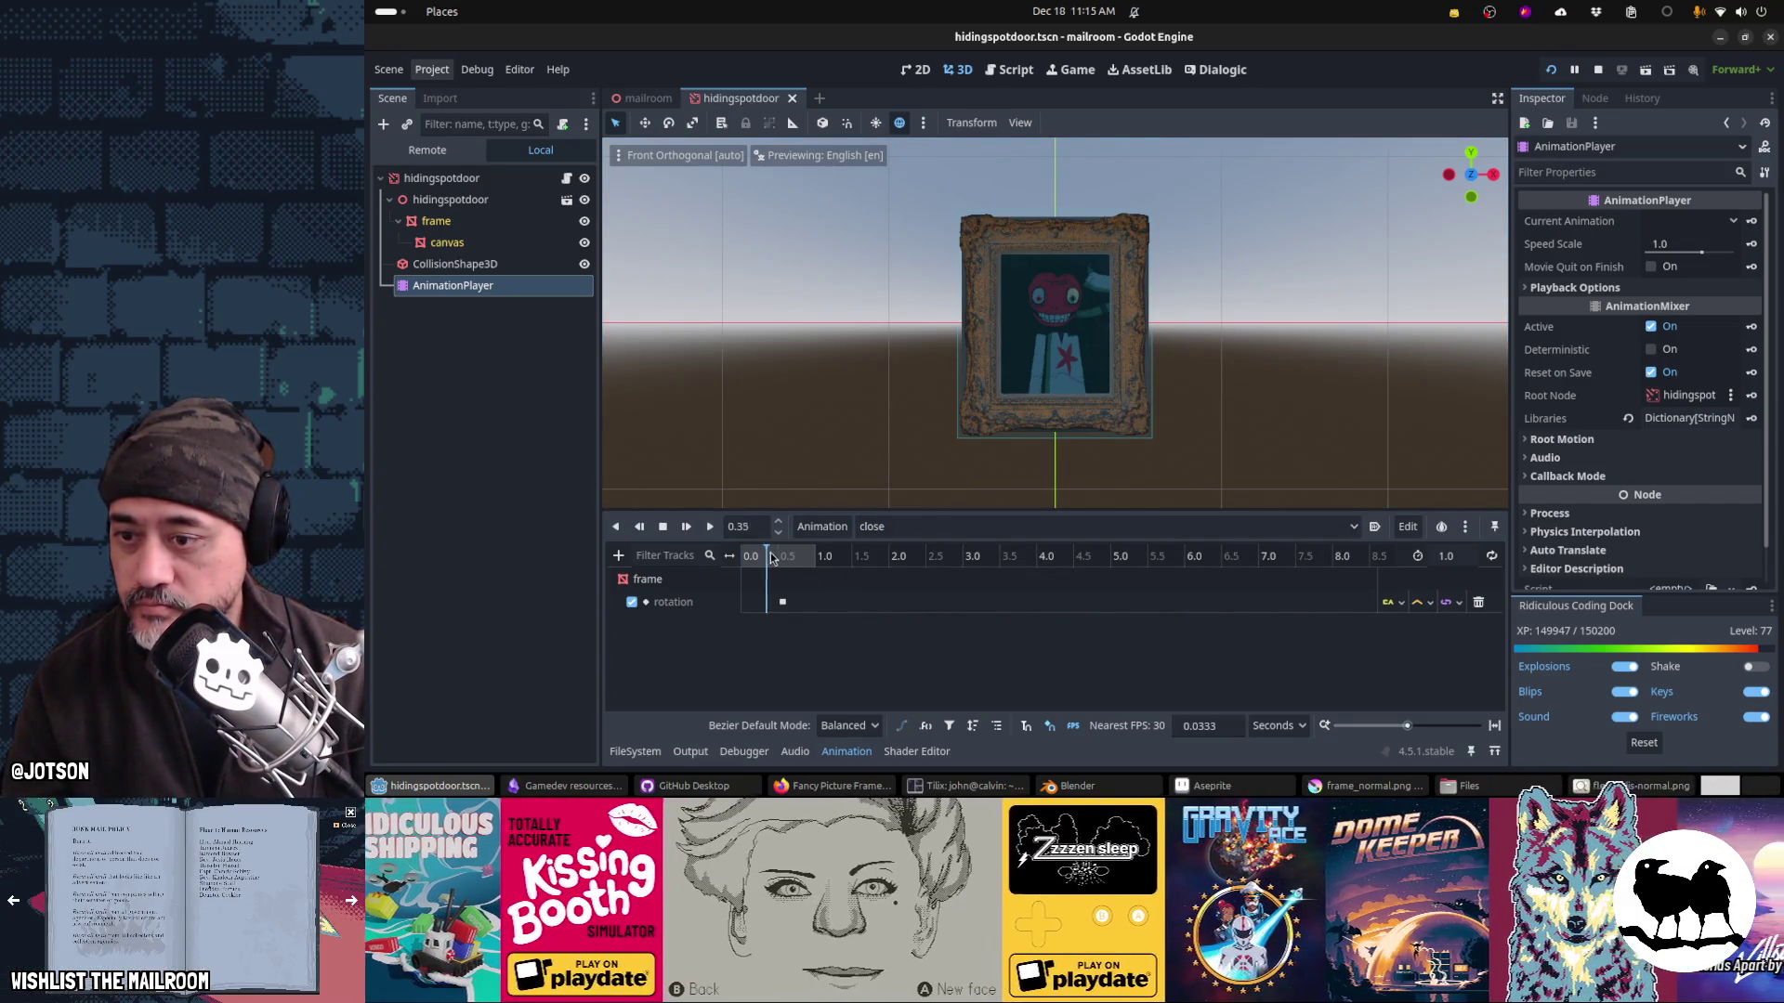
left_click(906, 527)
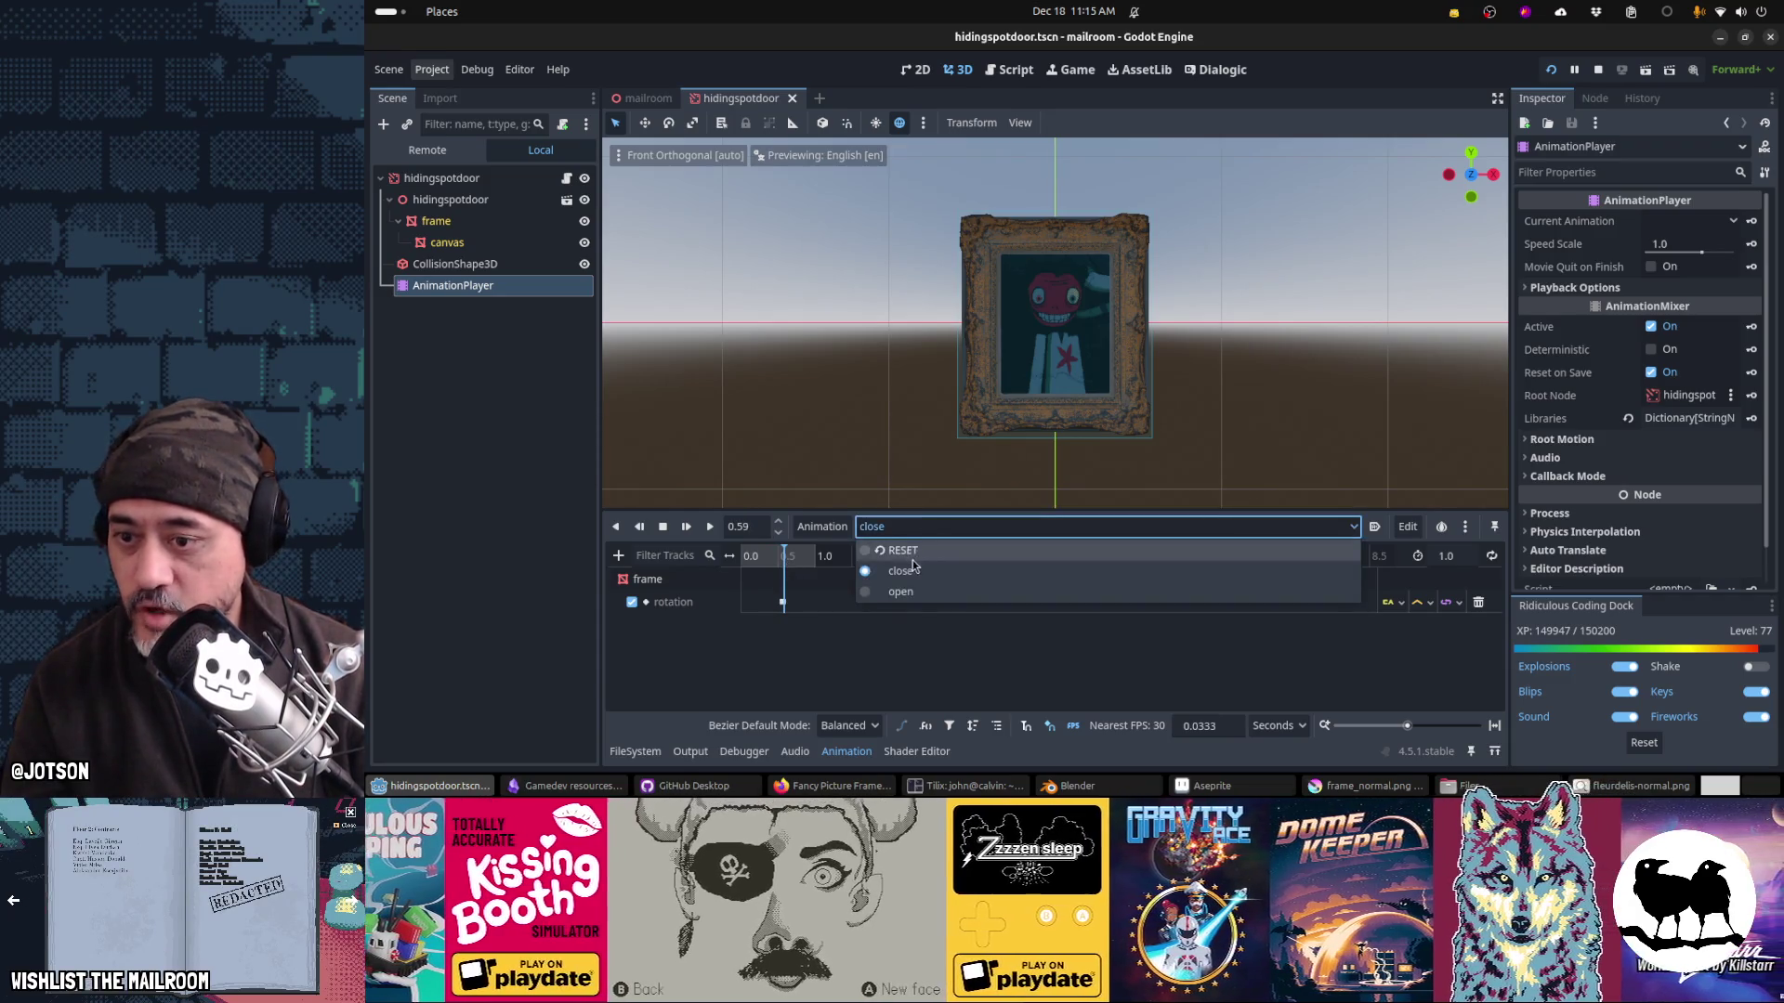
left_click(906, 598)
left_click_drag(765, 562, 783, 568)
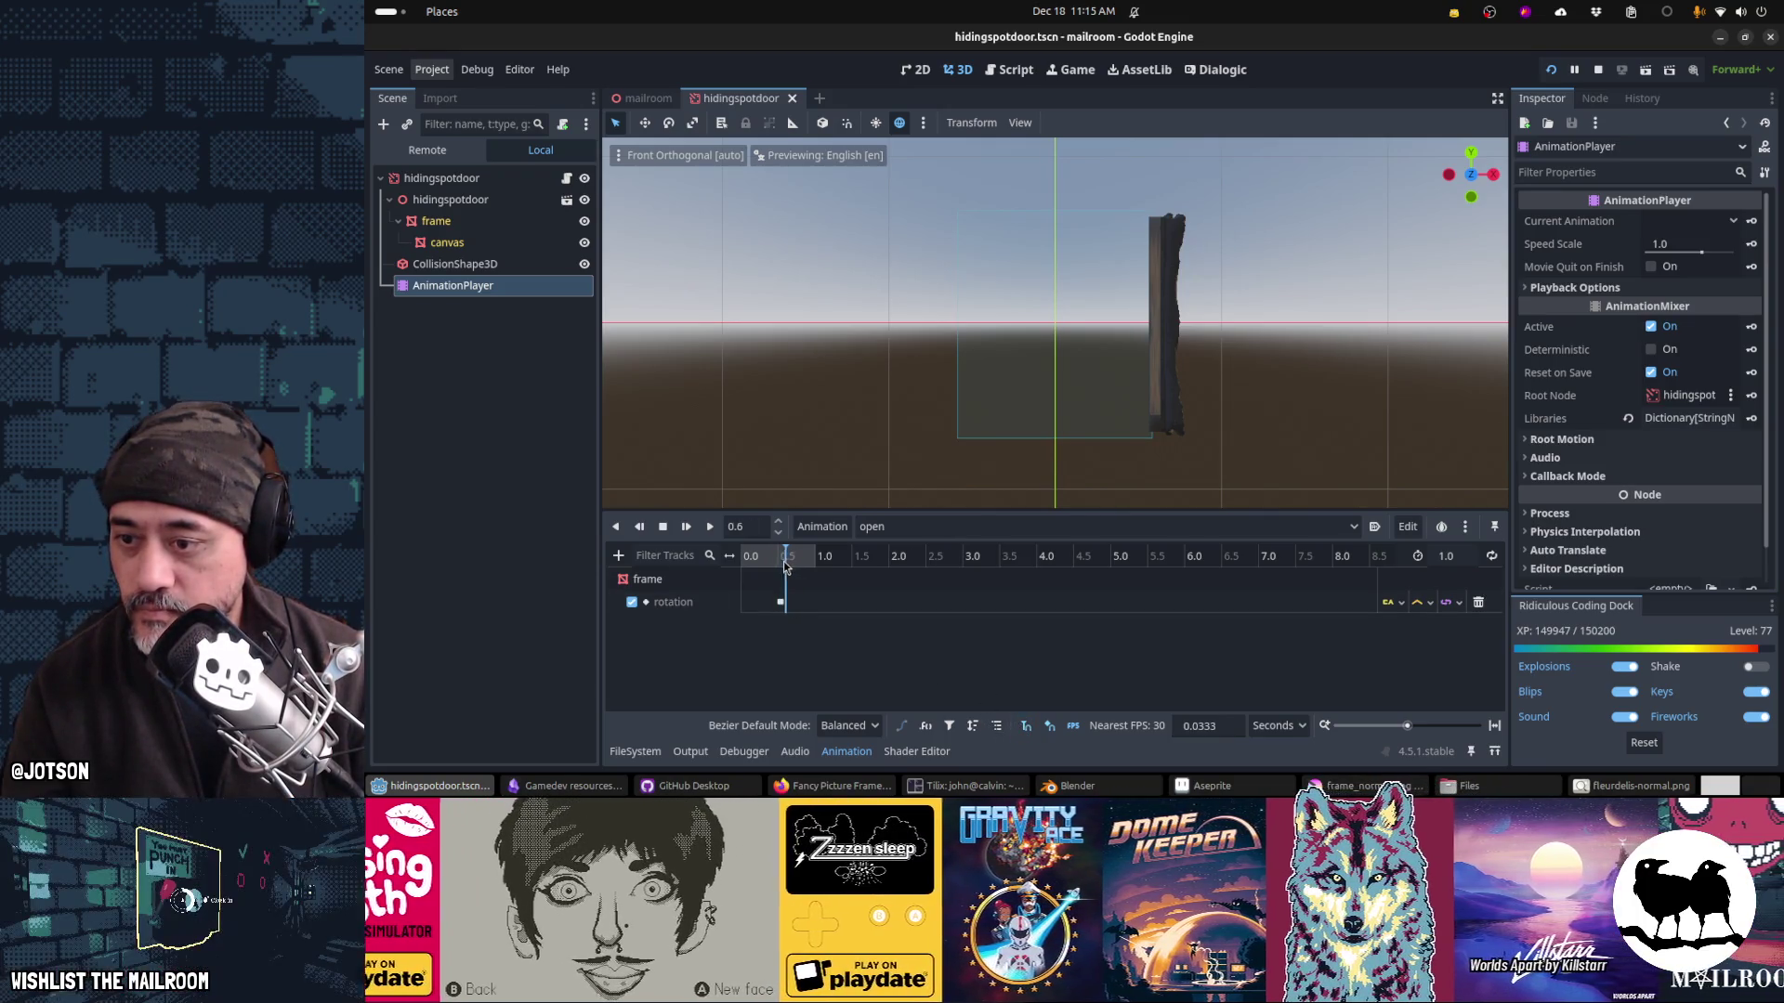
Step: From the top view, rotate the collision shape to match the open frame and move it alongside
mouse_move(1040, 437)
left_mouse_down()
mouse_move(1129, 493)
mouse_move(1028, 387)
mouse_move(1057, 365)
left_mouse_up()
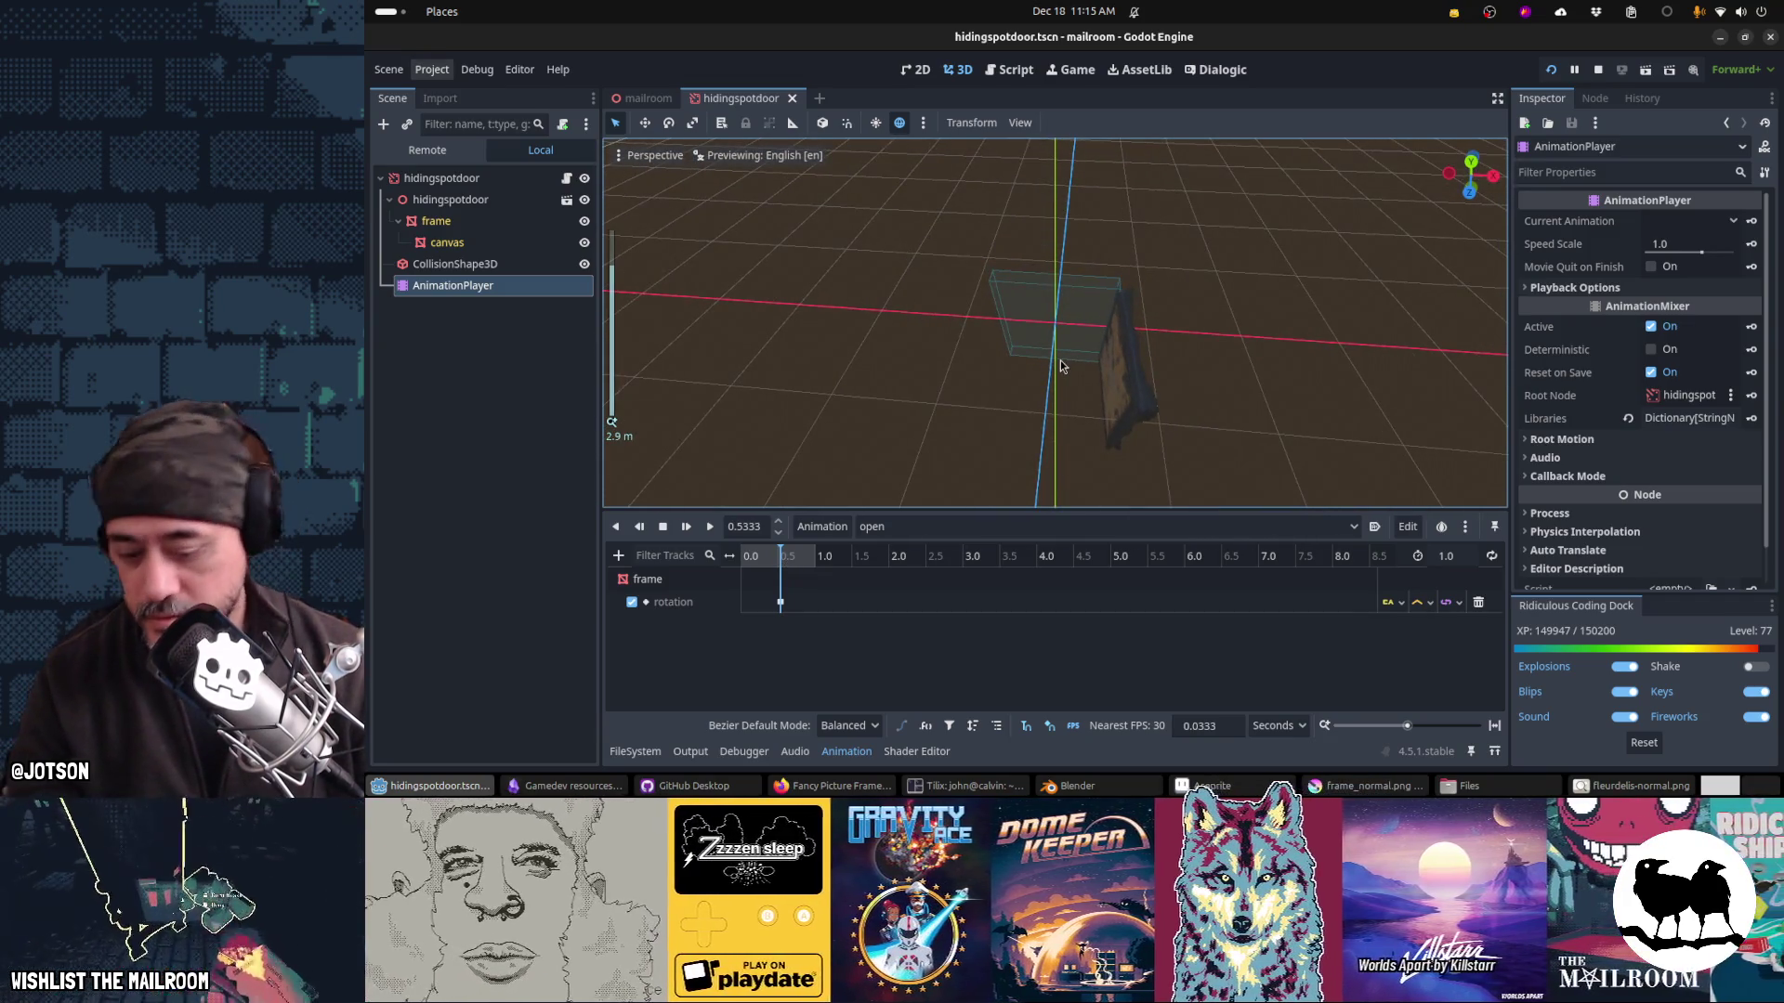
key("KP_7")
left_click(1070, 328)
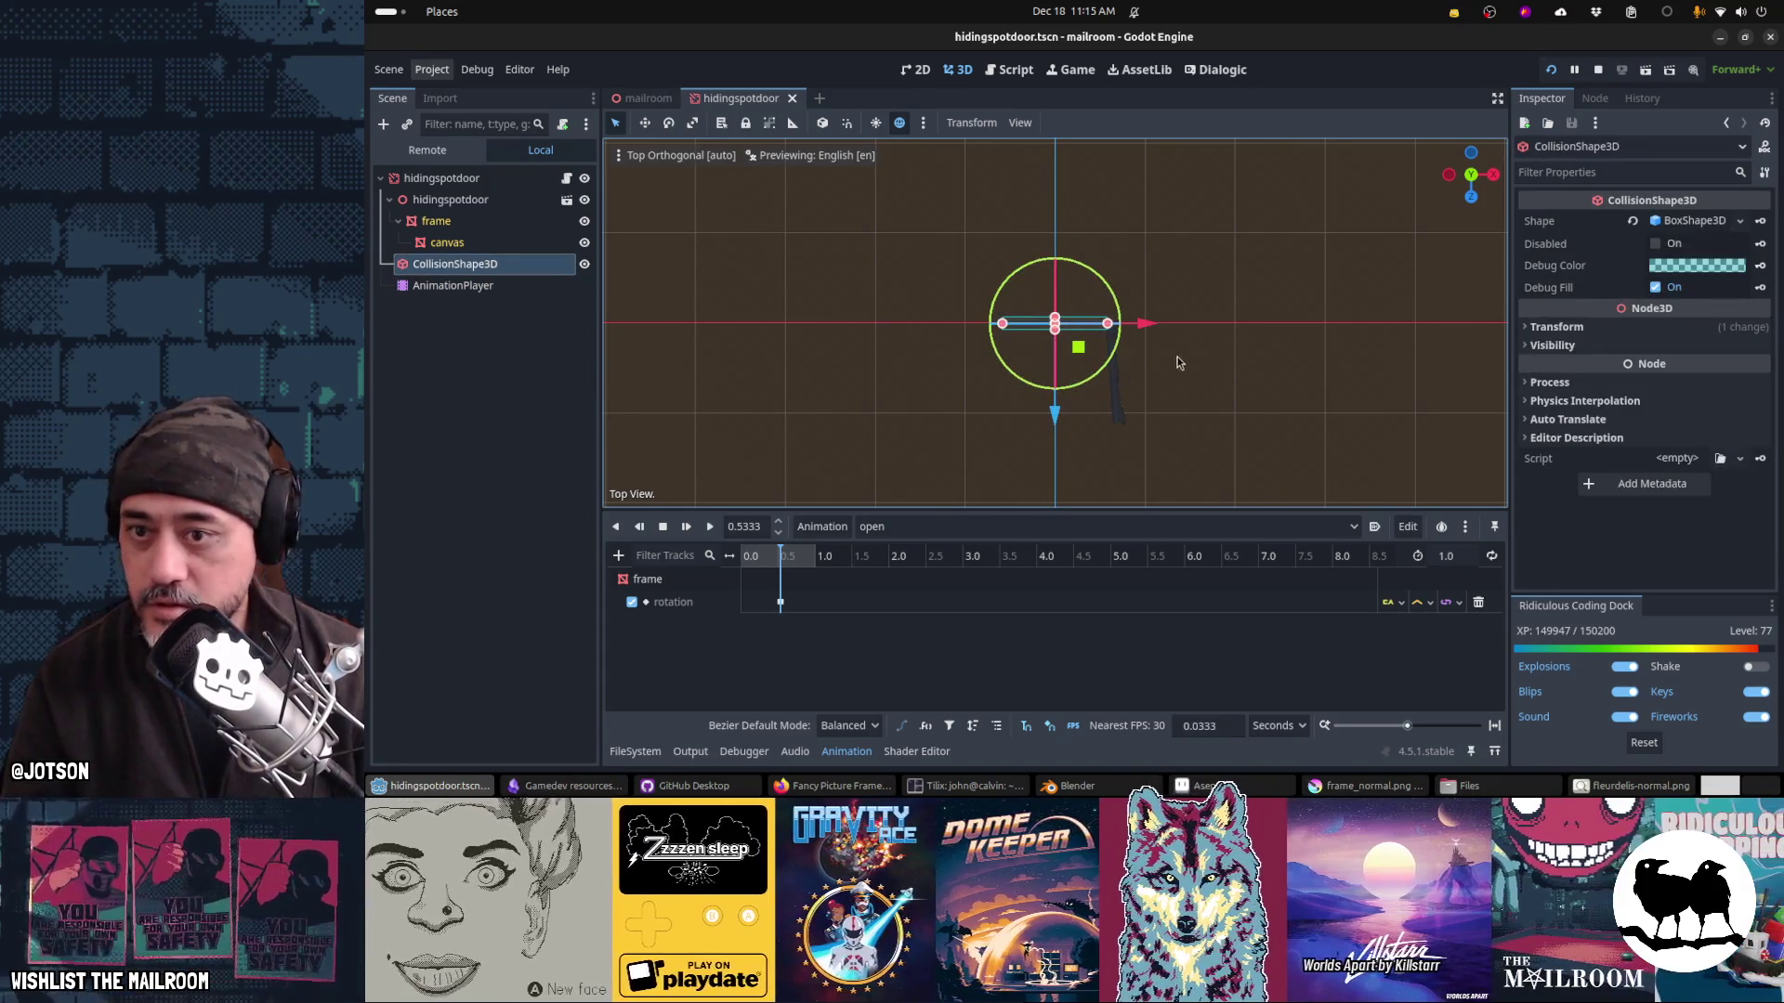
mouse_move(1122, 344)
left_mouse_down()
mouse_move(1124, 243)
mouse_move(1104, 277)
left_mouse_up()
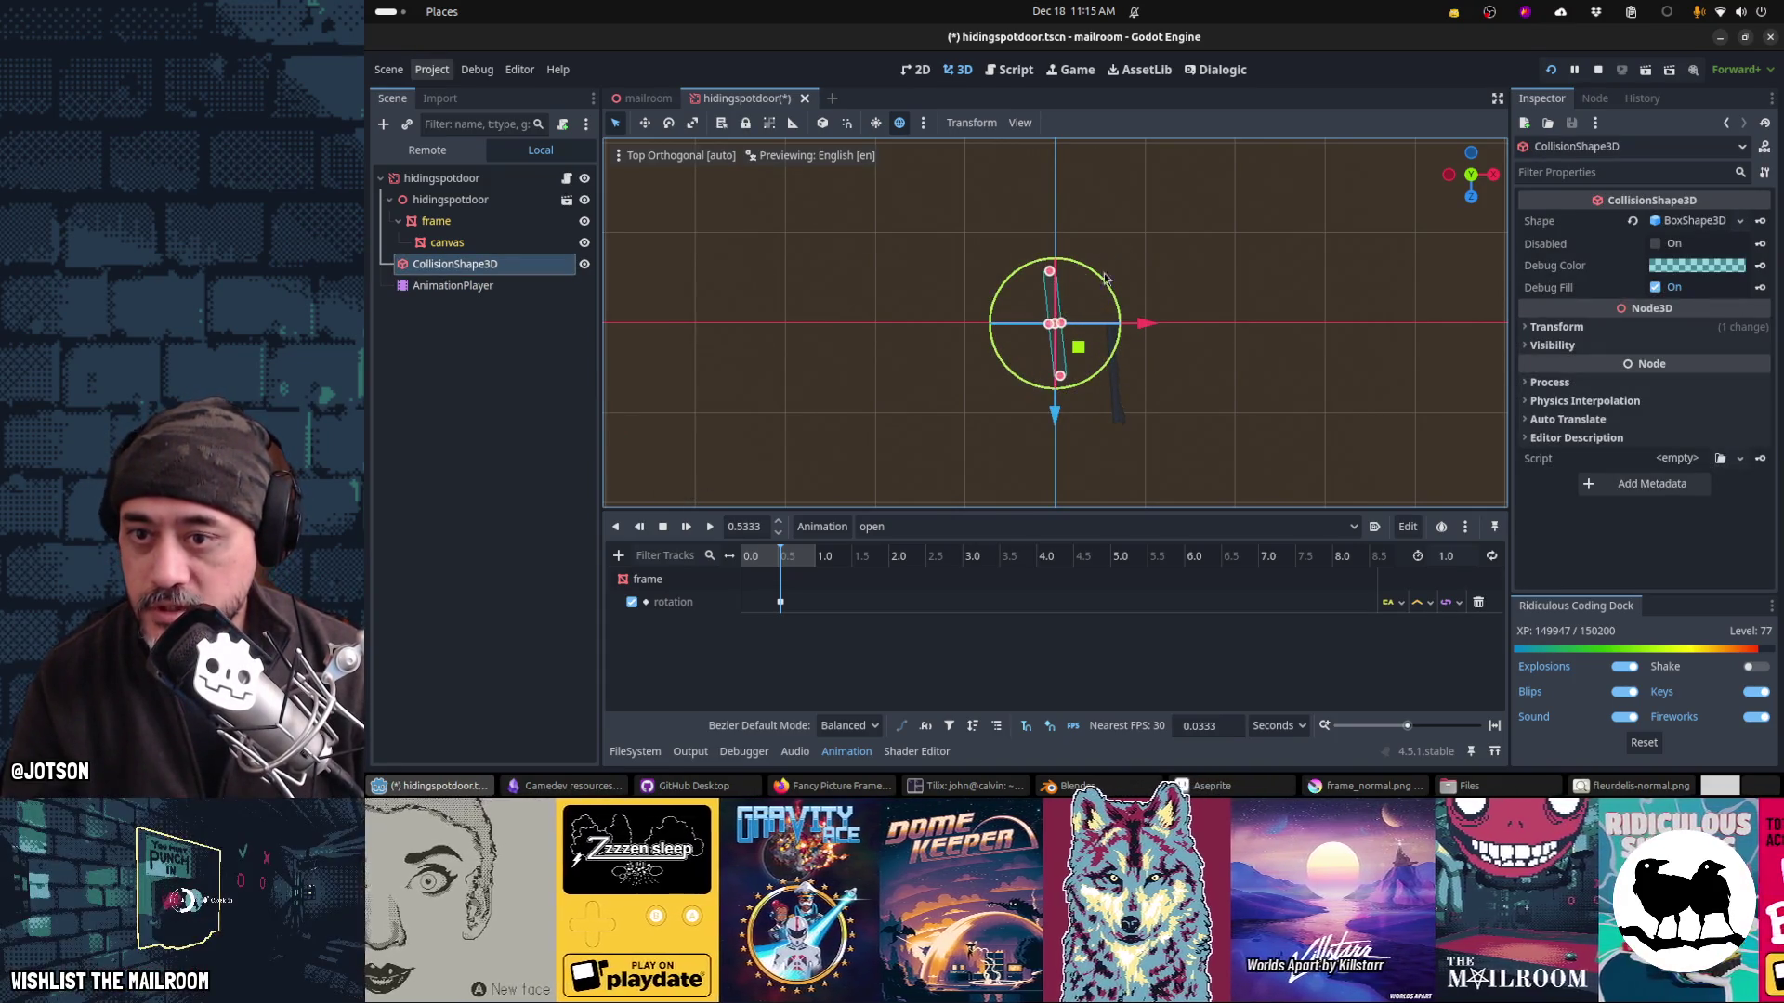
left_click_drag(1077, 348, 1139, 404)
scroll(1139, 403, "up", 3)
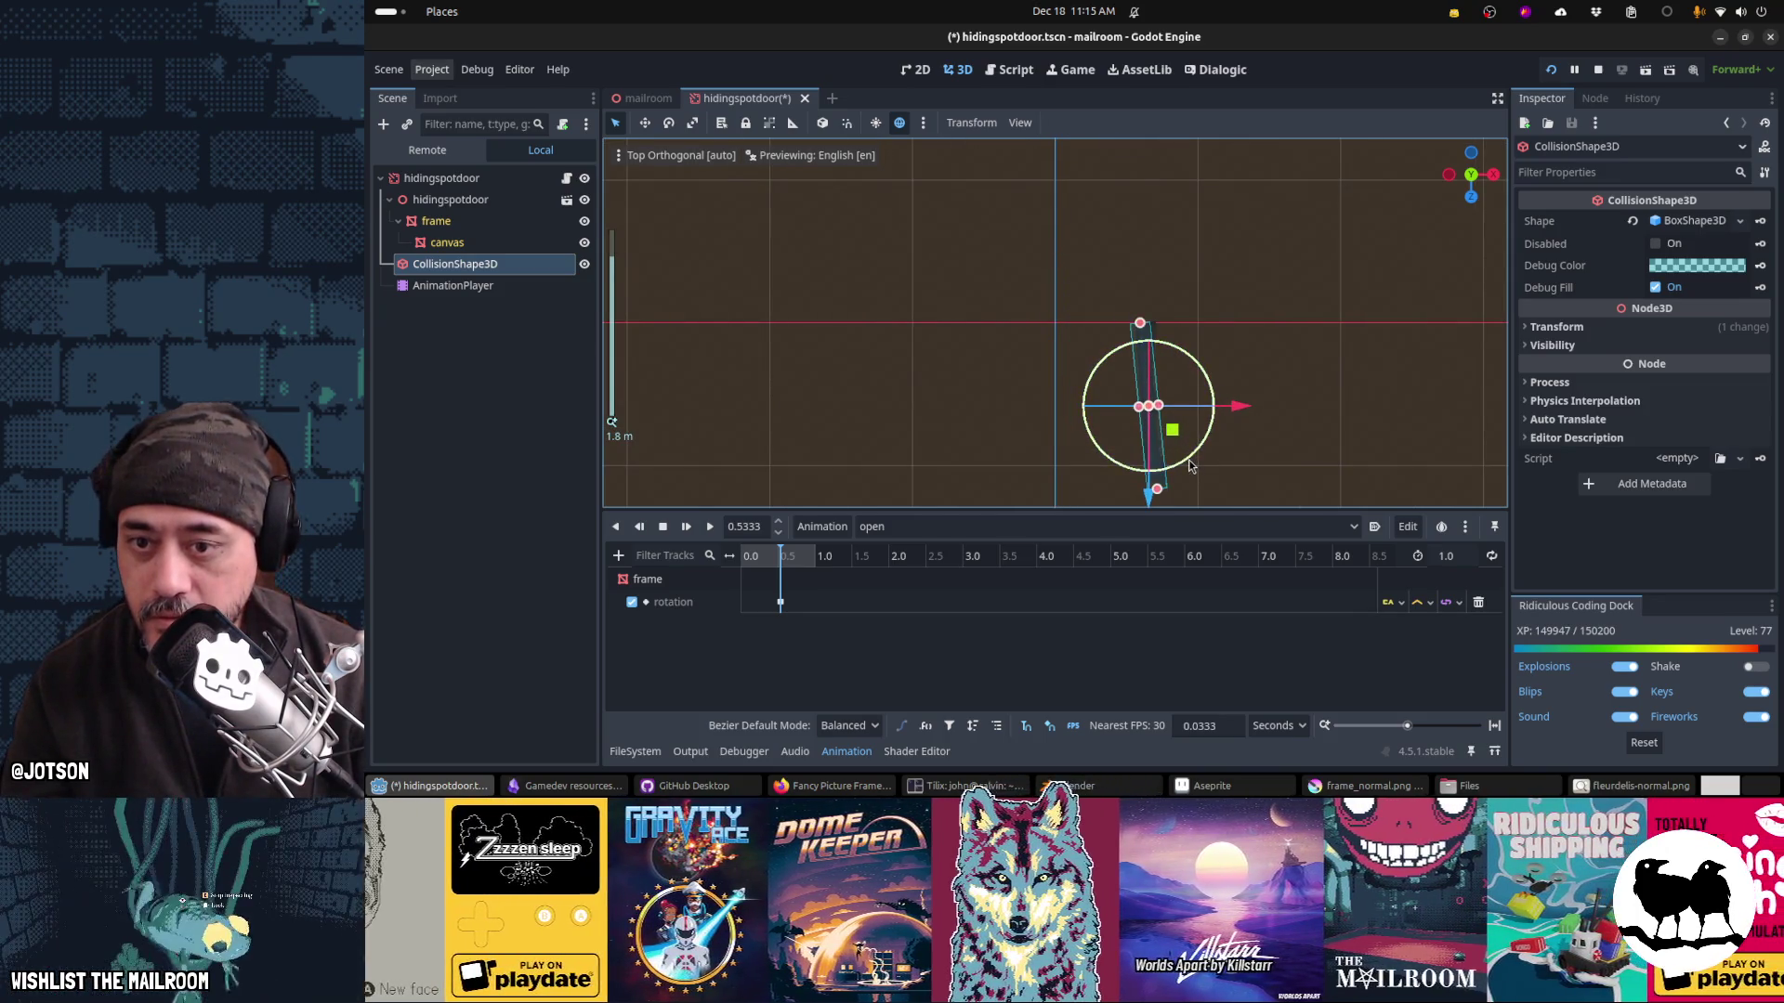
mouse_move(1232, 409)
left_mouse_down()
mouse_move(1198, 446)
mouse_move(1242, 408)
left_mouse_up()
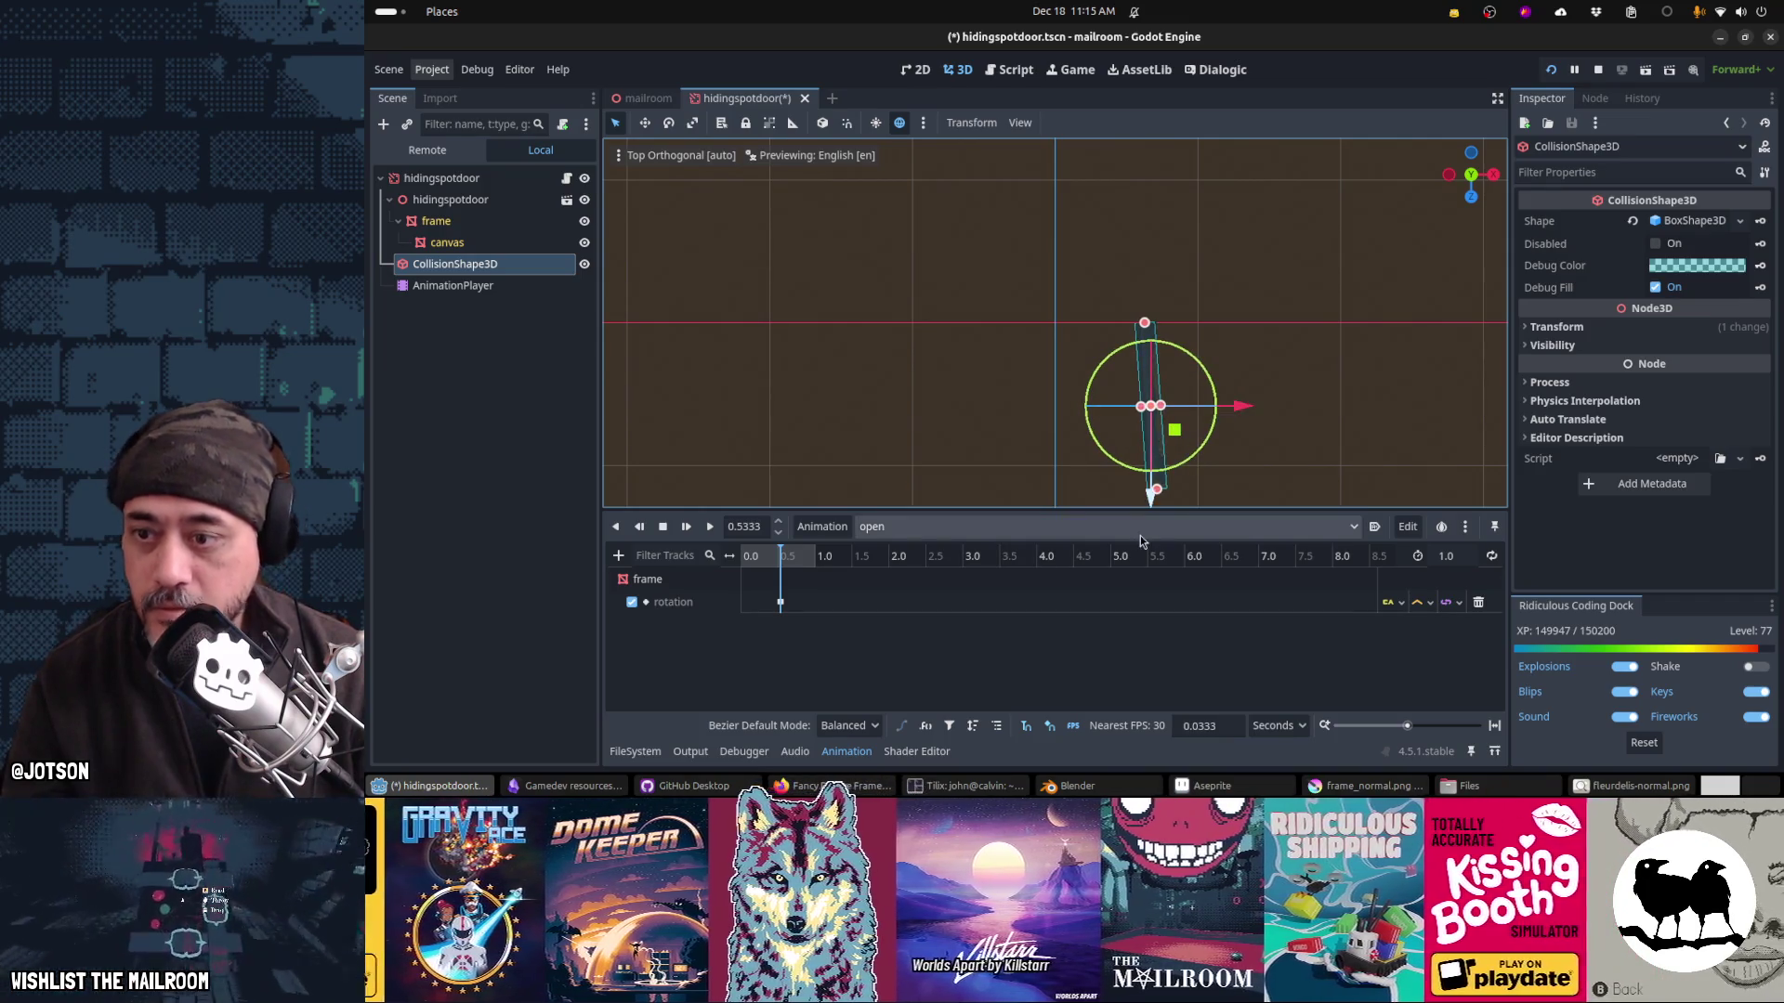
Step: Key the collision shape's position and rotation tracks in the open animation
left_click(1623, 332)
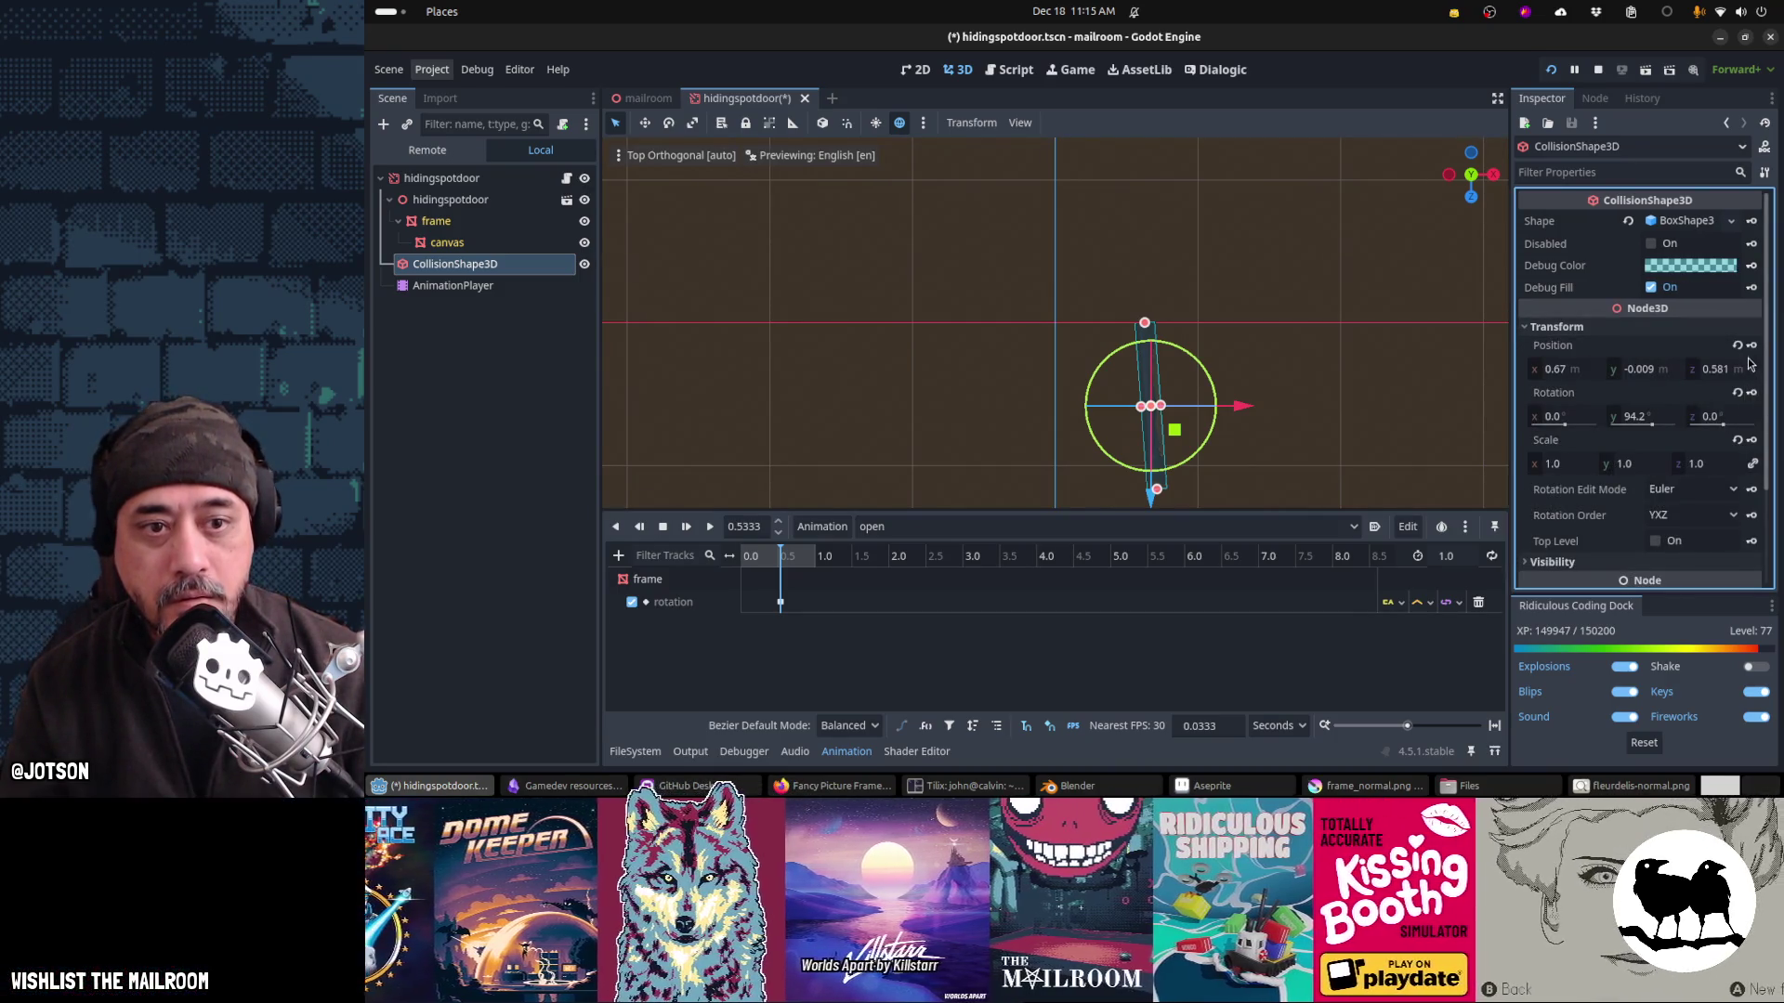
left_click(1751, 346)
key("Return")
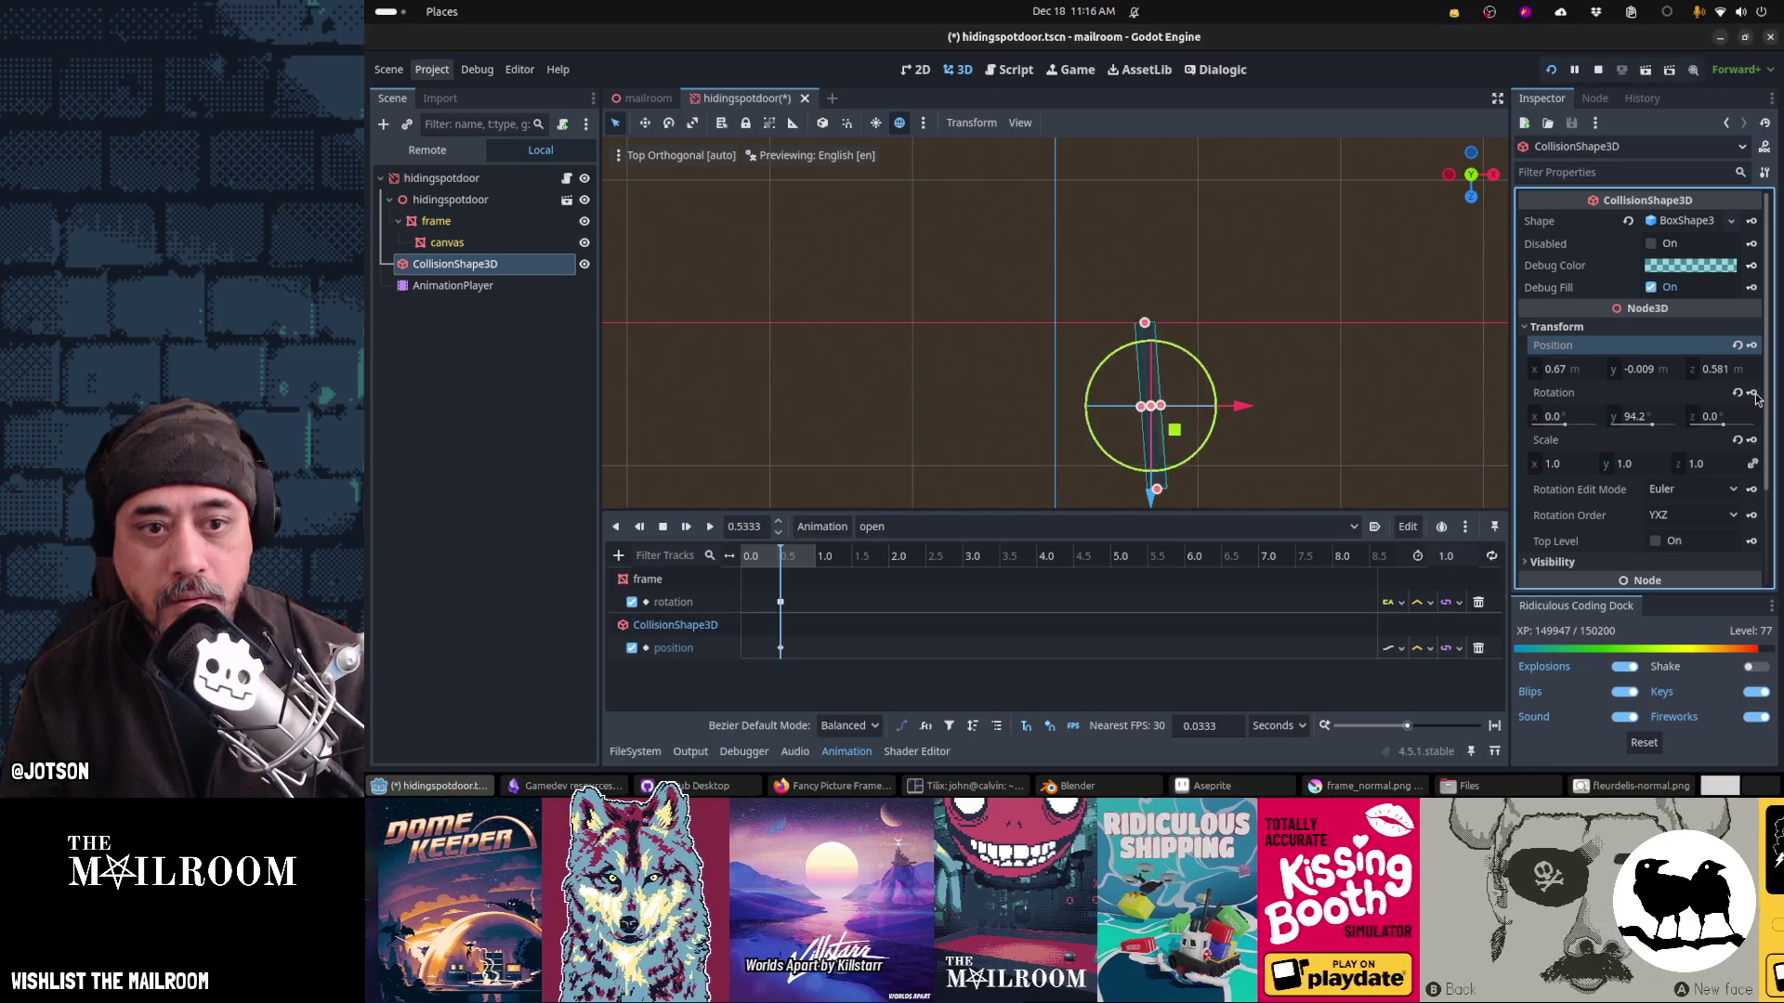
left_click(1752, 393)
key("Return")
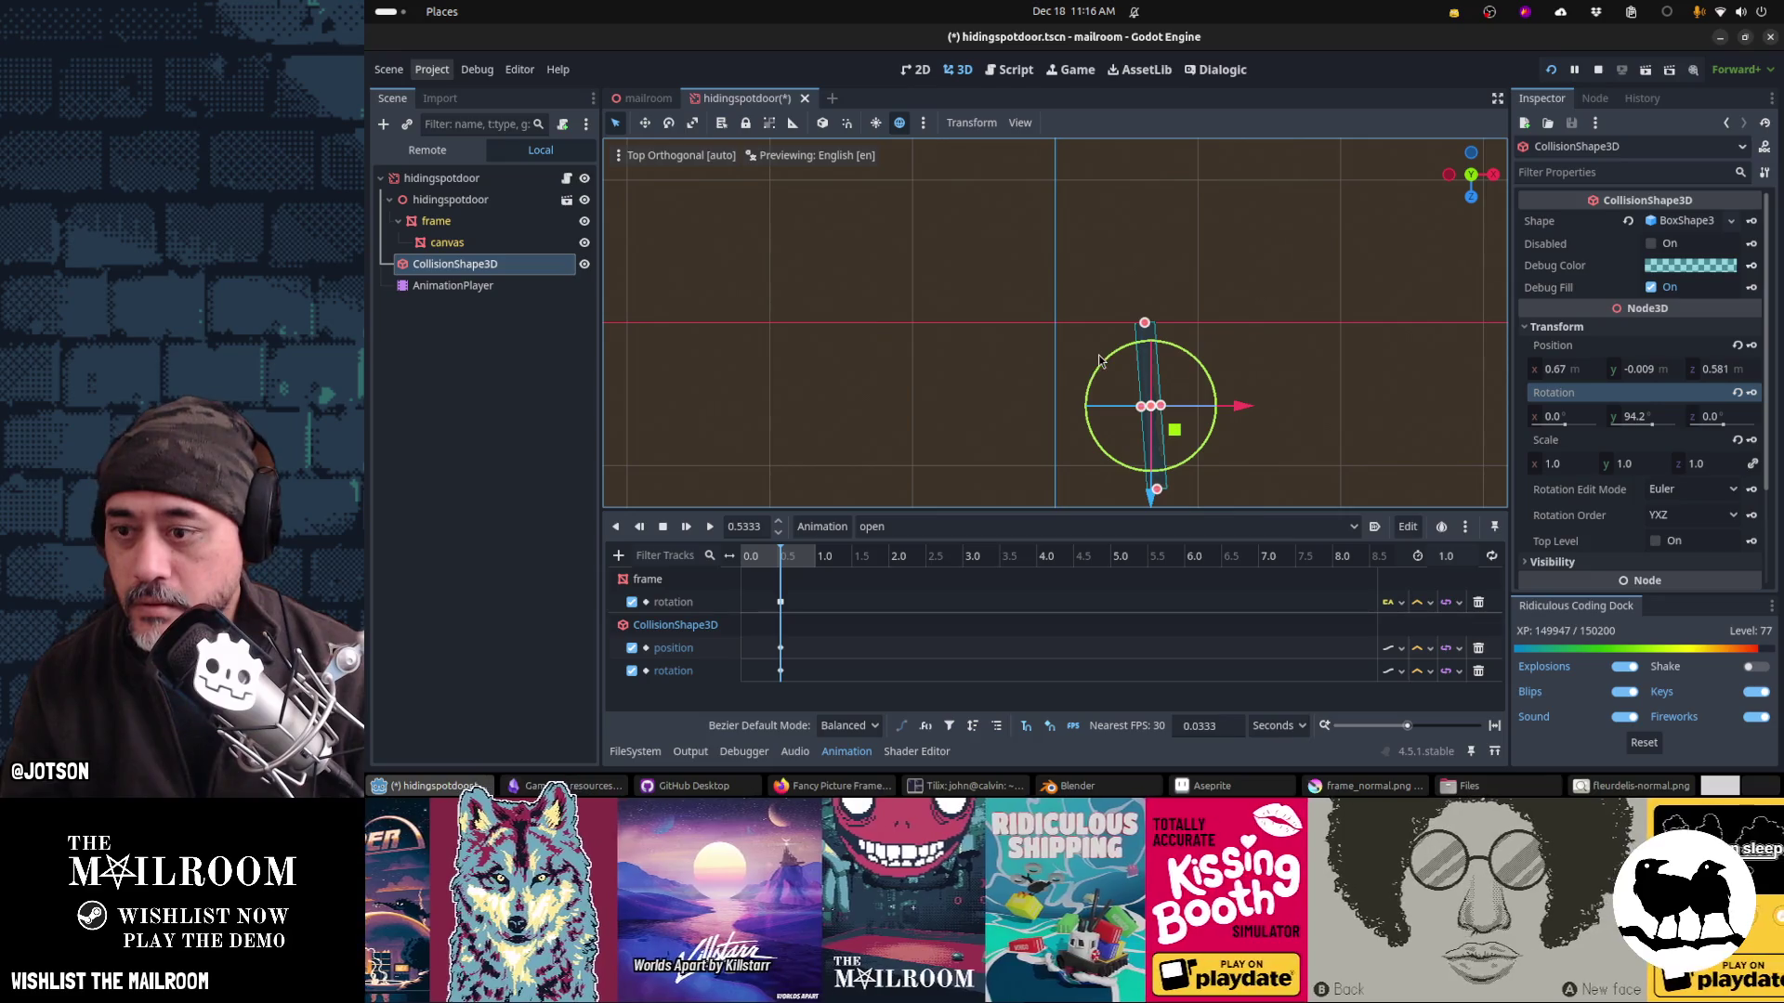
Step: In the close animation, reset the collision shape's rotation and position, nudge Z to 0.073, and key rotation
left_click(873, 525)
left_click(915, 577)
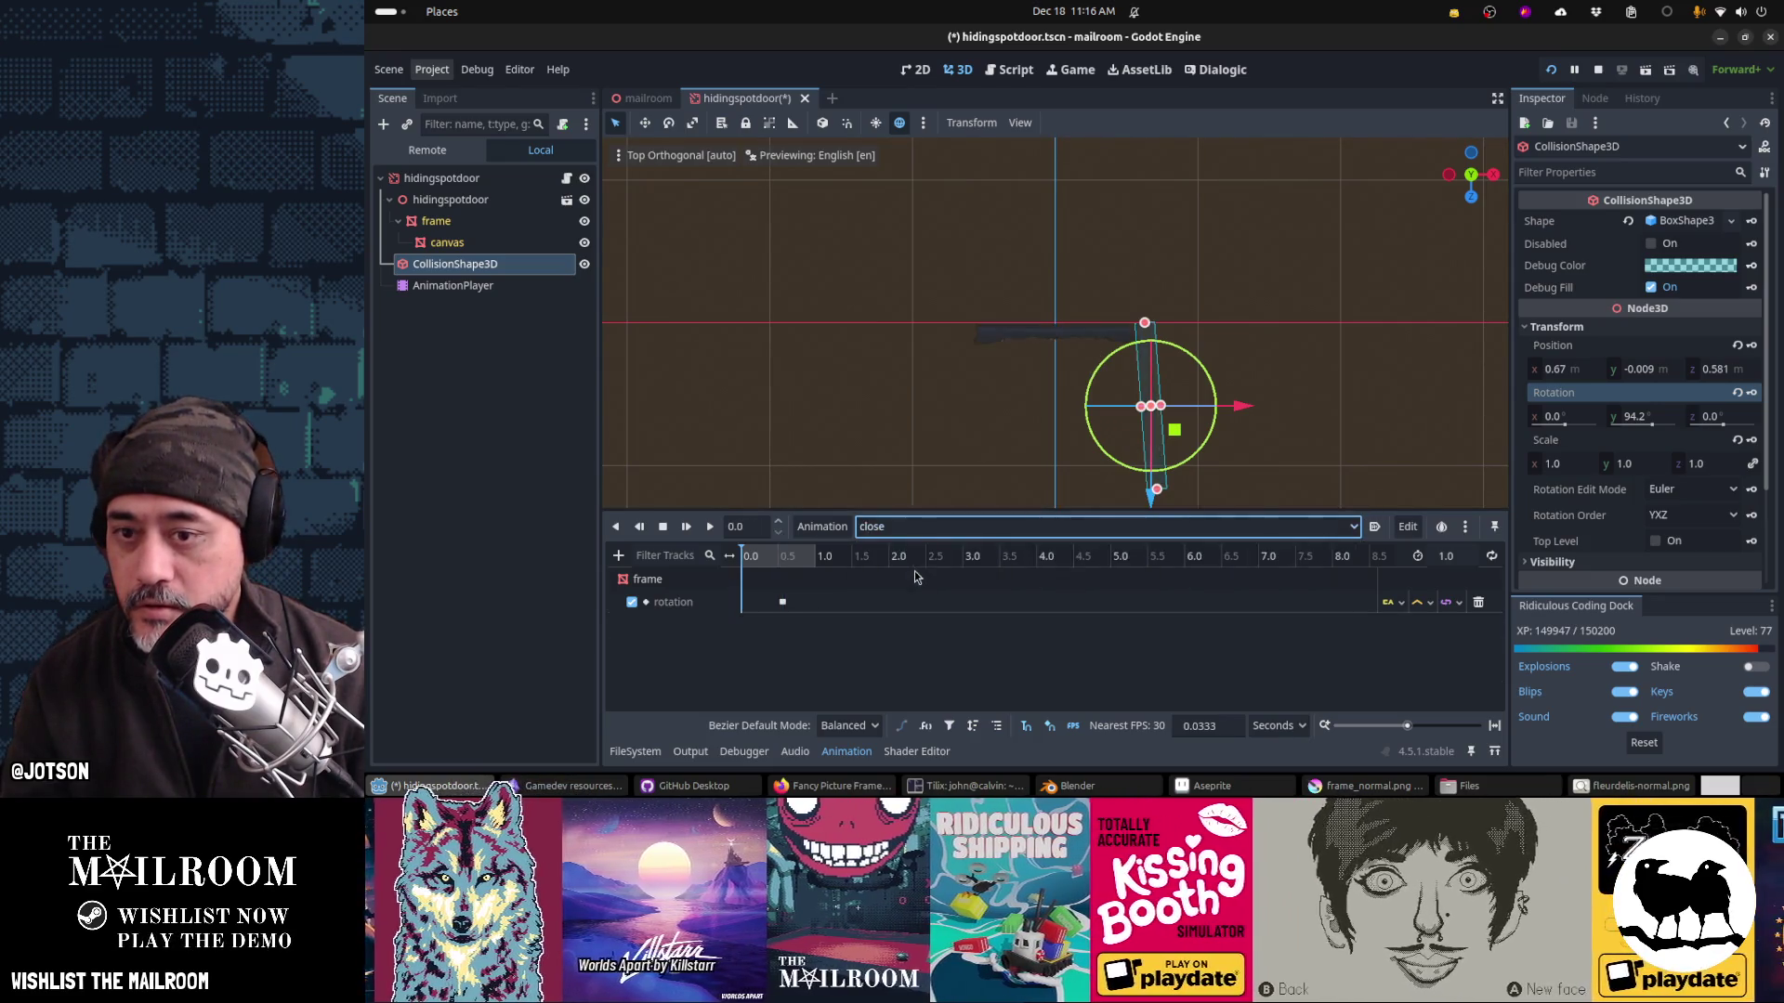
left_click(1737, 393)
left_click(1737, 346)
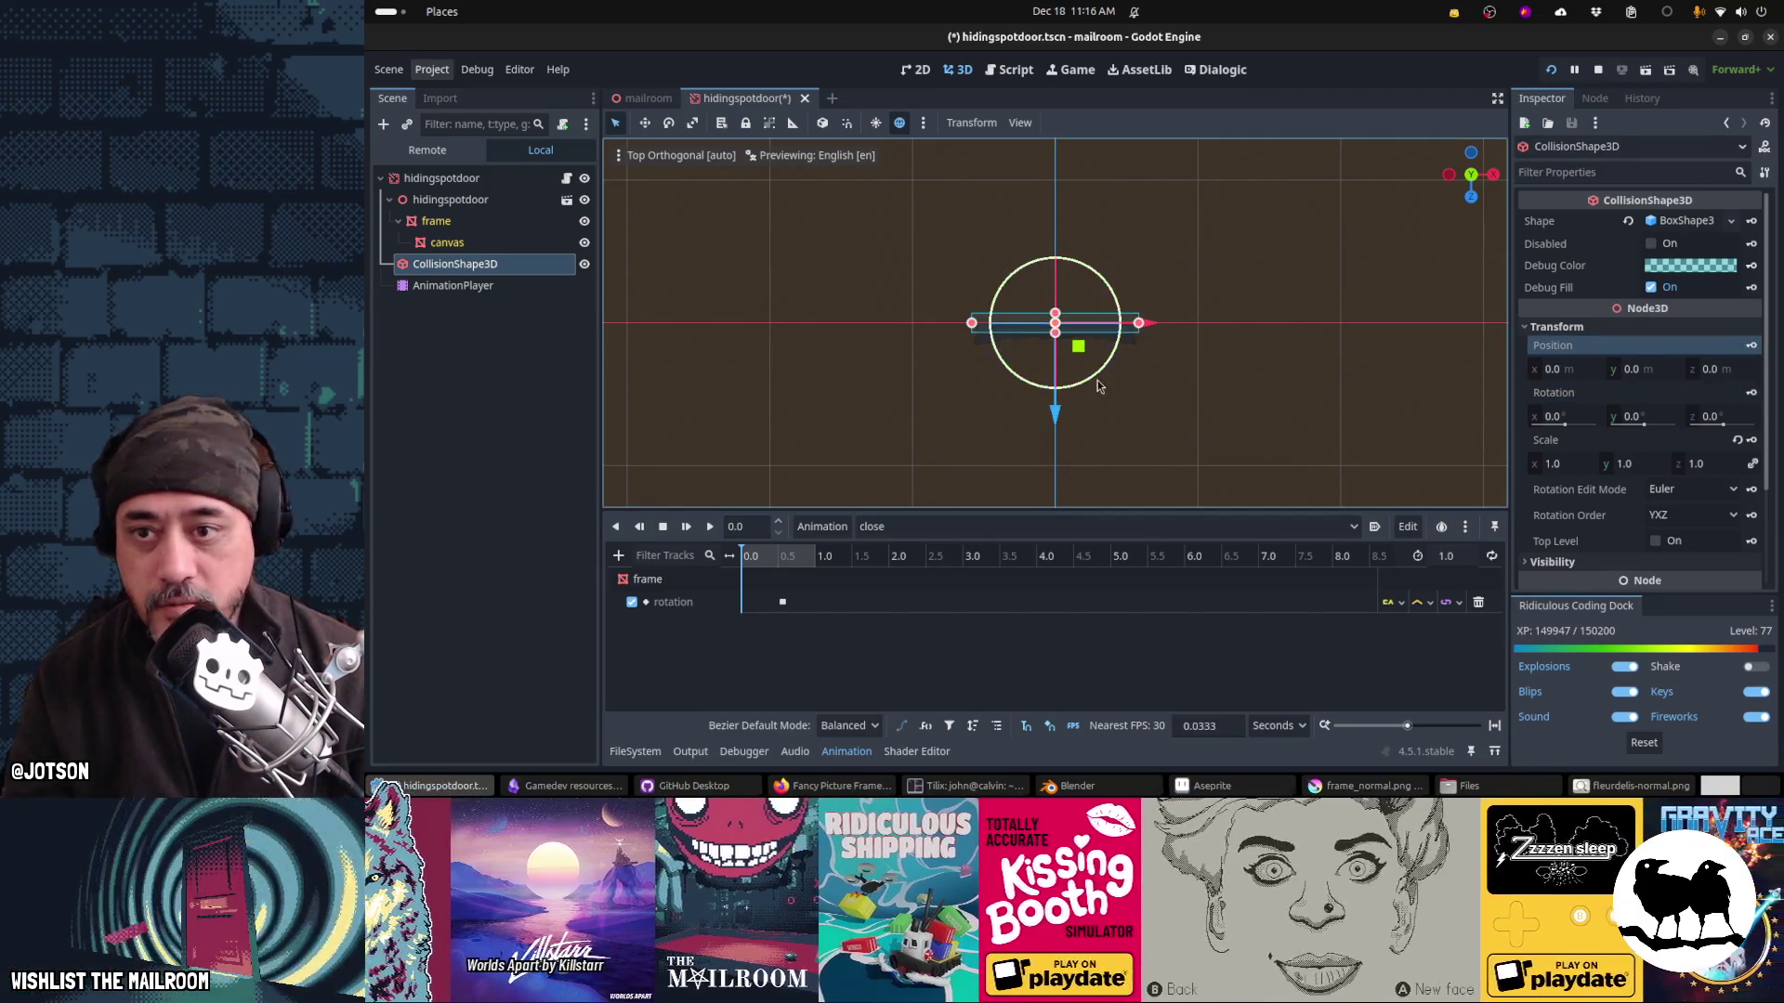
left_click_drag(1059, 416, 1063, 426)
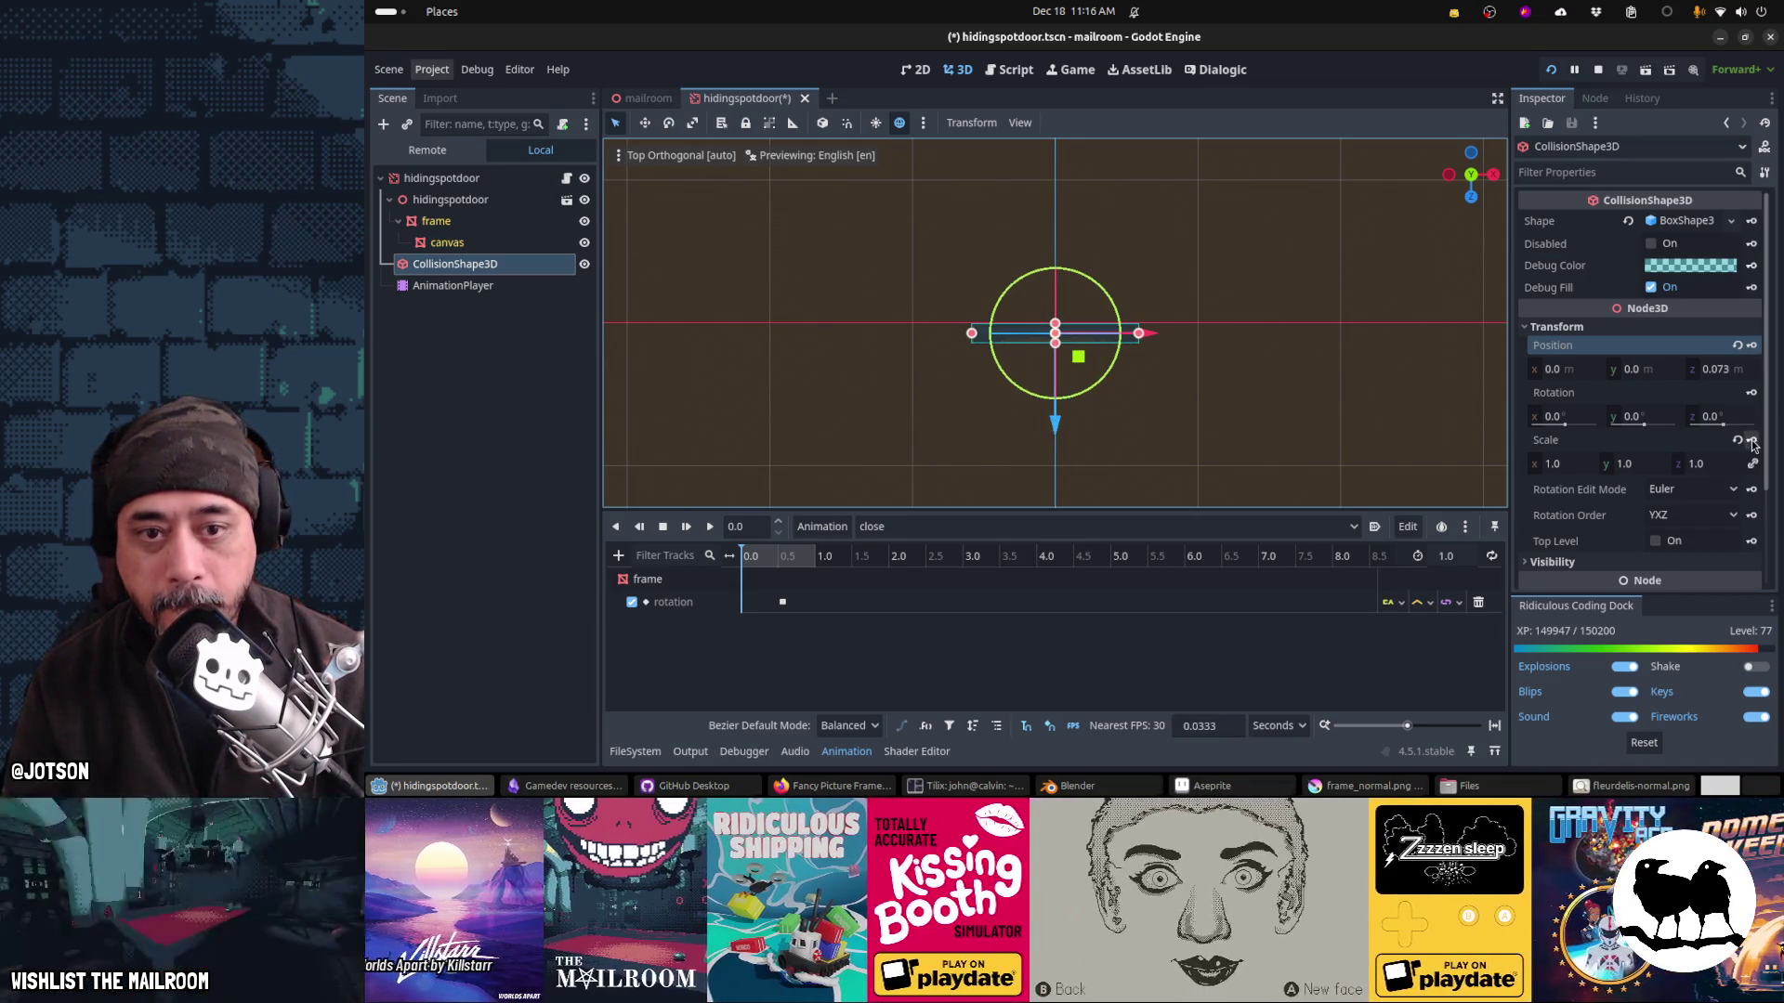
left_click(1752, 393)
Step: Key the collision shape's rotation and position in close, then shift both keys later
key("Return")
left_click(1751, 345)
left_click(1132, 443)
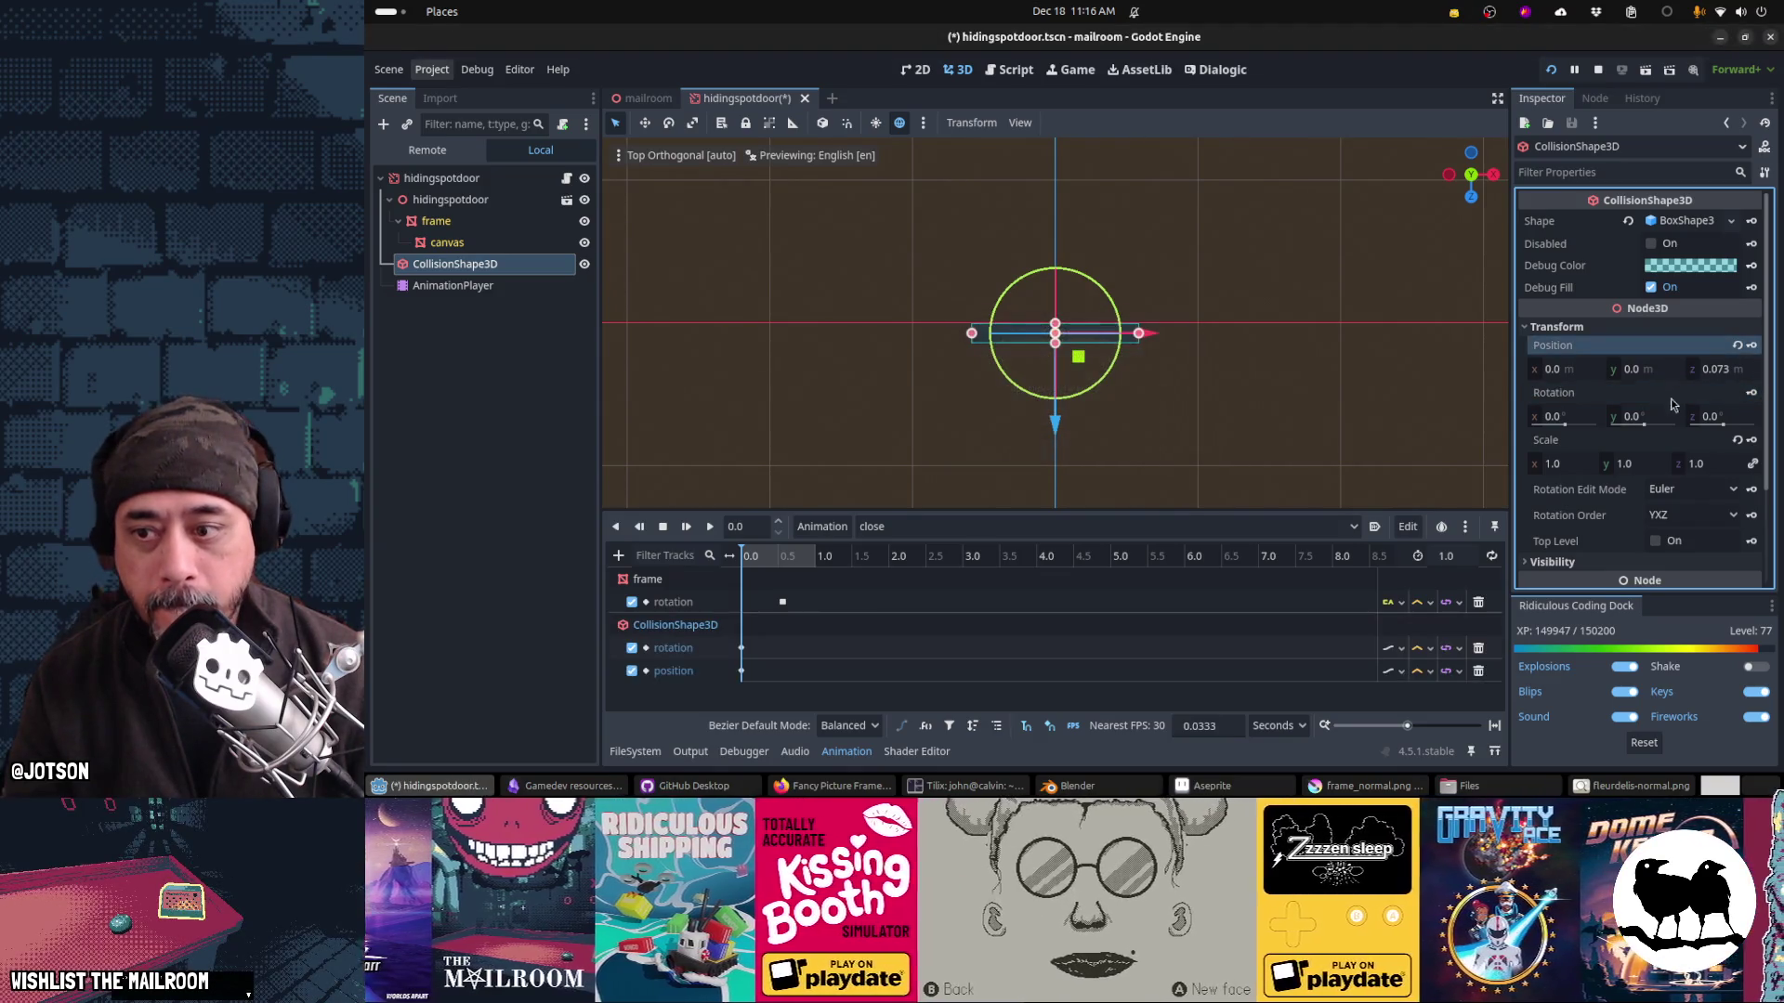
left_click_drag(728, 648, 754, 678)
right_click(755, 678)
left_click(768, 678)
Step: Give the close animation's collision shape keys Ease In-Out easing
left_click(787, 560)
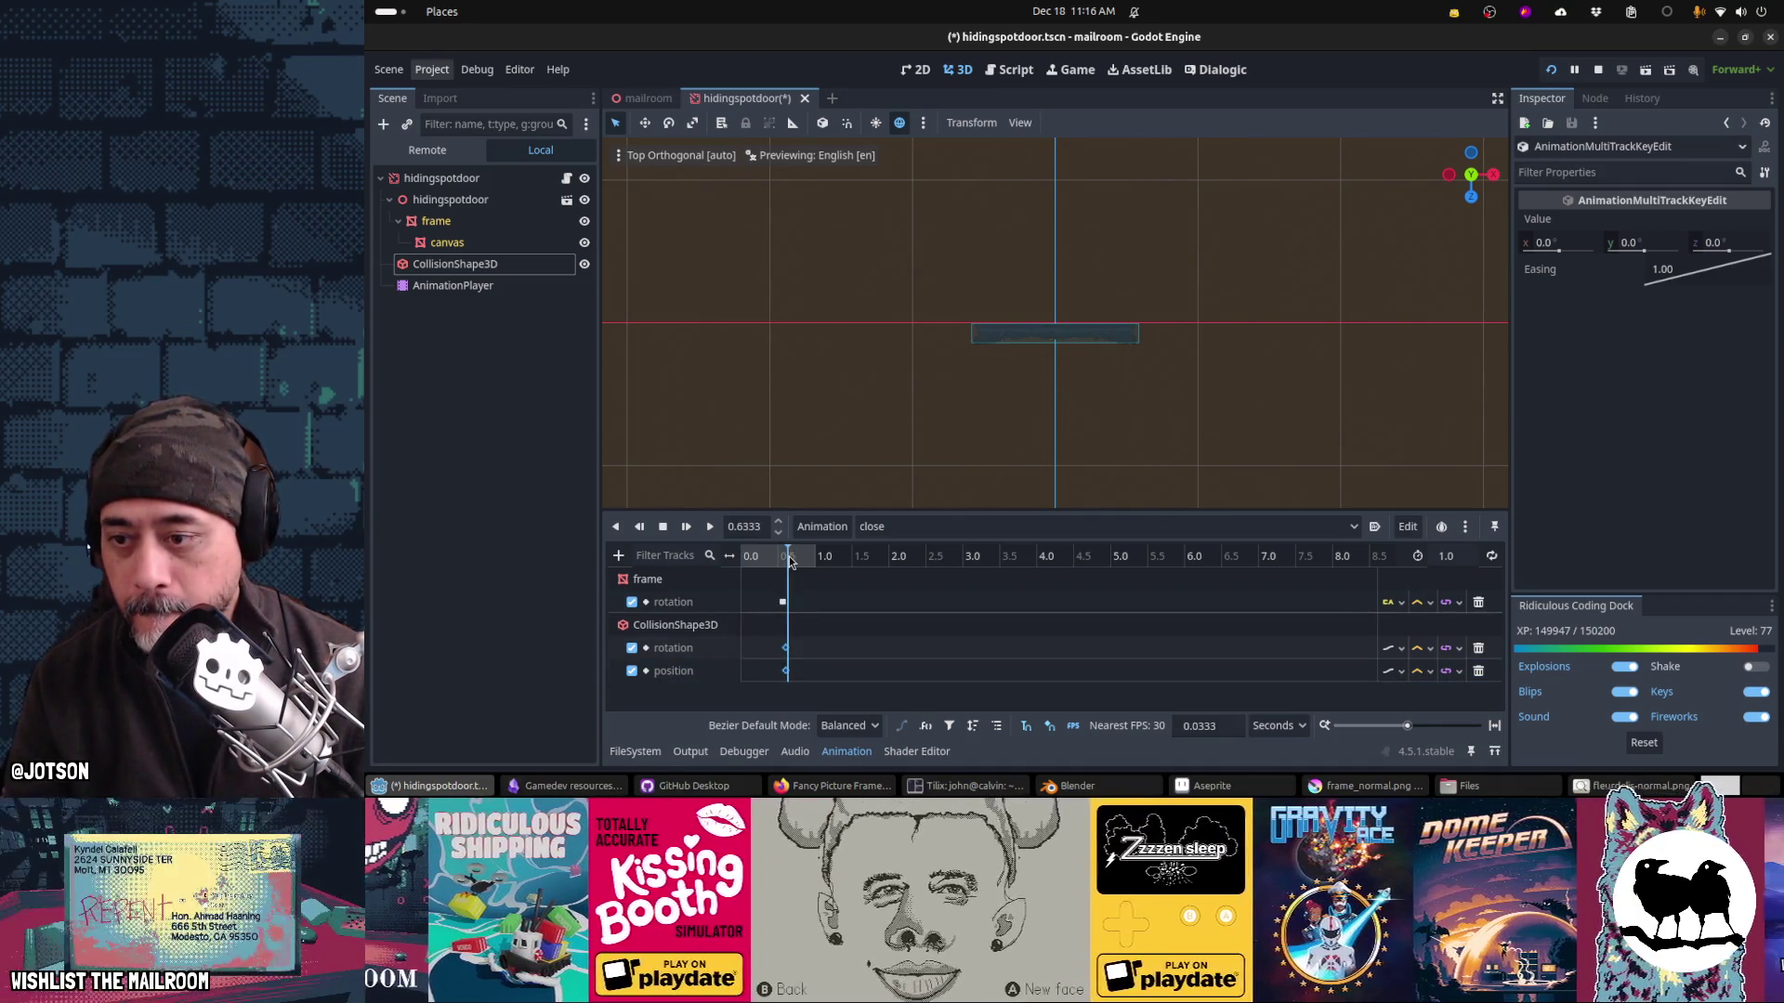
left_click(786, 655)
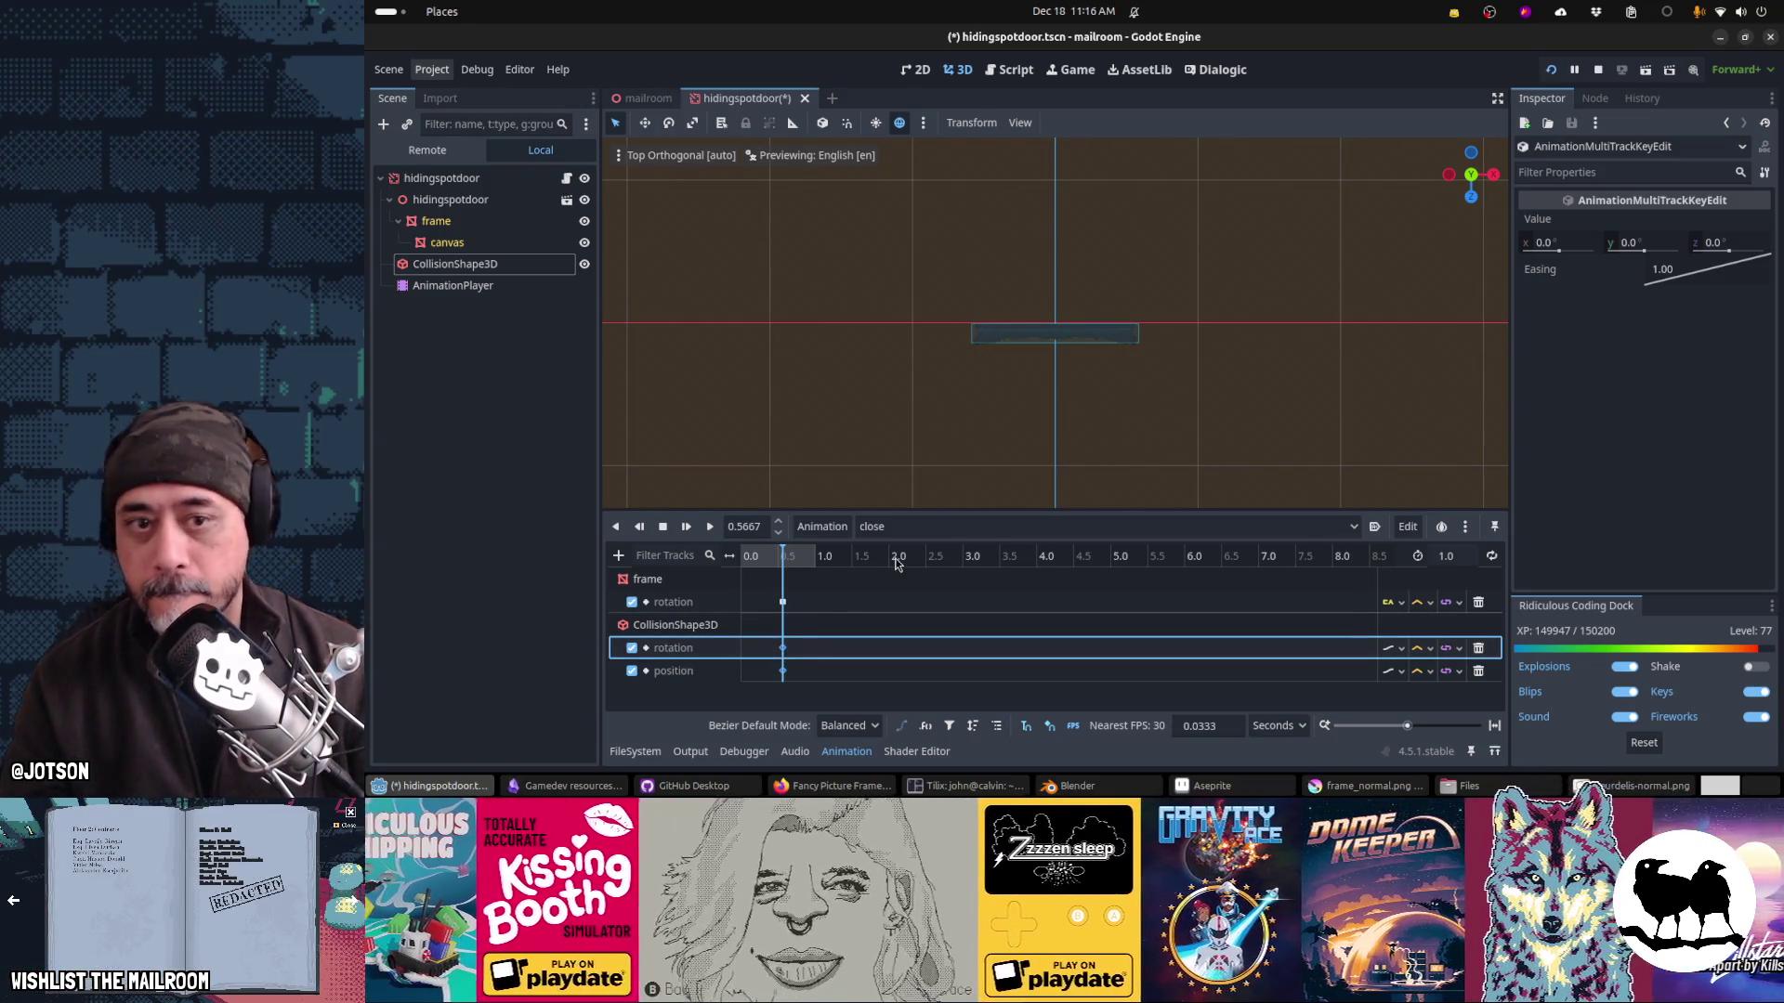
right_click(1685, 277)
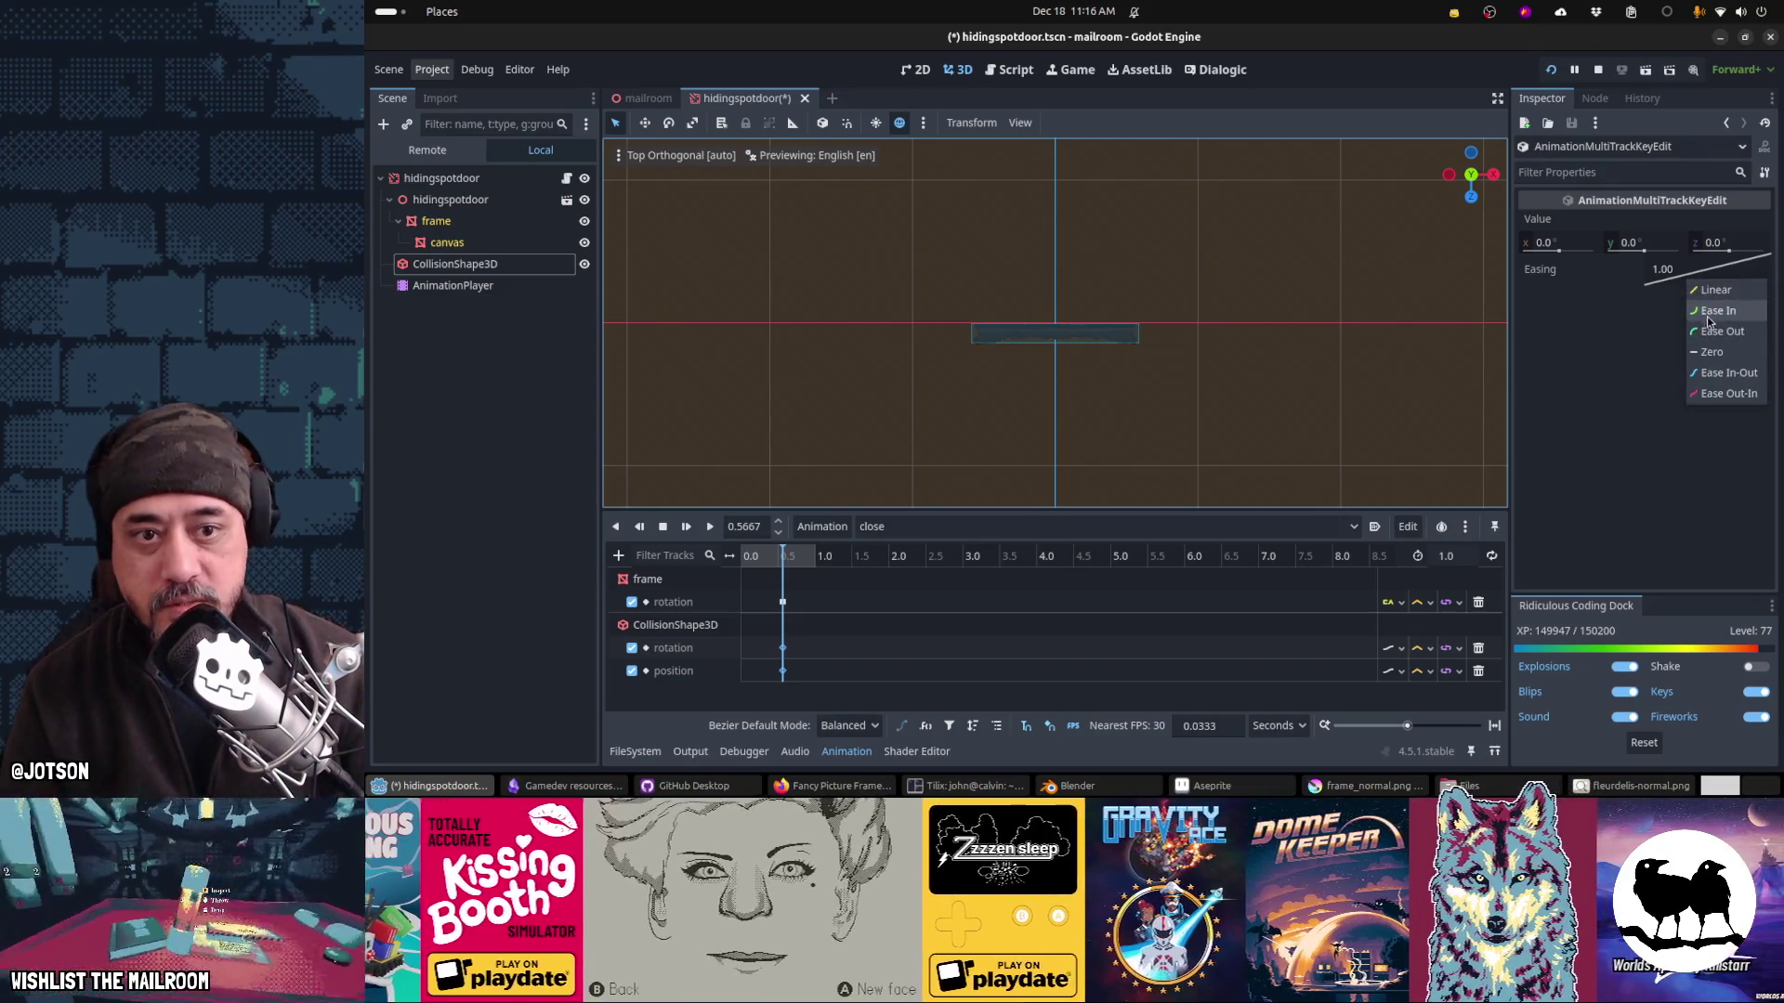
left_click(1712, 373)
Step: In the open animation, give both collision shape keys Ease In-Out easing
left_click(868, 526)
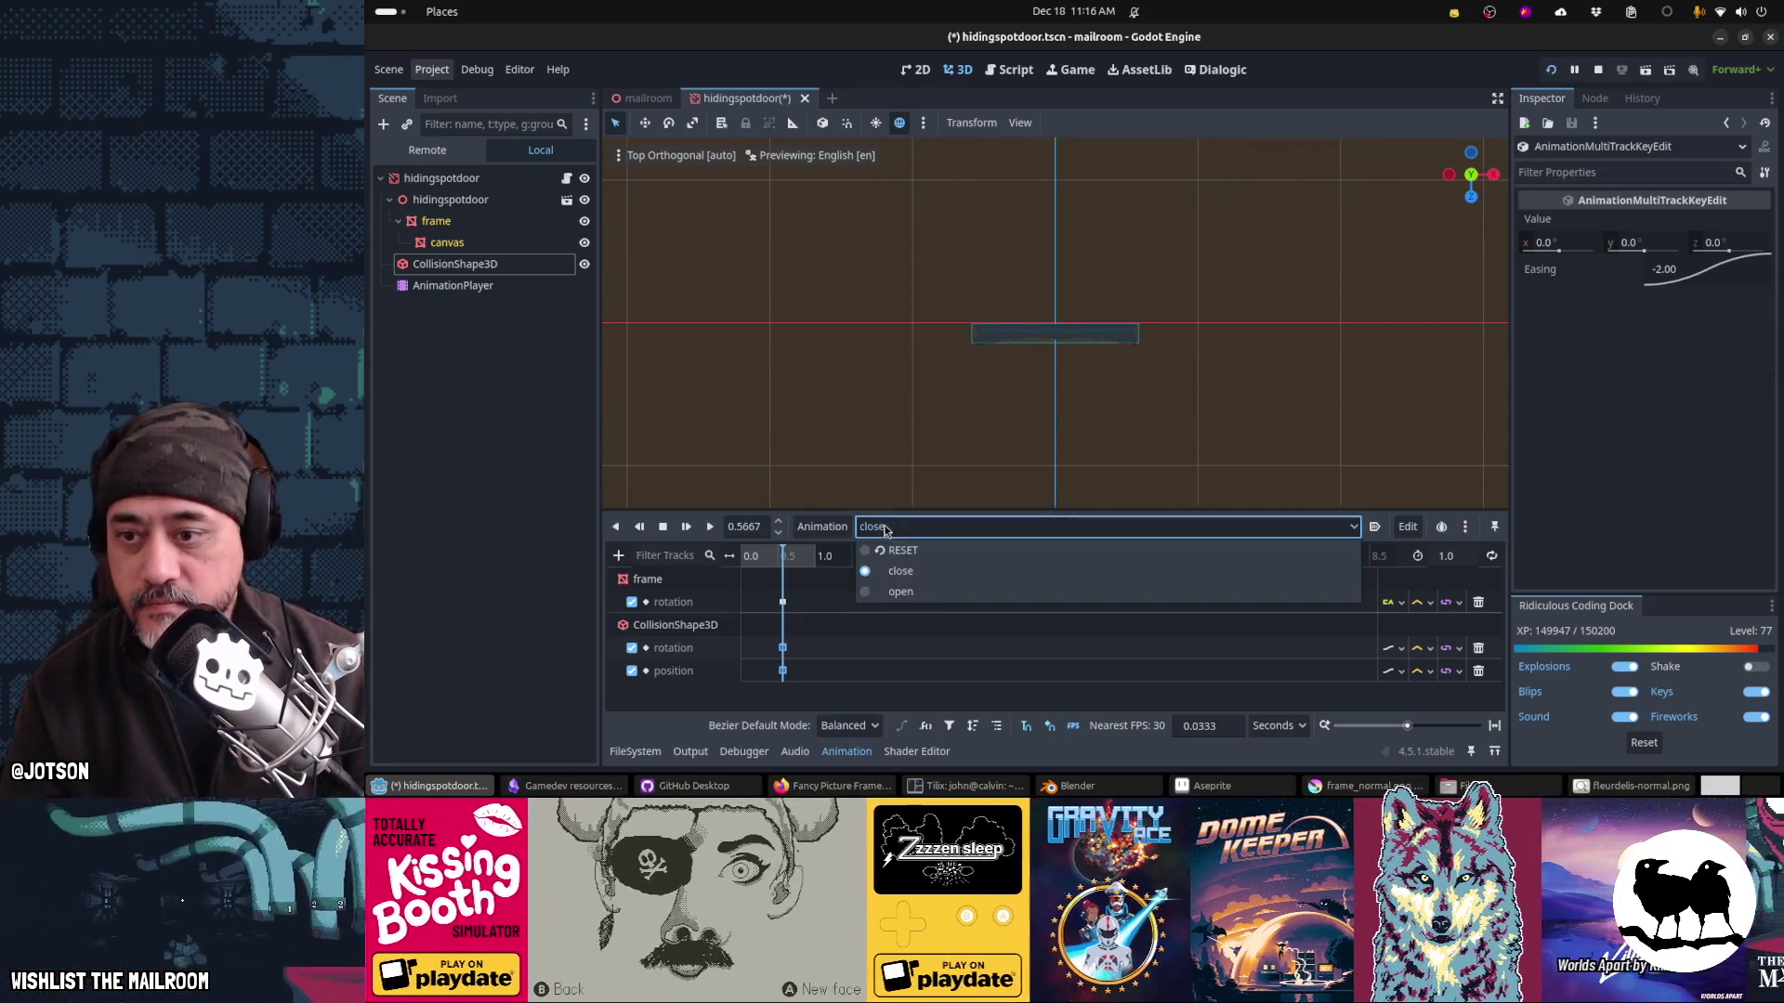
left_click(892, 591)
left_click_drag(762, 637, 1436, 679)
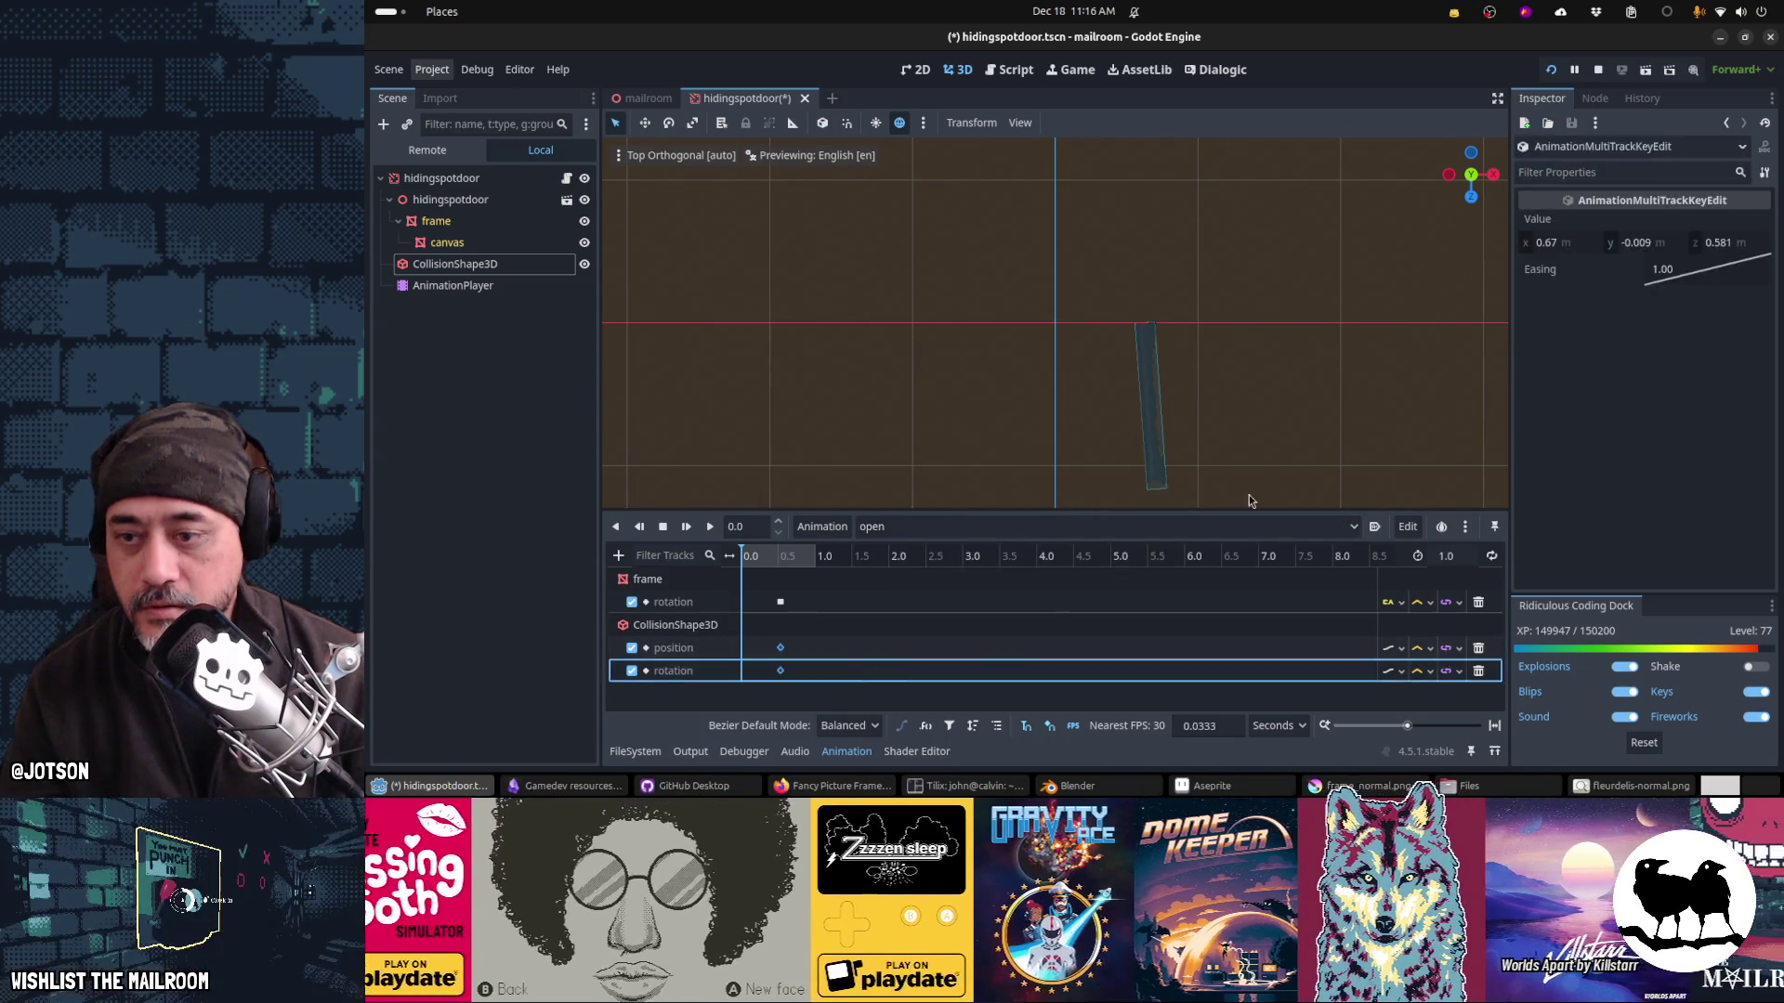
right_click(1685, 278)
left_click(1728, 367)
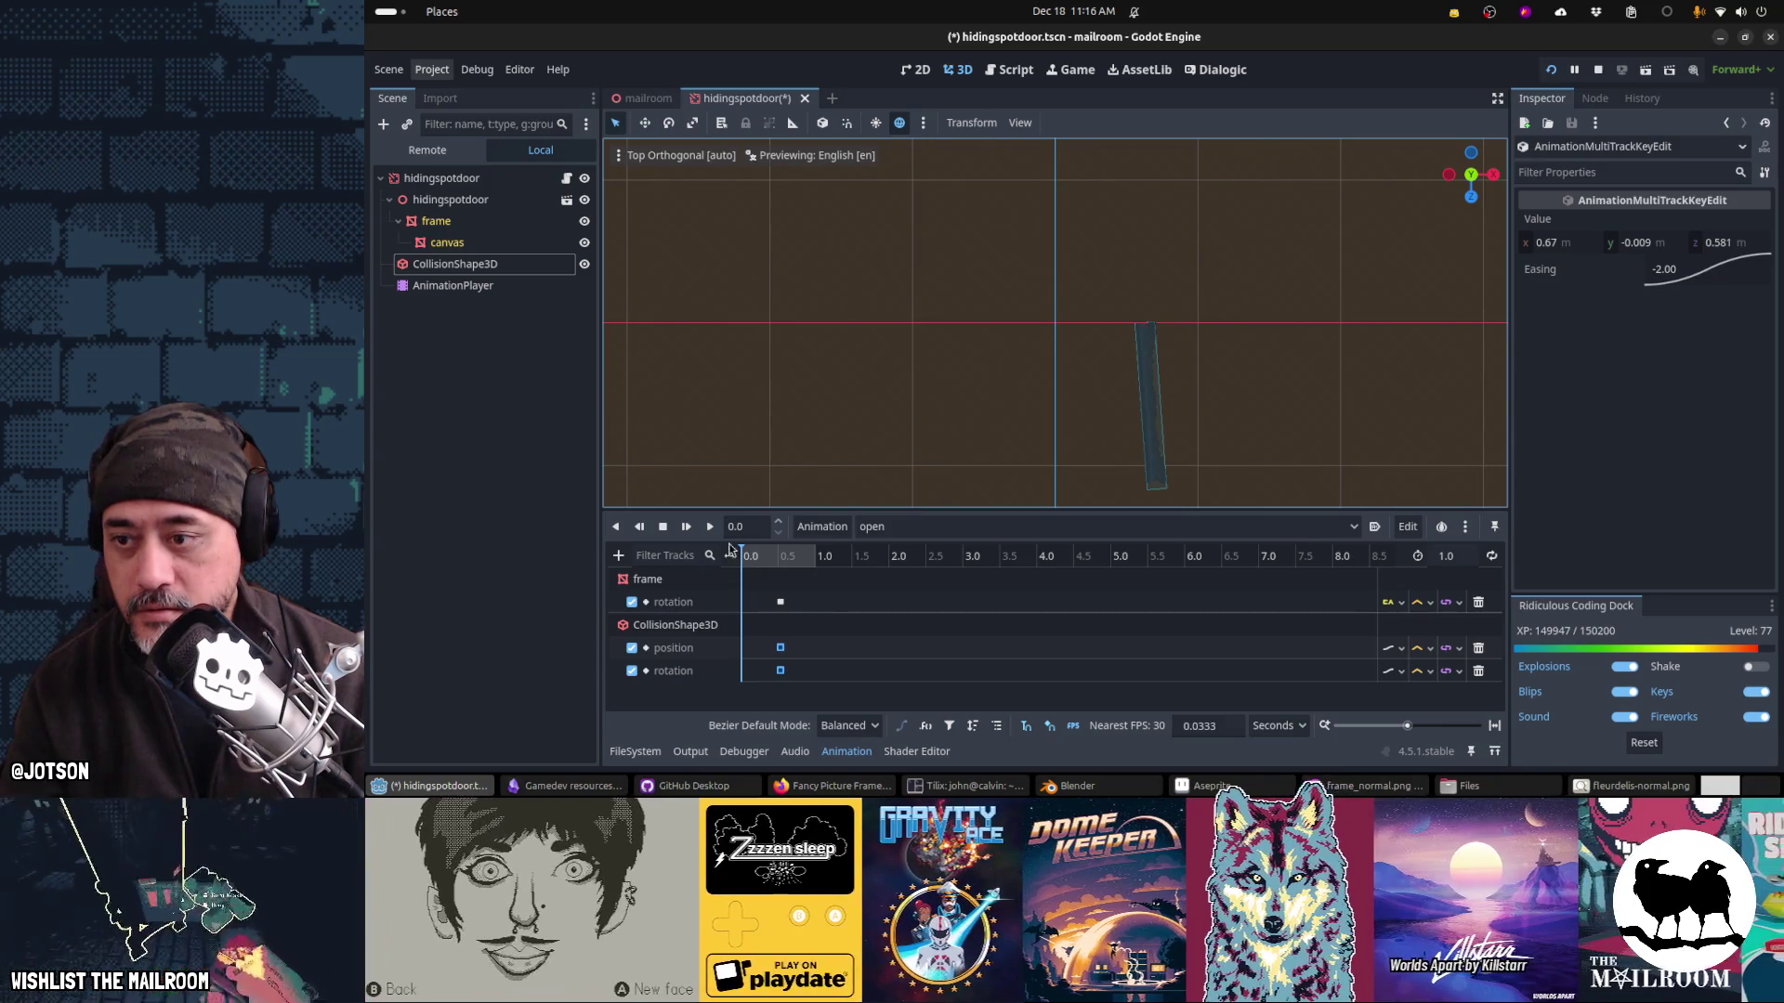
Step: Preview the open animation, return to close, and save the scene
left_click(709, 526)
left_click(864, 527)
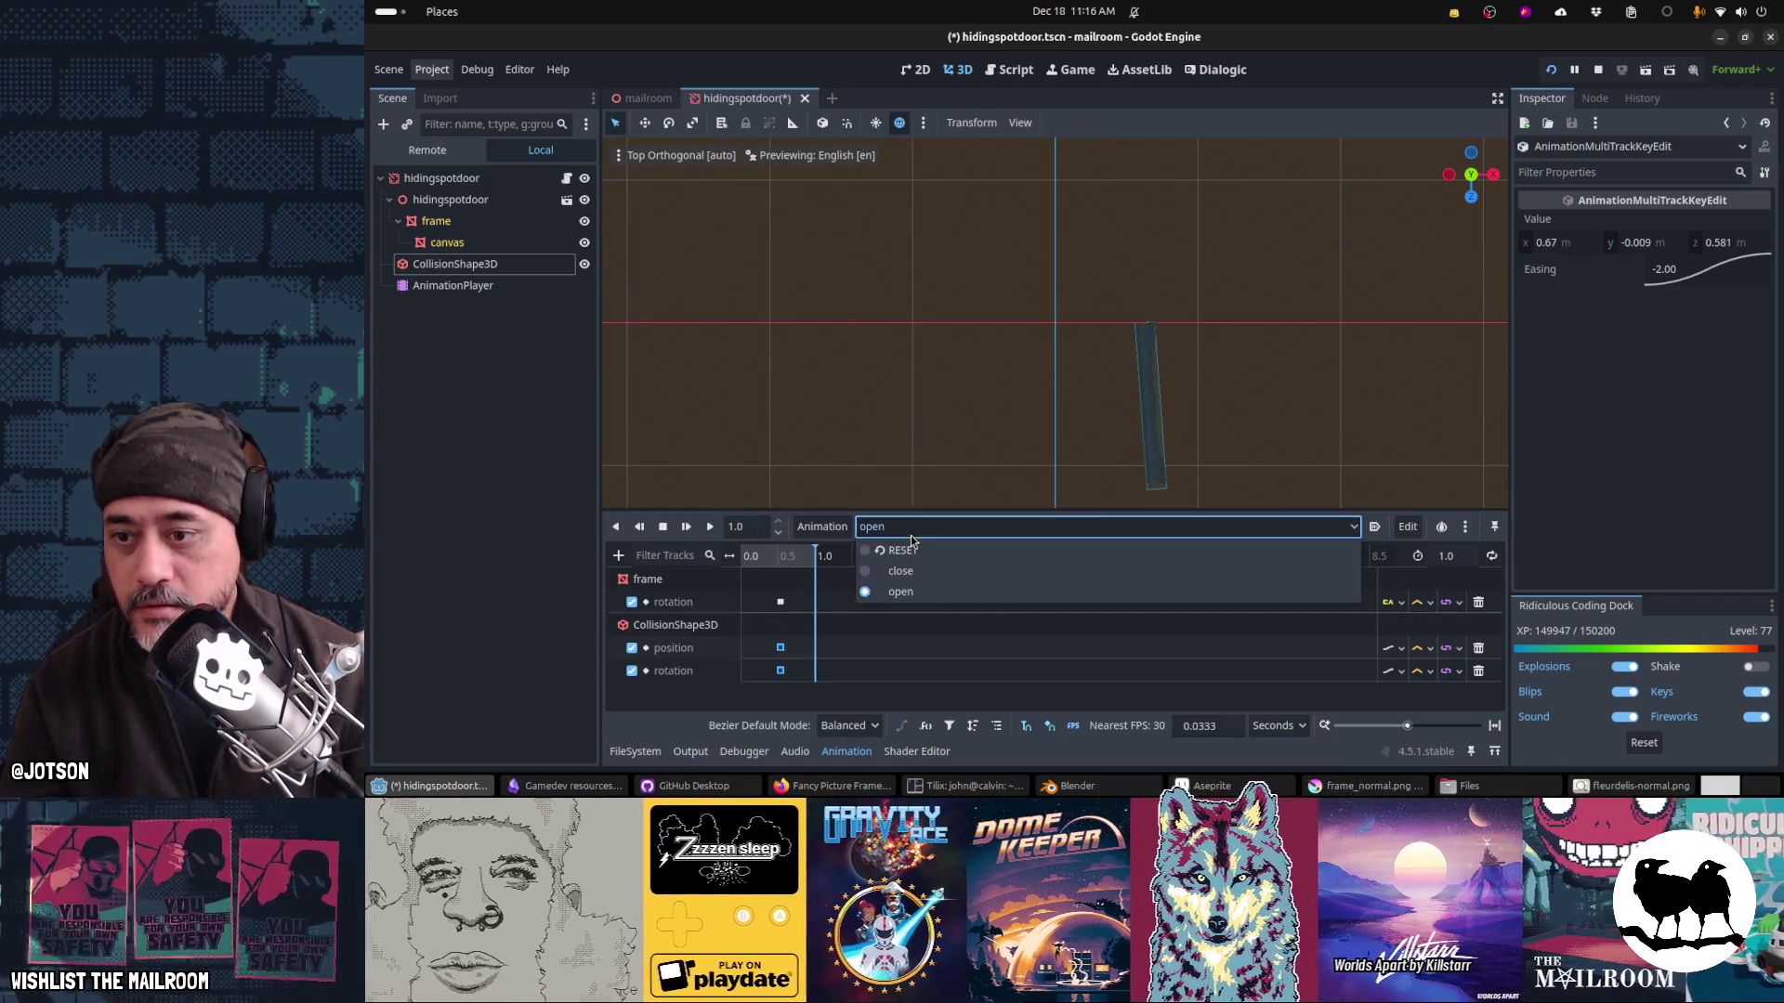
left_click(878, 569)
key("ctrl+s")
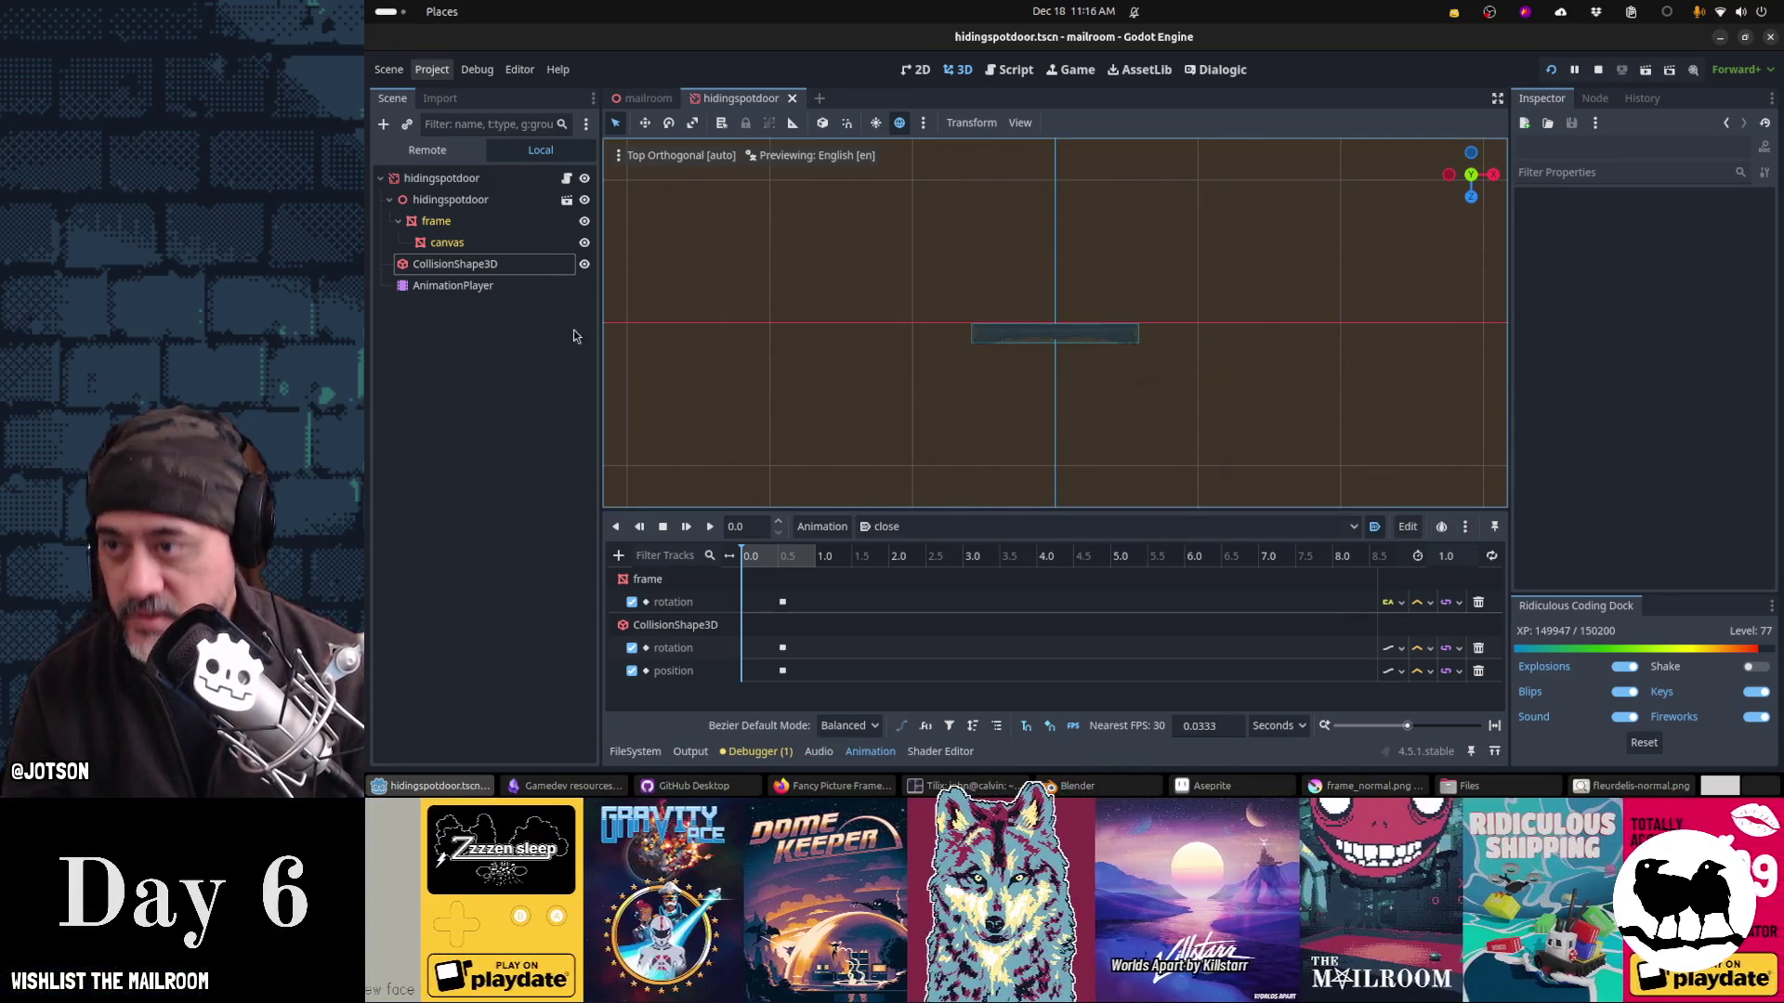
left_click(567, 179)
Step: Add a _ready() function to hidingspotdoor.gd that calls close()
scroll(987, 315, "up", 2)
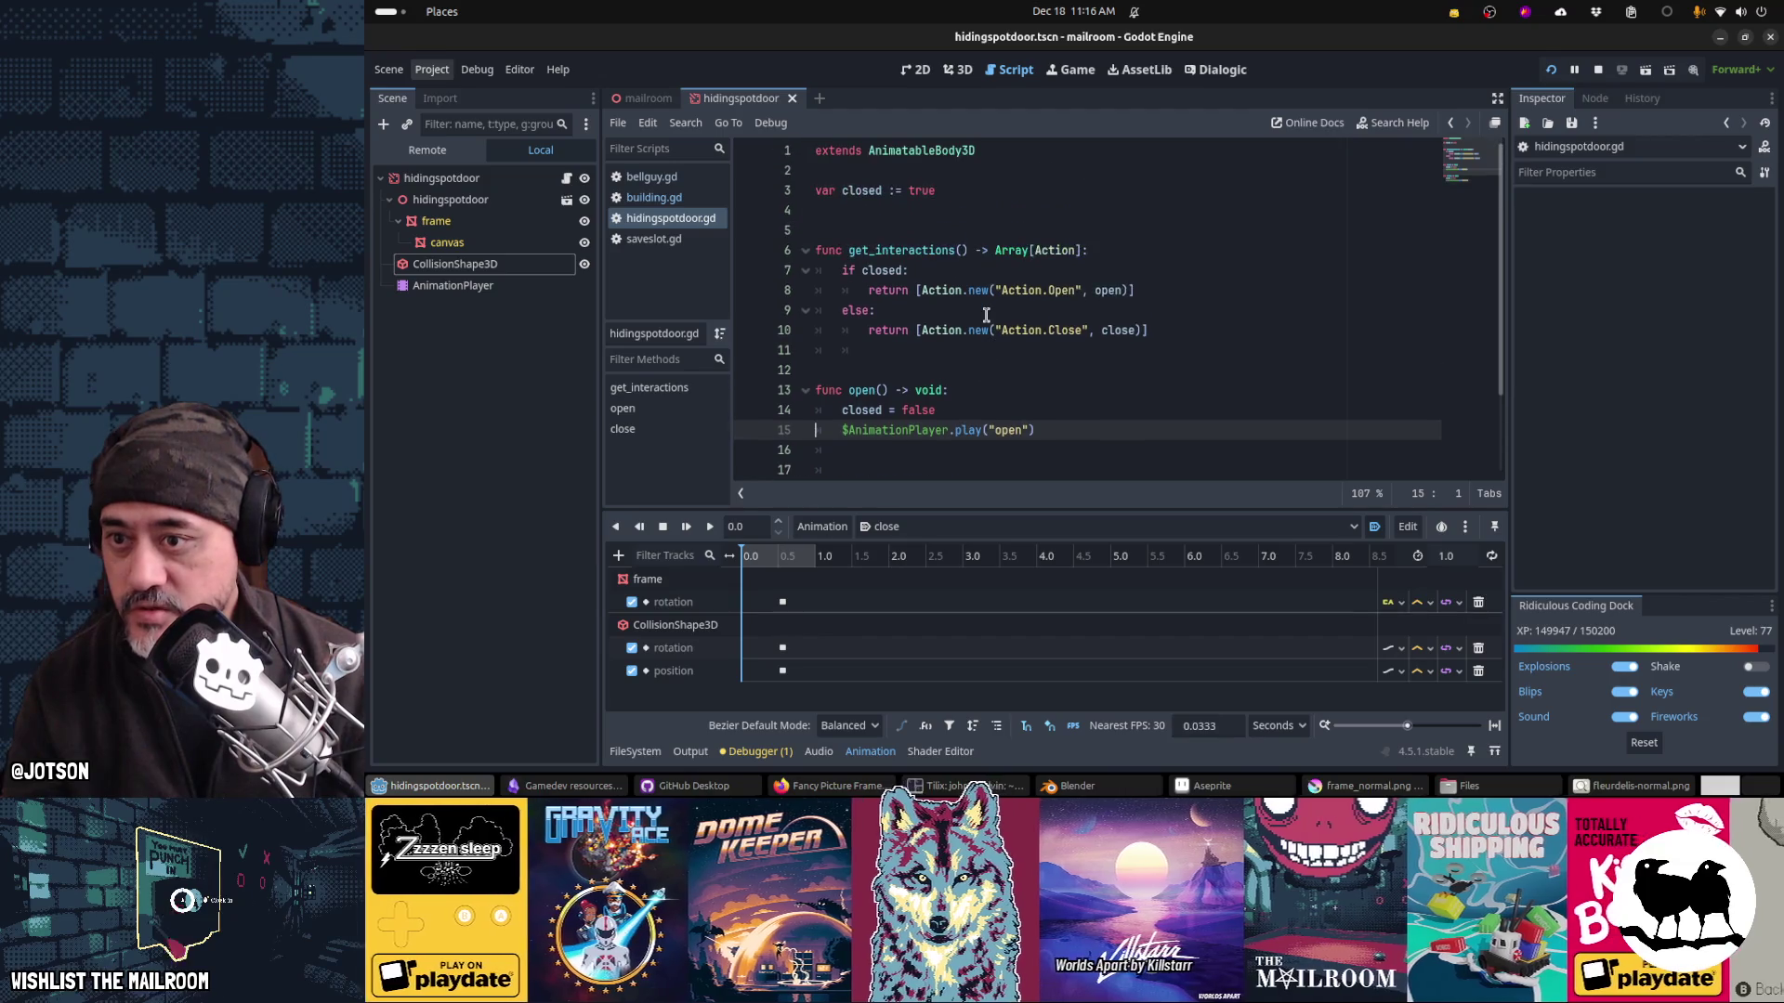
left_click(924, 210)
key("Return")
key("Return")
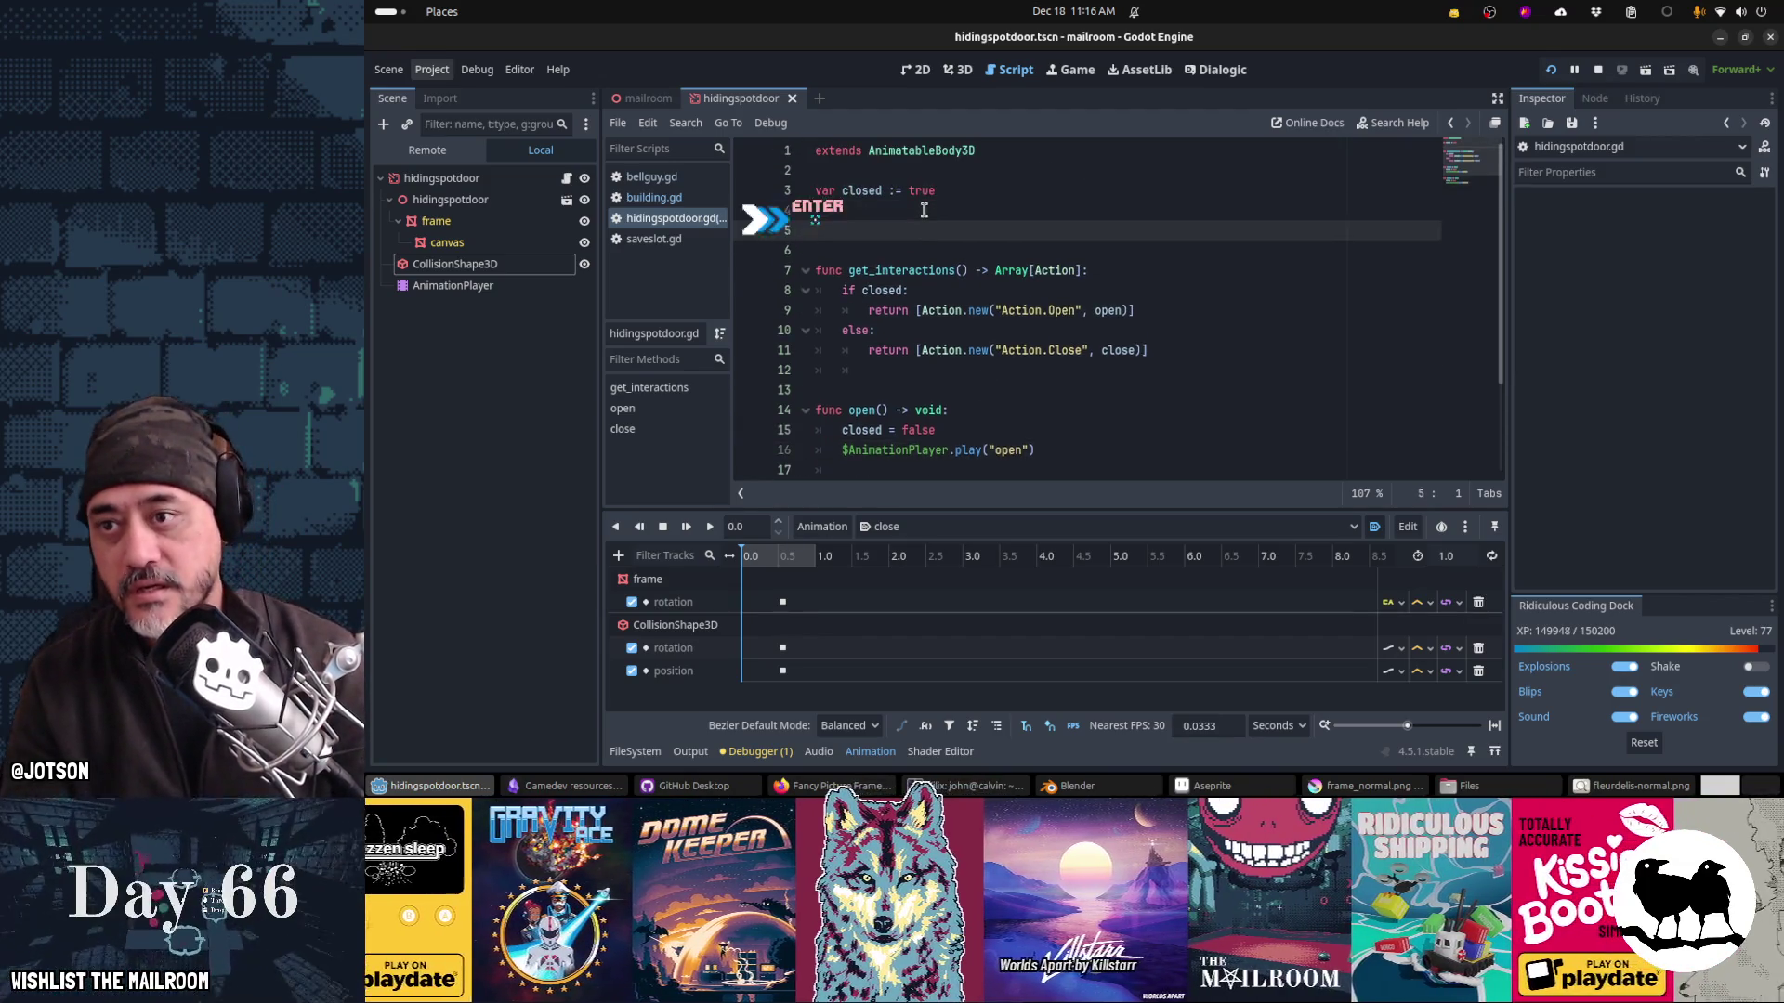
type("func ")
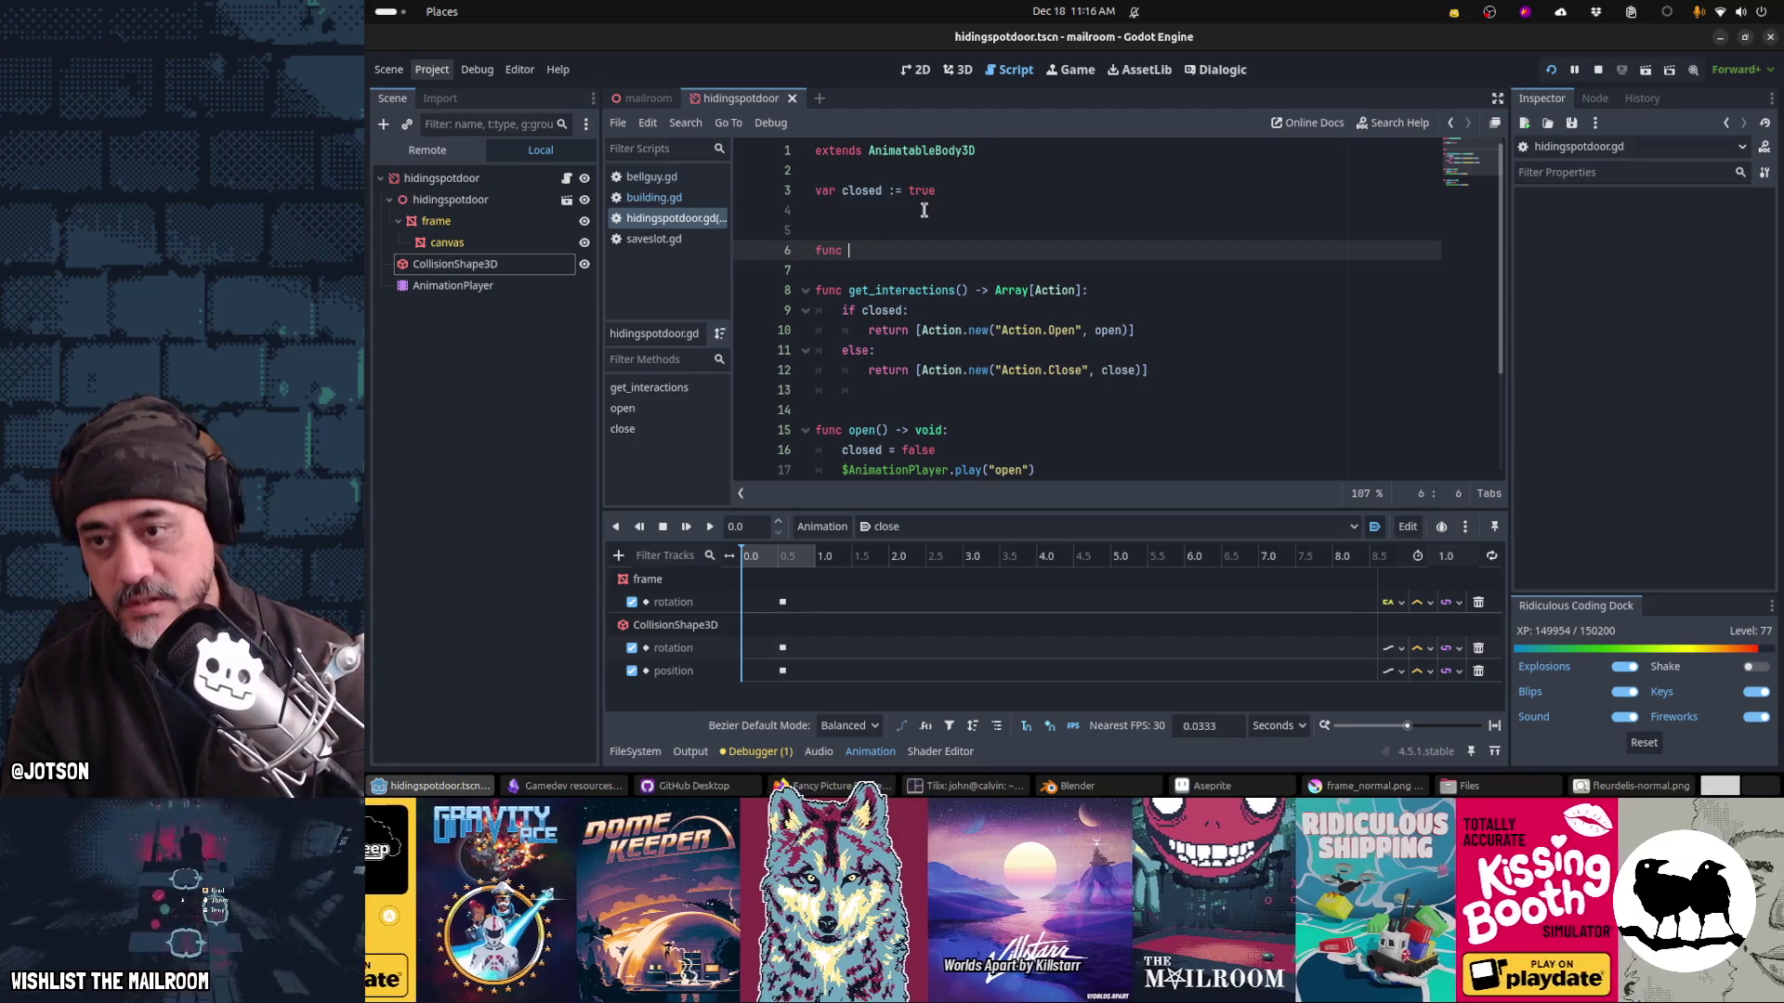
type("_read")
key("Return")
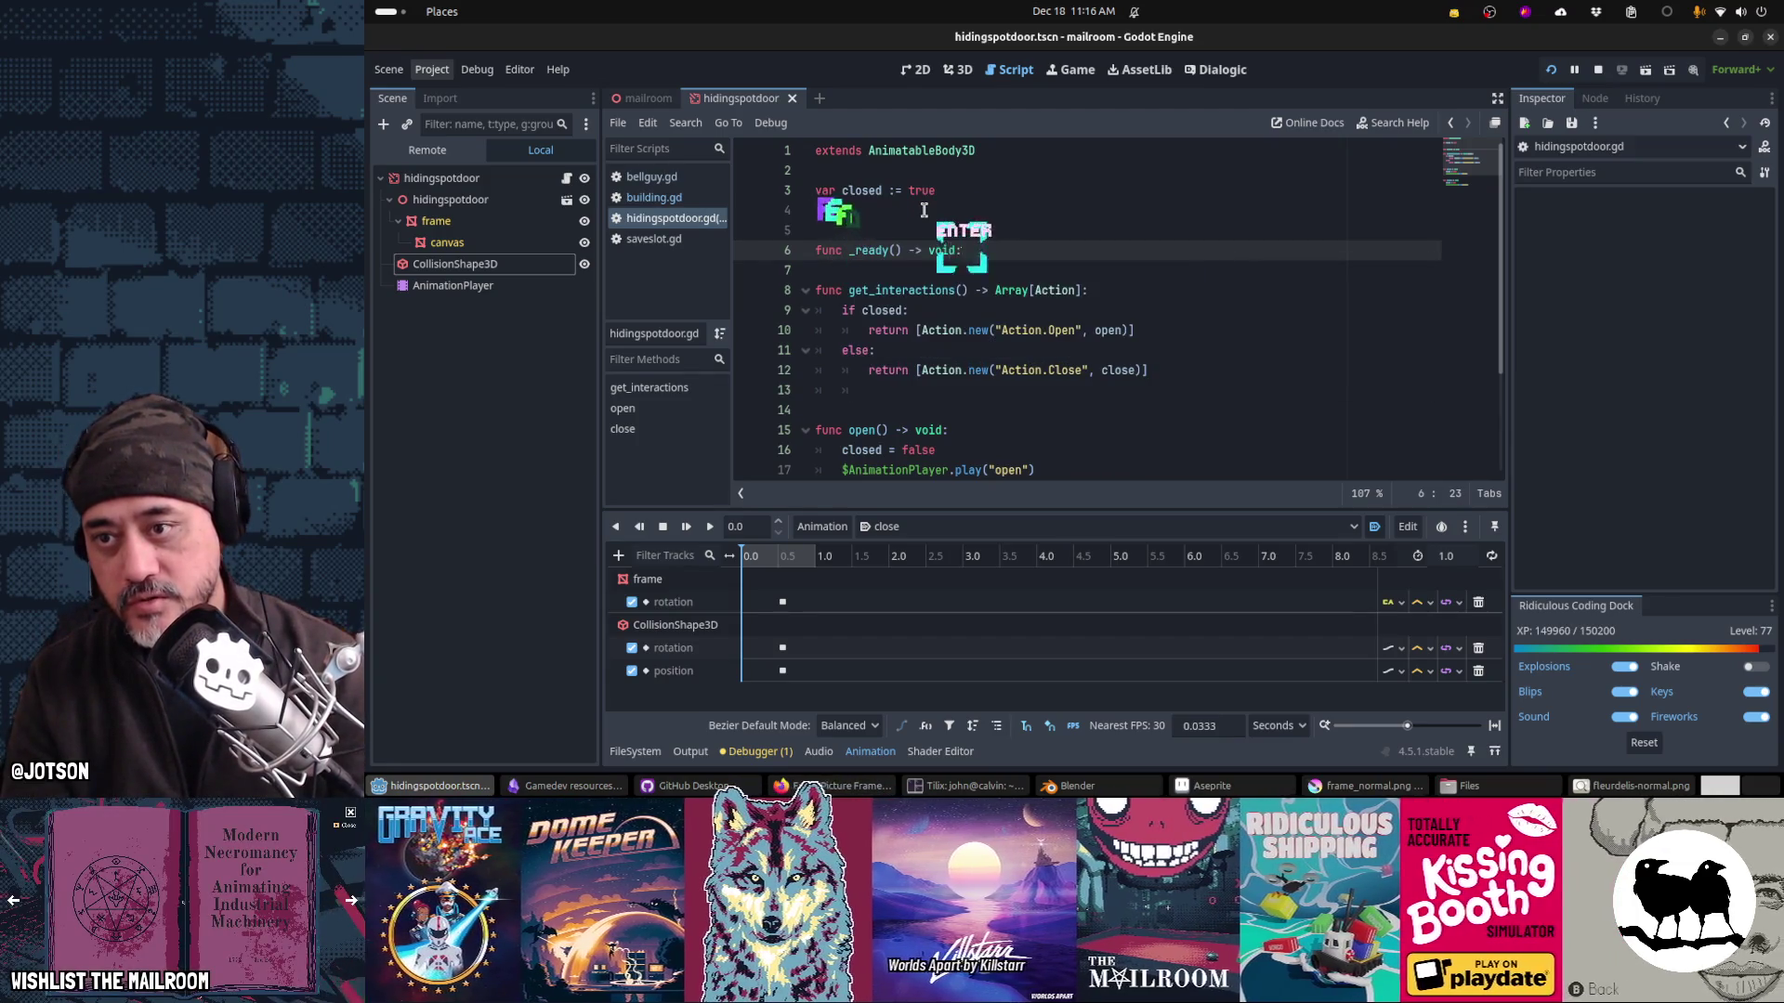
key("Return")
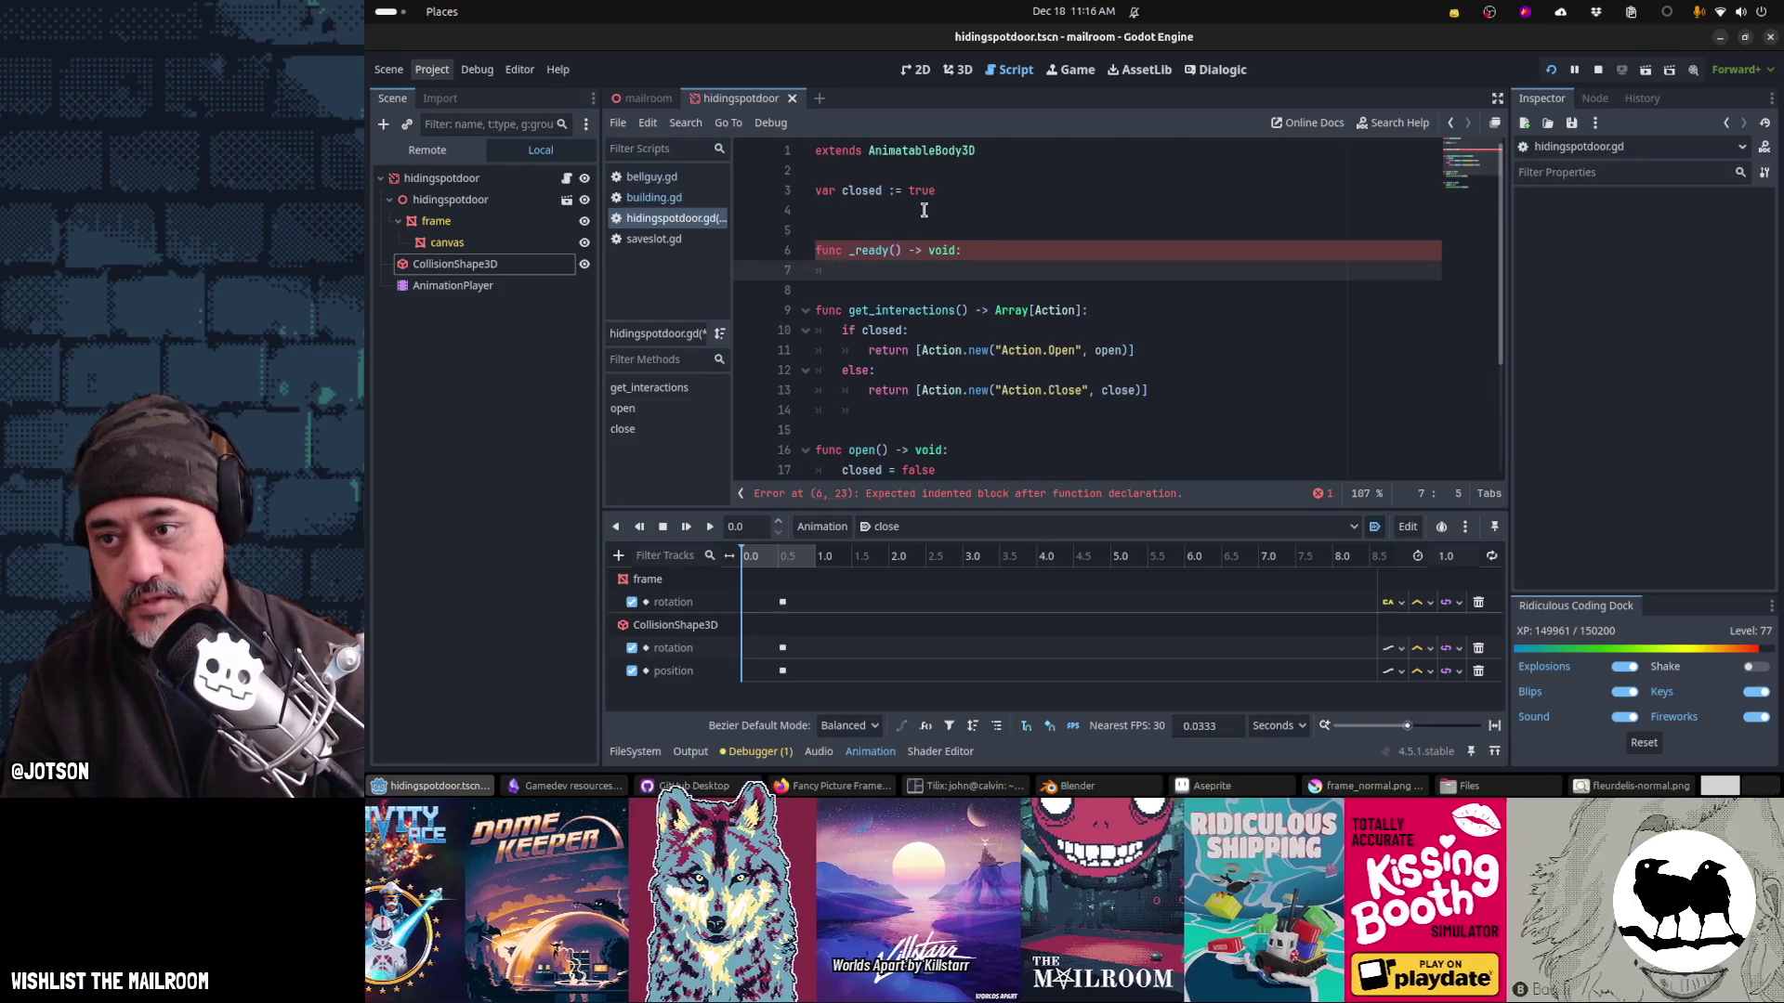
type("close(")
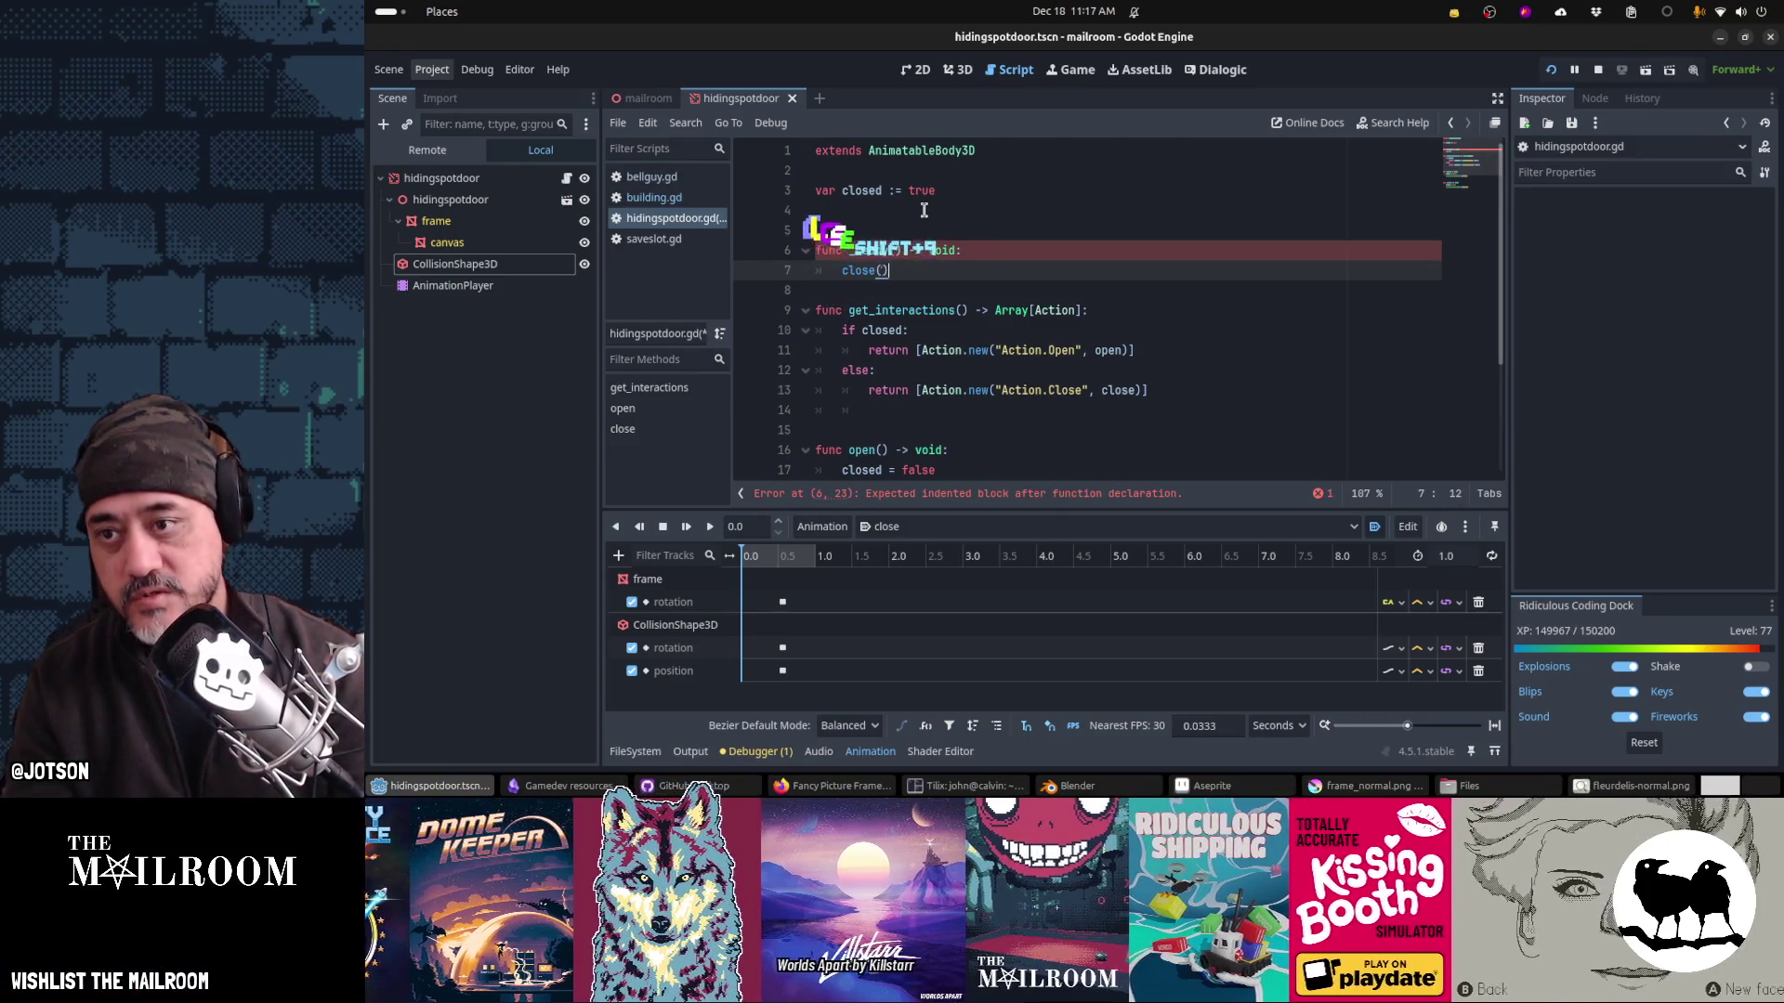
key("Return")
key("Up")
key("Up")
key("Up")
key("Up")
key("Up")
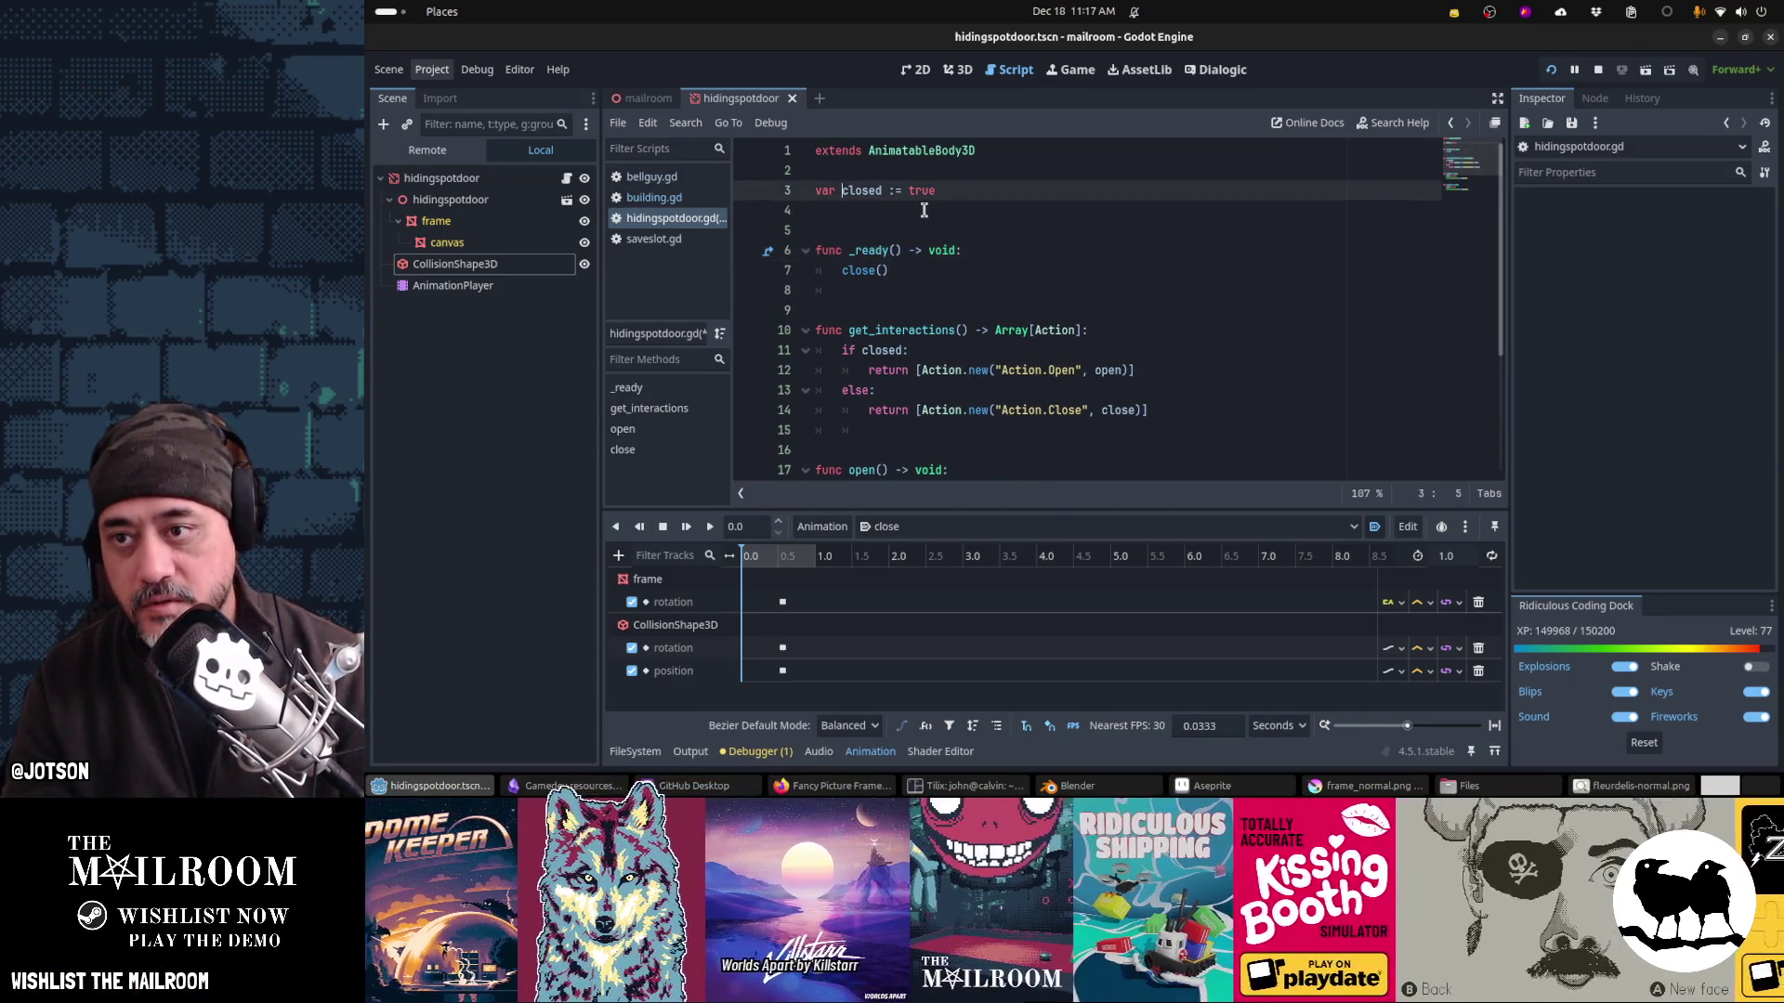
Step: Change the closed variable to a plain ': bool' declaration with no default
scroll(924, 211, "down", 1)
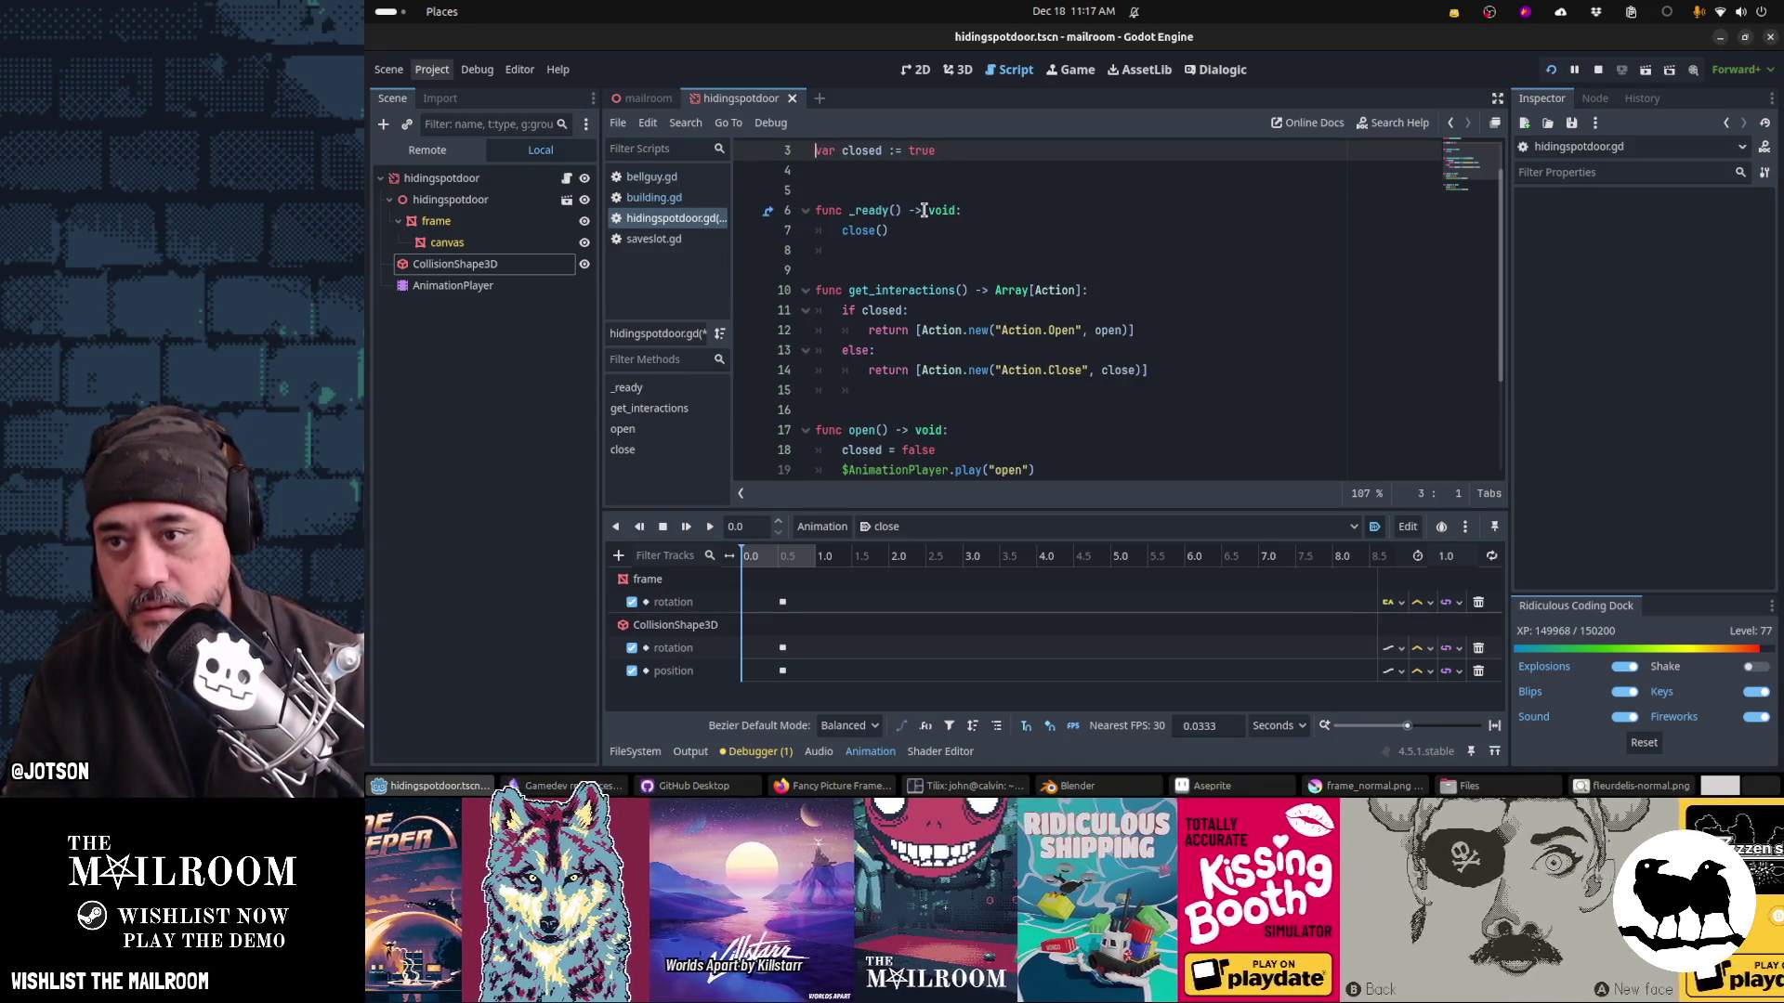
key("Down")
key("Down")
key("Down")
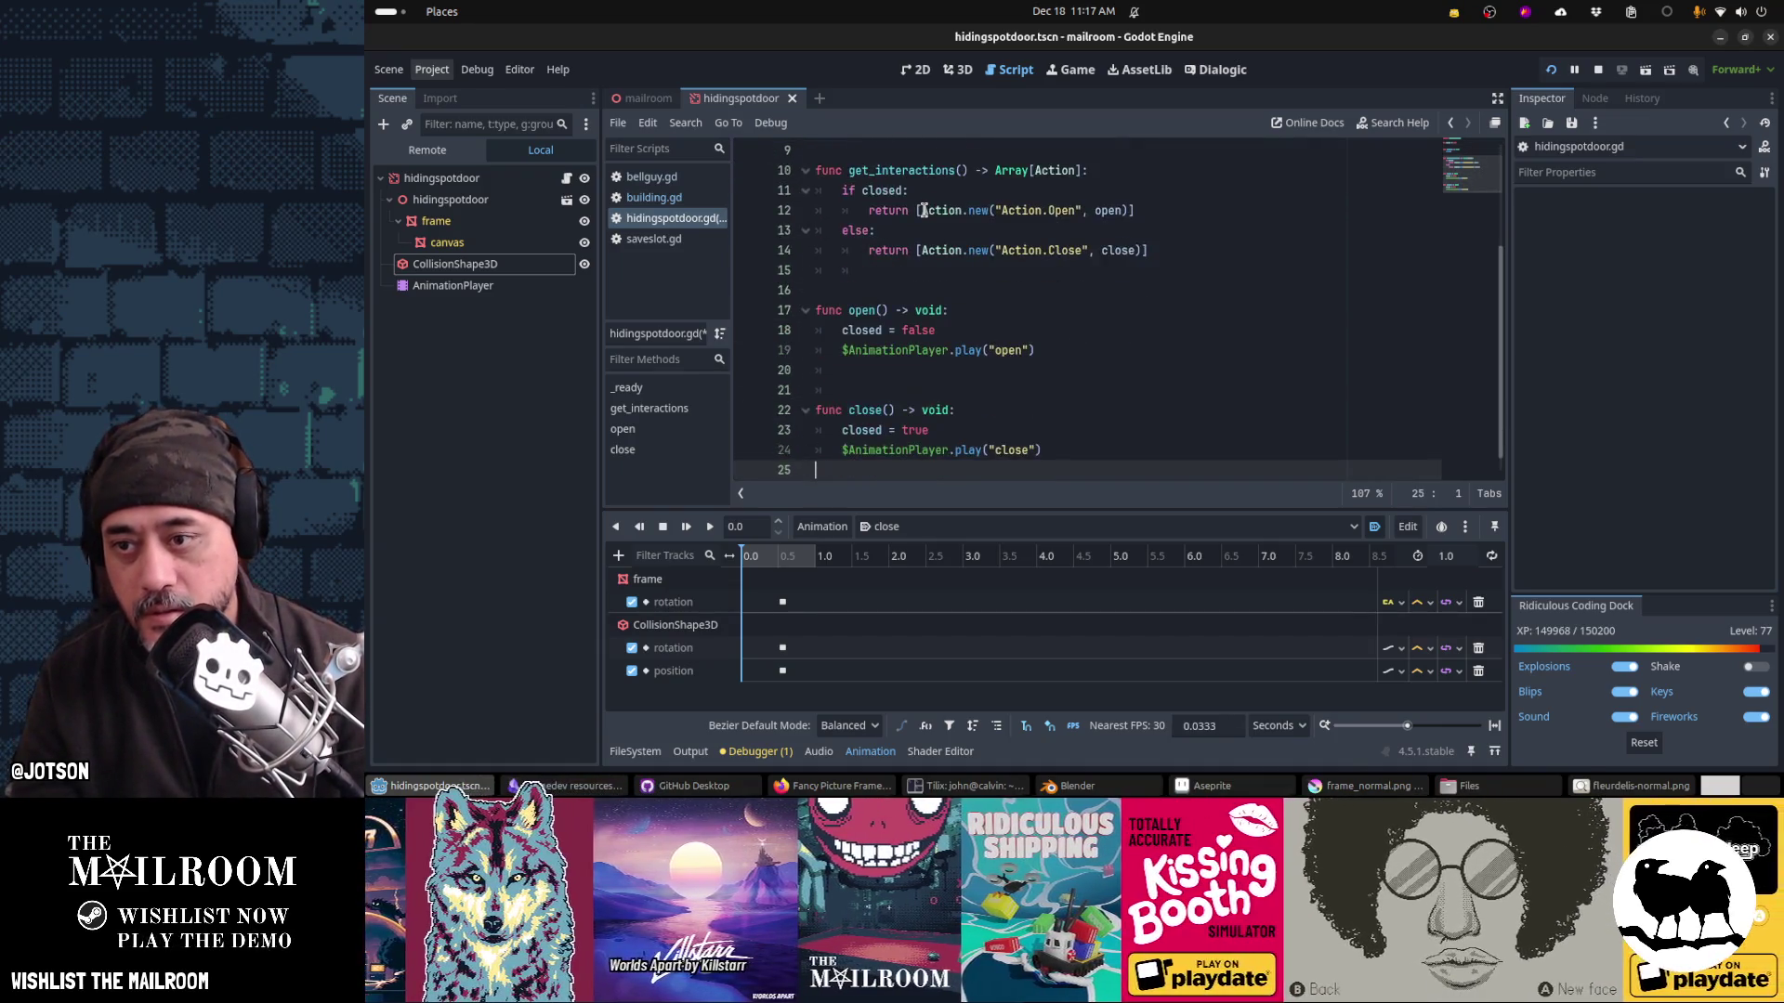
key("ctrl+Home")
key("Down")
key("Down")
key("End")
key("shift+Left")
key("shift+Left")
key("shift+Left")
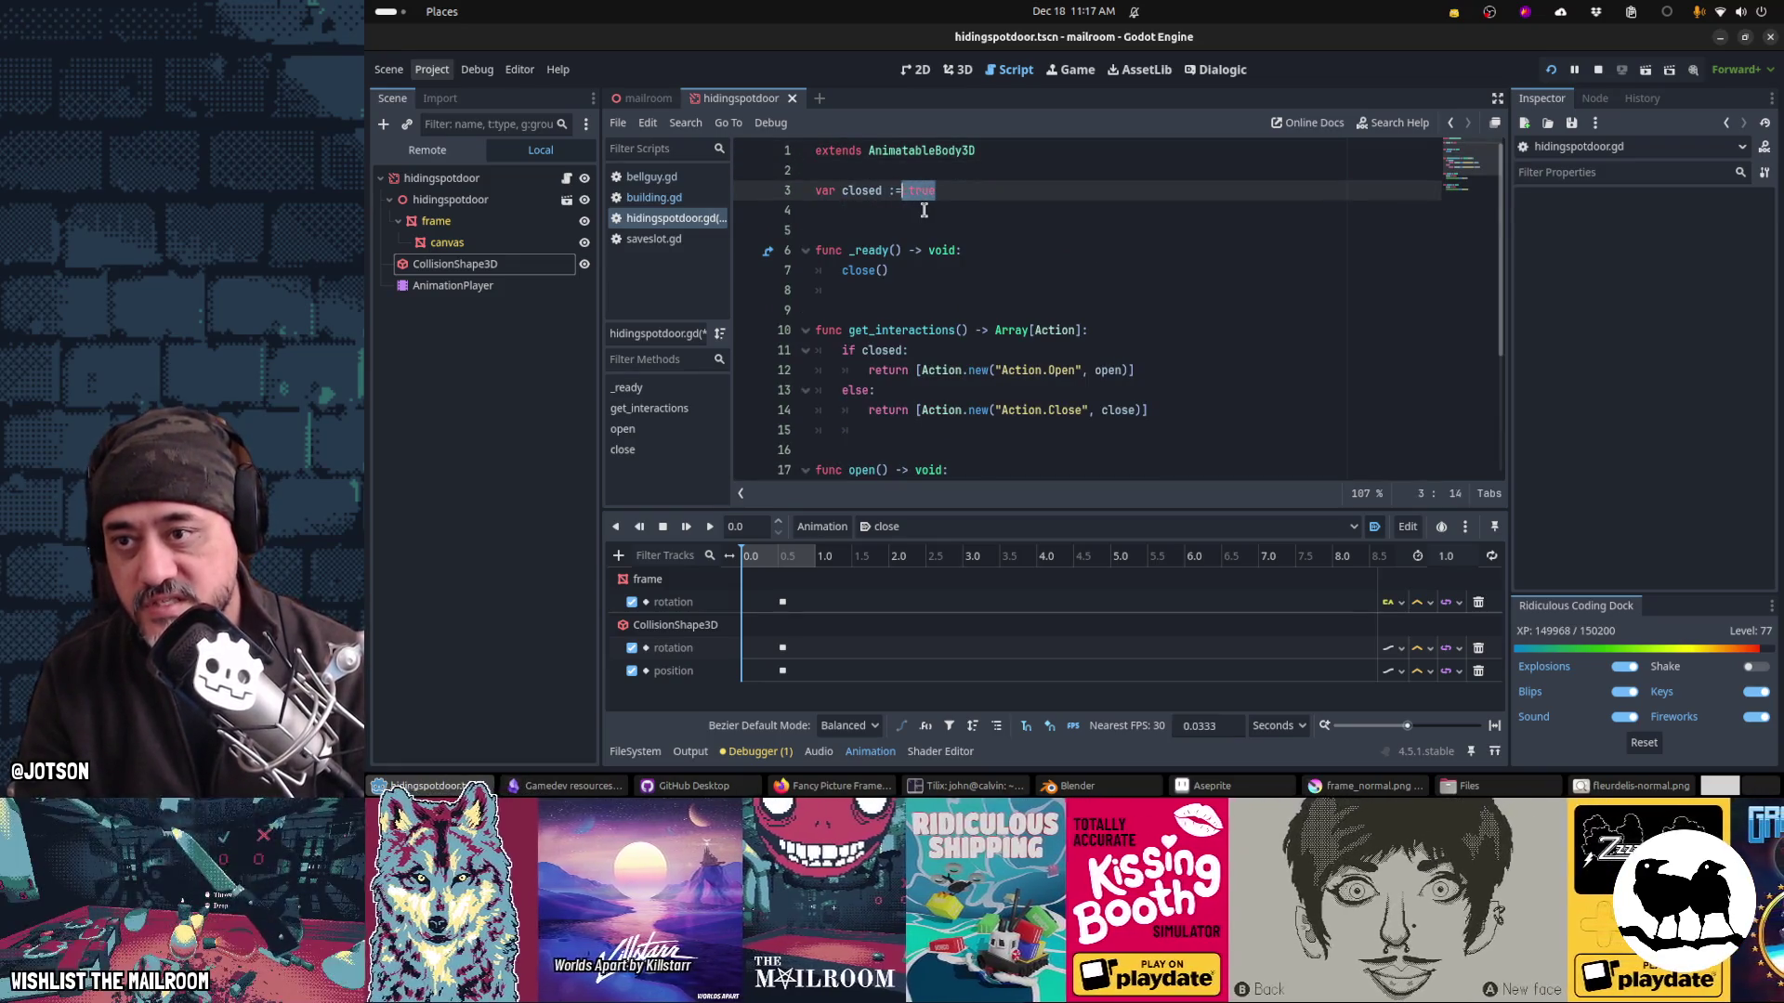
type(": bool")
key("Home")
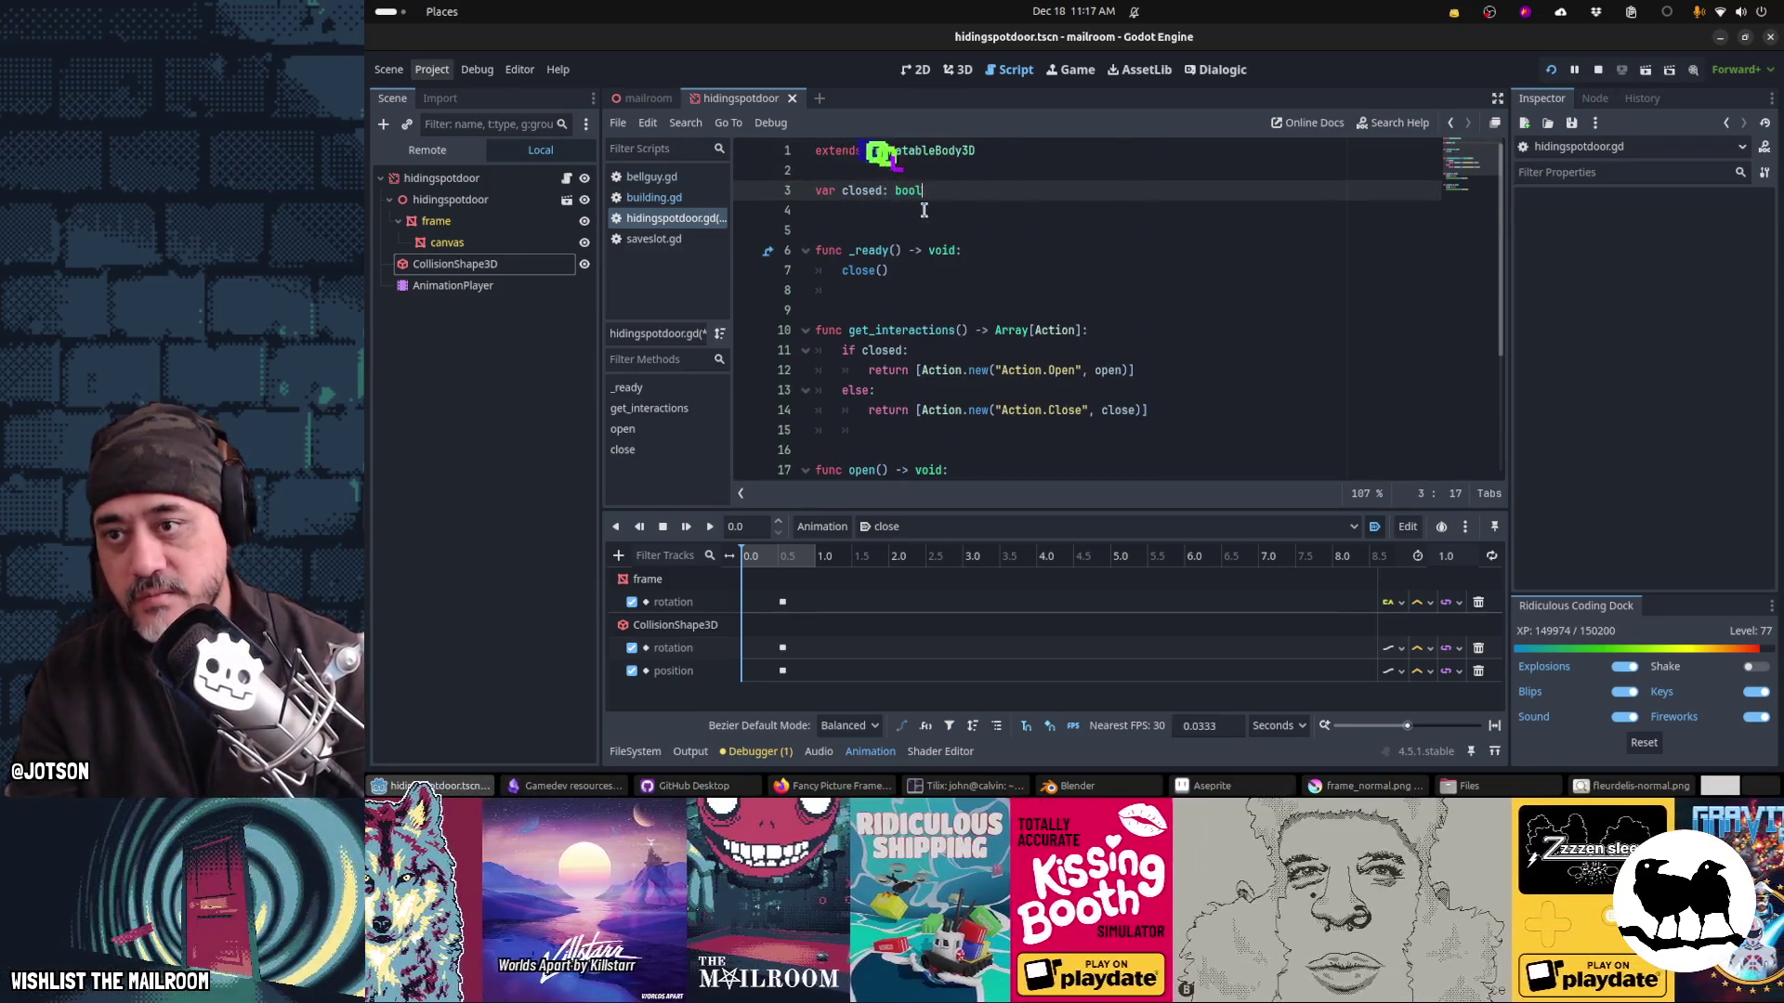
key("Down")
key("Down")
key("Down")
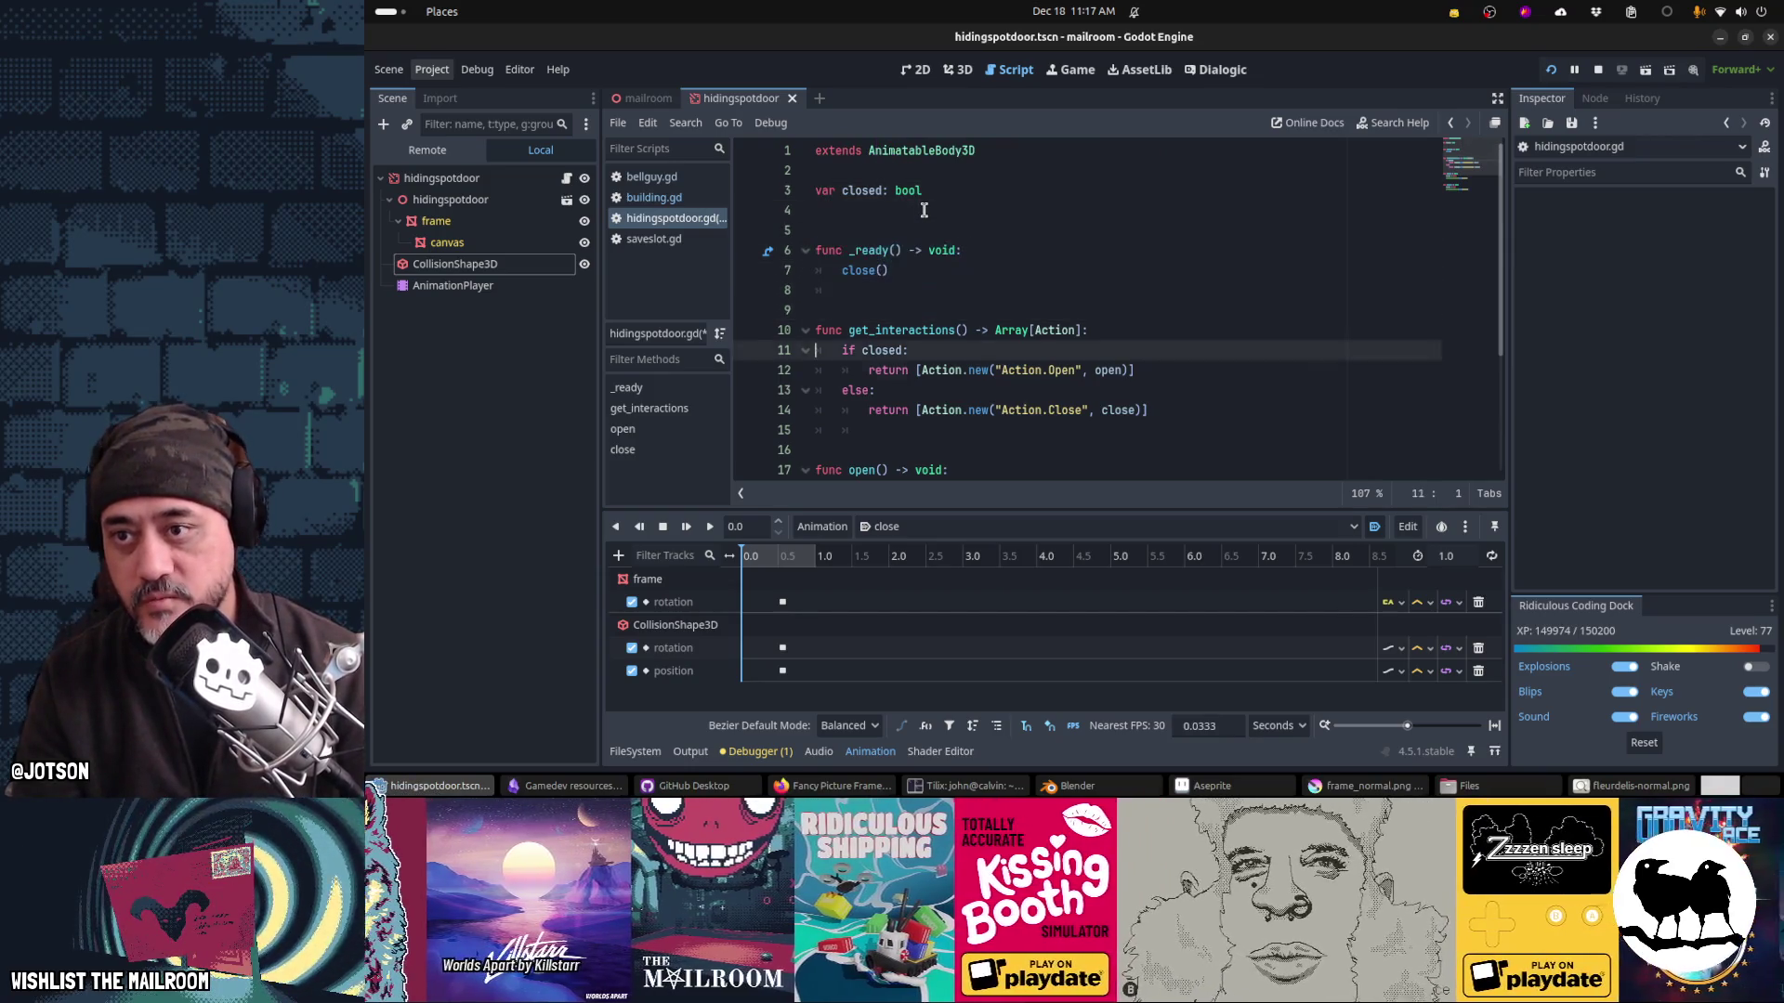
Step: Turn off Autoplay on Load for close, save, and run the game with F5
left_click(1374, 526)
left_click(997, 330)
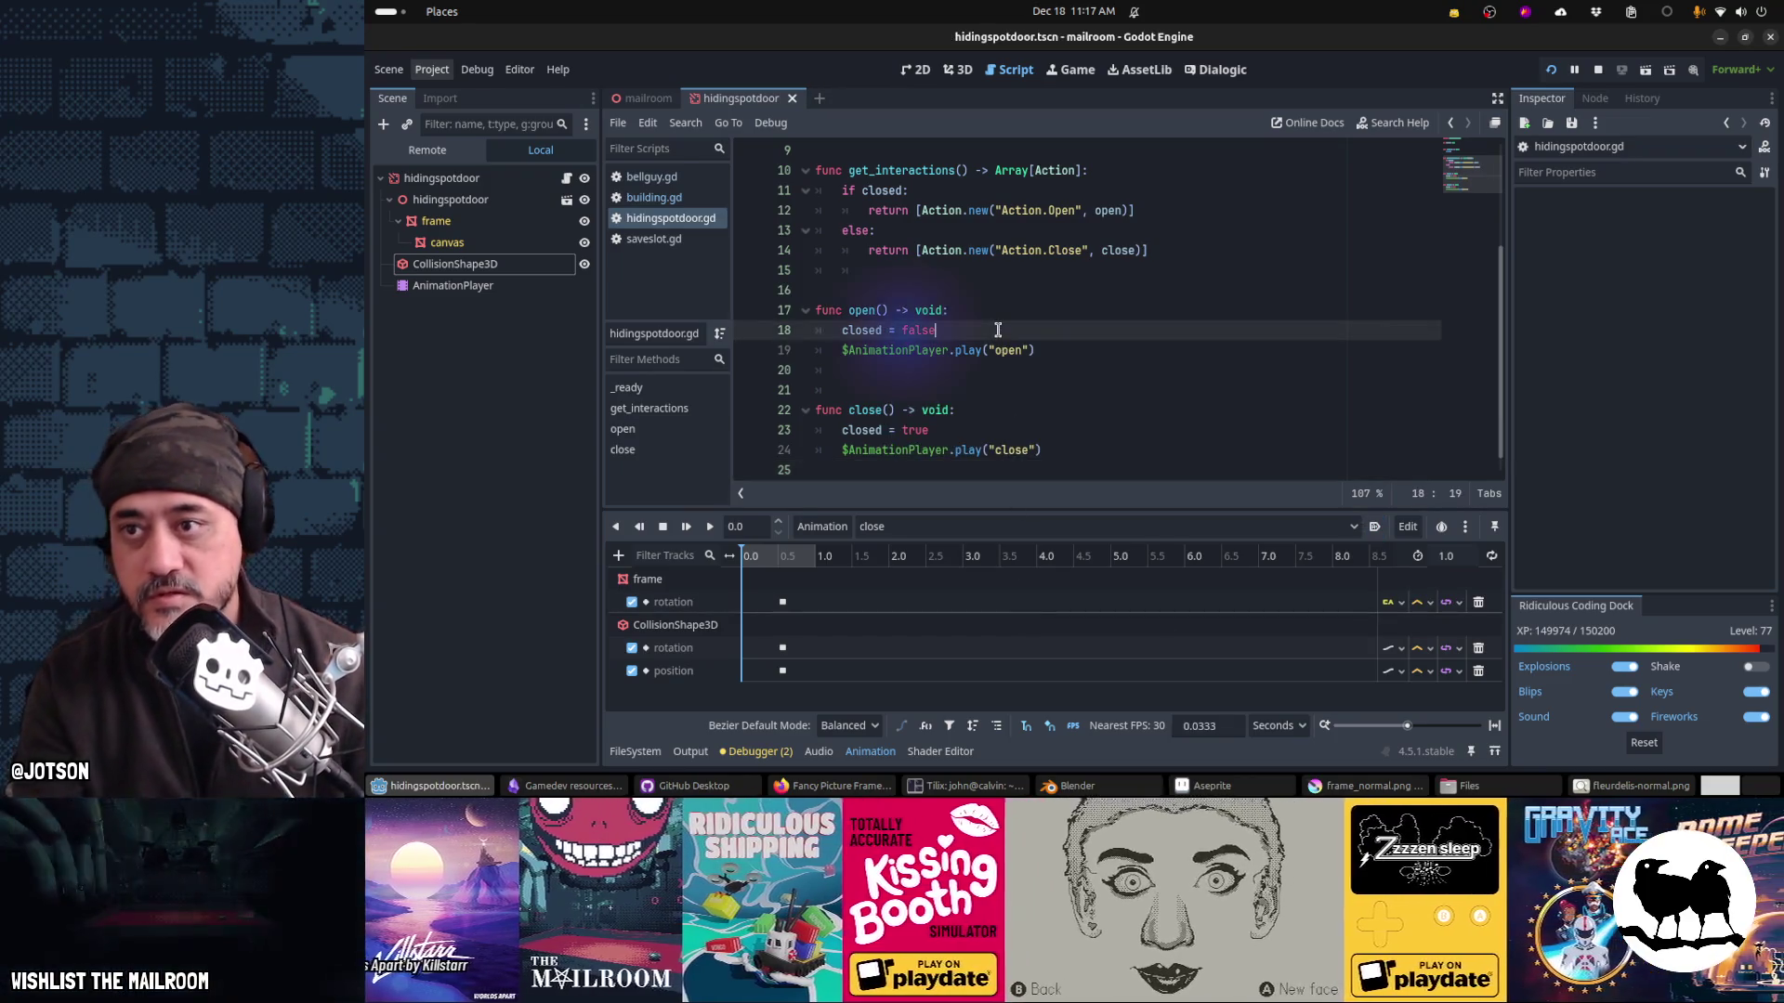
key("ctrl+s")
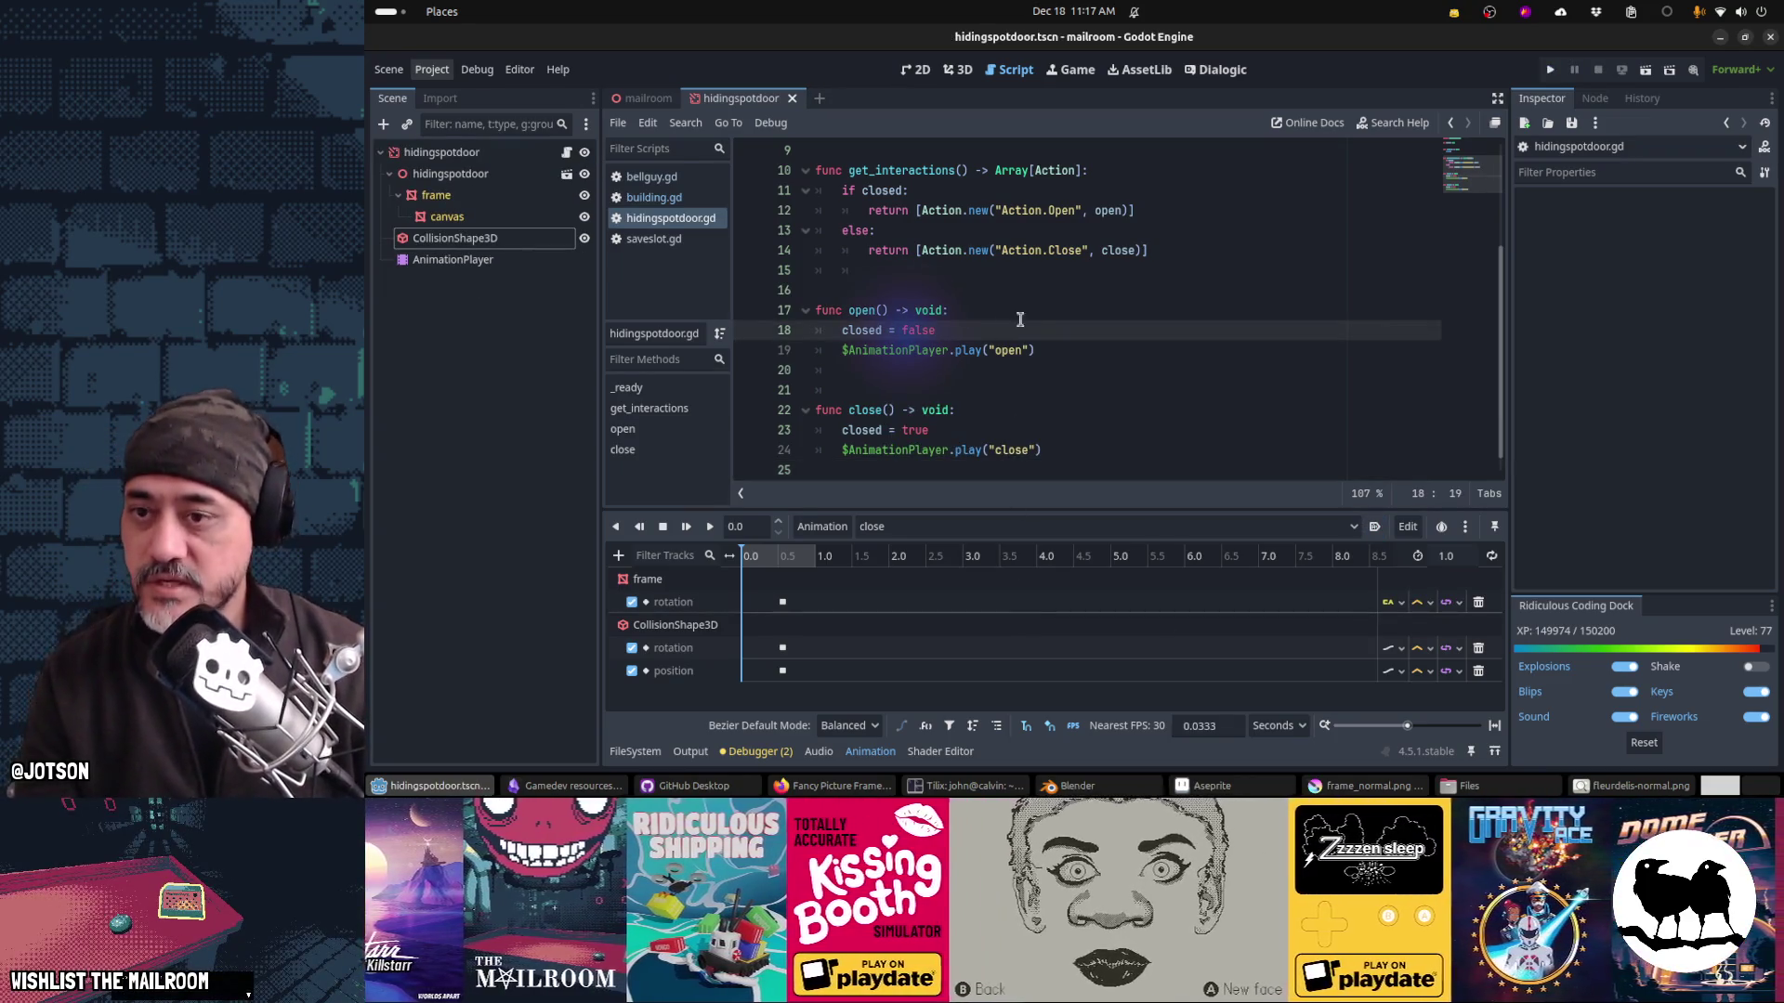
left_click(1045, 296)
key("F5")
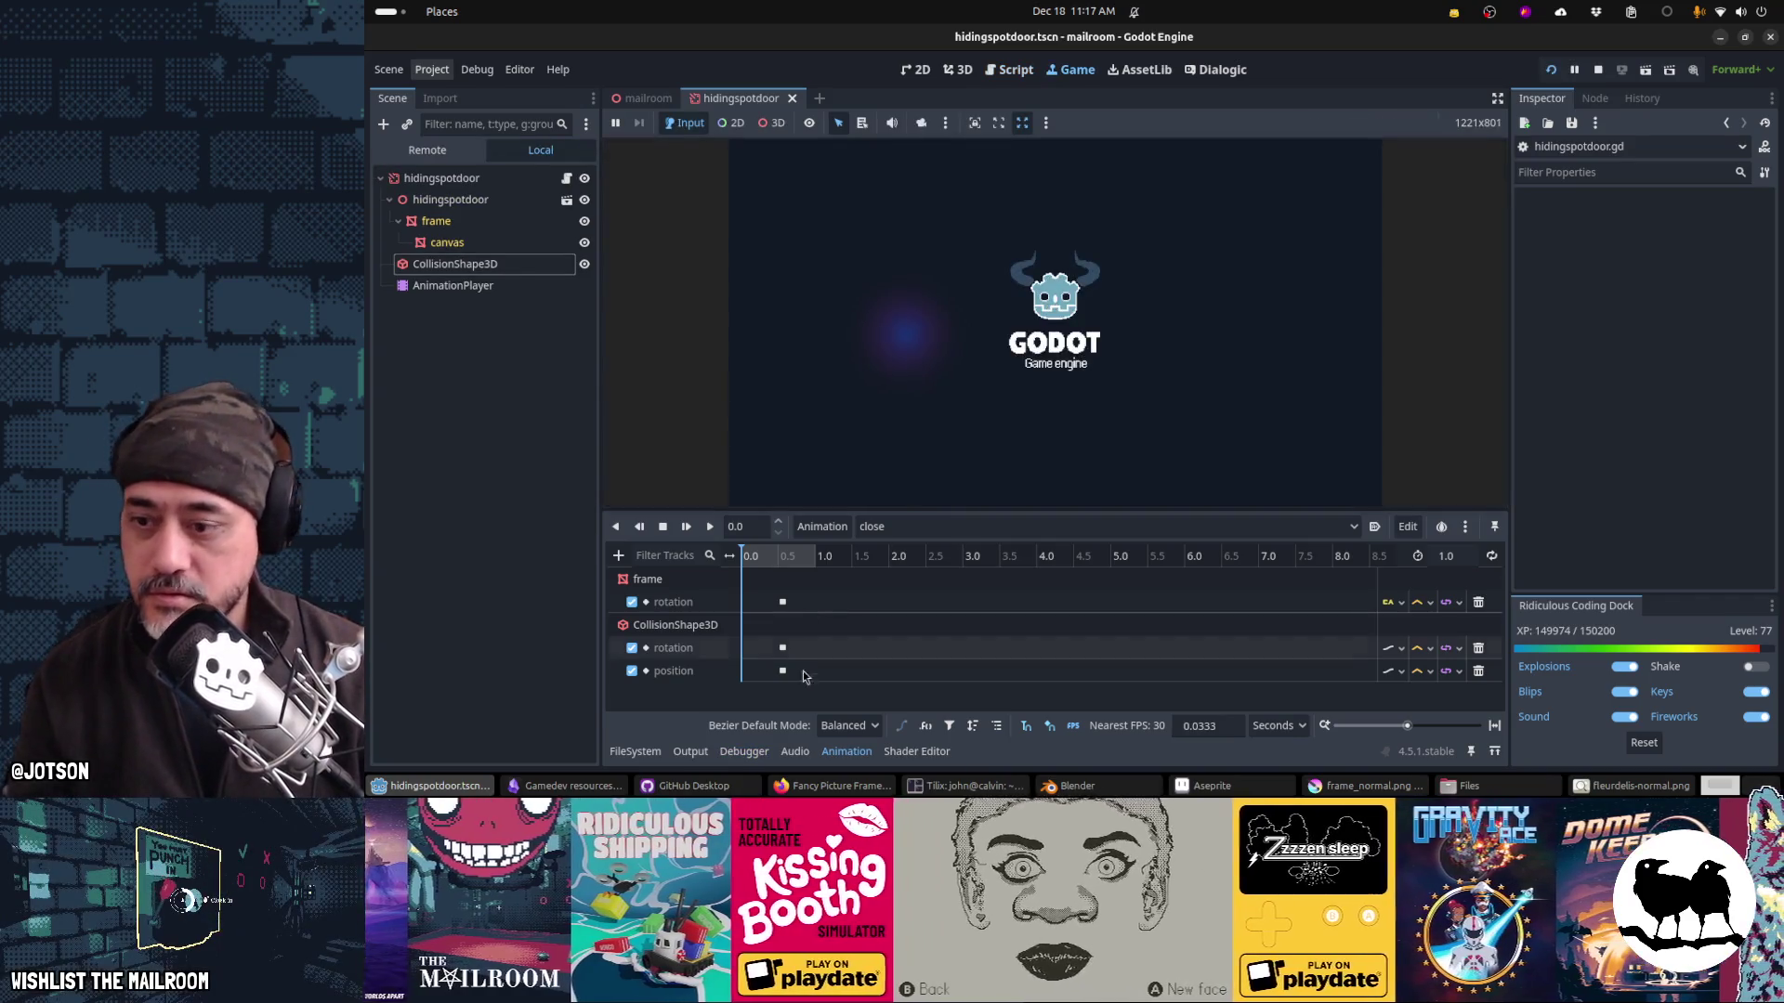
Step: Enlarge the game view, click the picture frame to open and close it, then stop
left_click(865, 753)
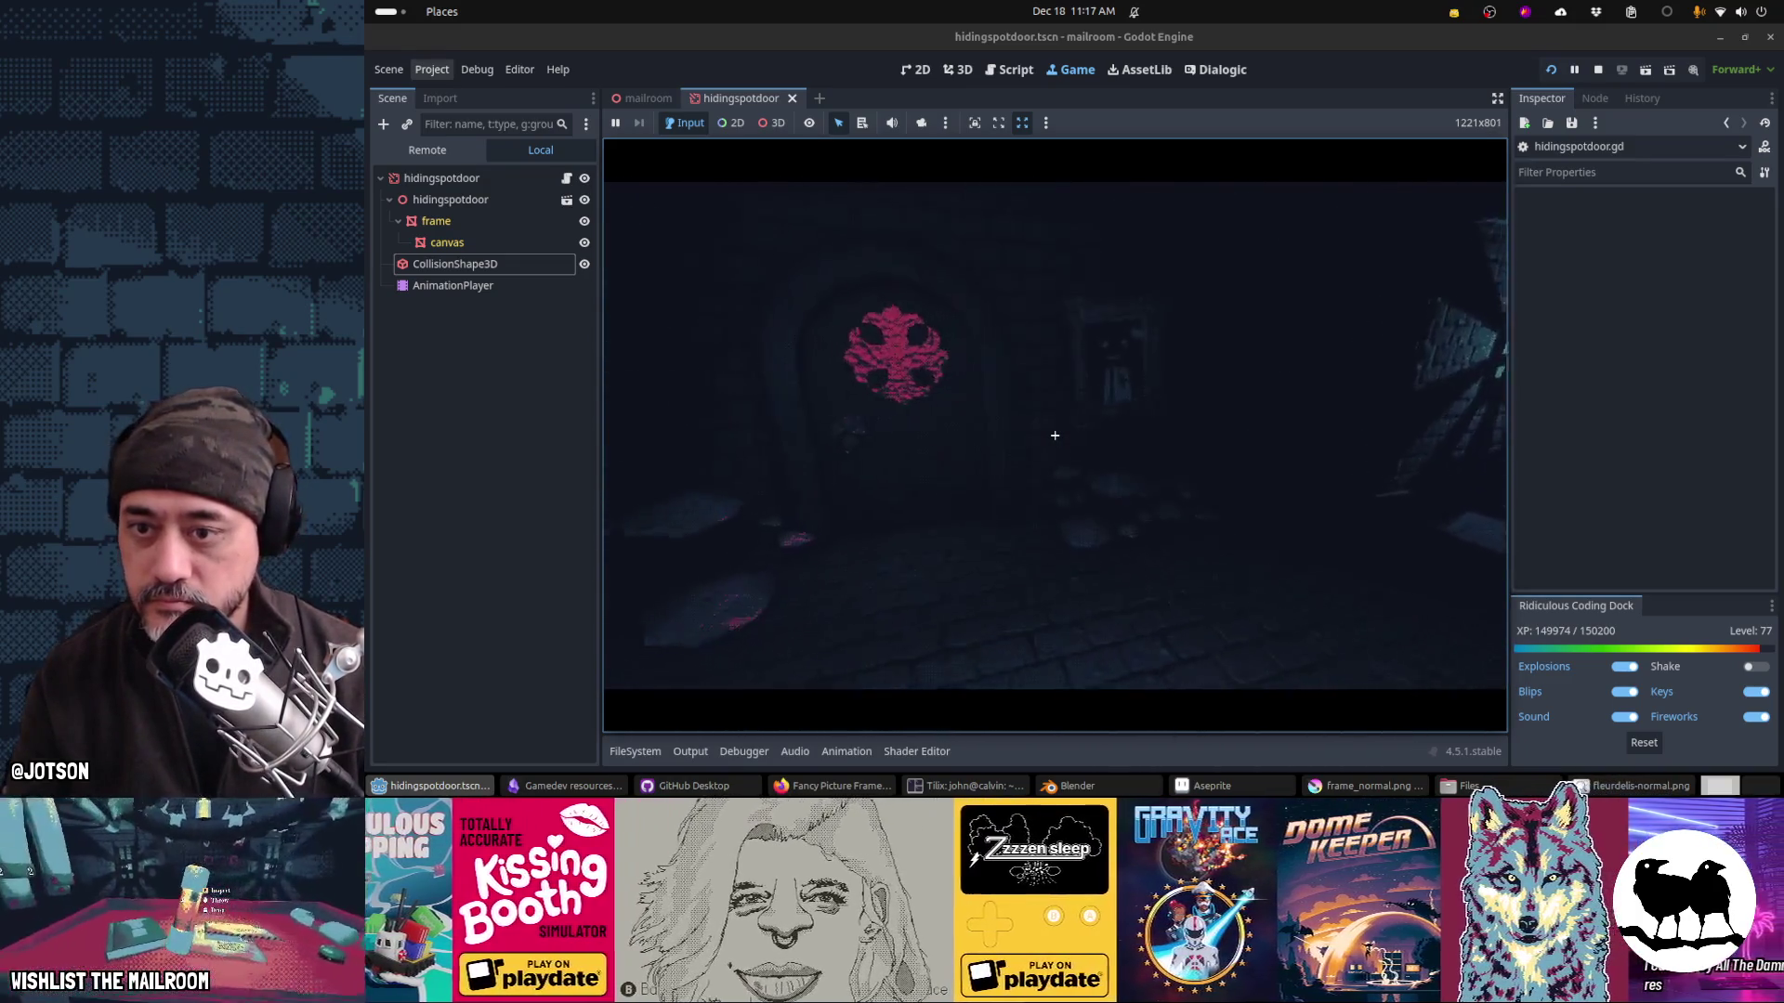
left_click(1055, 435)
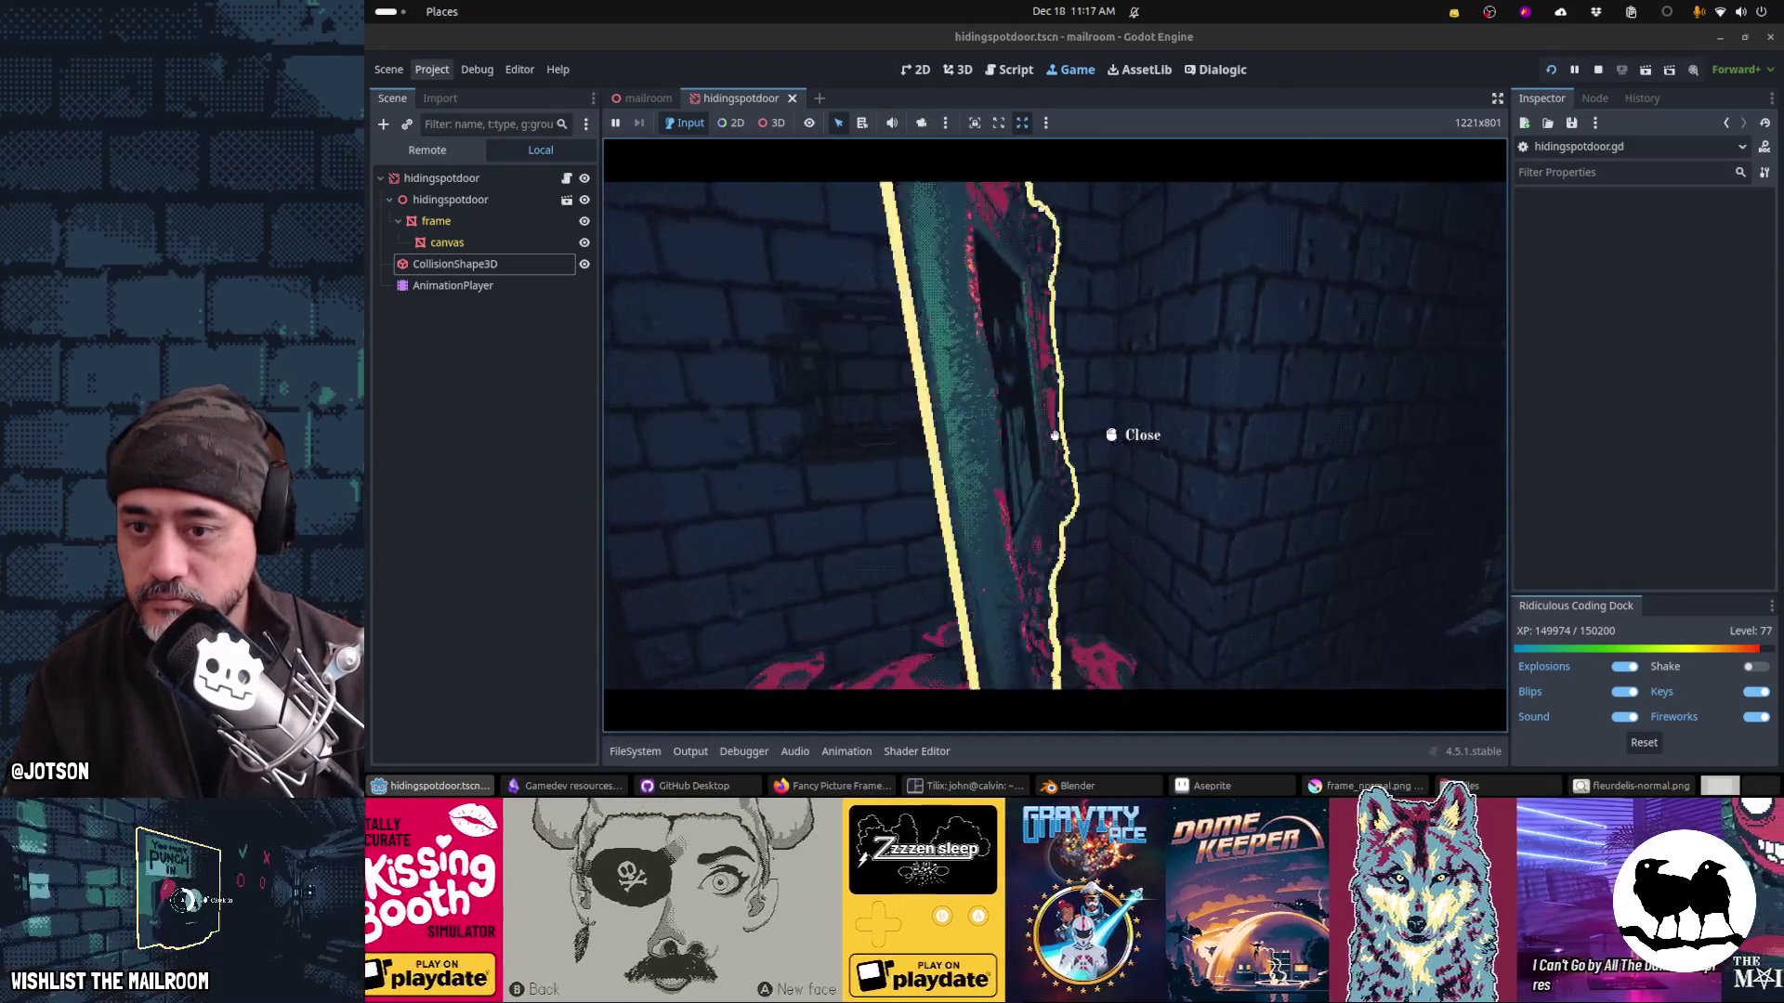
left_click(1055, 435)
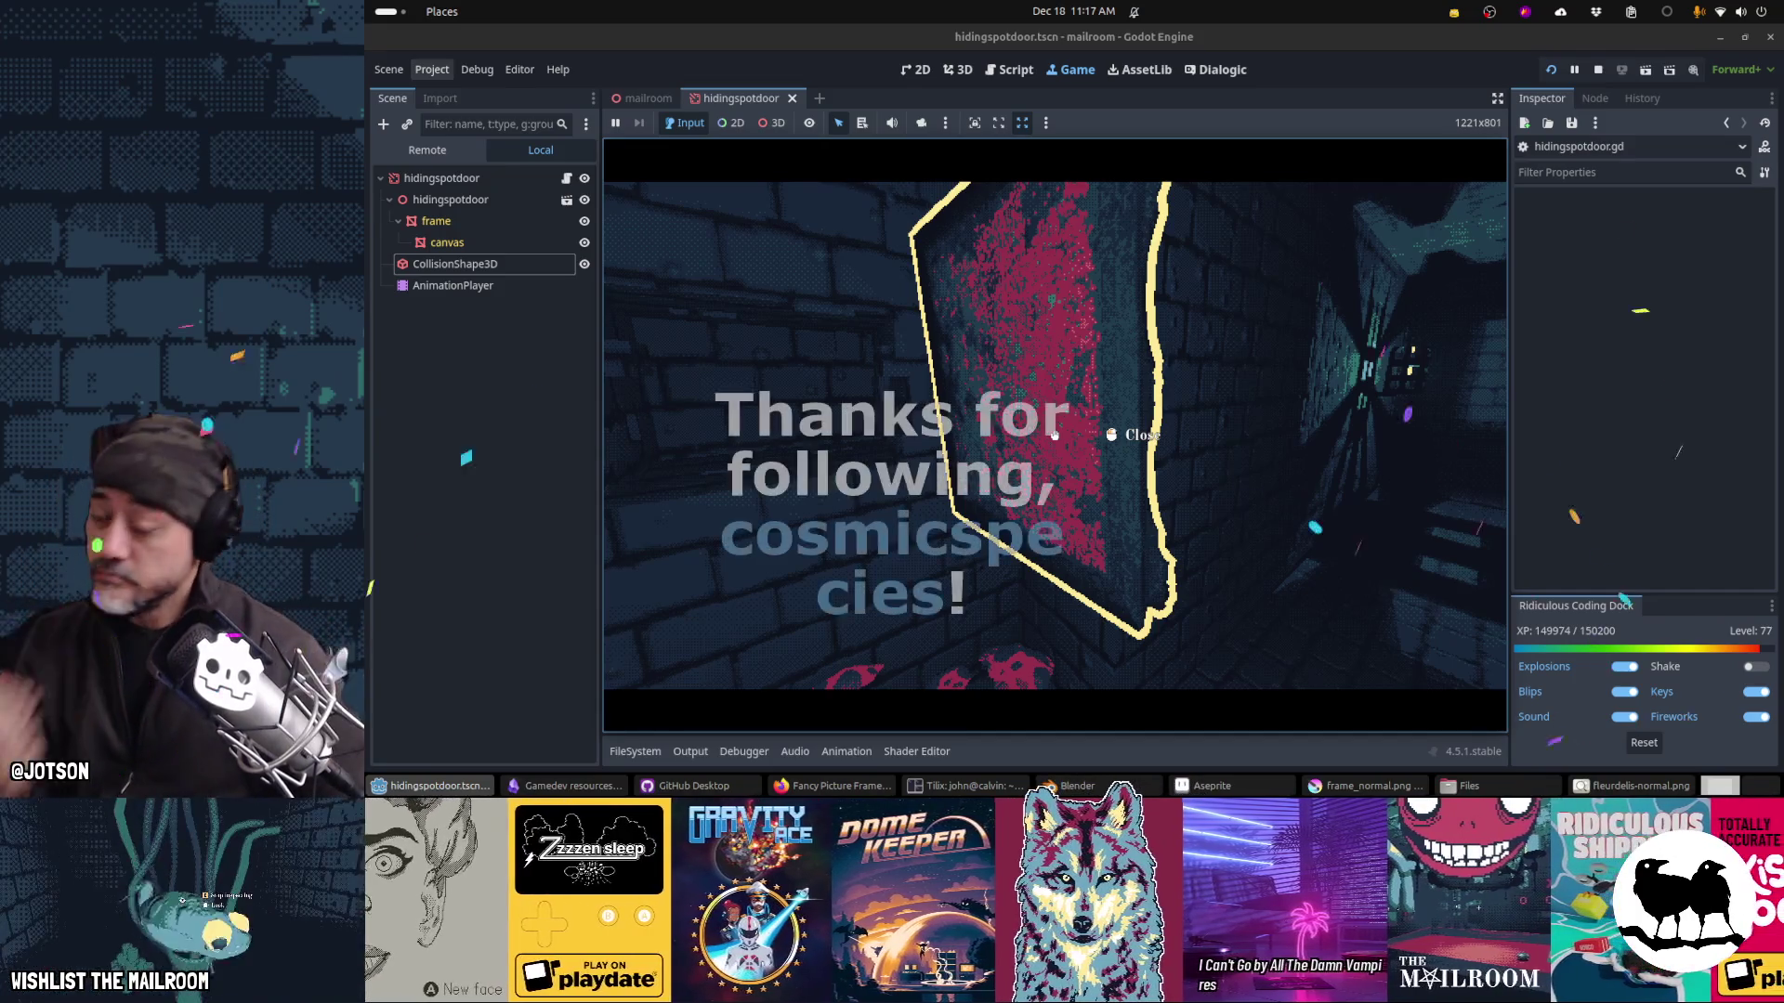
left_click(1055, 435)
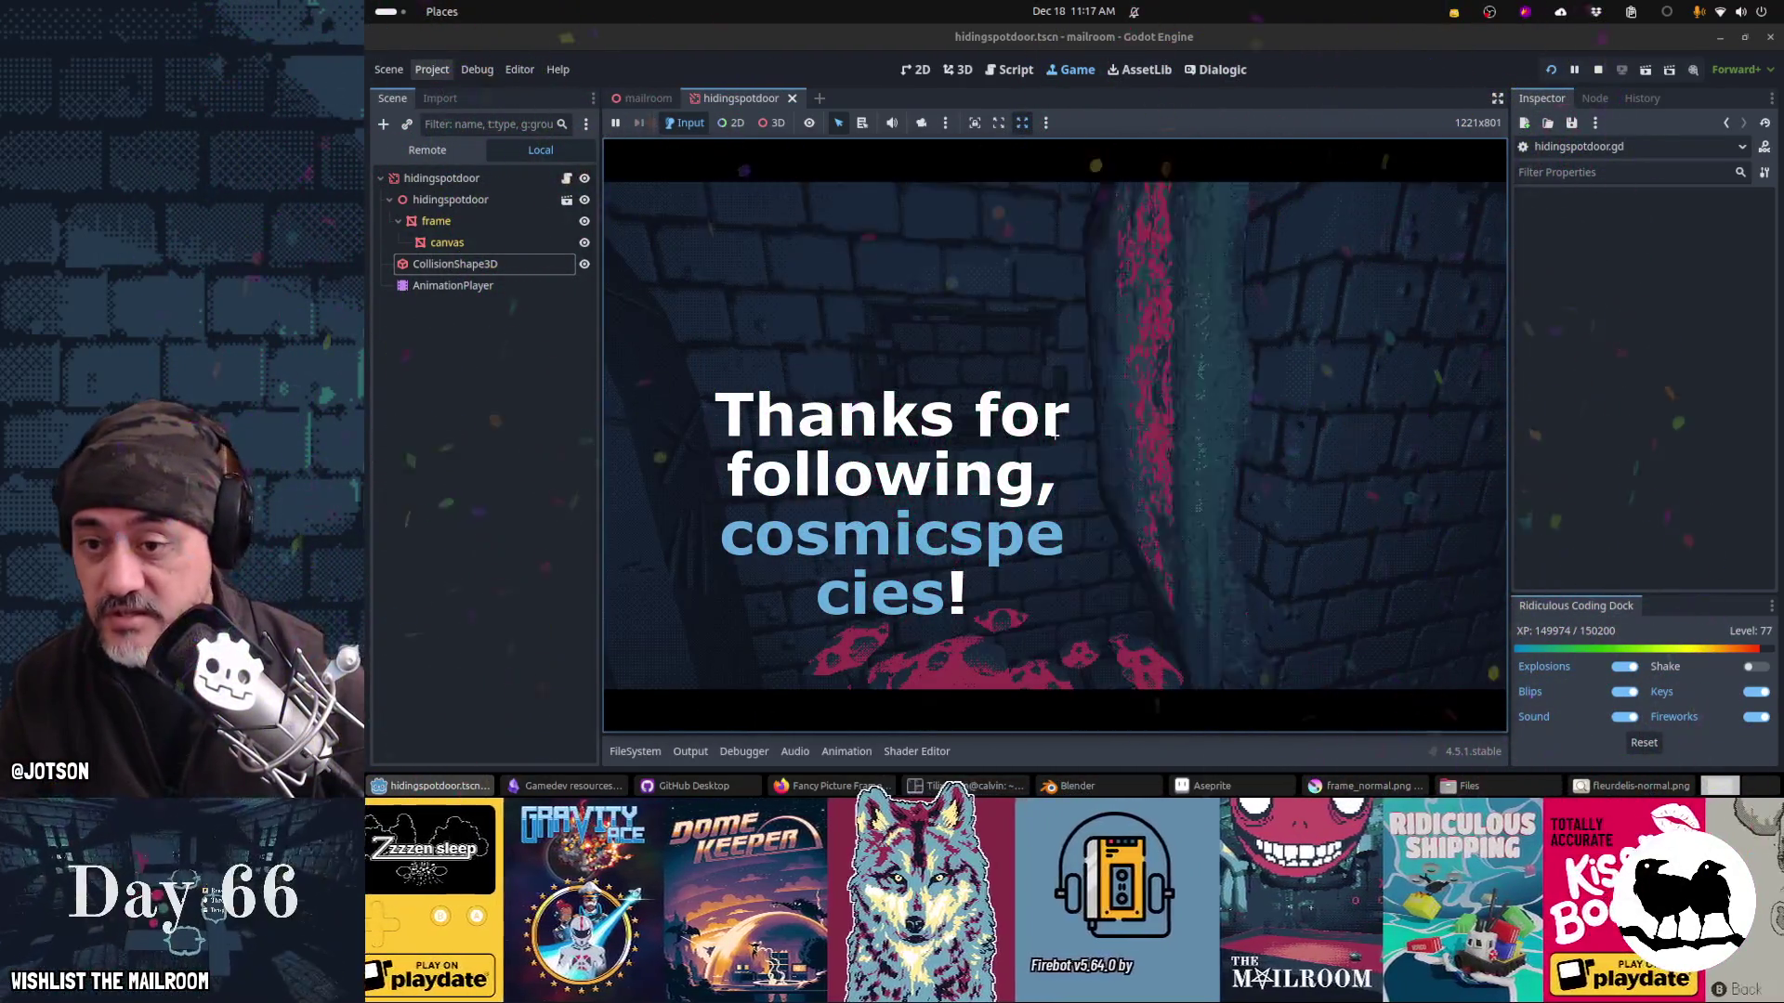
key("F8")
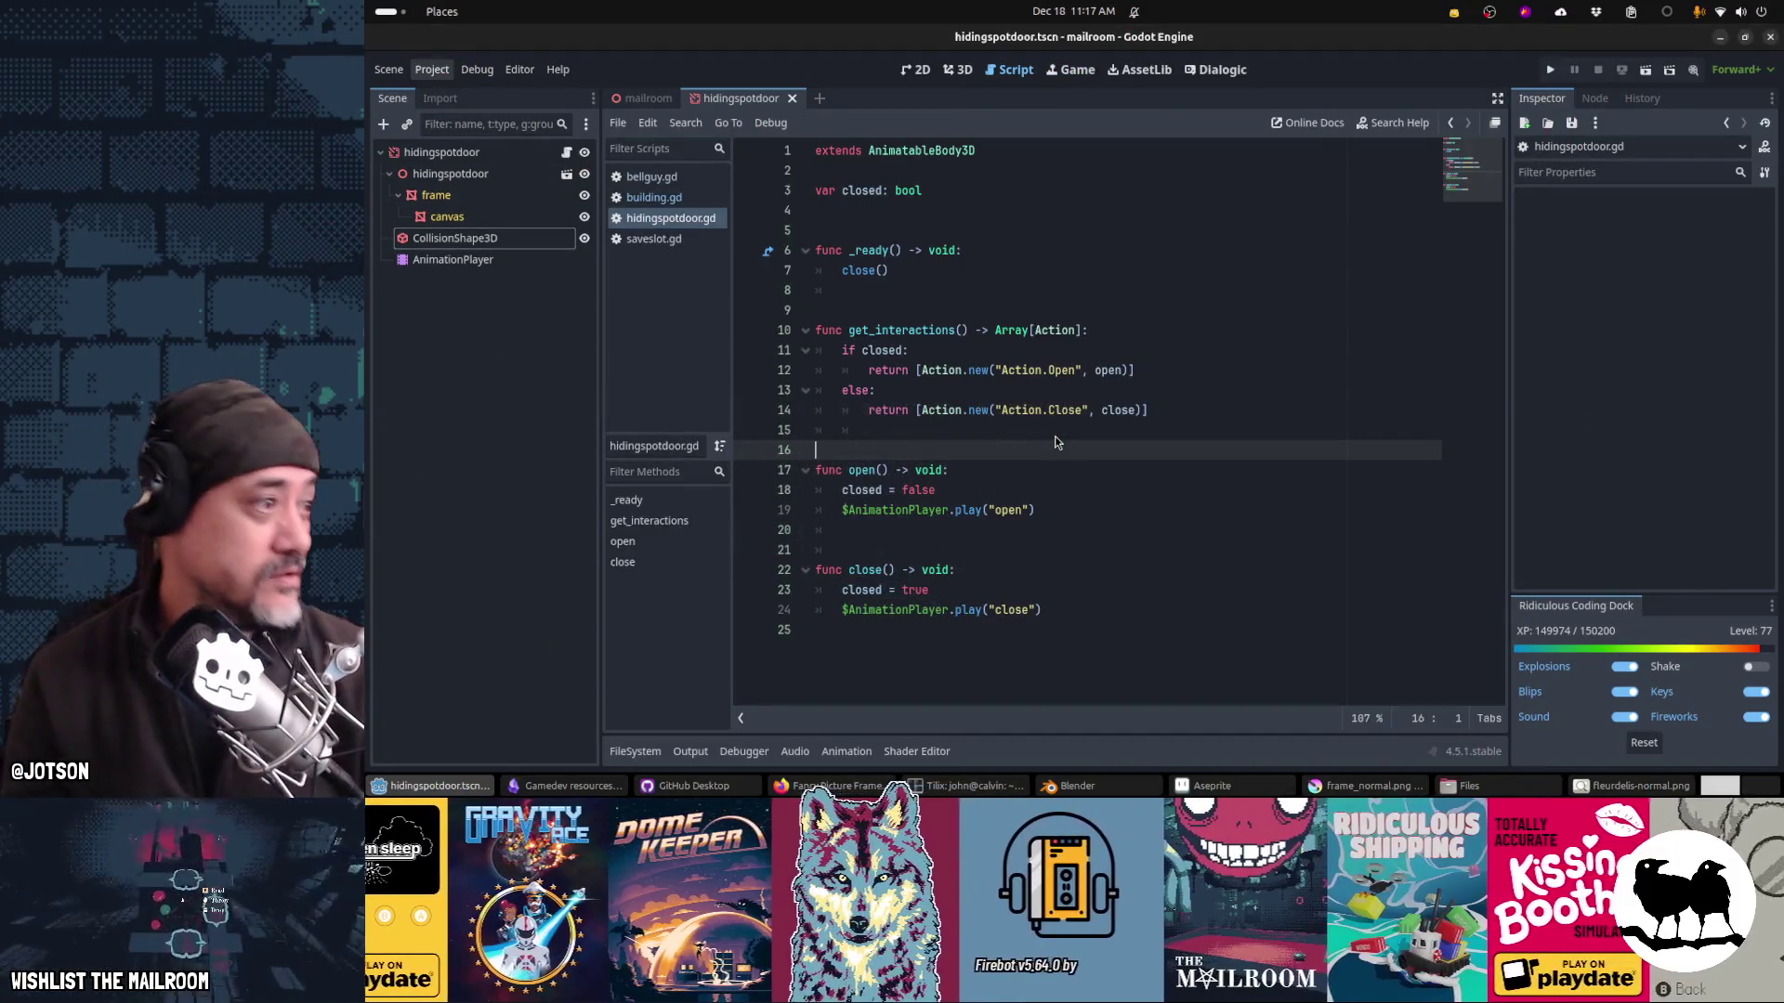
key("alt+Tab")
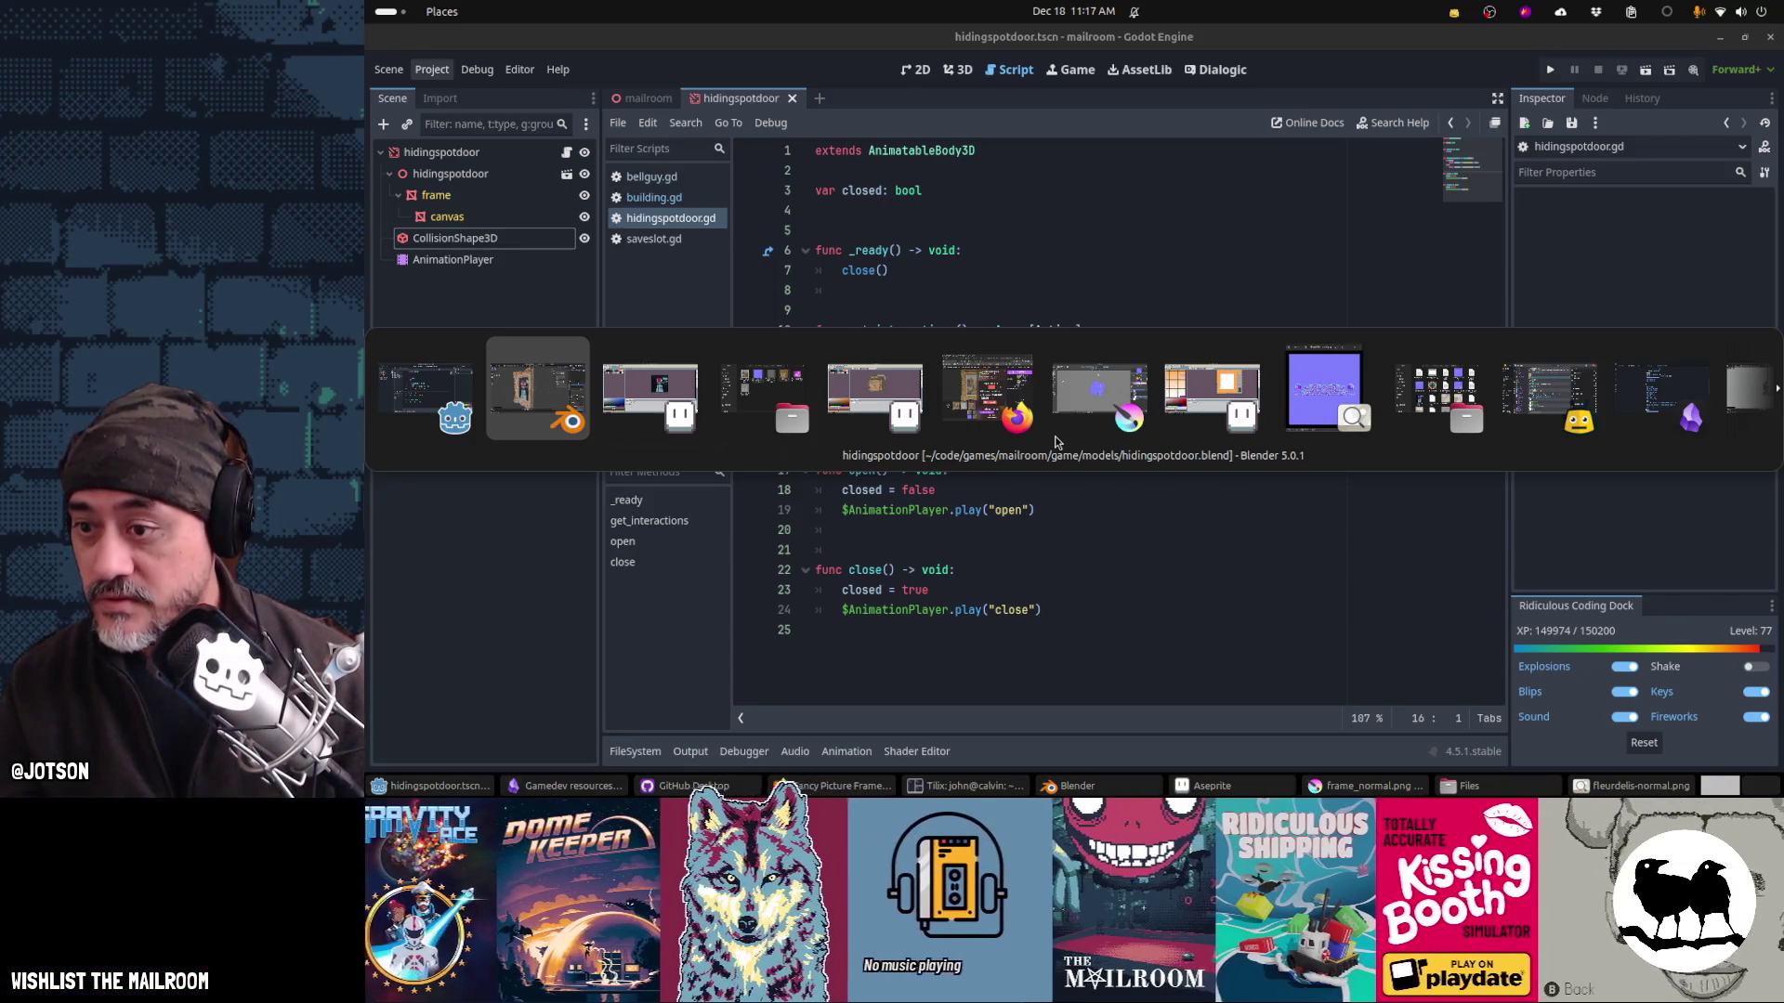
Step: Add a Node3D child named visual under the root hidingspotdoor node
key("Escape")
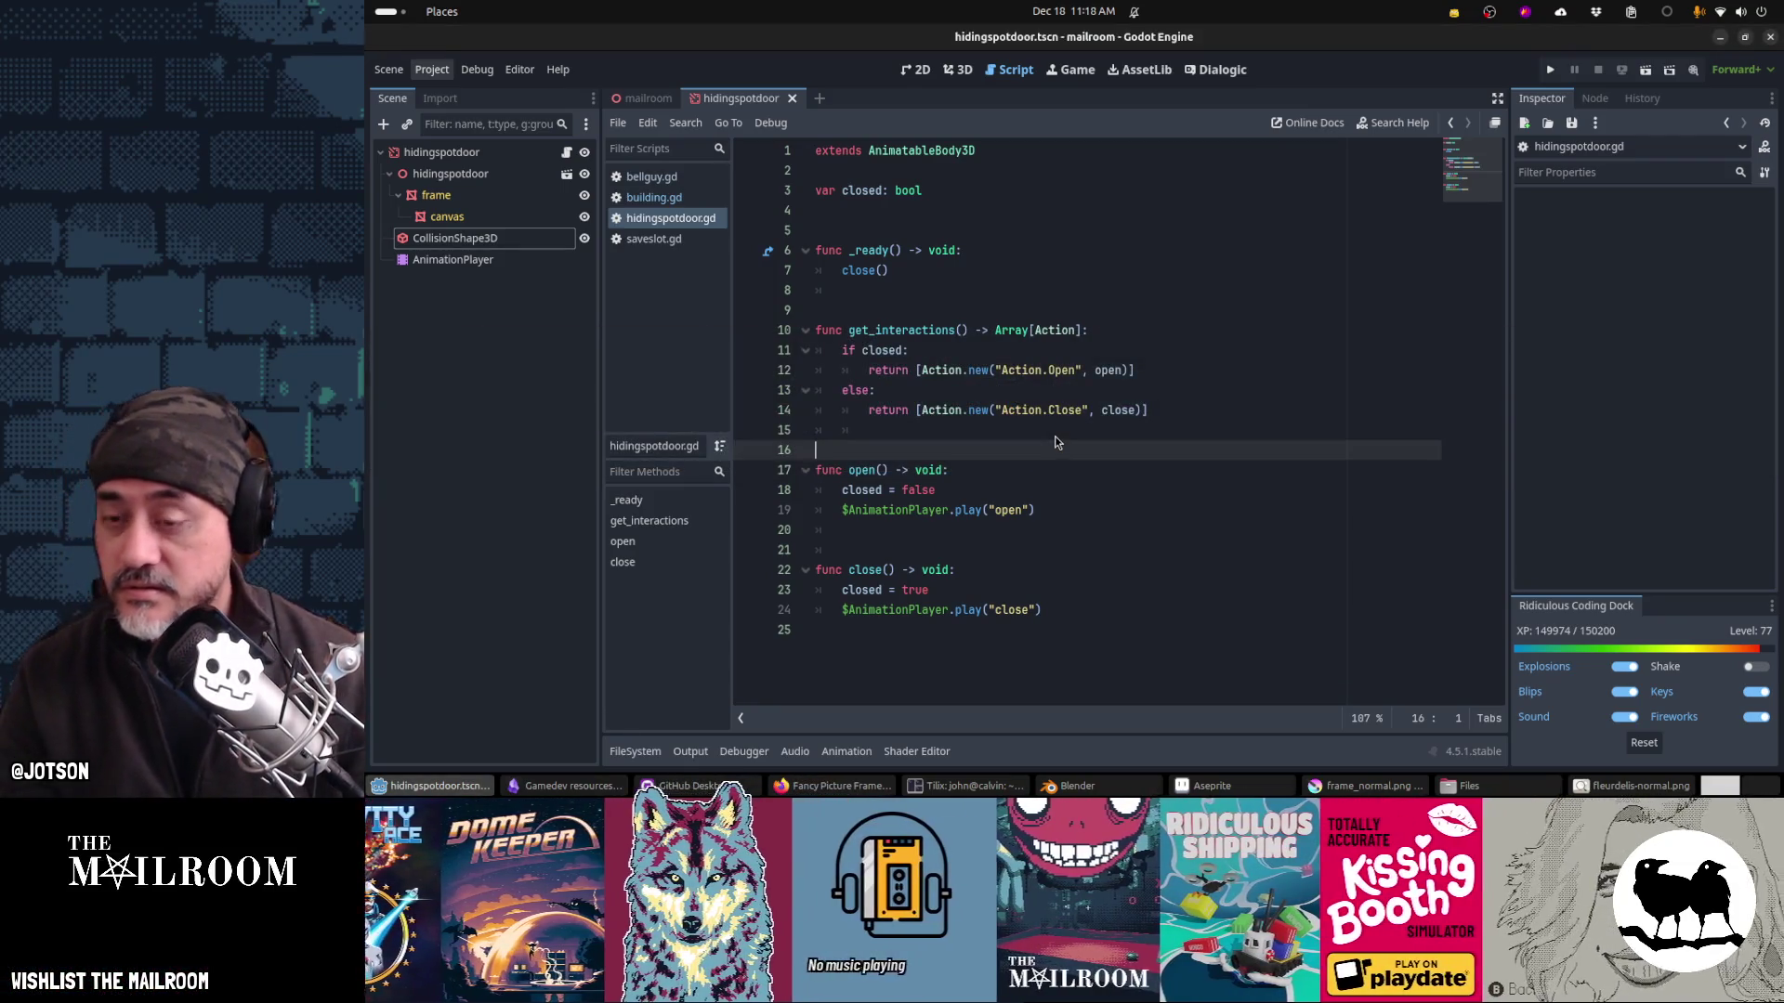
key("ctrl+F1")
left_click(433, 154)
left_click(384, 125)
type("node3")
key("Return")
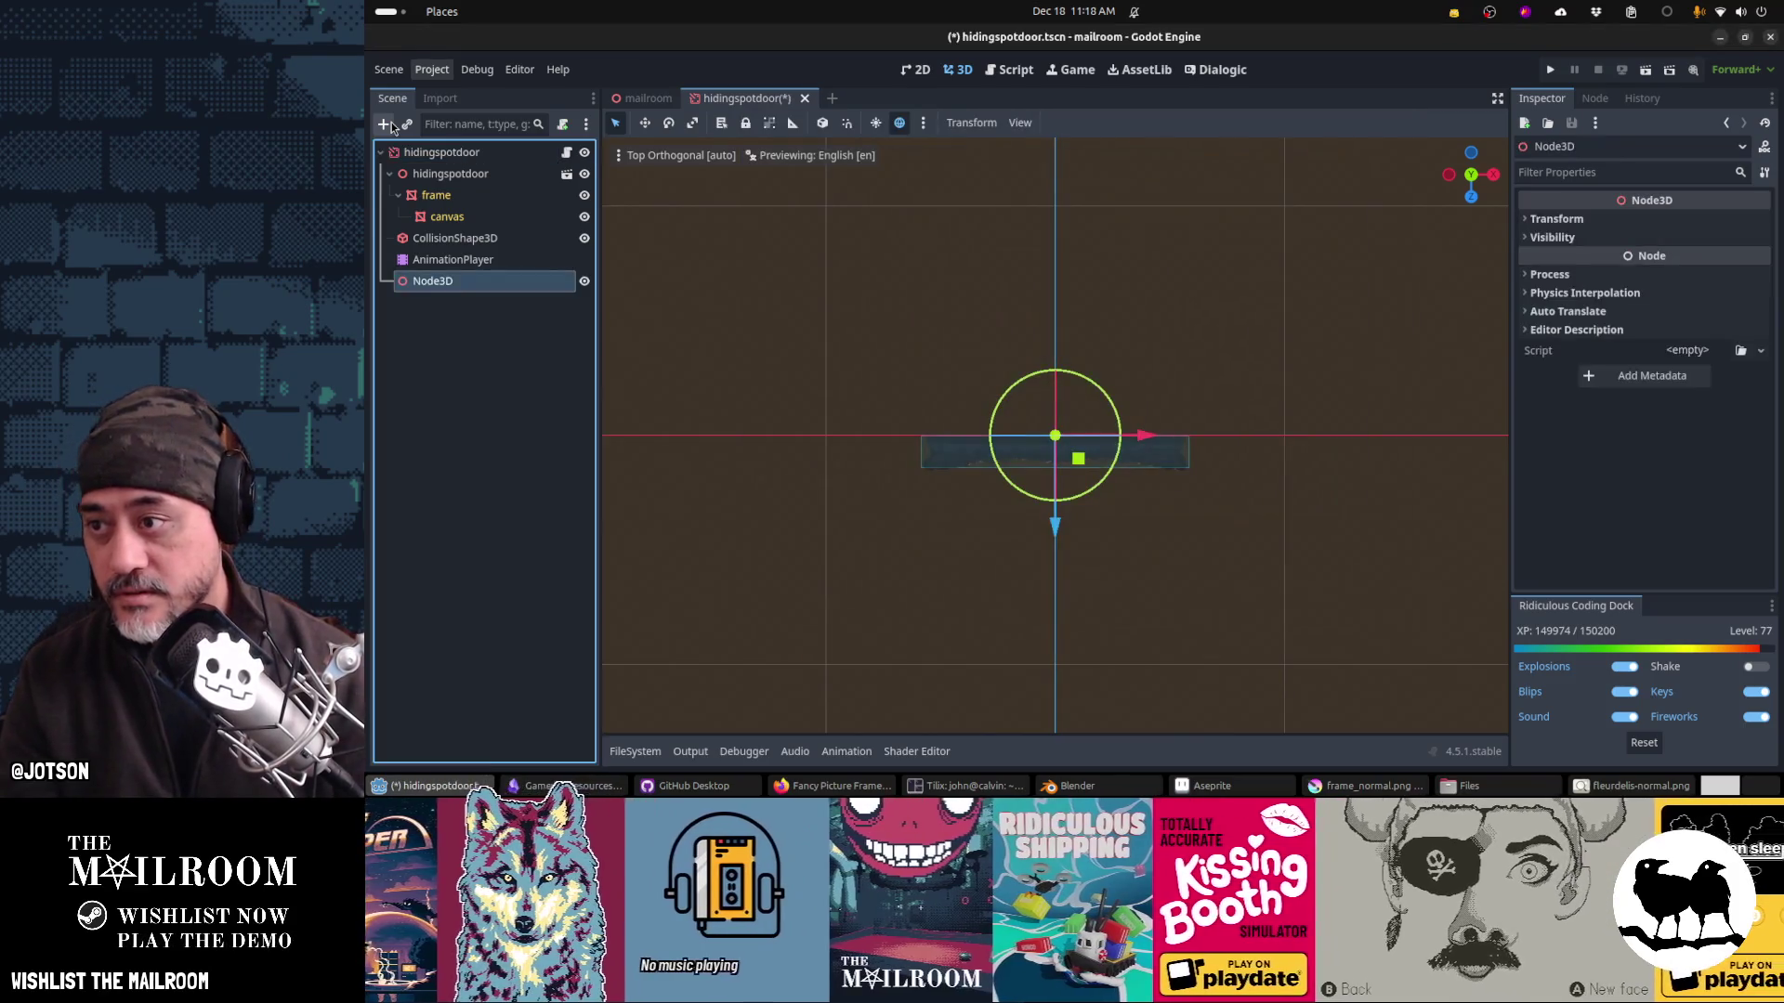
key("F2")
type("visual")
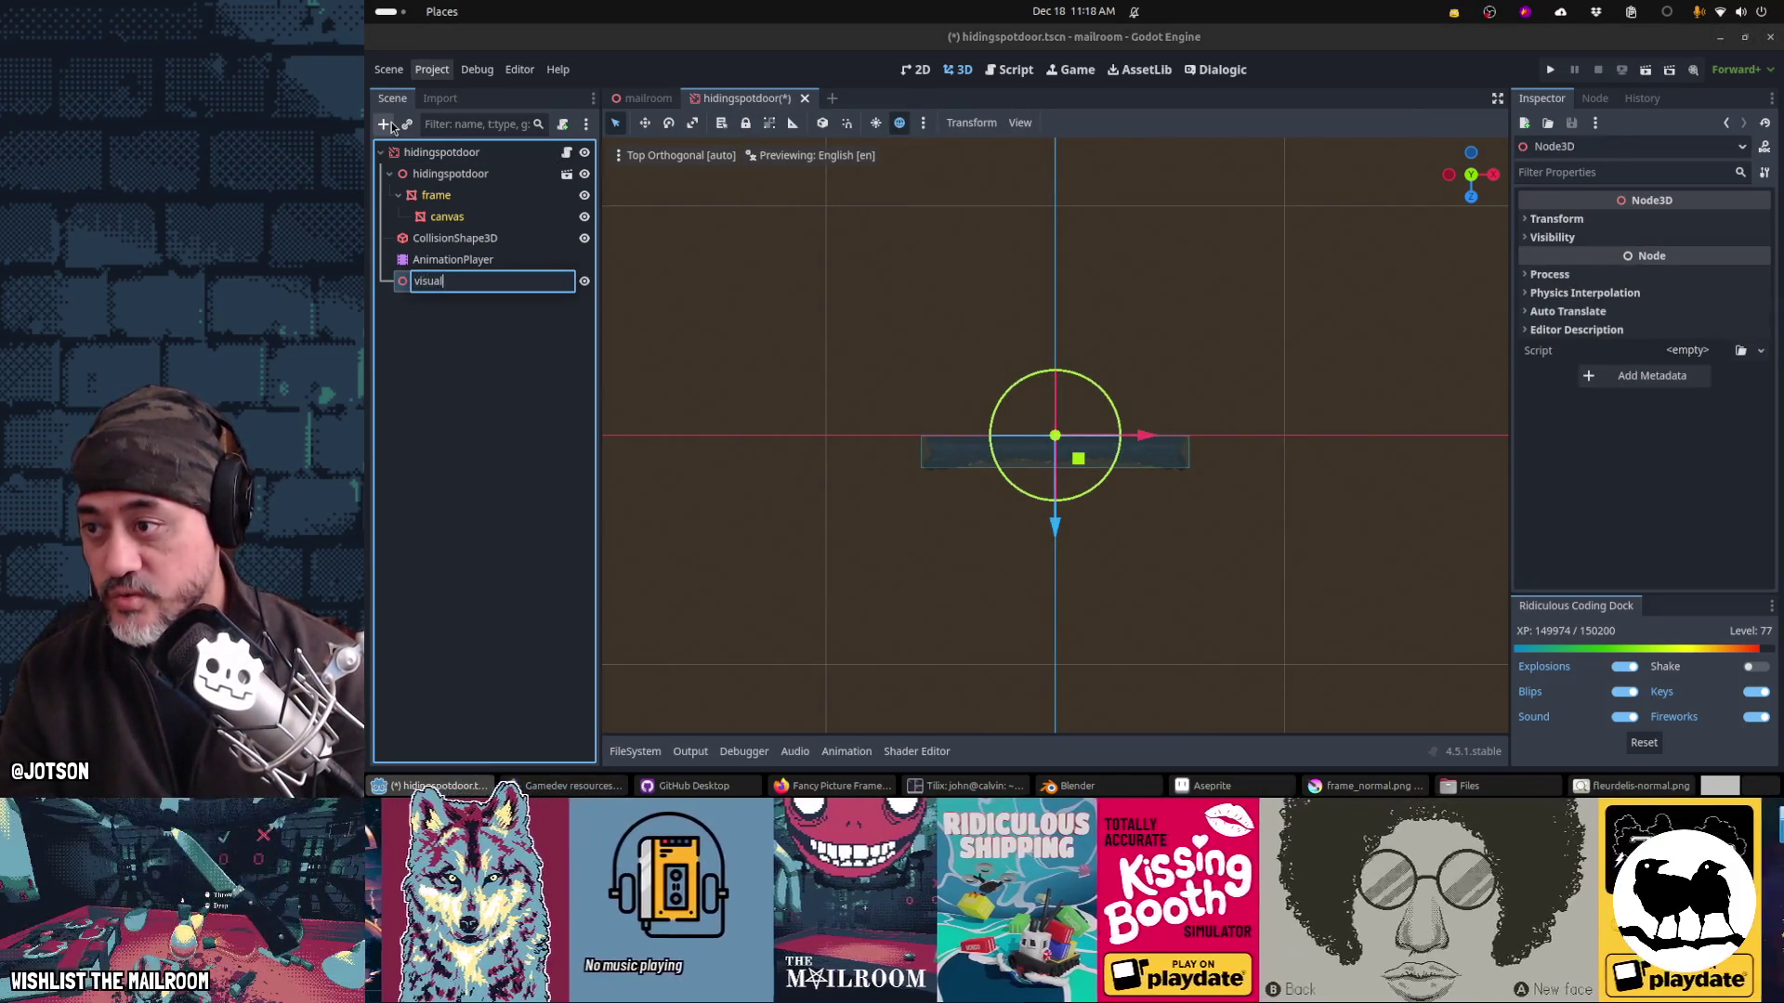
key("Return")
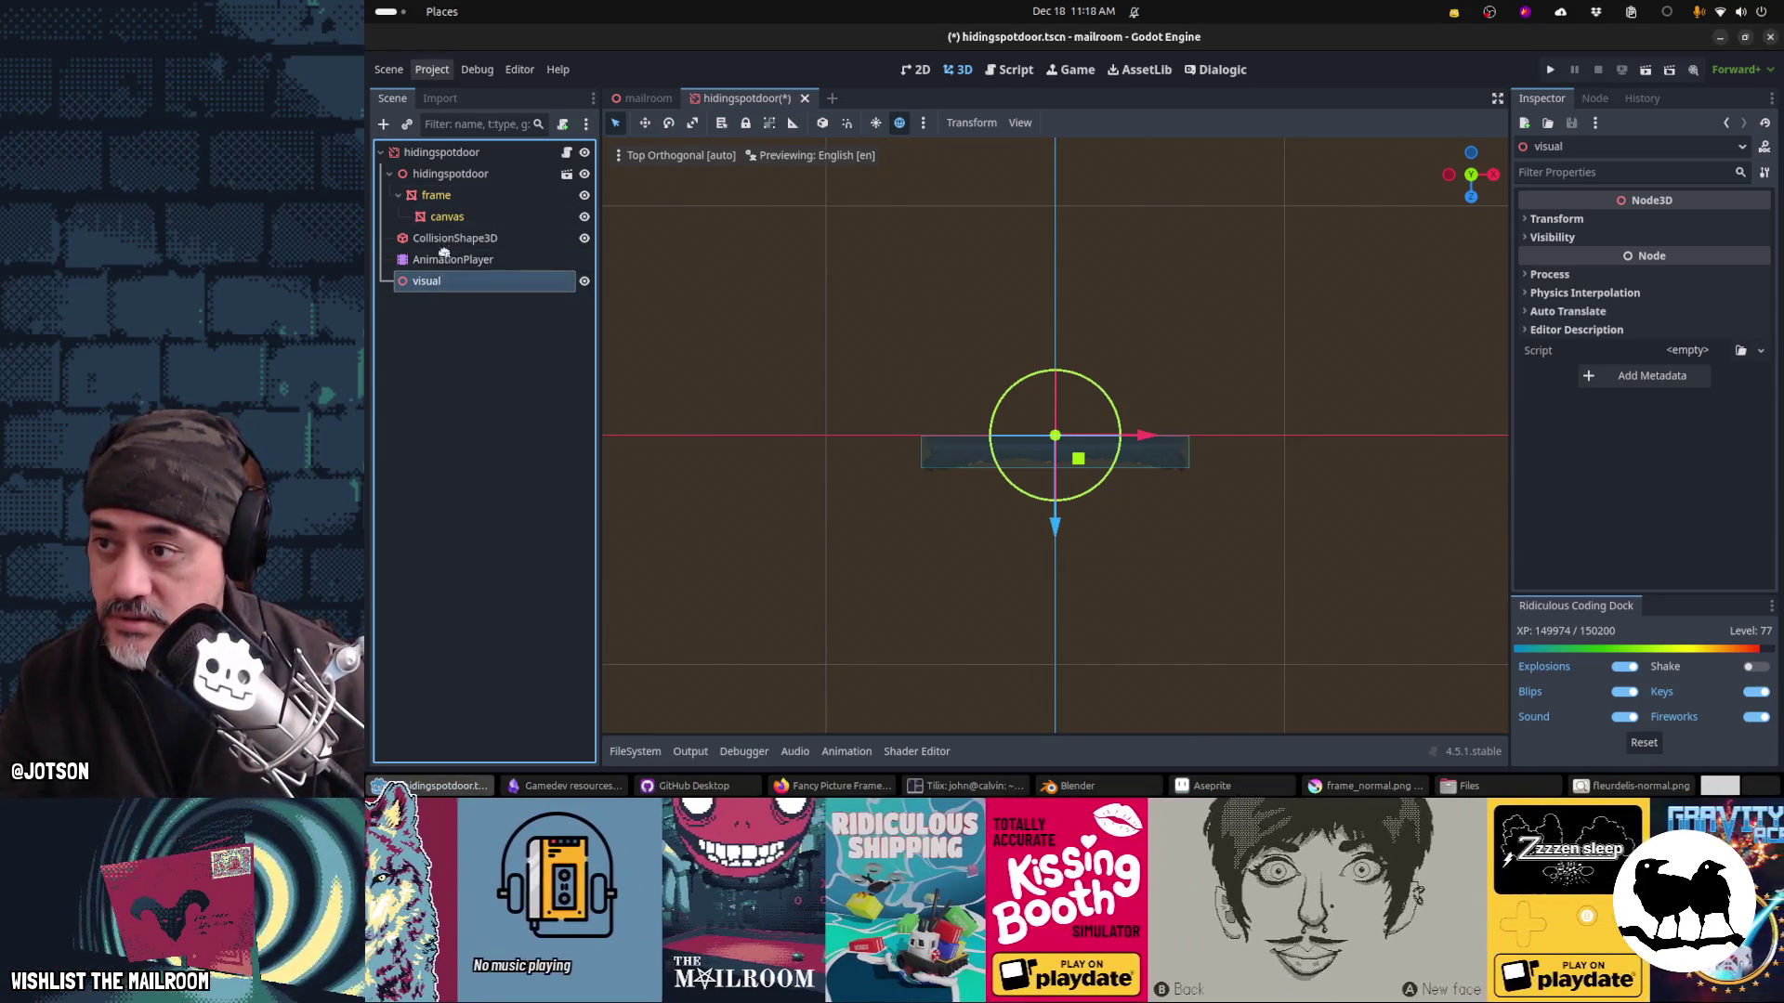
Step: Try reparenting hidingspotdoor and CollisionShape3D under visual, undo, delete visual and save
left_click_drag(447, 167, 447, 169)
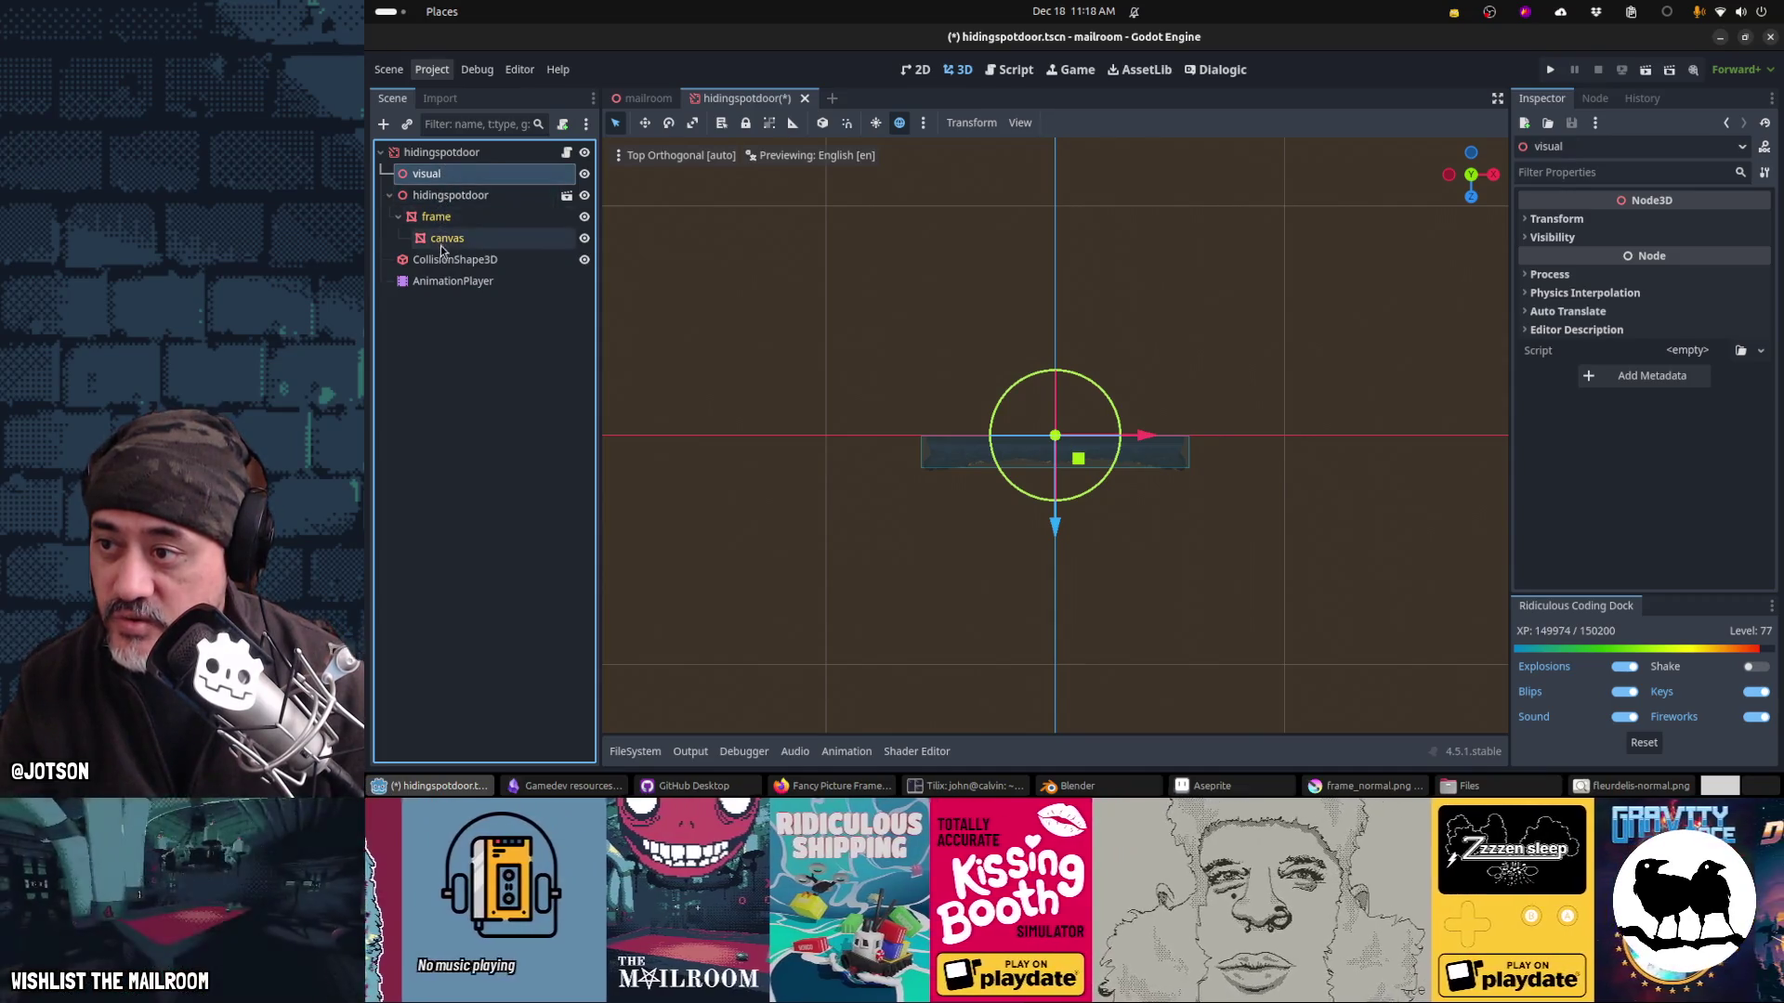
left_click(446, 260, "ctrl")
left_click(432, 197)
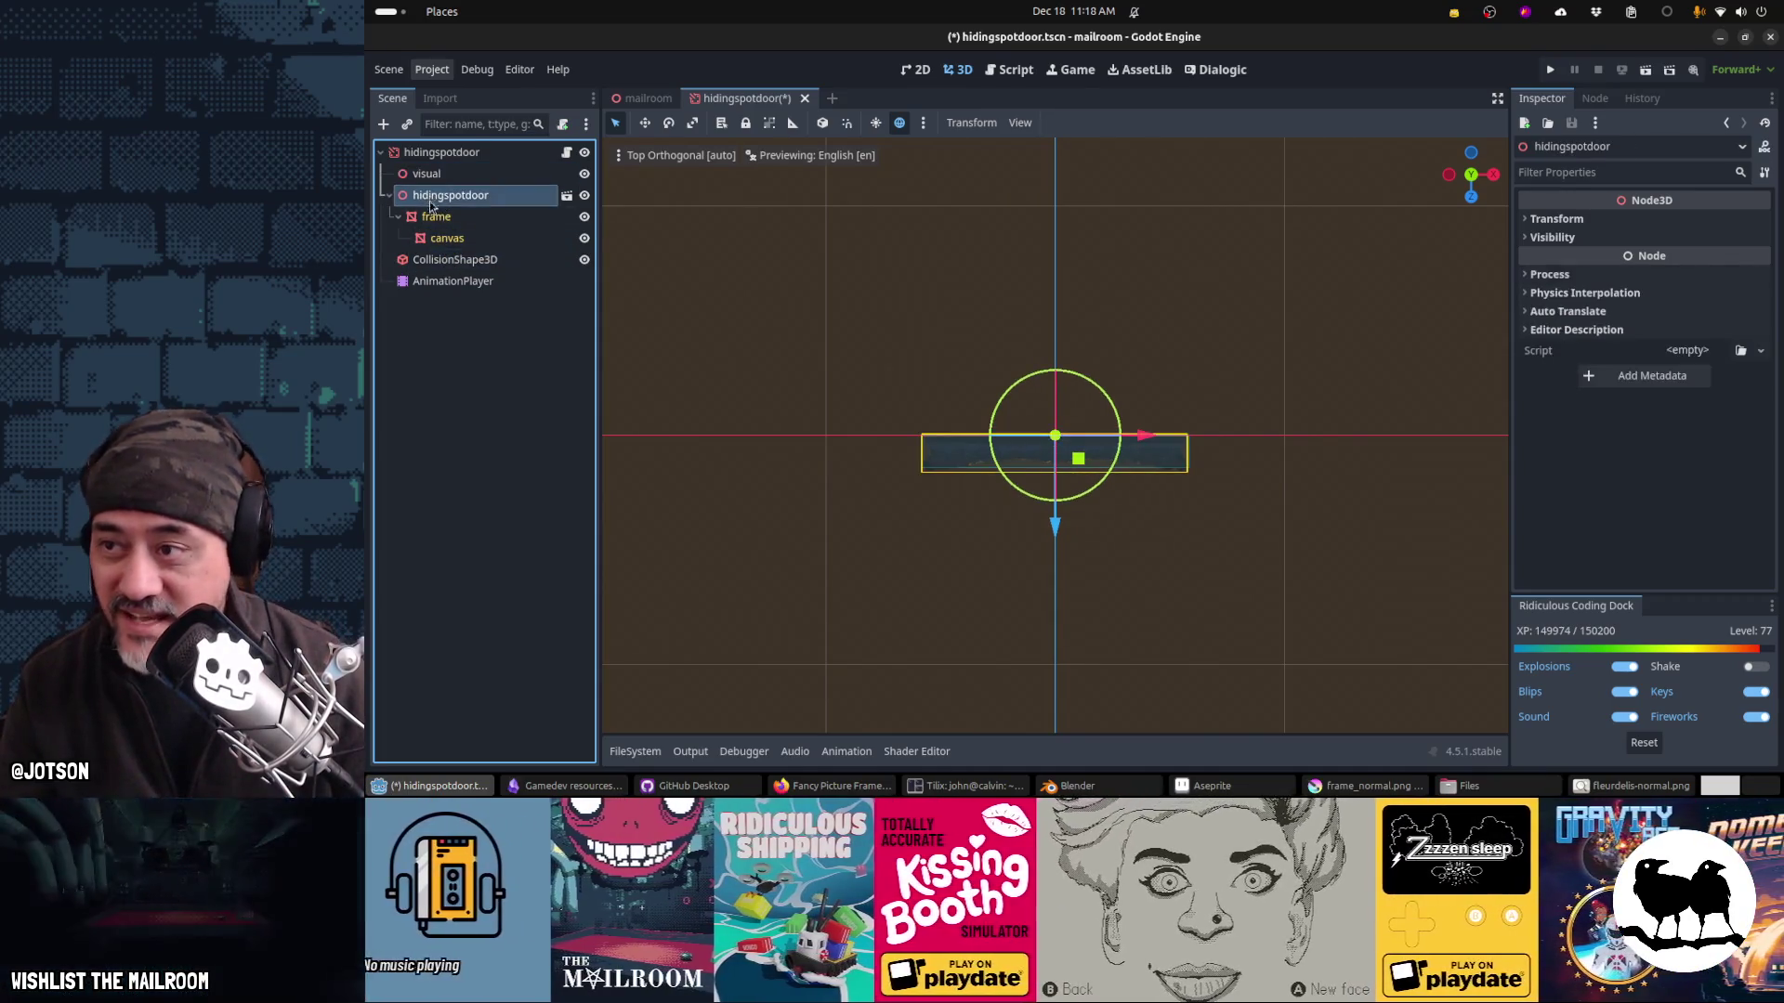
left_click(441, 260, "ctrl")
left_click_drag(440, 261, 427, 181)
key("ctrl+z")
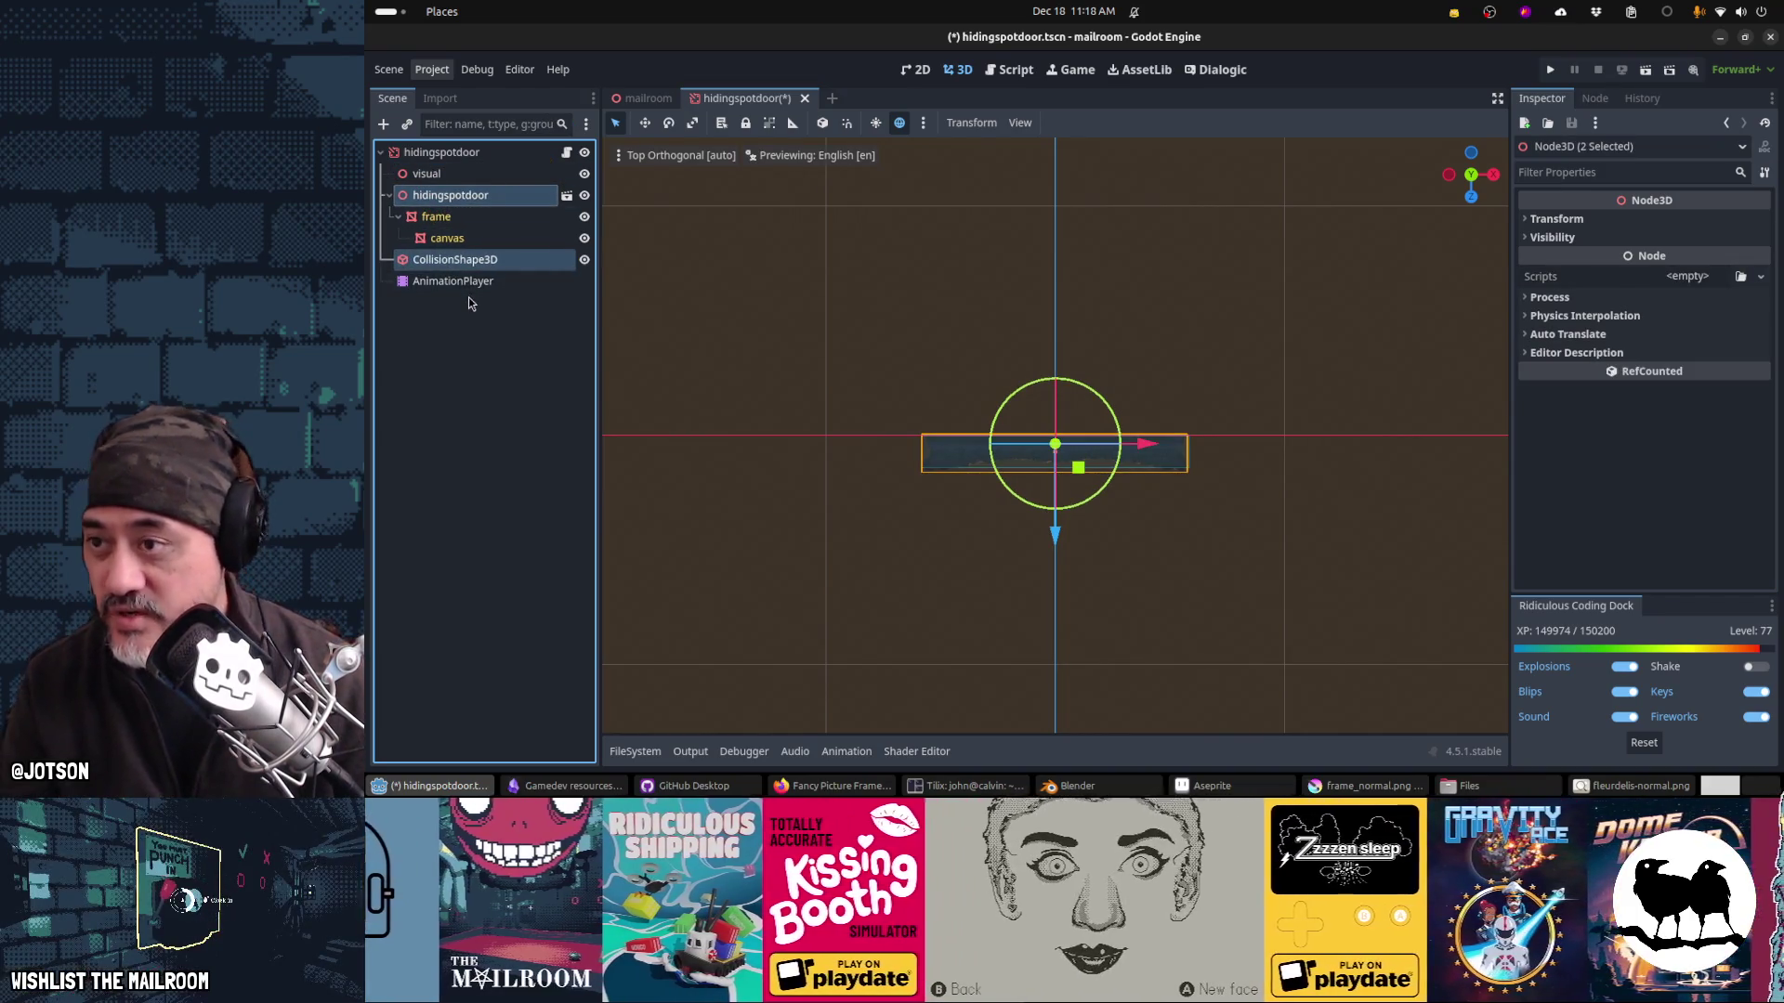
key("Delete")
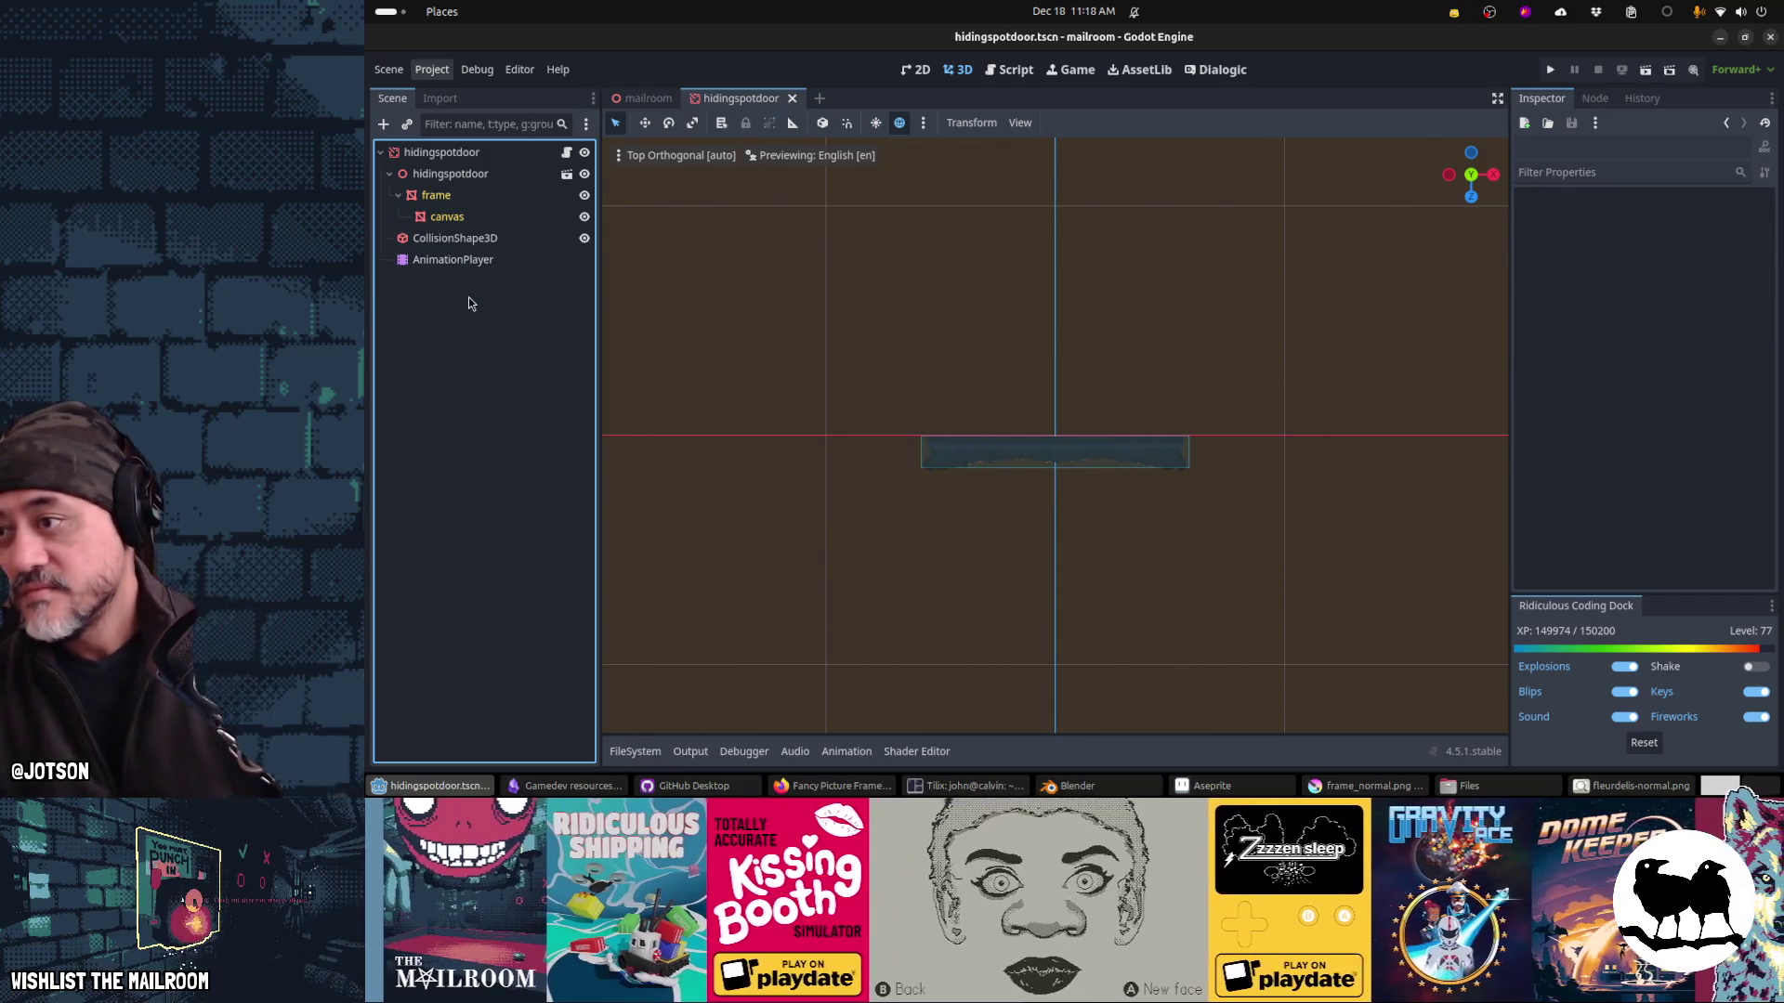
key("ctrl+s")
Step: Quick-open elevatordoor.tscn and bring up its elevatordoor.gd script
key("alt+shift+o")
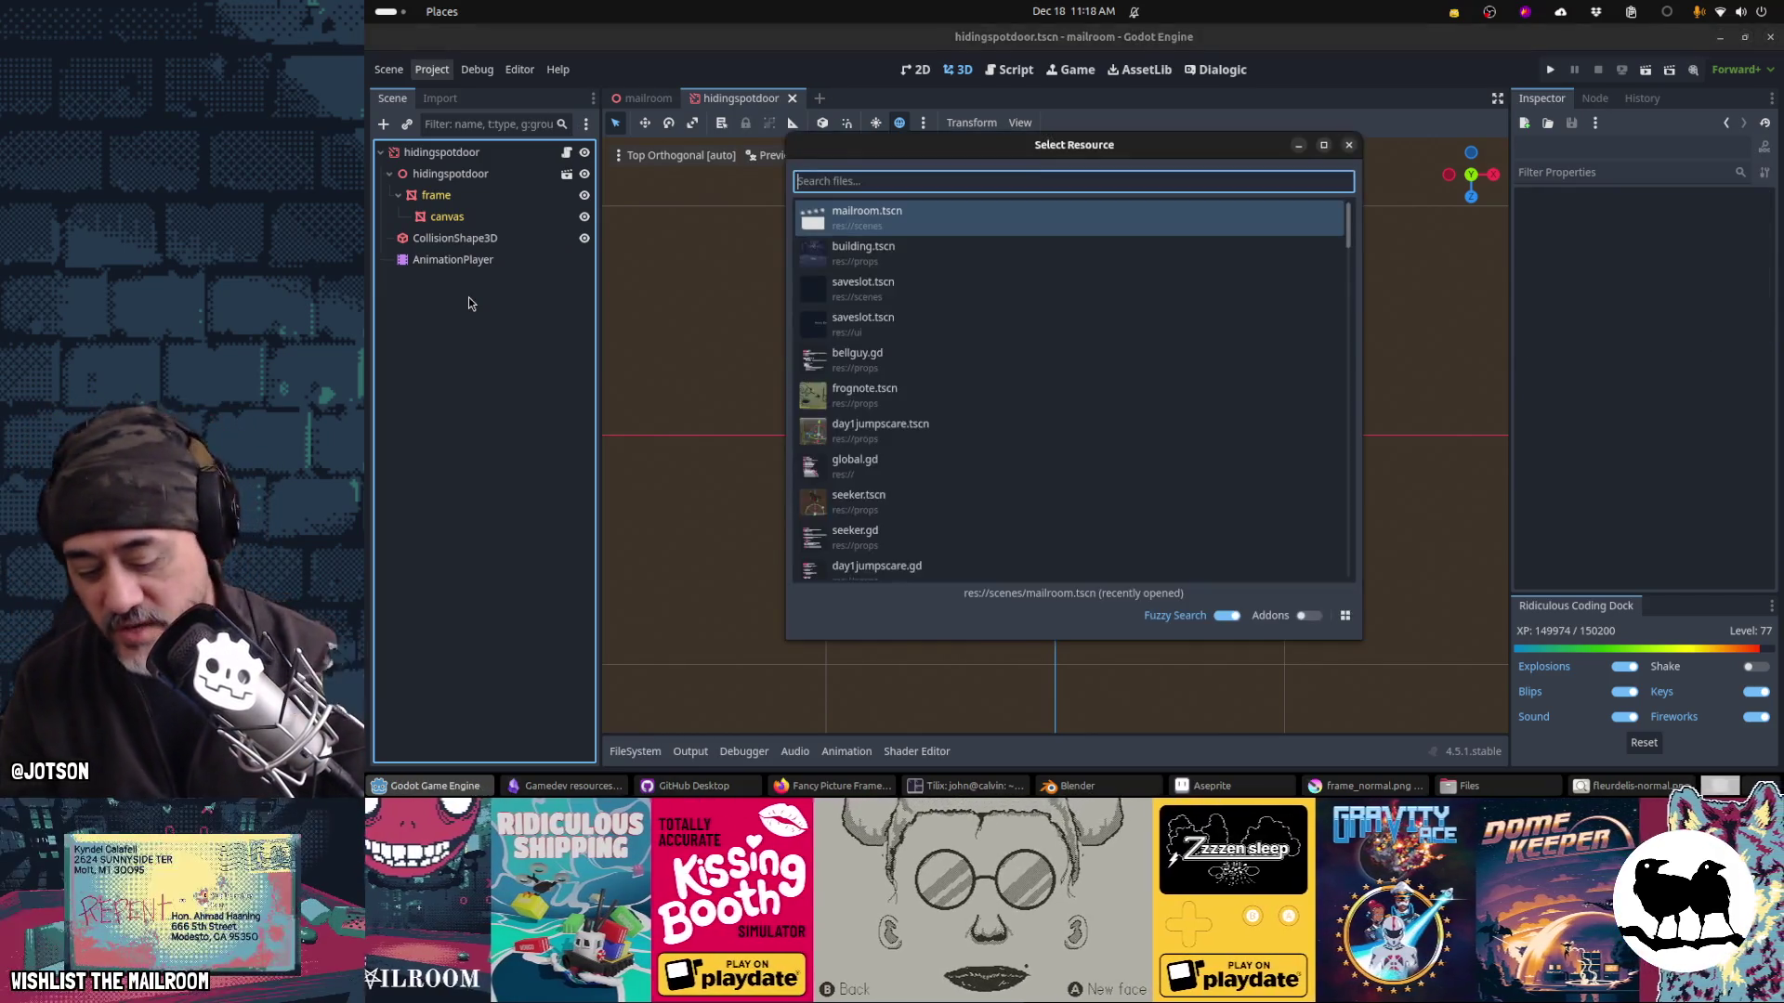
type("elev")
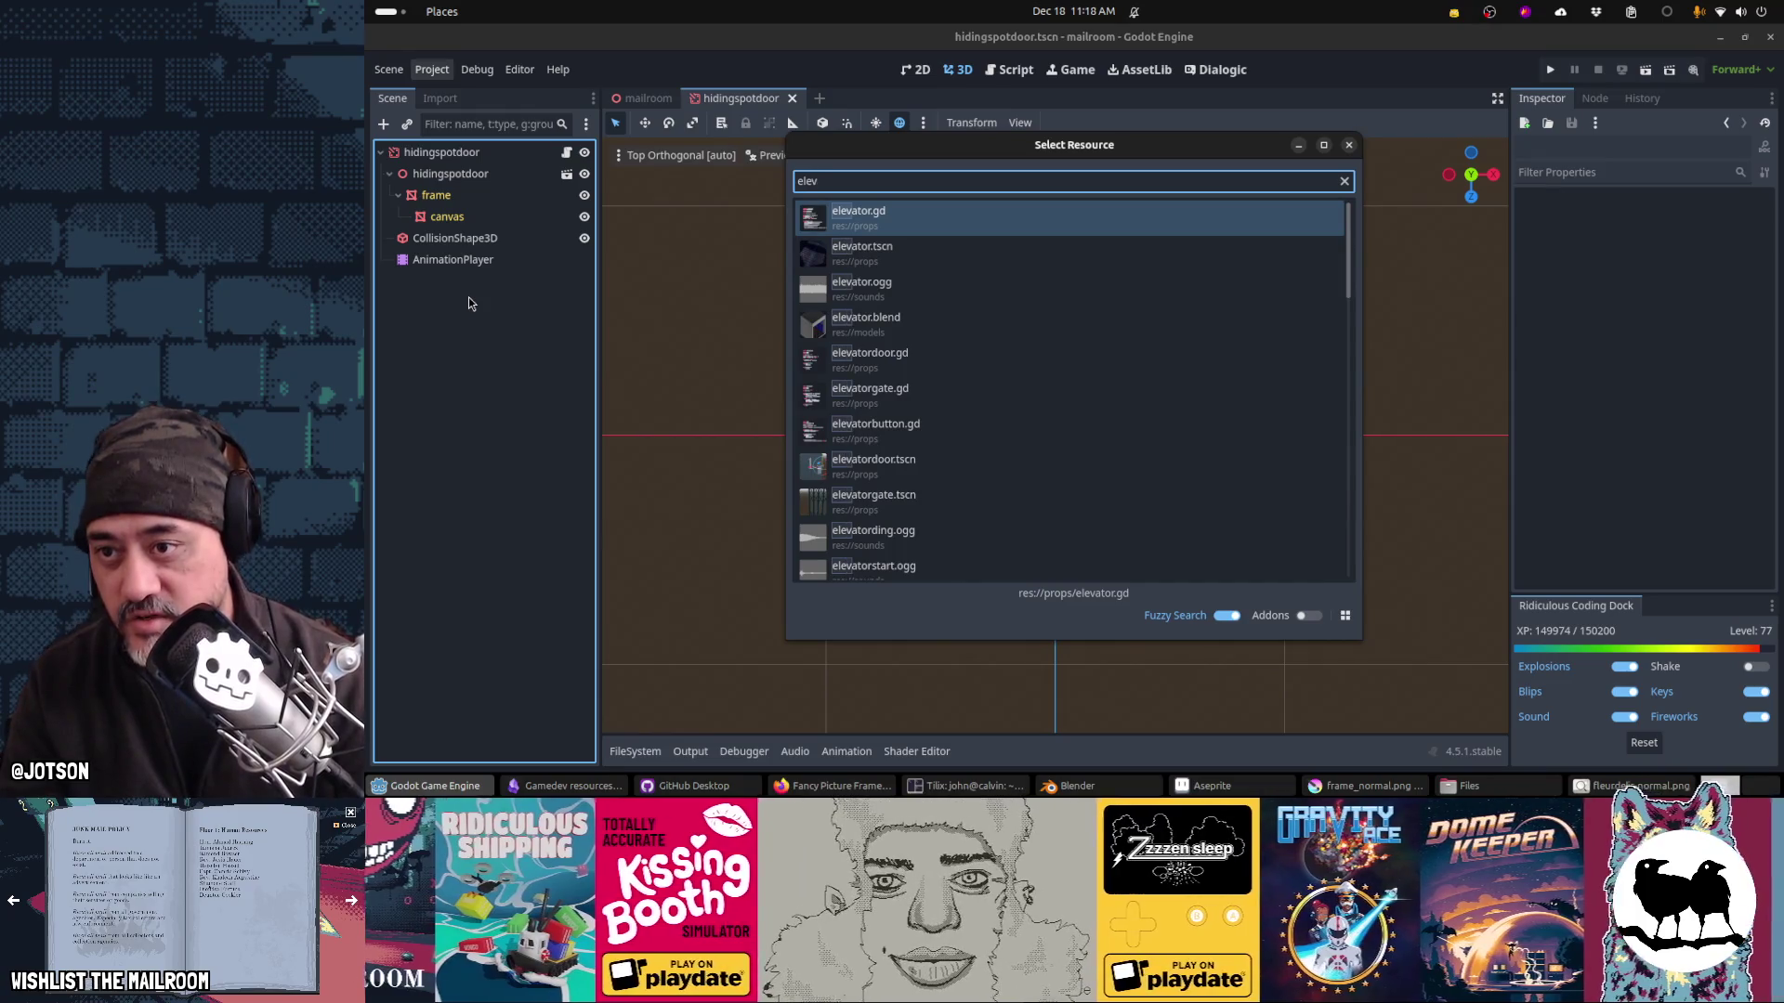
type("atordoor")
key("Down")
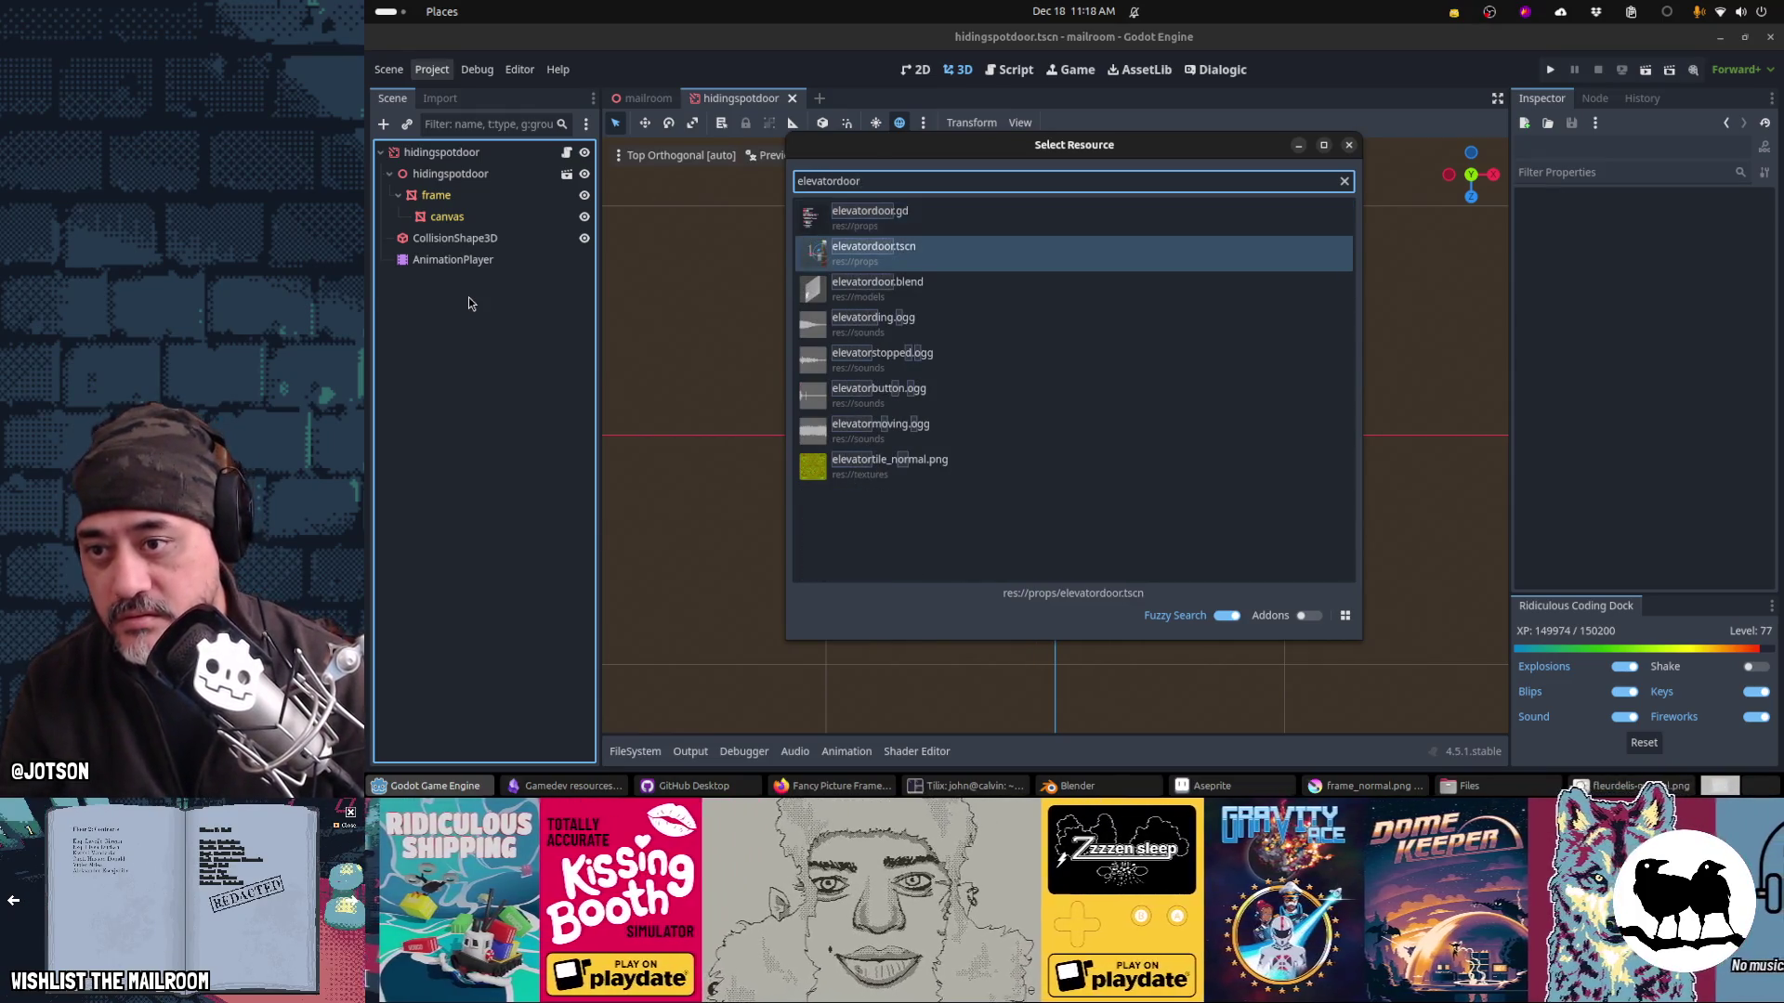
key("Return")
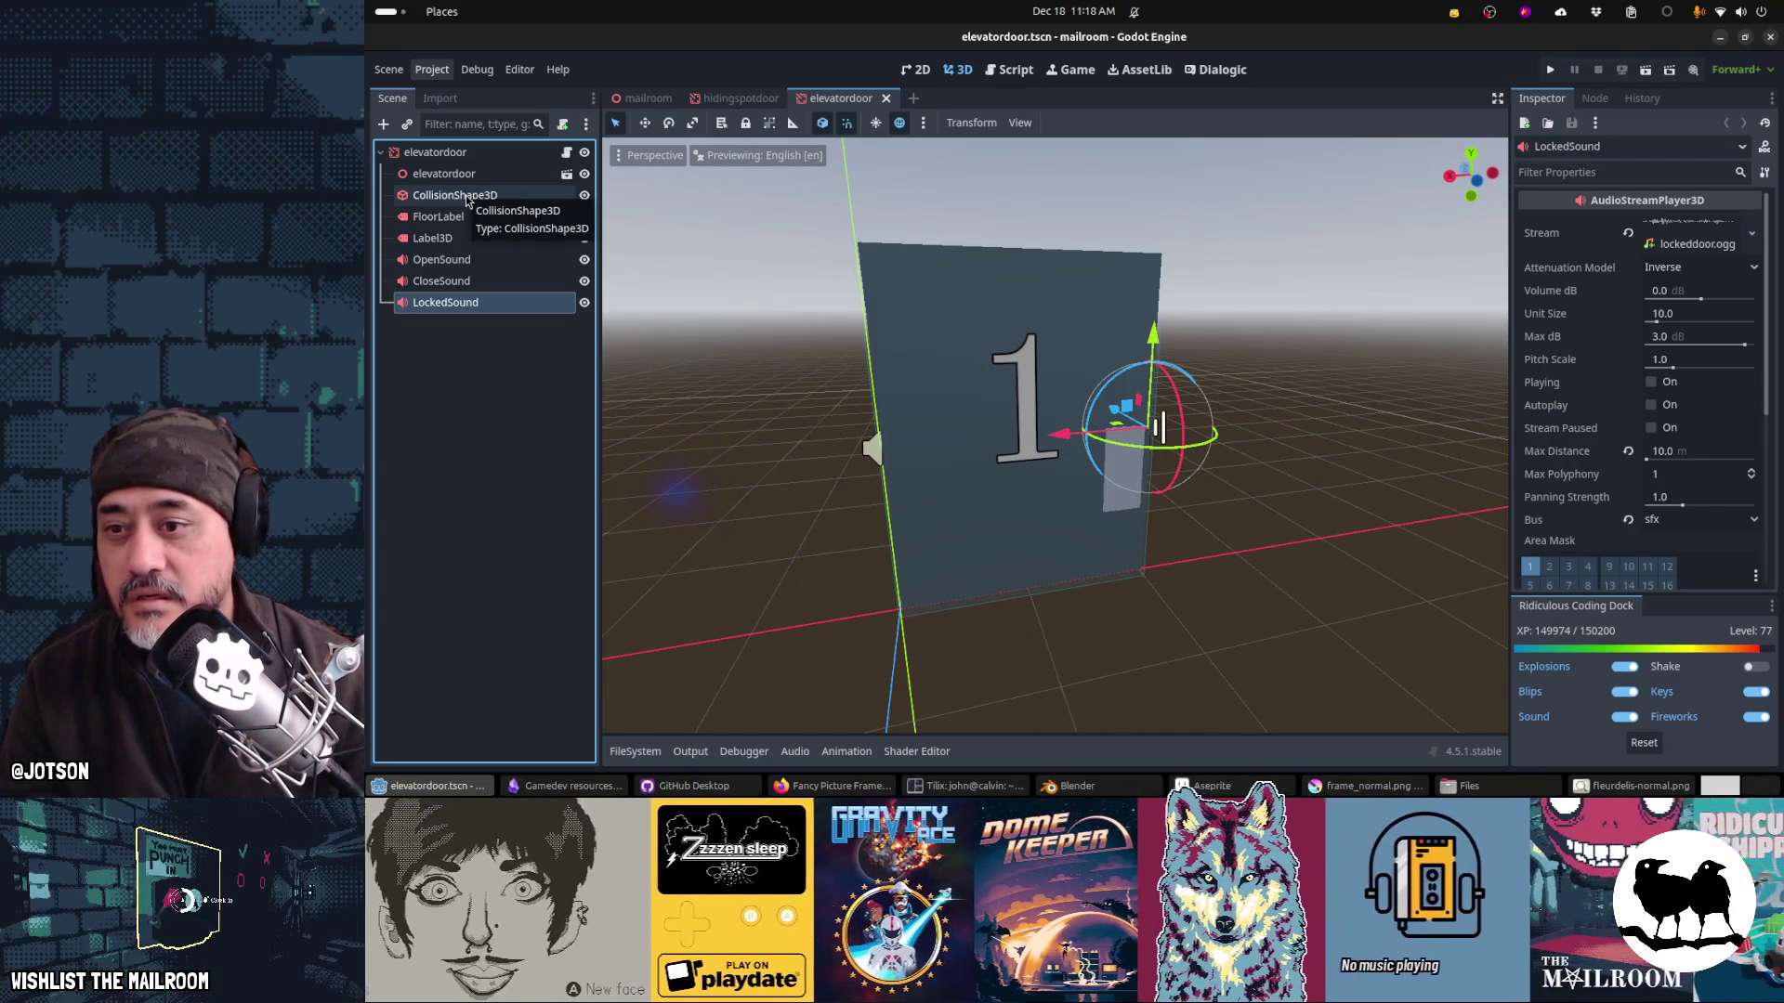
left_click(566, 153)
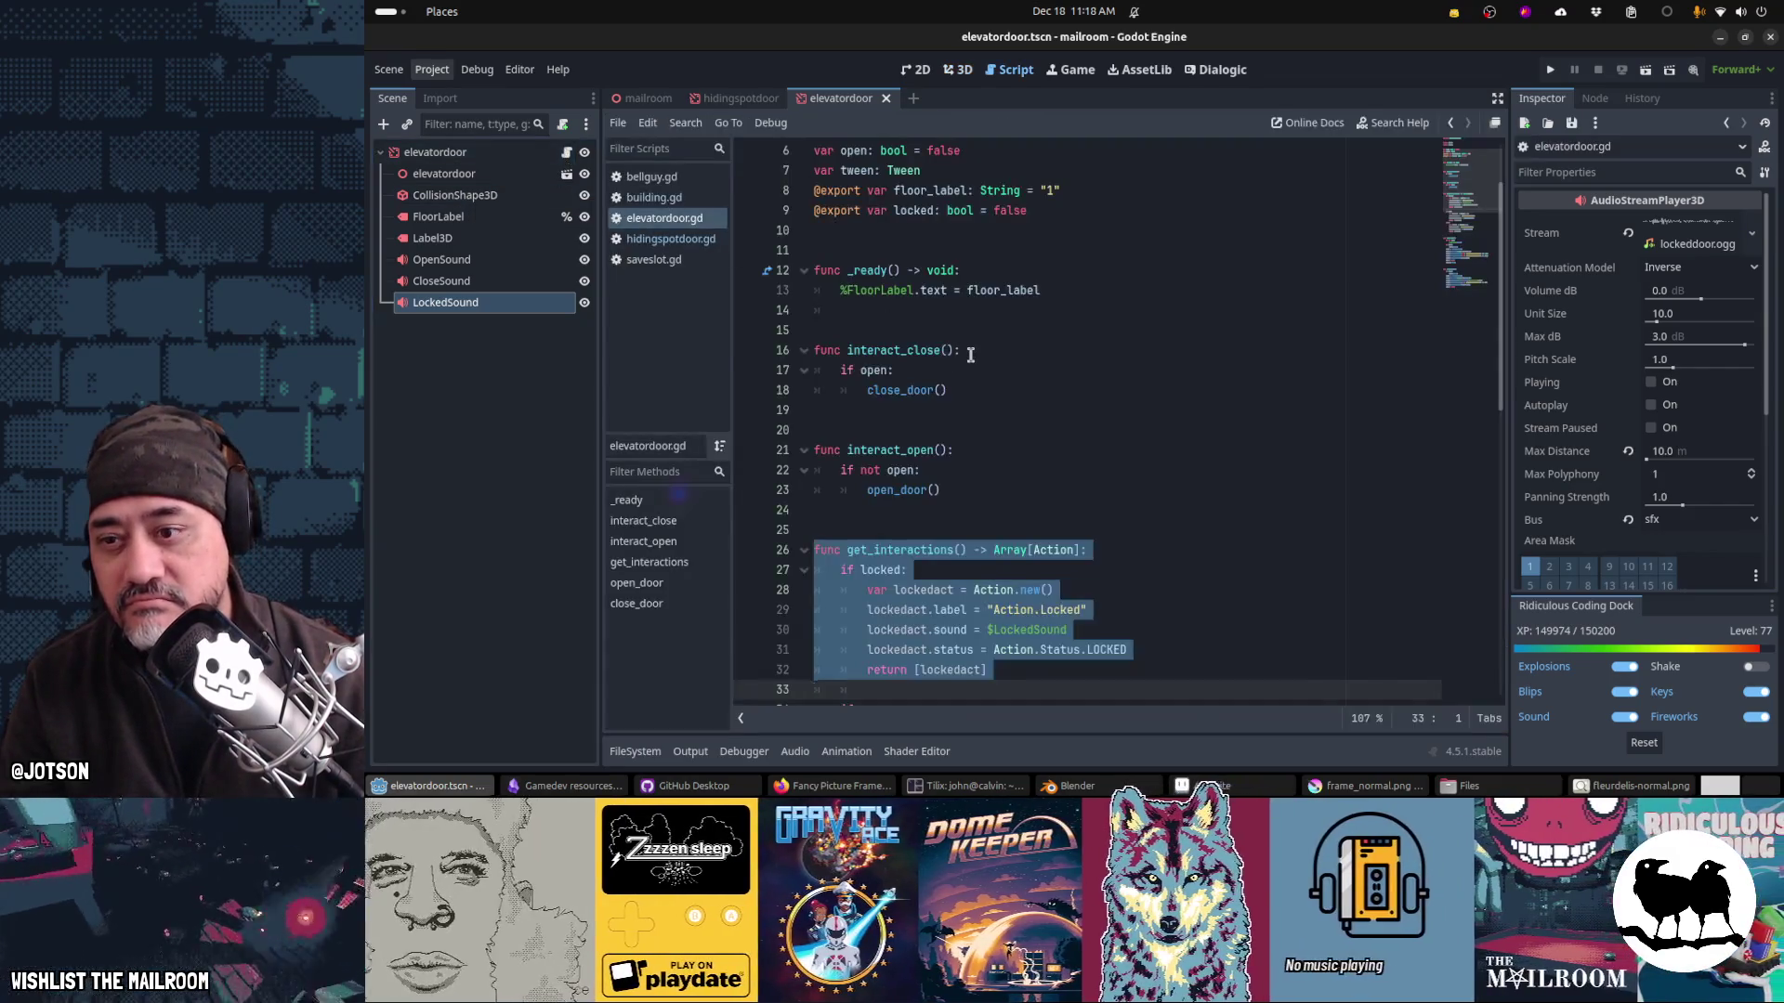
Step: Scroll through elevatordoor.gd's tween code, then run the game with F5
left_click(971, 355)
scroll(971, 355, "down", 10)
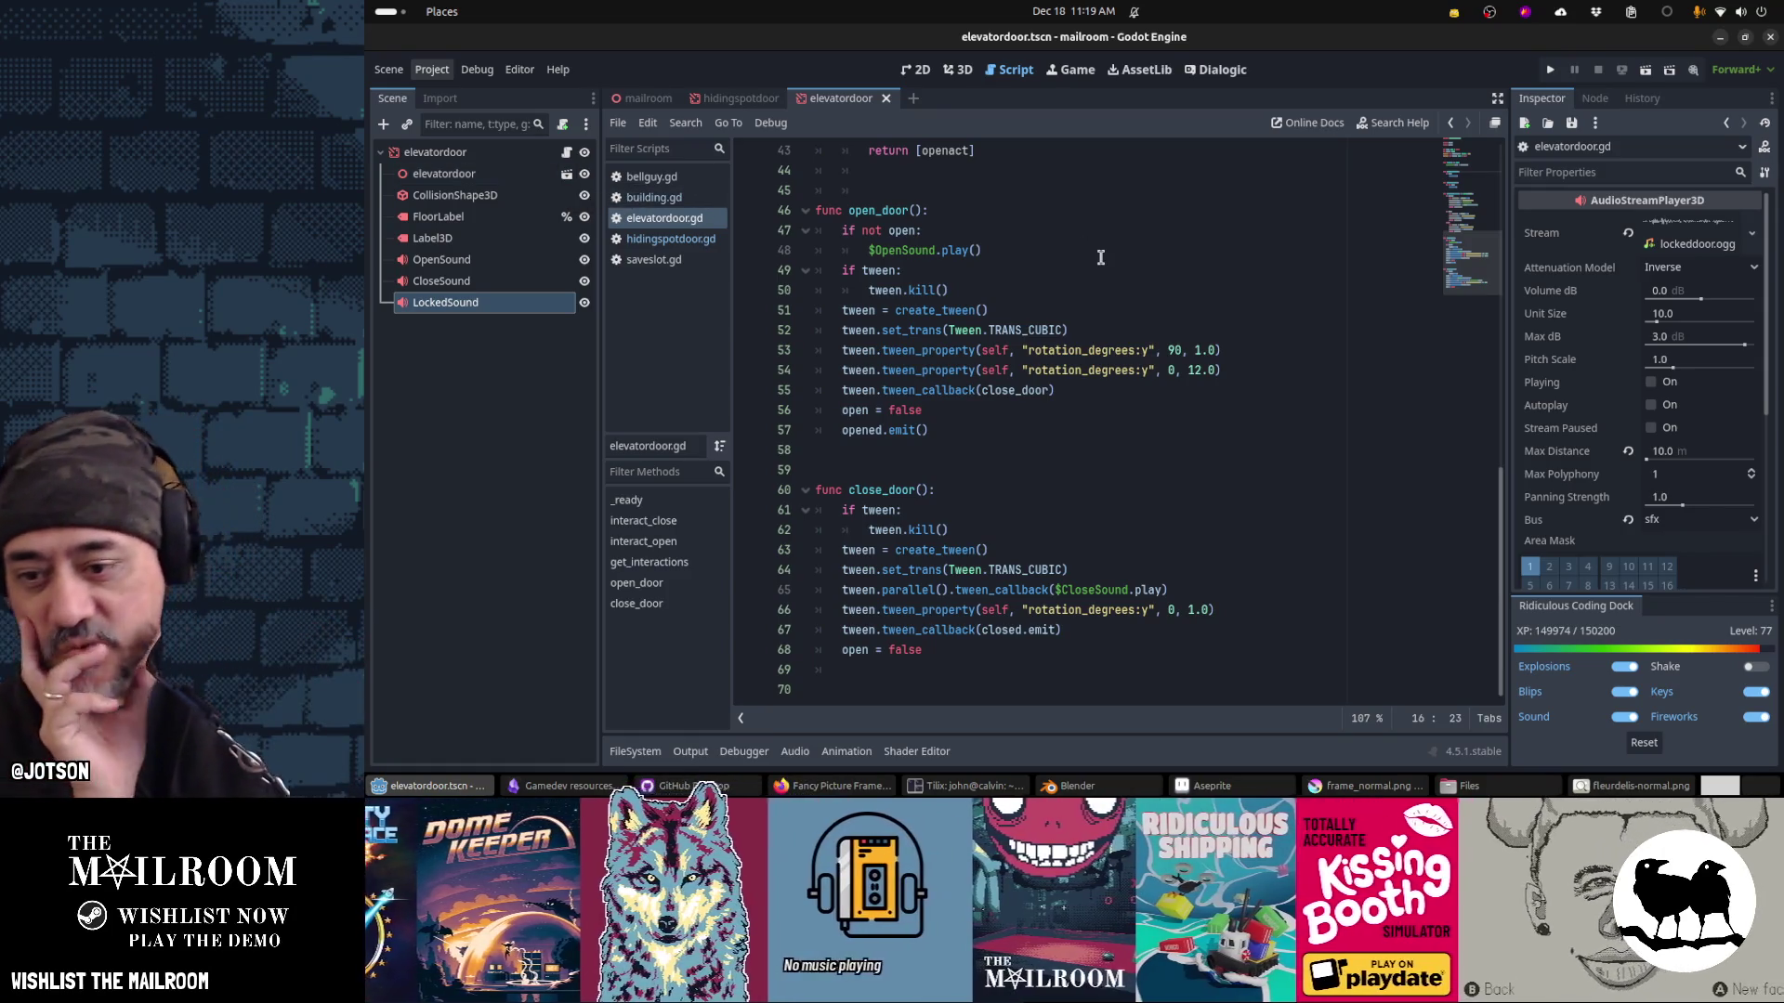
scroll(1026, 379, "up", 10)
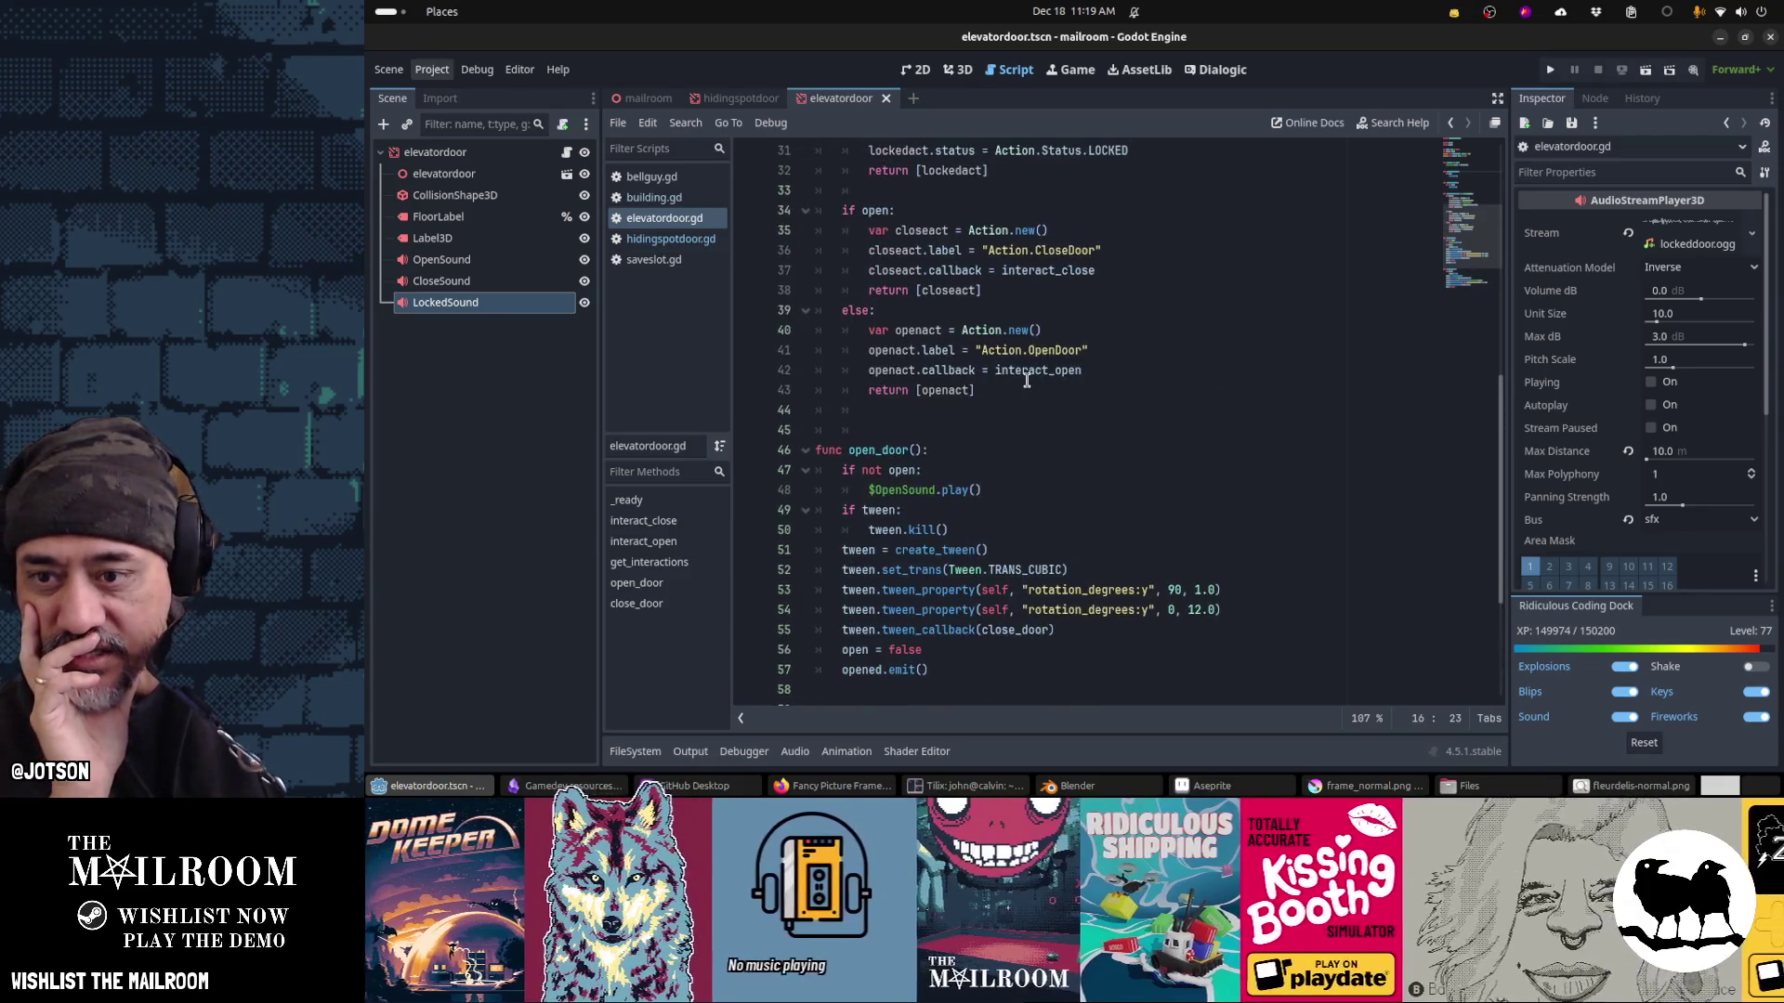
scroll(1026, 379, "up", 1)
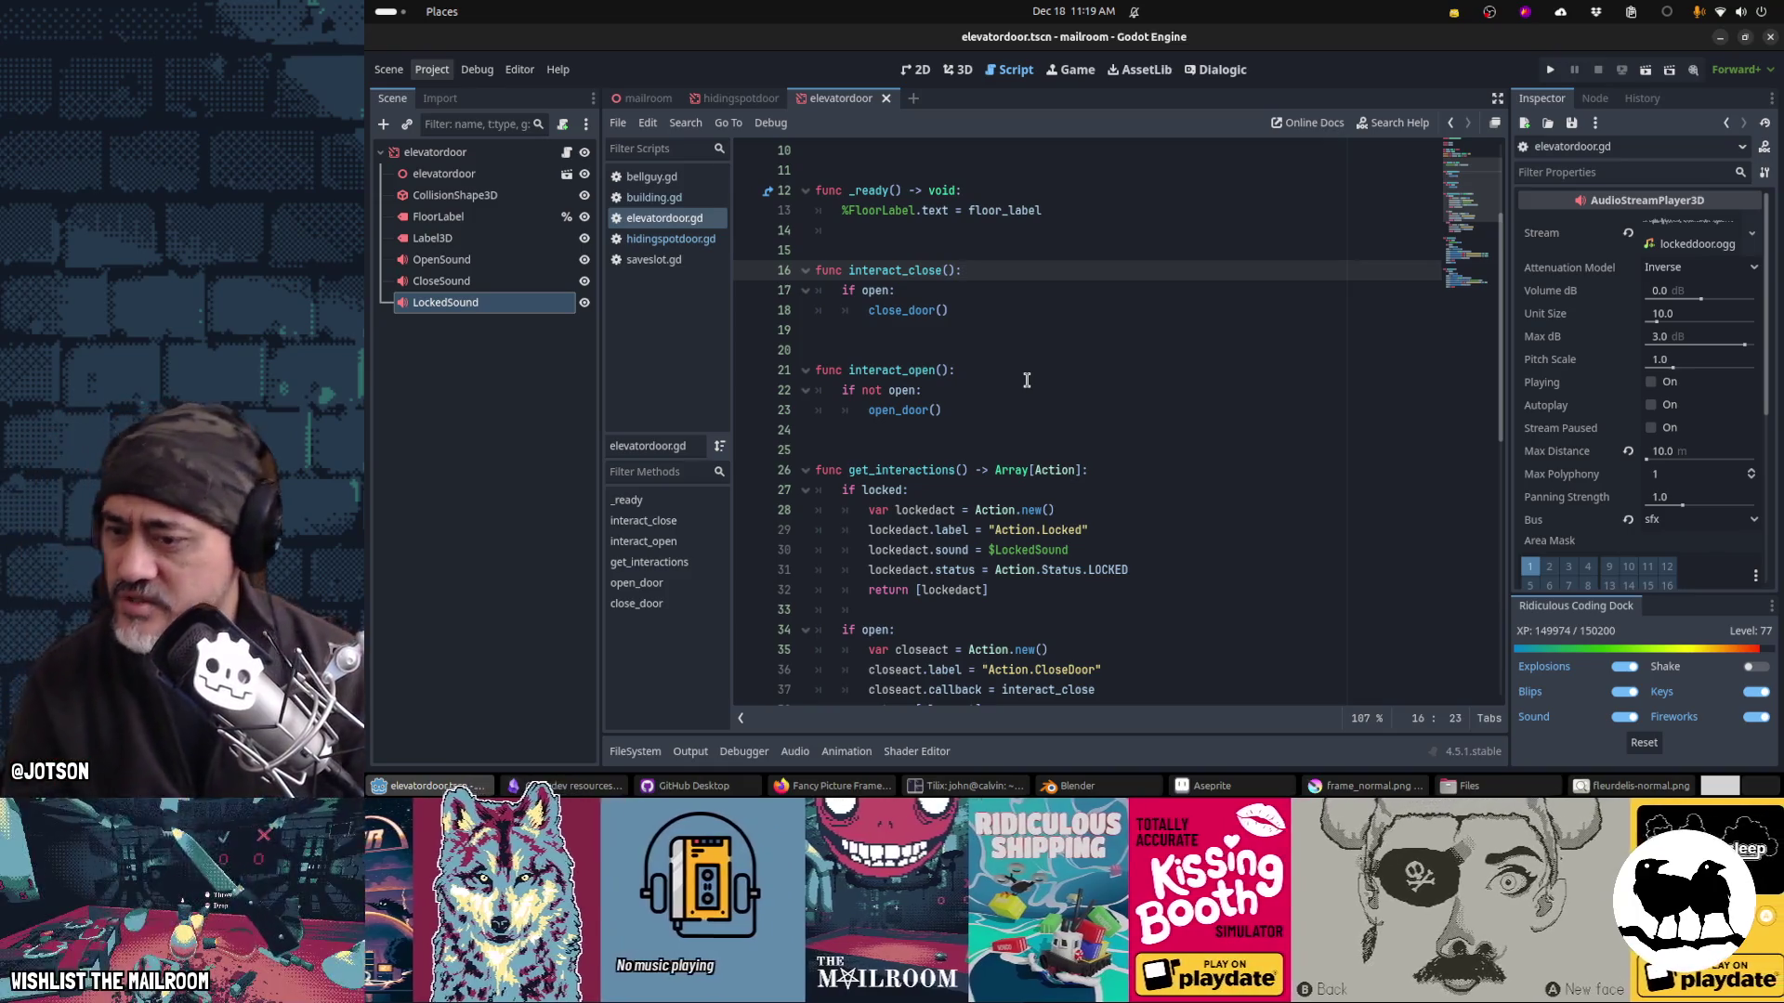
scroll(1027, 379, "down", 2)
key("F5")
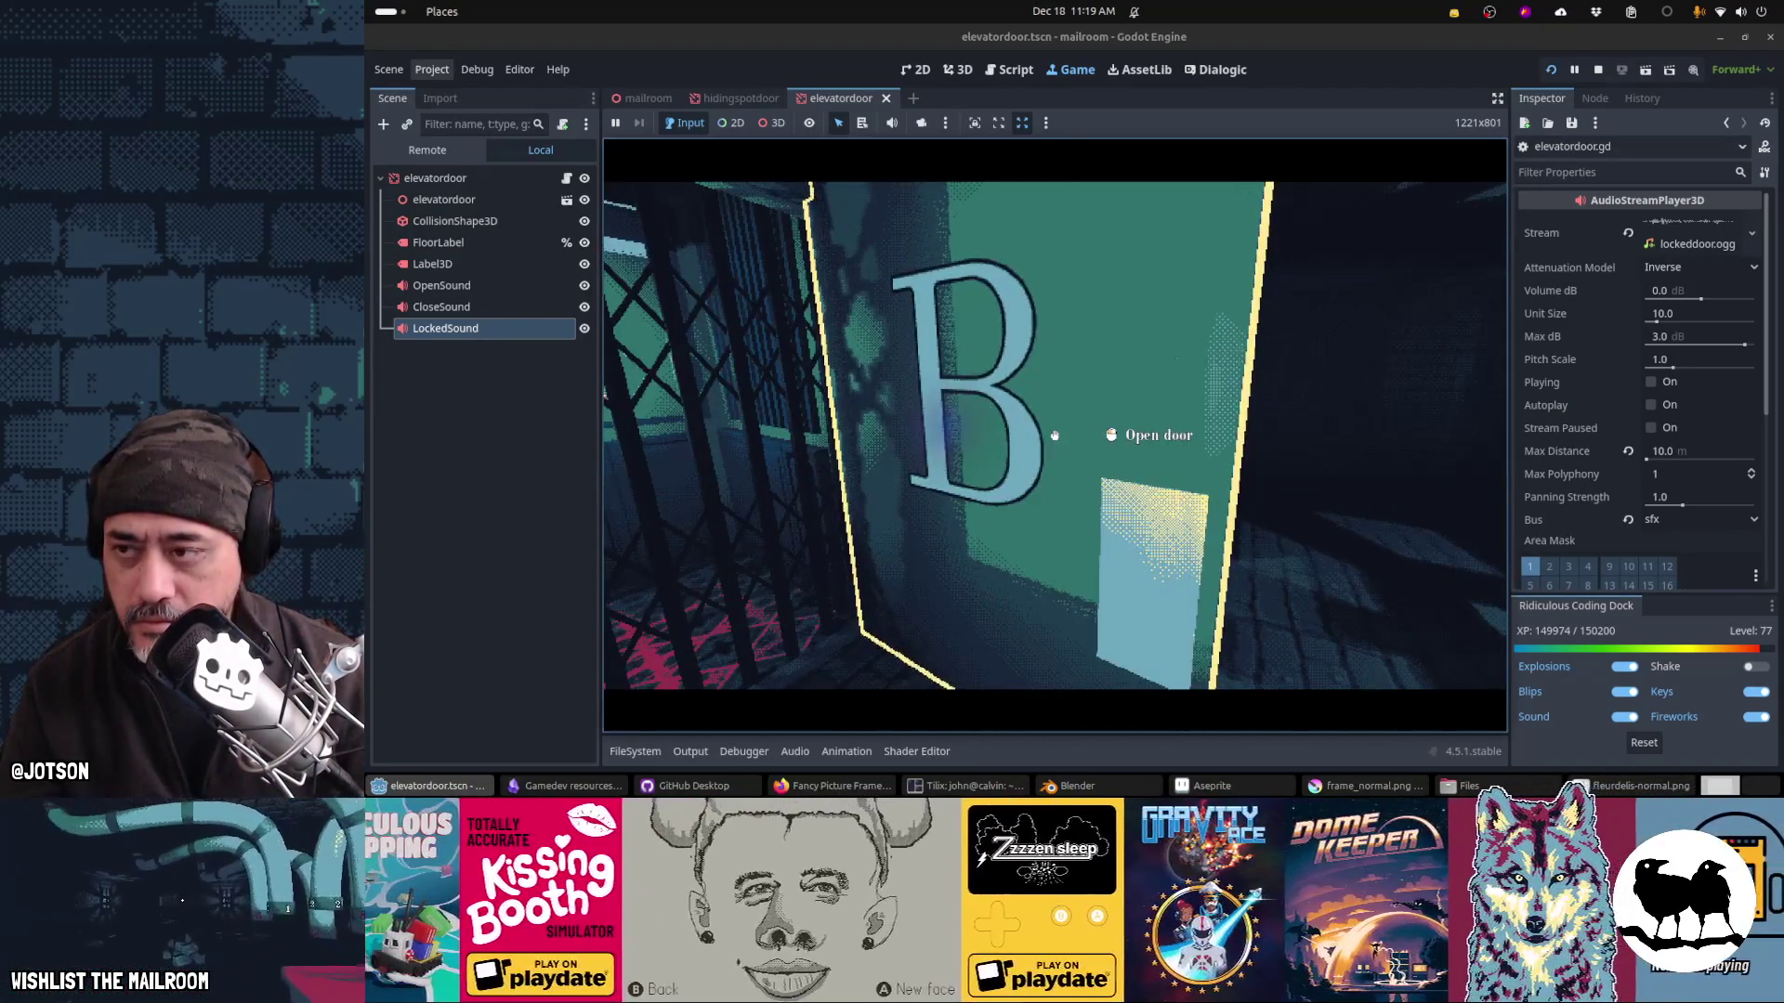
Step: Stop the game and orbit the 3D view around the elevator door's collision box
key("F8")
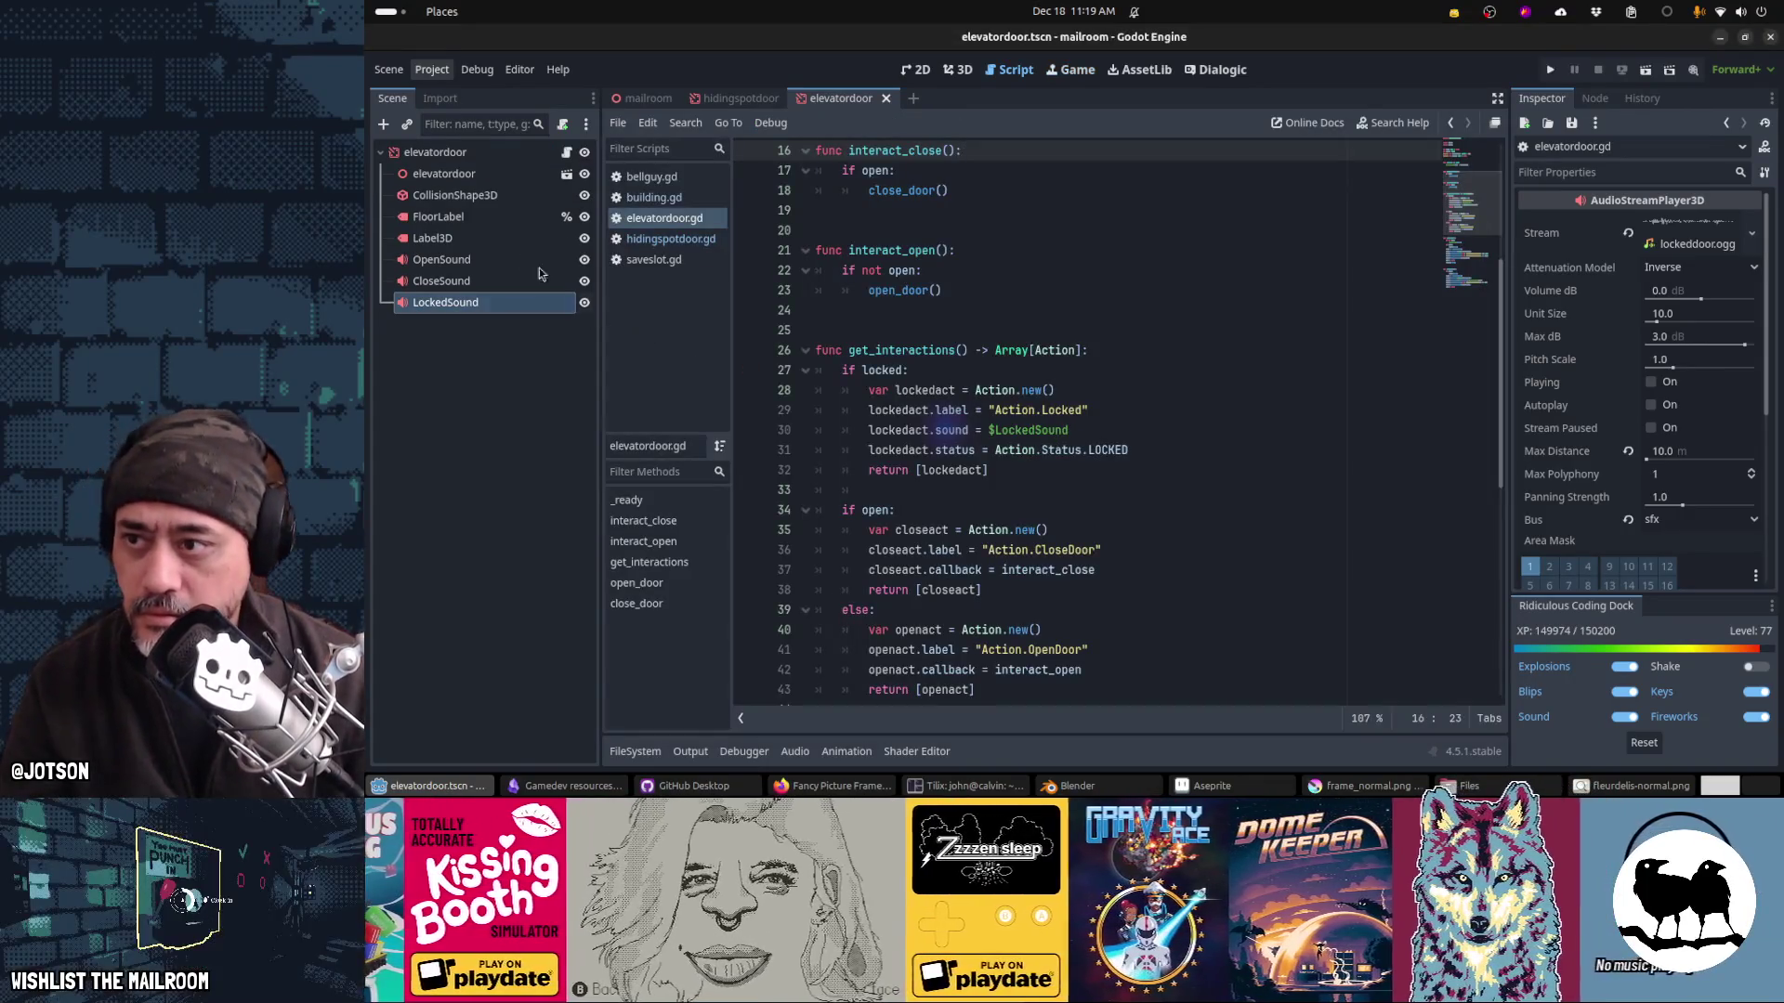
left_click(501, 195)
key("ctrl+F2")
left_click_drag(835, 372, 1025, 457)
left_click_drag(875, 418, 1037, 448)
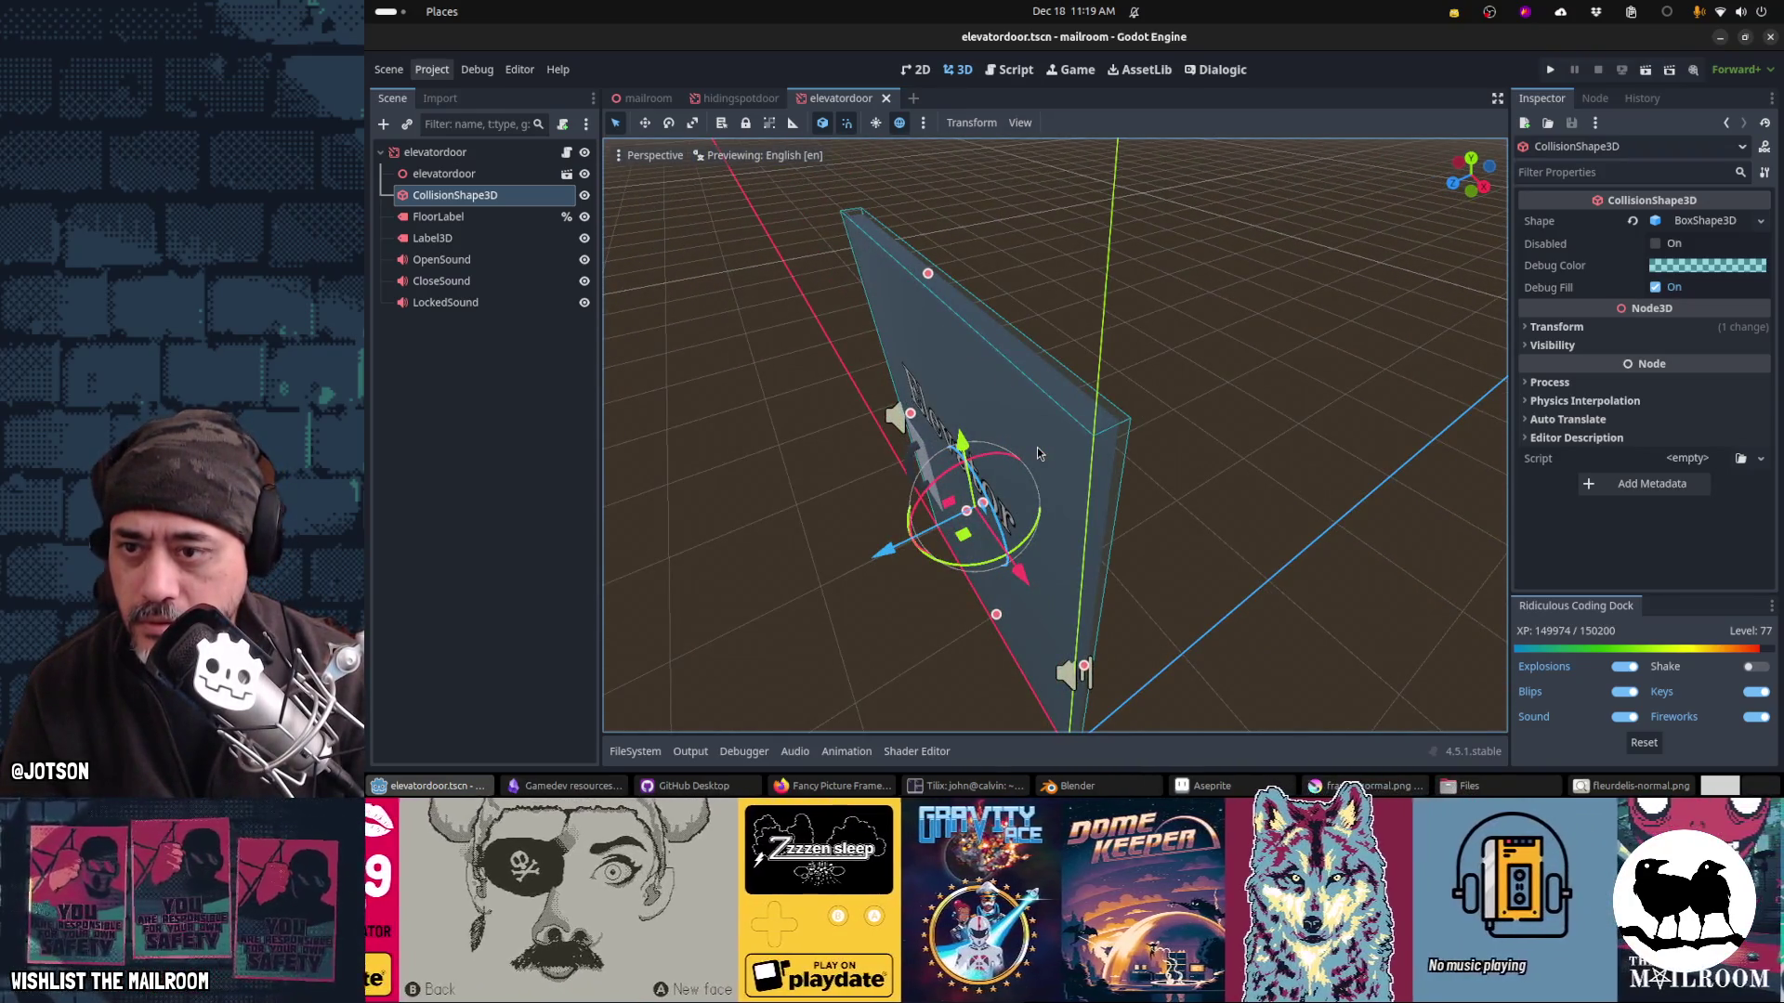
scroll(1036, 447, "up", 2)
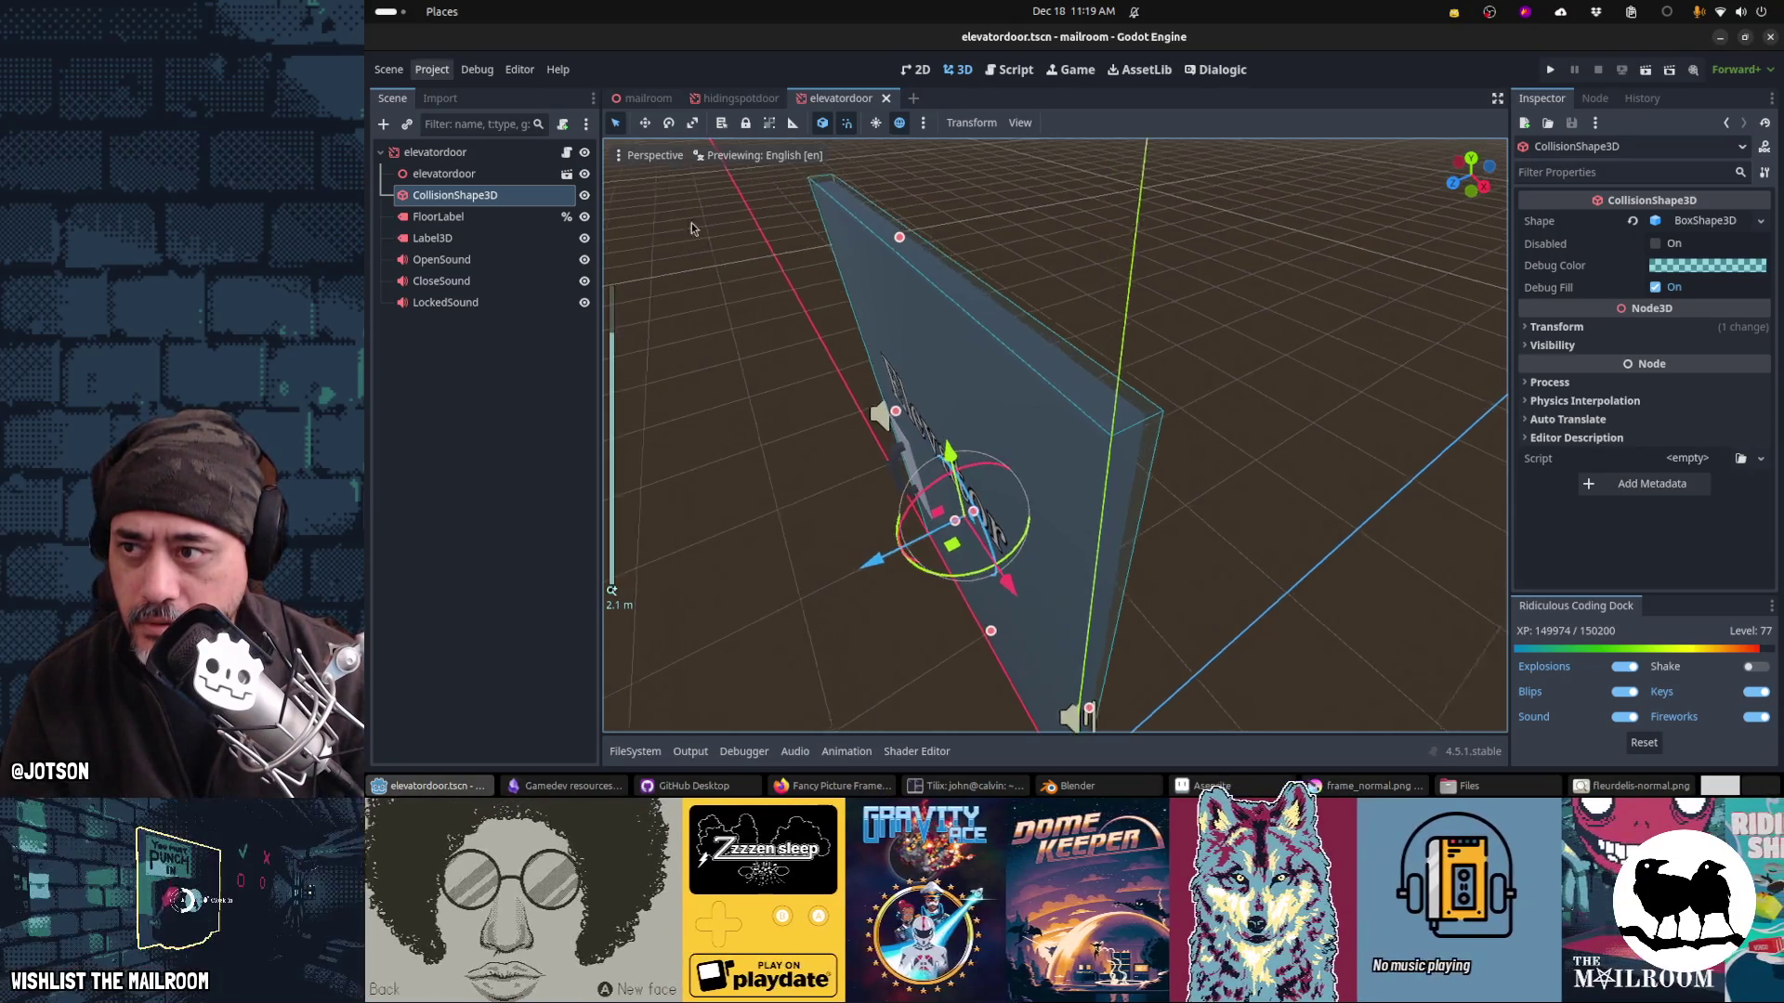
Step: Search elevatordoor.gd for 'co', then close the elevatordoor scene tab
left_click(567, 154)
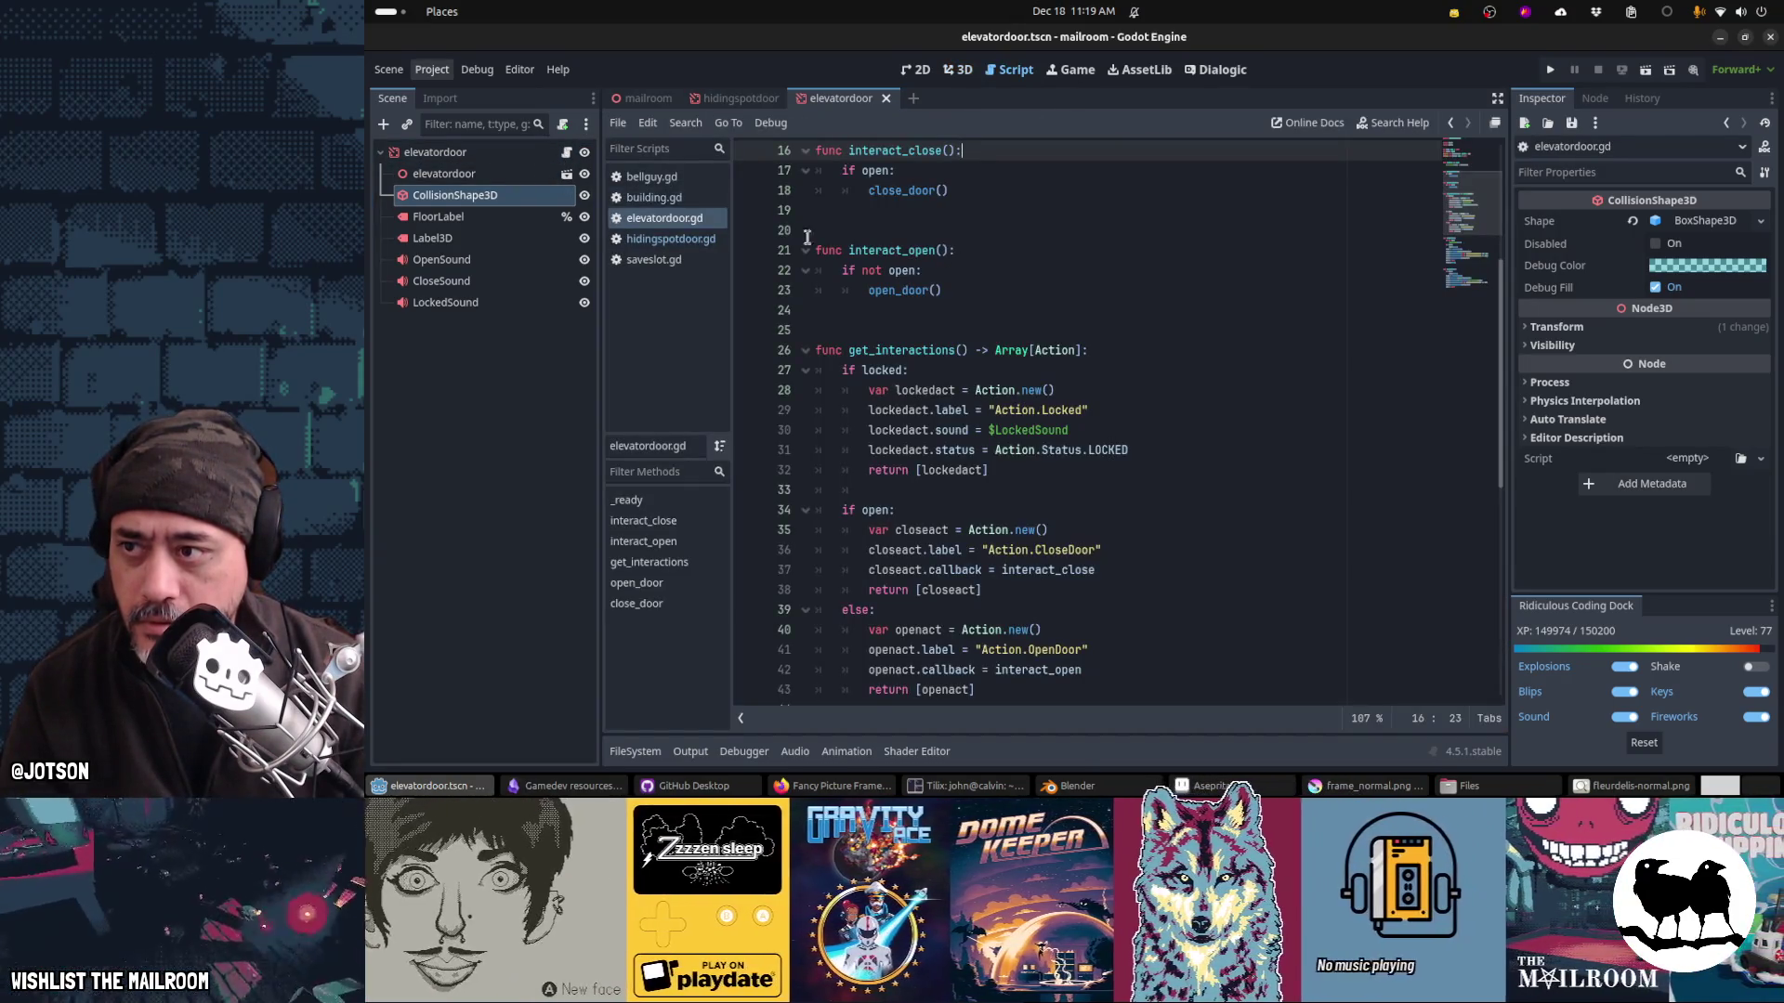
left_click(807, 249)
key("ctrl+f")
type("collision")
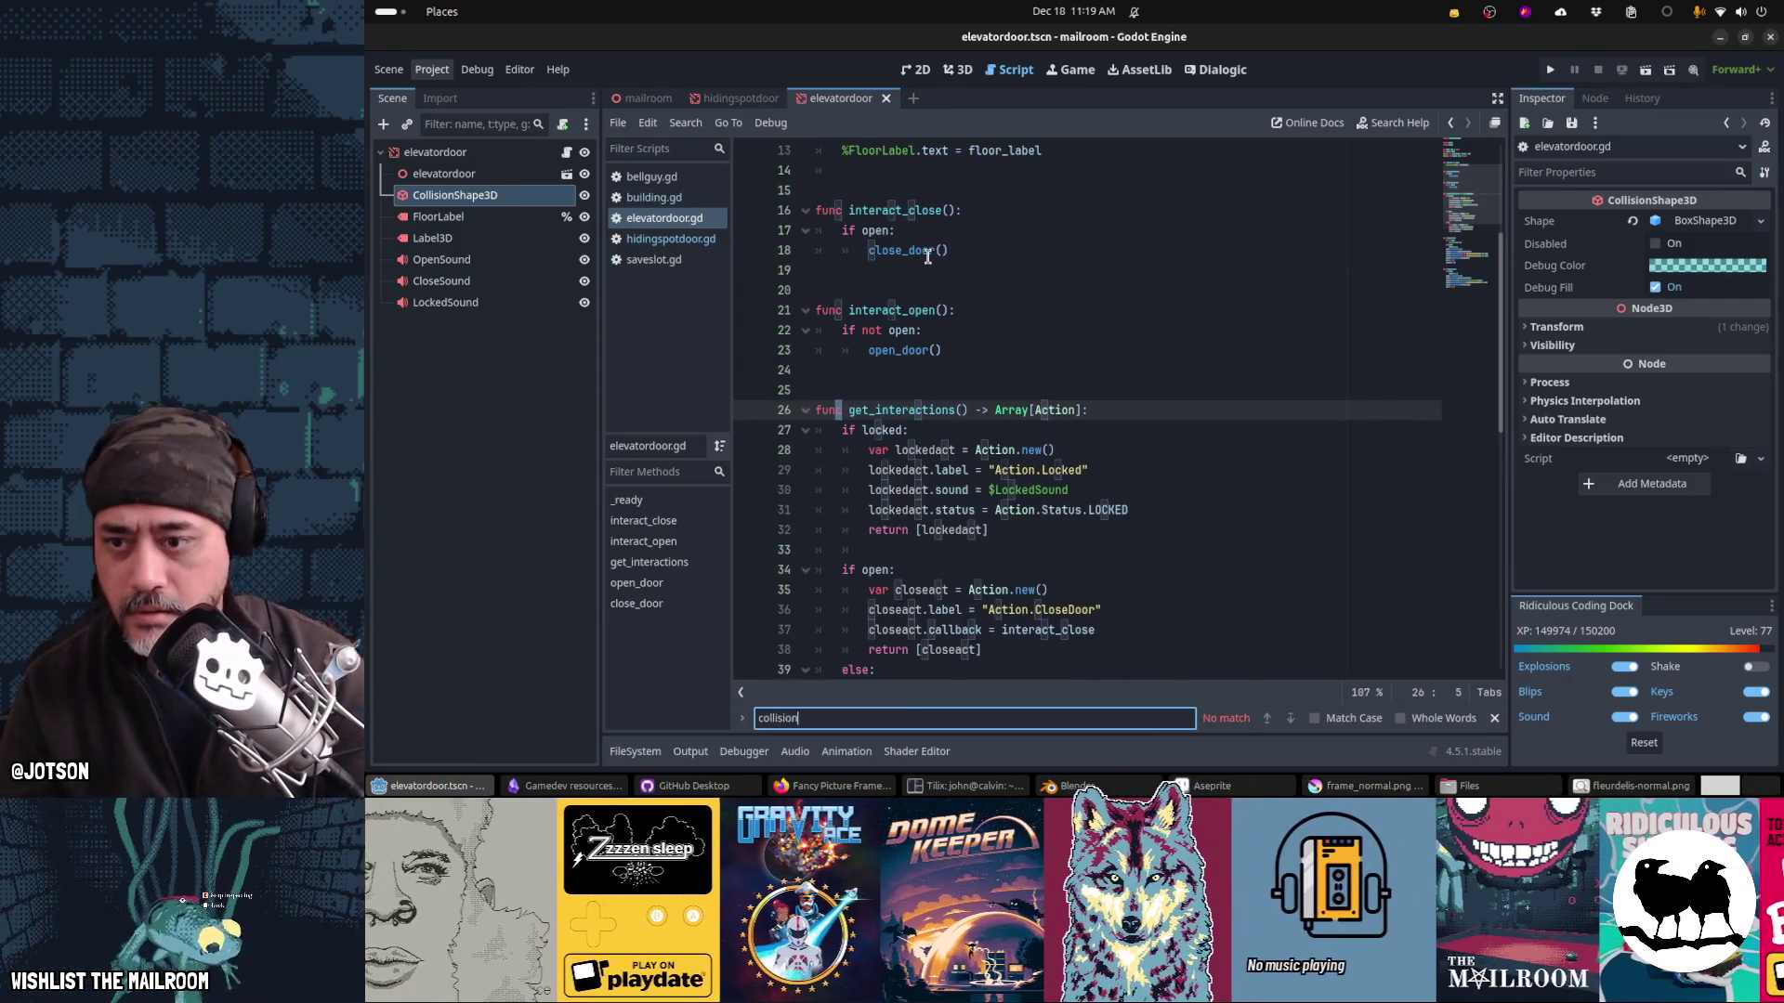
key("Escape")
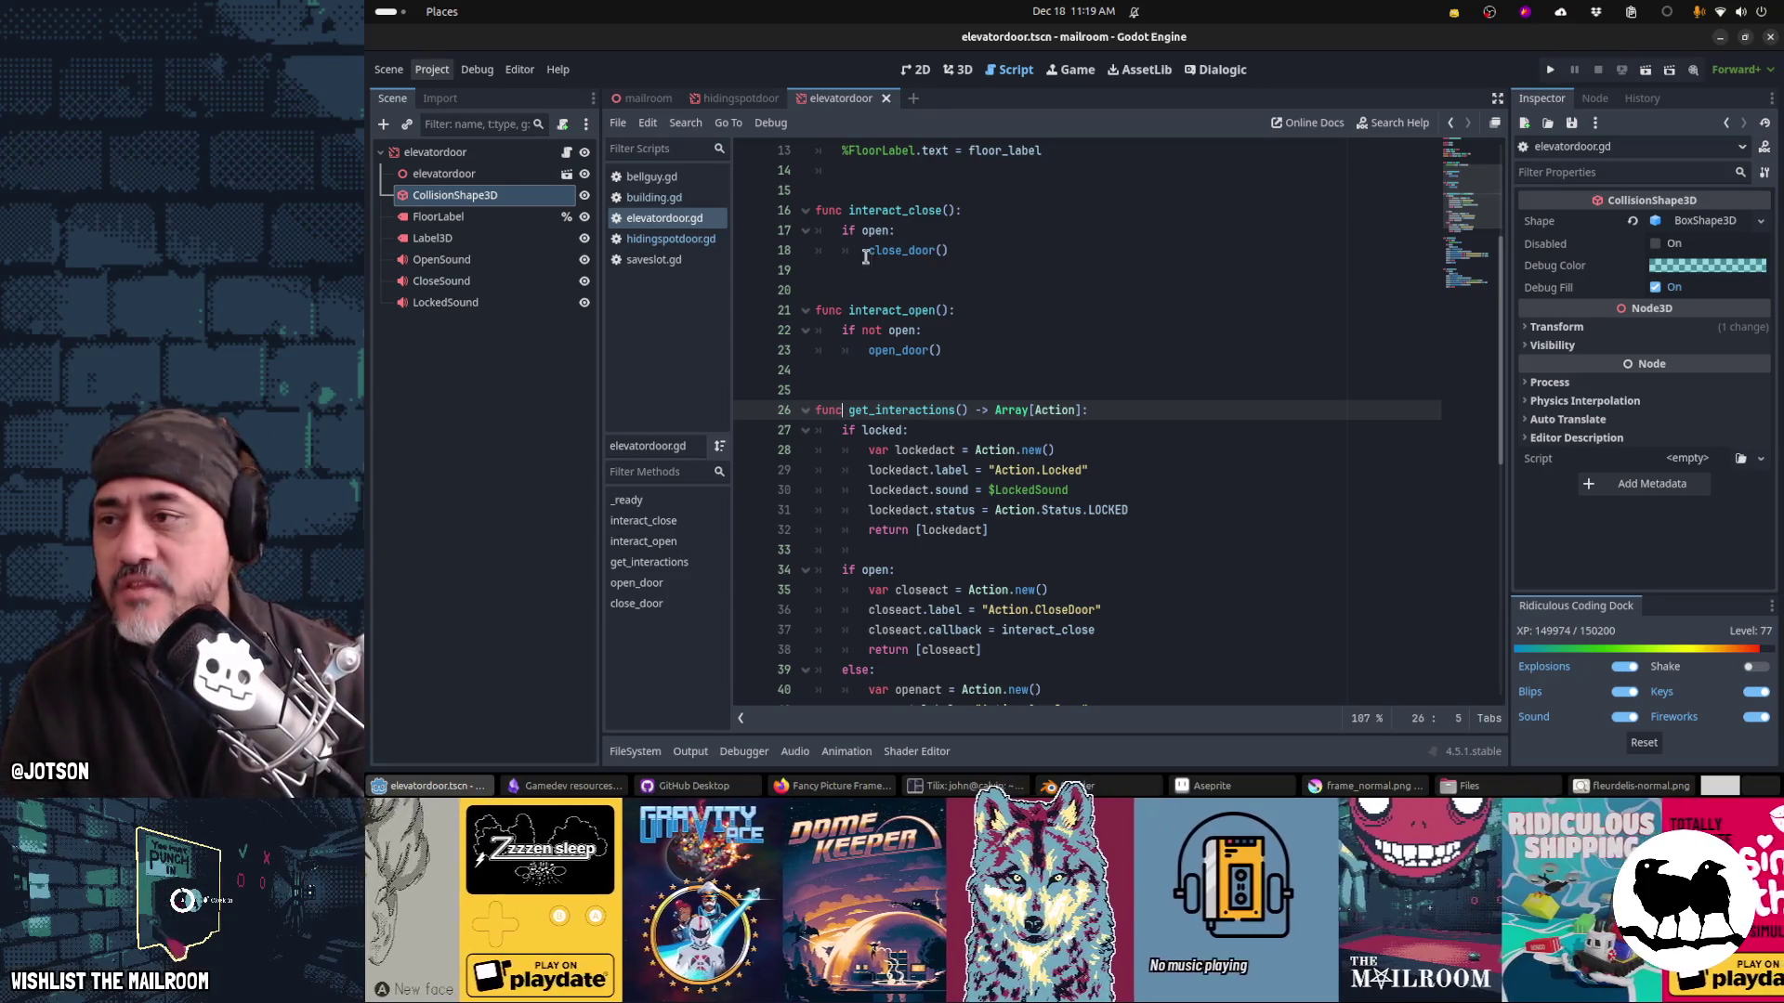
left_click(501, 154)
scroll(978, 253, "down", 10)
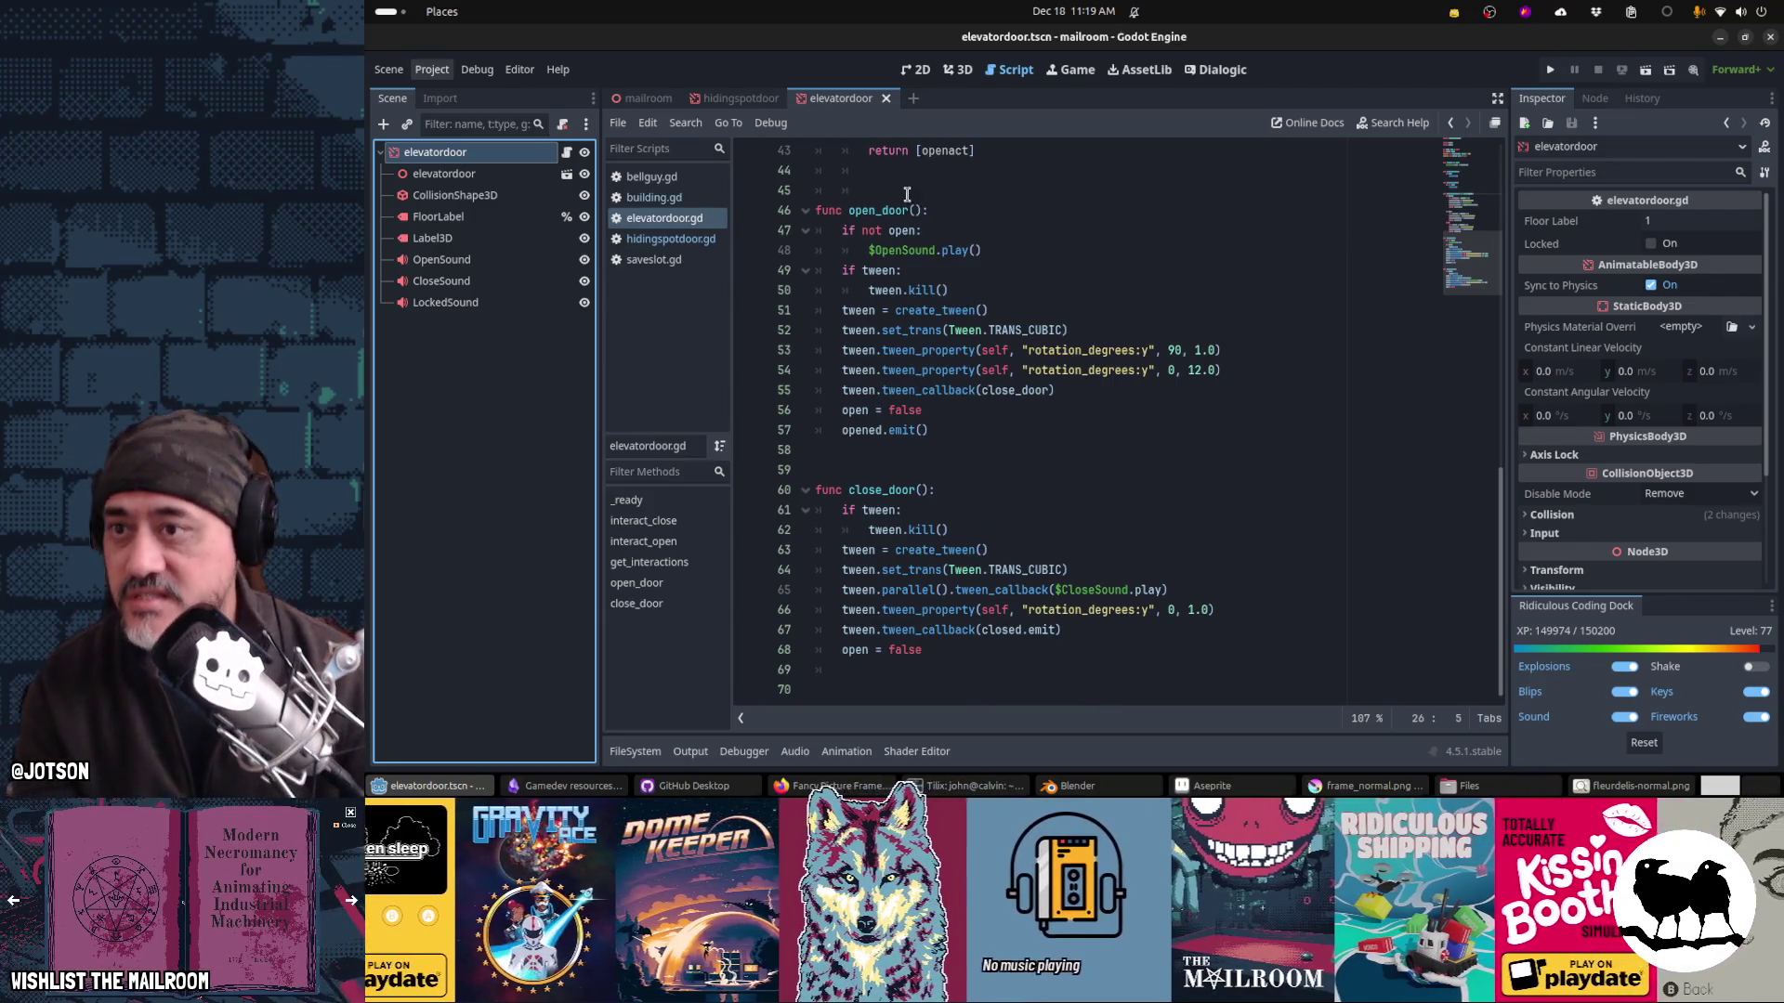
middle_click(828, 98)
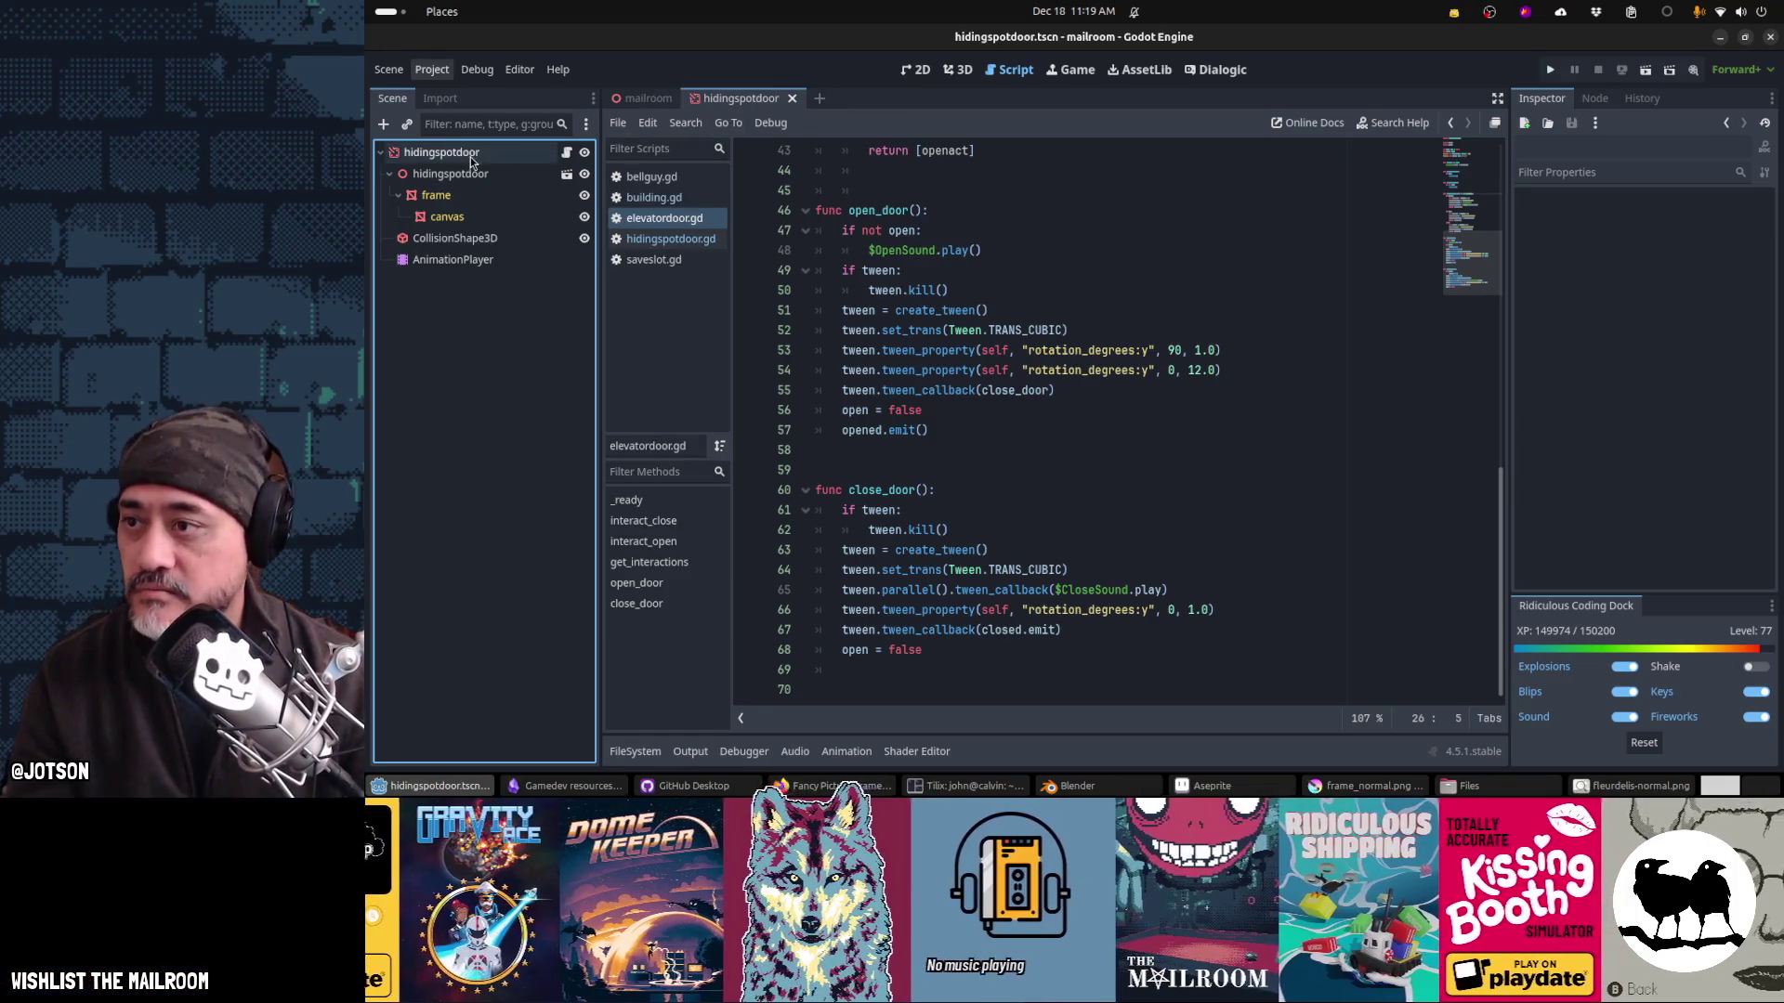
Step: Close the elevatordoor.gd script
left_click(470, 154)
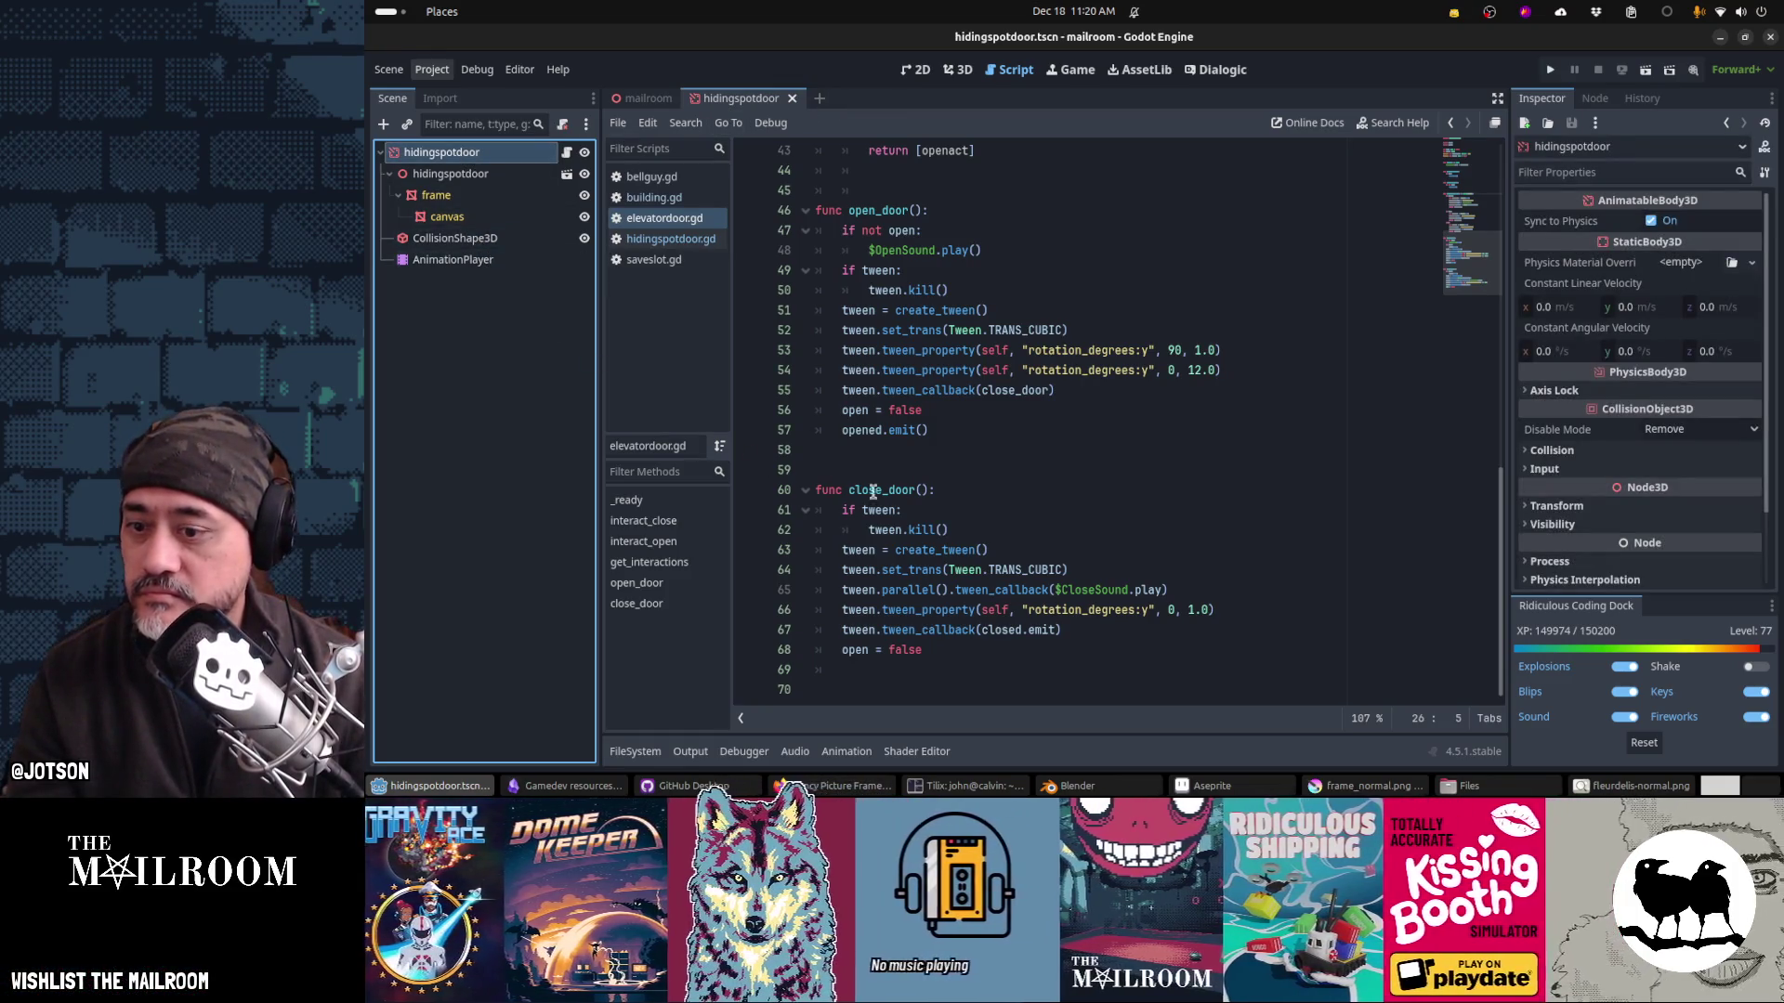
key("ctrl+F2")
key("ctrl+F3")
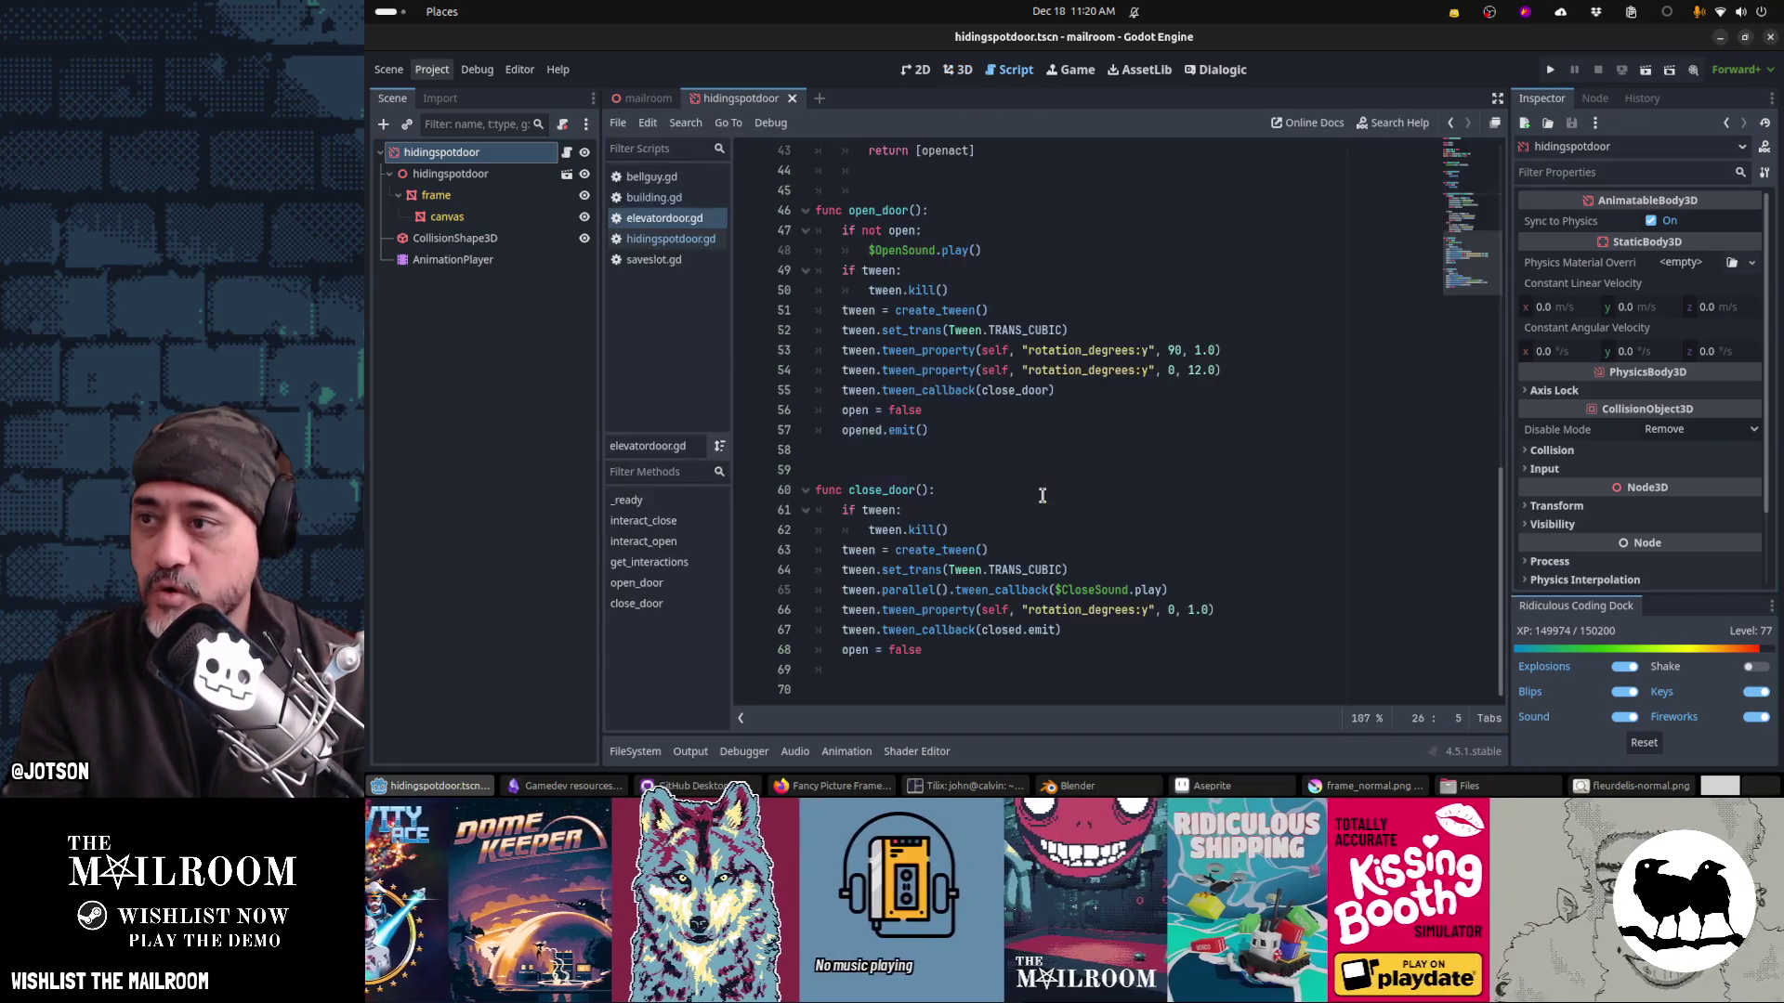
middle_click(707, 223)
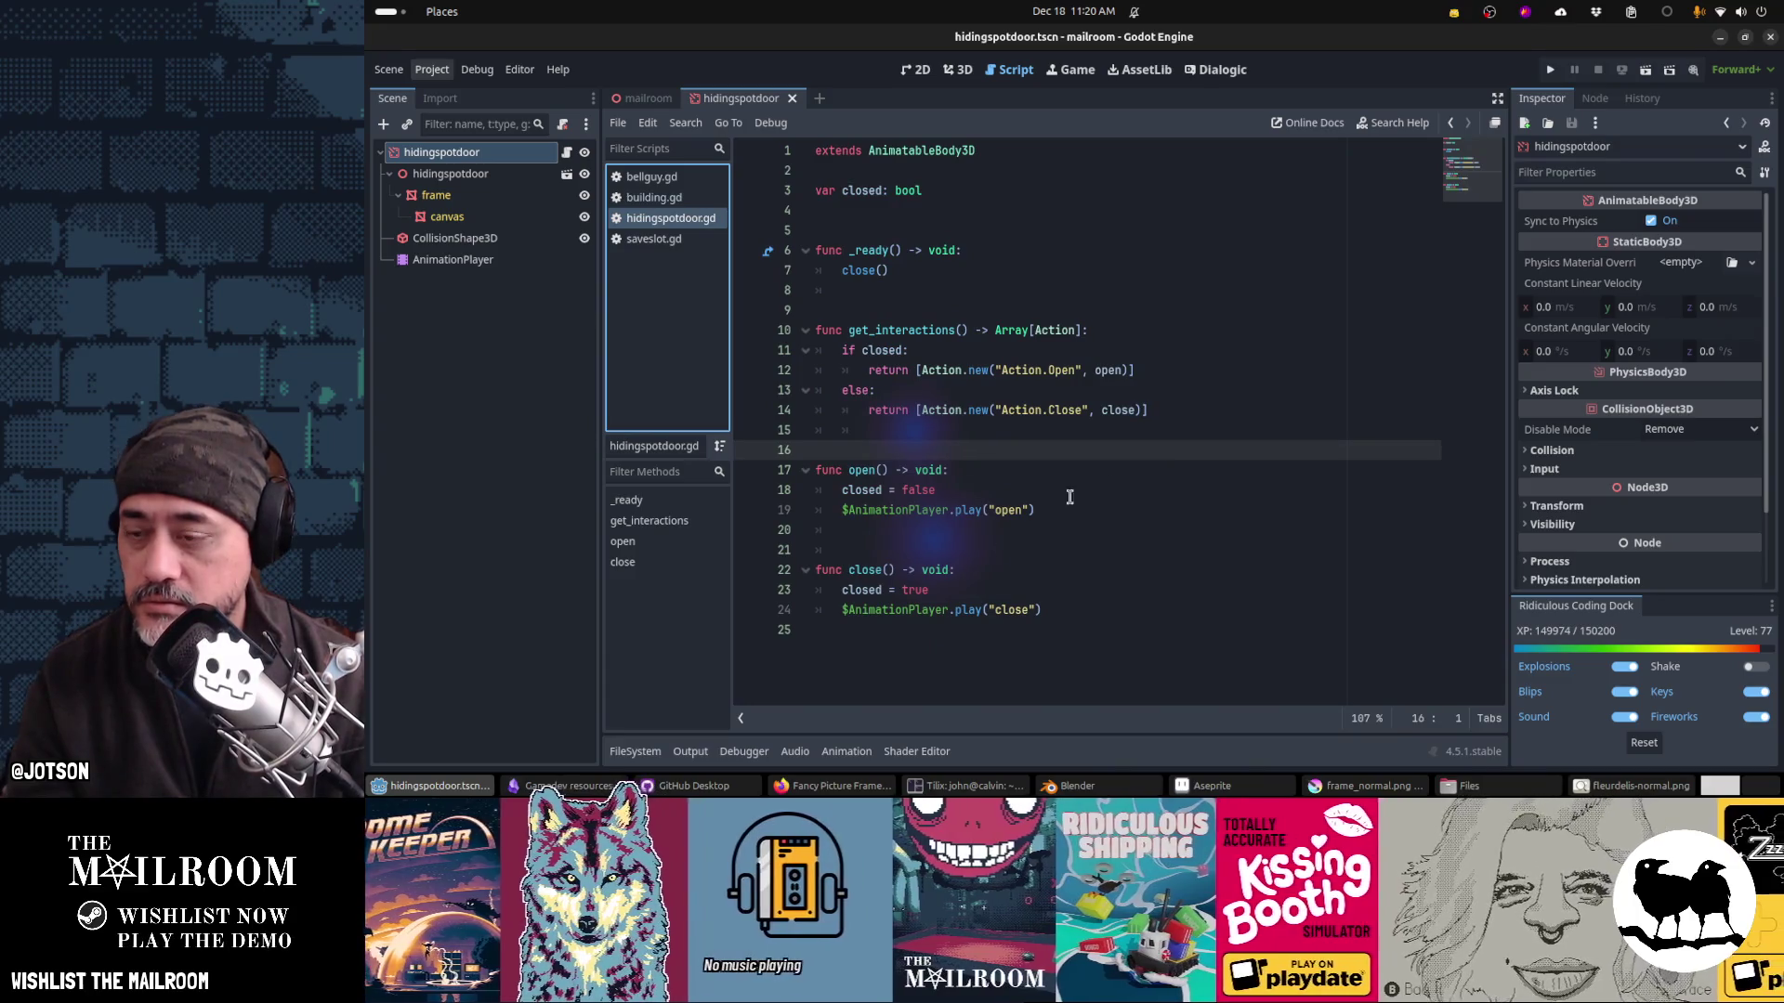
Step: Delete all tracks from the close and open animations, saving the scene
left_click(851, 749)
left_click(474, 261)
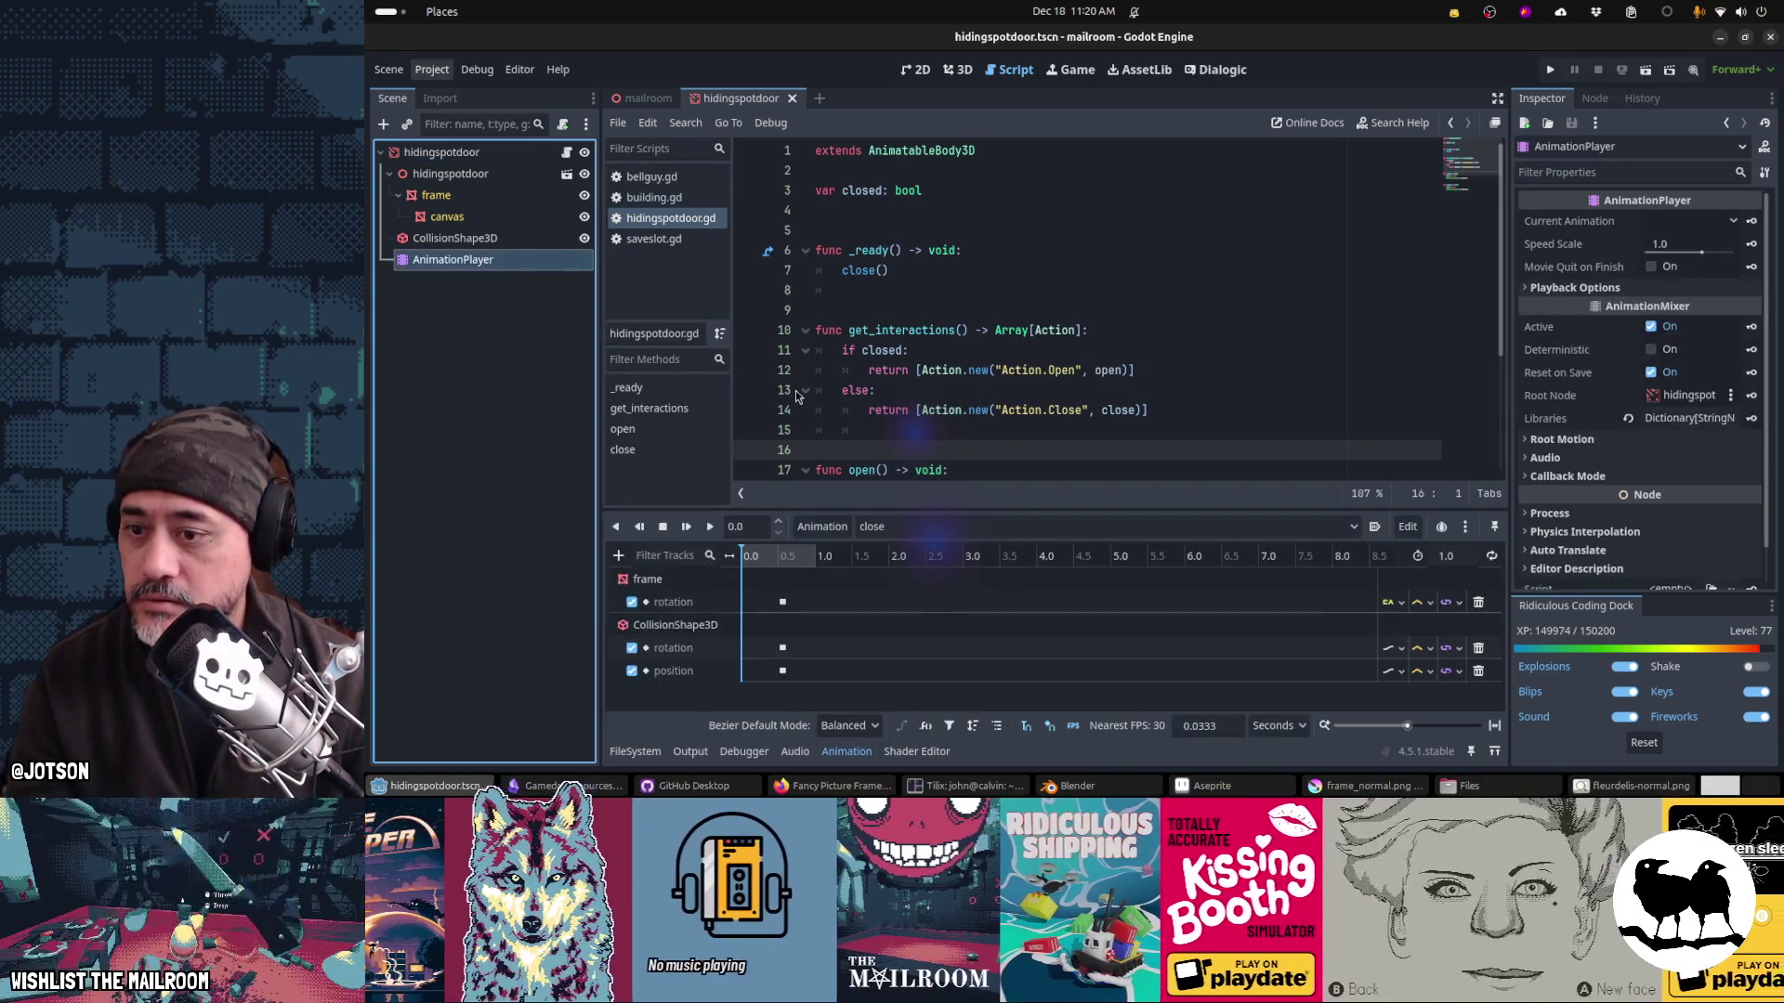
left_click(818, 556)
left_click(1478, 602)
key("ctrl+s")
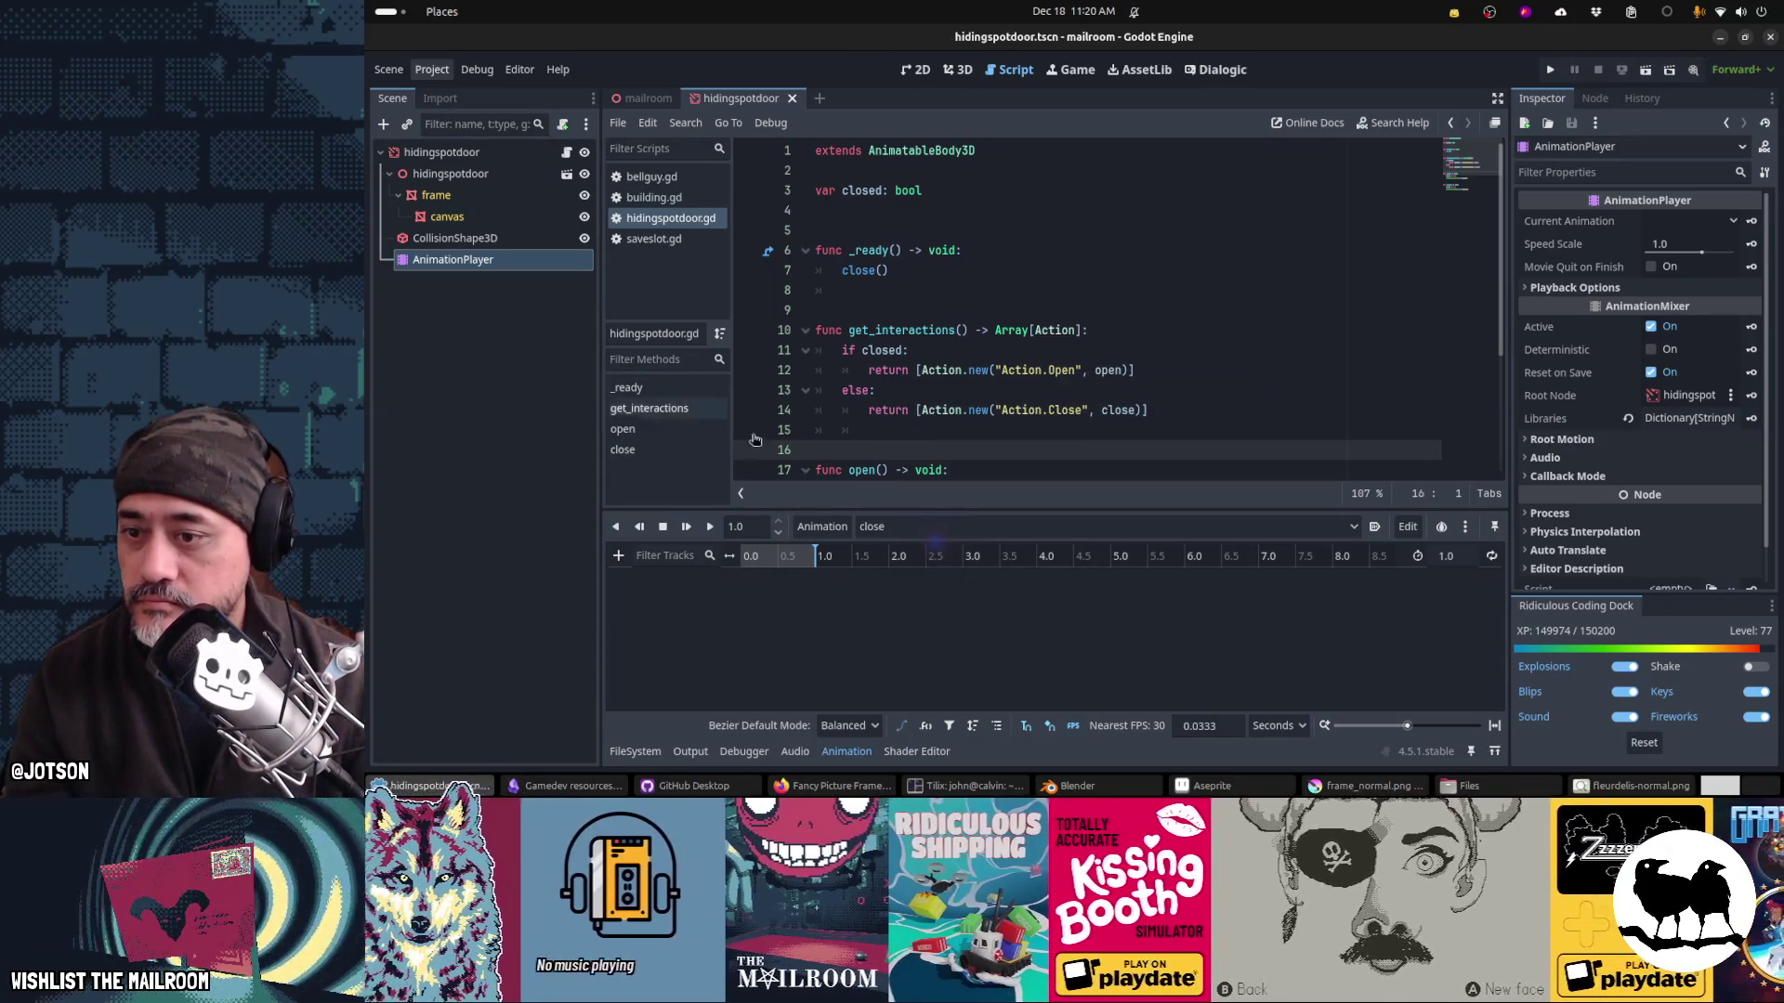
left_click(915, 530)
left_click(1070, 590)
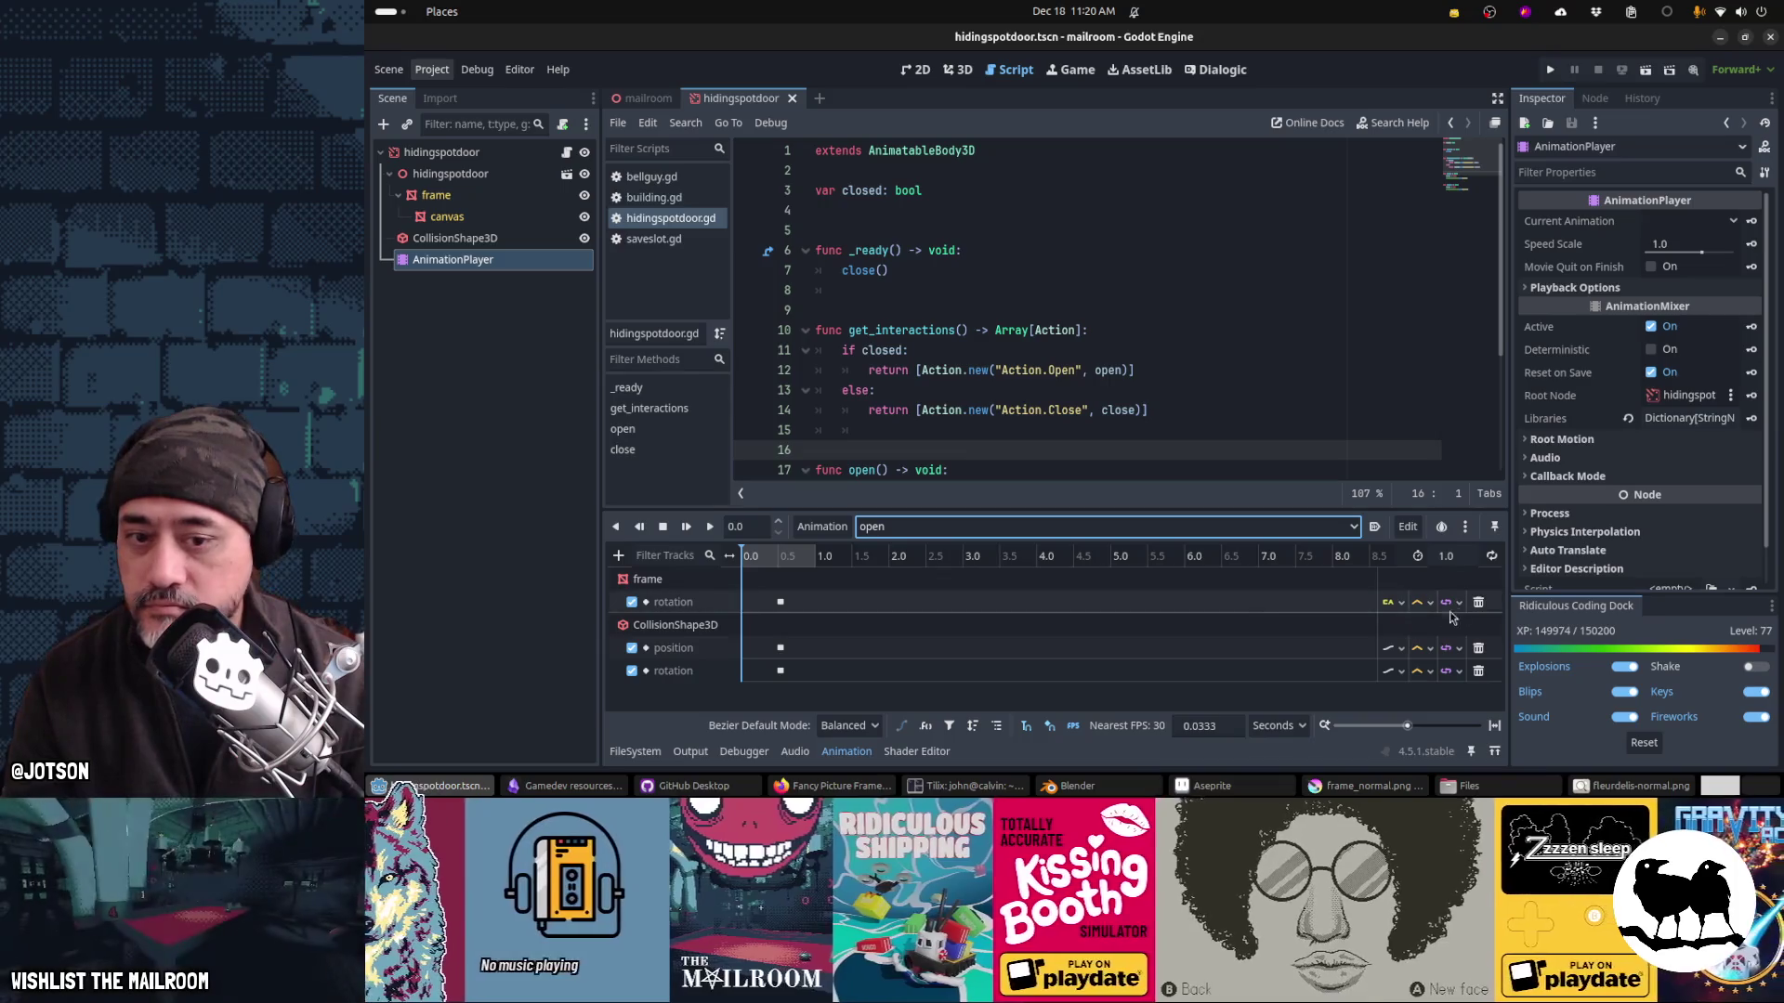
left_click(1478, 602)
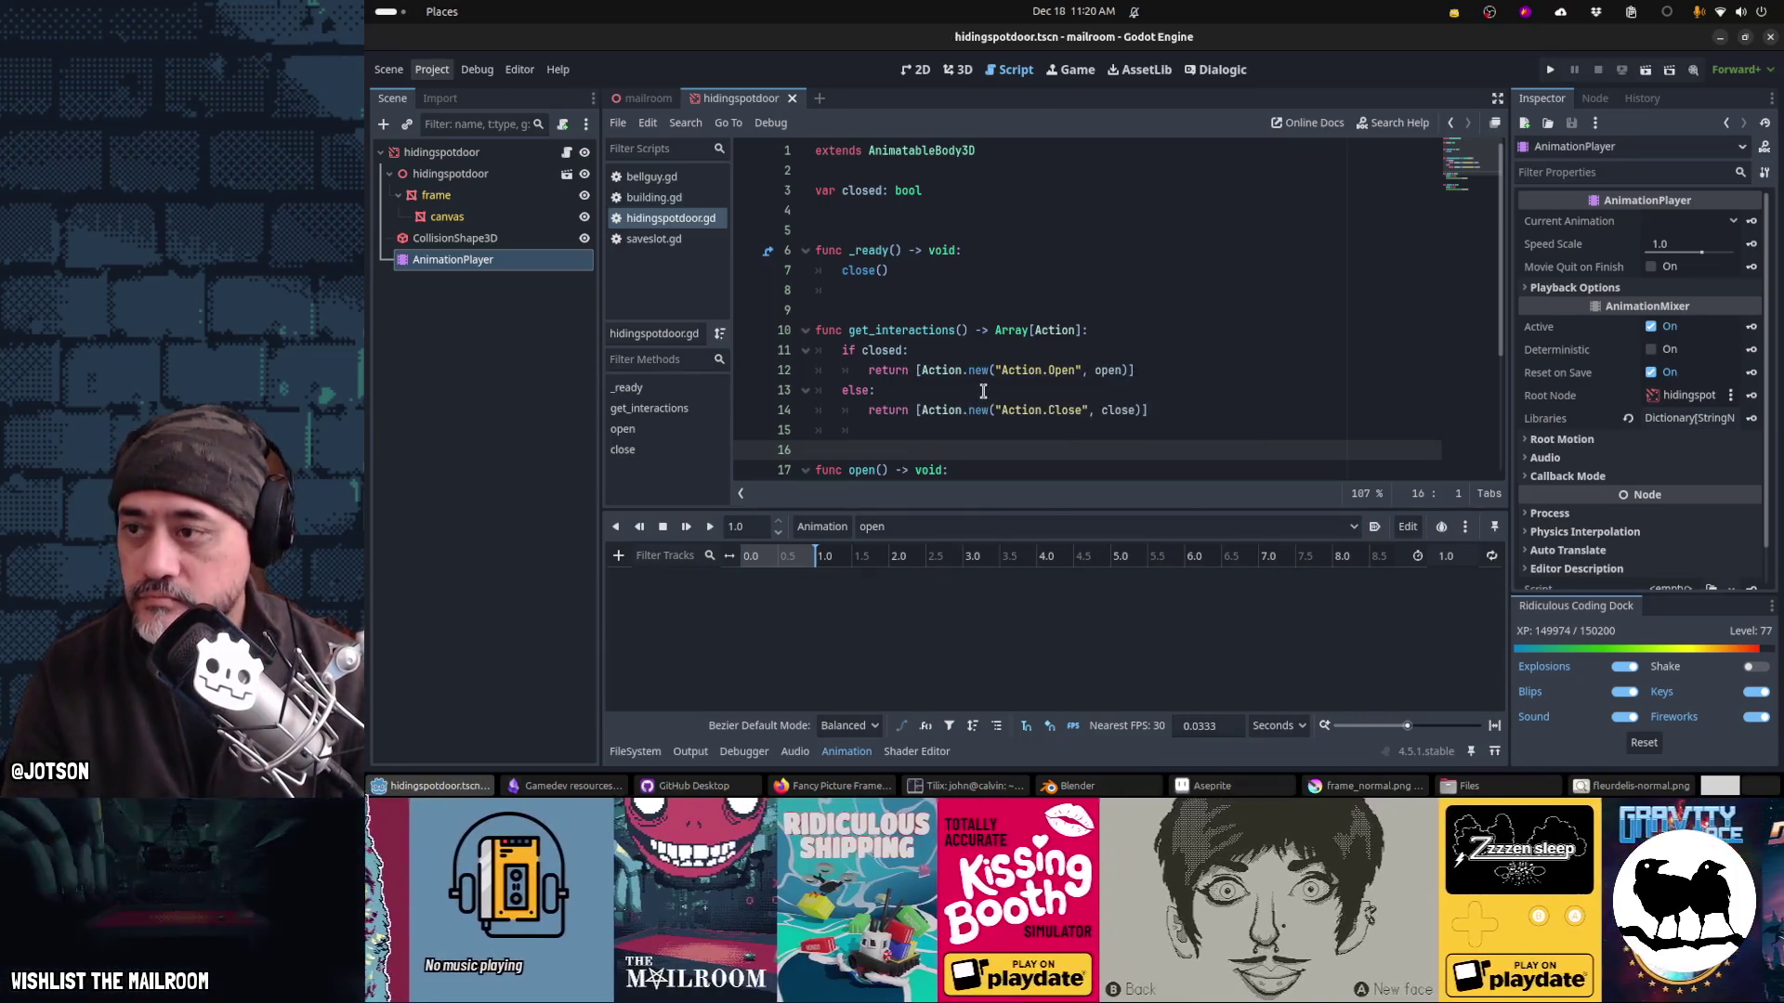
Step: In the 3D view, inspect the child and root hidingspotdoor transforms with RESET loaded
left_click(957, 70)
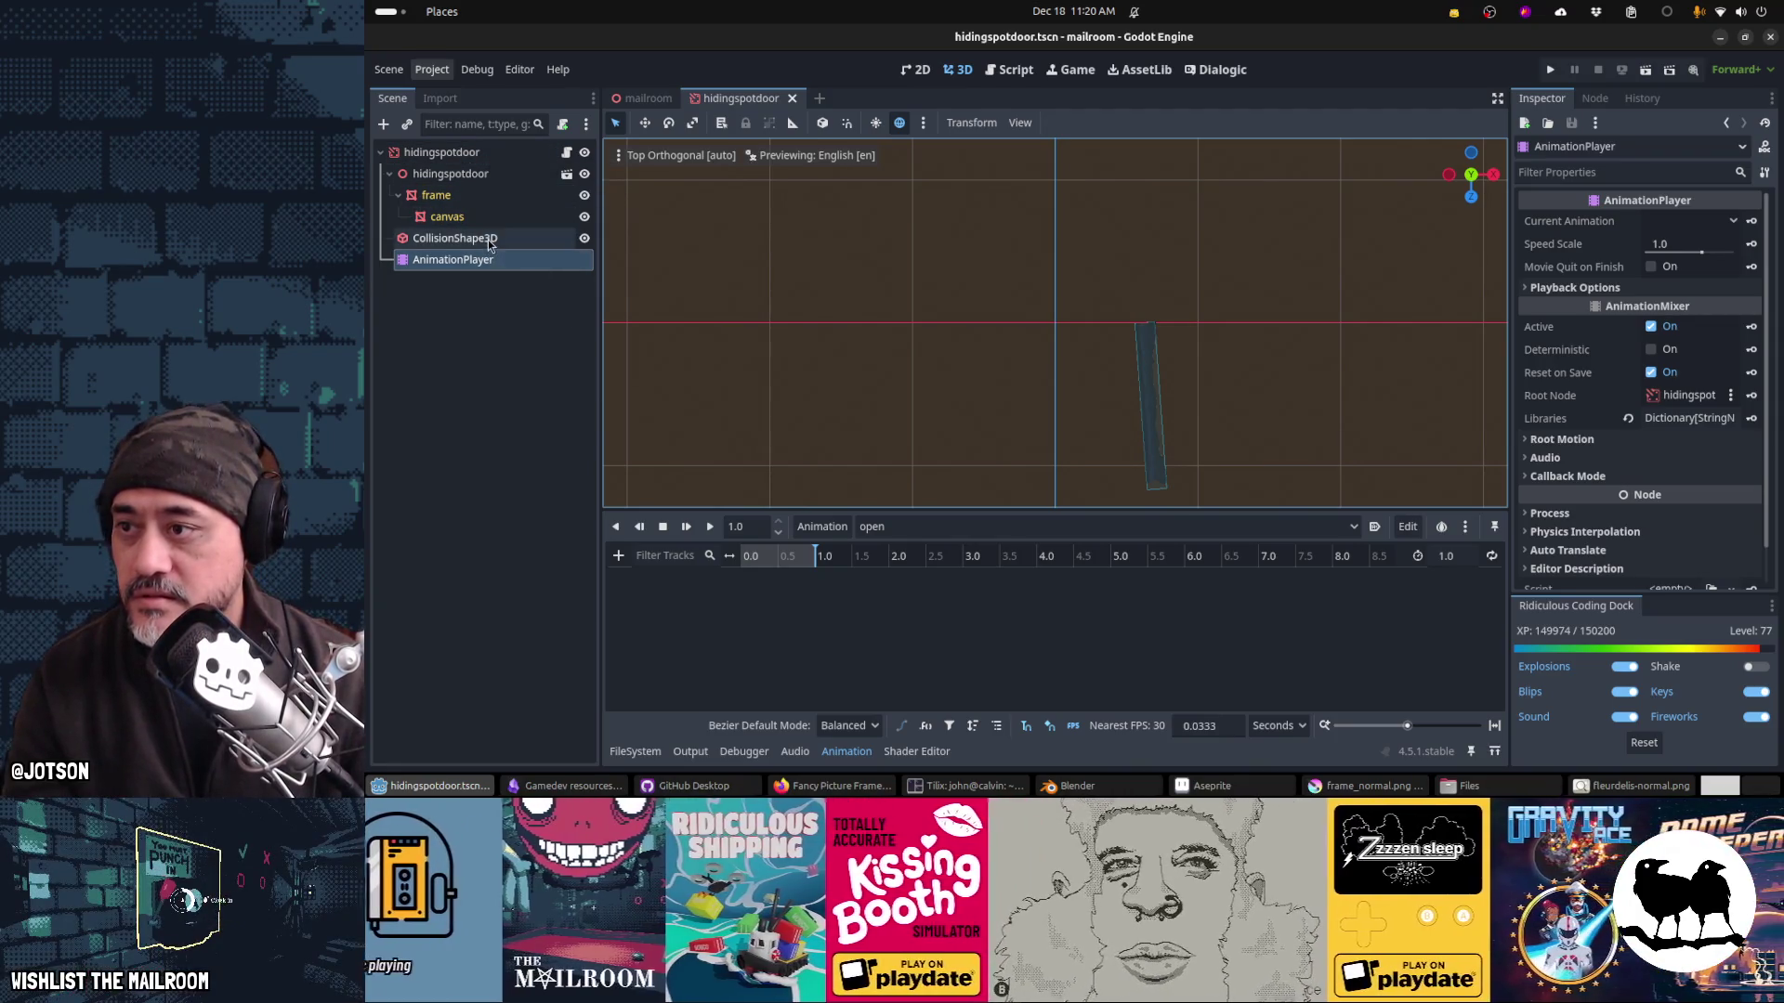
left_click(451, 174)
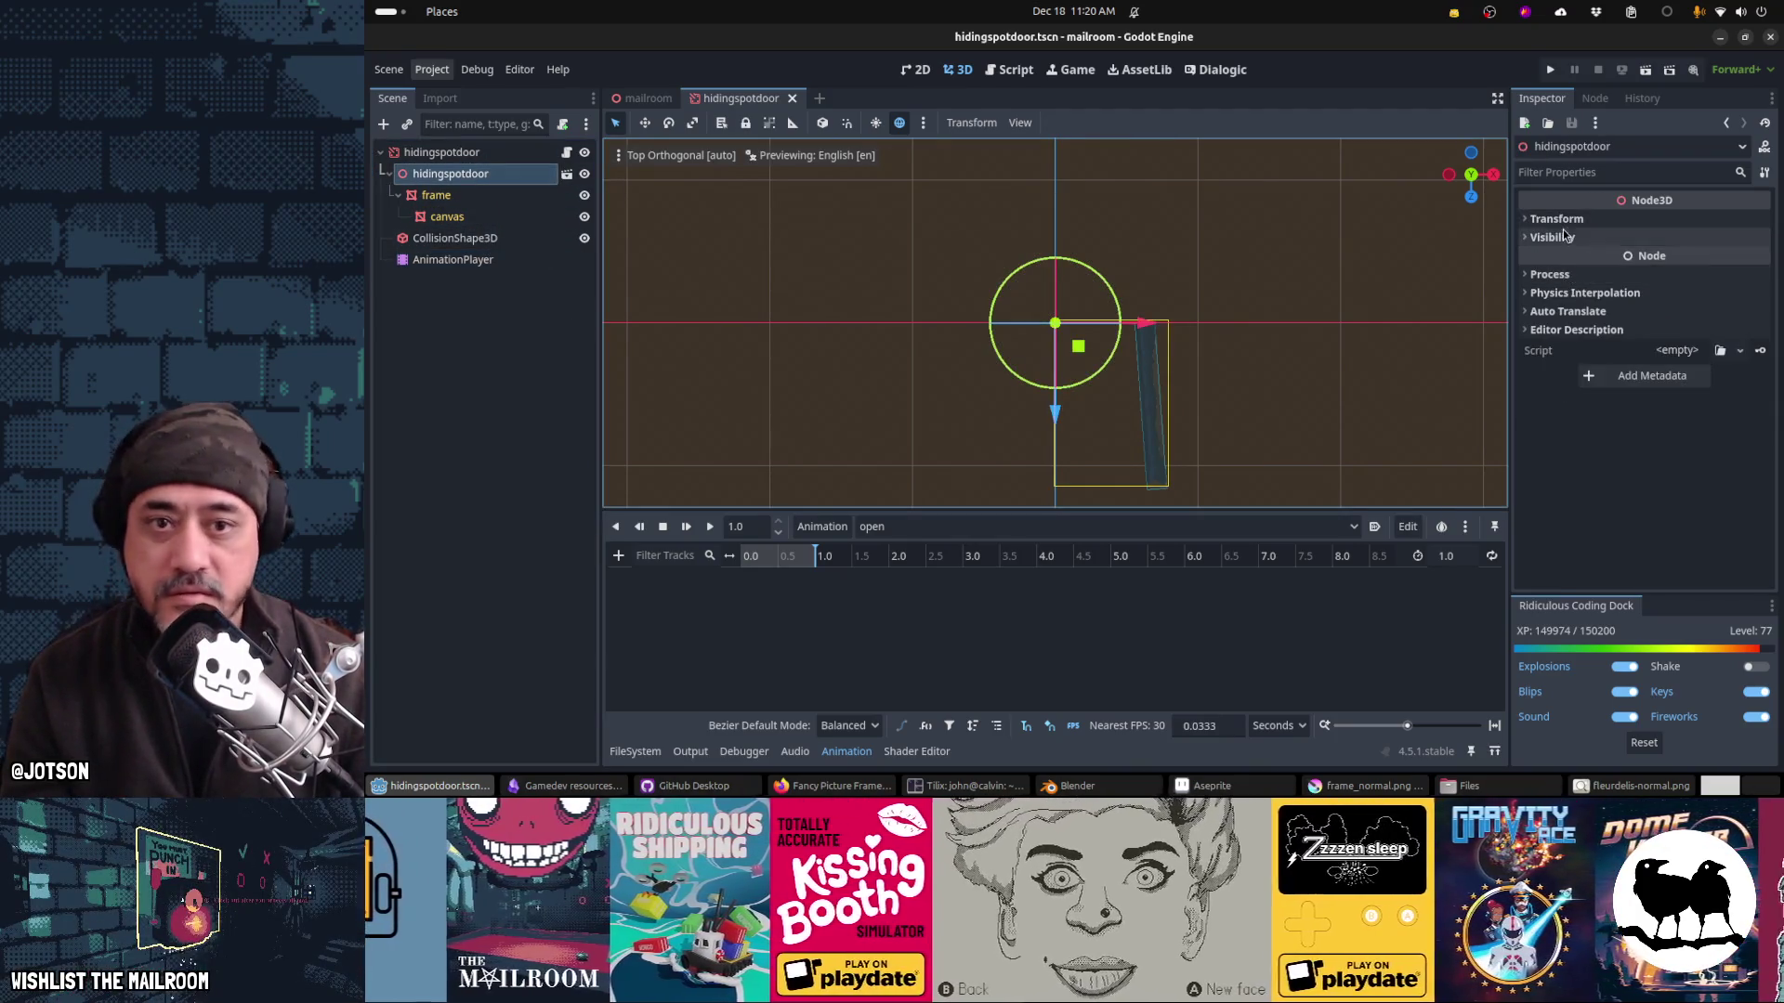
left_click(1557, 219)
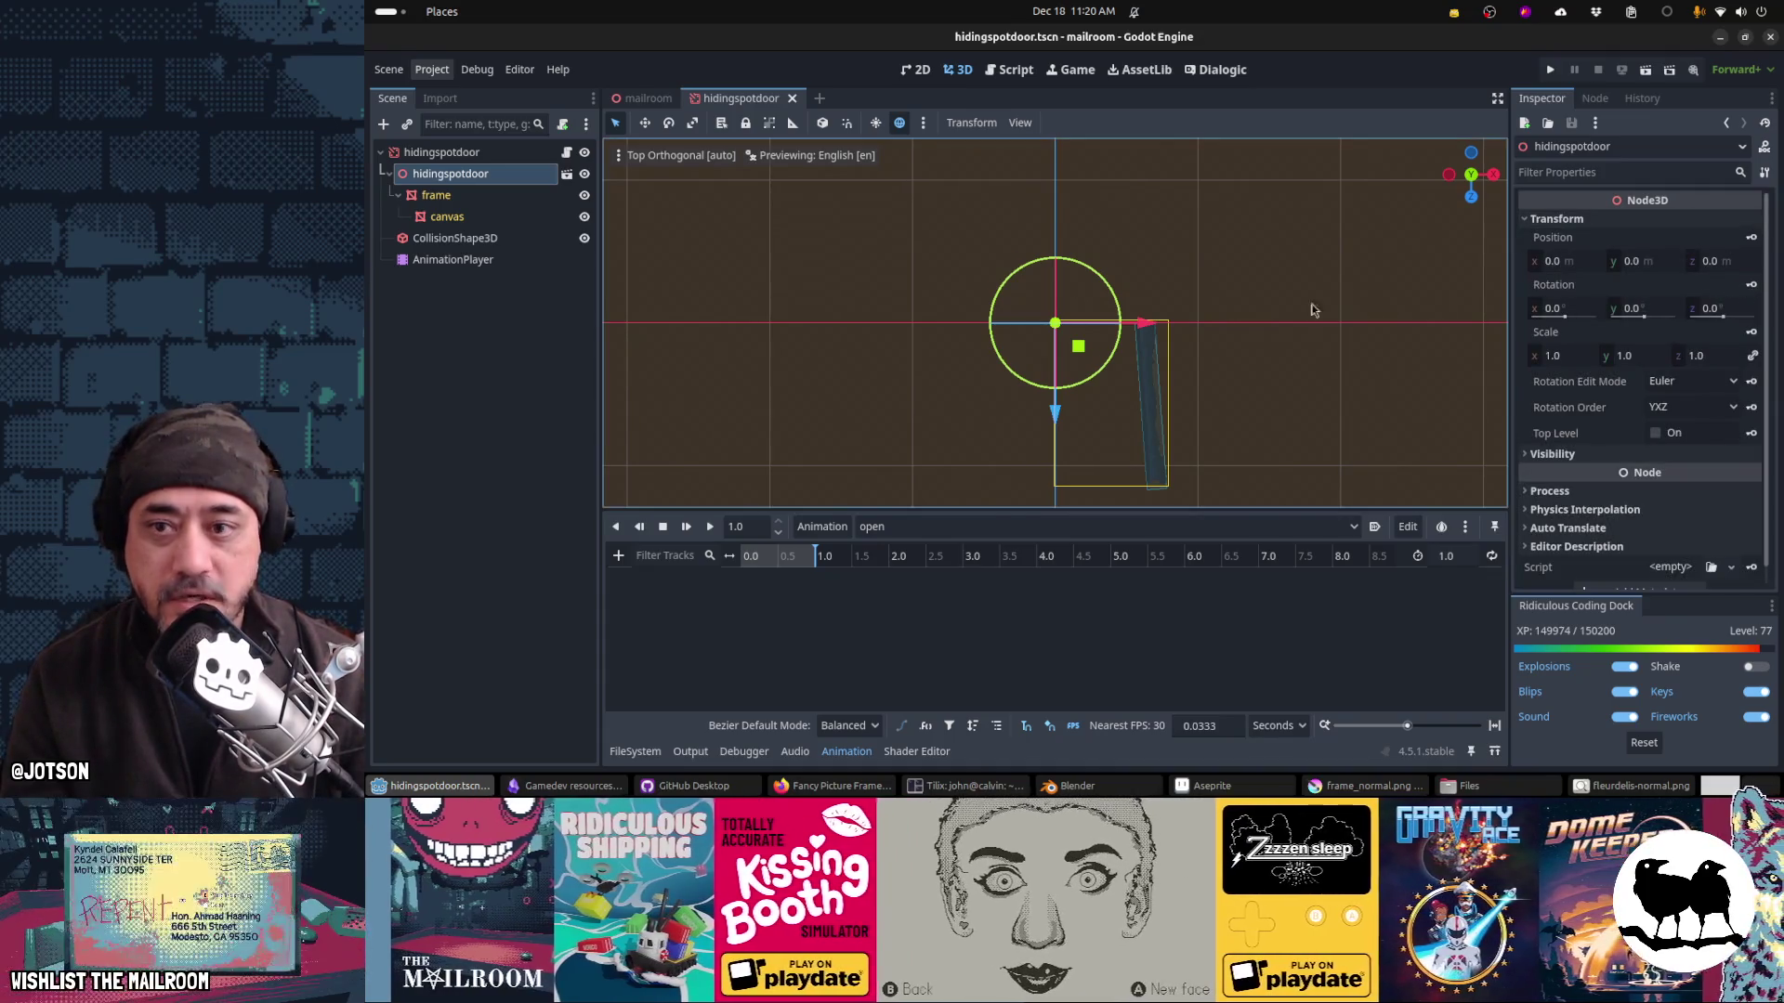
left_click(921, 526)
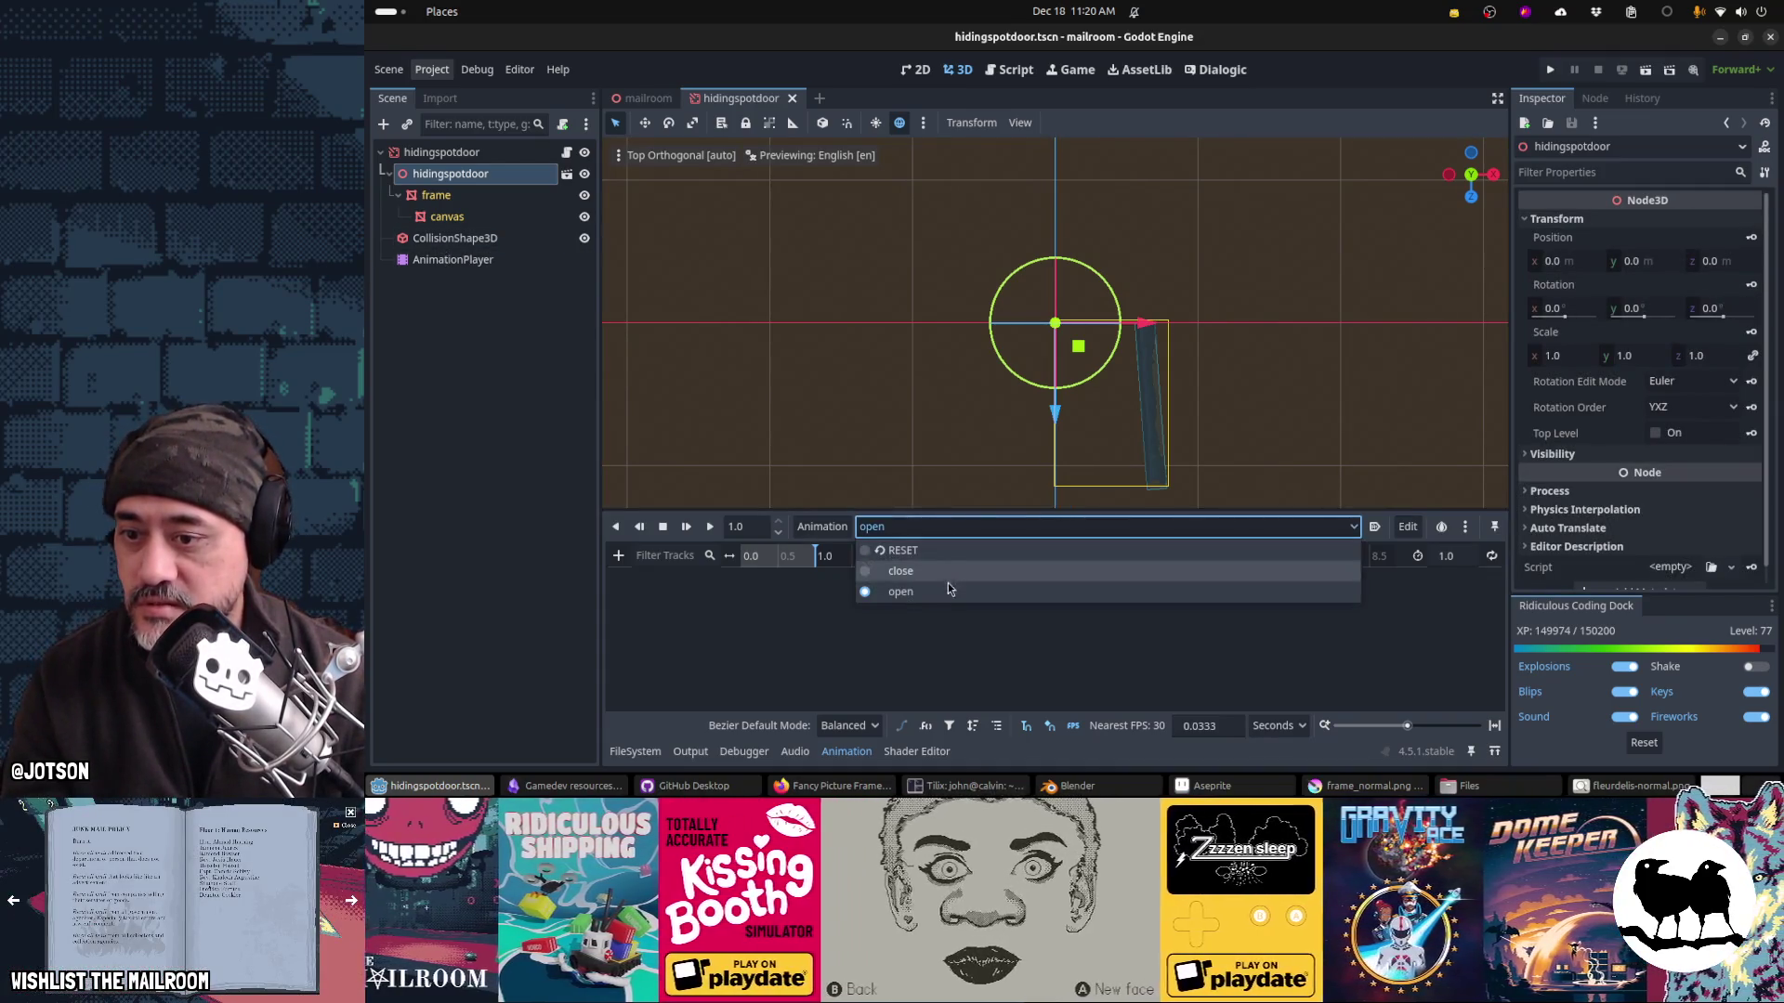
left_click(940, 556)
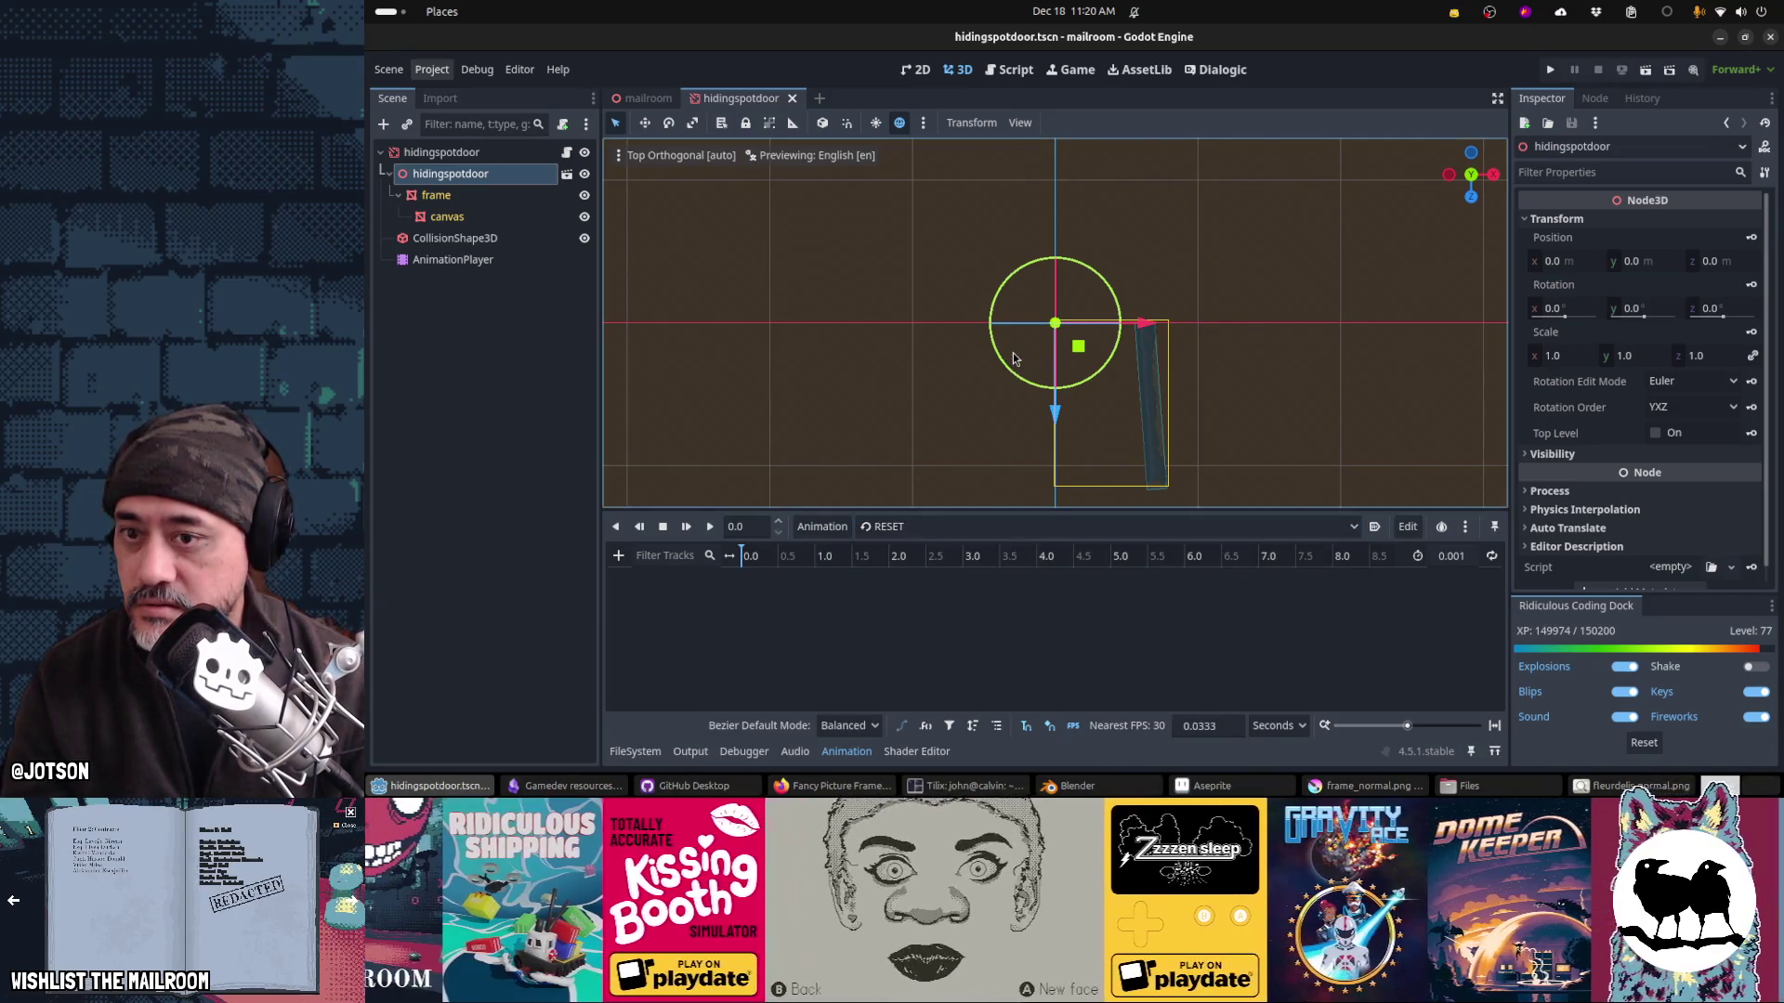
left_click(469, 153)
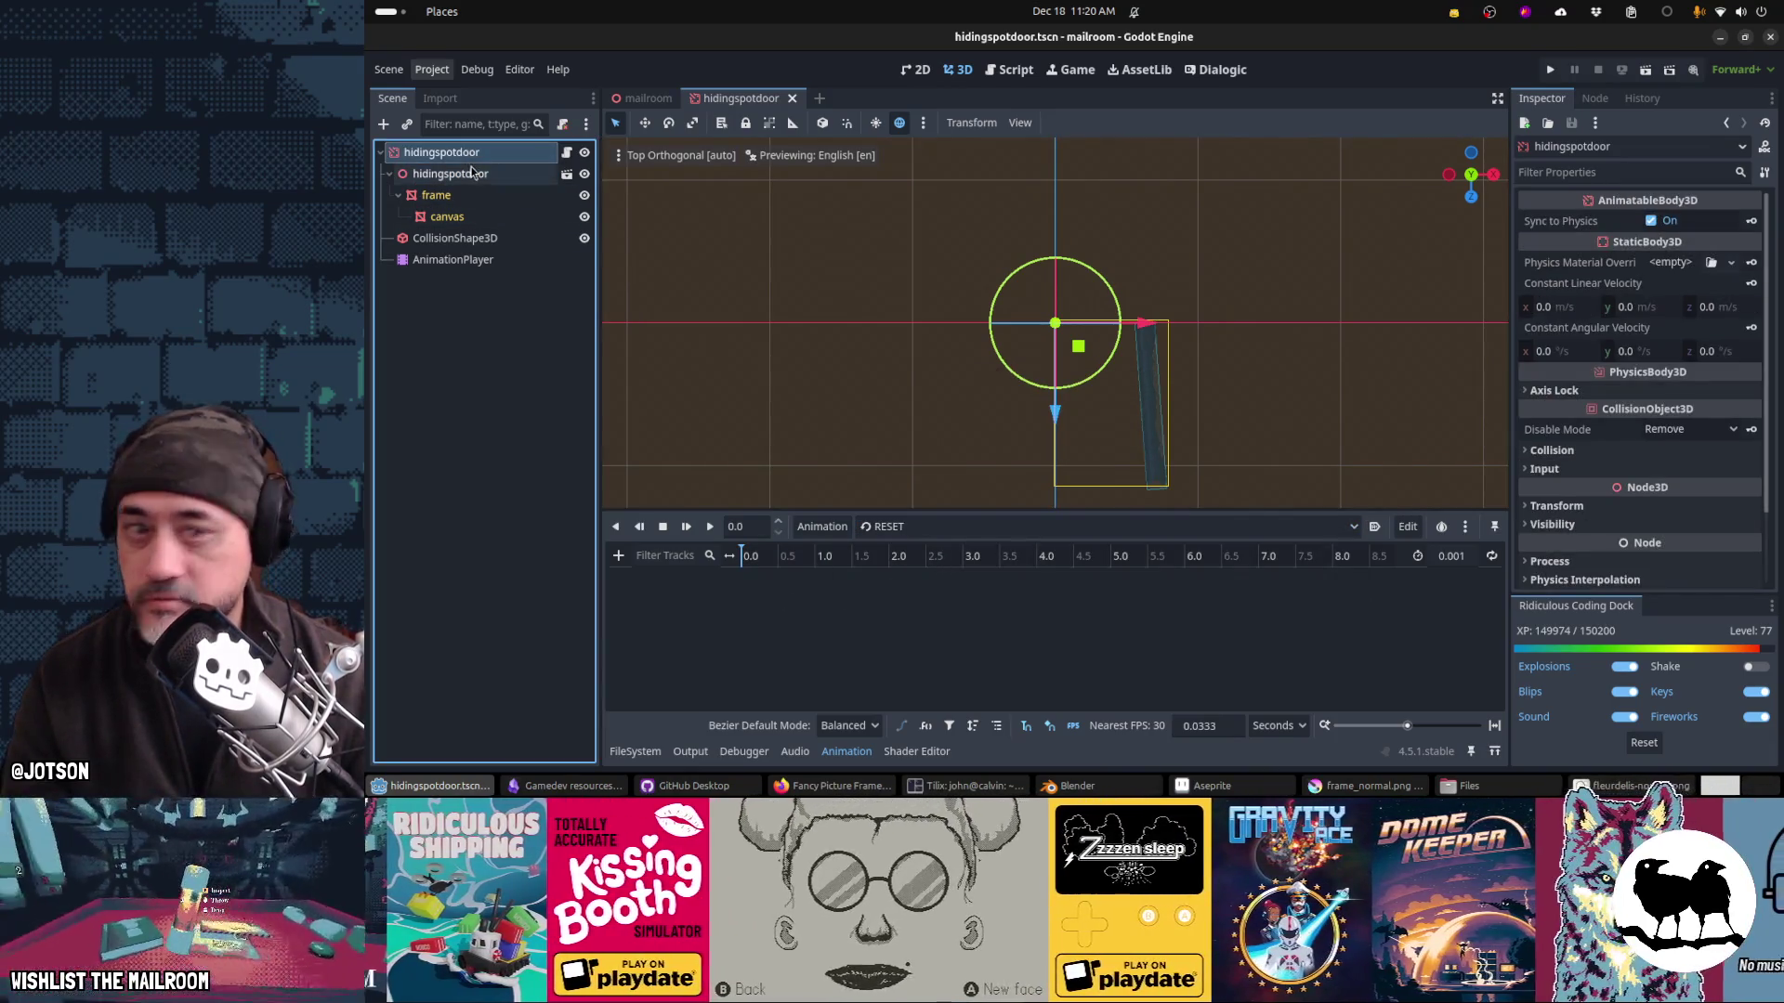
left_click(1619, 508)
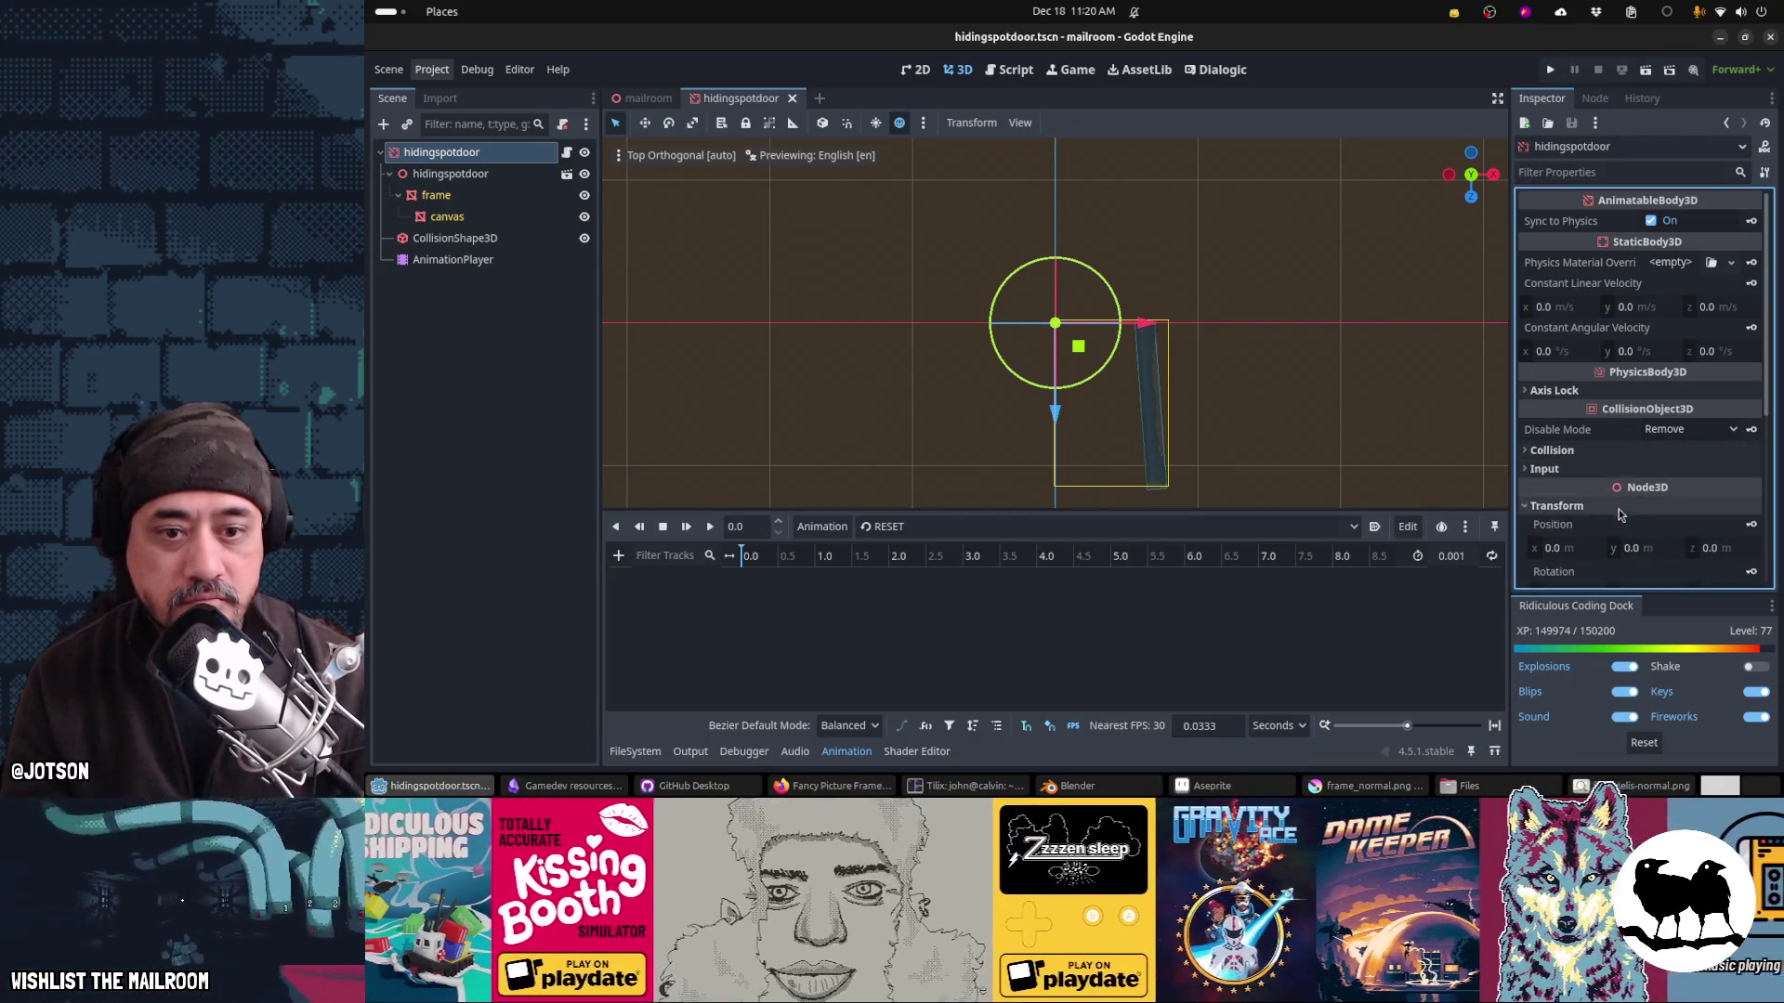
scroll(1670, 504, "down", 3)
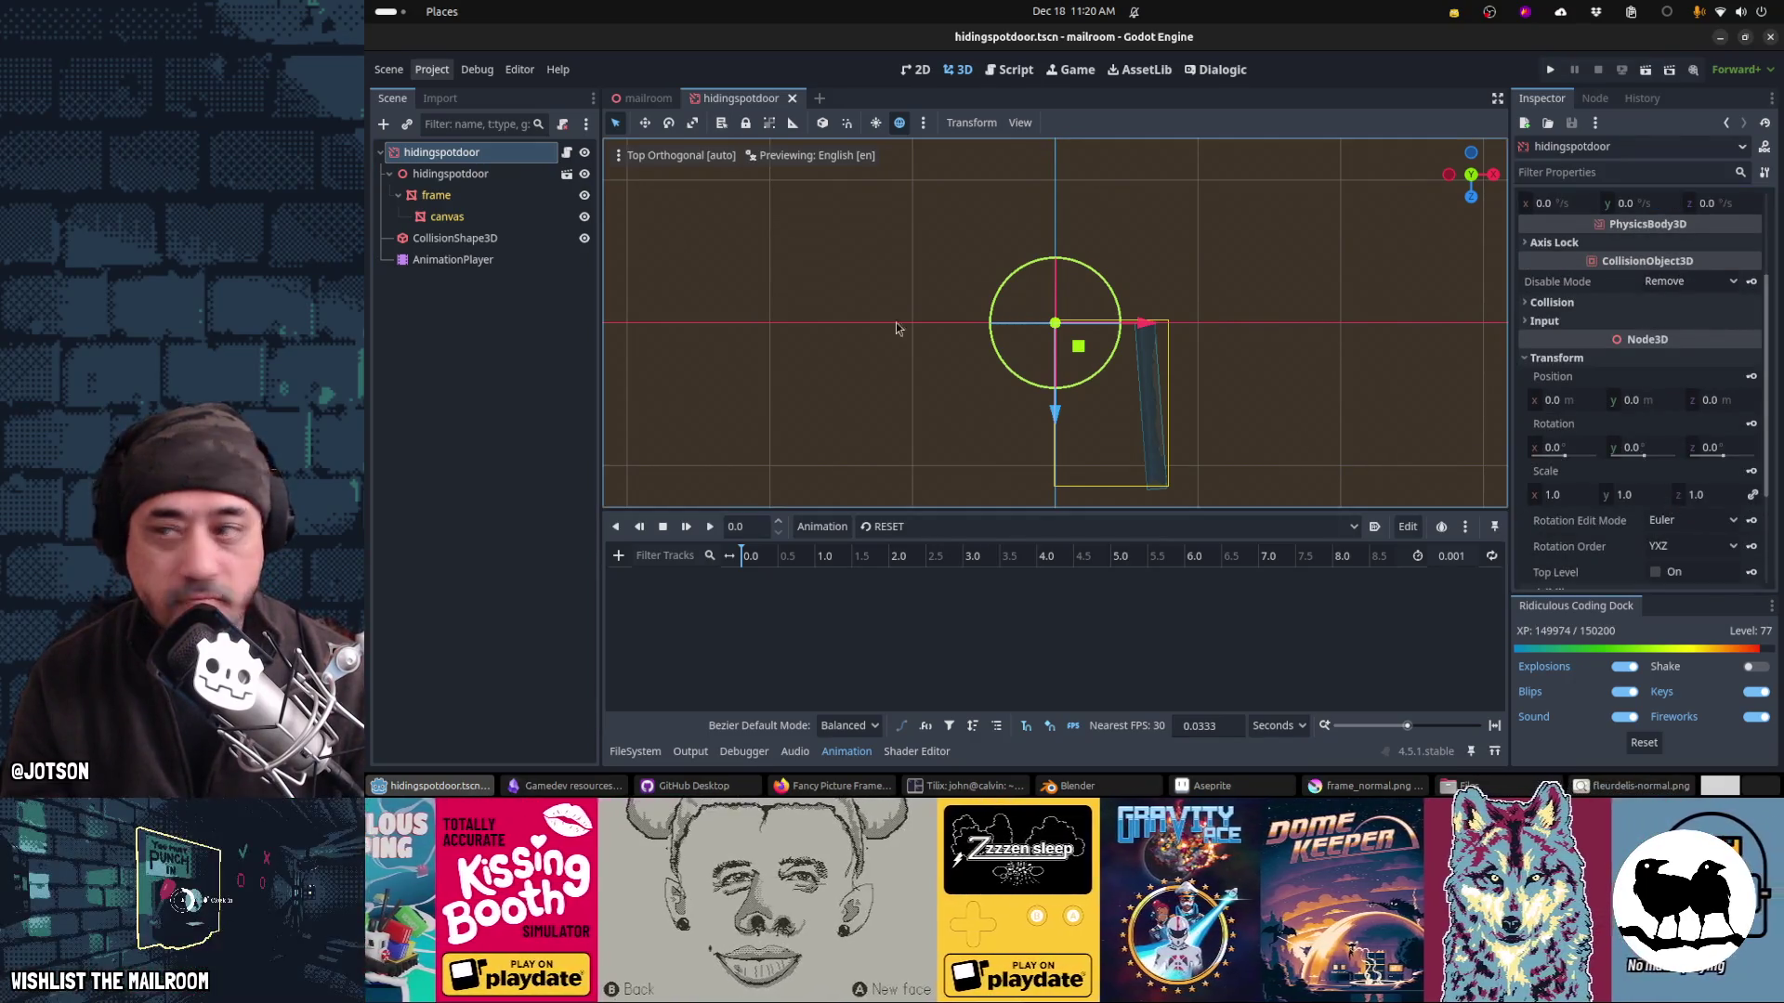
left_click(456, 169)
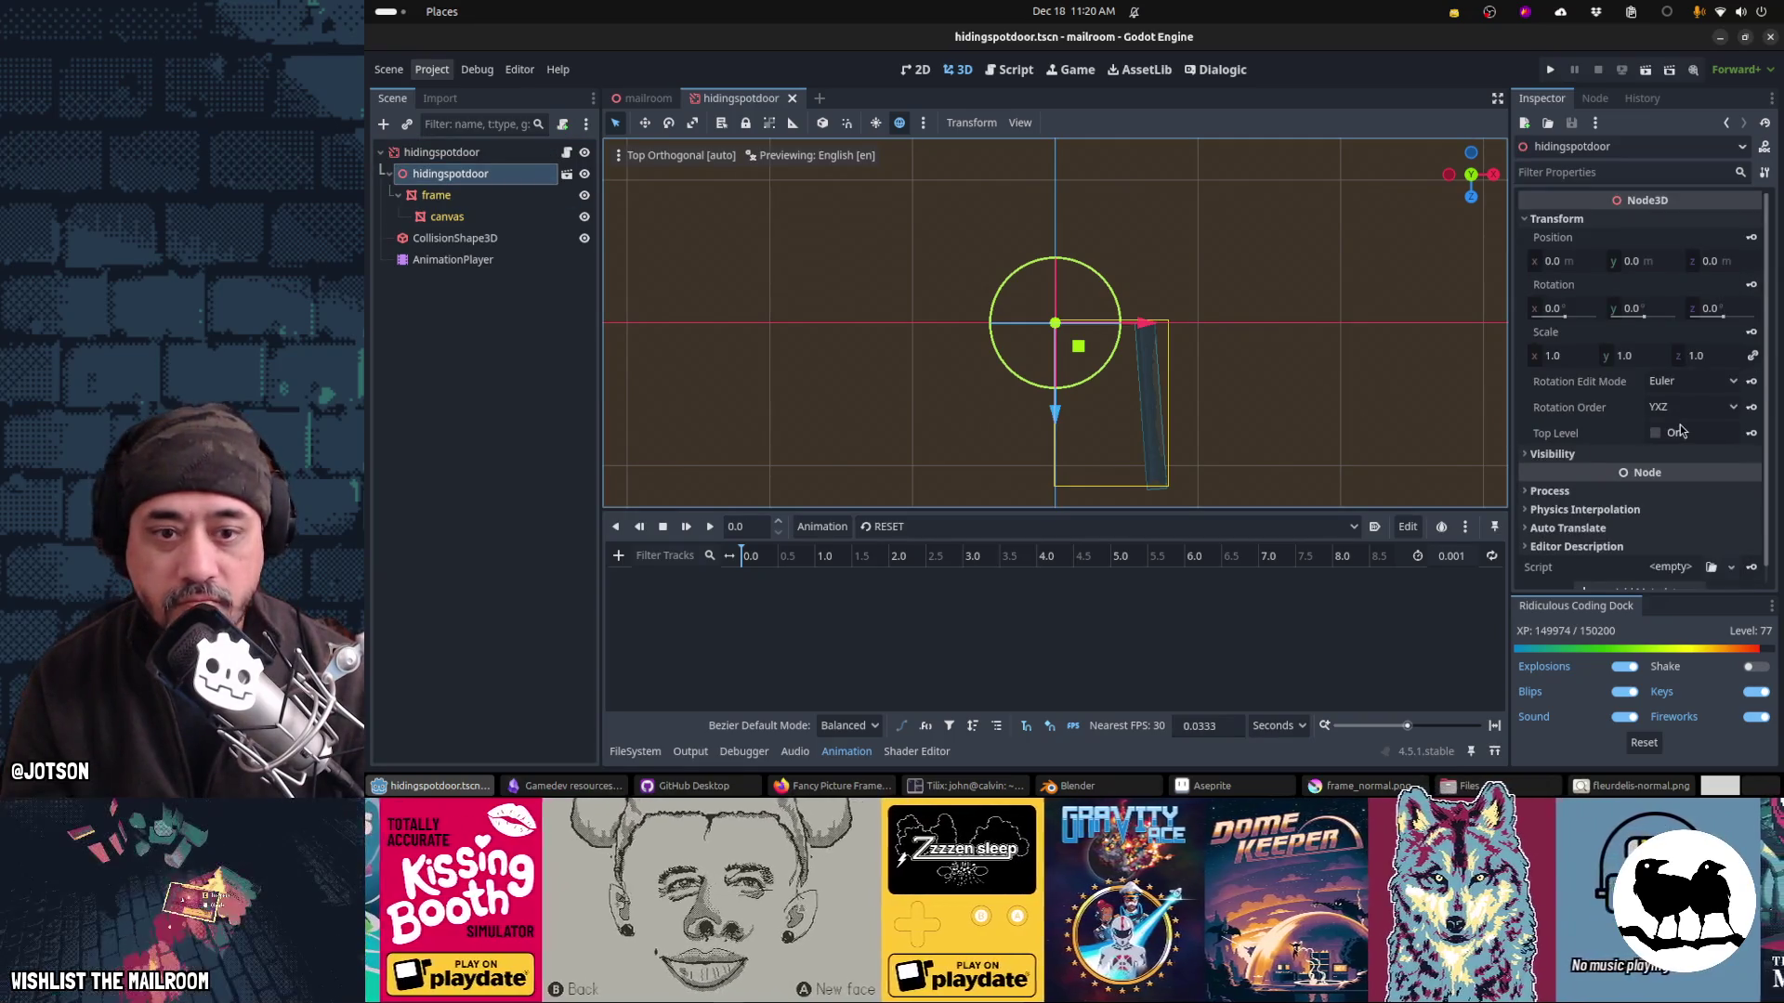
Step: Reset the frame's rotation to 0° and save the scene
scroll(1680, 430, "down", 1)
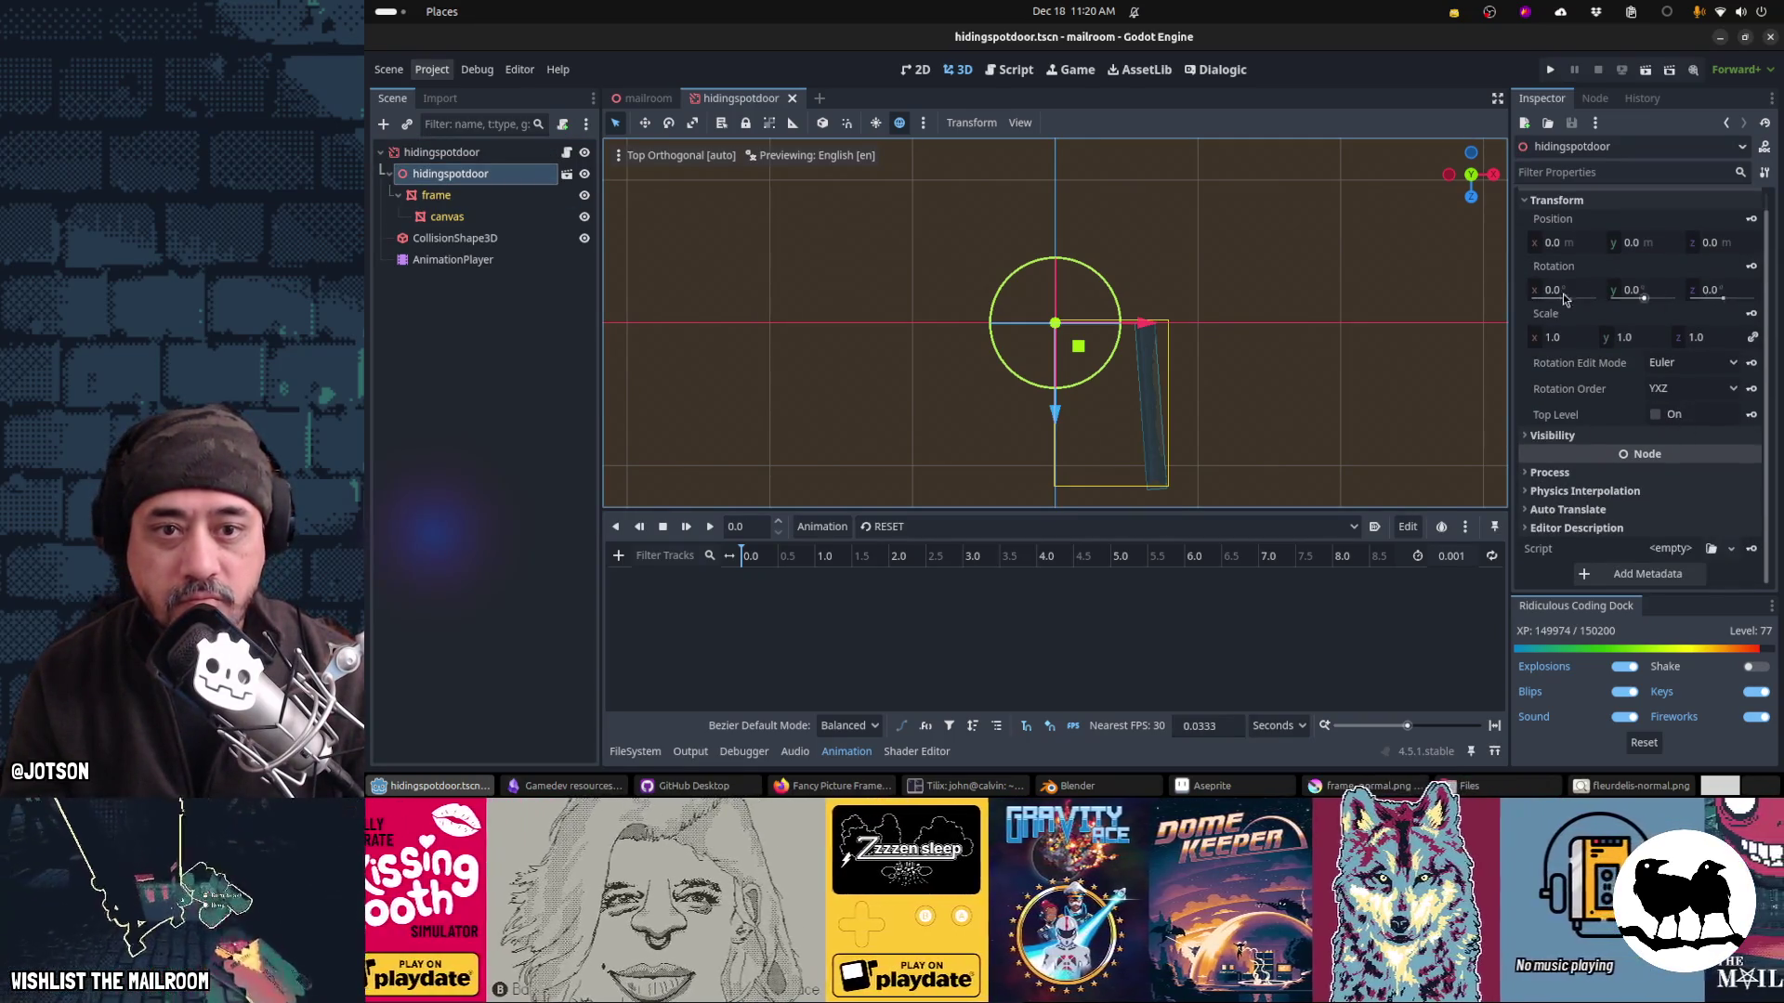
left_click(432, 197)
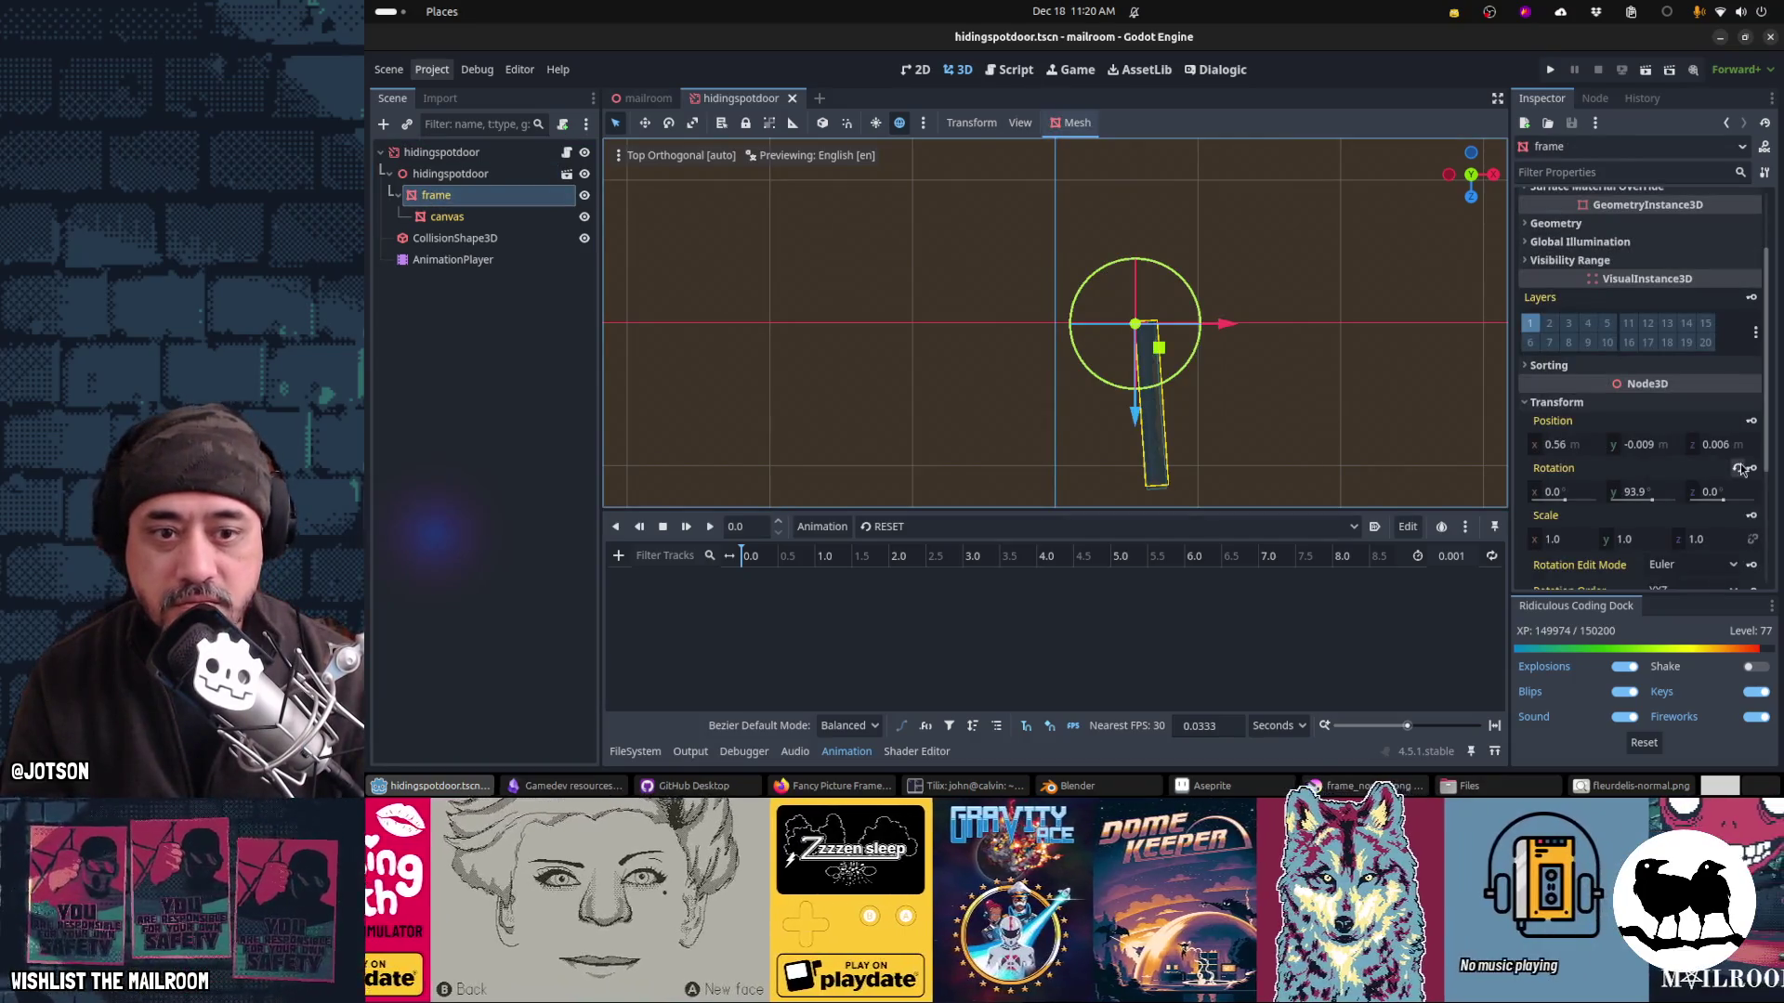
left_click(1740, 470)
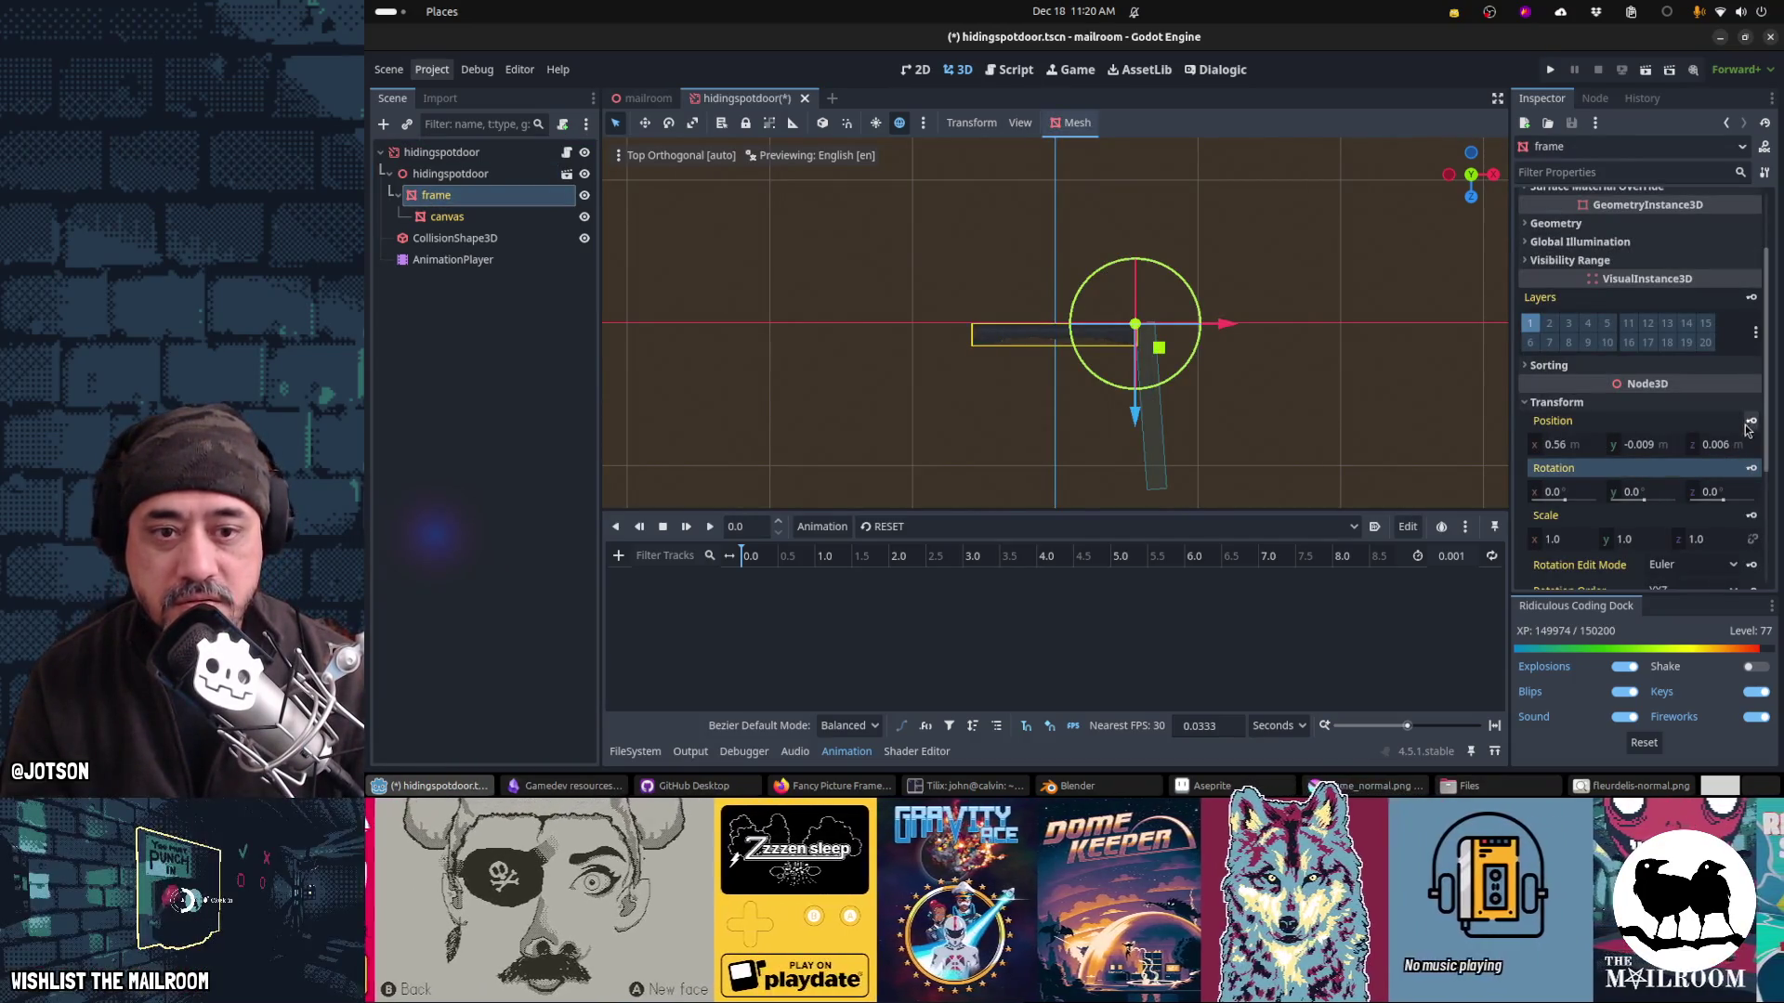
key("ctrl+s")
Step: Zero the CollisionShape3D's rotation and position, then nudge it to about 0.073 m on Z
left_click(454, 238)
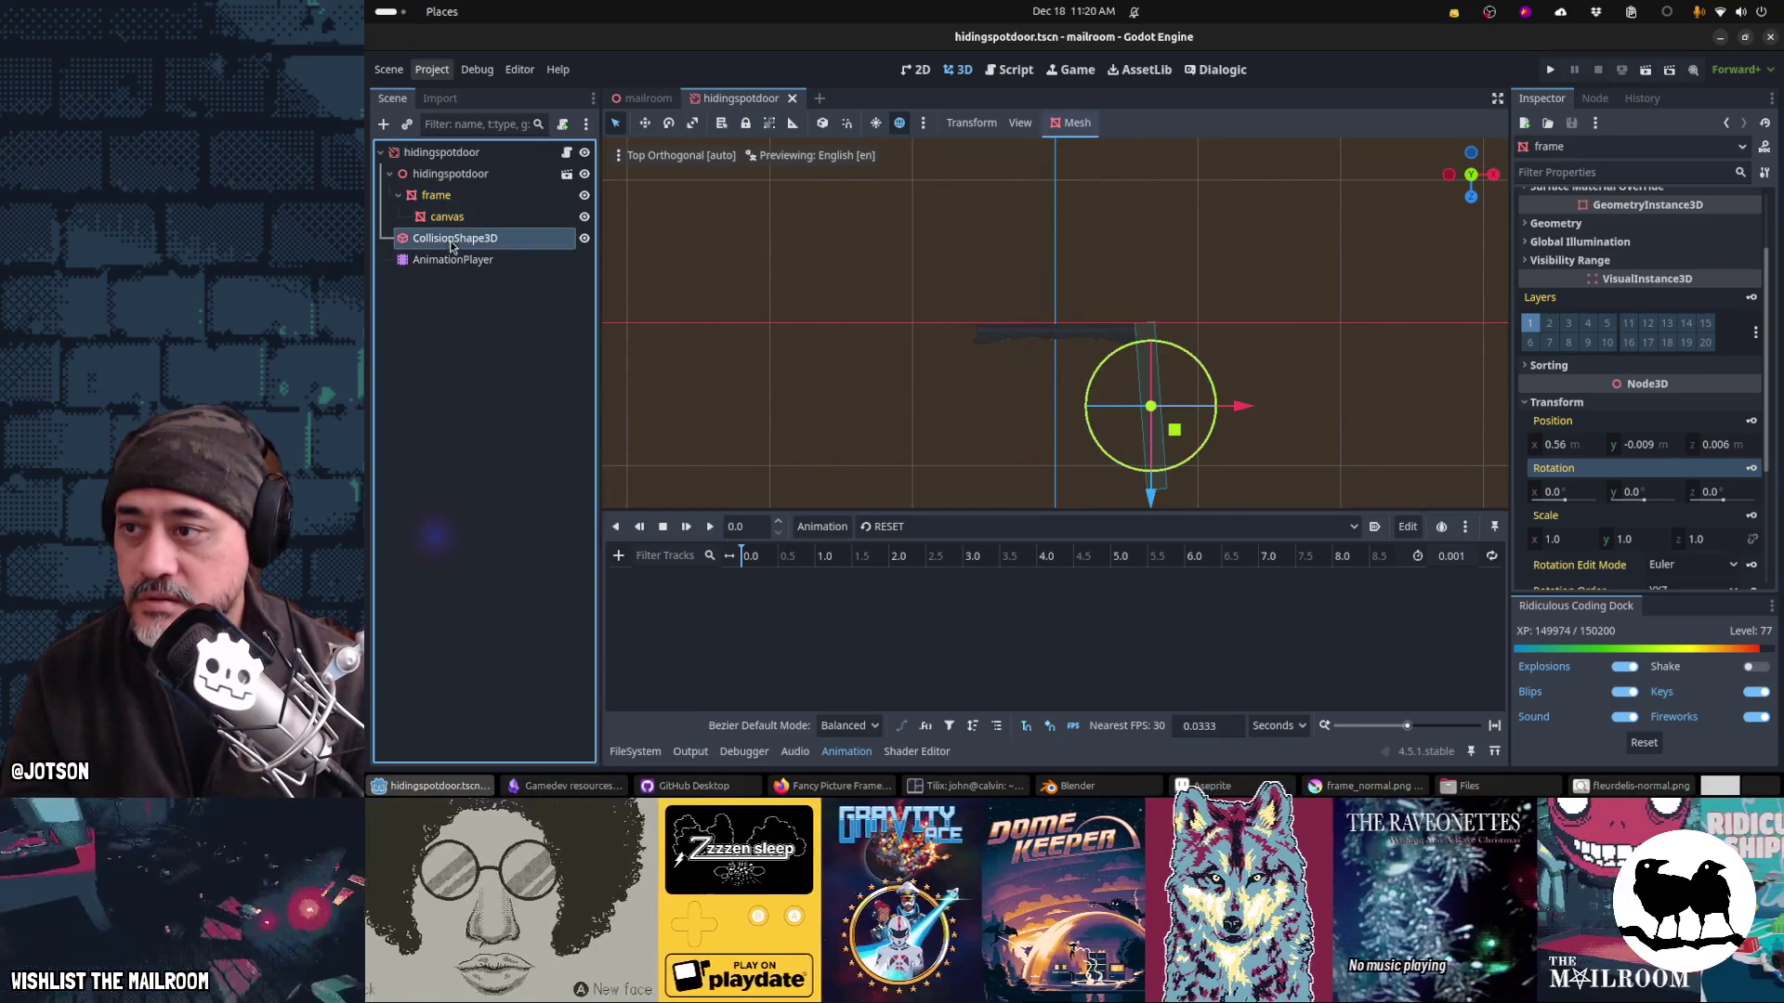
left_click(1738, 392)
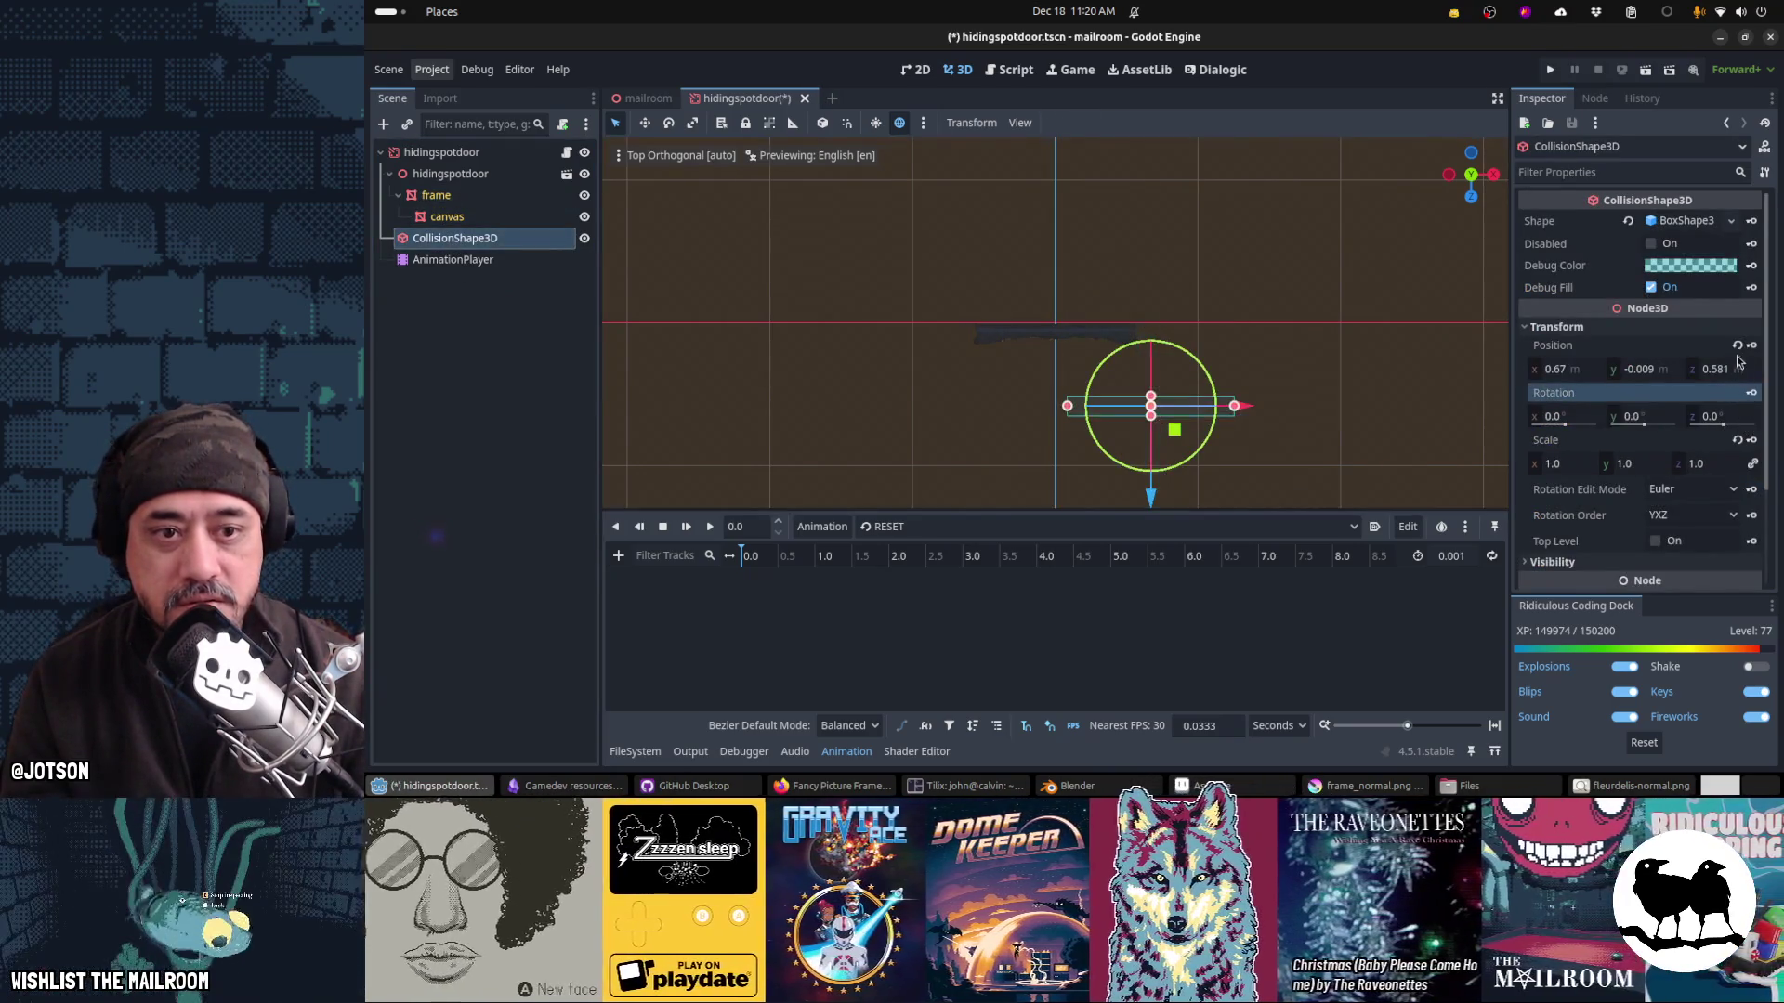
left_click(1738, 345)
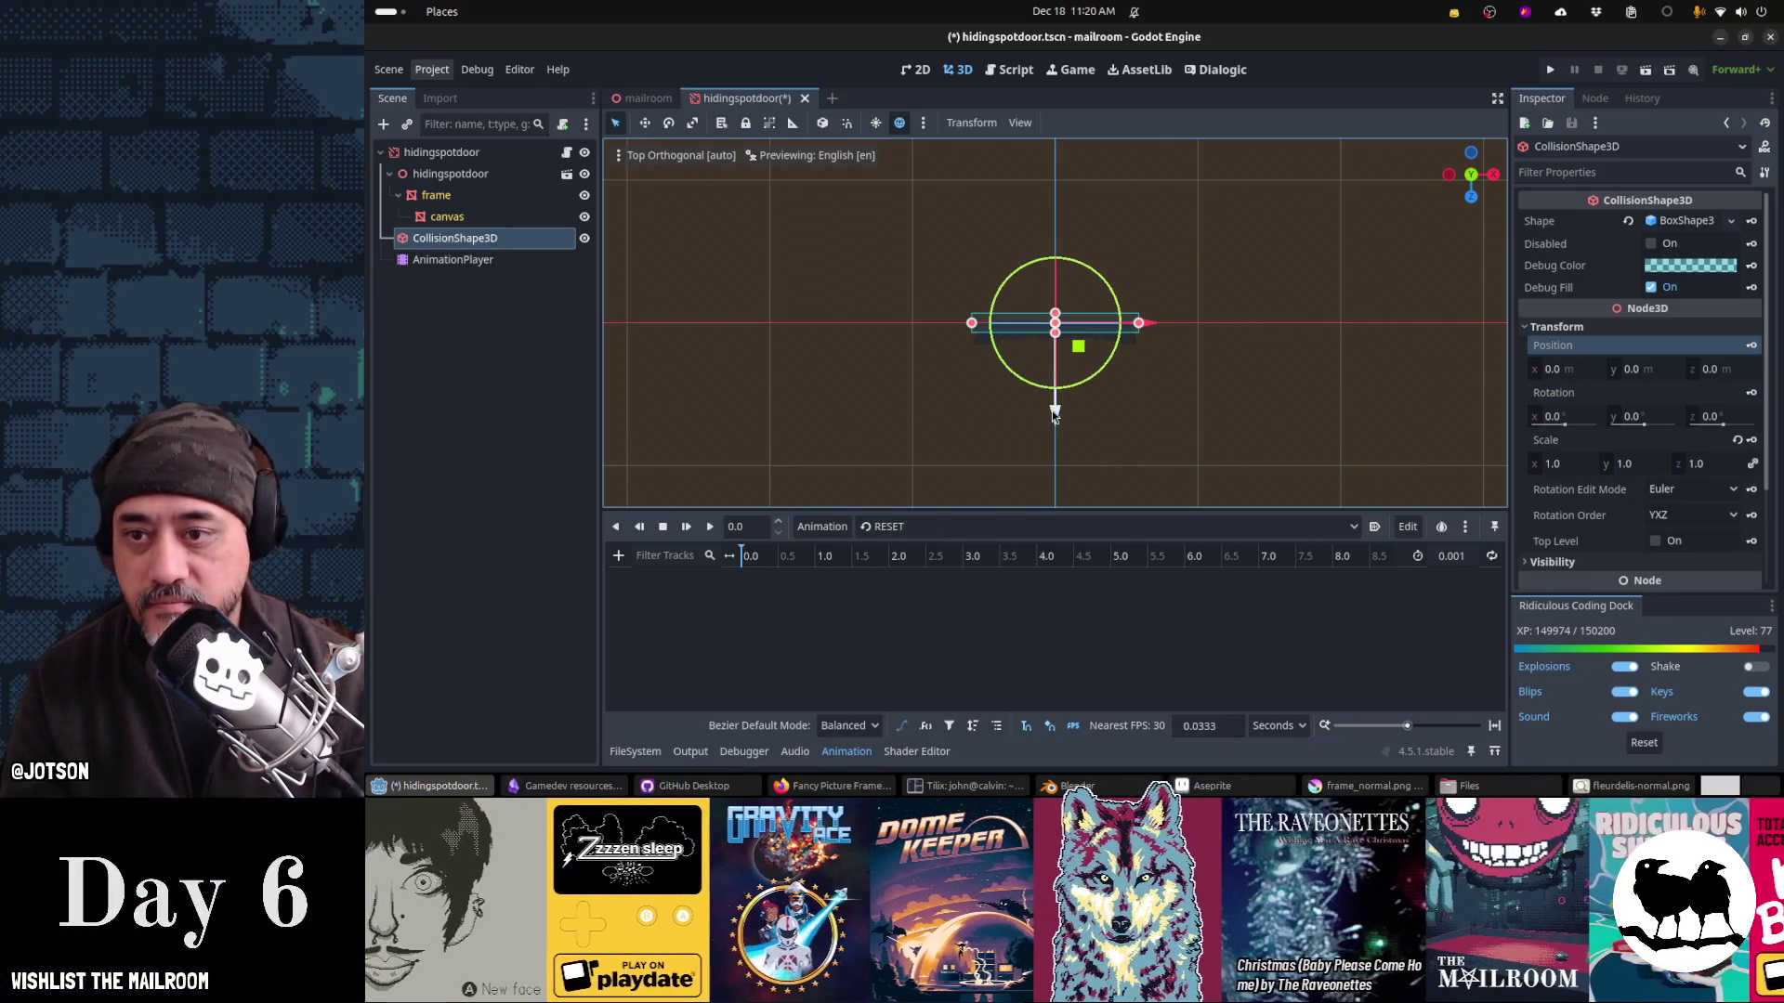
left_click_drag(1056, 420, 1057, 424)
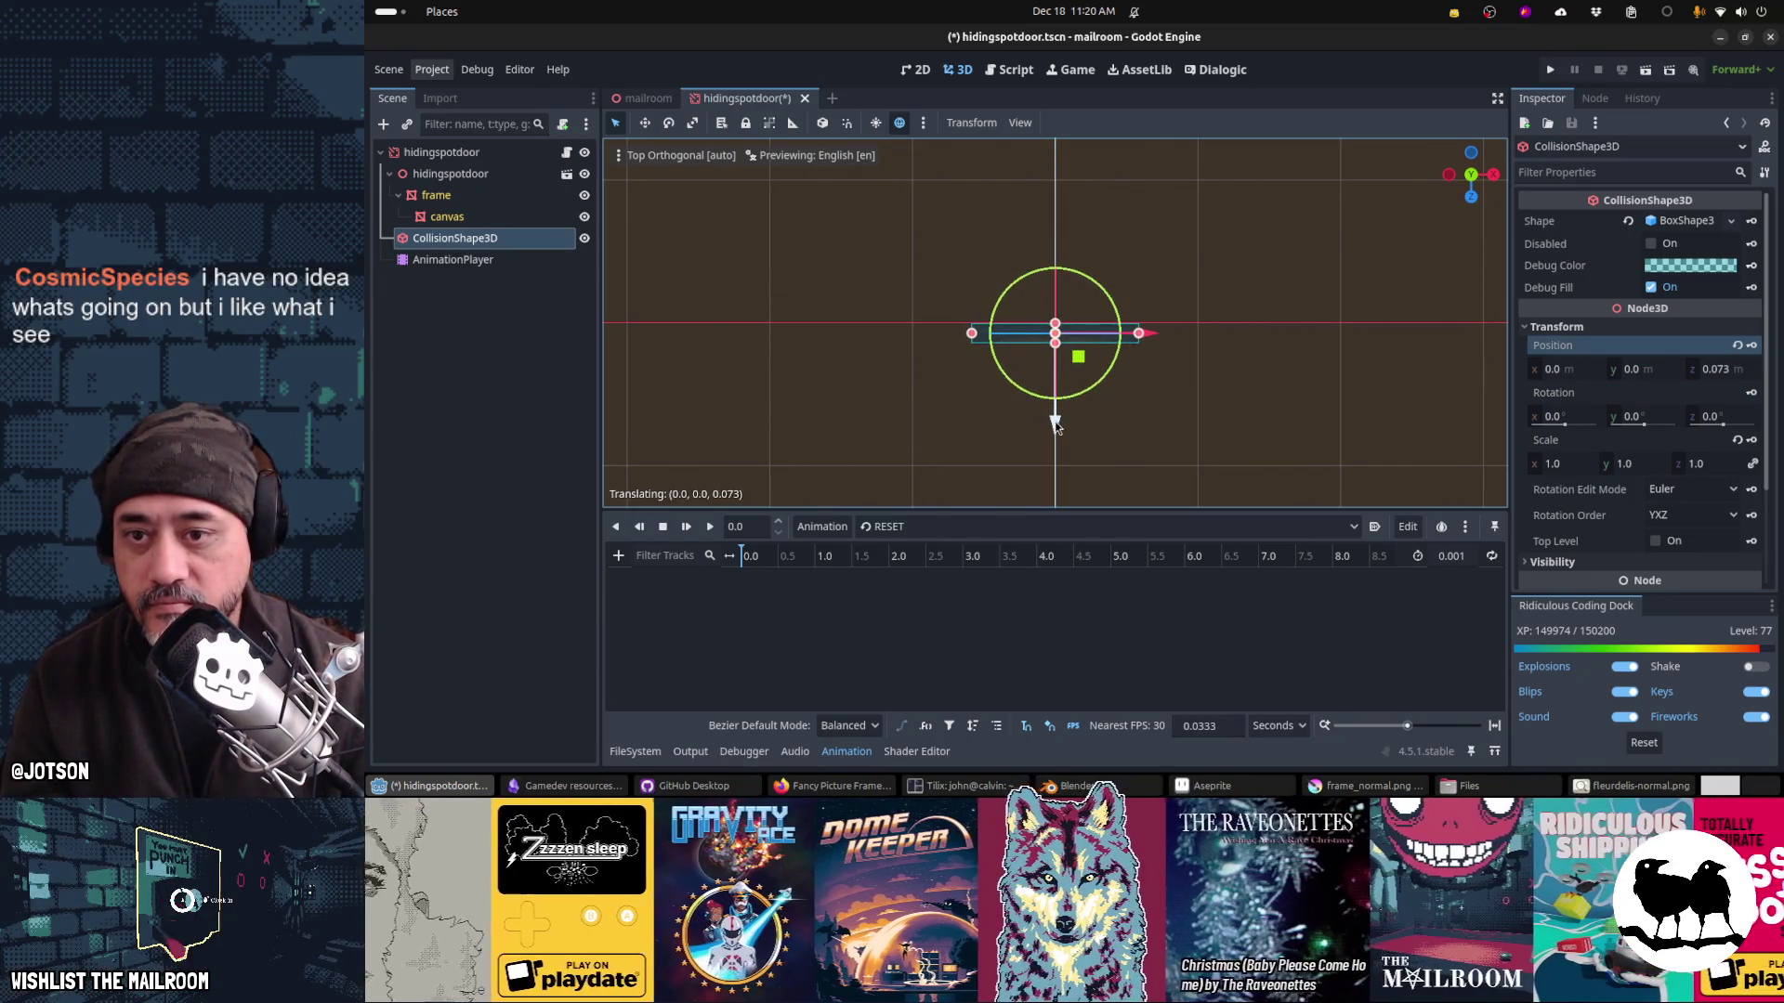
left_click(455, 260)
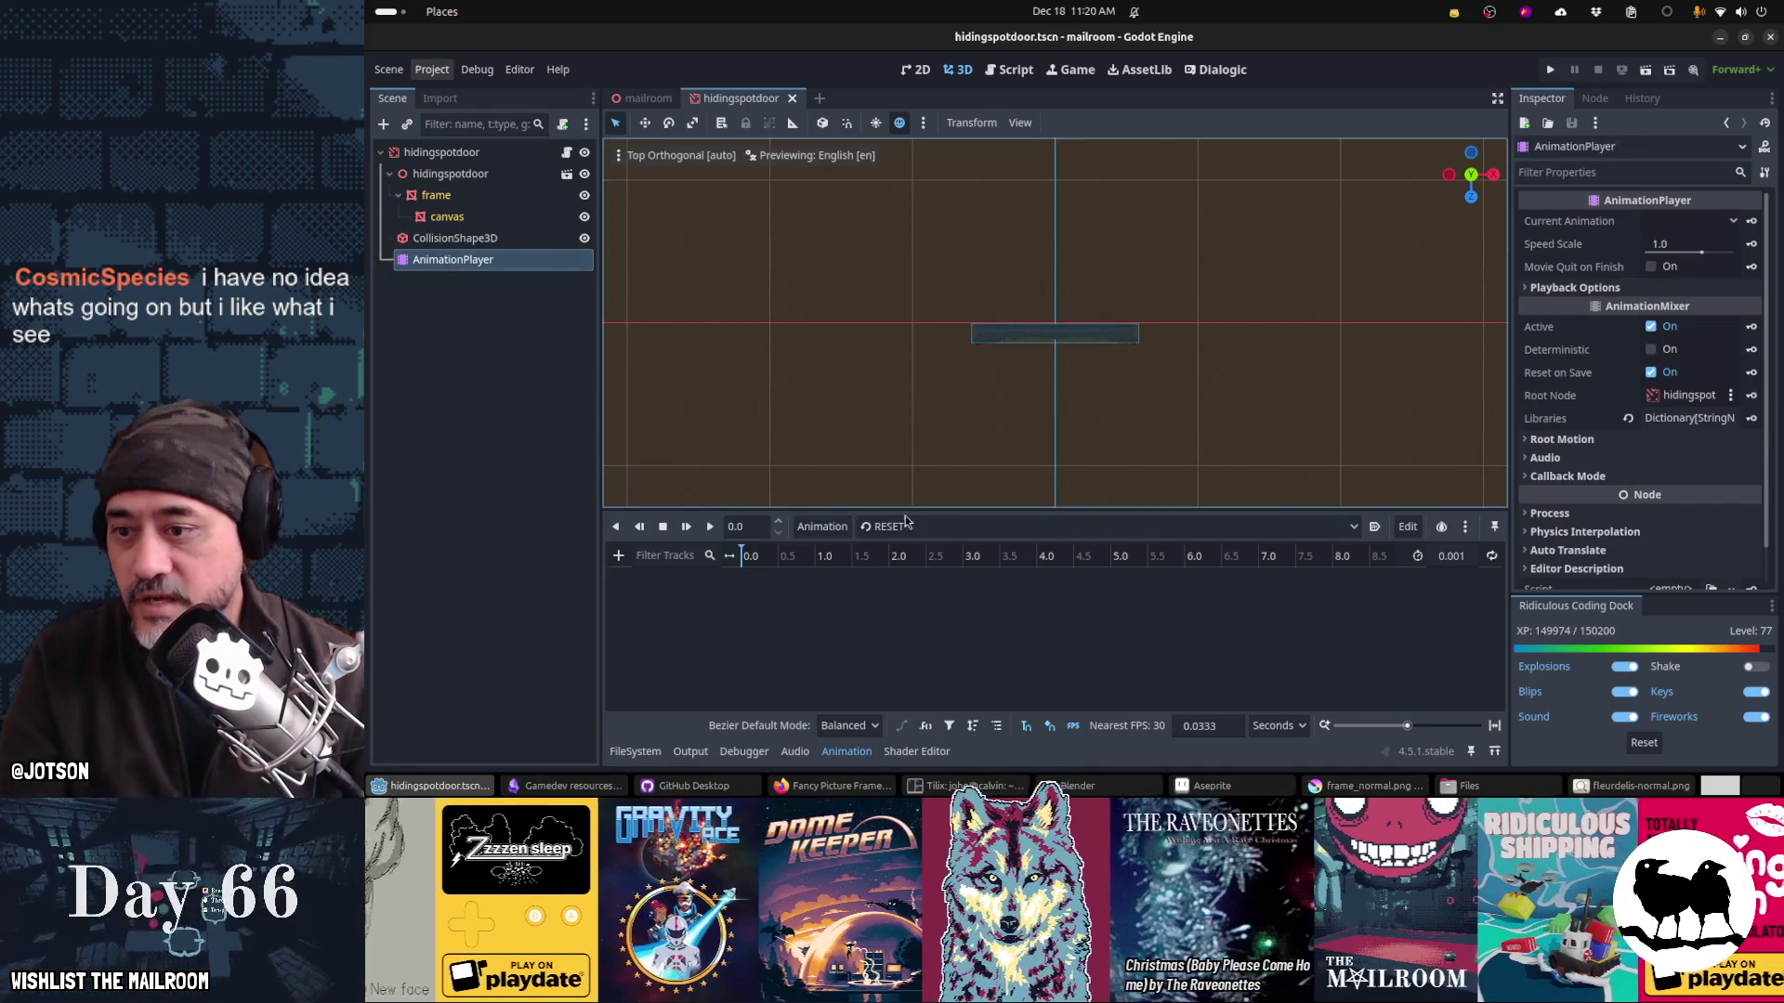
Step: Load the open animation and select the hidingspotdoor and CollisionShape3D nodes
left_click(908, 528)
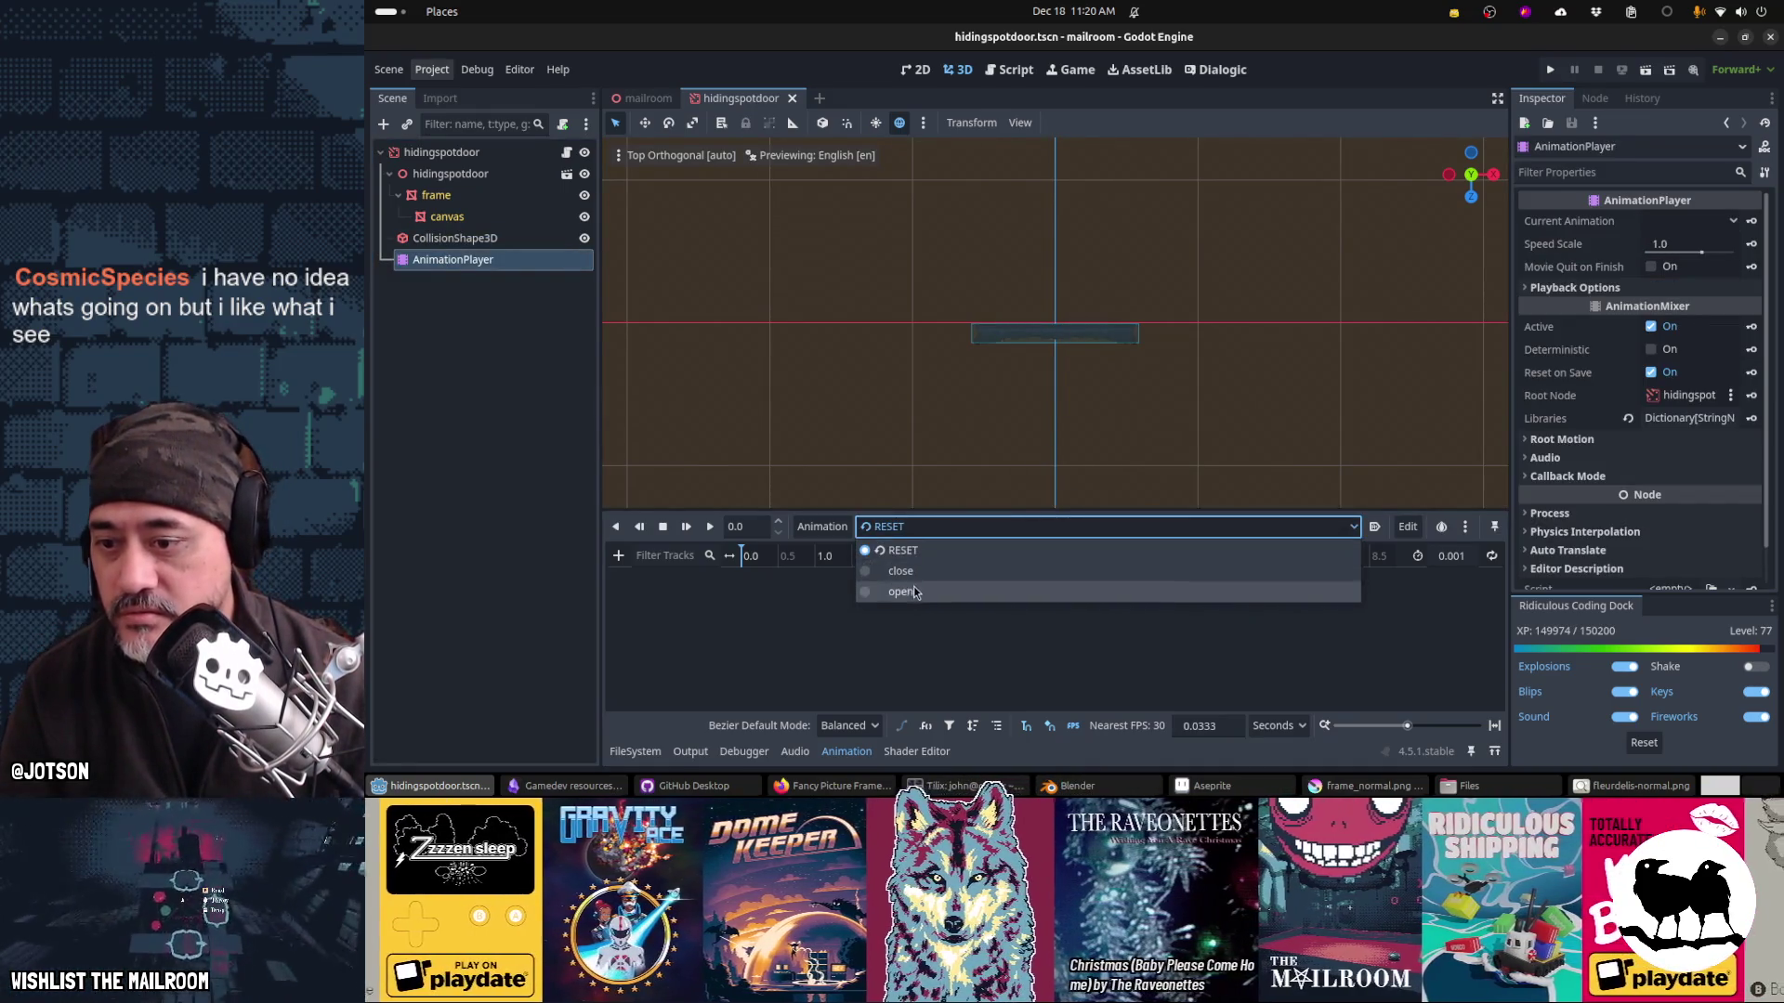
left_click(914, 594)
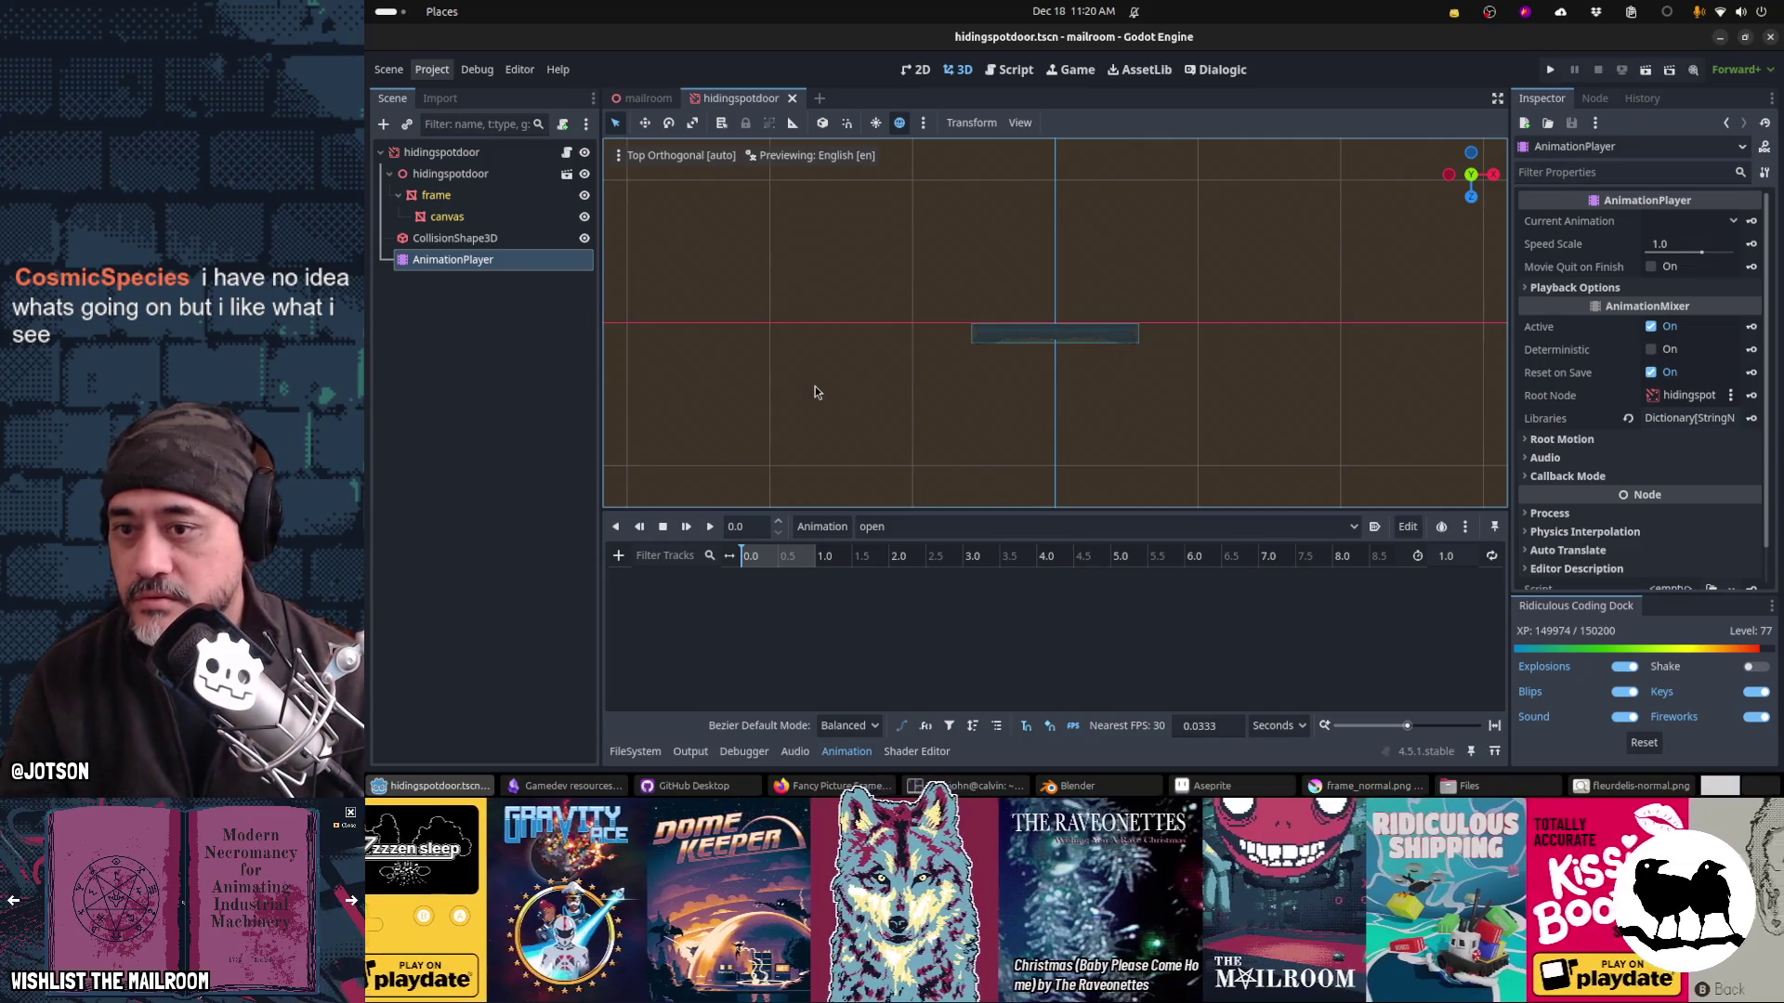
left_click(472, 179)
left_click(455, 238, "ctrl")
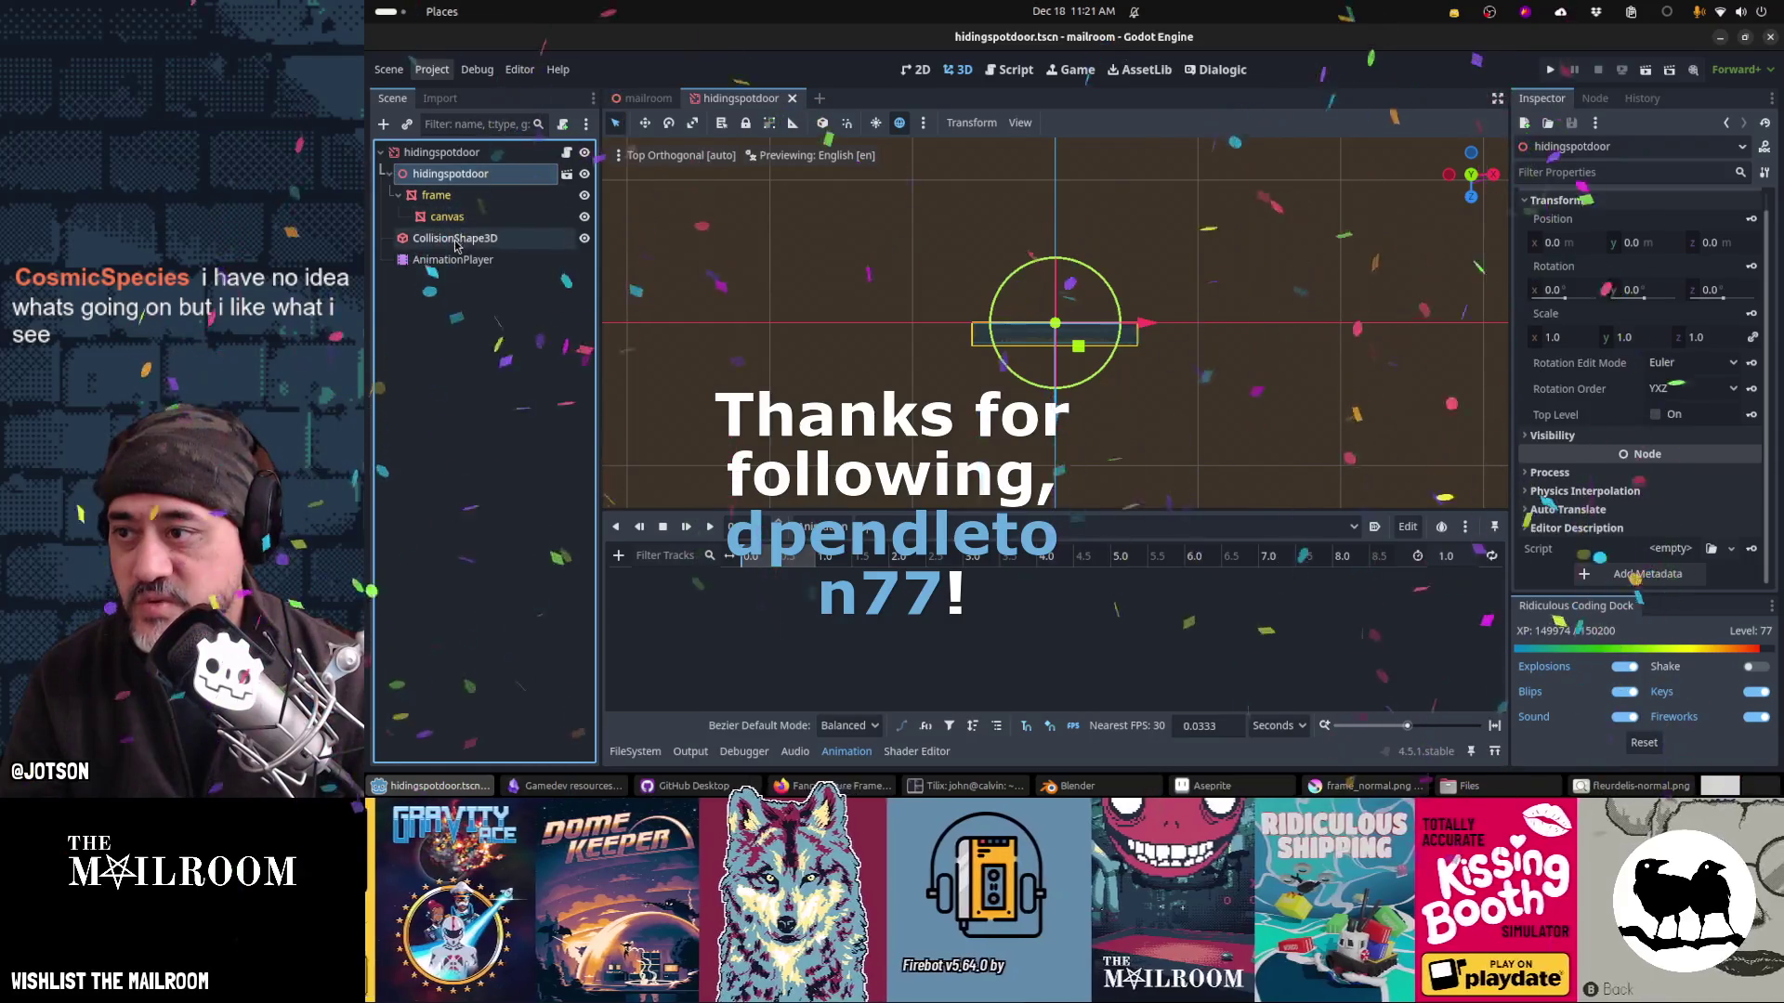
Step: In Blender, set the picture frame's origin to its geometry and save hidingspotdoor.blend for reimport
key("alt+Tab")
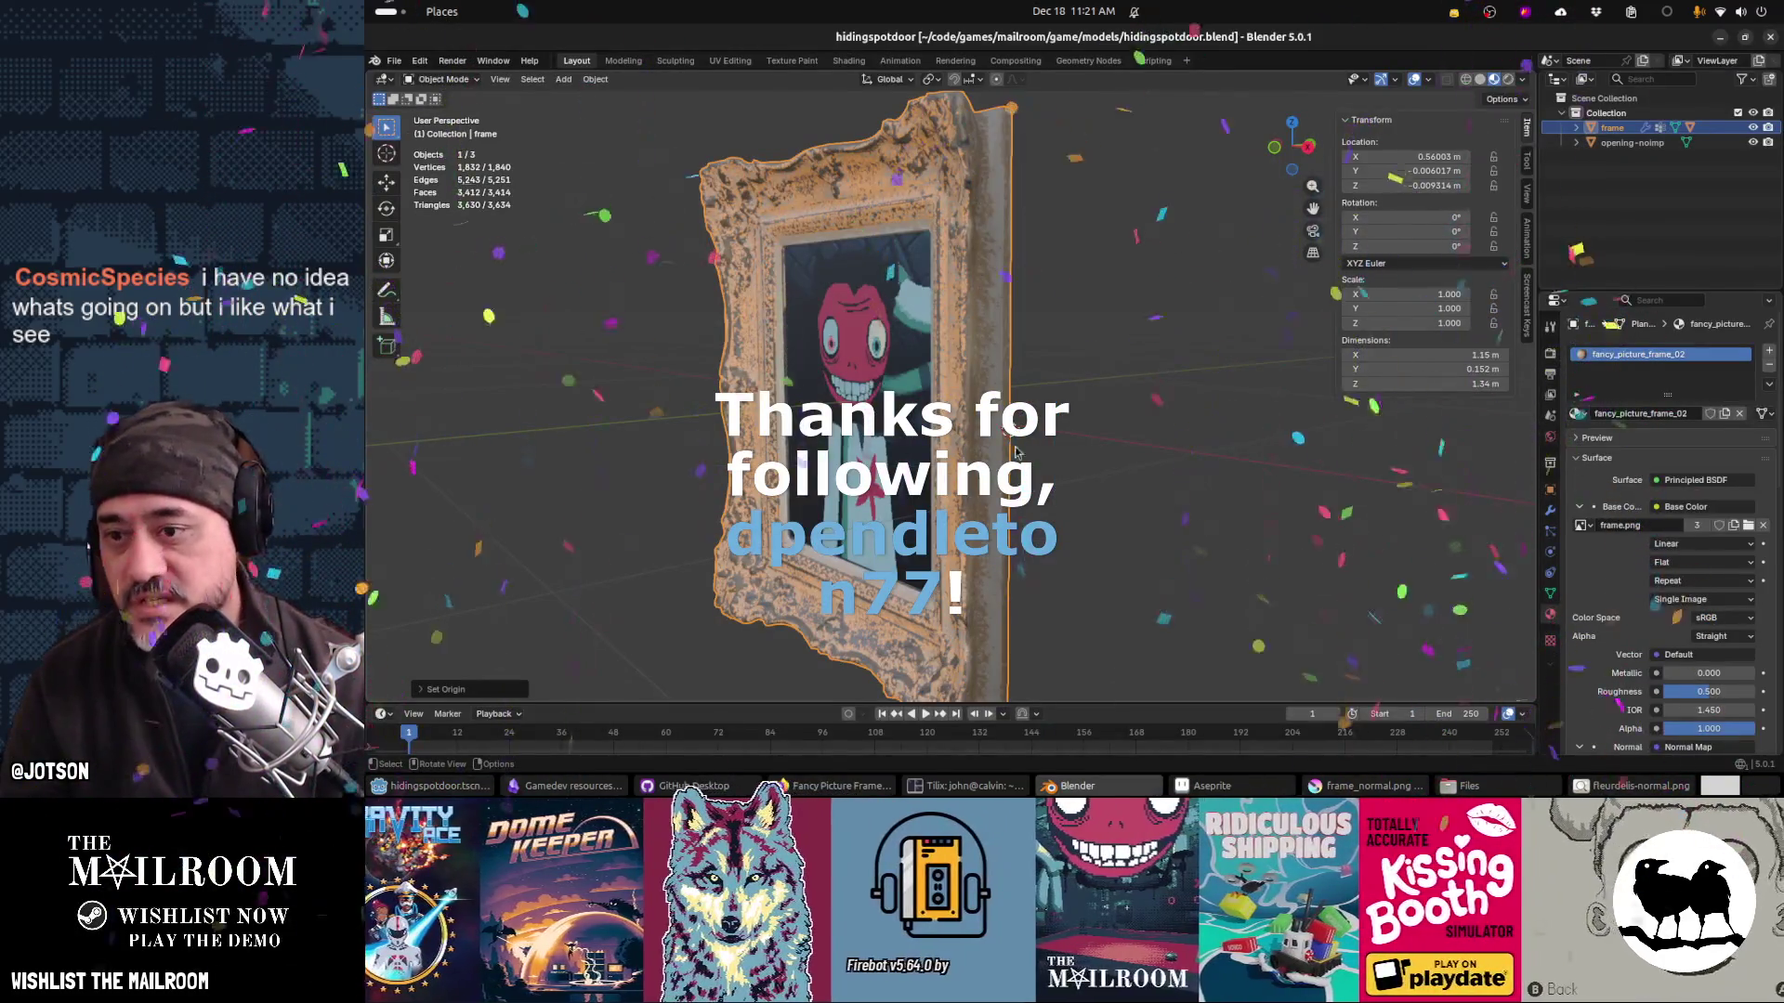
left_click_drag(1051, 497, 1087, 477)
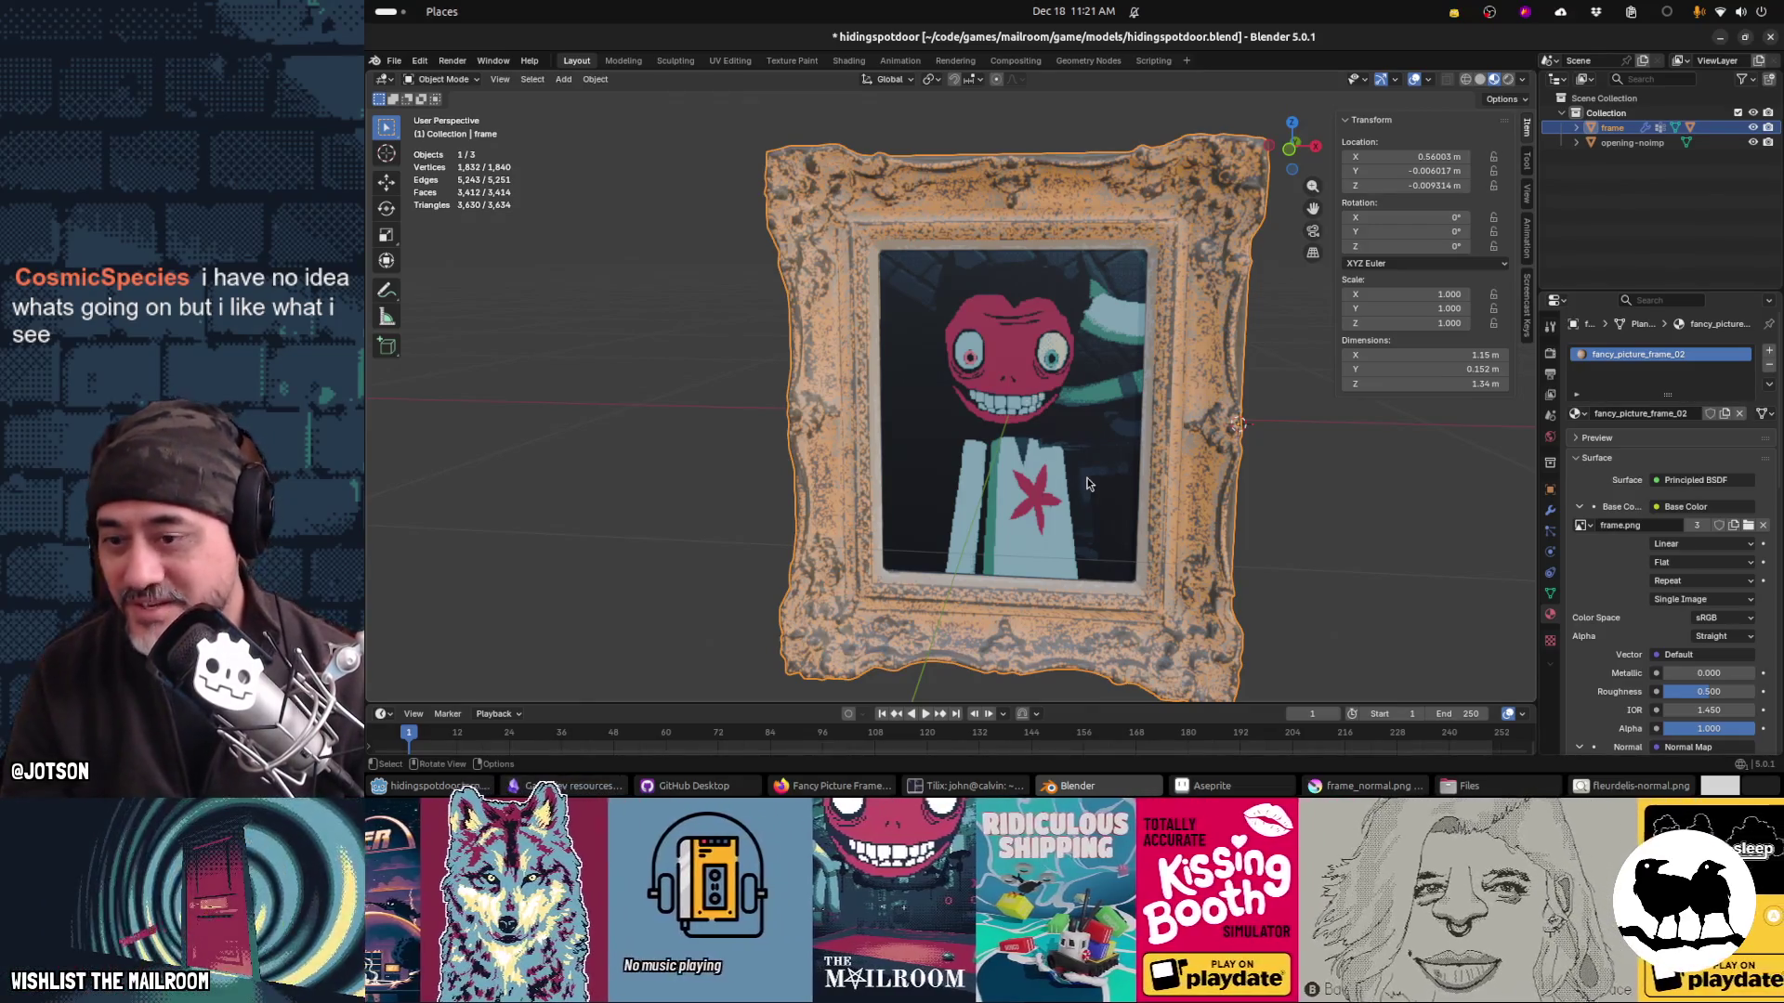
key("F3")
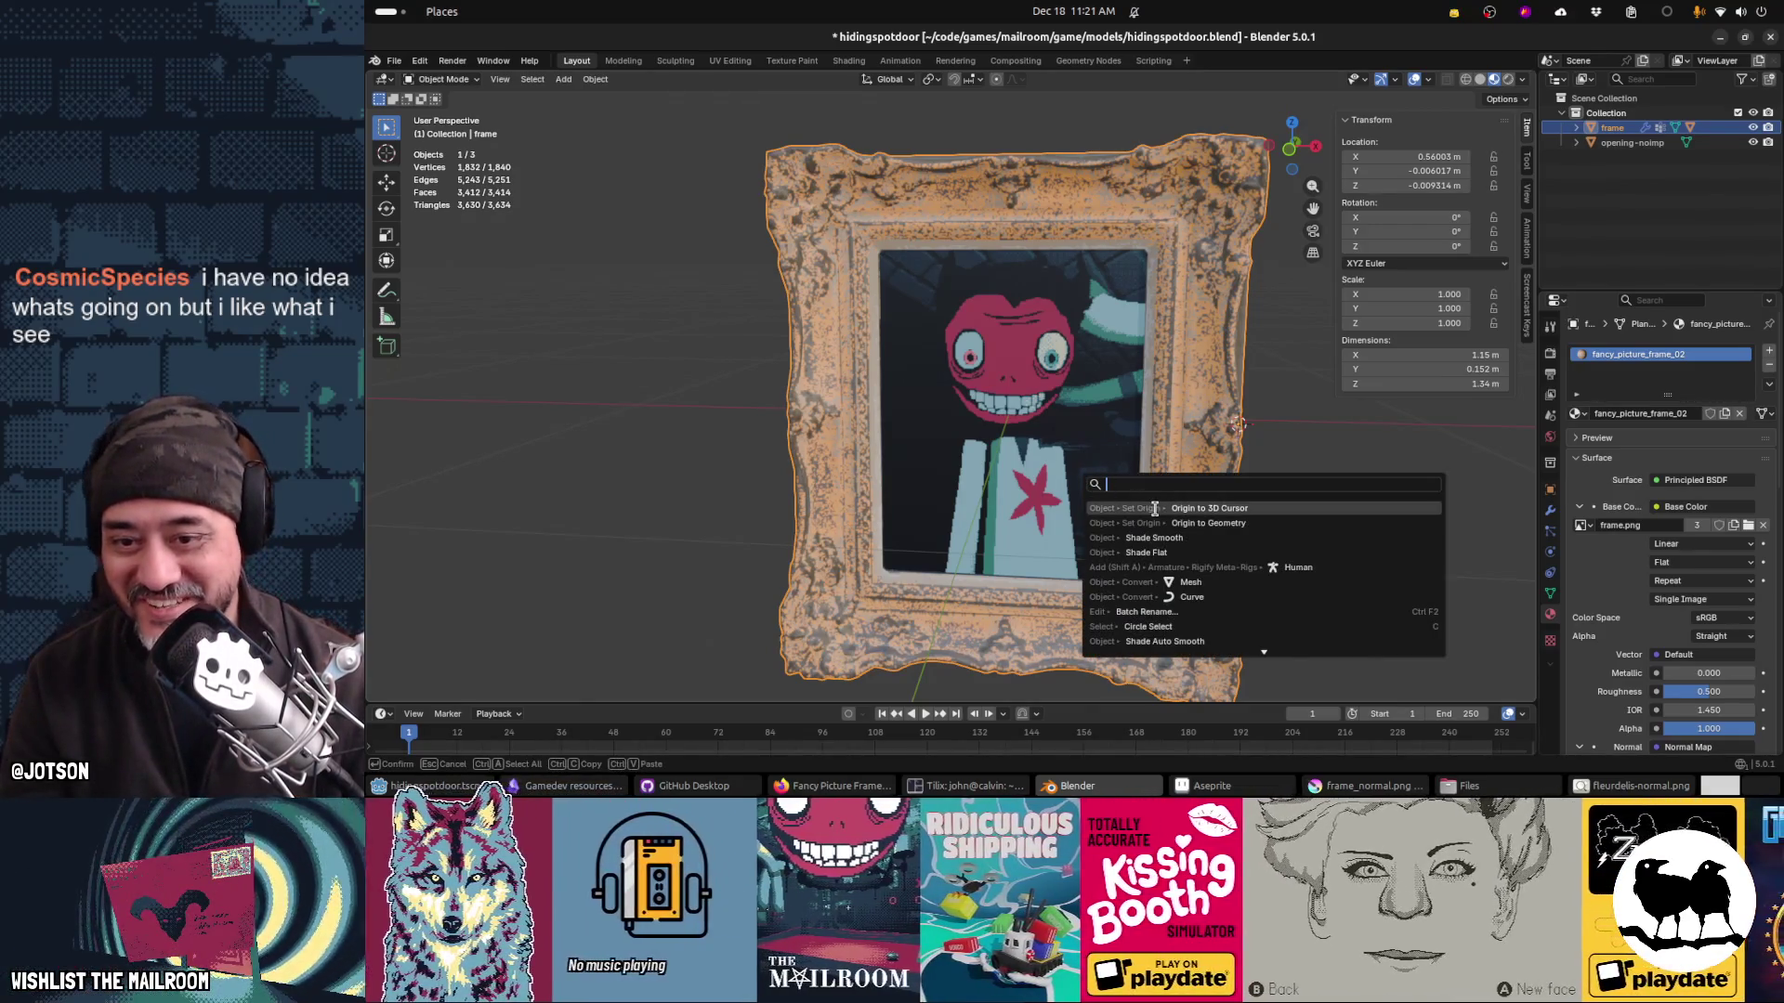
left_click(1158, 522)
key("ctrl+s")
key("alt+Tab")
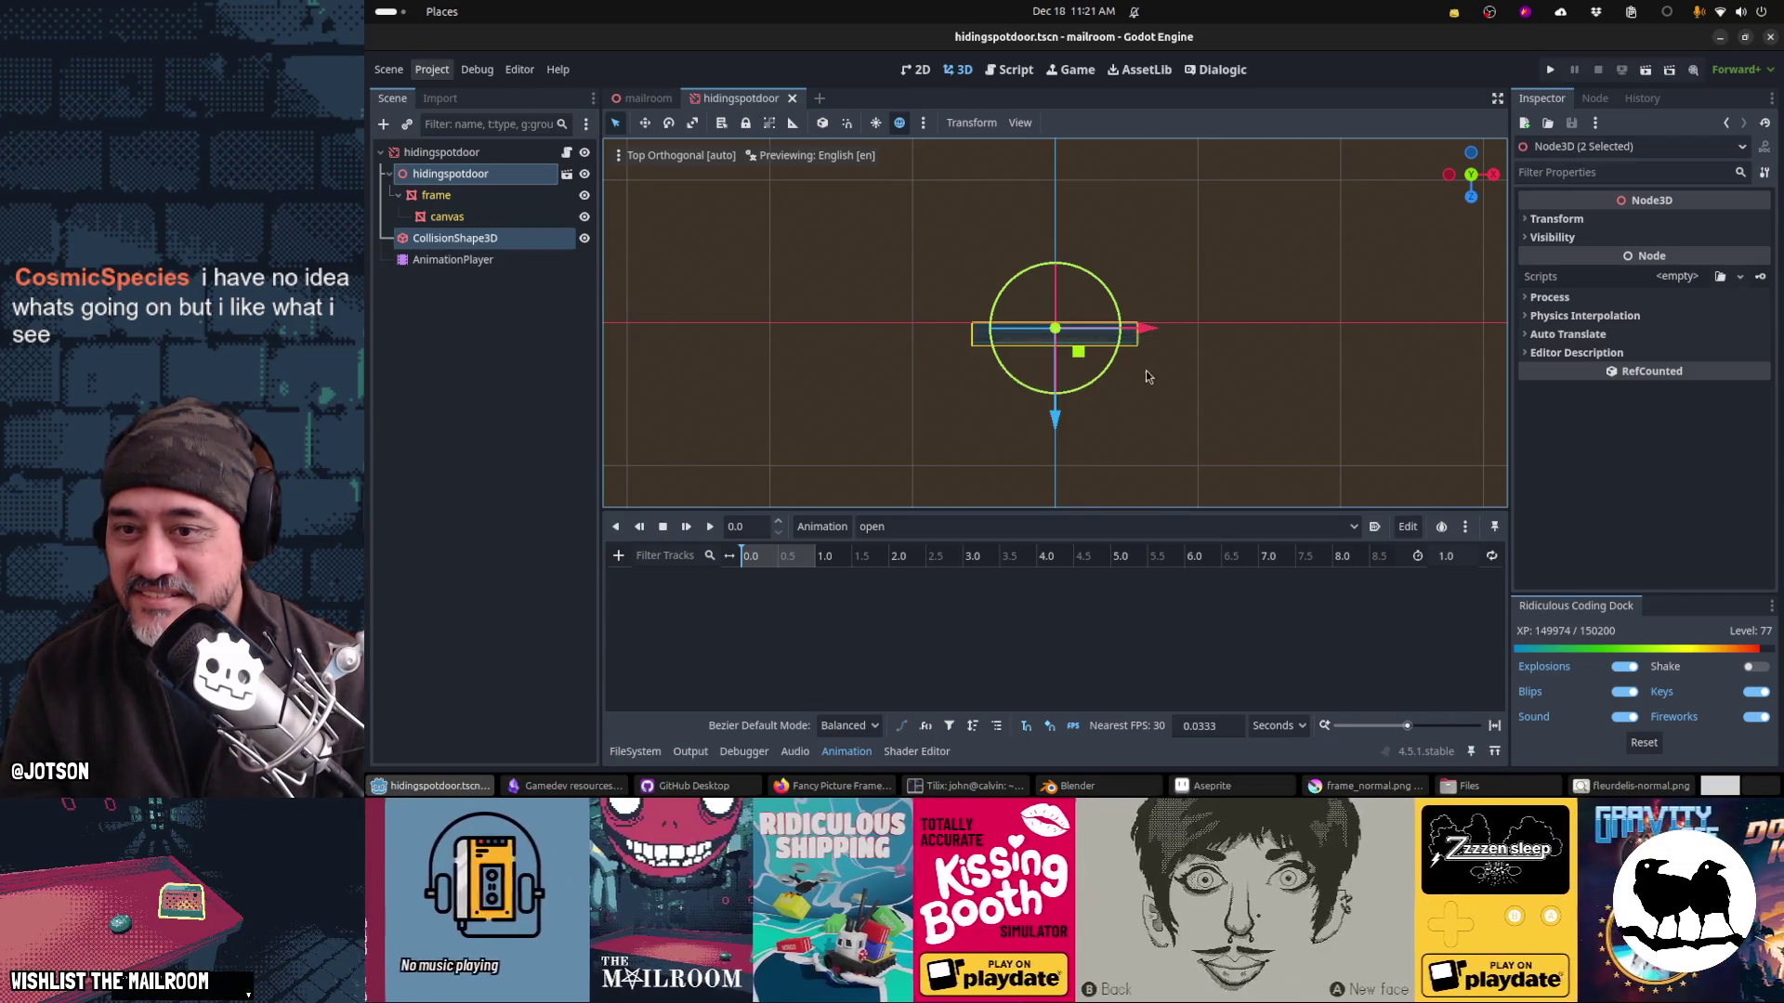
Step: Select the hidingspotdoor root node, swing it on its hinge, and switch to the close animation
mouse_move(1146, 329)
left_mouse_down()
mouse_move(1074, 336)
mouse_move(1082, 357)
mouse_move(1237, 266)
left_mouse_up()
left_click(441, 152)
right_click(1174, 365)
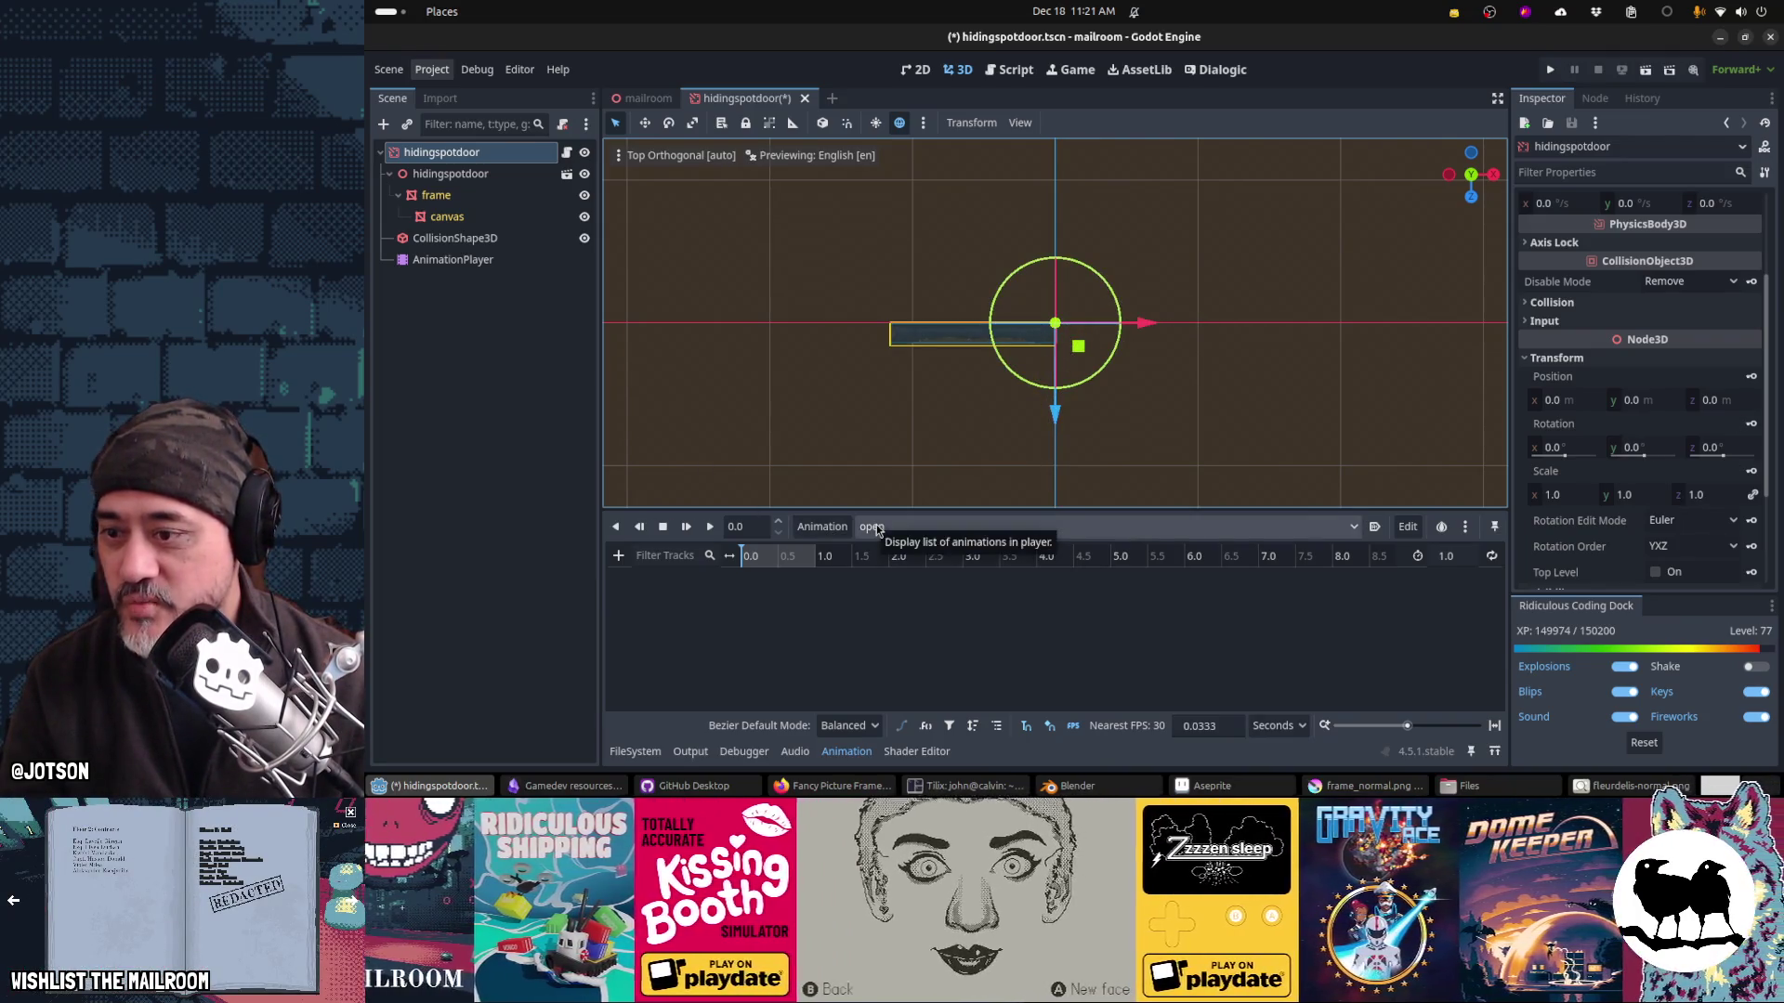
left_click_drag(1076, 386, 1114, 388)
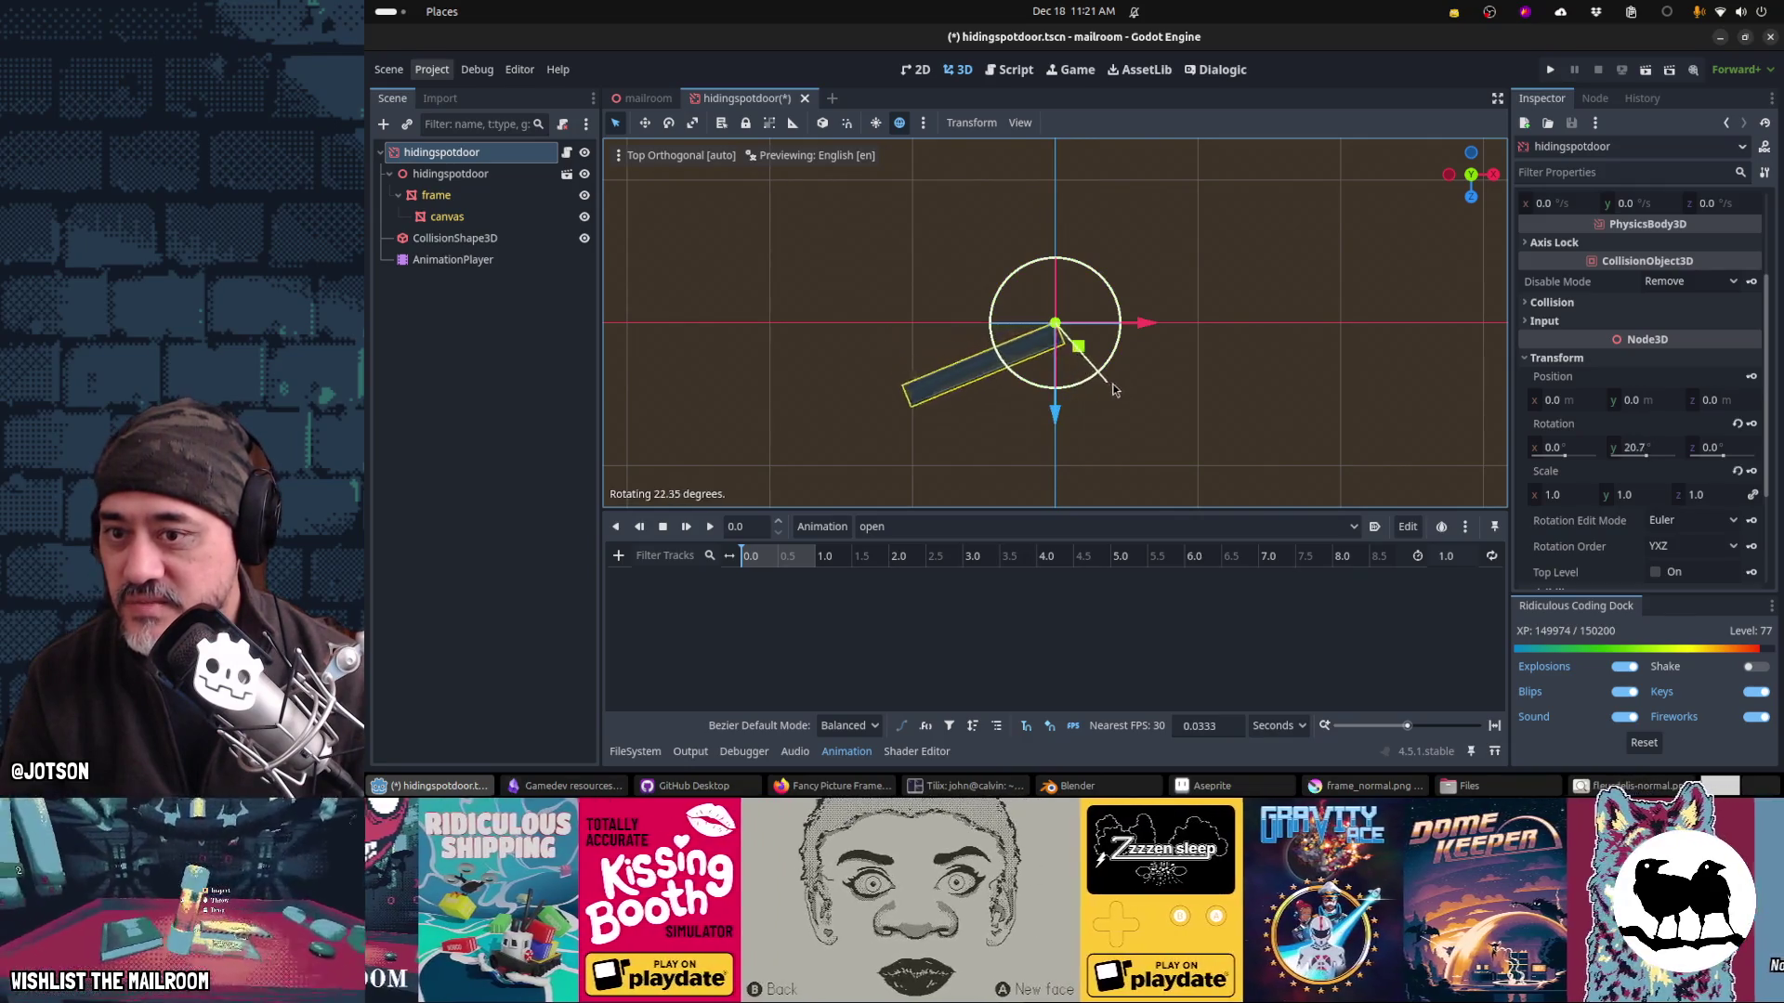
left_click(980, 526)
left_click(950, 572)
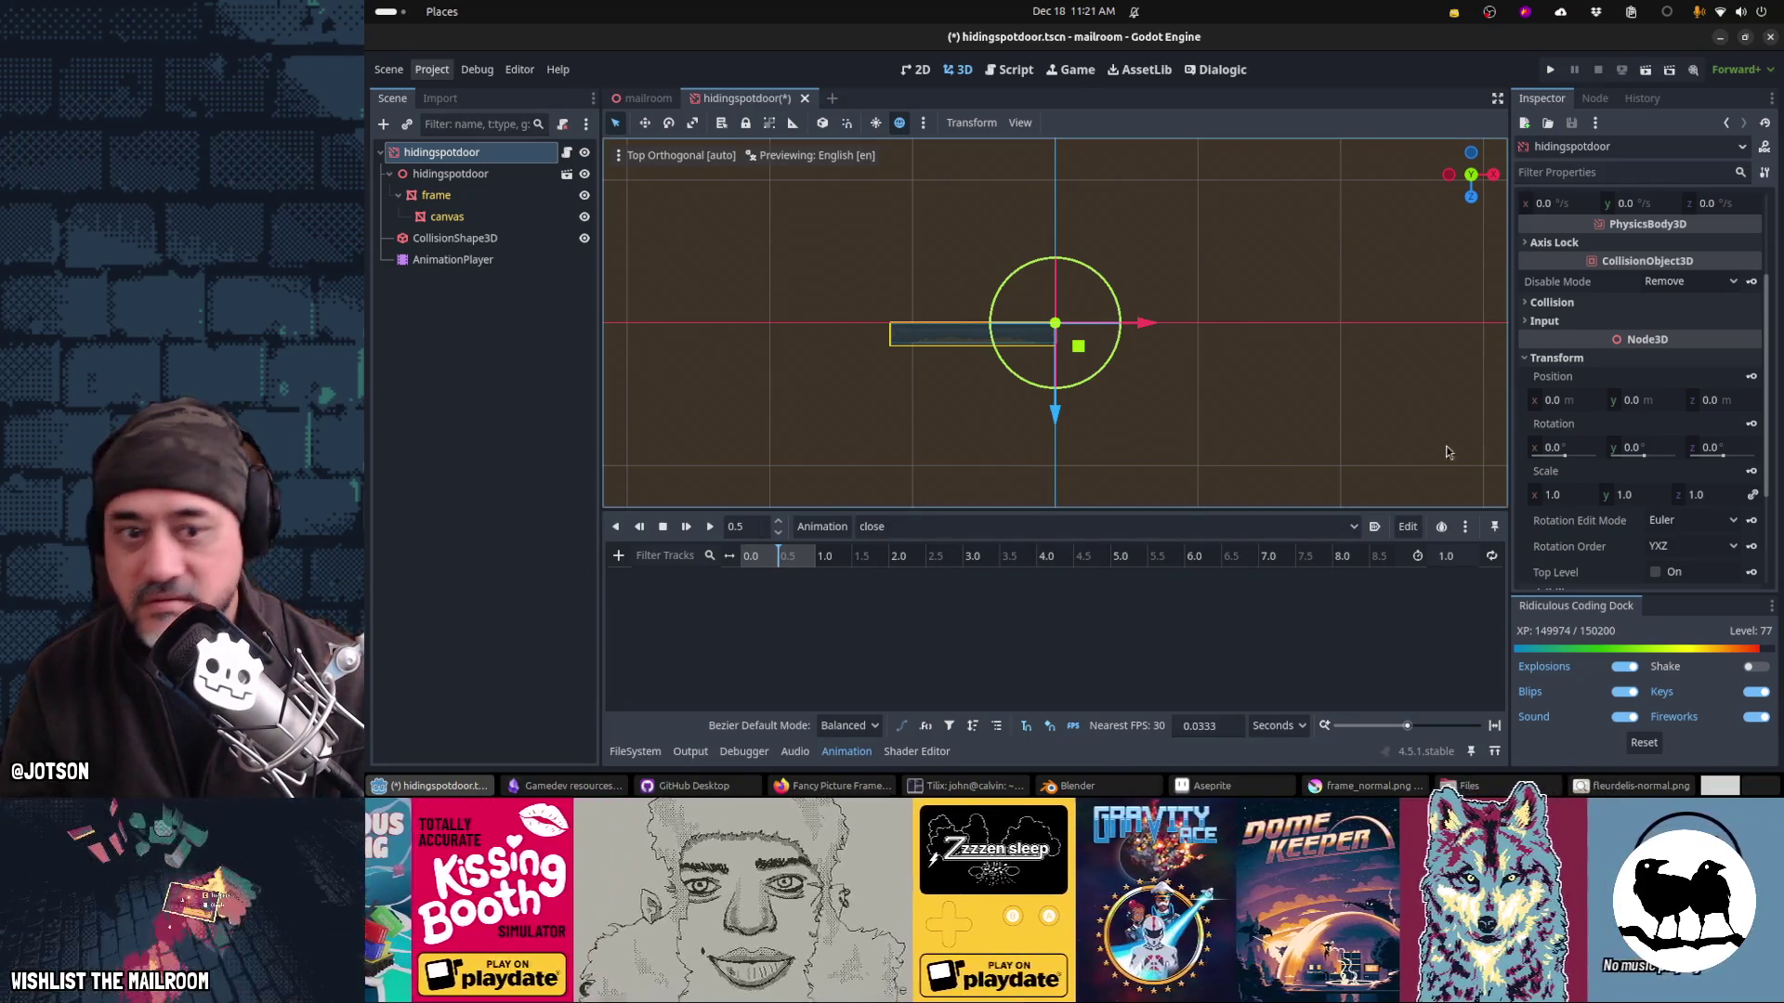
Step: Key the root's rotation at 0.5 s in Capture mode with ease in-out easing, then save
left_click(1751, 426)
left_click(1132, 444)
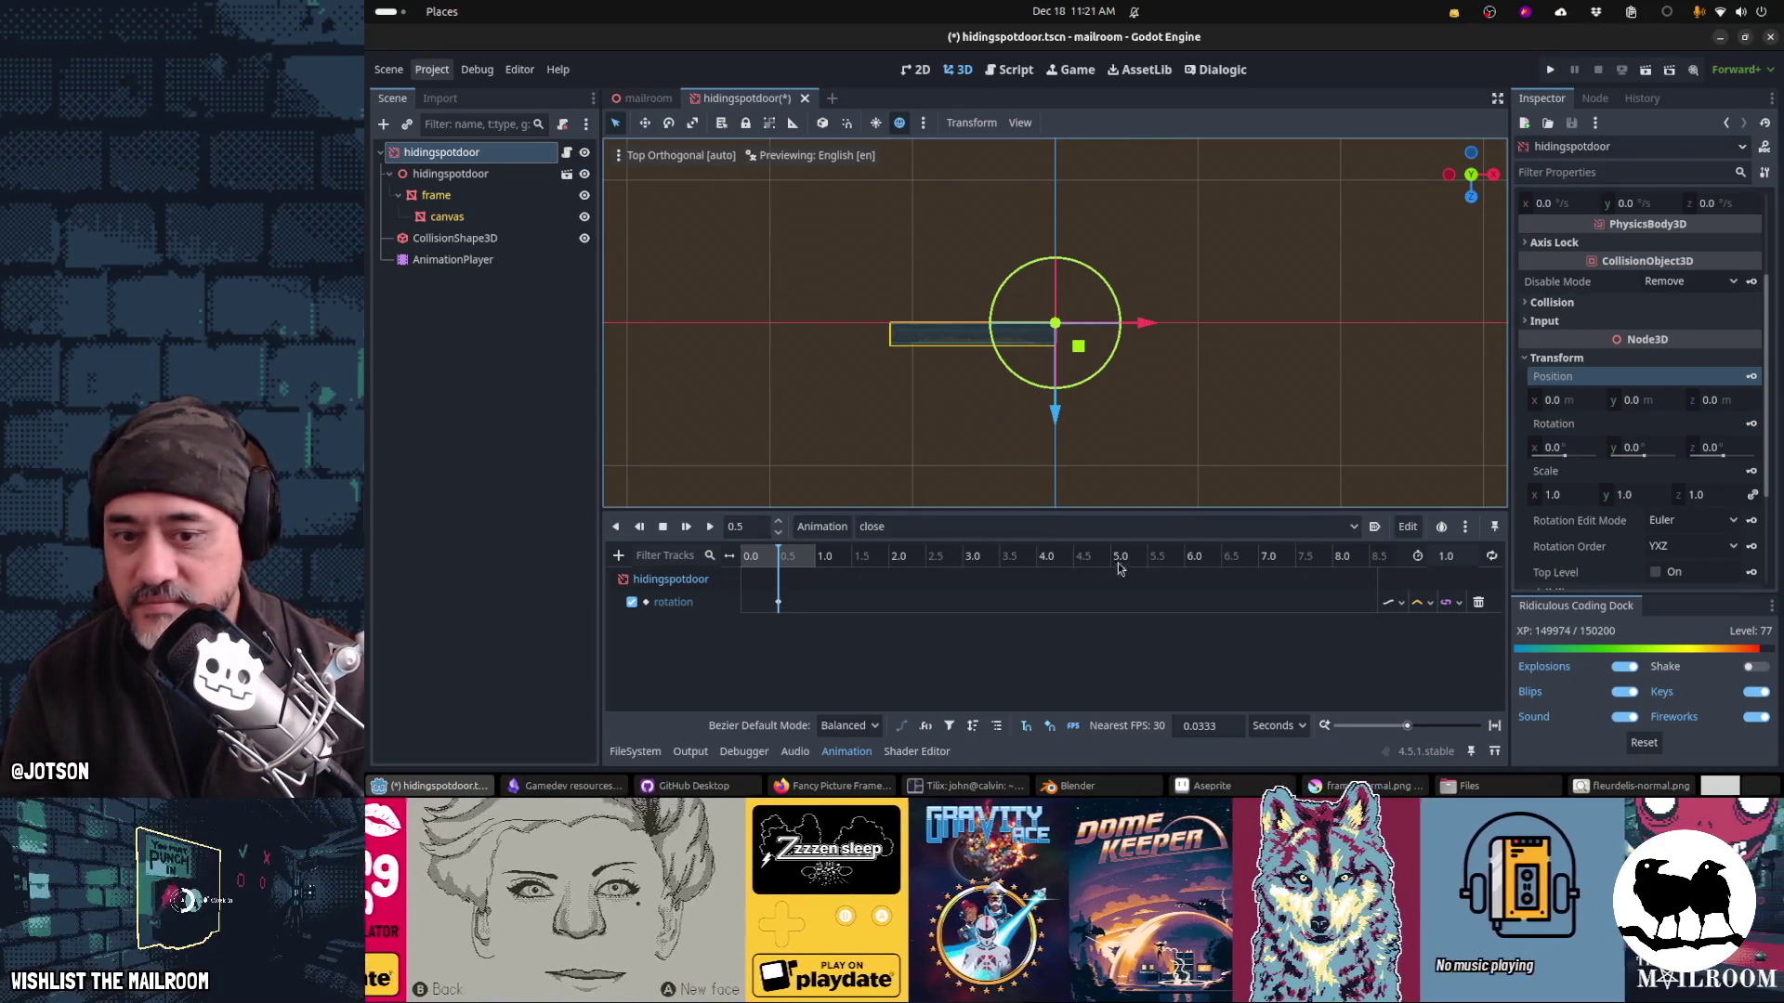
left_click(1394, 602)
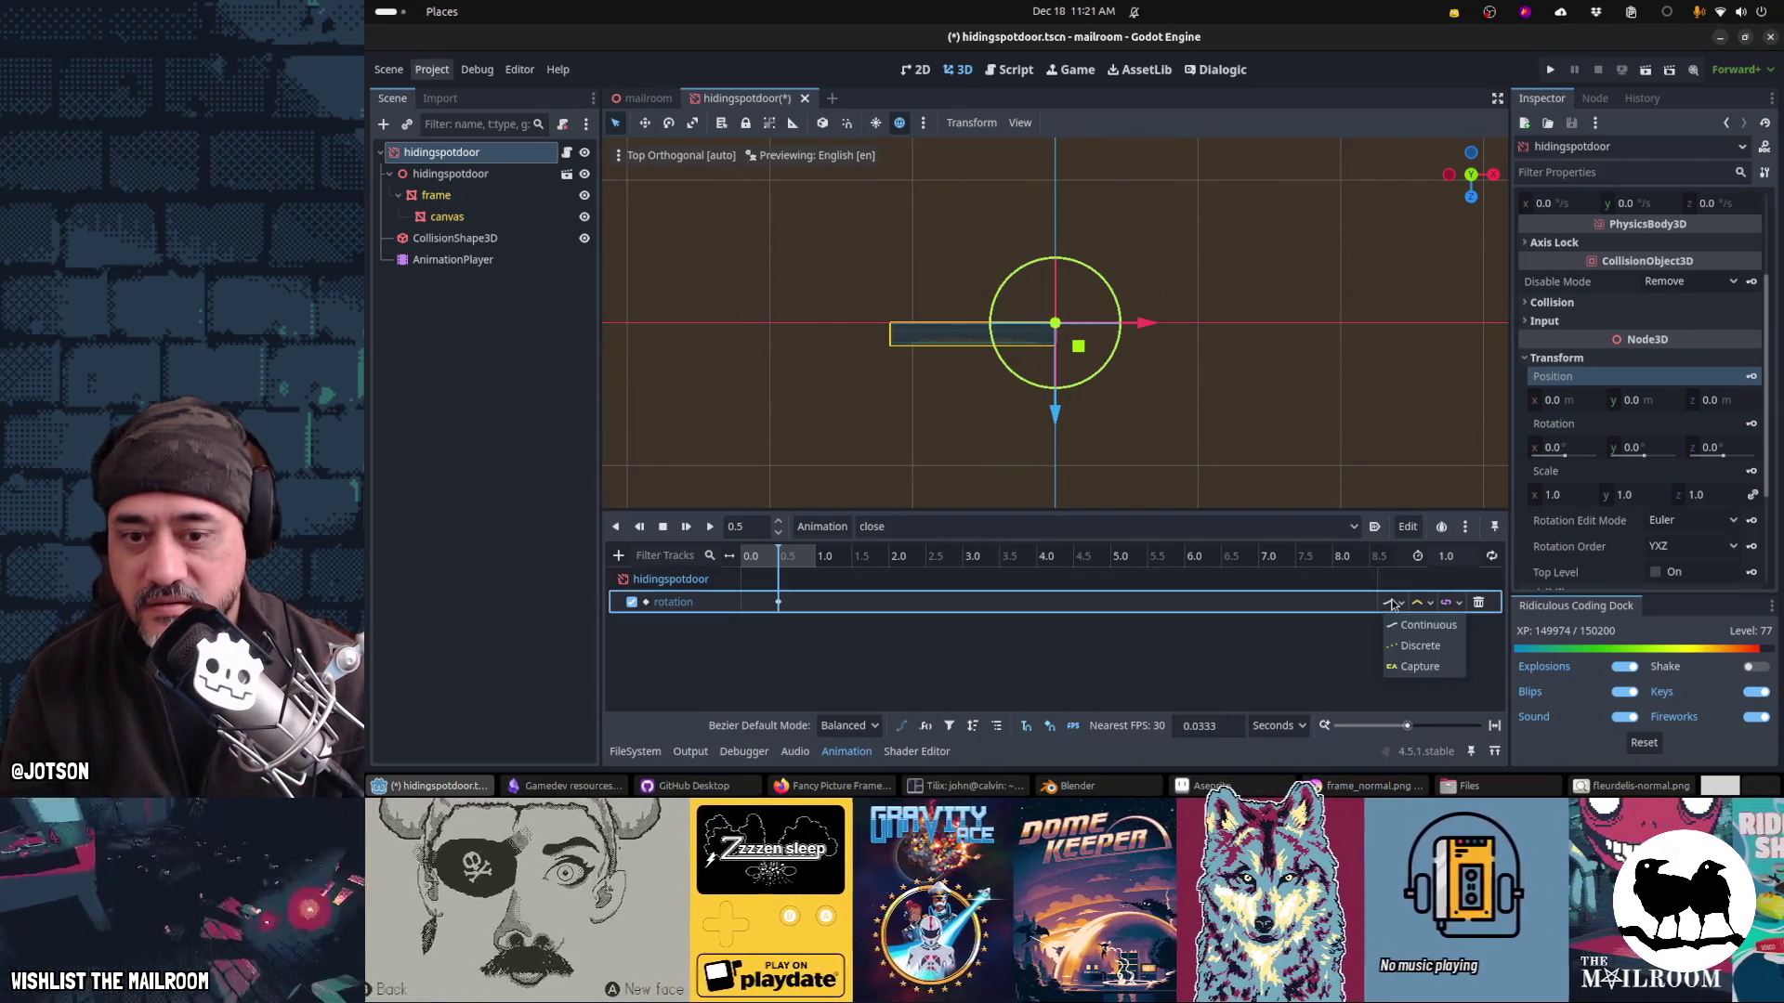
left_click(1415, 667)
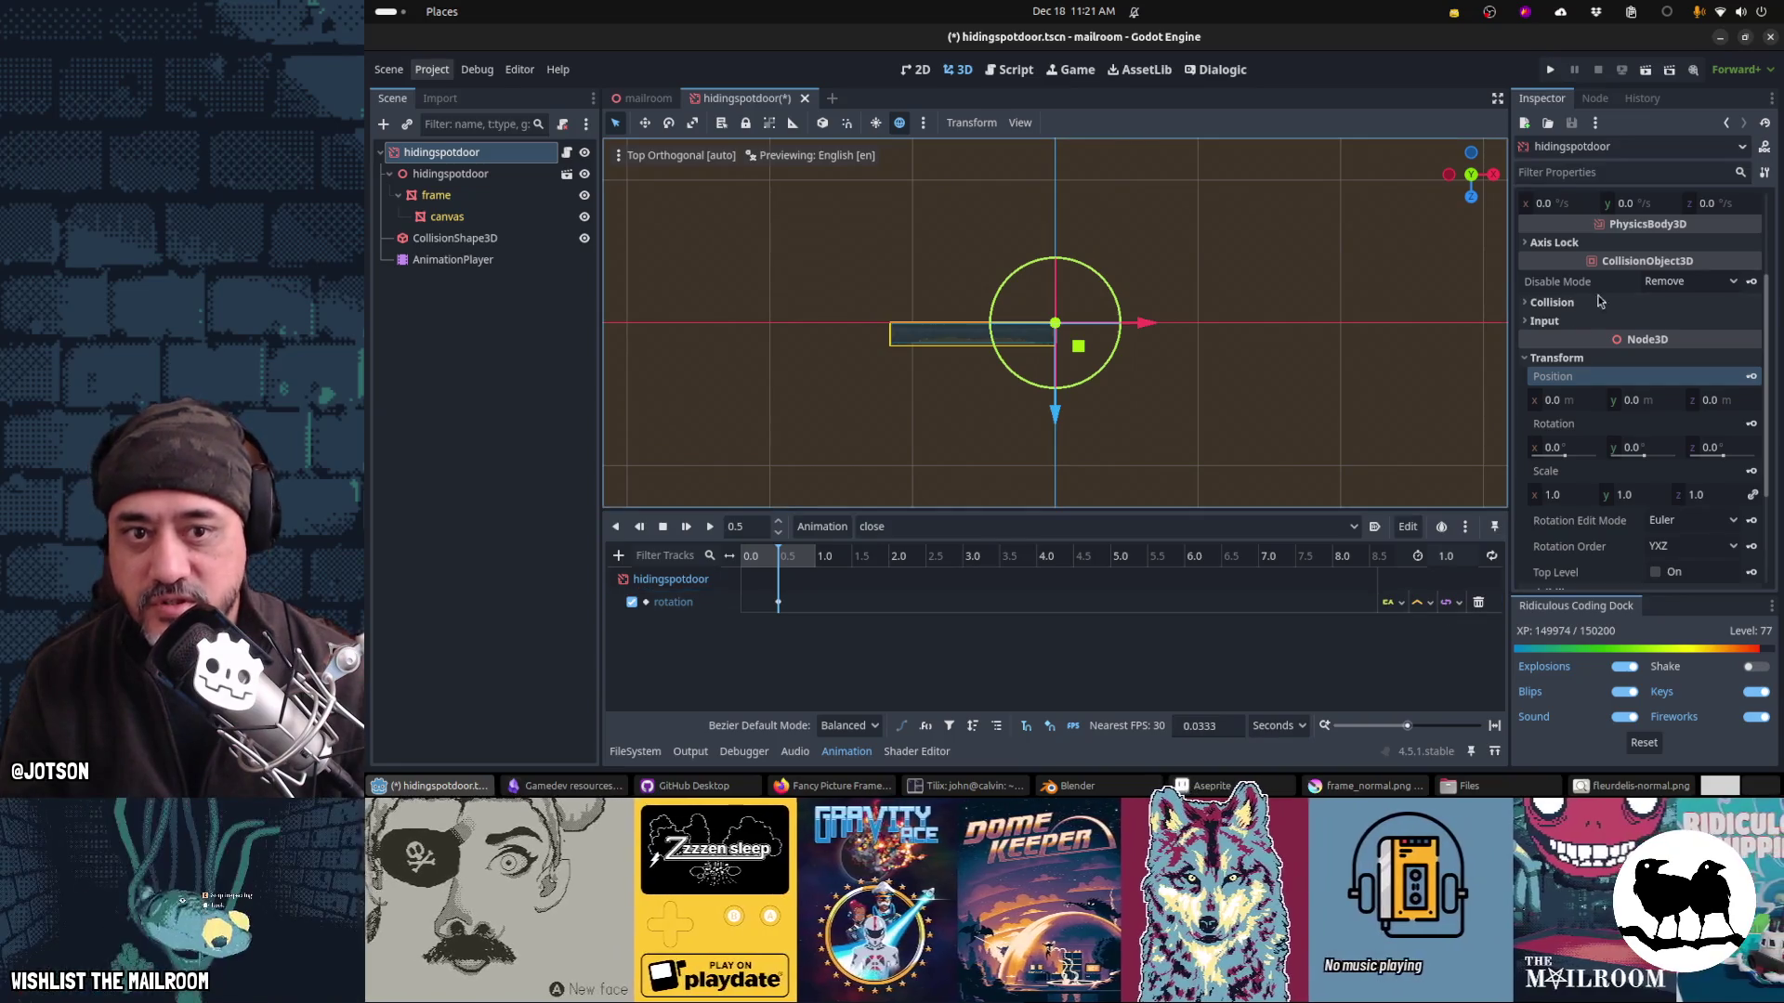
left_click(778, 602)
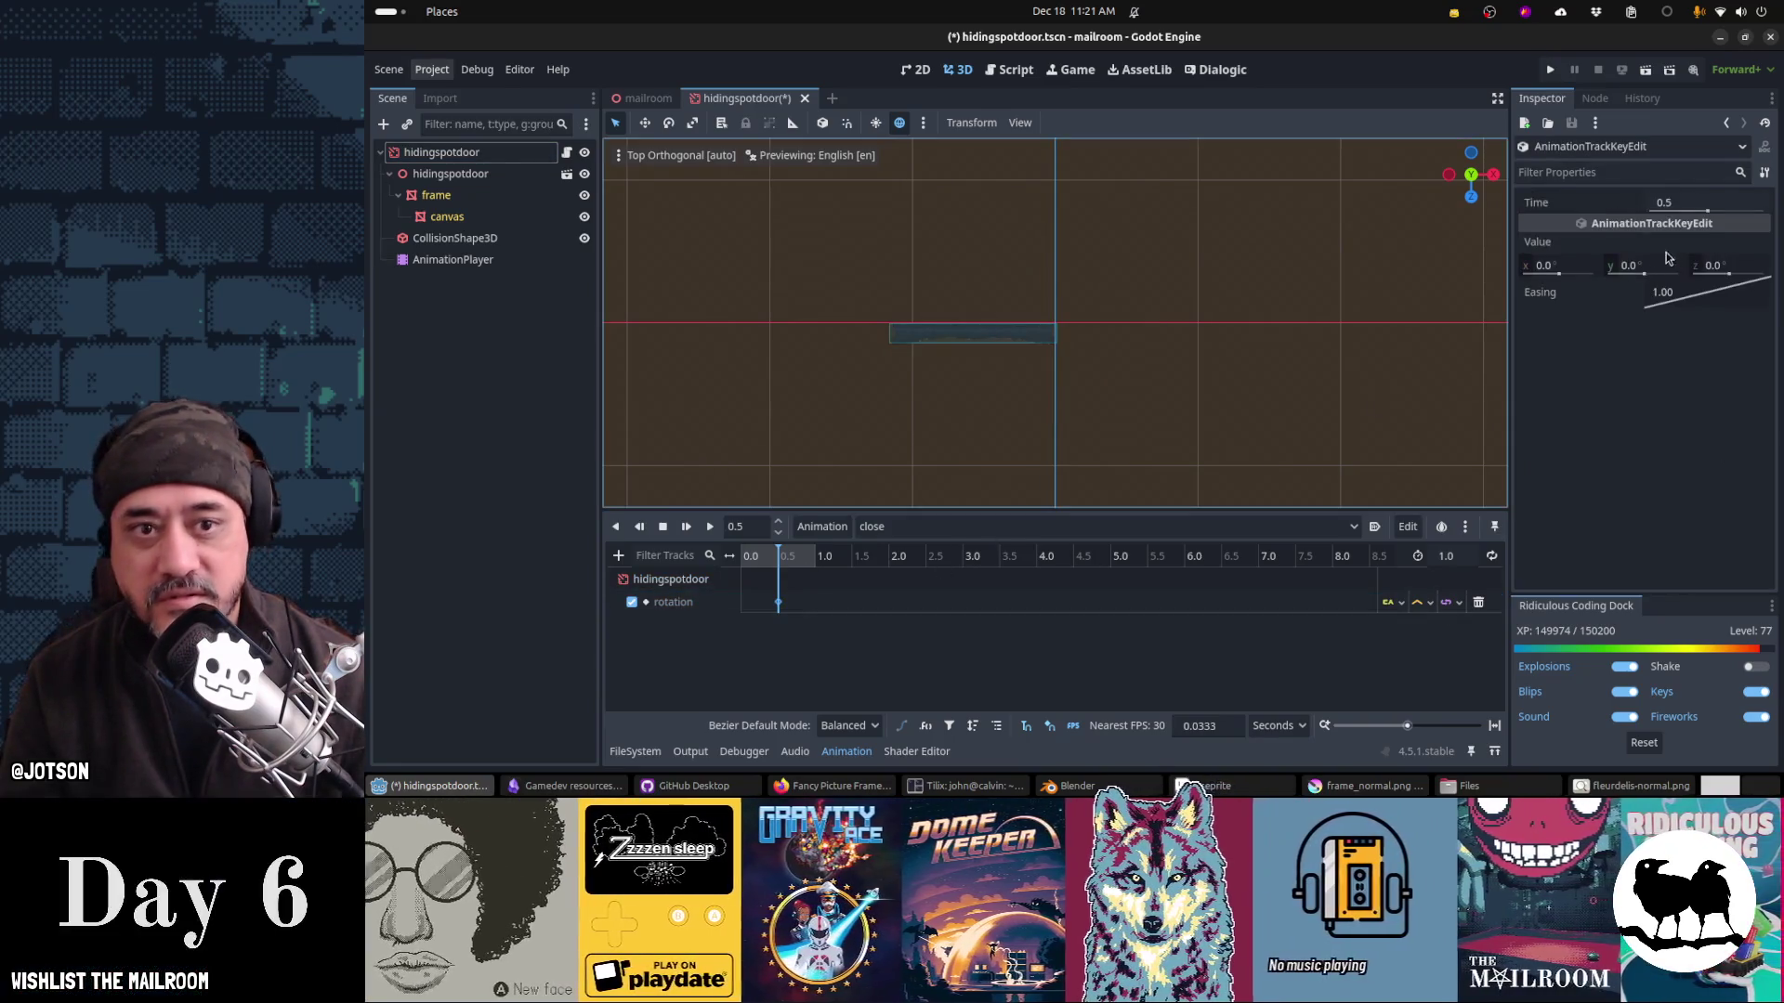
right_click(1700, 295)
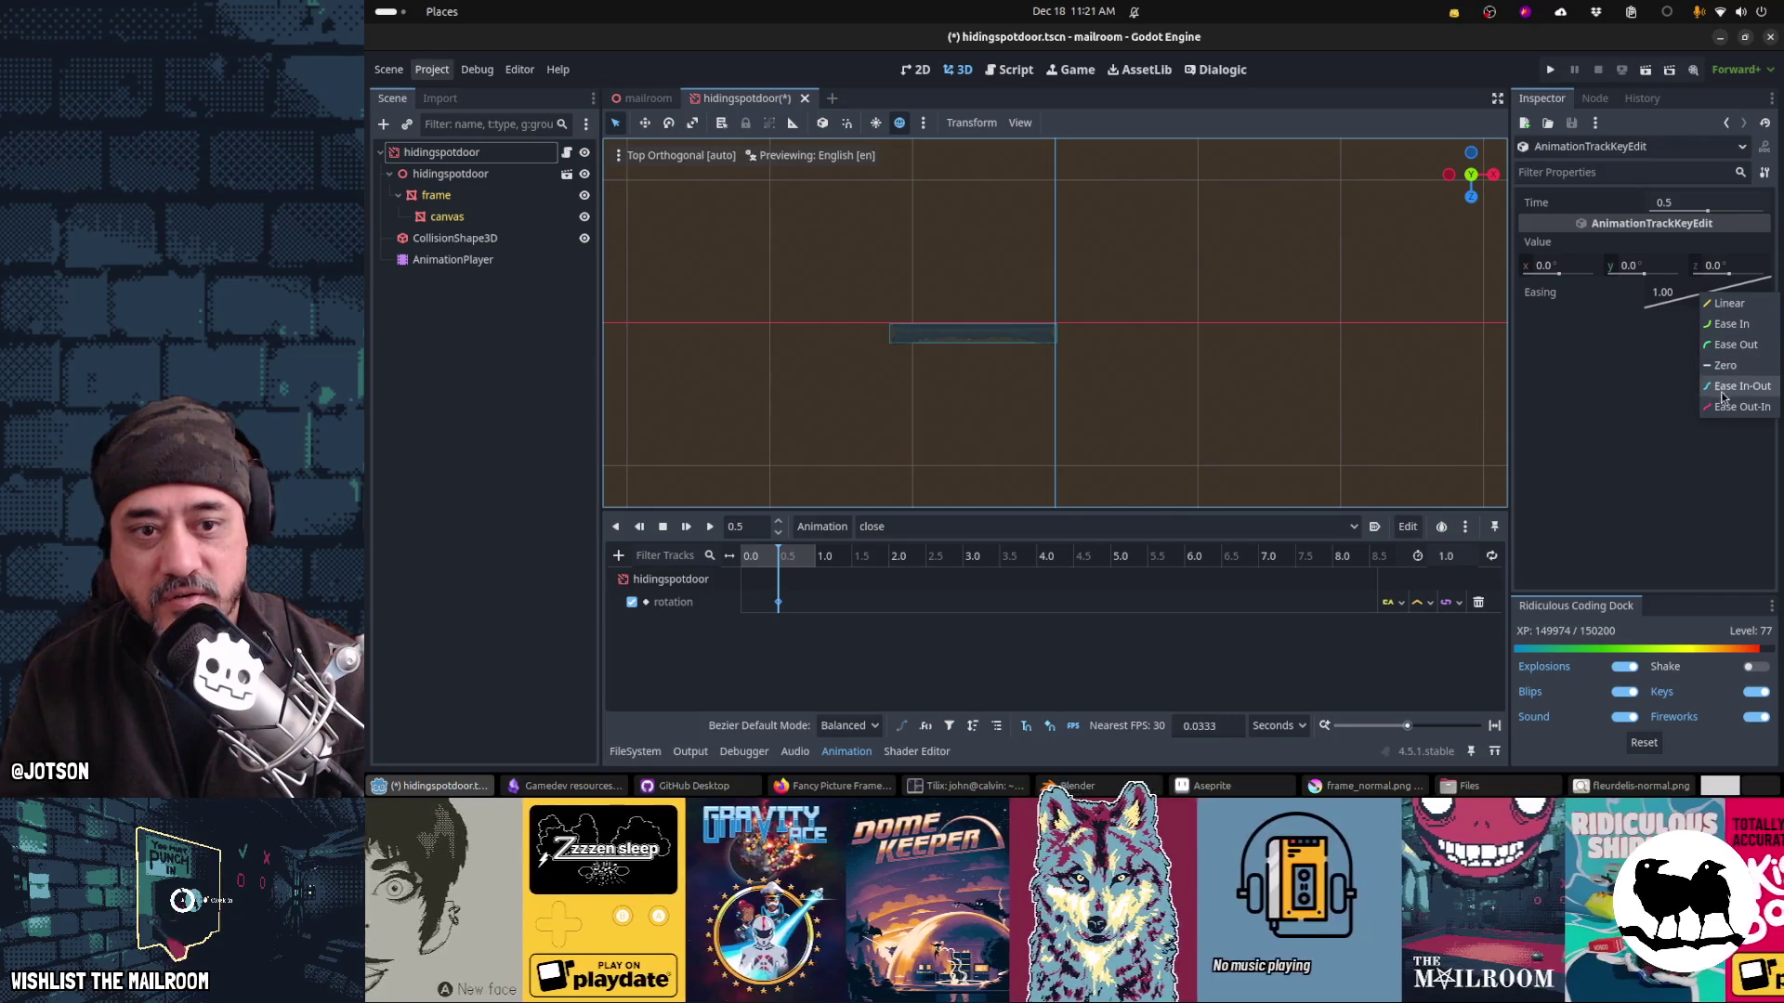
left_click(1724, 387)
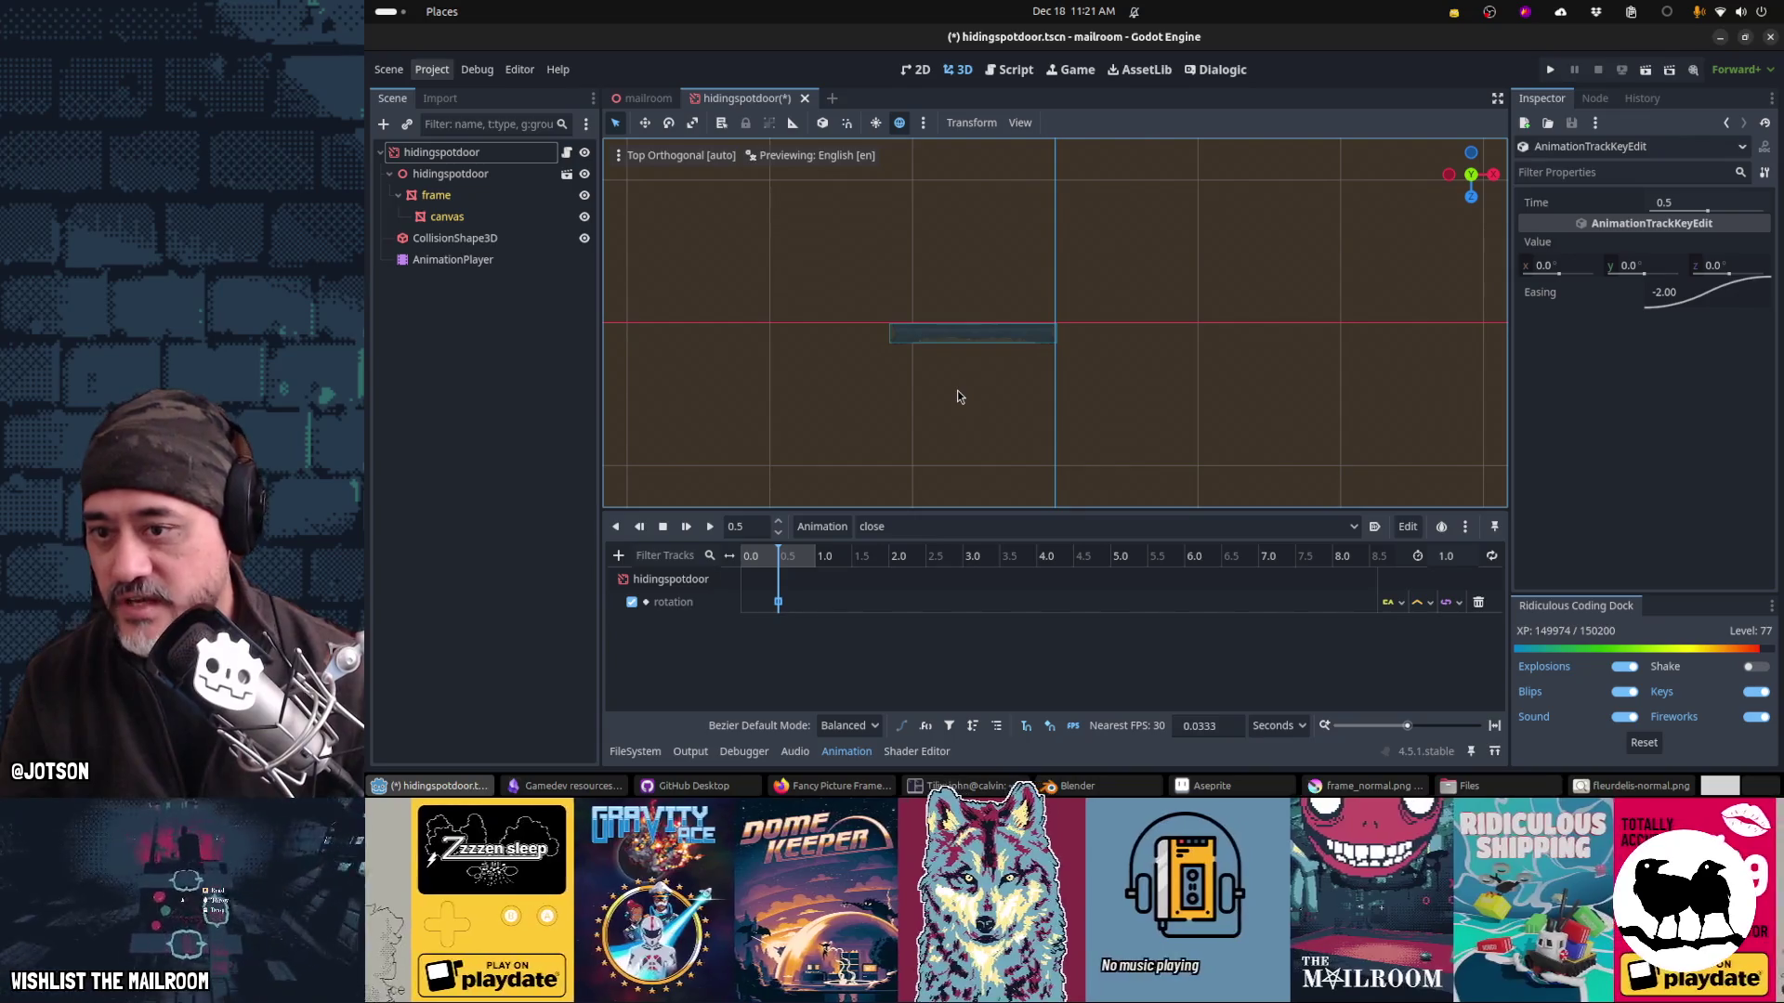
key("ctrl+s")
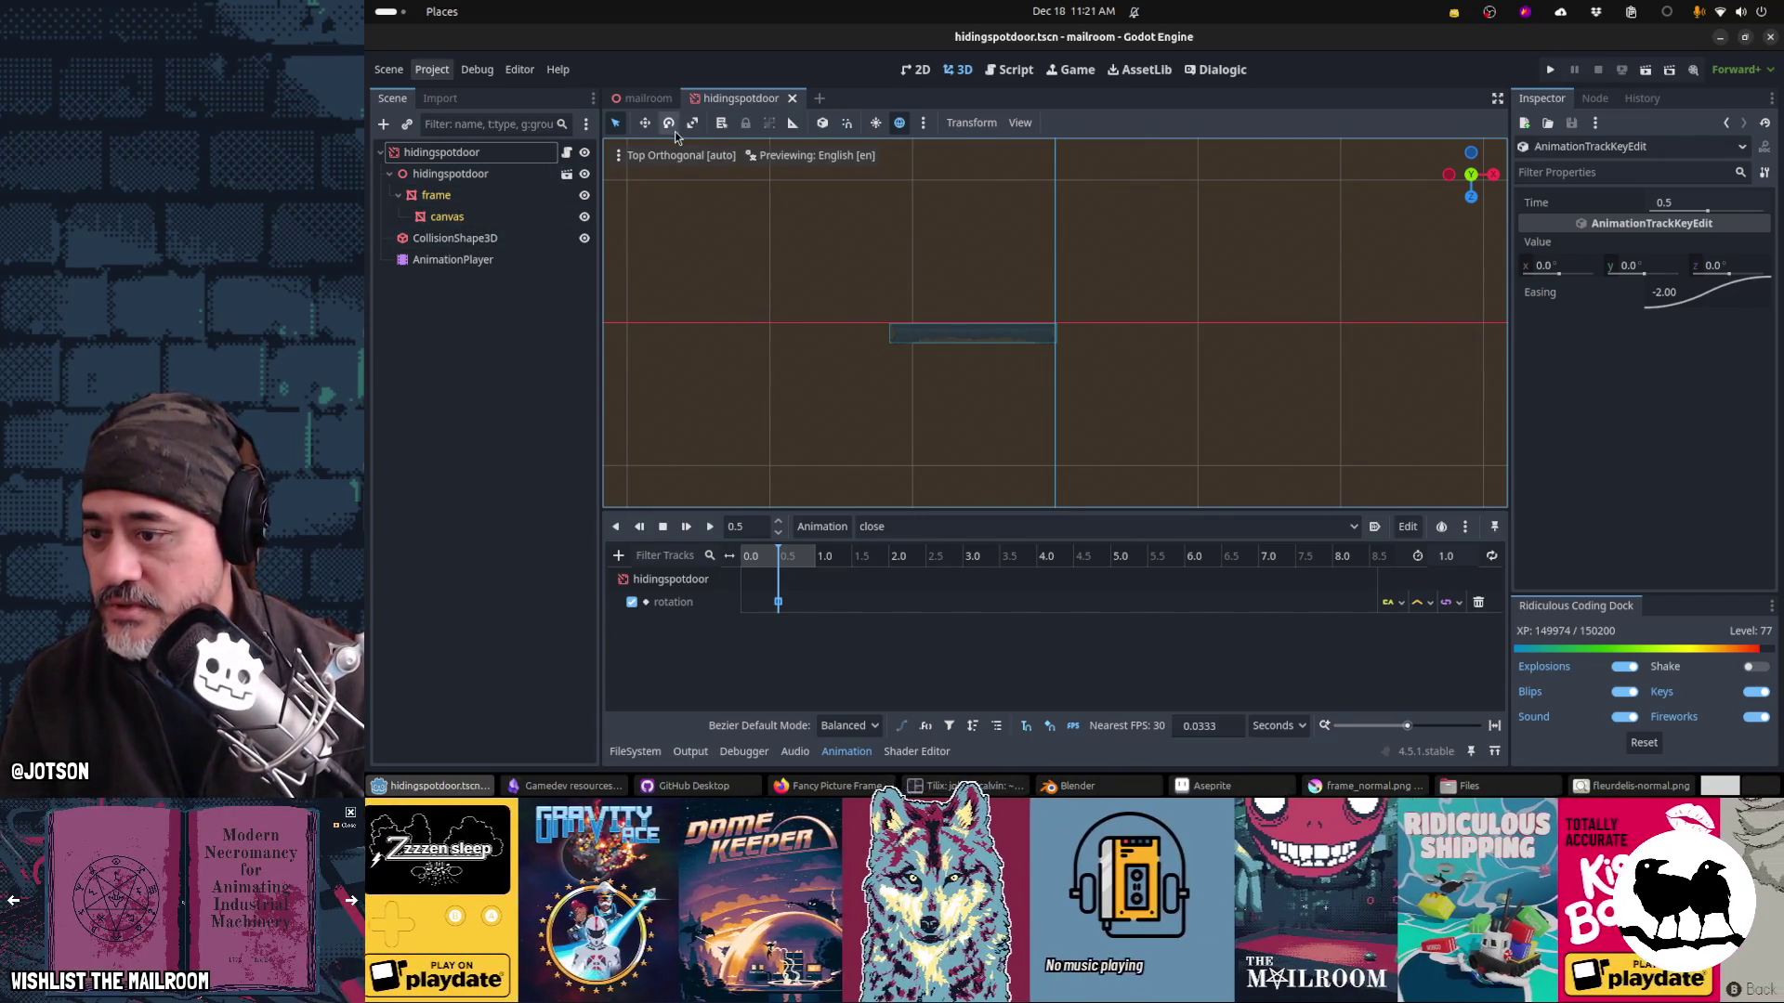
Step: In the open animation, zero the hidingspotdoor root's rotation, then swing the door open about 94°
left_click(910, 526)
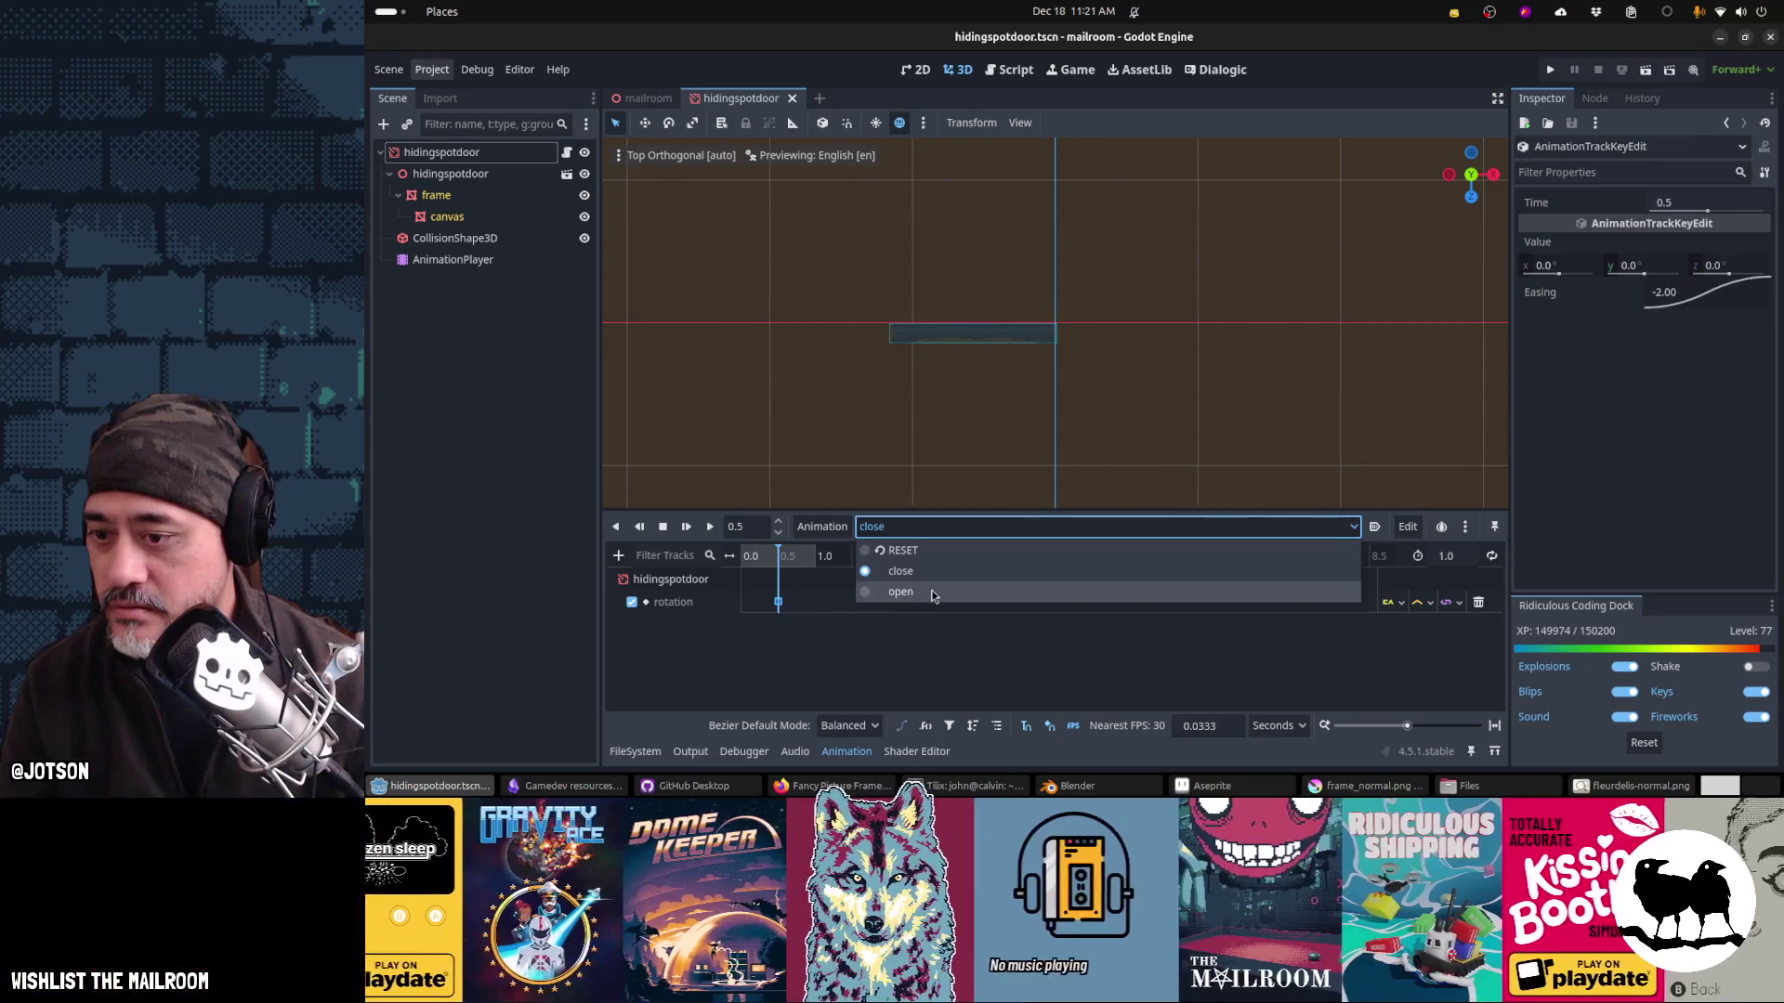
left_click(934, 595)
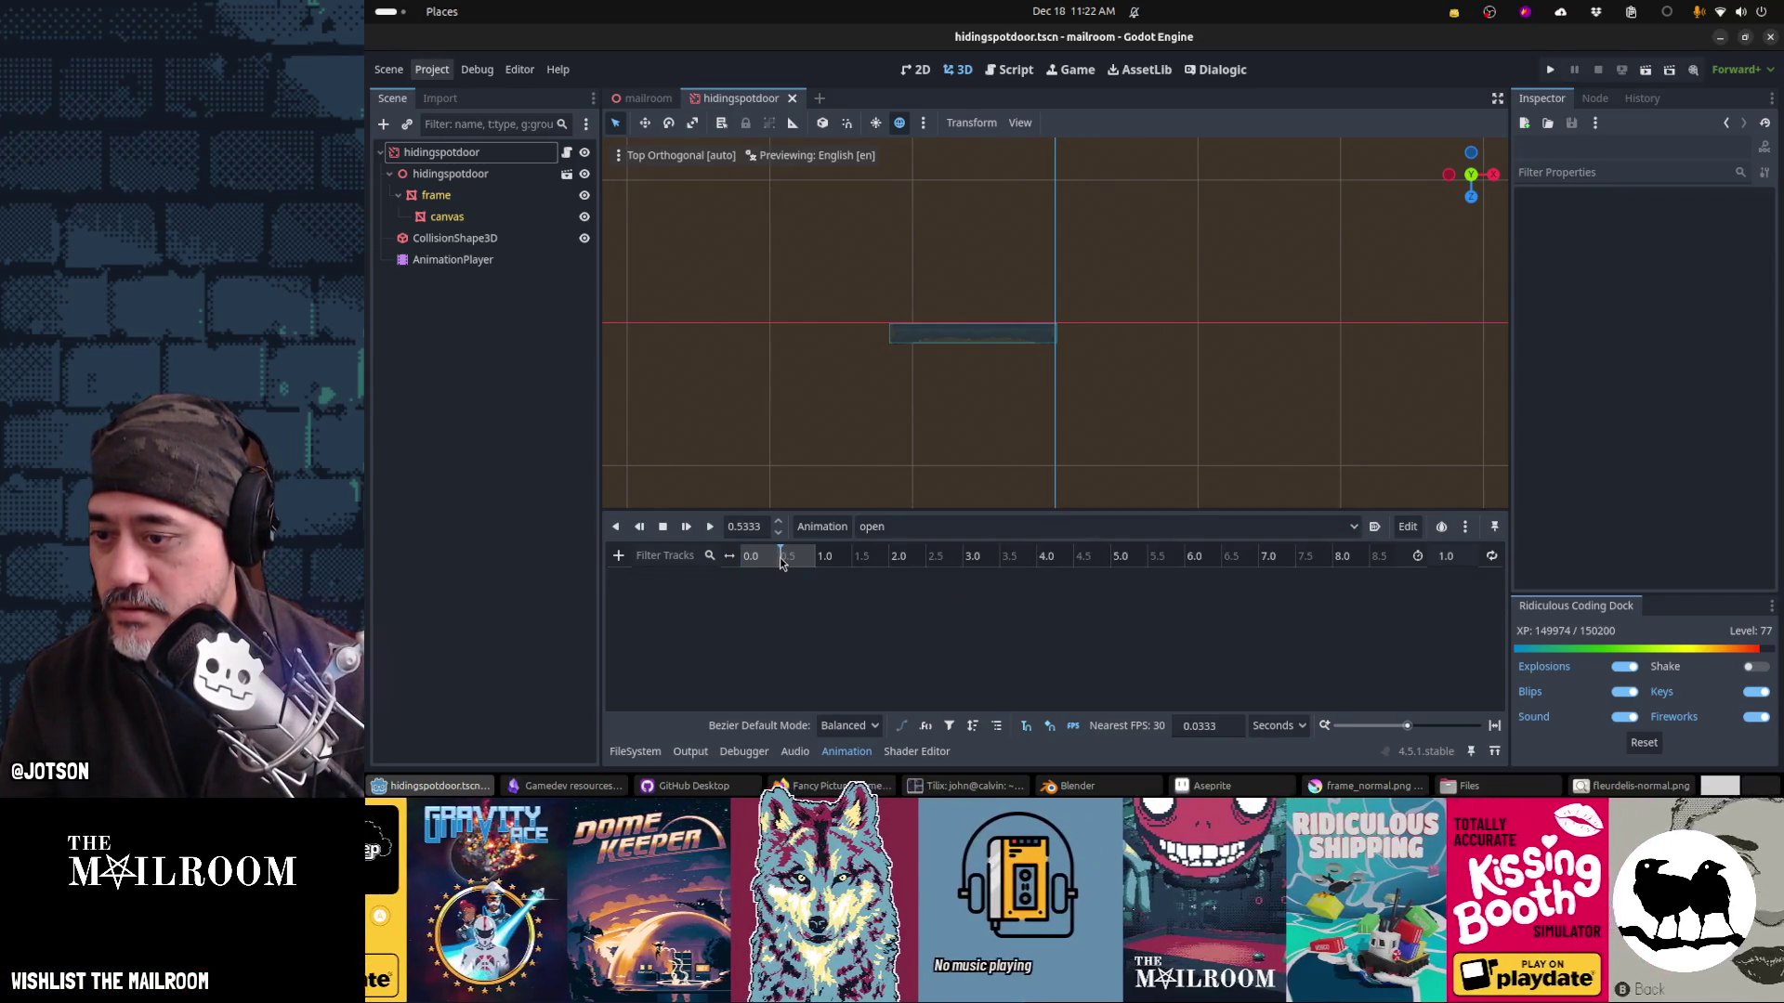
left_click(467, 154)
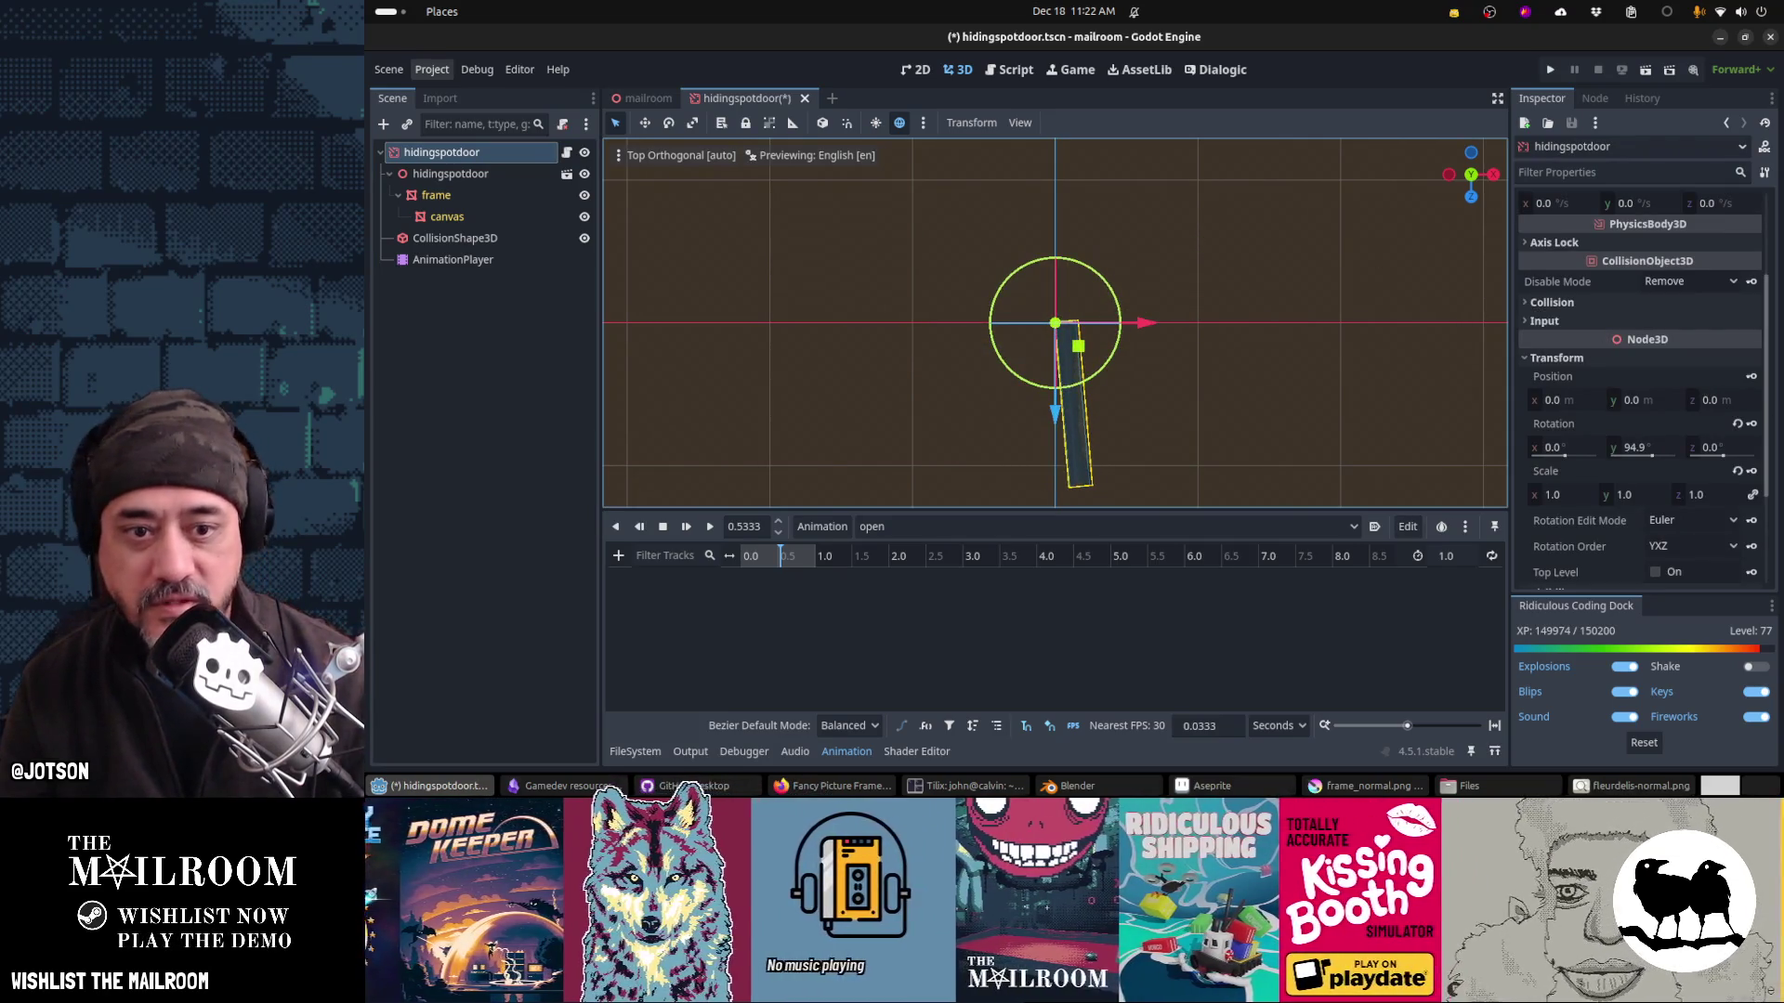
left_click(1737, 425)
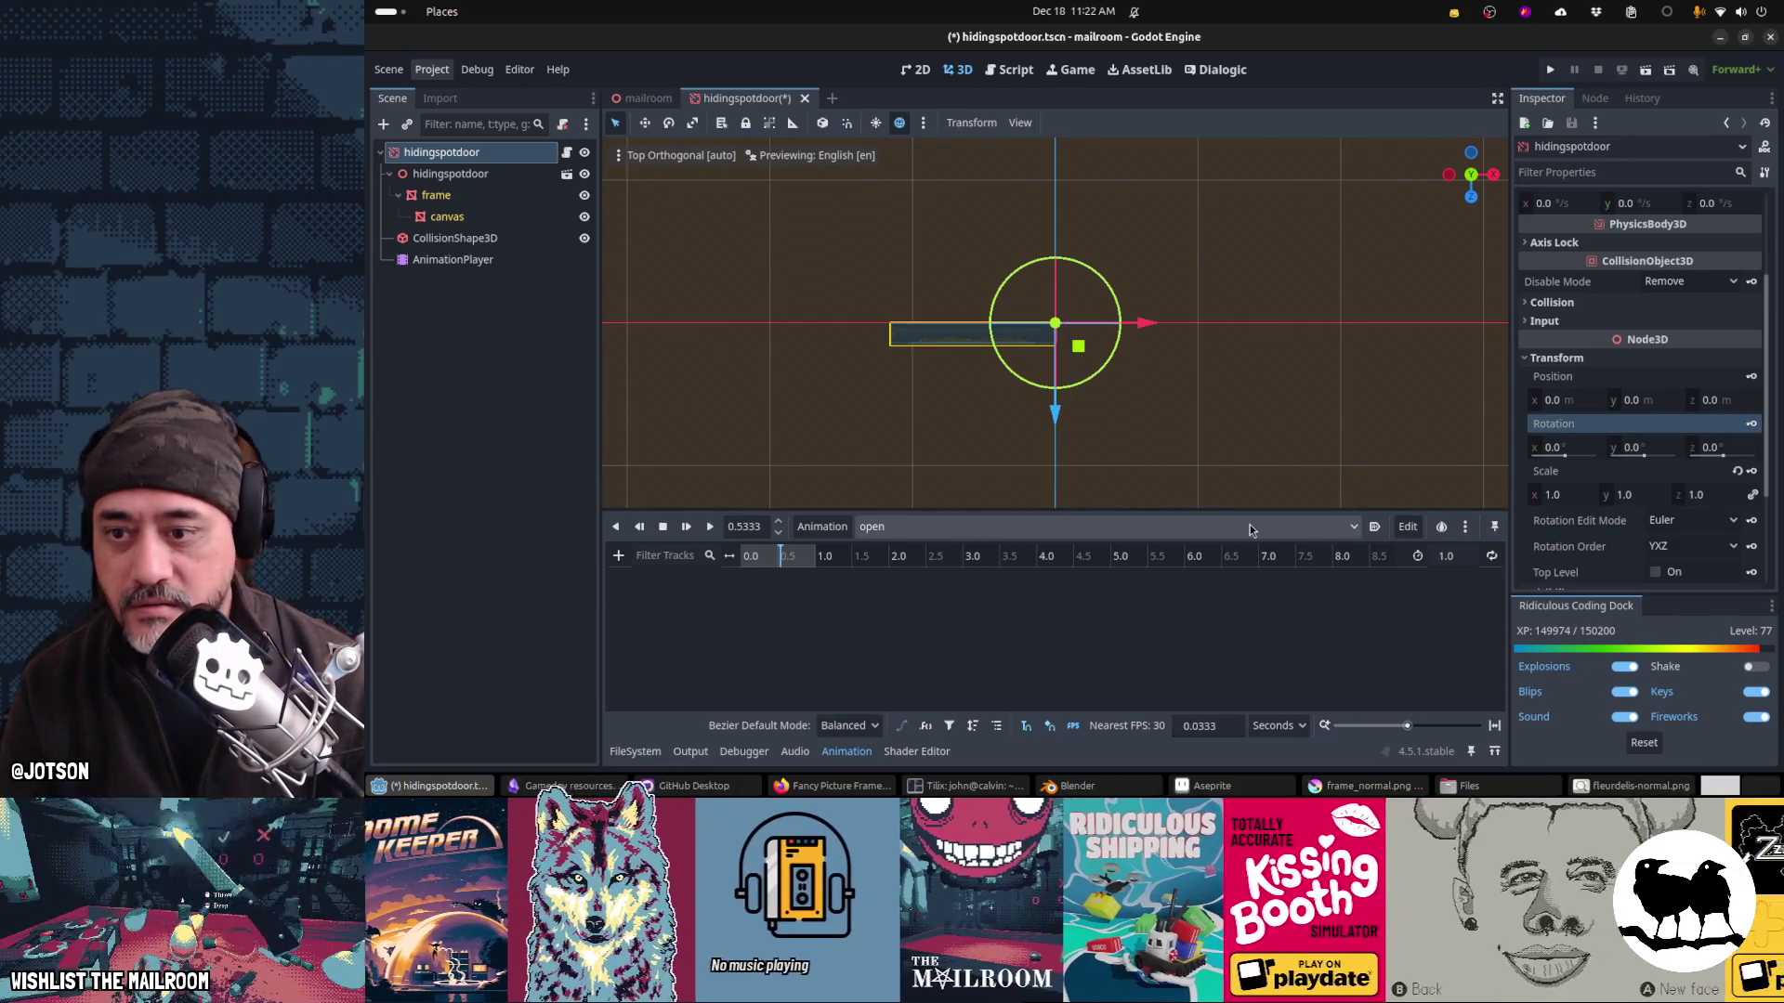
left_click_drag(1018, 387, 1228, 409)
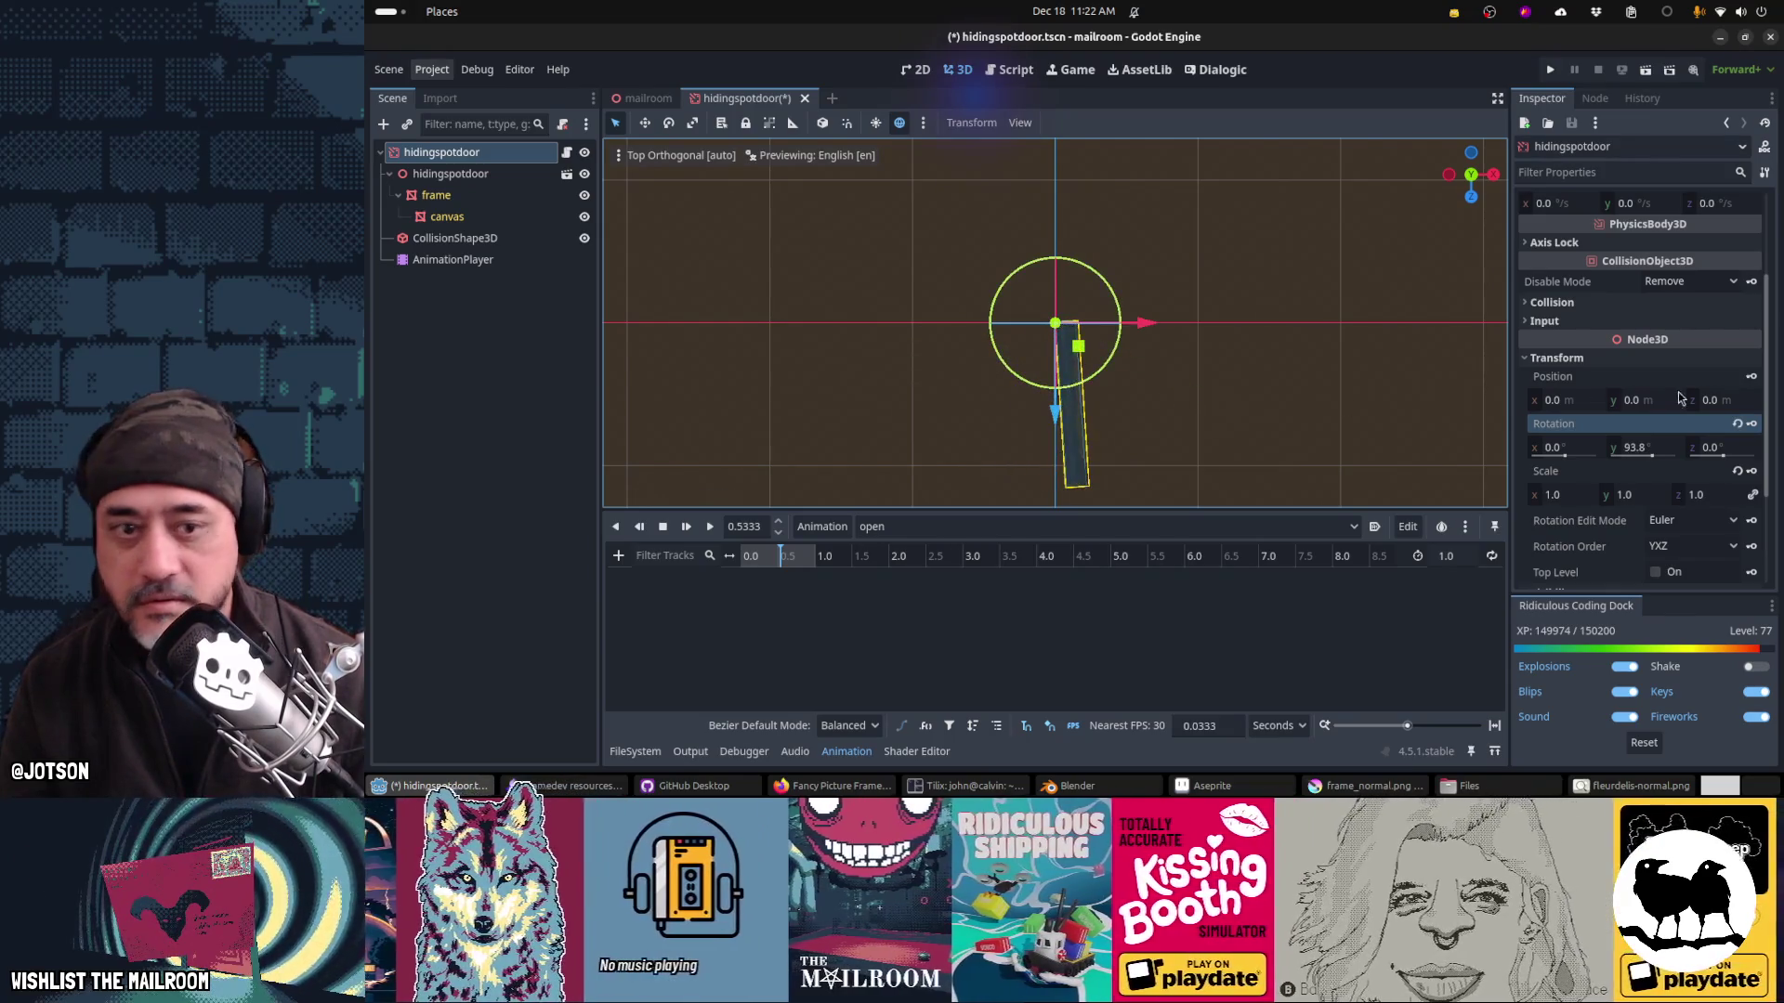
Step: Key the door's 93.8° rotation at 0.5333 s with ease in-out easing
left_click(1752, 423)
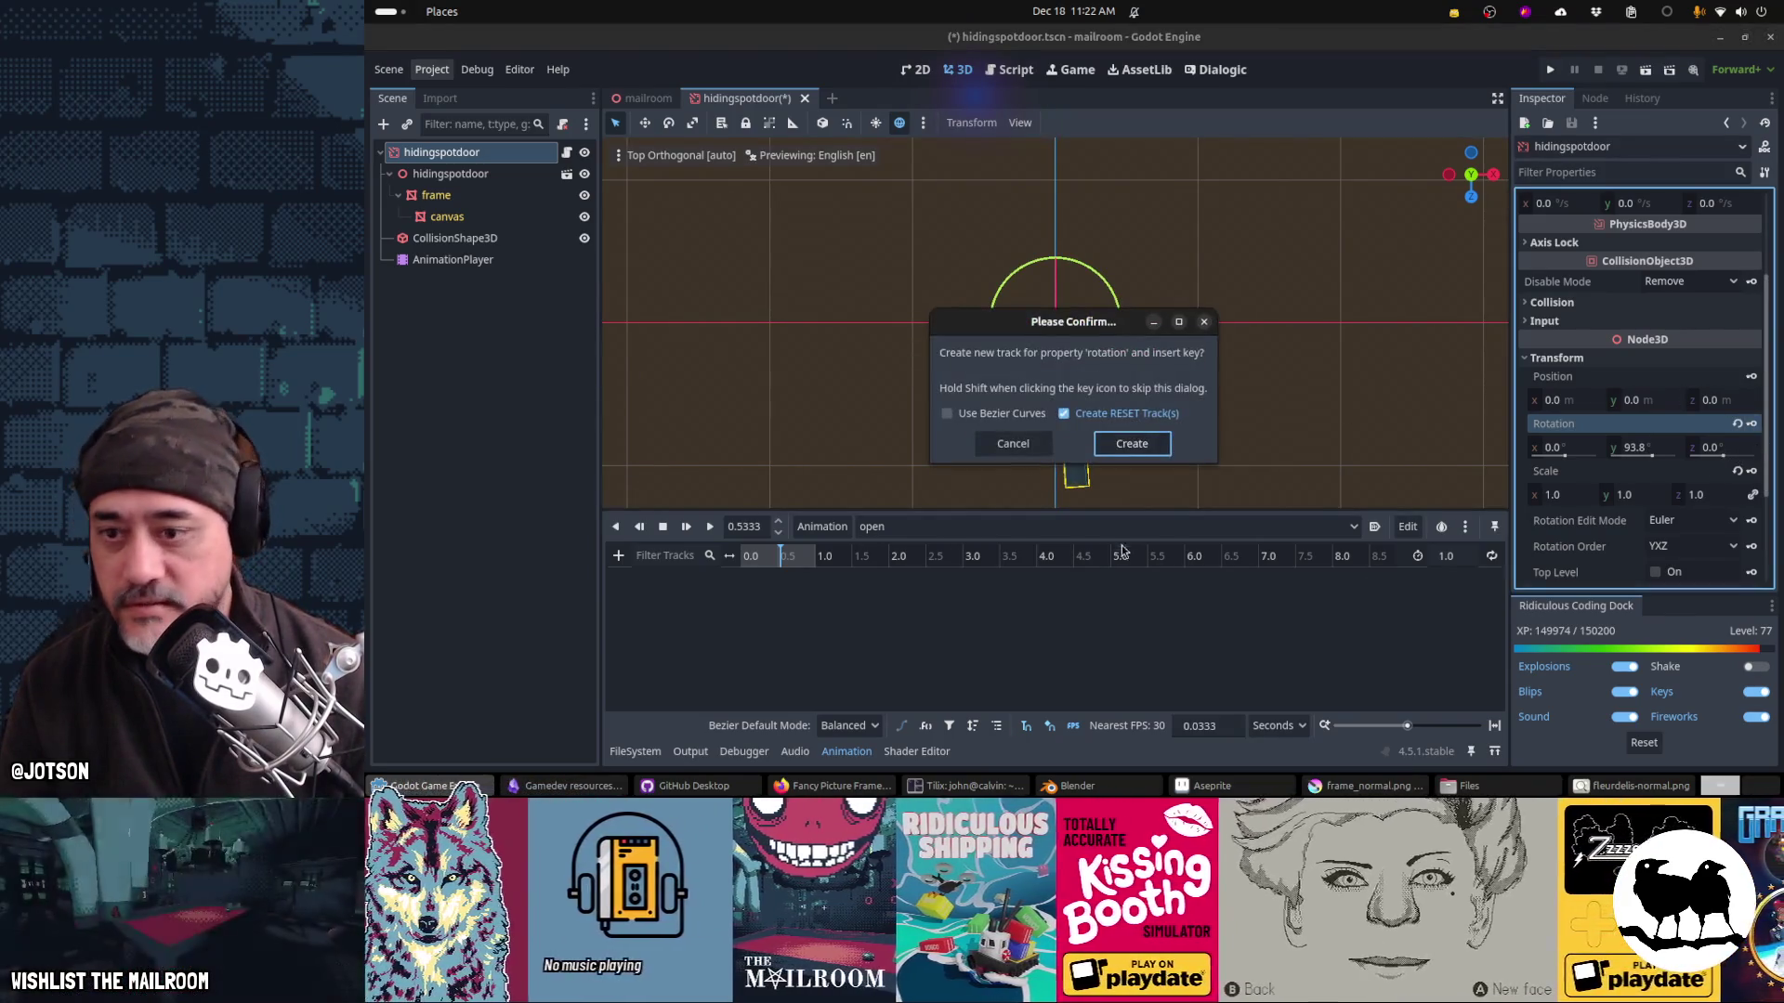
left_click(1131, 442)
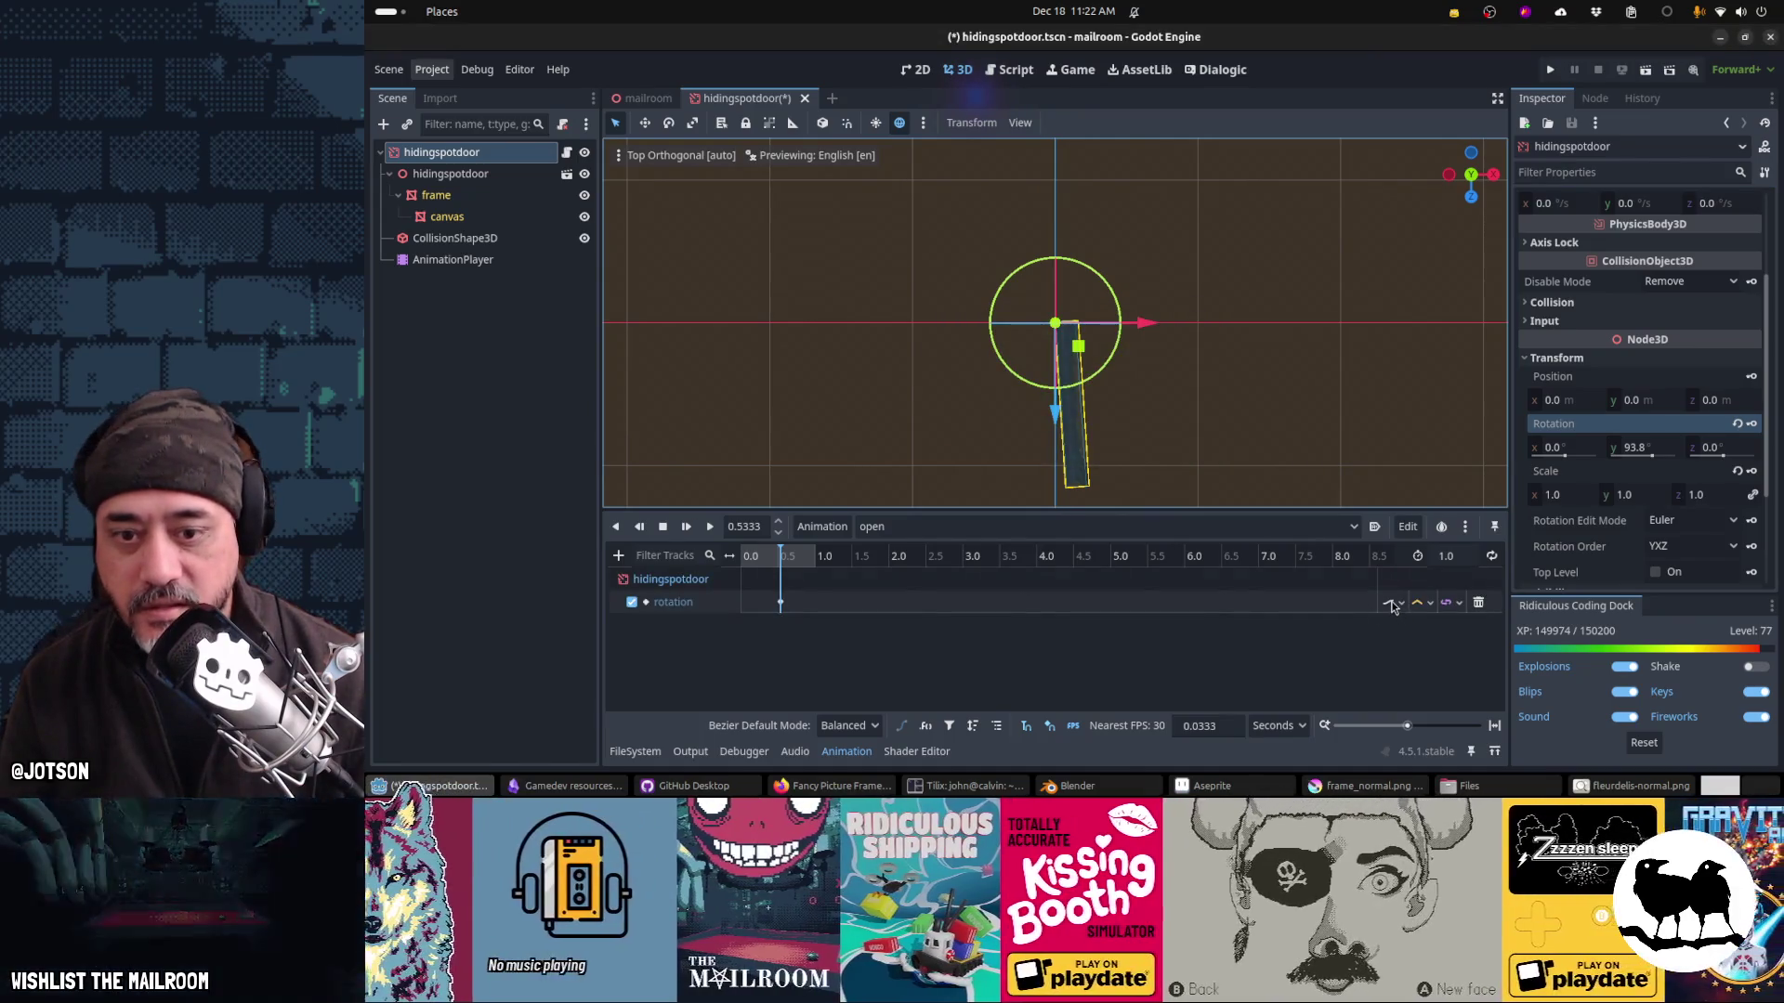
left_click(1394, 604)
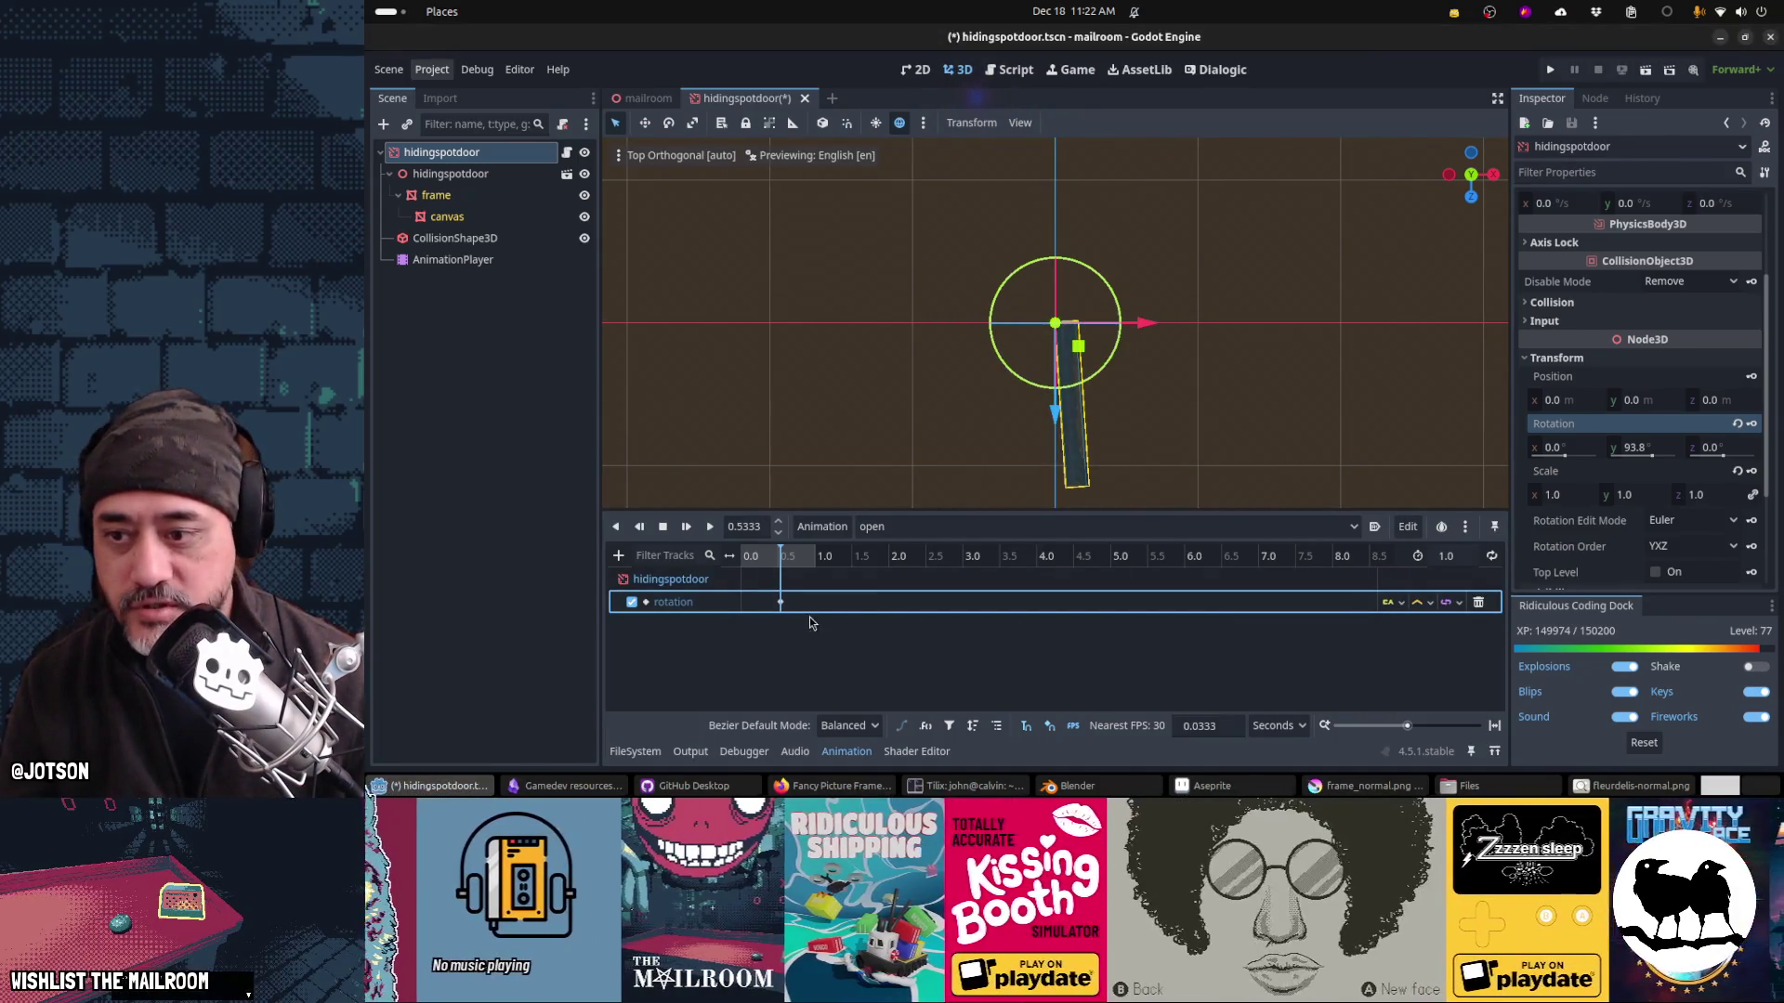
left_click(781, 602)
right_click(1733, 295)
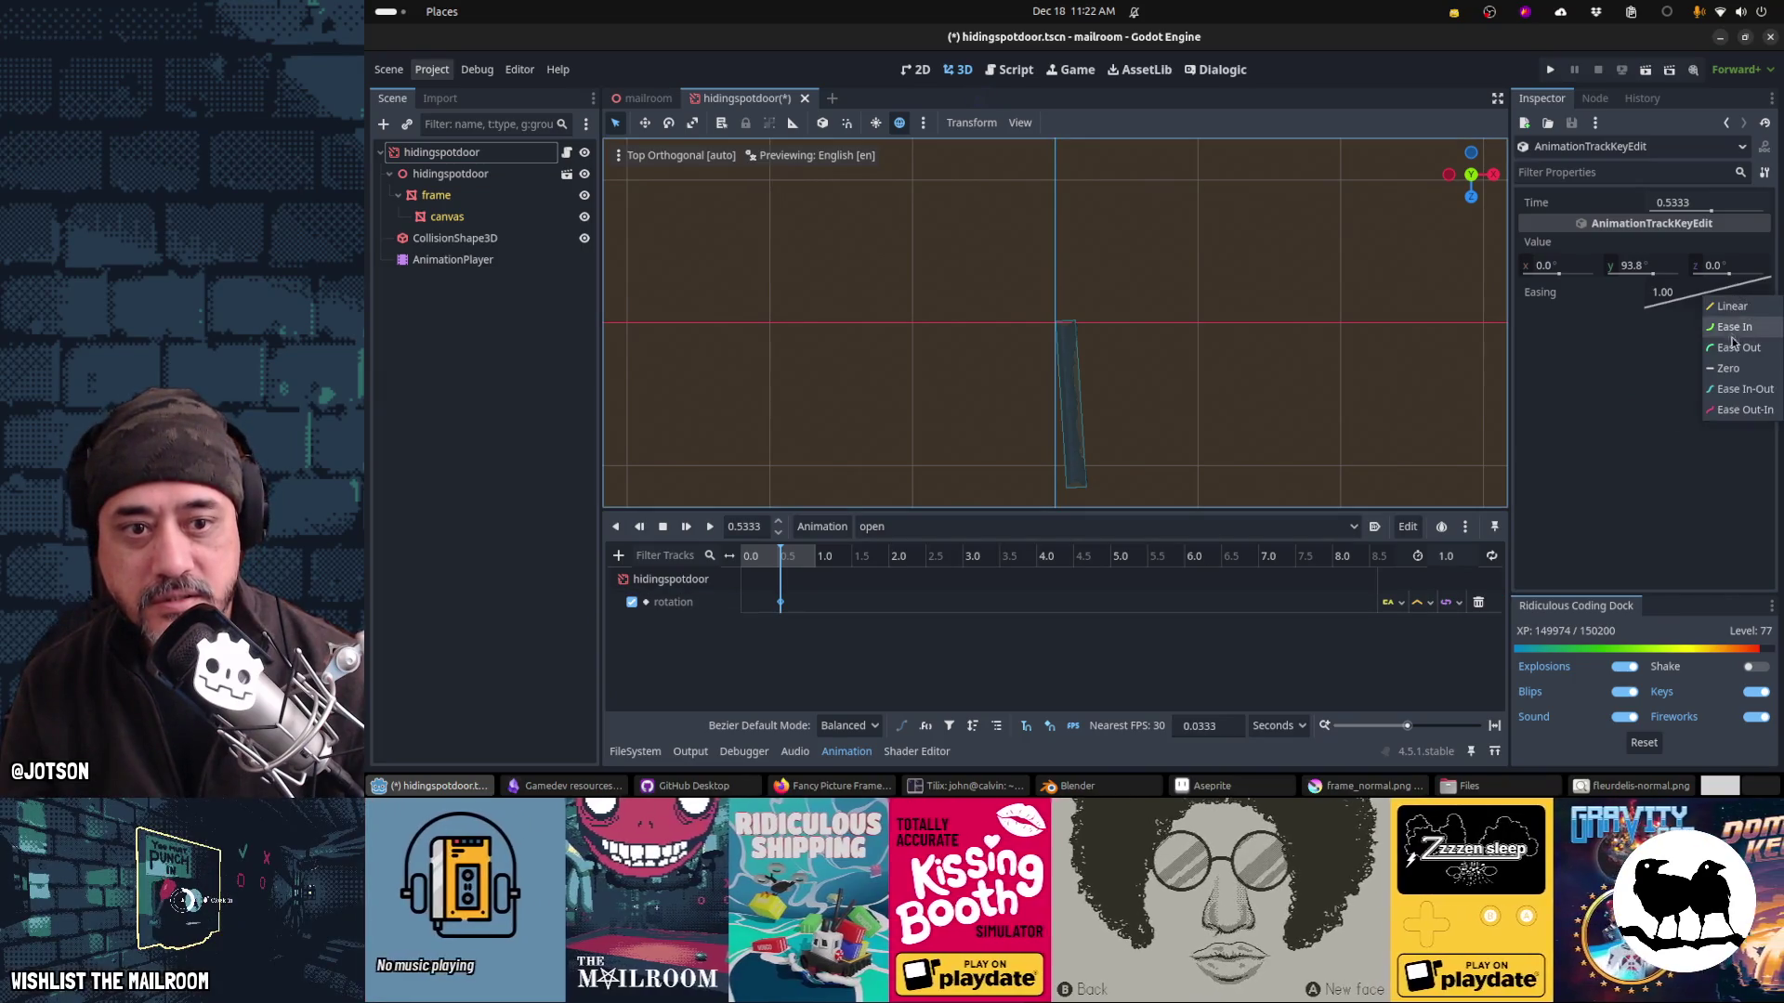
left_click(1737, 381)
Step: Preview the RESET, open and close animations in turn
left_click(865, 528)
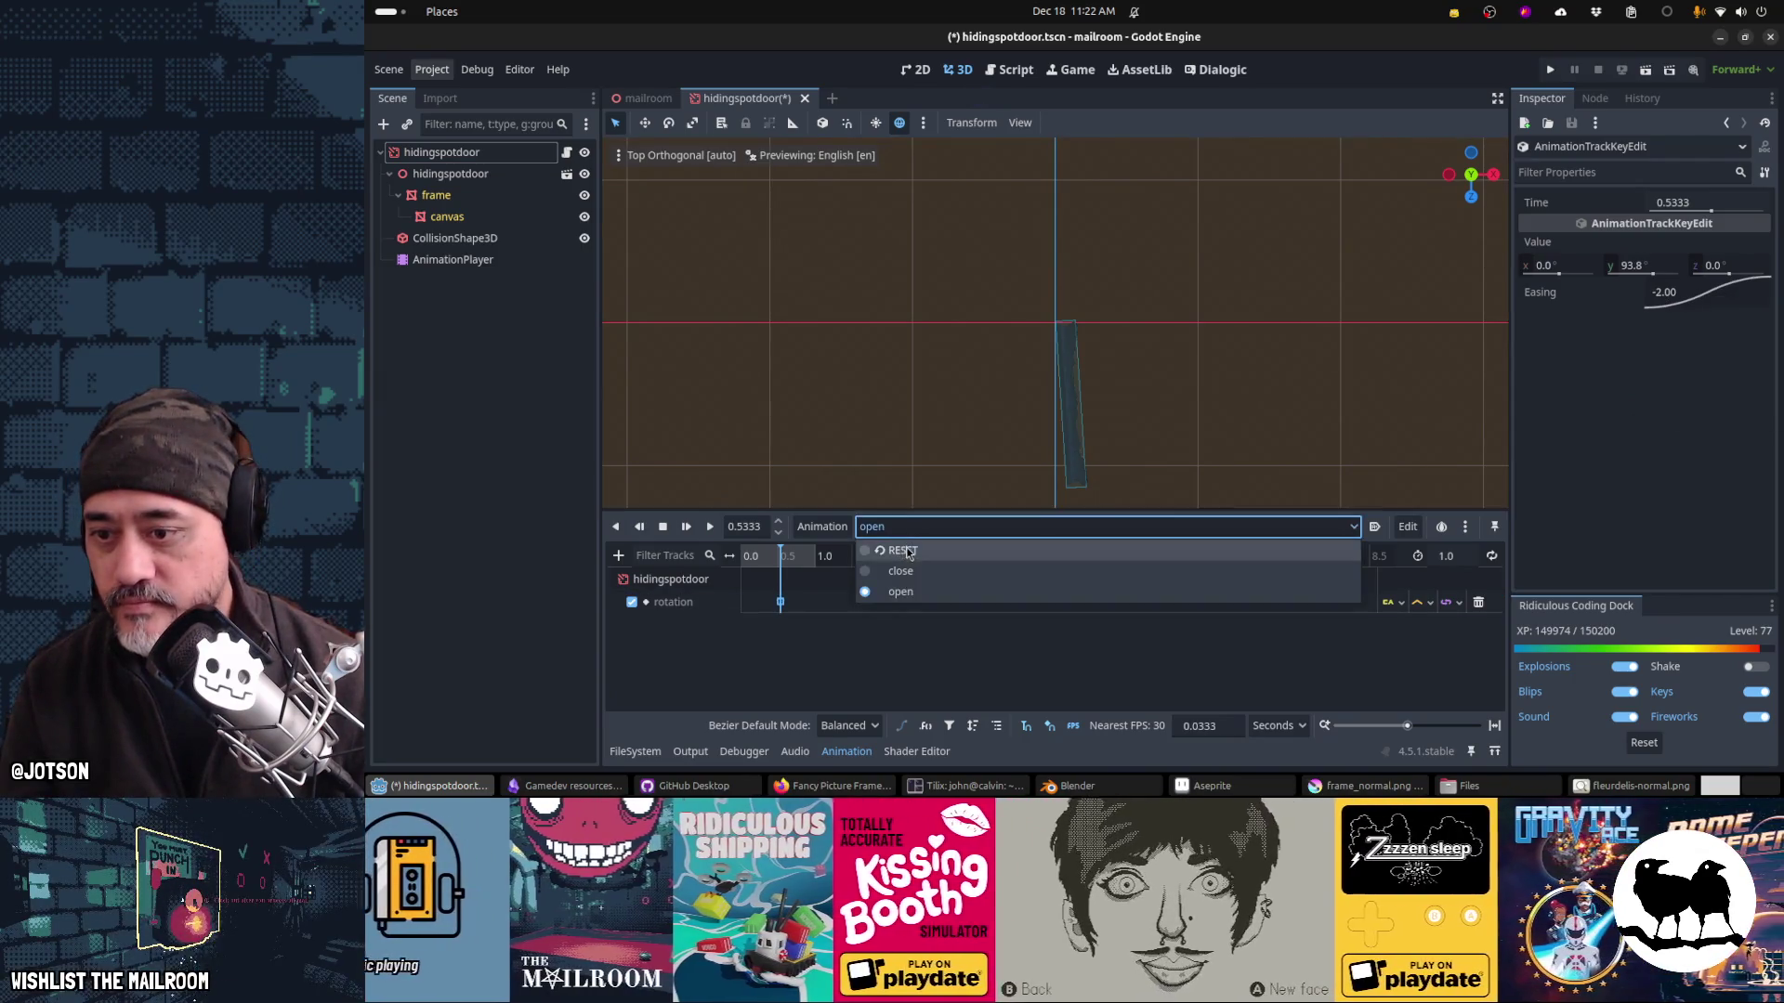
left_click(909, 555)
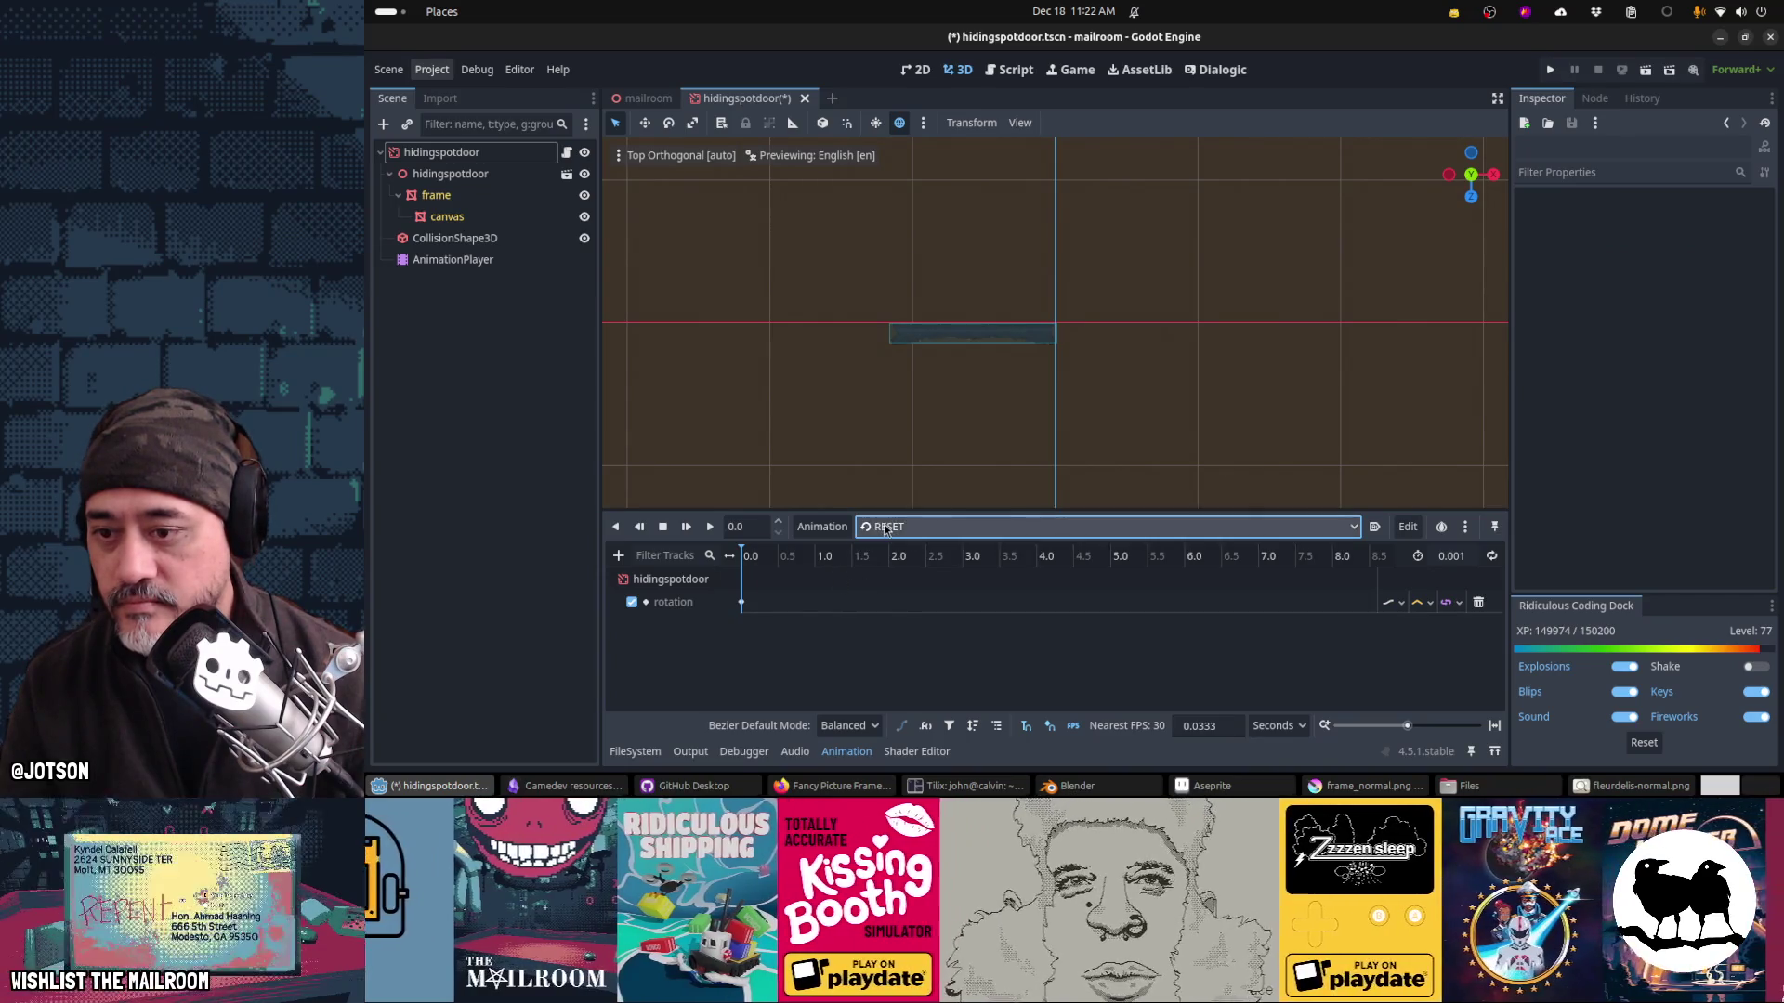
left_click(883, 527)
left_click(901, 596)
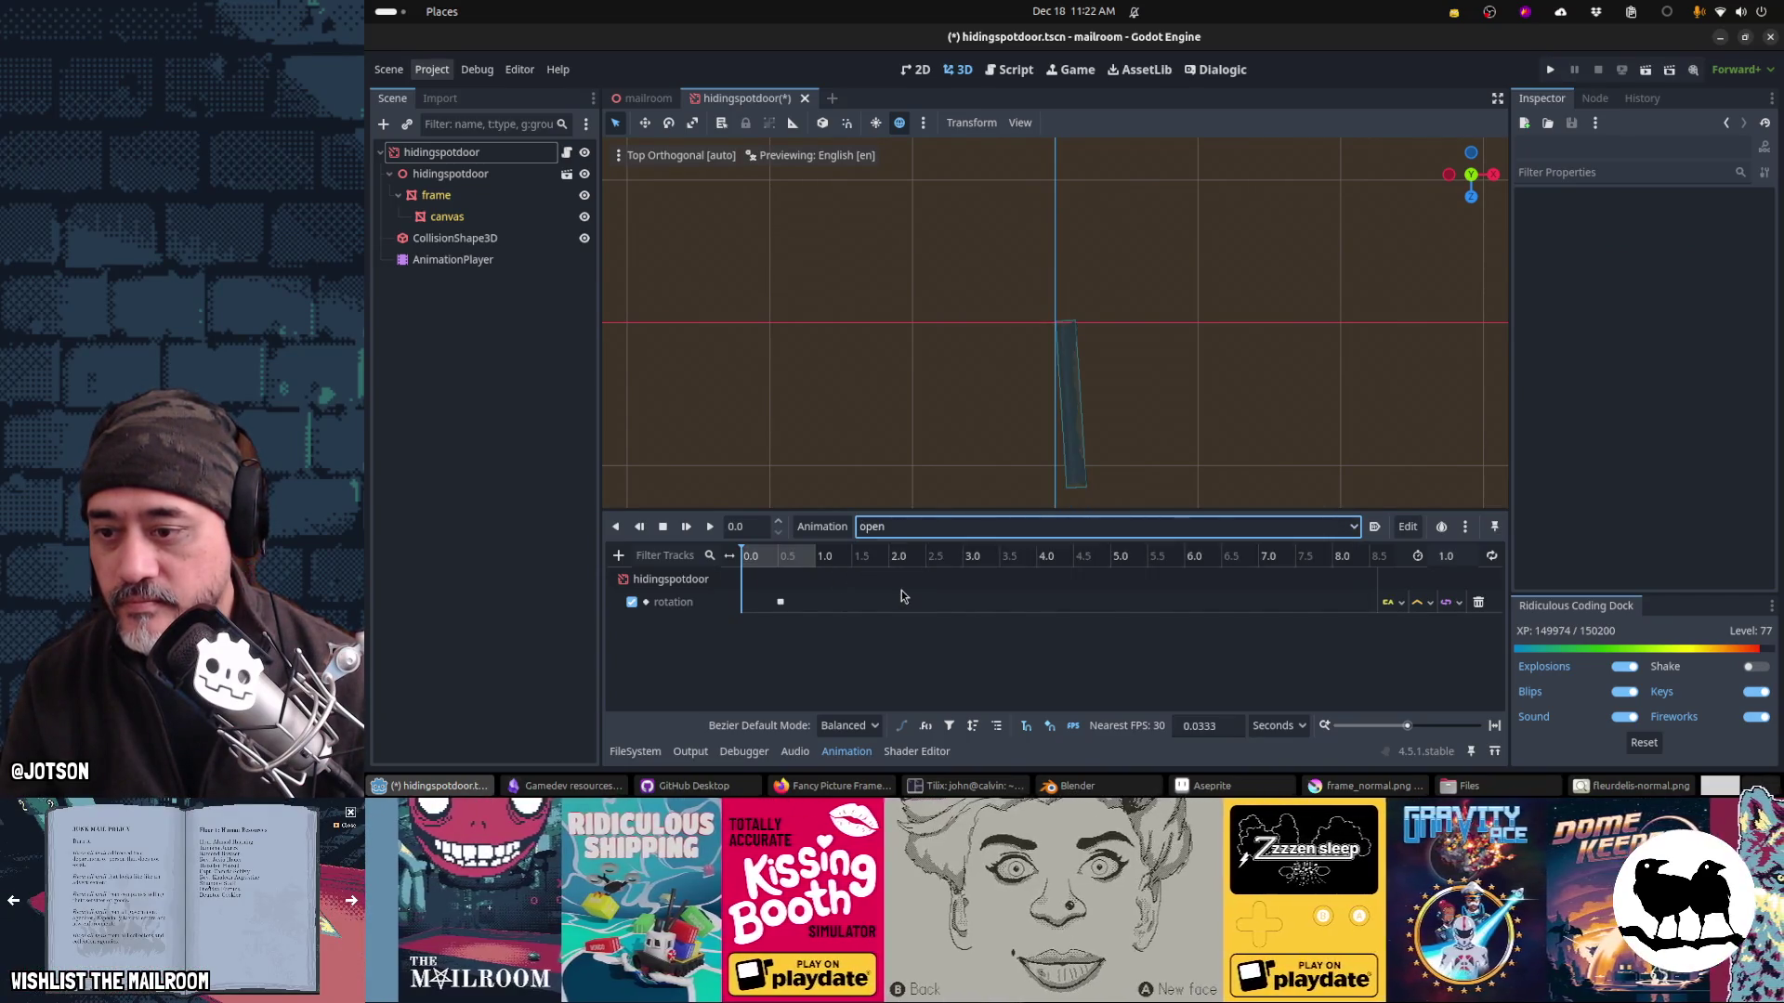
left_click(906, 527)
left_click(928, 576)
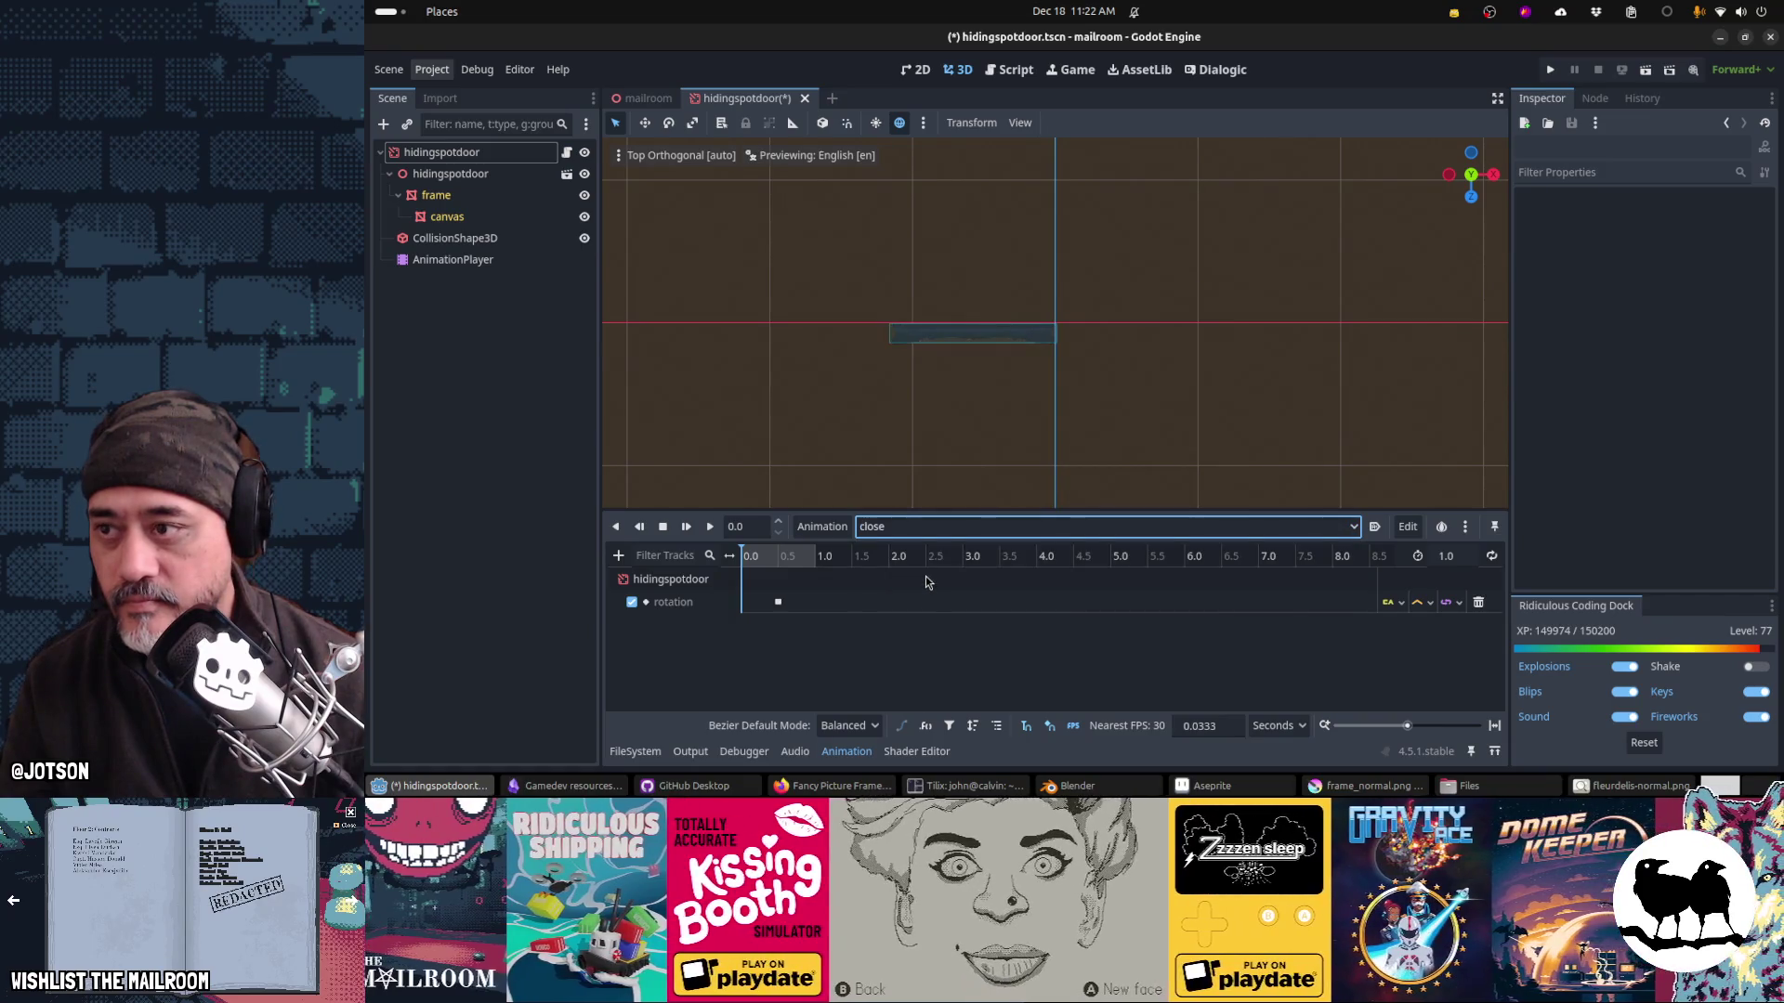